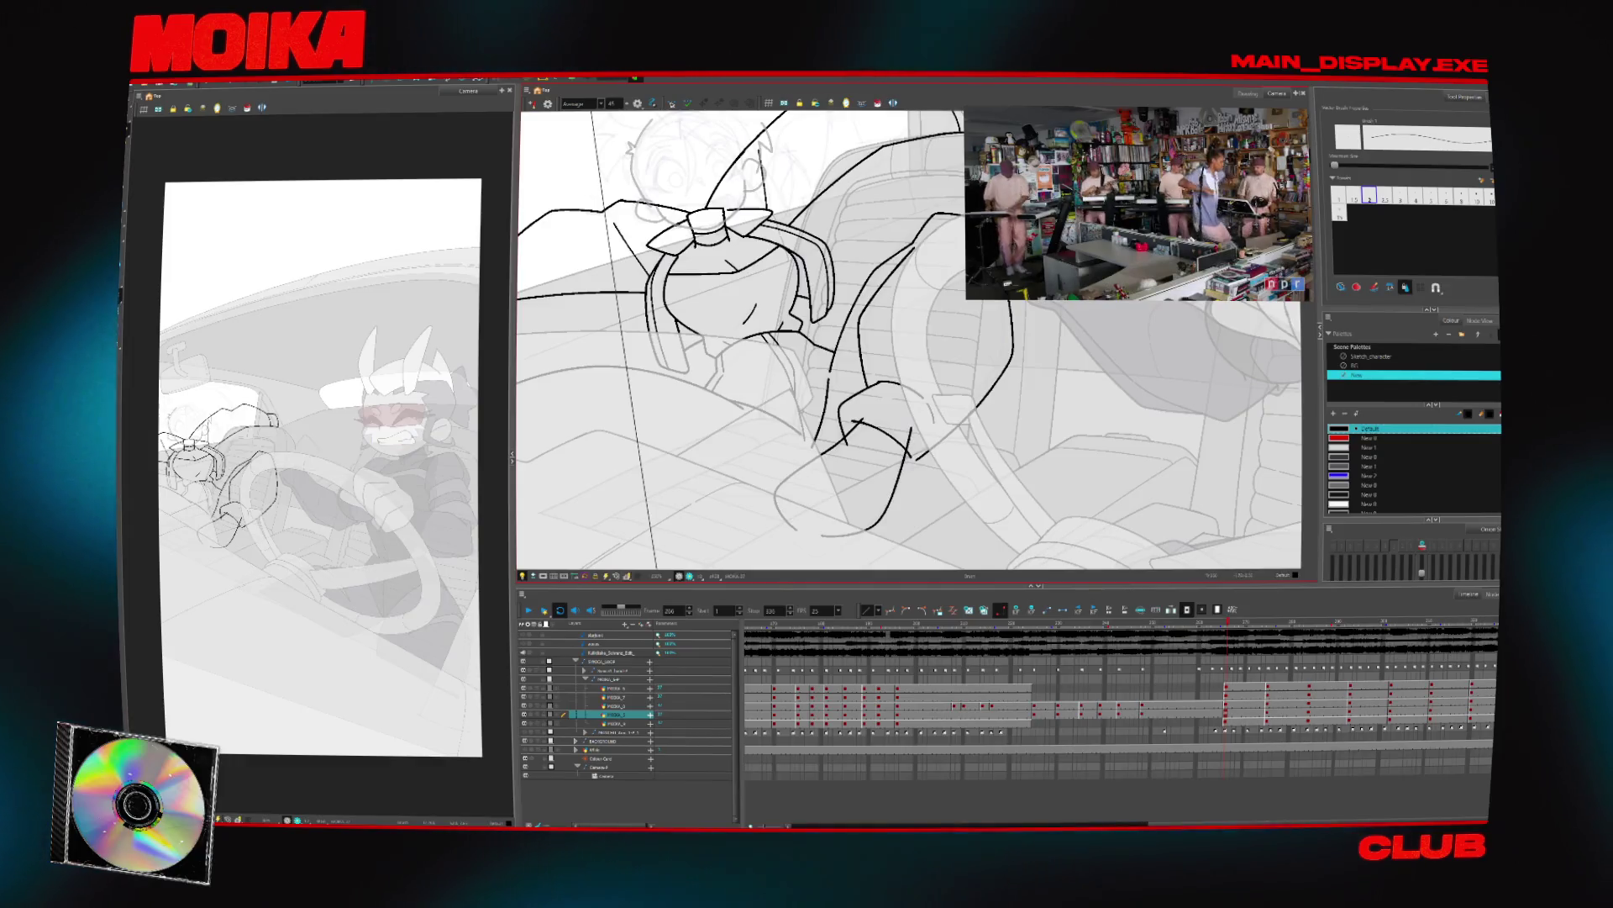
Review the passenger's poses with playback, Mirror View and zoom, stepping back to frame 275
{"action": "key", "text": "Escape"}
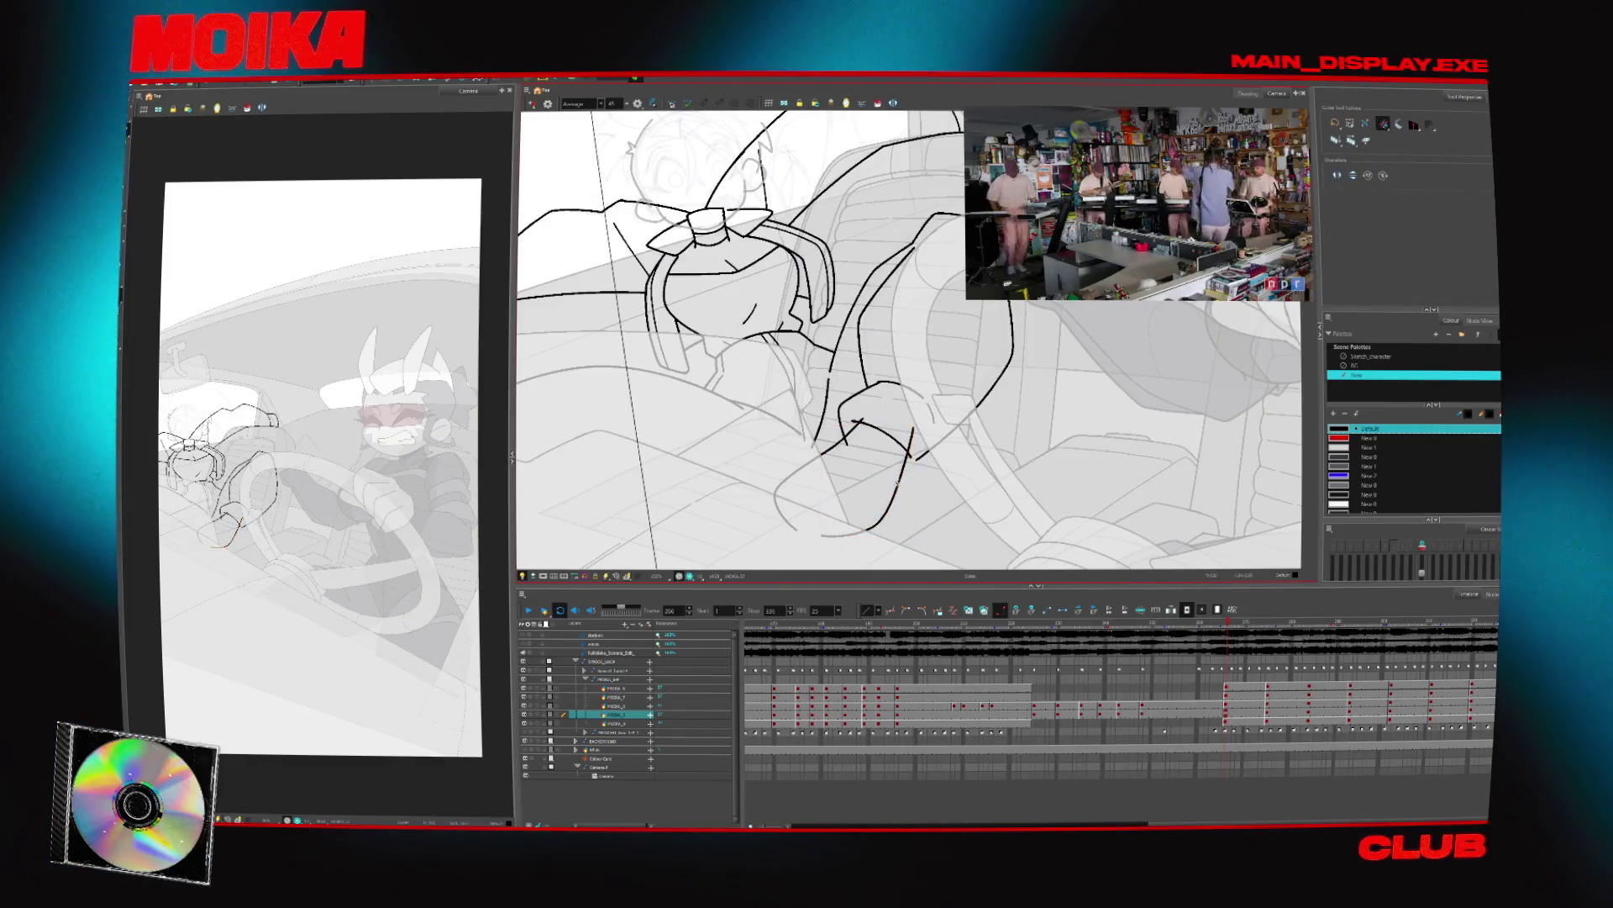
{"action": "key", "text": "Return"}
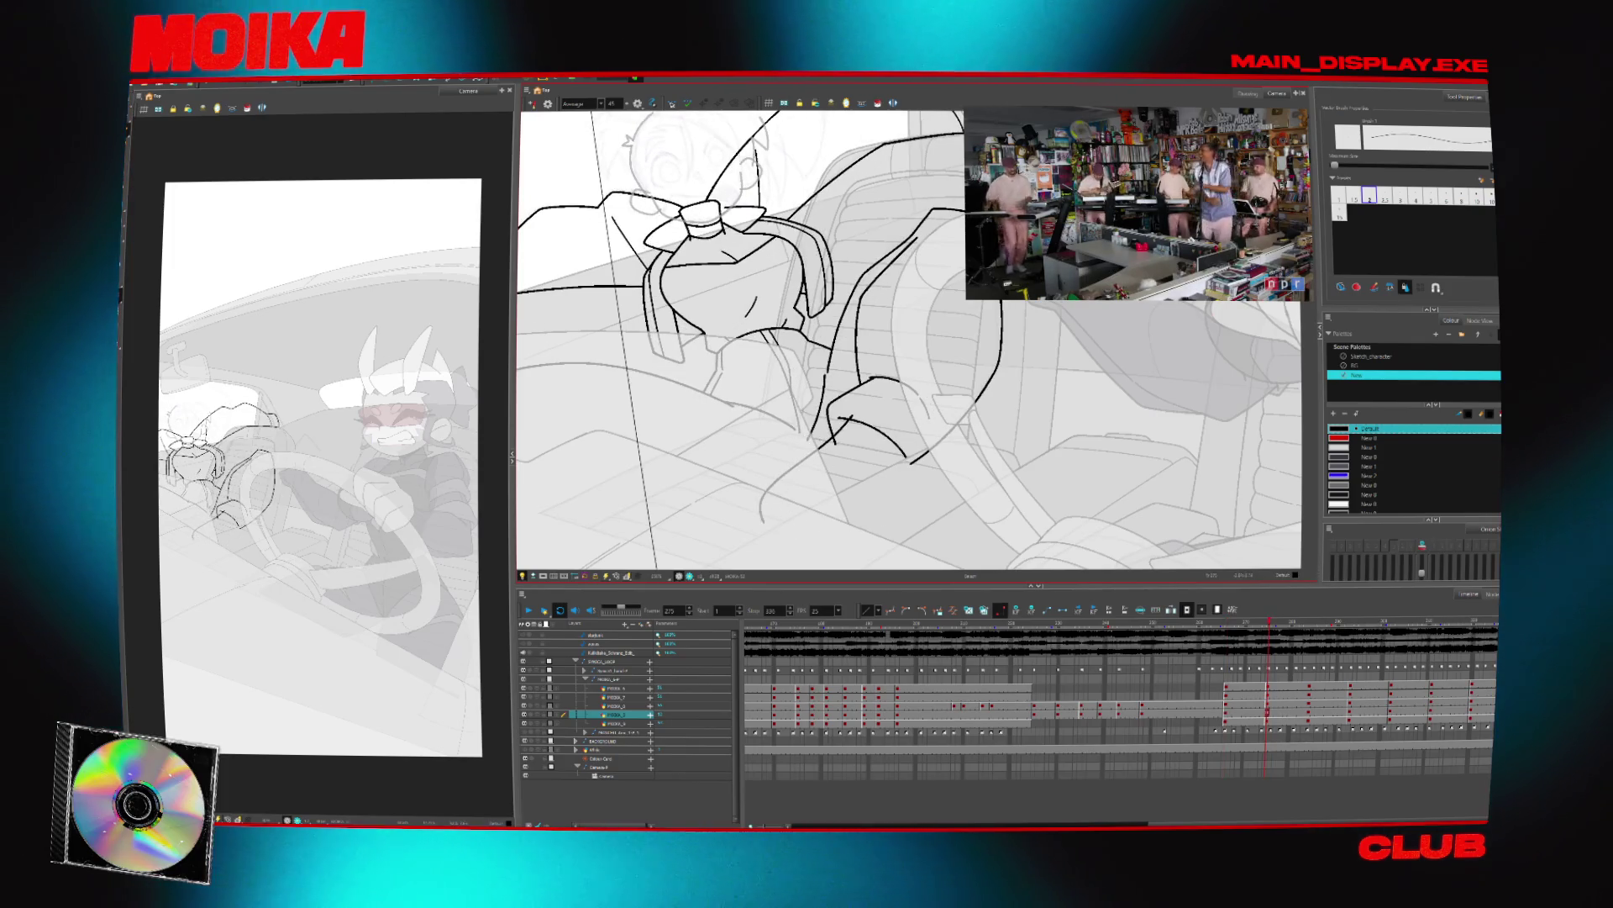
{"action": "key", "text": "4"}
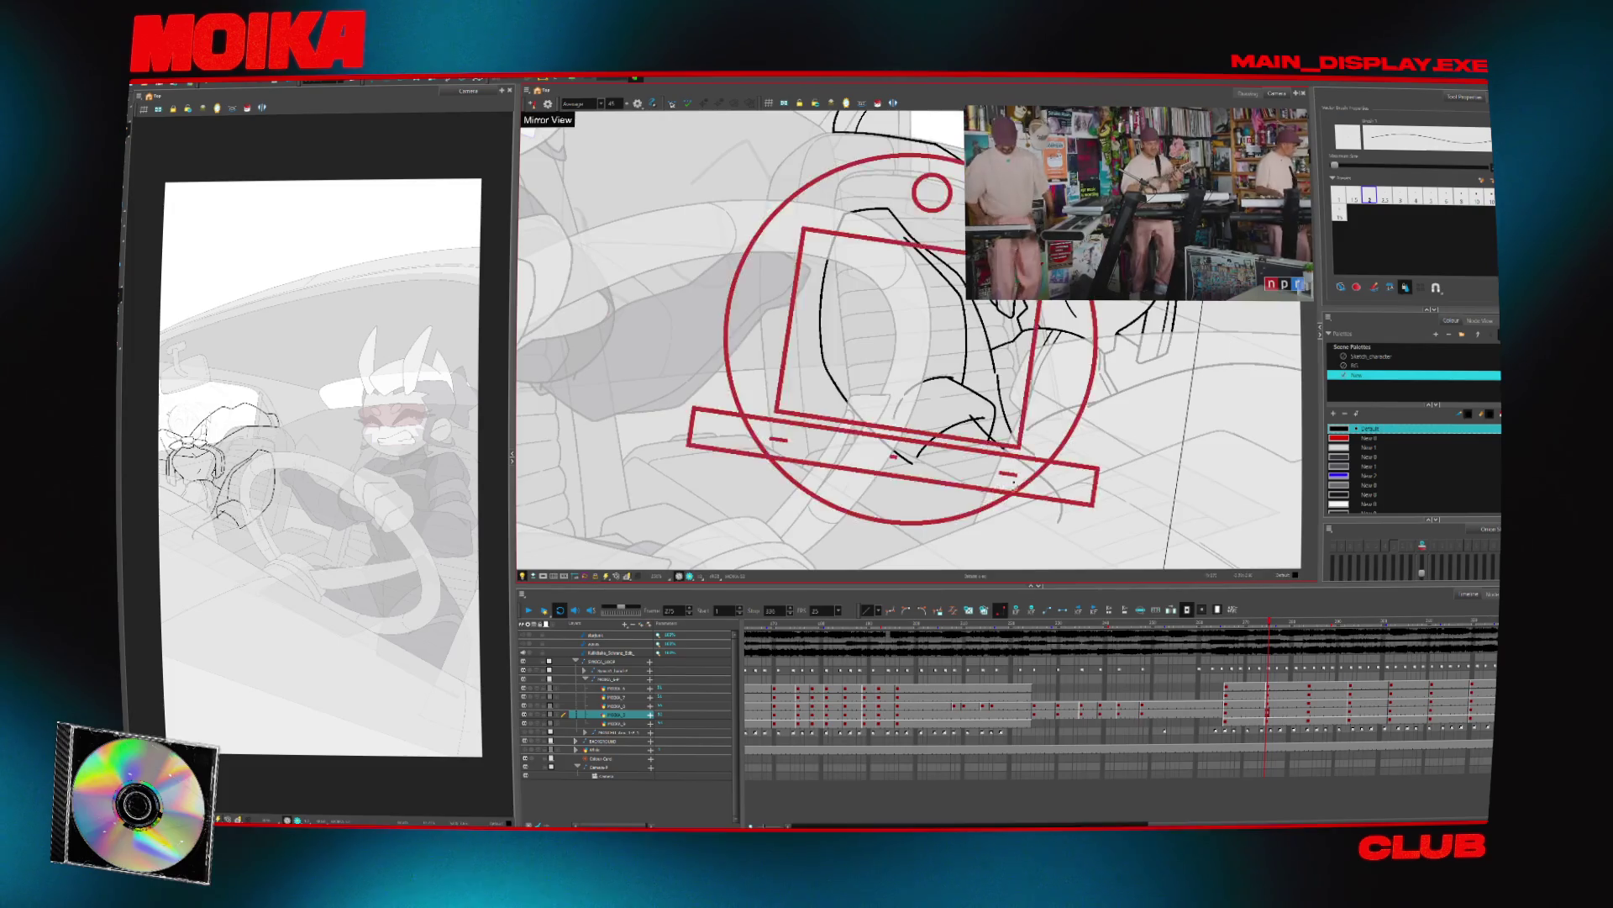
{"action": "key", "text": "2"}
{"action": "key", "text": "2"}
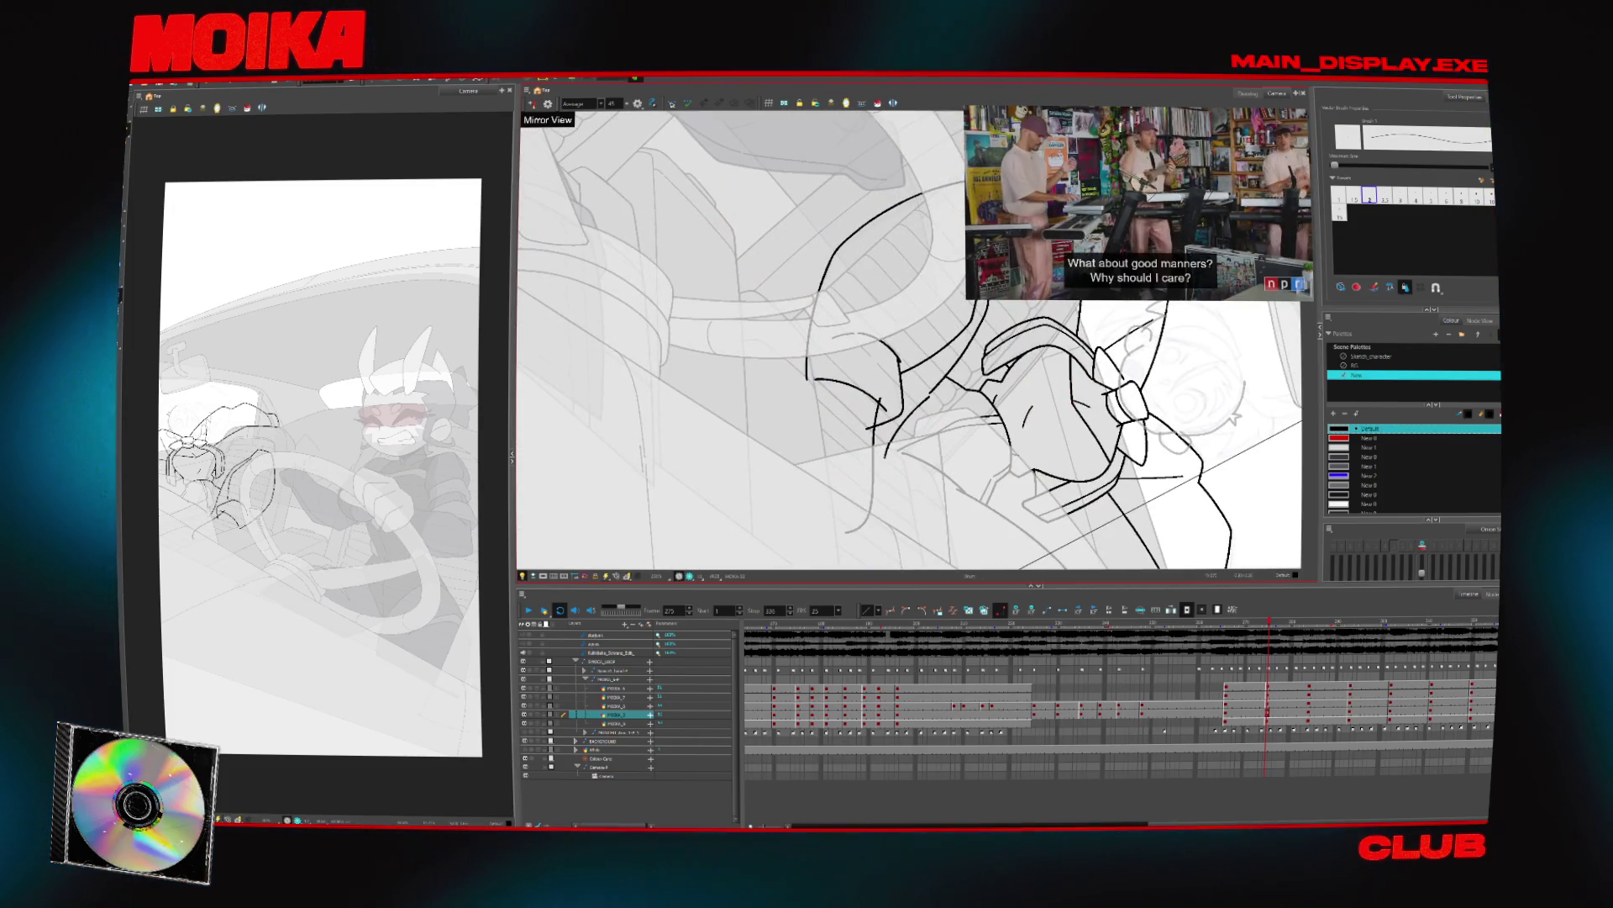
{"action": "key", "text": "Return"}
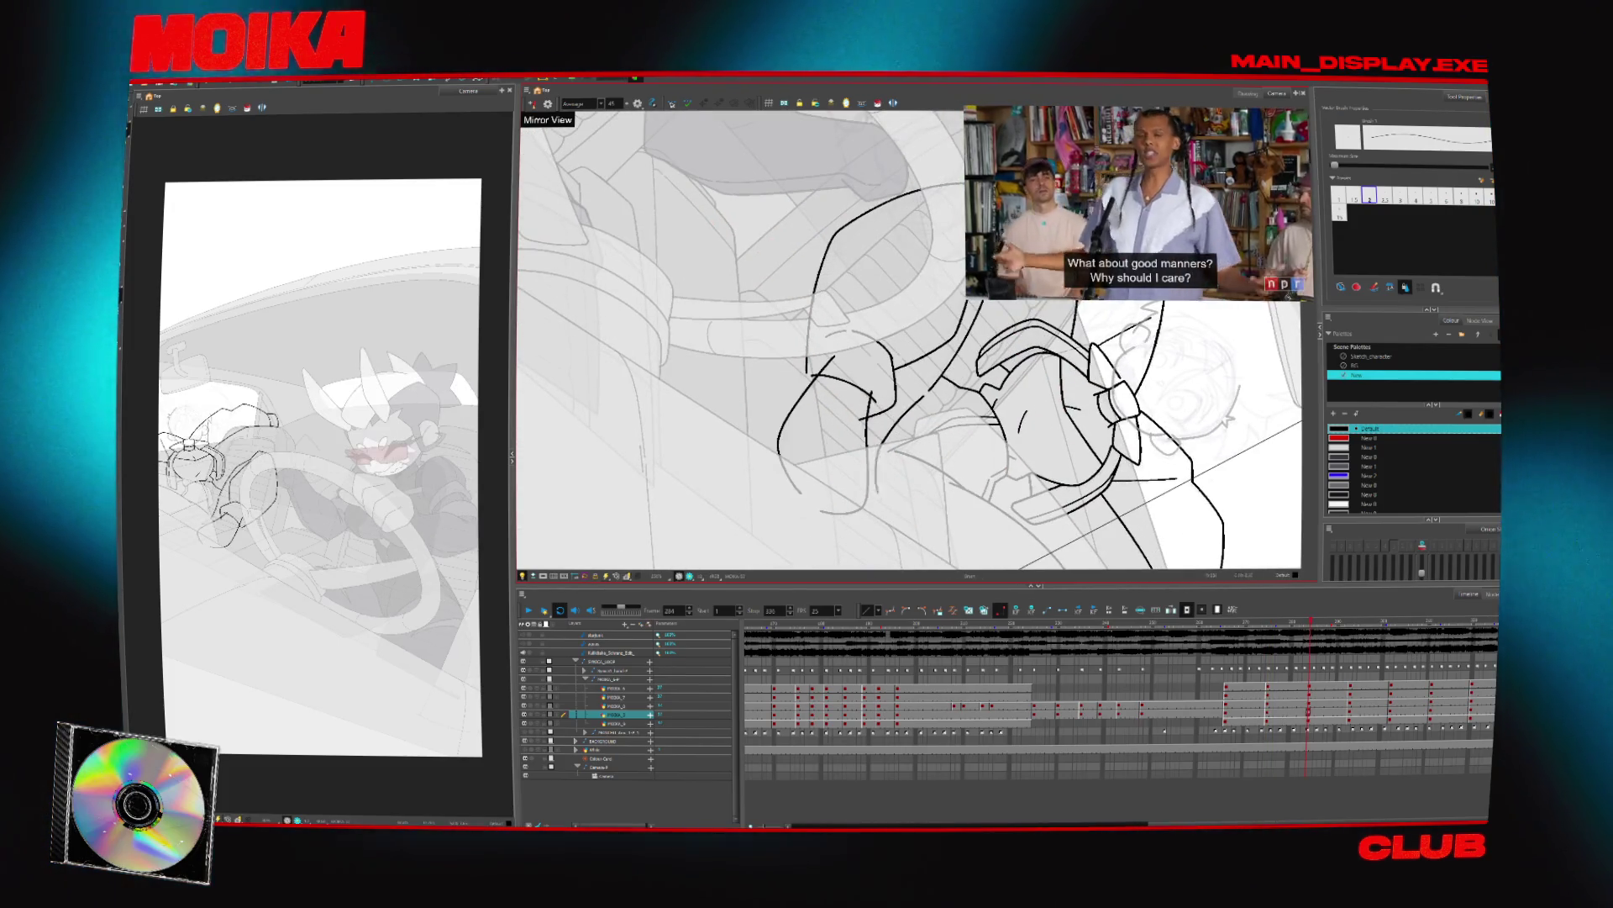
{"action": "key", "text": "2"}
{"action": "key", "text": "Return"}
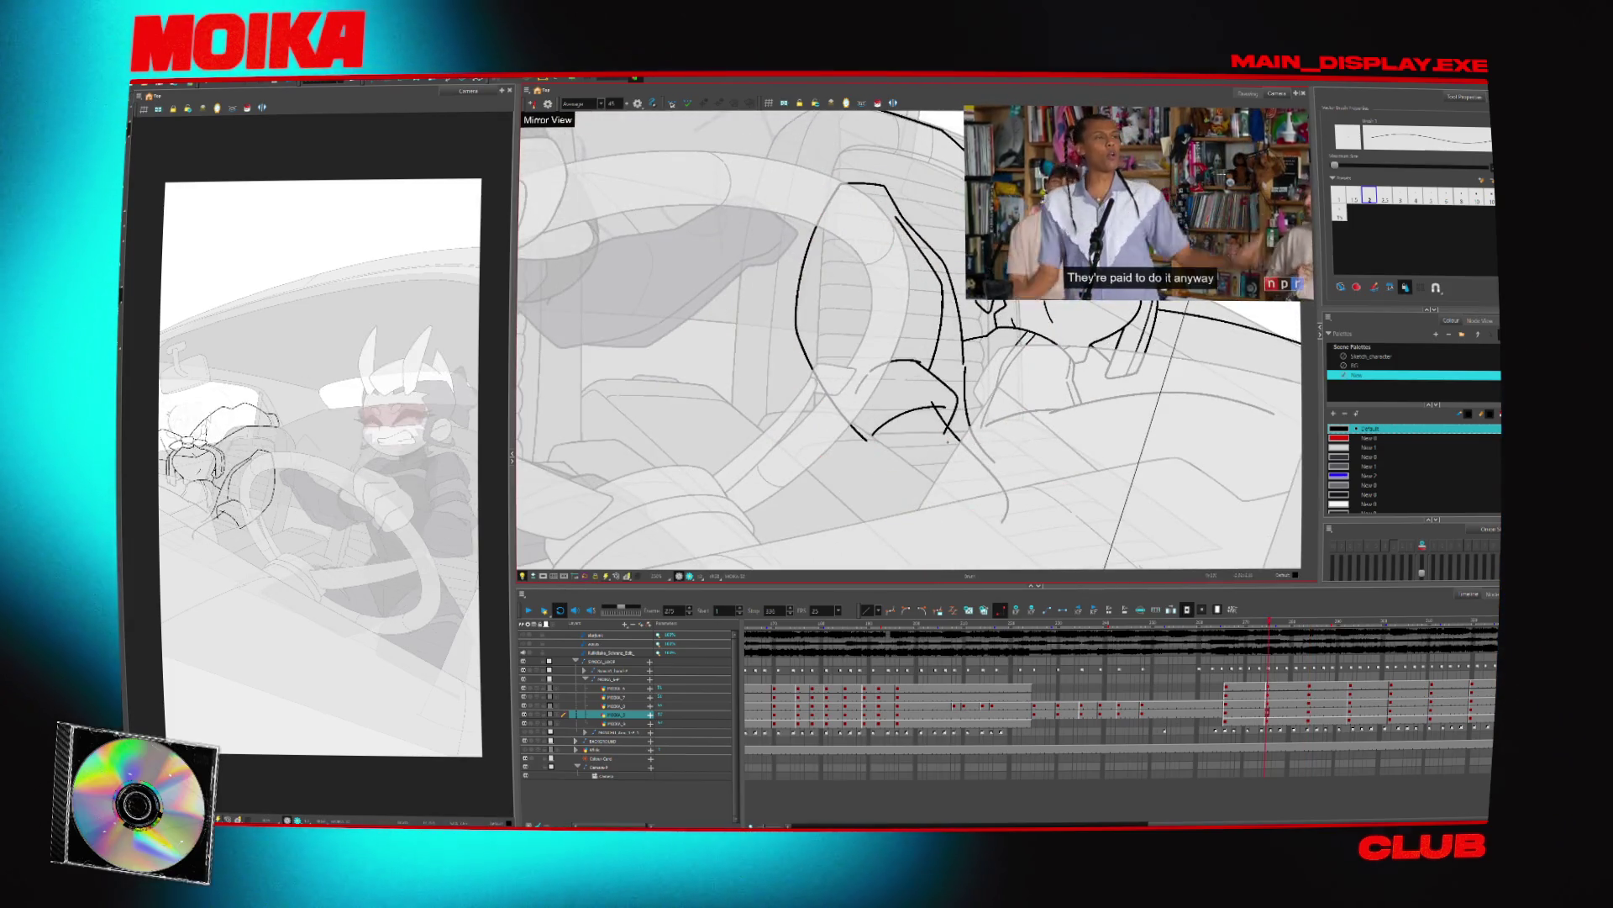
{"action": "key", "text": "alt+s"}
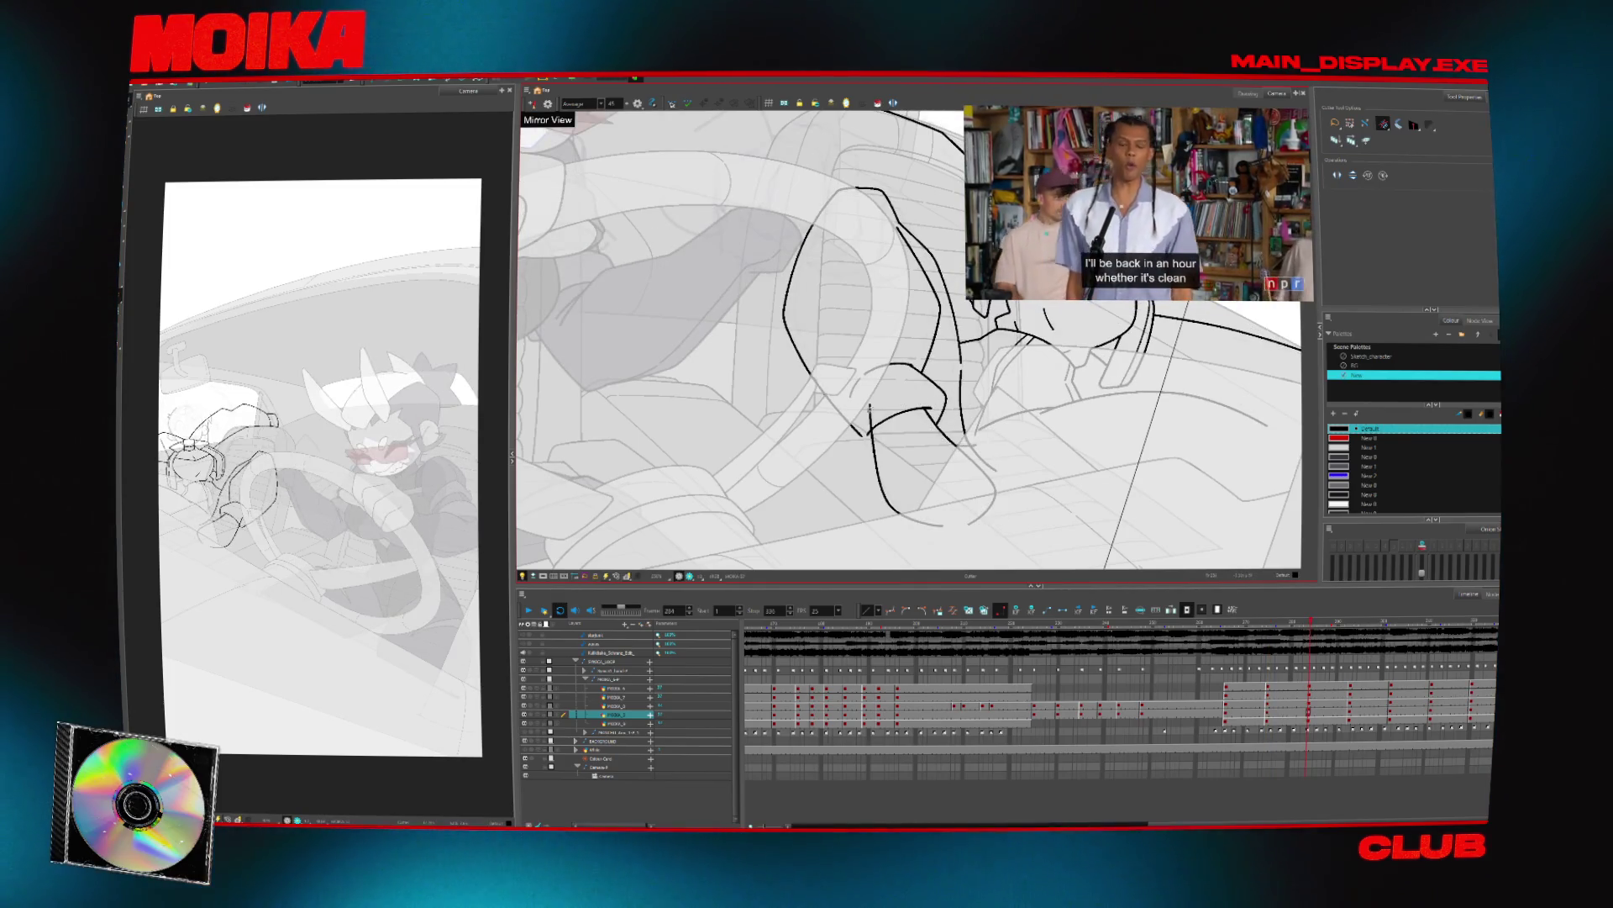
{"action": "key", "text": "alt+b"}
{"action": "scroll", "coordinate": [992, 445], "scroll_direction": "down", "scroll_amount": 3}
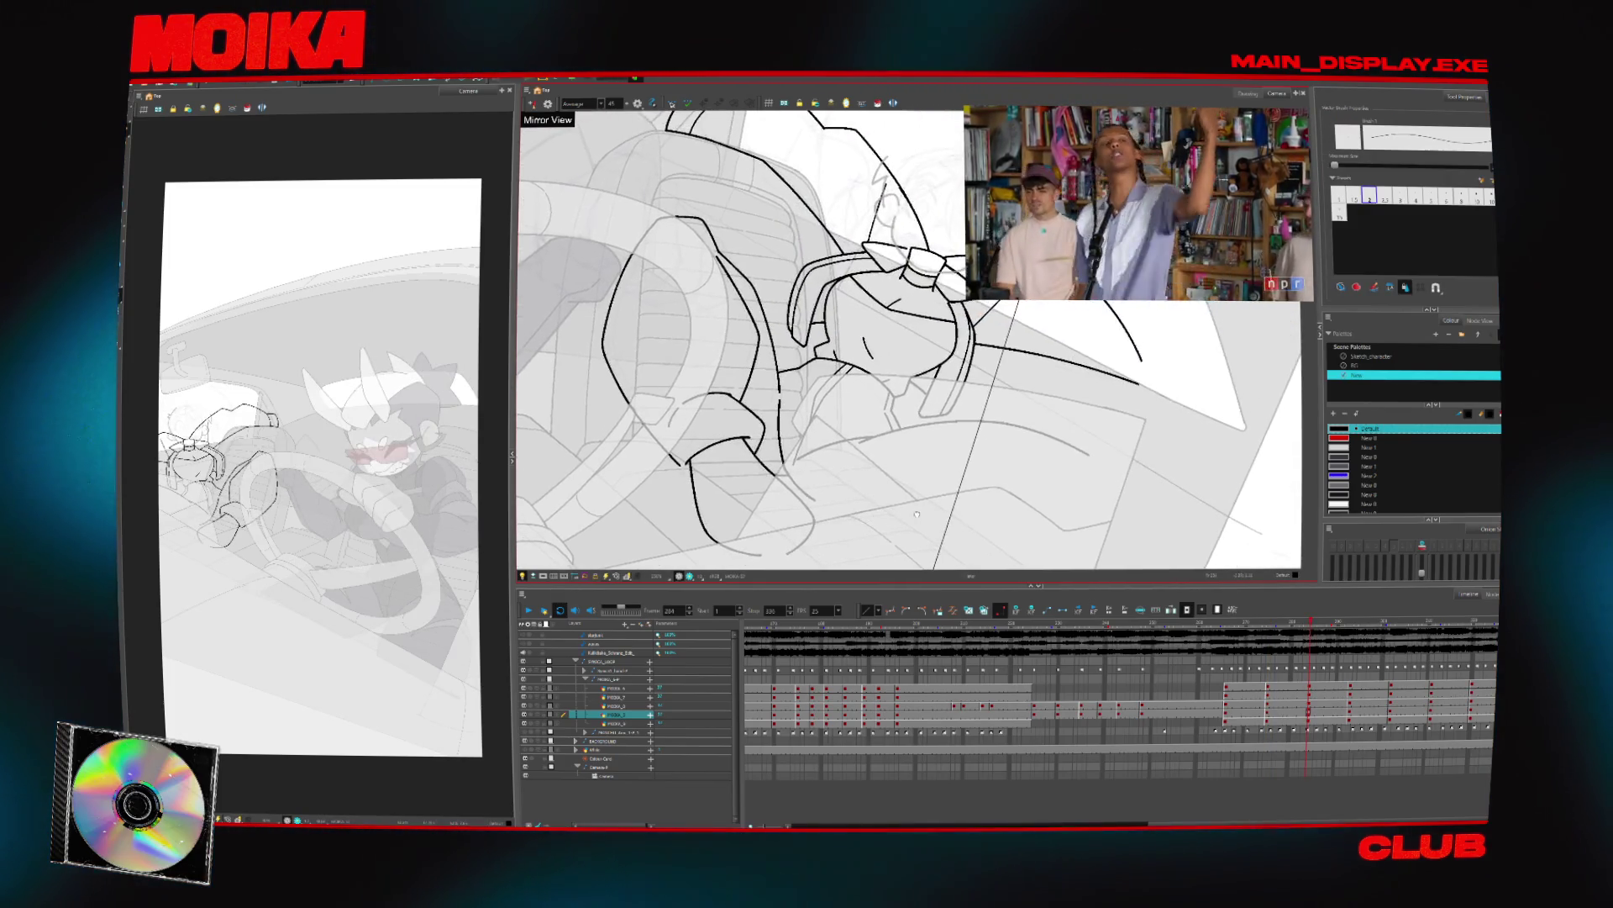
Draw a curved brush line on the passenger's arm in the drawing at frame 293
{"action": "key", "text": "g"}
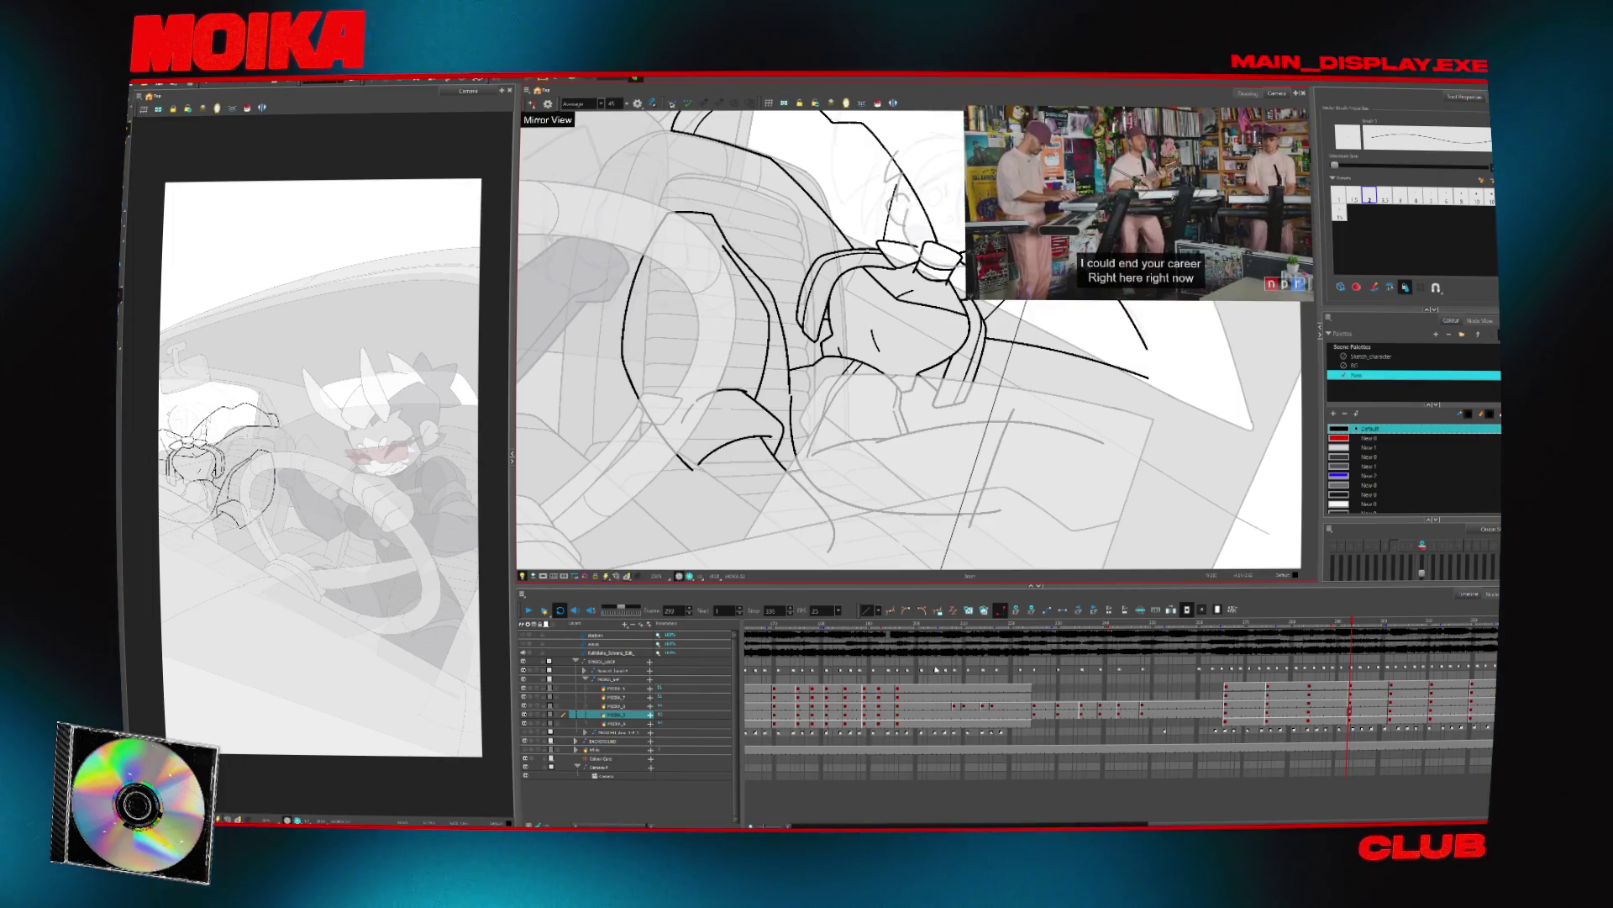
{"action": "key", "text": "f"}
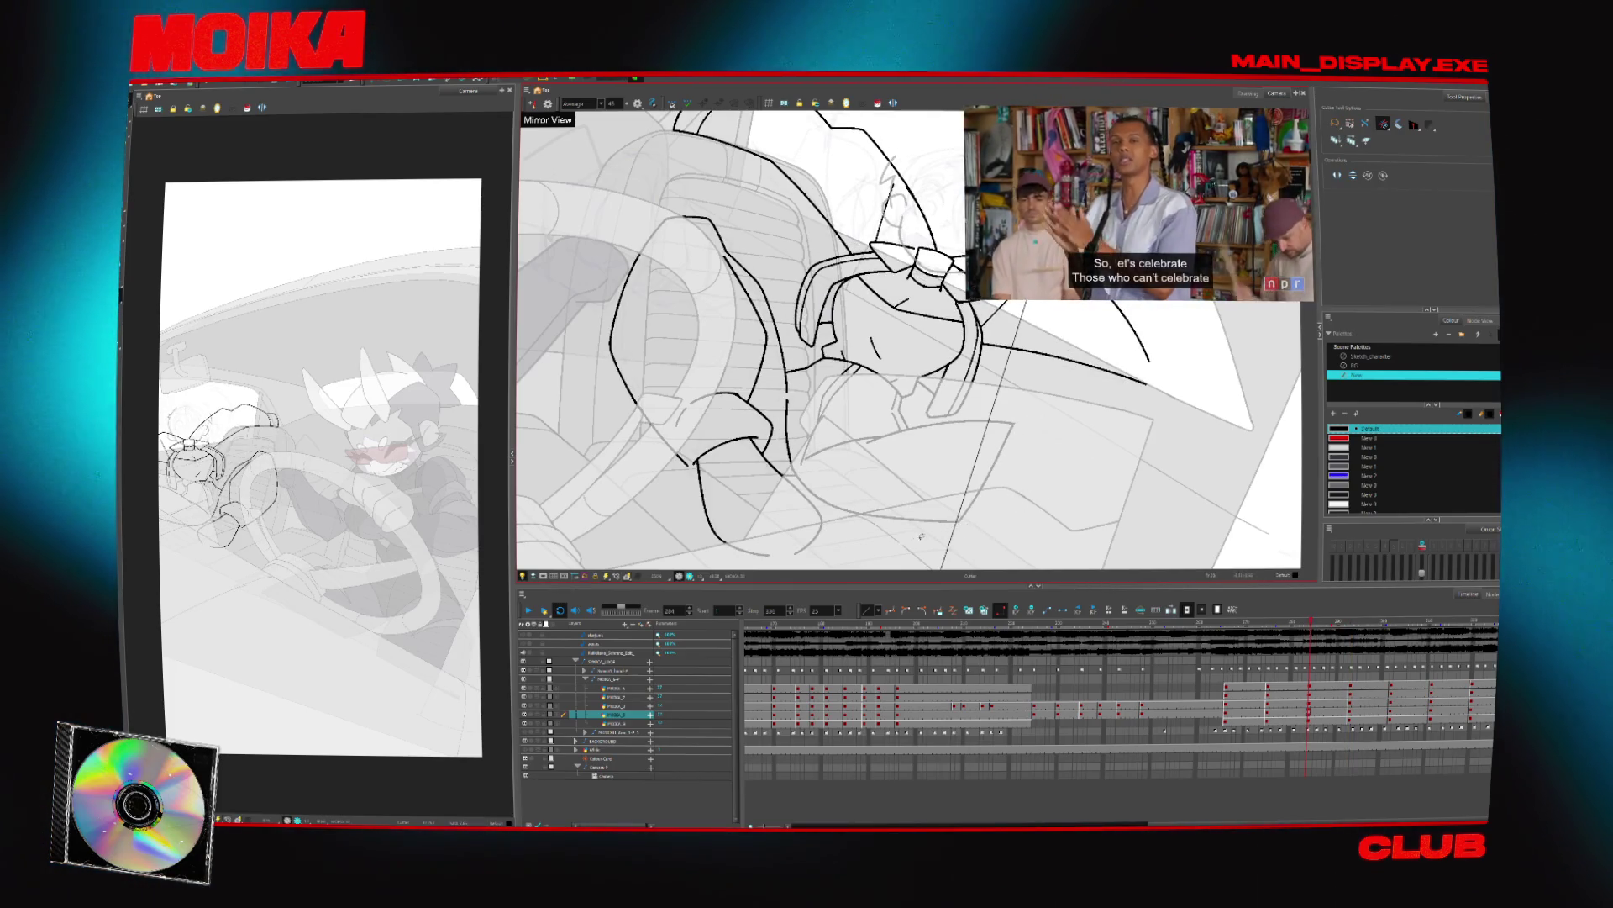
{"action": "key", "text": "g"}
{"action": "key", "text": "g"}
{"action": "key", "text": "alt+b"}
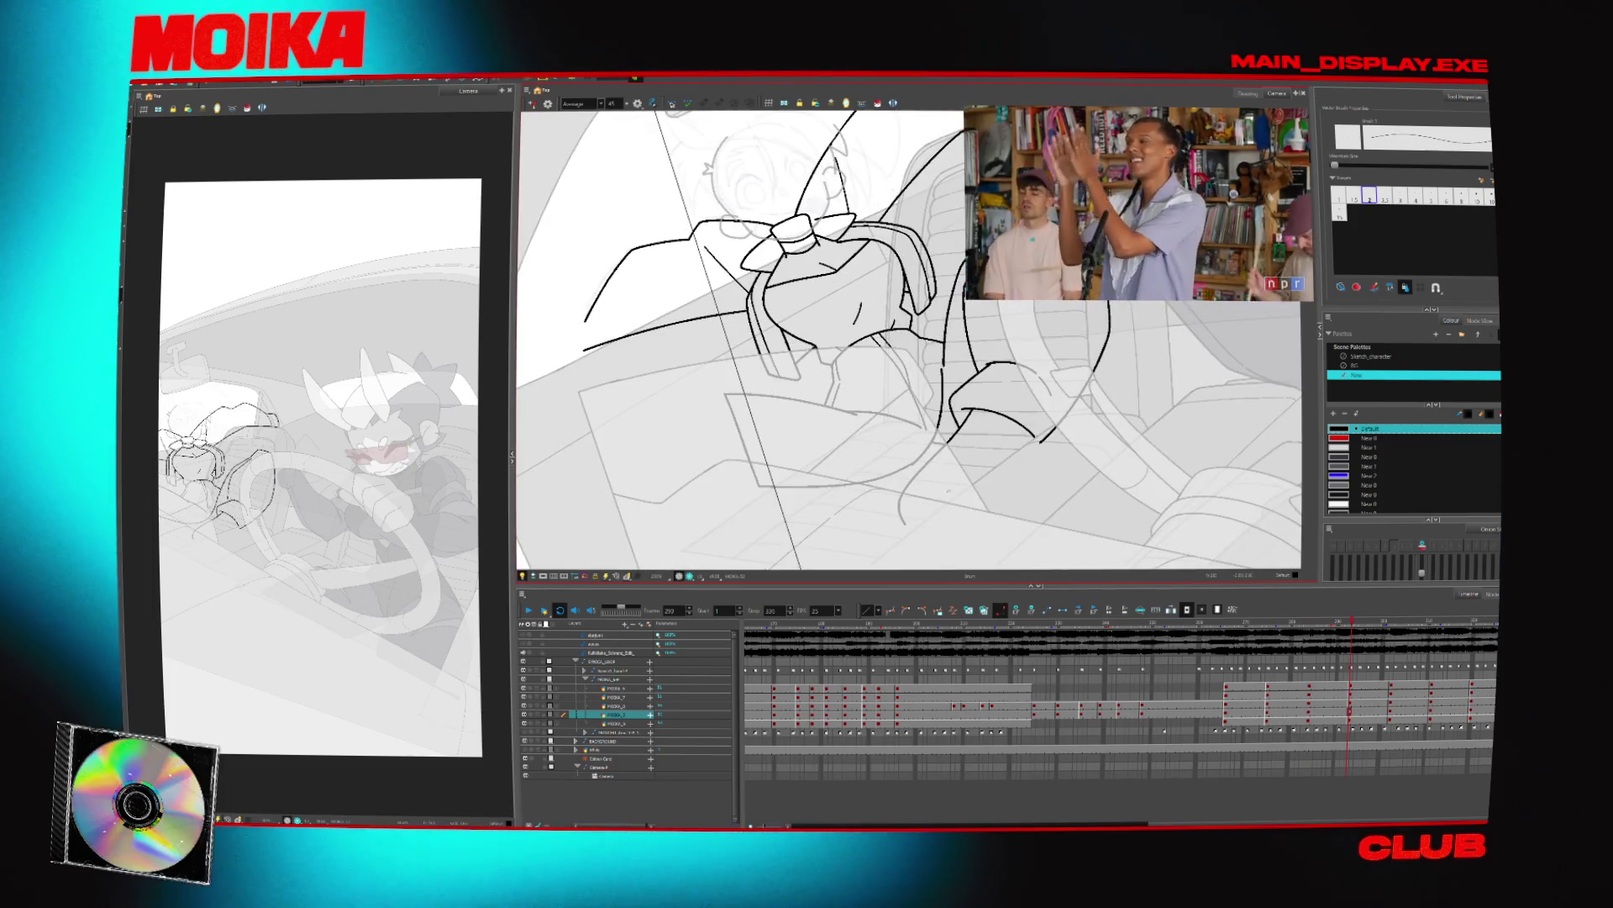
{"action": "left_click_drag", "start_coordinate": [1030, 430], "coordinate": [901, 496]}
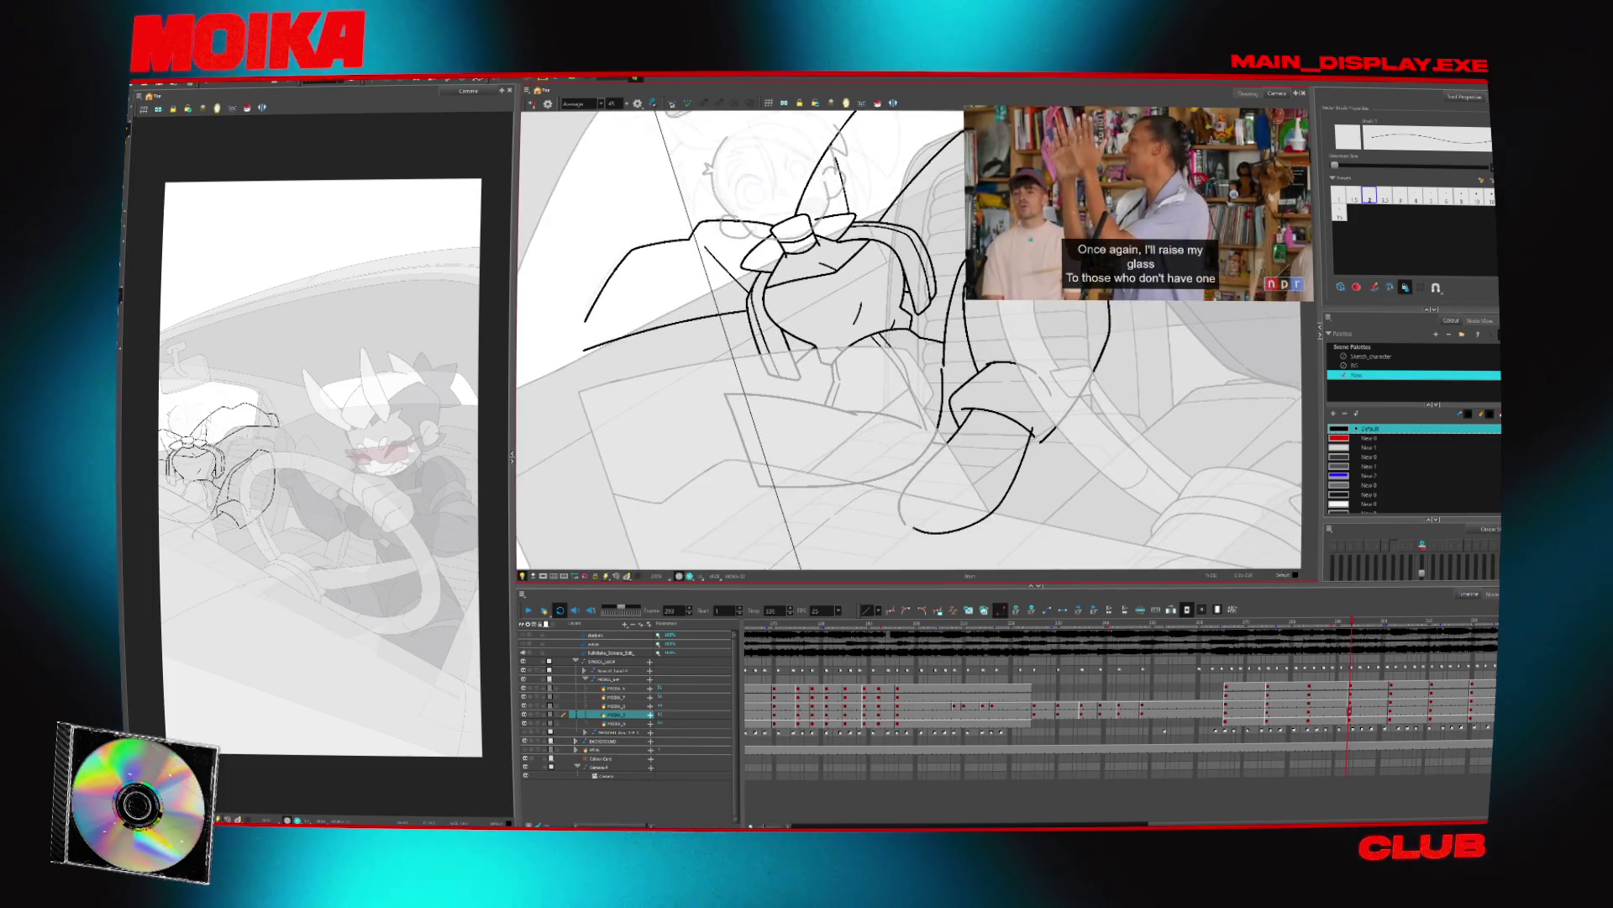
{"action": "key", "text": "alt+b"}
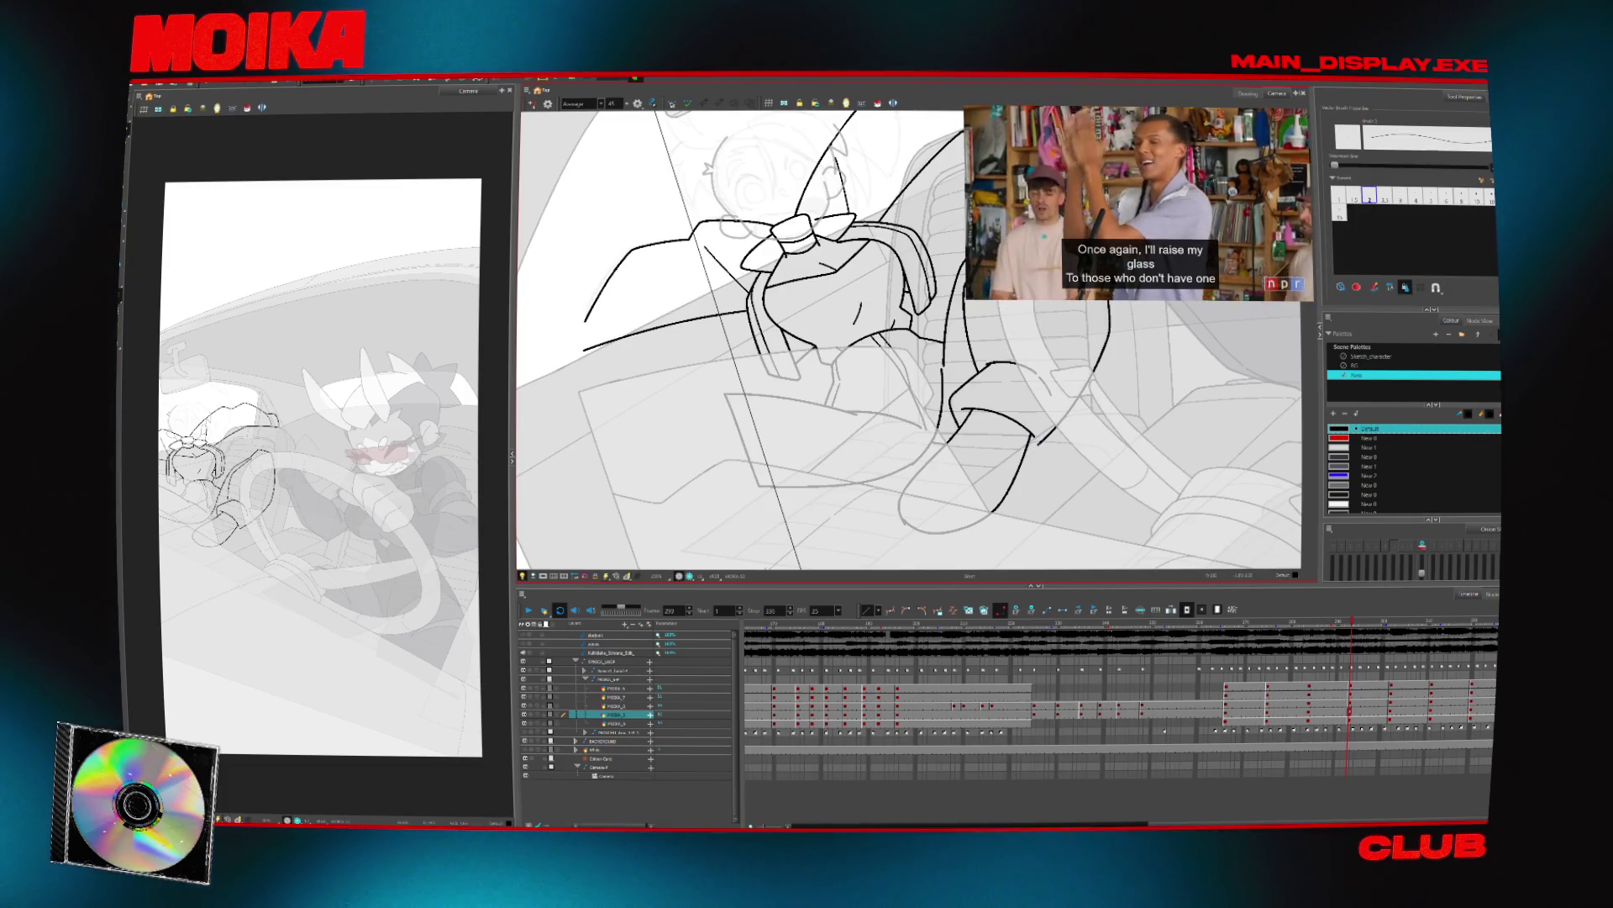
Step ahead to the drawings at frames 302 and 311, checking proportions in Mirror View
{"action": "key", "text": "g"}
{"action": "key", "text": "alt+z"}
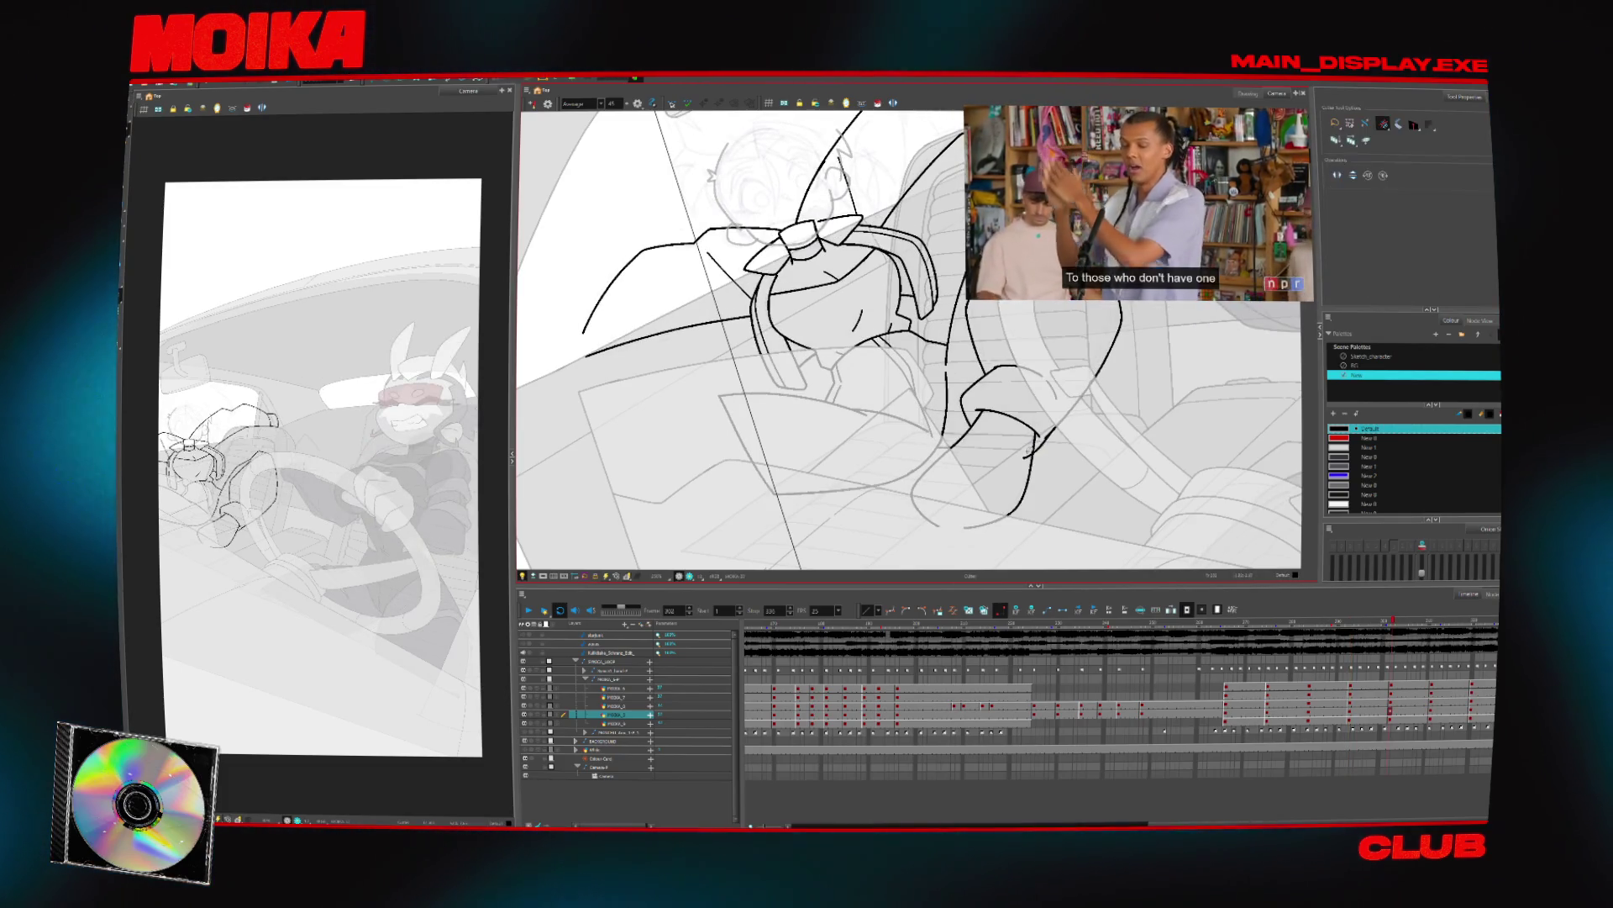
{"action": "key", "text": "4"}
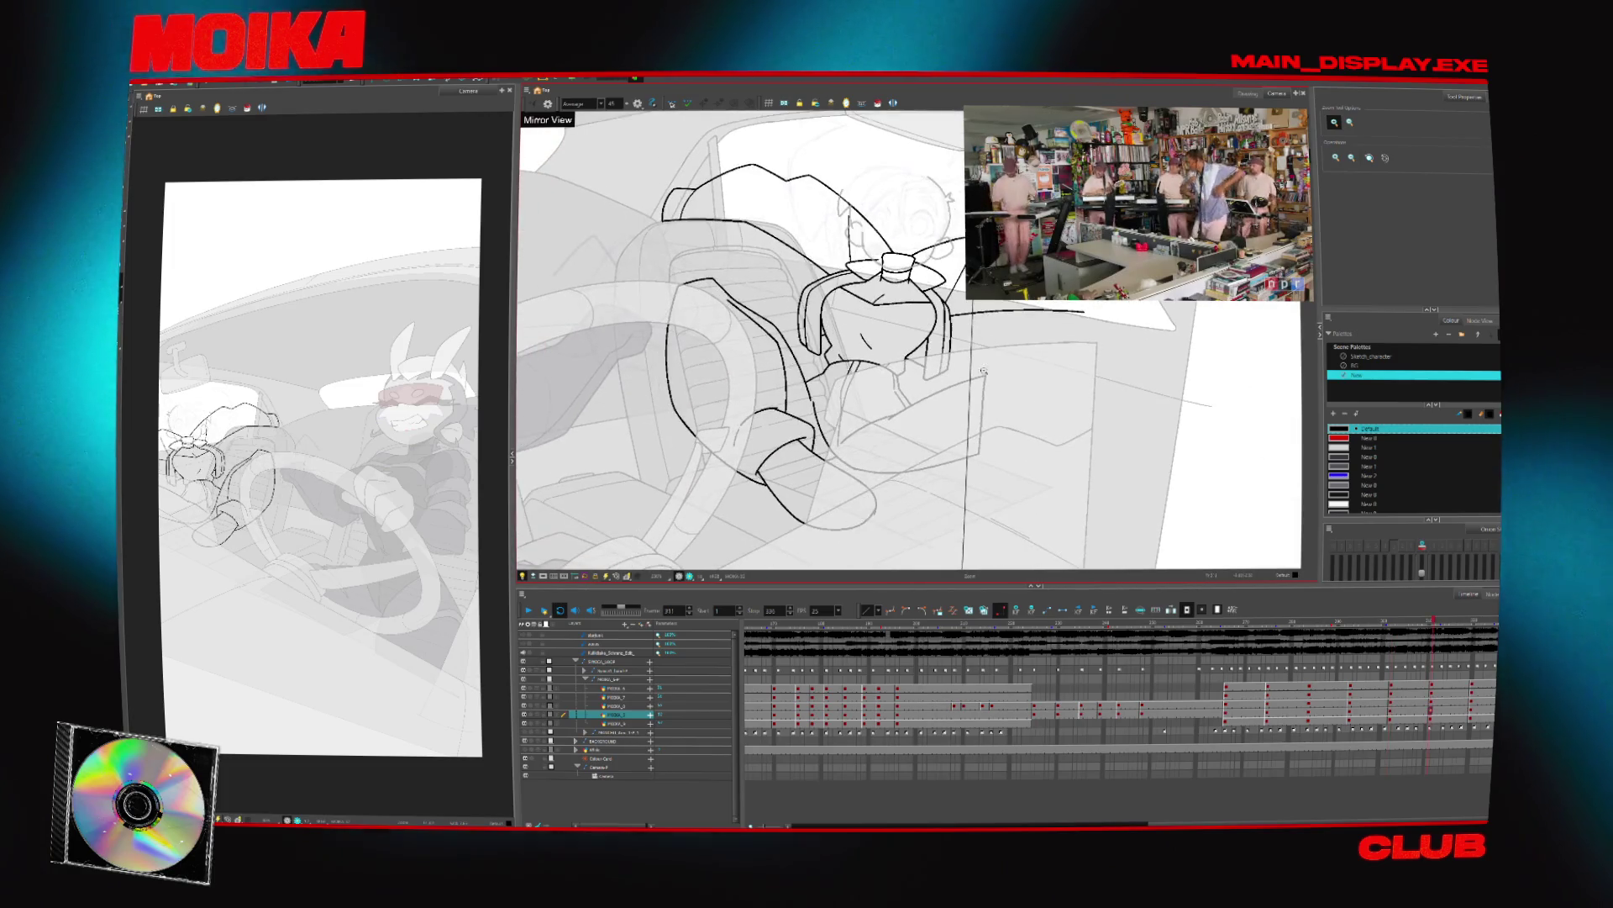
{"action": "key", "text": "g"}
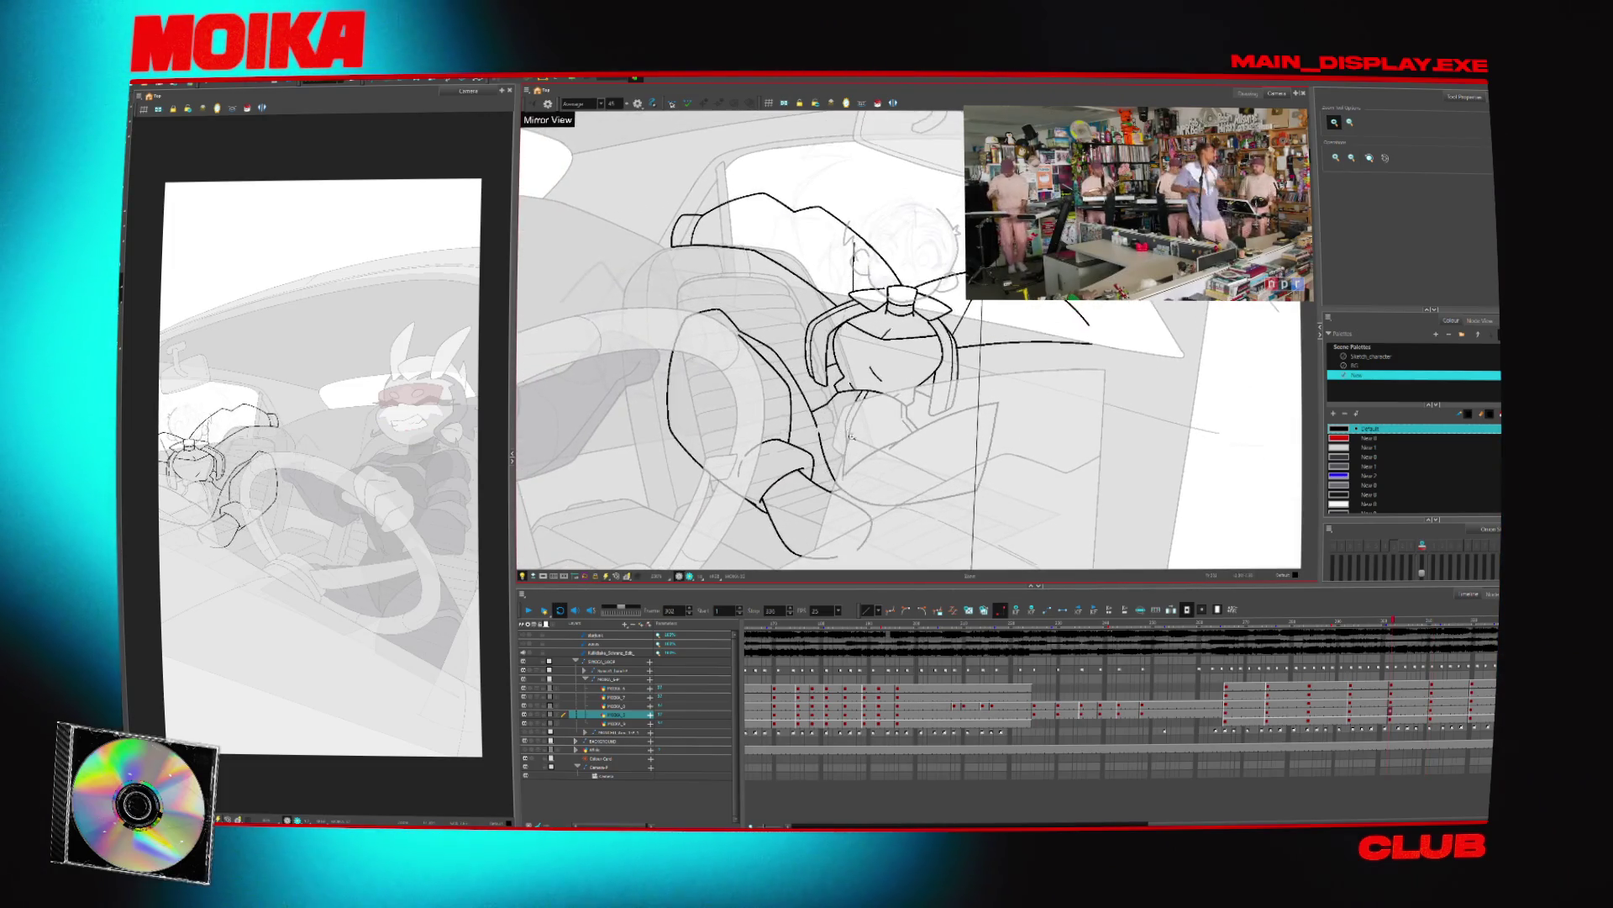
{"action": "key", "text": "alt+b"}
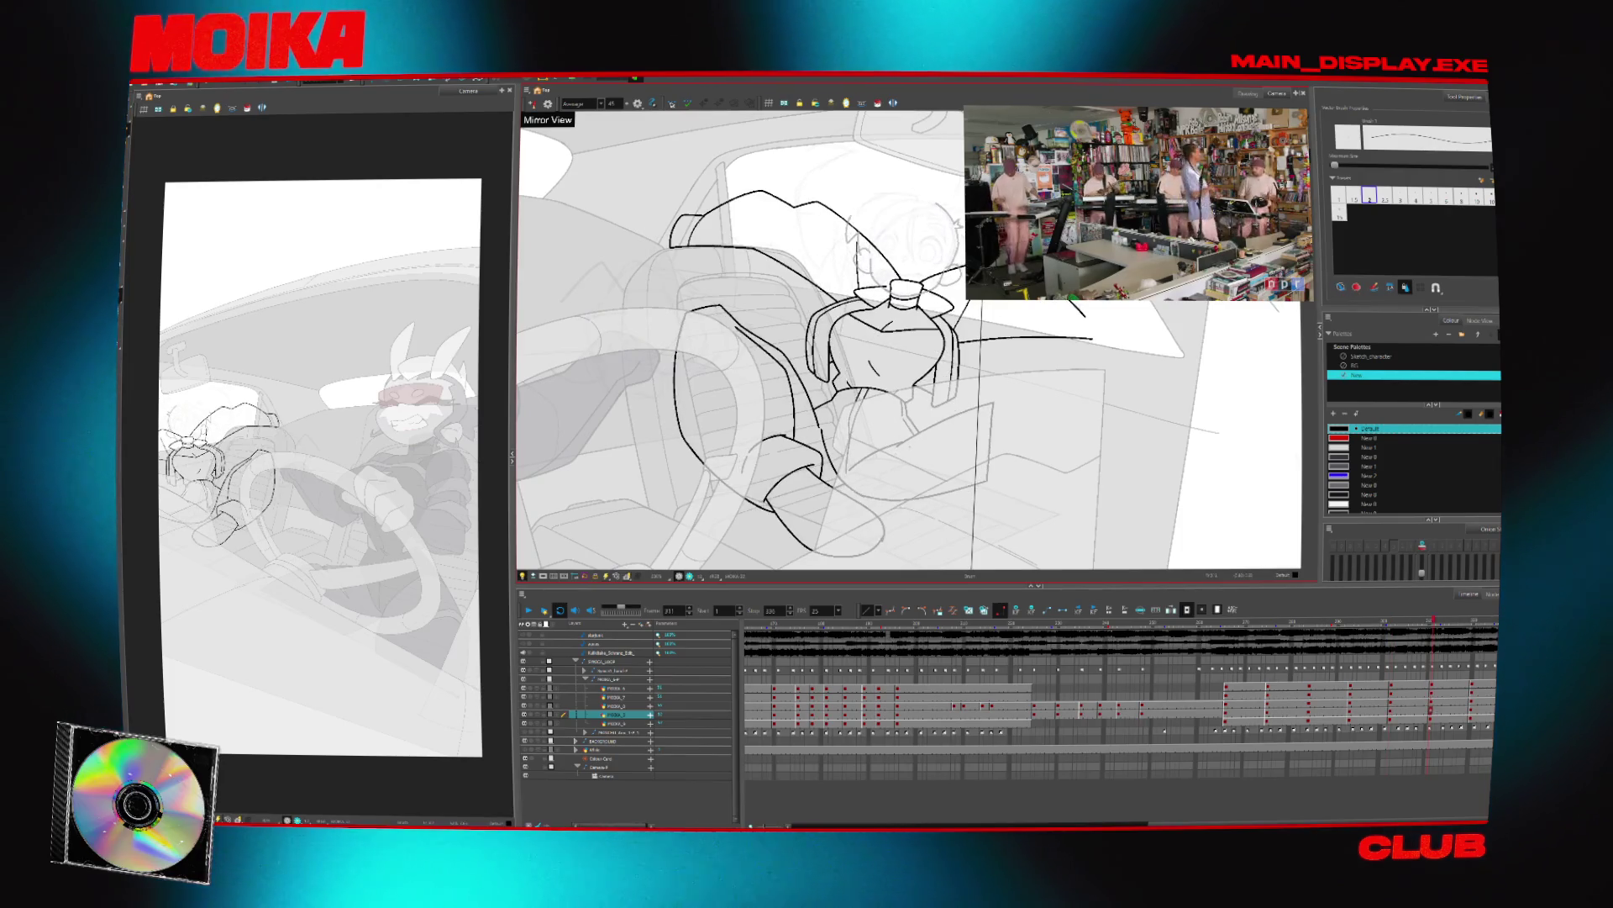
Unmirror the canvas and zoom in on the passenger's head
{"action": "key", "text": "4"}
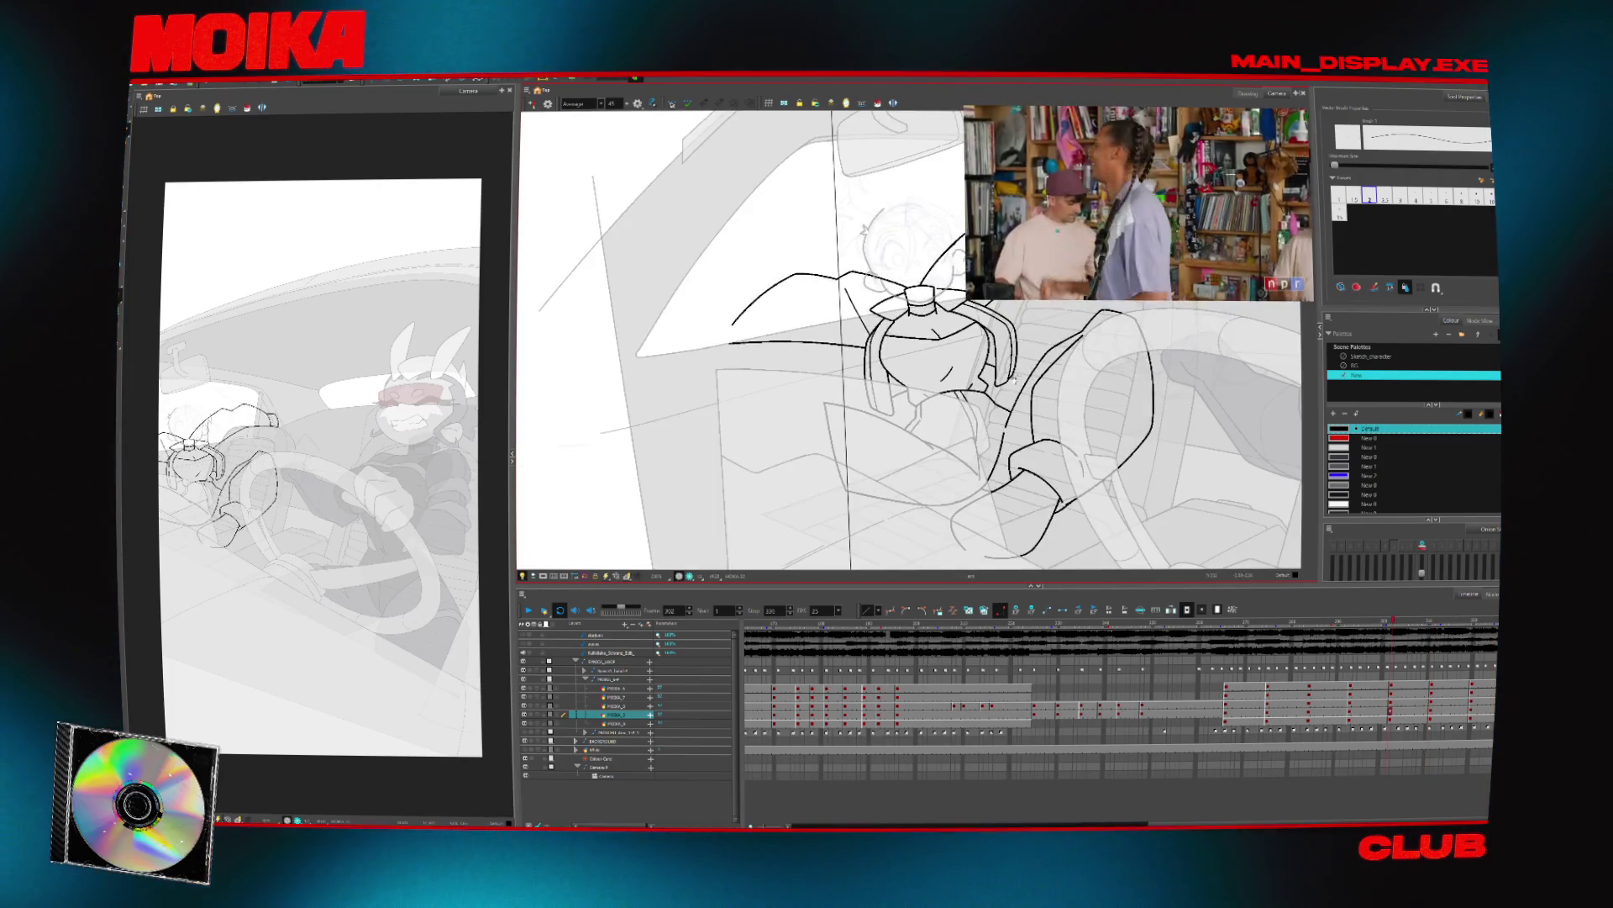
{"action": "key", "text": "alt+z"}
{"action": "left_click", "coordinate": [934, 367]}
{"action": "key", "text": "alt+b"}
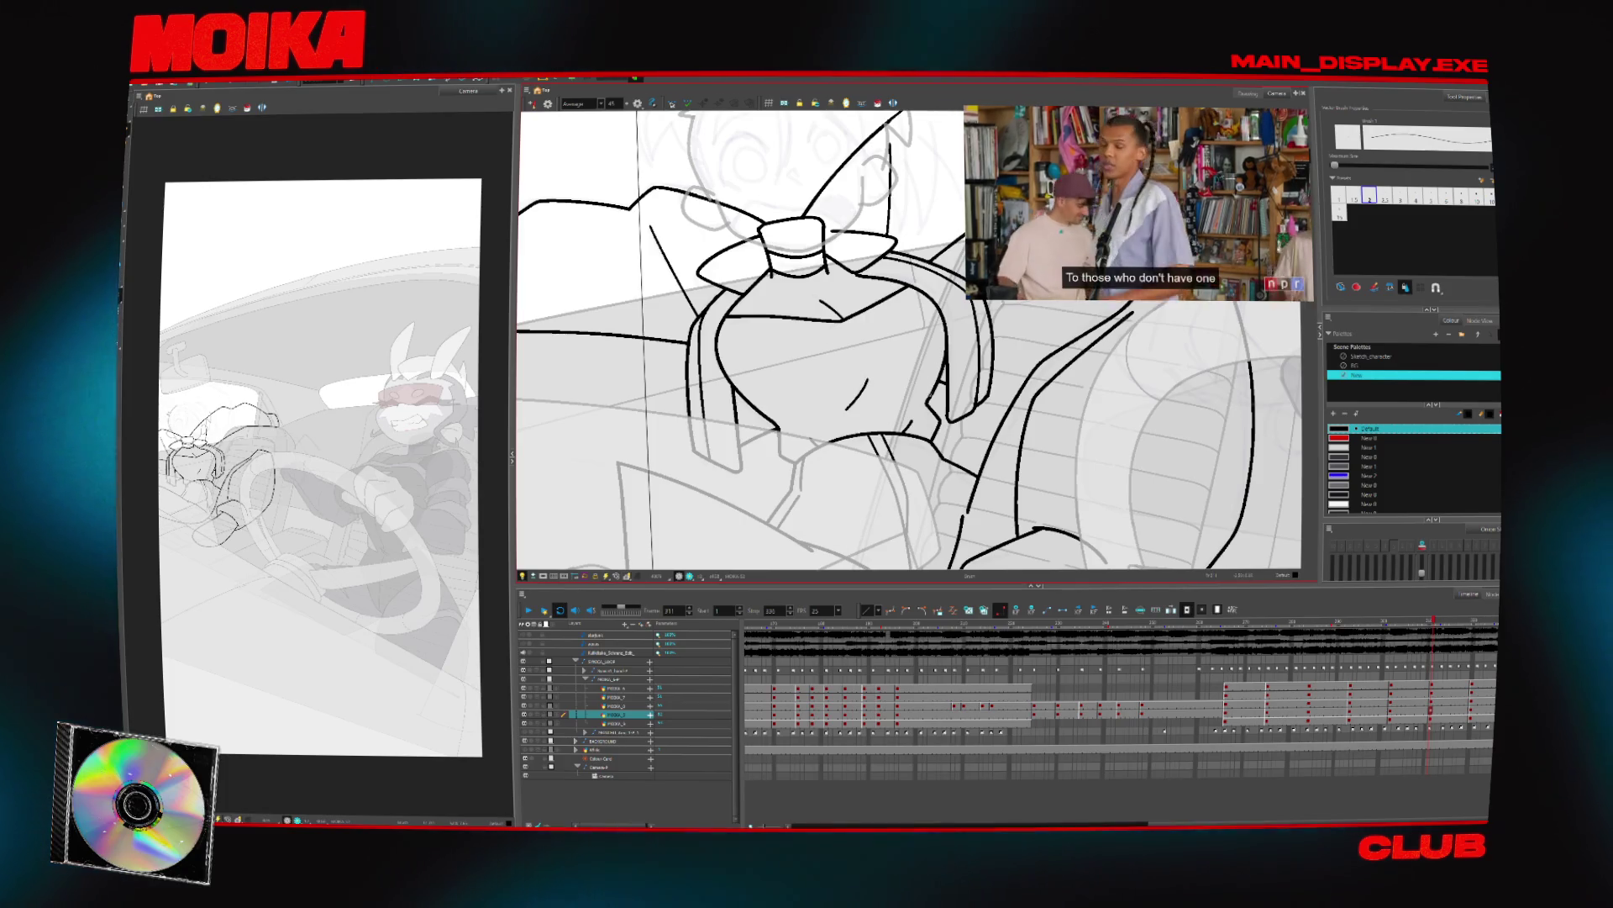
{"action": "key", "text": "4"}
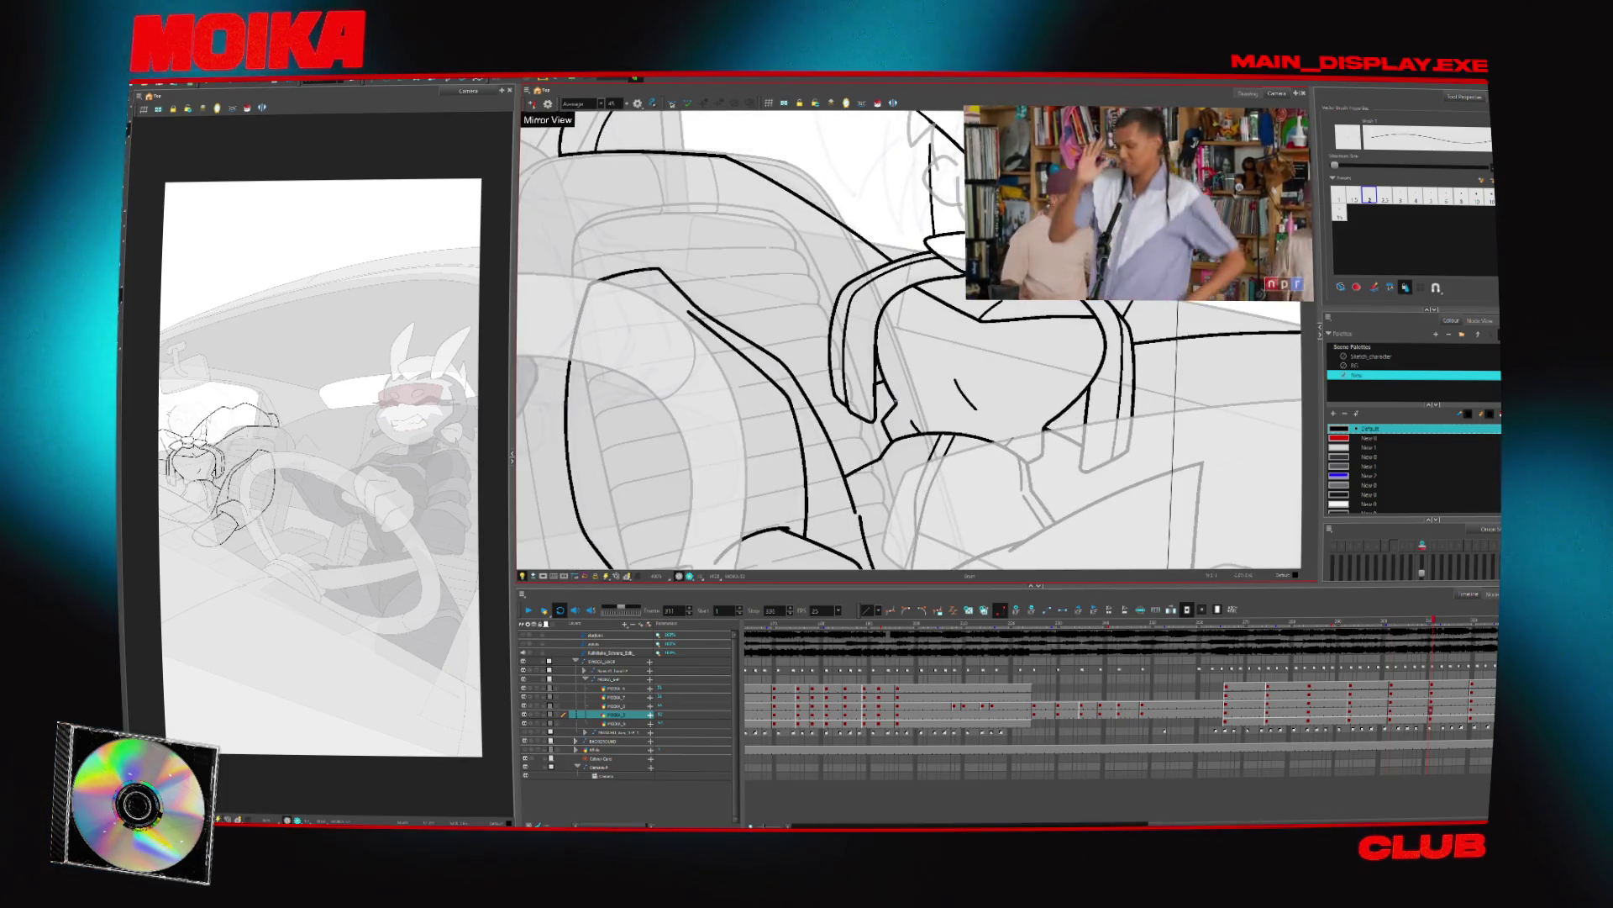
{"action": "key", "text": "alt+s"}
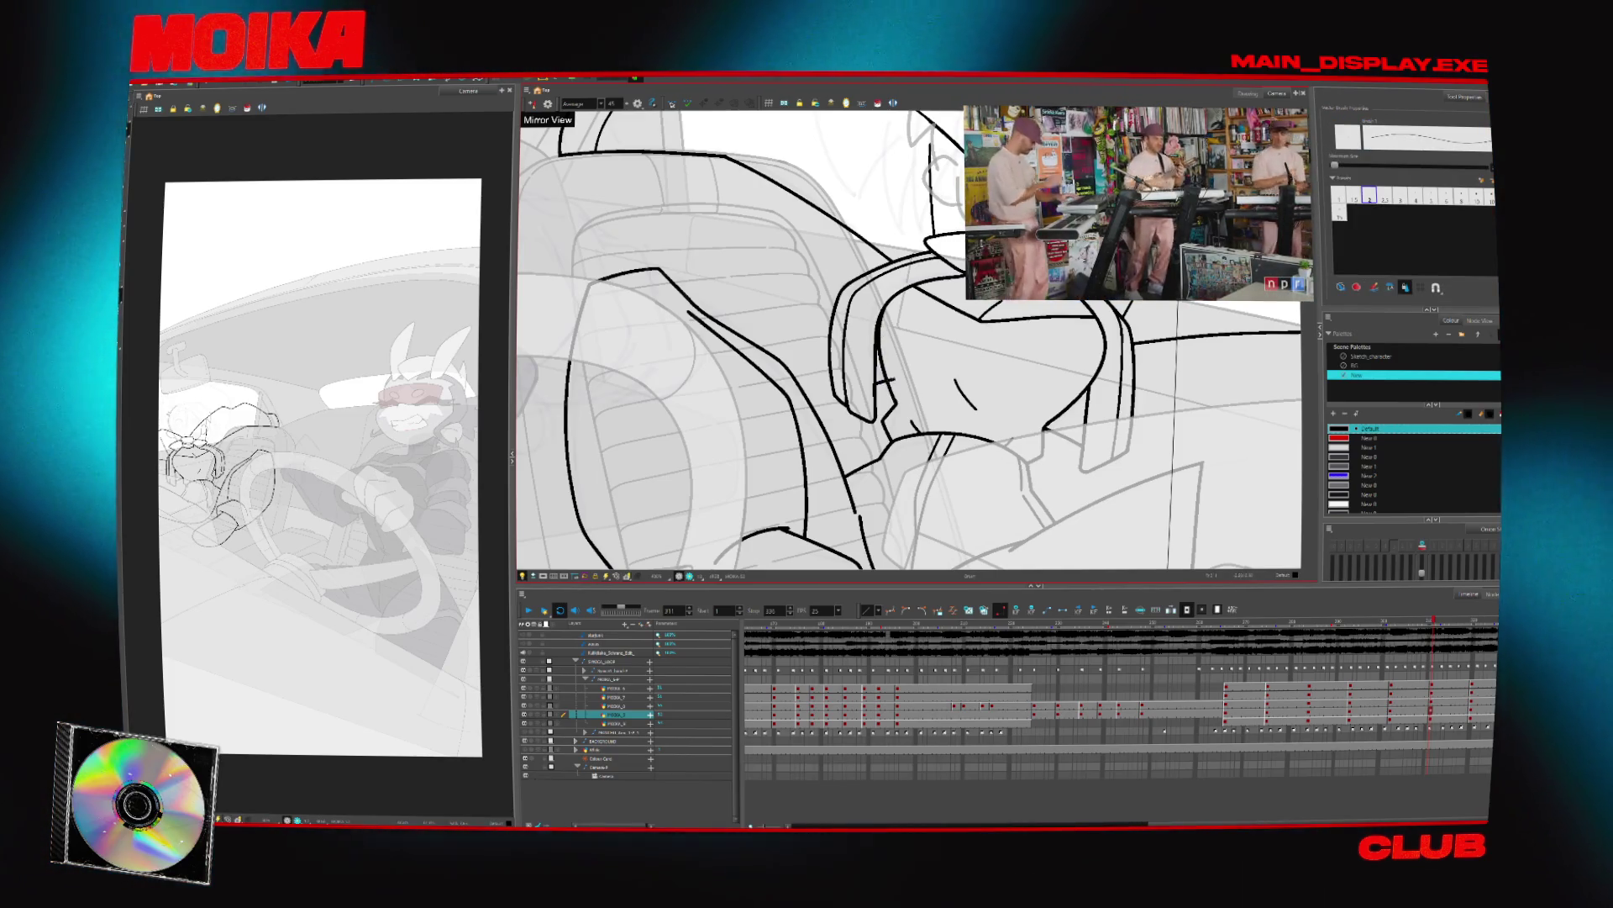
Zoom out, then zoom back in on the passenger while stepping a few frames back and forth
{"action": "key", "text": "alt+z"}
{"action": "key", "text": "1"}
{"action": "key", "text": "comma"}
{"action": "key", "text": "comma"}
{"action": "key", "text": "comma"}
{"action": "left_click", "coordinate": [907, 376]}
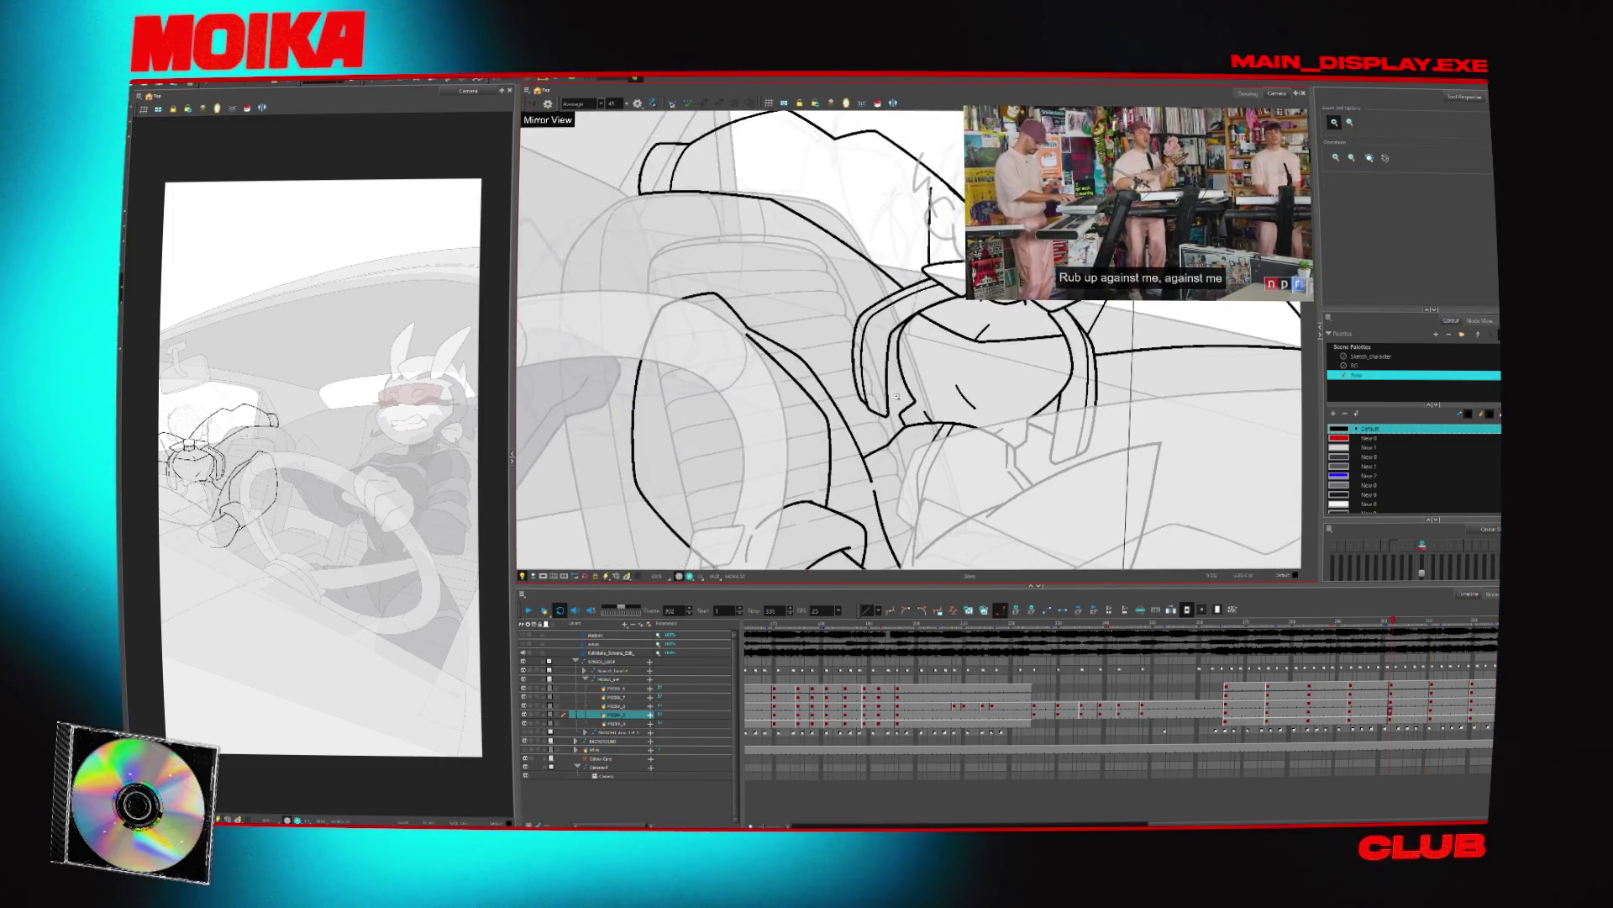
{"action": "key", "text": "alt+s"}
{"action": "key", "text": "period"}
{"action": "key", "text": "period"}
{"action": "key", "text": "period"}
{"action": "key", "text": "period"}
{"action": "key", "text": "period"}
{"action": "key", "text": "period"}
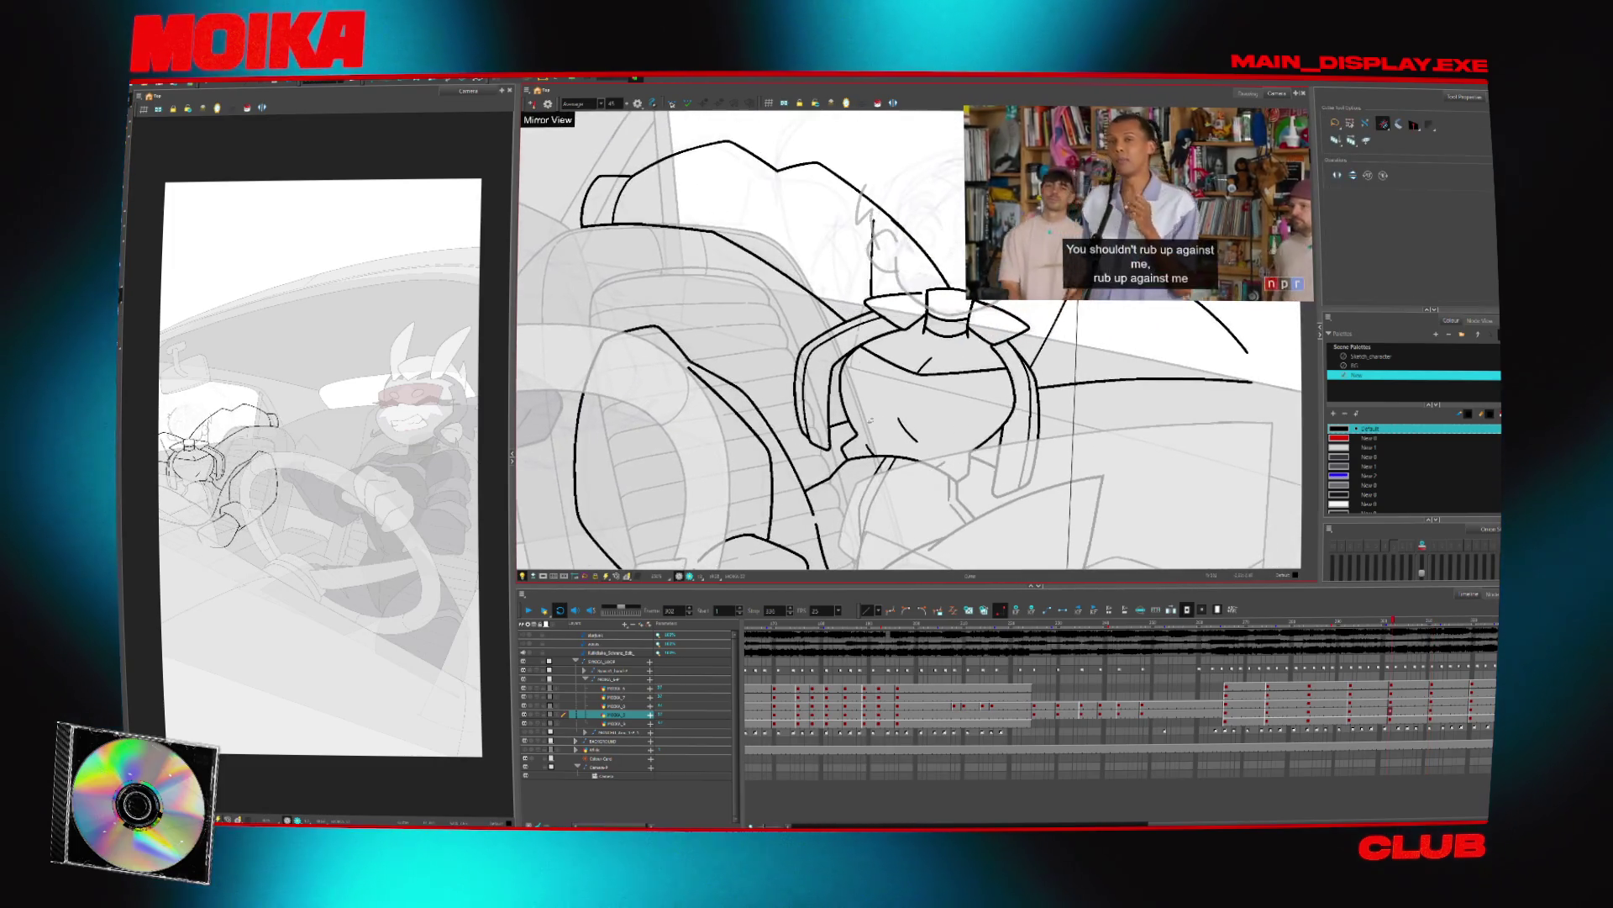
{"action": "key", "text": "alt+b"}
Zoom in again on the passenger drawing and return to the drawing at frame 272
{"action": "key", "text": "alt+t"}
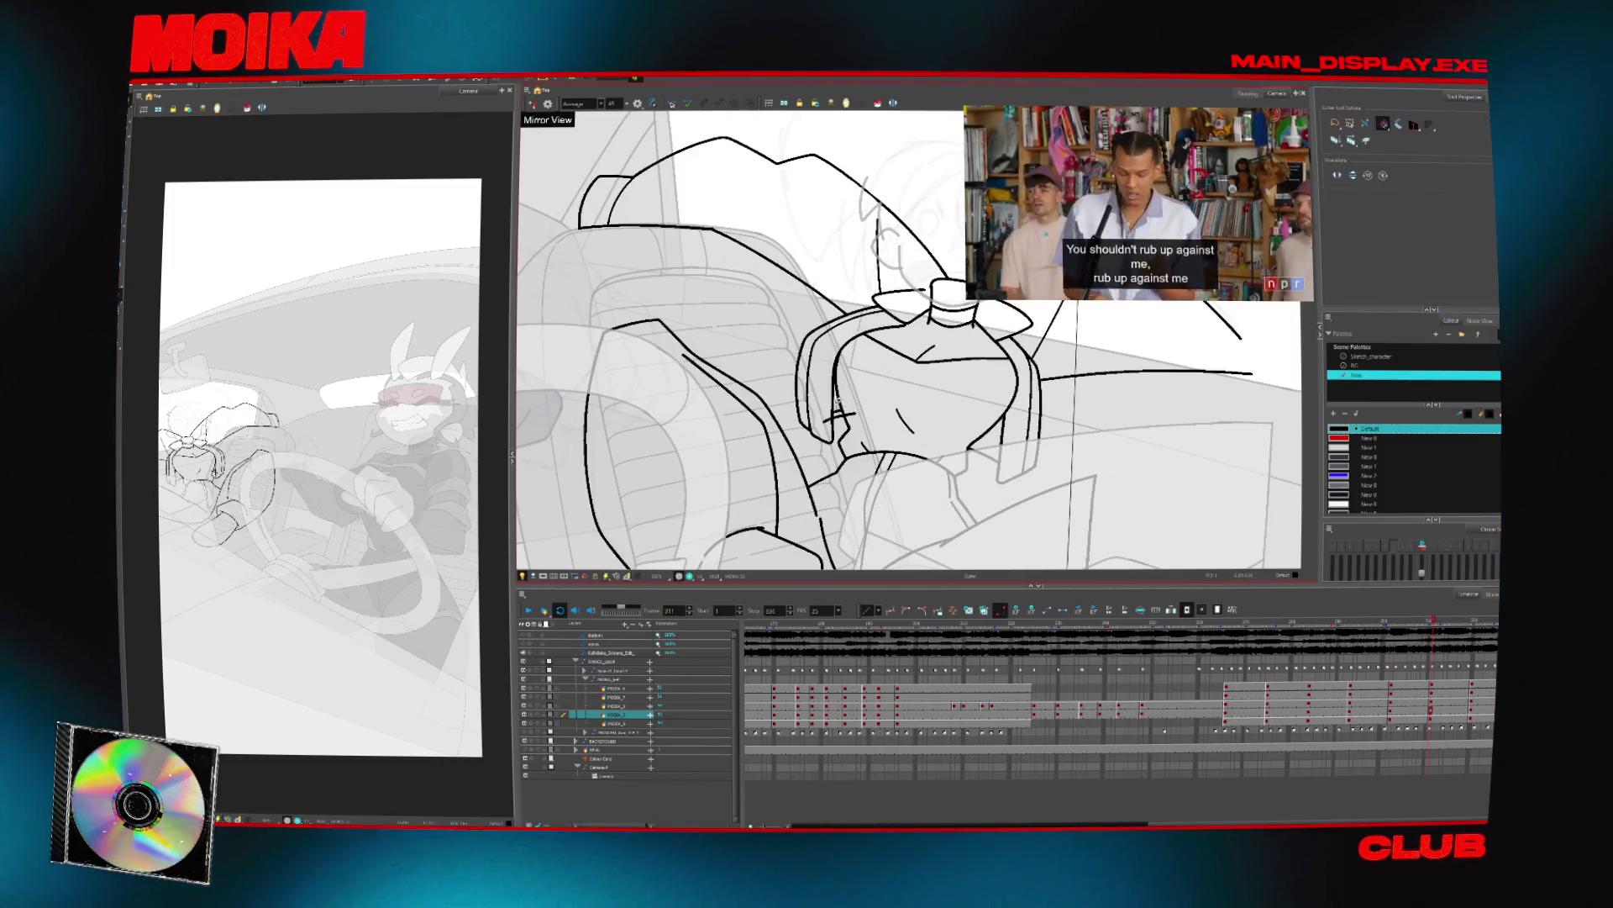
{"action": "key", "text": "alt+z"}
{"action": "key", "text": "comma"}
{"action": "key", "text": "comma"}
{"action": "key", "text": "comma"}
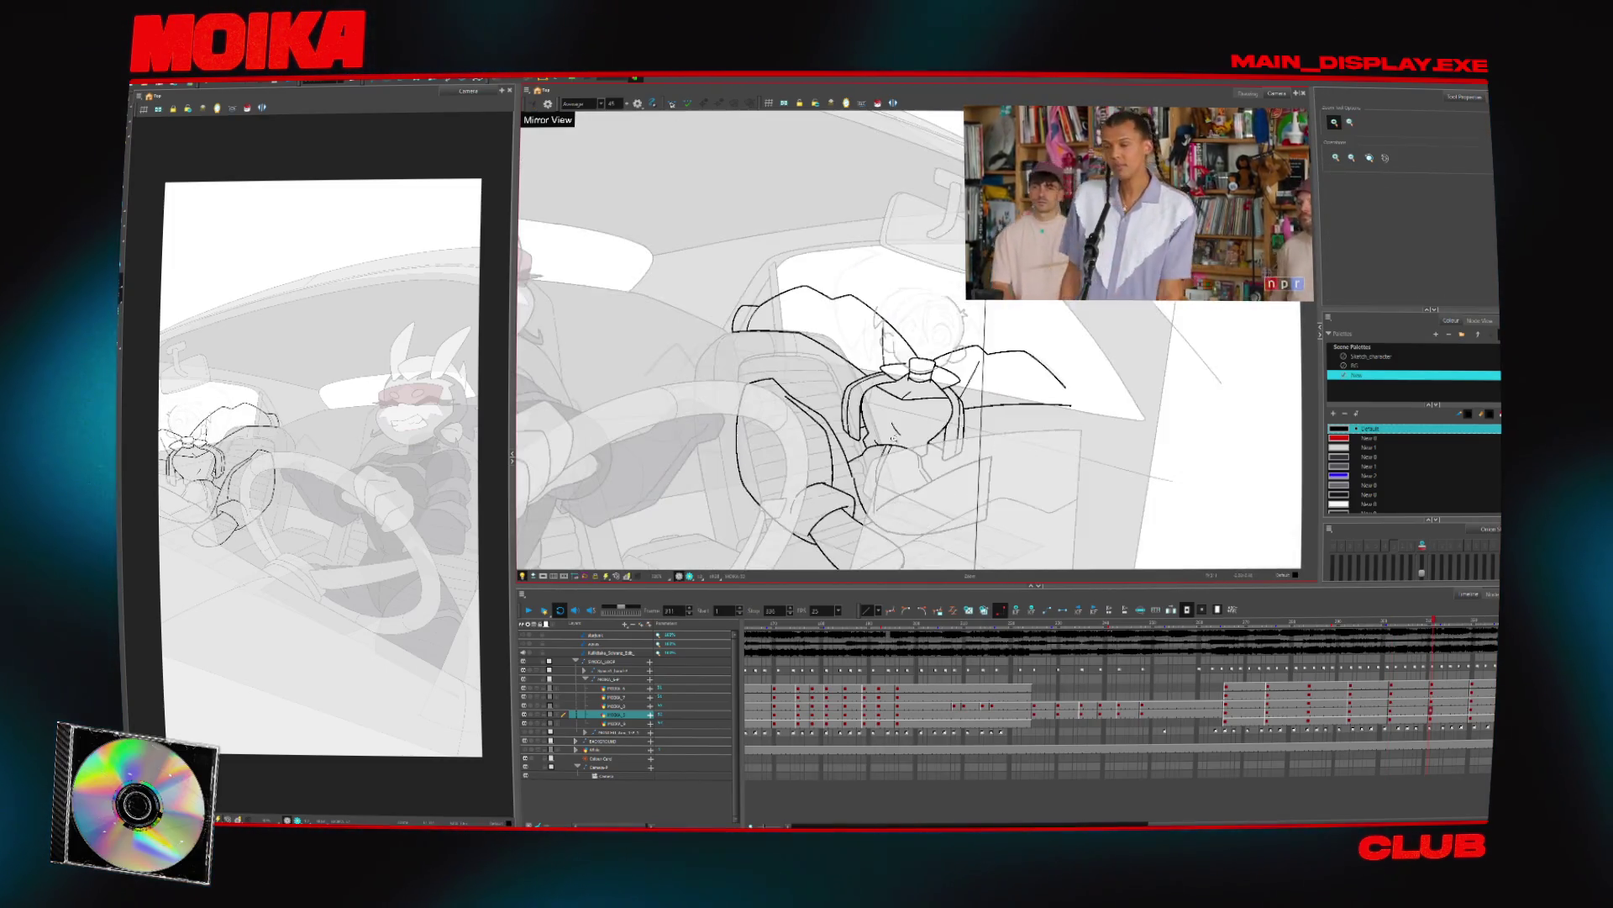
{"action": "left_click", "coordinate": [875, 384]}
{"action": "key", "text": "alt+b"}
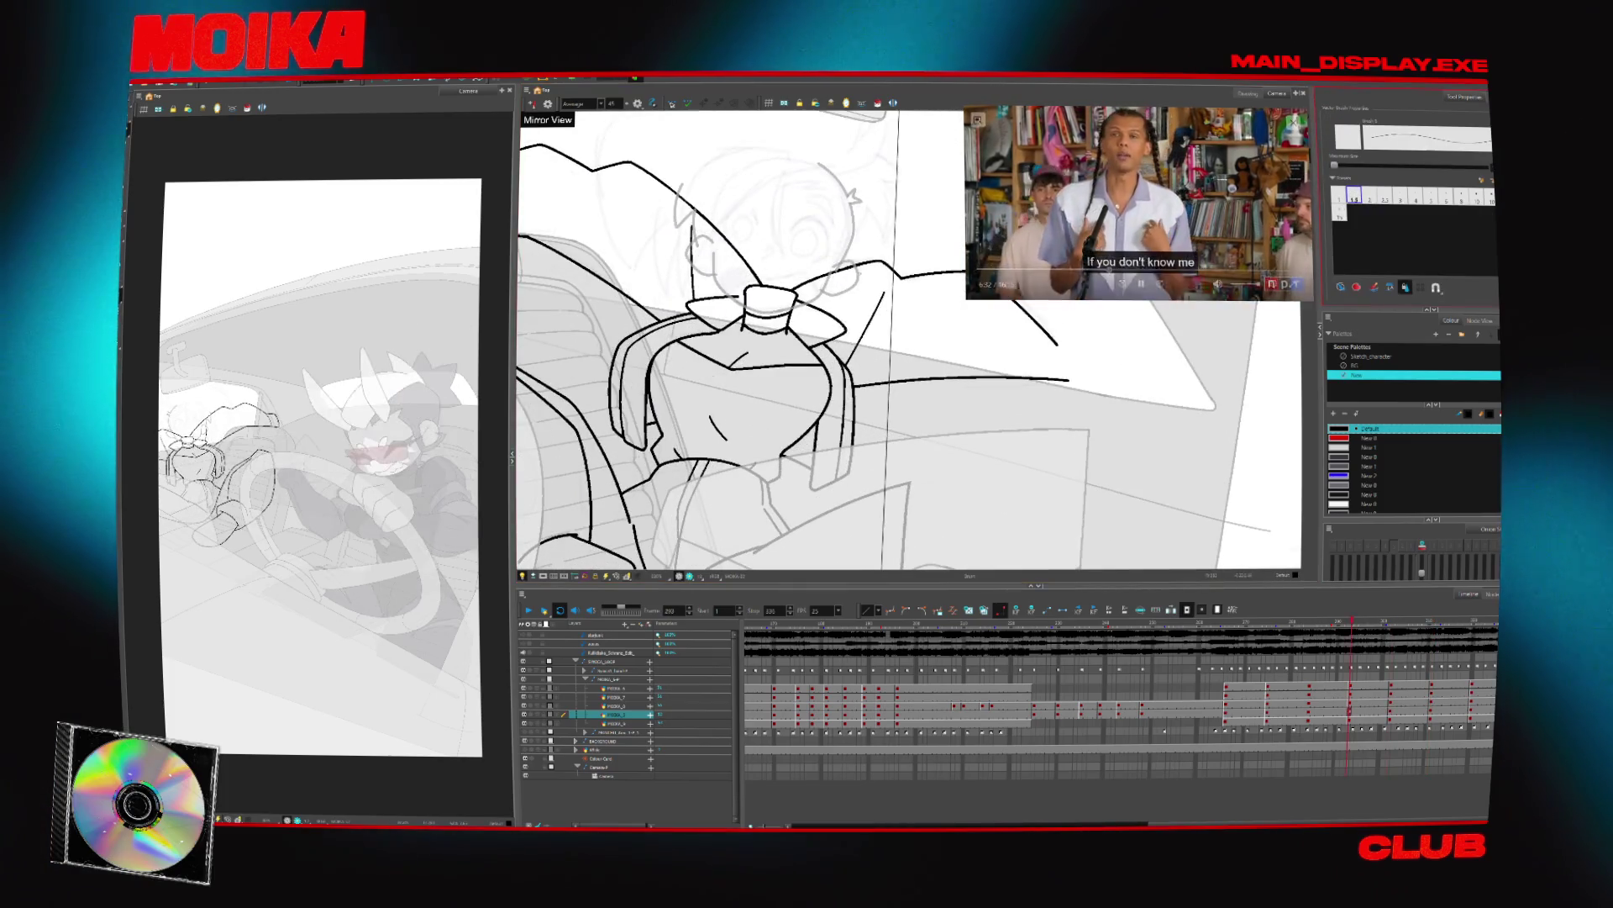
{"action": "key", "text": "period"}
{"action": "key", "text": "period"}
{"action": "key", "text": "period"}
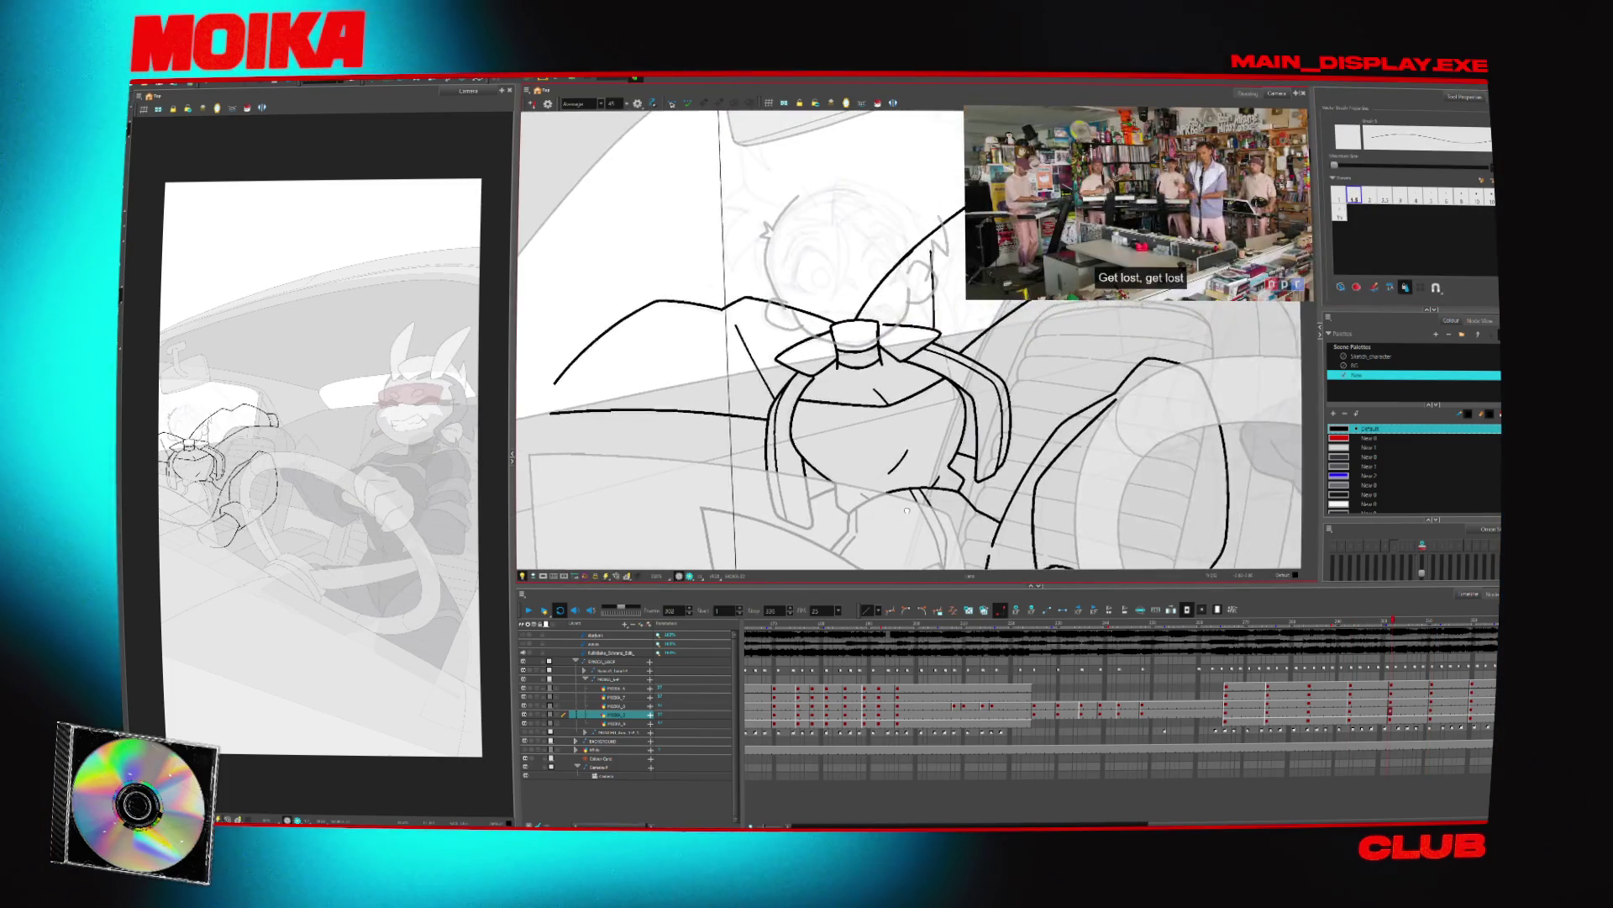
{"action": "key", "text": "comma"}
{"action": "key", "text": "comma"}
{"action": "key", "text": "comma"}
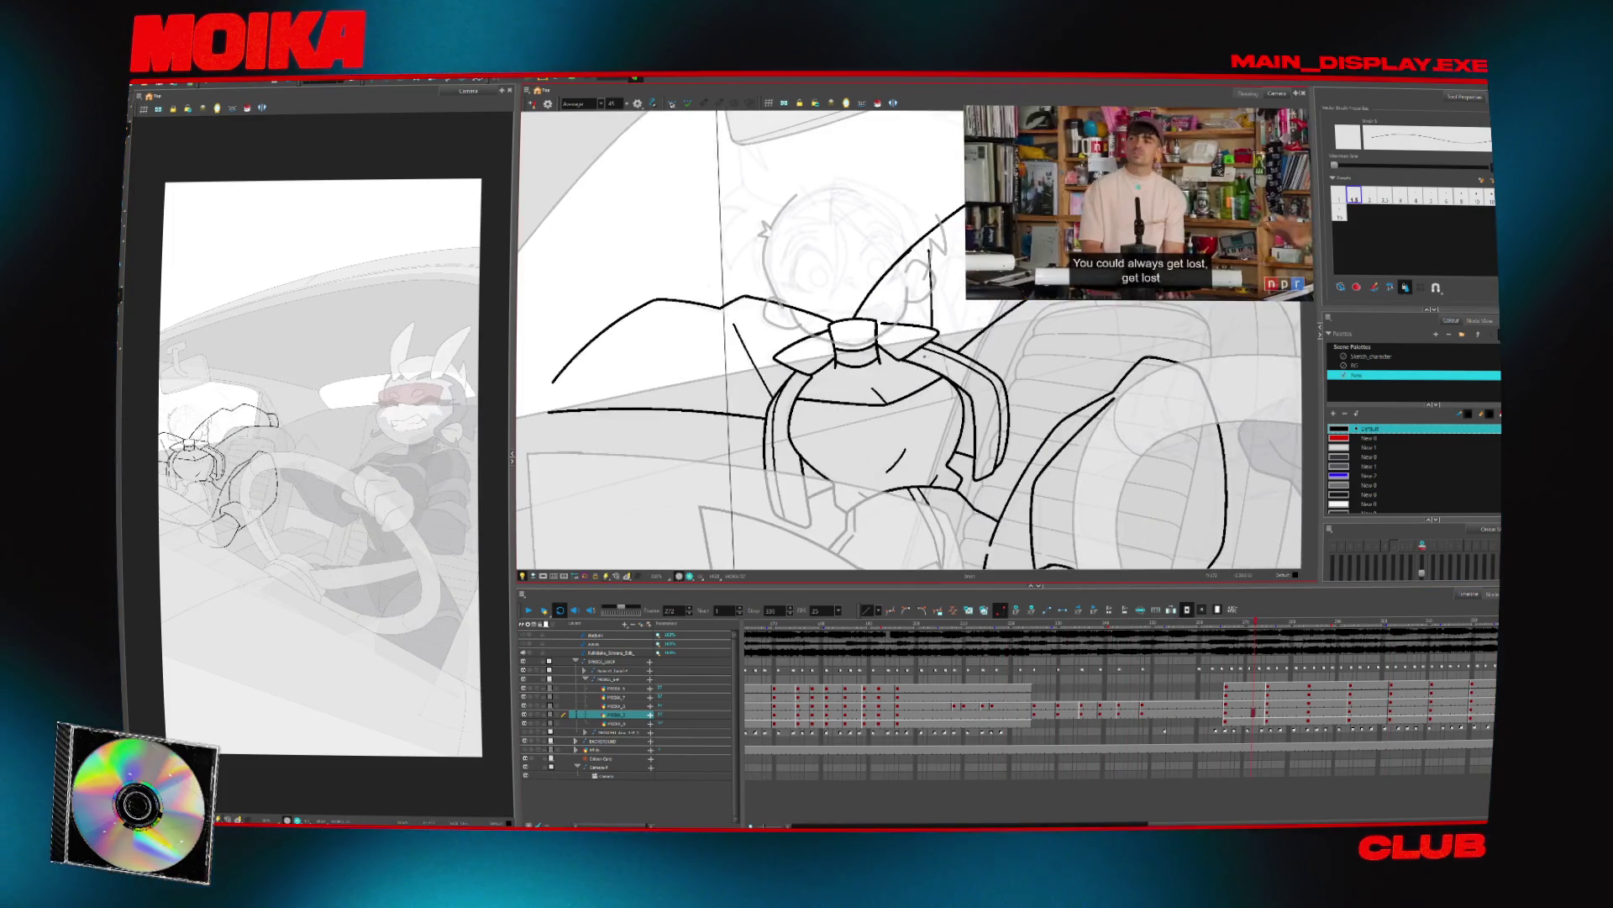
Mirror the canvas and compare the previous and next drawings
{"action": "key", "text": "4"}
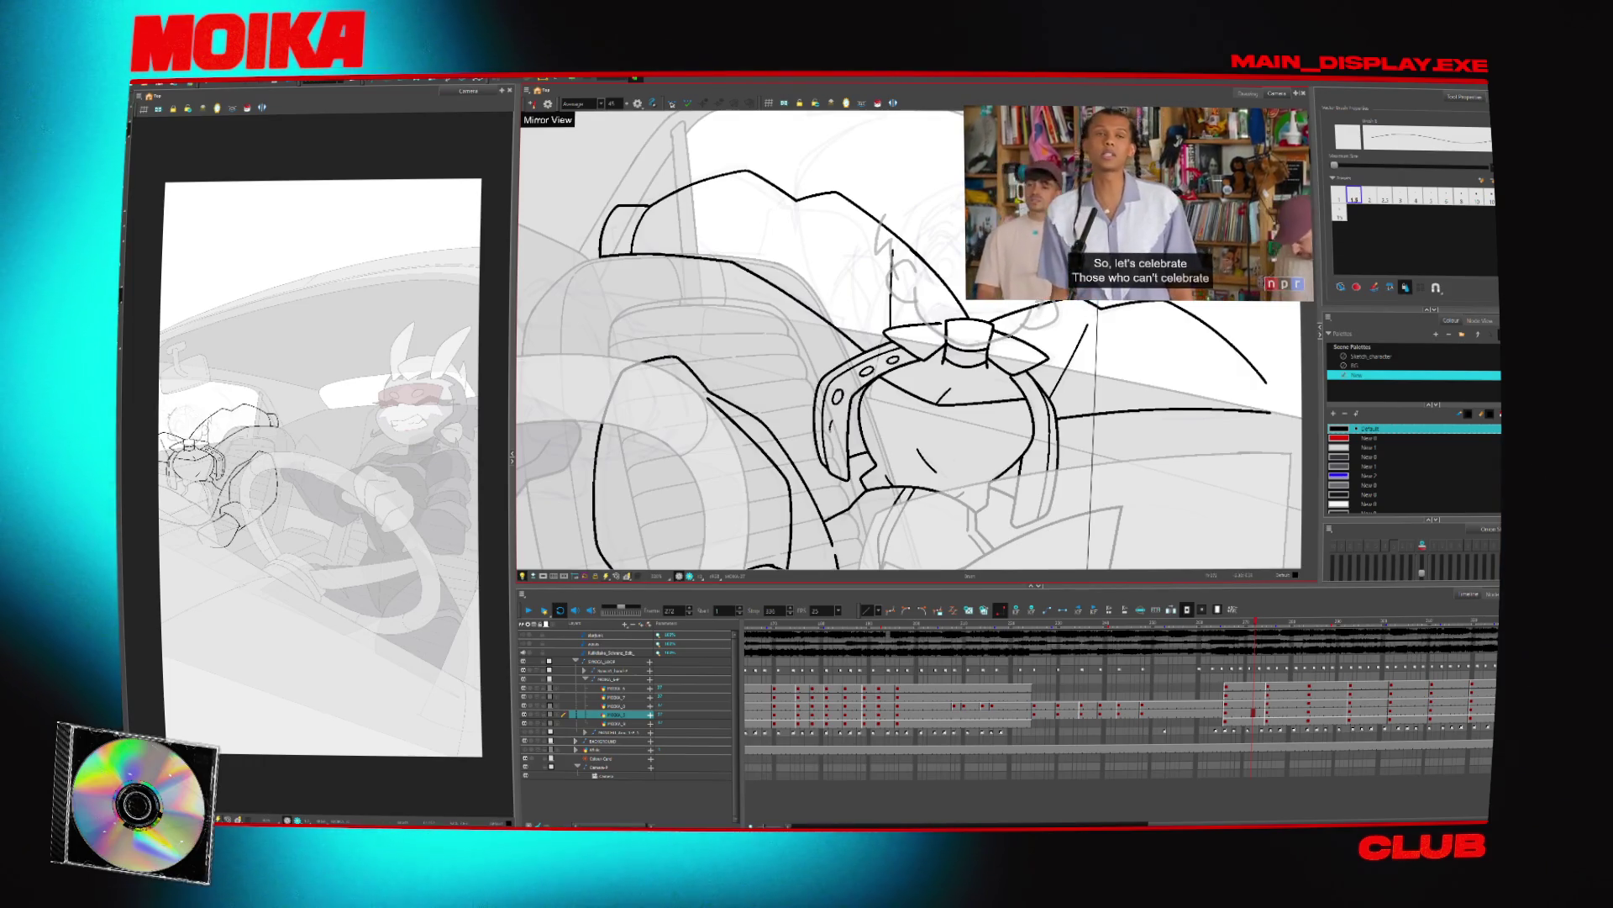
{"action": "key", "text": "period"}
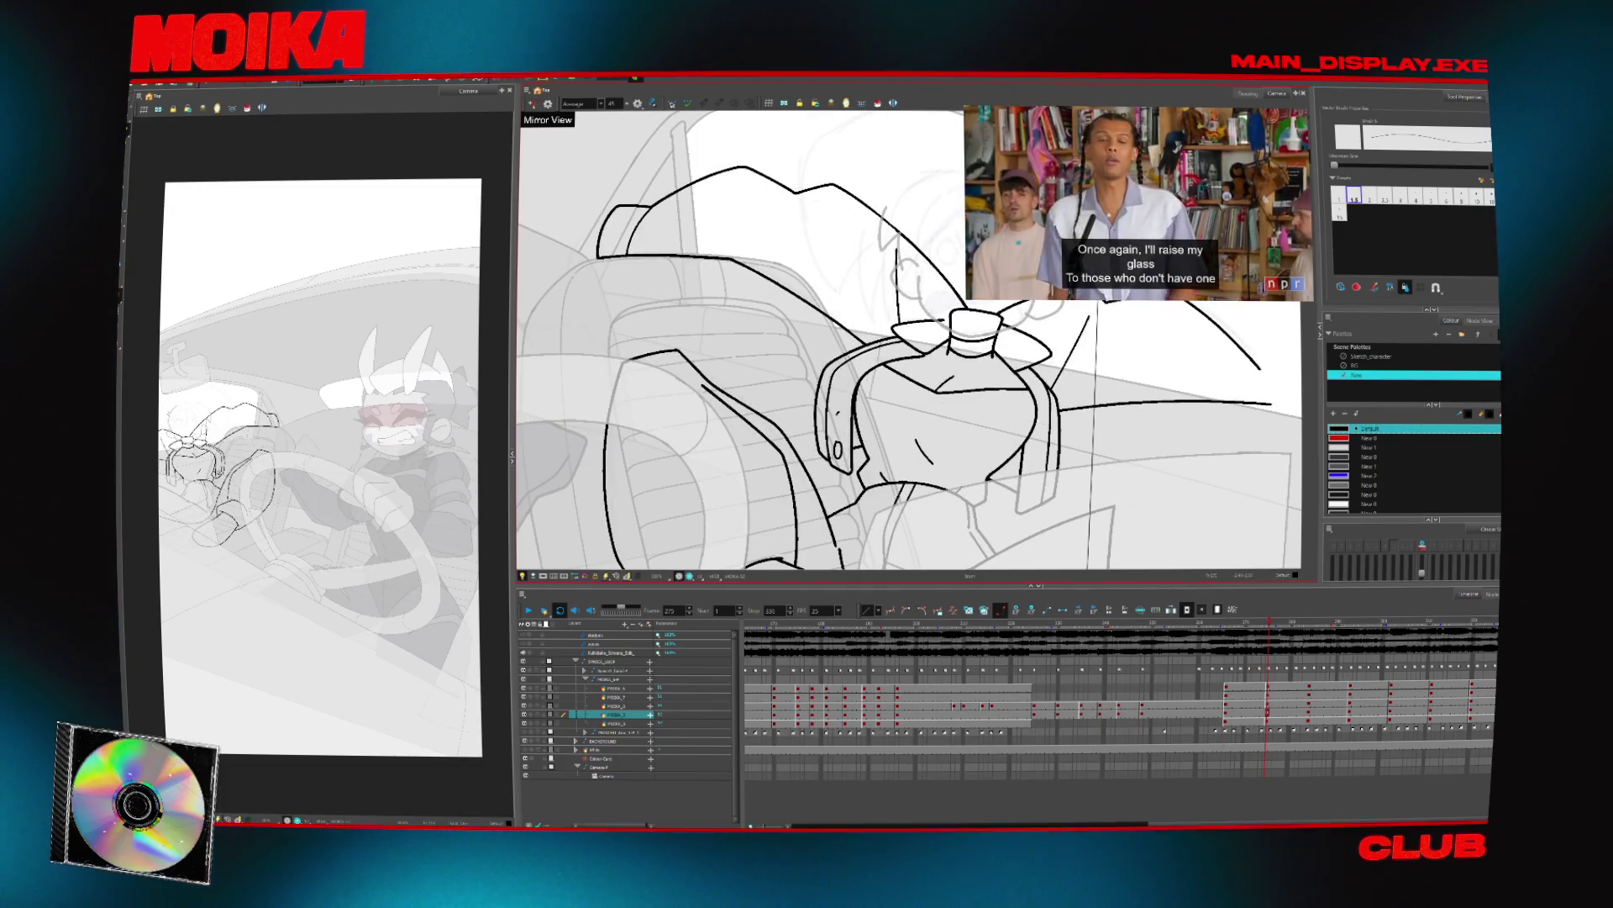
{"action": "key", "text": "comma"}
{"action": "key", "text": "comma"}
{"action": "key", "text": "comma"}
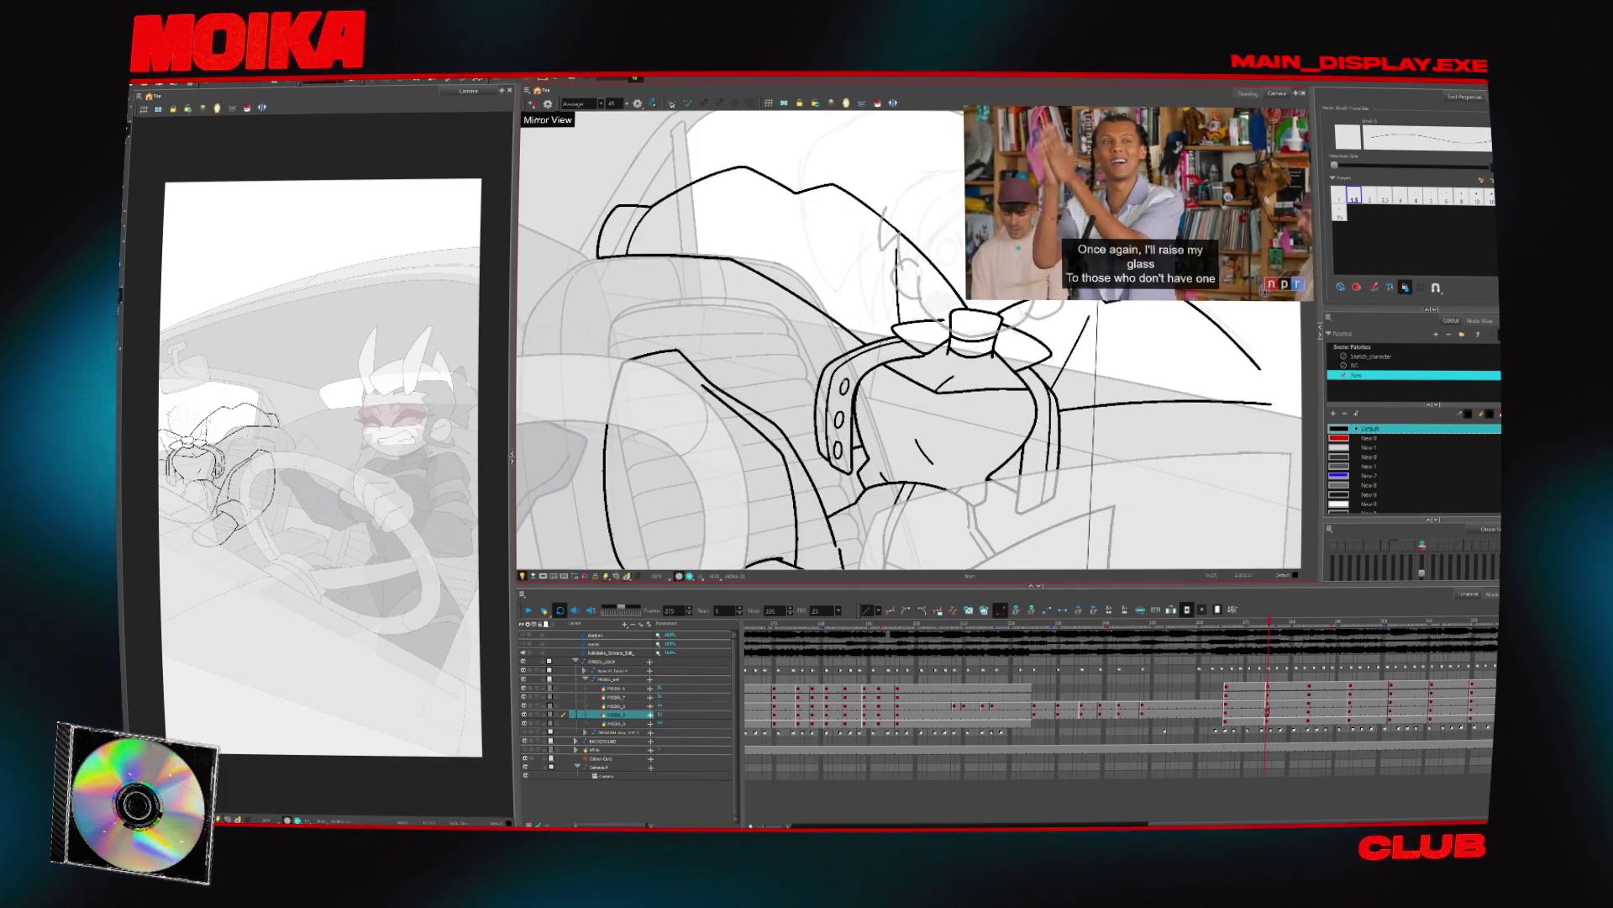
{"action": "key", "text": "period"}
{"action": "key", "text": "period"}
{"action": "key", "text": "period"}
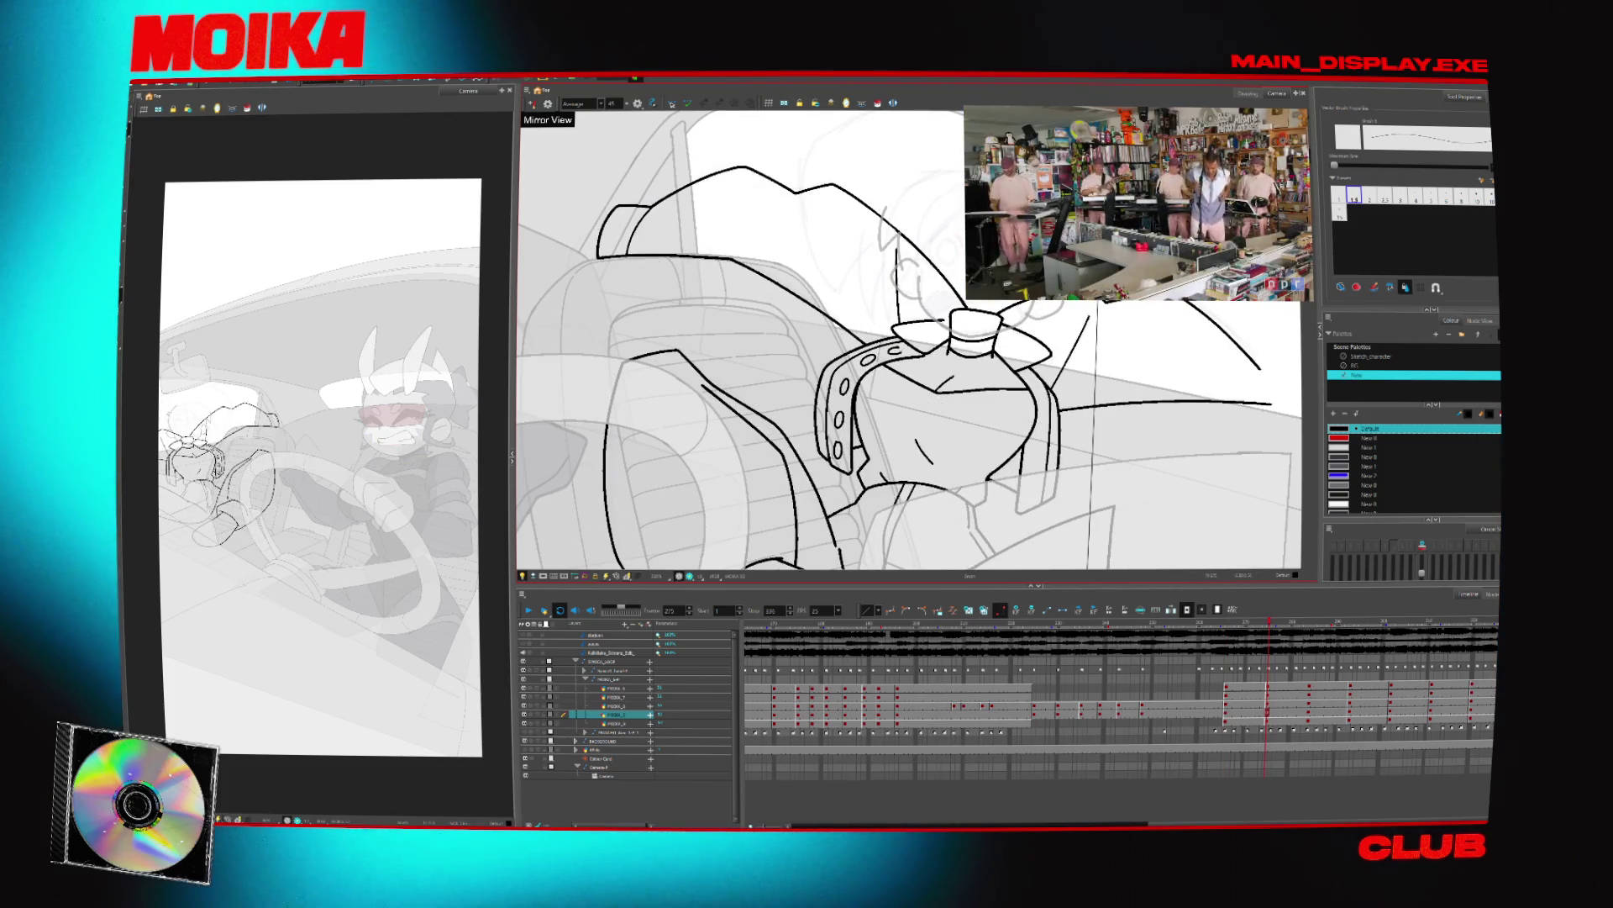
Zoom out, jump to the passenger's next key drawing, and zoom in on his head
{"action": "key", "text": "alt+z"}
{"action": "key", "text": "2"}
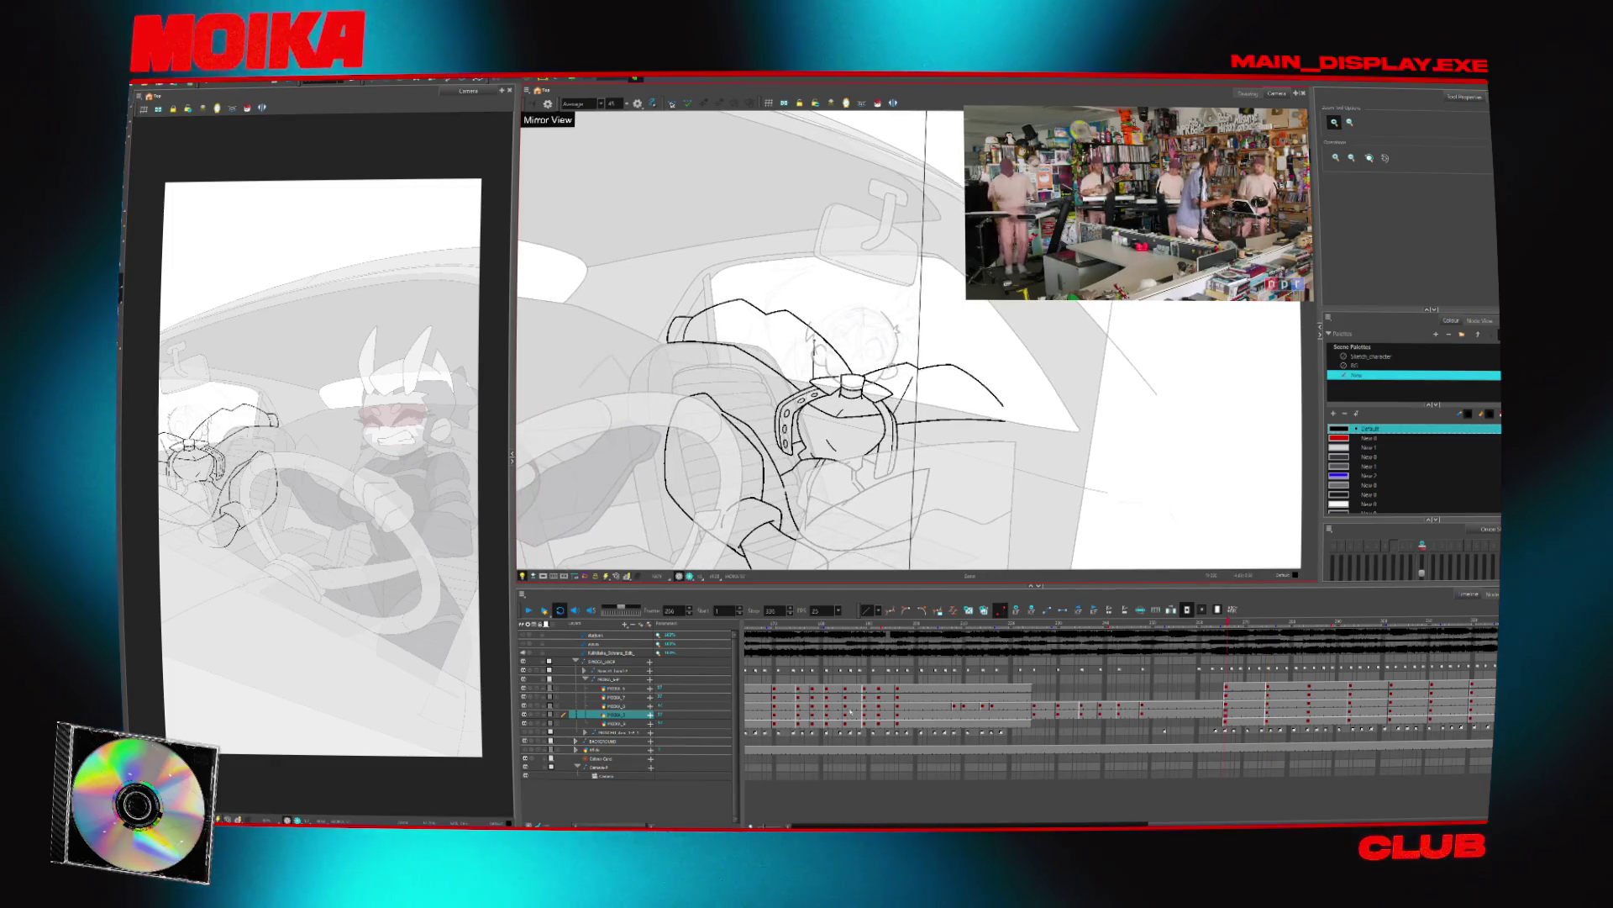
{"action": "key", "text": "apostrophe"}
{"action": "left_click", "coordinate": [866, 343]}
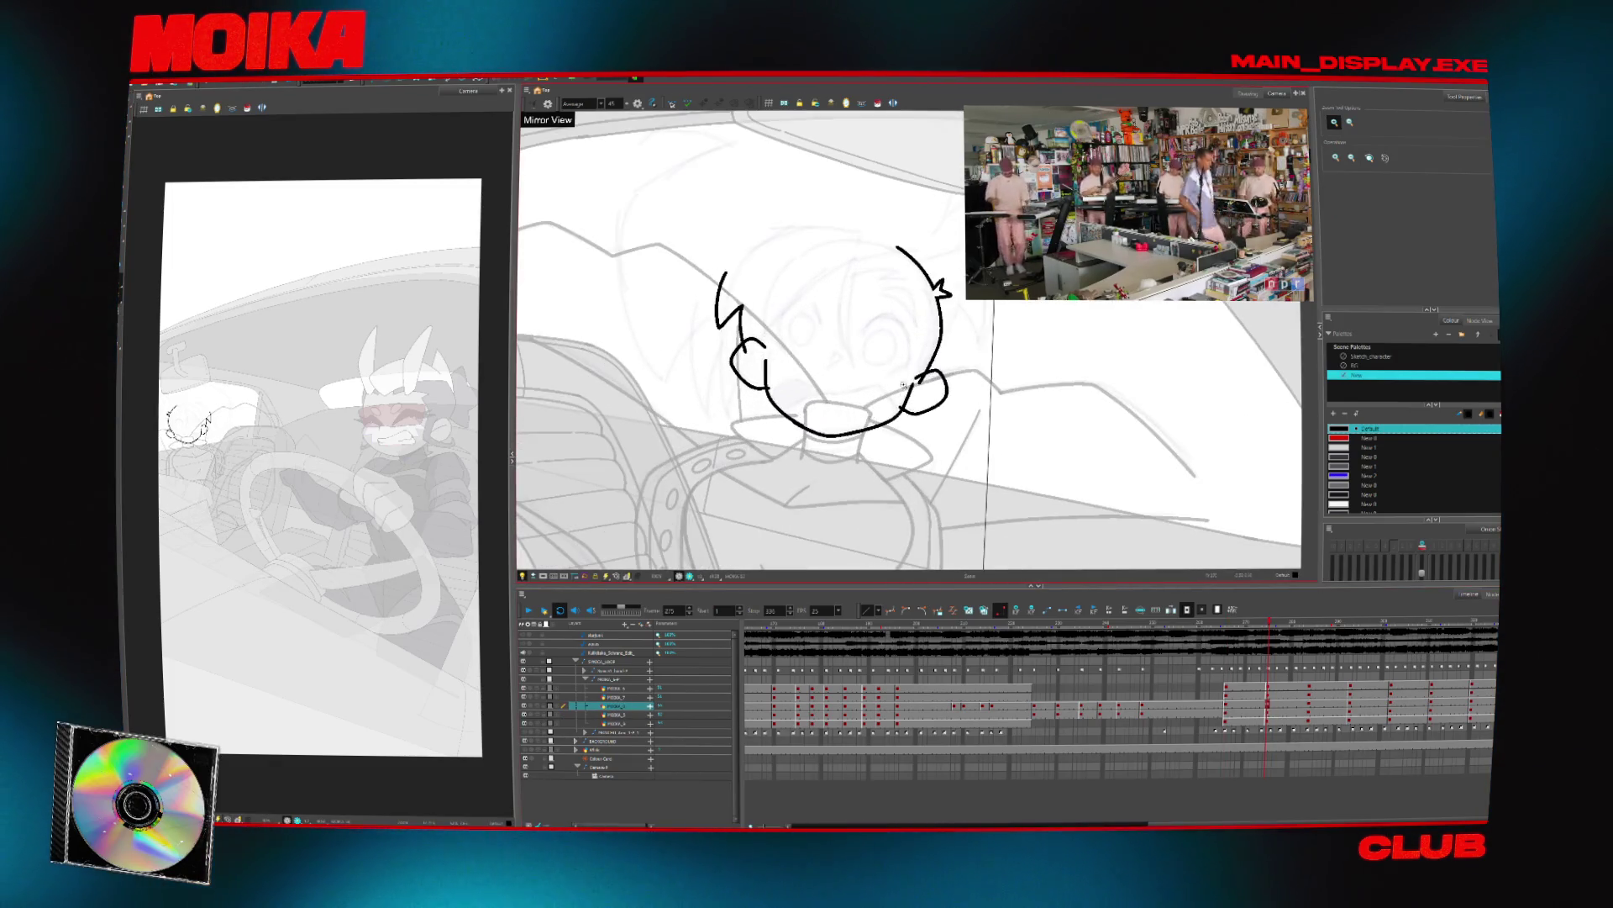
Centre the head, scrub the frames, then close the ear triangle and add a spiky hair stroke
{"action": "key", "text": "alt+b"}
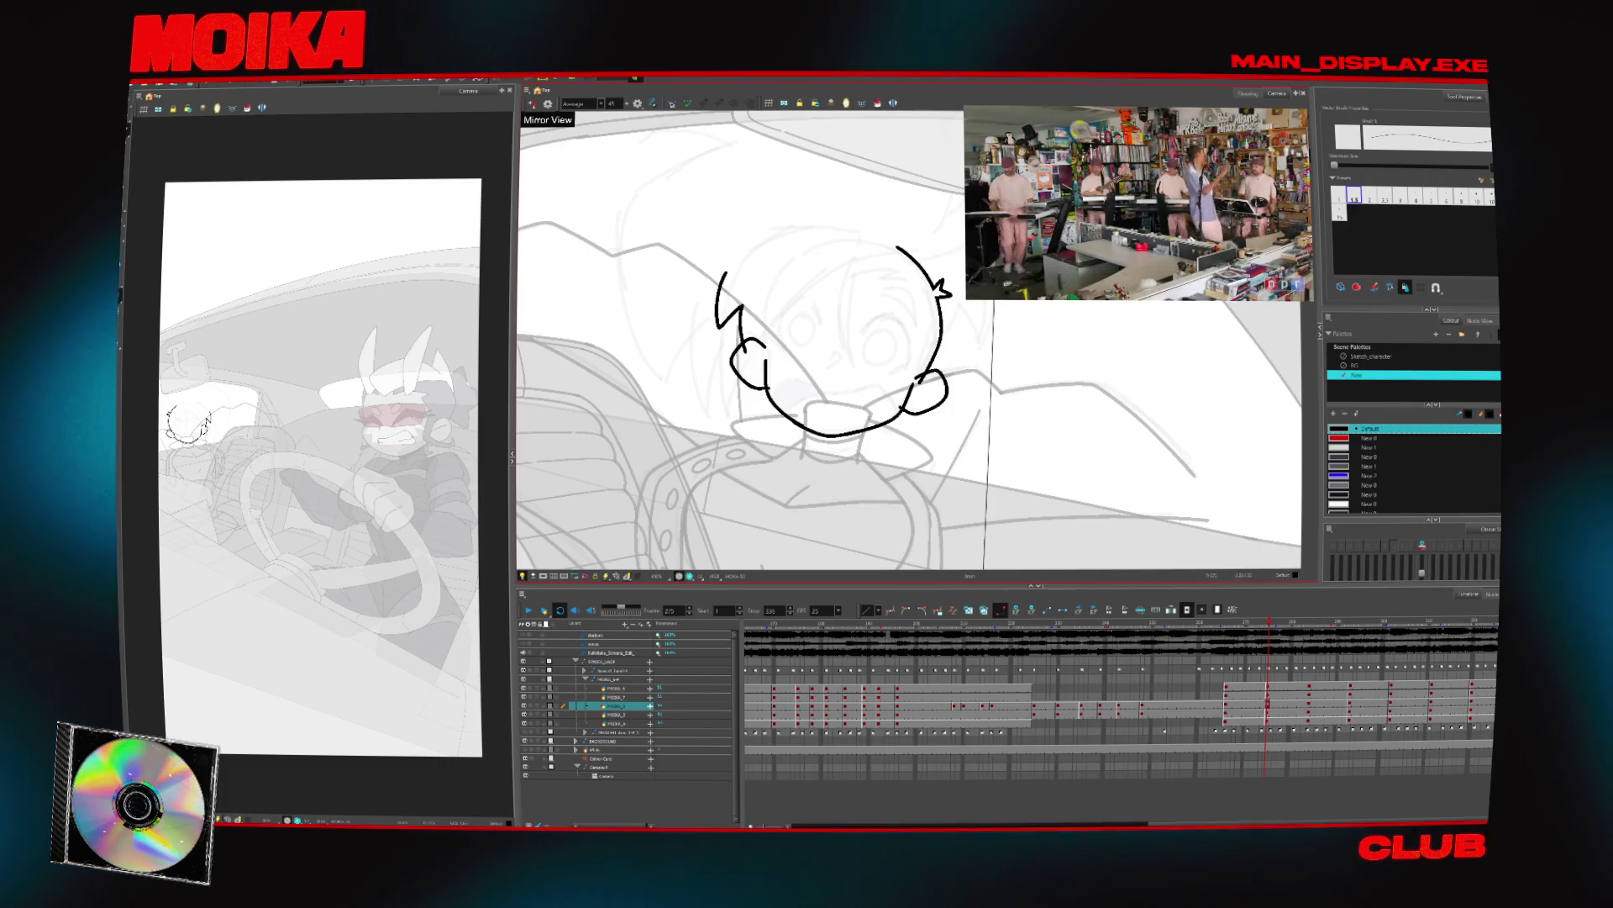
{"action": "left_click_drag", "start_coordinate": [832, 336], "coordinate": [815, 382]}
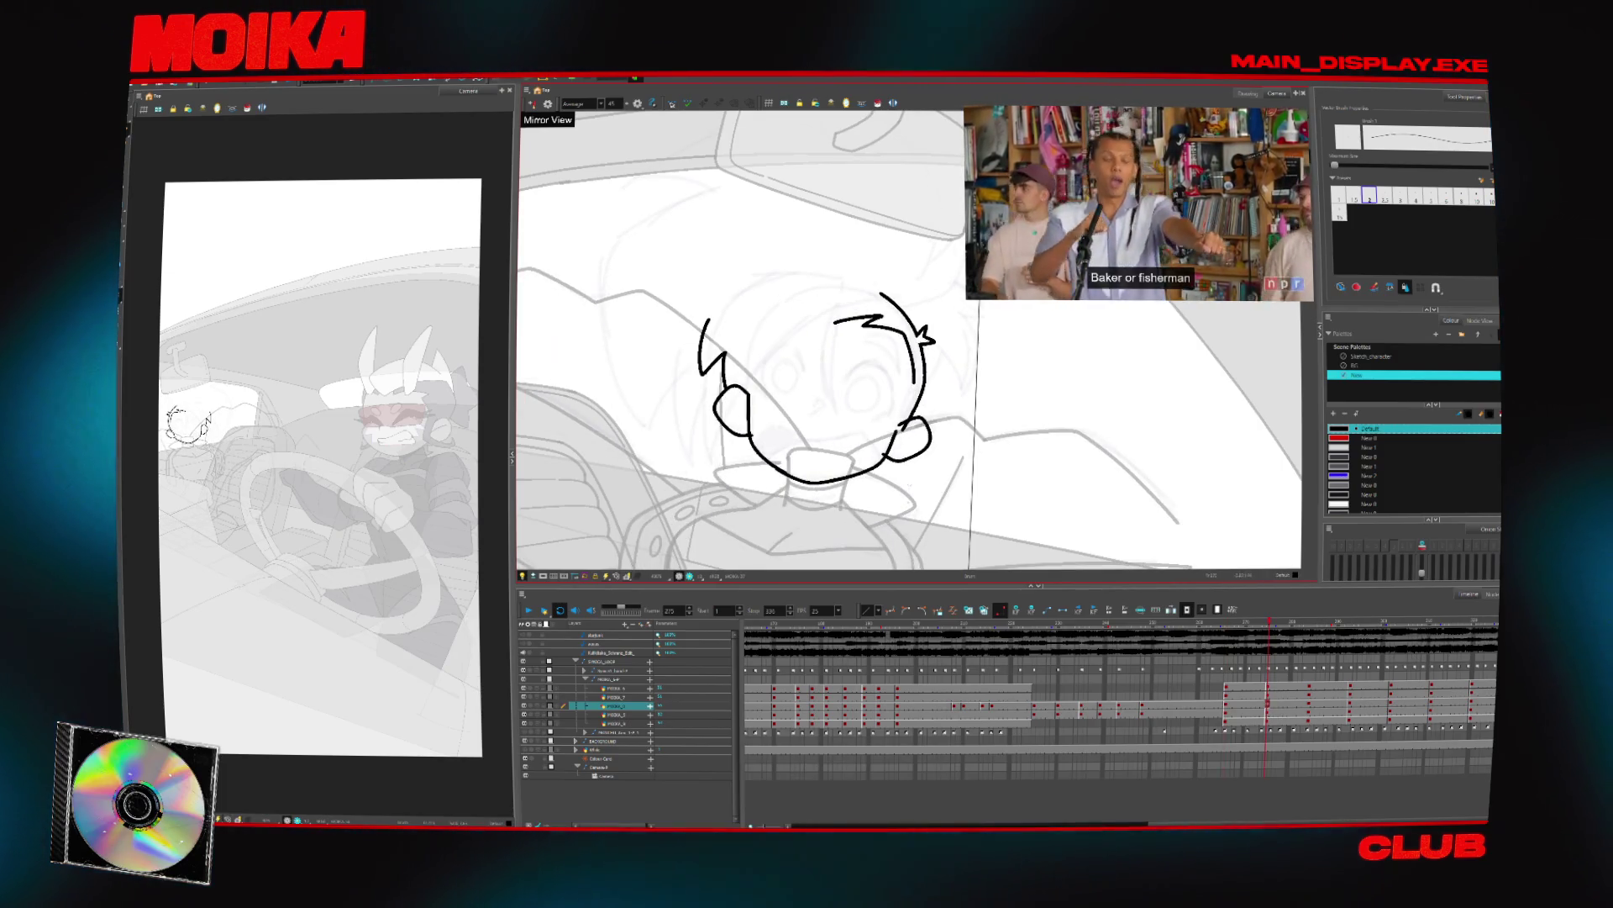
{"action": "left_click", "coordinate": [1007, 628]}
{"action": "left_click_drag", "start_coordinate": [1007, 627], "coordinate": [1236, 624]}
{"action": "left_click_drag", "start_coordinate": [750, 340], "coordinate": [819, 330]}
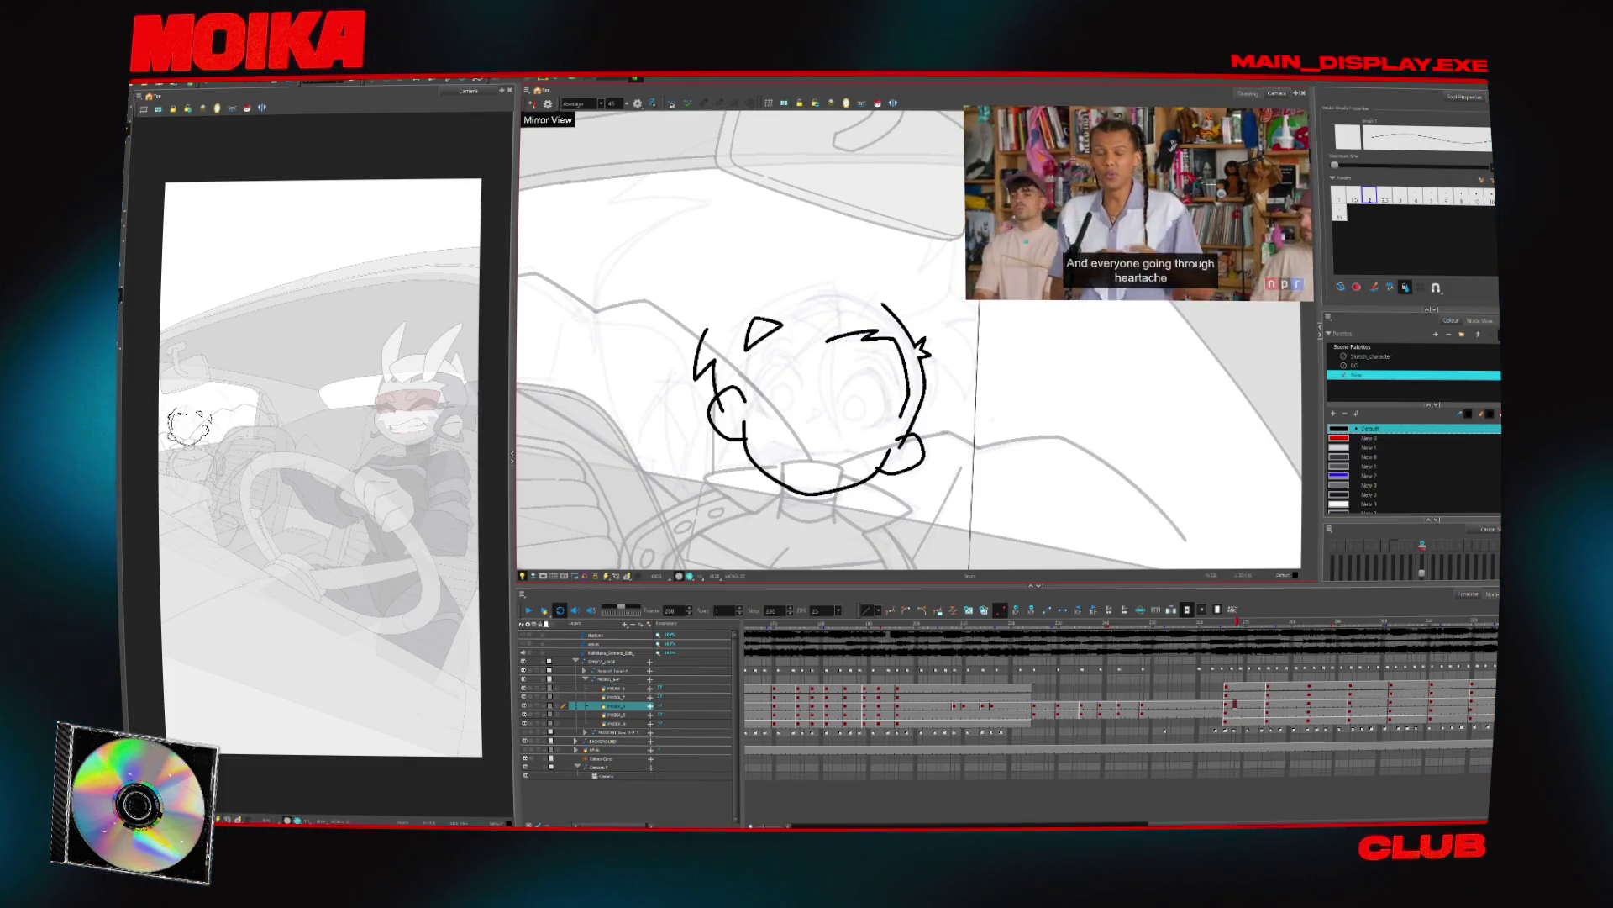
{"action": "left_click_drag", "start_coordinate": [892, 339], "coordinate": [916, 357]}
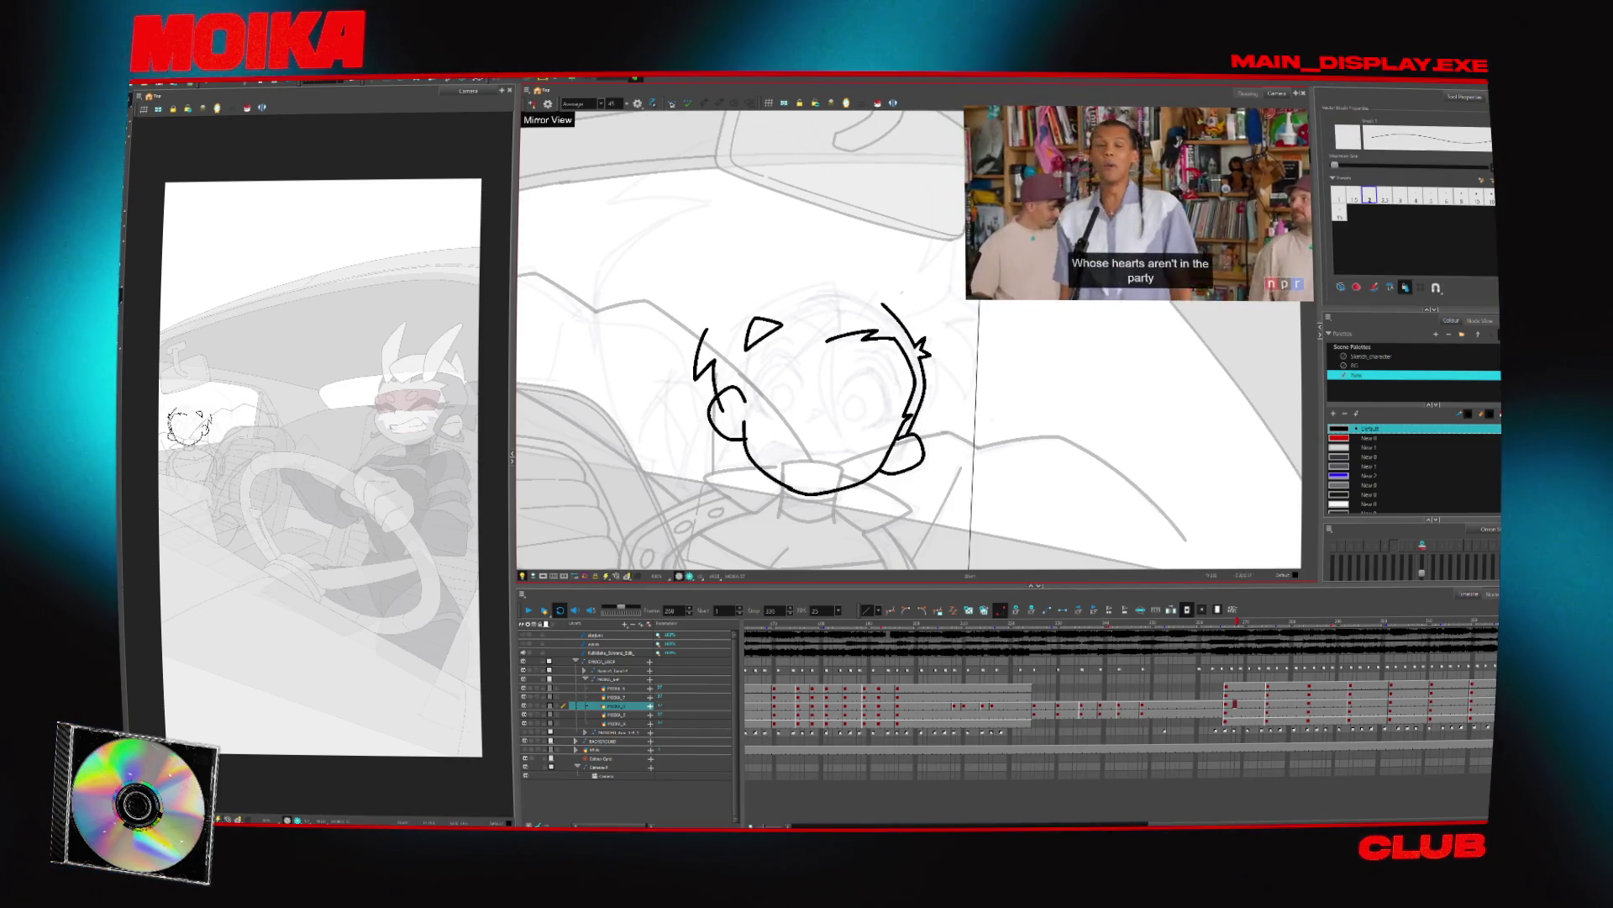
Nudge the small curl on the head's left side slightly left and down, checking in Mirror View
{"action": "left_click", "coordinate": [531, 104]}
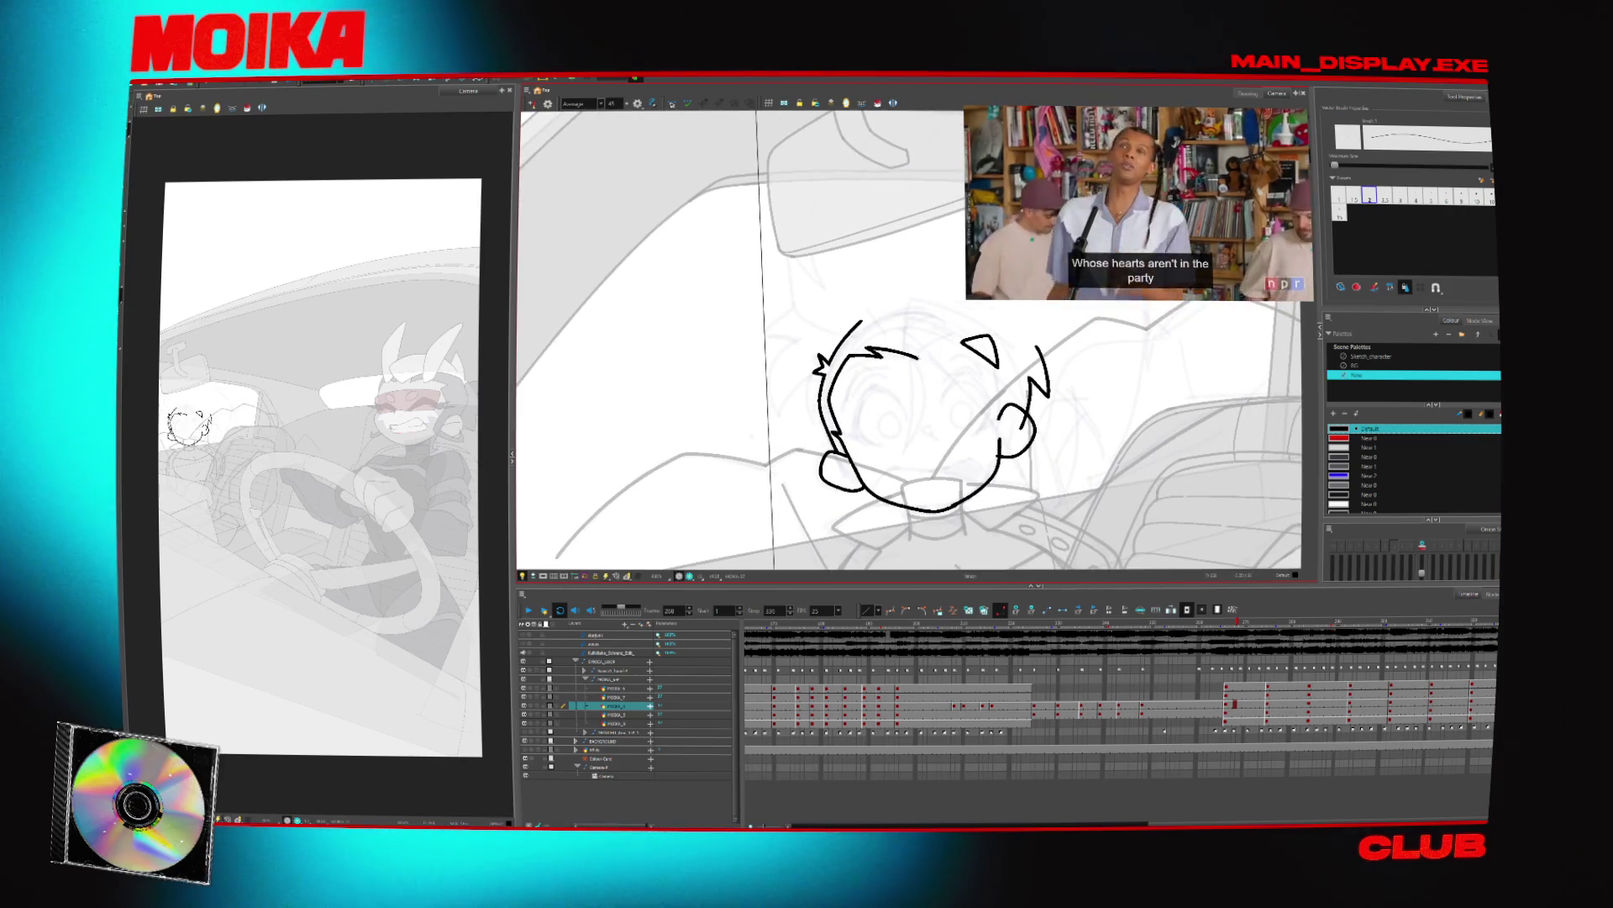
{"action": "left_click", "coordinate": [979, 348]}
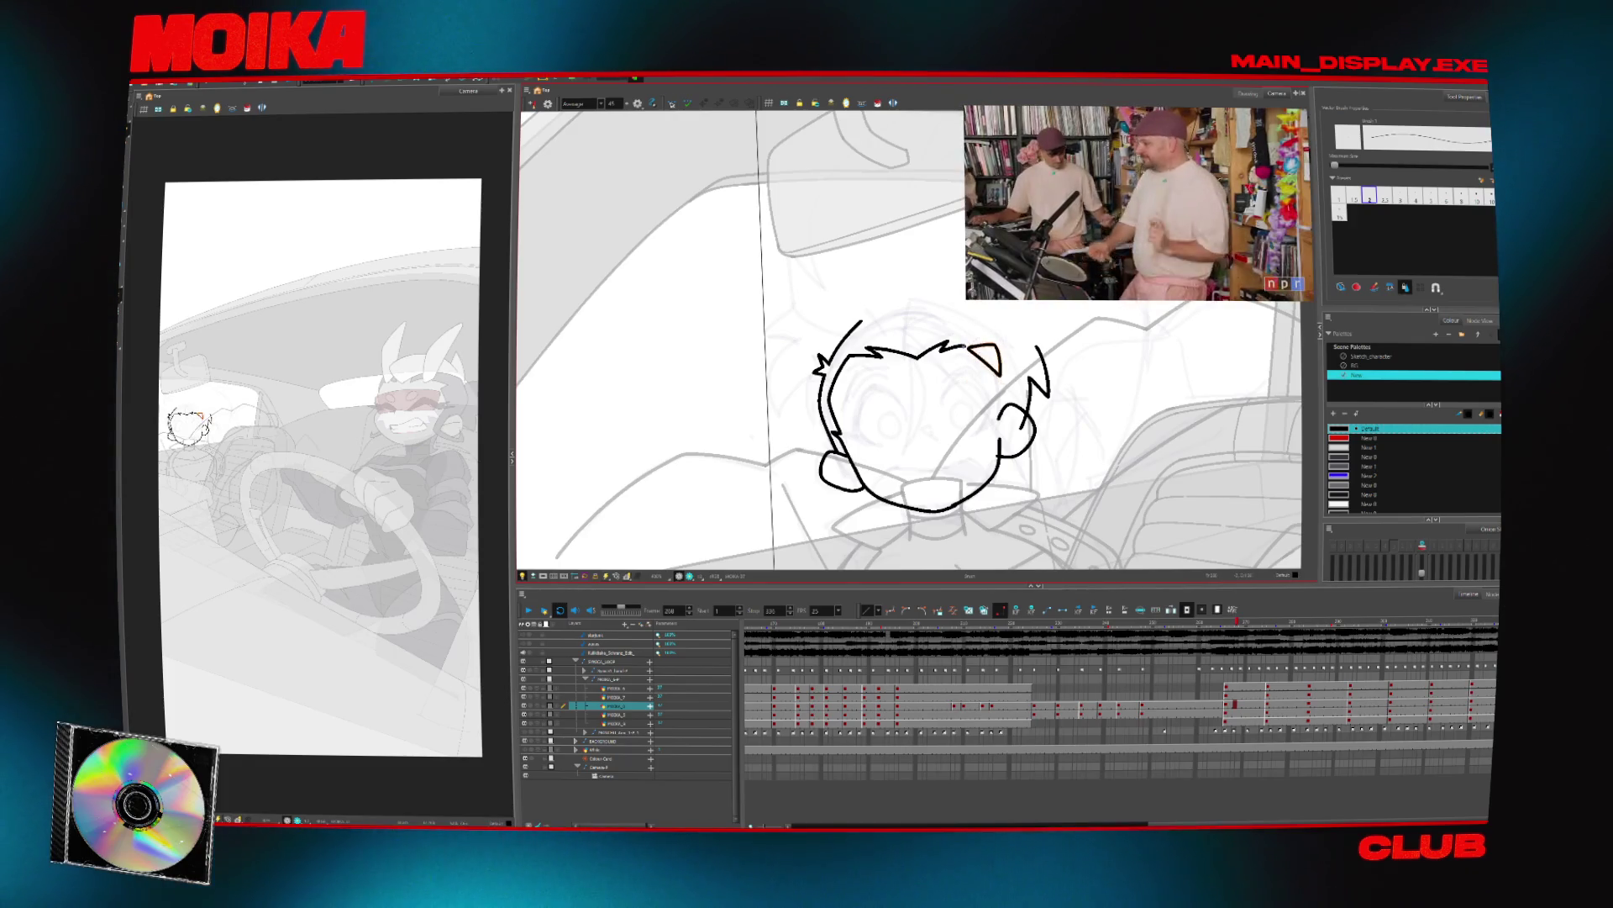
{"action": "left_click", "coordinate": [531, 104]}
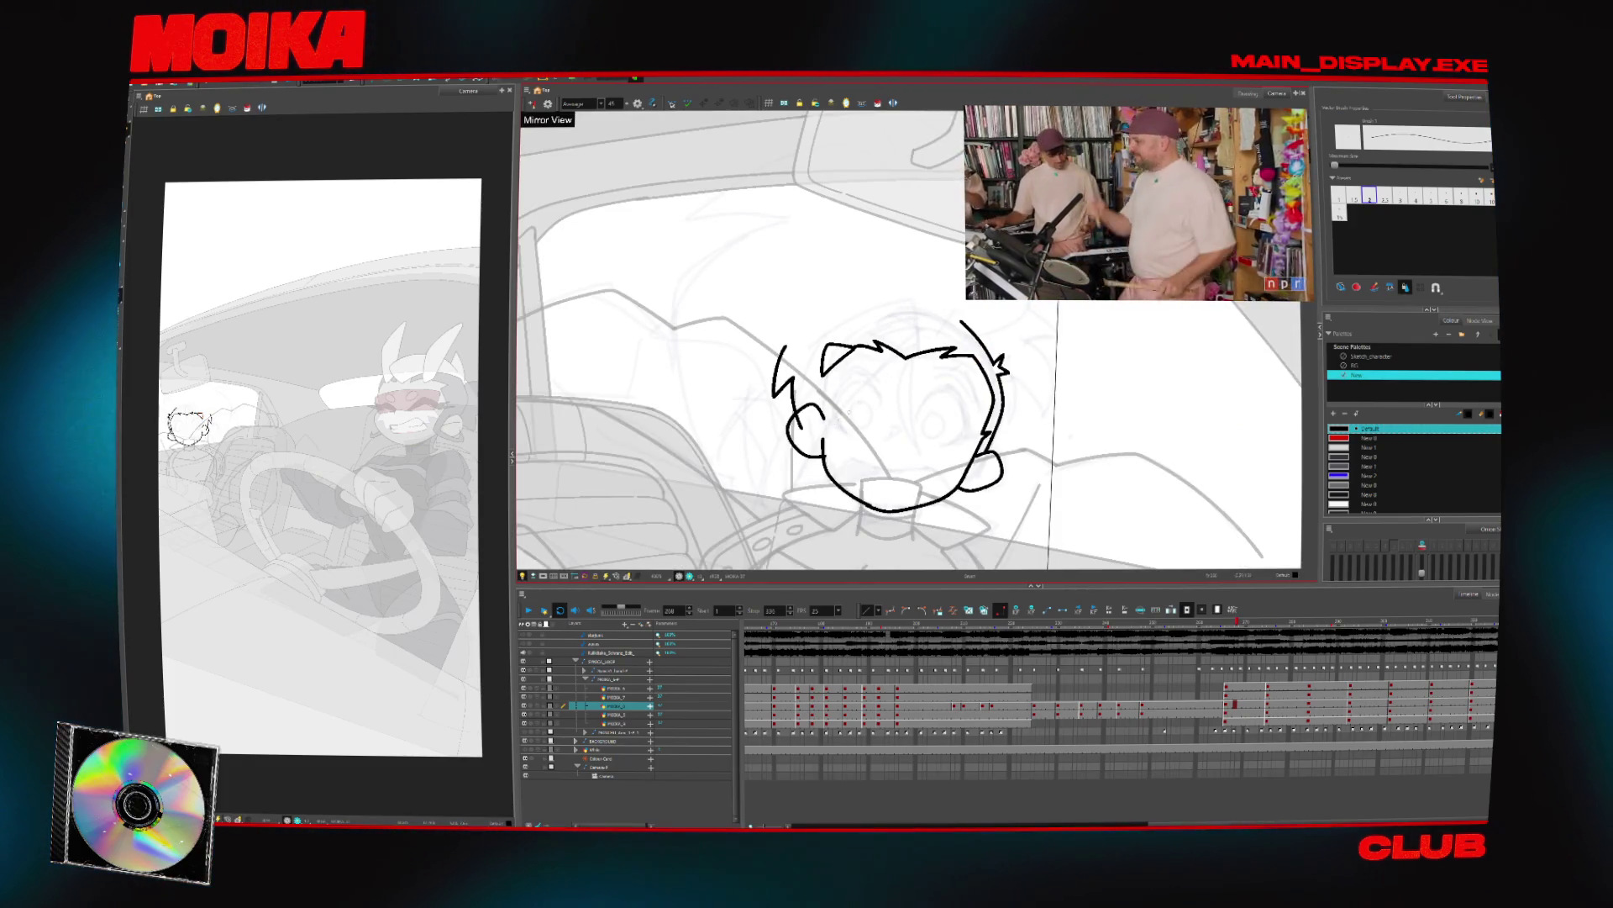
{"action": "left_click", "coordinate": [531, 104]}
{"action": "left_click", "coordinate": [531, 104]}
{"action": "left_click", "coordinate": [808, 424]}
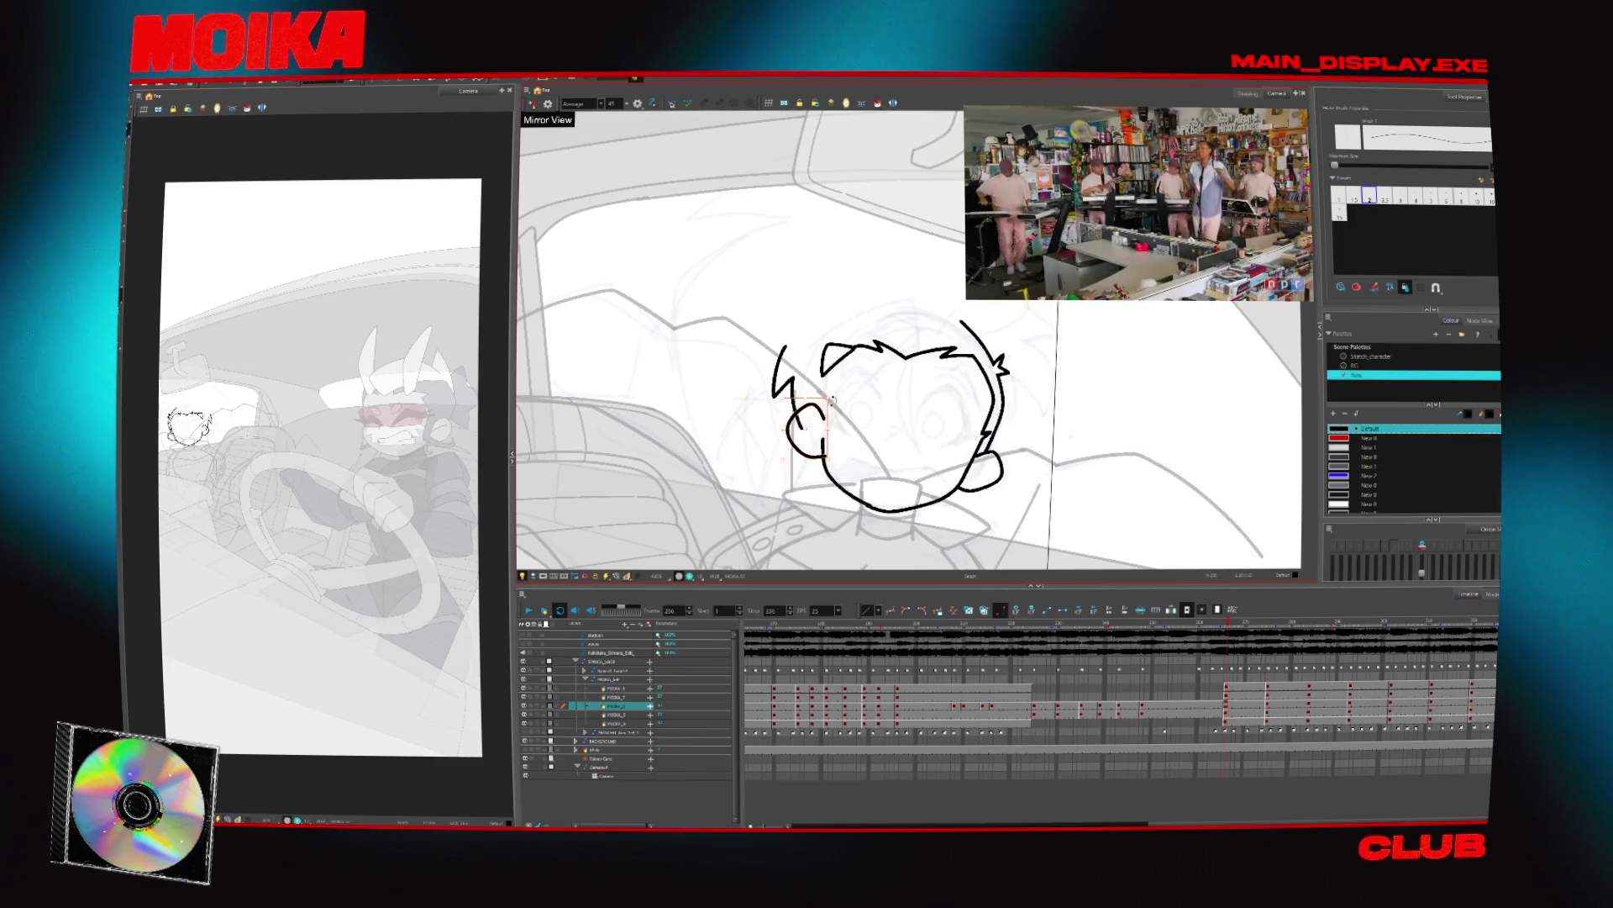
{"action": "left_click_drag", "start_coordinate": [812, 425], "coordinate": [808, 432]}
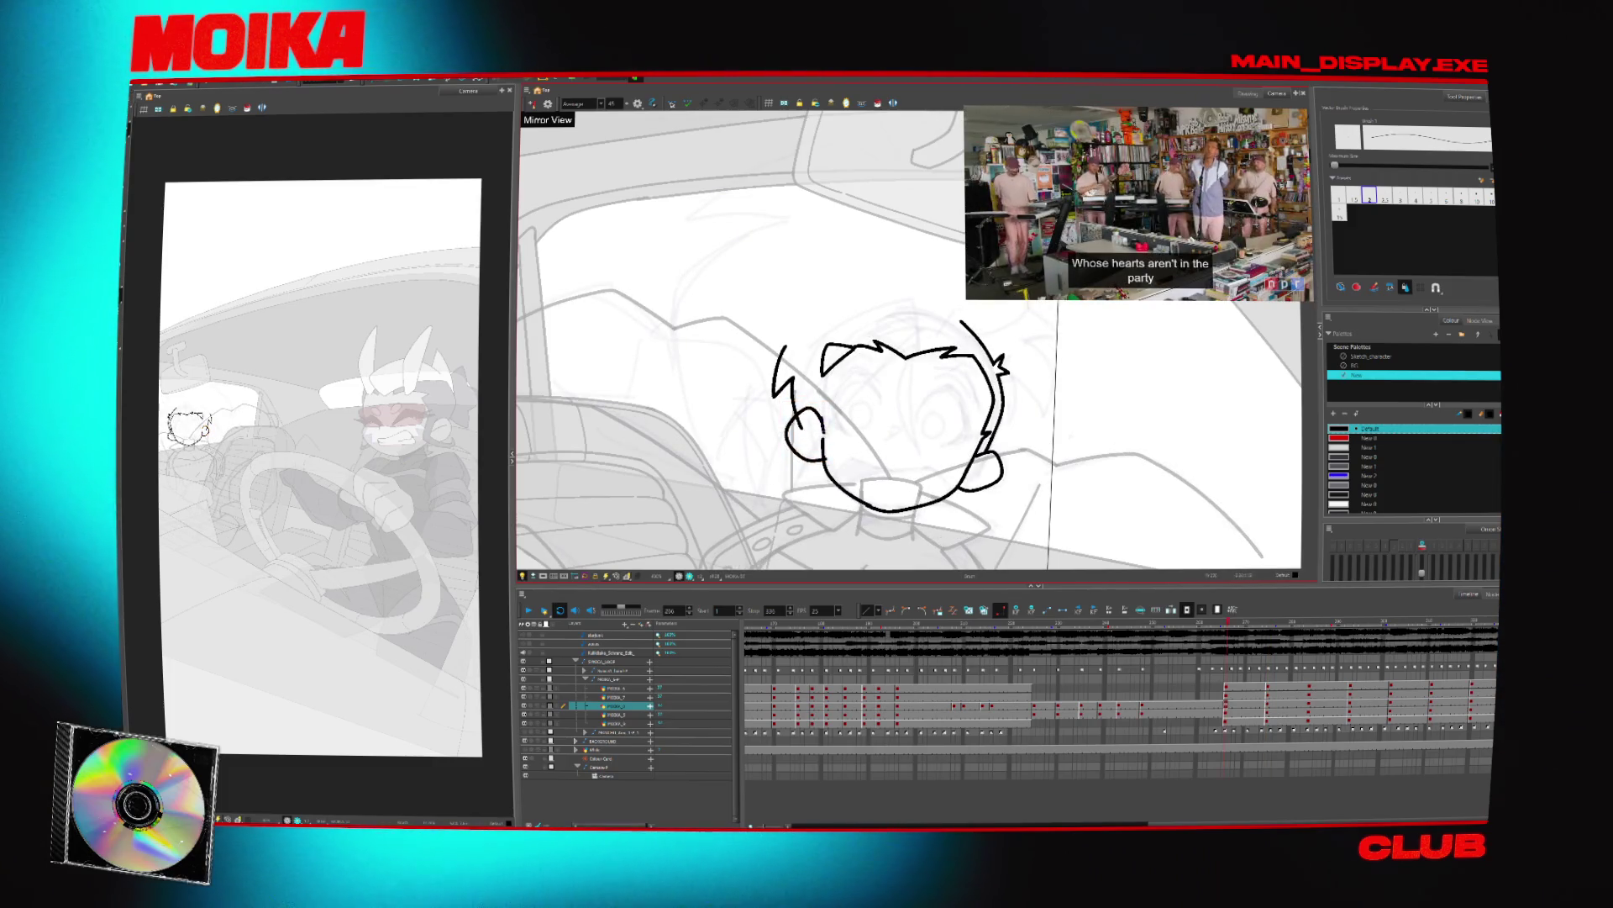
{"action": "left_click", "coordinate": [805, 430]}
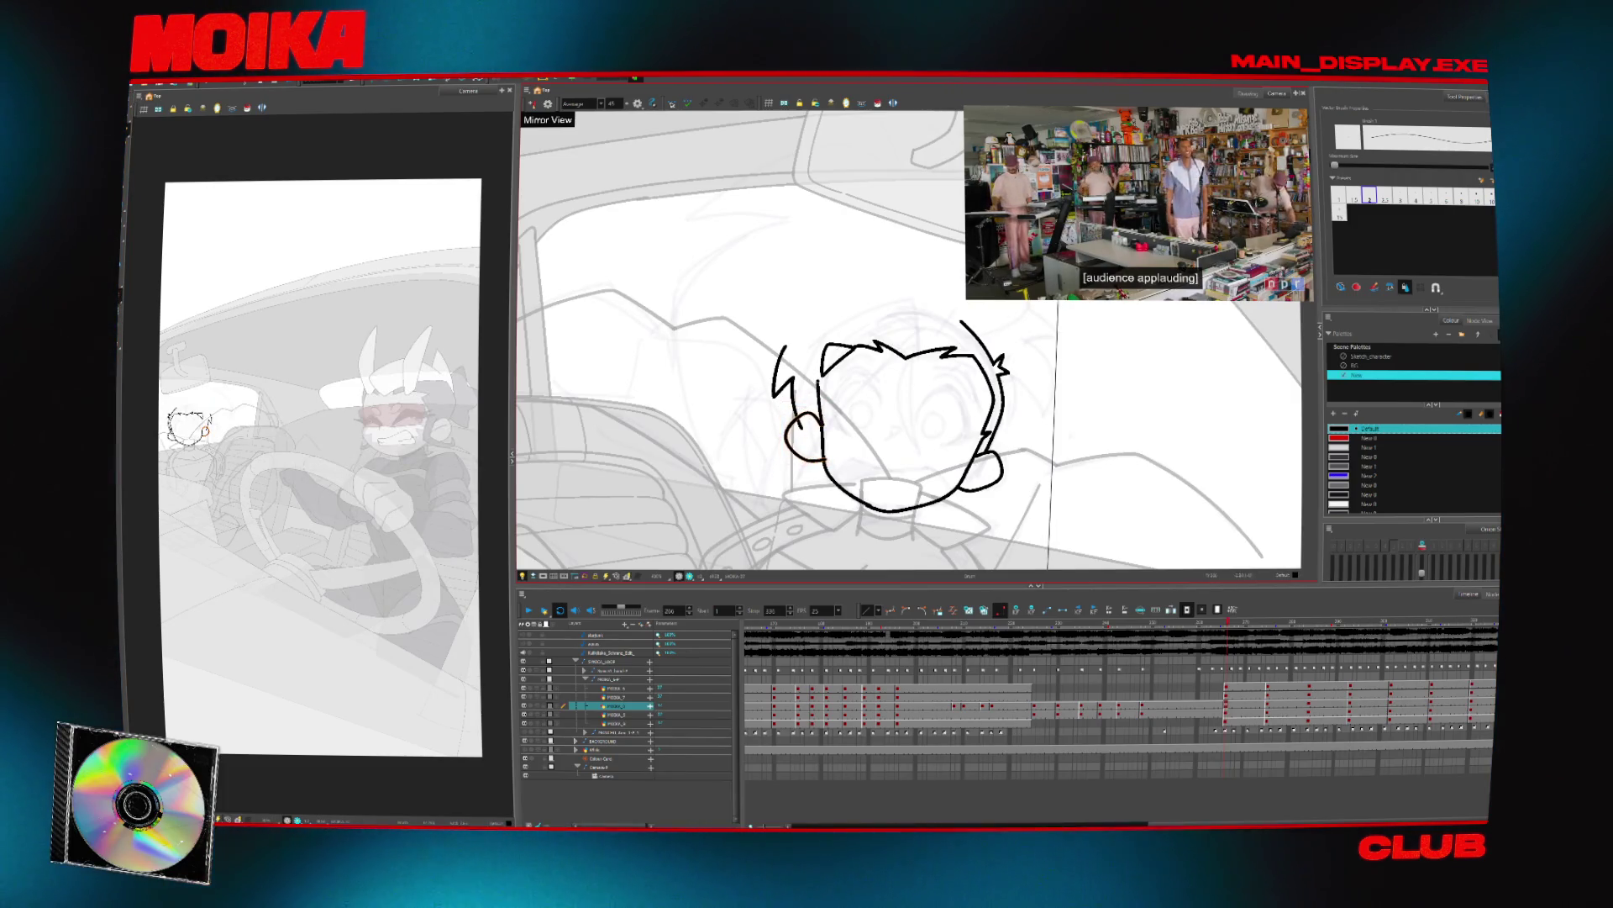
Check the drawing mirrored, inspect the ear stroke, and play back the animation
{"action": "left_click", "coordinate": [531, 104]}
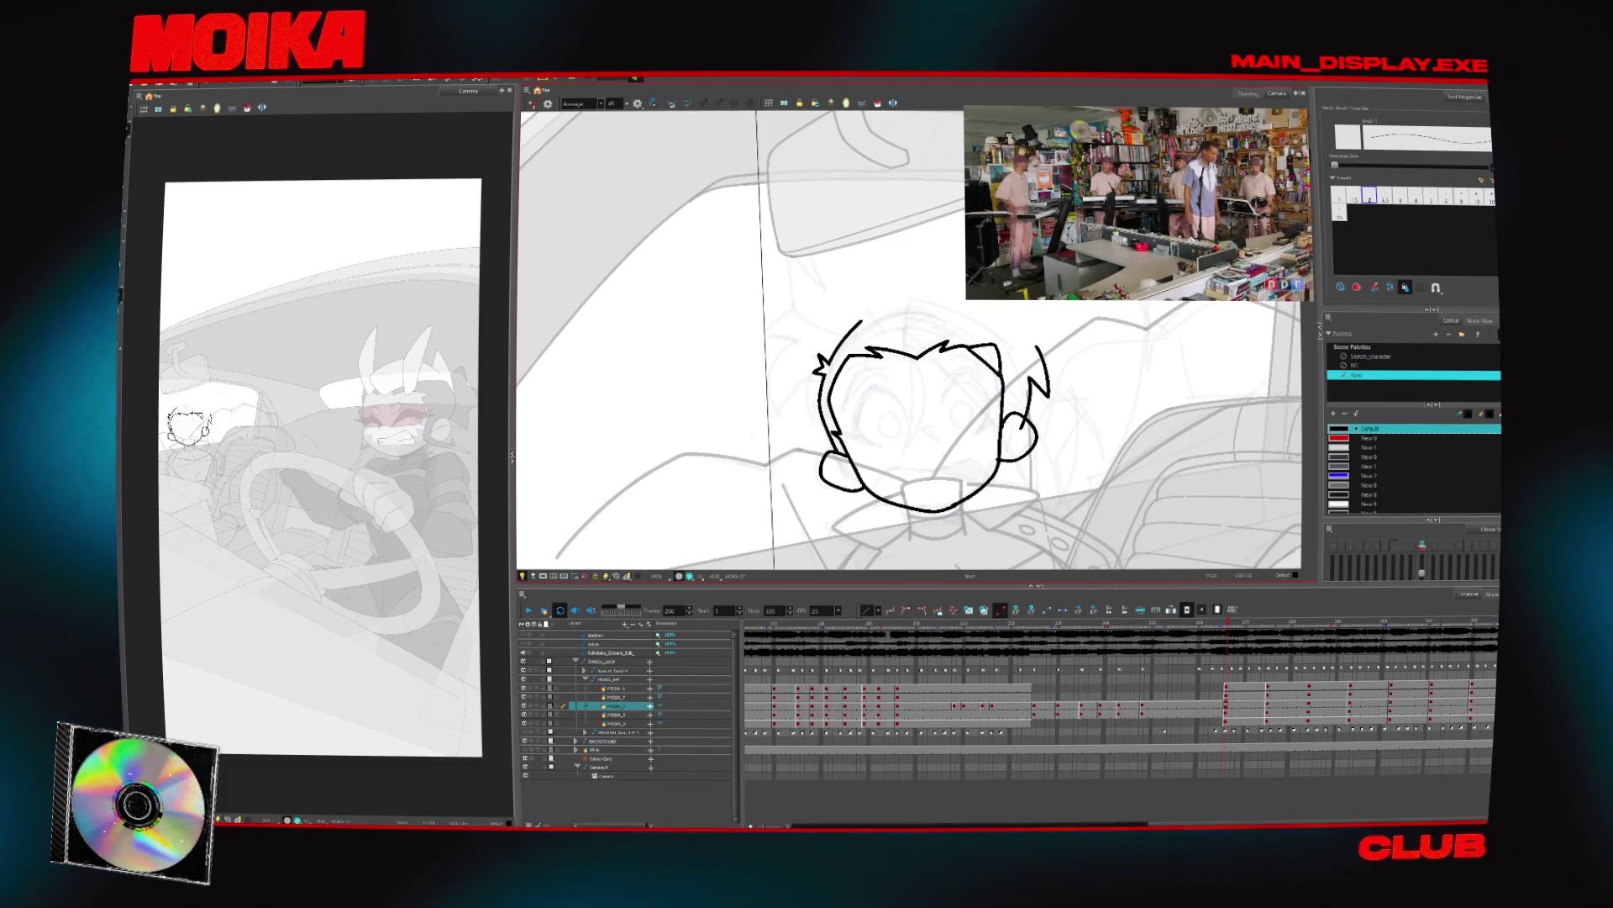
{"action": "left_click", "coordinate": [531, 104]}
{"action": "left_click", "coordinate": [829, 353]}
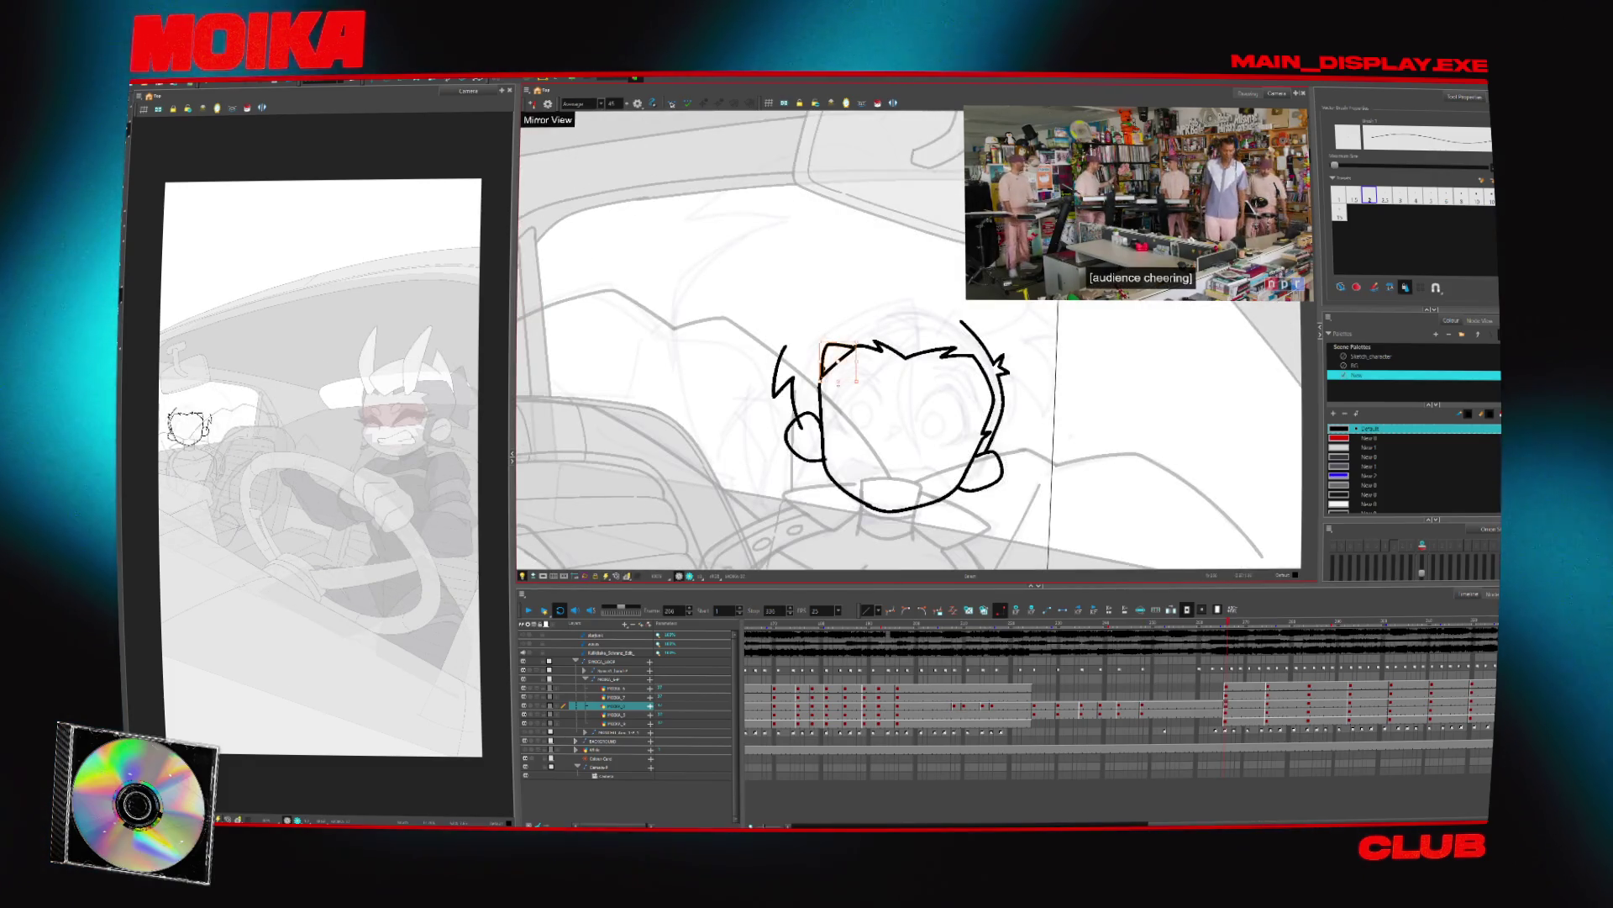
{"action": "left_click", "coordinate": [828, 368]}
{"action": "key", "text": "alt+s"}
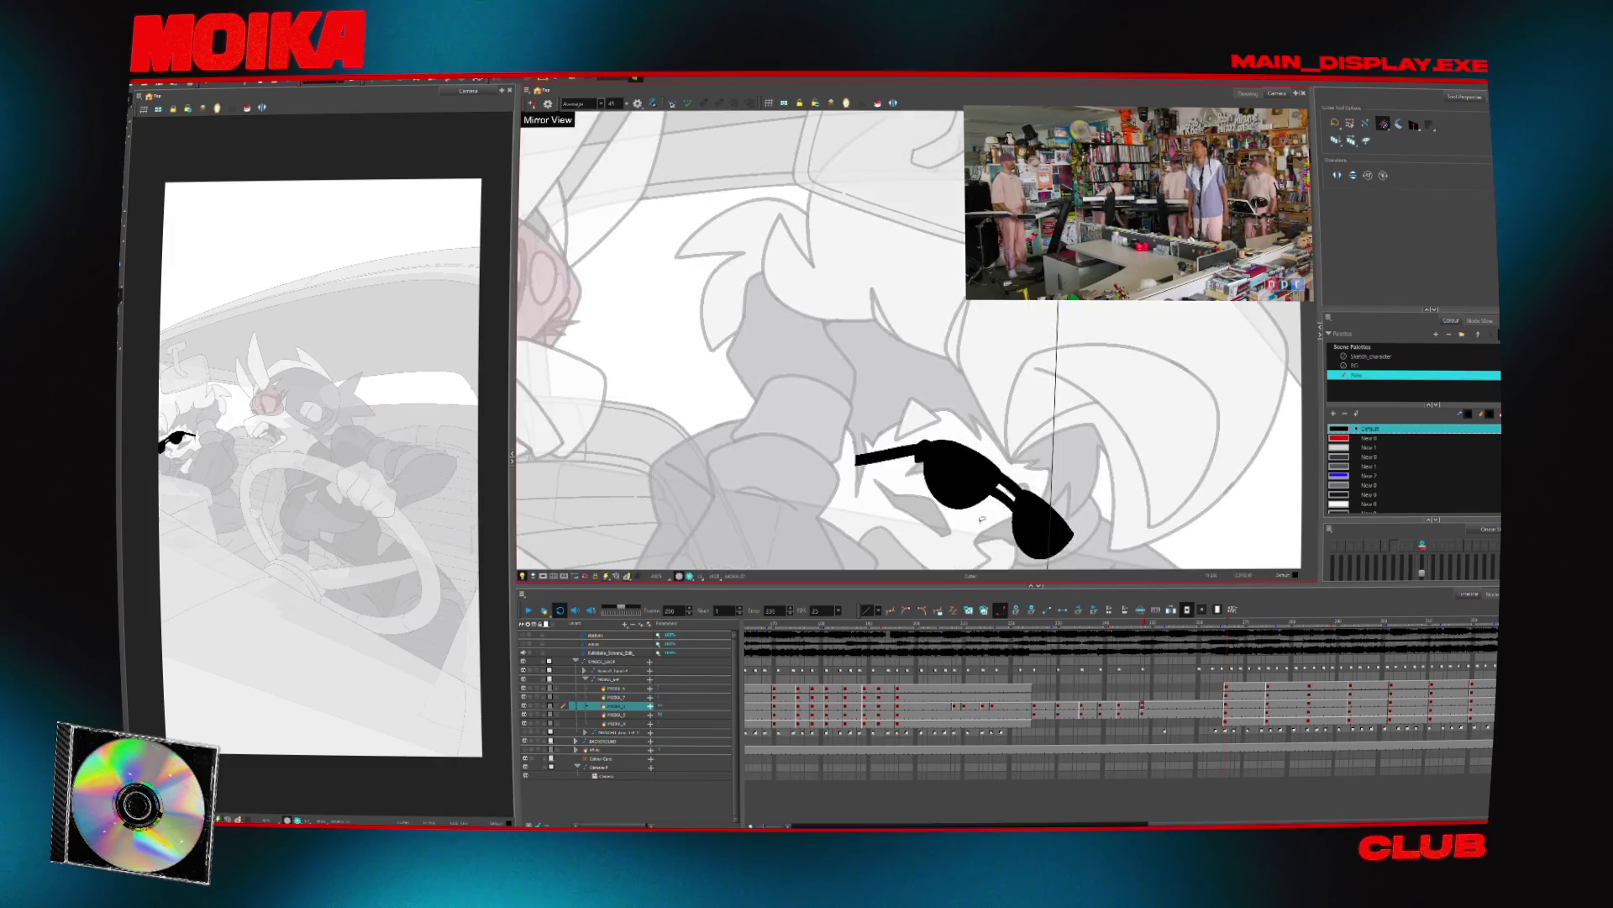
{"action": "key", "text": "alt+b"}
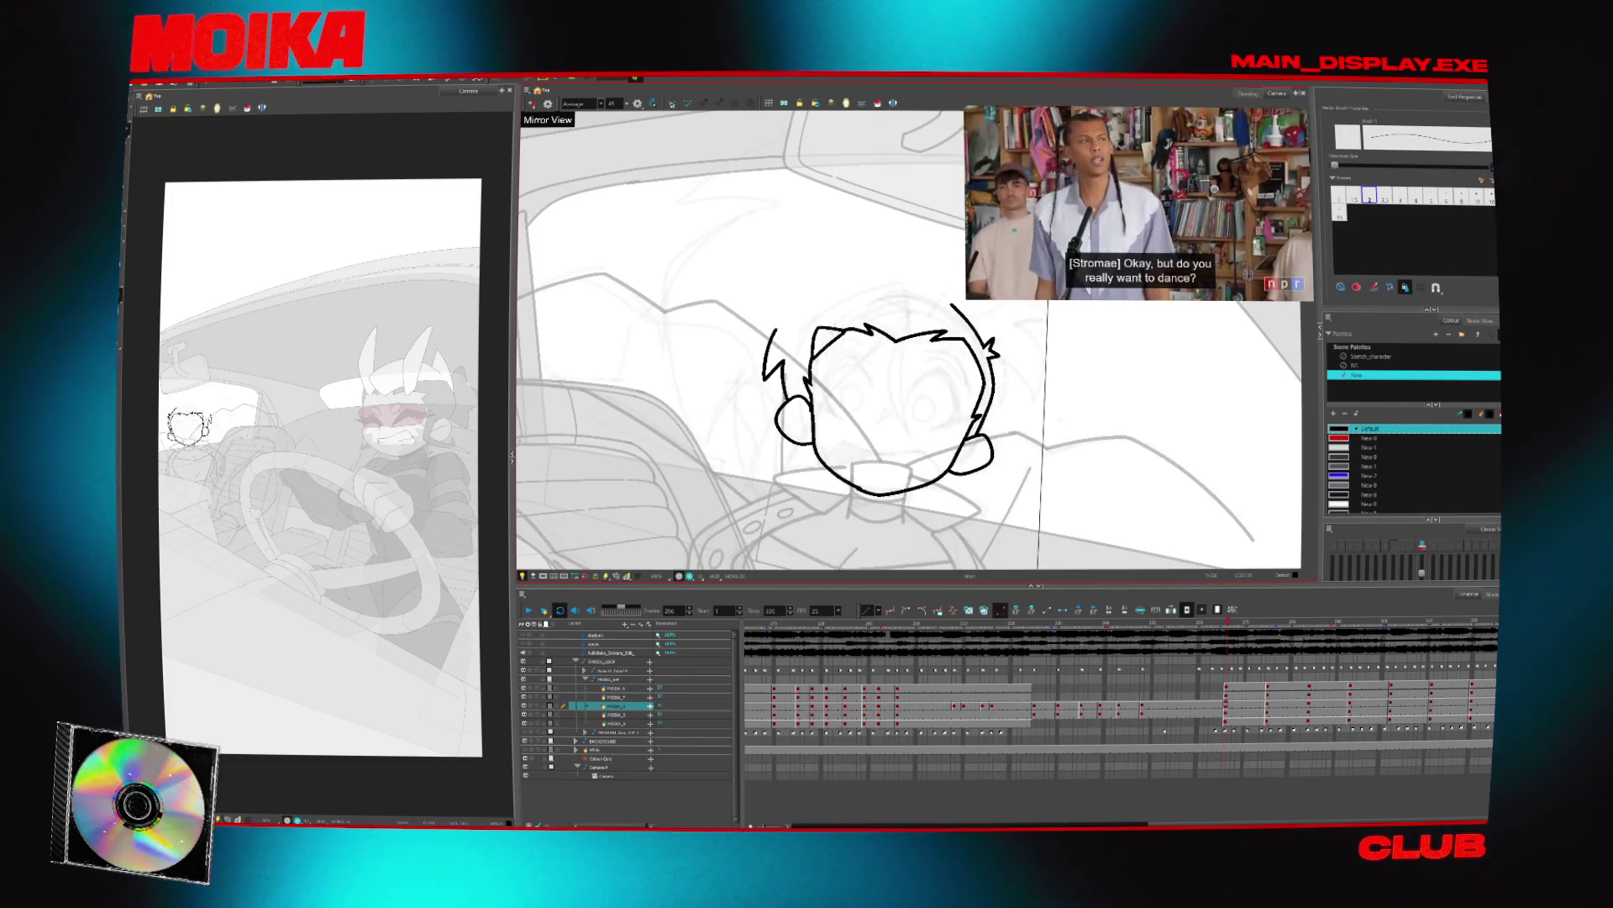
{"action": "key", "text": "Return"}
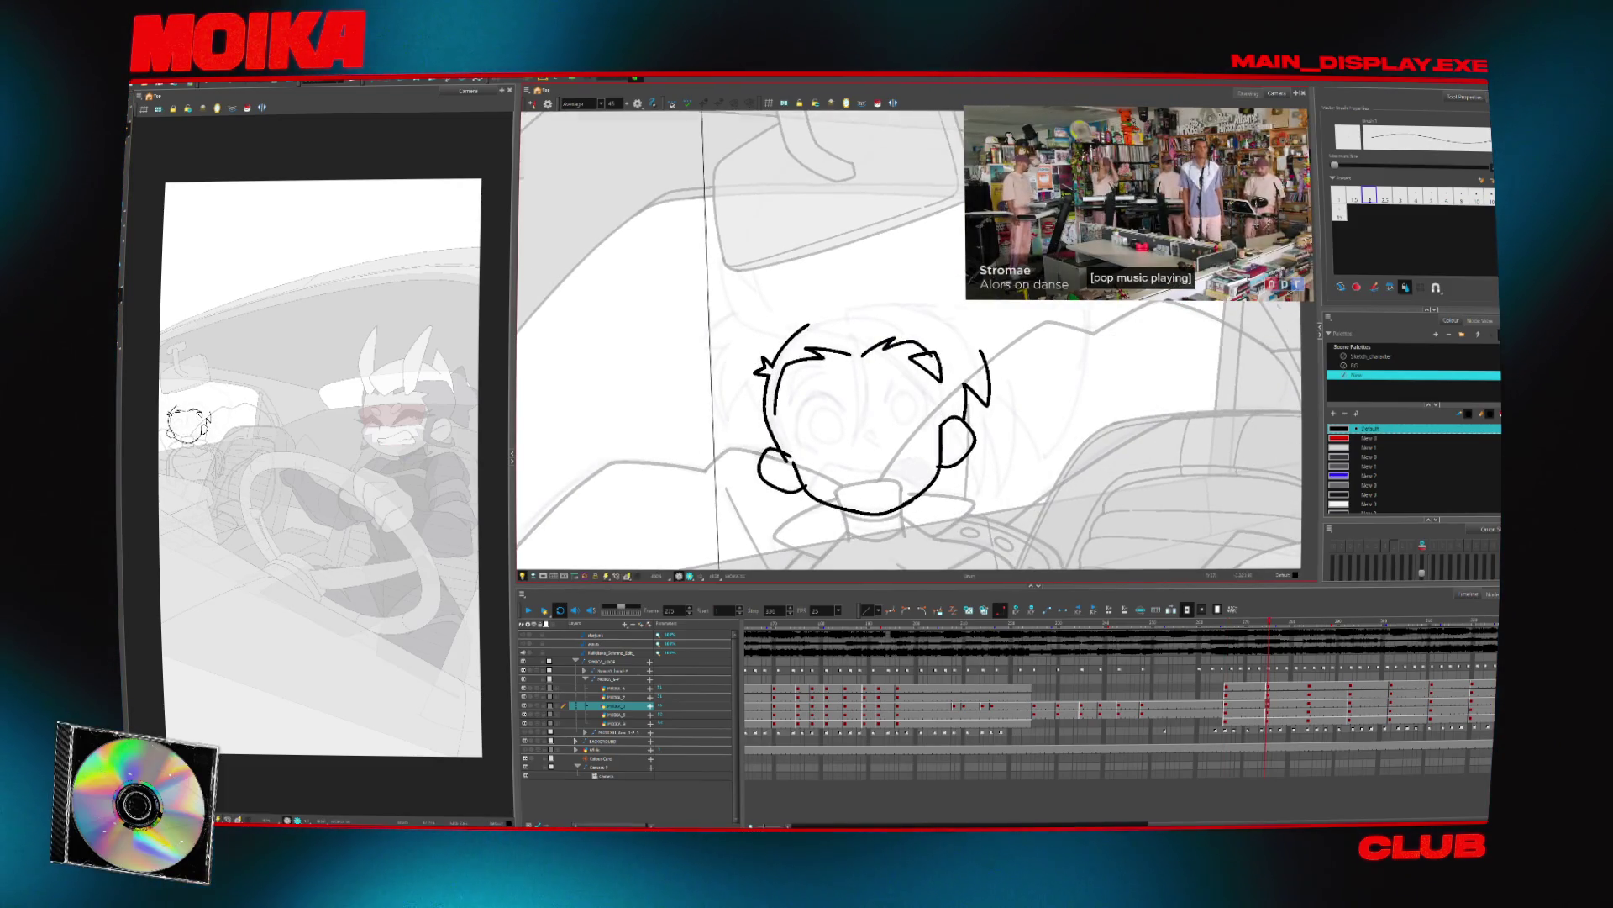
With the Pencil, redraw the hair triangle as an open hook and add a stroke on the head's right
{"action": "key", "text": "4"}
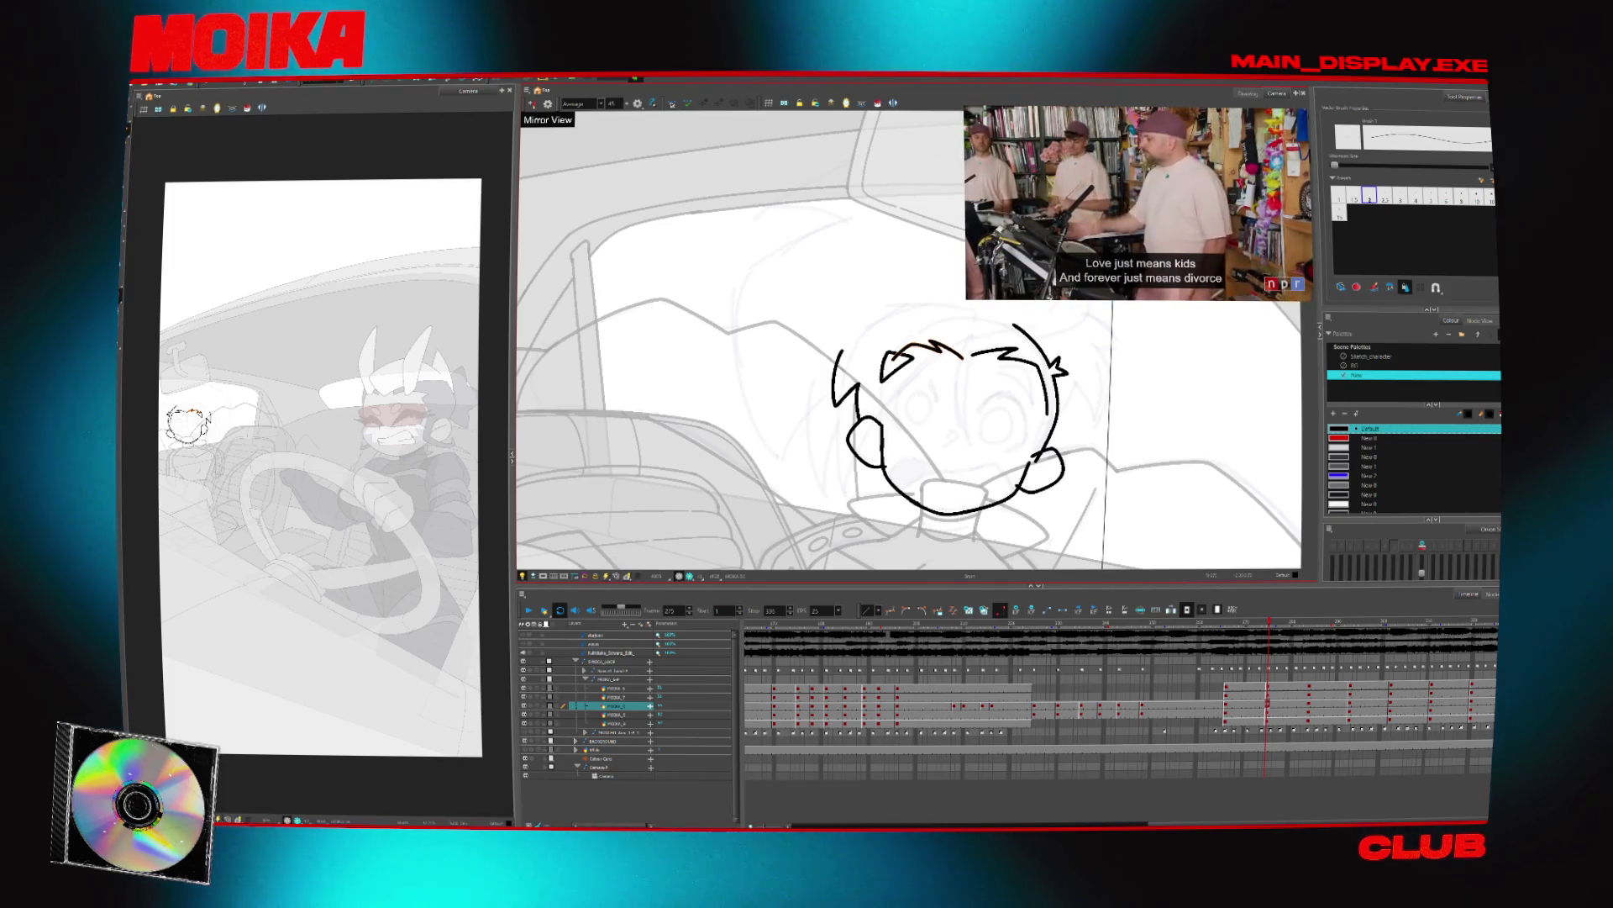
{"action": "key", "text": "alt+t"}
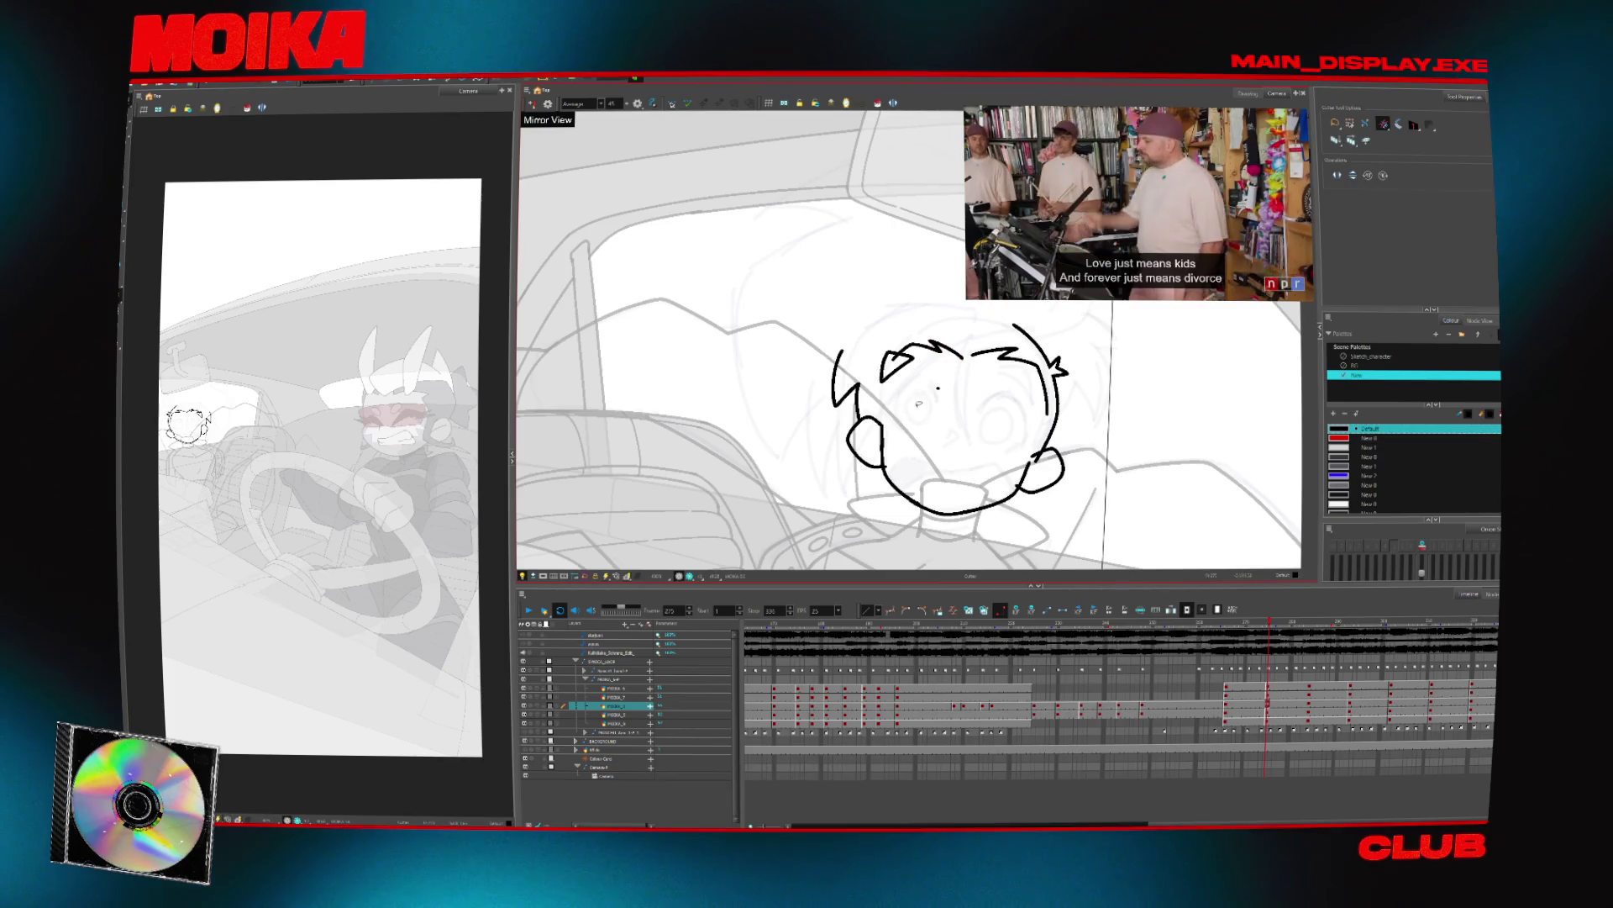
{"action": "key", "text": "alt+b"}
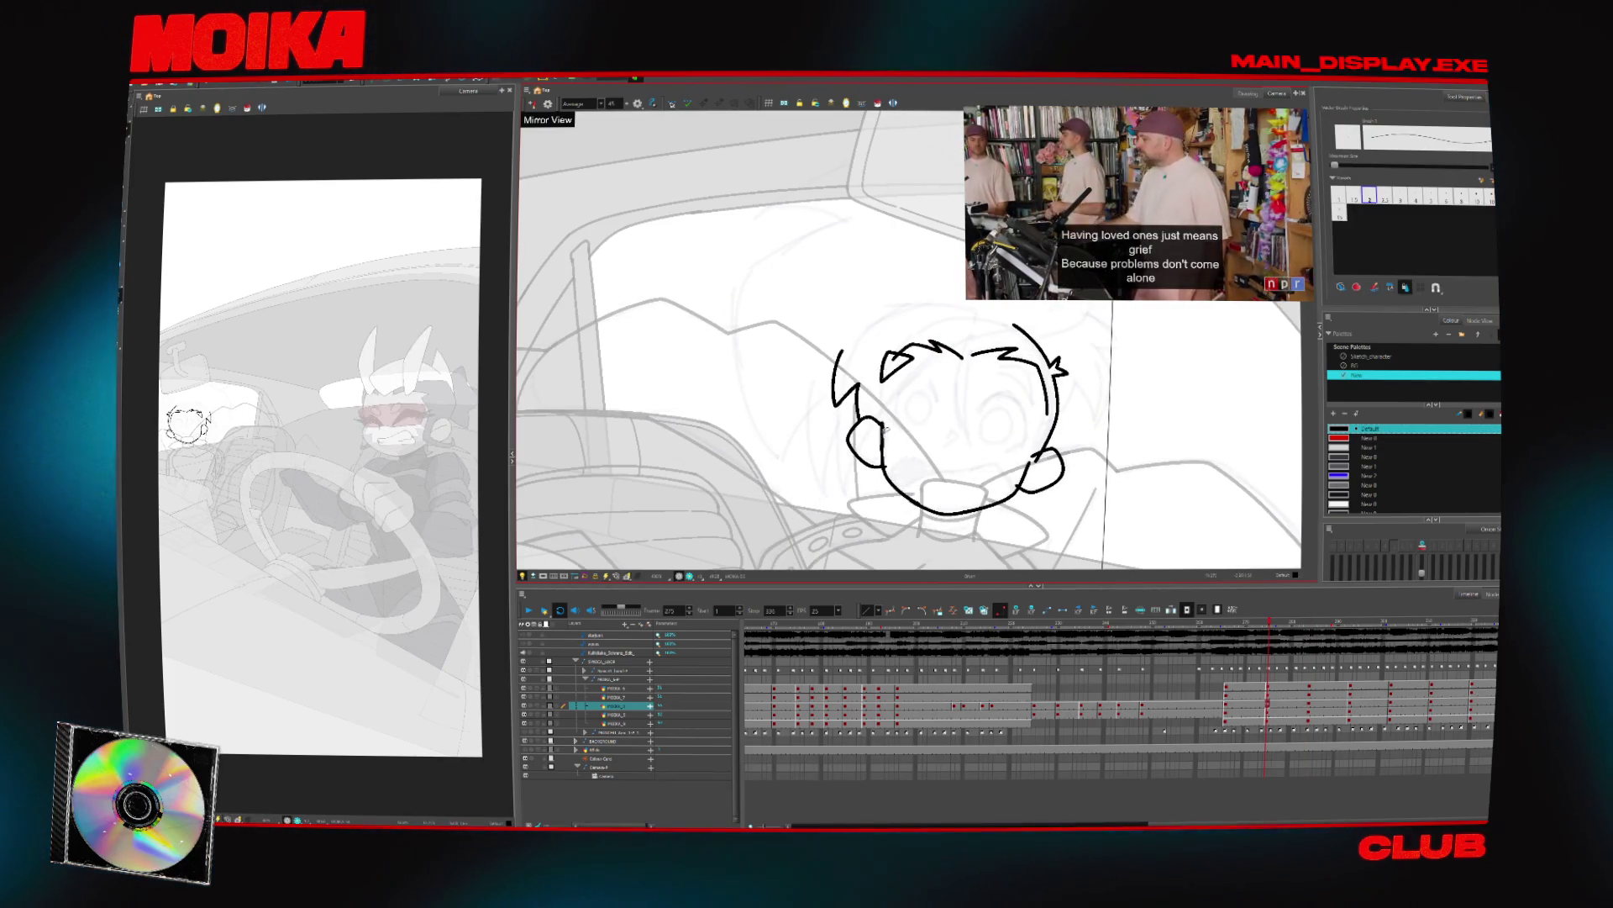
{"action": "key", "text": "alt+/"}
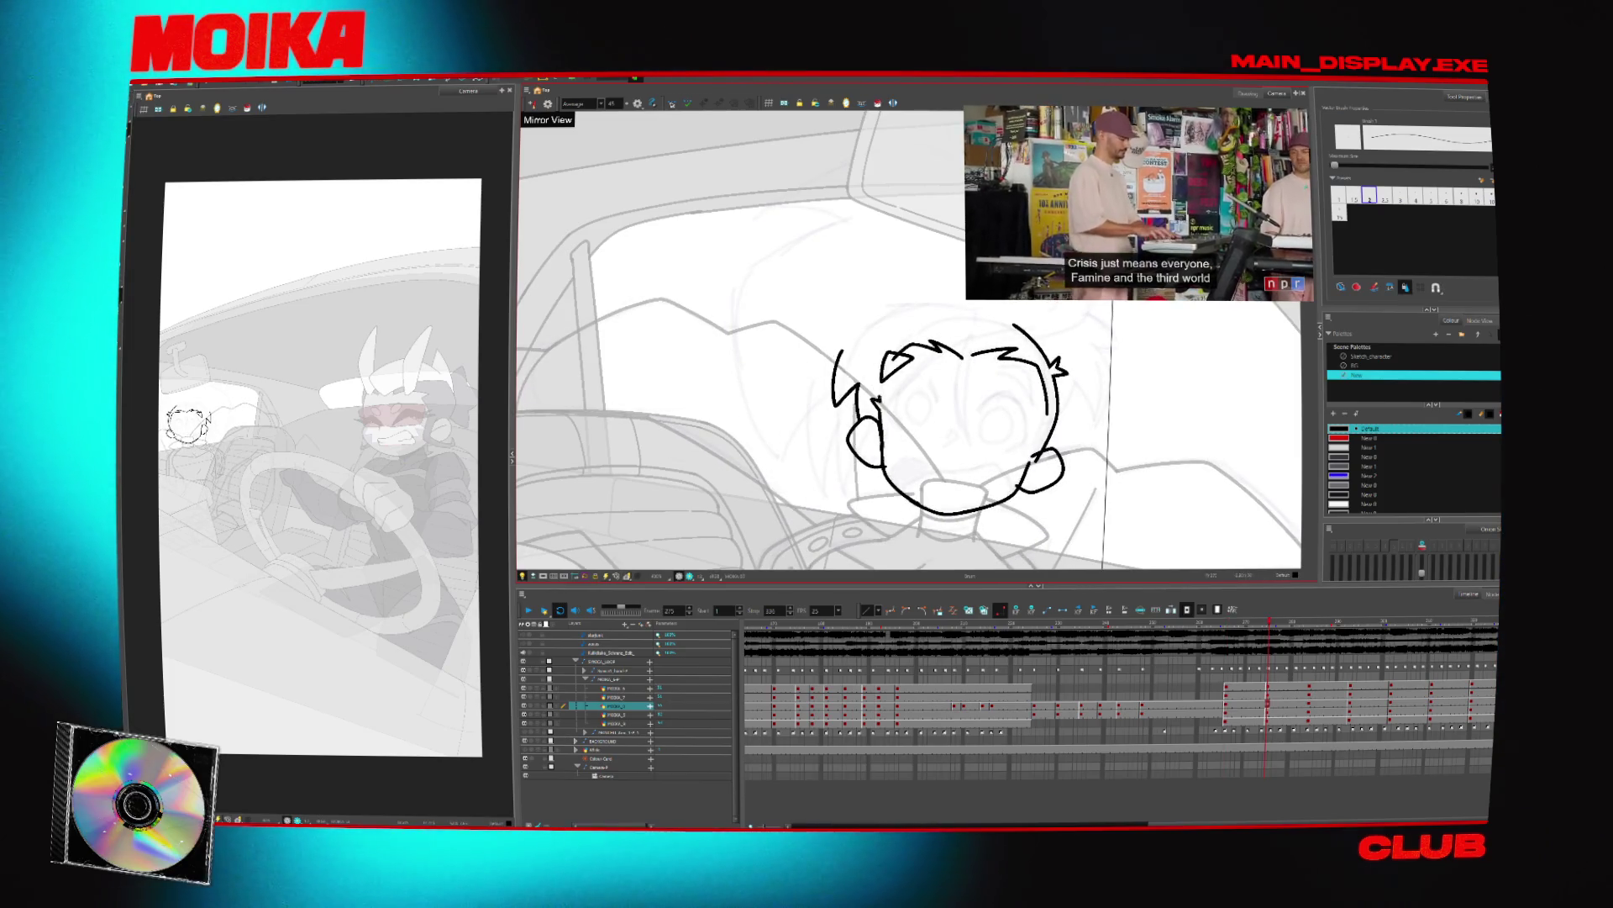
{"action": "left_click_drag", "start_coordinate": [883, 376], "coordinate": [901, 353]}
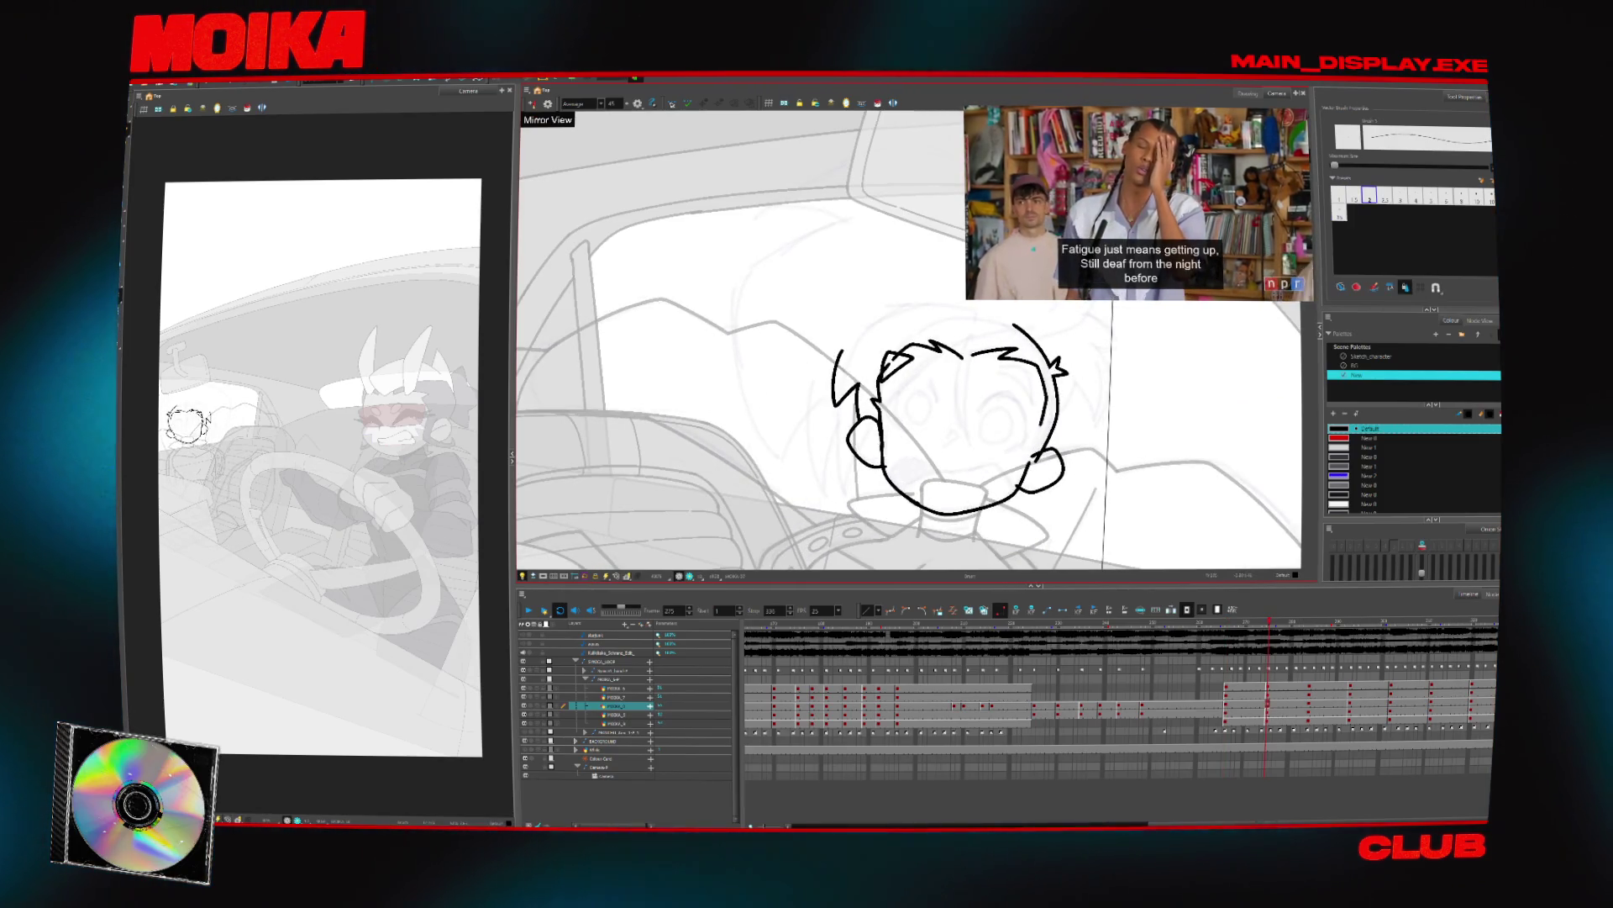
{"action": "left_click_drag", "start_coordinate": [1051, 405], "coordinate": [1039, 450]}
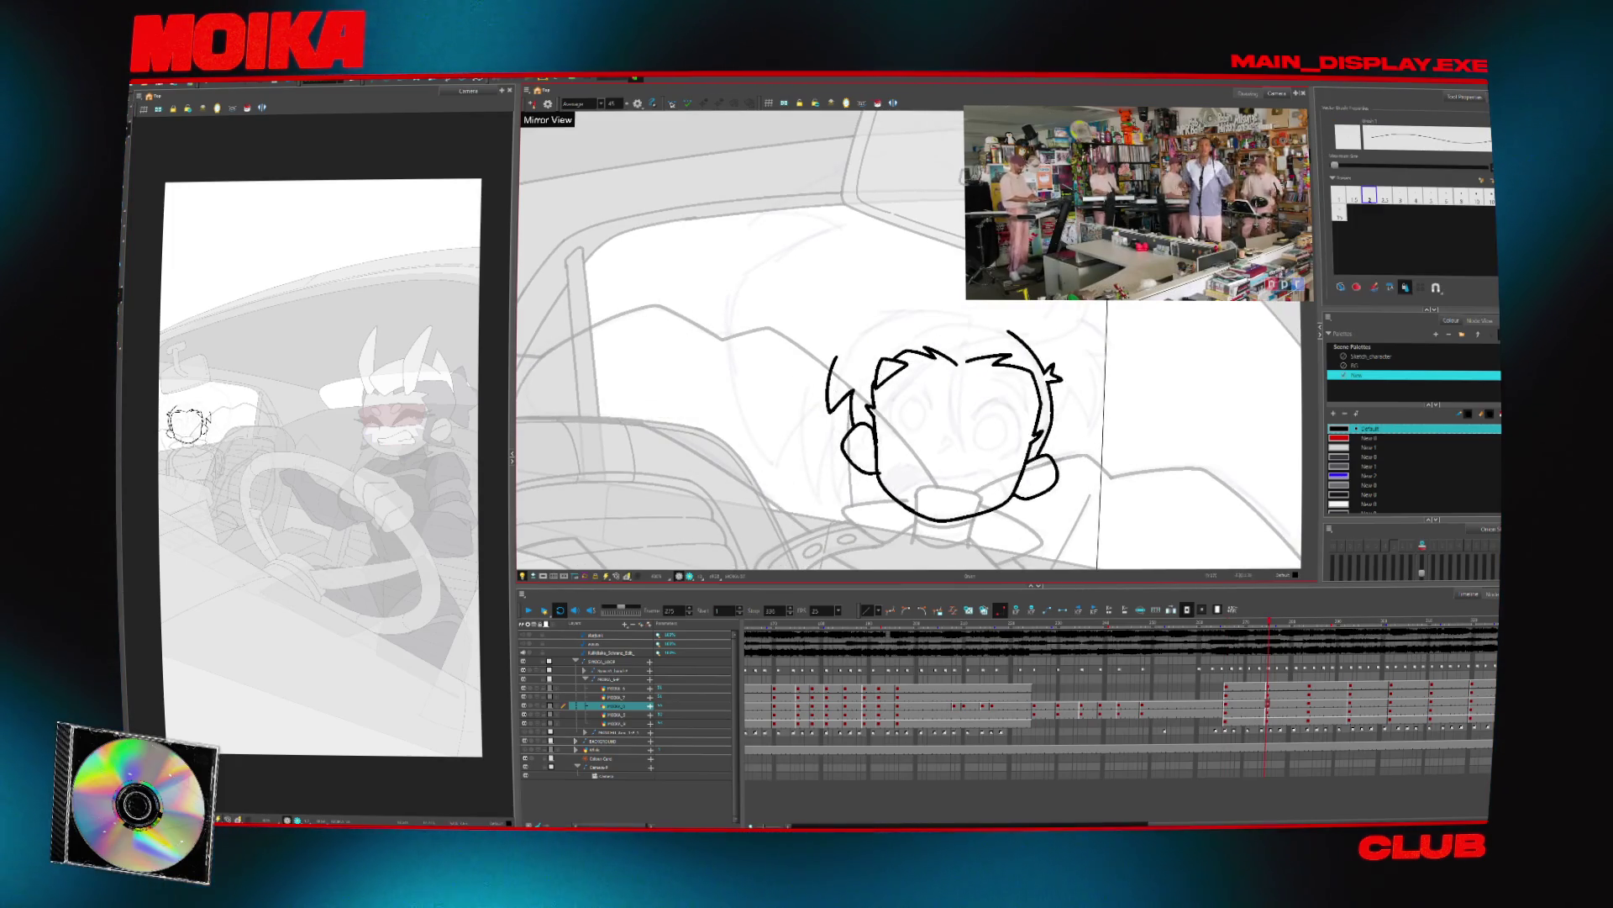
Compare neighbouring passenger drawings in Mirror View
{"action": "key", "text": "g"}
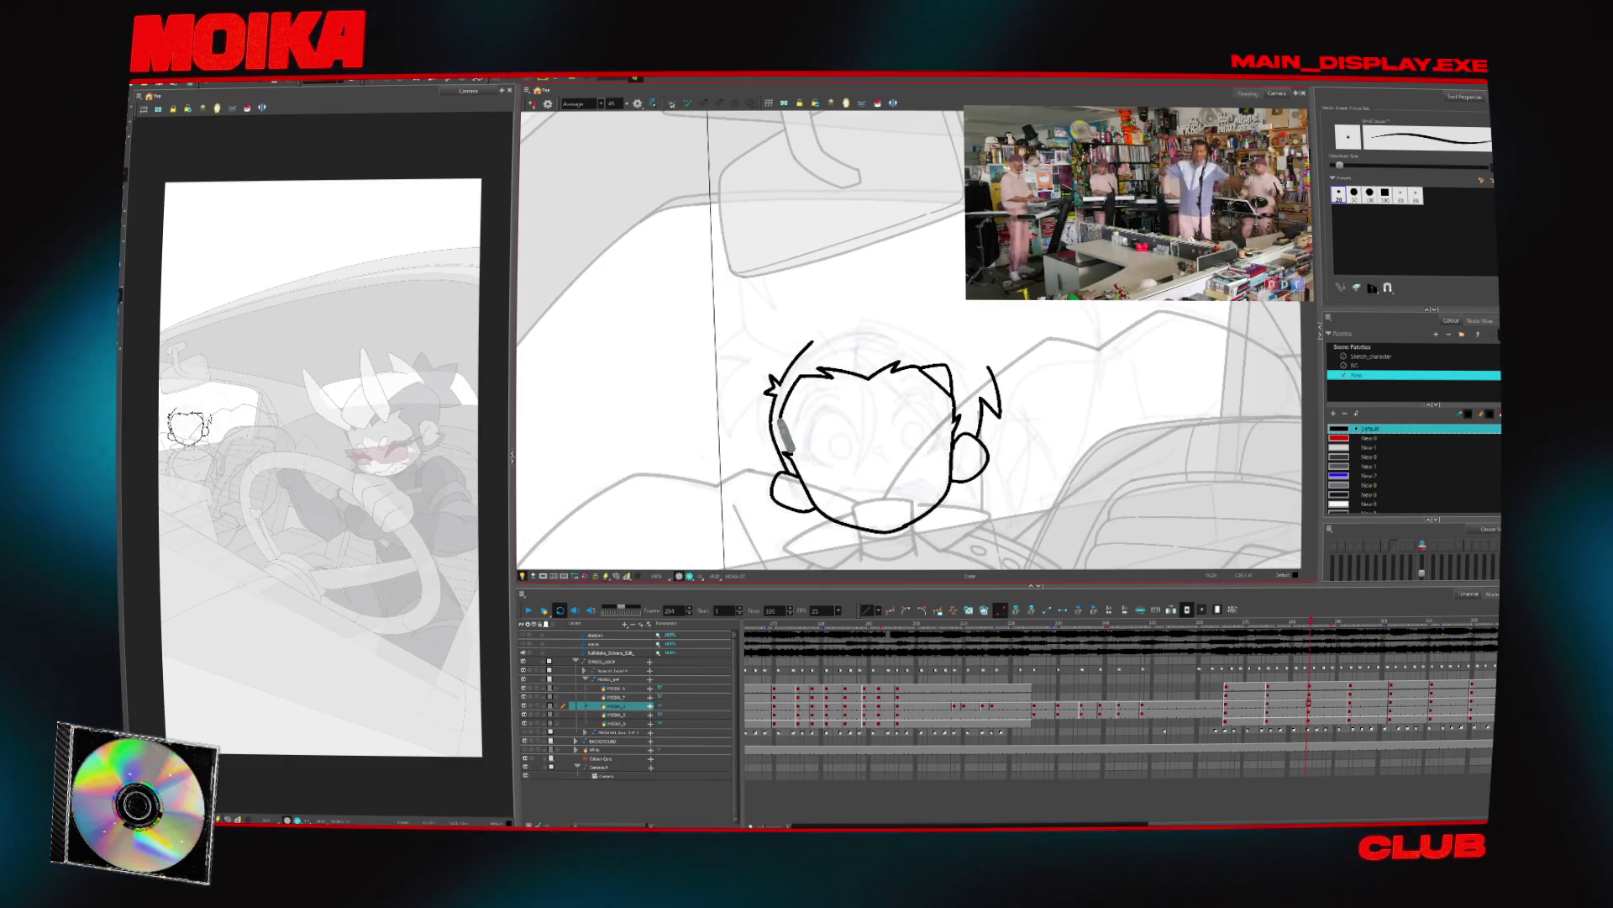
{"action": "key", "text": "m"}
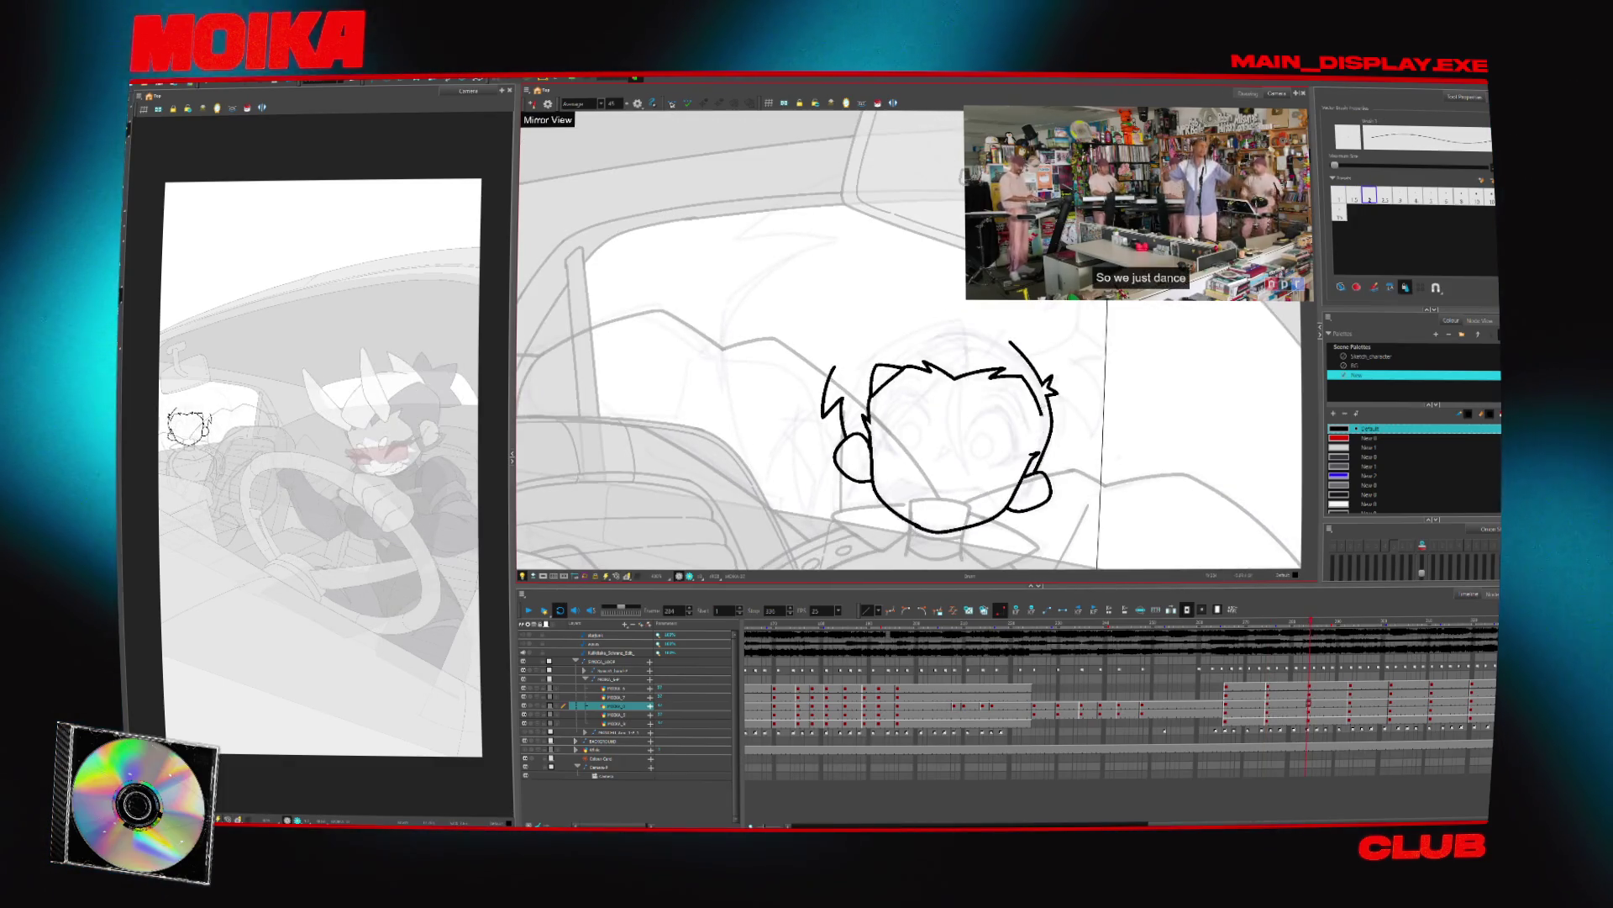
{"action": "key", "text": "g"}
{"action": "key", "text": "f"}
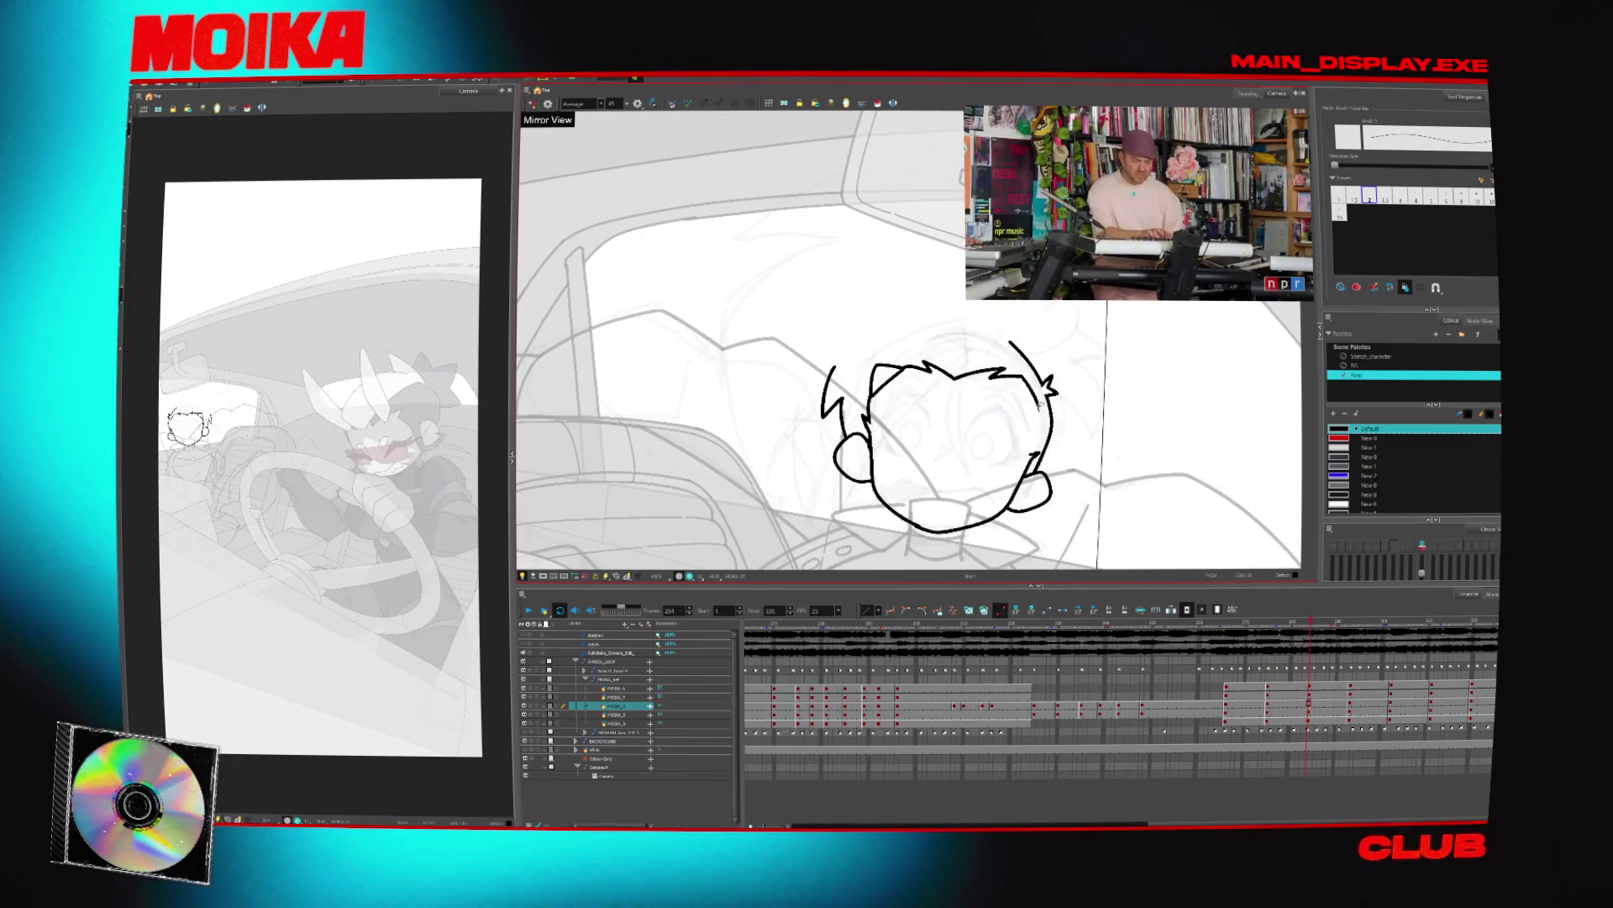
{"action": "key", "text": "g"}
{"action": "key", "text": "f"}
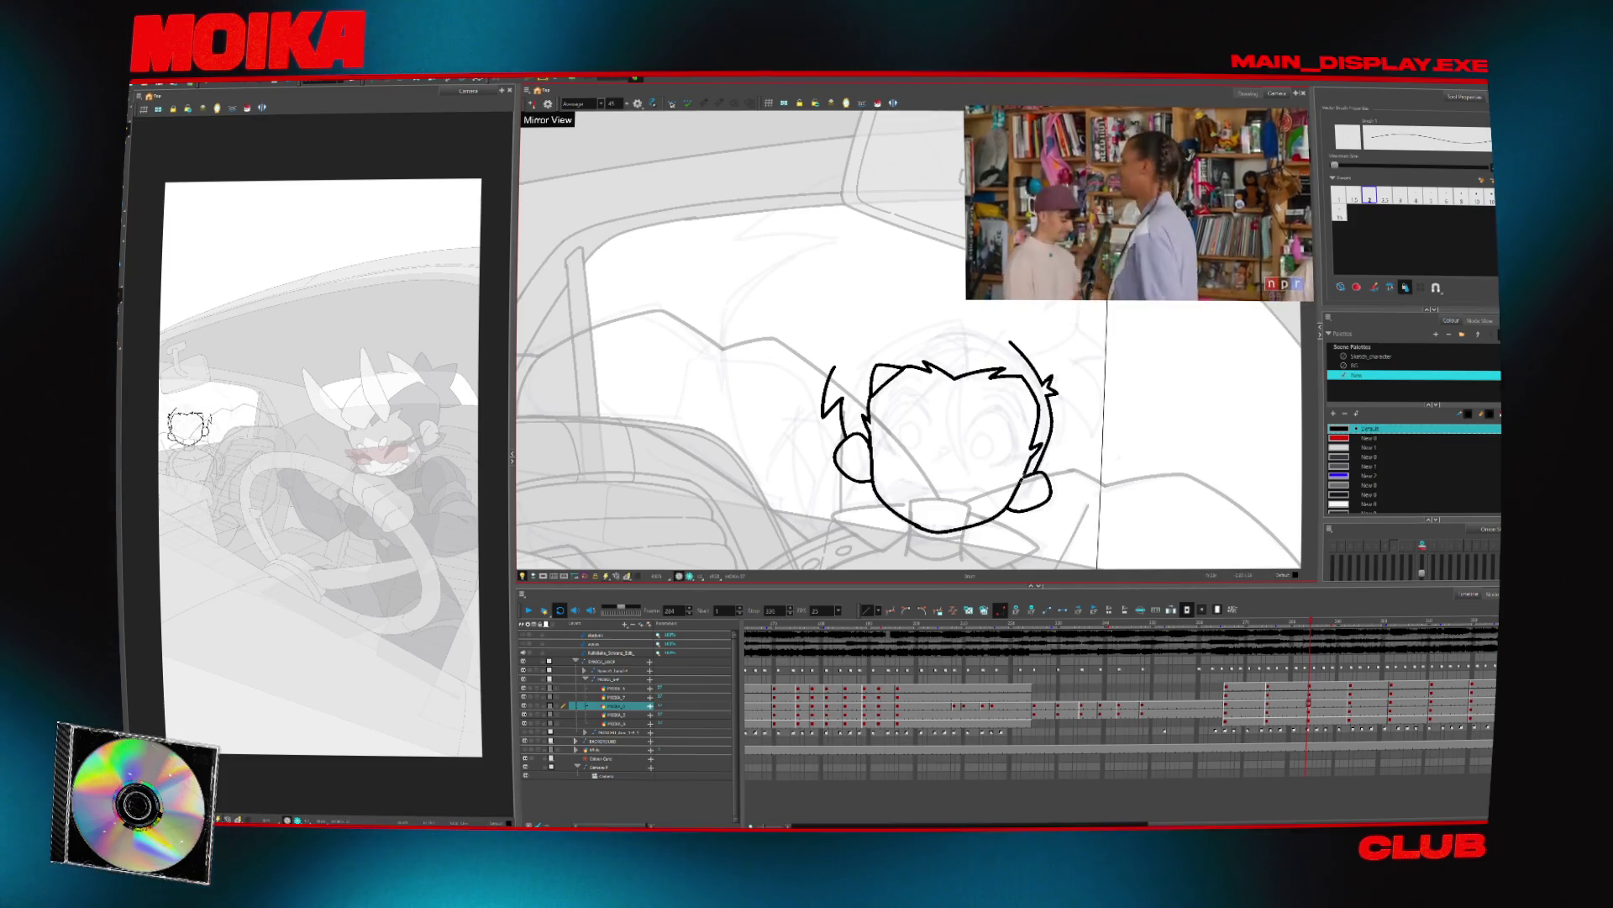
Close the head outline at the top-left on the next key drawing
{"action": "key", "text": "g"}
{"action": "key", "text": "g"}
{"action": "key", "text": "g"}
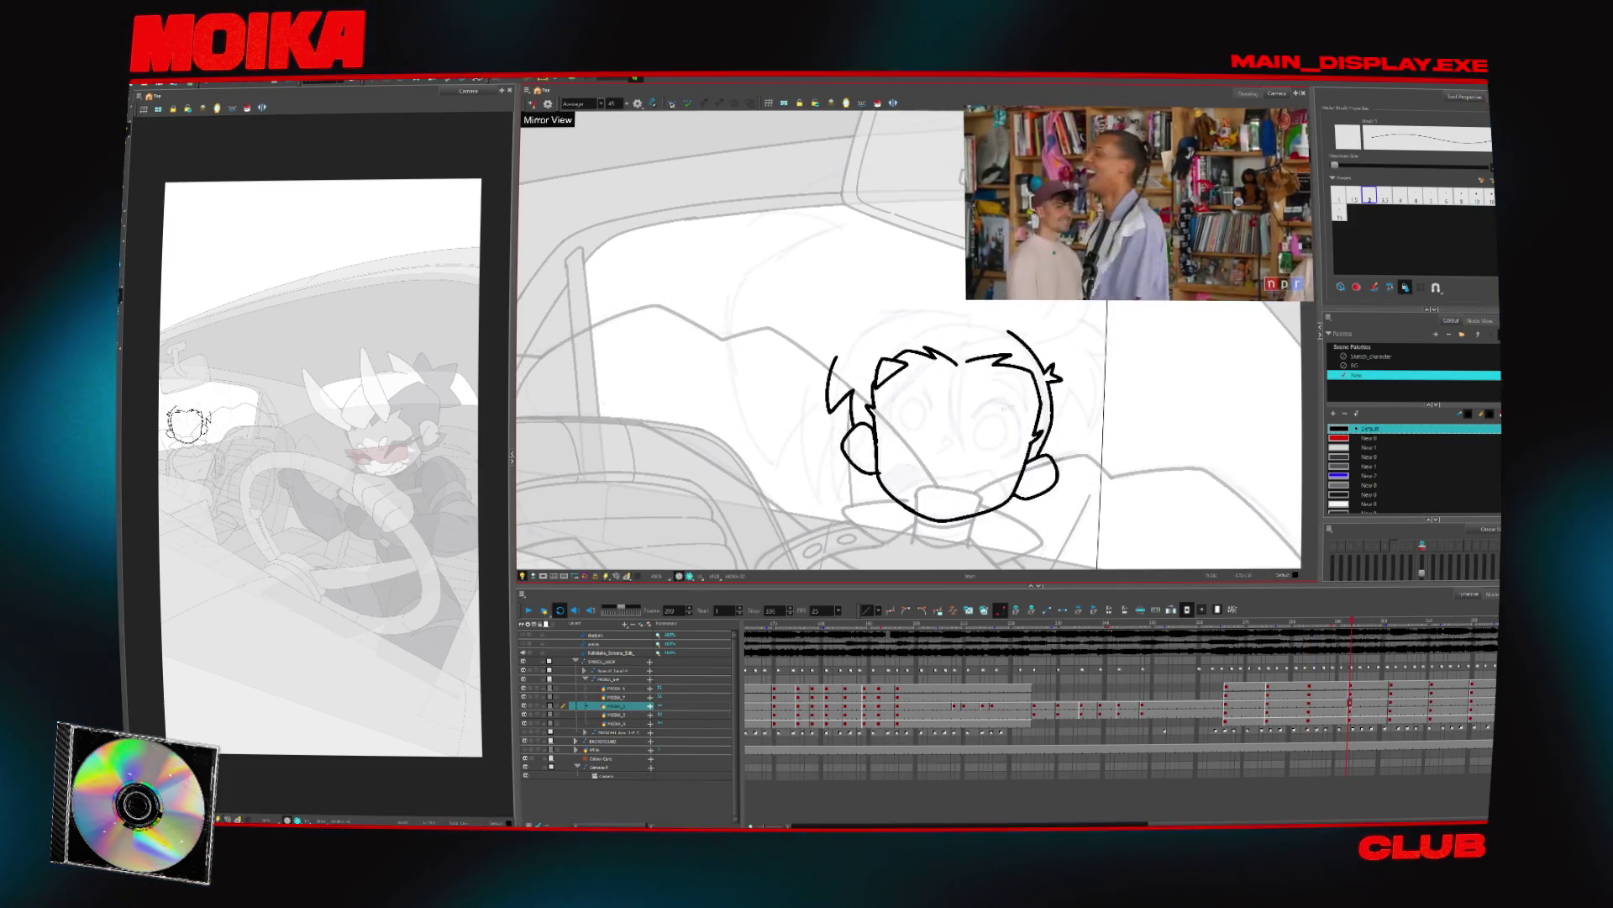
{"action": "key", "text": "alt+s"}
{"action": "key", "text": "4"}
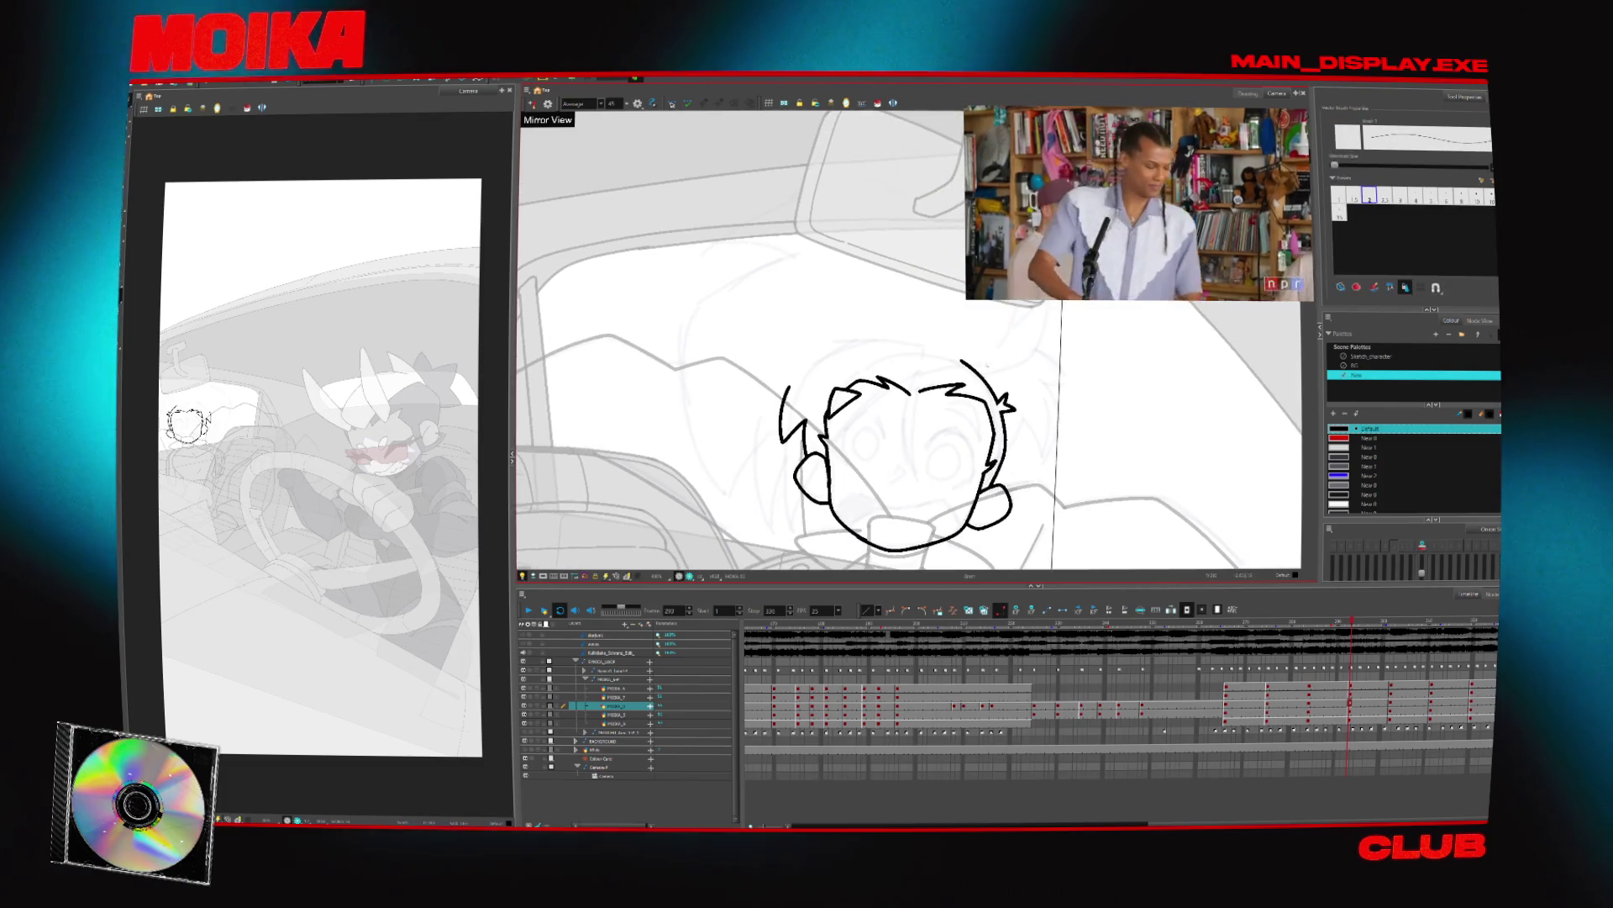
{"action": "key", "text": "alt+b"}
{"action": "key", "text": "4"}
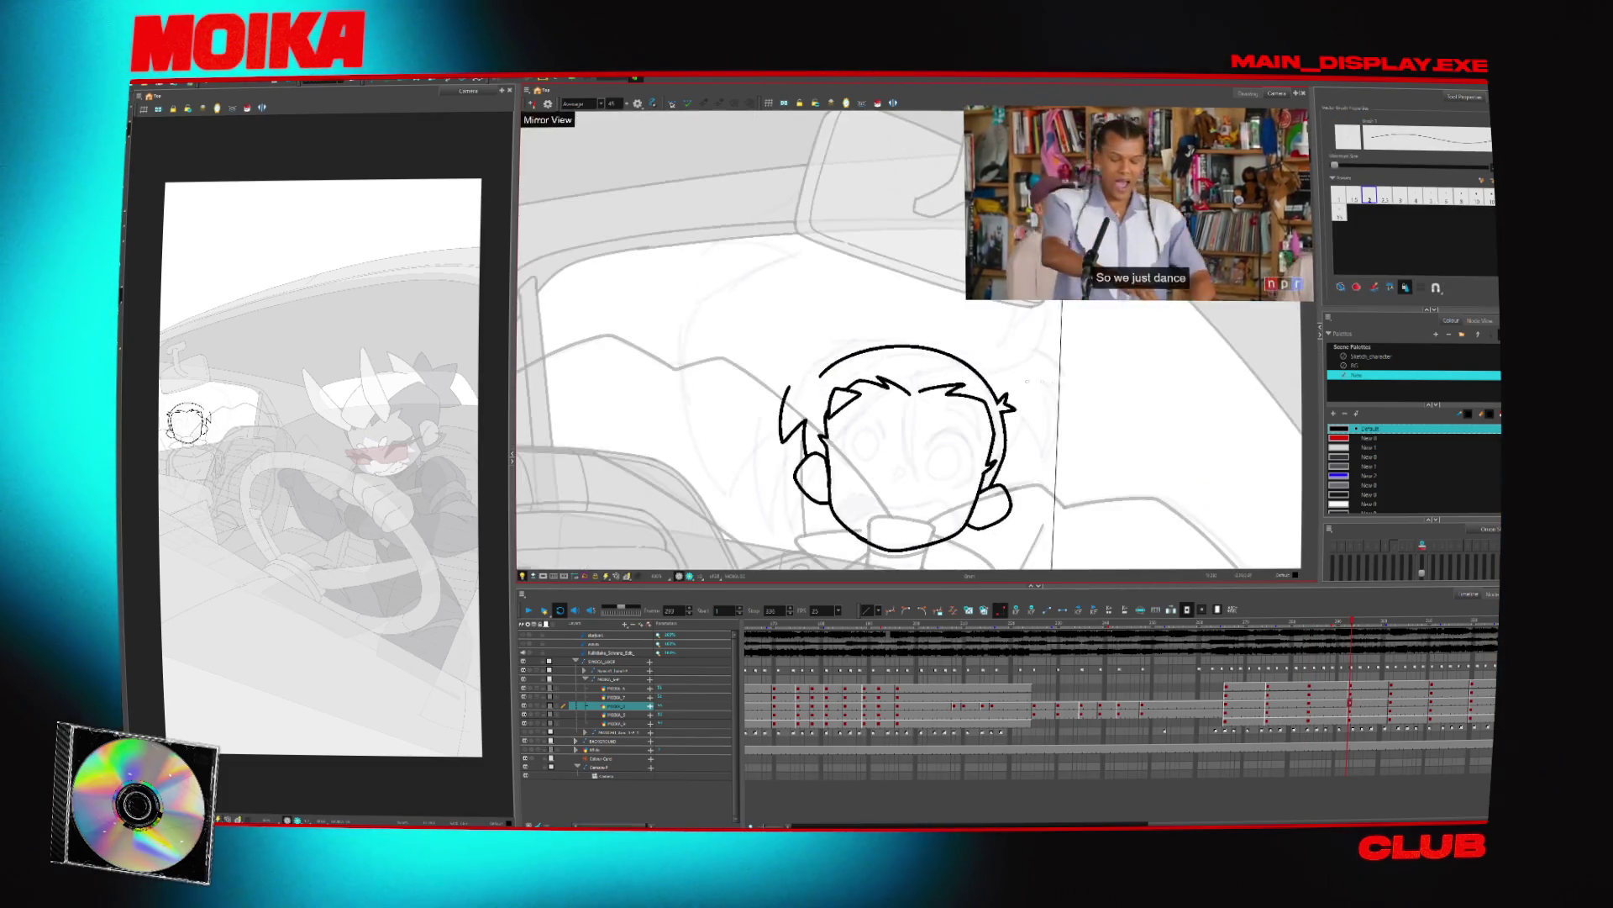
{"action": "left_click_drag", "start_coordinate": [853, 352], "coordinate": [781, 402]}
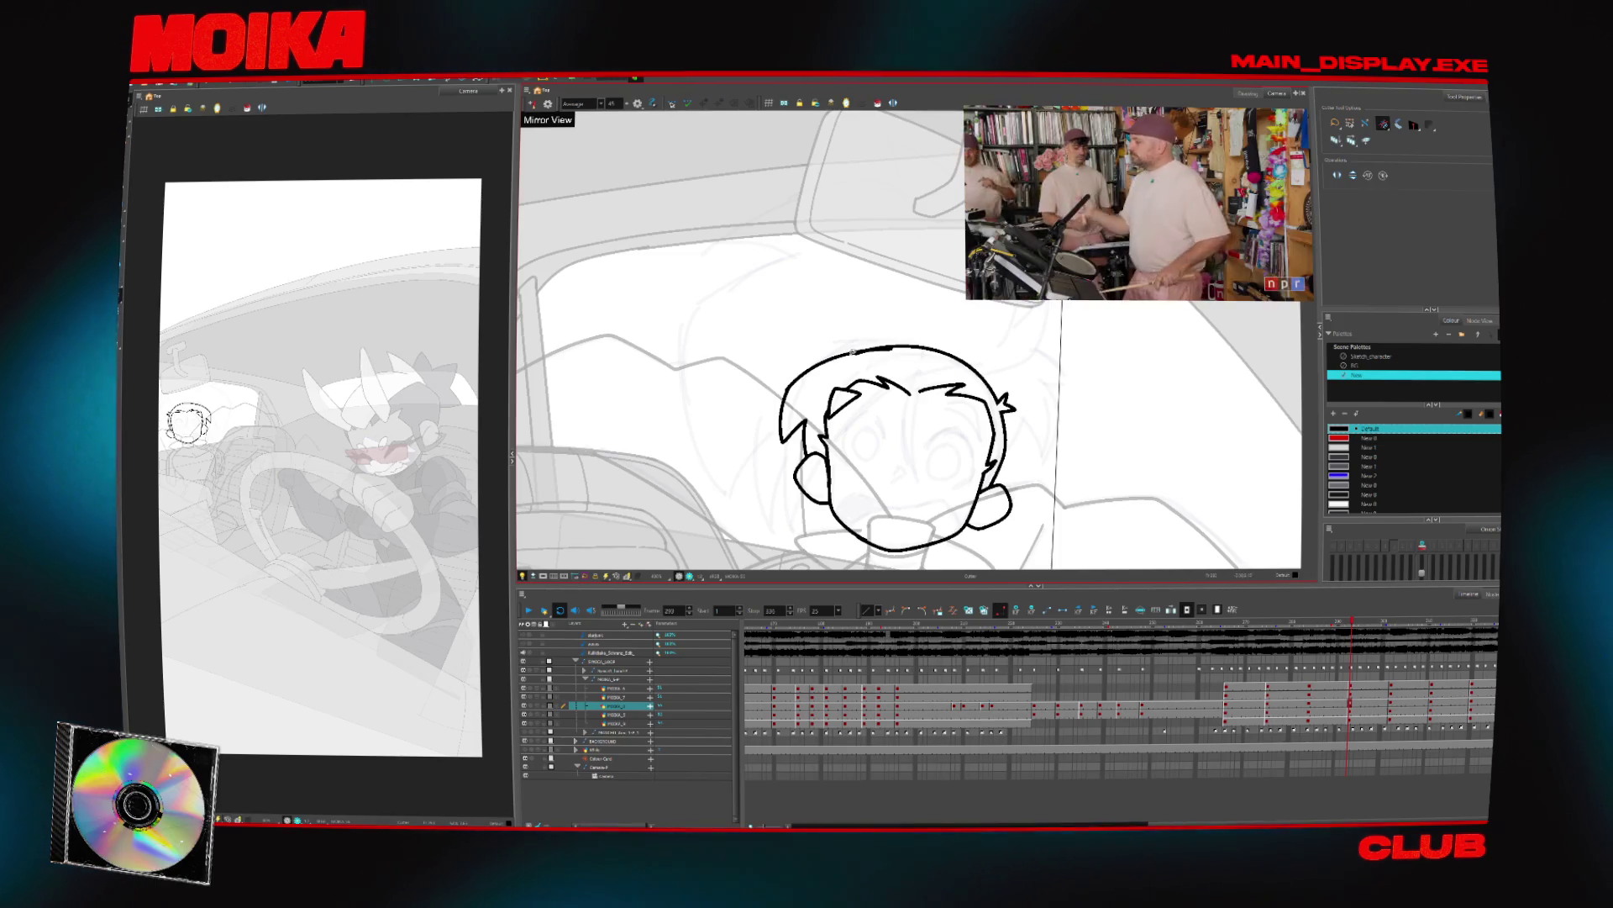
Draw an arc over the head at frame 302, then return to frame 293 and activate the layer above
{"action": "key", "text": "g"}
{"action": "key", "text": "alt+b"}
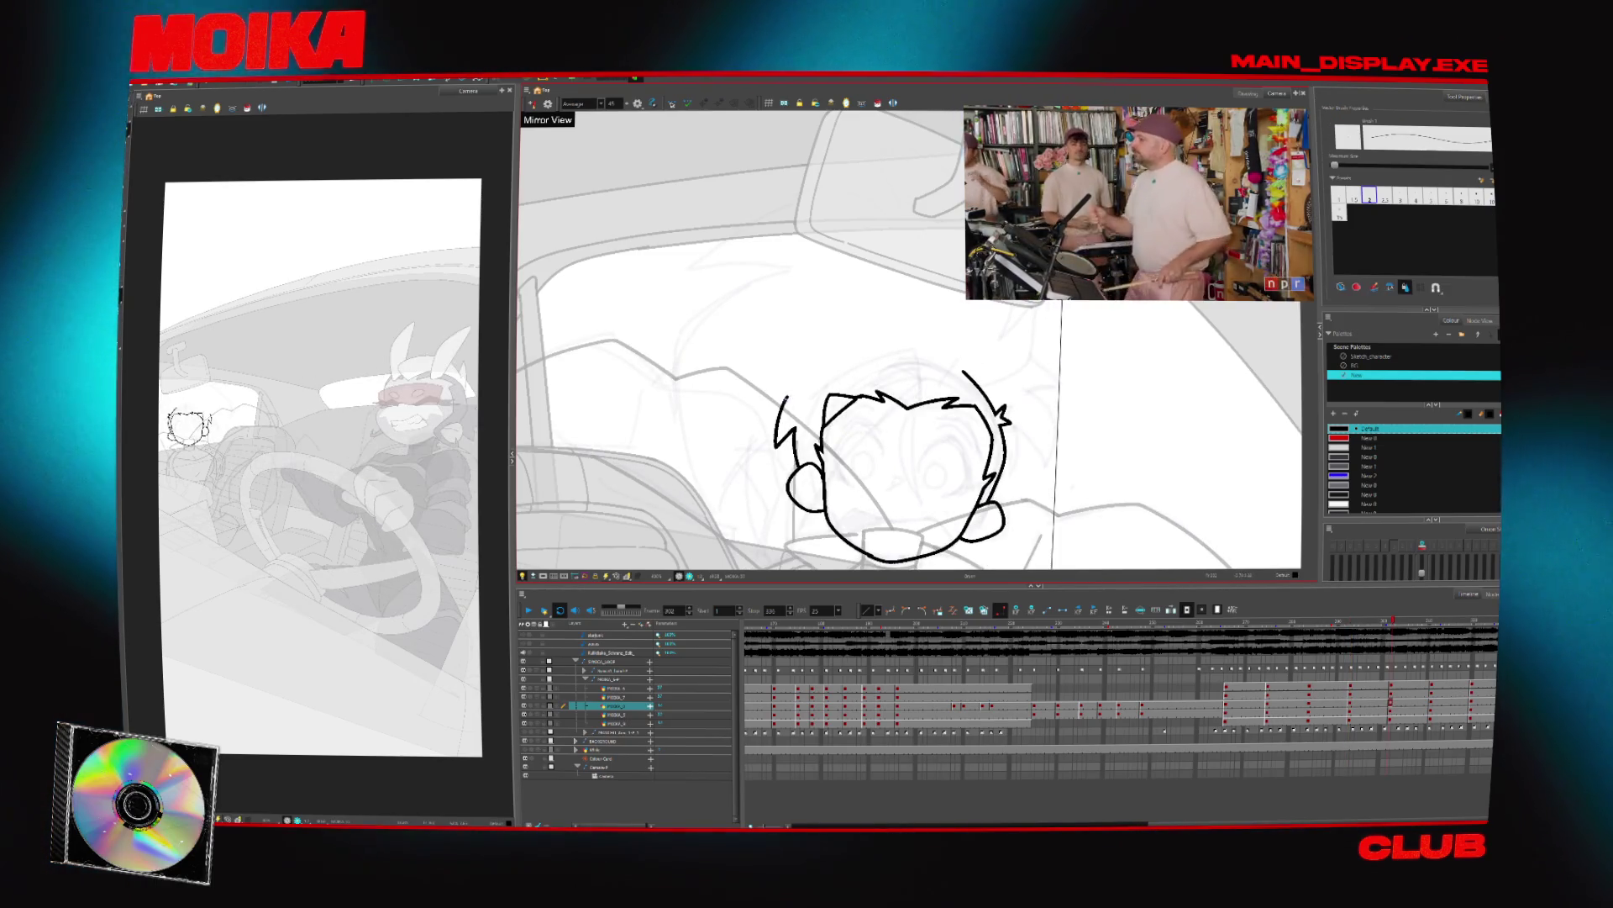
{"action": "left_click_drag", "start_coordinate": [895, 342], "coordinate": [987, 373]}
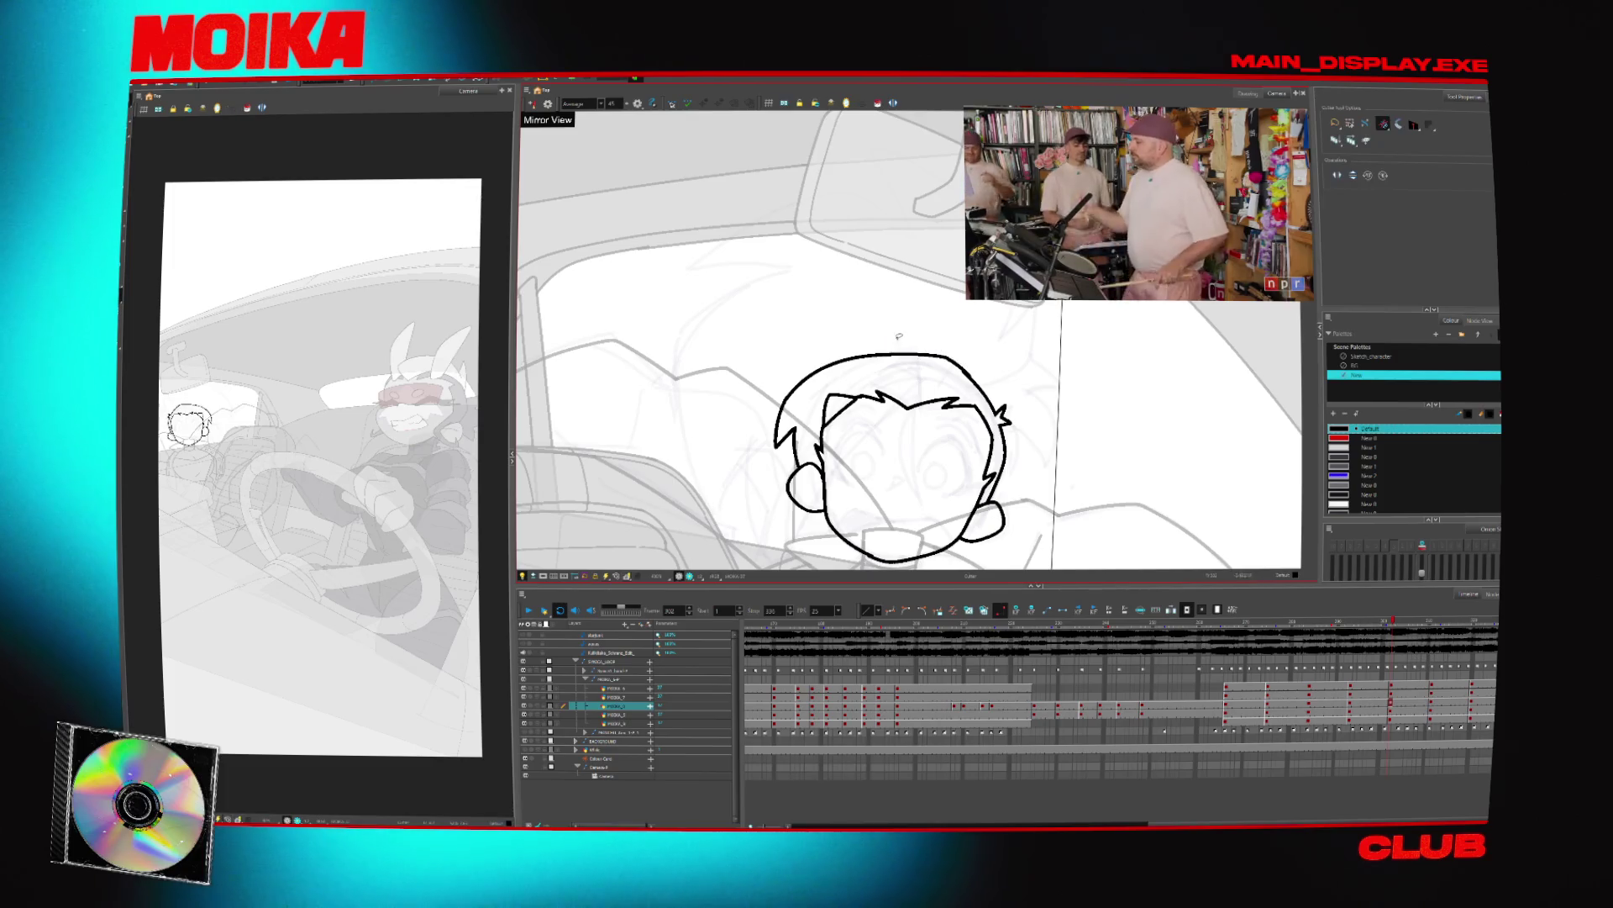
{"action": "key", "text": "alt+b"}
{"action": "key", "text": "f"}
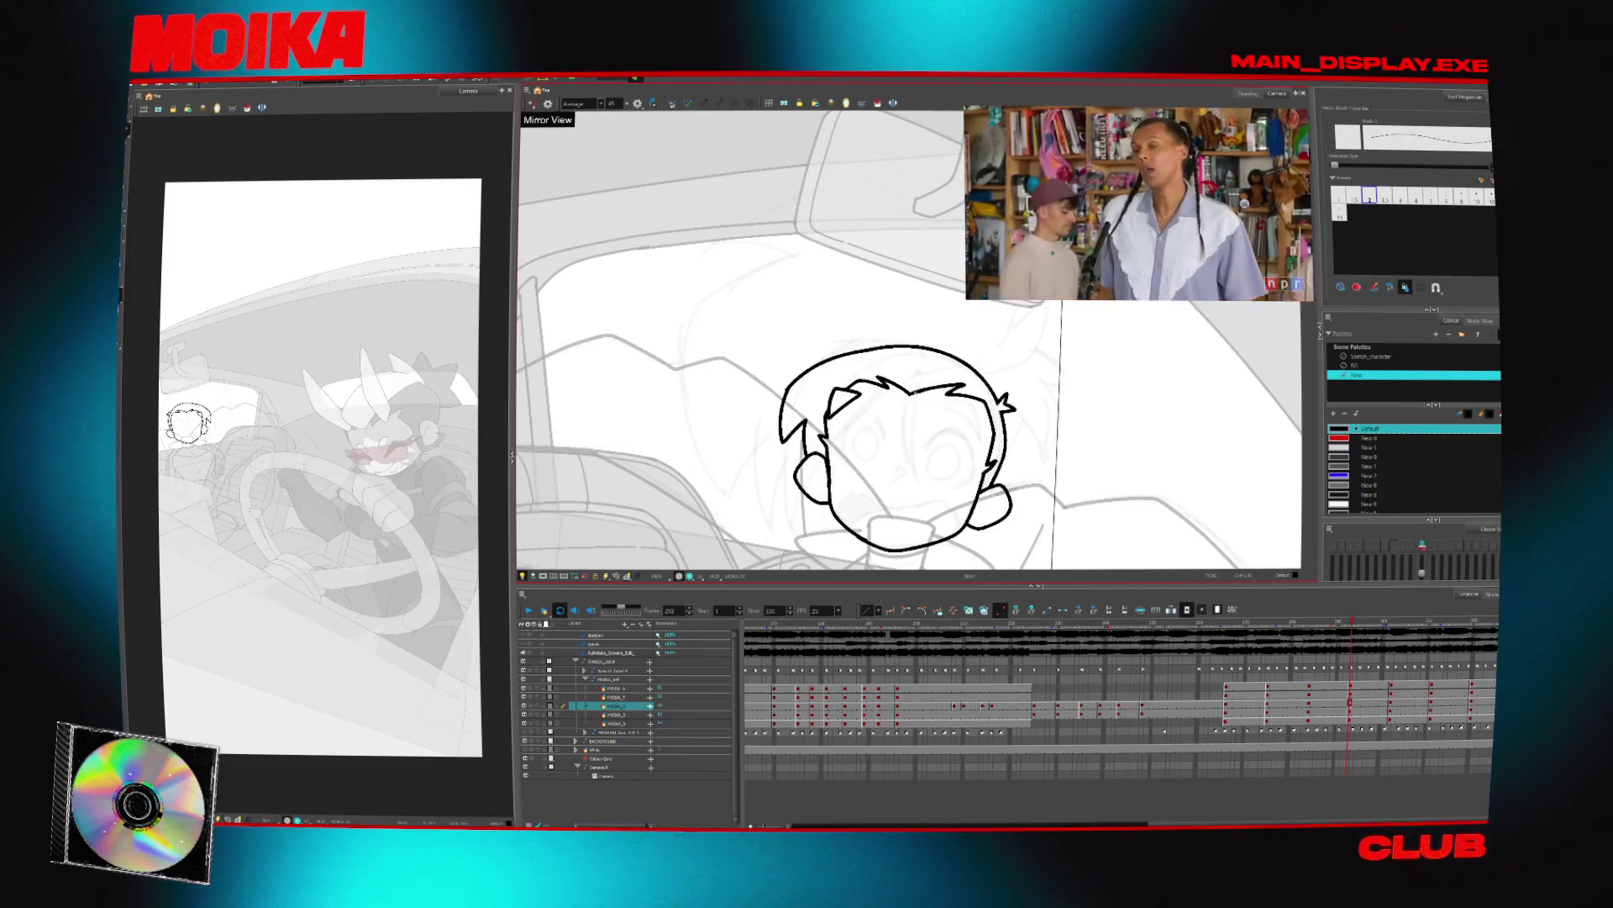
{"action": "scroll", "coordinate": [810, 218], "scroll_direction": "down", "scroll_amount": 3}
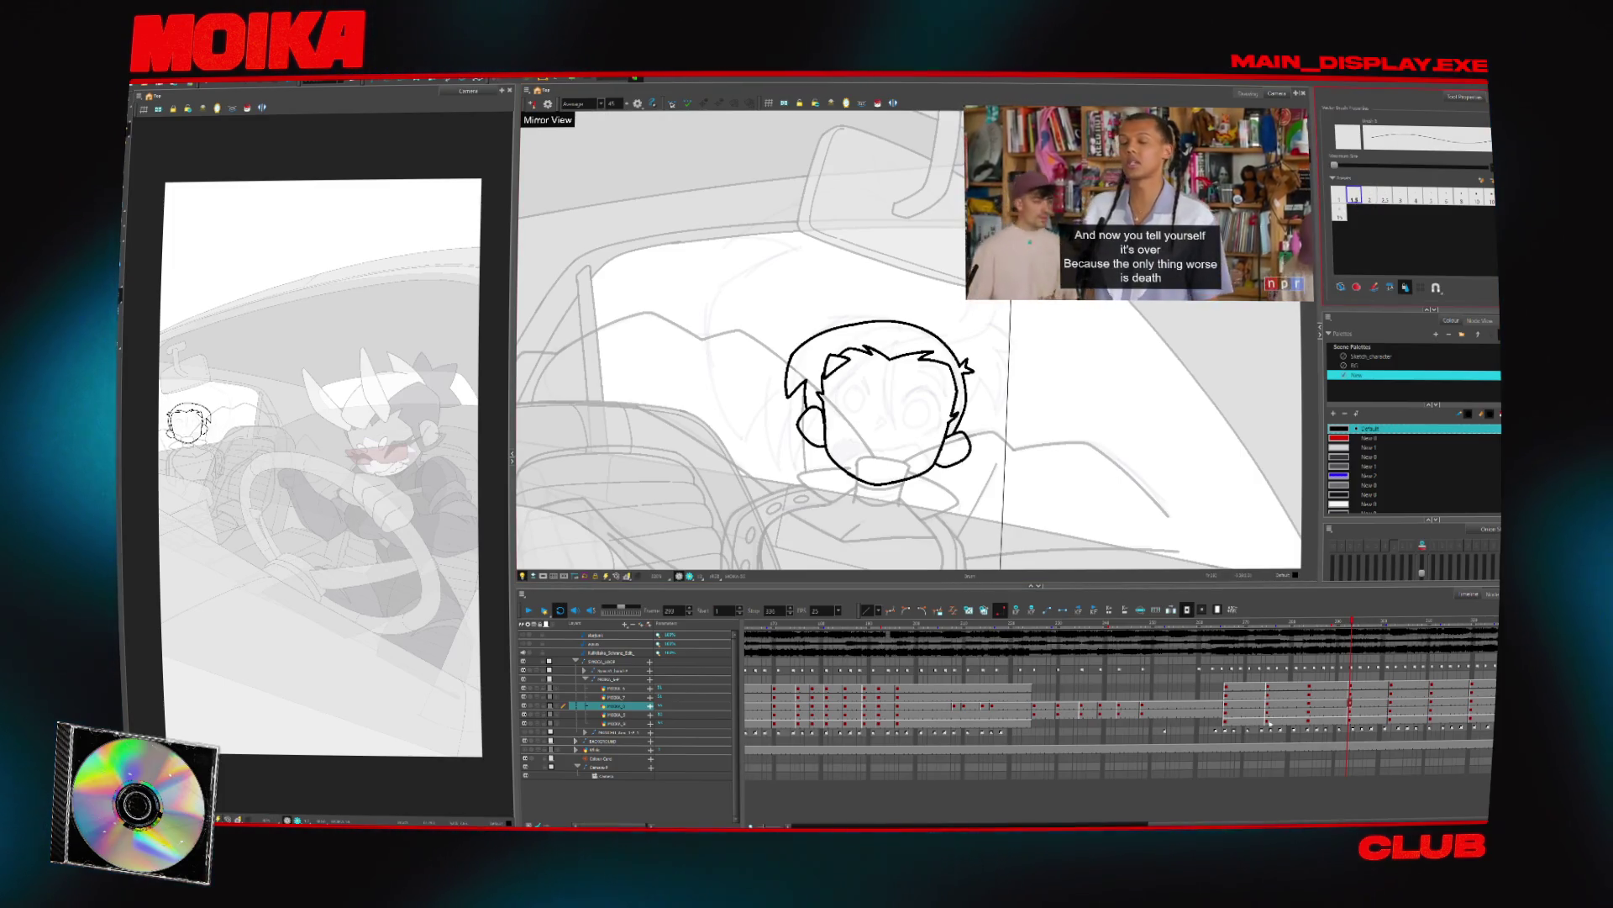
{"action": "key", "text": "slash"}
{"action": "scroll", "coordinate": [879, 425], "scroll_direction": "up", "scroll_amount": 2}
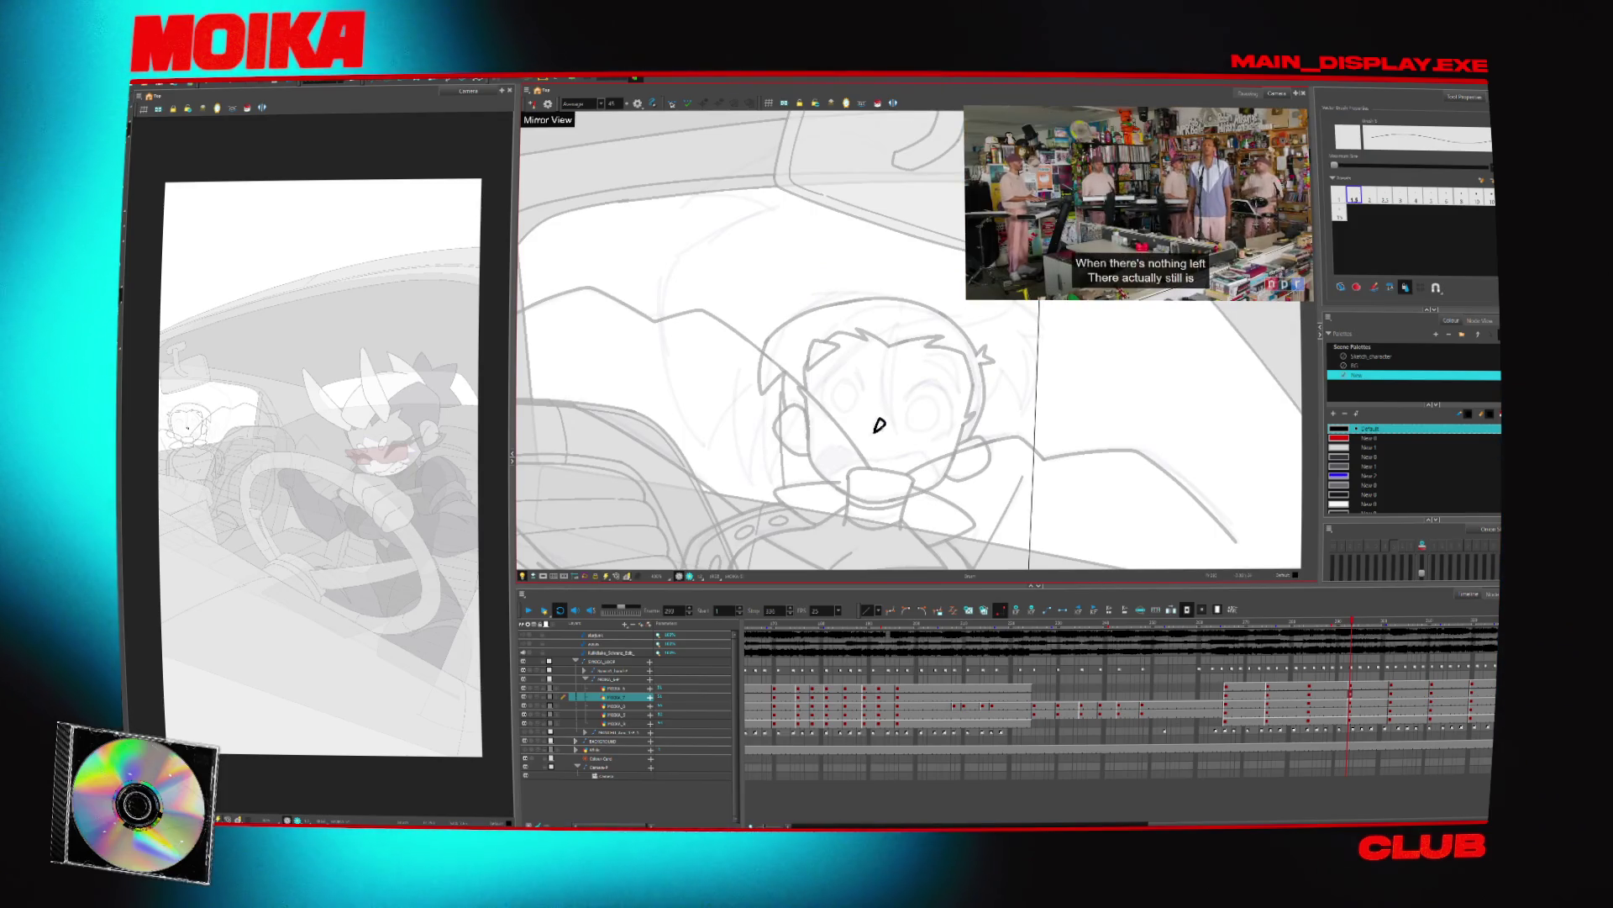
Step between the key drawings at frames 302 and 311 to compare the inked poses
{"action": "key", "text": "g"}
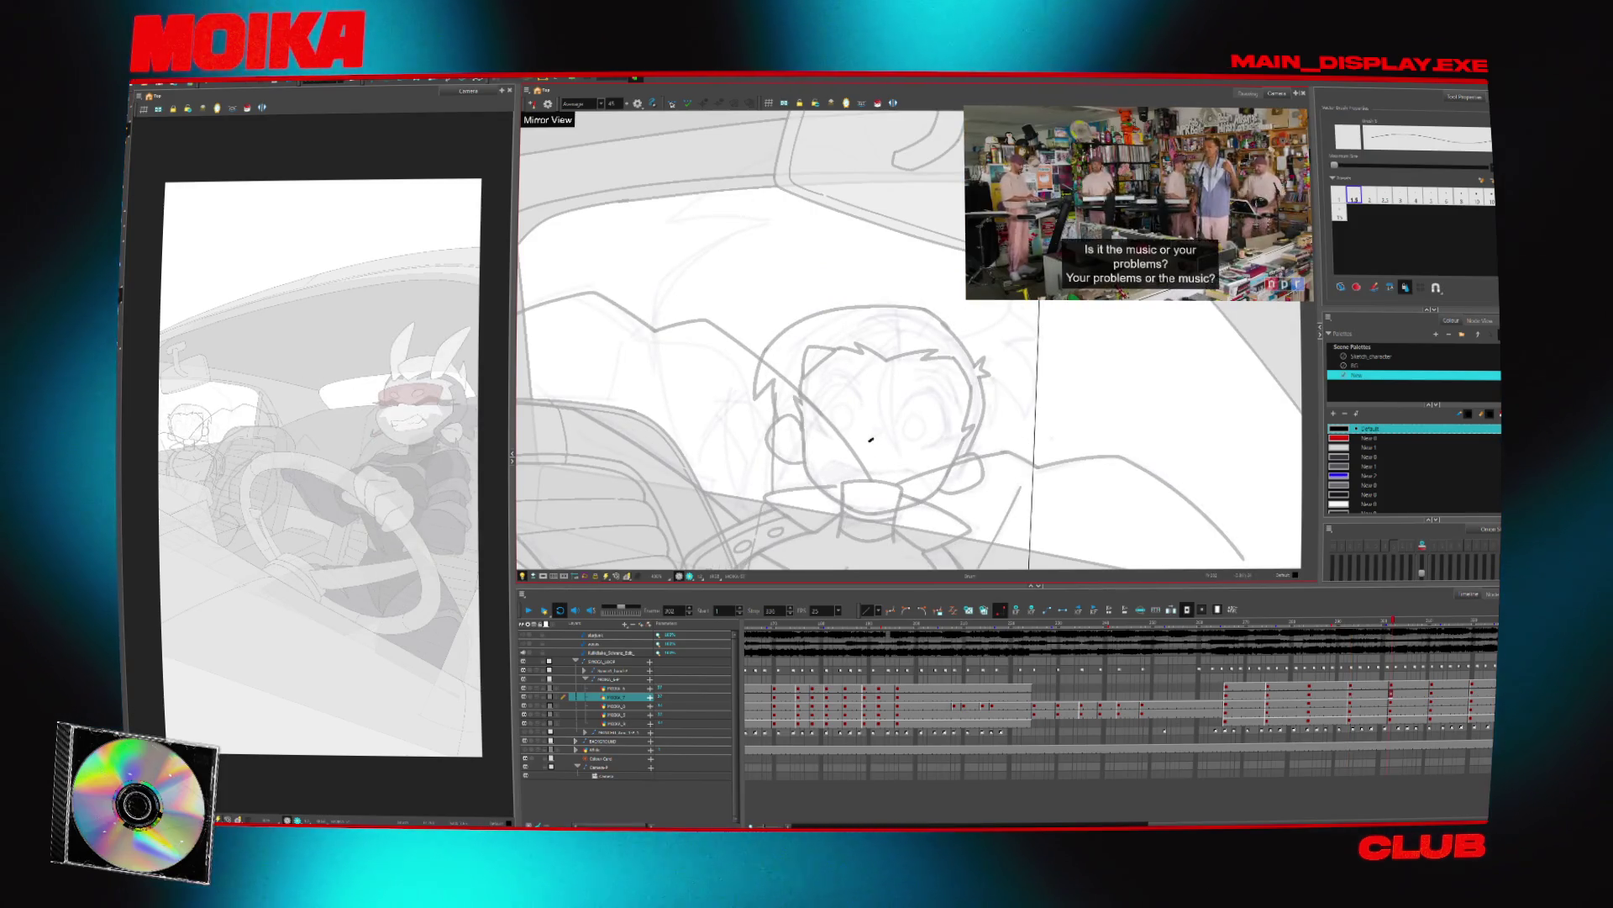
{"action": "mouse_move", "coordinate": [875, 432]}
{"action": "left_mouse_down"}
{"action": "mouse_move", "coordinate": [868, 386]}
{"action": "mouse_move", "coordinate": [934, 417]}
{"action": "left_mouse_up"}
{"action": "key", "text": "f"}
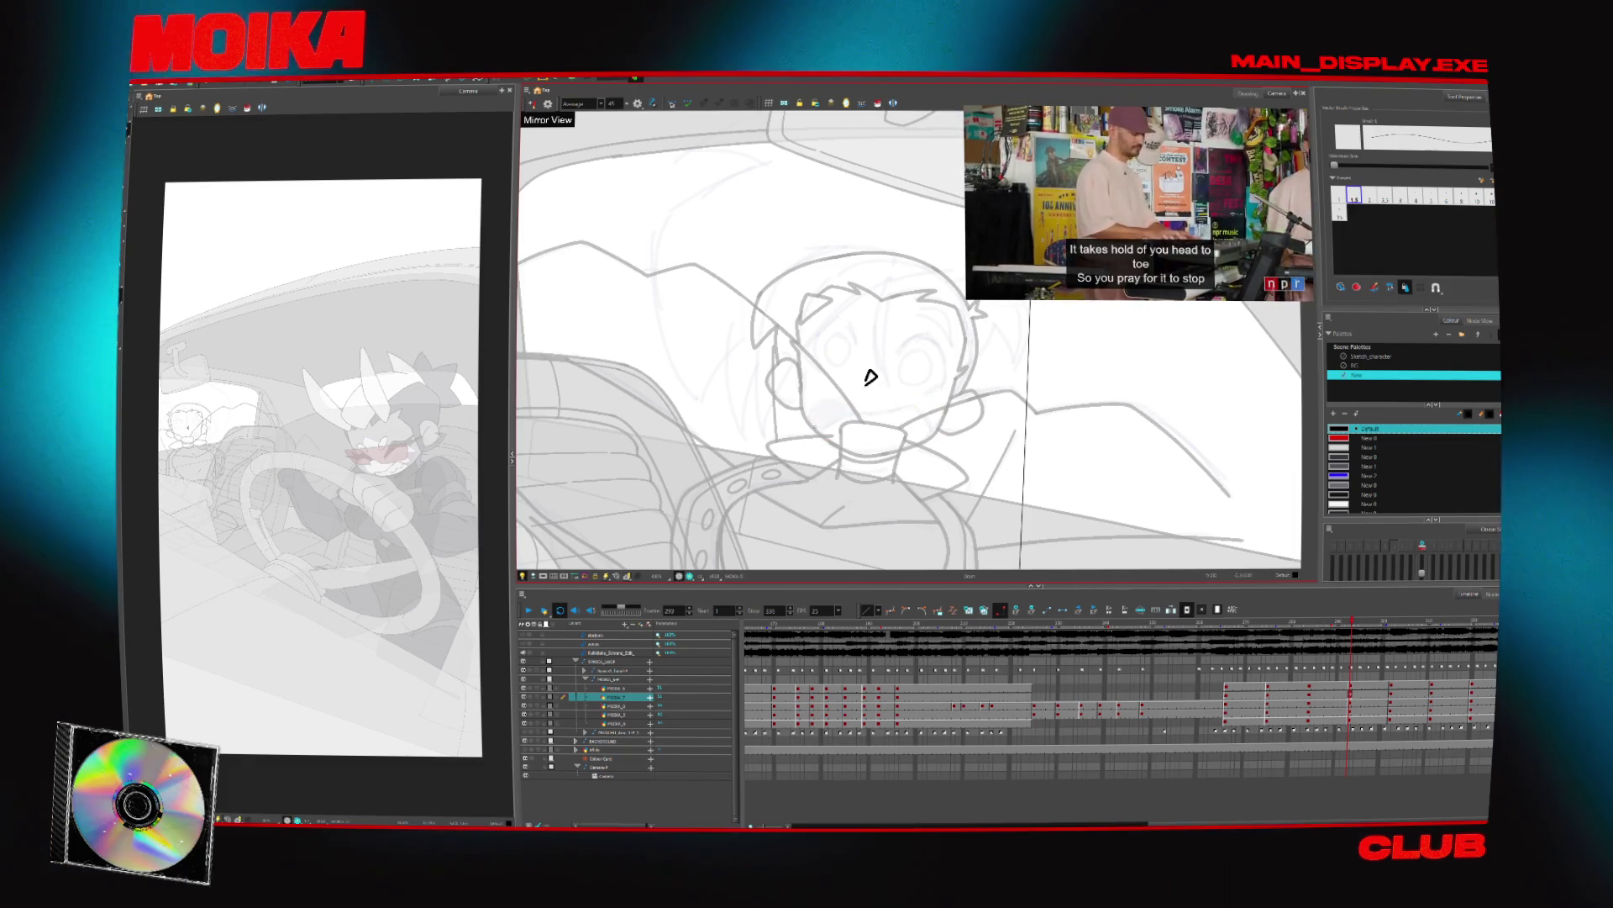
{"action": "key", "text": "g"}
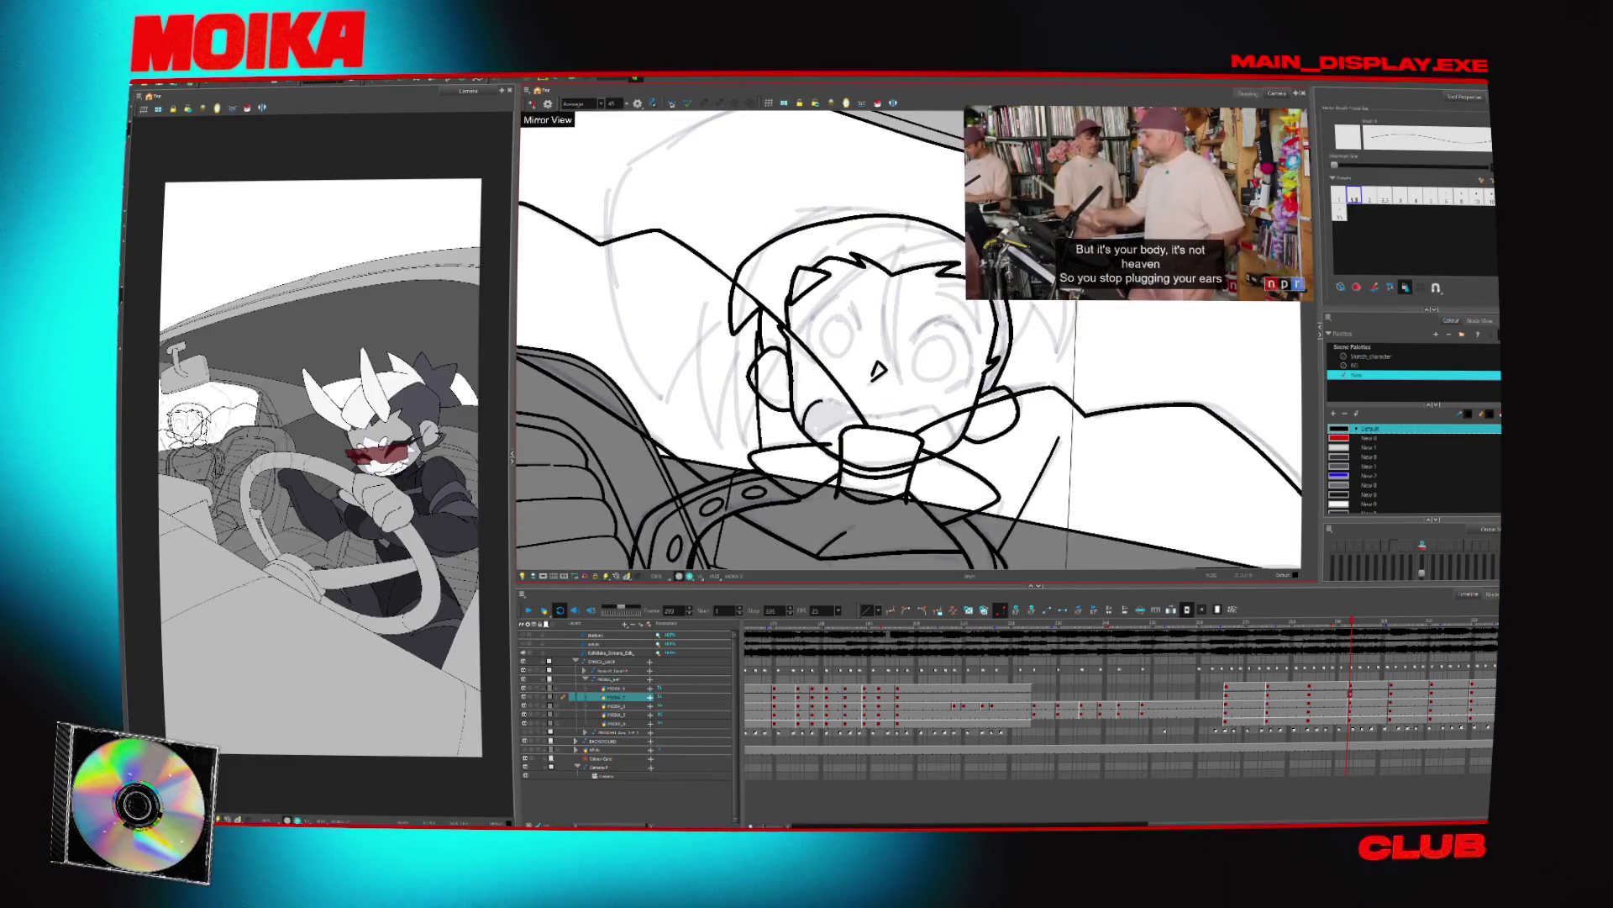
{"action": "key", "text": "g"}
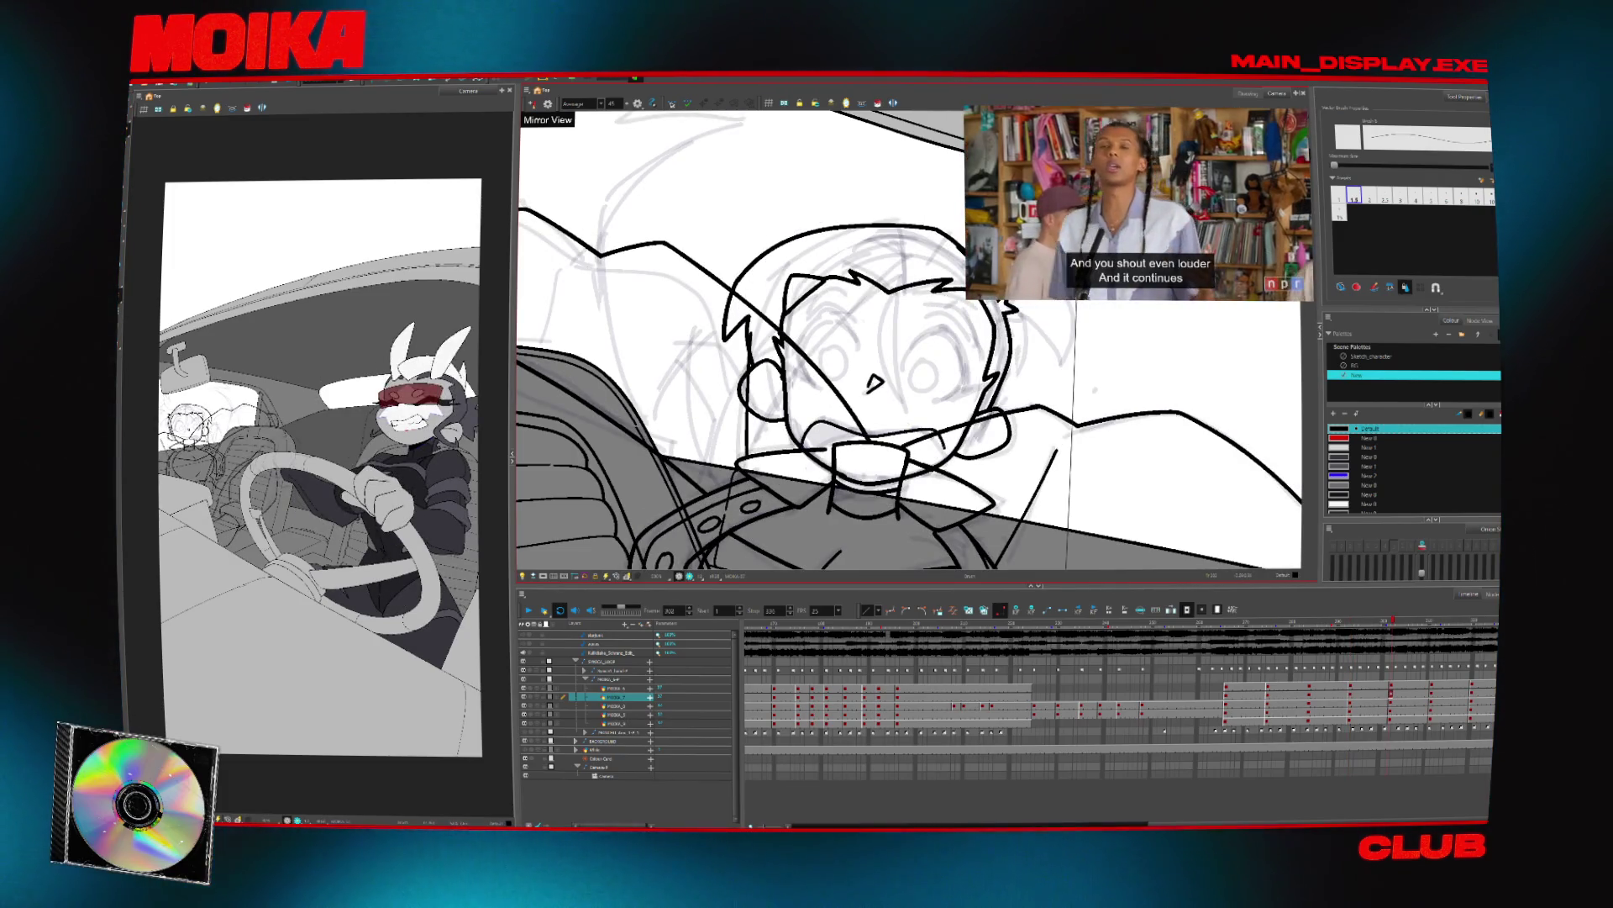
{"action": "key", "text": "g"}
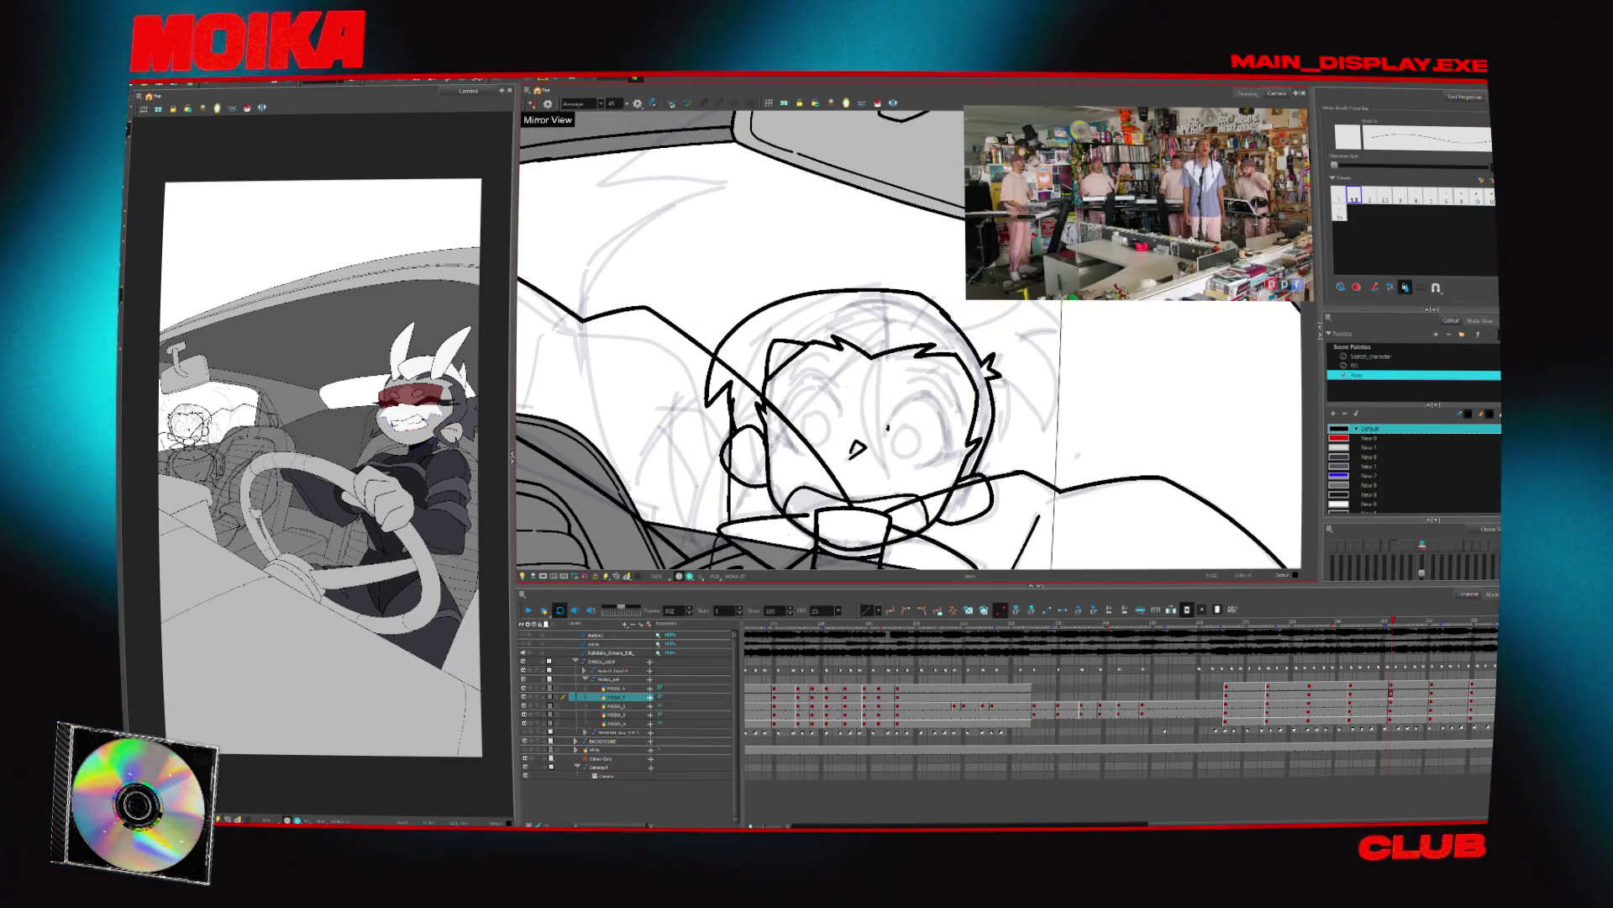
{"action": "key", "text": "g"}
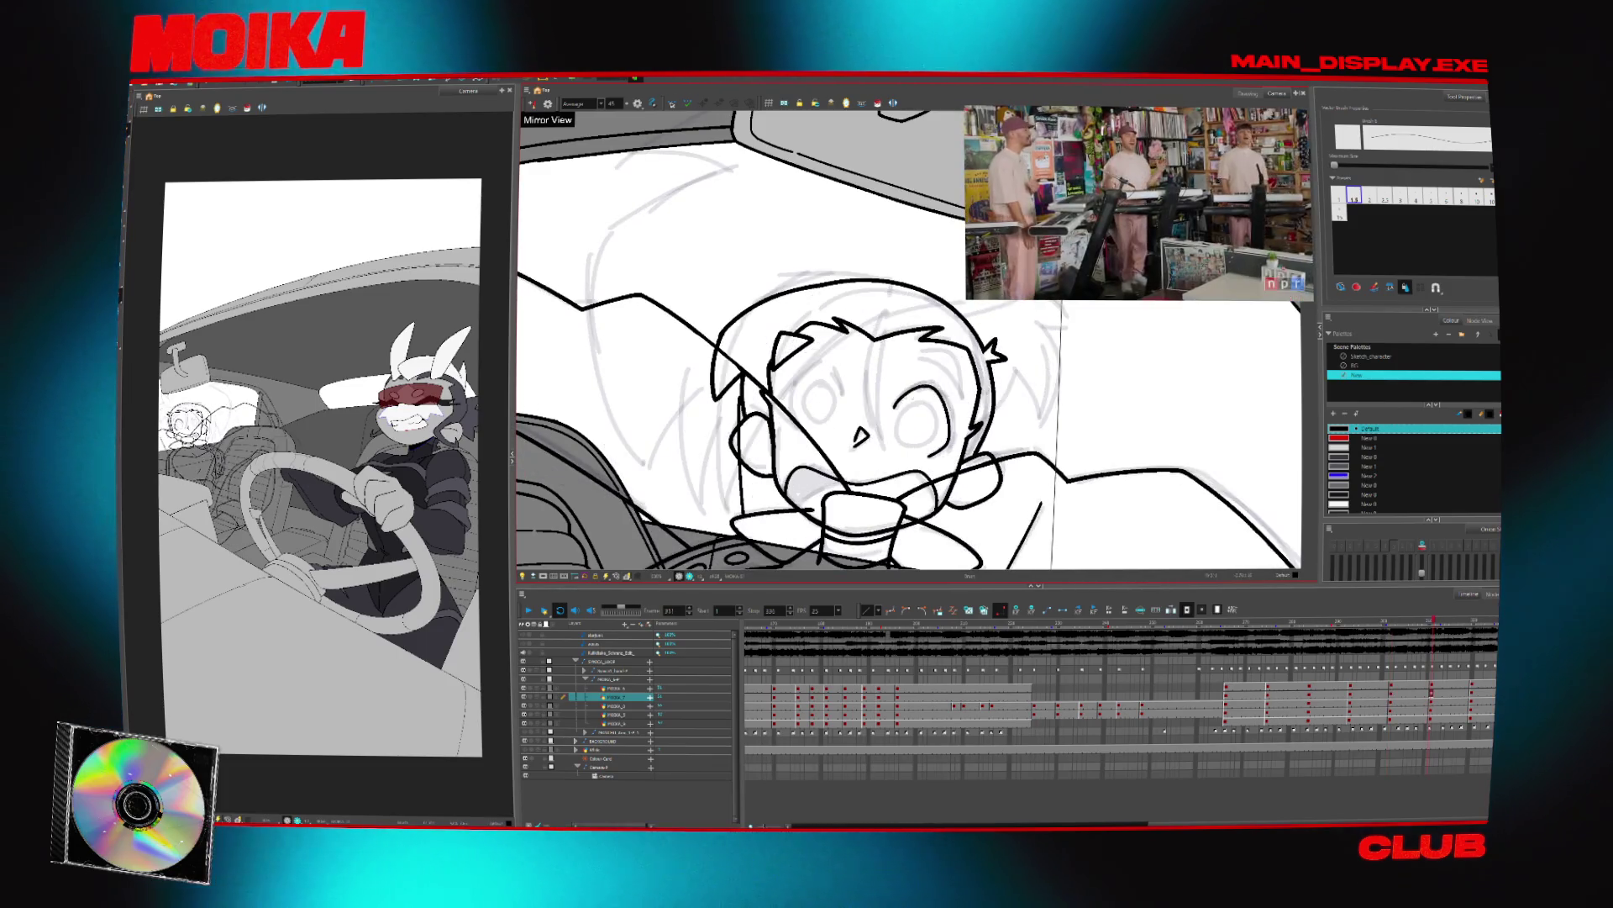
{"action": "key", "text": "f"}
{"action": "key", "text": "f"}
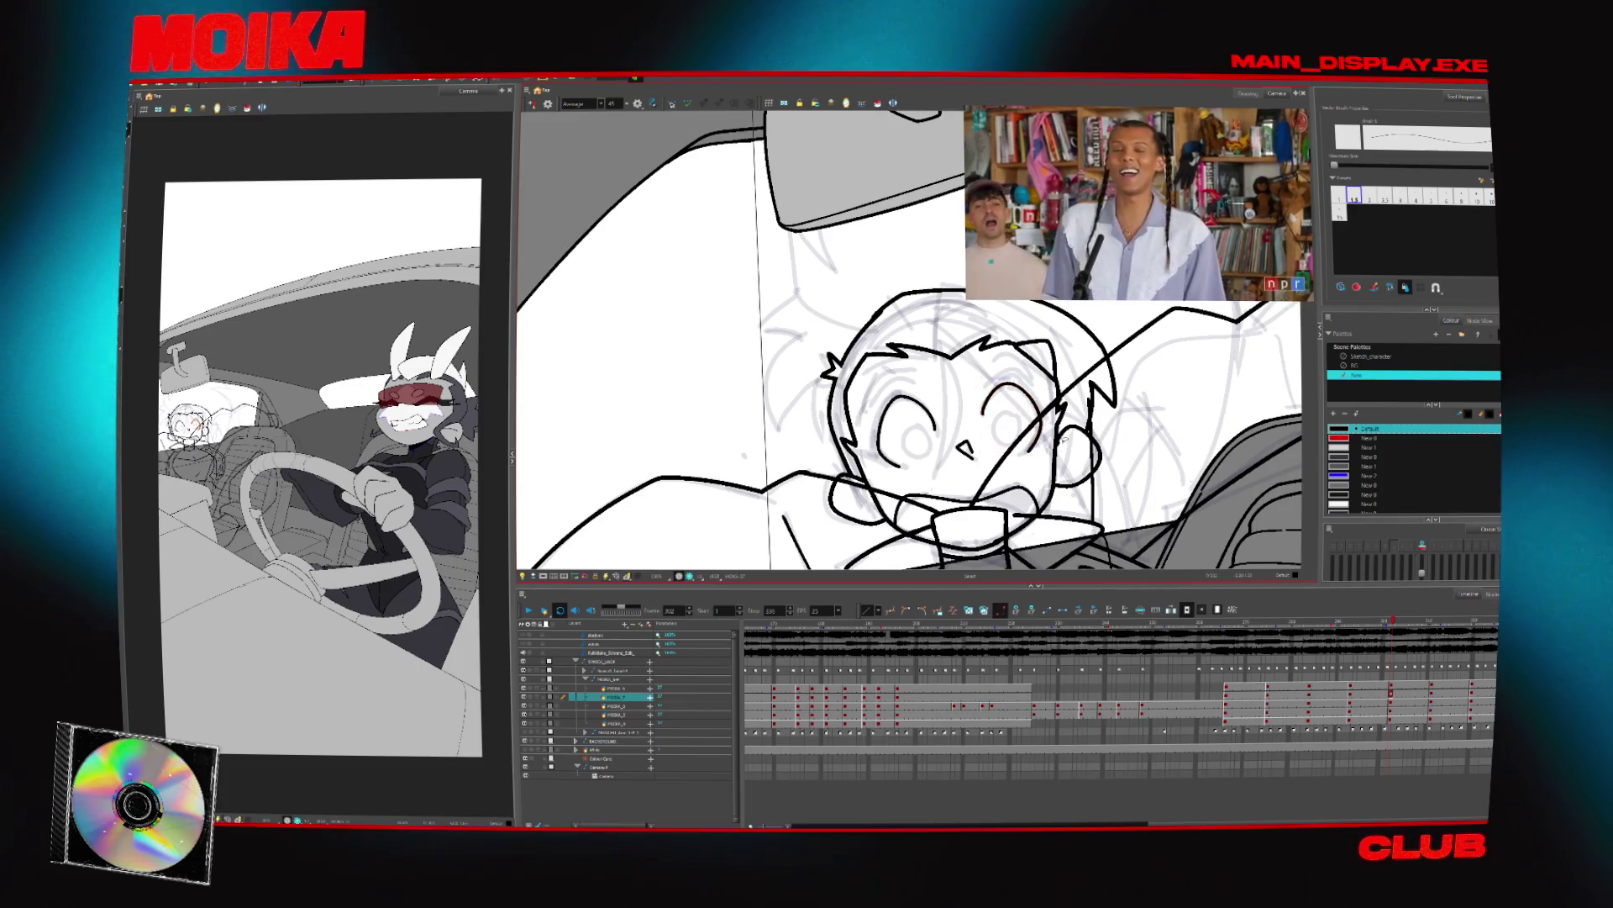
{"action": "key", "text": "g"}
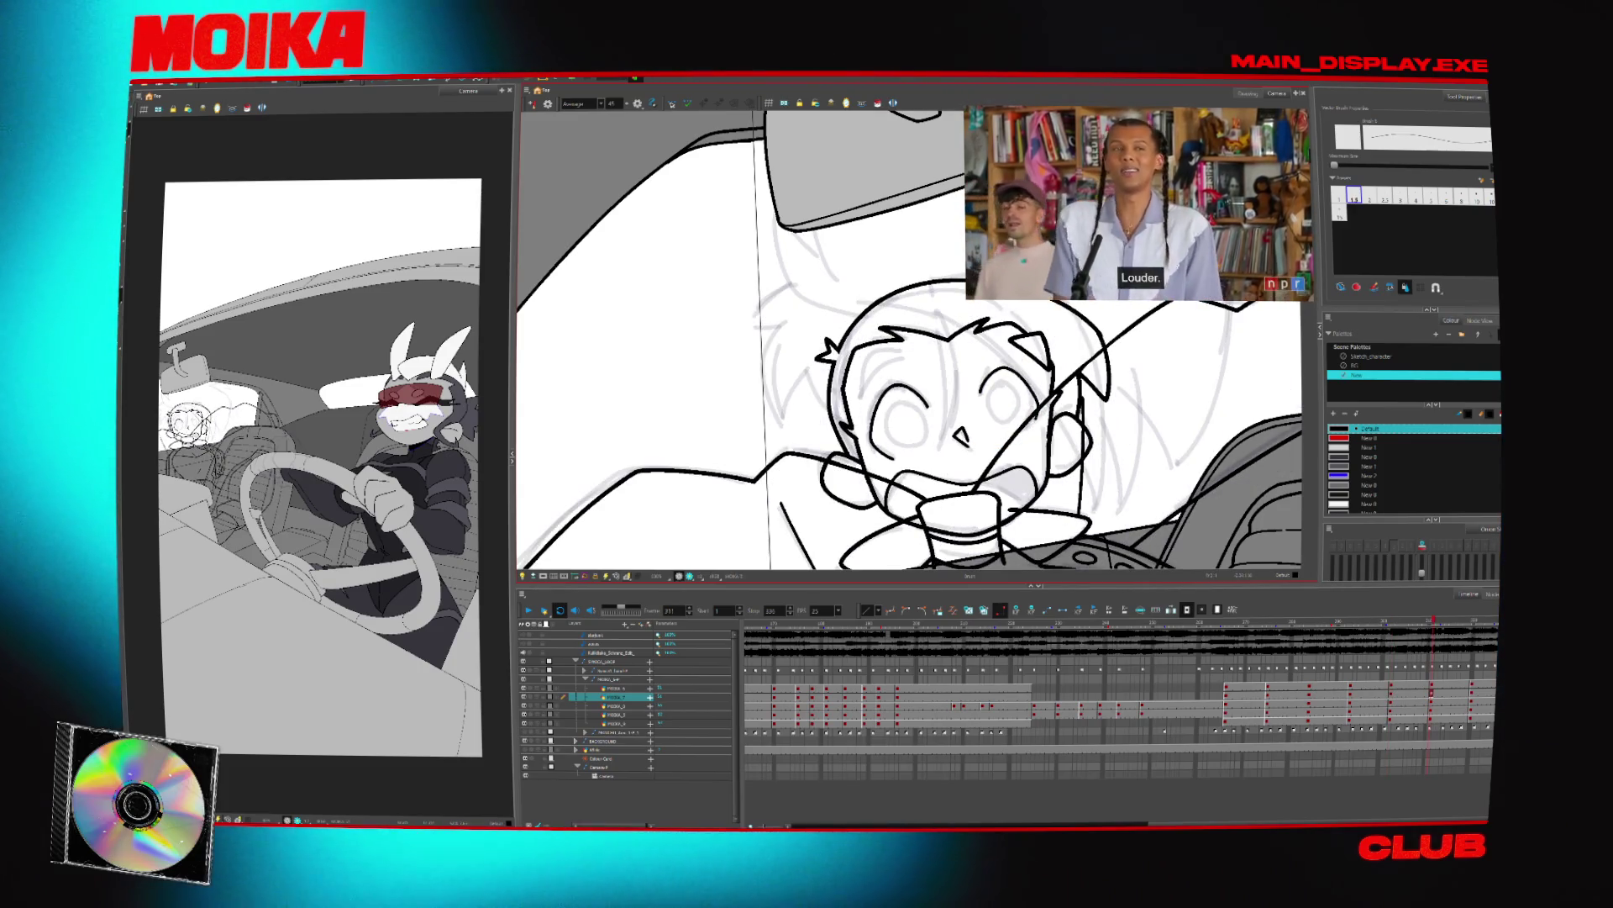
{"action": "key", "text": "f"}
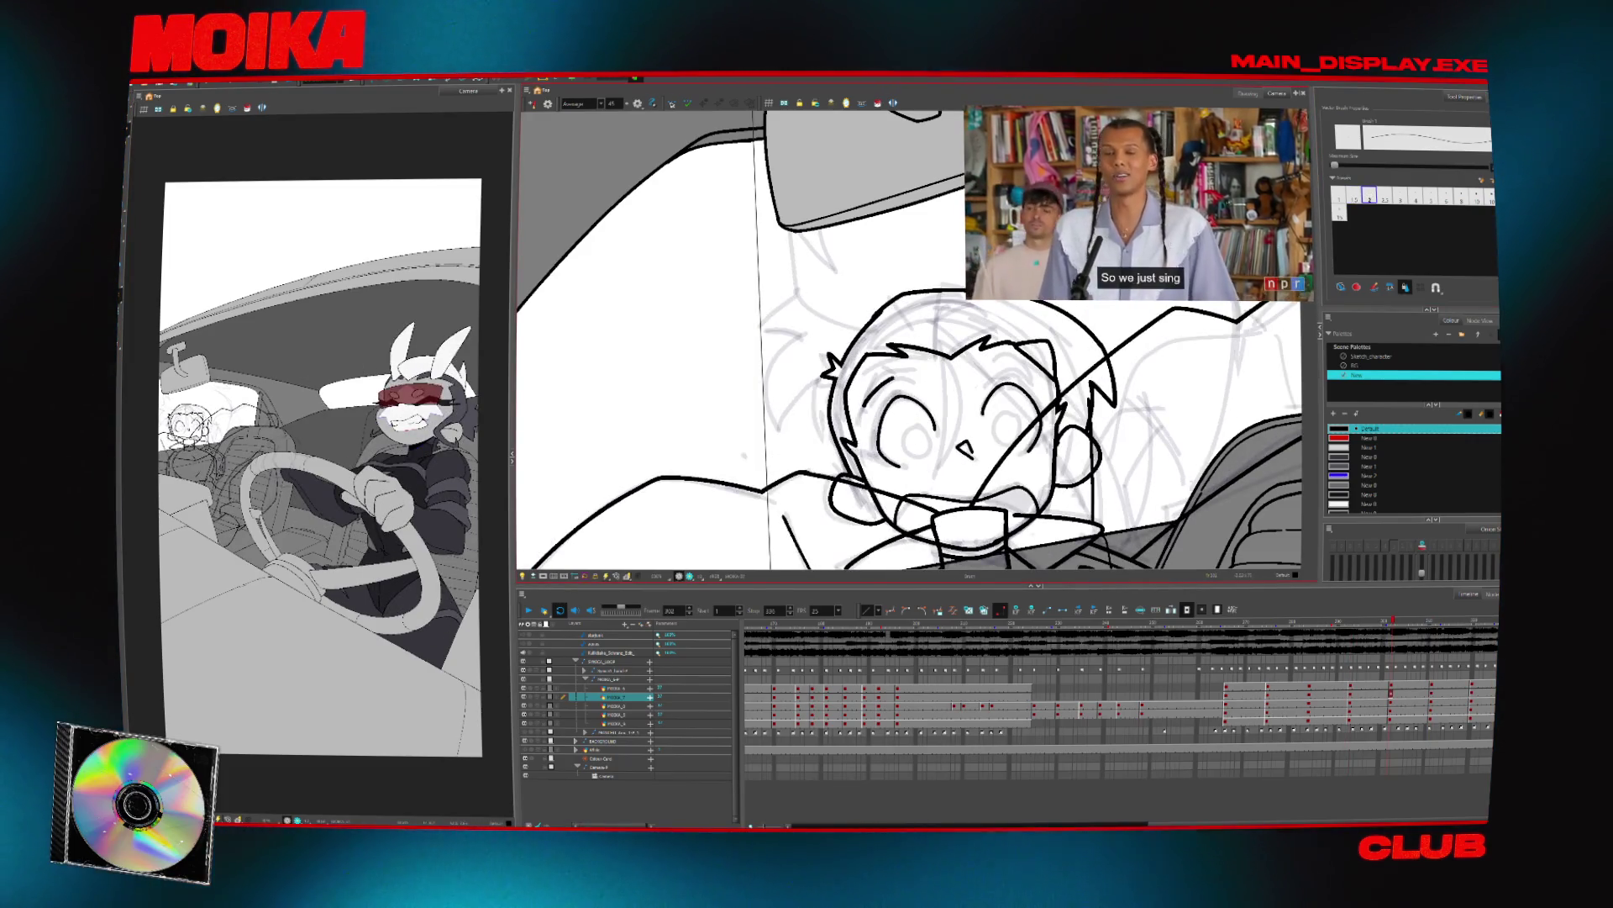
{"action": "key", "text": "g"}
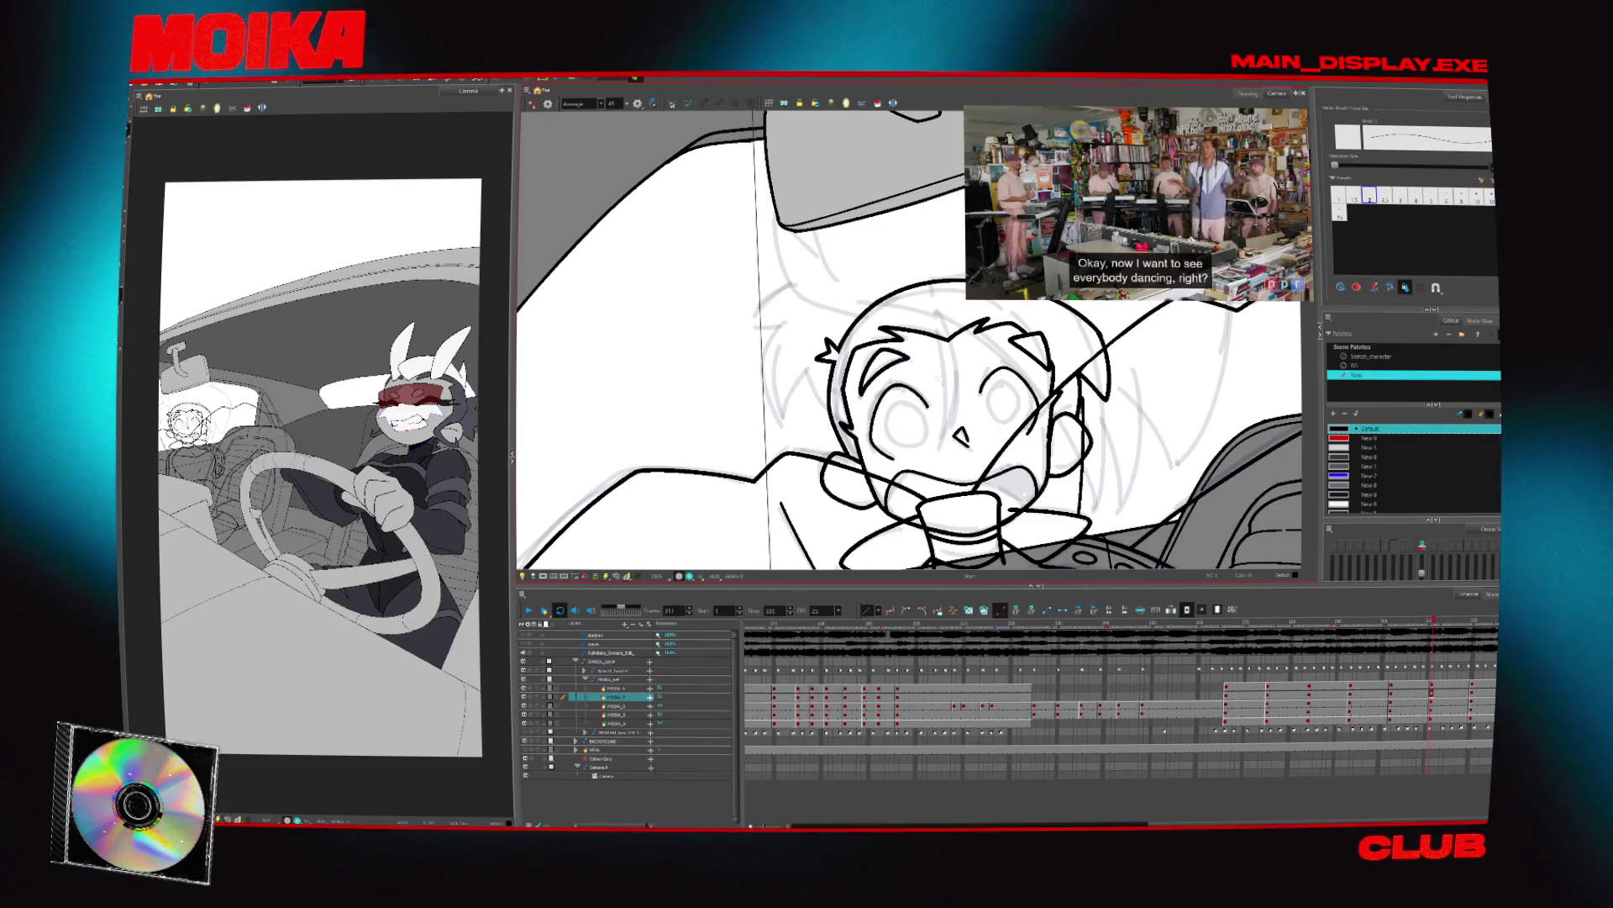
Check frame 311 in Mirror View, then compare it with the neighbouring drawings
{"action": "key", "text": "4"}
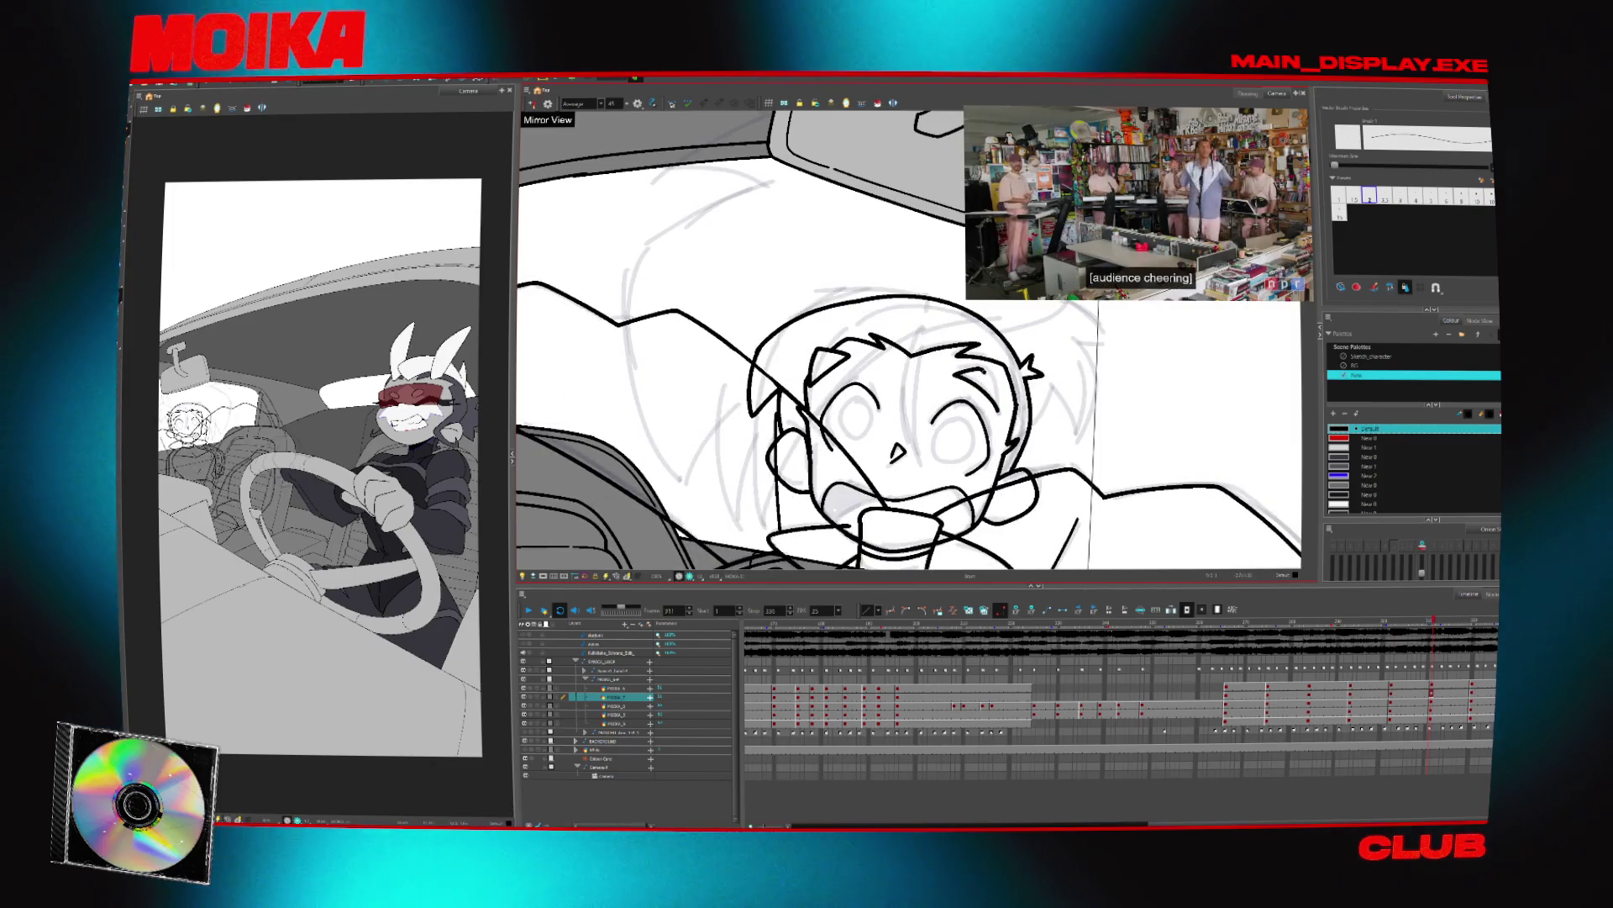
{"action": "key", "text": "4"}
{"action": "key", "text": "f"}
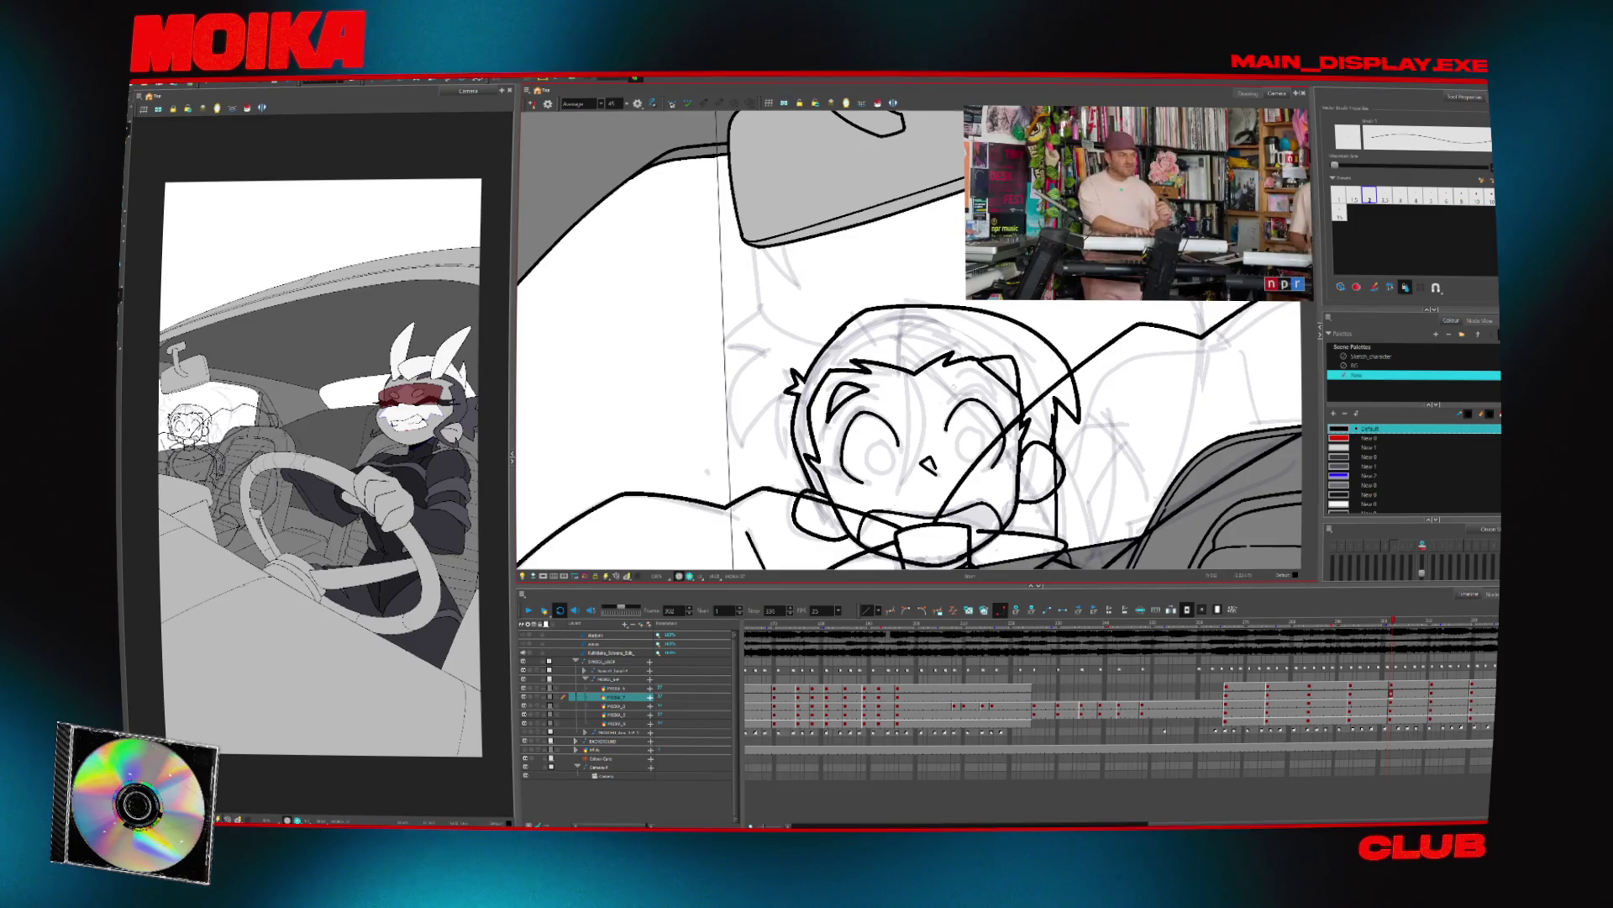
{"action": "key", "text": "alt+e"}
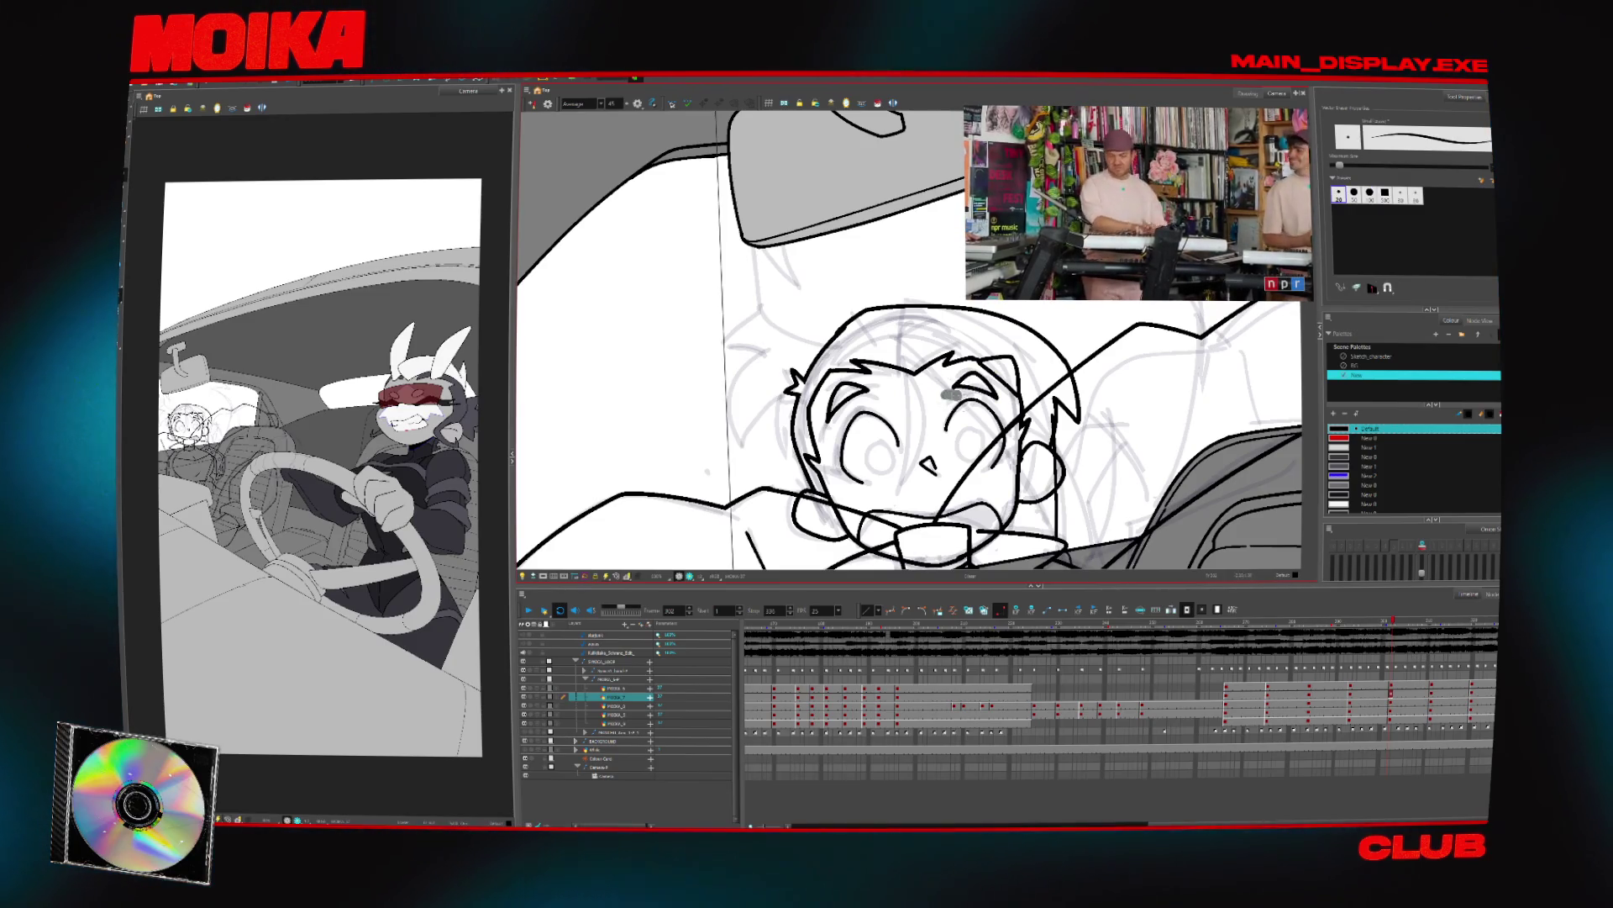
{"action": "key", "text": "alt+b"}
{"action": "key", "text": "g"}
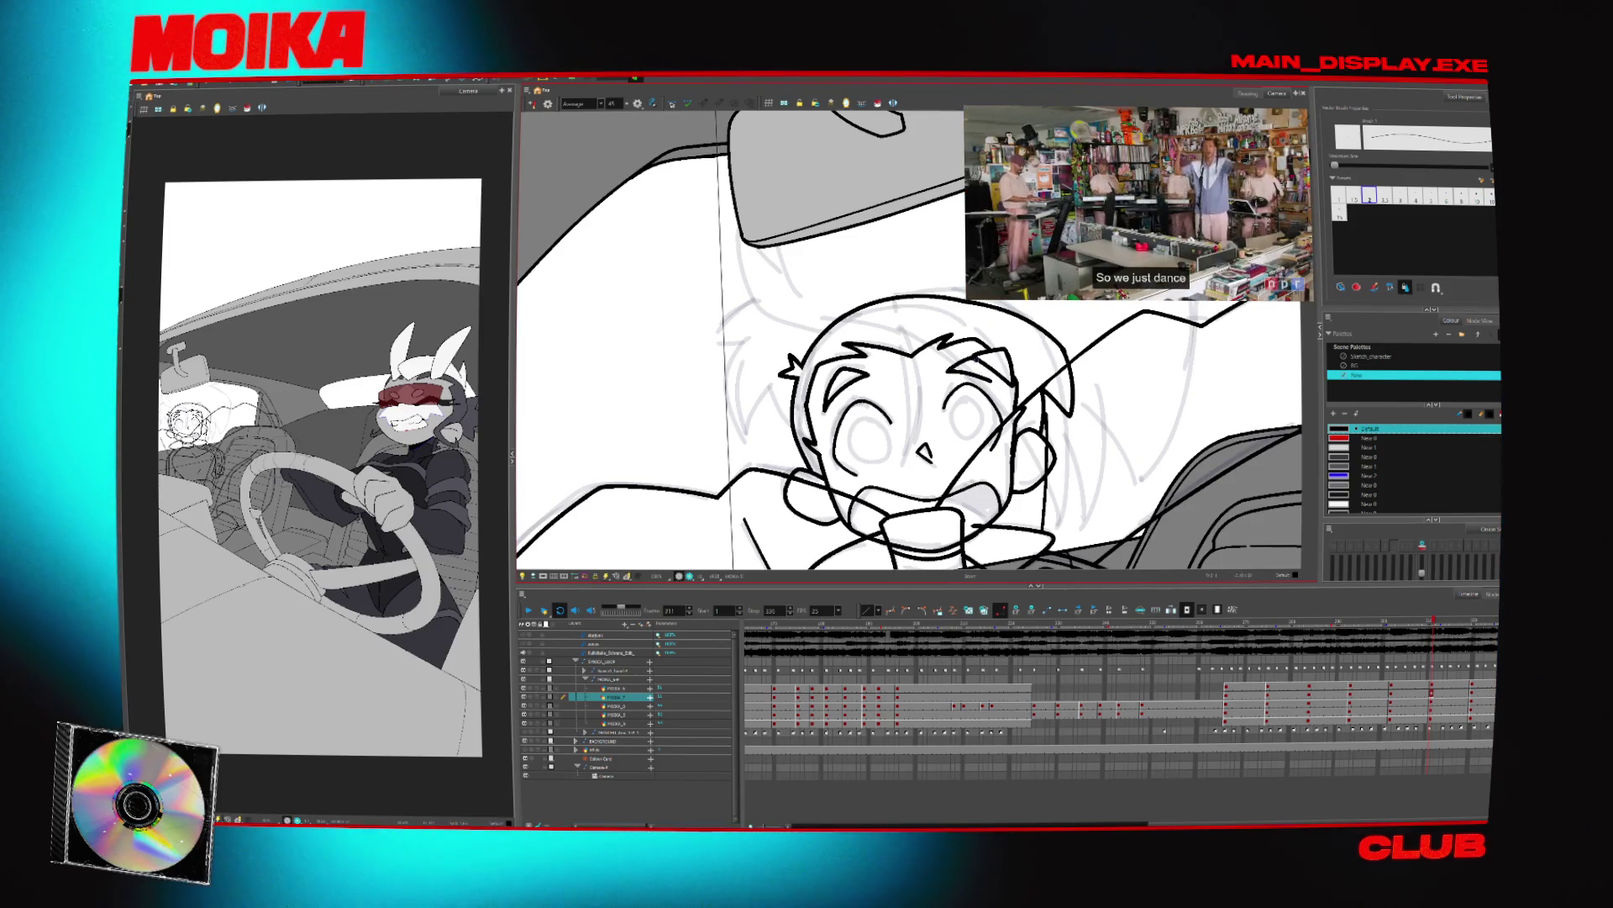
{"action": "key", "text": "g"}
{"action": "key", "text": "f"}
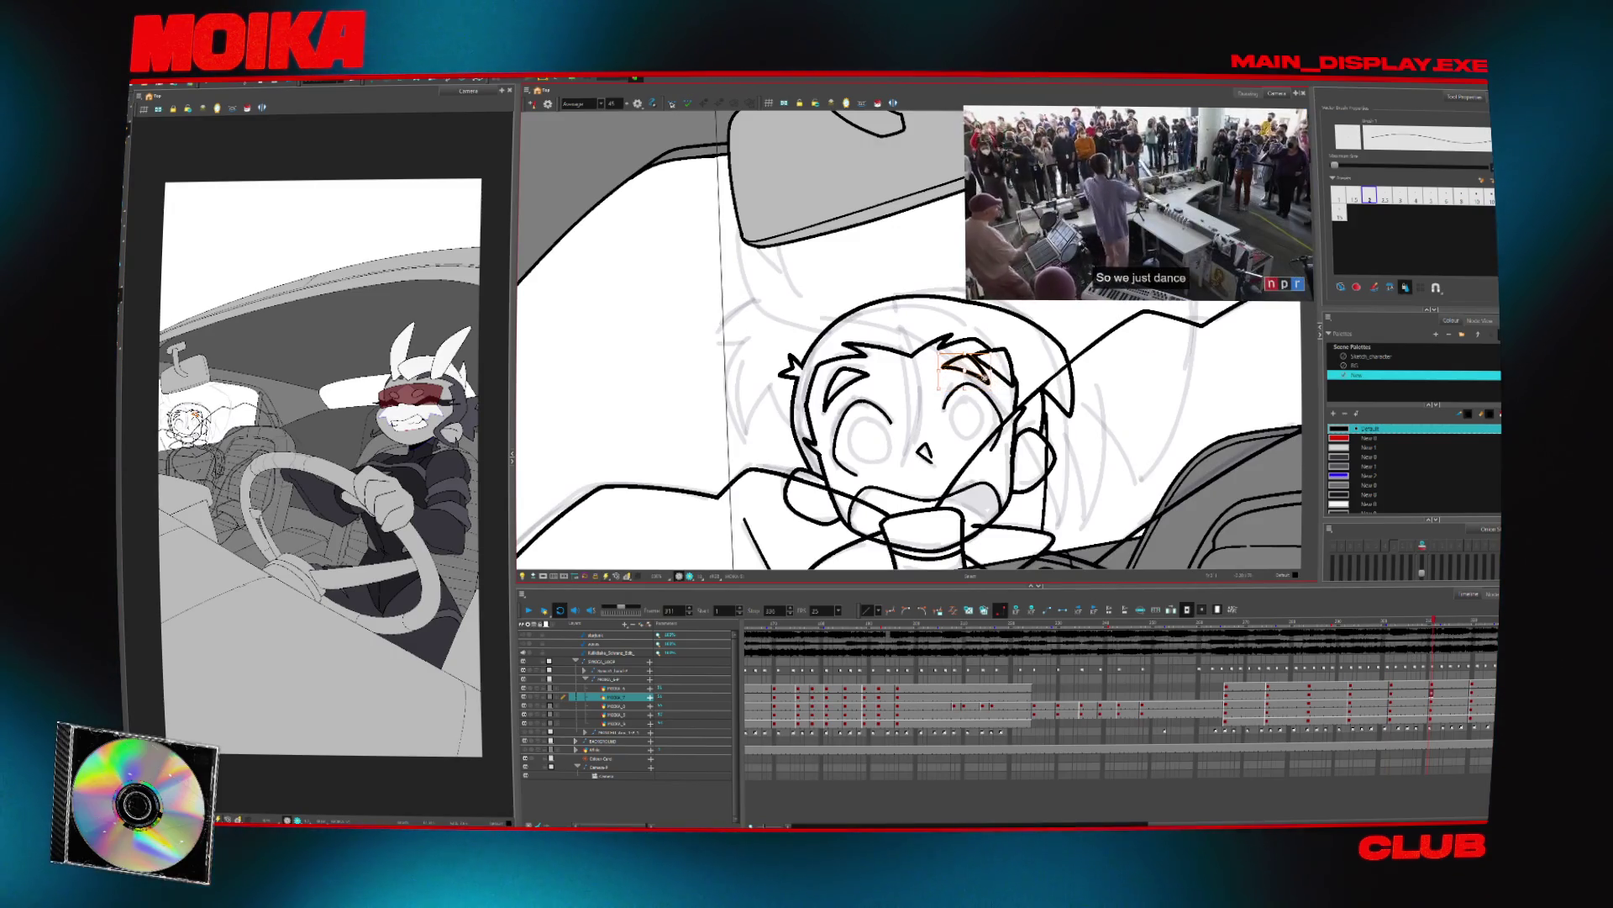
{"action": "scroll", "coordinate": [908, 339], "scroll_direction": "down", "scroll_amount": 3}
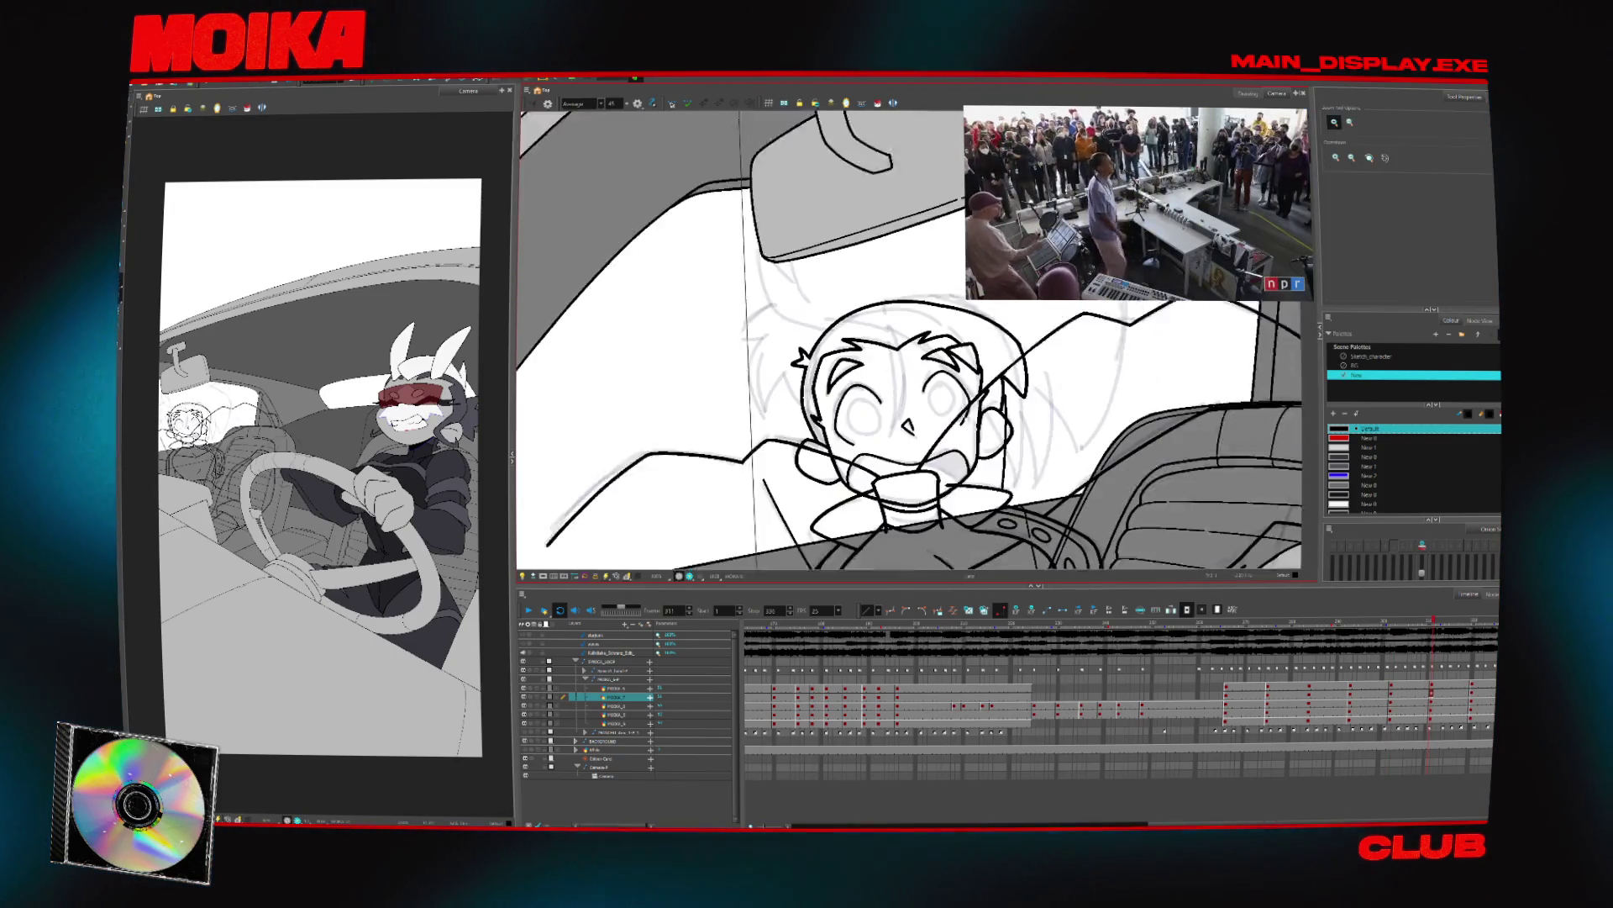
Advance to frame 320, mirror the canvas and set the brush size to 1.5
{"action": "key", "text": "period"}
{"action": "key", "text": "period"}
{"action": "key", "text": "period"}
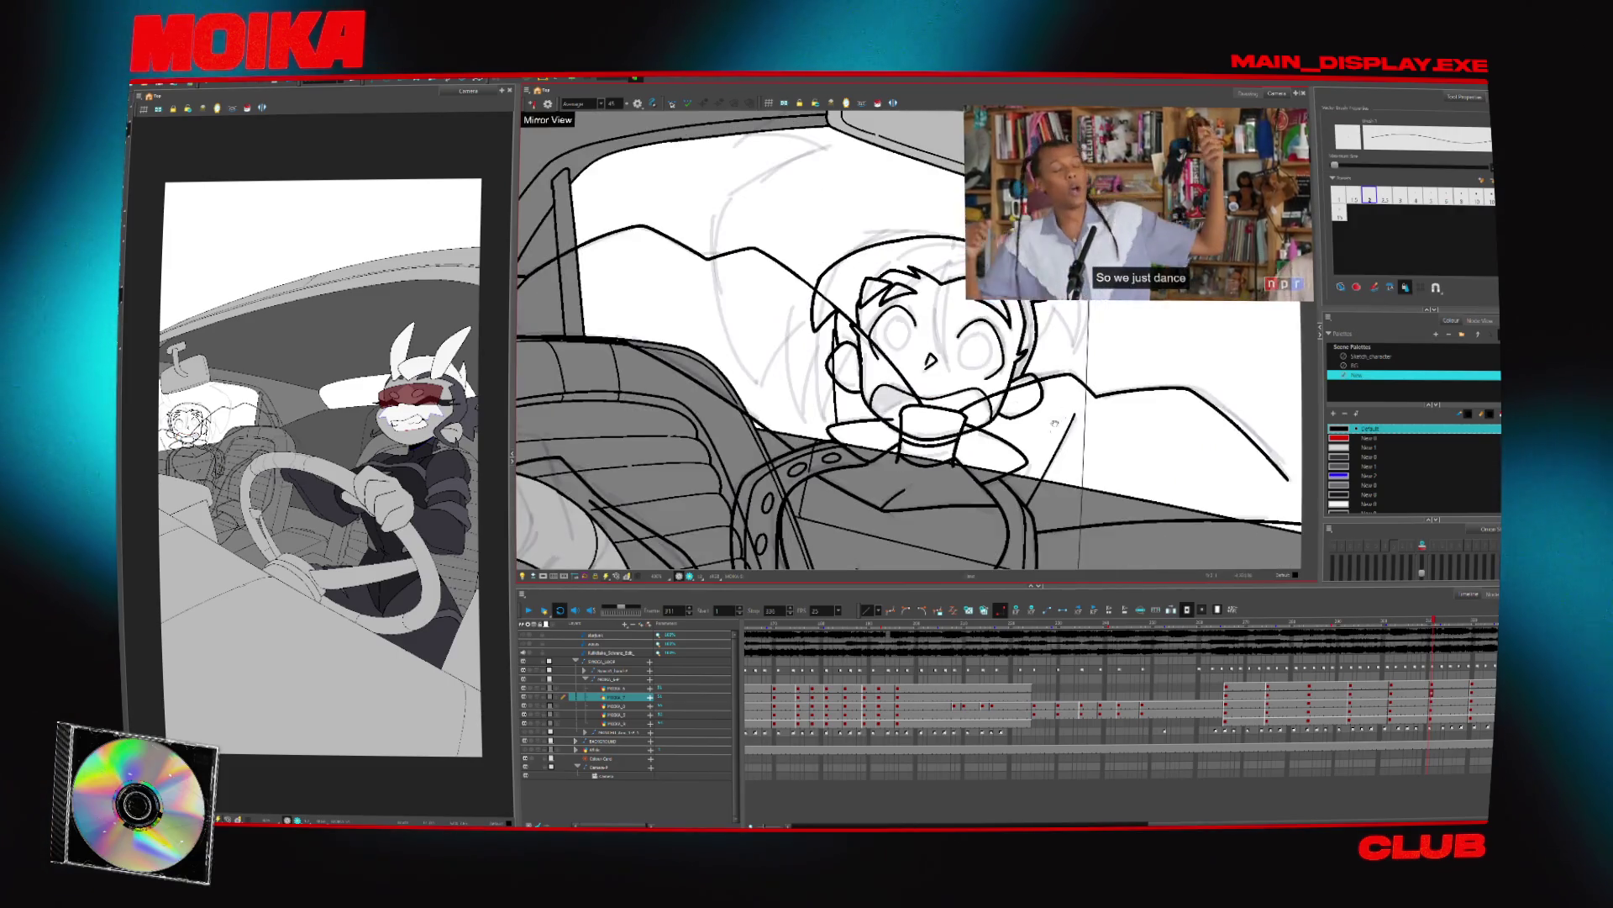
{"action": "key", "text": "4"}
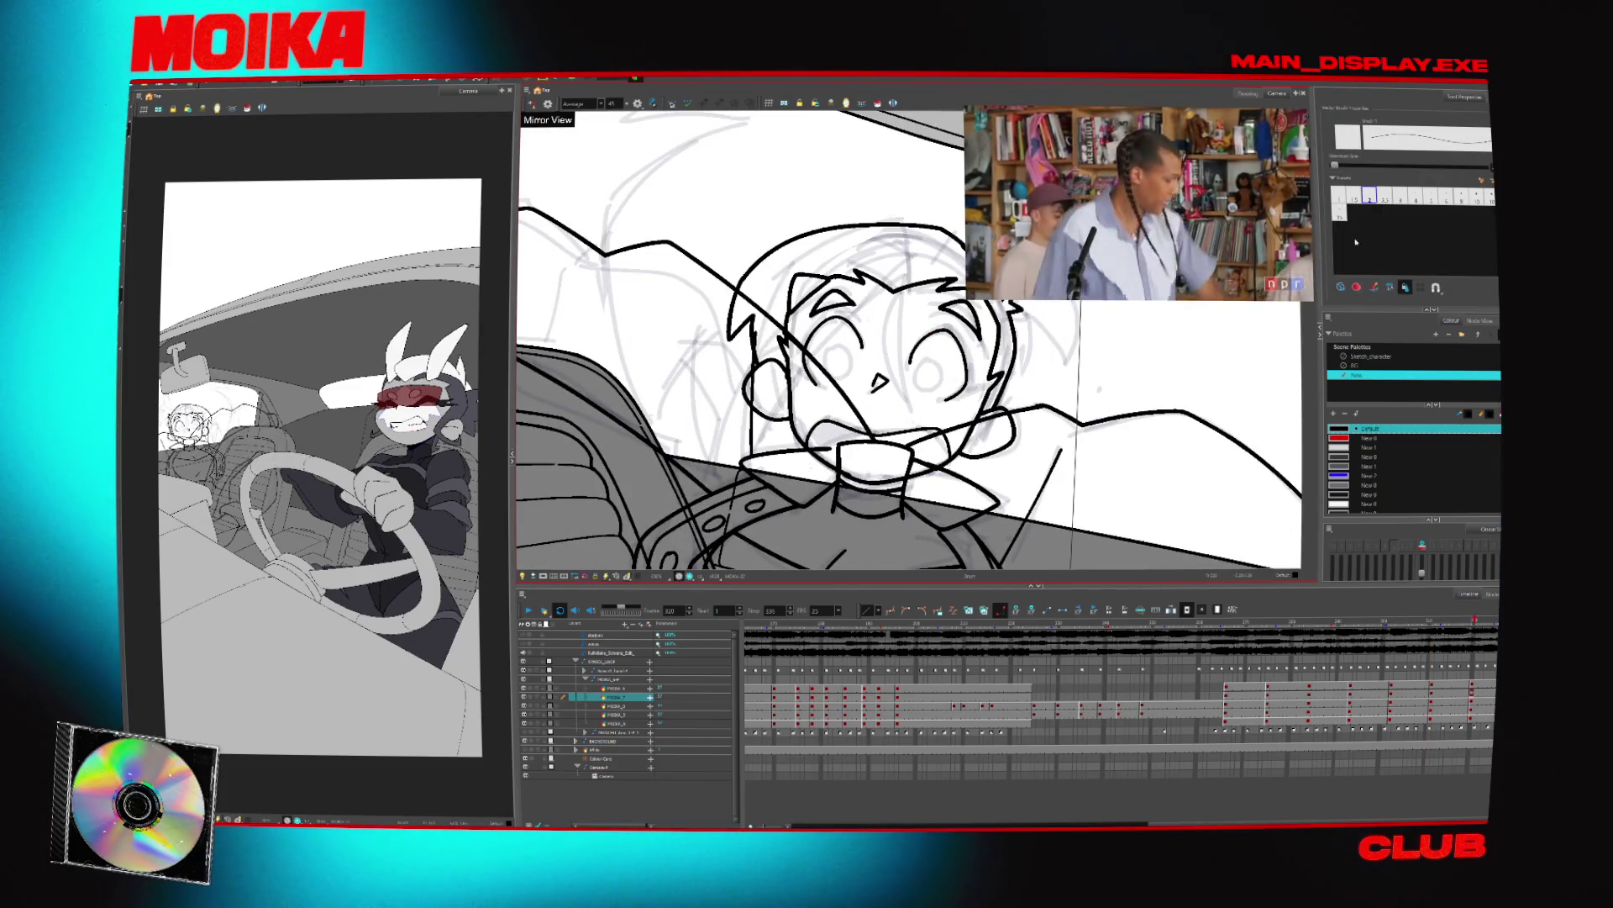
{"action": "left_click", "coordinate": [1353, 195]}
{"action": "key", "text": "comma"}
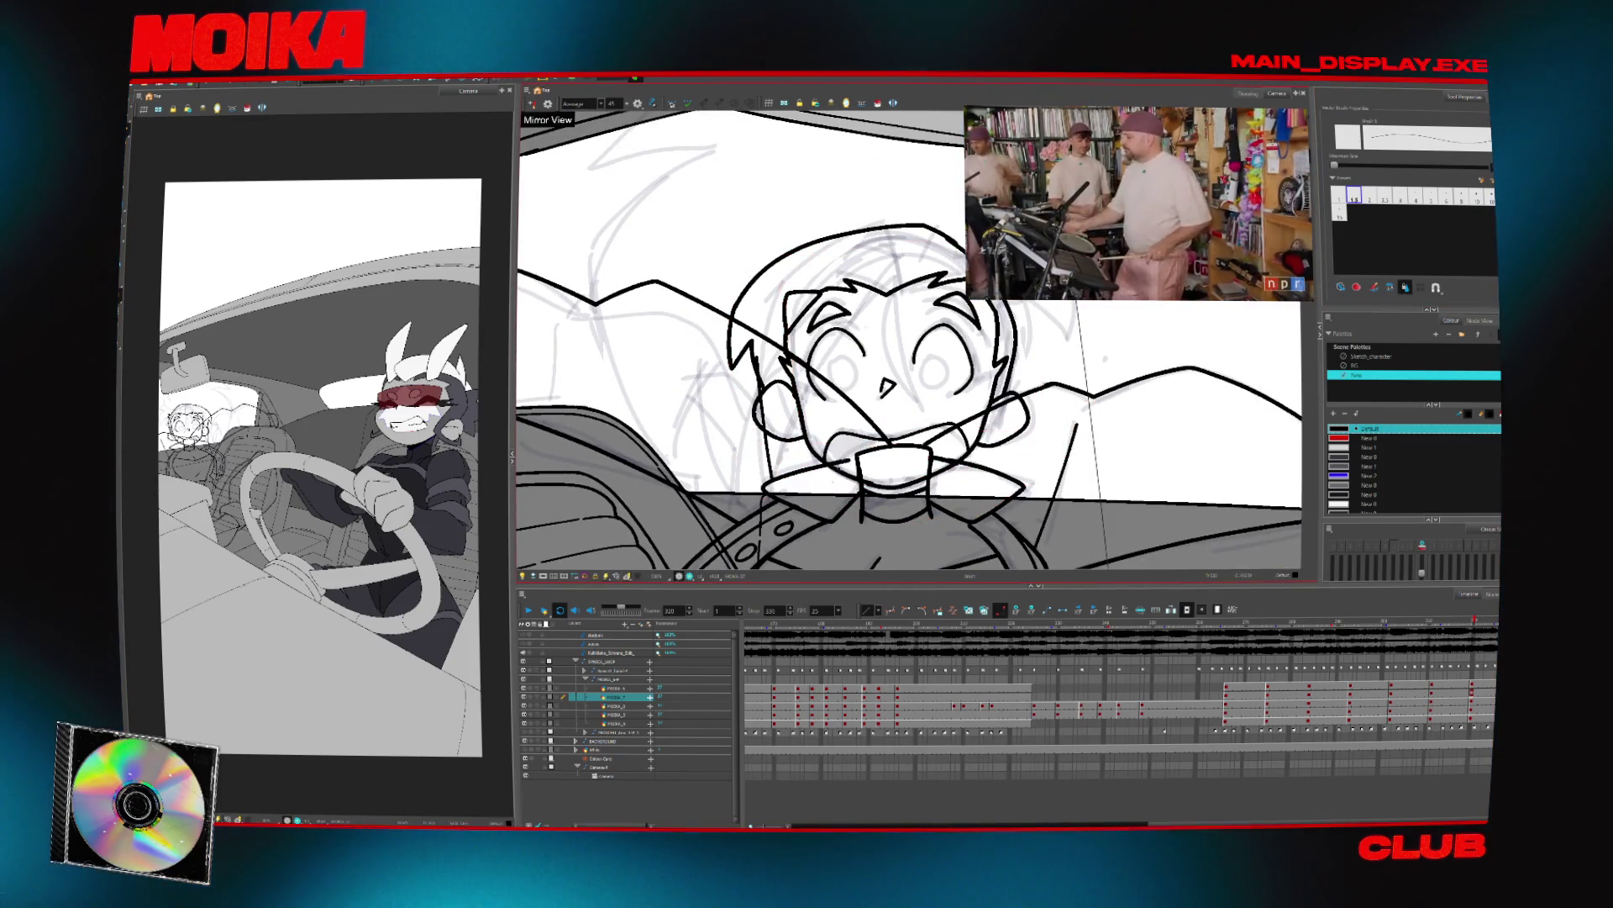
{"action": "key", "text": "comma"}
{"action": "key", "text": "comma"}
{"action": "key", "text": "comma"}
{"action": "key", "text": "alt+b"}
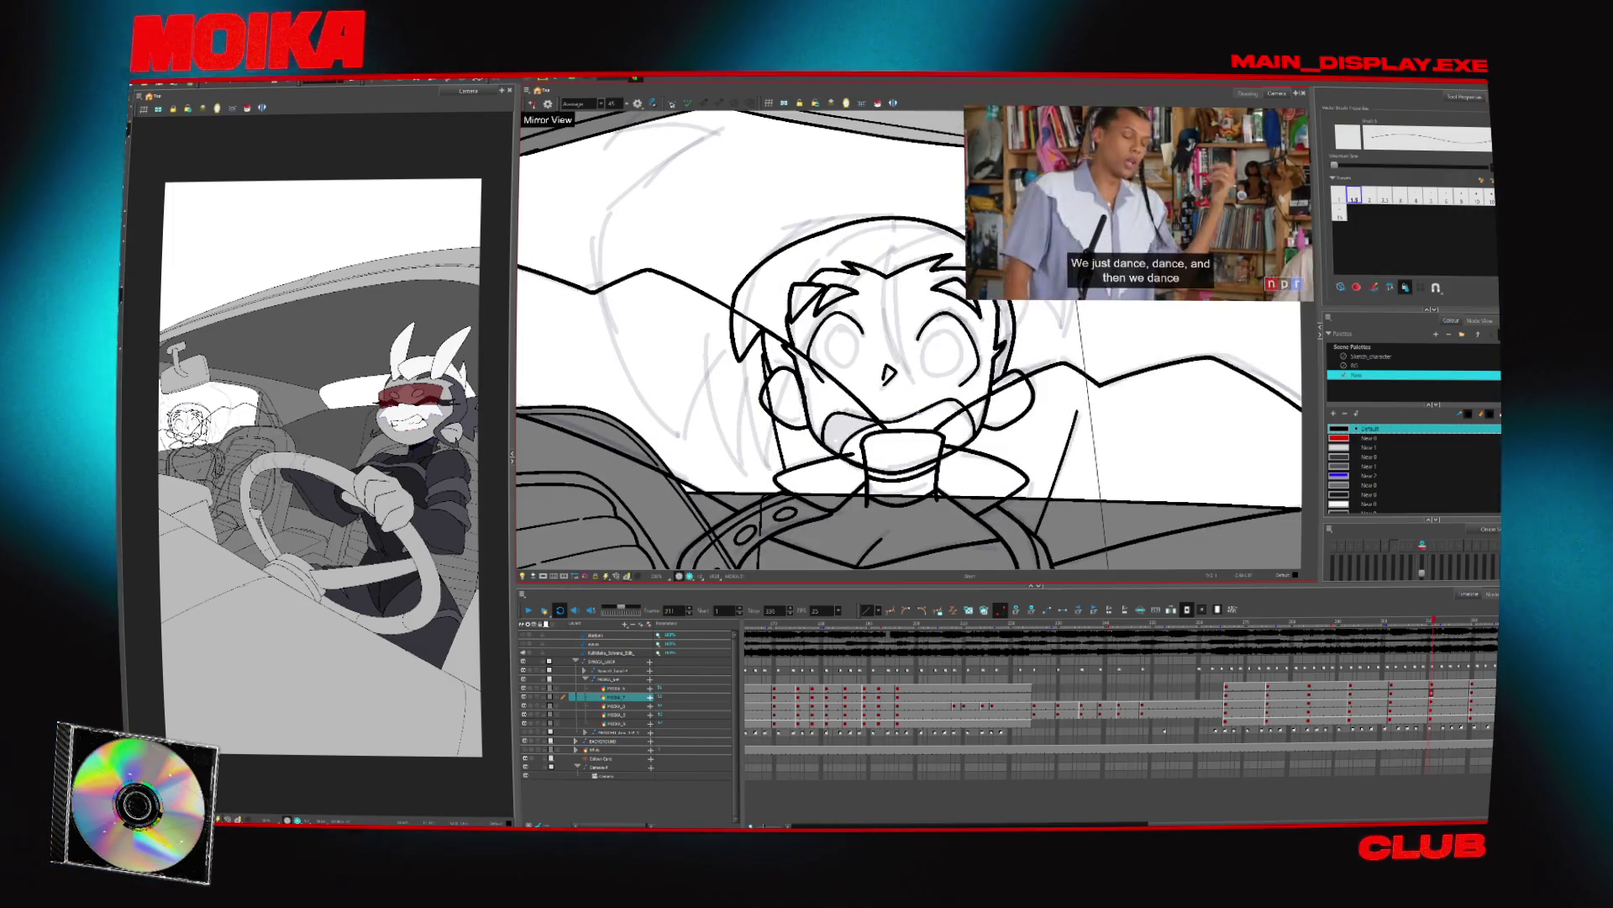
{"action": "key", "text": "period"}
{"action": "key", "text": "period"}
{"action": "key", "text": "period"}
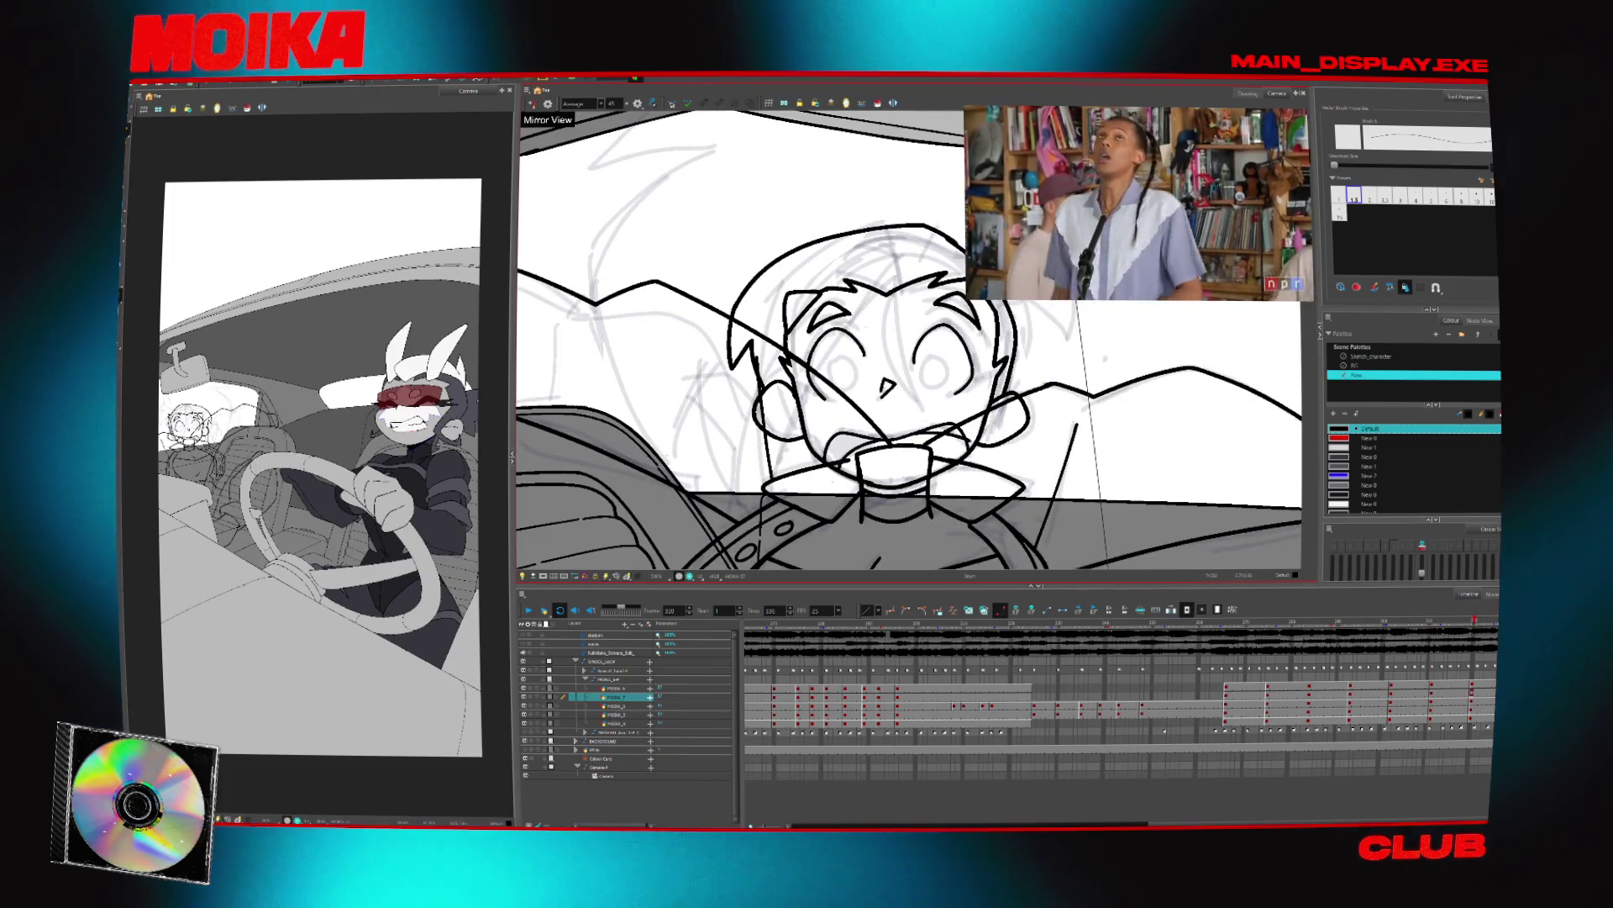
Fade other layers with Light Table and rotate the view about 90° counter-clockwise
{"action": "key", "text": "alt+t"}
{"action": "key", "text": "shift+l"}
{"action": "mouse_move", "coordinate": [1009, 421]}
{"action": "left_mouse_down"}
{"action": "mouse_move", "coordinate": [941, 454]}
{"action": "mouse_move", "coordinate": [866, 403]}
{"action": "mouse_move", "coordinate": [823, 260]}
{"action": "left_mouse_up"}
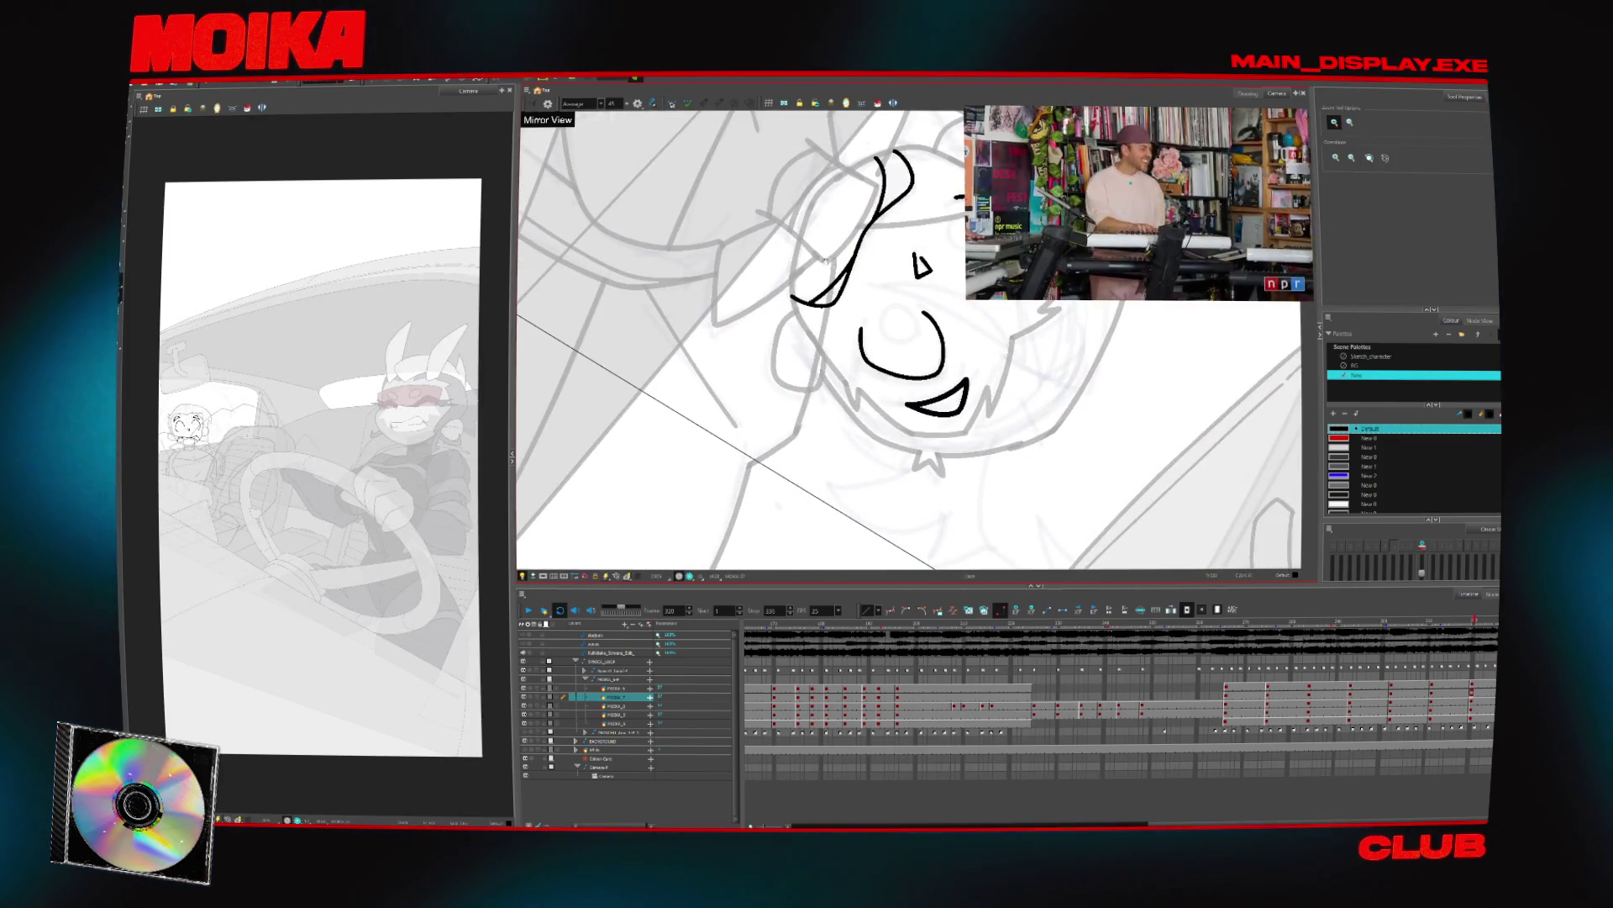
Ink the left eye outline and a stroke beside it, trimming the stray tail below
{"action": "scroll", "coordinate": [823, 259], "scroll_direction": "up", "scroll_amount": 2}
{"action": "key", "text": "alt+b"}
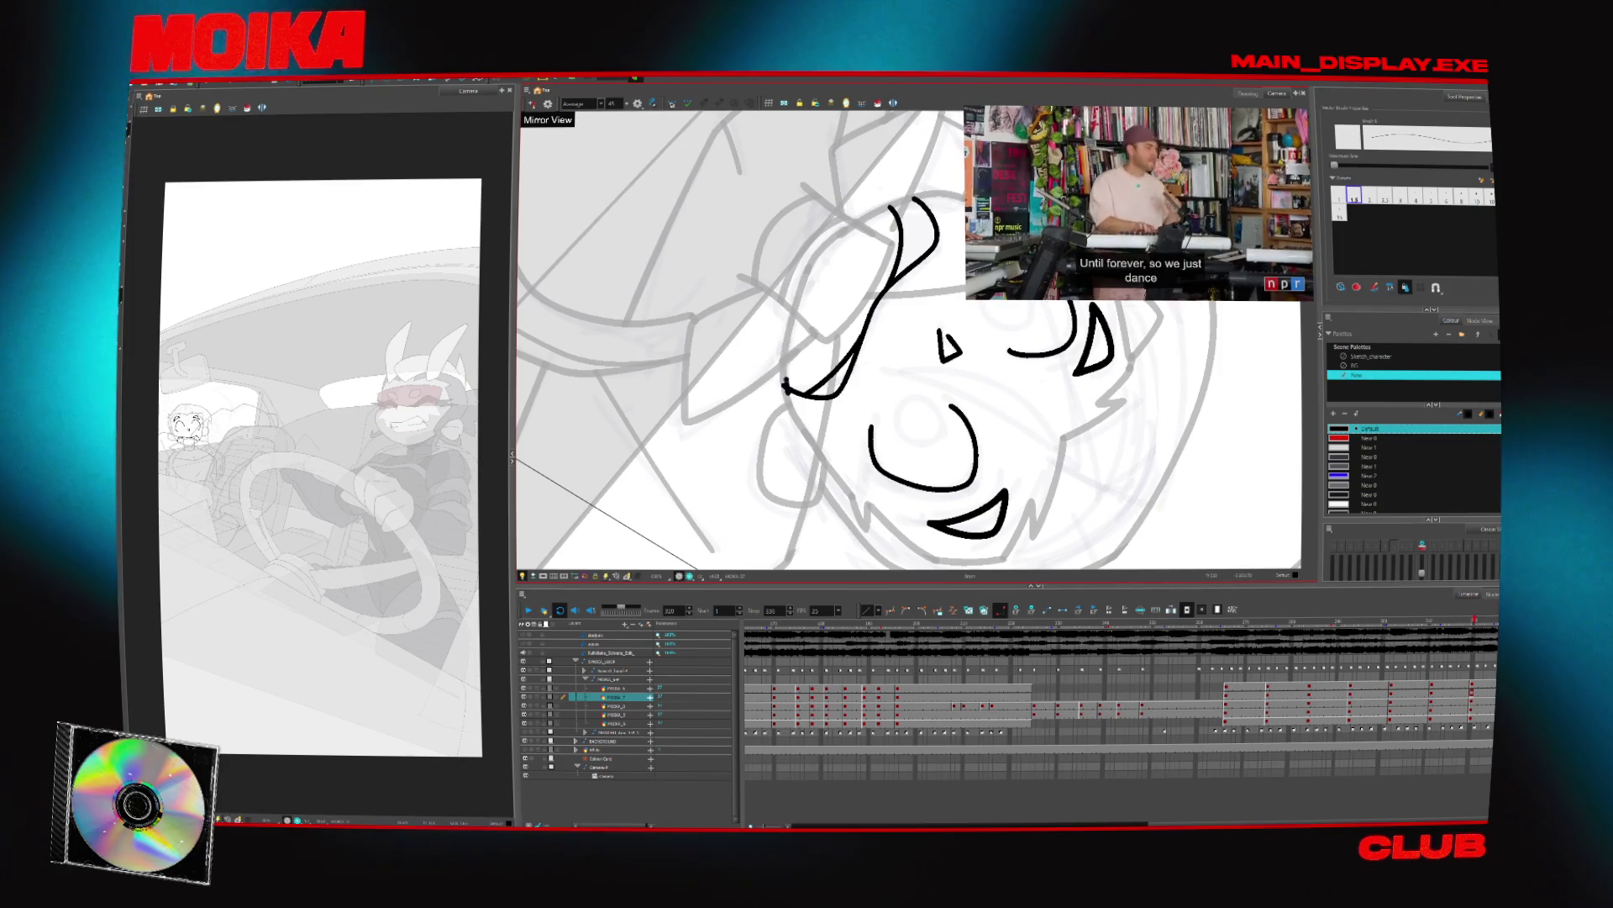
{"action": "left_click_drag", "start_coordinate": [933, 195], "coordinate": [789, 383]}
{"action": "key", "text": "period"}
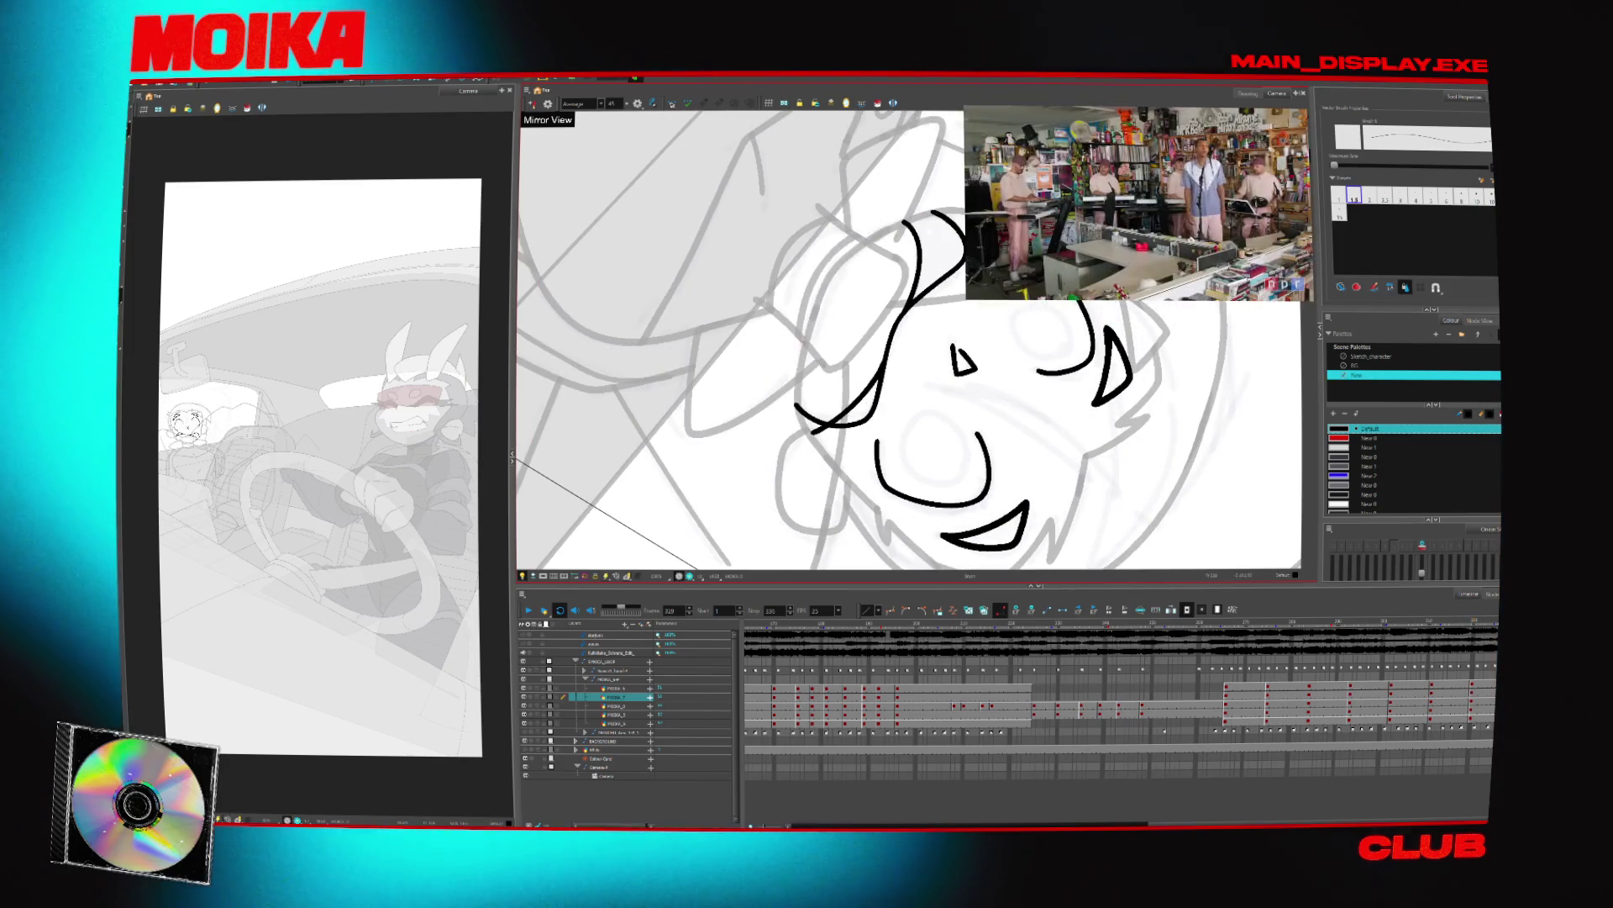
{"action": "left_click_drag", "start_coordinate": [815, 317], "coordinate": [798, 407]}
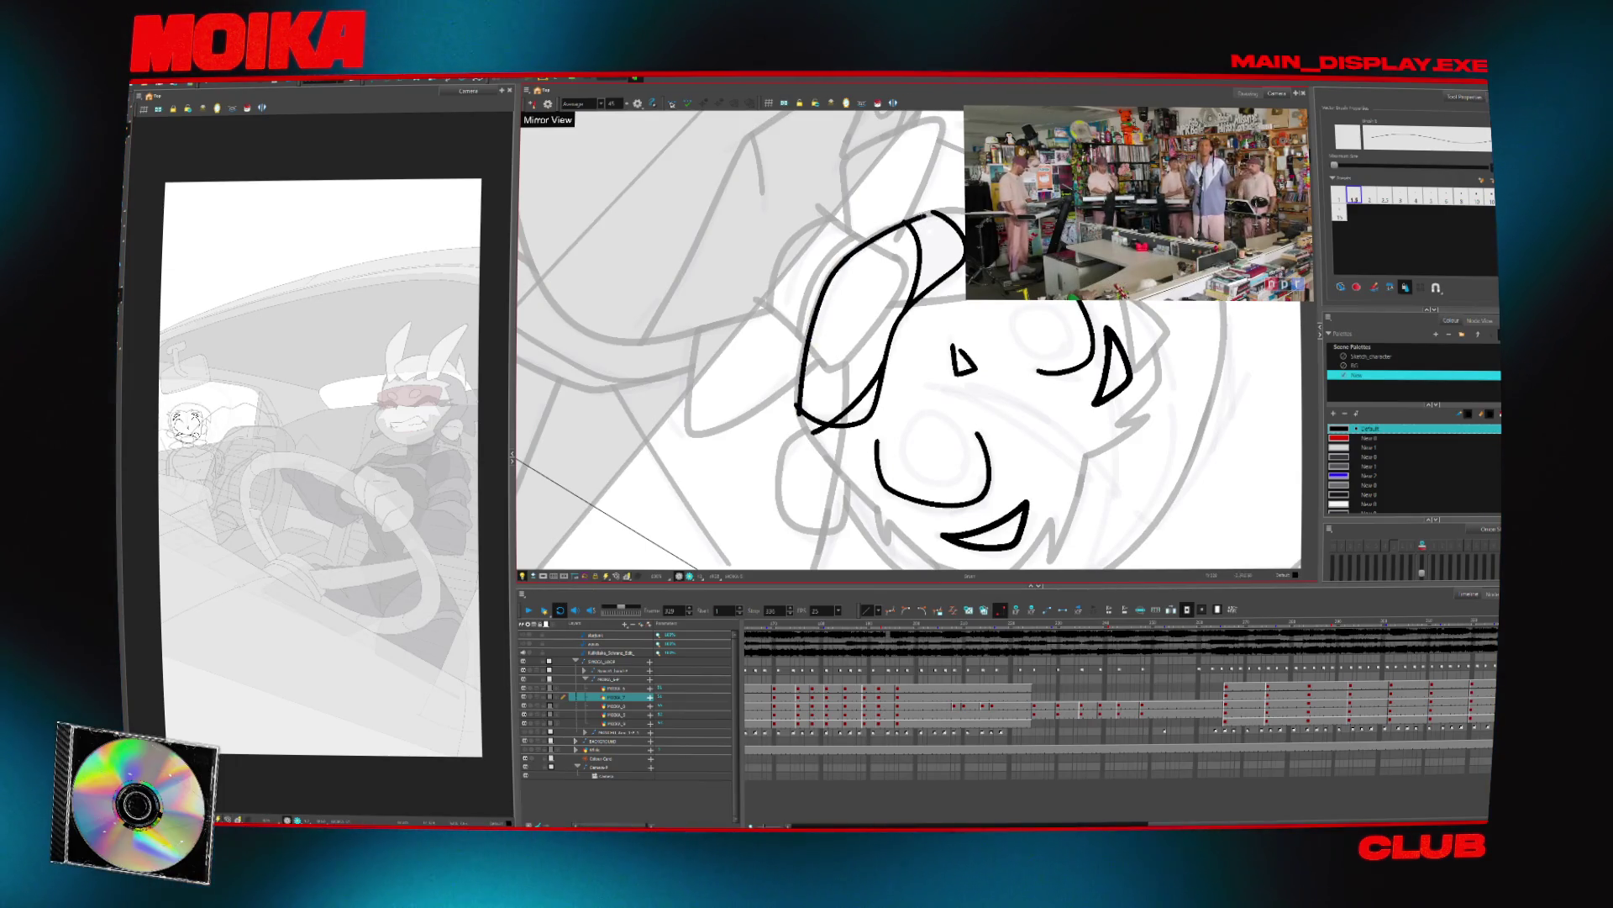
{"action": "key", "text": "alt+t"}
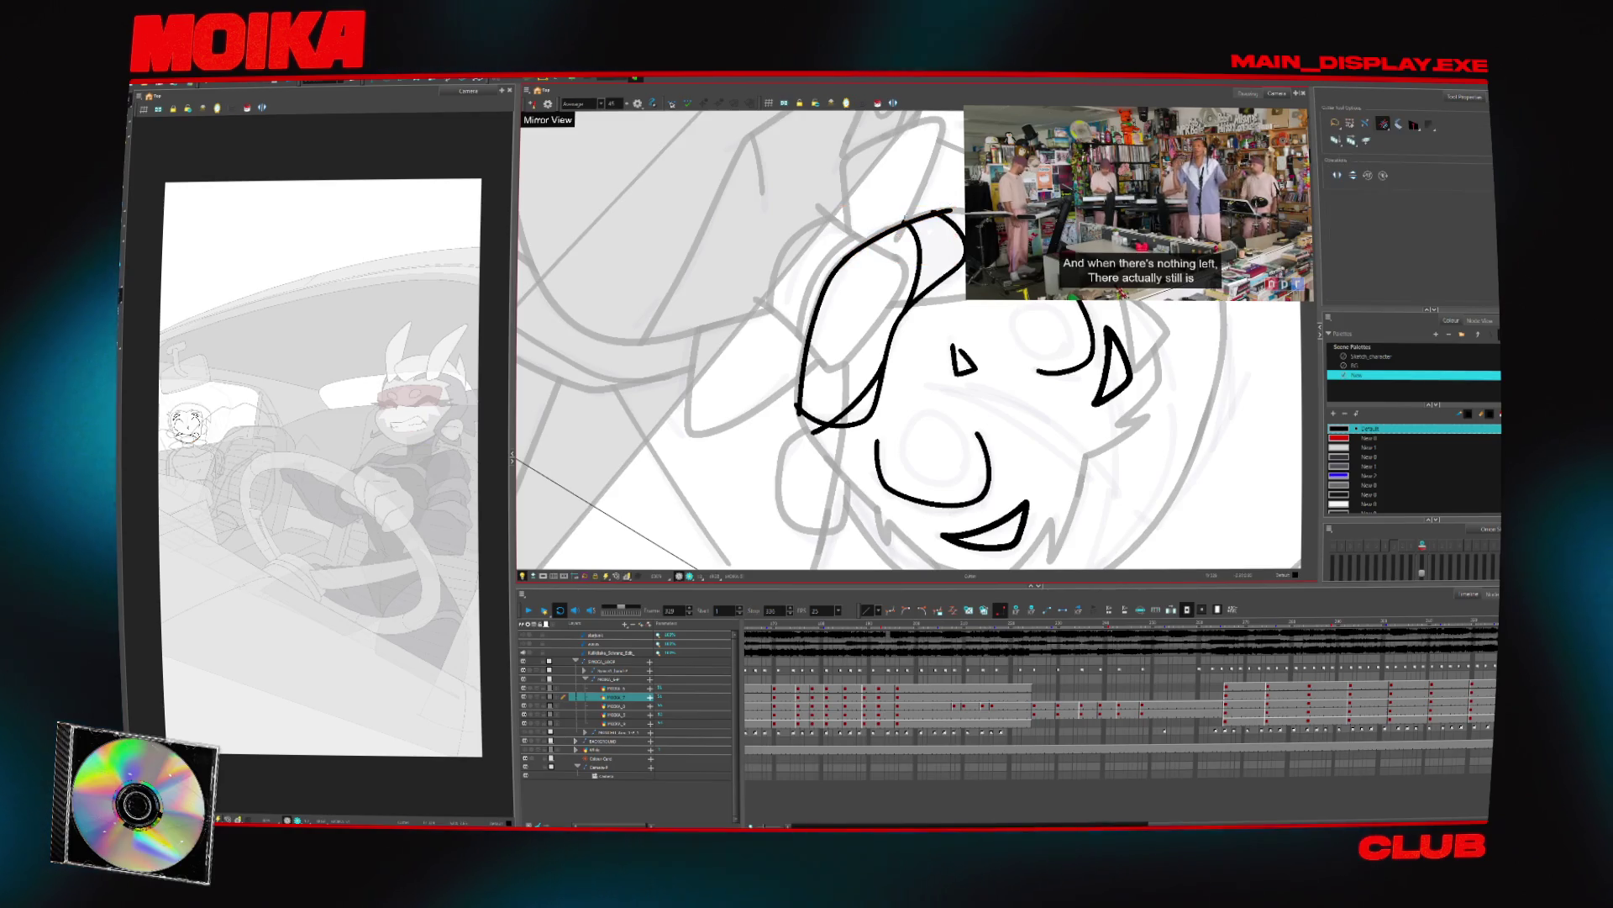
{"action": "left_click_drag", "start_coordinate": [803, 433], "coordinate": [815, 423]}
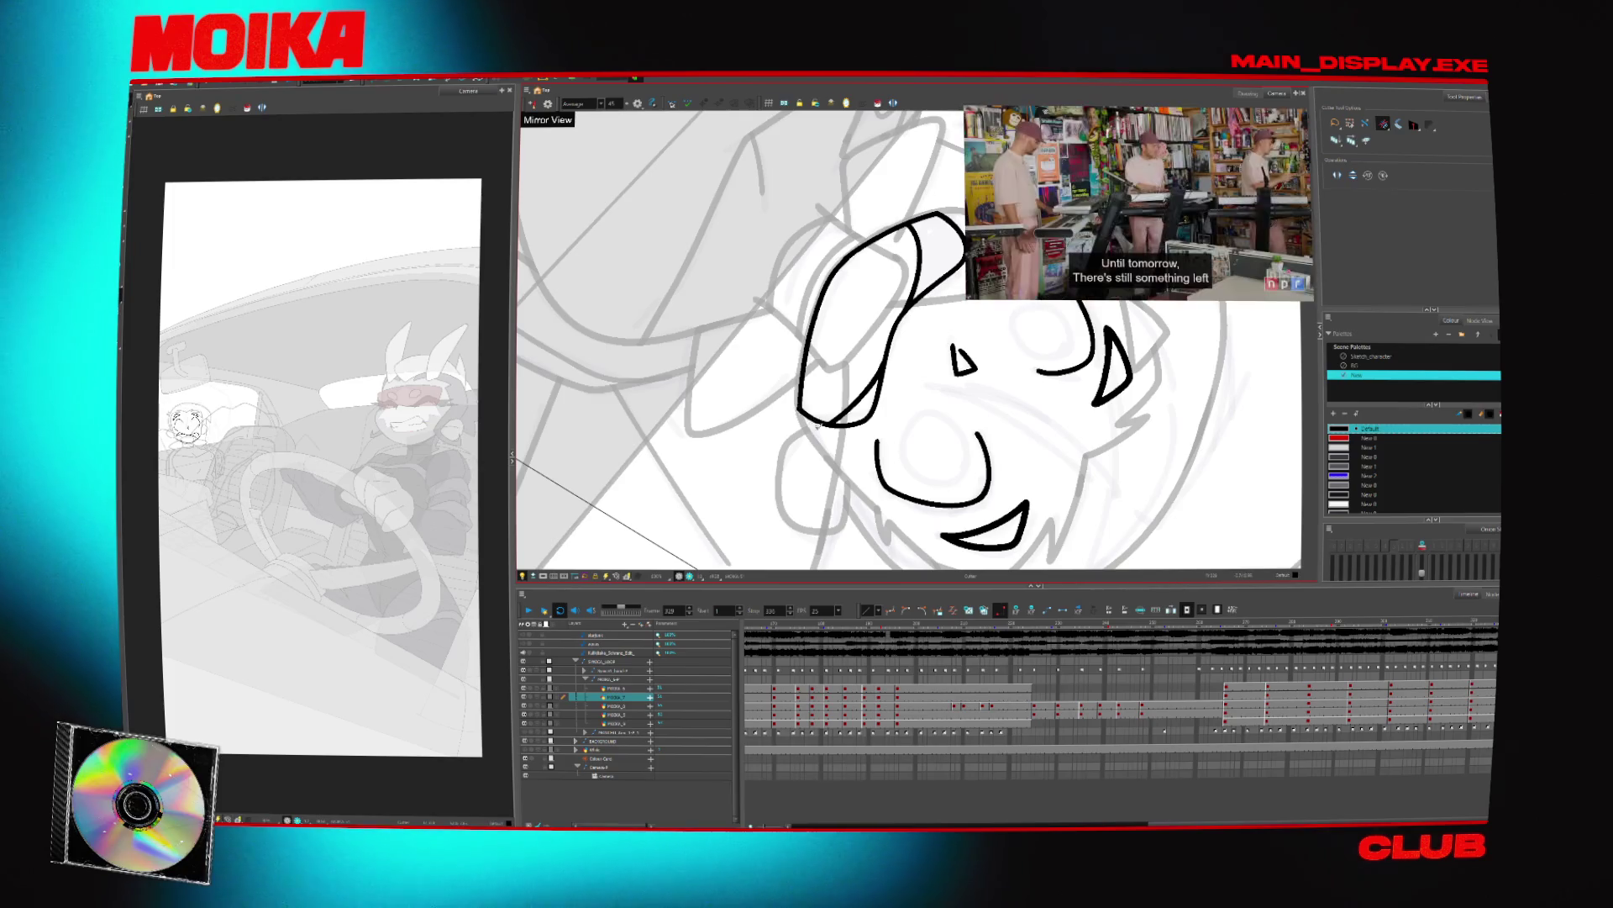
Step through later face drawings, reset the view, and zoom in on the passenger's face
{"action": "key", "text": "period"}
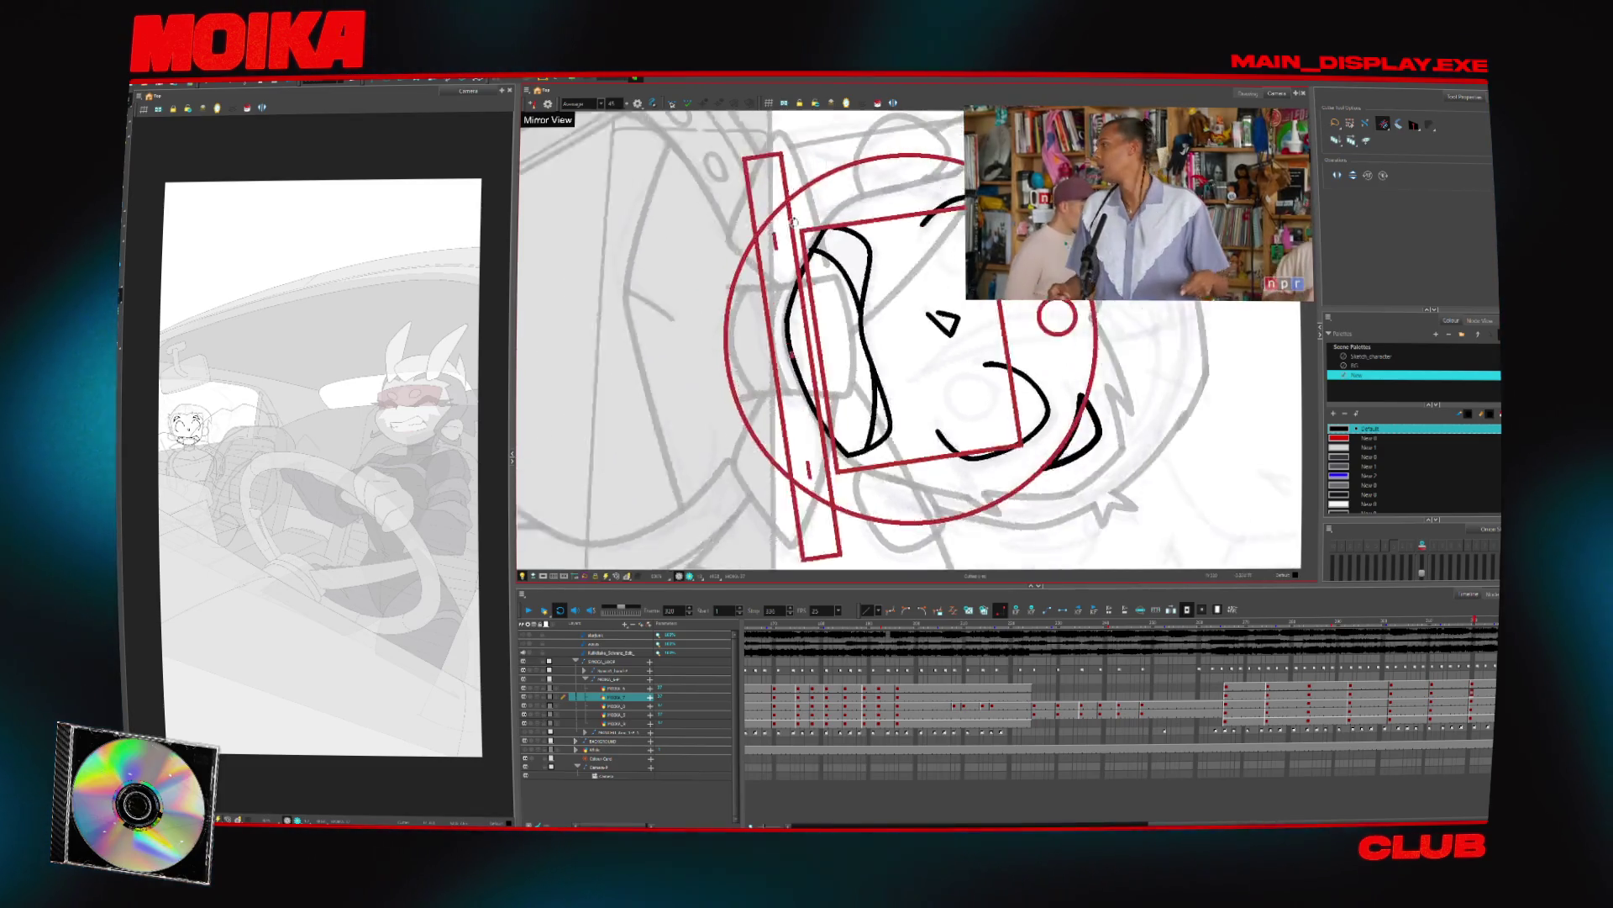
{"action": "key", "text": "period"}
{"action": "key", "text": "period"}
{"action": "key", "text": "shift+m"}
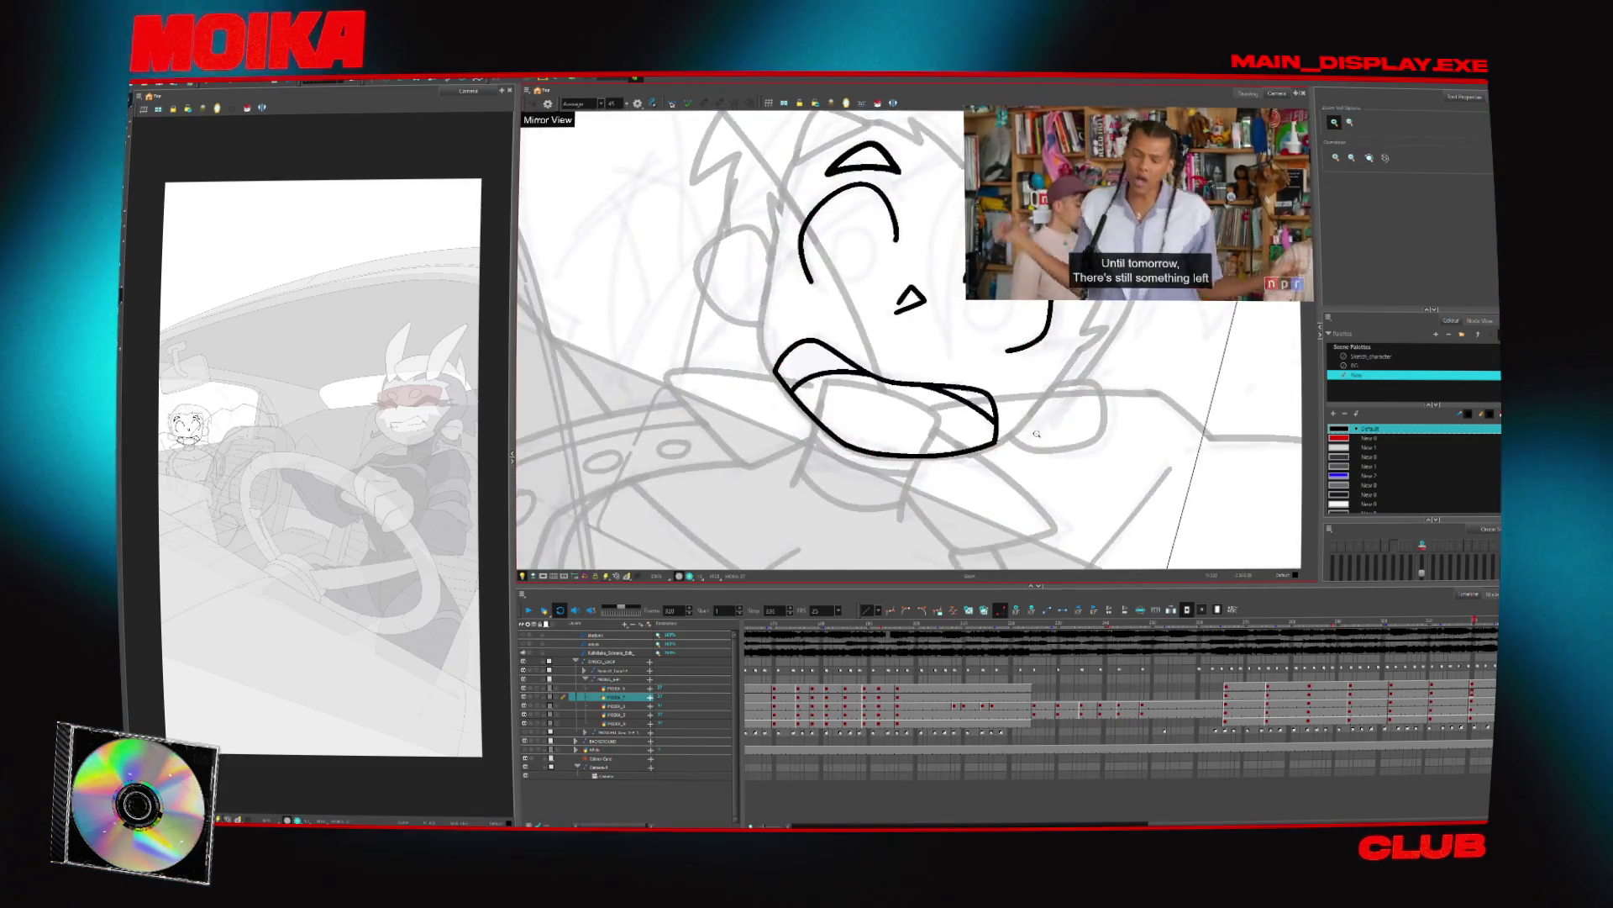
{"action": "key", "text": "period"}
{"action": "key", "text": "period"}
{"action": "key", "text": "period"}
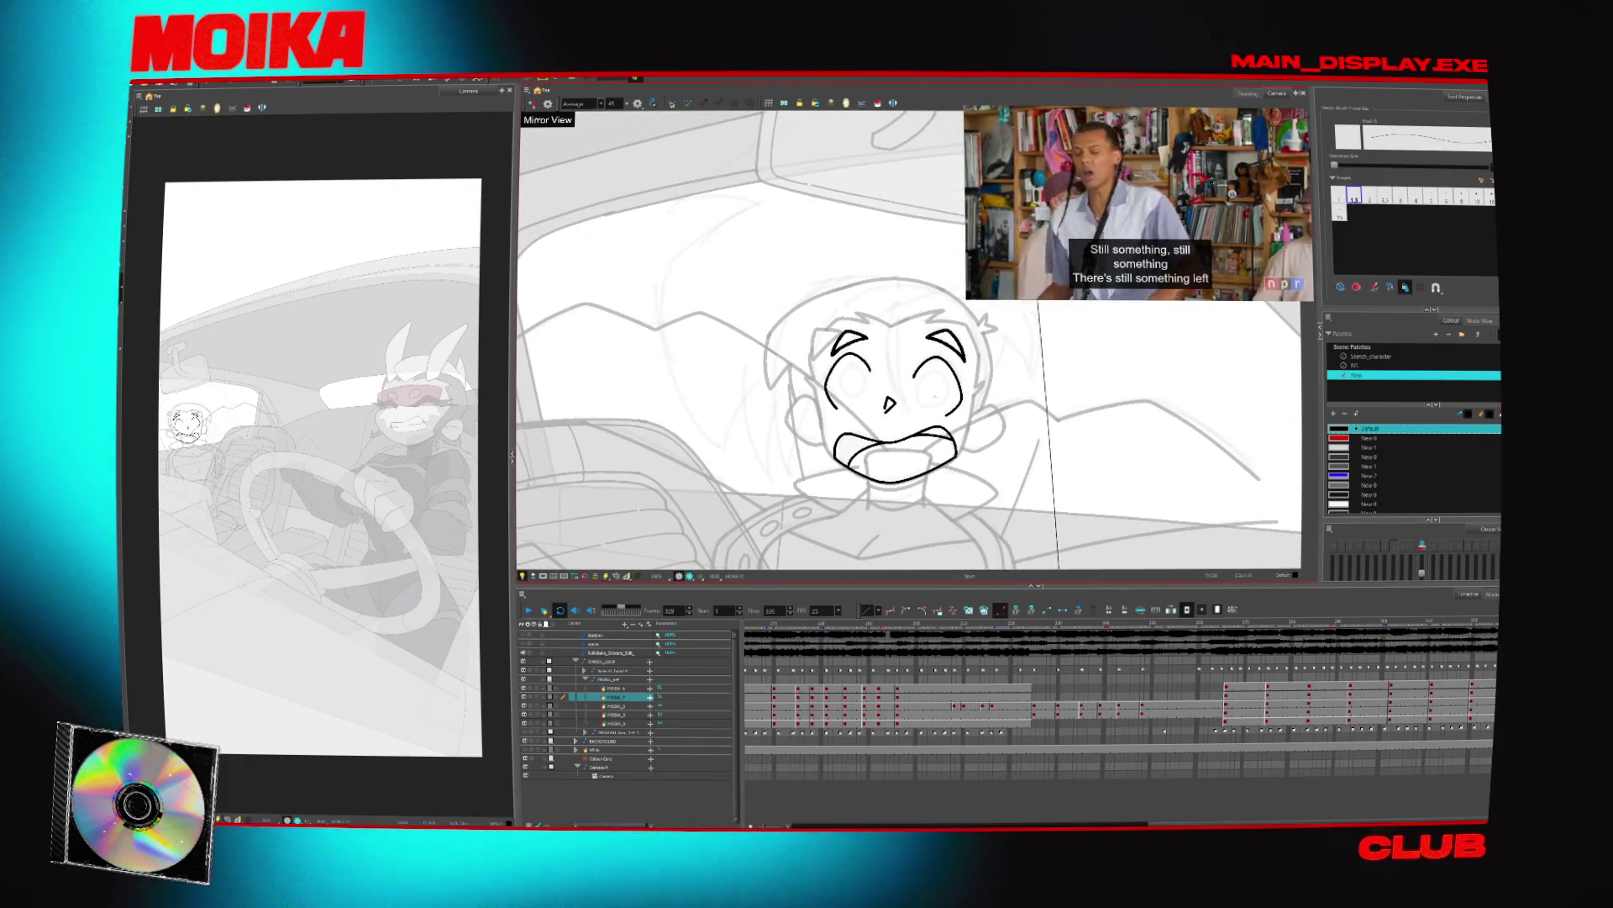
{"action": "left_click", "coordinate": [803, 439]}
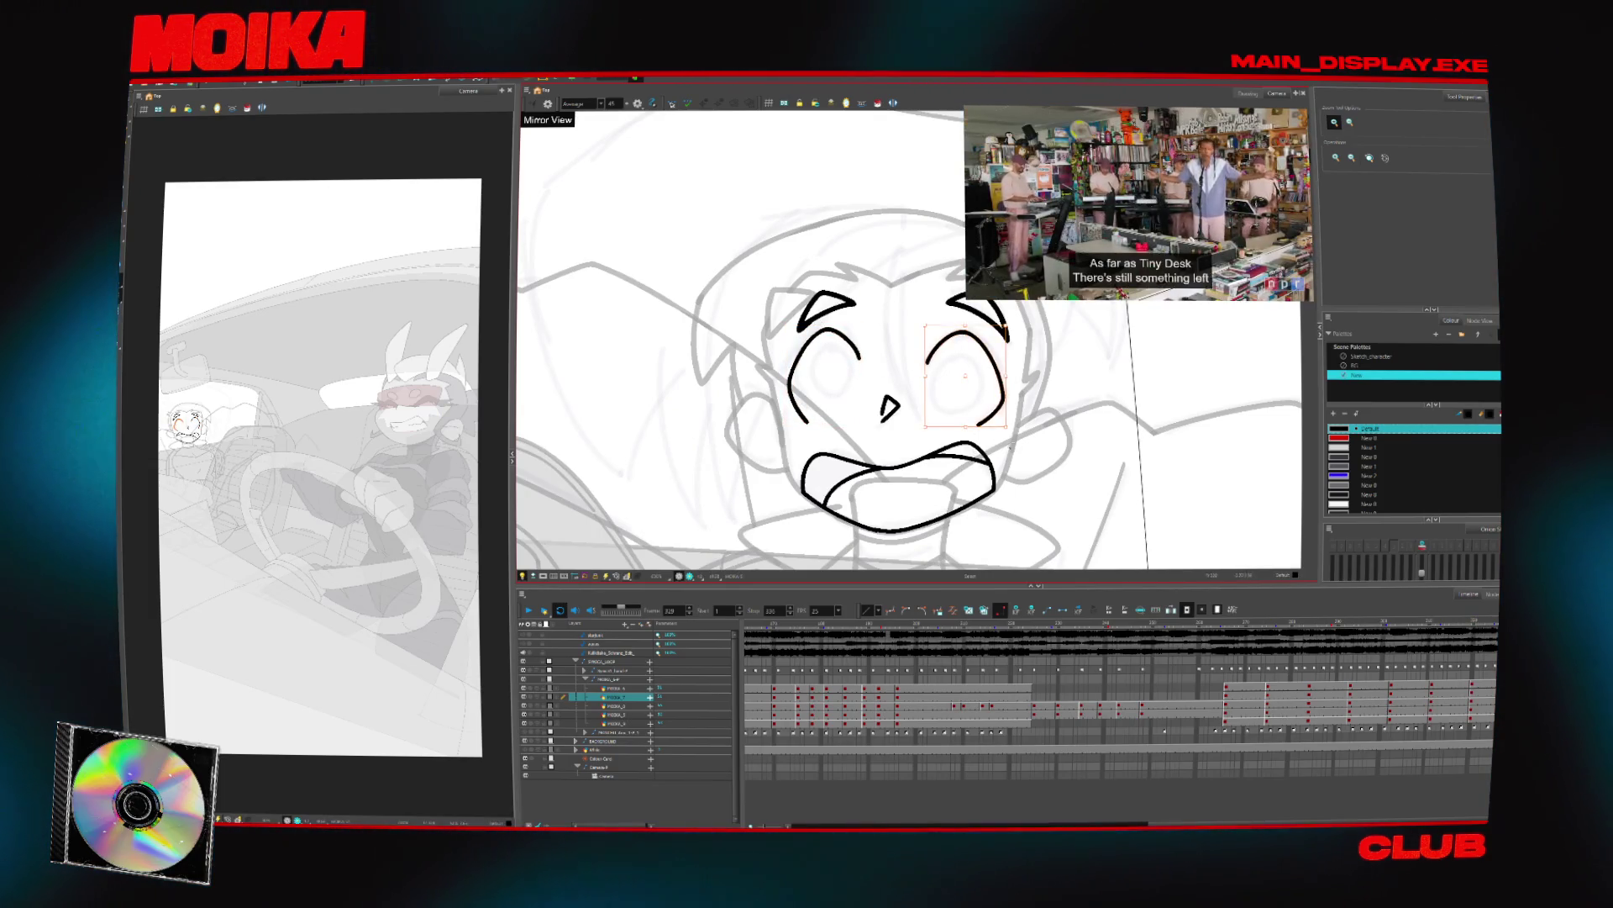
{"action": "key", "text": "alt+b"}
{"action": "key", "text": "period"}
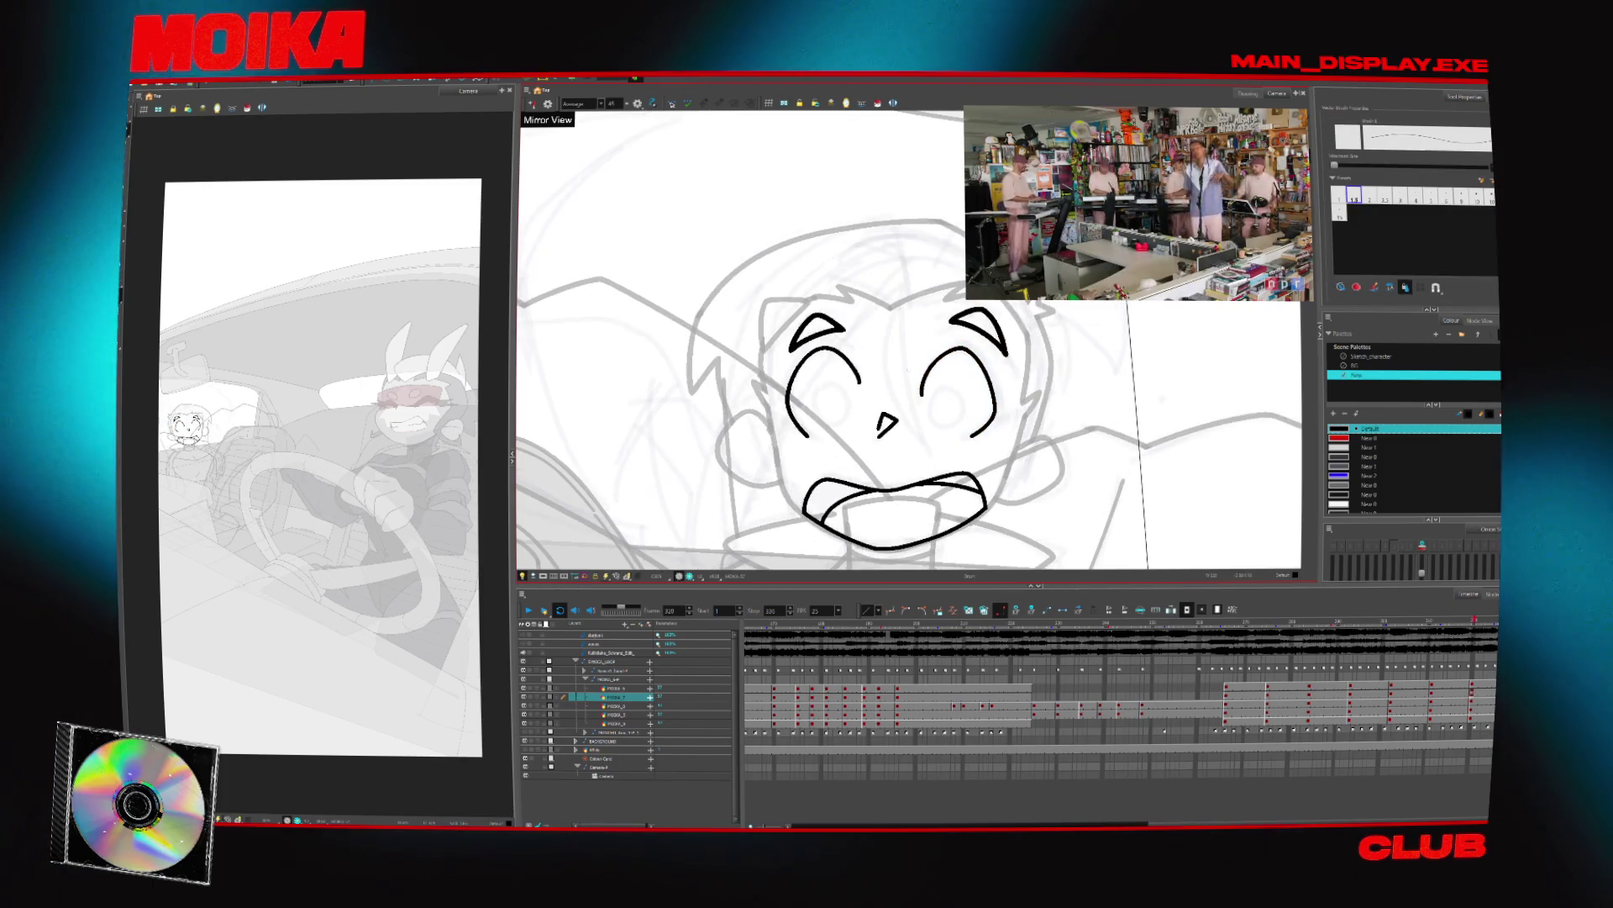
{"action": "key", "text": "alt+slash"}
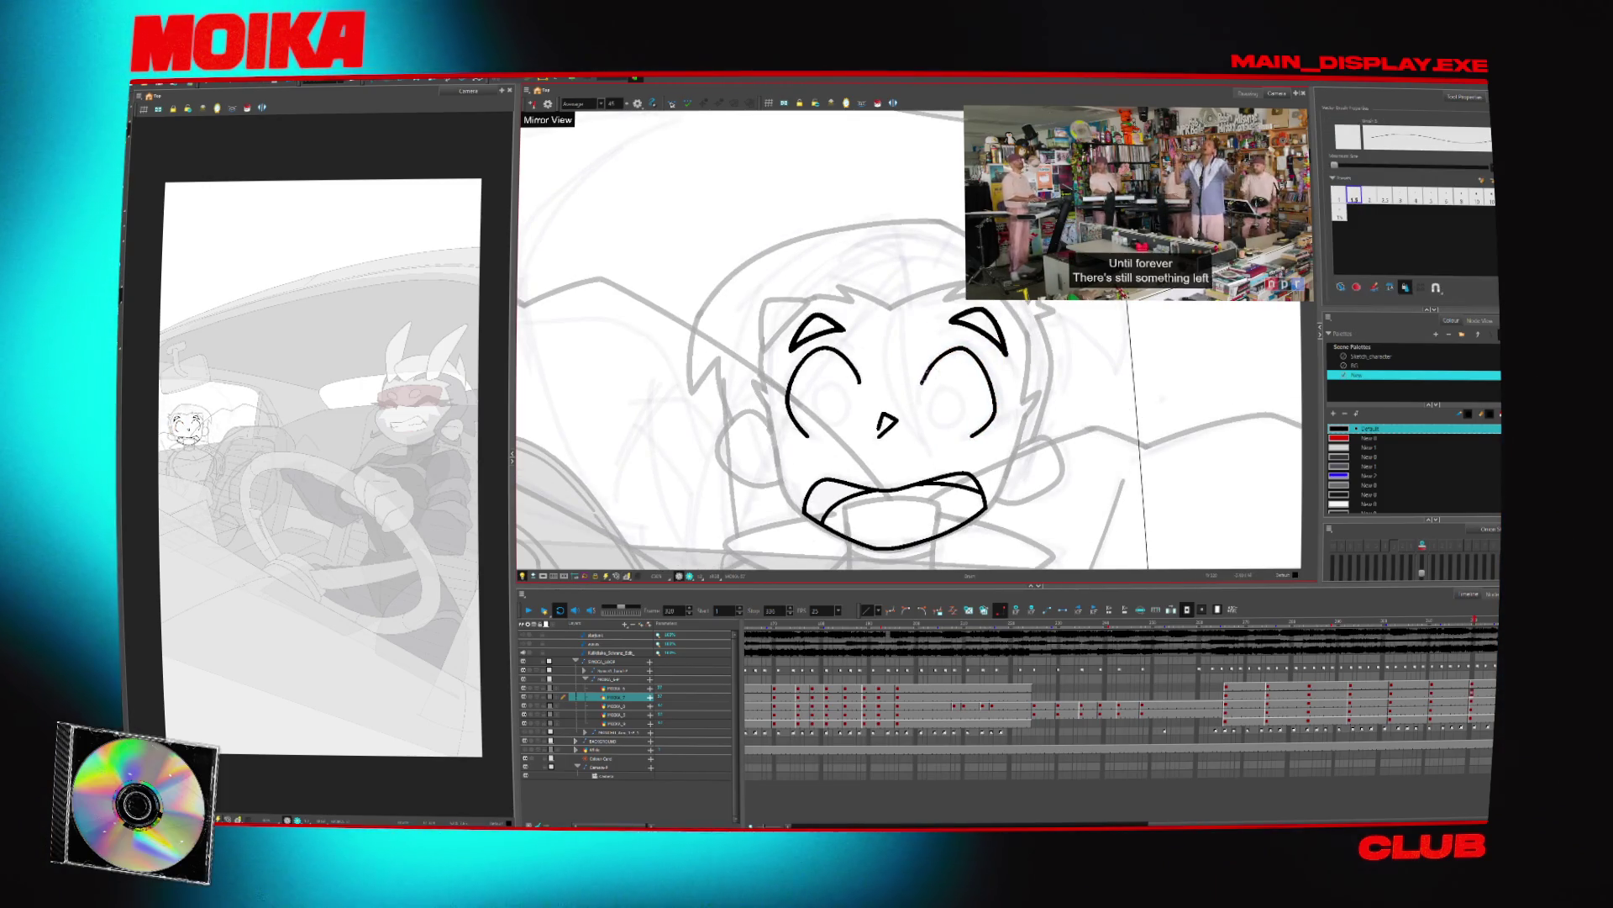
{"action": "key", "text": "period"}
{"action": "key", "text": "period"}
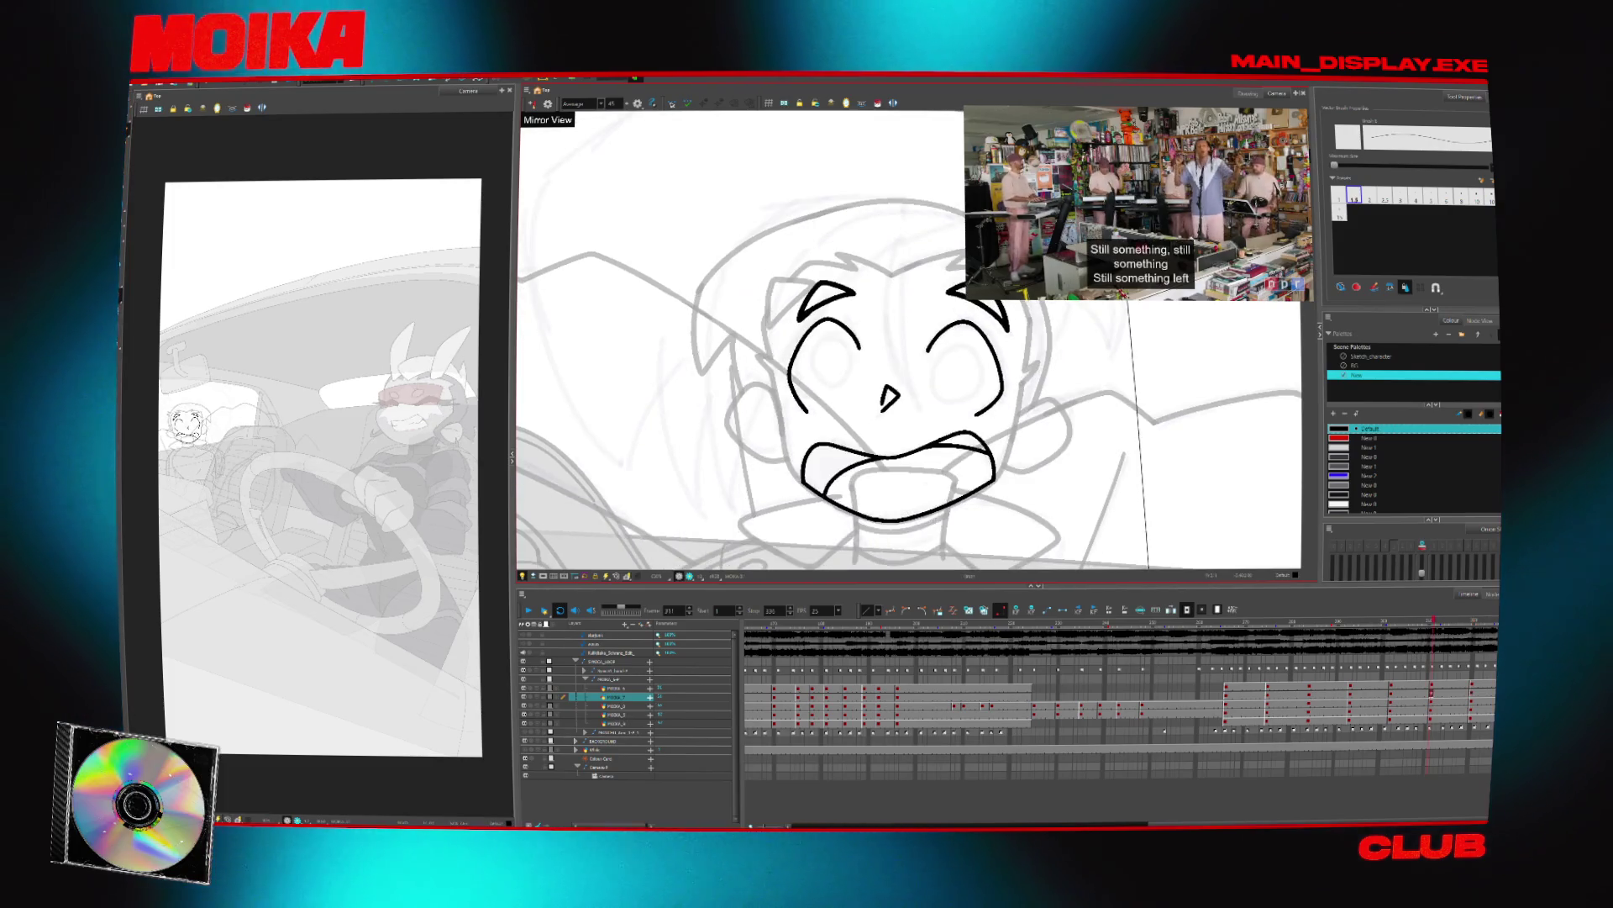
Draw a crease beside the left eye, checking it mirrored and against neighbouring frames
{"action": "key", "text": "comma"}
{"action": "key", "text": "4"}
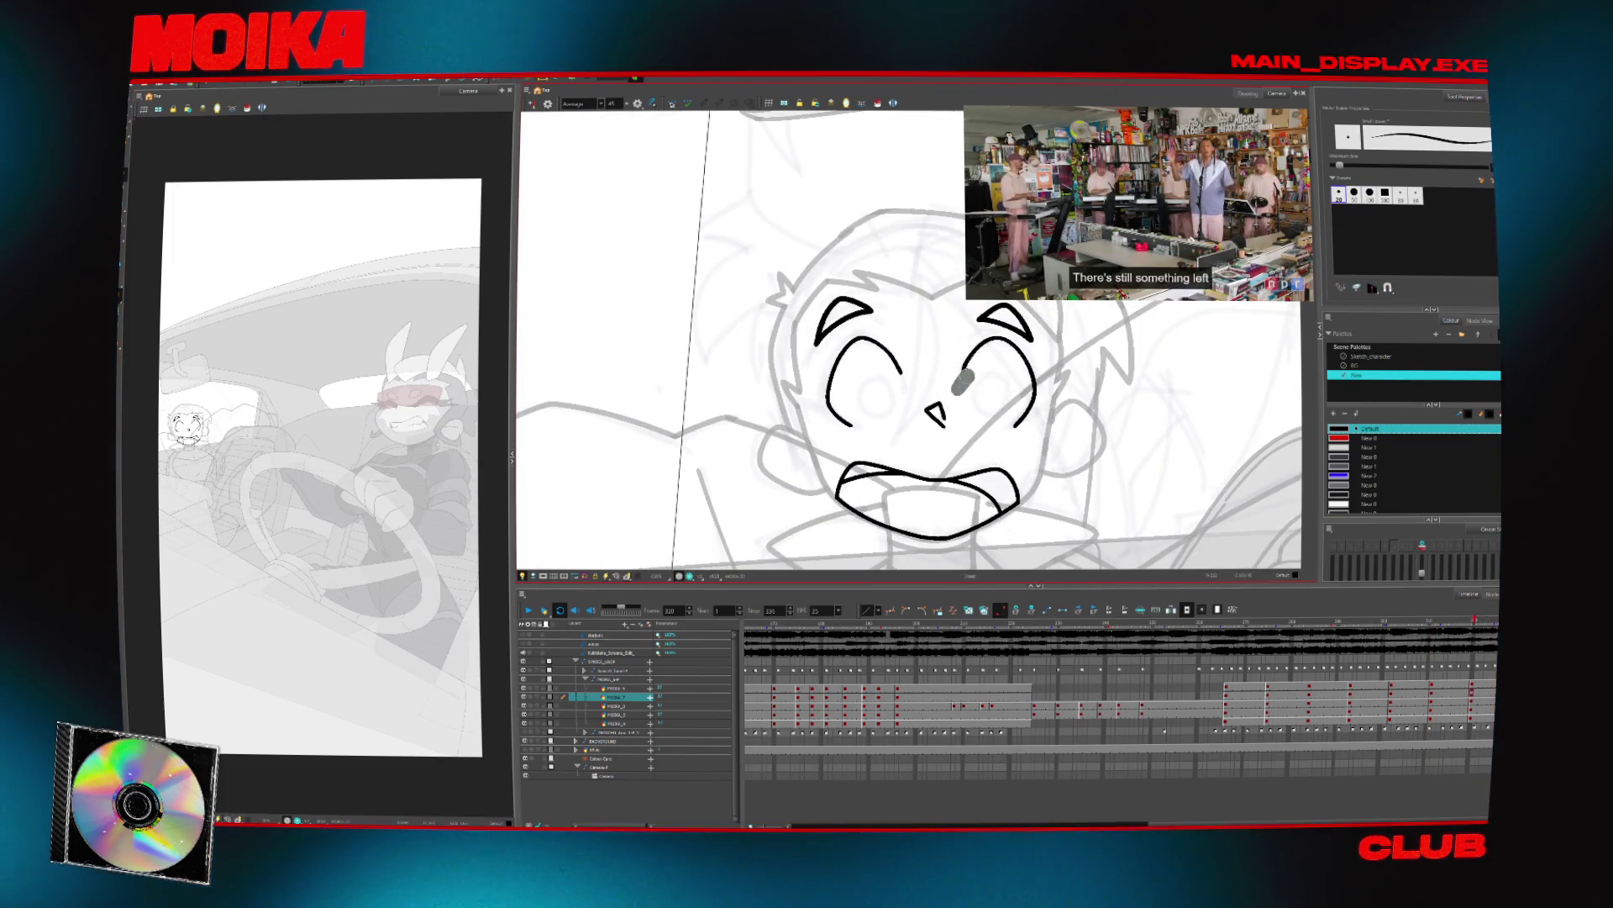
{"action": "key", "text": "4"}
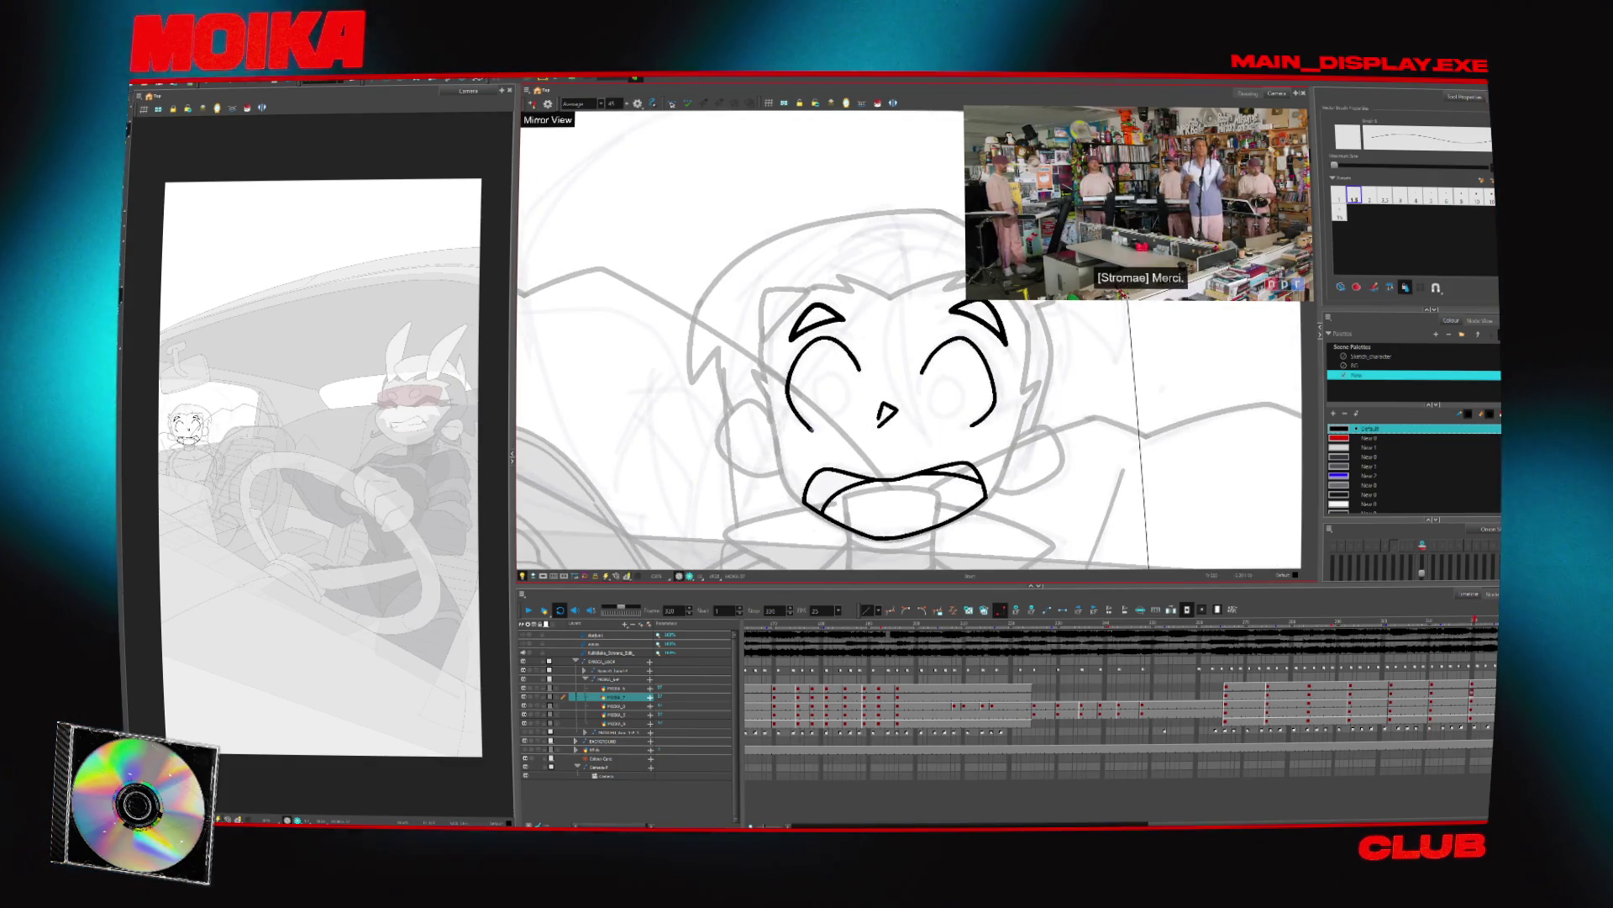
{"action": "left_click_drag", "start_coordinate": [808, 420], "coordinate": [812, 430]}
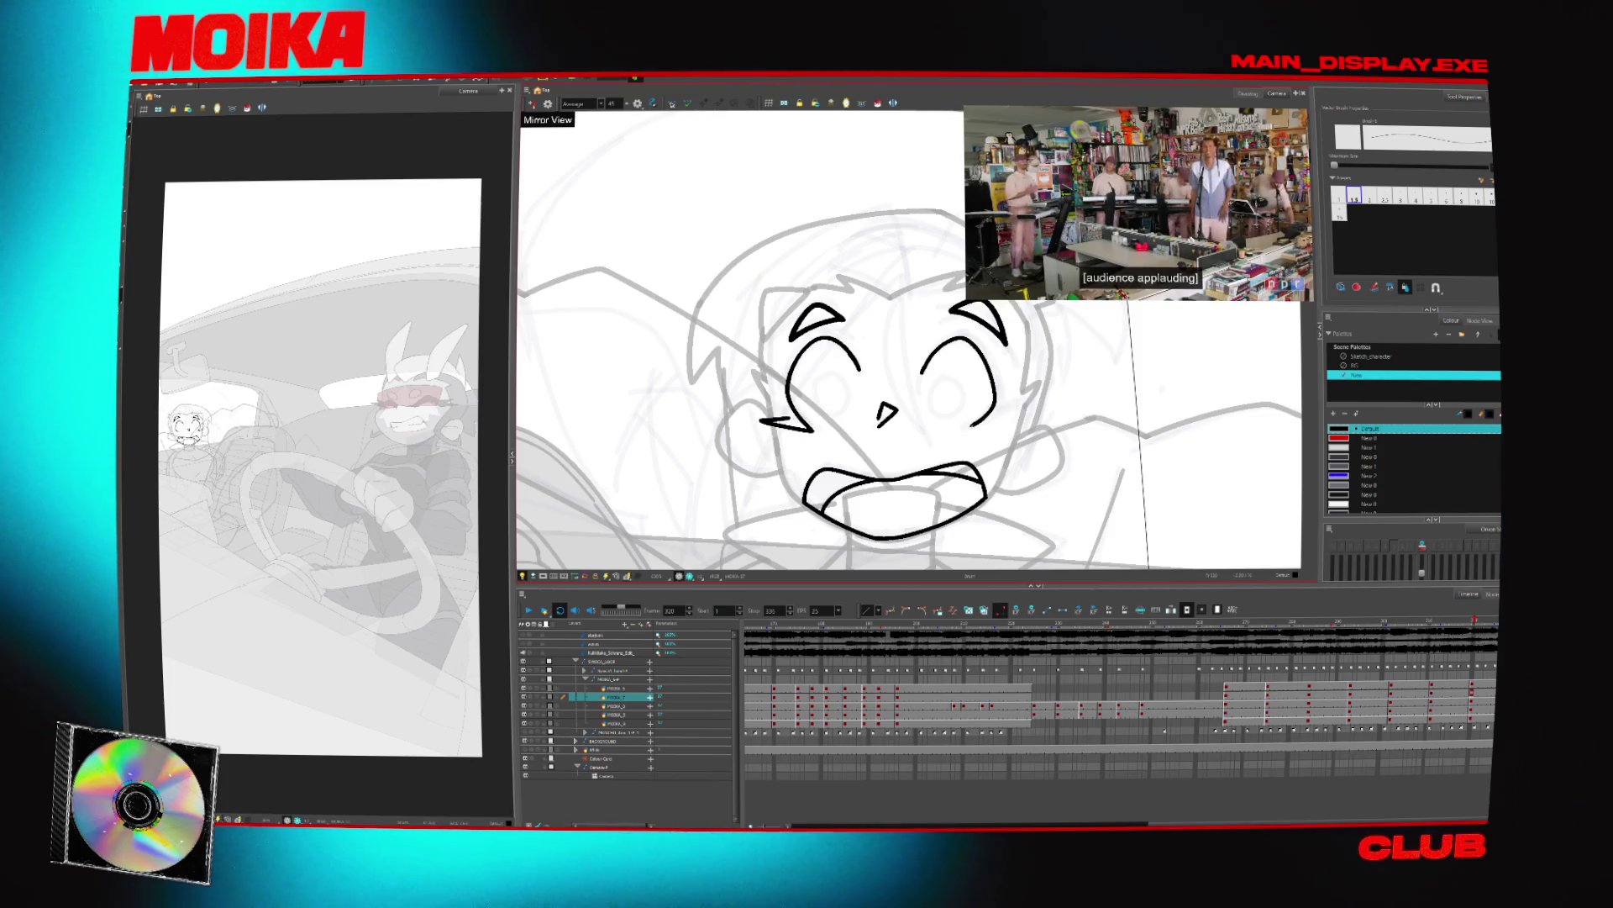
{"action": "key", "text": "comma"}
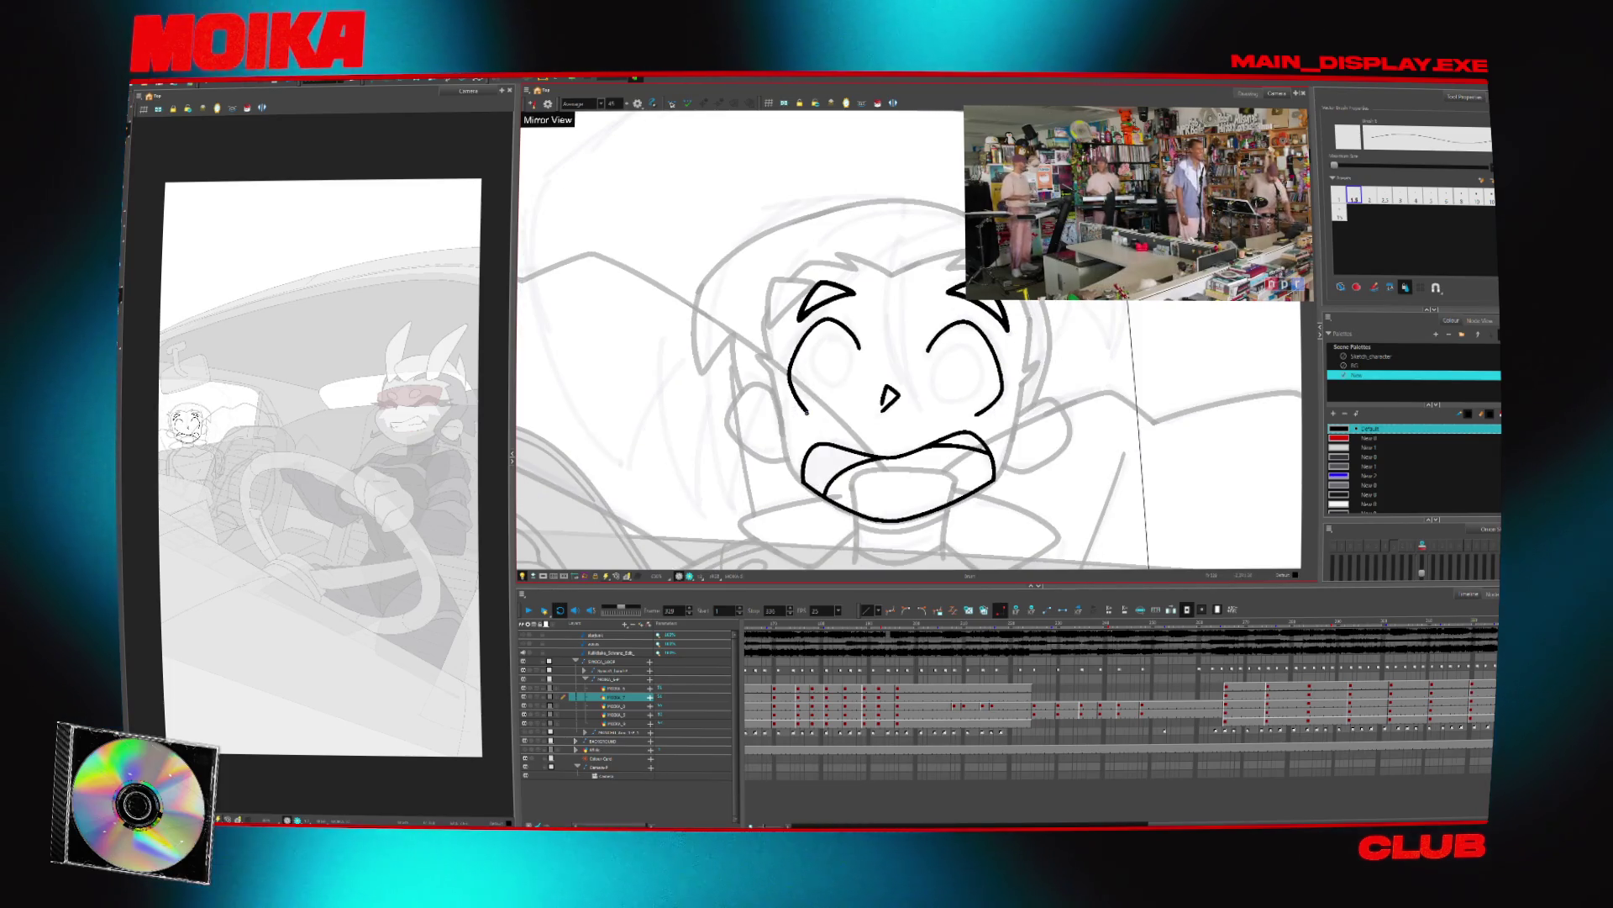
{"action": "key", "text": "period"}
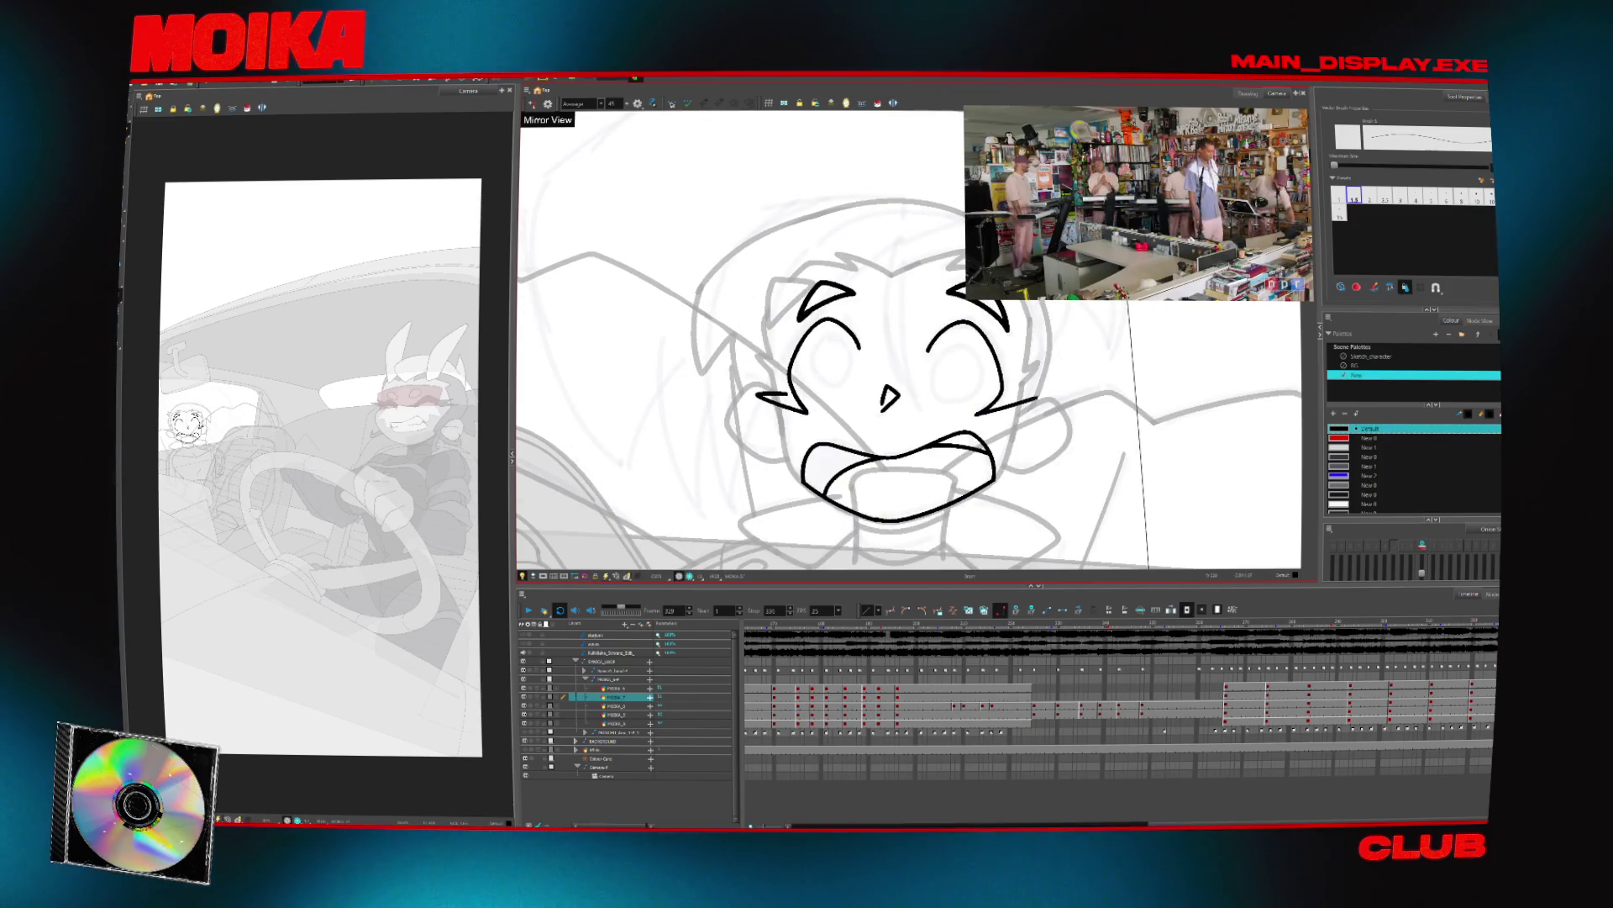
{"action": "key", "text": "period"}
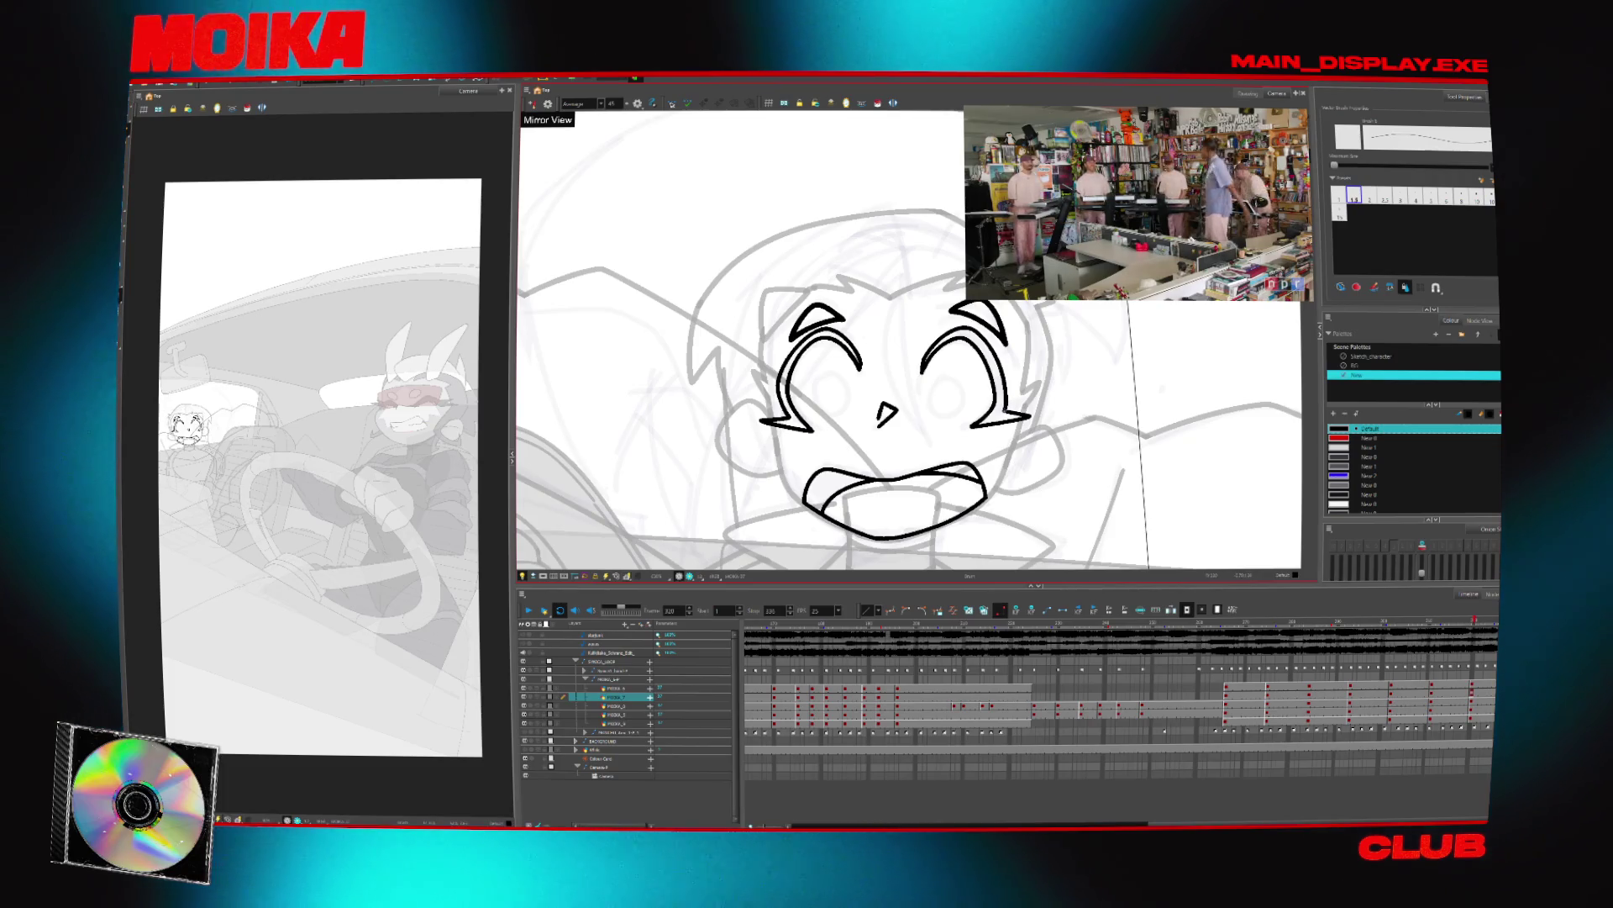
{"action": "key", "text": "period"}
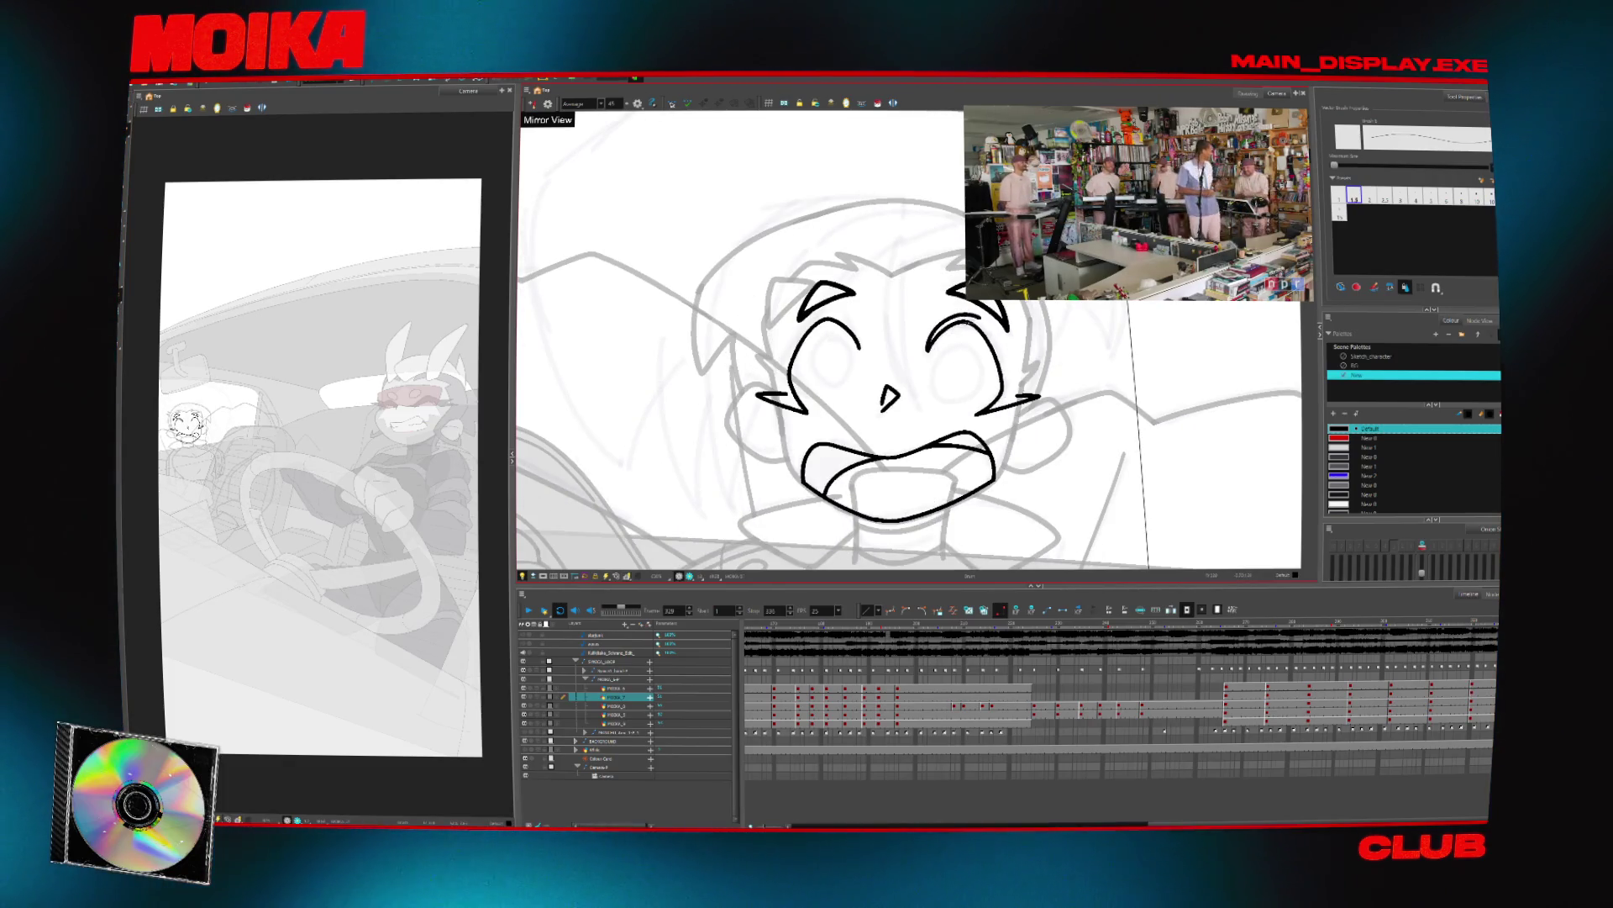
Remove the old pupil stroke and draw a new curved line inside the left eye
{"action": "left_click", "coordinate": [1012, 360]}
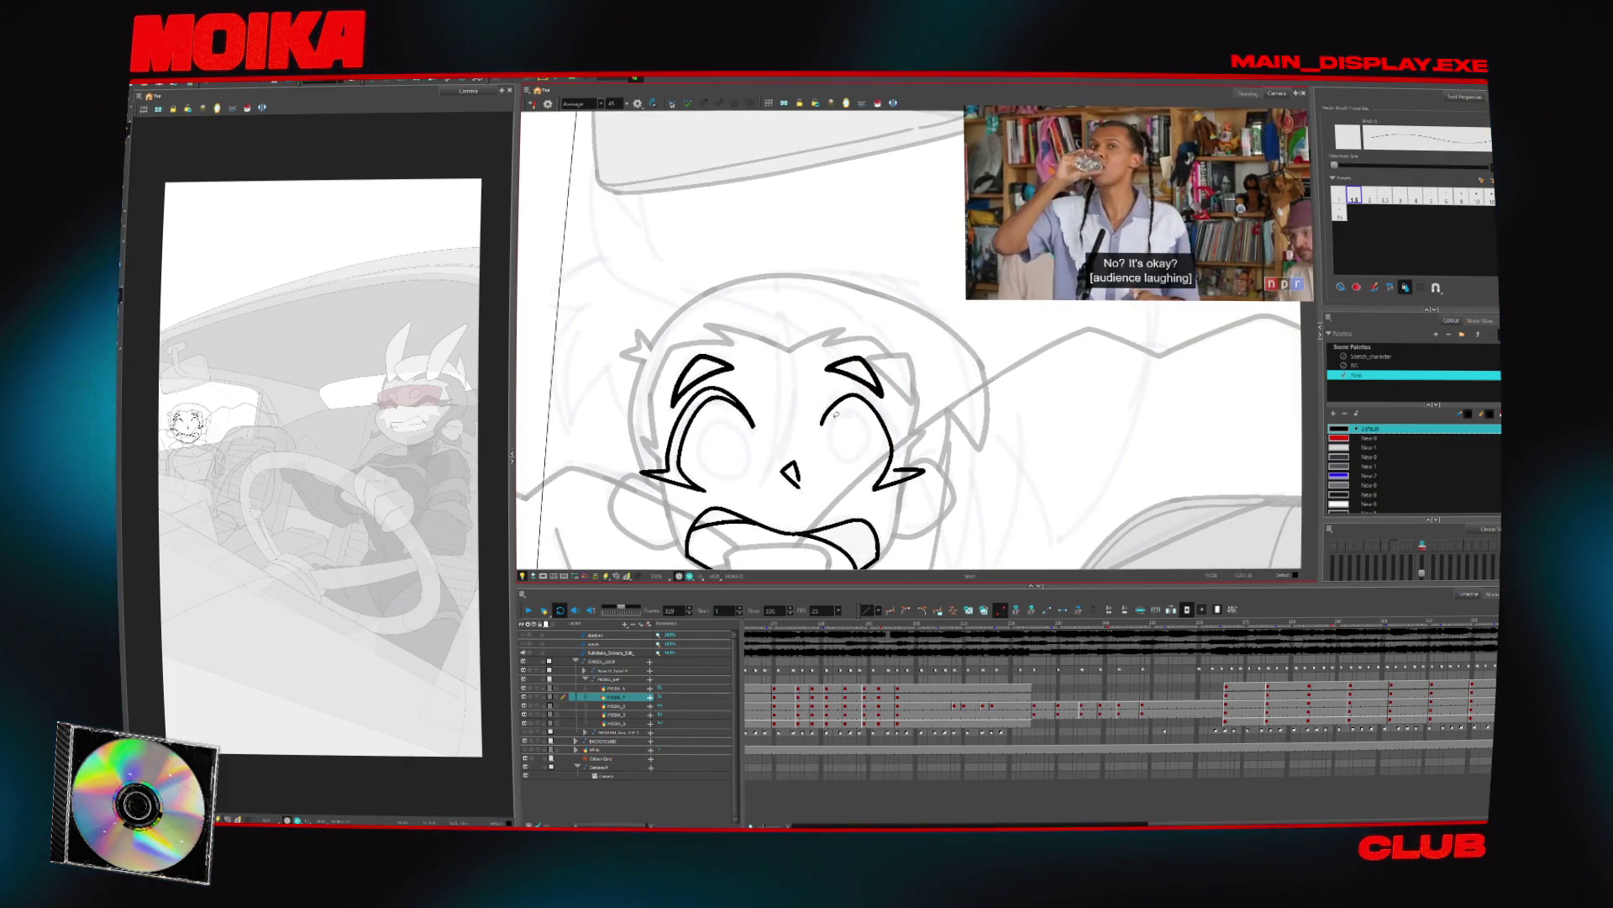
{"action": "key", "text": "alt+e"}
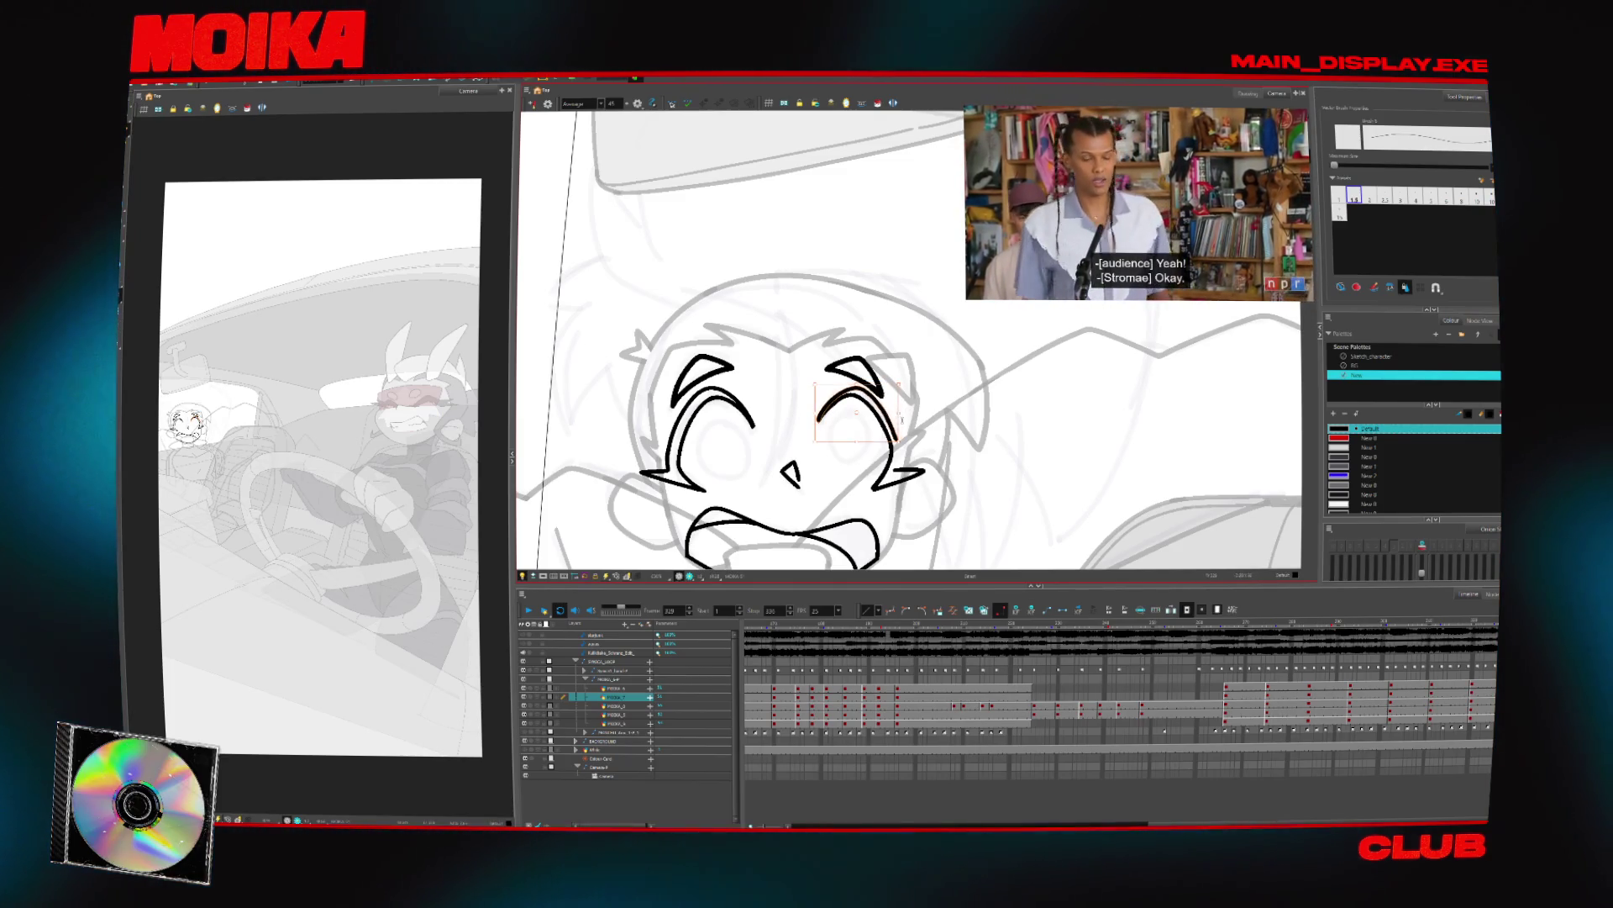
{"action": "key", "text": "Escape"}
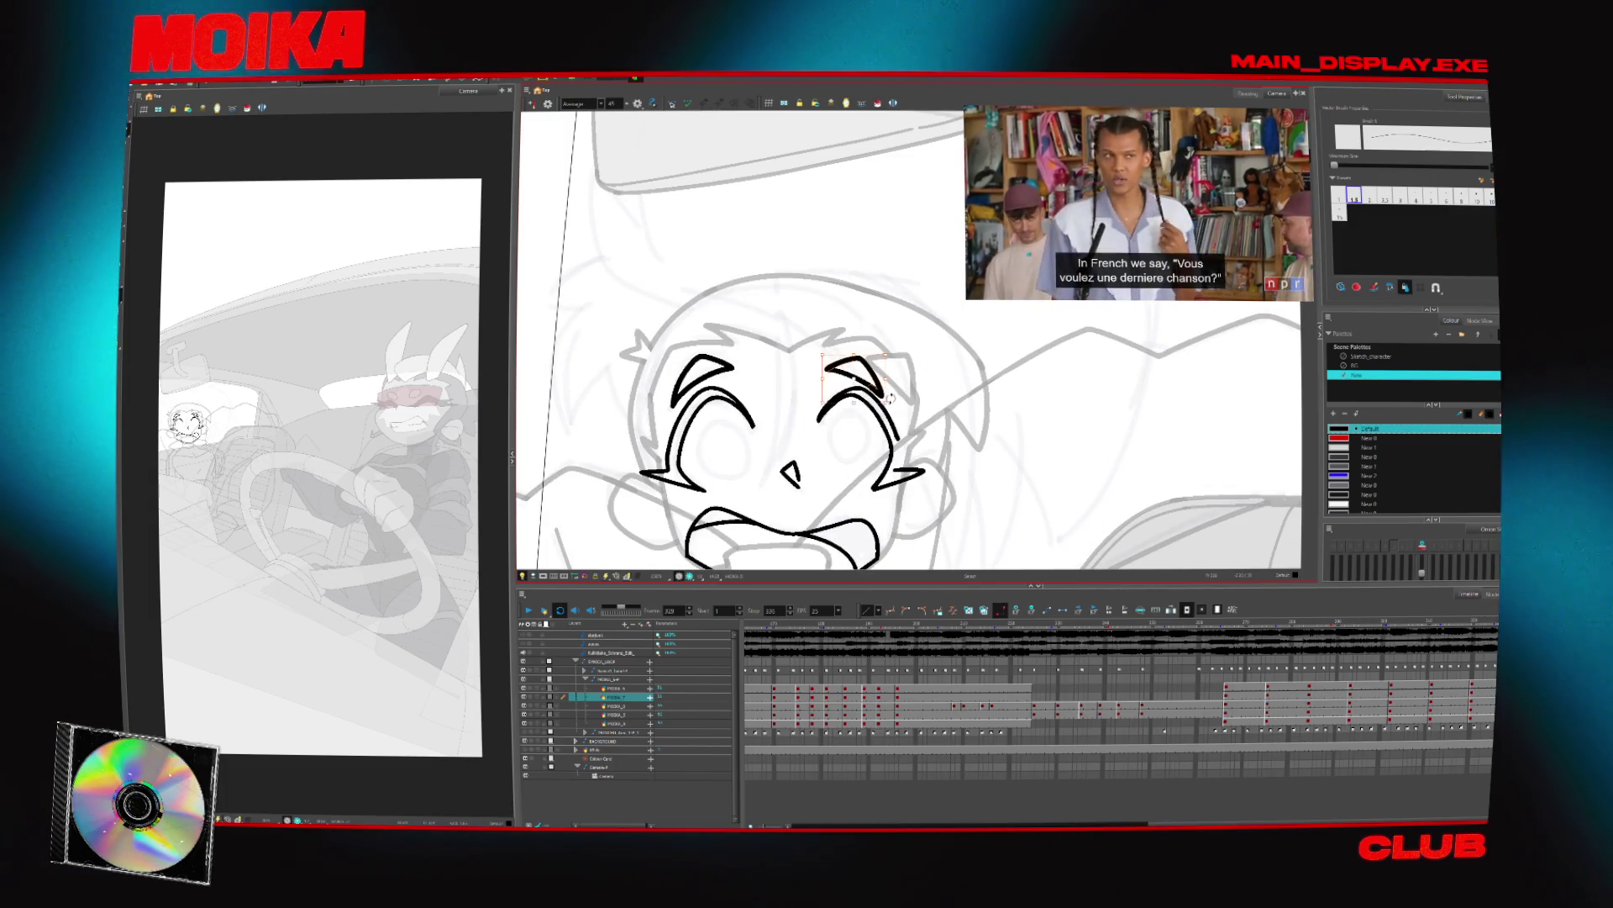
{"action": "left_click", "coordinate": [851, 368]}
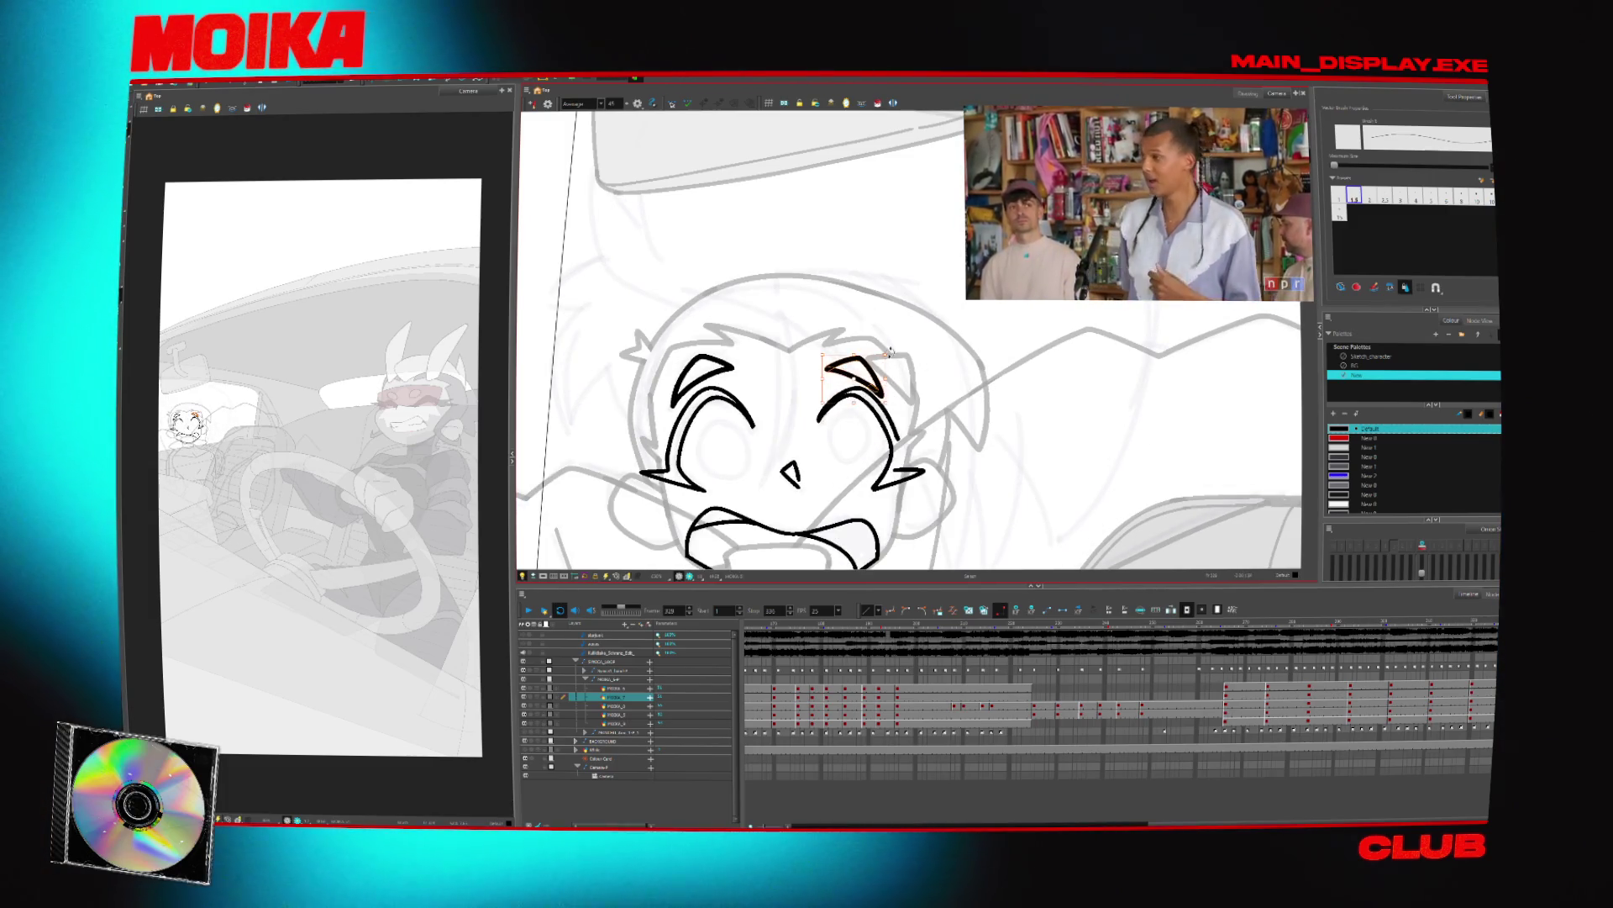
{"action": "key", "text": "4"}
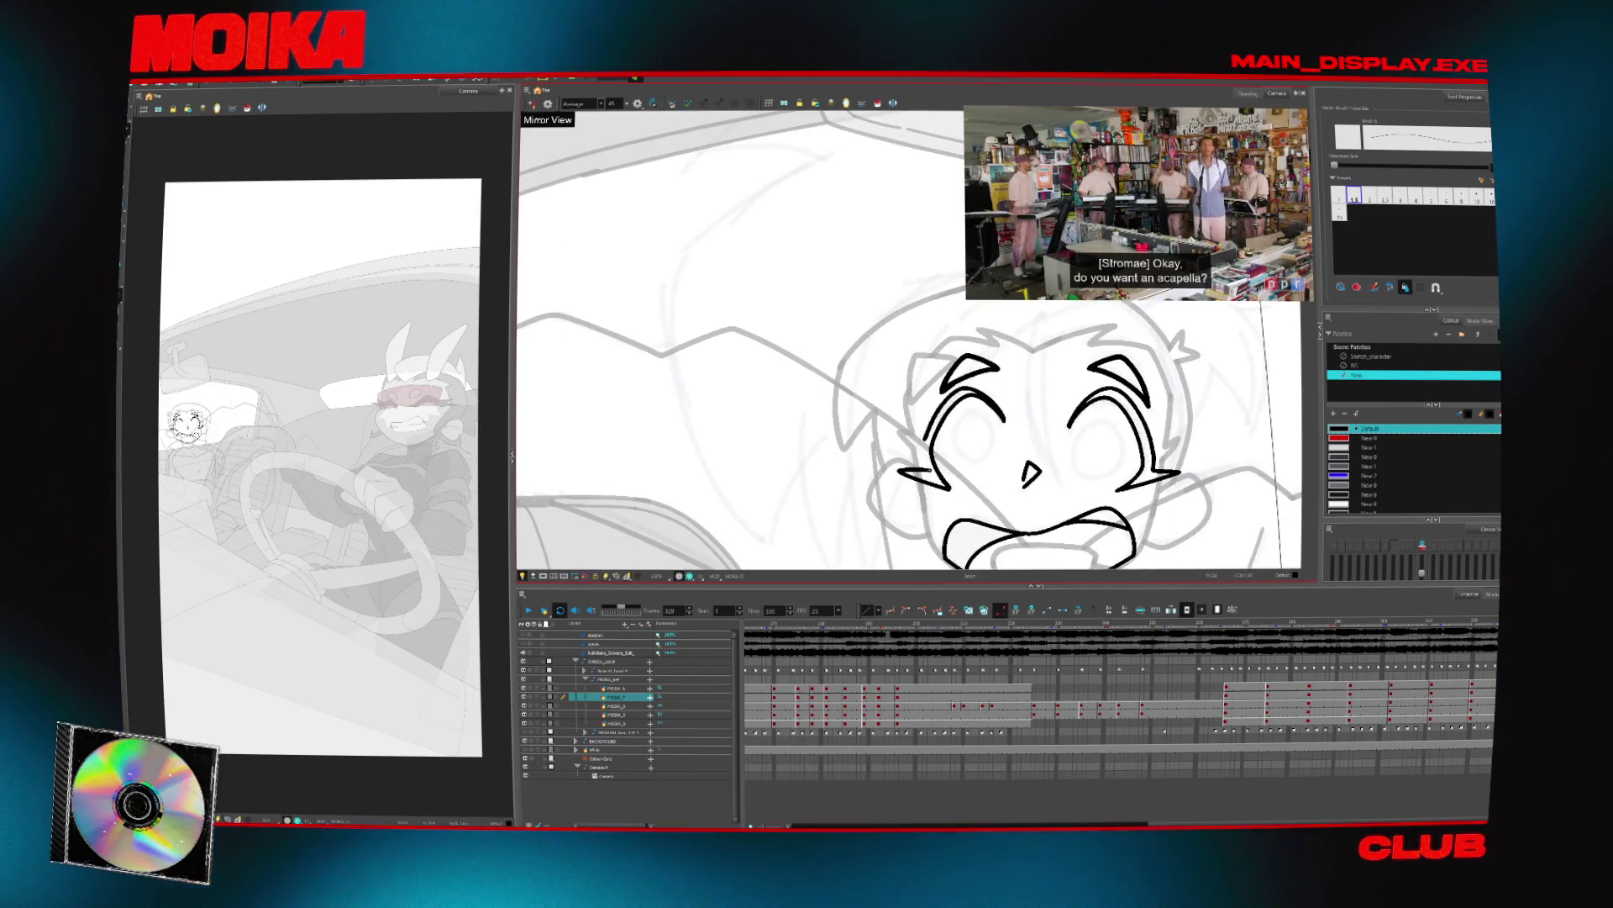
{"action": "key", "text": "4"}
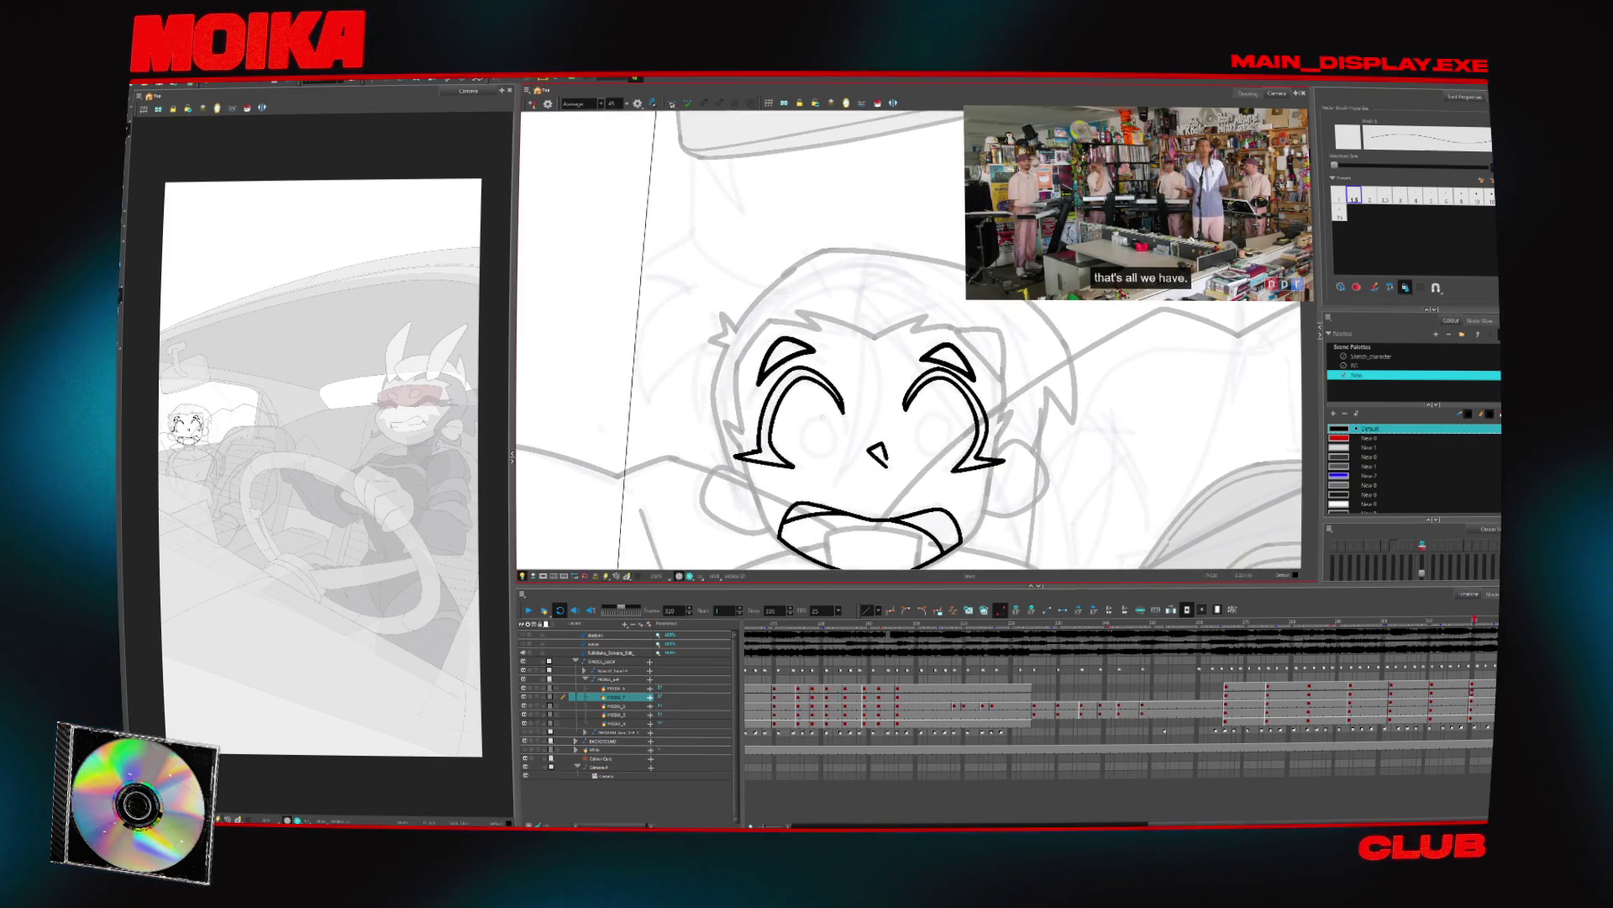
{"action": "key", "text": "ctrl+z"}
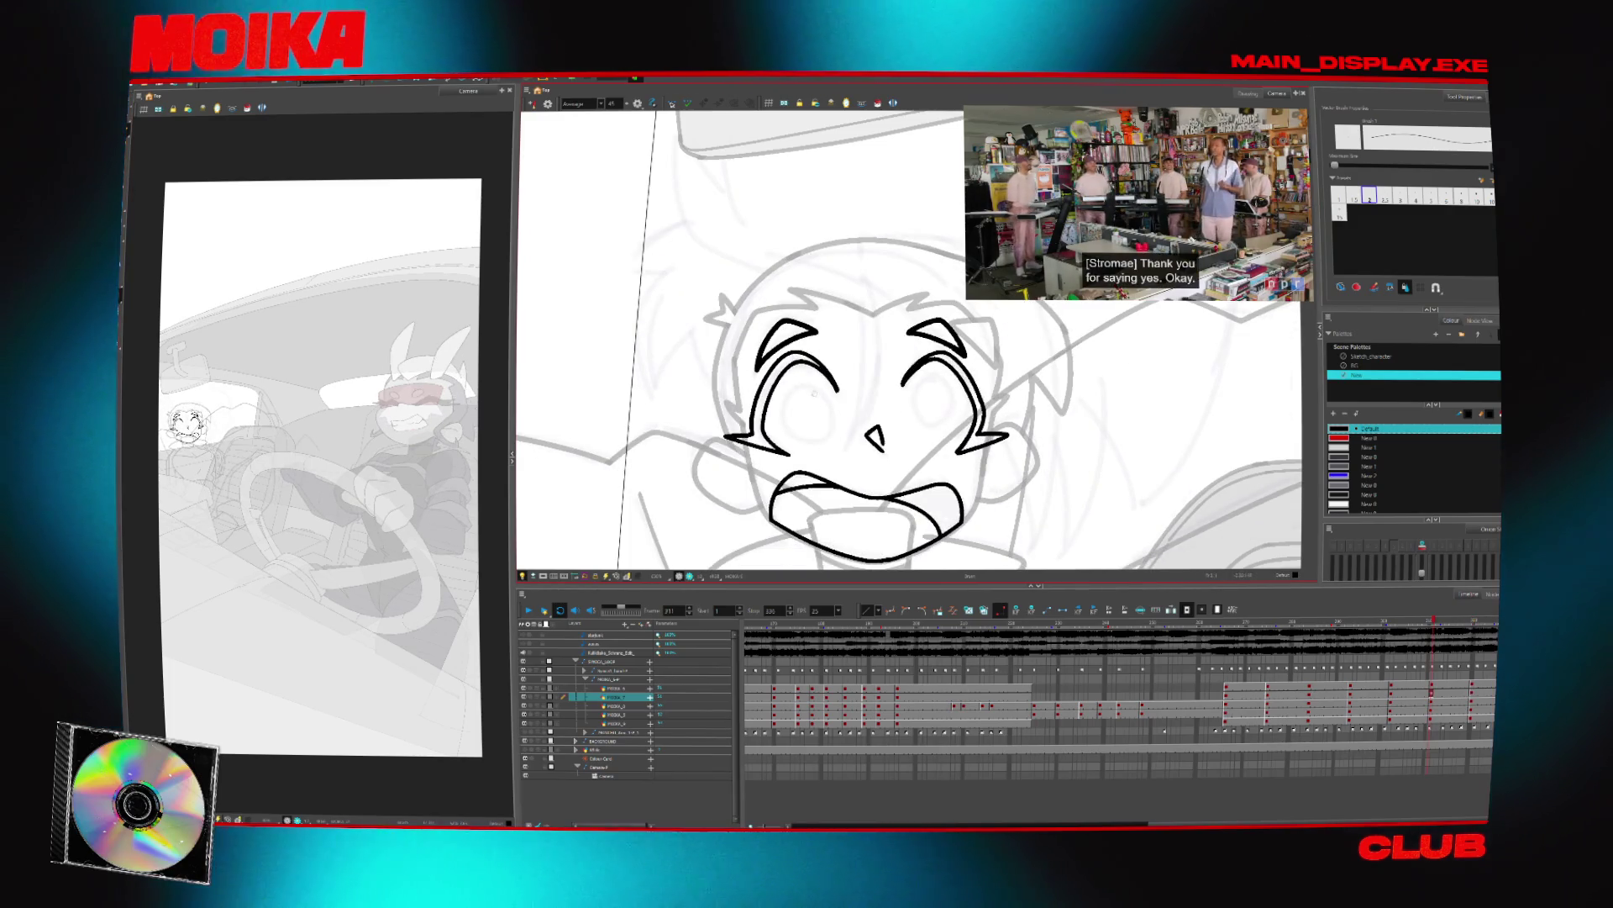
{"action": "left_click_drag", "start_coordinate": [795, 392], "coordinate": [820, 389]}
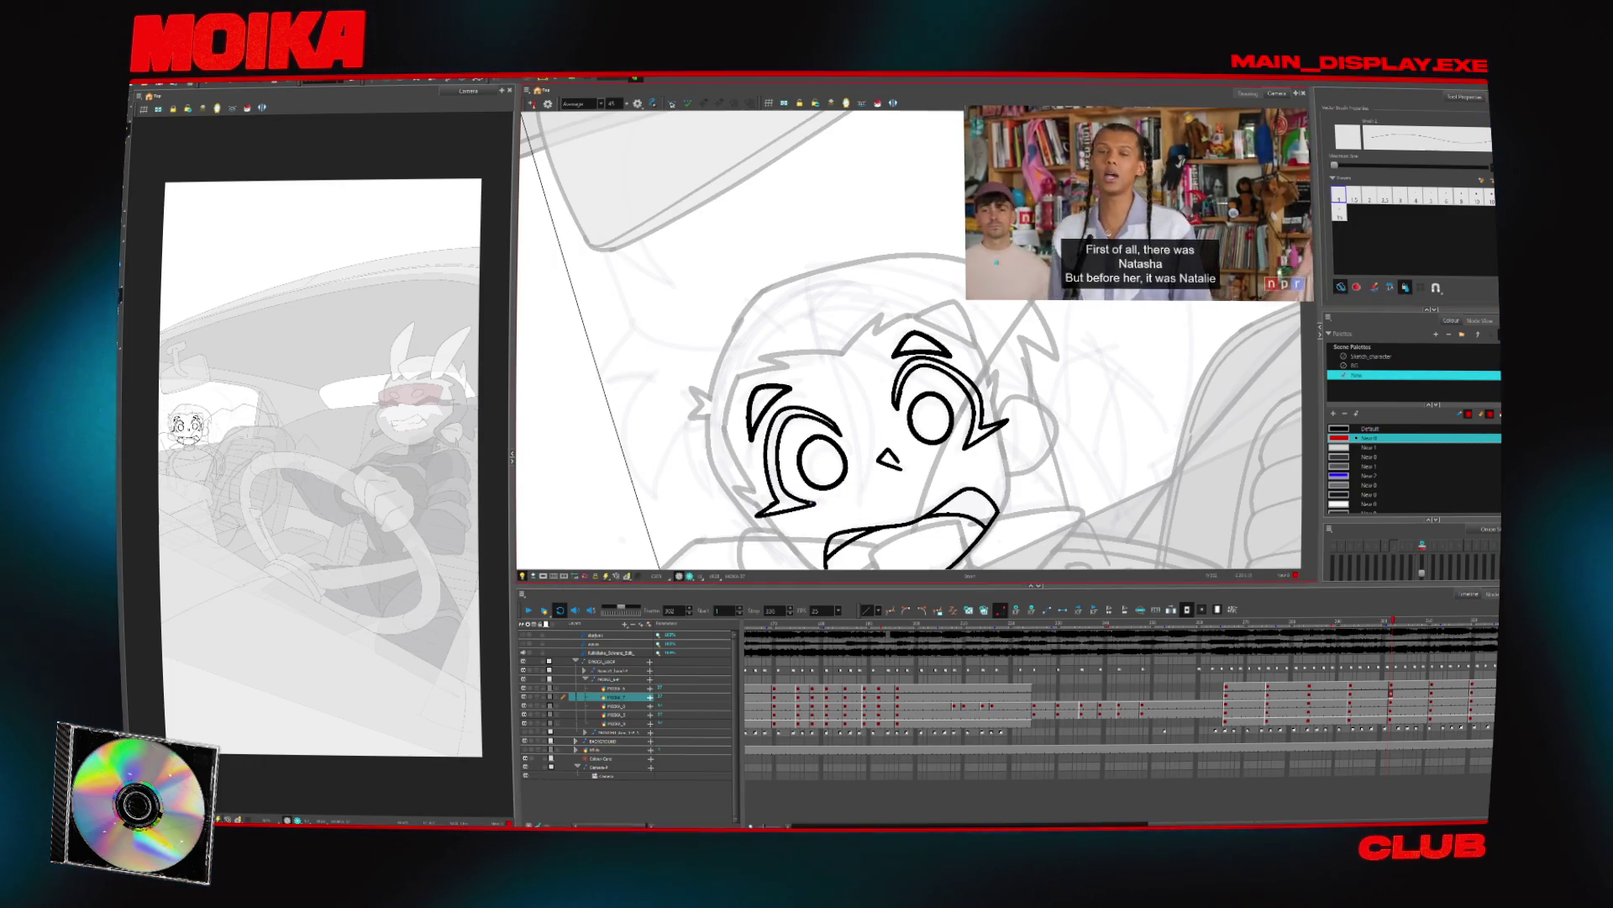
Draw a red stroke under the right eye after mirror-checking the proportions
{"action": "key", "text": "4"}
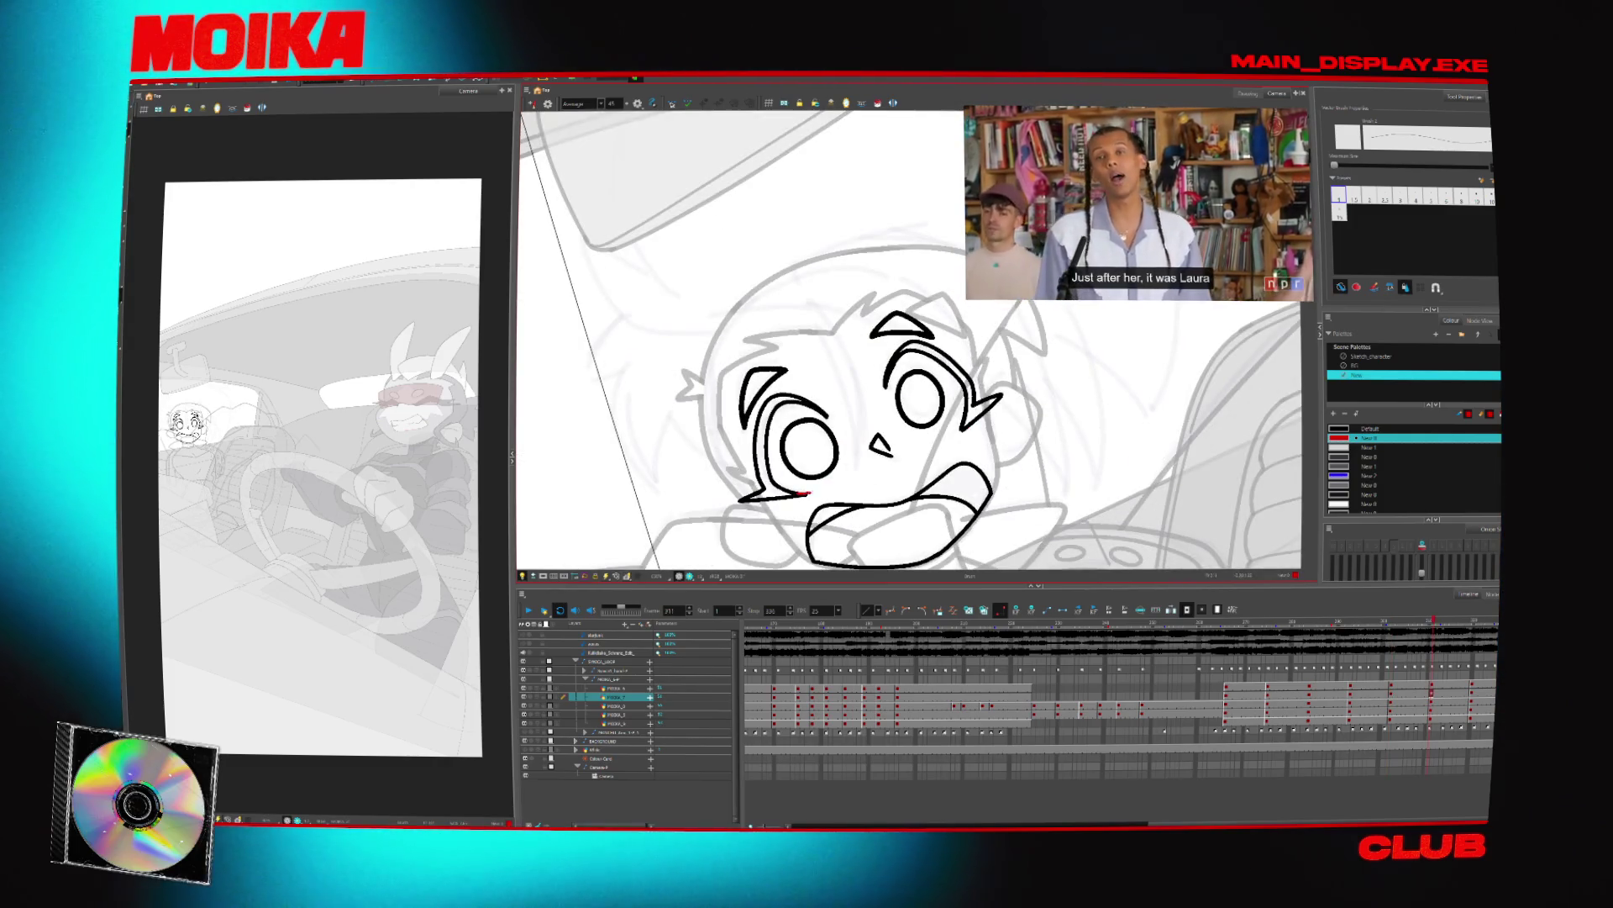
{"action": "key", "text": "4"}
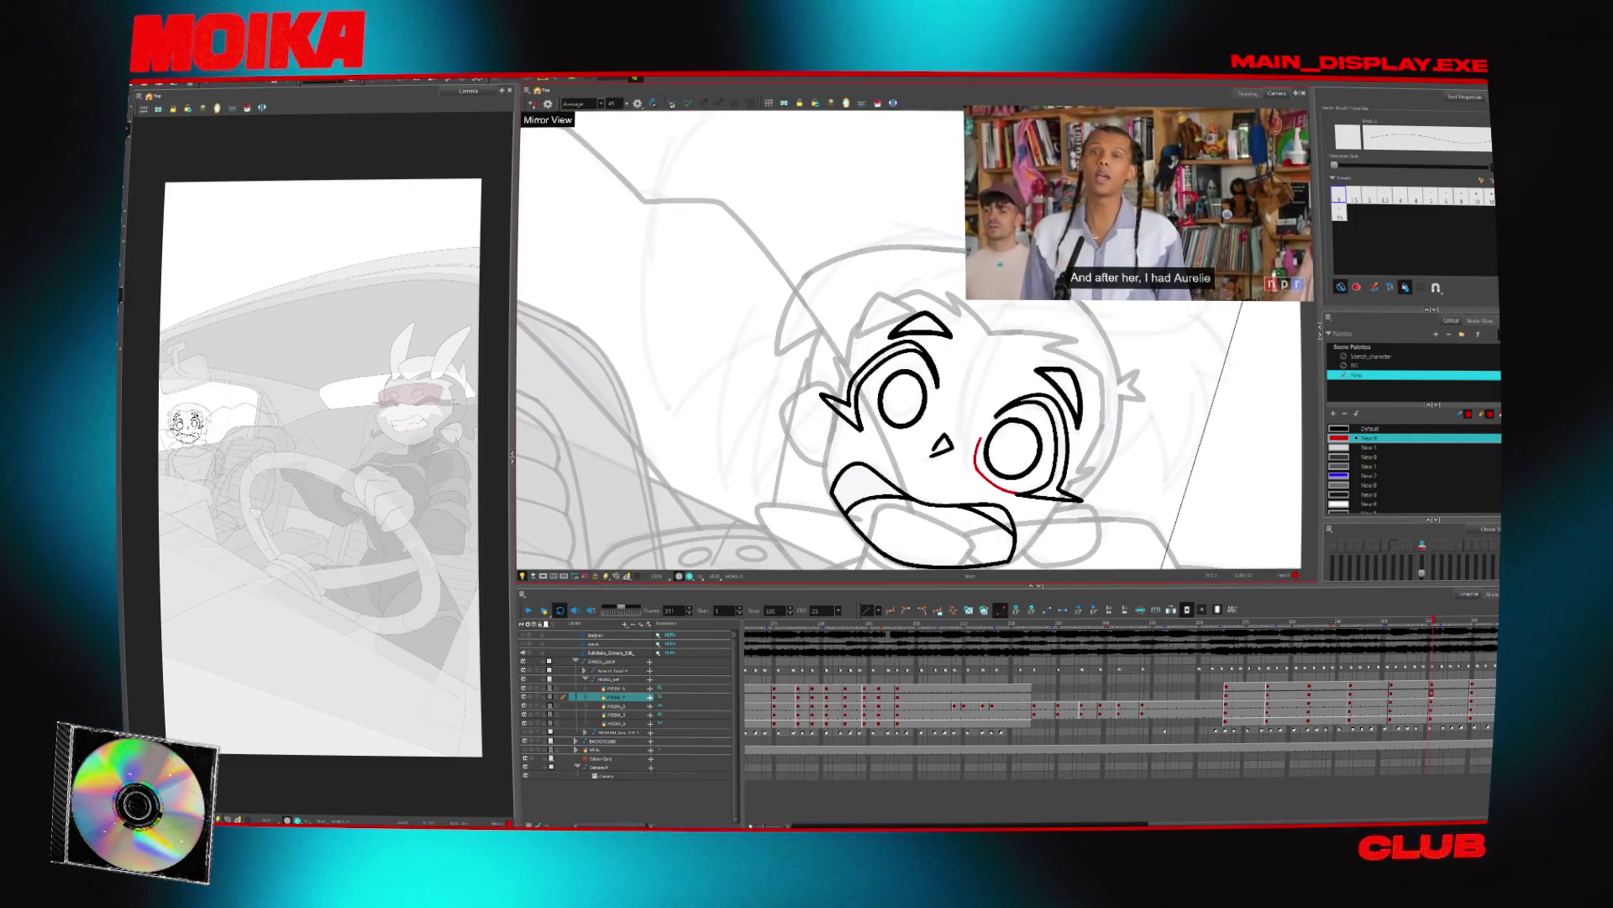
{"action": "key", "text": "4"}
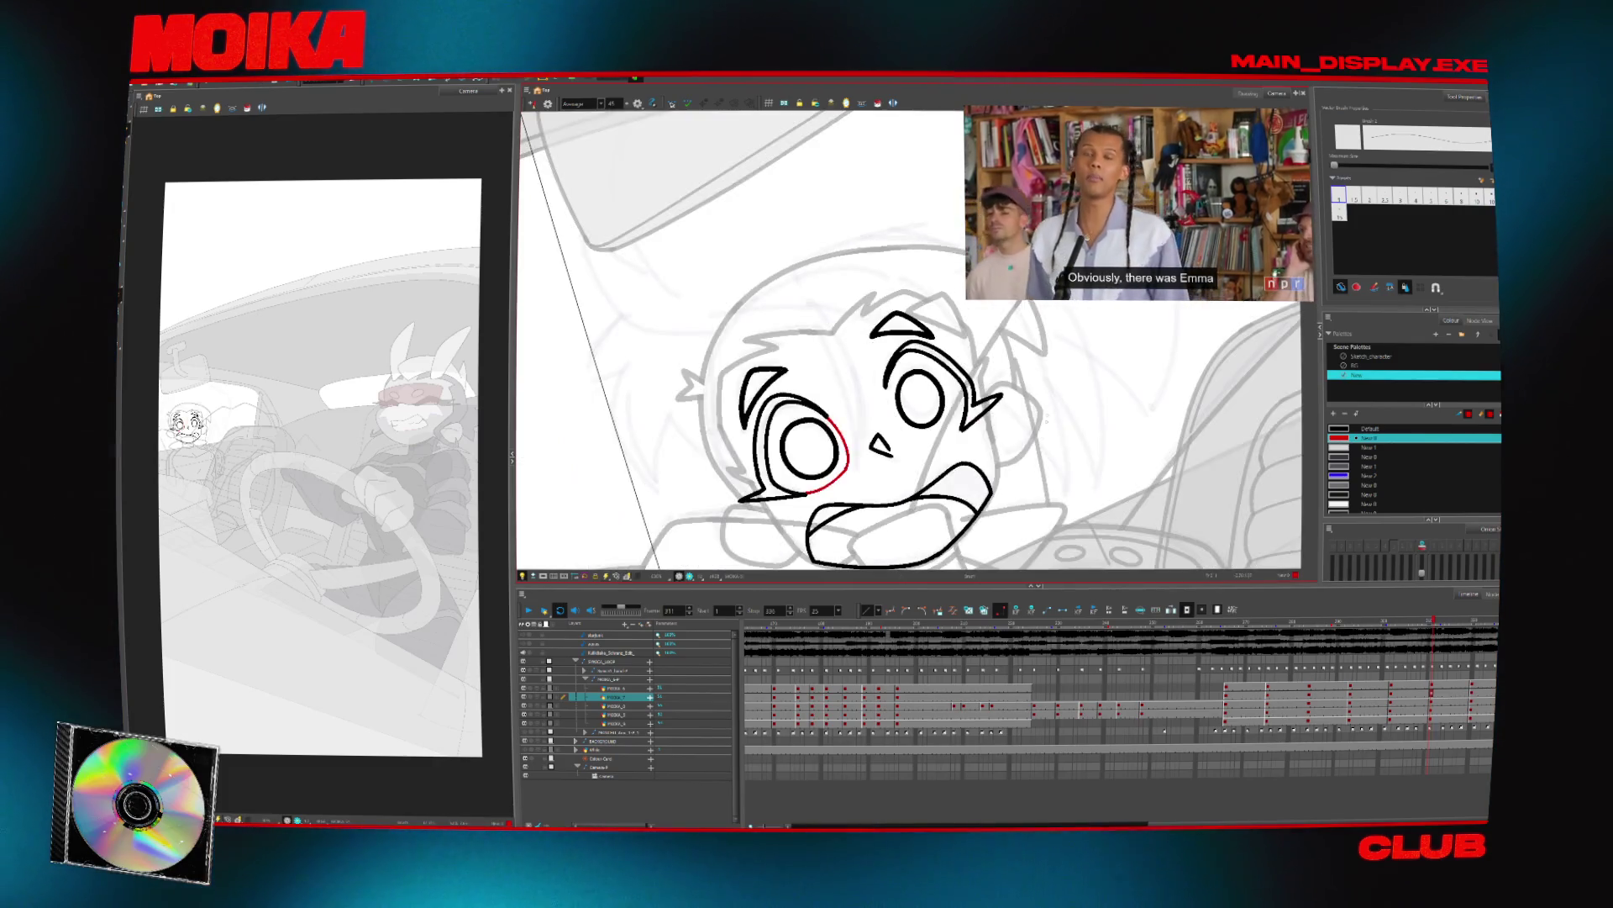
{"action": "left_click_drag", "start_coordinate": [853, 380], "coordinate": [905, 439]}
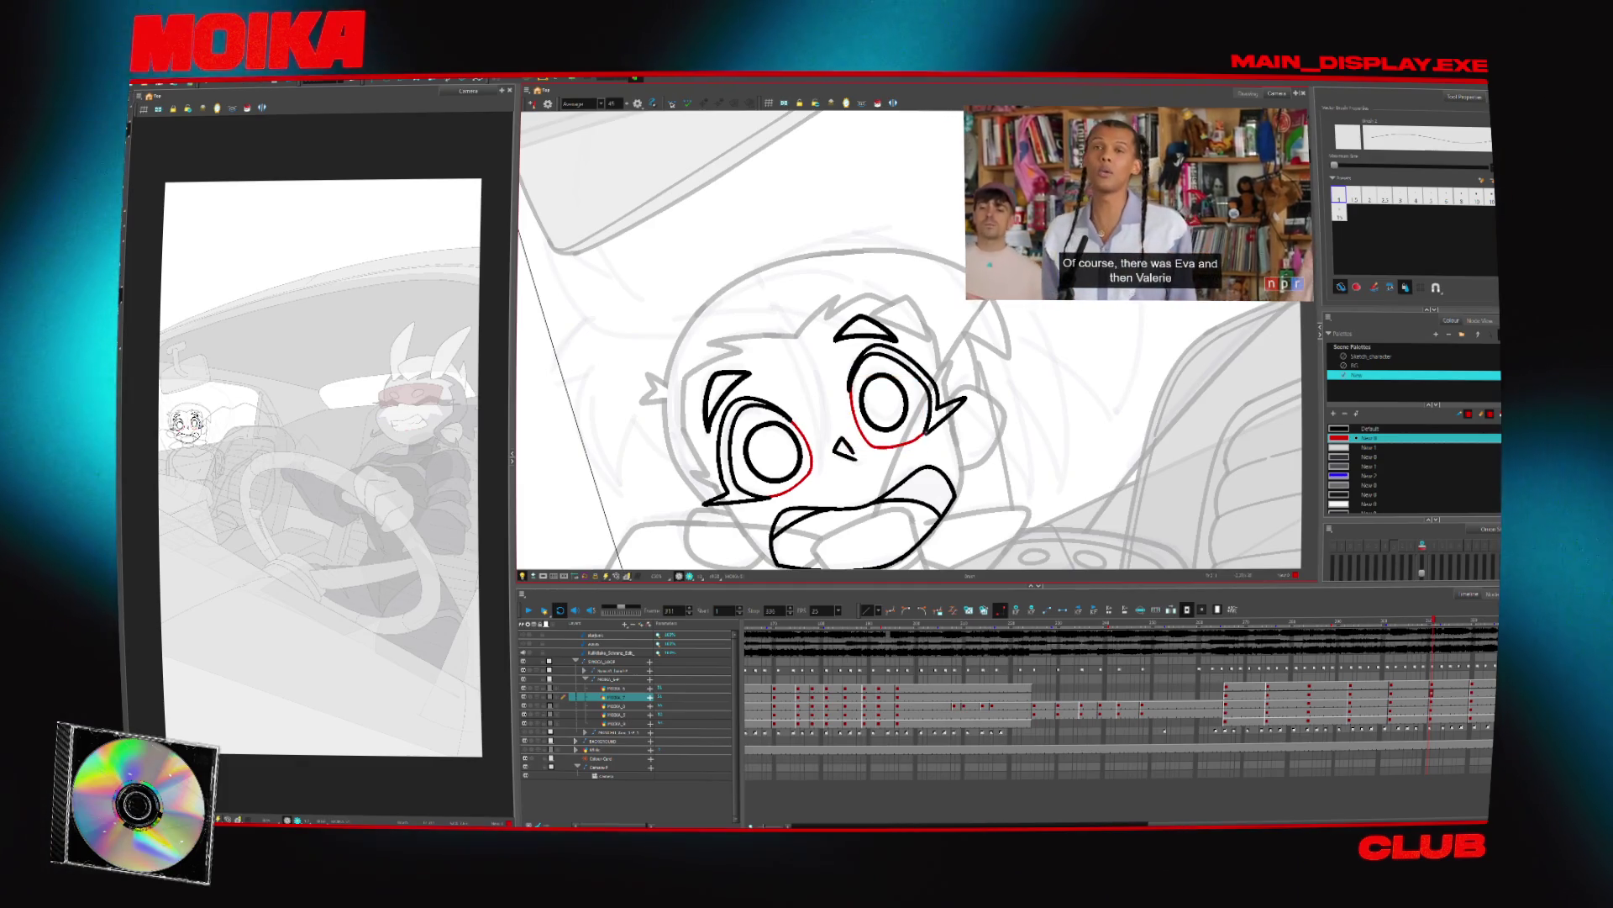
{"action": "key", "text": "g"}
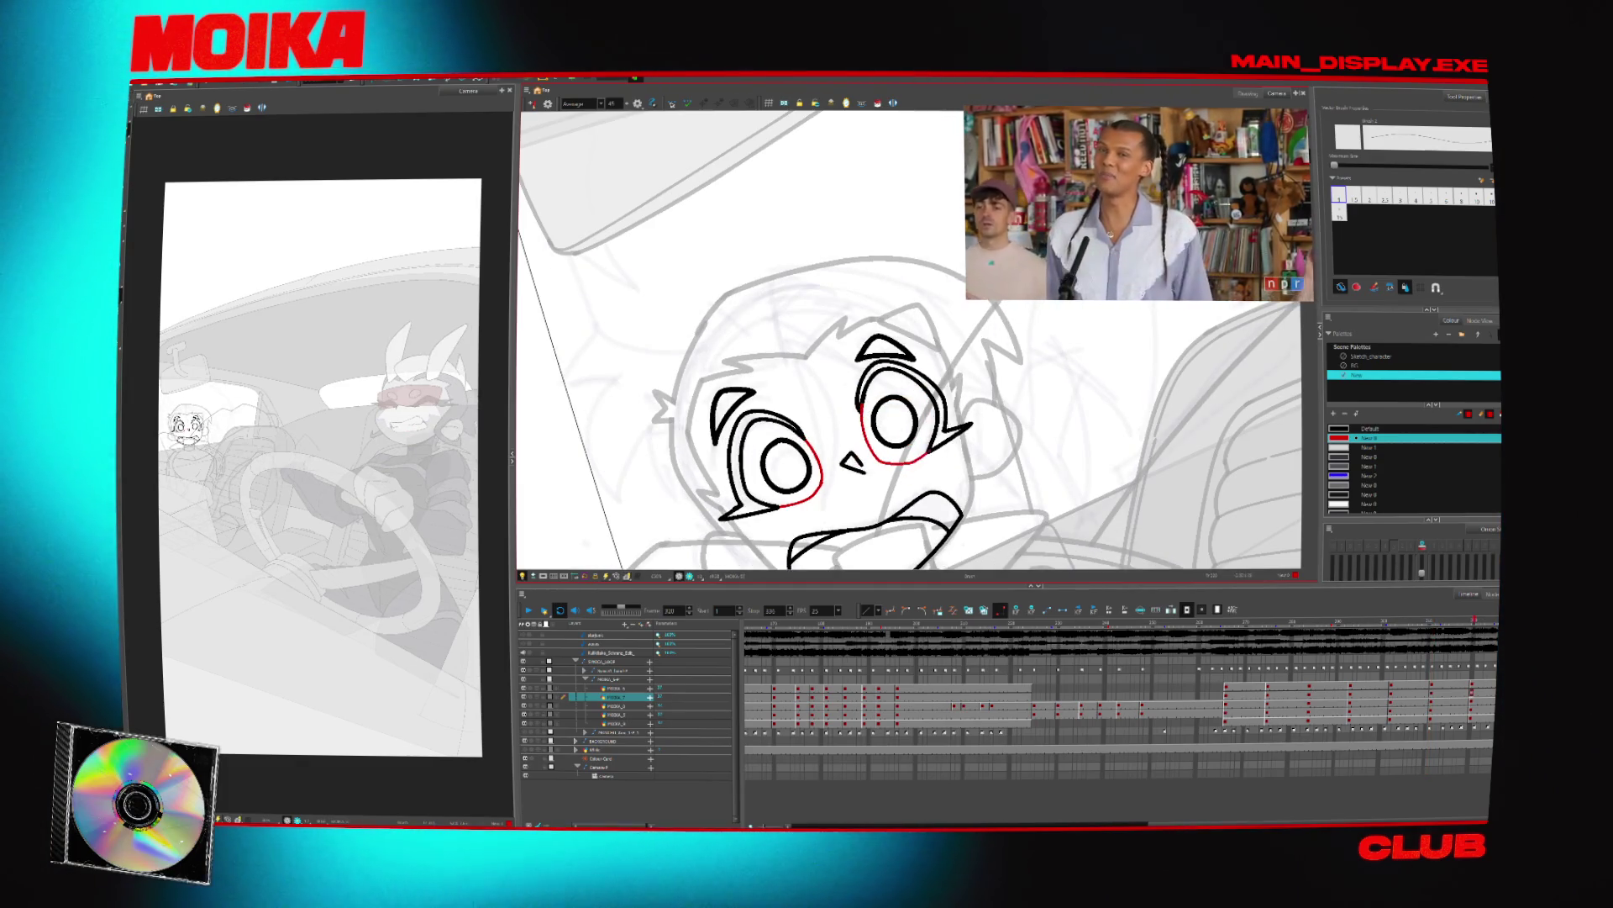
{"action": "key", "text": "f"}
{"action": "key", "text": "f"}
{"action": "key", "text": "f"}
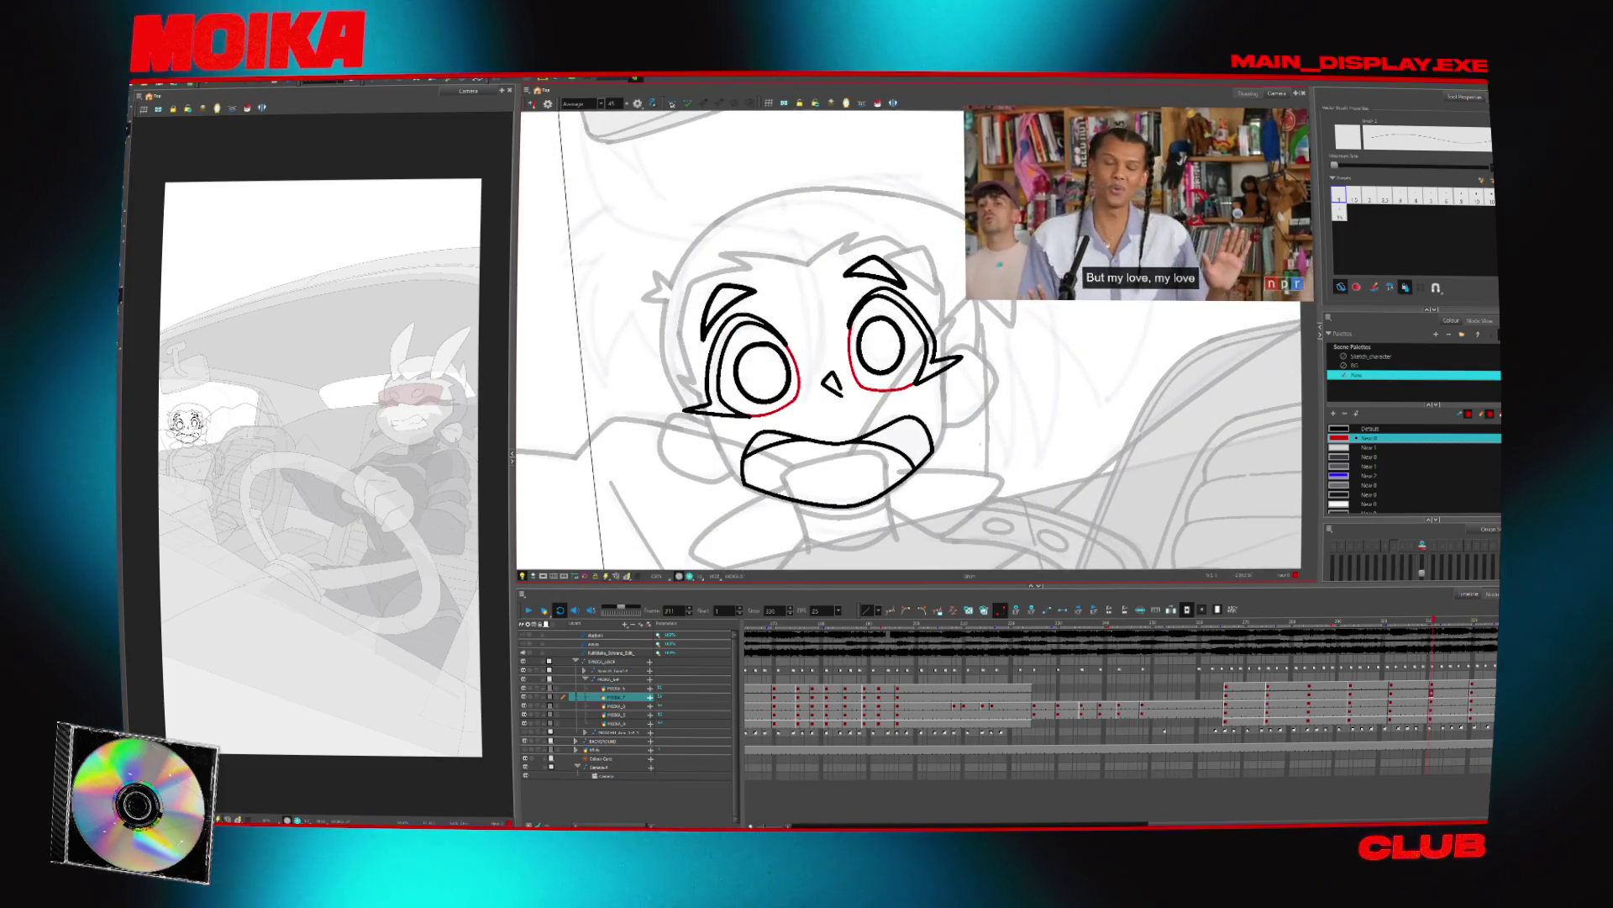
Jump to frame 271 and set the brush to a thicker size in black
{"action": "scroll", "coordinate": [966, 450], "scroll_direction": "down", "scroll_amount": 3}
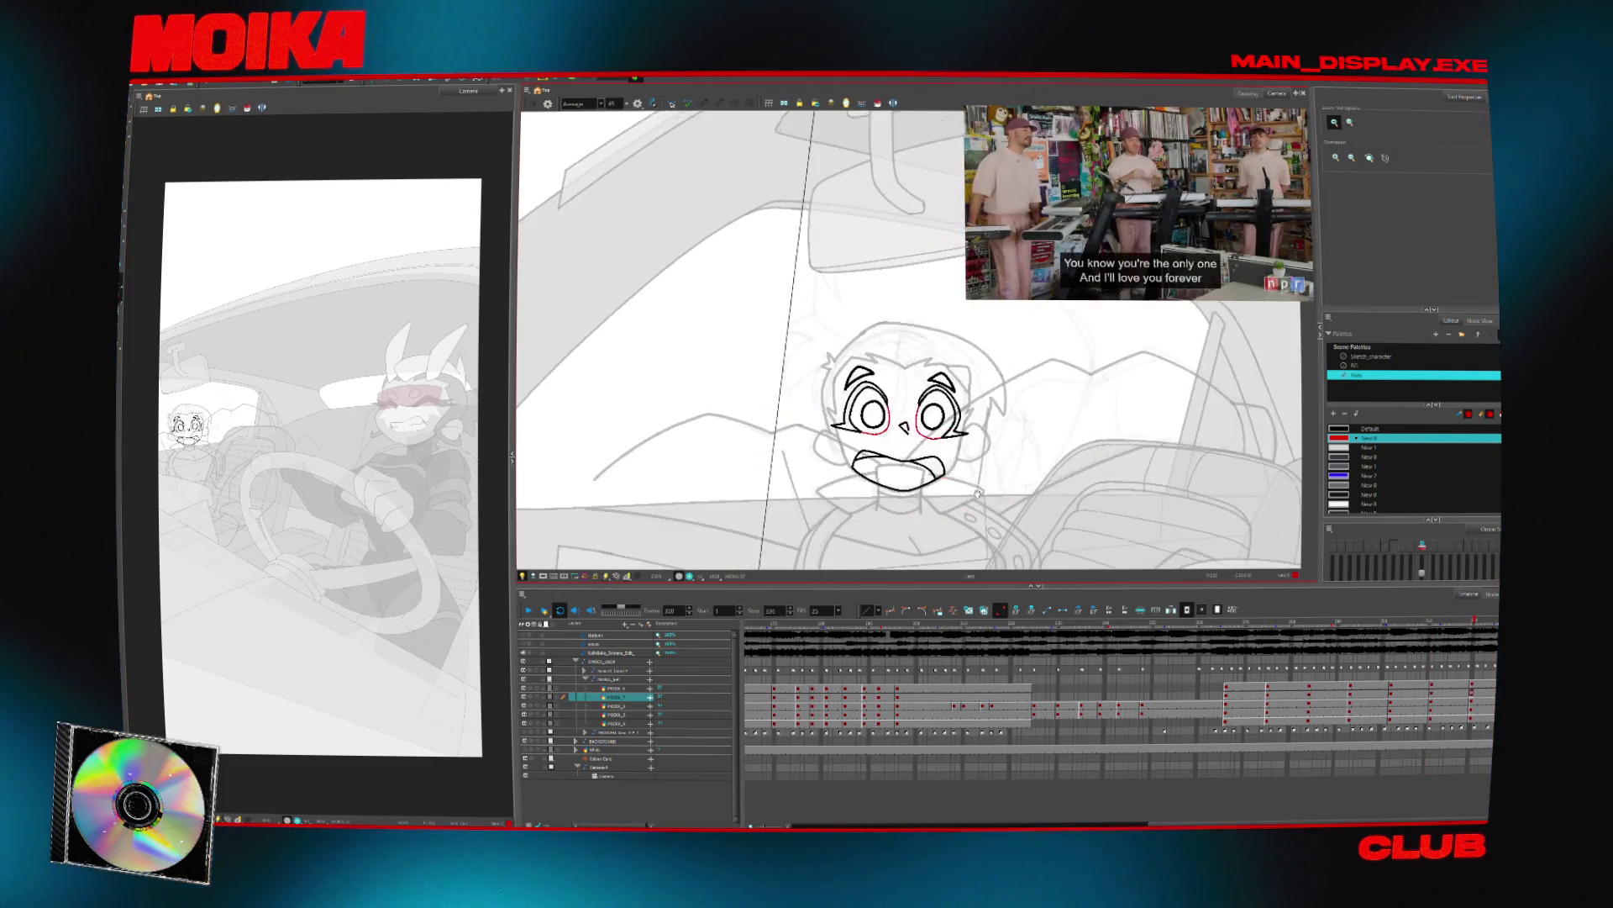
{"action": "left_click", "coordinate": [886, 392]}
{"action": "left_click", "coordinate": [614, 689]}
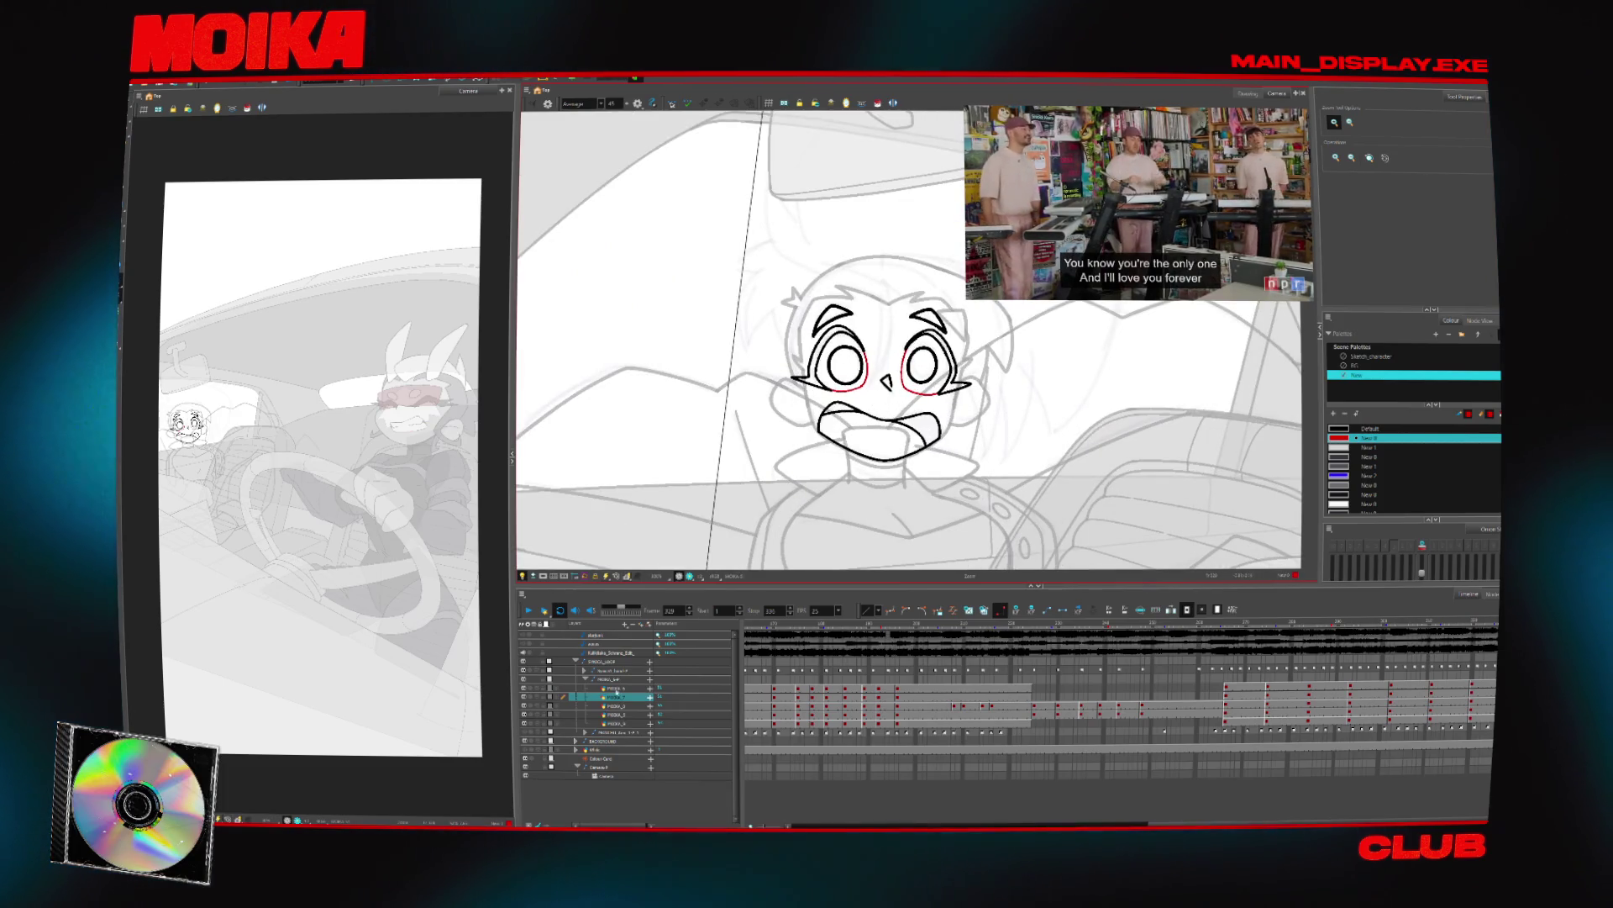
{"action": "left_click", "coordinate": [614, 697]}
{"action": "left_click", "coordinate": [618, 688]}
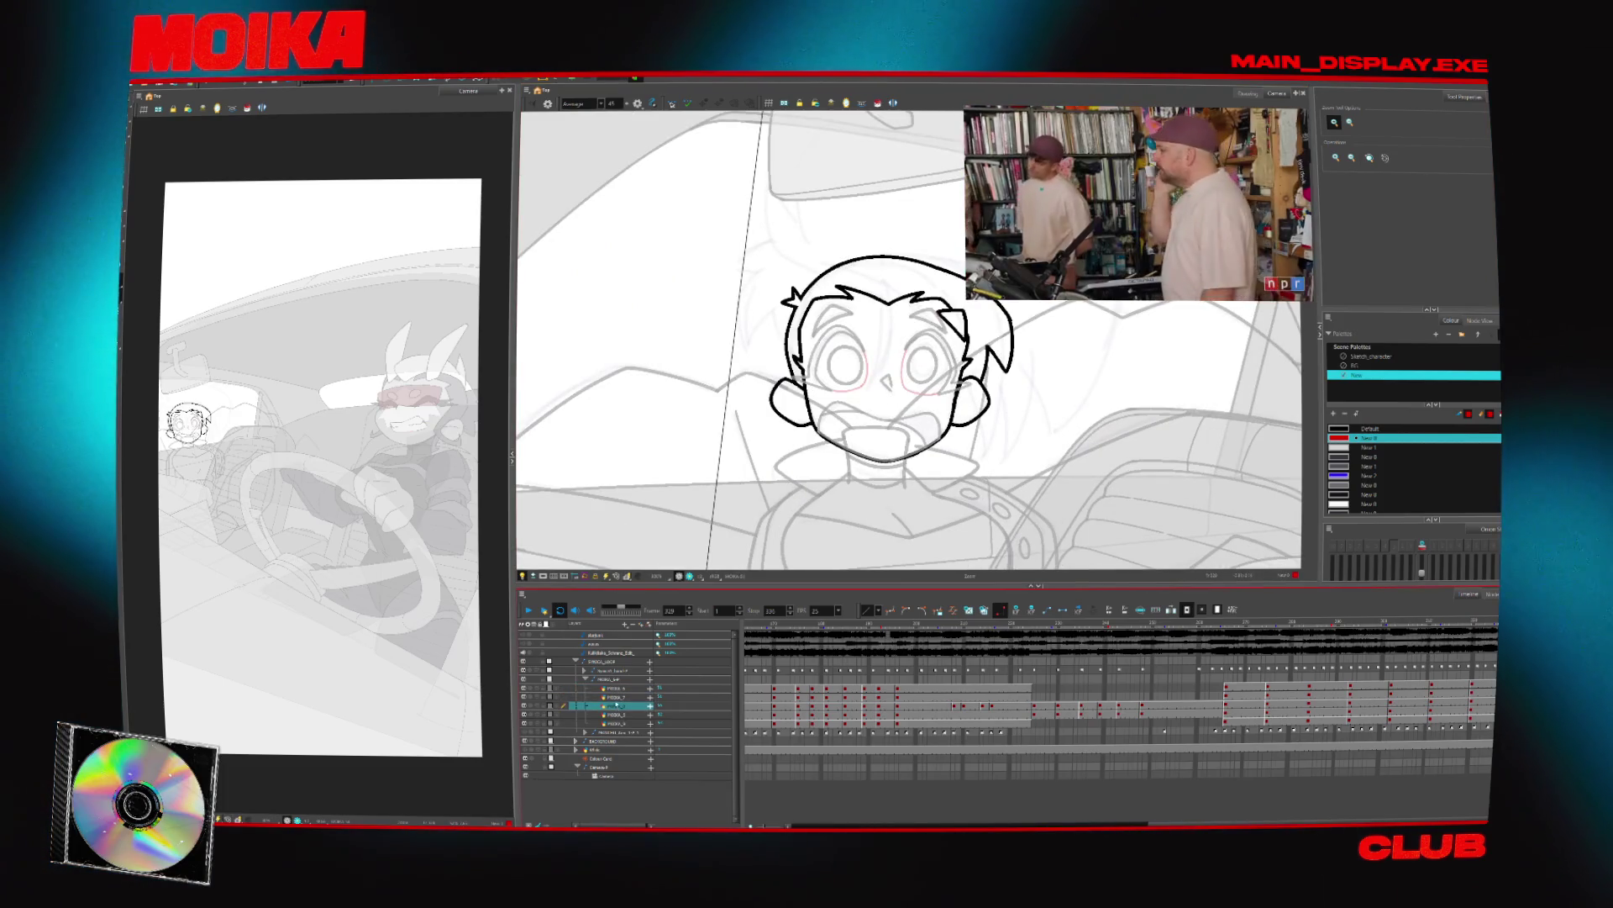
{"action": "left_click", "coordinate": [1250, 625]}
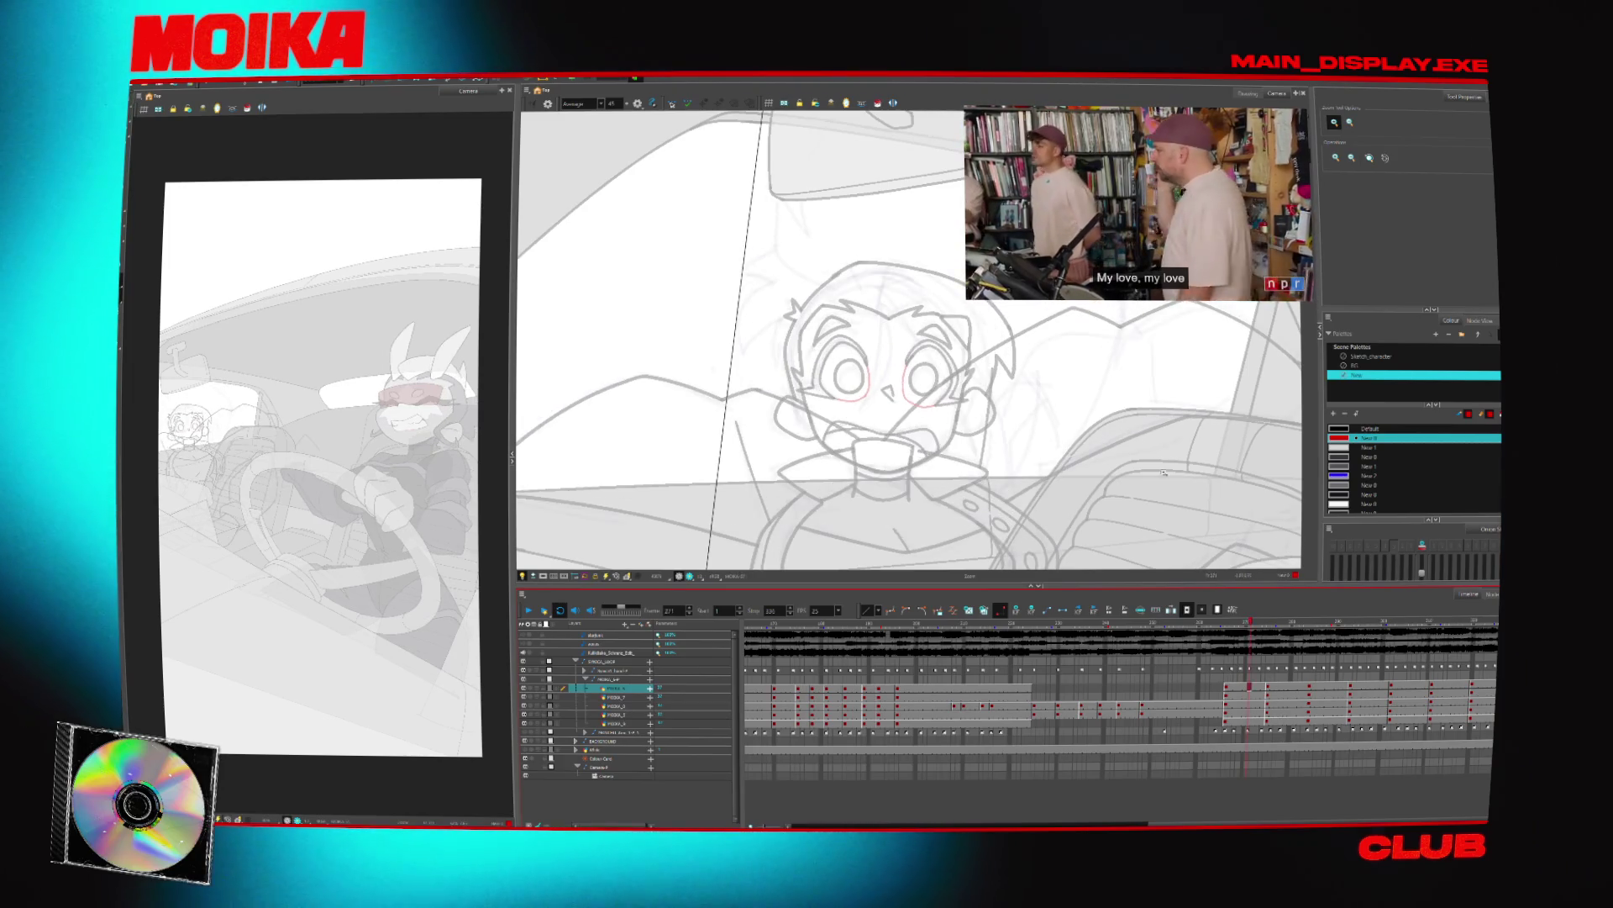
{"action": "key", "text": "alt+b"}
{"action": "left_click", "coordinate": [1370, 195]}
{"action": "left_click", "coordinate": [1343, 428]}
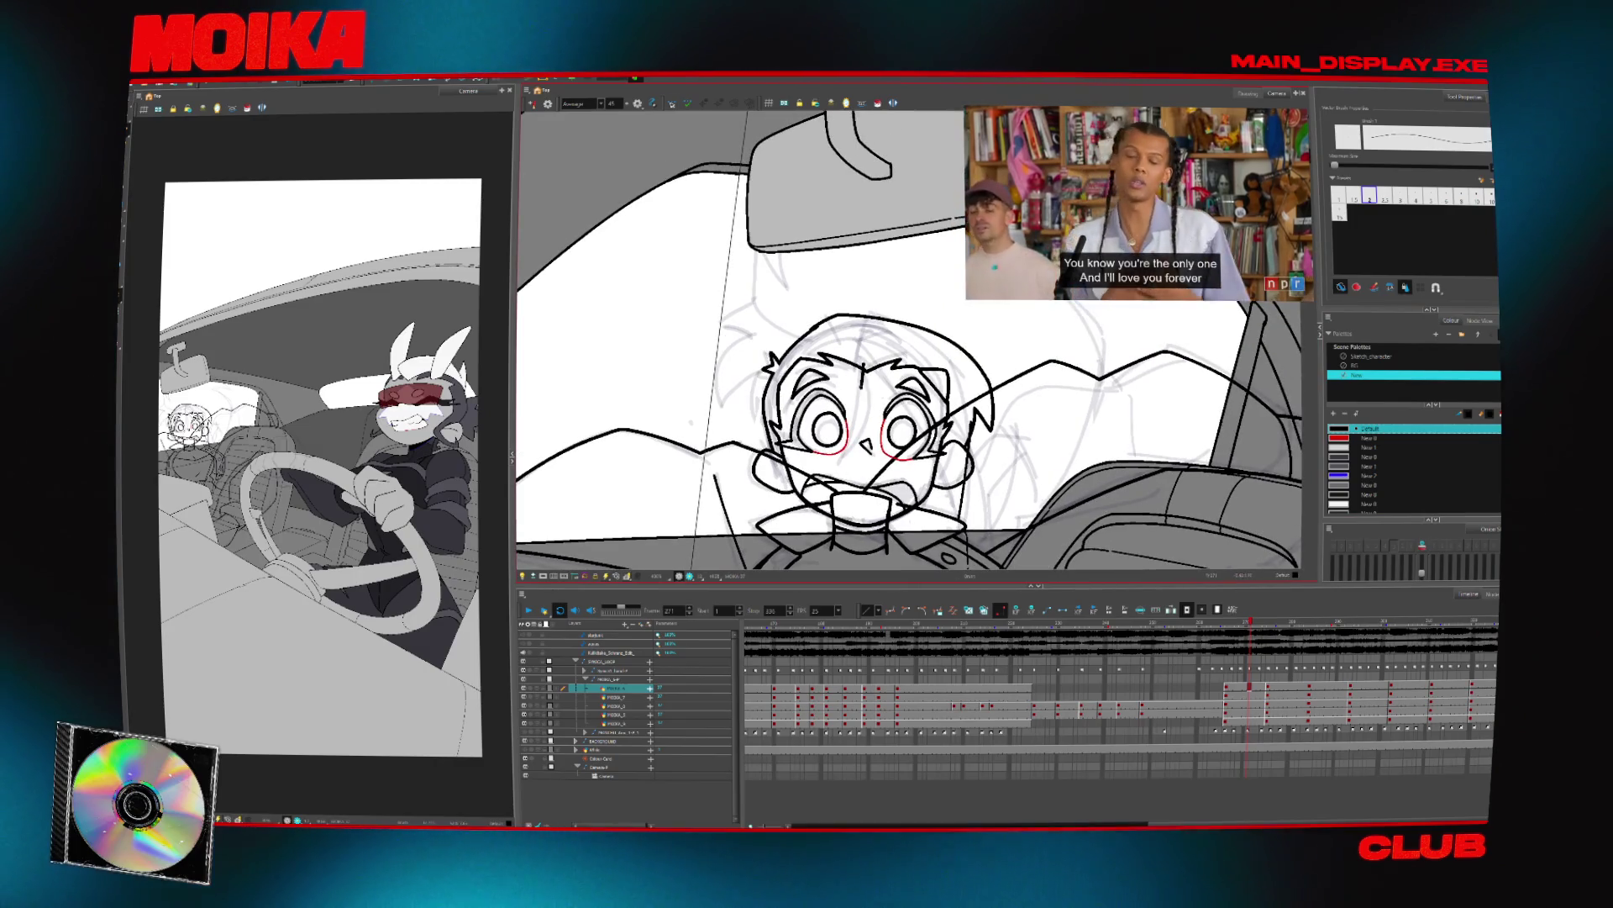
Advance to the next passenger drawing and hide the car background, leaving only characters
{"action": "key", "text": "g"}
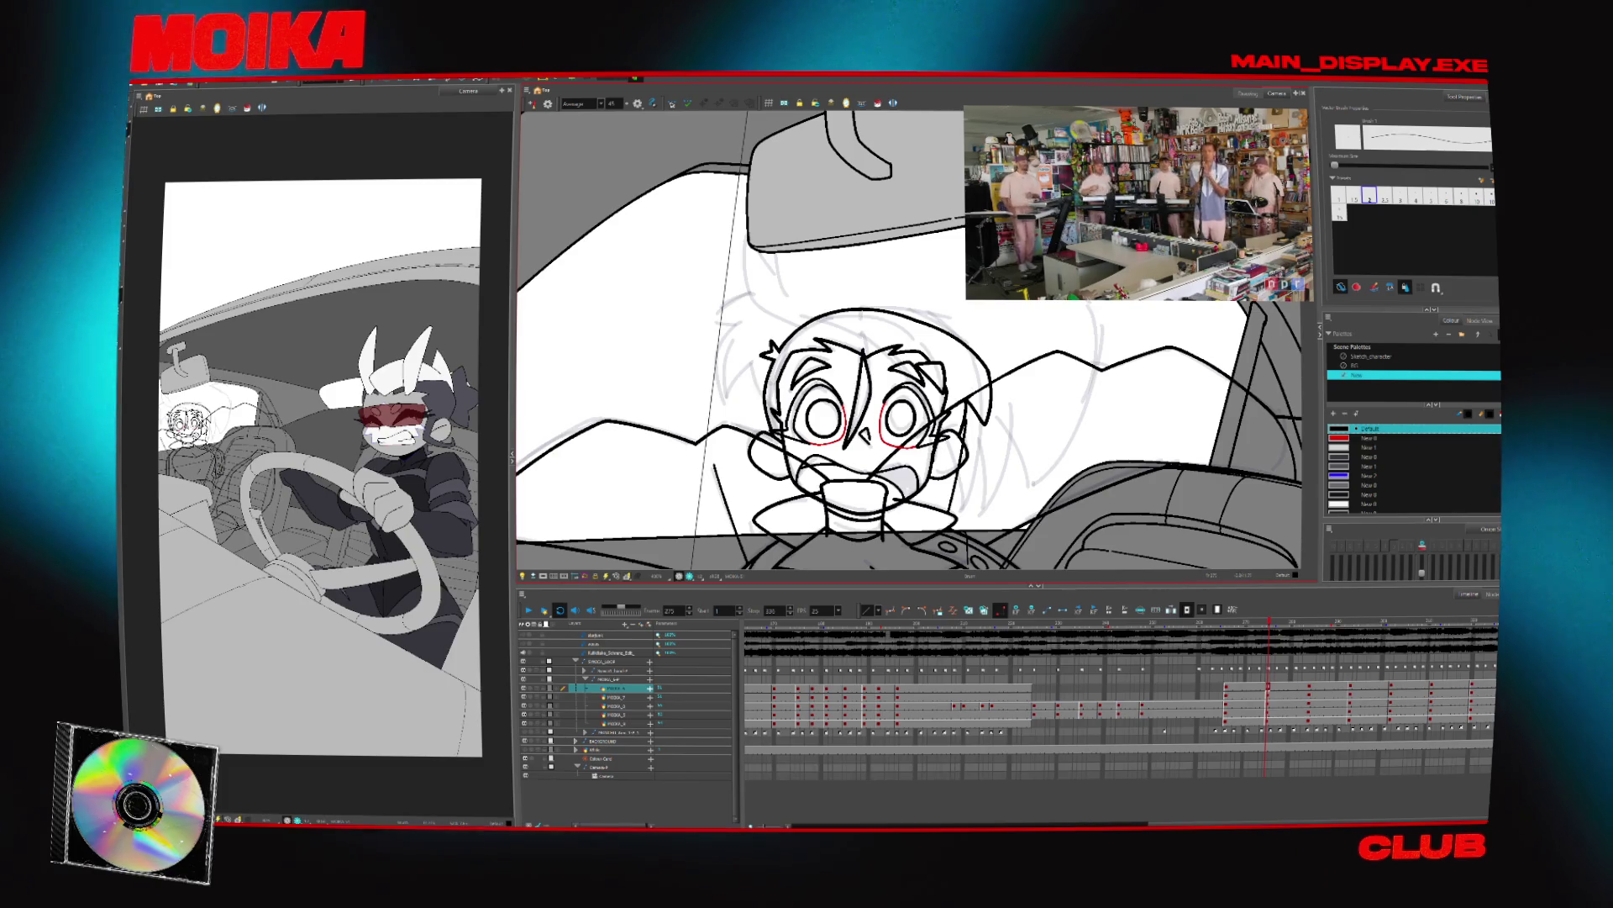
{"action": "key", "text": "4"}
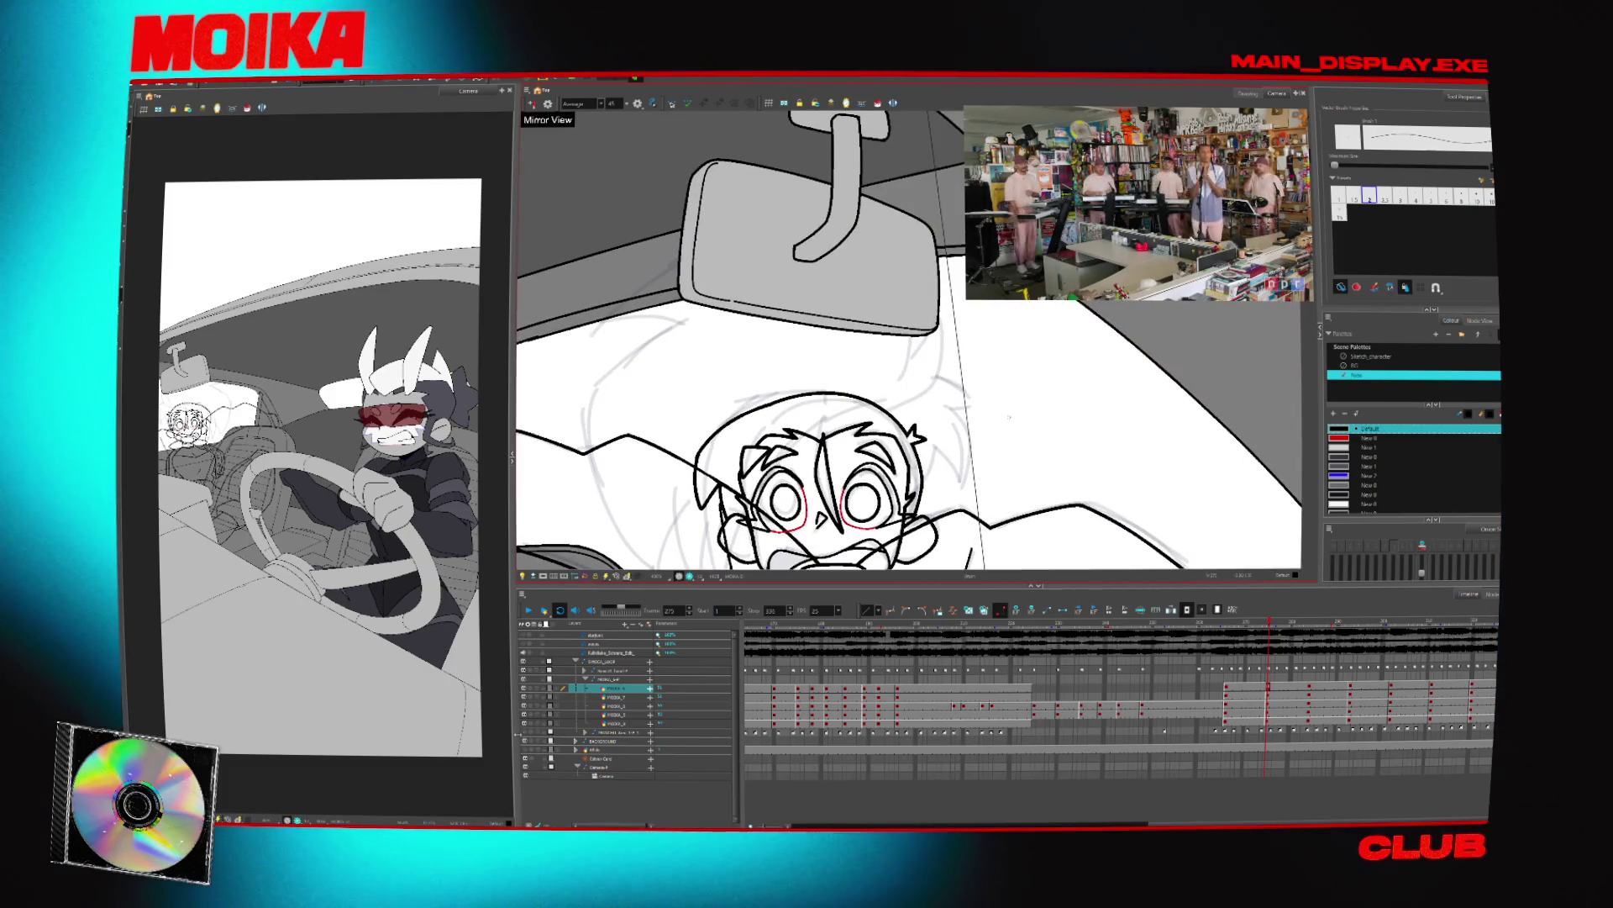
{"action": "key", "text": "alt+shift+d"}
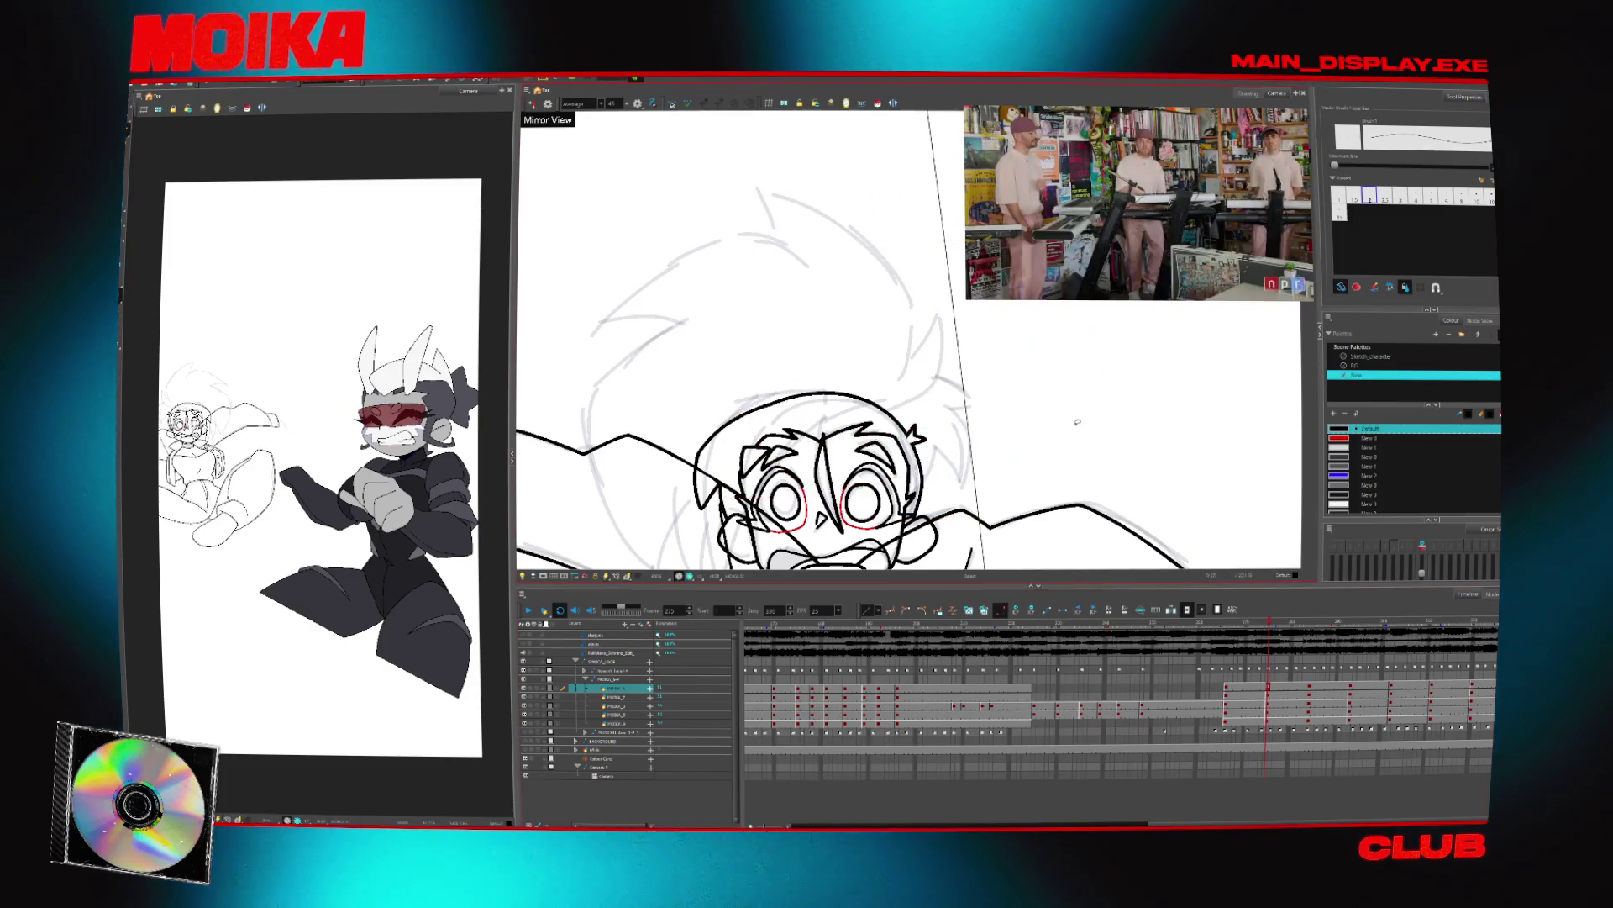
Draw a short stroke above the passenger's head, rotate the view, and undo two bad strokes
{"action": "key", "text": "4"}
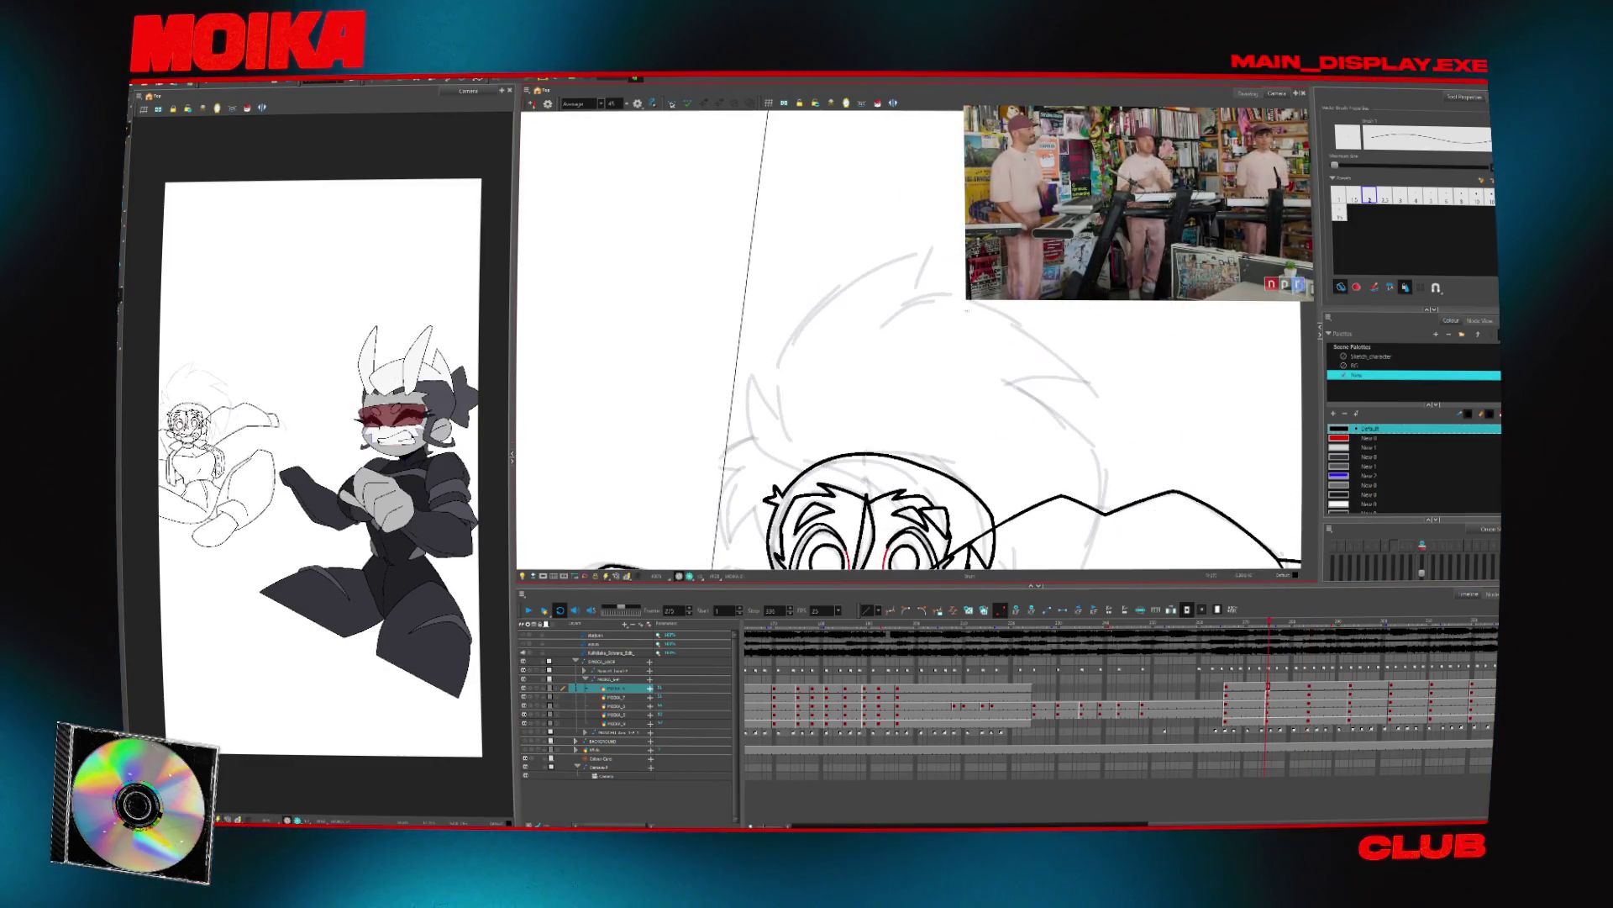
{"action": "left_click_drag", "start_coordinate": [777, 377], "coordinate": [789, 436]}
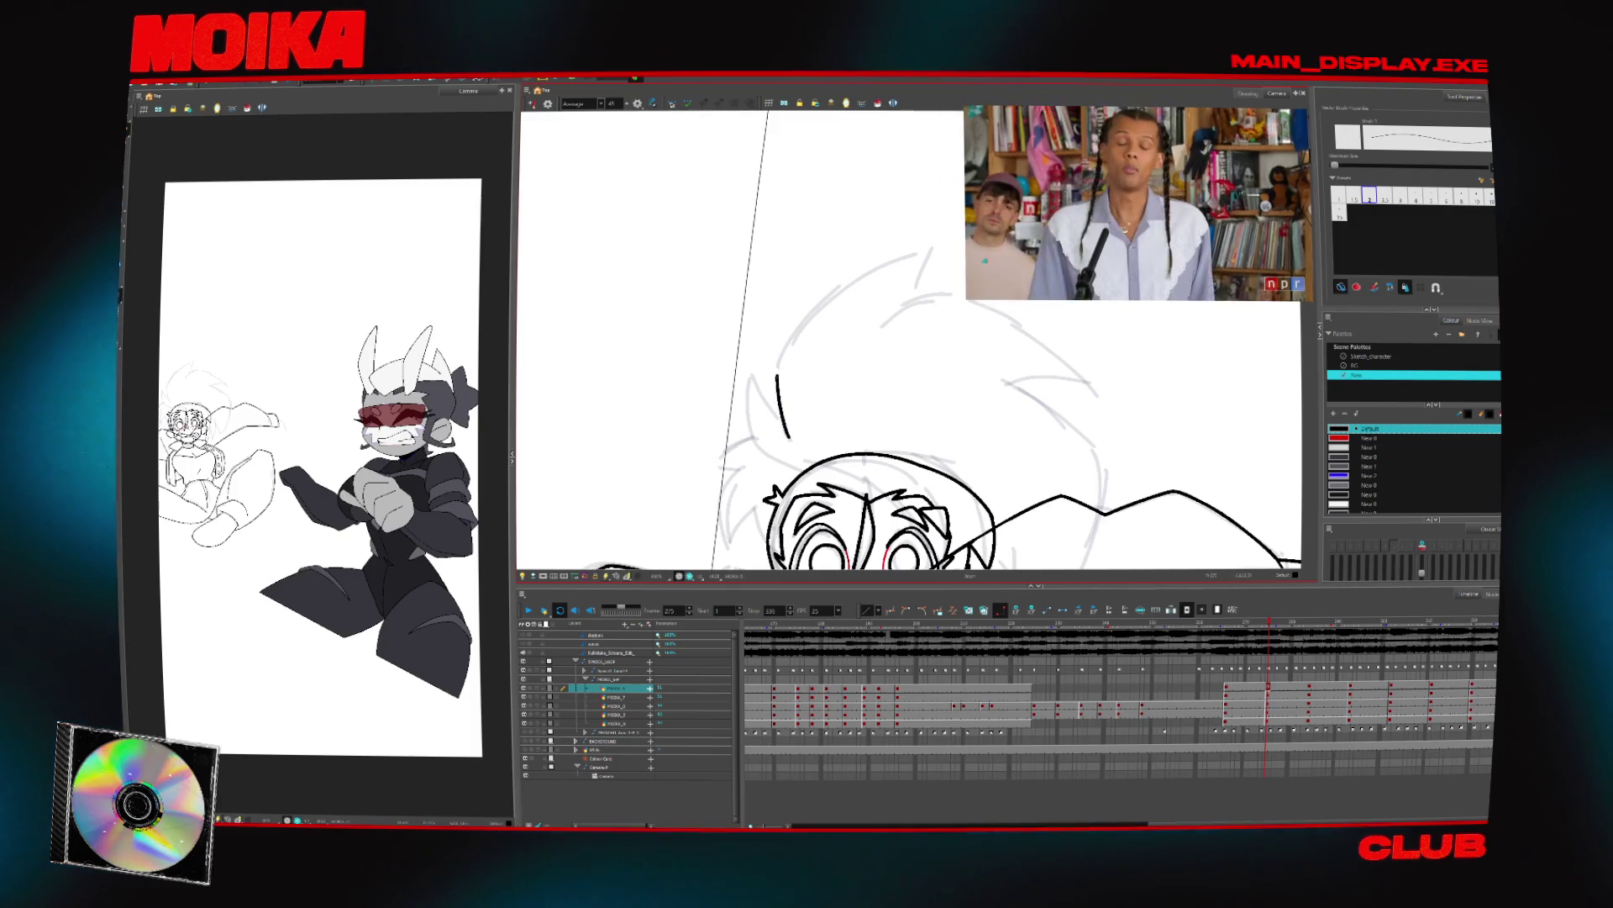
{"action": "key", "text": "Return"}
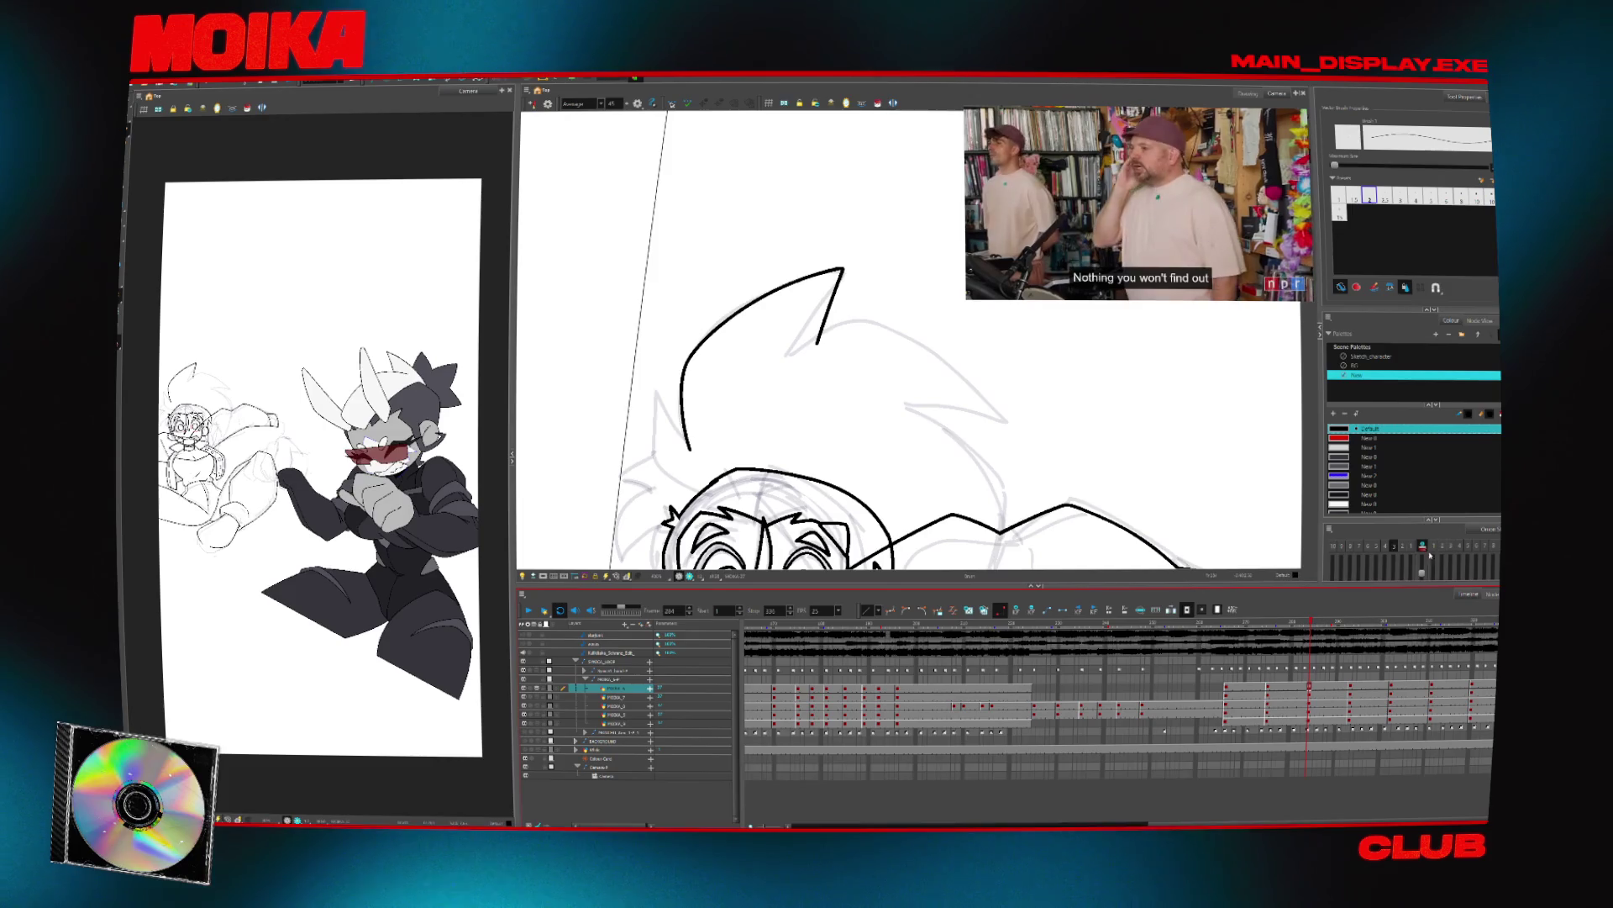
{"action": "mouse_move", "coordinate": [1009, 378]}
{"action": "left_mouse_down"}
{"action": "mouse_move", "coordinate": [966, 252]}
{"action": "mouse_move", "coordinate": [840, 210]}
{"action": "left_mouse_up"}
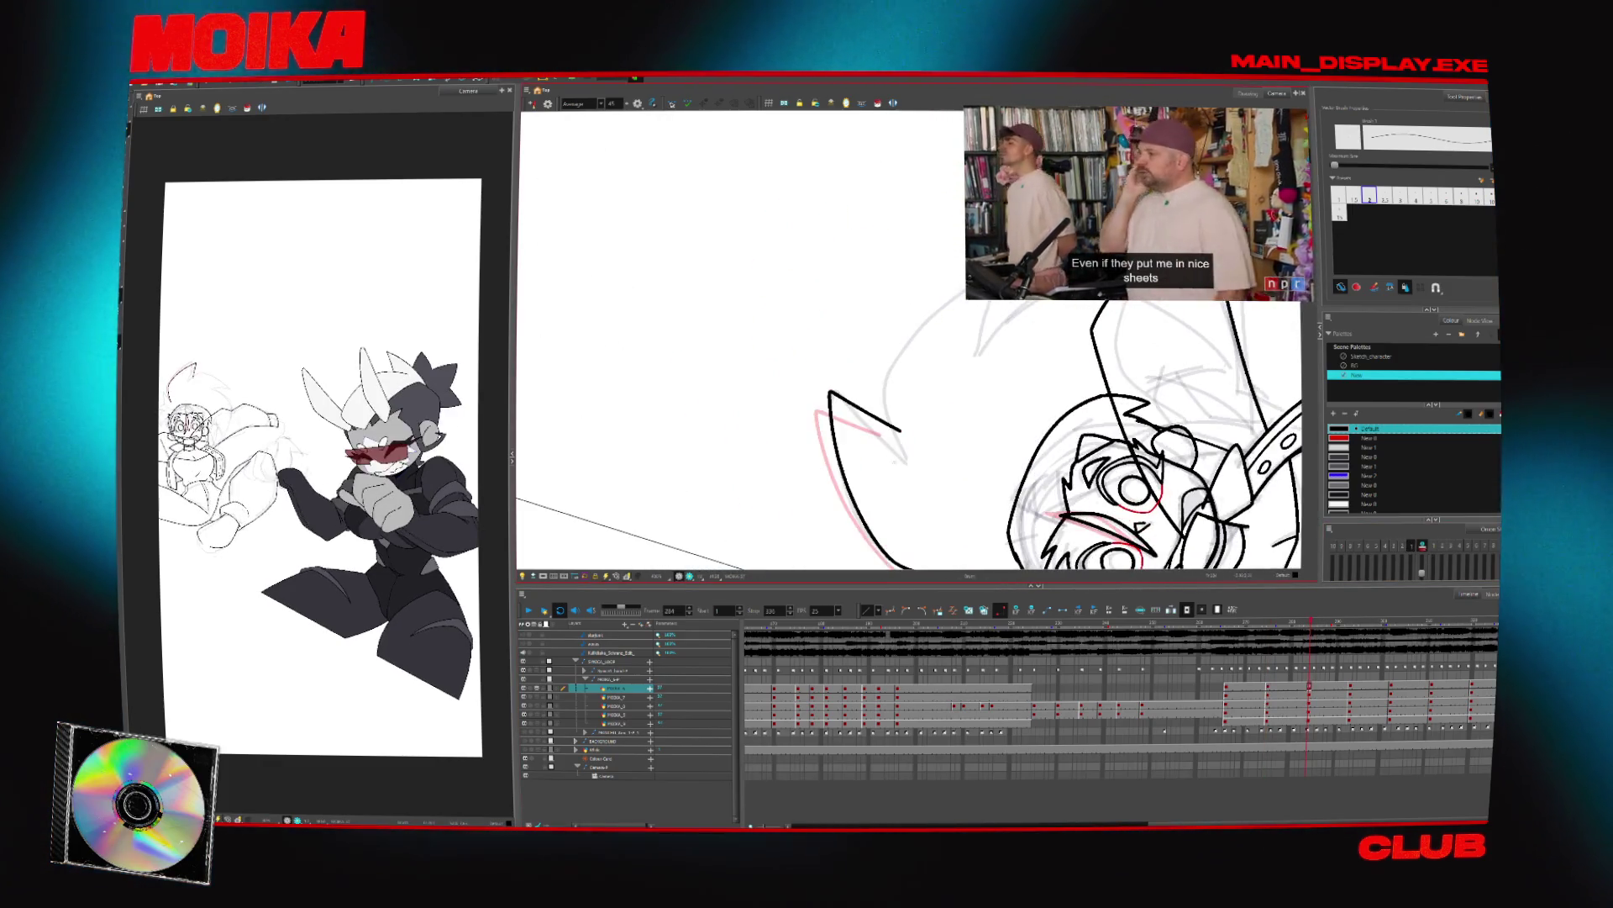
{"action": "key", "text": "ctrl+z"}
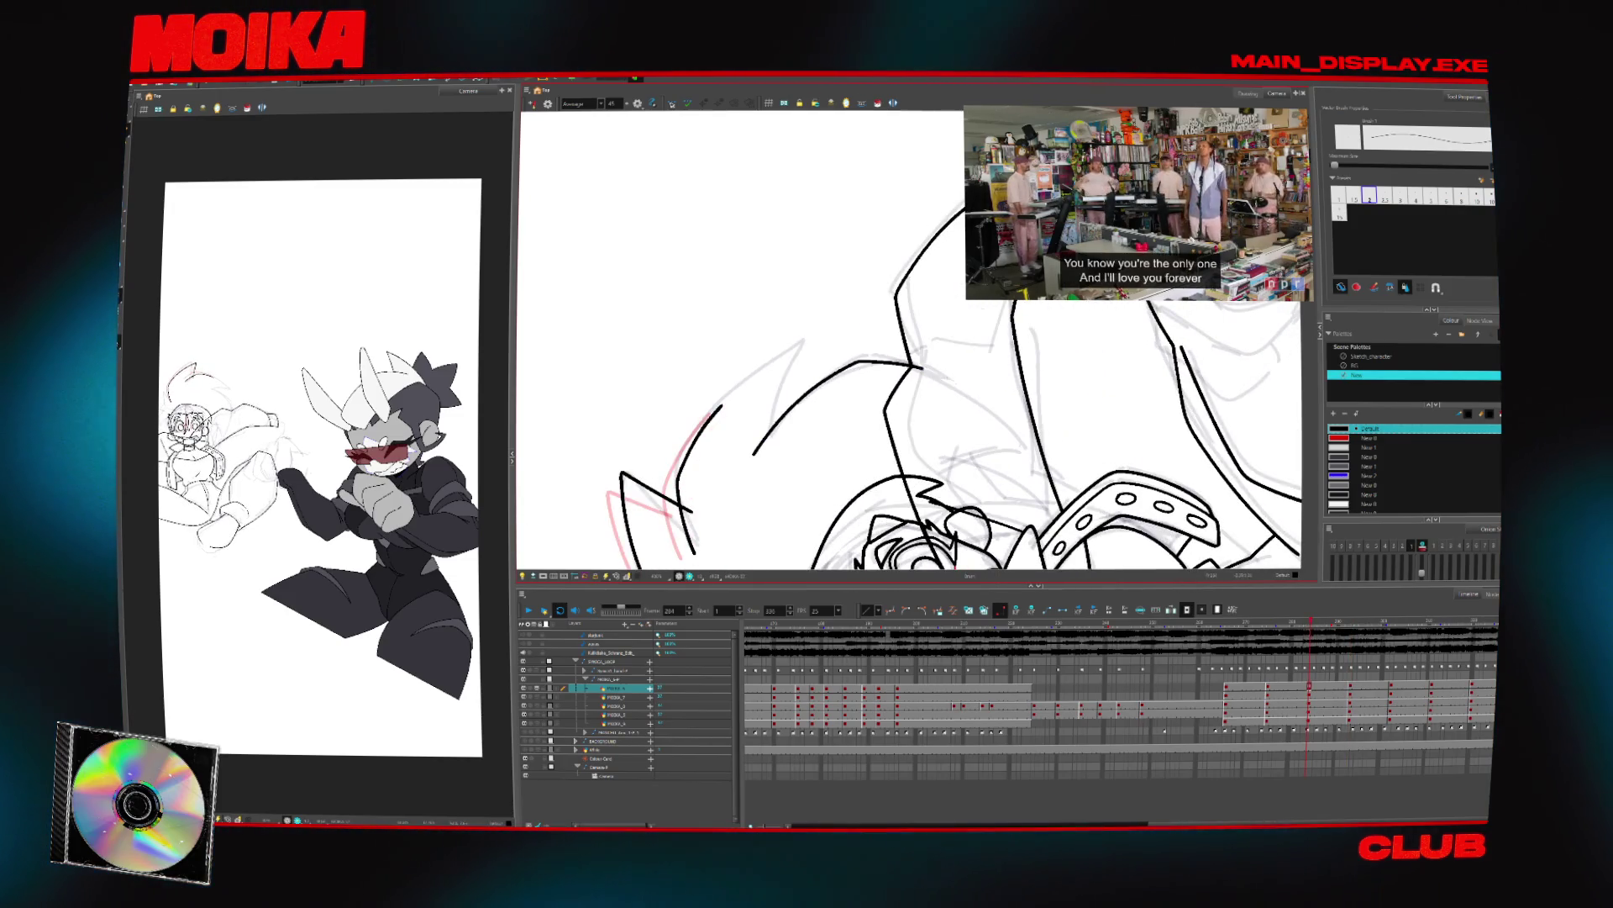
{"action": "key", "text": "ctrl+z"}
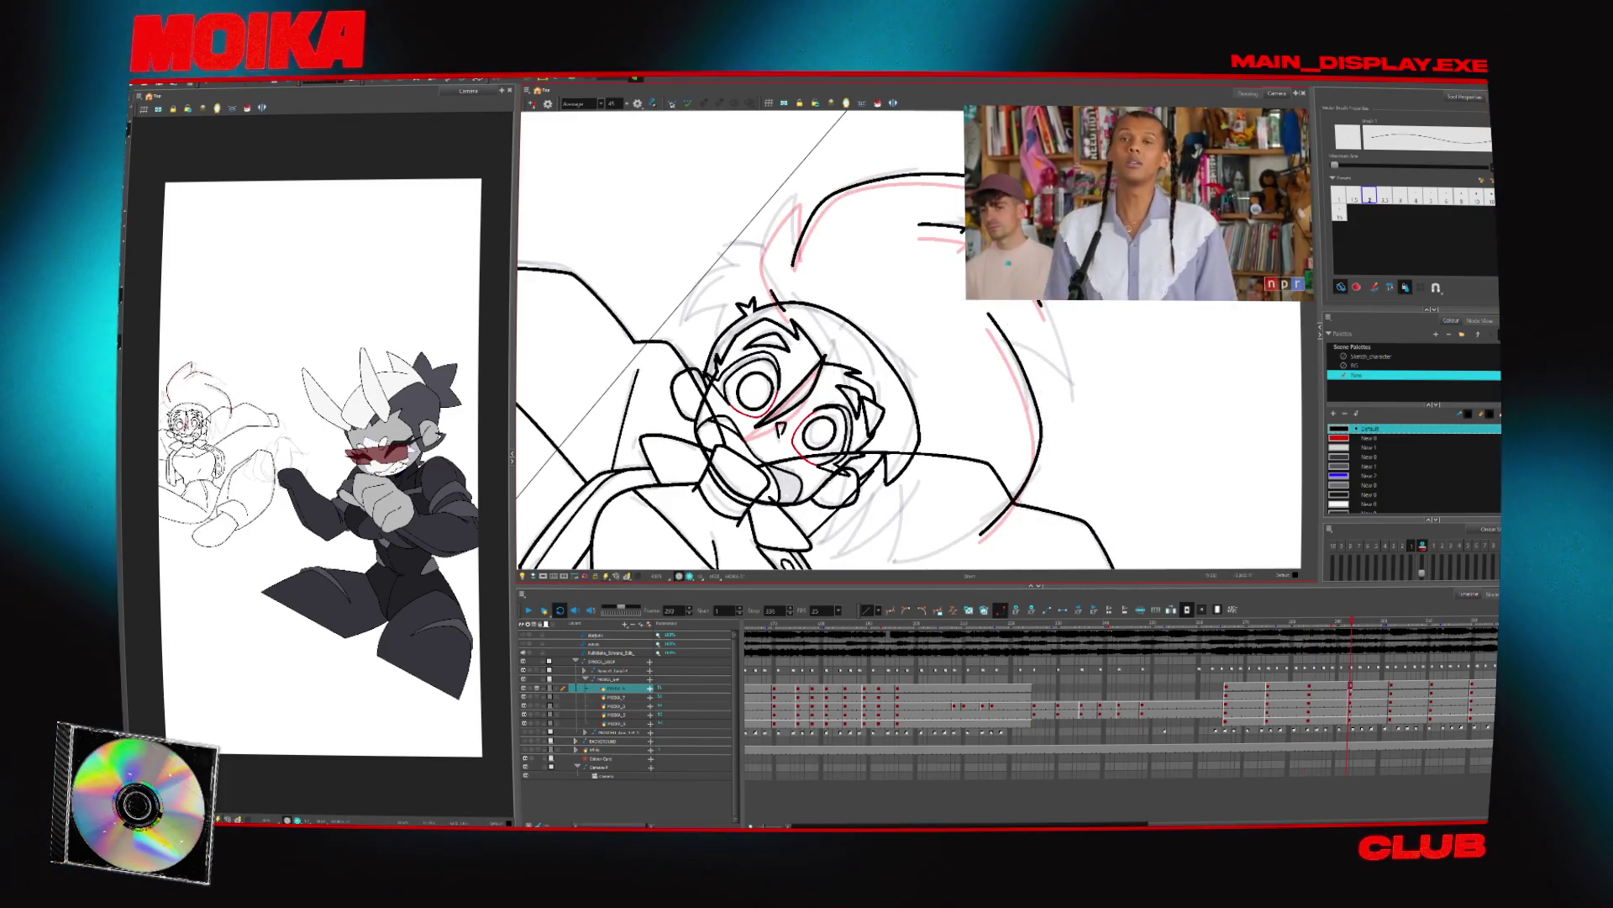
Select the horn stroke, check neighbouring drawings mirrored, and turn on the Light Table
{"action": "left_click", "coordinate": [790, 197]}
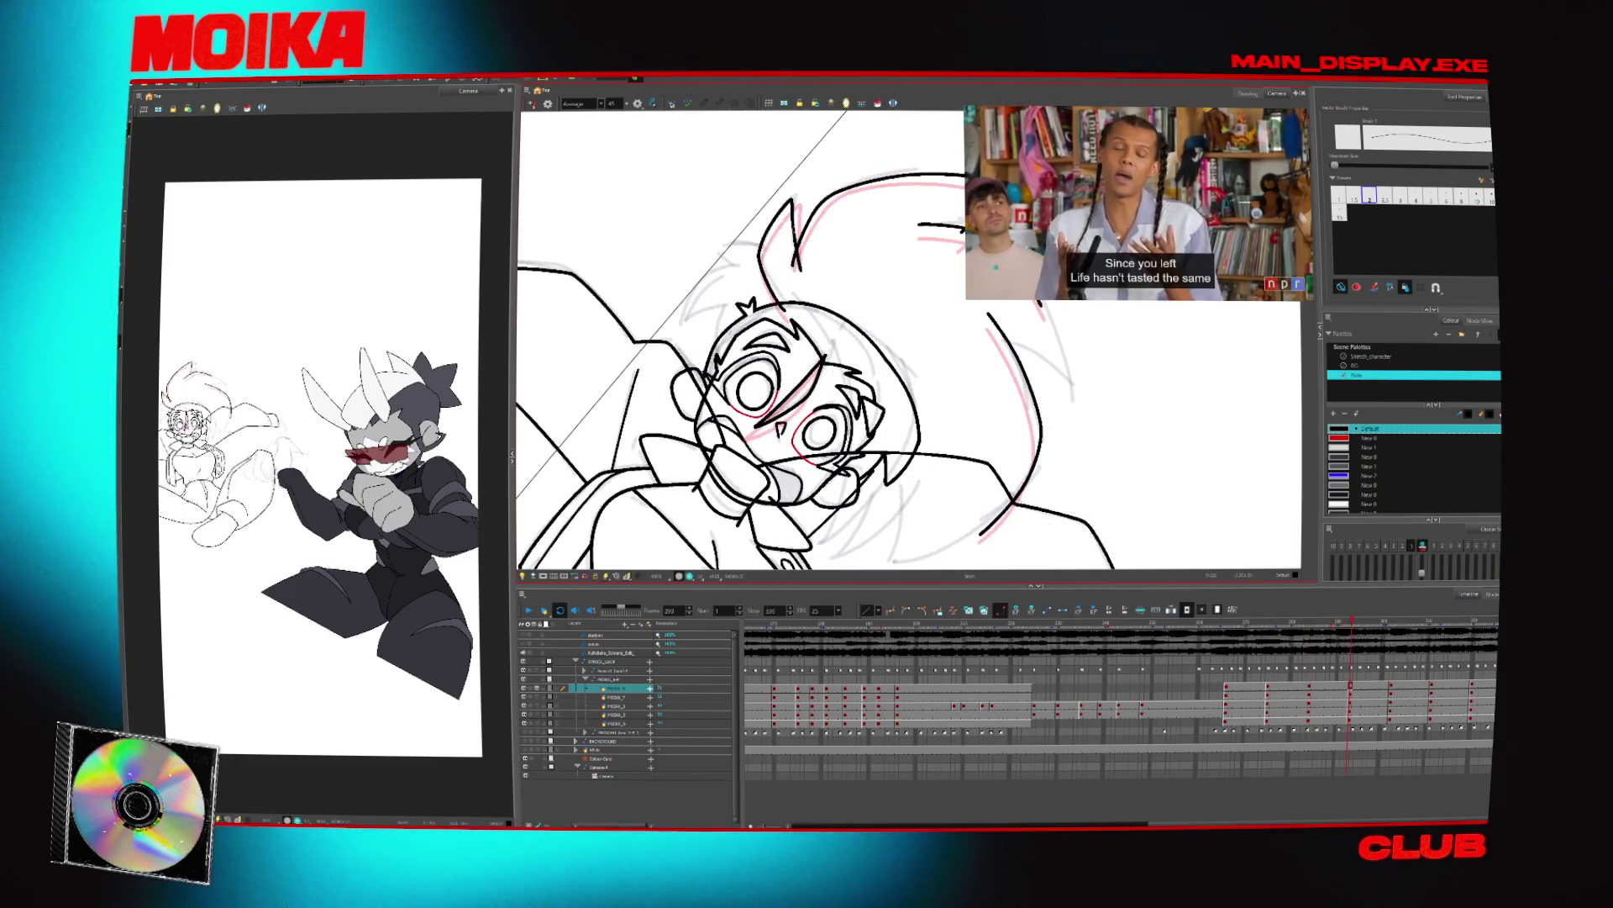
{"action": "key", "text": "period"}
{"action": "key", "text": "period"}
{"action": "key", "text": "period"}
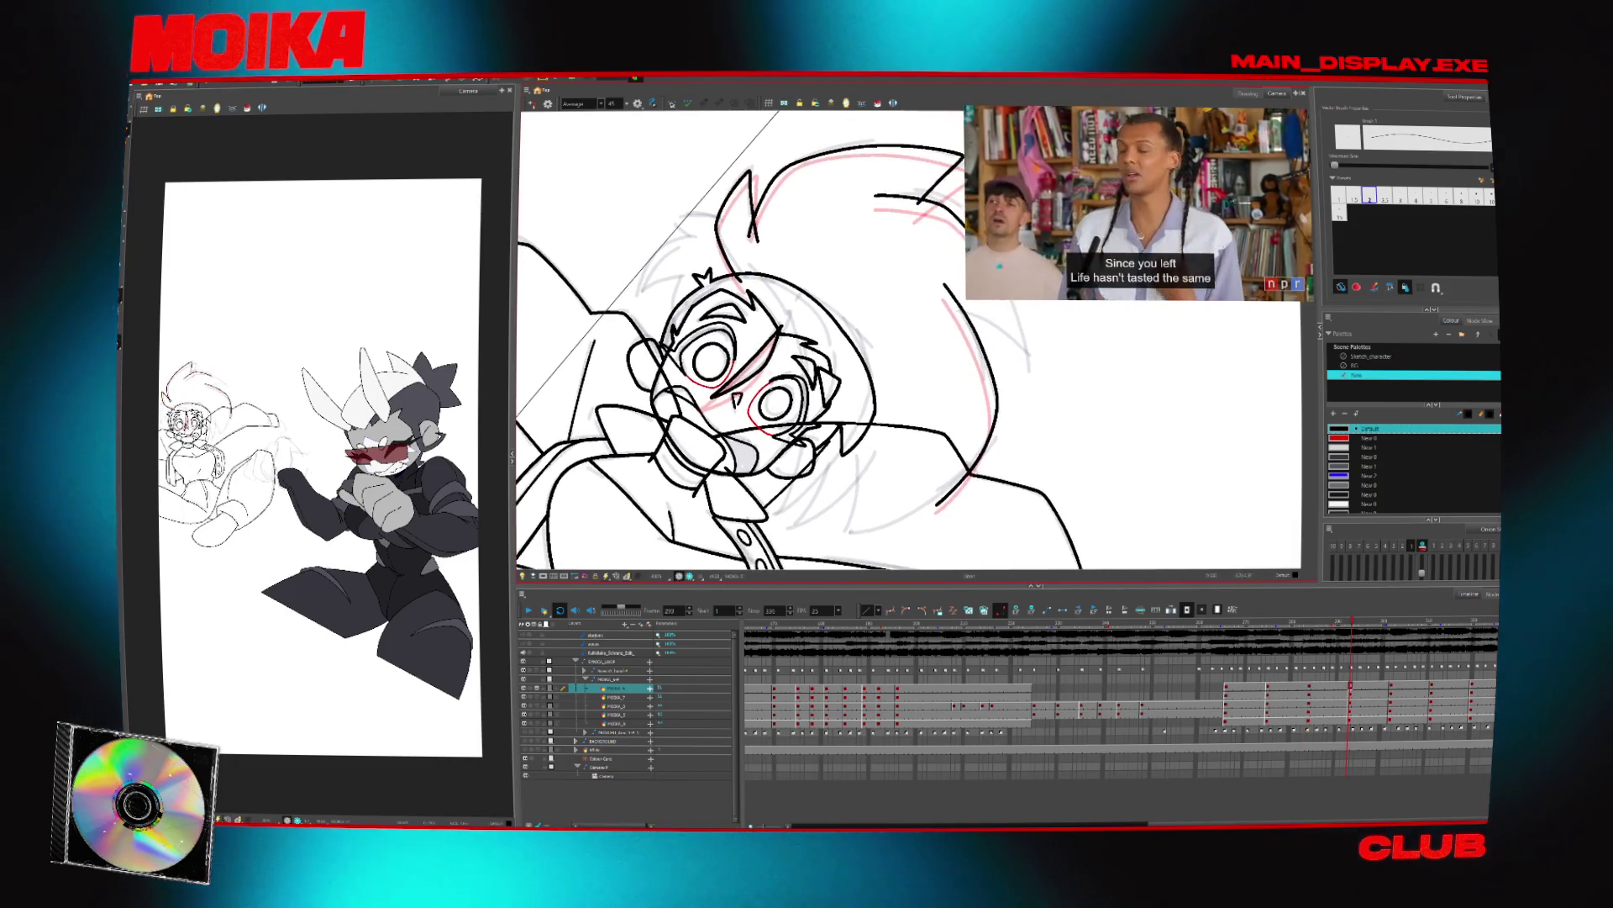
{"action": "left_click", "coordinate": [530, 103]}
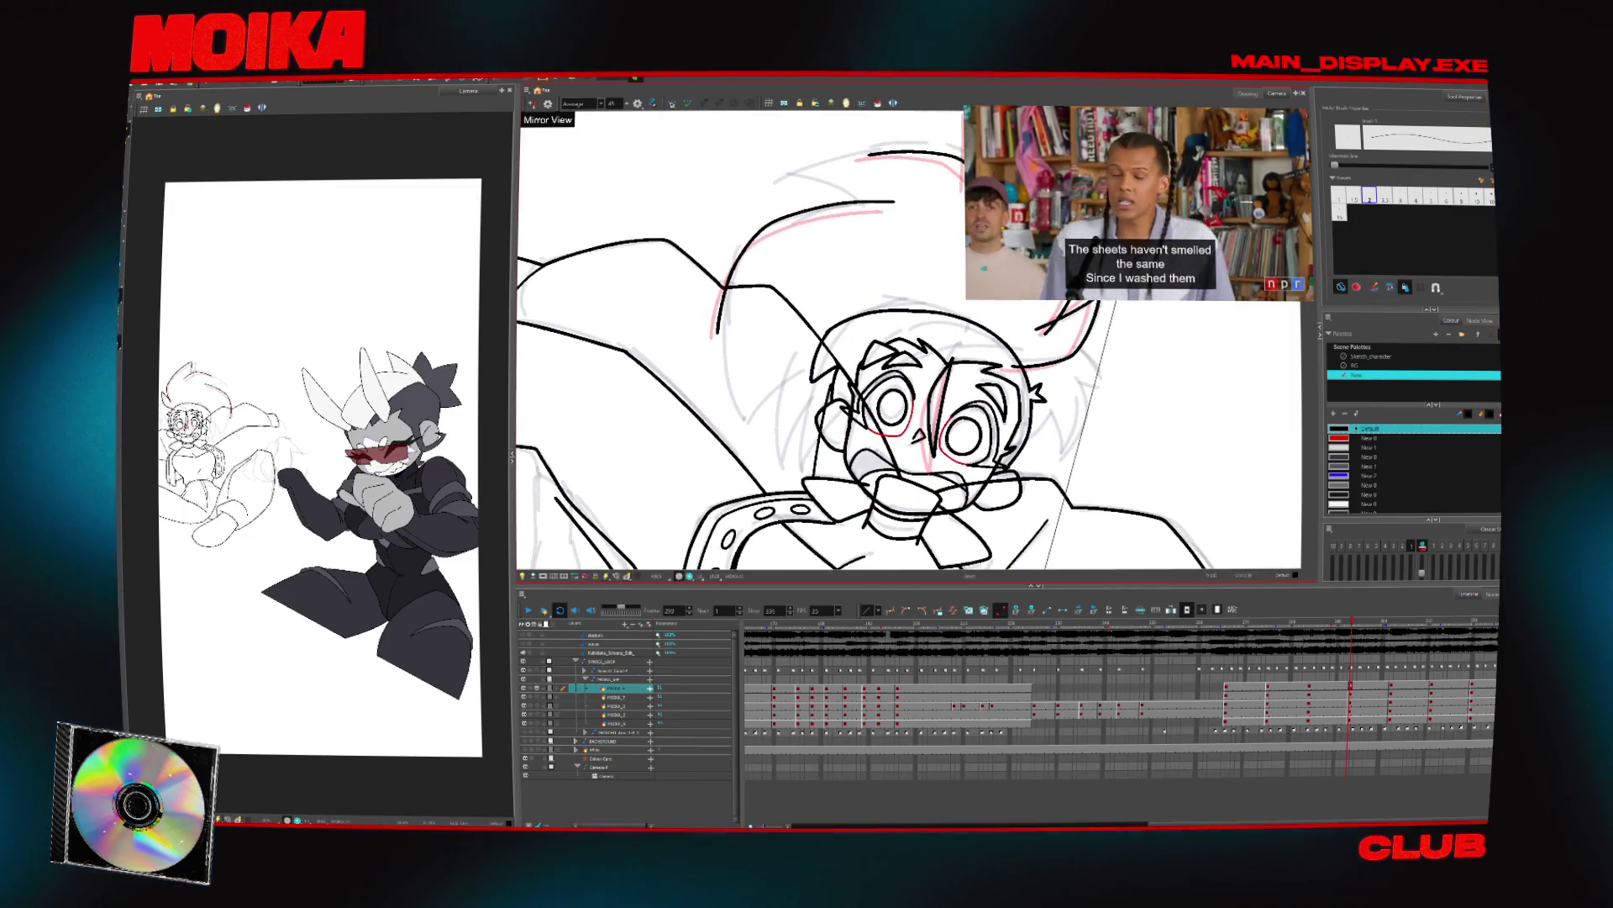
{"action": "key", "text": "period"}
{"action": "key", "text": "period"}
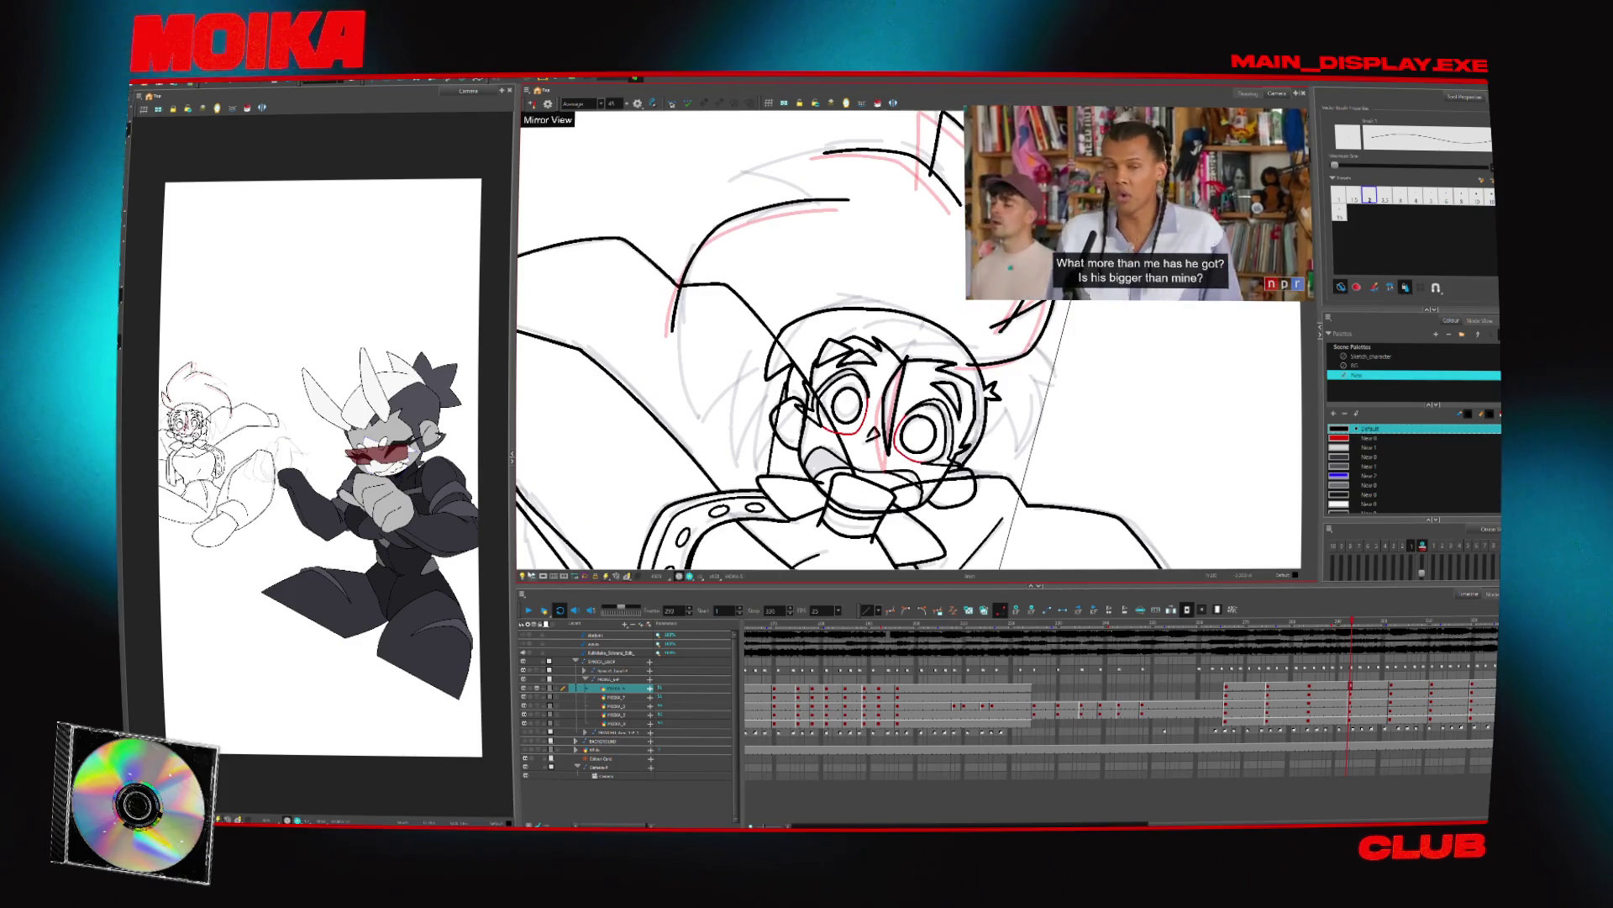
{"action": "key", "text": "shift+l"}
{"action": "key", "text": "shift+l"}
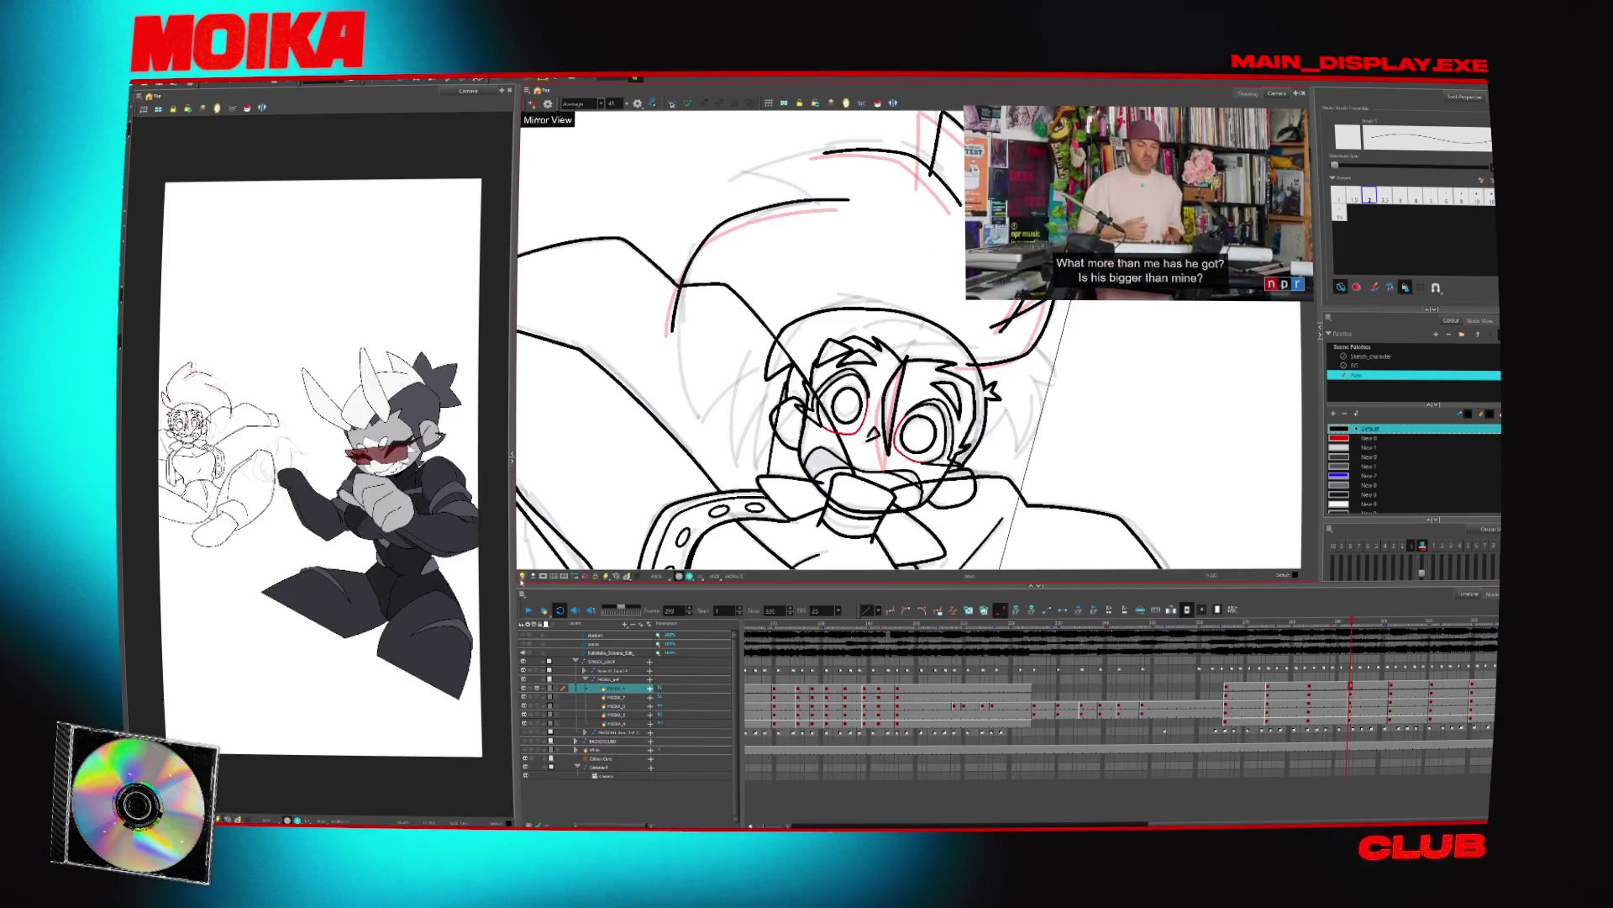
{"action": "left_click", "coordinate": [522, 576]}
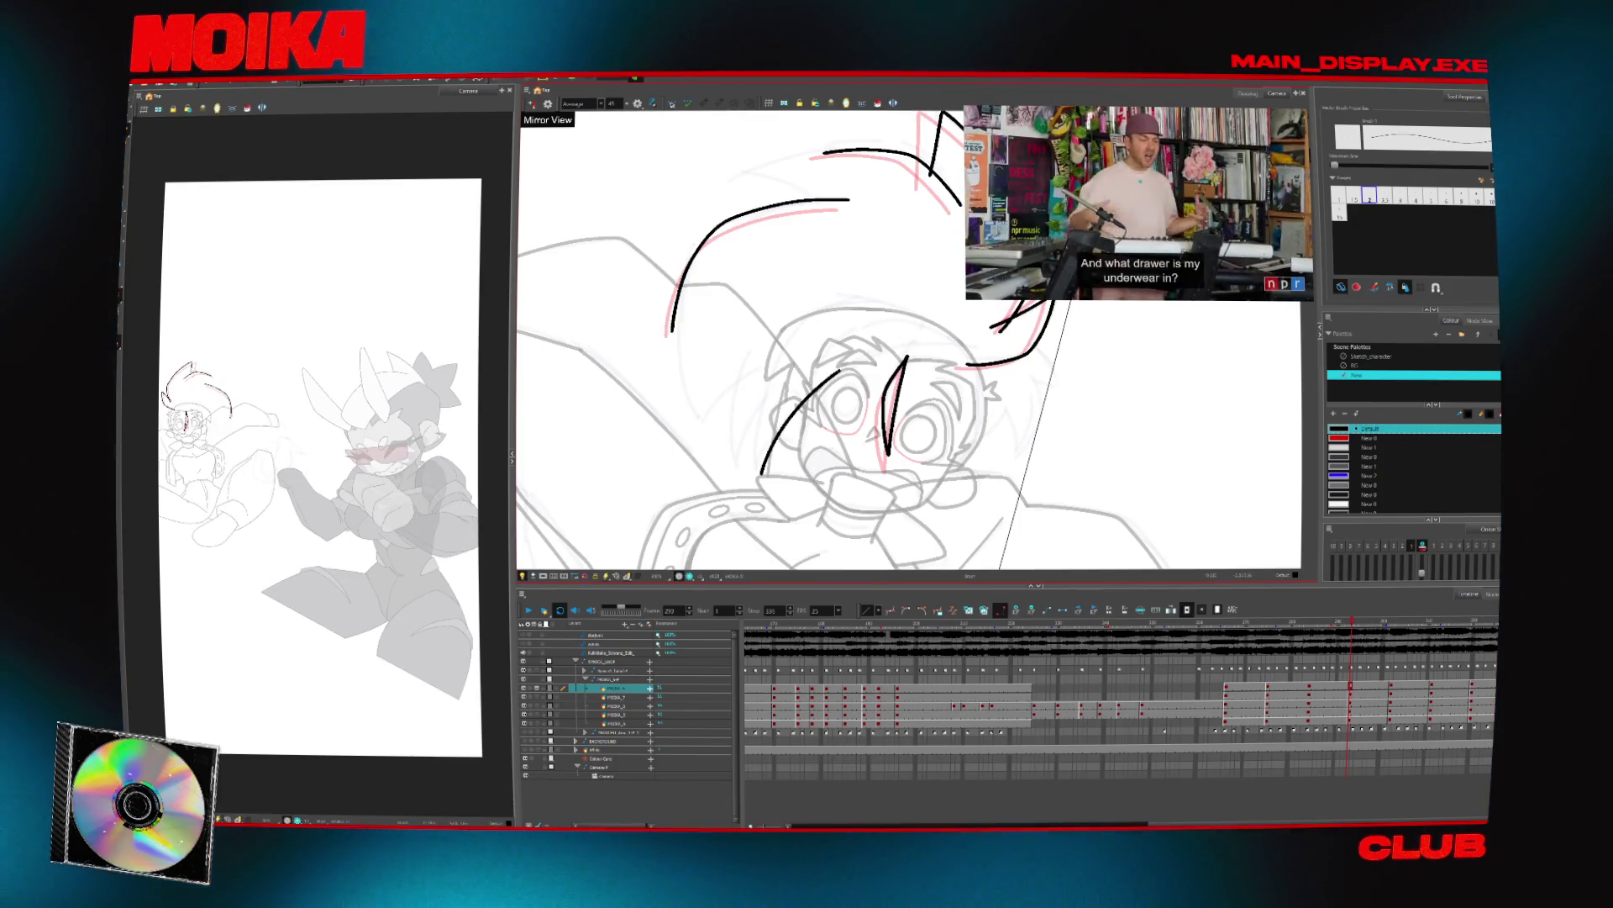
Add a short hair stroke, comparing it with the neighbouring drawings
{"action": "key", "text": "f"}
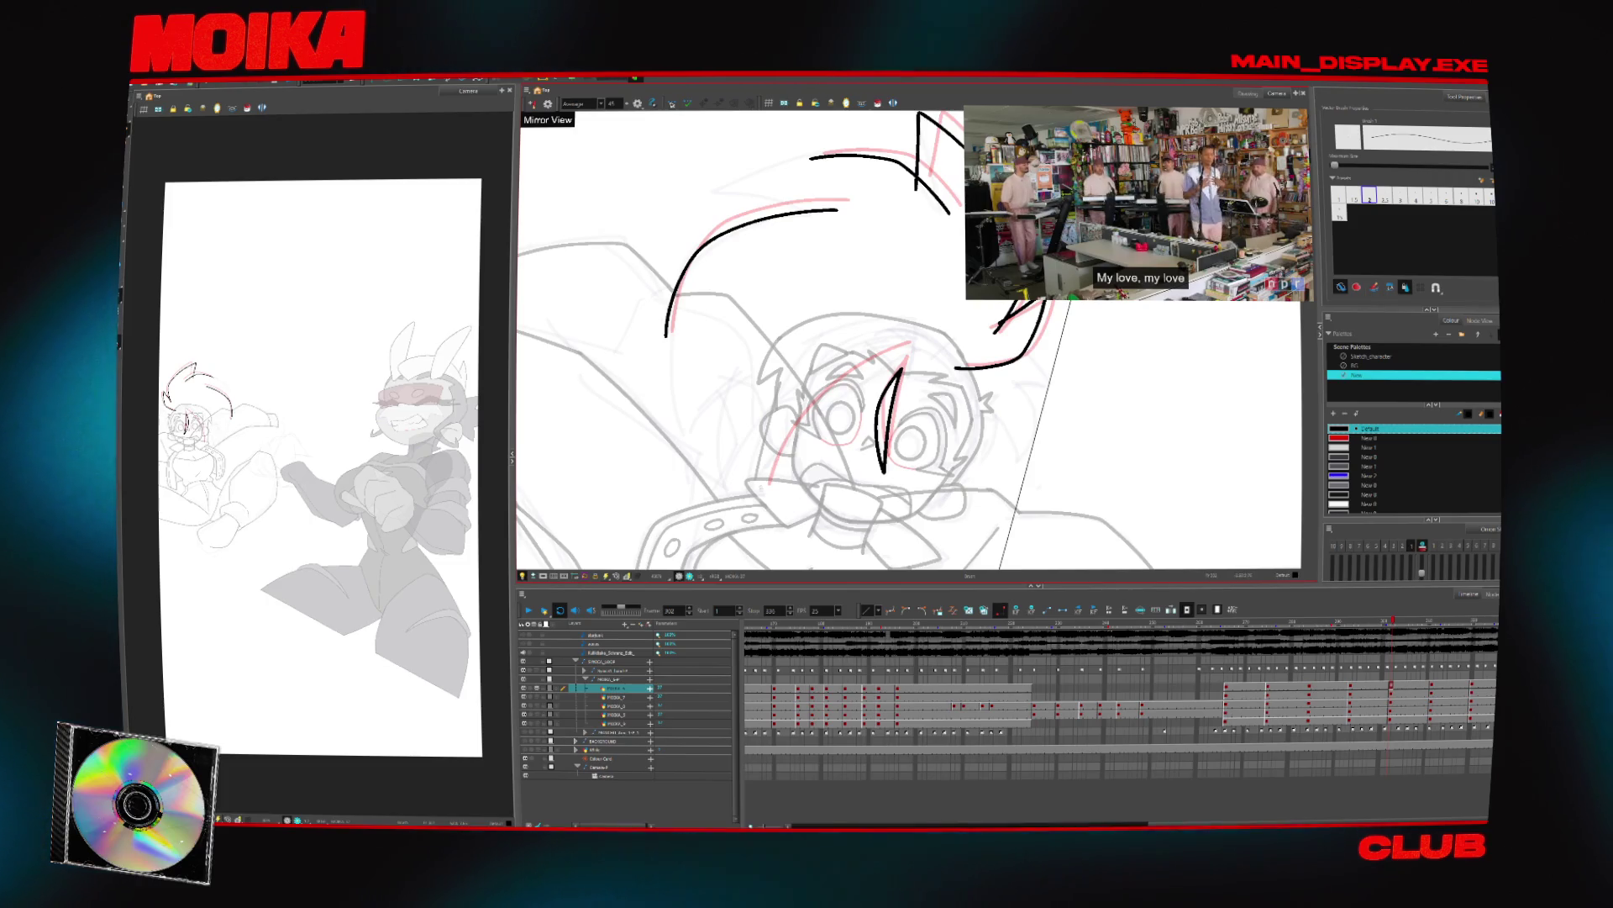
{"action": "key", "text": "f"}
{"action": "key", "text": "f"}
{"action": "key", "text": "d"}
{"action": "key", "text": "d"}
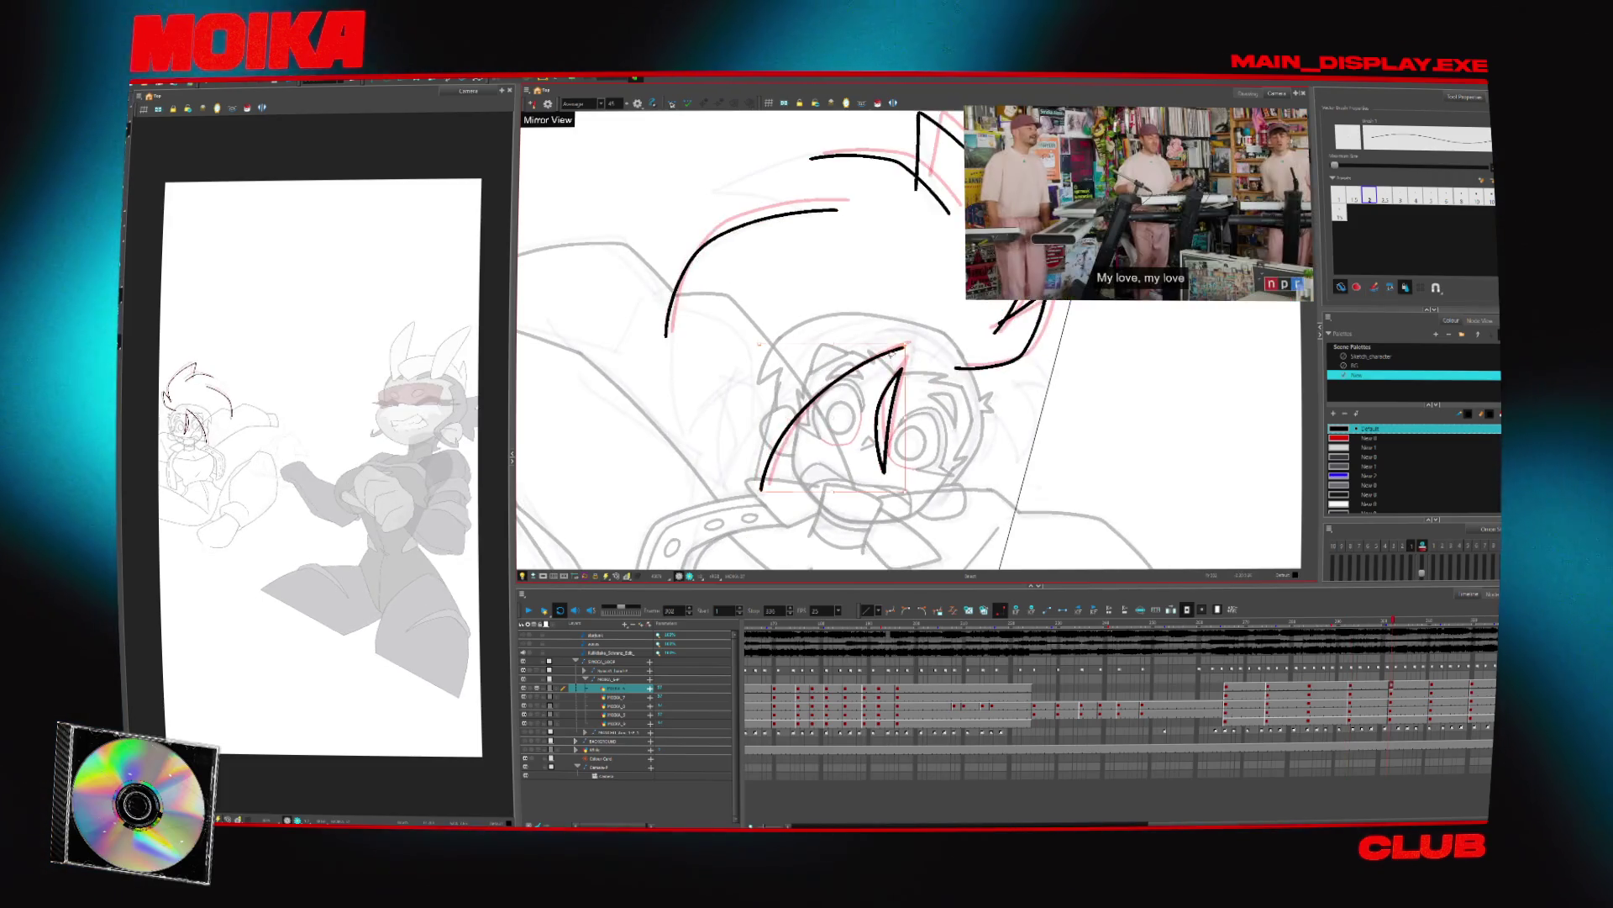
{"action": "left_click_drag", "start_coordinate": [754, 463], "coordinate": [759, 489]}
{"action": "key", "text": "d"}
{"action": "key", "text": "d"}
{"action": "key", "text": "d"}
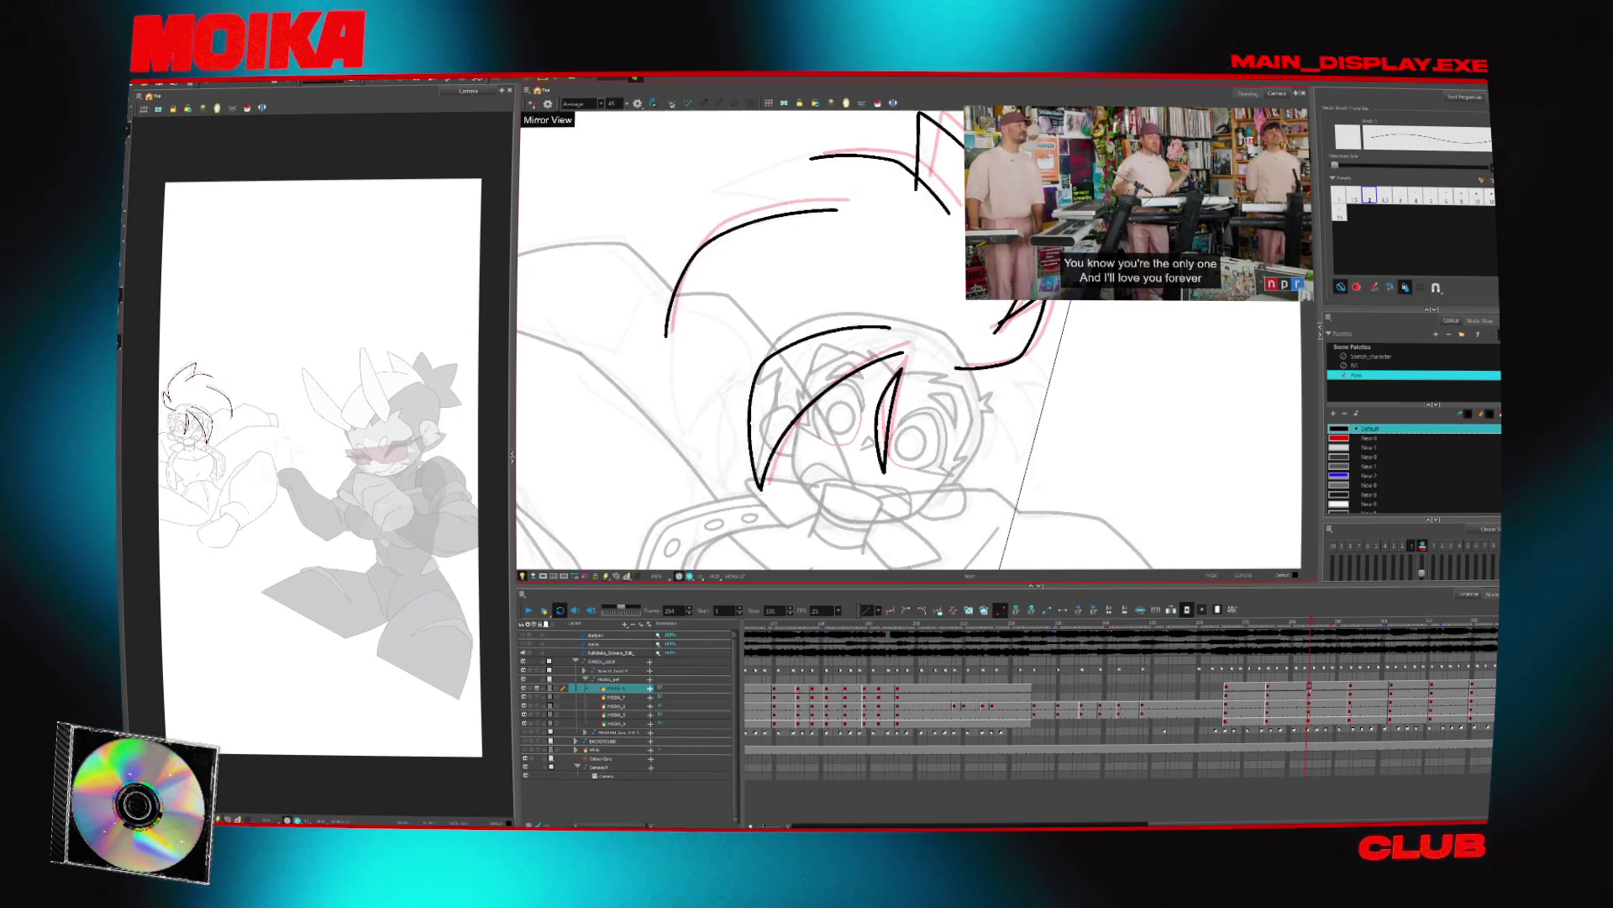
{"action": "key", "text": "f"}
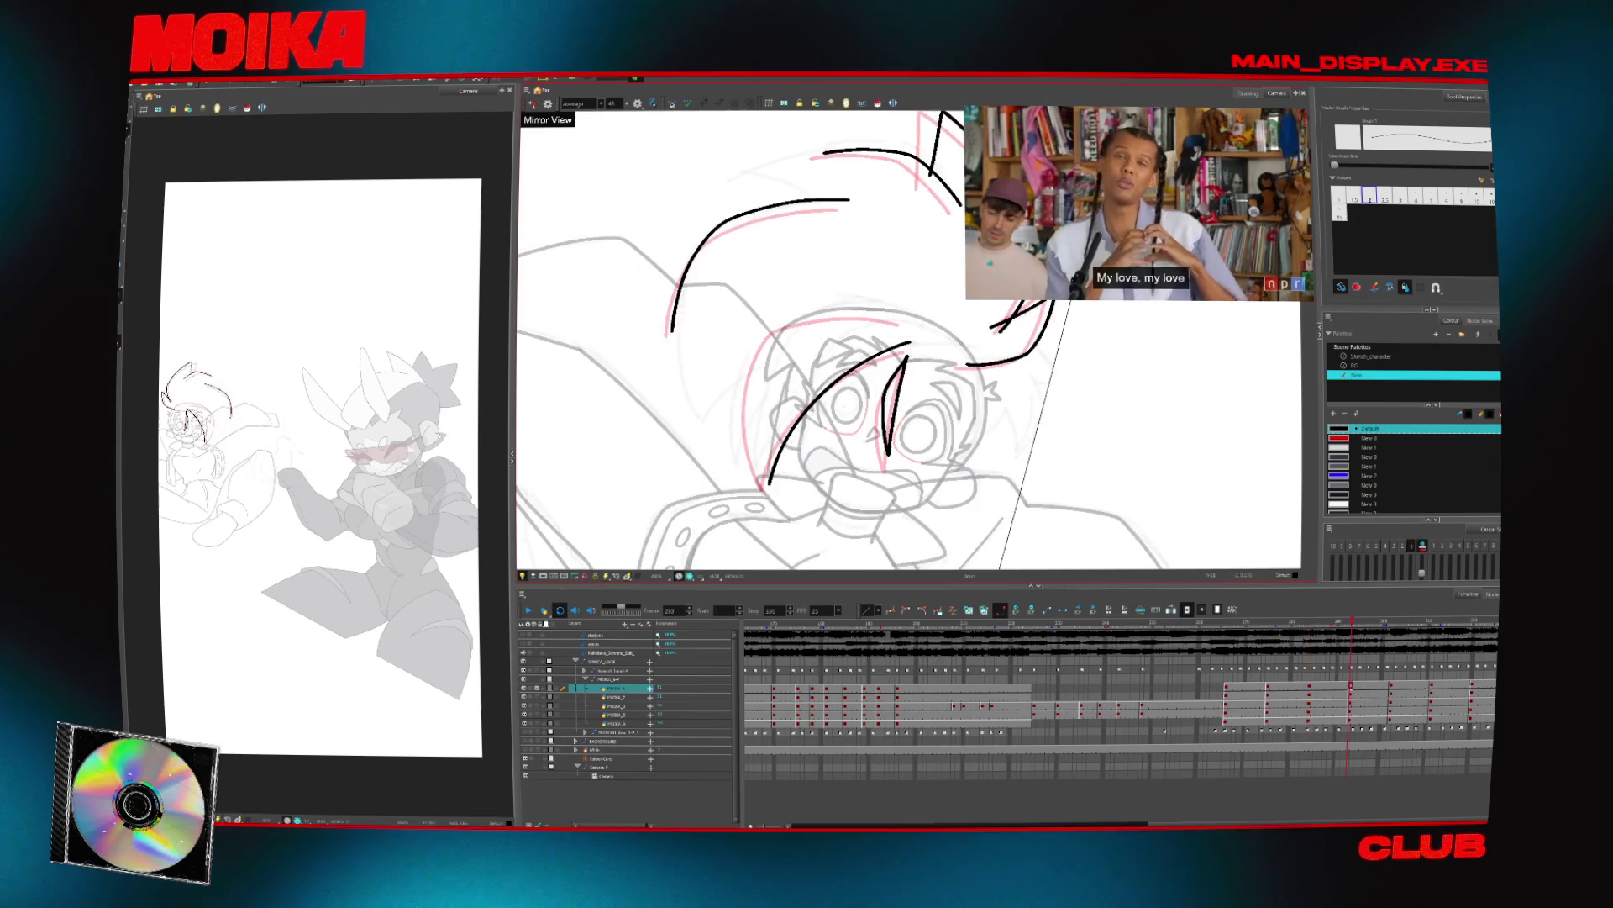
{"action": "key", "text": "d"}
{"action": "key", "text": "d"}
{"action": "key", "text": "d"}
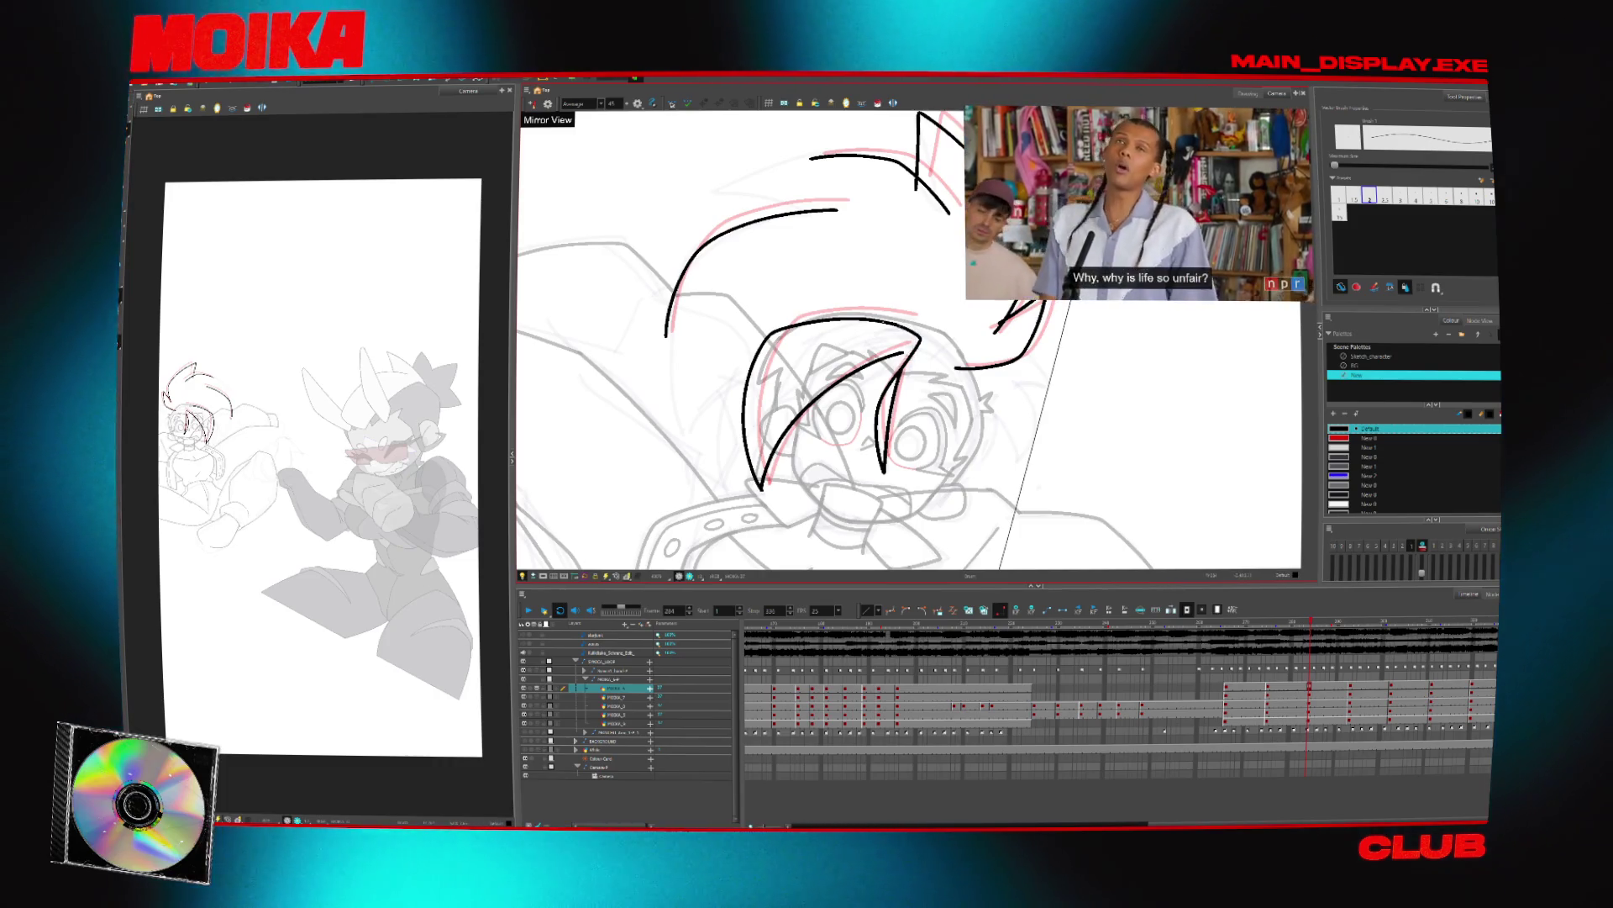
Check the inner stroke against the next key drawing, then return to the earlier drawing with the Brush
{"action": "key", "text": "g"}
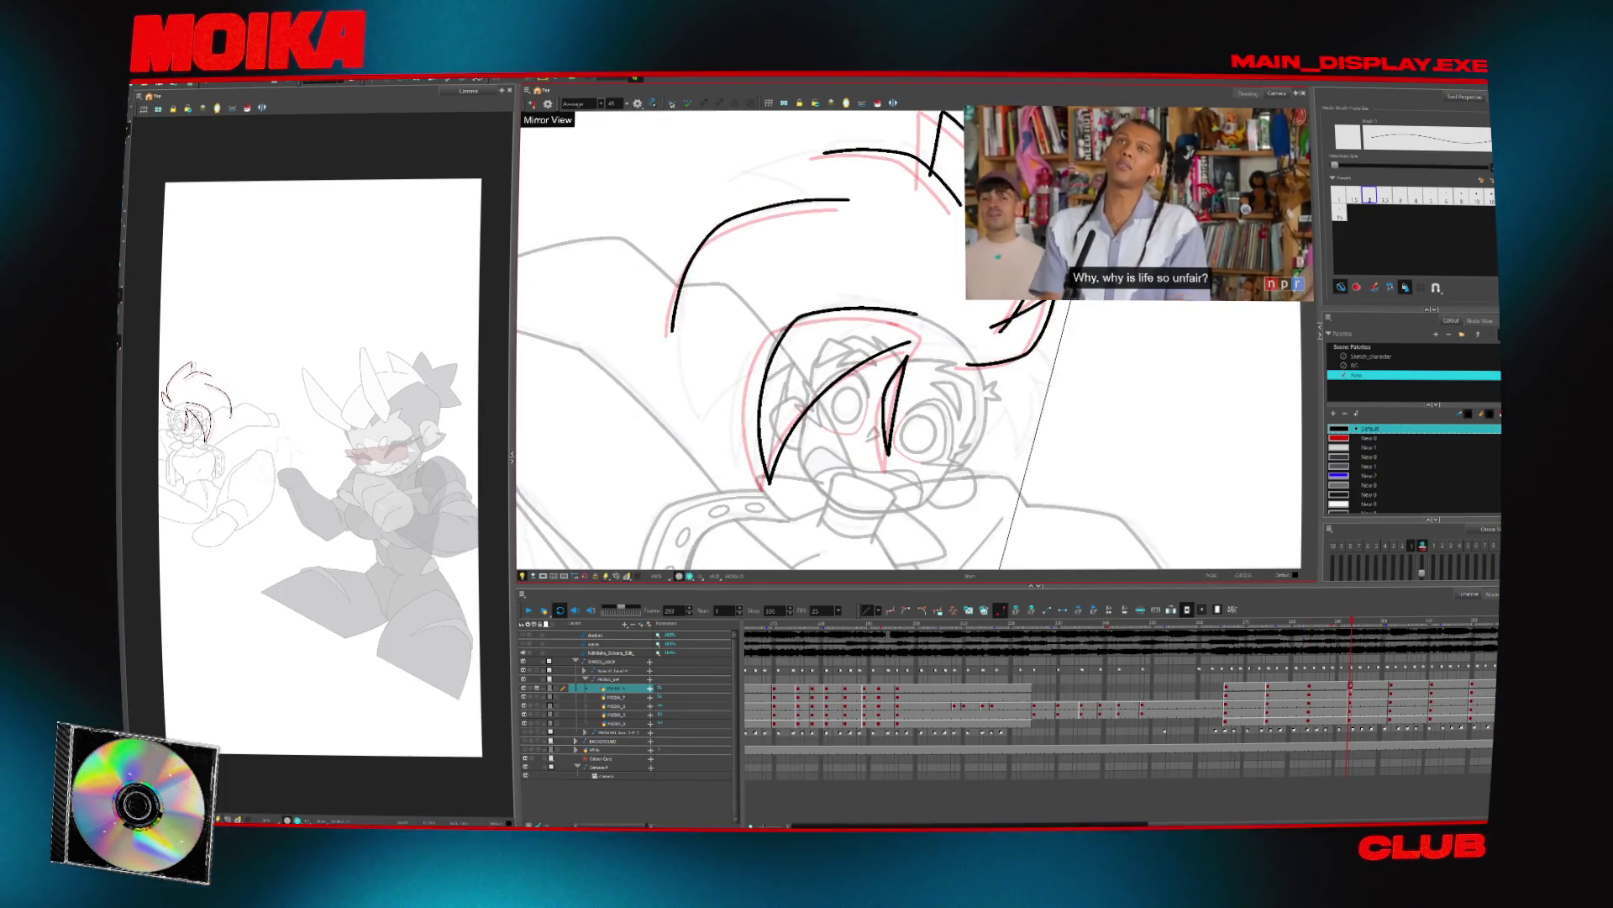
{"action": "key", "text": "f"}
{"action": "key", "text": "g"}
{"action": "key", "text": "f"}
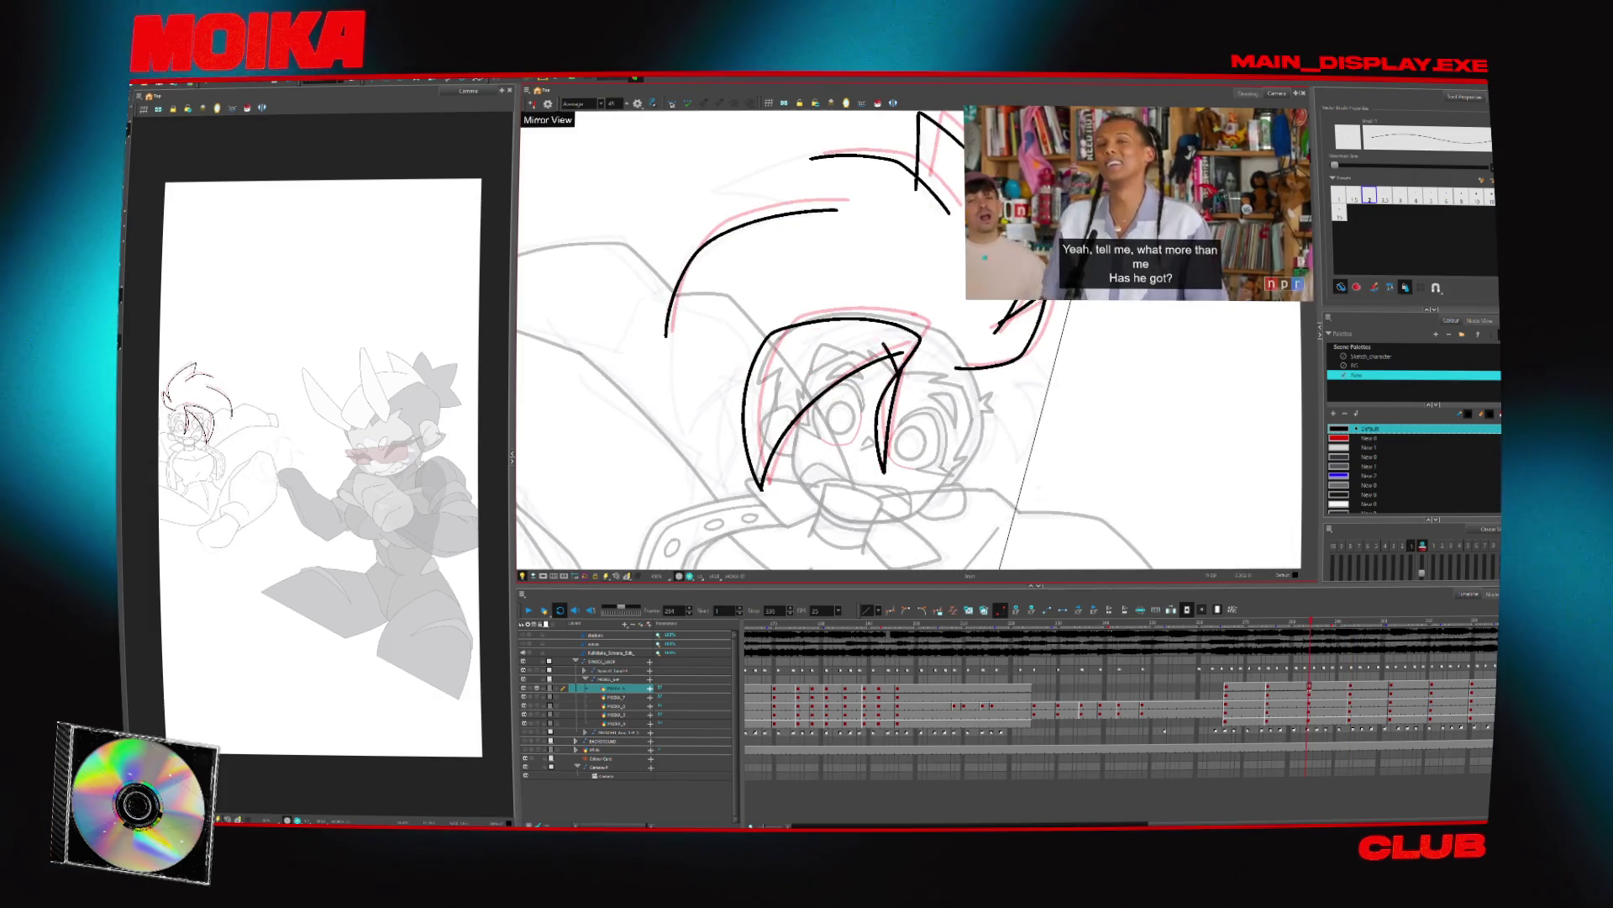
{"action": "key", "text": "g"}
{"action": "key", "text": "alt+s"}
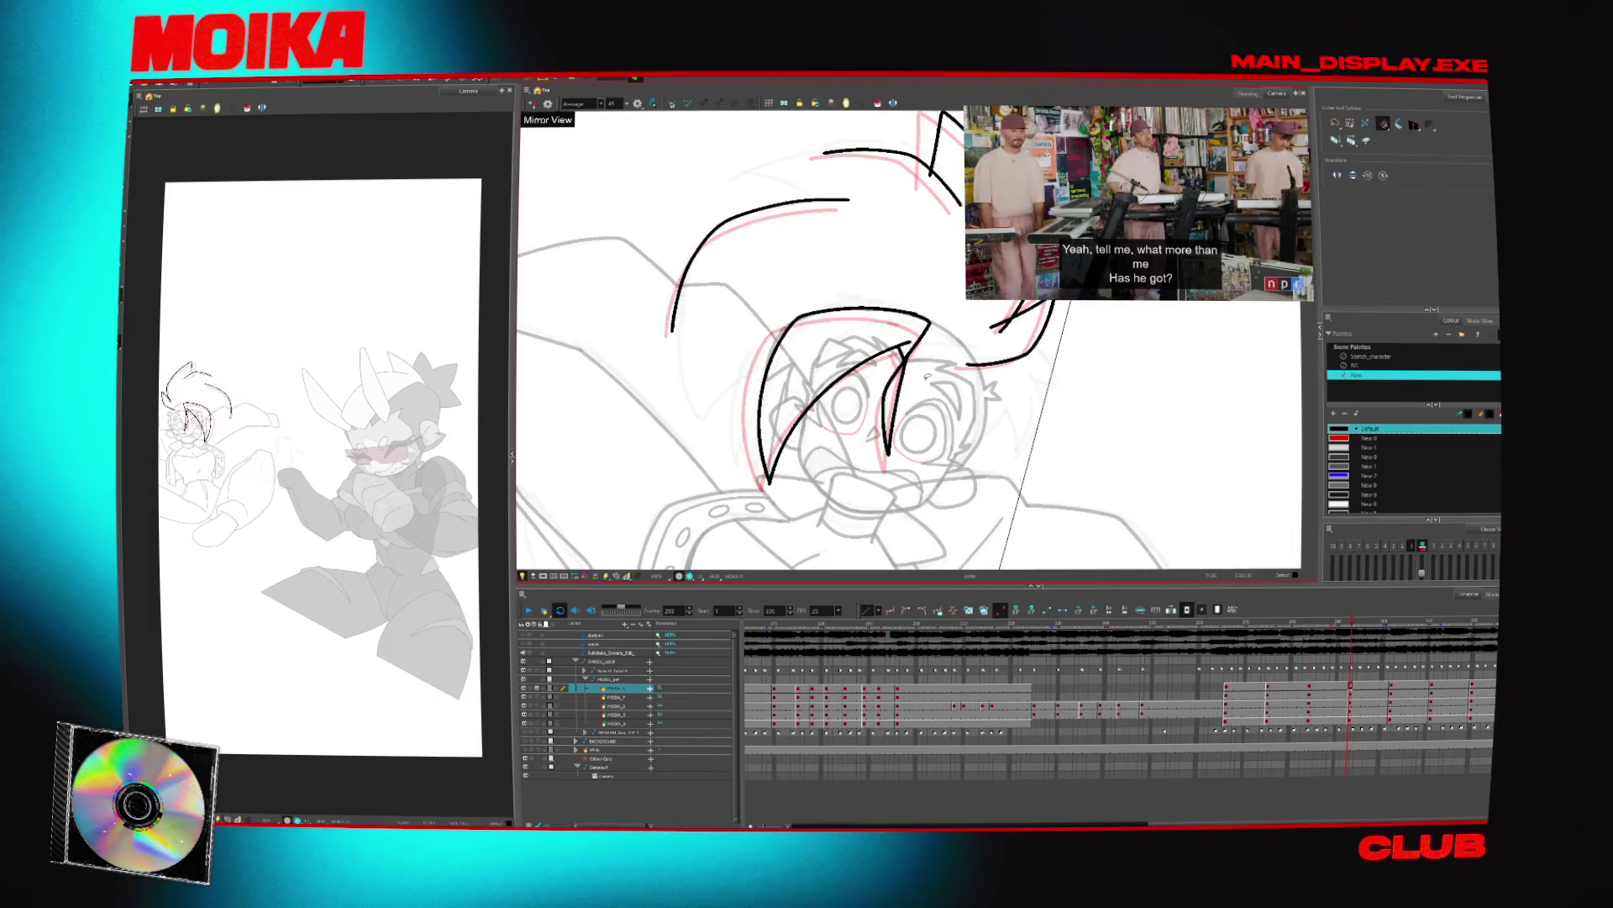
{"action": "key", "text": "f"}
{"action": "key", "text": "alt+b"}
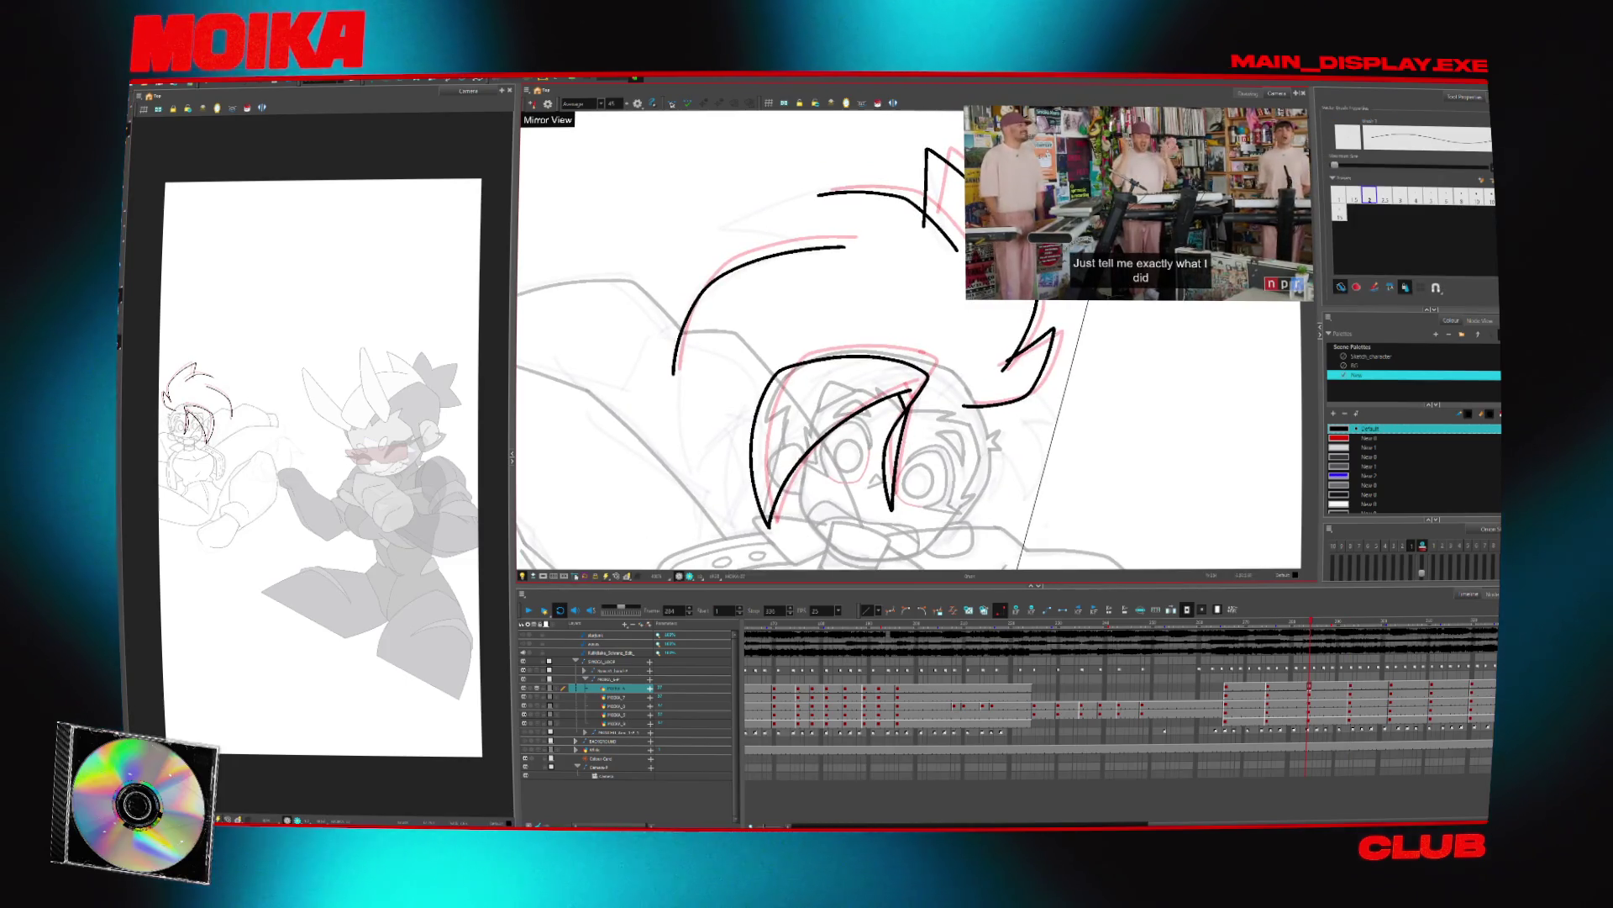
Compare the neighbouring key drawings by flipping back and forth, then zoom in
{"action": "key", "text": "g"}
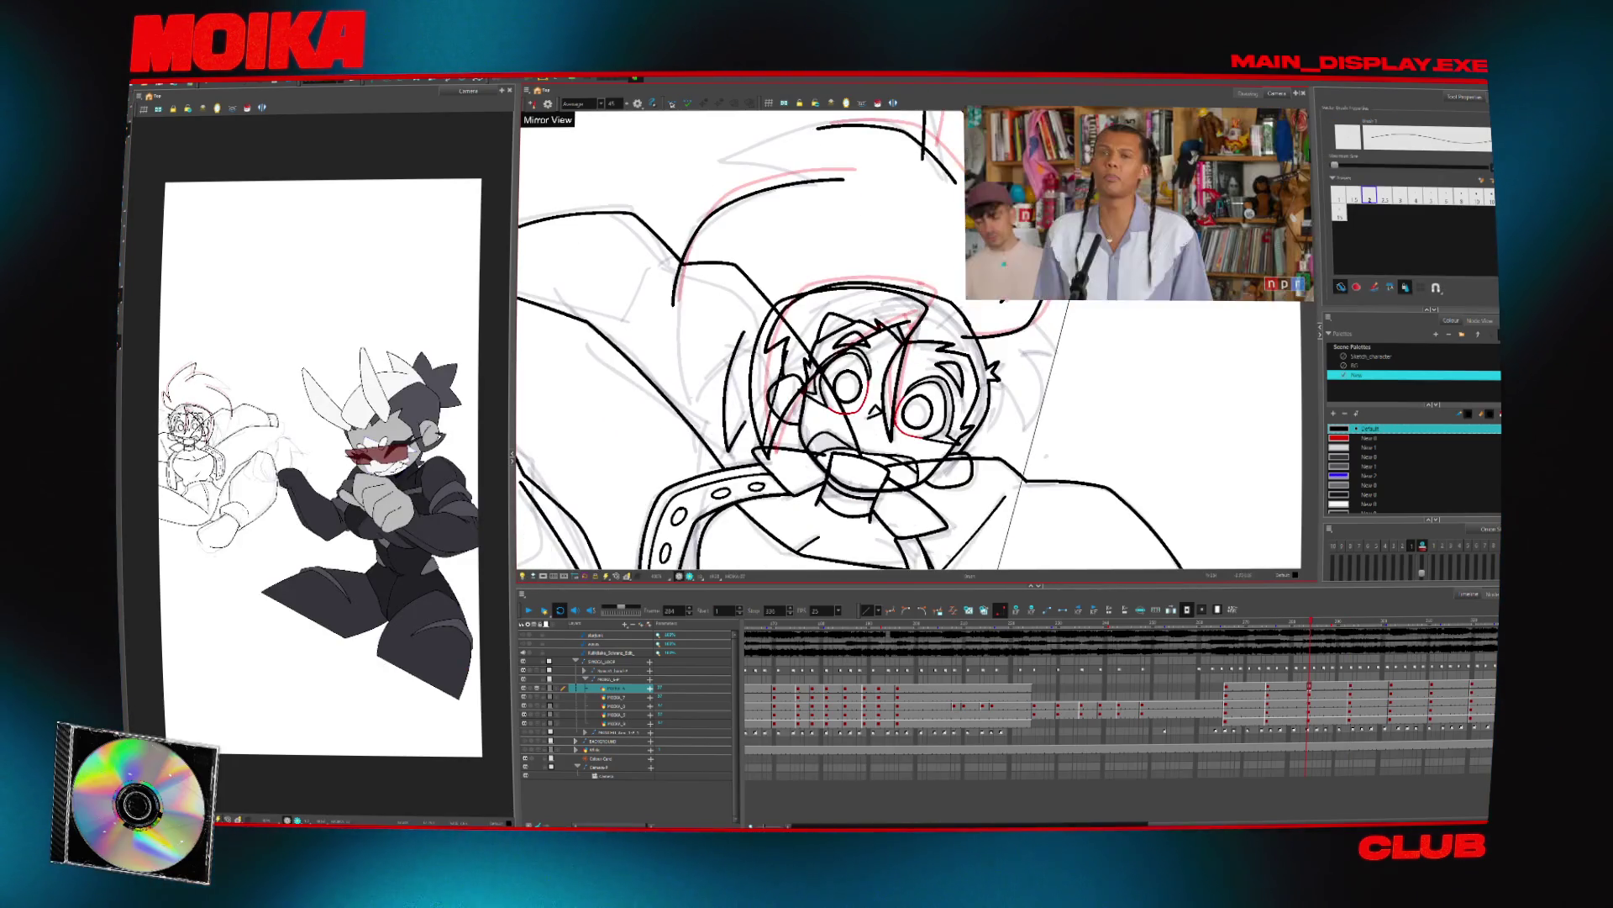
{"action": "key", "text": "g"}
{"action": "key", "text": "f"}
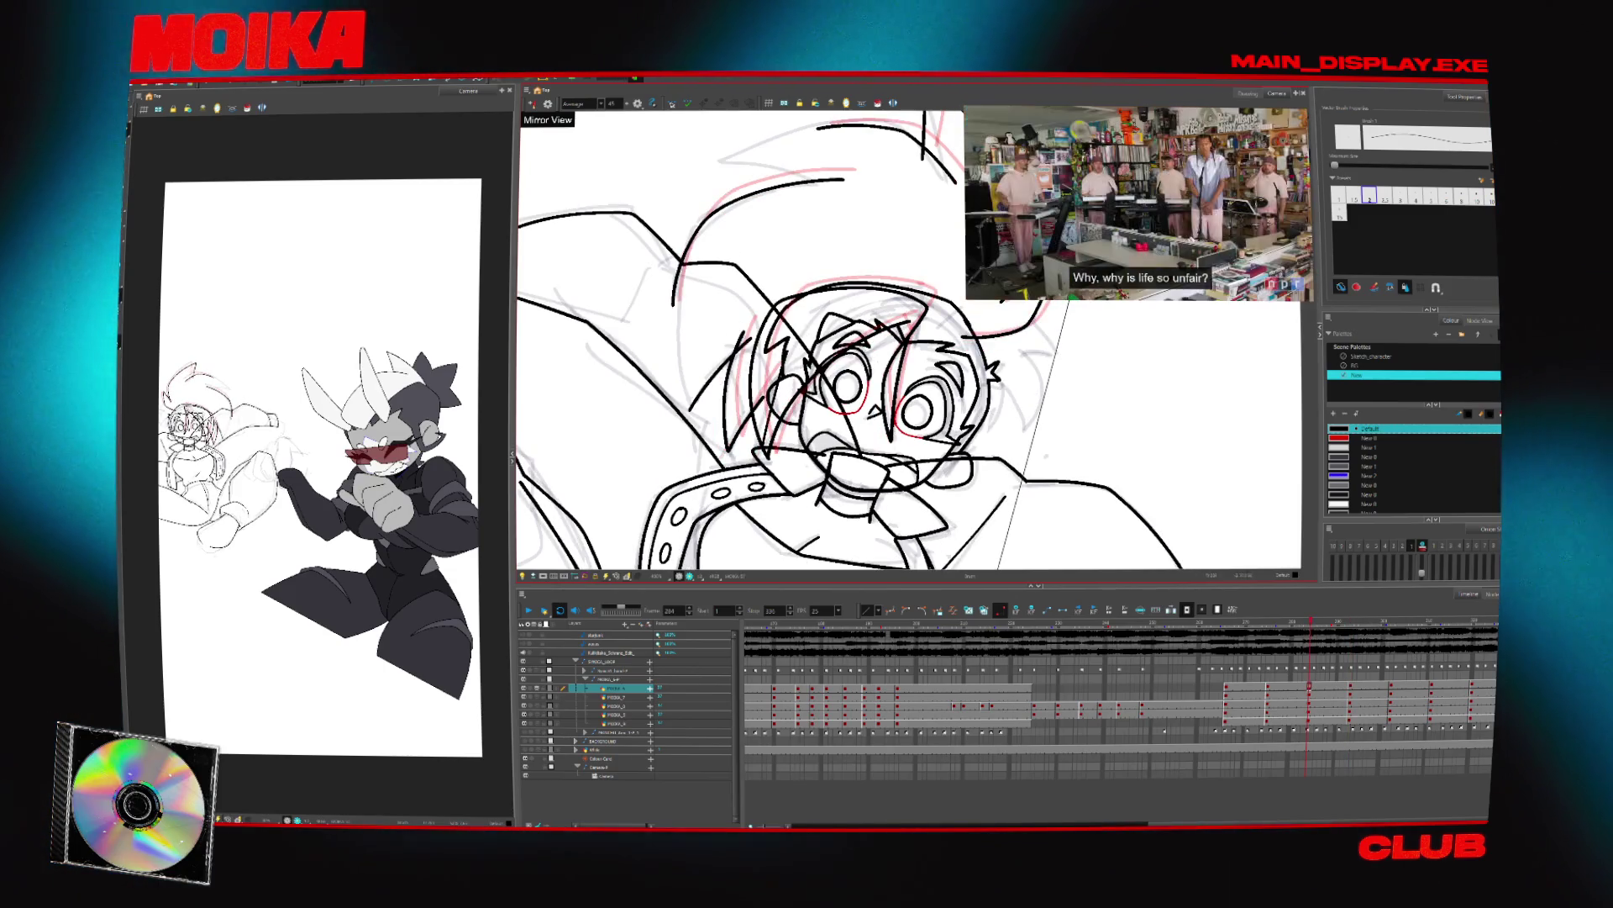
{"action": "key", "text": "g"}
{"action": "key", "text": "f"}
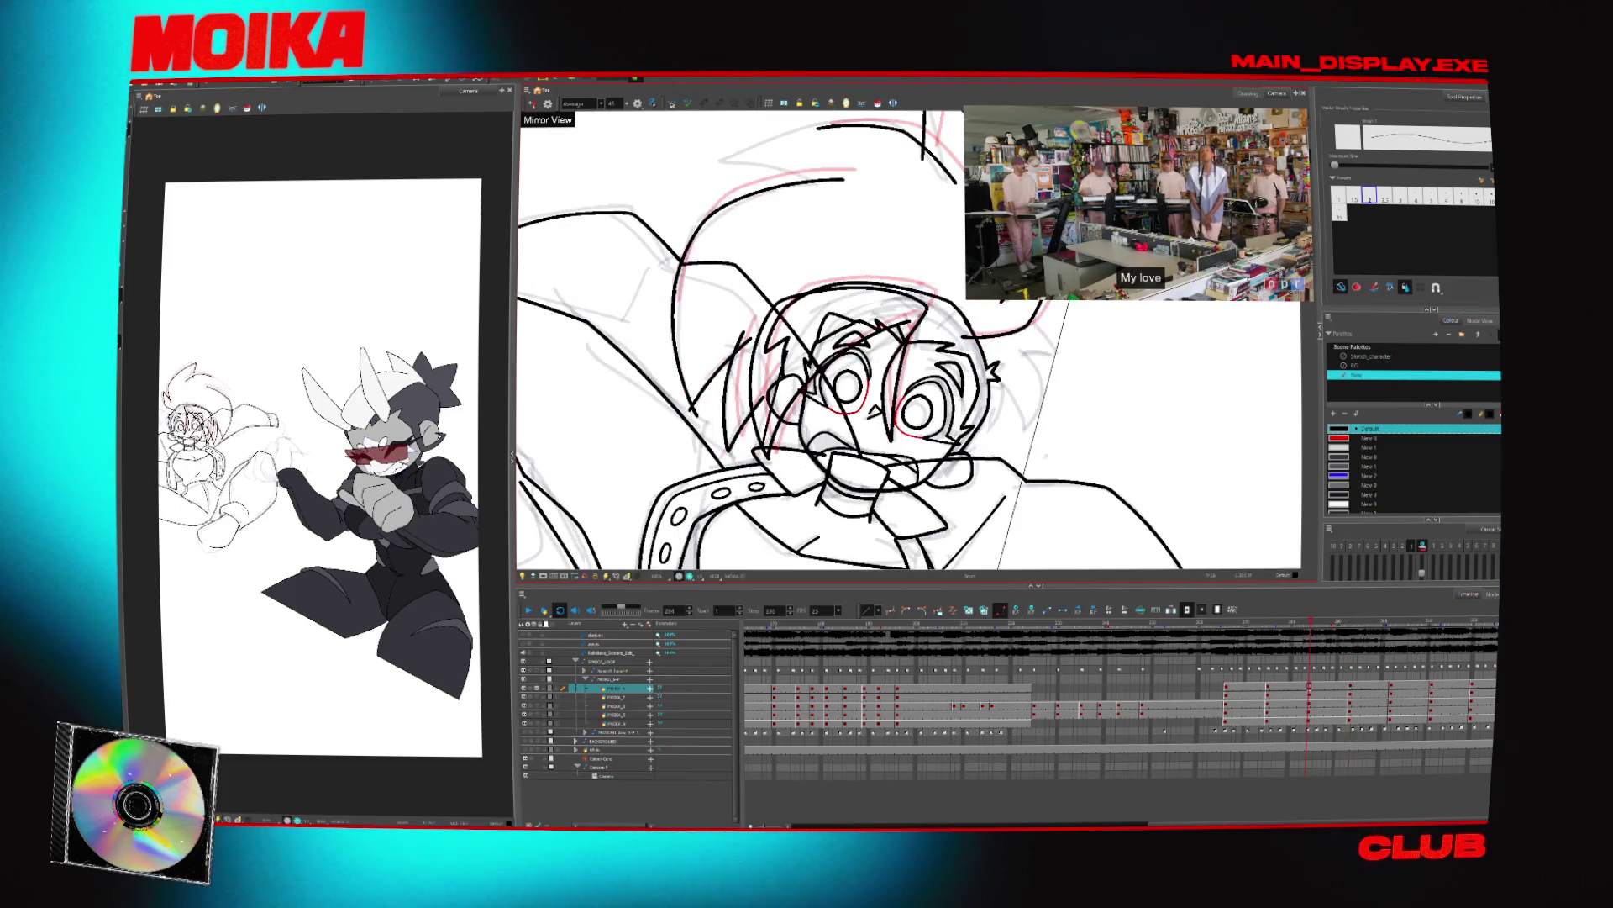
{"action": "scroll", "coordinate": [714, 417], "scroll_direction": "up", "scroll_amount": 2}
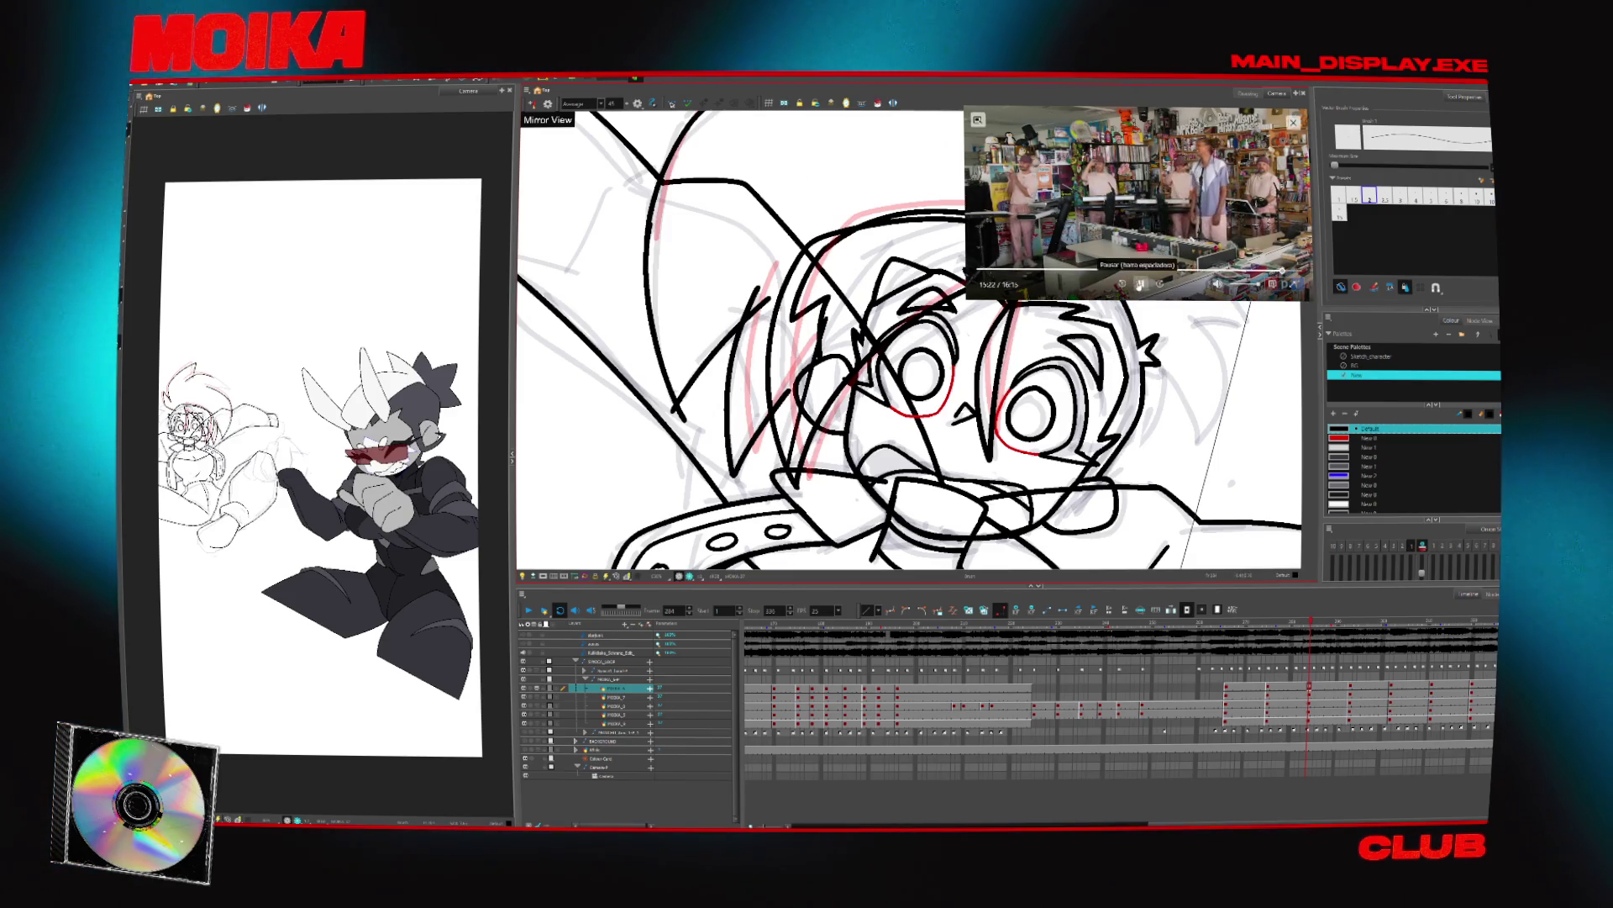
Close the floating music video, advance to the next key drawing, and select the pink sketch stroke
{"action": "left_click", "coordinate": [1293, 122]}
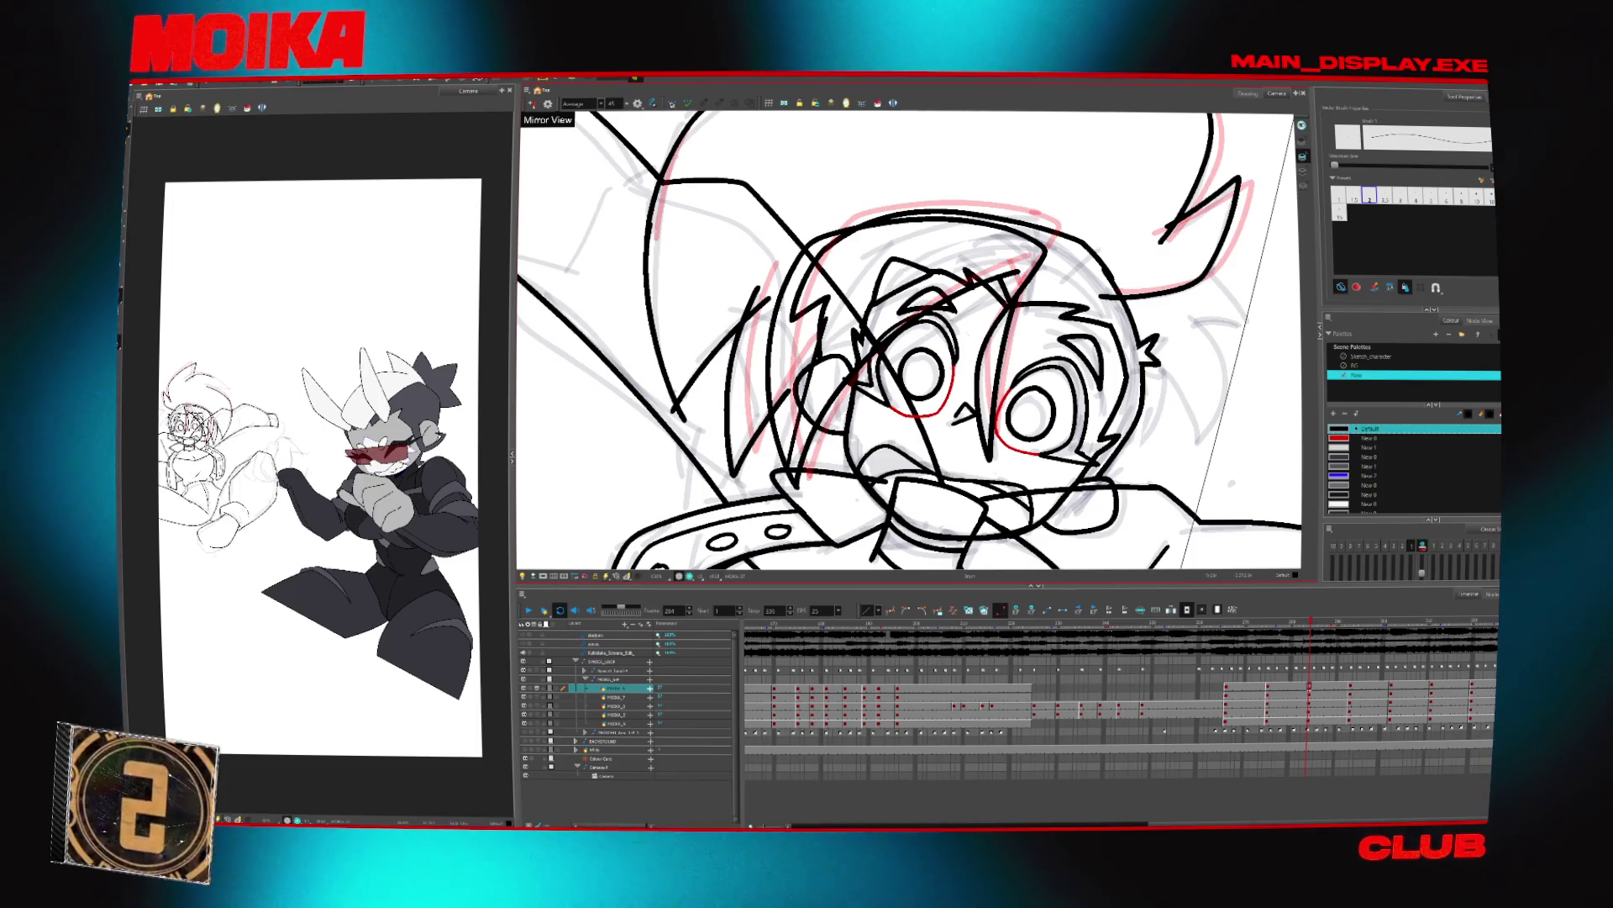
{"action": "key", "text": "g"}
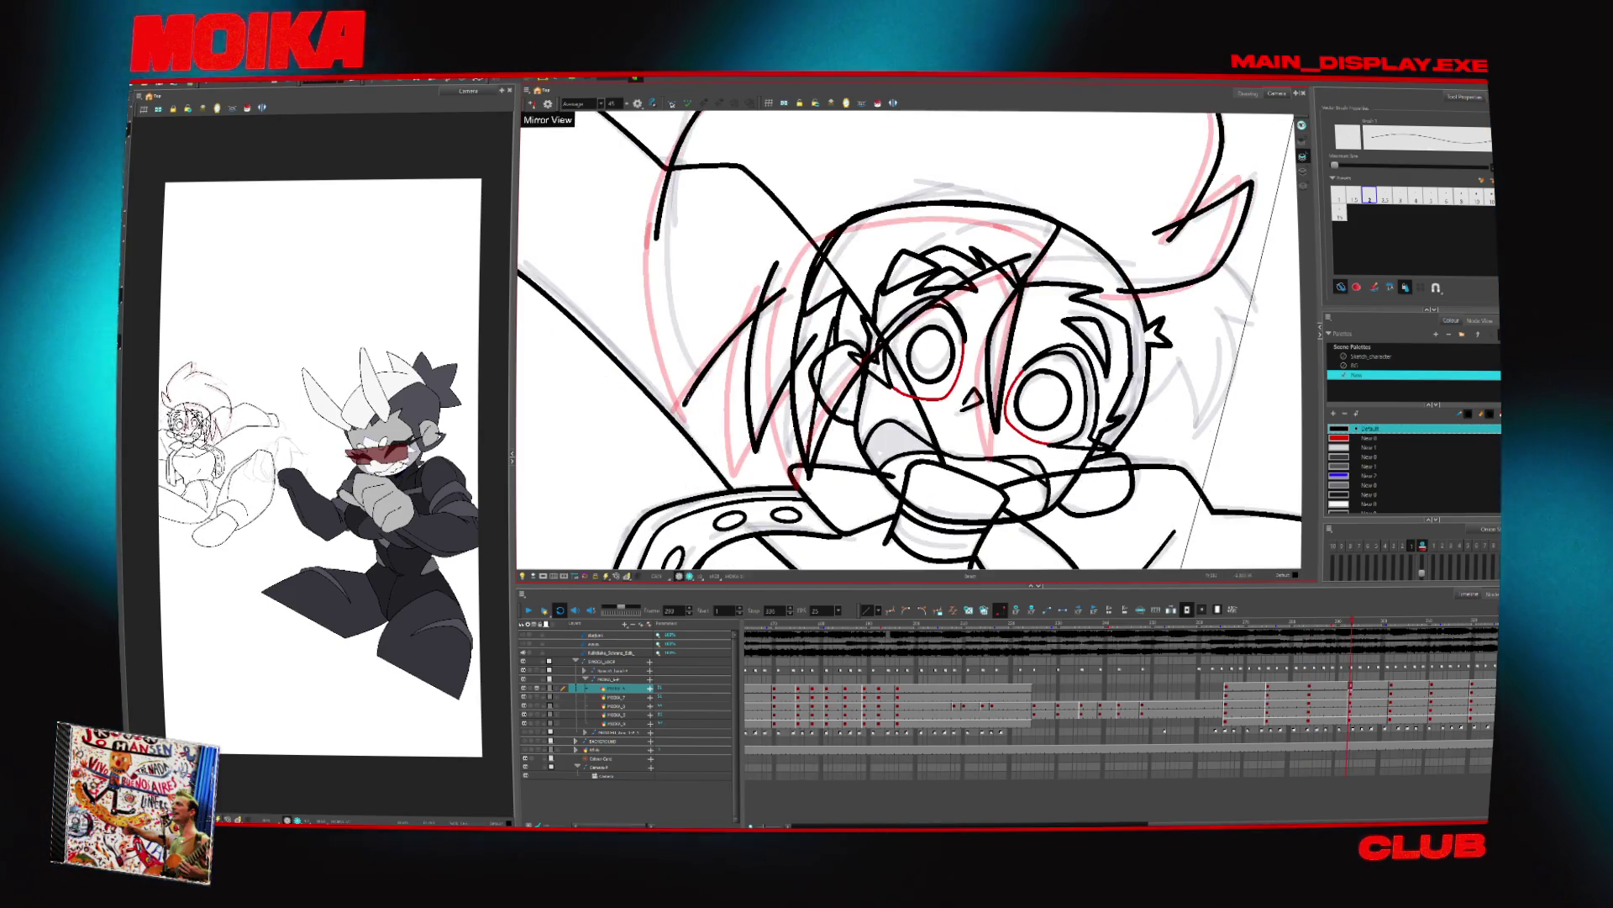
{"action": "left_click", "coordinate": [657, 302]}
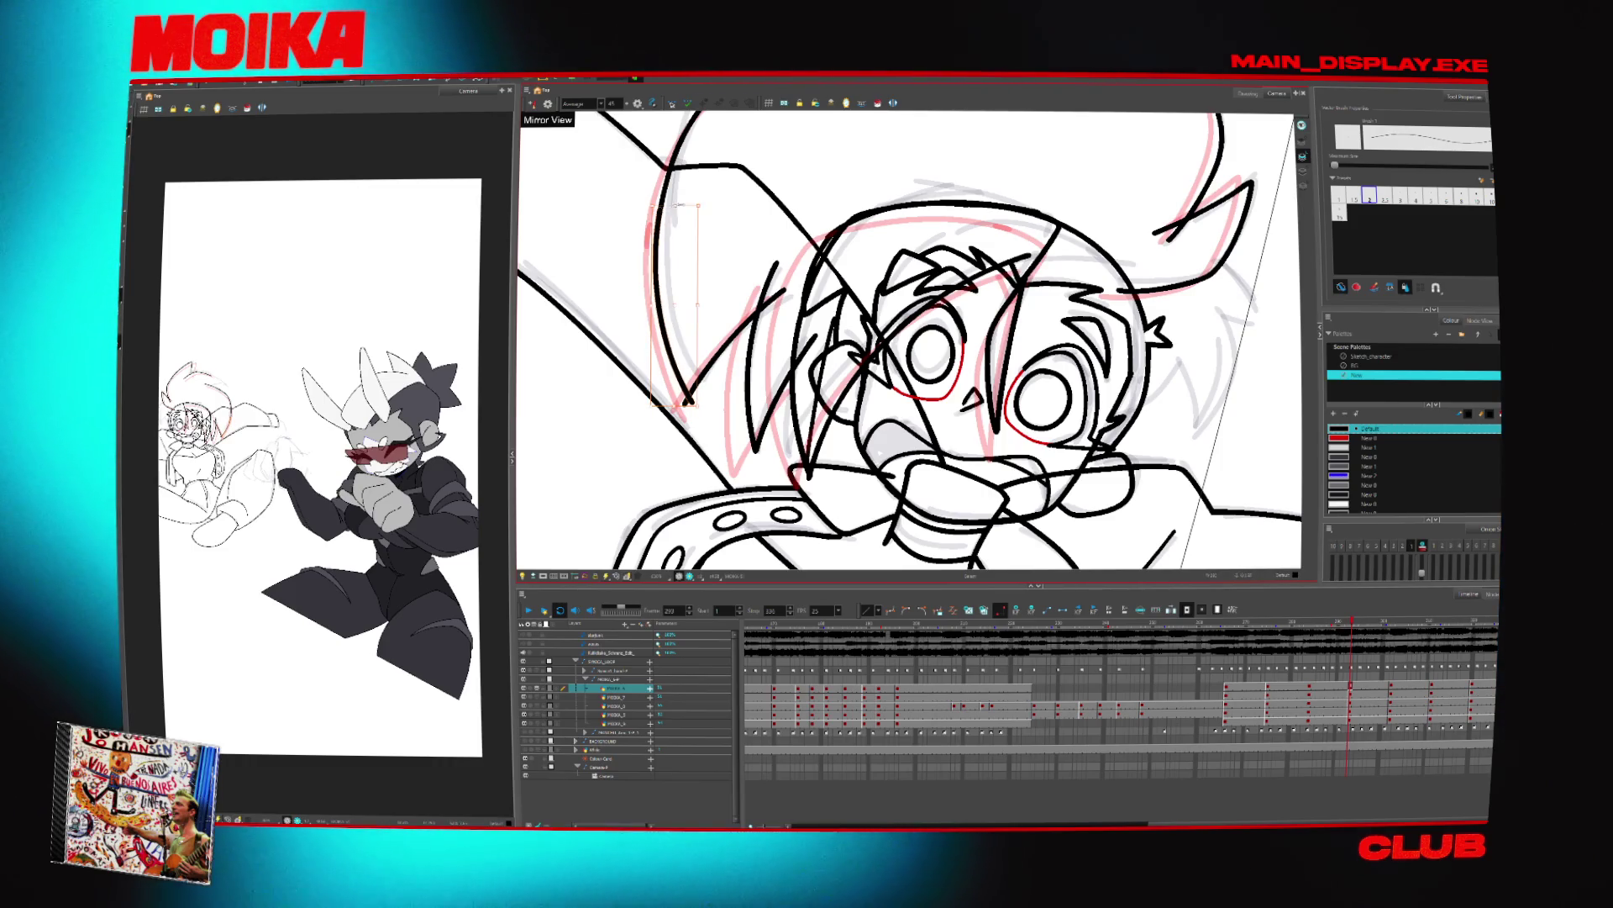
{"action": "scroll", "coordinate": [1046, 363], "scroll_direction": "down", "scroll_amount": 5}
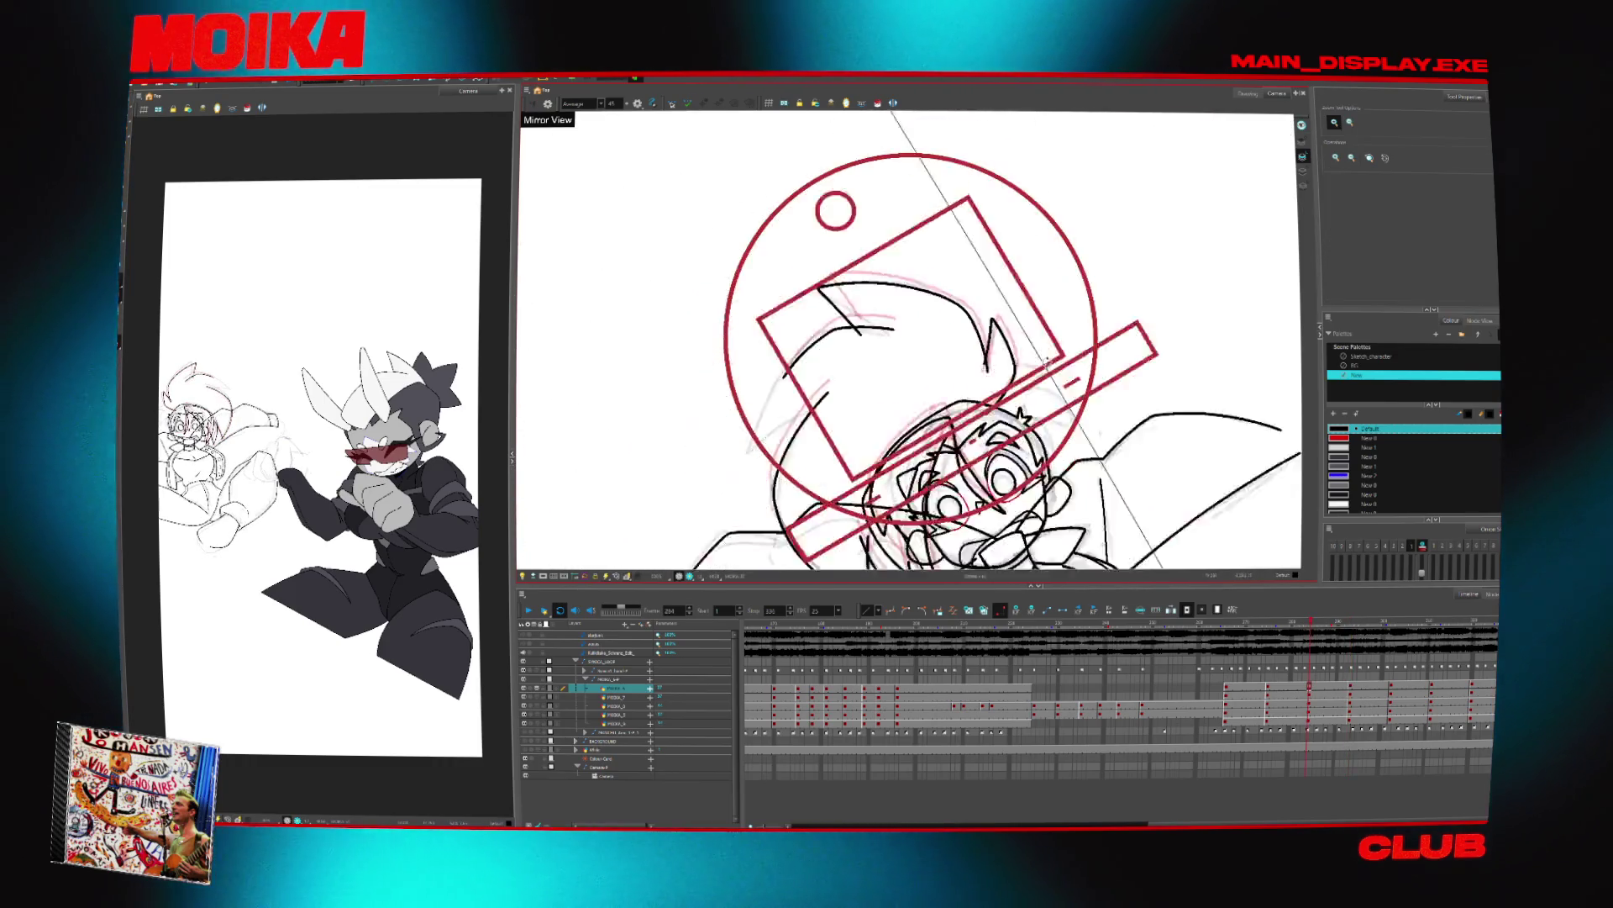
On the next drawing, select a hair stroke, rotate the view, and dim other layers with the Light Table
{"action": "scroll", "coordinate": [1047, 364], "scroll_direction": "up", "scroll_amount": 5}
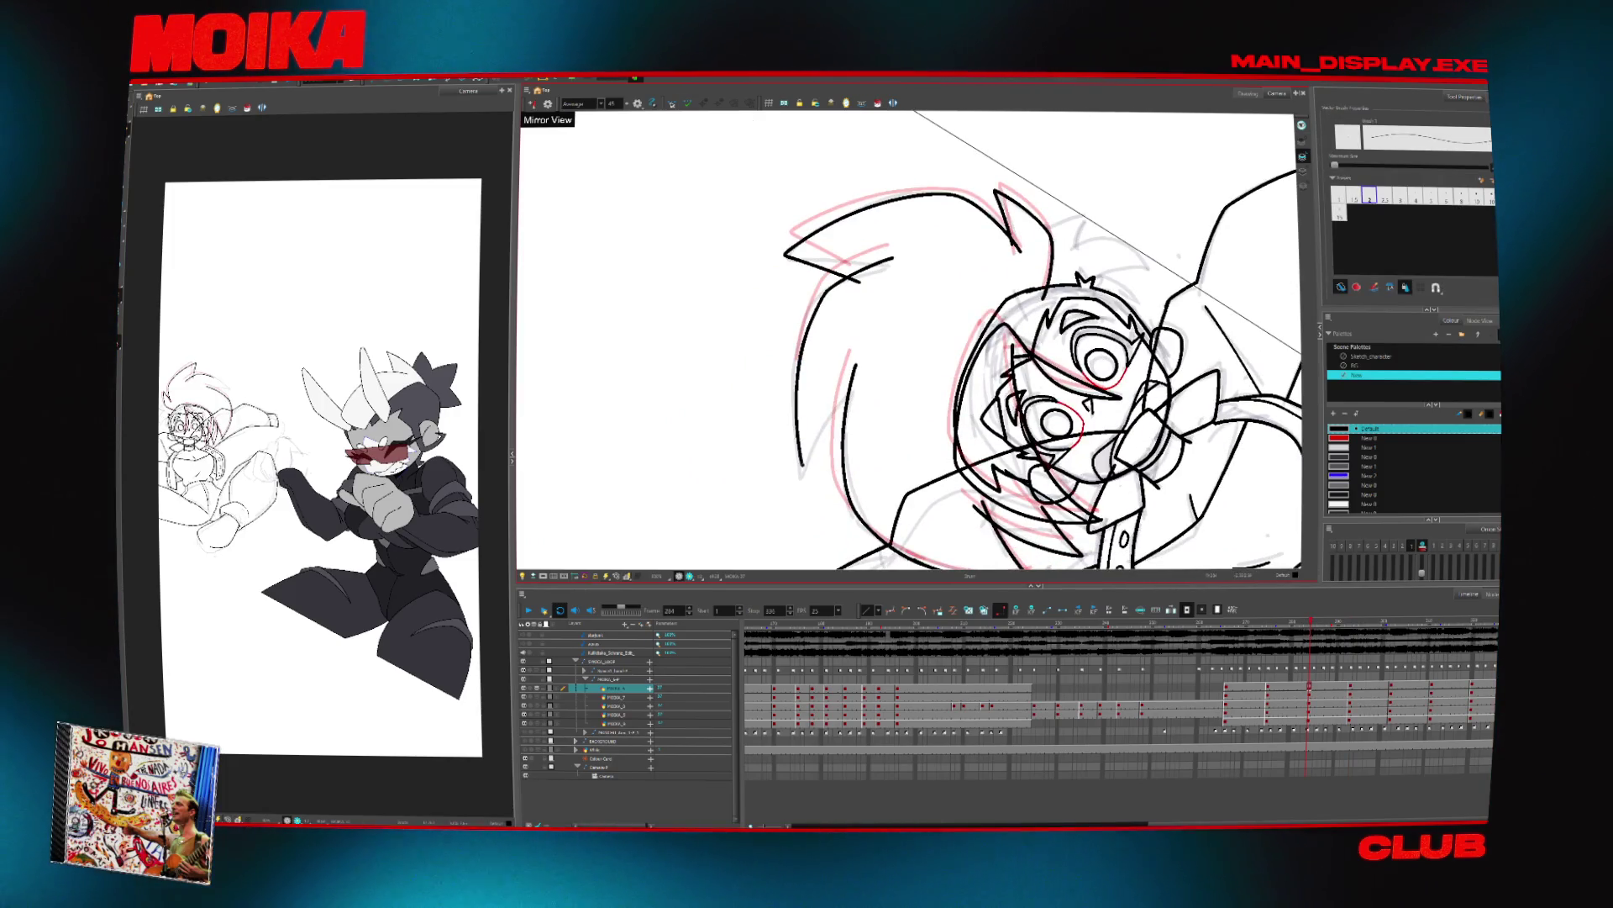
{"action": "key", "text": "g"}
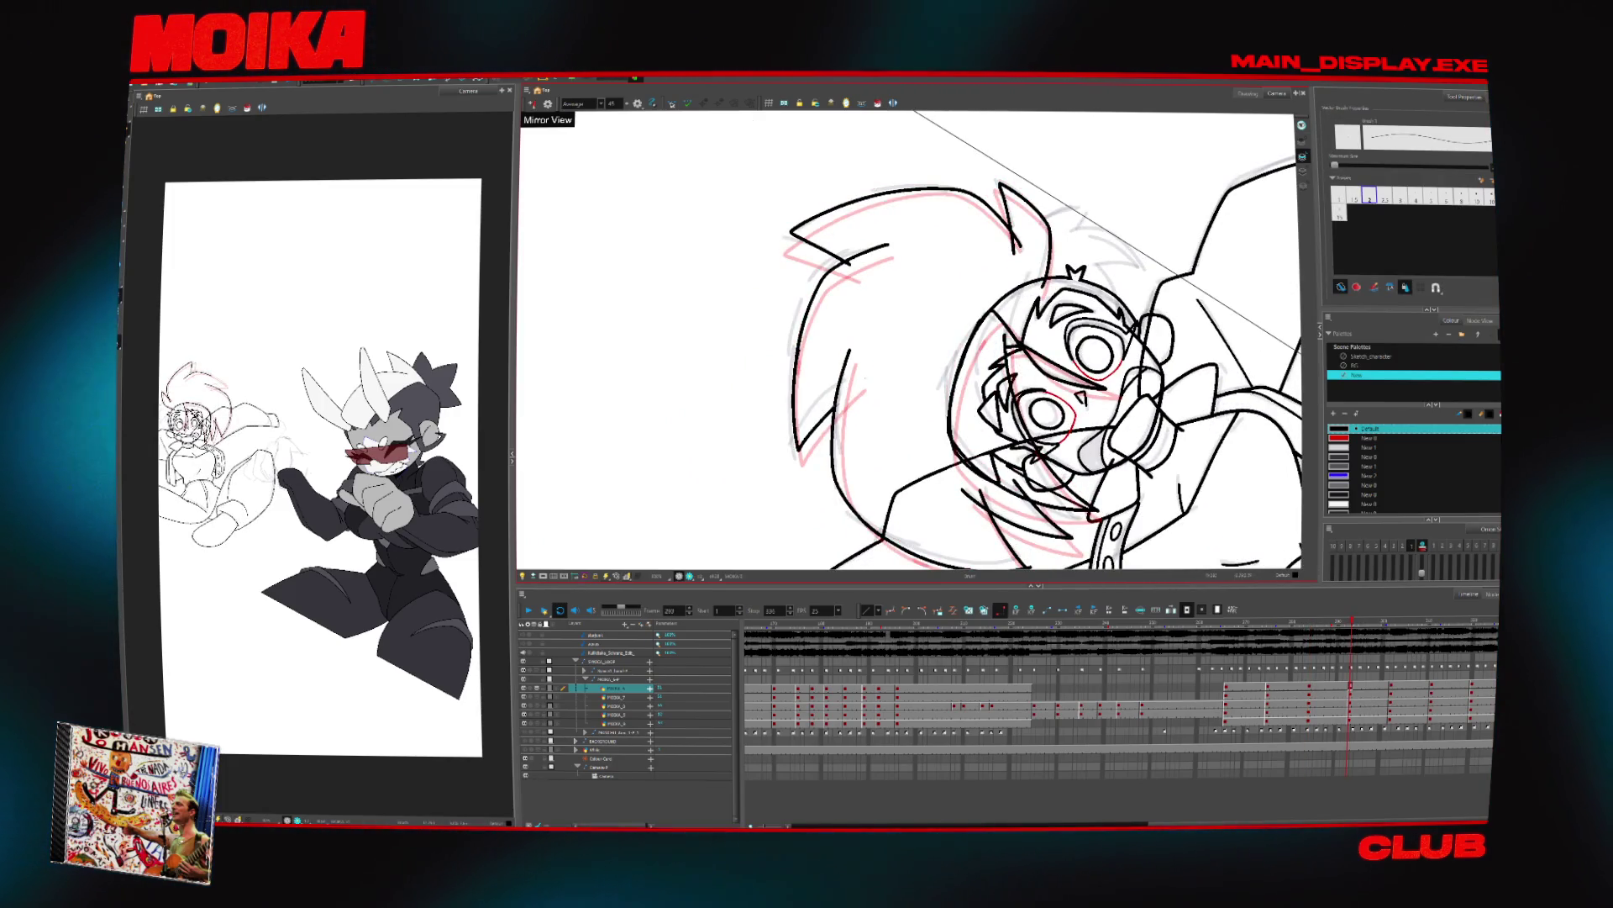
{"action": "left_click", "coordinate": [830, 378]}
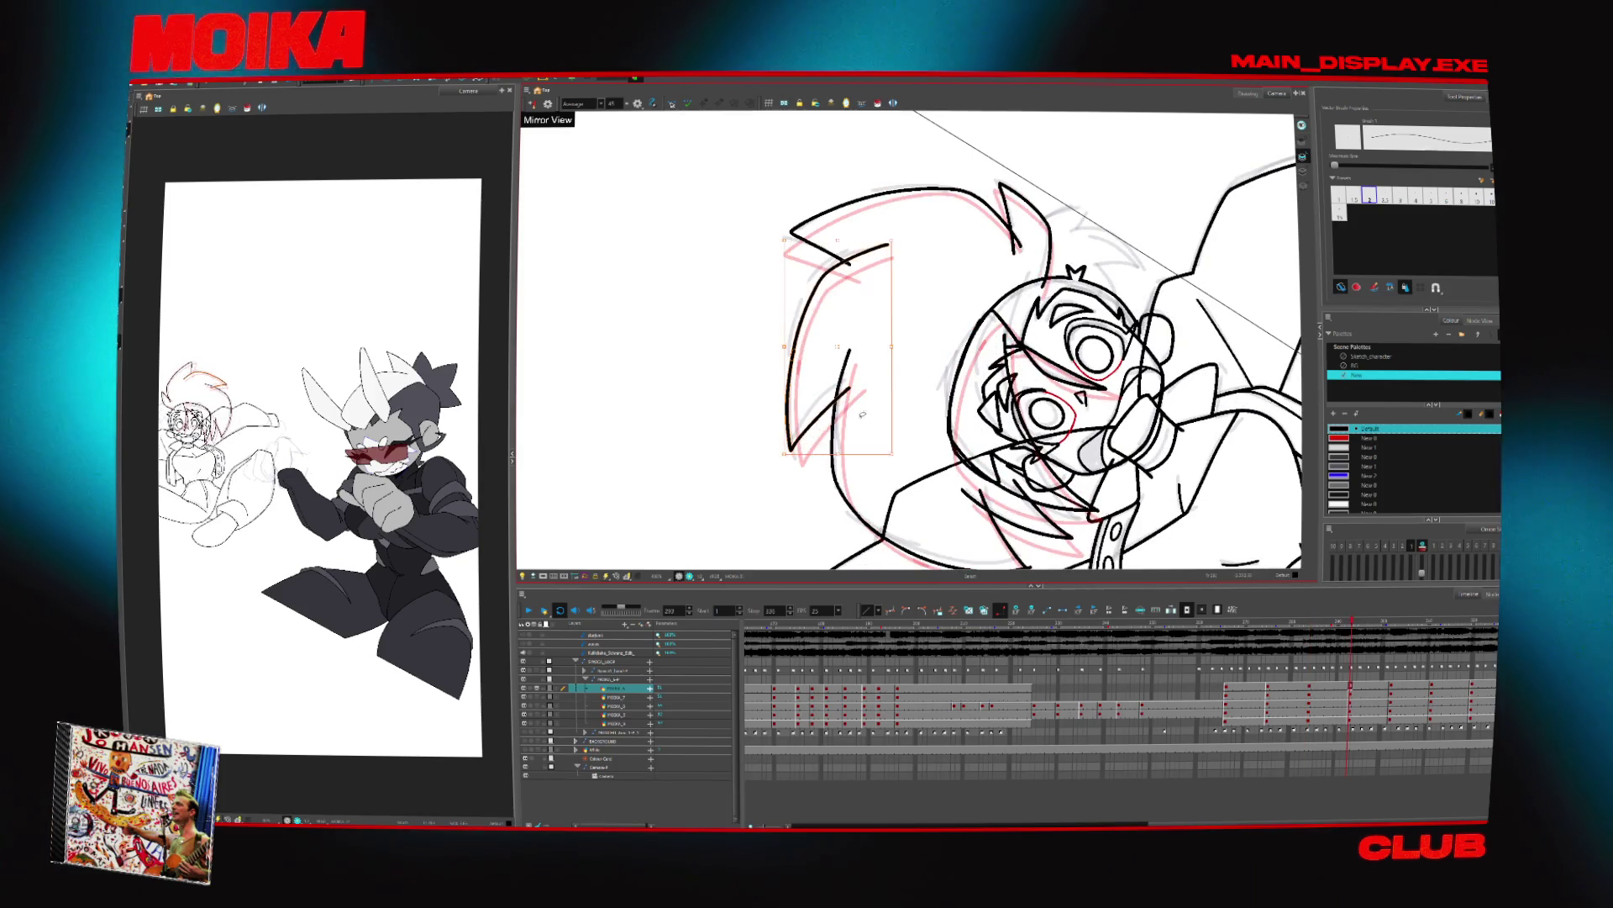
{"action": "mouse_move", "coordinate": [1050, 252]}
{"action": "left_mouse_down"}
{"action": "mouse_move", "coordinate": [1092, 319]}
{"action": "mouse_move", "coordinate": [1079, 388]}
{"action": "left_mouse_up"}
{"action": "scroll", "coordinate": [1079, 388], "scroll_direction": "up", "scroll_amount": 3}
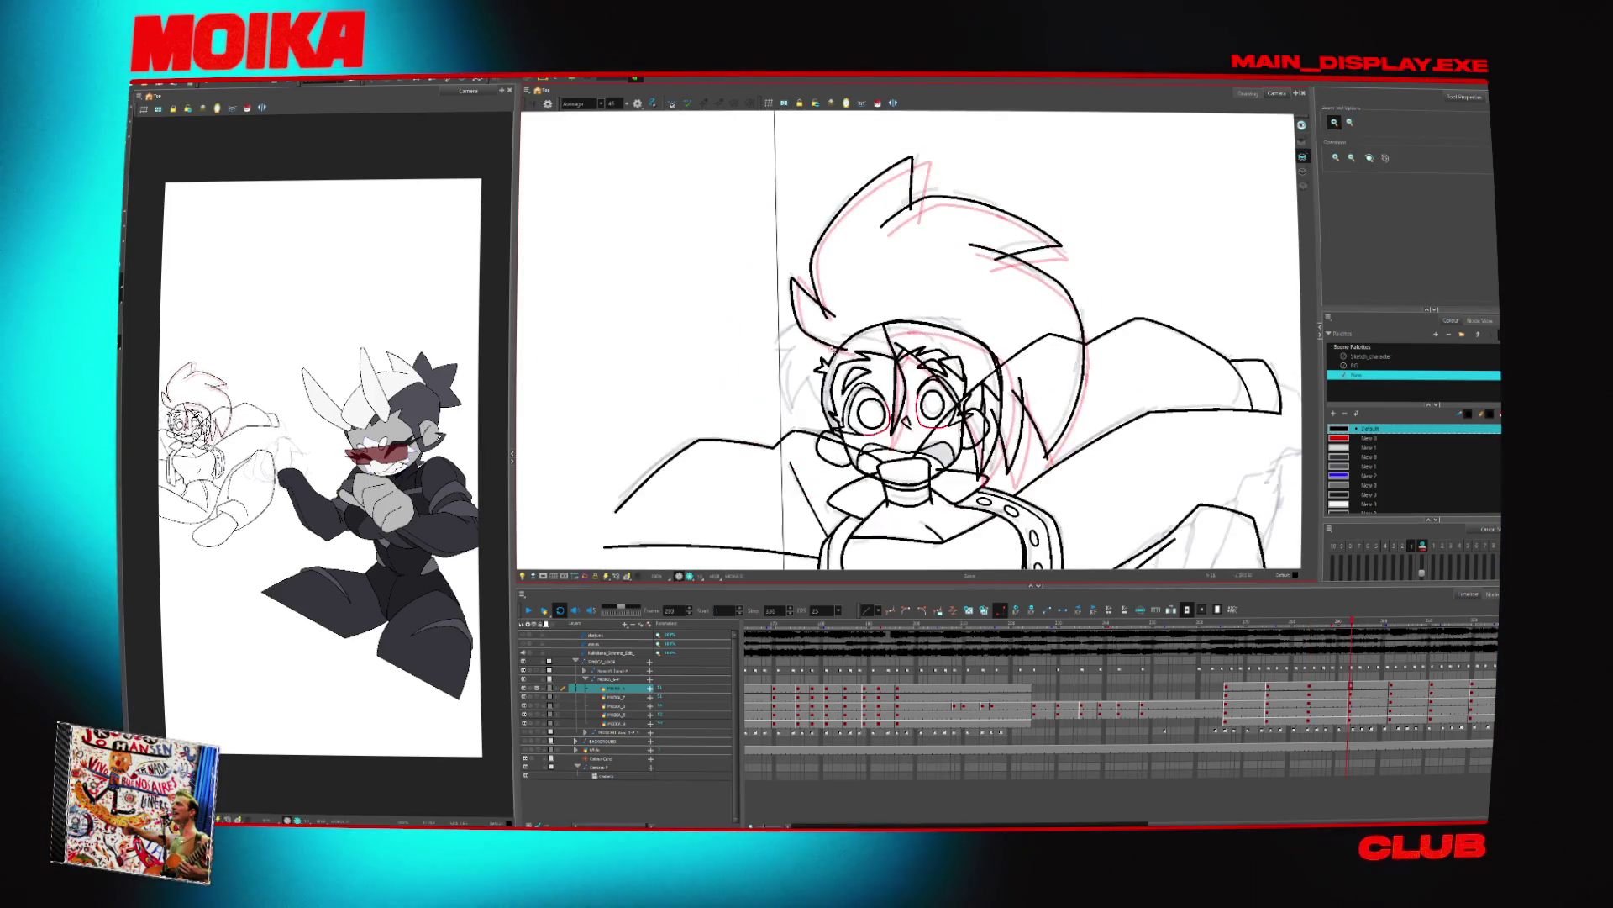
{"action": "key", "text": "alt+b"}
{"action": "key", "text": "shift+l"}
{"action": "mouse_move", "coordinate": [1078, 388]}
{"action": "left_mouse_down"}
{"action": "mouse_move", "coordinate": [1008, 437]}
{"action": "mouse_move", "coordinate": [882, 471]}
{"action": "left_mouse_up"}
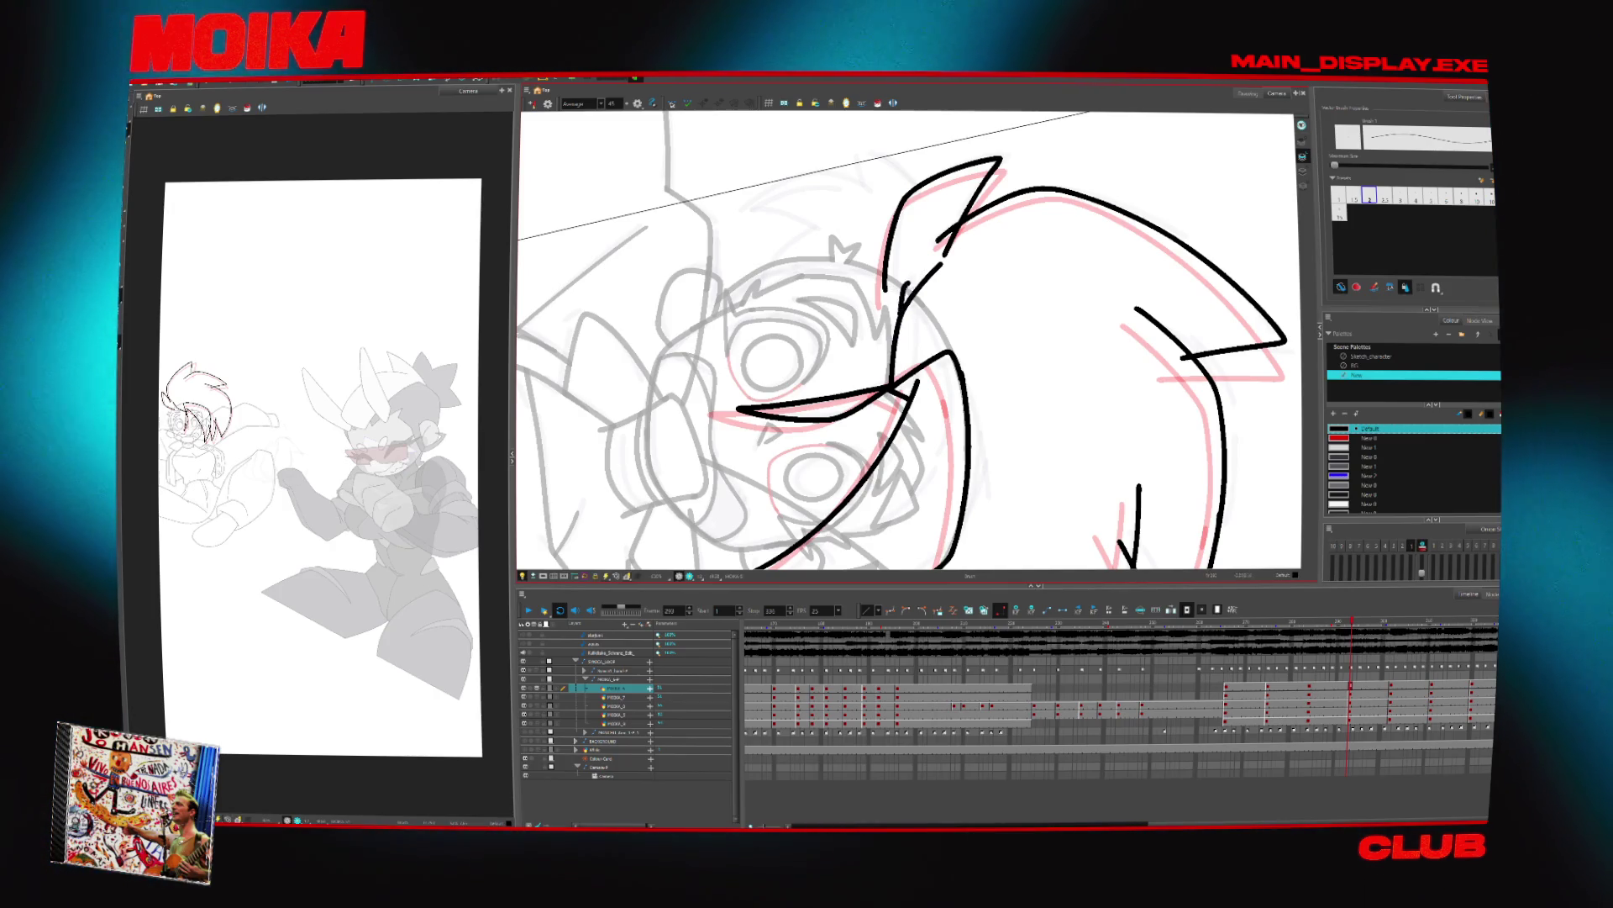
Mirror the frame 302 drawing and compare it with frame 311 using the Cutter tool
{"action": "key", "text": "g"}
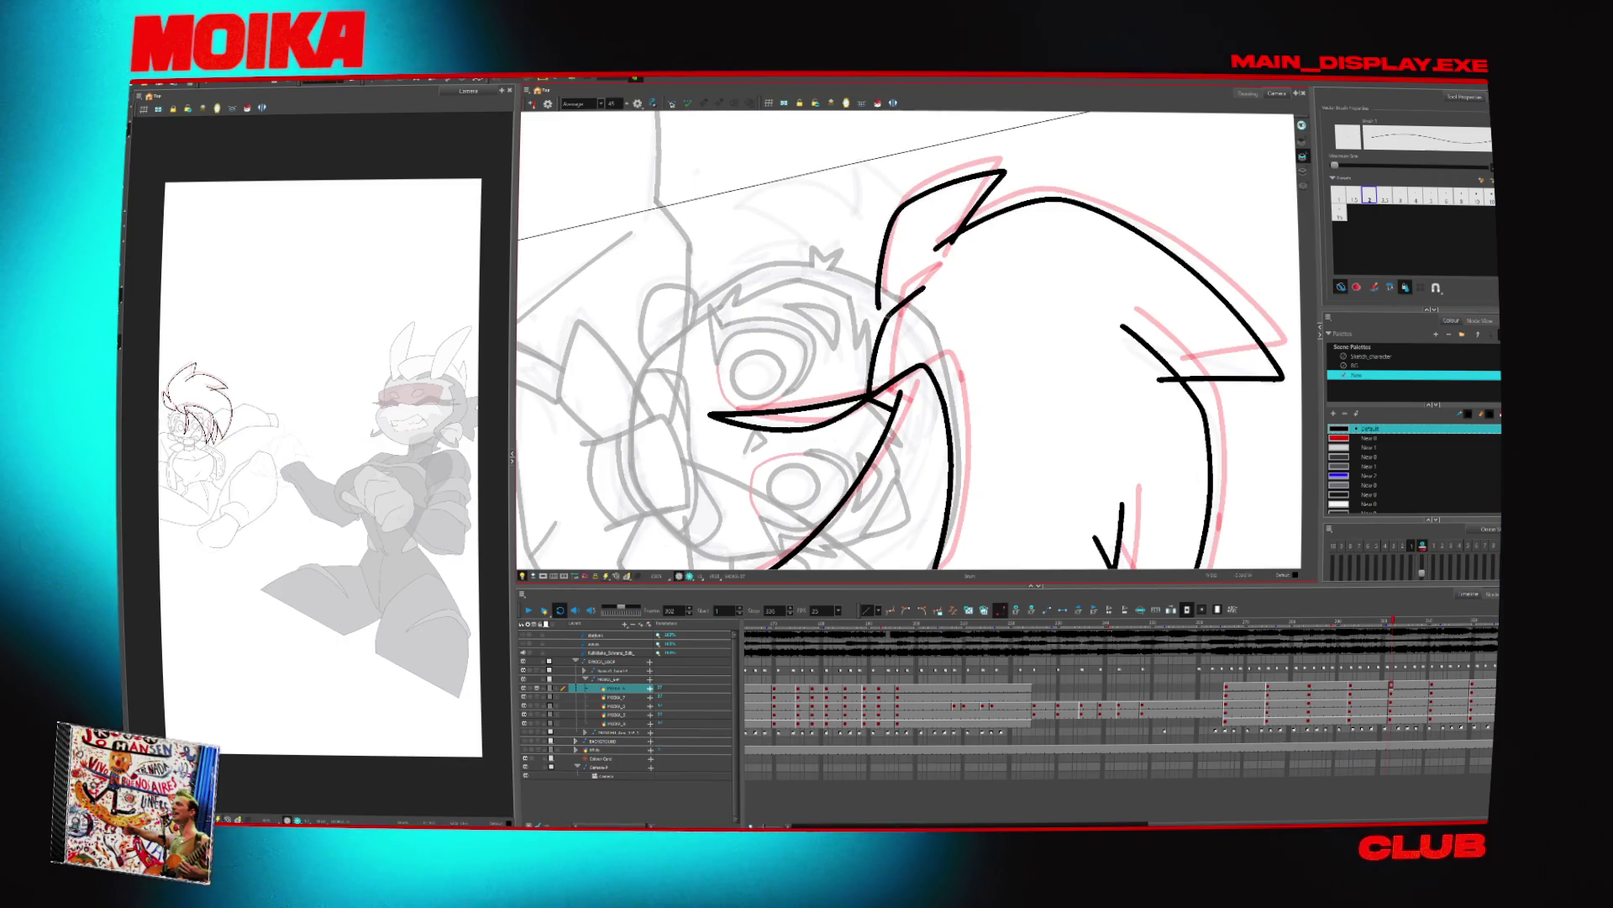
{"action": "key", "text": "4"}
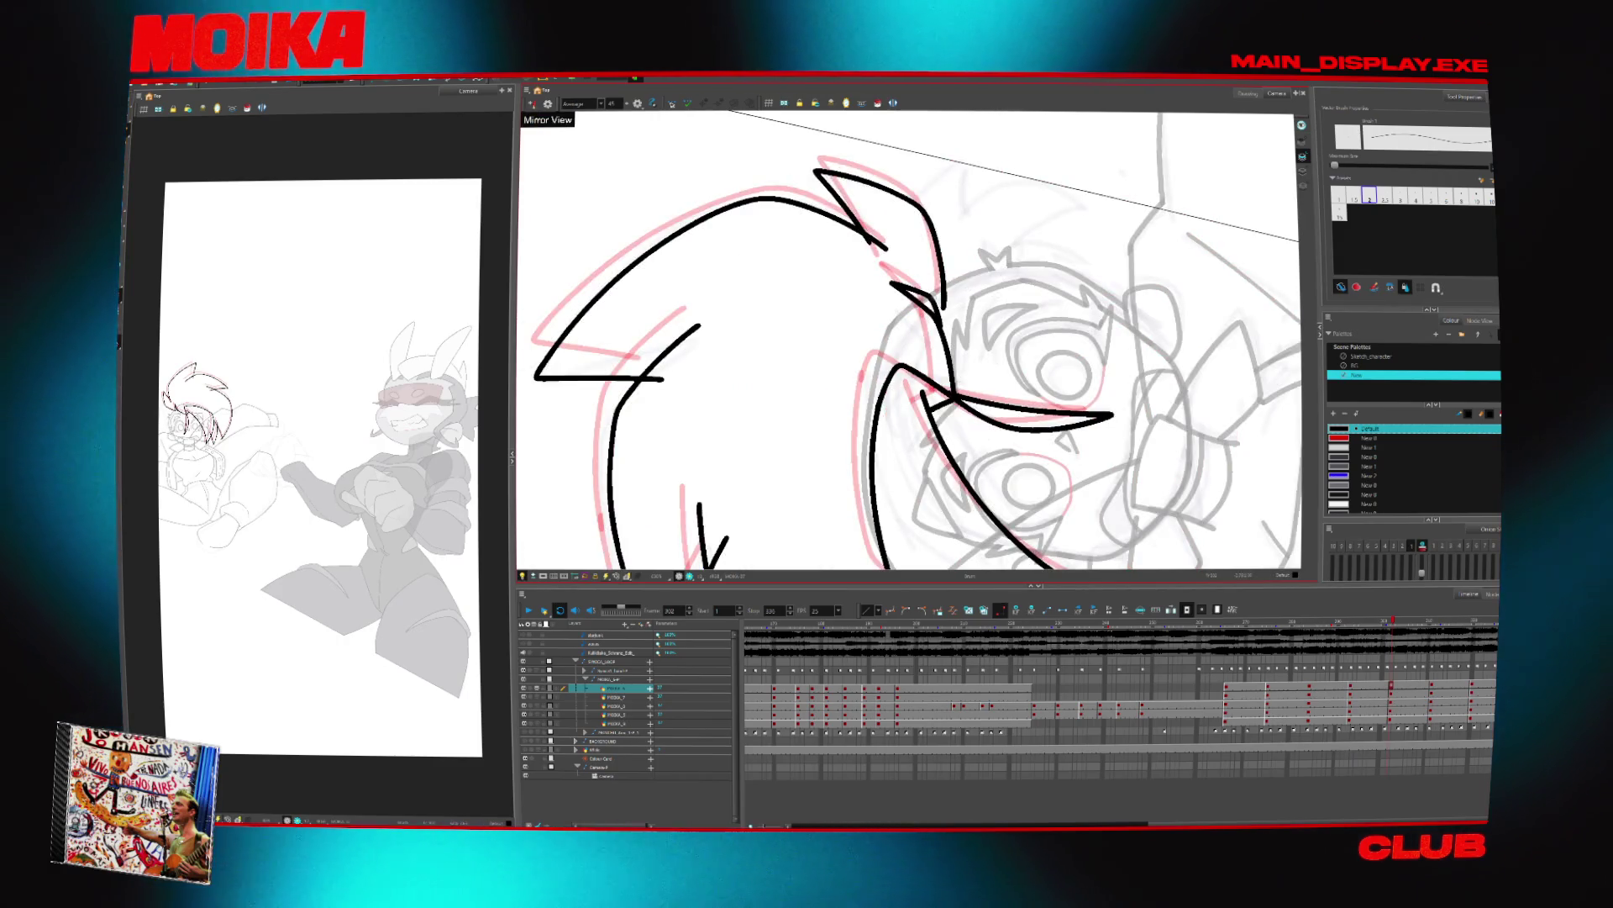
{"action": "key", "text": "g"}
{"action": "key", "text": "alt+t"}
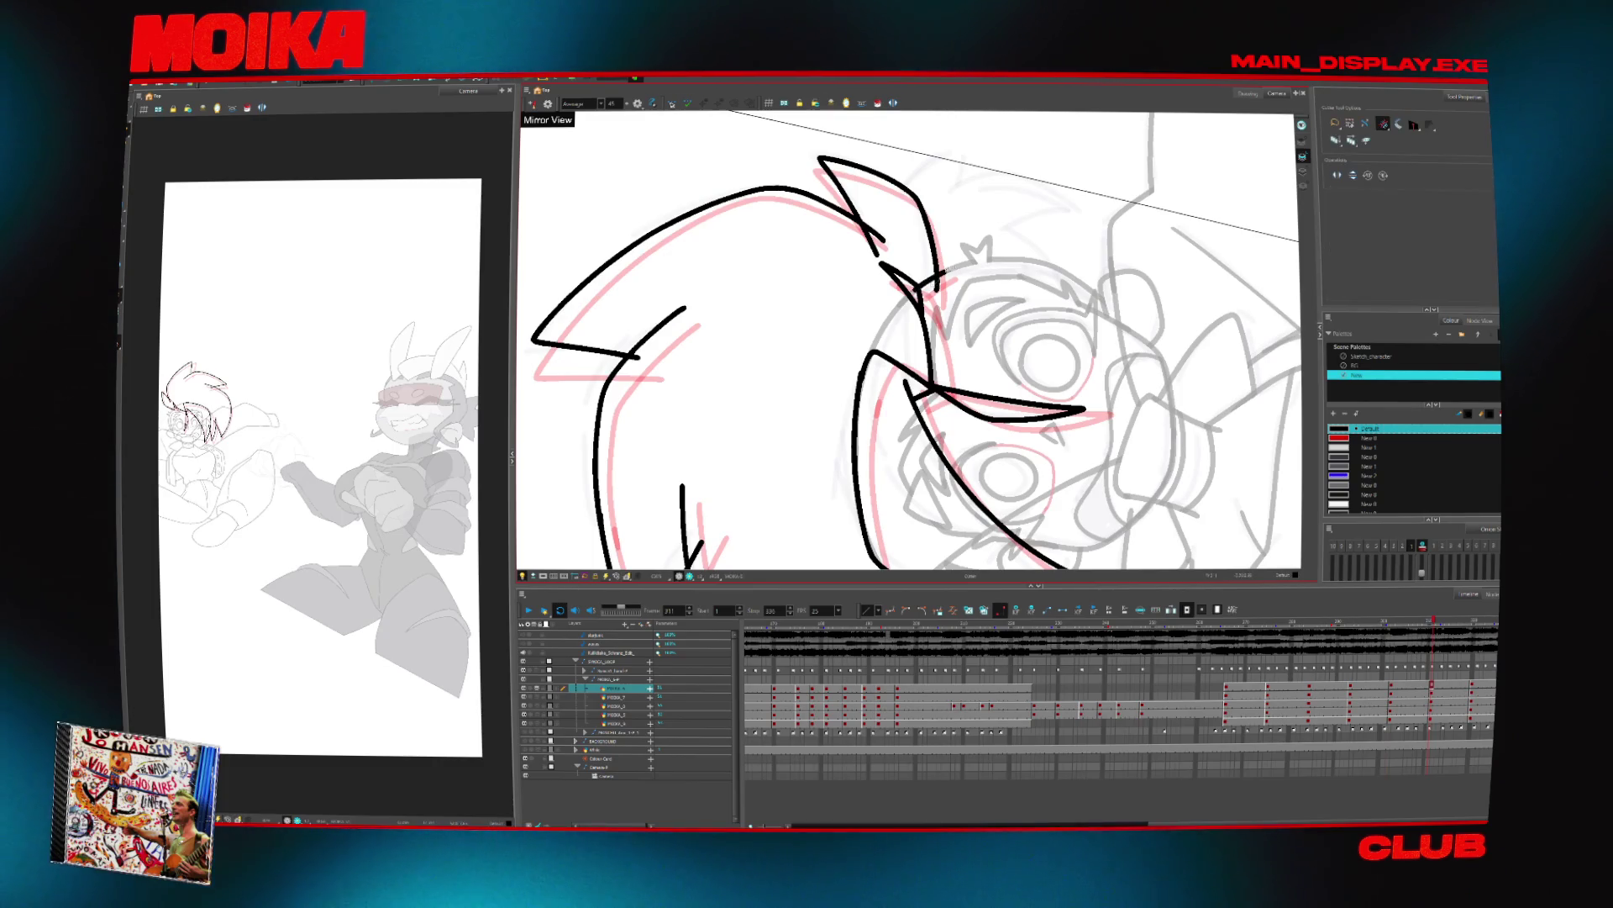
{"action": "key", "text": "f"}
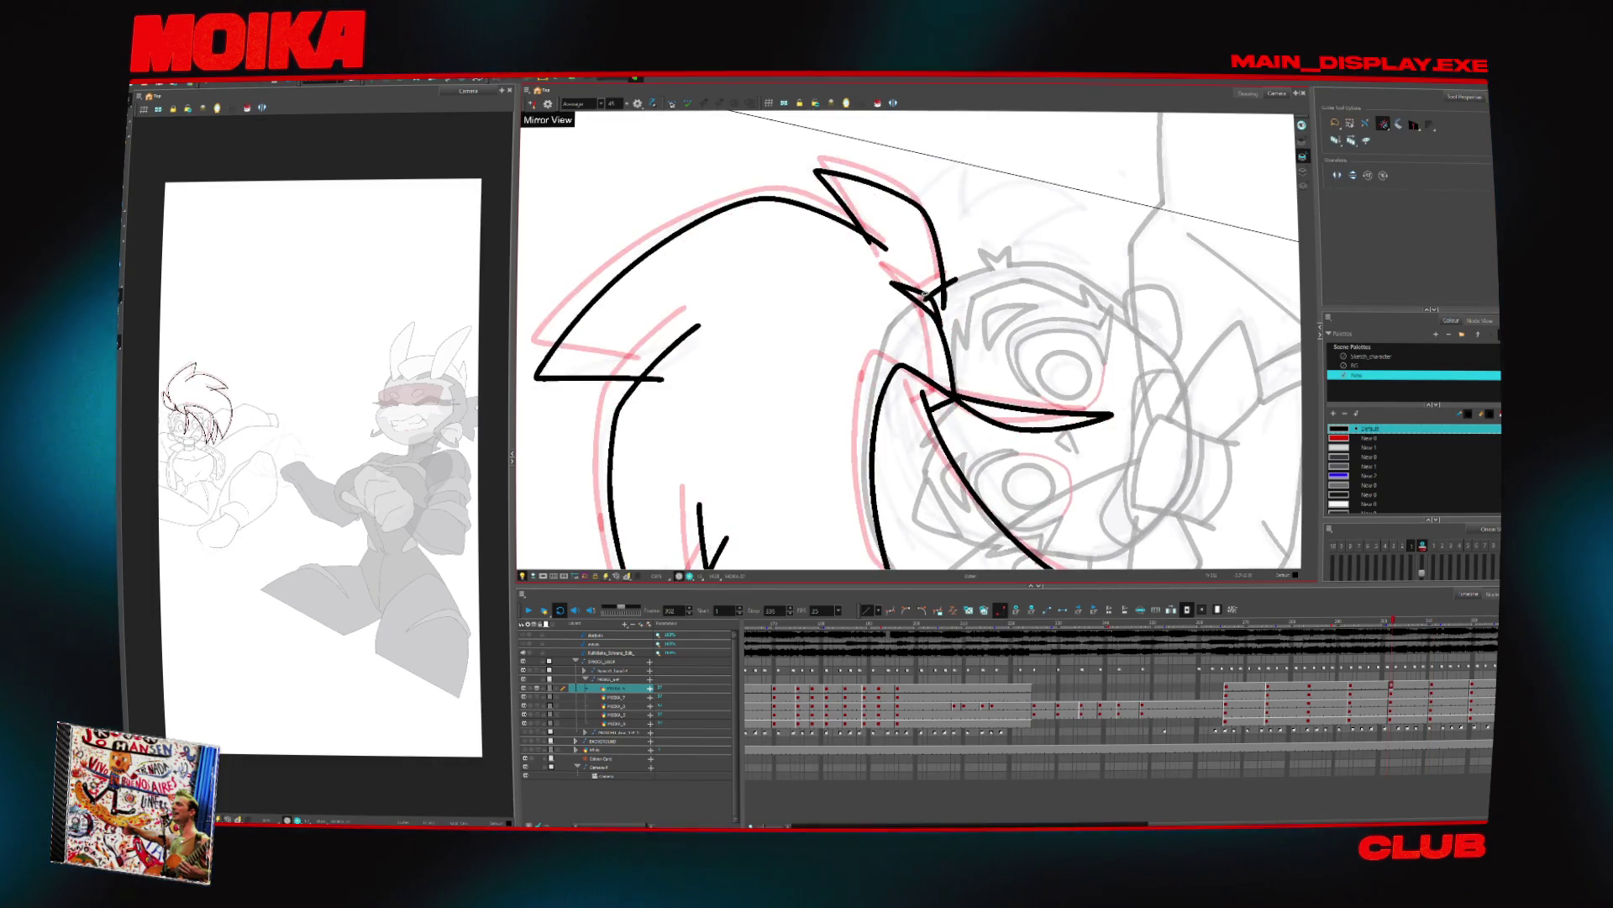
{"action": "key", "text": "g"}
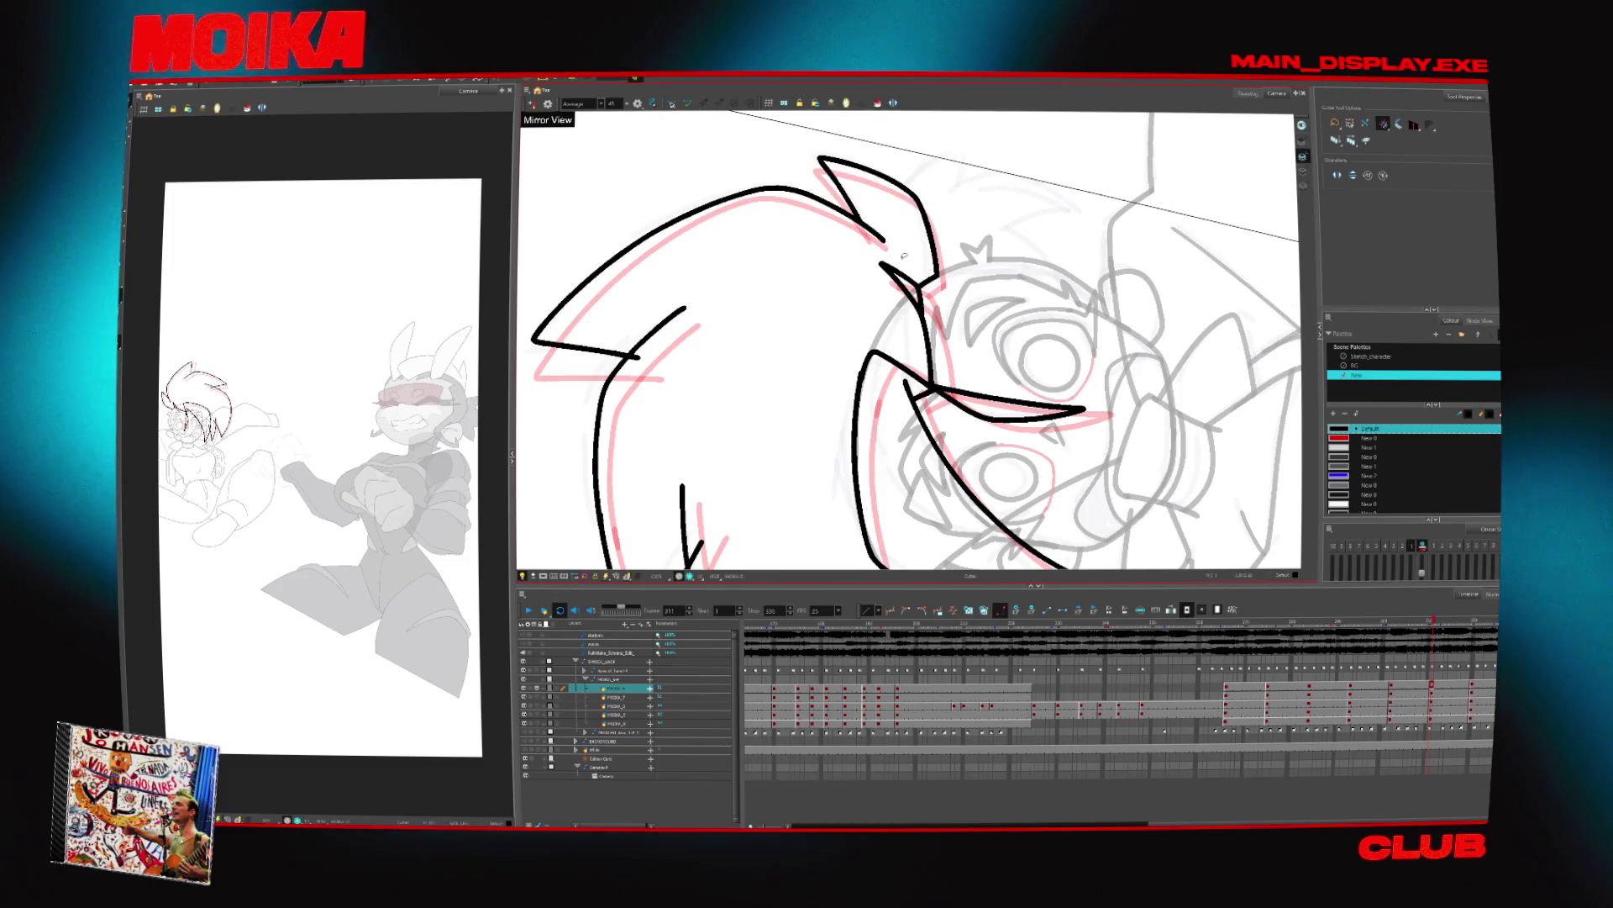
{"action": "key", "text": "f"}
{"action": "key", "text": "g"}
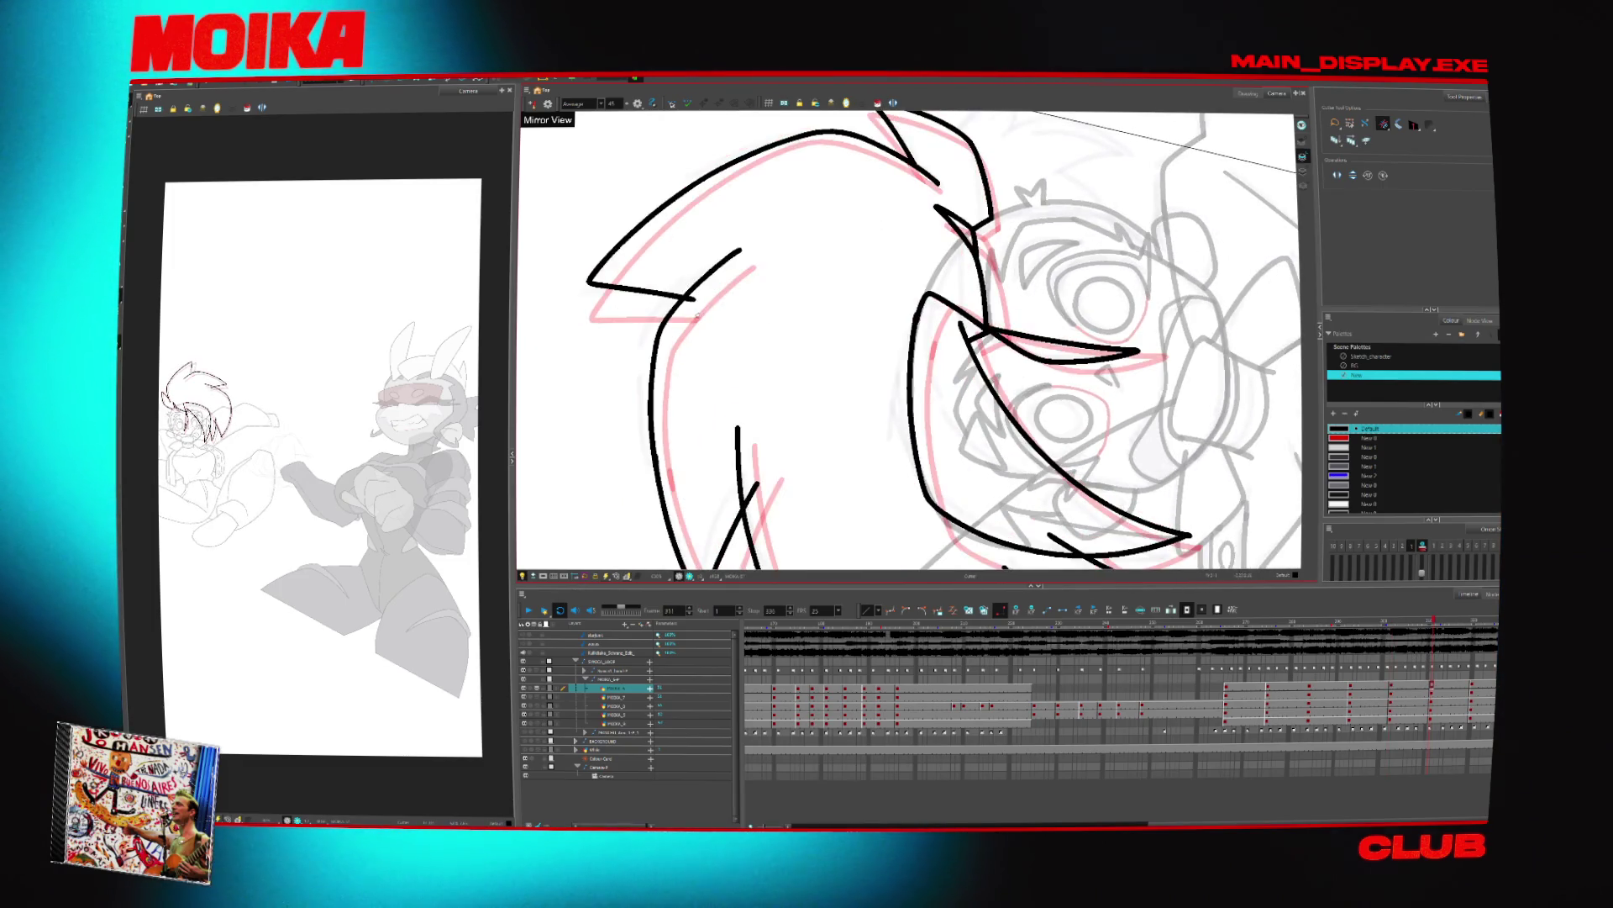
Rotate the view and keep flipping between frames 302 and 311, ending on 302
{"action": "key", "text": "v"}
{"action": "key", "text": "v"}
{"action": "key", "text": "v"}
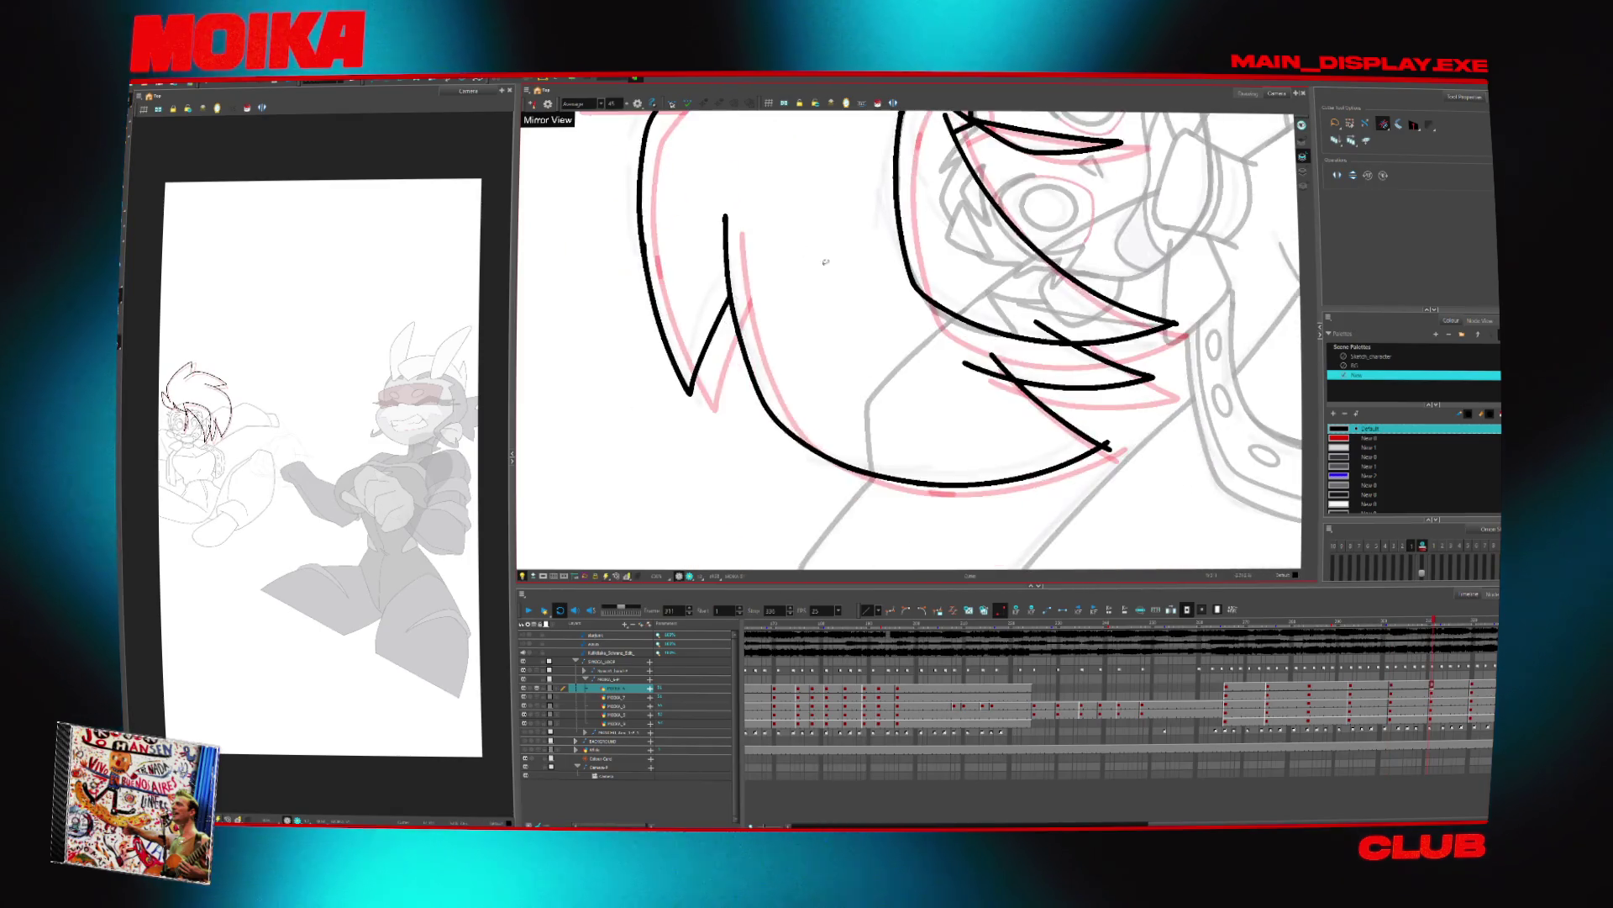
{"action": "key", "text": "f"}
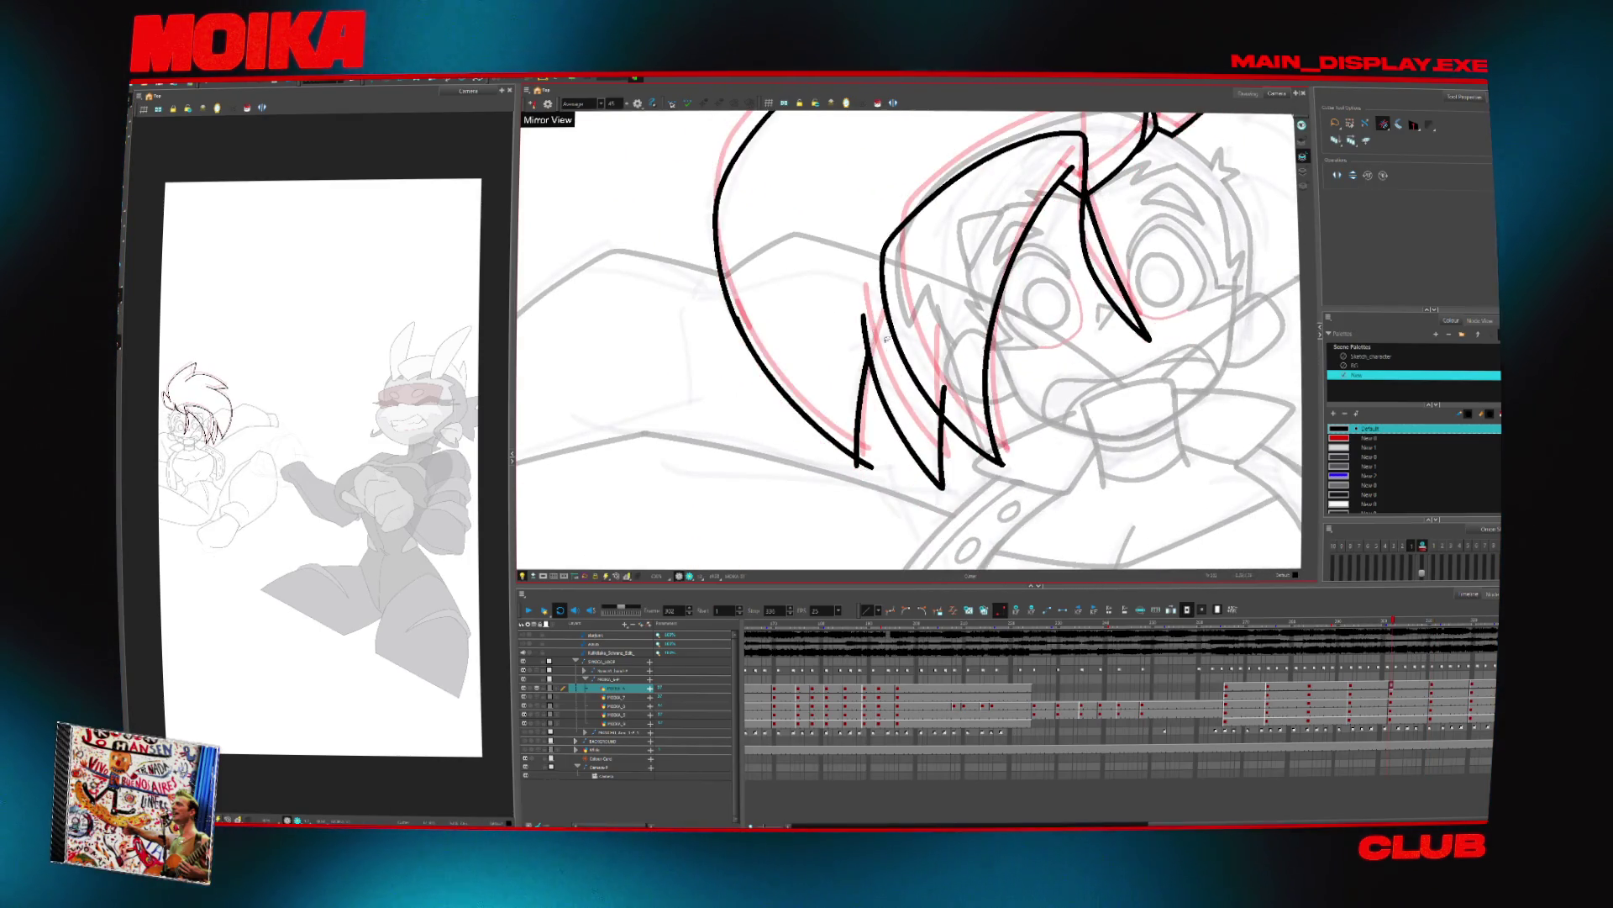
{"action": "key", "text": "g"}
{"action": "key", "text": "f"}
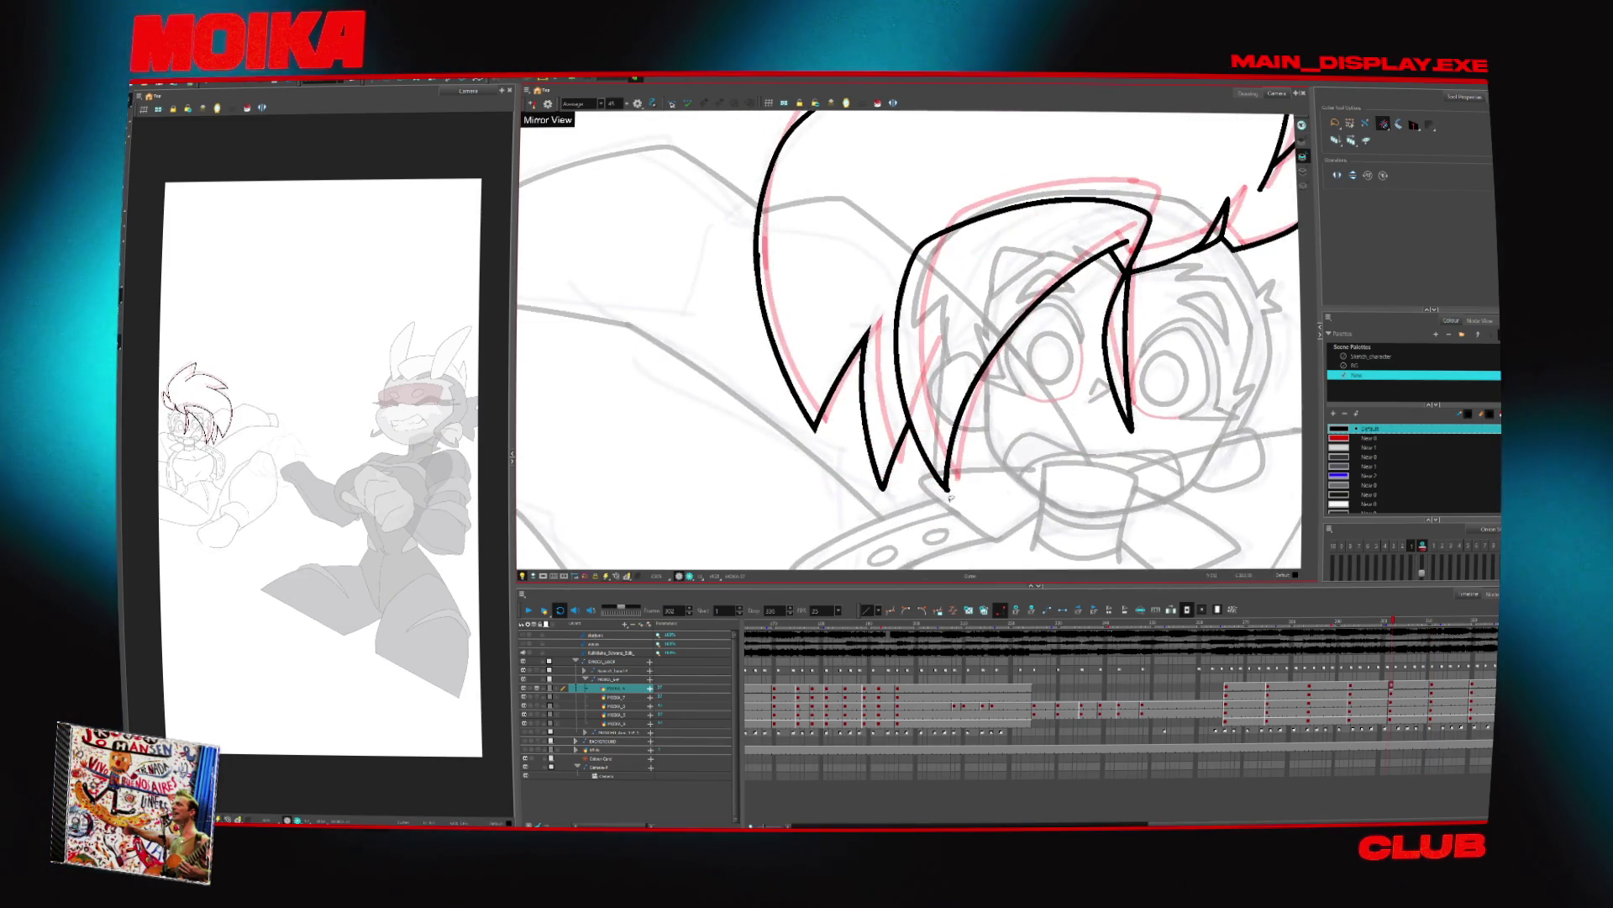
{"action": "key", "text": "g"}
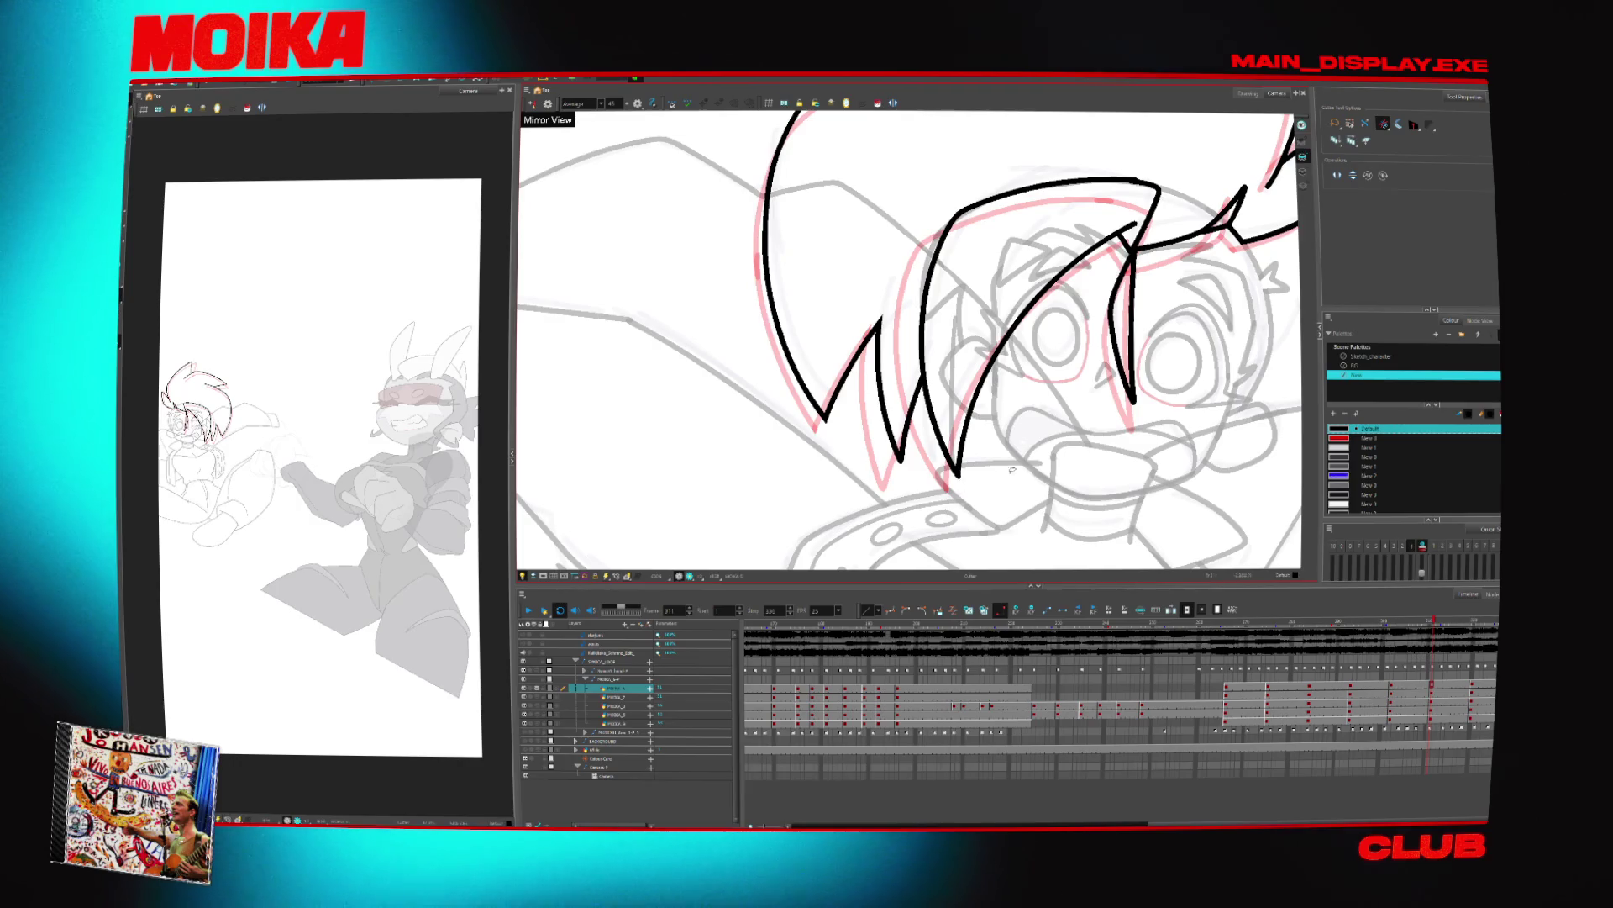
{"action": "key", "text": "f"}
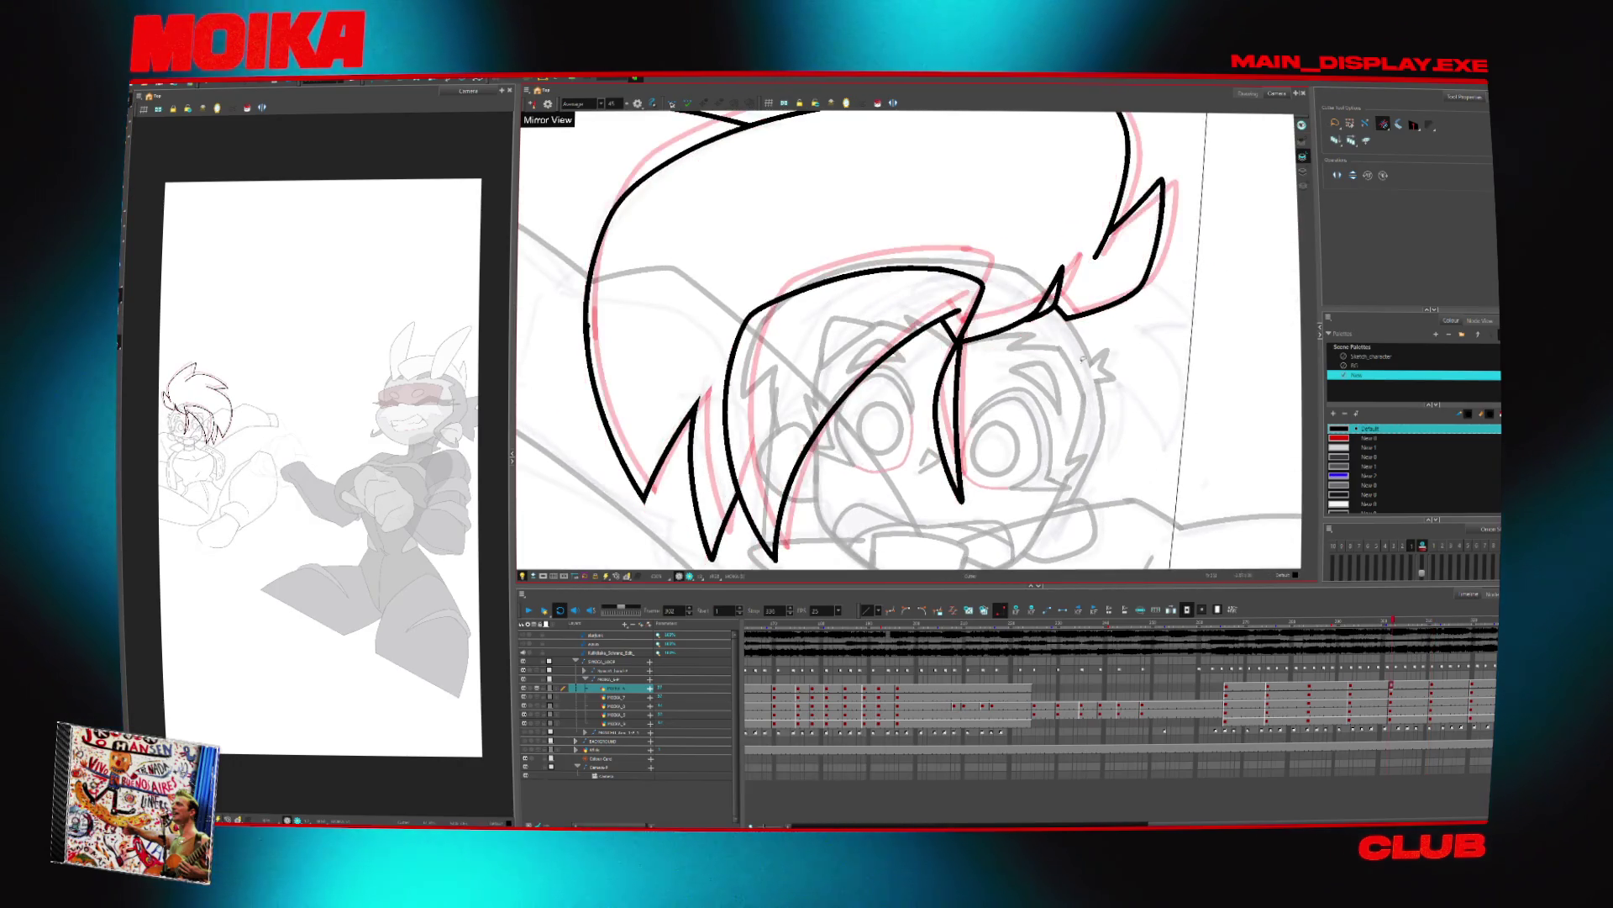
{"action": "scroll", "coordinate": [1082, 360], "scroll_direction": "down", "scroll_amount": 5}
Make the passenger's arms layer active, zoom in on the face and arms, and play the frames
{"action": "key", "text": "g"}
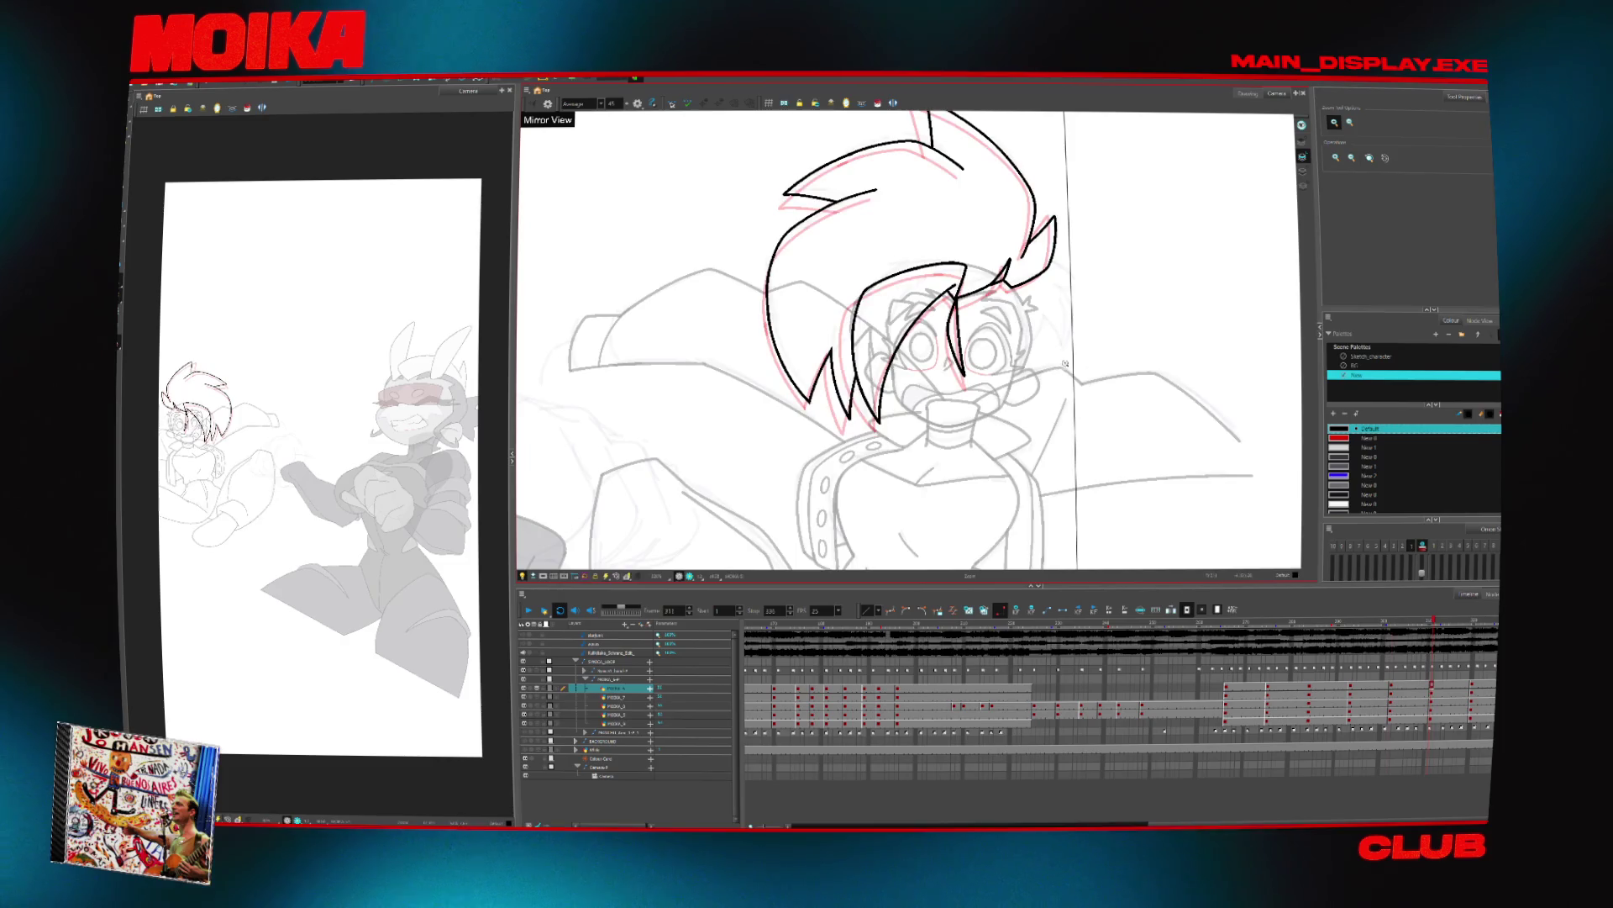
{"action": "key", "text": "f"}
{"action": "left_click", "coordinate": [991, 319]}
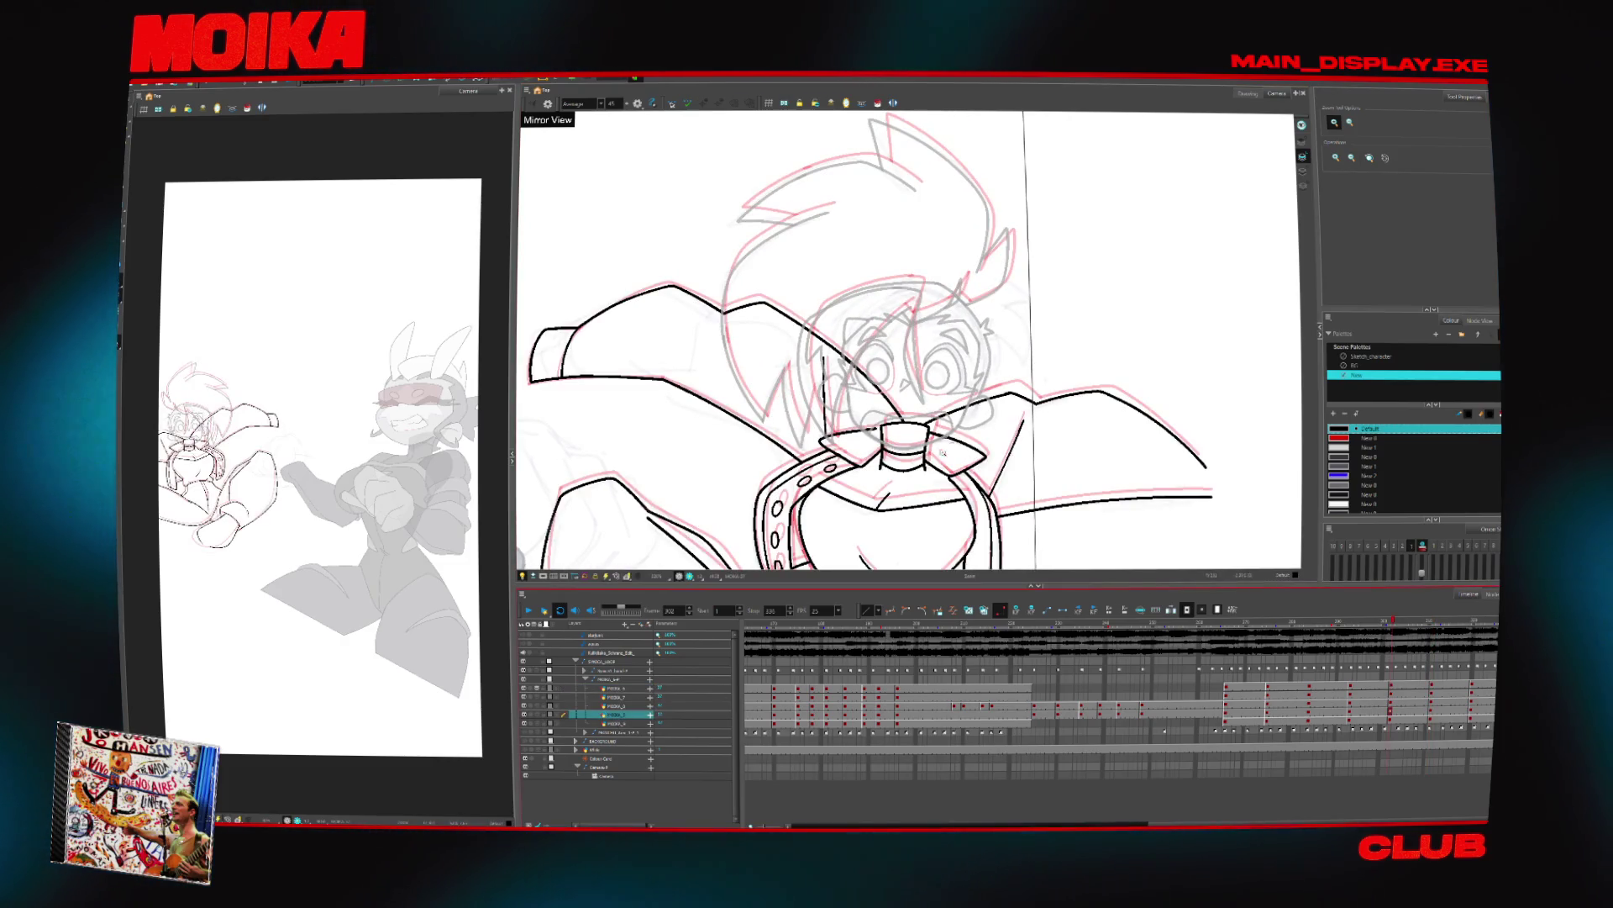
{"action": "left_click", "coordinate": [820, 347]}
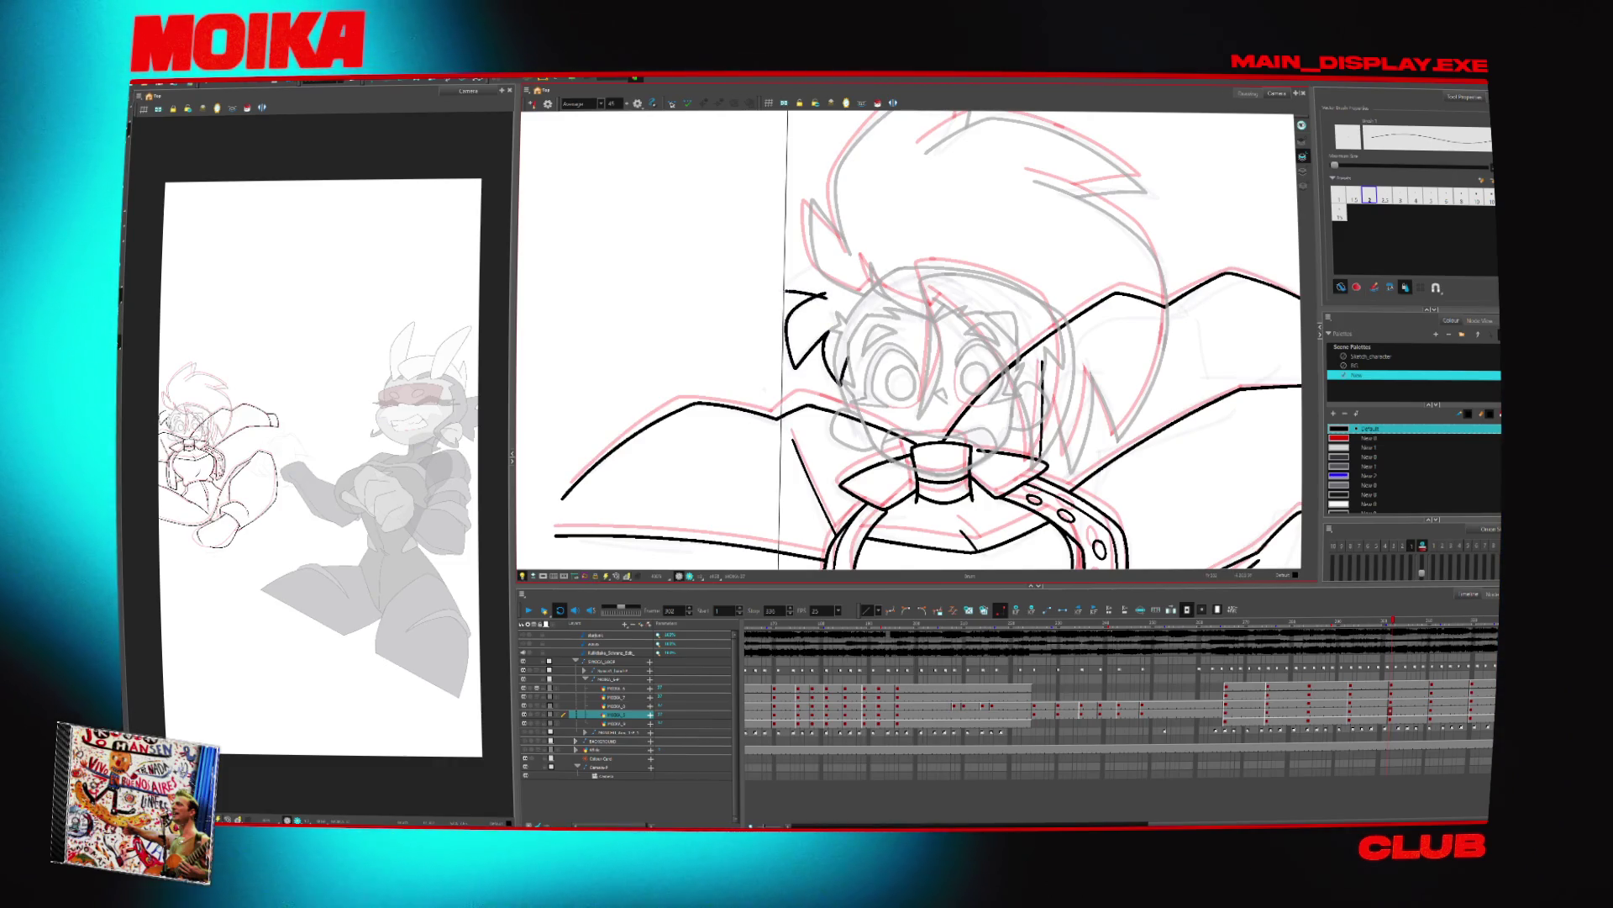
{"action": "key", "text": "Return"}
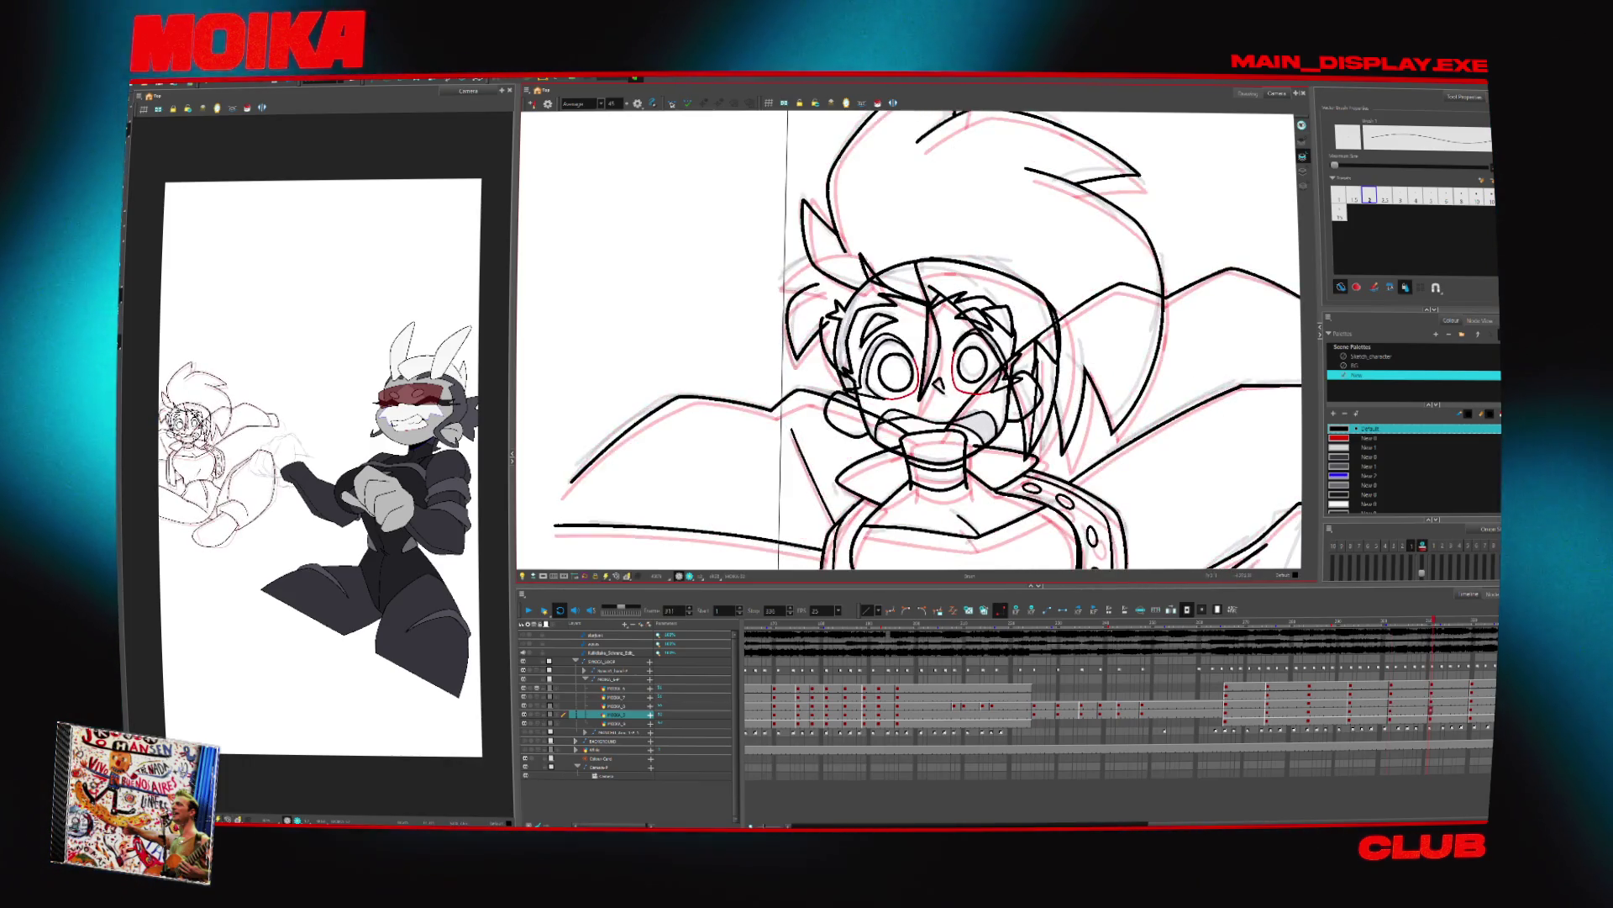
Set the brush to red at size 1.5 after comparing frames 302 and 311
{"action": "key", "text": "alt+s"}
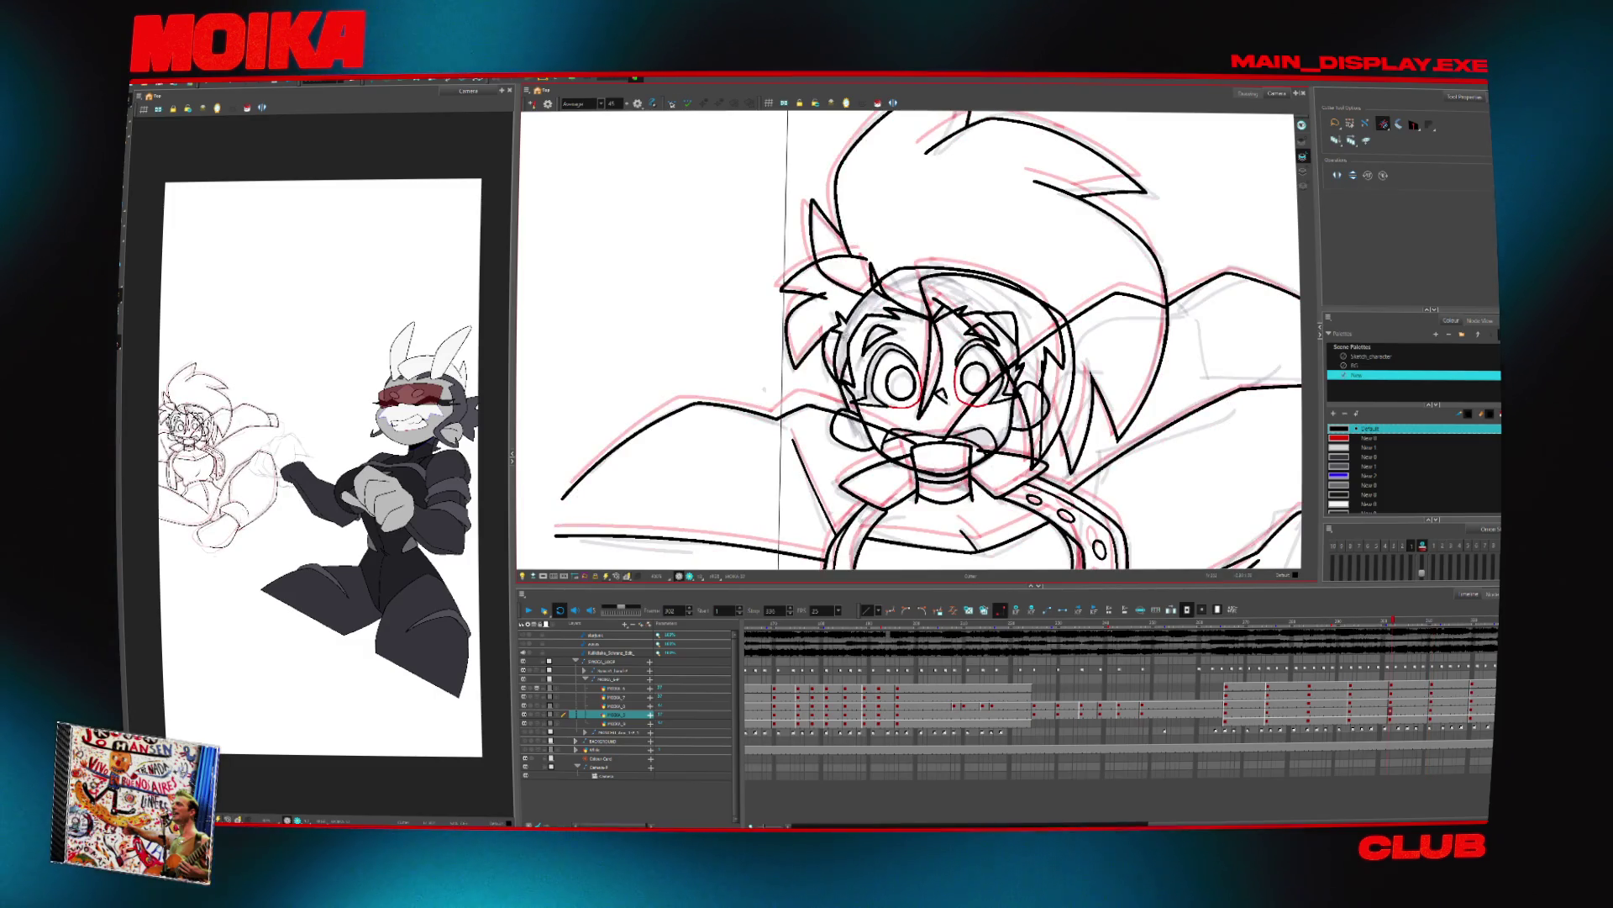
{"action": "key", "text": "alt+b"}
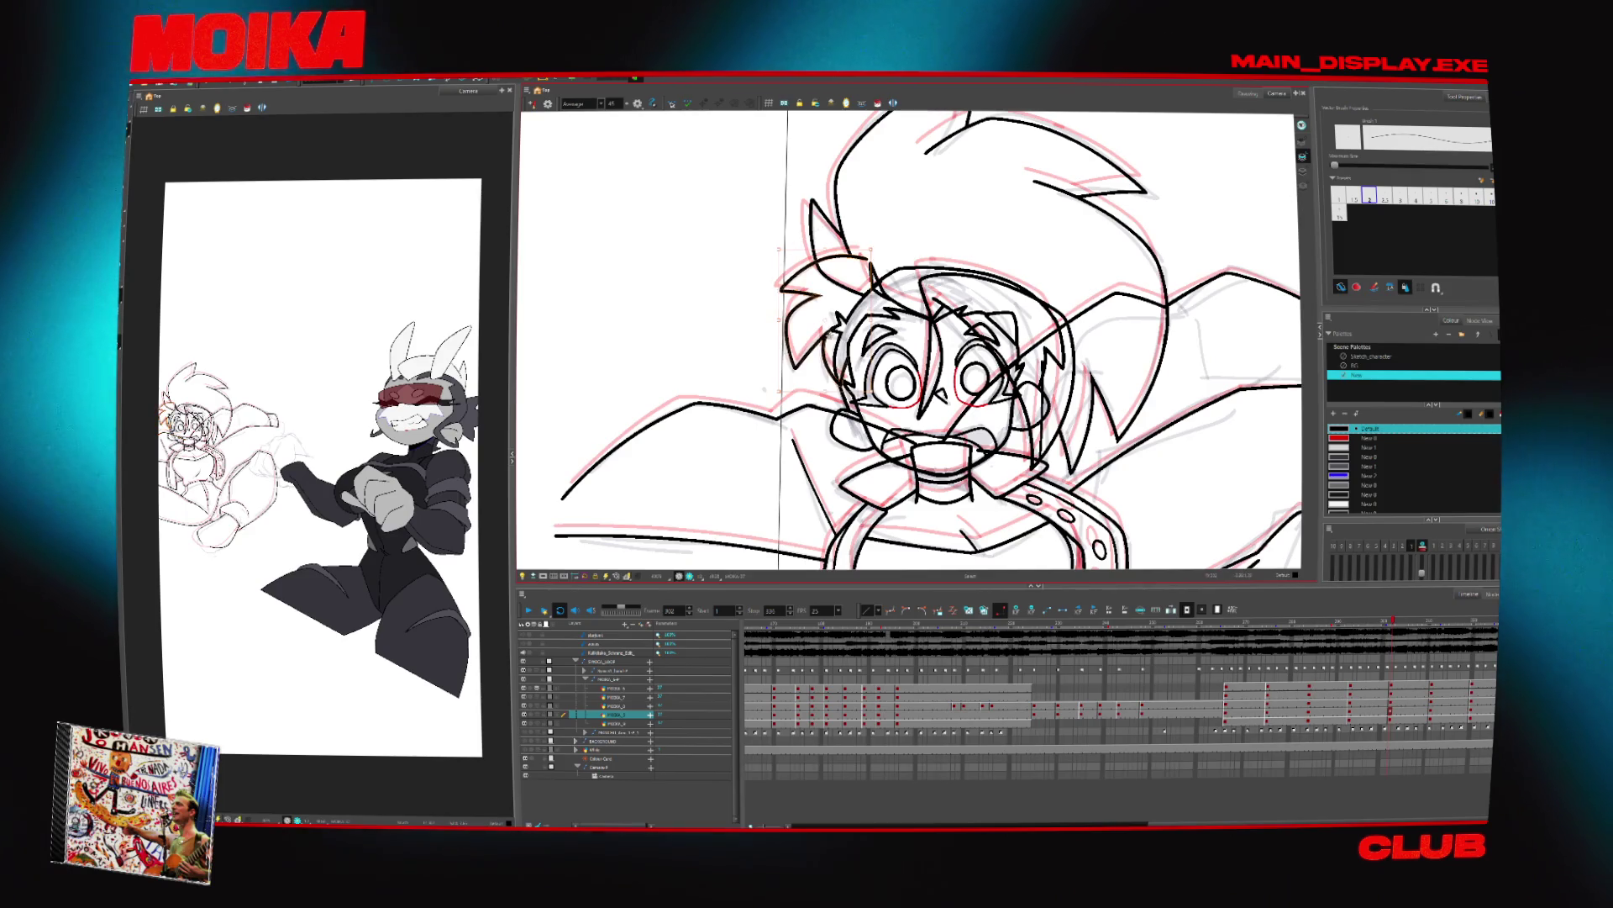
{"action": "key", "text": "g"}
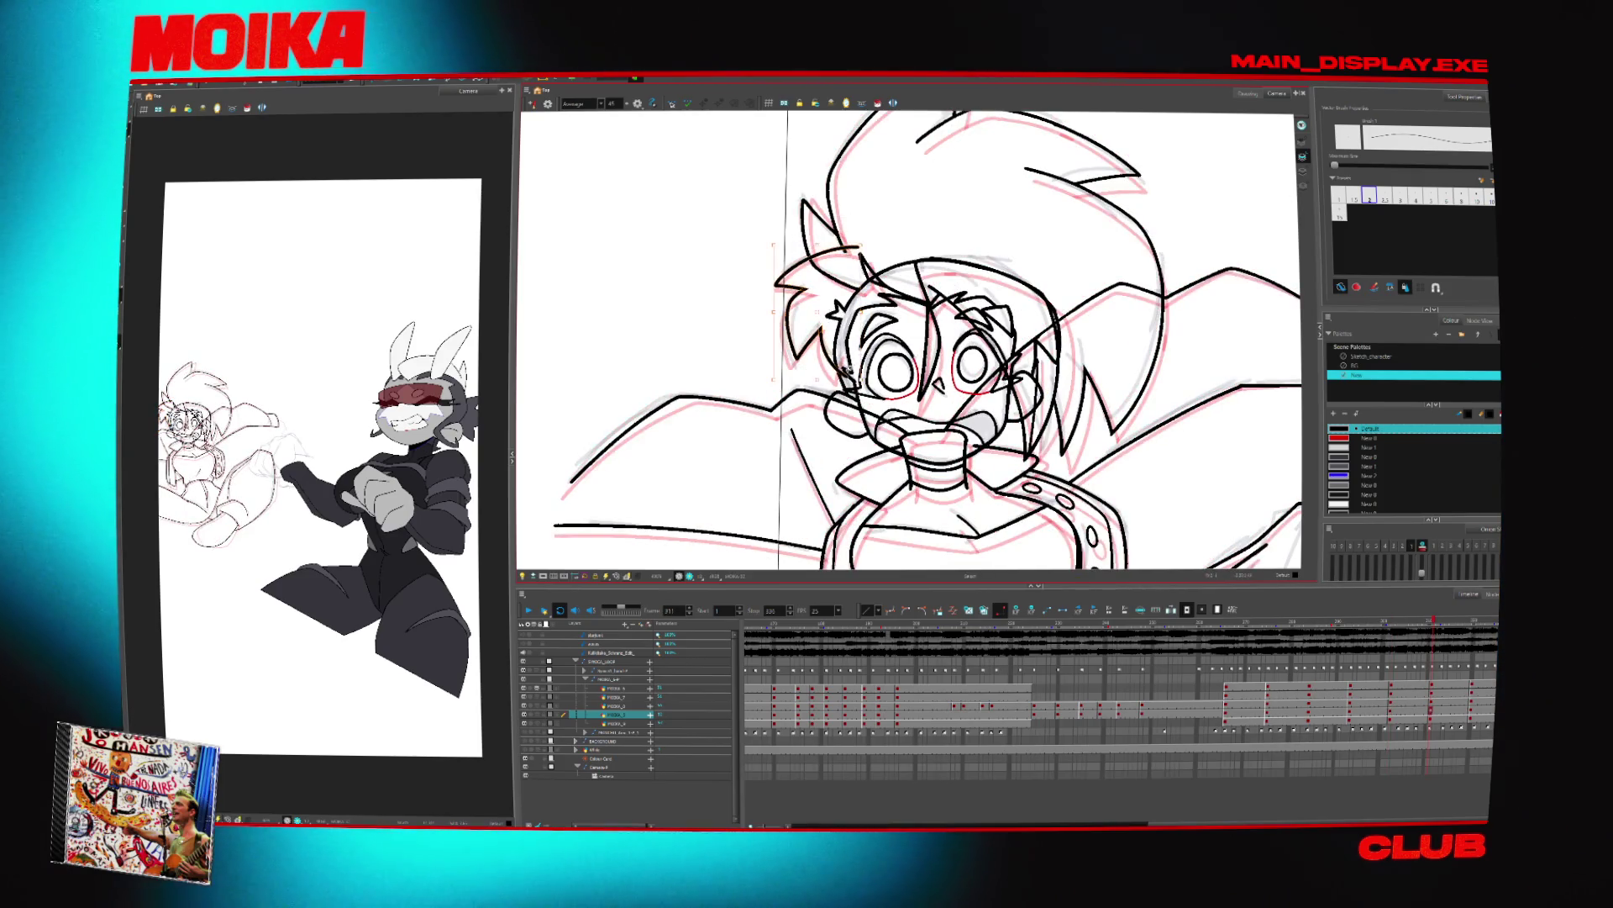
{"action": "key", "text": "f"}
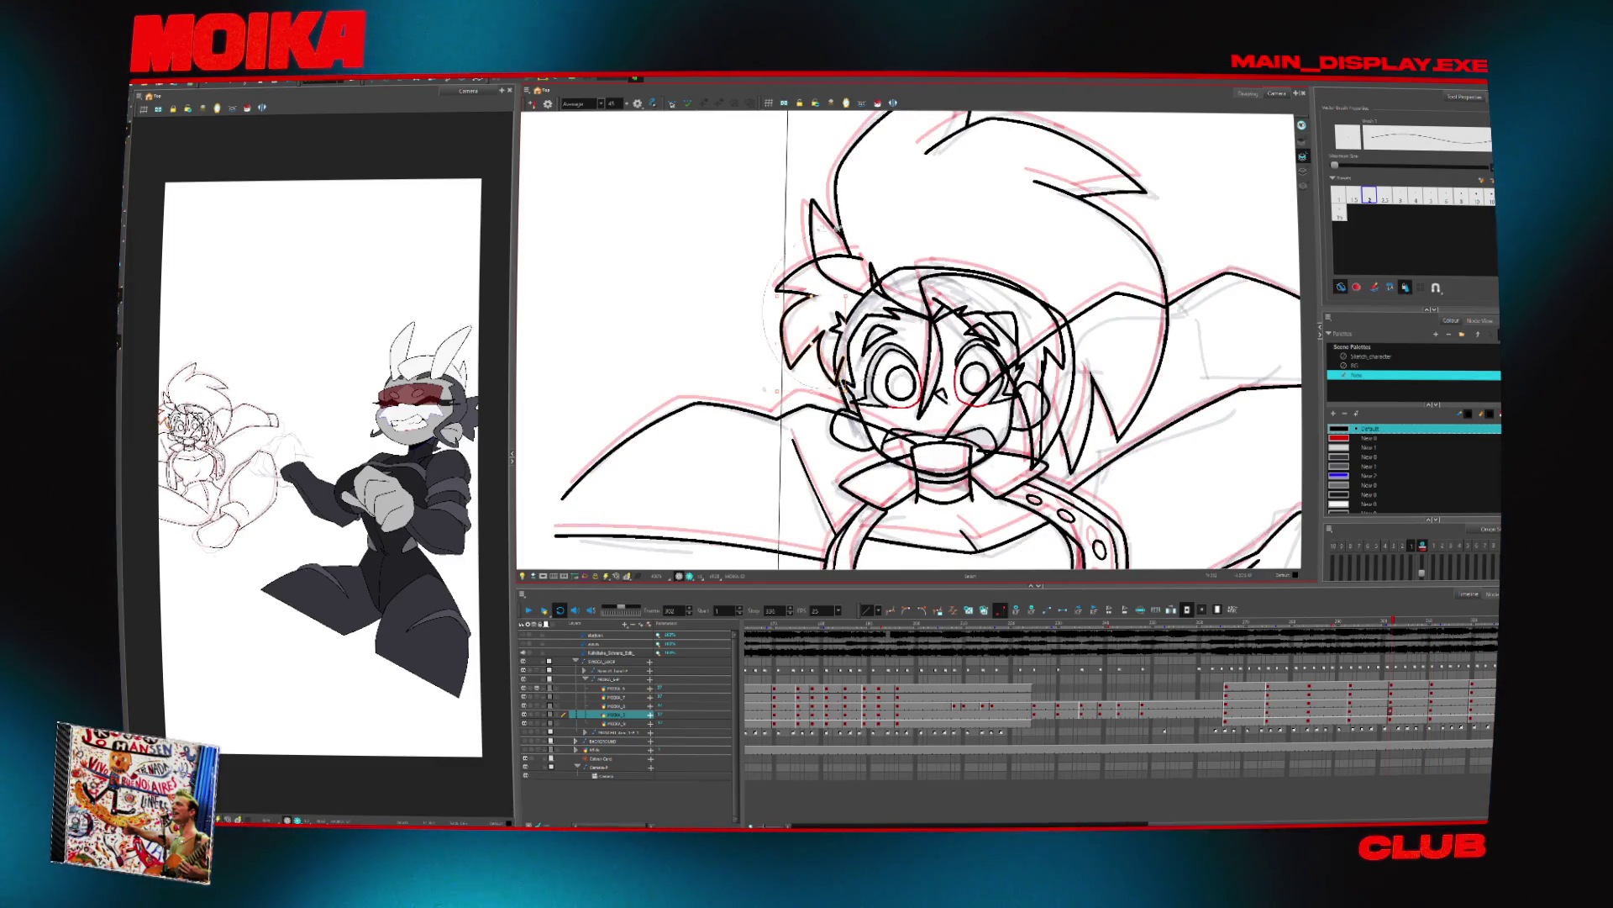
{"action": "key", "text": "g"}
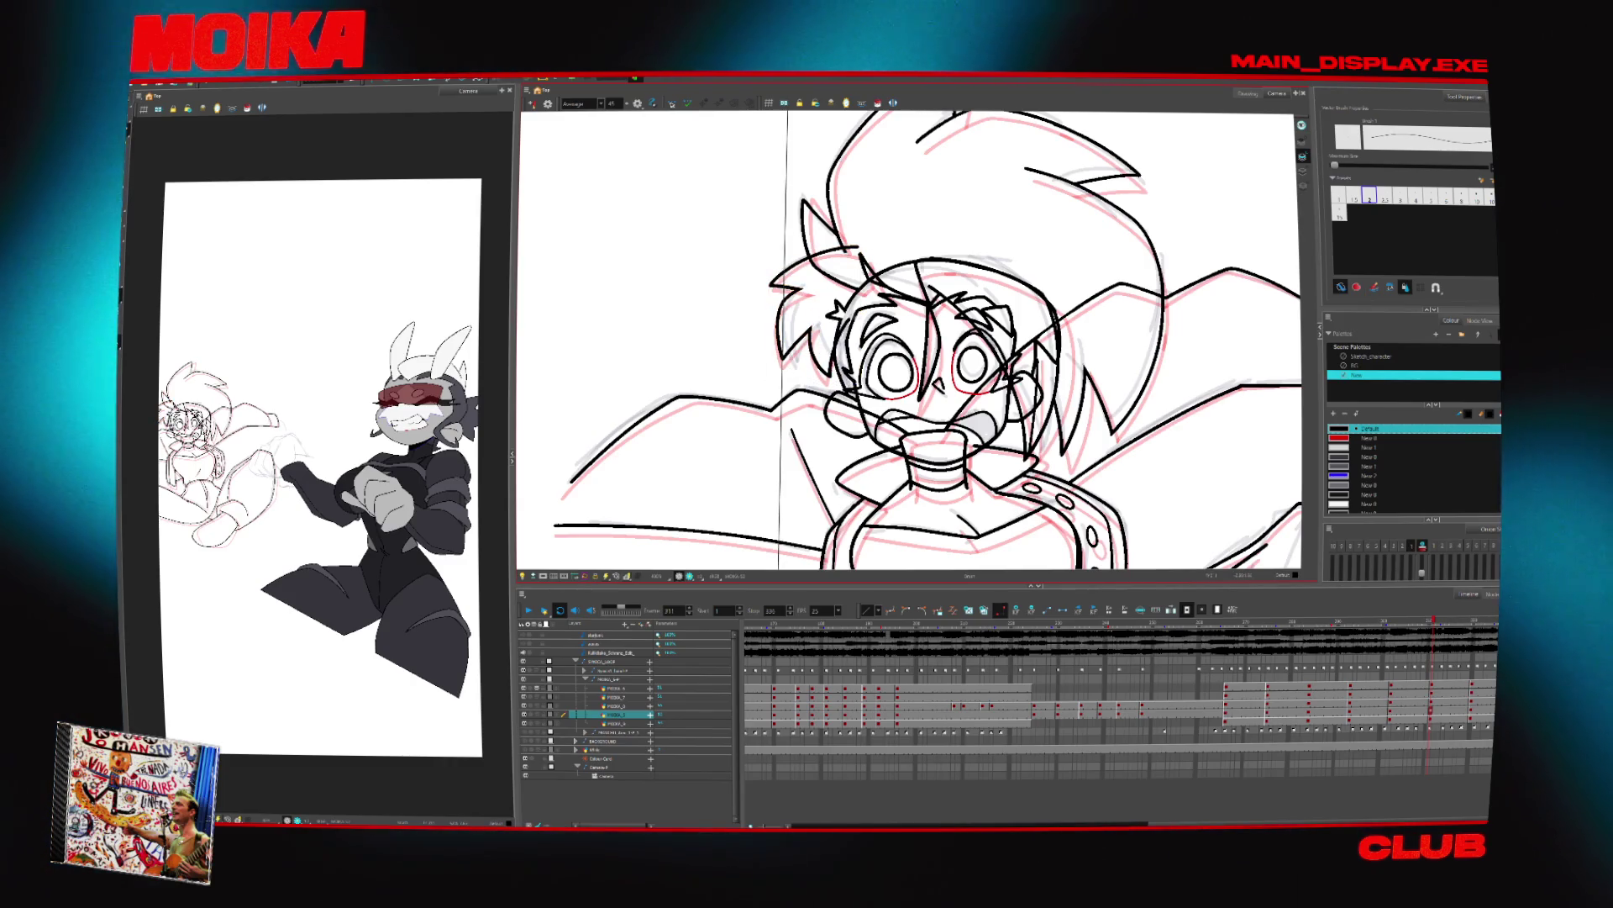
{"action": "left_click", "coordinate": [1354, 196]}
{"action": "left_click", "coordinate": [1370, 438]}
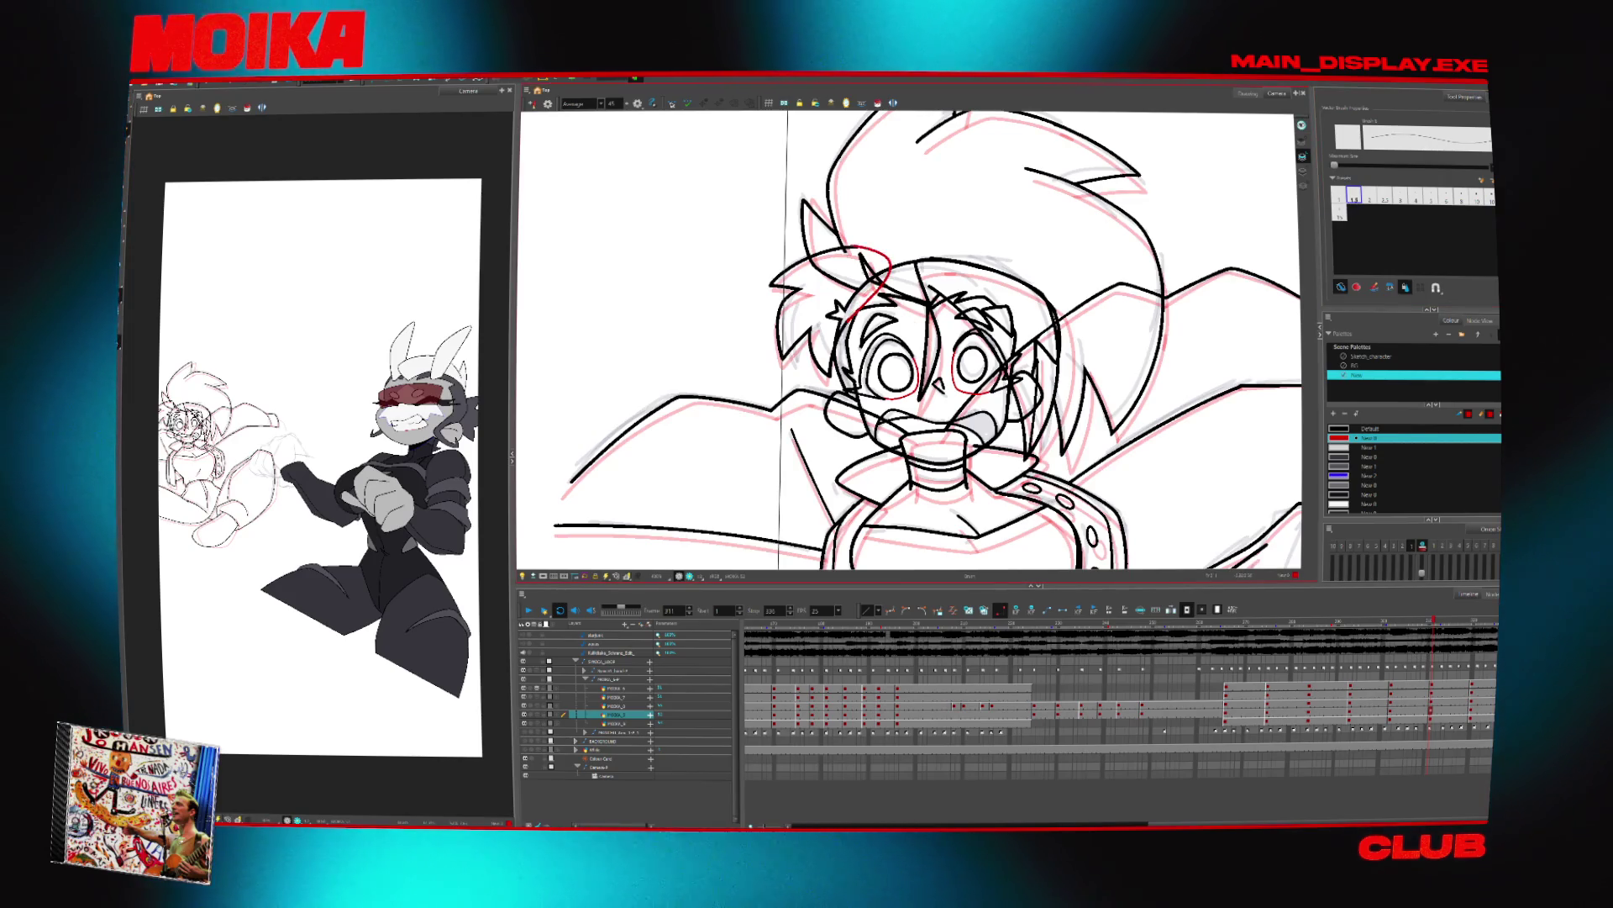
Go to frame 320 and draw red correction strokes near the hair
{"action": "key", "text": "g"}
{"action": "key", "text": "f"}
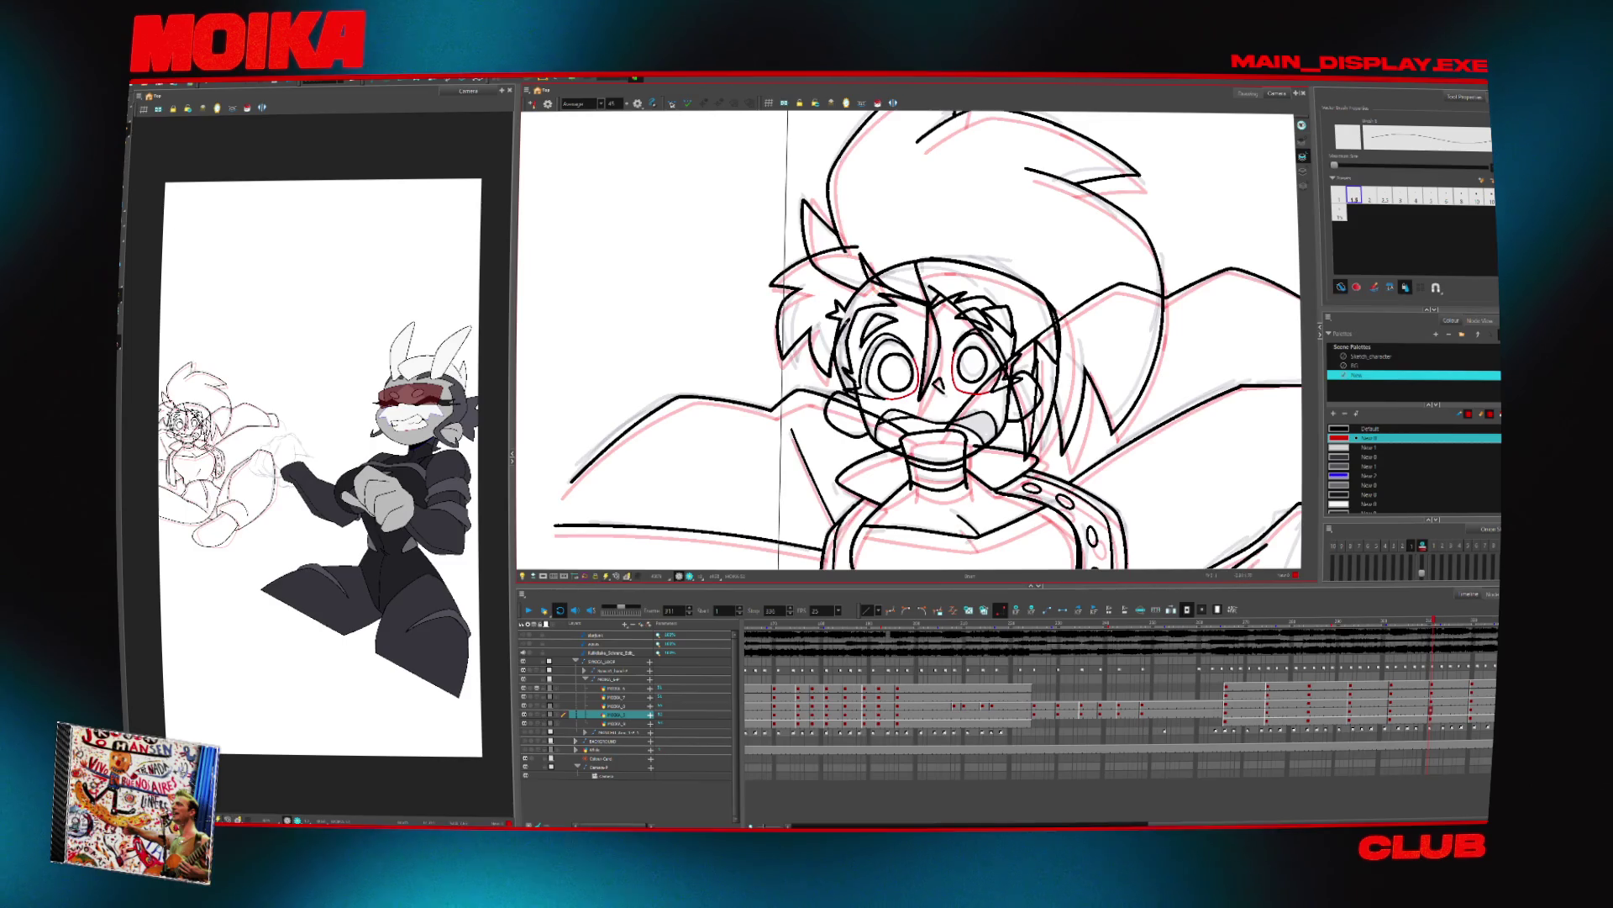
{"action": "key", "text": "g"}
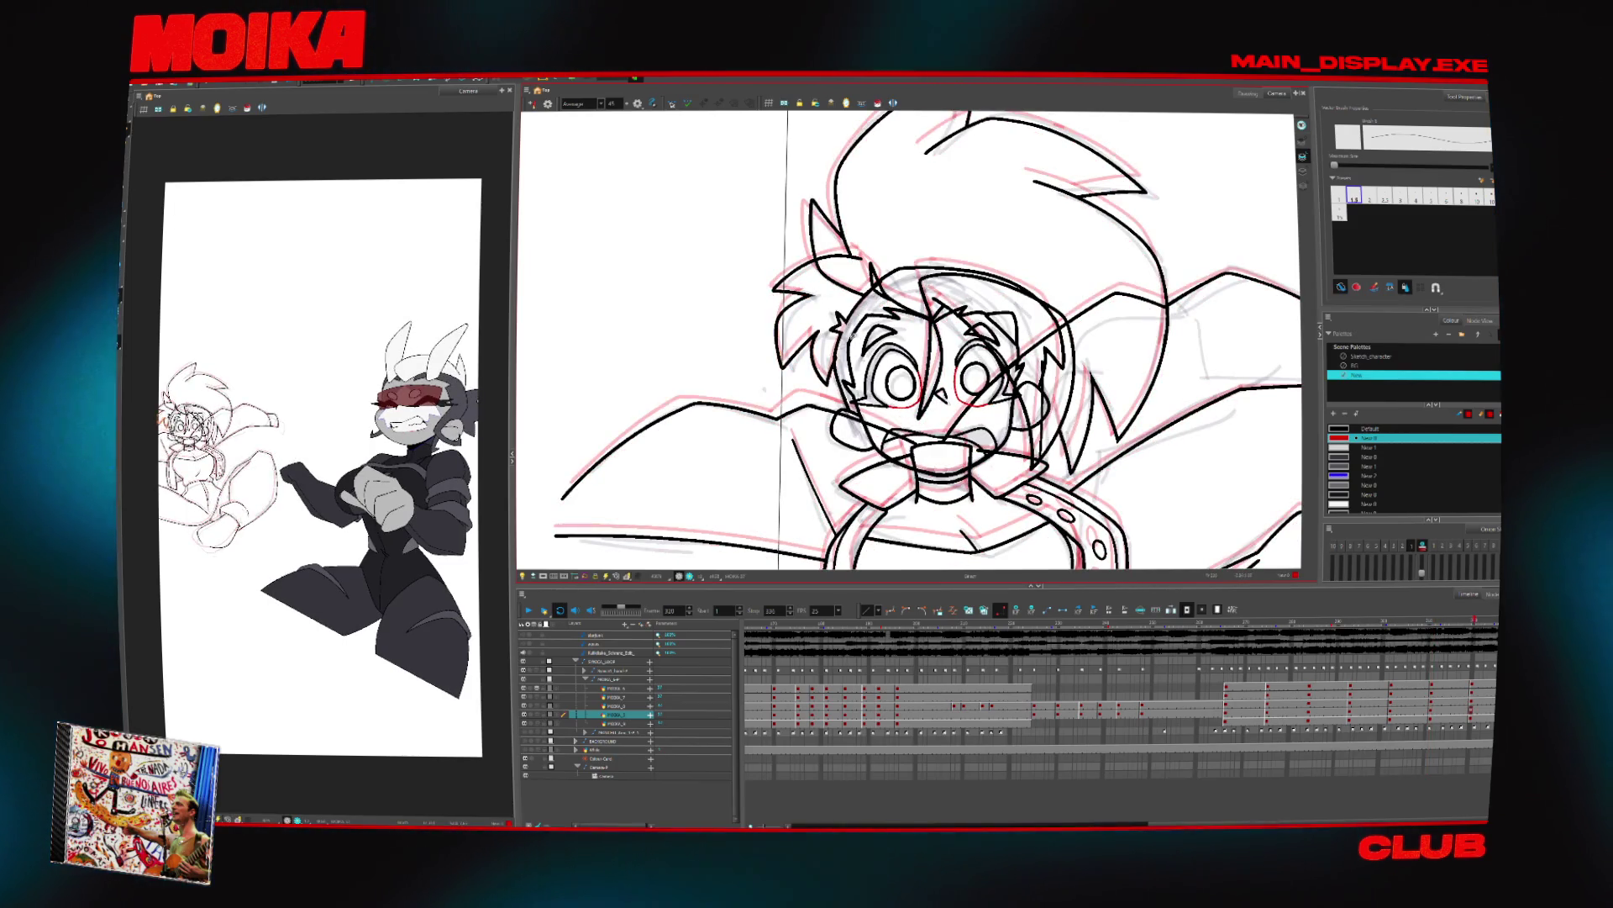
{"action": "key", "text": "alt+b"}
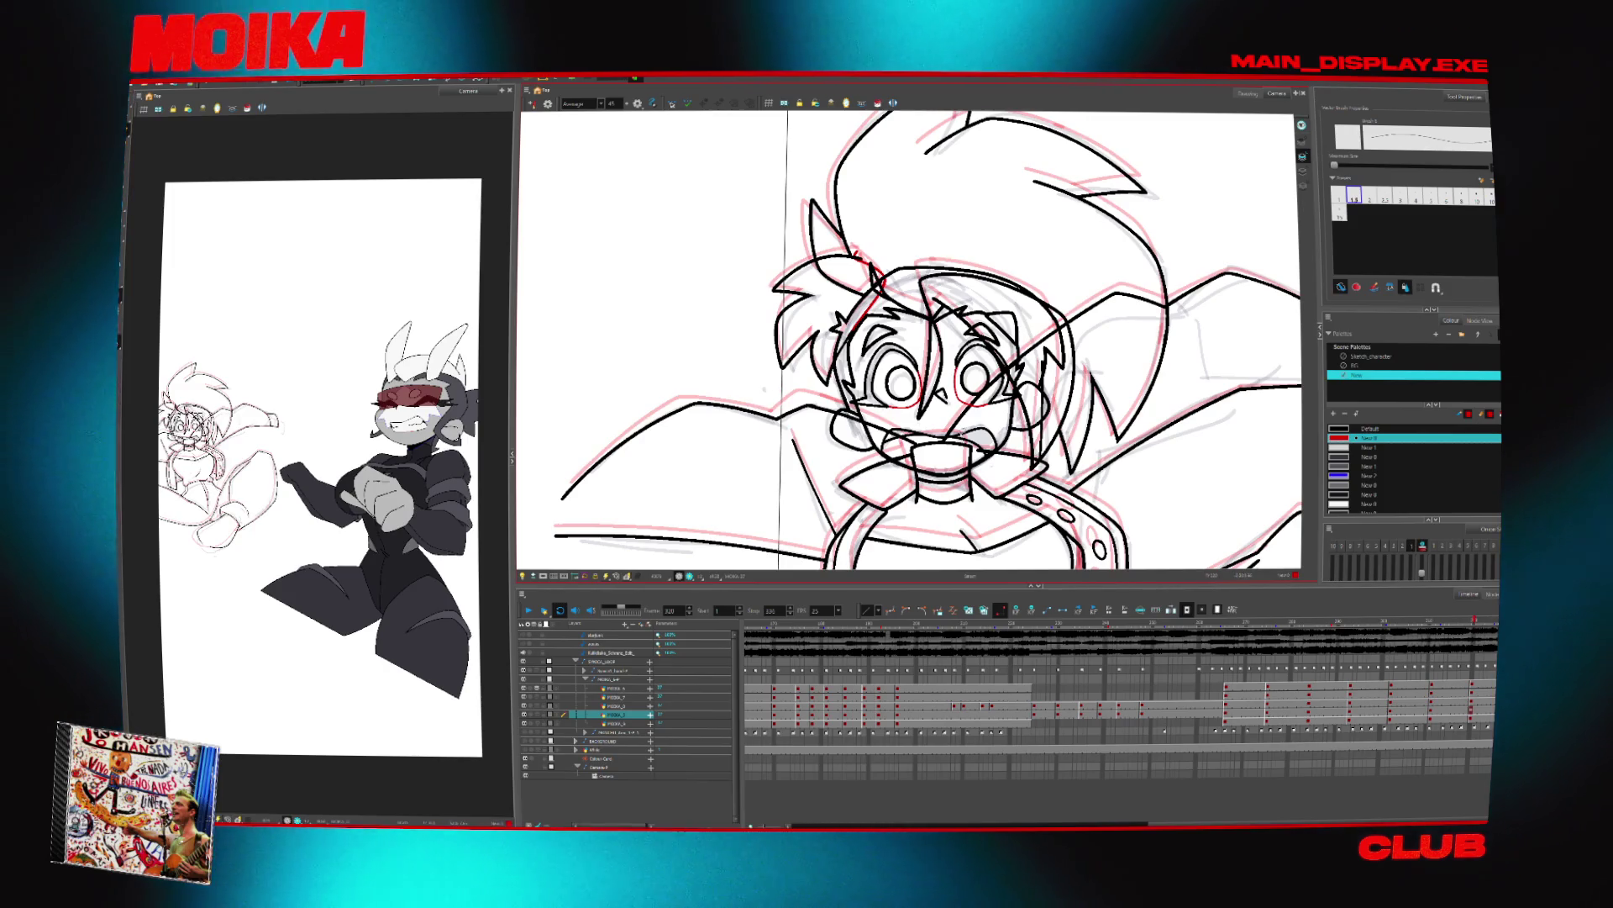
{"action": "scroll", "coordinate": [910, 341], "scroll_direction": "down", "scroll_amount": 5}
{"action": "scroll", "coordinate": [910, 341], "scroll_direction": "up", "scroll_amount": 3}
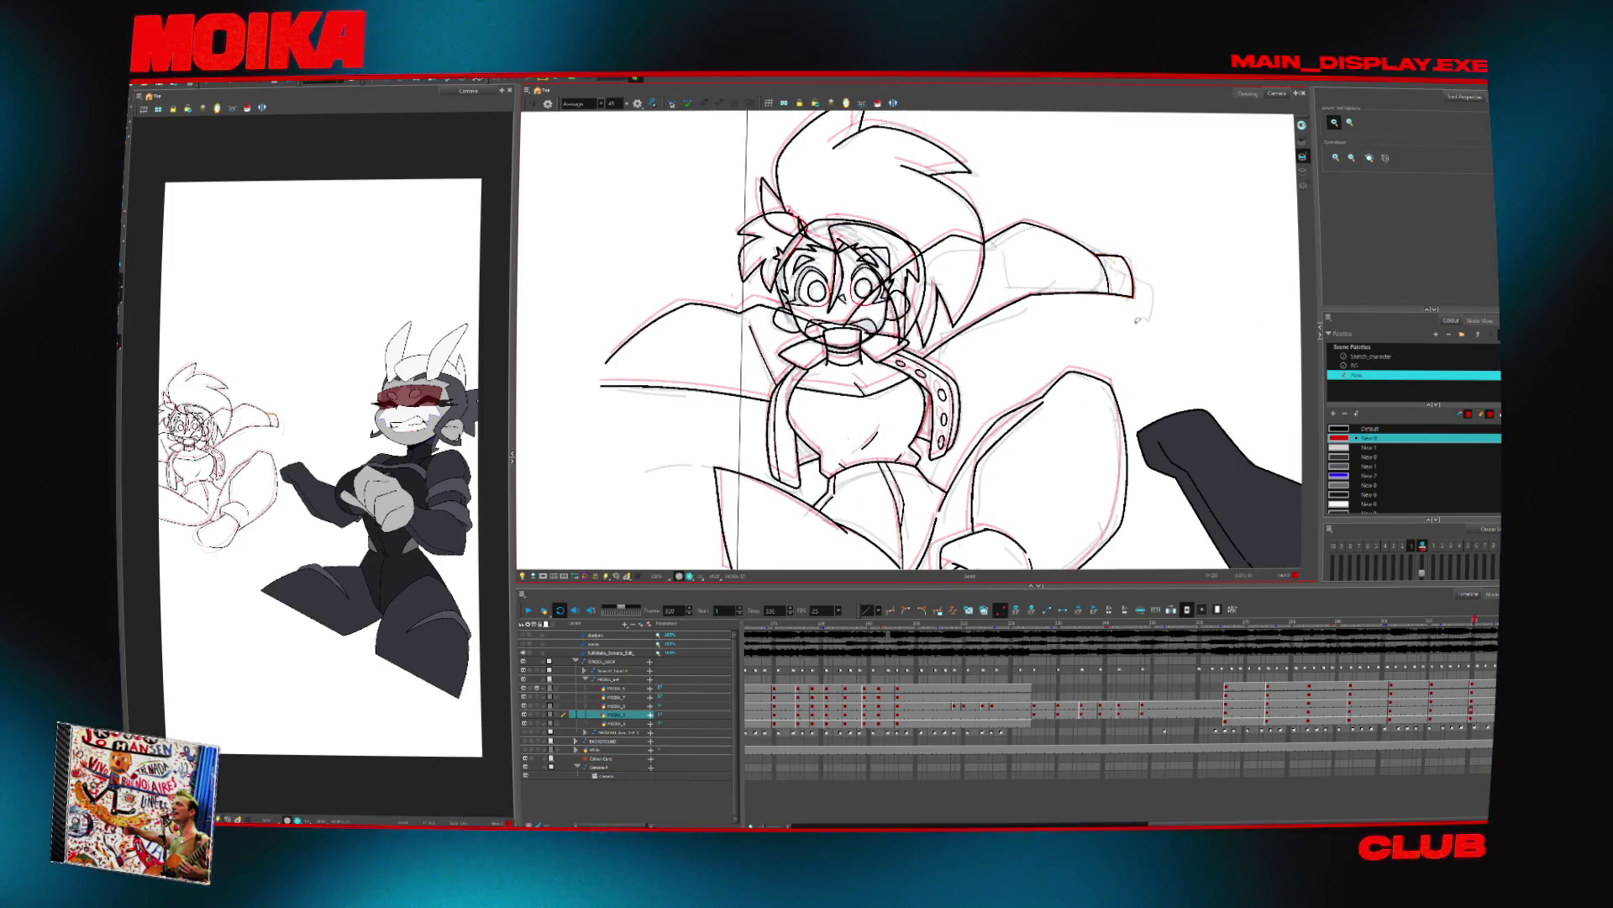
Mirror the view, show the car background and zoom in to compare neighbouring passenger frames
{"action": "key", "text": "4"}
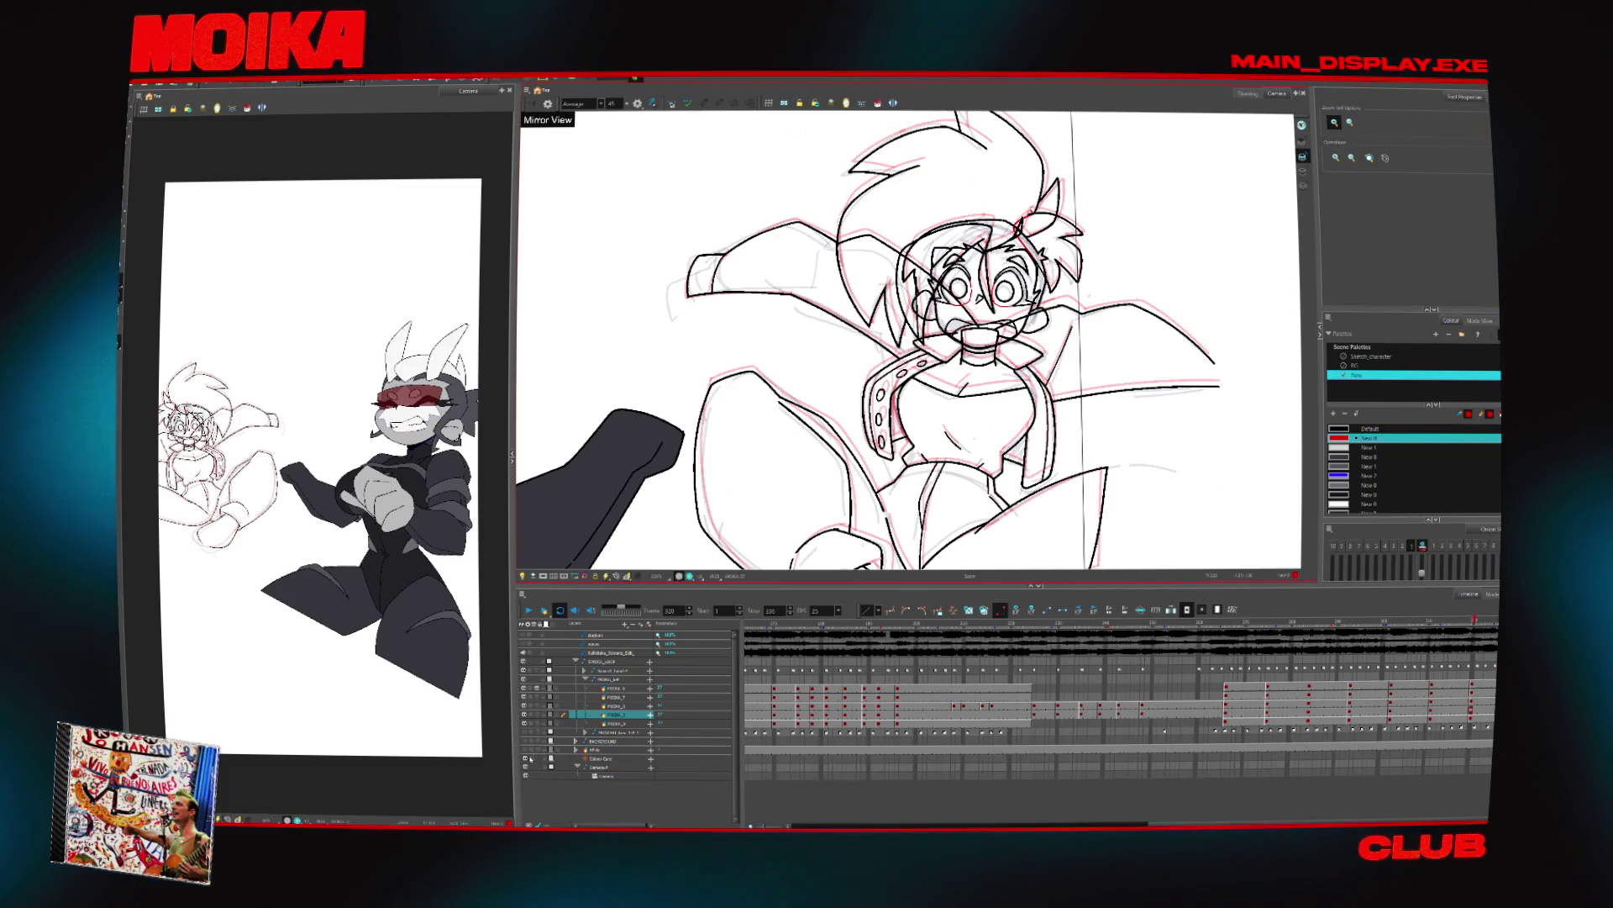
{"action": "left_click", "coordinate": [524, 741]}
{"action": "key", "text": "alt+b"}
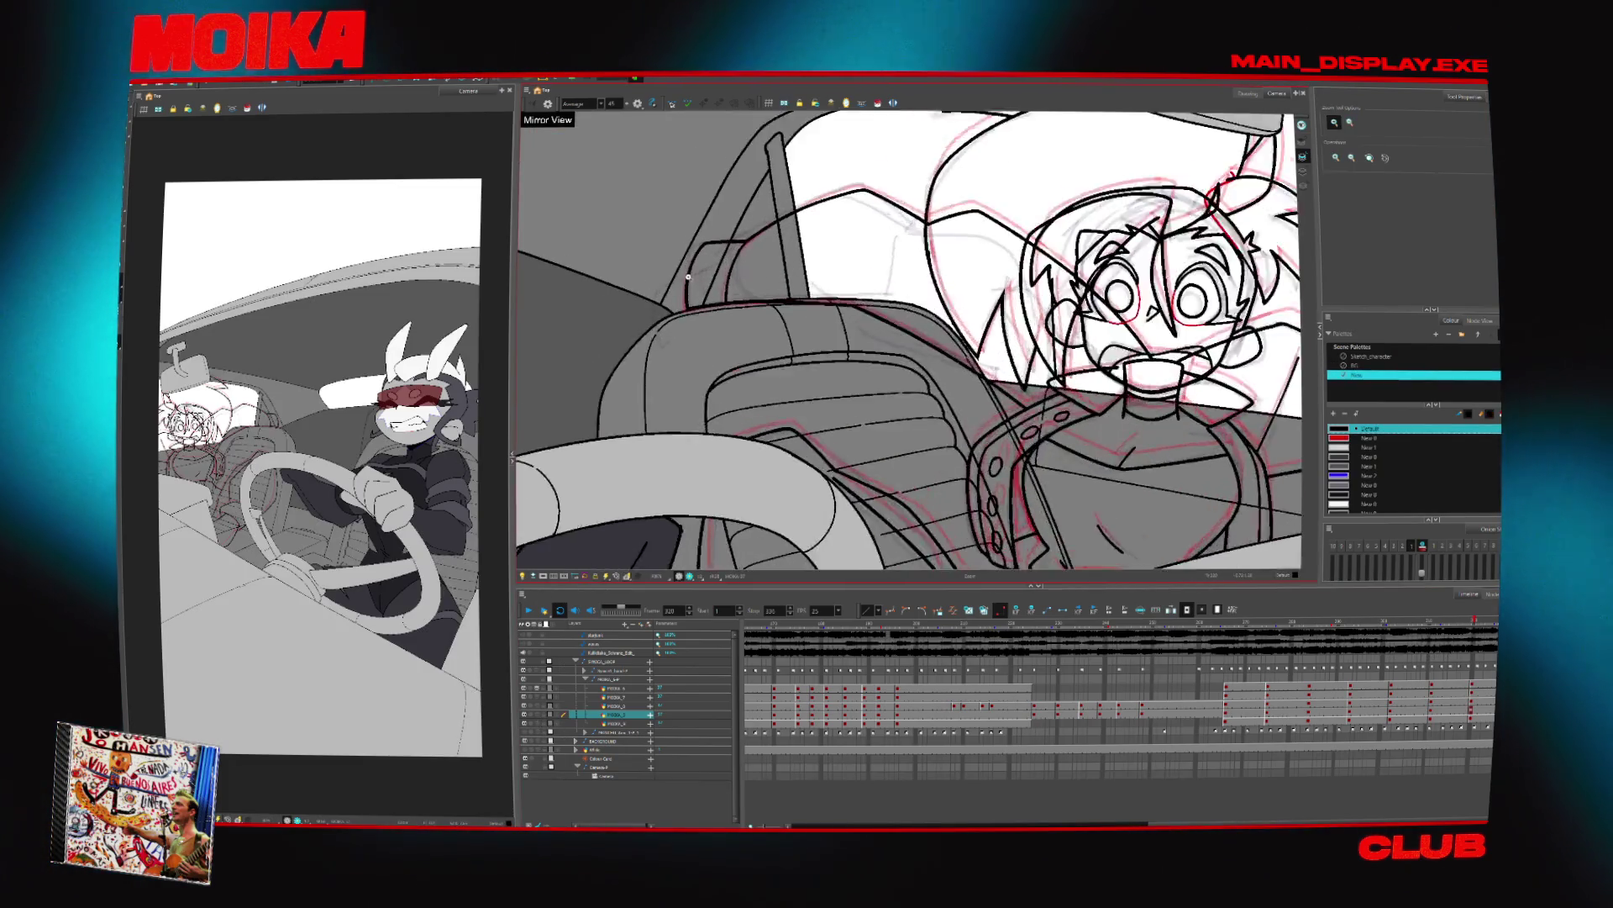
{"action": "scroll", "coordinate": [694, 267], "scroll_direction": "up", "scroll_amount": 4}
{"action": "scroll", "coordinate": [1016, 513], "scroll_direction": "up", "scroll_amount": 1}
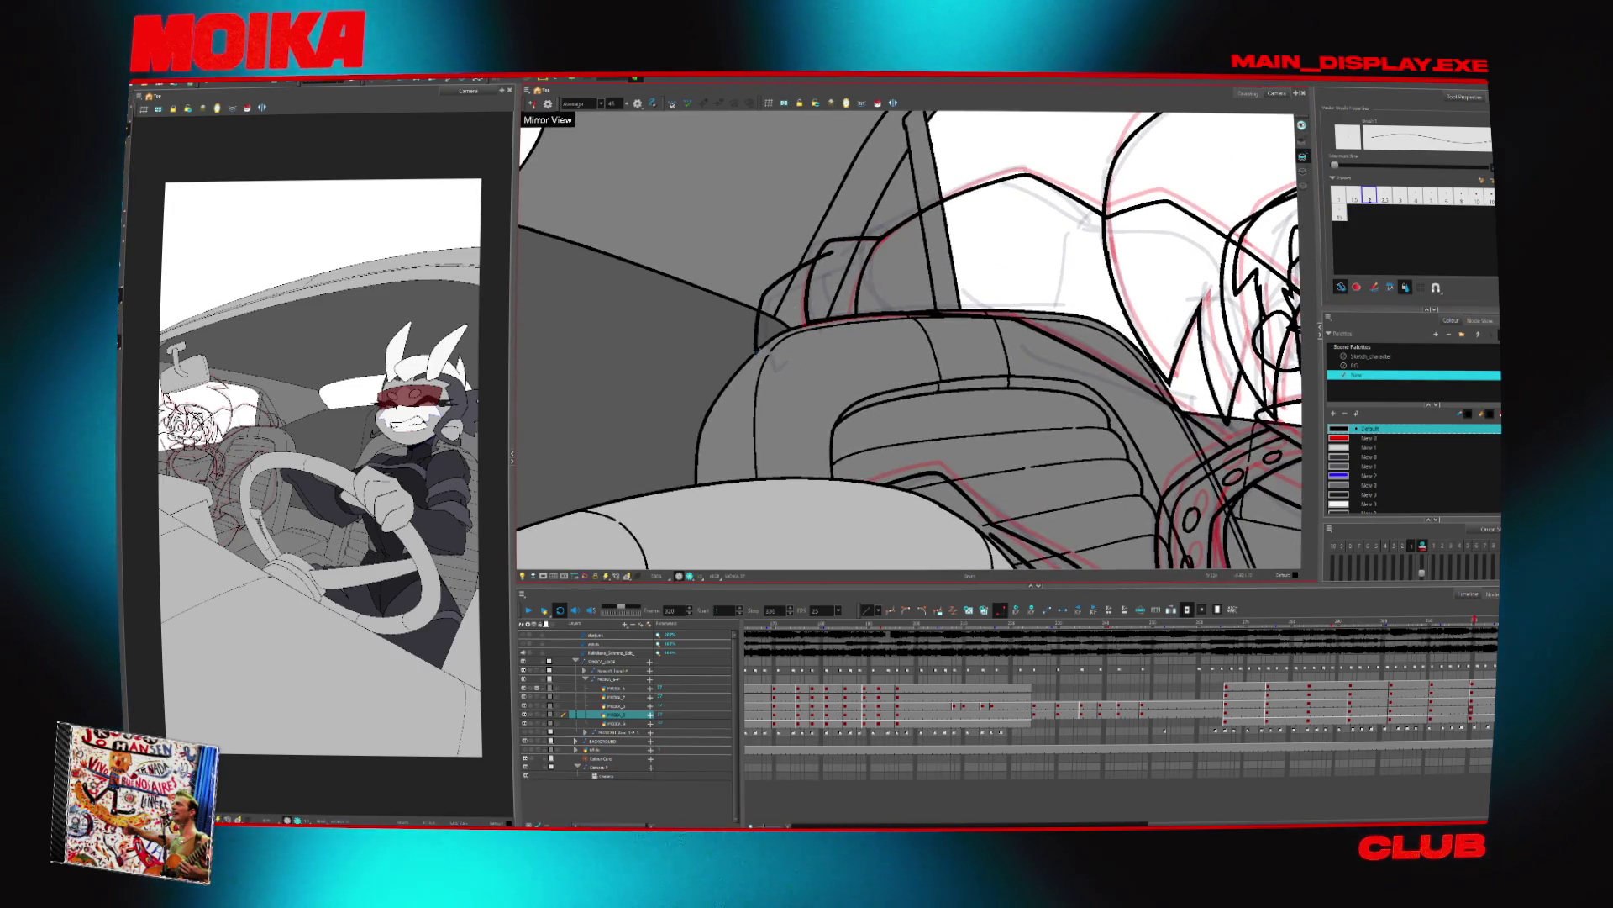
{"action": "key", "text": "period"}
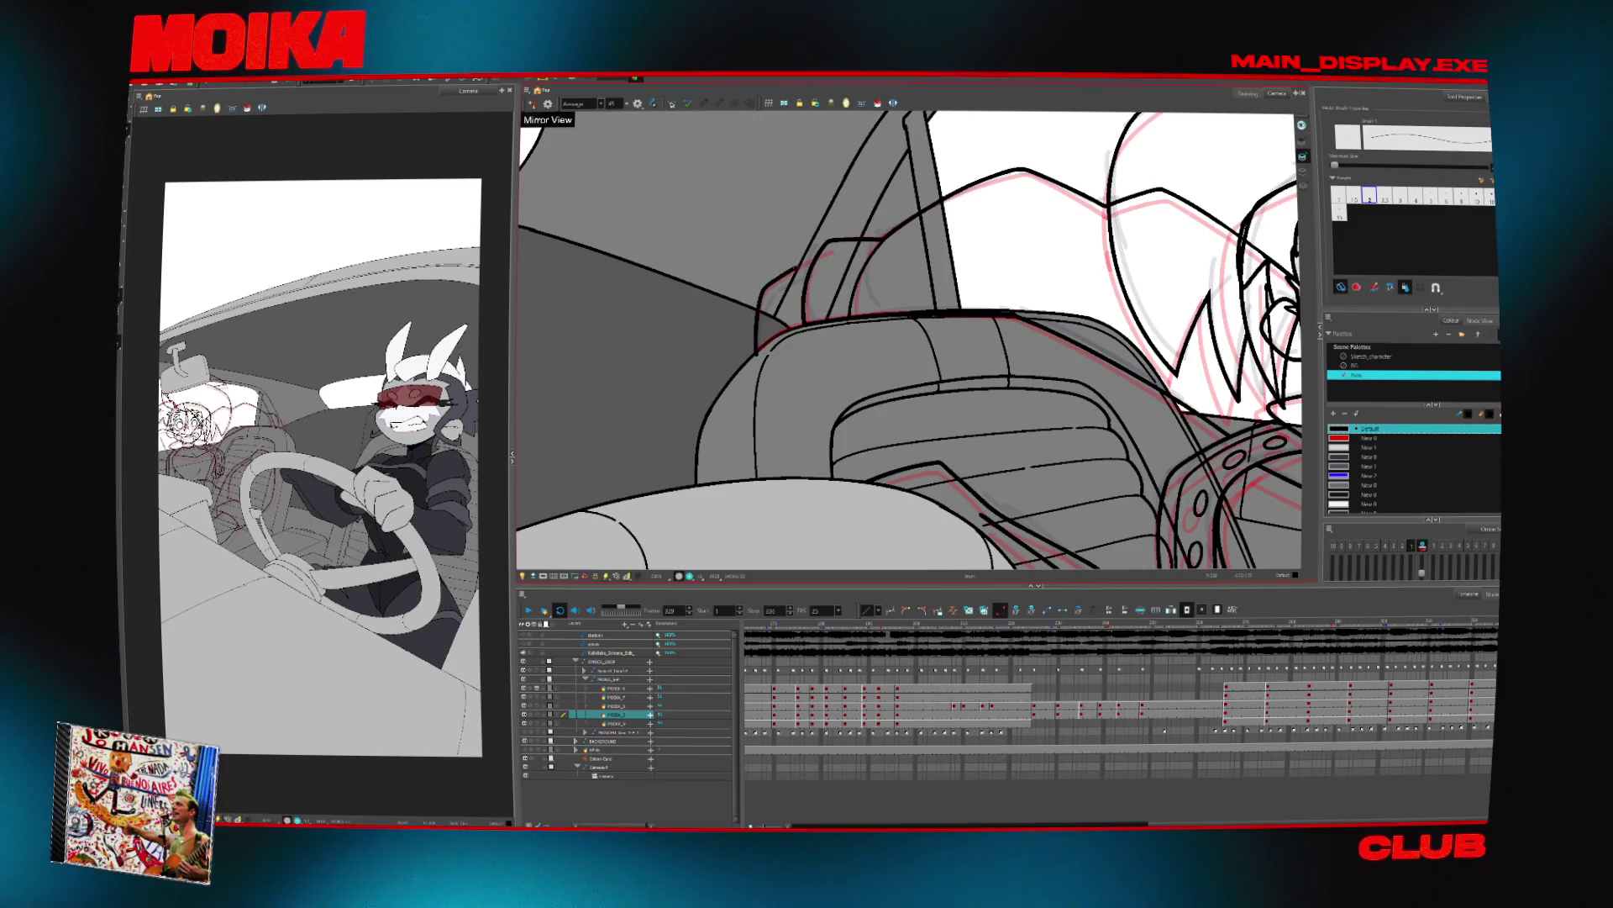
{"action": "key", "text": "period"}
{"action": "key", "text": "comma"}
{"action": "key", "text": "period"}
{"action": "key", "text": "comma"}
{"action": "key", "text": "period"}
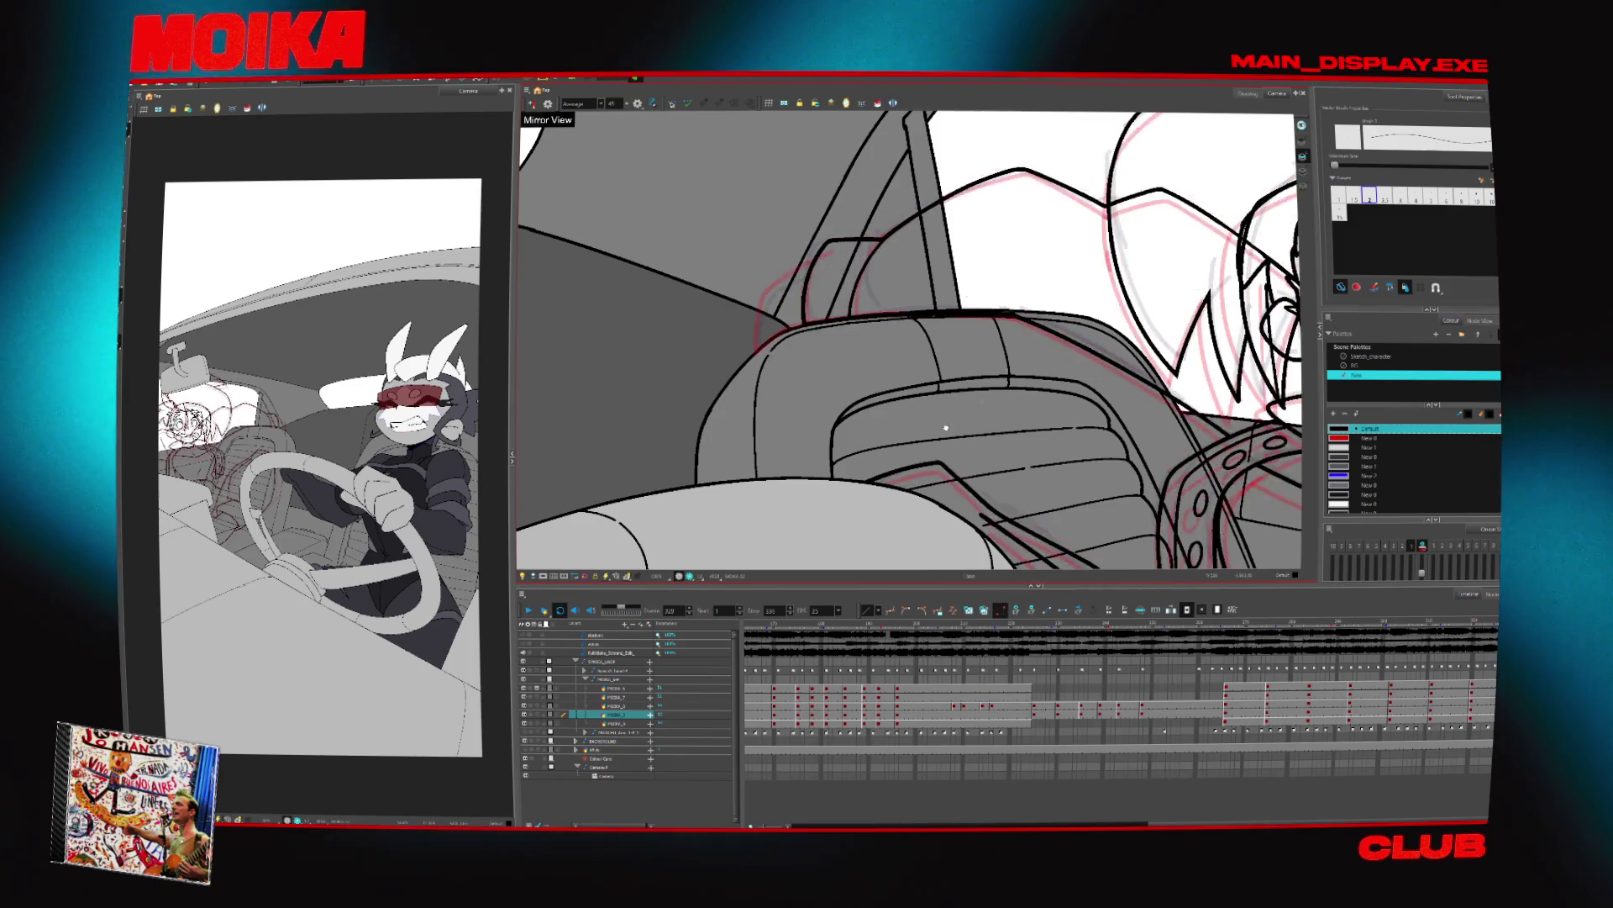
Select the stray stroke along the seat and door frame, checking it against the adjacent frame
{"action": "left_click_drag", "start_coordinate": [944, 425], "coordinate": [793, 500]}
{"action": "left_click", "coordinate": [727, 304]}
{"action": "key", "text": "period"}
{"action": "key", "text": "comma"}
{"action": "key", "text": "alt+b"}
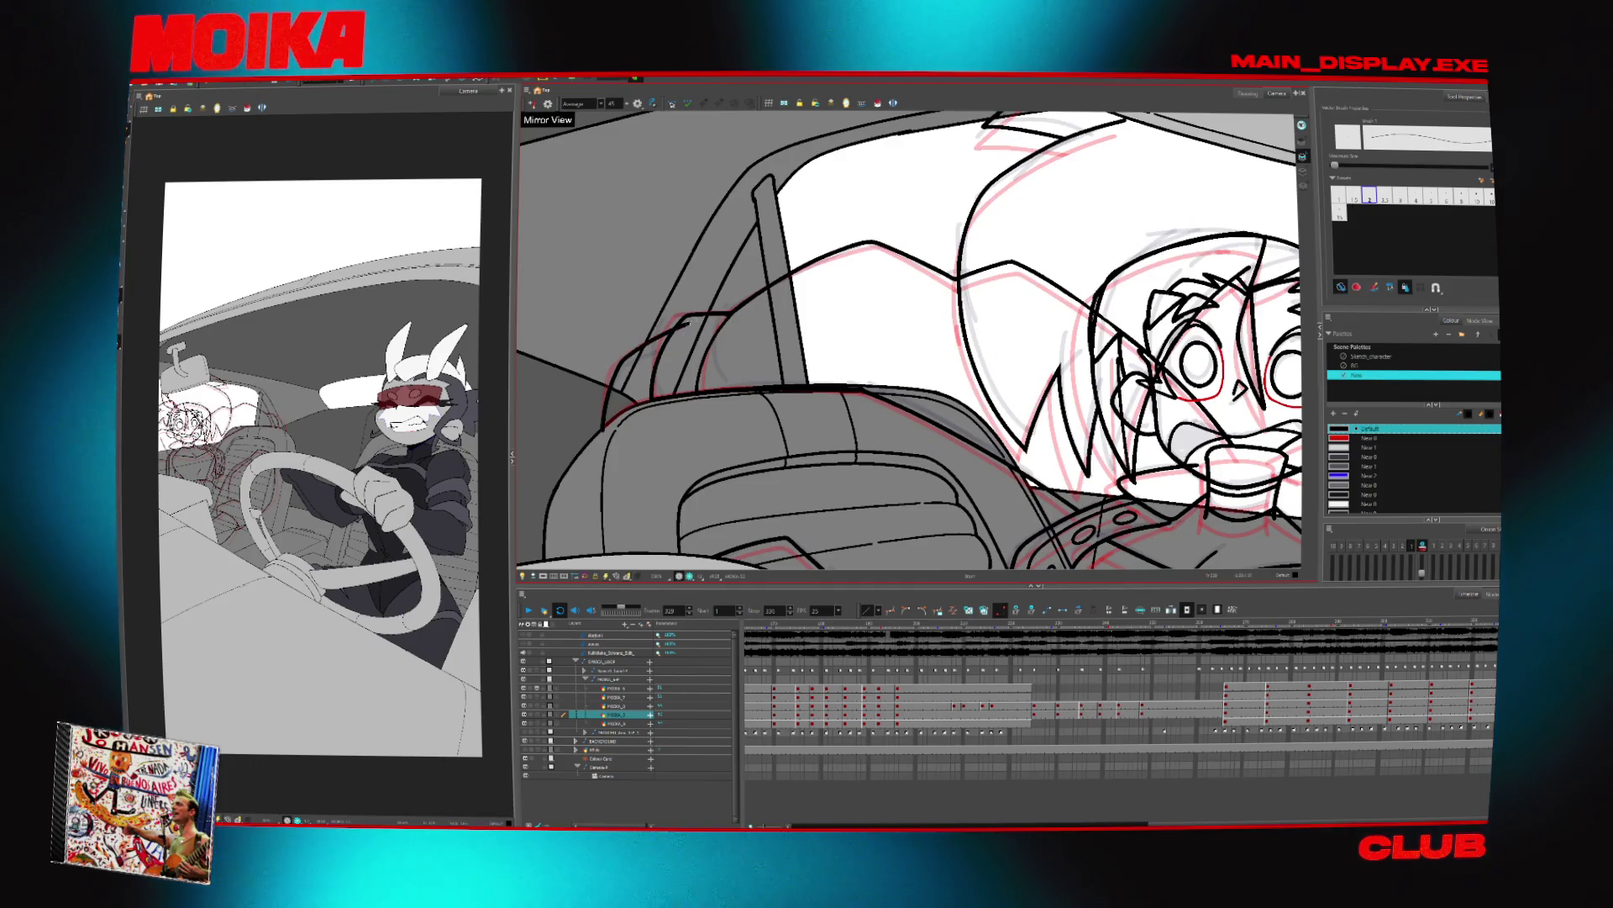
{"action": "key", "text": "alt+b"}
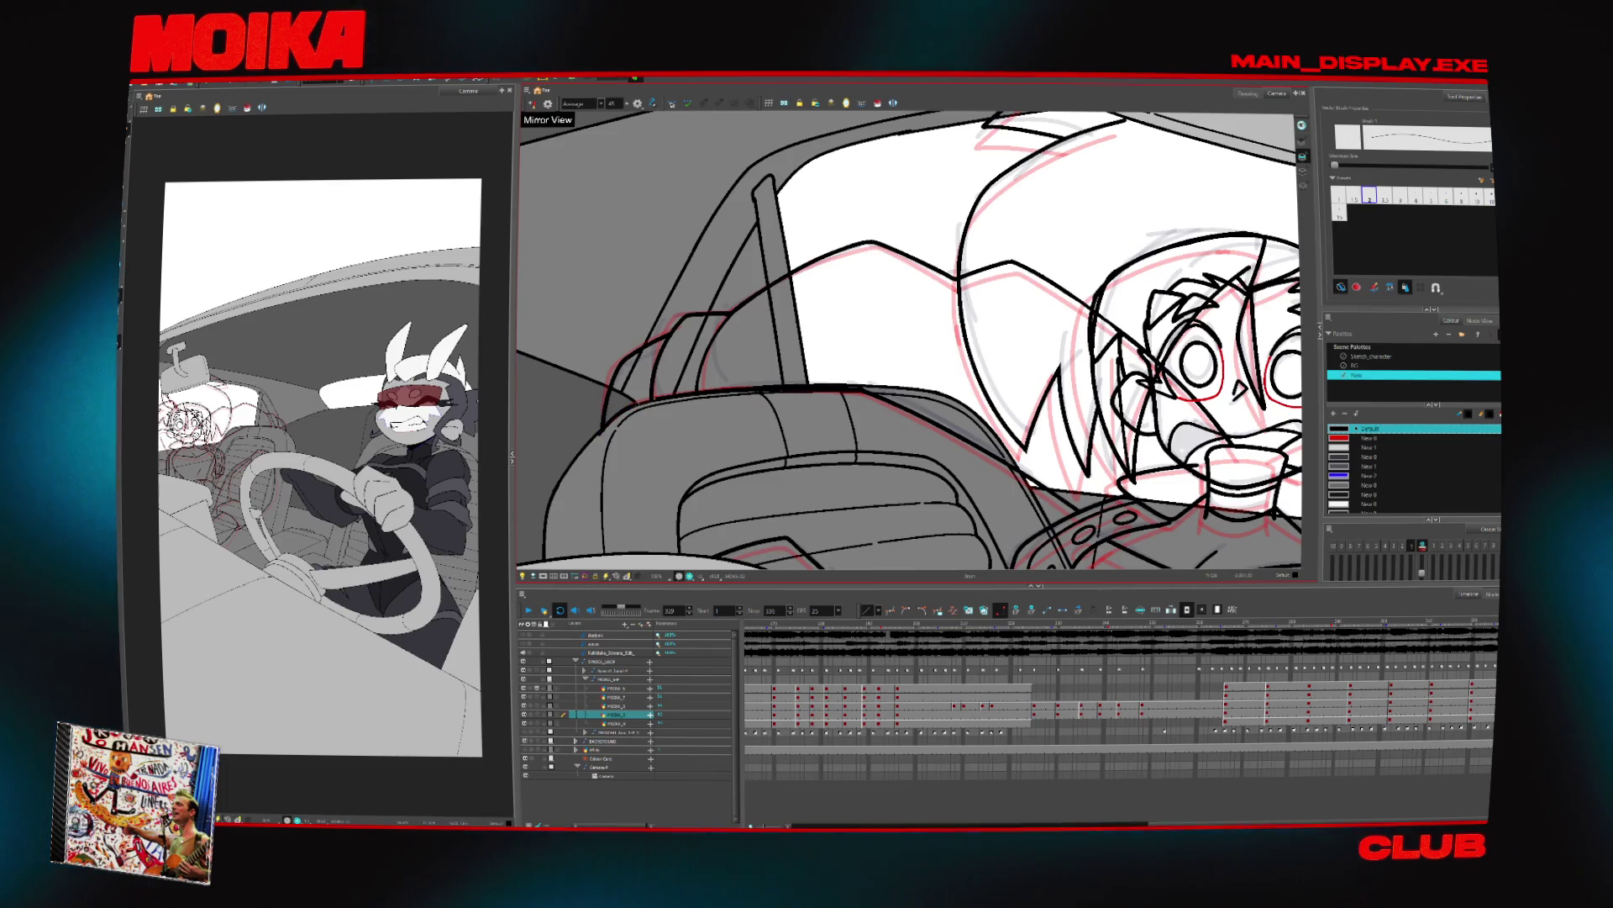
Cut away stray stroke segments while flipping between frames 320 and 329
{"action": "key", "text": "alt+t"}
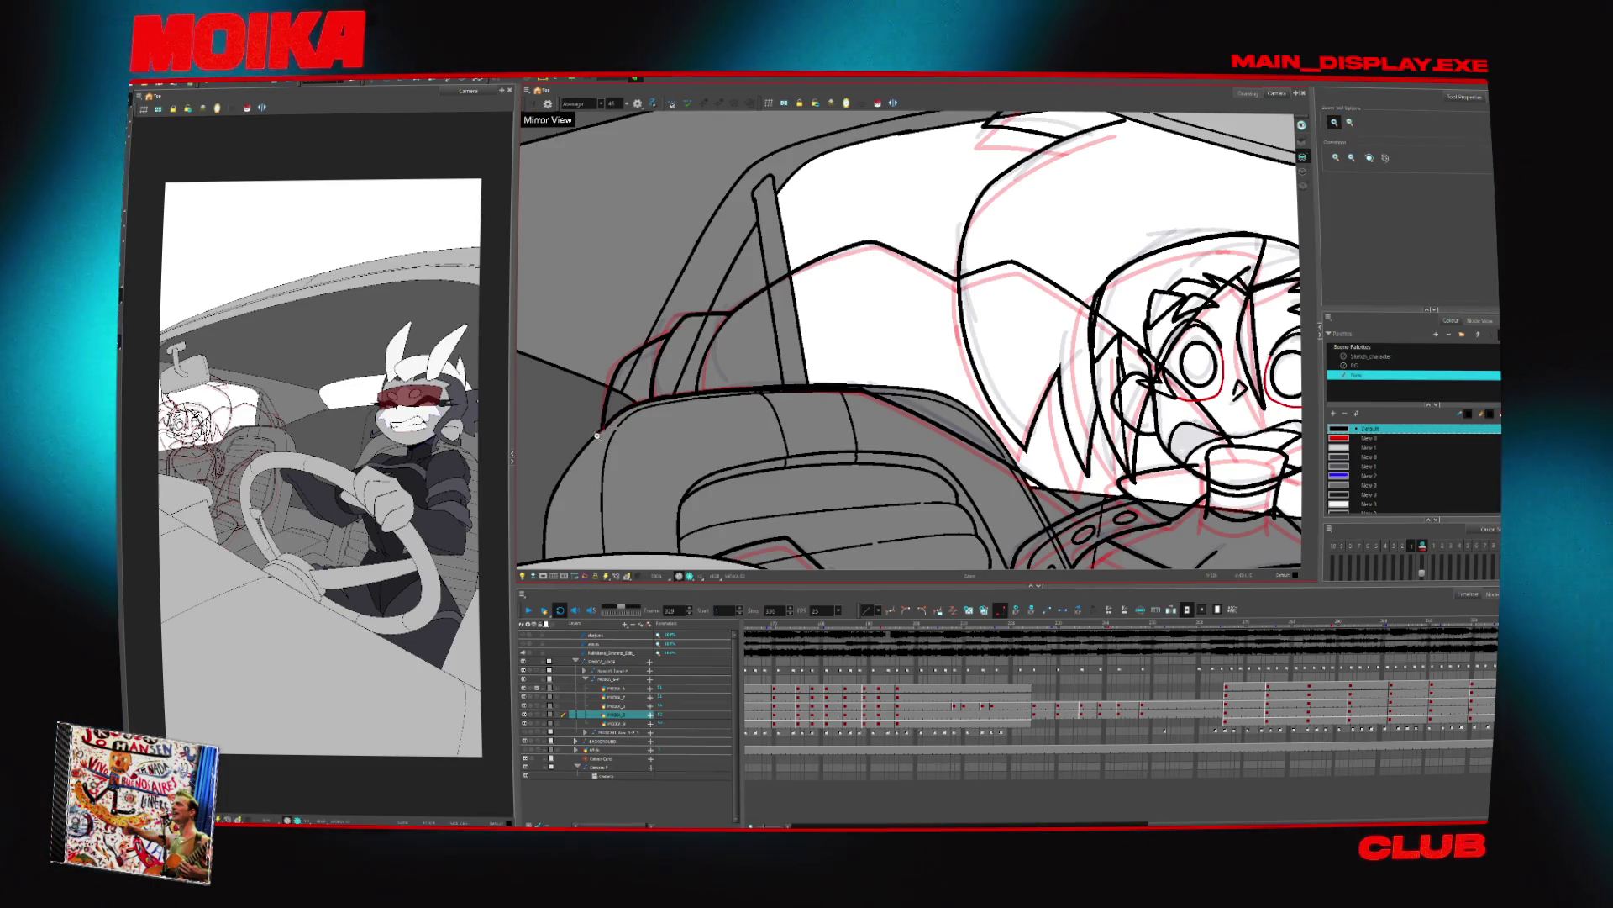
{"action": "scroll", "coordinate": [611, 421], "scroll_direction": "up", "scroll_amount": 3}
{"action": "key", "text": "alt+b"}
{"action": "key", "text": "f"}
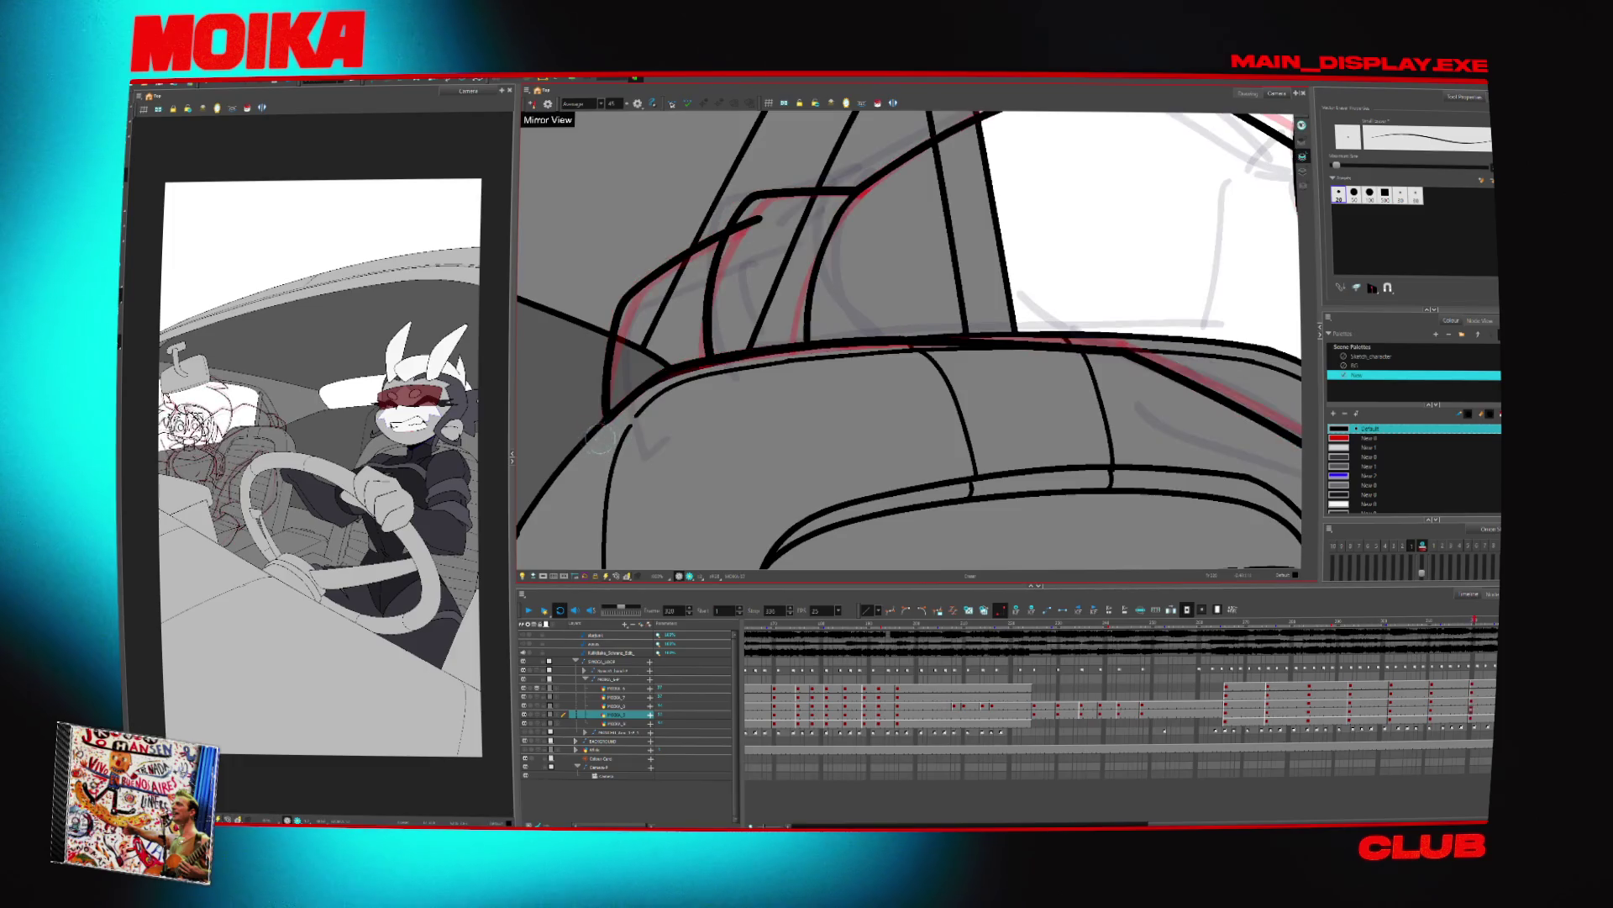
{"action": "scroll", "coordinate": [728, 328], "scroll_direction": "down", "scroll_amount": 2}
{"action": "key", "text": "alt+t"}
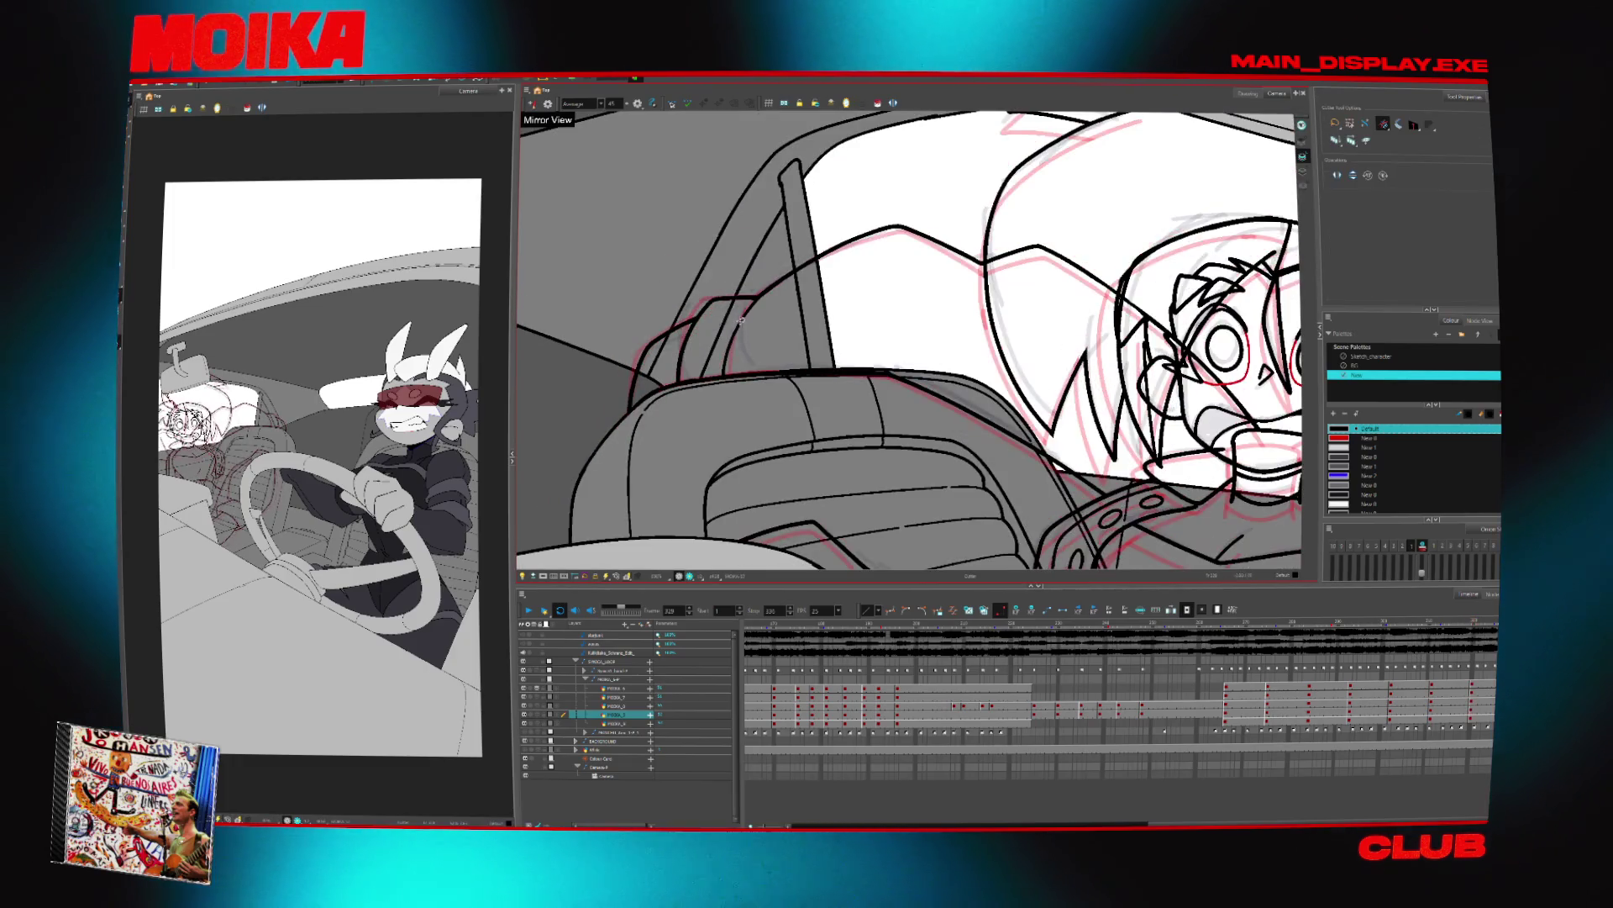
{"action": "key", "text": "f"}
{"action": "key", "text": "f"}
{"action": "key", "text": "alt+b"}
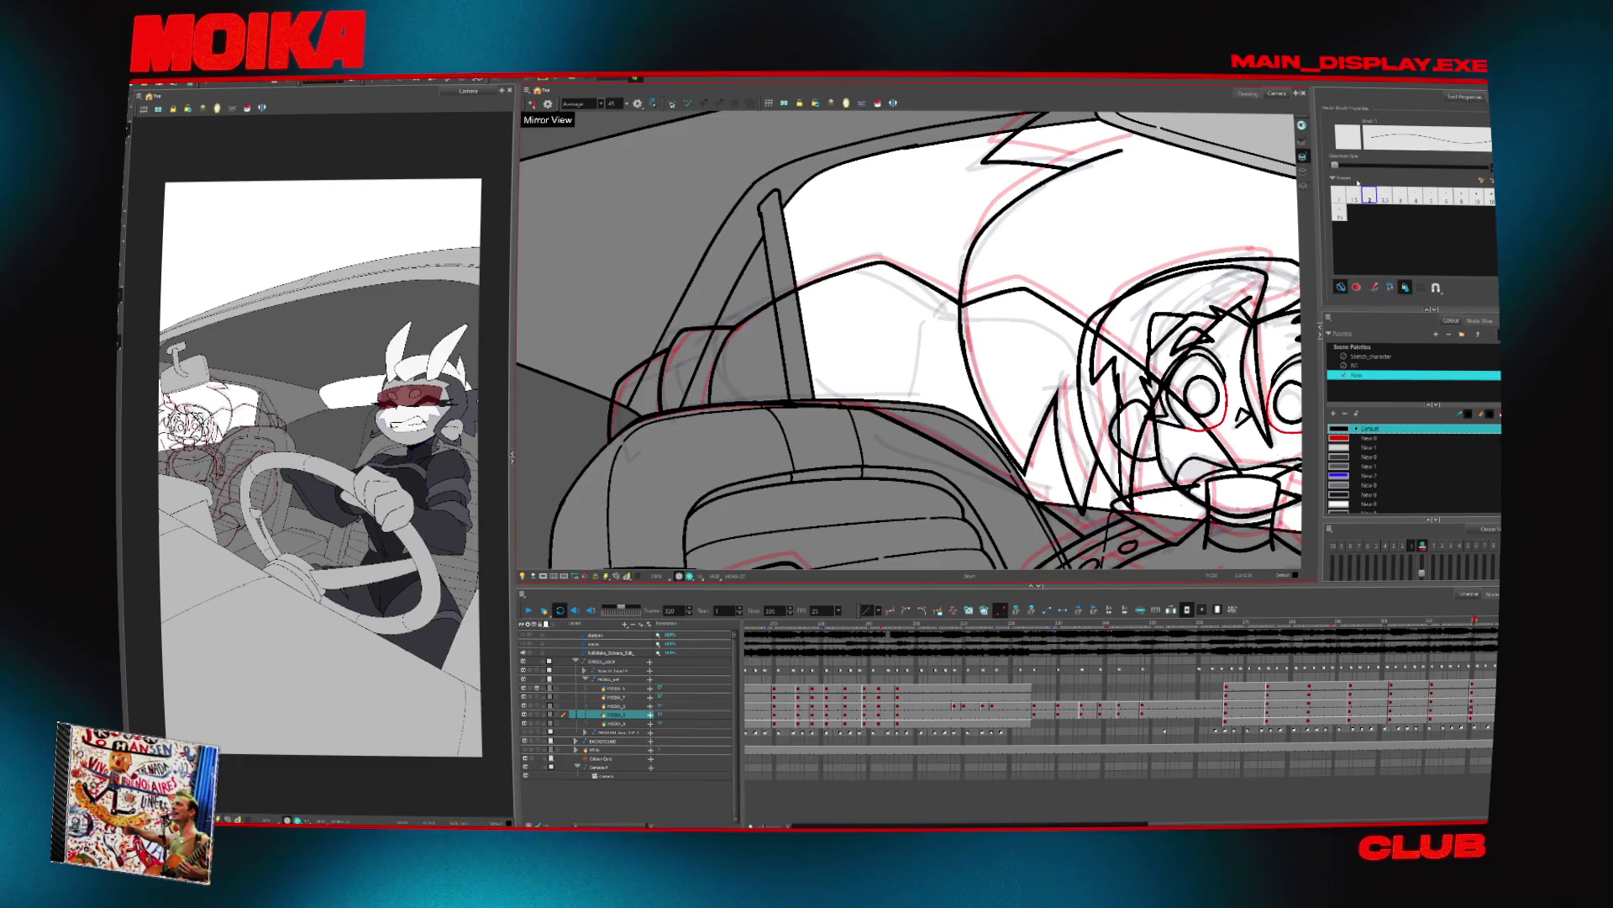
{"action": "key", "text": "g"}
{"action": "key", "text": "g"}
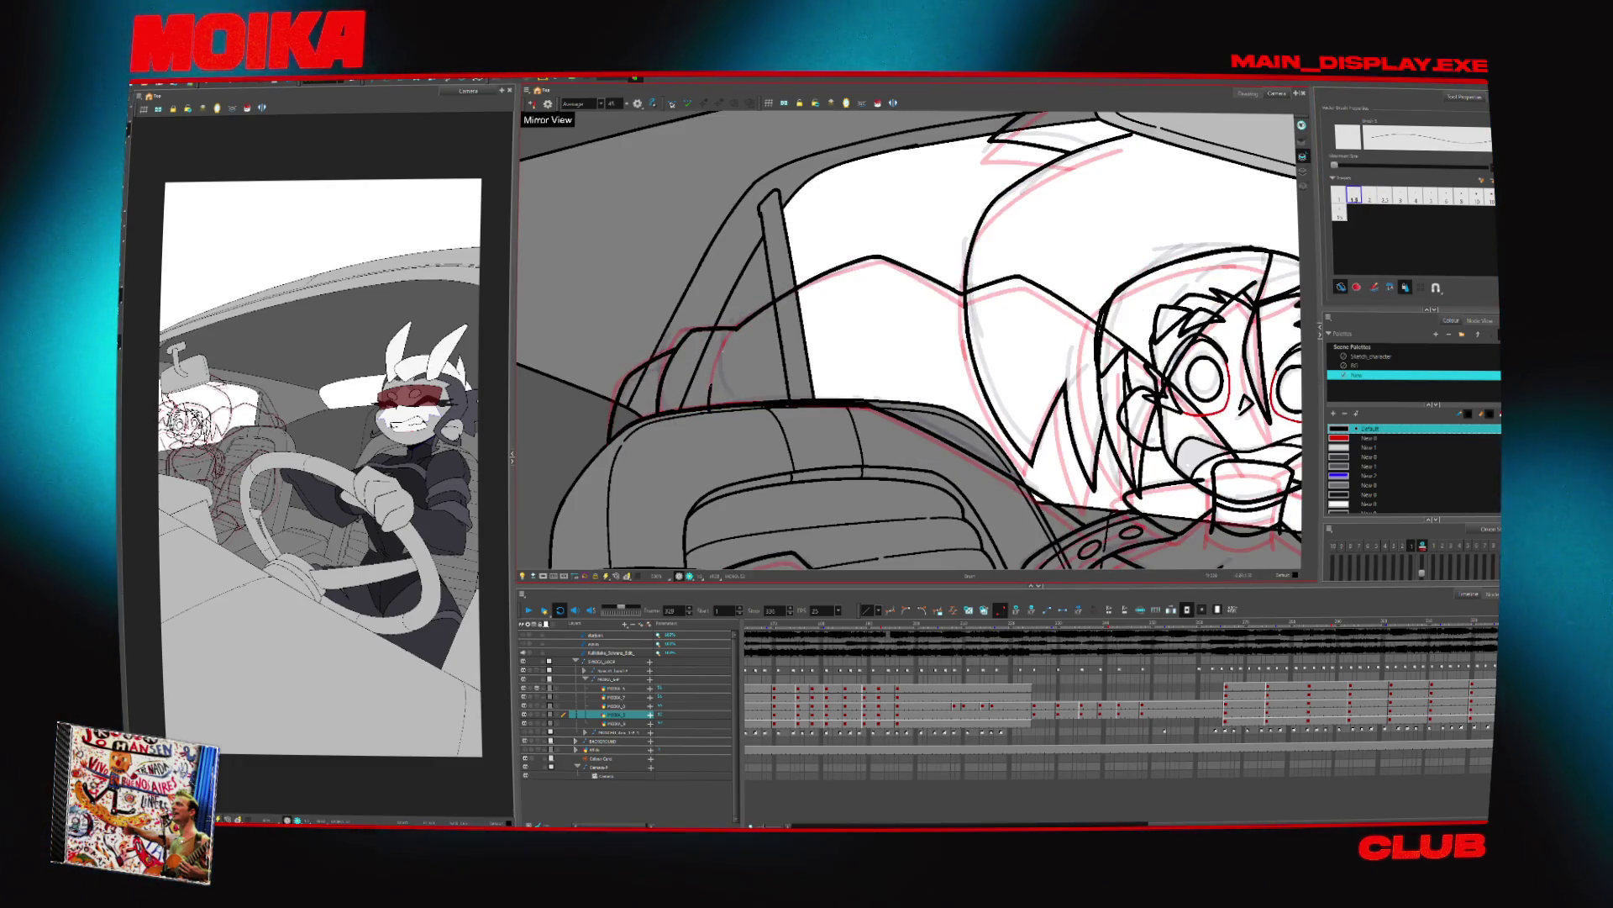
Draw a new curved brush line beside the passenger's jaw, then reset the view
{"action": "left_click_drag", "start_coordinate": [710, 409], "coordinate": [740, 319]}
{"action": "key", "text": "alt+s"}
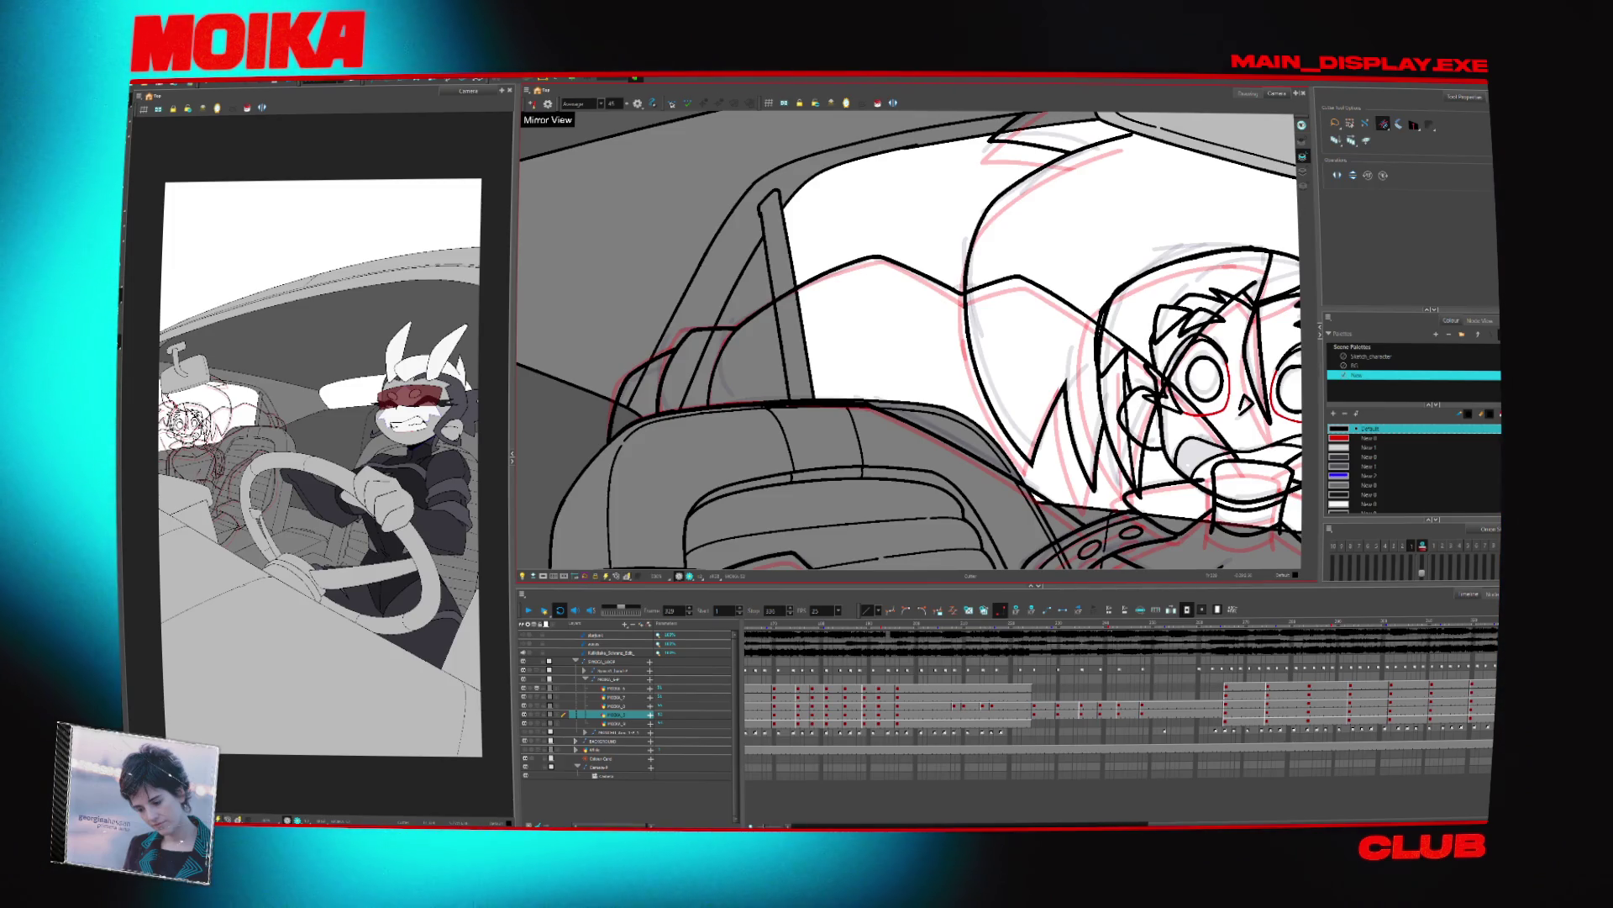
{"action": "key", "text": "alt+s"}
{"action": "key", "text": "shift+m"}
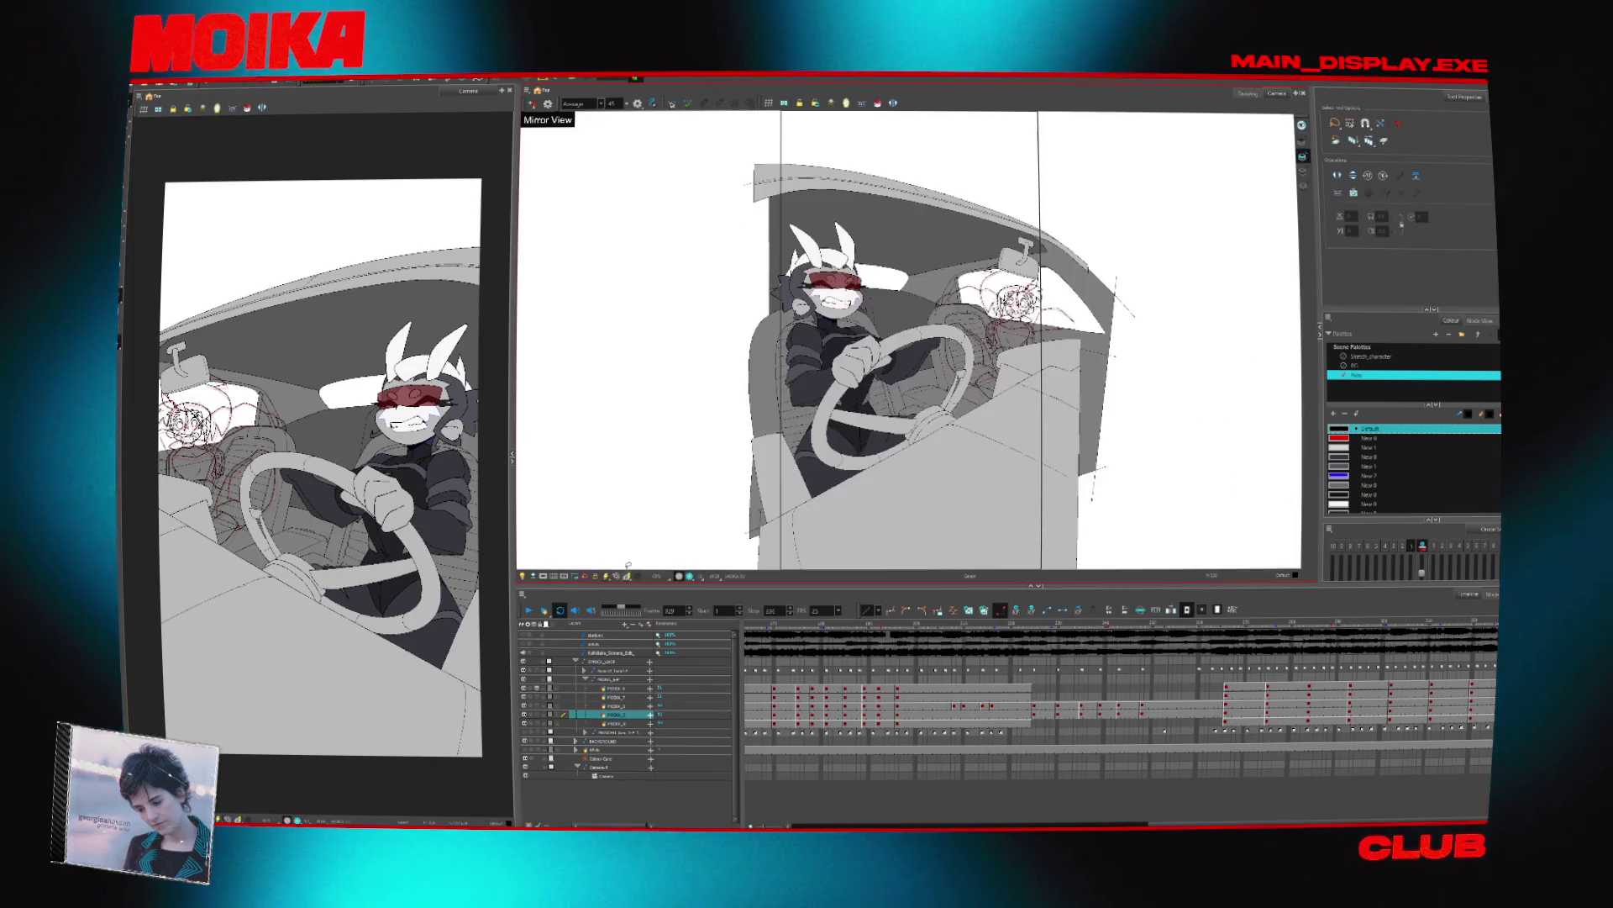
Zoom in on the back-seat passenger sketch and turn off the mirrored view
{"action": "key", "text": "alt+z"}
{"action": "left_click", "coordinate": [1084, 337]}
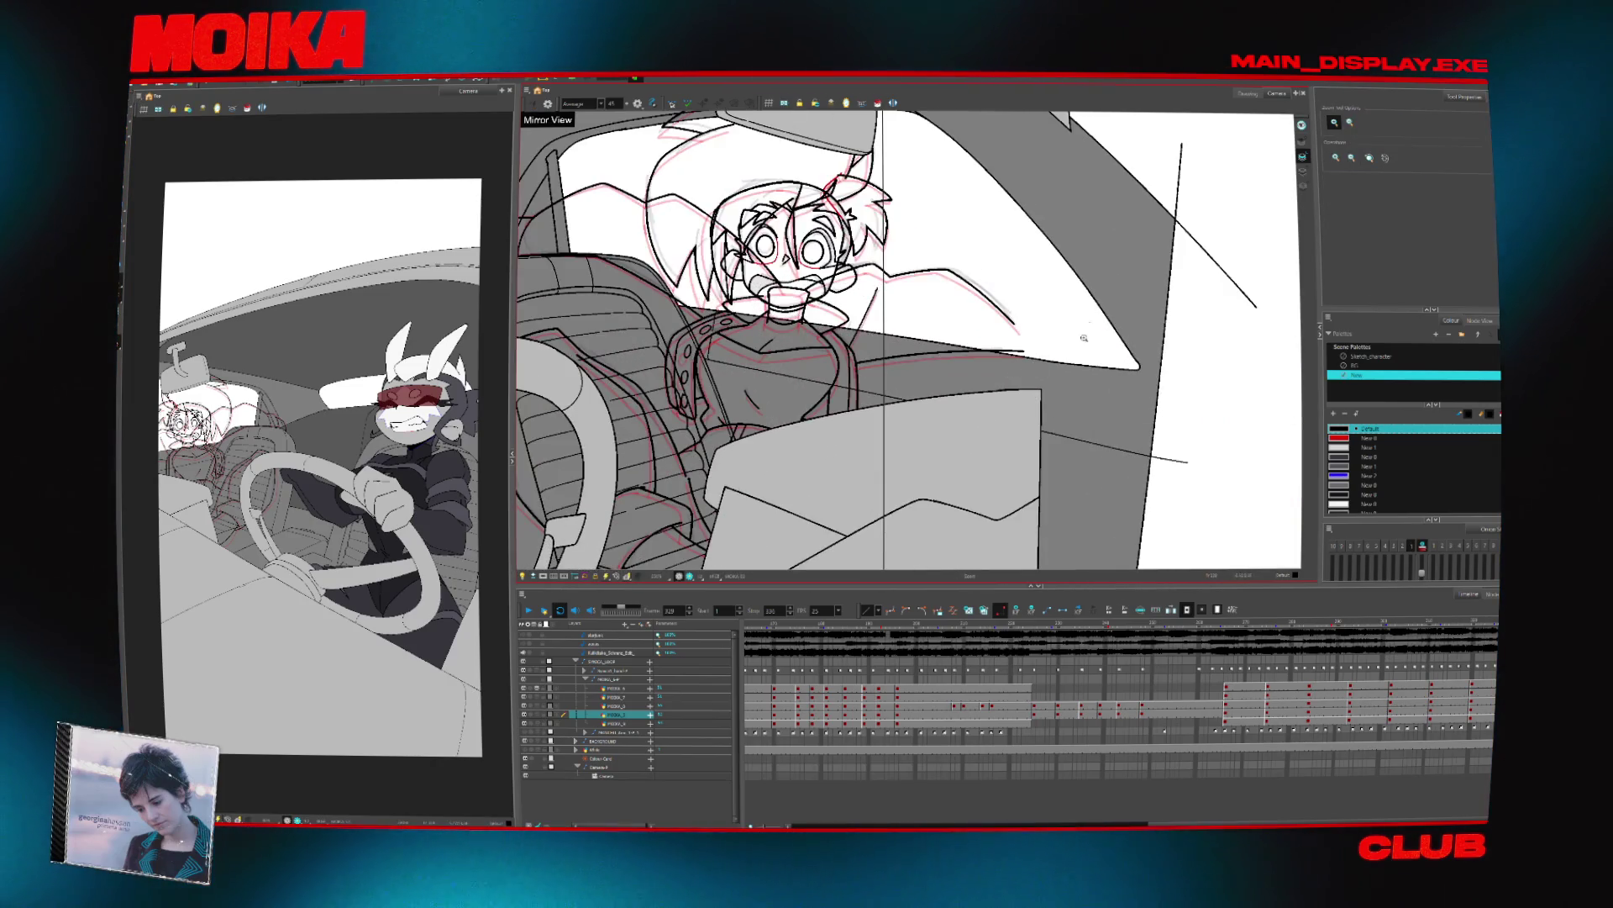
{"action": "key", "text": "shift+m"}
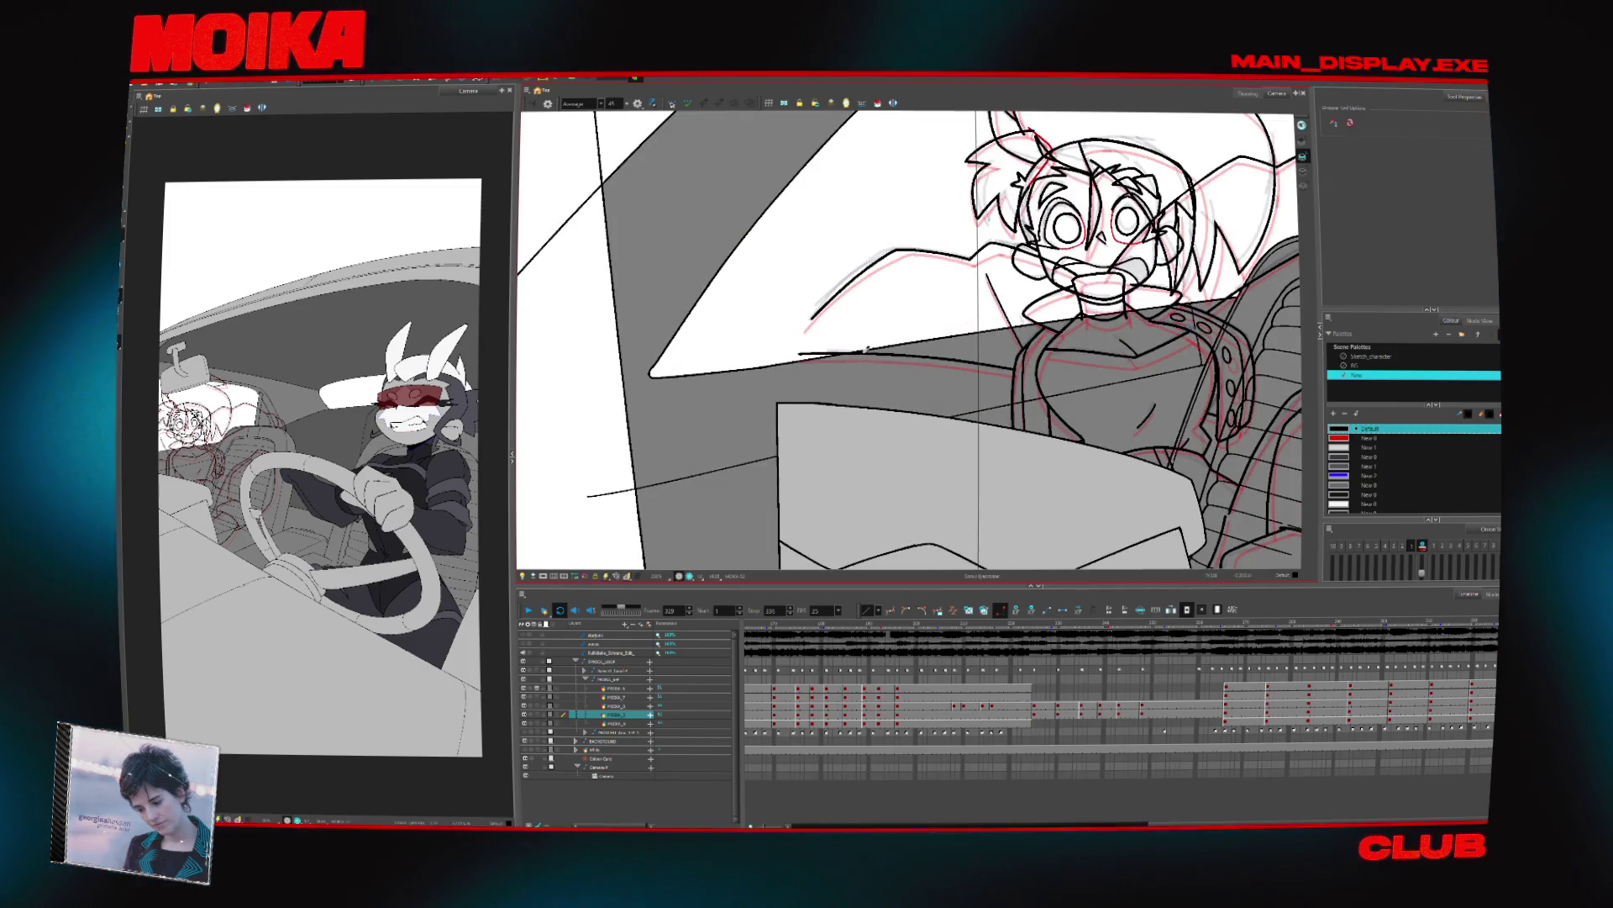
{"action": "key", "text": "alt+b"}
{"action": "left_click_drag", "start_coordinate": [908, 336], "coordinate": [884, 379]}
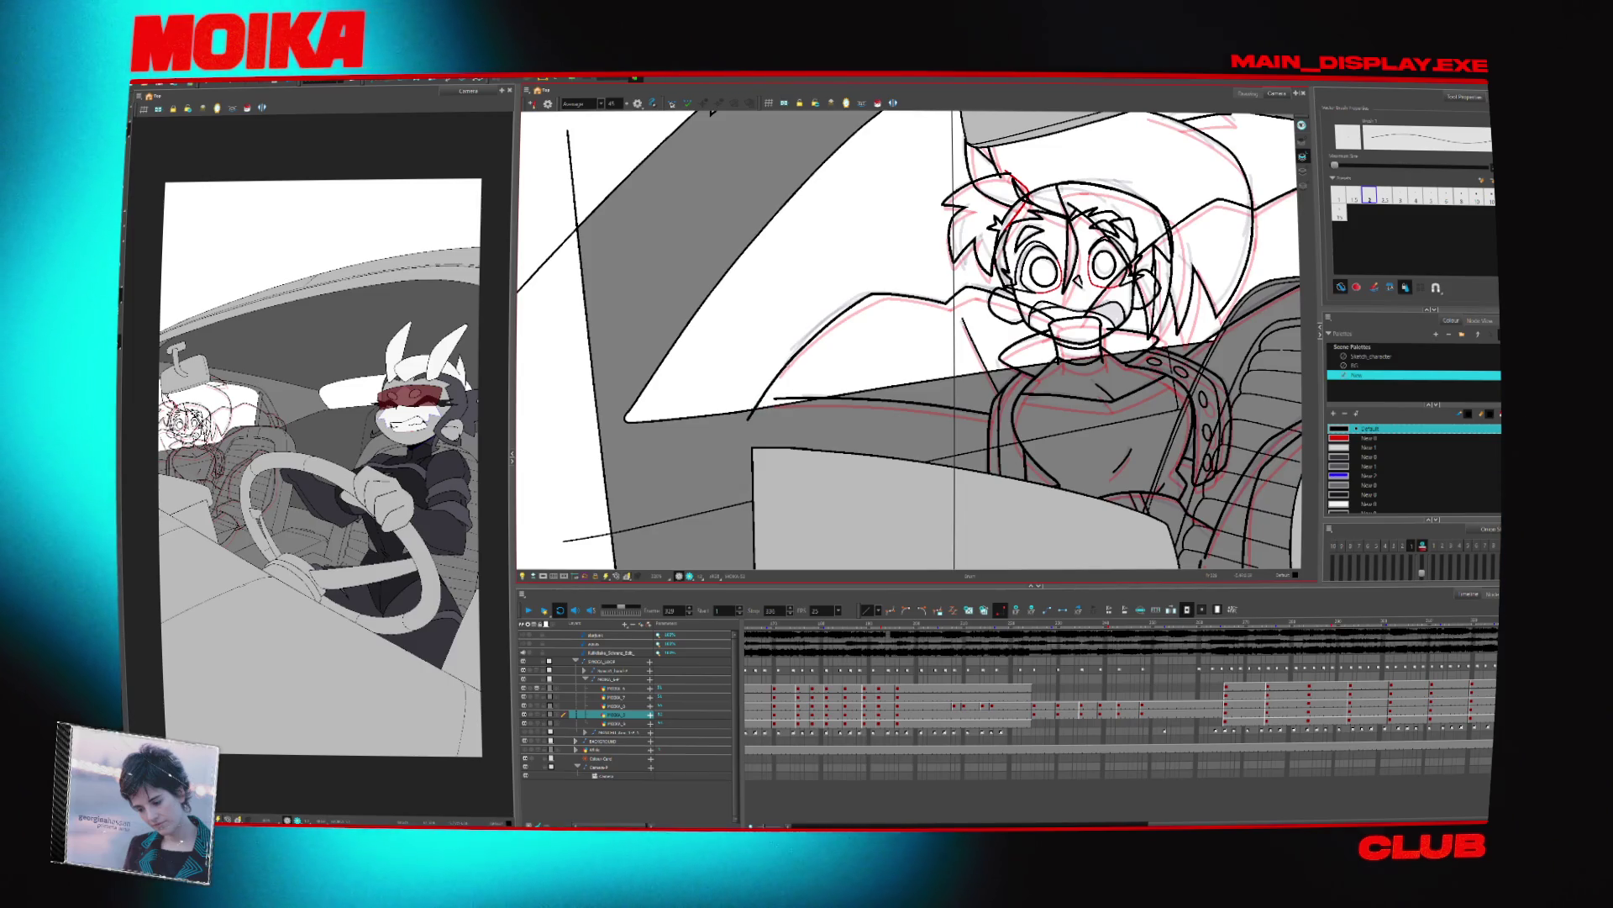
Tilt the view to compare passenger frames up to 320, then adjust onion skin and fit the scene
{"action": "key", "text": "period"}
{"action": "left_click_drag", "start_coordinate": [967, 378], "coordinate": [907, 320]}
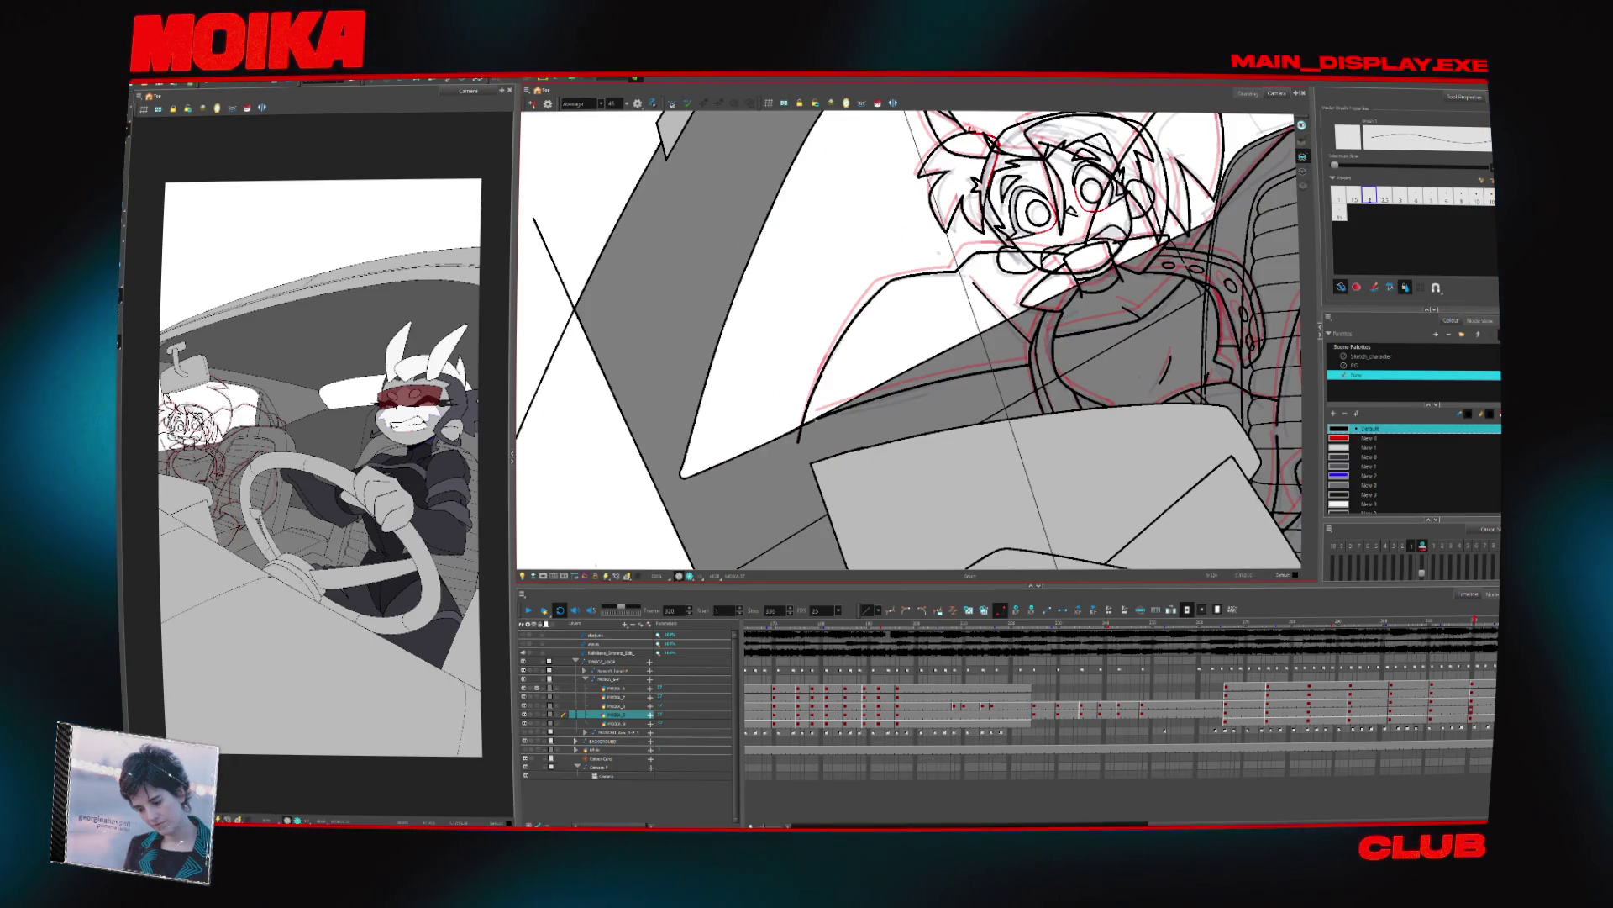
{"action": "key", "text": "comma"}
{"action": "key", "text": "alt+s"}
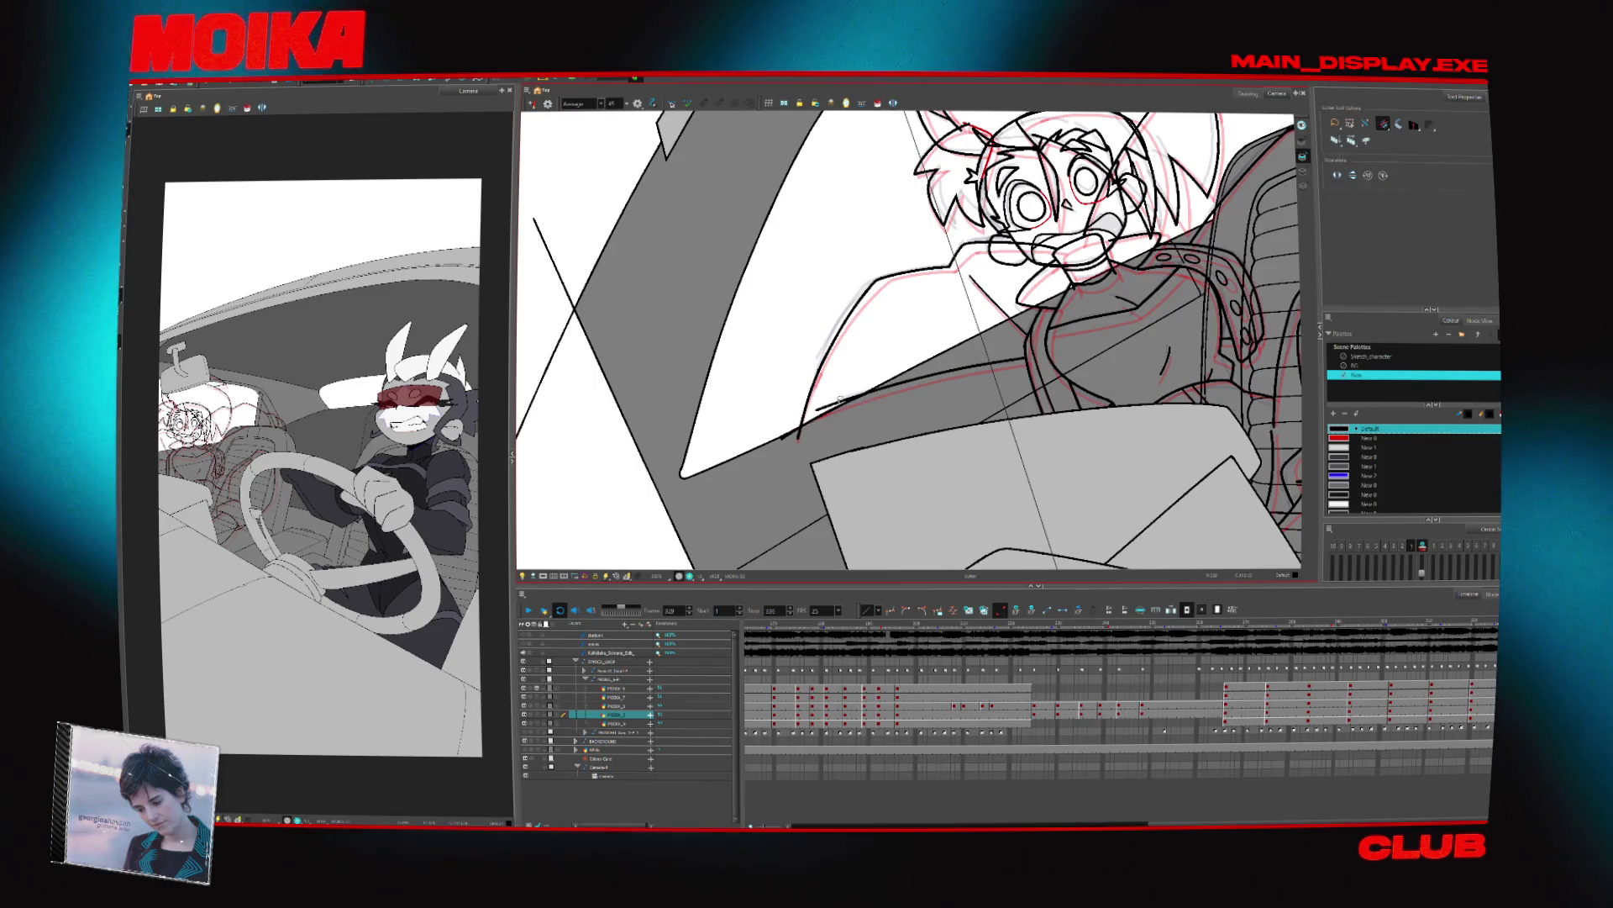
{"action": "key", "text": "period"}
{"action": "left_click_drag", "start_coordinate": [926, 433], "coordinate": [566, 561]}
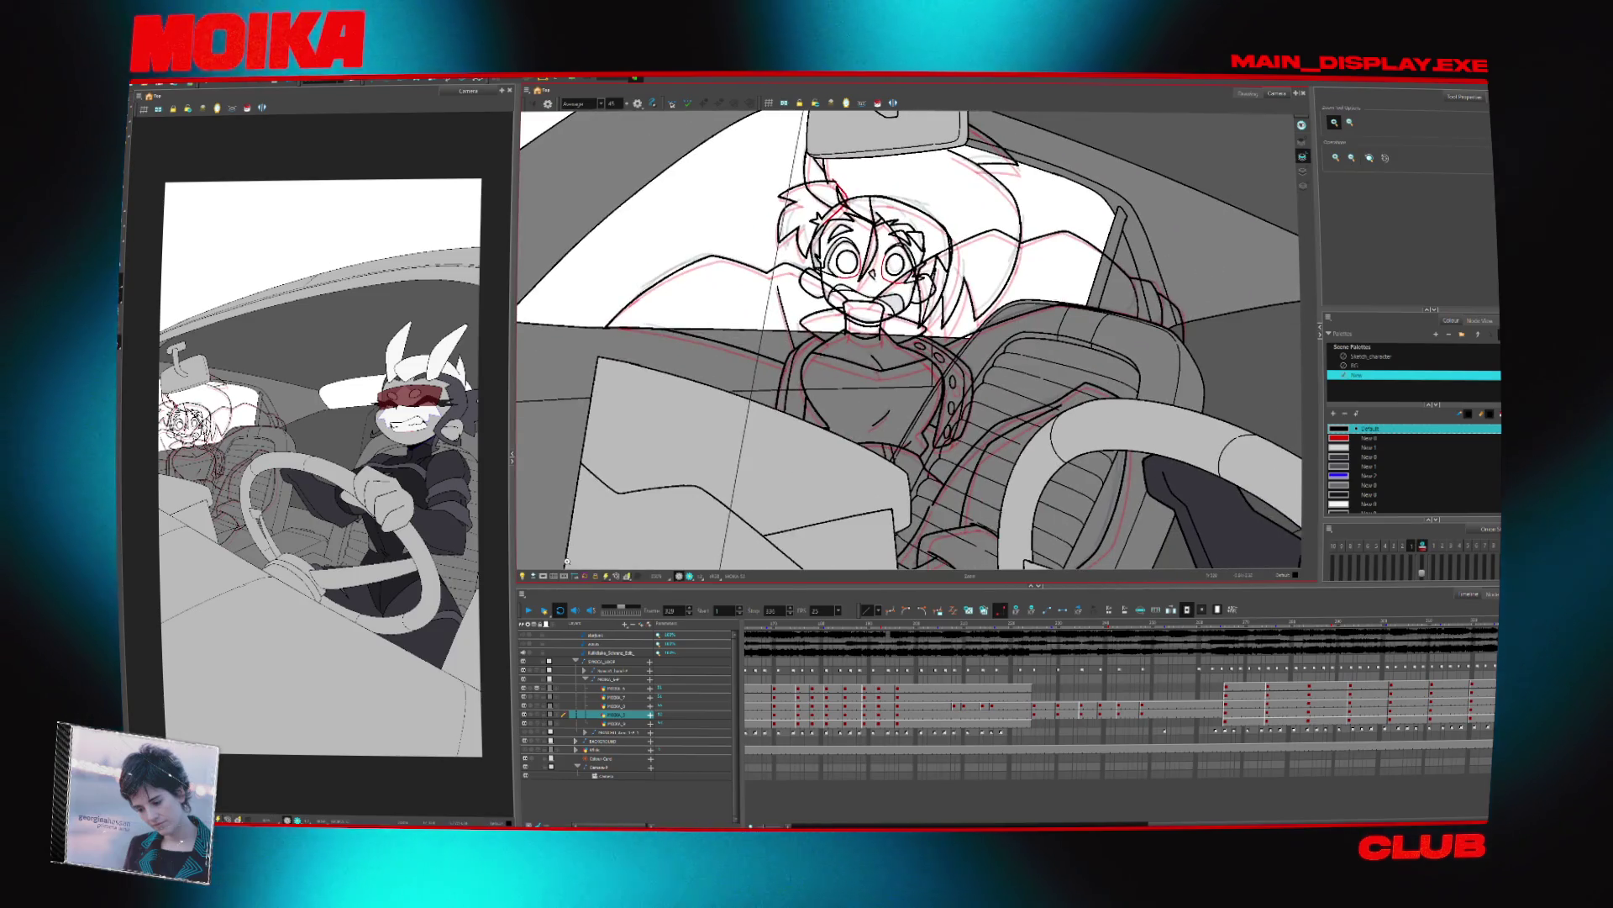
{"action": "left_click", "coordinate": [539, 691]}
{"action": "left_click", "coordinate": [612, 577]}
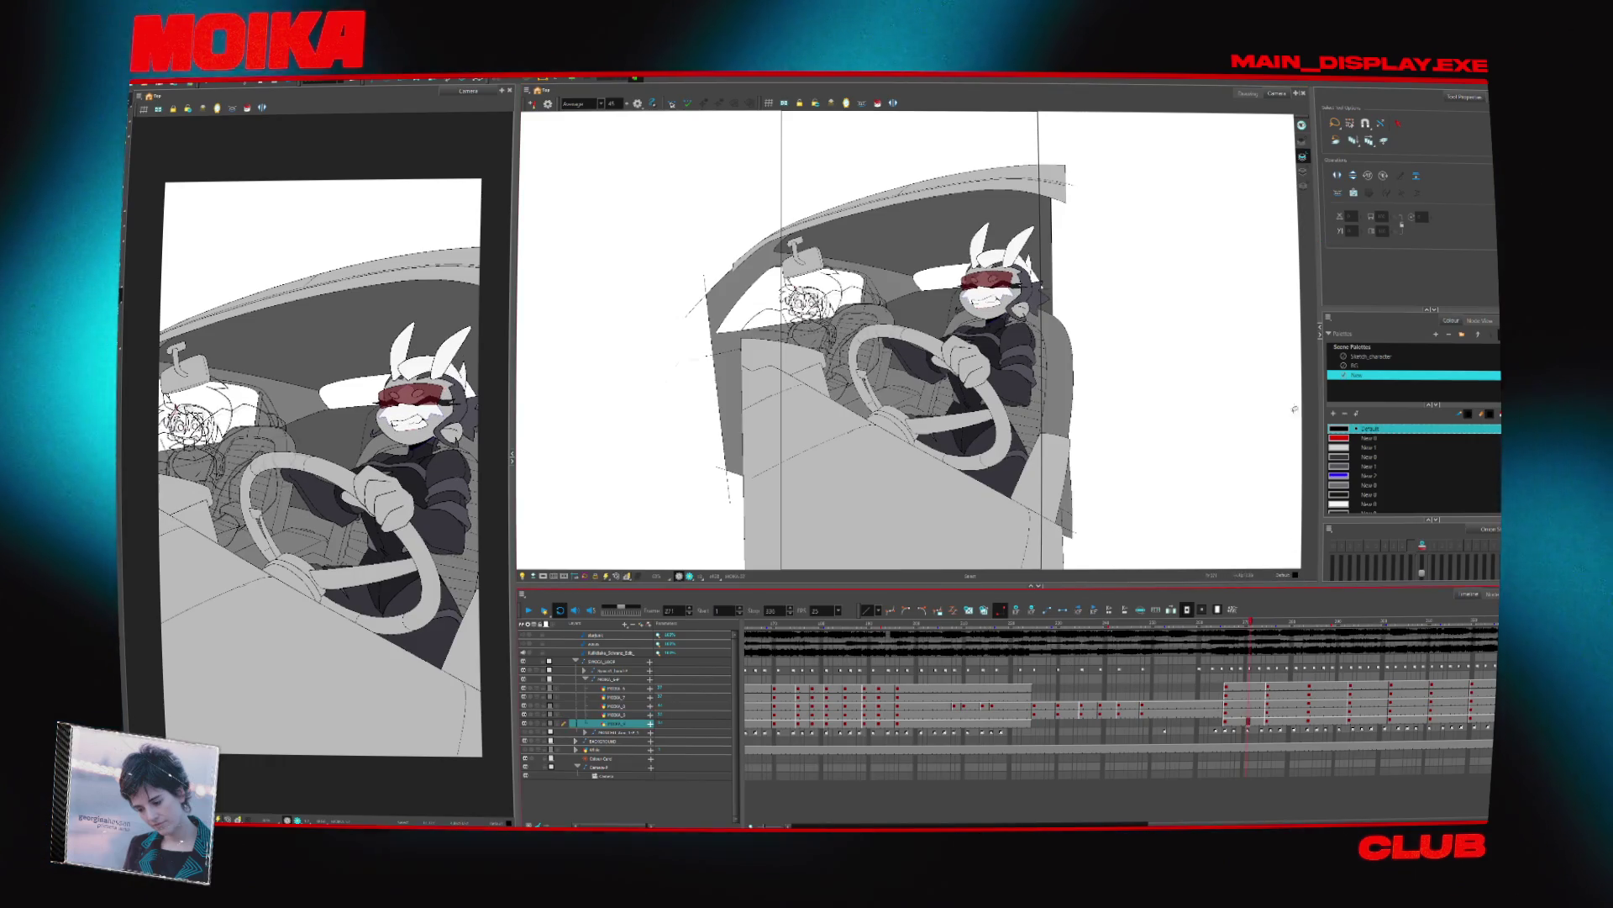
Pick the NADA colour swatch and zoom into the car interior at frame 275
{"action": "left_click", "coordinate": [1249, 721]}
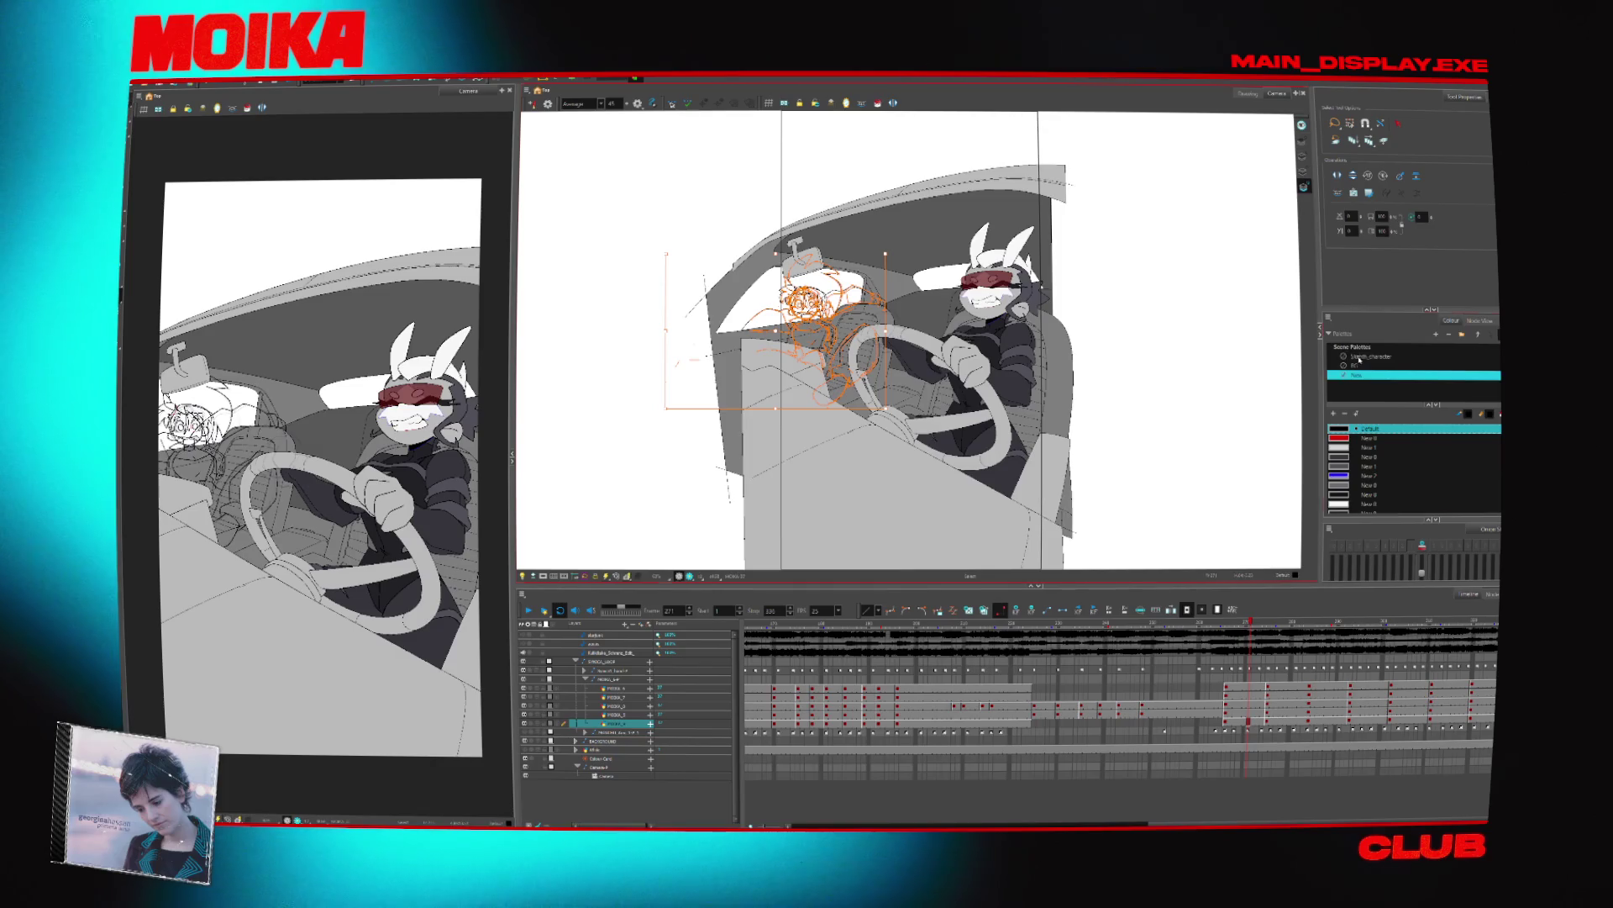
{"action": "left_click", "coordinate": [1341, 496]}
{"action": "key", "text": "period"}
{"action": "key", "text": "period"}
{"action": "key", "text": "period"}
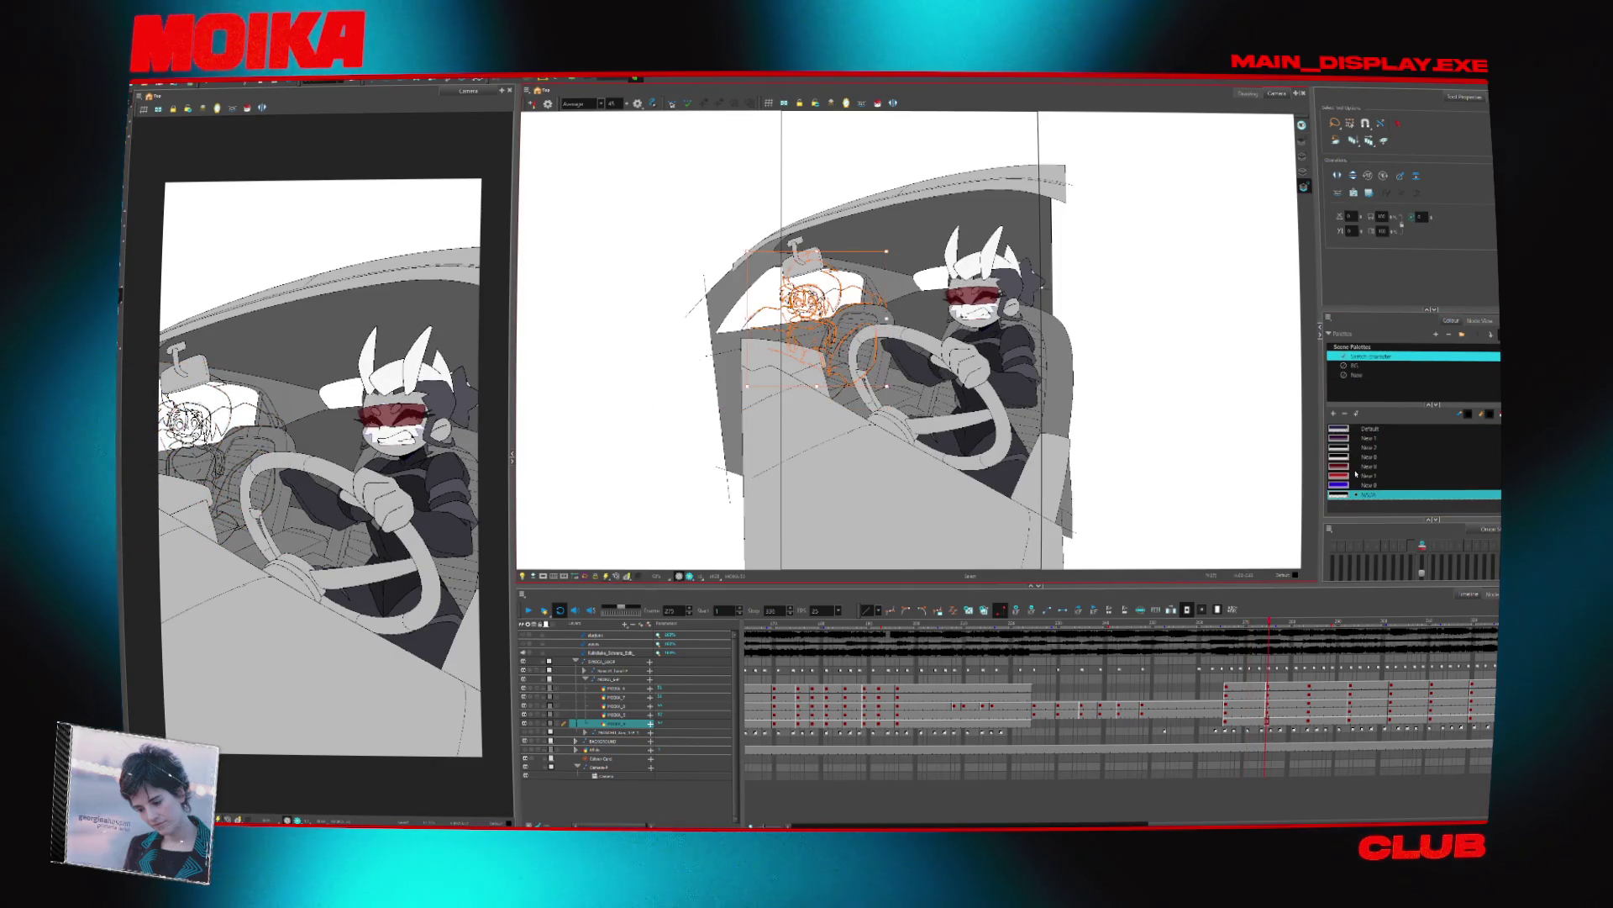
{"action": "scroll", "coordinate": [869, 329], "scroll_direction": "up", "scroll_amount": 4}
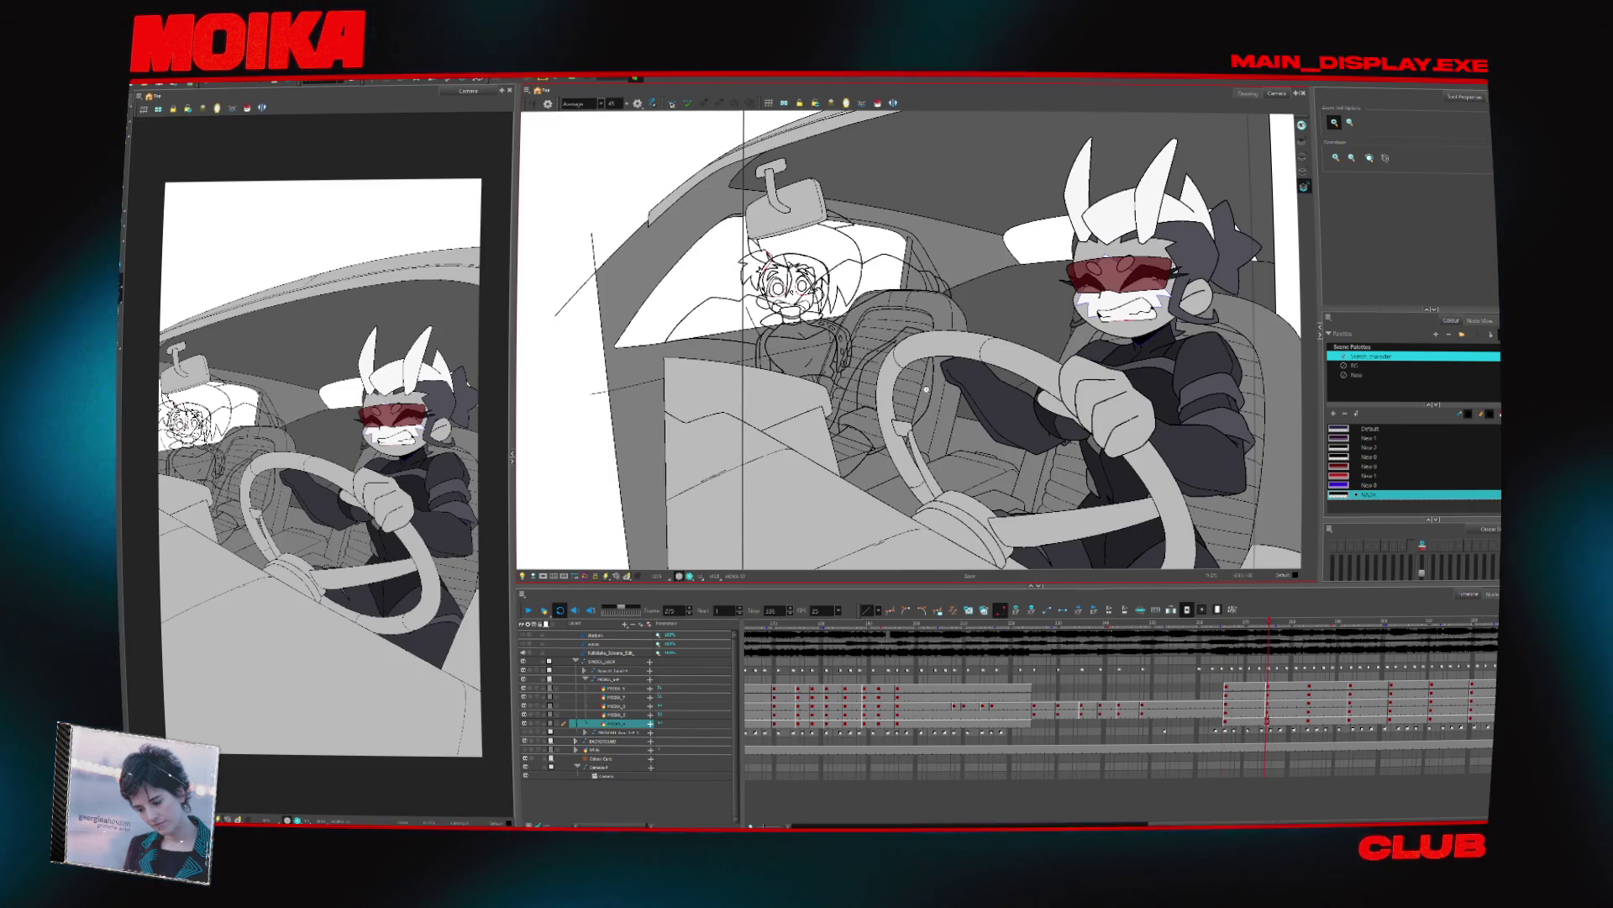
{"action": "key", "text": "alt+s"}
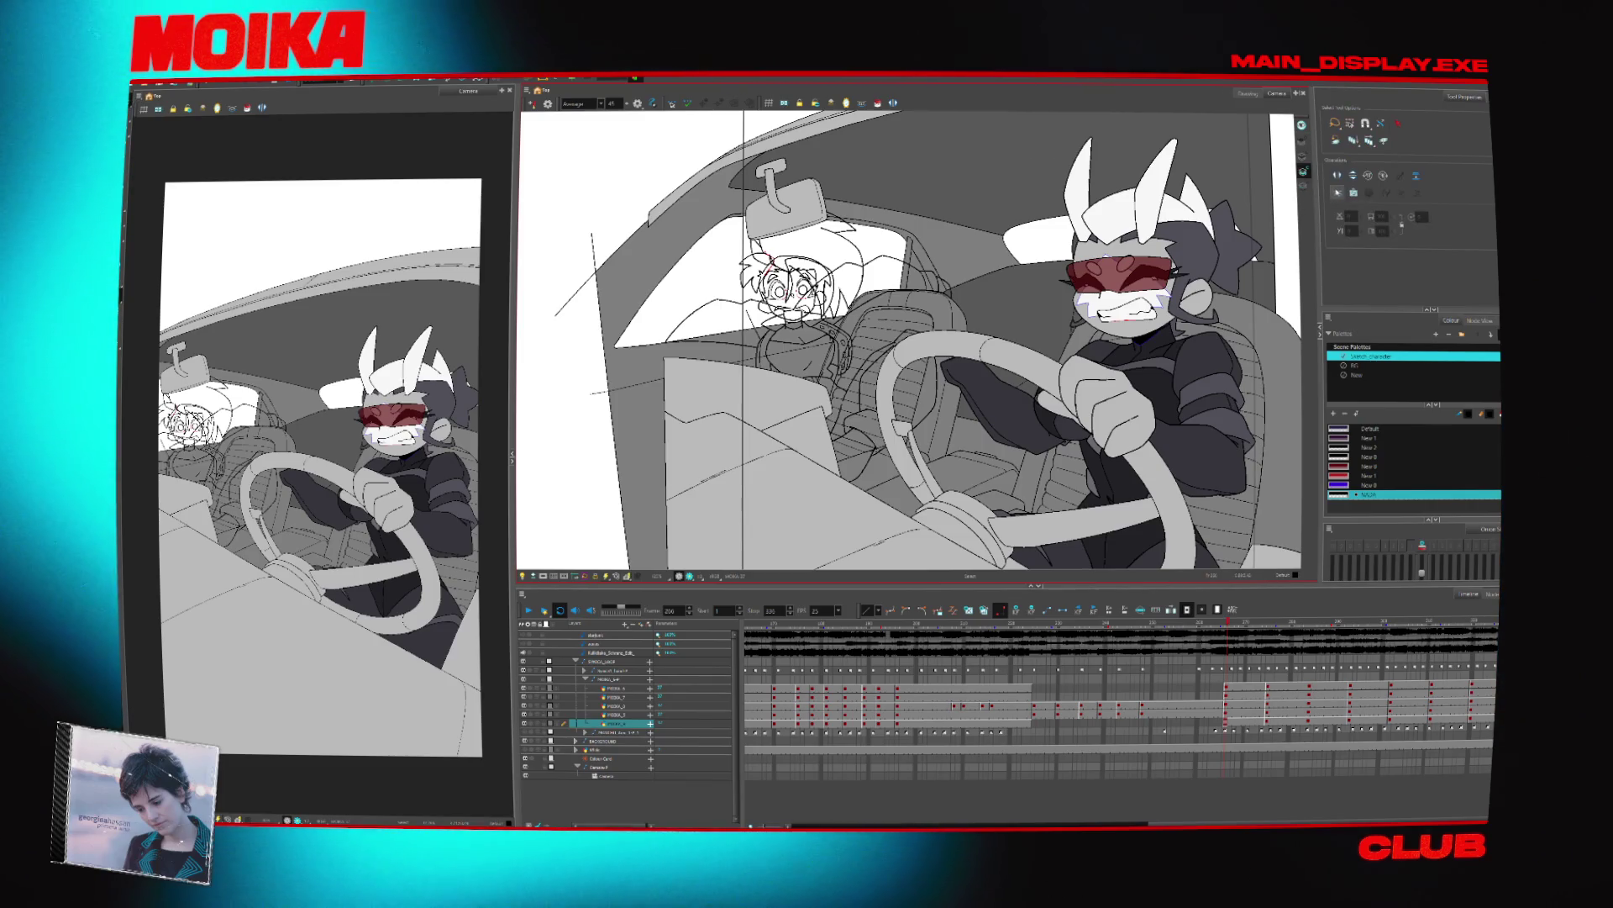
Review the PIDDA layers across frames 235–290, then sketch an orange stroke over the passenger's head
{"action": "left_click", "coordinate": [625, 715]}
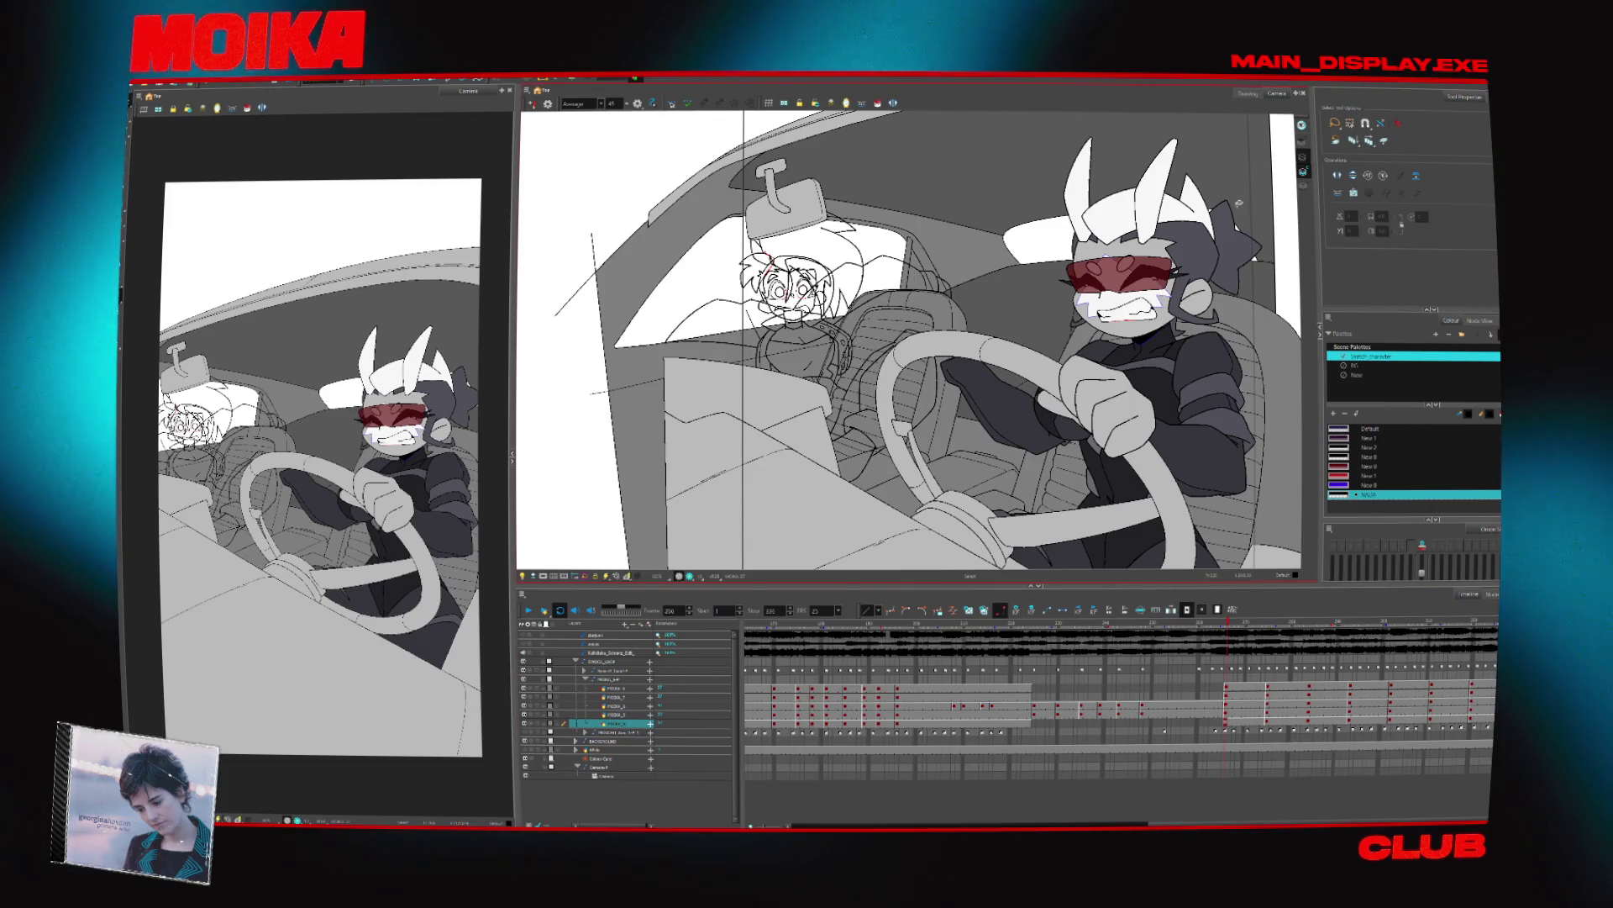
{"action": "key", "text": "ctrl+a"}
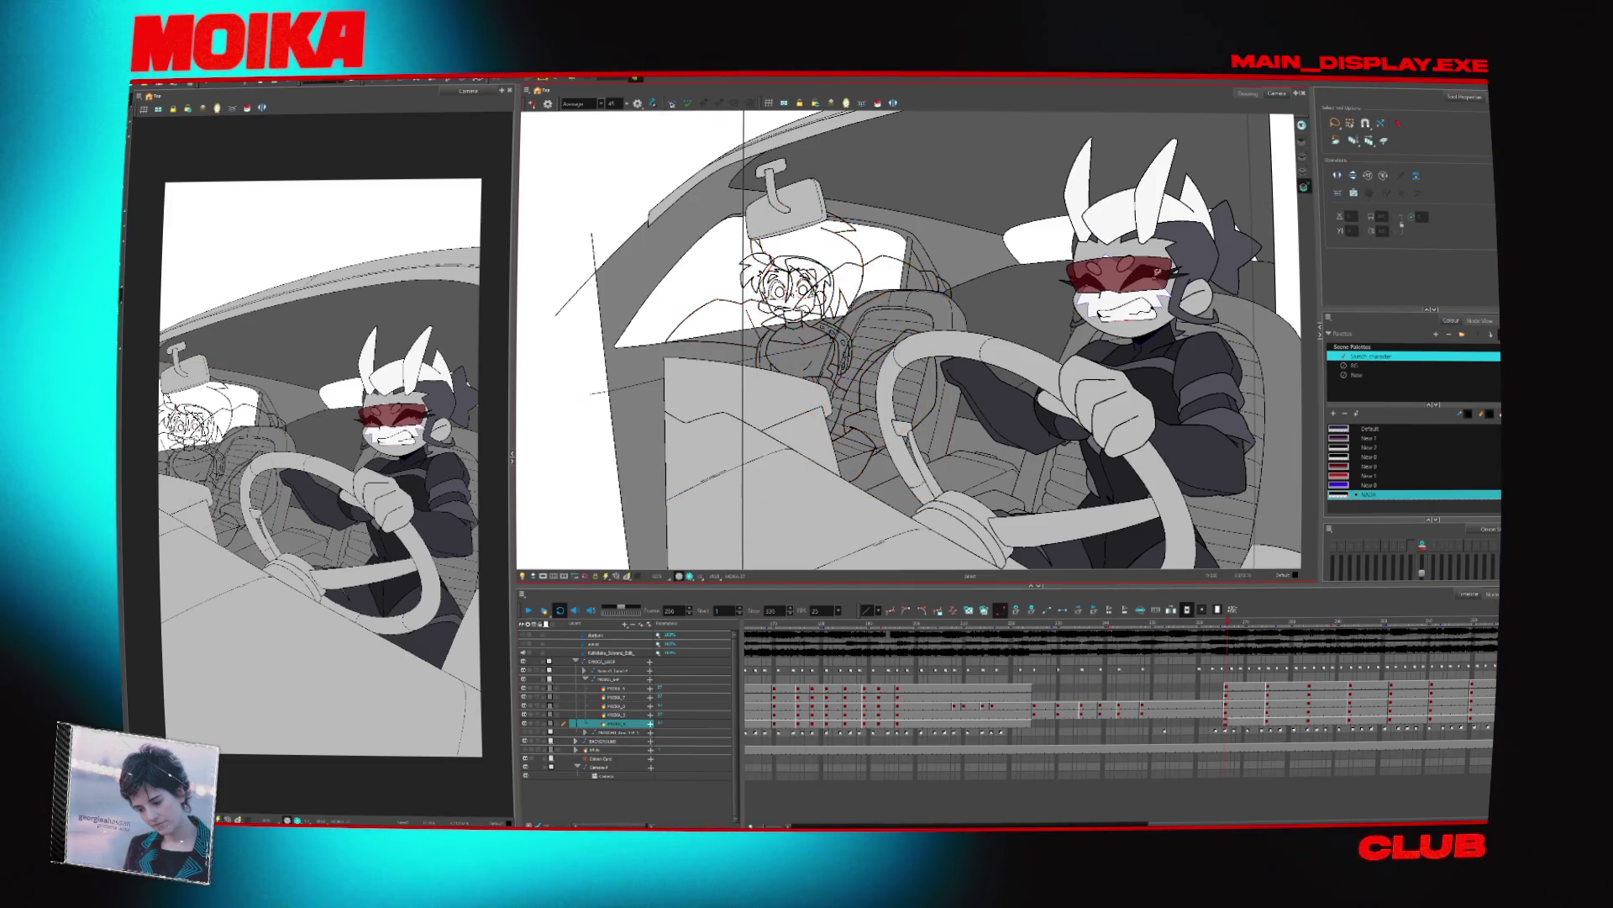
{"action": "key", "text": "slash"}
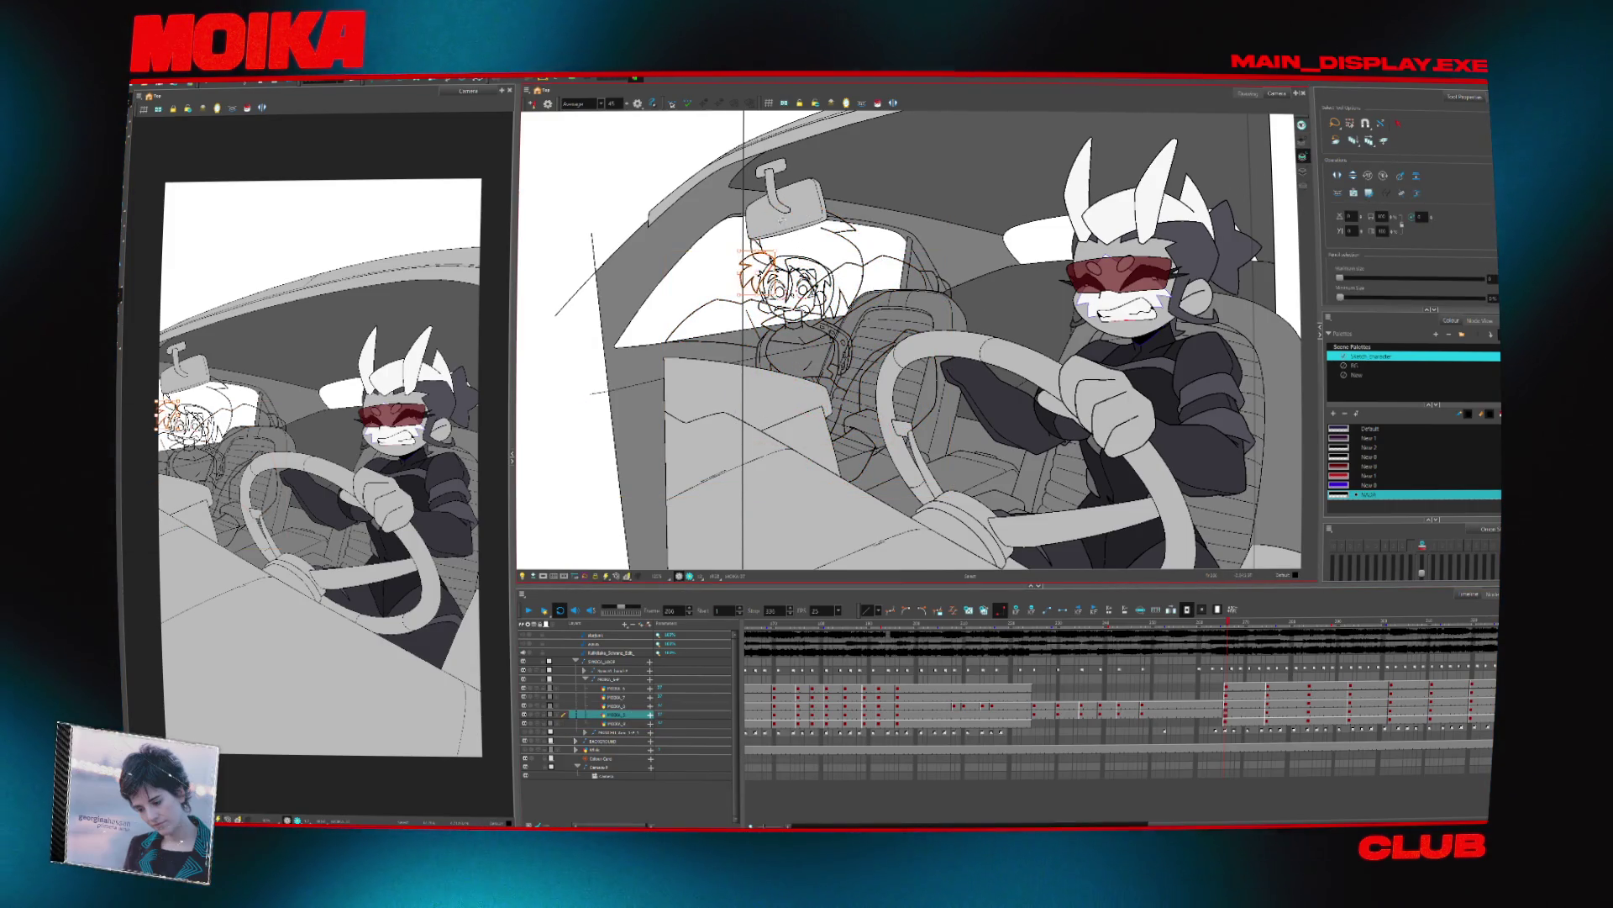
{"action": "left_click", "coordinate": [619, 723]}
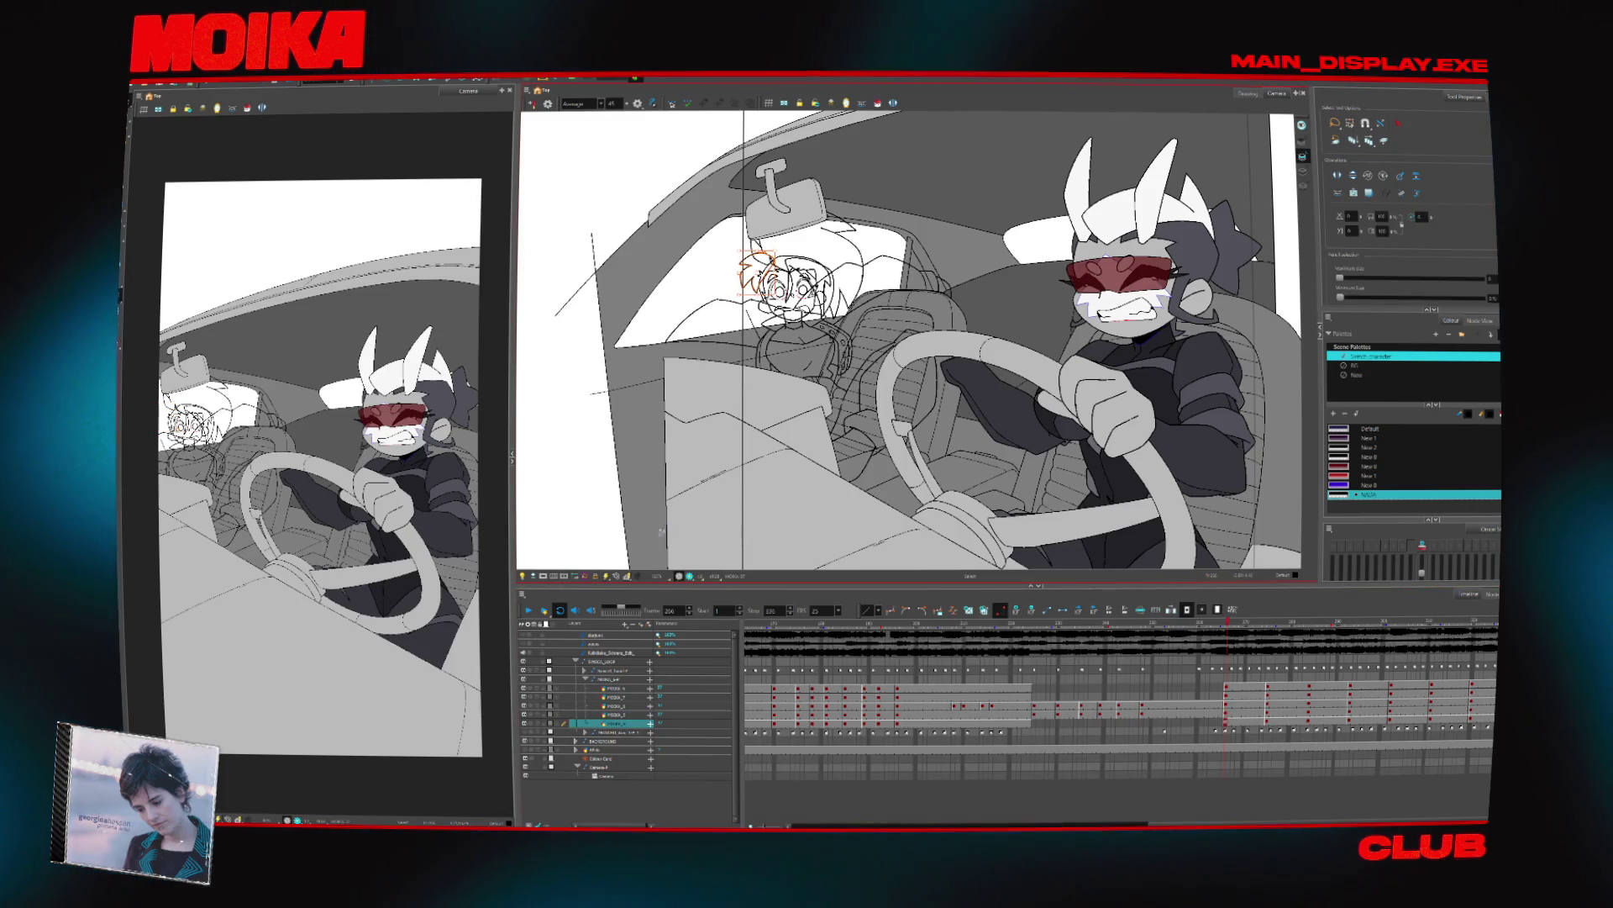
{"action": "key", "text": "comma"}
{"action": "key", "text": "comma"}
{"action": "key", "text": "comma"}
{"action": "left_click", "coordinate": [601, 715]}
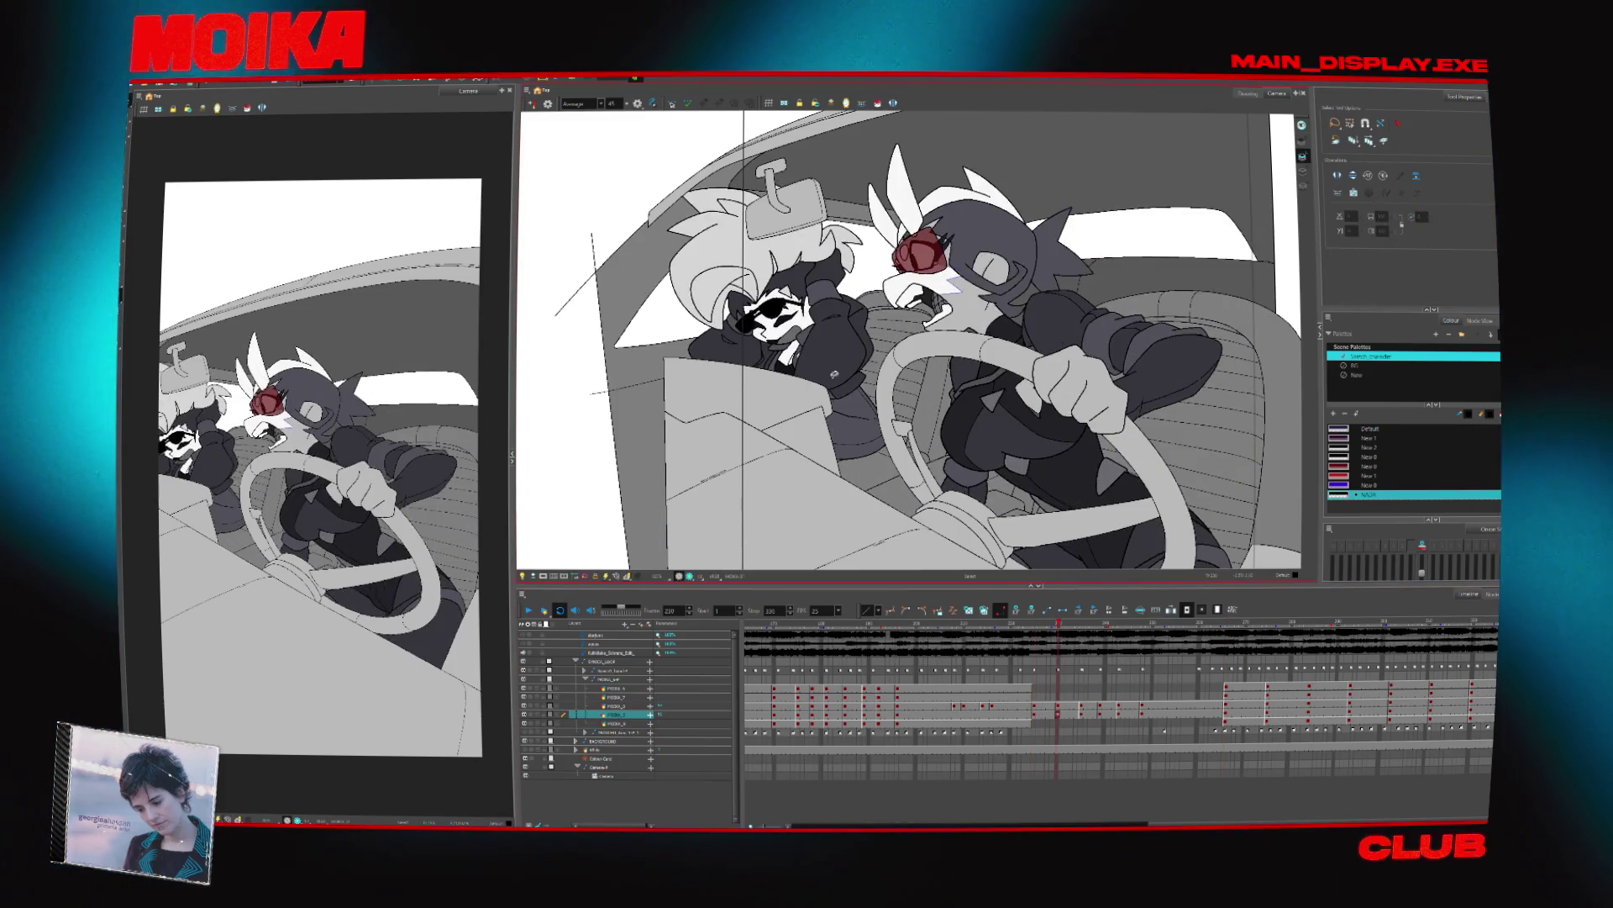
{"action": "left_click", "coordinate": [1336, 724]}
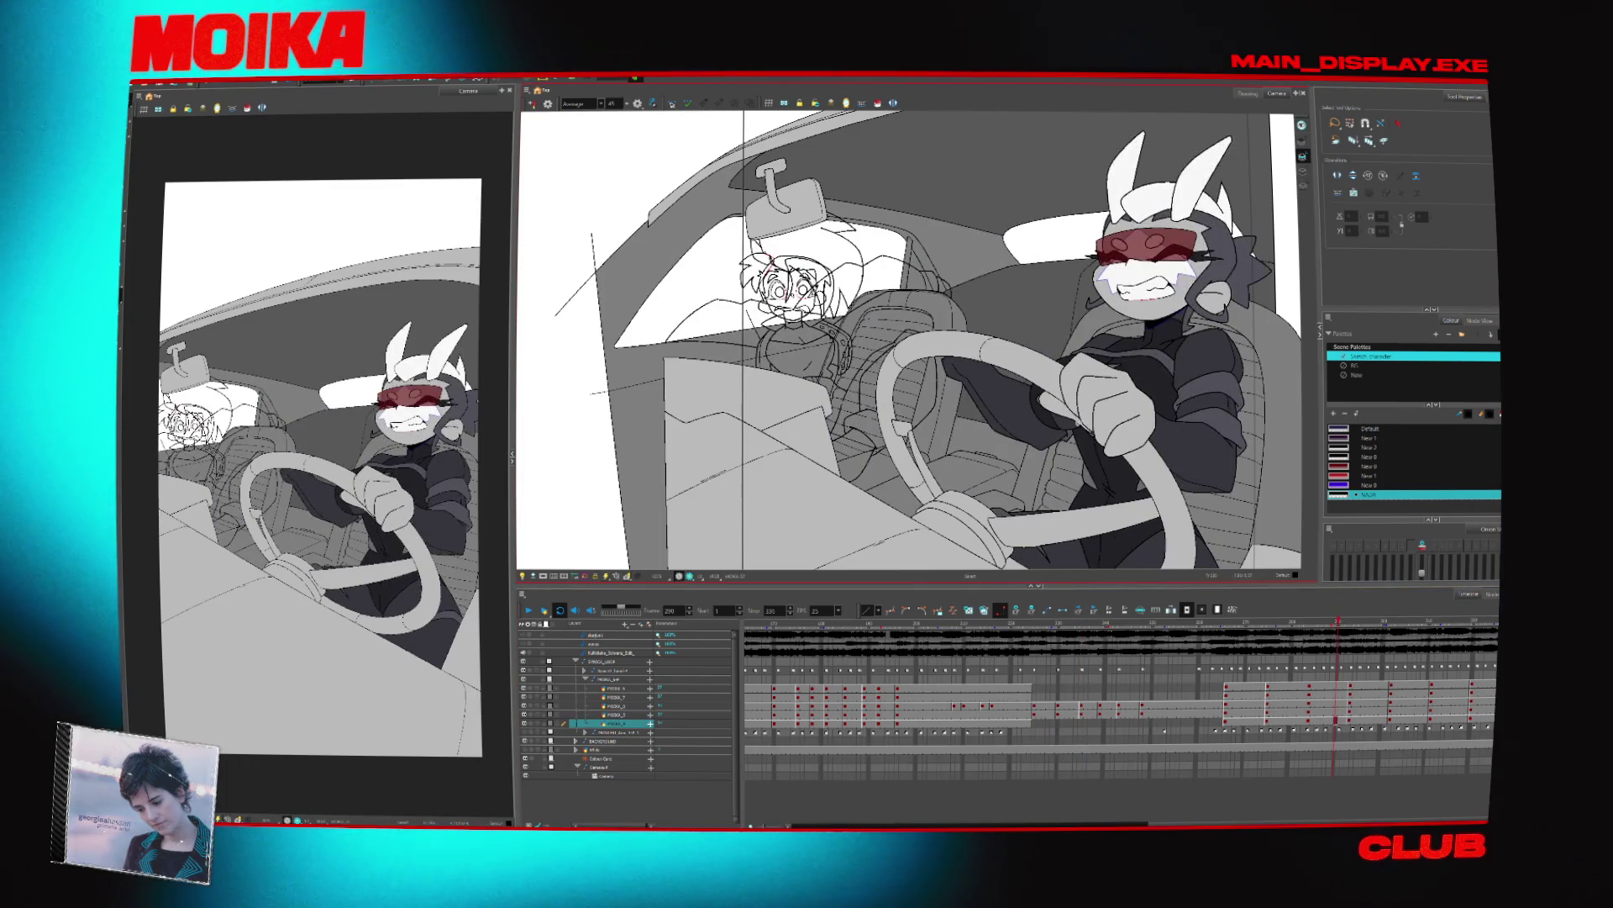
{"action": "left_click", "coordinate": [1308, 721]}
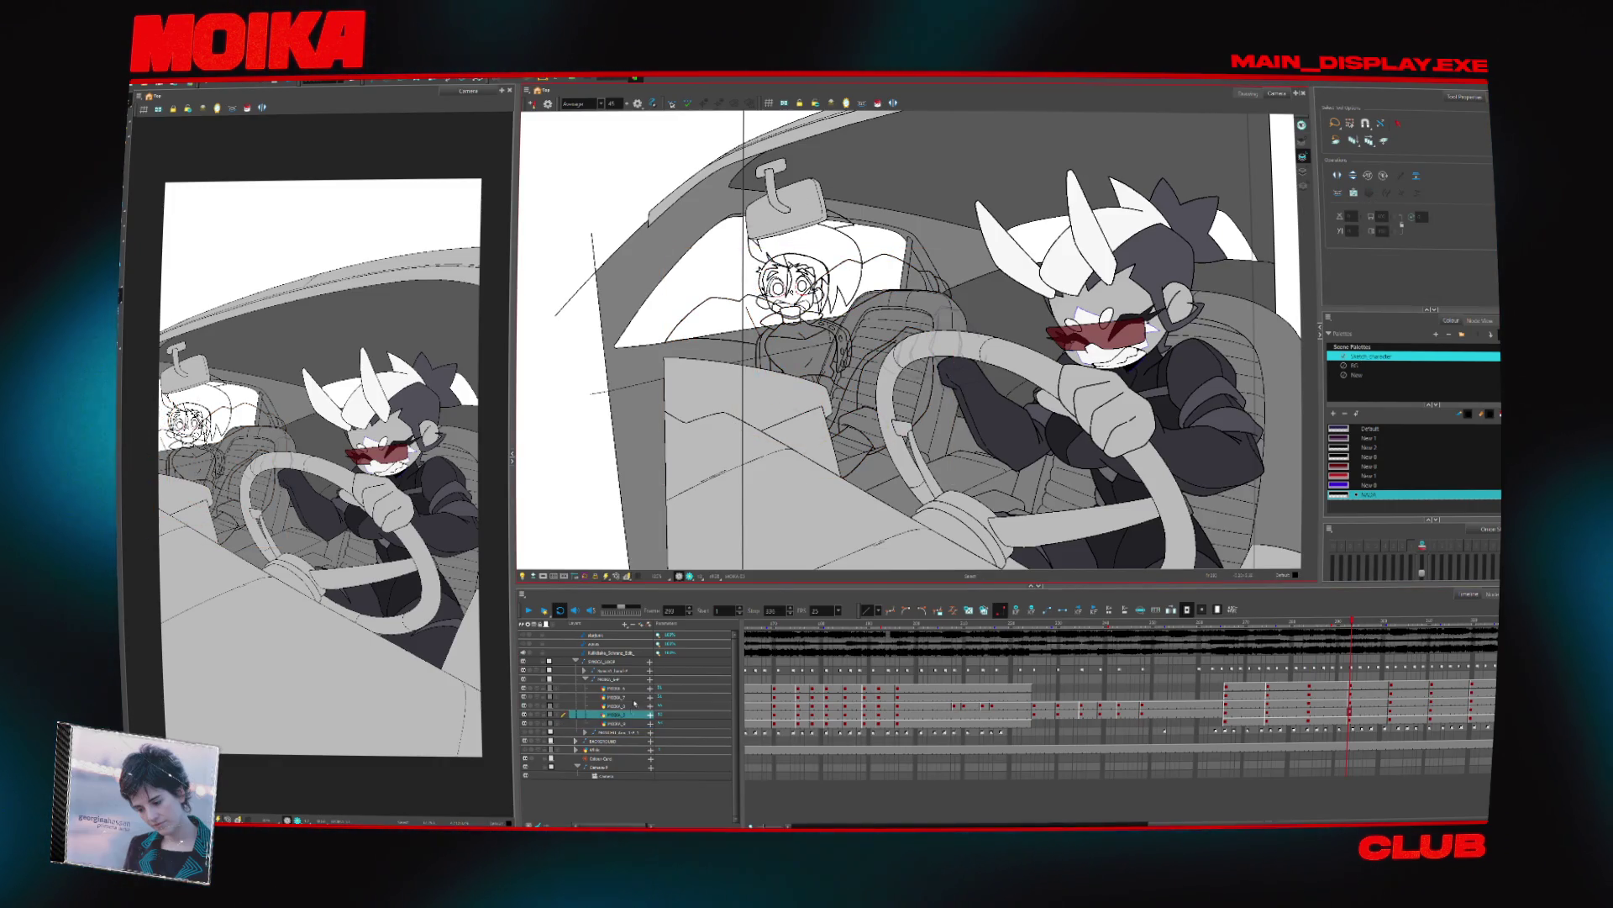
{"action": "key", "text": "alt+b"}
{"action": "left_click_drag", "start_coordinate": [744, 252], "coordinate": [760, 281]}
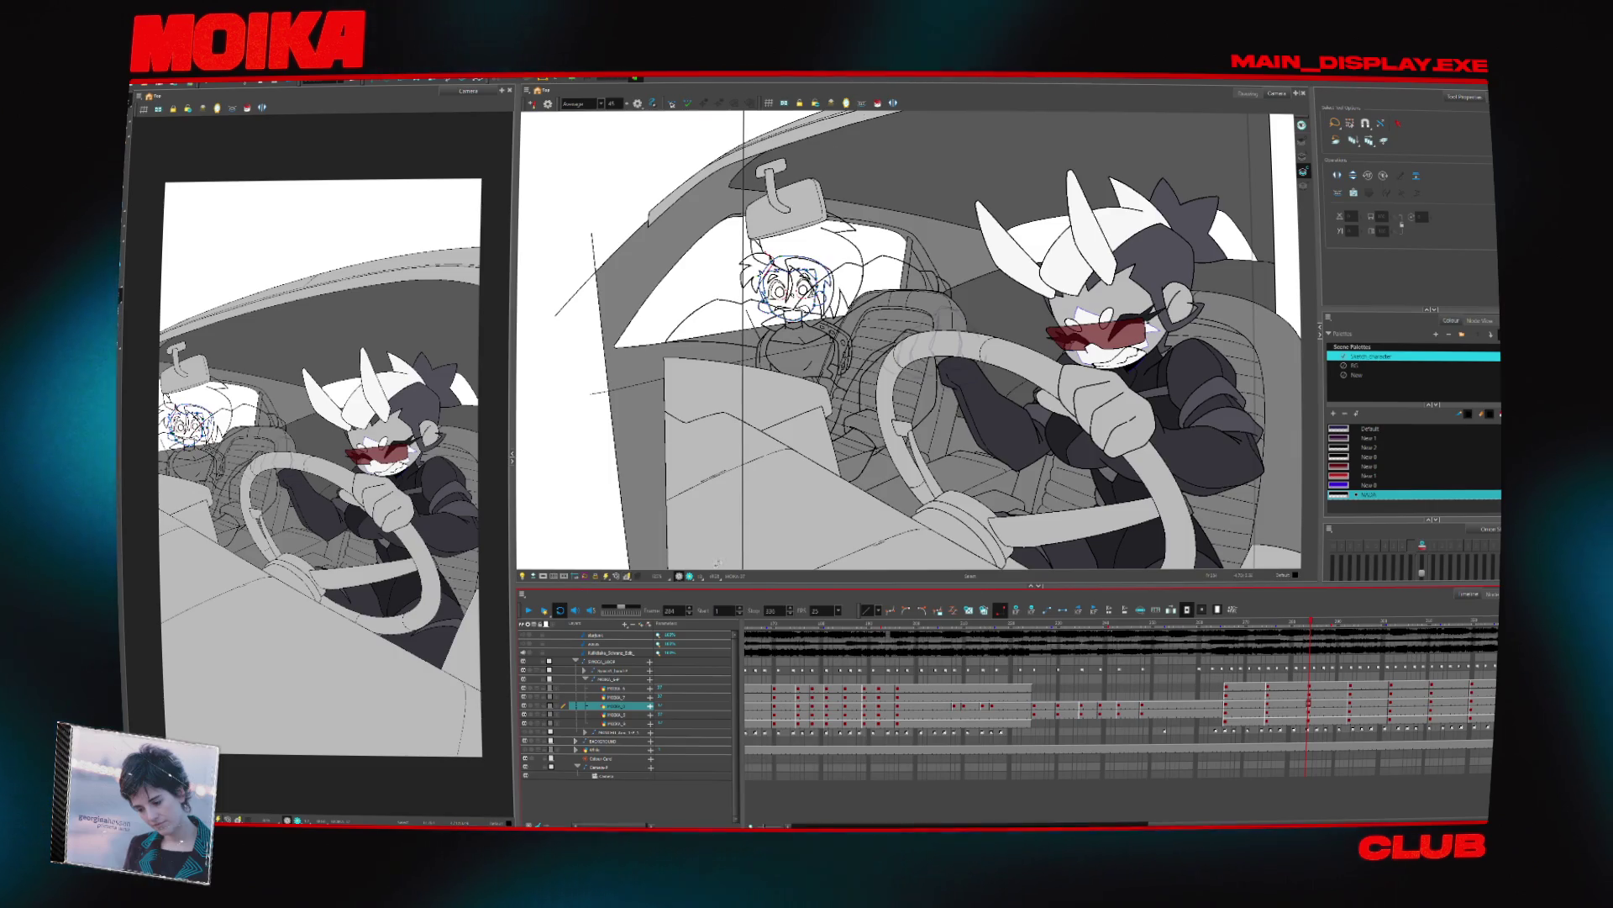
Select the layer above and toggle between the Eyedropper and Paint tools
{"action": "left_click", "coordinate": [618, 697]}
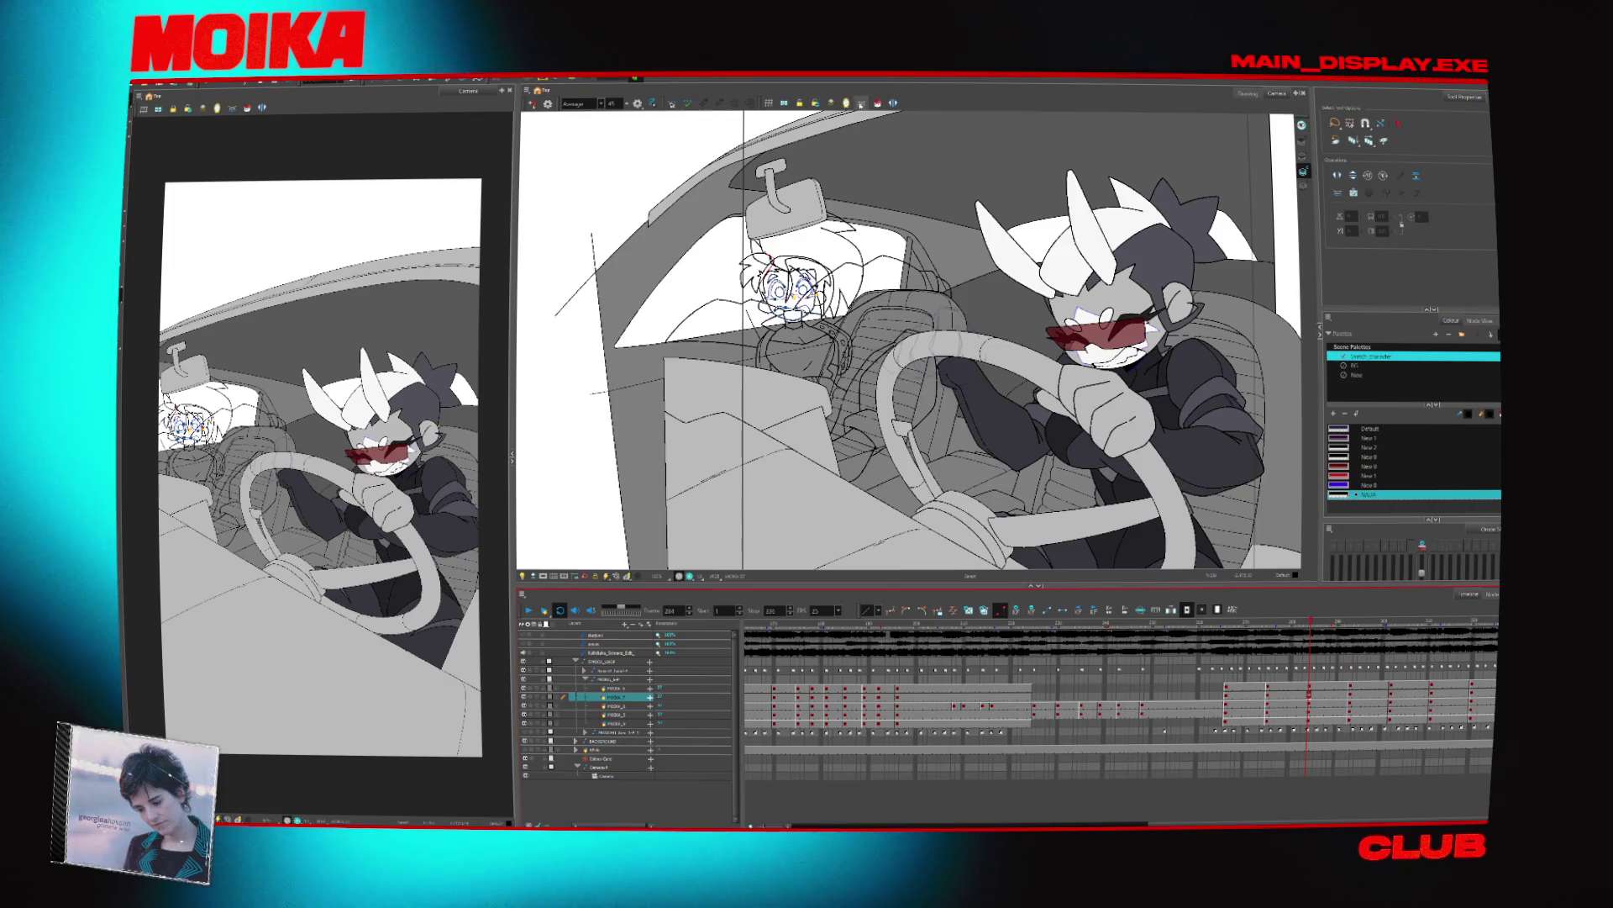
{"action": "left_click", "coordinate": [611, 688]}
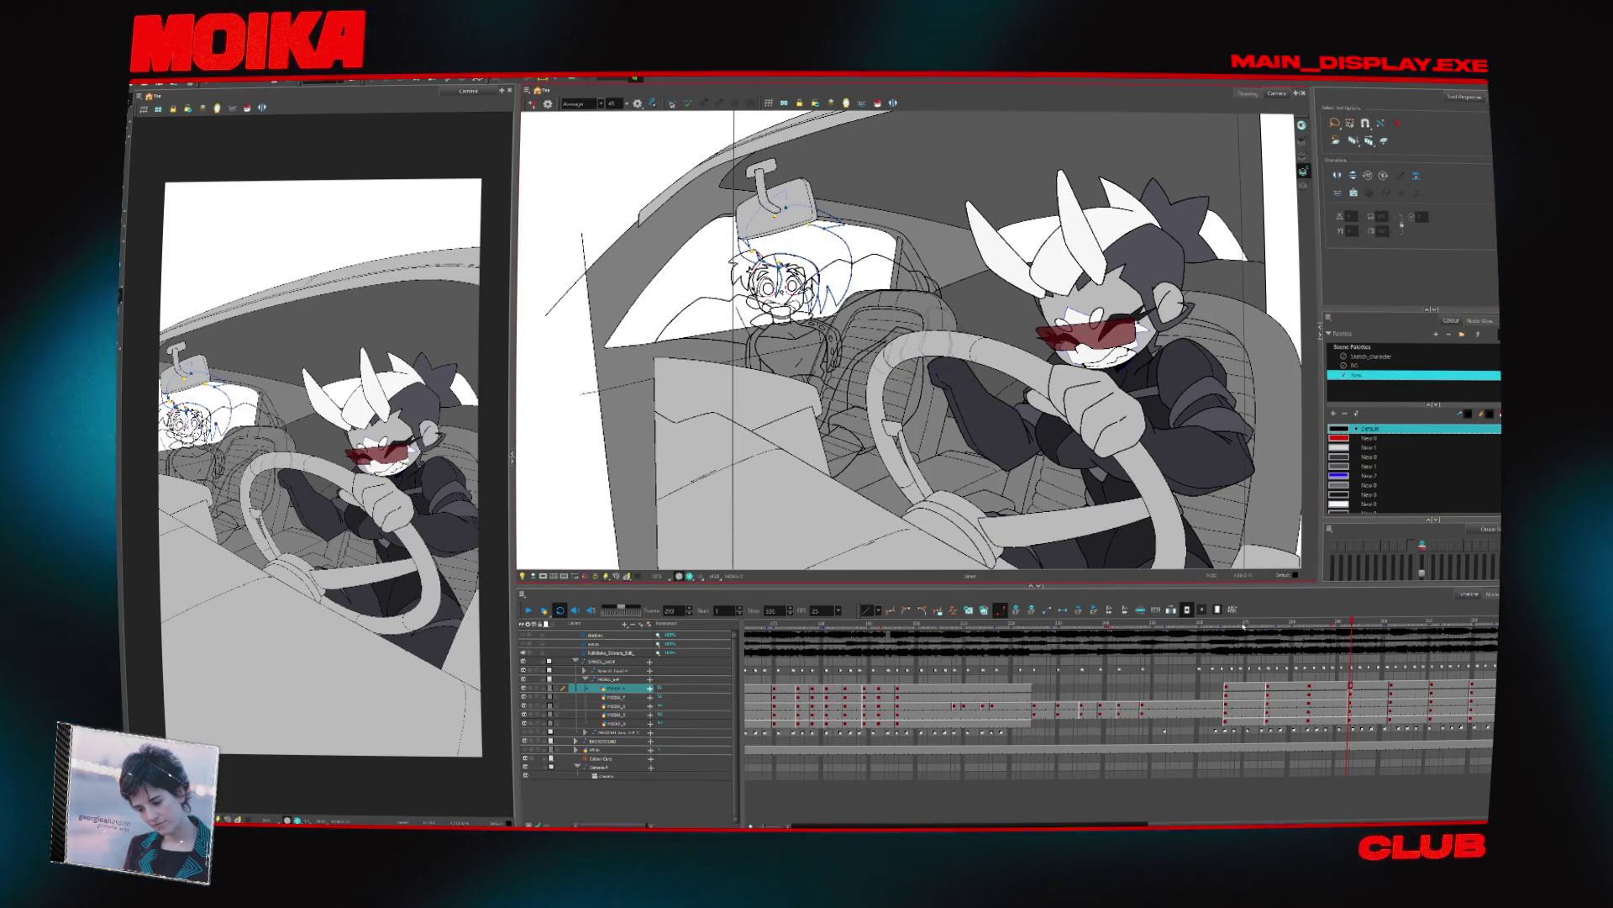
{"action": "key", "text": "alt+d"}
{"action": "key", "text": "alt+i"}
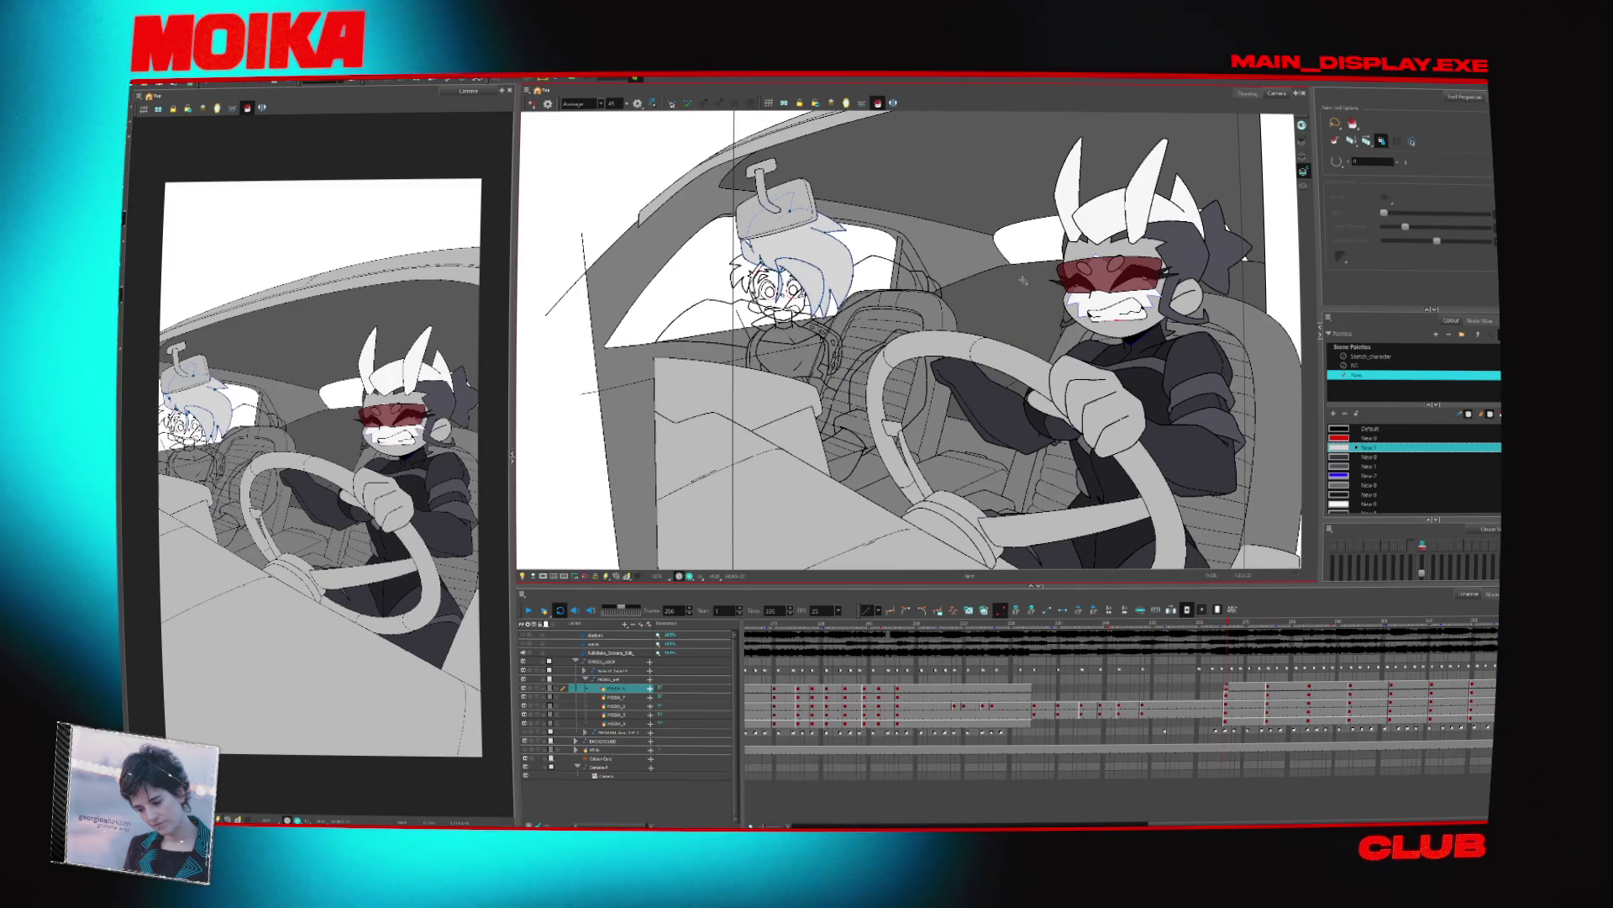
Jump to the sunglasses pose and zoom in on that passenger drawing
{"action": "left_click", "coordinate": [898, 697]}
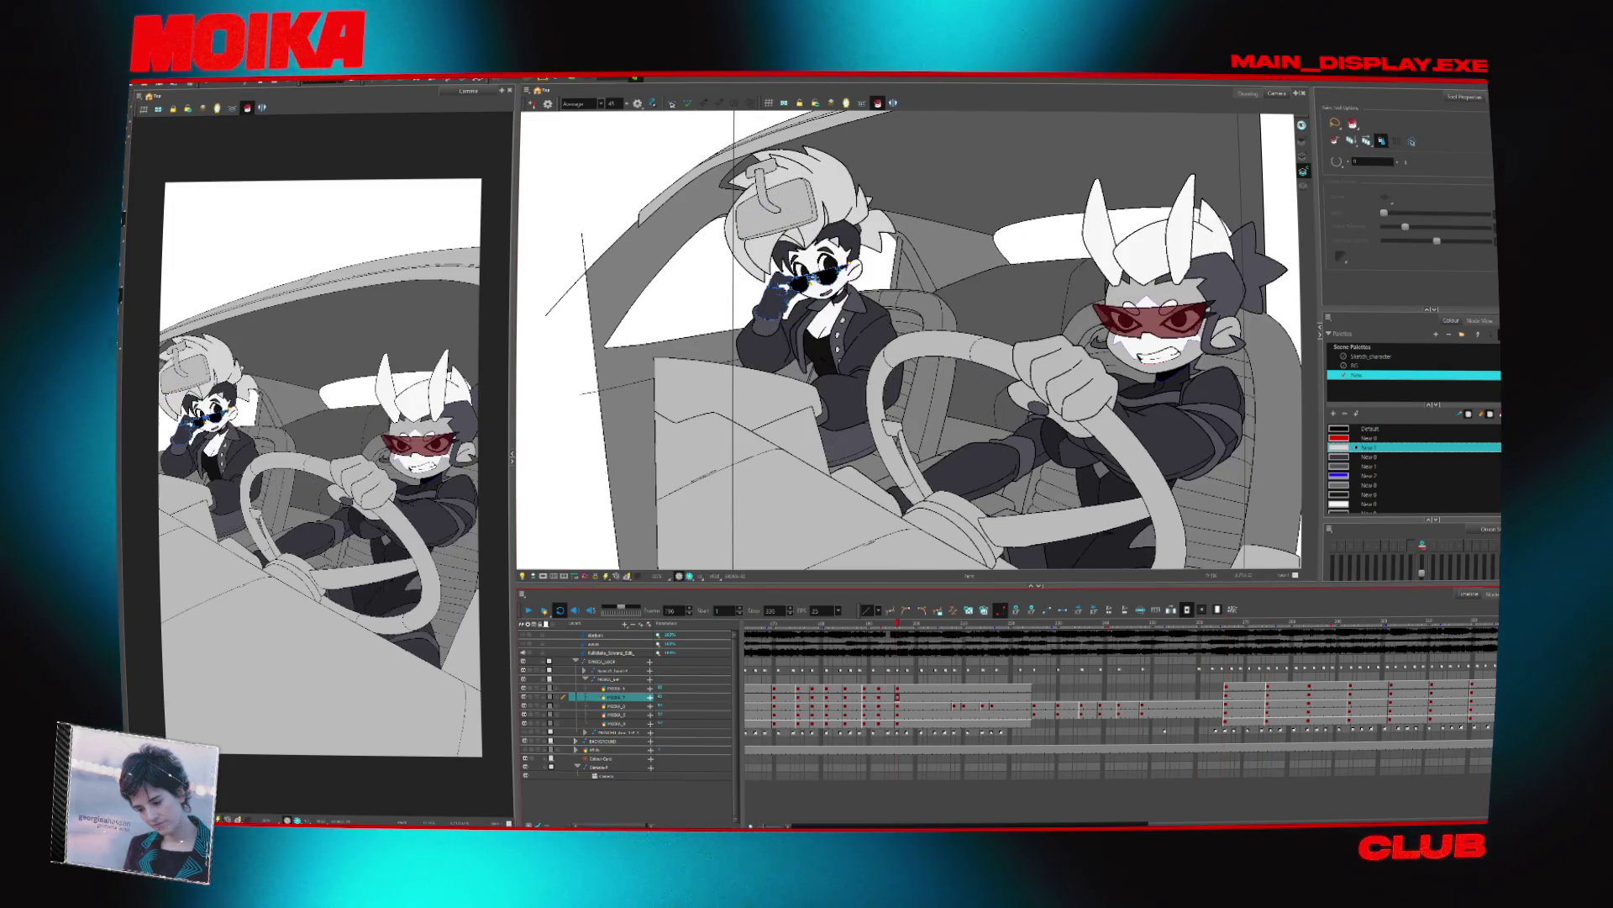
{"action": "key", "text": "alt+d"}
{"action": "key", "text": "alt+i"}
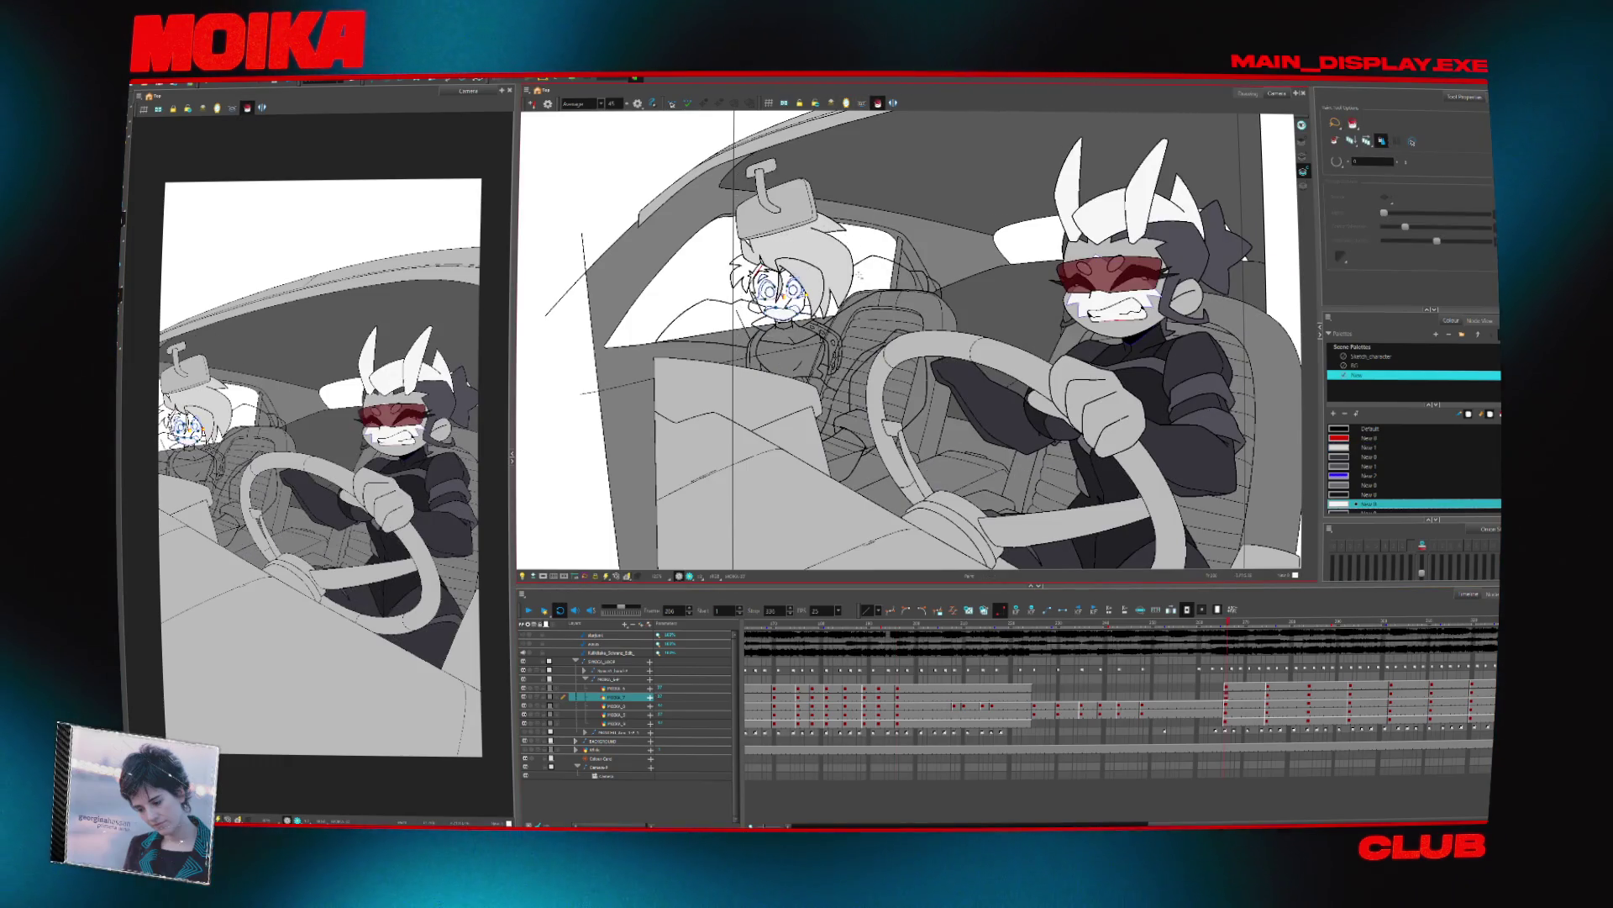
{"action": "left_click", "coordinate": [897, 697]}
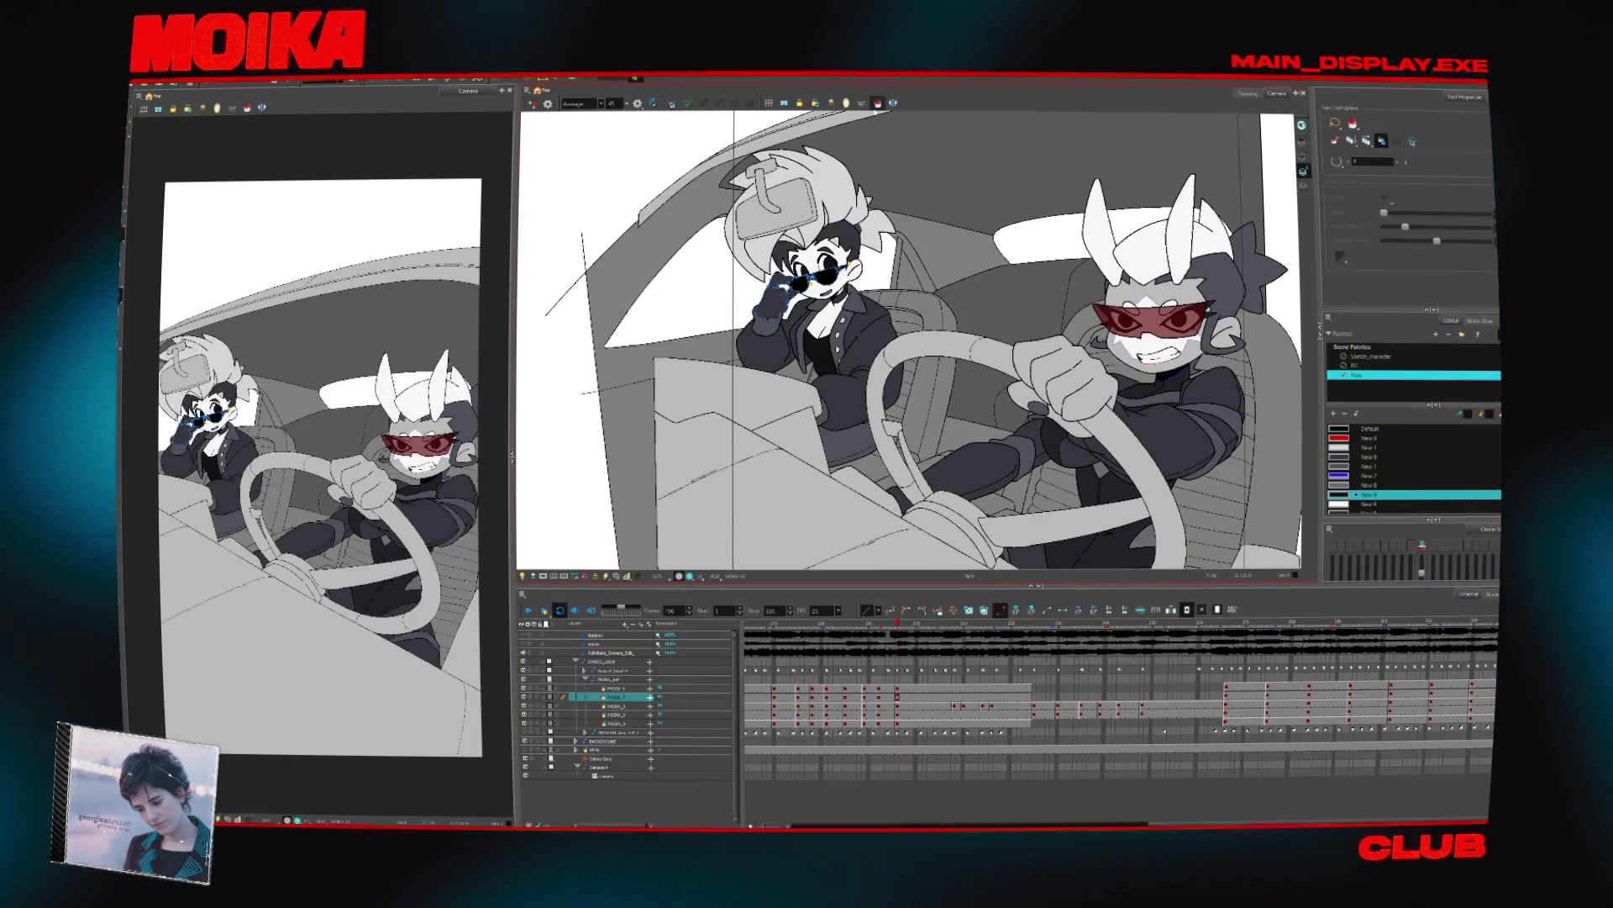
{"action": "key", "text": "alt+z"}
{"action": "scroll", "coordinate": [807, 303], "scroll_direction": "up", "scroll_amount": 5}
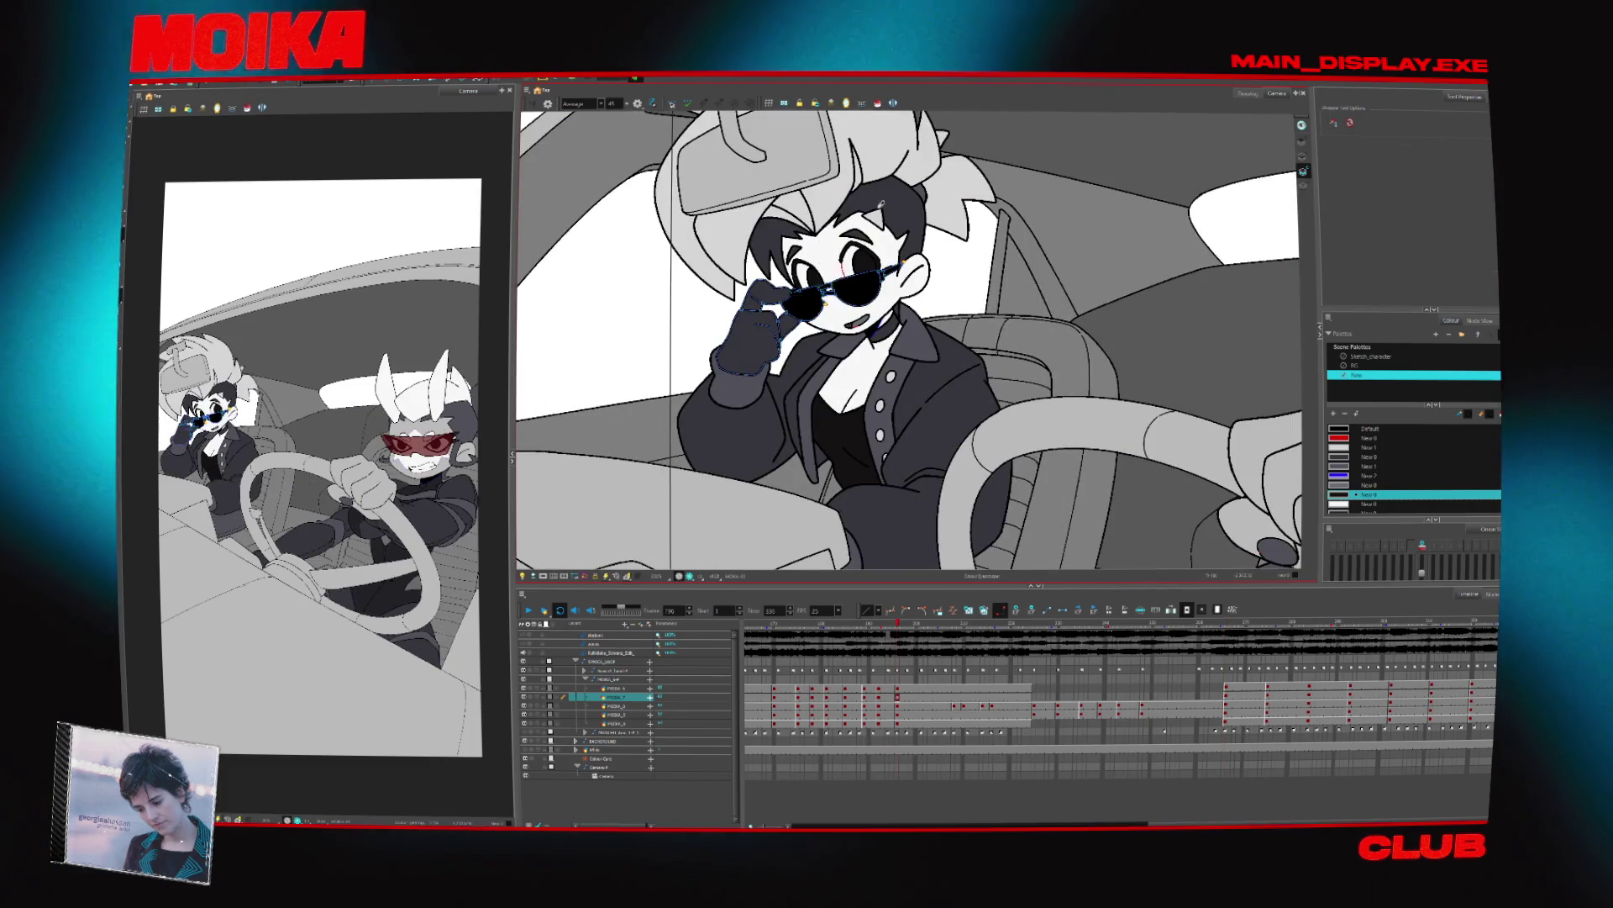
Sample a palette colour, select the face and hair drawing, and fill the left hair strands dark
{"action": "key", "text": "alt+i"}
{"action": "key", "text": "d"}
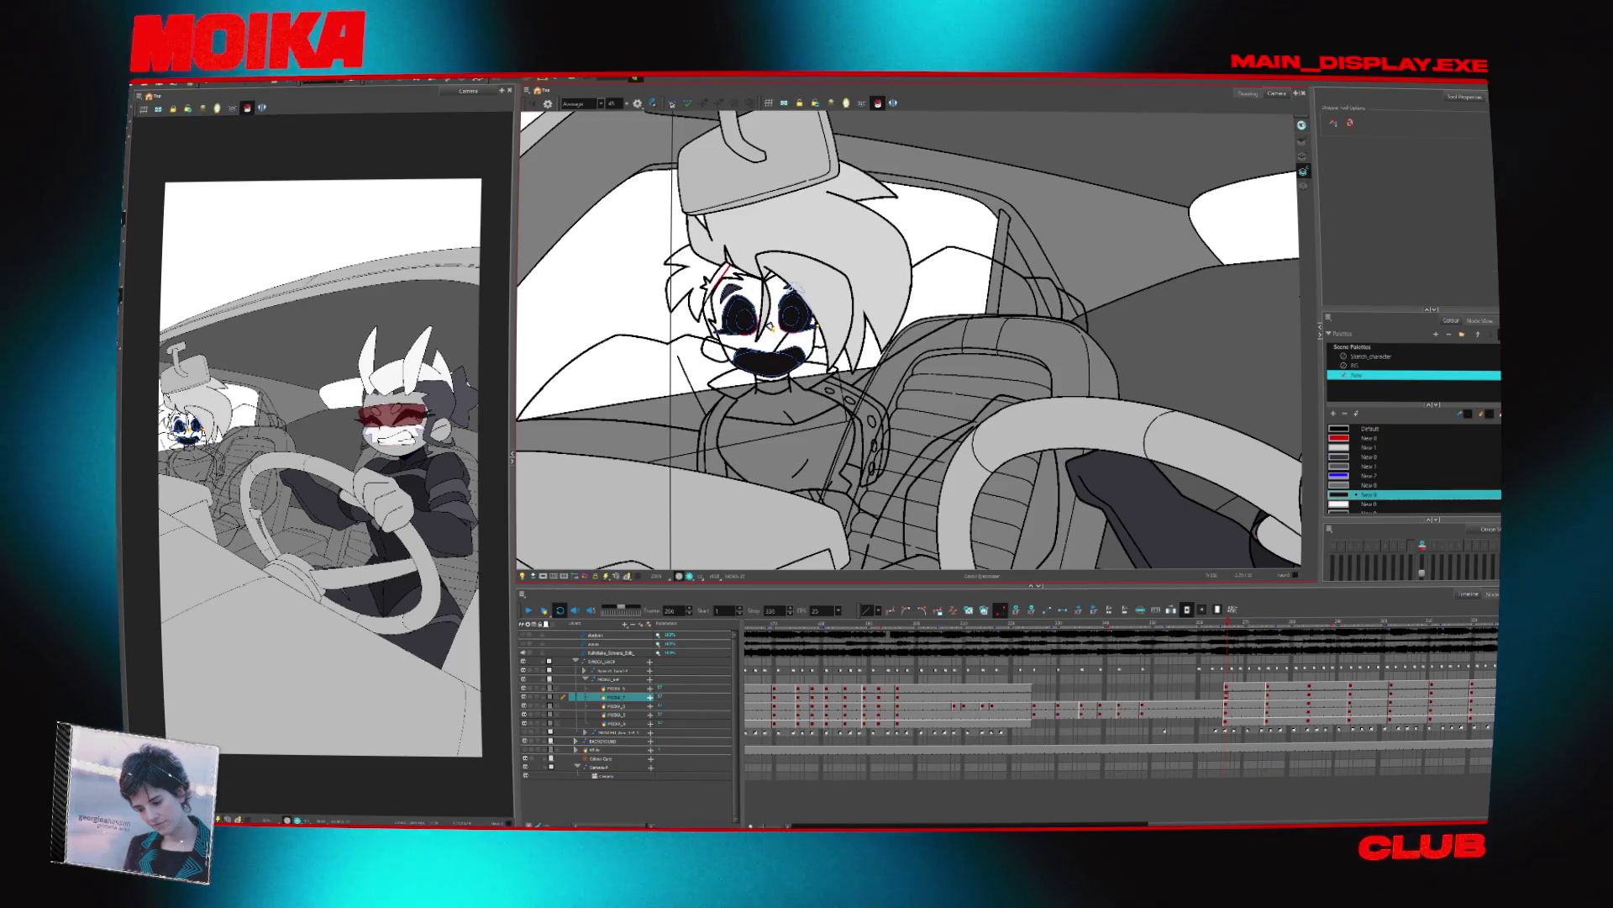
{"action": "key", "text": "alt+i"}
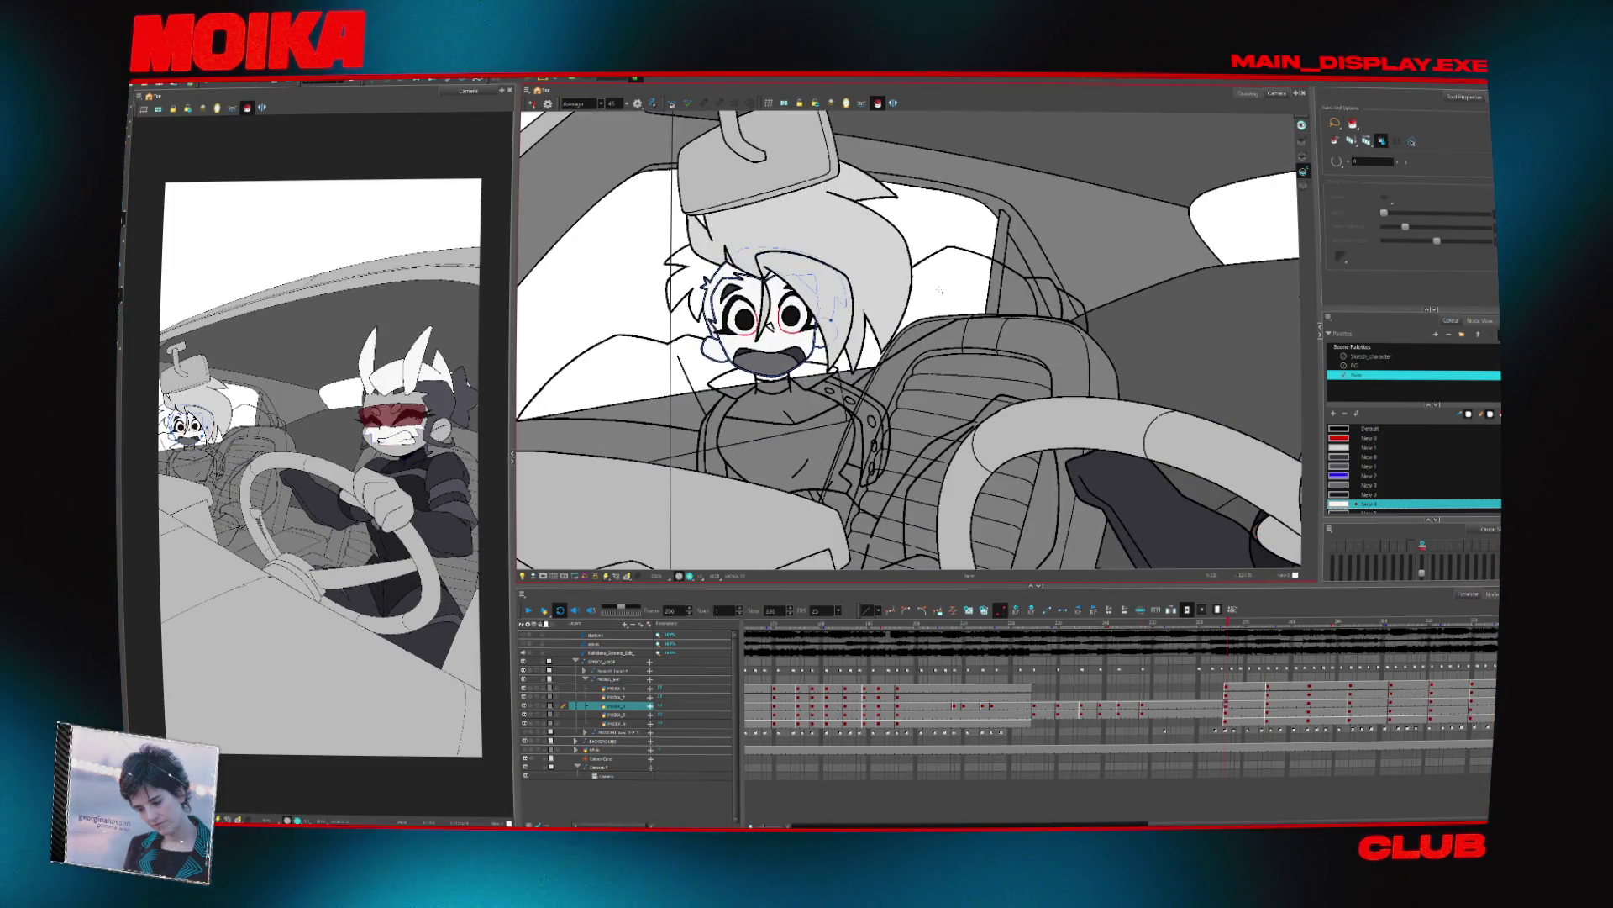
{"action": "left_click", "coordinate": [617, 714]}
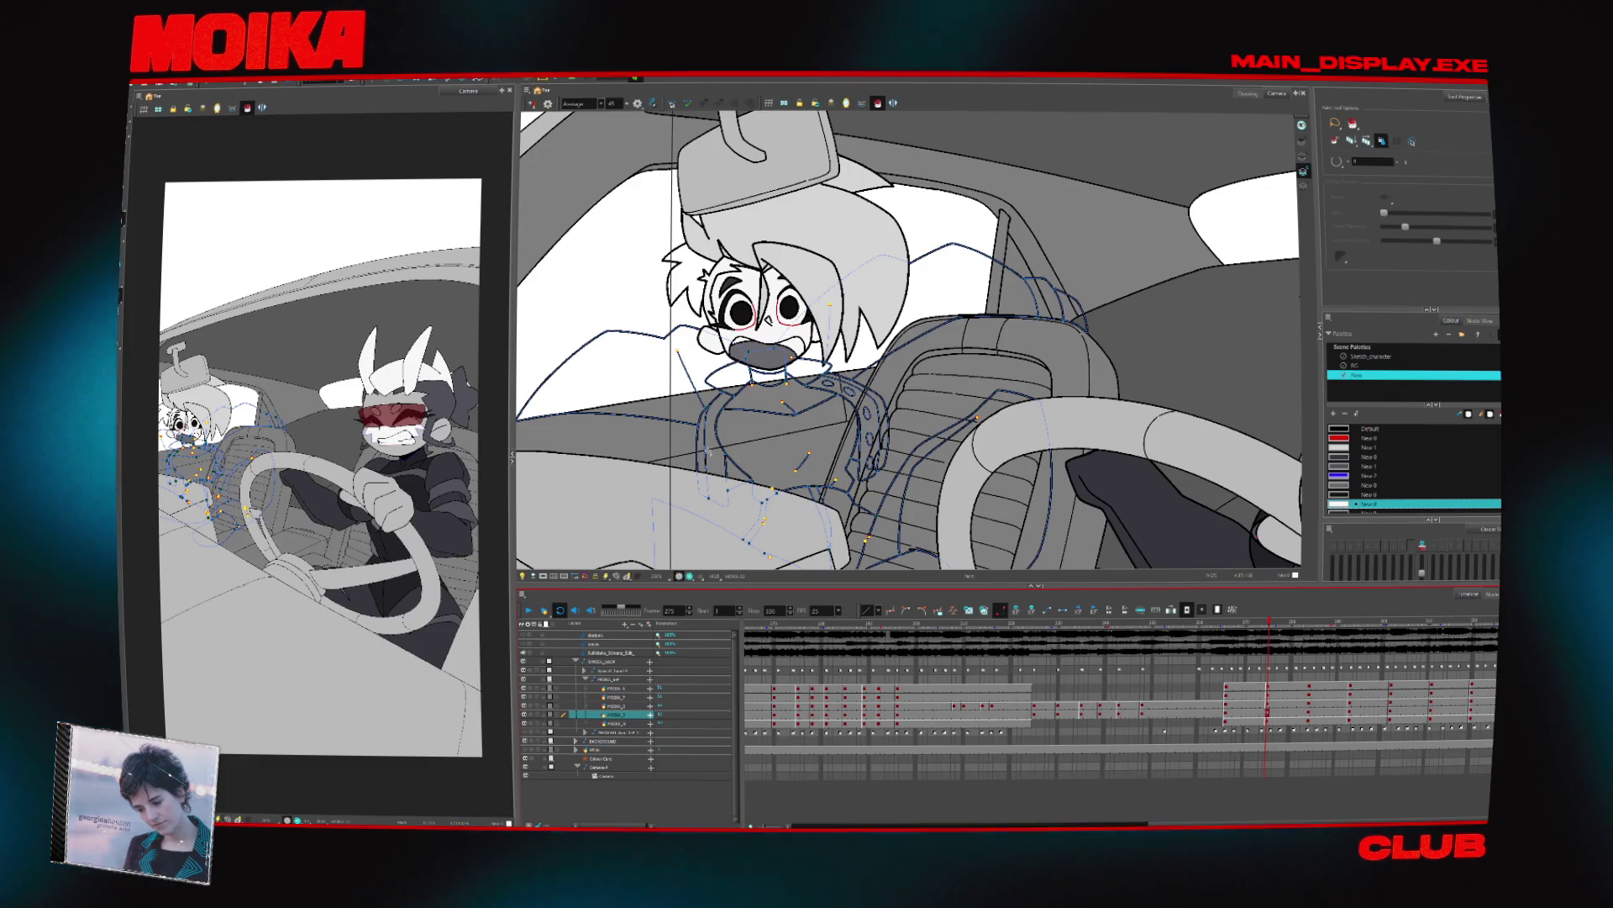
{"action": "left_click", "coordinate": [624, 705]}
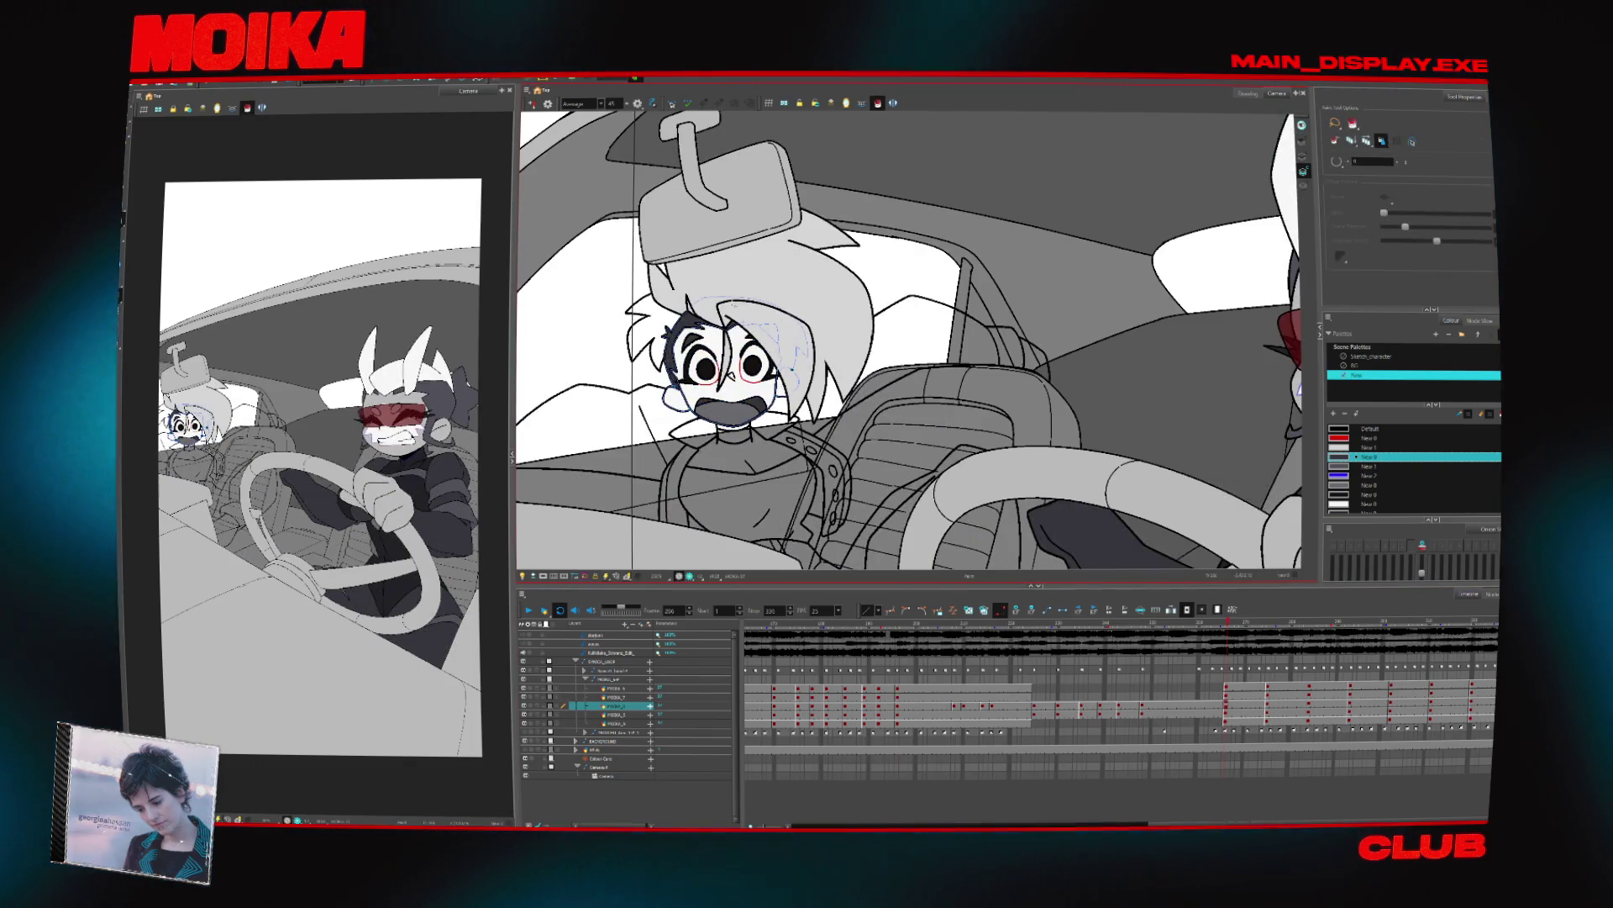
{"action": "left_click", "coordinate": [679, 327]}
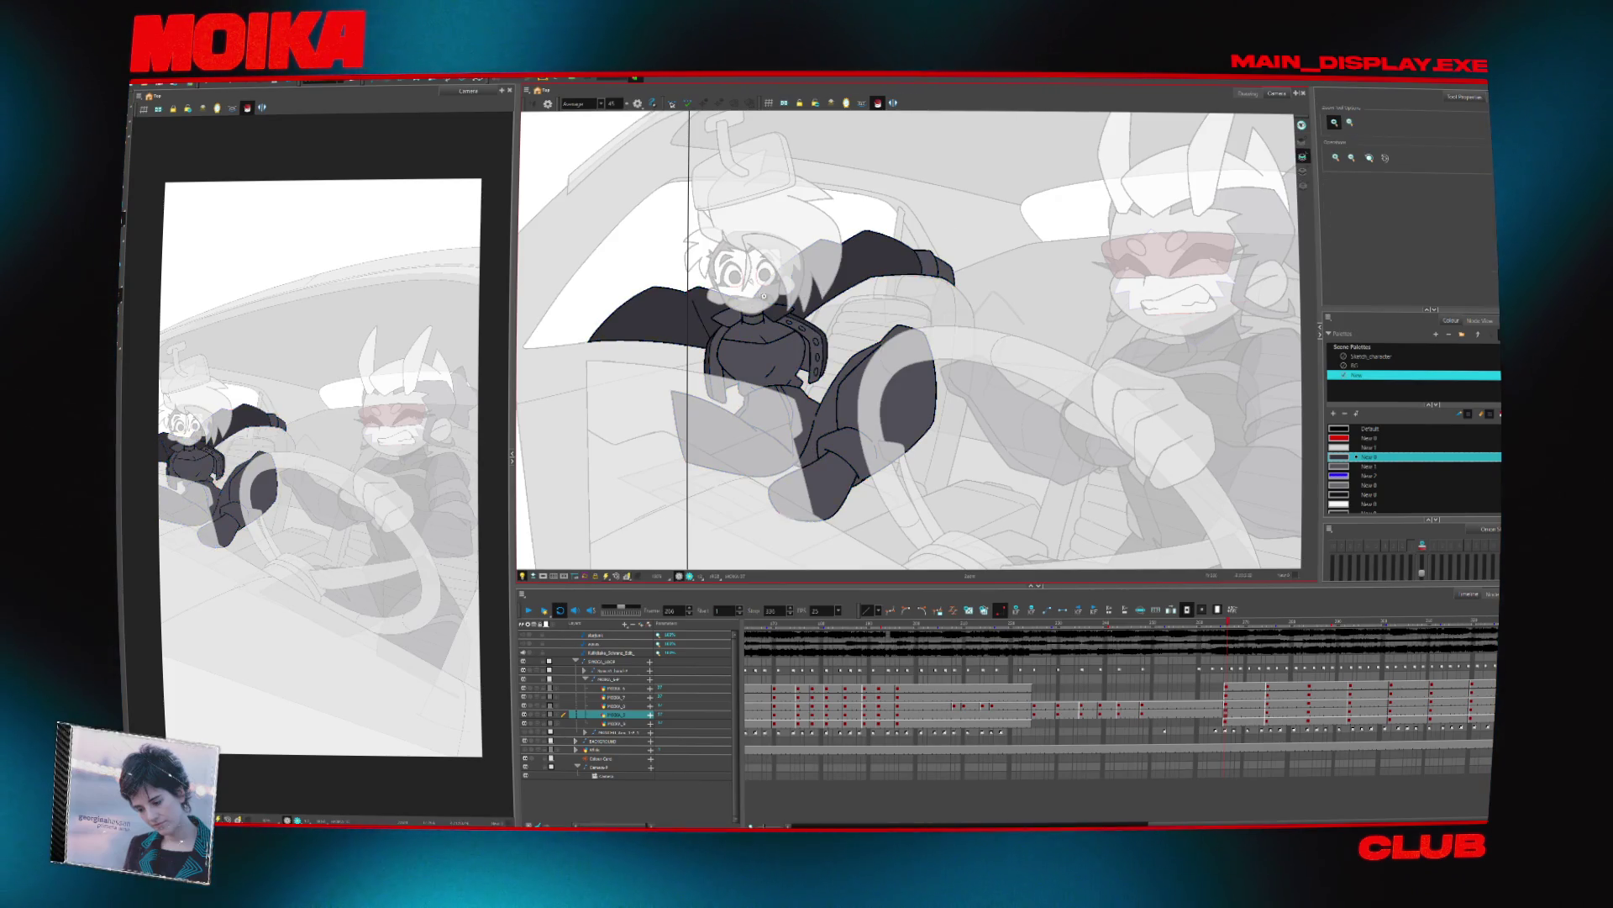
Zoom in on the face and back out, then sample a colour from the sunglasses pose
{"action": "scroll", "coordinate": [764, 295], "scroll_direction": "up", "scroll_amount": 5}
{"action": "key", "text": "alt+b"}
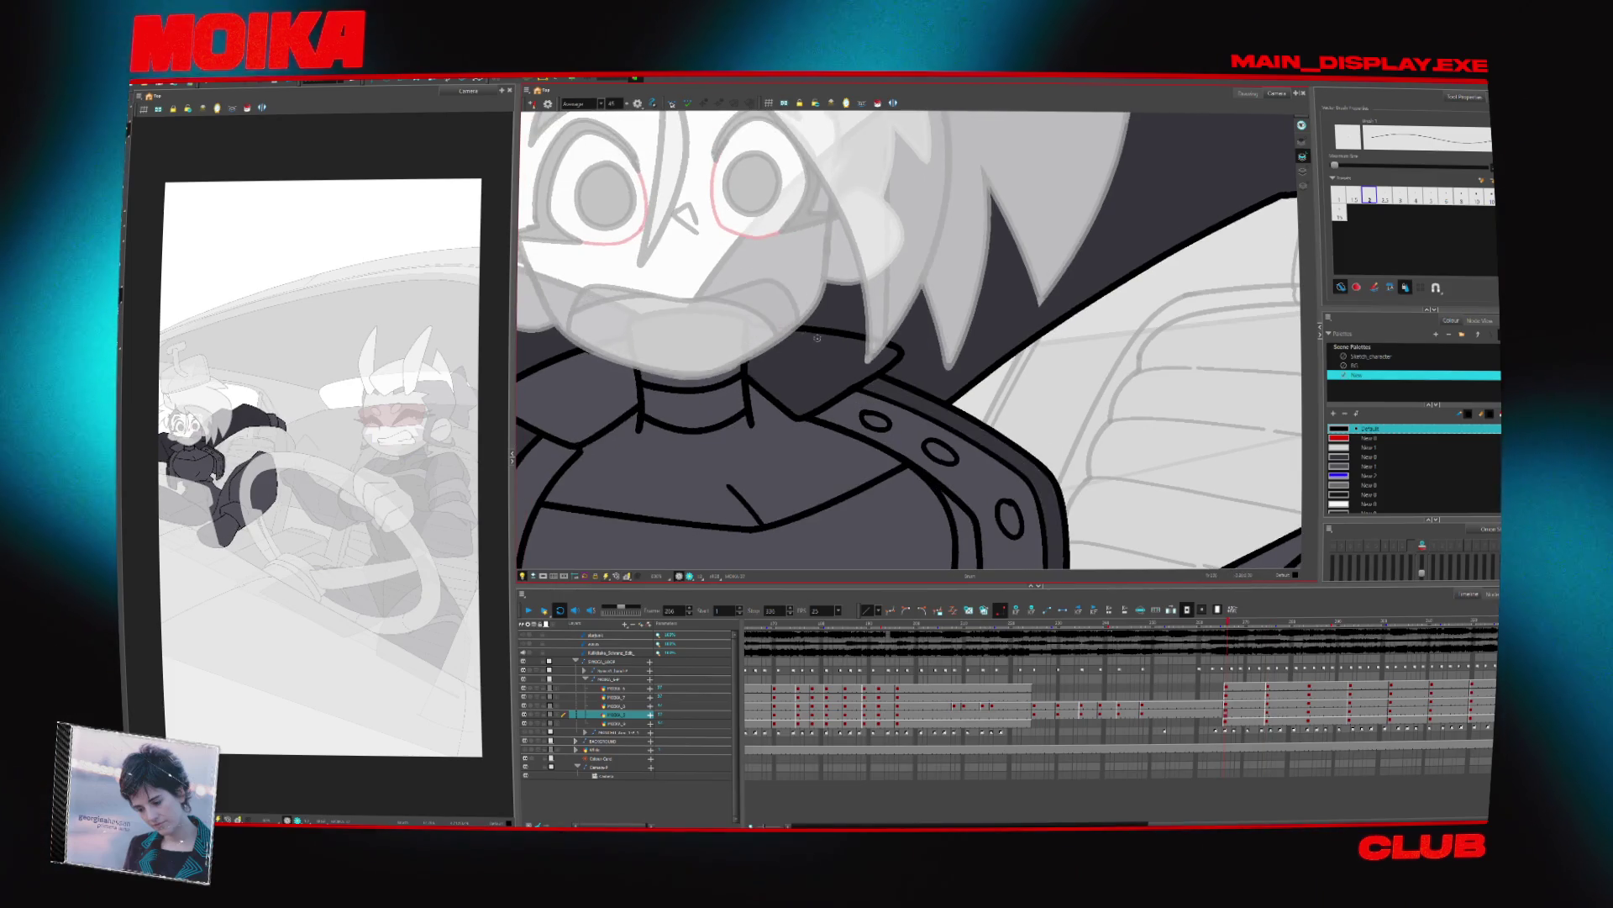
{"action": "key", "text": "alt+z"}
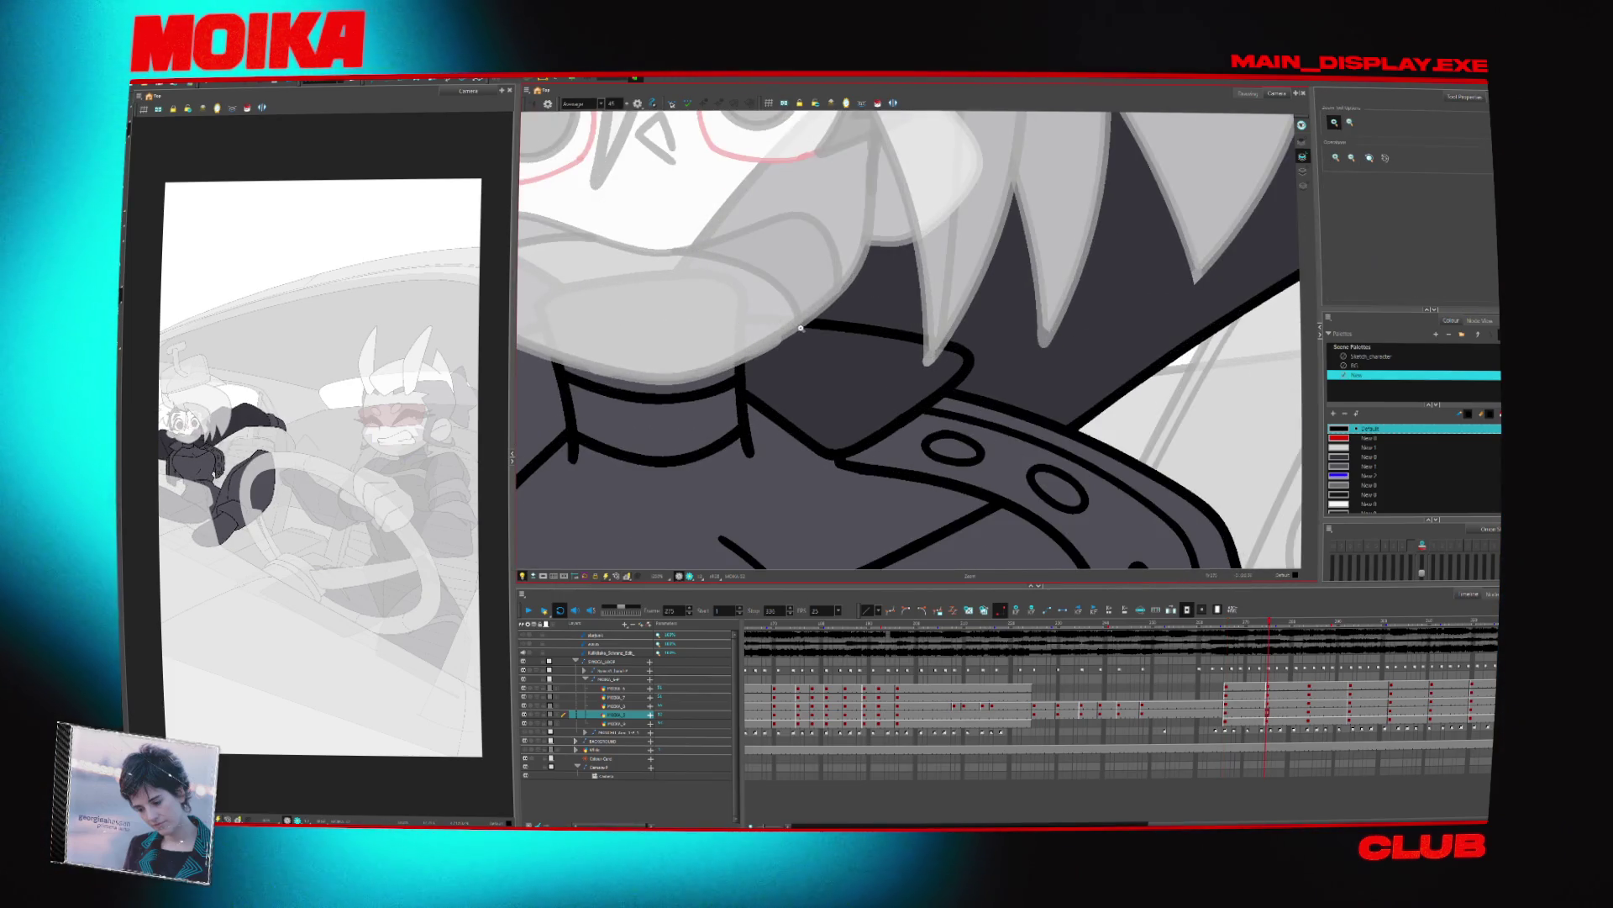
{"action": "scroll", "coordinate": [743, 320], "scroll_direction": "down", "scroll_amount": 5}
{"action": "left_click", "coordinate": [878, 102]}
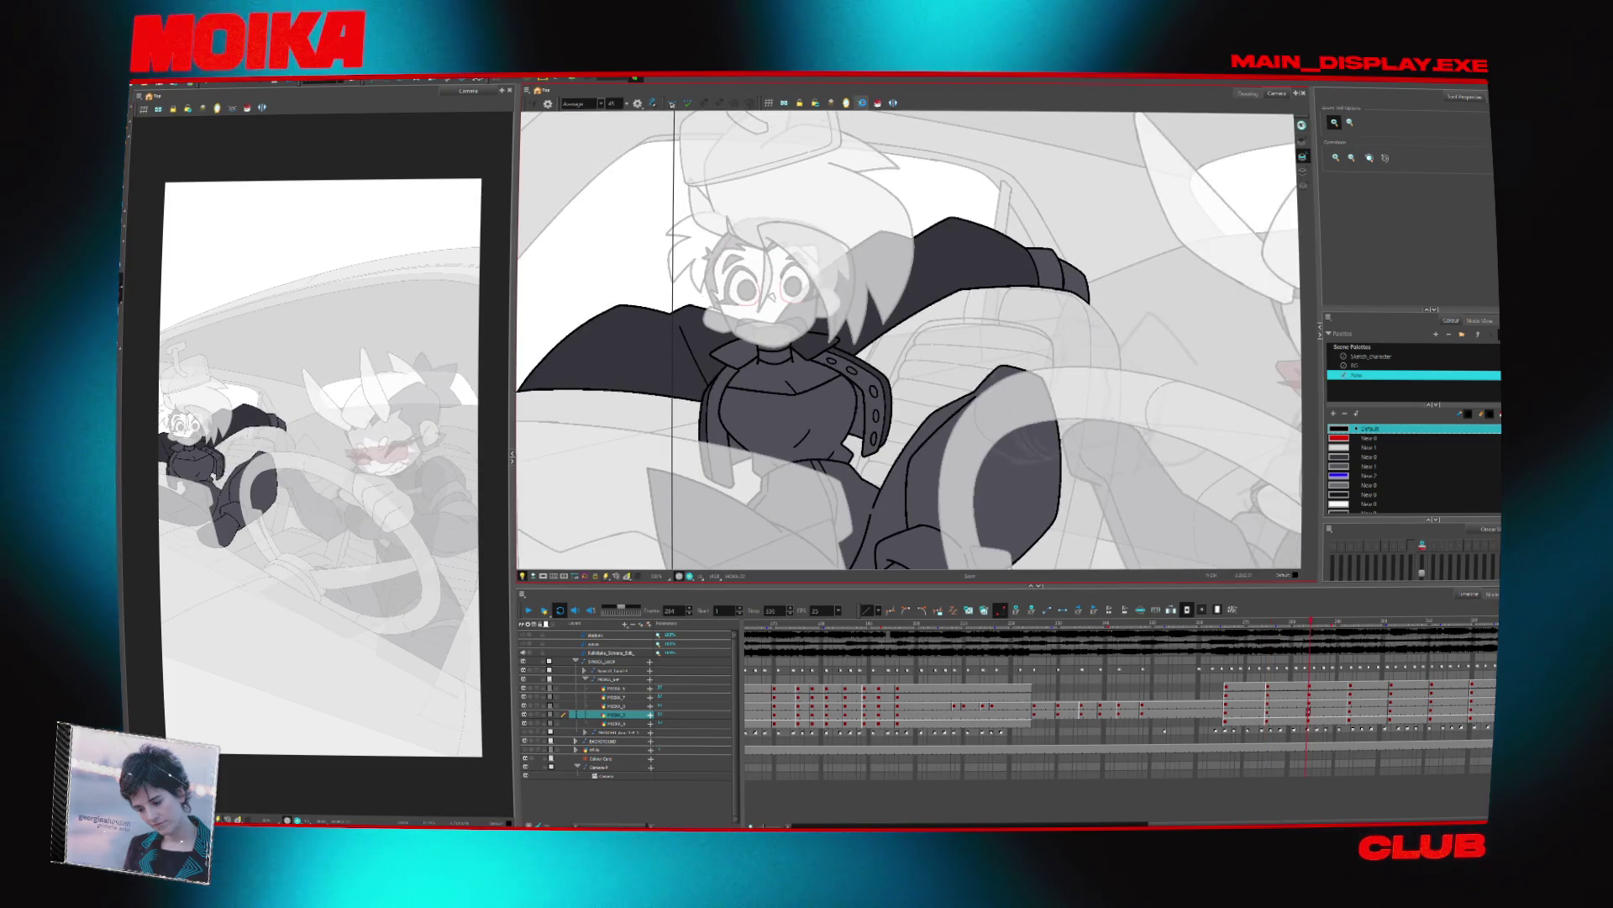
{"action": "key", "text": "d"}
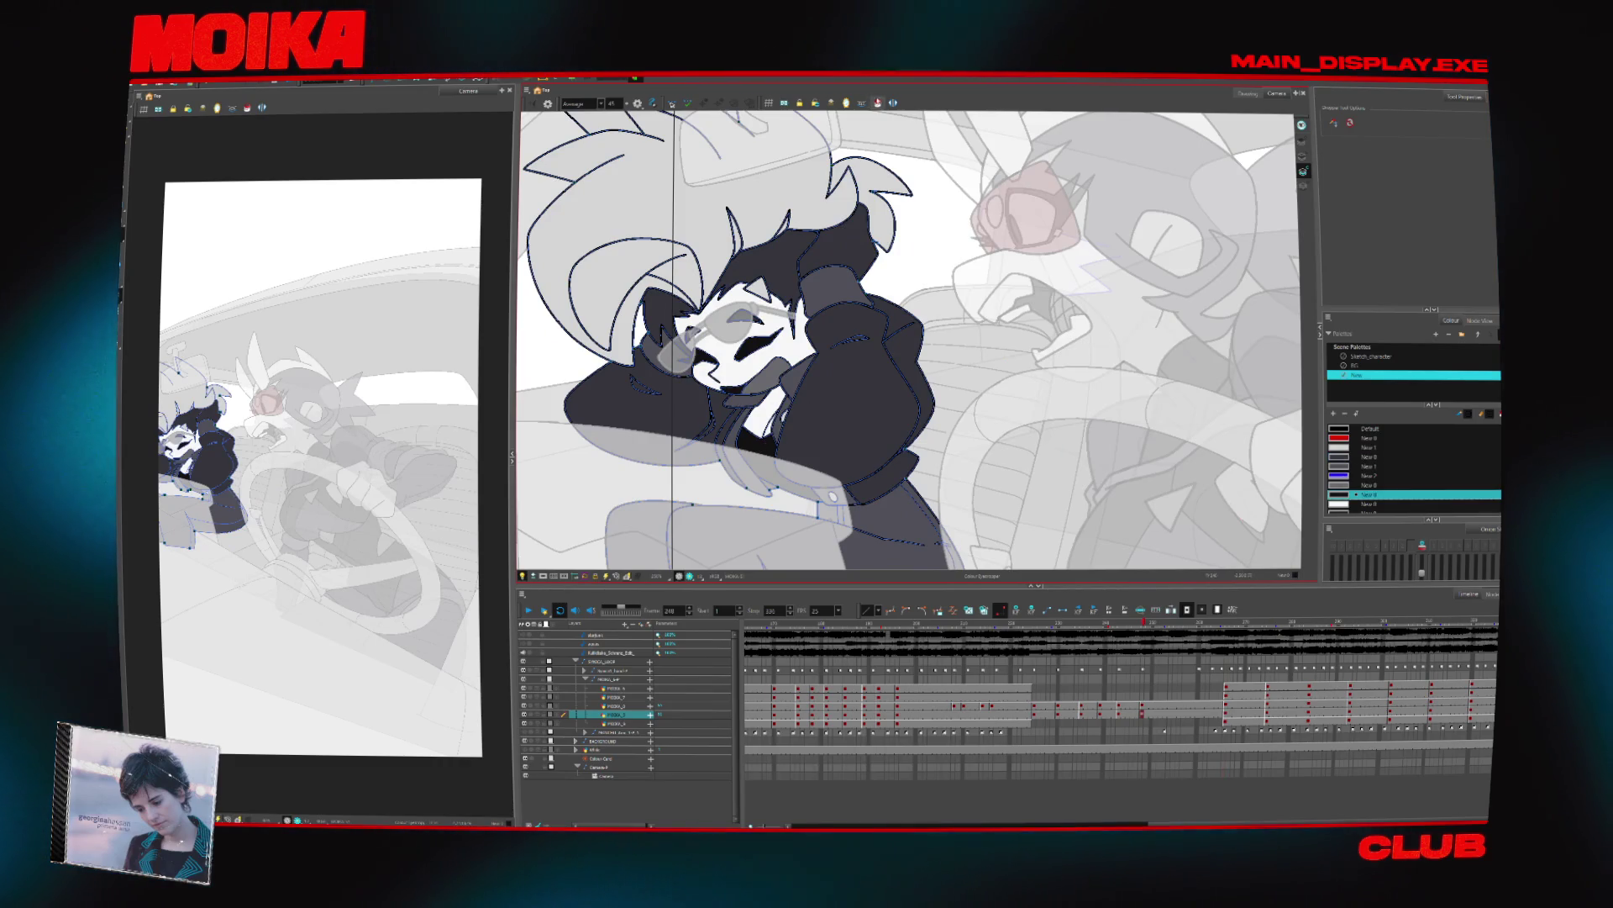
{"action": "key", "text": "alt+i"}
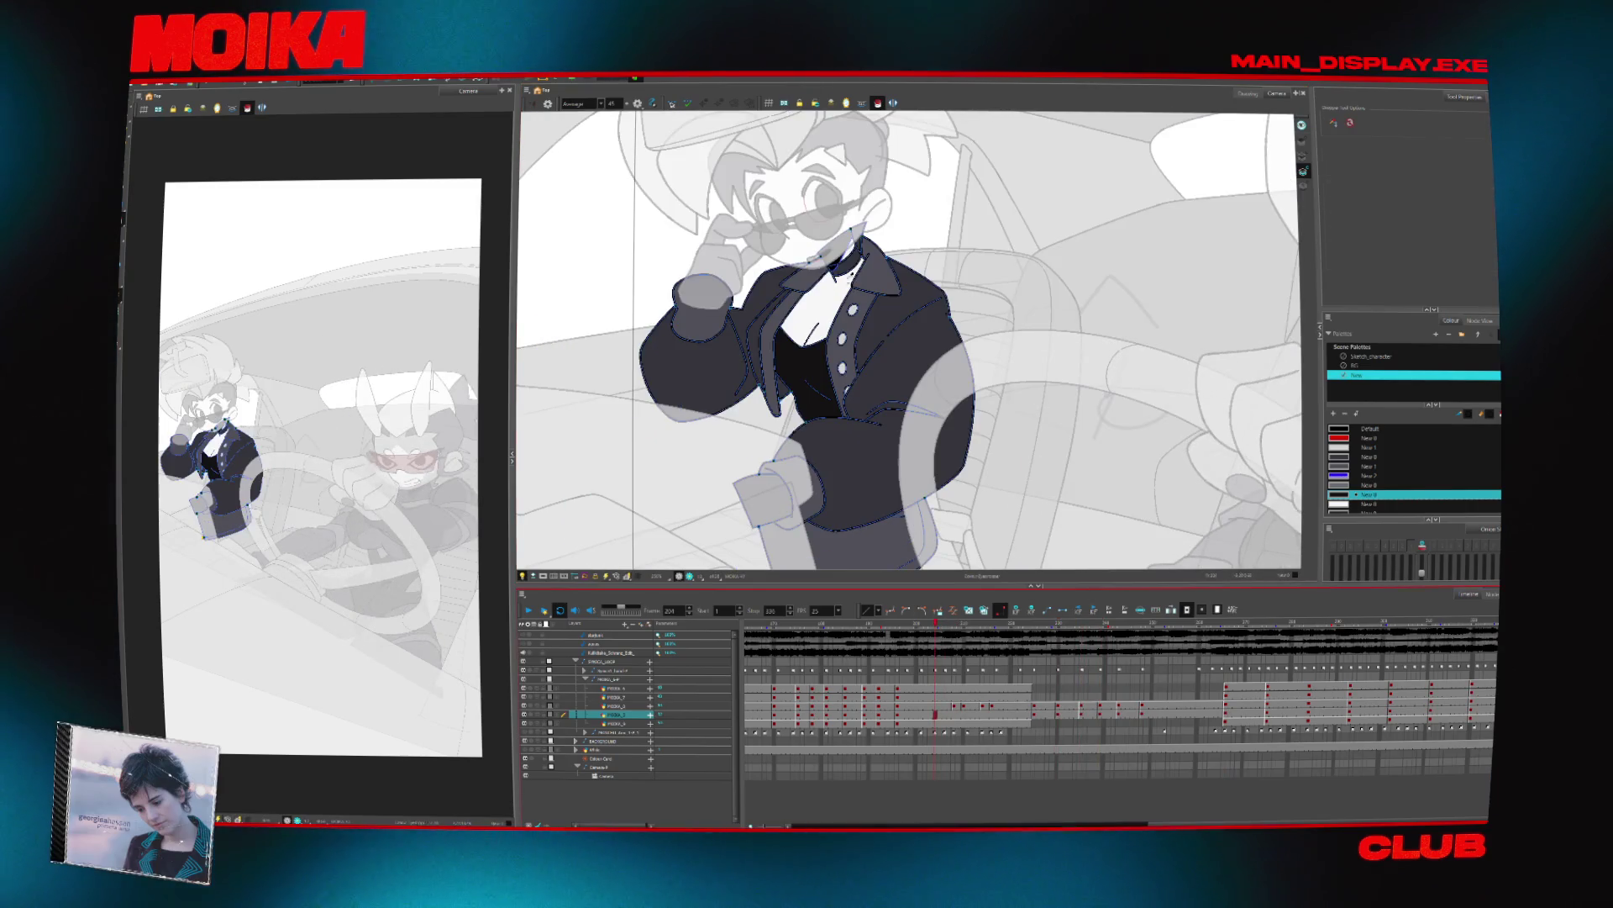
Choose the New 8 colour and sample a lighter grey for filling the shirt zones
{"action": "left_click", "coordinate": [1370, 456]}
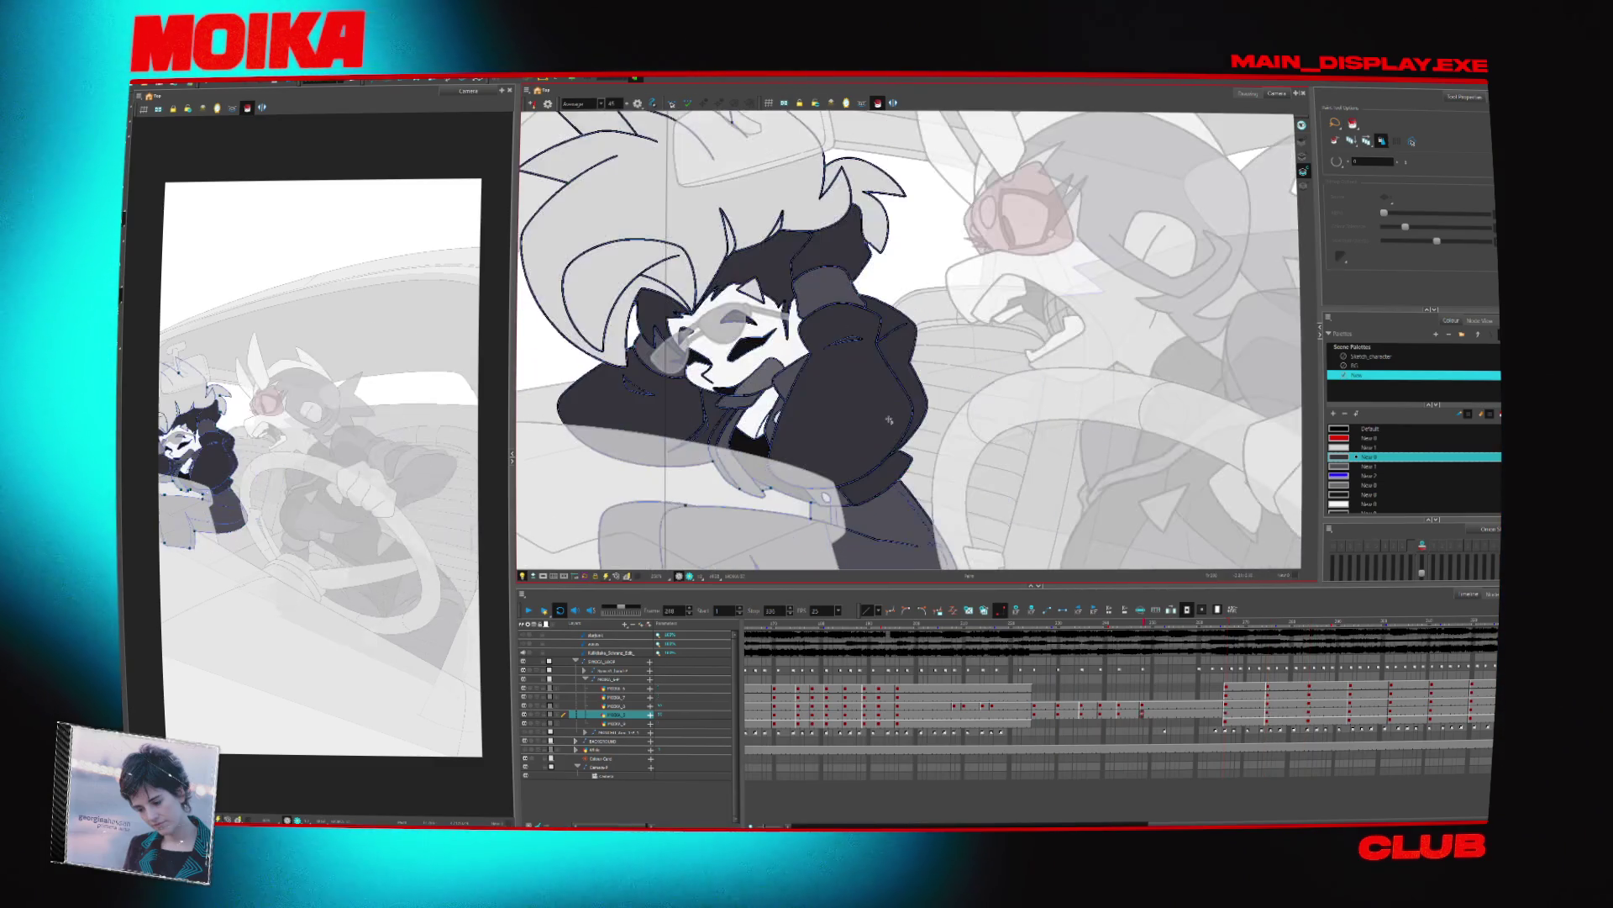
{"action": "key", "text": "alt+d"}
{"action": "left_click", "coordinate": [850, 171]}
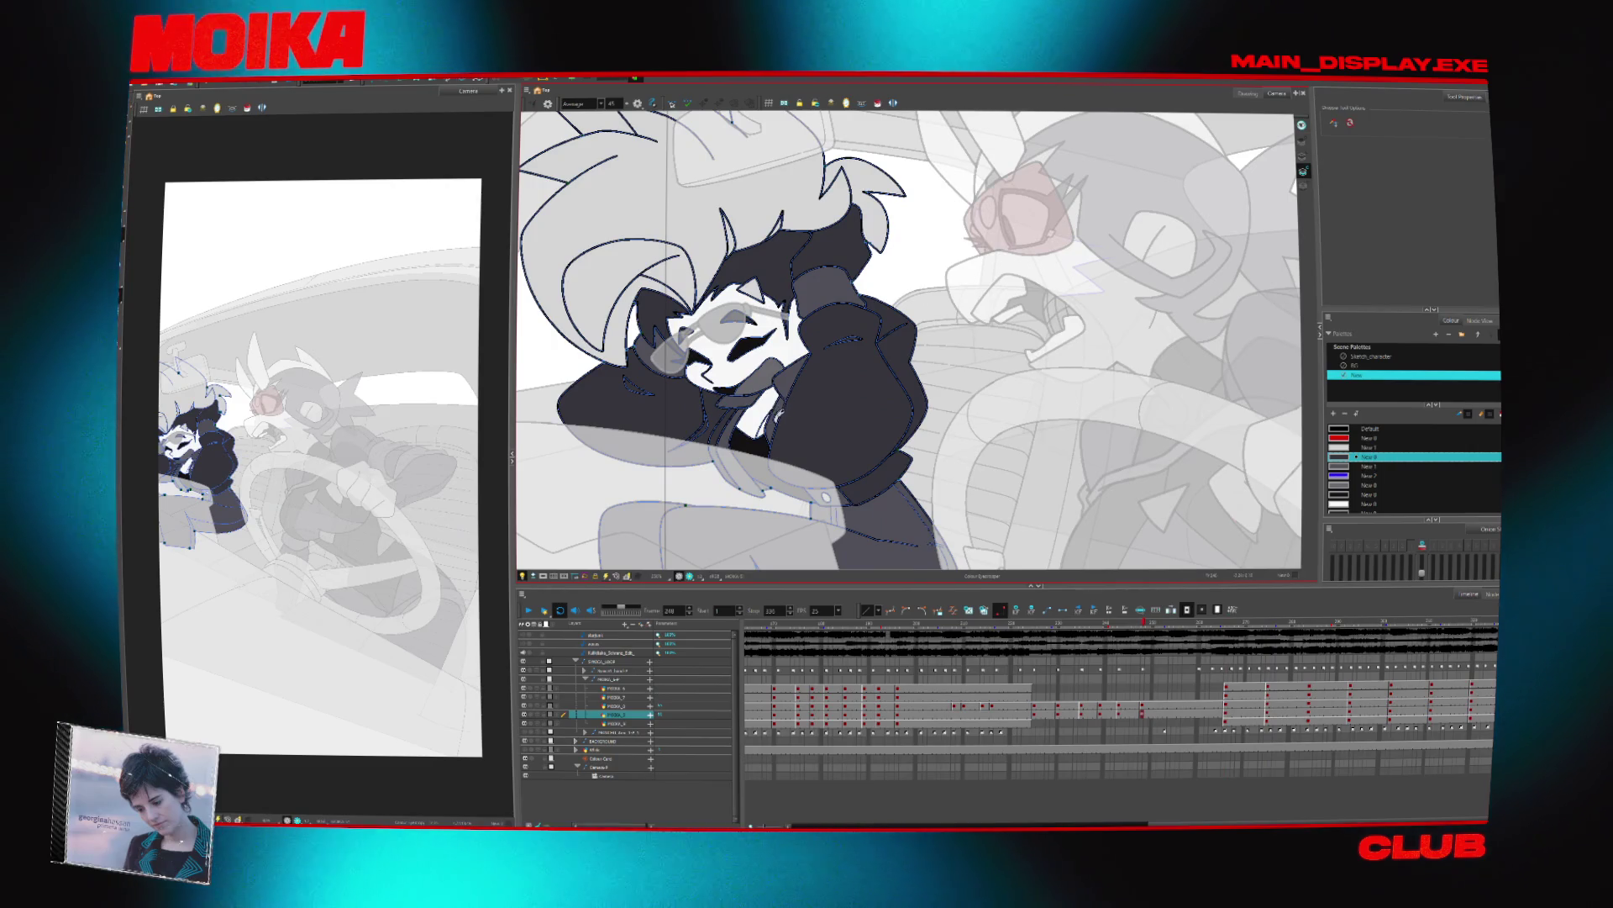
{"action": "key", "text": "alt+i"}
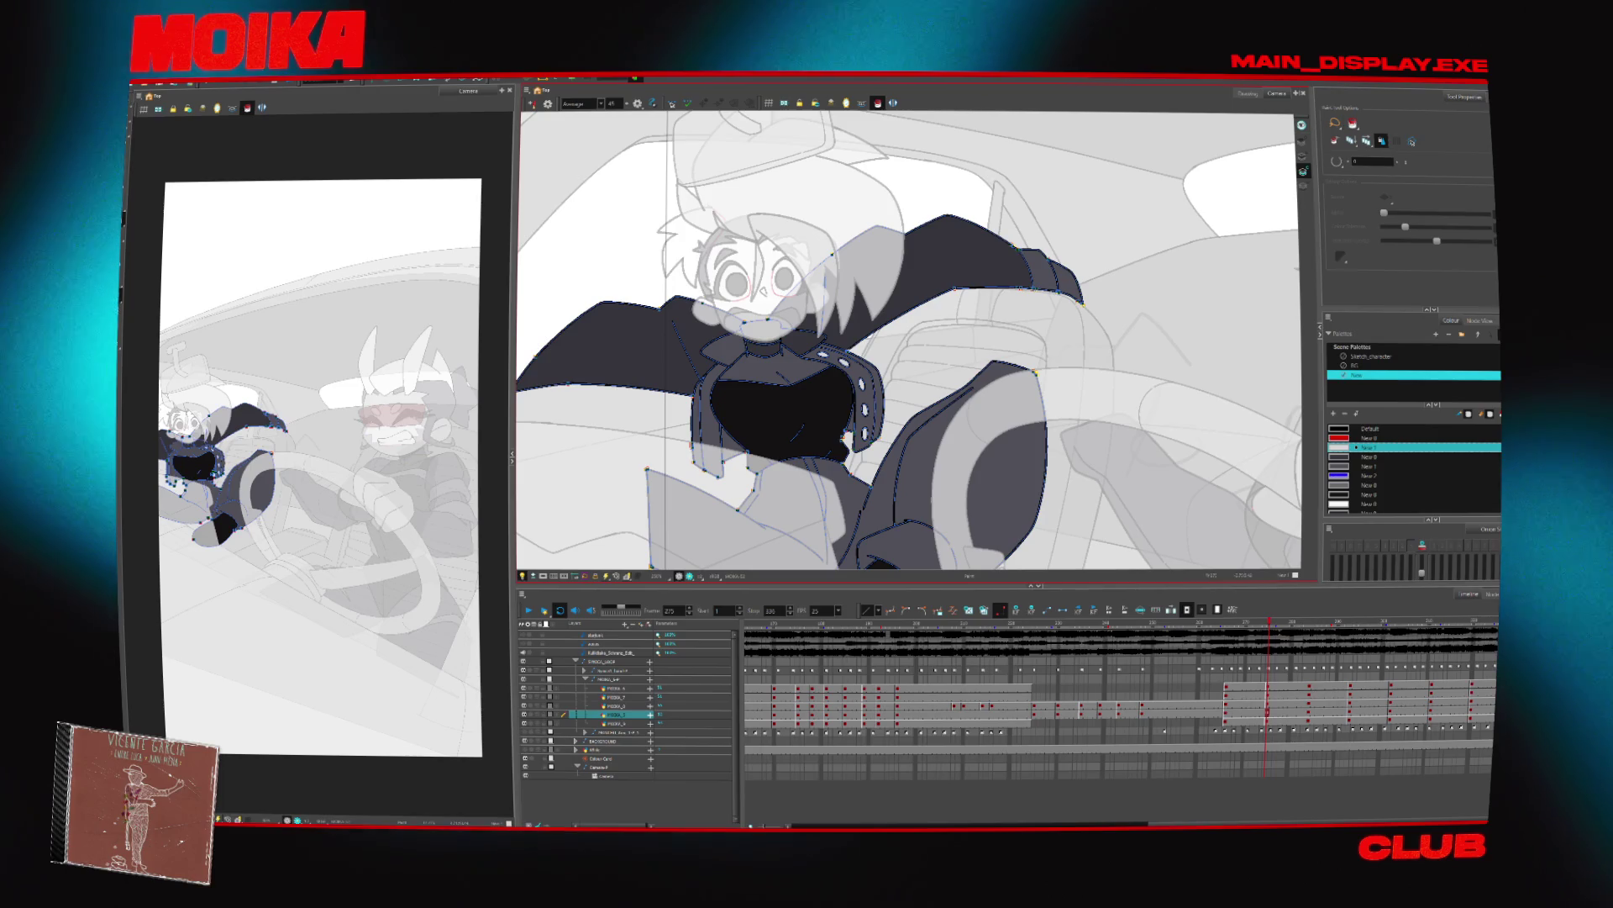
Step between keys 275 and 284 and fill both sleeve cuffs white
{"action": "key", "text": "alt+t"}
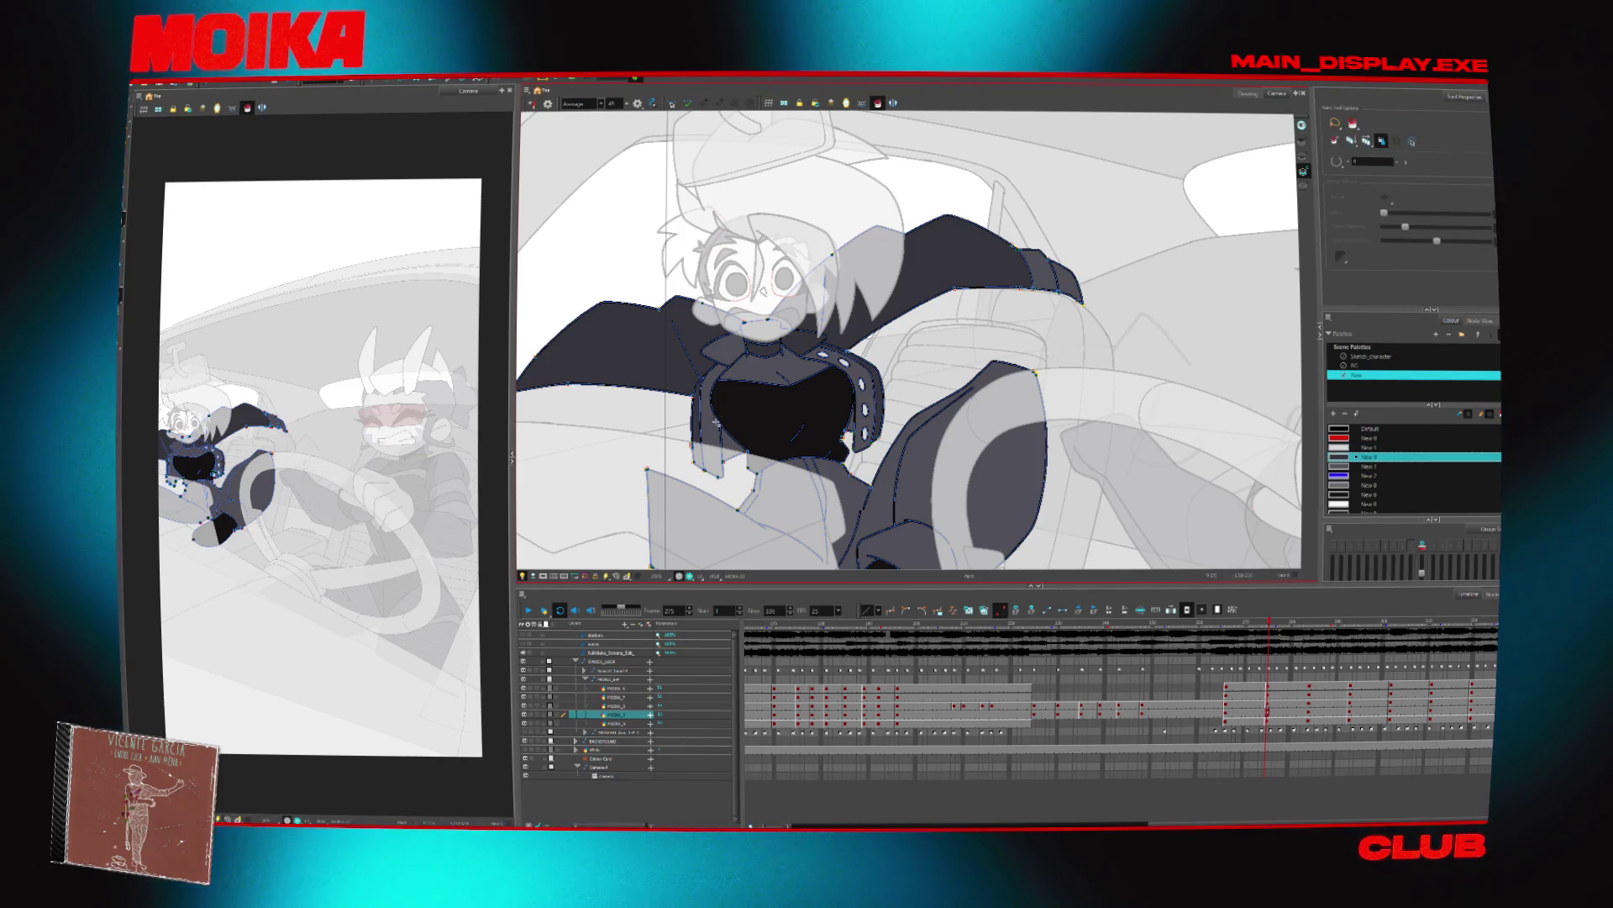
{"action": "key", "text": "alt+i"}
{"action": "key", "text": "g"}
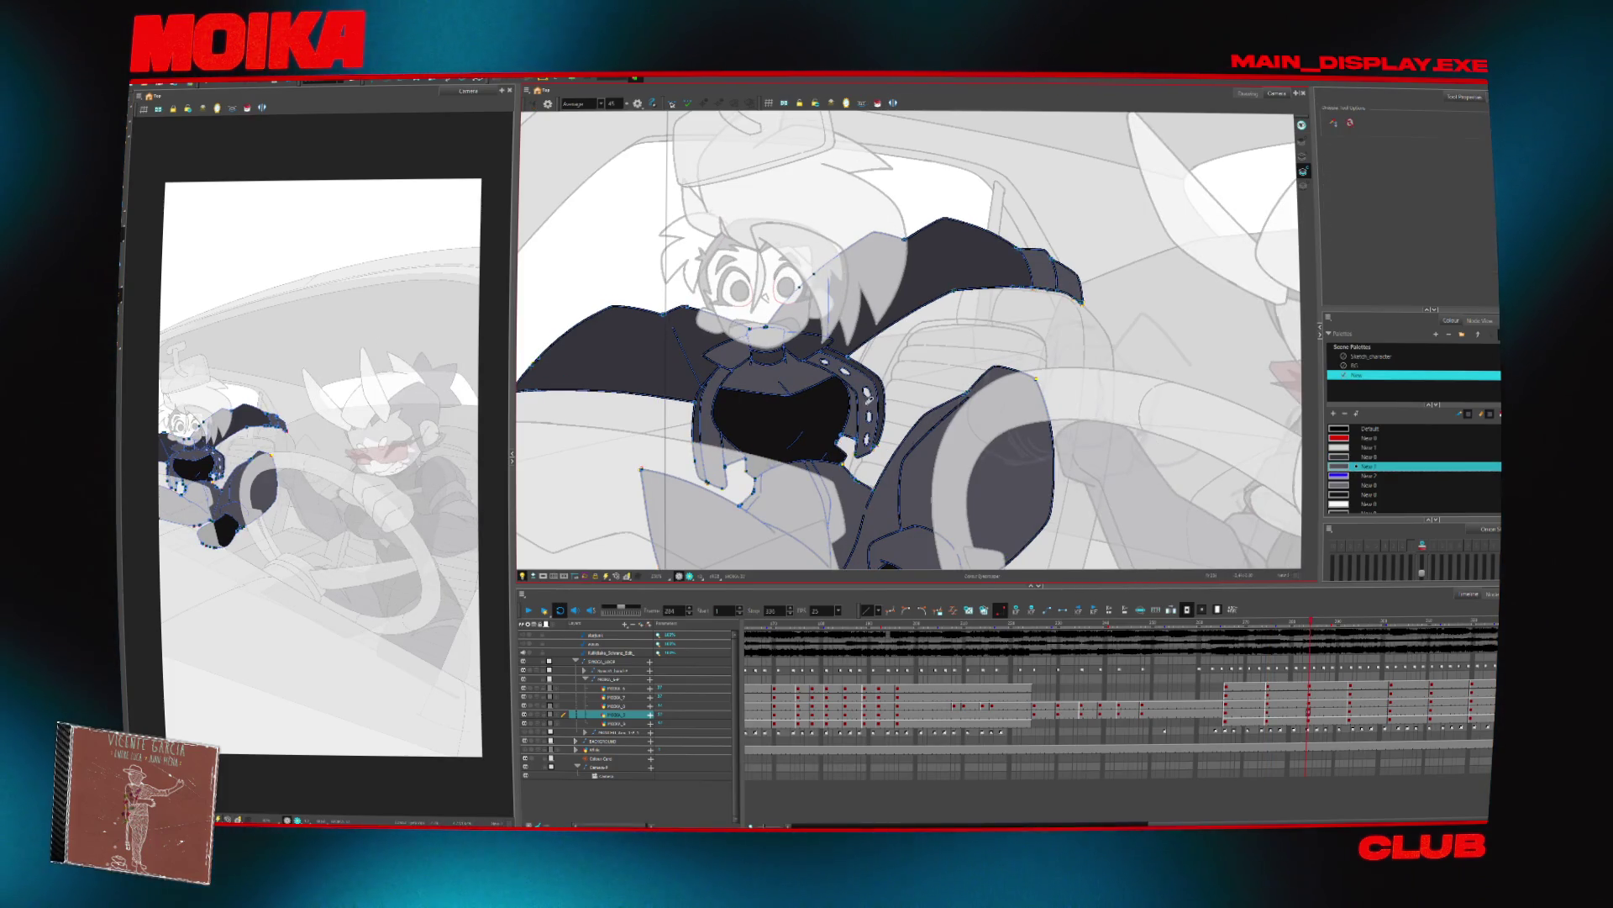
{"action": "key", "text": "semicolon"}
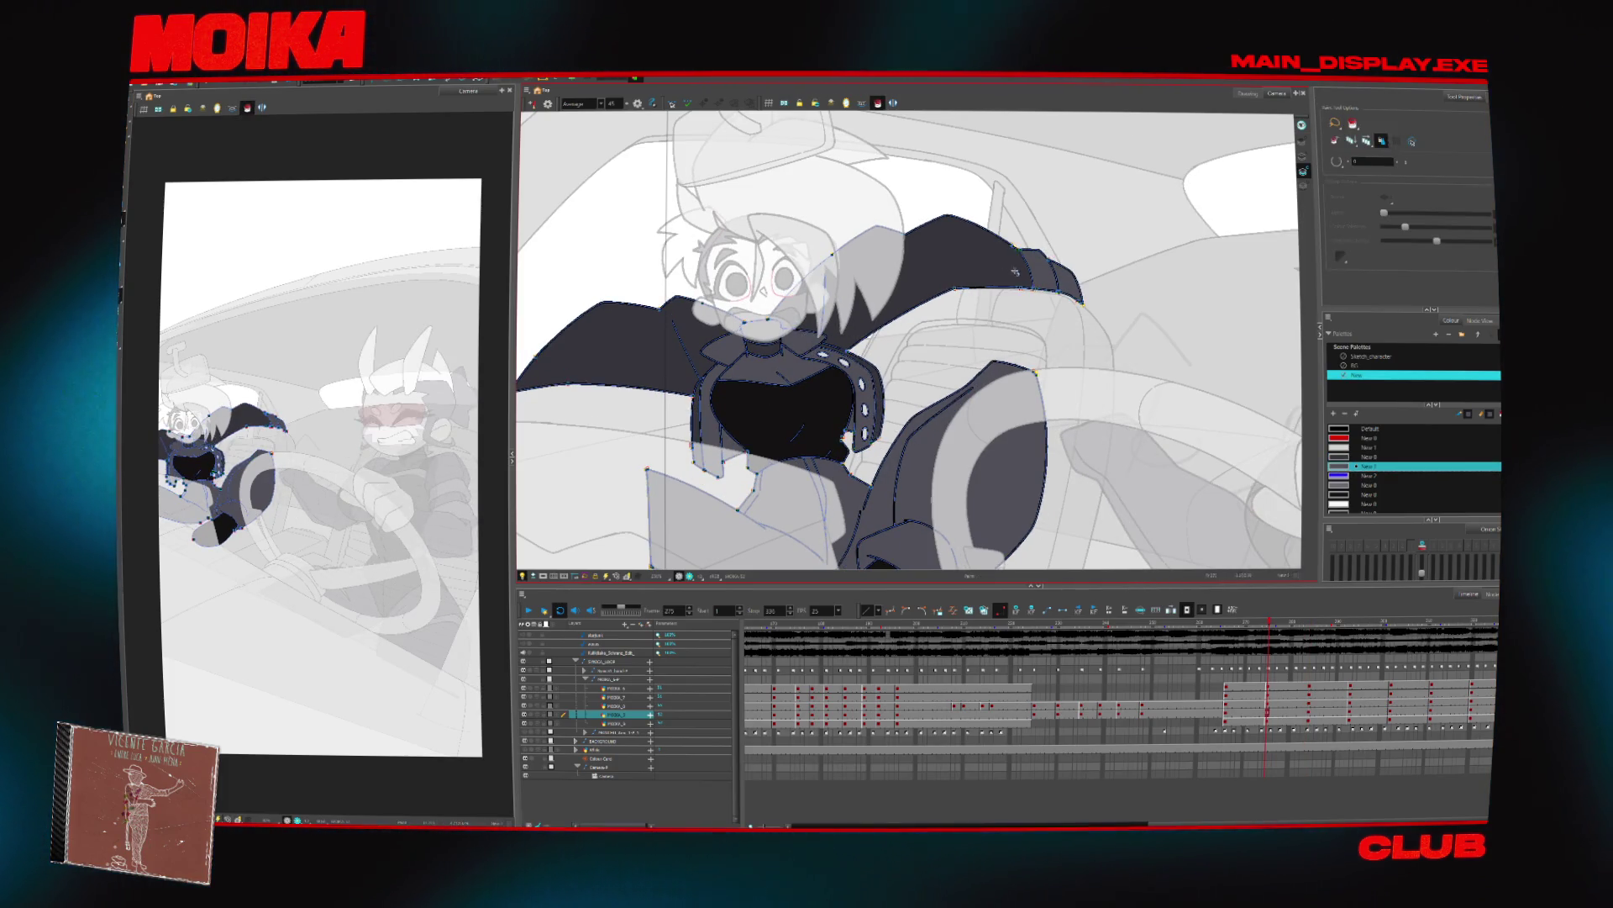
{"action": "left_click", "coordinate": [763, 287]}
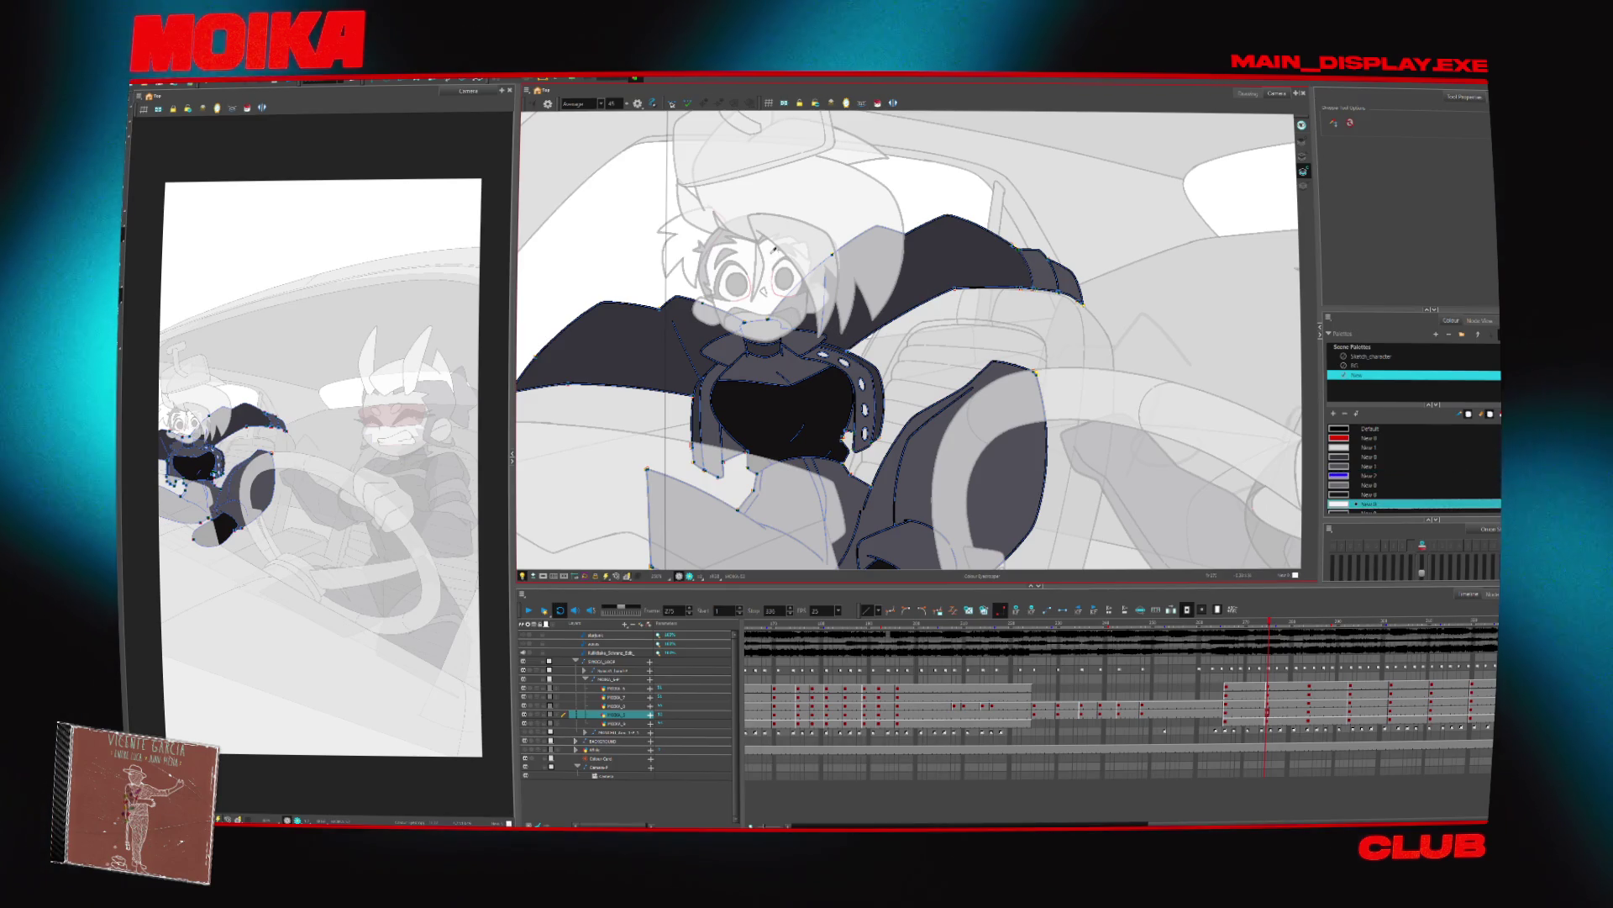
{"action": "key", "text": "alt+i"}
{"action": "left_click", "coordinate": [1060, 279]}
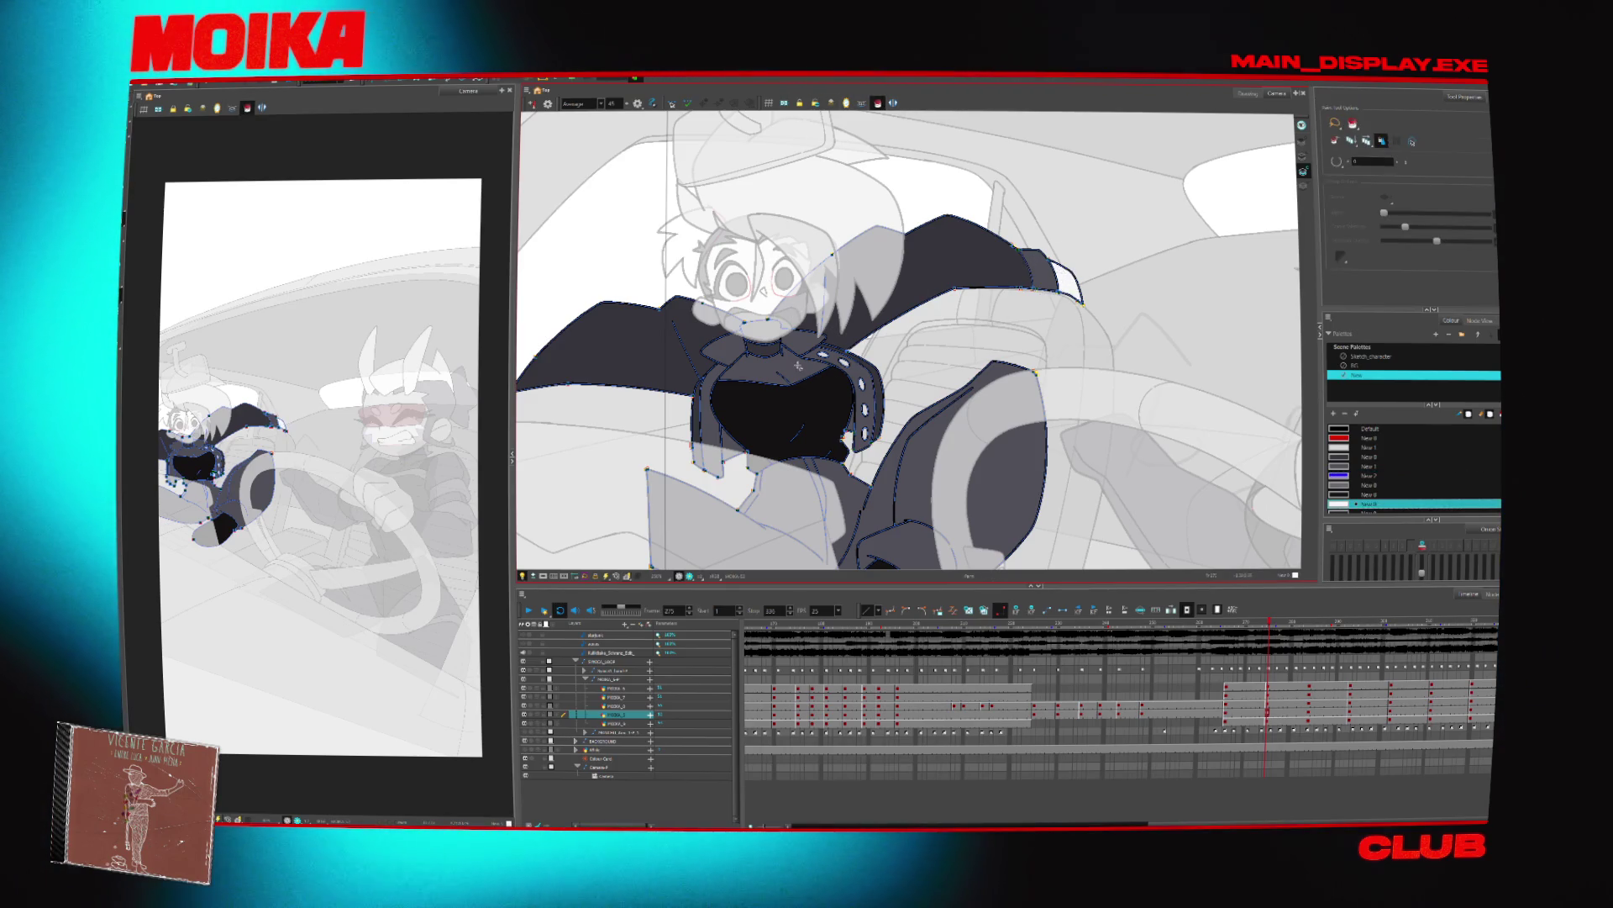
{"action": "key", "text": "Return"}
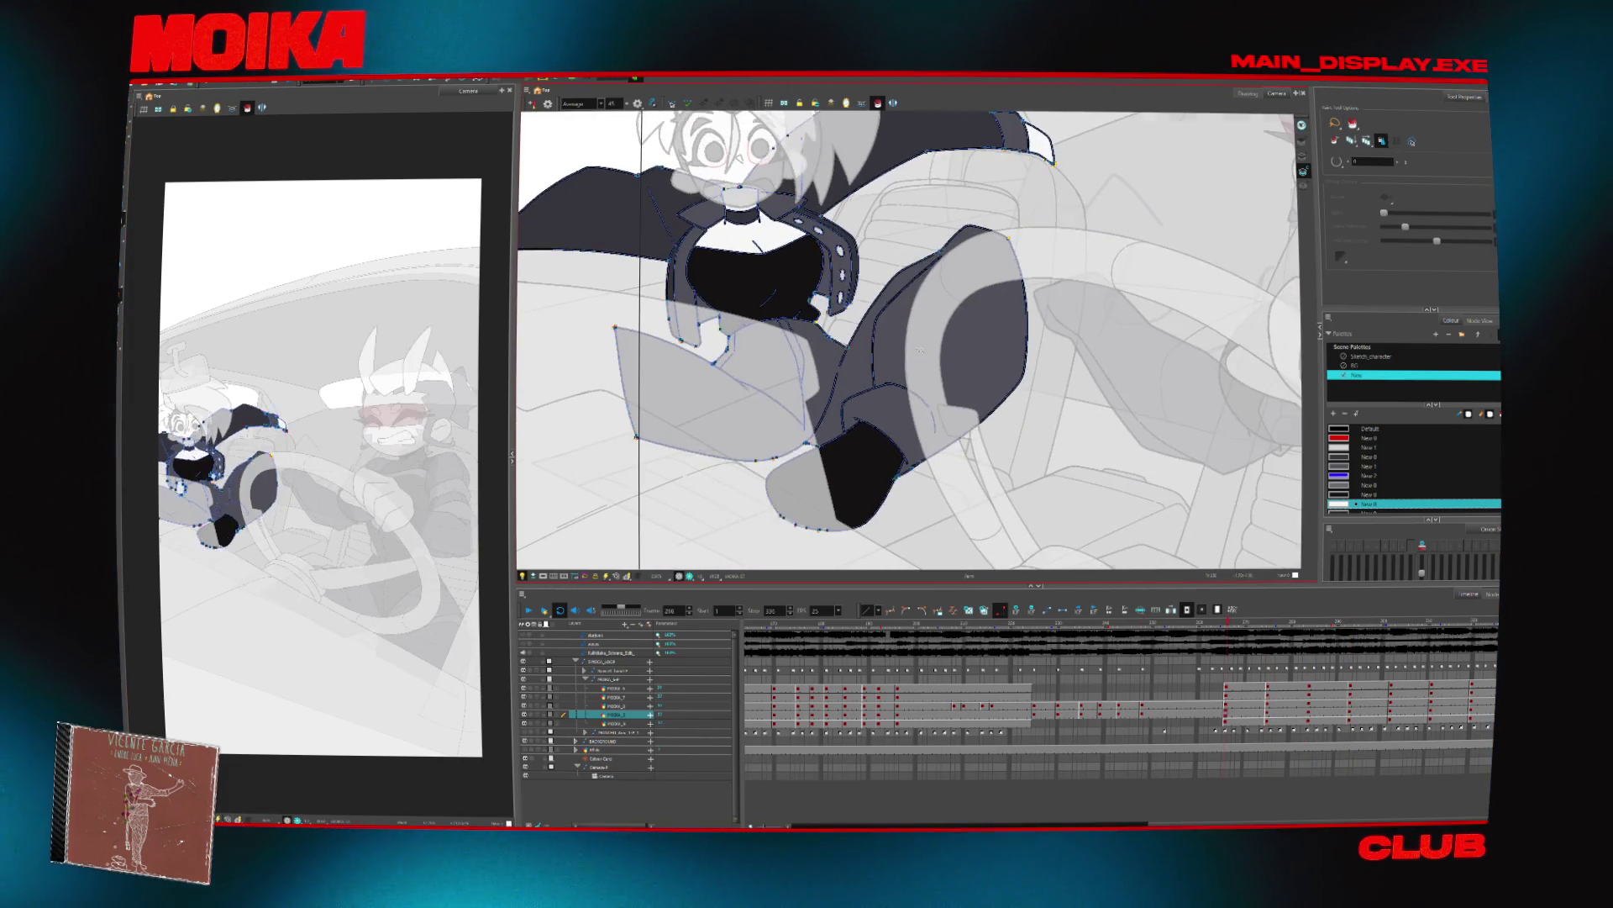
Choose the Default colour, jump to key frame 275 and play back to check the colours
{"action": "key", "text": "alt+d"}
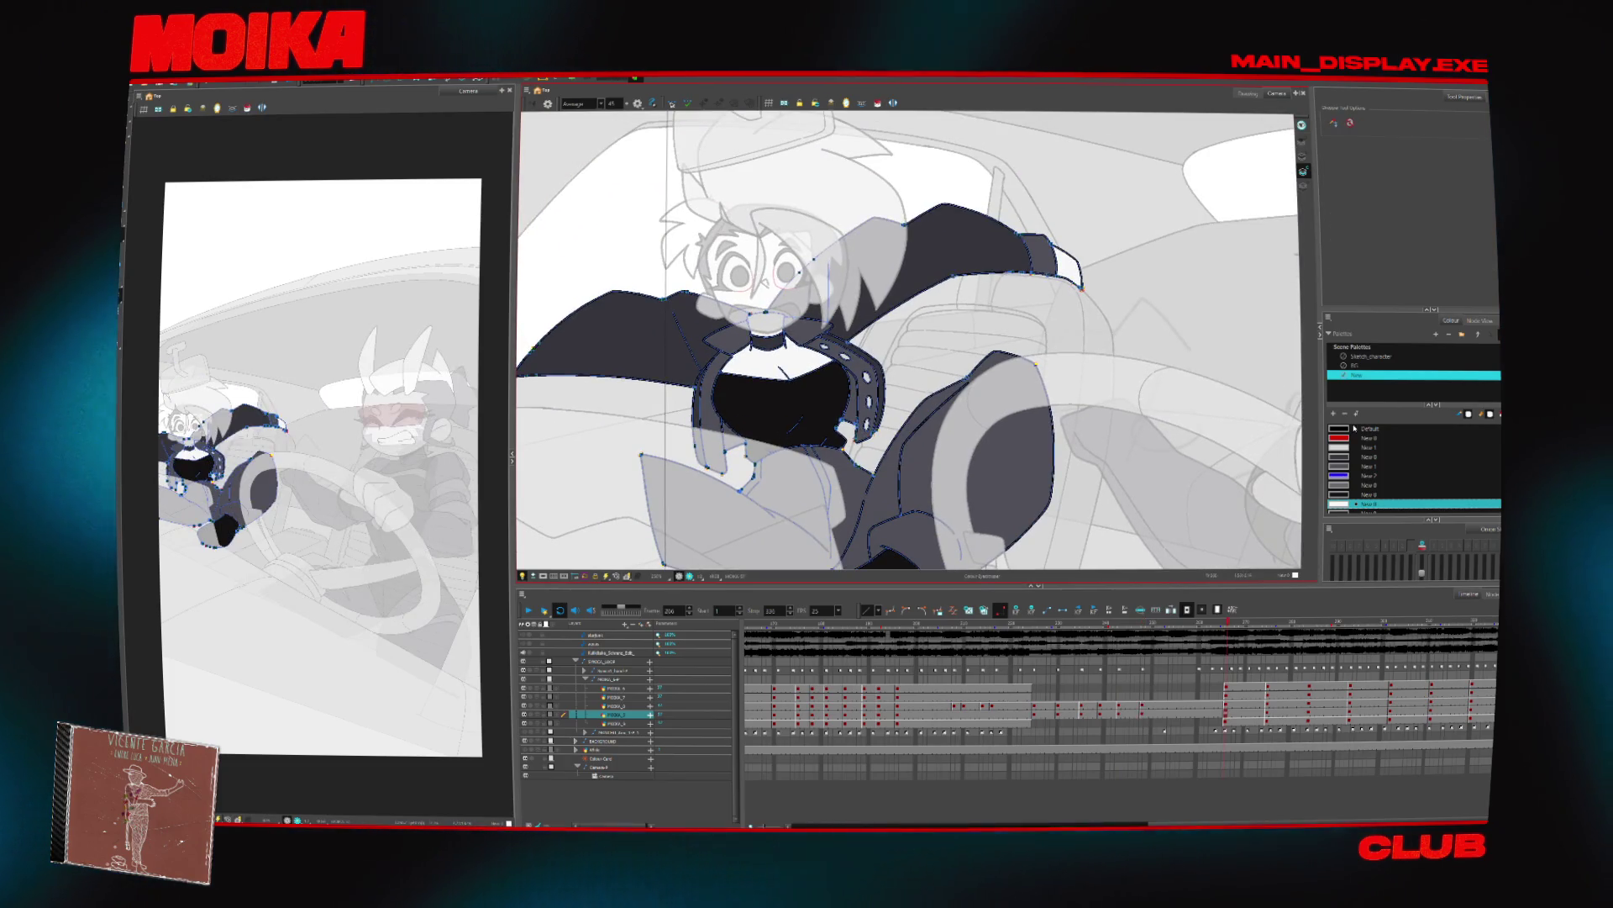
{"action": "left_click", "coordinate": [1355, 428]}
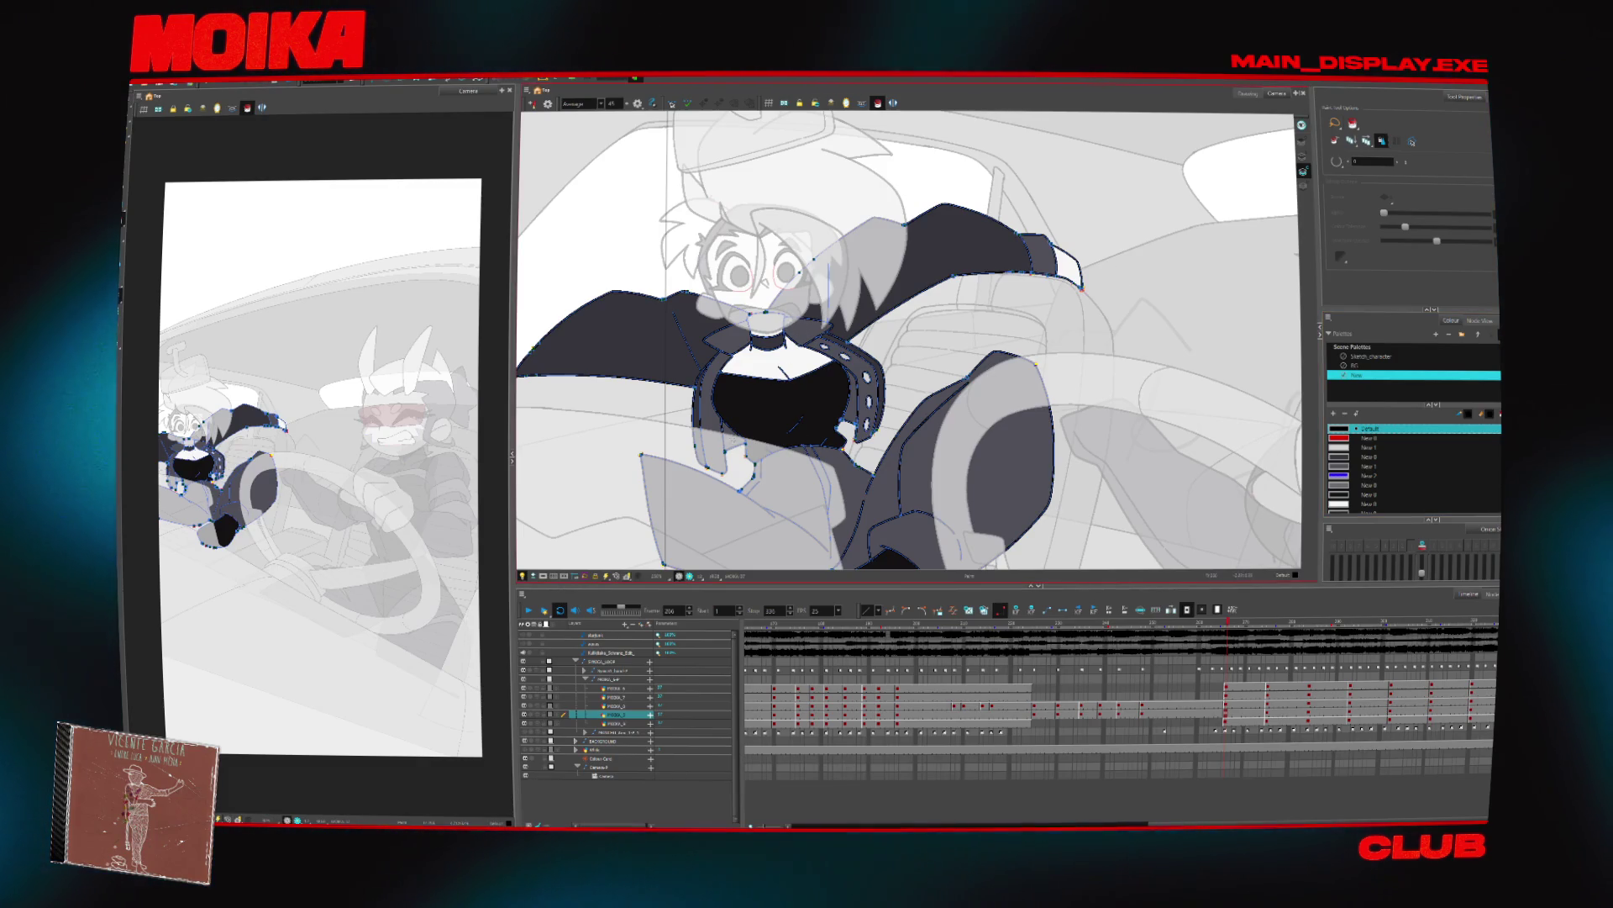
{"action": "key", "text": "'"}
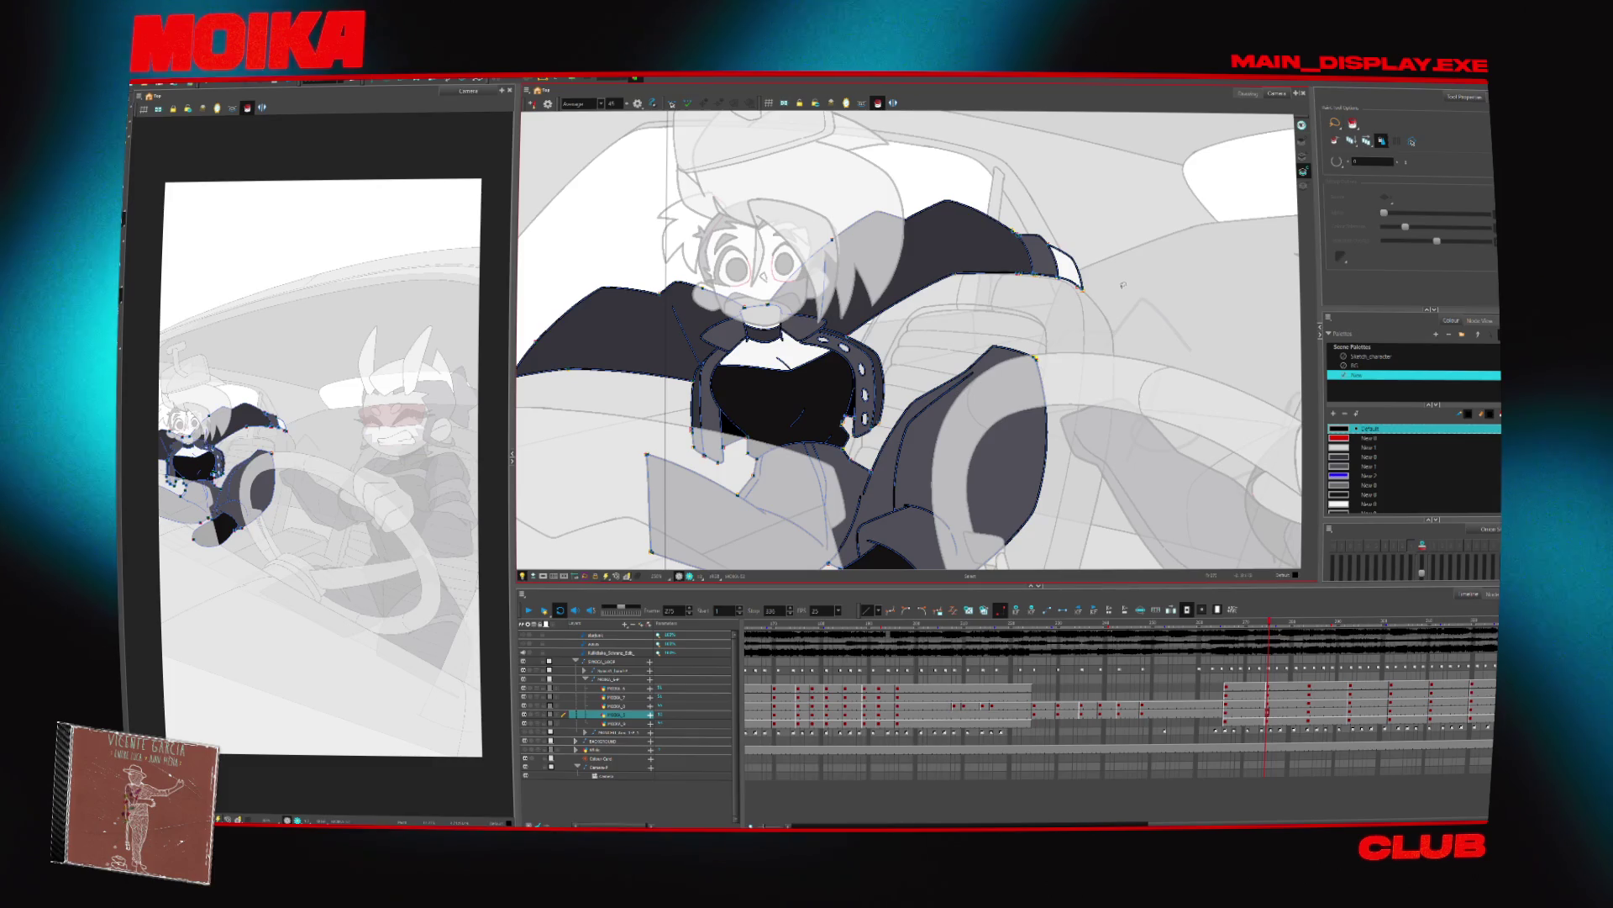
{"action": "key", "text": "Return"}
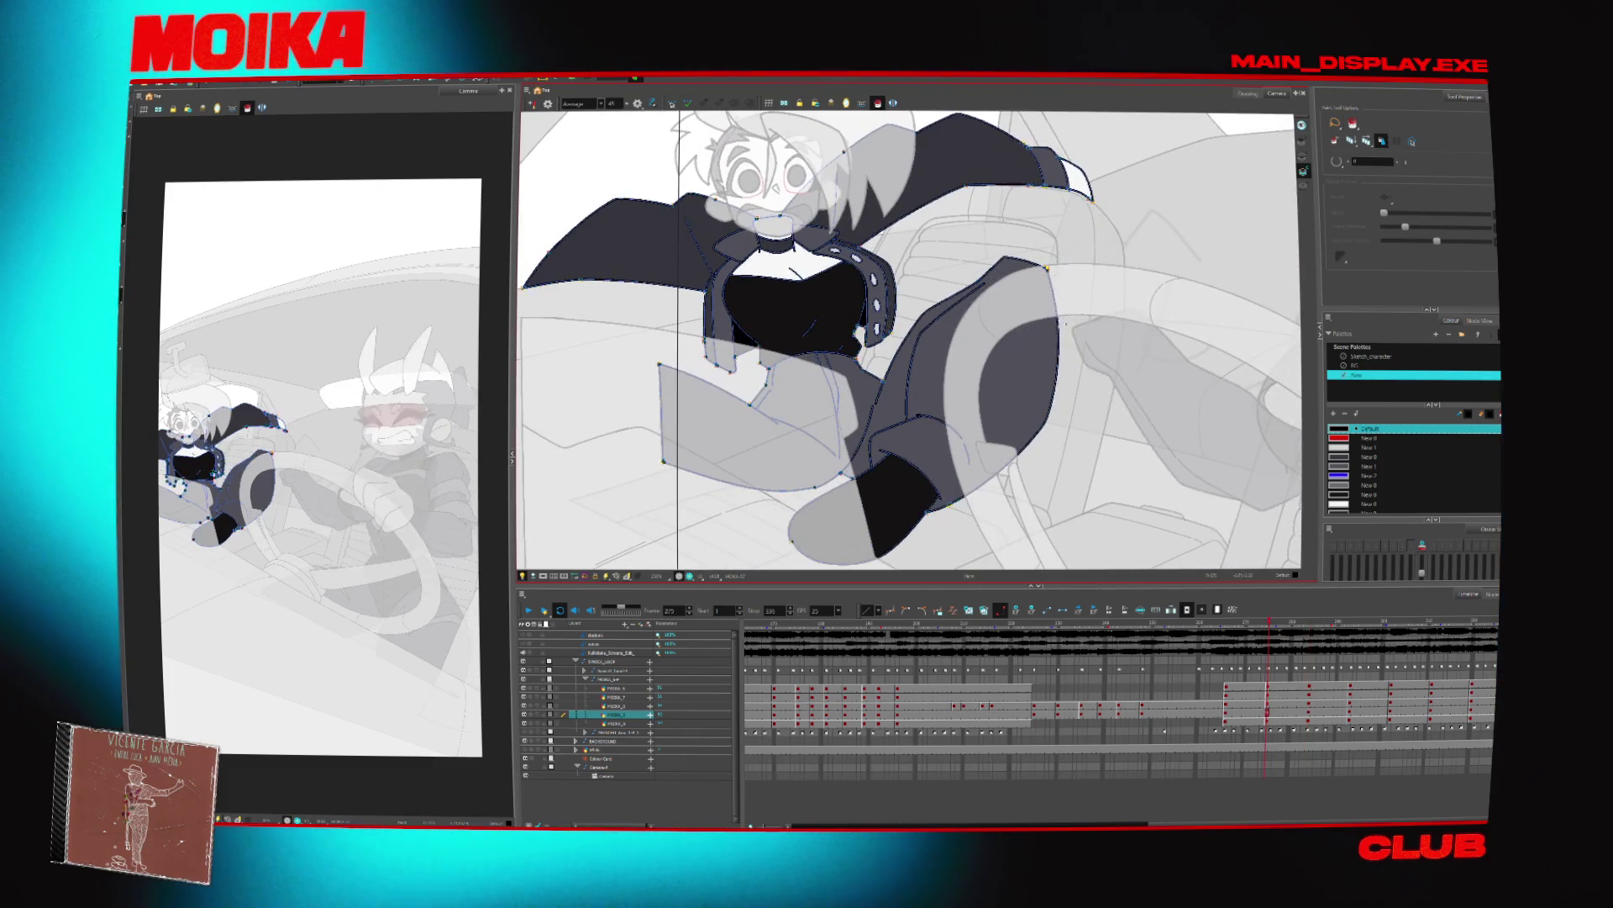
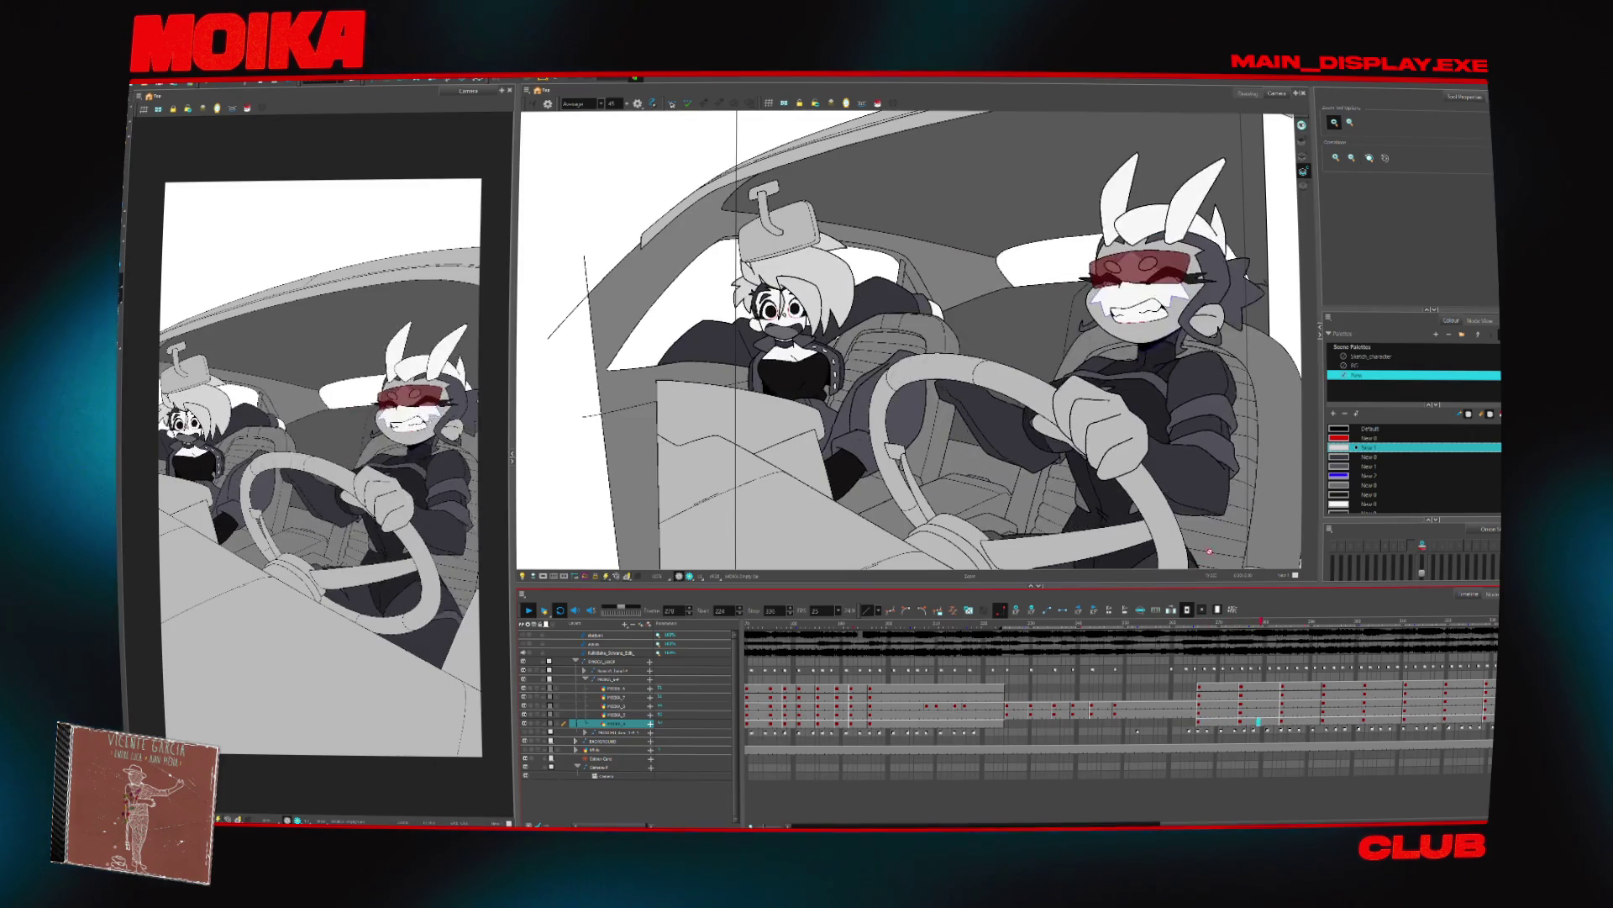
Select the four PIOCHA back-seat passenger layers and hide them
{"action": "left_click", "coordinate": [1221, 687]}
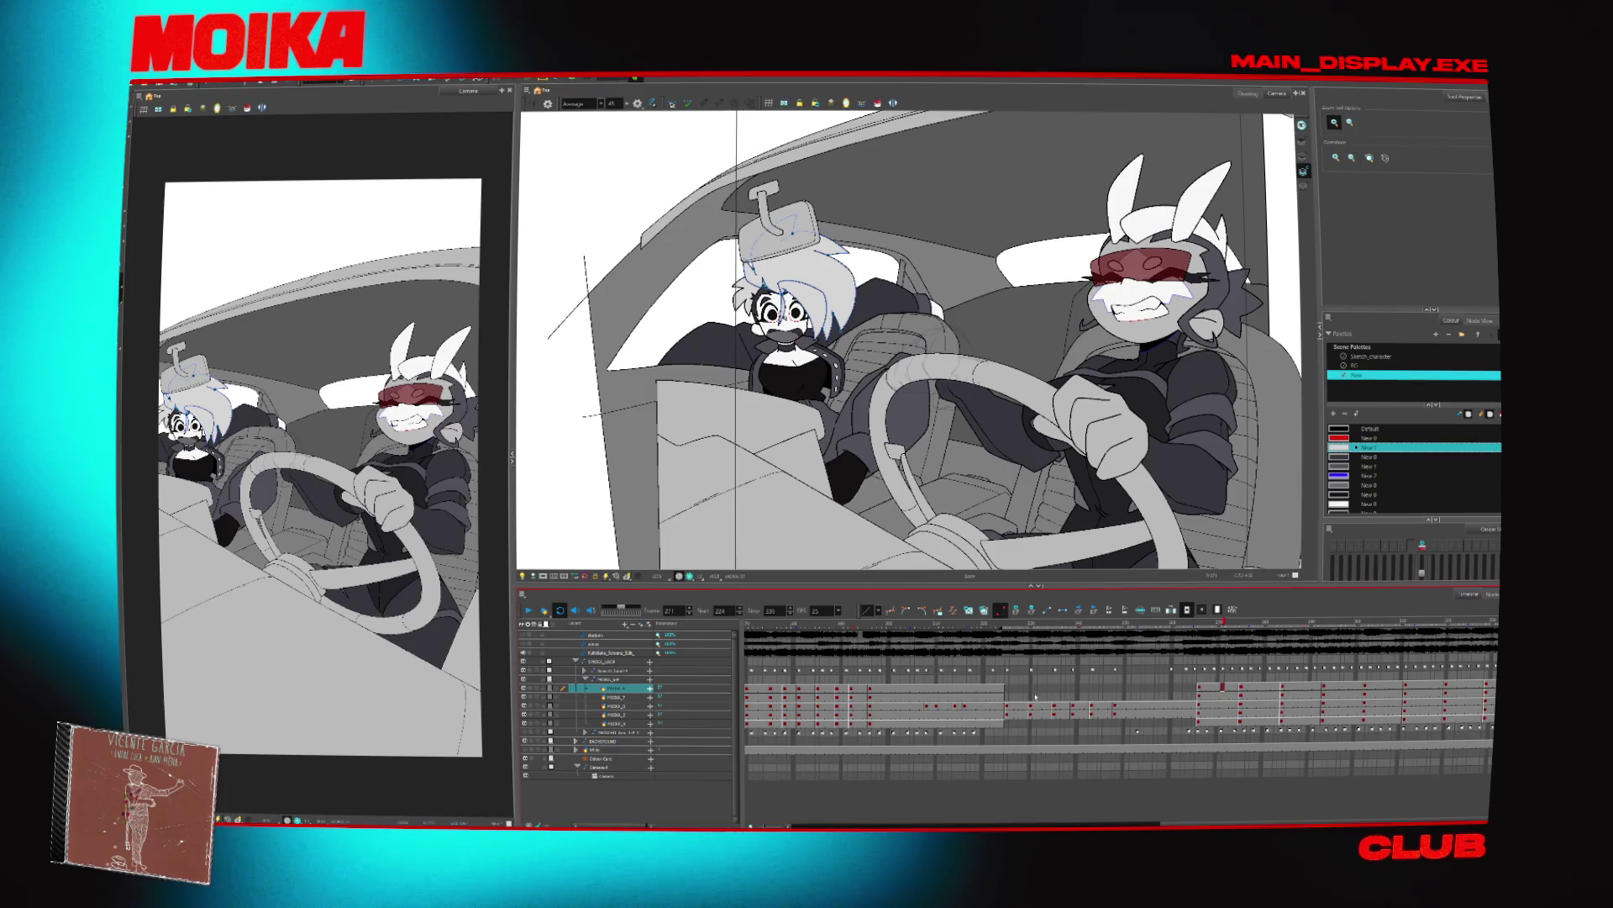
{"action": "left_click_drag", "start_coordinate": [1222, 687], "coordinate": [1217, 722]}
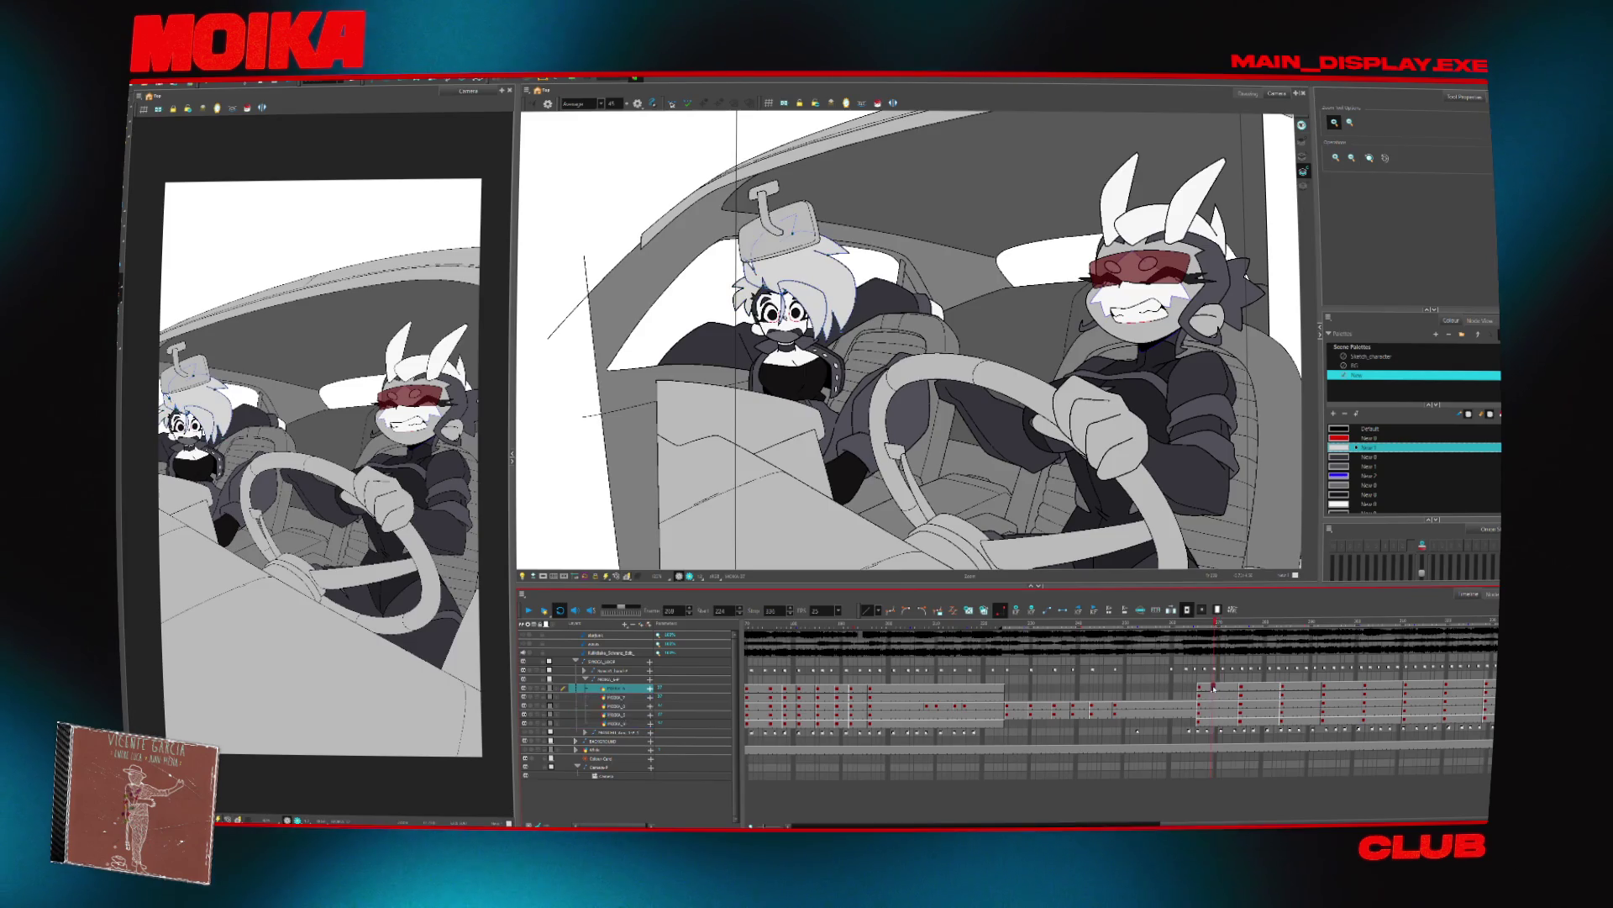
{"action": "left_click", "coordinate": [969, 613]}
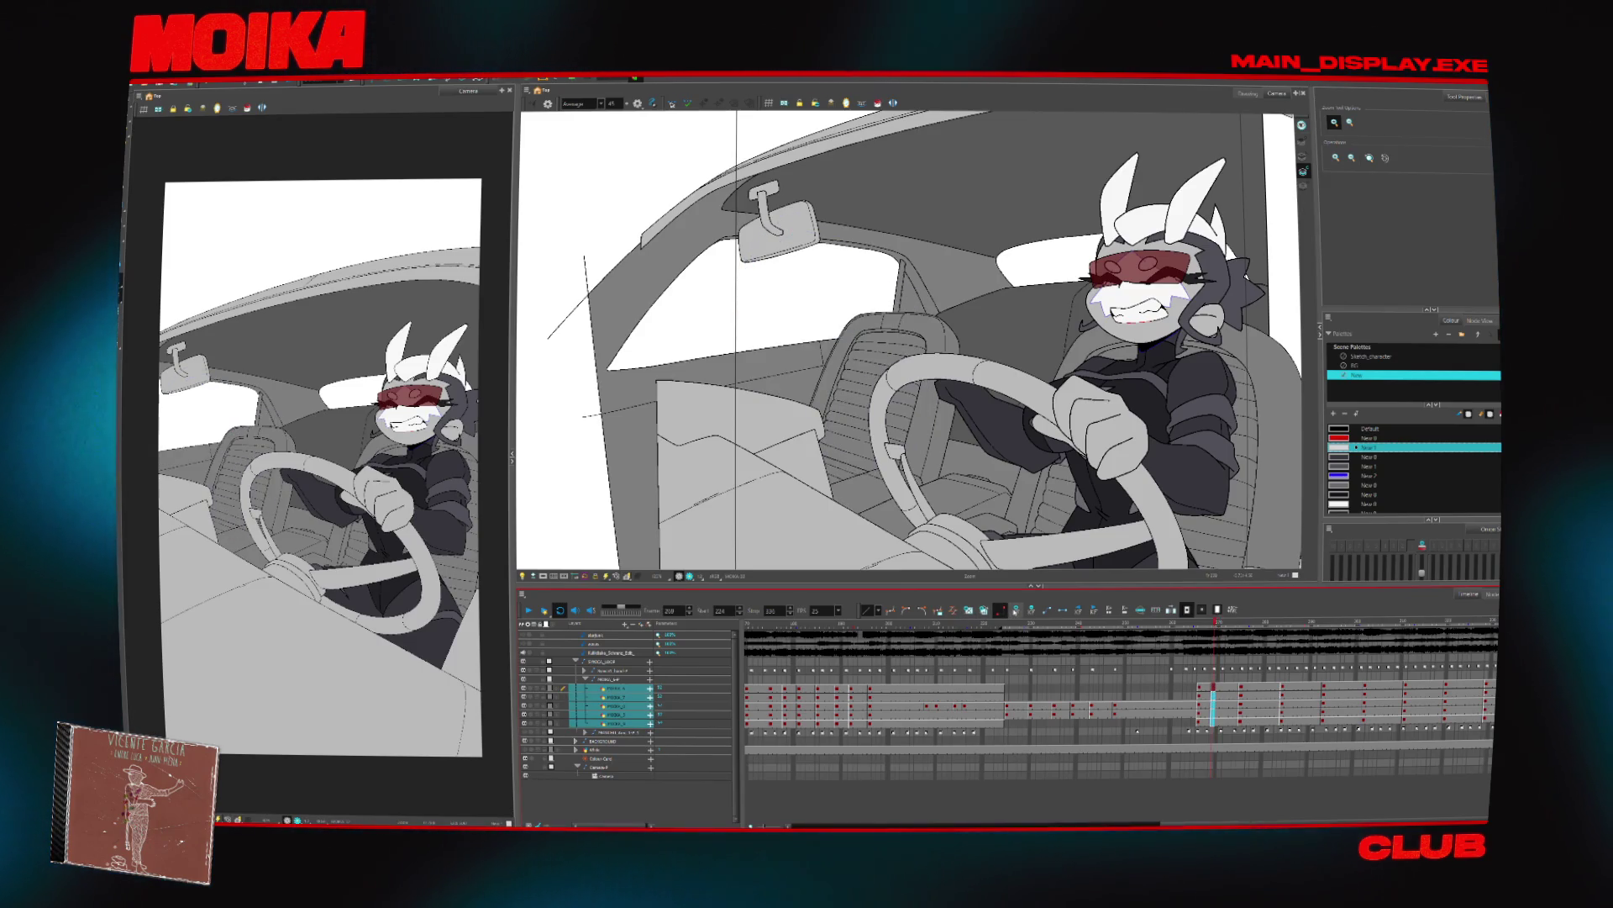
In Node View, turn off the Colour Card node so only line art shows
{"action": "left_click", "coordinate": [616, 696]}
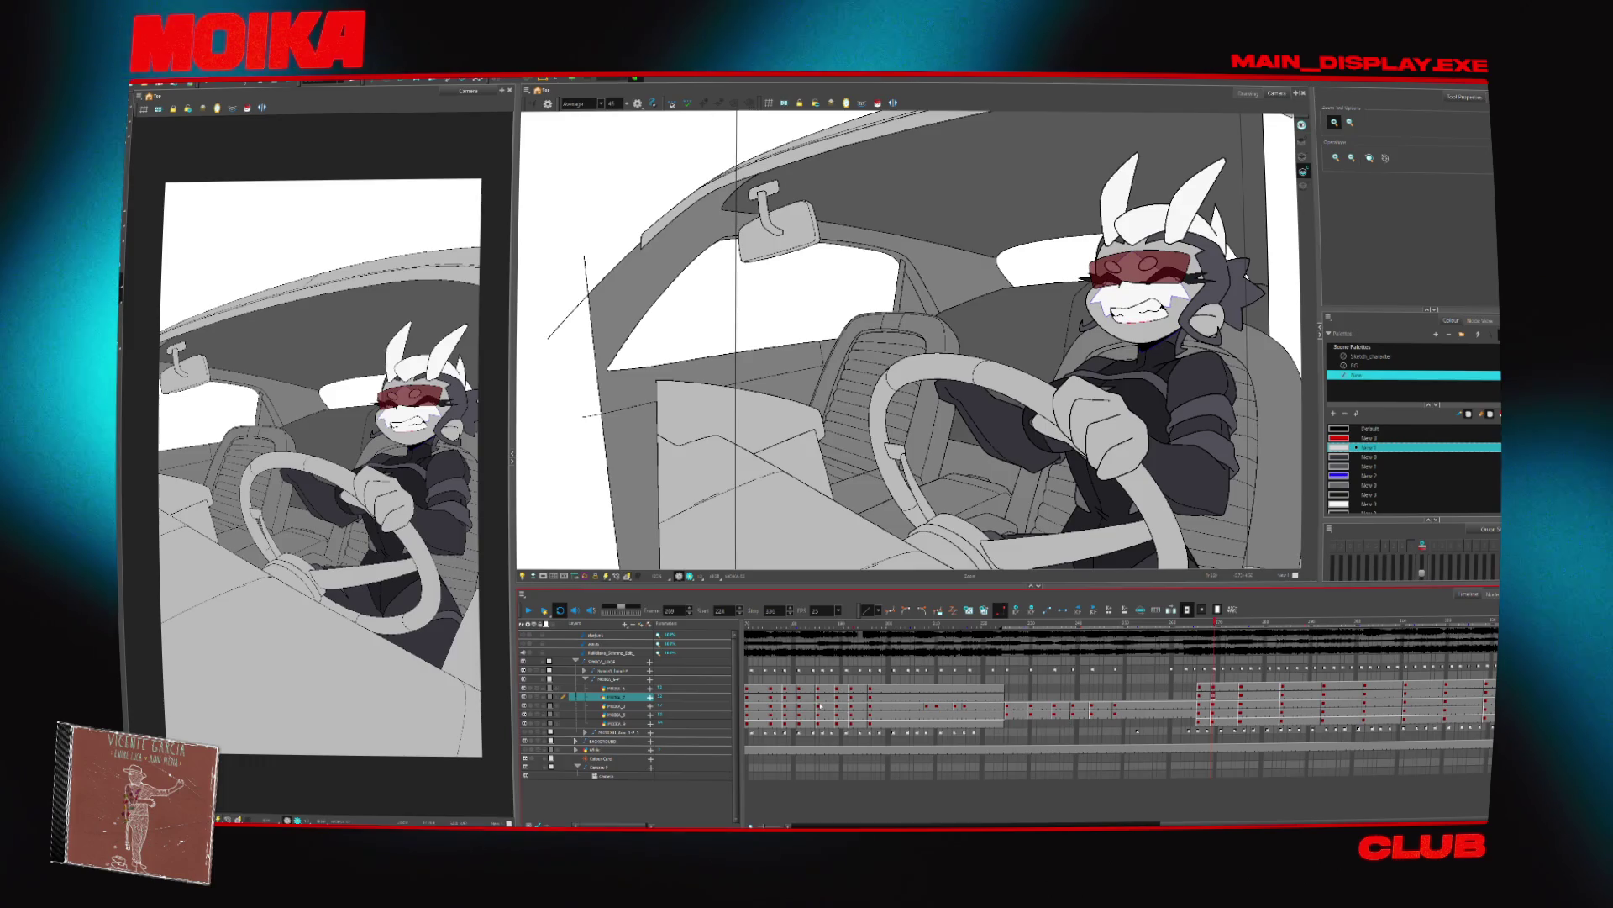
{"action": "left_click", "coordinate": [1480, 321]}
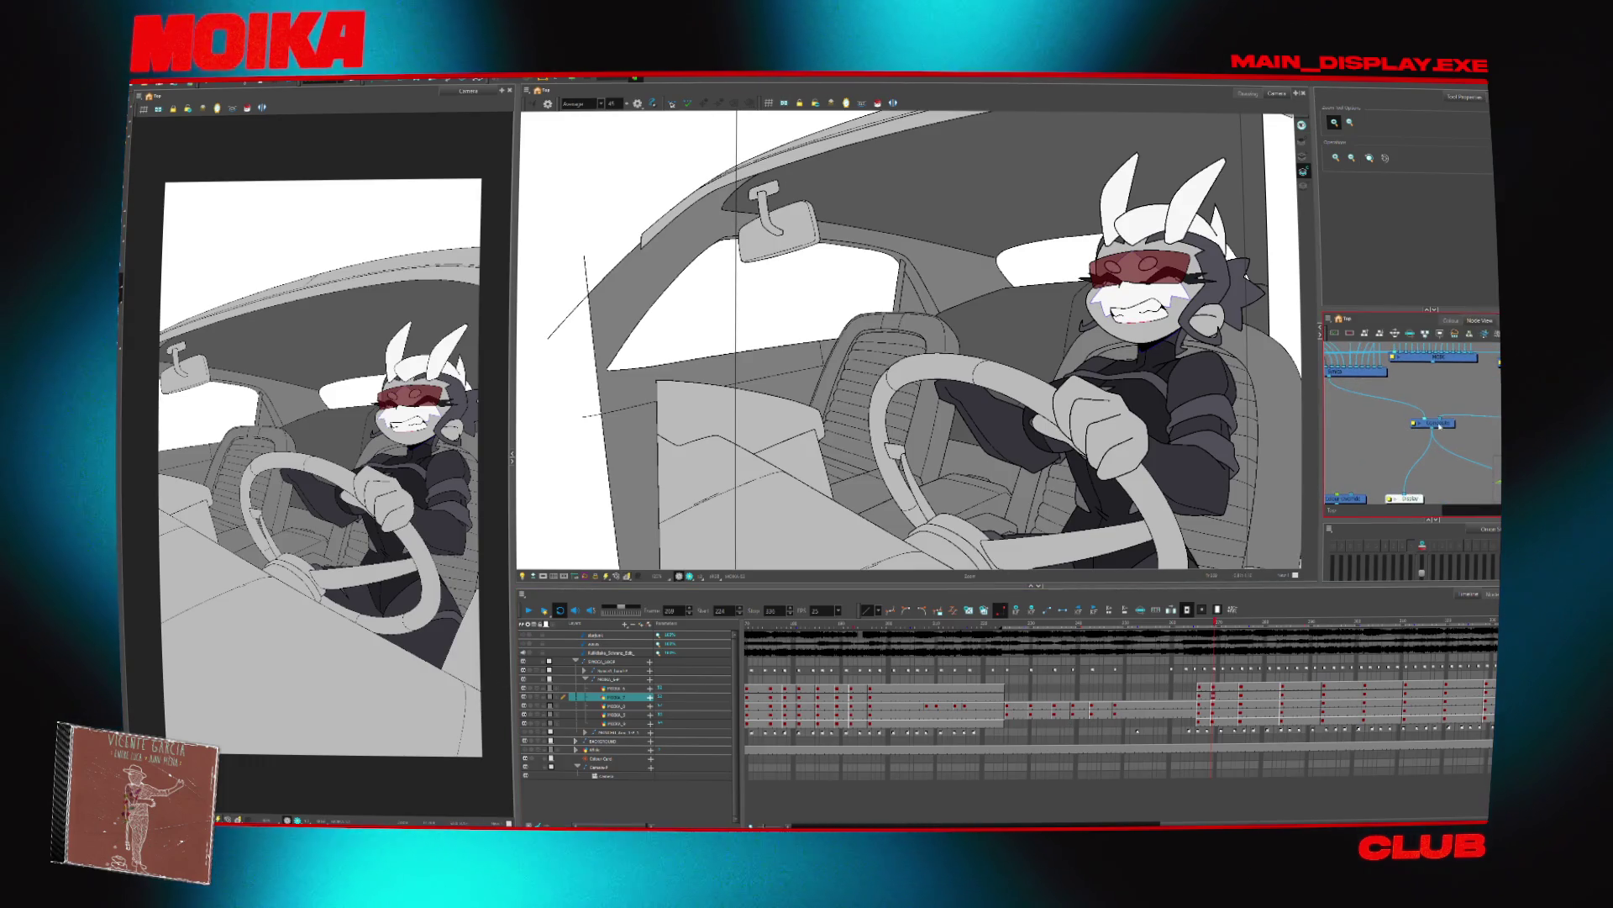
{"action": "scroll", "coordinate": [1452, 393], "scroll_direction": "up", "scroll_amount": 2}
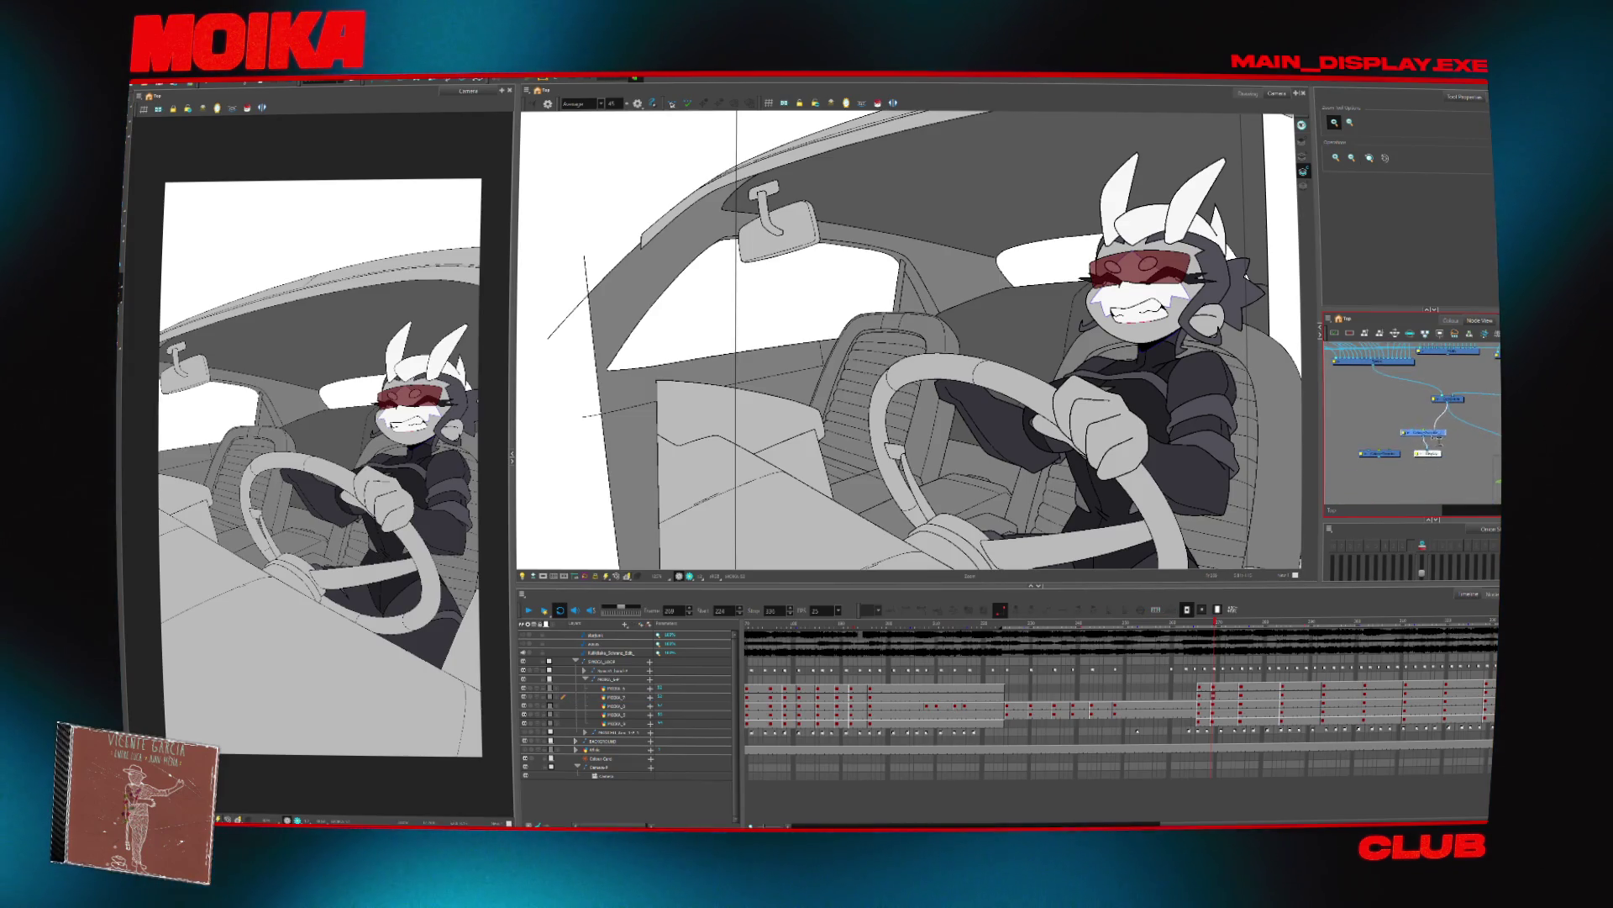
{"action": "left_click", "coordinate": [1420, 434]}
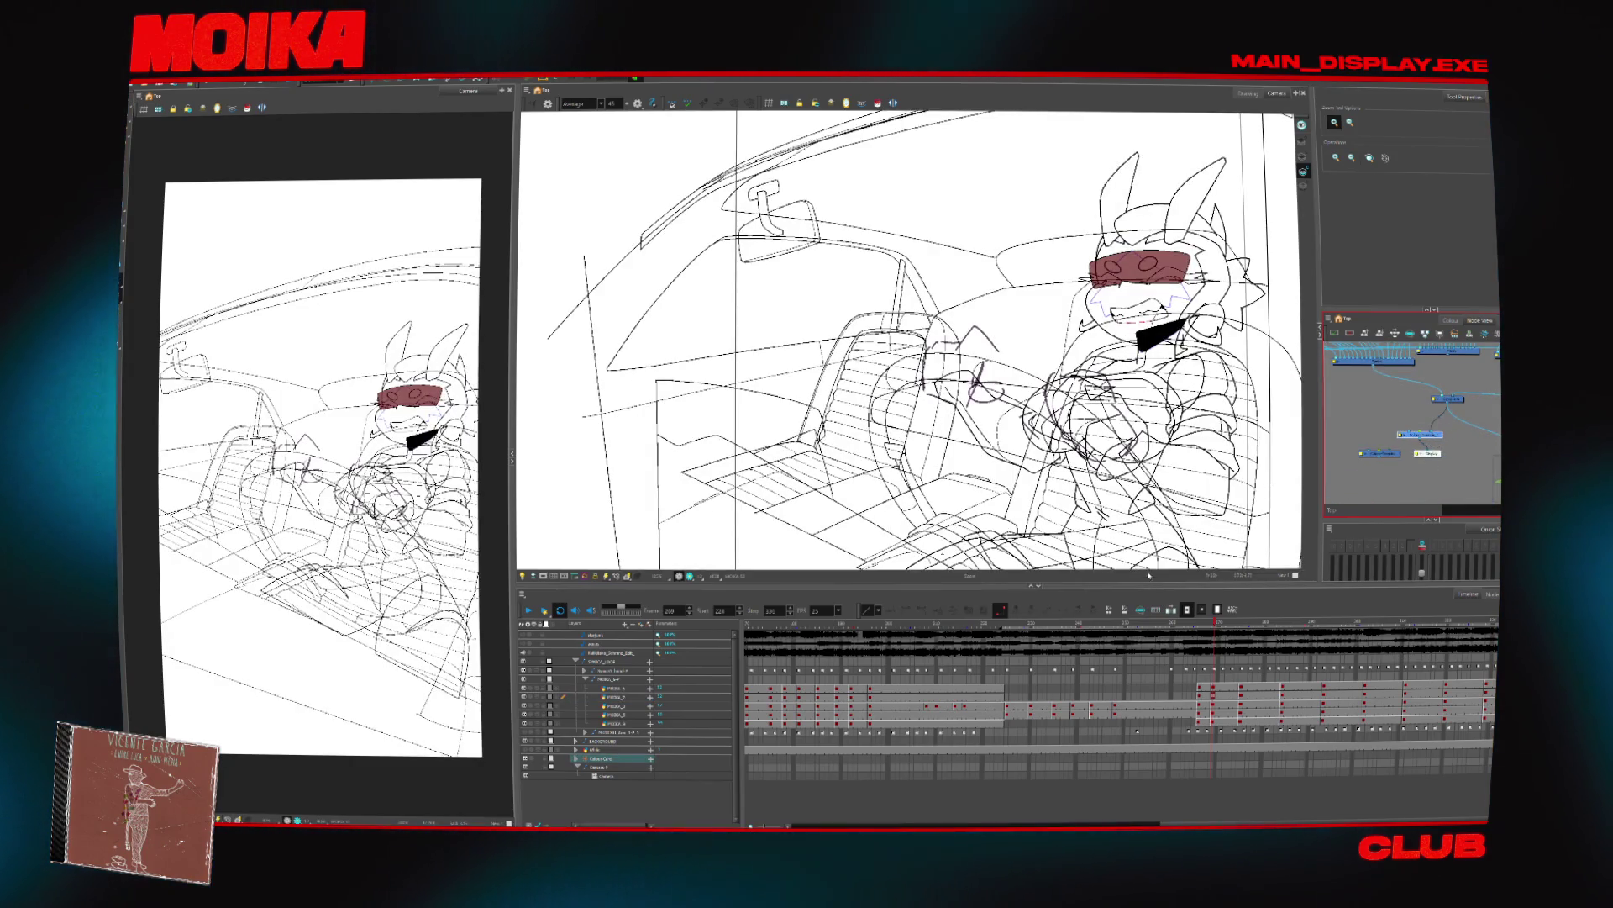
Toggle the colour view back on and off, then expand the driver's layer group
{"action": "left_click", "coordinate": [1310, 472]}
{"action": "left_click", "coordinate": [617, 688]}
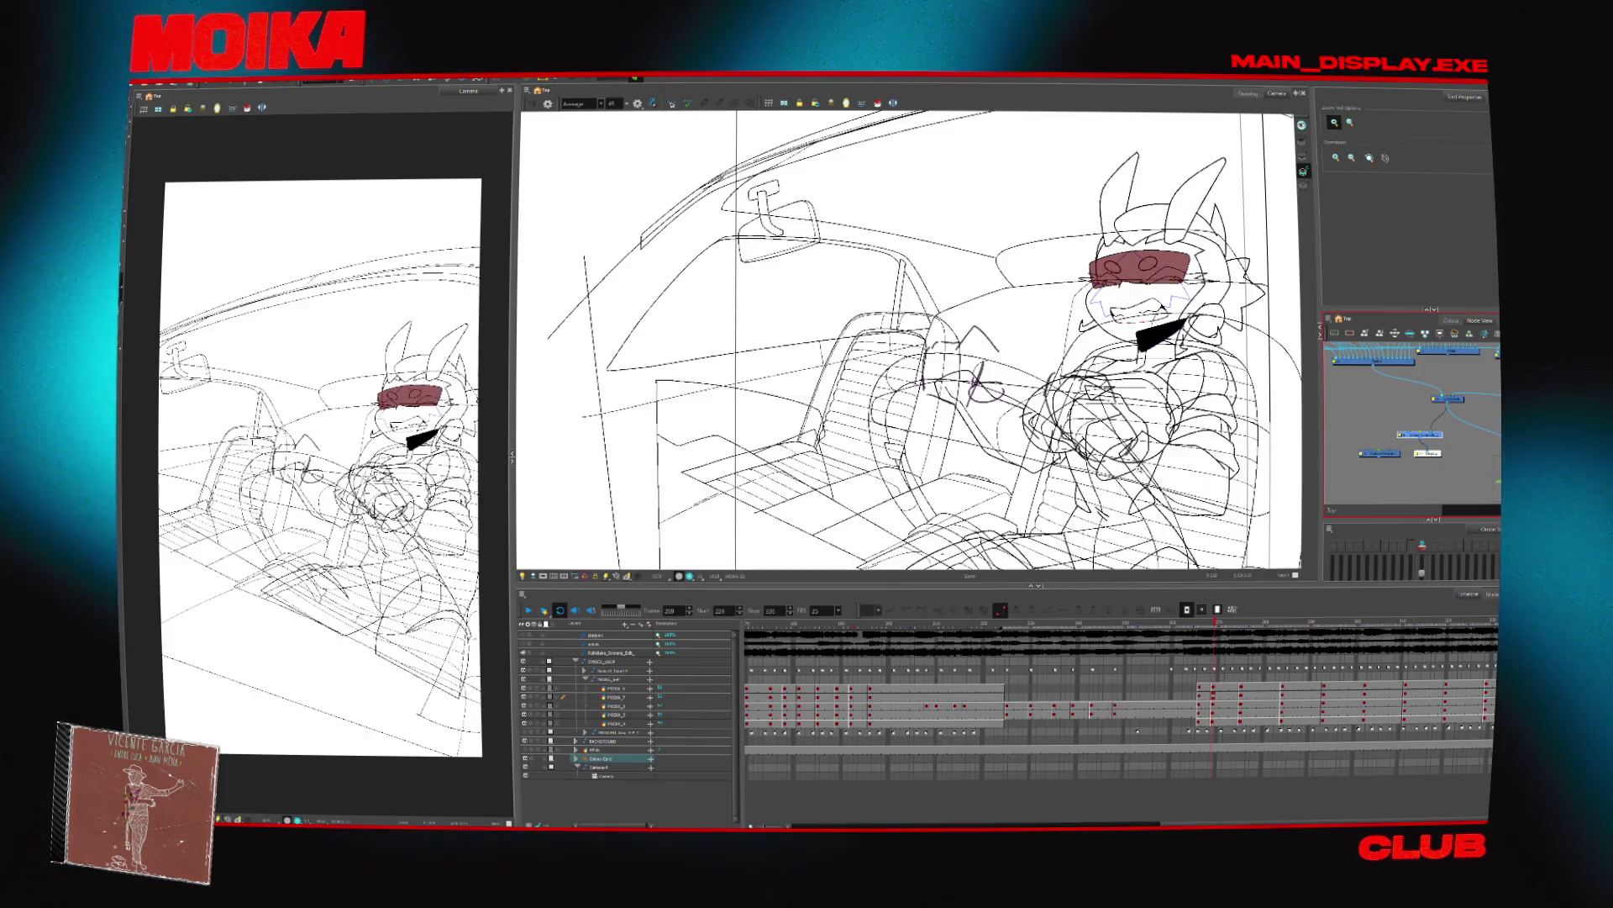
{"action": "left_click", "coordinate": [615, 679]}
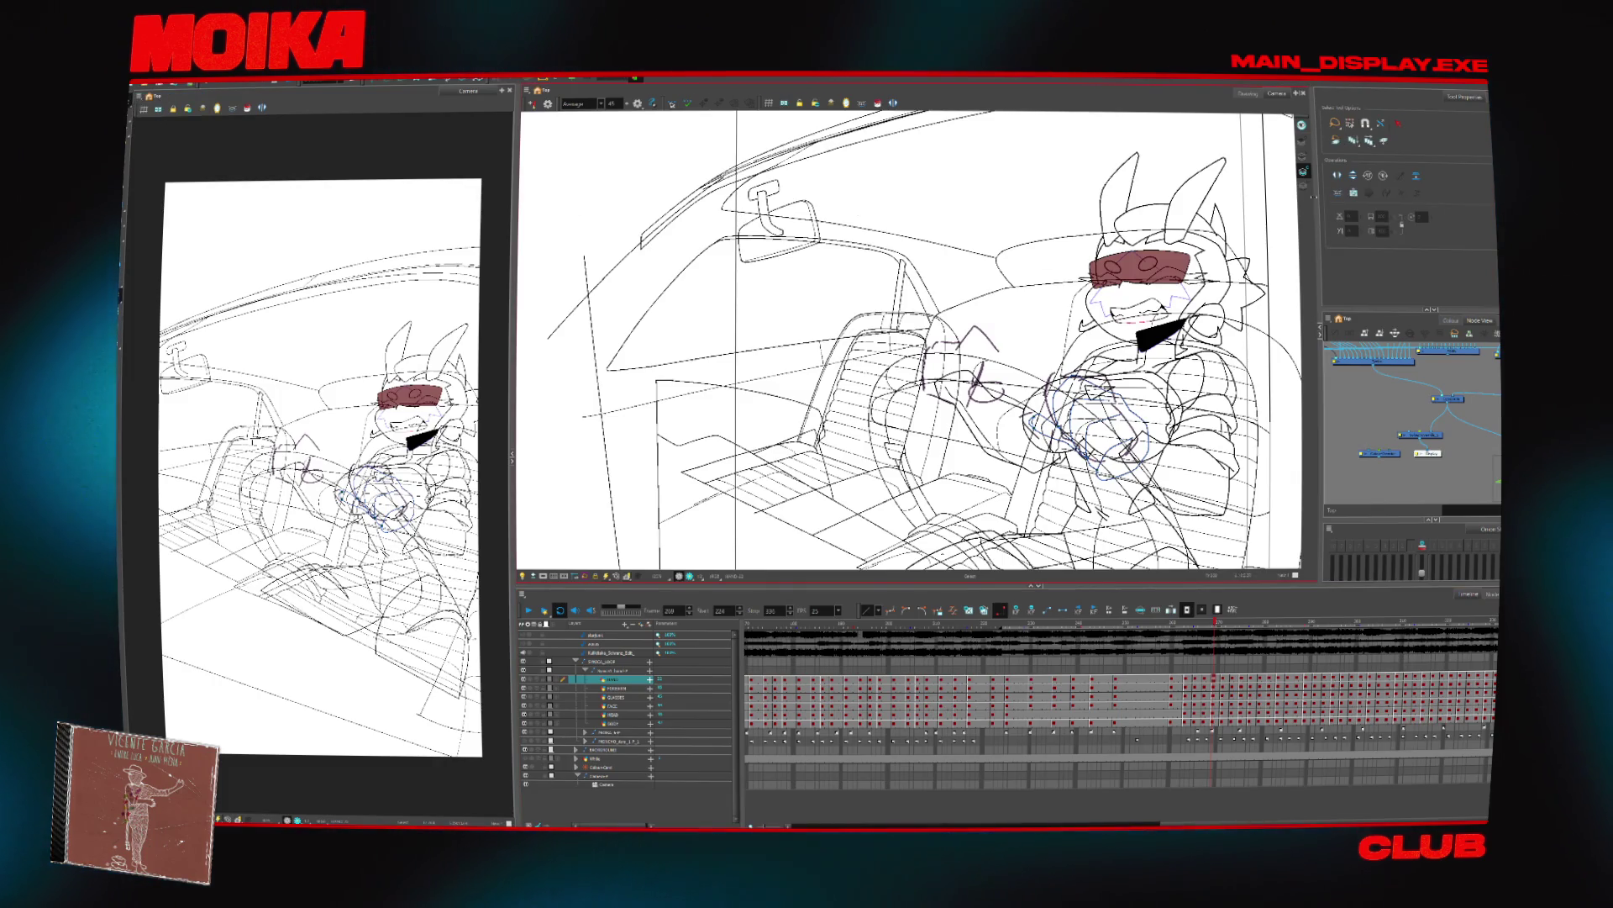
{"action": "scroll", "coordinate": [908, 340], "scroll_direction": "right", "scroll_amount": 3}
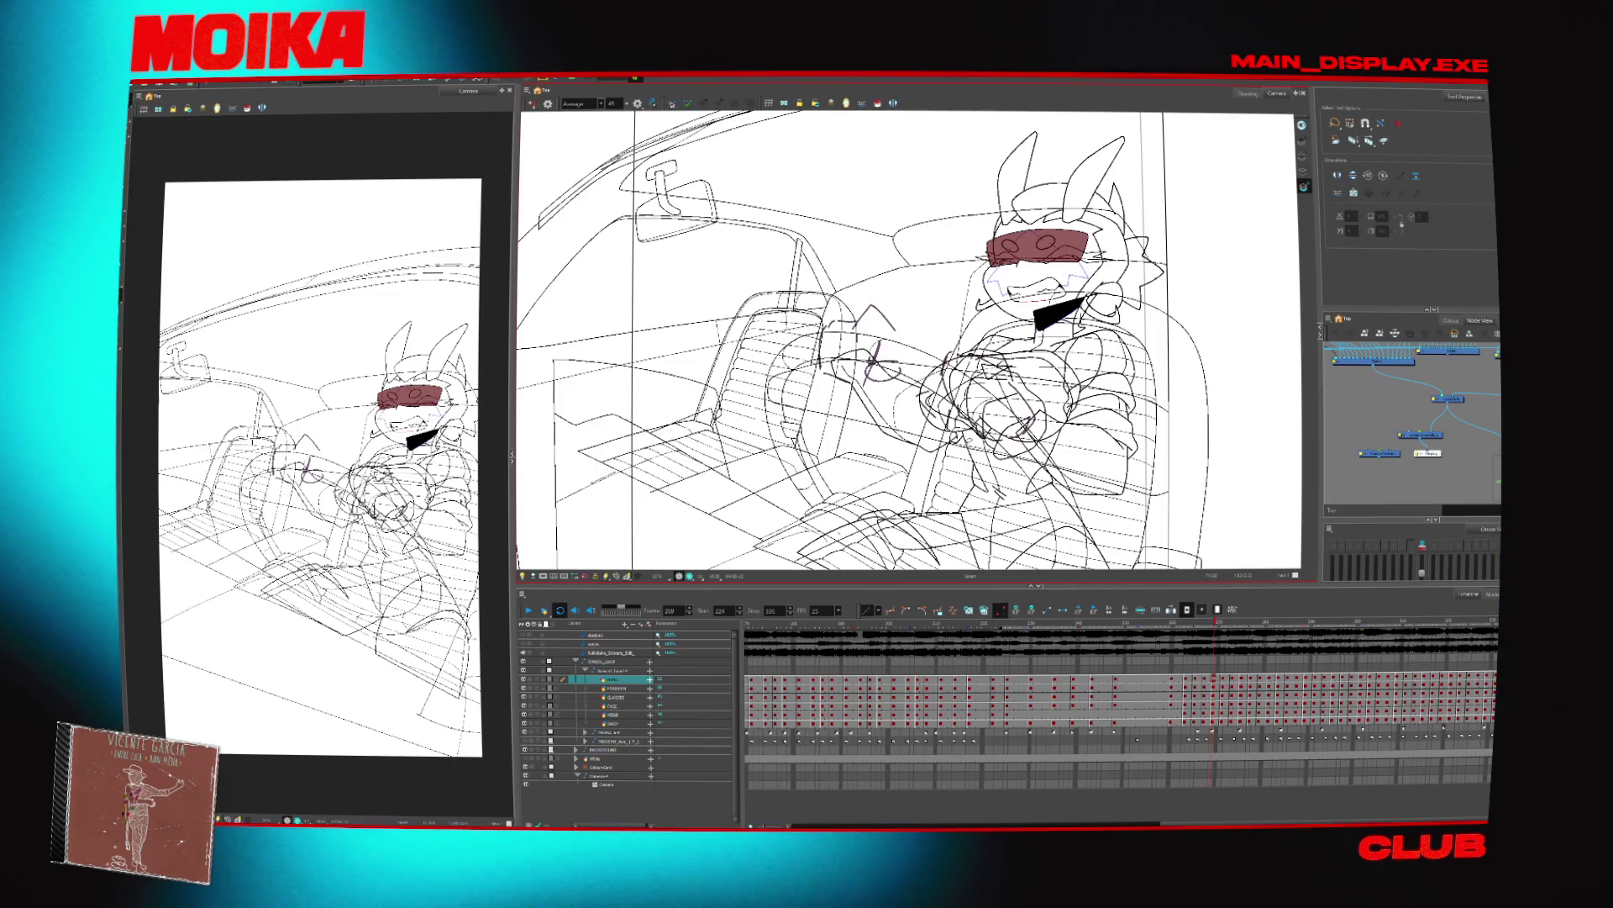
Review the driver's body, hands and face drawings one by one, then collapse the groups
{"action": "left_click", "coordinate": [614, 722]}
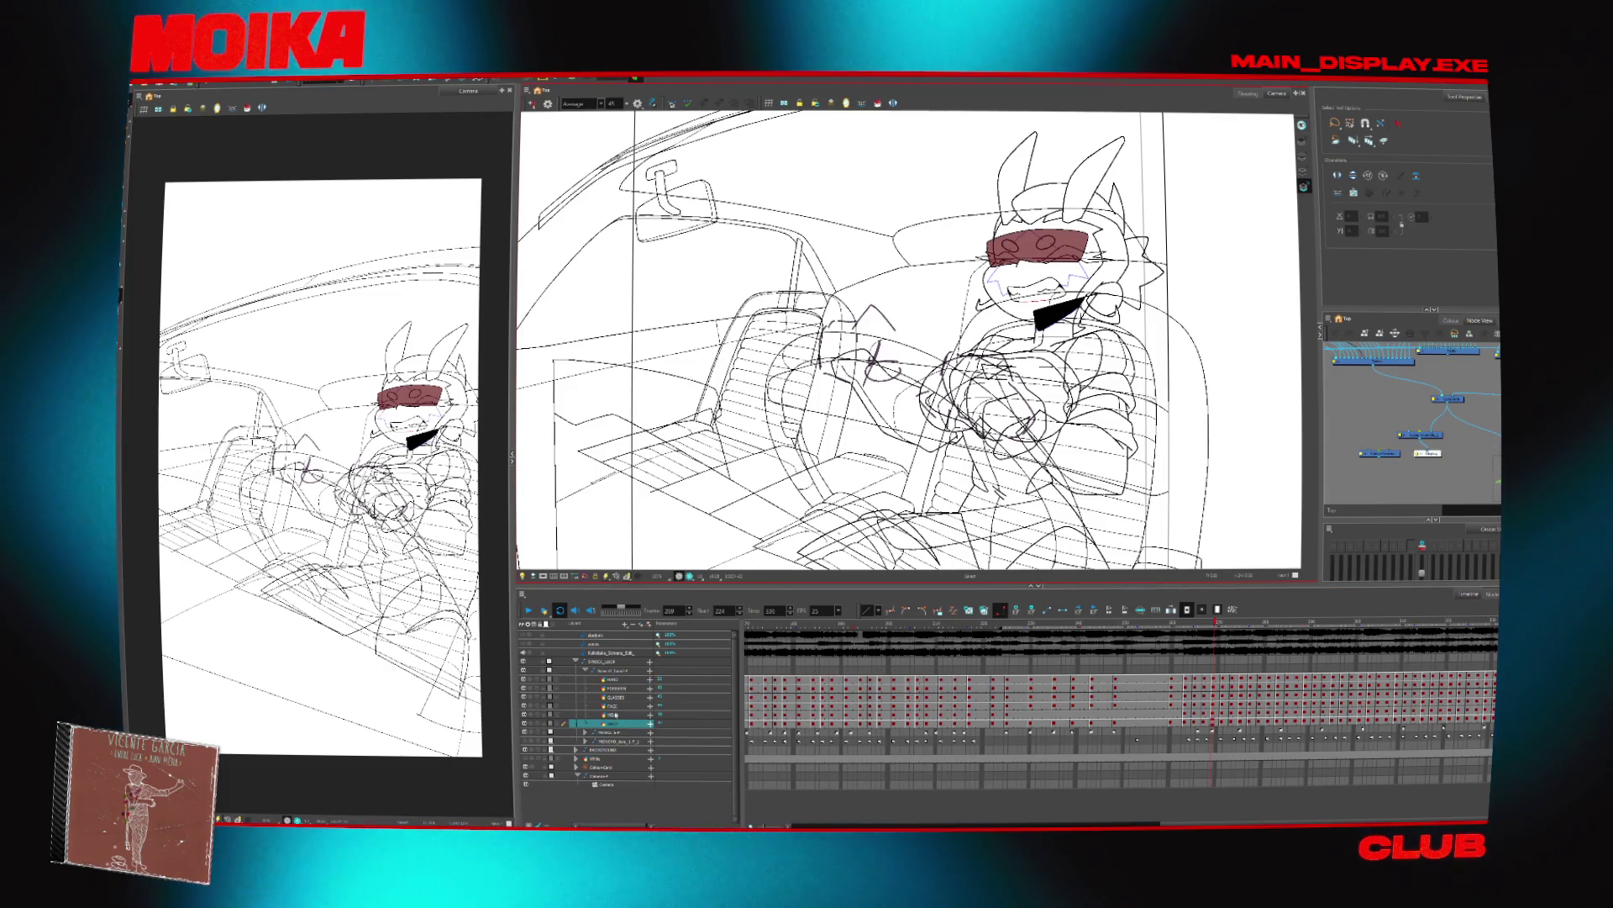
{"action": "left_click", "coordinate": [614, 714]}
{"action": "left_click", "coordinate": [548, 574]}
{"action": "left_click", "coordinate": [624, 722]}
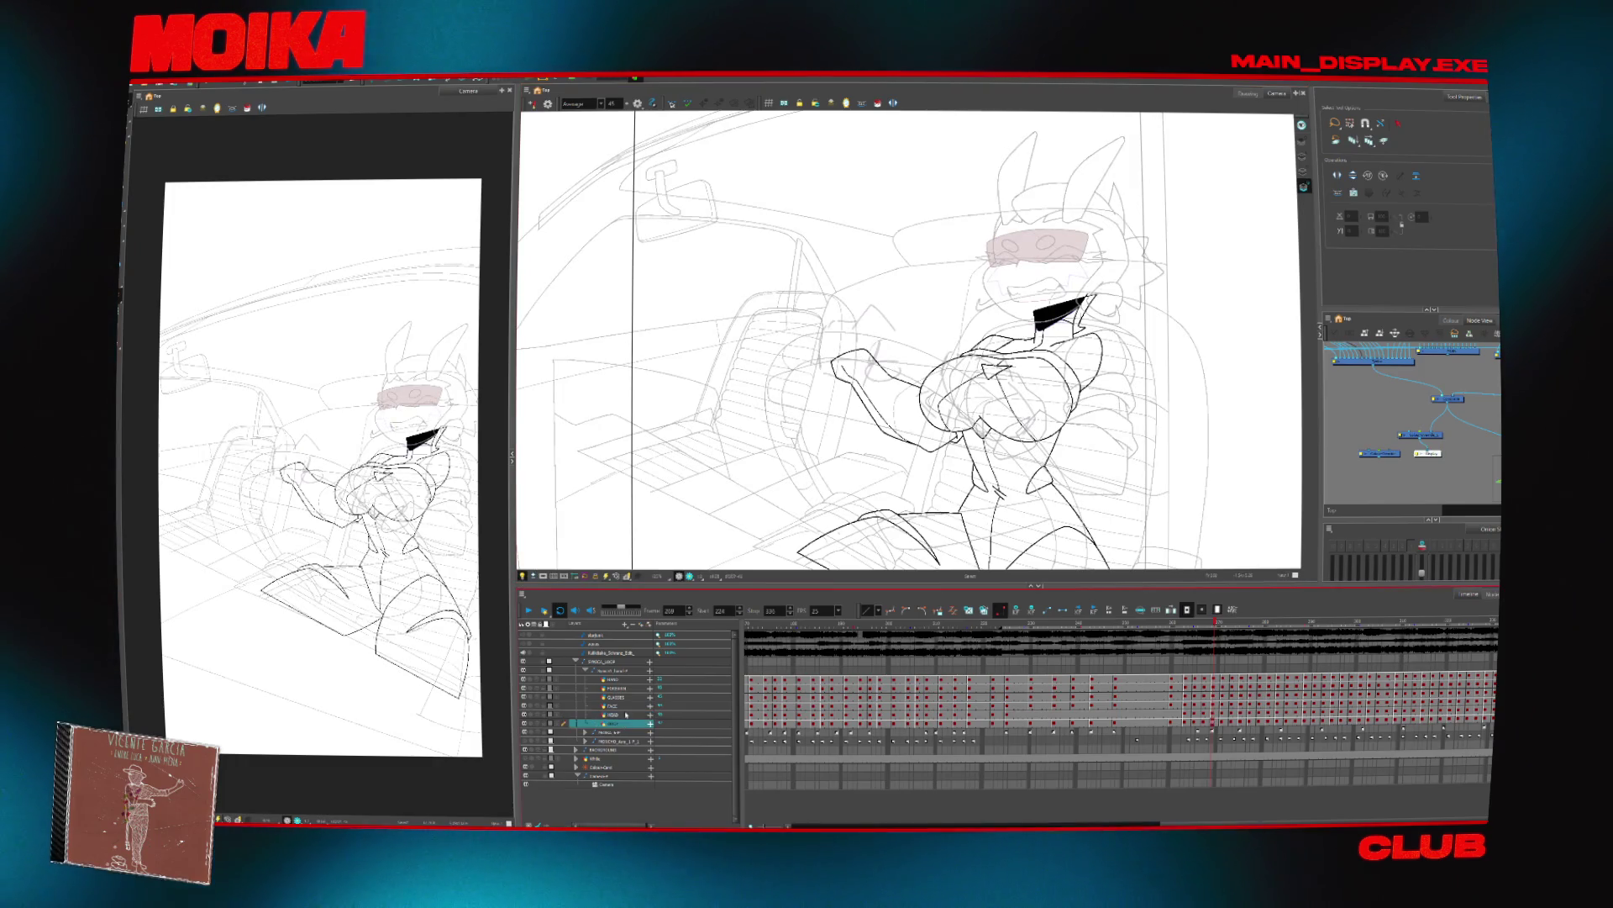
{"action": "left_click", "coordinate": [629, 679]}
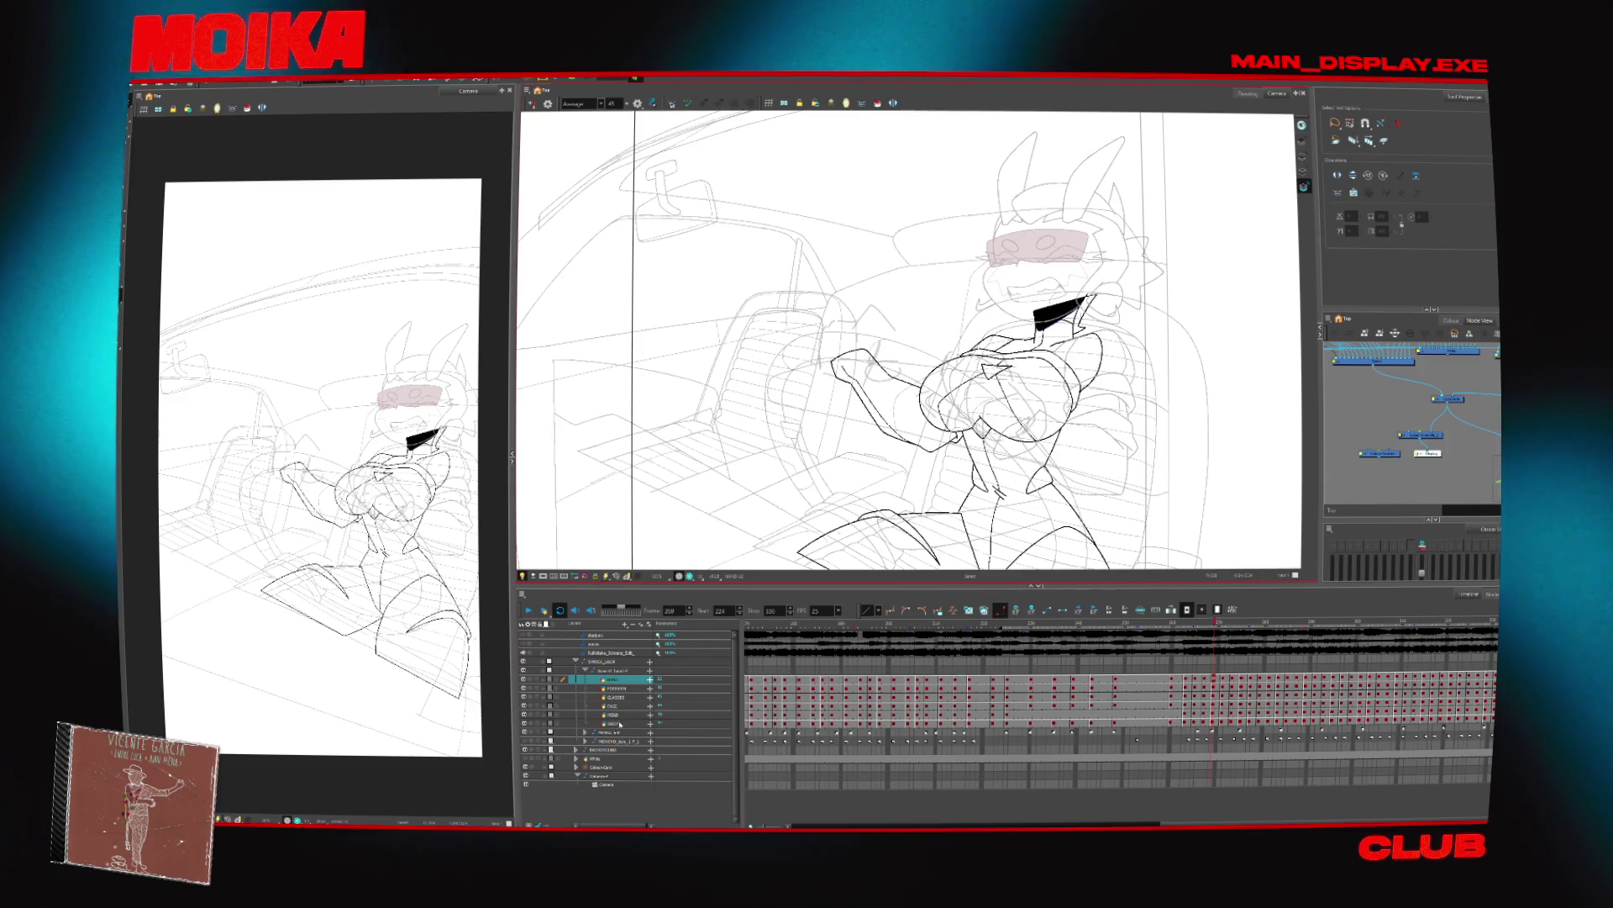
{"action": "left_click", "coordinate": [625, 705]}
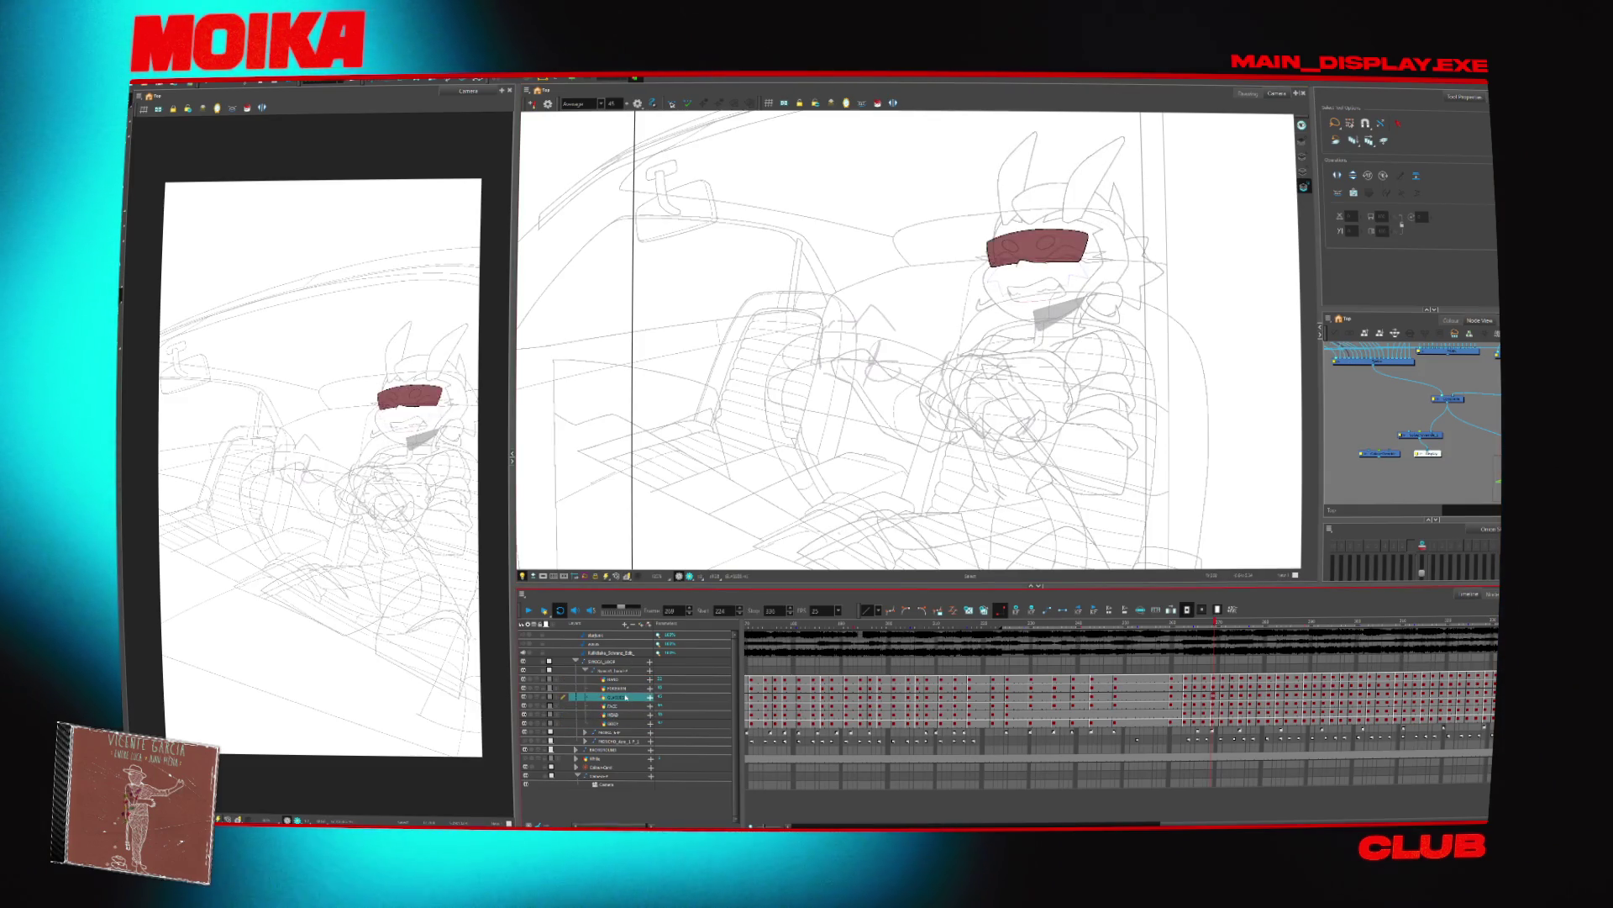
{"action": "left_click", "coordinate": [609, 670]}
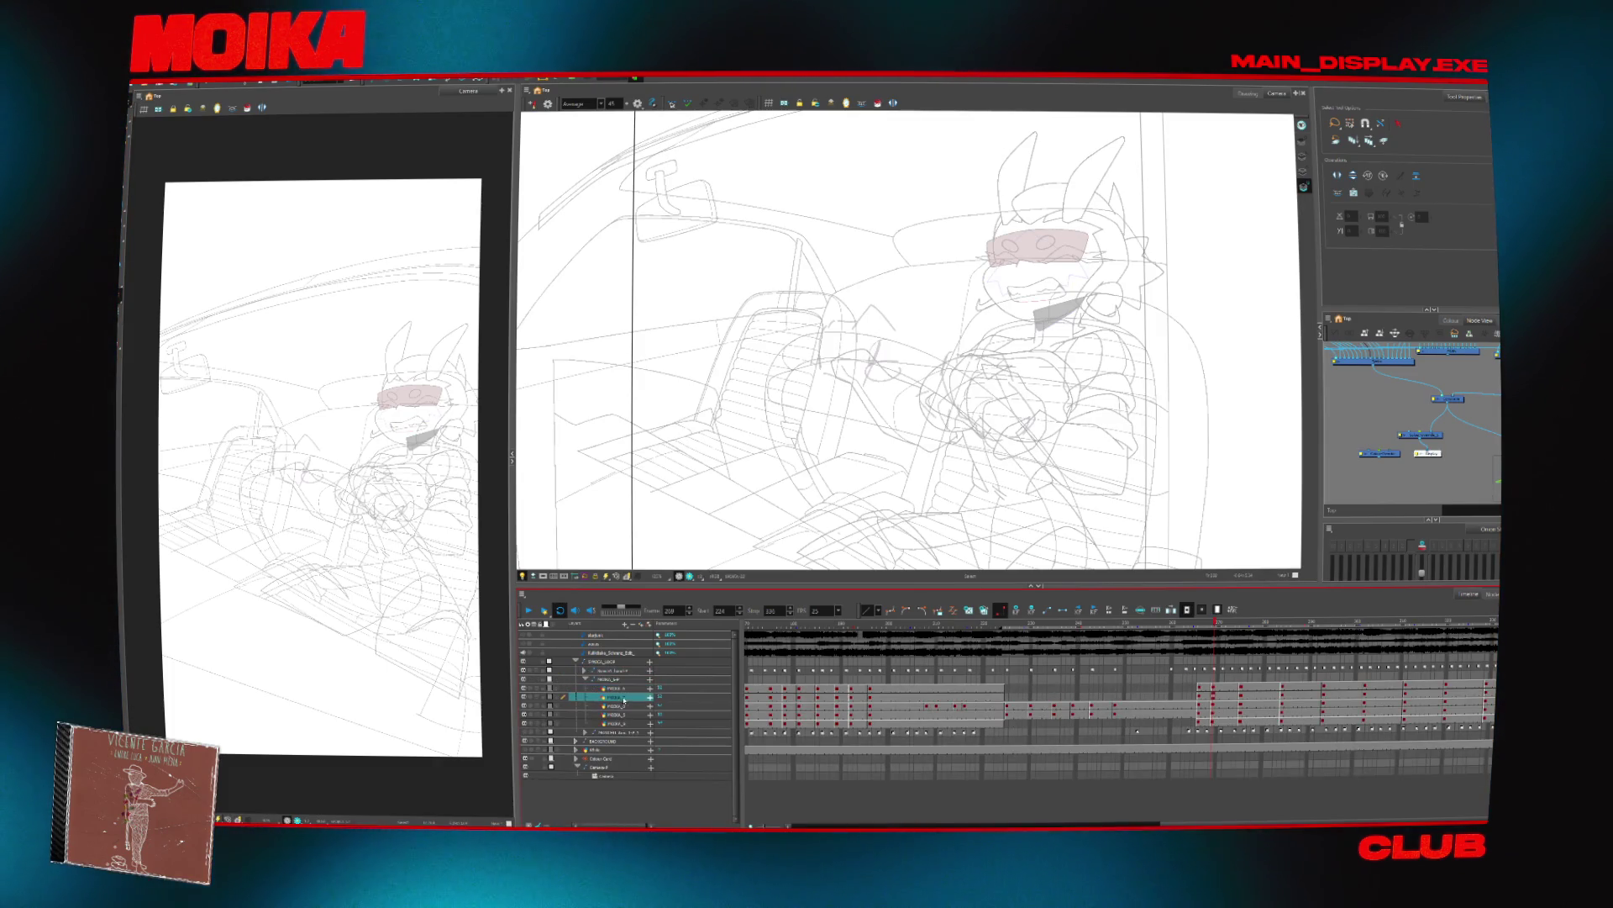
{"action": "left_click", "coordinate": [585, 678]}
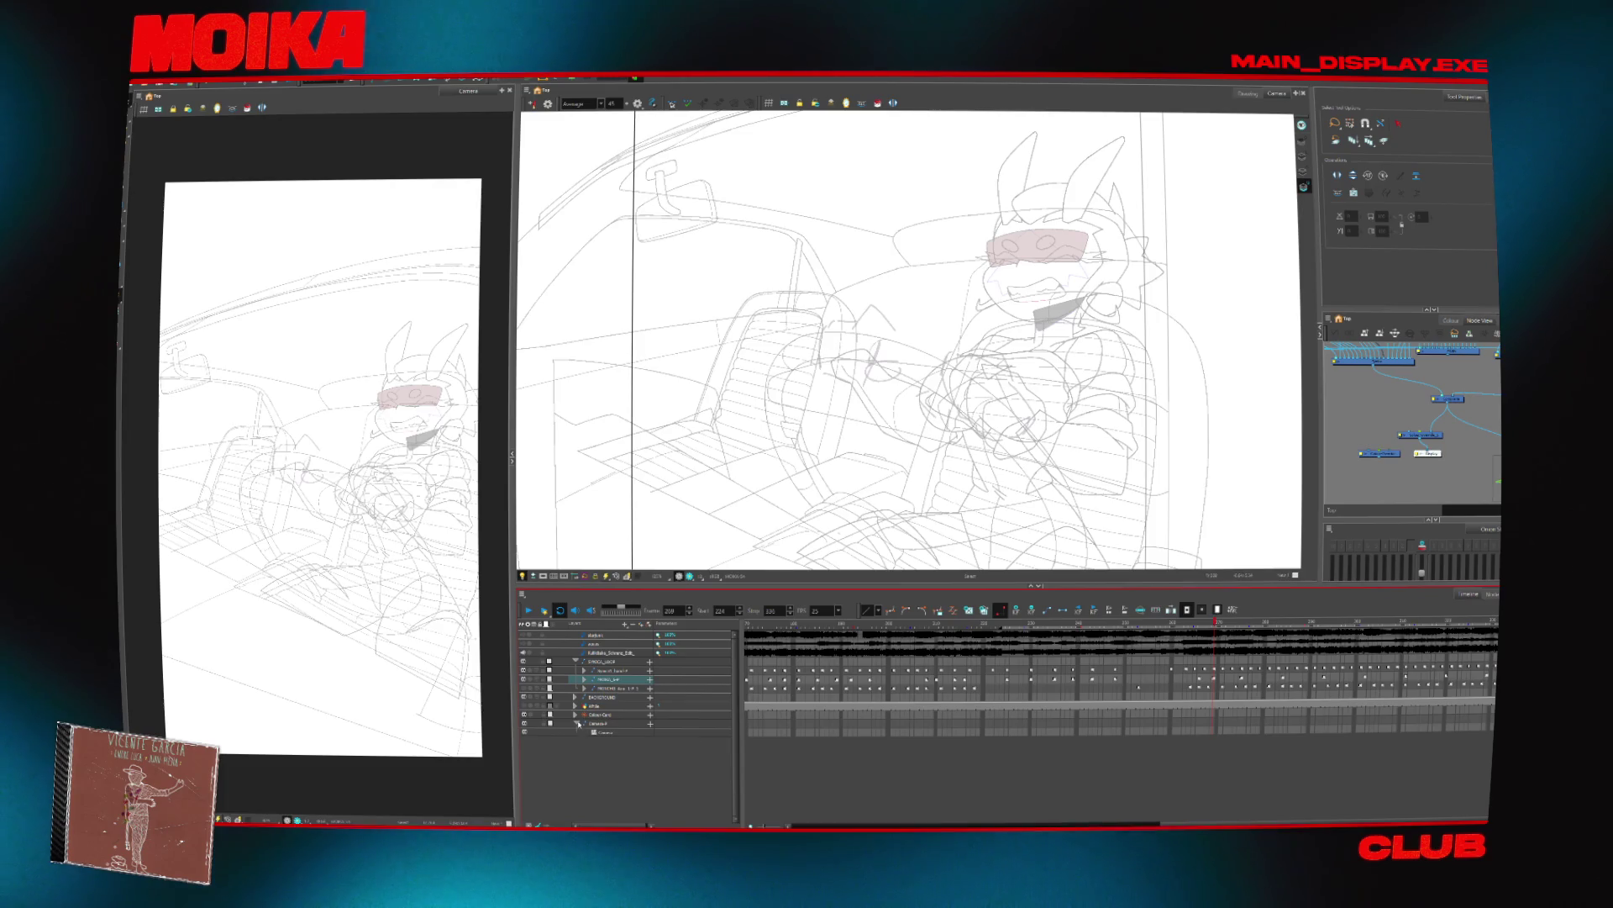
Expand the BACKGROUND group and select all strokes on a background layer
{"action": "left_click", "coordinate": [579, 725]}
{"action": "left_click", "coordinate": [575, 696]}
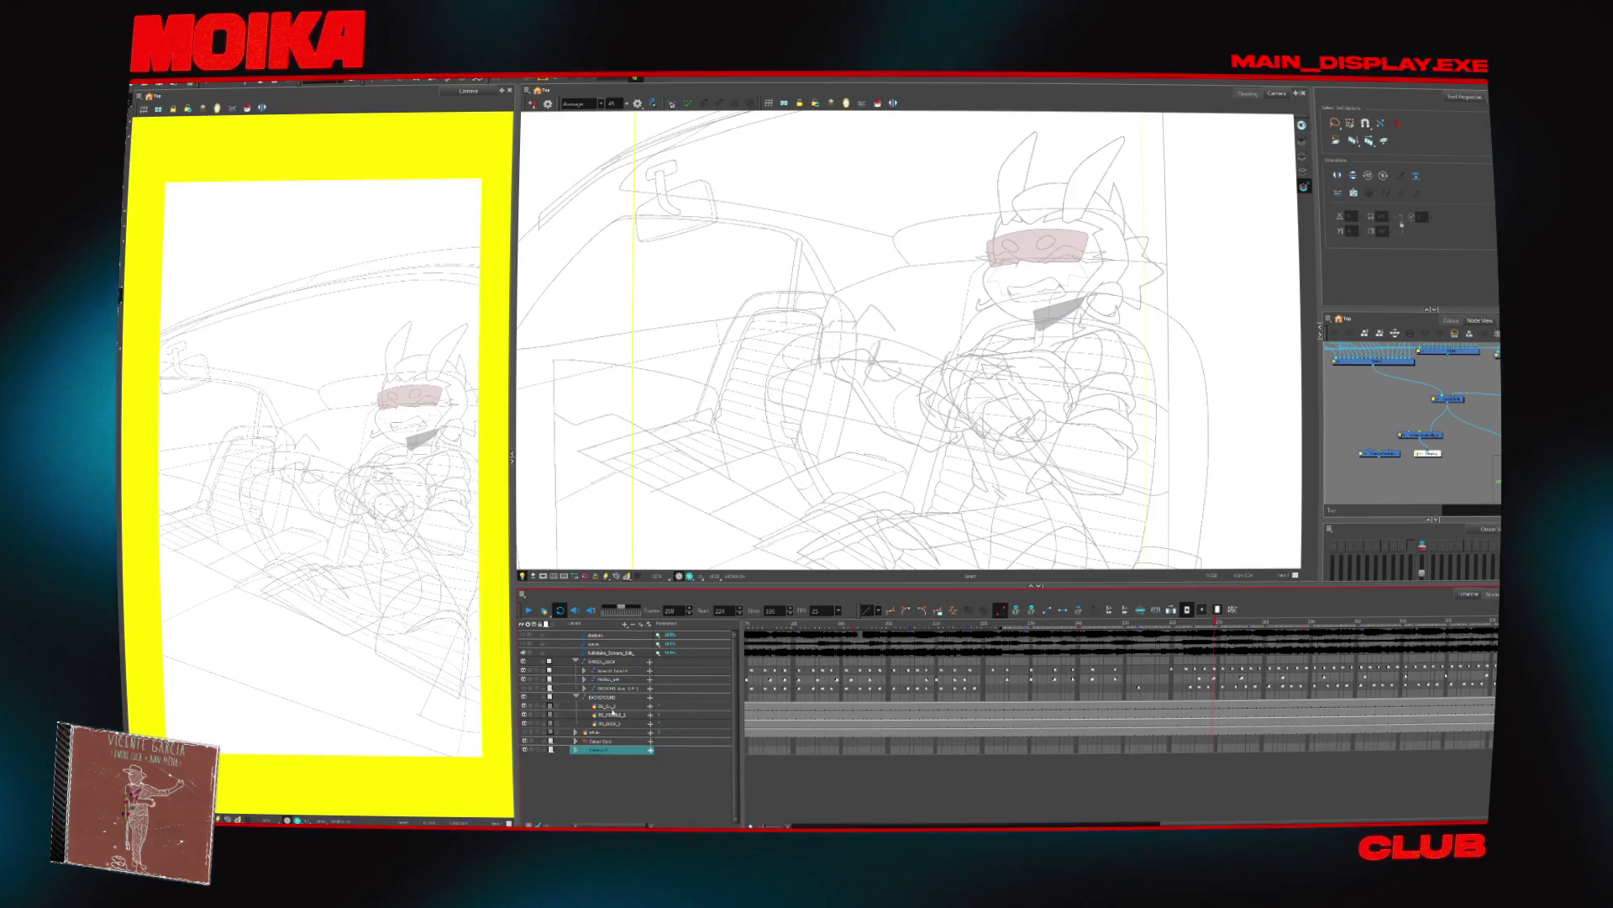
{"action": "left_click", "coordinate": [611, 722]}
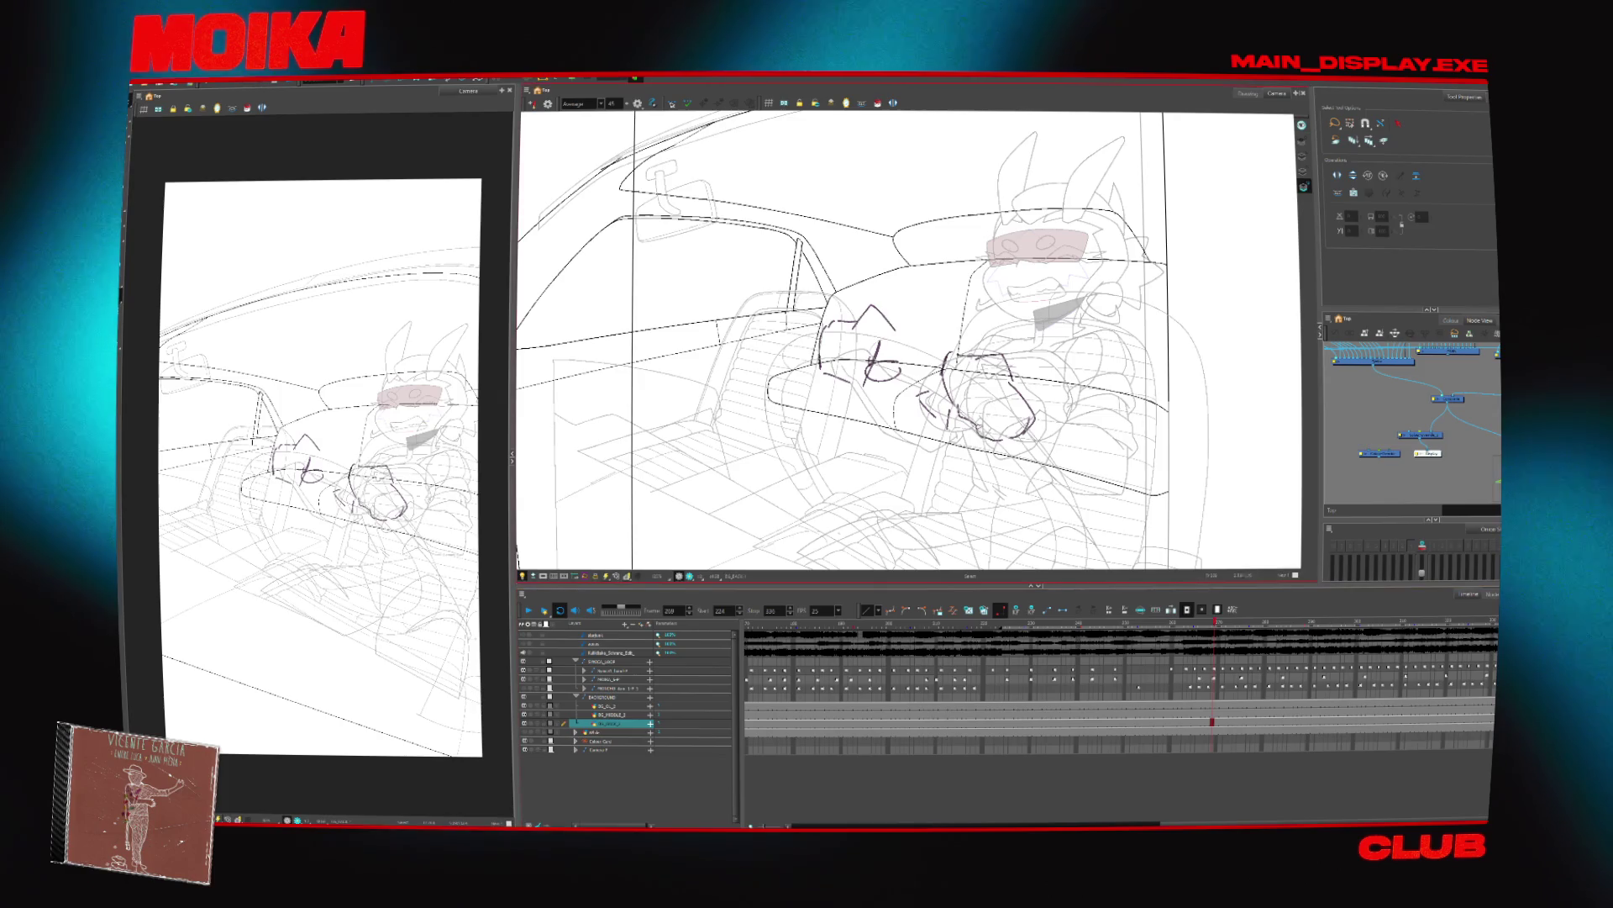
{"action": "key", "text": "ctrl+a"}
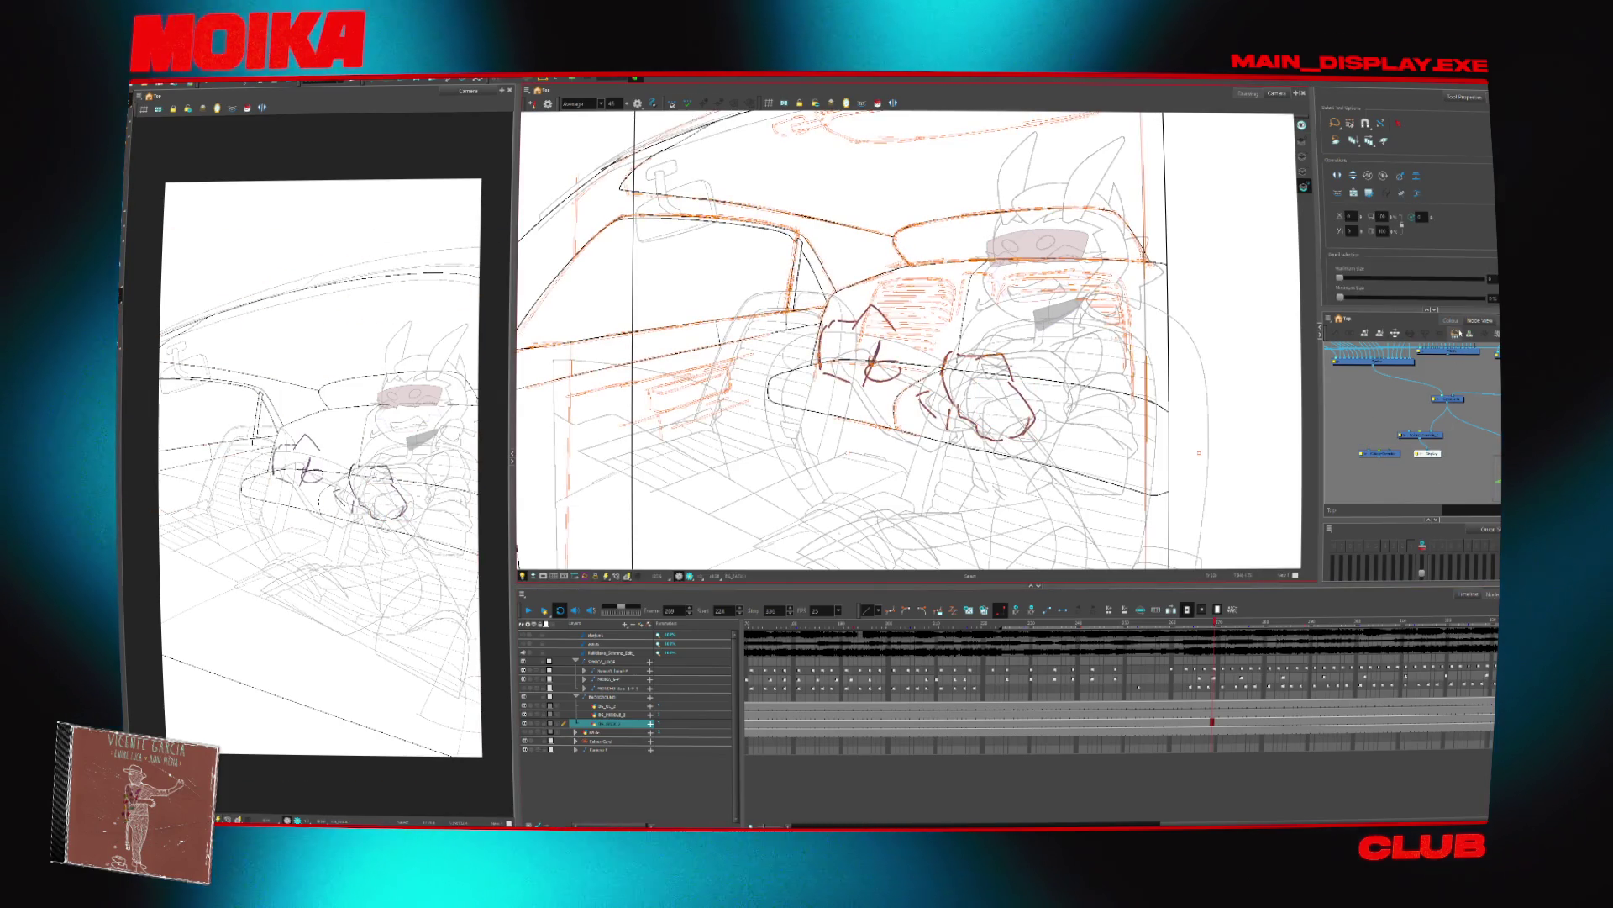
{"action": "key", "text": "ctrl+f"}
{"action": "key", "text": "Escape"}
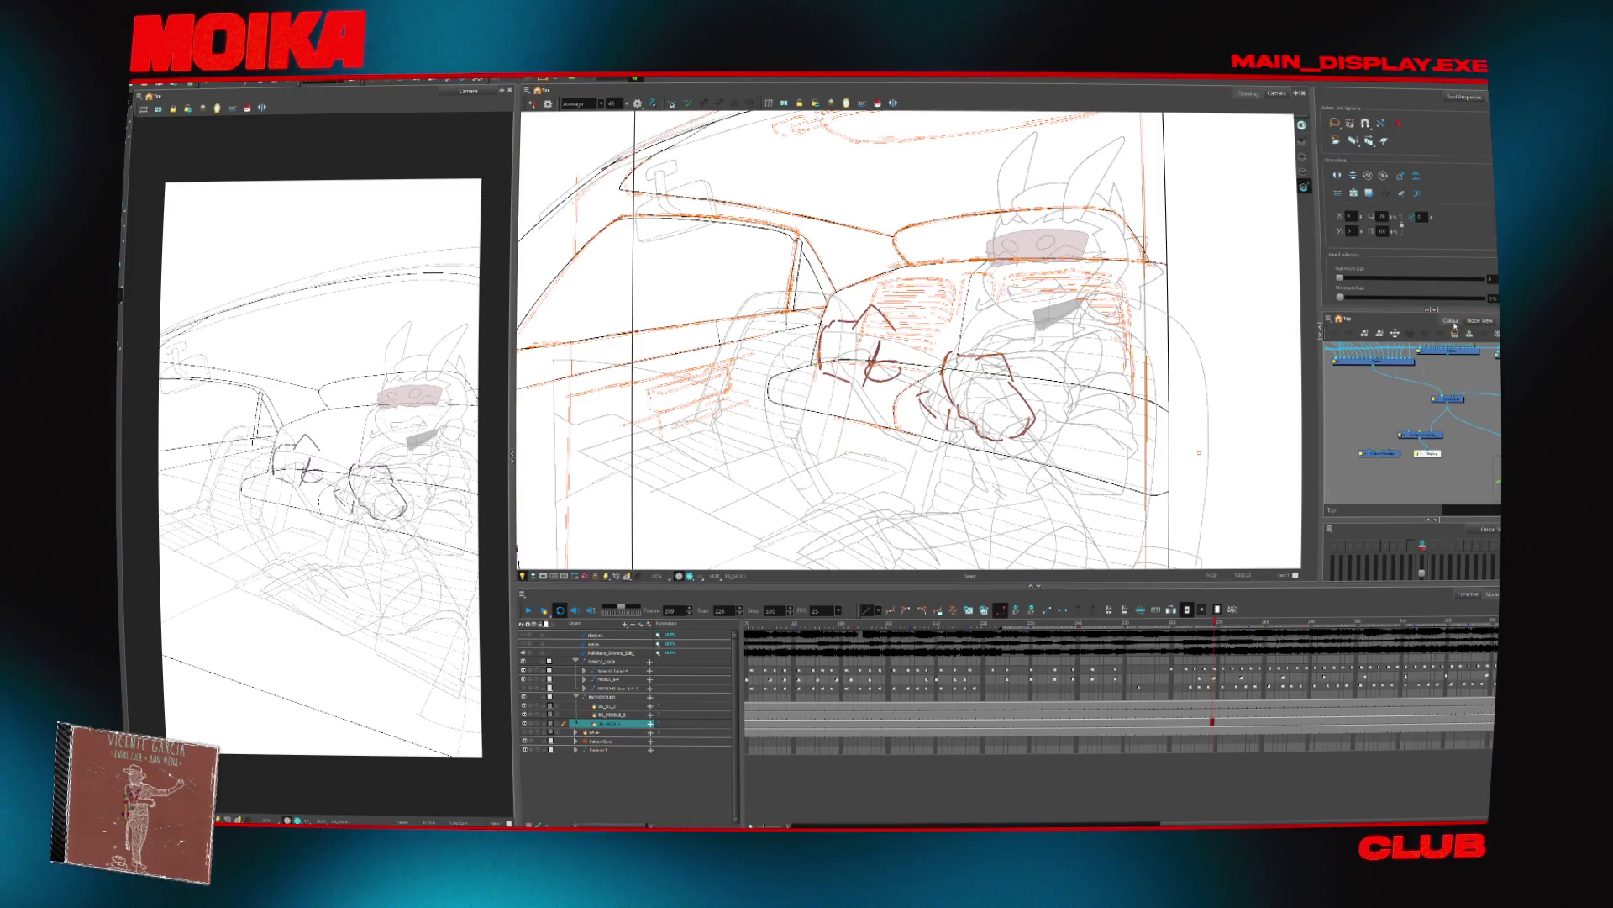
Choose the Sketch_character palette, then select all strokes and deselect them
{"action": "left_click", "coordinate": [1452, 323]}
{"action": "left_click", "coordinate": [1351, 356]}
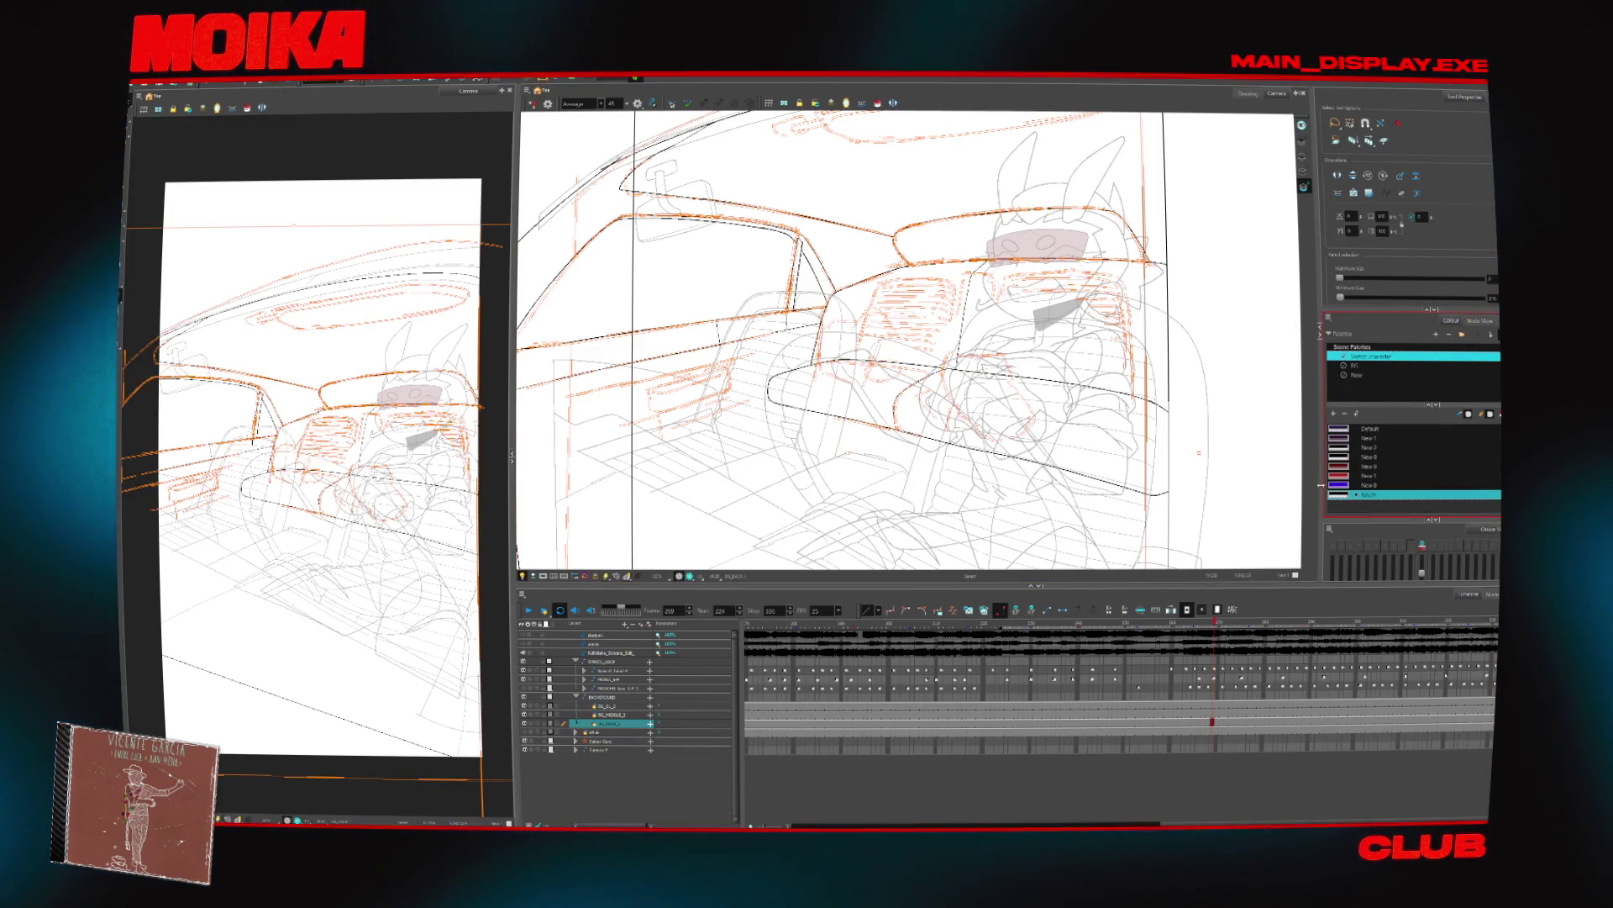
{"action": "key", "text": "ctrl+a"}
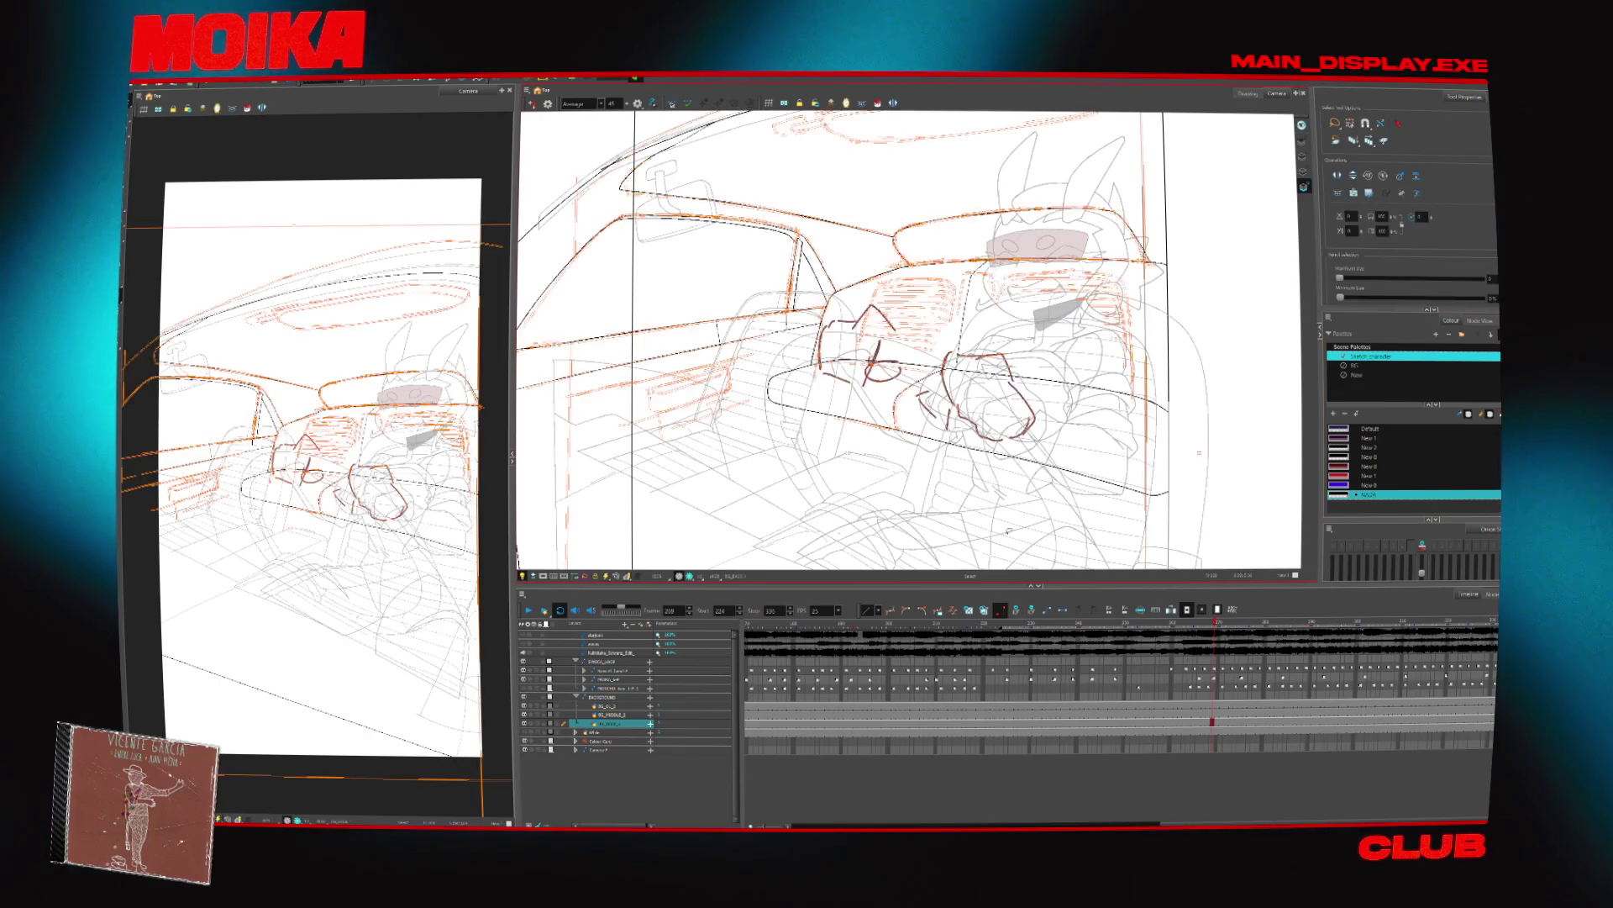
{"action": "left_click", "coordinate": [1233, 446]}
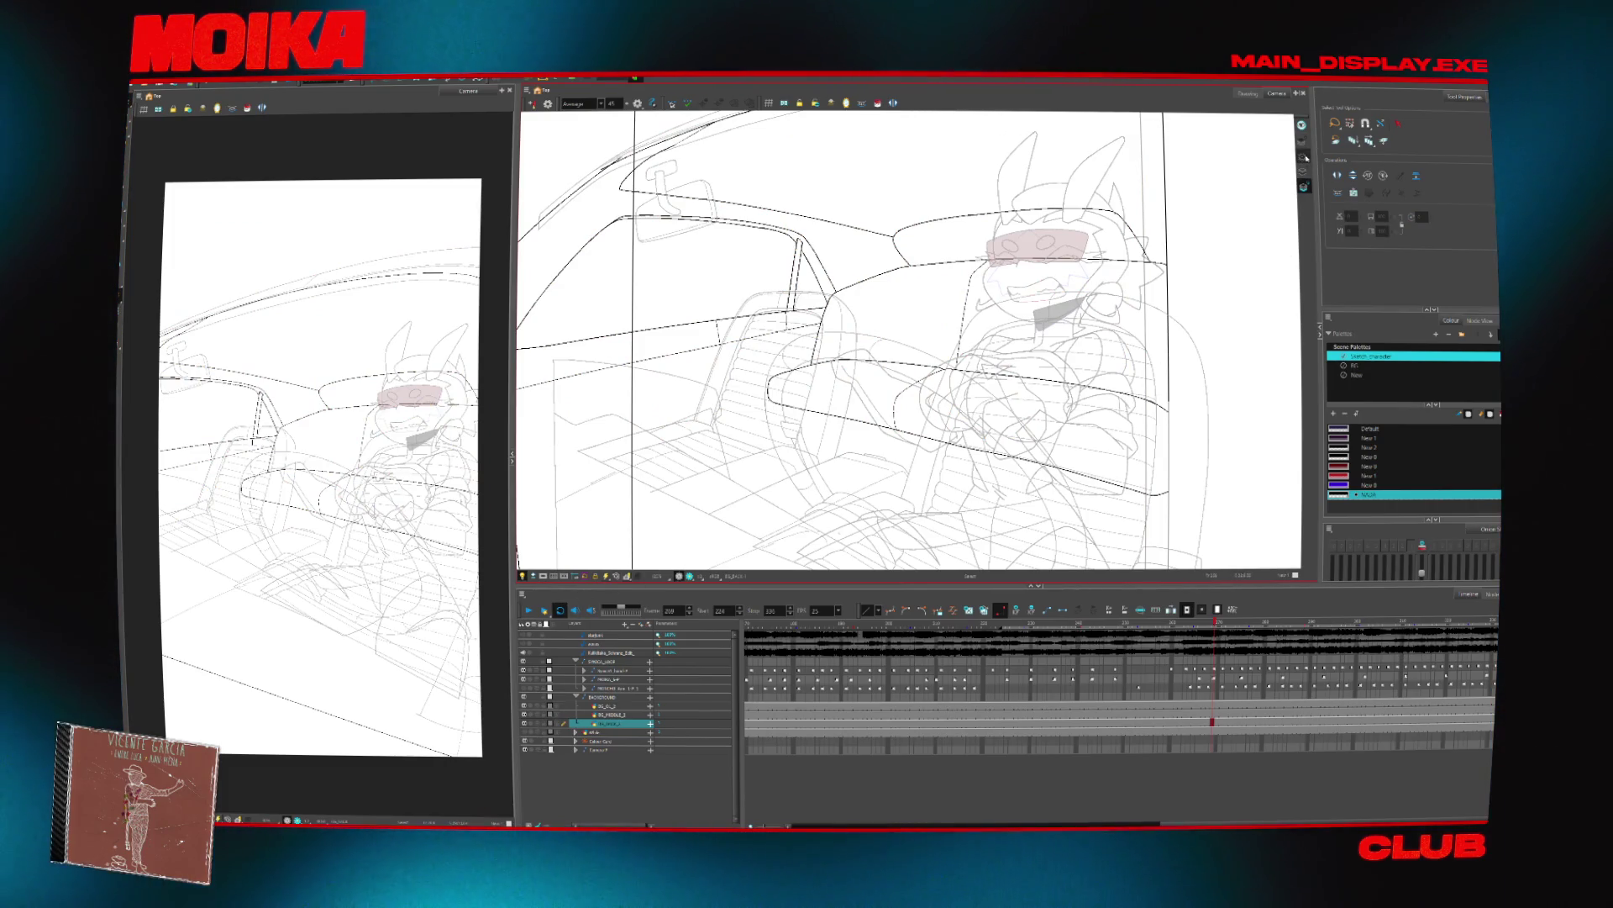
Expand MODELS_BW, select the PIEDRA_1 layer and zoom in on the back-seat passenger
{"action": "left_click", "coordinate": [575, 696]}
{"action": "left_click", "coordinate": [584, 679]}
{"action": "left_click", "coordinate": [618, 713]}
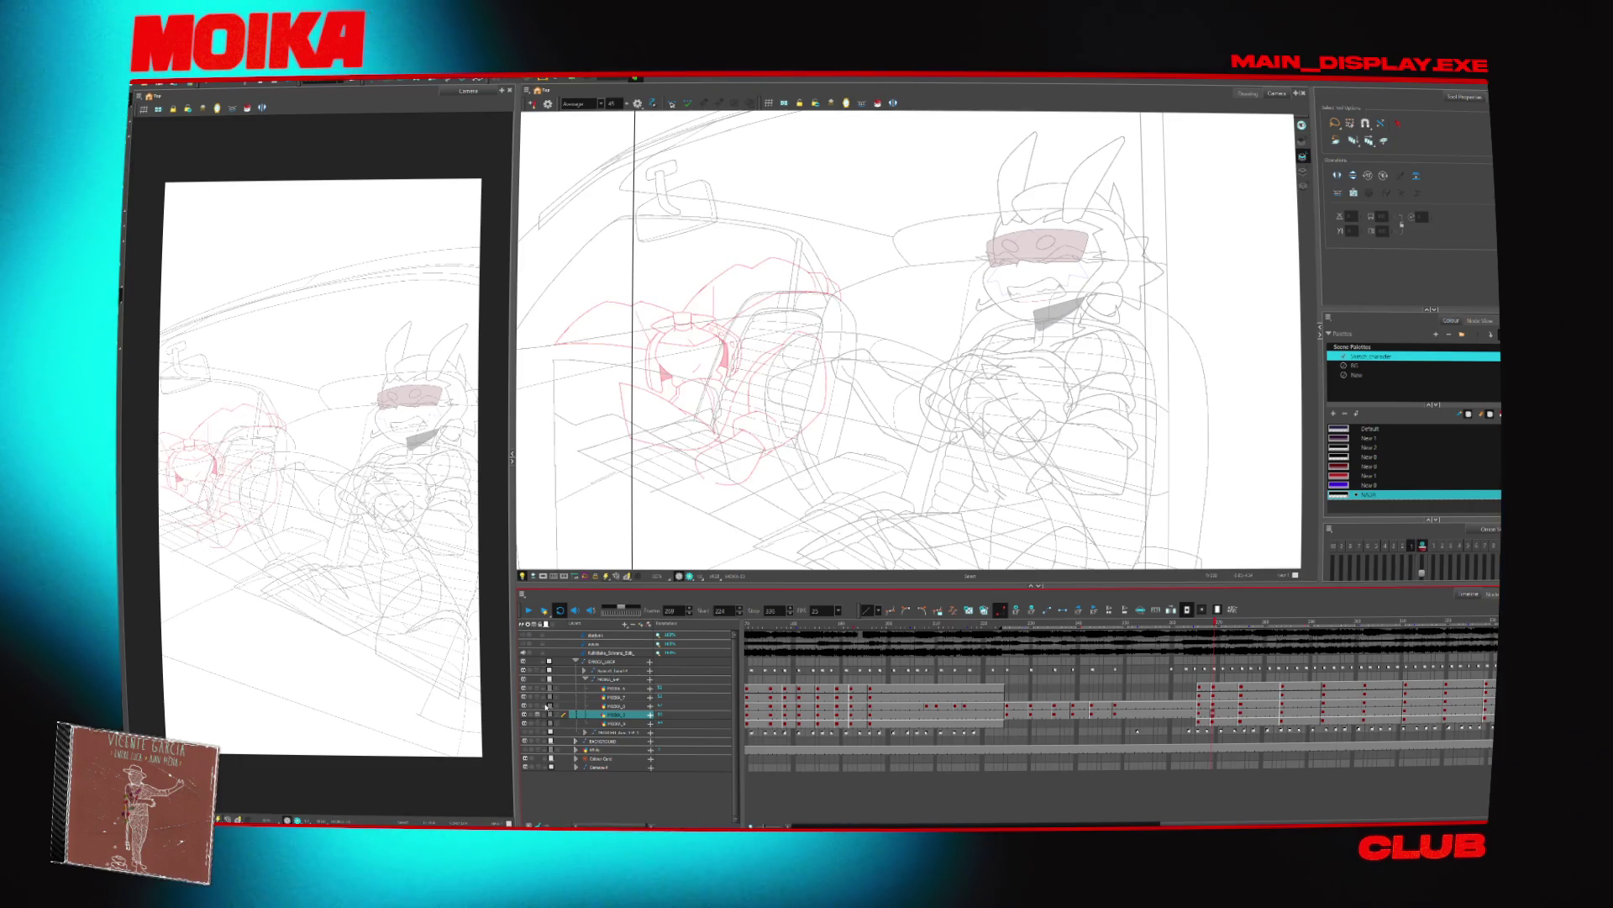
{"action": "key", "text": "alt+z"}
{"action": "left_click", "coordinate": [757, 432]}
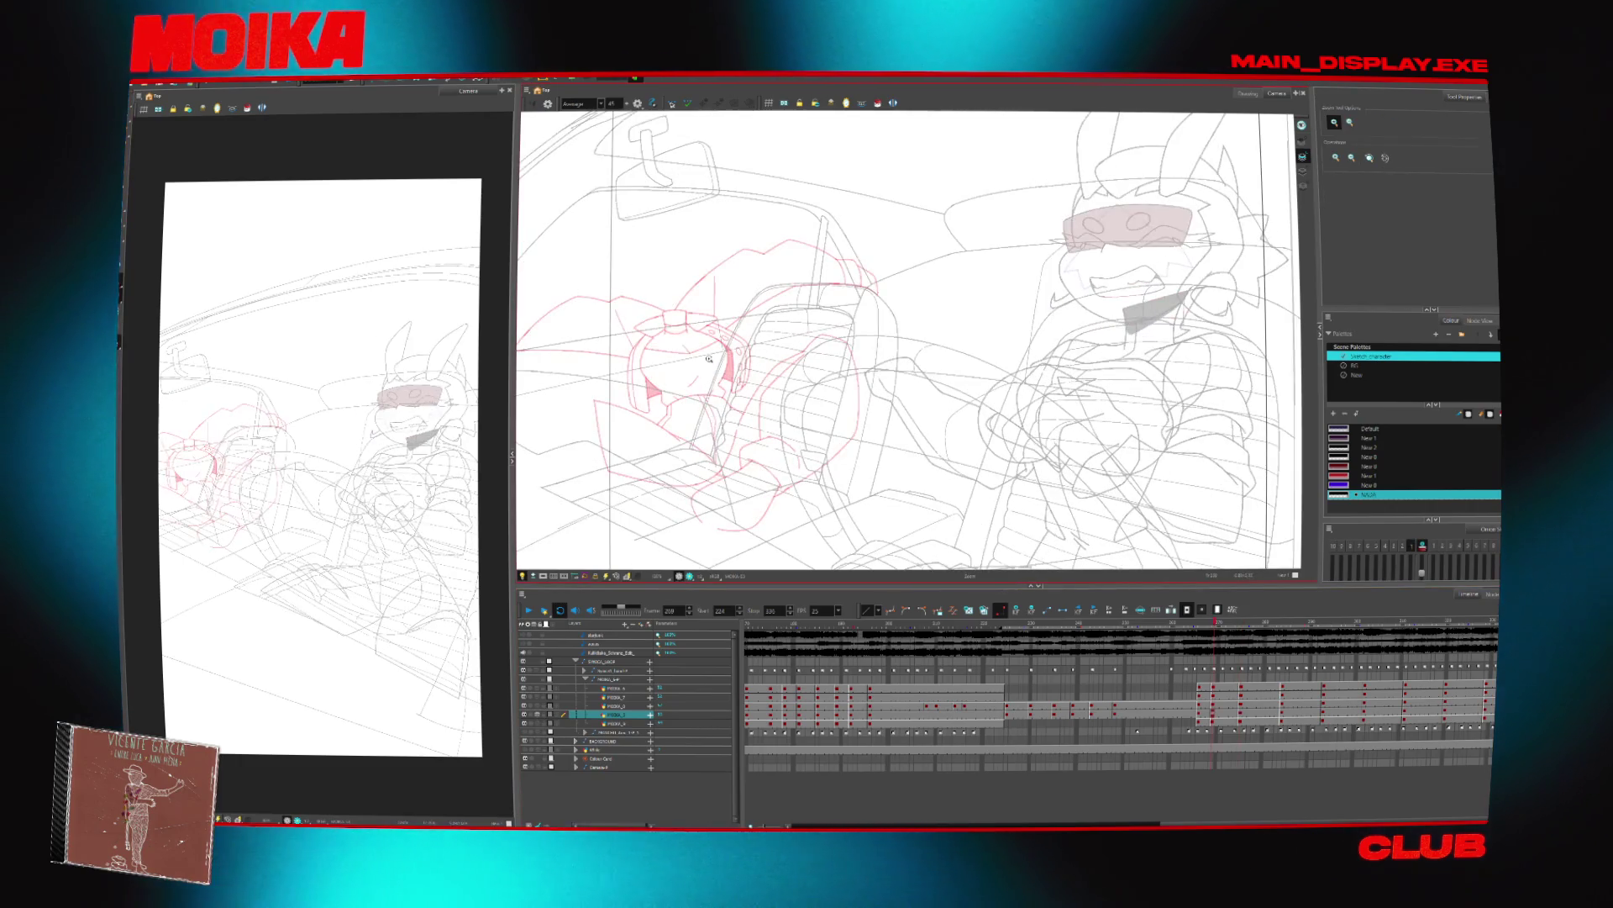
With the Brush on a flipped view, try the cylinder's vertical collar line, comparing neighbouring drawings
{"action": "scroll", "coordinate": [837, 371], "scroll_direction": "up", "scroll_amount": 6}
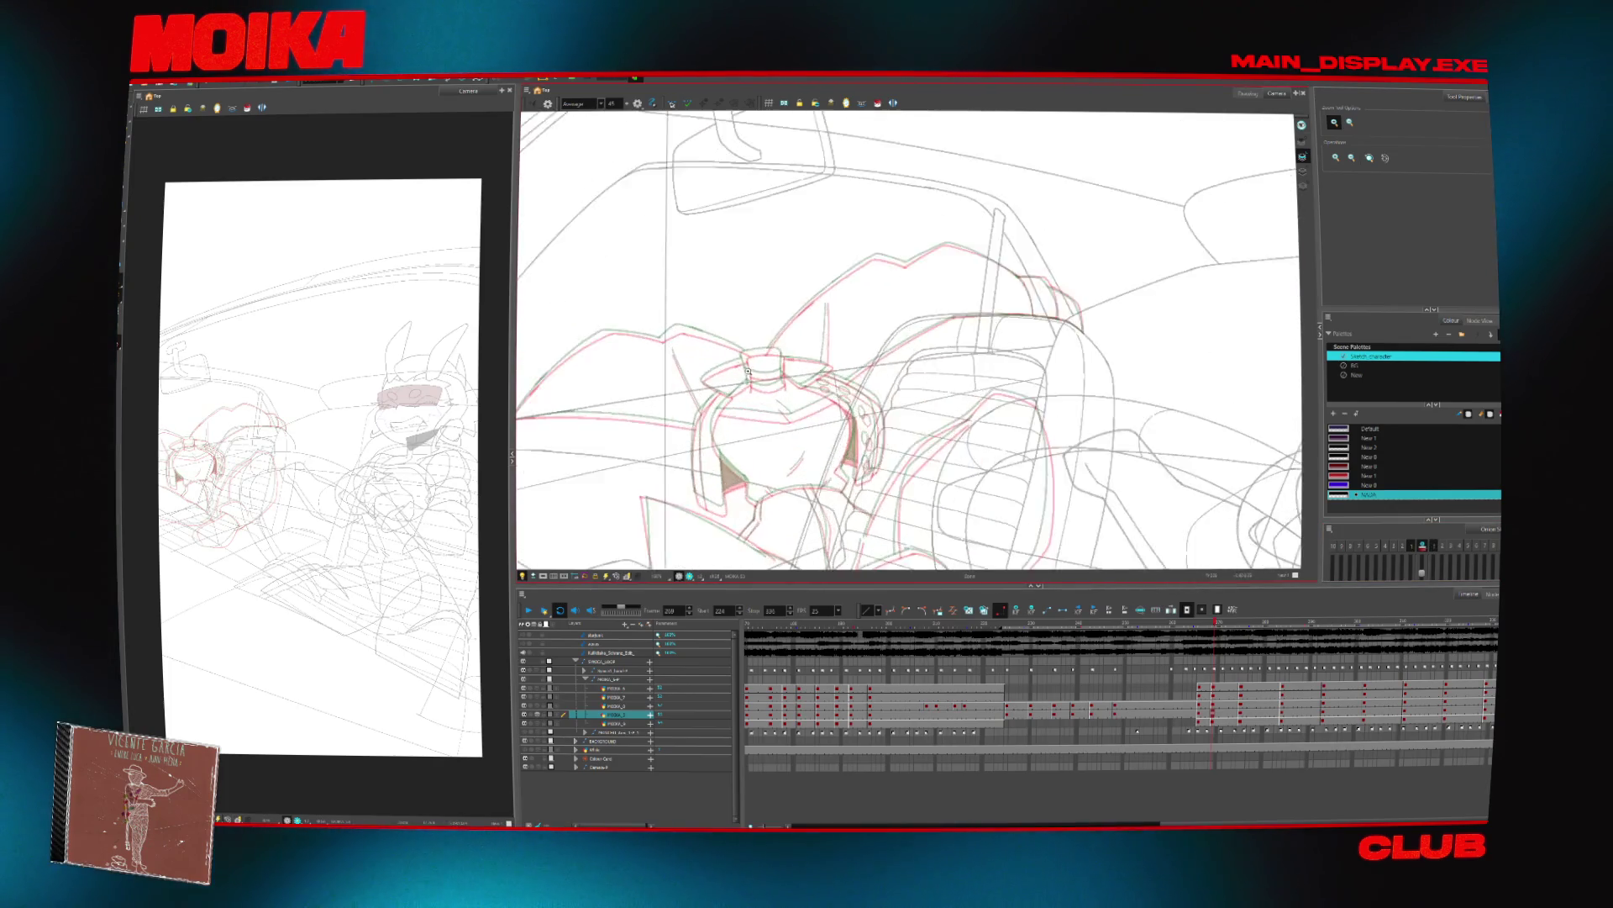
{"action": "key", "text": "alt+b"}
{"action": "left_click", "coordinate": [532, 103]}
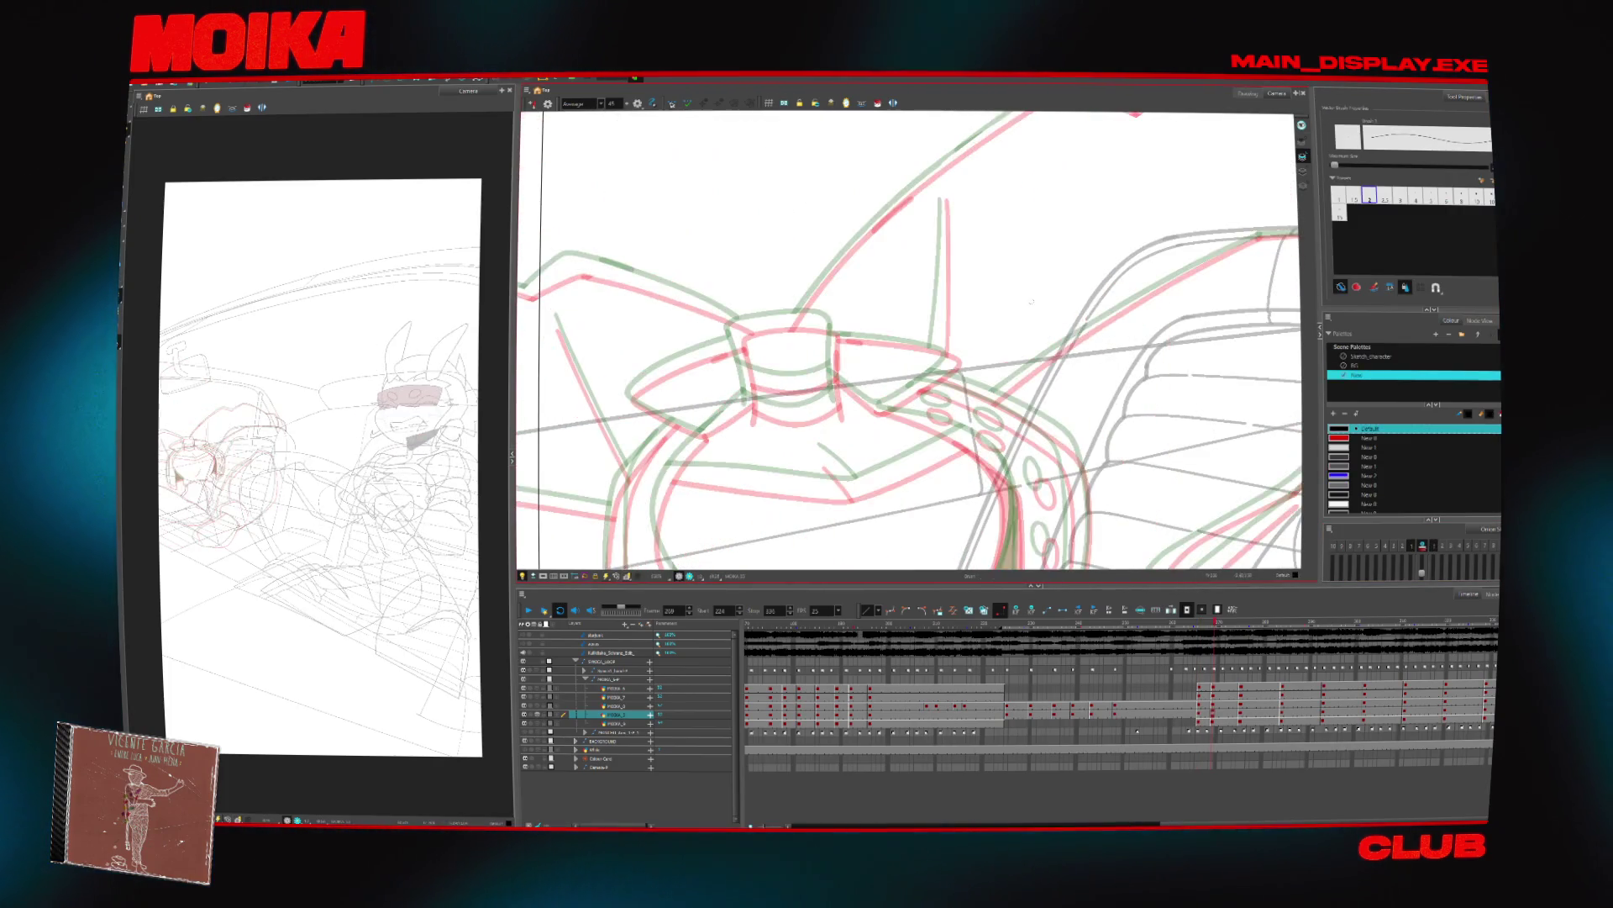
{"action": "key", "text": "period"}
{"action": "key", "text": "period"}
{"action": "key", "text": "period"}
{"action": "left_click_drag", "start_coordinate": [877, 359], "coordinate": [875, 437]}
{"action": "key", "text": "ctrl+z"}
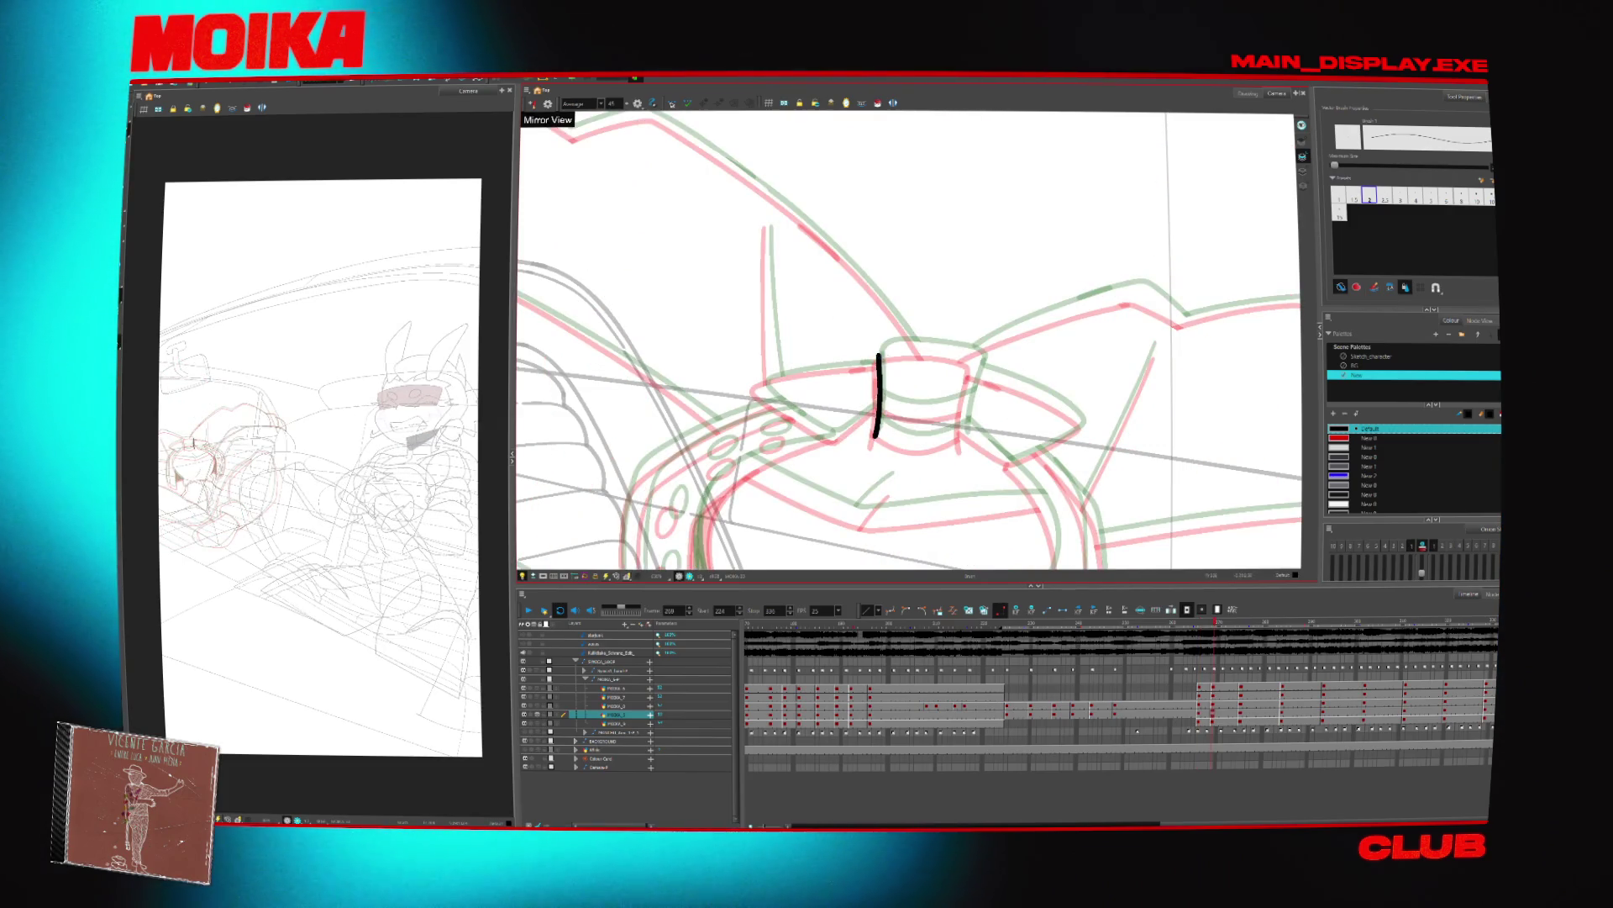
{"action": "left_click", "coordinate": [531, 102]}
{"action": "key", "text": "comma"}
{"action": "key", "text": "period"}
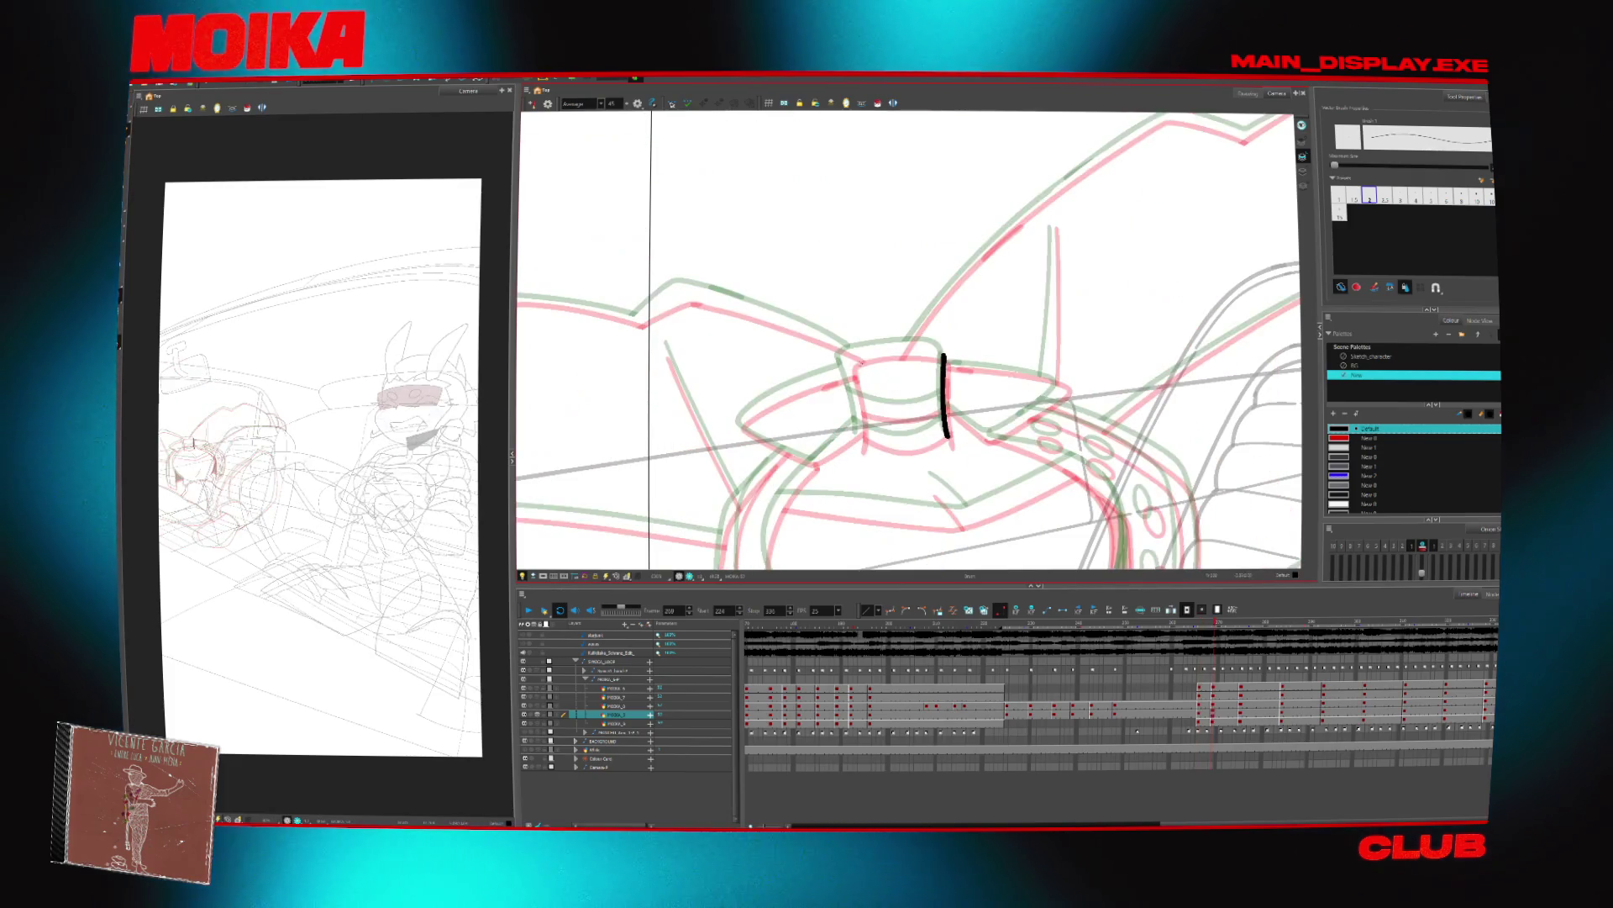
{"action": "left_click", "coordinate": [531, 103]}
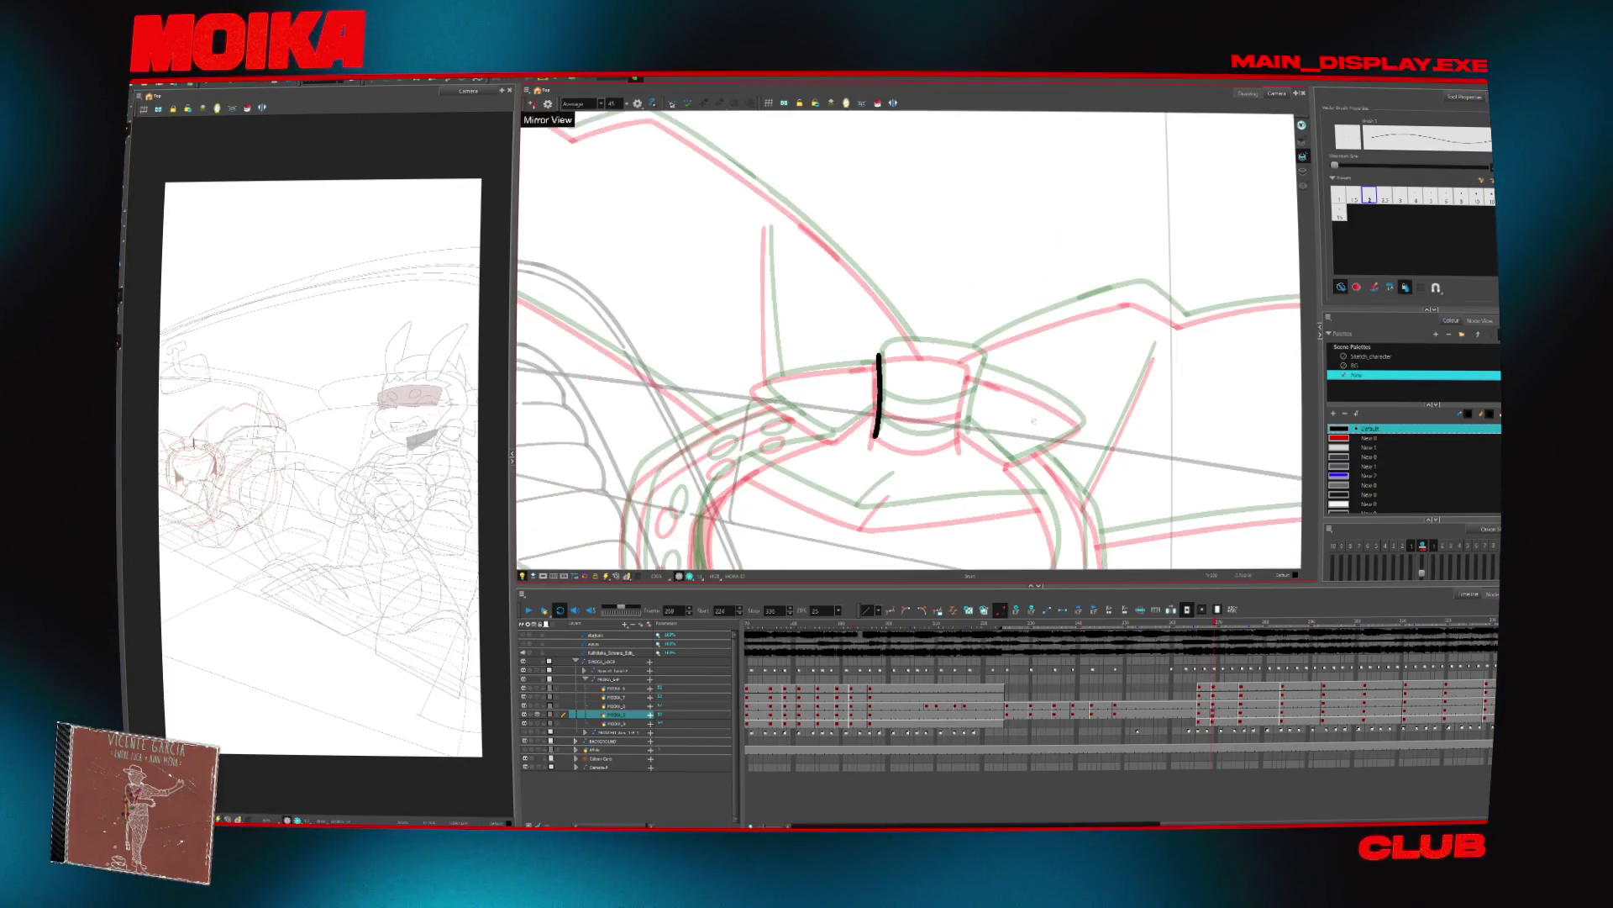
{"action": "key", "text": "comma"}
{"action": "key", "text": "period"}
Ink the cylinder's top curve and right side in black, redrawing an overlong stroke
{"action": "mouse_move", "coordinate": [817, 382]}
{"action": "left_mouse_down"}
{"action": "mouse_move", "coordinate": [868, 361]}
{"action": "mouse_move", "coordinate": [918, 380]}
{"action": "left_mouse_up"}
{"action": "left_click_drag", "start_coordinate": [909, 400], "coordinate": [904, 458]}
{"action": "key", "text": "comma"}
{"action": "key", "text": "period"}
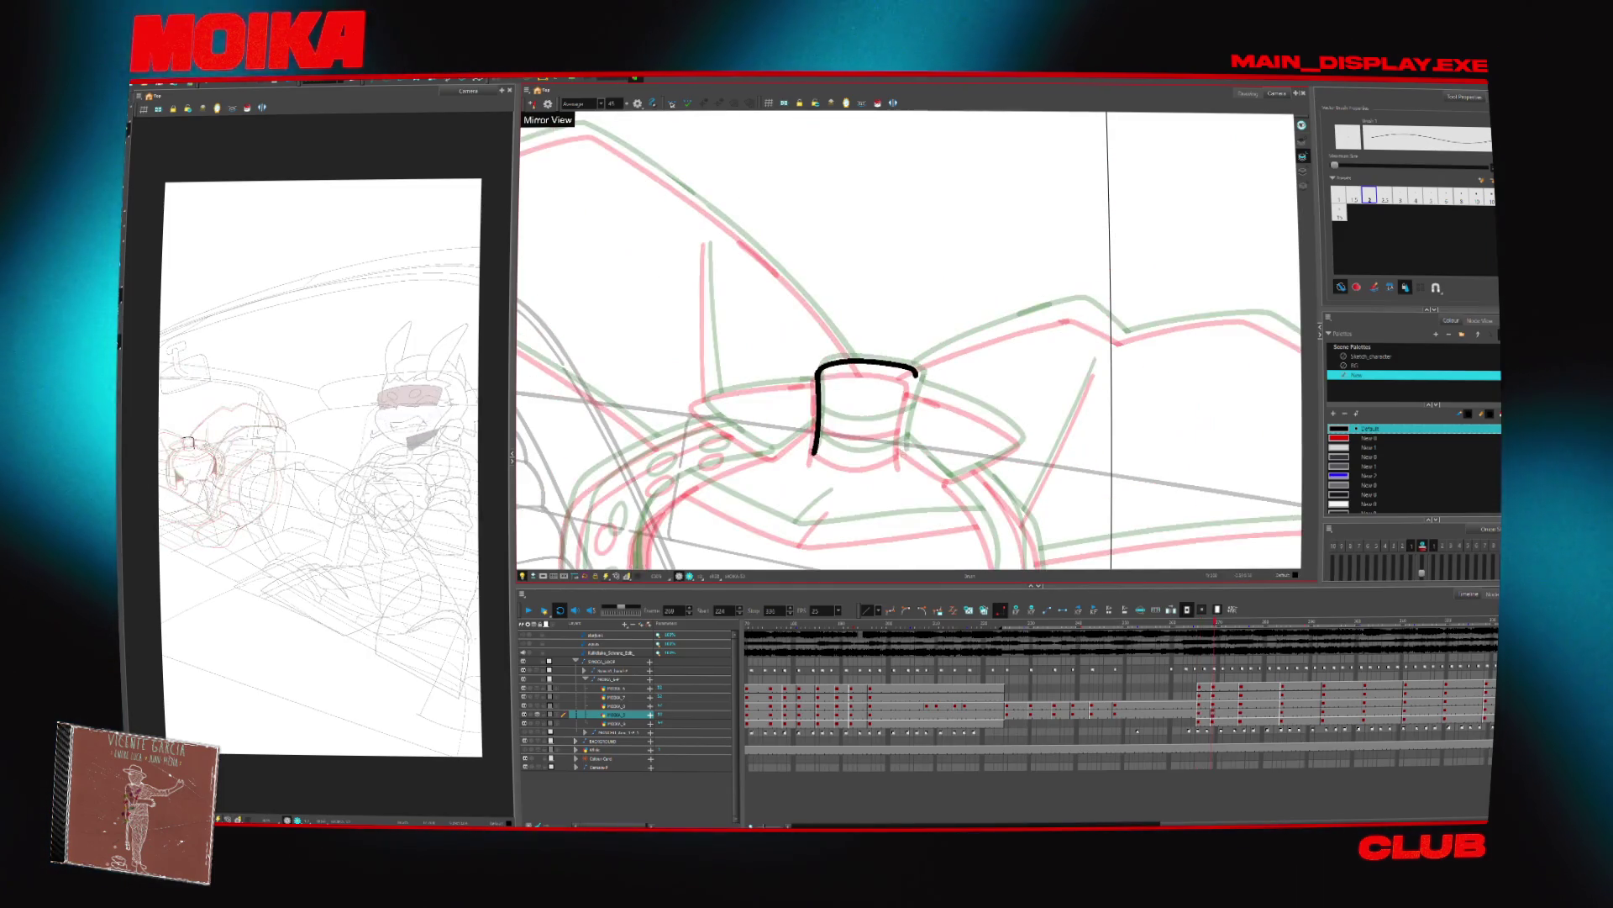
{"action": "left_click_drag", "start_coordinate": [916, 375], "coordinate": [908, 410]}
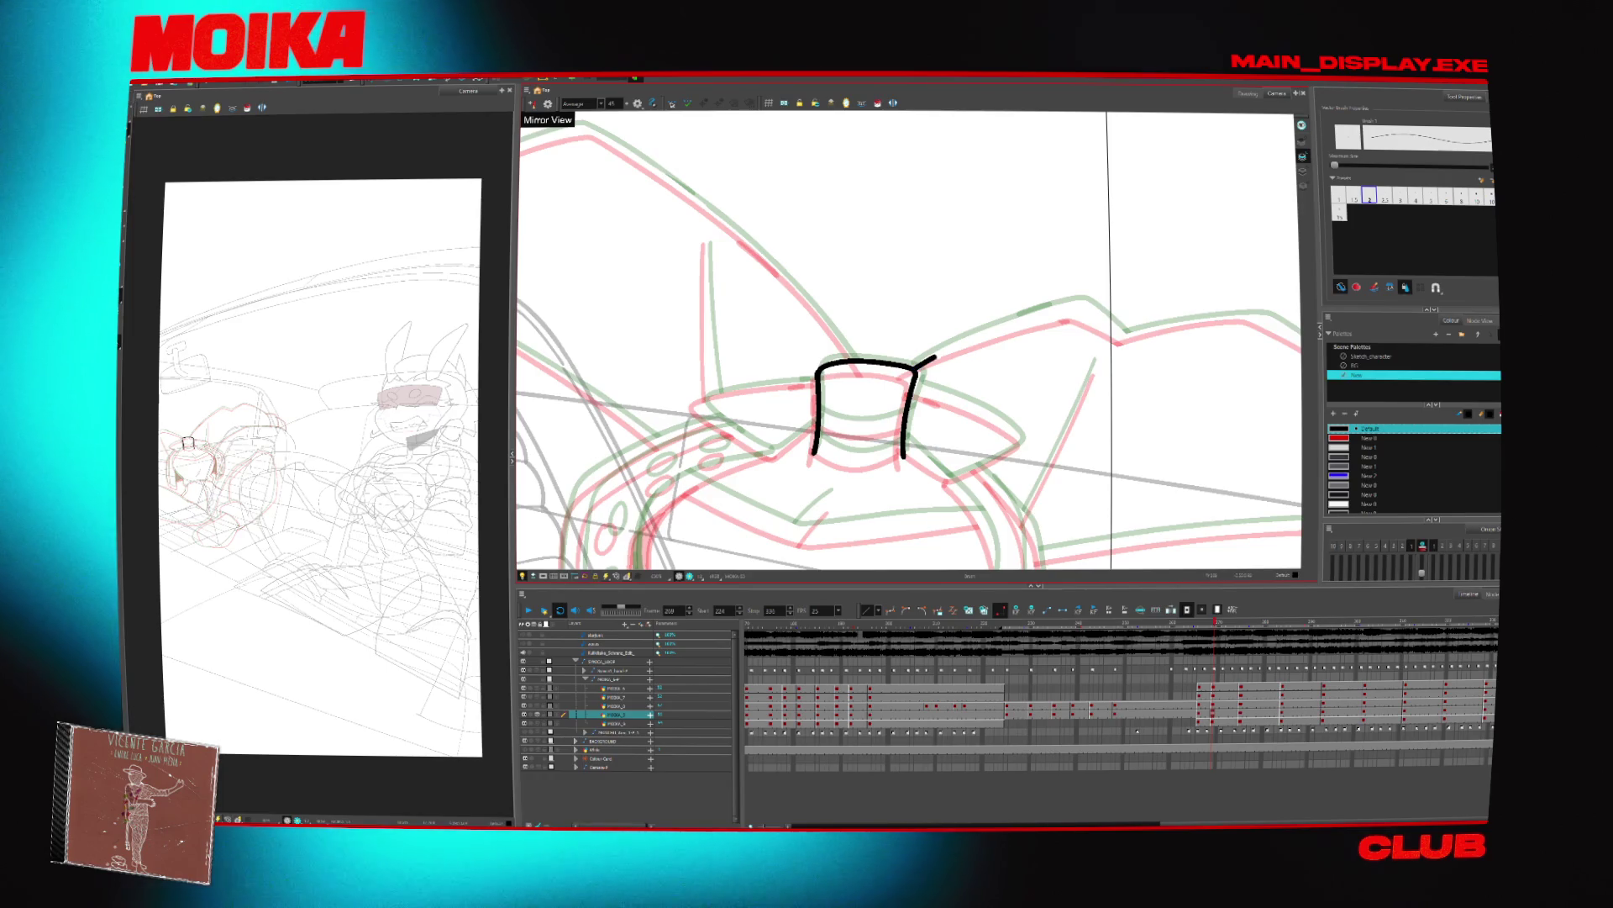
{"action": "left_click_drag", "start_coordinate": [1082, 311], "coordinate": [1124, 334]}
{"action": "key", "text": "ctrl+z"}
{"action": "left_click_drag", "start_coordinate": [912, 370], "coordinate": [947, 349]}
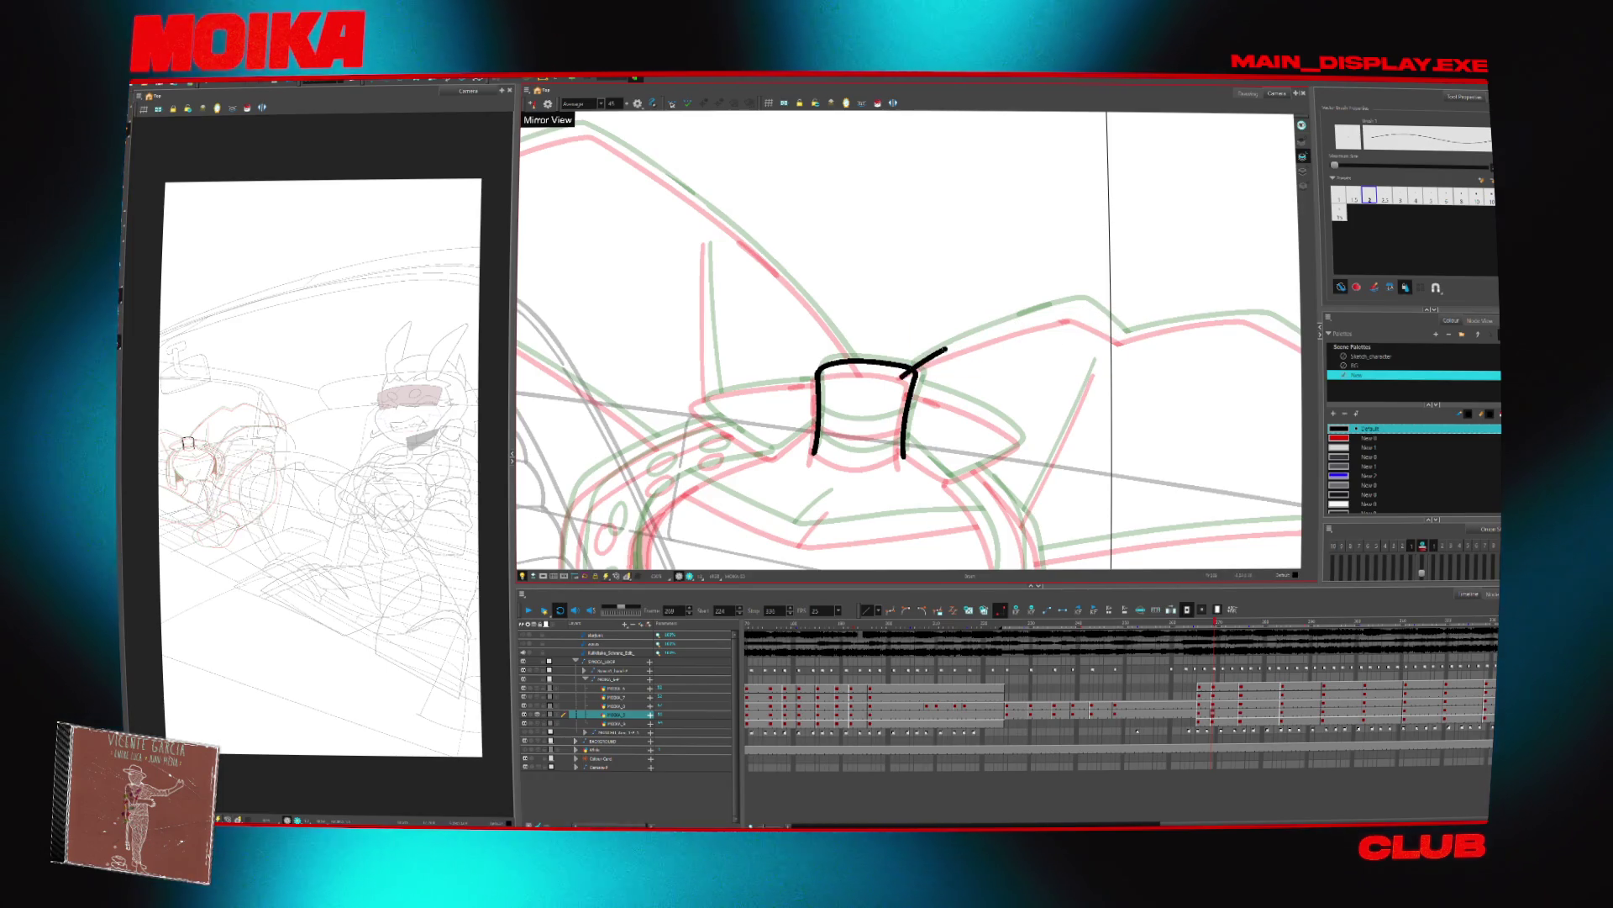
Rotate the view and ink the long curve continuing up and right from the cylinder
{"action": "left_click_drag", "start_coordinate": [1092, 252], "coordinate": [1050, 201]}
{"action": "key", "text": "ctrl+z"}
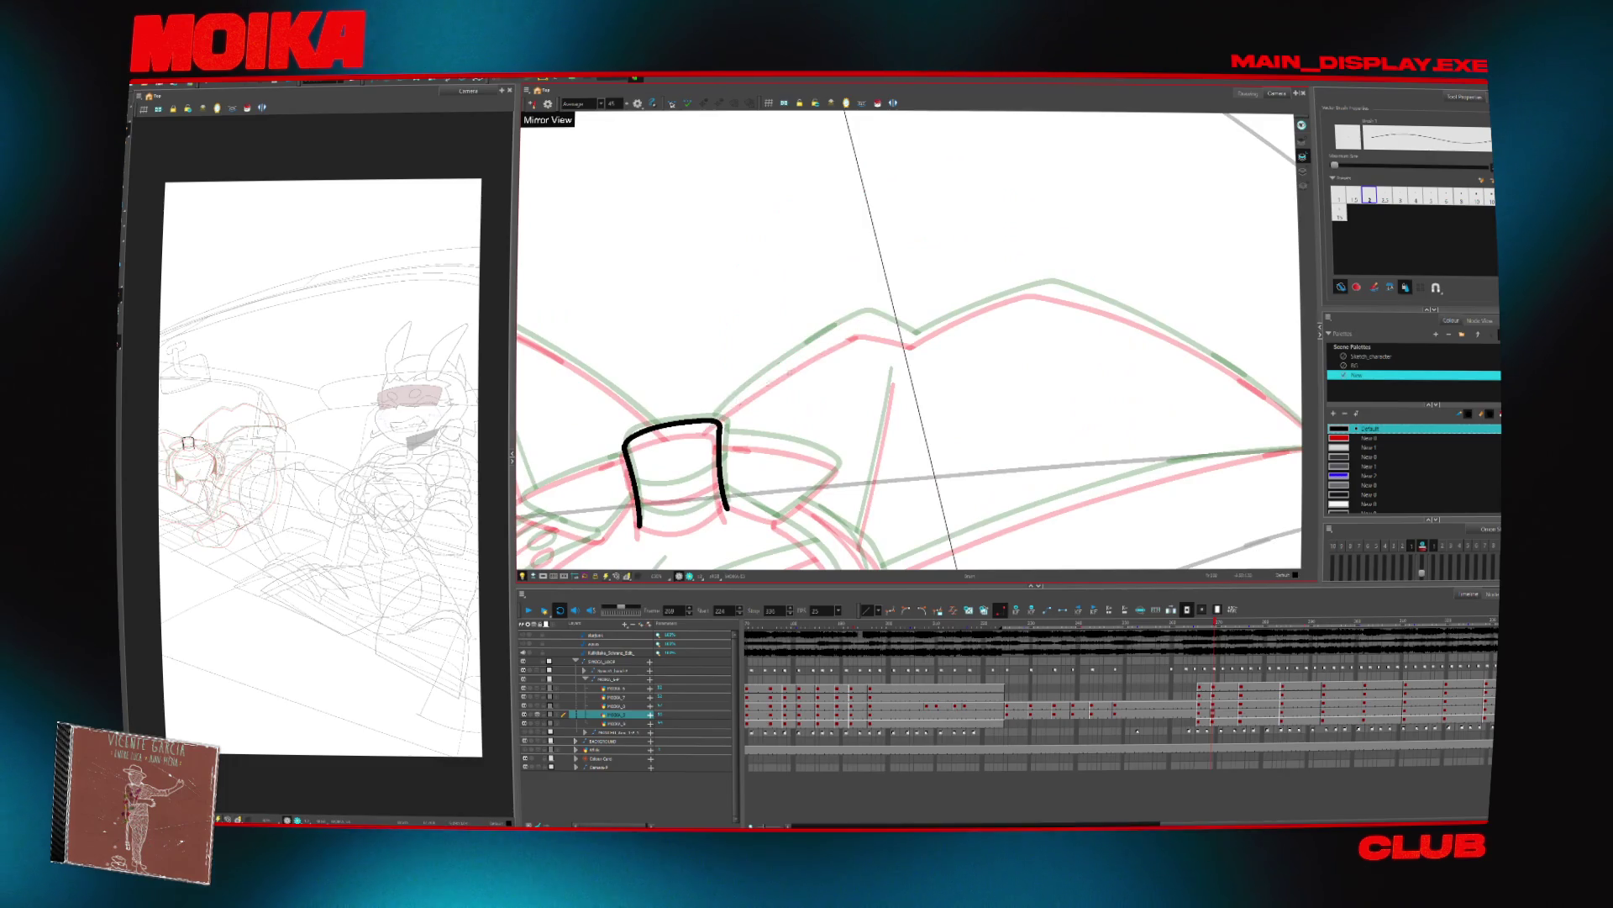
{"action": "left_click_drag", "start_coordinate": [871, 325], "coordinate": [924, 349]}
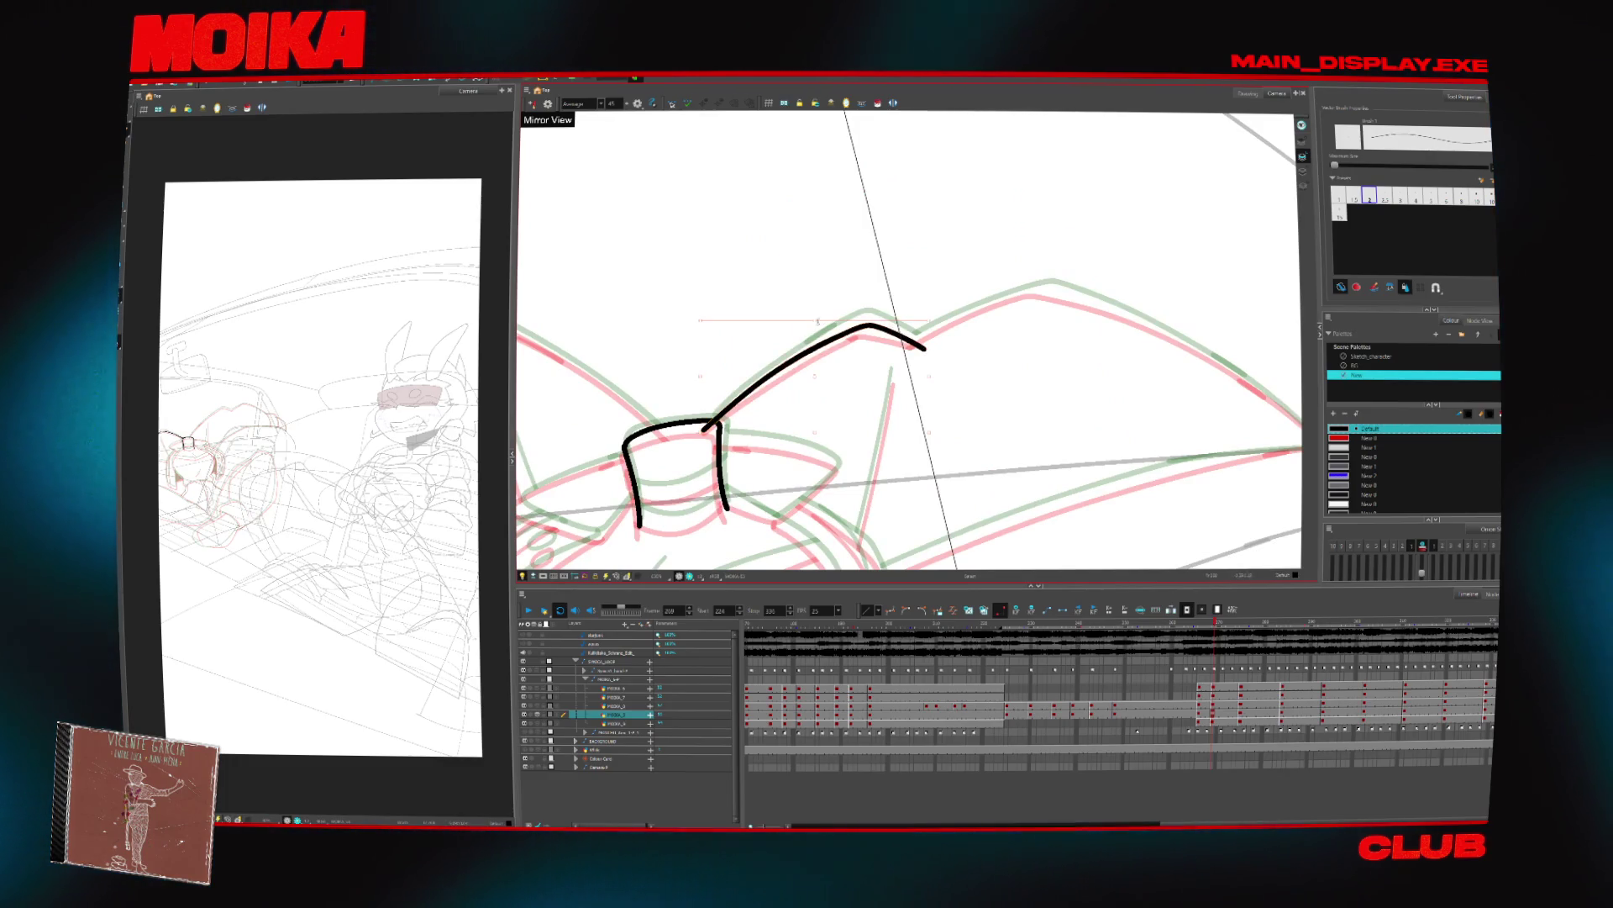
{"action": "mouse_move", "coordinate": [903, 344]}
{"action": "left_mouse_down"}
{"action": "mouse_move", "coordinate": [841, 378]}
{"action": "mouse_move", "coordinate": [685, 336]}
{"action": "mouse_move", "coordinate": [622, 433]}
{"action": "mouse_move", "coordinate": [851, 193]}
{"action": "mouse_move", "coordinate": [936, 188]}
{"action": "mouse_move", "coordinate": [872, 572]}
{"action": "mouse_move", "coordinate": [938, 163]}
{"action": "left_mouse_up"}
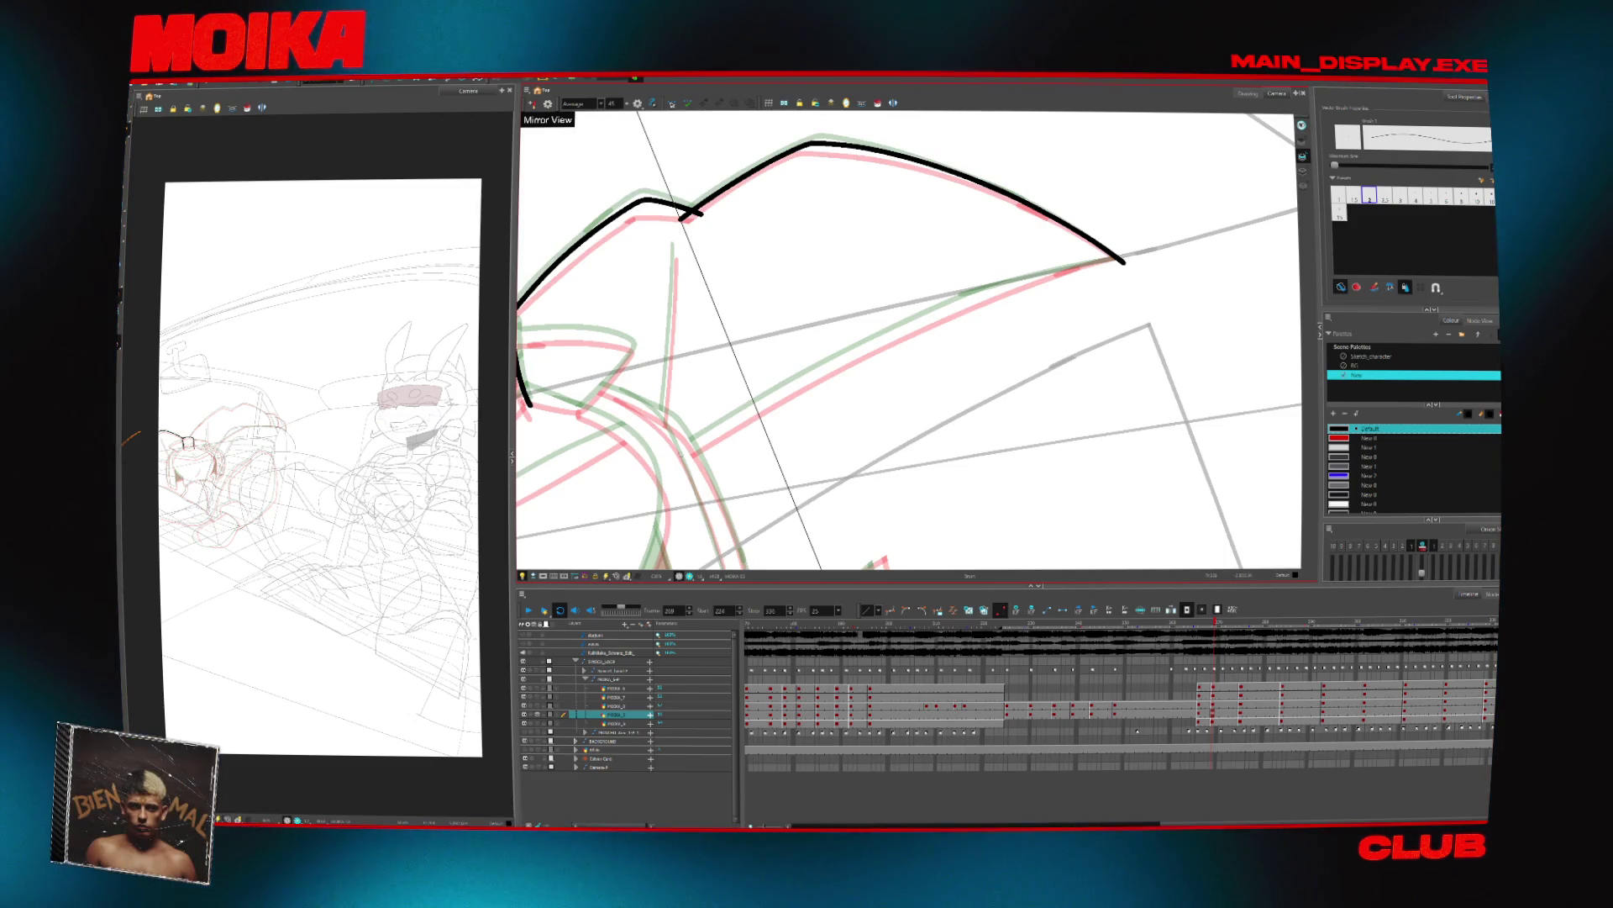
Extend the upper curve and ink the lower contour beneath it, trimming overlaps
{"action": "left_click_drag", "start_coordinate": [801, 381], "coordinate": [1072, 256]}
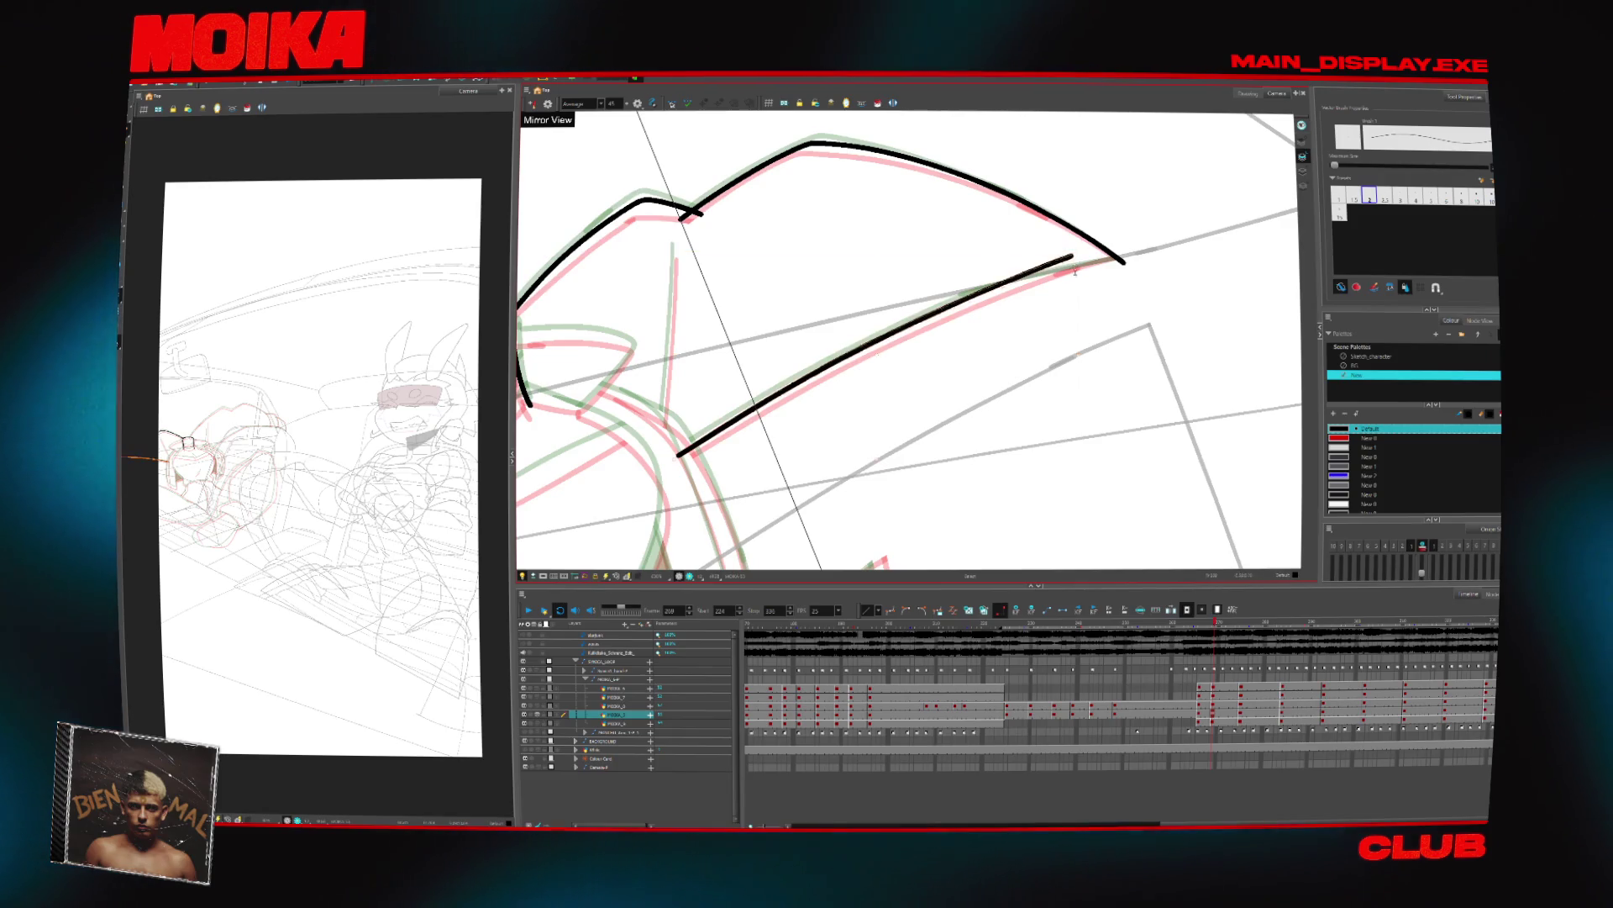
{"action": "mouse_move", "coordinate": [992, 287]}
{"action": "left_mouse_down"}
{"action": "mouse_move", "coordinate": [1120, 258]}
{"action": "mouse_move", "coordinate": [1012, 320]}
{"action": "mouse_move", "coordinate": [946, 490]}
{"action": "mouse_move", "coordinate": [899, 320]}
{"action": "mouse_move", "coordinate": [1060, 286]}
{"action": "left_mouse_up"}
{"action": "key", "text": "alt+t"}
{"action": "key", "text": "alt+b"}
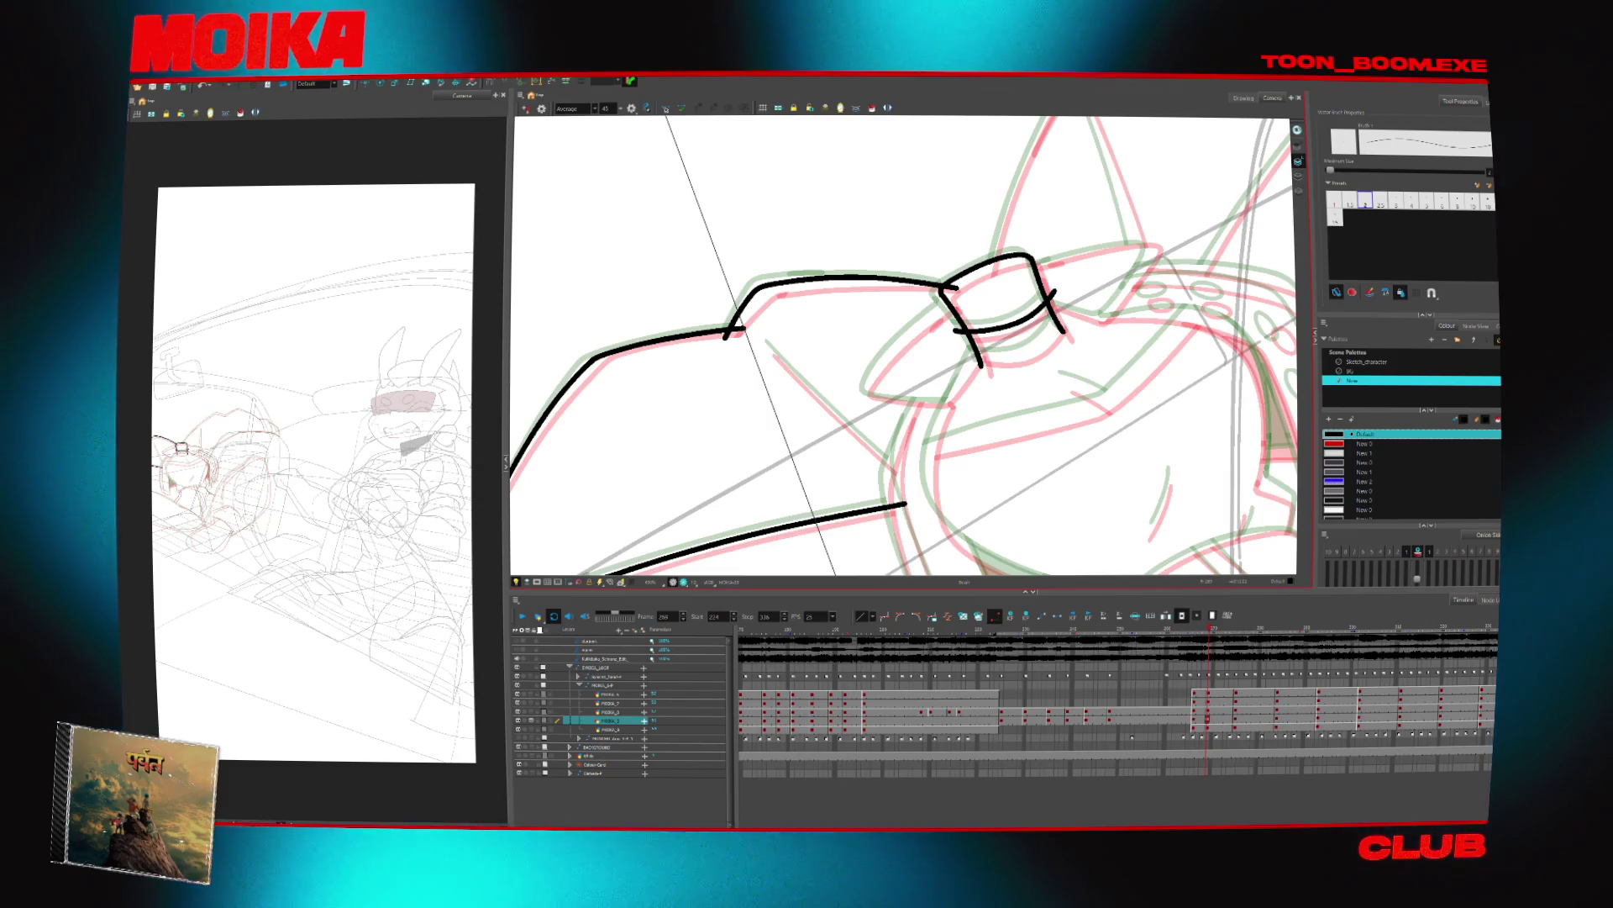
Straighten the view, extend the lower black line, and check it in Mirror View
{"action": "left_click_drag", "start_coordinate": [1099, 346], "coordinate": [977, 422]}
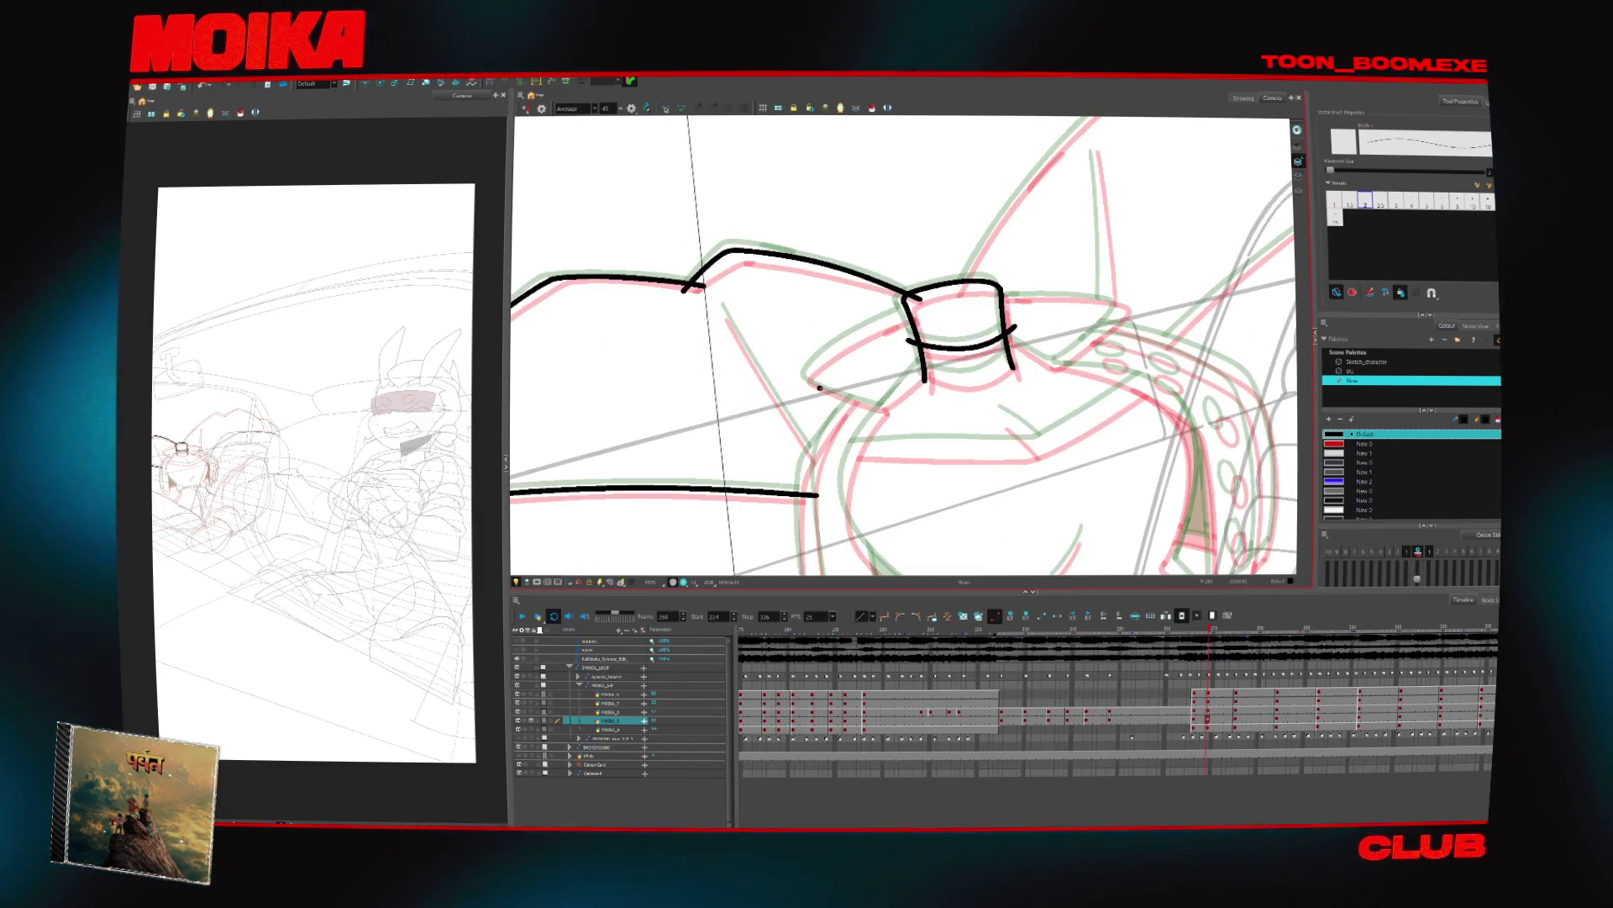
{"action": "mouse_move", "coordinate": [855, 338]}
{"action": "left_mouse_down"}
{"action": "mouse_move", "coordinate": [923, 305]}
{"action": "mouse_move", "coordinate": [829, 349]}
{"action": "left_mouse_up"}
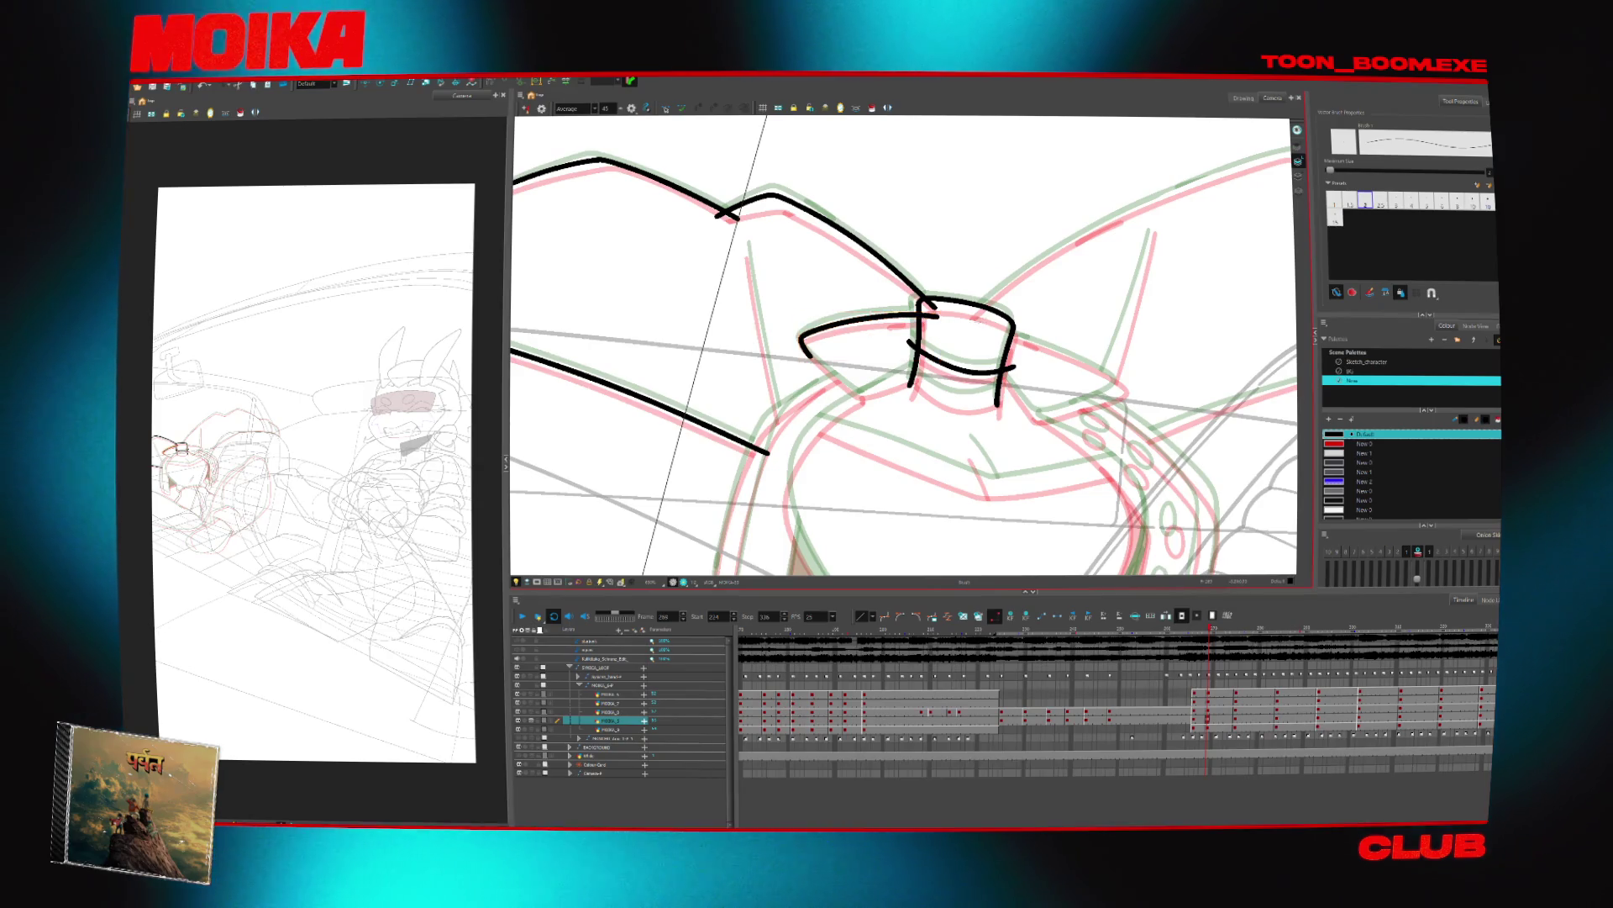
{"action": "key", "text": "4"}
{"action": "left_click_drag", "start_coordinate": [888, 371], "coordinate": [945, 349]}
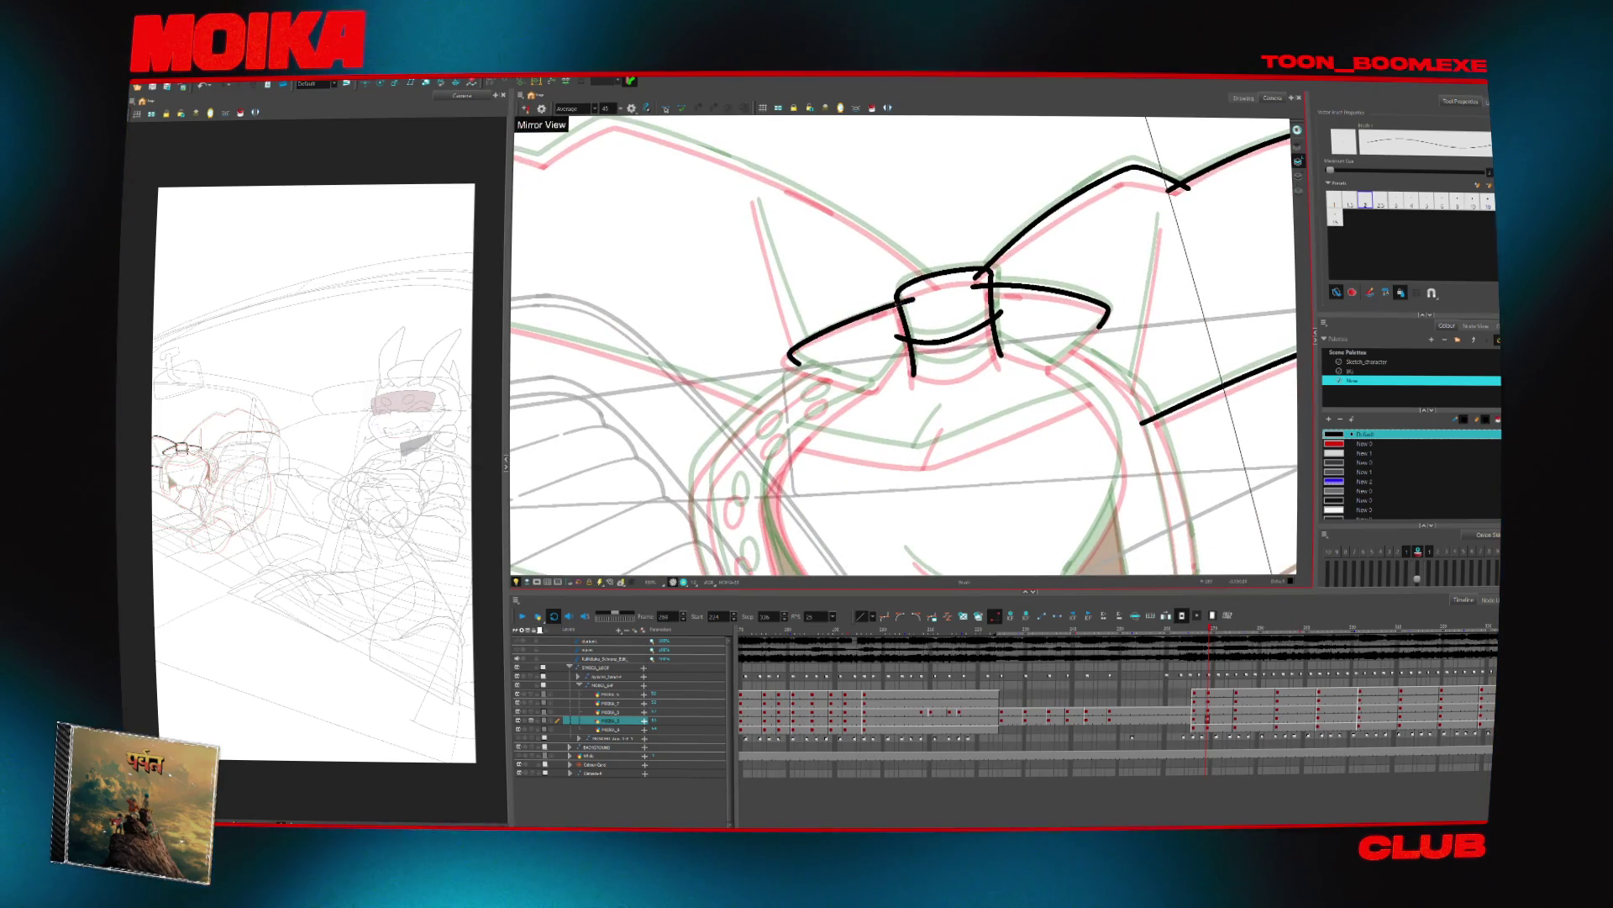
{"action": "key", "text": "4"}
{"action": "left_click_drag", "start_coordinate": [874, 311], "coordinate": [748, 418]}
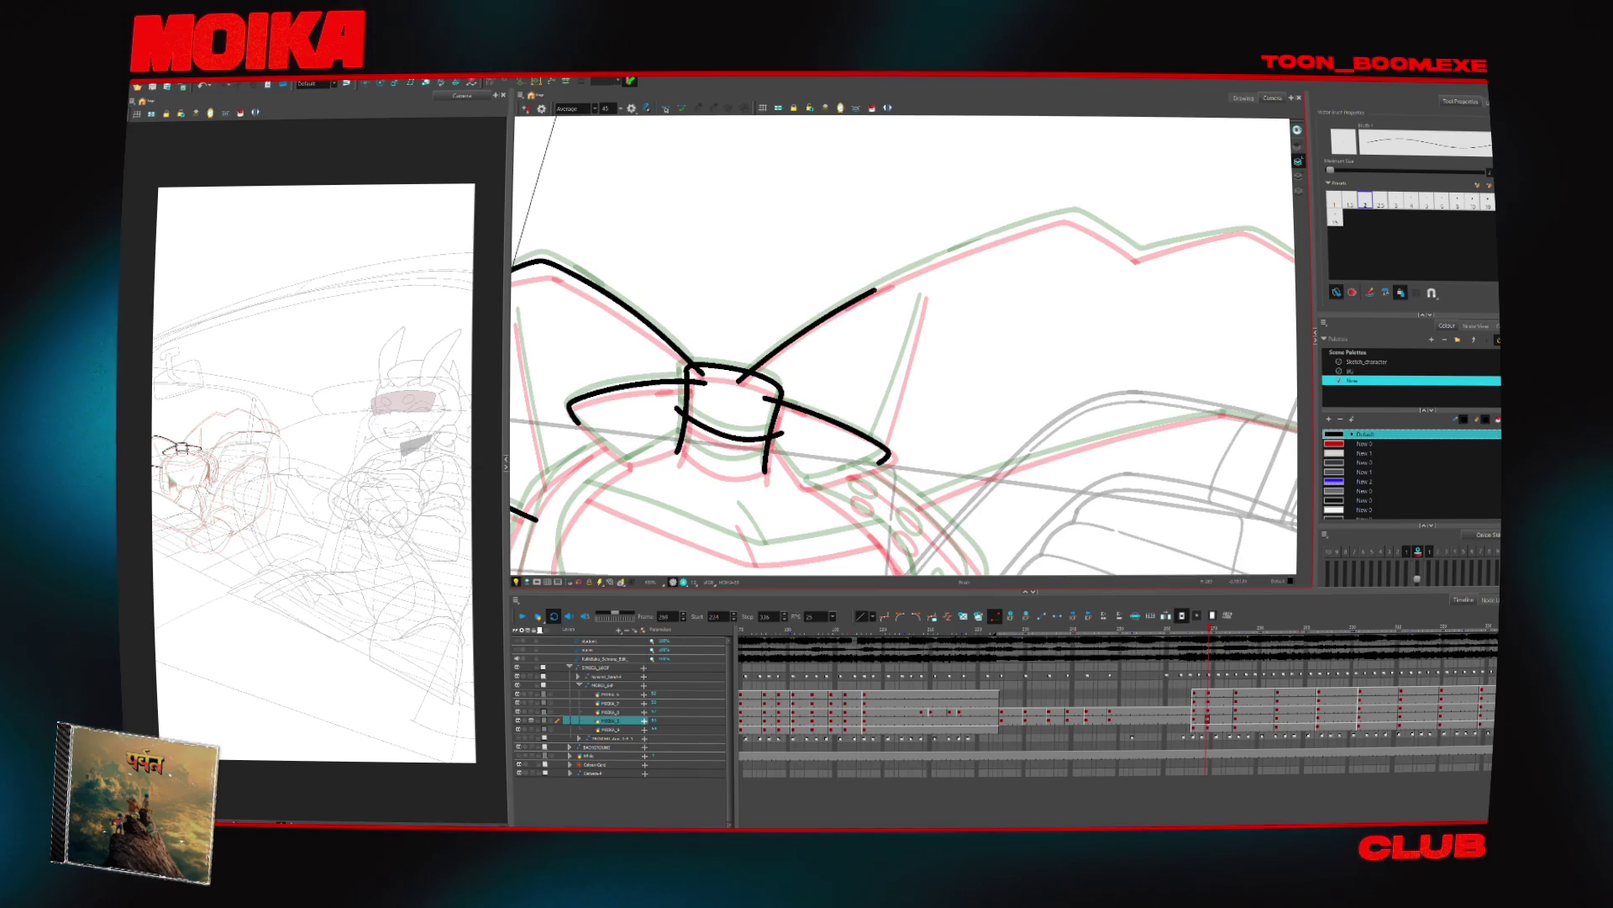
Redraw the short stroke crossing the curve by the seat and the curve rising up-right from it
{"action": "left_click_drag", "start_coordinate": [1067, 216], "coordinate": [814, 281]}
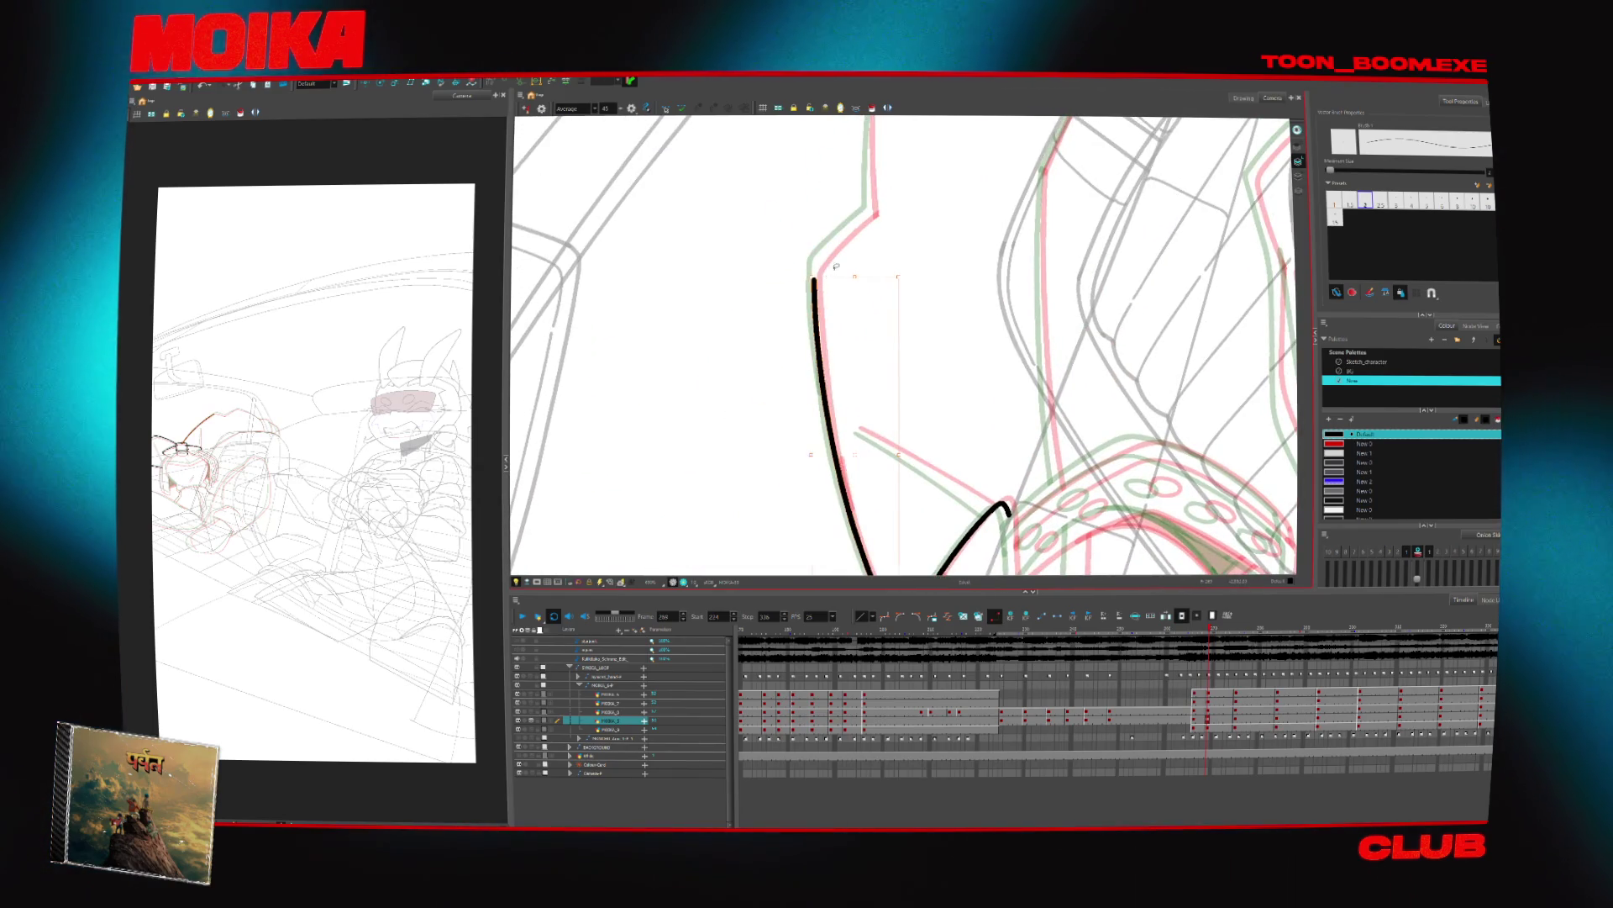
{"action": "mouse_move", "coordinate": [977, 539]}
{"action": "left_mouse_down"}
{"action": "mouse_move", "coordinate": [779, 463]}
{"action": "mouse_move", "coordinate": [805, 327]}
{"action": "mouse_move", "coordinate": [975, 244]}
{"action": "left_mouse_up"}
{"action": "mouse_move", "coordinate": [779, 443]}
{"action": "left_mouse_down"}
{"action": "mouse_move", "coordinate": [806, 378]}
{"action": "mouse_move", "coordinate": [840, 353]}
{"action": "left_mouse_up"}
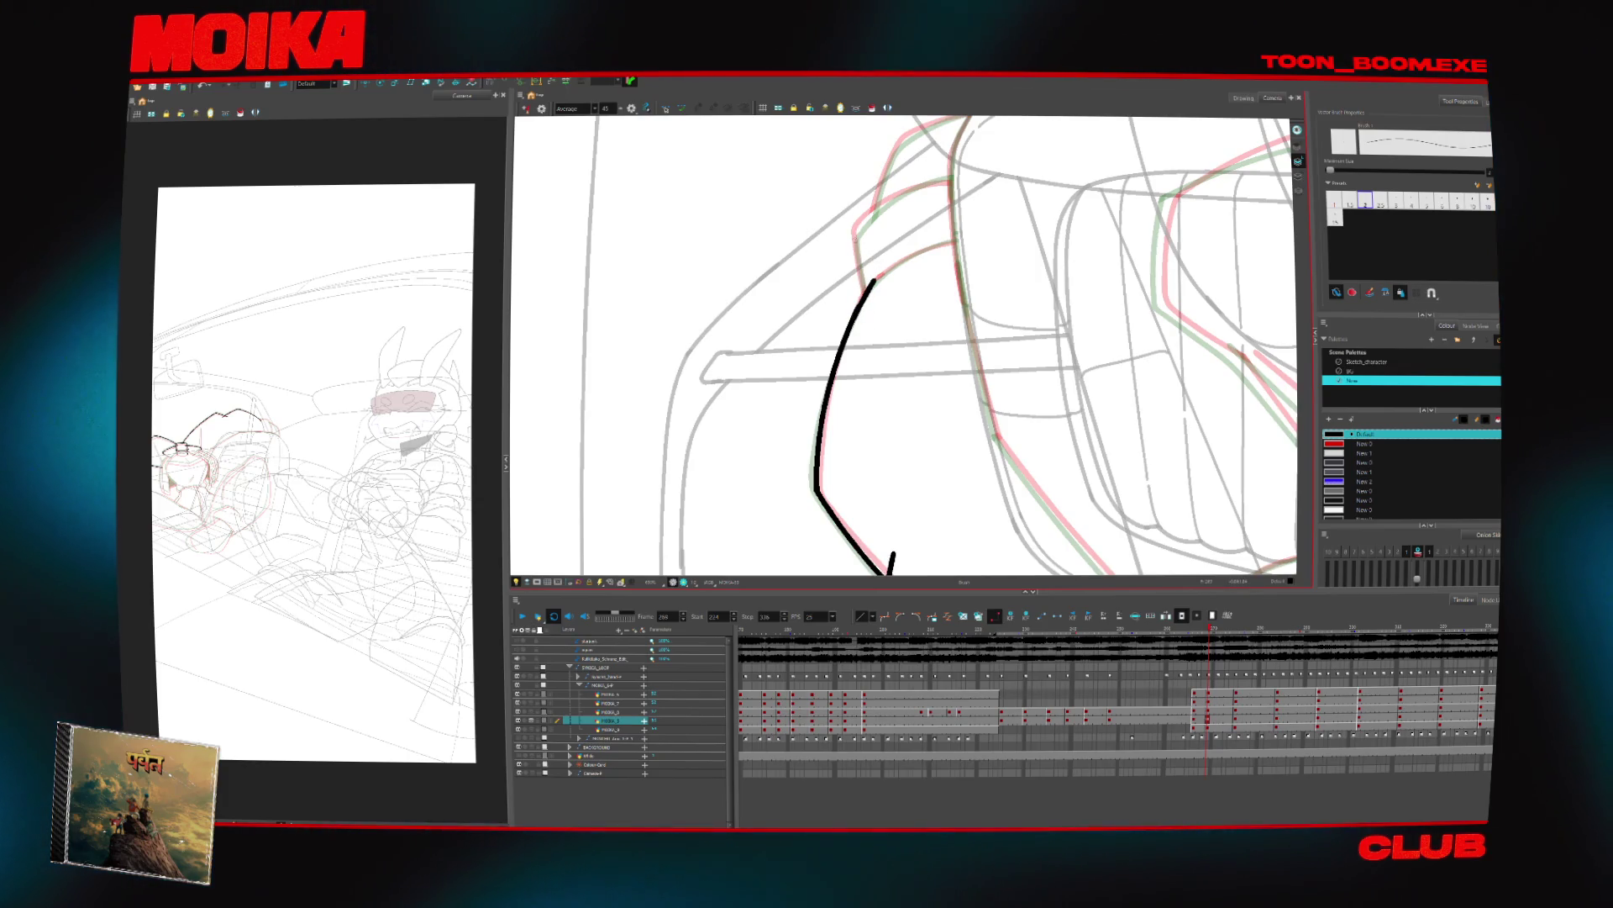
{"action": "key", "text": "ctrl+z"}
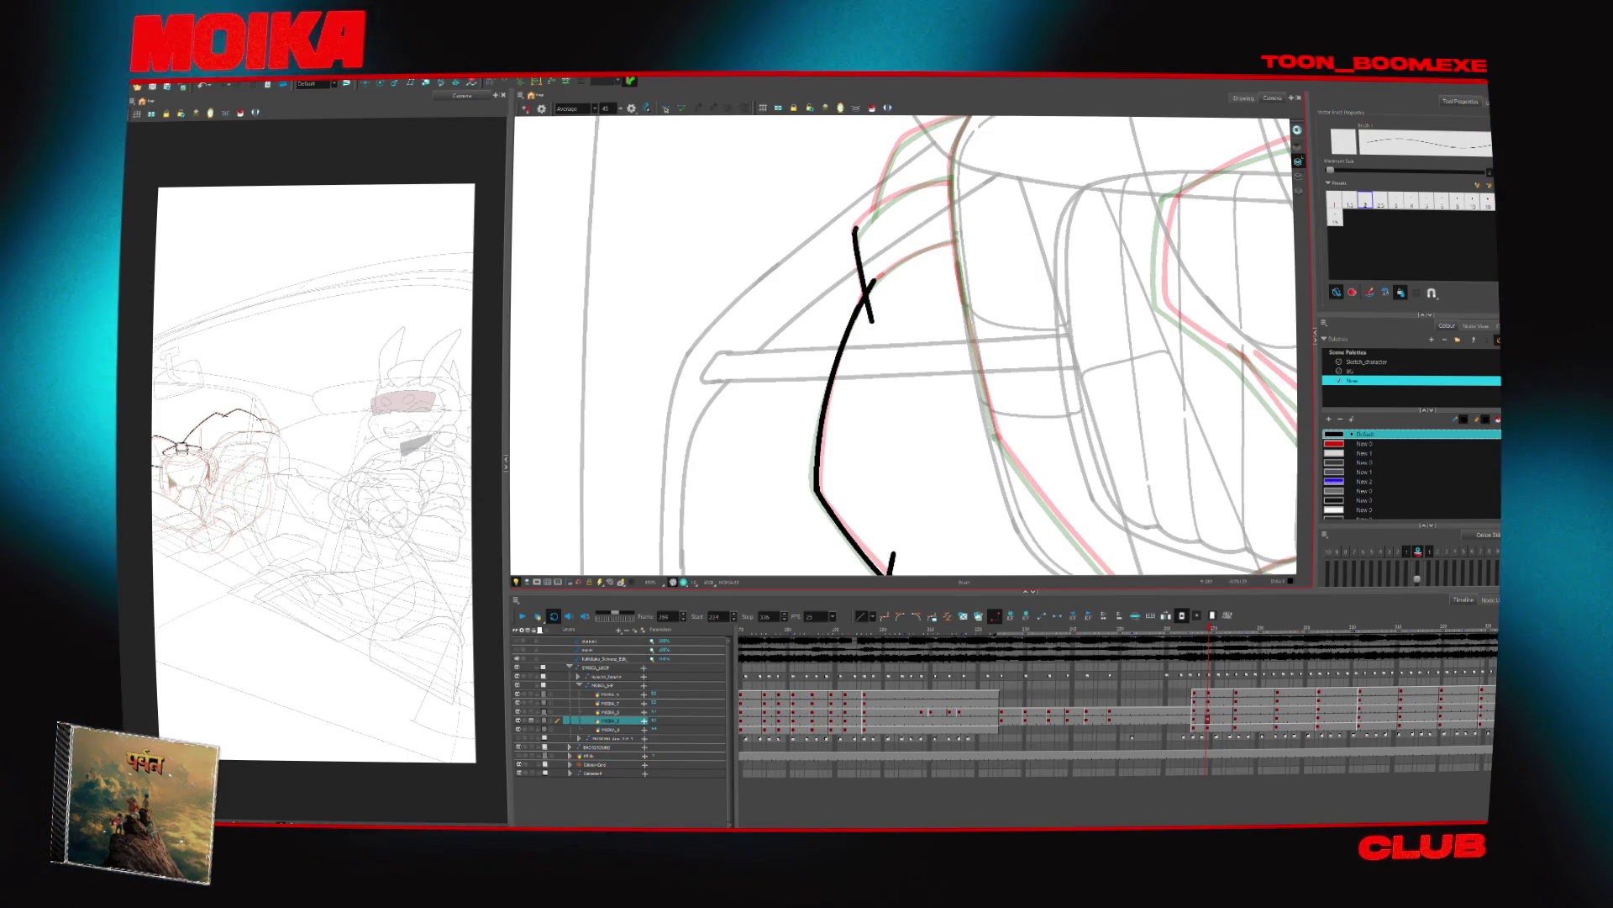
{"action": "key", "text": "ctrl+z"}
{"action": "left_click_drag", "start_coordinate": [856, 237], "coordinate": [868, 320]}
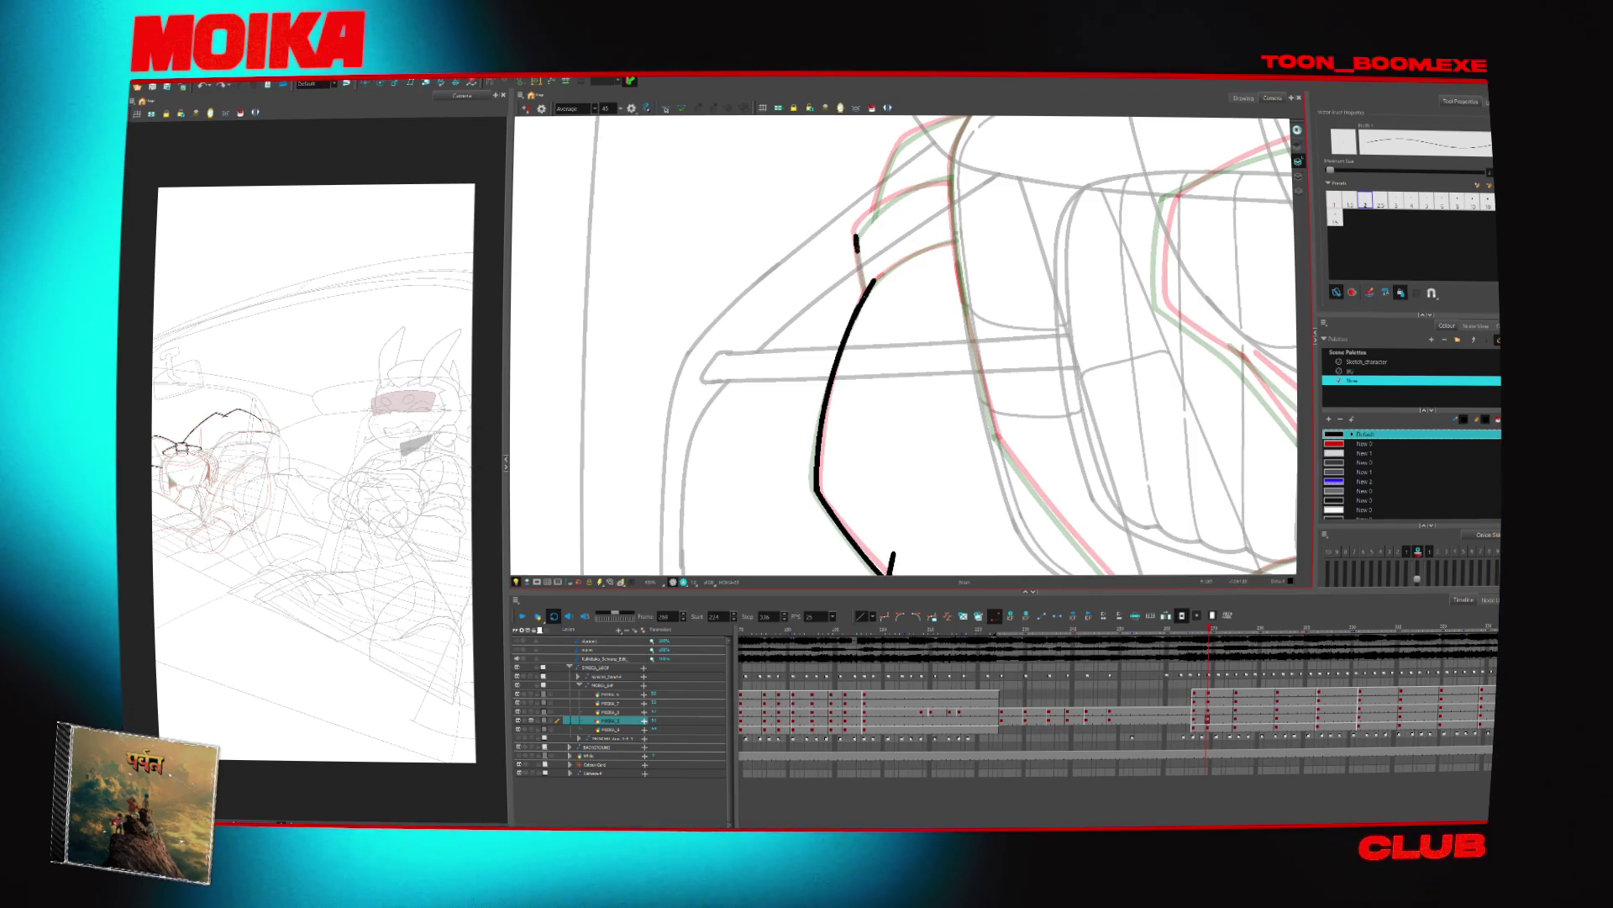
{"action": "left_click_drag", "start_coordinate": [857, 239], "coordinate": [956, 178]}
{"action": "key", "text": "ctrl+z"}
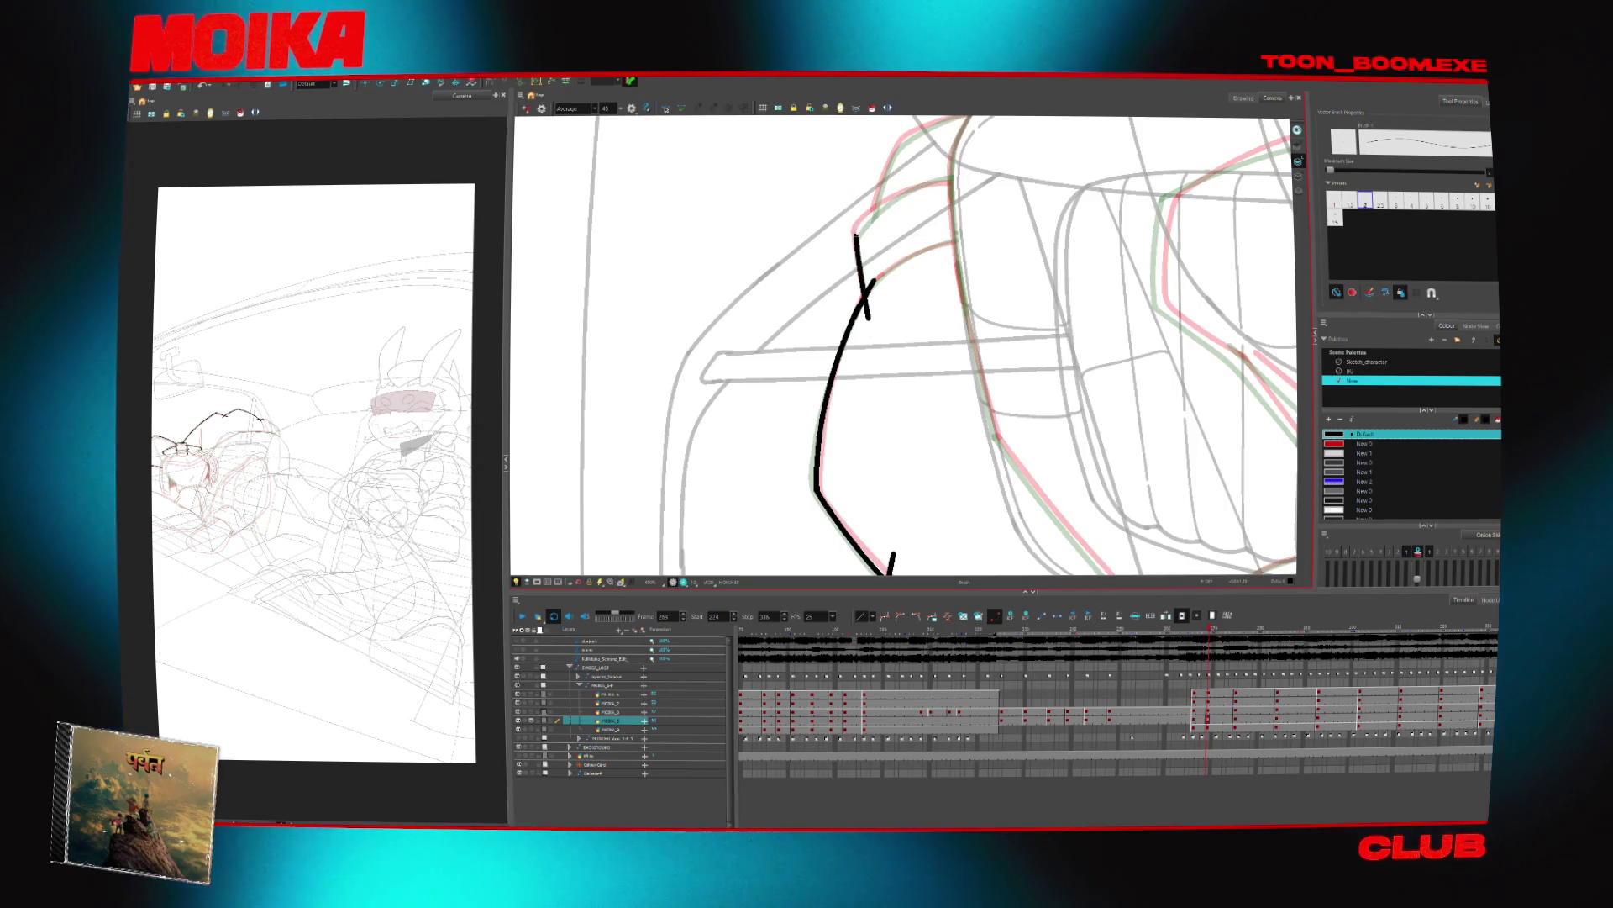
{"action": "left_click_drag", "start_coordinate": [857, 239], "coordinate": [956, 177]}
Ink a short stroke down along the contour below the top curve, removing a stray mark
{"action": "left_click", "coordinate": [904, 194]}
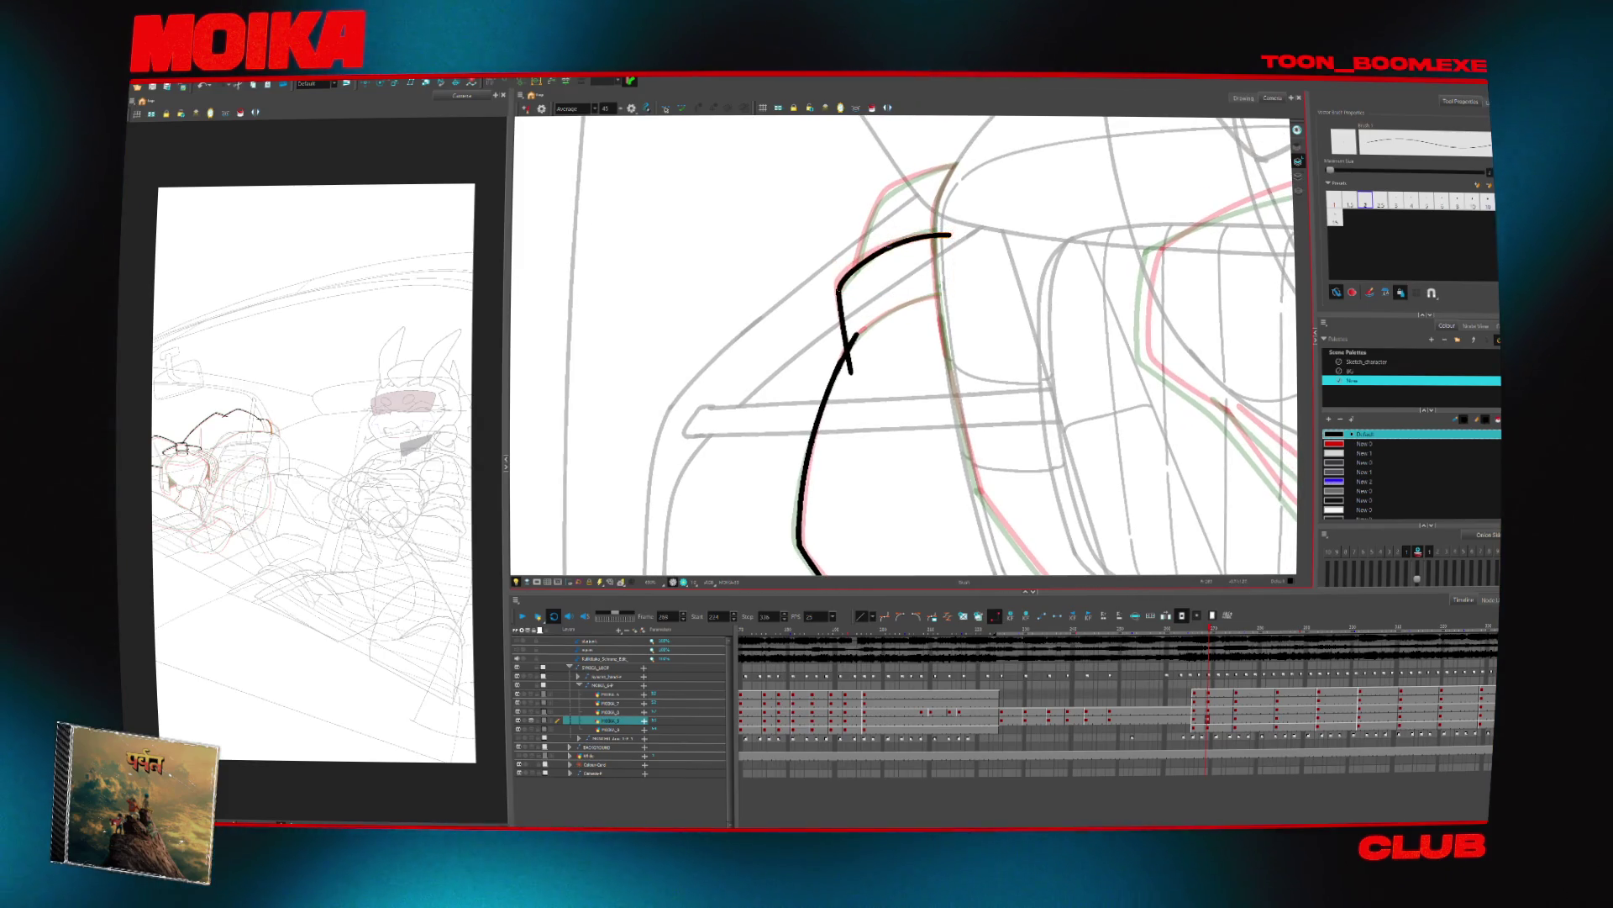
{"action": "key", "text": "alt+b"}
{"action": "left_click_drag", "start_coordinate": [878, 206], "coordinate": [856, 282]}
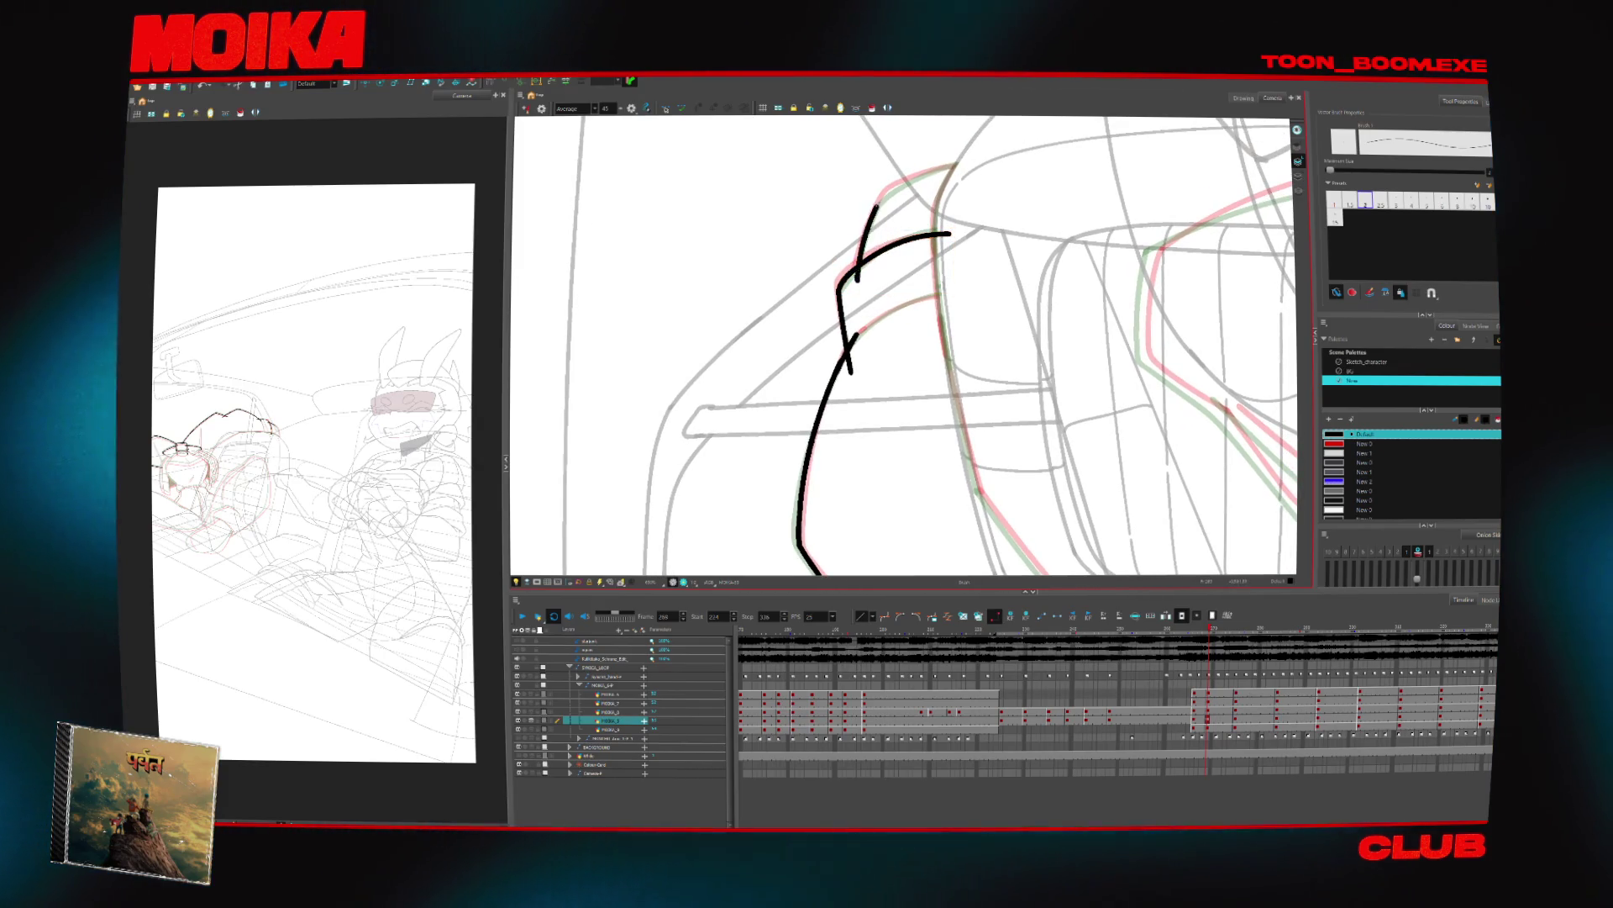
{"action": "key", "text": "ctrl+z"}
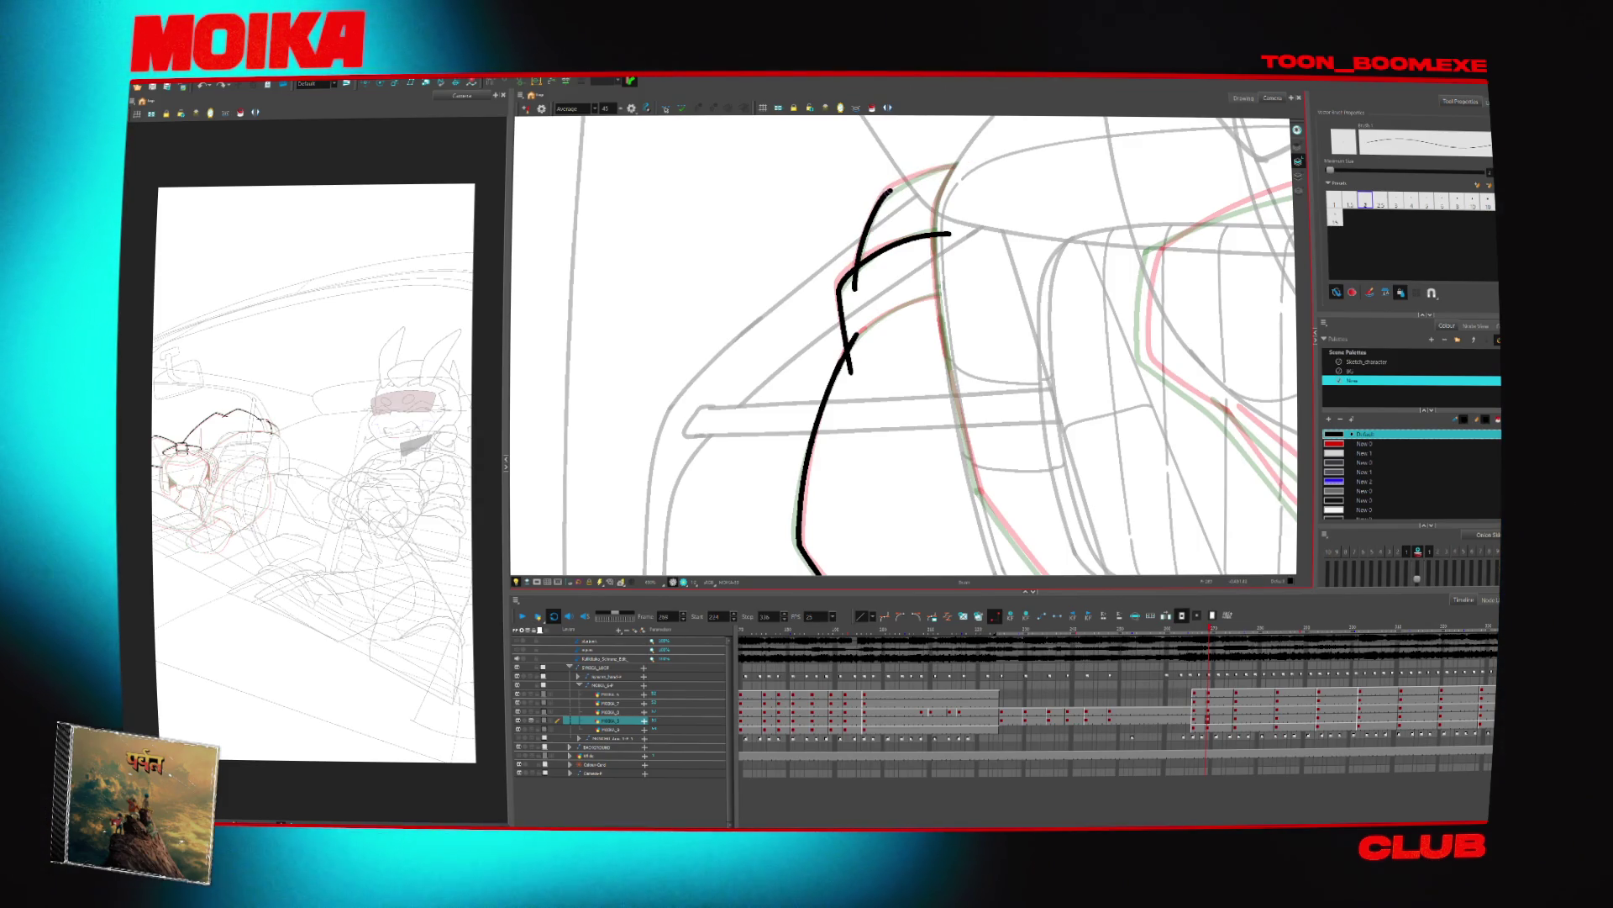
{"action": "mouse_move", "coordinate": [975, 157]}
{"action": "left_mouse_down"}
{"action": "mouse_move", "coordinate": [1023, 317]}
{"action": "mouse_move", "coordinate": [899, 458]}
{"action": "mouse_move", "coordinate": [1056, 350]}
{"action": "left_mouse_up"}
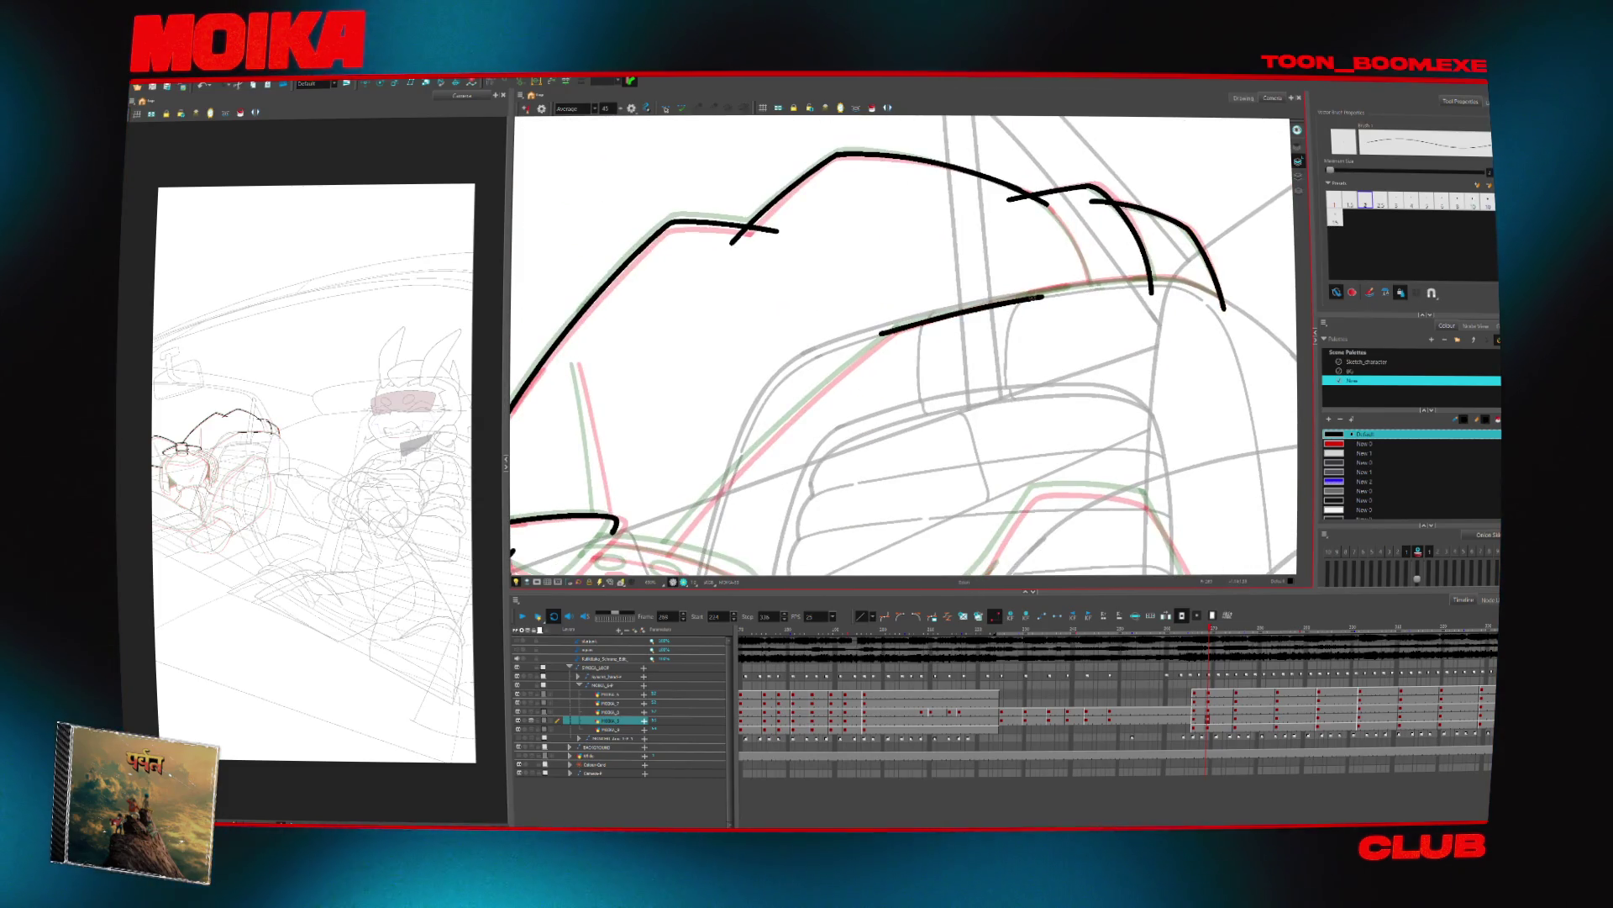
Rotate the view to the cylinder on the head and ink a short curve beside it
{"action": "mouse_move", "coordinate": [905, 343]}
{"action": "left_mouse_down"}
{"action": "mouse_move", "coordinate": [941, 285]}
{"action": "mouse_move", "coordinate": [877, 383]}
{"action": "left_mouse_up"}
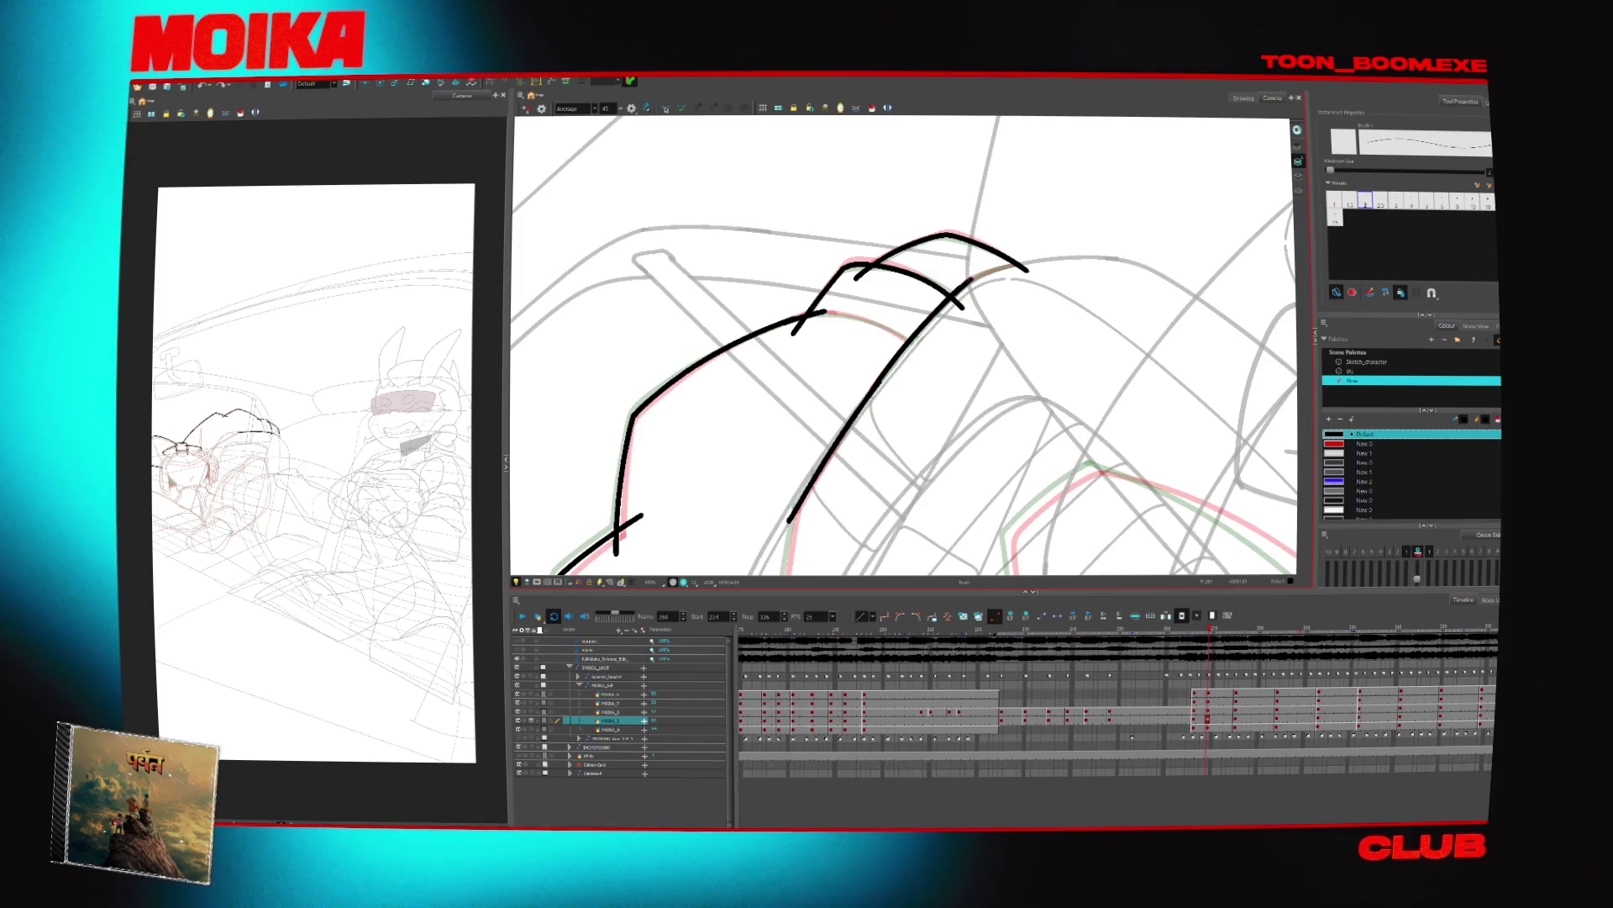
{"action": "mouse_move", "coordinate": [992, 210]}
{"action": "left_mouse_down"}
{"action": "mouse_move", "coordinate": [1067, 252]}
{"action": "mouse_move", "coordinate": [1091, 295]}
{"action": "mouse_move", "coordinate": [967, 252]}
{"action": "mouse_move", "coordinate": [852, 435]}
{"action": "left_mouse_up"}
{"action": "scroll", "coordinate": [851, 435], "scroll_direction": "up", "scroll_amount": 3}
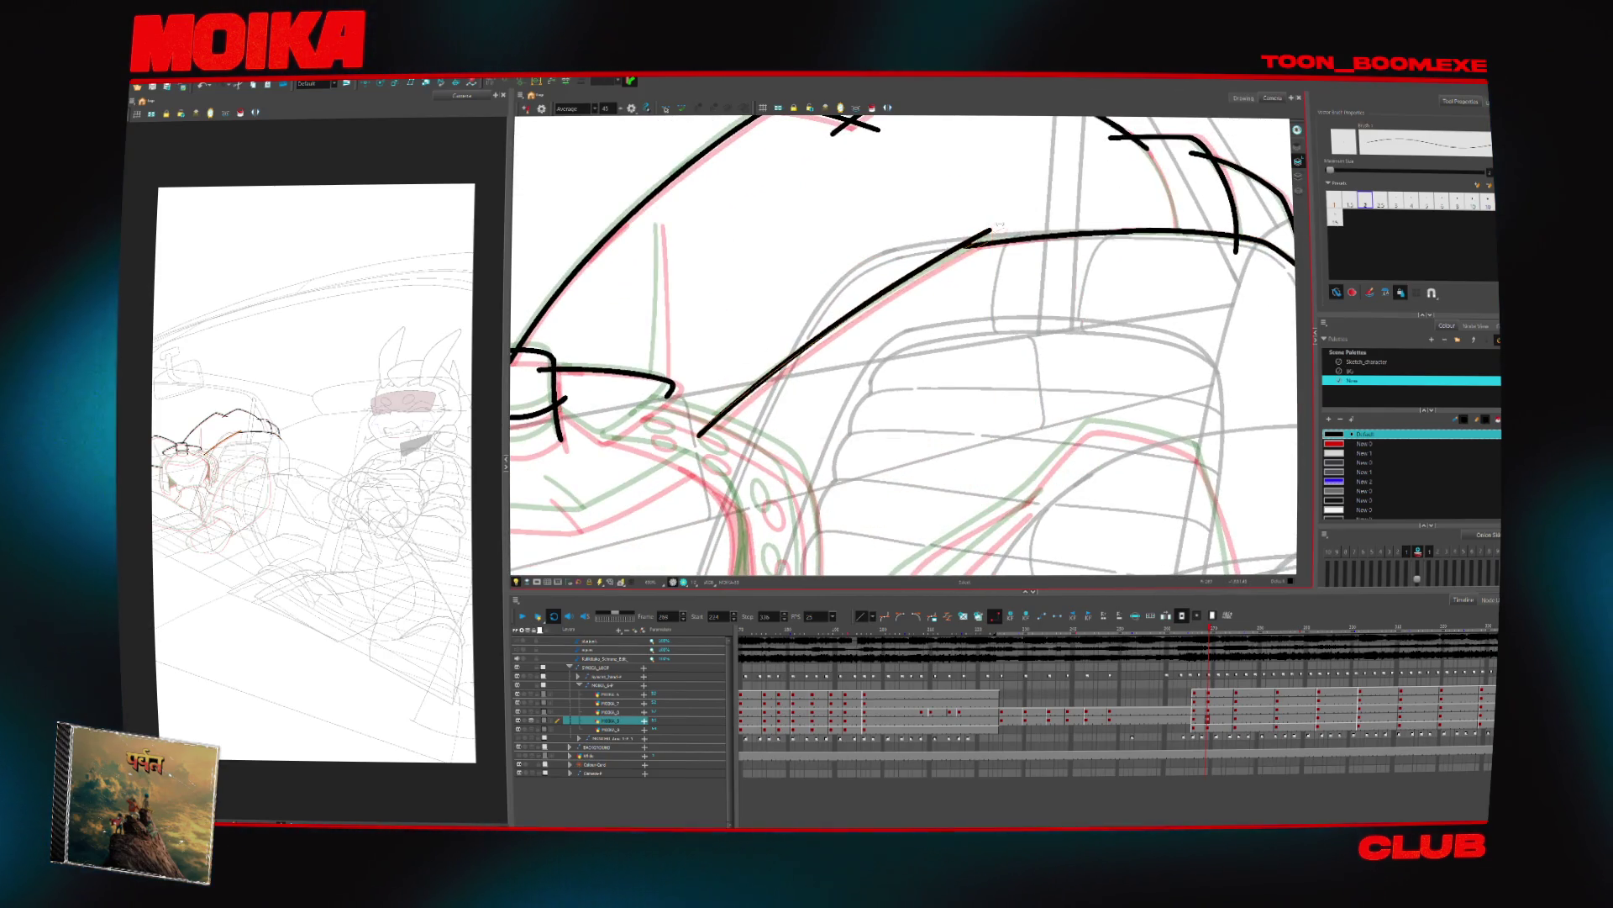
{"action": "left_click_drag", "start_coordinate": [698, 435], "coordinate": [827, 370]}
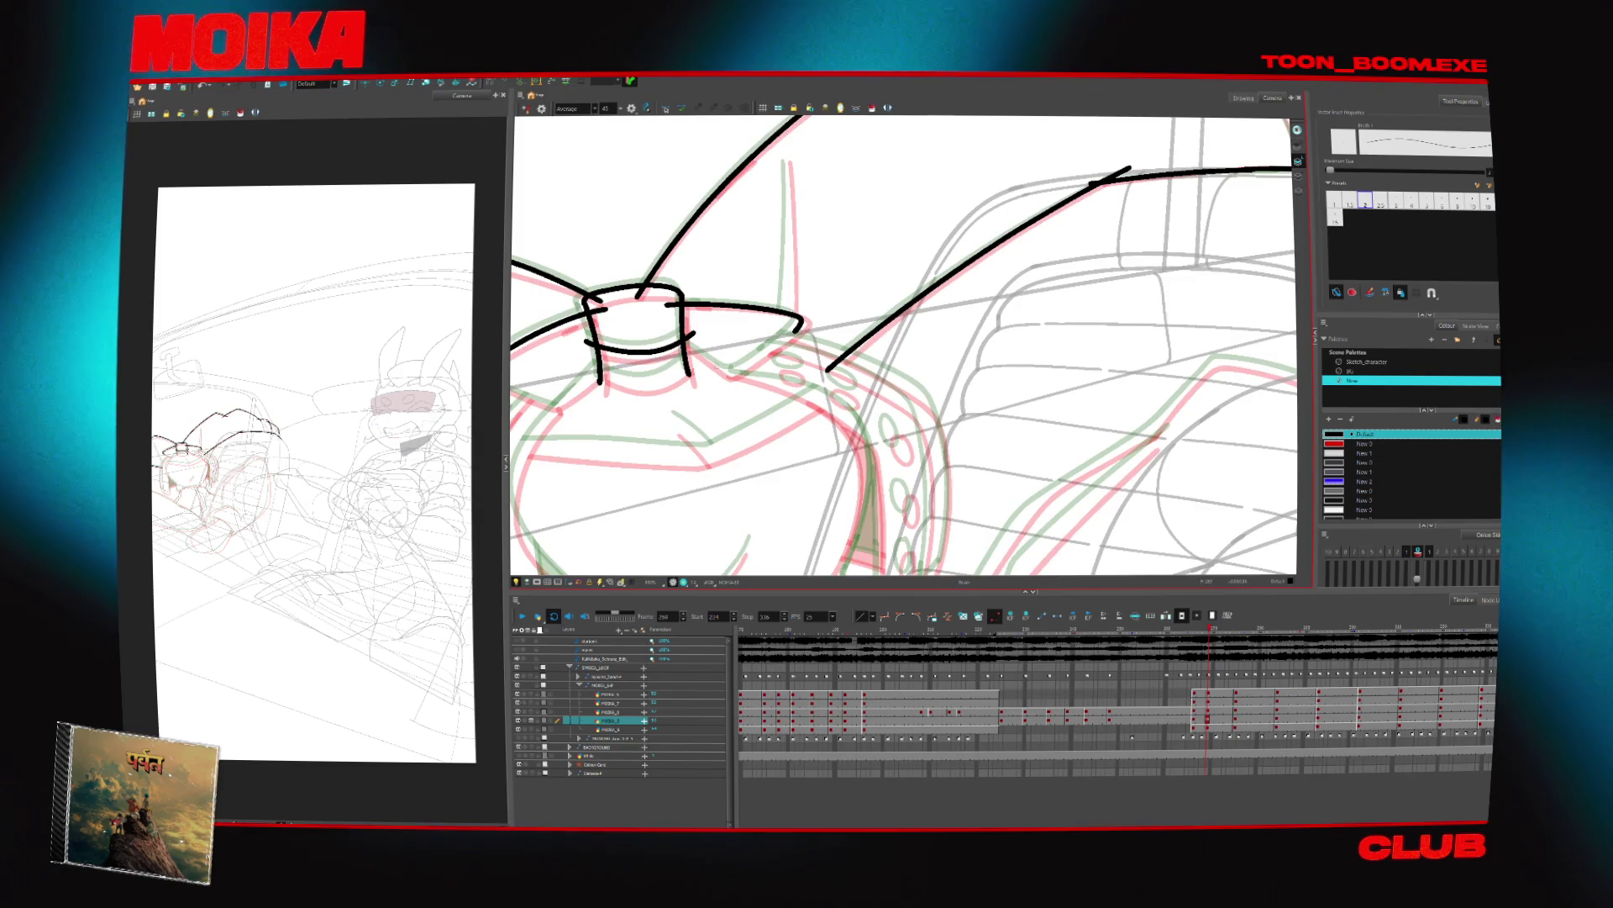
{"action": "left_click_drag", "start_coordinate": [717, 366], "coordinate": [784, 337]}
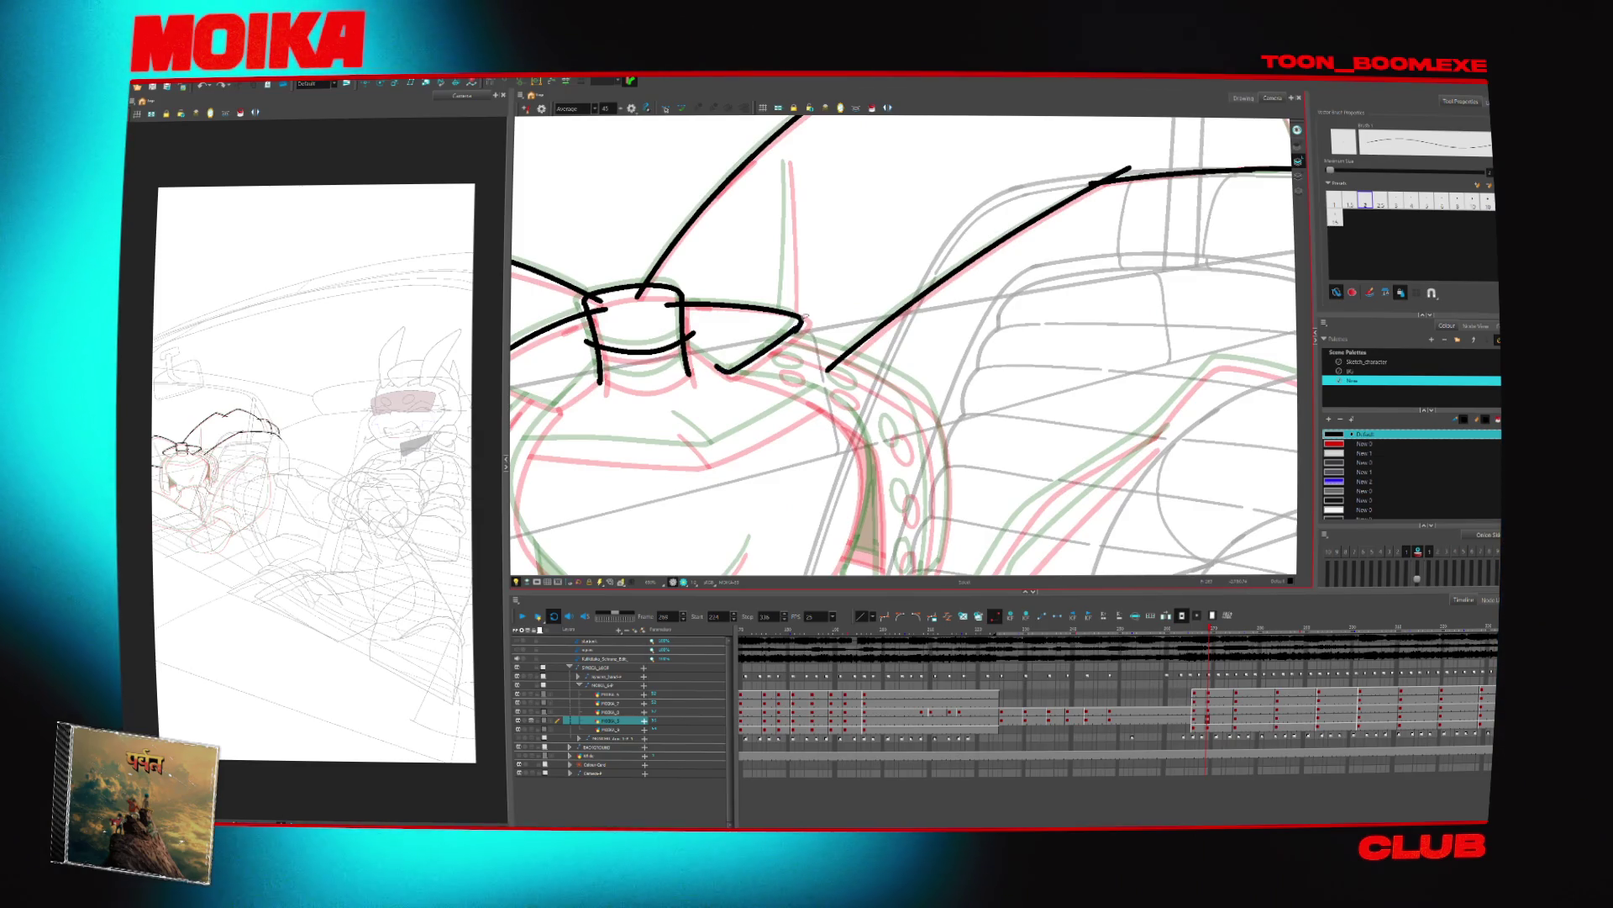
Ink the curves running down and up along the left side of the head
{"action": "mouse_move", "coordinate": [812, 315]}
{"action": "left_mouse_down"}
{"action": "mouse_move", "coordinate": [1294, 311]}
{"action": "mouse_move", "coordinate": [1020, 329]}
{"action": "mouse_move", "coordinate": [1090, 315]}
{"action": "left_mouse_up"}
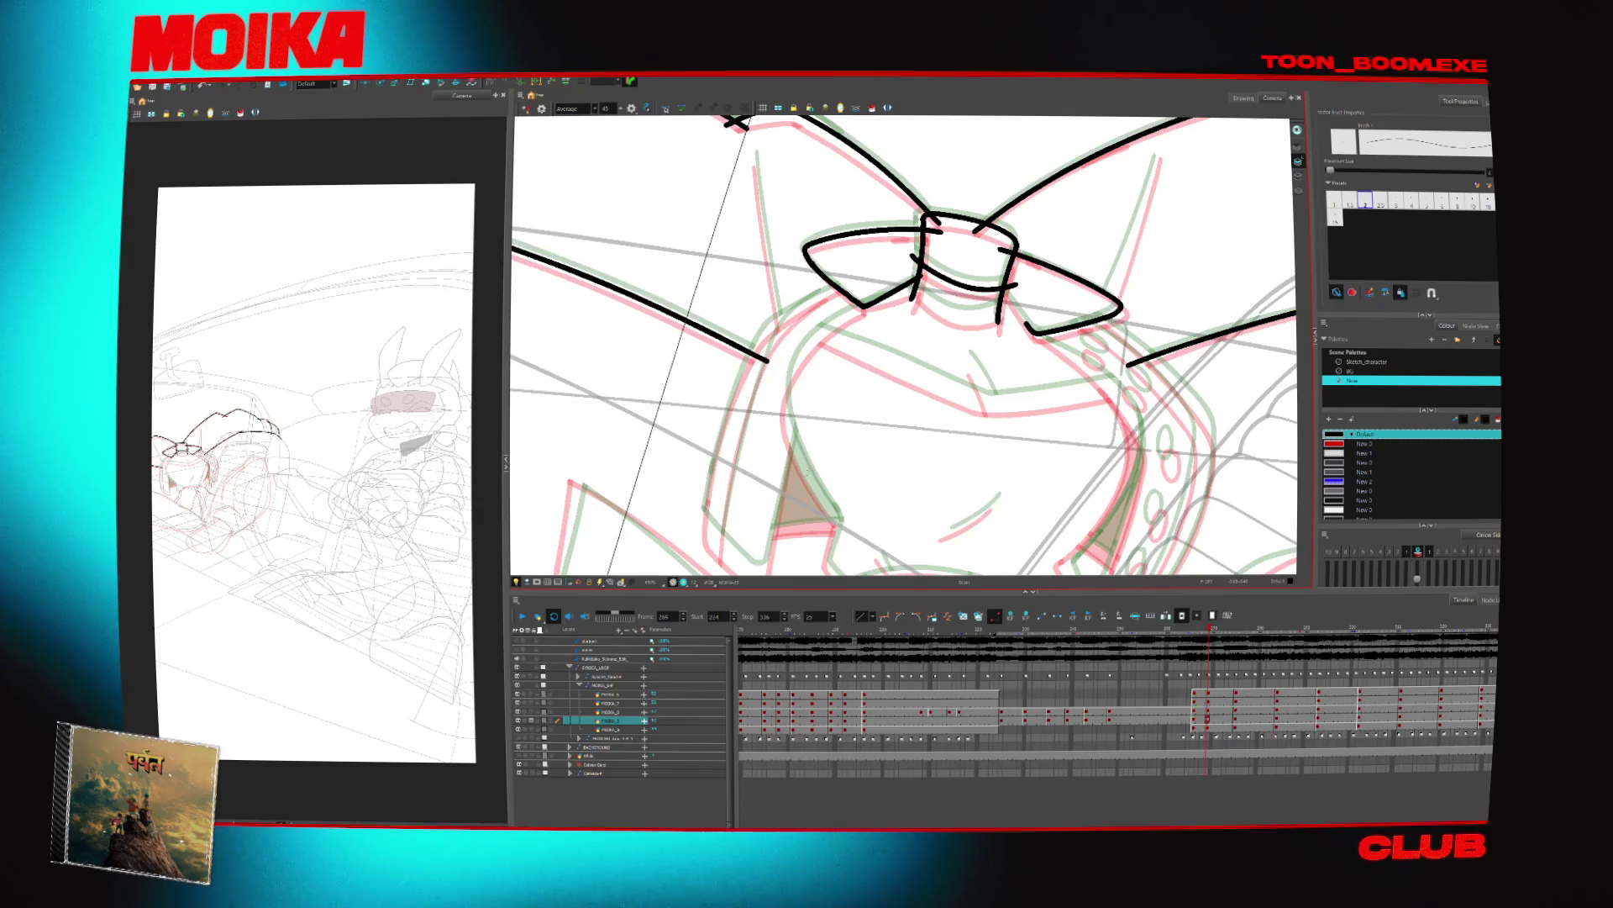
{"action": "left_click_drag", "start_coordinate": [863, 307], "coordinate": [811, 478]}
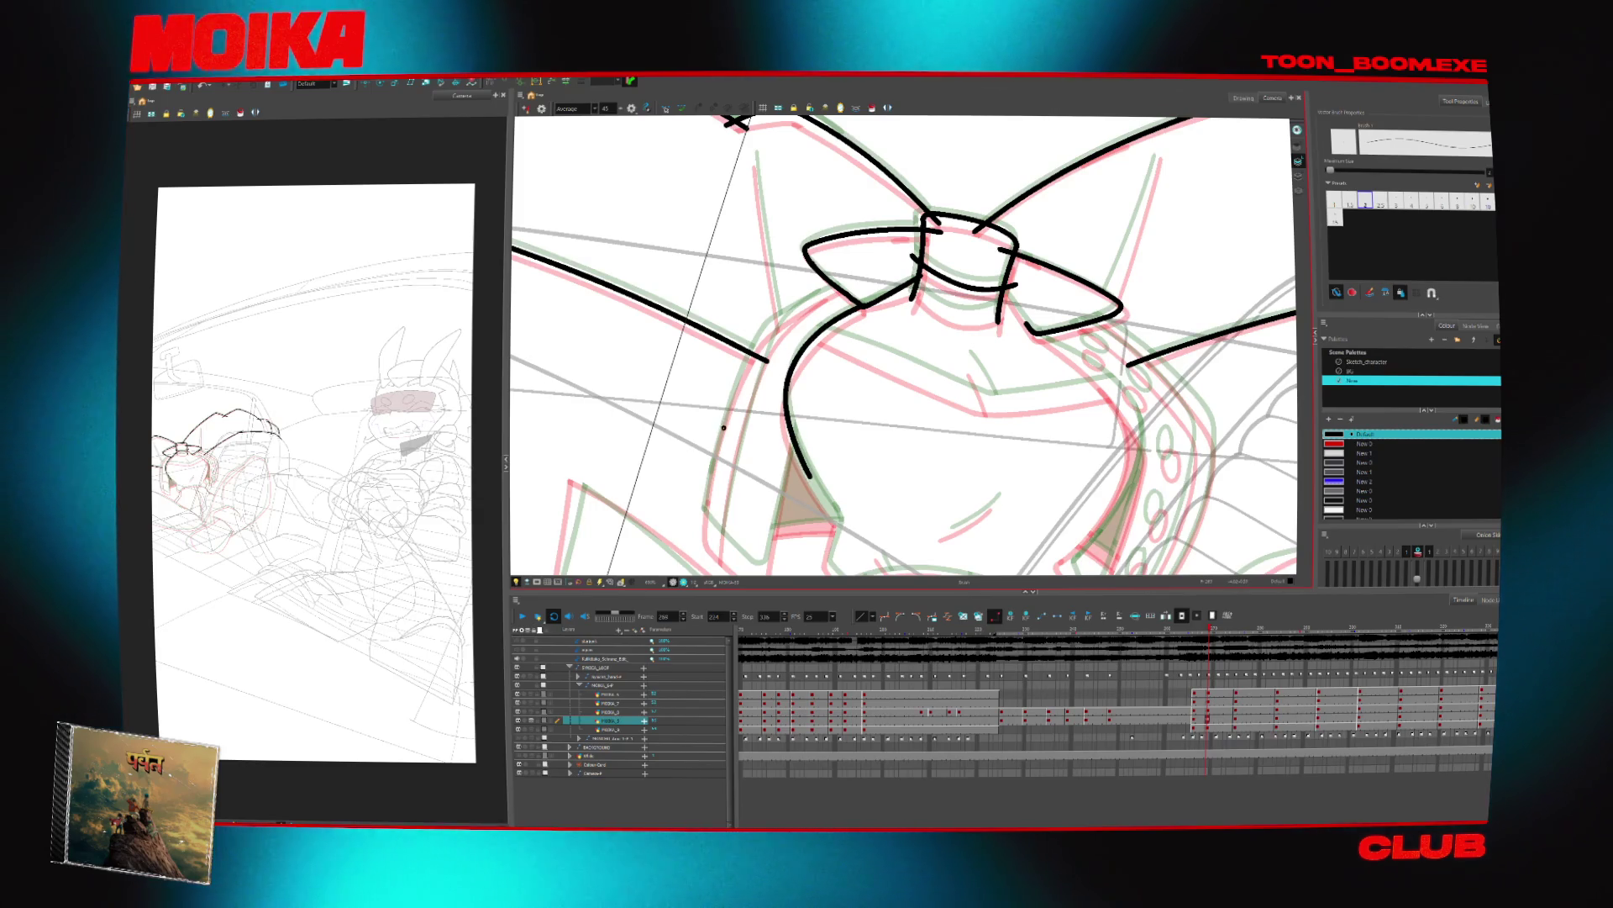
{"action": "left_click_drag", "start_coordinate": [723, 428], "coordinate": [762, 329]}
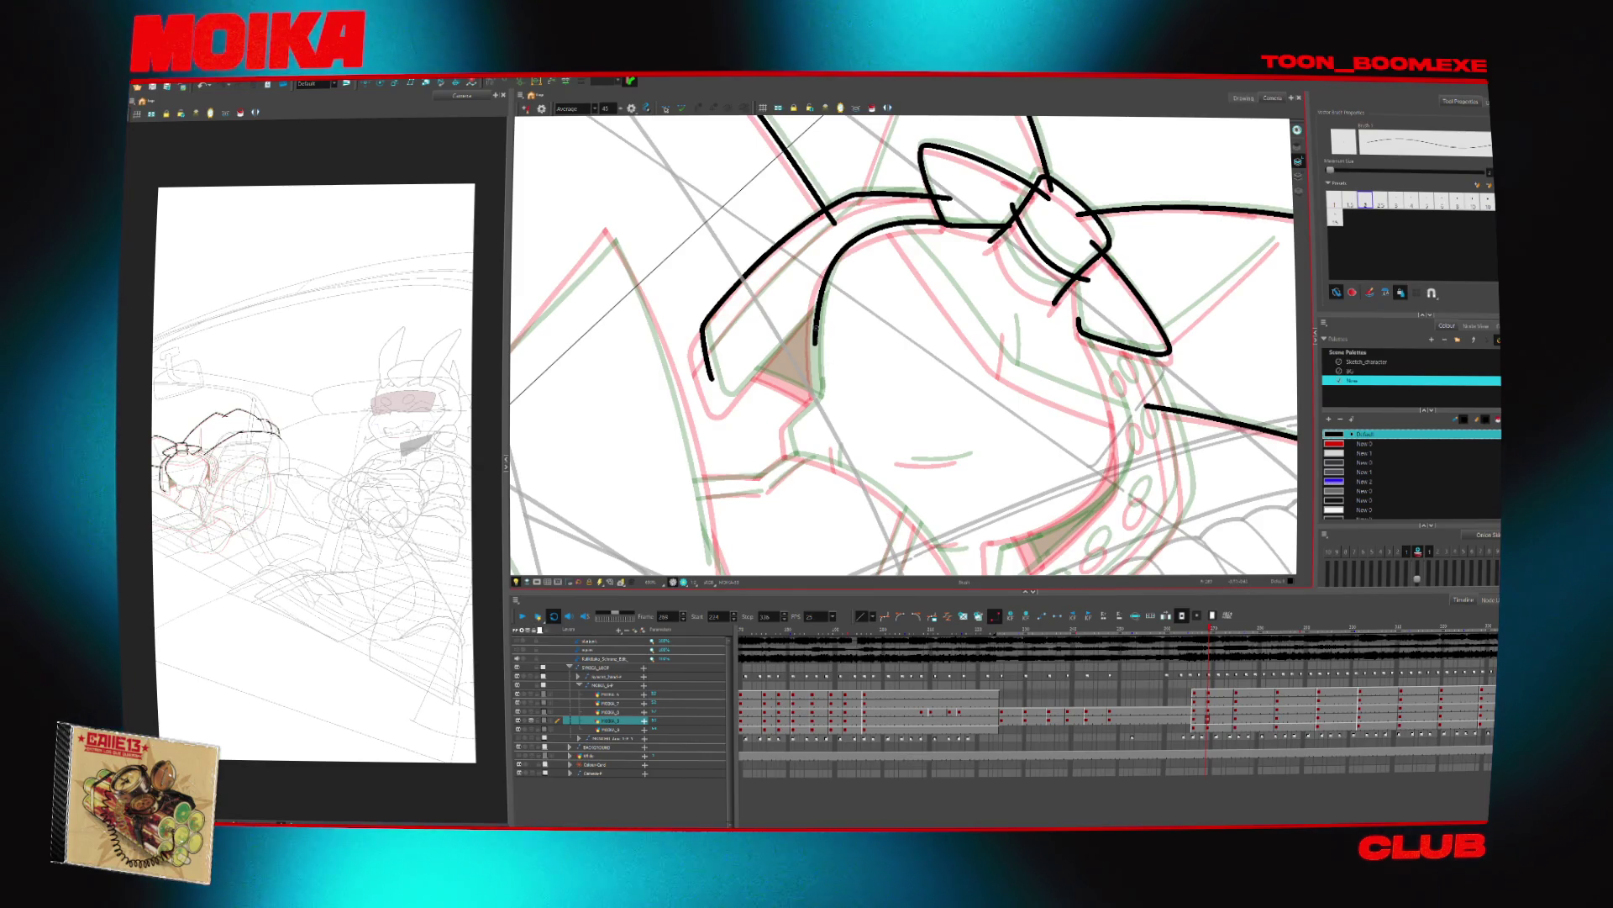
Extend the right-side stroke downward and ink a curve along the head's lower right
{"action": "left_click_drag", "start_coordinate": [815, 343], "coordinate": [819, 395]}
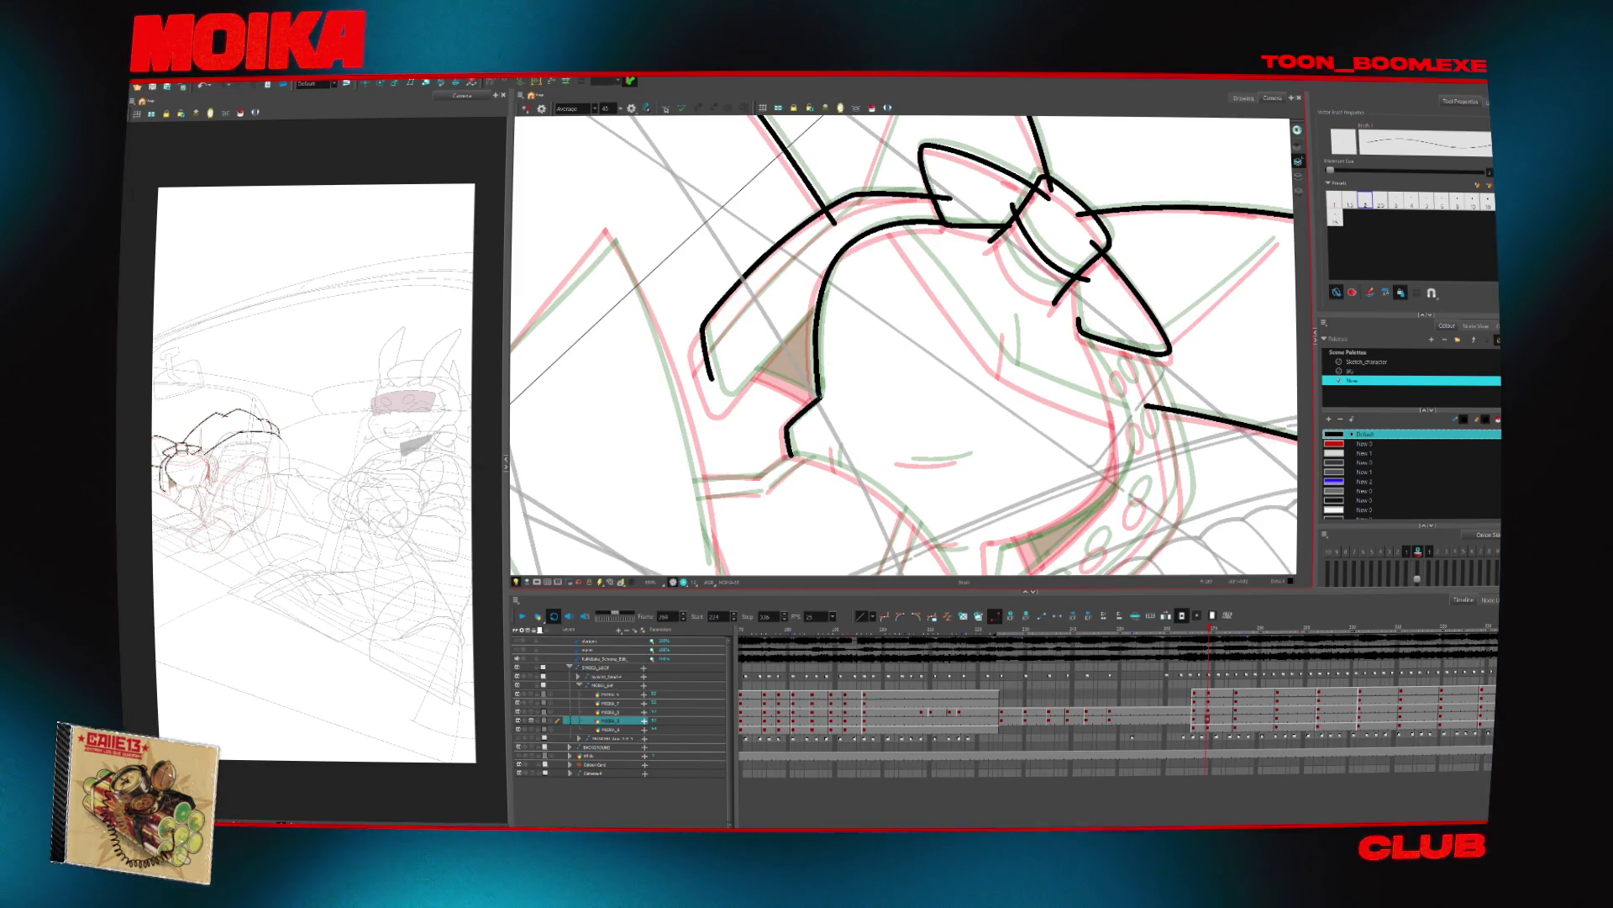
{"action": "key", "text": "m"}
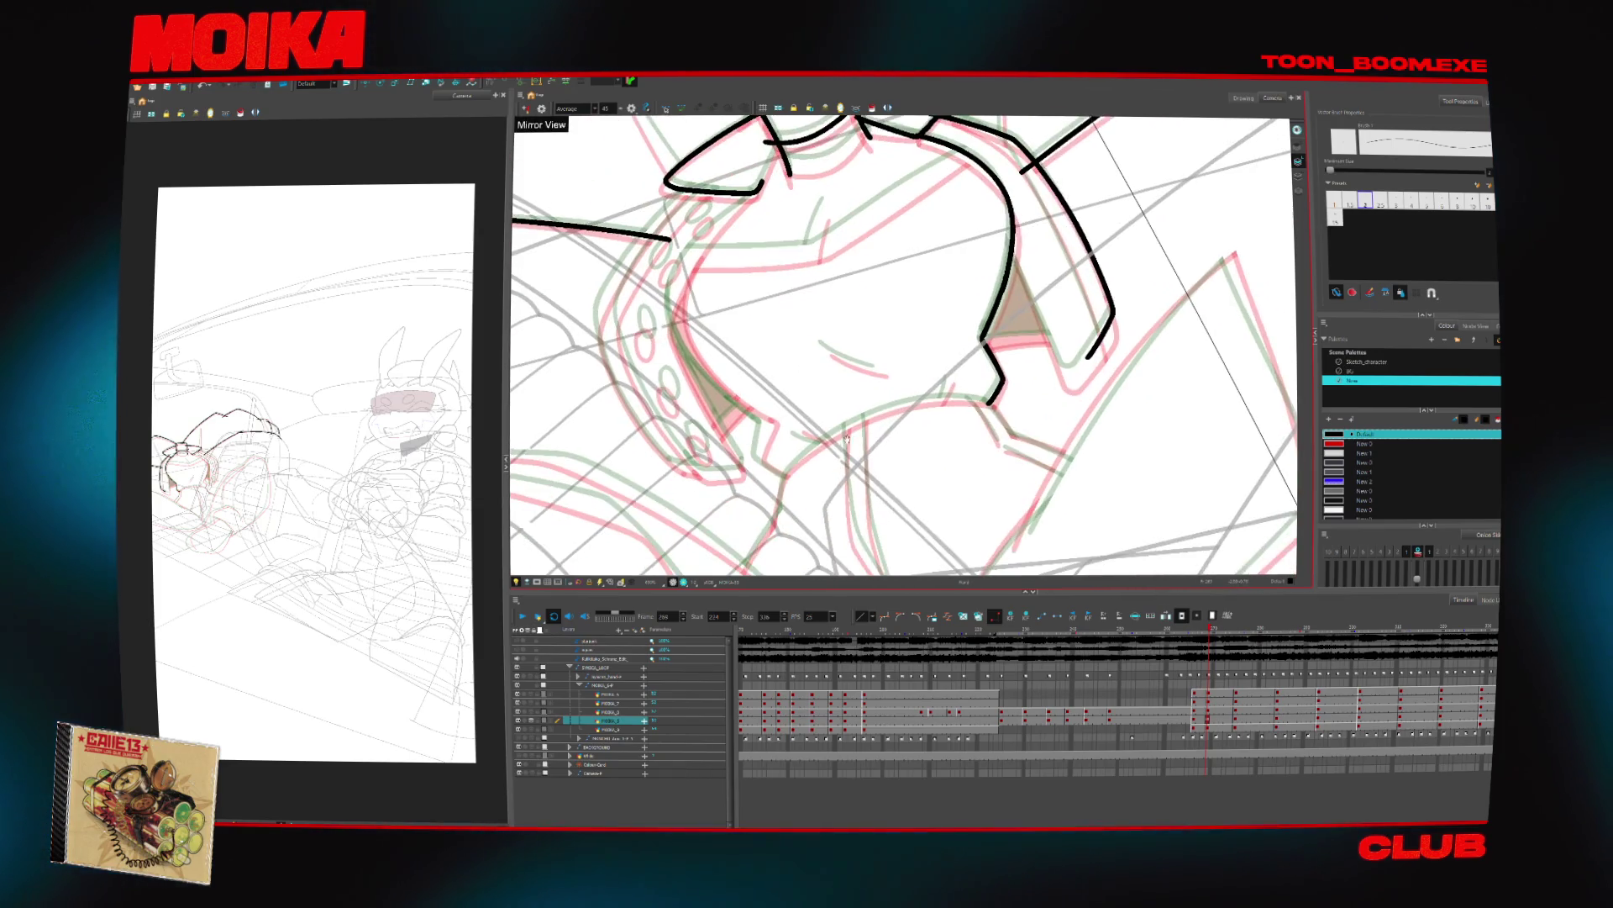
{"action": "left_click_drag", "start_coordinate": [784, 478], "coordinate": [937, 400]}
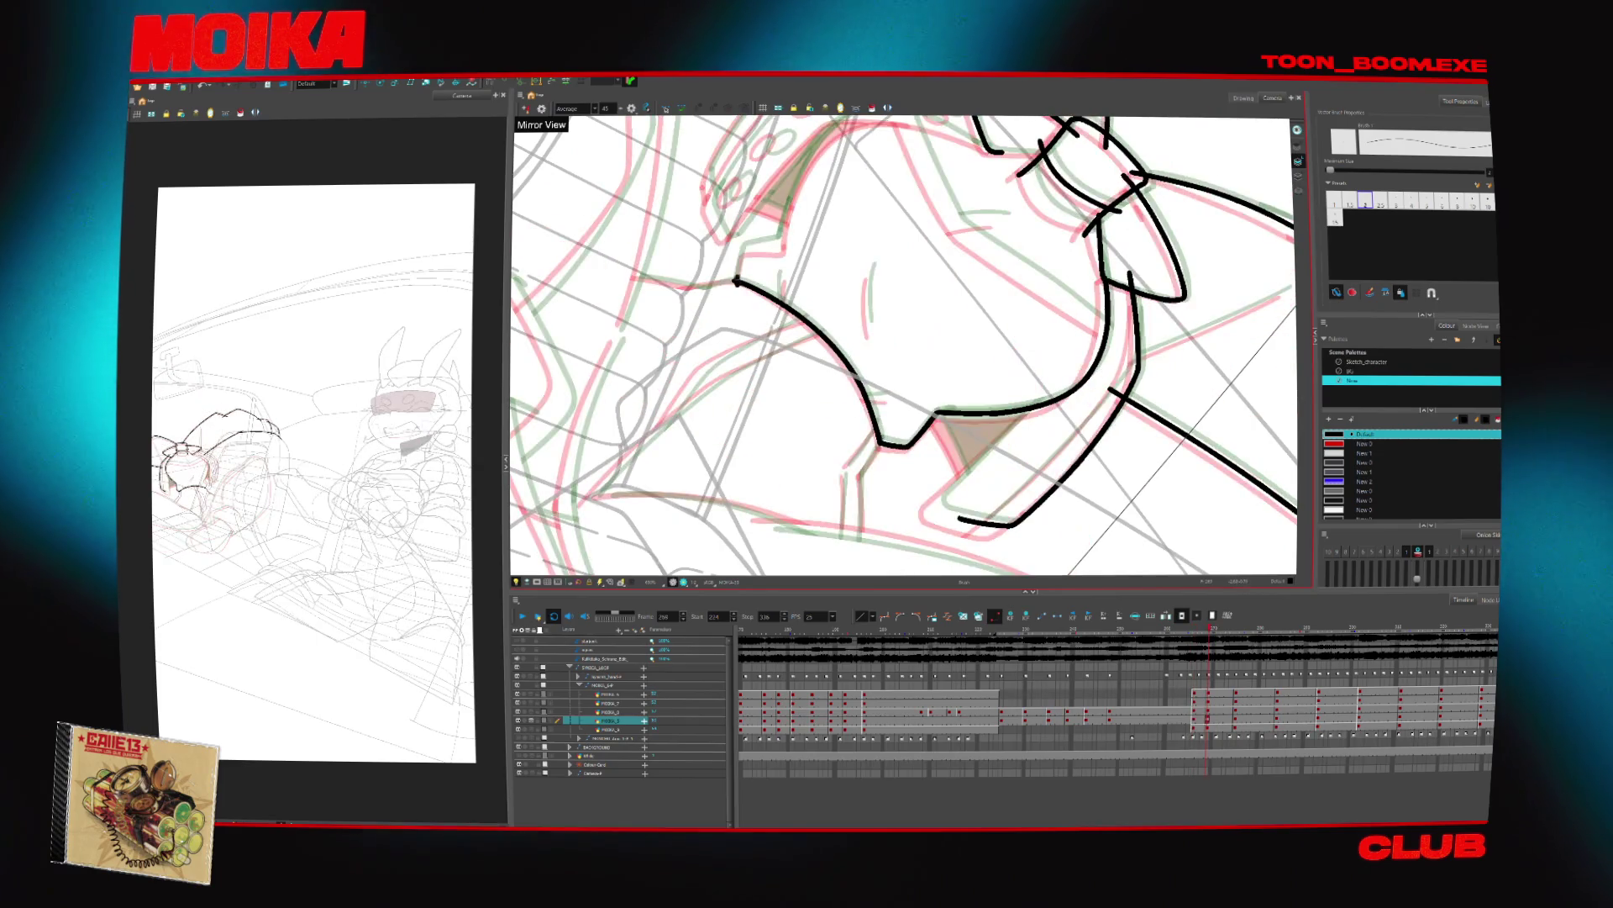
Rotate the canvas around the head and extend the character's left outline upward
{"action": "scroll", "coordinate": [903, 344], "scroll_direction": "up", "scroll_amount": 3}
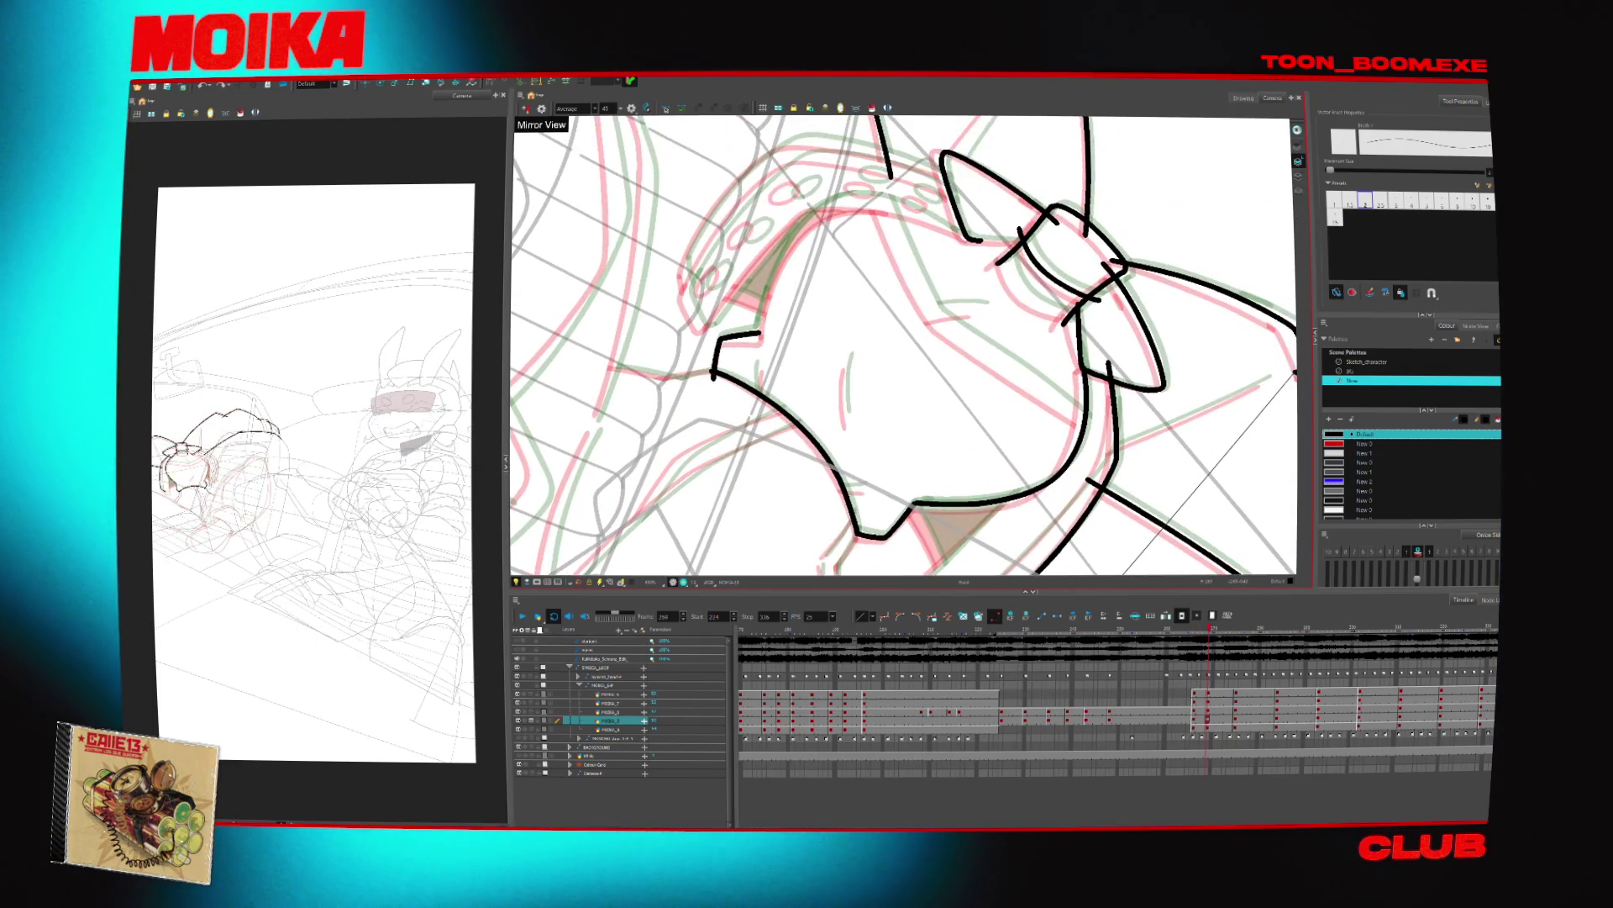
{"action": "key", "text": "c"}
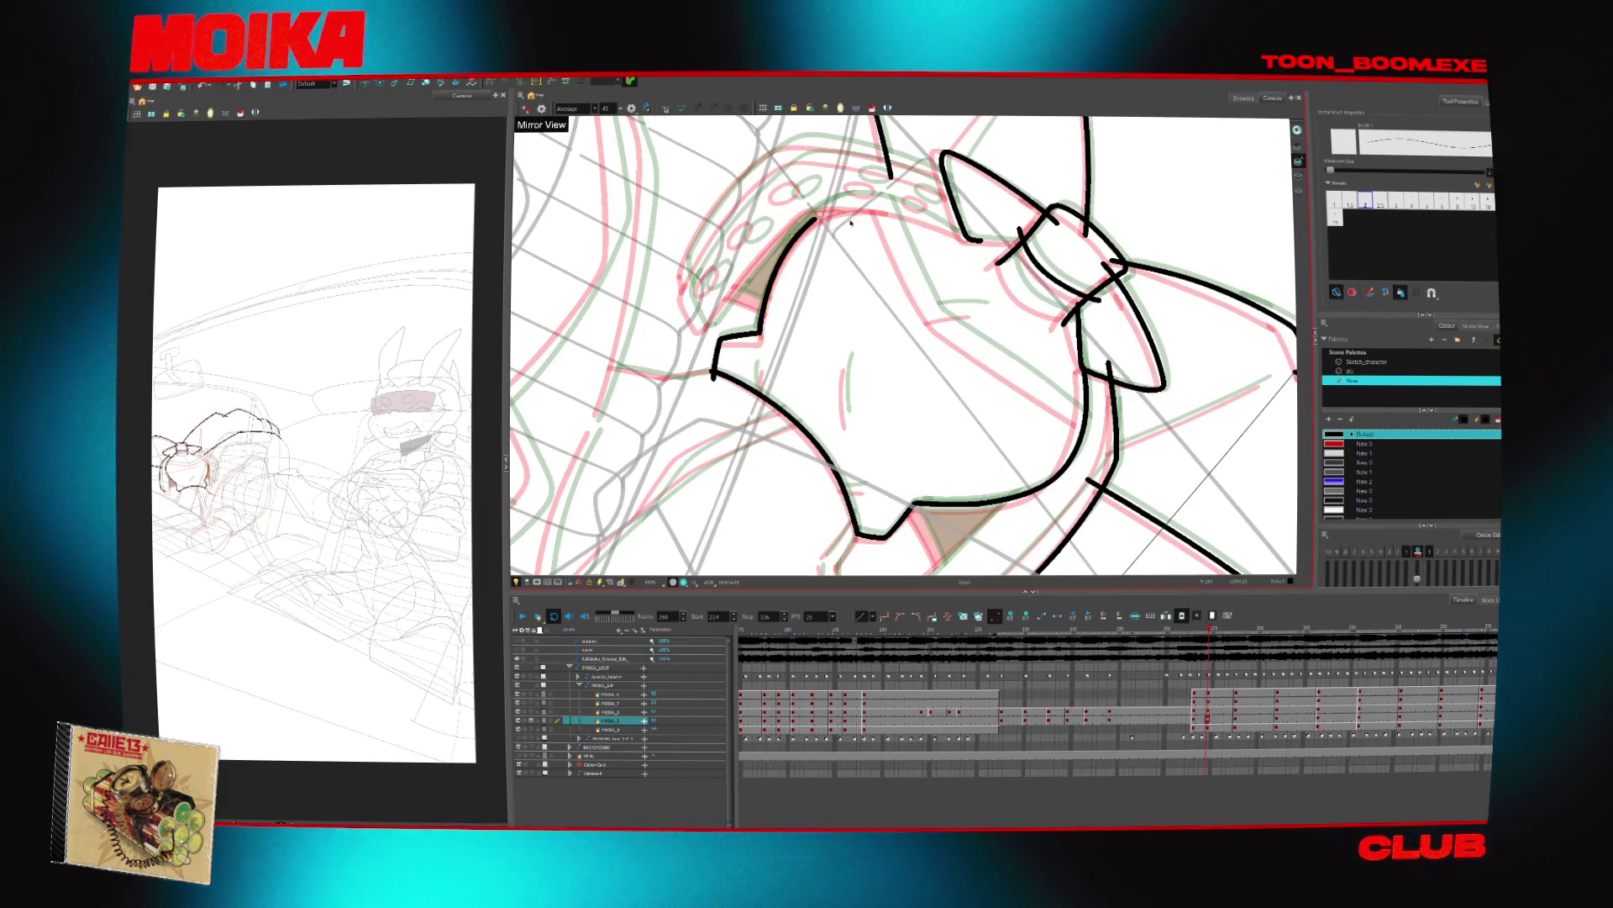
{"action": "scroll", "coordinate": [788, 267], "scroll_direction": "up", "scroll_amount": 2}
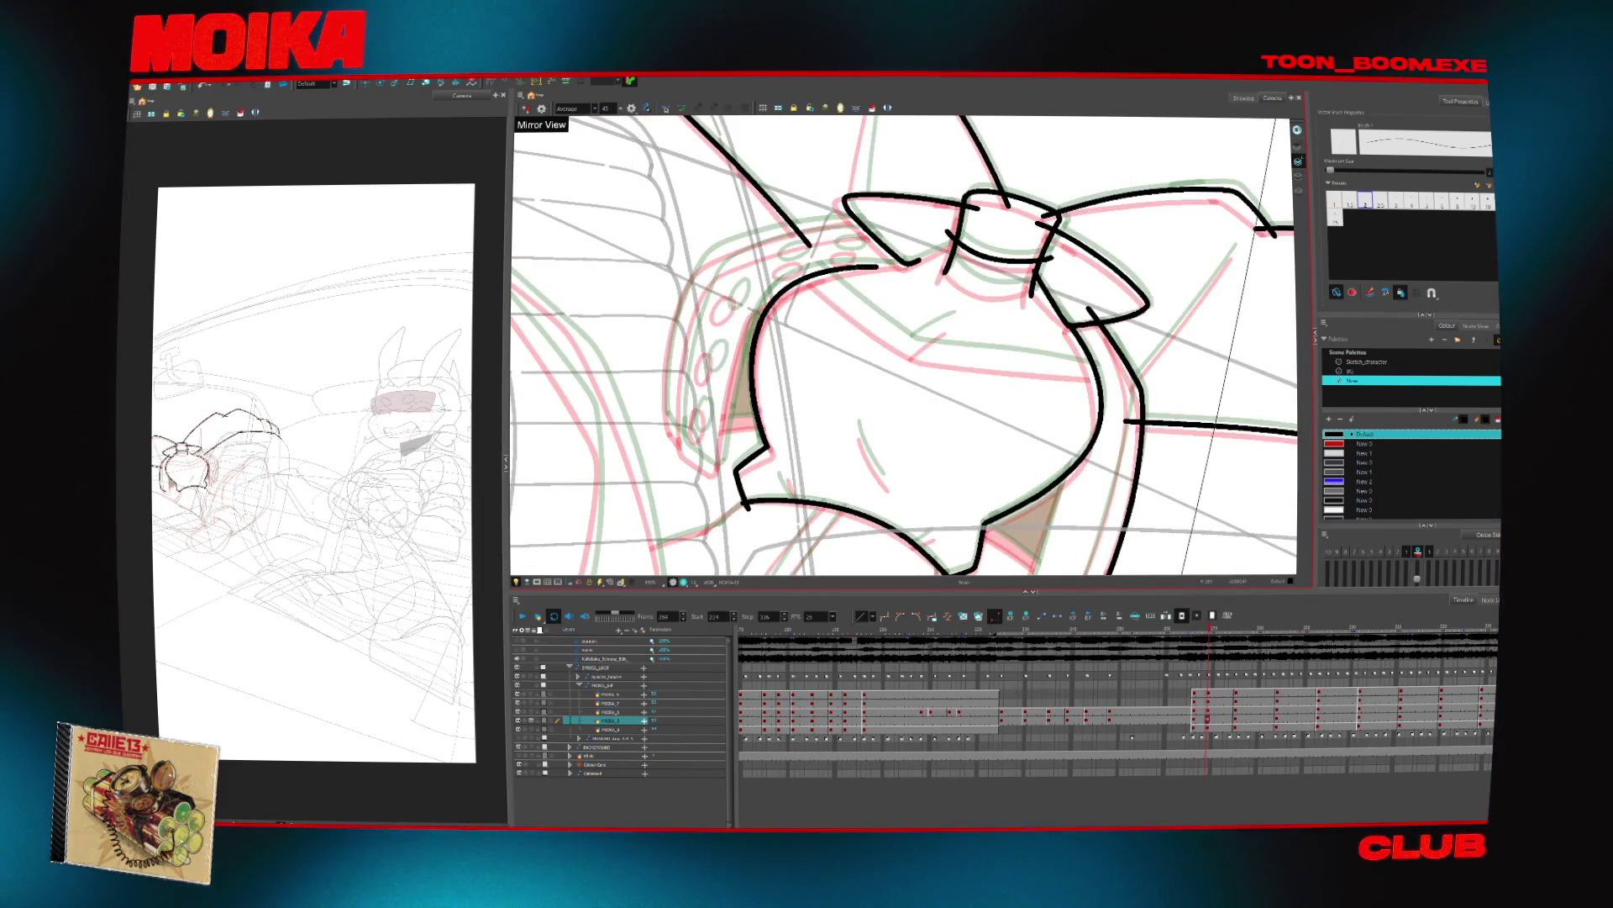
{"action": "left_click_drag", "start_coordinate": [765, 382], "coordinate": [911, 464]}
{"action": "key", "text": "period"}
{"action": "key", "text": "comma"}
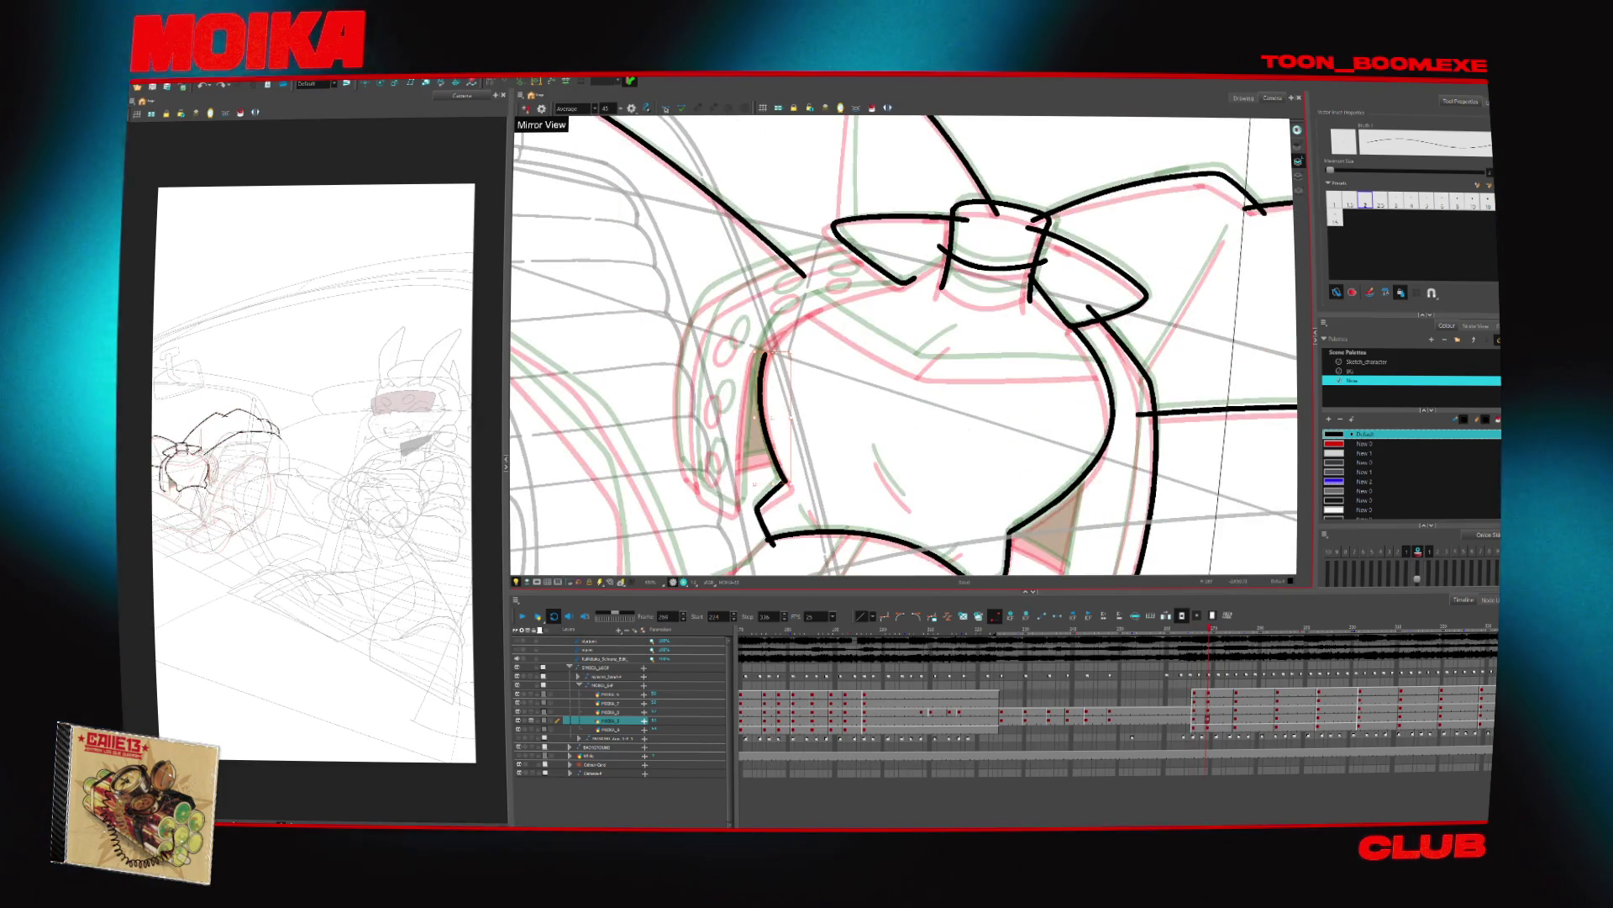
{"action": "left_click_drag", "start_coordinate": [788, 316], "coordinate": [761, 361]}
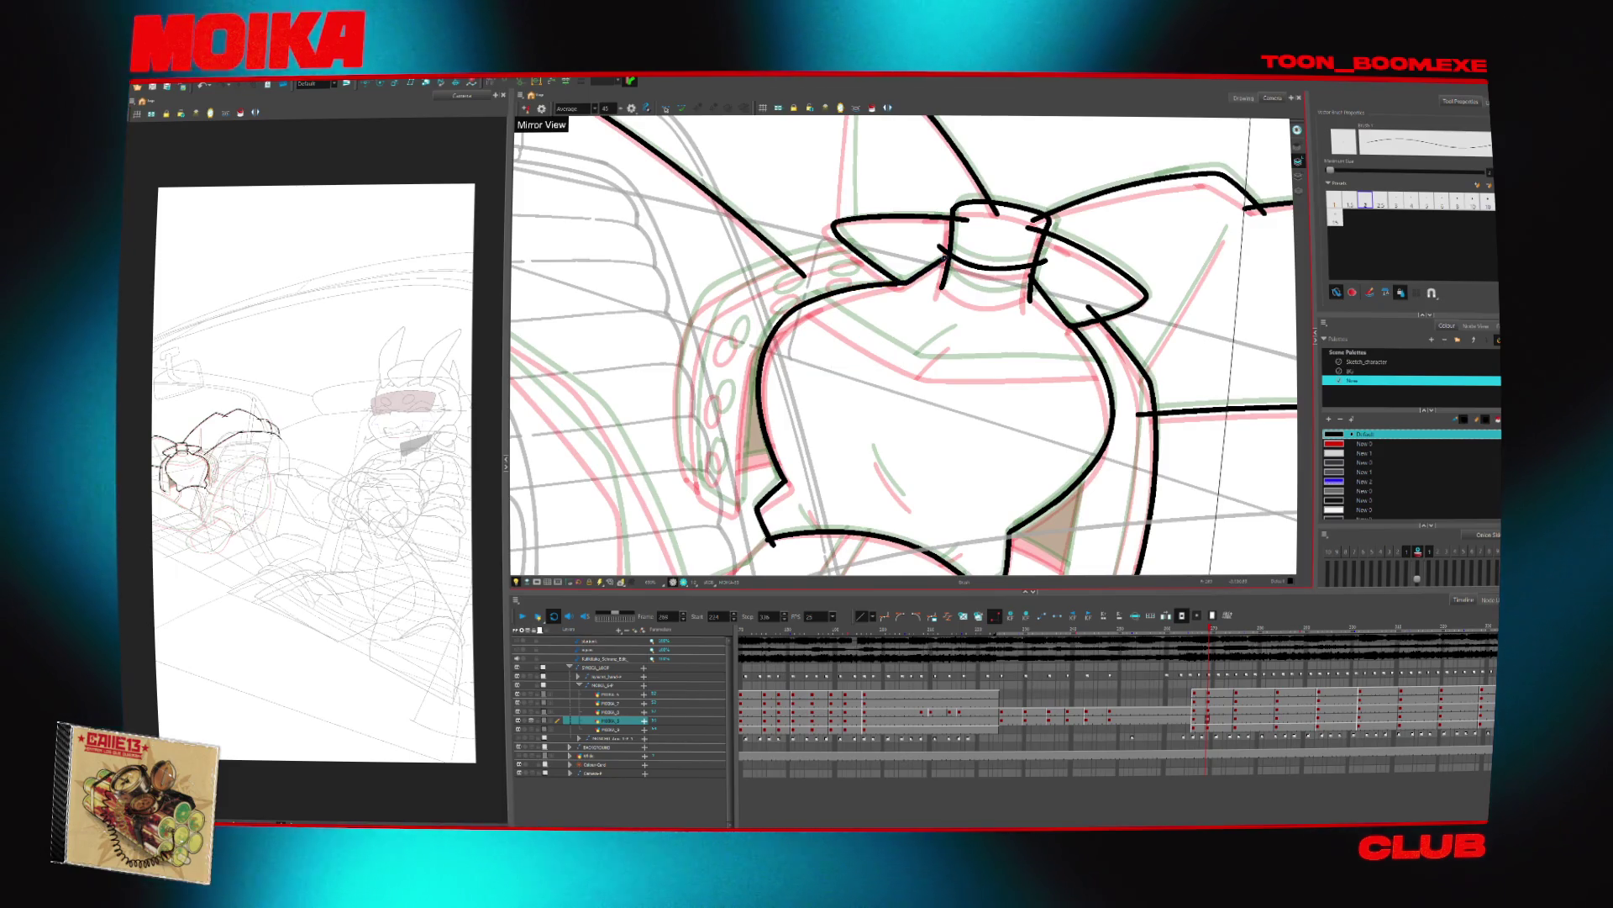
Ink the bottom edge of the collar and trim the stroke overlaps with the Cutter
{"action": "key", "text": "alt+t"}
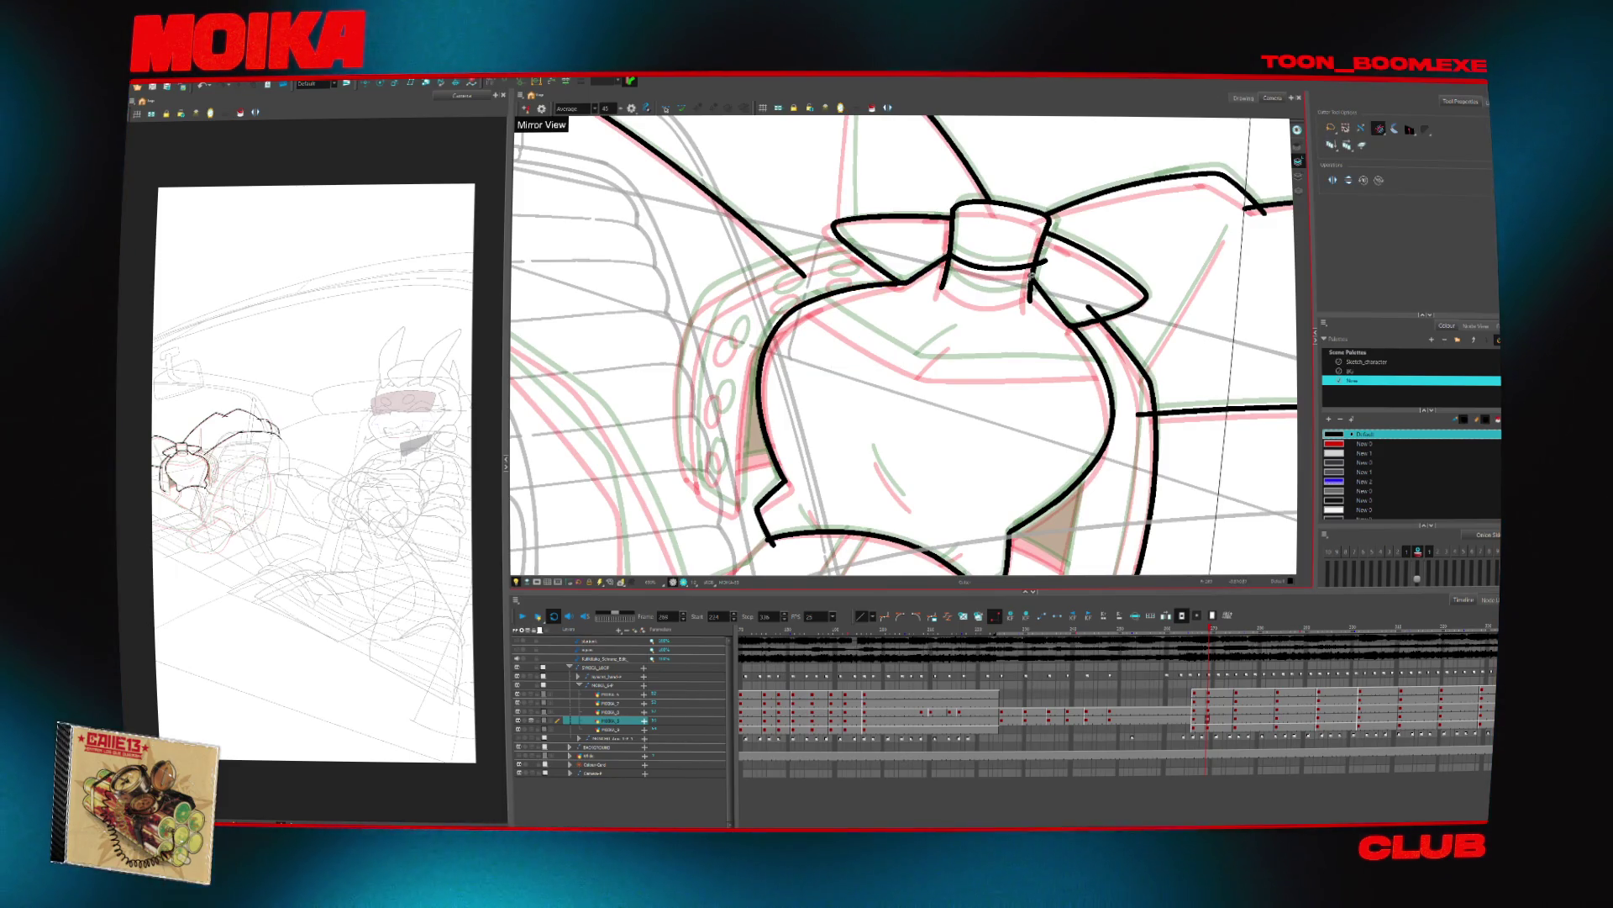
{"action": "key", "text": "alt+b"}
{"action": "left_click_drag", "start_coordinate": [941, 279], "coordinate": [1036, 288]}
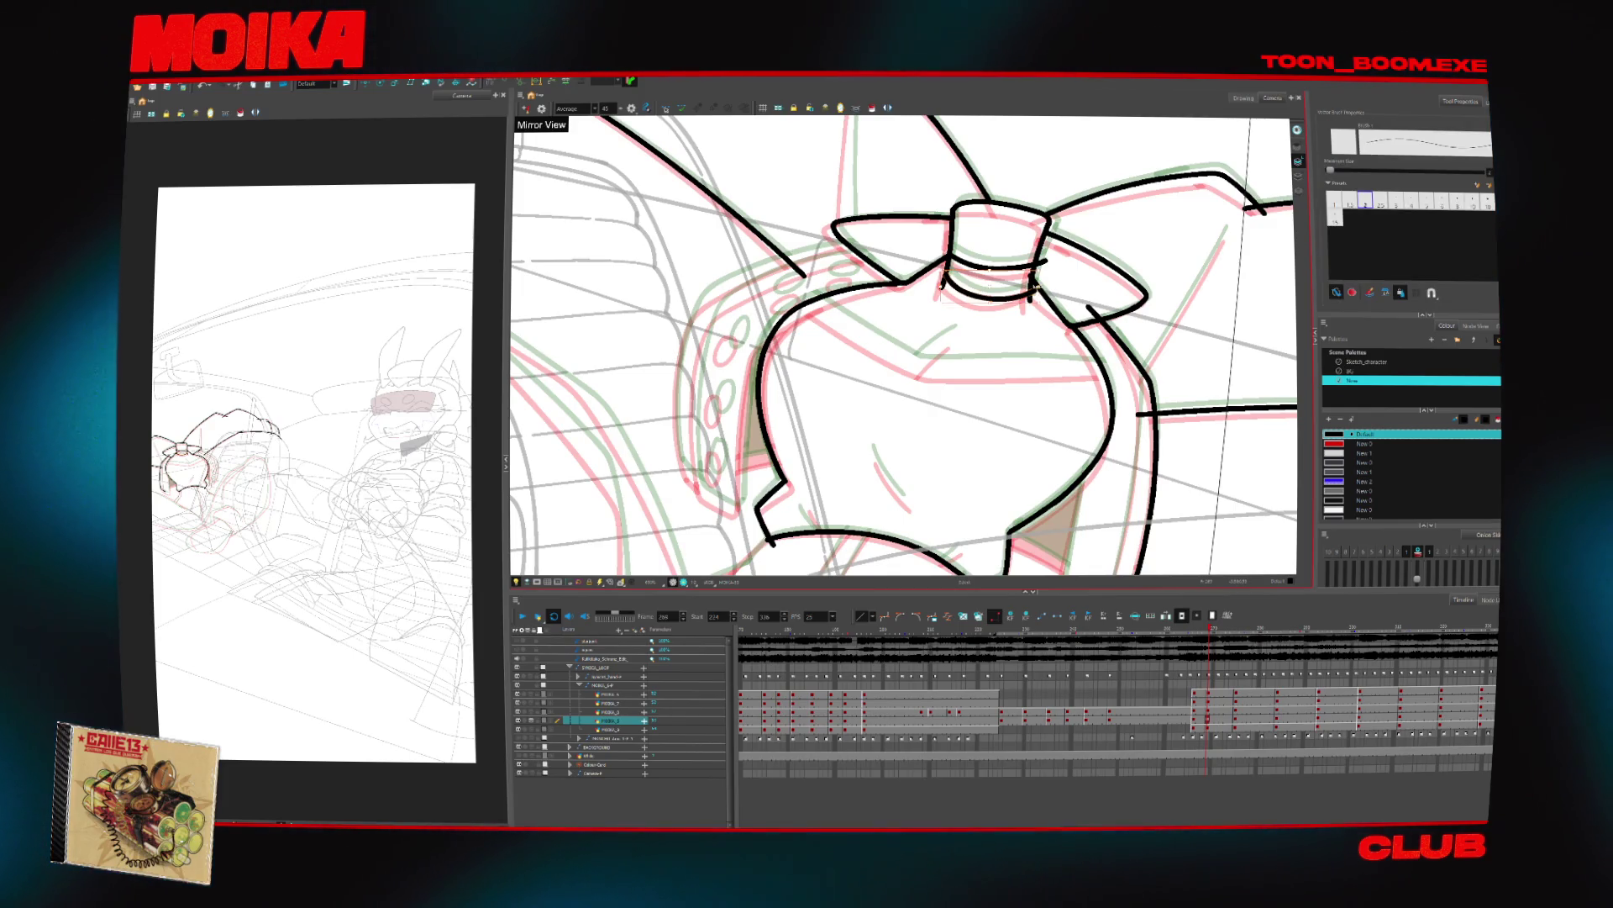
{"action": "key", "text": "alt+t"}
{"action": "mouse_move", "coordinate": [991, 210]}
{"action": "left_mouse_down"}
{"action": "mouse_move", "coordinate": [1075, 319]}
{"action": "mouse_move", "coordinate": [1008, 471]}
{"action": "left_mouse_up"}
{"action": "key", "text": "alt+b"}
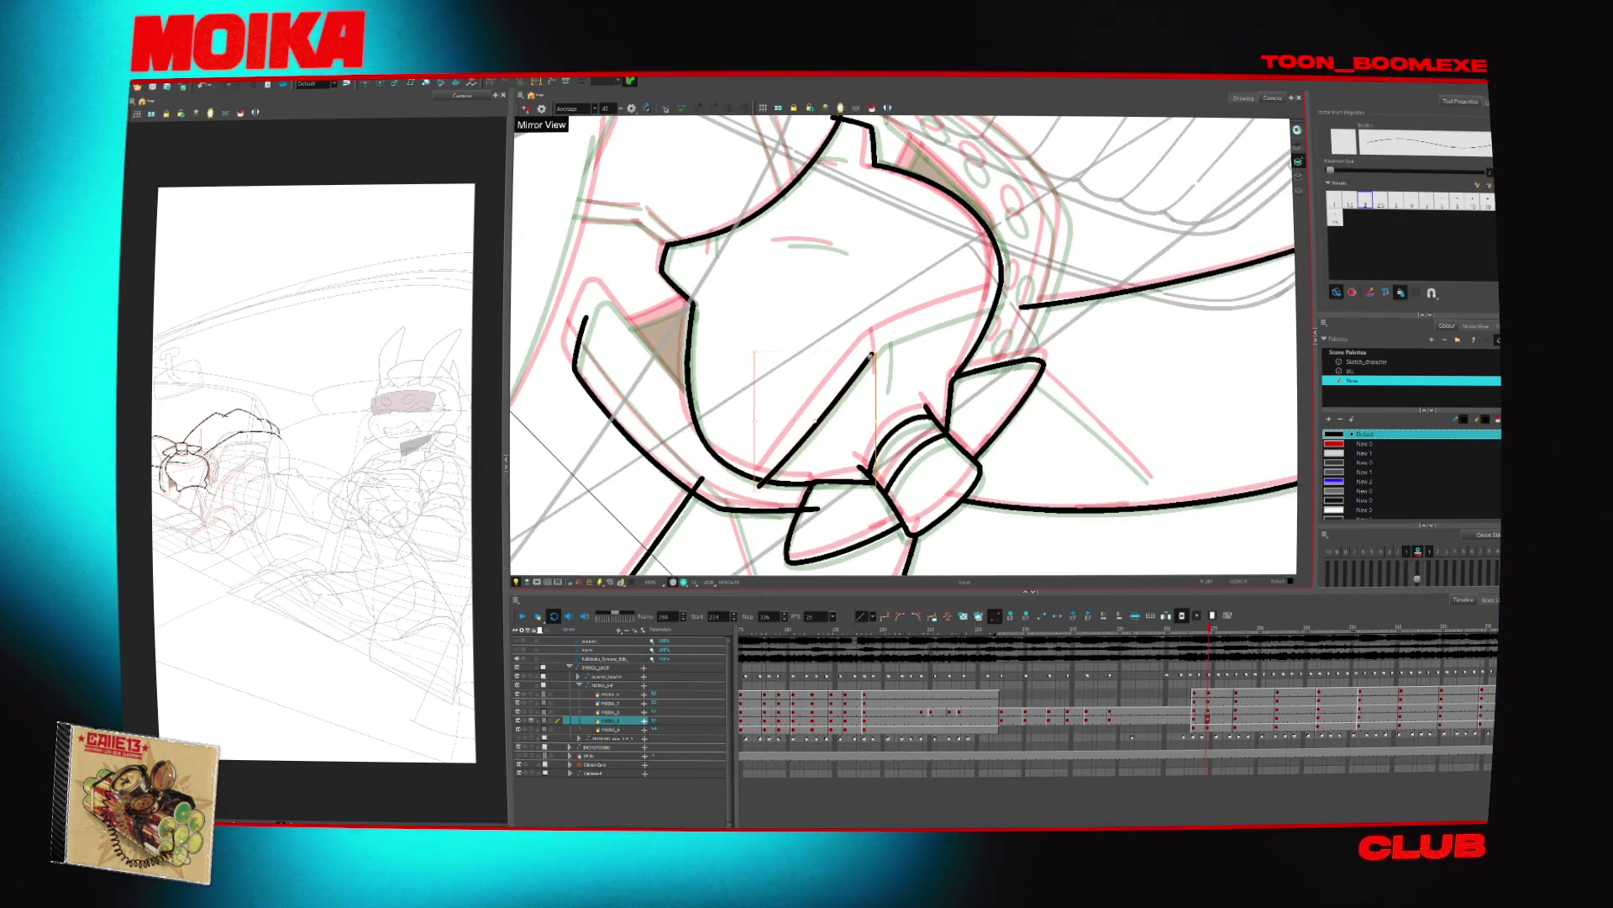
Ink the diagonal lower outline and redraw the short stroke below the head
{"action": "left_click_drag", "start_coordinate": [870, 355], "coordinate": [868, 354]}
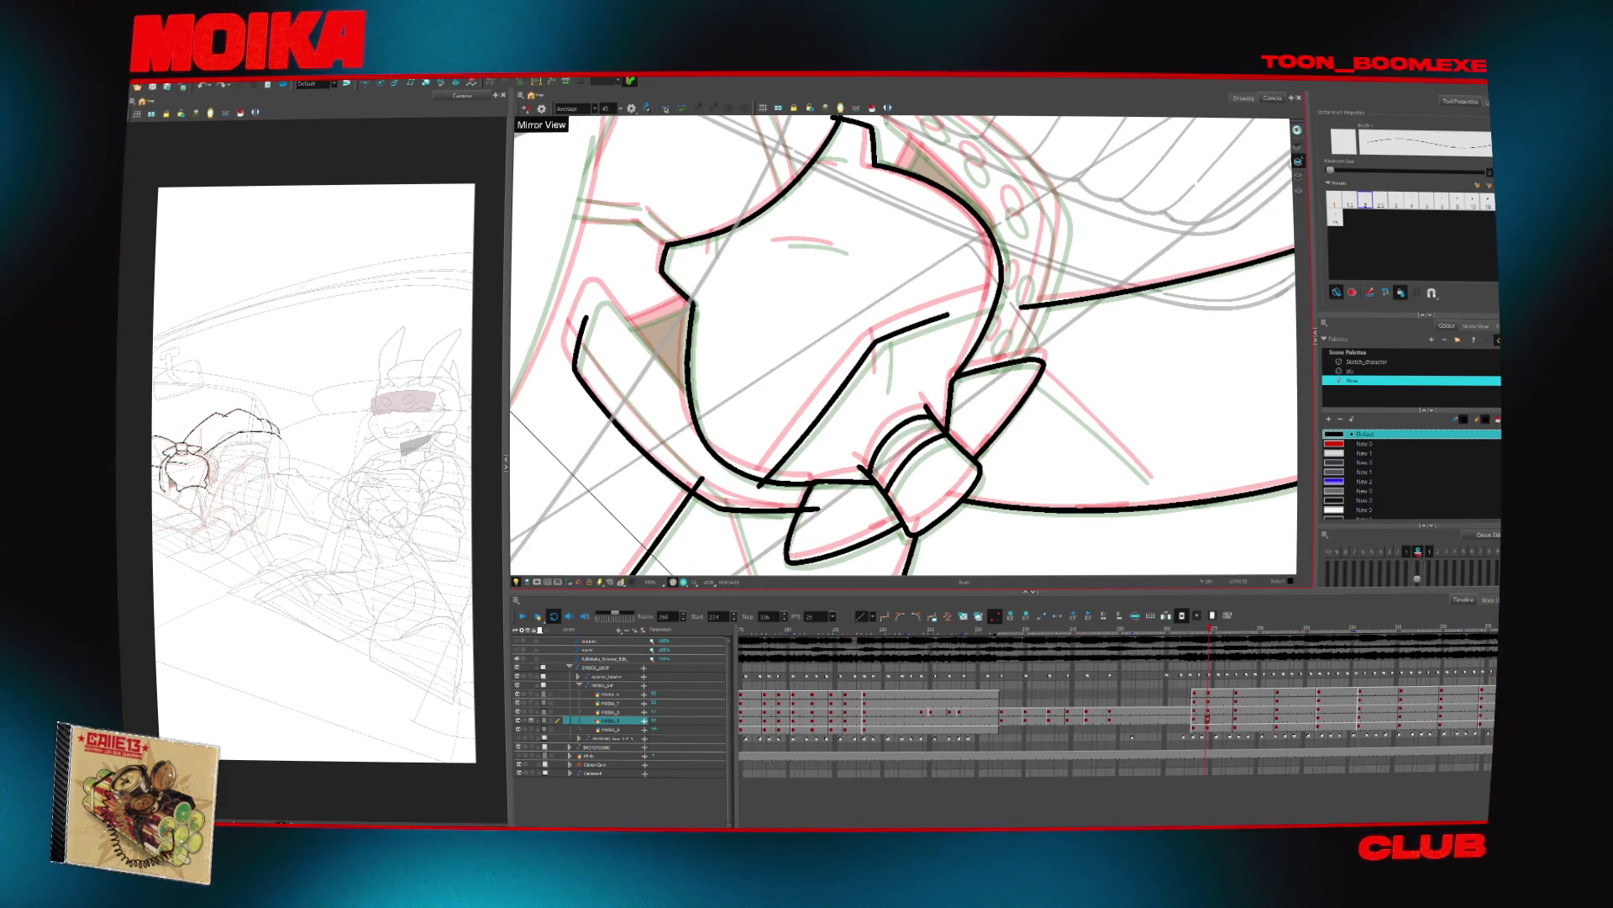
{"action": "mouse_move", "coordinate": [996, 256]}
{"action": "left_mouse_down"}
{"action": "mouse_move", "coordinate": [941, 210]}
{"action": "mouse_move", "coordinate": [924, 252]}
{"action": "left_mouse_up"}
{"action": "mouse_move", "coordinate": [832, 330]}
{"action": "left_mouse_down"}
{"action": "mouse_move", "coordinate": [904, 312]}
{"action": "mouse_move", "coordinate": [798, 435]}
{"action": "left_mouse_up"}
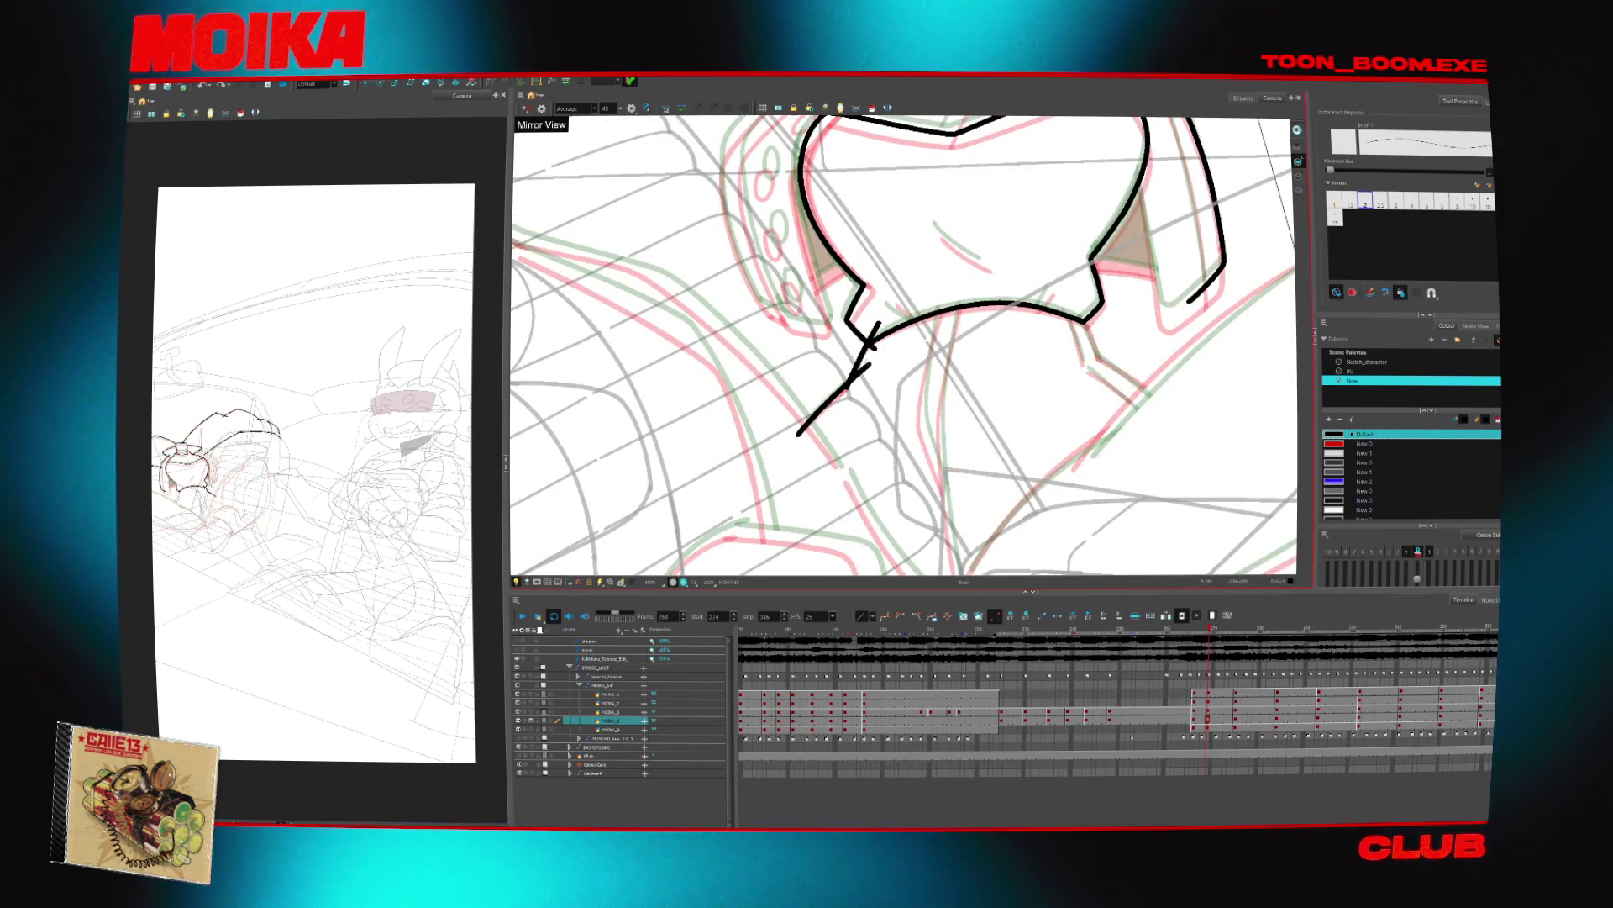
{"action": "key", "text": "4"}
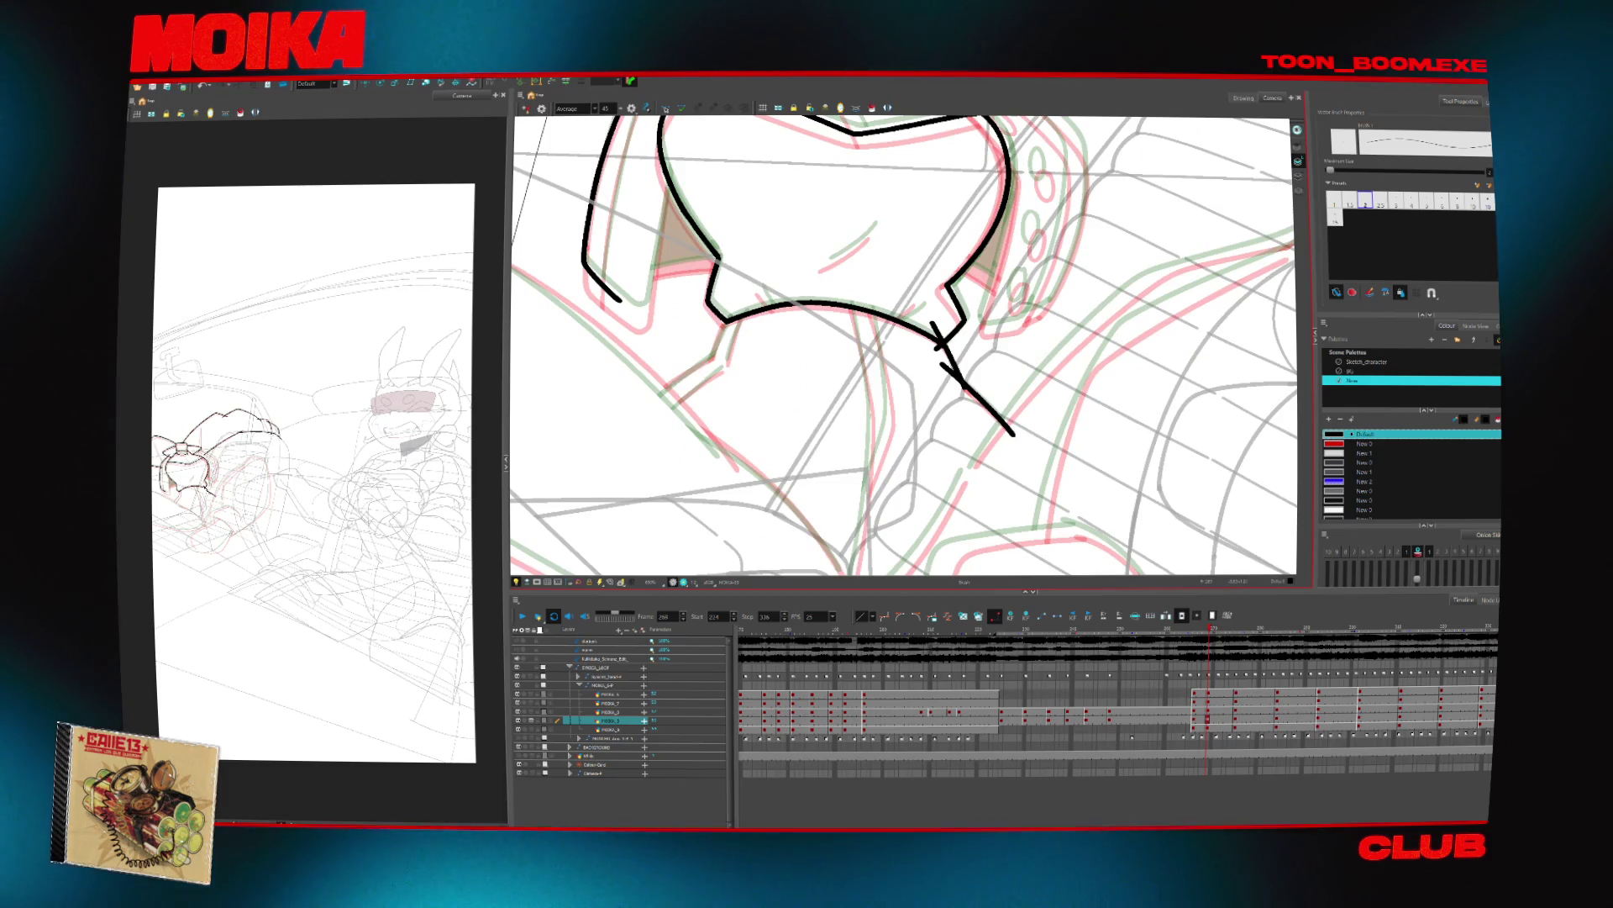
{"action": "key", "text": "ctrl+z"}
{"action": "left_click_drag", "start_coordinate": [726, 309], "coordinate": [716, 347]}
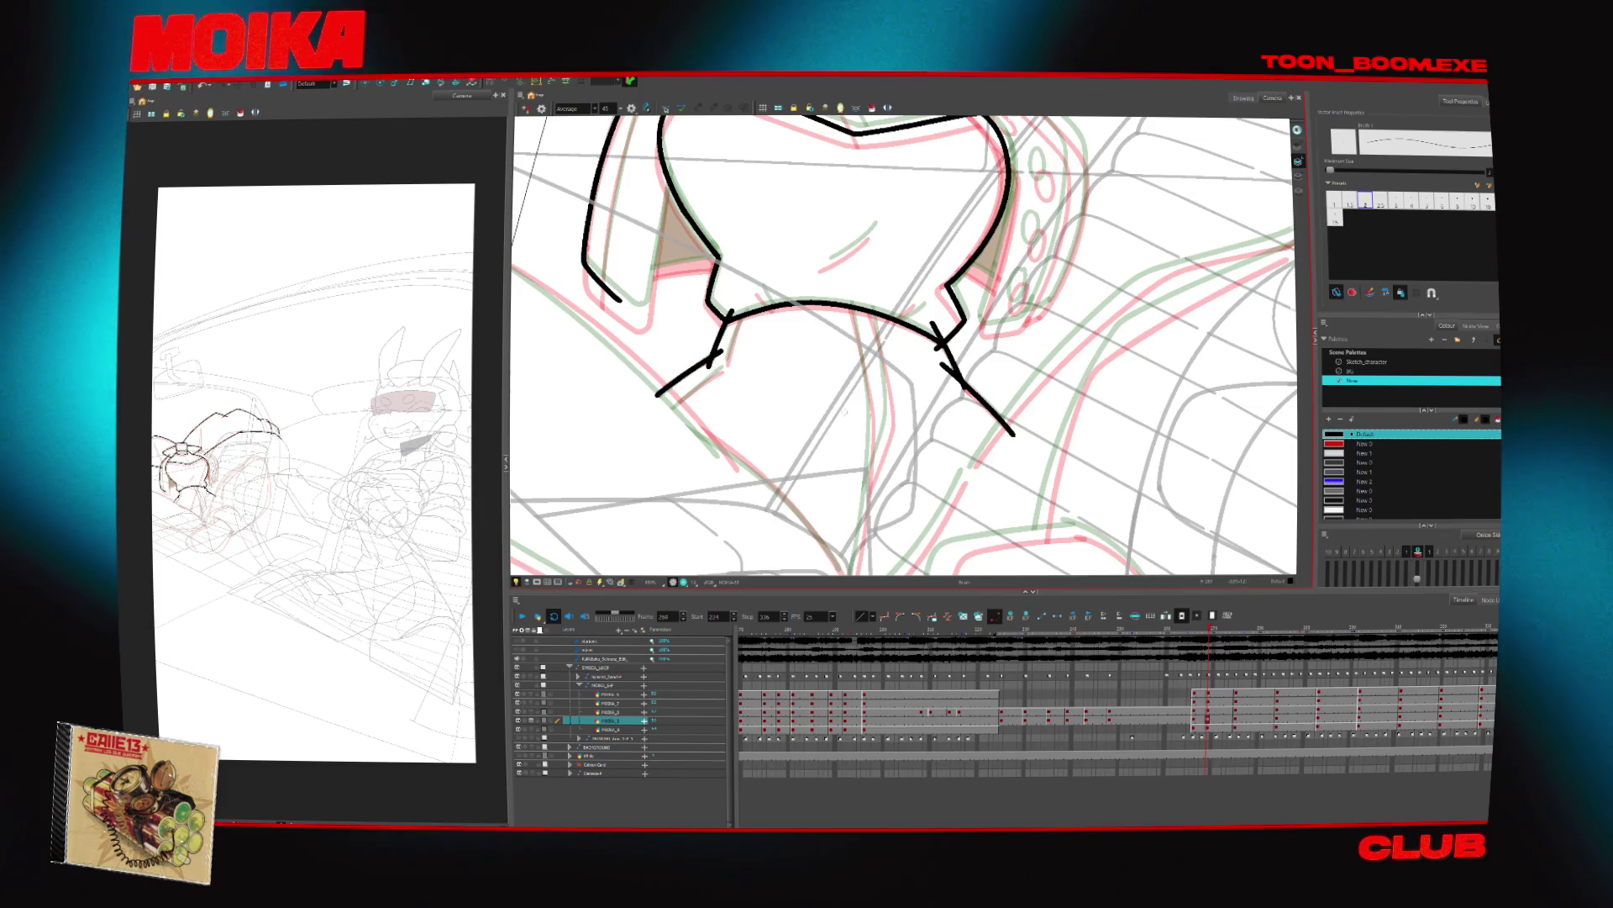
In mirrored view, extend the long outline and ink a long vertical line down the body
{"action": "key", "text": "4"}
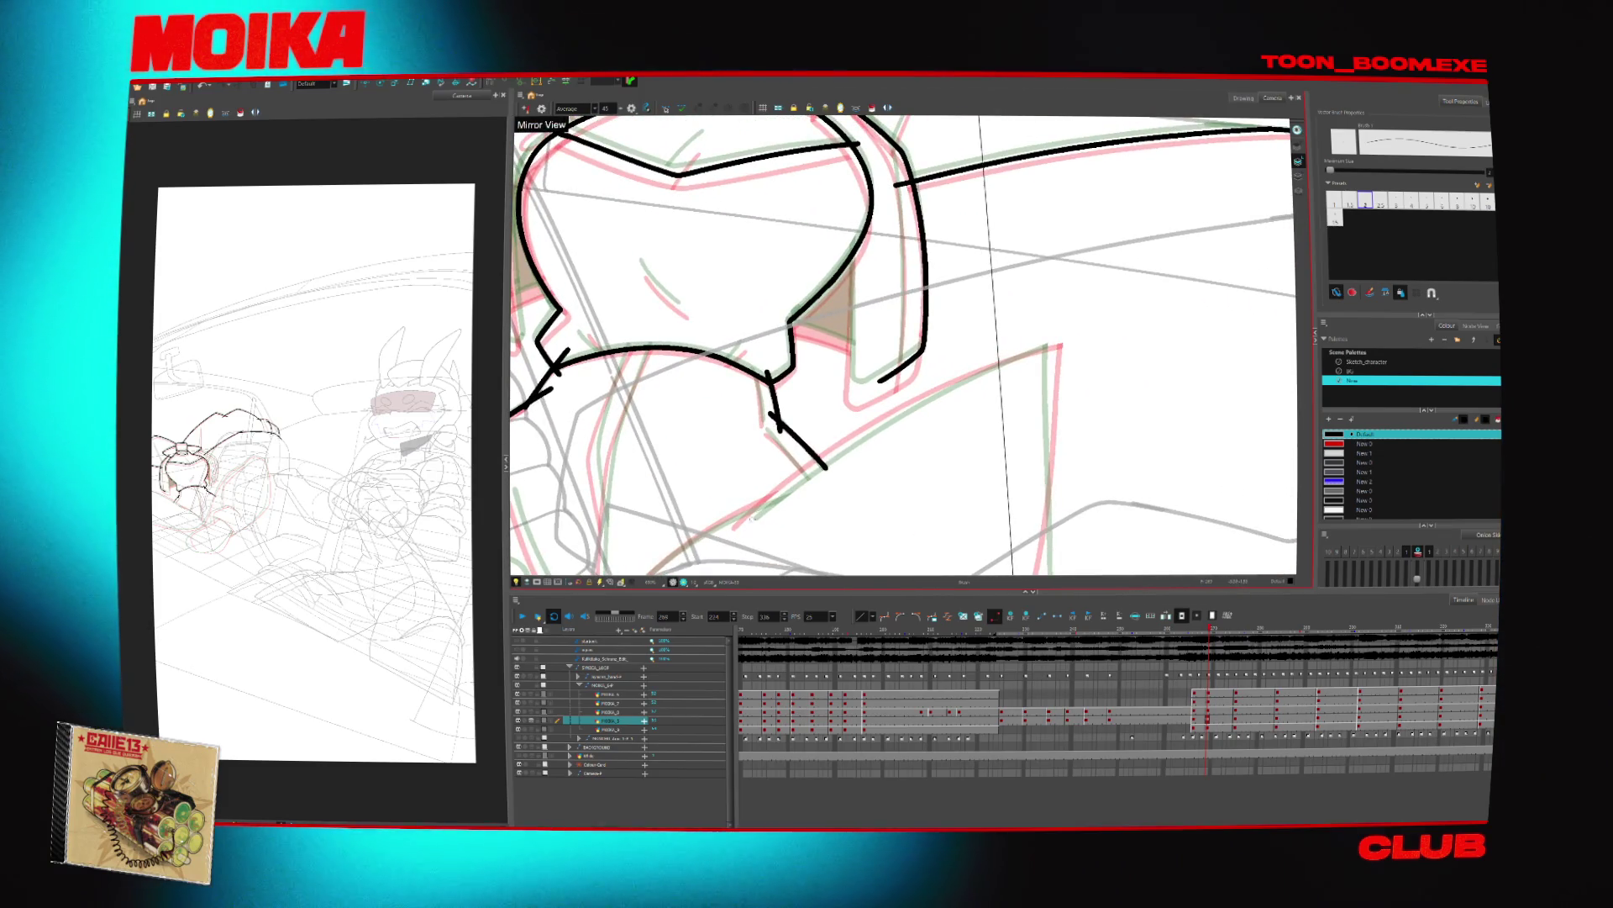
{"action": "left_click_drag", "start_coordinate": [967, 373], "coordinate": [994, 365]}
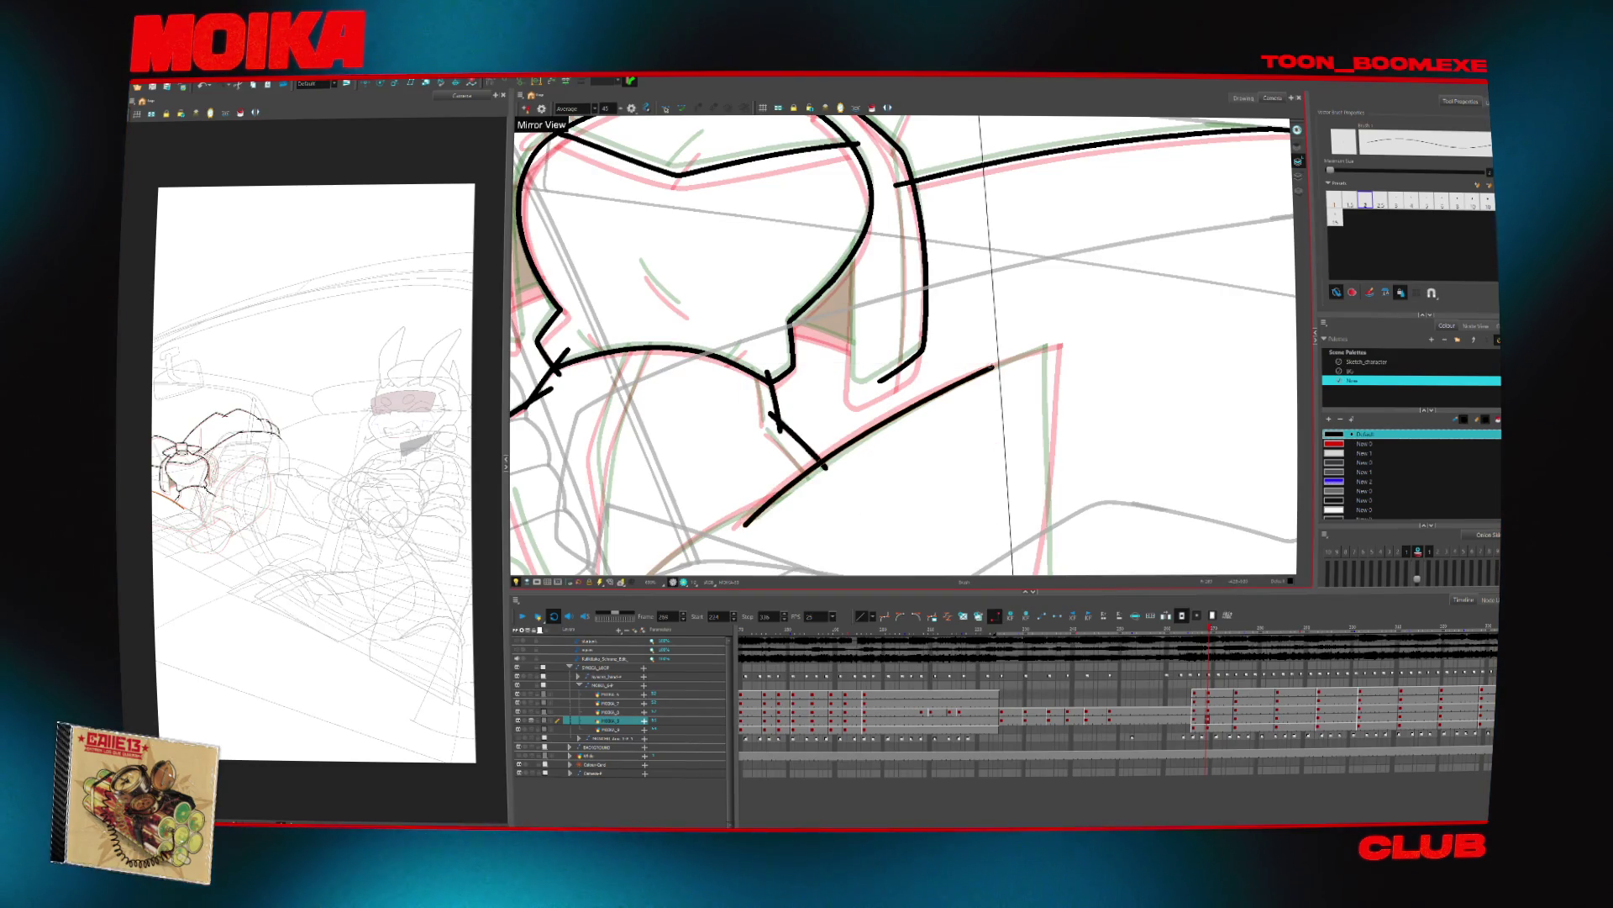
{"action": "scroll", "coordinate": [903, 344], "scroll_direction": "down", "scroll_amount": 1}
{"action": "left_click_drag", "start_coordinate": [998, 251], "coordinate": [986, 496]}
Ink a curved black line down the left side of the arm, undoing a stray seat stroke
{"action": "key", "text": "4"}
{"action": "key", "text": "2"}
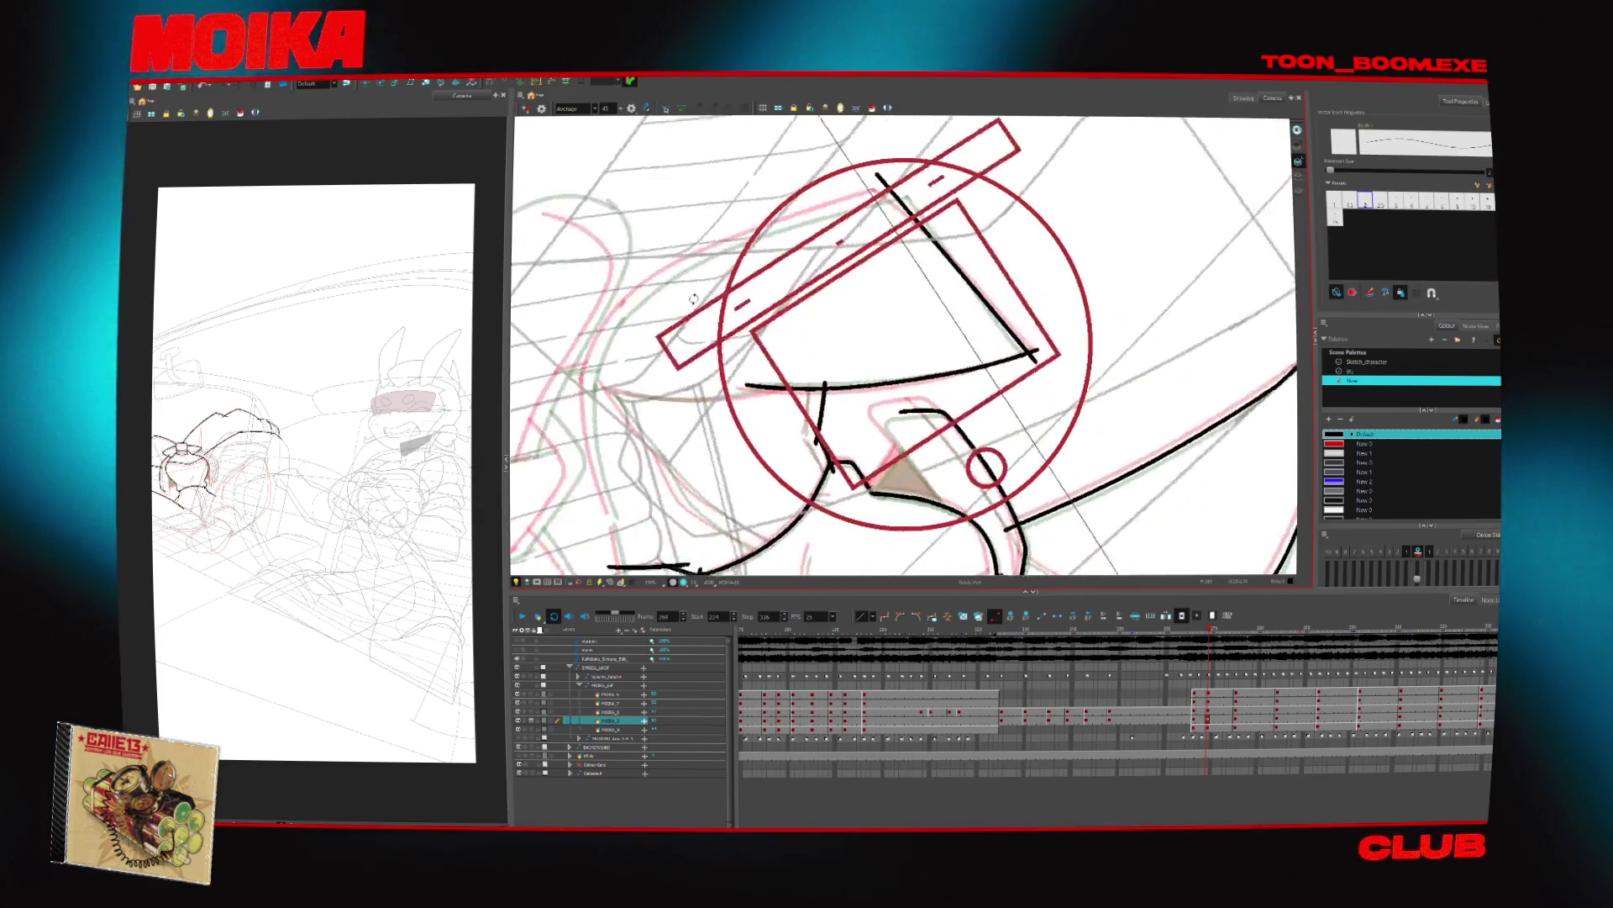
{"action": "left_click_drag", "start_coordinate": [658, 286], "coordinate": [636, 452]}
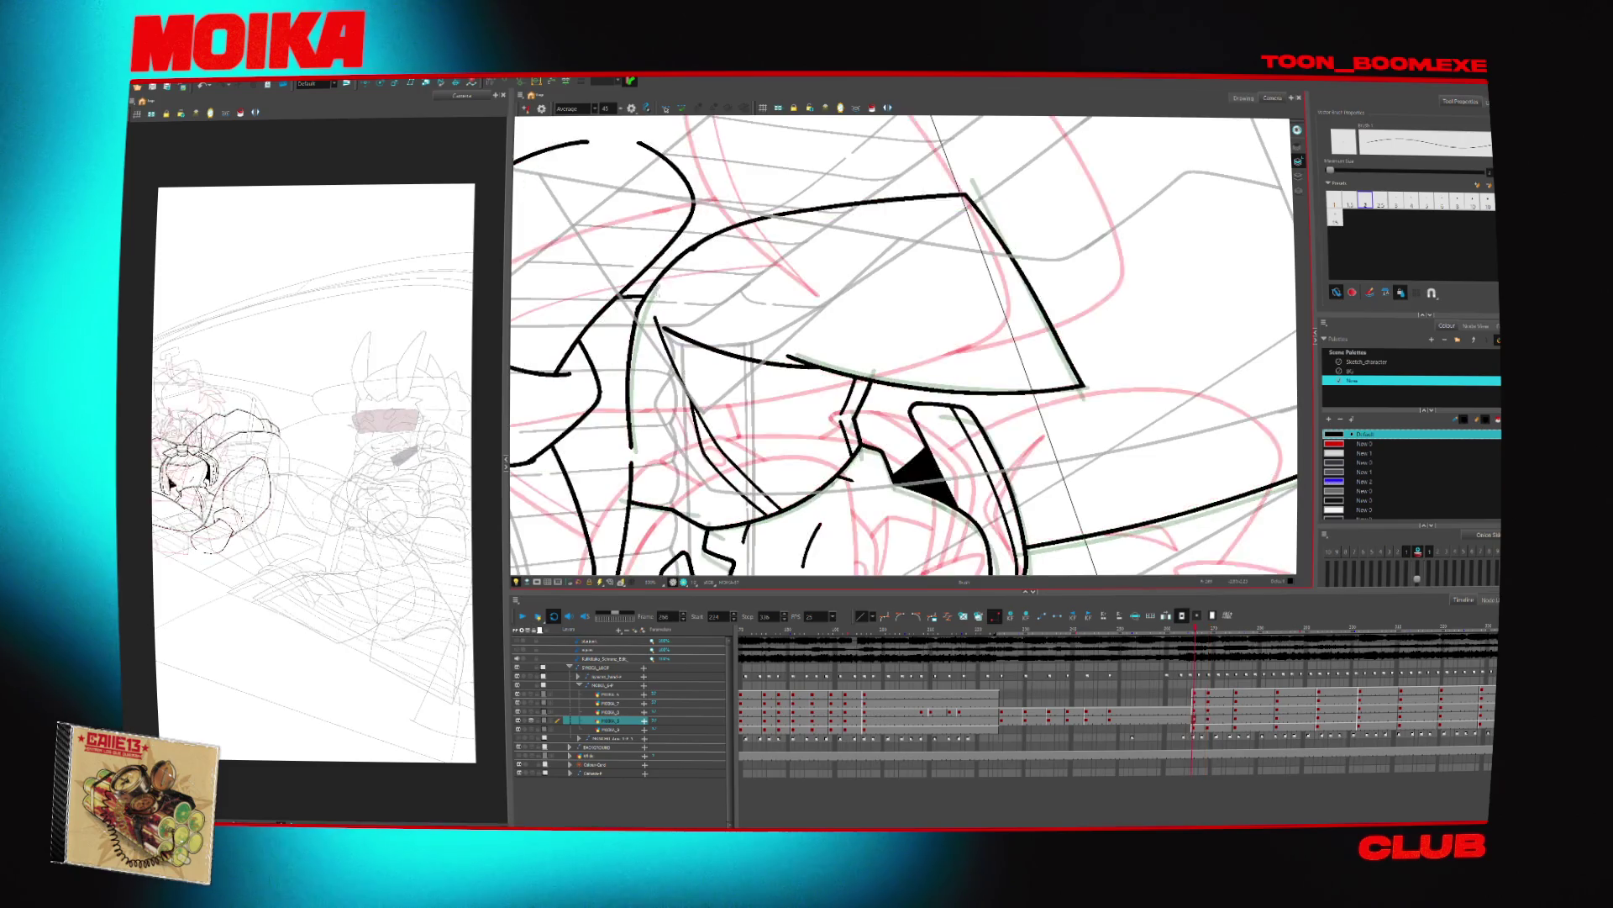
{"action": "key", "text": "alt+e"}
{"action": "key", "text": "alt+b"}
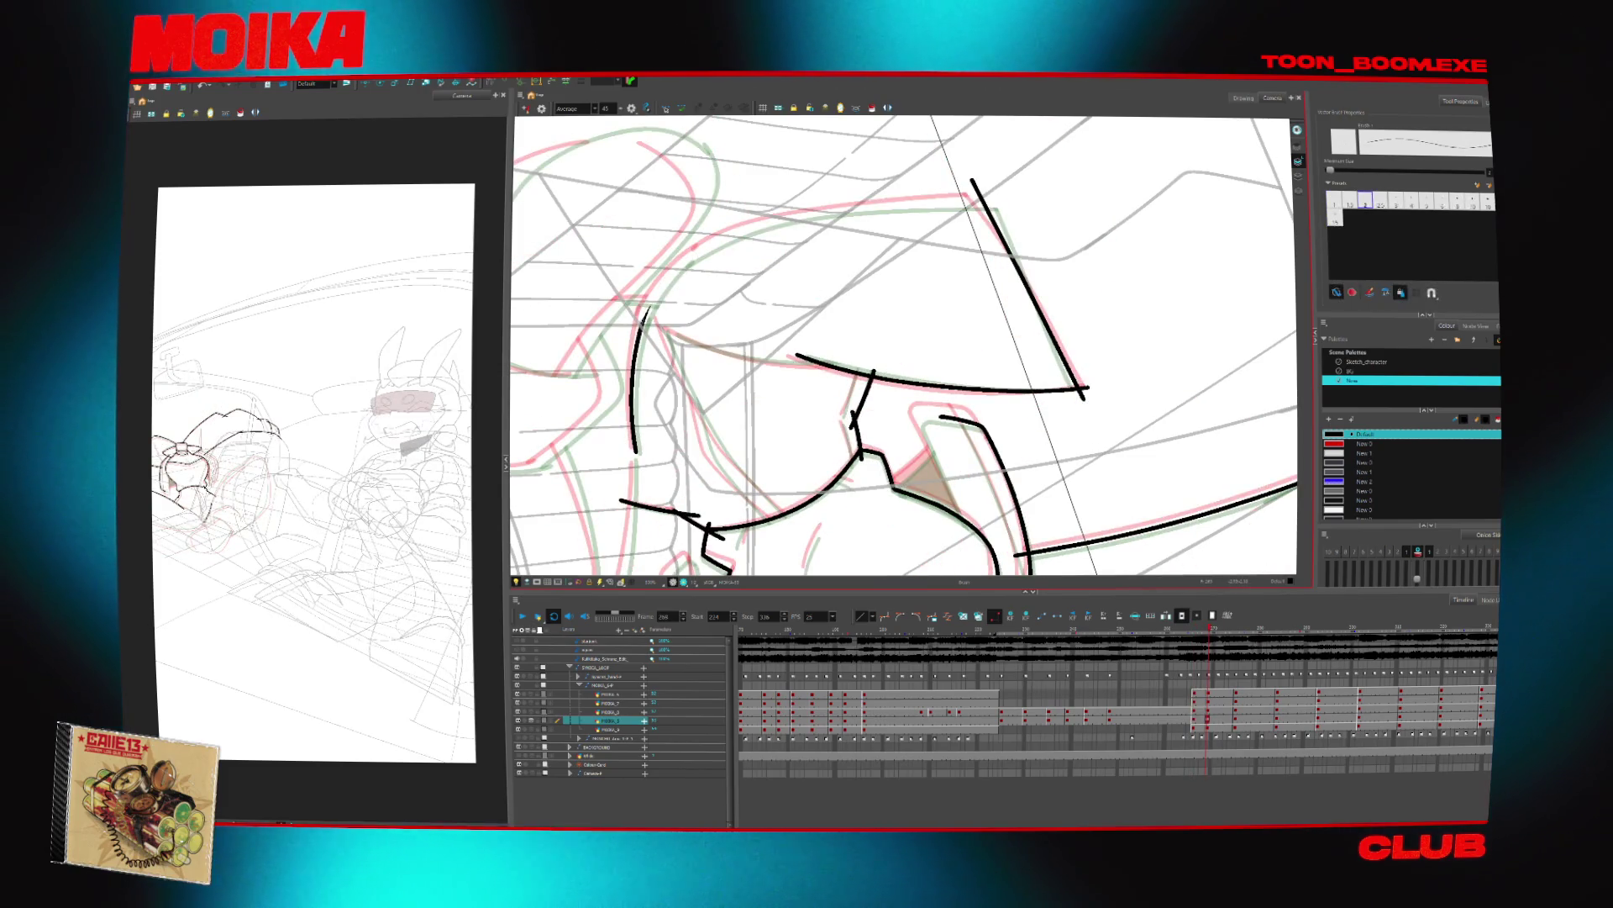
{"action": "key", "text": "2"}
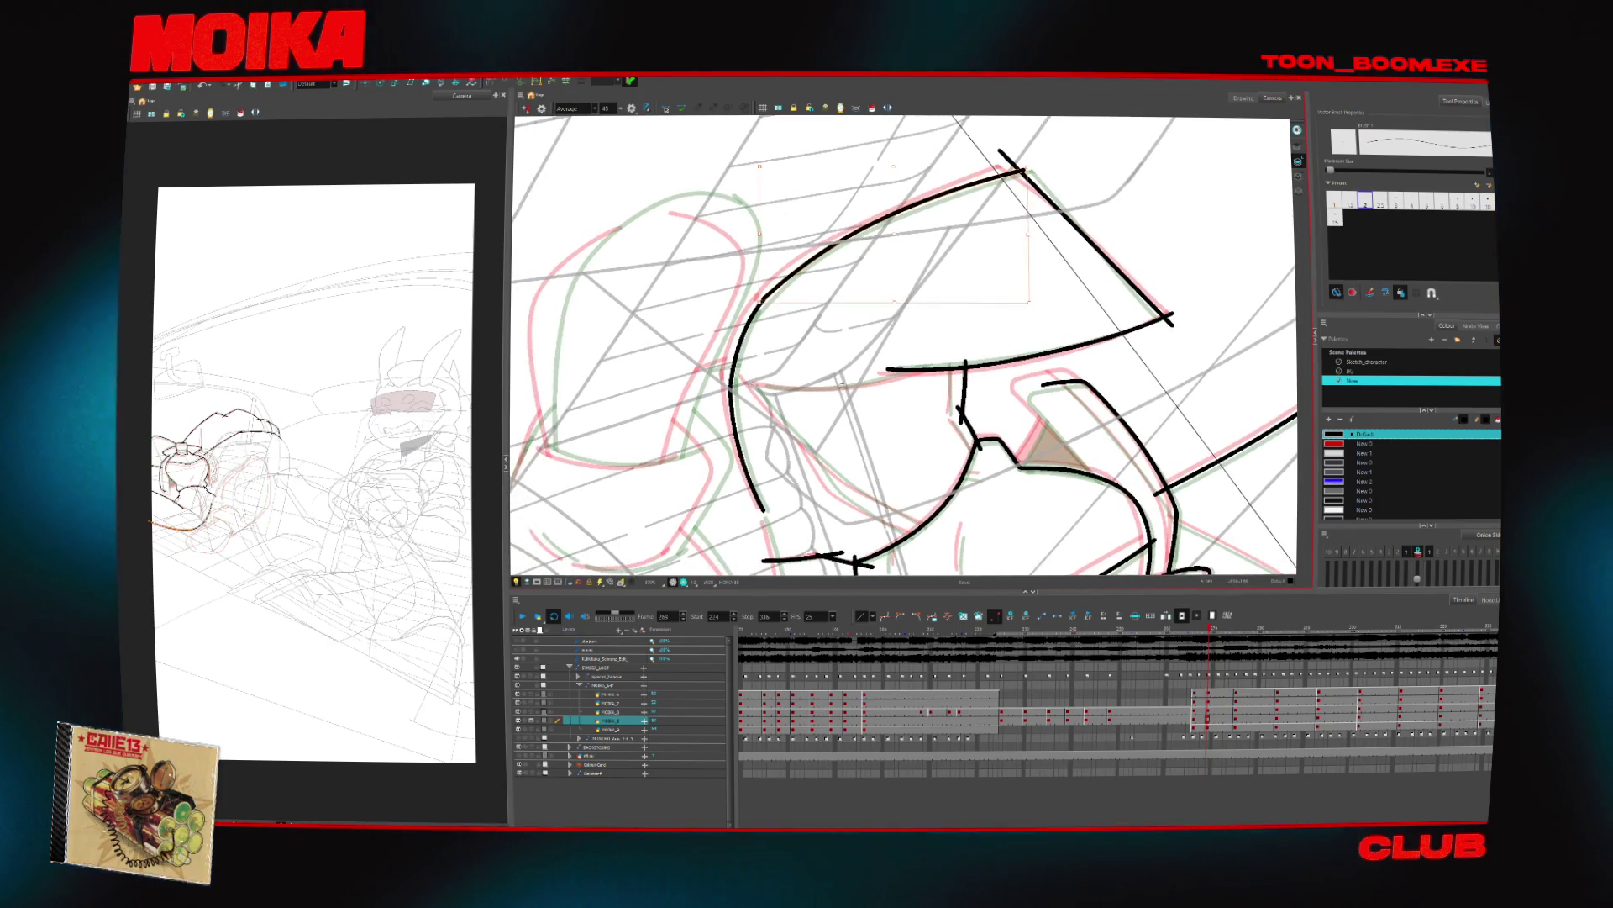
{"action": "key", "text": "2"}
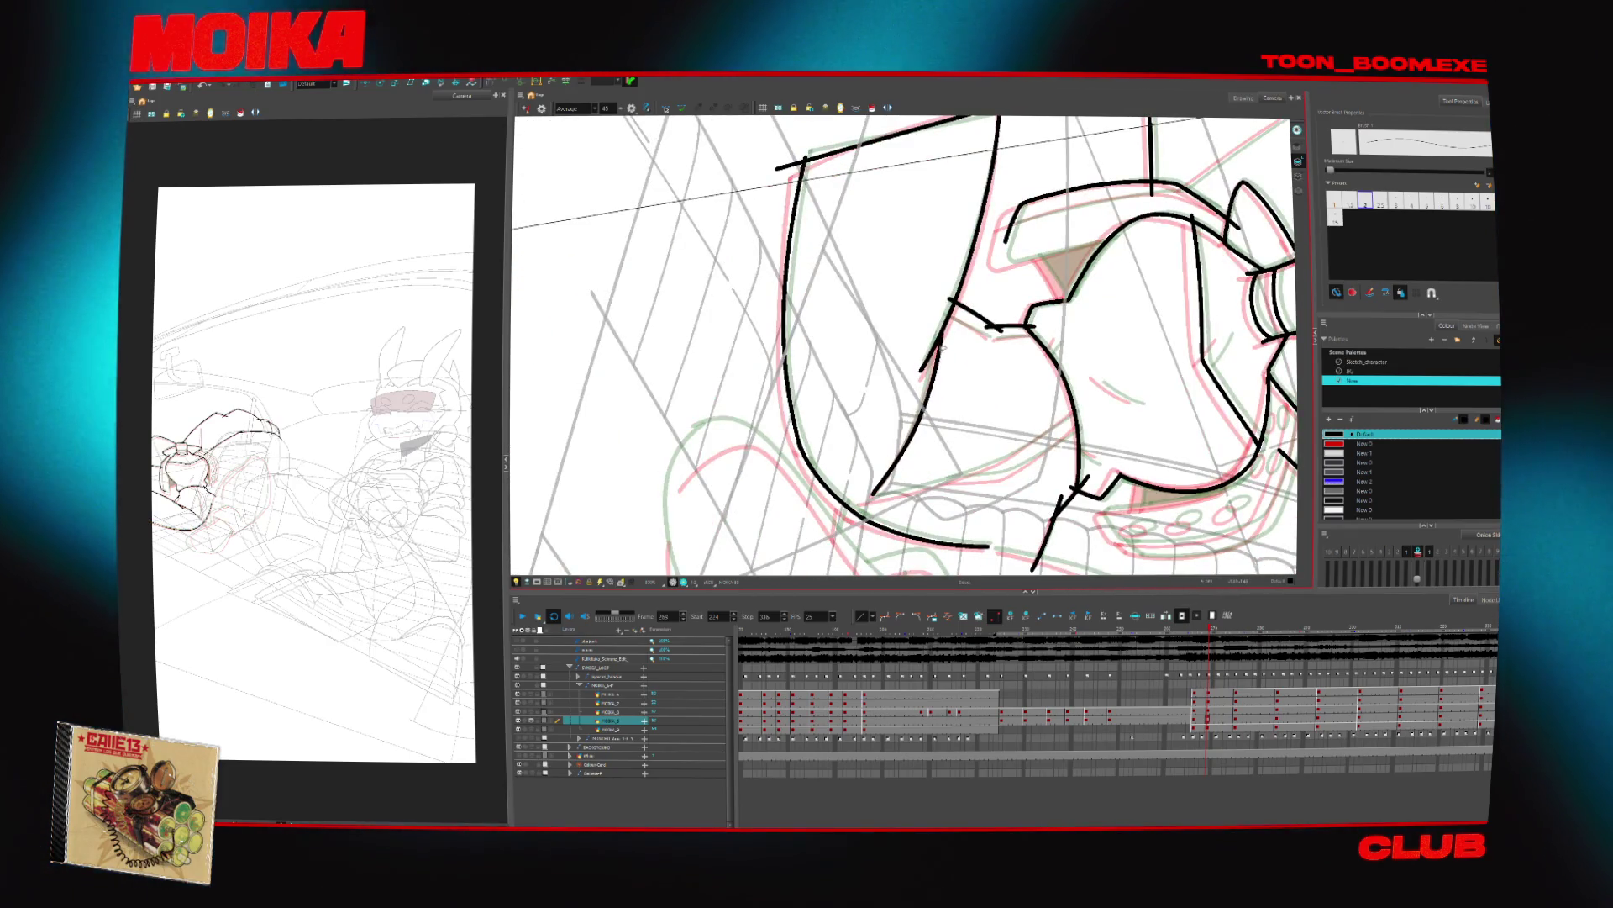
{"action": "key", "text": "4"}
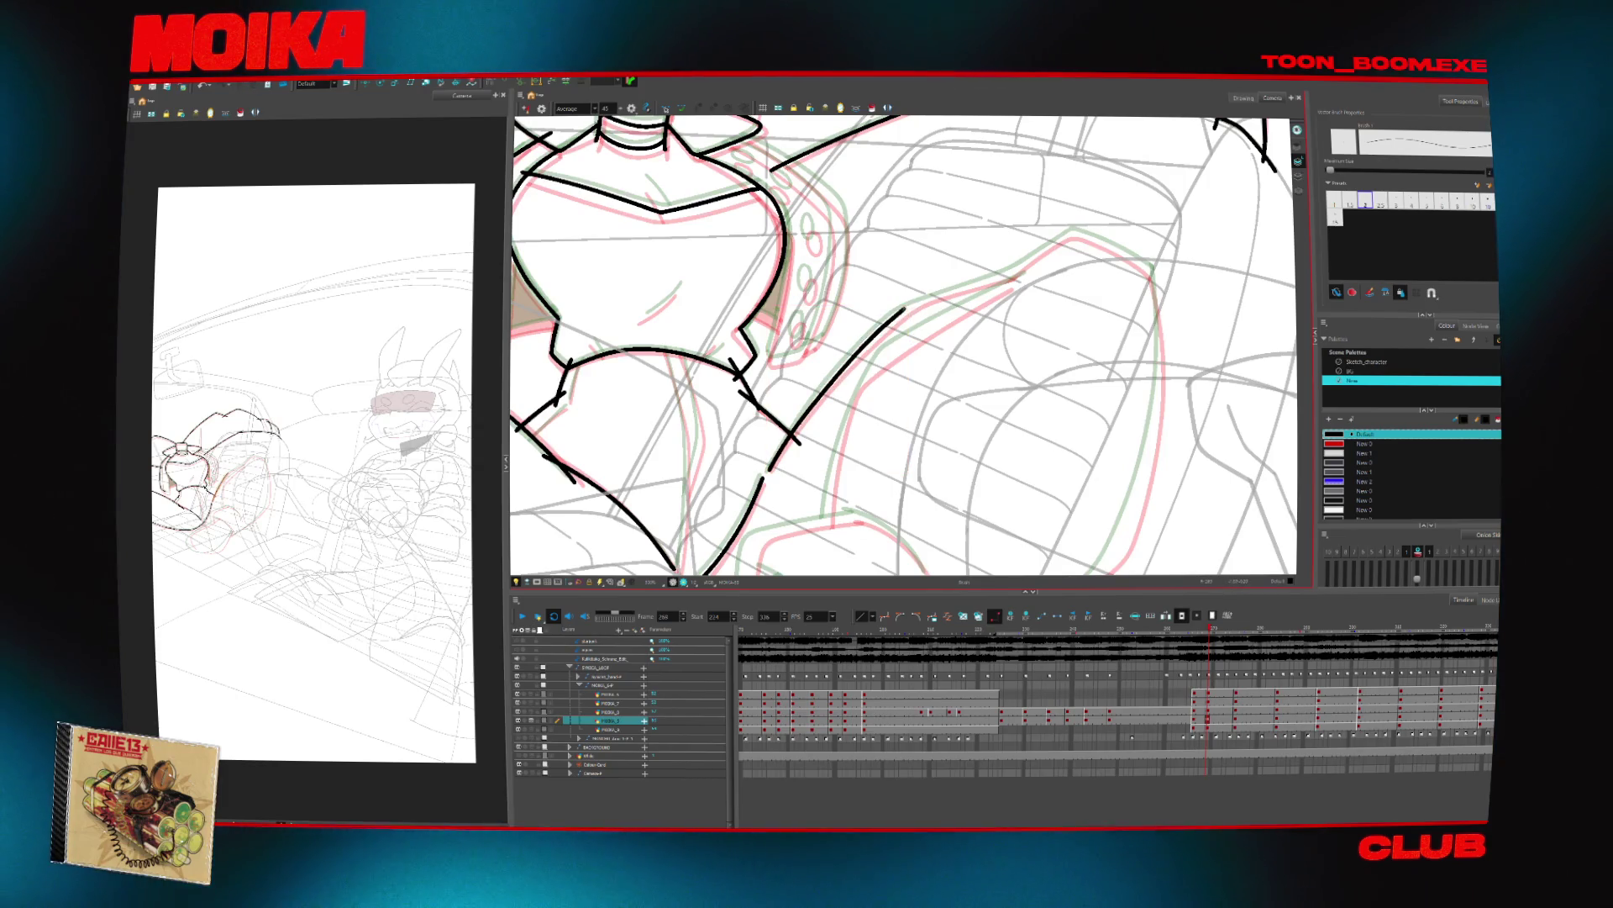
{"action": "left_click_drag", "start_coordinate": [897, 314], "coordinate": [992, 282]}
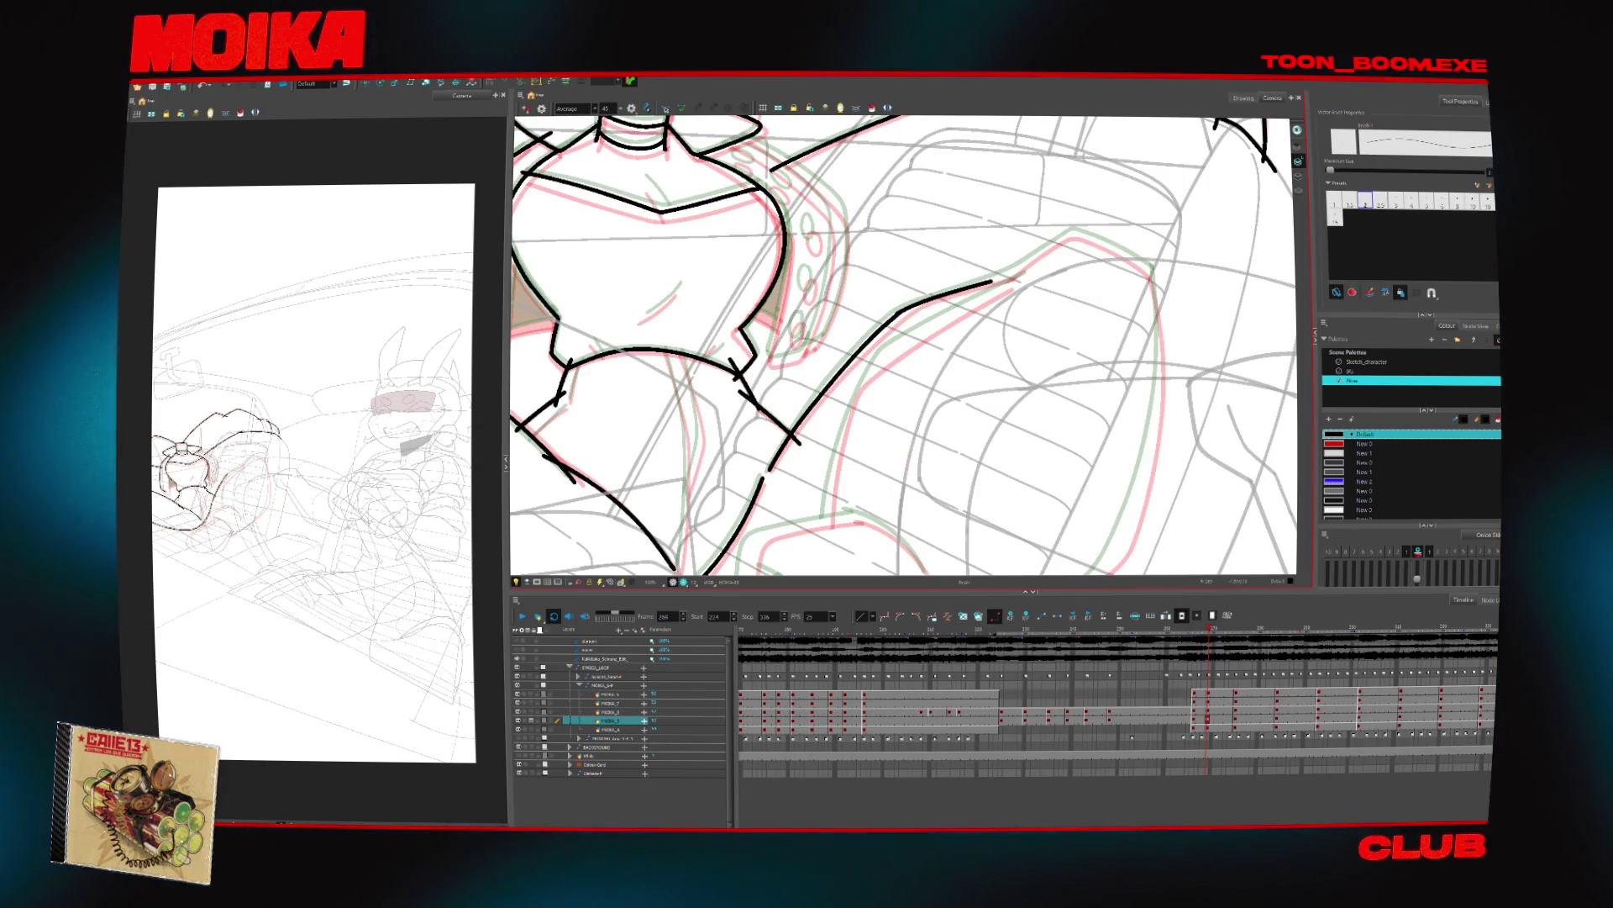
{"action": "key", "text": "ctrl+z"}
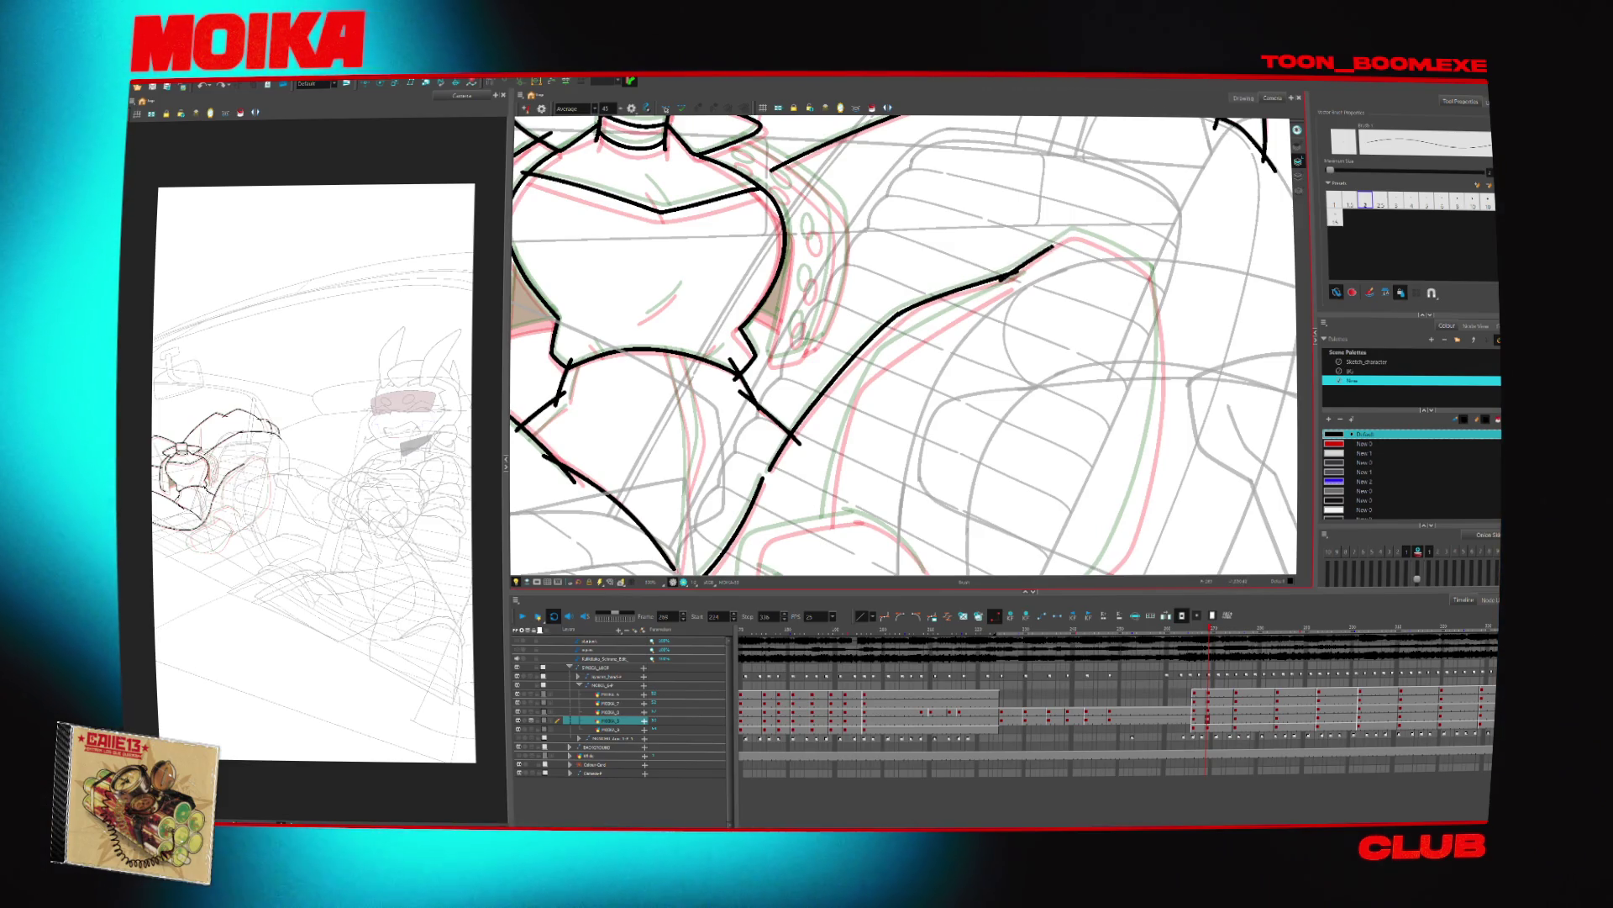
Ink a line down the left of the seat, extend it up-right, and link it to the curve
{"action": "key", "text": "4"}
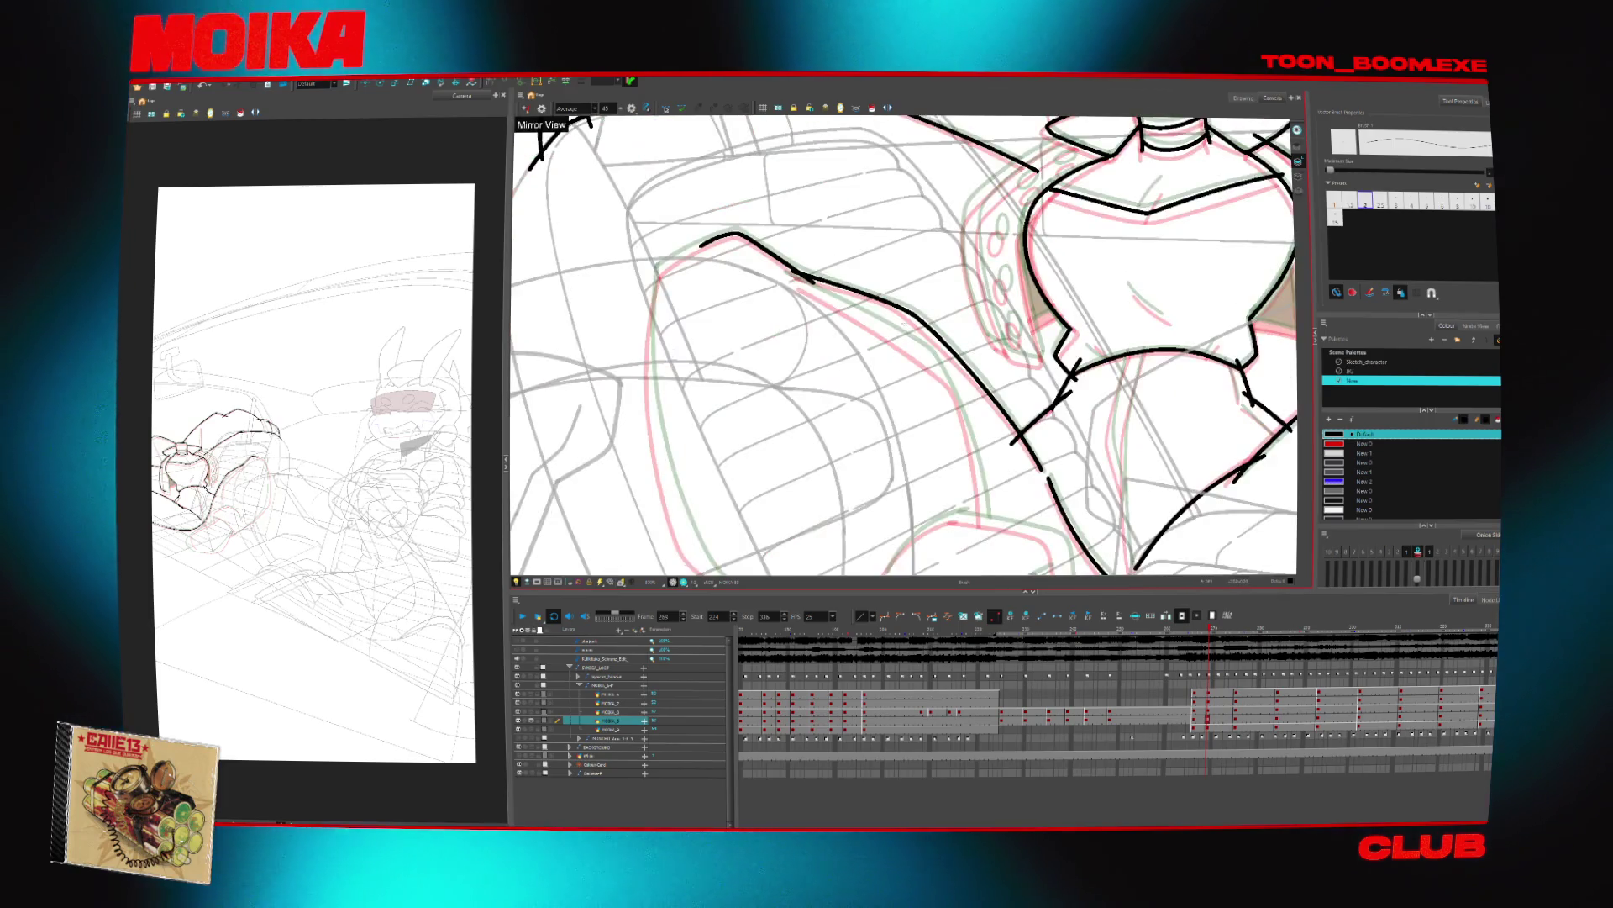
{"action": "left_click_drag", "start_coordinate": [985, 451], "coordinate": [964, 379]}
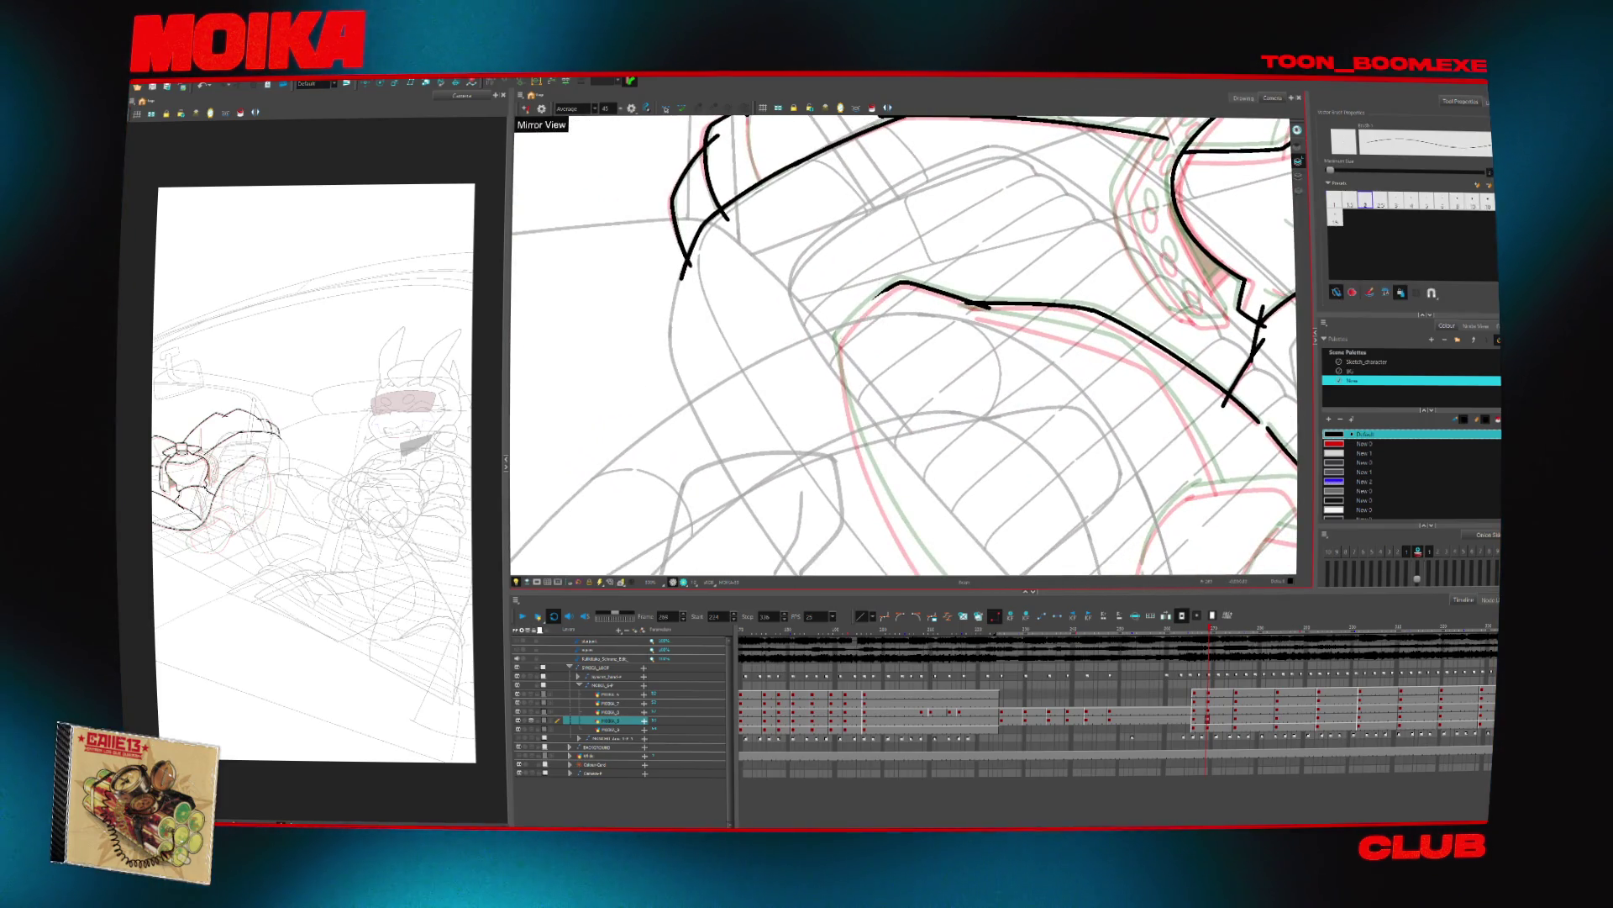
{"action": "left_click_drag", "start_coordinate": [1033, 437], "coordinate": [991, 379]}
{"action": "left_click_drag", "start_coordinate": [682, 351], "coordinate": [617, 519]}
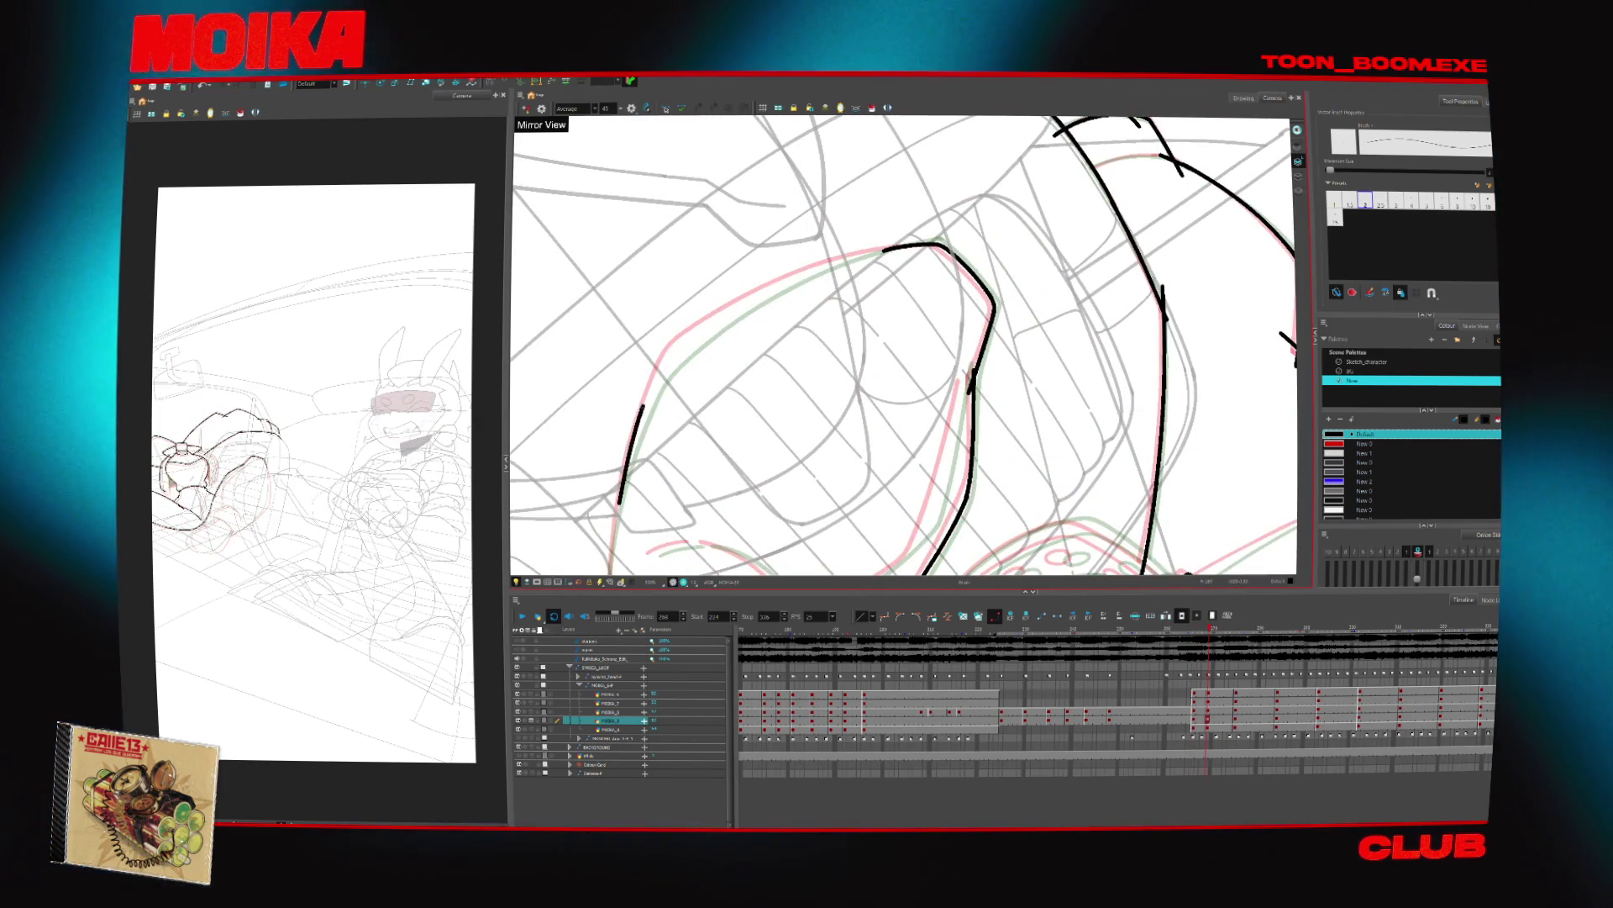
{"action": "mouse_move", "coordinate": [708, 328]}
{"action": "left_mouse_down"}
{"action": "mouse_move", "coordinate": [668, 382]}
{"action": "mouse_move", "coordinate": [882, 250]}
{"action": "left_mouse_up"}
{"action": "key", "text": "alt+s"}
{"action": "left_click_drag", "start_coordinate": [813, 418], "coordinate": [882, 353]}
{"action": "mouse_move", "coordinate": [609, 372]}
{"action": "left_mouse_down"}
{"action": "mouse_move", "coordinate": [721, 254]}
{"action": "mouse_move", "coordinate": [1055, 345]}
{"action": "mouse_move", "coordinate": [966, 294]}
{"action": "left_mouse_up"}
Ink the curve joining the lower seat outline, comparing neighbouring frames and mirrored views
{"action": "key", "text": "comma"}
{"action": "key", "text": "comma"}
{"action": "key", "text": "comma"}
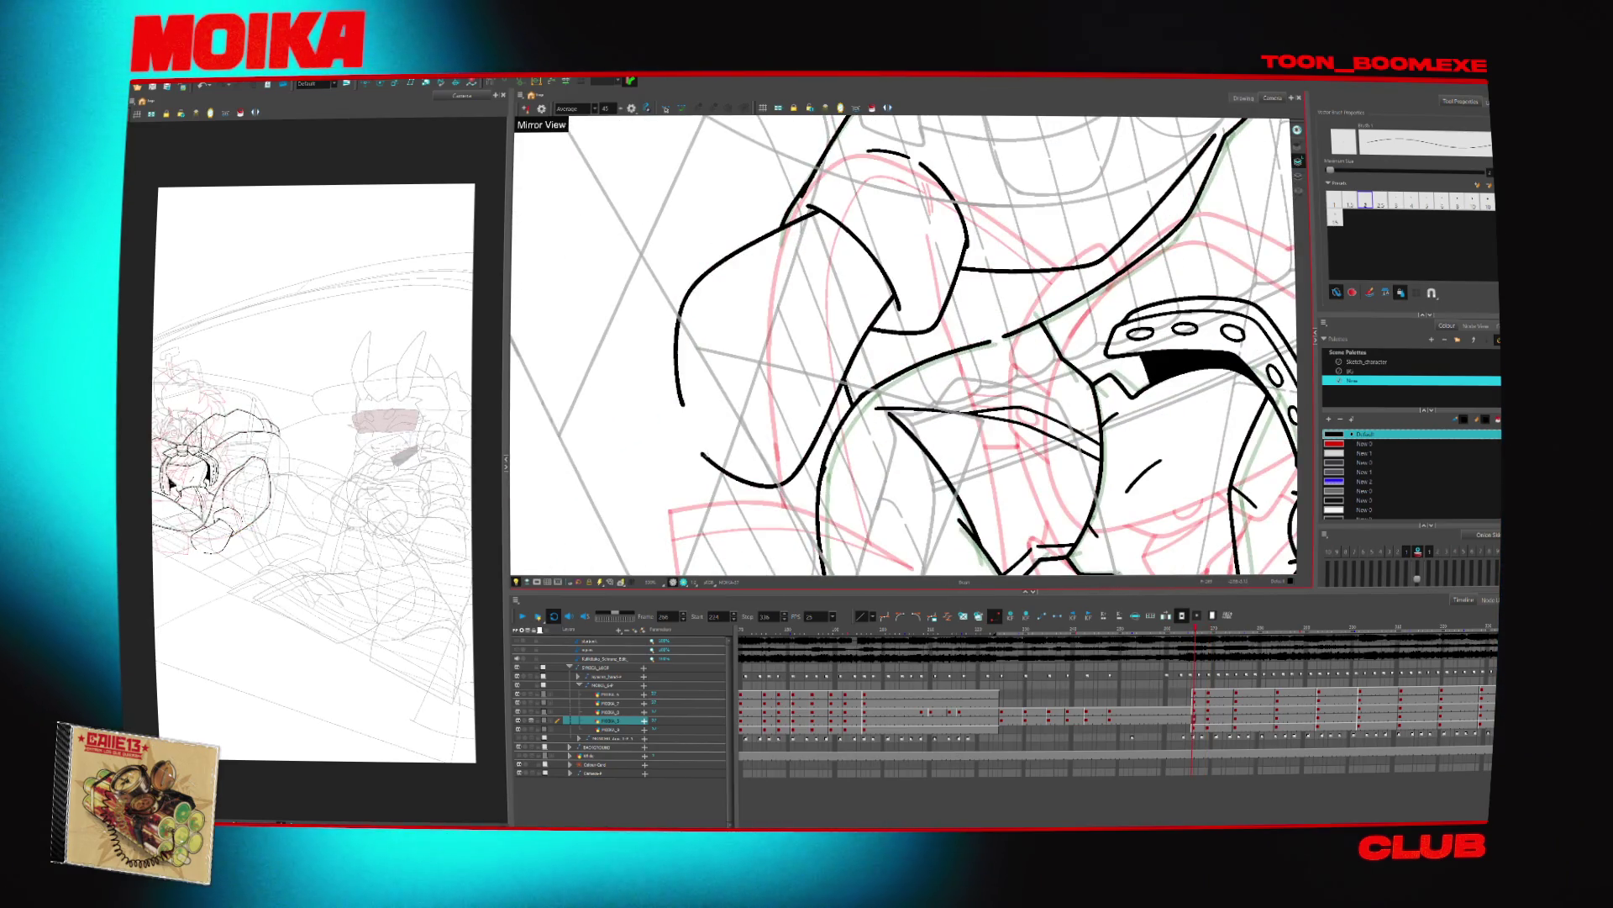
{"action": "key", "text": "period"}
{"action": "key", "text": "period"}
{"action": "key", "text": "period"}
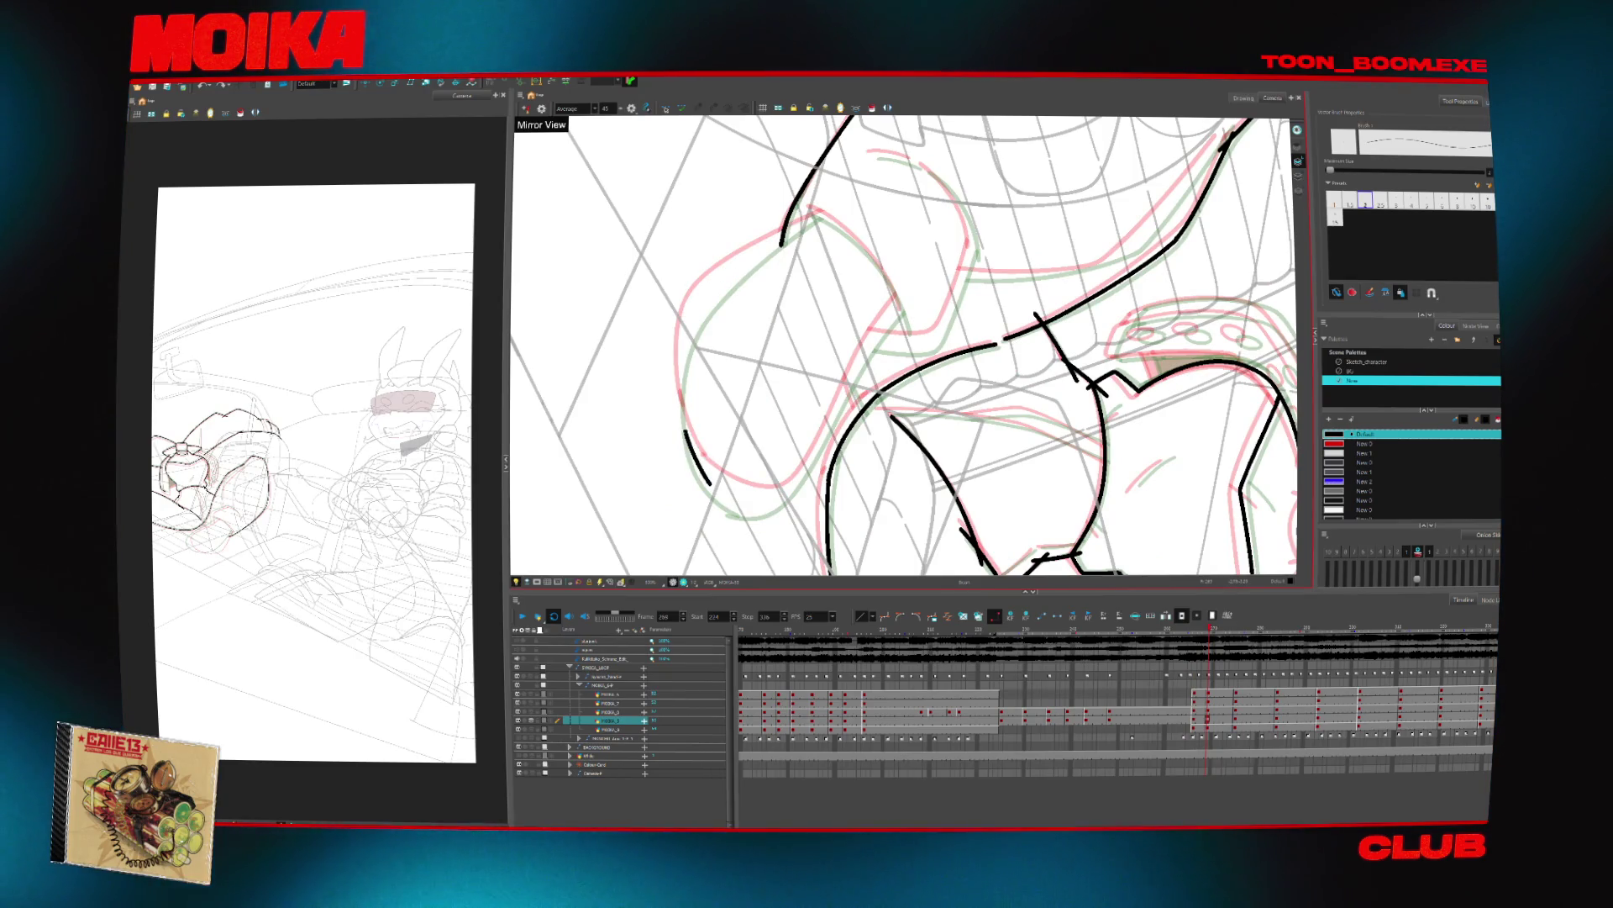
{"action": "mouse_move", "coordinate": [1008, 336]}
{"action": "left_mouse_down"}
{"action": "mouse_move", "coordinate": [1118, 361]}
{"action": "mouse_move", "coordinate": [1051, 319]}
{"action": "left_mouse_up"}
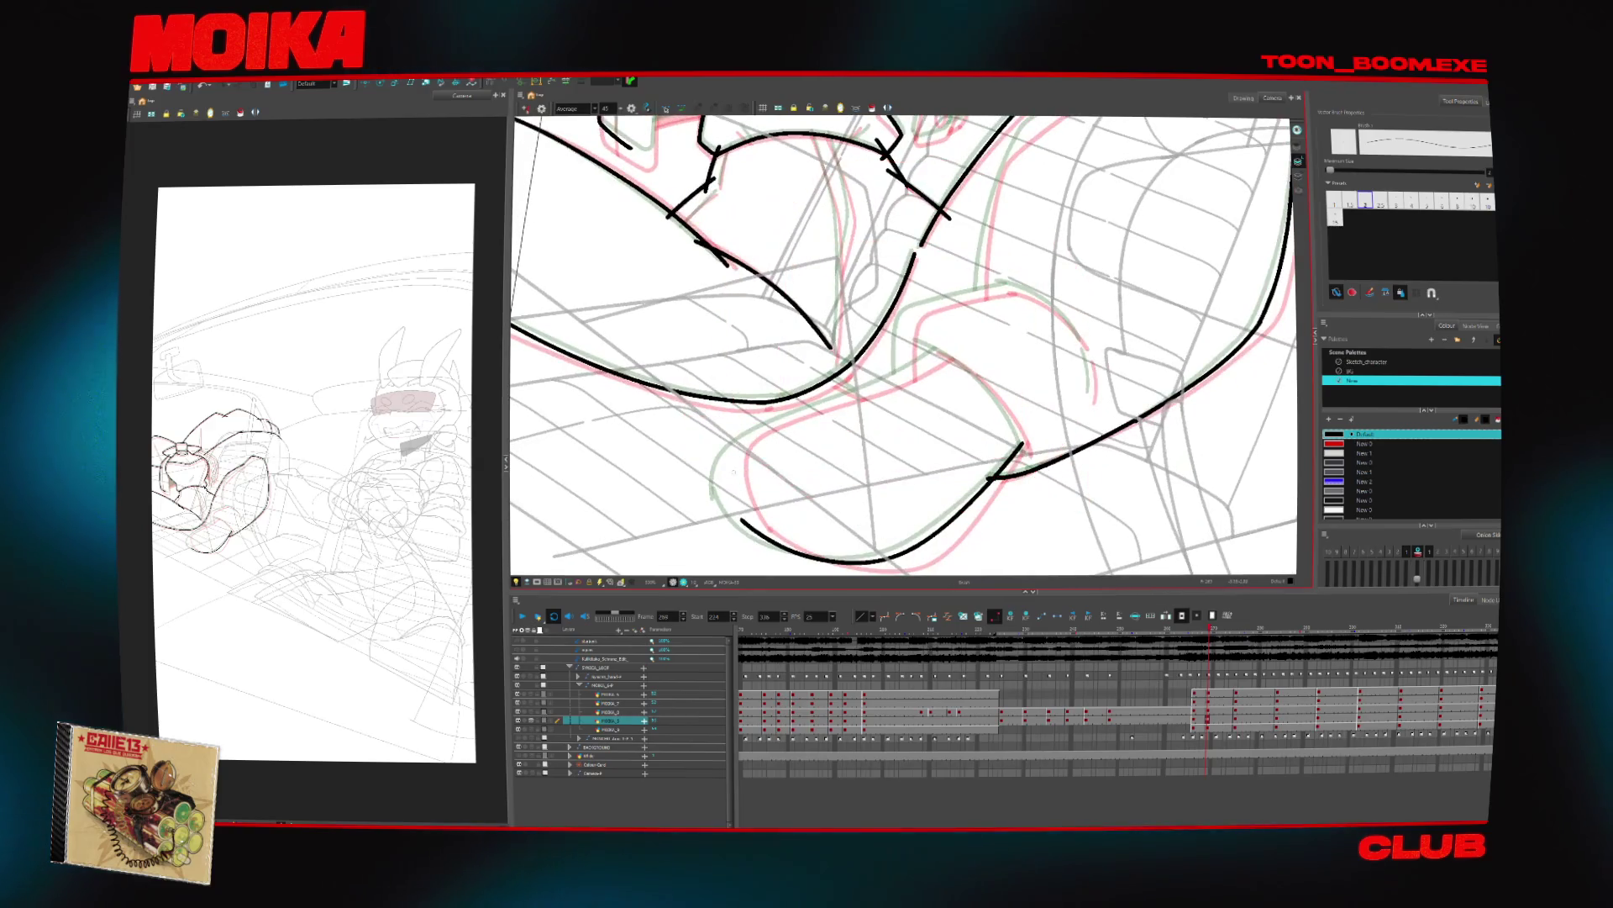
{"action": "left_click_drag", "start_coordinate": [865, 391], "coordinate": [756, 534]}
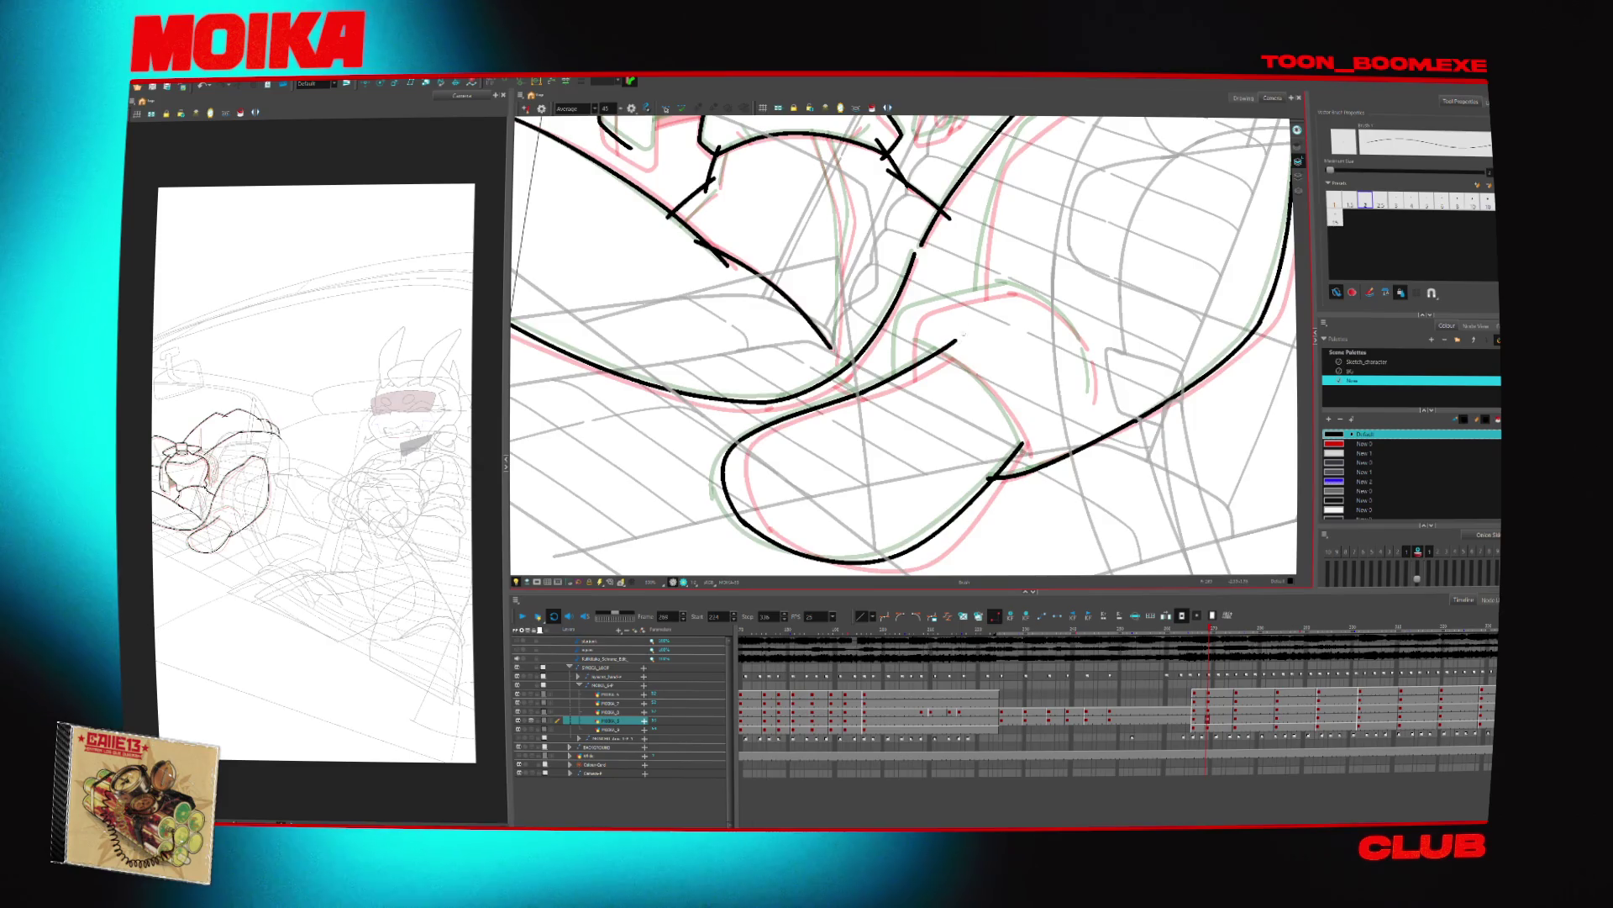
{"action": "key", "text": "4"}
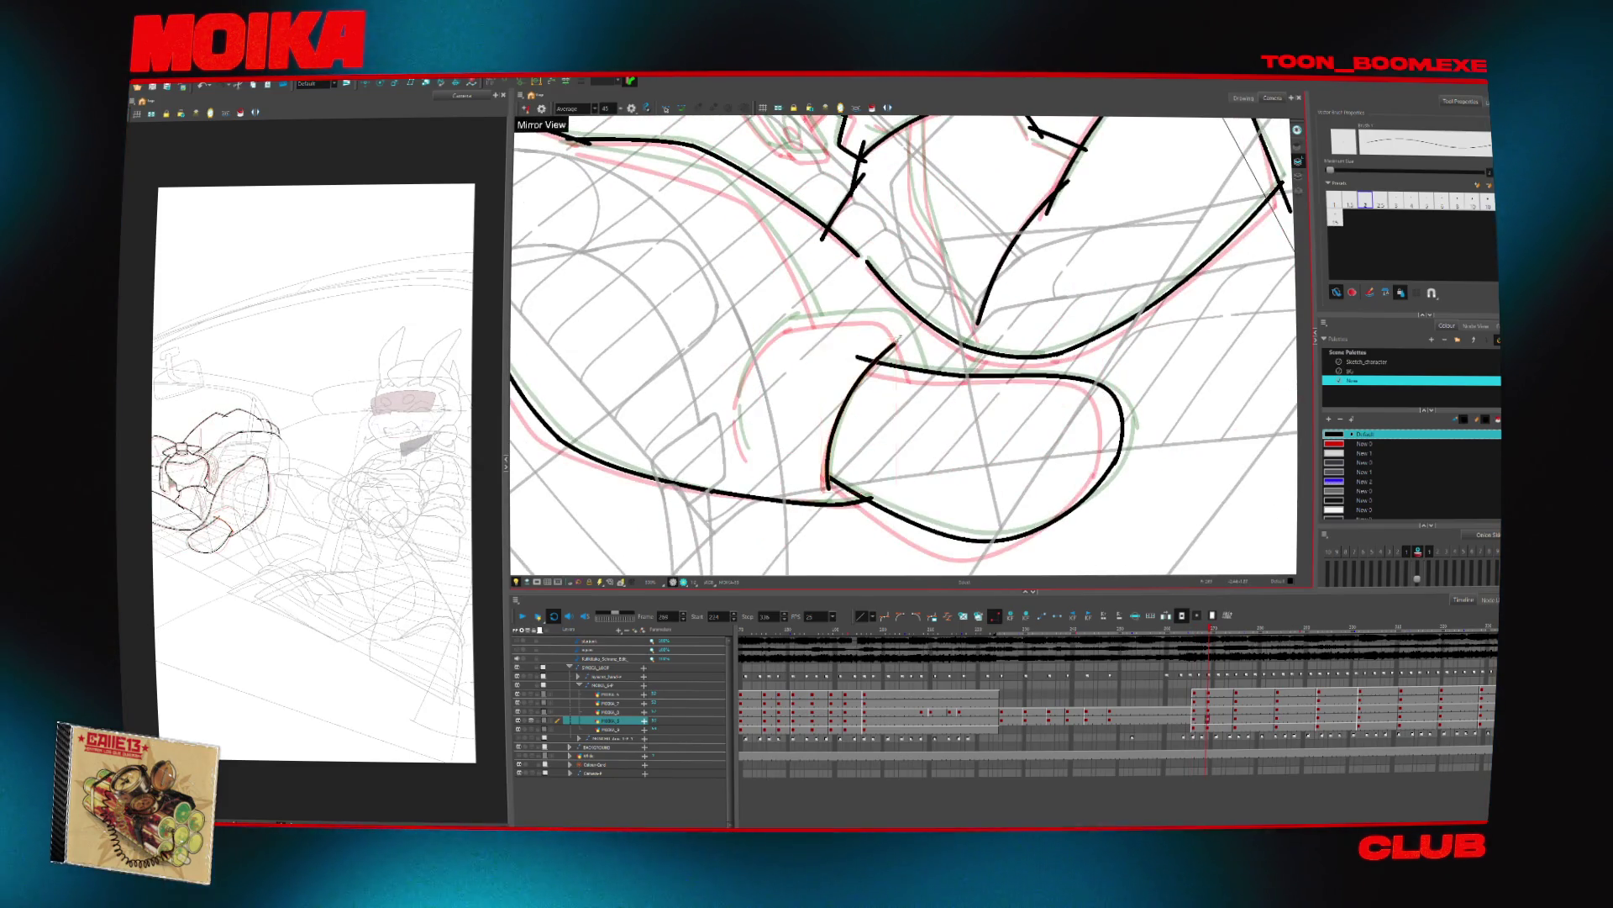
{"action": "key", "text": "4"}
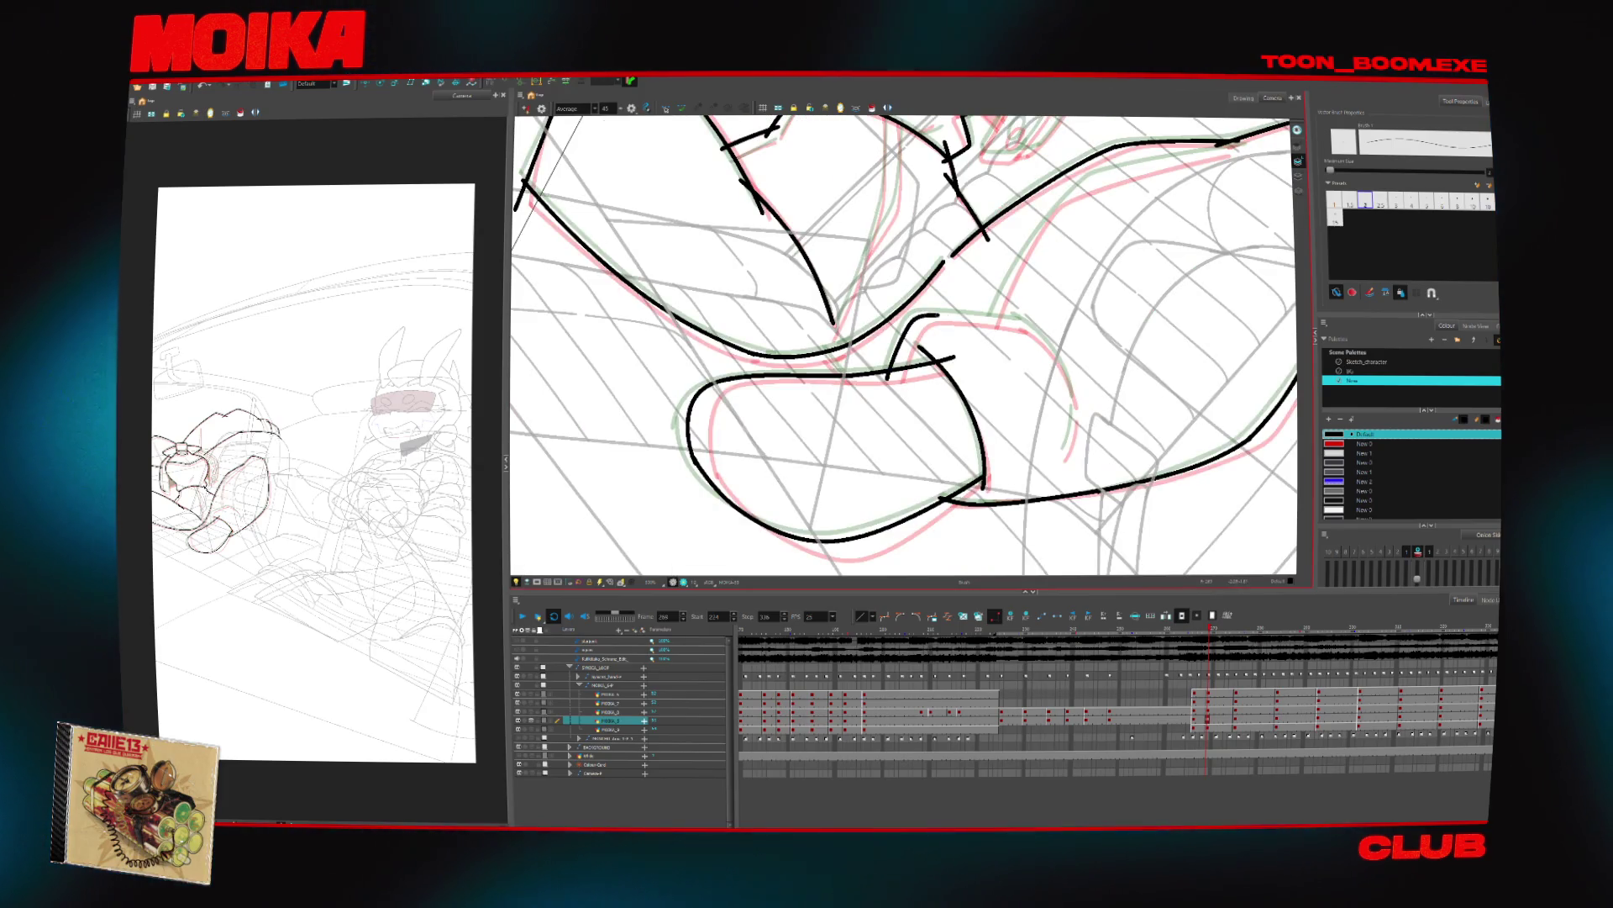
{"action": "key", "text": "v"}
{"action": "key", "text": "v"}
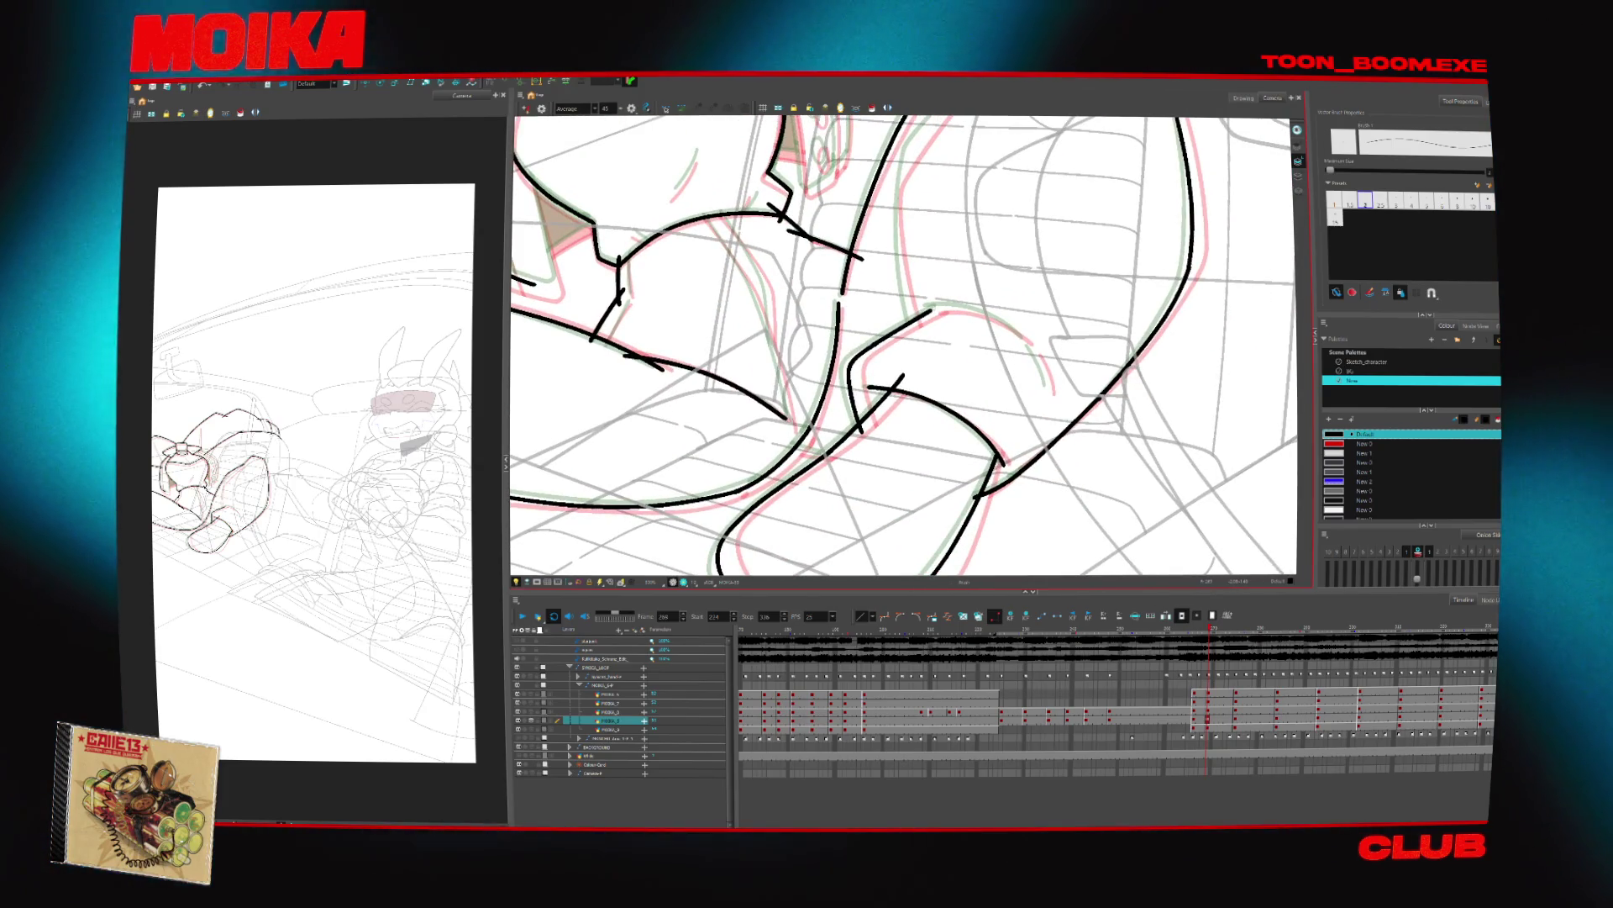
{"action": "key", "text": "4"}
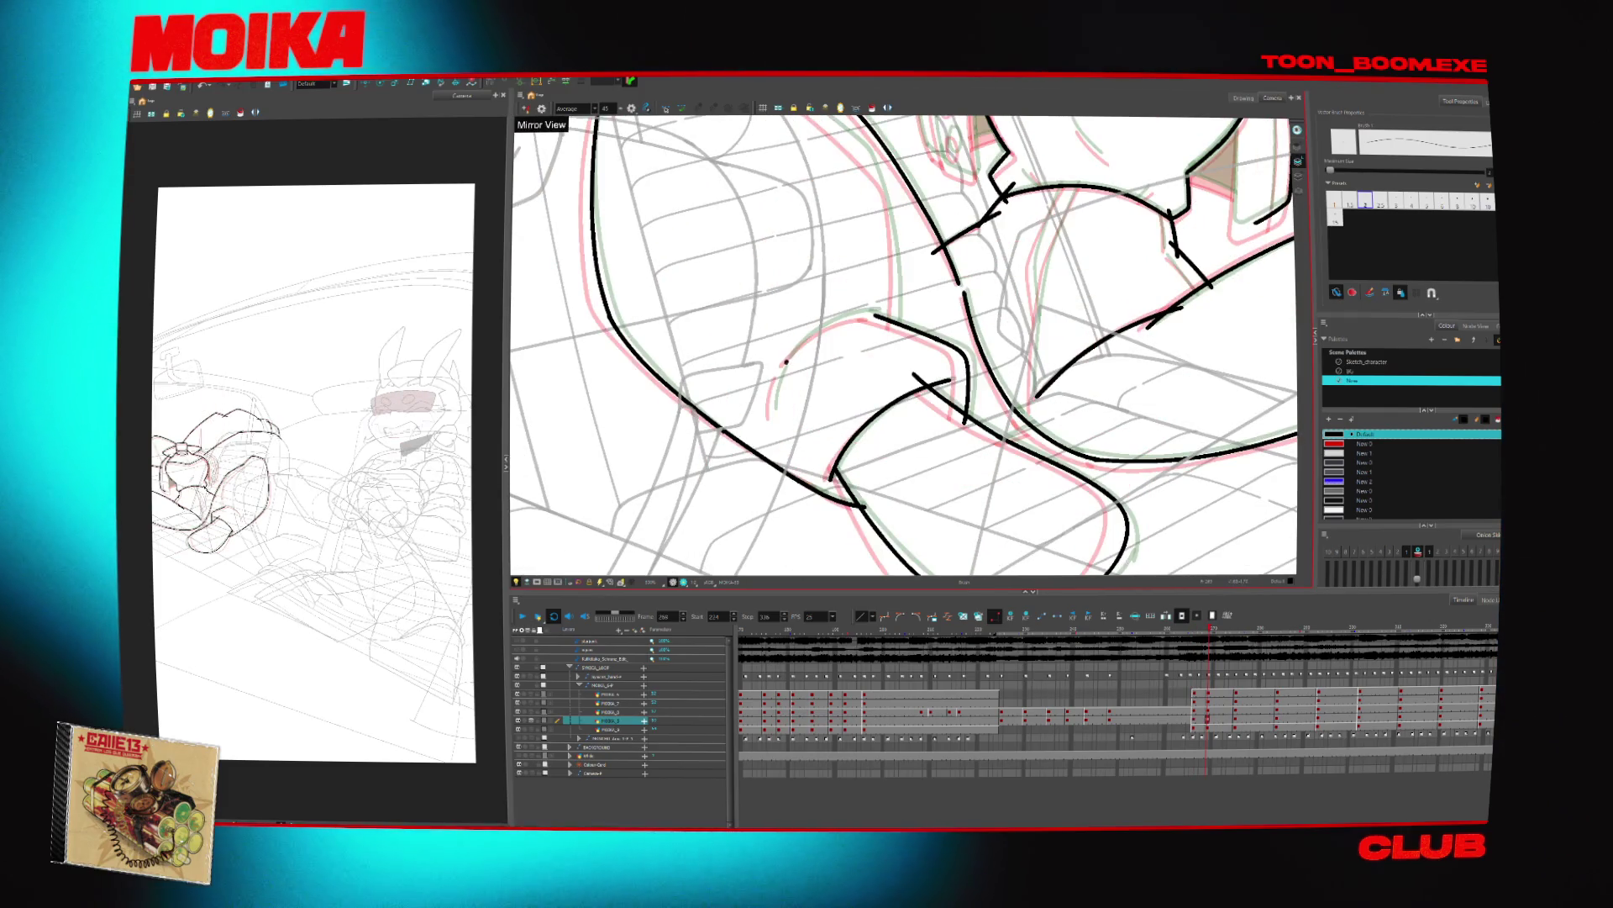
{"action": "key", "text": "4"}
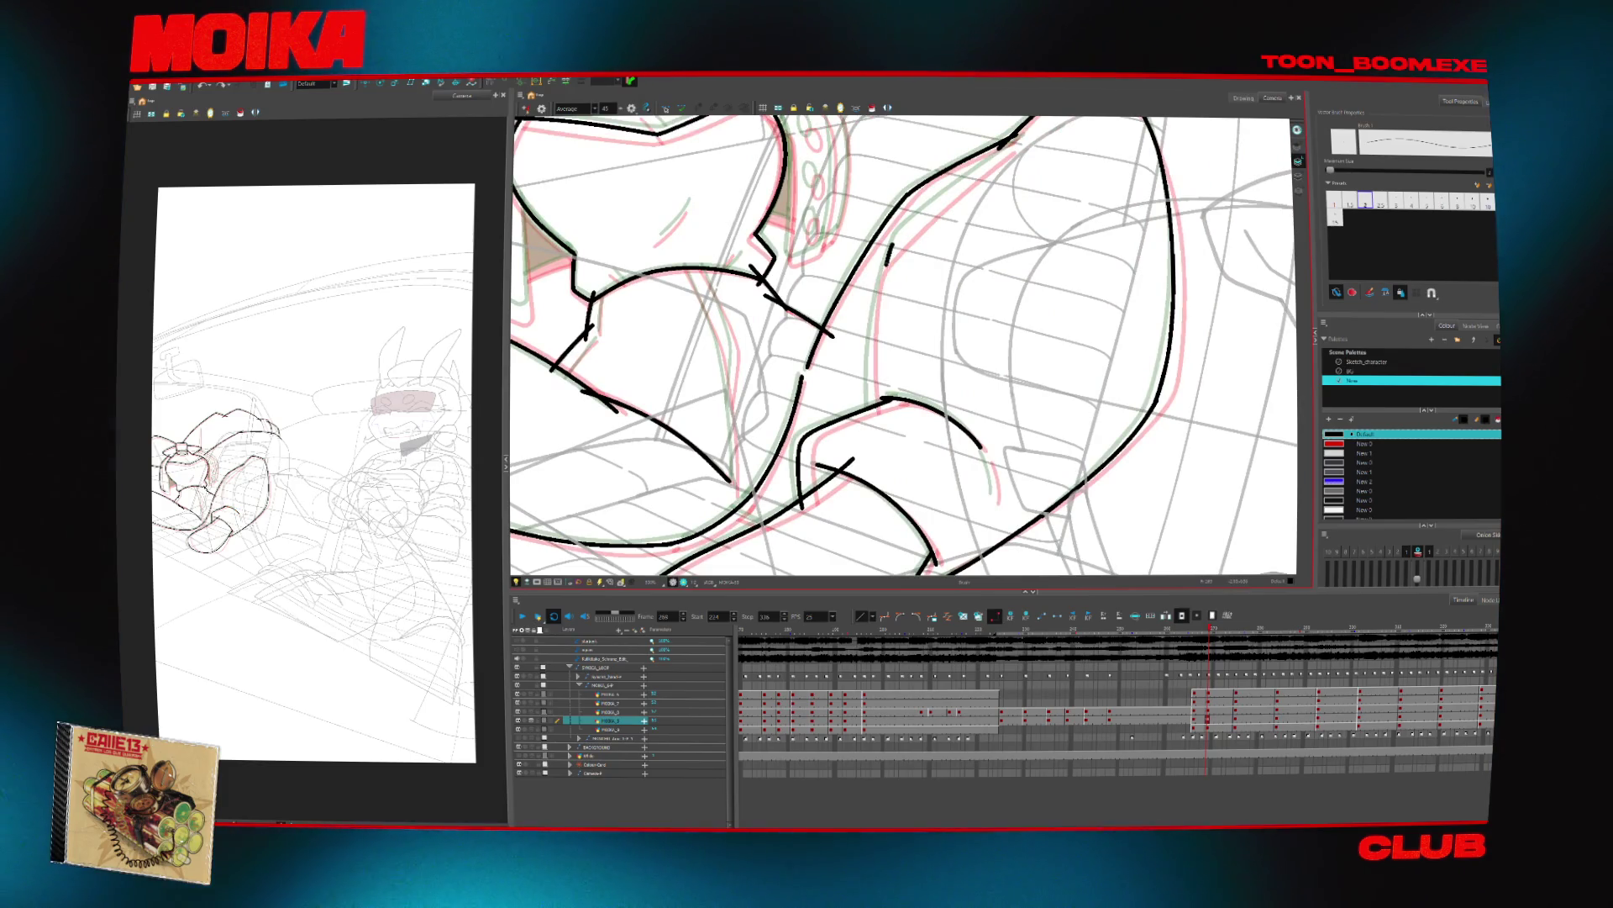
Redraw the black contour line and extend it further upward toward the bottle-shaped figure
{"action": "left_click_drag", "start_coordinate": [891, 249], "coordinate": [872, 410]}
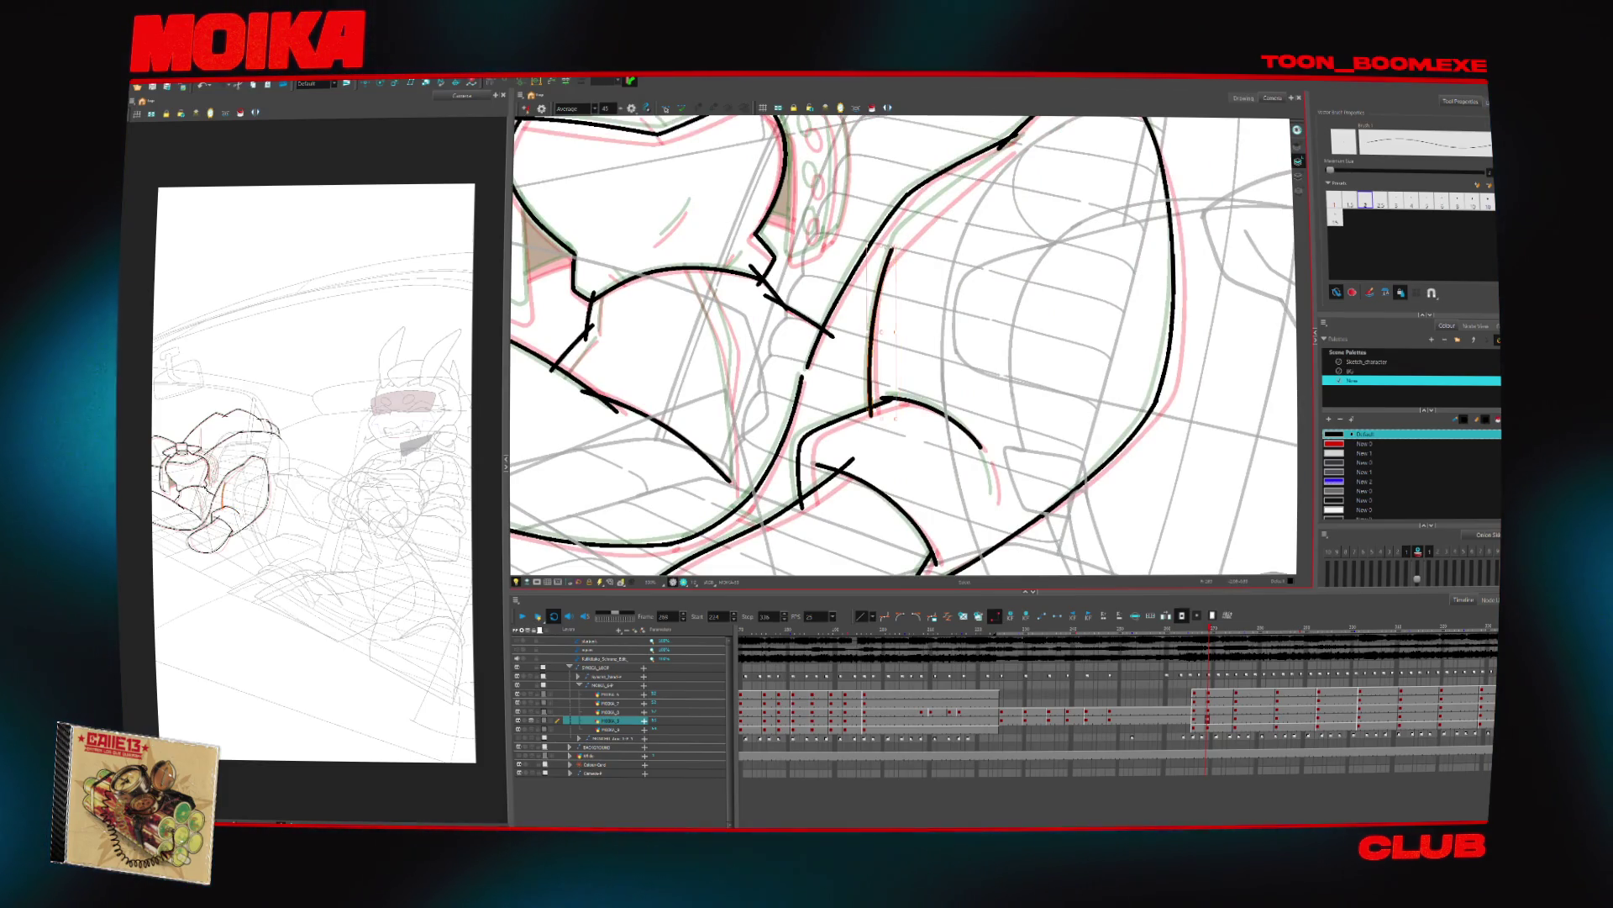
{"action": "mouse_move", "coordinate": [905, 234]}
{"action": "left_mouse_down"}
{"action": "mouse_move", "coordinate": [878, 319]}
{"action": "mouse_move", "coordinate": [878, 420]}
{"action": "left_mouse_up"}
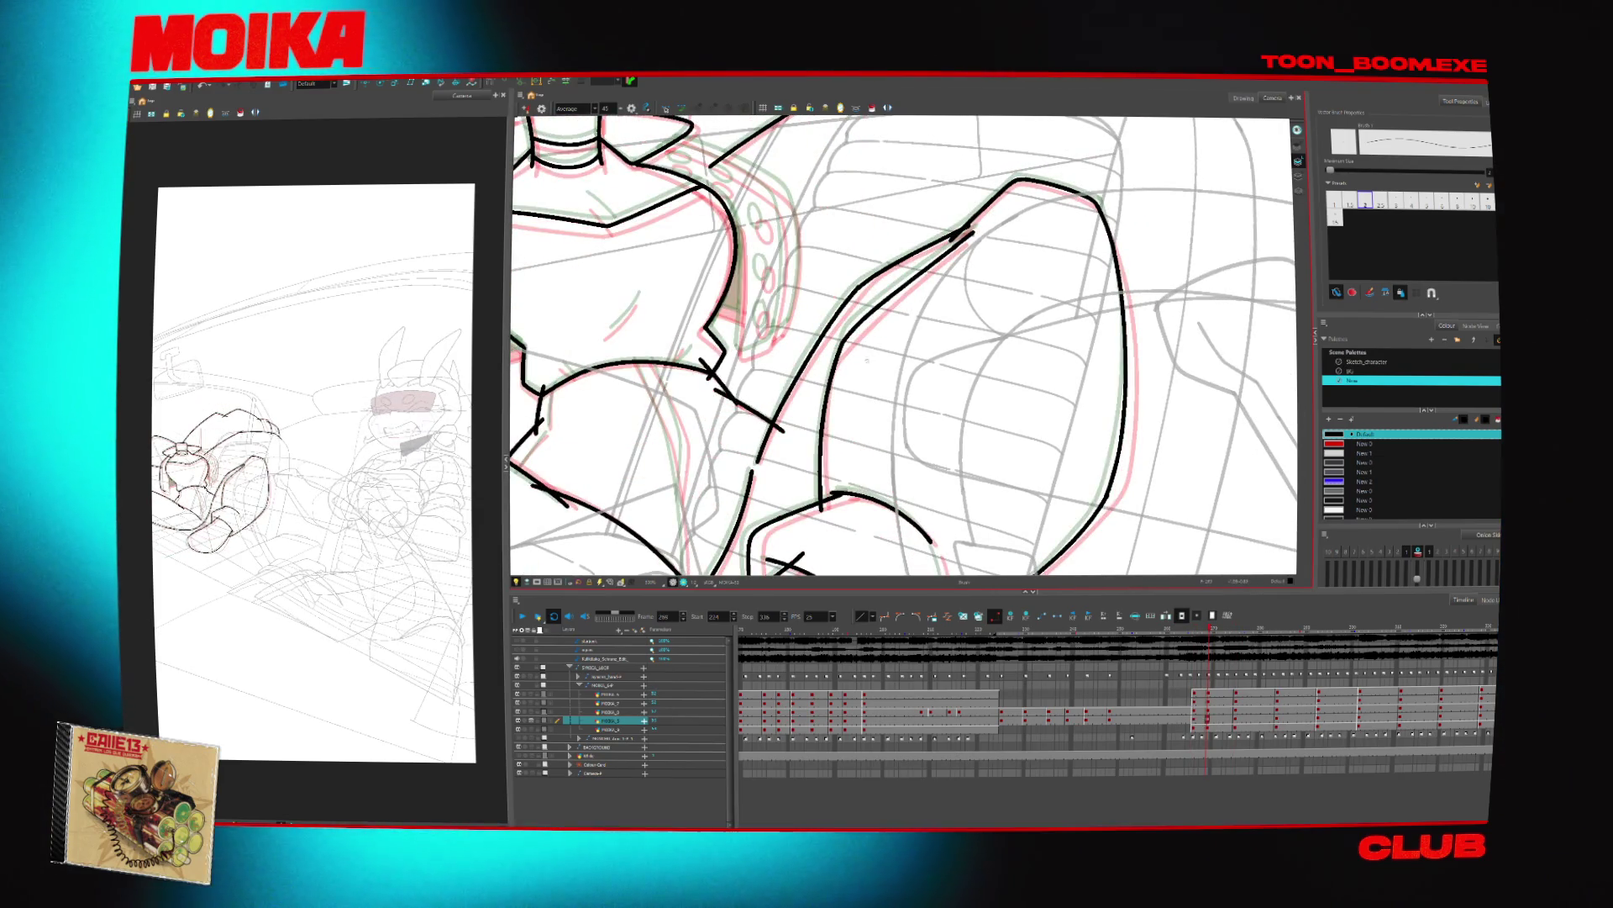
{"action": "key", "text": "4"}
{"action": "left_click_drag", "start_coordinate": [1008, 336], "coordinate": [781, 437]}
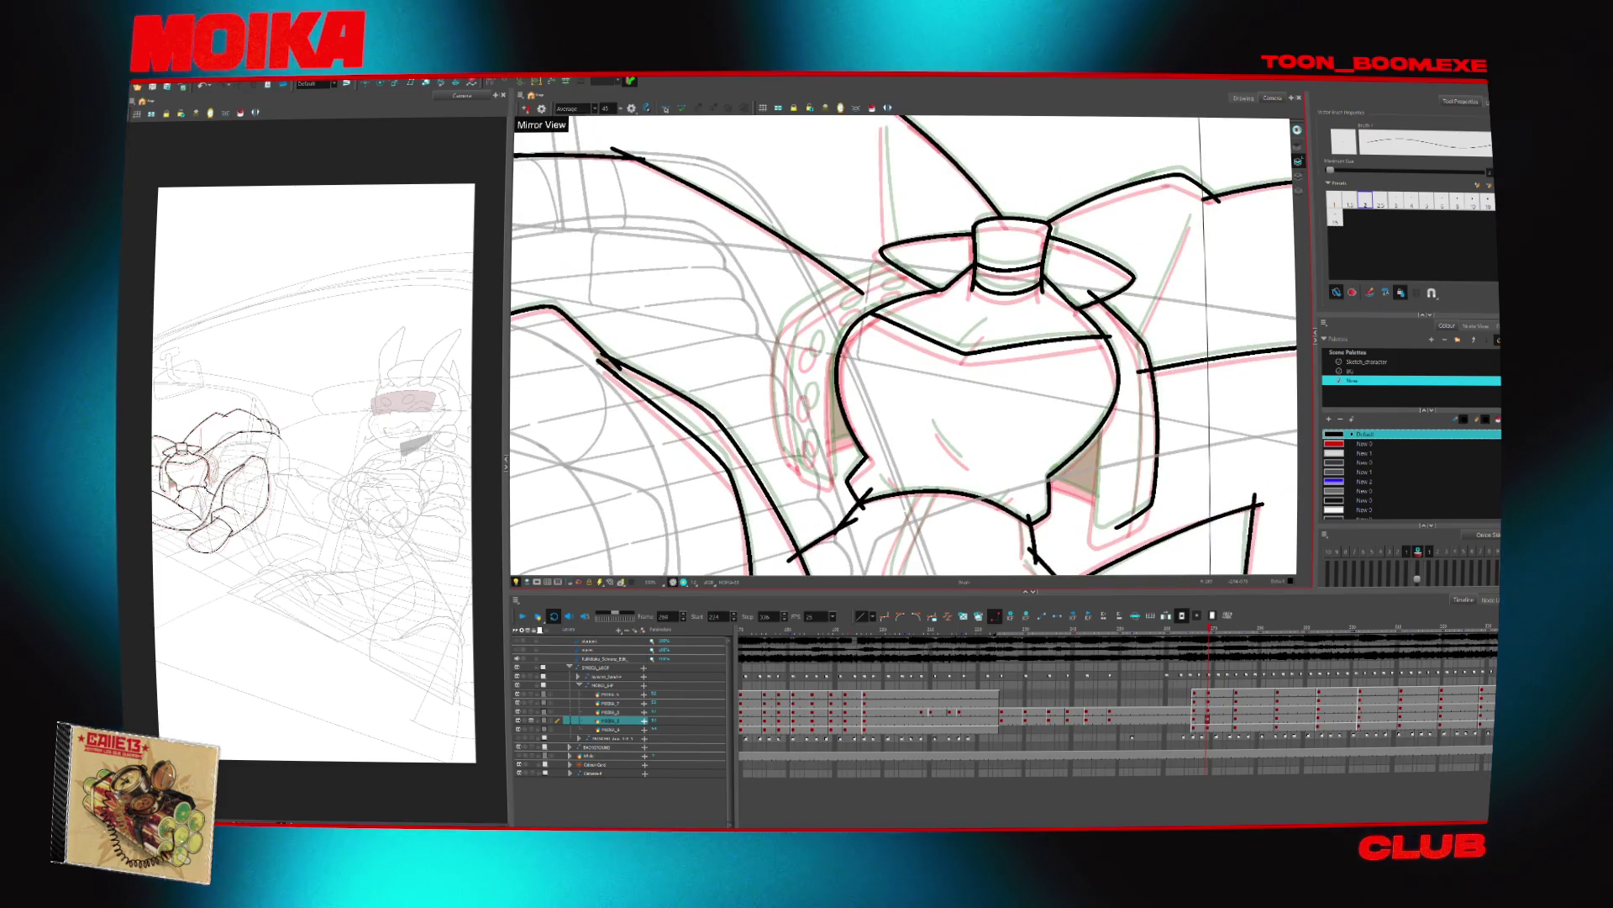
Redraw the bottle head's left contour line, undoing the misplaced short strokes
{"action": "left_click_drag", "start_coordinate": [876, 505], "coordinate": [849, 538]}
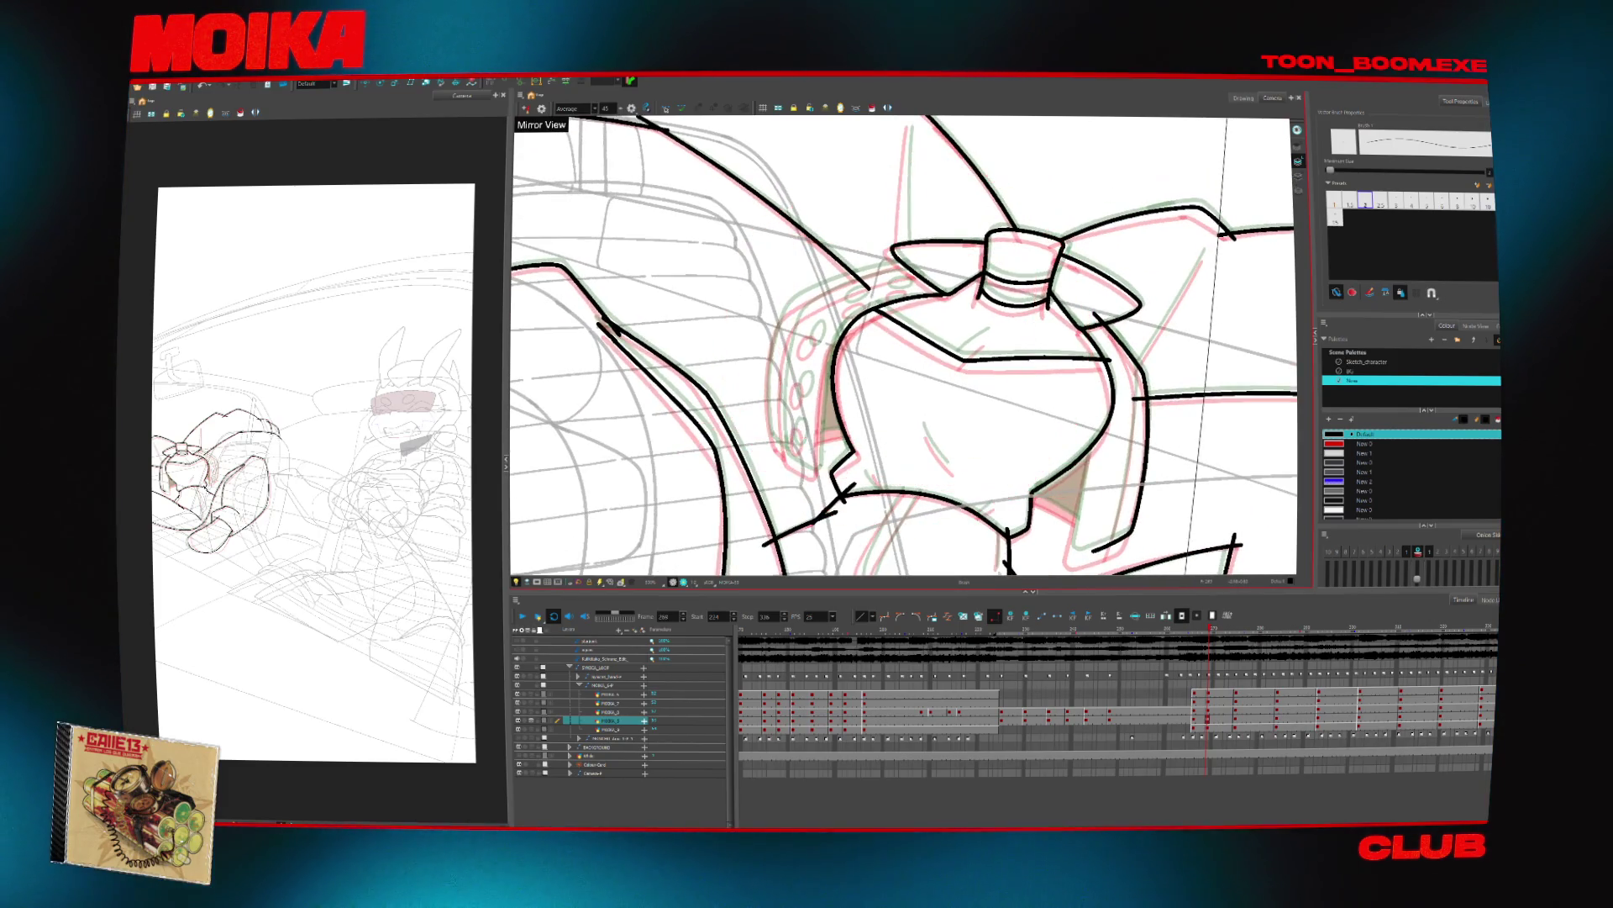
{"action": "key", "text": "ctrl+z"}
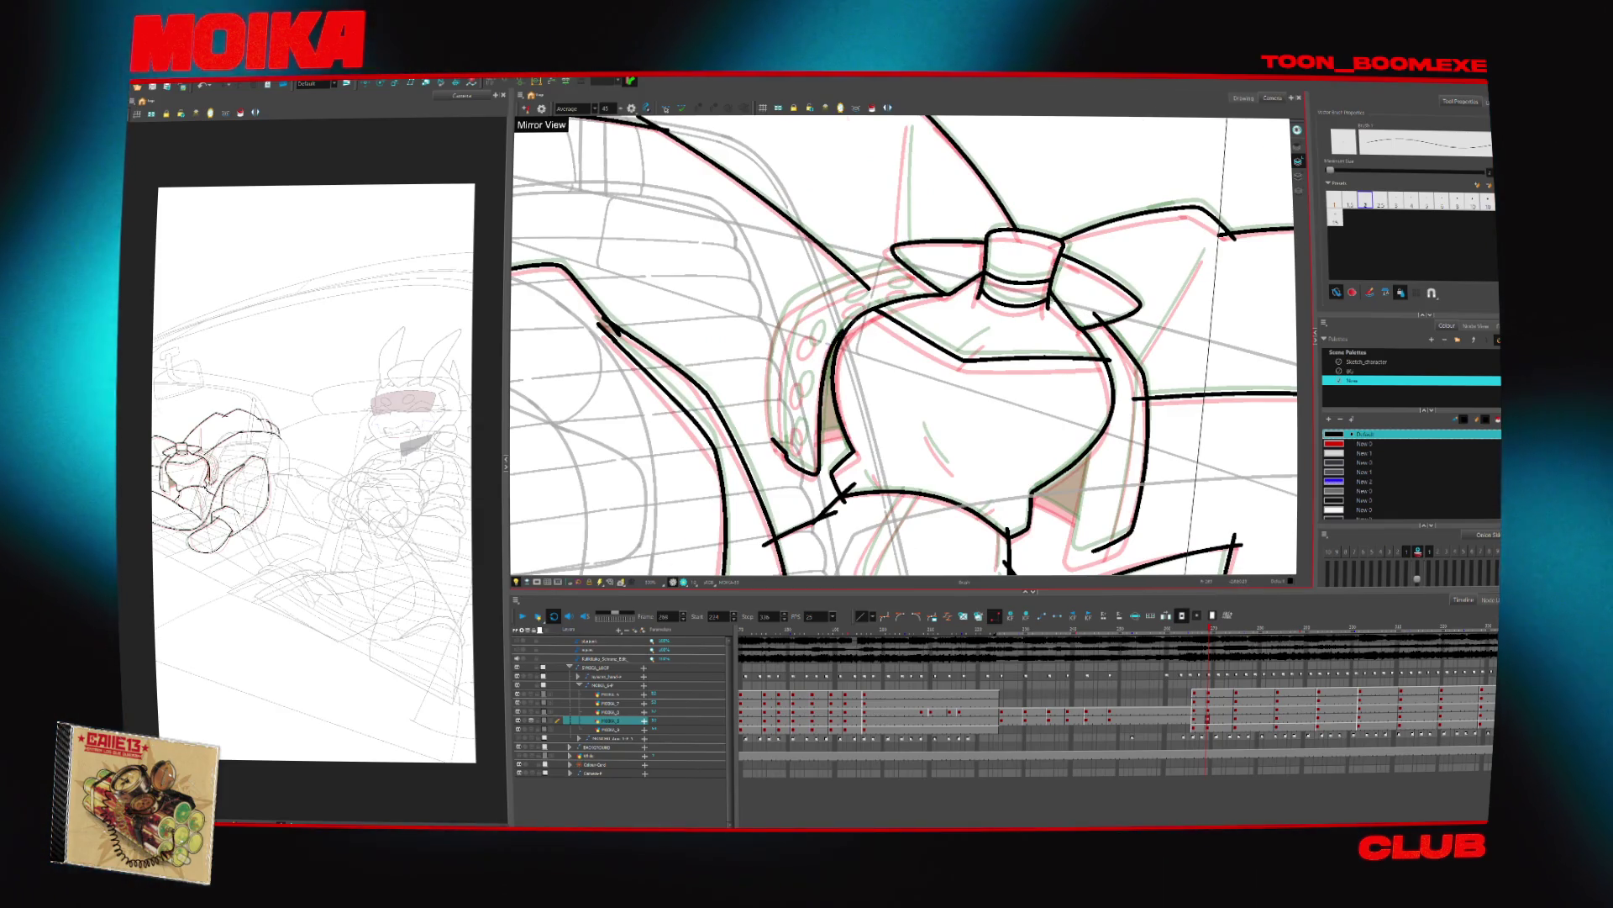
{"action": "key", "text": "period"}
{"action": "key", "text": "comma"}
{"action": "left_click_drag", "start_coordinate": [843, 473], "coordinate": [836, 328]}
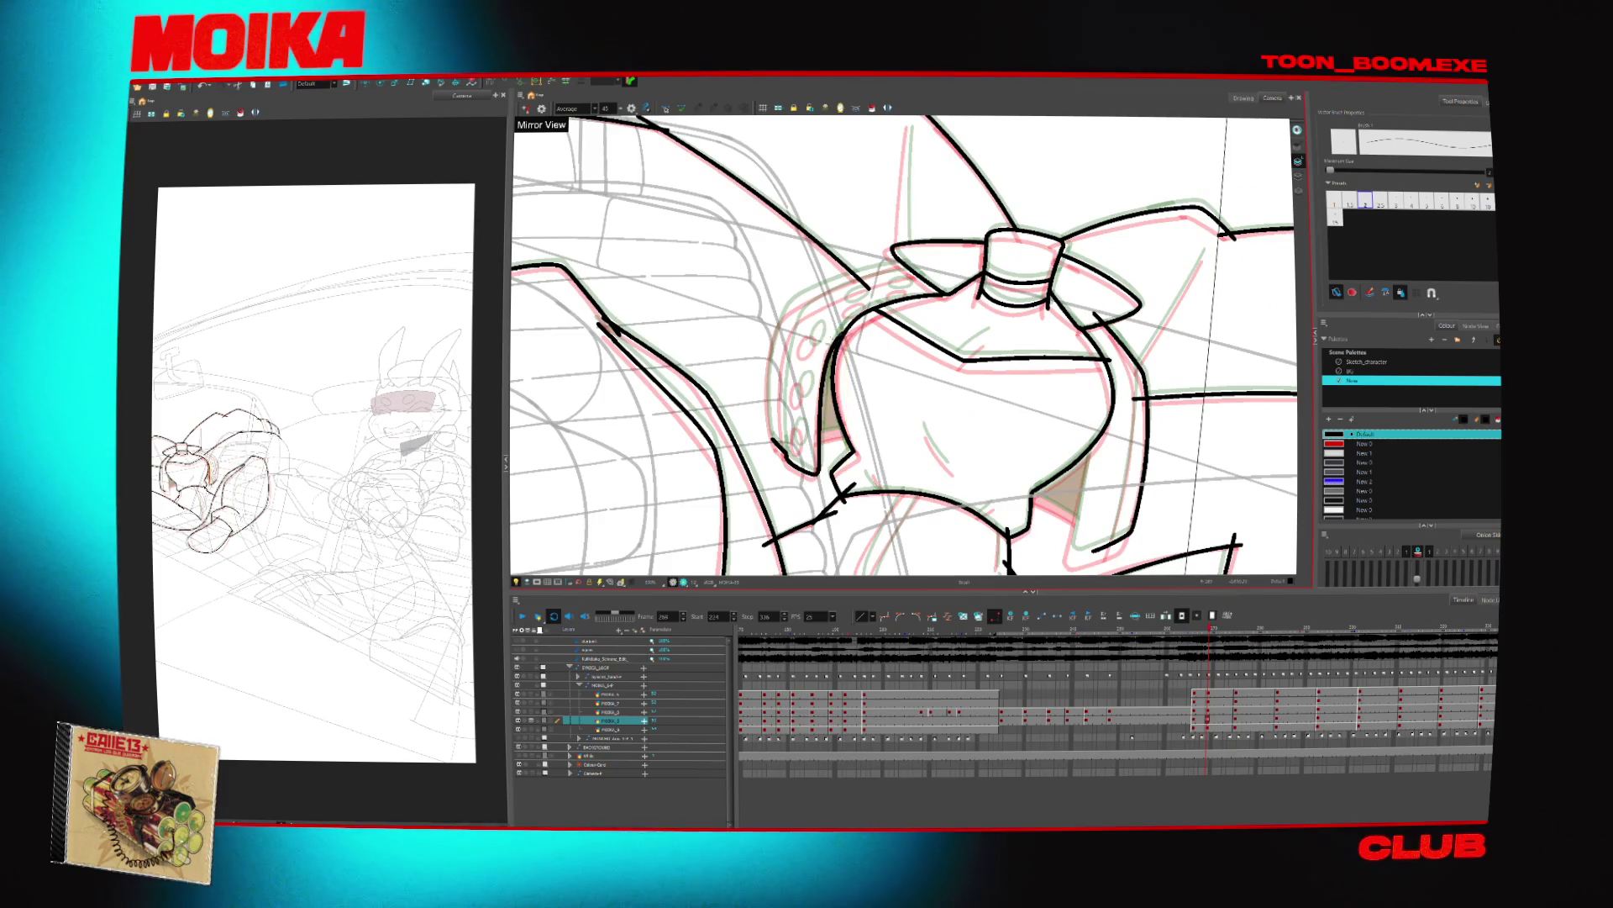
{"action": "key", "text": "ctrl+z"}
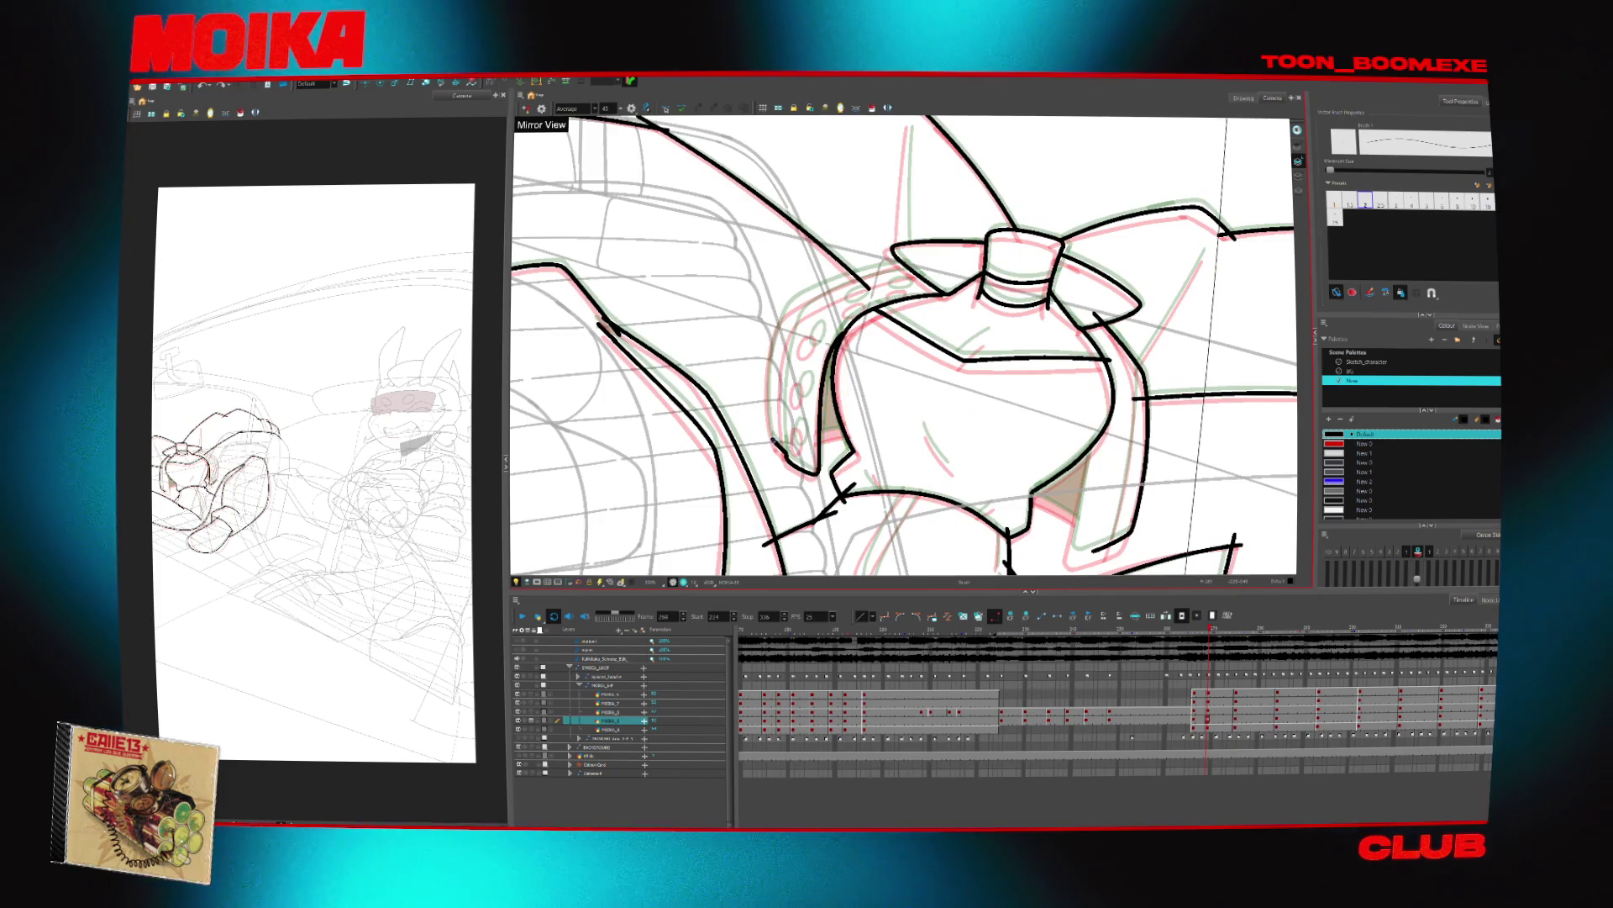
Check the head lines in mirrored and upright-rotated views, undoing a bad stroke
{"action": "key", "text": "period"}
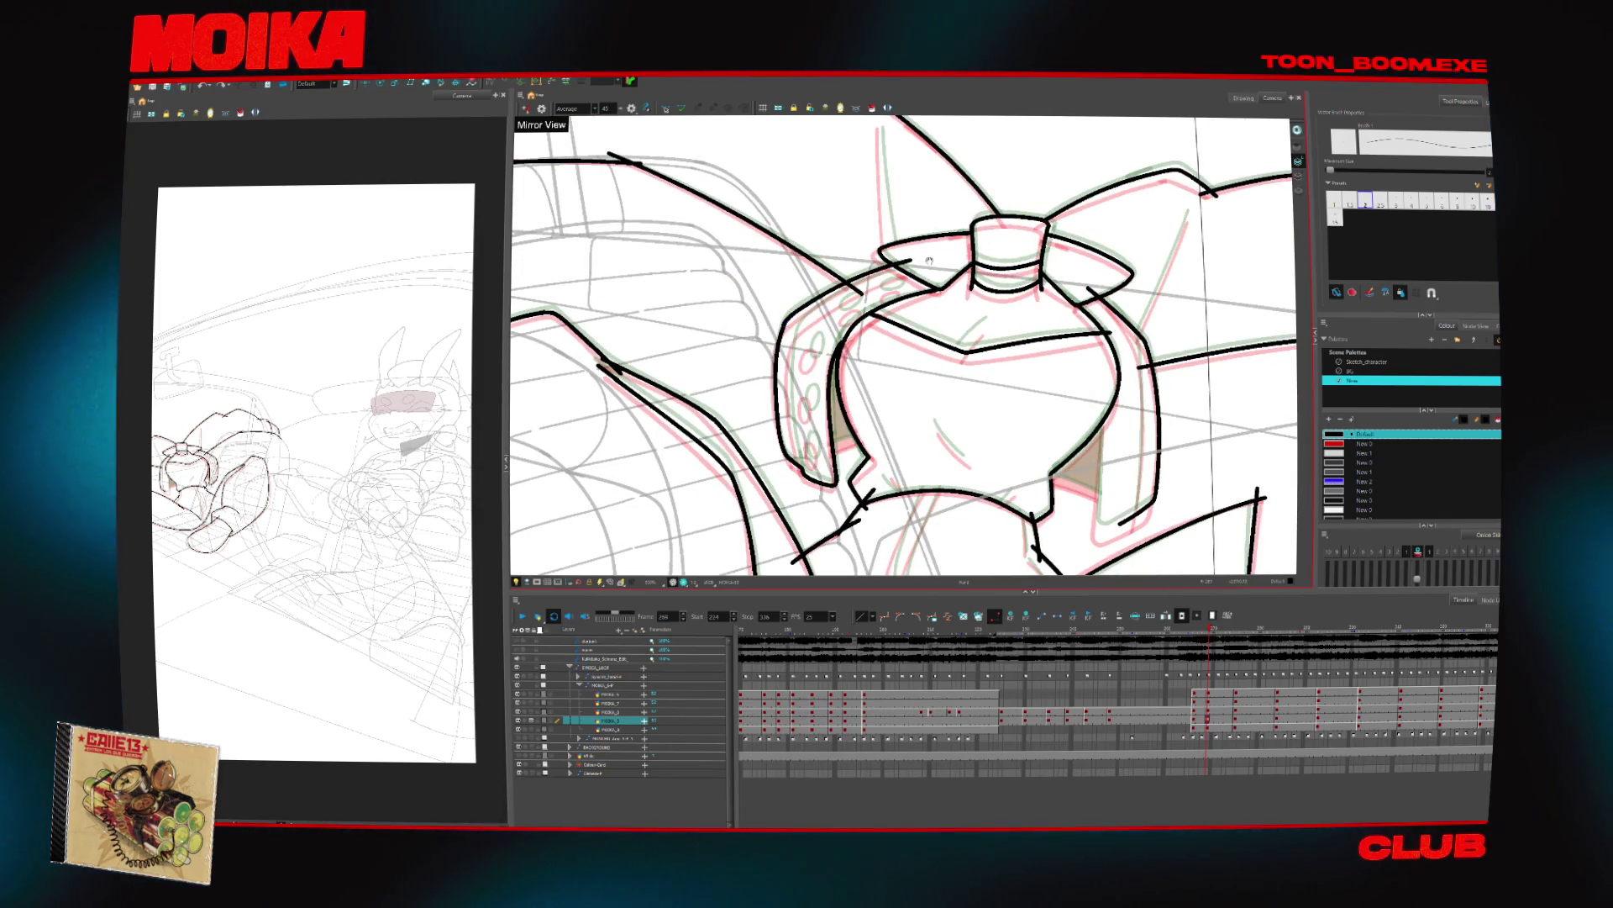
{"action": "key", "text": "4"}
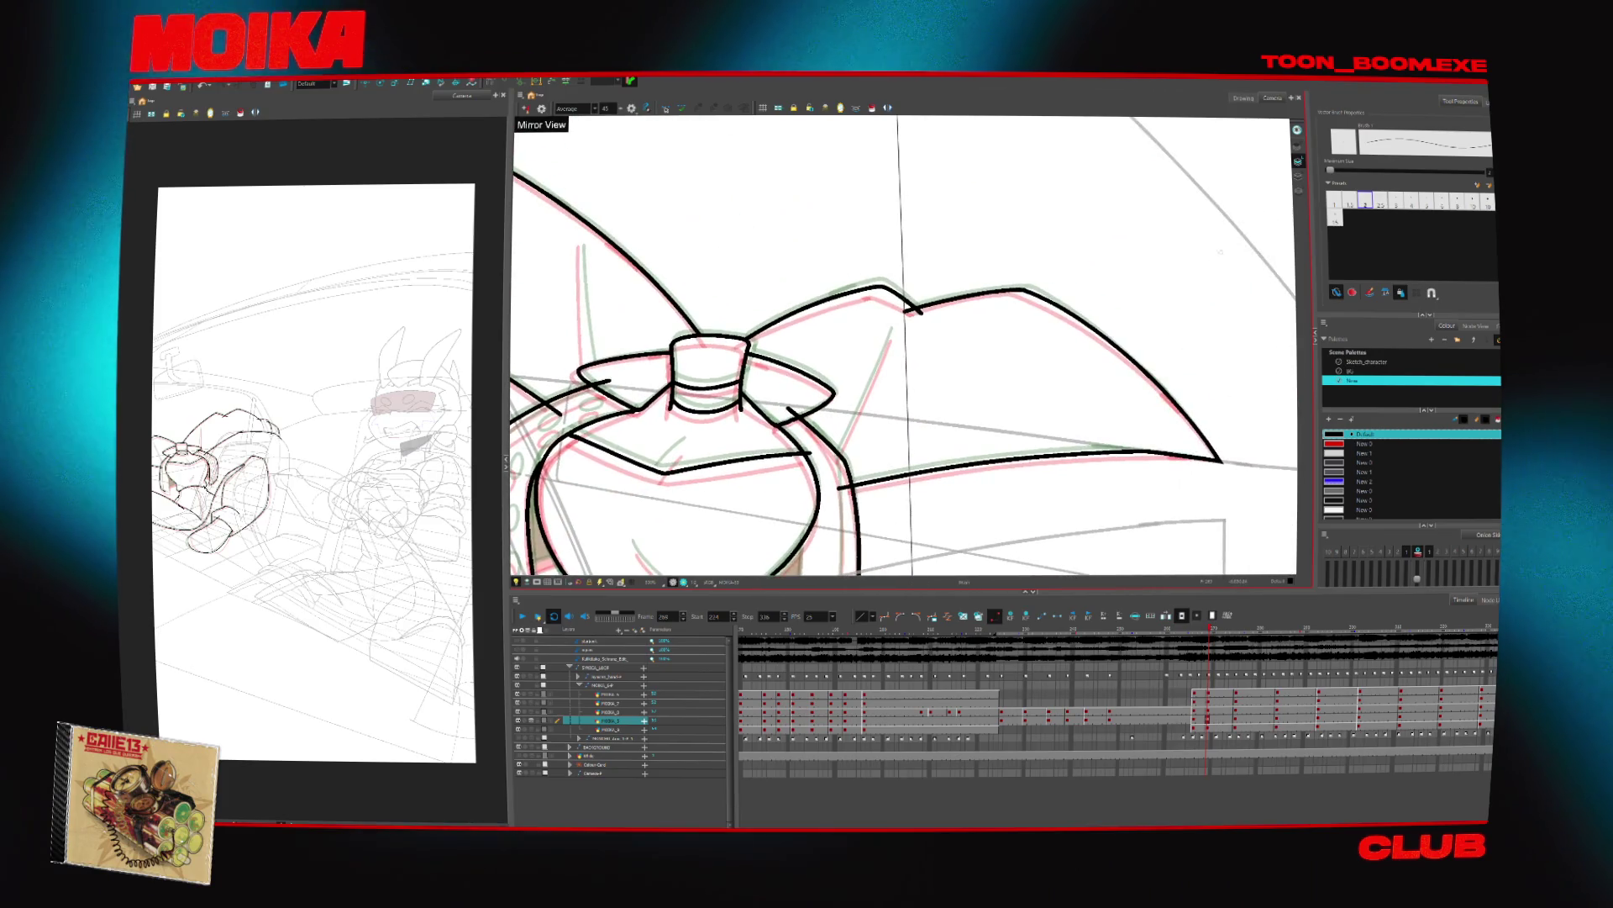
{"action": "key", "text": "4"}
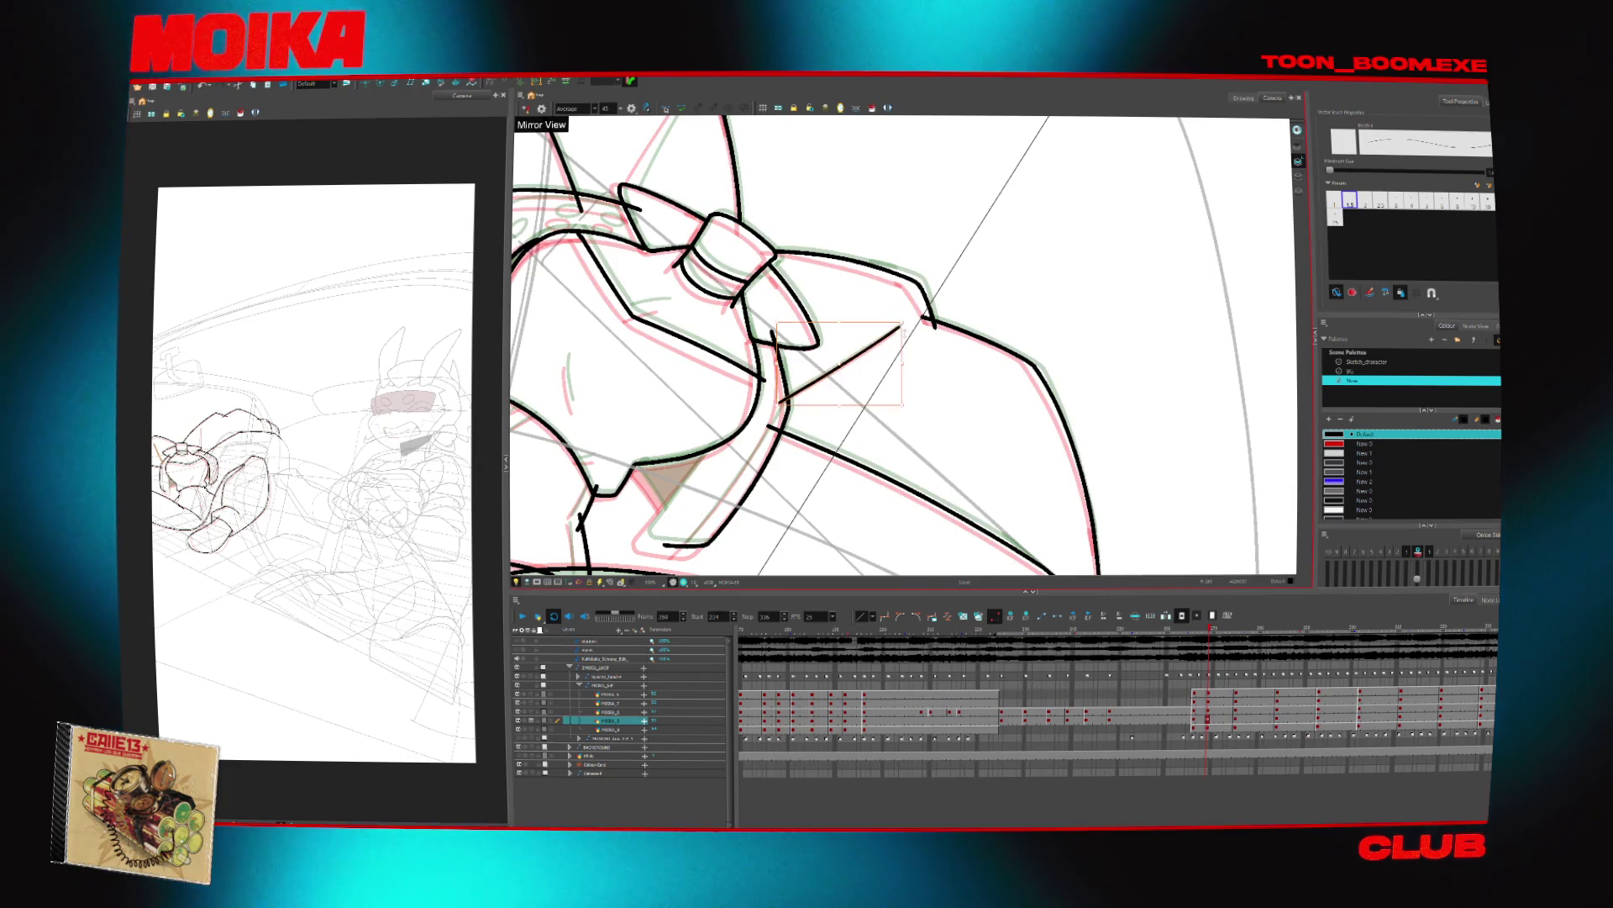
{"action": "key", "text": "4"}
{"action": "key", "text": "v"}
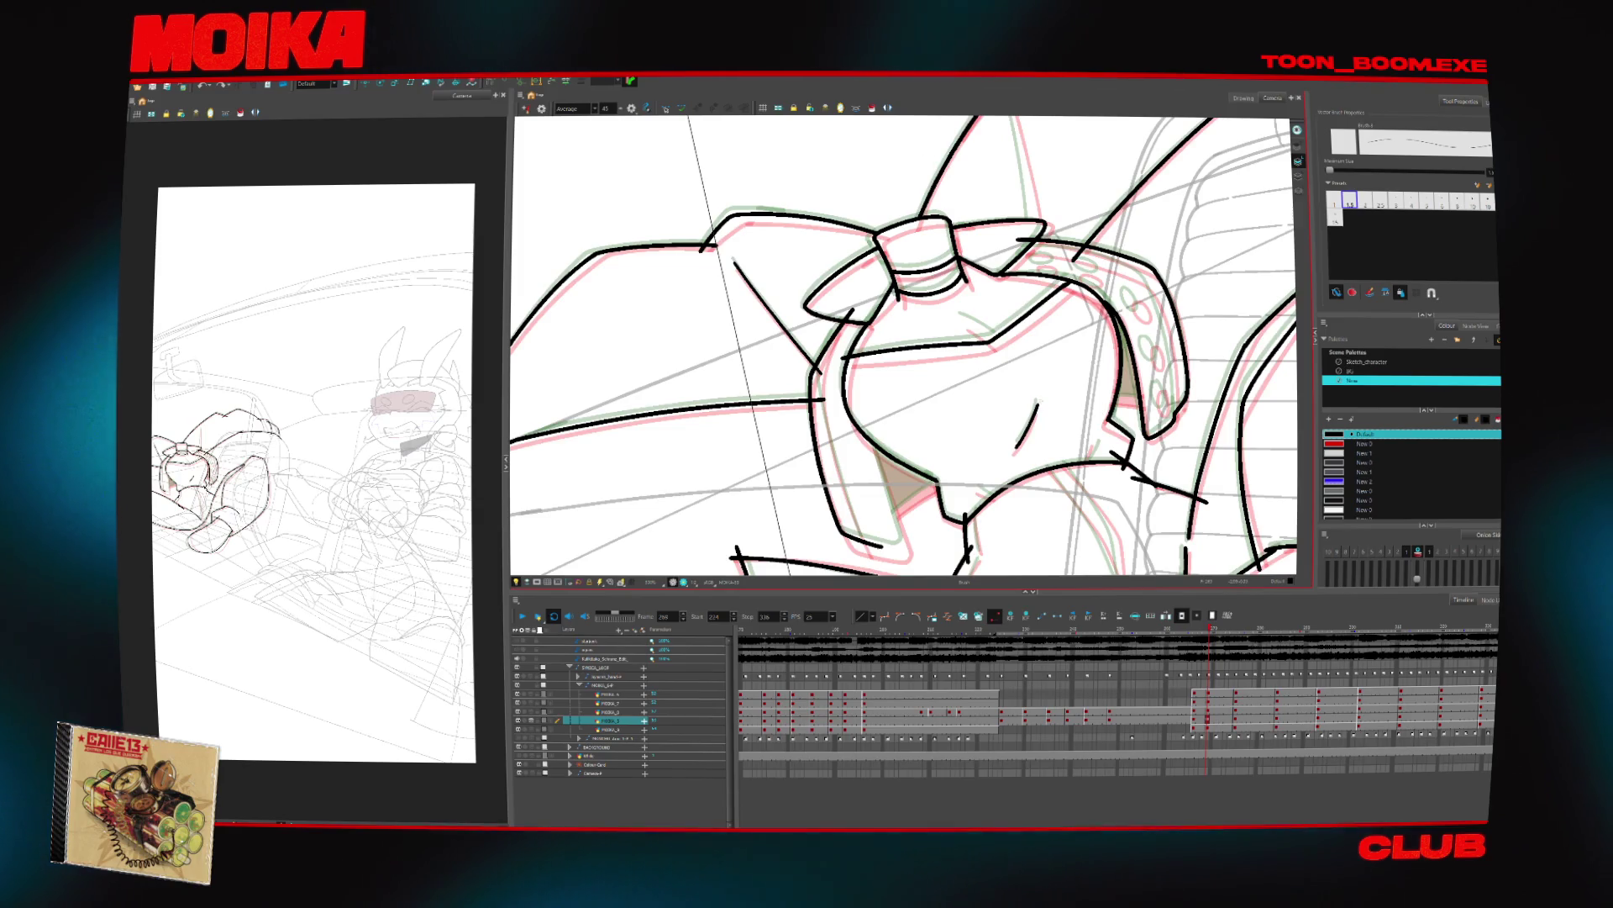
{"action": "key", "text": "4"}
{"action": "mouse_move", "coordinate": [846, 318]}
{"action": "left_mouse_down"}
{"action": "mouse_move", "coordinate": [881, 360]}
{"action": "mouse_move", "coordinate": [956, 324]}
{"action": "left_mouse_up"}
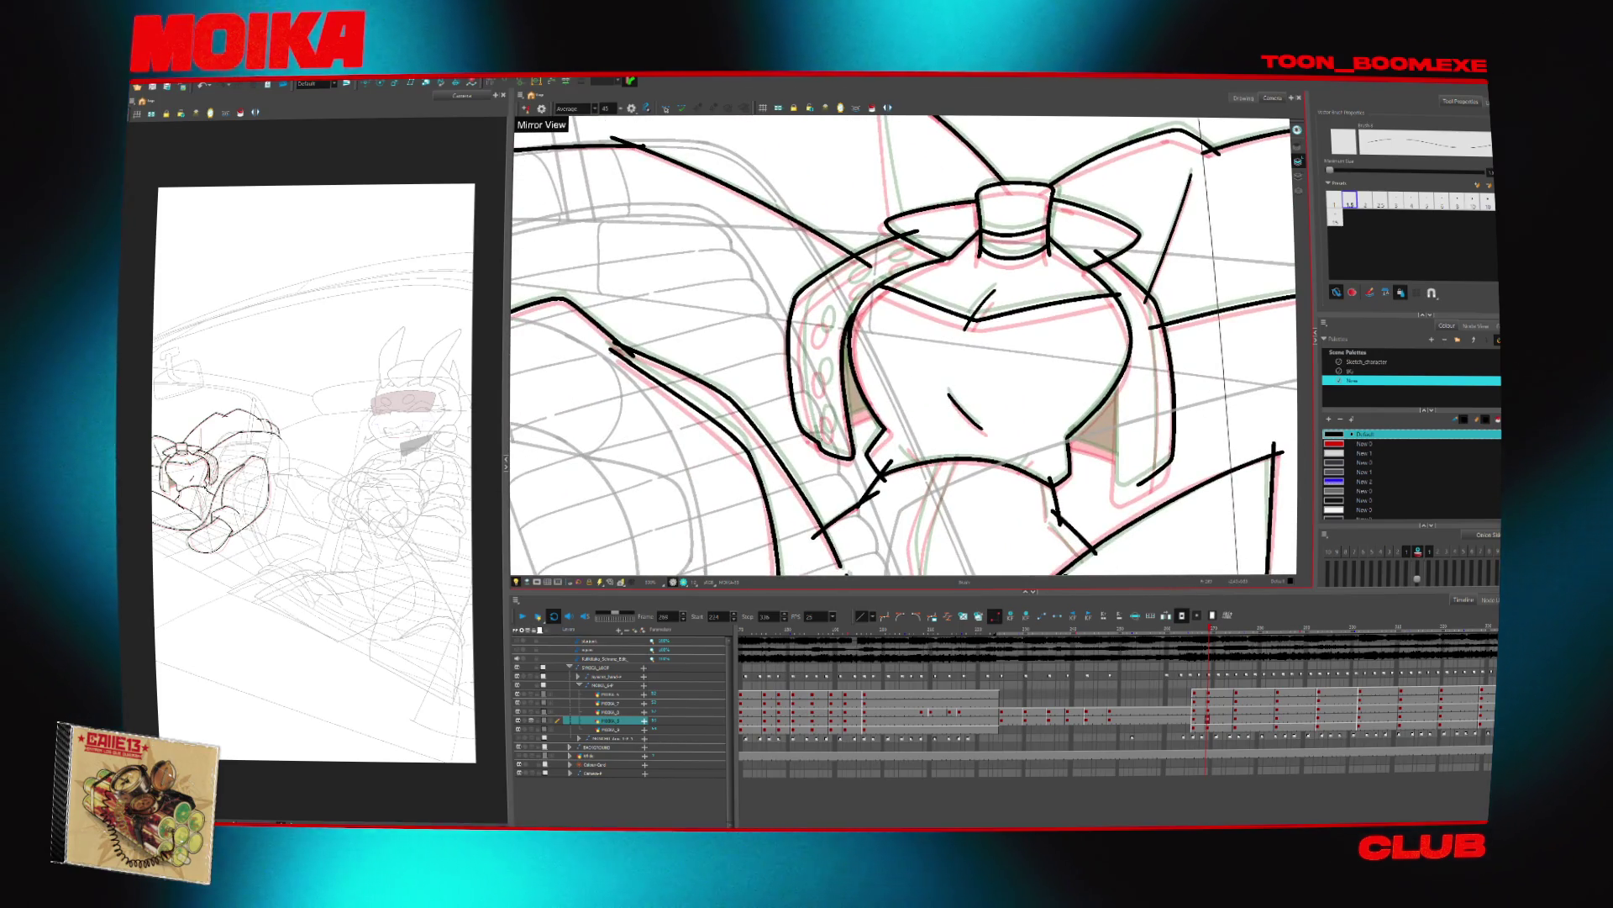
{"action": "key", "text": "ctrl+z"}
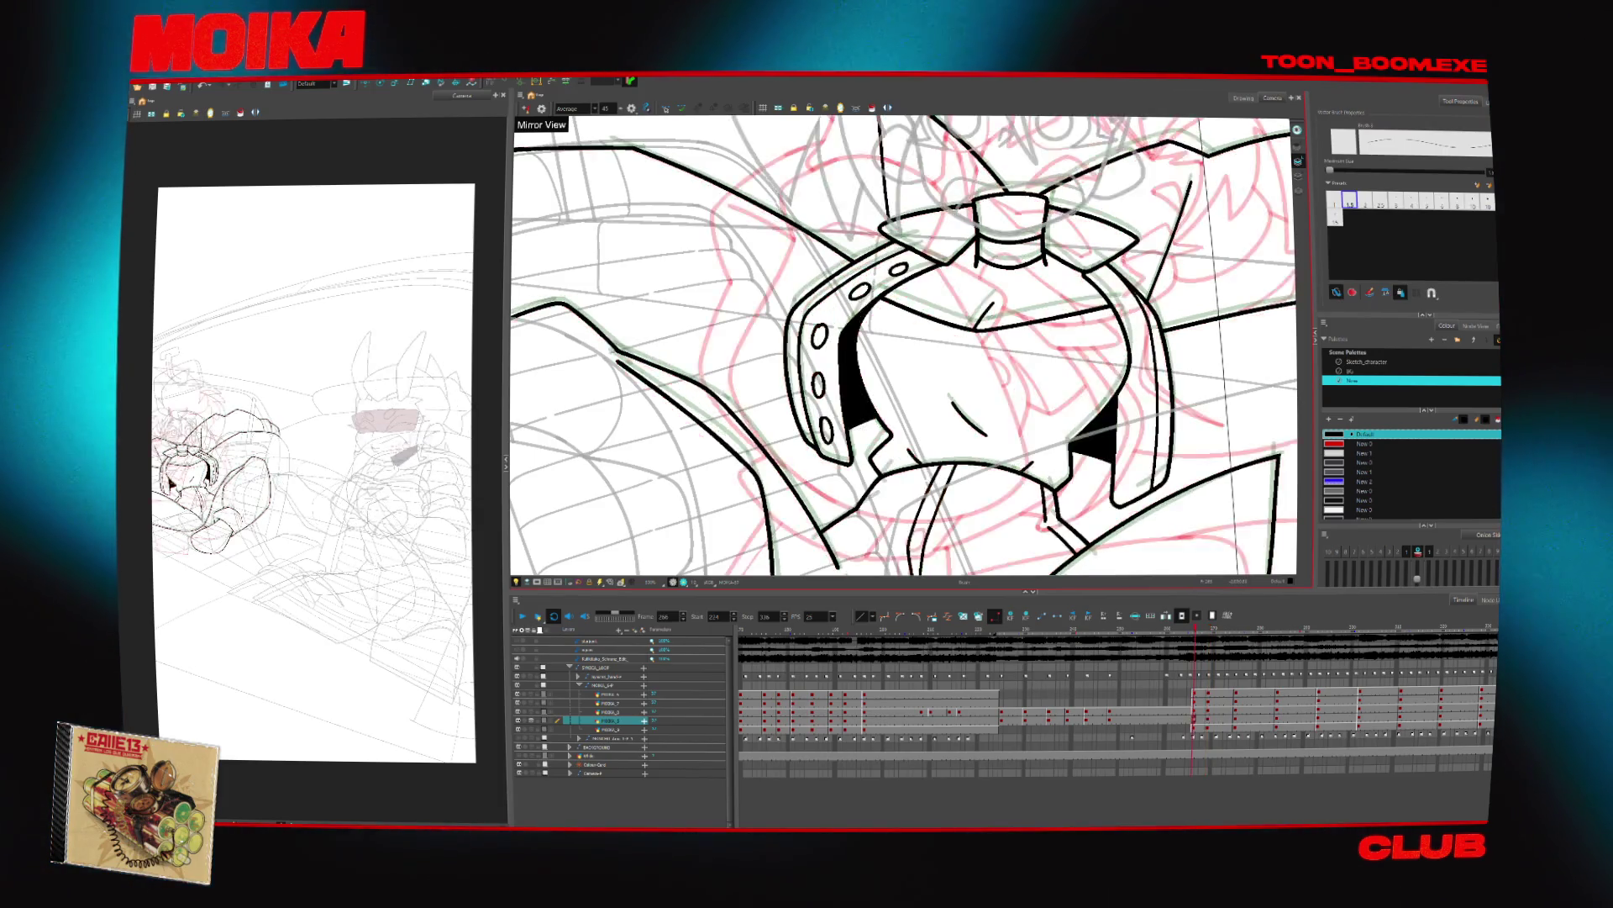
Ink an inner line along the left handle and a short line near the bow on top
{"action": "left_click_drag", "start_coordinate": [918, 236], "coordinate": [811, 307]}
{"action": "key", "text": "alt+s"}
{"action": "left_click_drag", "start_coordinate": [671, 142], "coordinate": [884, 222]}
{"action": "key", "text": "alt+b"}
{"action": "scroll", "coordinate": [729, 261], "scroll_direction": "up", "scroll_amount": 2}
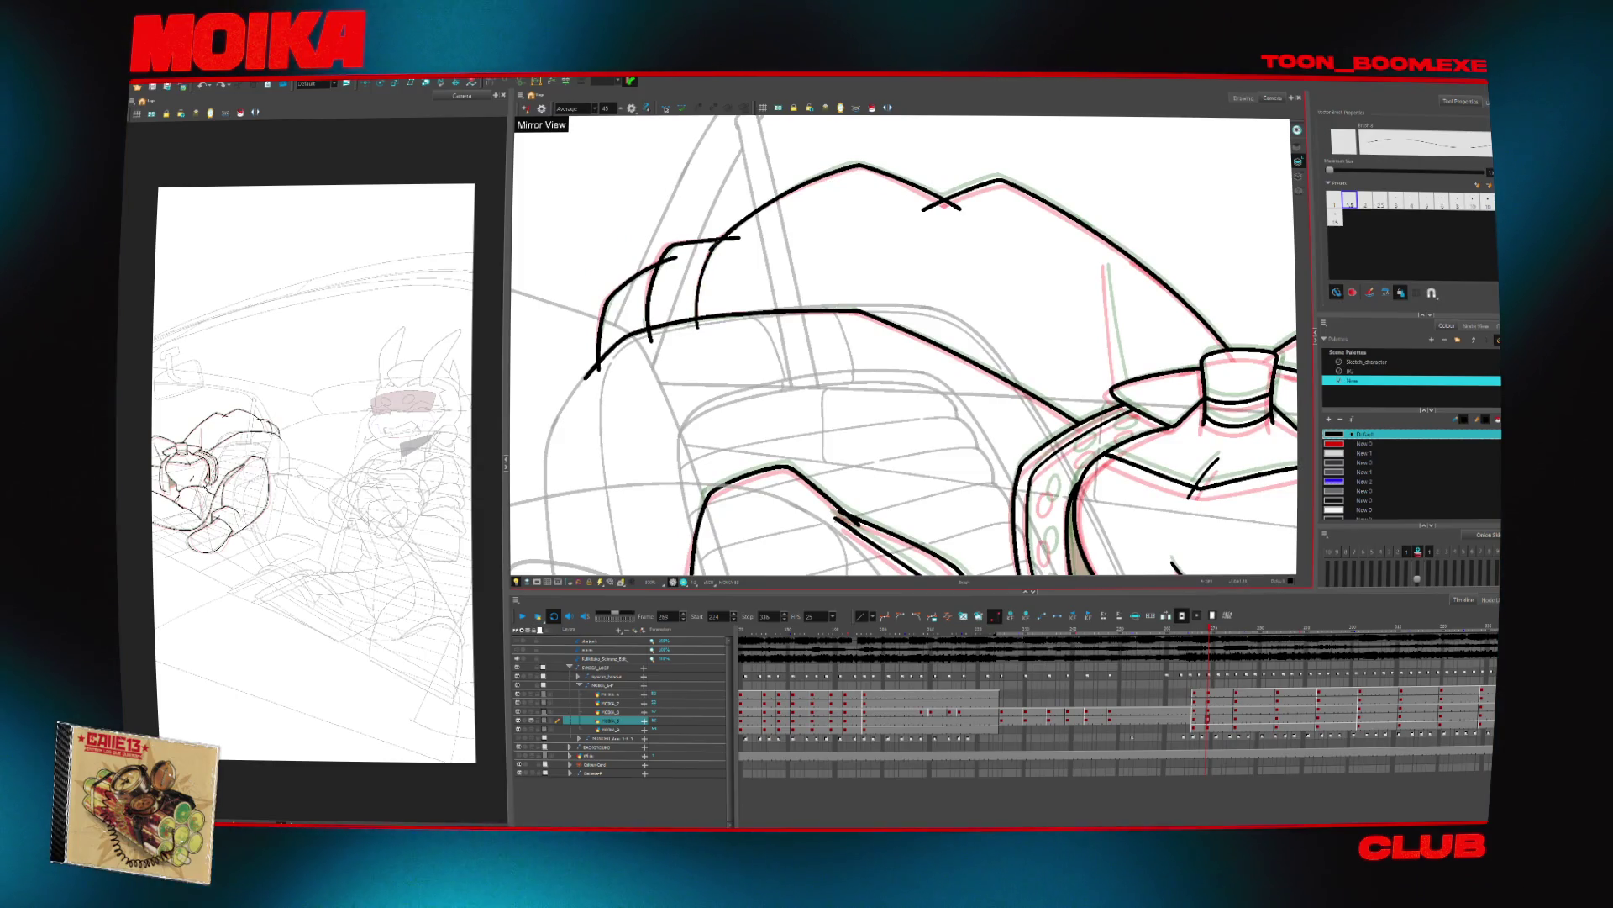
{"action": "left_click_drag", "start_coordinate": [715, 235], "coordinate": [717, 238]}
{"action": "key", "text": "alt+t"}
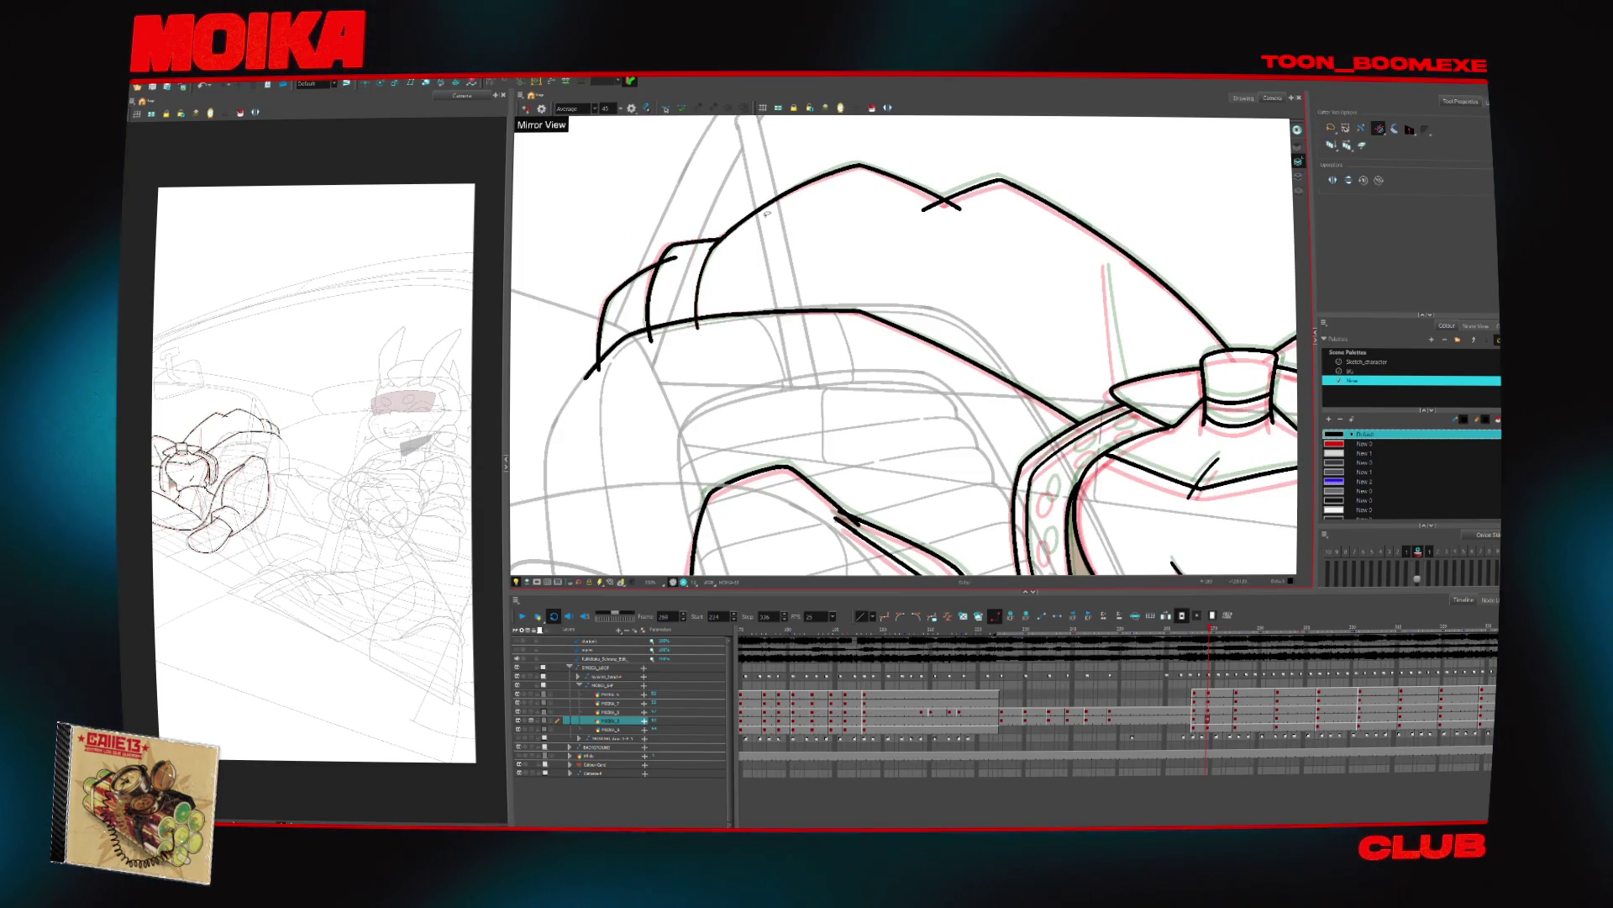
Trim the overshooting lines at the top notch and bow, removing the vertical stroke beside the bow
{"action": "mouse_move", "coordinate": [921, 206]}
{"action": "left_mouse_down"}
{"action": "mouse_move", "coordinate": [966, 204]}
{"action": "mouse_move", "coordinate": [690, 201]}
{"action": "left_mouse_up"}
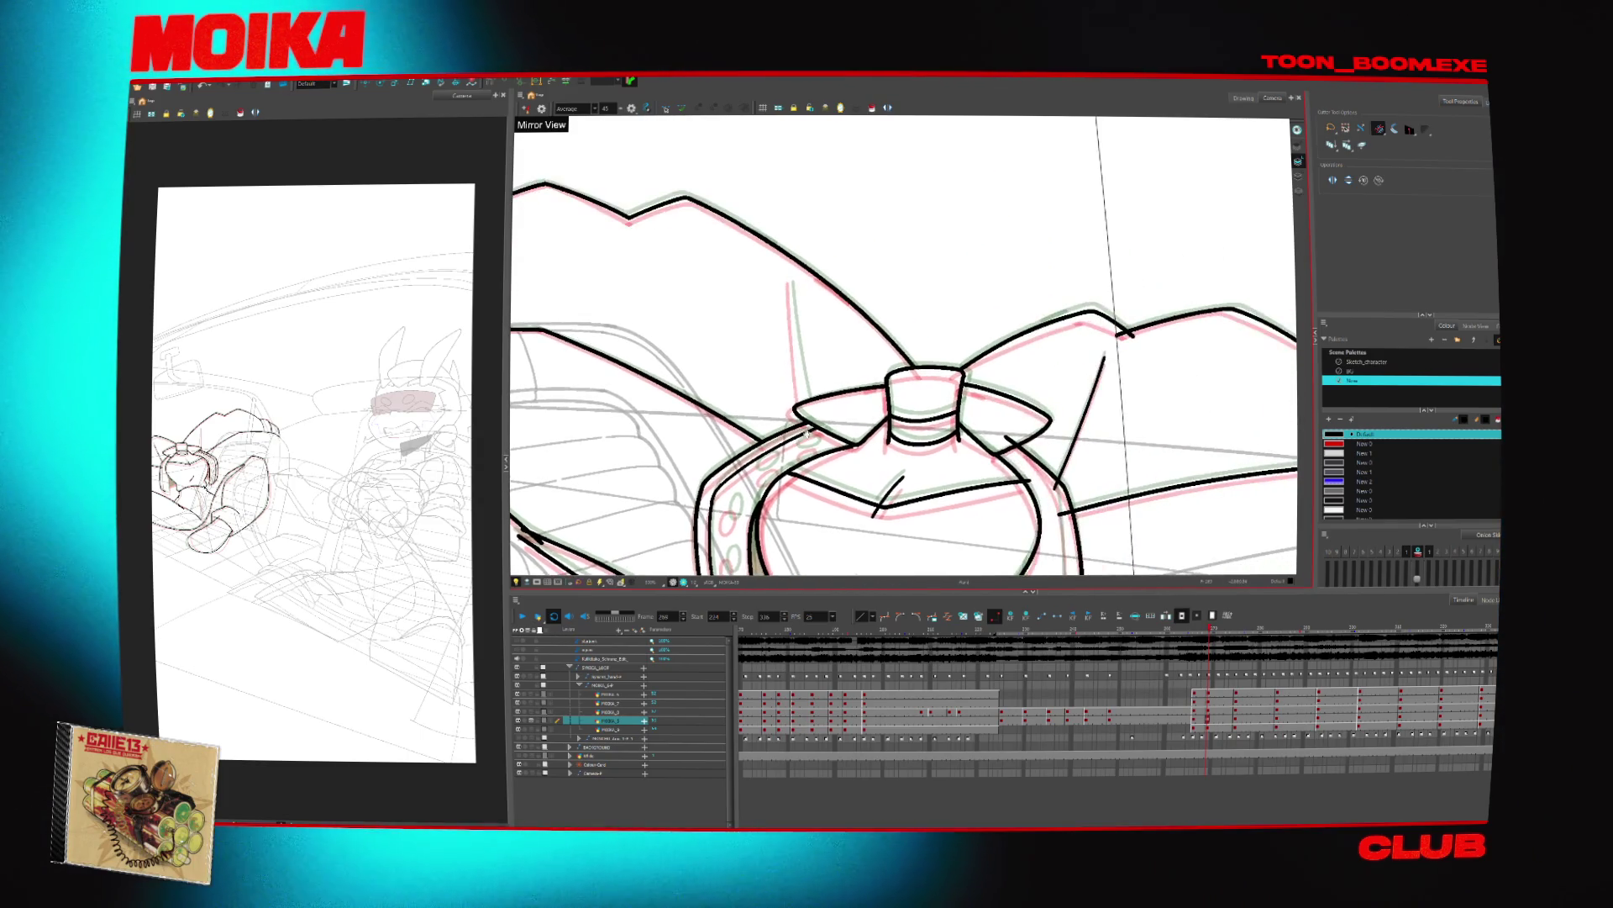
{"action": "key", "text": "alt+b"}
{"action": "key", "text": "ctrl+z"}
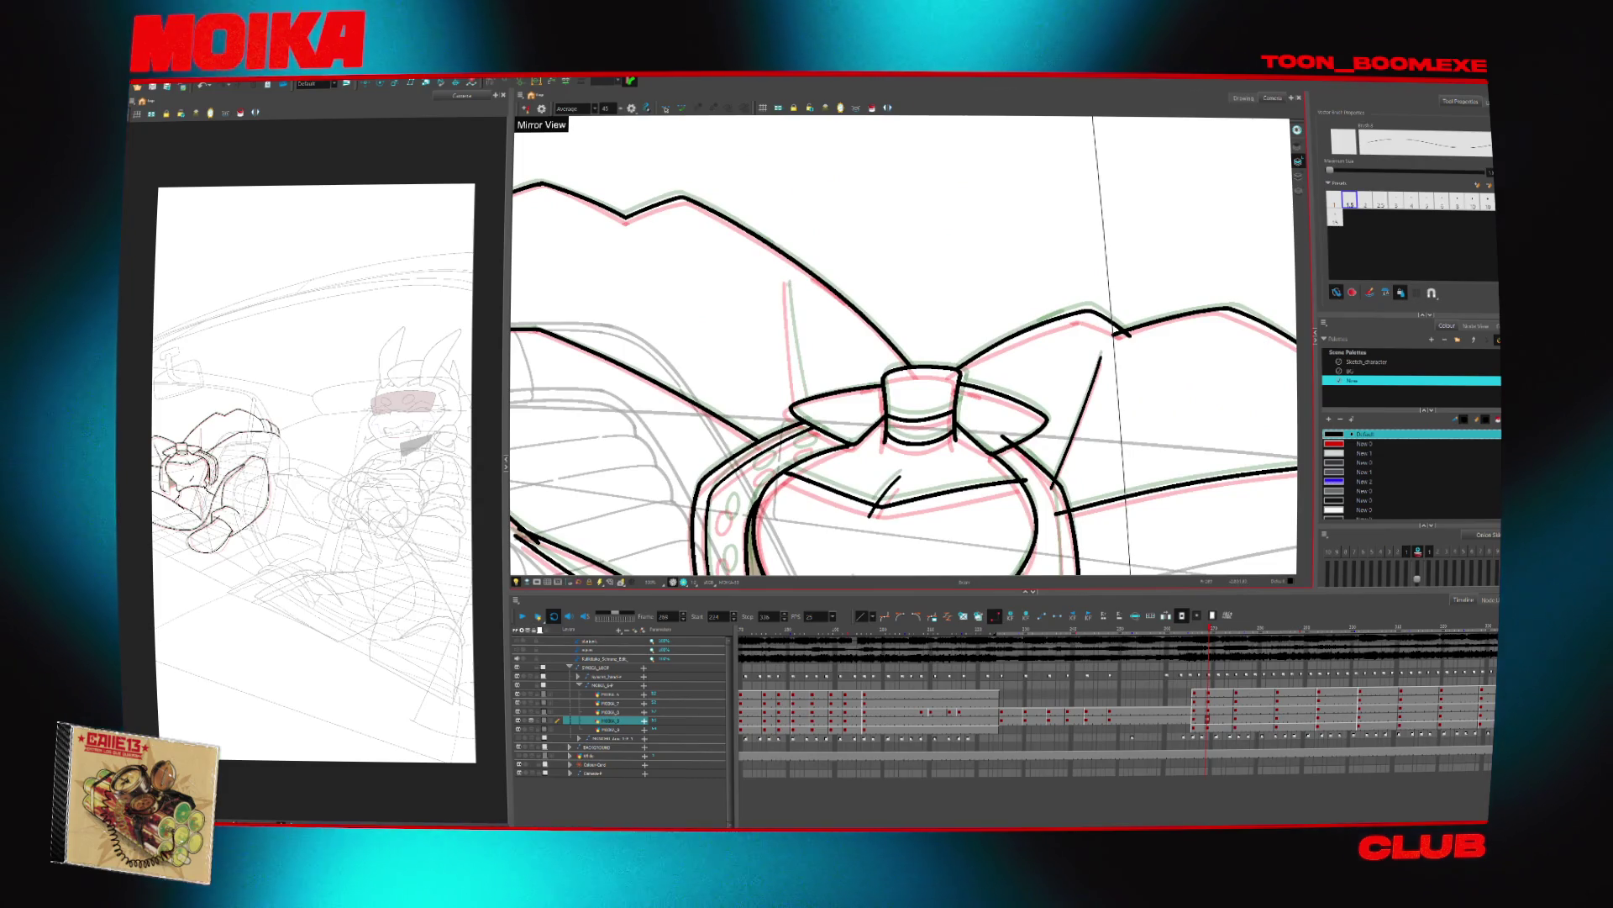
{"action": "key", "text": "alt+t"}
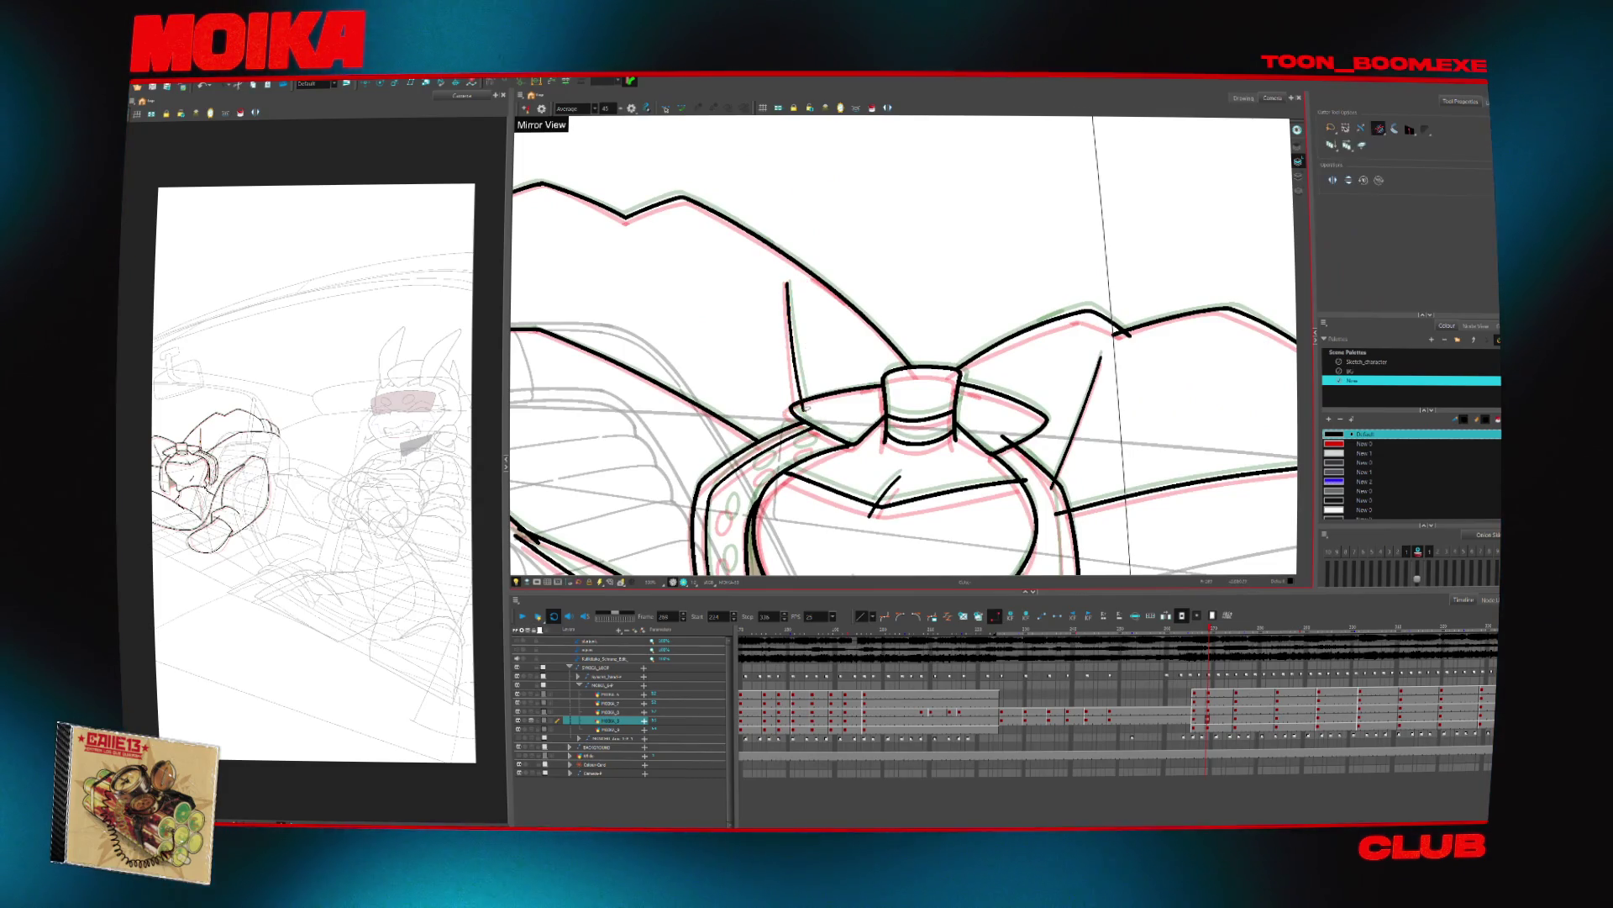
{"action": "left_click_drag", "start_coordinate": [1092, 439], "coordinate": [1028, 414]}
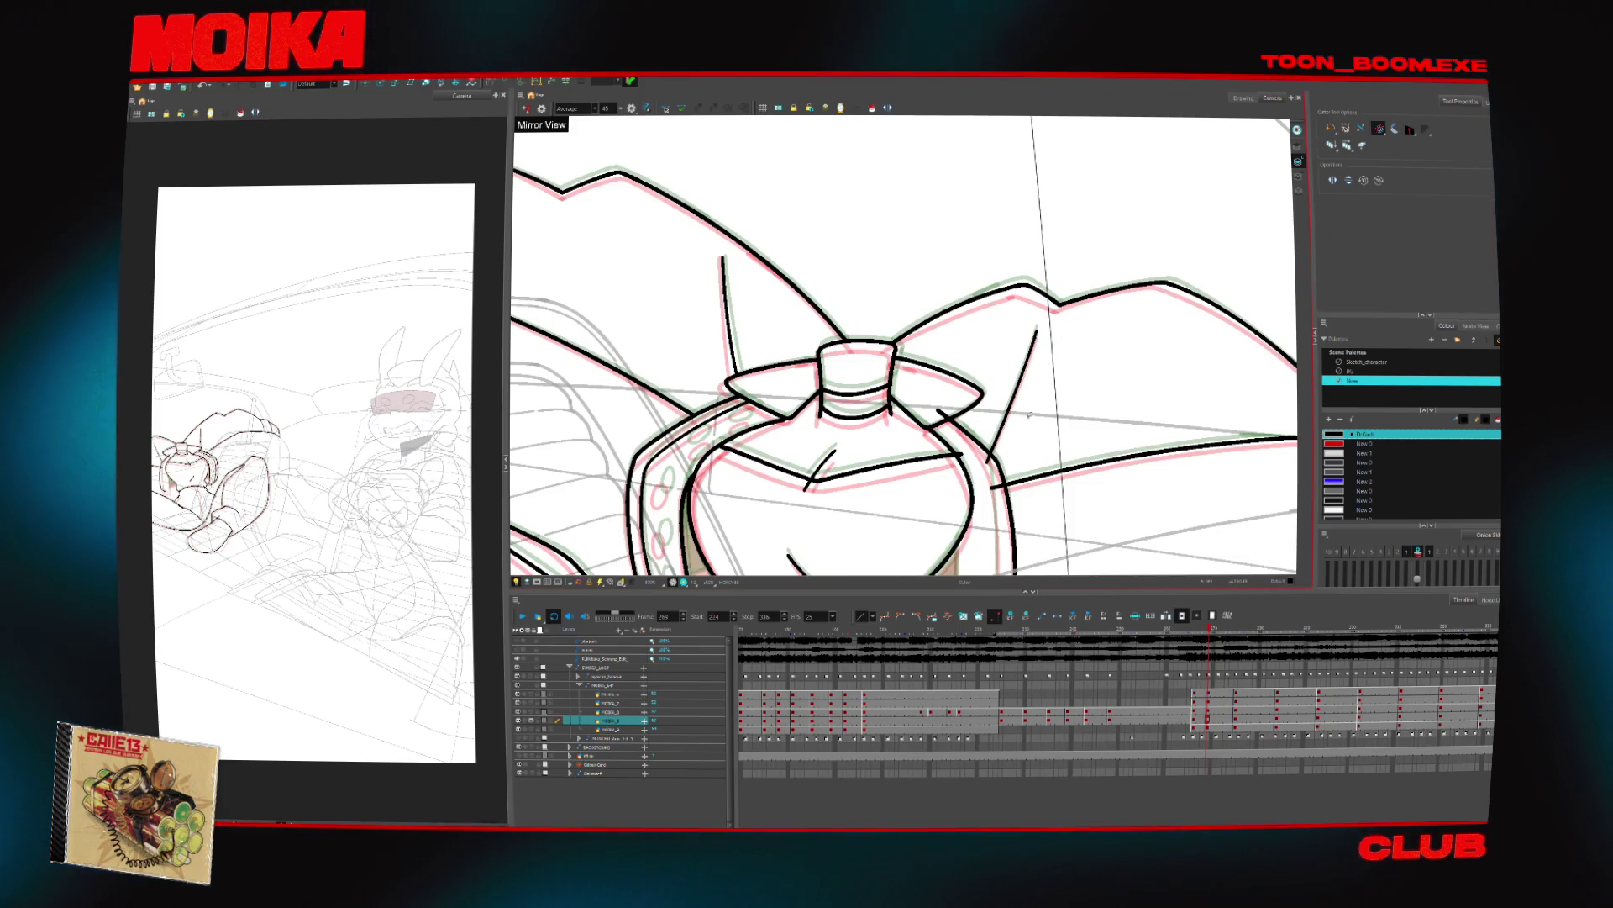
{"action": "scroll", "coordinate": [980, 476], "scroll_direction": "down", "scroll_amount": 4}
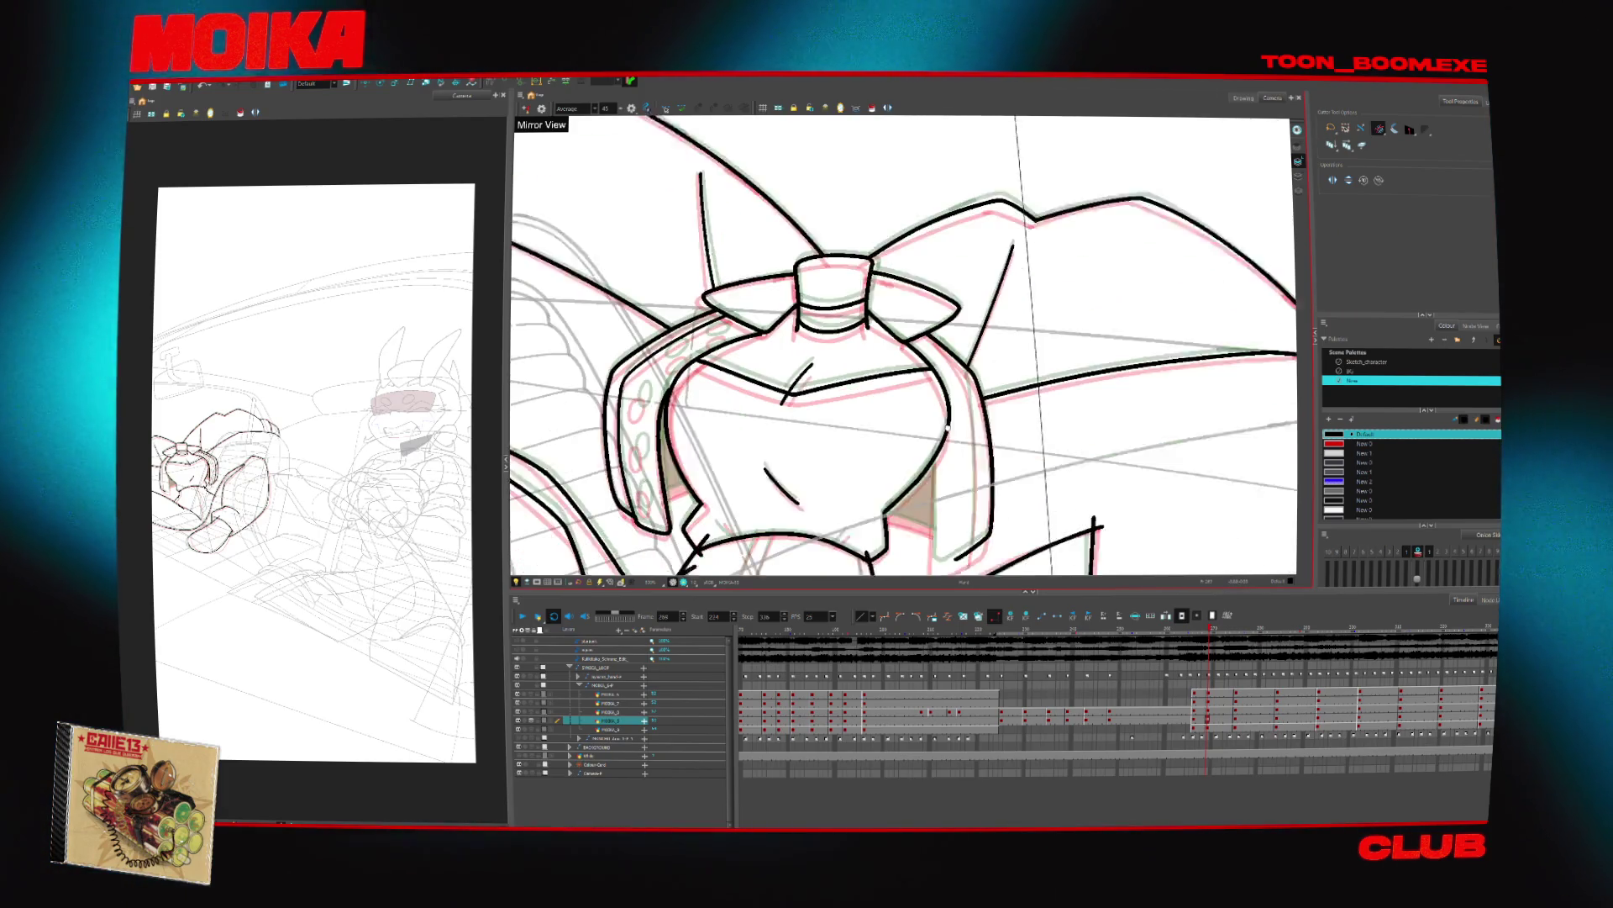
{"action": "key", "text": "alt+b"}
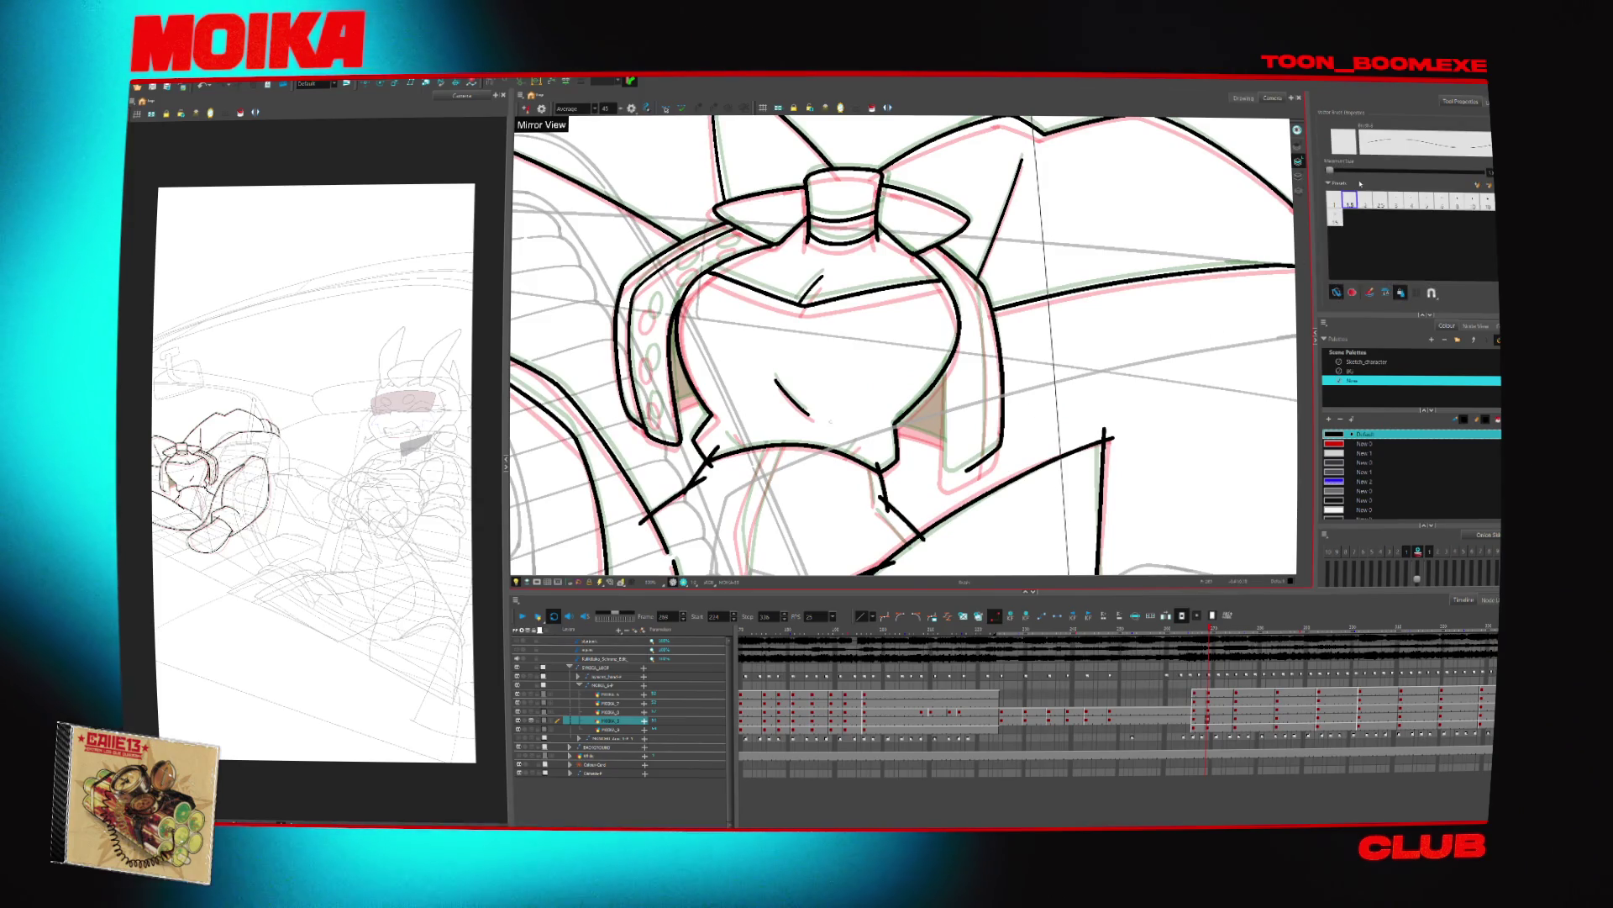
{"action": "scroll", "coordinate": [903, 345], "scroll_direction": "down", "scroll_amount": 4}
{"action": "left_click_drag", "start_coordinate": [1051, 378], "coordinate": [966, 504]}
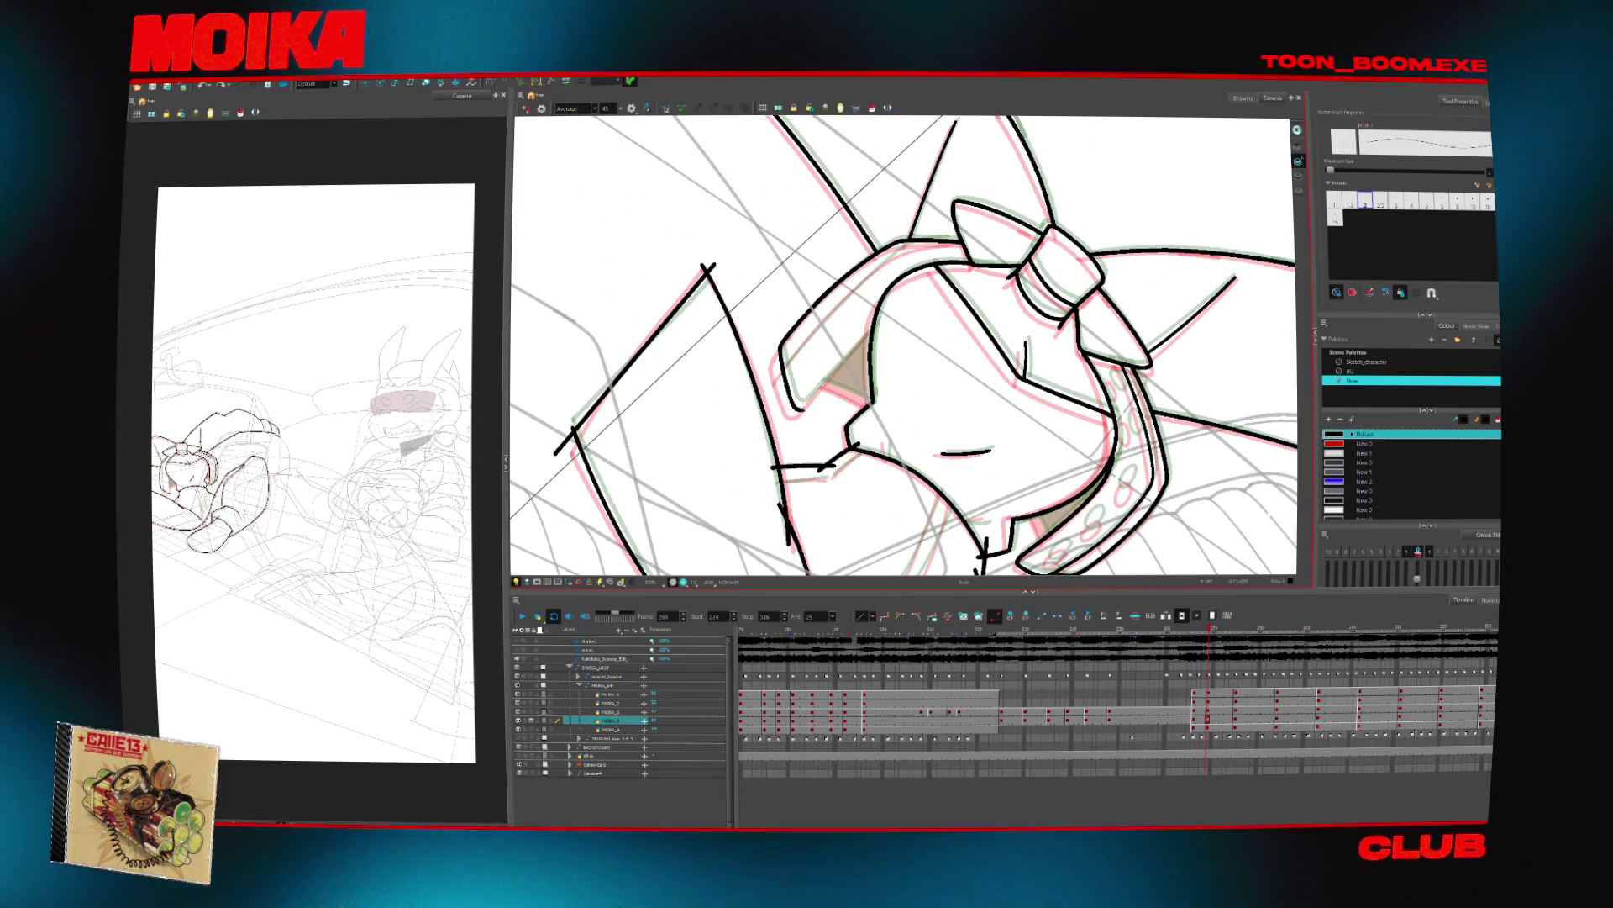
{"action": "left_click_drag", "start_coordinate": [967, 470], "coordinate": [891, 529]}
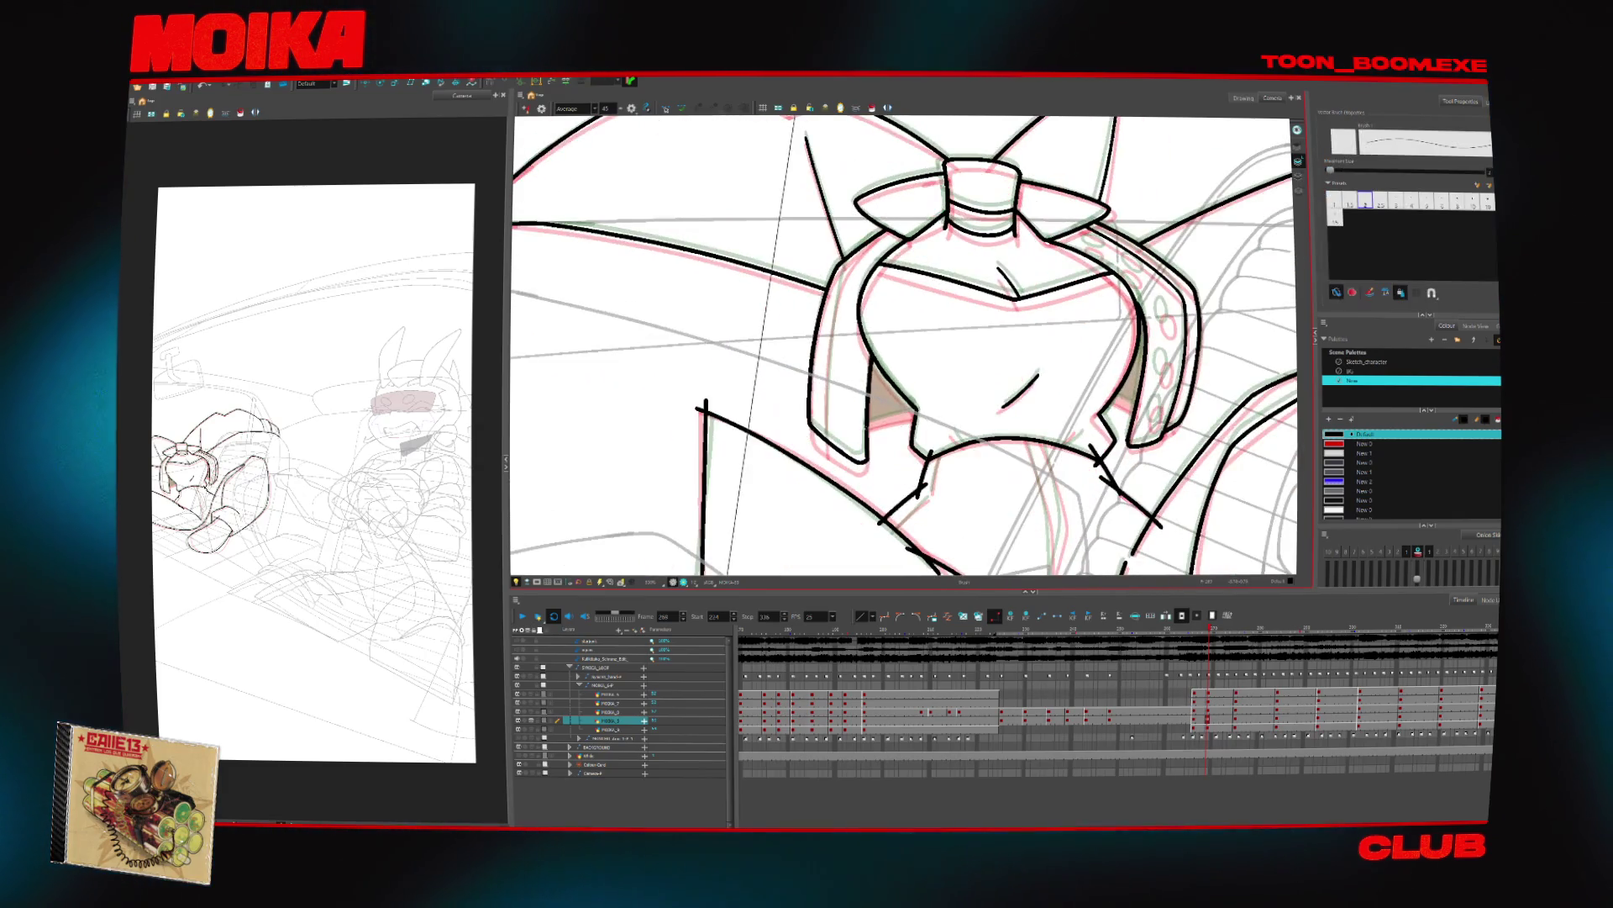
{"action": "key", "text": "alt+t"}
{"action": "left_click_drag", "start_coordinate": [899, 454], "coordinate": [941, 500]}
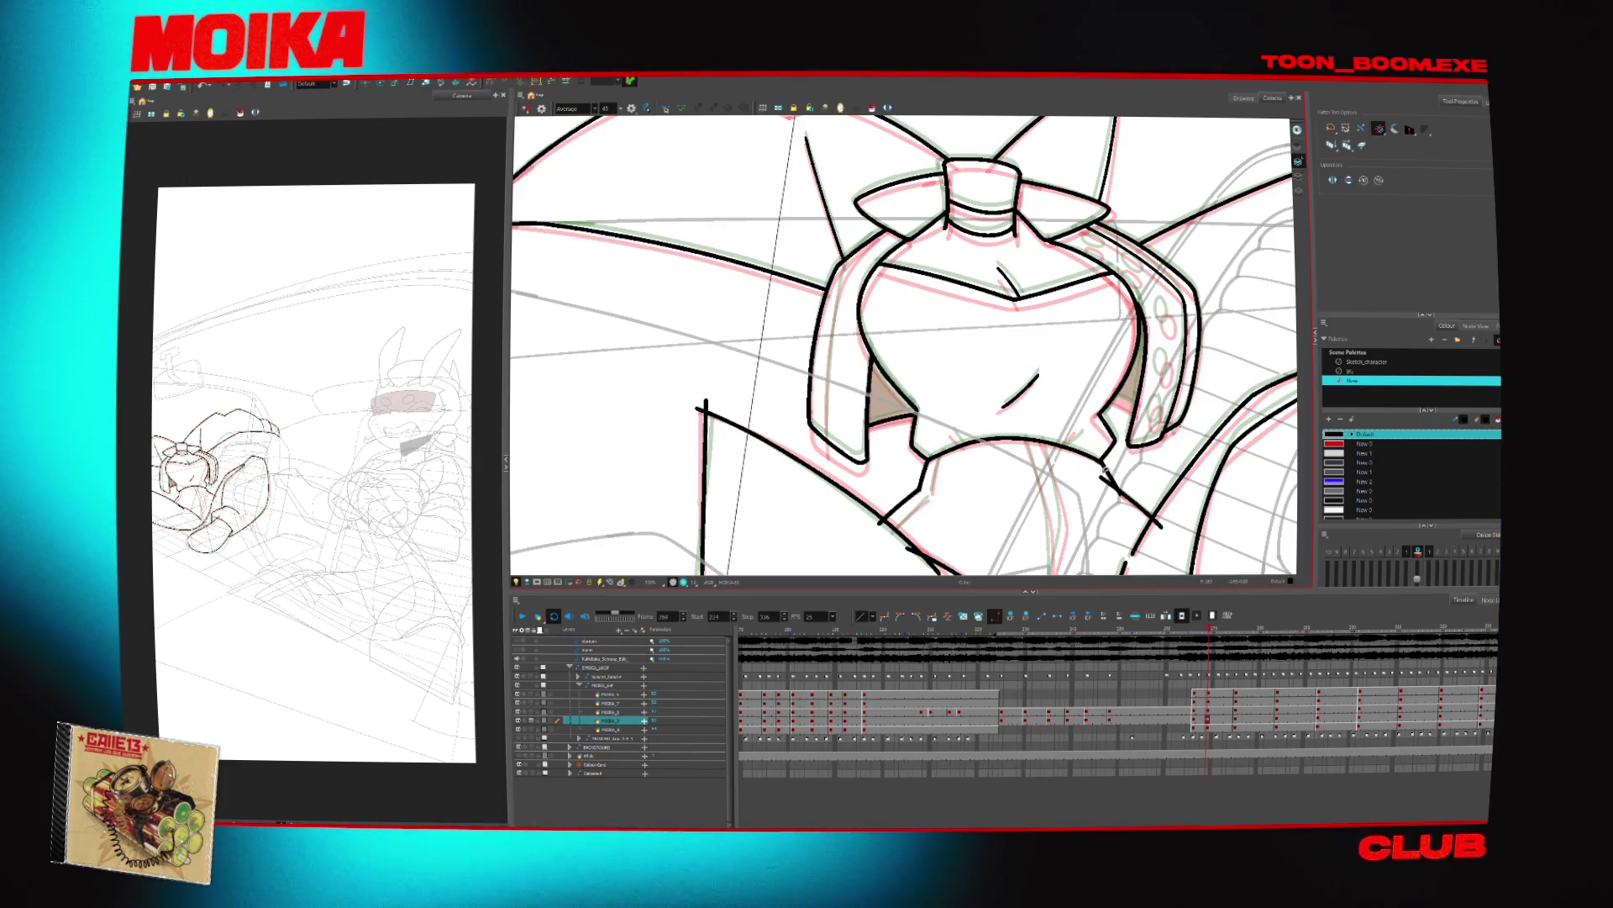
Ink the helmet's left edge and a short line at its top-left corner
{"action": "left_click_drag", "start_coordinate": [924, 336], "coordinate": [857, 374]}
{"action": "key", "text": "alt+b"}
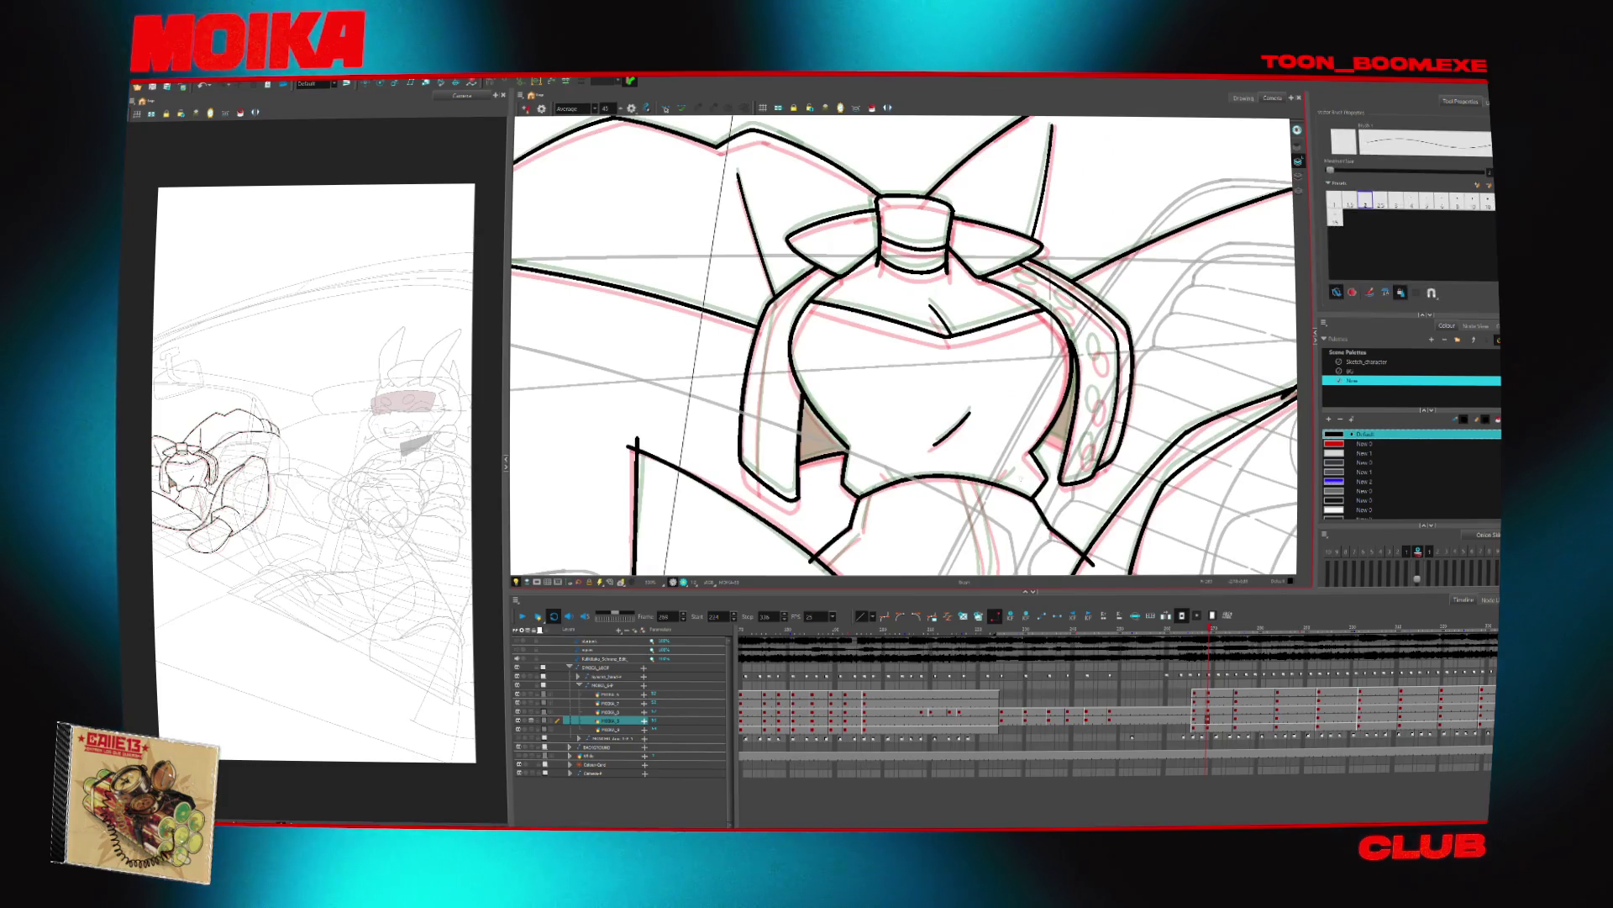
{"action": "left_click_drag", "start_coordinate": [925, 470], "coordinate": [906, 319]}
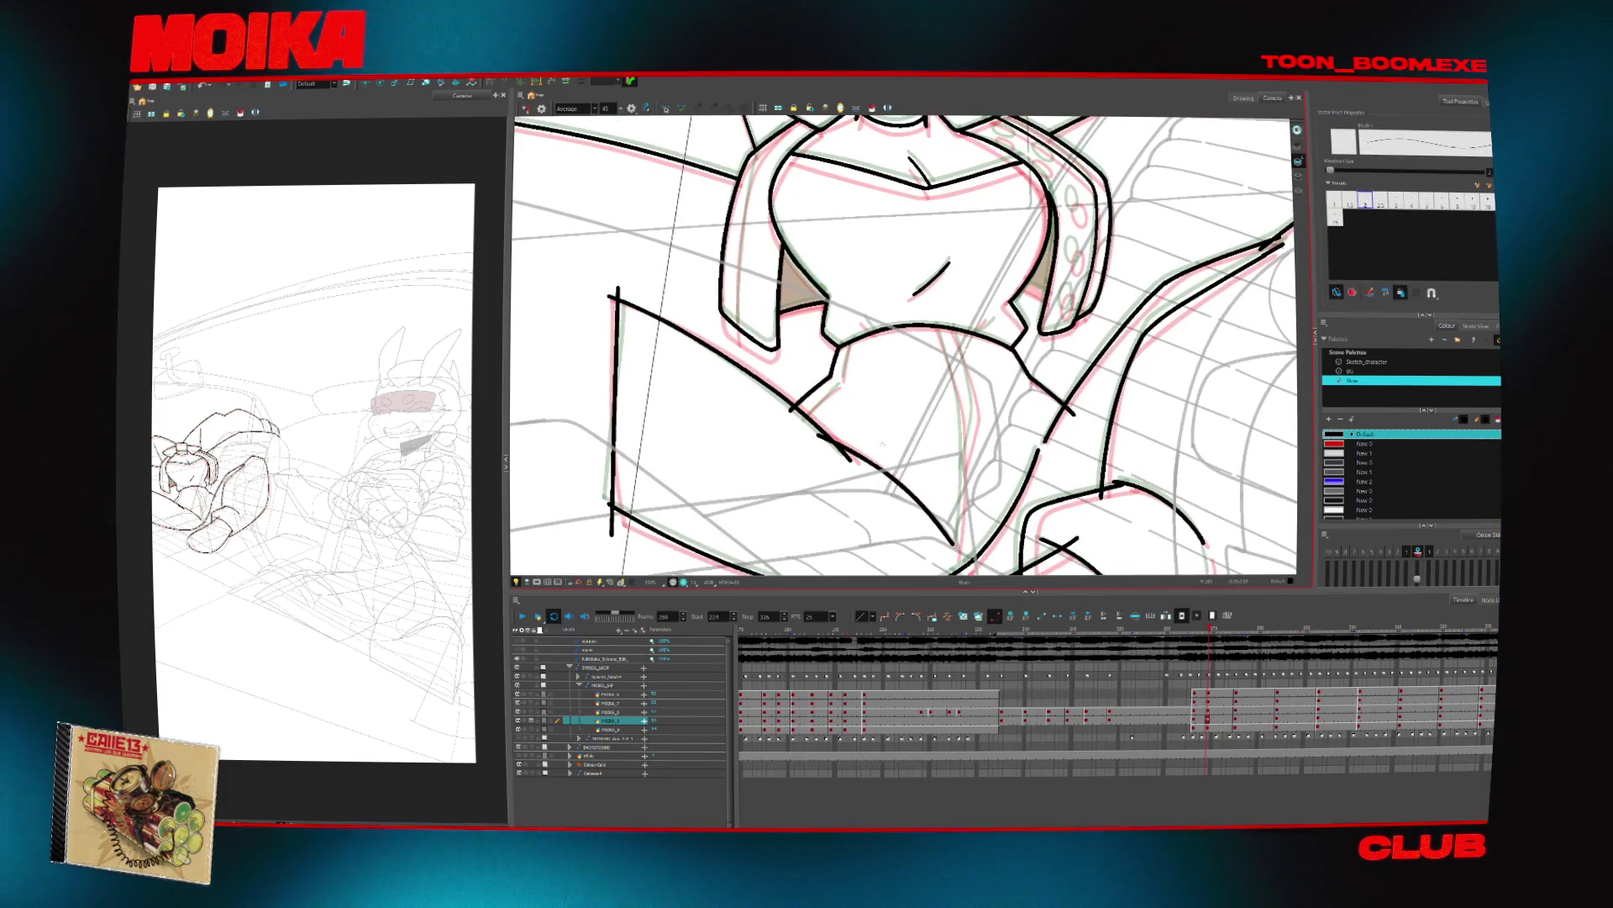
{"action": "key", "text": "4"}
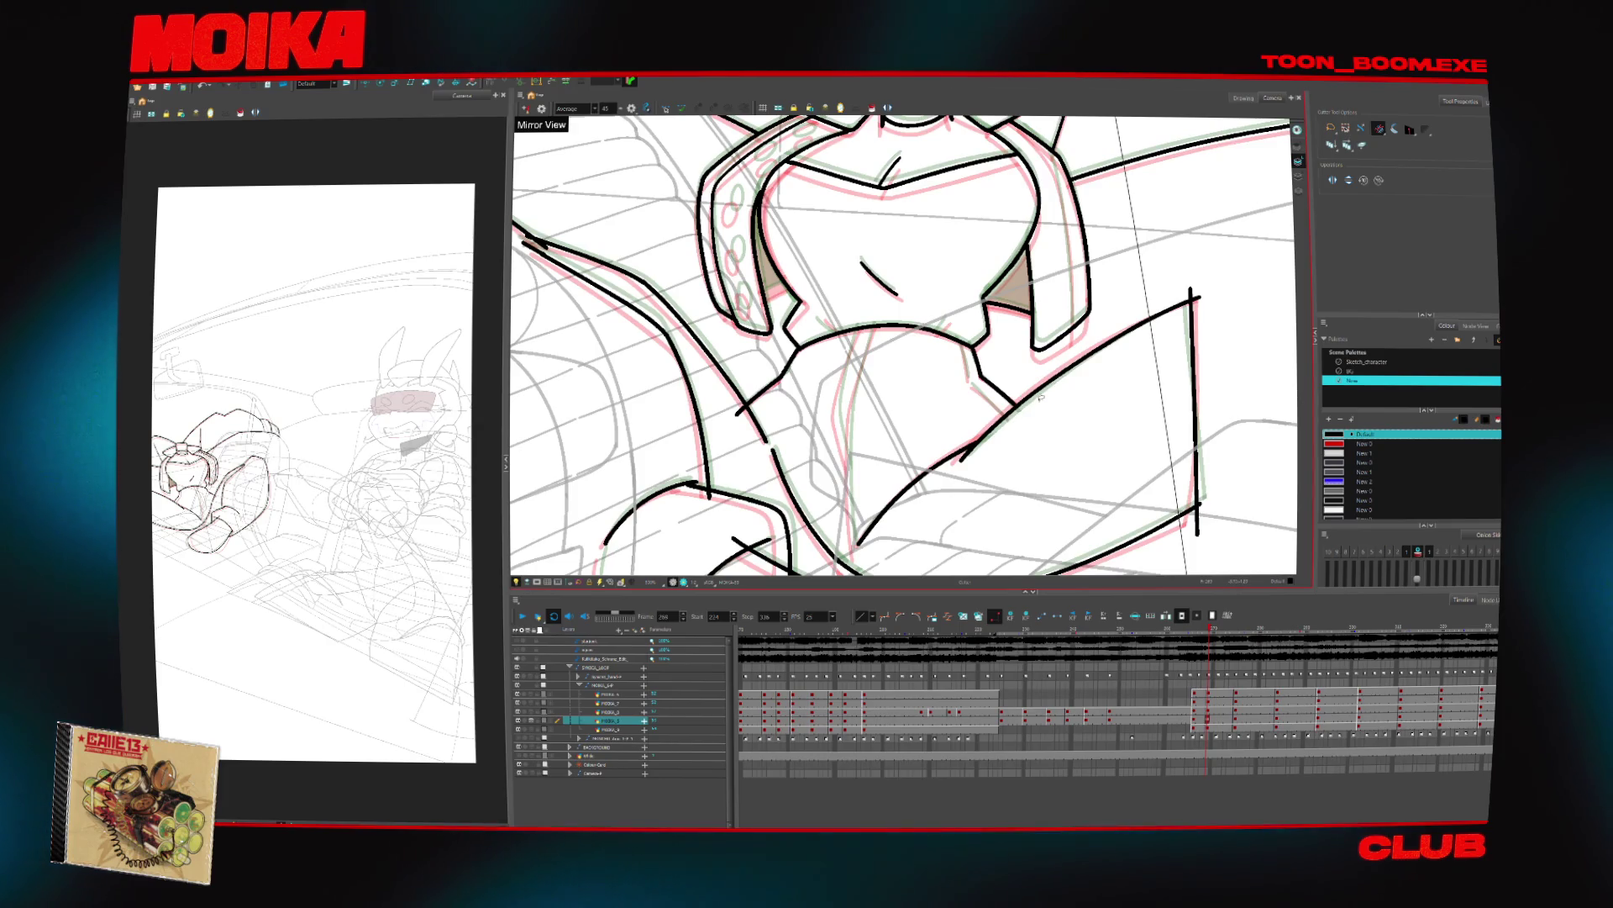
{"action": "left_click_drag", "start_coordinate": [903, 344], "coordinate": [920, 215]}
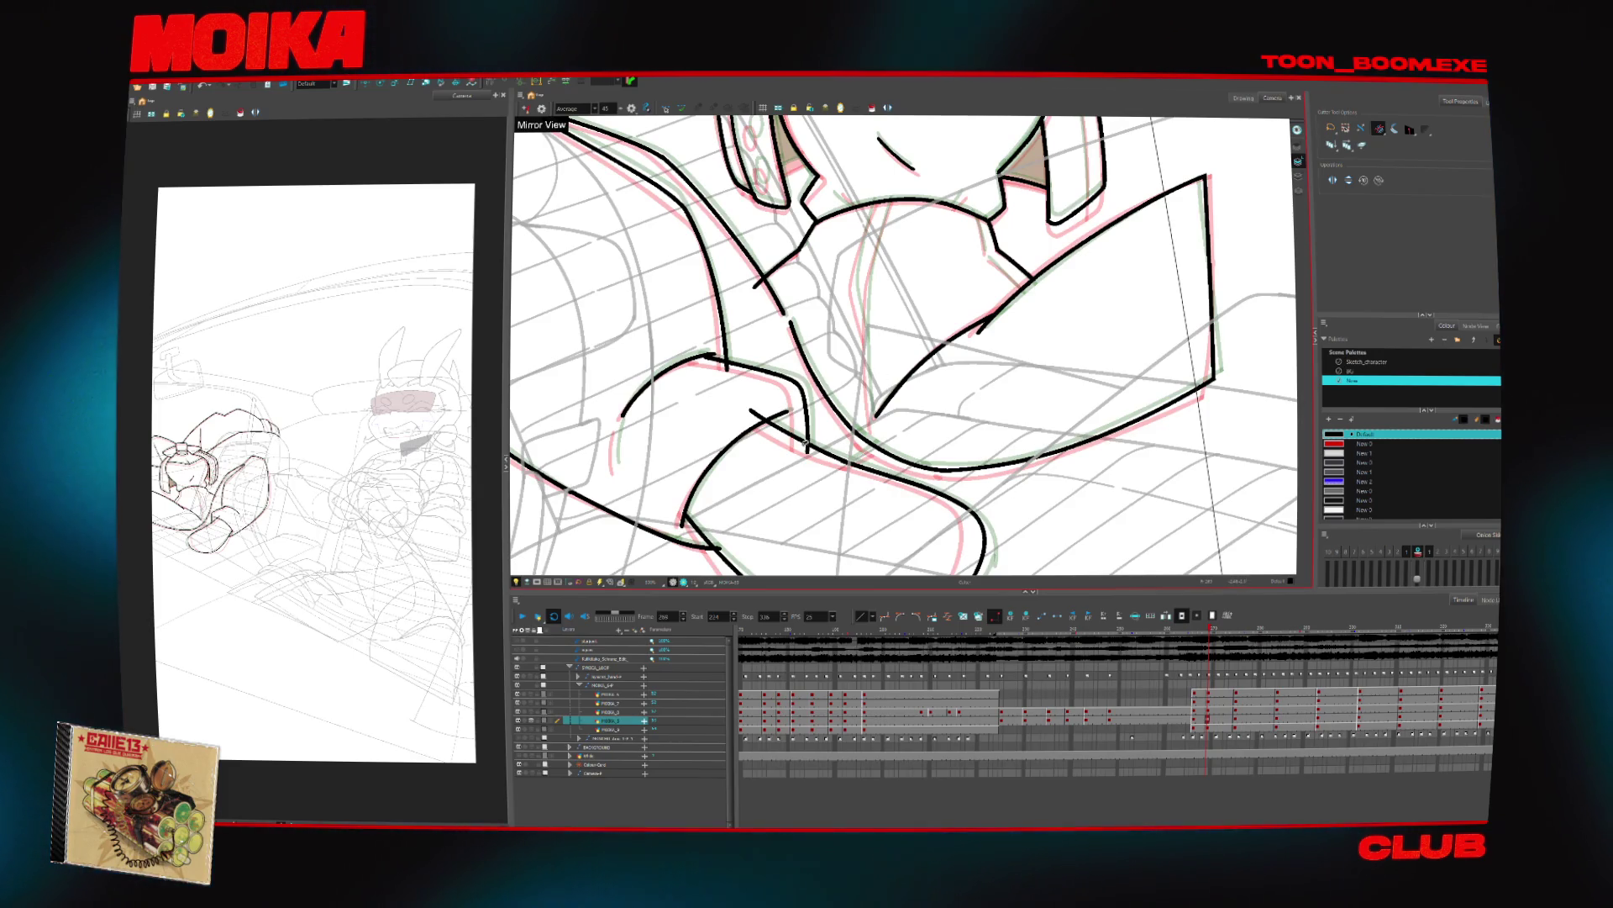
{"action": "mouse_move", "coordinate": [930, 441]}
{"action": "left_mouse_down"}
{"action": "mouse_move", "coordinate": [947, 479]}
{"action": "mouse_move", "coordinate": [979, 422]}
{"action": "mouse_move", "coordinate": [939, 322]}
{"action": "left_mouse_up"}
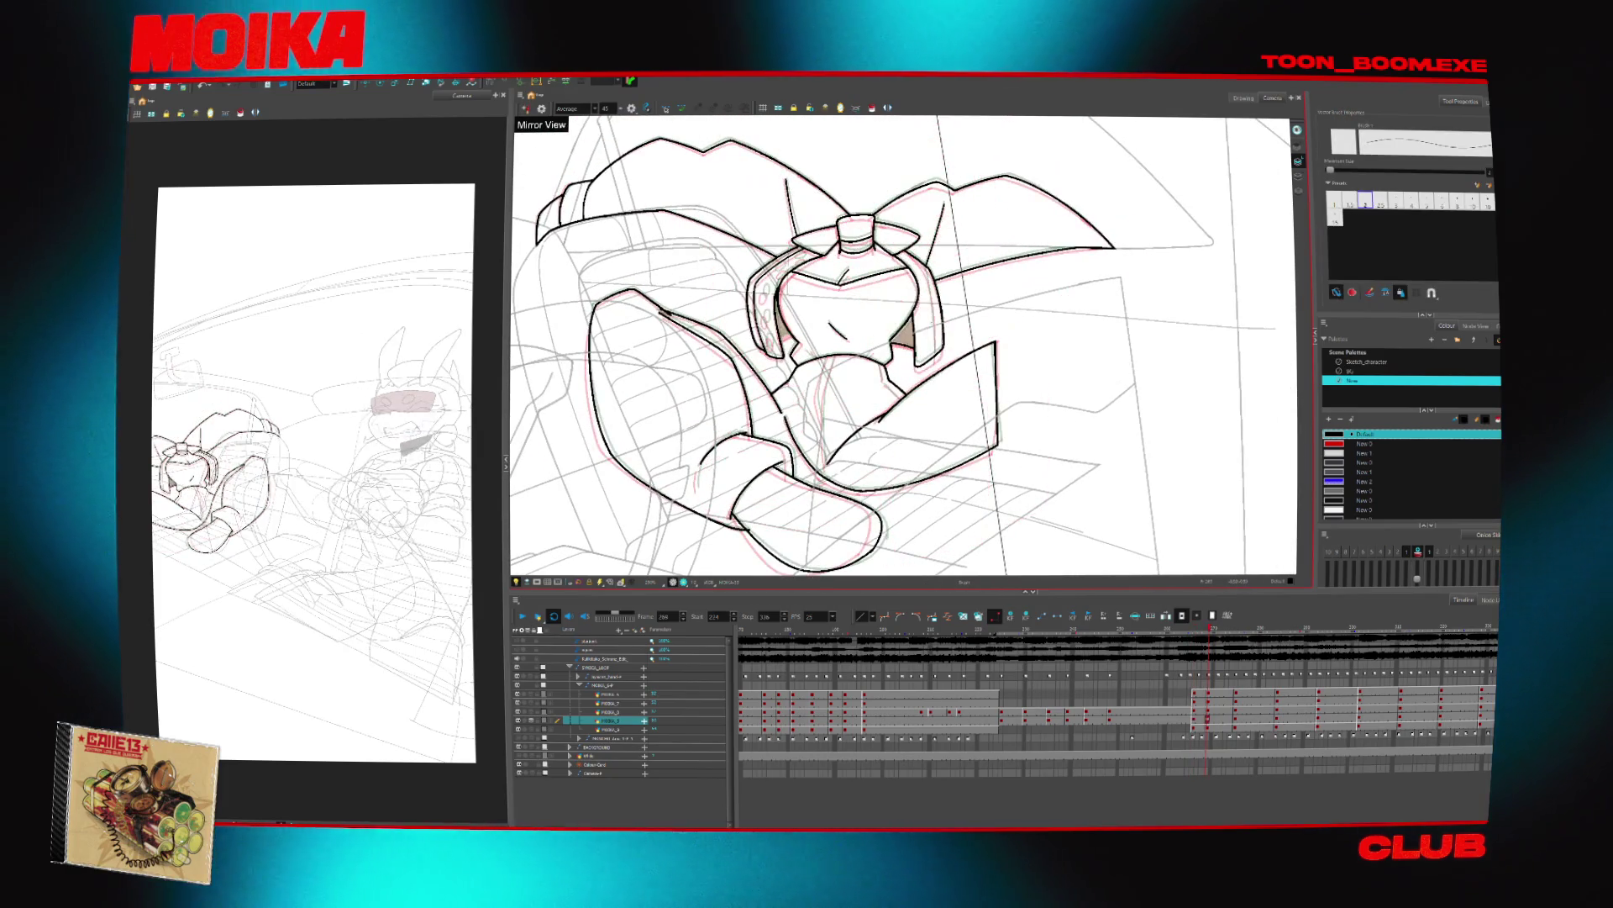
{"action": "scroll", "coordinate": [939, 322], "scroll_direction": "up", "scroll_amount": 3}
{"action": "left_click_drag", "start_coordinate": [1275, 272], "coordinate": [1261, 336]}
{"action": "left_click_drag", "start_coordinate": [937, 254], "coordinate": [840, 391]}
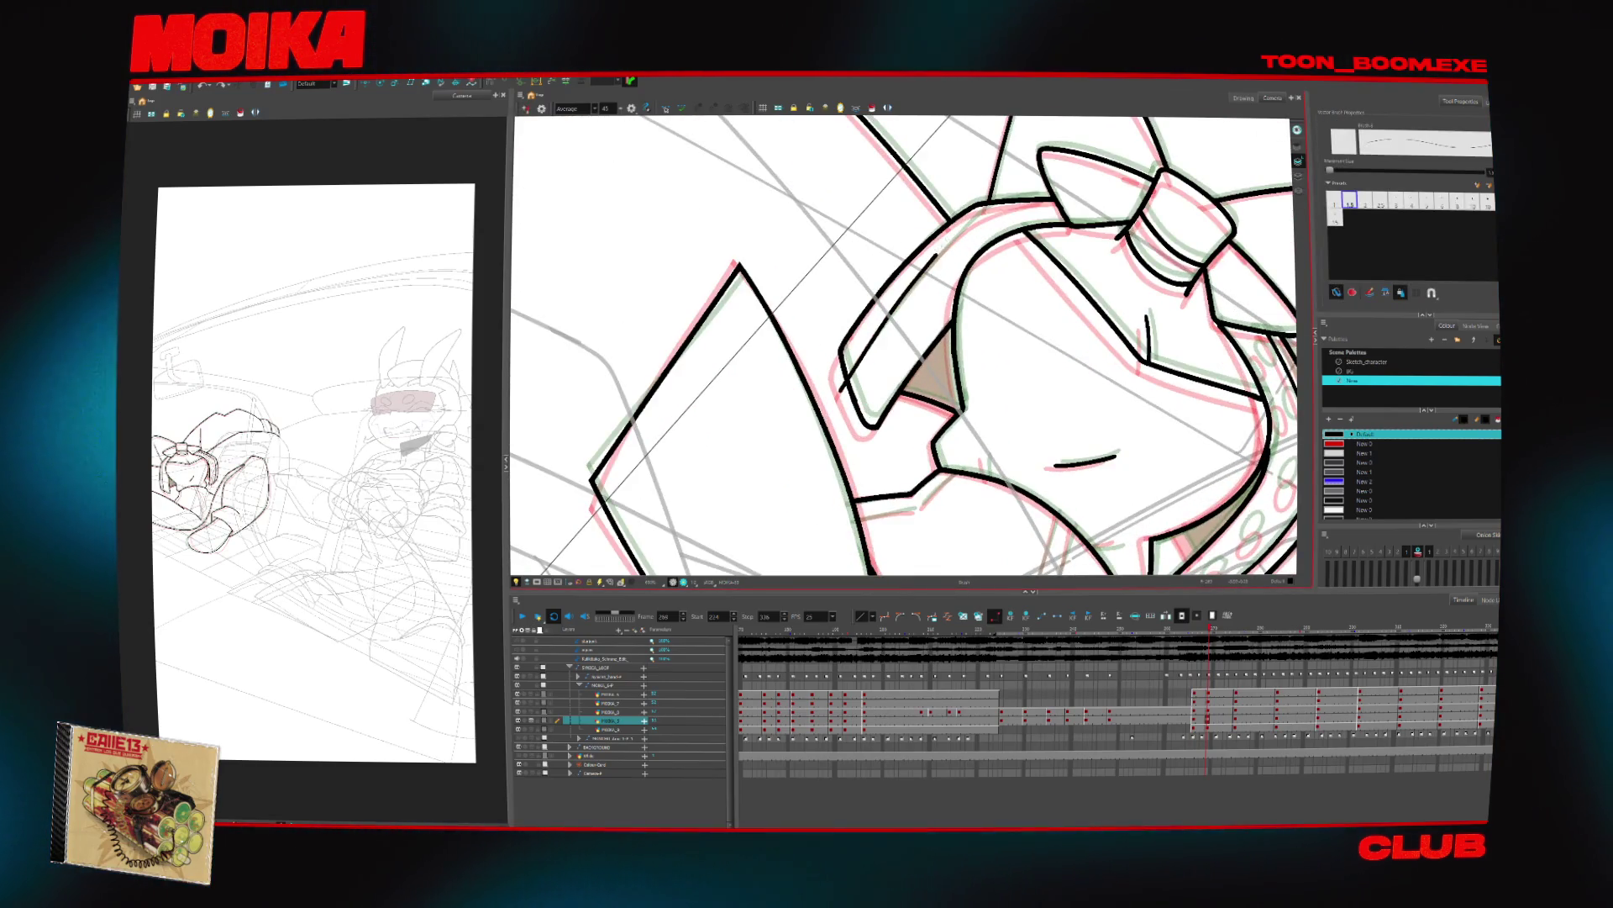
{"action": "left_click_drag", "start_coordinate": [950, 336], "coordinate": [874, 403]}
{"action": "left_click_drag", "start_coordinate": [870, 298], "coordinate": [924, 284]}
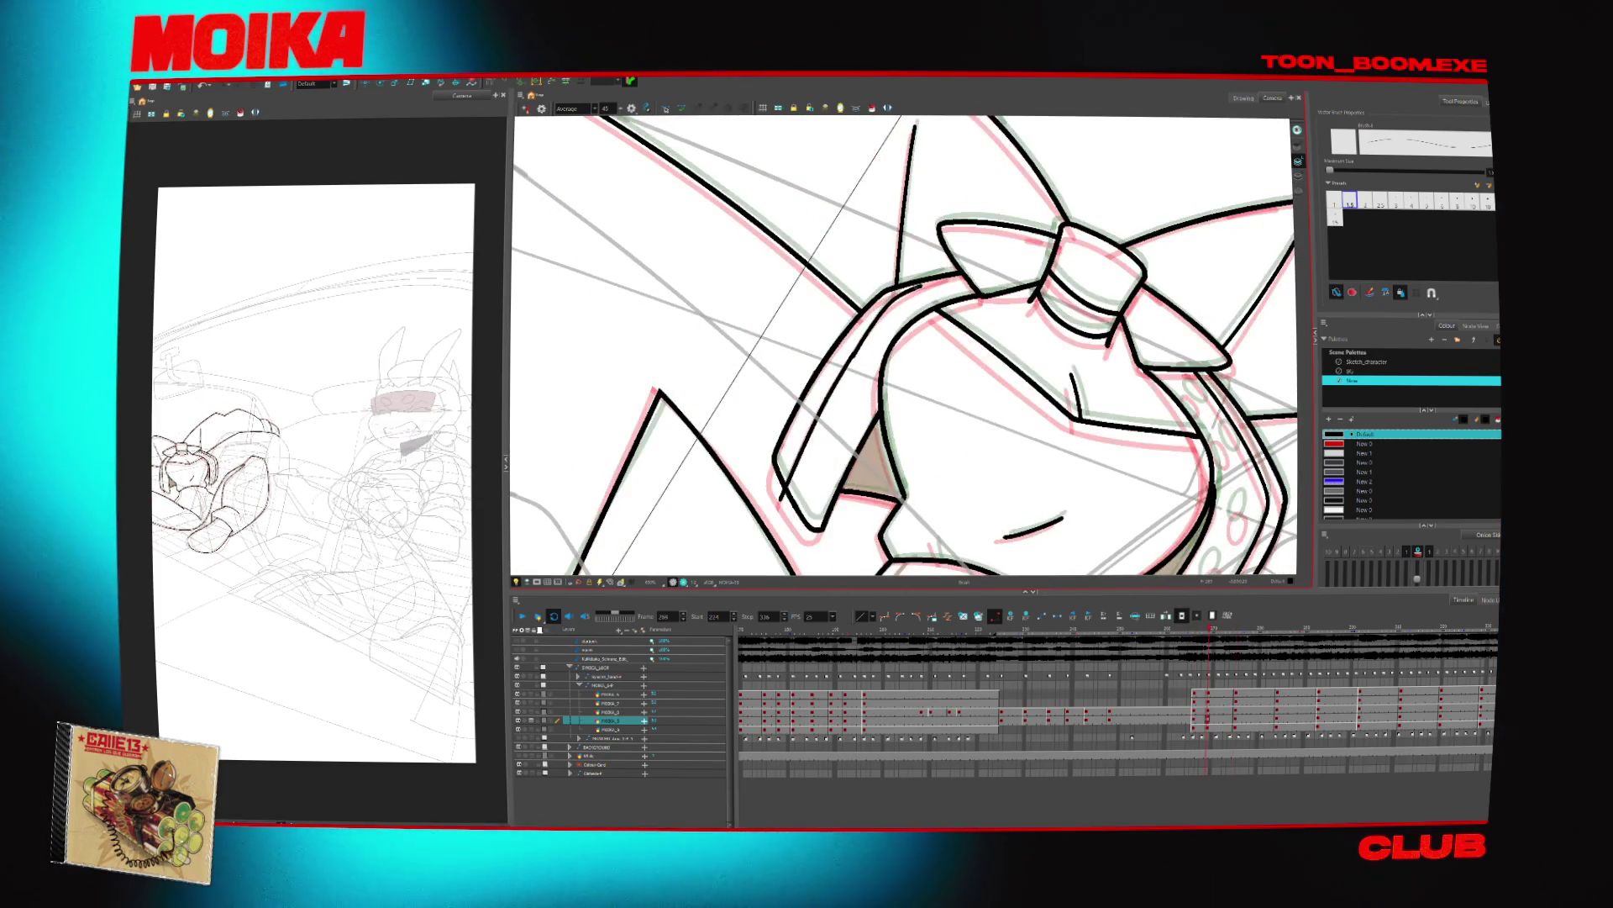
Zoom out and check the helmet lines in flipped view against the next drawing
{"action": "key", "text": "alt+z"}
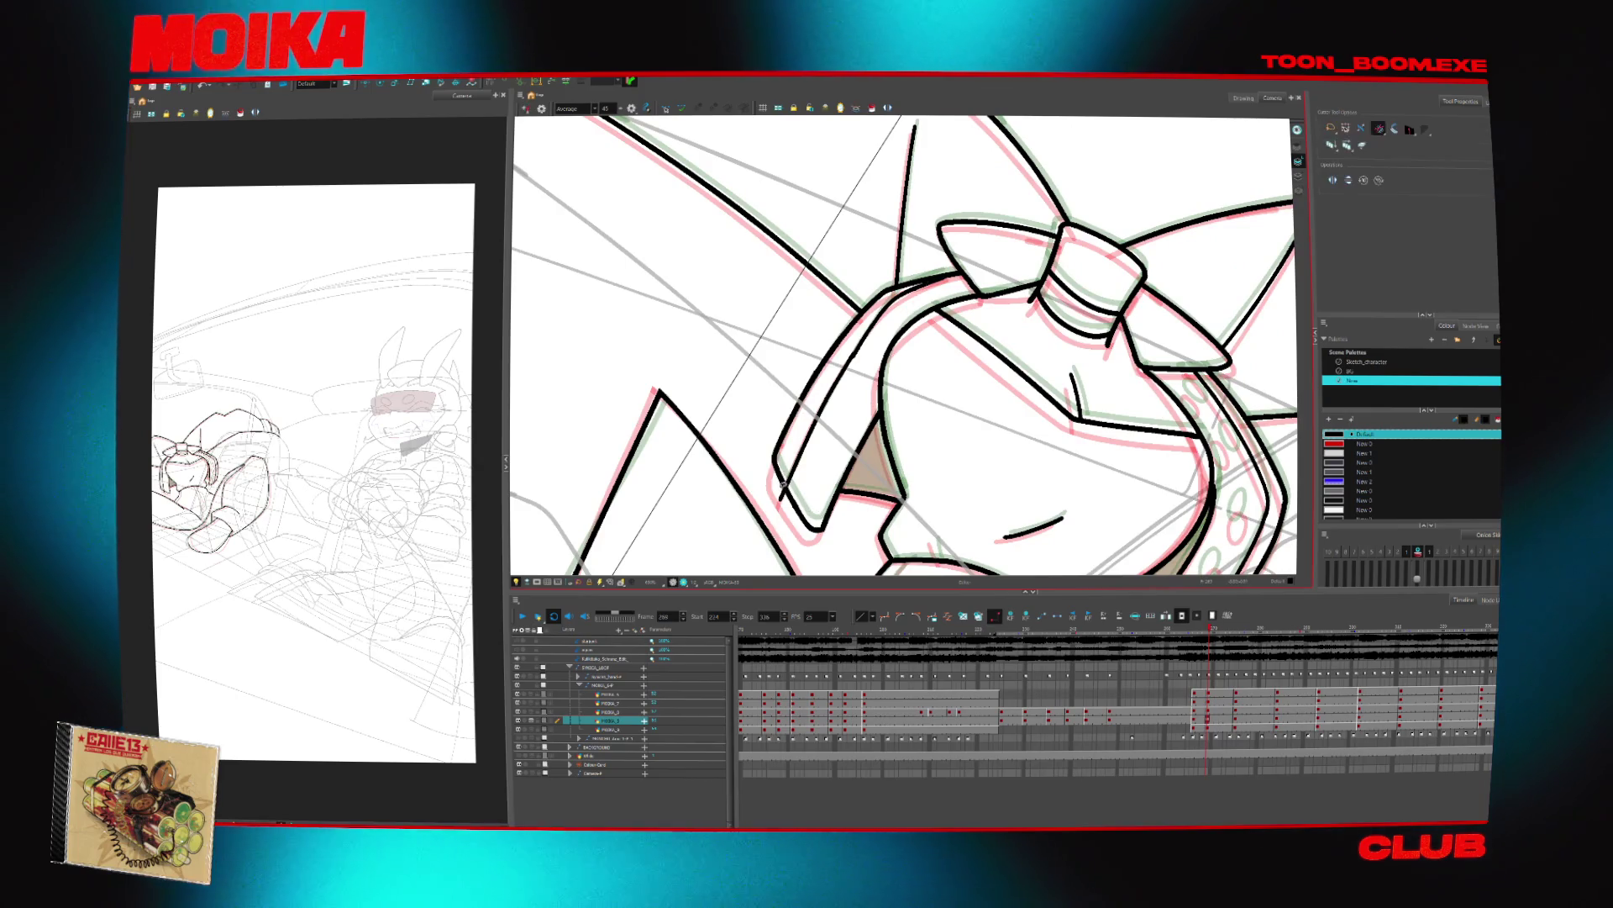
{"action": "left_click", "coordinate": [877, 502], "text": "alt"}
{"action": "scroll", "coordinate": [876, 502], "scroll_direction": "up", "scroll_amount": 6}
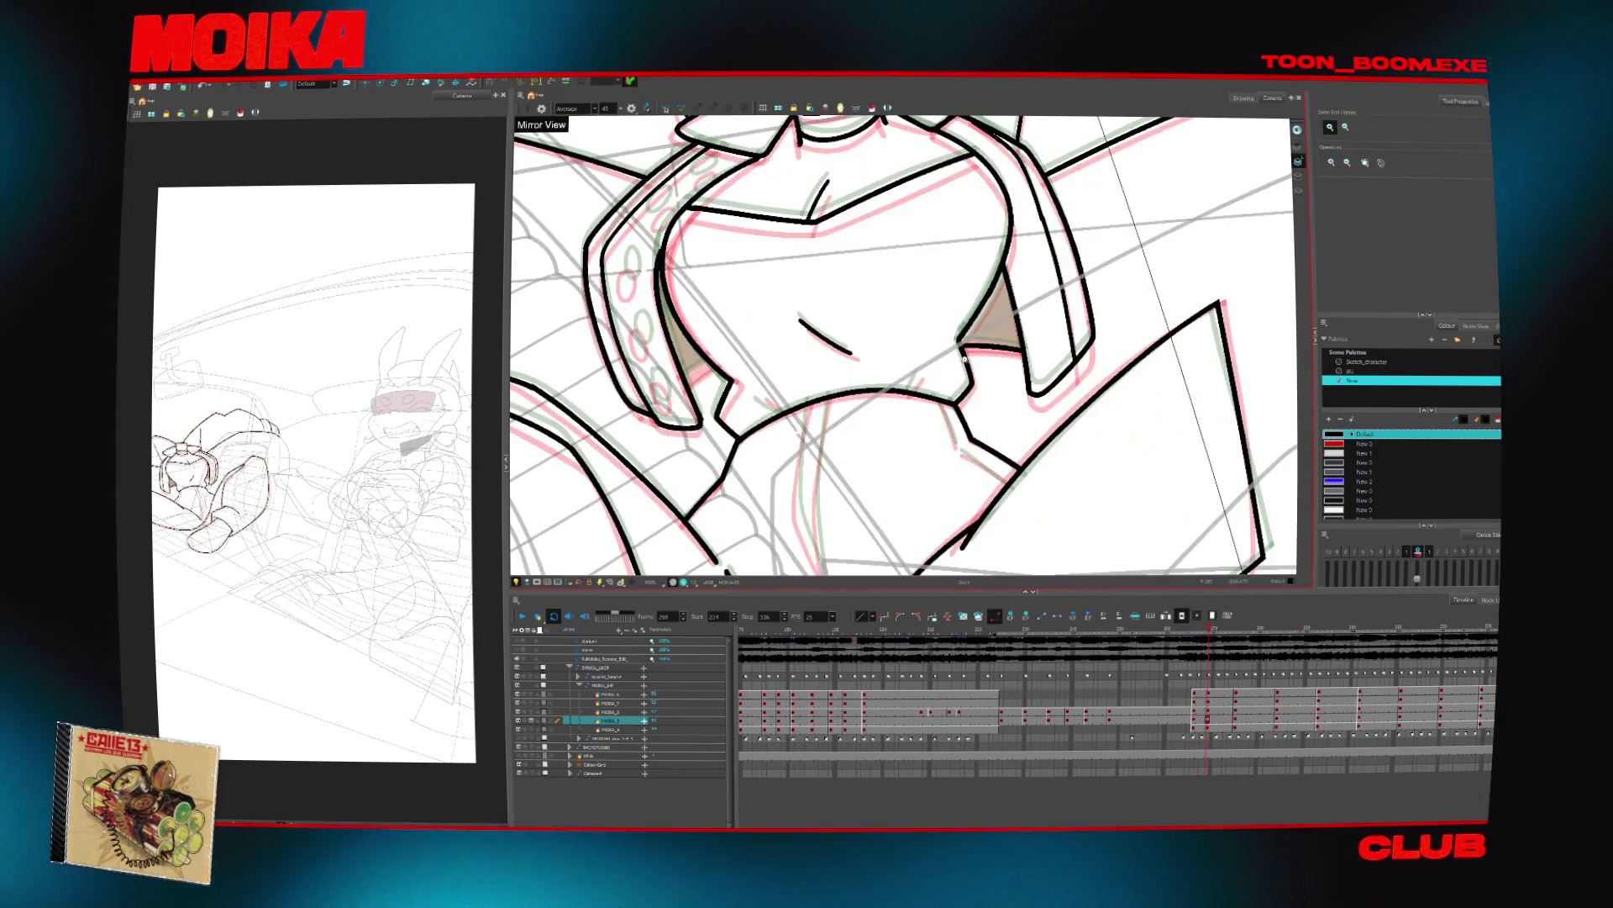
{"action": "key", "text": "alt+b"}
{"action": "key", "text": "4"}
{"action": "key", "text": "."}
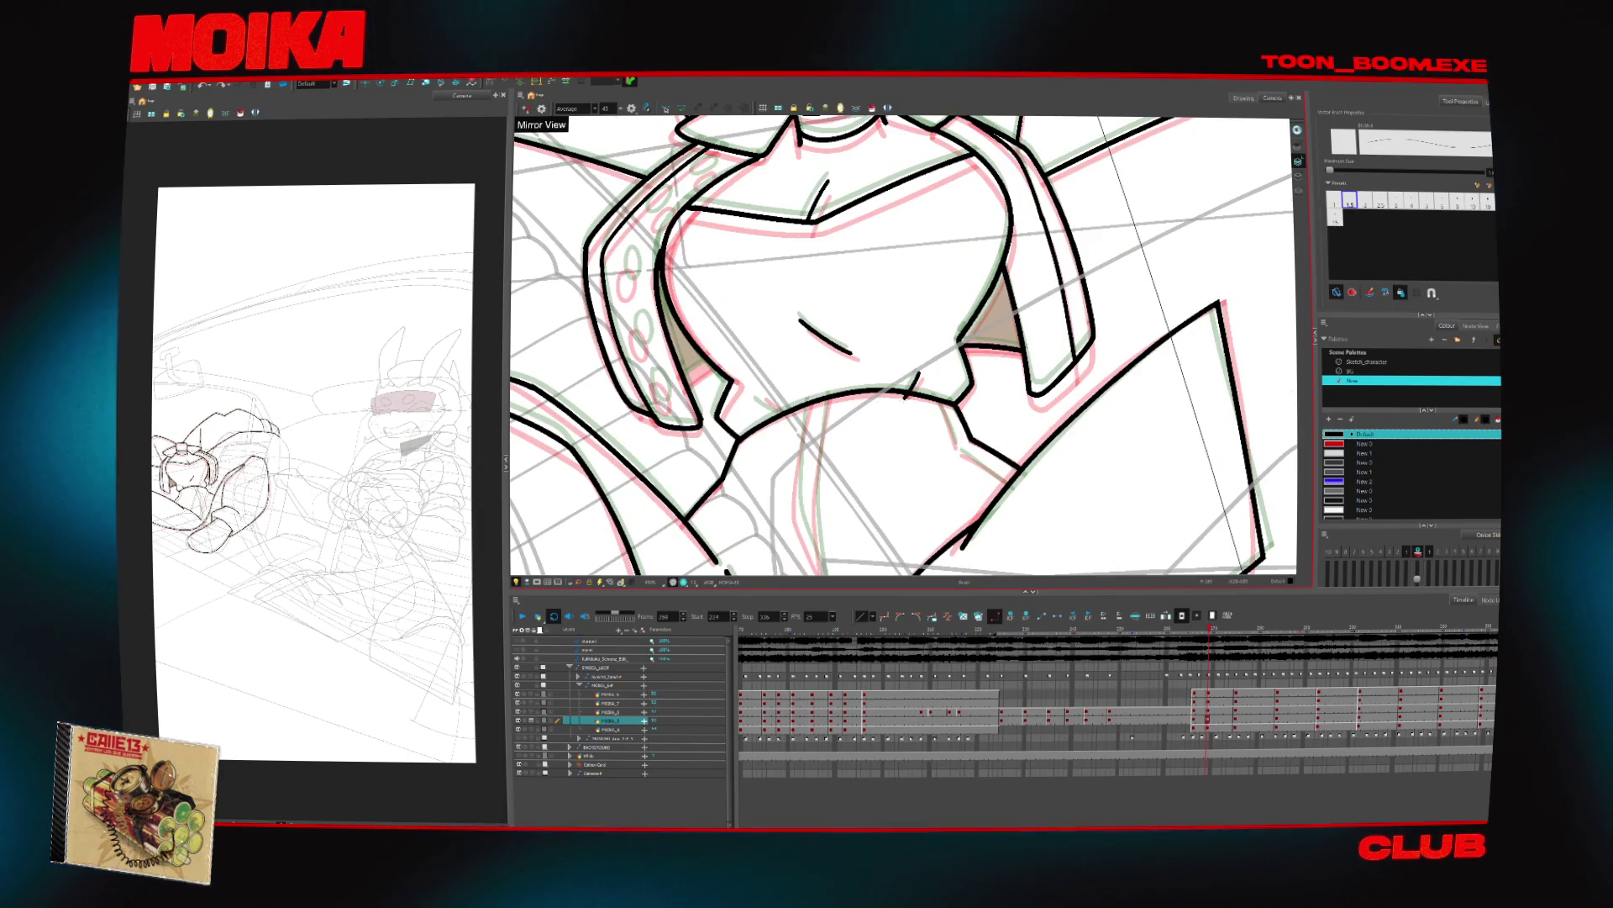
{"action": "key", "text": "4"}
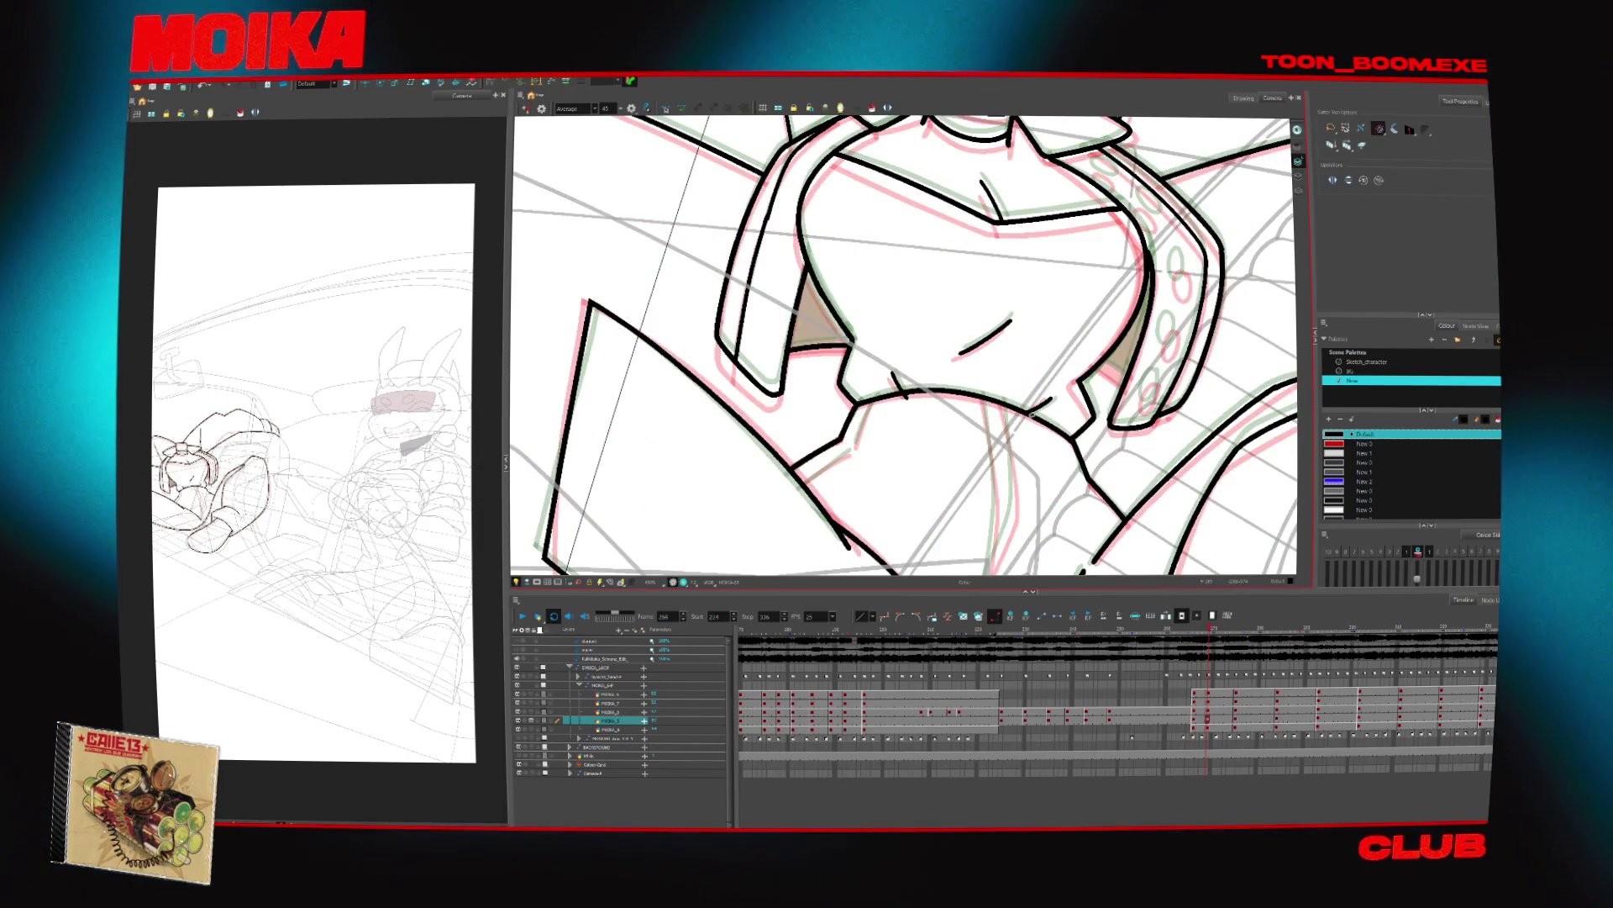
{"action": "key", "text": "alt+b"}
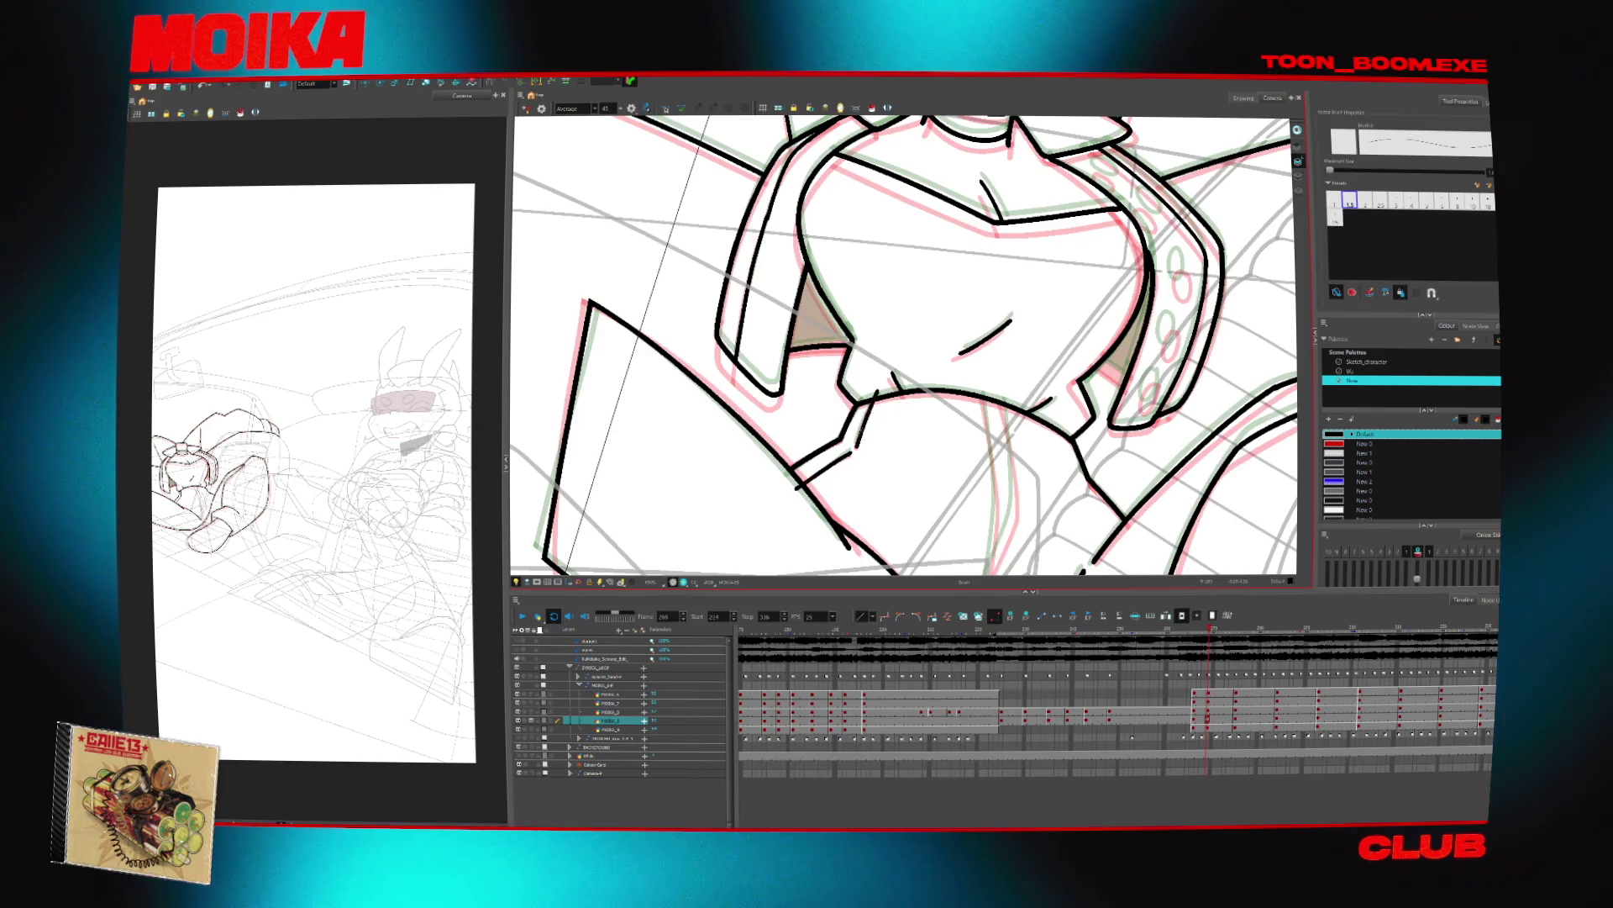
{"action": "key", "text": "alt+s"}
{"action": "key", "text": "v"}
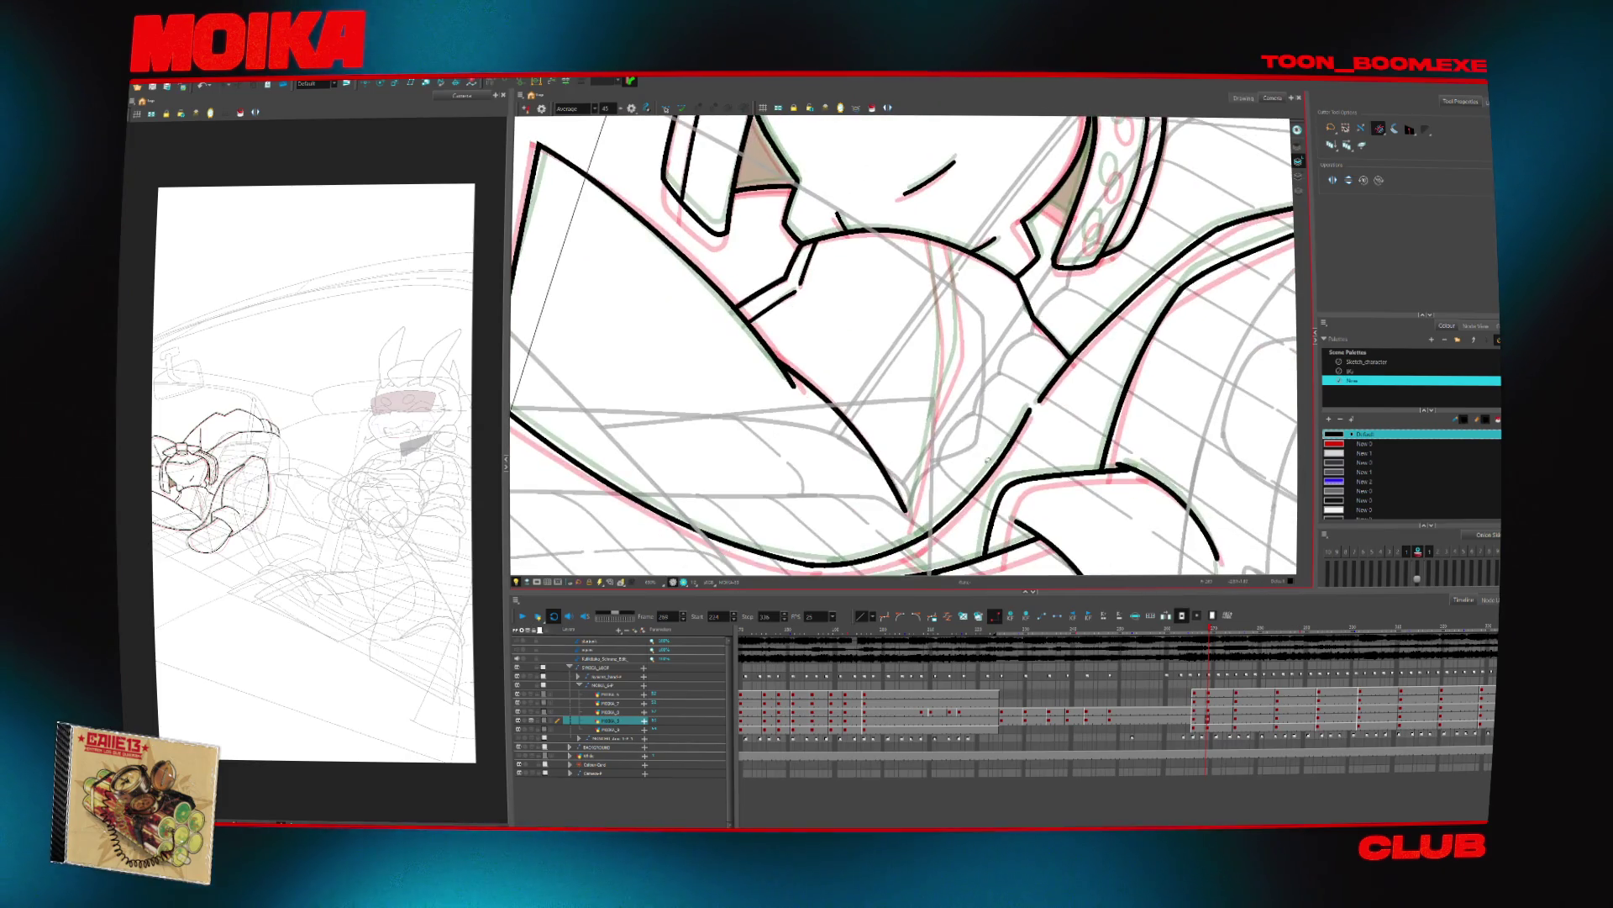
{"action": "key", "text": "alt+b"}
{"action": "key", "text": "4"}
Ink a black line running up and right across the body, then zoom out
{"action": "left_click_drag", "start_coordinate": [870, 401], "coordinate": [948, 328]}
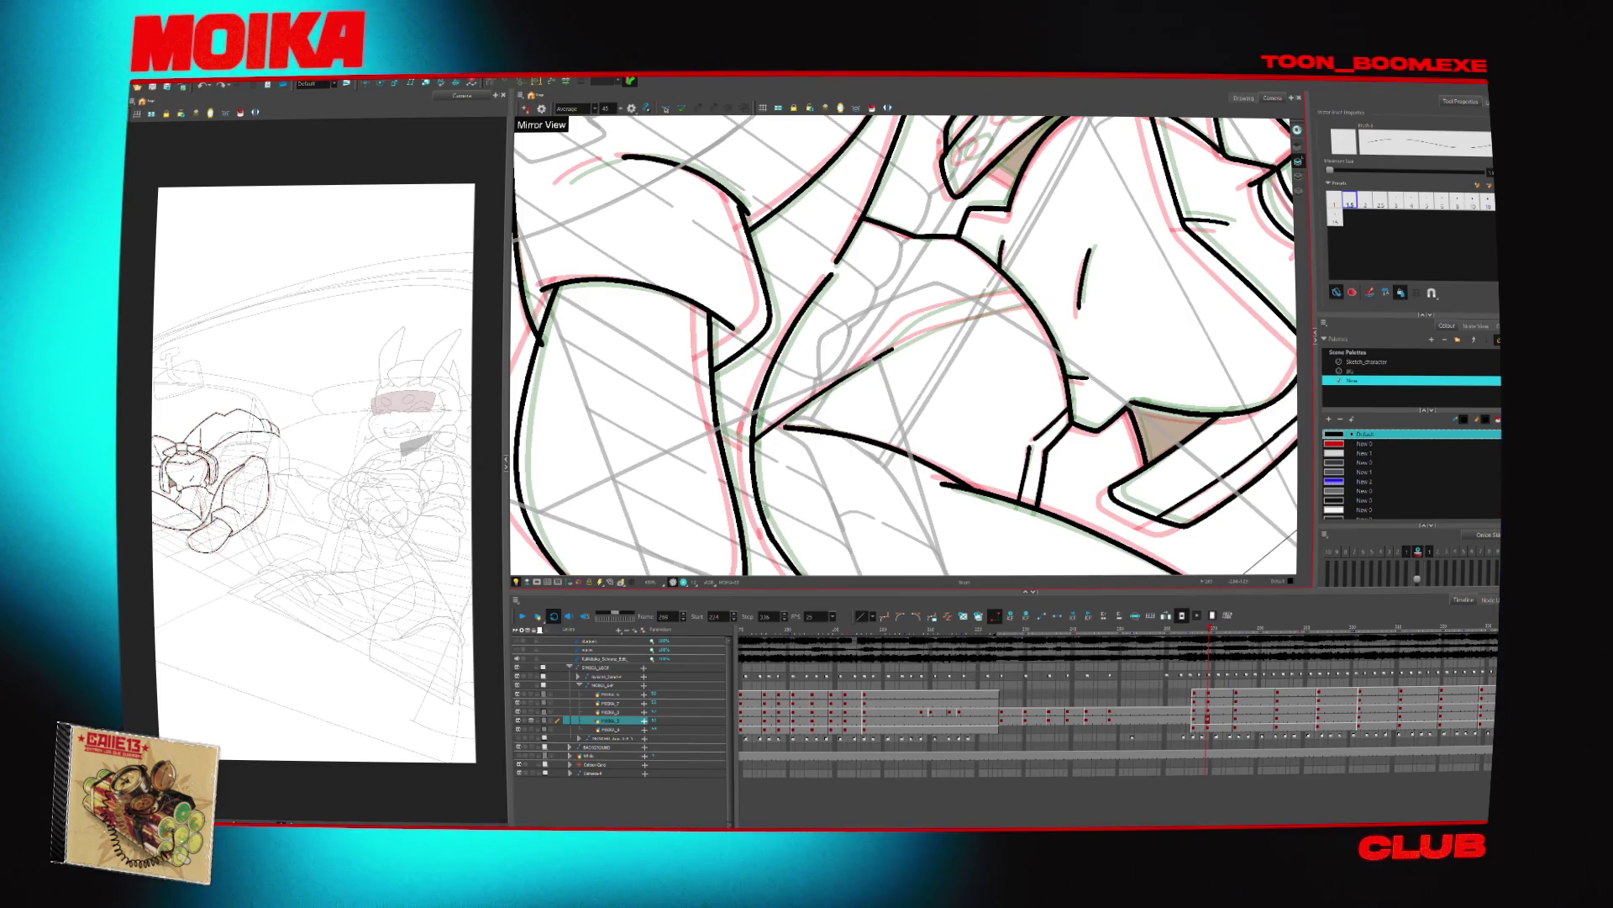
{"action": "left_click_drag", "start_coordinate": [845, 387], "coordinate": [1046, 300]}
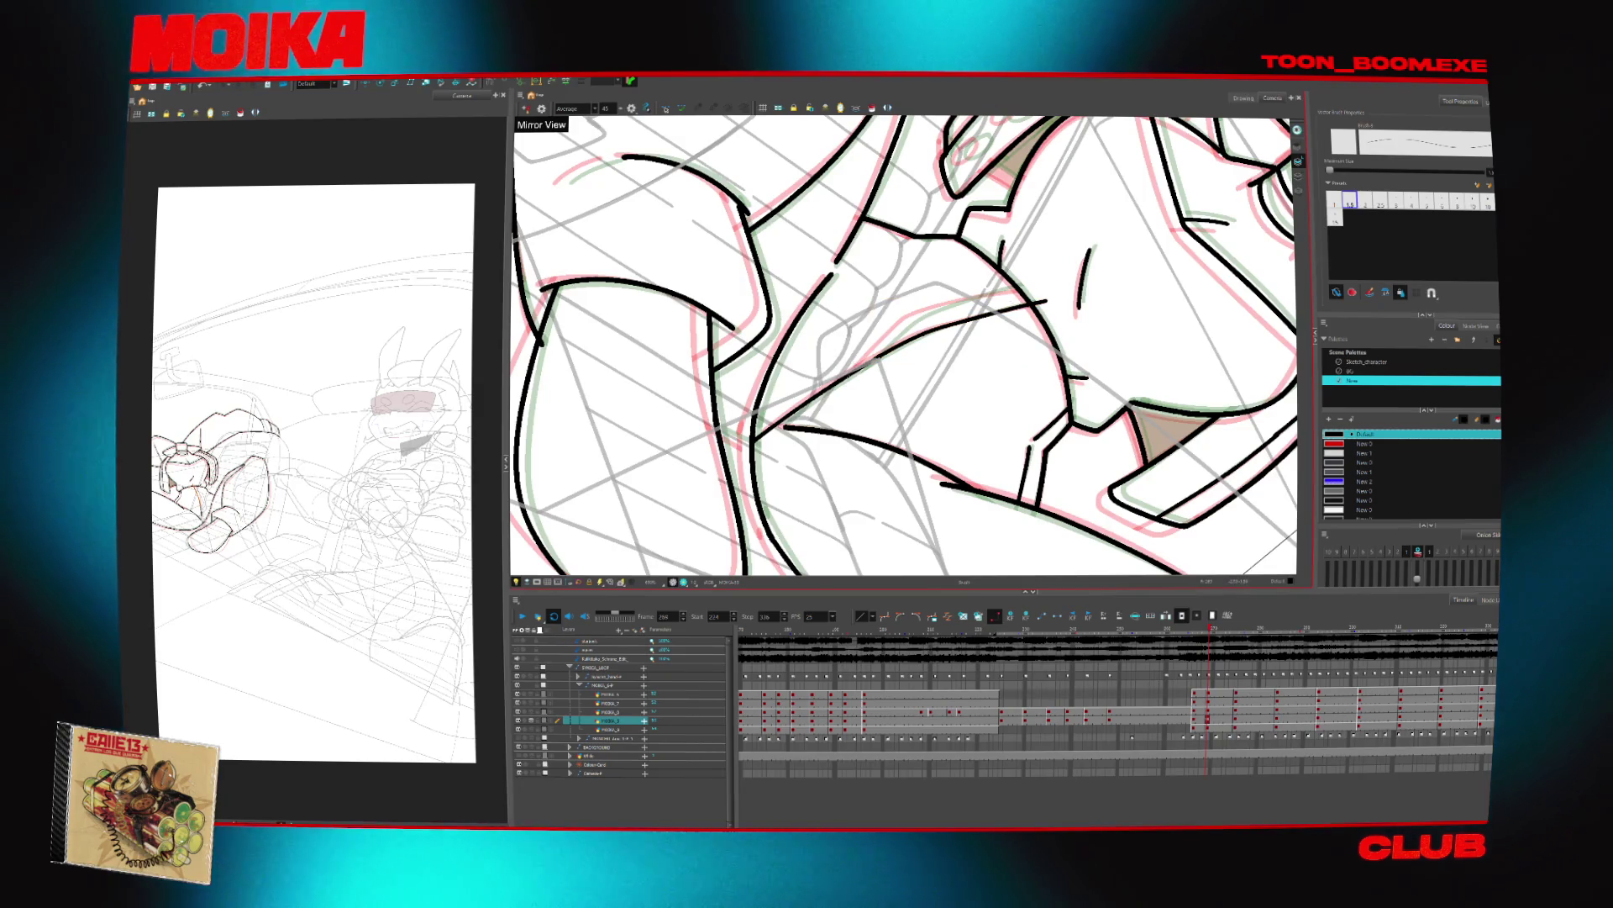
{"action": "mouse_move", "coordinate": [844, 382]}
{"action": "left_mouse_down"}
{"action": "mouse_move", "coordinate": [969, 298]}
{"action": "mouse_move", "coordinate": [1046, 280]}
{"action": "left_mouse_up"}
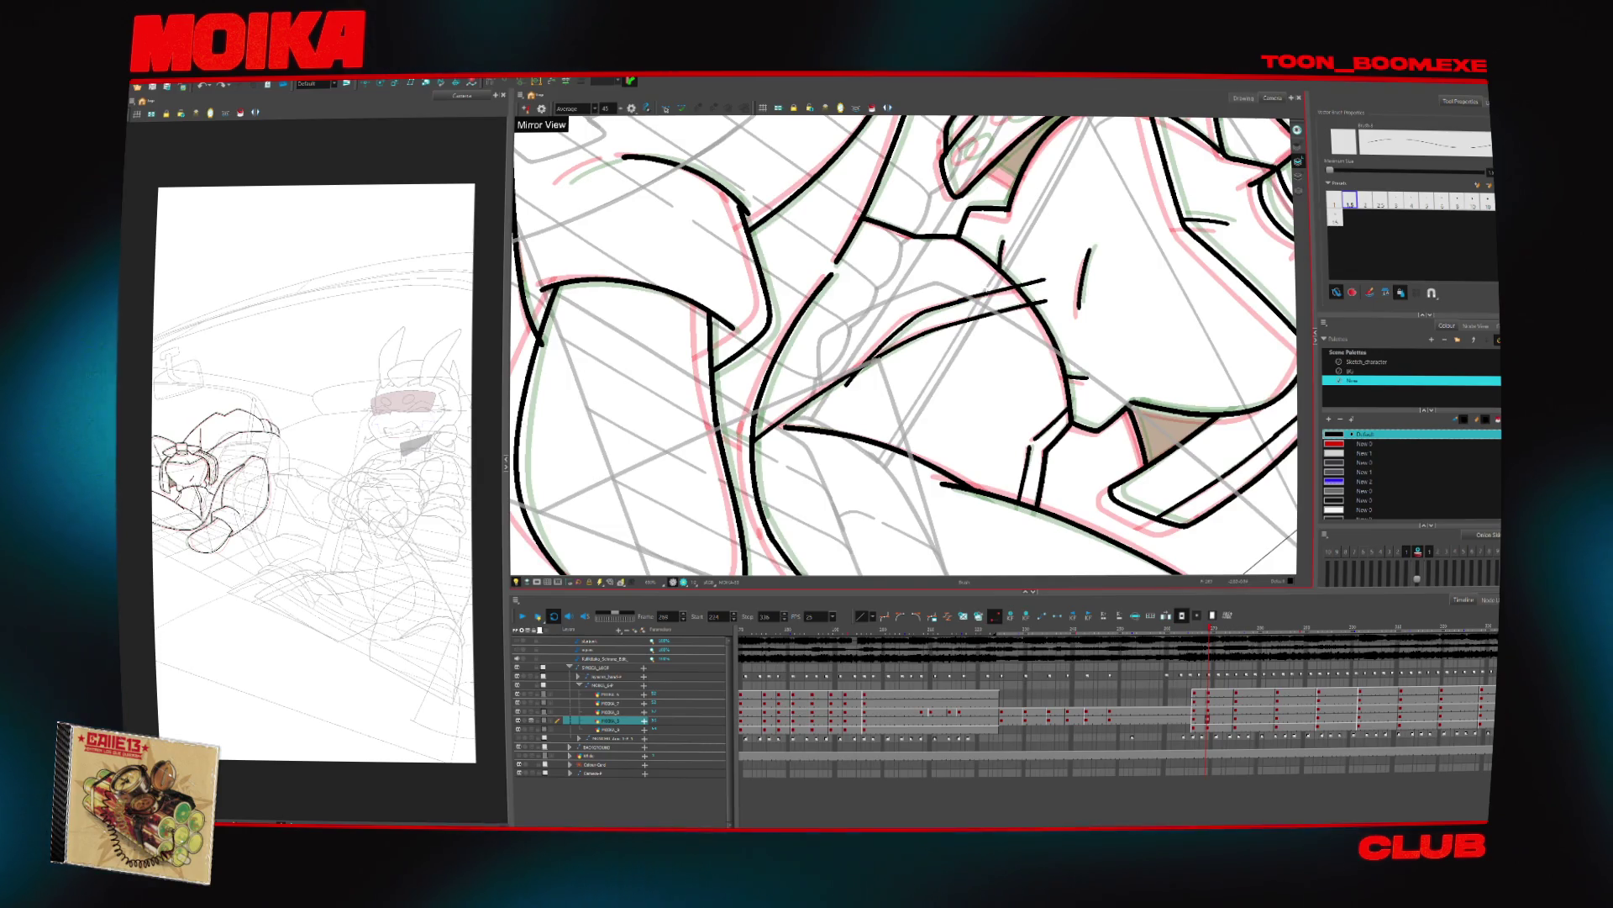
{"action": "key", "text": "alt+t"}
{"action": "key", "text": "alt+z"}
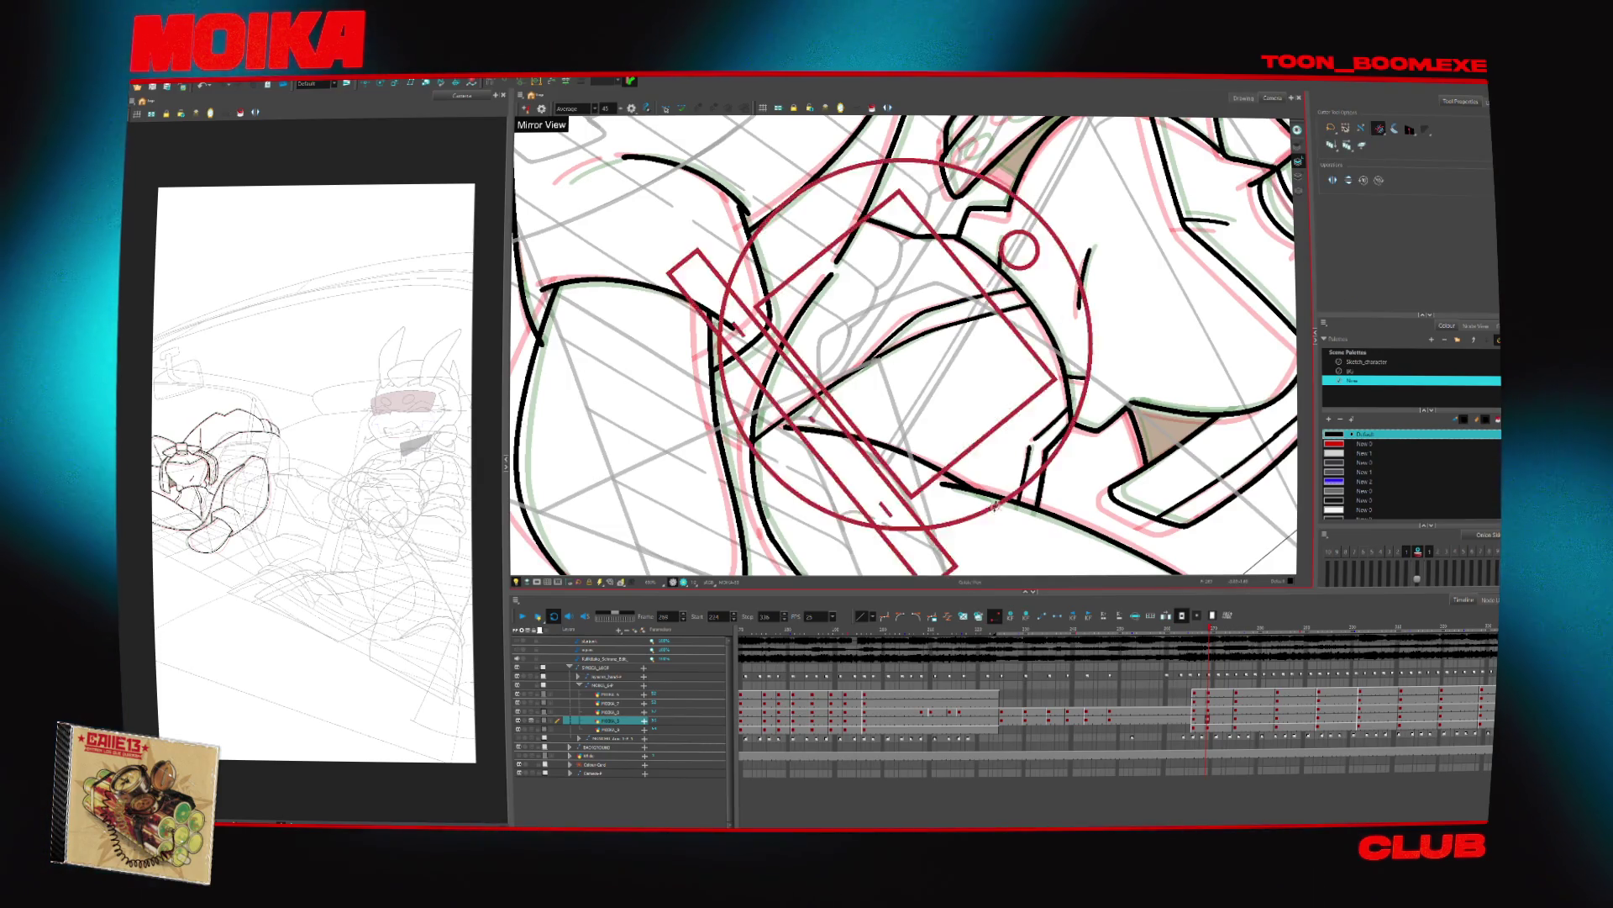
{"action": "scroll", "coordinate": [1012, 526], "scroll_direction": "down", "scroll_amount": 6}
{"action": "scroll", "coordinate": [819, 526], "scroll_direction": "up", "scroll_amount": 2}
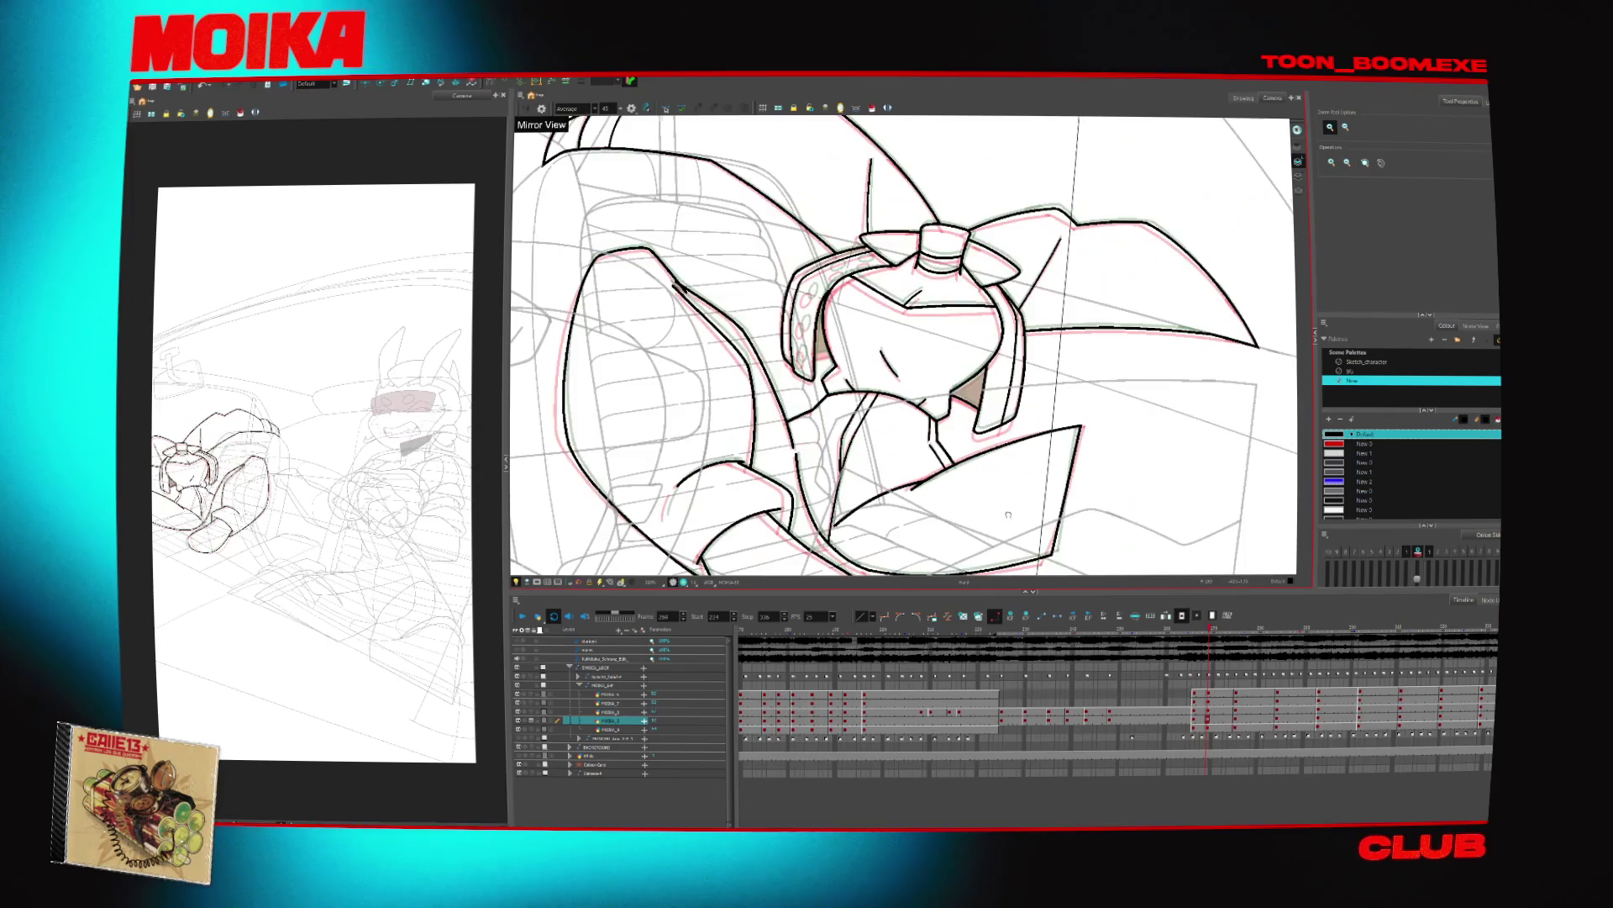
Go to the next drawing, frame the head and bow, and undo the stray curl near the bow
{"action": "key", "text": "alt+t"}
{"action": "key", "text": "g"}
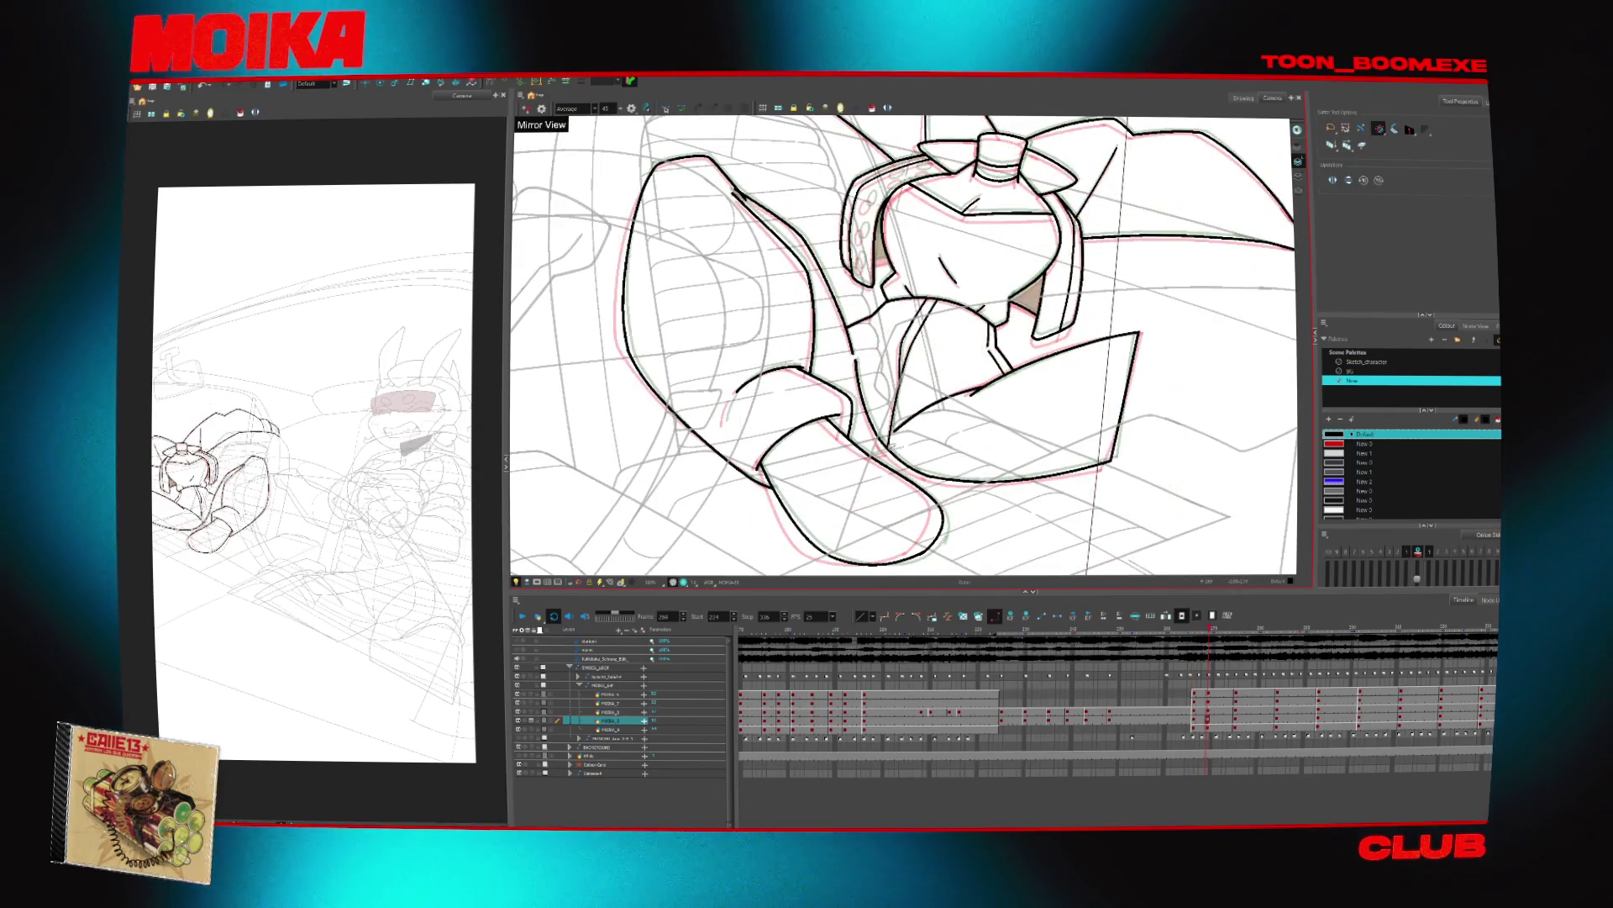
{"action": "scroll", "coordinate": [1020, 408], "scroll_direction": "up", "scroll_amount": 1}
{"action": "key", "text": "alt+b"}
{"action": "left_click_drag", "start_coordinate": [1008, 252], "coordinate": [975, 235]}
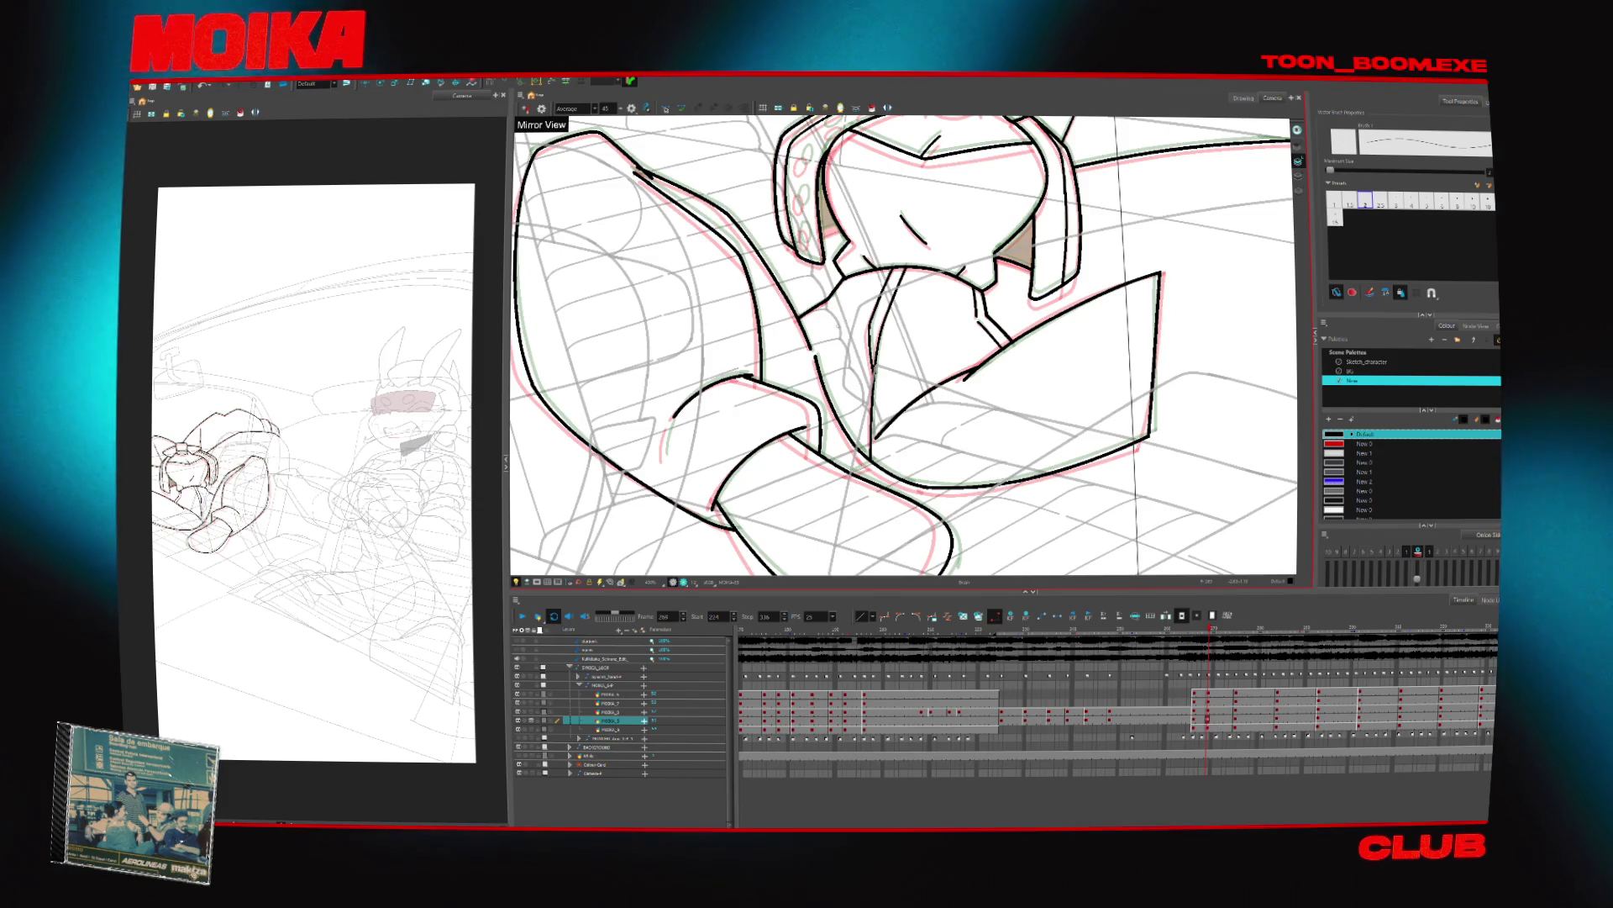
{"action": "key", "text": "alt+t"}
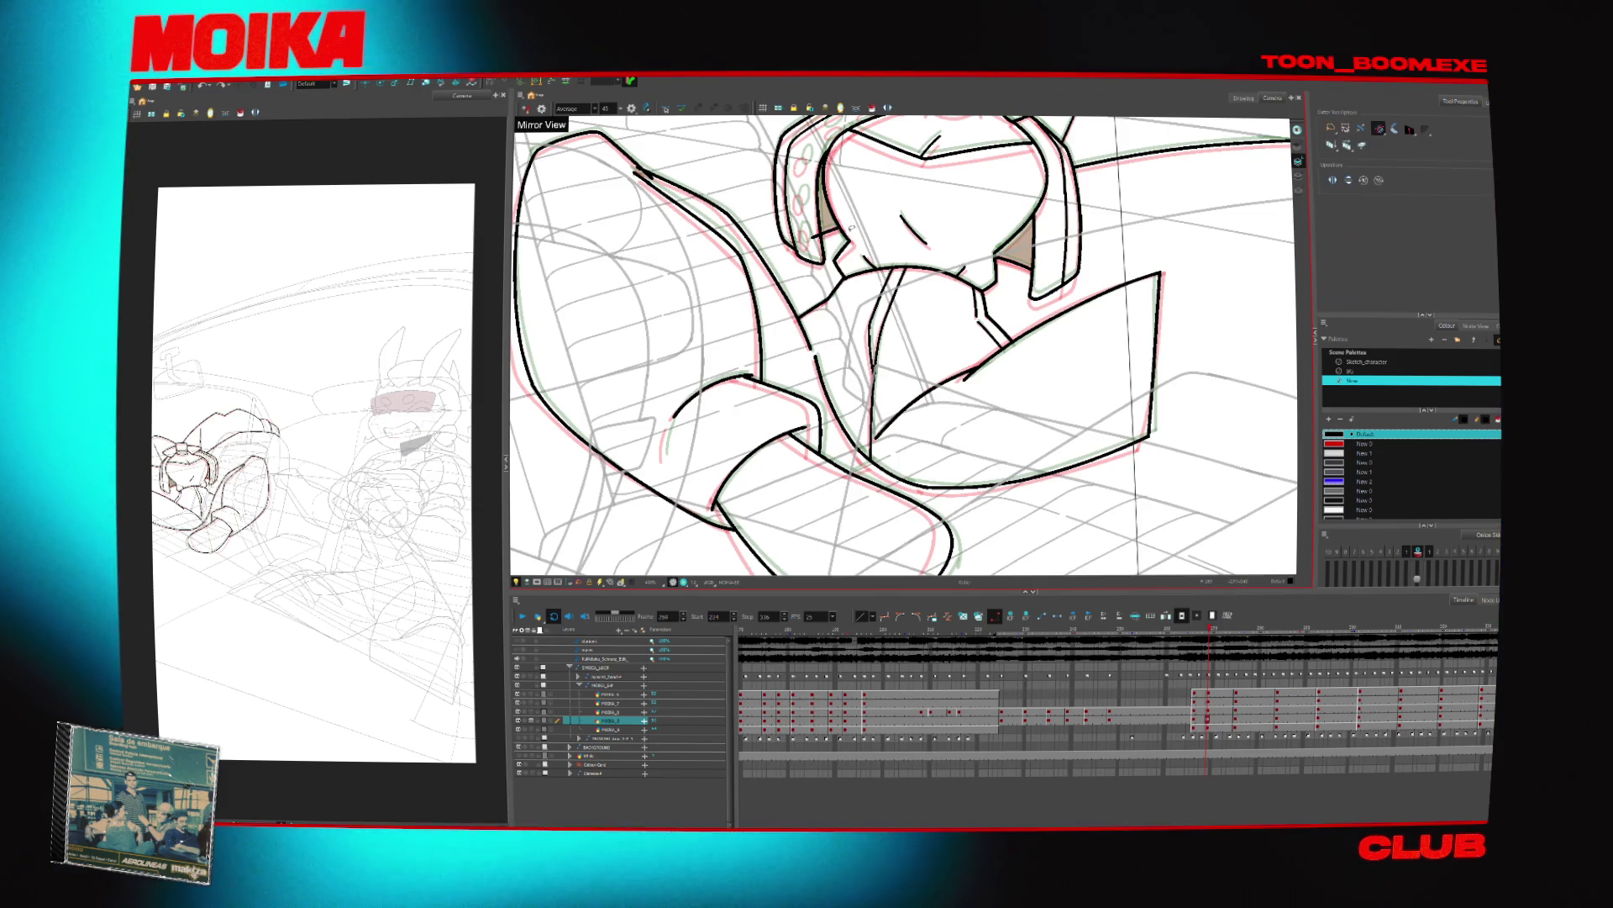
{"action": "scroll", "coordinate": [904, 344], "scroll_direction": "up", "scroll_amount": 3}
{"action": "key", "text": "alt+b"}
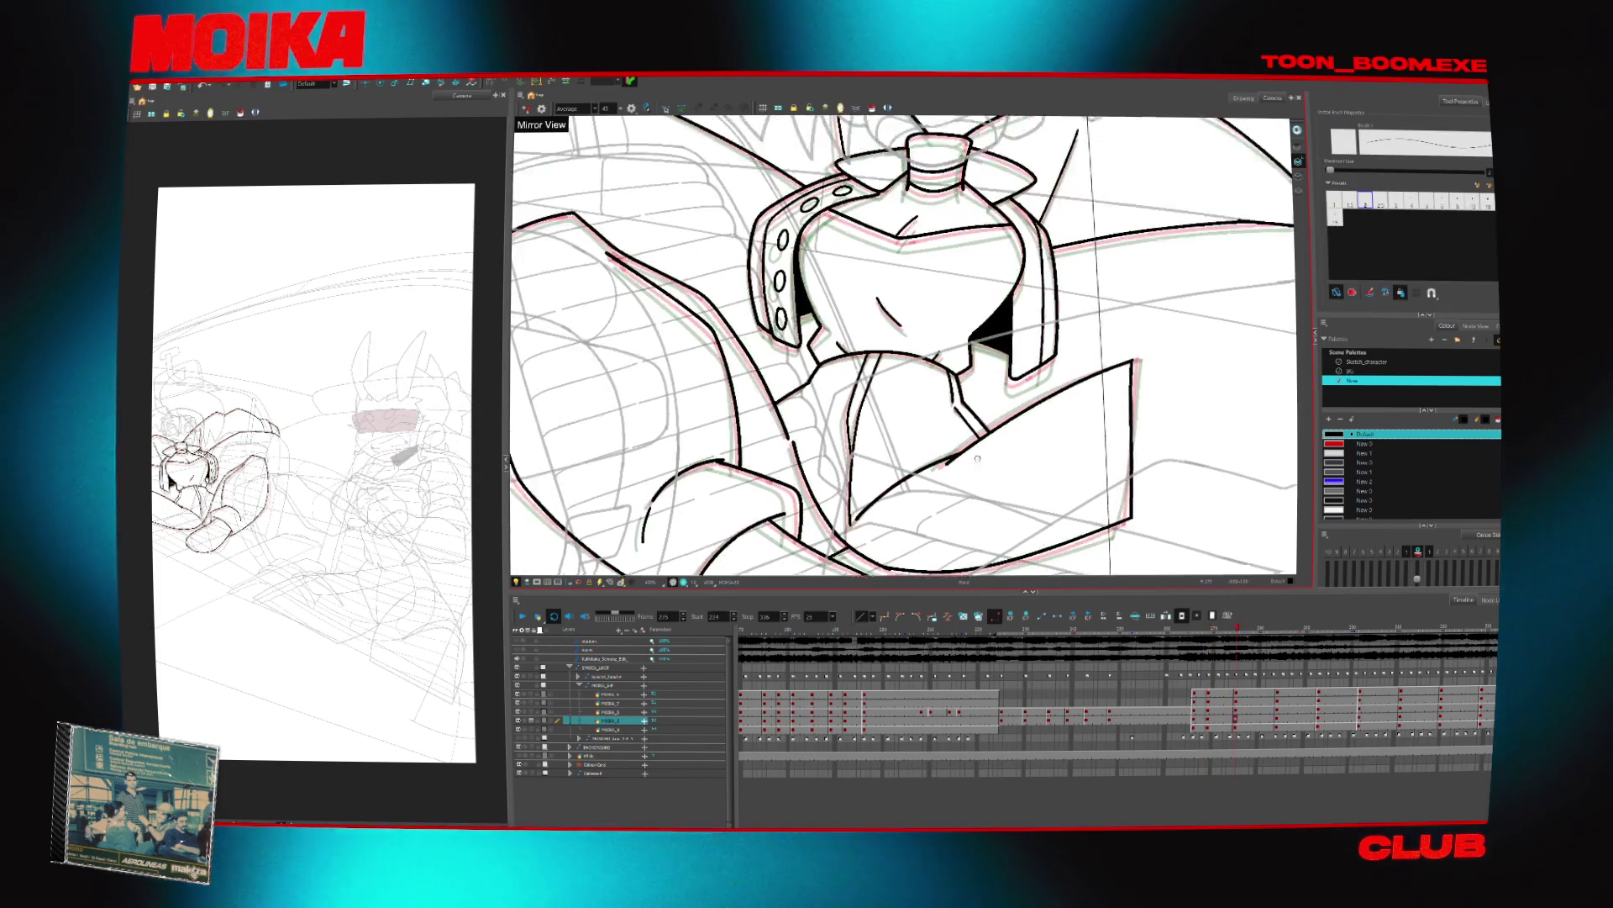
{"action": "scroll", "coordinate": [867, 262], "scroll_direction": "up", "scroll_amount": 3}
{"action": "key", "text": "period"}
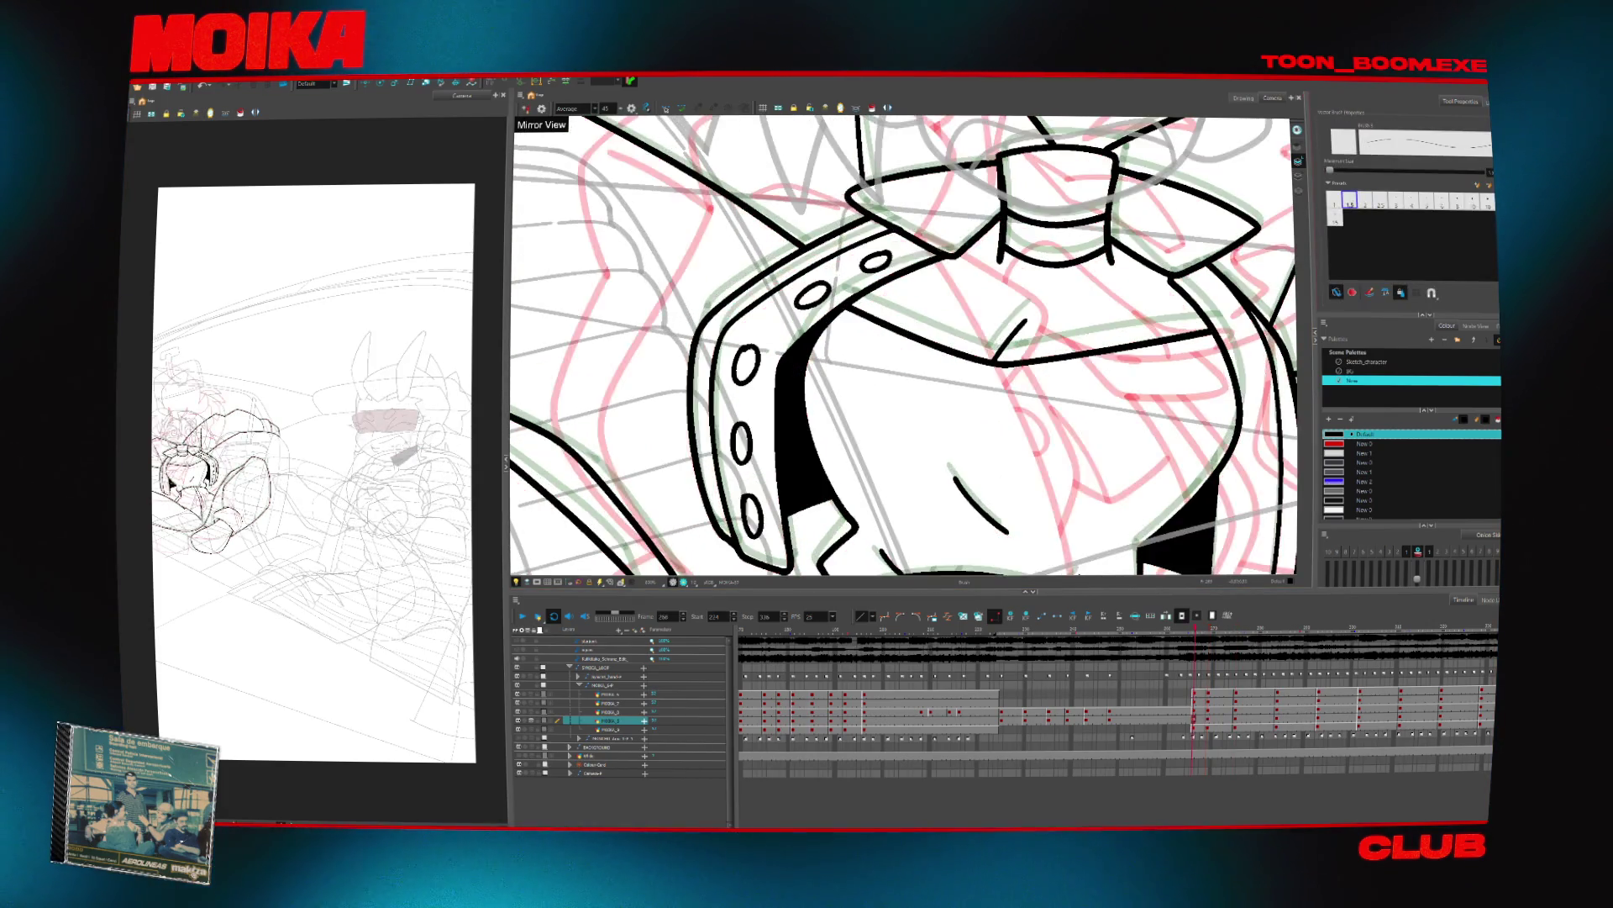
{"action": "key", "text": "comma"}
{"action": "key", "text": "ctrl+z"}
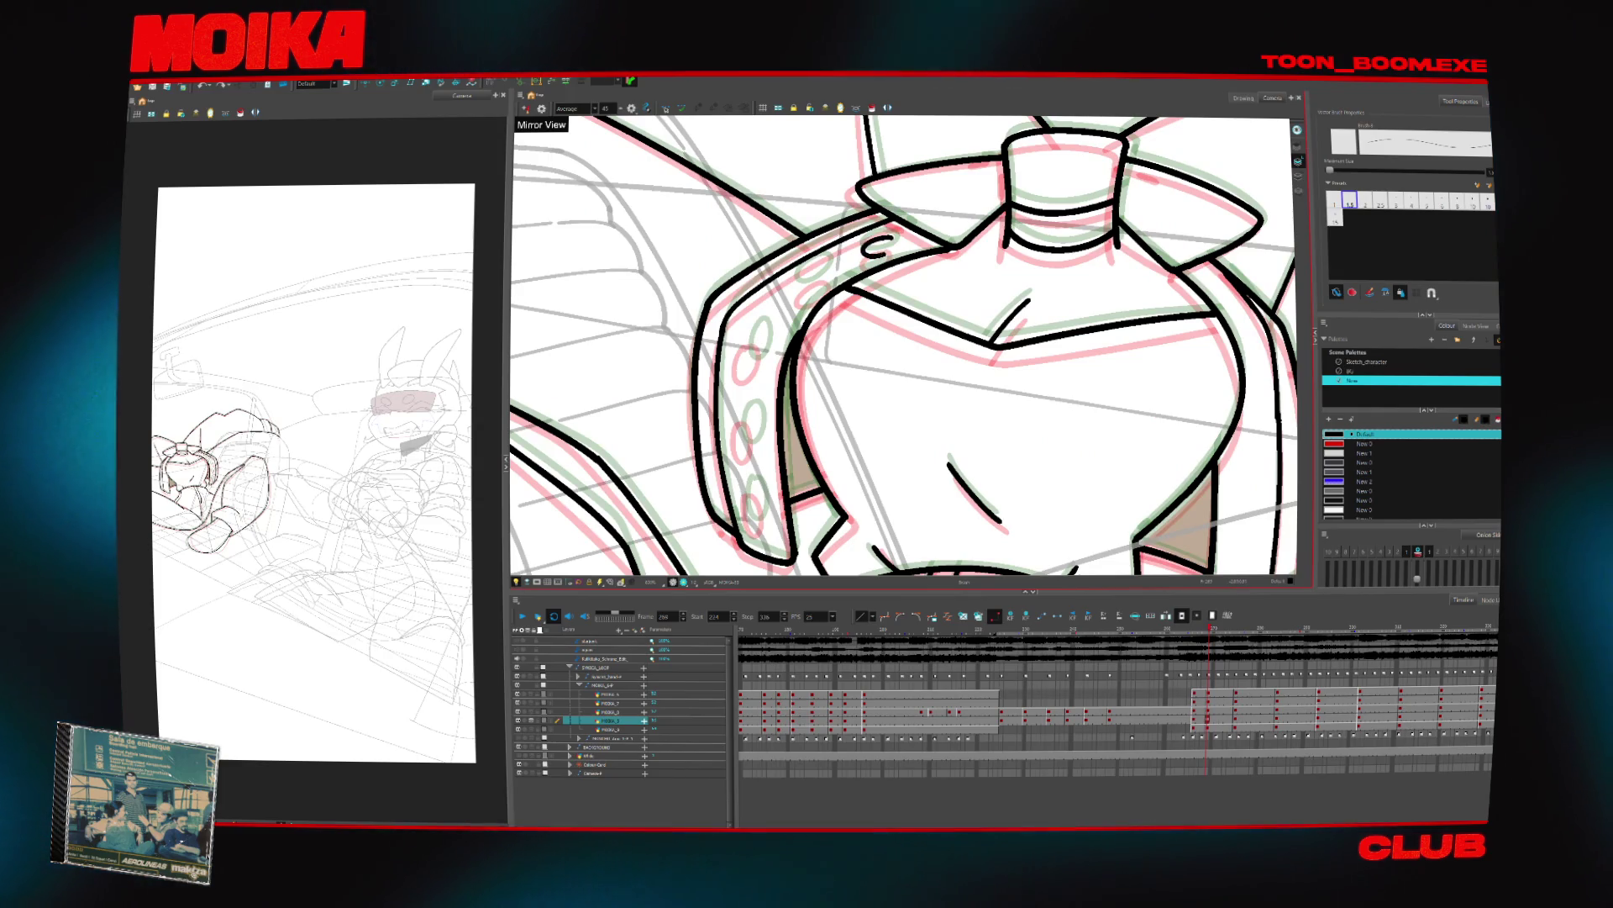
Ink three bold closed oval holes down the collar strap, then zoom out
{"action": "left_click_drag", "start_coordinate": [820, 266], "coordinate": [808, 281]}
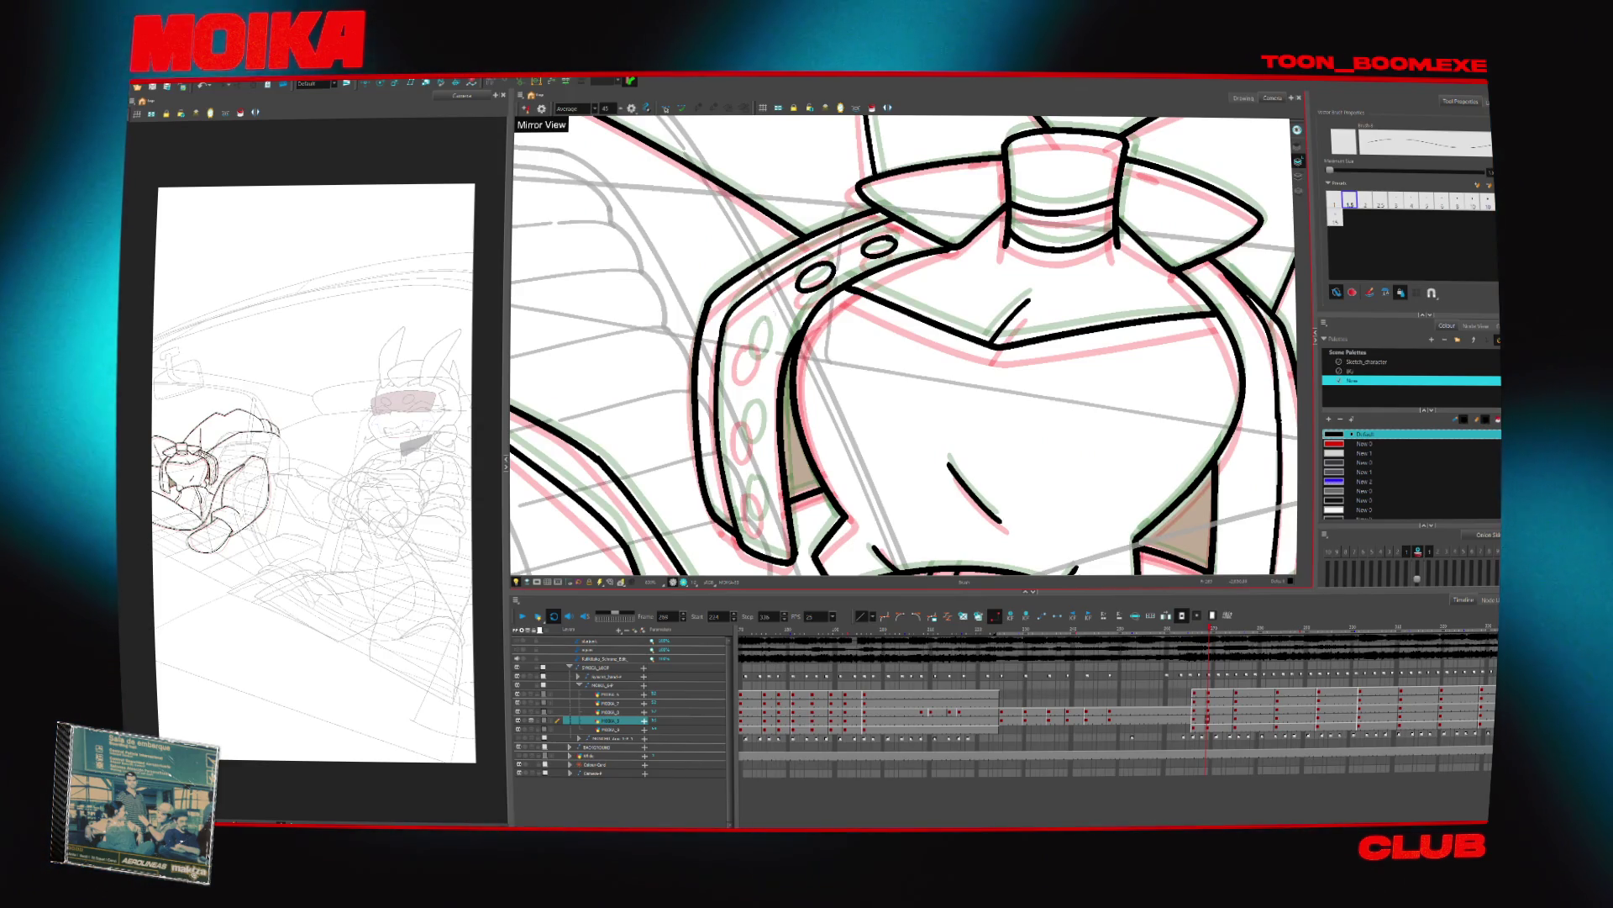
{"action": "mouse_move", "coordinate": [756, 332]}
{"action": "left_mouse_down"}
{"action": "mouse_move", "coordinate": [751, 367]}
{"action": "mouse_move", "coordinate": [882, 379]}
{"action": "left_mouse_up"}
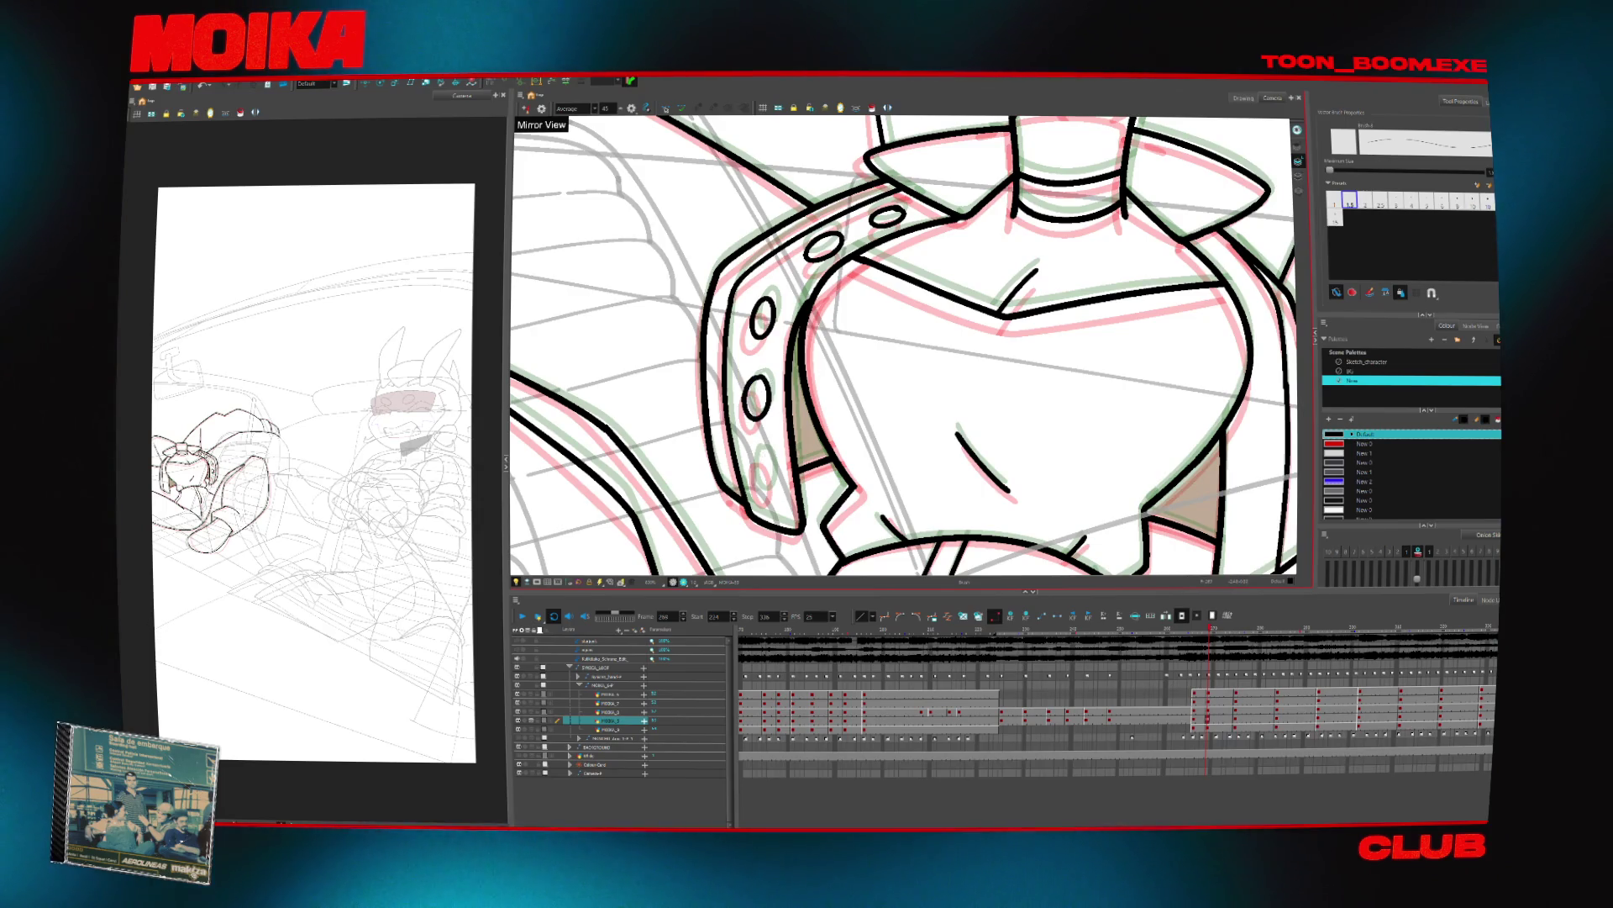
{"action": "left_click_drag", "start_coordinate": [766, 450], "coordinate": [760, 487]}
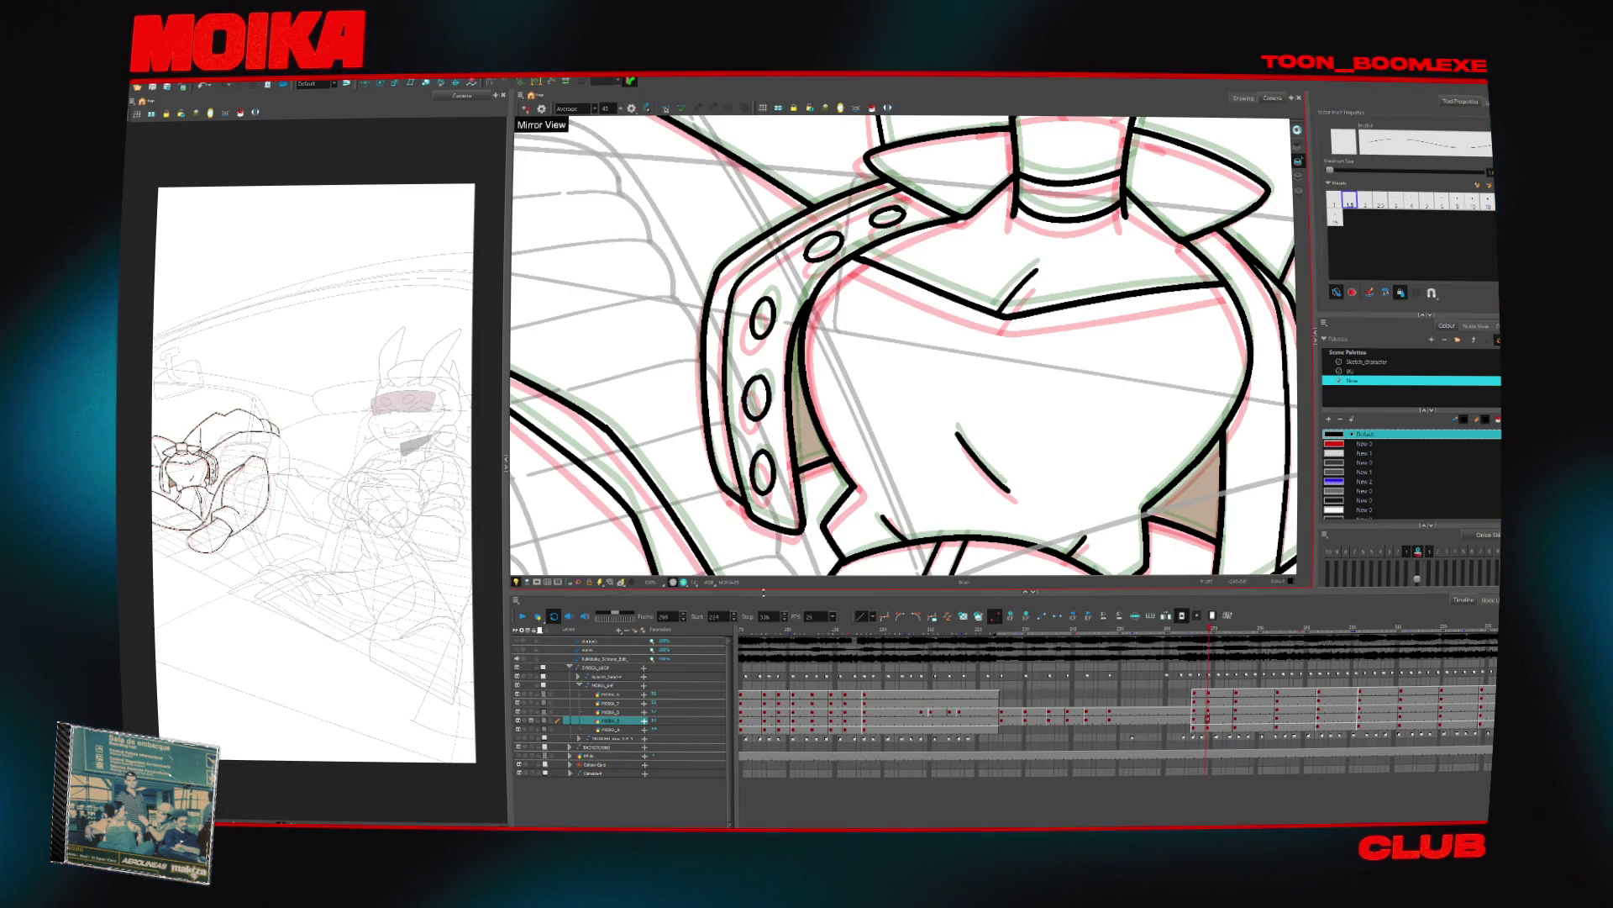
{"action": "scroll", "coordinate": [954, 425], "scroll_direction": "down", "scroll_amount": 8}
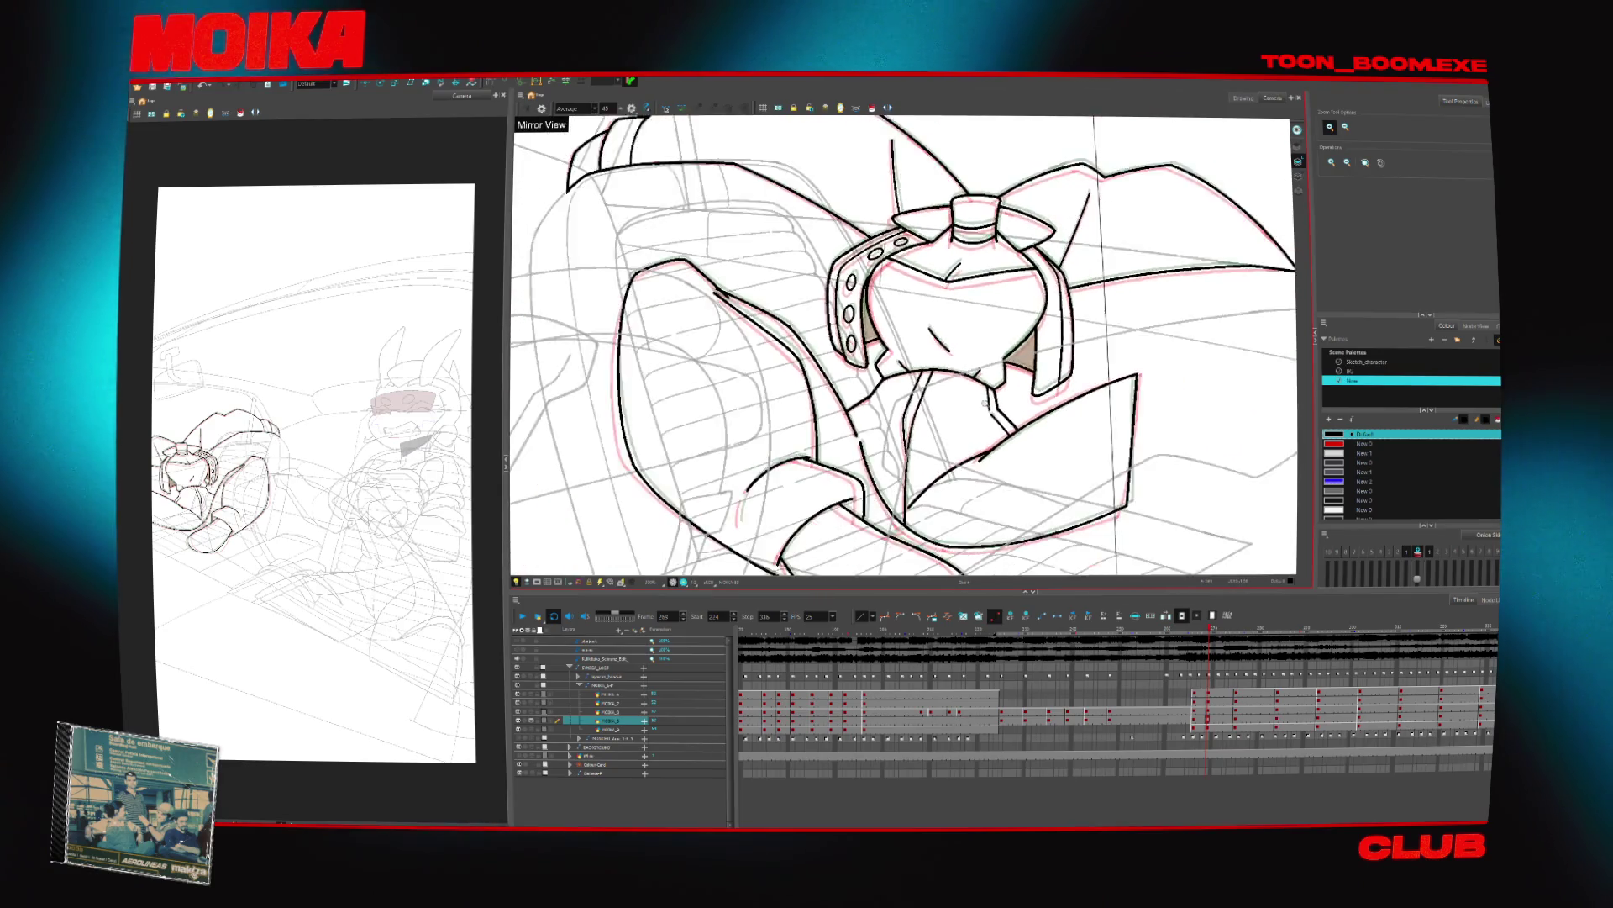
Flip between adjacent drawings to compare the poses of the inked passenger
{"action": "scroll", "coordinate": [955, 422], "scroll_direction": "up", "scroll_amount": 5}
{"action": "scroll", "coordinate": [954, 422], "scroll_direction": "down", "scroll_amount": 5}
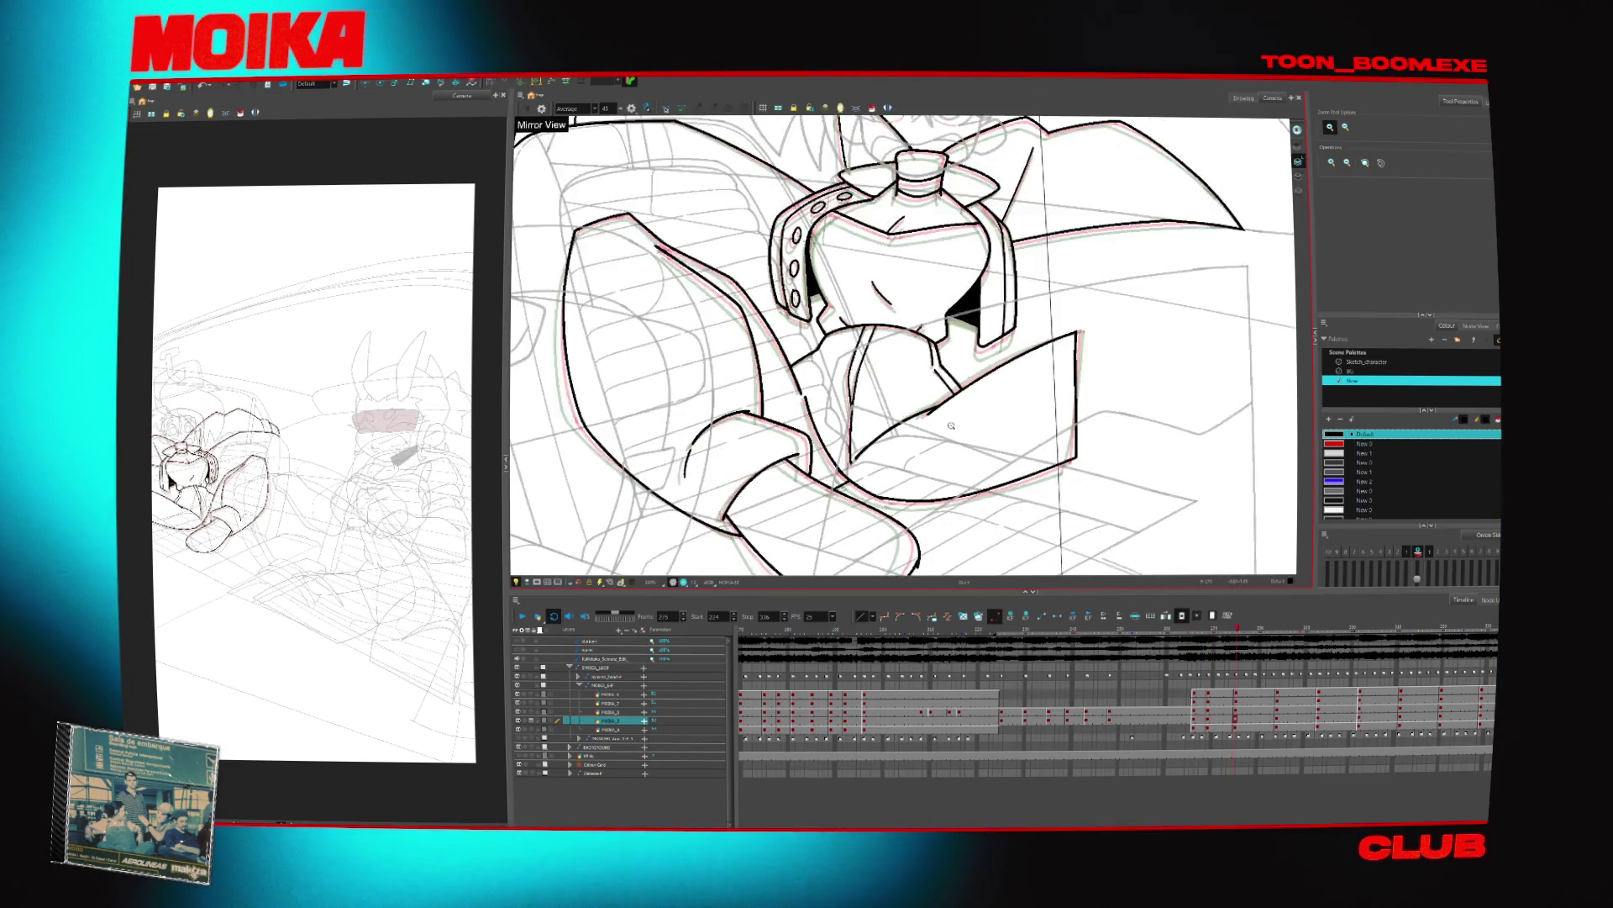
{"action": "key", "text": "period"}
{"action": "key", "text": "period"}
{"action": "key", "text": "period"}
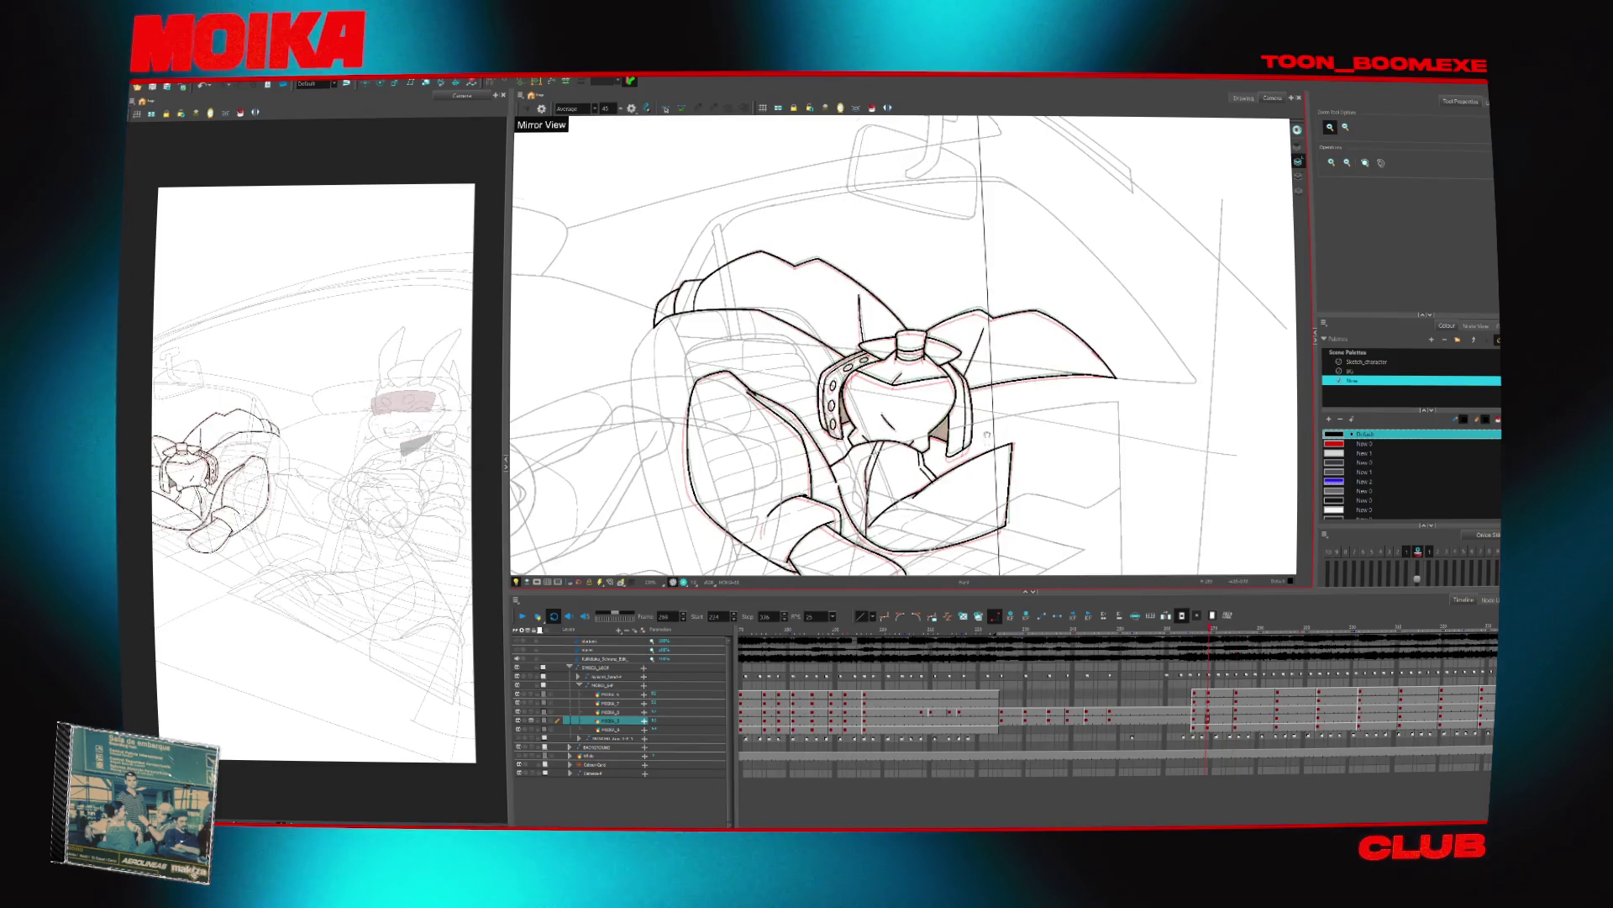
{"action": "key", "text": "period"}
{"action": "key", "text": "comma"}
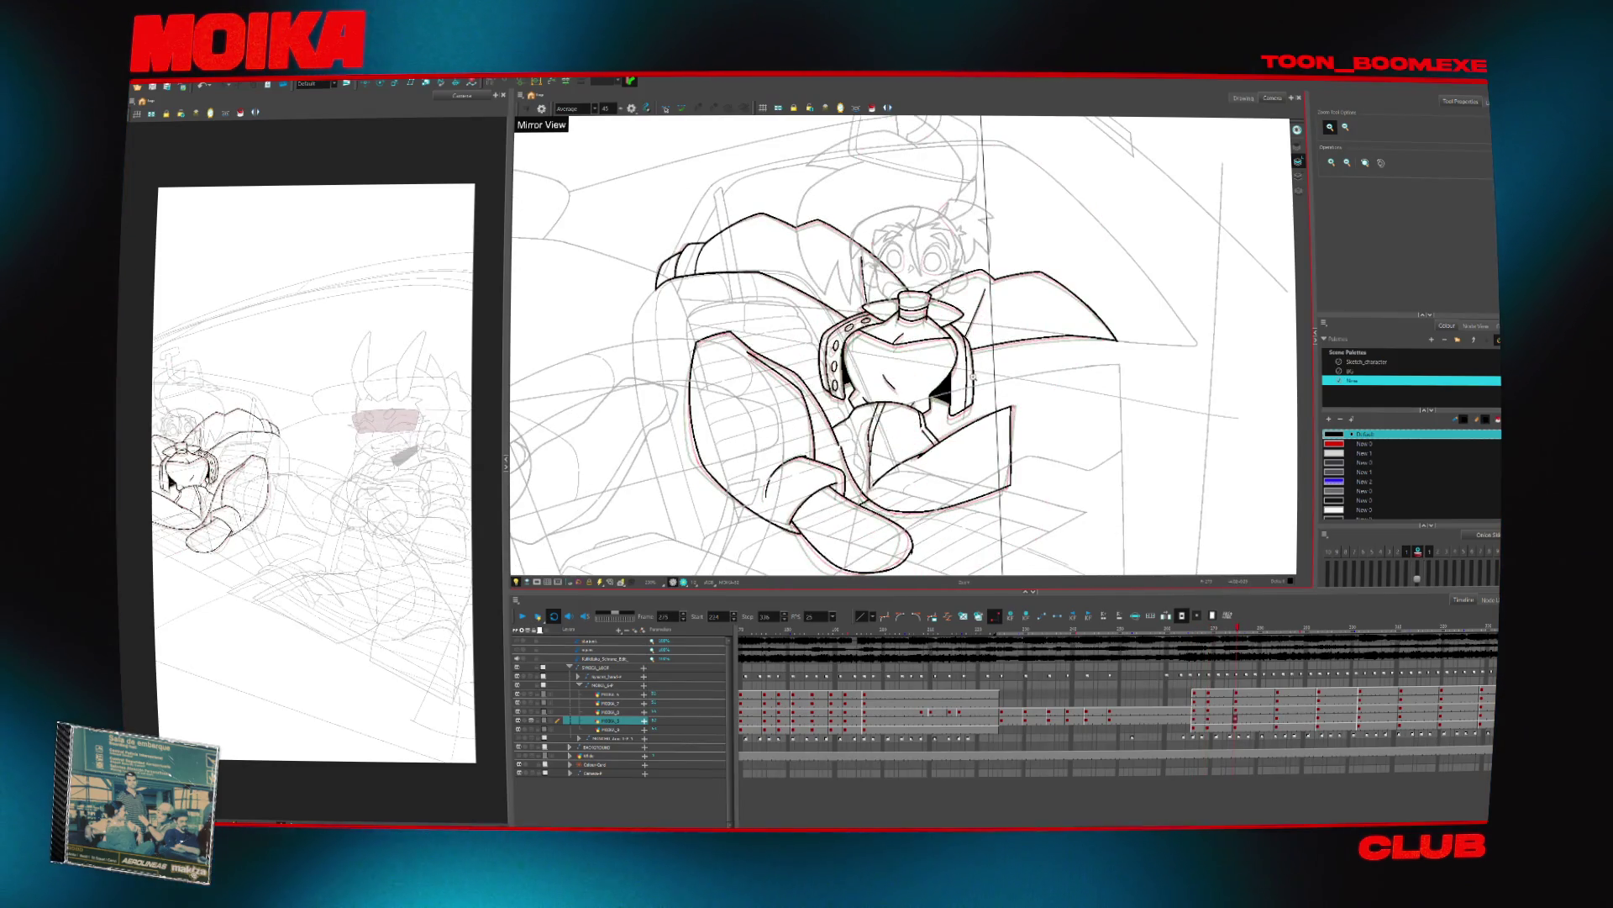
{"action": "scroll", "coordinate": [683, 262], "scroll_direction": "up", "scroll_amount": 6}
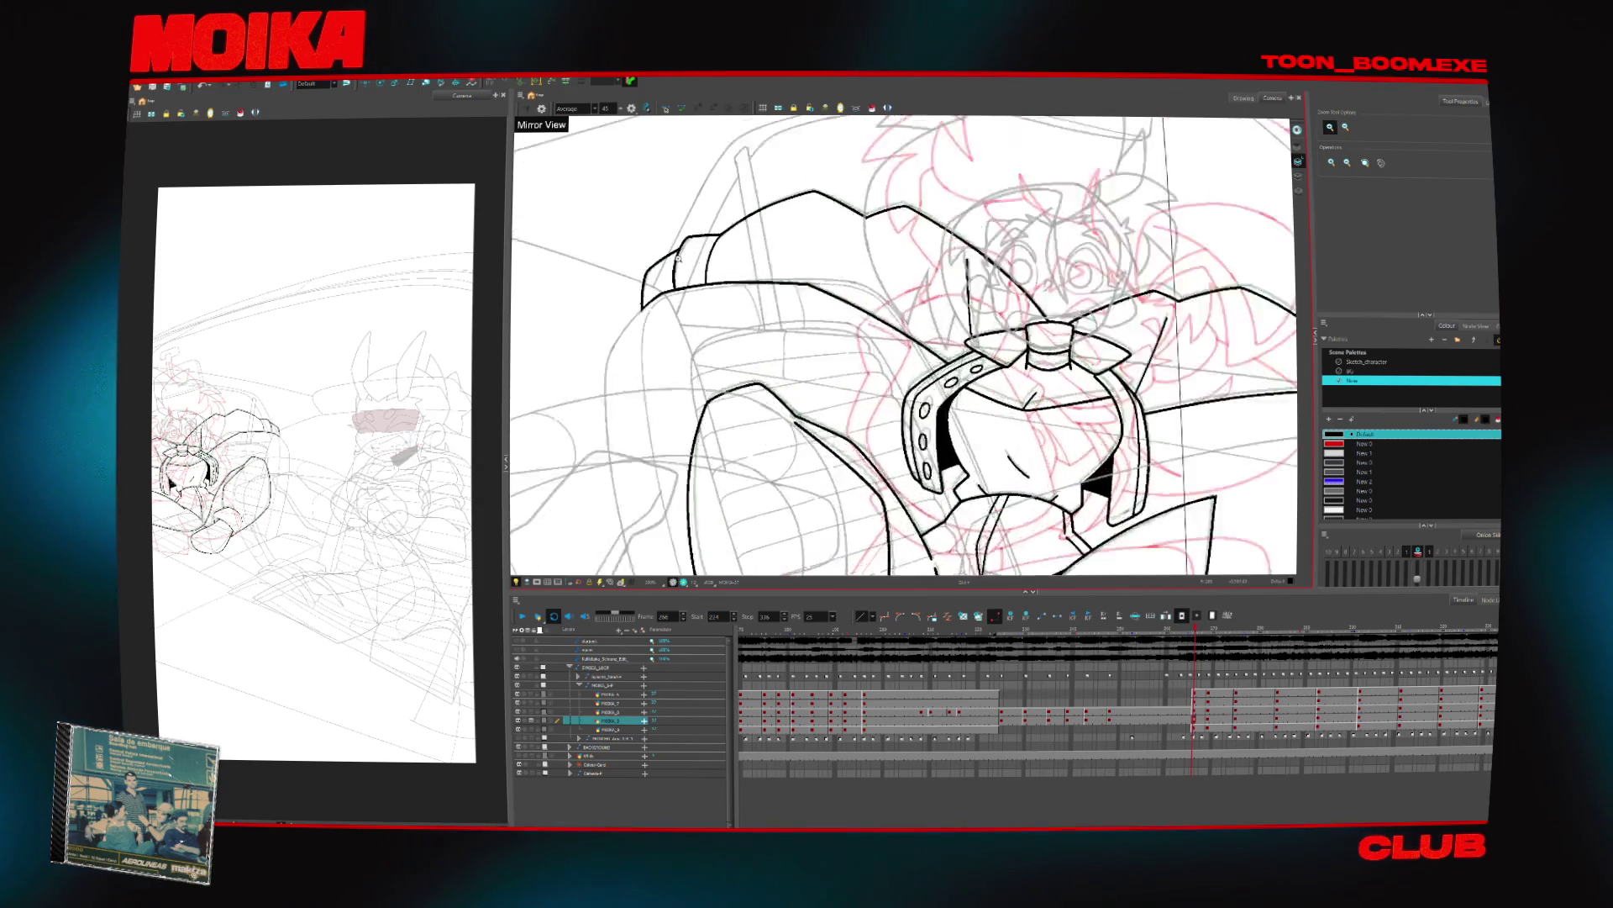
{"action": "key", "text": "alt+b"}
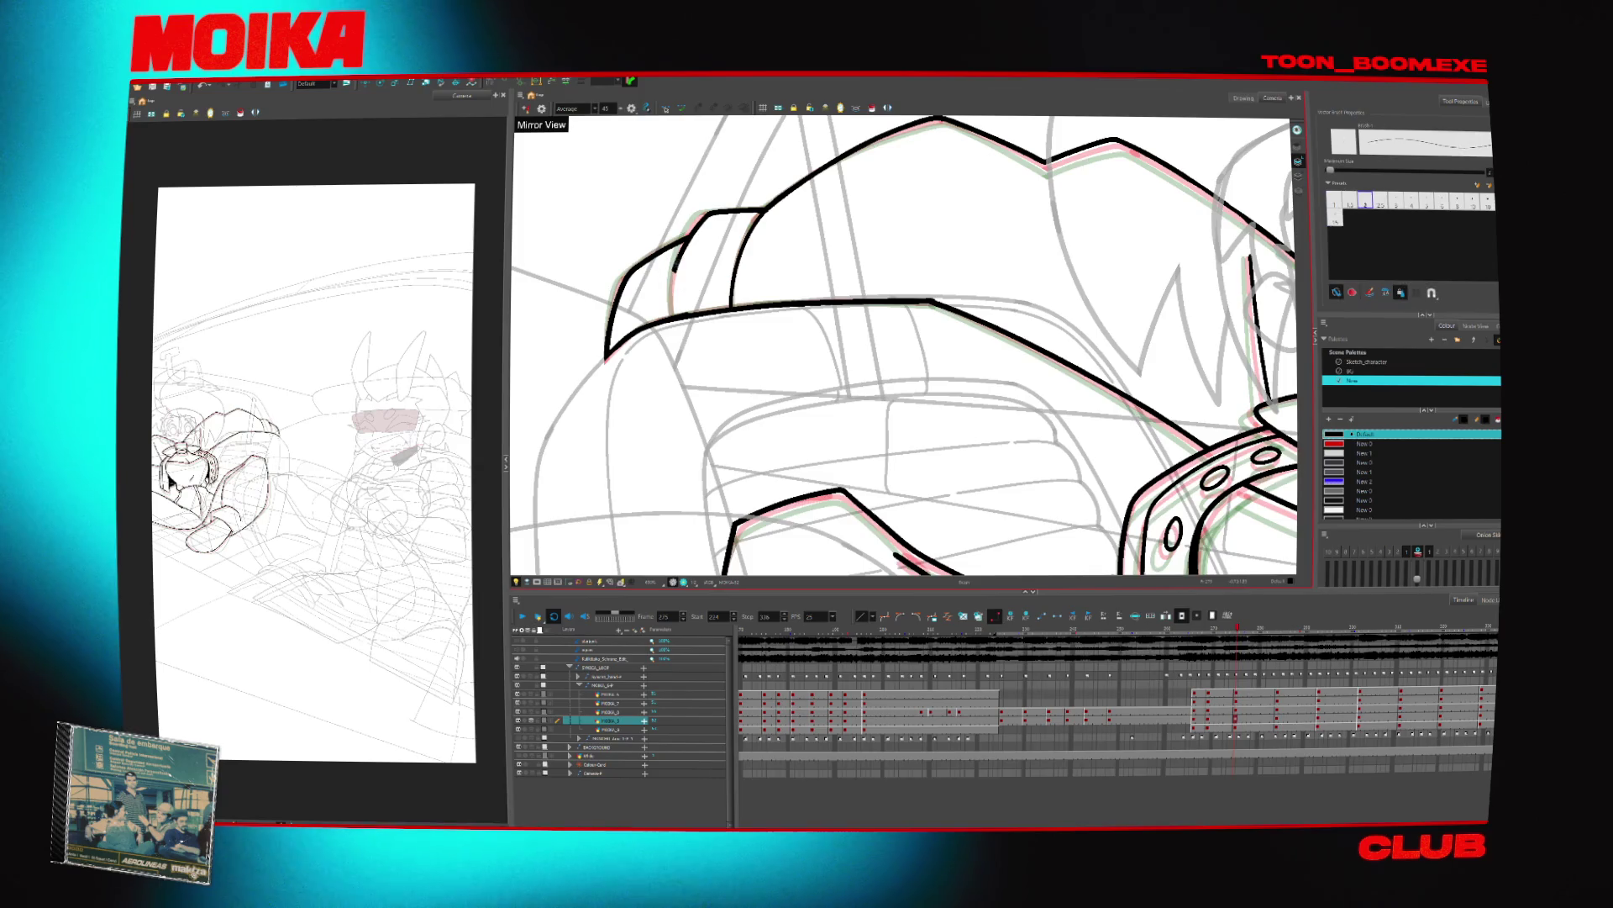
{"action": "key", "text": "alt+z"}
{"action": "scroll", "coordinate": [929, 368], "scroll_direction": "down", "scroll_amount": 3}
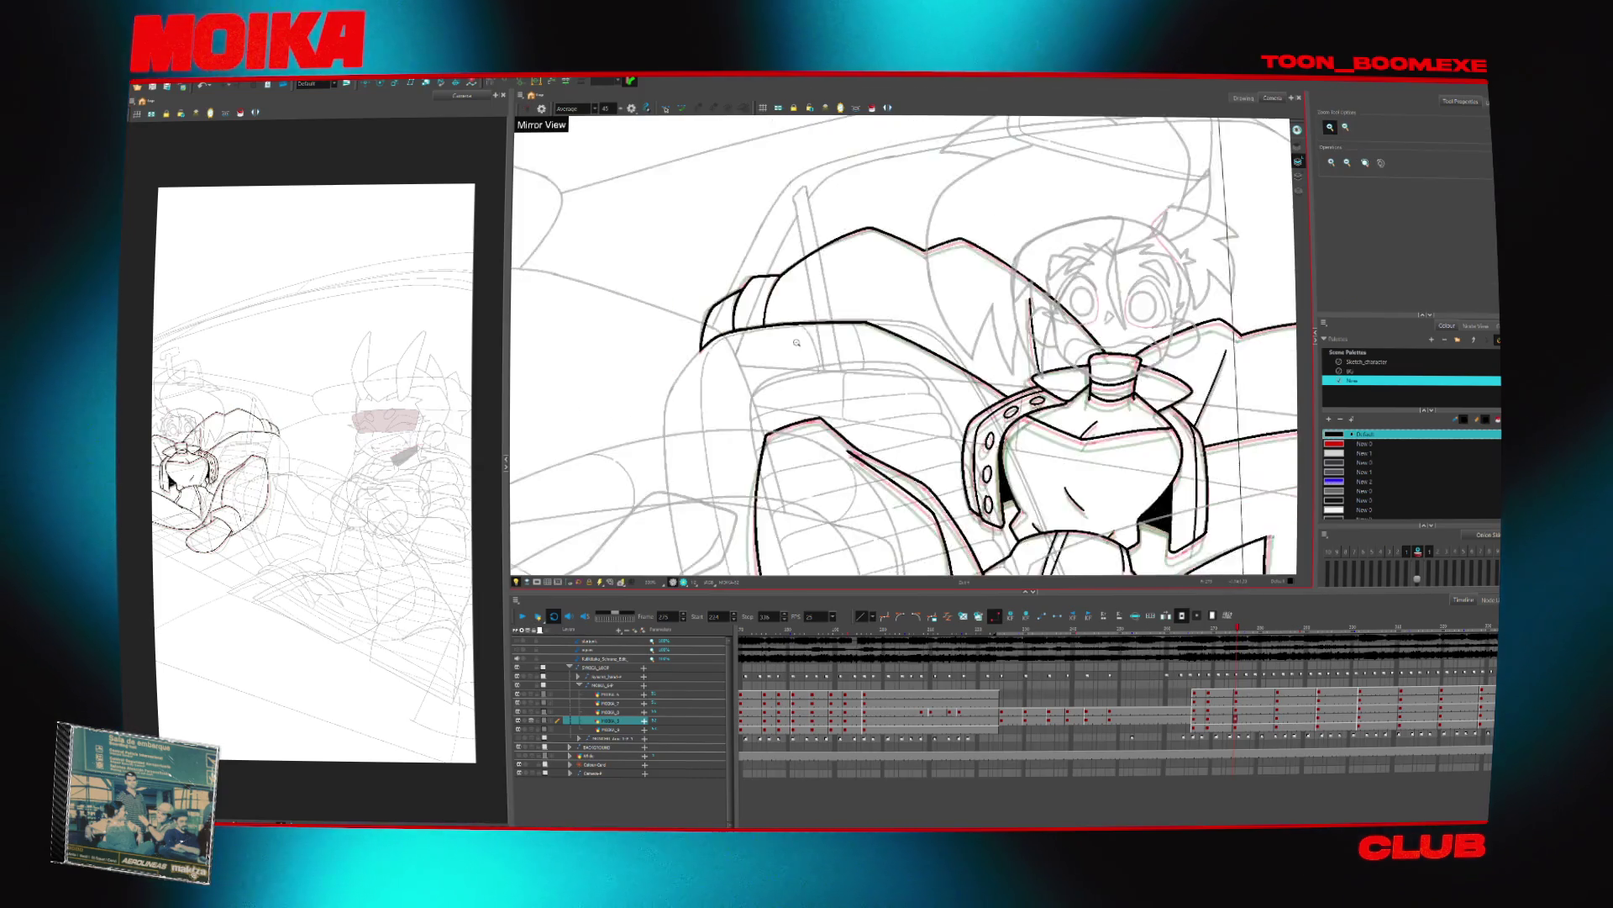
{"action": "key", "text": "Return"}
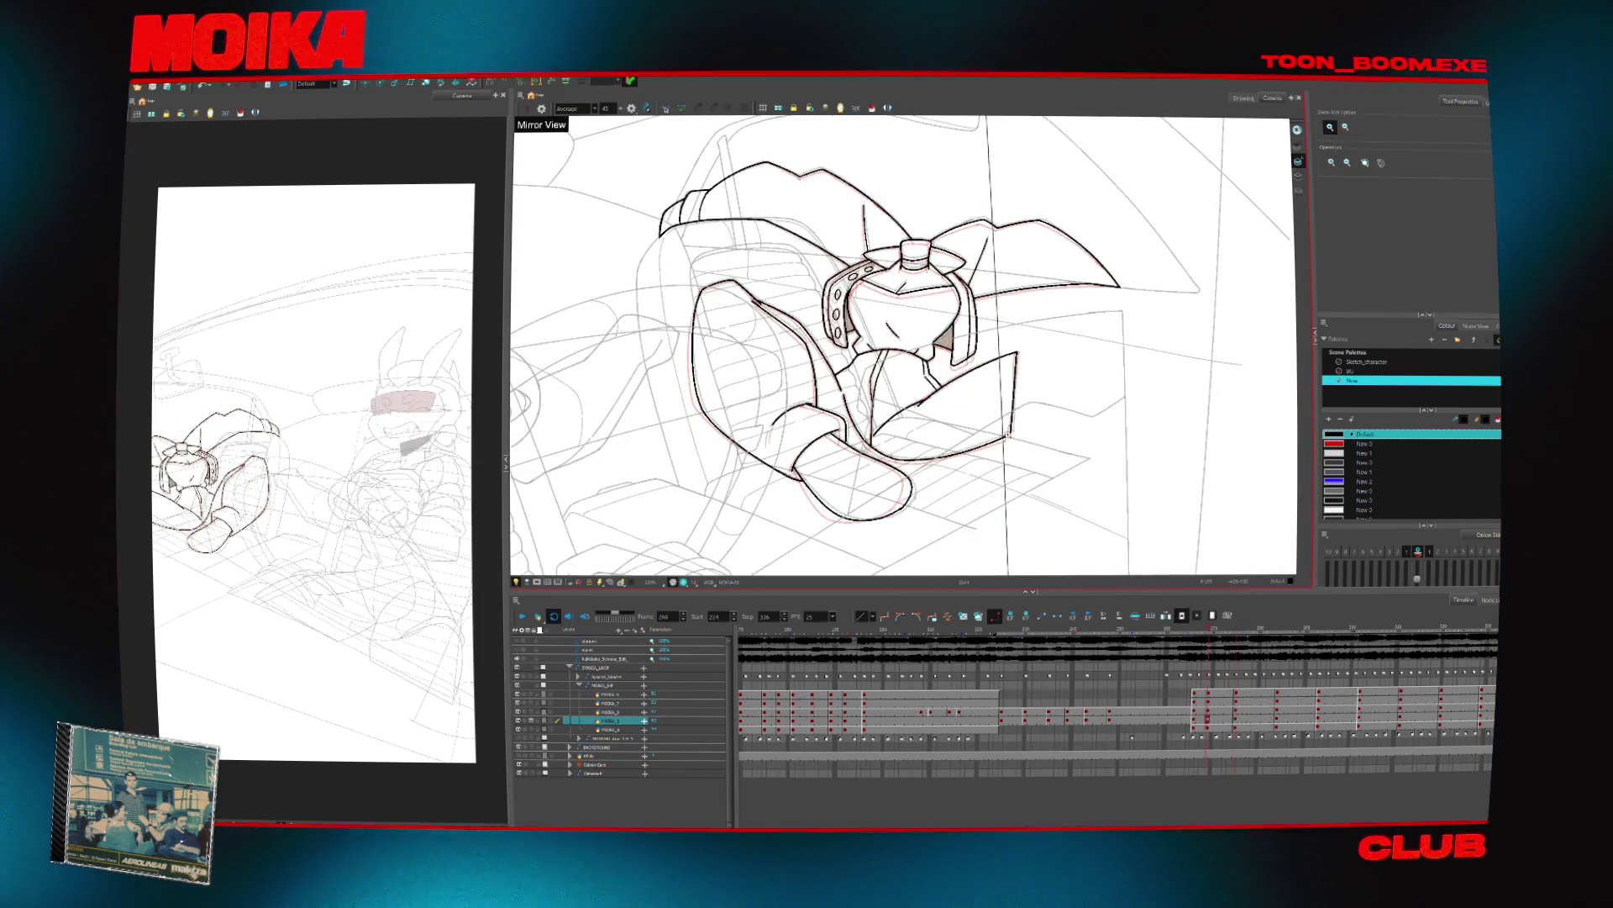
Zoom in and make the character head drawing layer active in the Timeline
{"action": "left_click", "coordinate": [938, 469]}
{"action": "key", "text": "alt+b"}
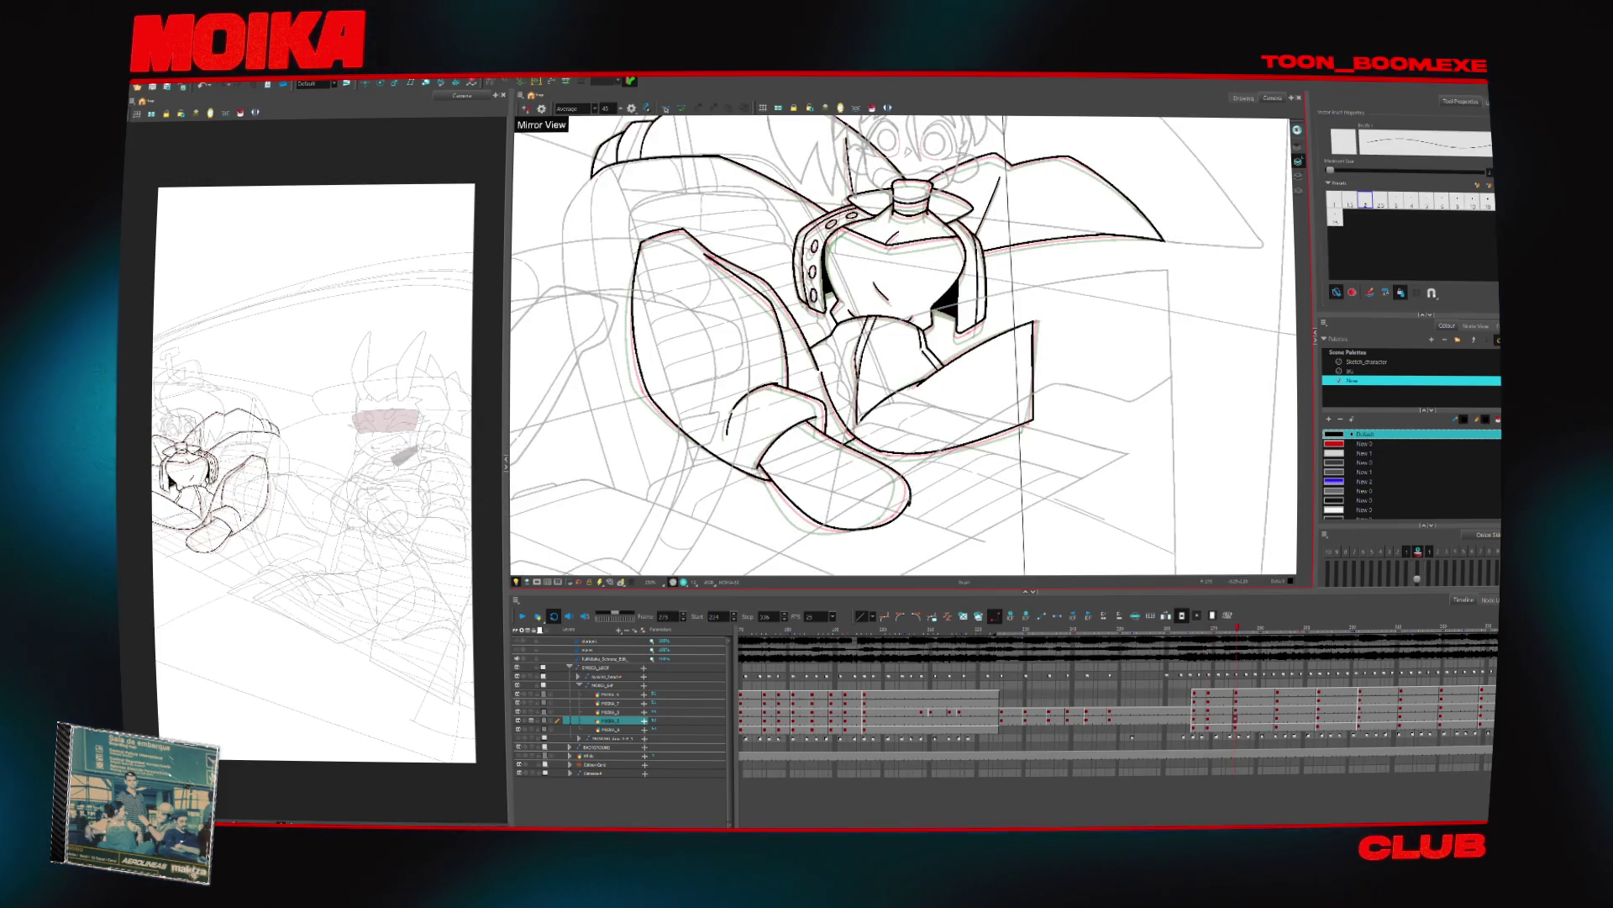
{"action": "key", "text": "alt+s"}
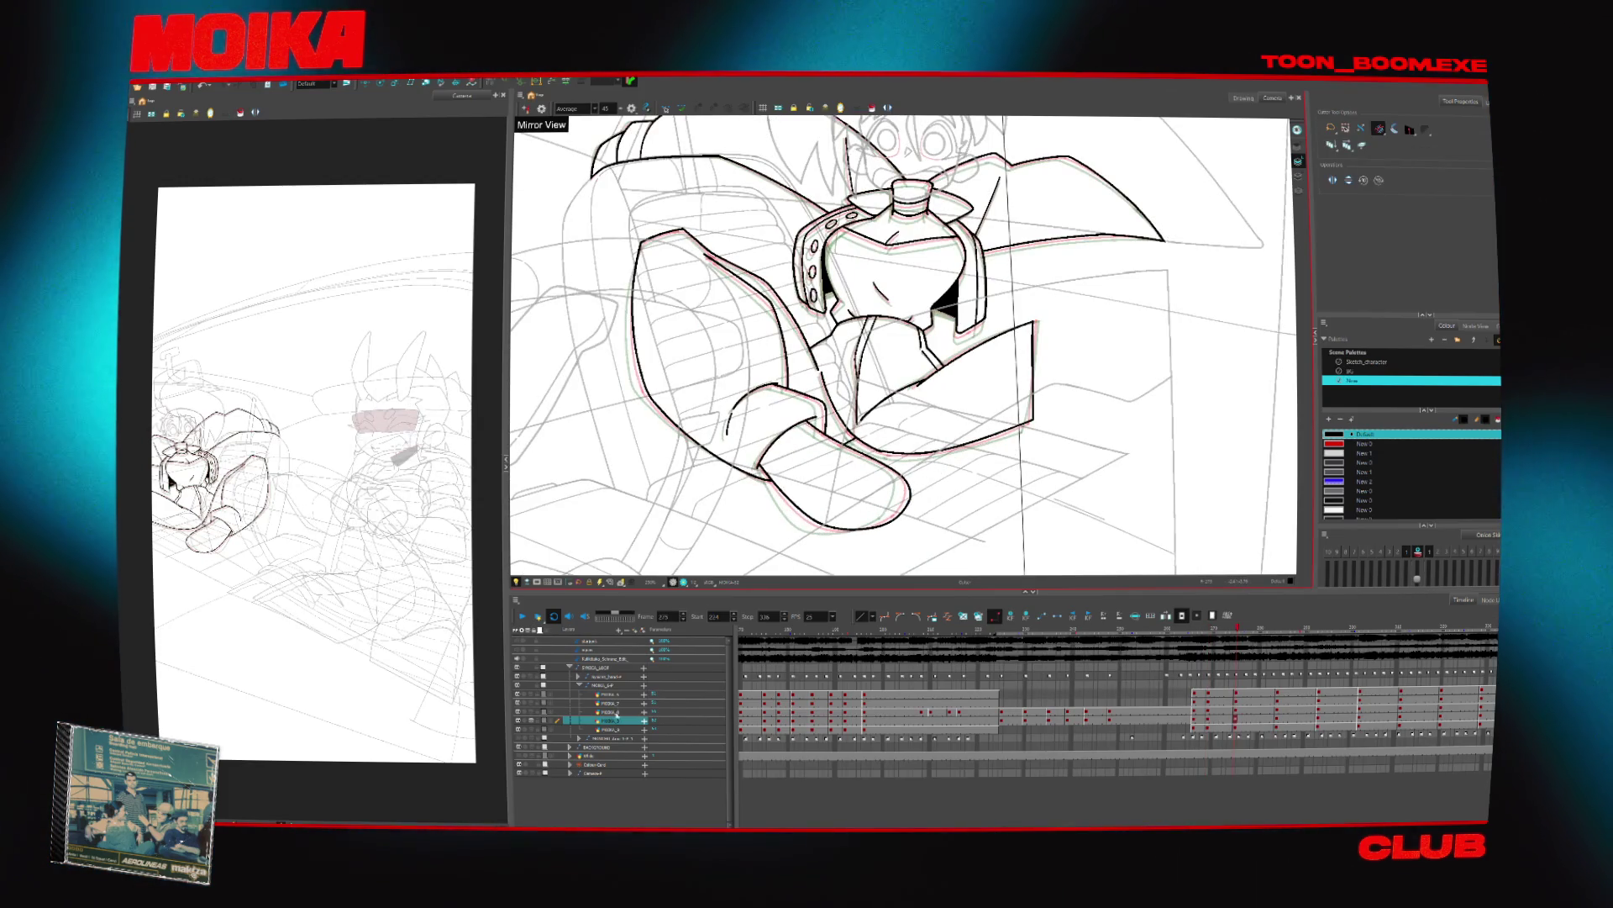
{"action": "left_click", "coordinate": [568, 711]}
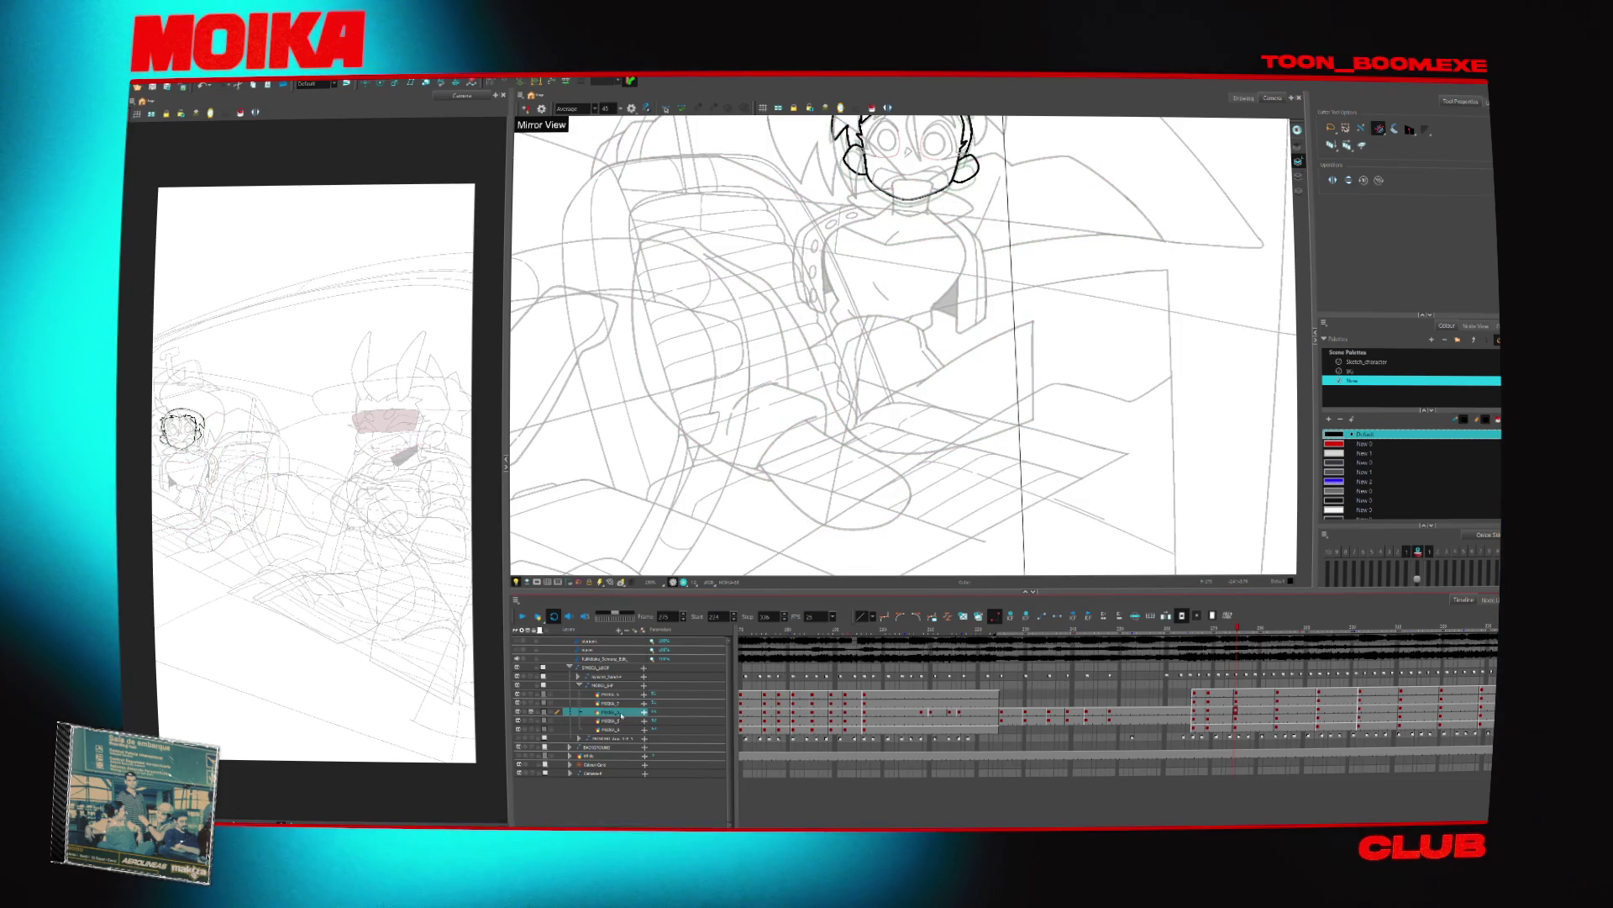
Step back to an earlier frame, zoom in on the character's head and angle the view for inking
{"action": "key", "text": "comma"}
{"action": "key", "text": "comma"}
{"action": "key", "text": "comma"}
{"action": "key", "text": "alt+z"}
{"action": "left_click", "coordinate": [857, 342]}
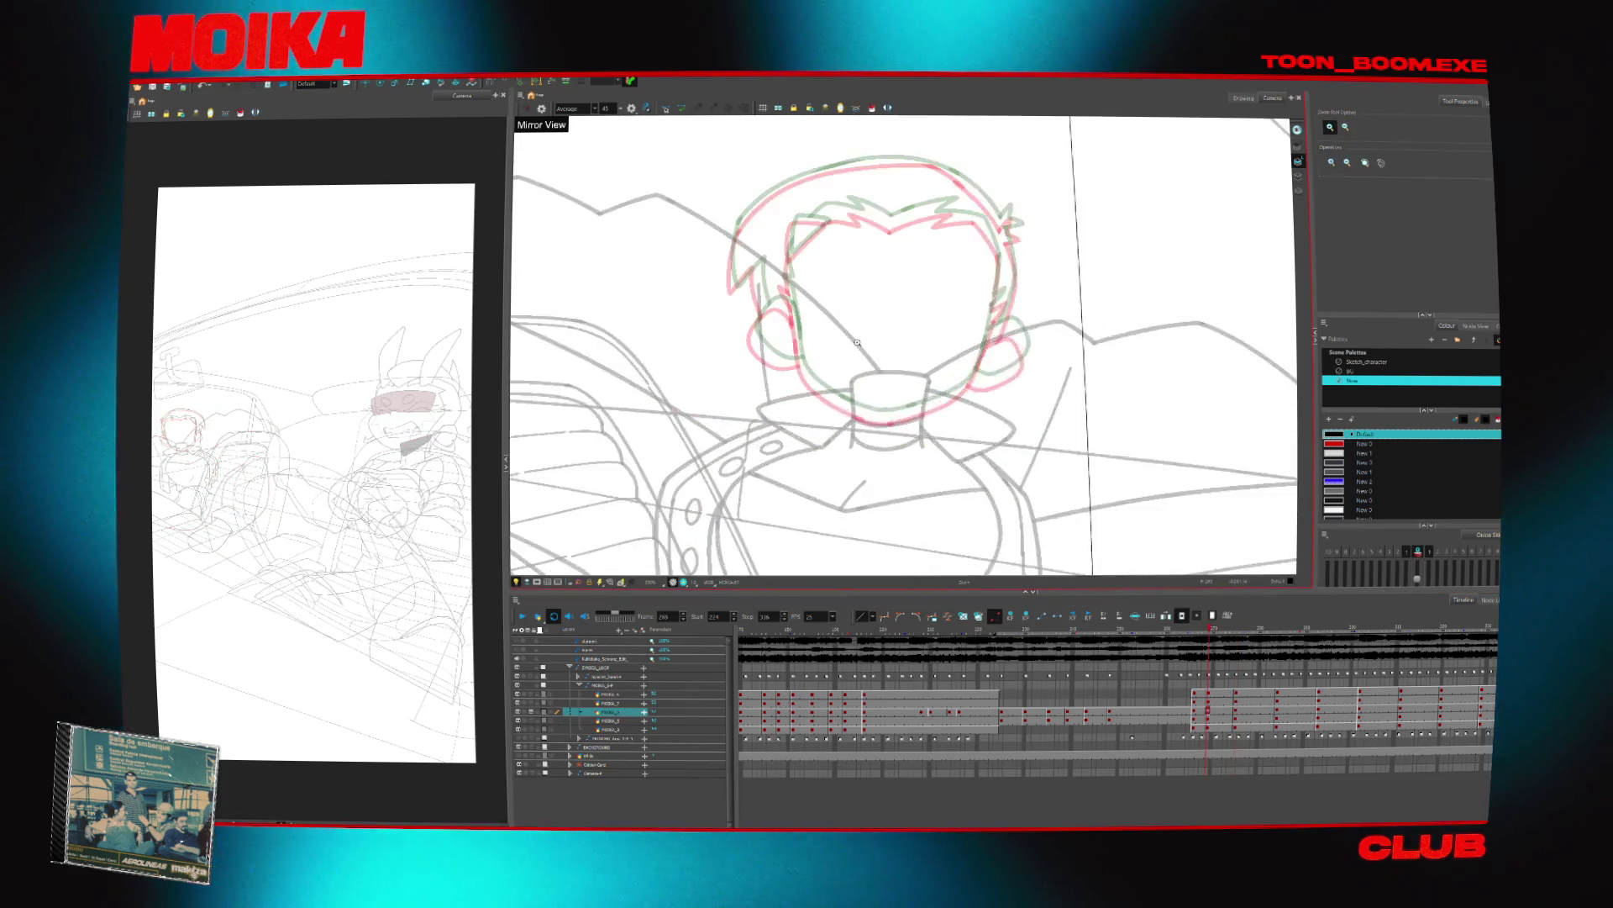
{"action": "left_click", "coordinate": [857, 342]}
{"action": "key", "text": "alt+b"}
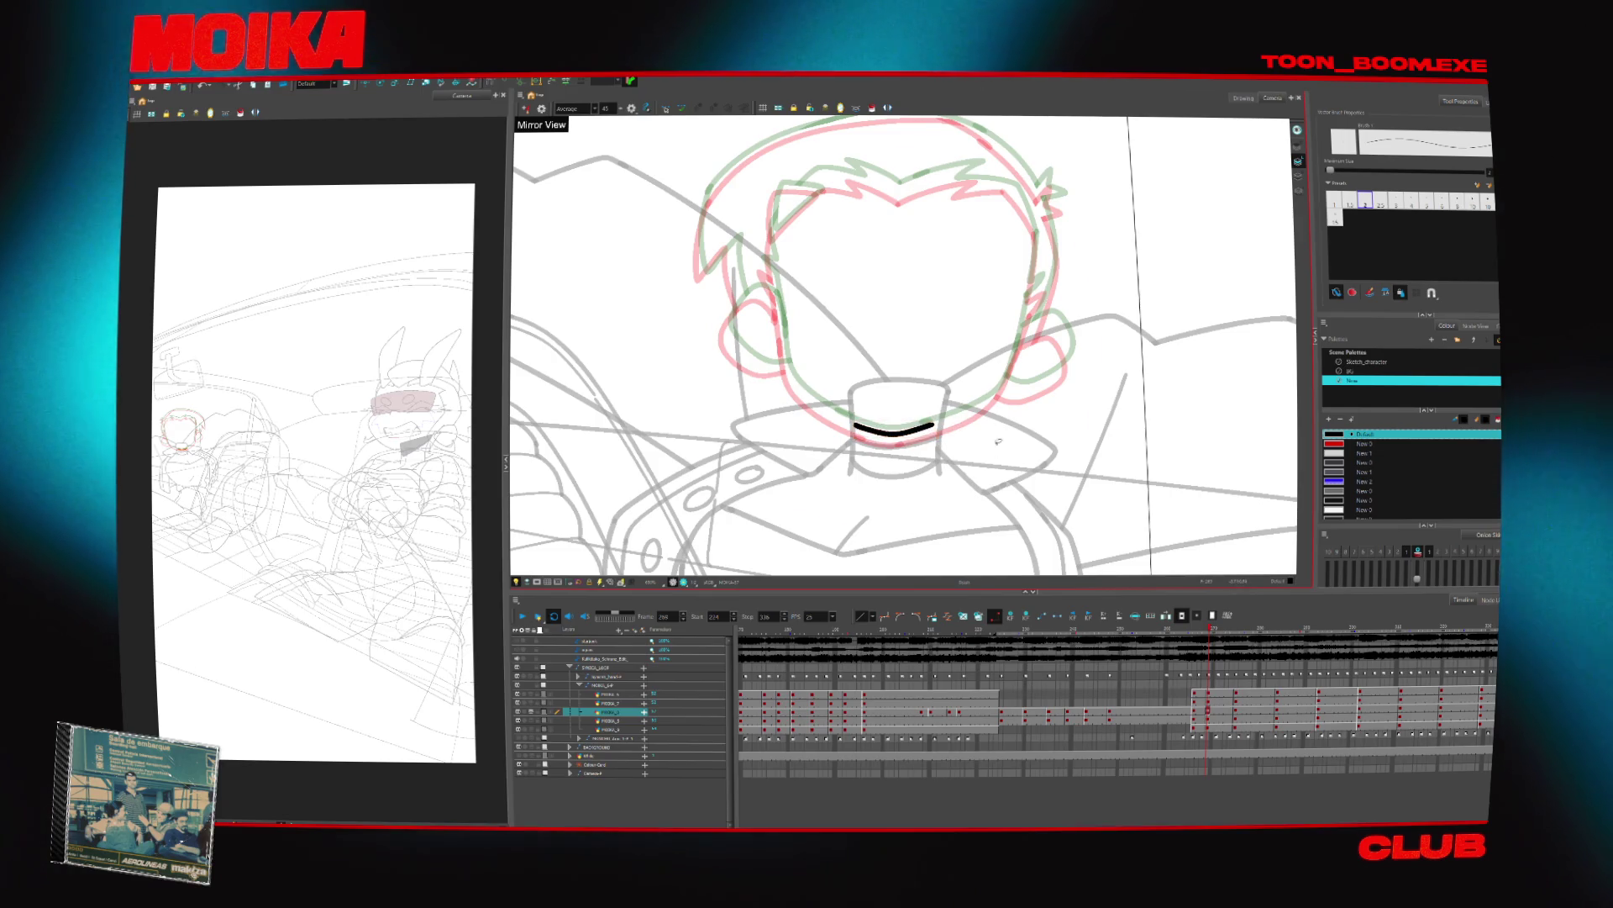
{"action": "key", "text": "v"}
{"action": "key", "text": "v"}
{"action": "key", "text": "v"}
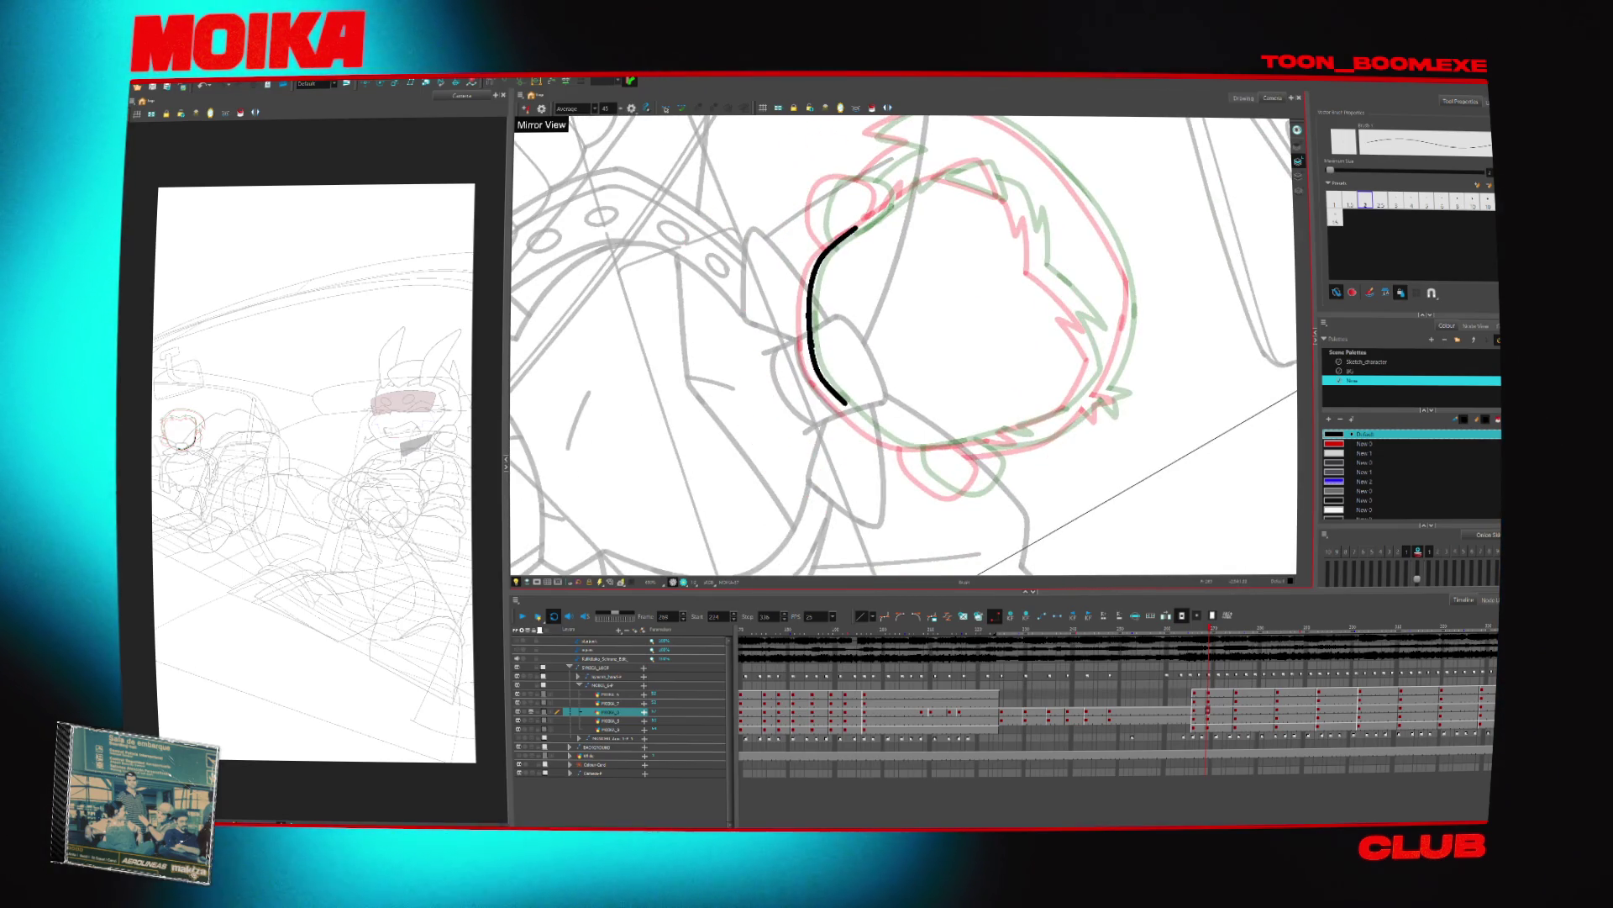
{"action": "left_click", "coordinate": [527, 108]}
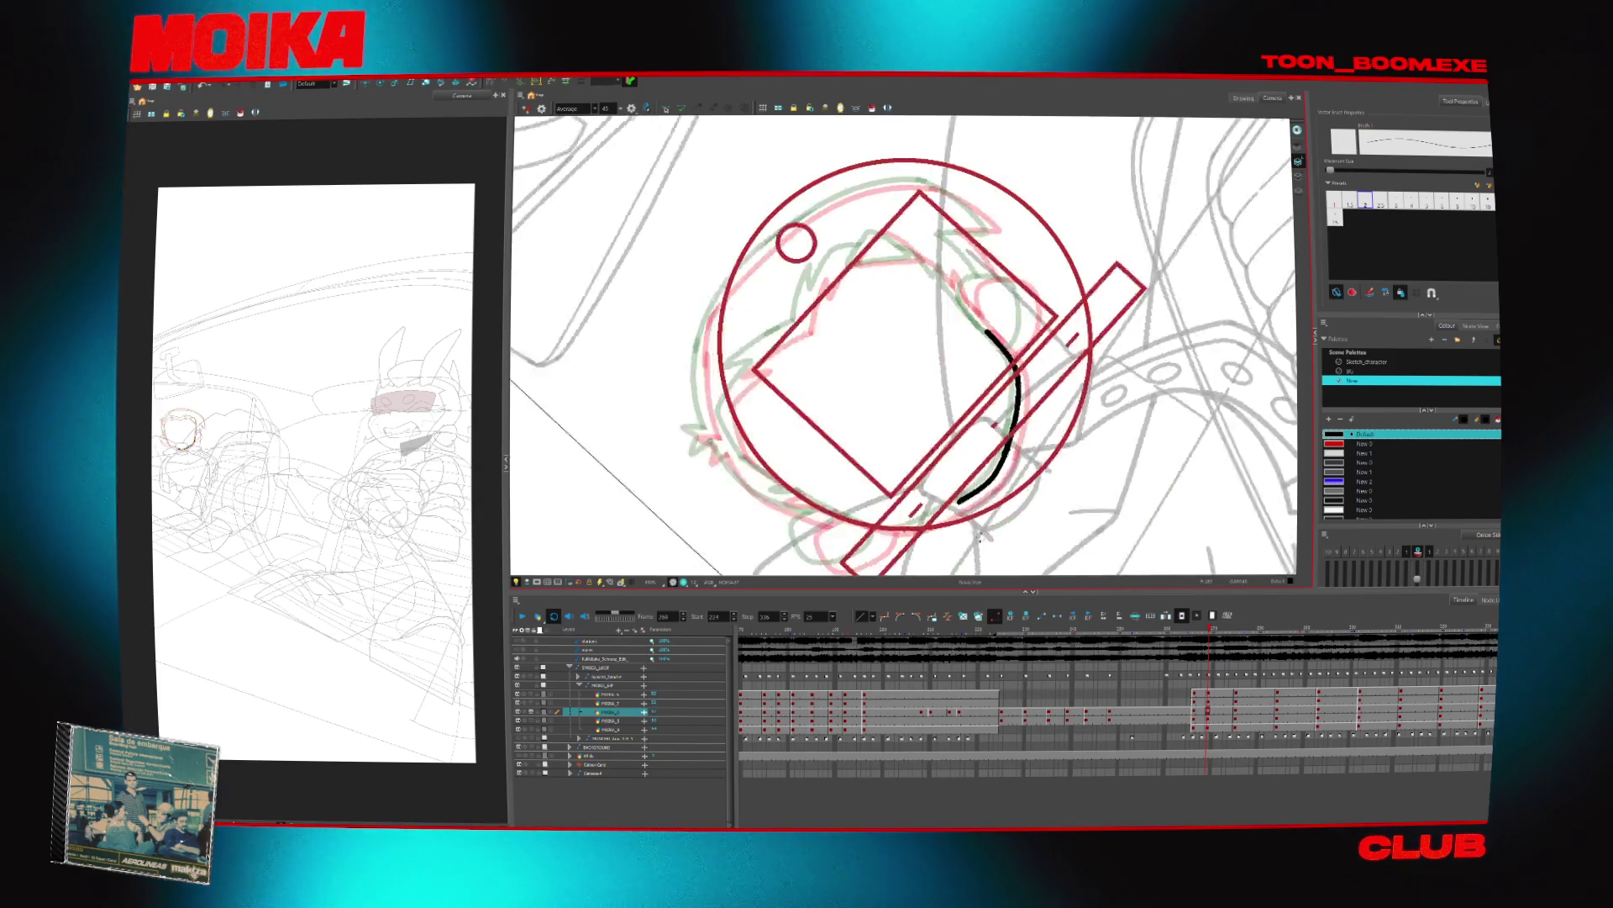
{"action": "key", "text": "shift+x"}
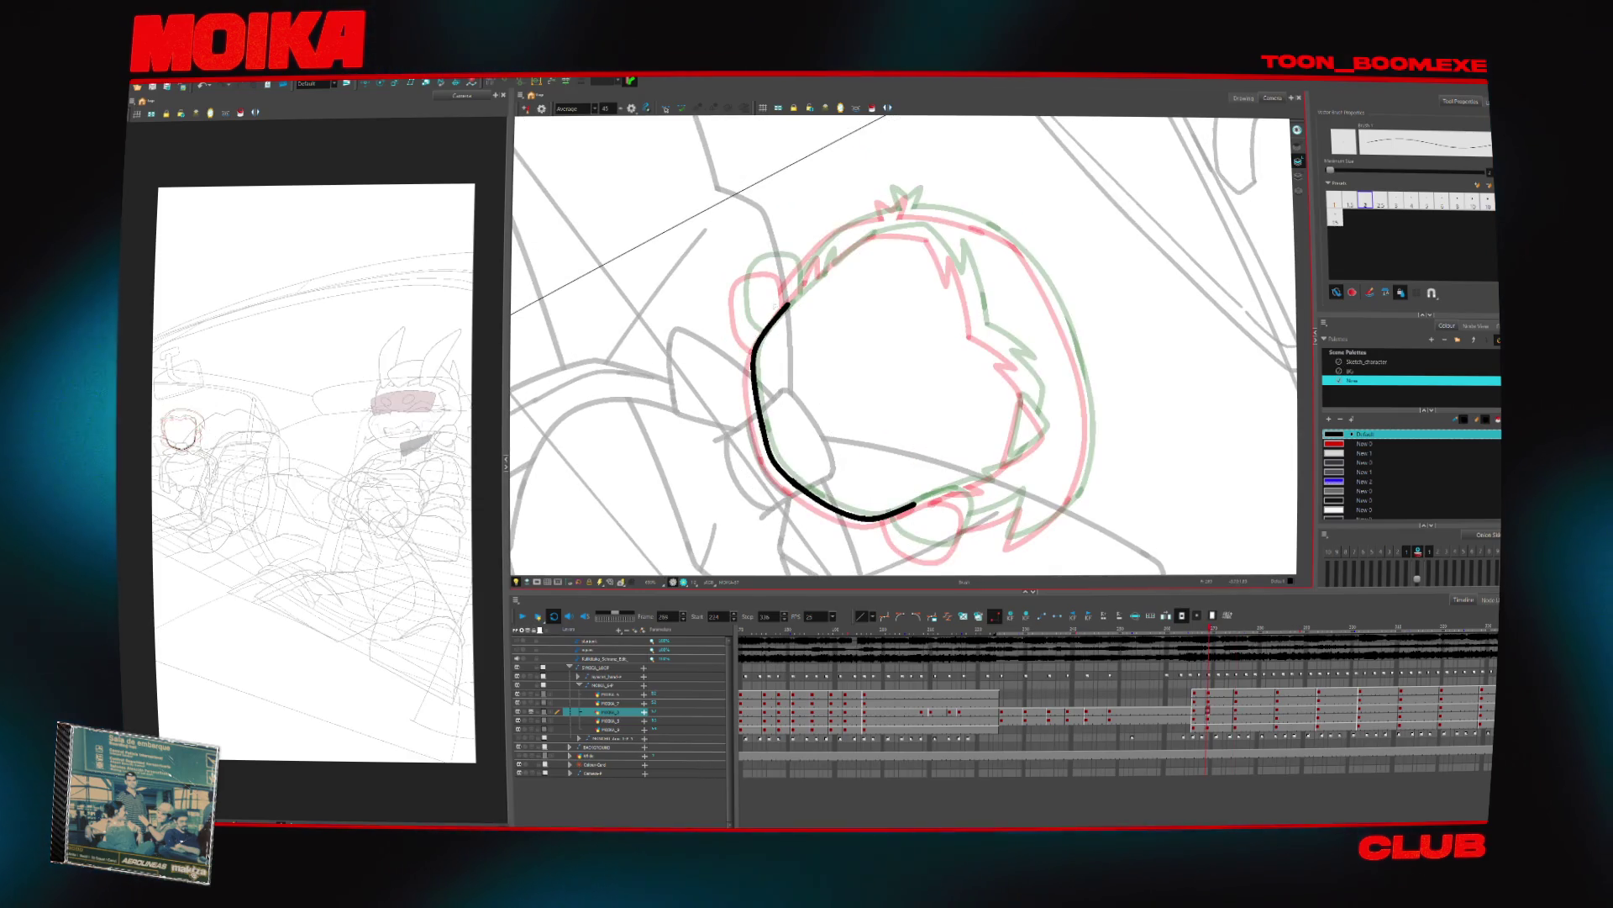
{"action": "left_click_drag", "start_coordinate": [834, 293], "coordinate": [878, 433]}
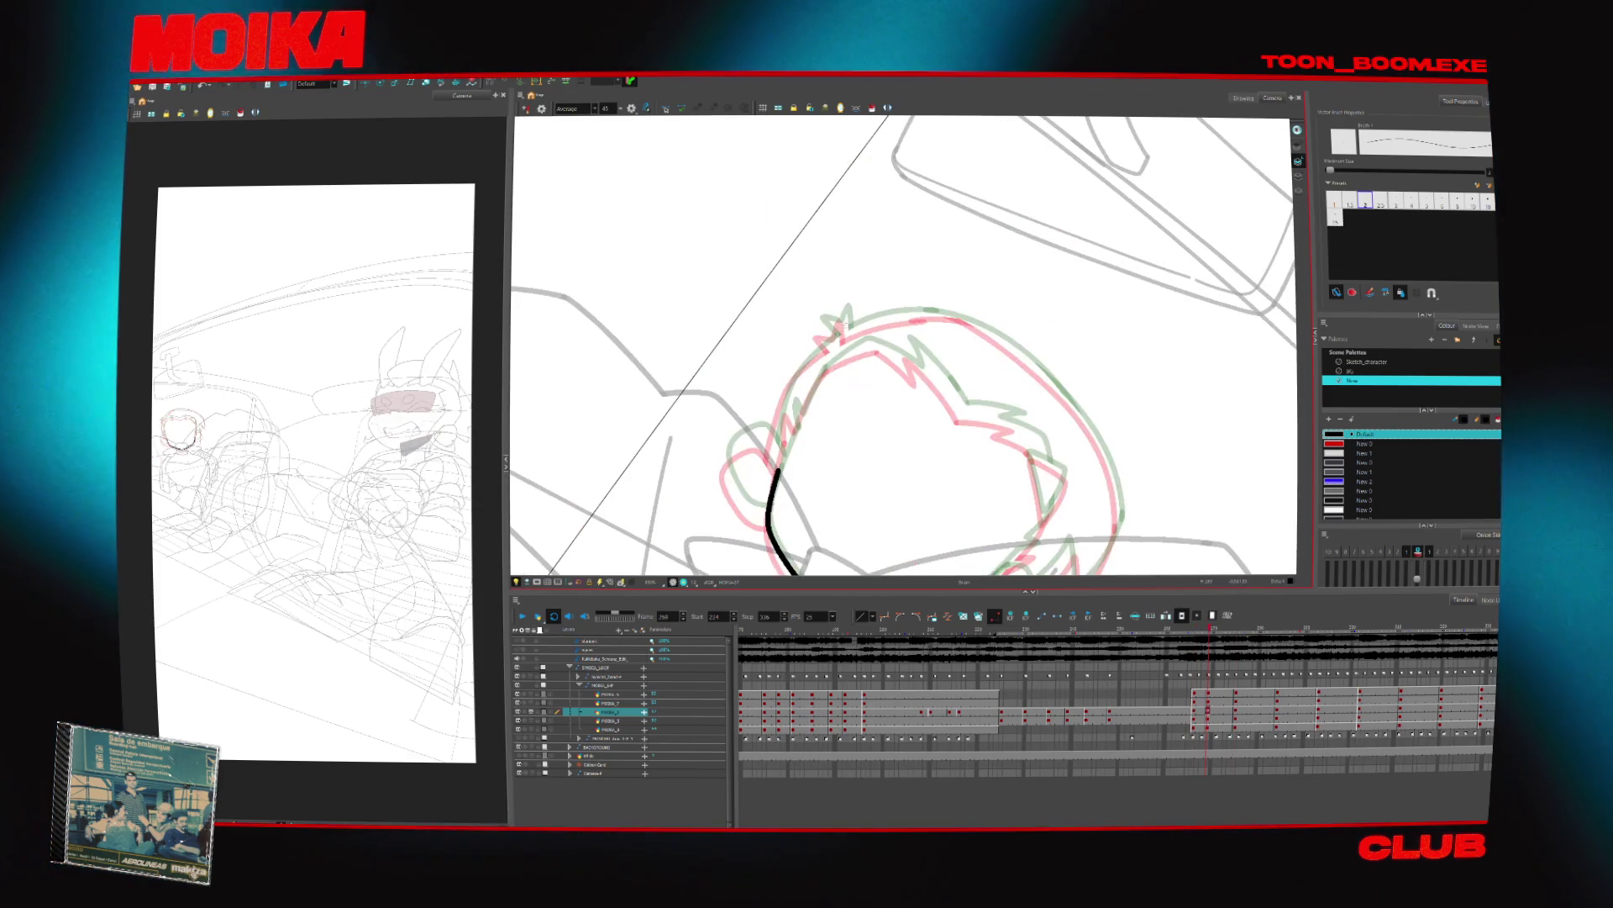
Ink a black stroke along the top of the head, then rotate the view so the head sits upright
{"action": "left_click_drag", "start_coordinate": [839, 339], "coordinate": [937, 317]}
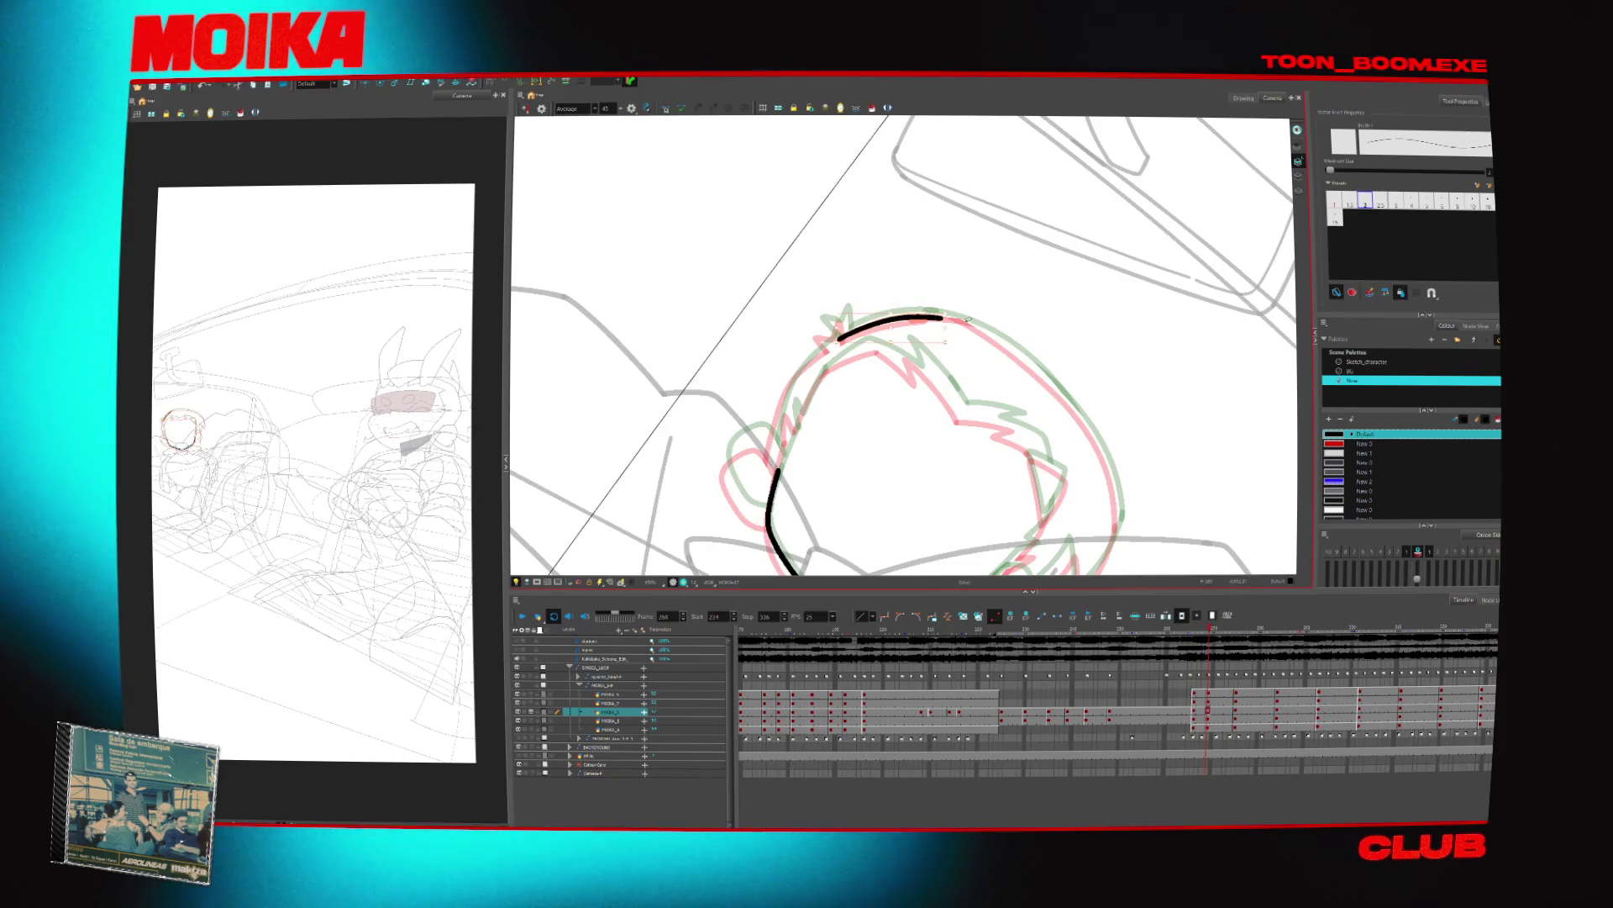
{"action": "key", "text": "4"}
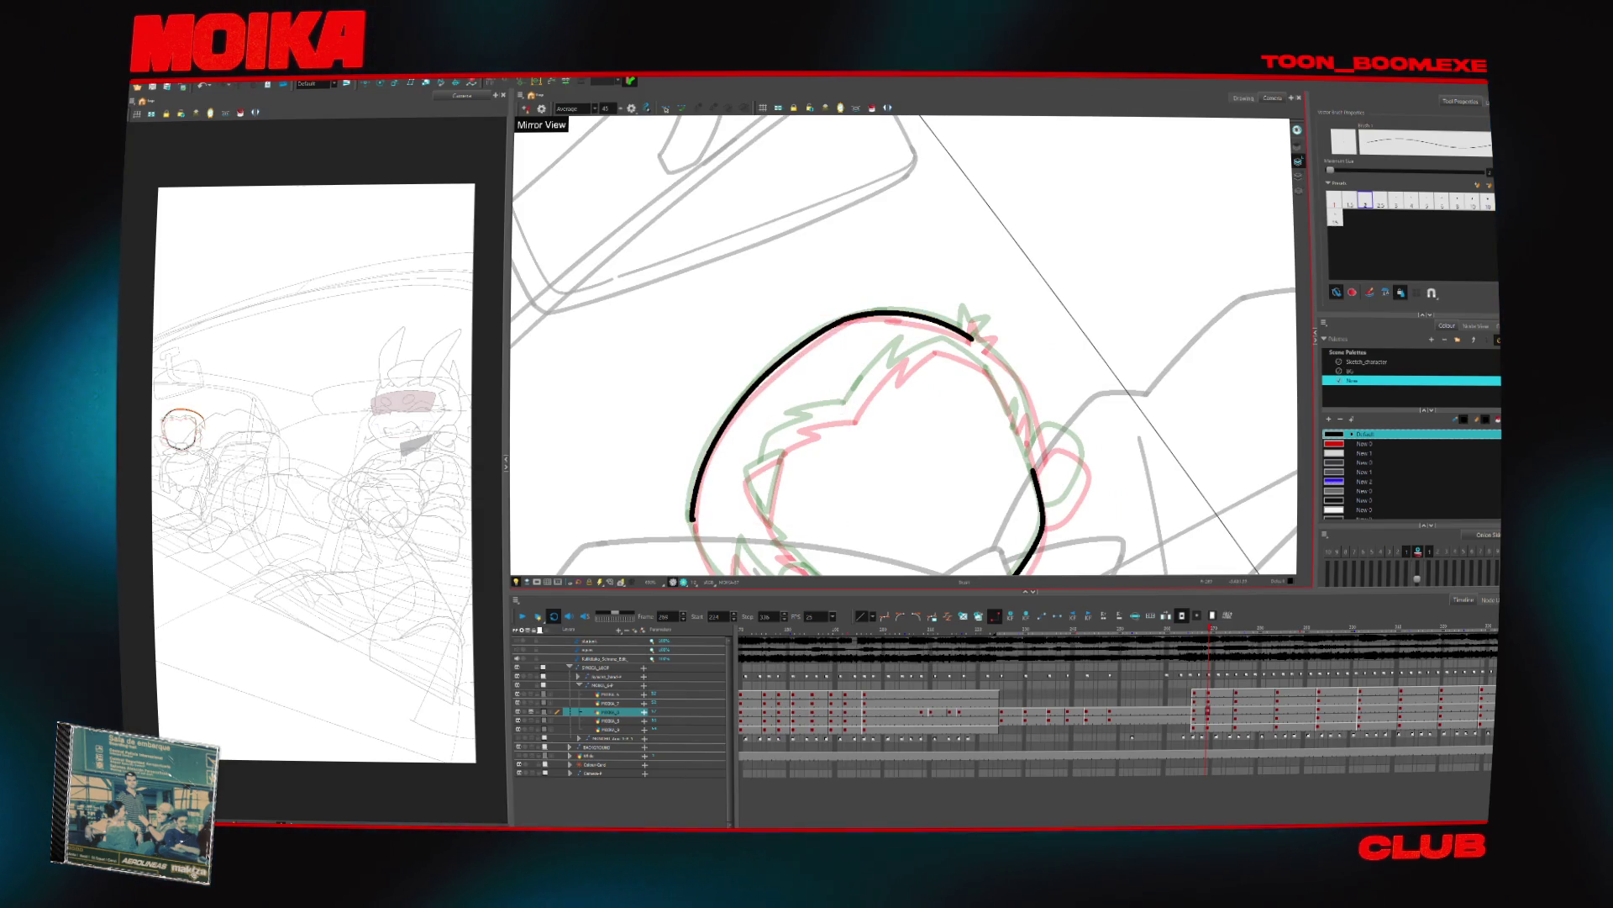
{"action": "left_click_drag", "start_coordinate": [843, 318], "coordinate": [693, 592]}
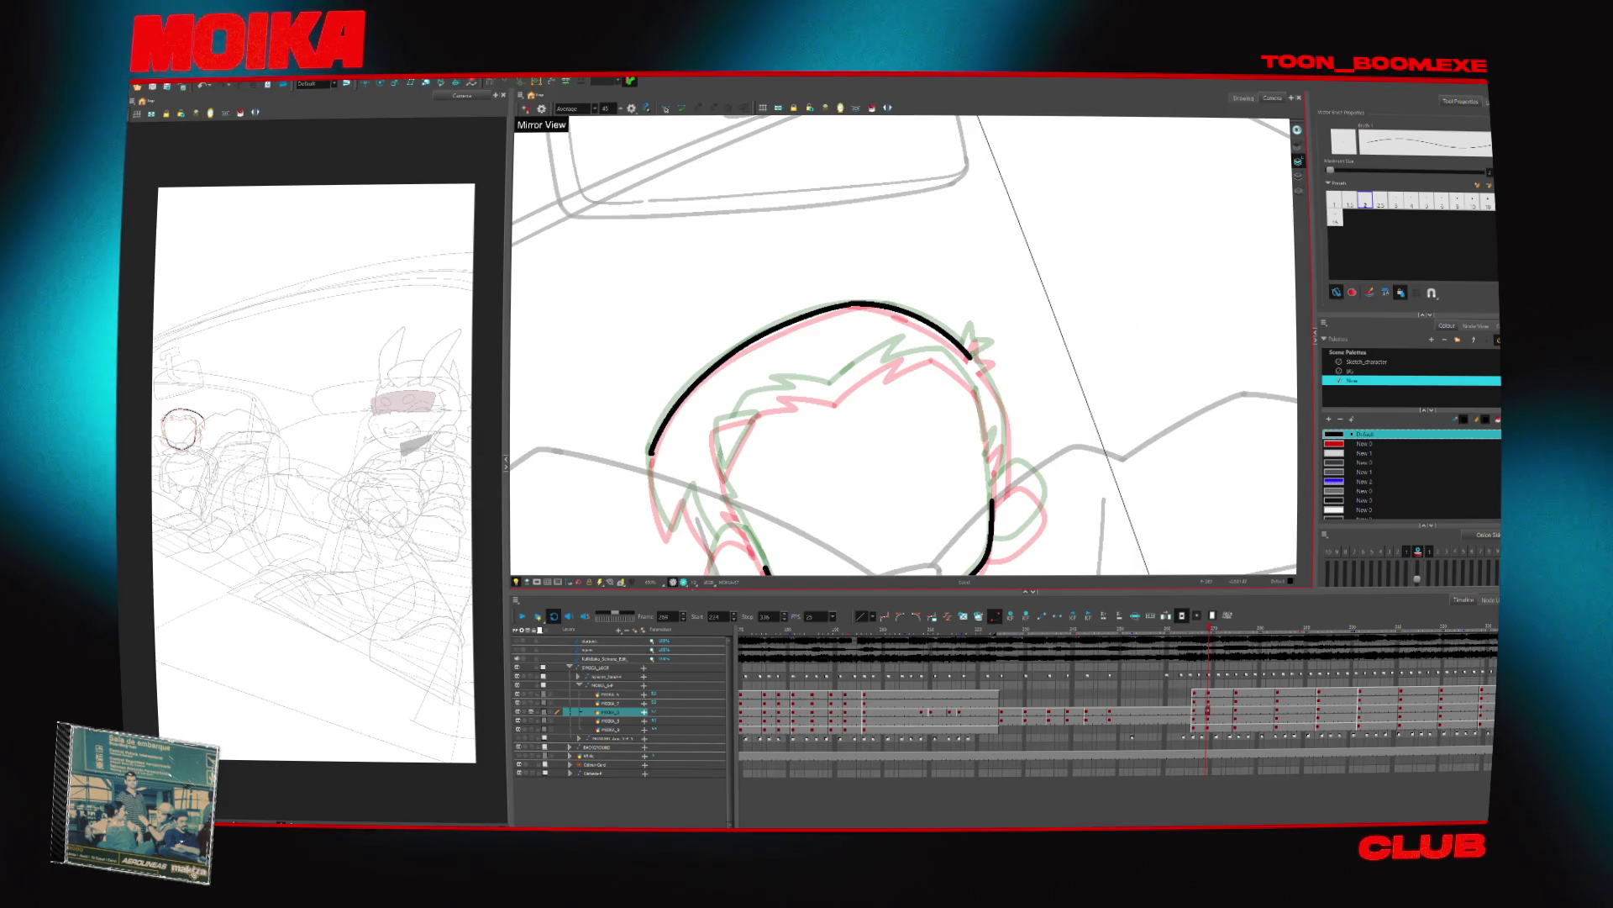
{"action": "key", "text": "v"}
{"action": "left_click_drag", "start_coordinate": [1051, 437], "coordinate": [1076, 370]}
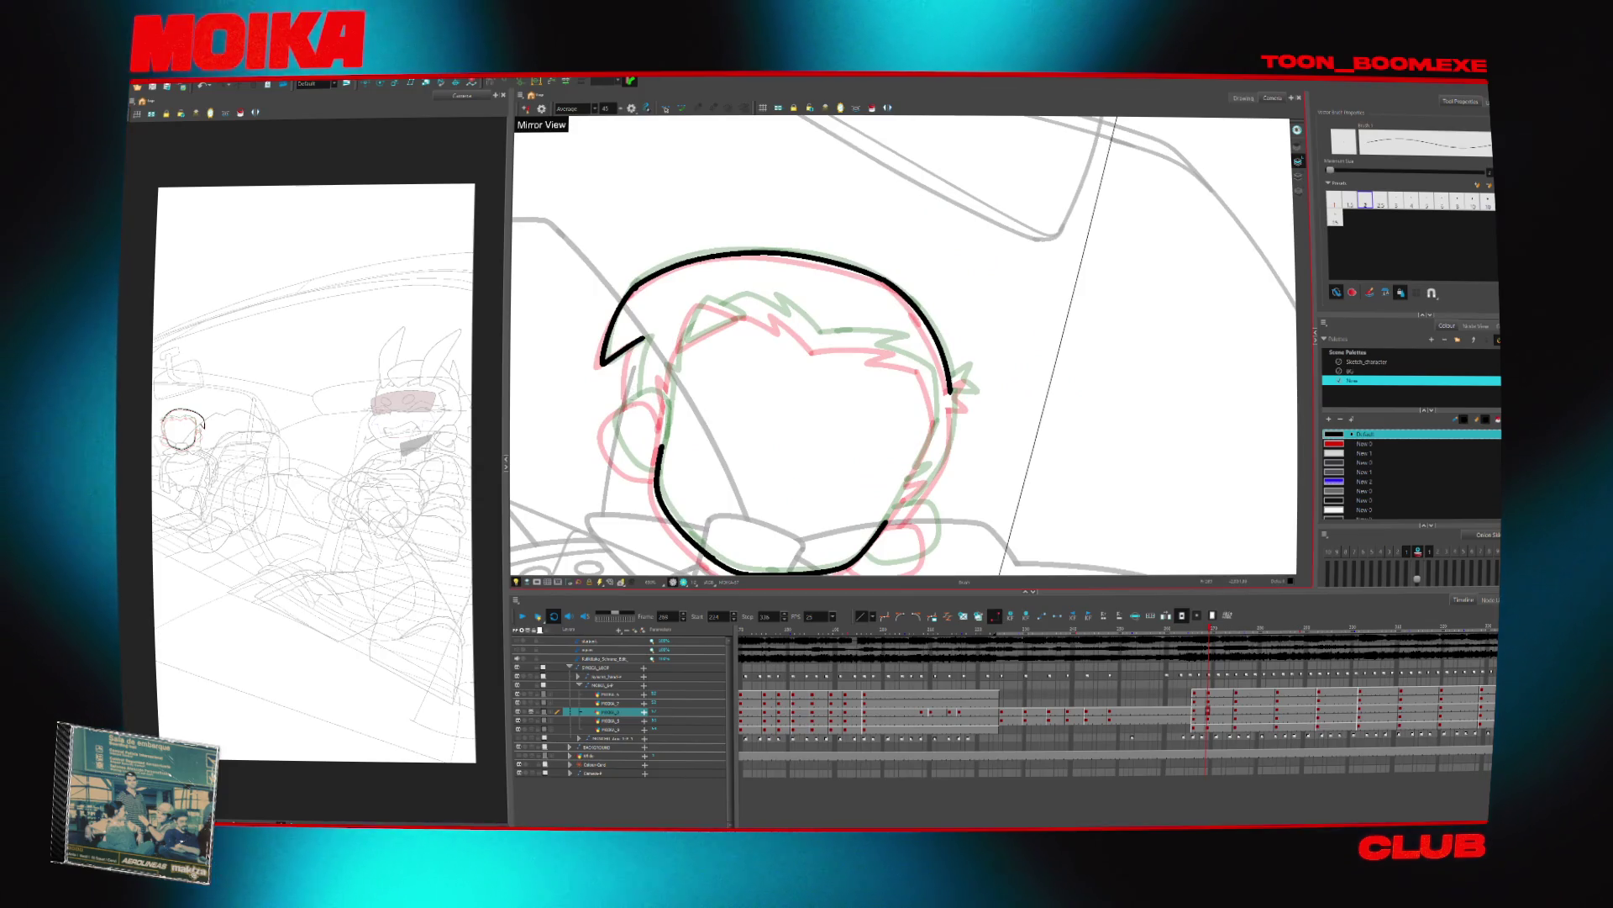
{"action": "left_click_drag", "start_coordinate": [697, 479], "coordinate": [711, 467]}
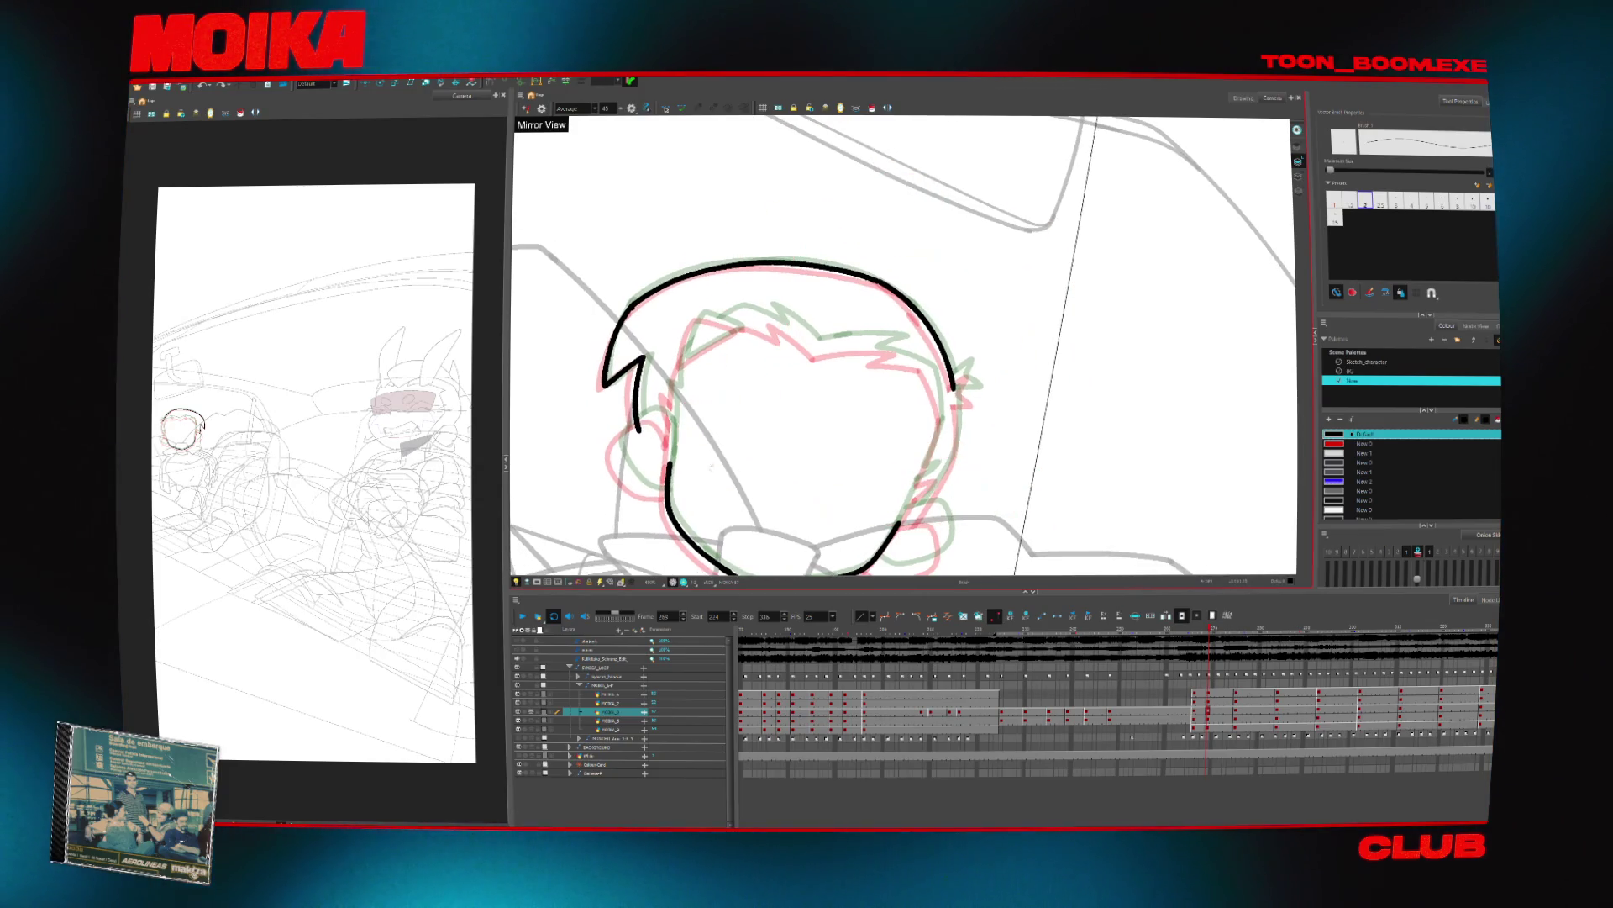
Ink a zigzag hair spike left of the head and two curved strands inside the hair
{"action": "left_click_drag", "start_coordinate": [664, 403], "coordinate": [678, 411]}
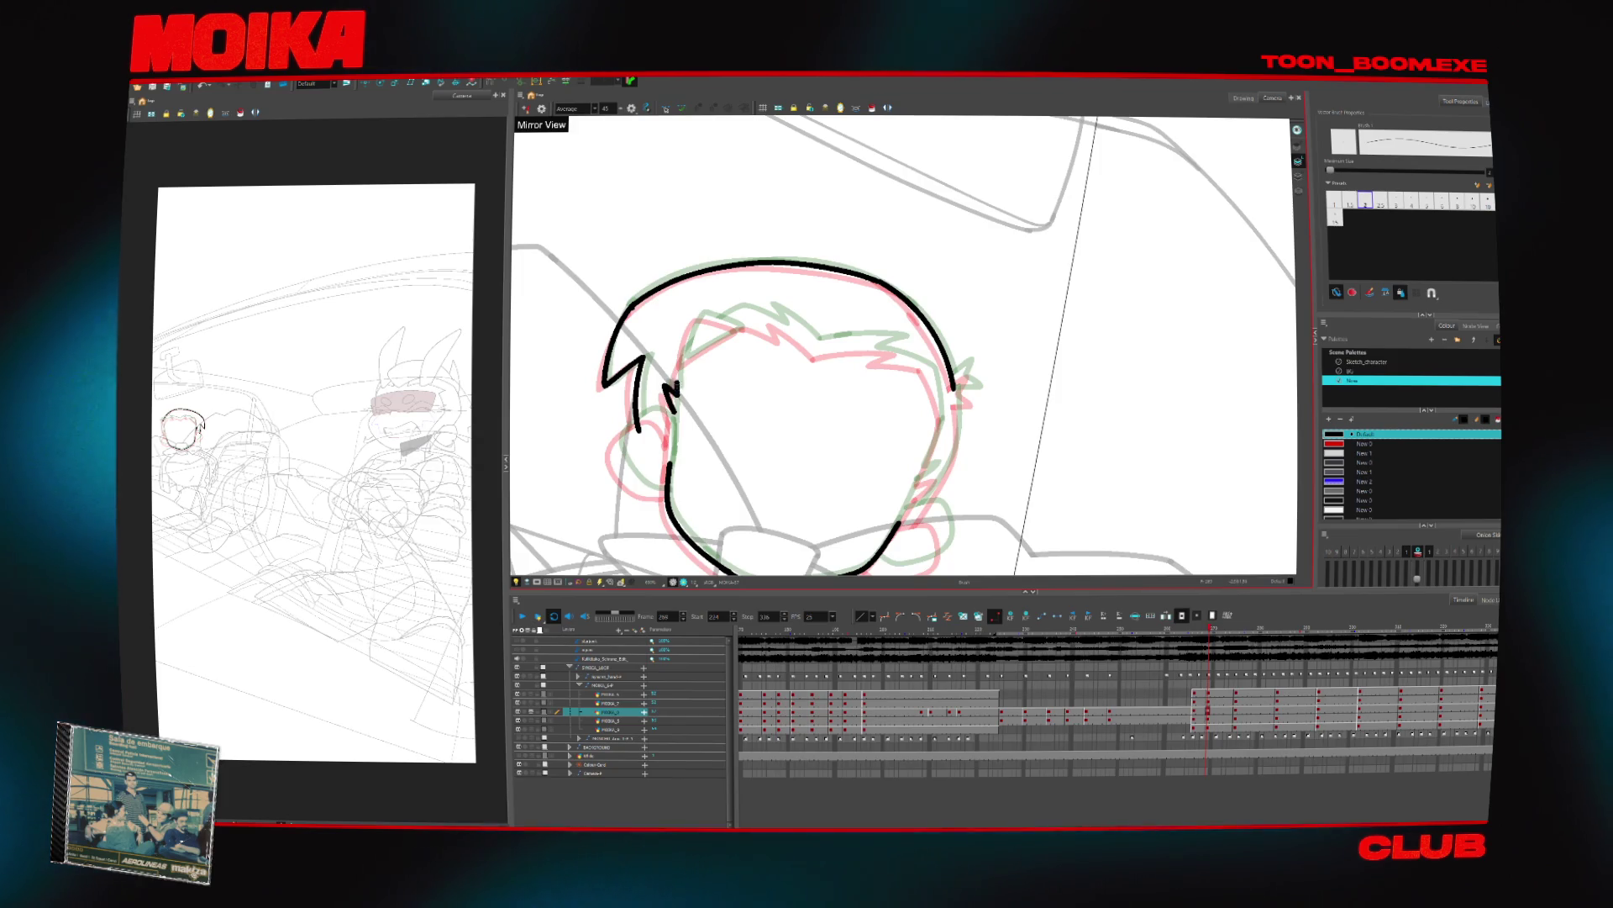
{"action": "left_click_drag", "start_coordinate": [701, 314], "coordinate": [686, 348]}
{"action": "key", "text": "4"}
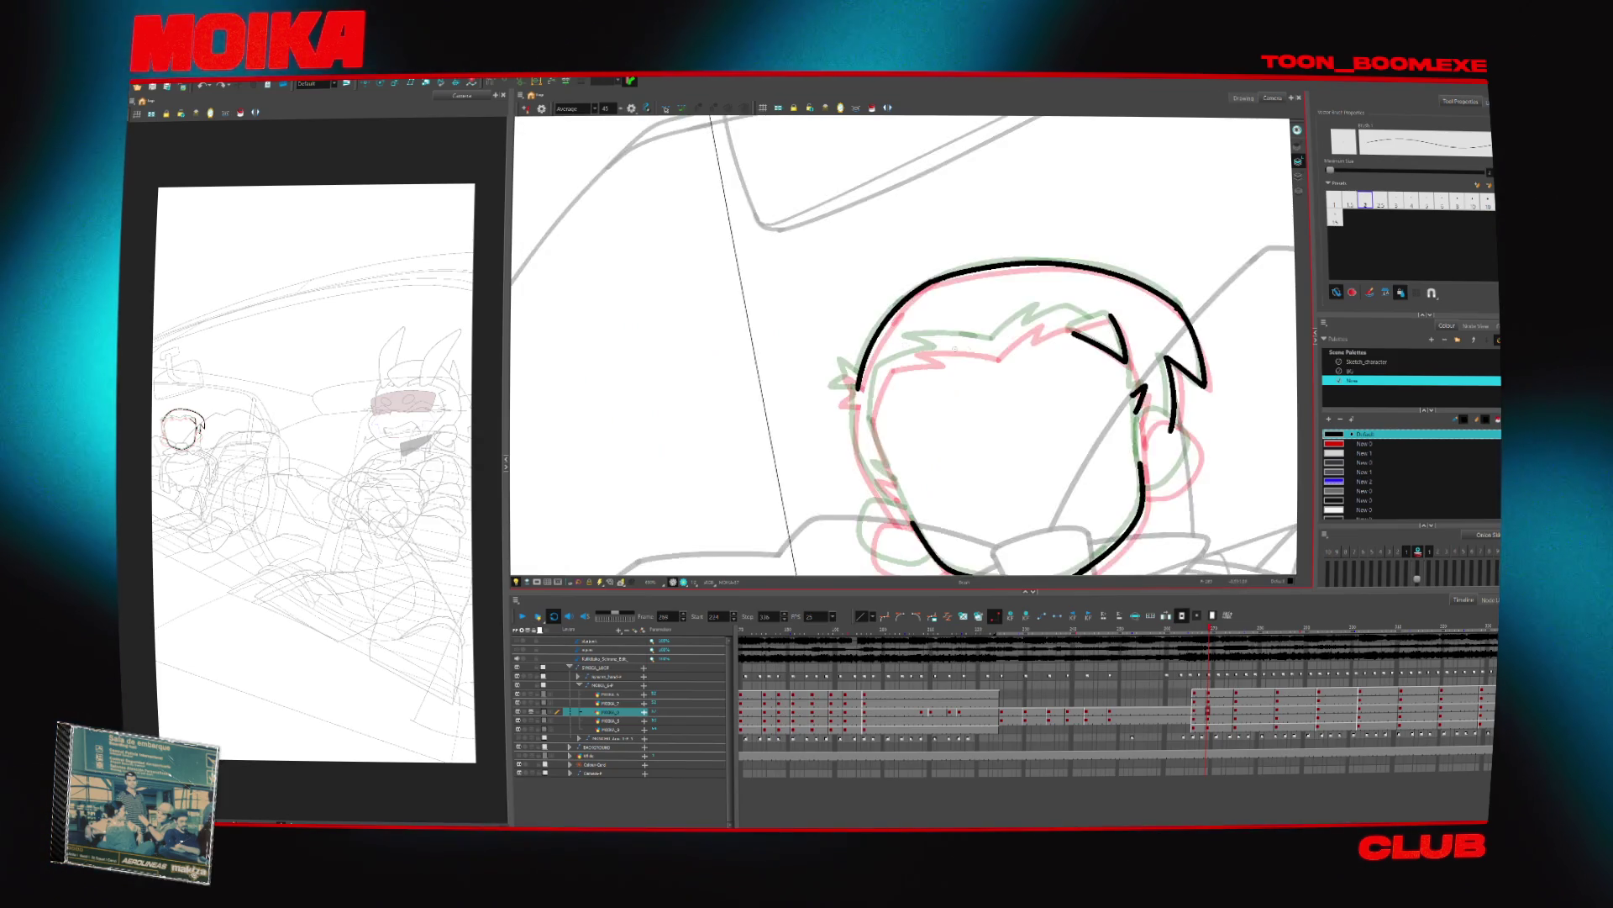
{"action": "key", "text": "c"}
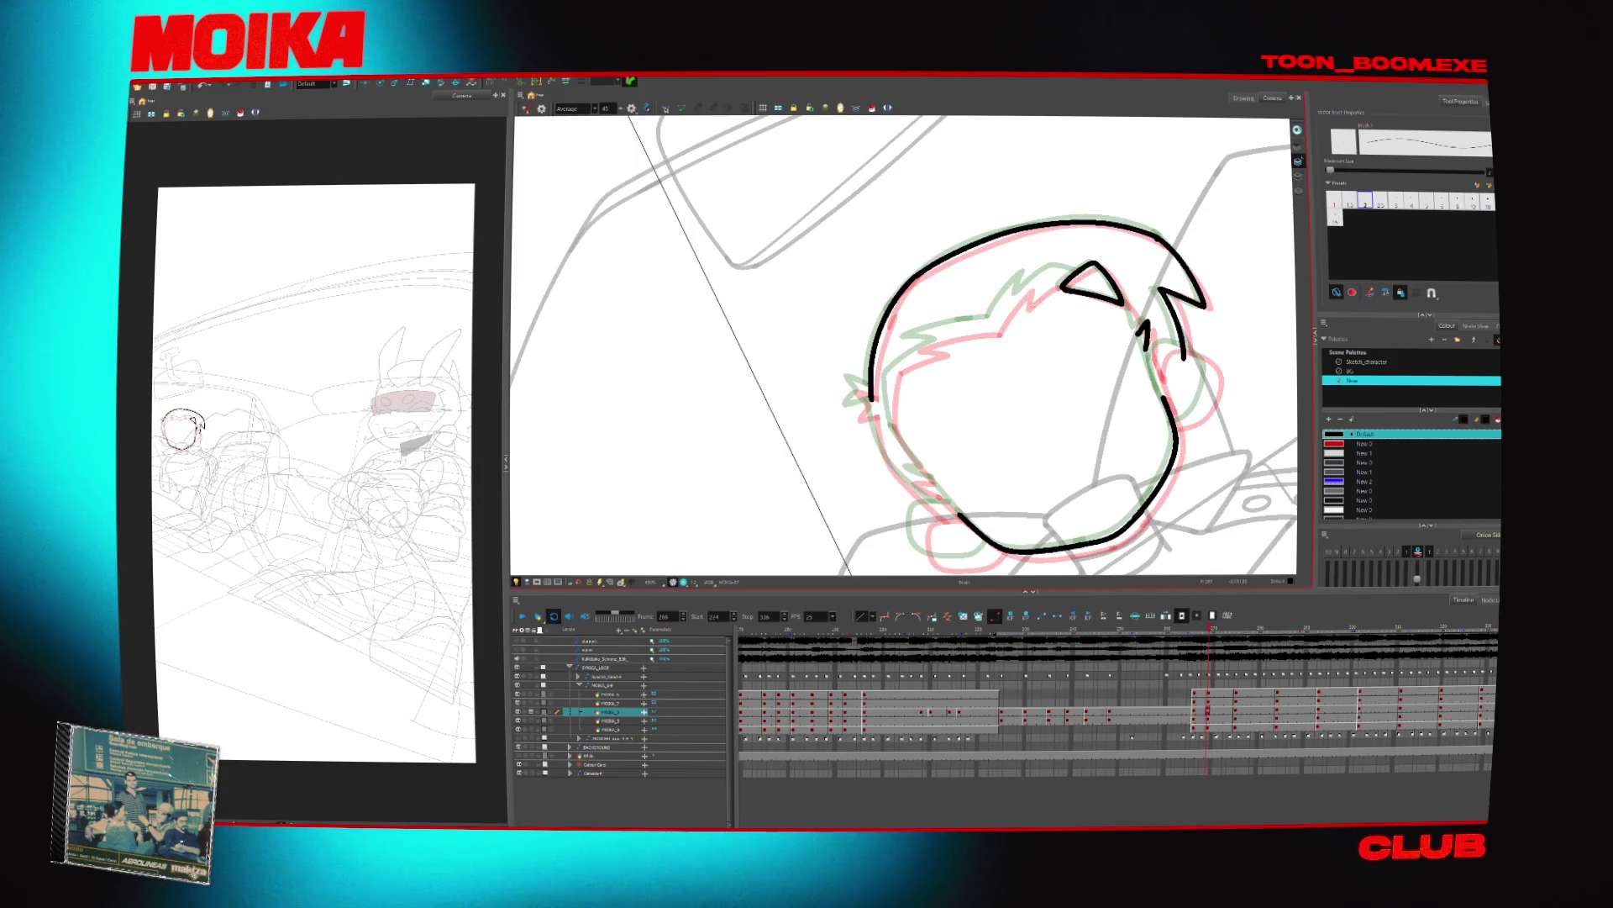
{"action": "left_click_drag", "start_coordinate": [1020, 284], "coordinate": [994, 325]}
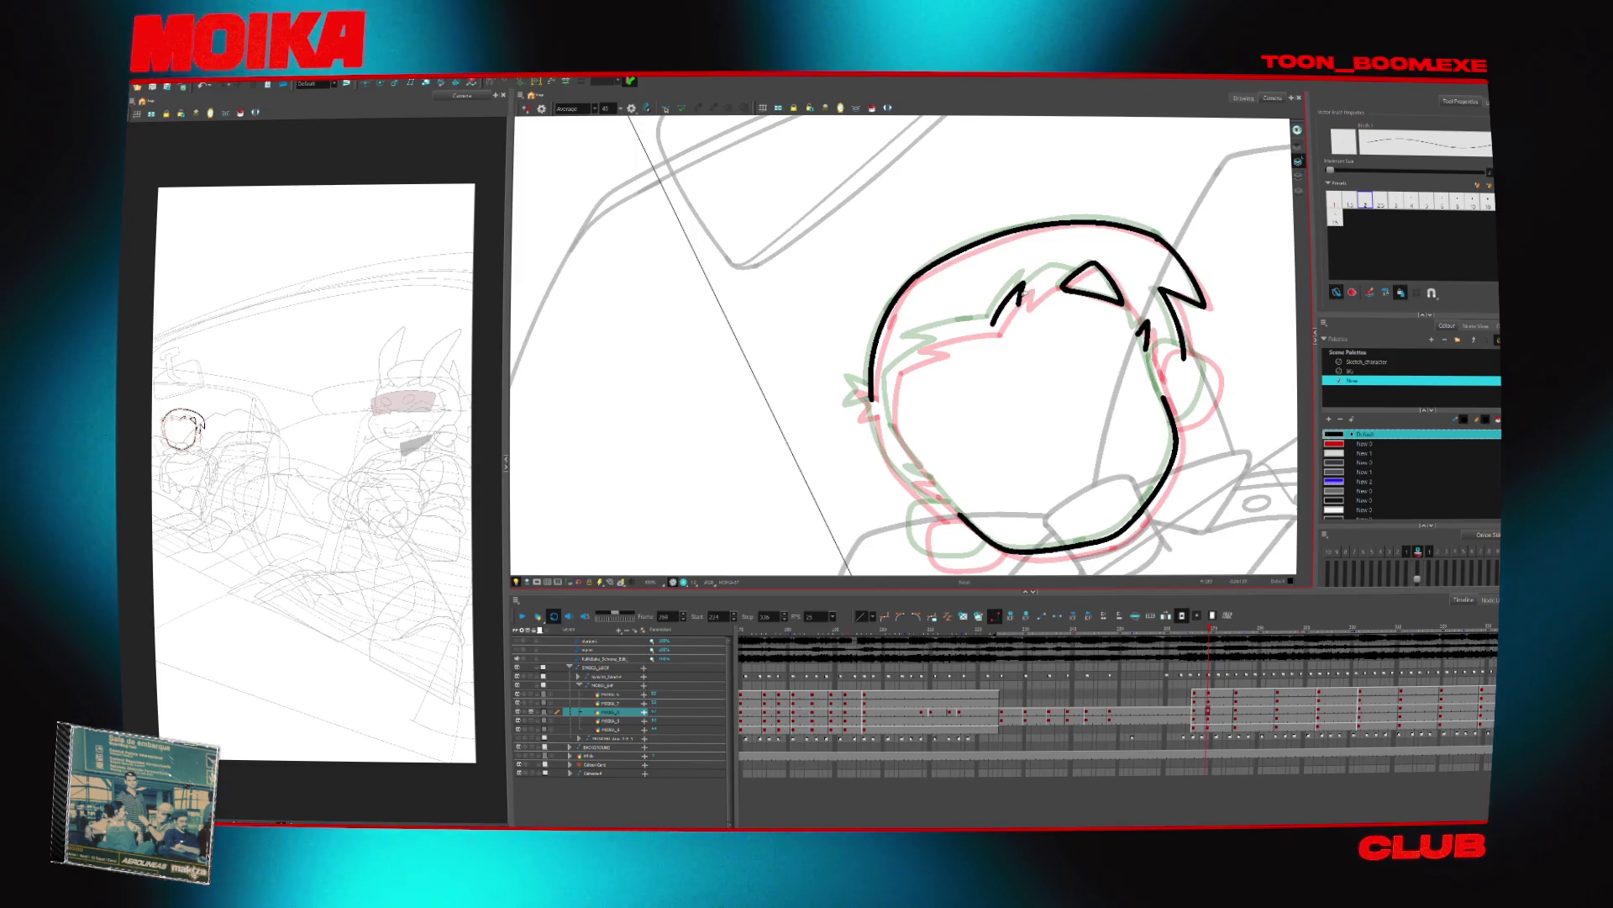
Restore the view and flip between neighbouring frames to compare the inked head
{"action": "key", "text": "v"}
{"action": "key", "text": "4"}
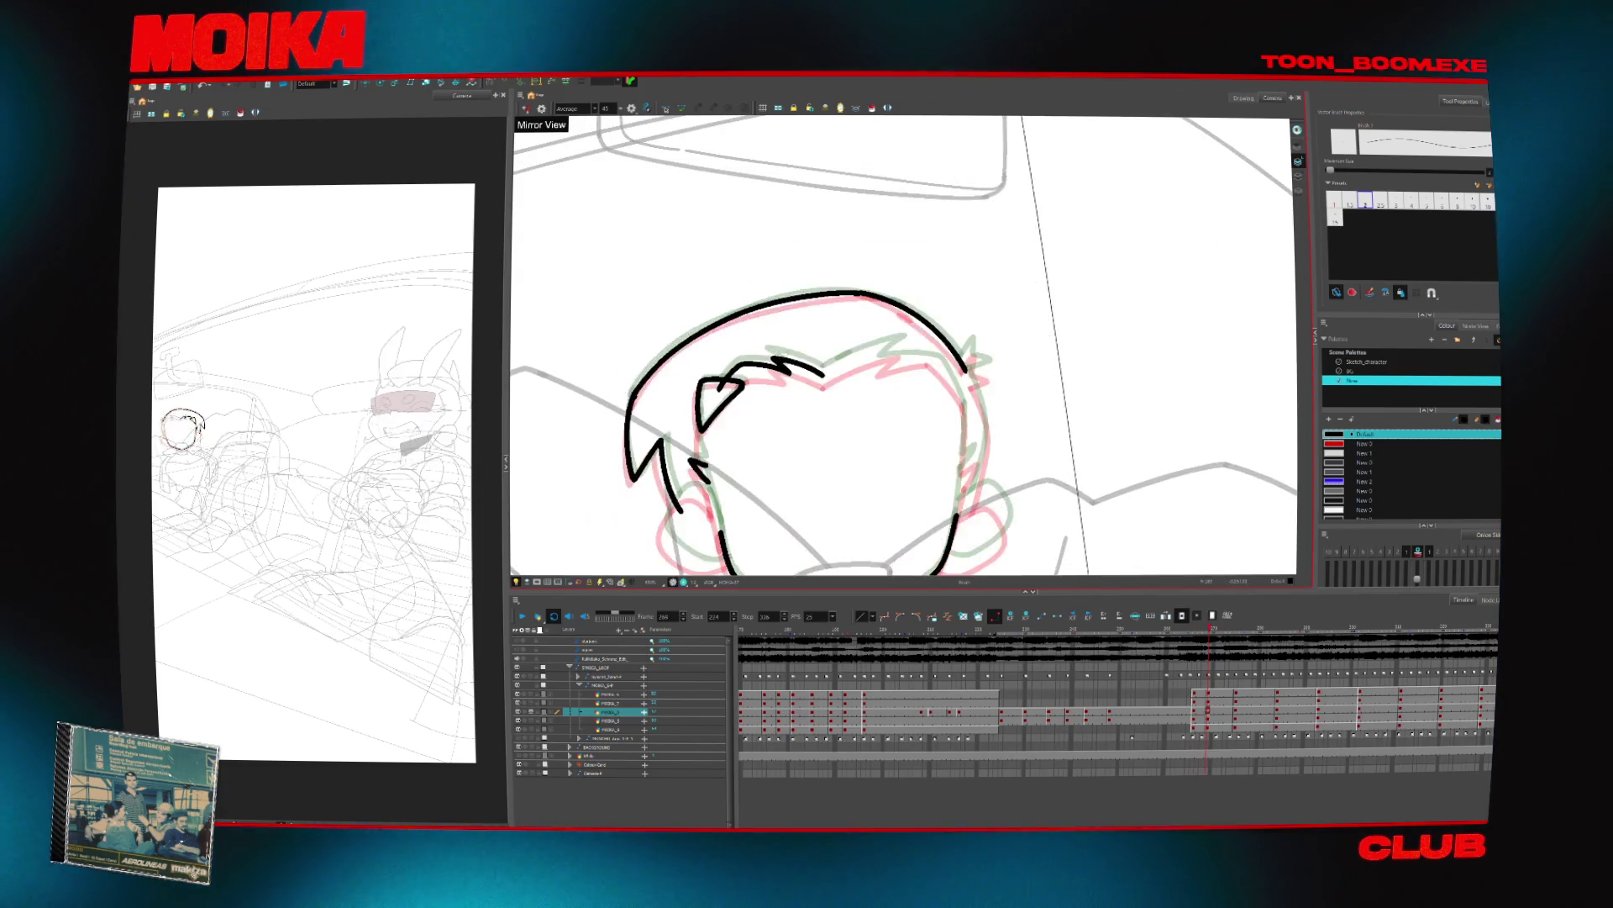
{"action": "key", "text": "comma"}
{"action": "key", "text": "comma"}
{"action": "key", "text": "period"}
Ink the fringe's brow strands and extend them to the left
{"action": "key", "text": "4"}
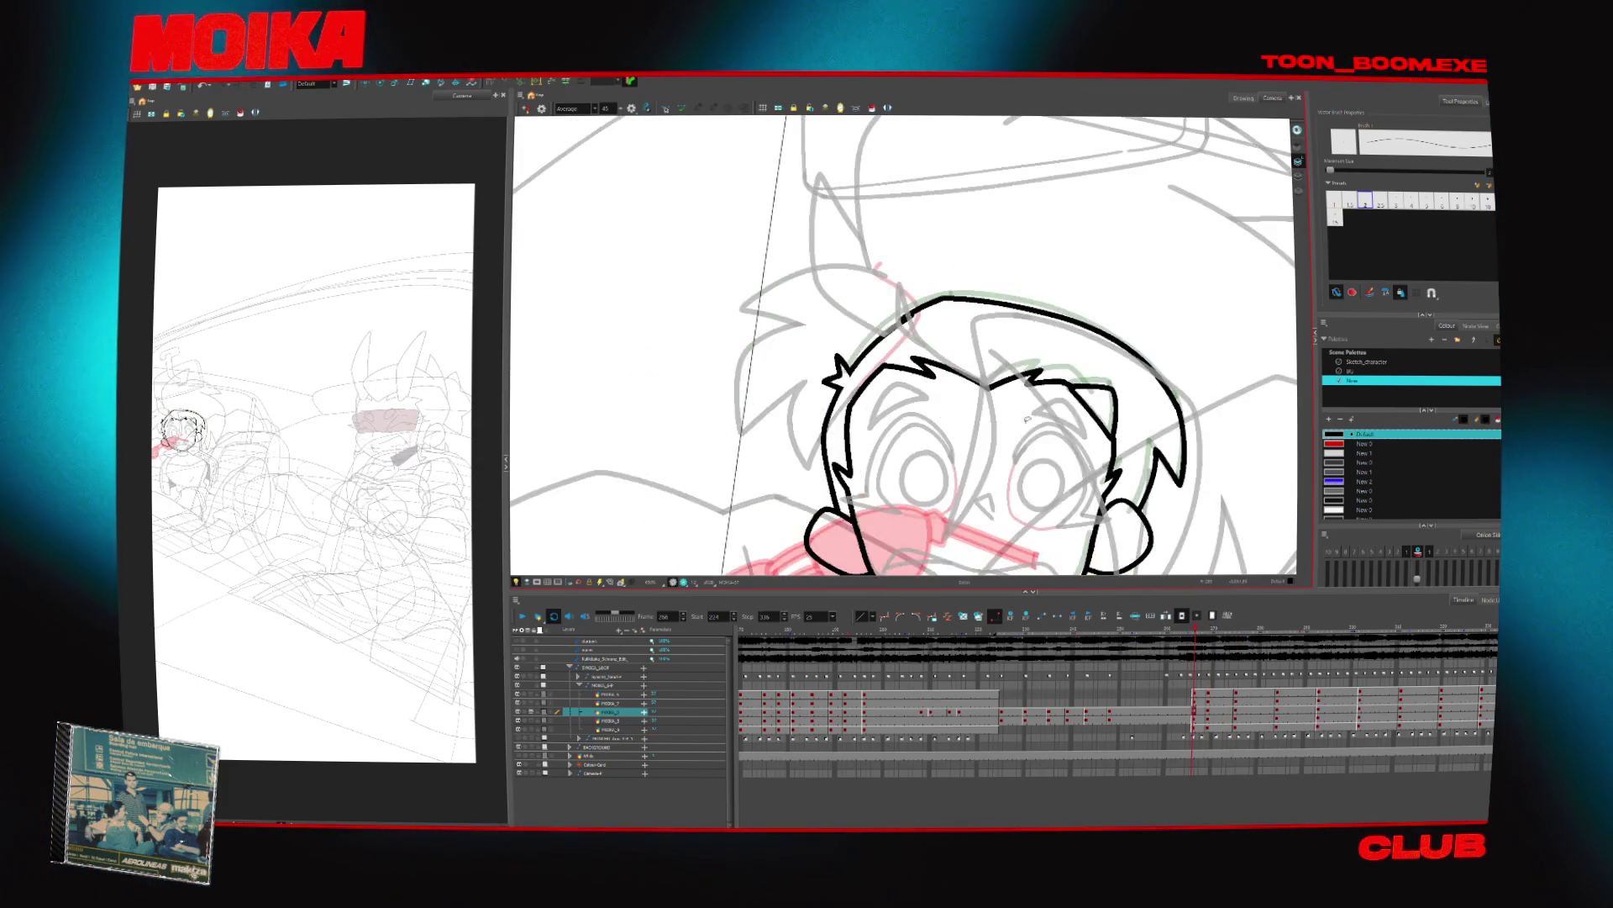
{"action": "key", "text": "v"}
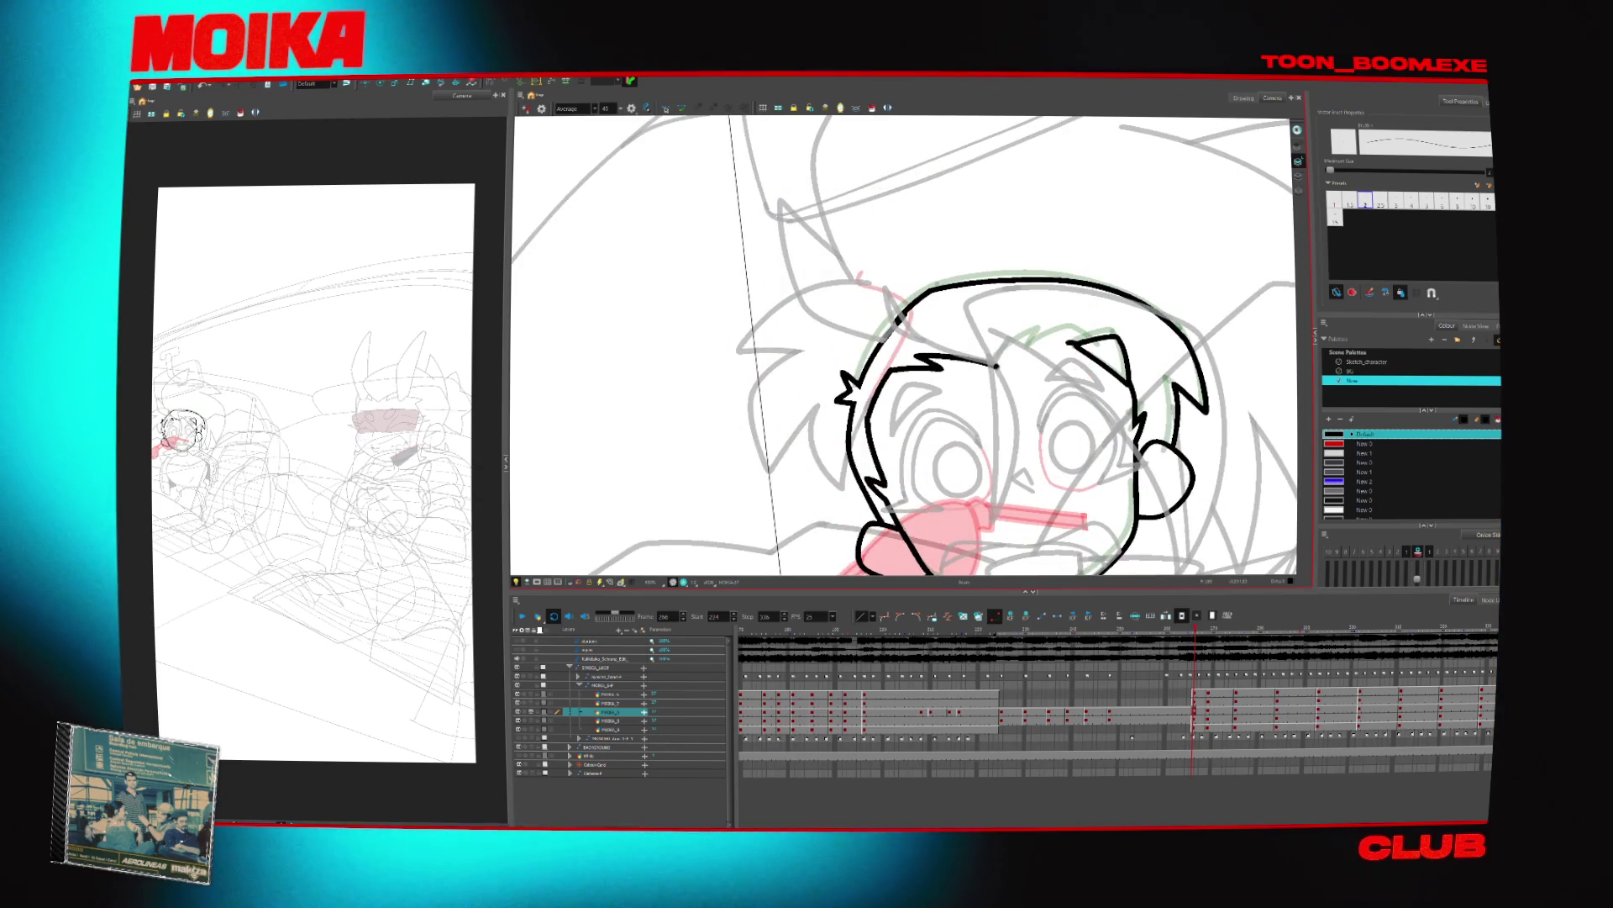
{"action": "left_click_drag", "start_coordinate": [1025, 349], "coordinate": [1092, 345]}
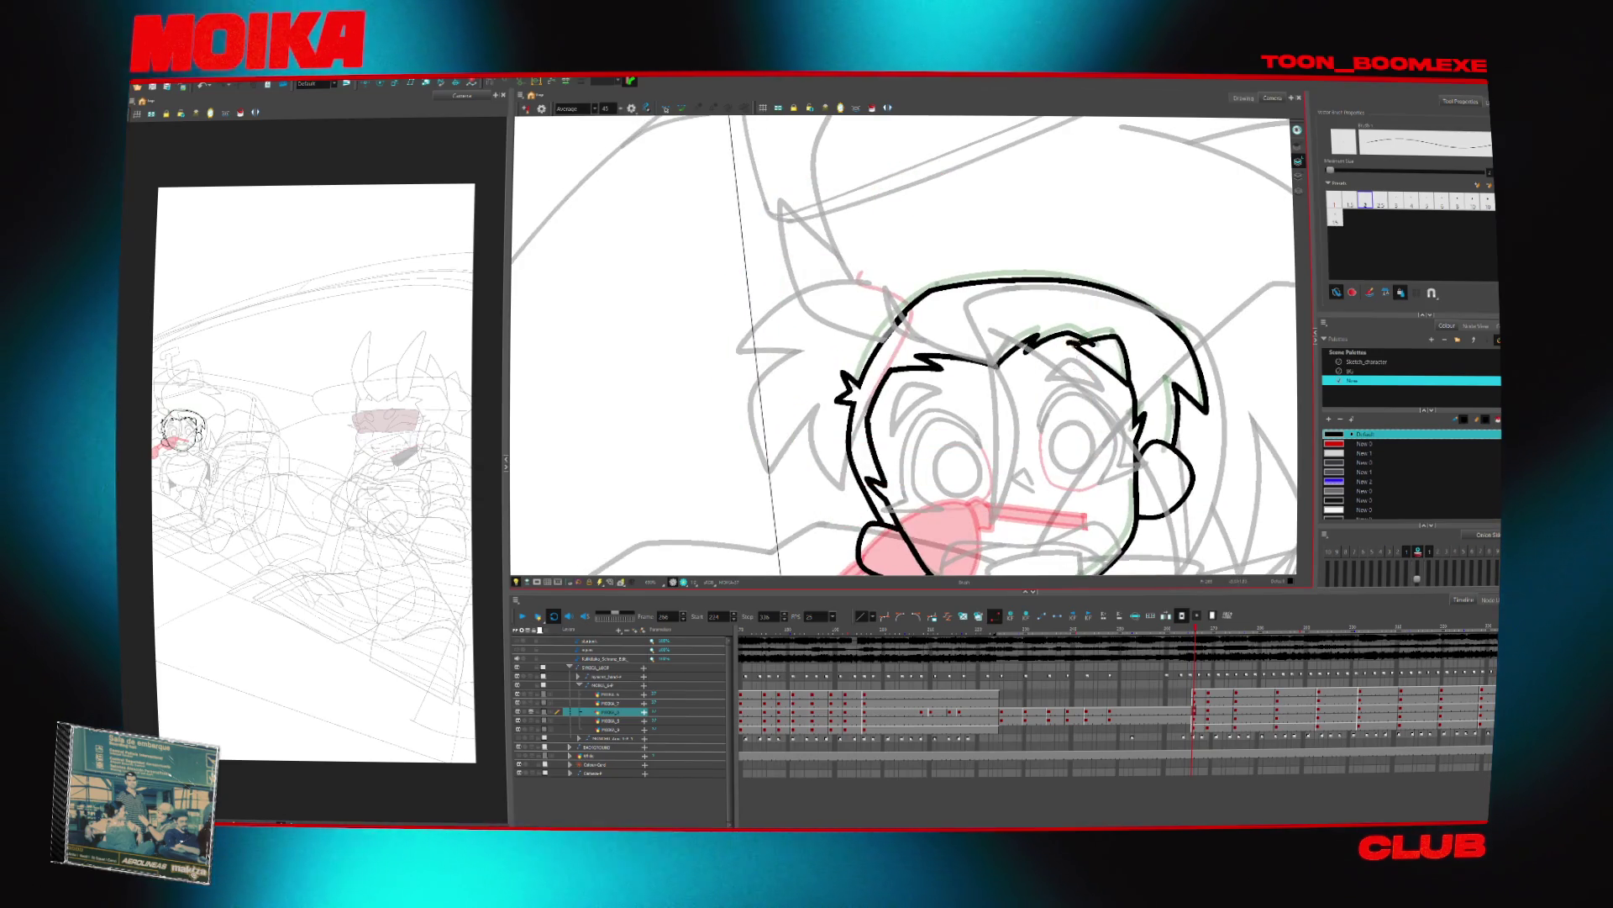
{"action": "key", "text": "alt+t"}
{"action": "key", "text": "period"}
{"action": "key", "text": "alt+b"}
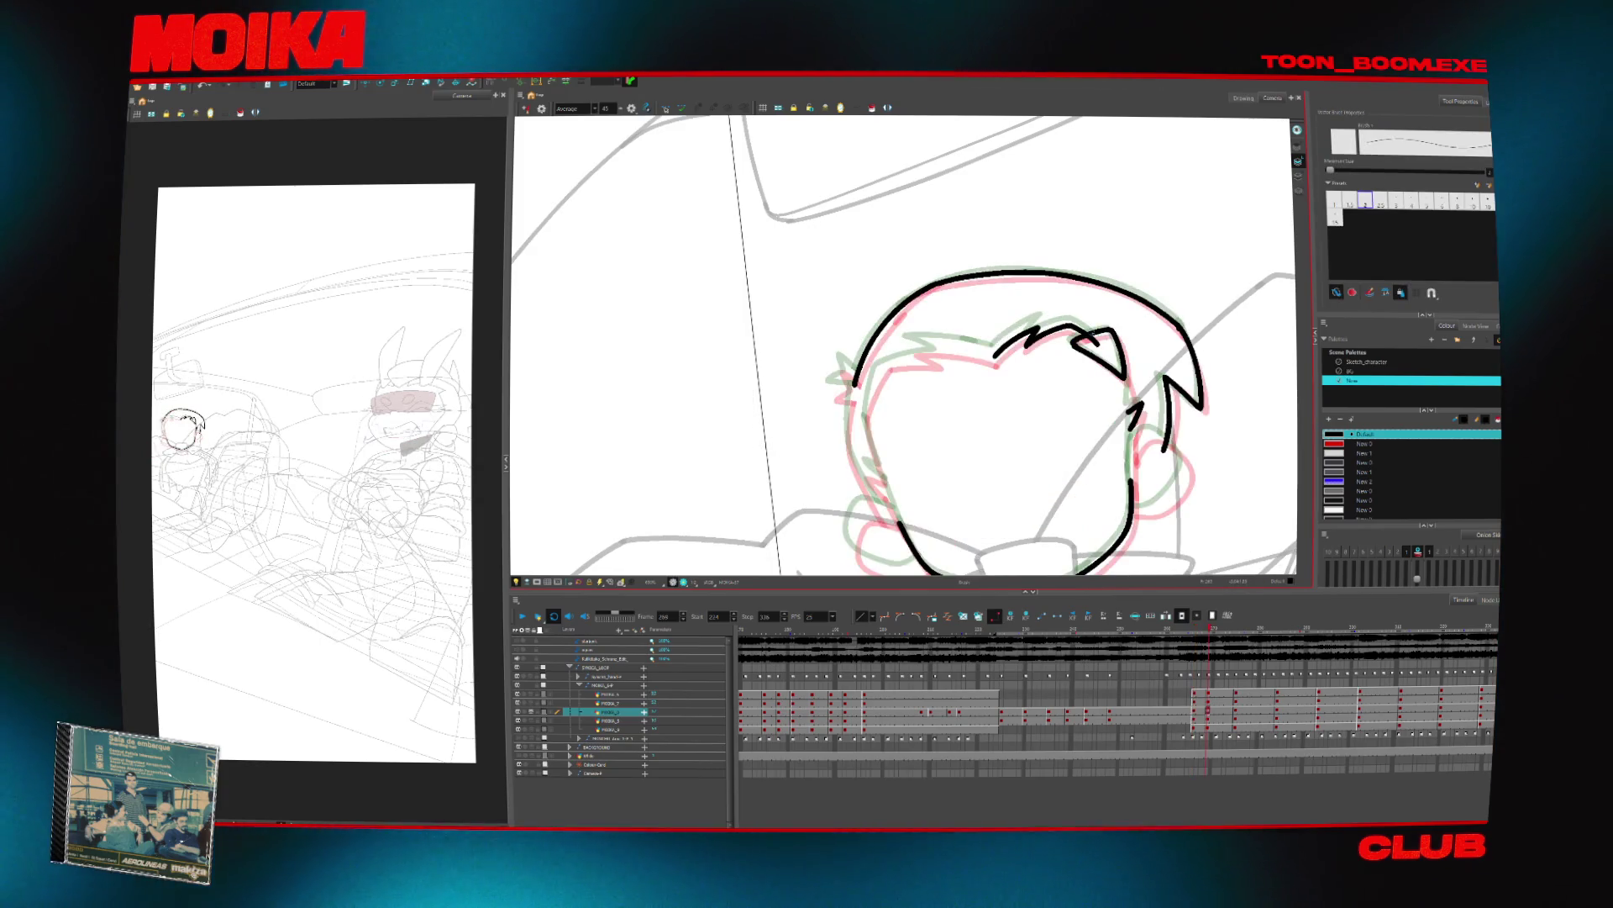
{"action": "left_click_drag", "start_coordinate": [1101, 330], "coordinate": [994, 352]}
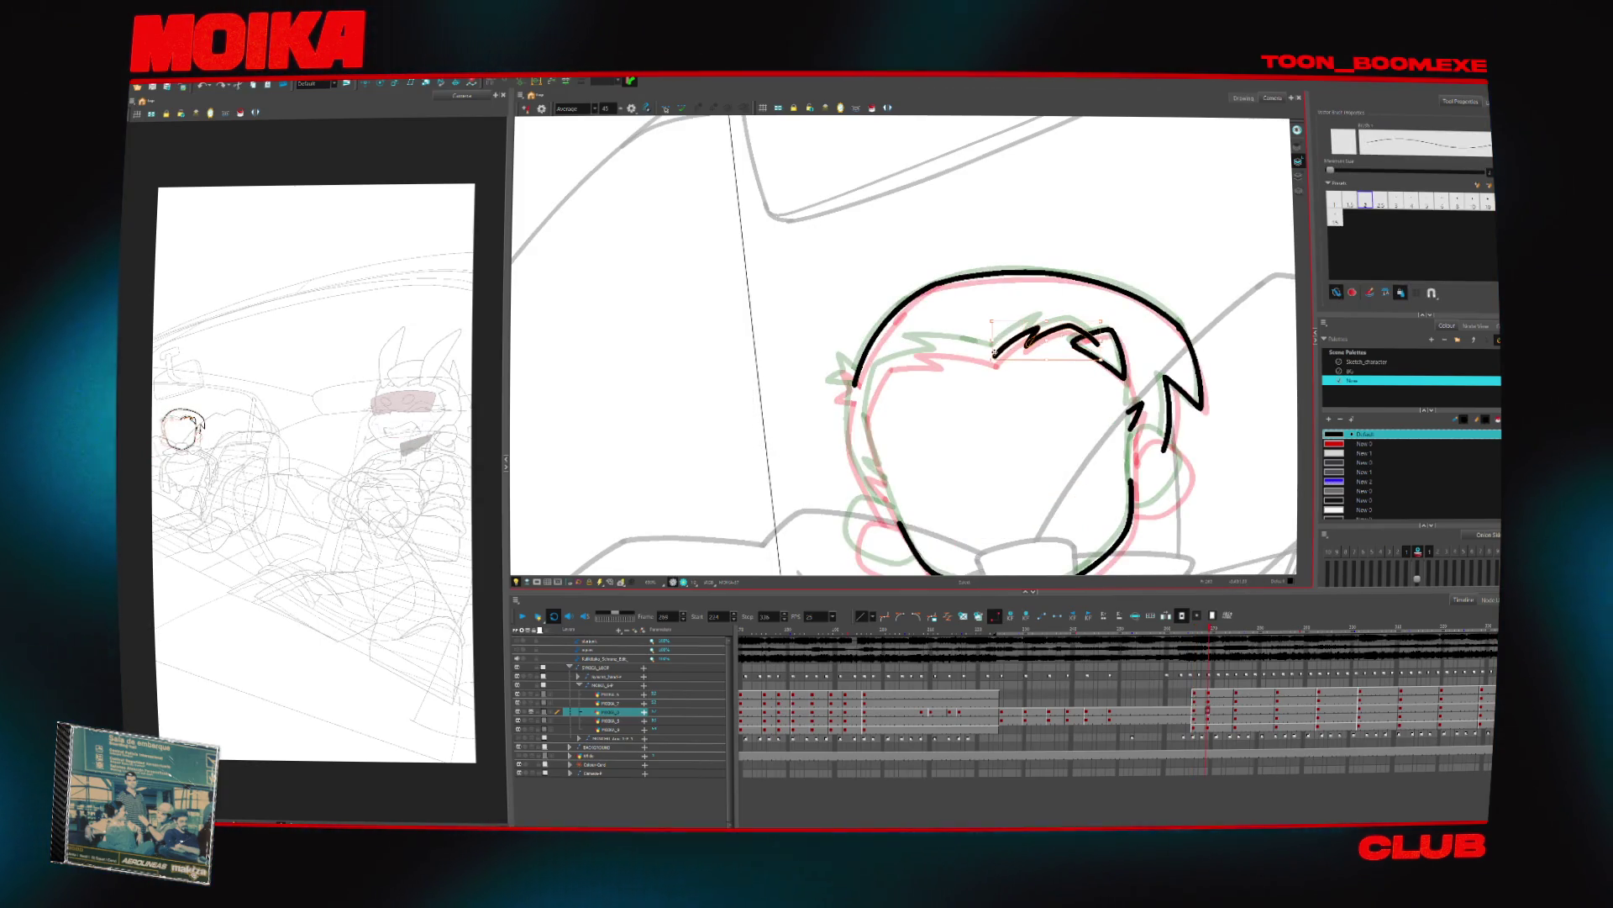
Draw the head's upper-left edge, joining the outline's top to its left side
{"action": "key", "text": "4"}
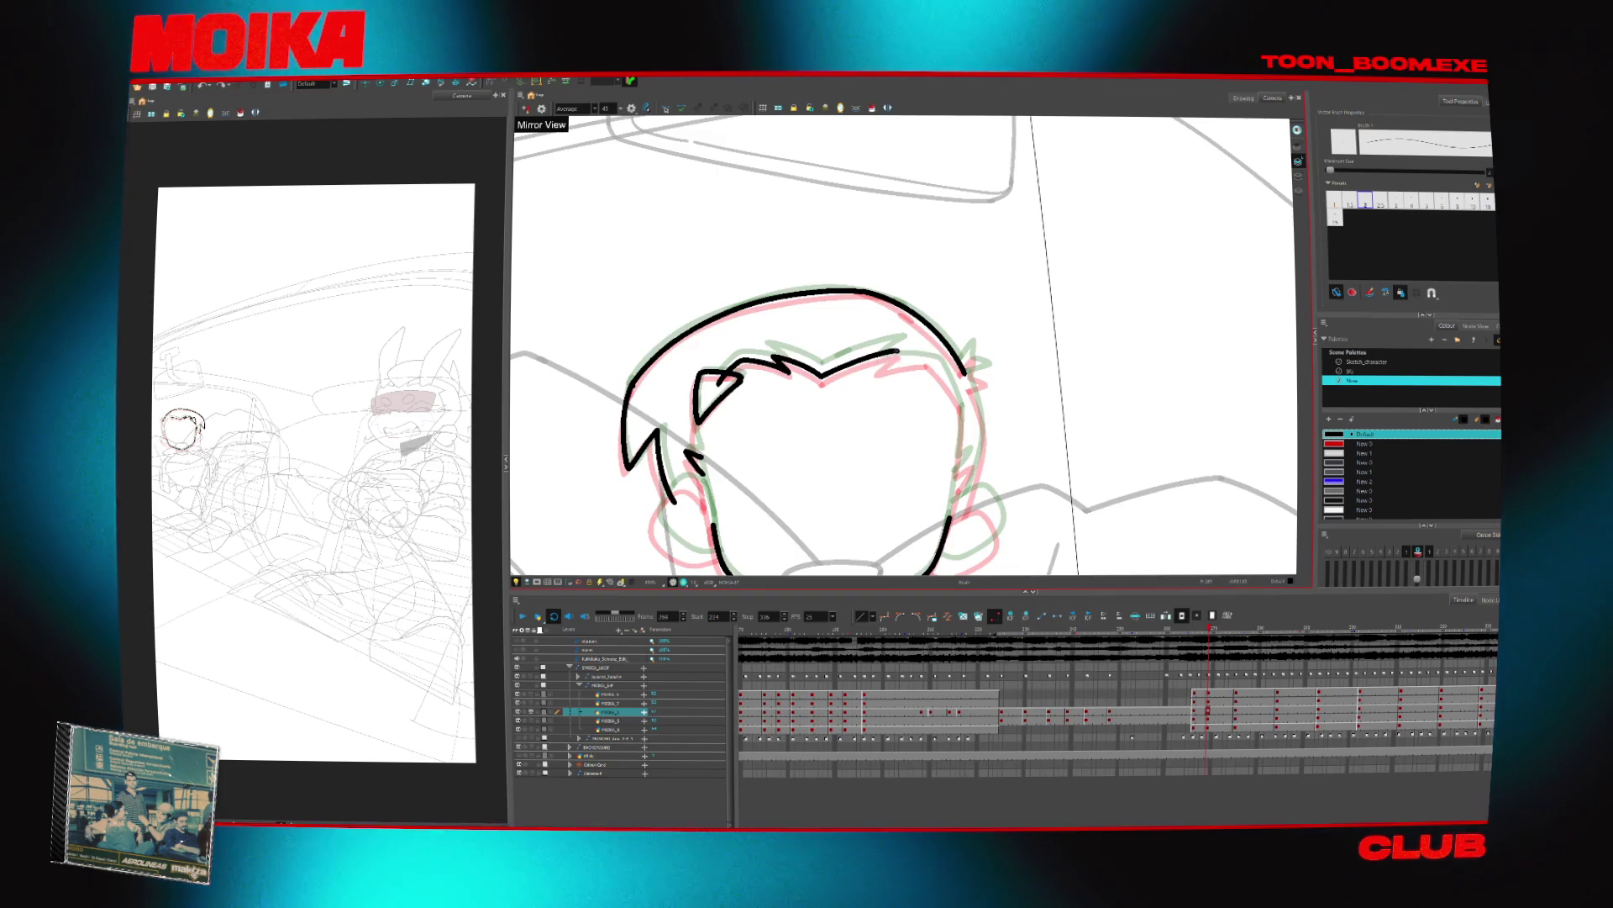
{"action": "key", "text": "4"}
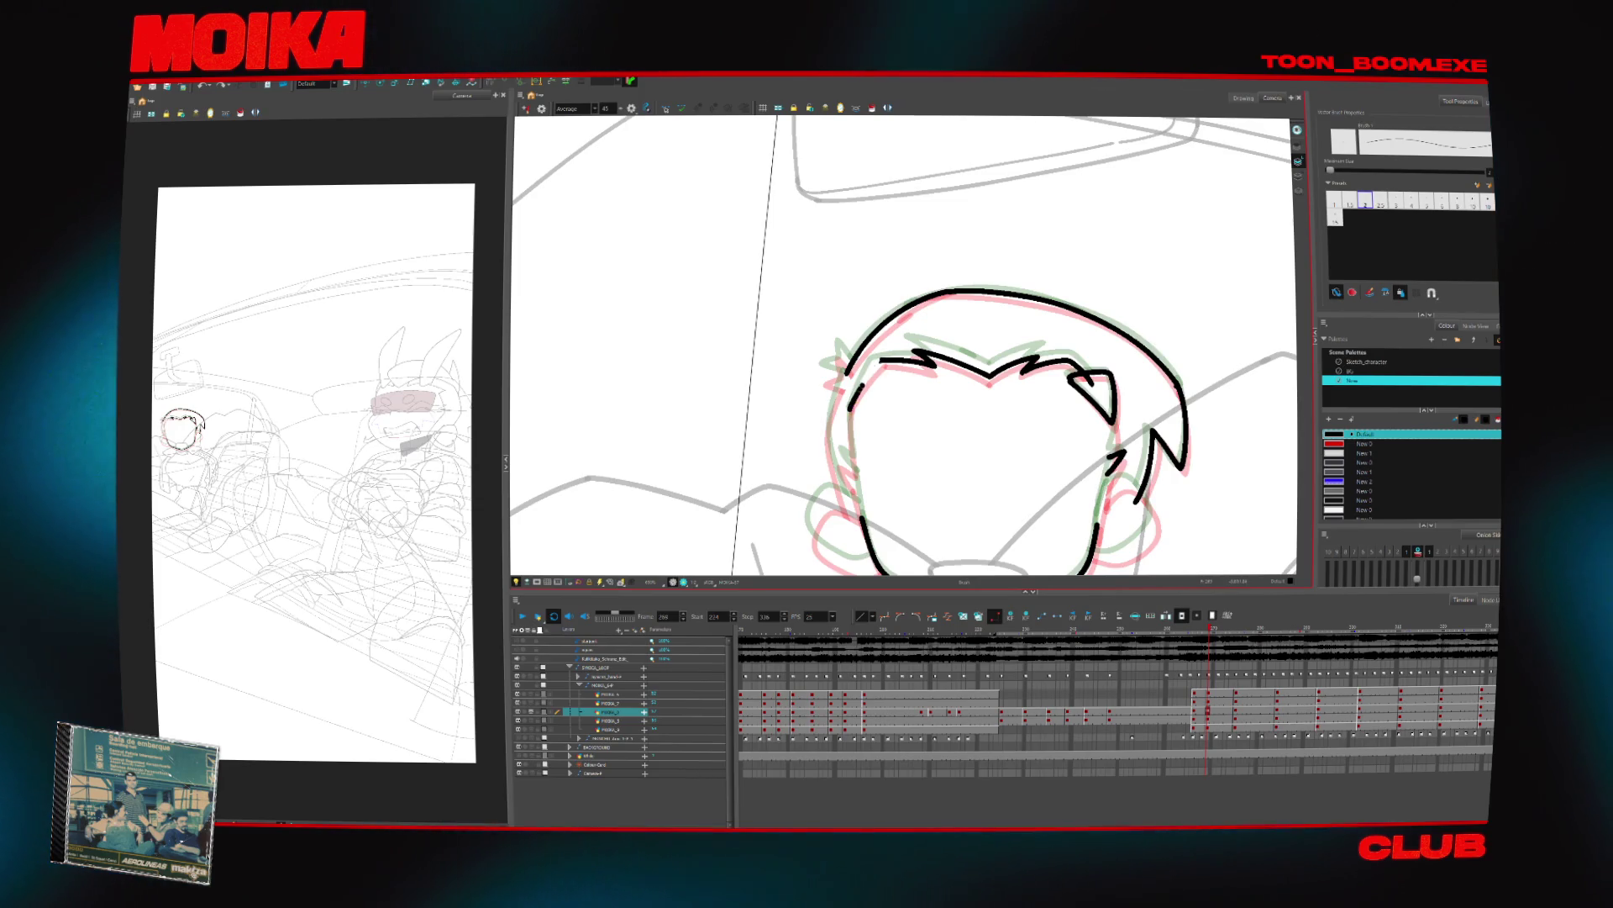
{"action": "key", "text": "4"}
{"action": "key", "text": "4"}
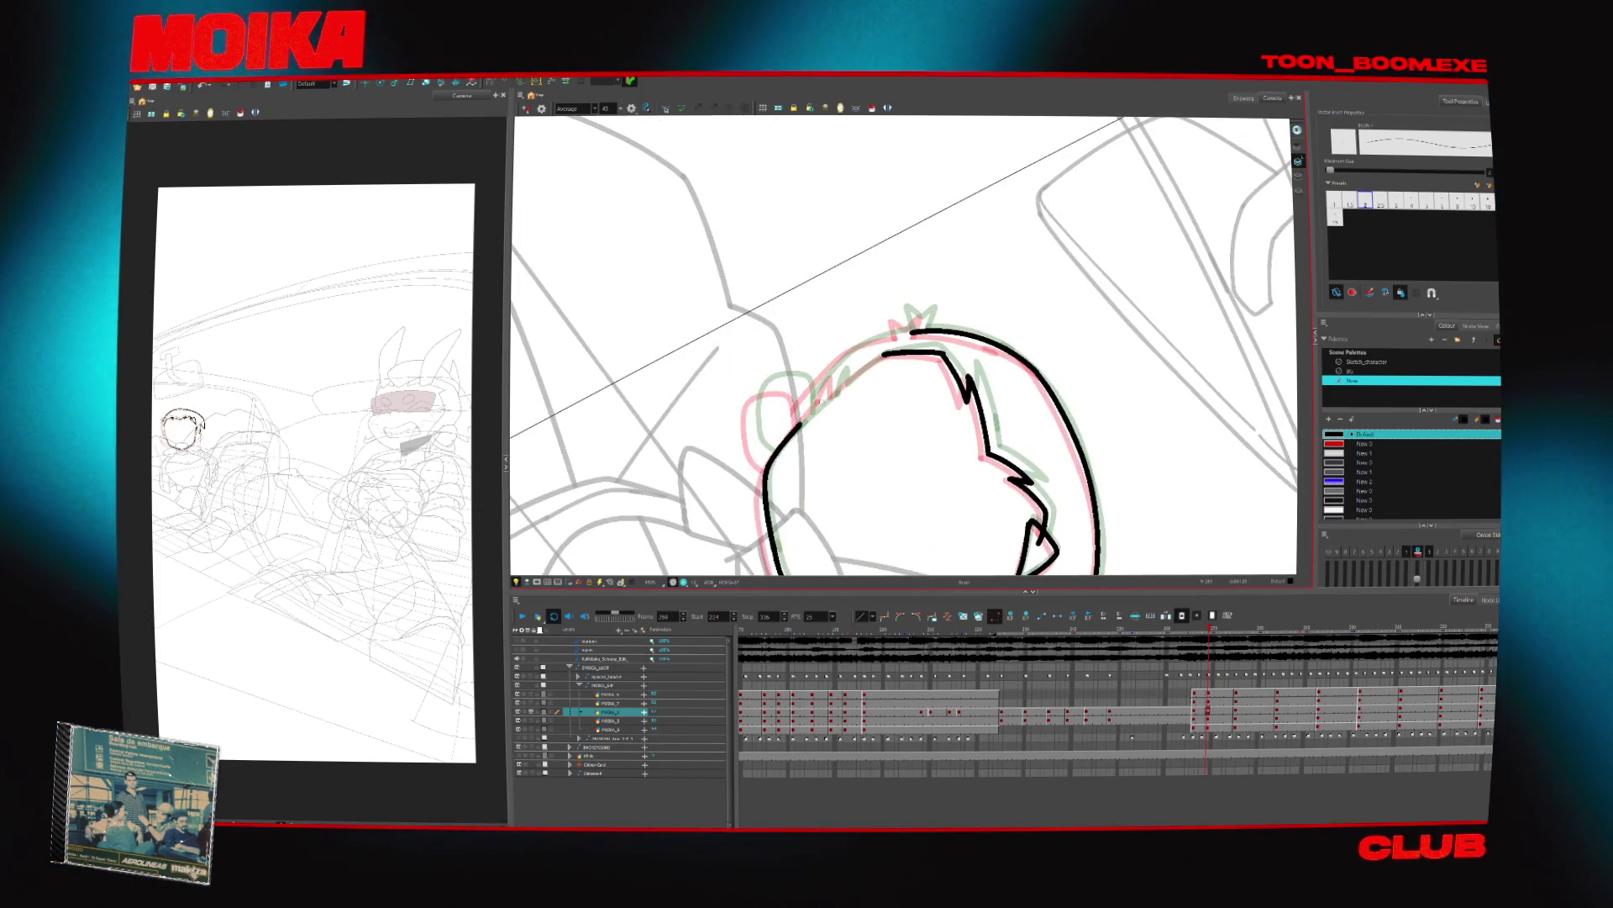
{"action": "left_click_drag", "start_coordinate": [837, 373], "coordinate": [821, 406]}
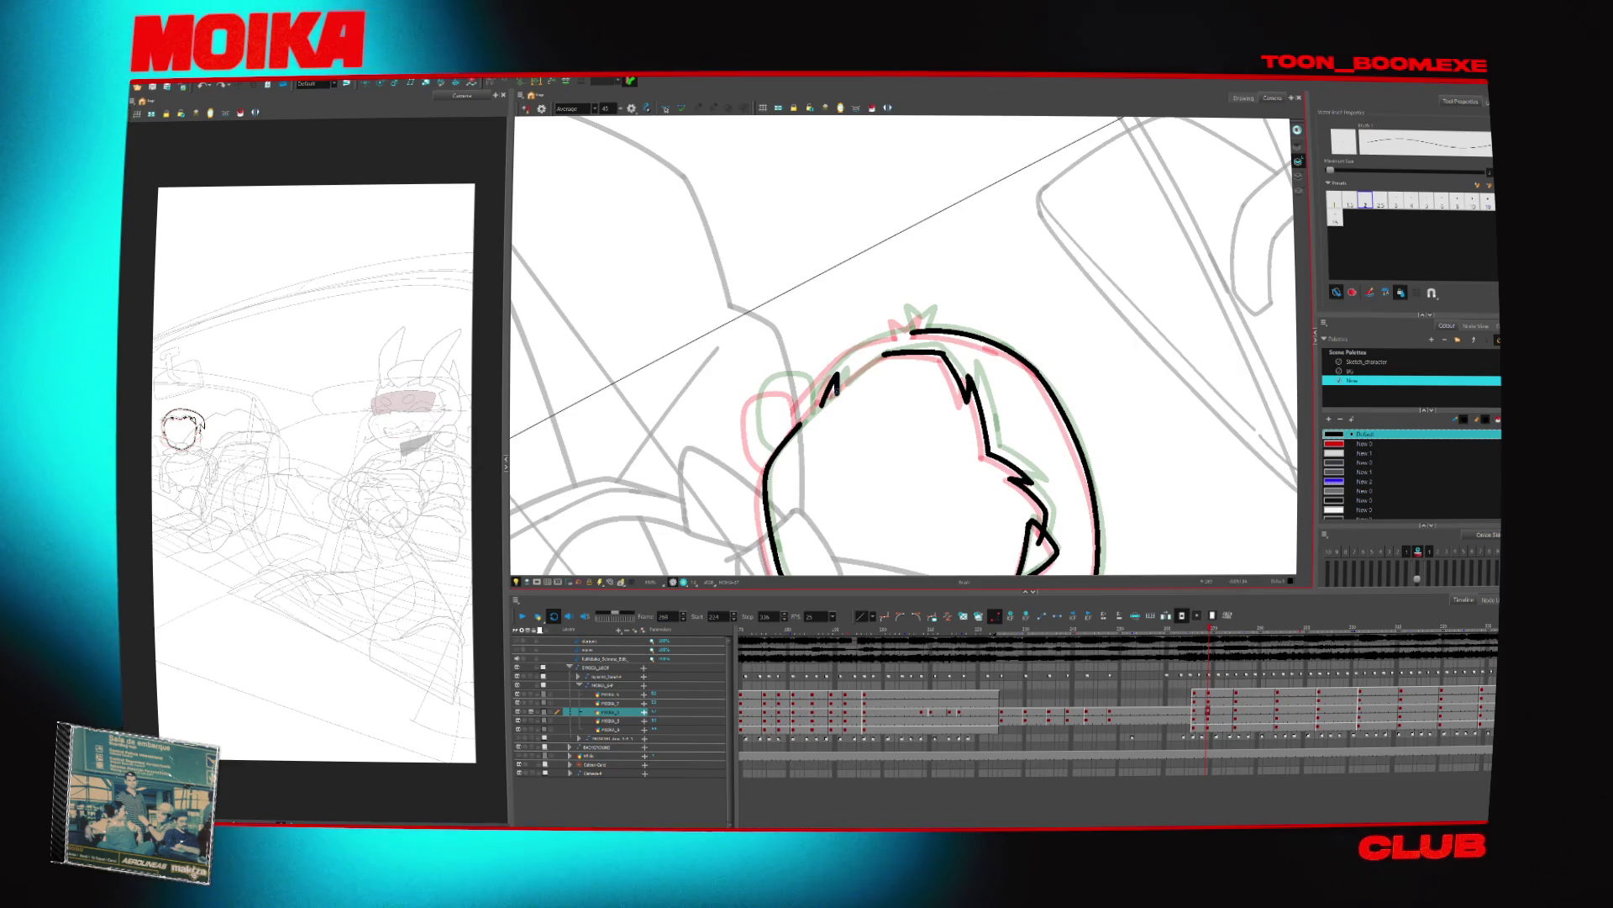
{"action": "left_click_drag", "start_coordinate": [901, 335], "coordinate": [794, 413]}
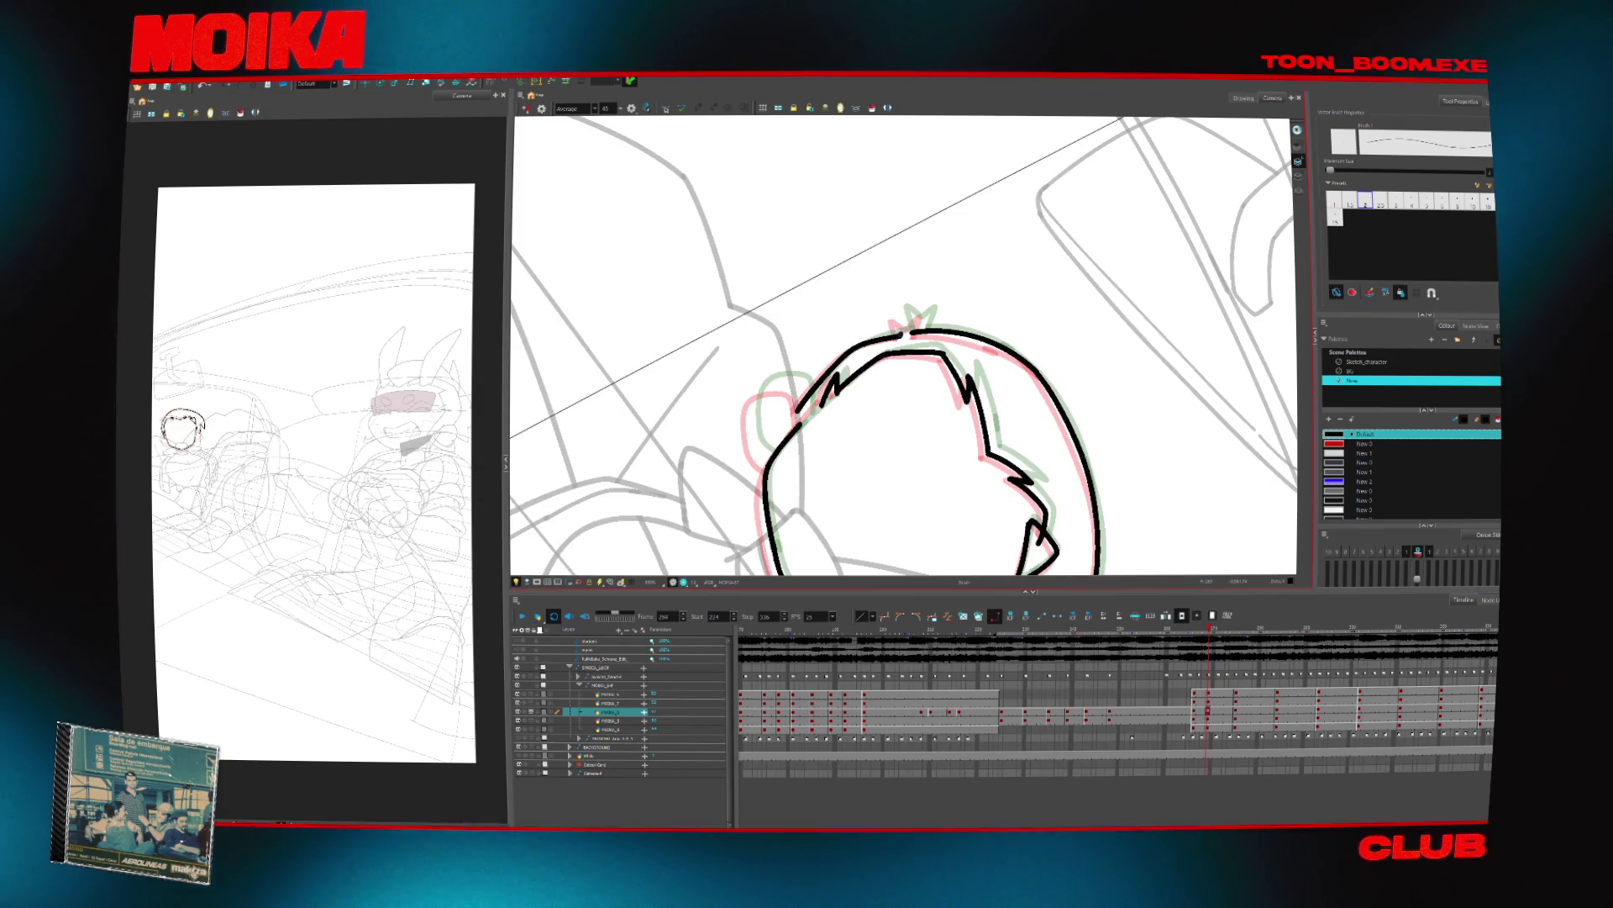
{"action": "key", "text": "alt+t"}
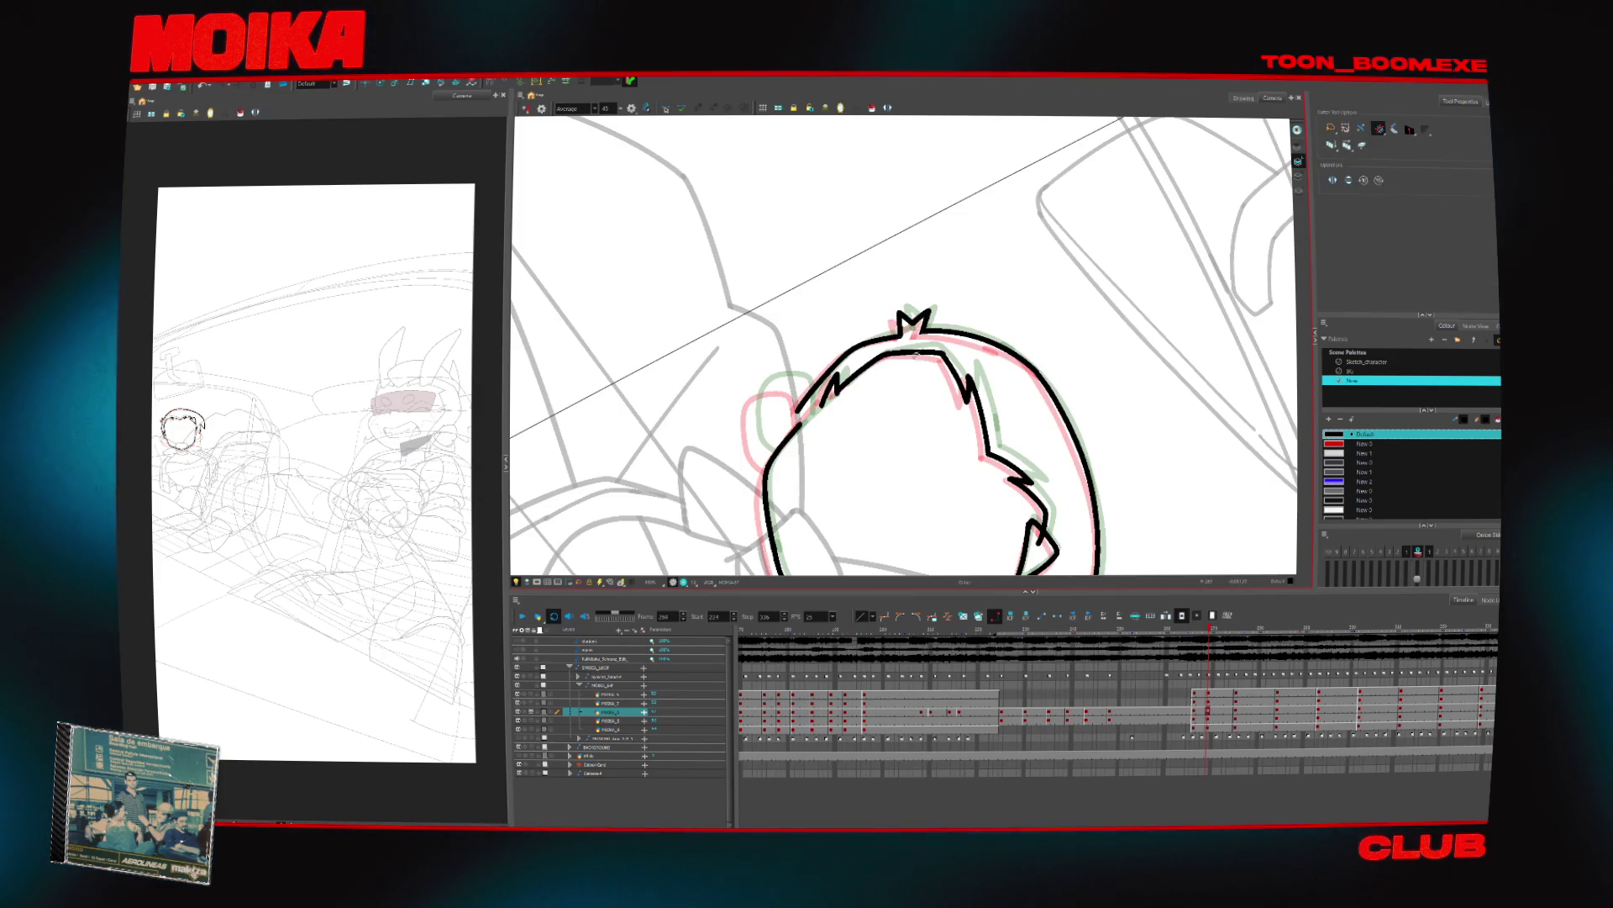
{"action": "key", "text": "c"}
{"action": "key", "text": "alt+b"}
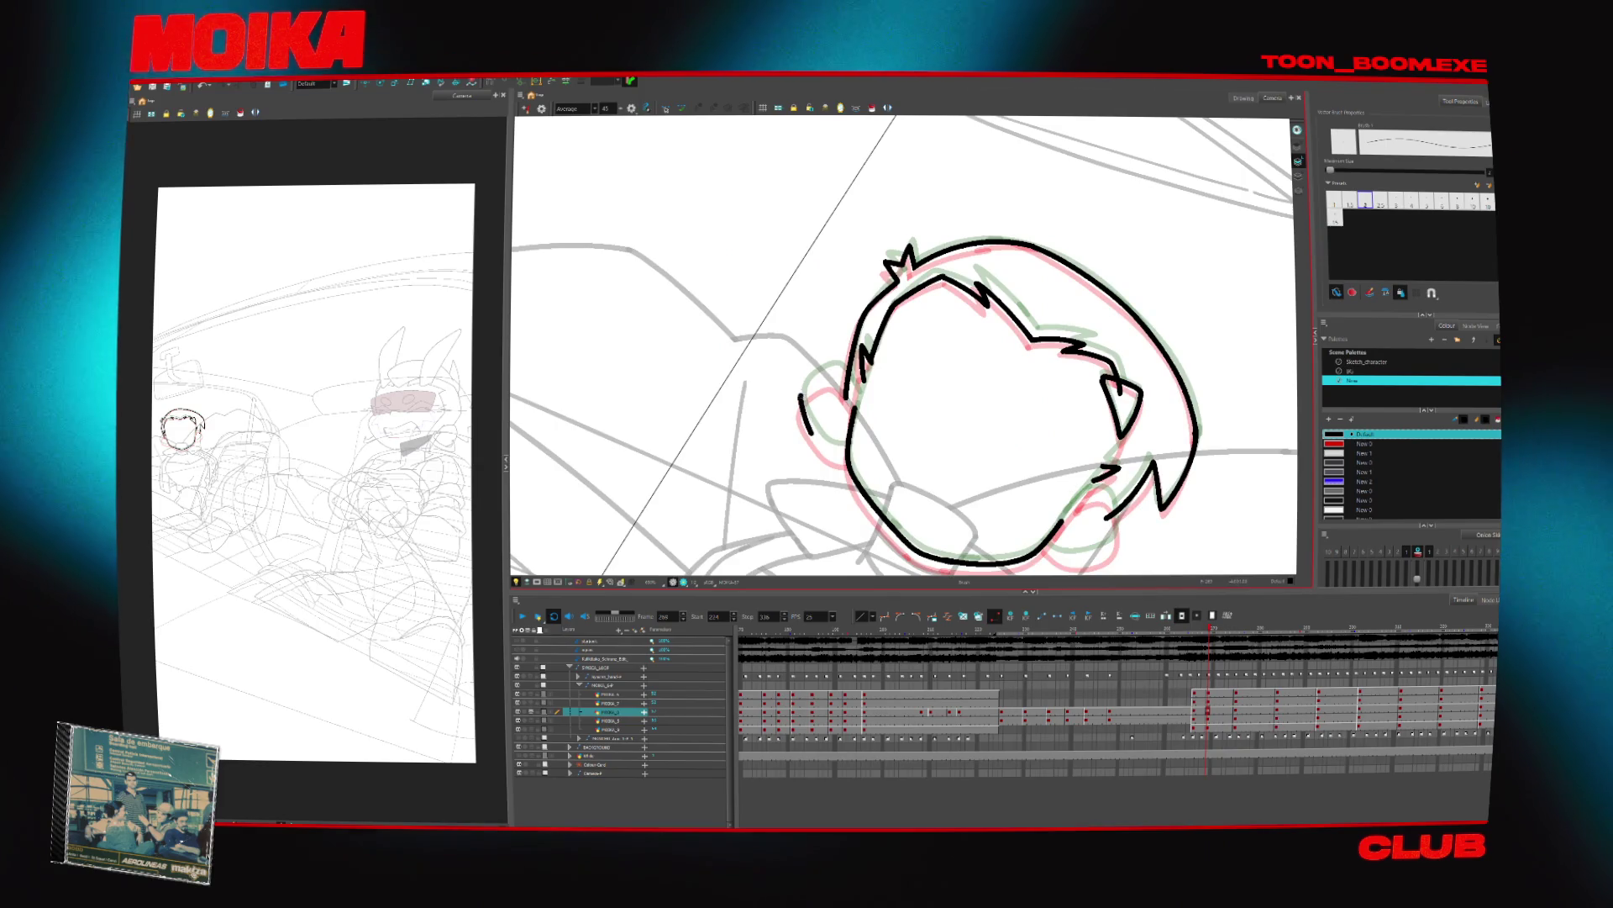
Ink the ear on the right of the face and round its lower outline into the jaw
{"action": "key", "text": "4"}
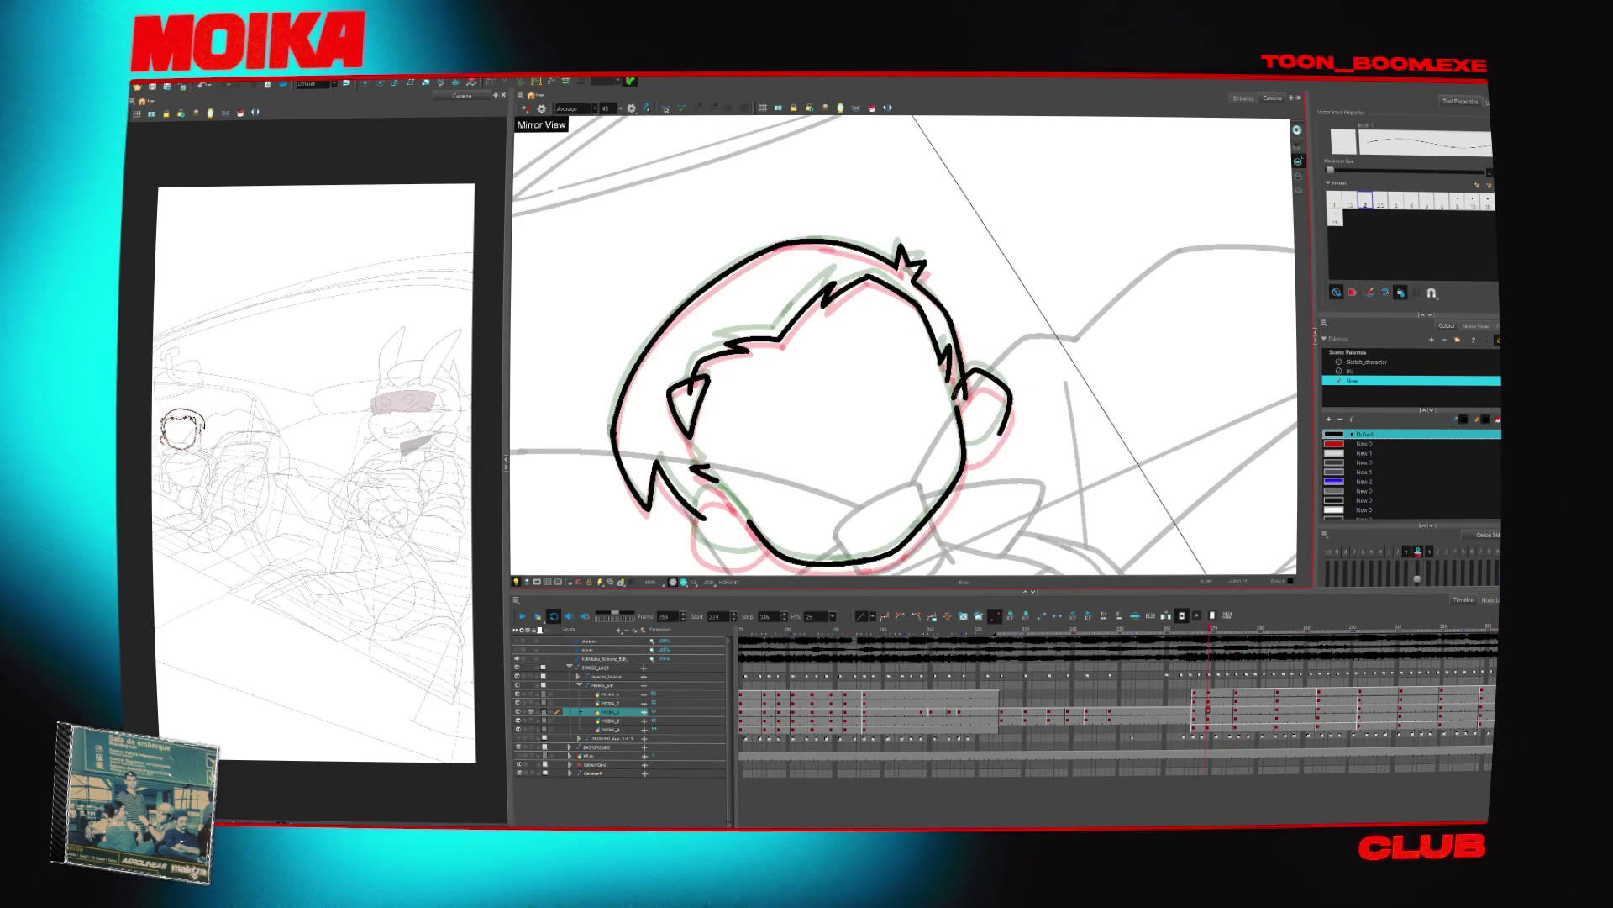
{"action": "key", "text": "v"}
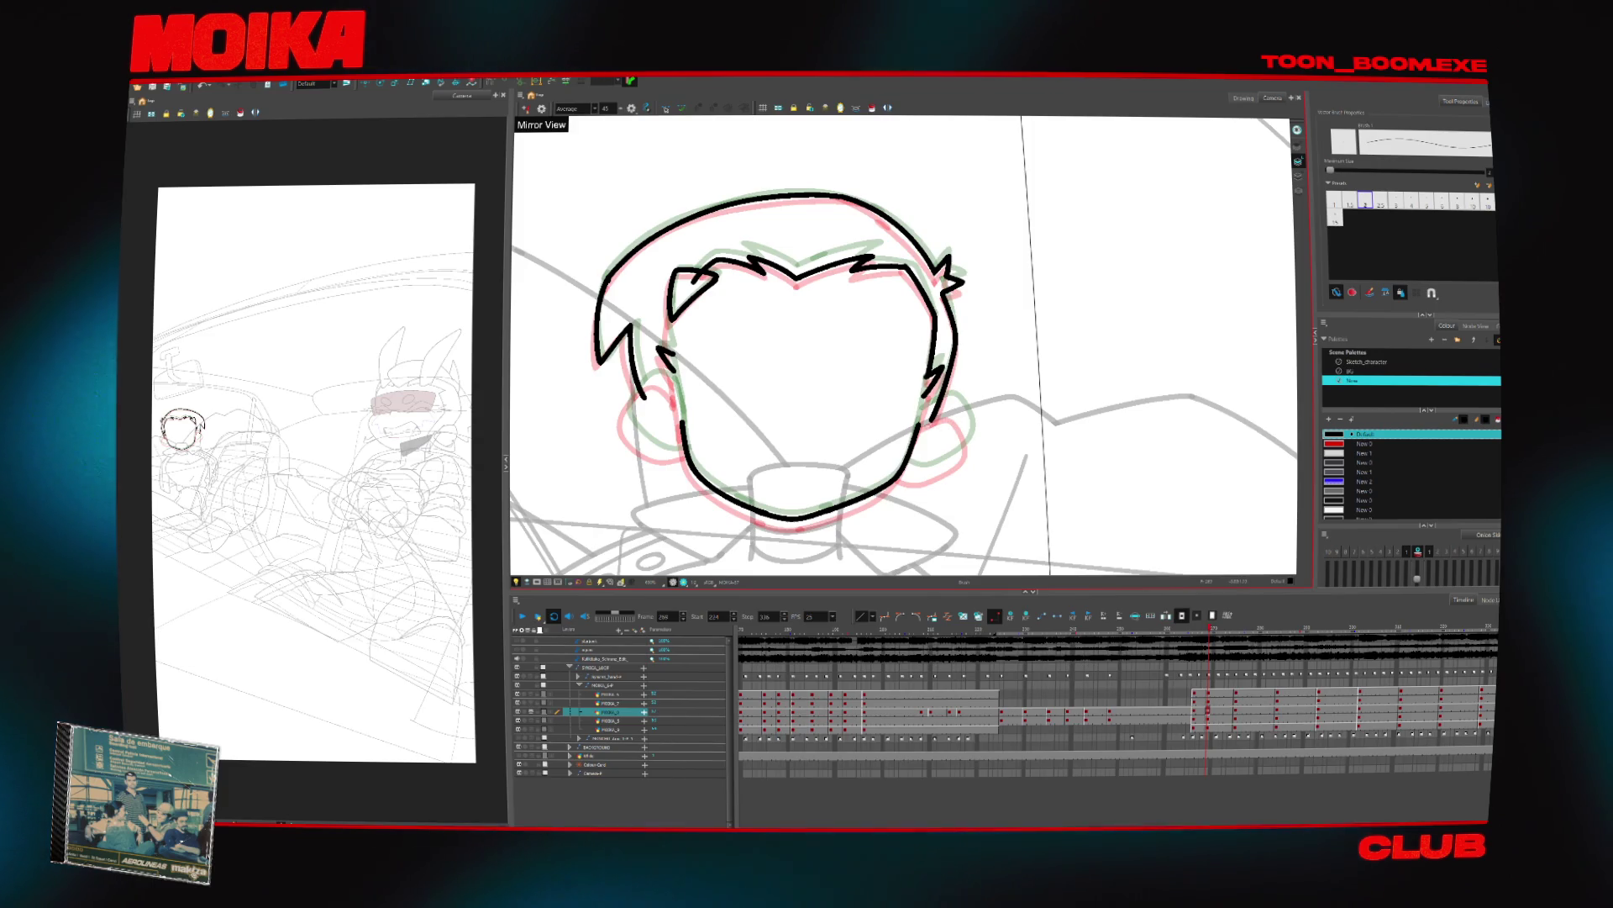
{"action": "left_click_drag", "start_coordinate": [924, 417], "coordinate": [972, 422]}
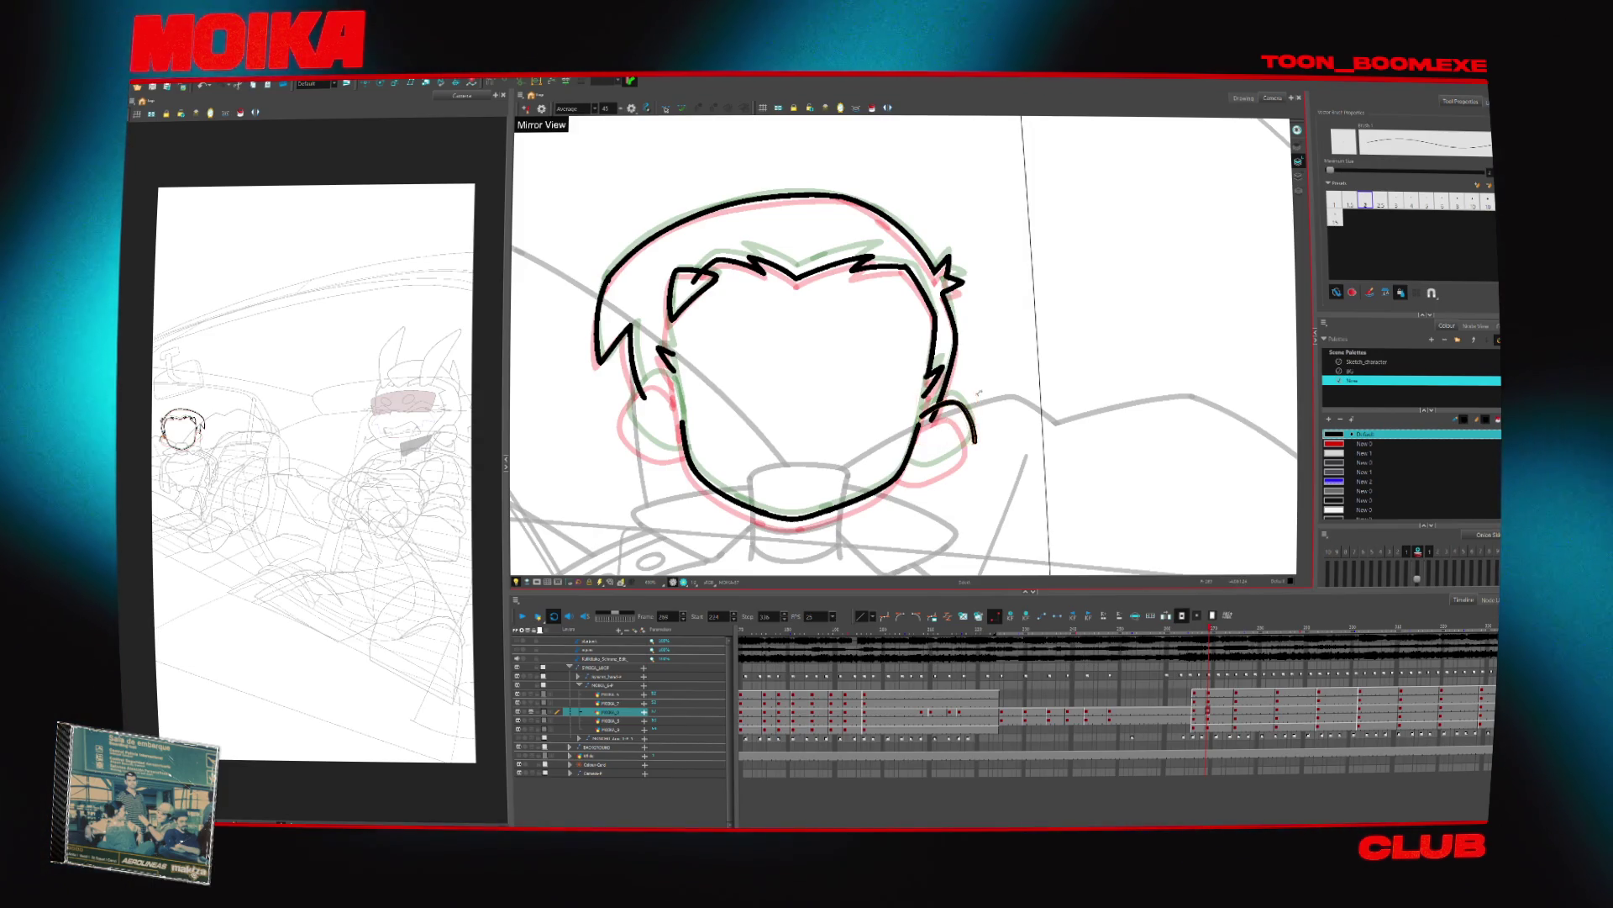
{"action": "left_click_drag", "start_coordinate": [916, 466], "coordinate": [898, 476]}
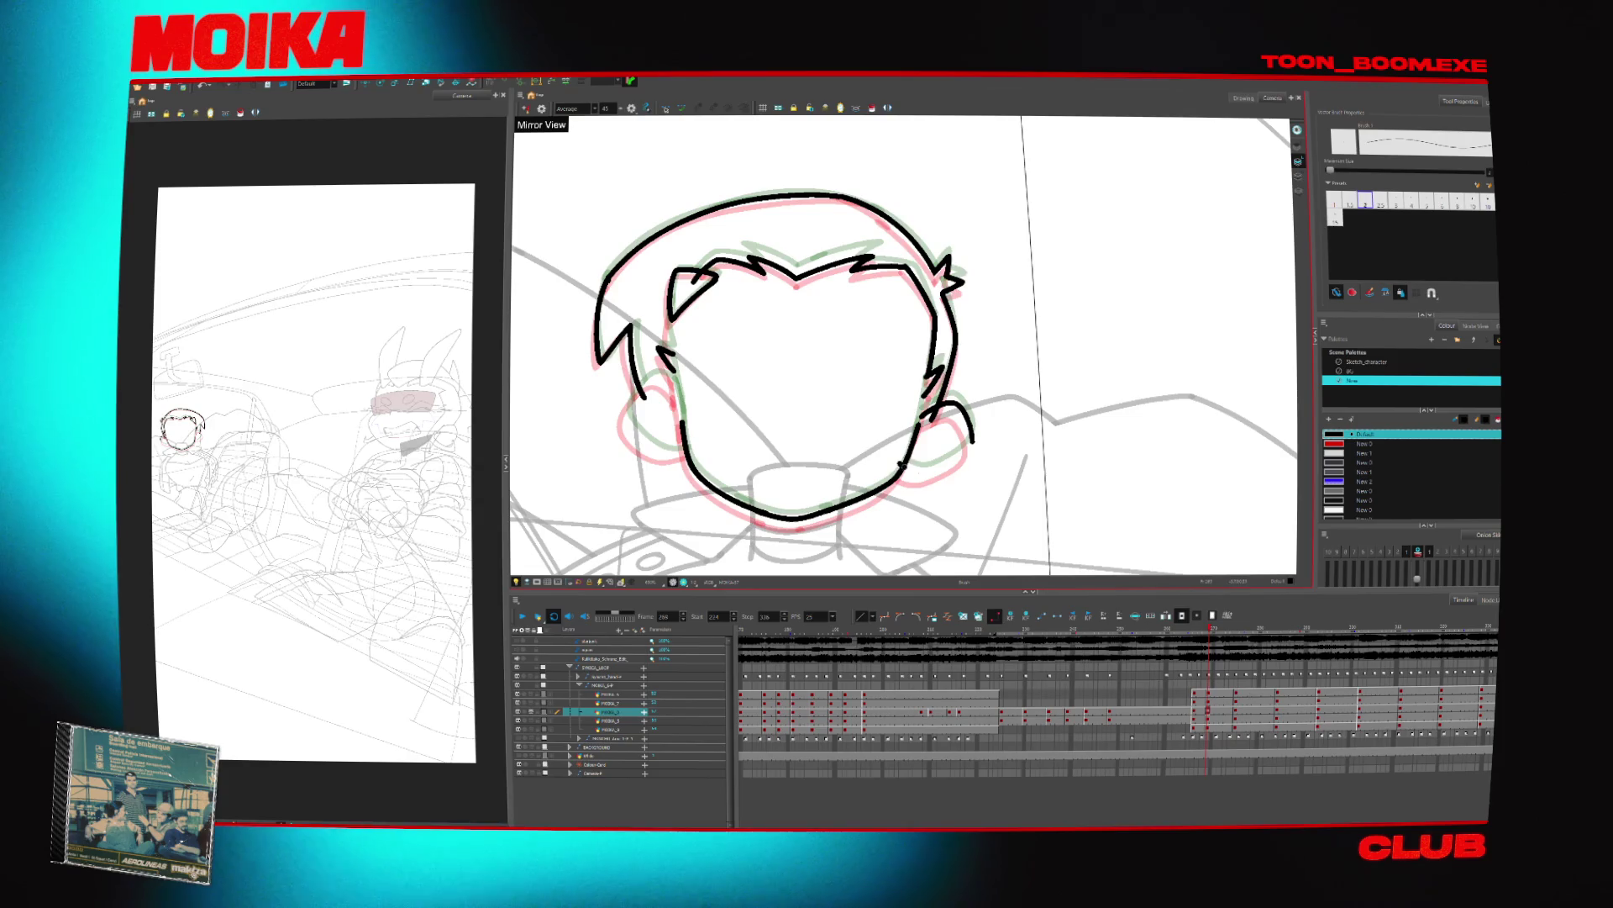
{"action": "left_click_drag", "start_coordinate": [972, 438], "coordinate": [912, 469]}
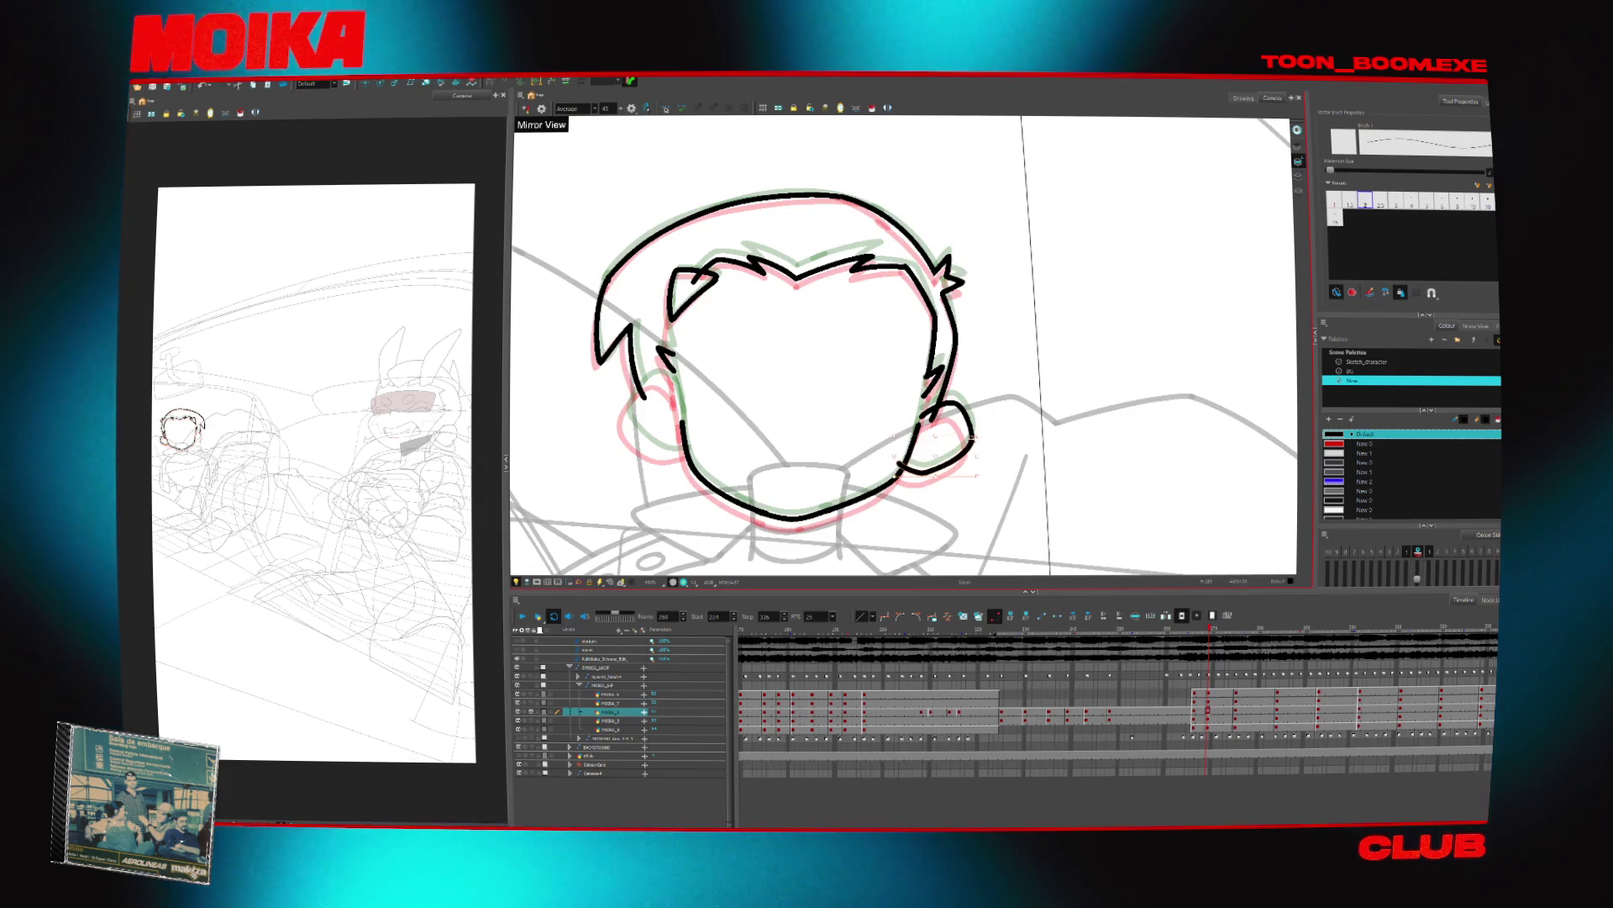
{"action": "key", "text": "alt+s"}
{"action": "key", "text": "alt+b"}
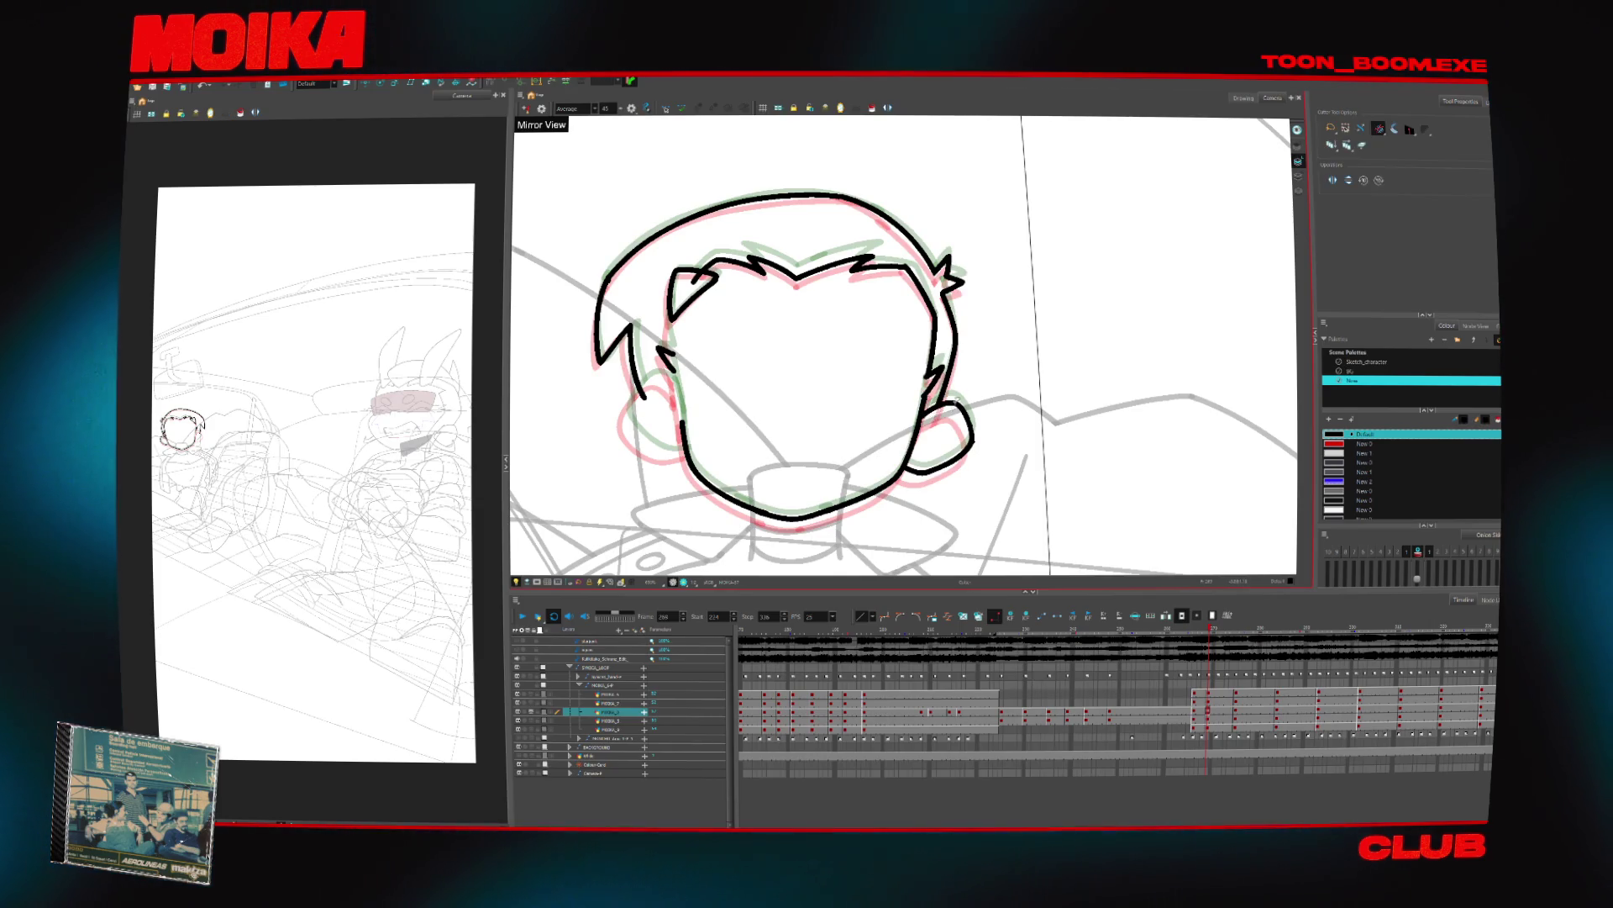
Trim the excess around the ear stroke with the Cutter after comparing it with the neighbouring drawing
{"action": "key", "text": "4"}
{"action": "key", "text": "4"}
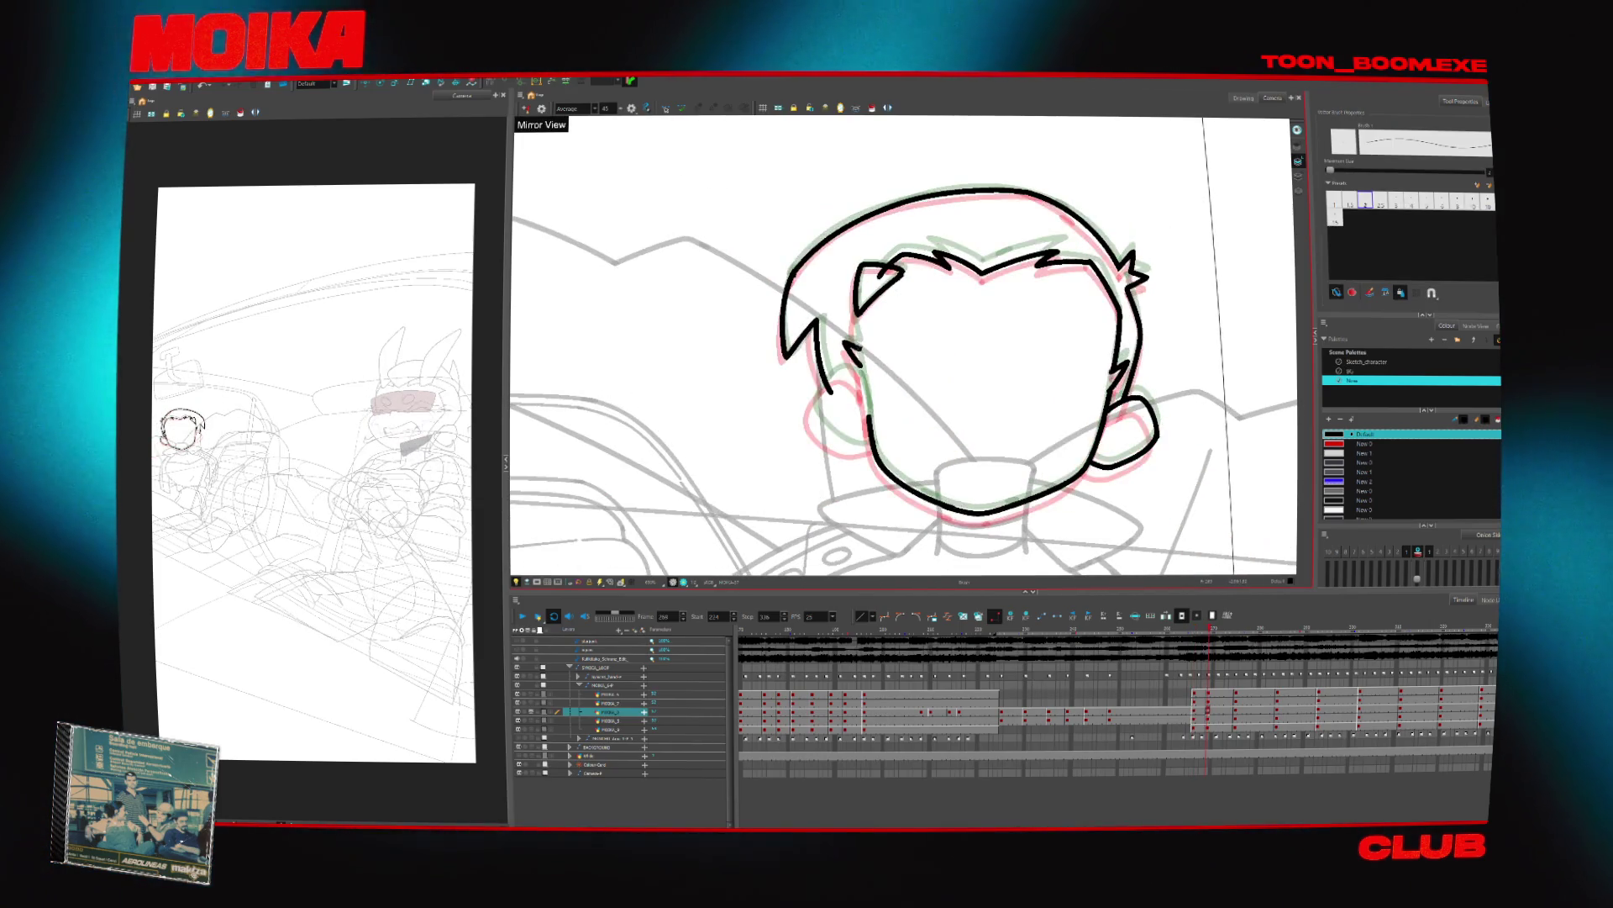
{"action": "key", "text": "period"}
{"action": "key", "text": "comma"}
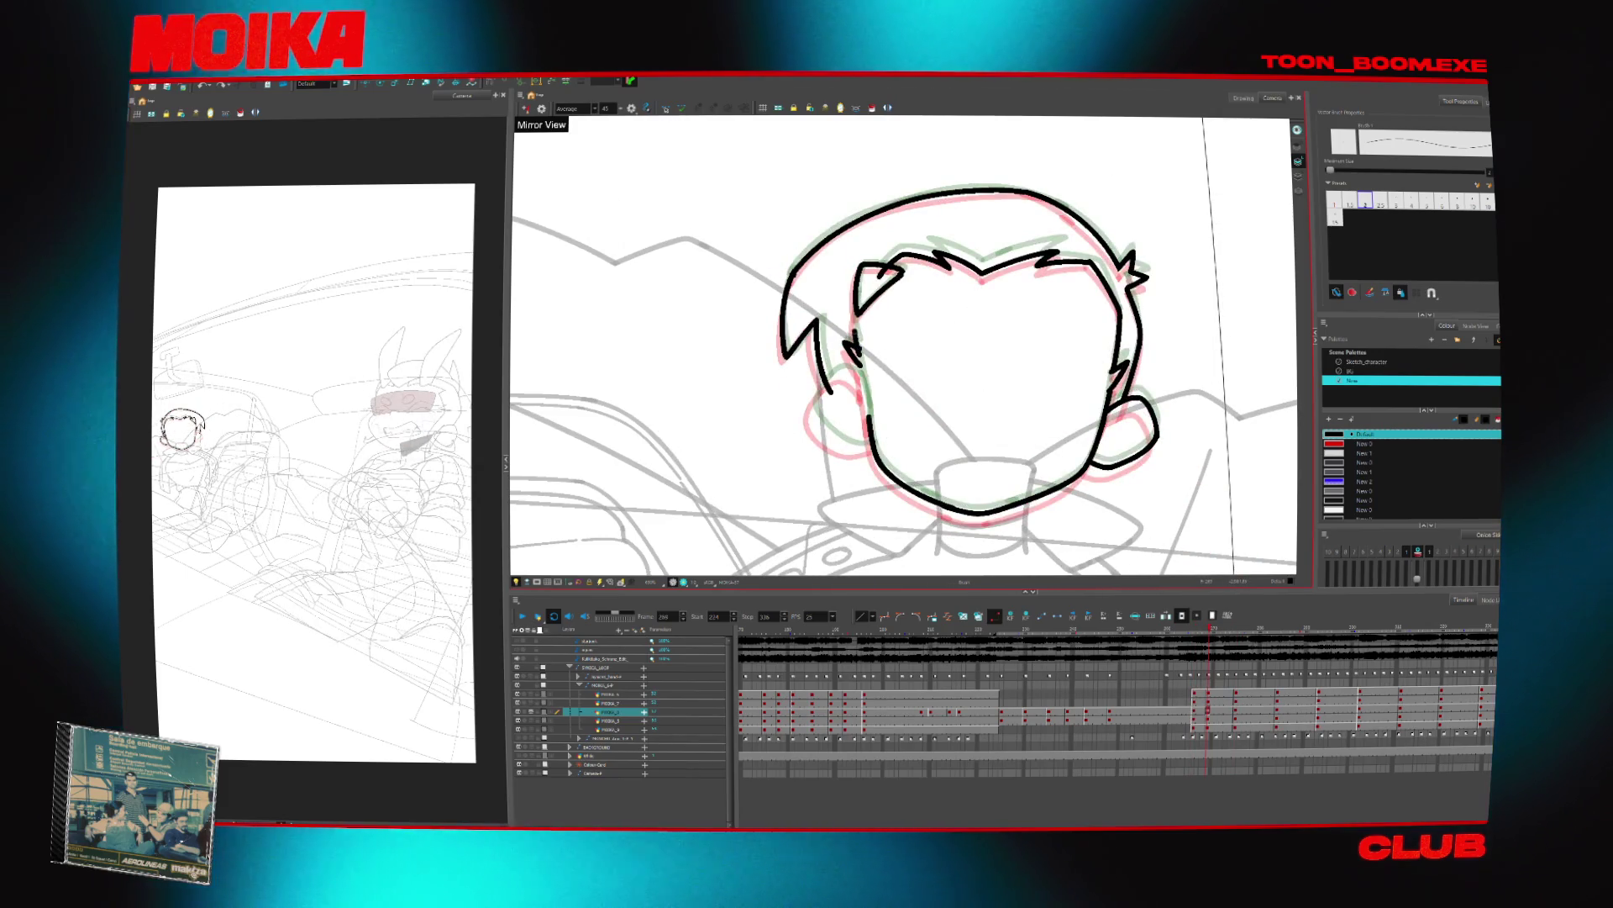
{"action": "key", "text": "alt+t"}
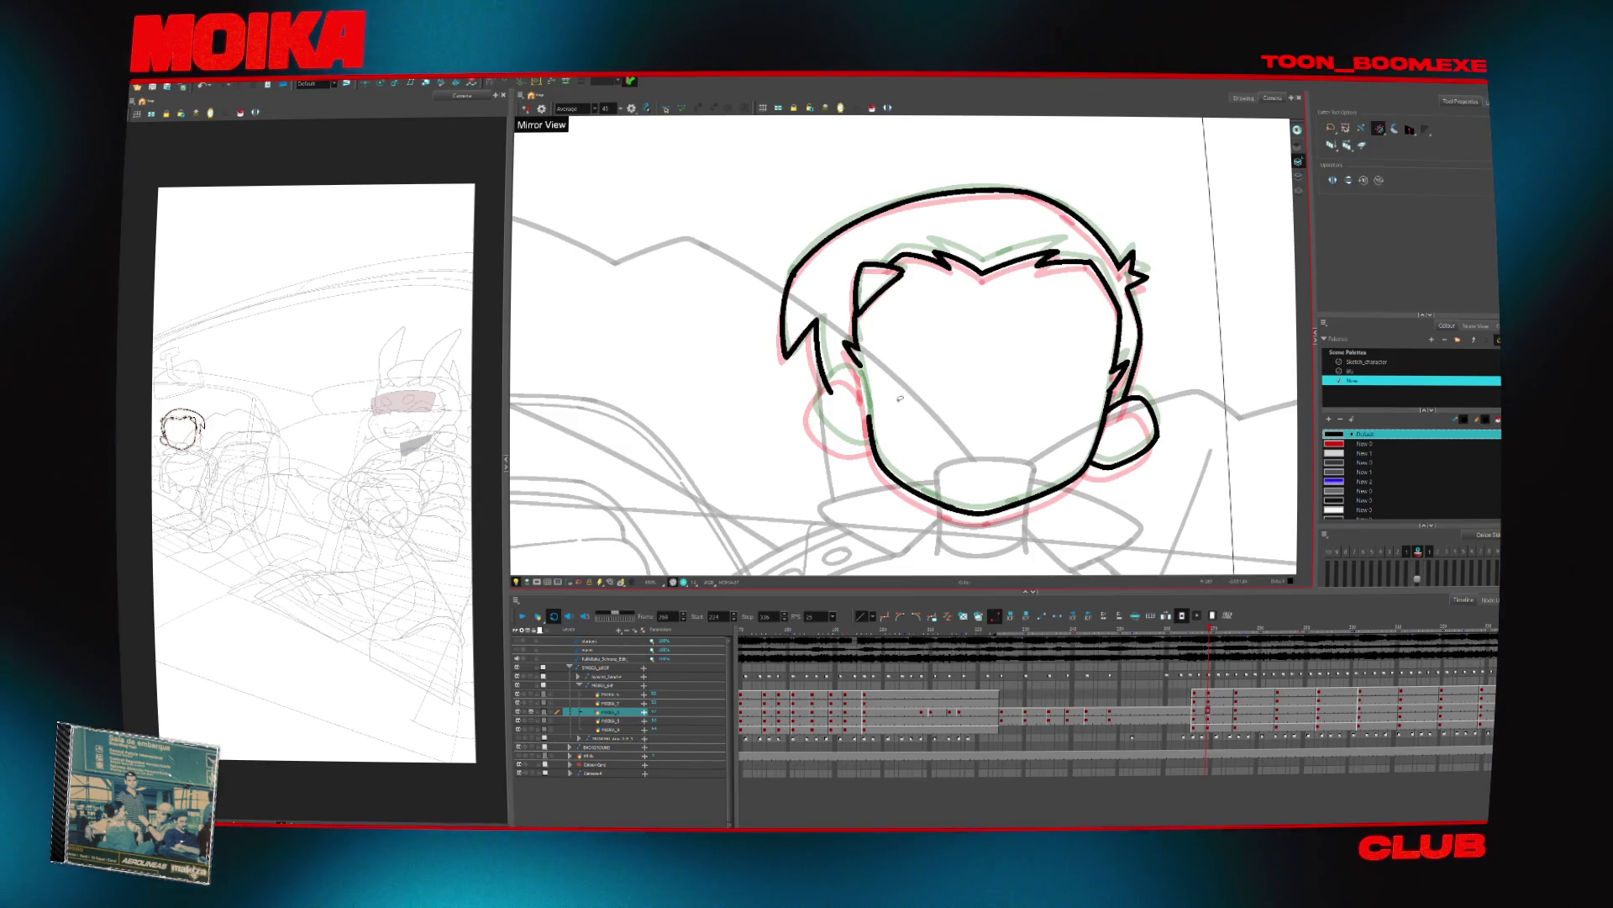
{"action": "key", "text": "4"}
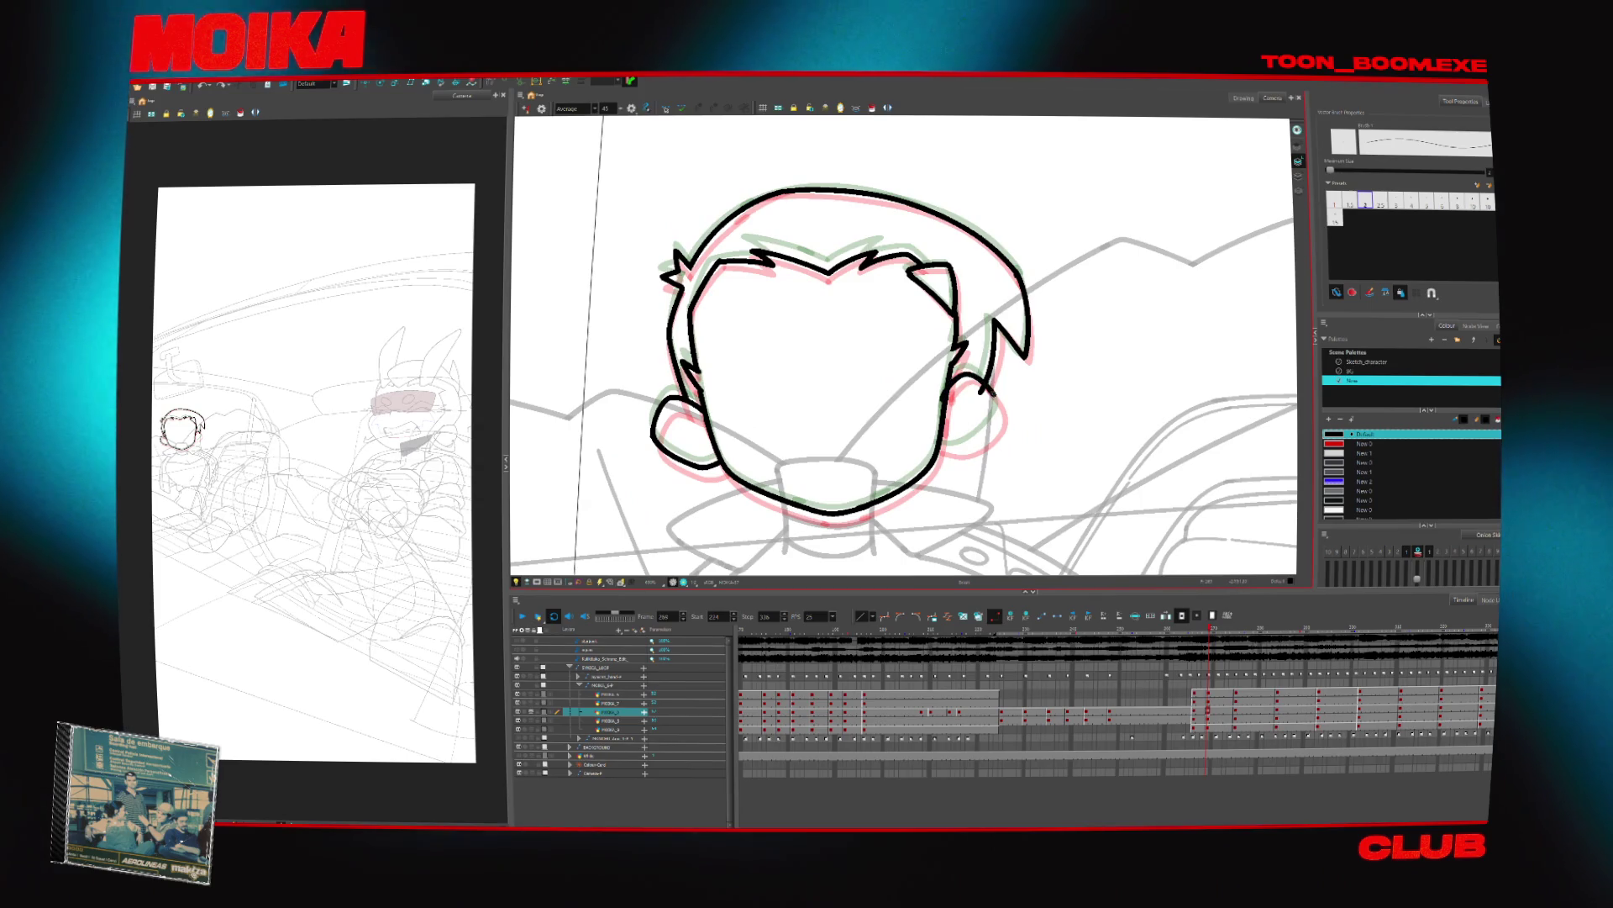
{"action": "left_click_drag", "start_coordinate": [935, 365], "coordinate": [994, 399]}
Reset the view upright and unmirrored, compare adjacent drawings, and zoom out to the car interior
{"action": "key", "text": "4"}
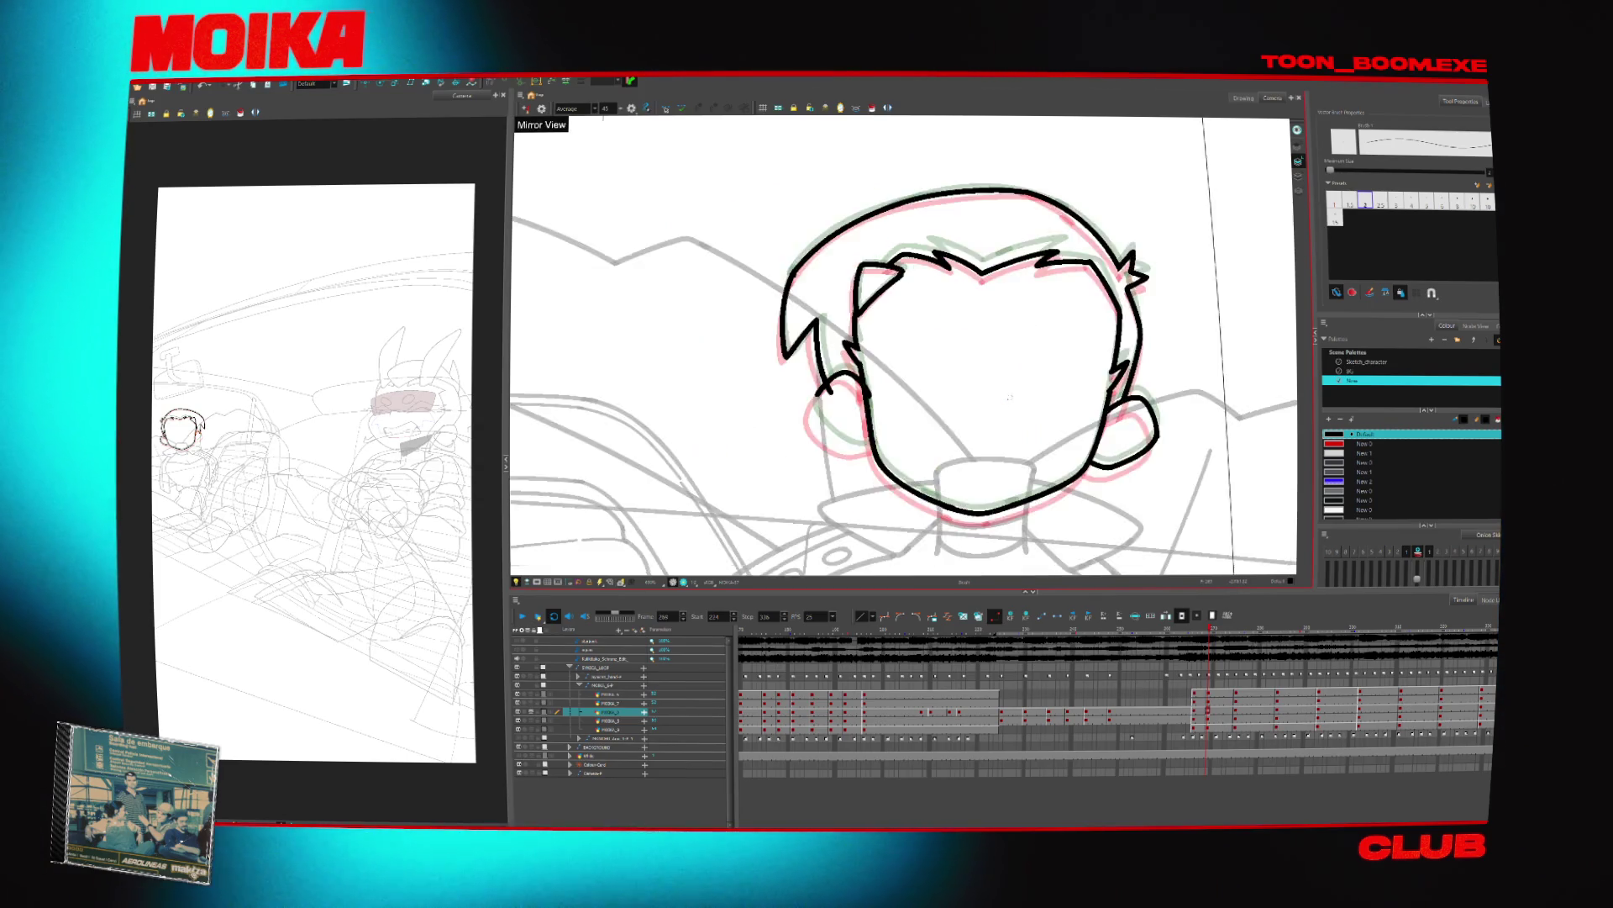
{"action": "key", "text": "v"}
{"action": "key", "text": "v"}
{"action": "key", "text": "v"}
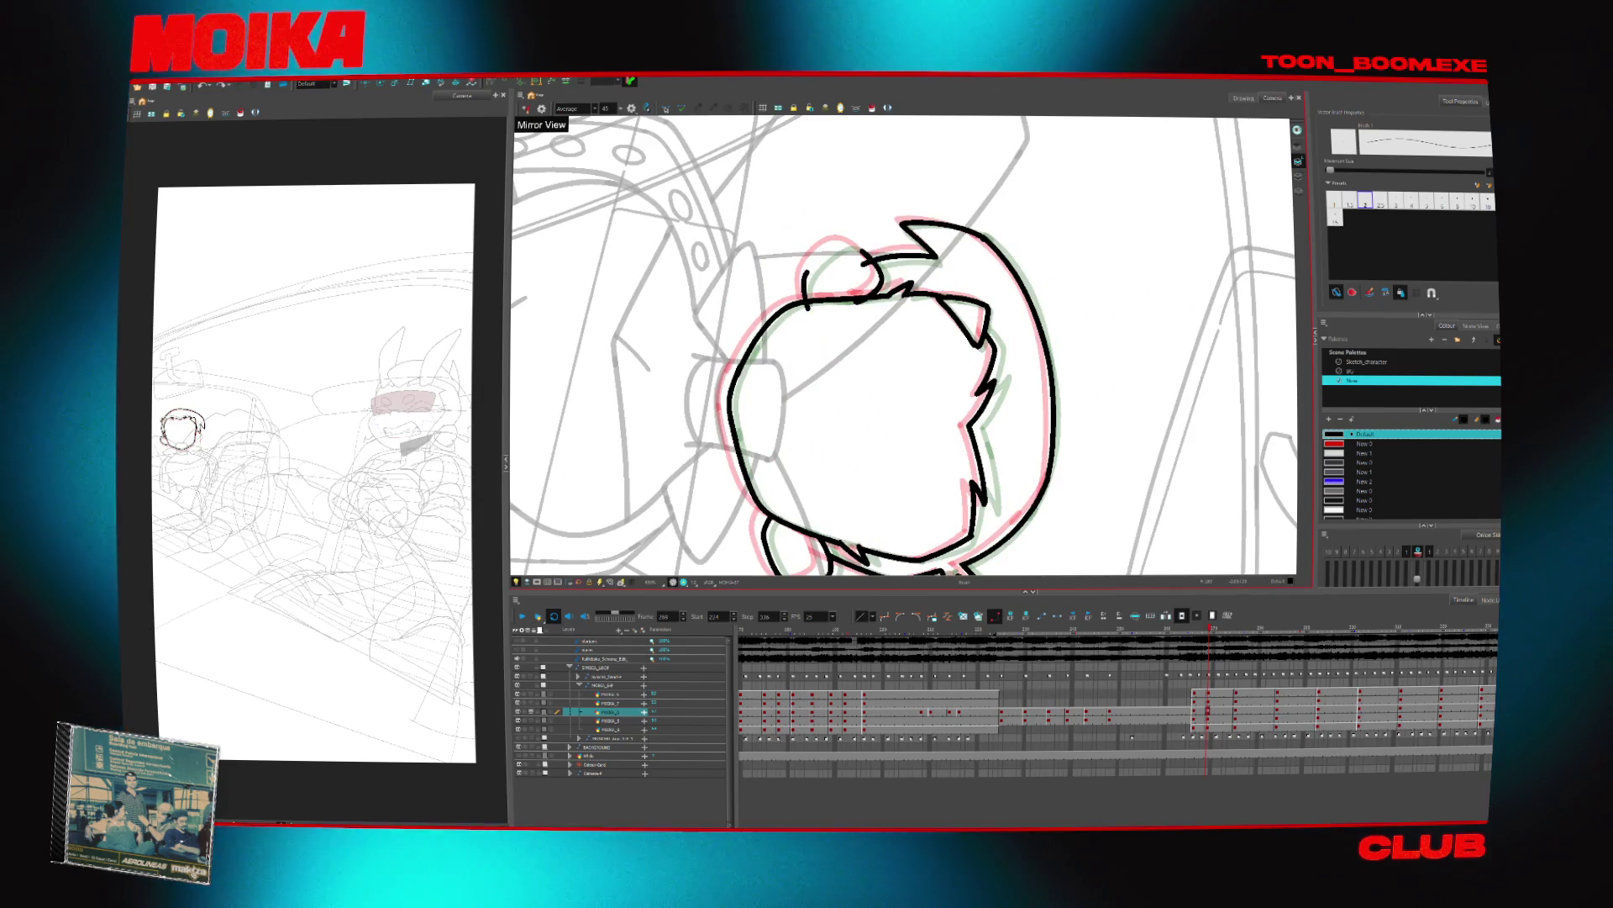
{"action": "key", "text": "shift+m"}
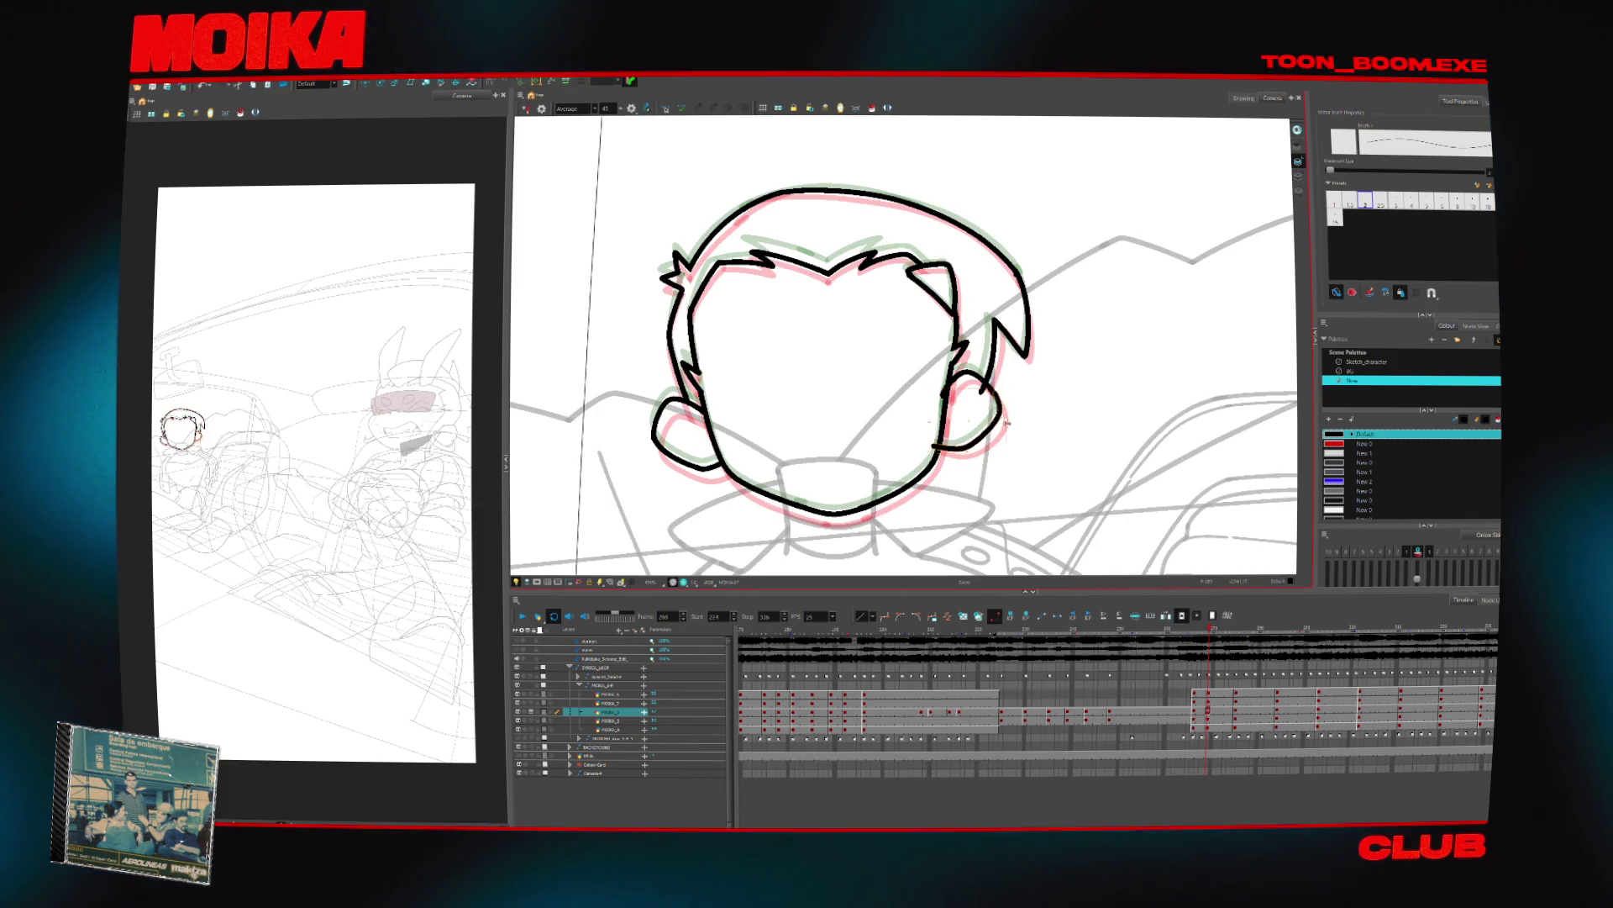
{"action": "key", "text": "alt+t"}
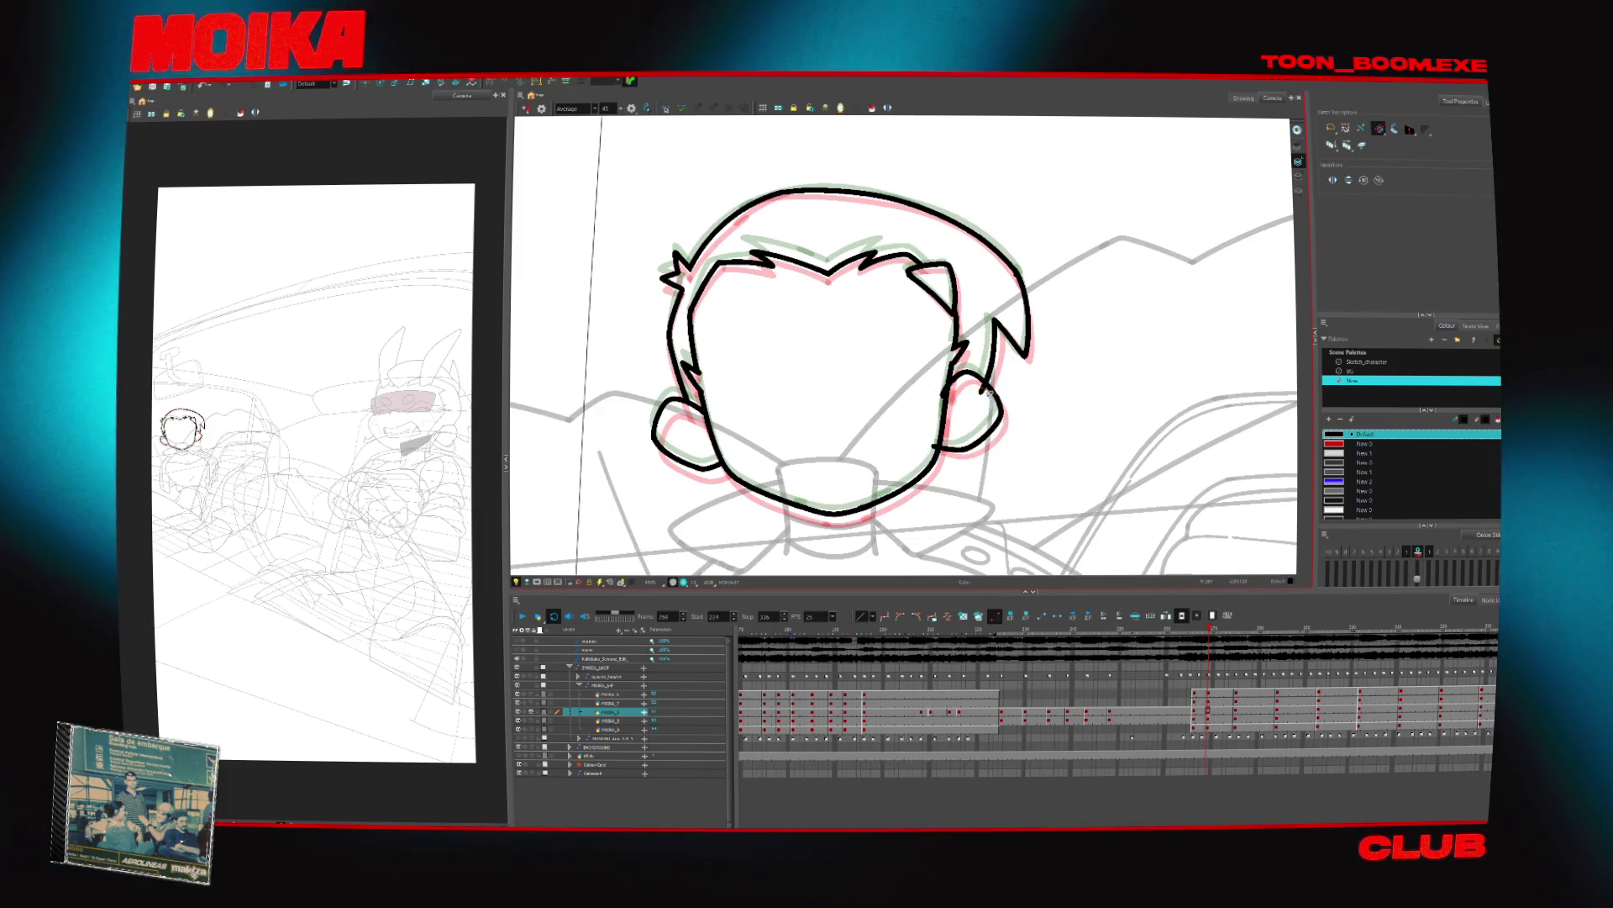
{"action": "key", "text": "comma"}
{"action": "key", "text": "comma"}
{"action": "key", "text": "comma"}
{"action": "key", "text": "period"}
{"action": "key", "text": "period"}
{"action": "key", "text": "period"}
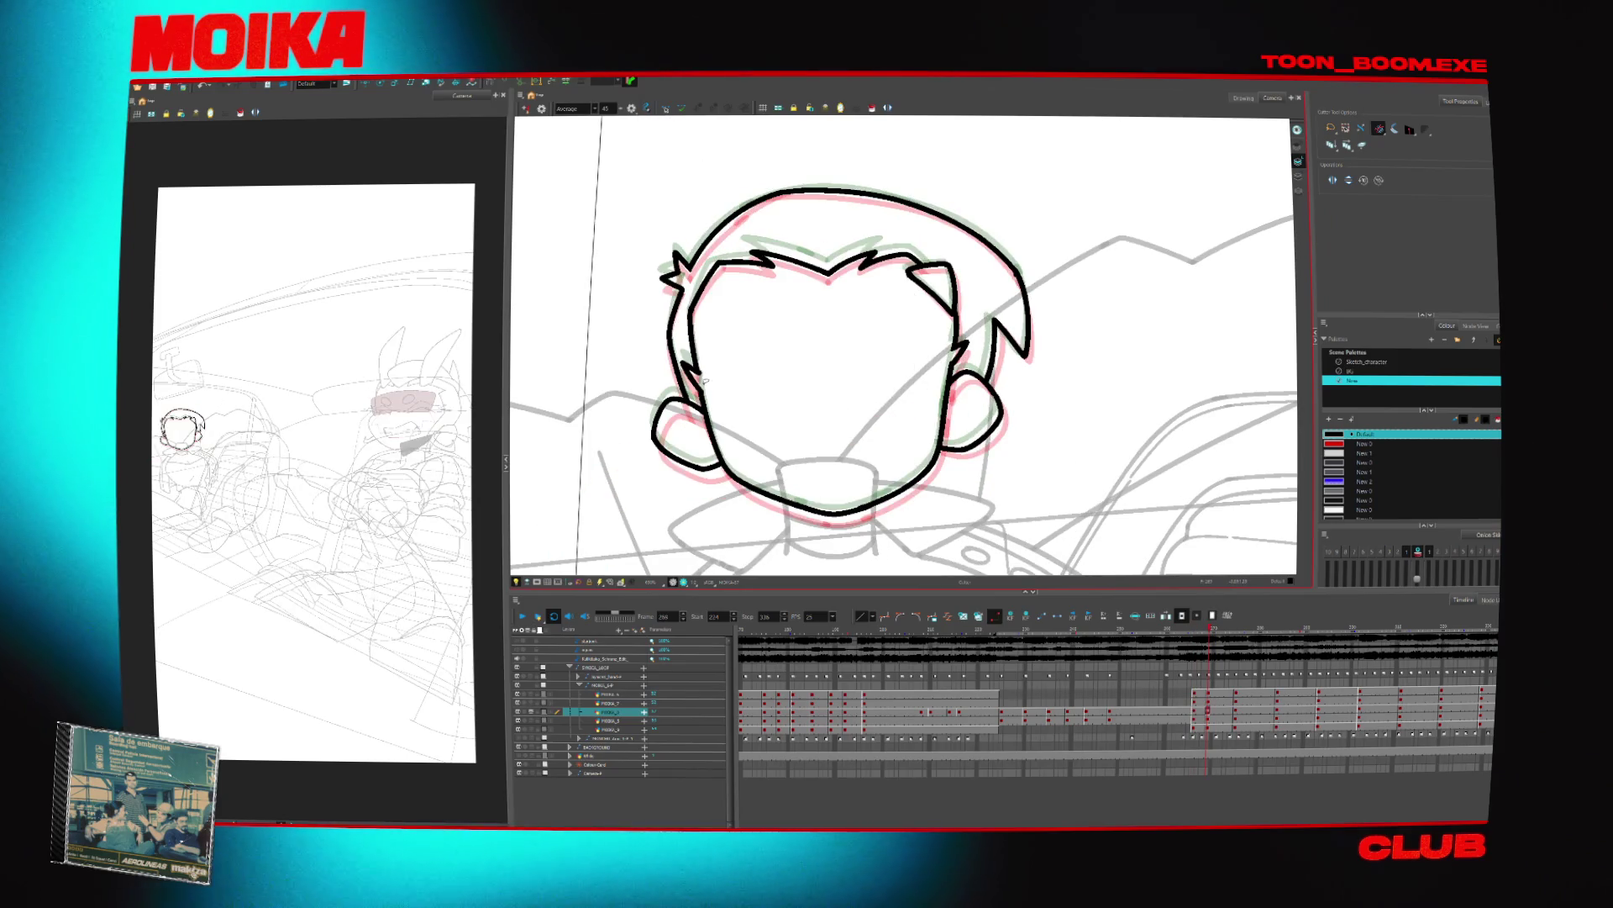
{"action": "key", "text": "alt+z"}
{"action": "scroll", "coordinate": [735, 401], "scroll_direction": "down", "scroll_amount": 3}
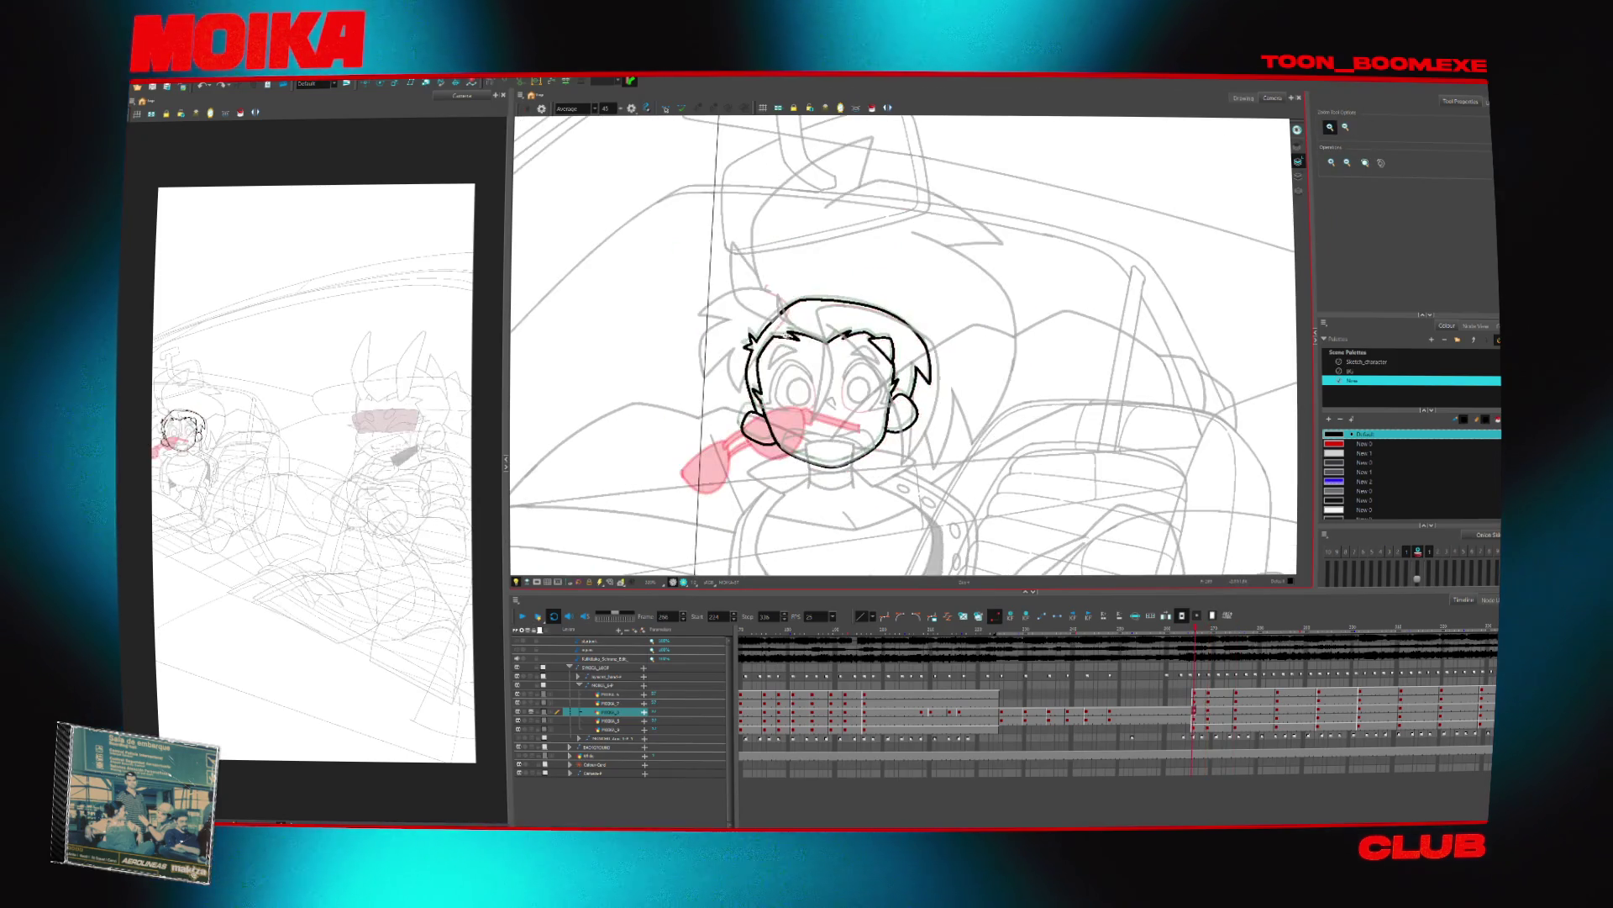
Zoom in on the character's head and select the hair-strand layer two rows up in the Timeline
{"action": "left_click", "coordinate": [777, 335]}
{"action": "key", "text": "alt+b"}
{"action": "key", "text": "period"}
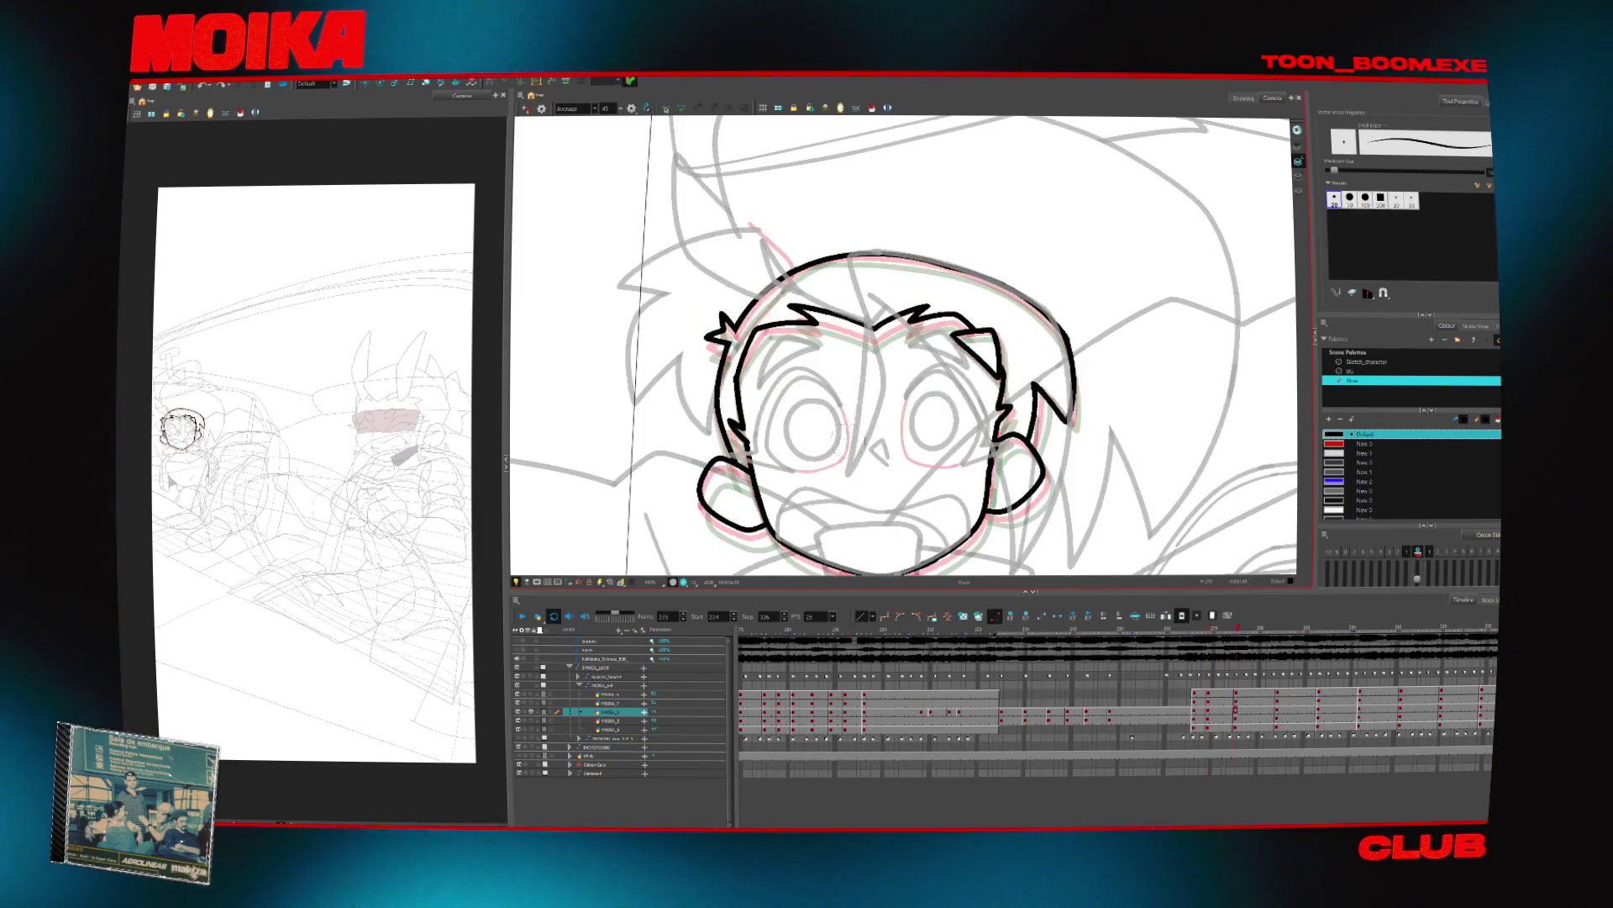
{"action": "key", "text": "comma"}
{"action": "left_click", "coordinate": [603, 702]}
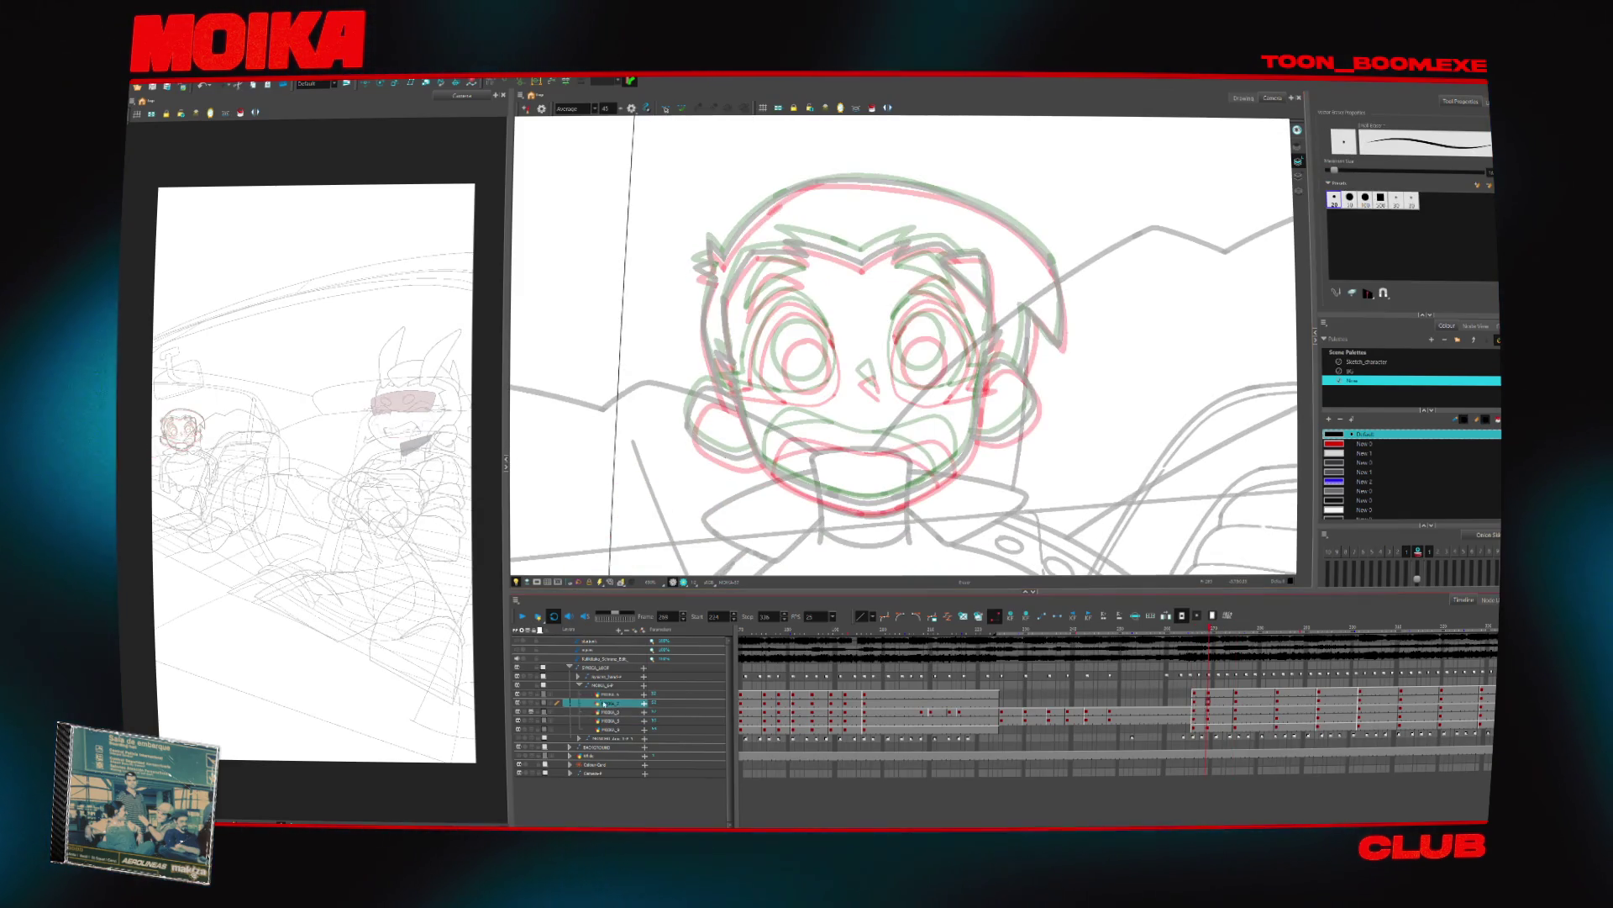
{"action": "left_click", "coordinate": [589, 694]}
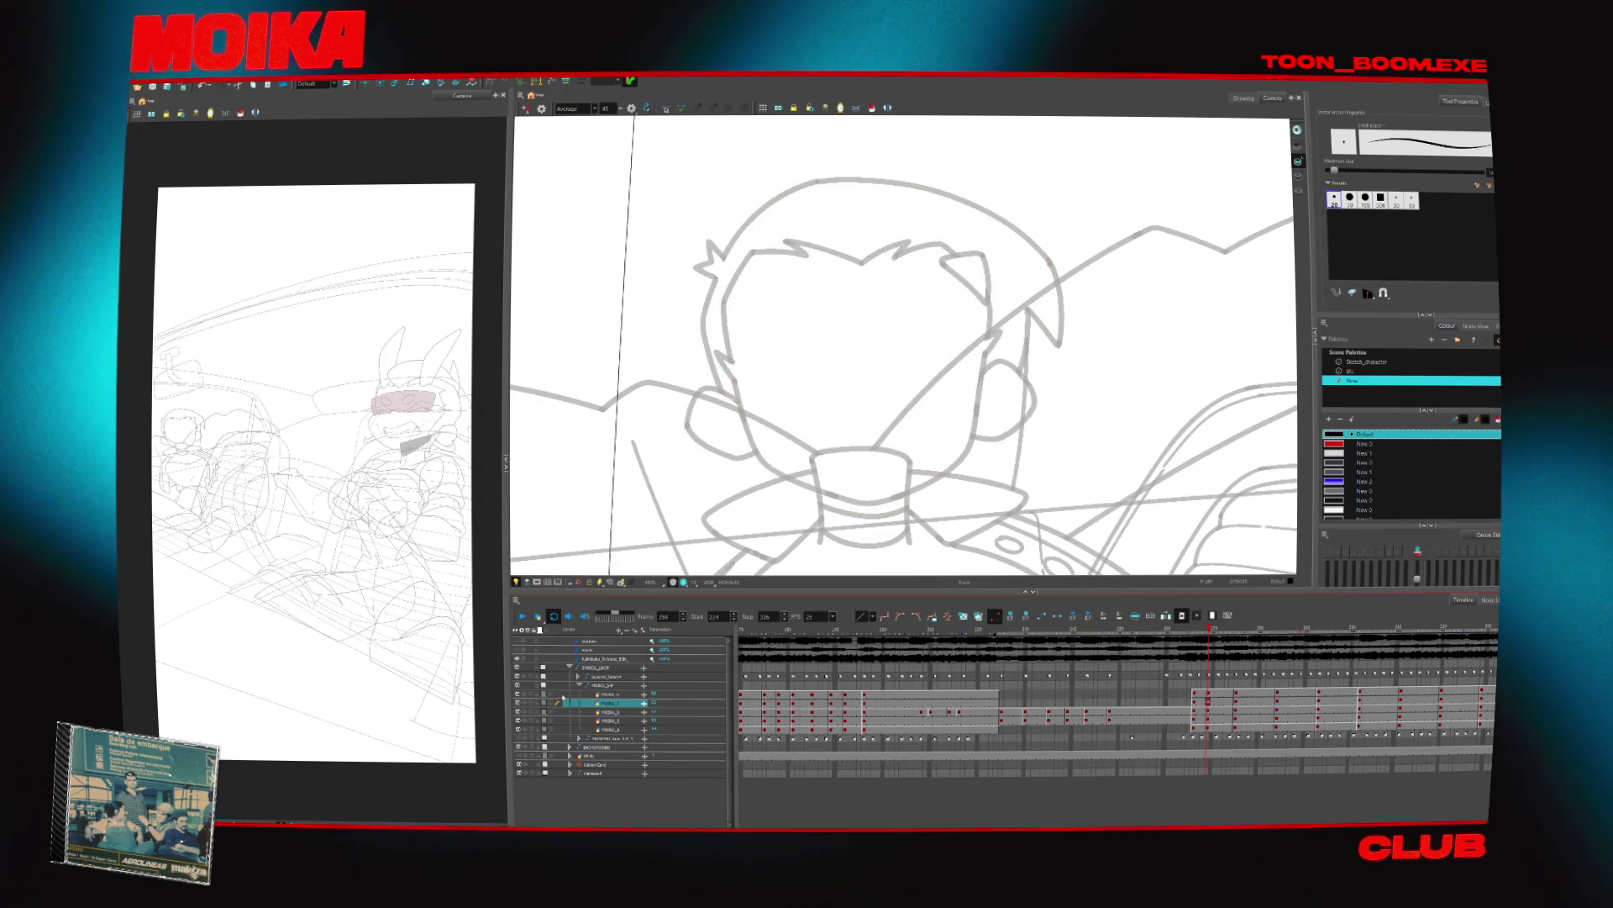
{"action": "key", "text": "alt+slash"}
{"action": "scroll", "coordinate": [851, 344], "scroll_direction": "up", "scroll_amount": 2}
Flip between the sketch and inked frames, landing on the sketch frame to ink
{"action": "key", "text": "comma"}
{"action": "key", "text": "period"}
{"action": "key", "text": "comma"}
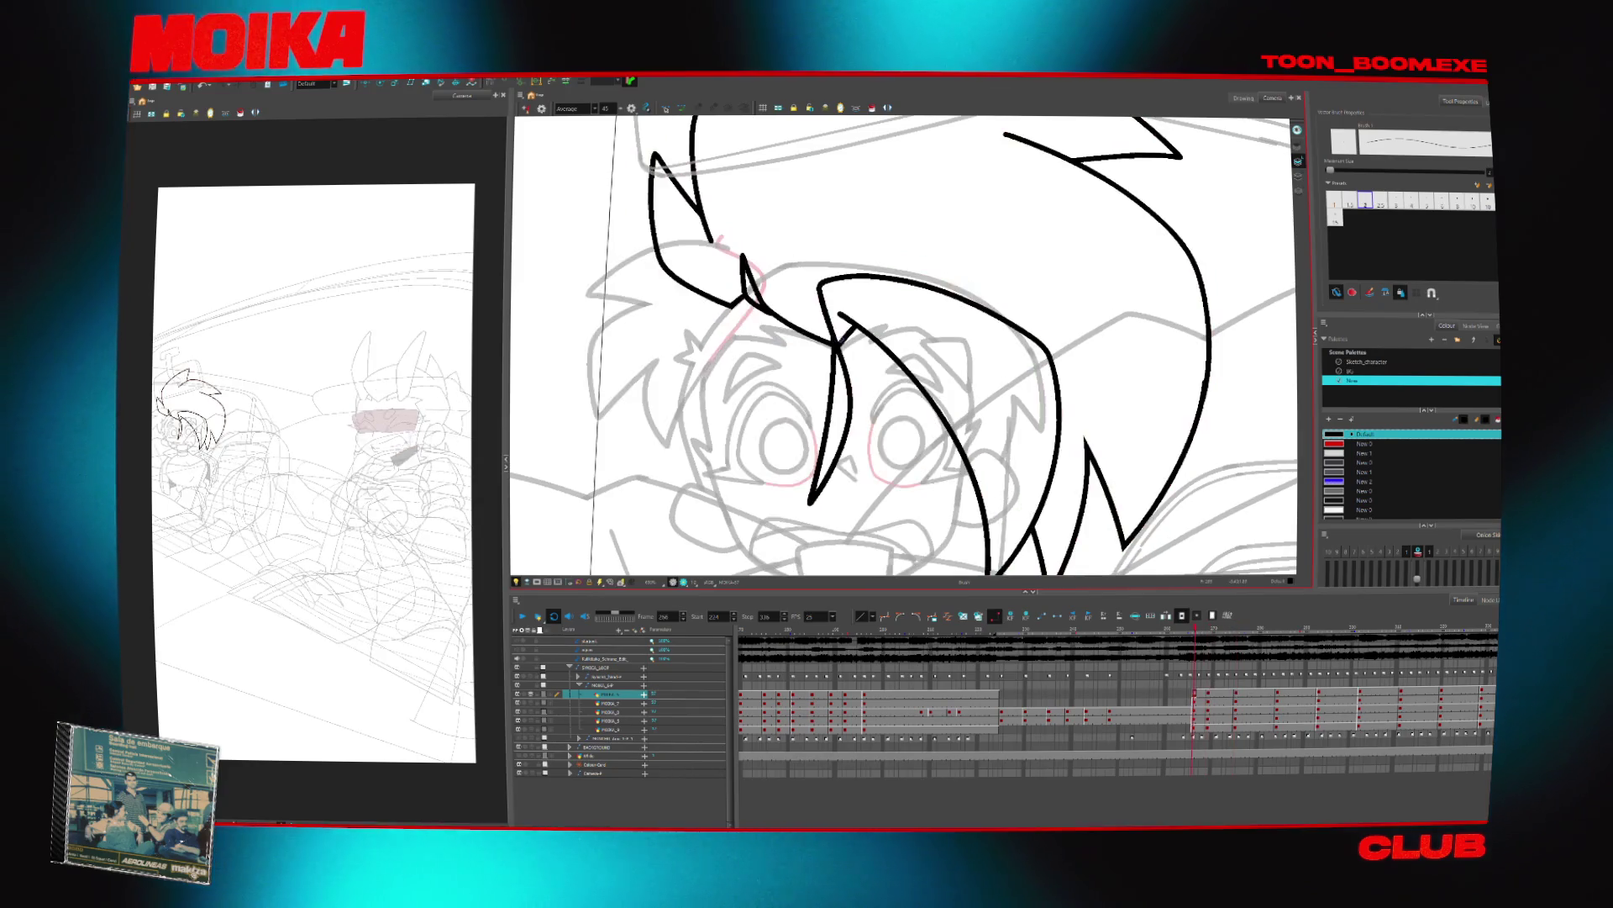
{"action": "key", "text": "period"}
{"action": "key", "text": "comma"}
{"action": "key", "text": "period"}
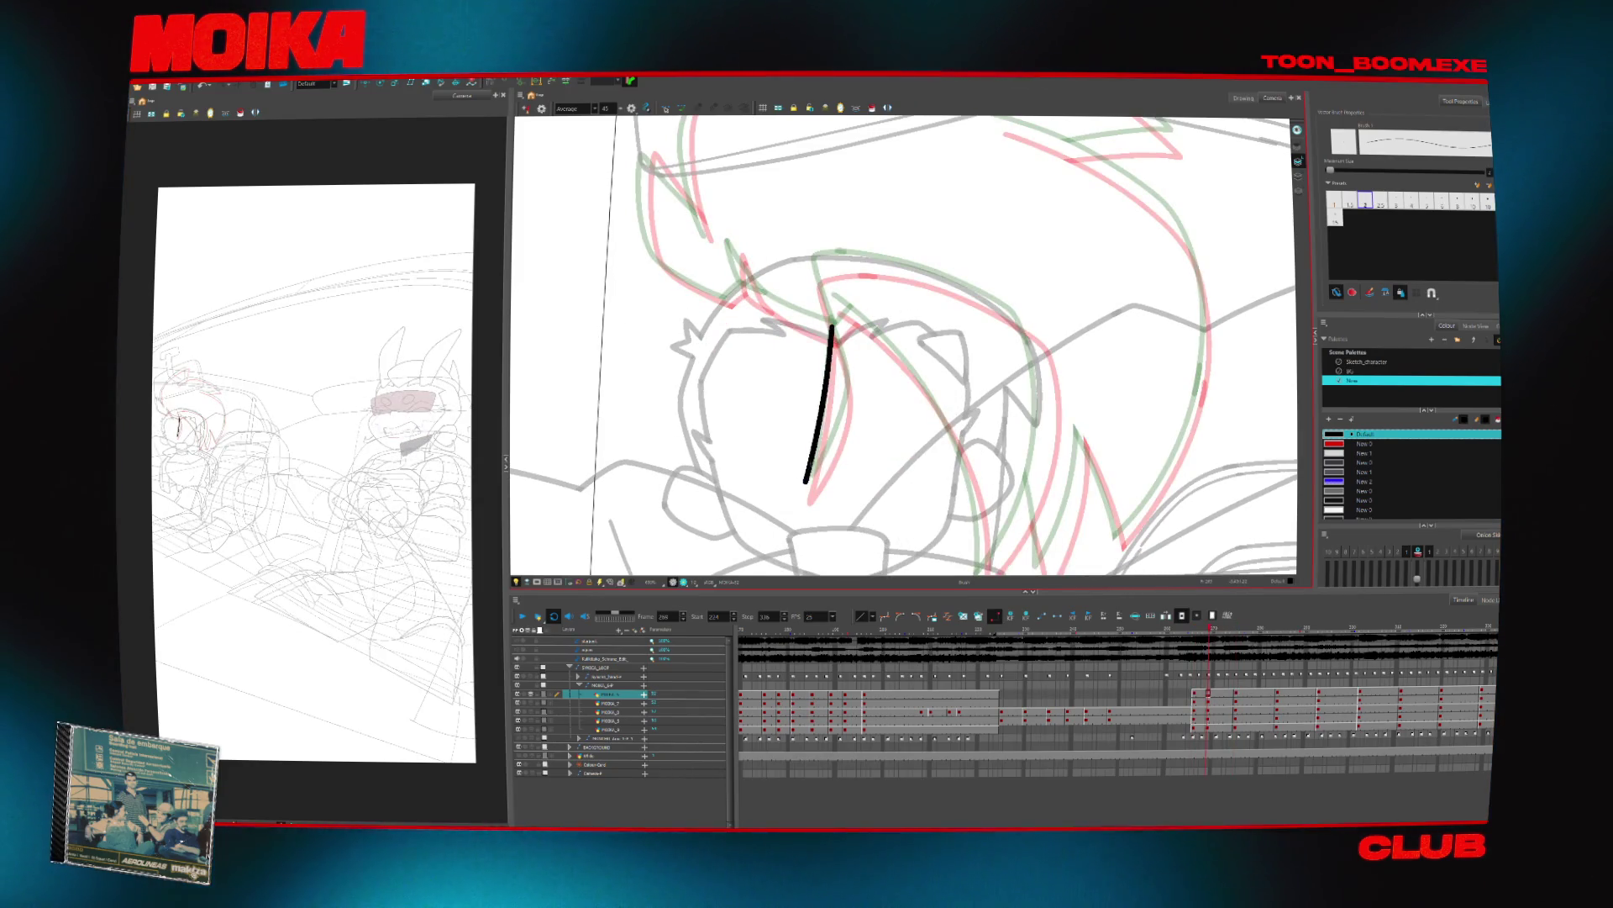
Extend the black hair stroke along its arc and draw a new curved hair strand
{"action": "left_click", "coordinate": [813, 489]}
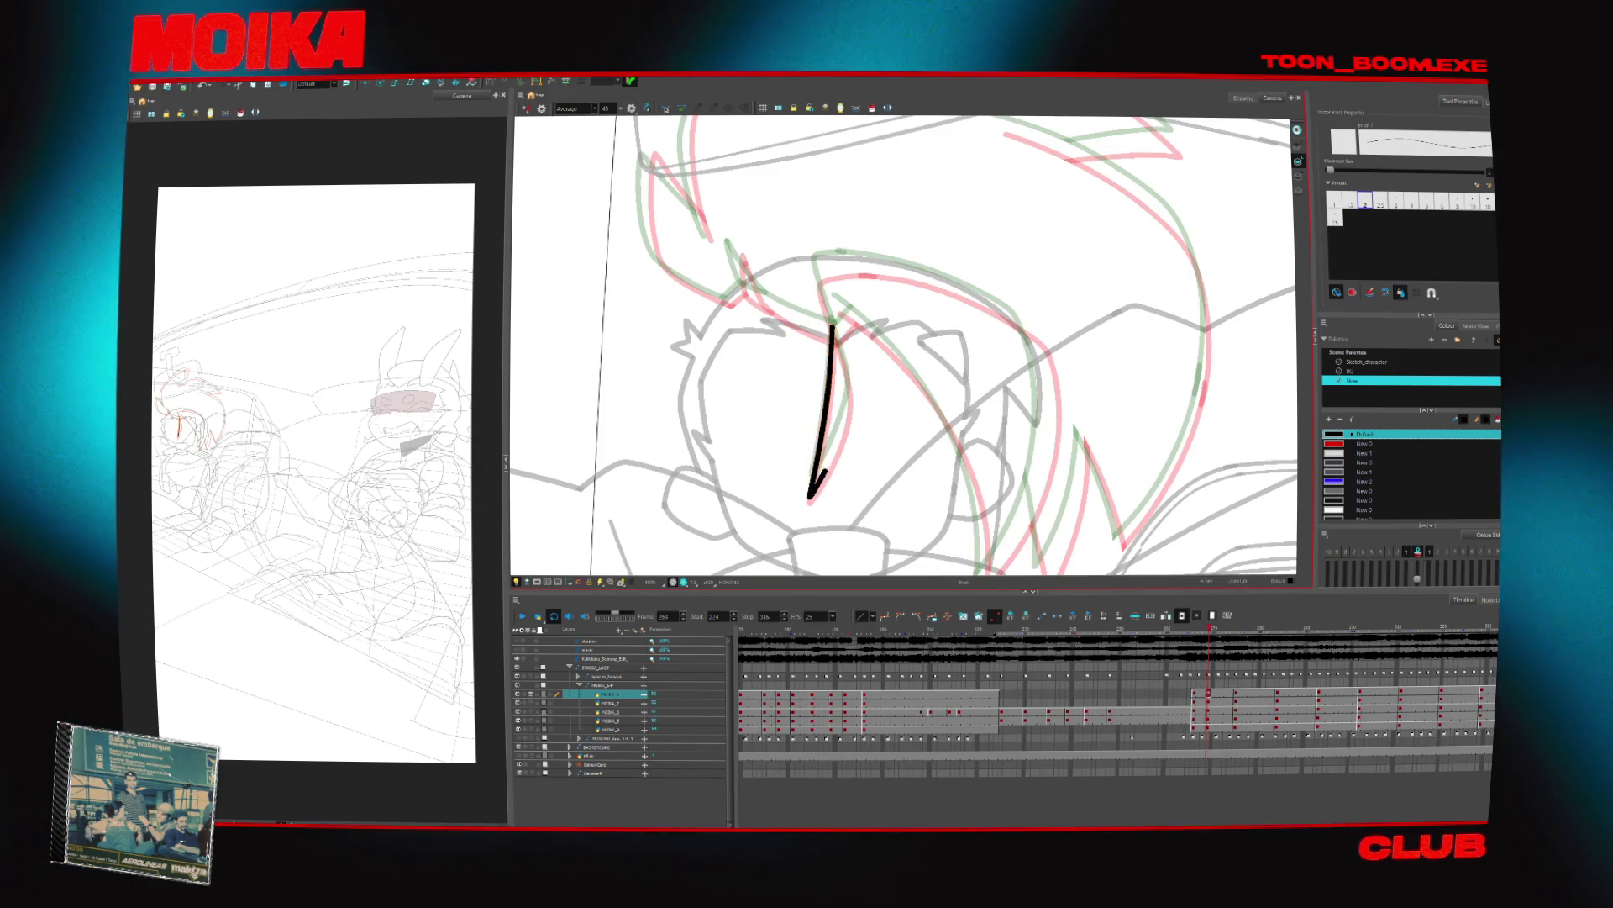
{"action": "key", "text": "4"}
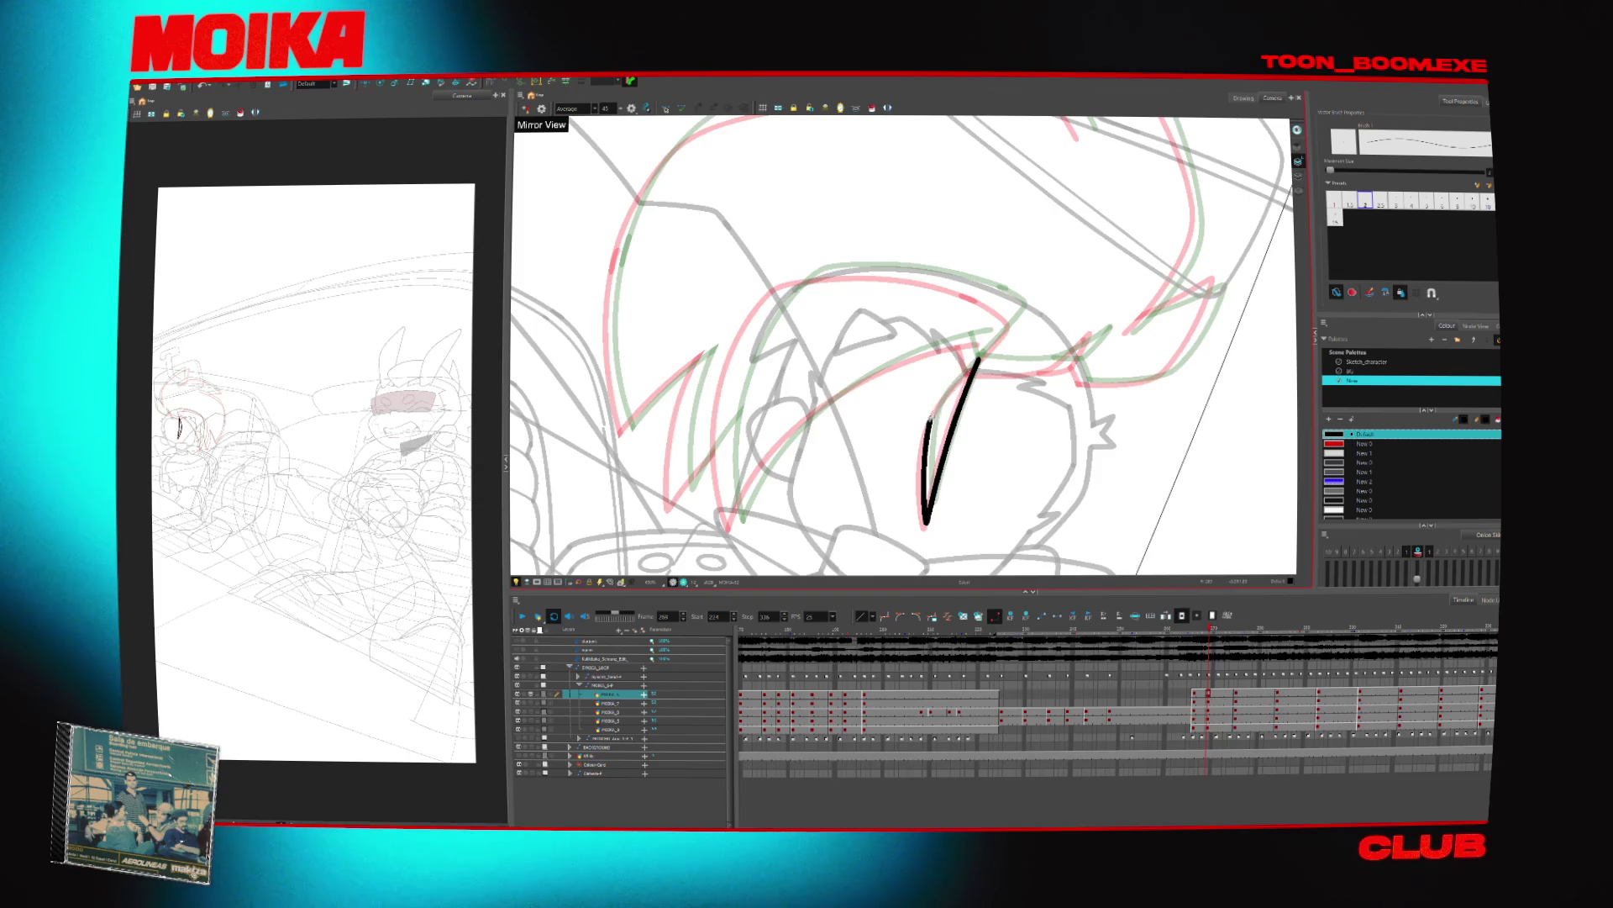
{"action": "left_click", "coordinate": [995, 345]}
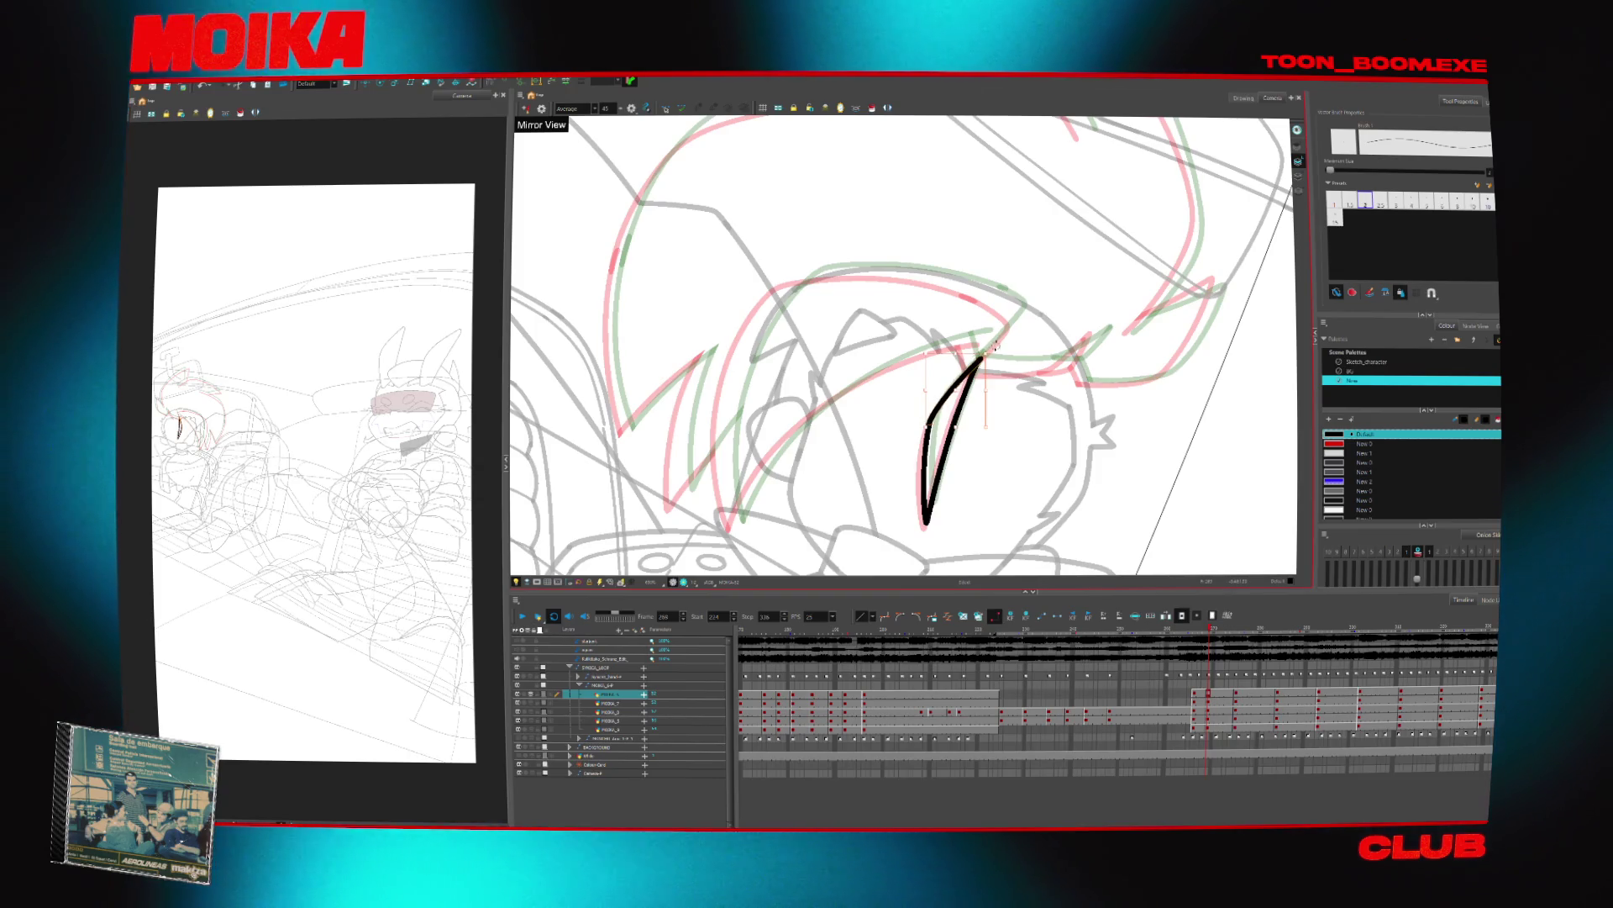
{"action": "key", "text": "4"}
{"action": "key", "text": "v"}
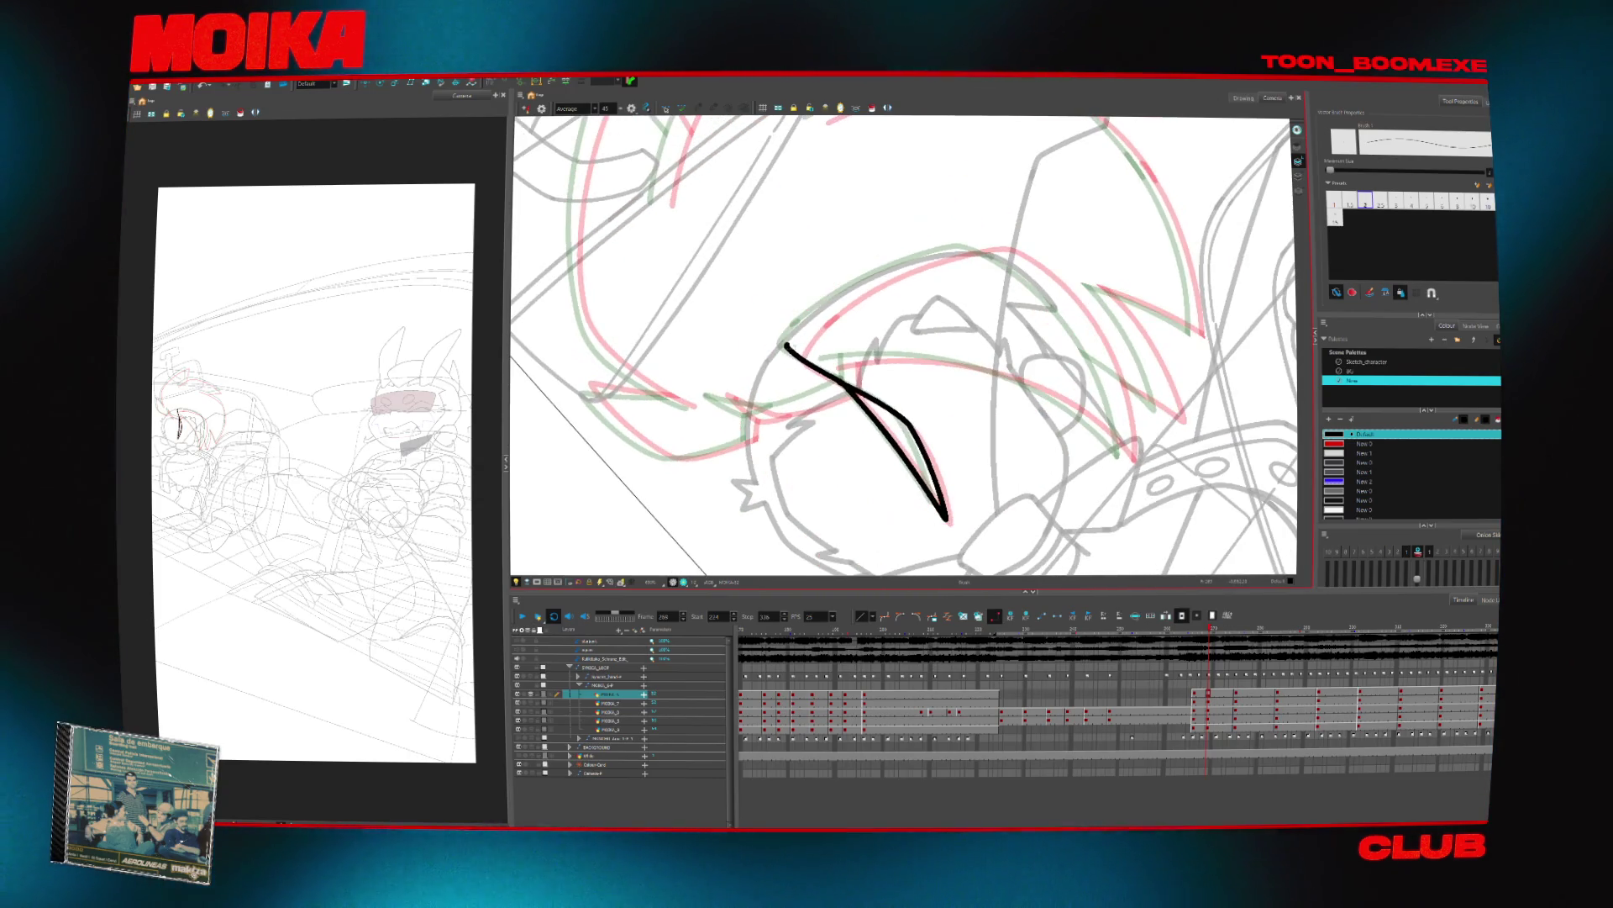
{"action": "left_click_drag", "start_coordinate": [844, 297], "coordinate": [984, 247]}
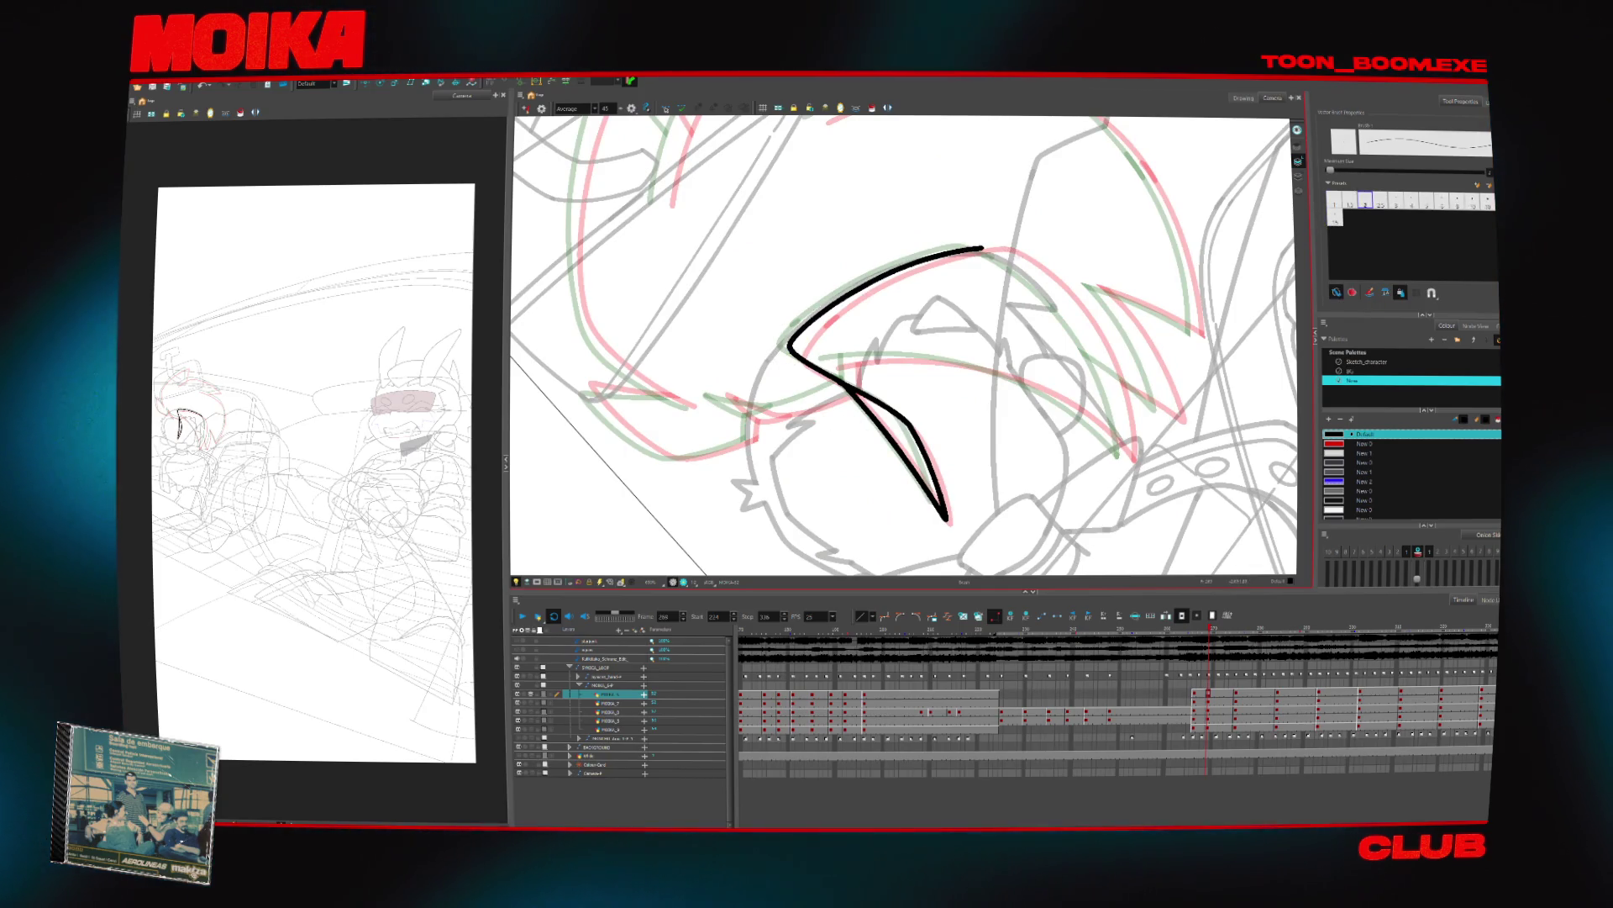
{"action": "key", "text": "4"}
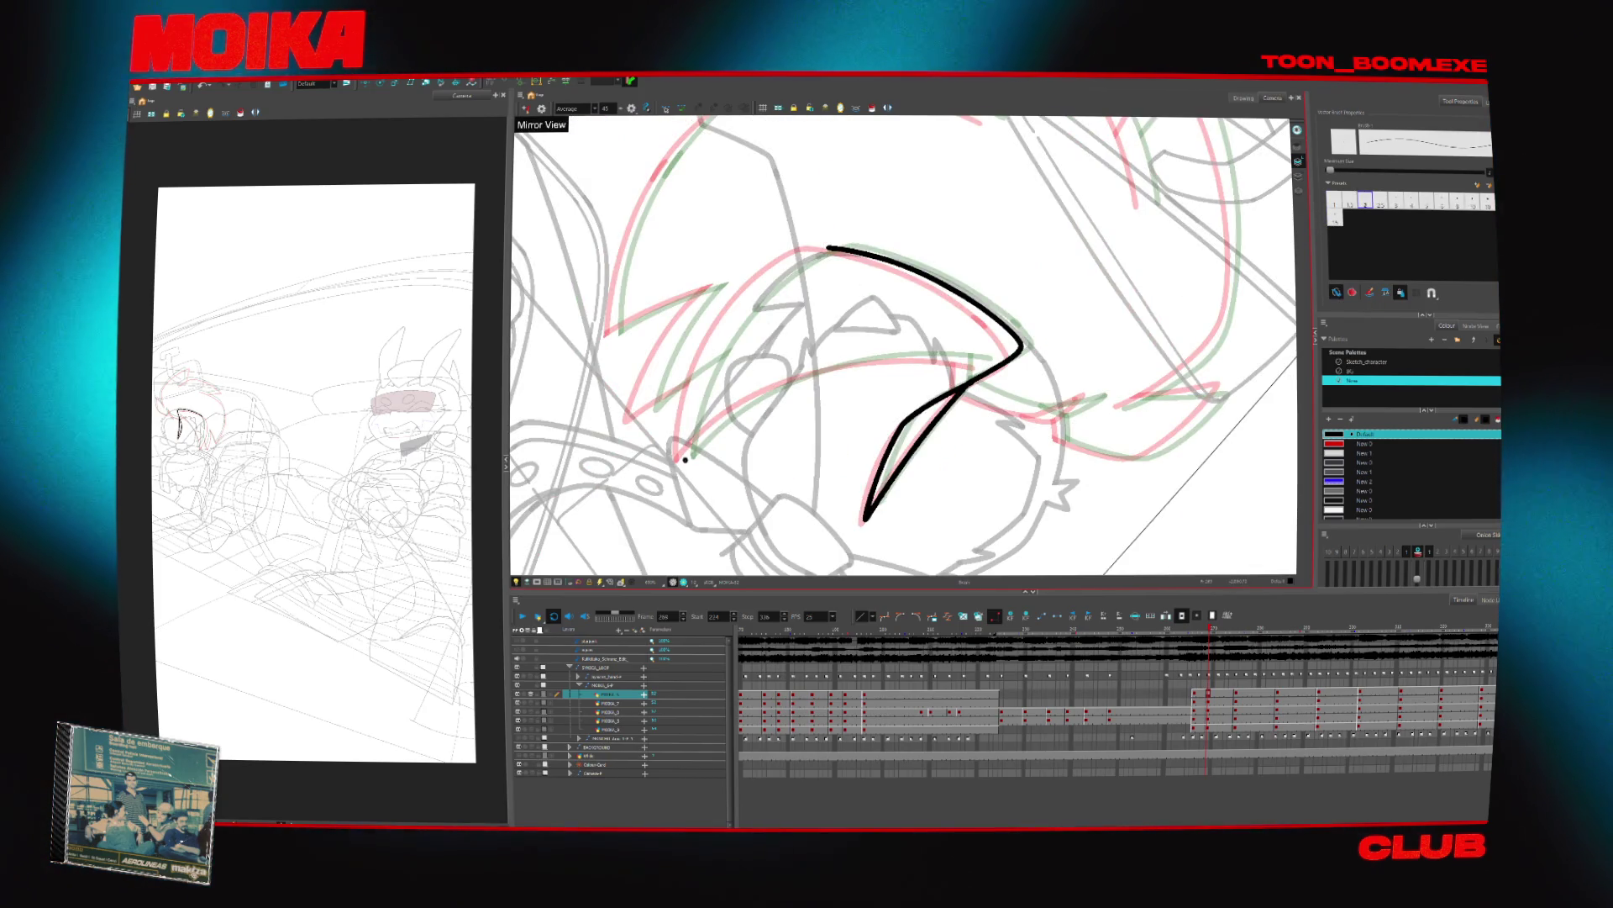
{"action": "left_click_drag", "start_coordinate": [685, 461], "coordinate": [815, 250]}
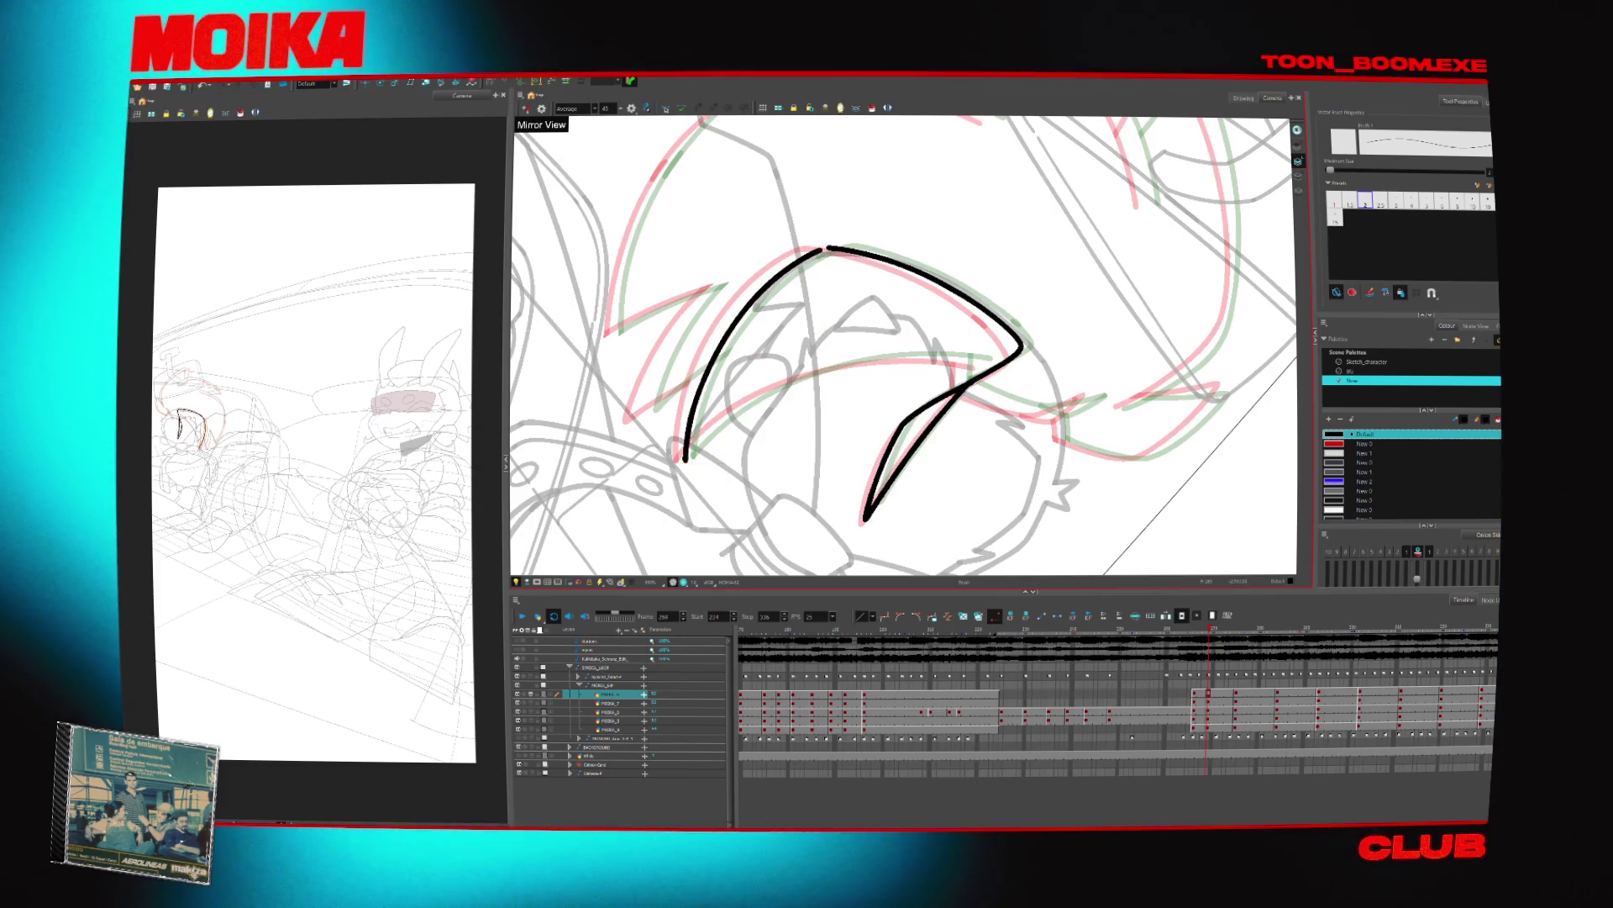
Add short strand lines from the junction and extend a hair stroke up to a pointed spike tip
{"action": "left_click_drag", "start_coordinate": [1050, 252], "coordinate": [1017, 223]}
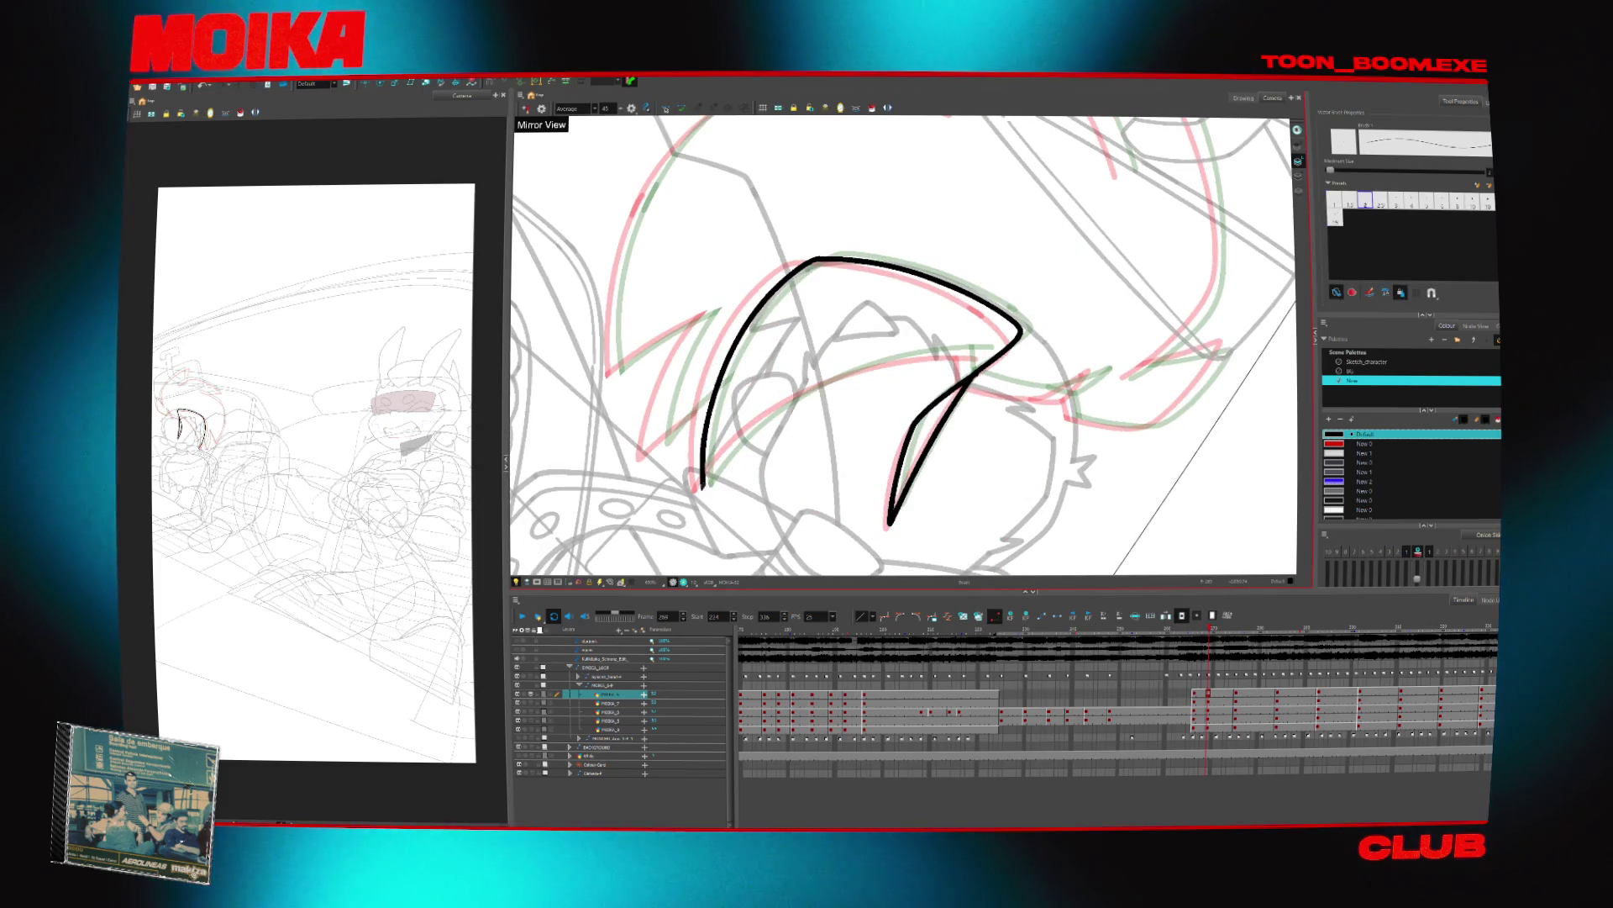
{"action": "key", "text": "shift+x"}
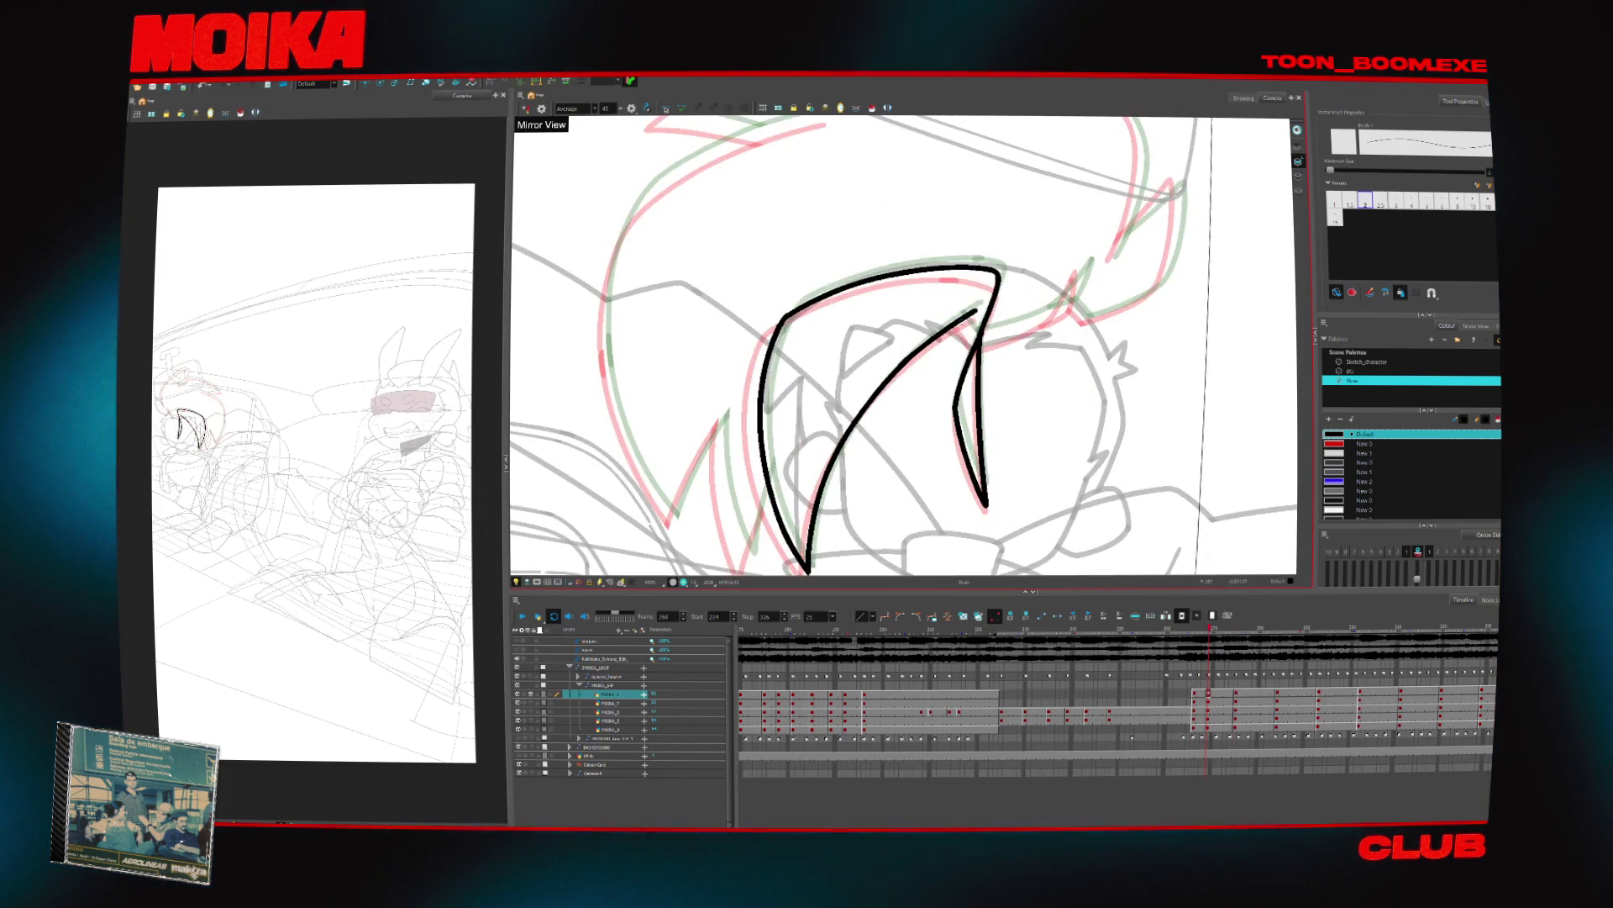
{"action": "left_click_drag", "start_coordinate": [1000, 269], "coordinate": [922, 315]}
{"action": "mouse_move", "coordinate": [898, 389]}
{"action": "left_mouse_down"}
{"action": "mouse_move", "coordinate": [999, 336]}
{"action": "mouse_move", "coordinate": [993, 351]}
{"action": "left_mouse_up"}
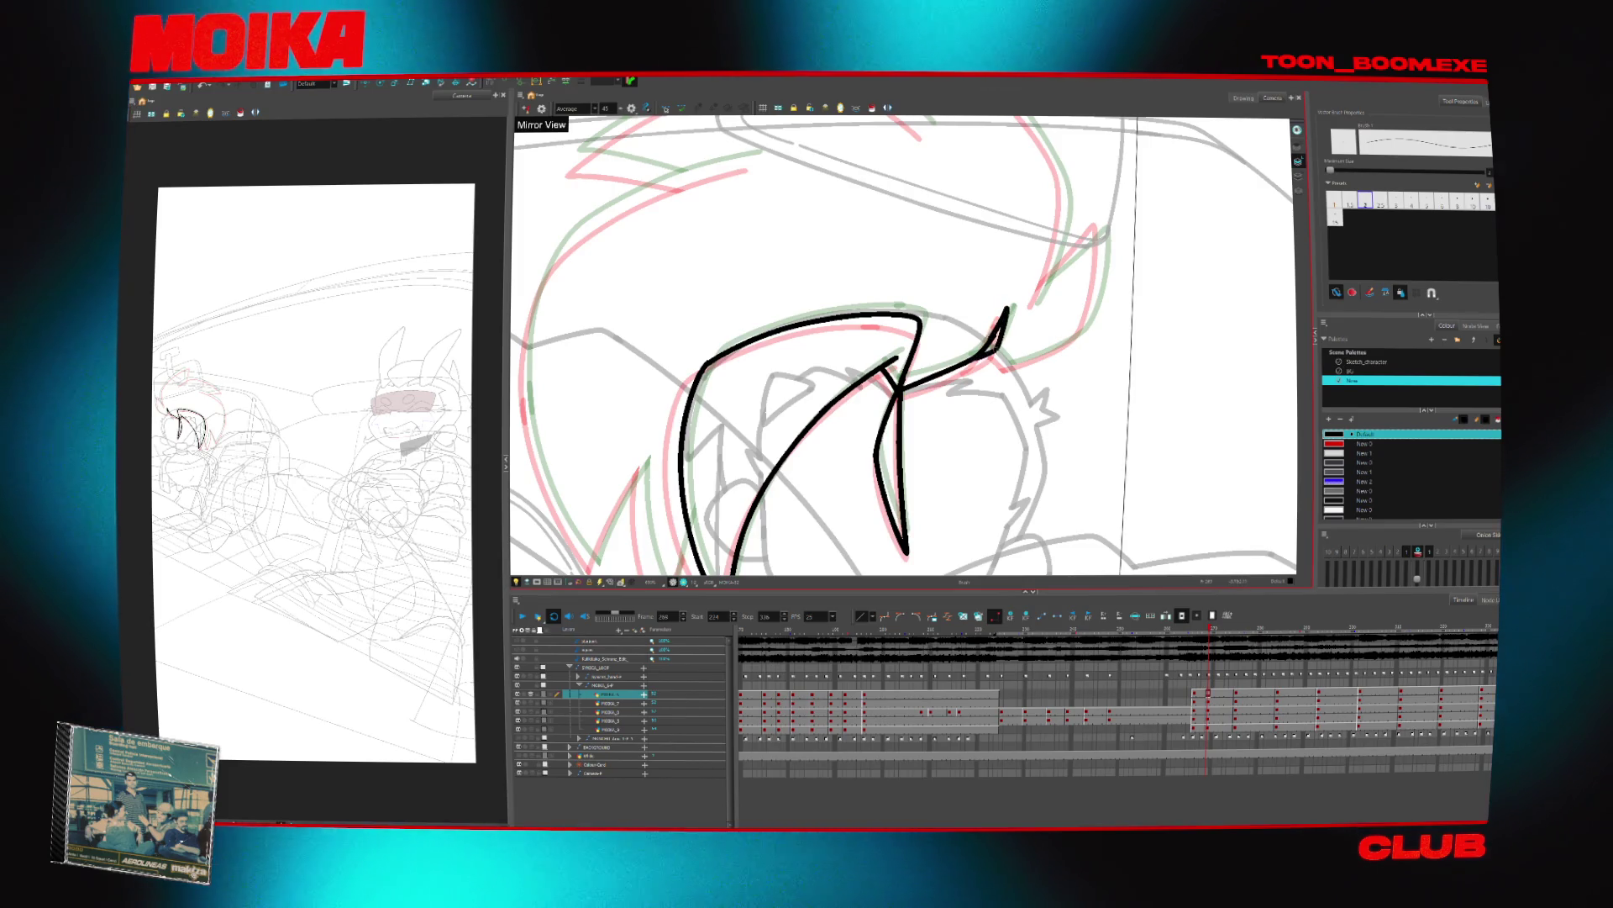
{"action": "left_click", "coordinate": [526, 110]}
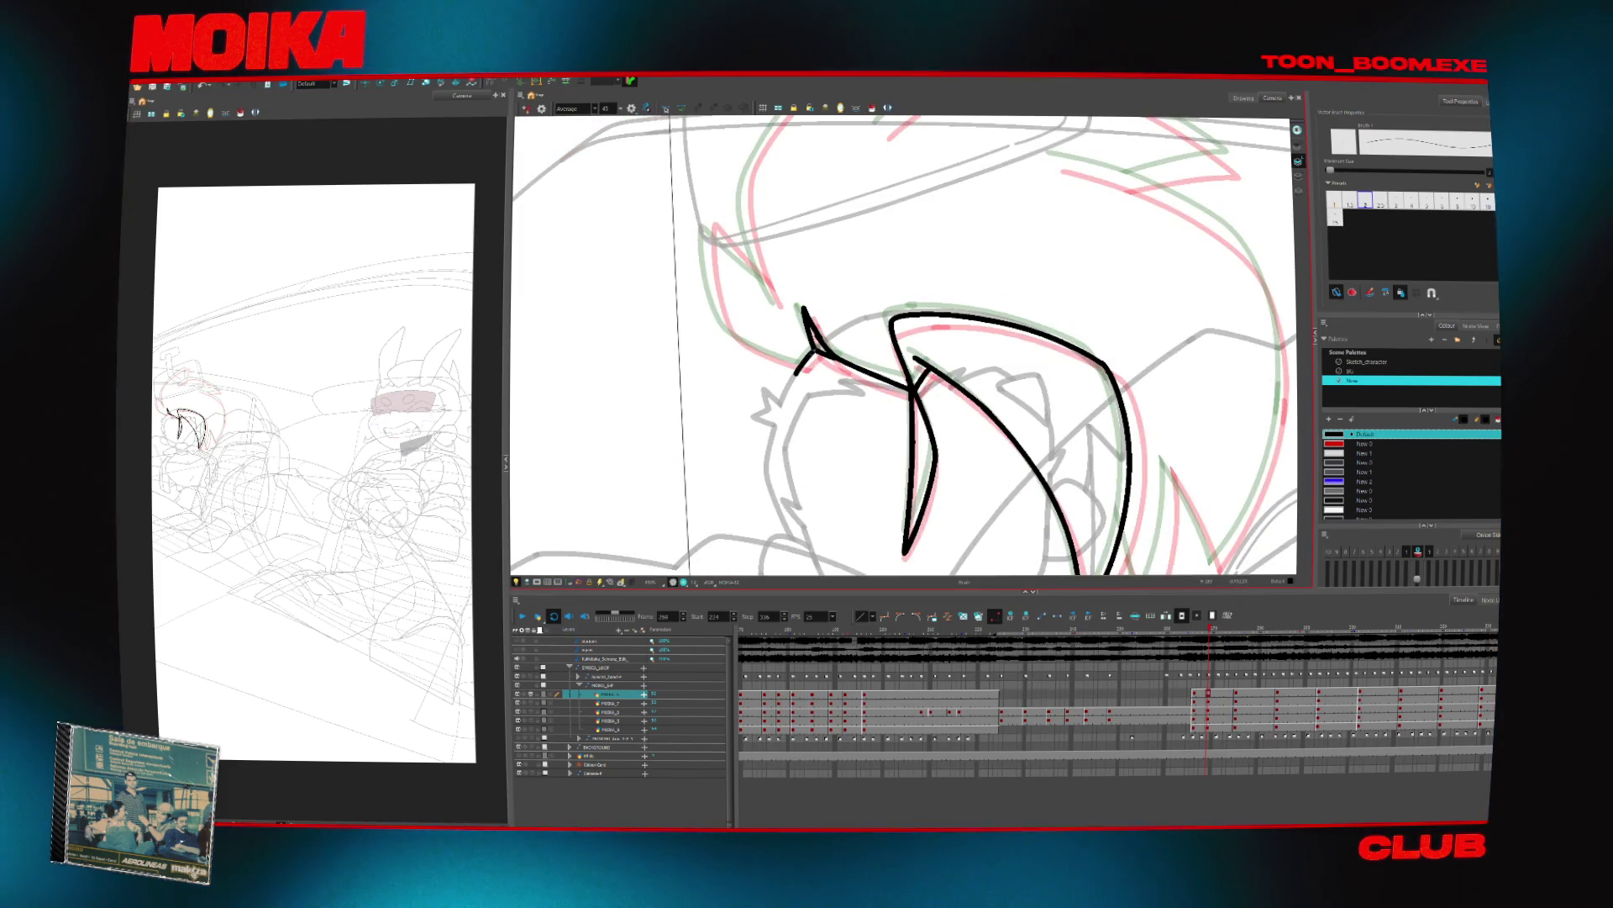
{"action": "left_click", "coordinate": [526, 109]}
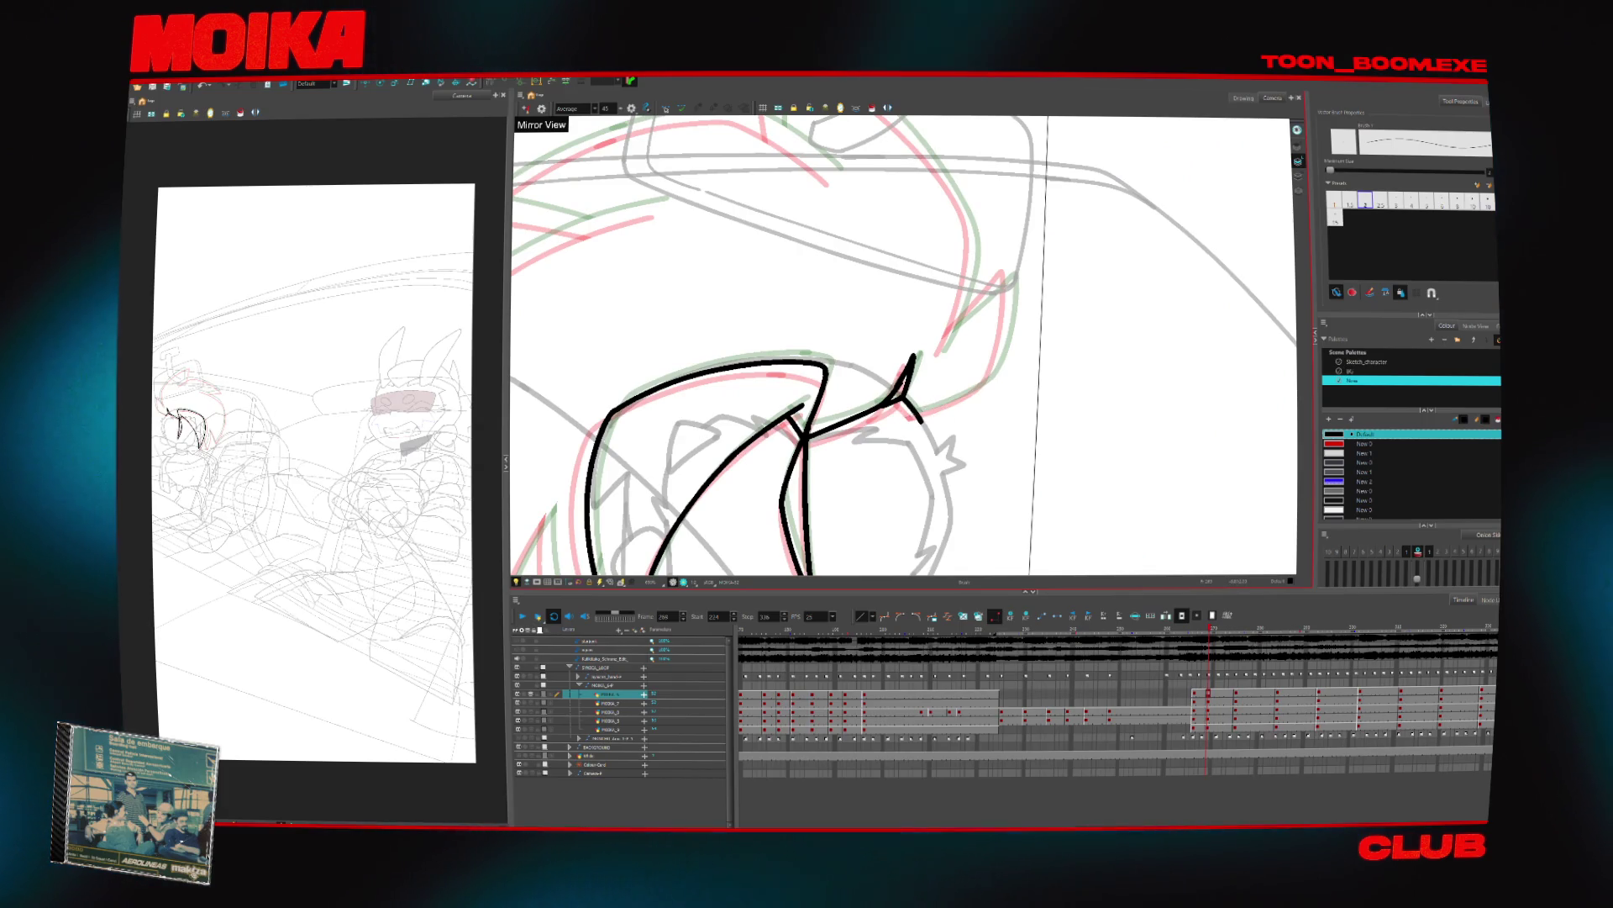
{"action": "mouse_move", "coordinate": [966, 394]}
{"action": "left_mouse_down"}
{"action": "mouse_move", "coordinate": [1008, 310]}
{"action": "mouse_move", "coordinate": [942, 351]}
{"action": "left_mouse_up"}
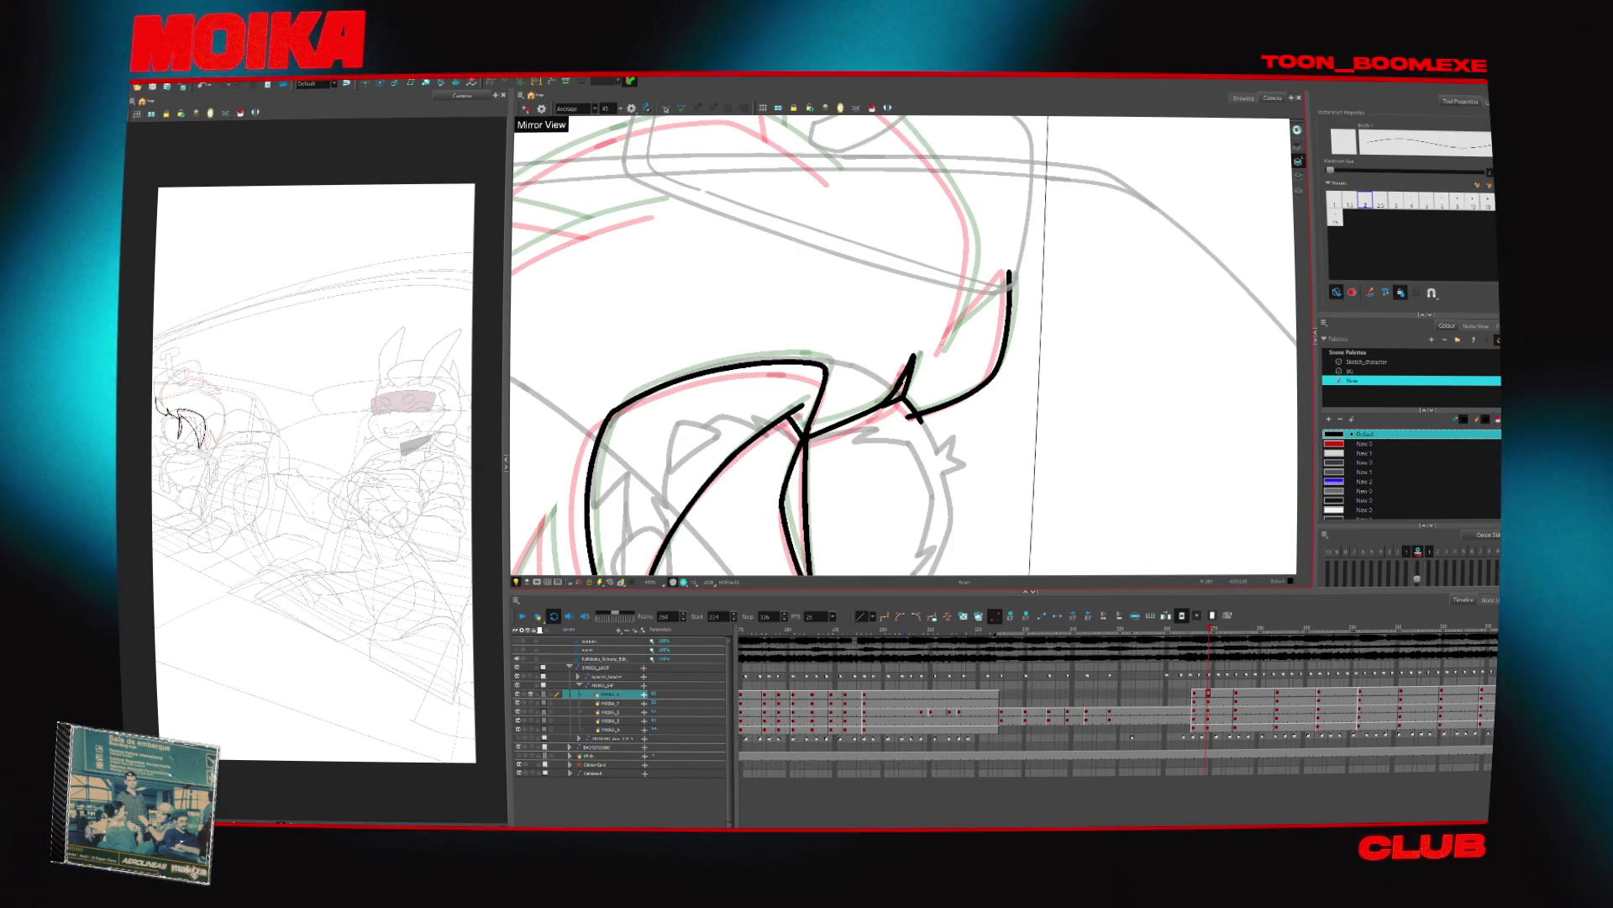
{"action": "left_click_drag", "start_coordinate": [965, 285], "coordinate": [947, 332]}
{"action": "key", "text": "4"}
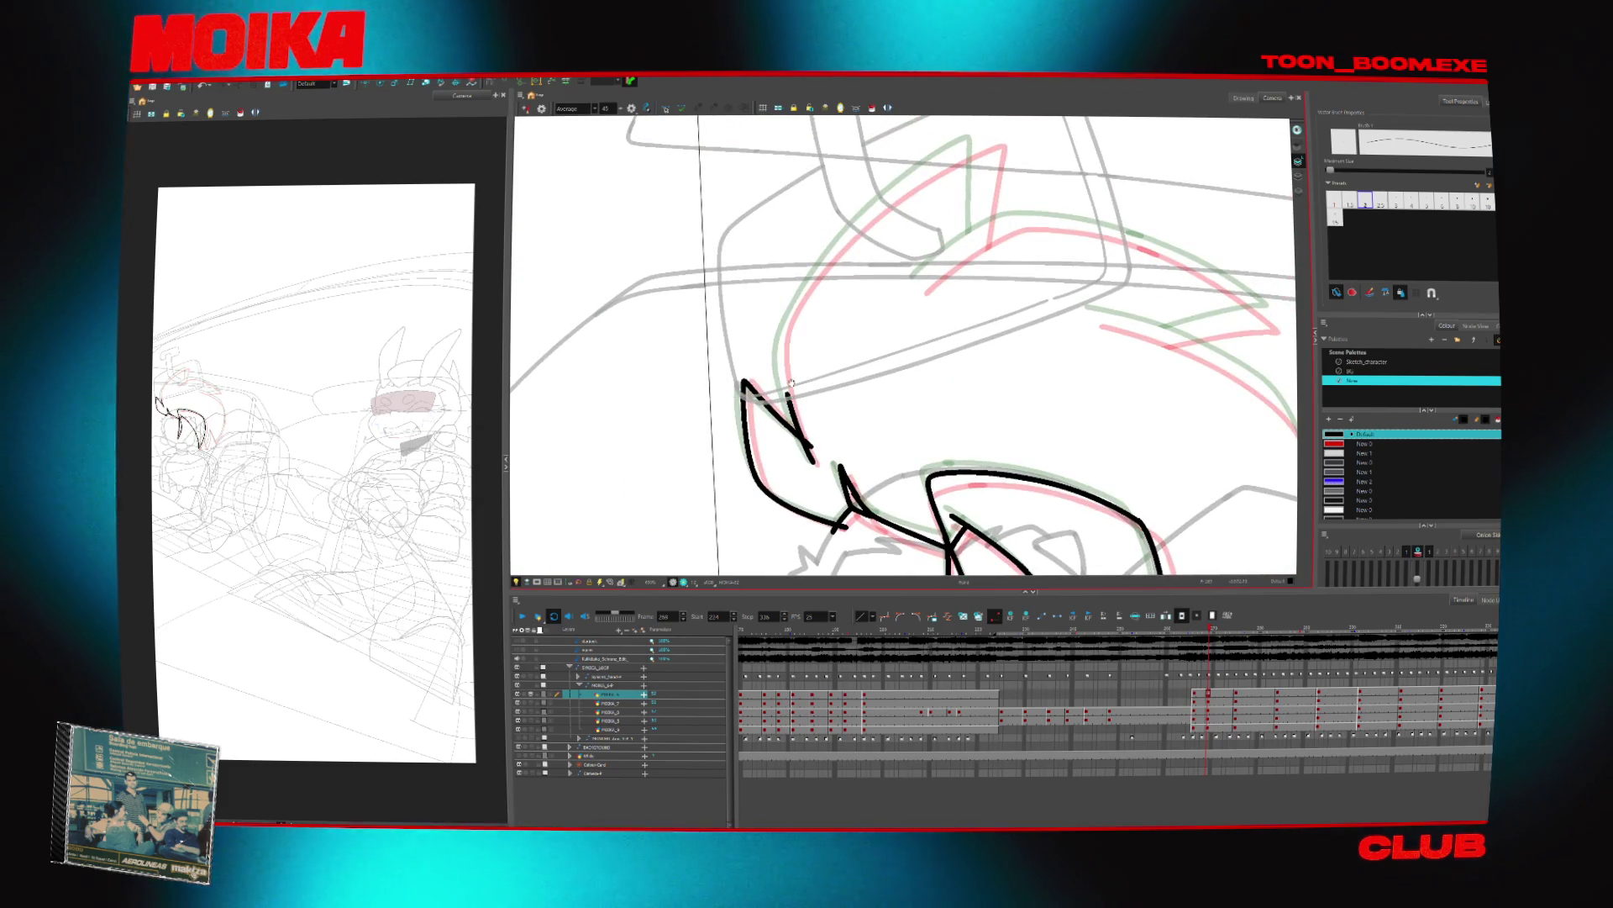
Draw a vertical stroke and a down-left spike line from the upper hair curve, plus a long curve
{"action": "key", "text": "period"}
{"action": "key", "text": "comma"}
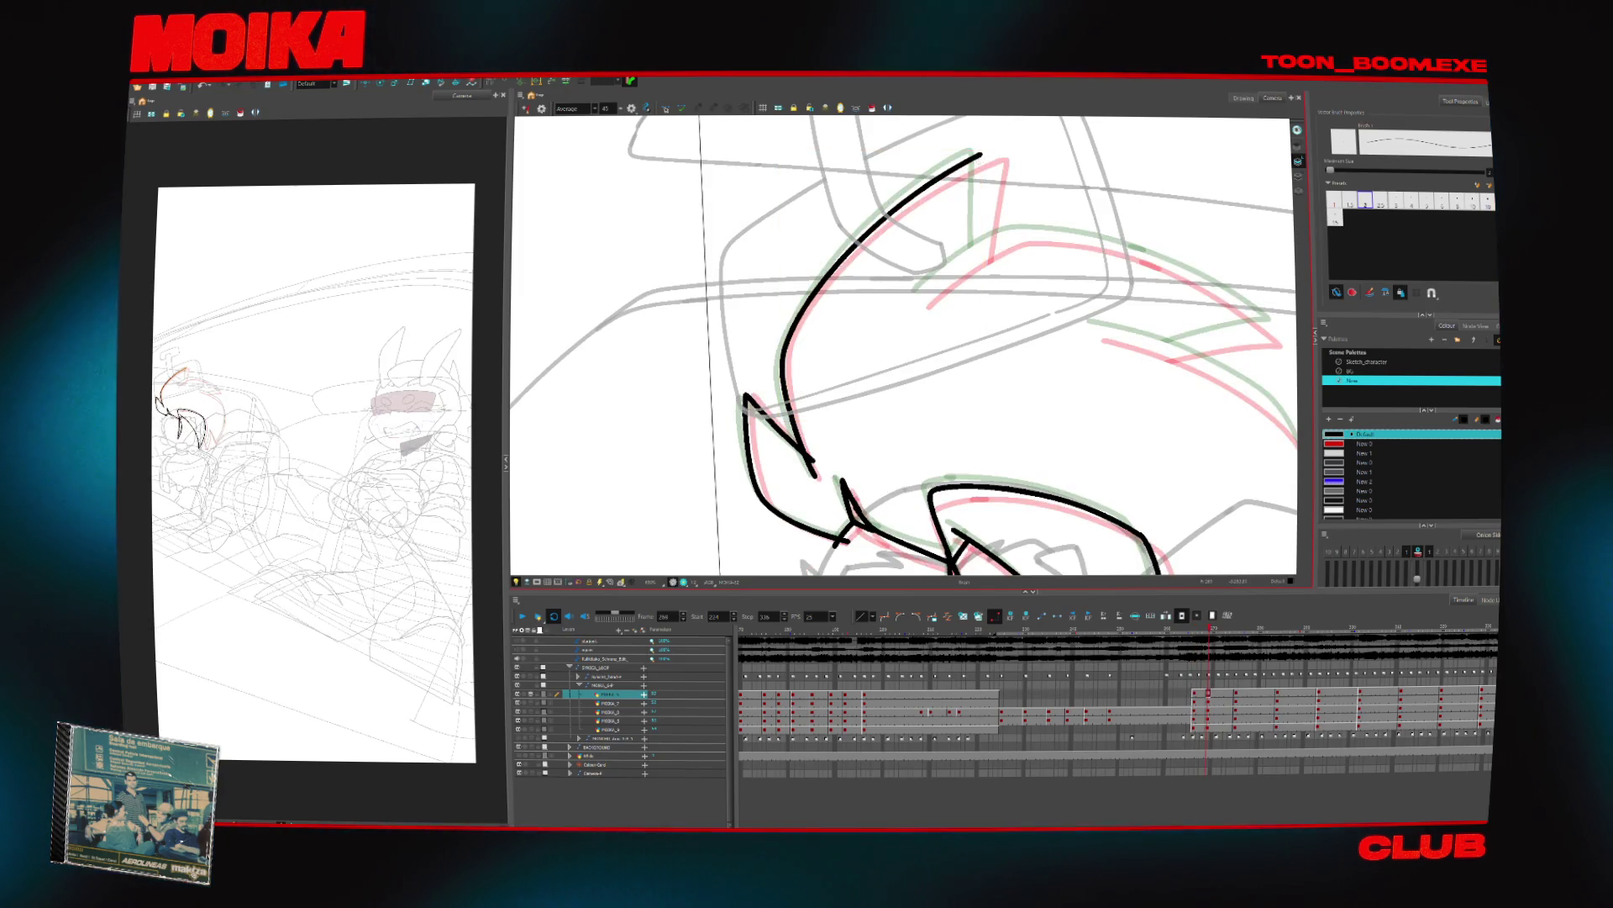
{"action": "left_click", "coordinate": [882, 214]}
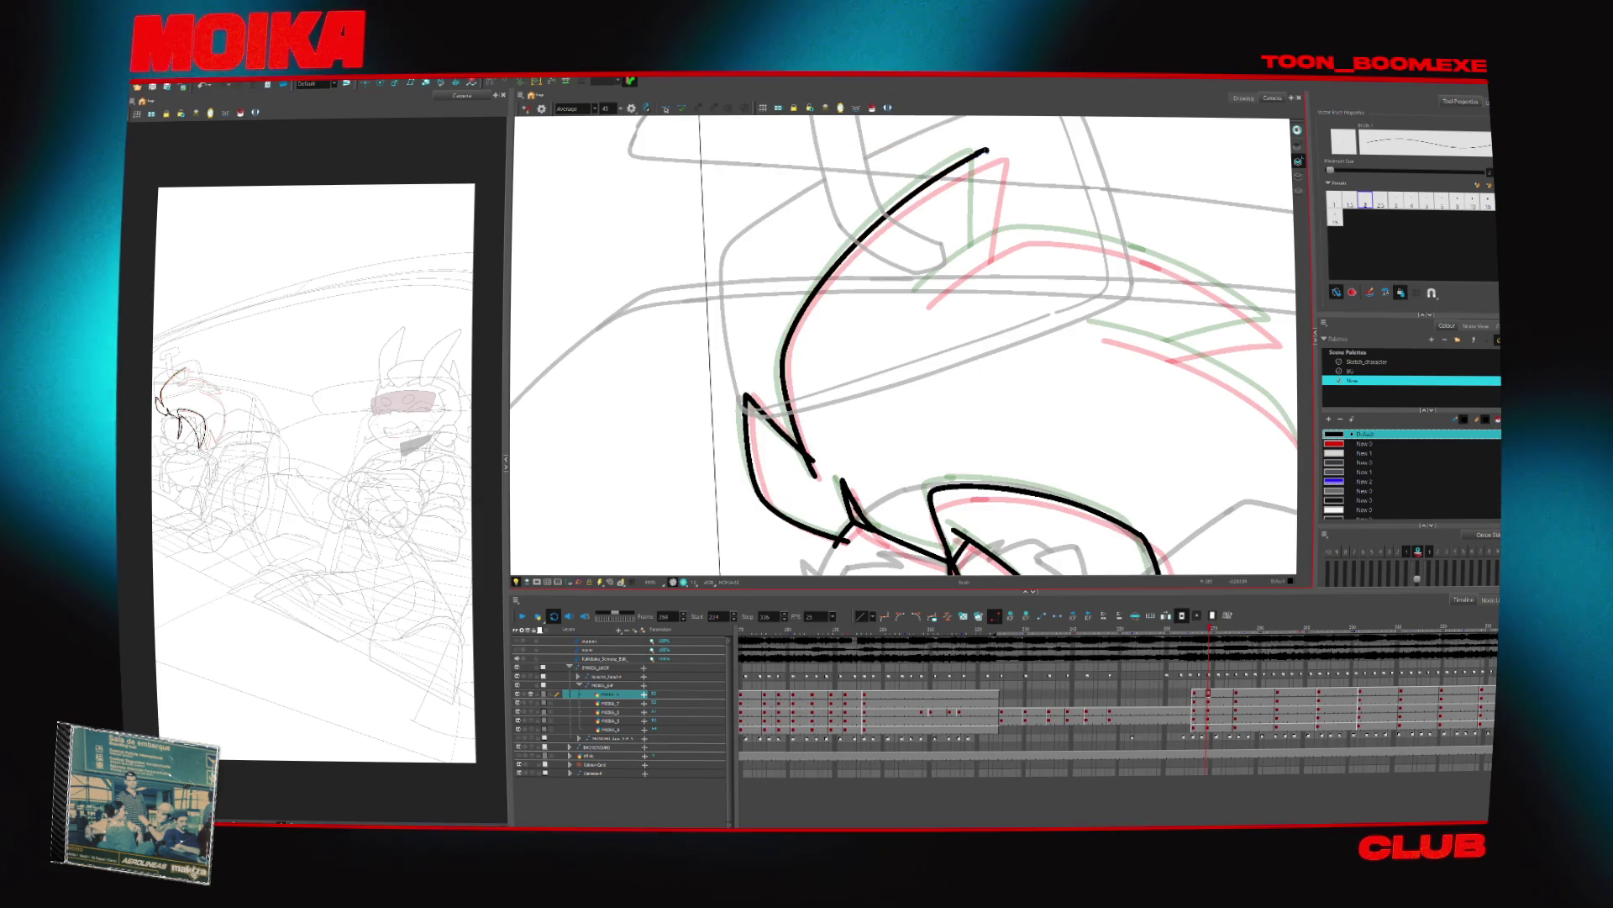
{"action": "left_click_drag", "start_coordinate": [983, 153], "coordinate": [982, 252]}
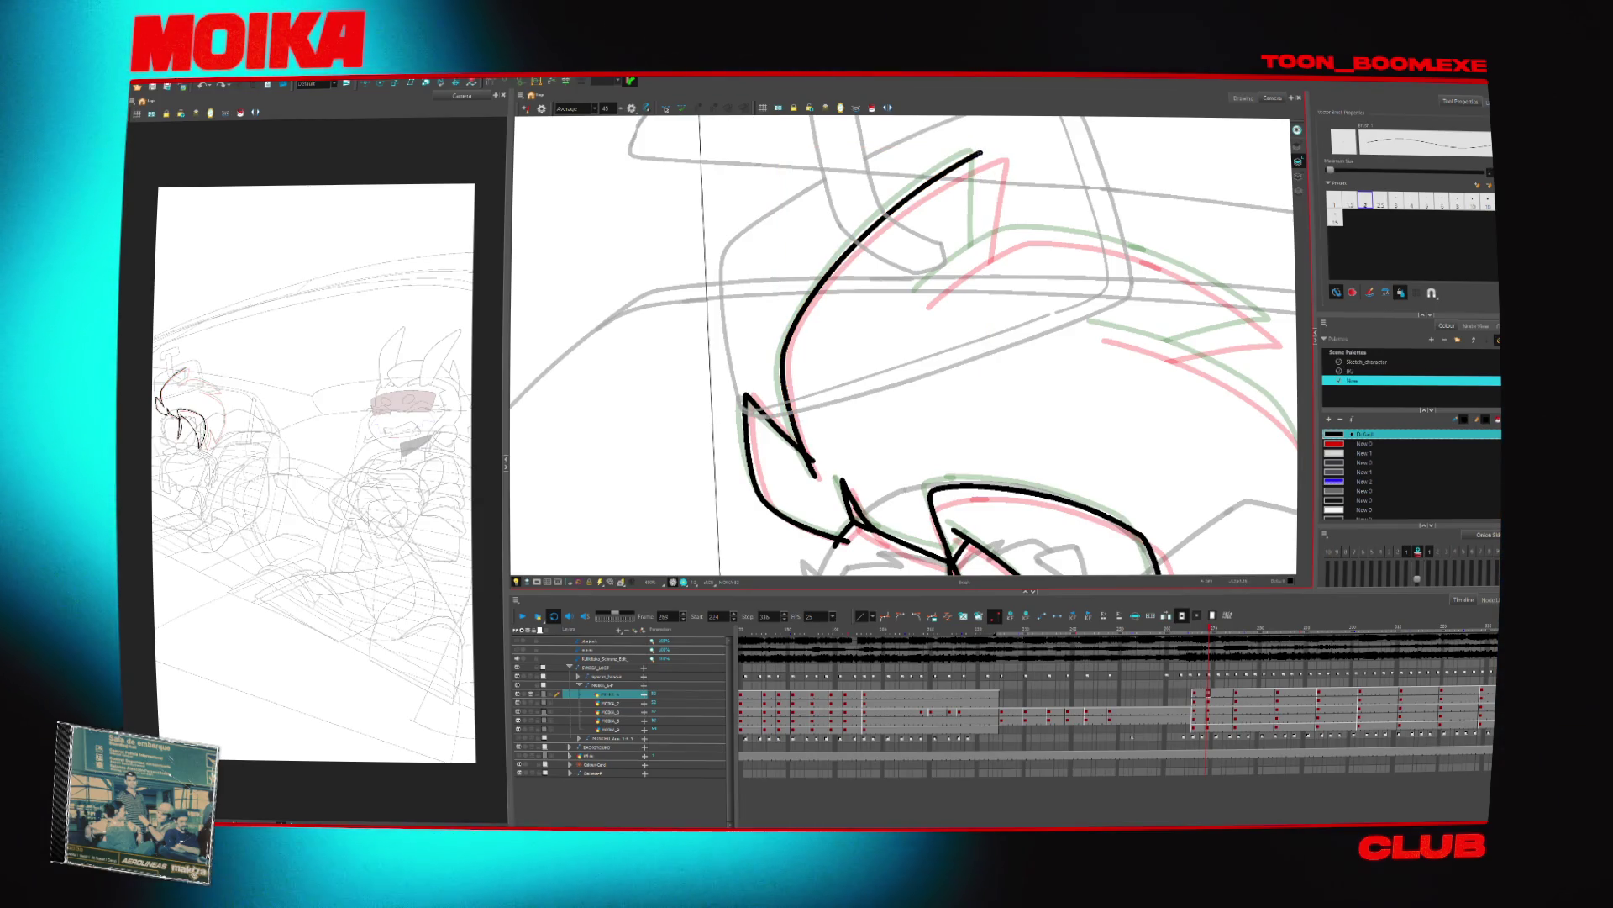
{"action": "left_click_drag", "start_coordinate": [994, 238], "coordinate": [919, 296]}
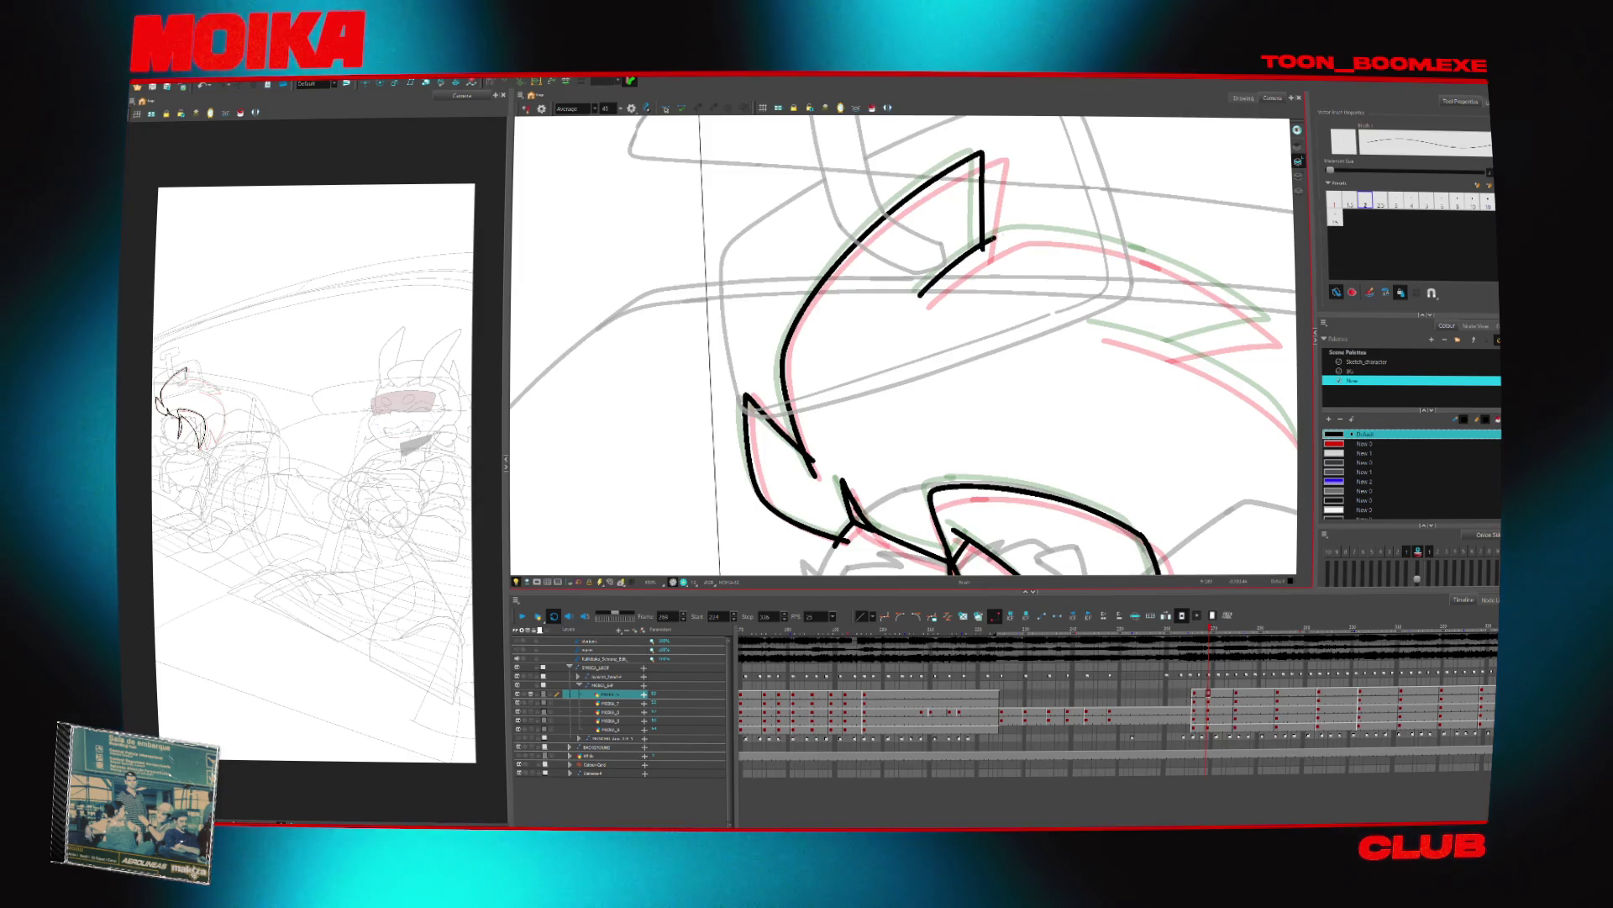
{"action": "key", "text": "c"}
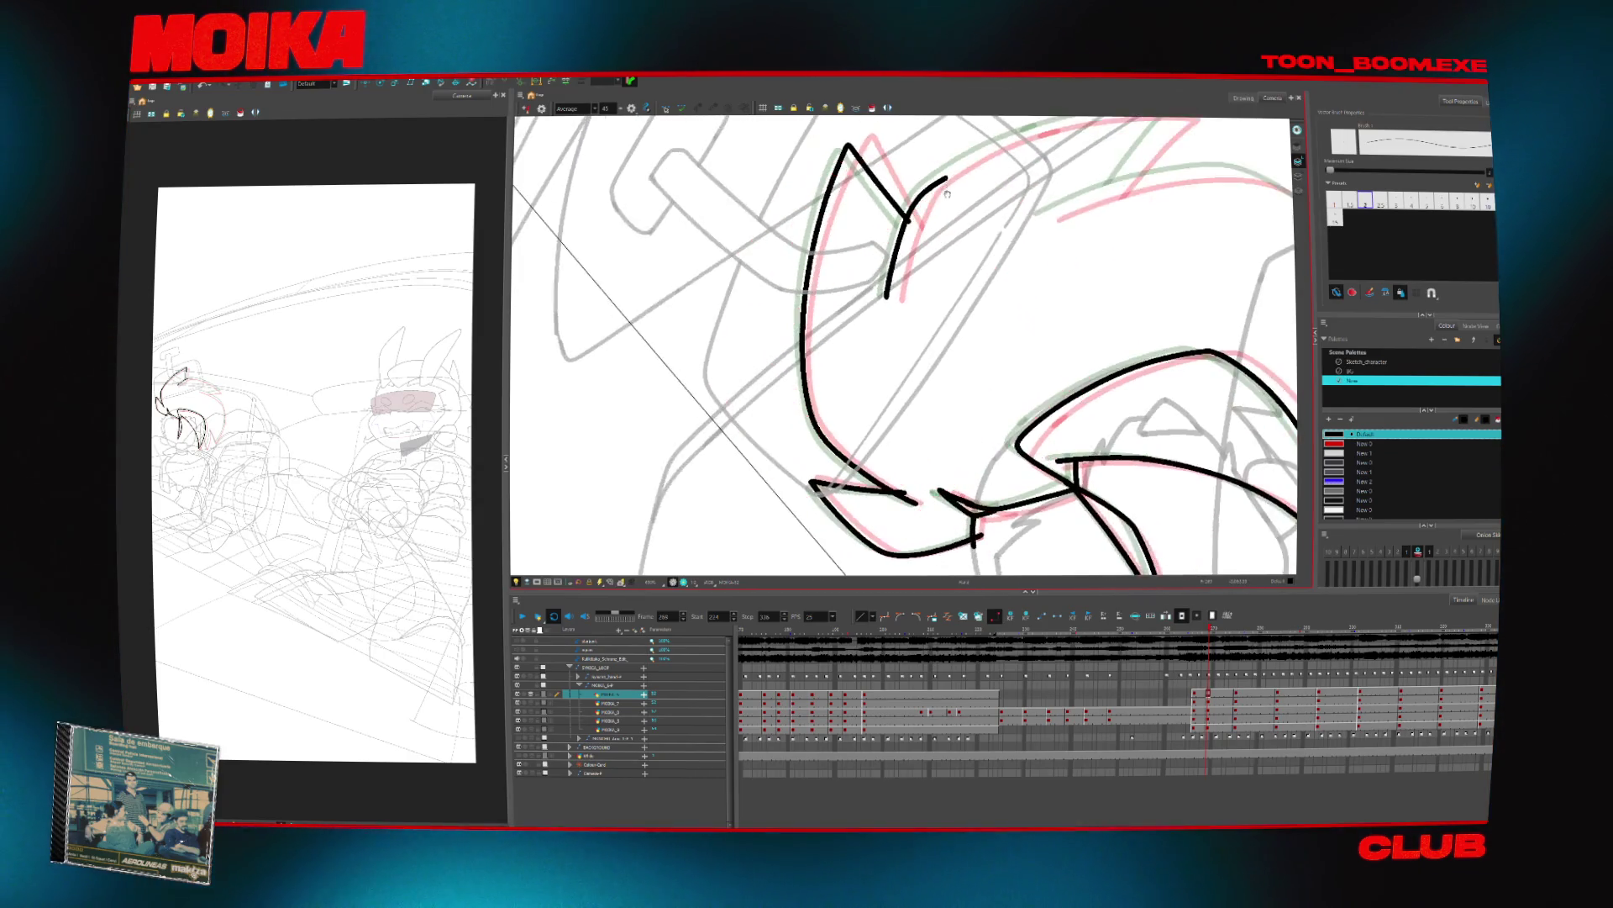
{"action": "key", "text": "alt+e"}
{"action": "mouse_move", "coordinate": [916, 220]}
{"action": "left_mouse_down"}
{"action": "mouse_move", "coordinate": [1121, 156]}
{"action": "mouse_move", "coordinate": [924, 219]}
{"action": "mouse_move", "coordinate": [1050, 185]}
{"action": "mouse_move", "coordinate": [774, 393]}
{"action": "mouse_move", "coordinate": [899, 340]}
{"action": "mouse_move", "coordinate": [919, 248]}
{"action": "mouse_move", "coordinate": [1073, 168]}
{"action": "left_mouse_up"}
Extend the left hair stroke's top tip and connect the spike tip downward with a stroke
{"action": "key", "text": "ctrl+alt"}
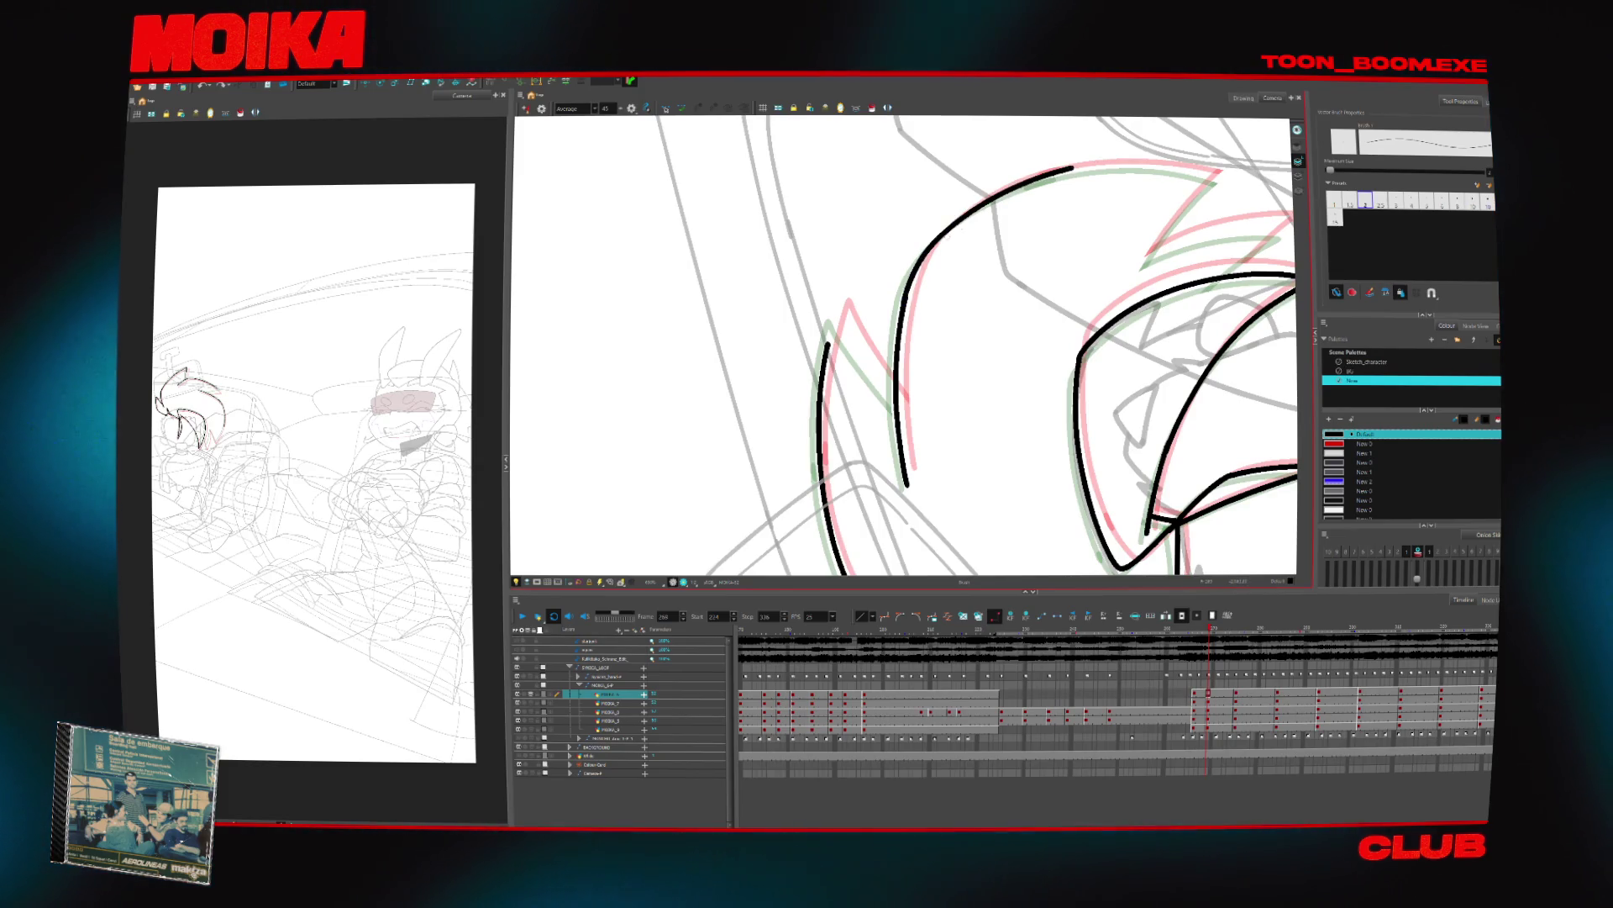
{"action": "left_click_drag", "start_coordinate": [828, 344], "coordinate": [834, 326]}
{"action": "key", "text": "shift+x"}
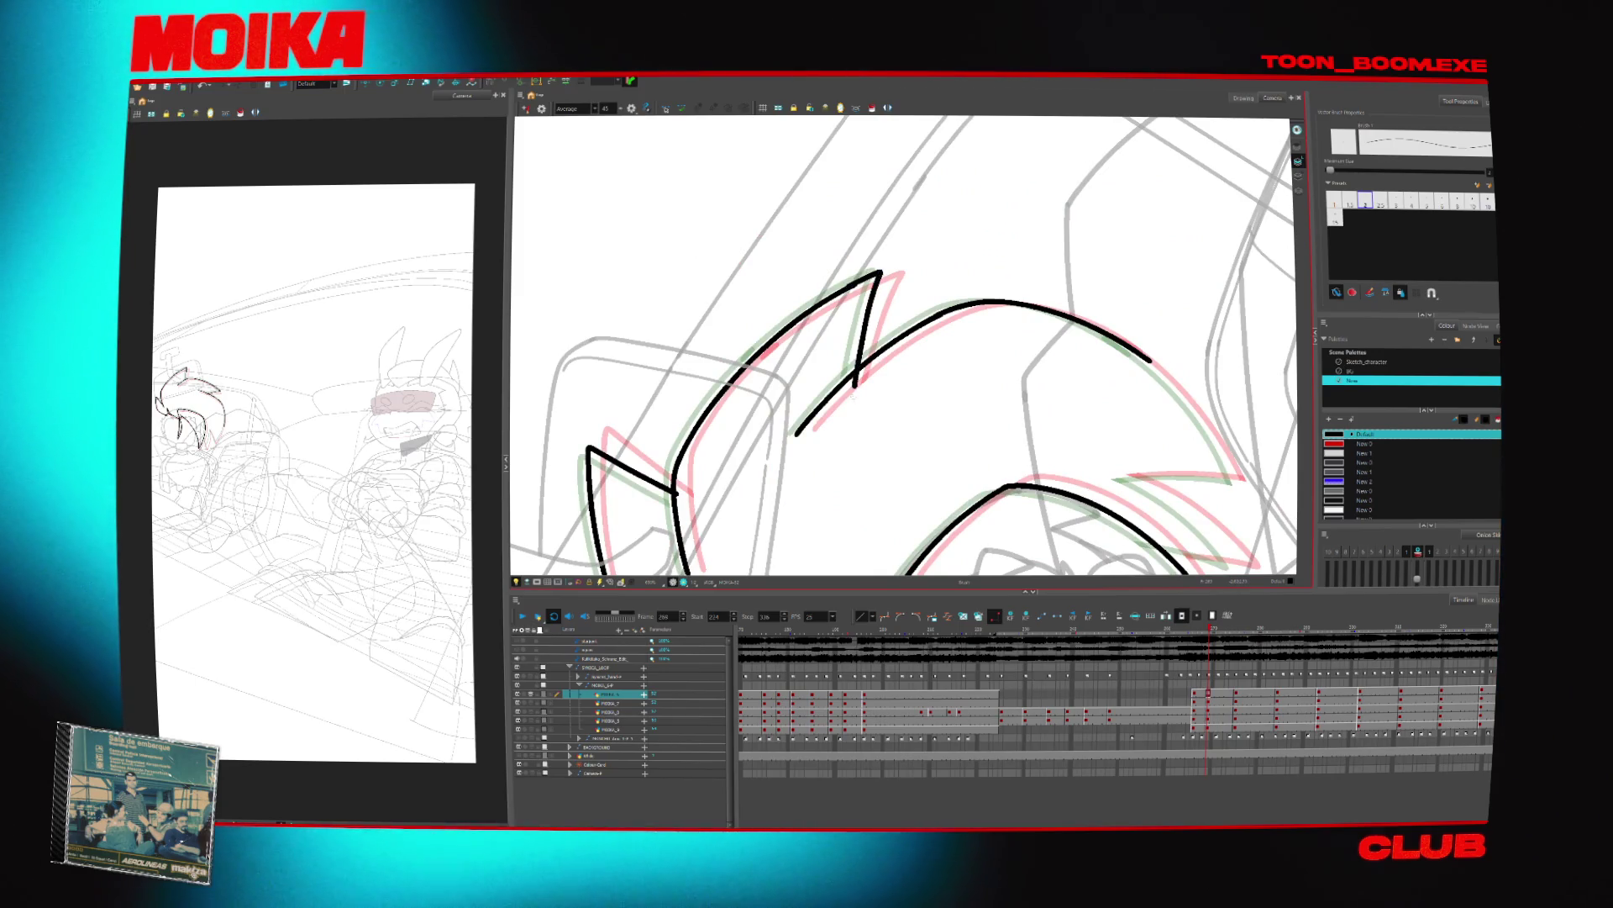
{"action": "left_click_drag", "start_coordinate": [881, 273], "coordinate": [855, 369]}
{"action": "key", "text": "alt+t"}
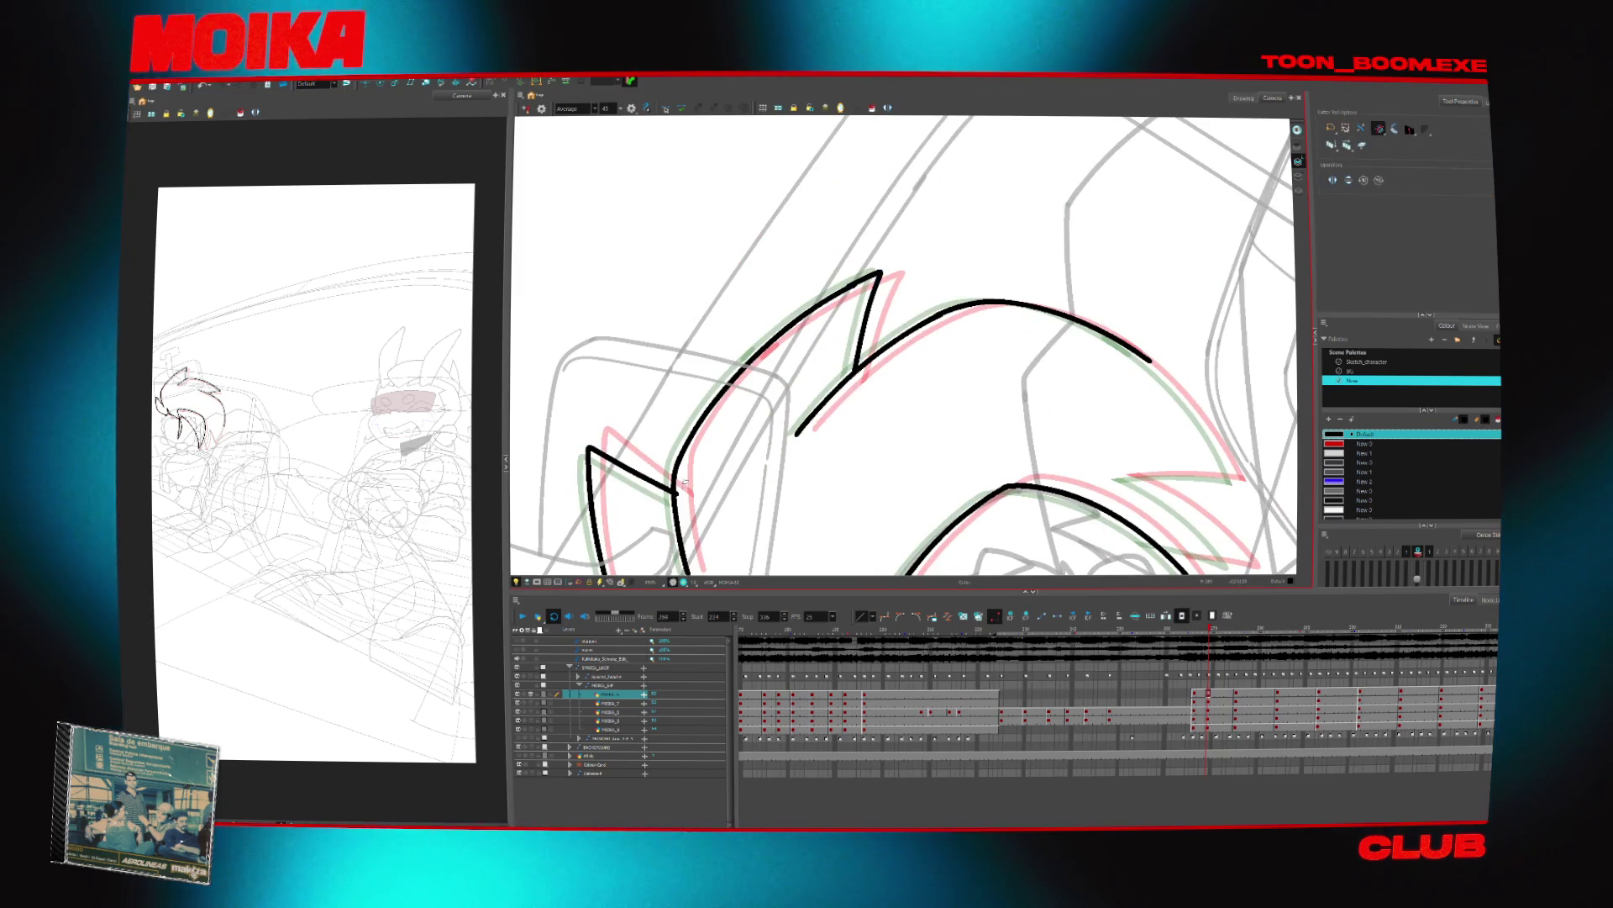
{"action": "scroll", "coordinate": [695, 531], "scroll_direction": "down", "scroll_amount": 5}
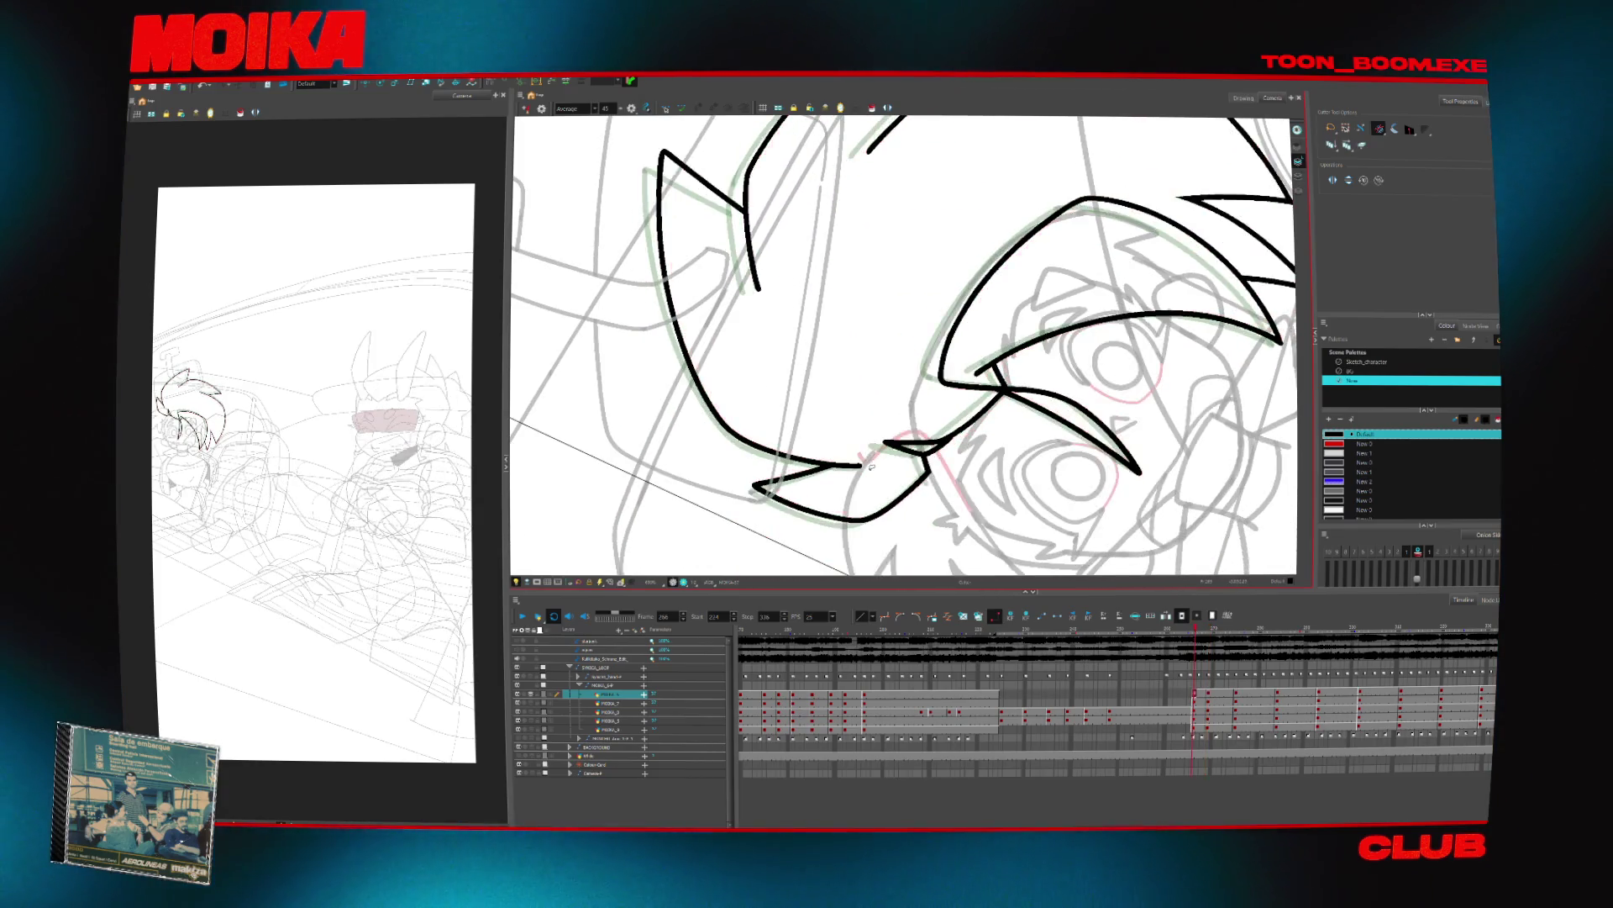
{"action": "scroll", "coordinate": [922, 490], "scroll_direction": "right", "scroll_amount": 5}
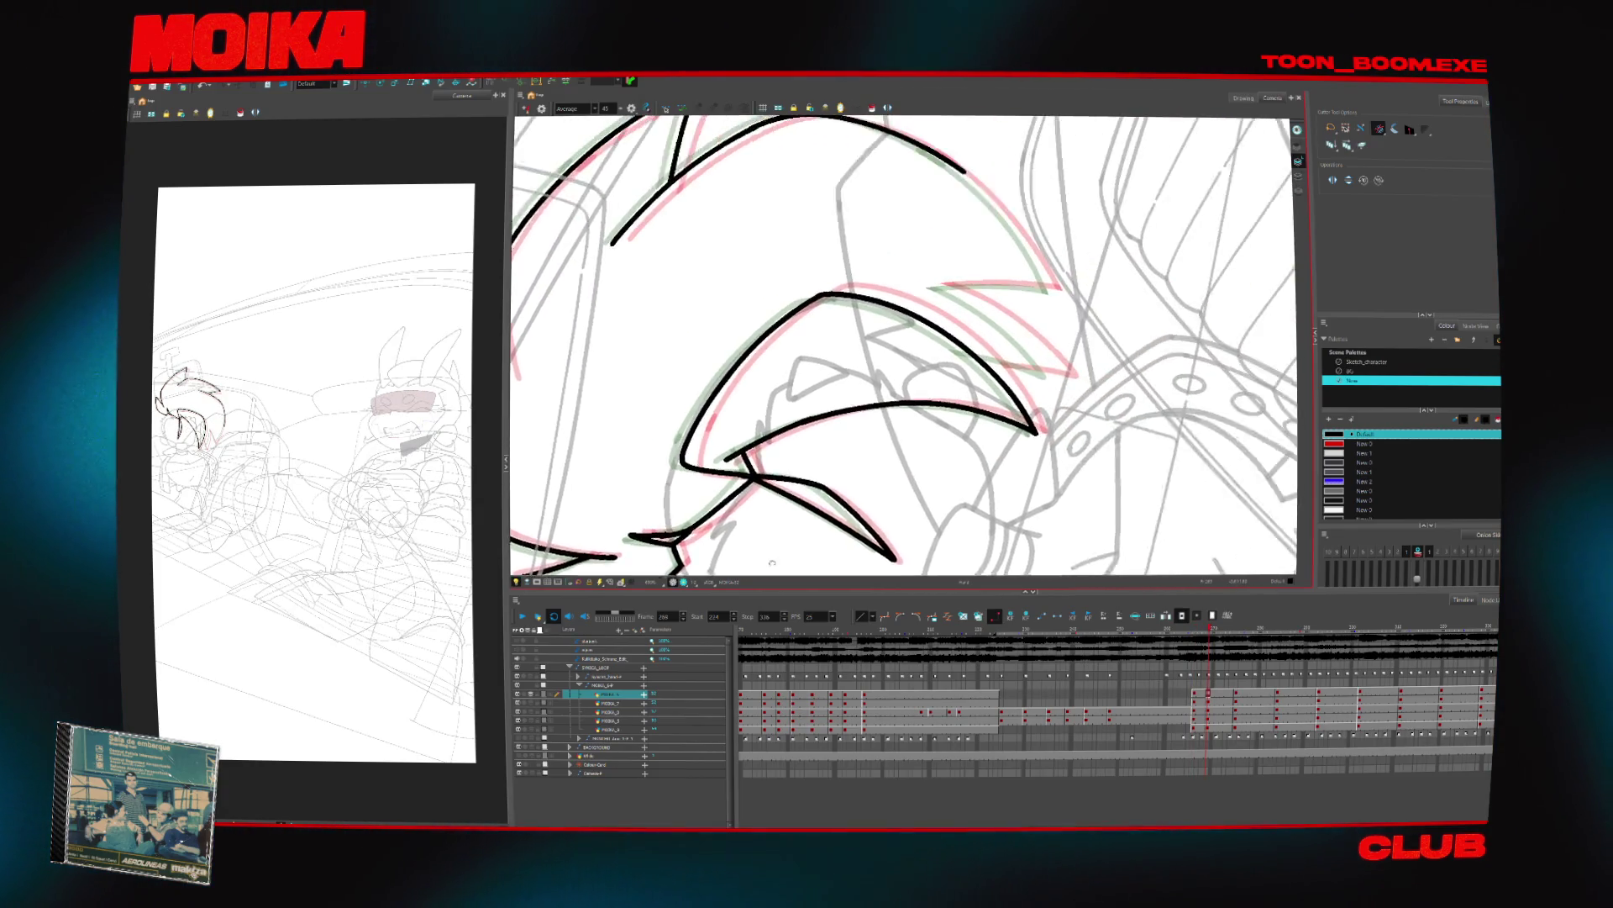
Trim the overlapping stroke ends with the Cutter, zoom out, and step forward through frames
{"action": "key", "text": "alt+b"}
{"action": "key", "text": "4"}
{"action": "key", "text": "period"}
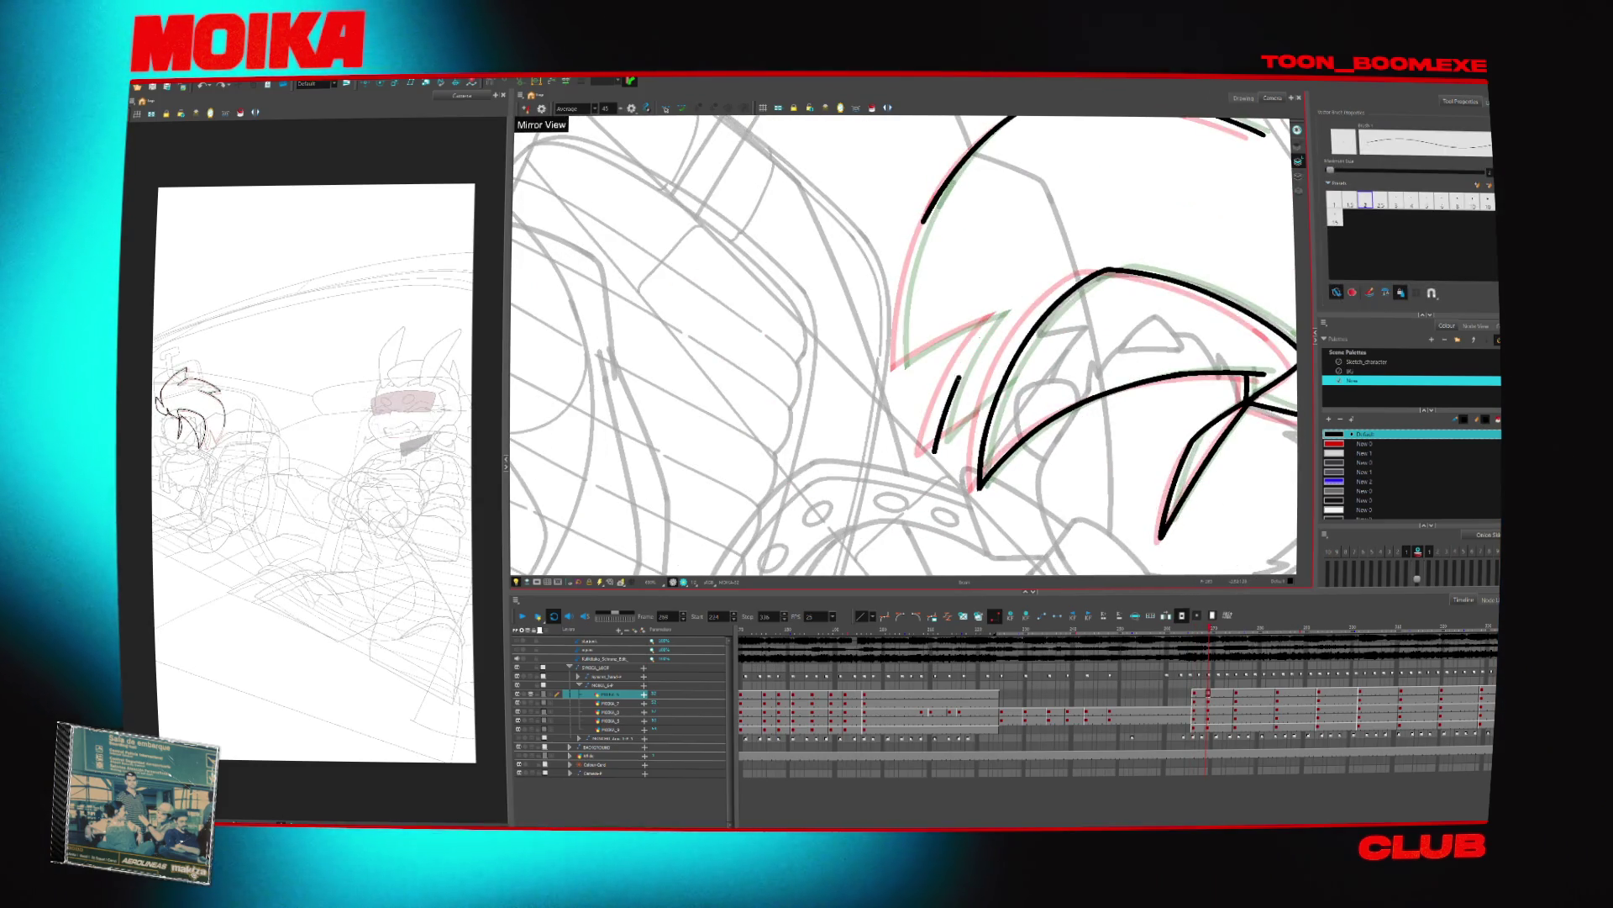
{"action": "key", "text": "alt+slash"}
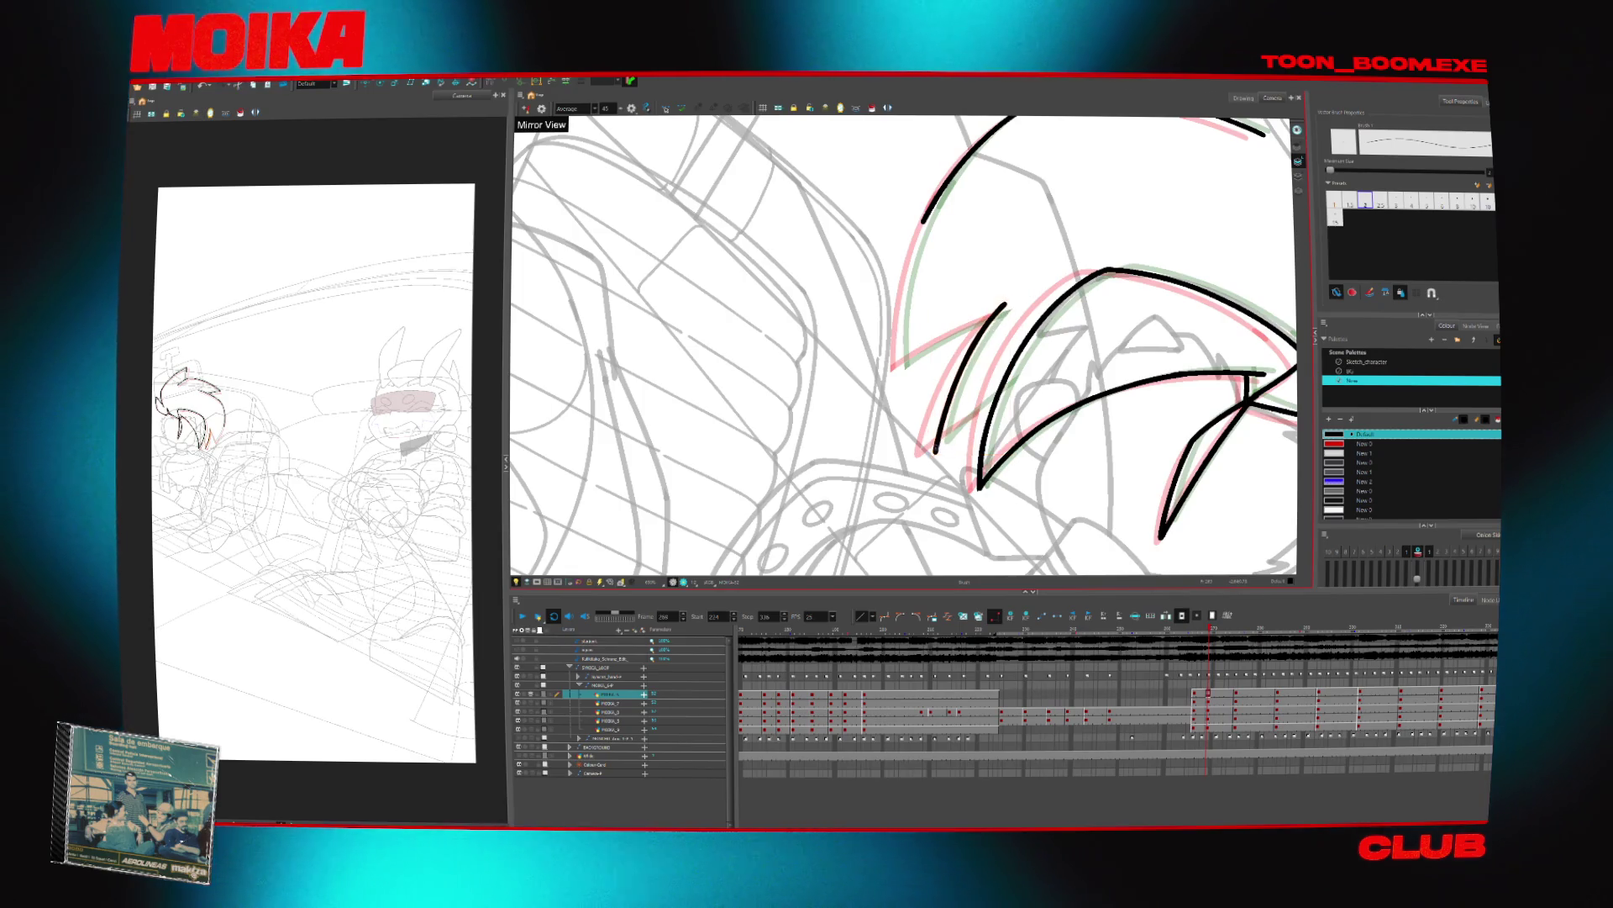
{"action": "key", "text": "alt+t"}
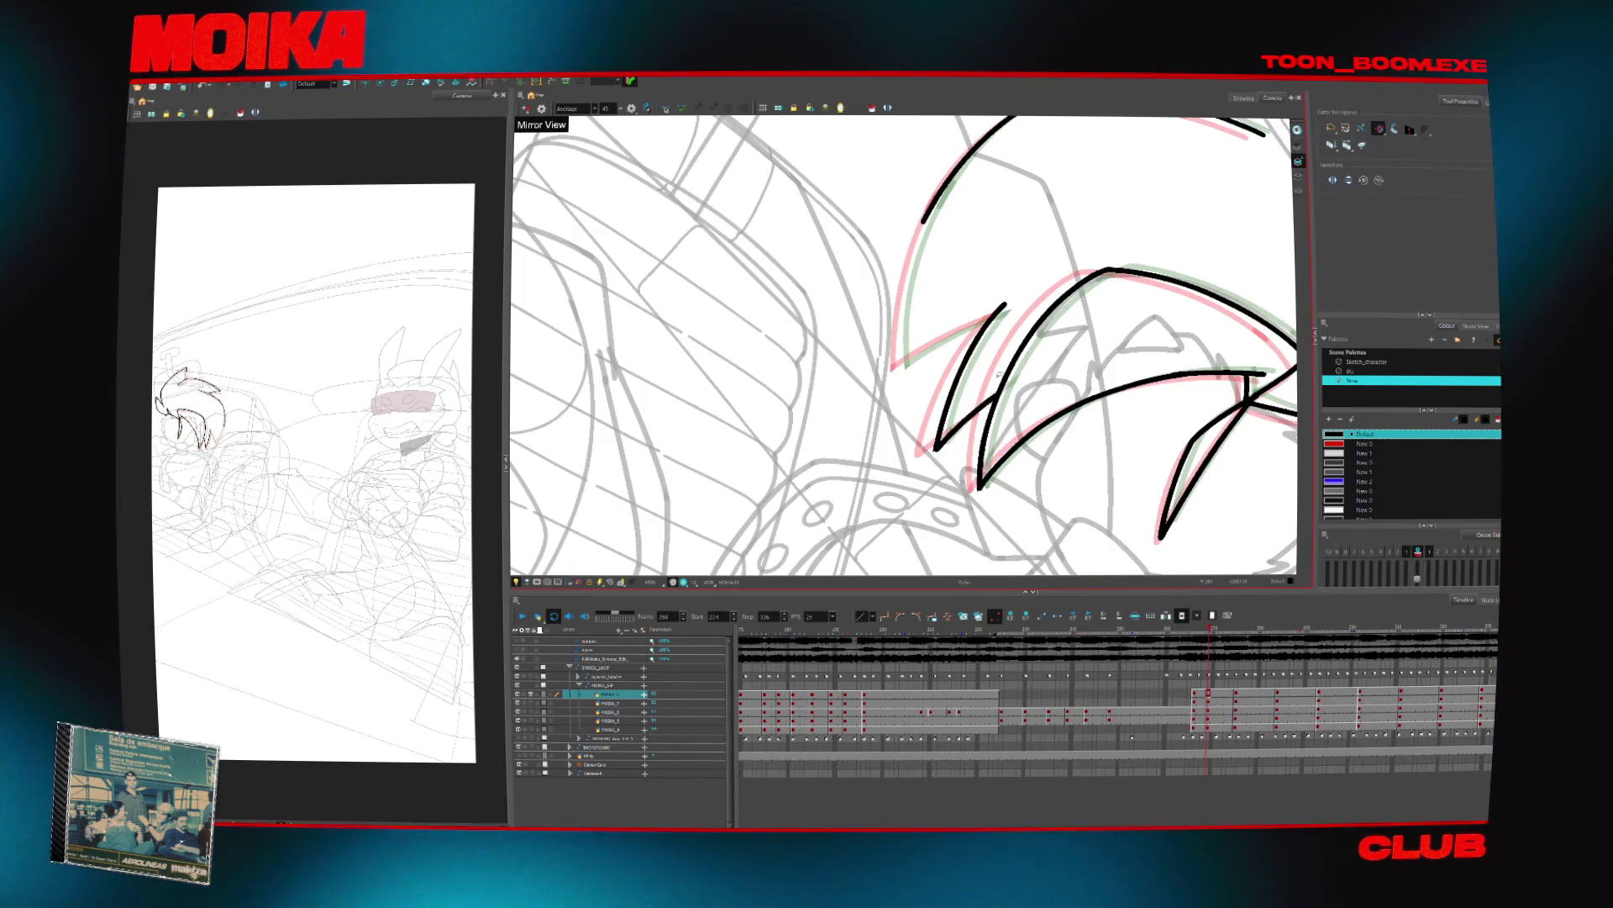
{"action": "mouse_move", "coordinate": [966, 252]}
{"action": "left_mouse_down"}
{"action": "mouse_move", "coordinate": [991, 302]}
{"action": "mouse_move", "coordinate": [983, 353]}
{"action": "mouse_move", "coordinate": [956, 340]}
{"action": "left_mouse_up"}
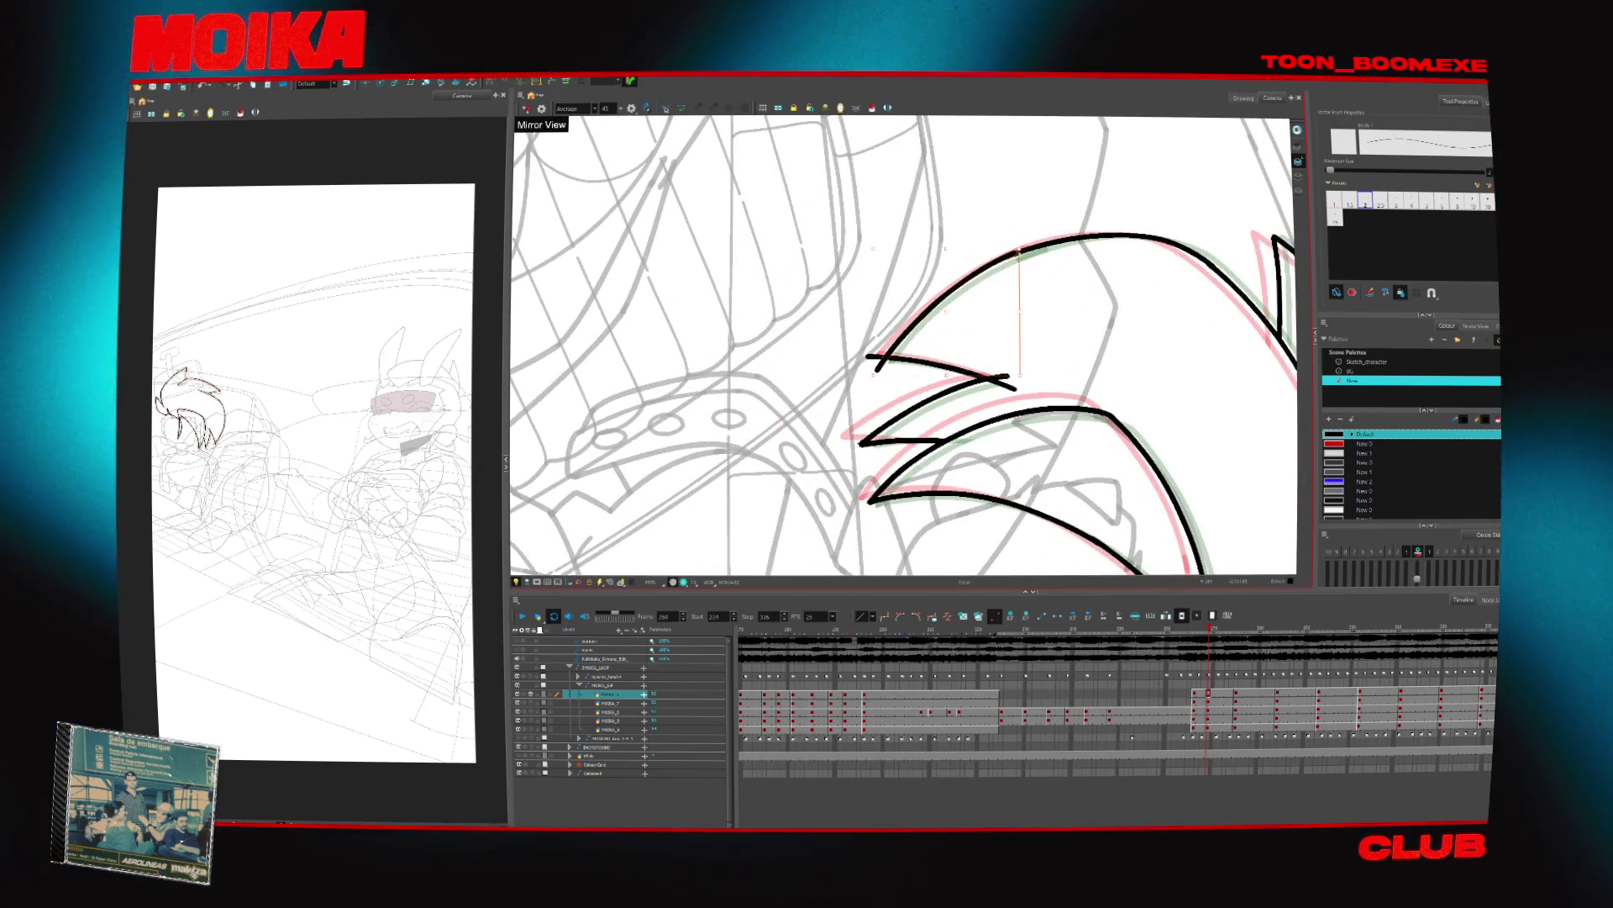
{"action": "key", "text": "alt+t"}
{"action": "left_click_drag", "start_coordinate": [1010, 379], "coordinate": [1055, 431]}
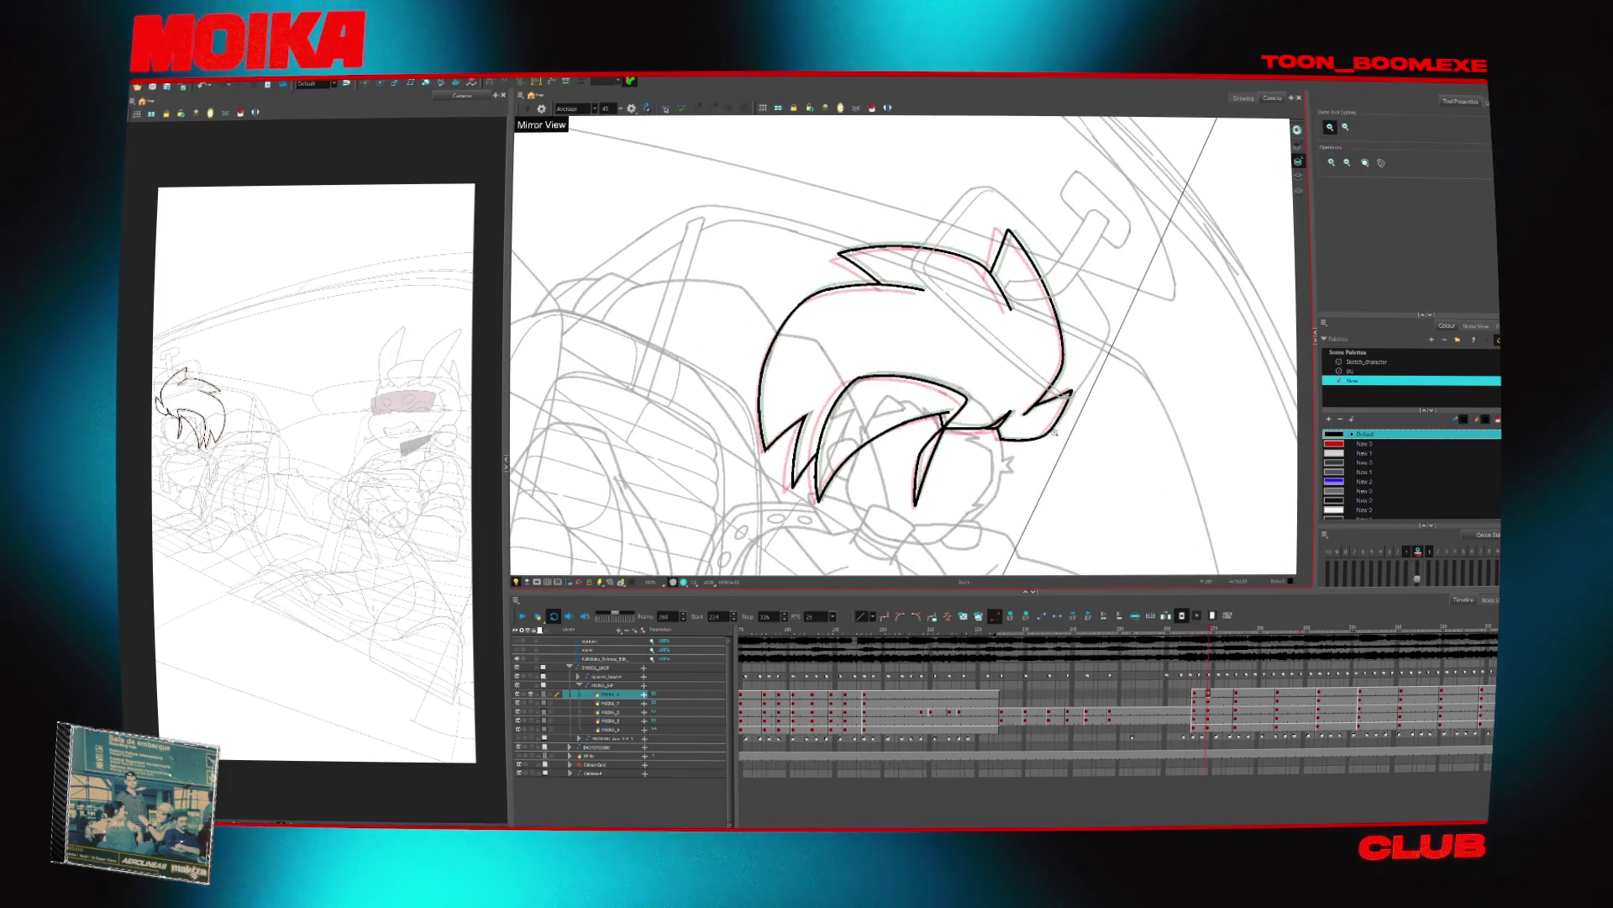
{"action": "key", "text": "period"}
{"action": "key", "text": "period"}
{"action": "key", "text": "period"}
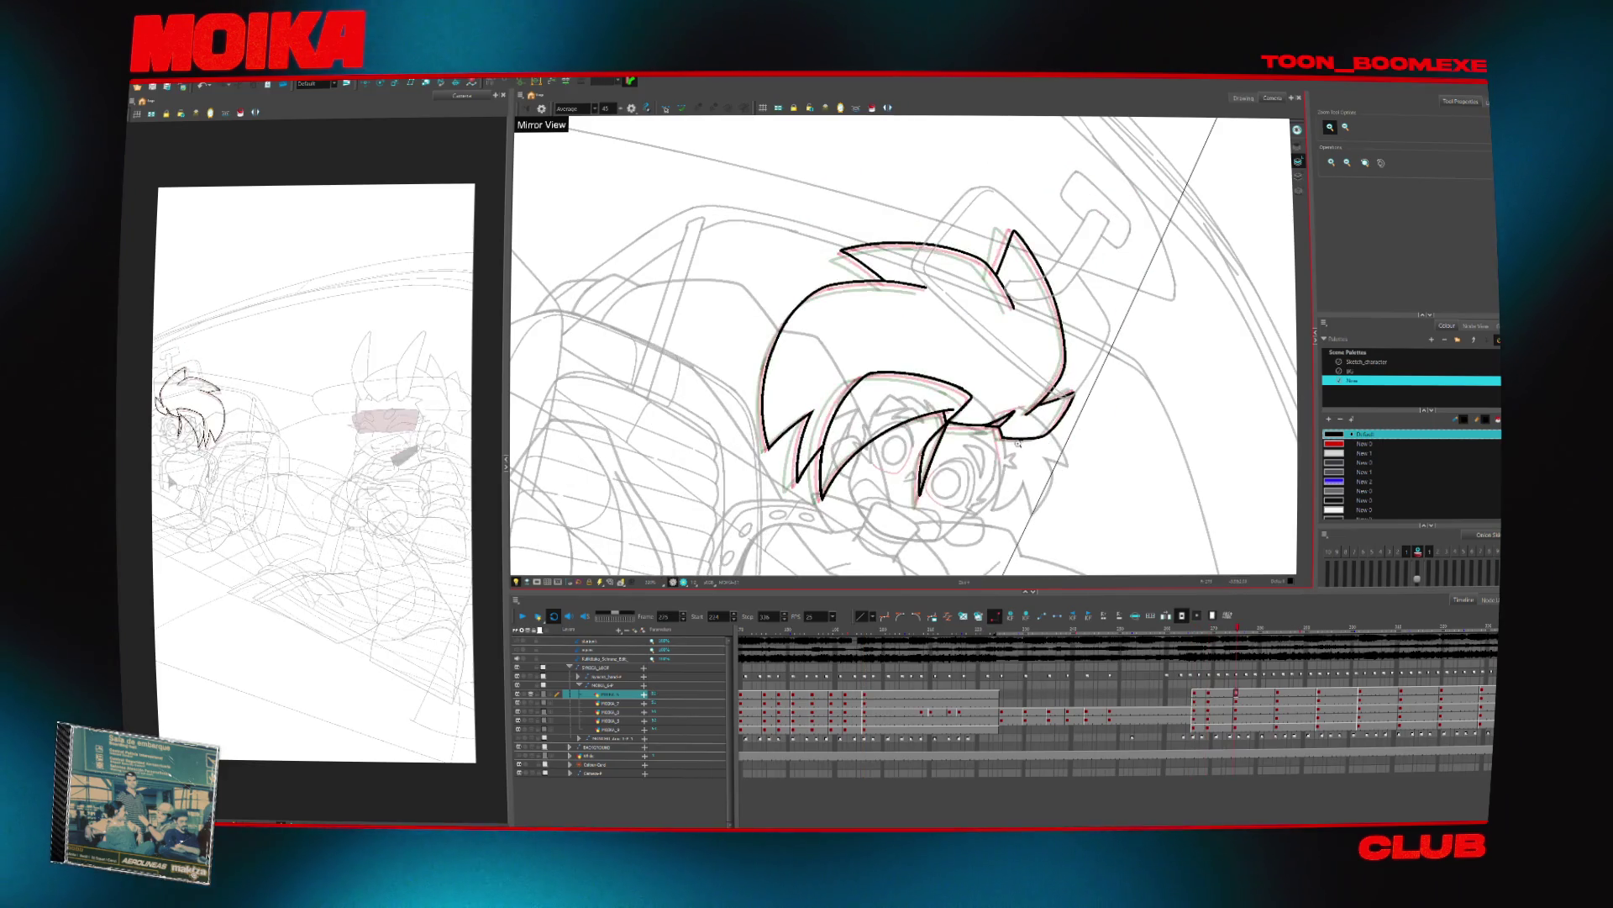
{"action": "key", "text": "period"}
{"action": "key", "text": "period"}
Select the MOIKA_2 face layer, zoom in on the head, and ink a black '>' nose stroke
{"action": "left_click", "coordinate": [616, 702]}
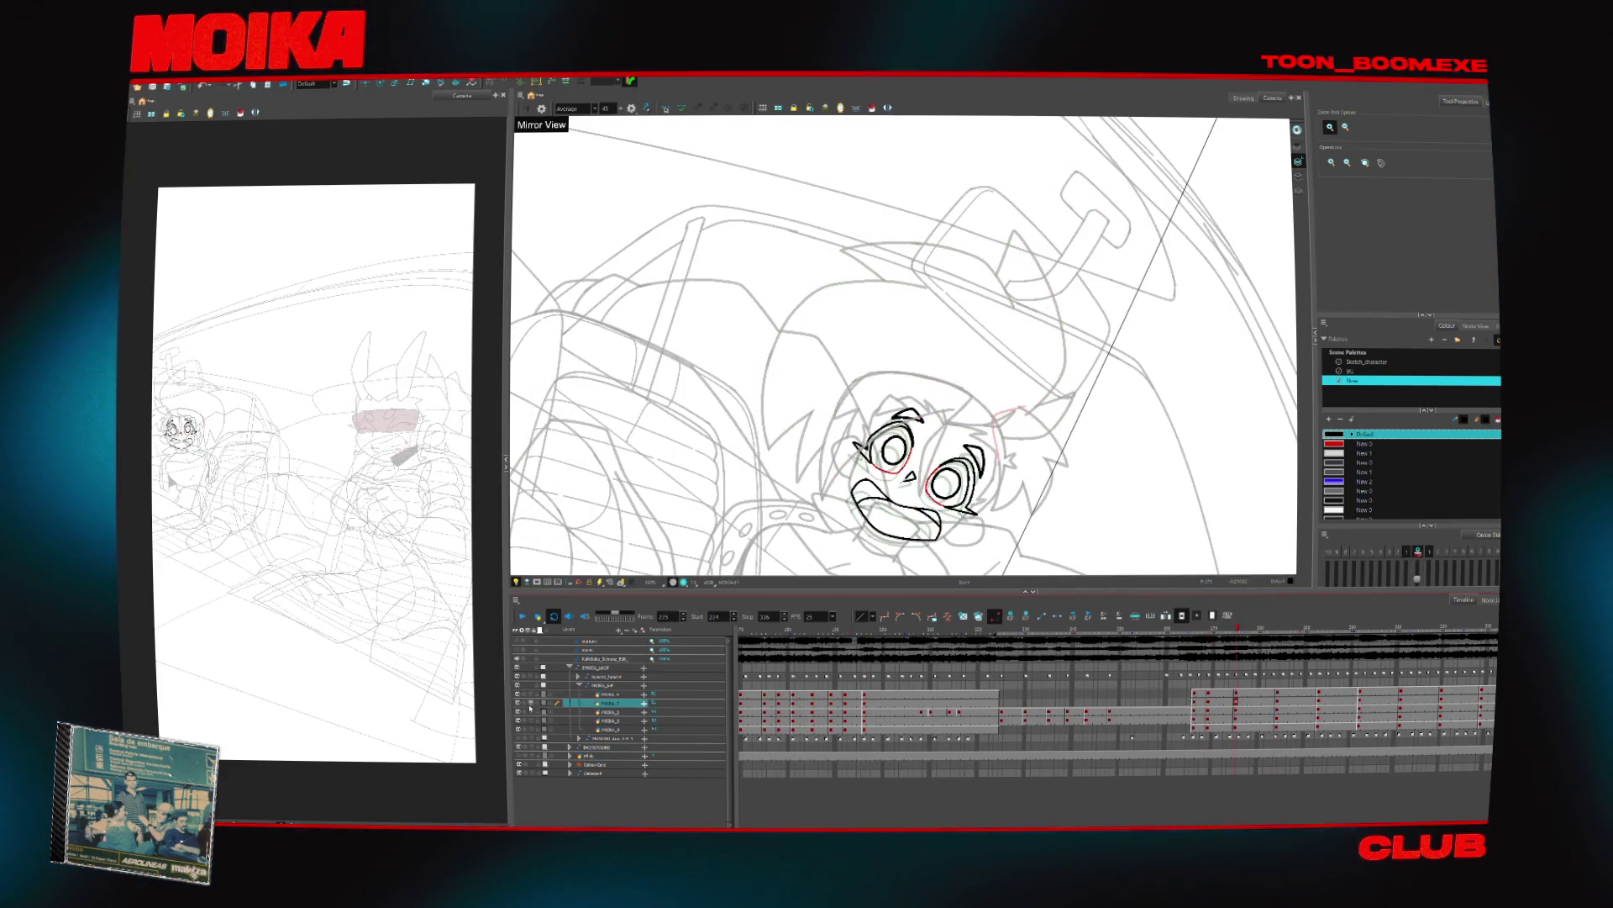
{"action": "left_click", "coordinate": [612, 711]}
{"action": "key", "text": "Return"}
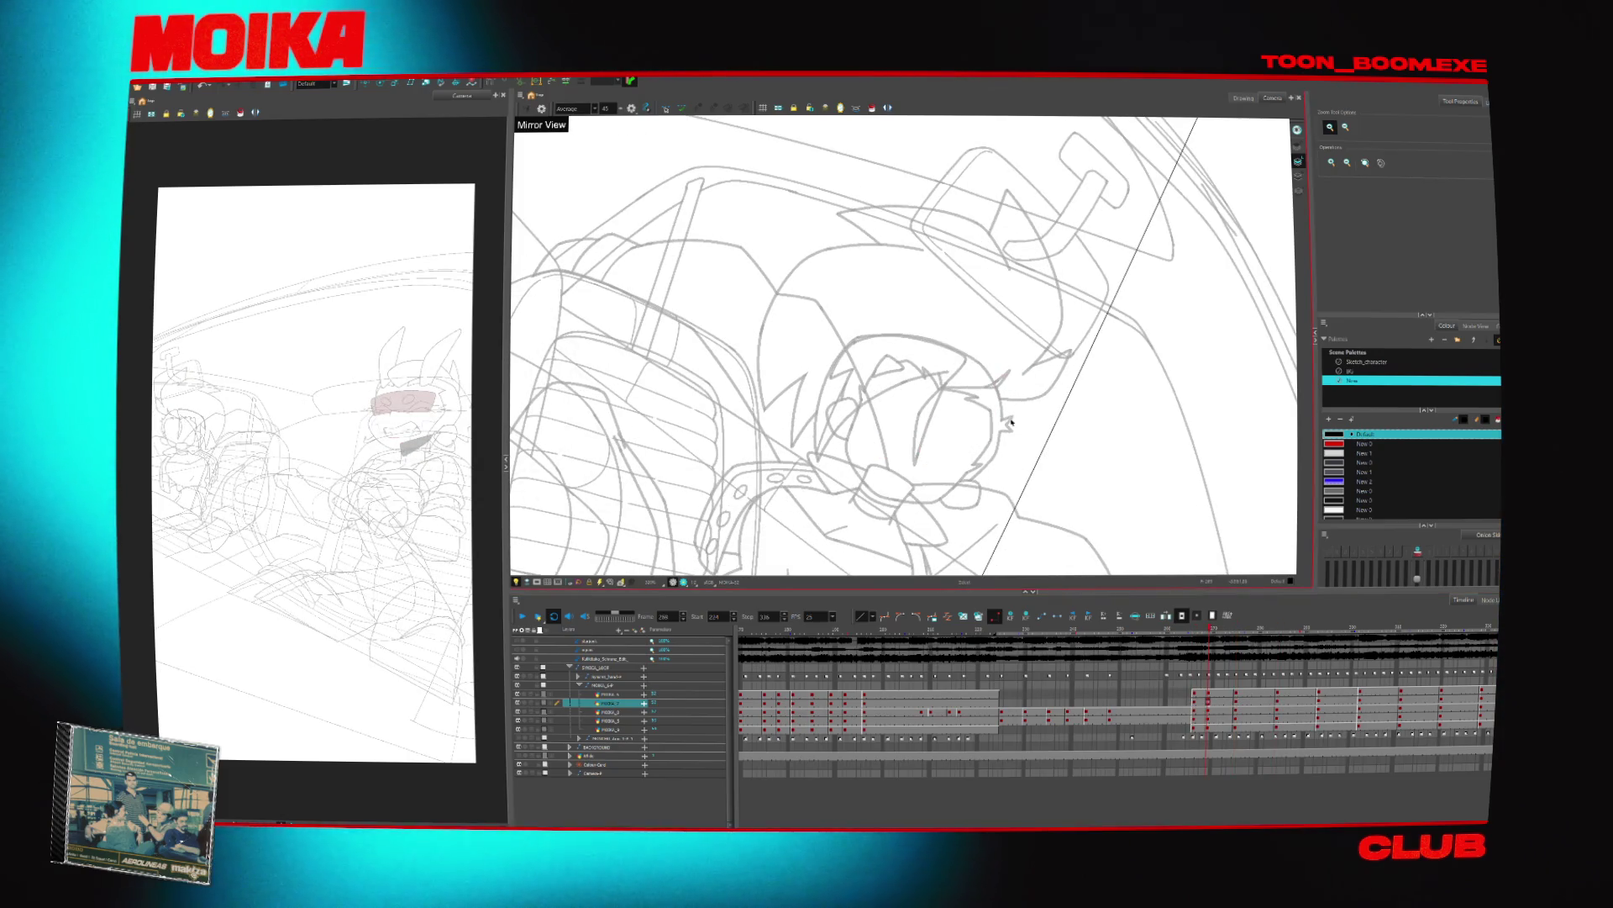
{"action": "key", "text": "shift+x"}
{"action": "key", "text": "alt+b"}
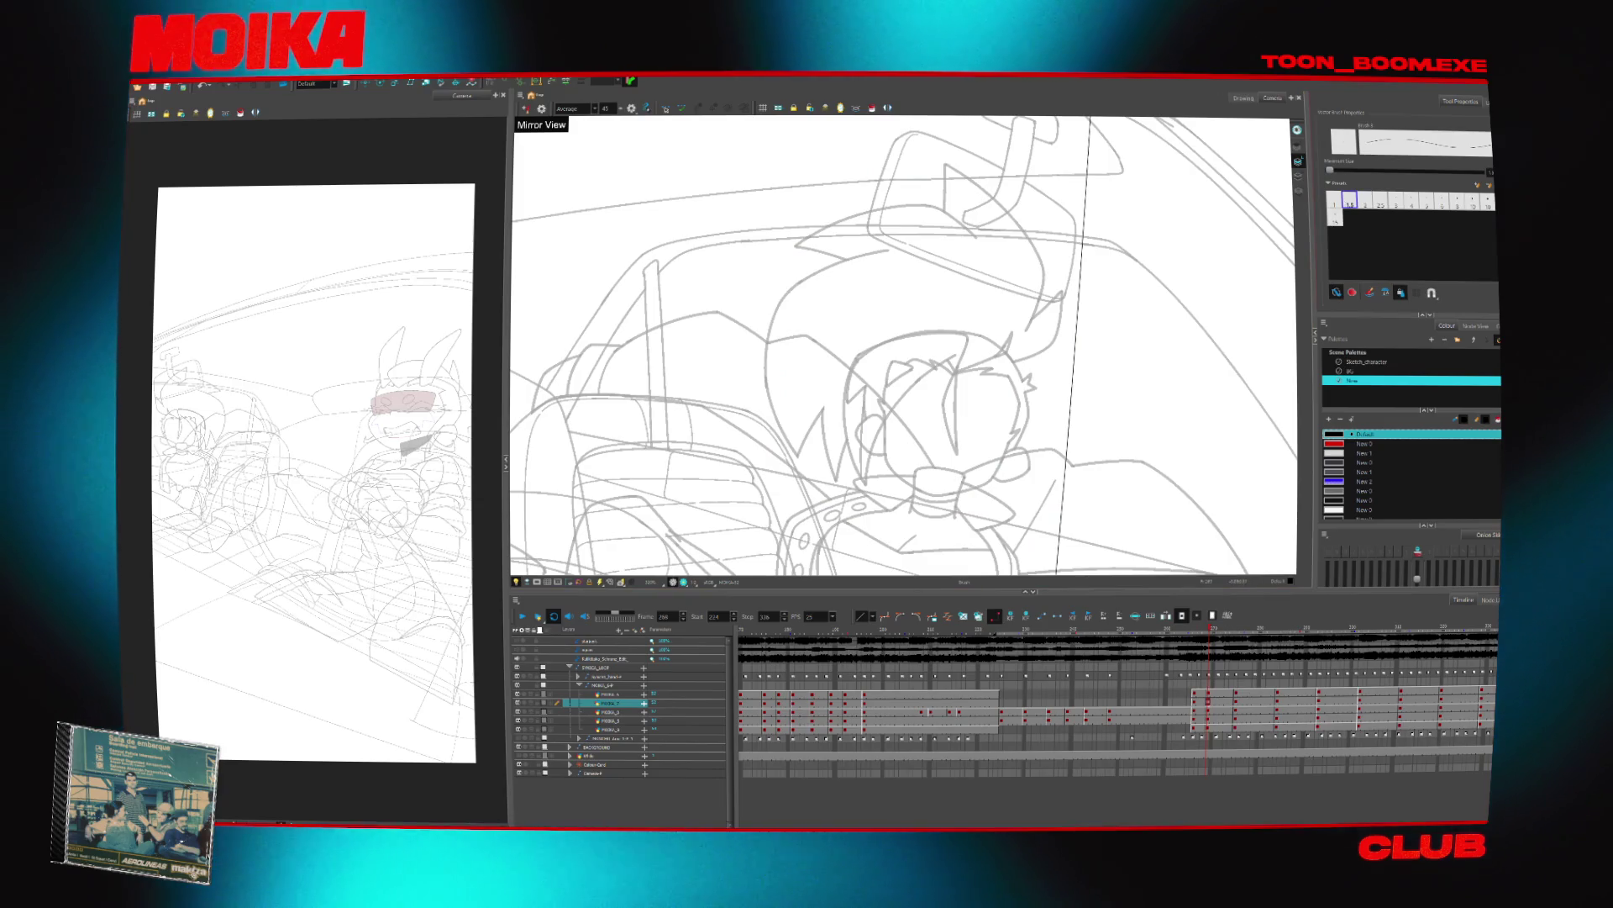
{"action": "key", "text": "alt+z"}
{"action": "left_click", "coordinate": [924, 463]}
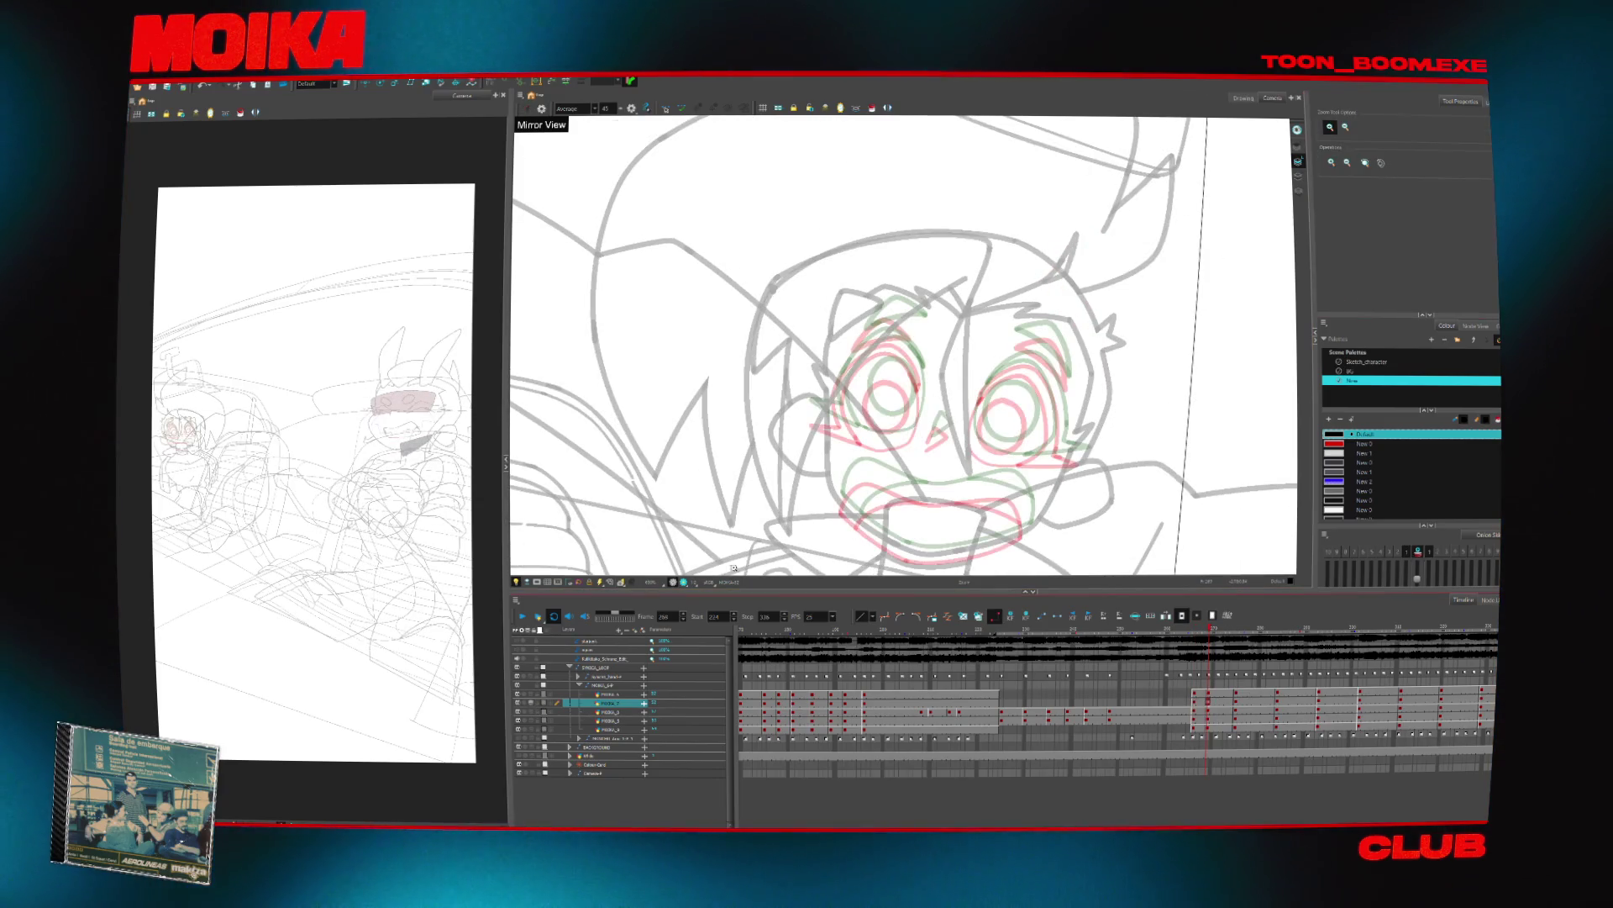
{"action": "key", "text": "alt+b"}
{"action": "mouse_move", "coordinate": [935, 407]}
{"action": "left_mouse_down"}
{"action": "mouse_move", "coordinate": [951, 424]}
{"action": "mouse_move", "coordinate": [926, 443]}
{"action": "left_mouse_up"}
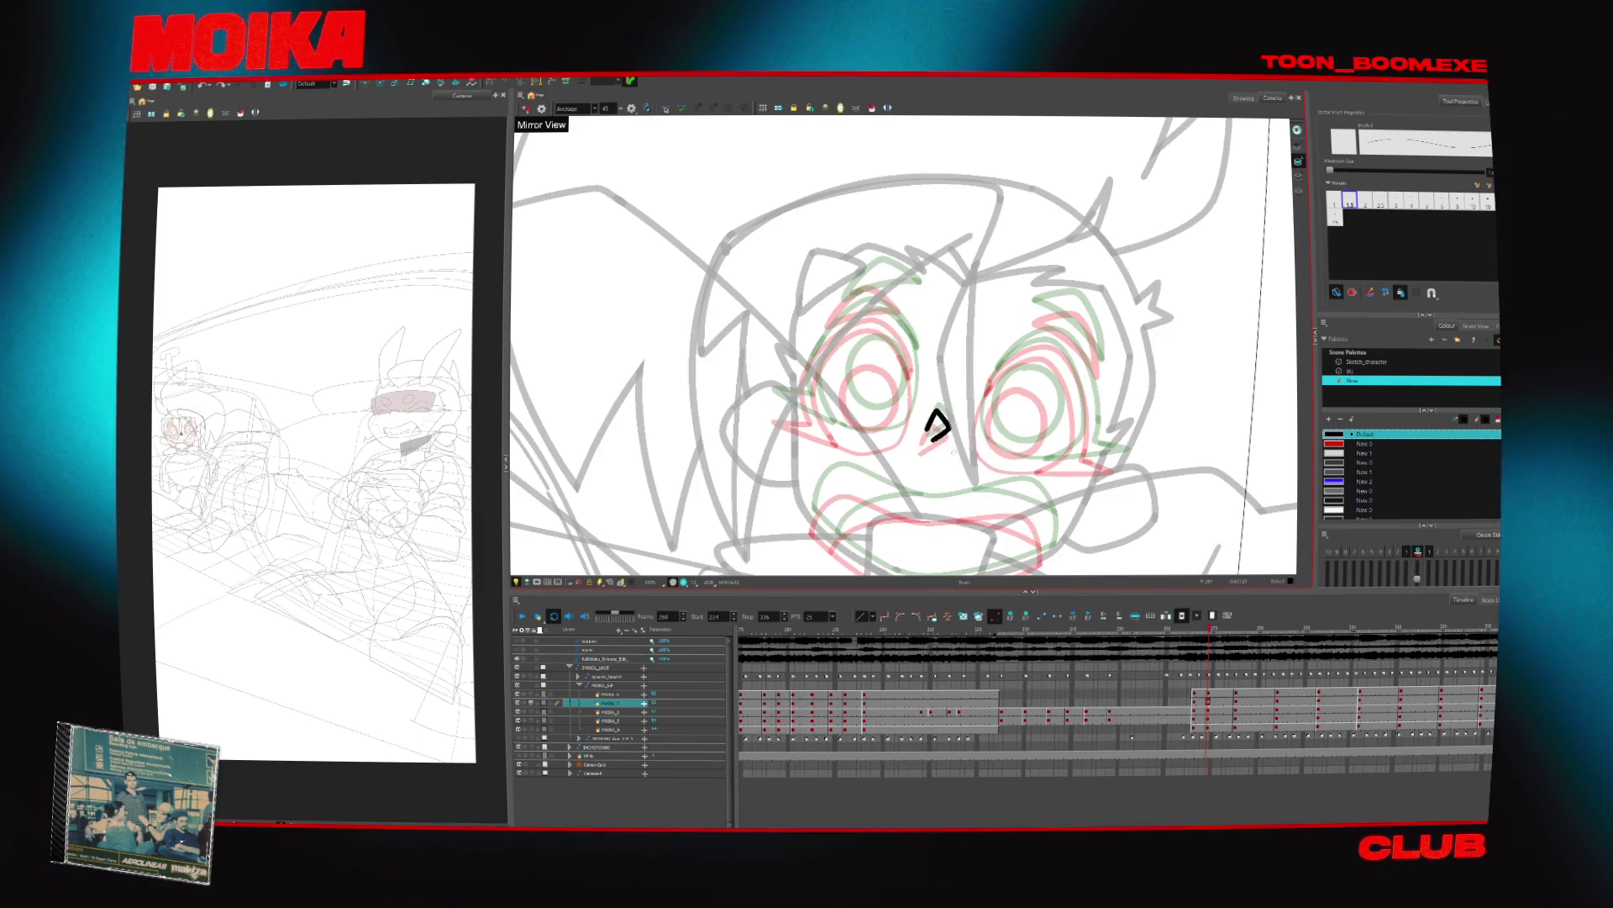
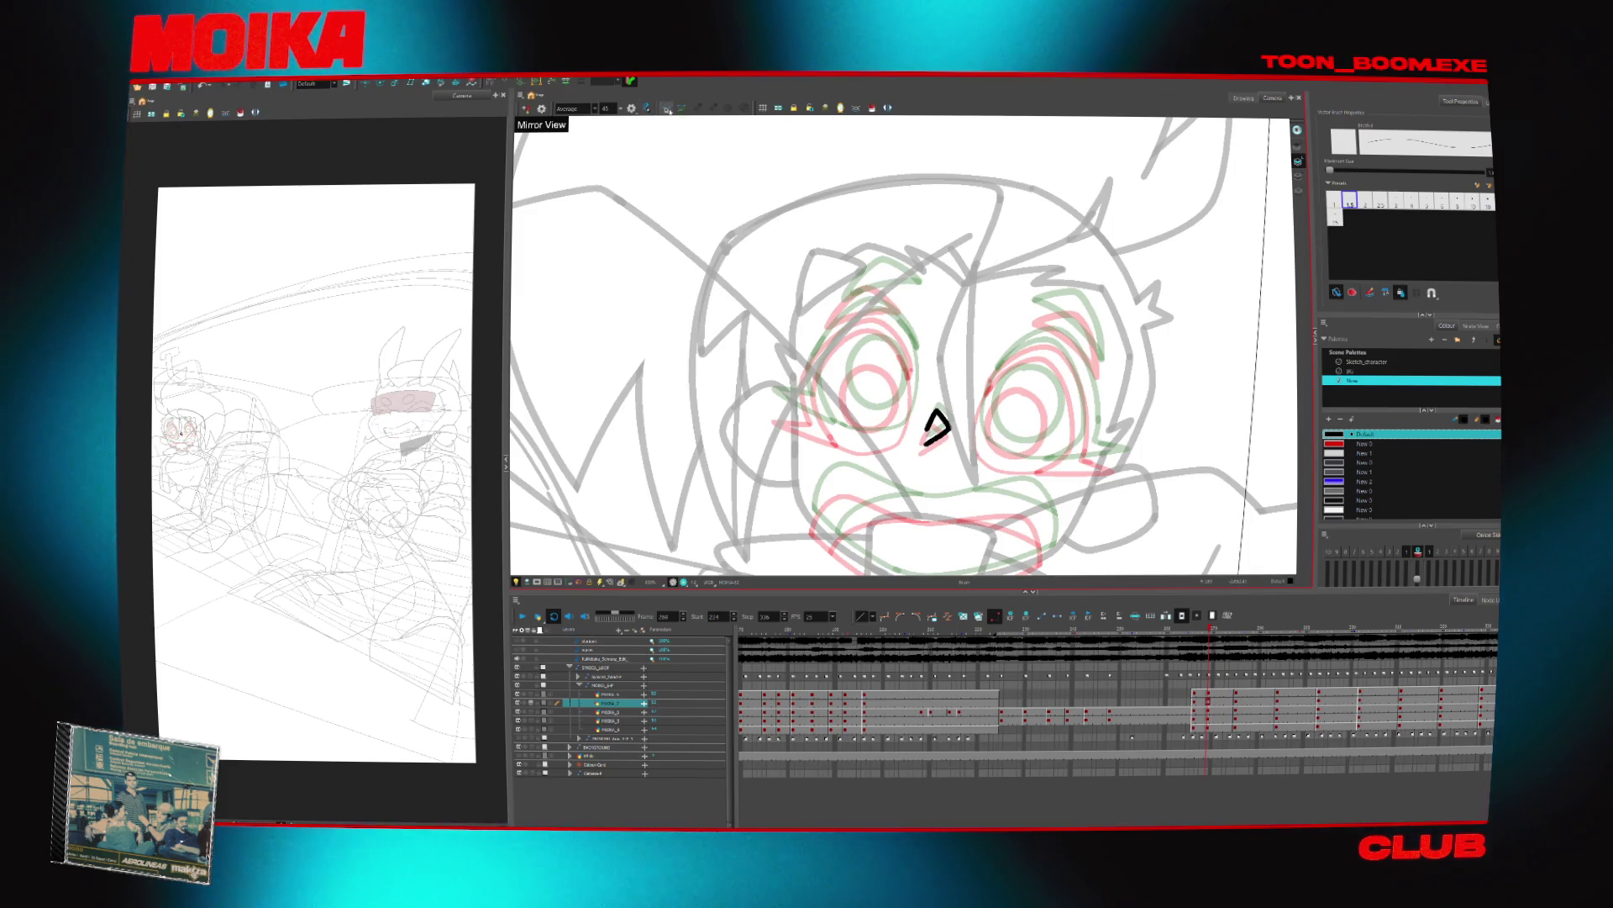
Check the inked nose across neighbouring frames, then ink an arc above the right eye
{"action": "key", "text": "alt+s"}
{"action": "key", "text": "Return"}
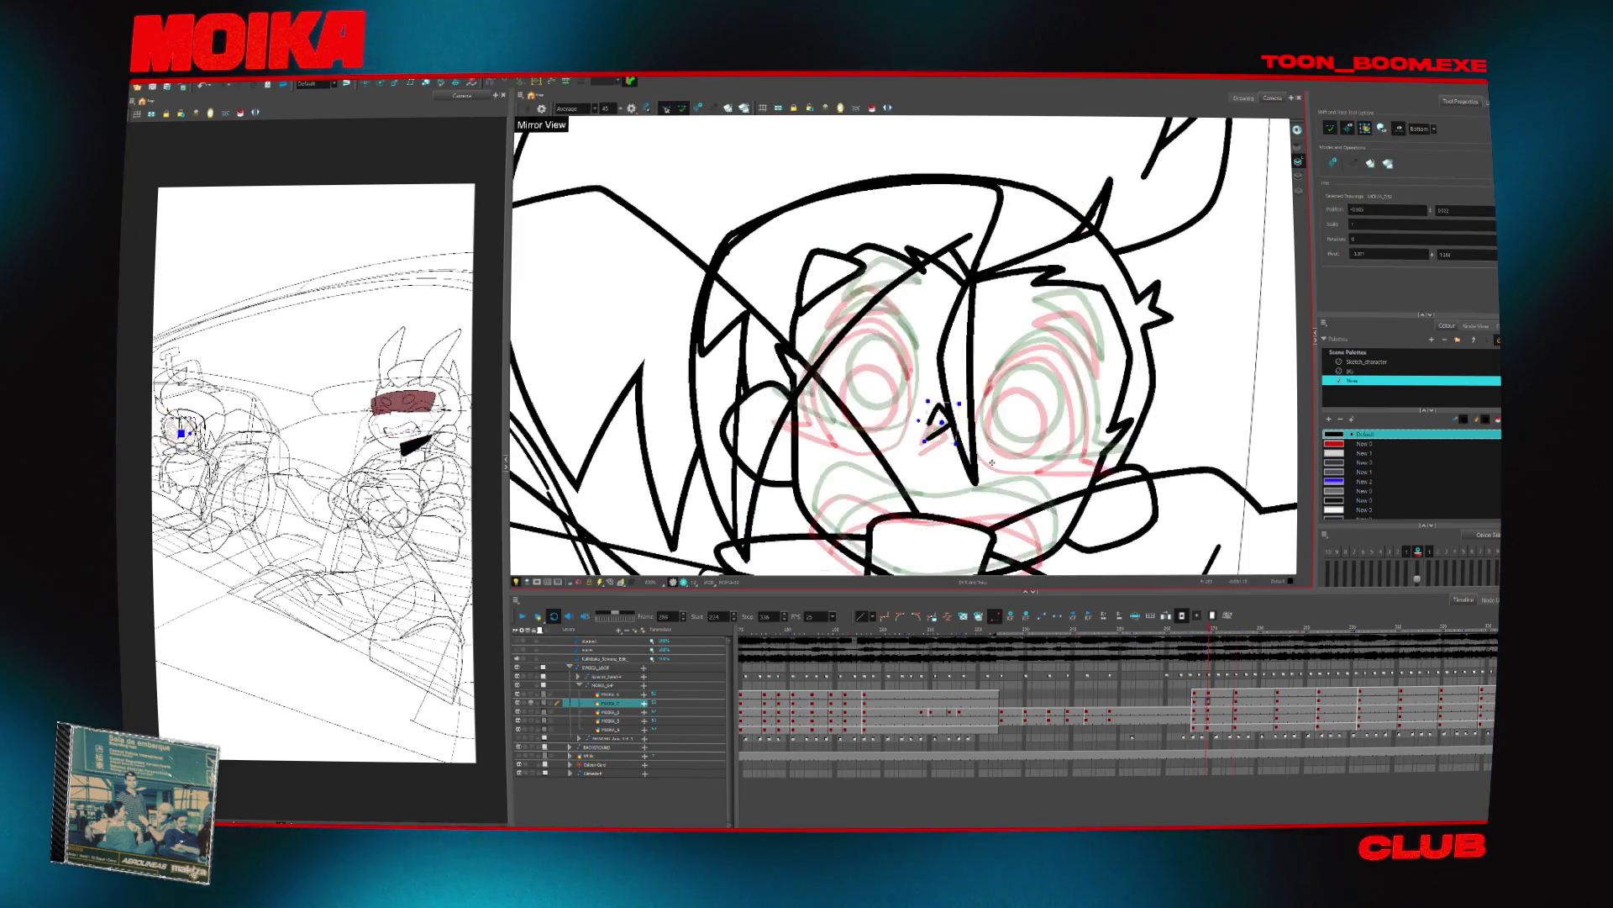
{"action": "key", "text": "alt+b"}
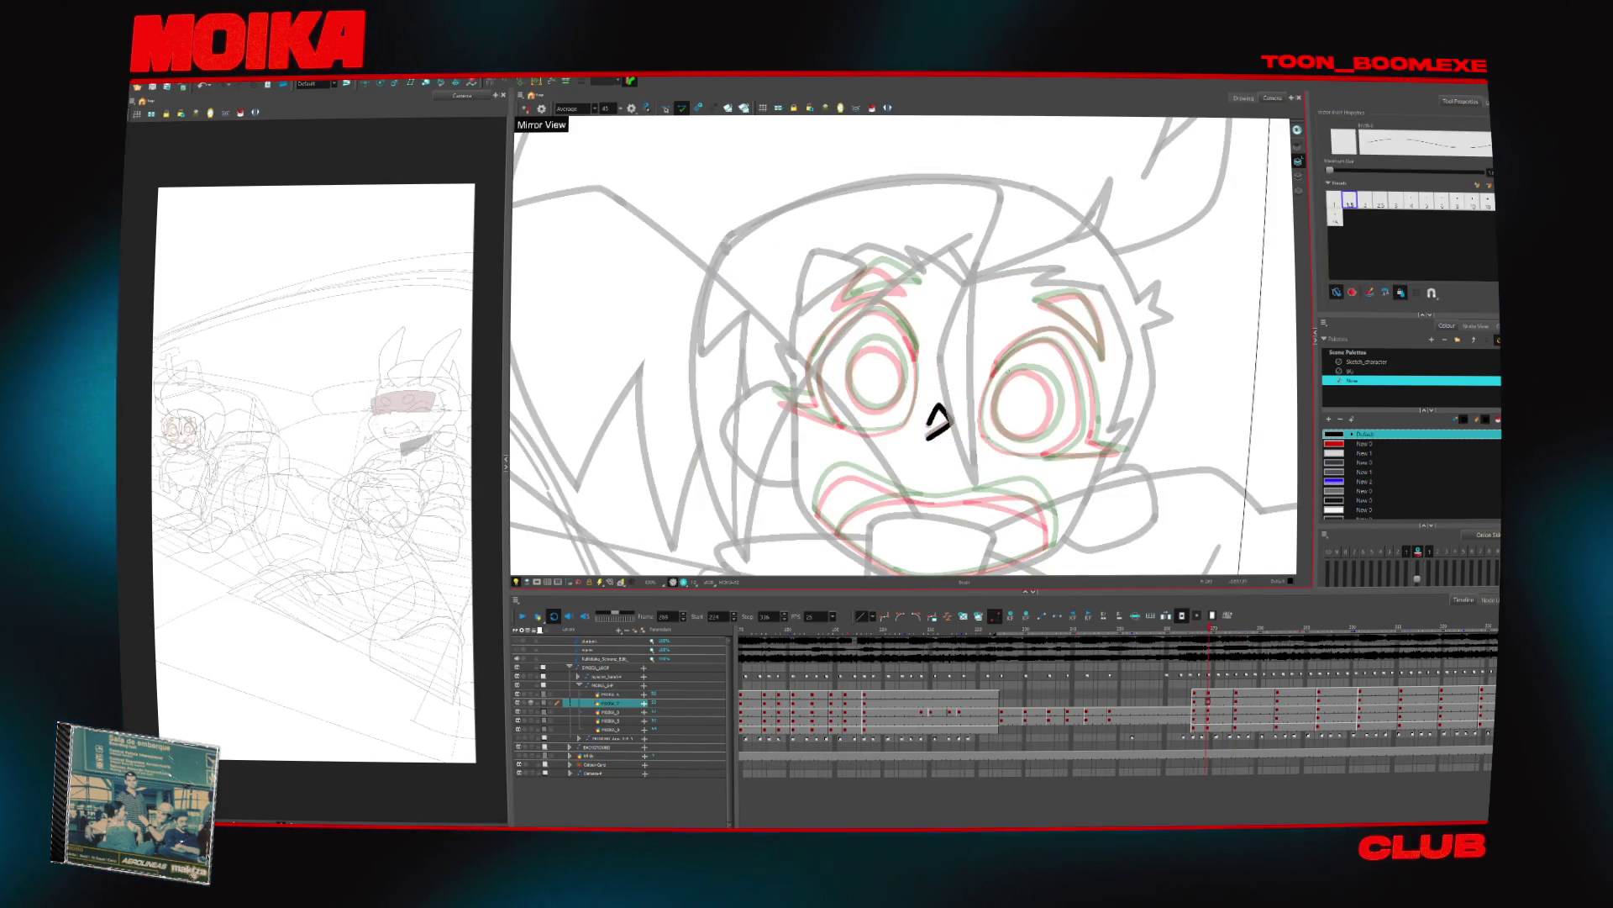
{"action": "left_click_drag", "start_coordinate": [994, 372], "coordinate": [1054, 339]}
{"action": "key", "text": "4"}
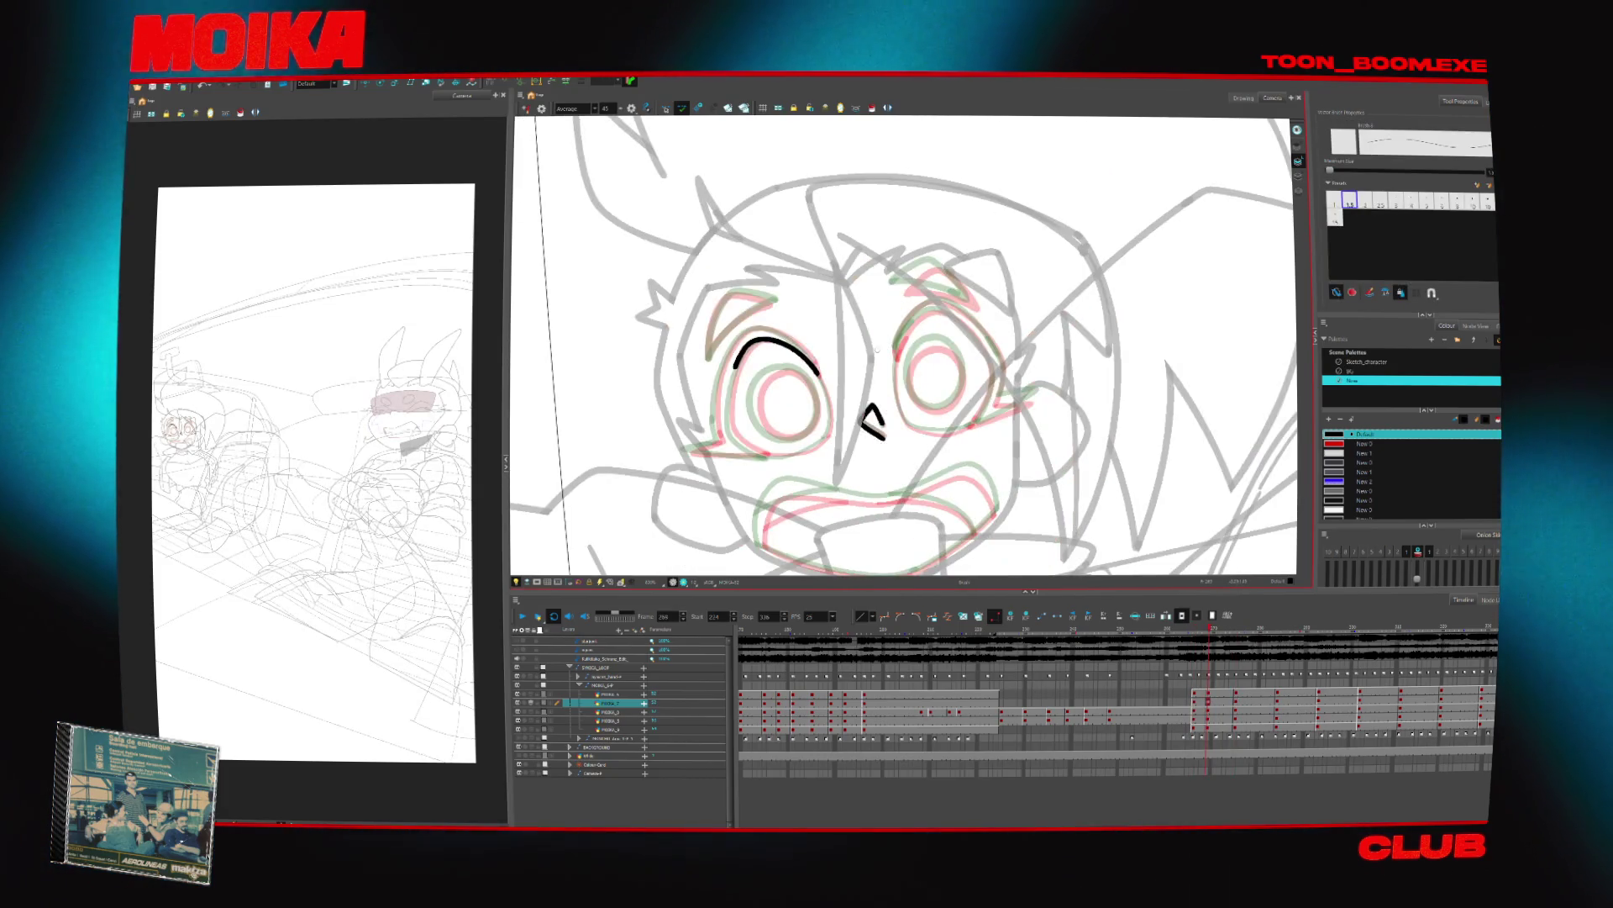
{"action": "key", "text": "2"}
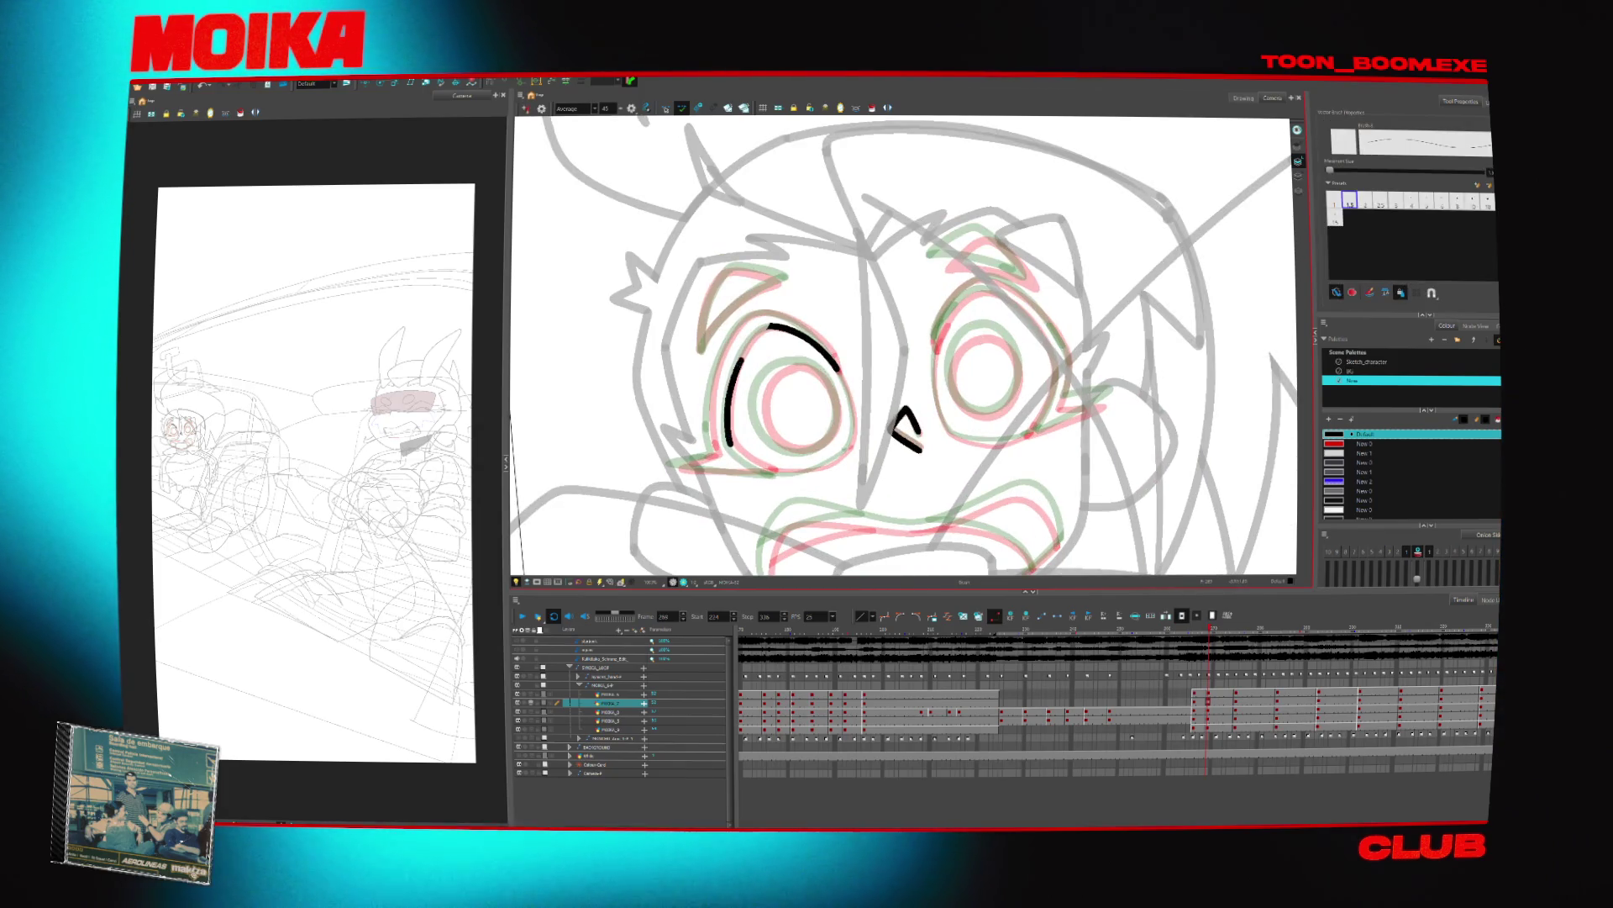
Ink and extend the left eye's arc, and thicken the right eye's upper arc, checking in mirror view
{"action": "left_click_drag", "start_coordinate": [768, 328], "coordinate": [729, 445]}
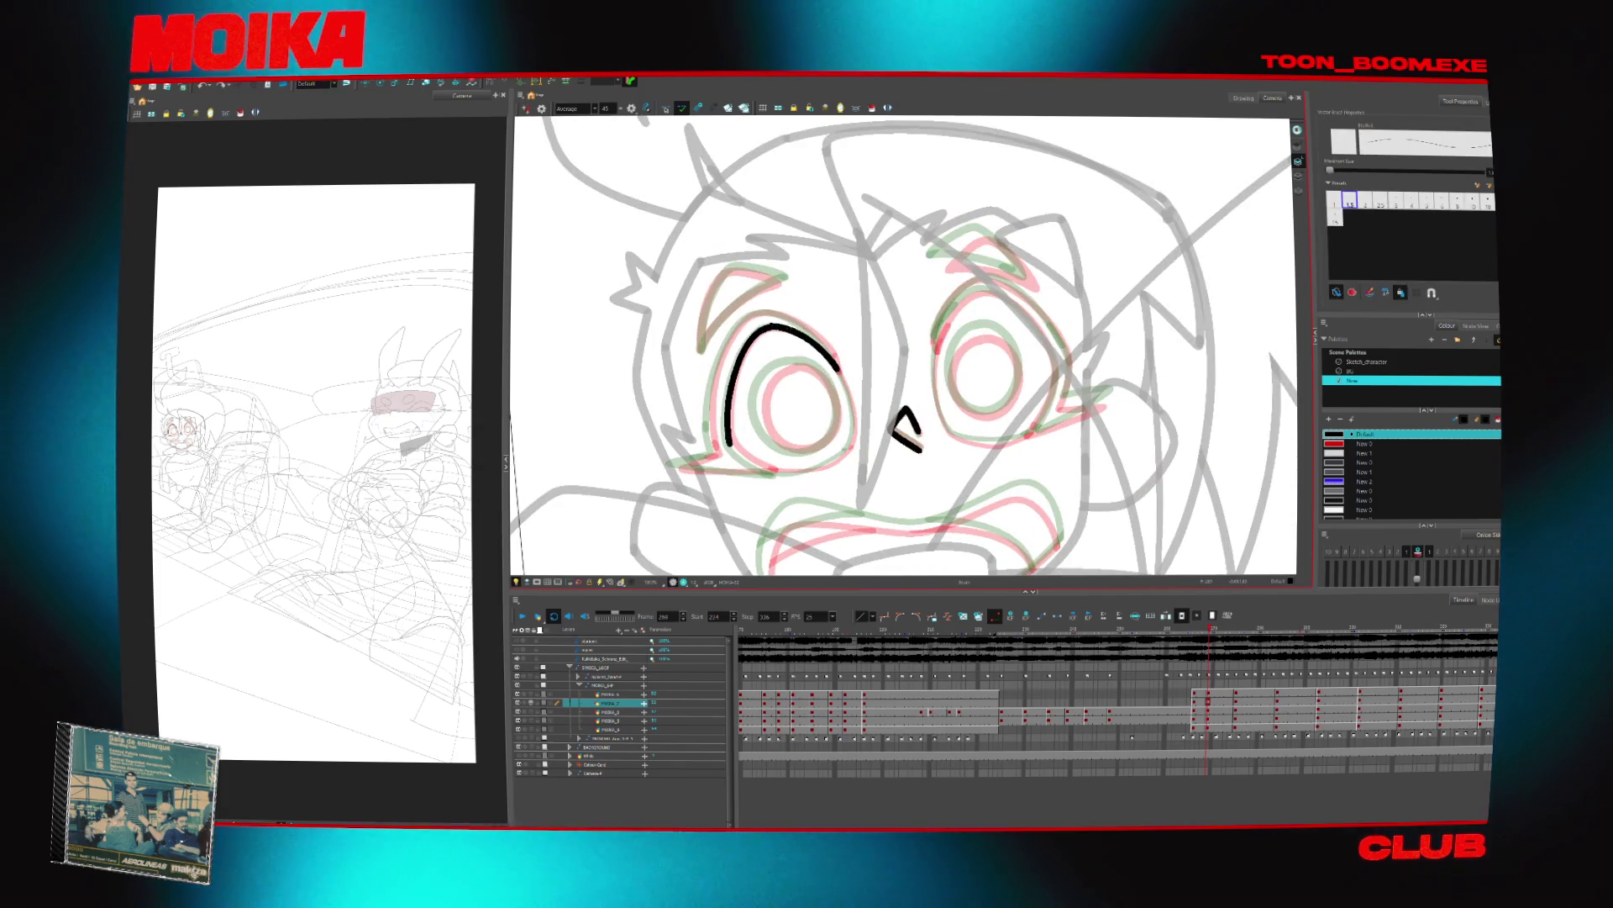
{"action": "key", "text": "4"}
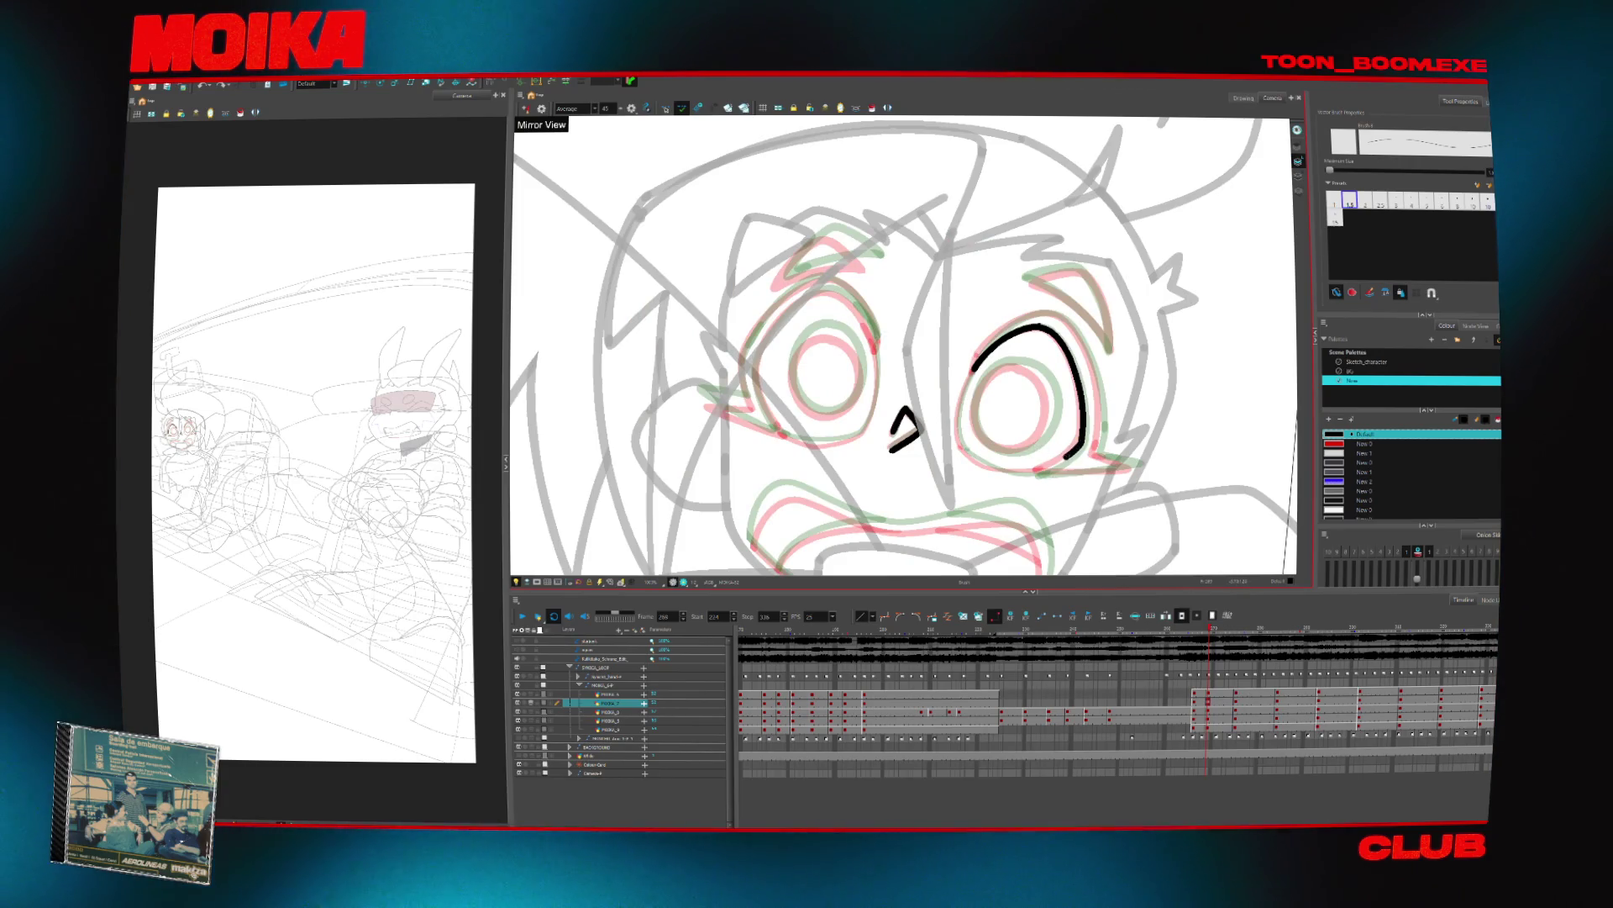
{"action": "key", "text": "4"}
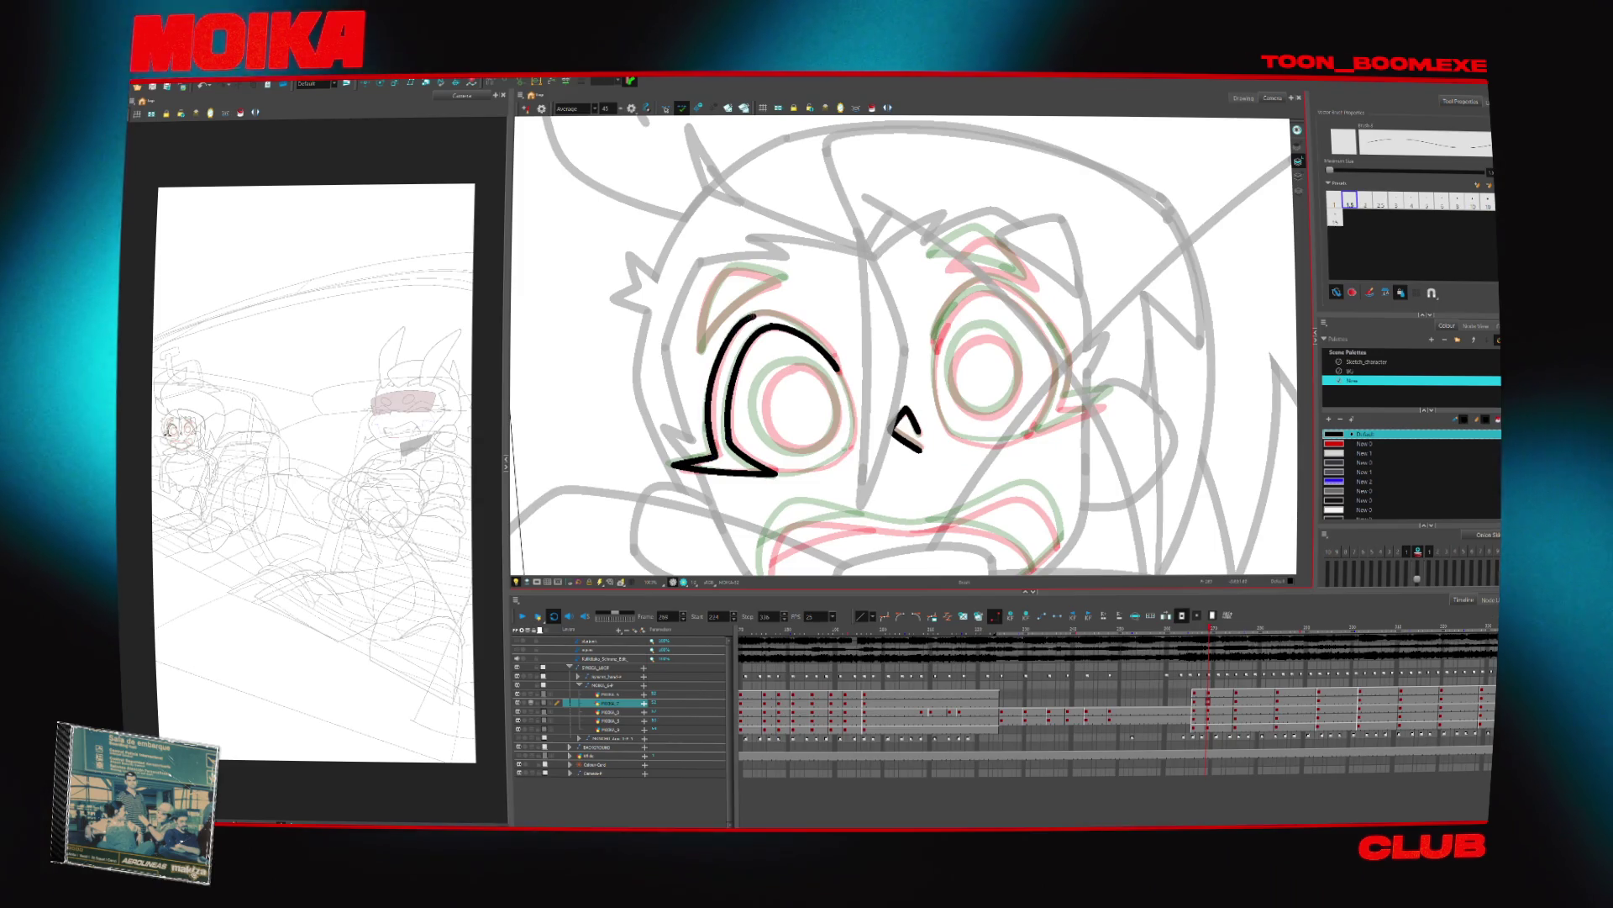
{"action": "left_click_drag", "start_coordinate": [743, 312], "coordinate": [836, 368]}
{"action": "key", "text": "4"}
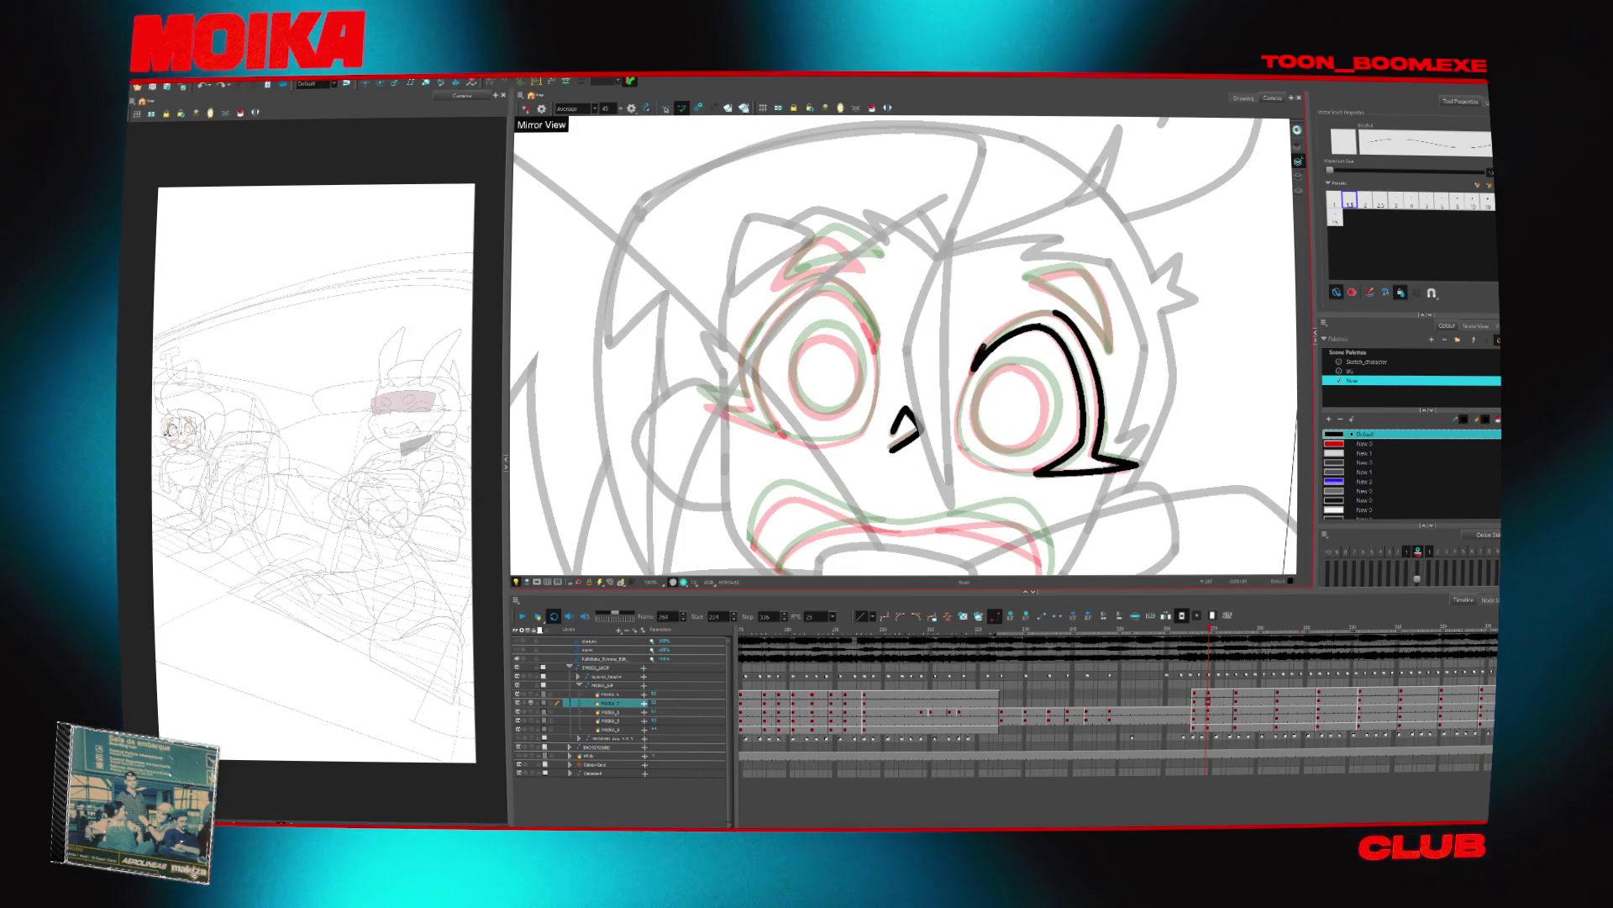
{"action": "left_click_drag", "start_coordinate": [975, 365], "coordinate": [1061, 313]}
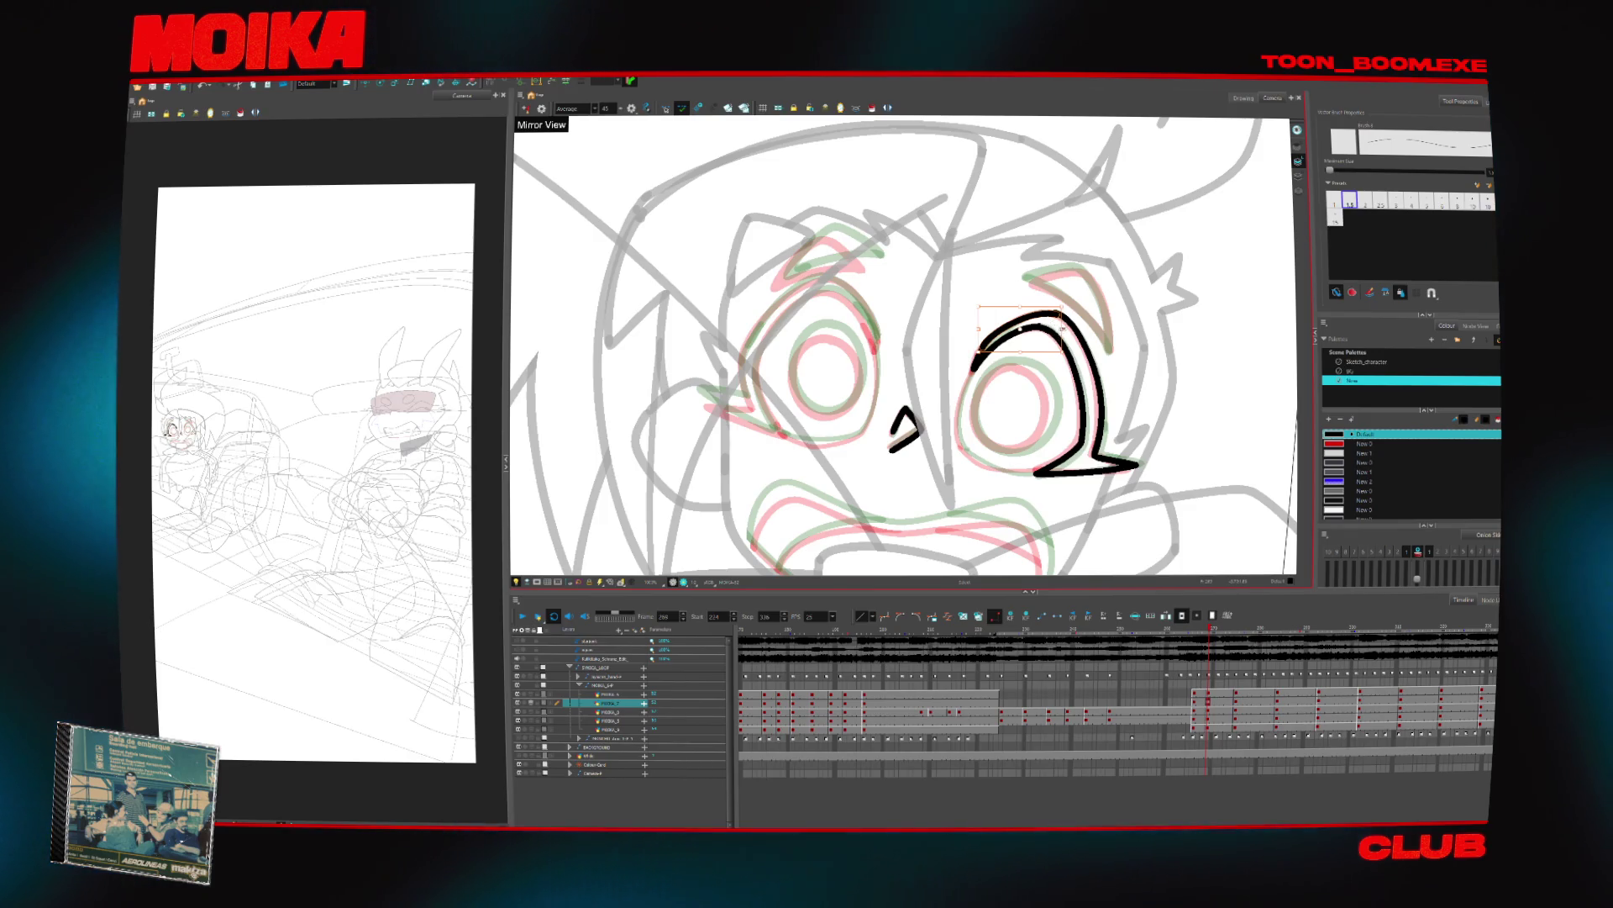
{"action": "key", "text": "4"}
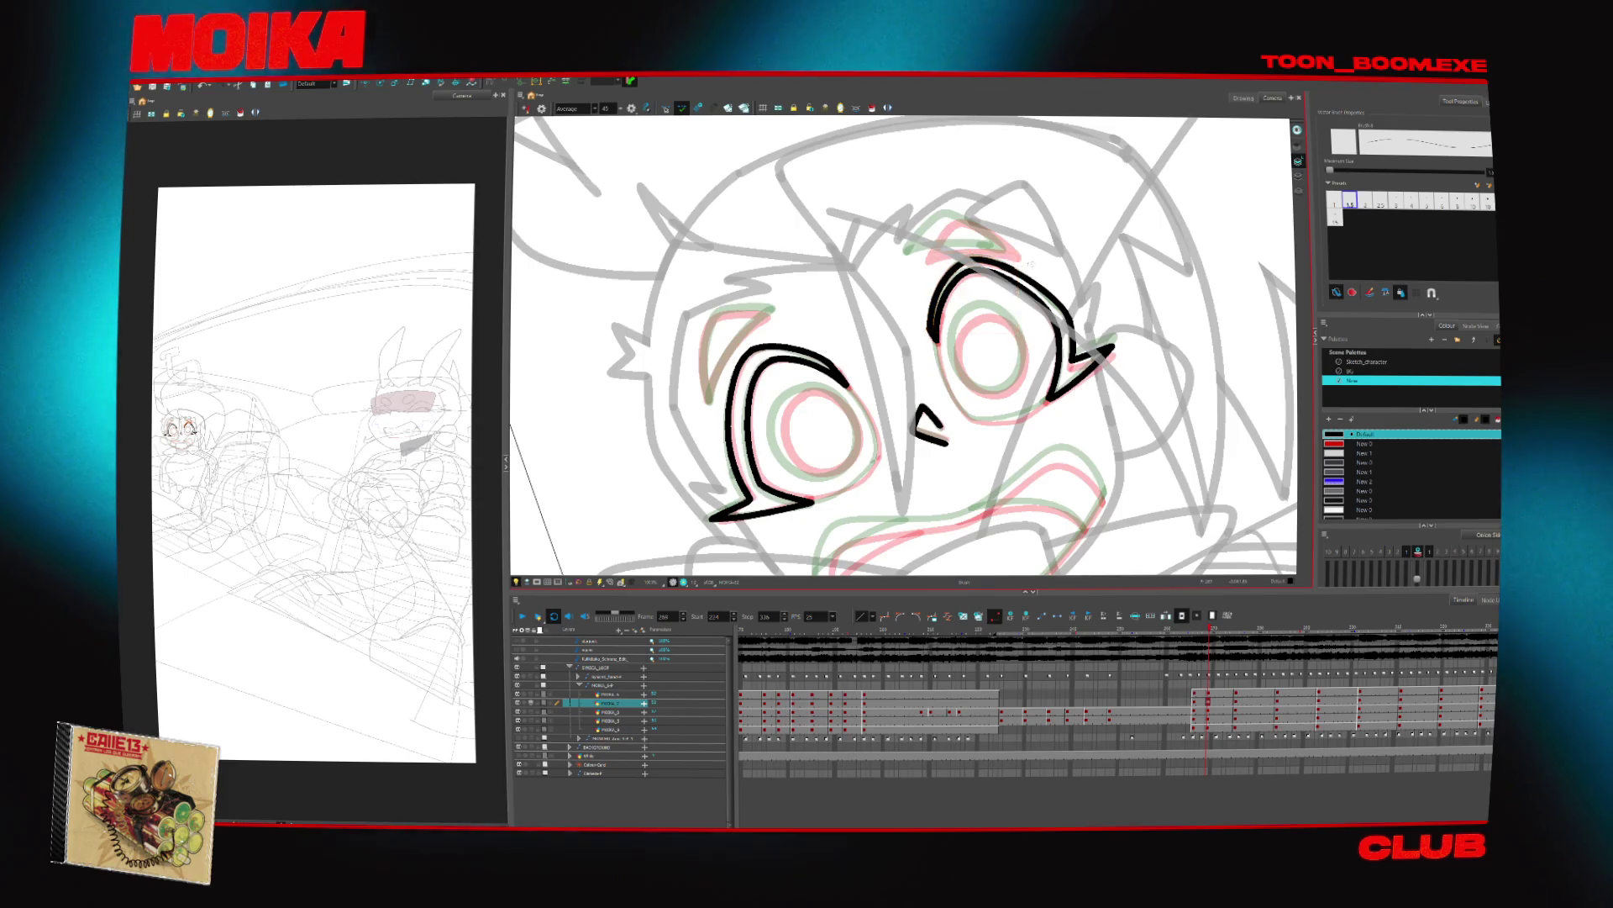
Thicken the left eye's outer edge with two brush strokes, mirroring and tilting the view
{"action": "key", "text": "4"}
{"action": "key", "text": "shift+x"}
{"action": "key", "text": "c"}
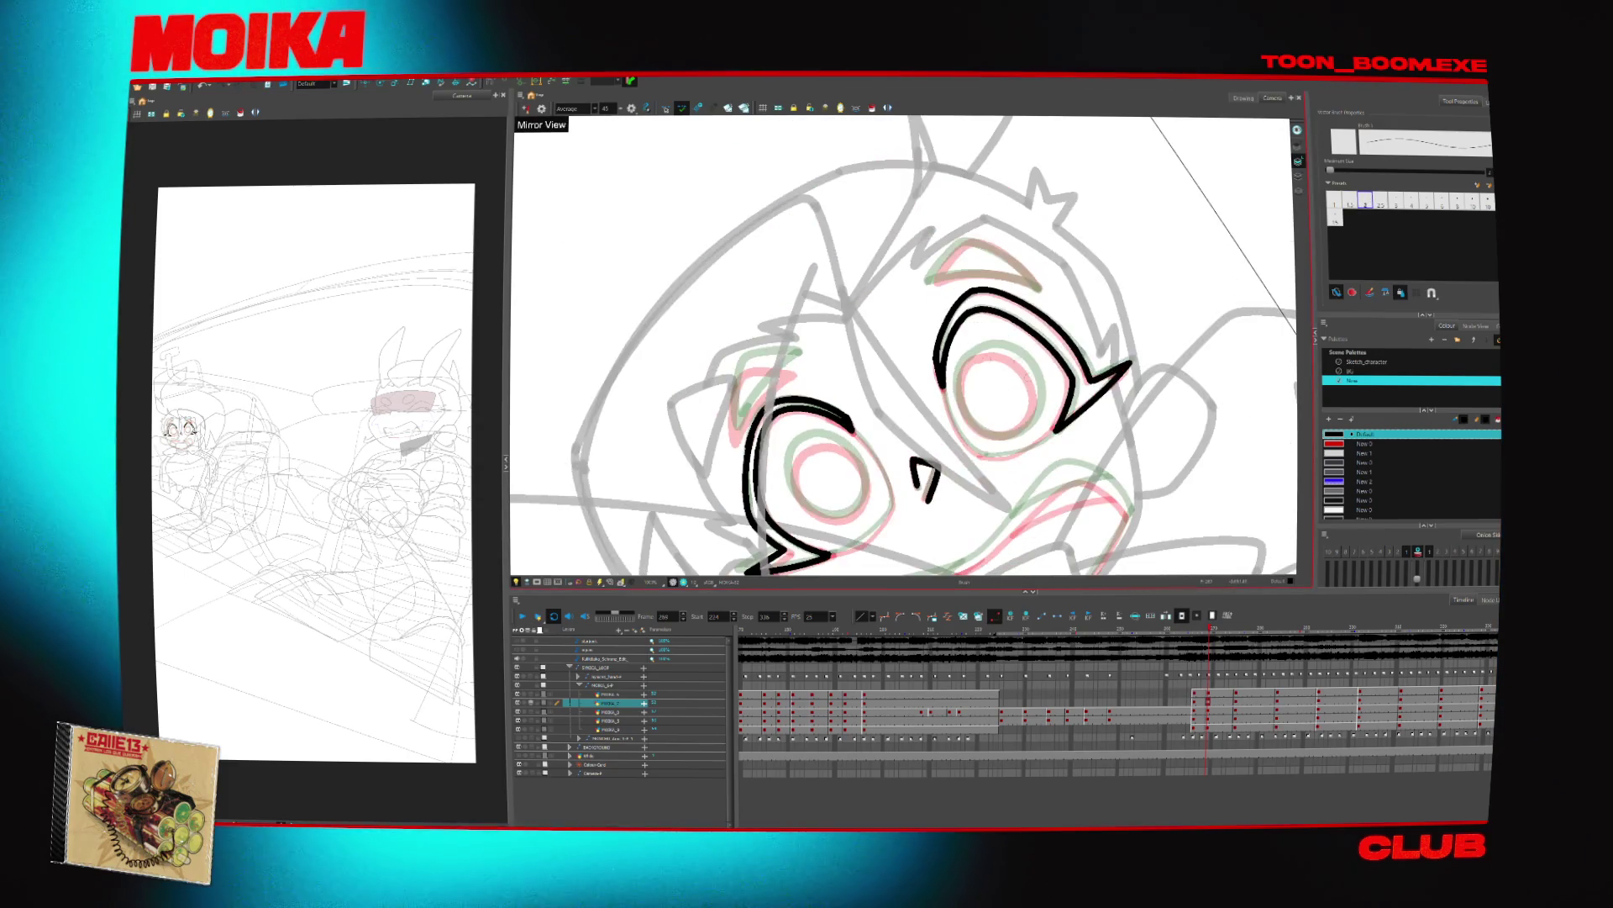
{"action": "left_click_drag", "start_coordinate": [794, 363], "coordinate": [736, 437]}
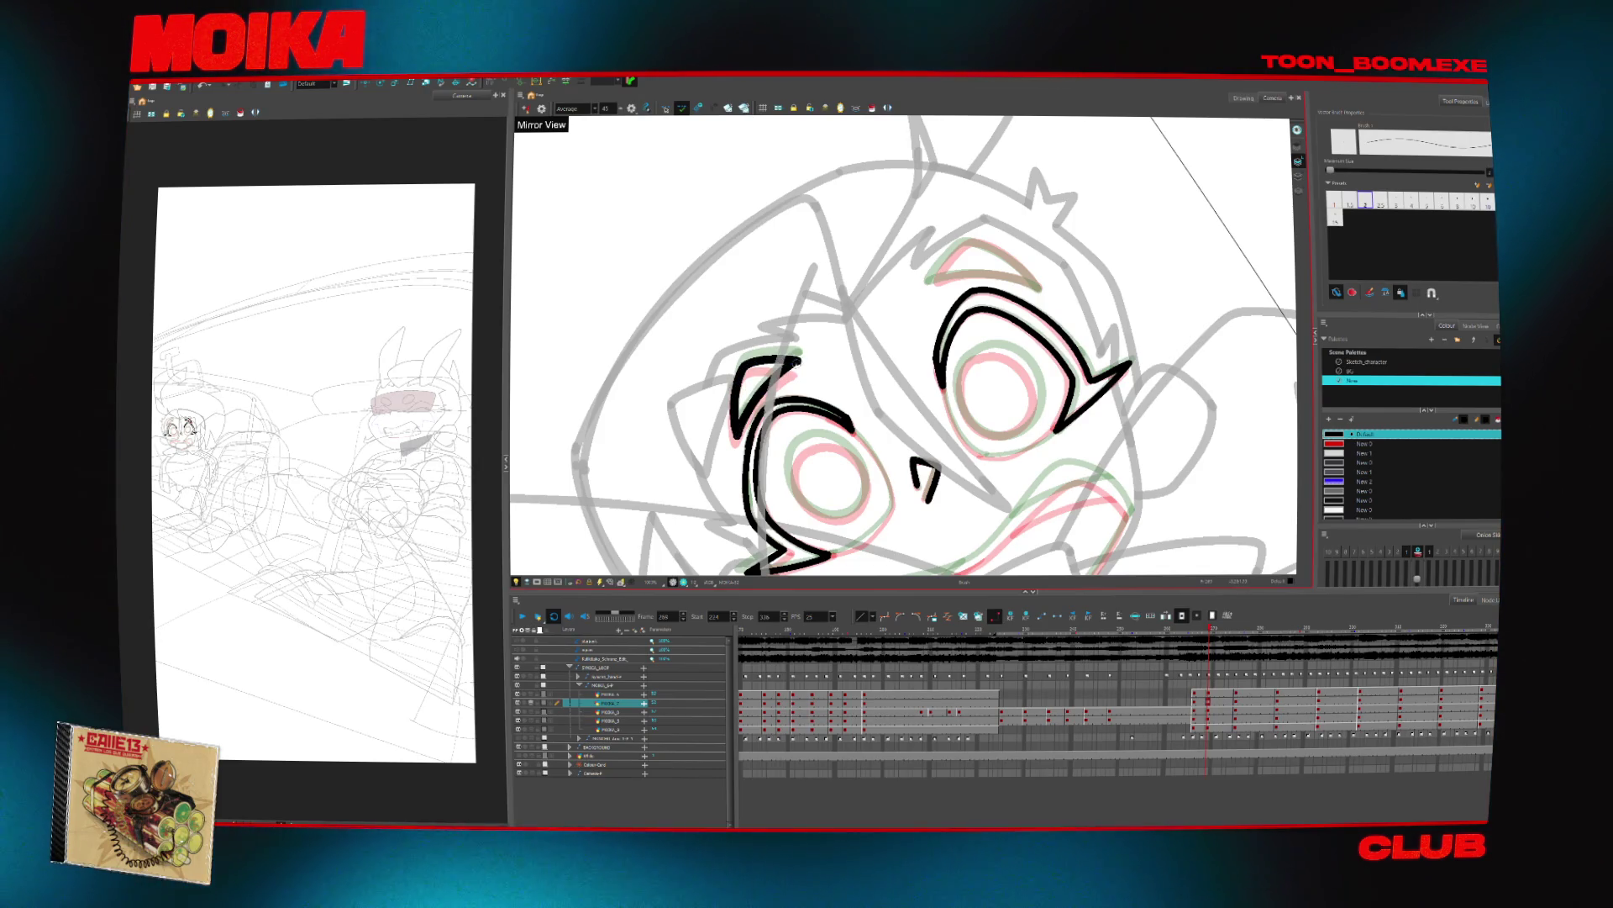
{"action": "key", "text": "4"}
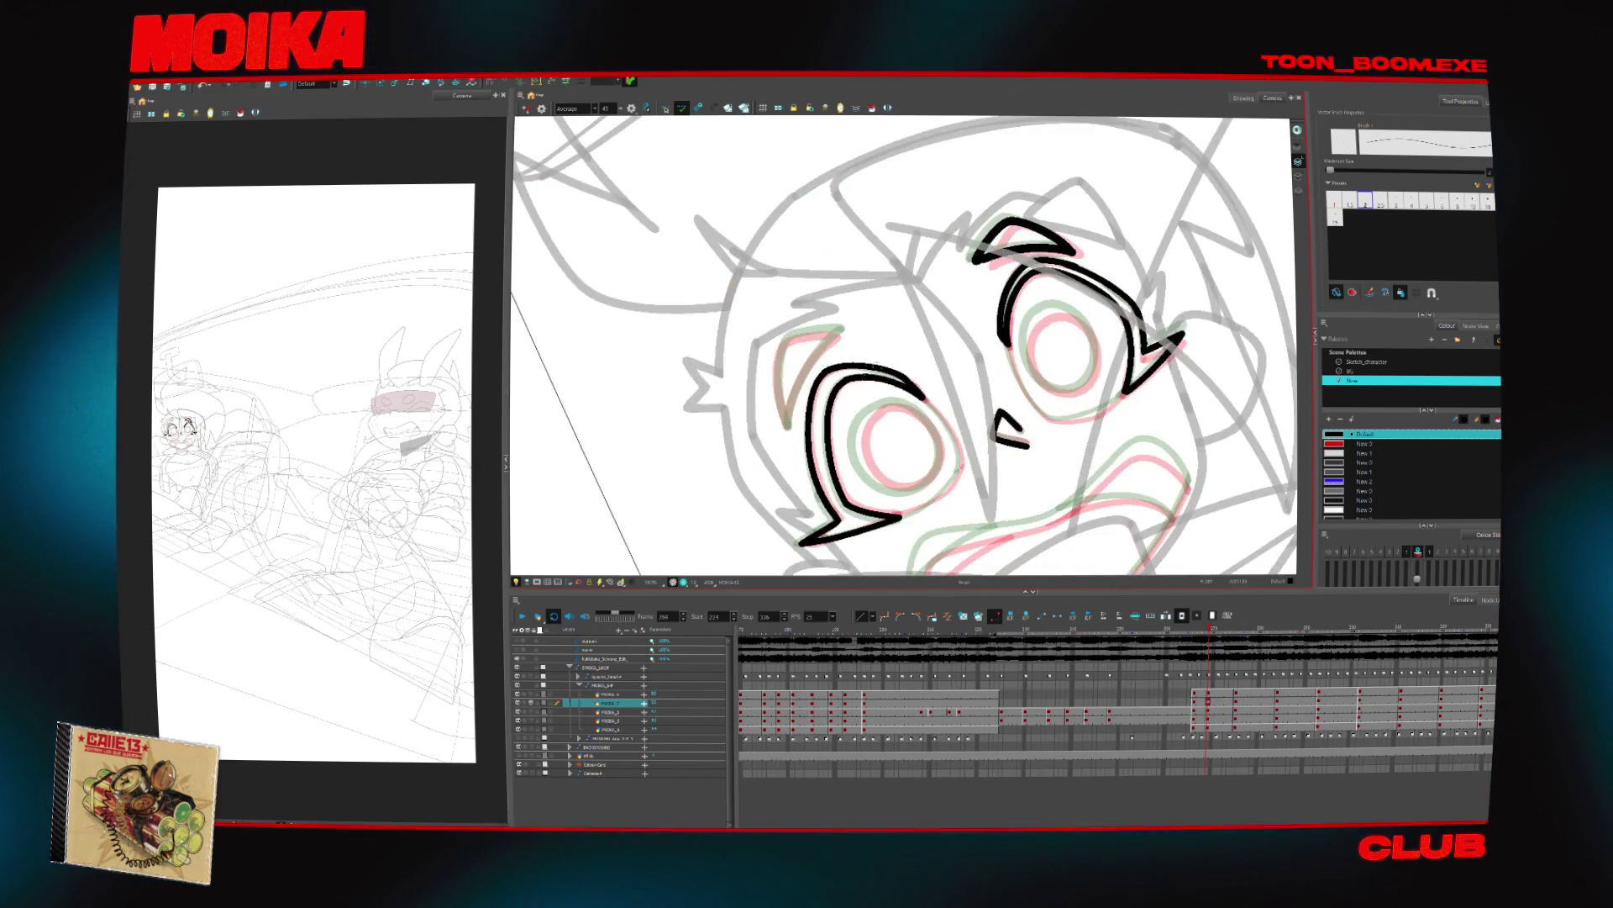
{"action": "left_click_drag", "start_coordinate": [779, 339], "coordinate": [786, 424]}
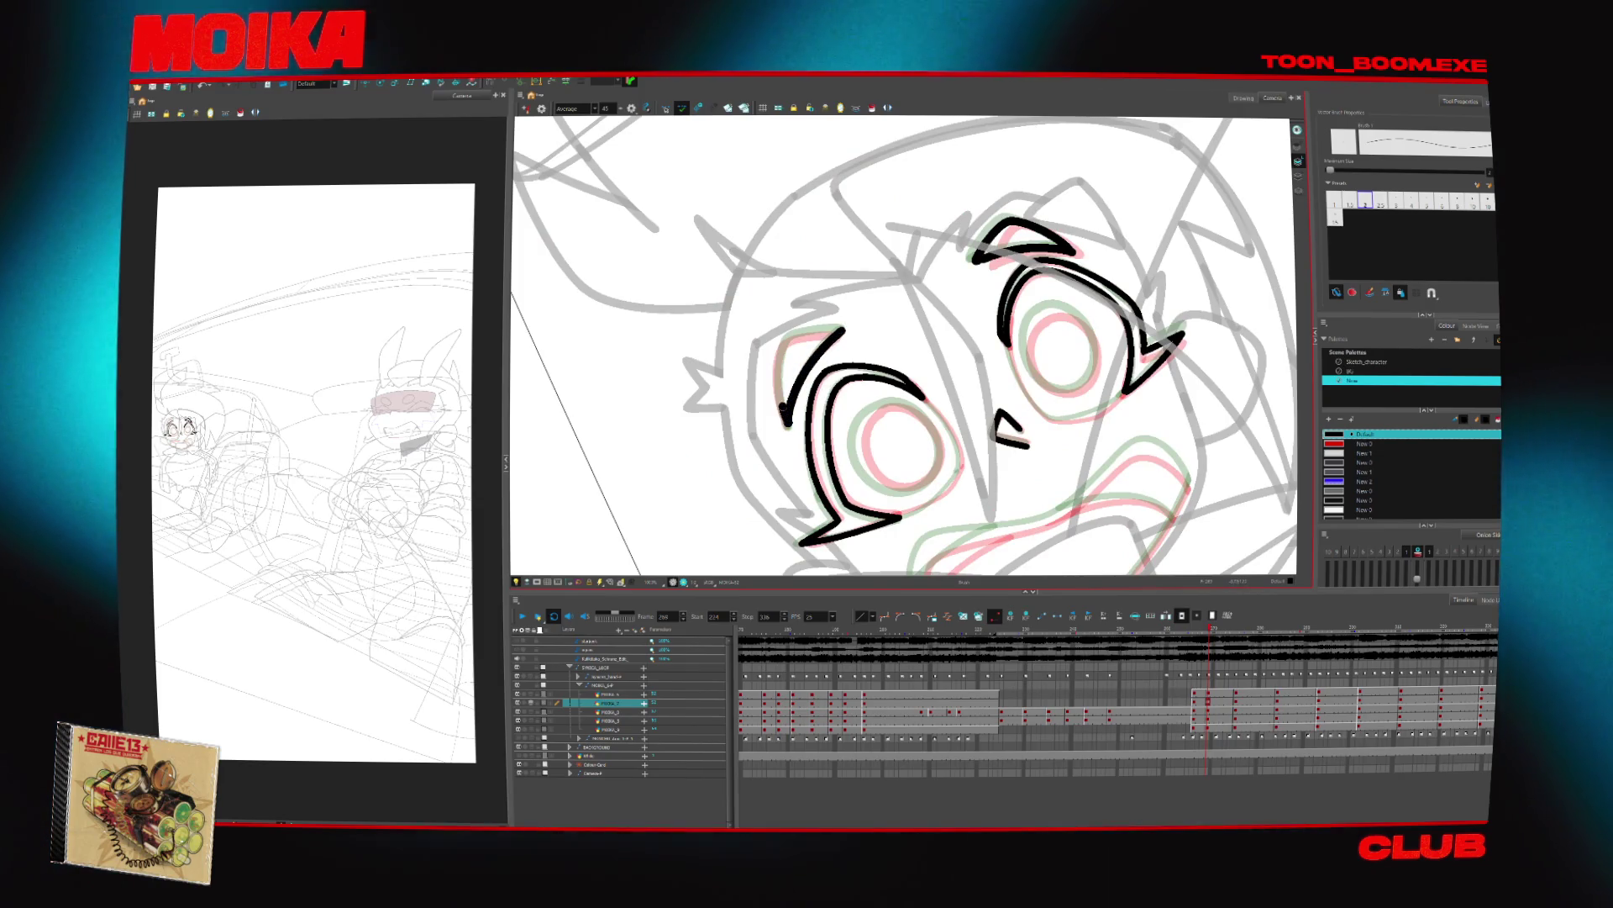
{"action": "key", "text": "c"}
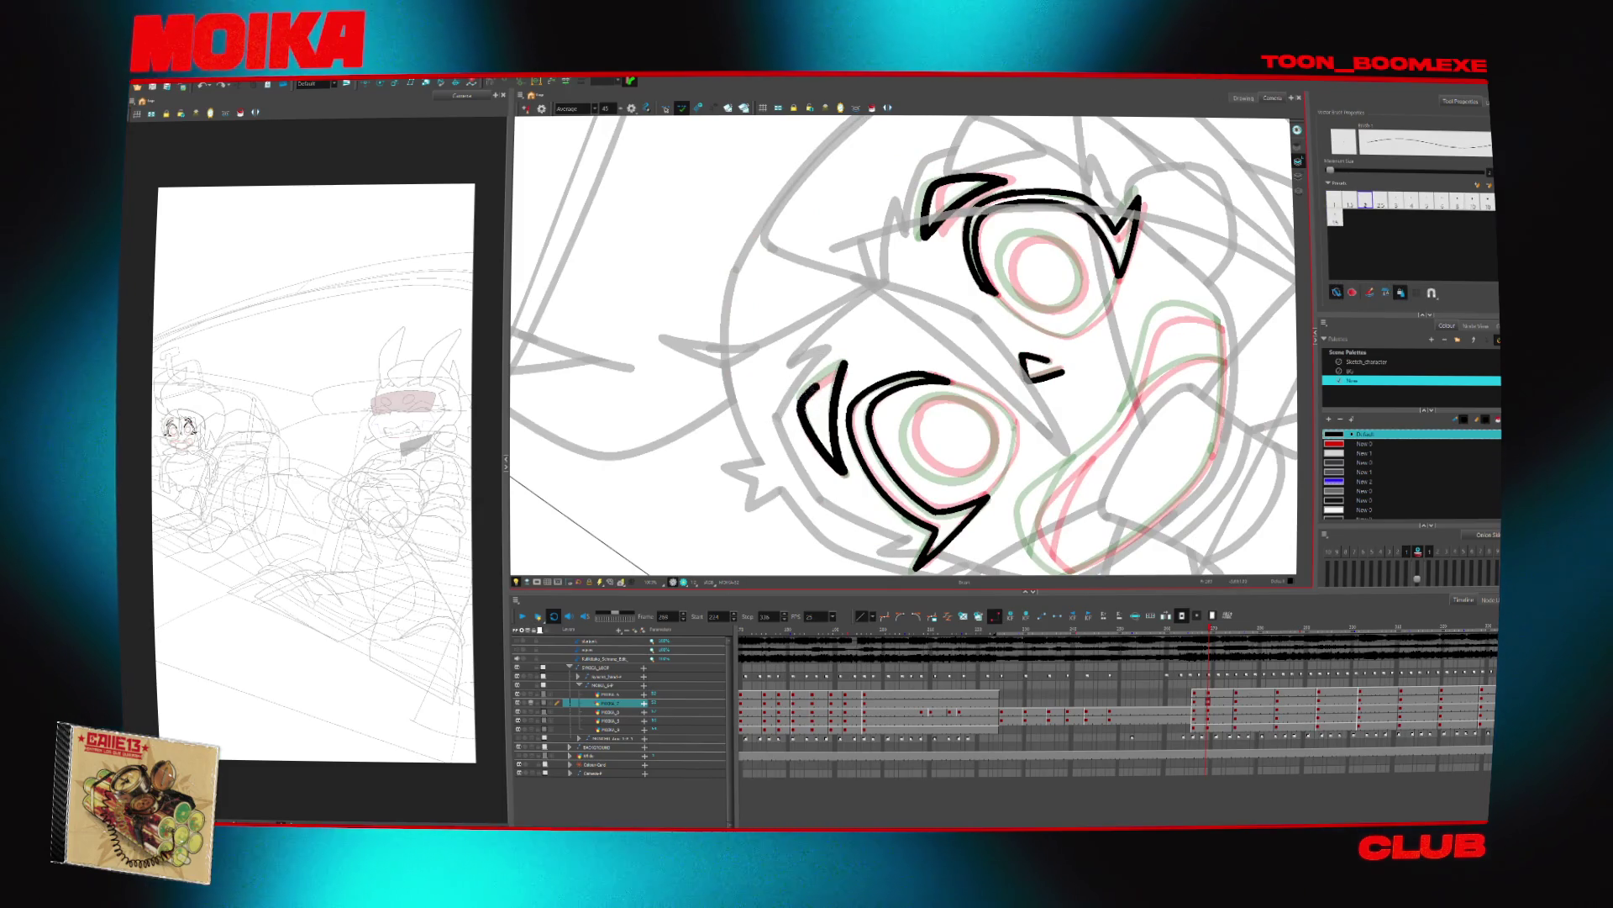
{"action": "key", "text": "shift+x"}
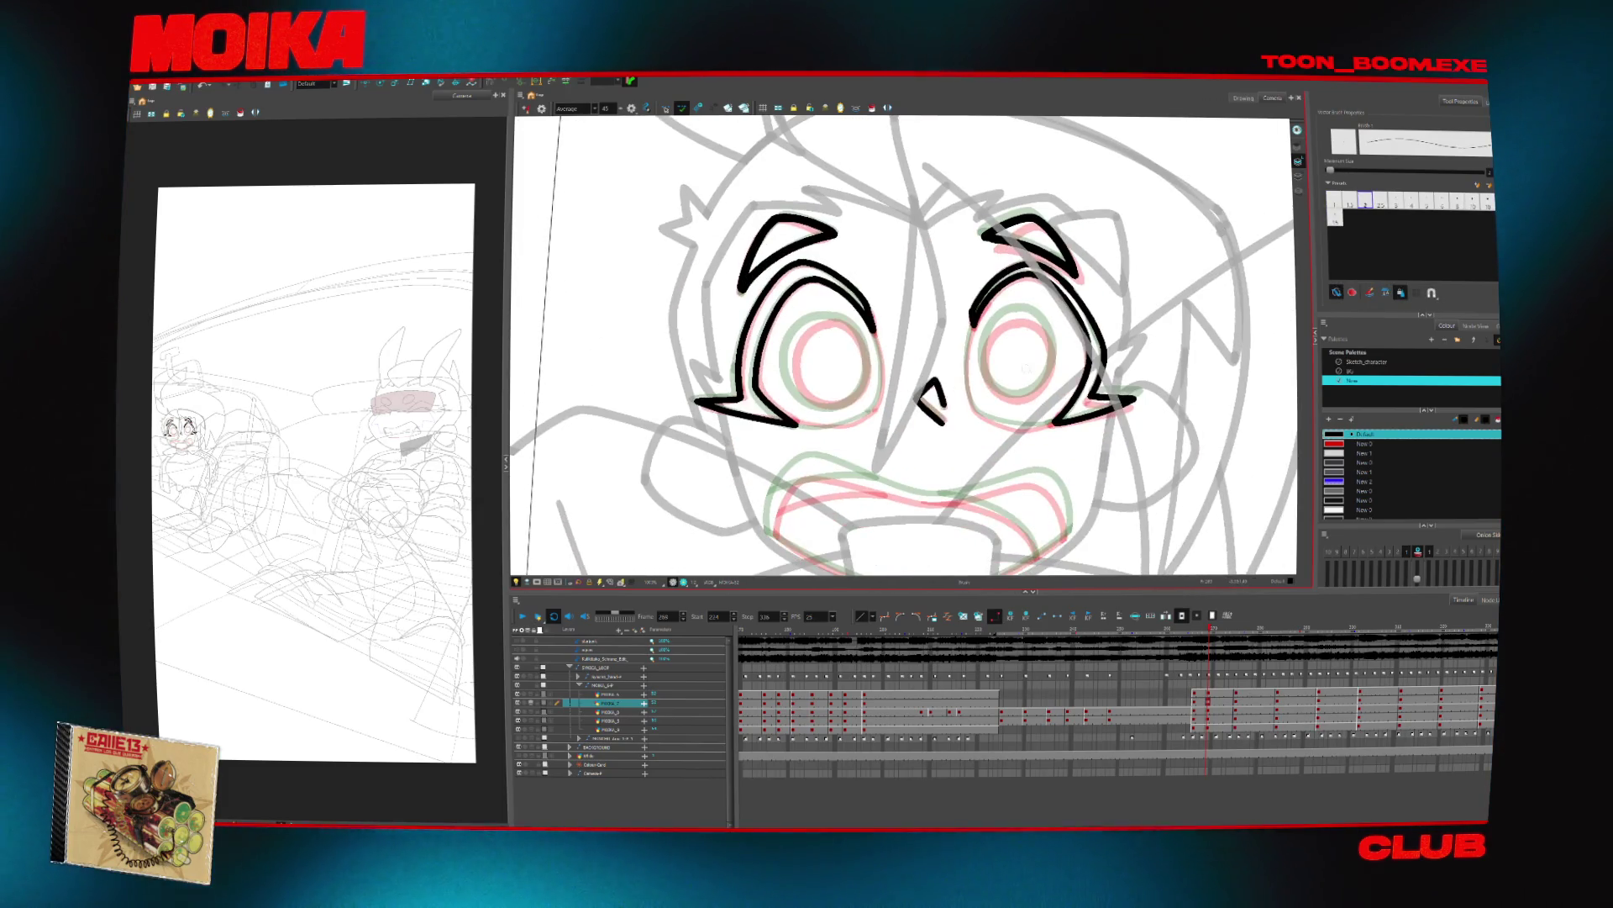
Draw closed oval pupils in both eyes, then rotate the view back upright
{"action": "left_click_drag", "start_coordinate": [1028, 315], "coordinate": [1012, 395]}
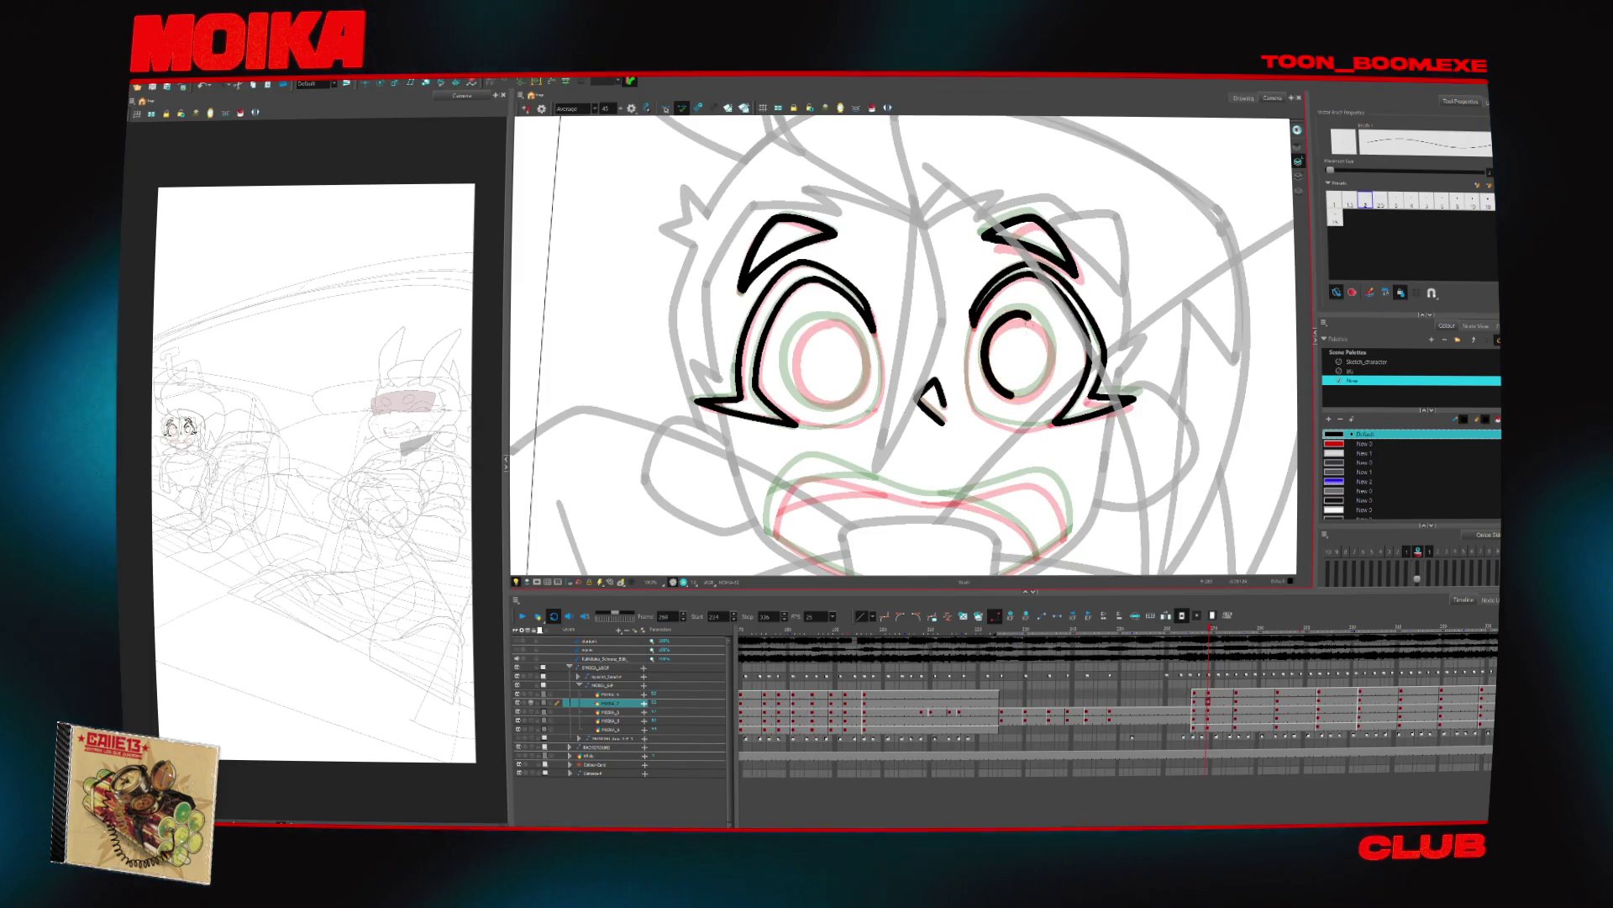
{"action": "key", "text": "4"}
{"action": "left_click_drag", "start_coordinate": [783, 316], "coordinate": [802, 393]}
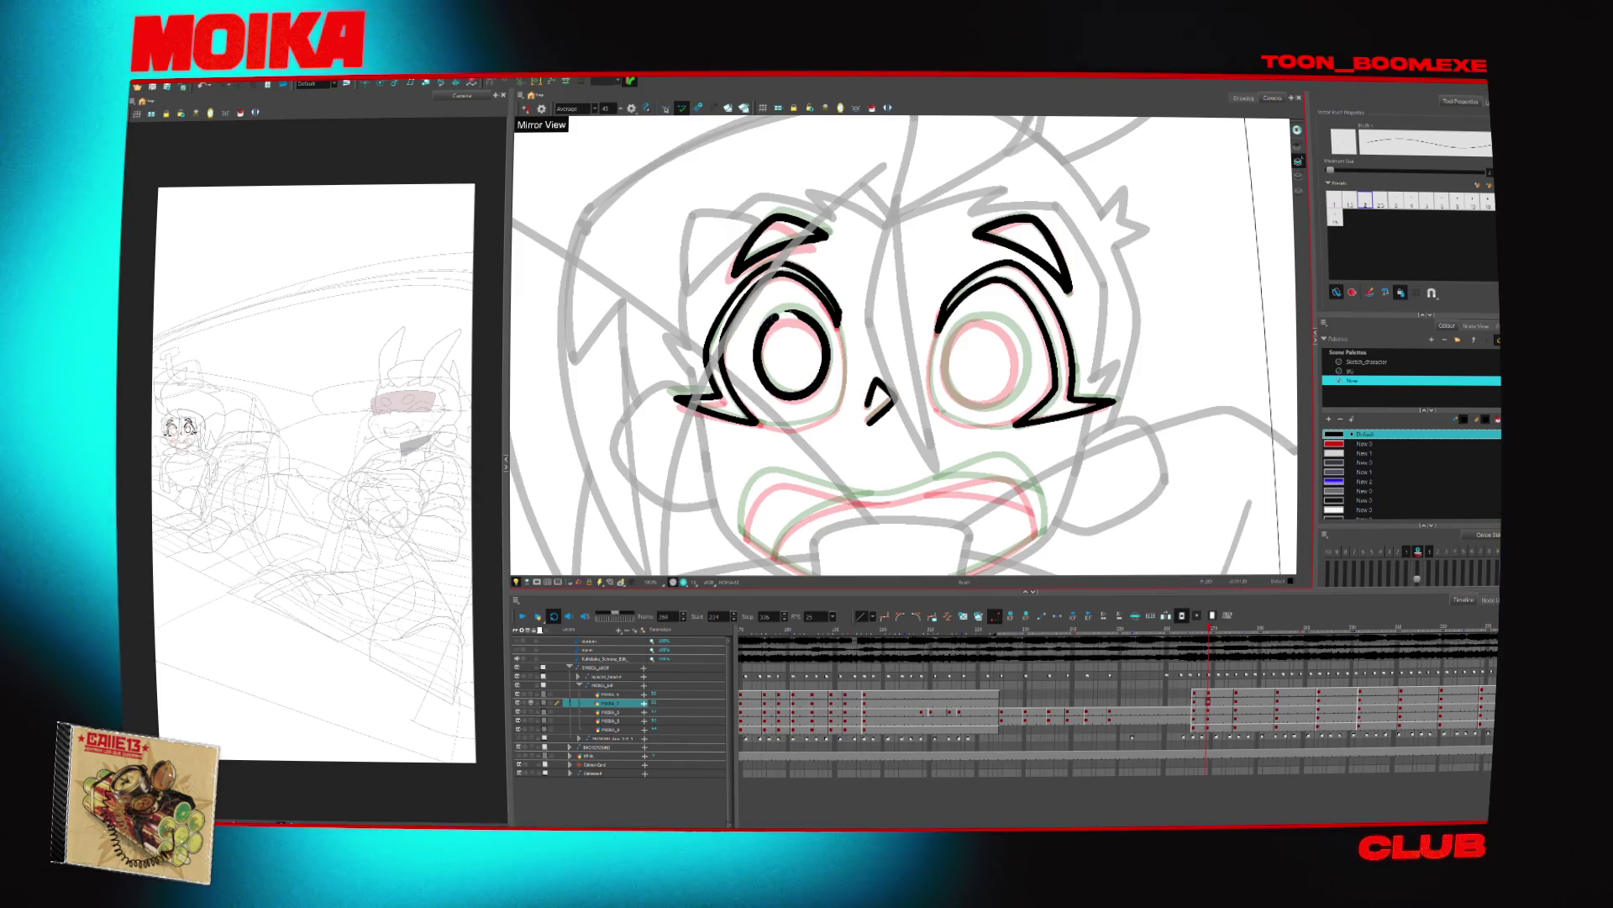
{"action": "key", "text": "4"}
{"action": "mouse_move", "coordinate": [828, 318]}
{"action": "left_mouse_down"}
{"action": "mouse_move", "coordinate": [794, 346]}
{"action": "mouse_move", "coordinate": [832, 403]}
{"action": "left_mouse_up"}
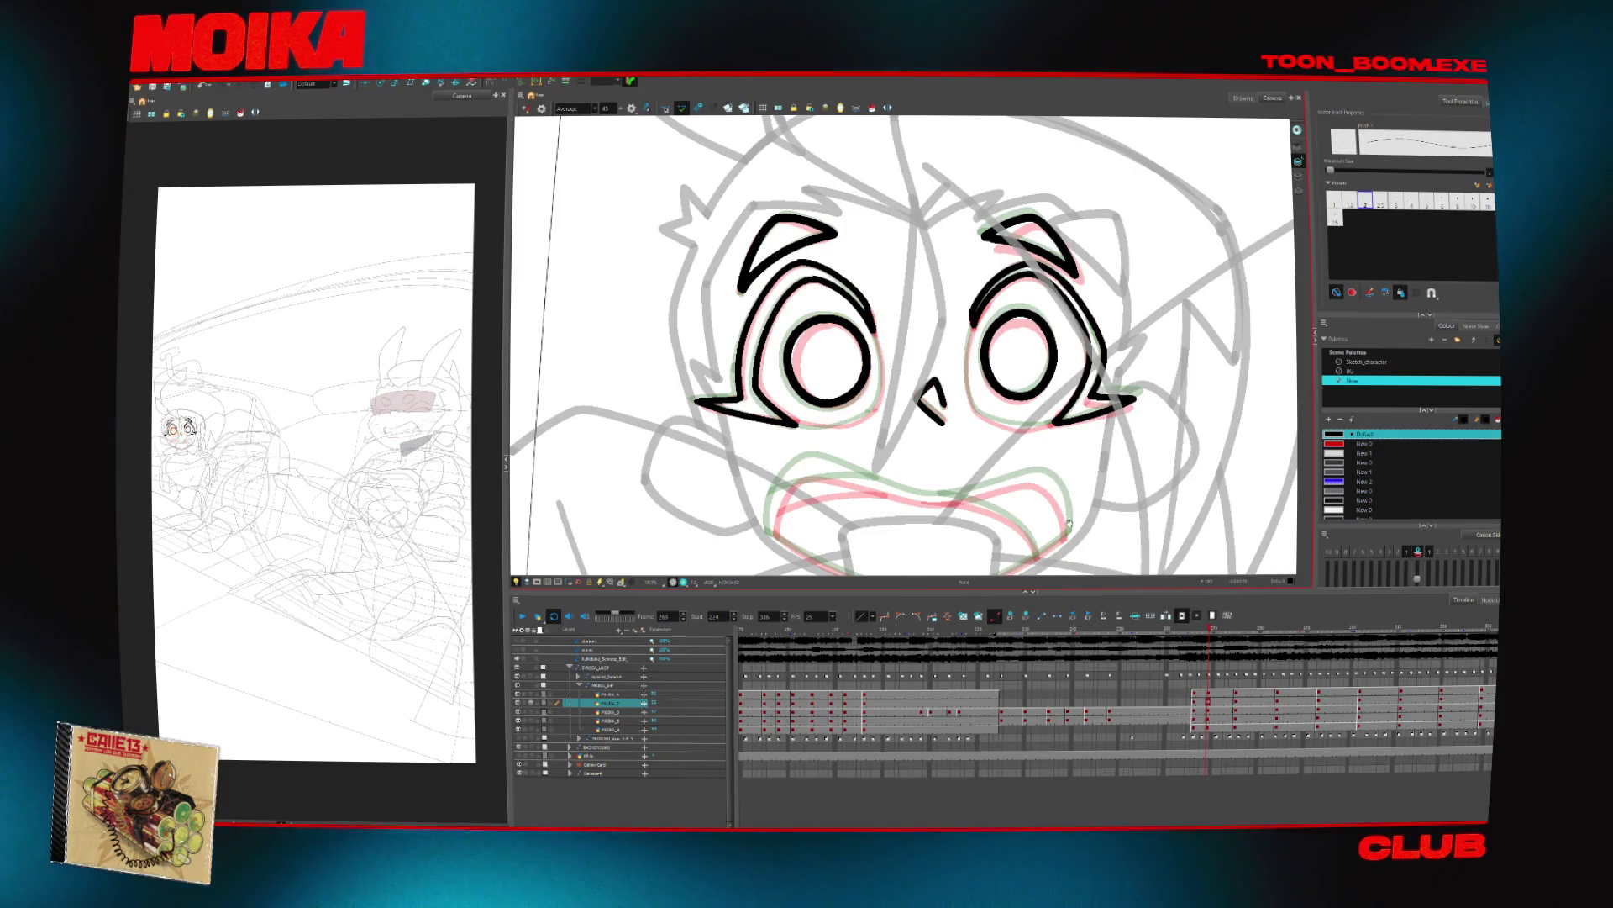
{"action": "left_click_drag", "start_coordinate": [1069, 523], "coordinate": [941, 572]}
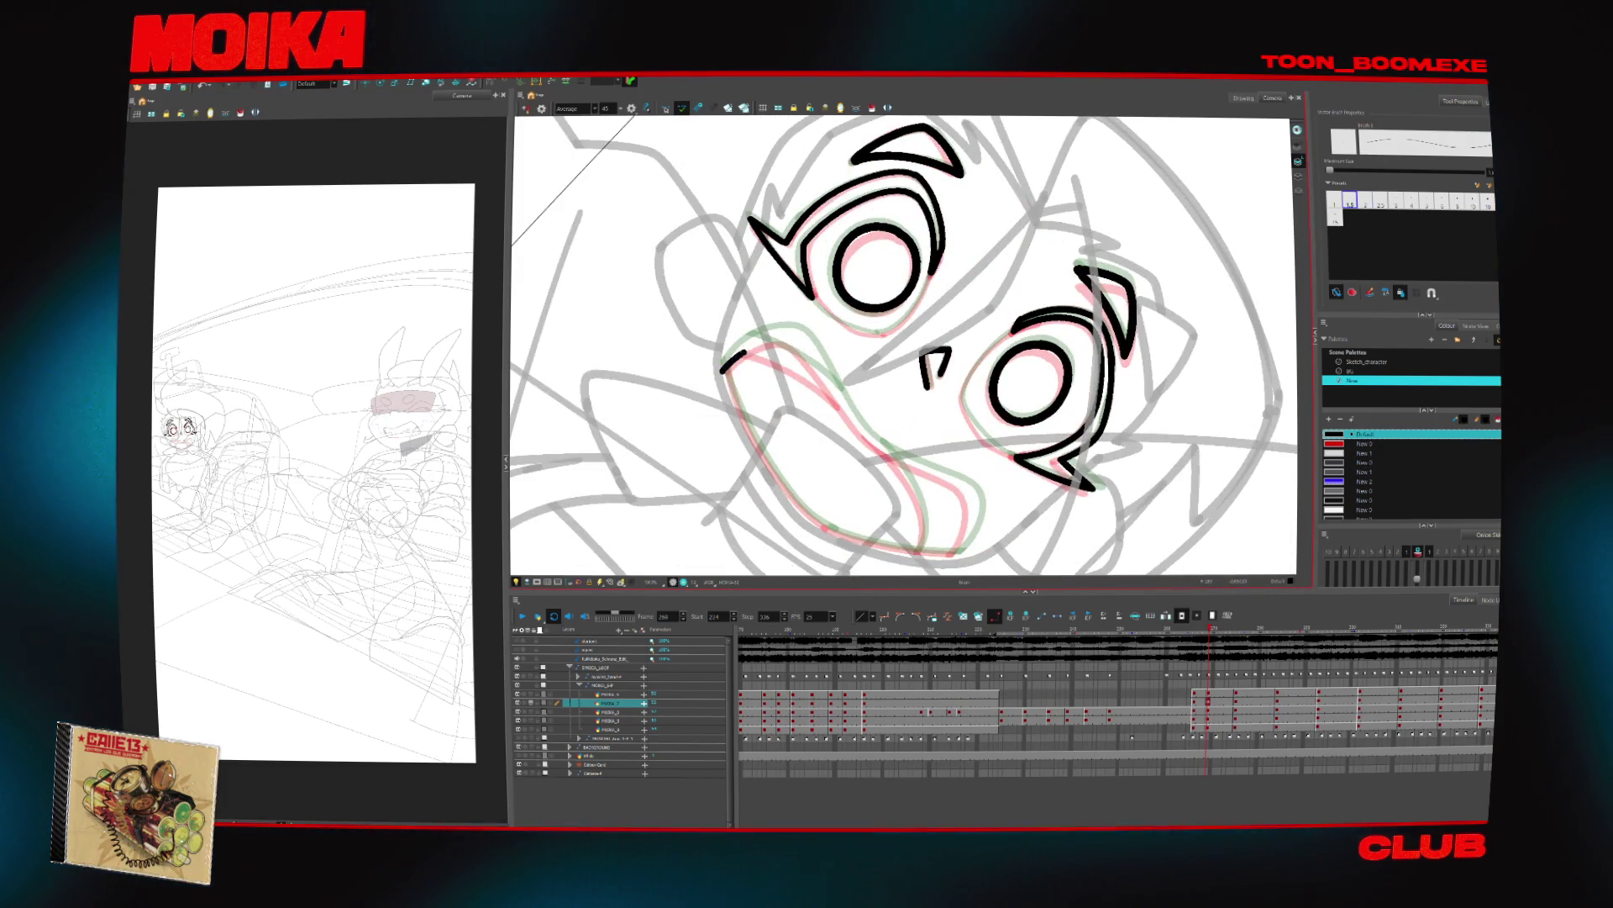
{"action": "mouse_move", "coordinate": [740, 353]}
{"action": "left_mouse_down"}
{"action": "mouse_move", "coordinate": [840, 319]}
{"action": "mouse_move", "coordinate": [924, 336]}
{"action": "left_mouse_up"}
Ink the short line above the mouth and its left corner, mirroring and rotating the view between strokes
{"action": "key", "text": "4"}
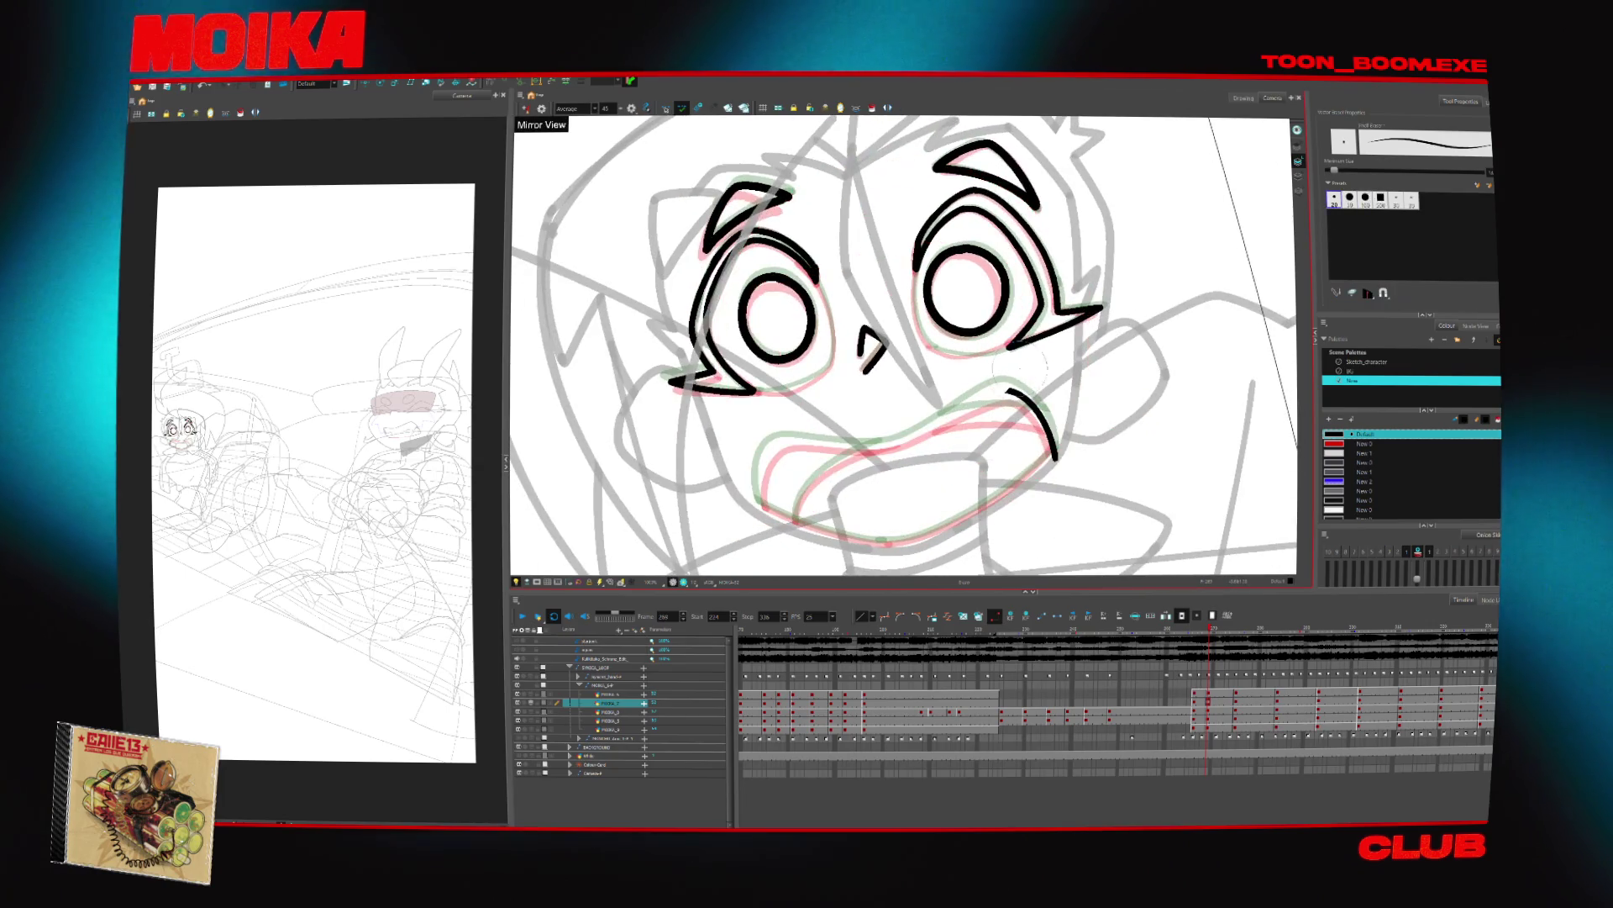
{"action": "left_click_drag", "start_coordinate": [853, 445], "coordinate": [891, 443]}
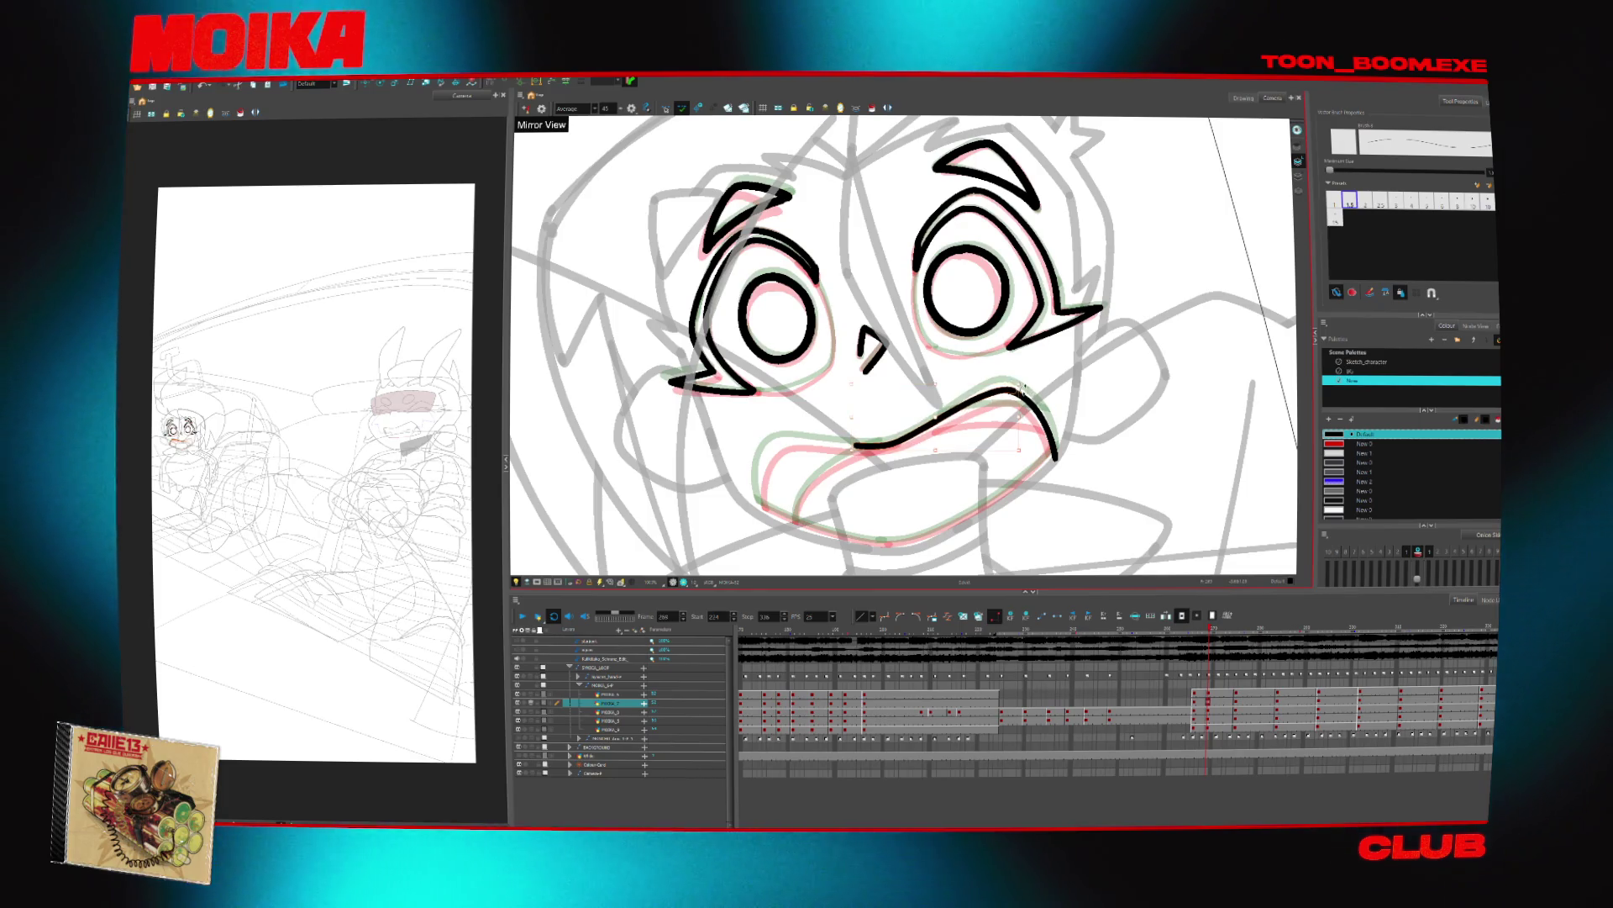
{"action": "key", "text": "4"}
{"action": "key", "text": "shift+x"}
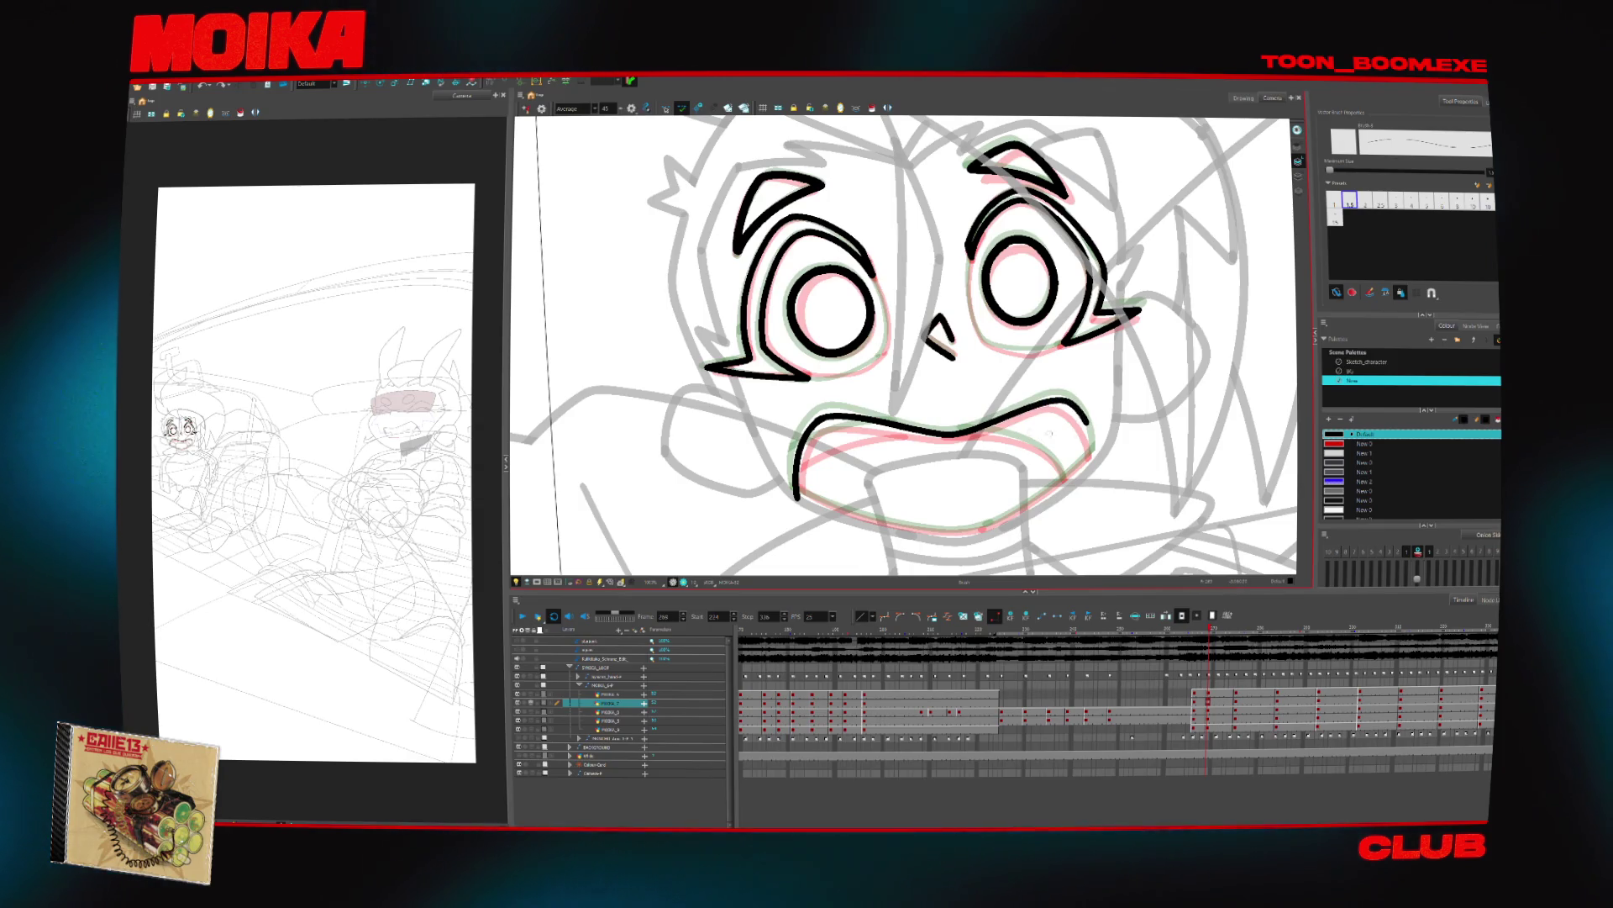
{"action": "key", "text": "4"}
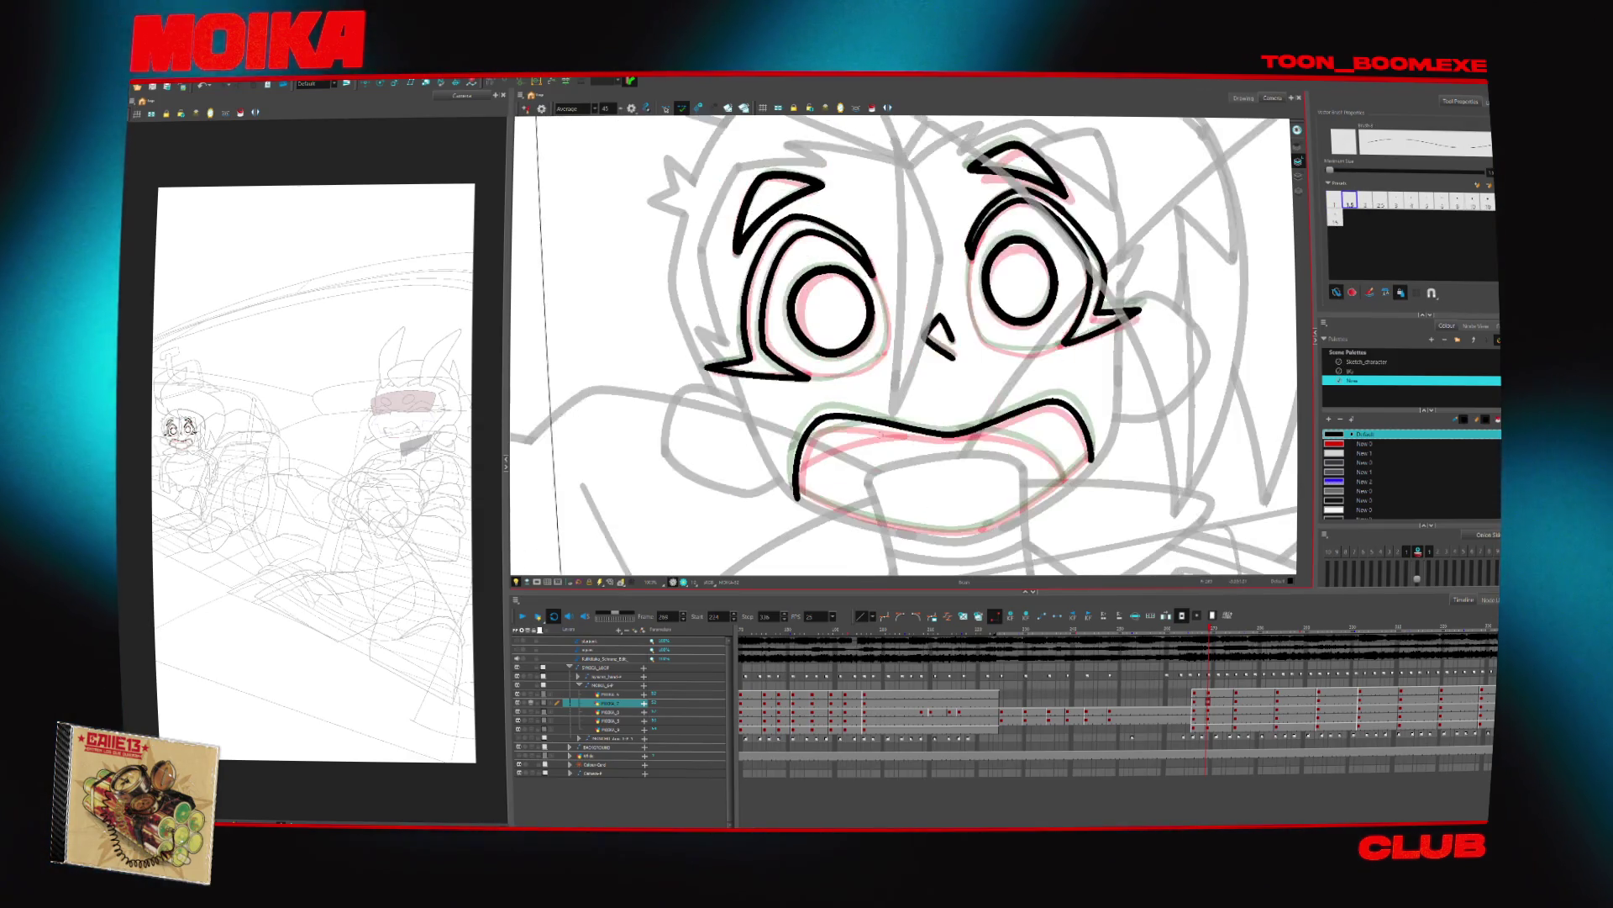
{"action": "left_click_drag", "start_coordinate": [710, 441], "coordinate": [771, 490]}
{"action": "key", "text": "x"}
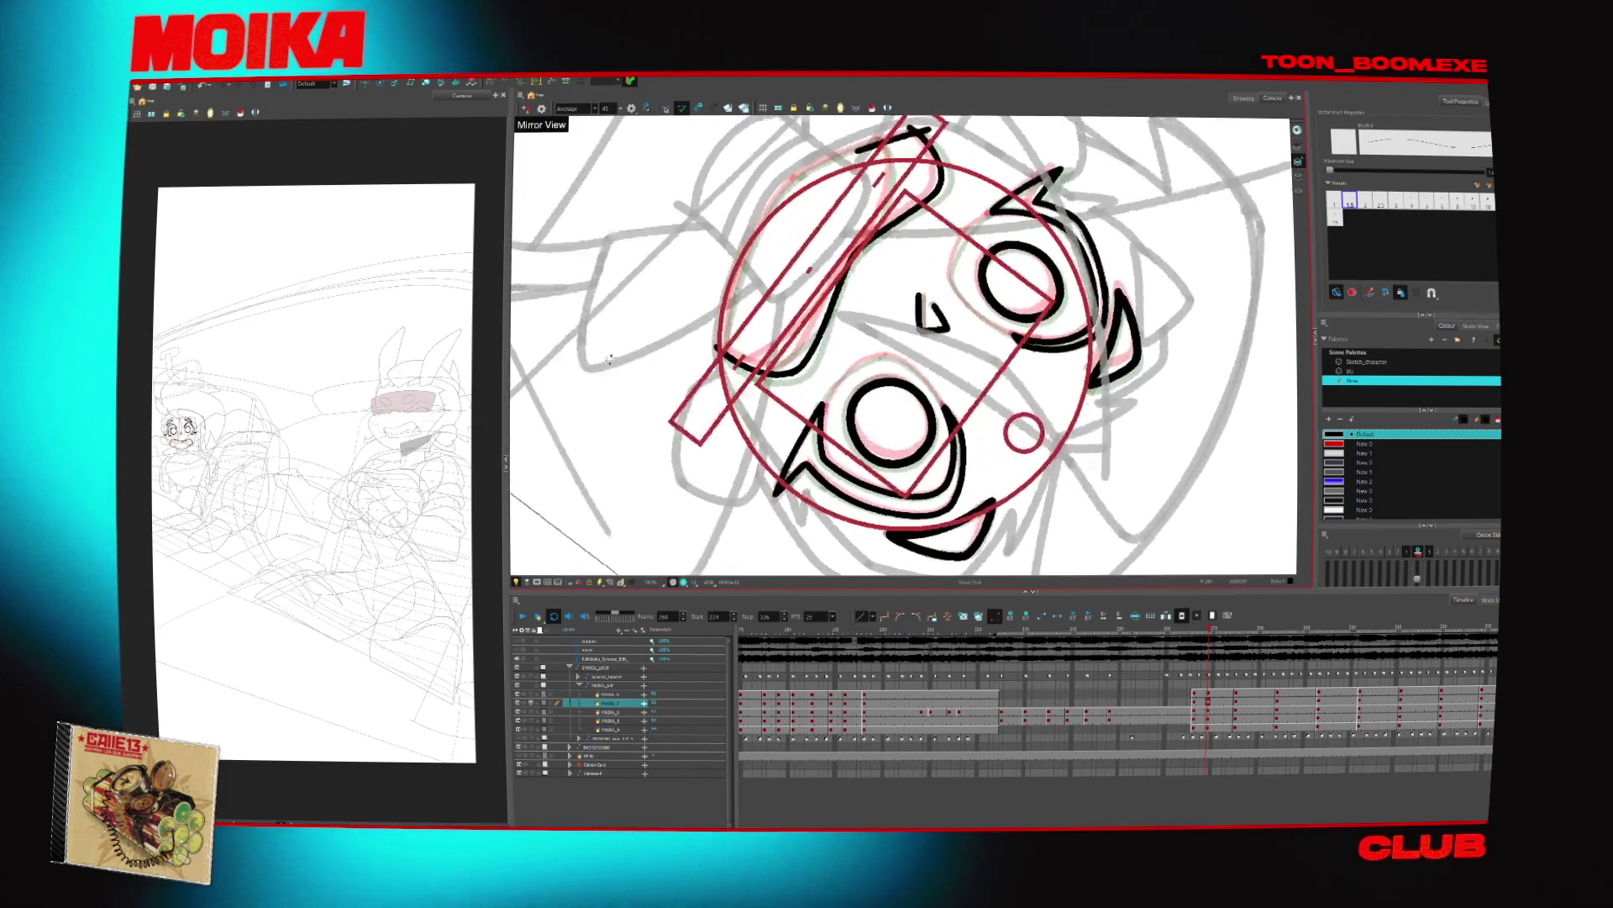
{"action": "left_click_drag", "start_coordinate": [721, 309], "coordinate": [845, 513]}
{"action": "key", "text": "alt+b"}
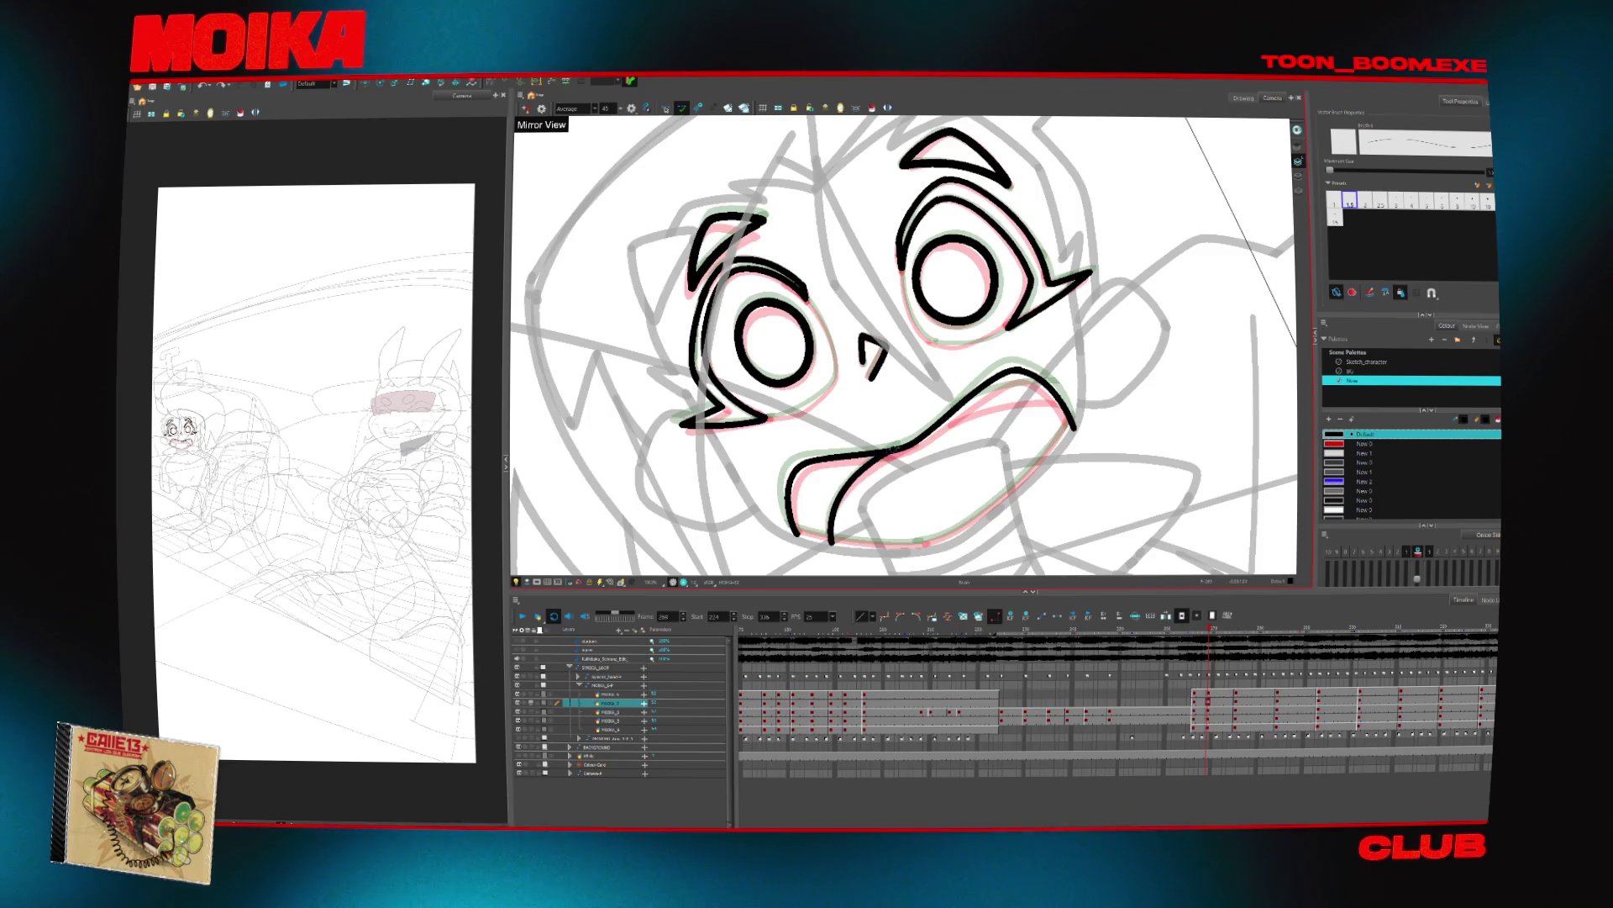
{"action": "key", "text": "alt+b"}
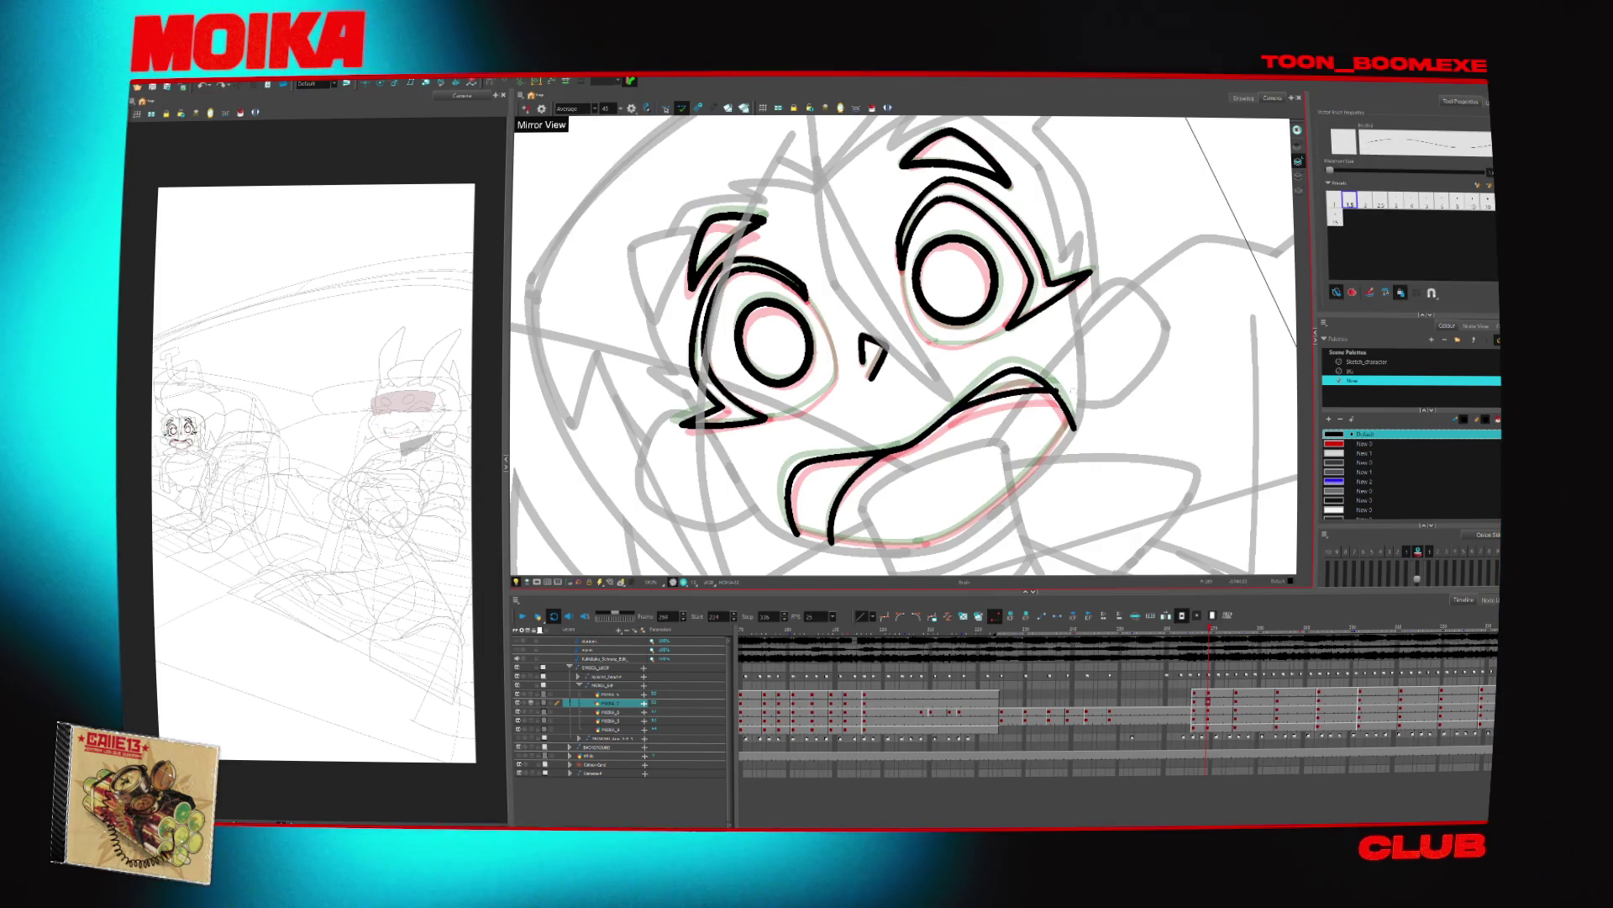
{"action": "key", "text": "alt+z"}
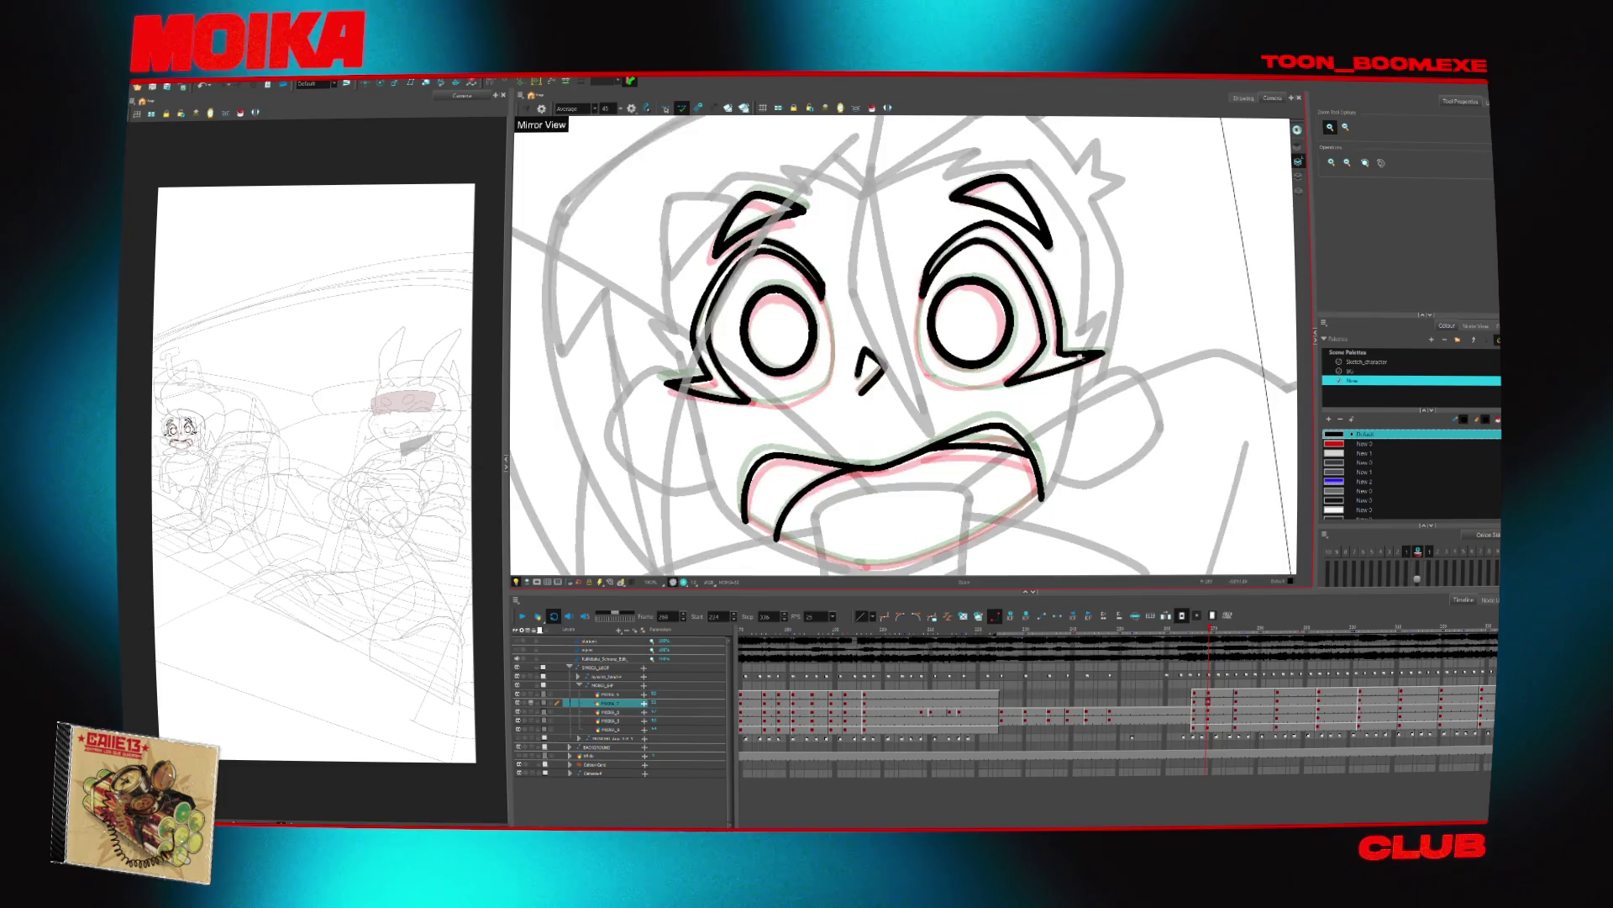
{"action": "key", "text": "alt+b"}
Add a short stroke along the driver's eye outline, rotating the view to suit it
{"action": "key", "text": "v"}
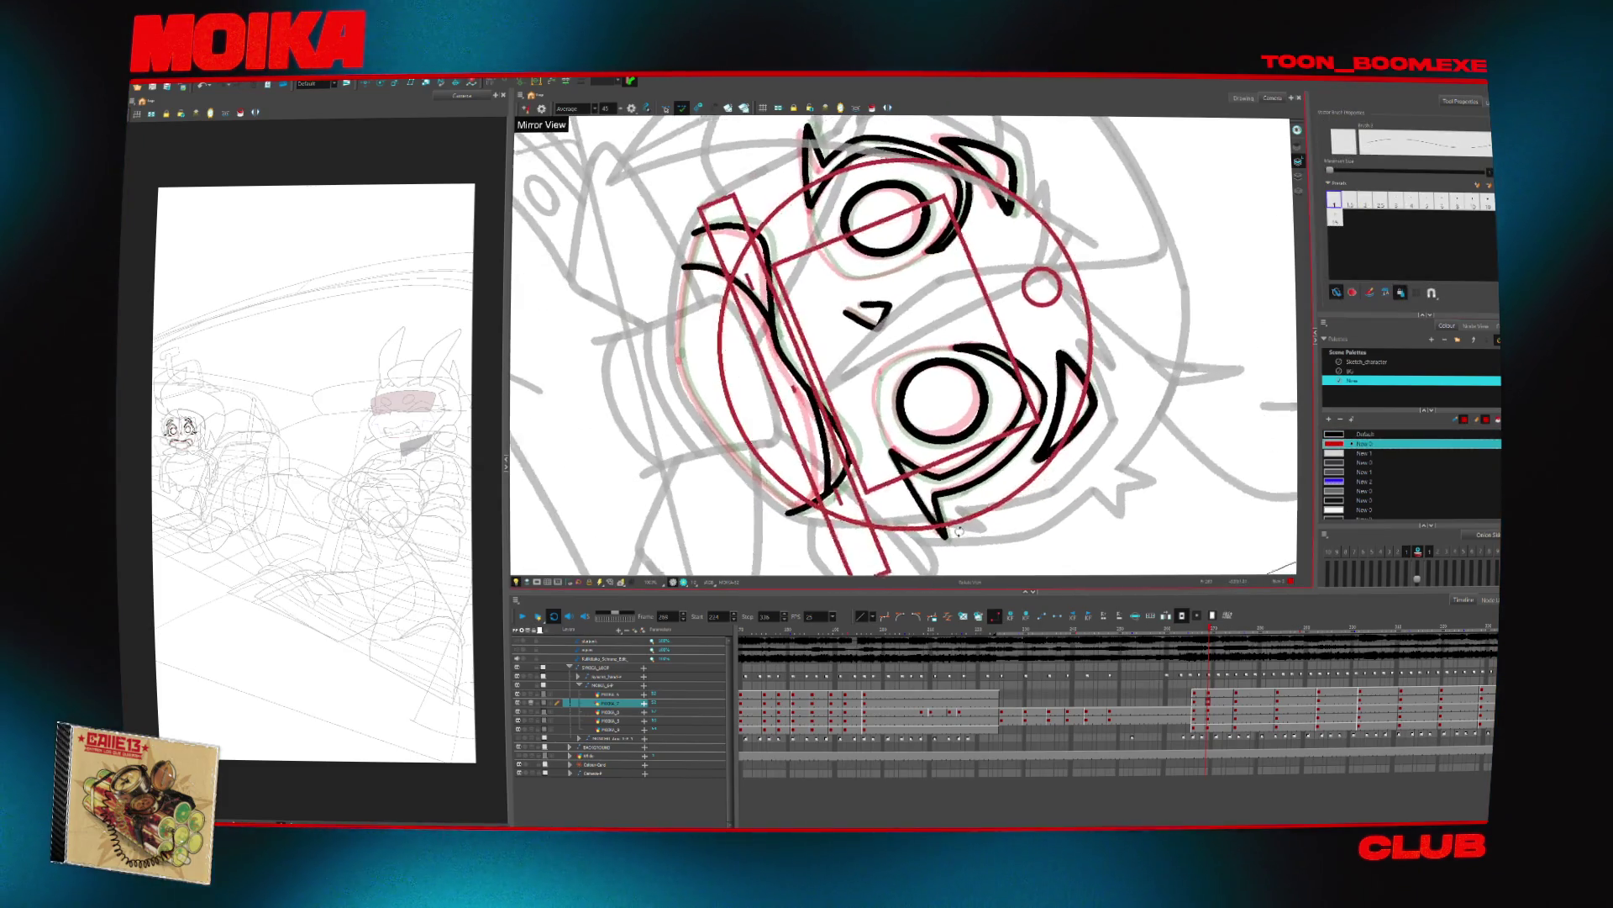
{"action": "key", "text": "2"}
{"action": "left_click_drag", "start_coordinate": [874, 419], "coordinate": [887, 464]}
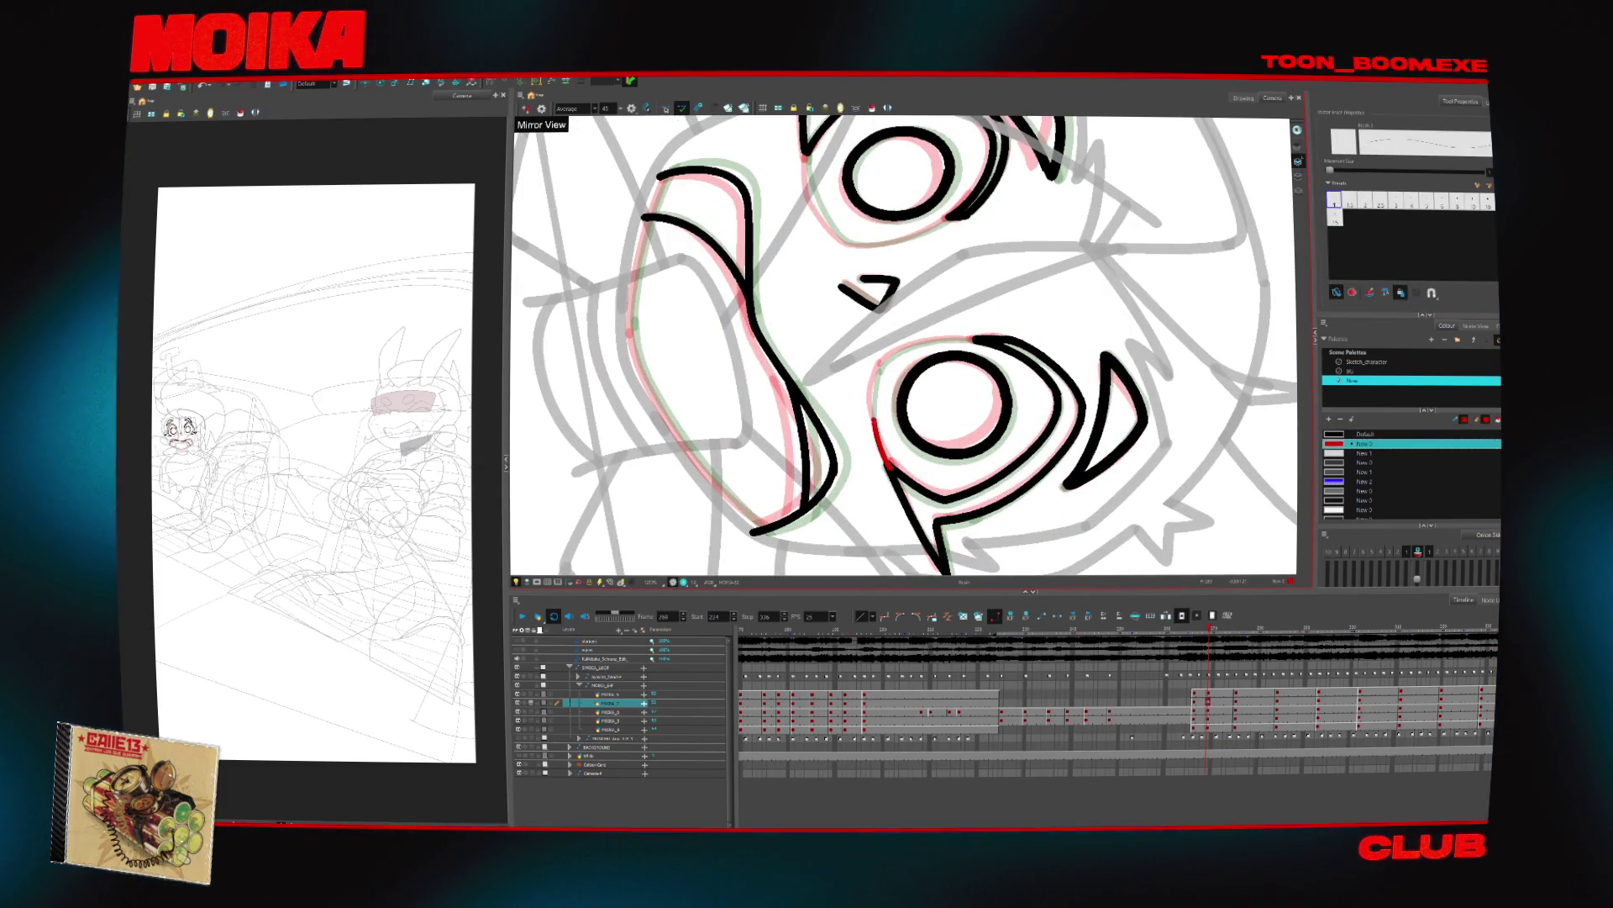
{"action": "key", "text": "c"}
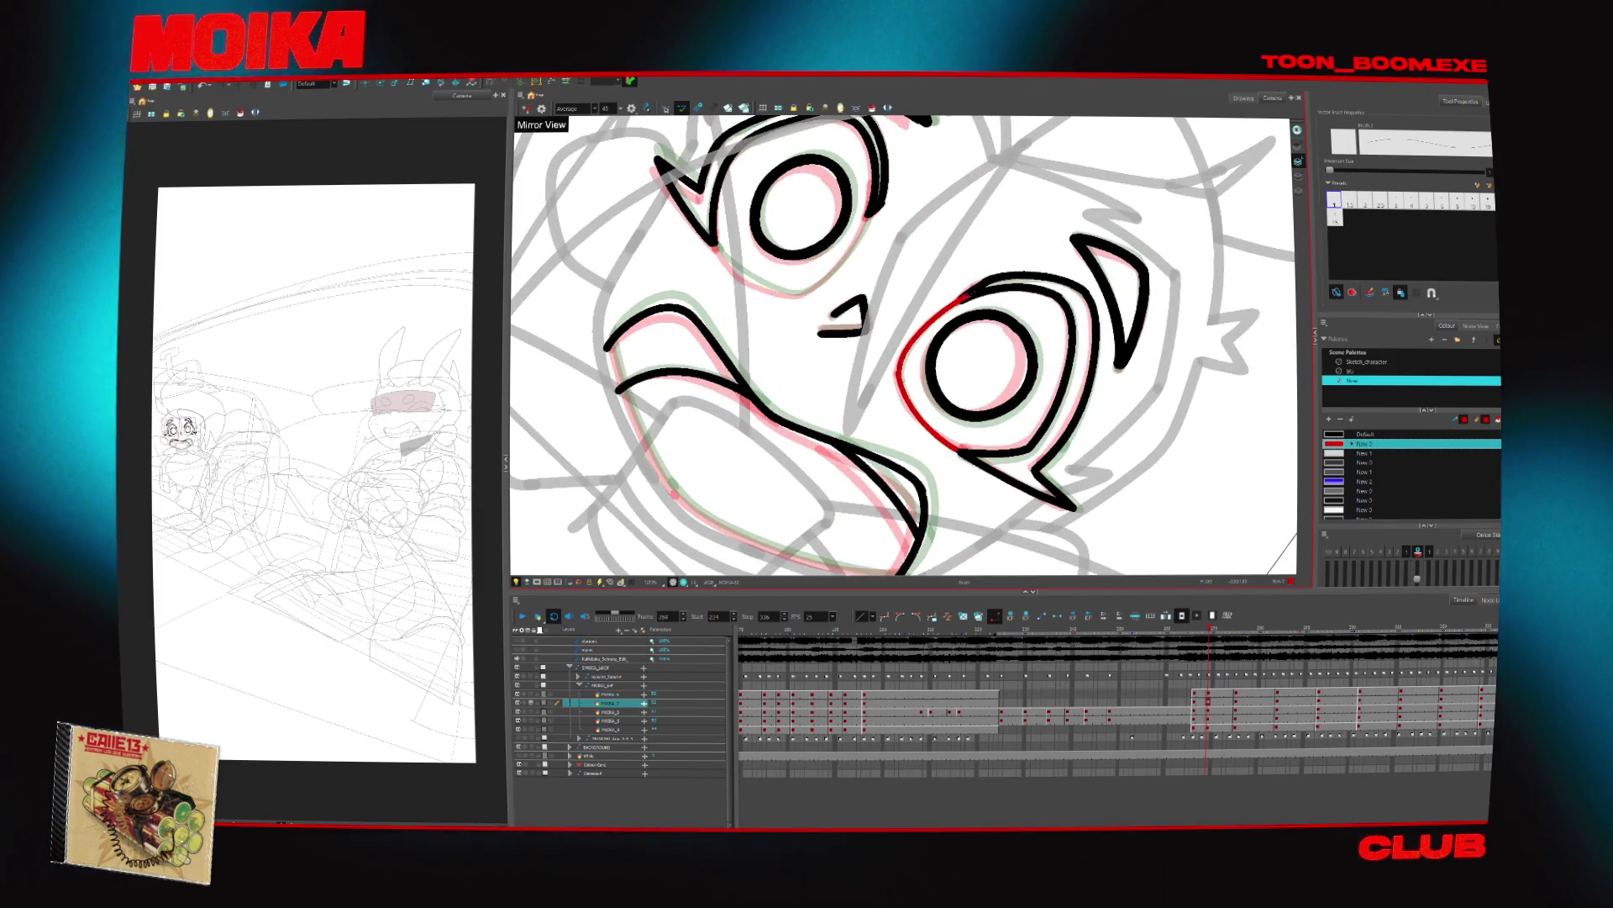
{"action": "key", "text": "v"}
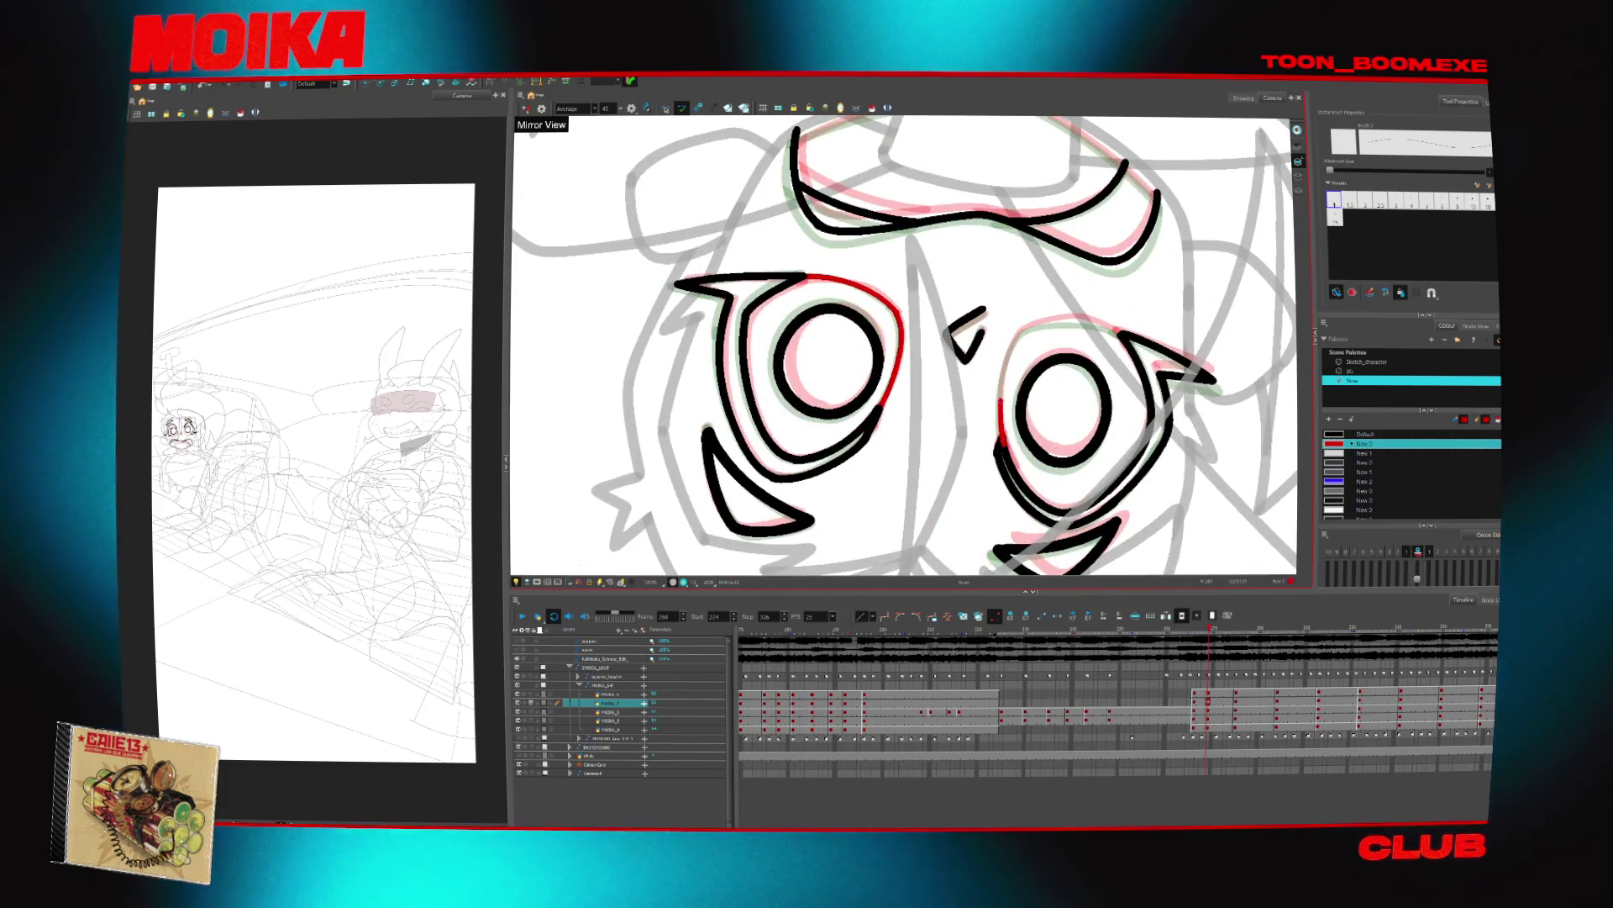
{"action": "key", "text": "c"}
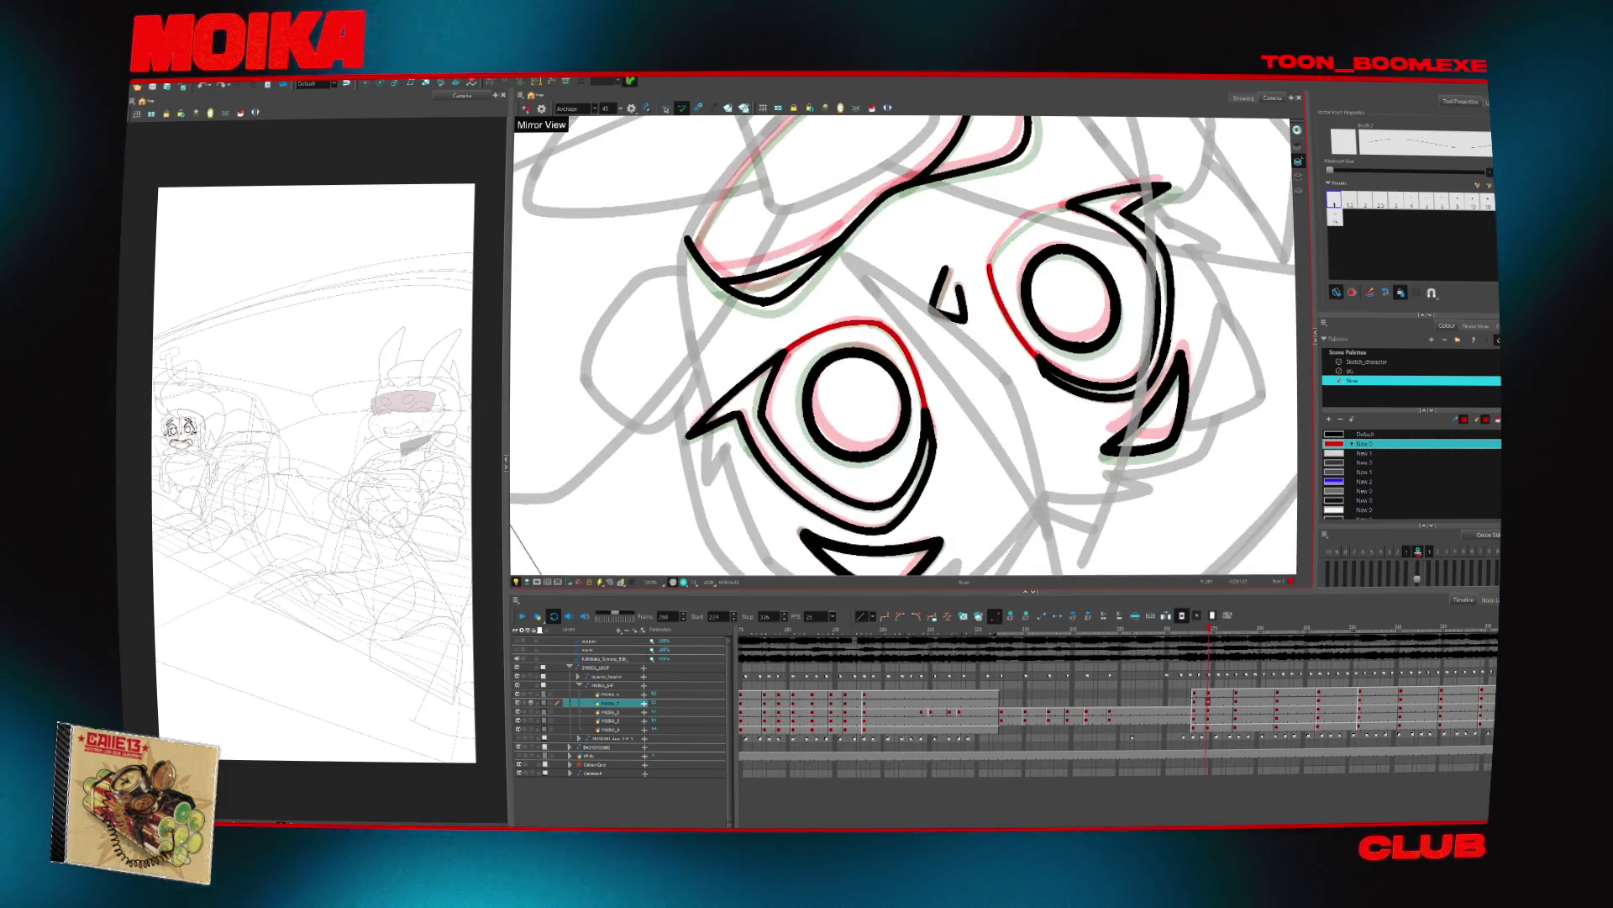
{"action": "key", "text": "2"}
Reframe on the mouth and chin and ink the left face contour up to the top arc
{"action": "key", "text": "v"}
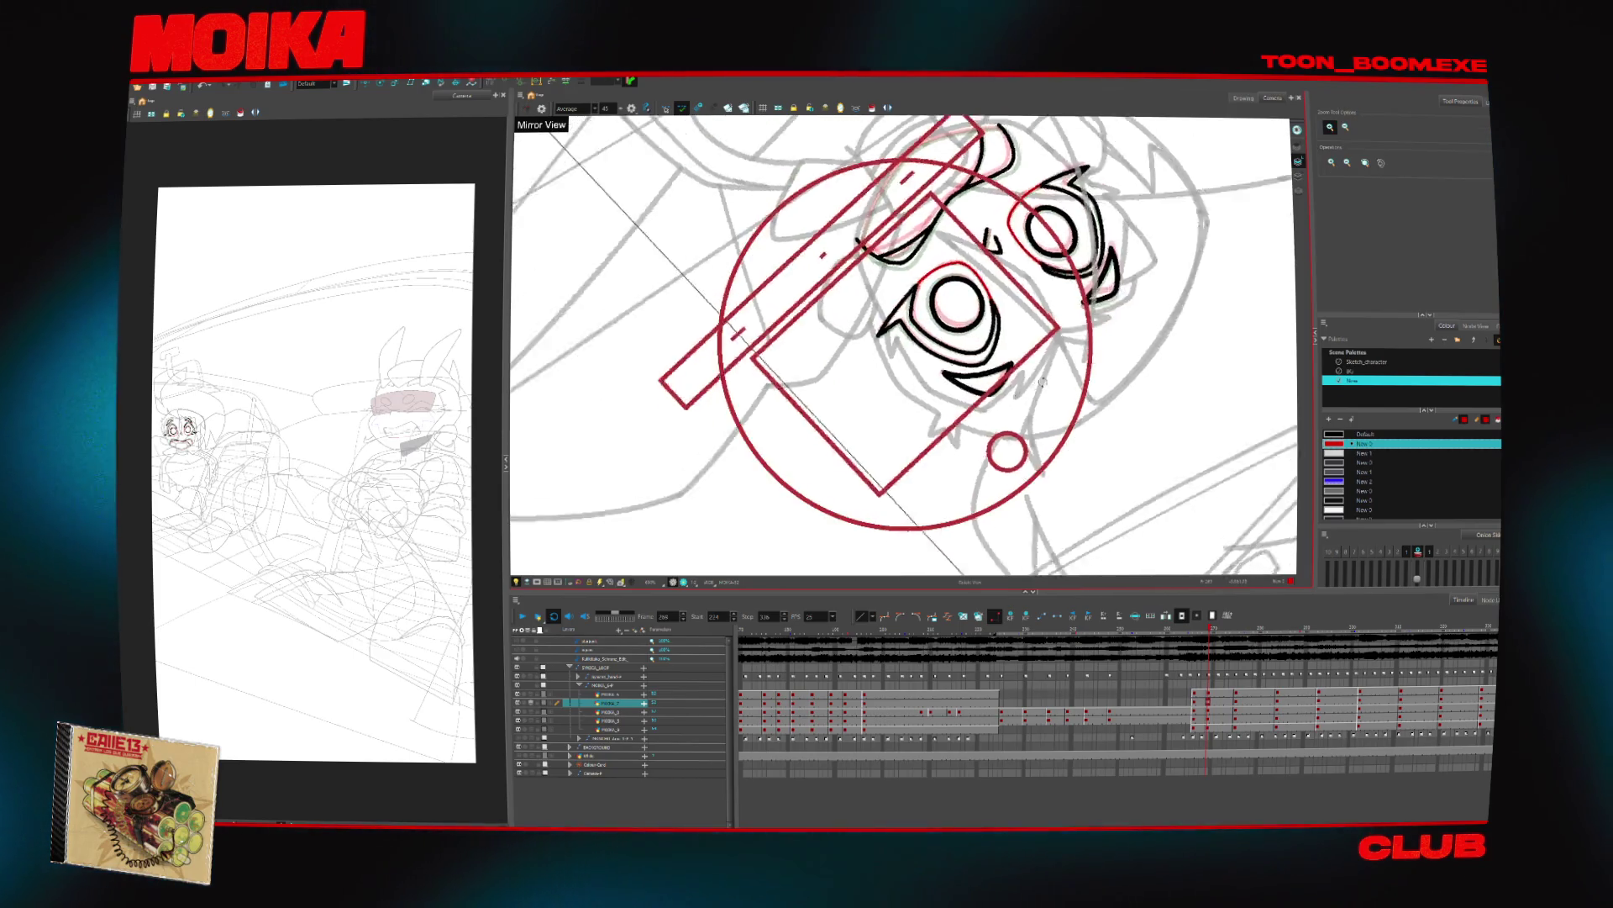
{"action": "key", "text": "2"}
{"action": "left_click_drag", "start_coordinate": [974, 473], "coordinate": [926, 393]}
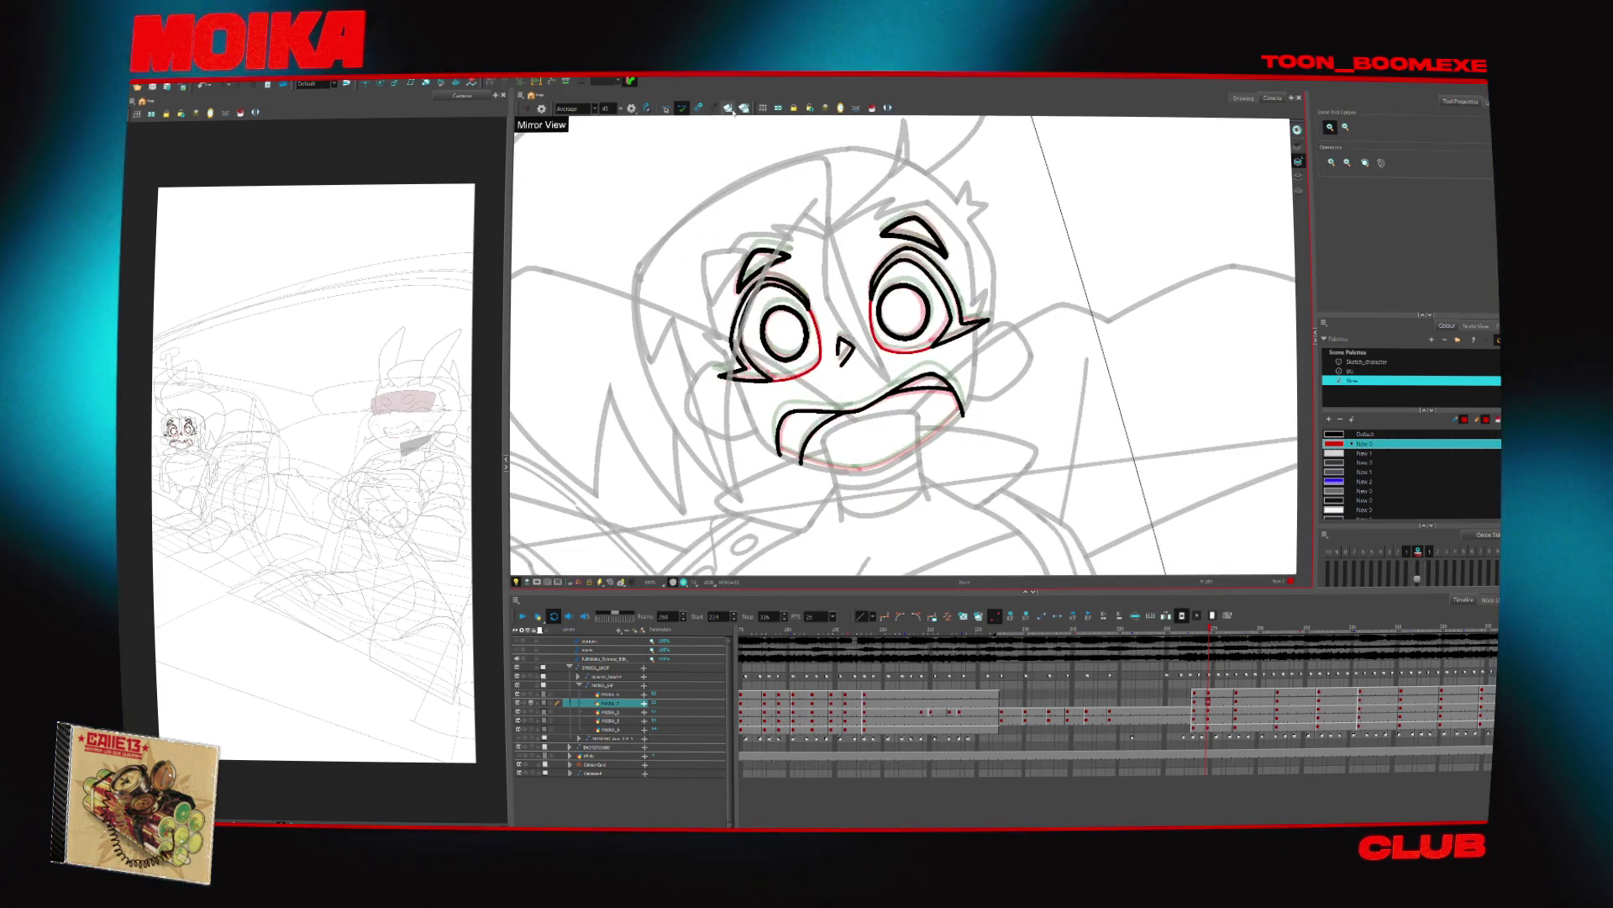
{"action": "left_click_drag", "start_coordinate": [896, 468], "coordinate": [991, 419]}
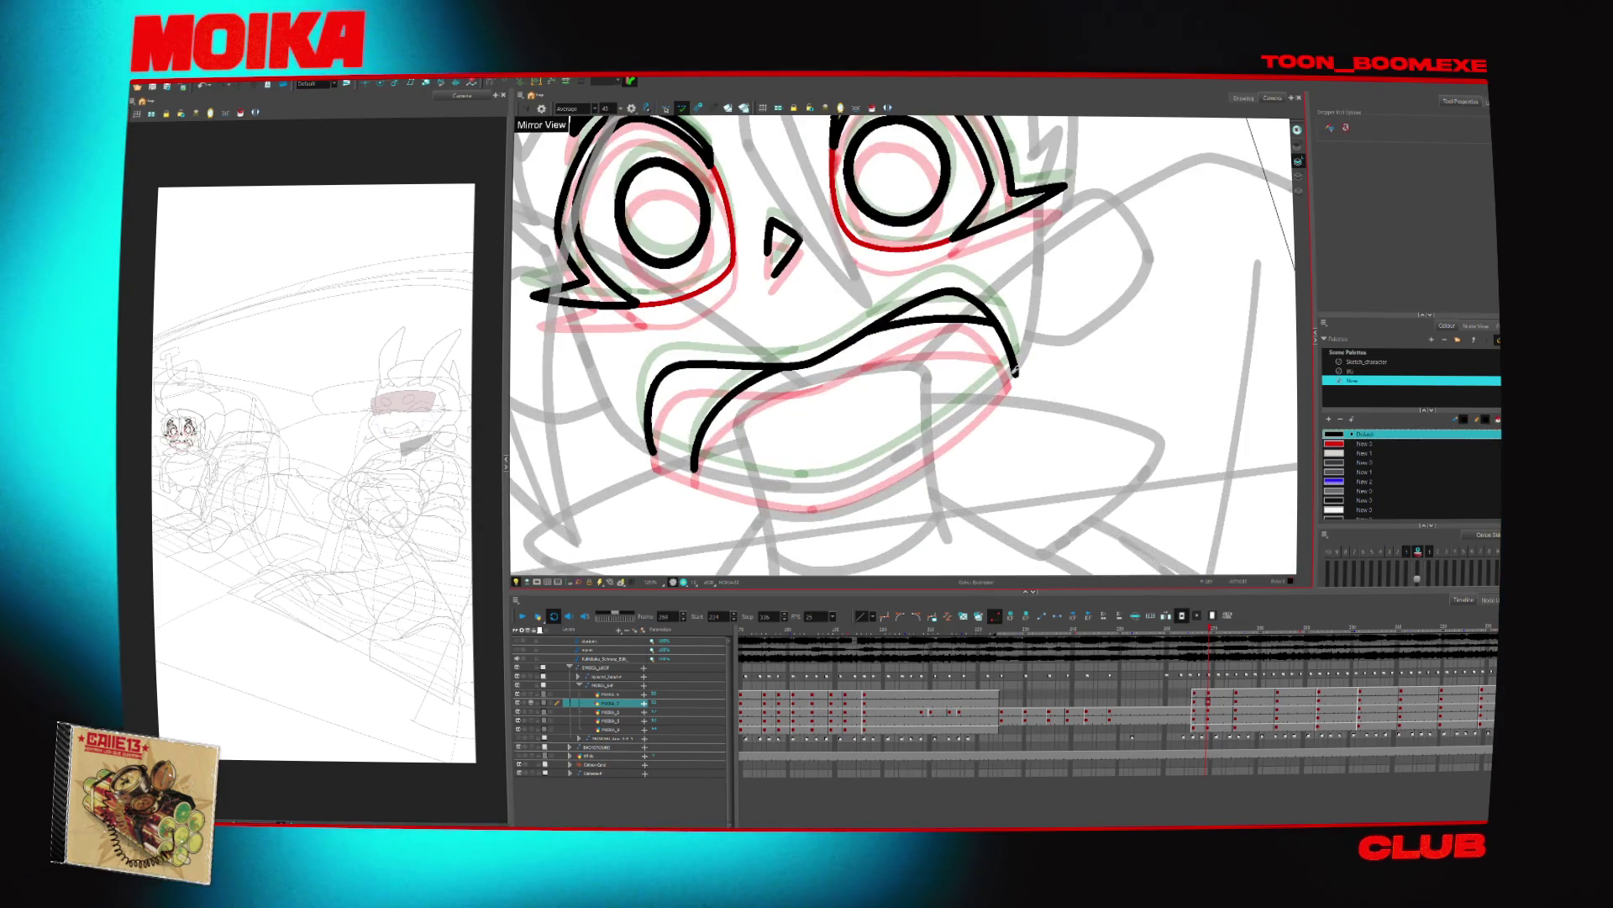
{"action": "mouse_move", "coordinate": [1033, 364]}
{"action": "left_mouse_down"}
{"action": "mouse_move", "coordinate": [924, 219]}
{"action": "mouse_move", "coordinate": [792, 355]}
{"action": "mouse_move", "coordinate": [822, 422]}
{"action": "mouse_move", "coordinate": [794, 504]}
{"action": "left_mouse_up"}
{"action": "key", "text": "alt+b"}
{"action": "left_click_drag", "start_coordinate": [954, 153], "coordinate": [832, 243]}
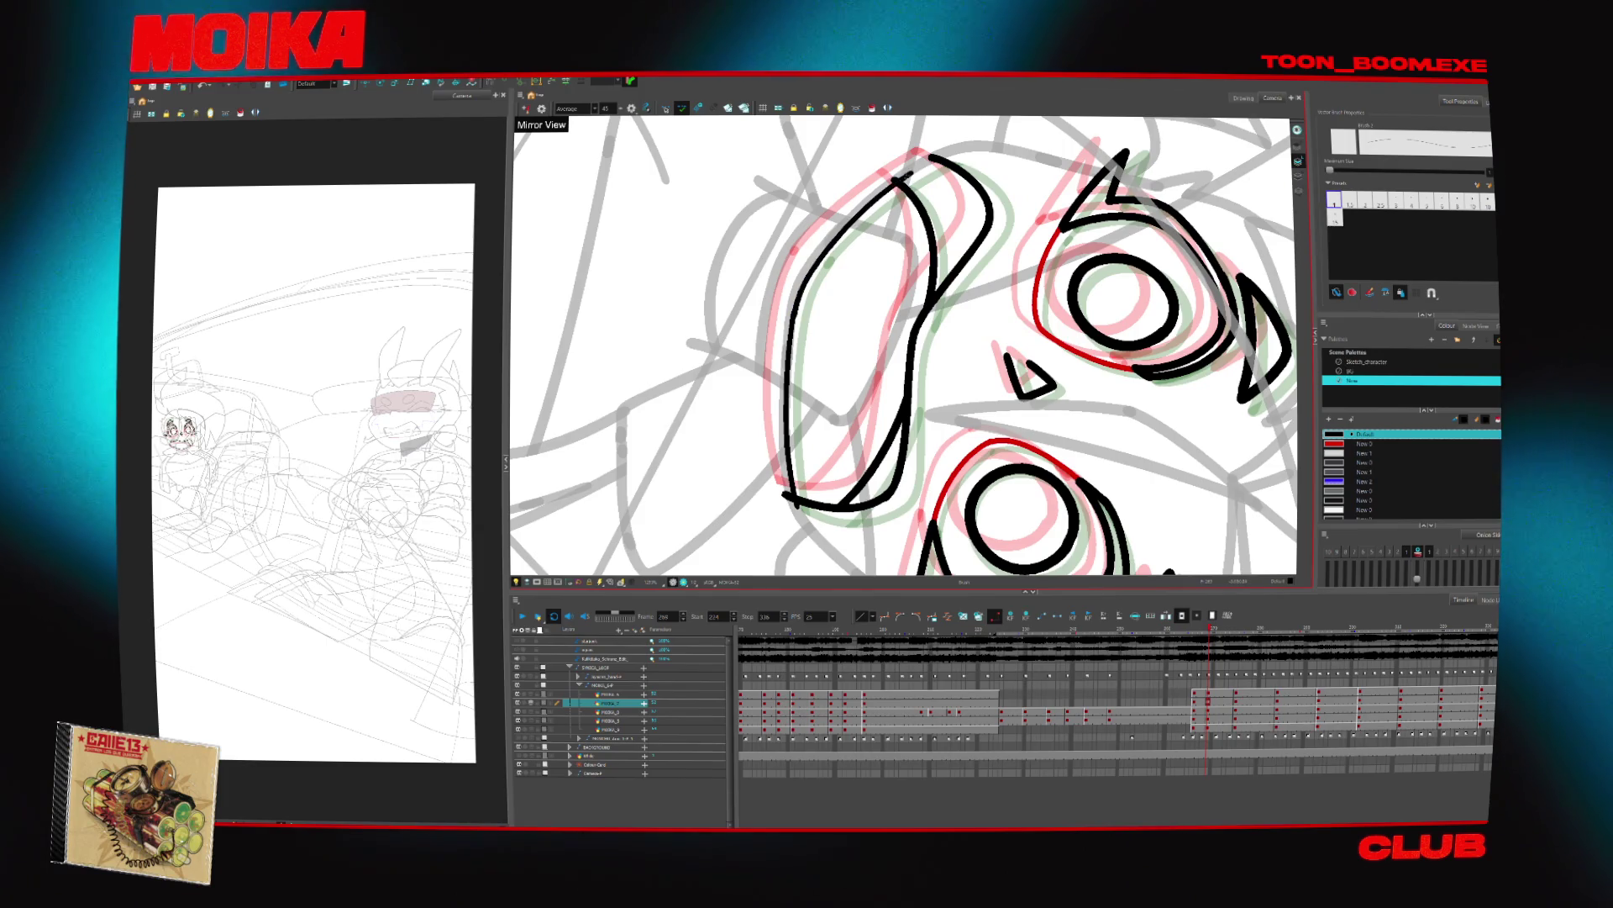
Check the face in mirror view, zoom out to the full frame, then zoom back on the driver's face
{"action": "key", "text": "alt+t"}
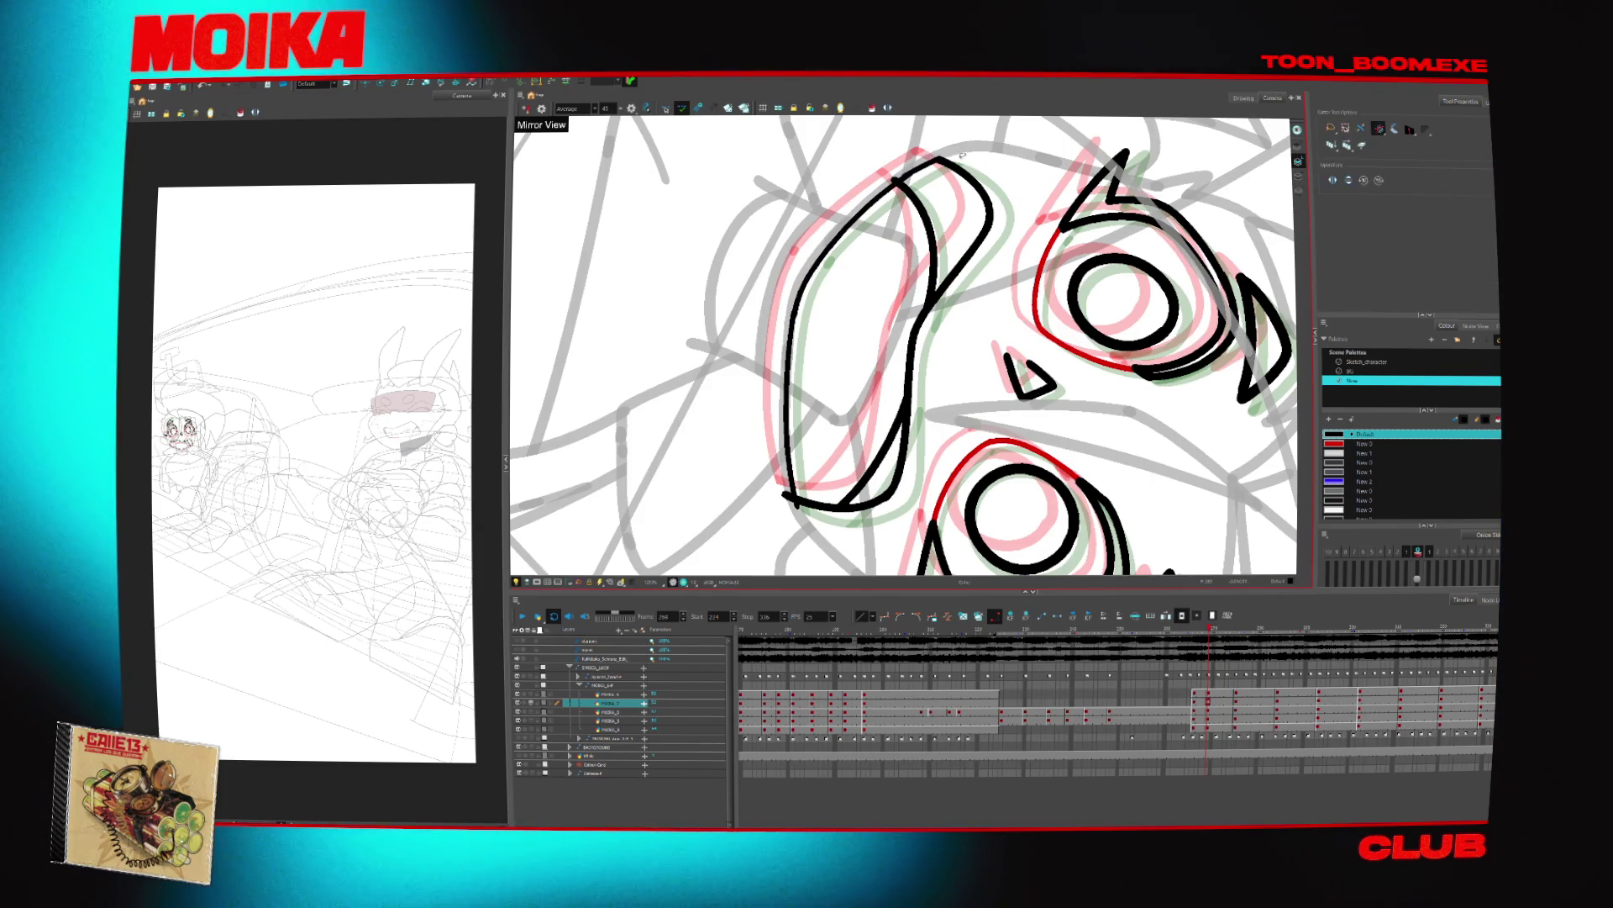
{"action": "key", "text": "4"}
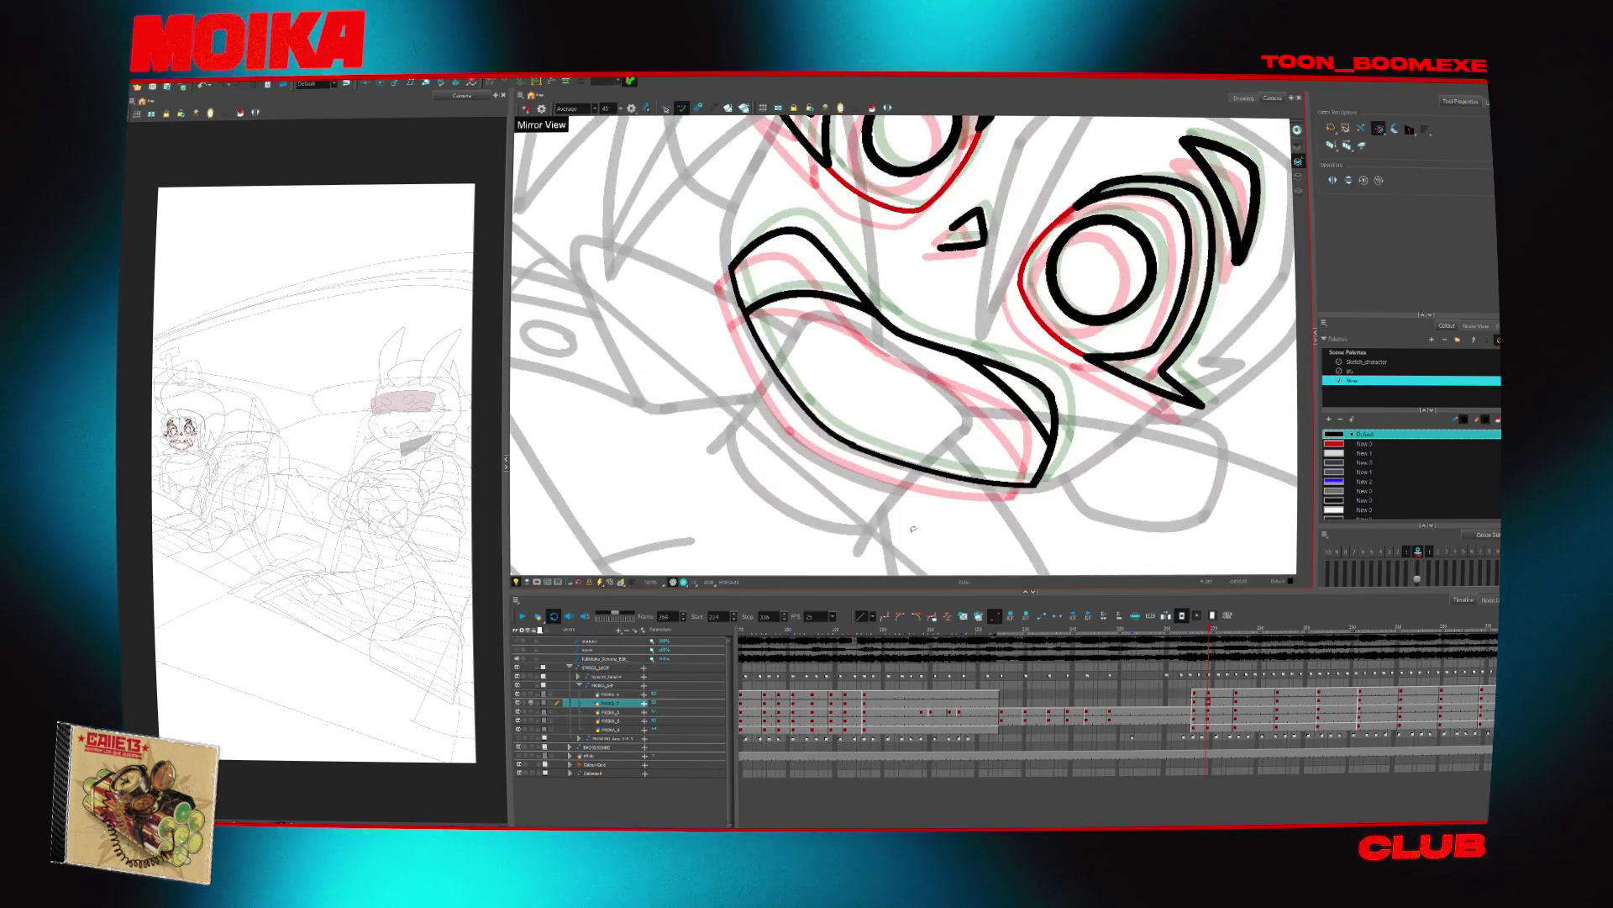
{"action": "left_click", "coordinate": [613, 584]}
{"action": "key", "text": "alt+z"}
{"action": "left_click", "coordinate": [1030, 360]}
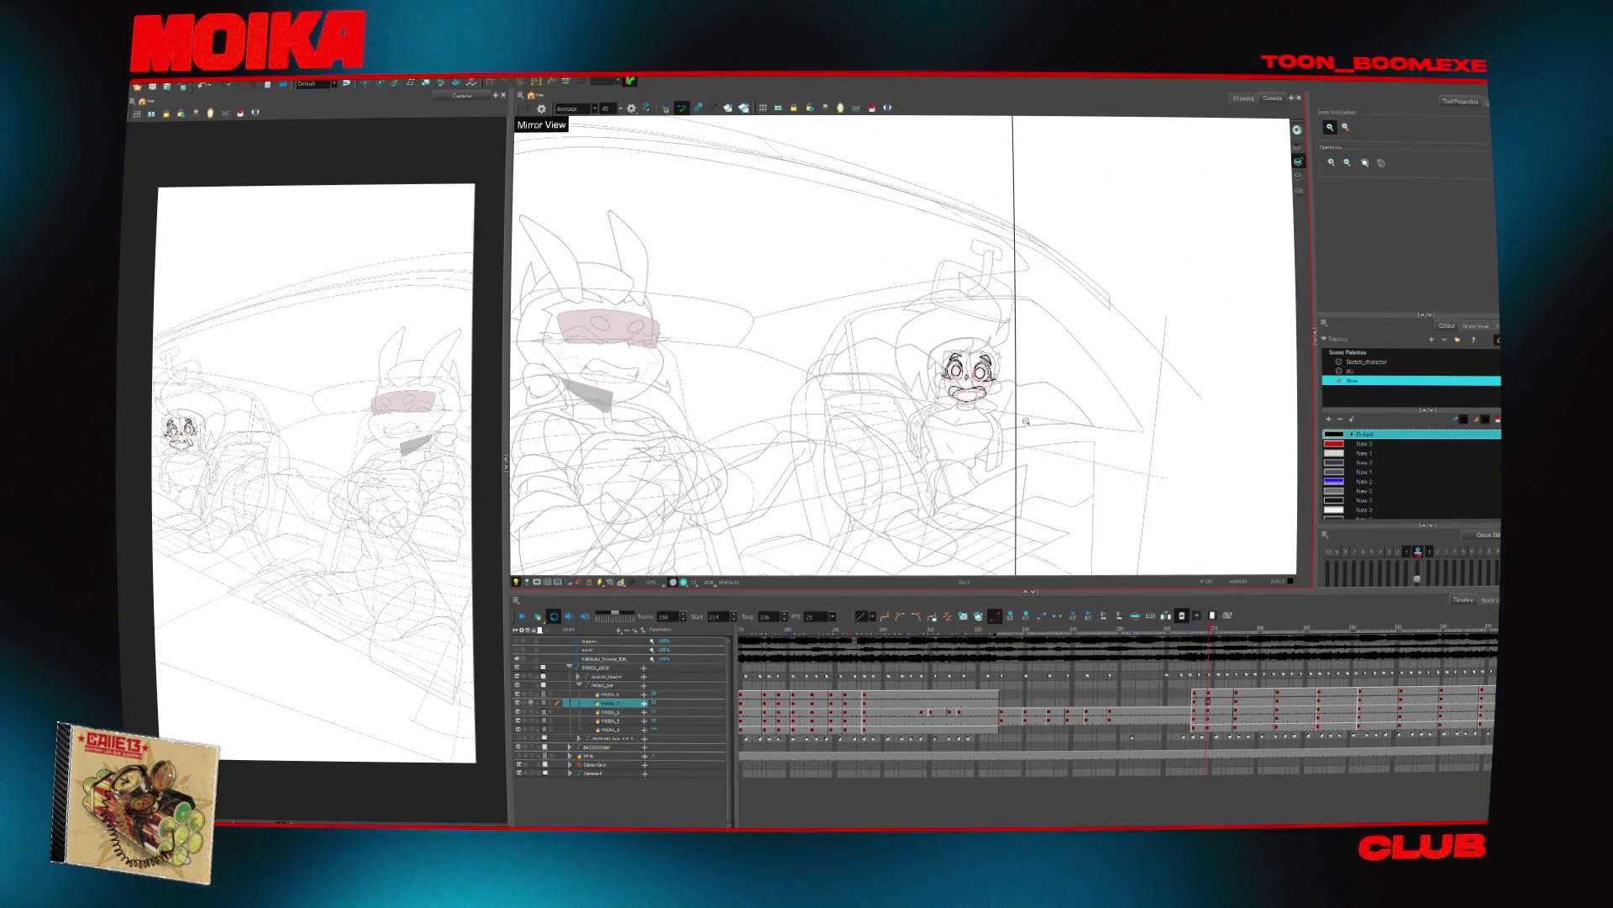
With a slightly thicker brush, undo a stray stroke and ink two curved hair spikes
{"action": "scroll", "coordinate": [1000, 336], "scroll_direction": "up", "scroll_amount": 5}
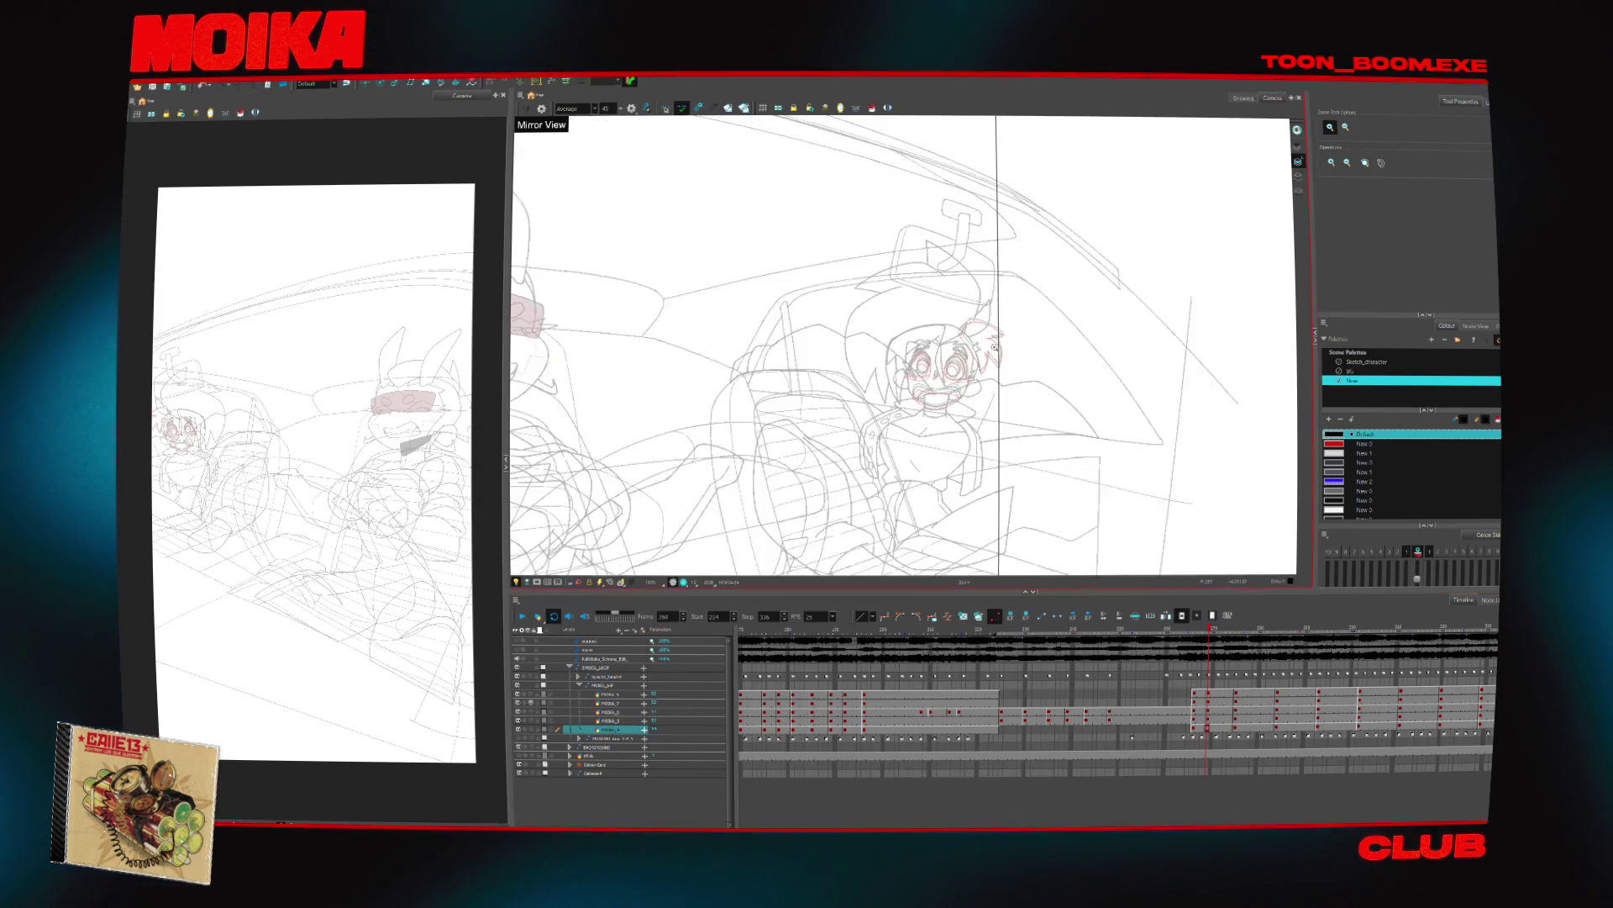
{"action": "key", "text": "alt+b"}
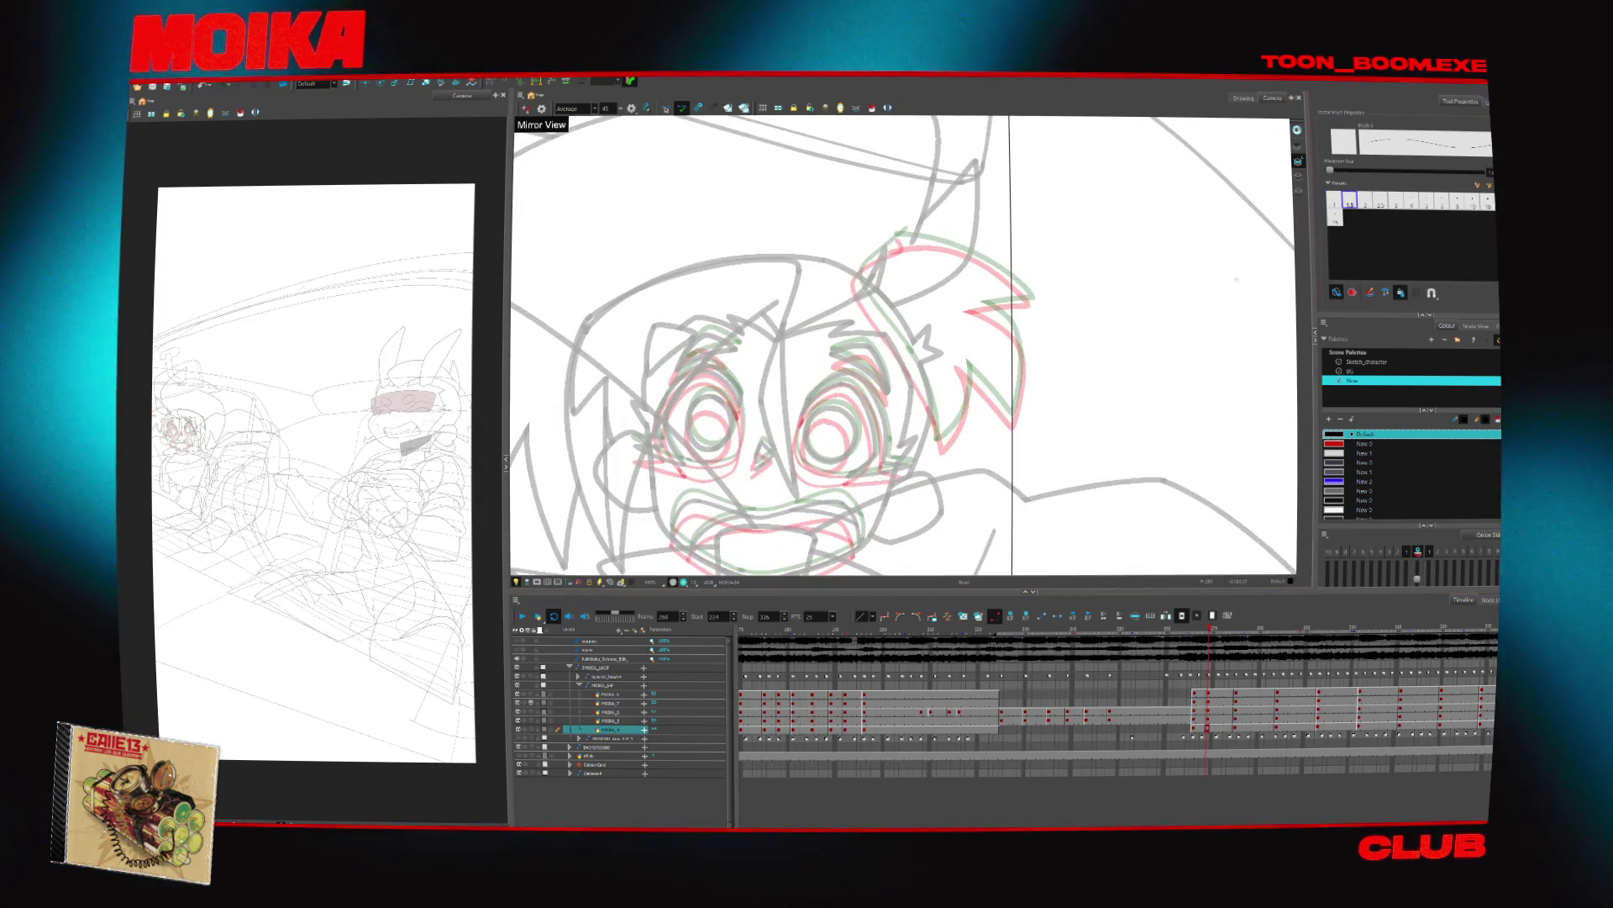
{"action": "key", "text": "]"}
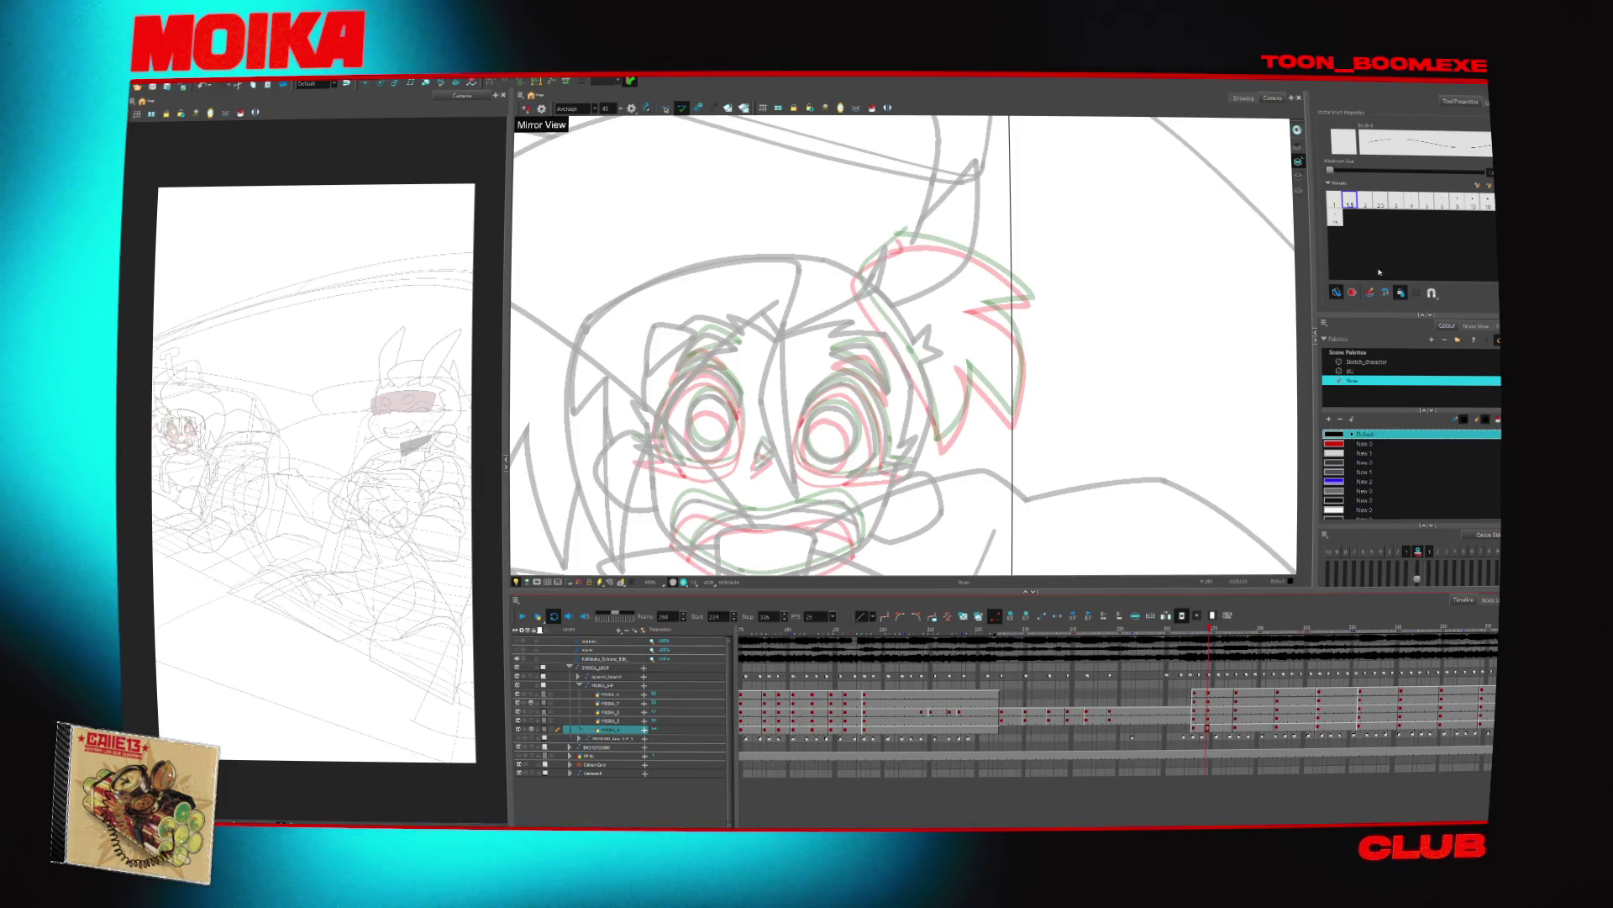
{"action": "scroll", "coordinate": [881, 437], "scroll_direction": "up", "scroll_amount": 1}
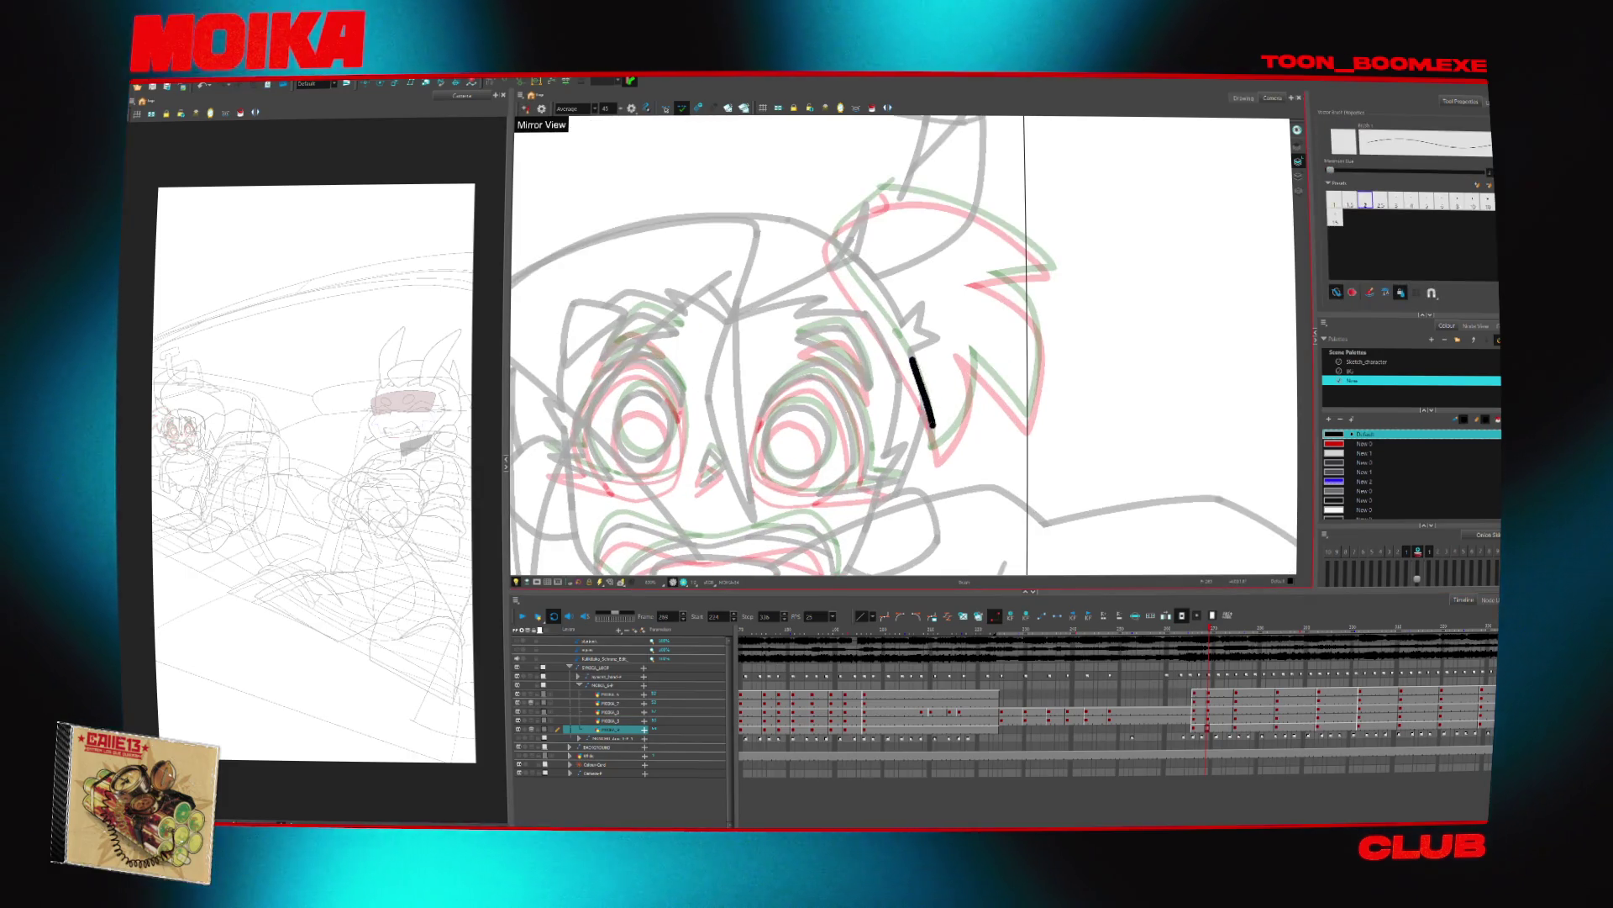
{"action": "key", "text": "4"}
{"action": "key", "text": "ctrl+z"}
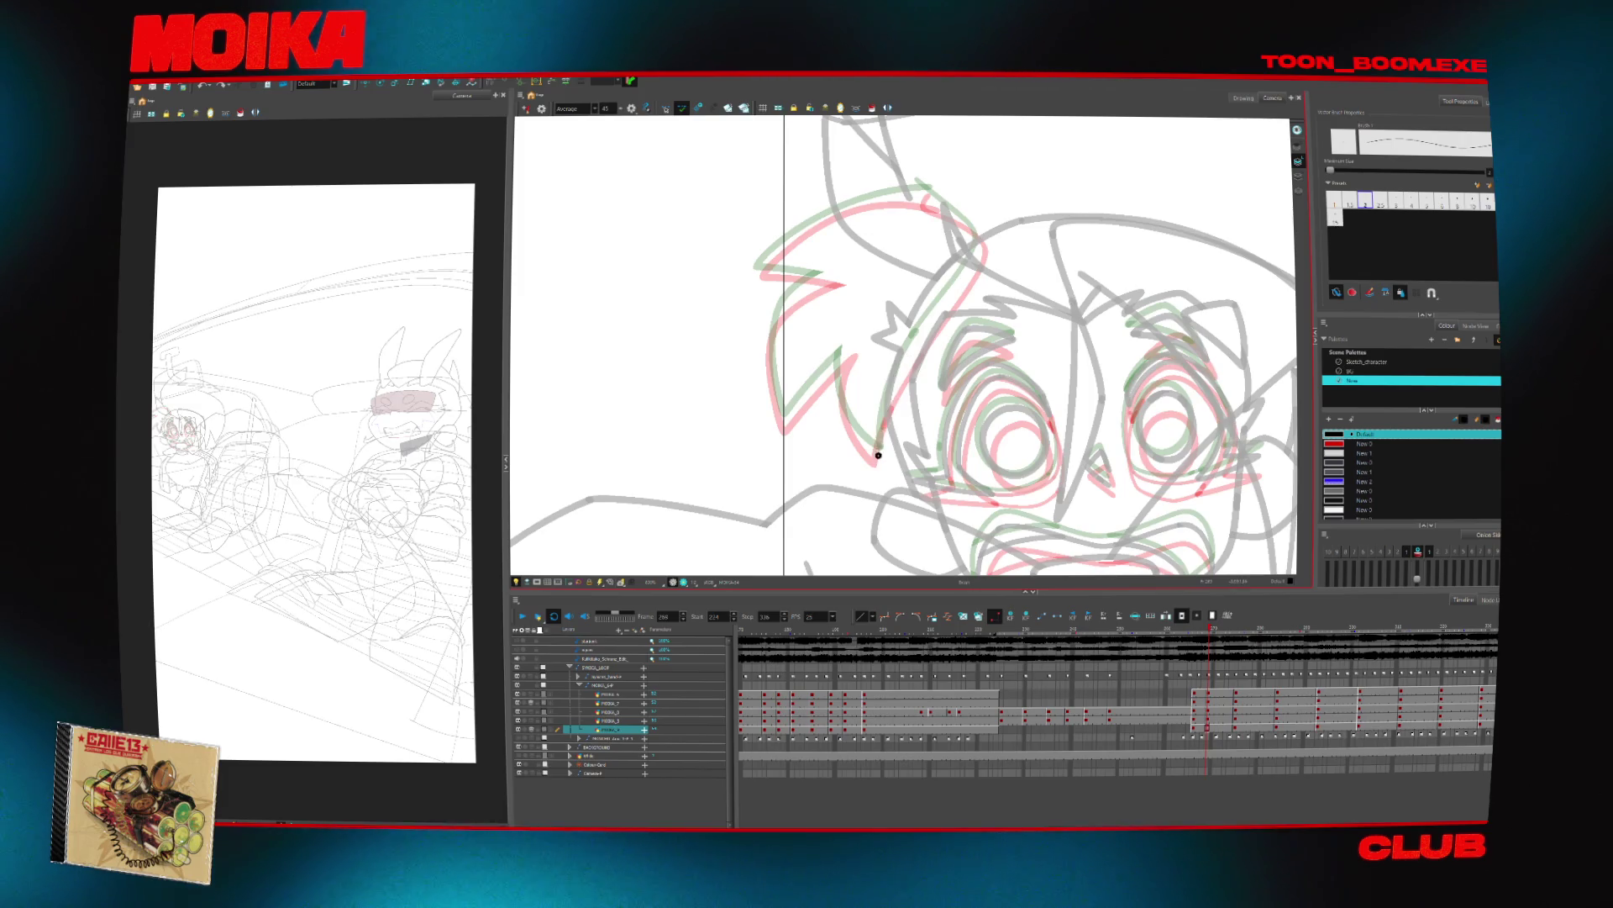
{"action": "left_click_drag", "start_coordinate": [931, 395], "coordinate": [883, 397]}
{"action": "left_click_drag", "start_coordinate": [862, 294], "coordinate": [802, 395]}
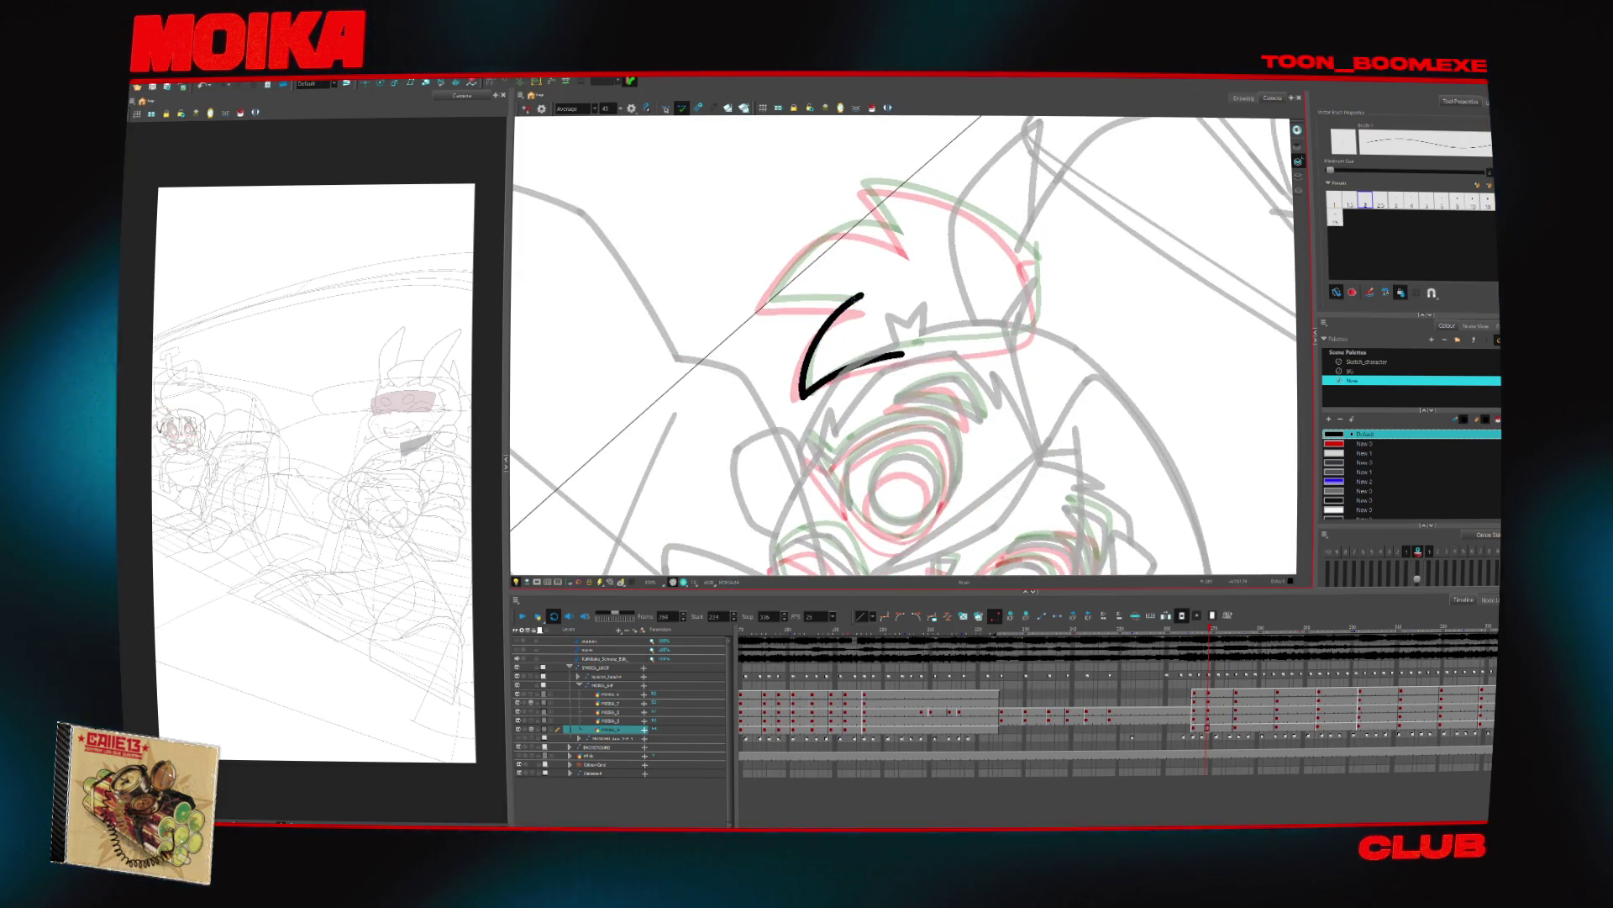
{"action": "mouse_move", "coordinate": [1008, 319]}
{"action": "left_mouse_down"}
{"action": "mouse_move", "coordinate": [958, 199]}
{"action": "mouse_move", "coordinate": [840, 152]}
{"action": "left_mouse_up"}
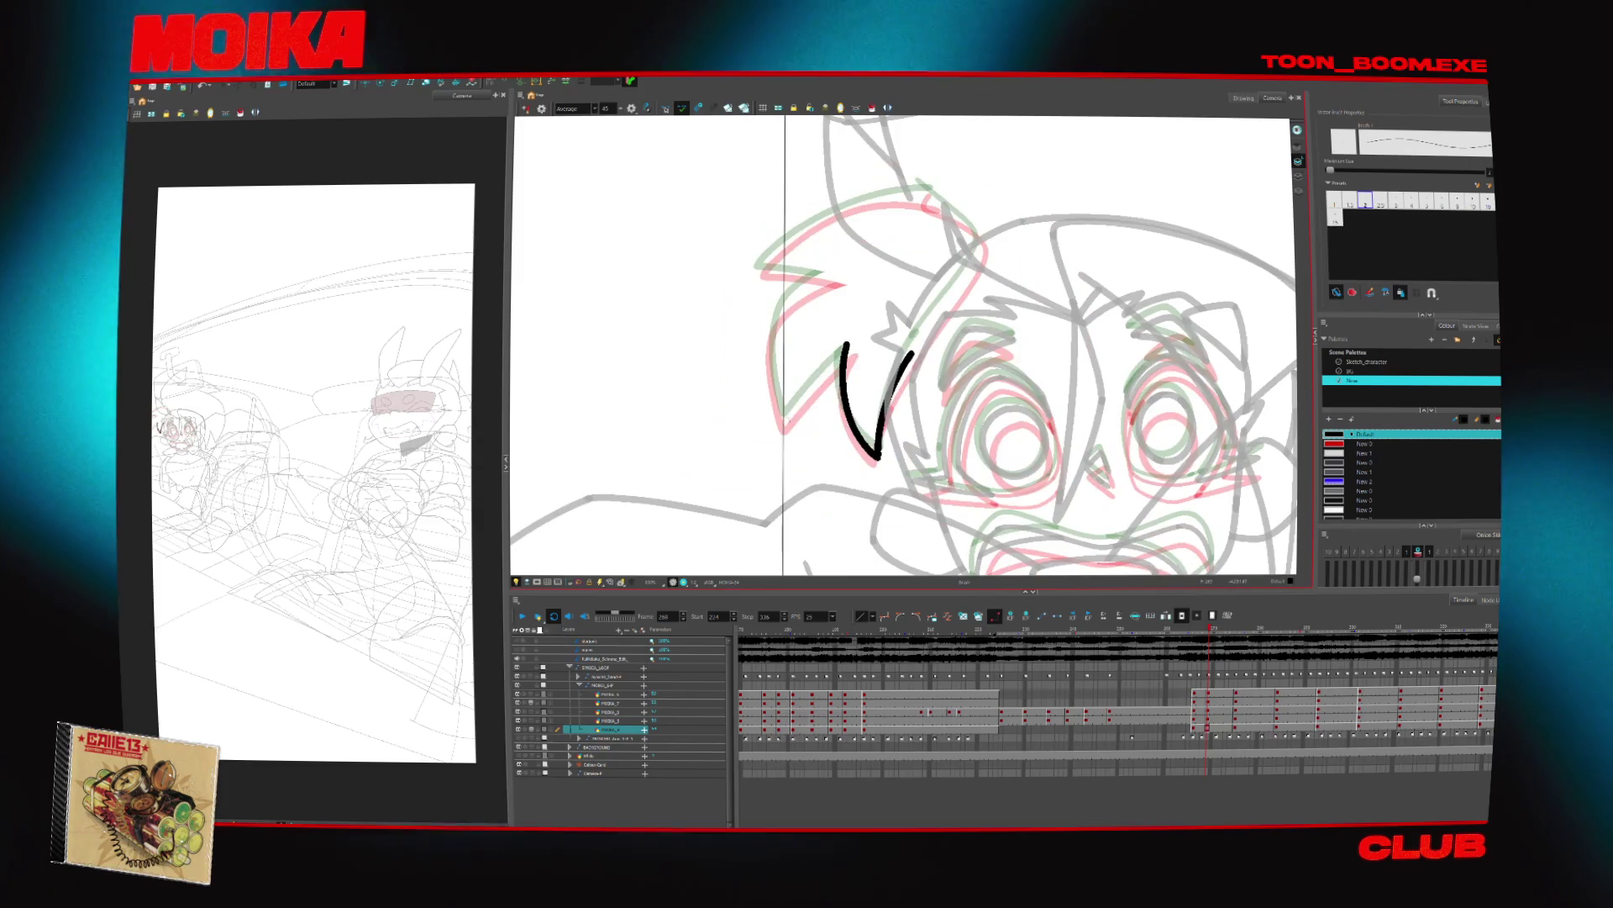
{"action": "left_click_drag", "start_coordinate": [864, 338], "coordinate": [784, 422]}
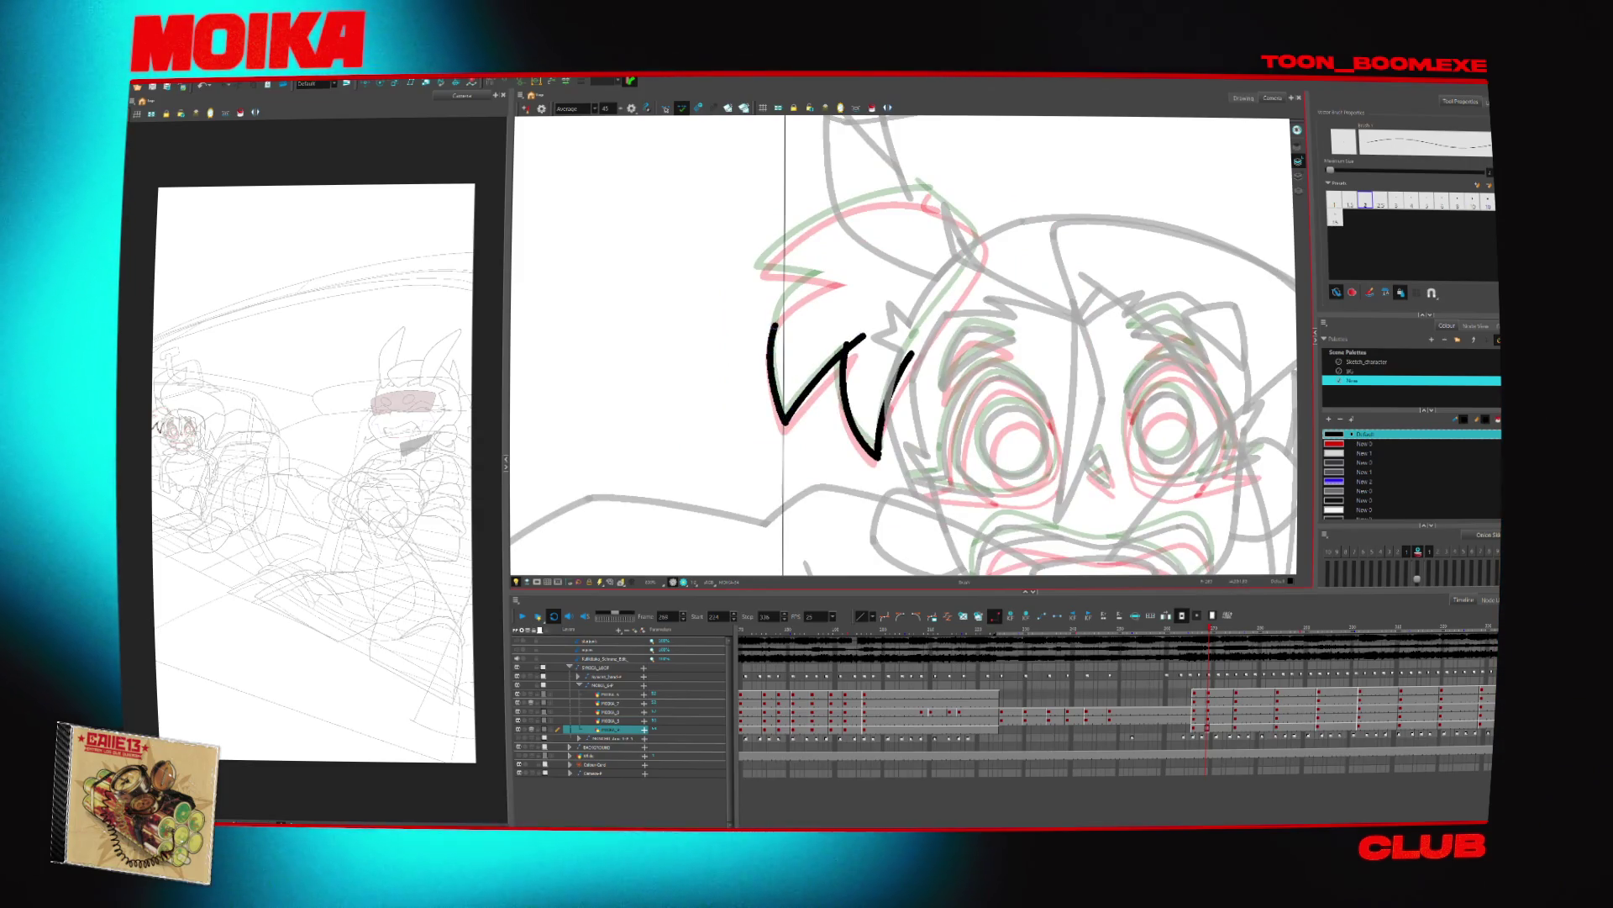
Erase the upper hair curve, trim overlapping spike ends, extend the hair line and zoom out
{"action": "key", "text": "c"}
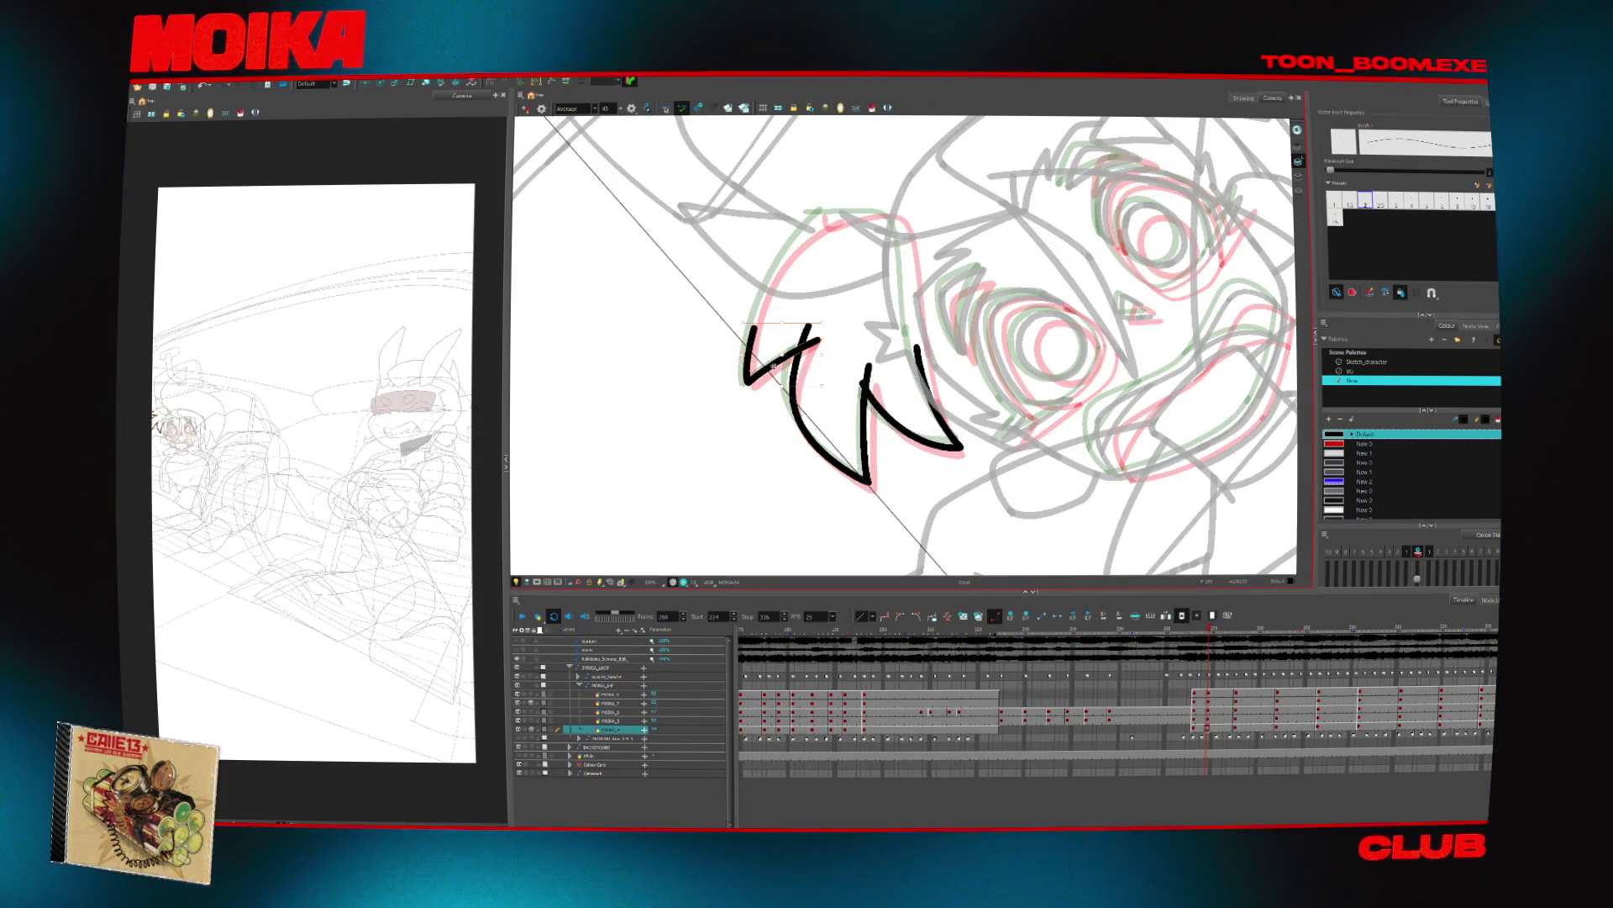
{"action": "key", "text": "alt+b"}
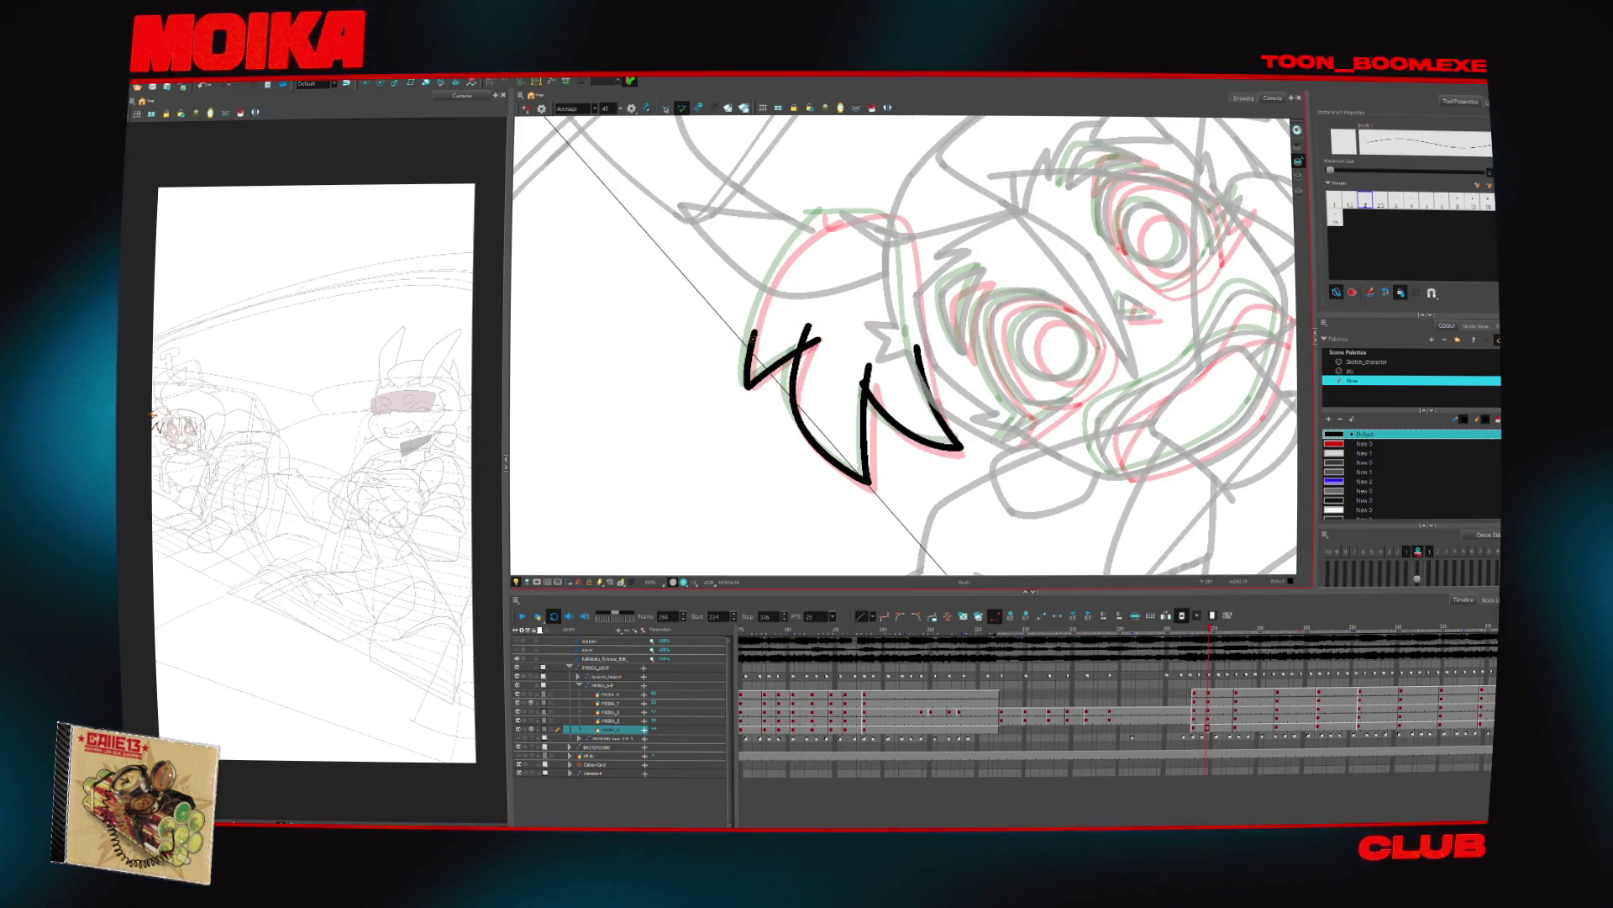
{"action": "key", "text": "alt+e"}
{"action": "mouse_move", "coordinate": [819, 220]}
{"action": "left_mouse_down"}
{"action": "mouse_move", "coordinate": [743, 370]}
{"action": "mouse_move", "coordinate": [845, 193]}
{"action": "left_mouse_up"}
{"action": "key", "text": "alt+b"}
{"action": "key", "text": "v"}
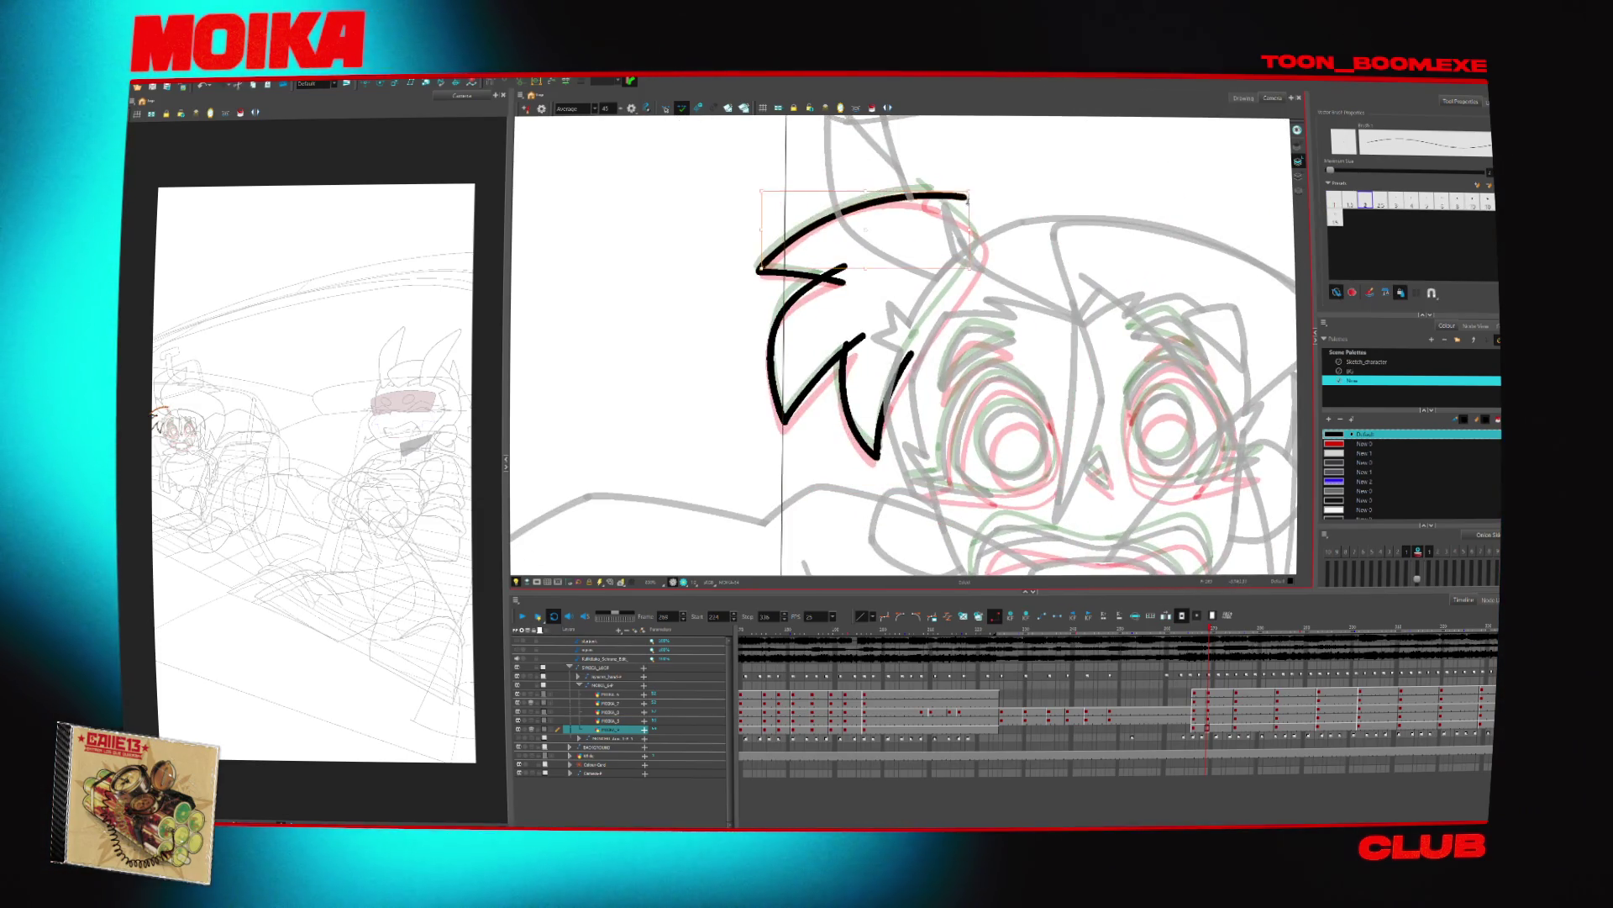
{"action": "key", "text": "alt+t"}
{"action": "left_click_drag", "start_coordinate": [849, 260], "coordinate": [836, 289]}
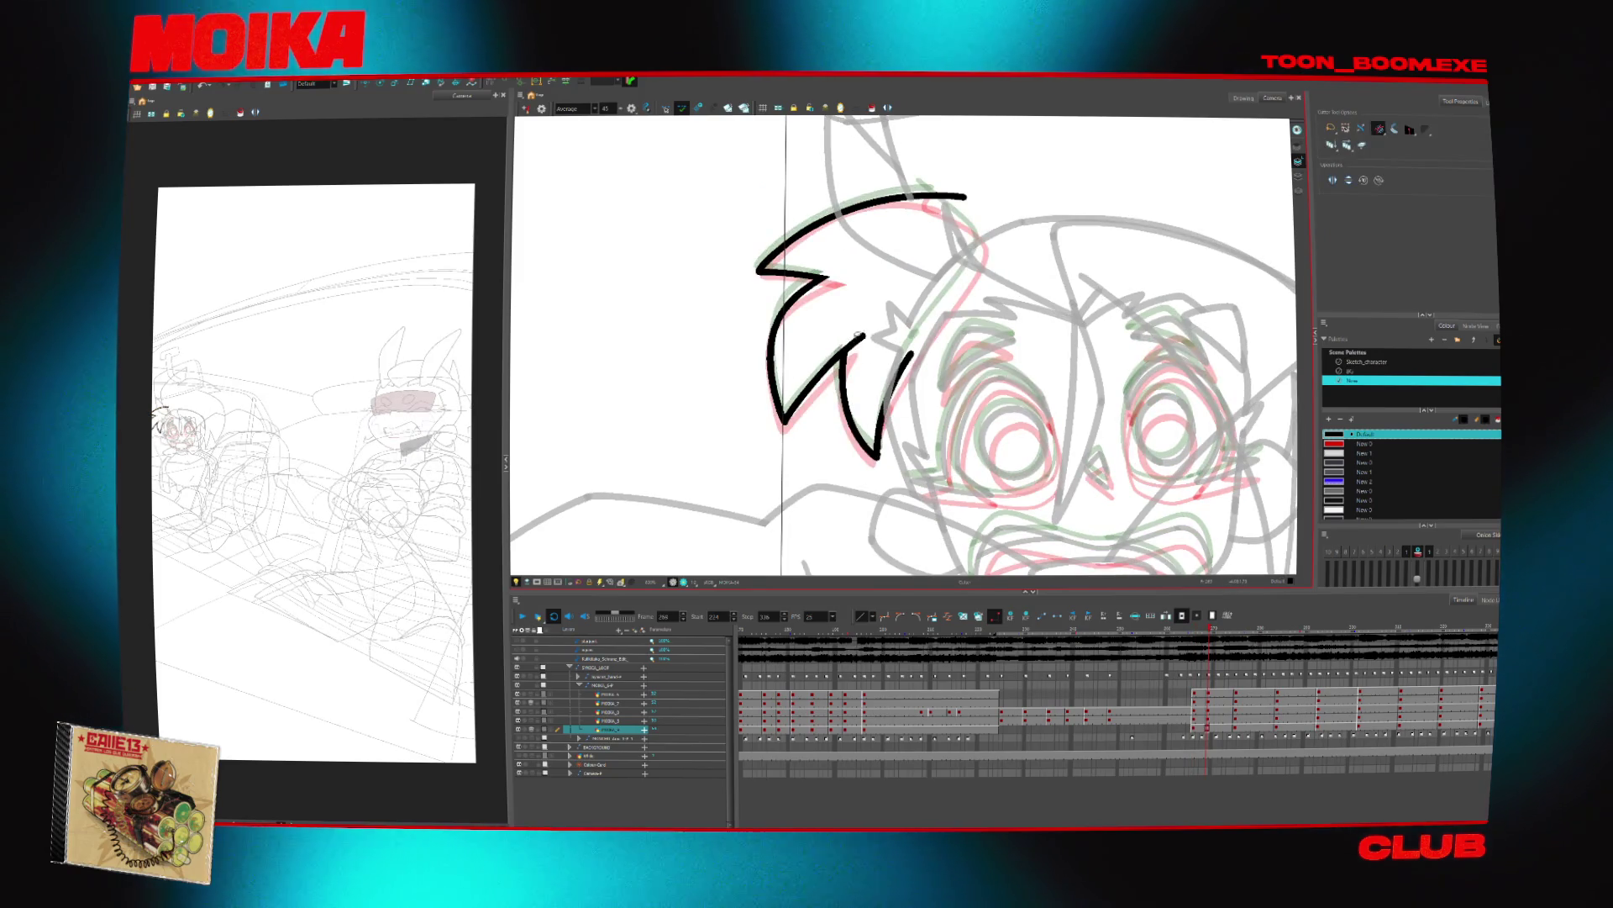
{"action": "key", "text": "alt+b"}
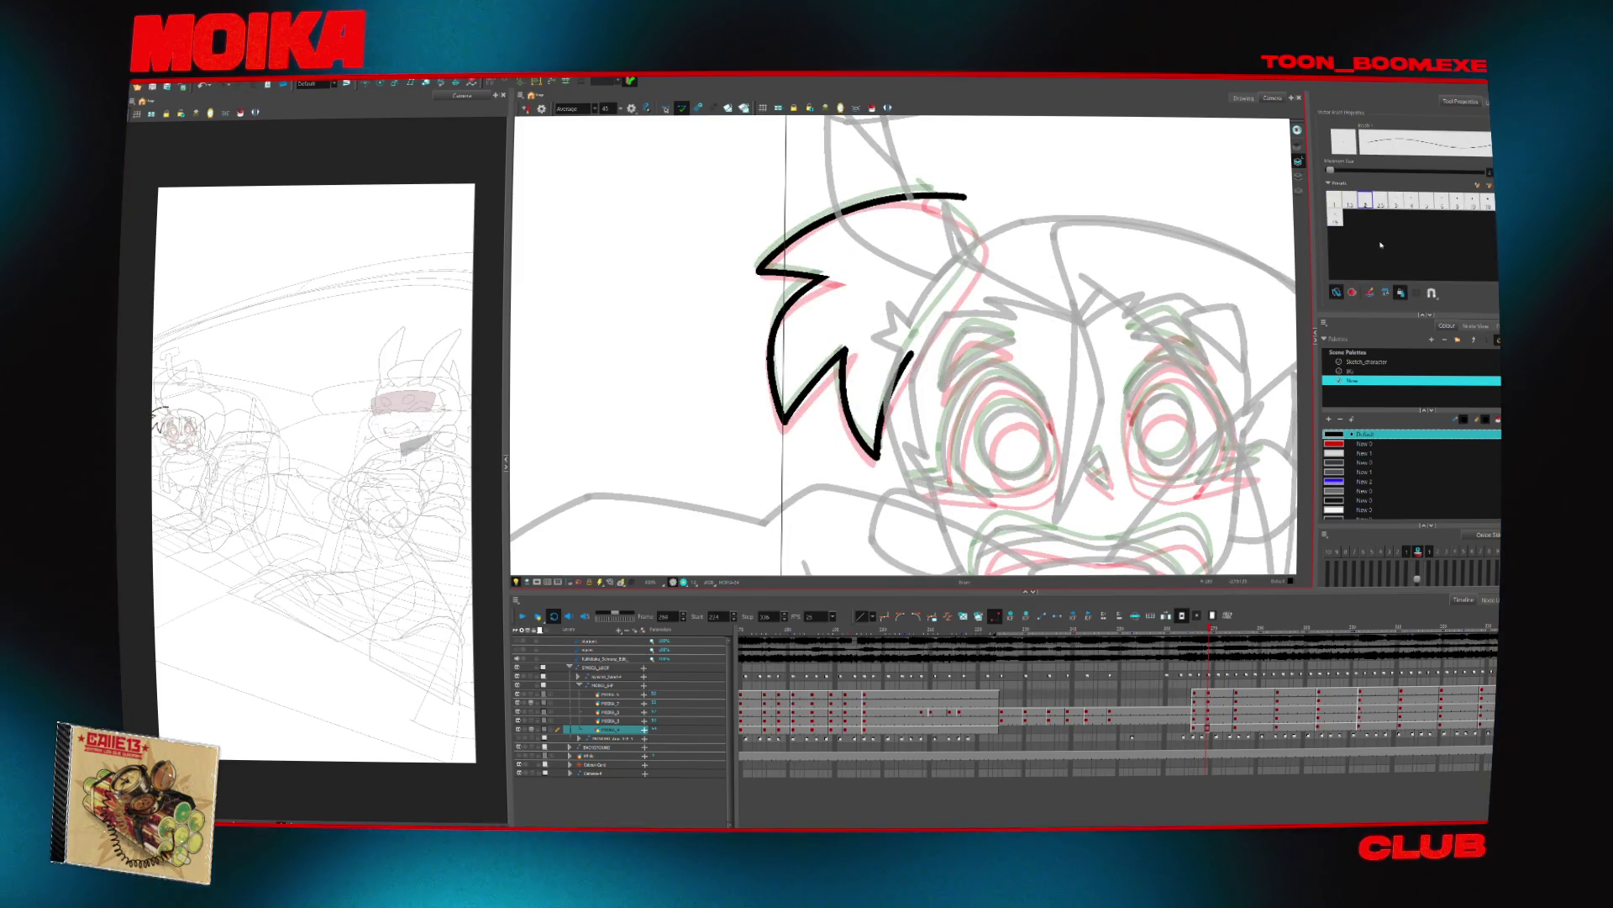
{"action": "left_click_drag", "start_coordinate": [909, 356], "coordinate": [931, 335]}
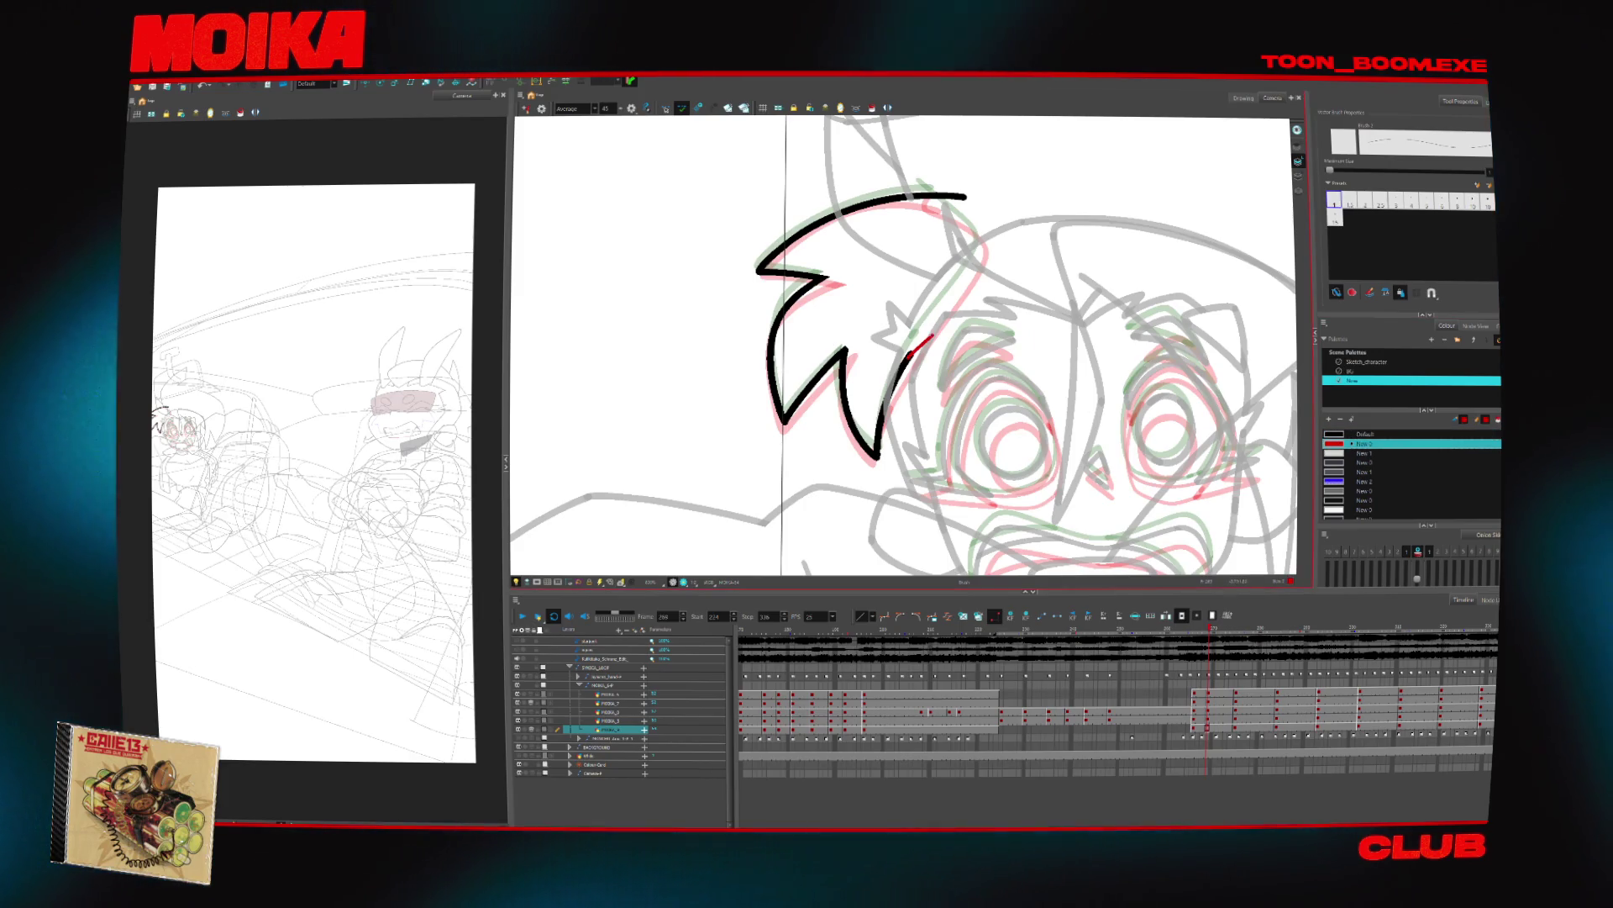
{"action": "key", "text": "2"}
{"action": "key", "text": "2"}
{"action": "key", "text": "2"}
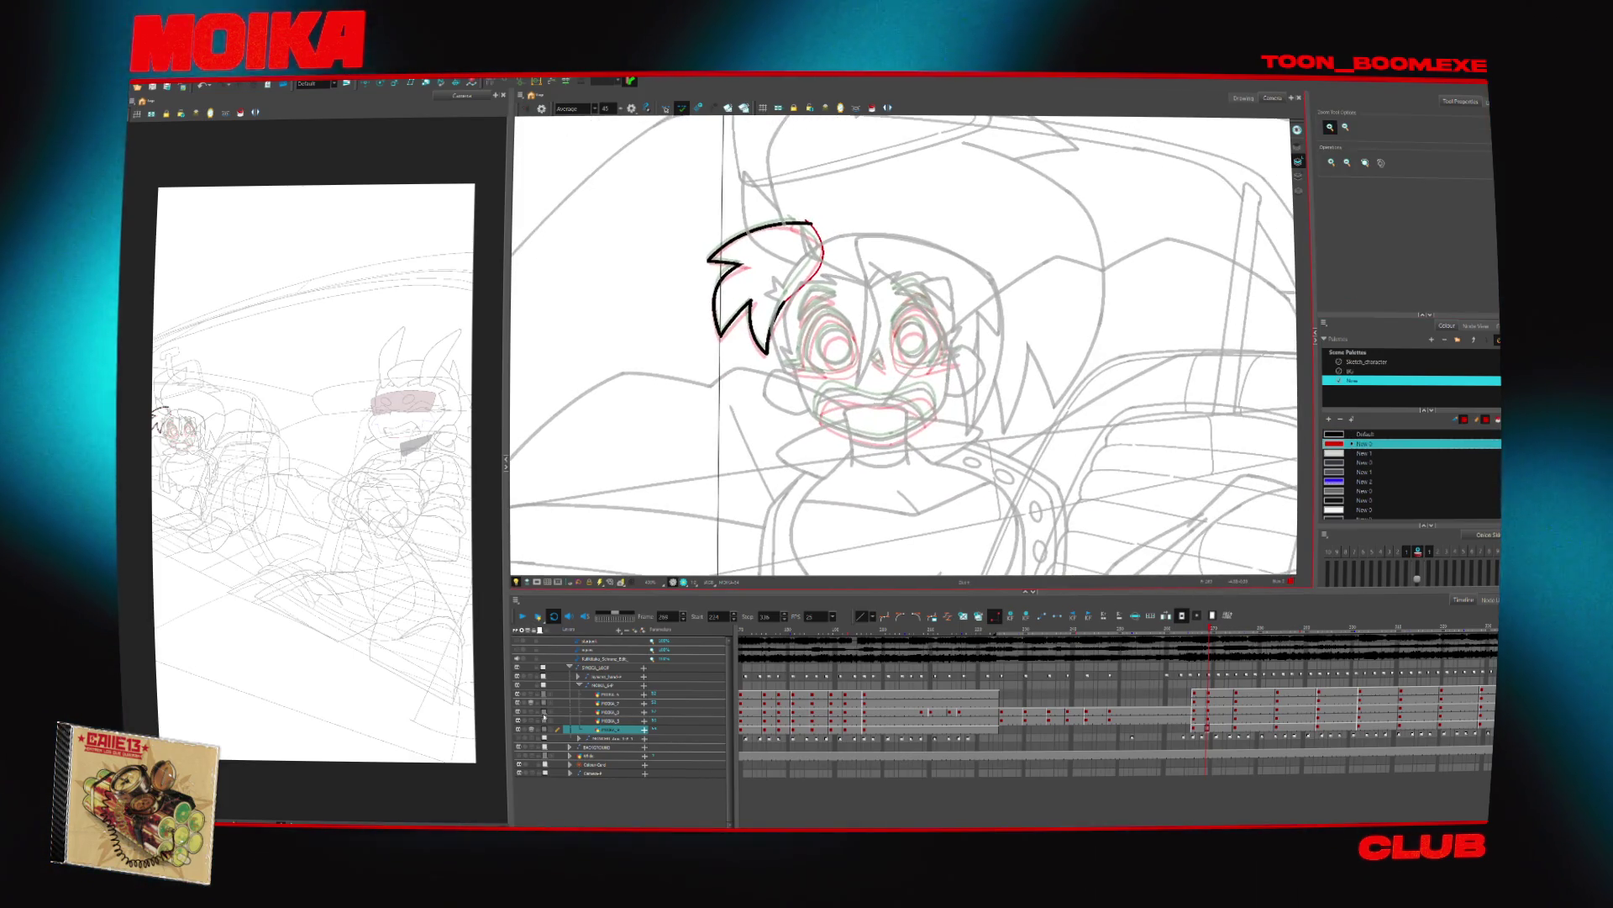
Zoom back in on the character and step through the later frames to review the poses
{"action": "key", "text": "2"}
{"action": "key", "text": "2"}
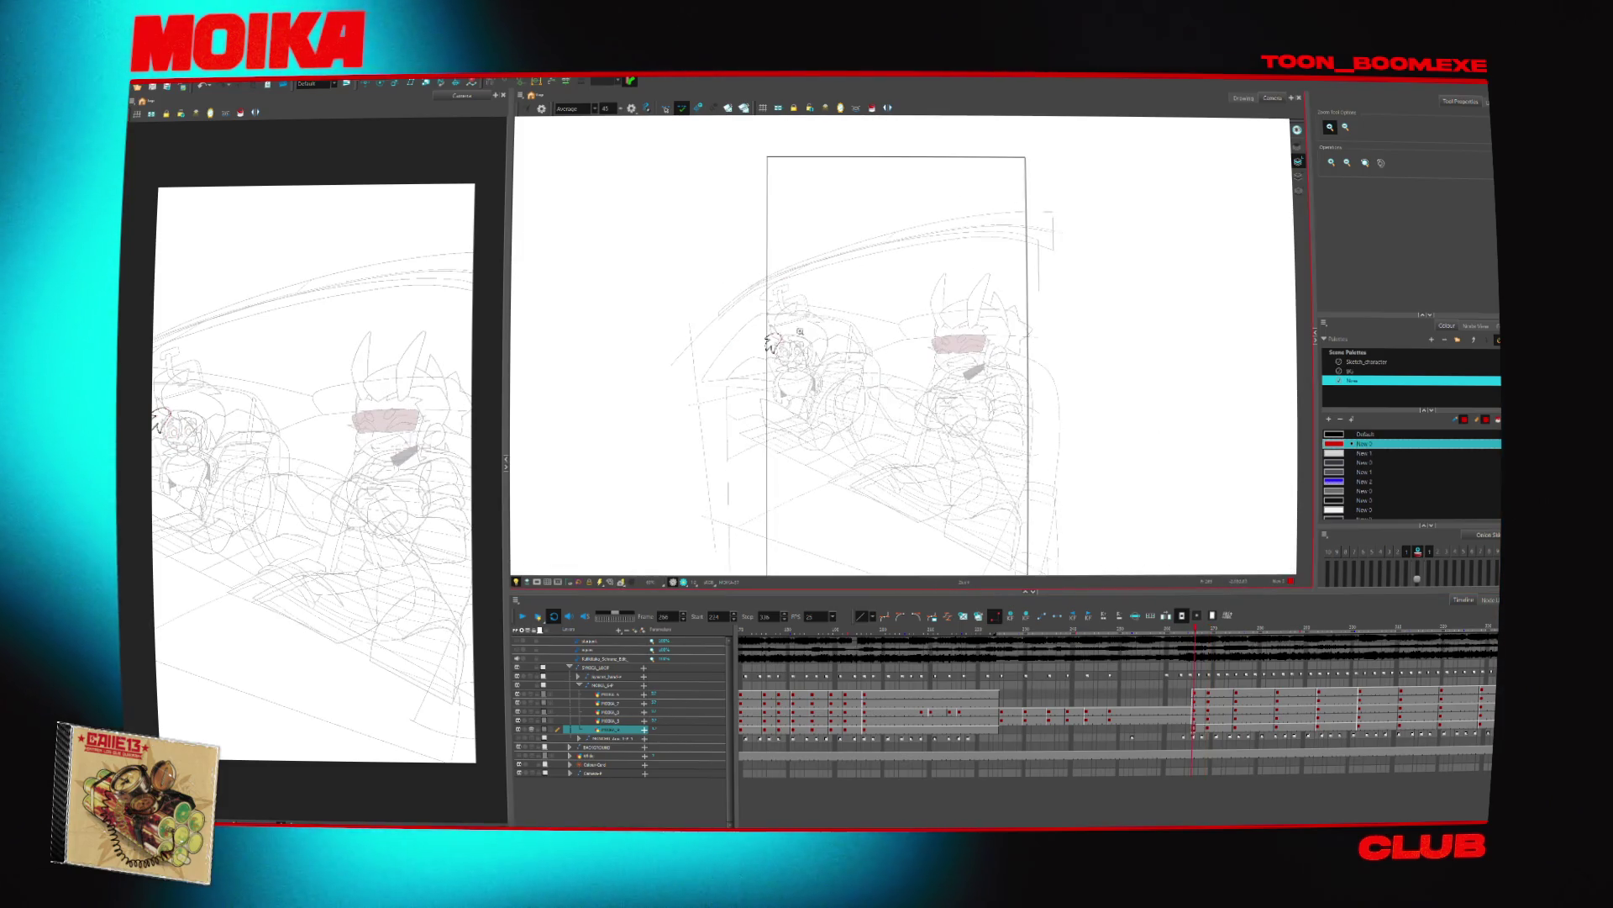
{"action": "left_click", "coordinate": [804, 356]}
{"action": "key", "text": "."}
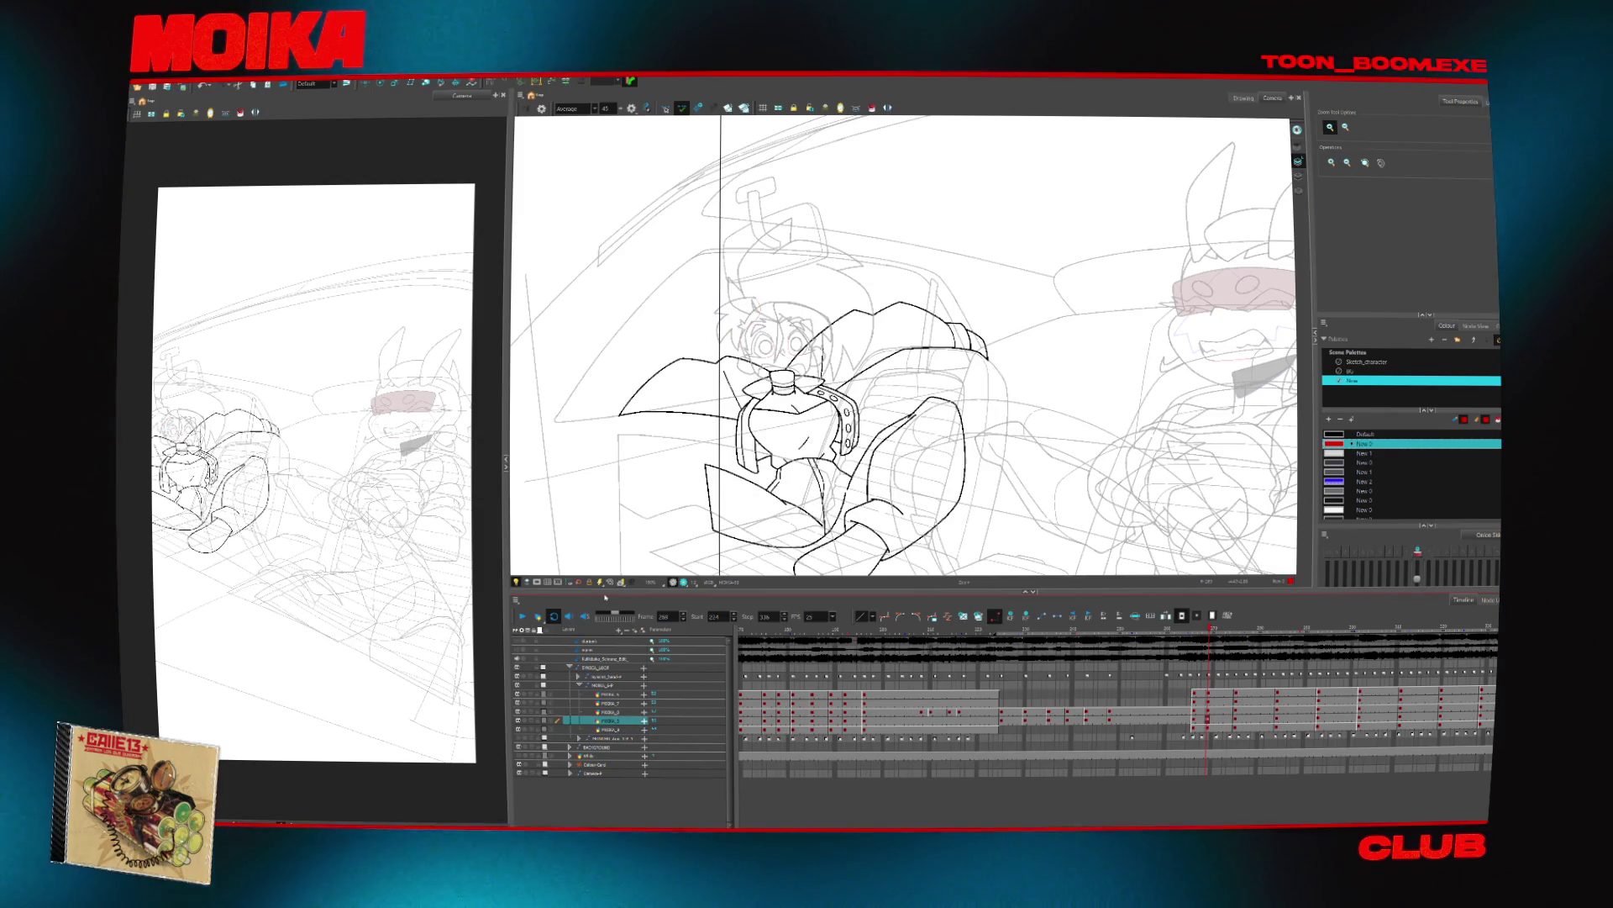
{"action": "key", "text": "alt+s"}
{"action": "key", "text": "."}
{"action": "key", "text": "."}
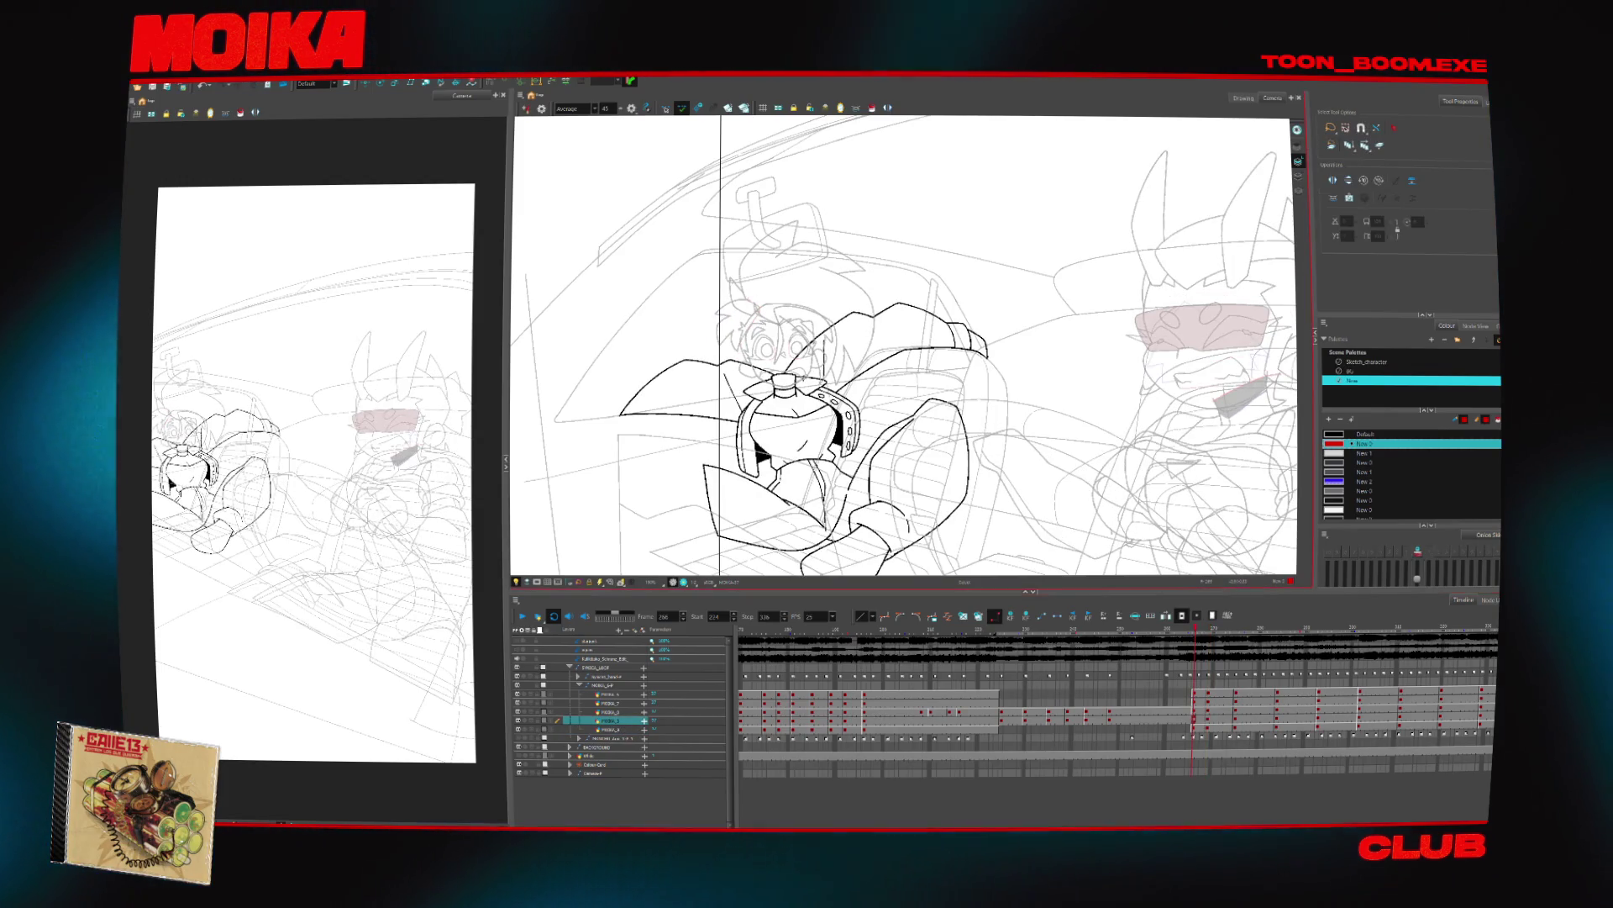
{"action": "key", "text": "ctrl+a"}
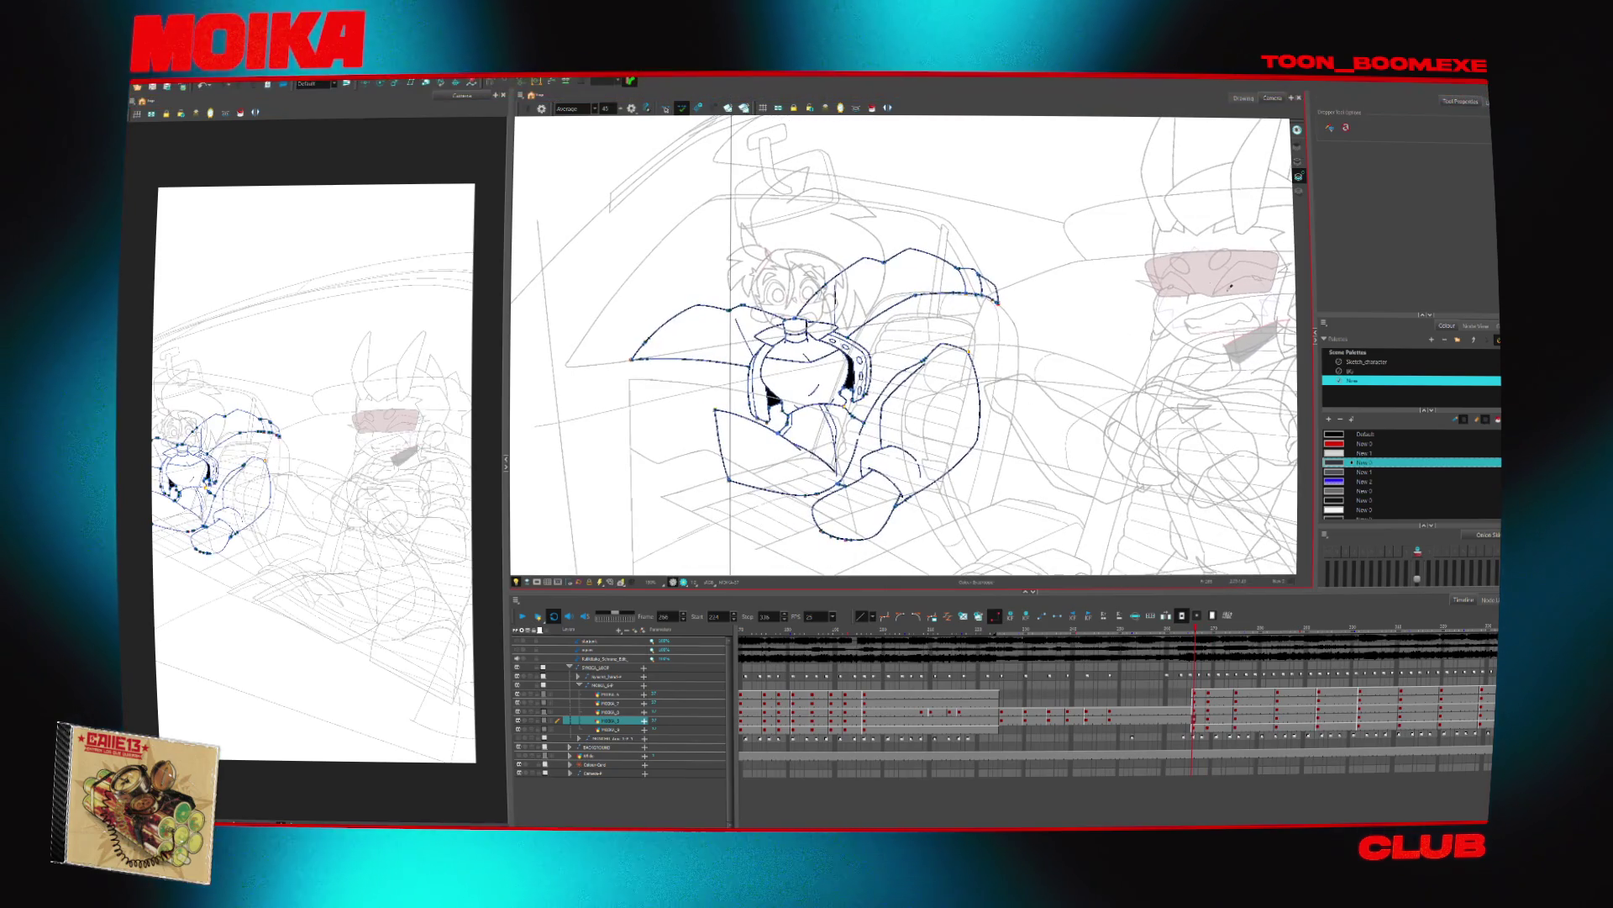
{"action": "key", "text": "."}
{"action": "key", "text": "."}
{"action": "key", "text": "."}
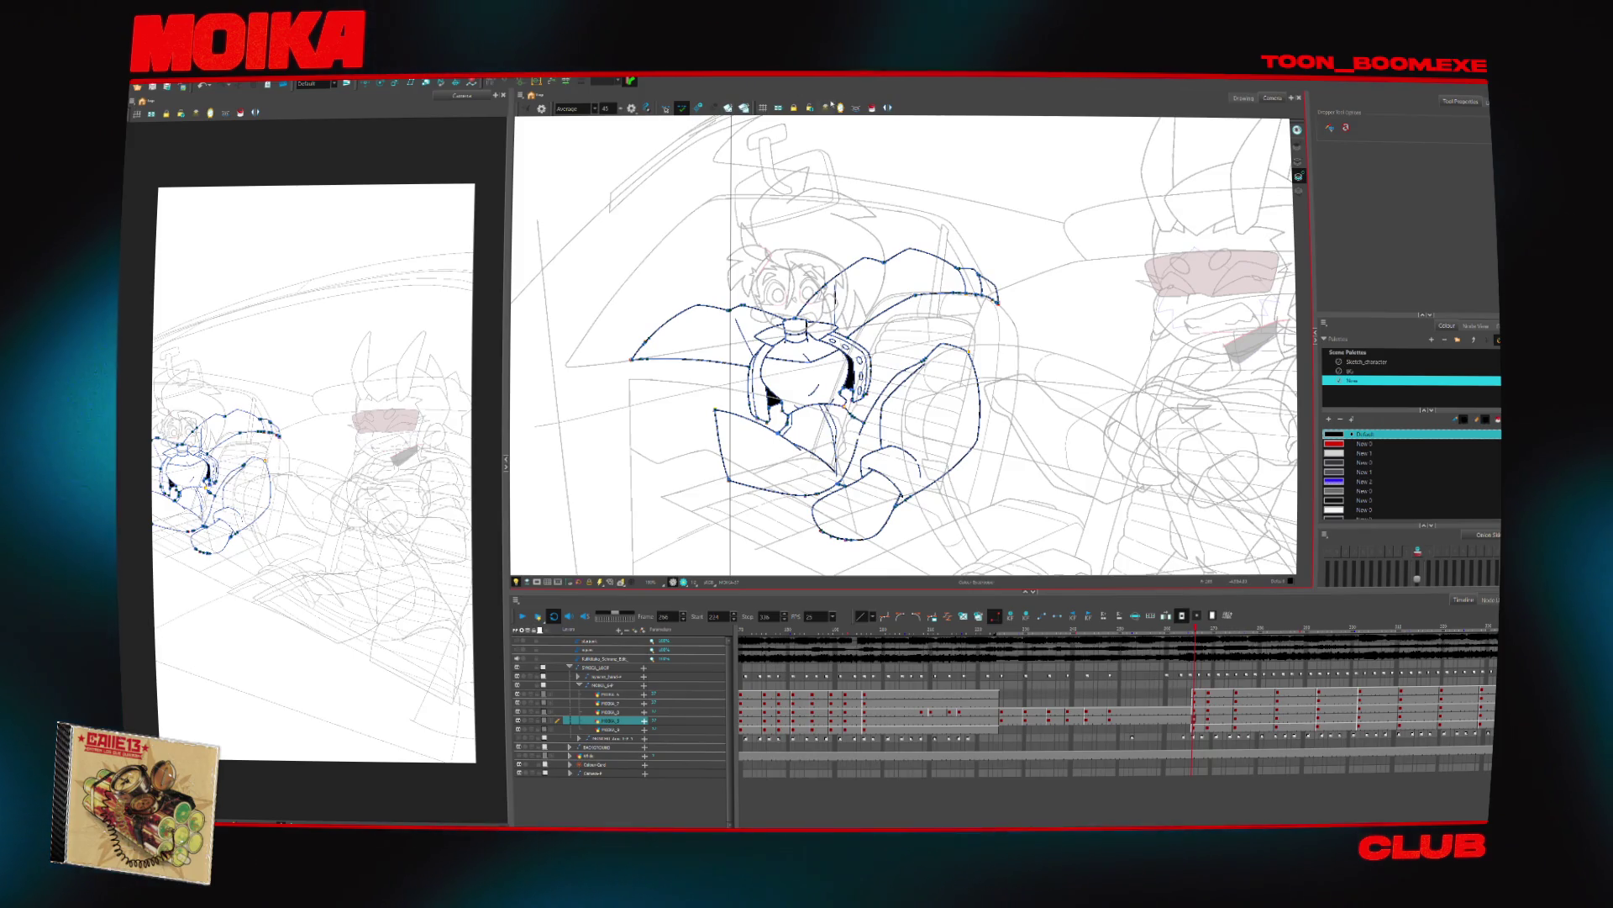
{"action": "key", "text": "."}
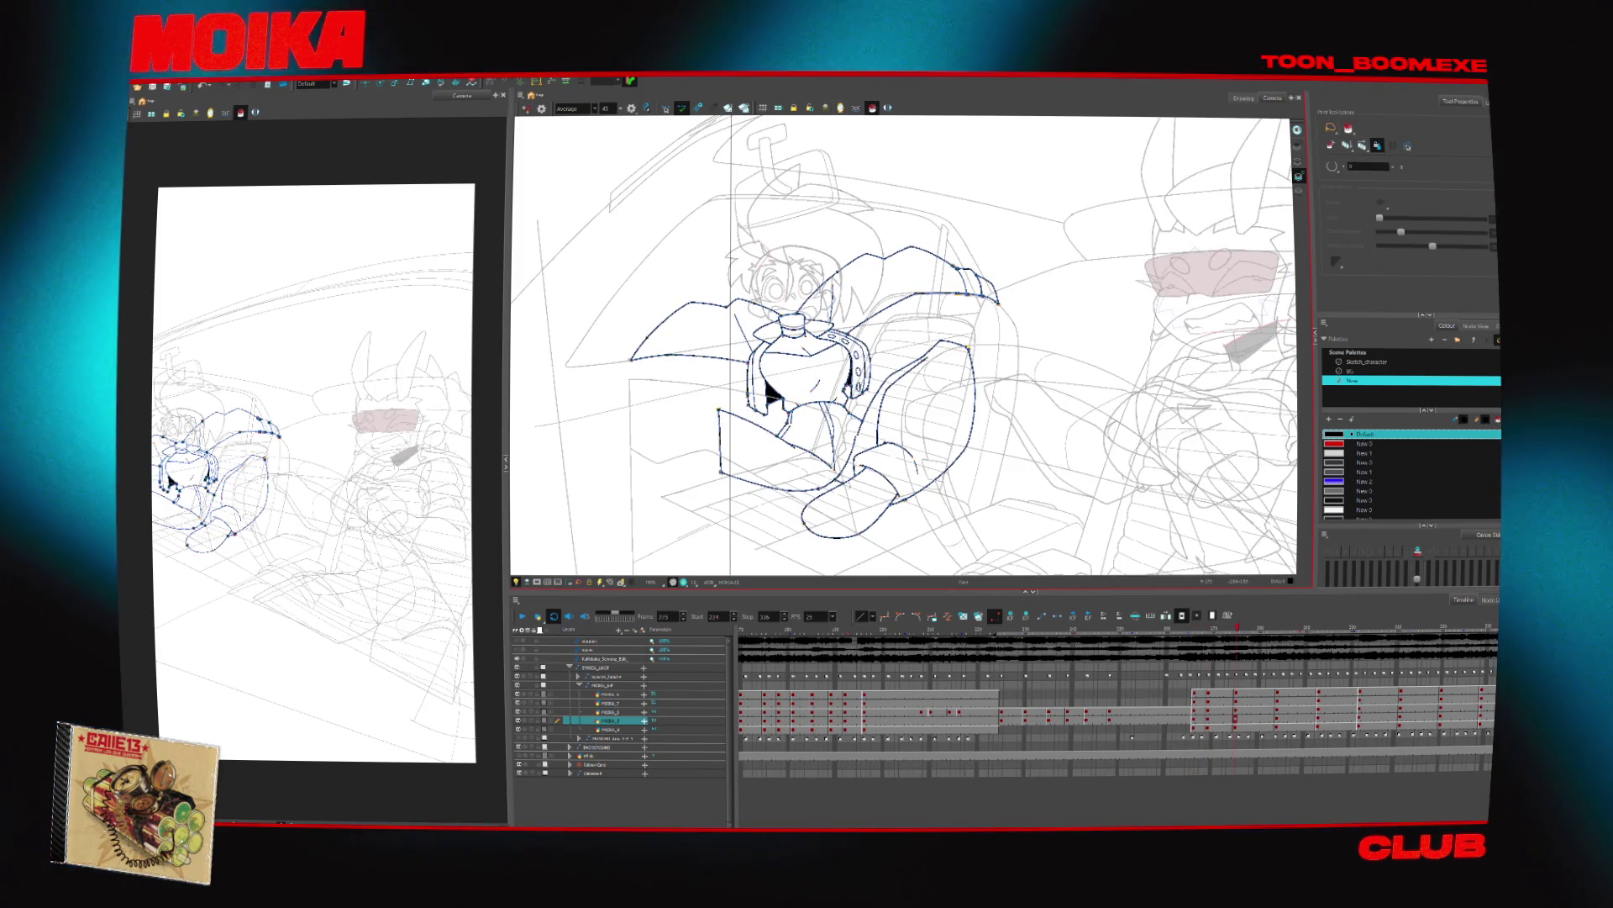
{"action": "key", "text": "."}
{"action": "key", "text": "."}
{"action": "key", "text": "."}
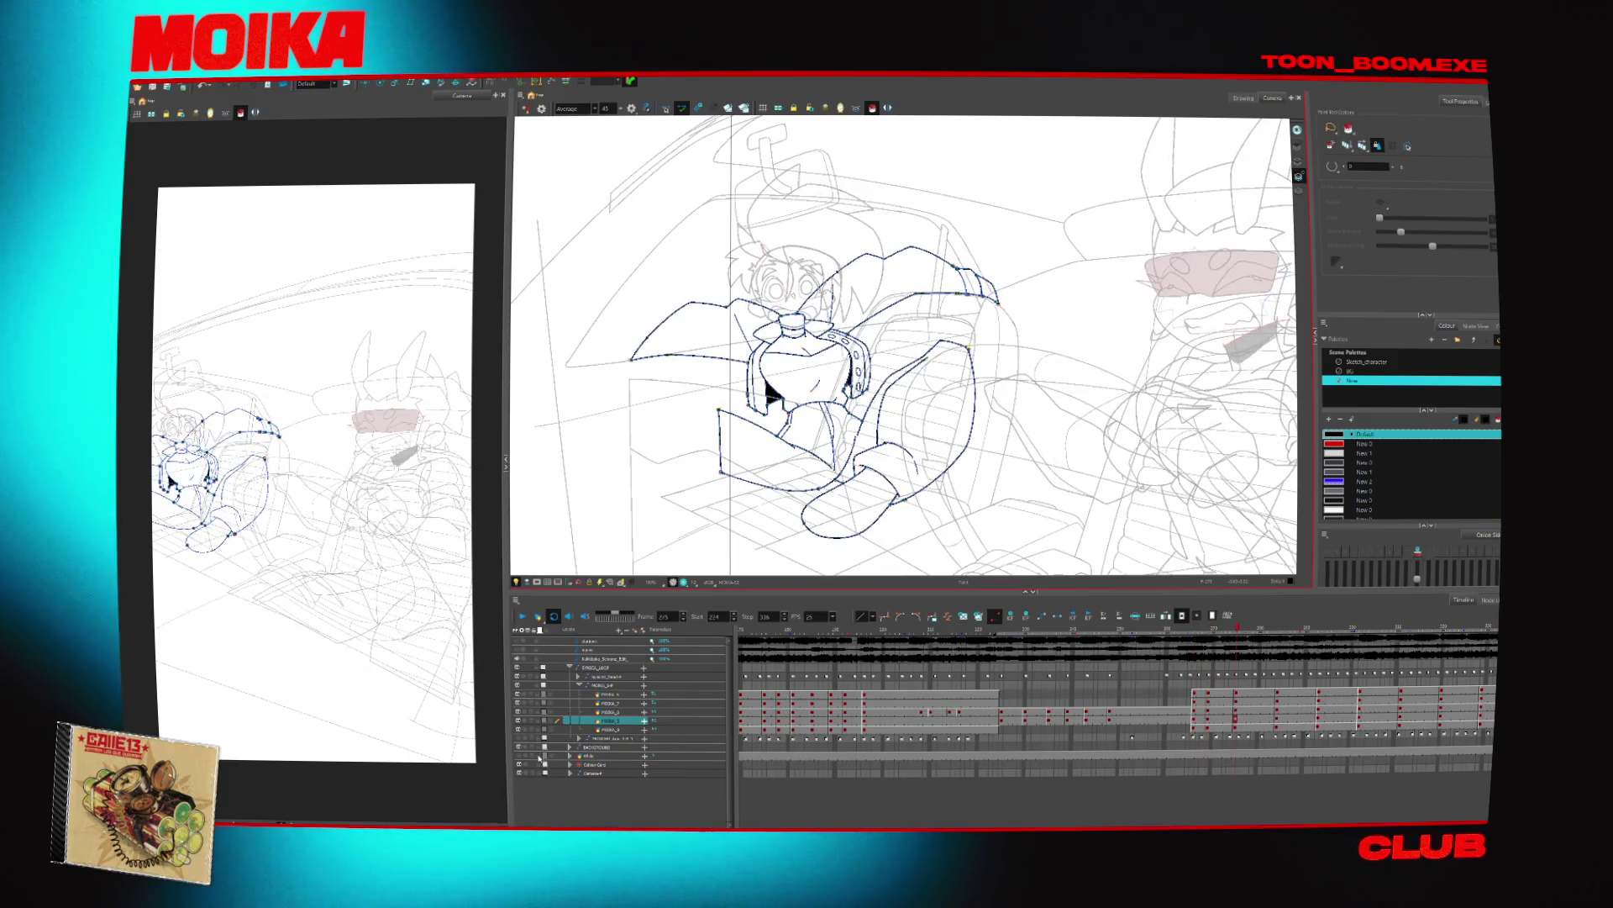
Move between the hair and body layers and select all strokes of the body drawing
{"action": "left_click", "coordinate": [611, 703]}
{"action": "left_click", "coordinate": [613, 695]}
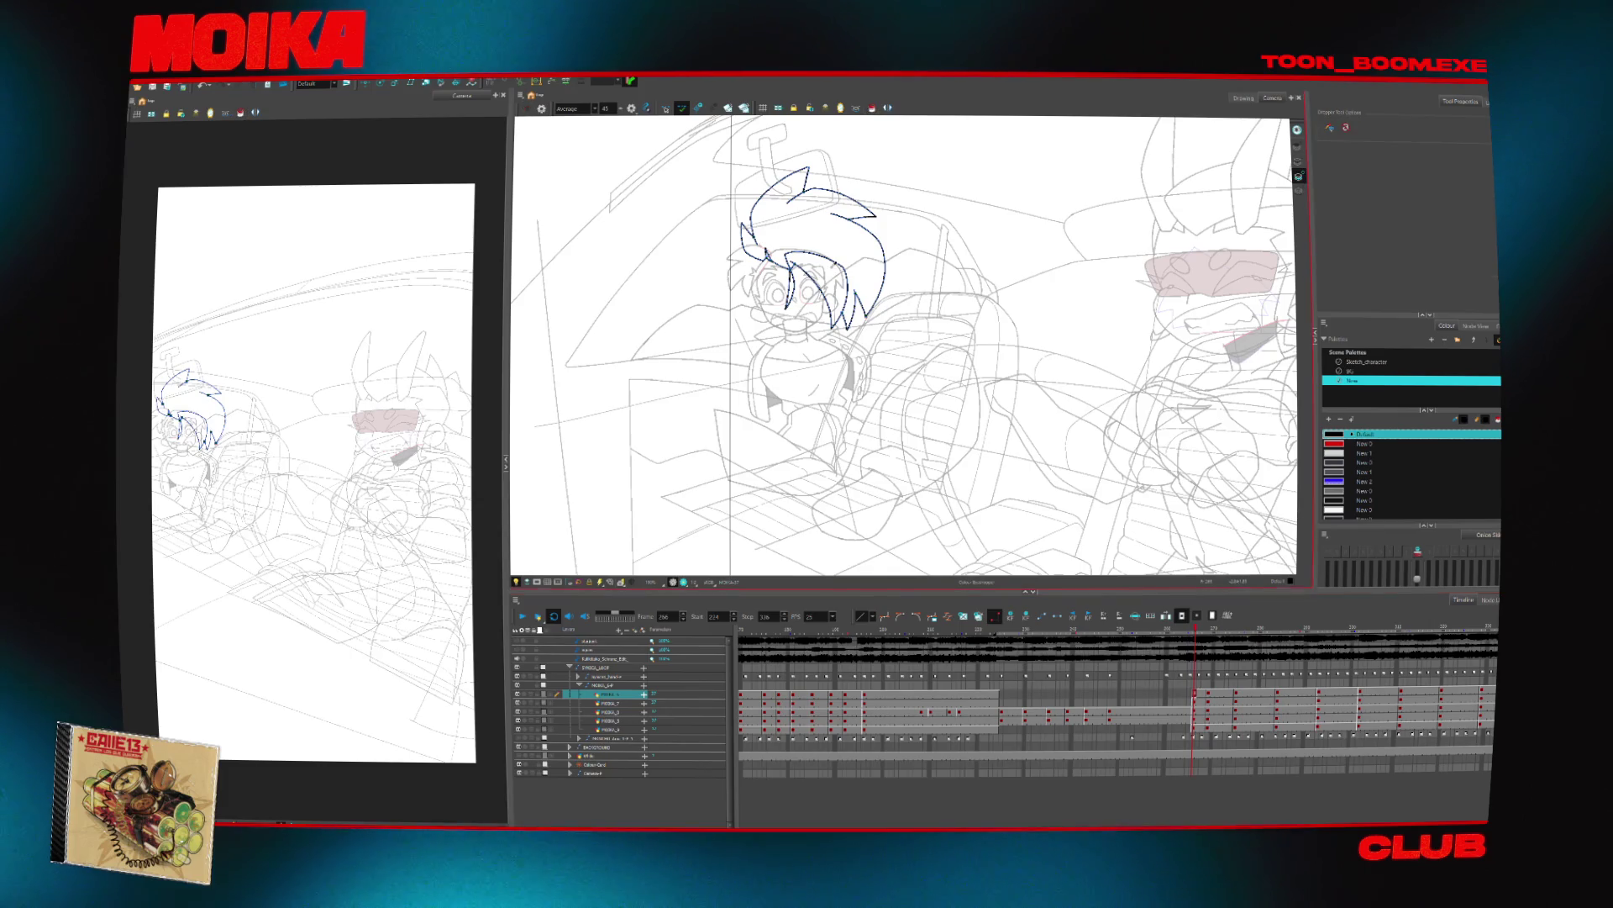
{"action": "key", "text": "."}
{"action": "key", "text": "."}
{"action": "key", "text": "."}
{"action": "key", "text": "alt+/"}
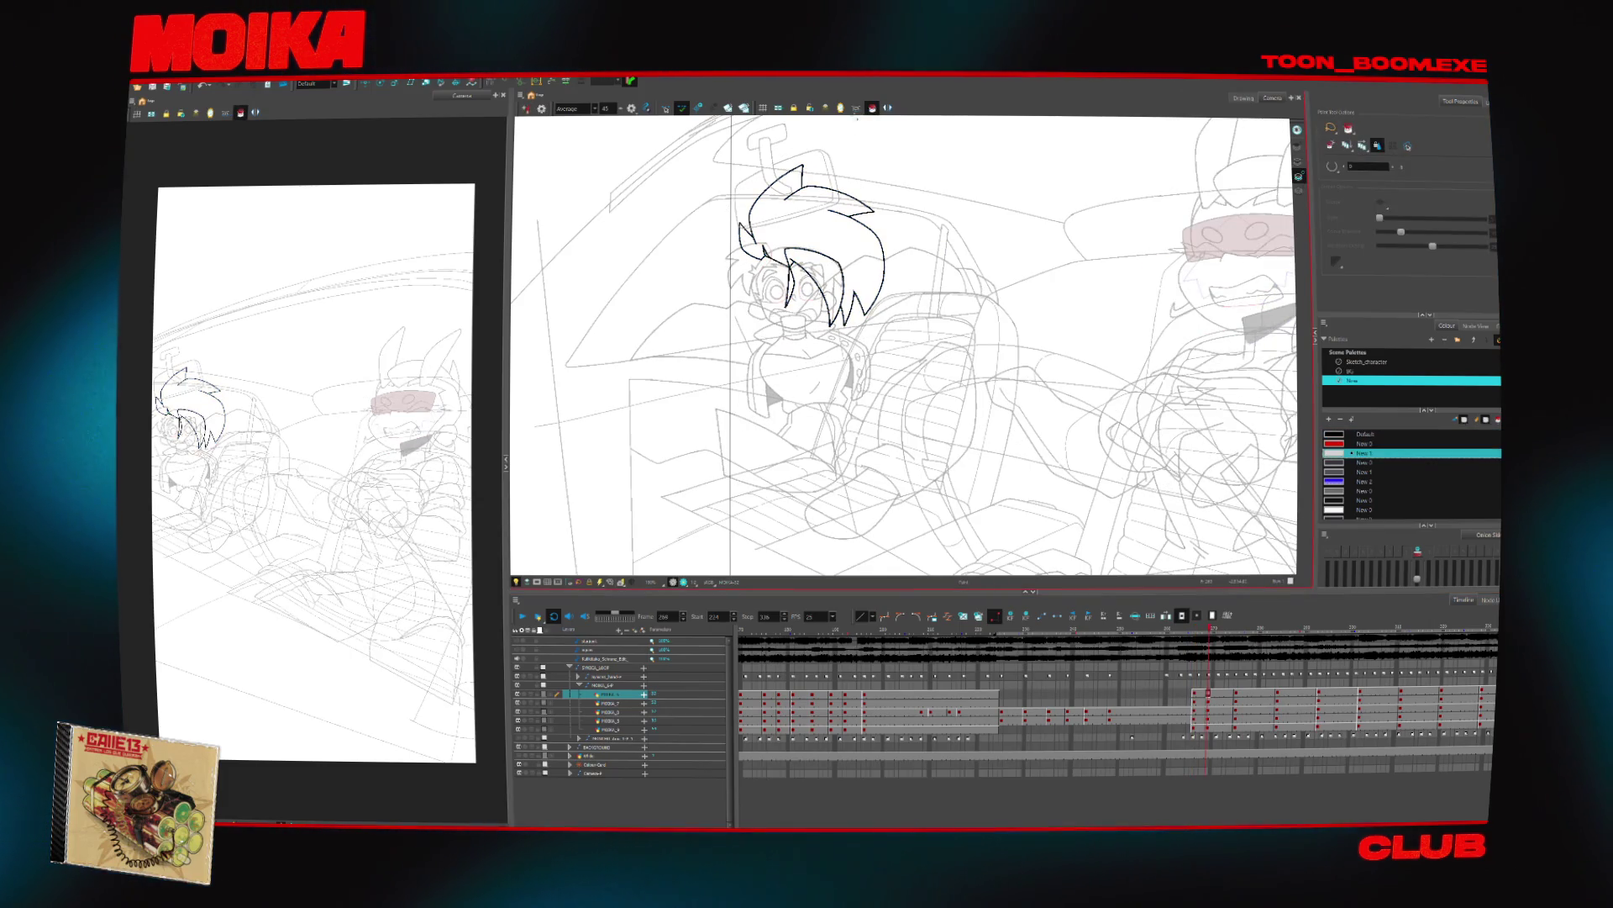
{"action": "left_click", "coordinate": [607, 729]}
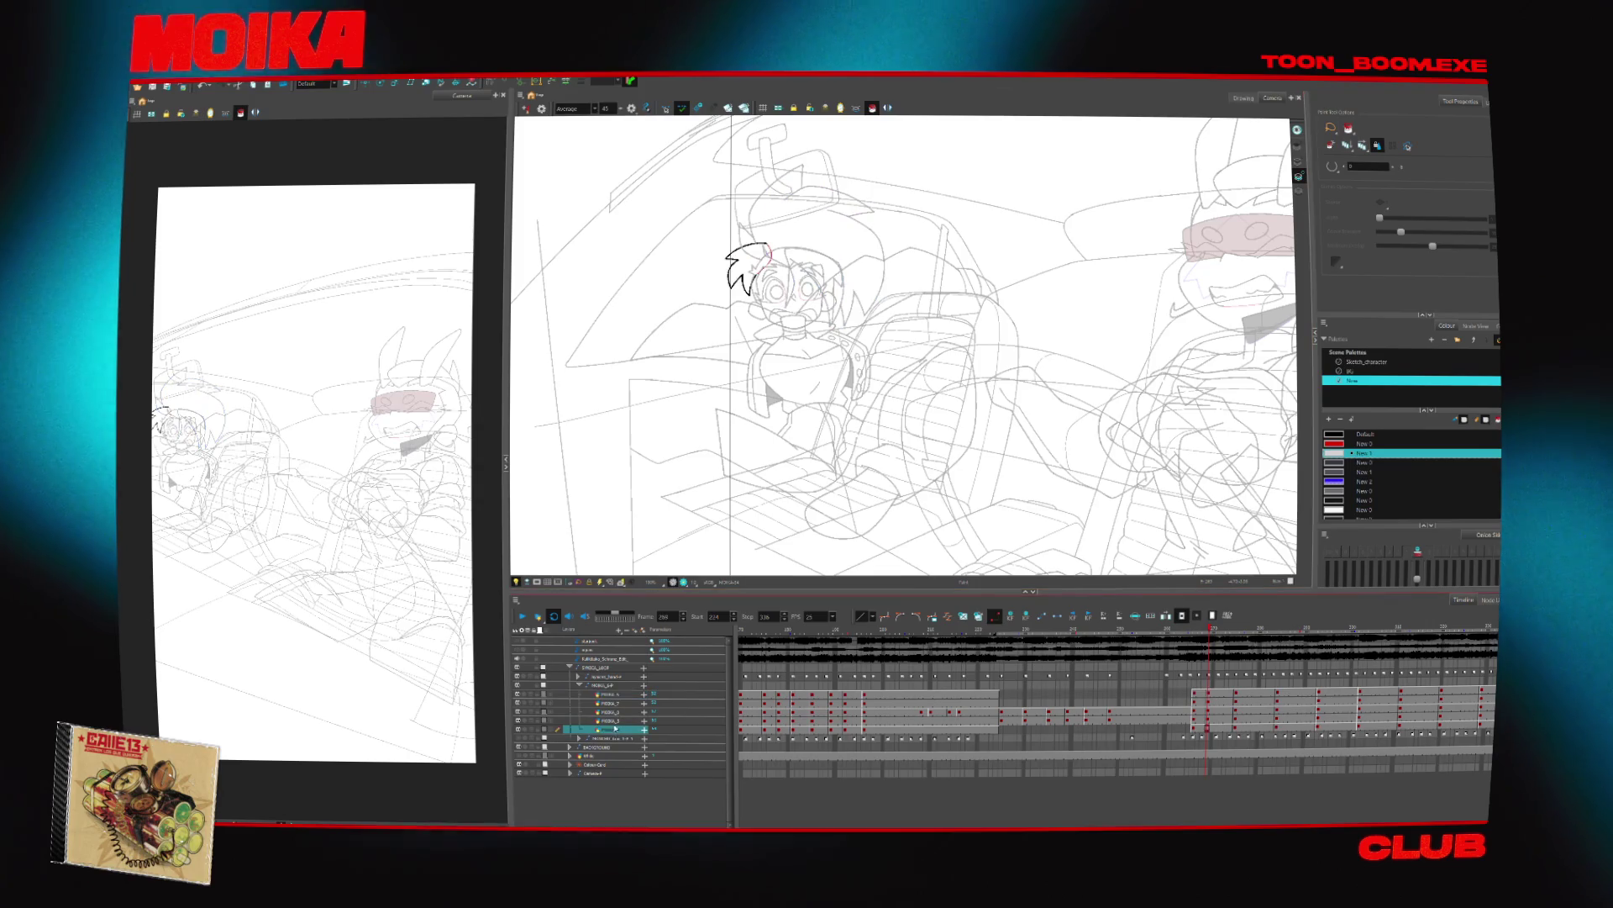
{"action": "key", "text": "alt+d"}
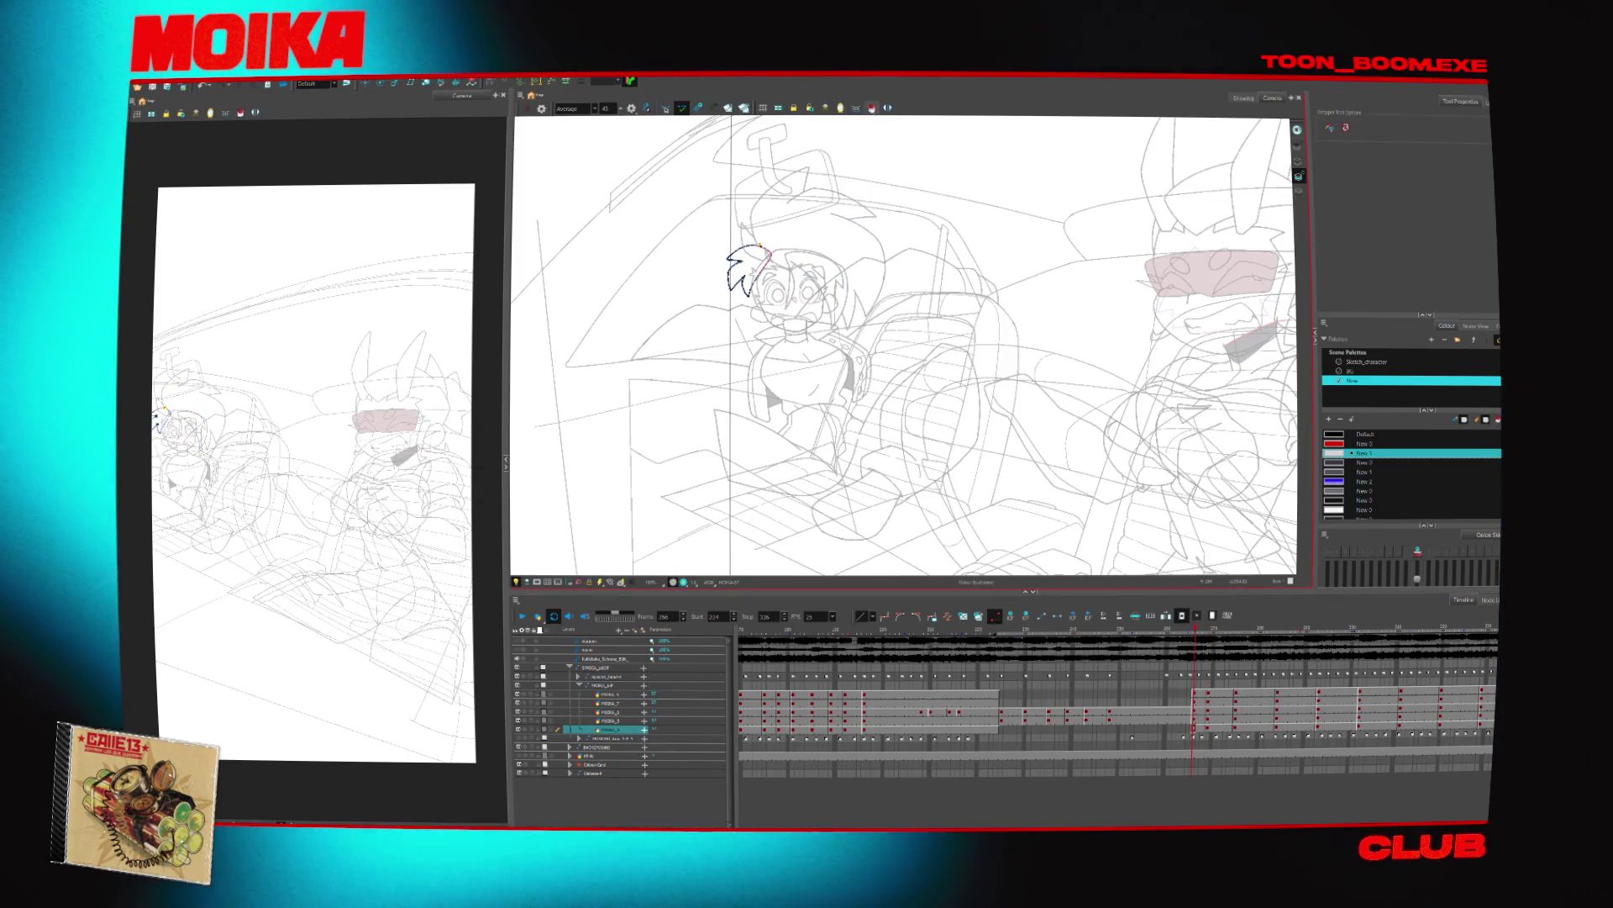
{"action": "left_click", "coordinate": [1207, 720]}
{"action": "key", "text": "alt+s"}
{"action": "key", "text": "ctrl+a"}
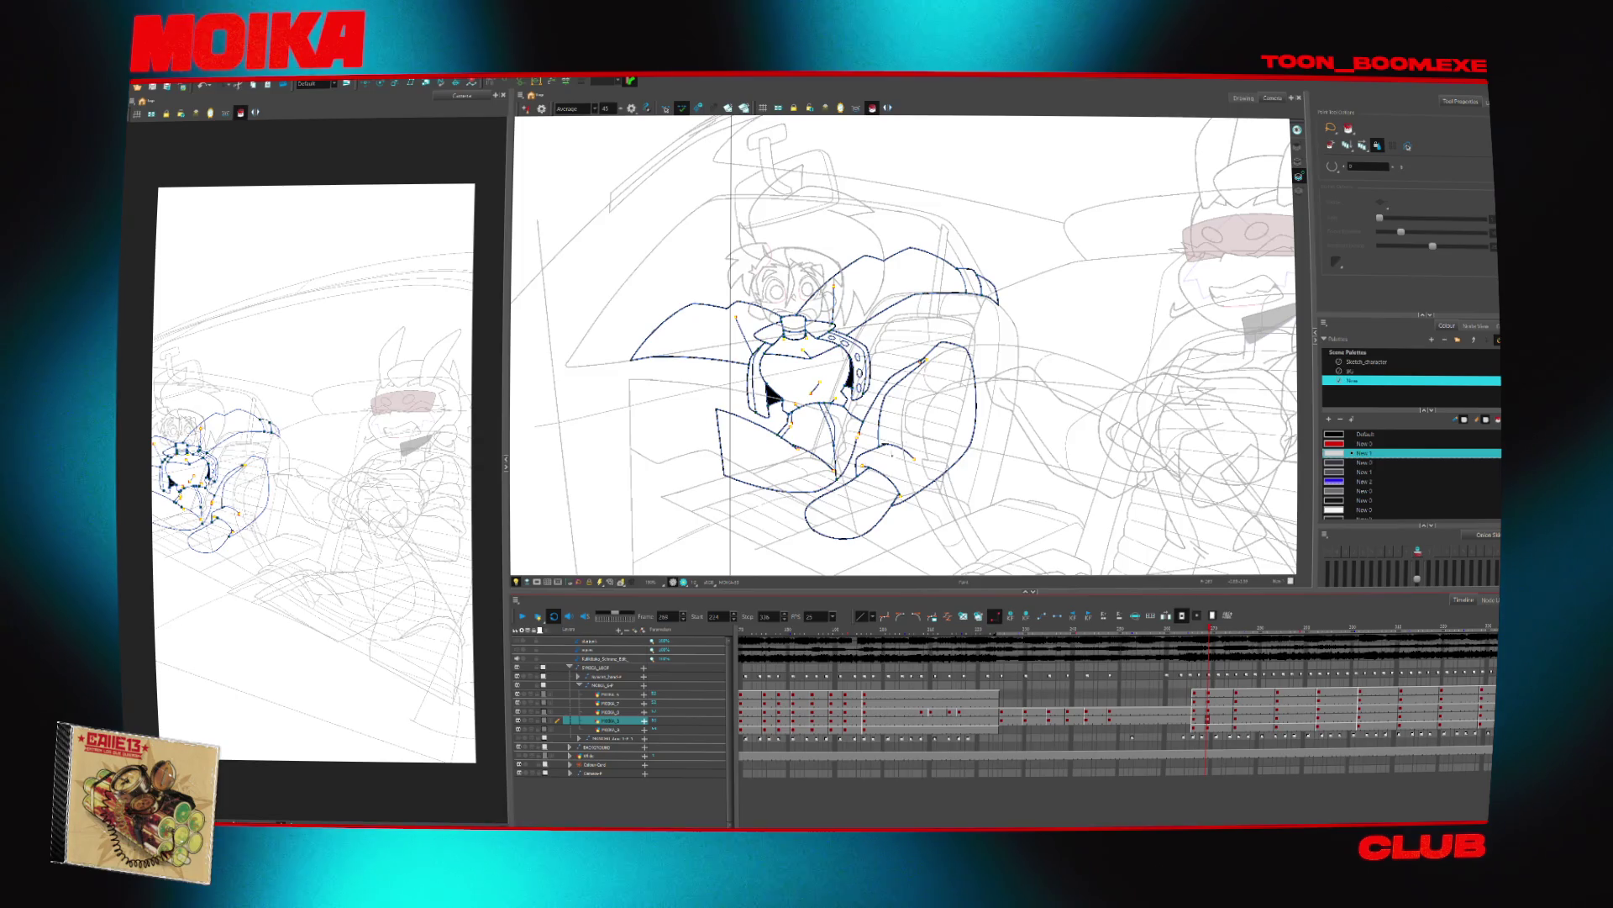
On the head layer, pick white as the fill colour, switch to Paint and open Node View
{"action": "left_click", "coordinate": [612, 712]}
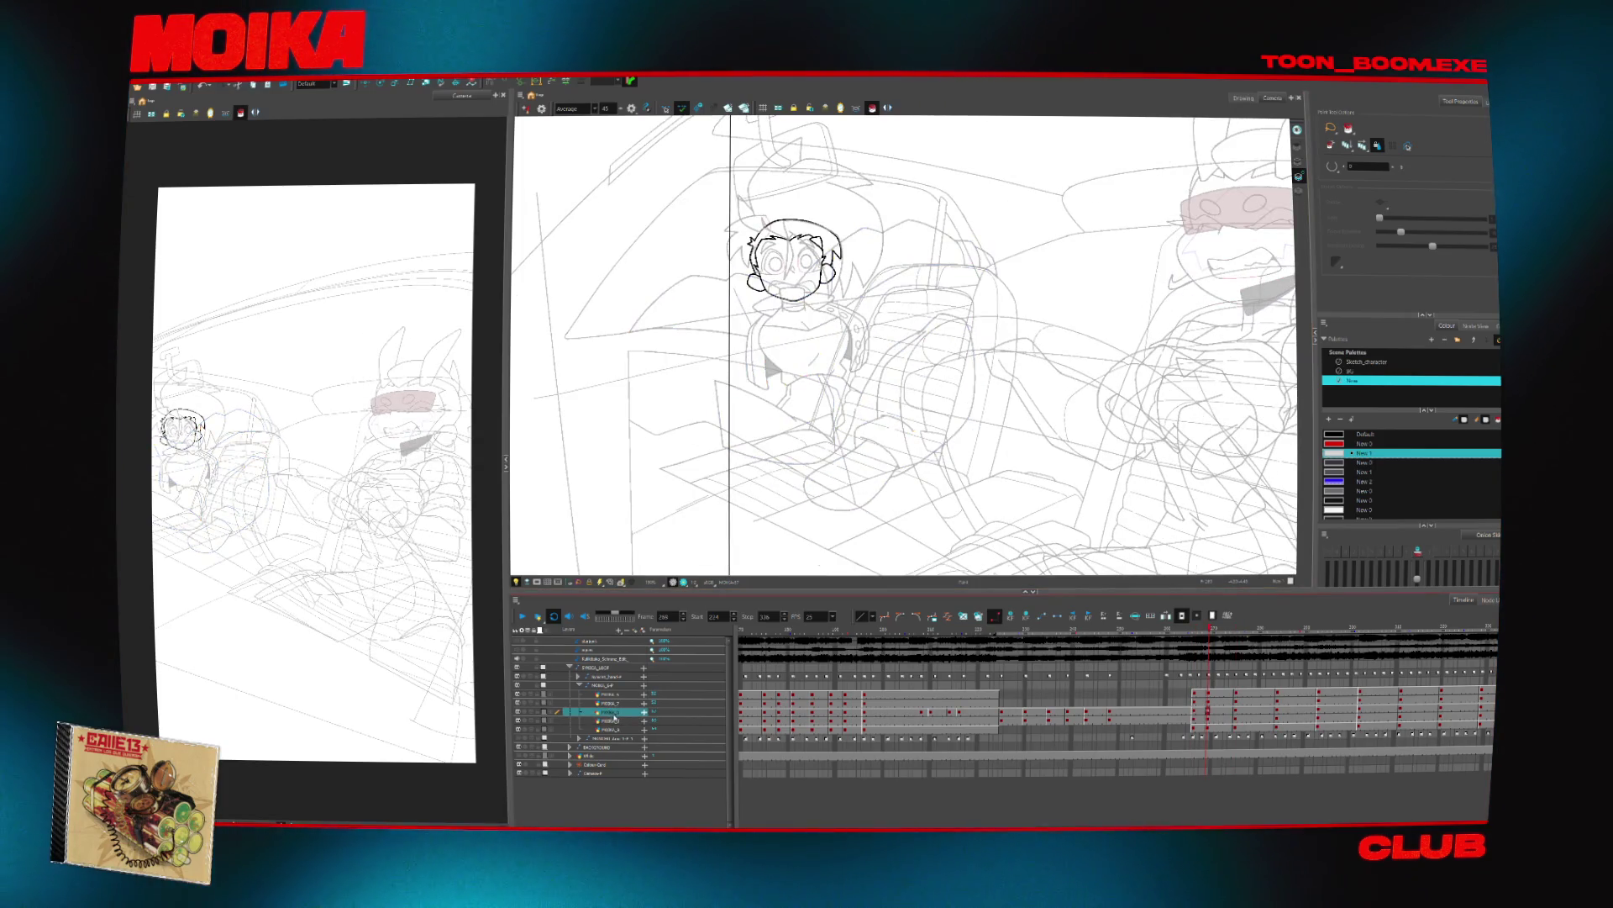
{"action": "key", "text": "comma"}
{"action": "key", "text": "comma"}
{"action": "key", "text": "comma"}
{"action": "key", "text": "alt+d"}
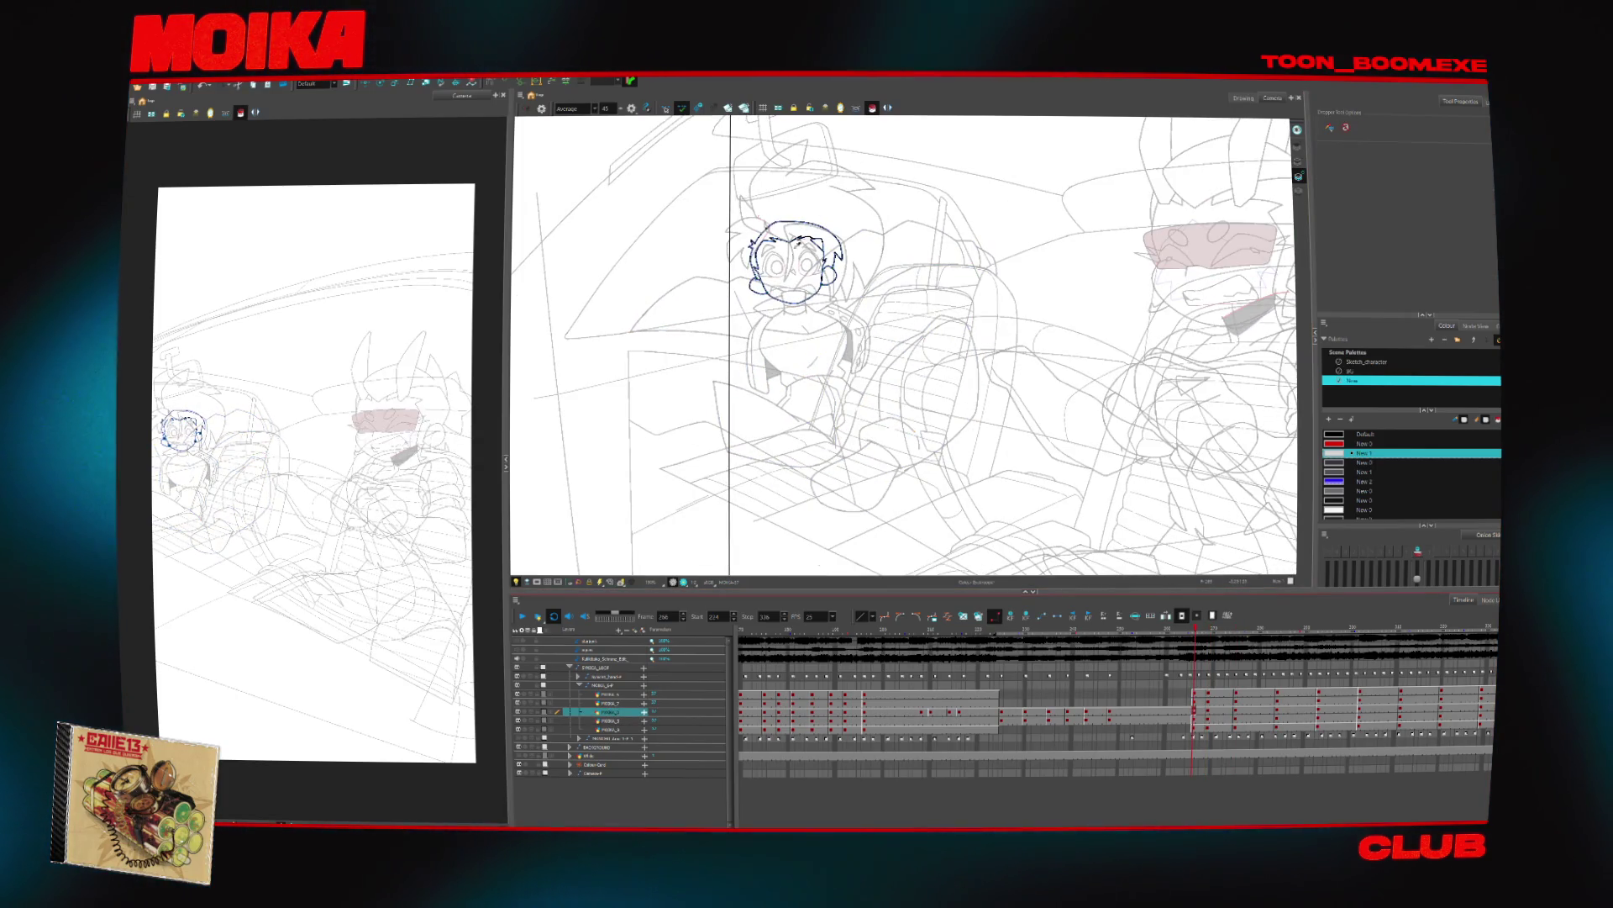
{"action": "left_click", "coordinate": [828, 235]}
{"action": "scroll", "coordinate": [828, 235], "scroll_direction": "up", "scroll_amount": 3}
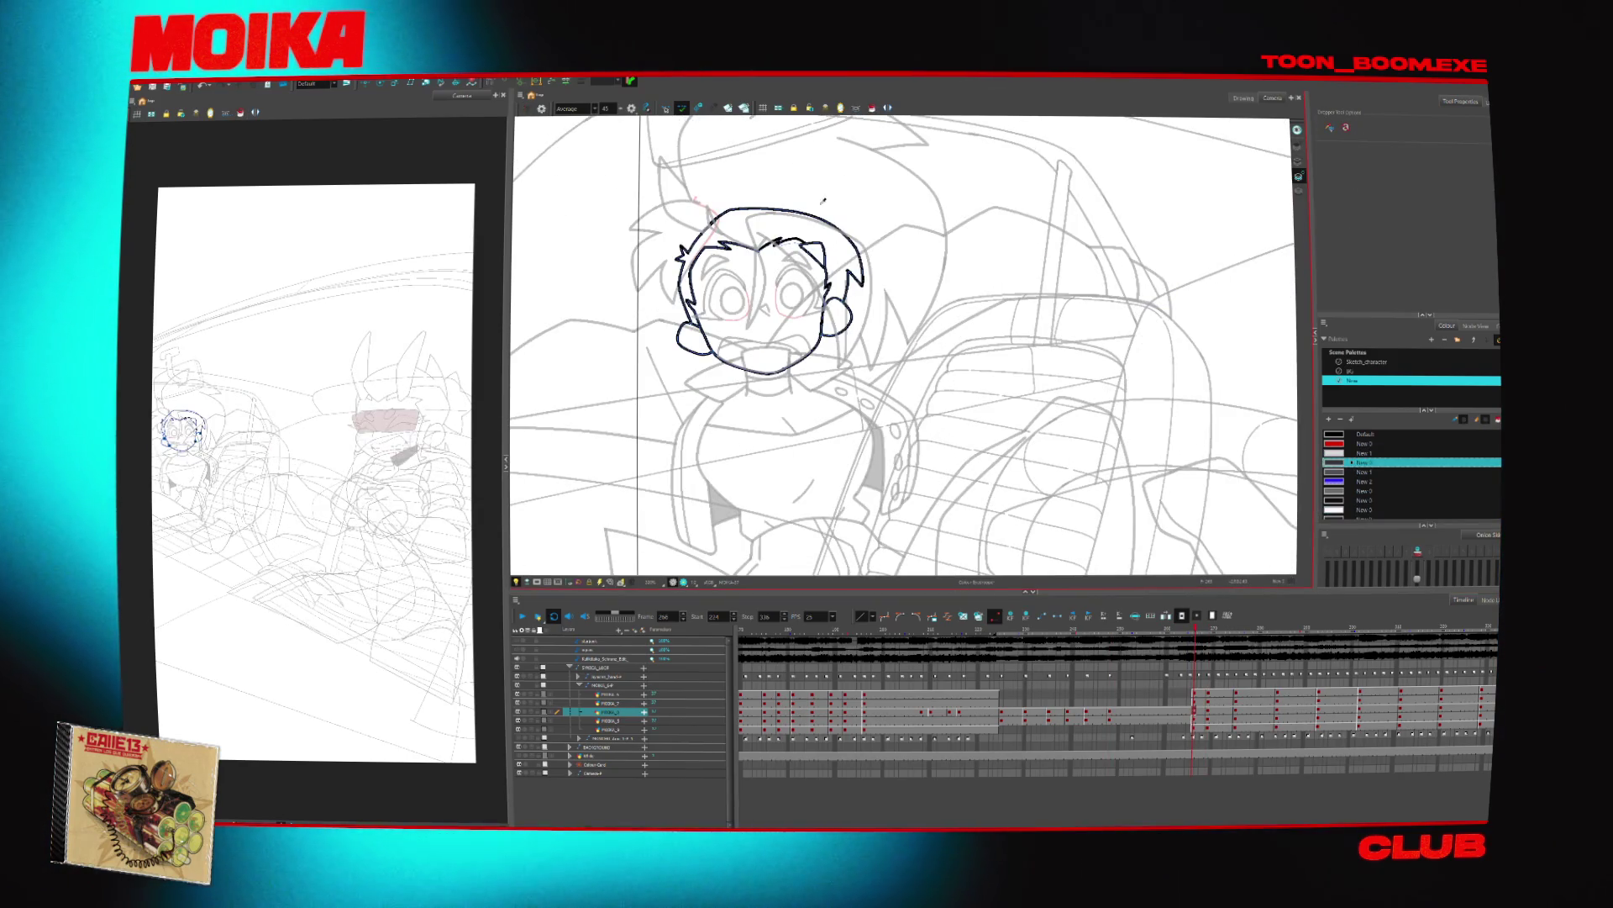
{"action": "left_click", "coordinate": [794, 260]}
{"action": "key", "text": "alt+i"}
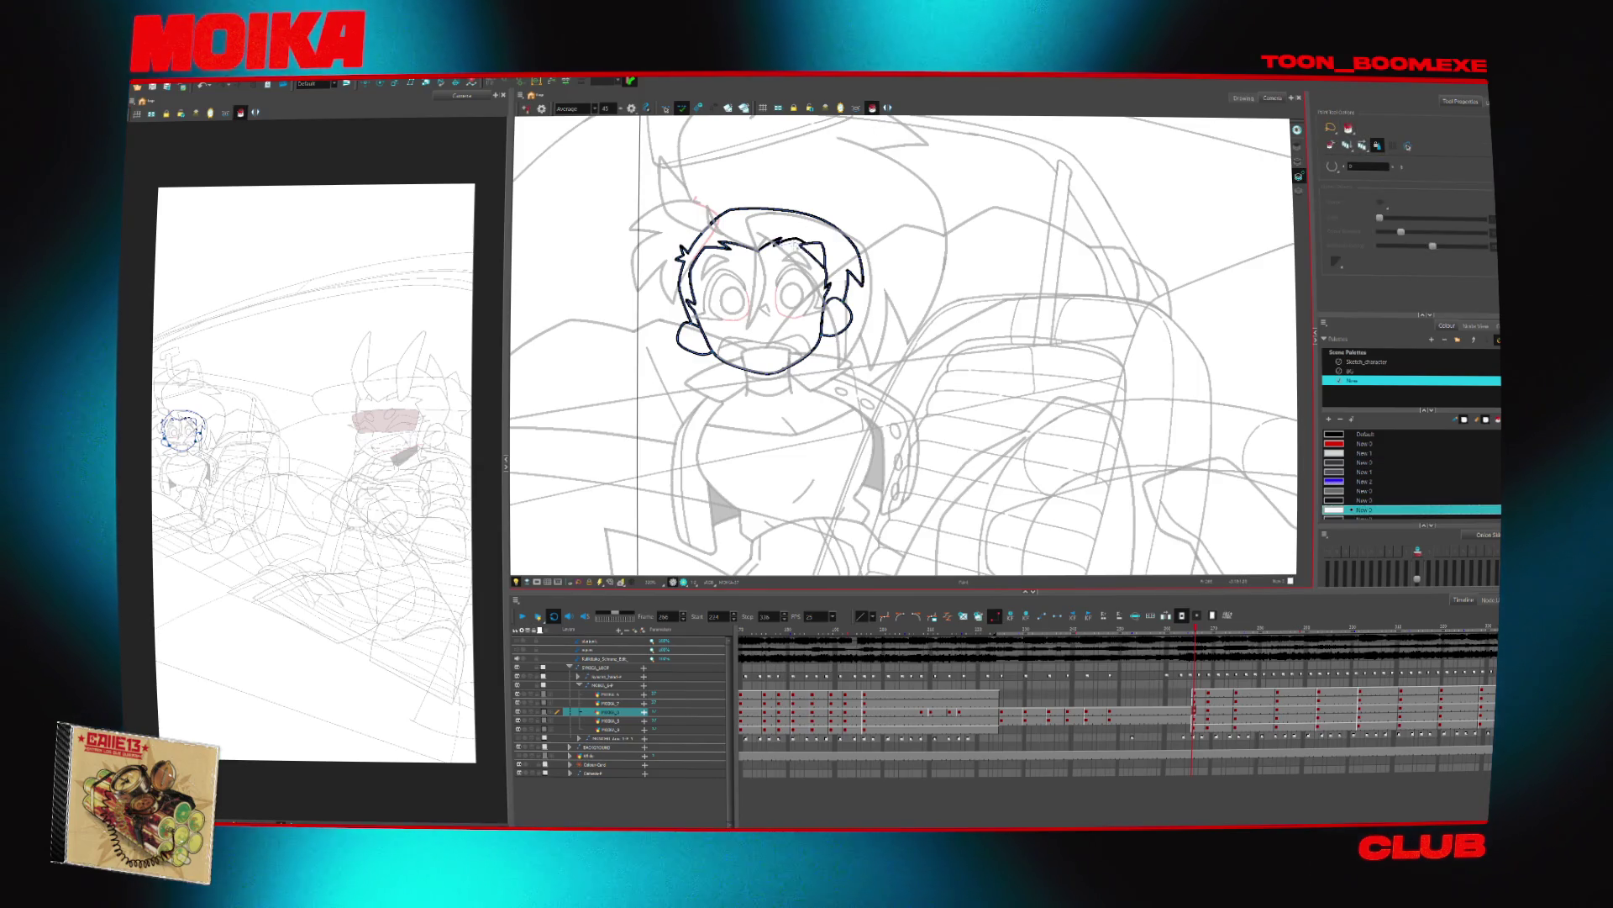
{"action": "left_click", "coordinate": [1476, 326]}
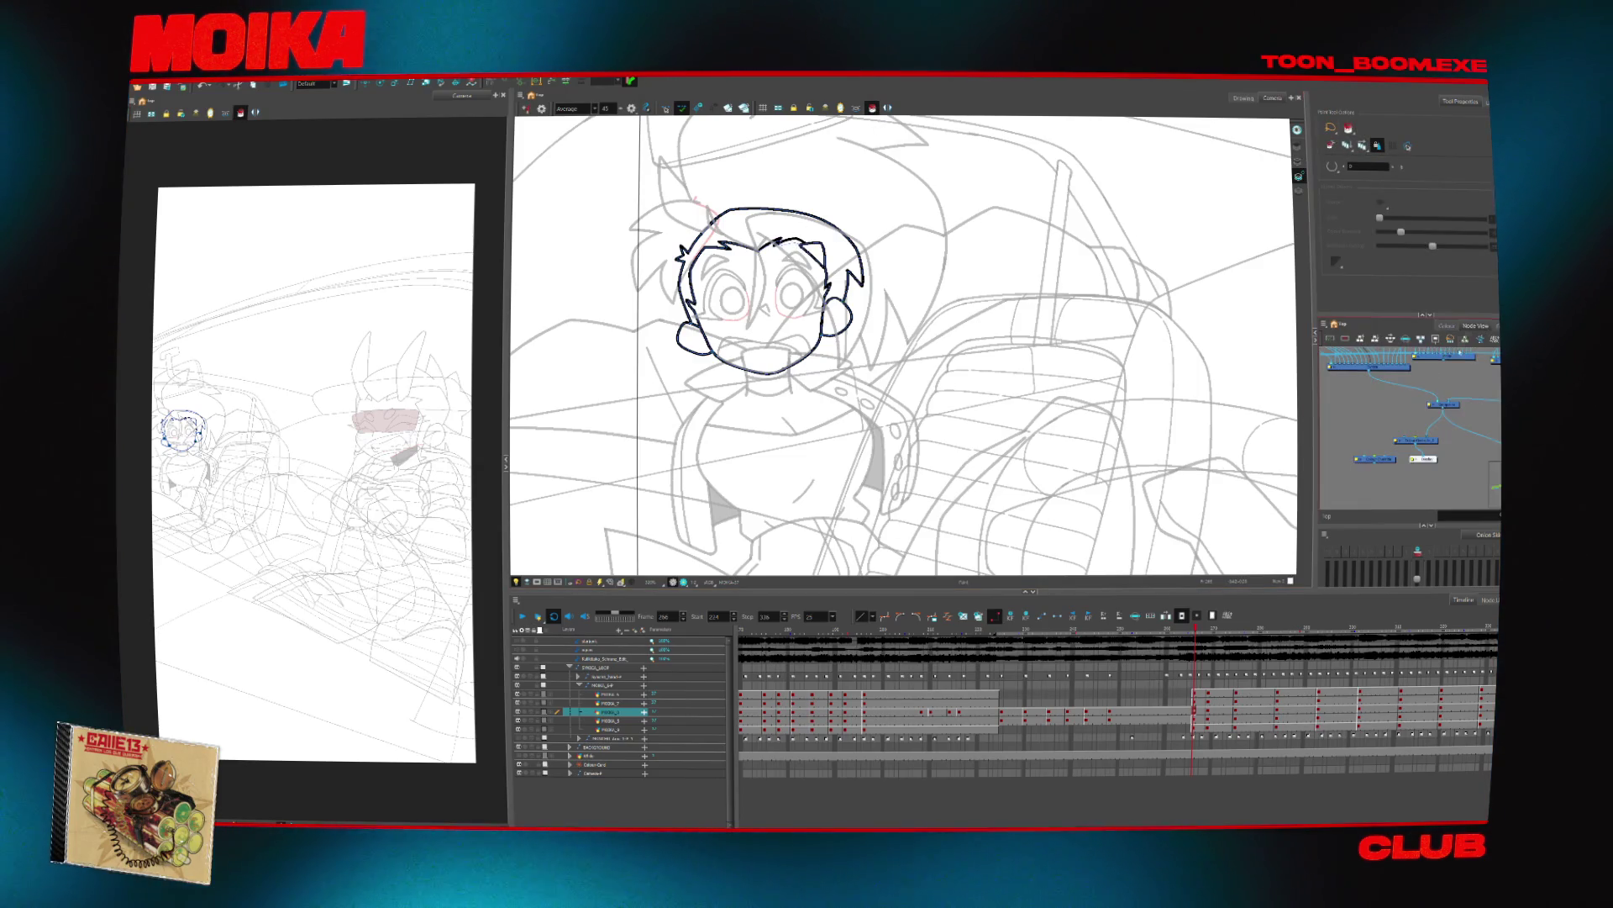
Connect the colour node to show grey fills, zoom on the face and return to frame 266
{"action": "left_click_drag", "start_coordinate": [1419, 440], "coordinate": [1379, 435]}
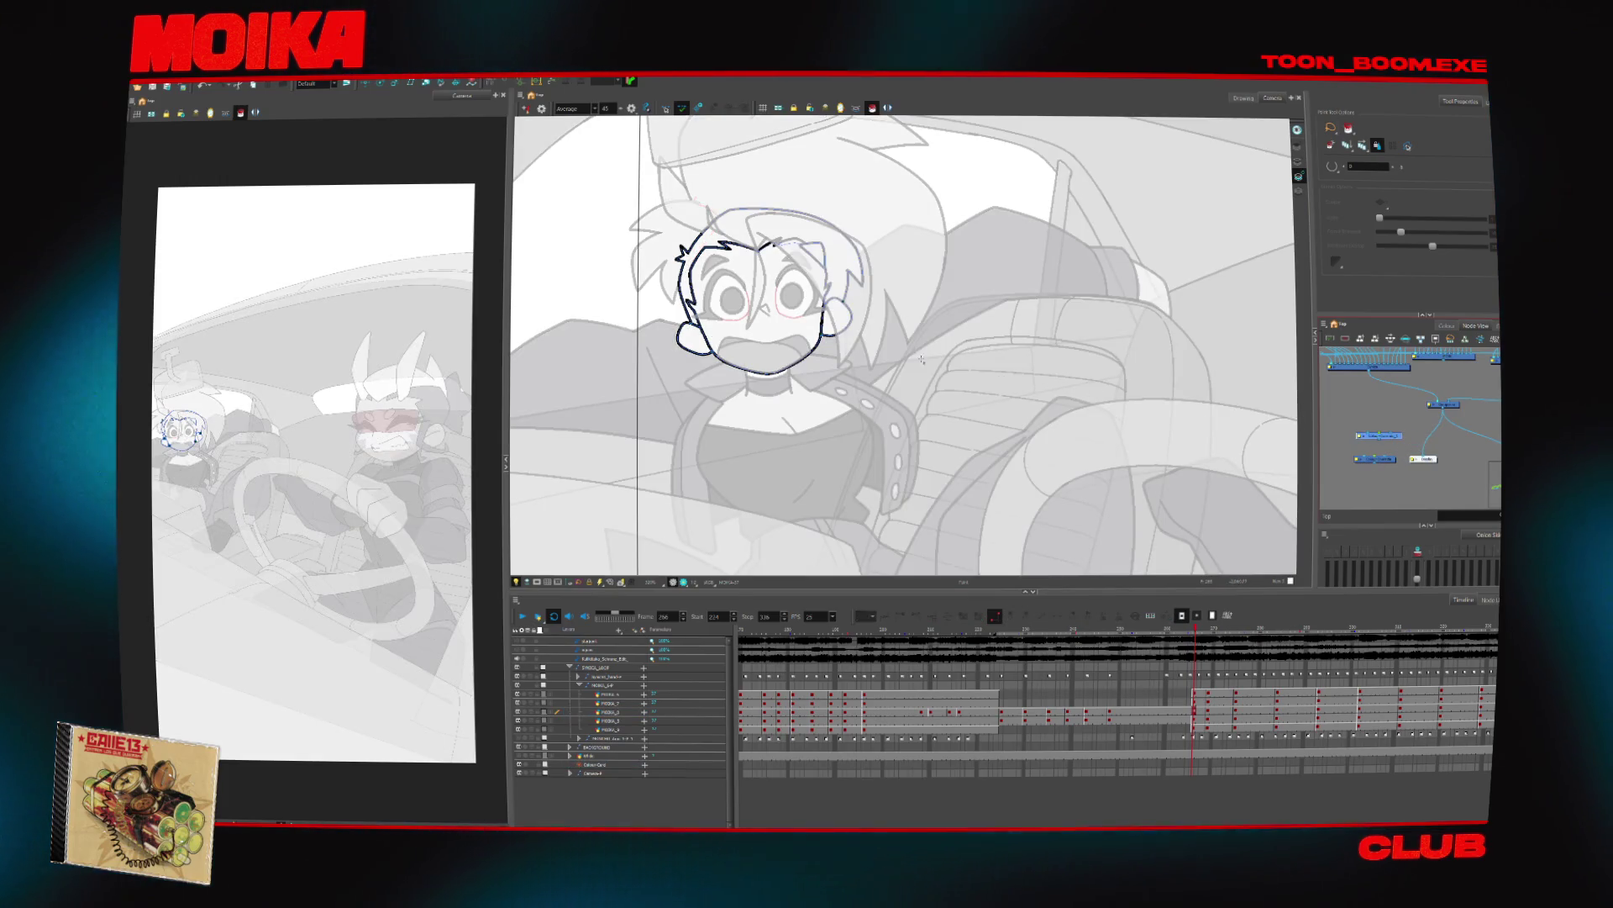
{"action": "key", "text": "alt+z"}
{"action": "left_click", "coordinate": [774, 351]}
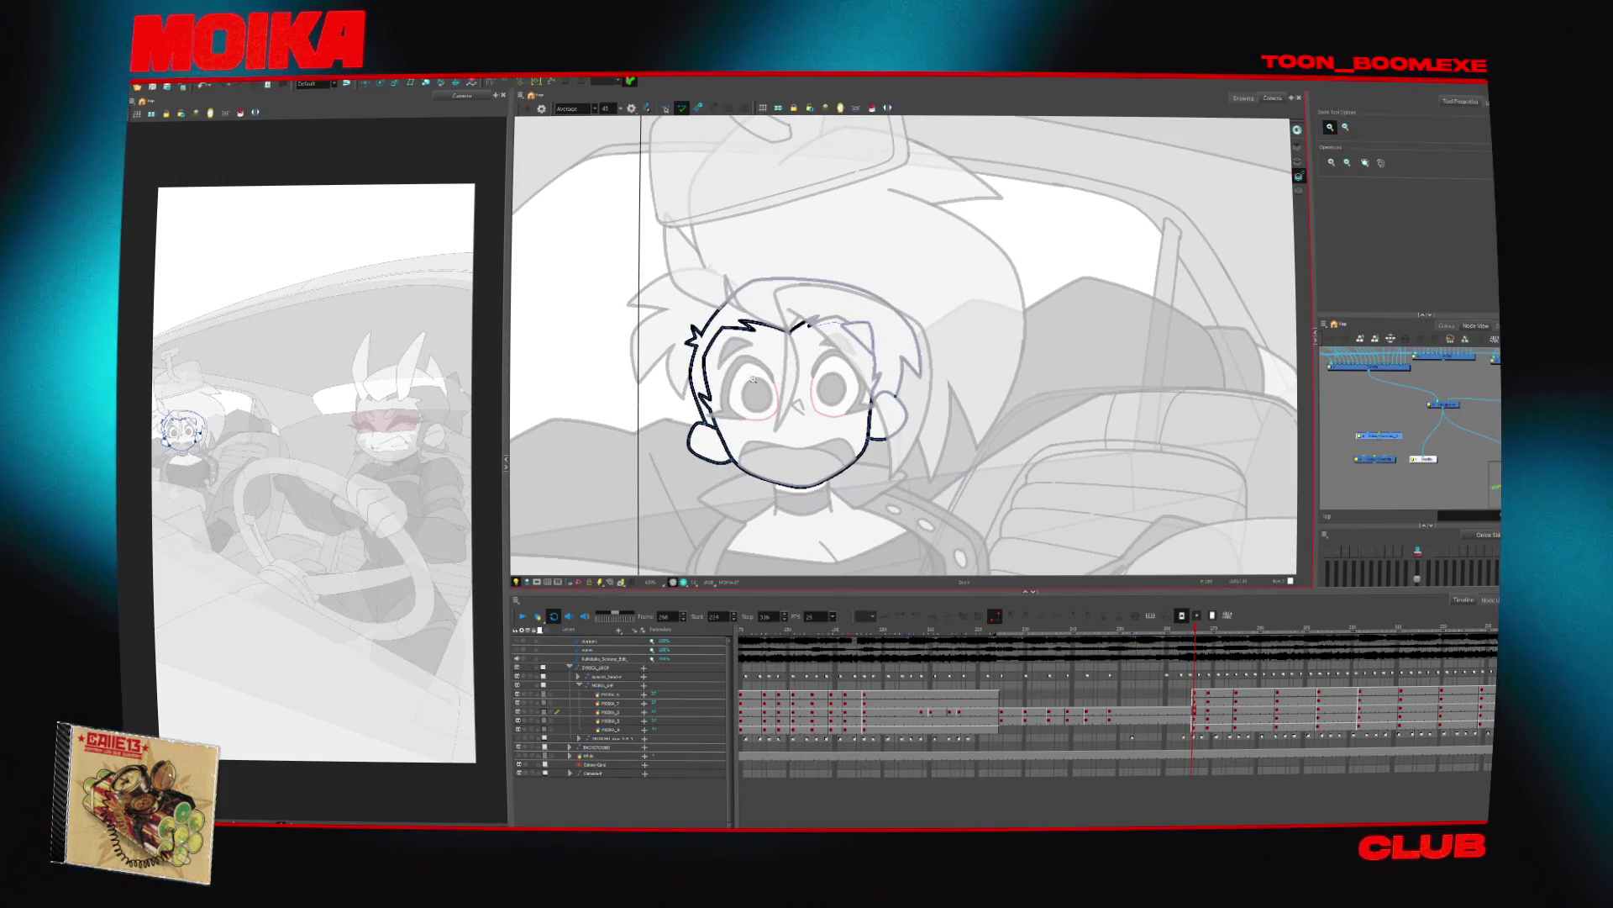
{"action": "left_click", "coordinate": [1236, 712]}
{"action": "key", "text": "alt+d"}
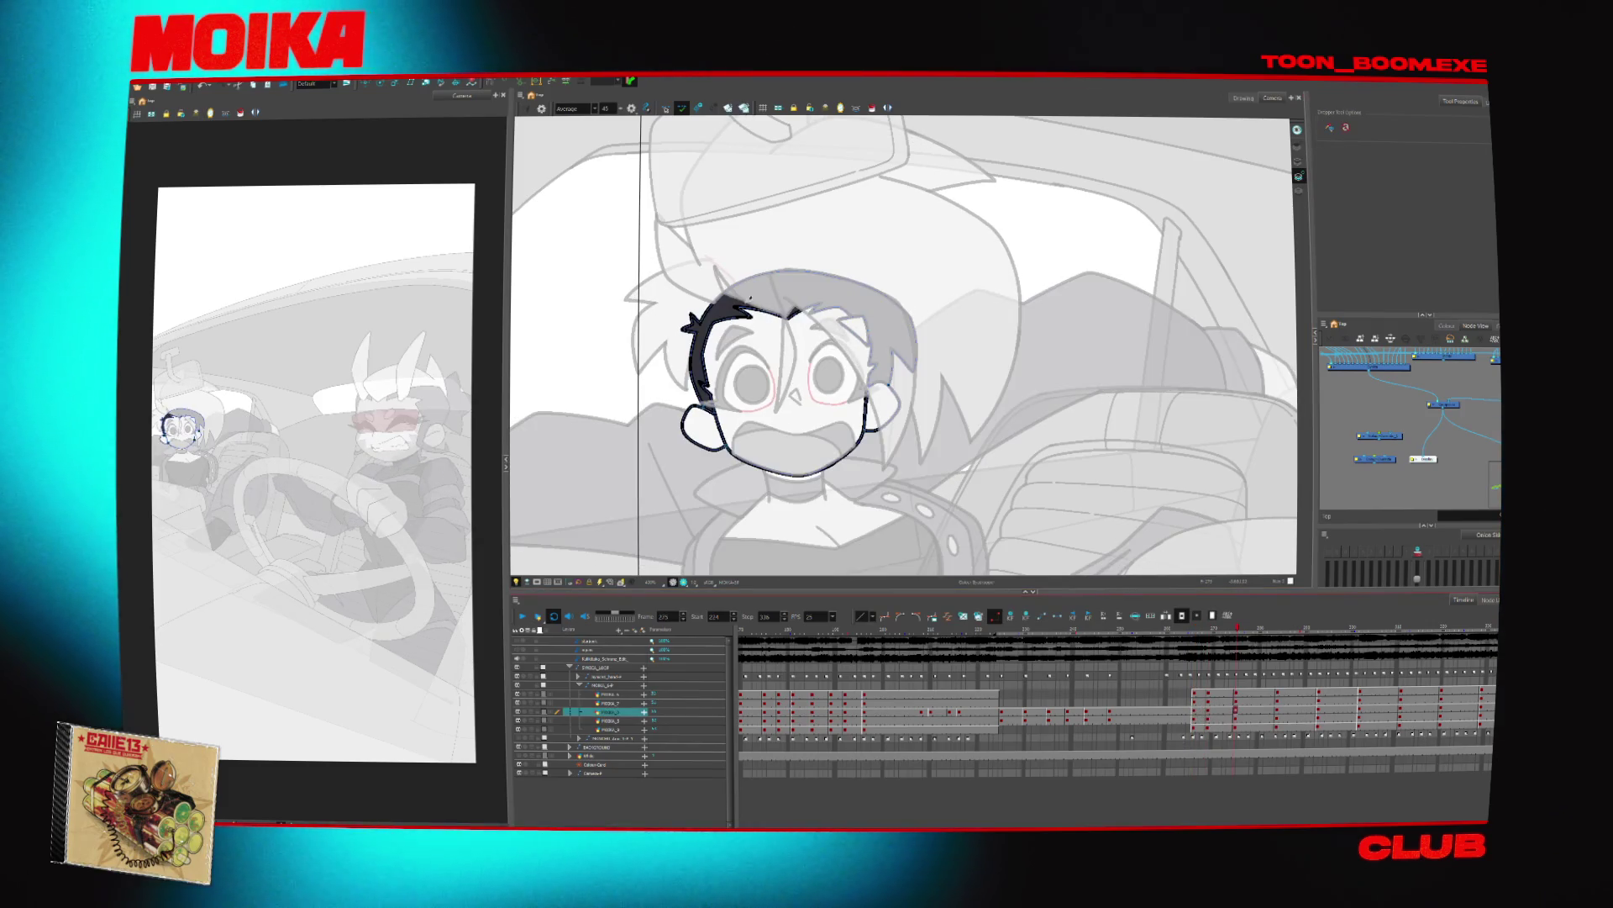
{"action": "key", "text": "f"}
{"action": "key", "text": "f"}
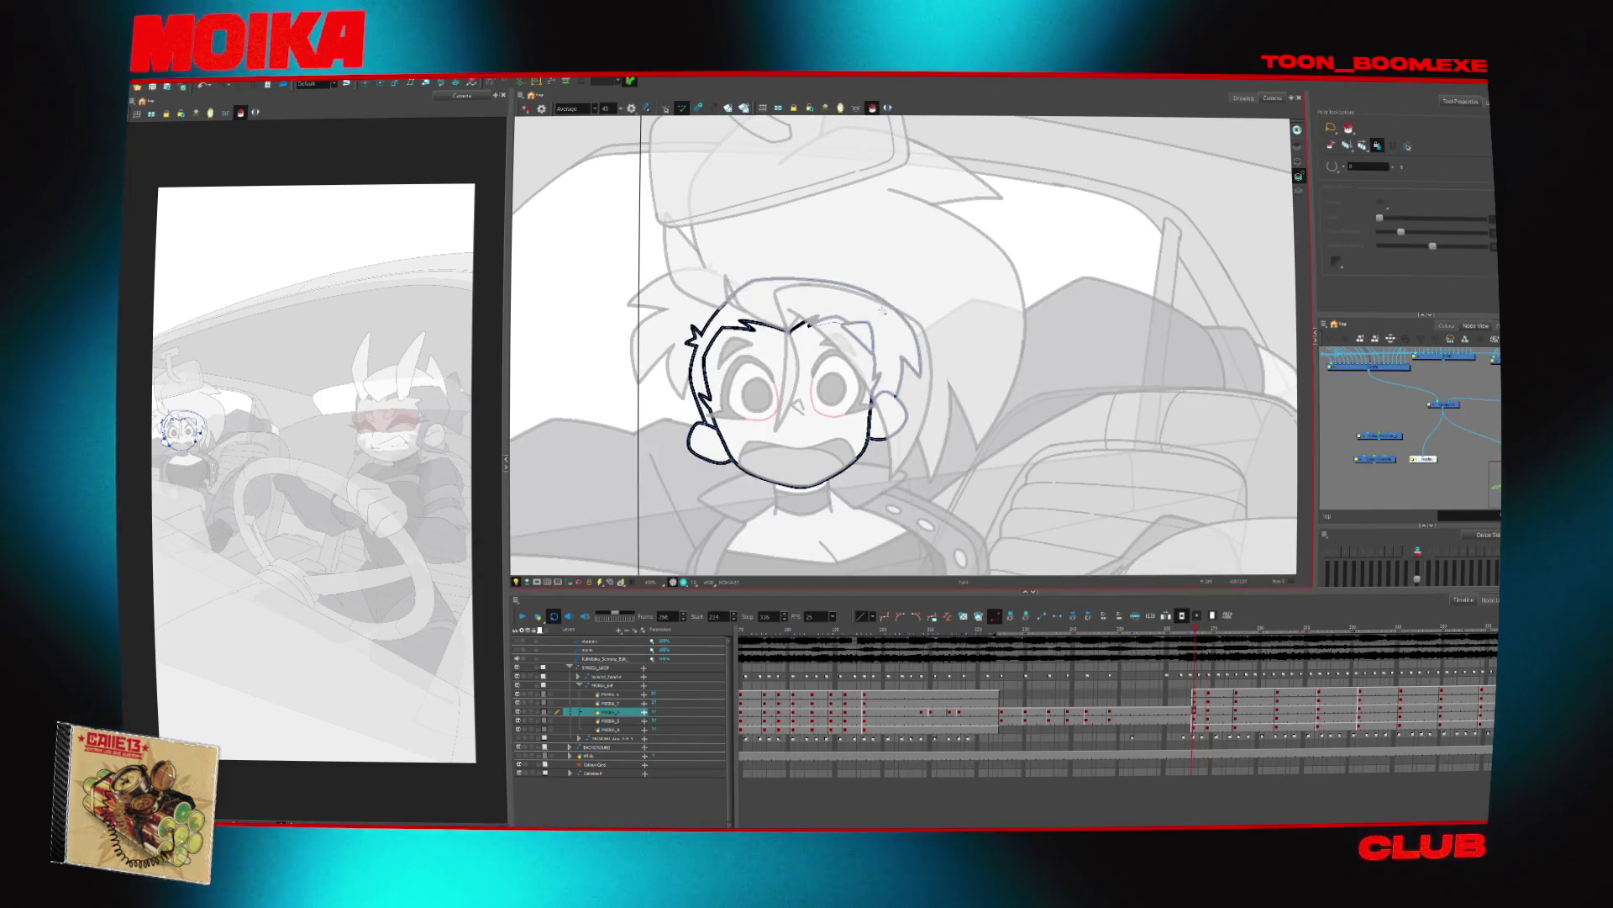
{"action": "key", "text": "alt+i"}
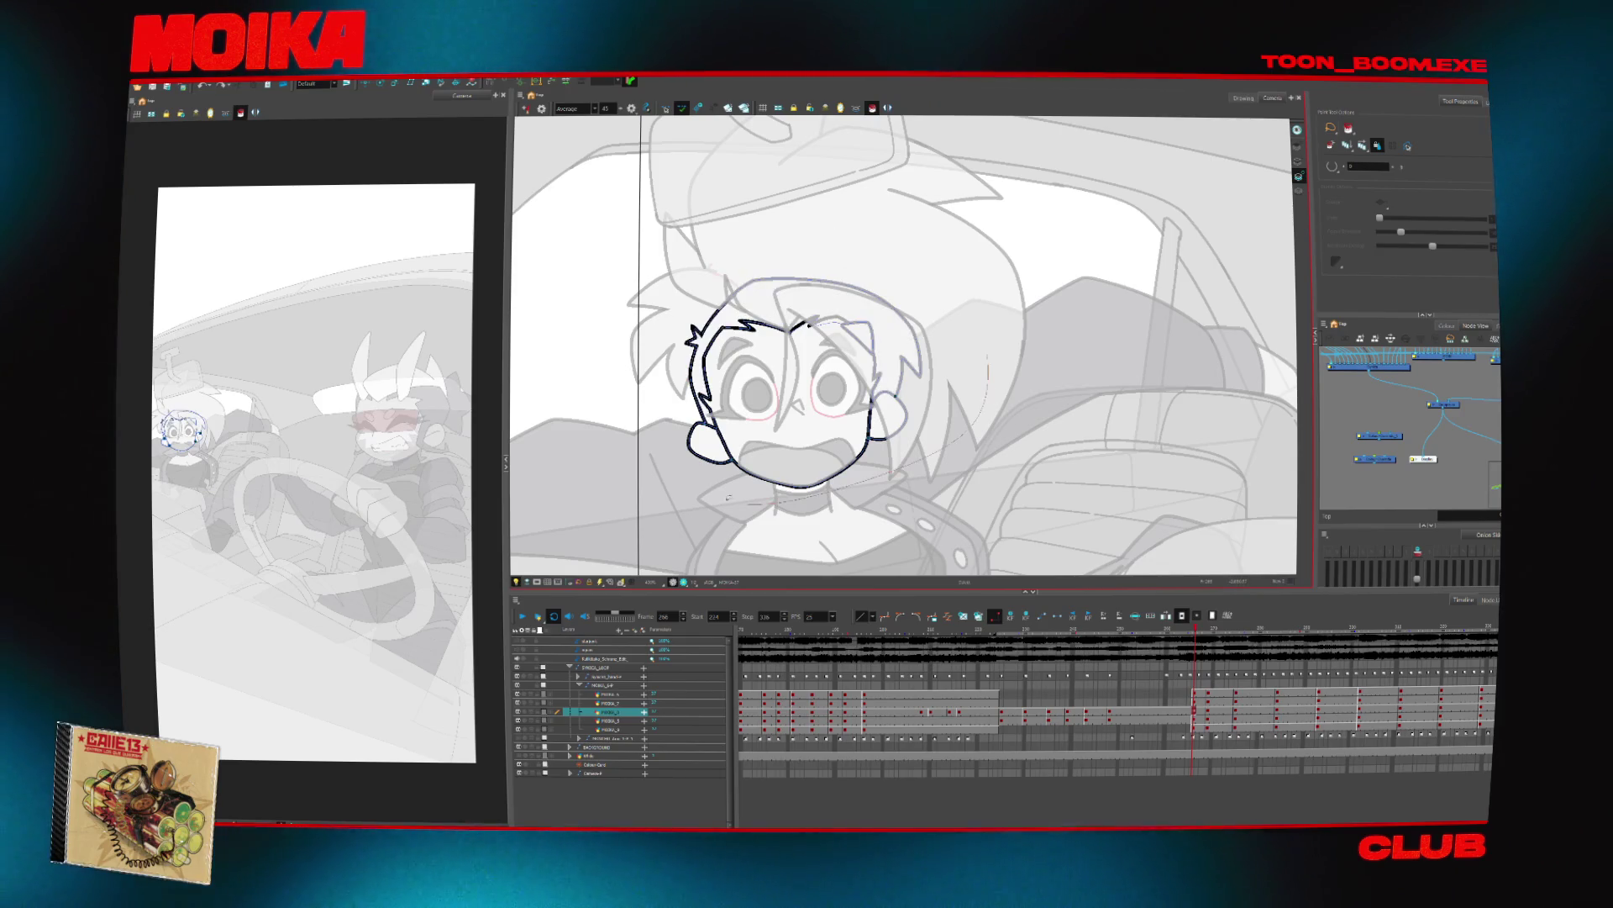
Flip through neighbouring drawings up to frame 284 and back to frame 266 to check motion
{"action": "key", "text": "g"}
{"action": "key", "text": "g"}
{"action": "key", "text": "g"}
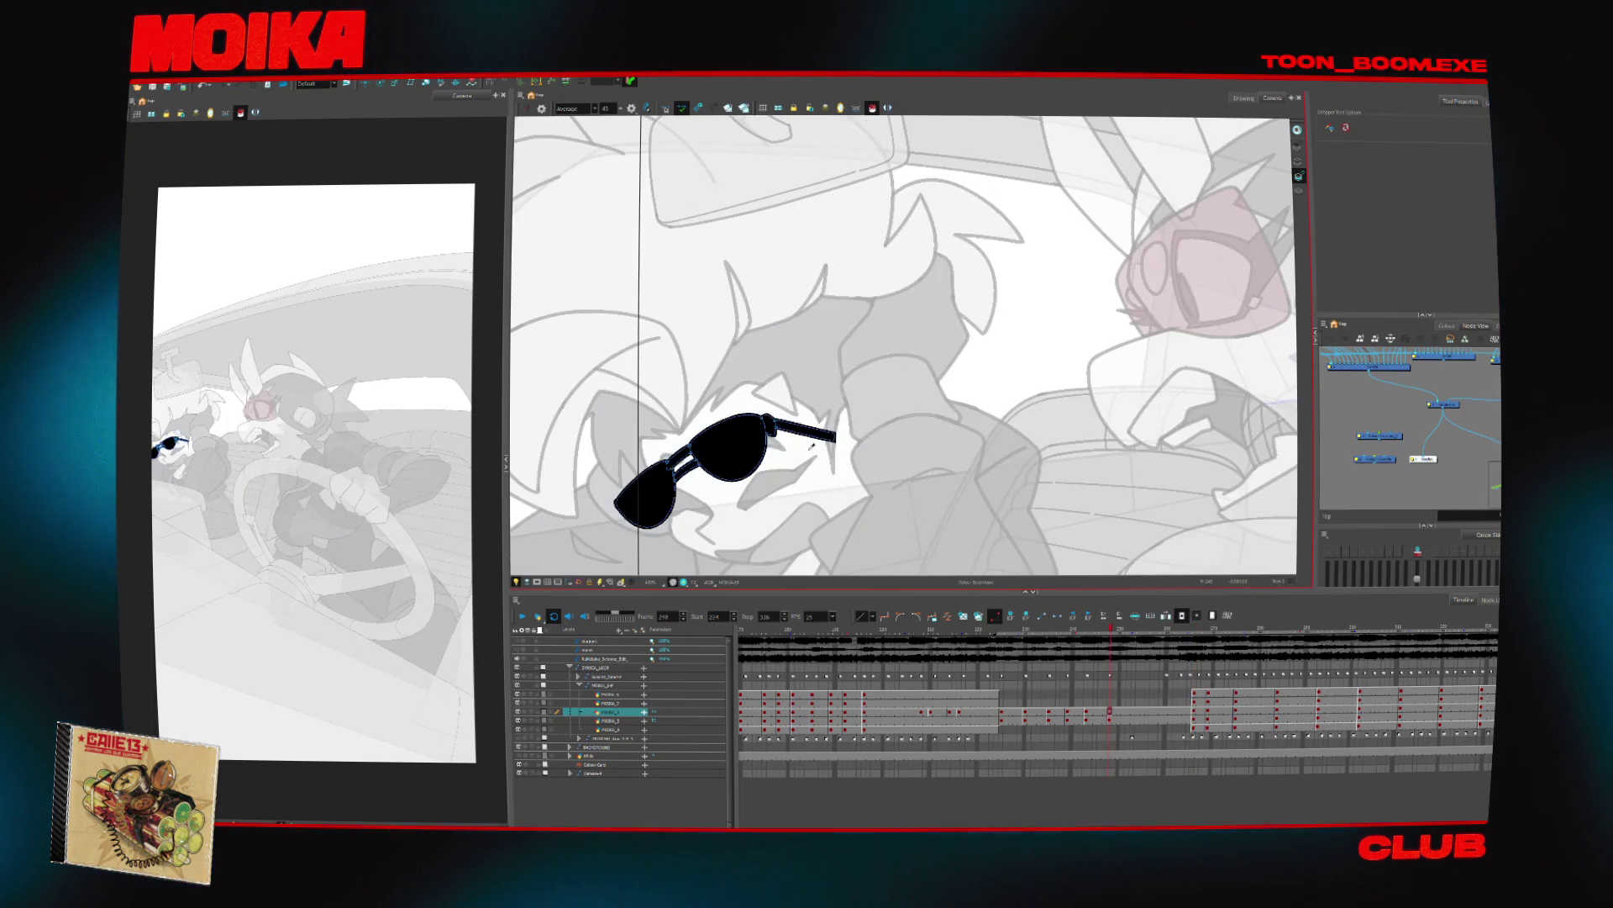
{"action": "key", "text": "alt+d"}
{"action": "key", "text": "g"}
{"action": "key", "text": "g"}
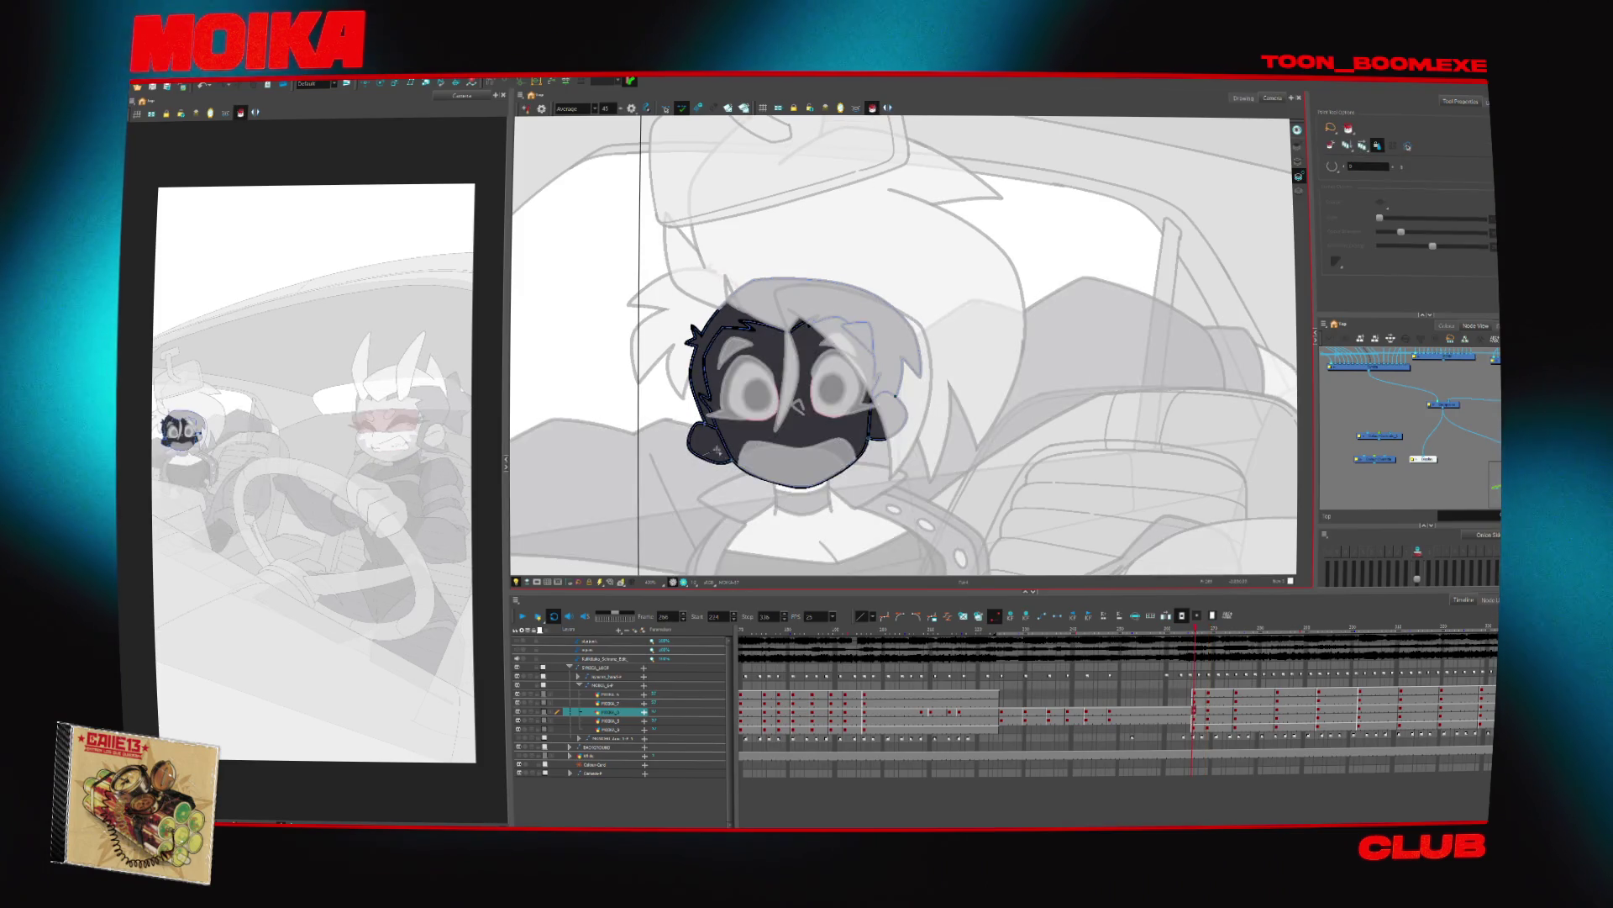
{"action": "key", "text": "f"}
{"action": "key", "text": "f"}
{"action": "key", "text": "g"}
{"action": "key", "text": "g"}
{"action": "key", "text": "g"}
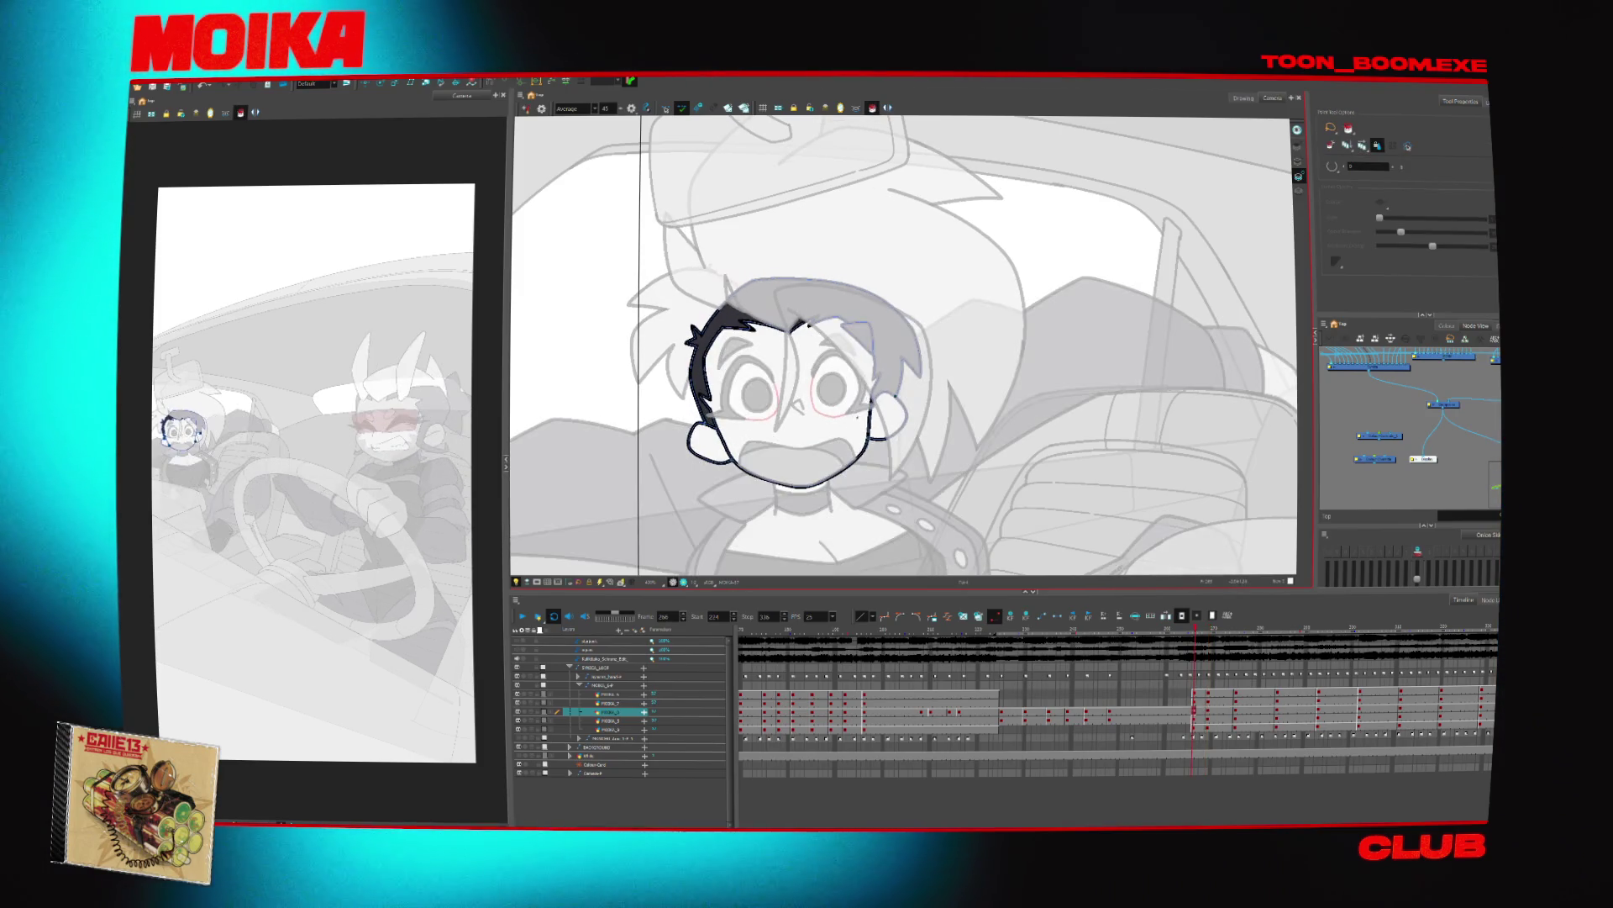
{"action": "key", "text": "f"}
{"action": "key", "text": "f"}
{"action": "key", "text": "f"}
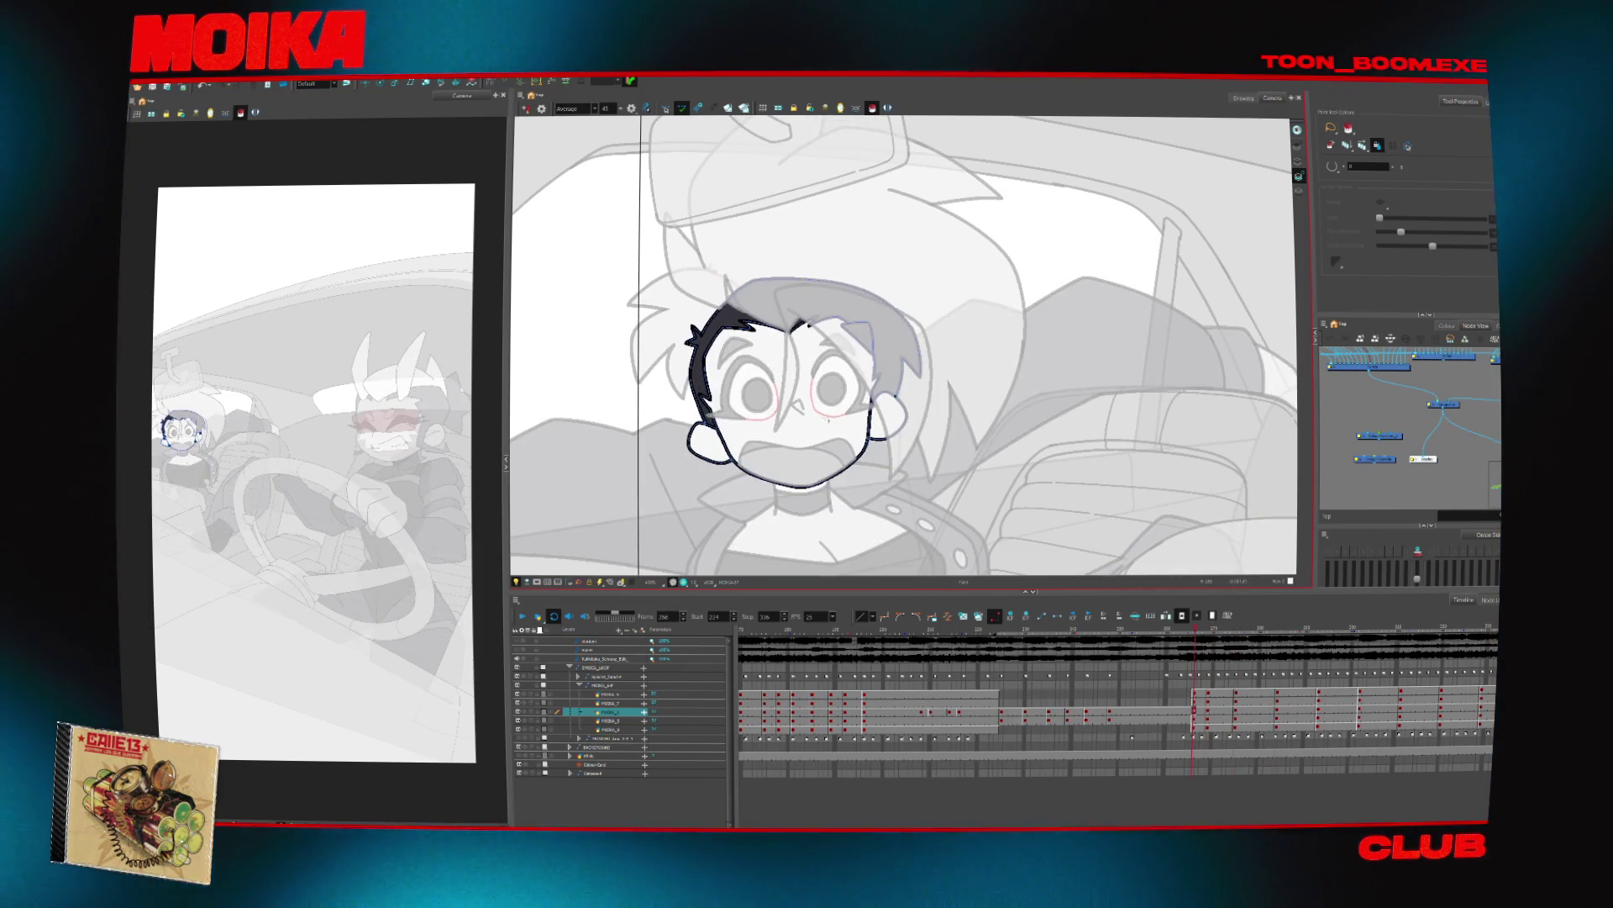
On the face layer, compare the filled-pupil and grey-pupil face drawings, then move to the hair layer
{"action": "left_click", "coordinate": [609, 703]}
{"action": "key", "text": "f"}
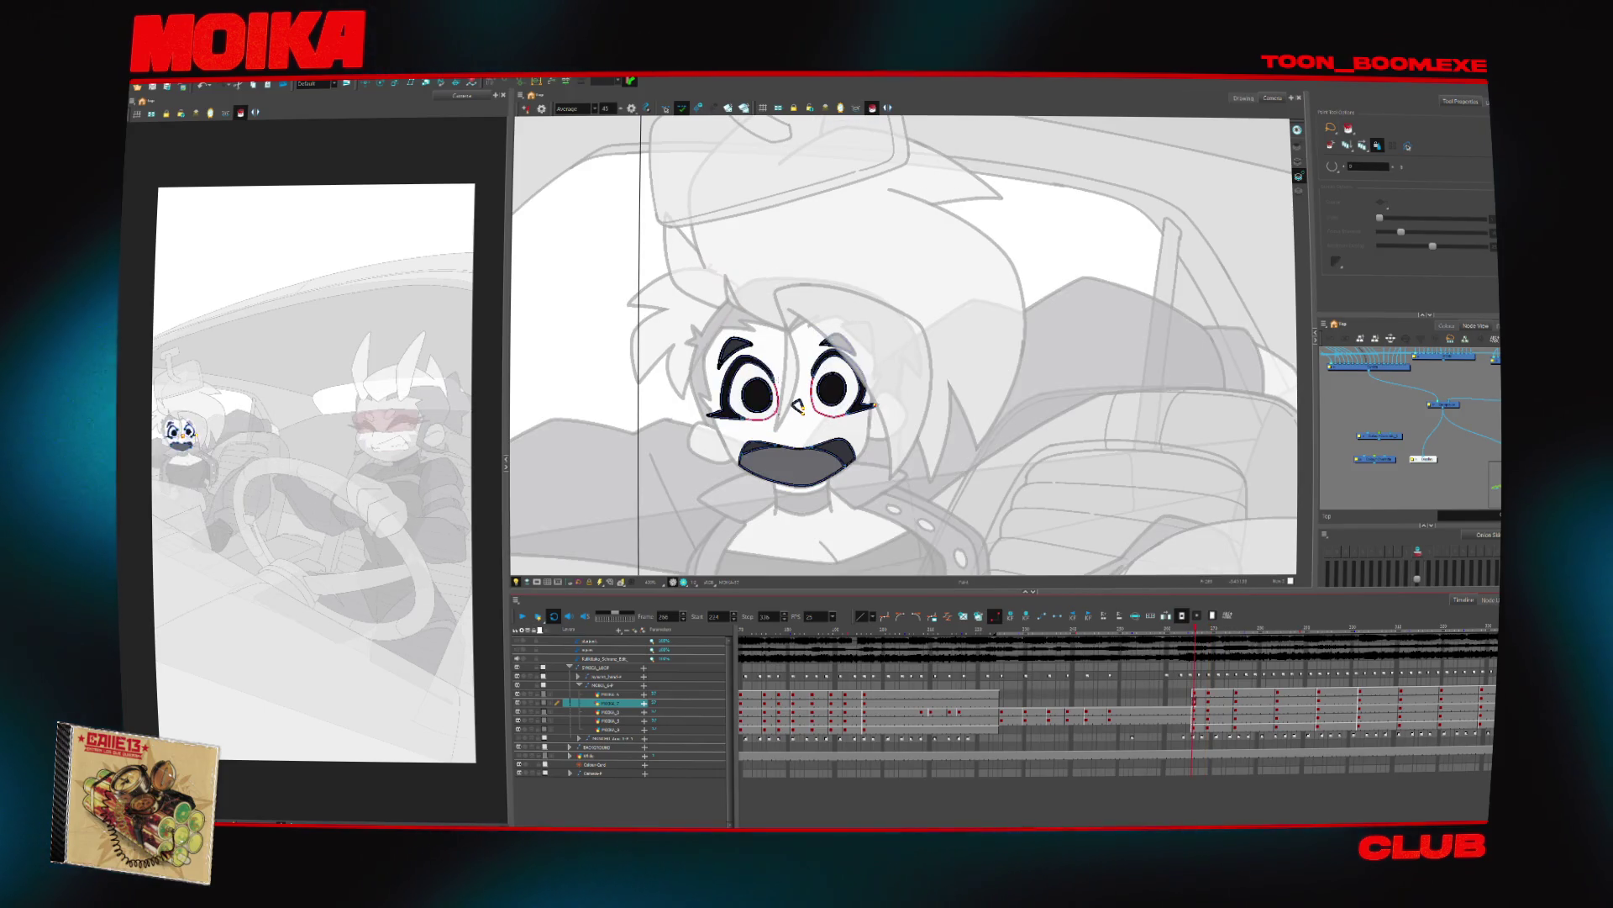
{"action": "key", "text": "g"}
{"action": "key", "text": "f"}
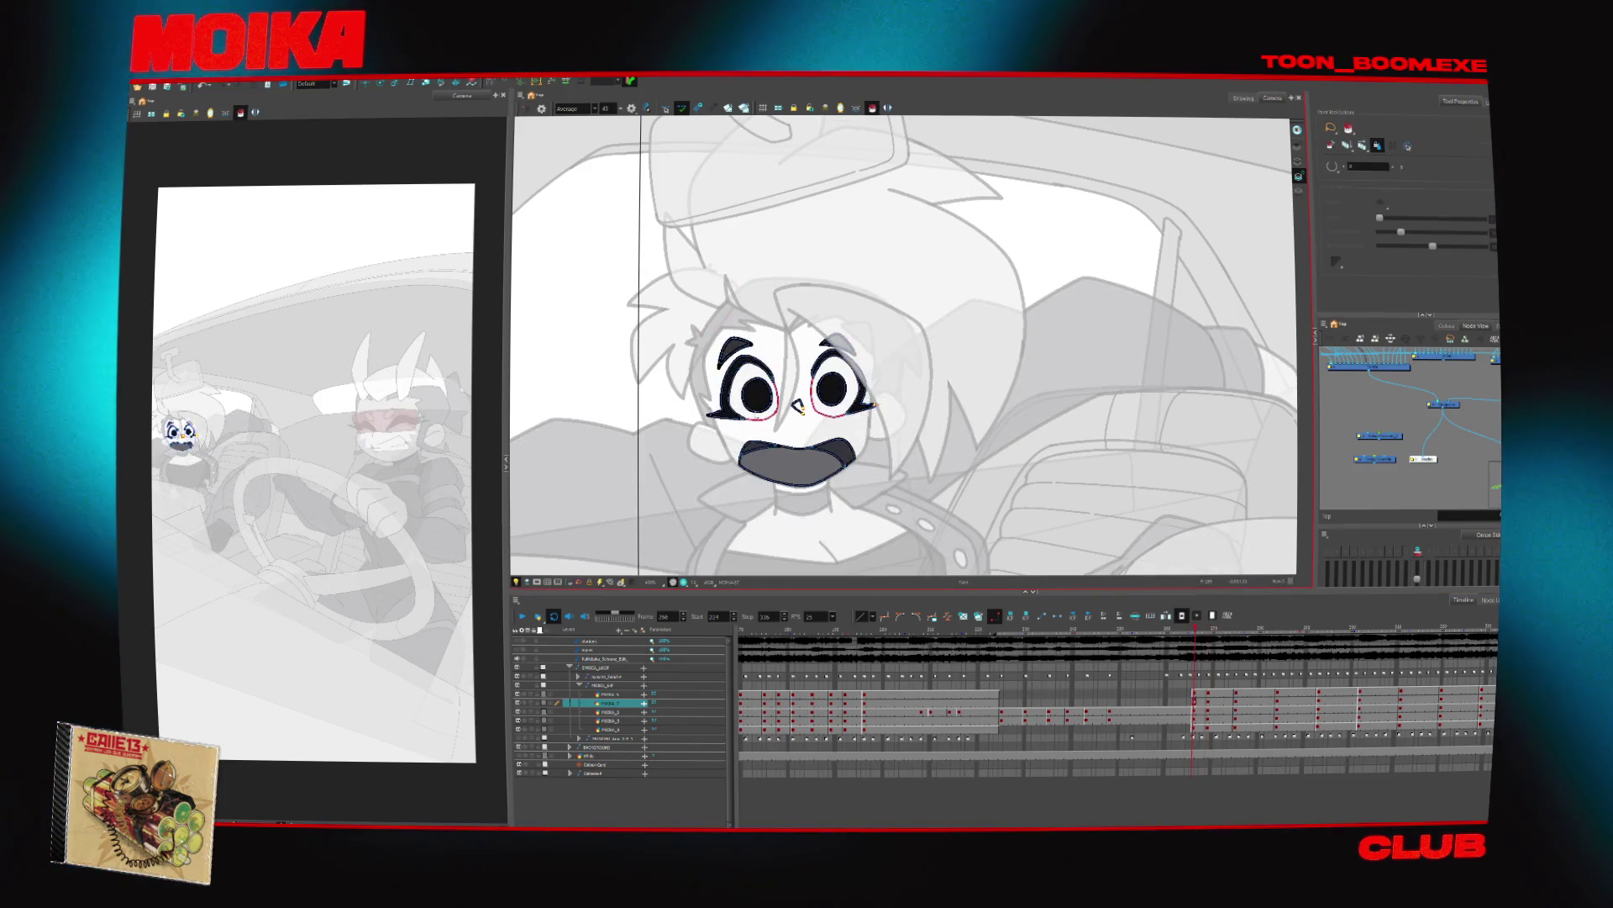
{"action": "key", "text": "g"}
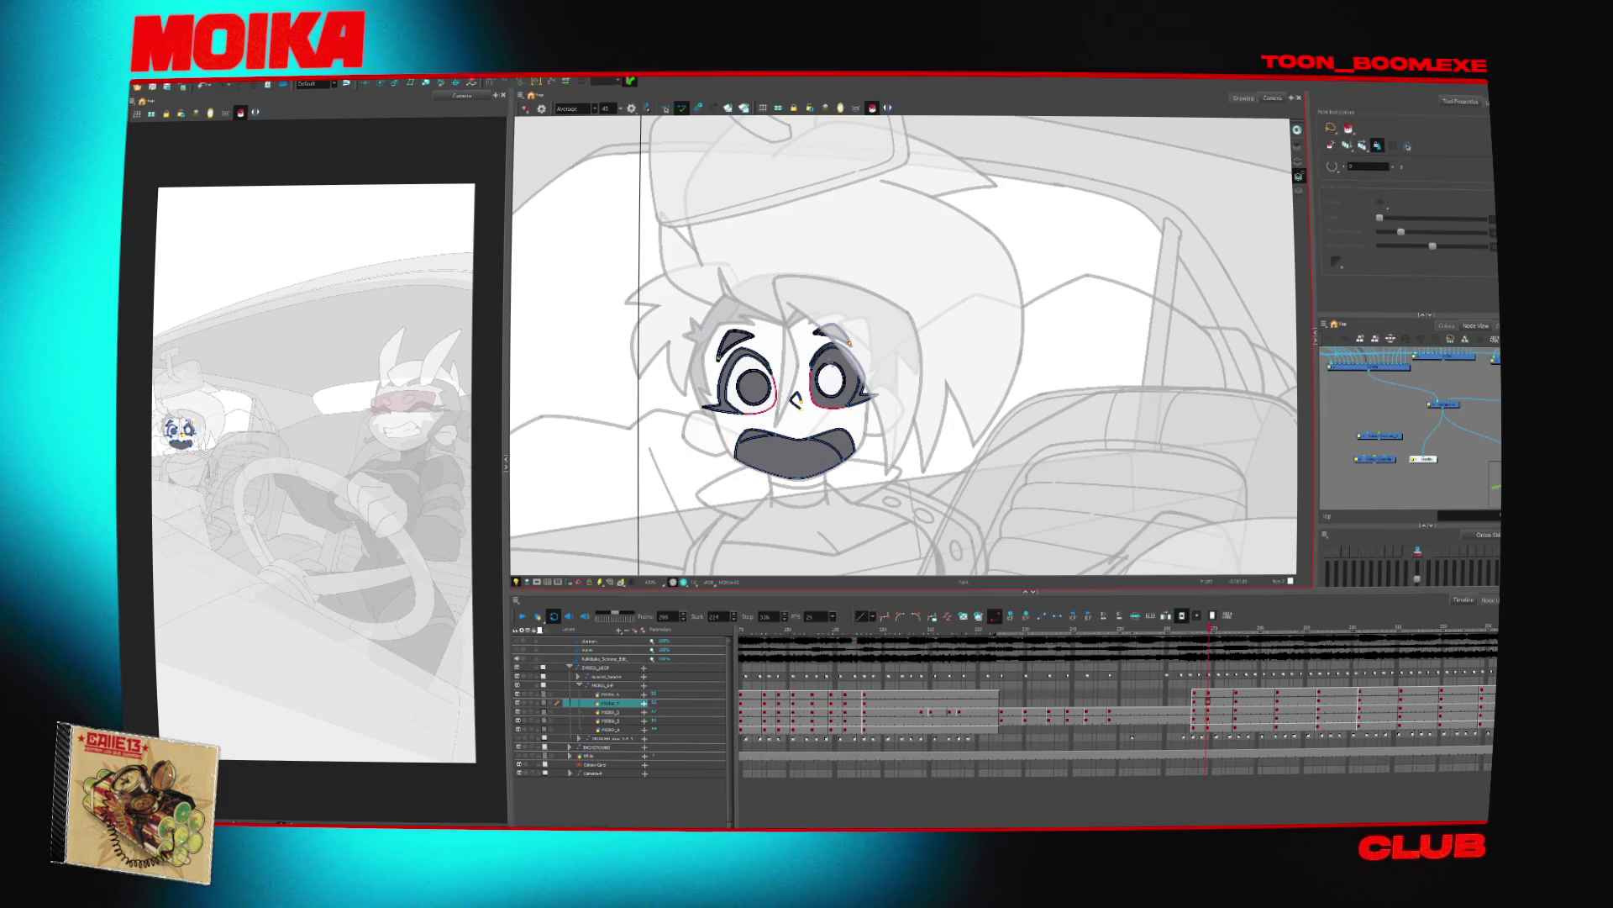
{"action": "key", "text": "f"}
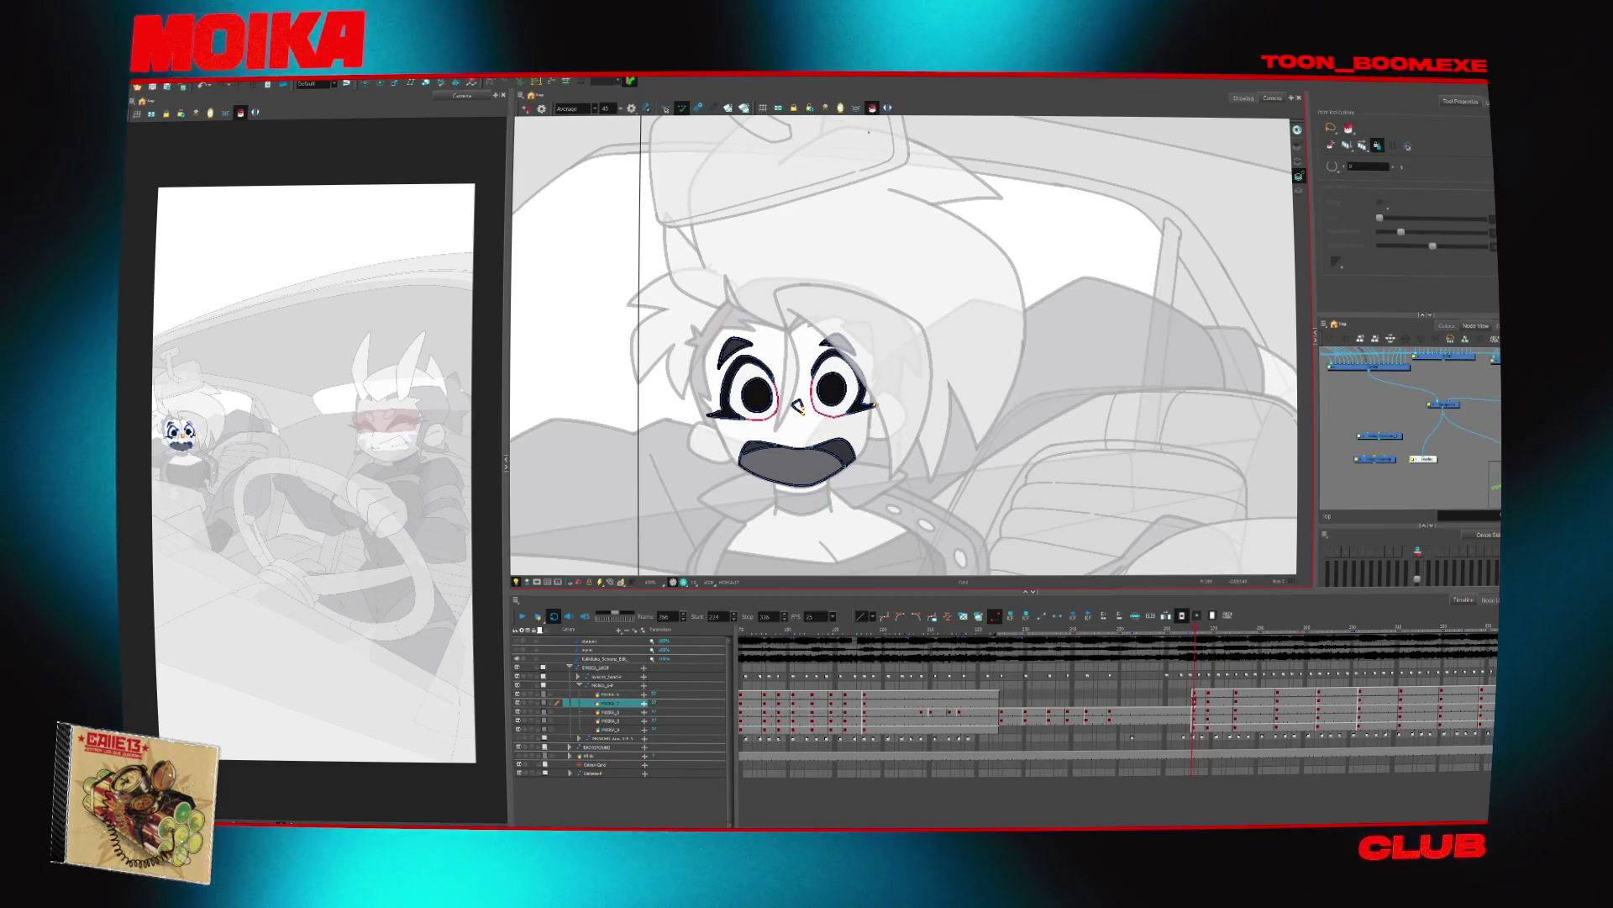
{"action": "key", "text": "g"}
{"action": "key", "text": "f"}
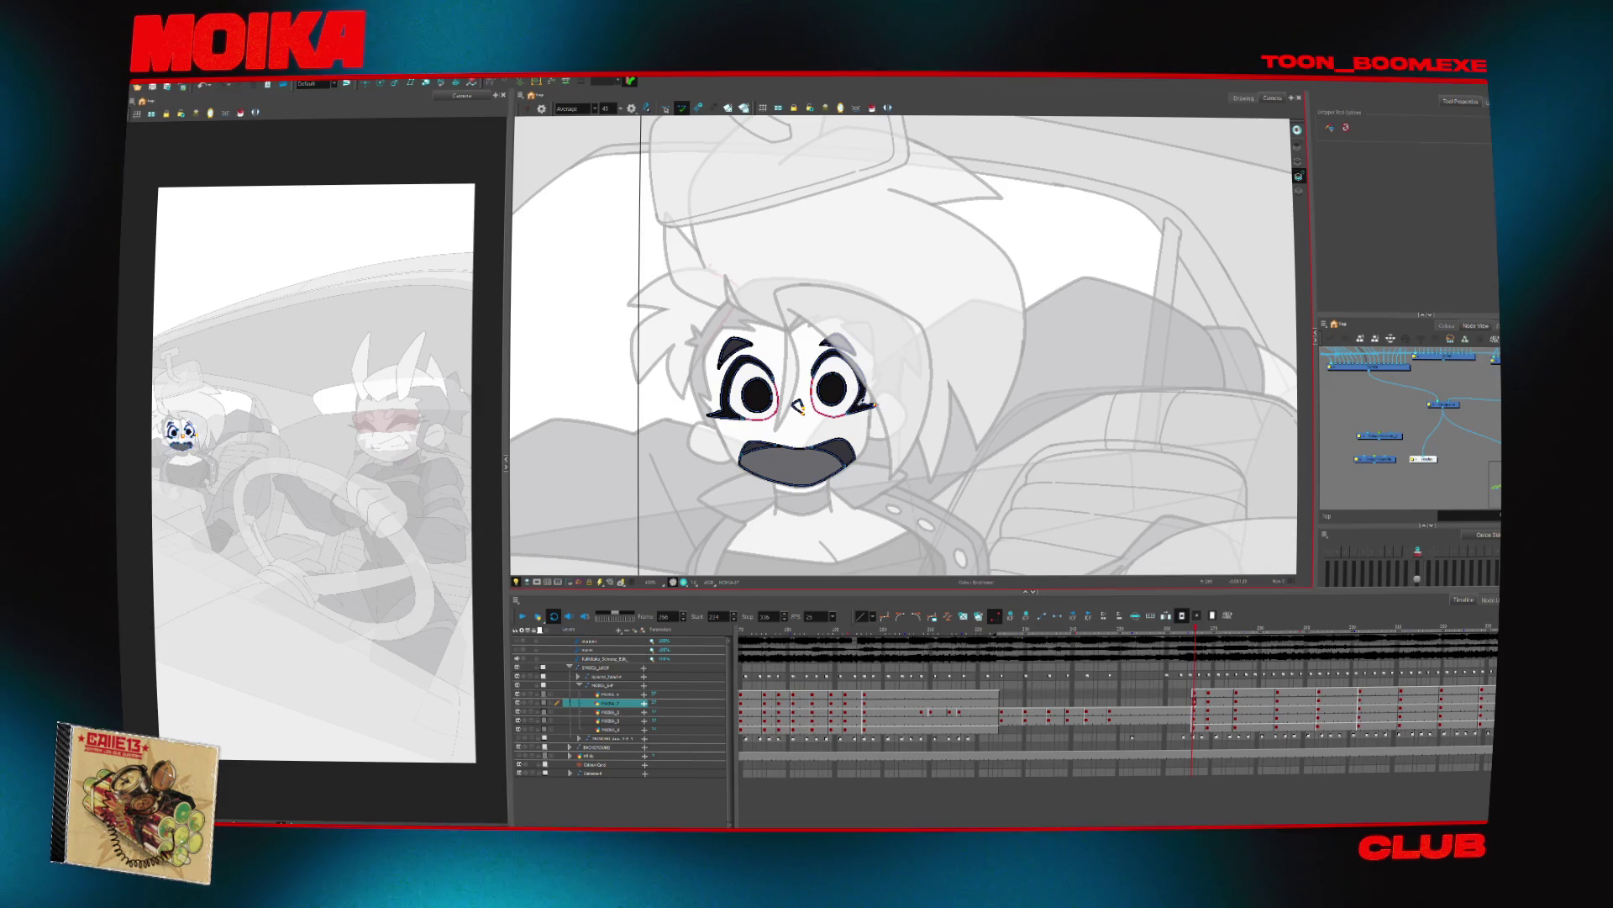
{"action": "key", "text": "g"}
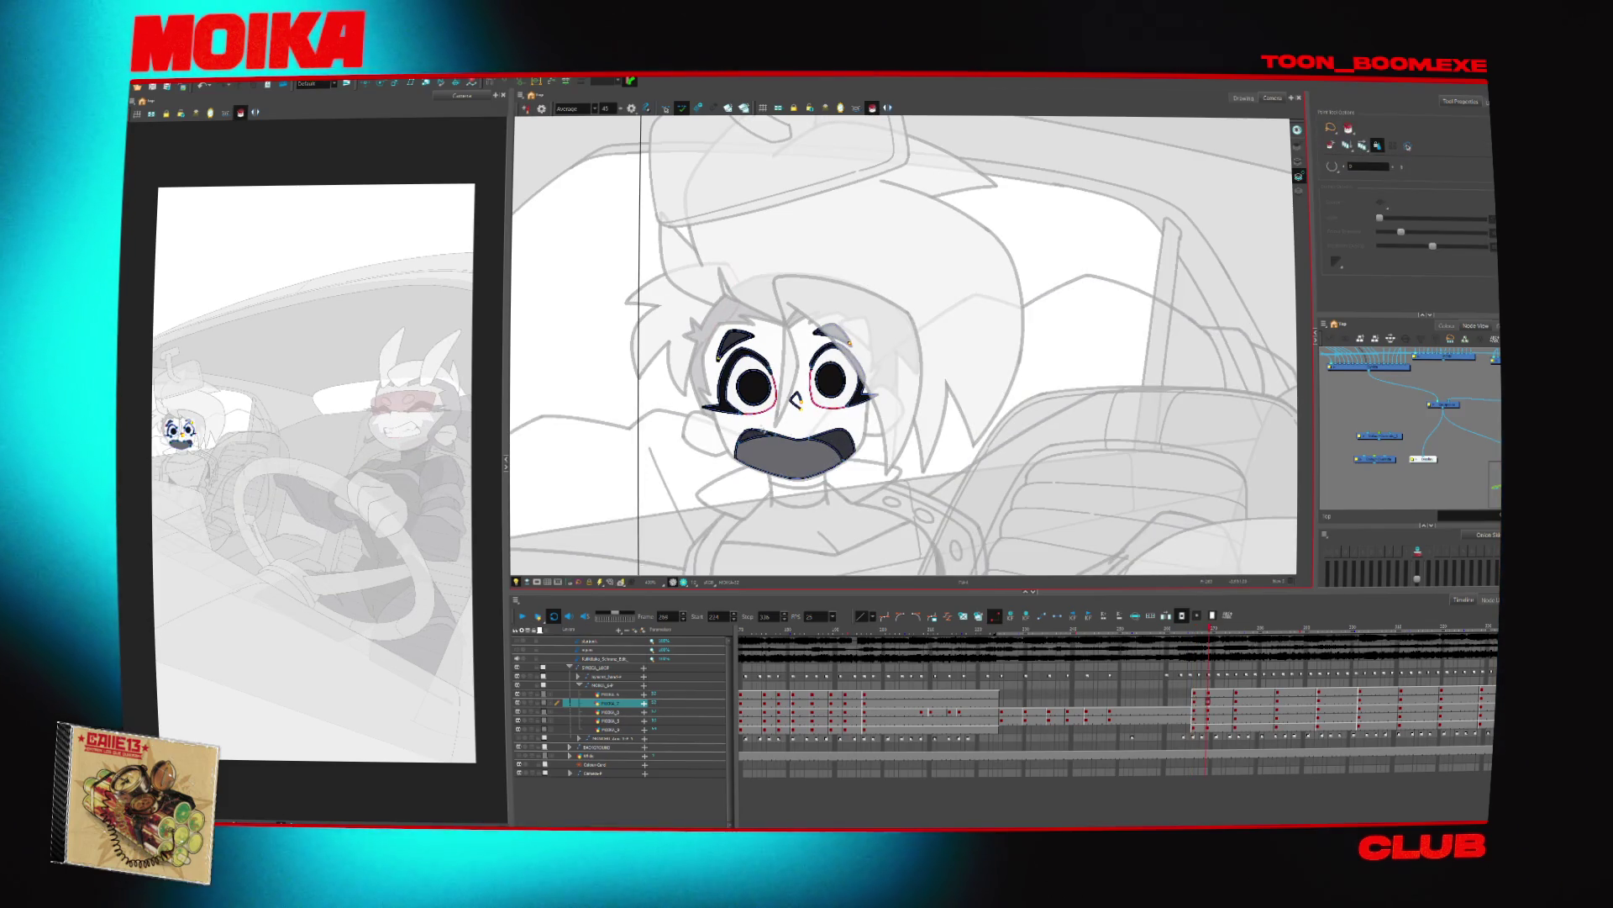
{"action": "left_click", "coordinate": [1193, 712]}
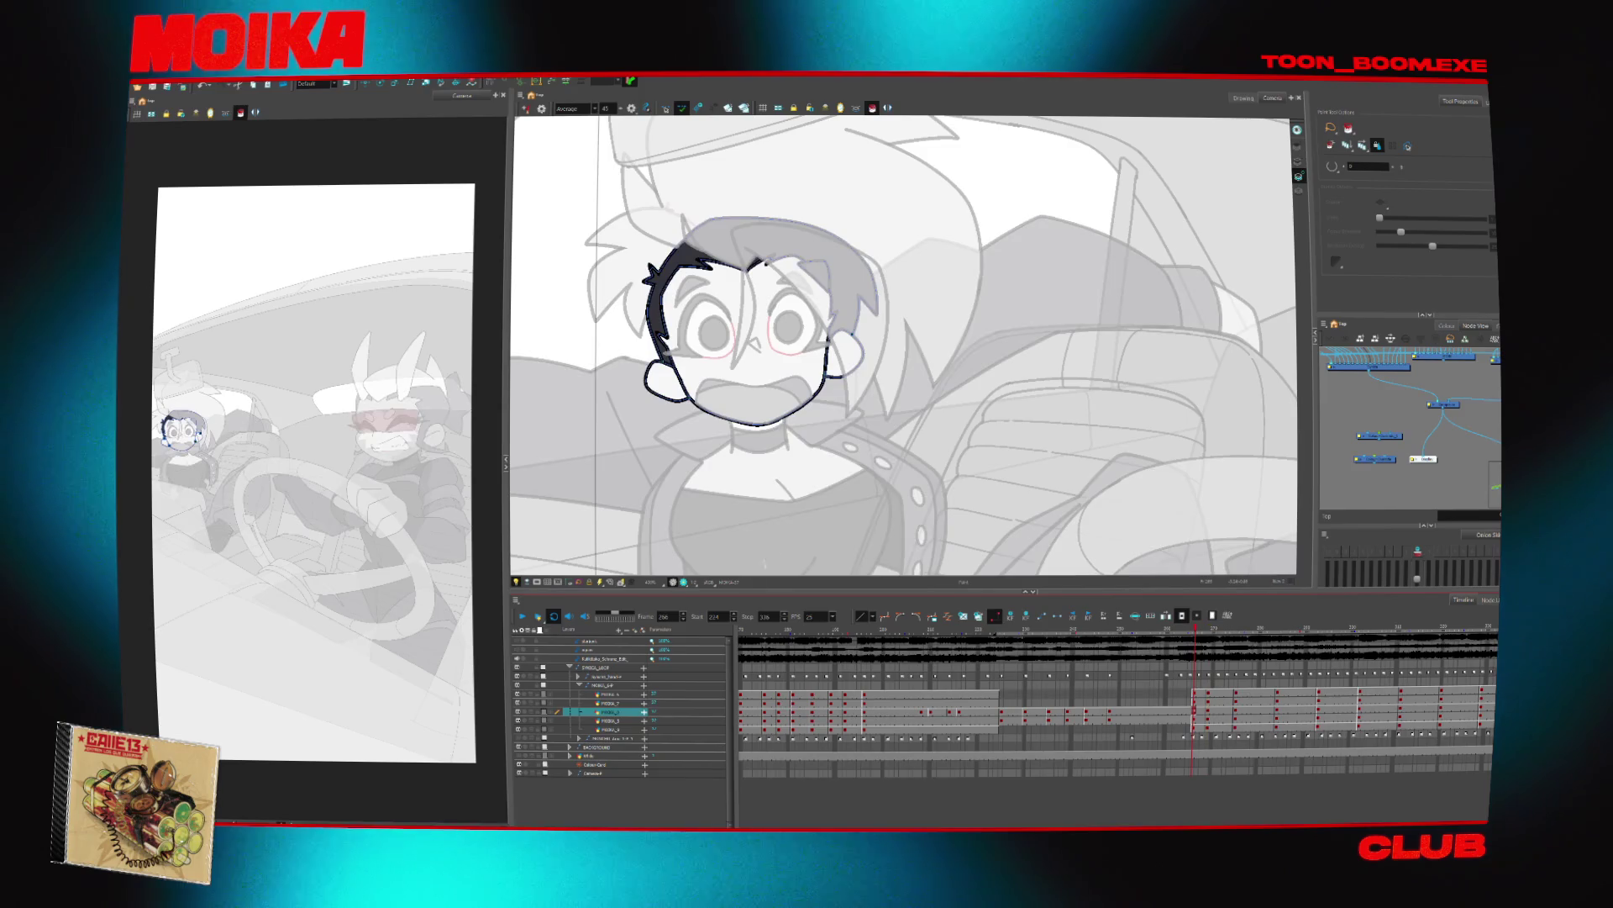
Select the jacket linework layer and step to the passenger drawing that needs painting
{"action": "left_click", "coordinate": [1207, 720]}
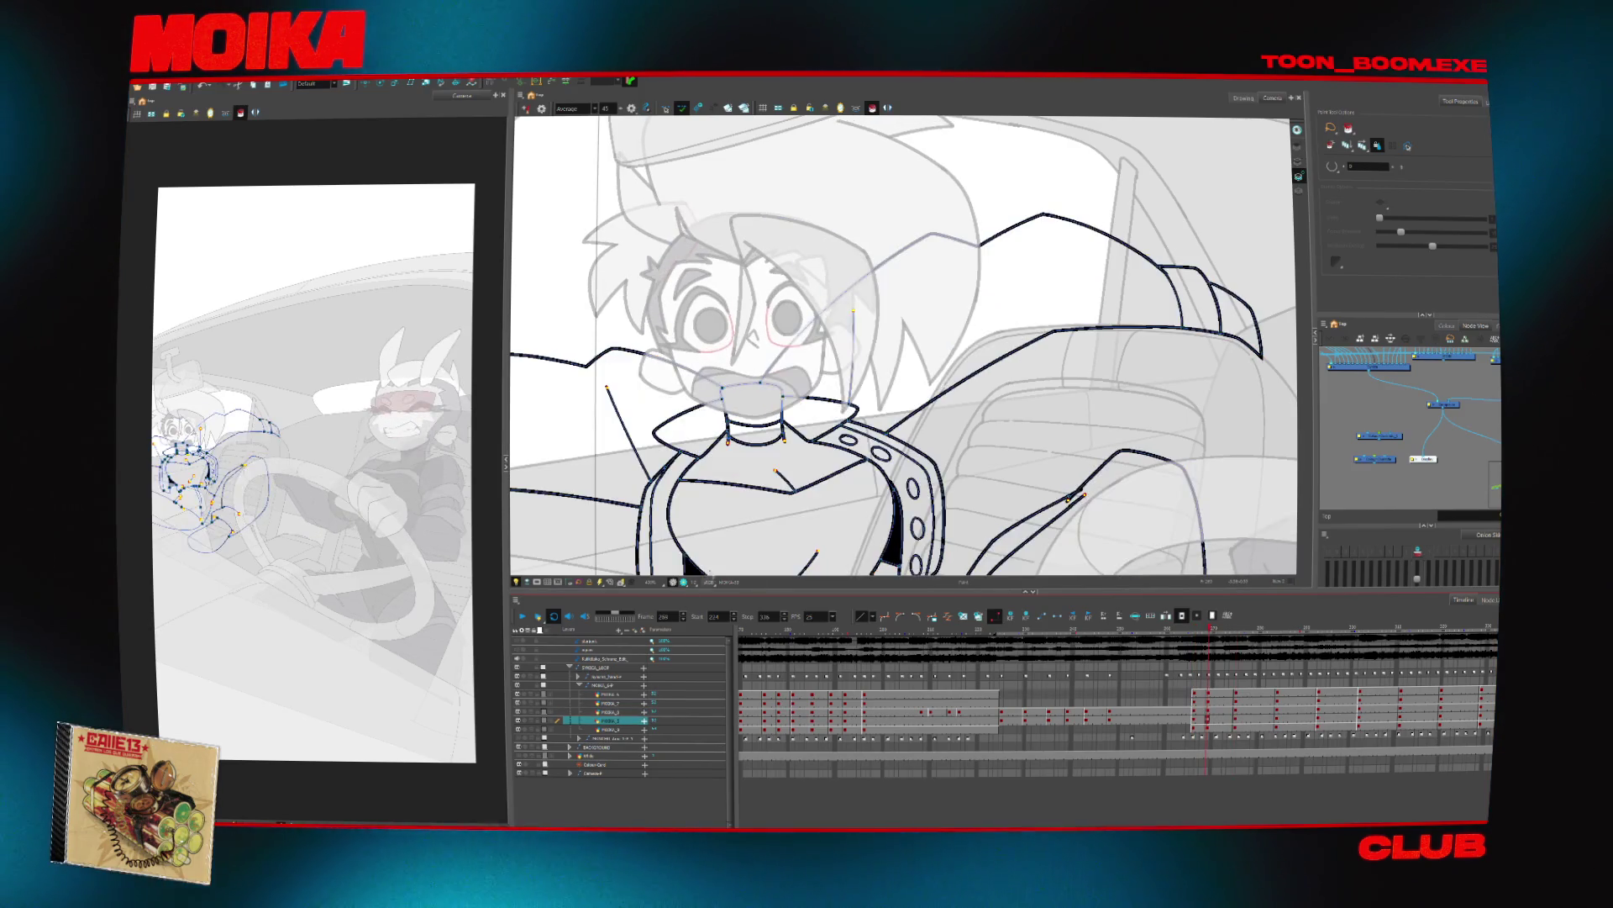
{"action": "key", "text": "d"}
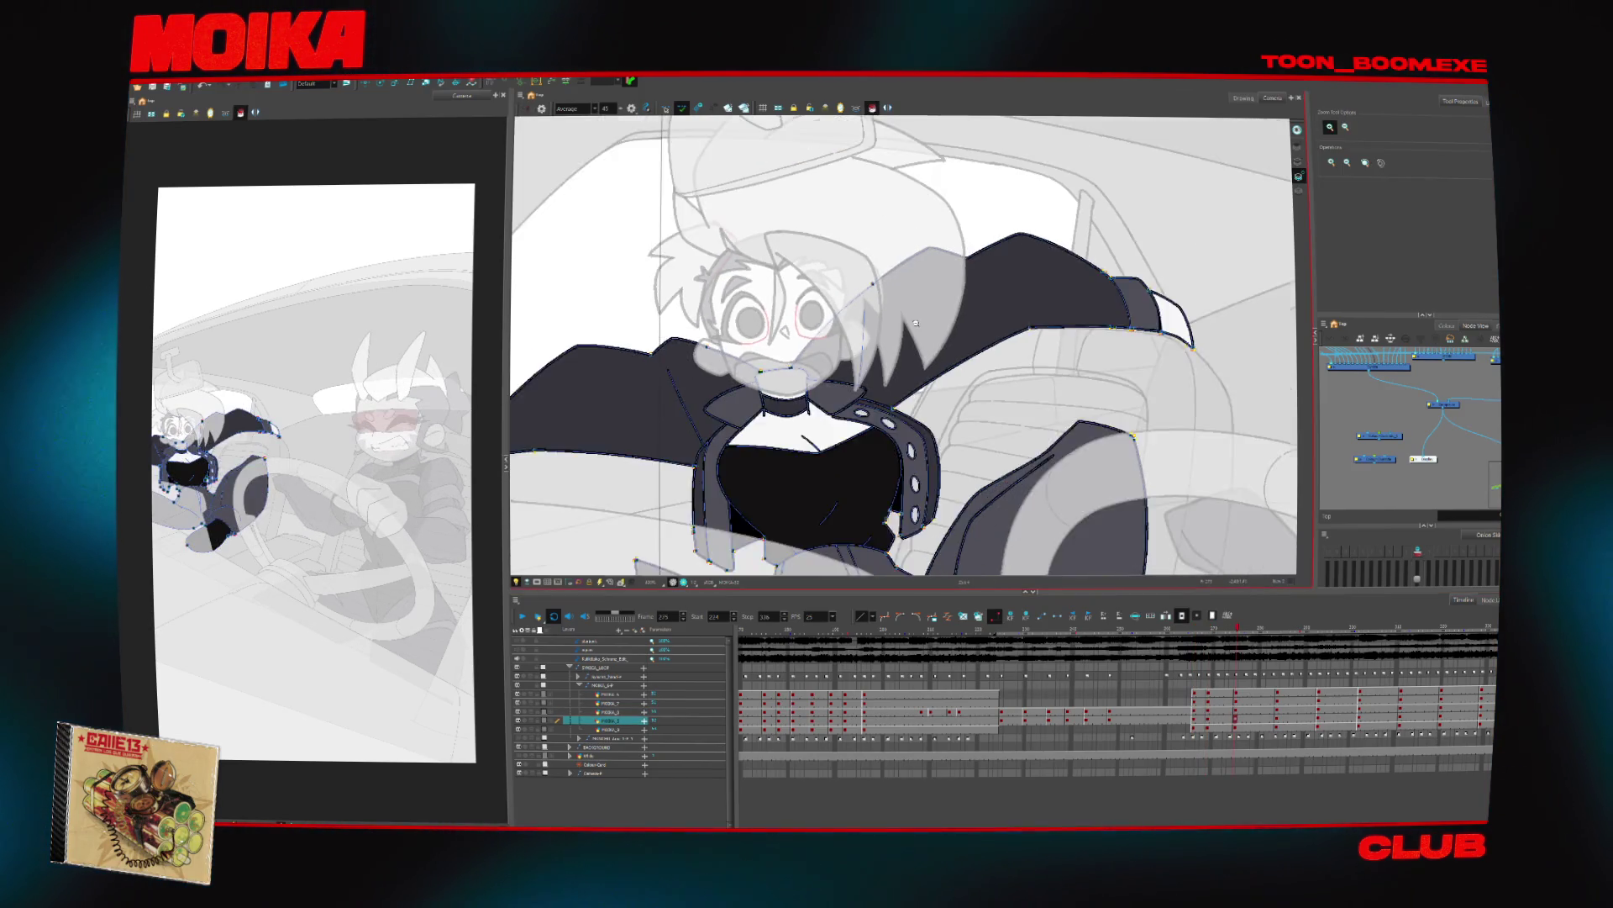
{"action": "key", "text": "shift+m"}
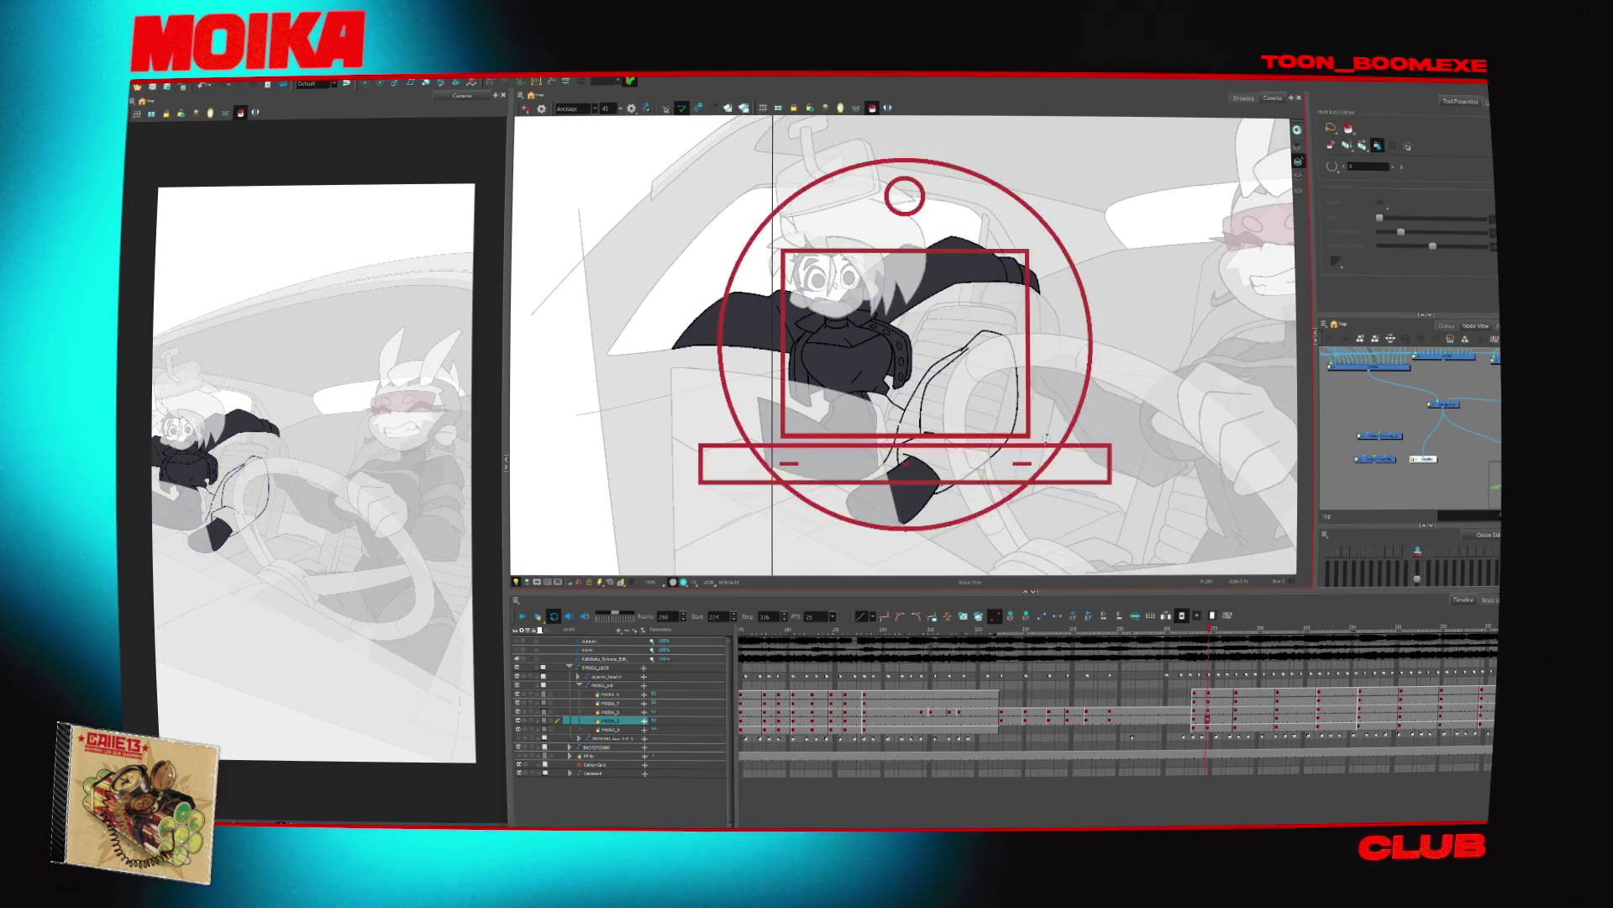
{"action": "scroll", "coordinate": [1046, 437], "scroll_direction": "up", "scroll_amount": 5}
{"action": "key", "text": "alt+b"}
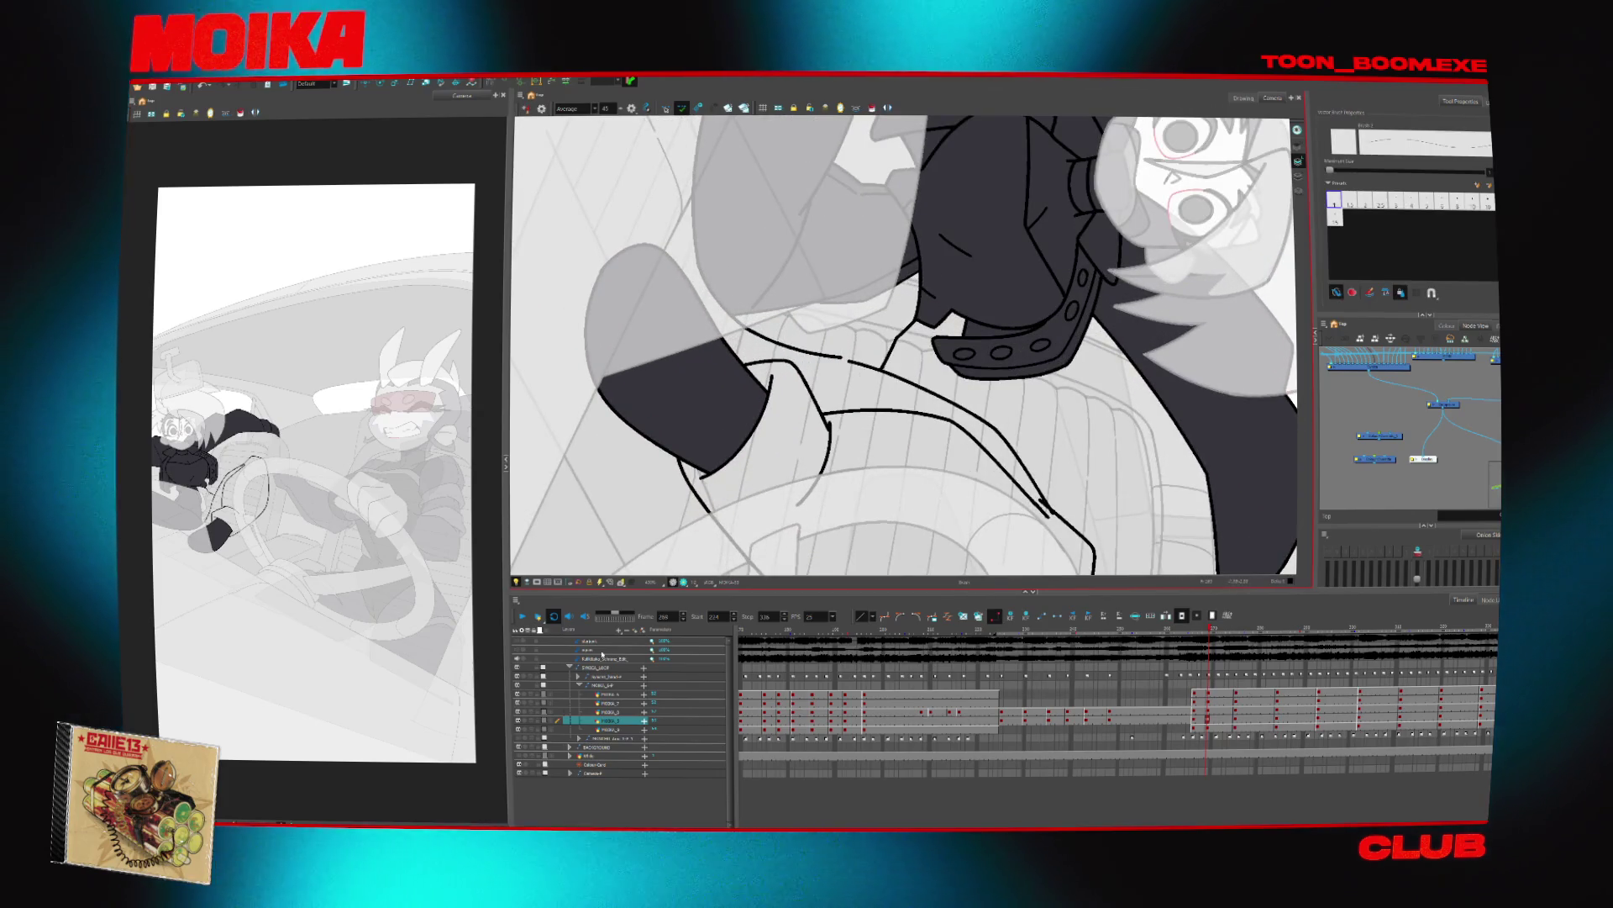
Zoom in on the passenger's lap and fill the trousers tan, comparing with neighbouring drawings
{"action": "left_click", "coordinate": [535, 716]}
{"action": "left_click", "coordinate": [746, 335]}
{"action": "key", "text": "alt+b"}
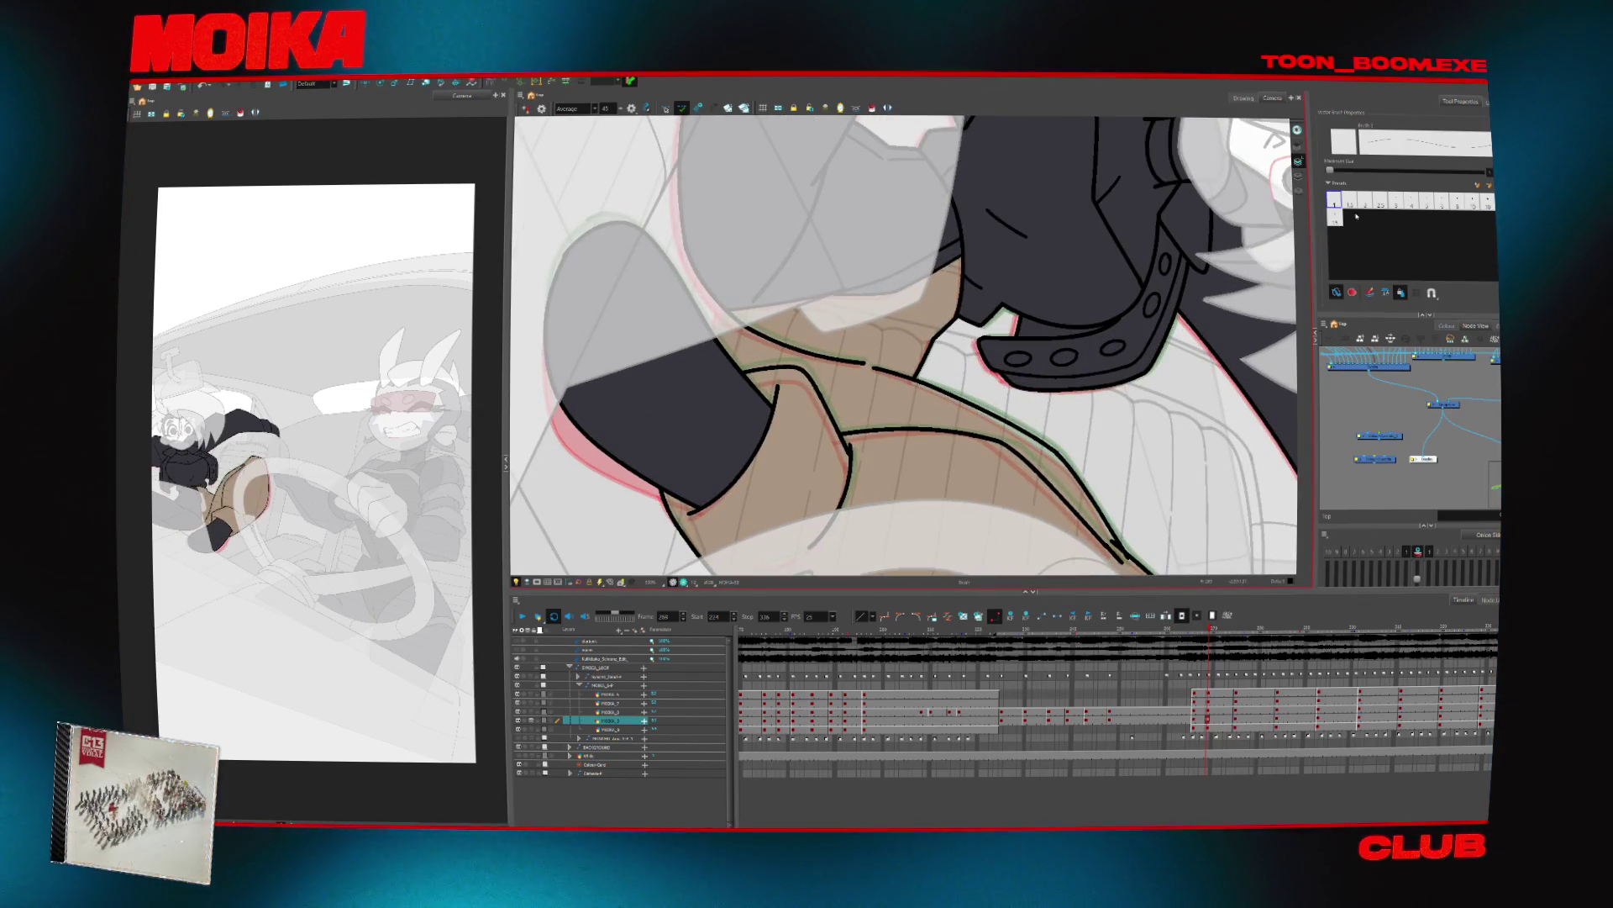
{"action": "key", "text": "period"}
{"action": "key", "text": "comma"}
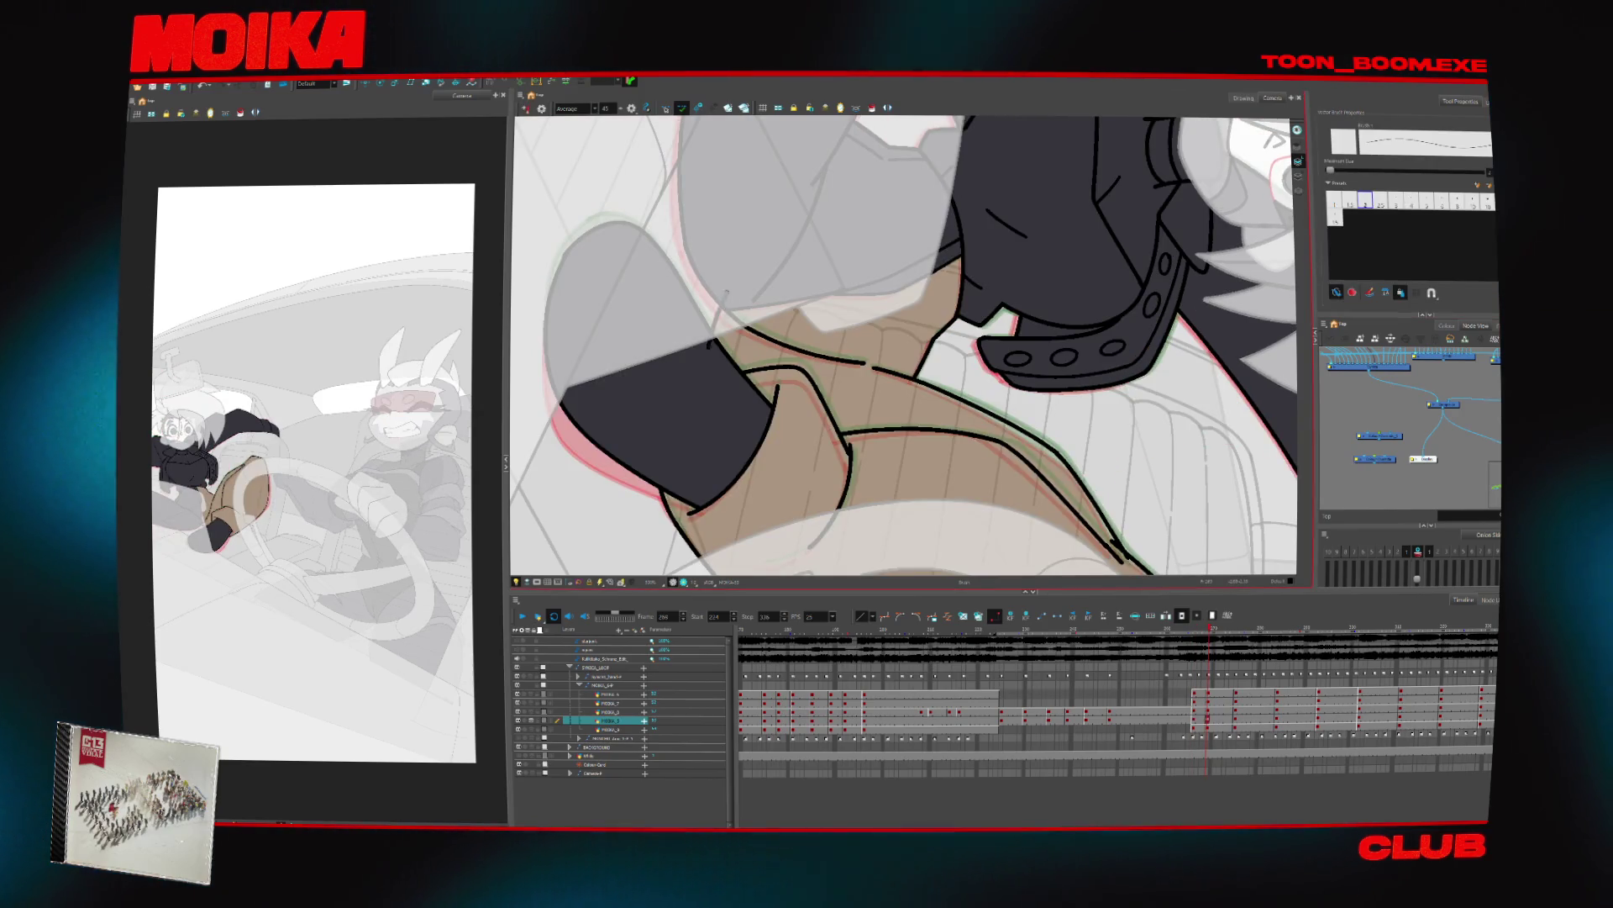
{"action": "key", "text": "alt+t"}
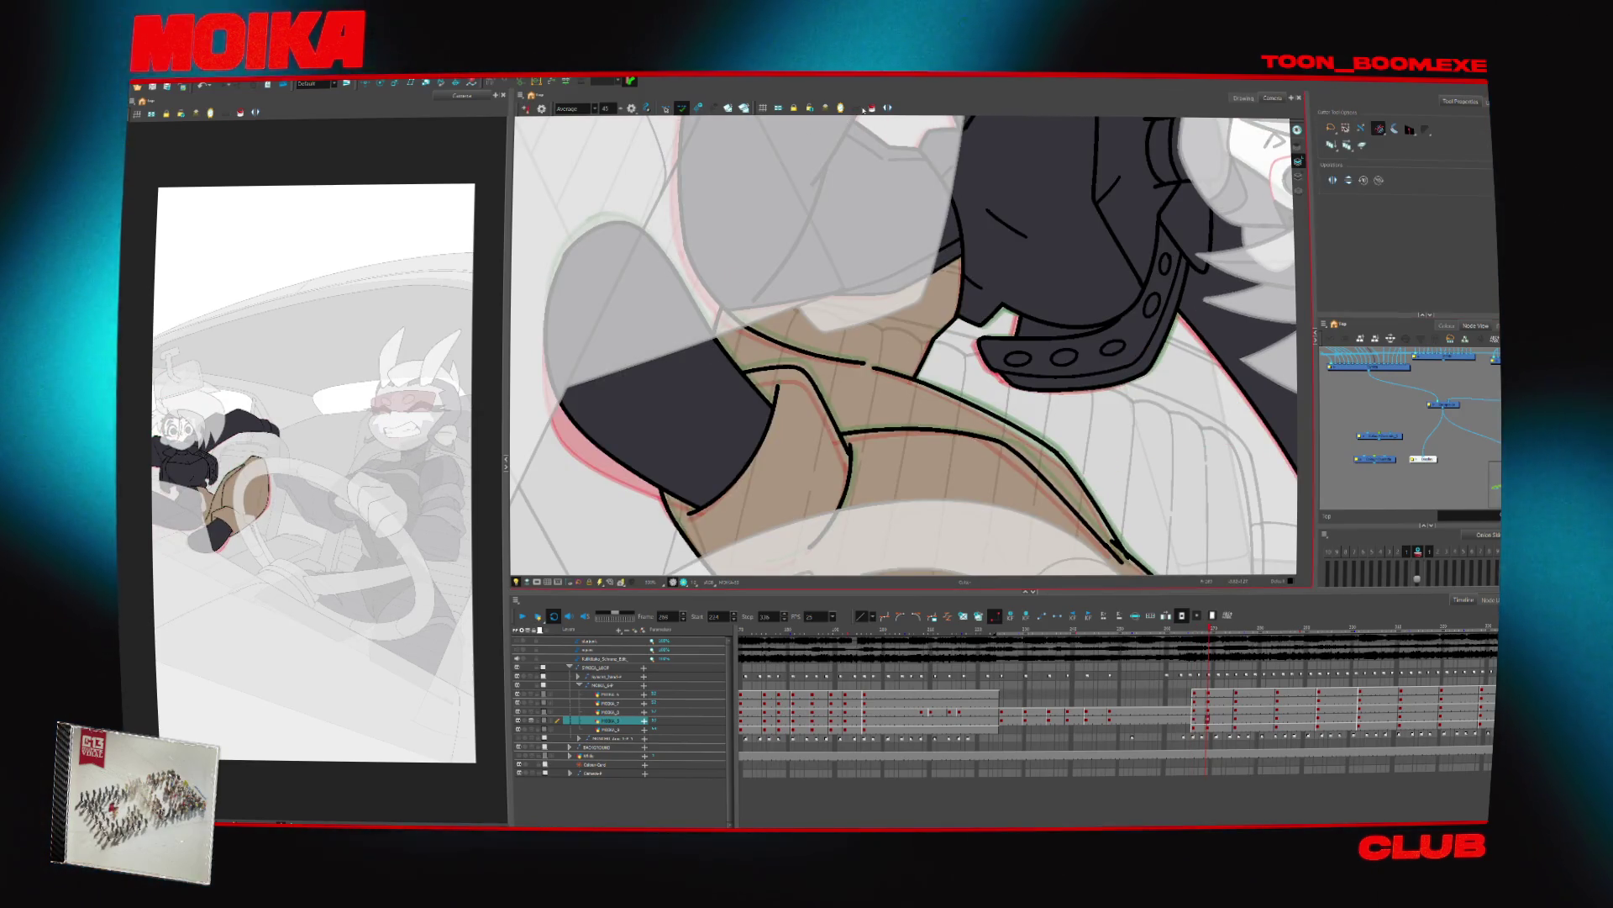
{"action": "key", "text": "alt+i"}
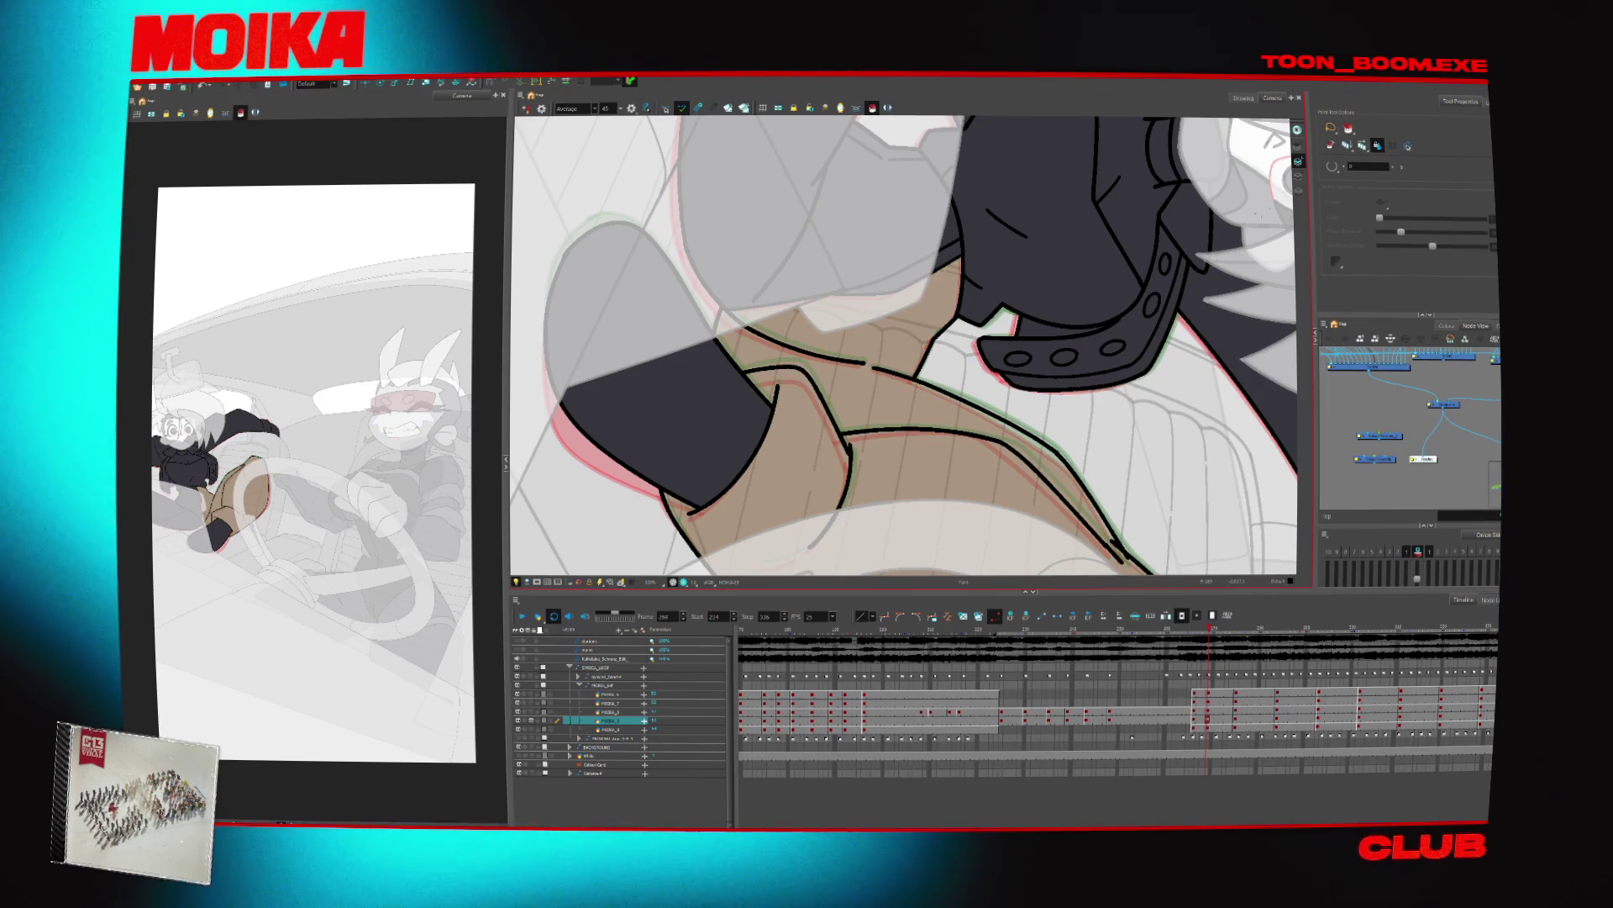
{"action": "scroll", "coordinate": [1008, 500], "scroll_direction": "down", "scroll_amount": 5}
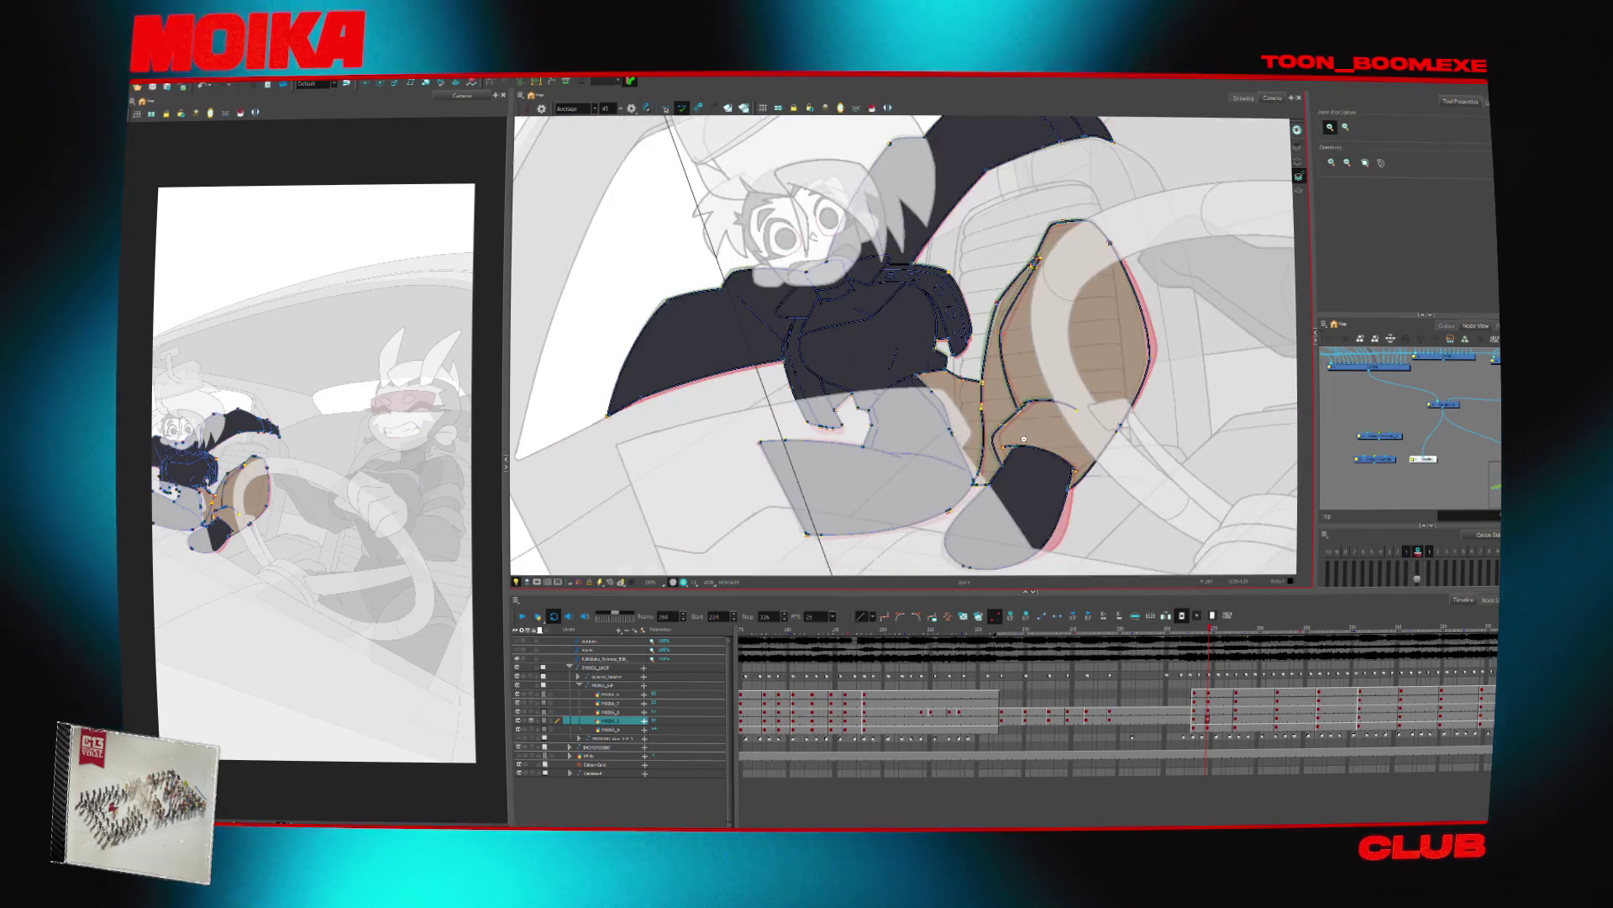
Fill the passenger's chest area with solid black in the current drawing
{"action": "key", "text": "comma"}
{"action": "key", "text": "period"}
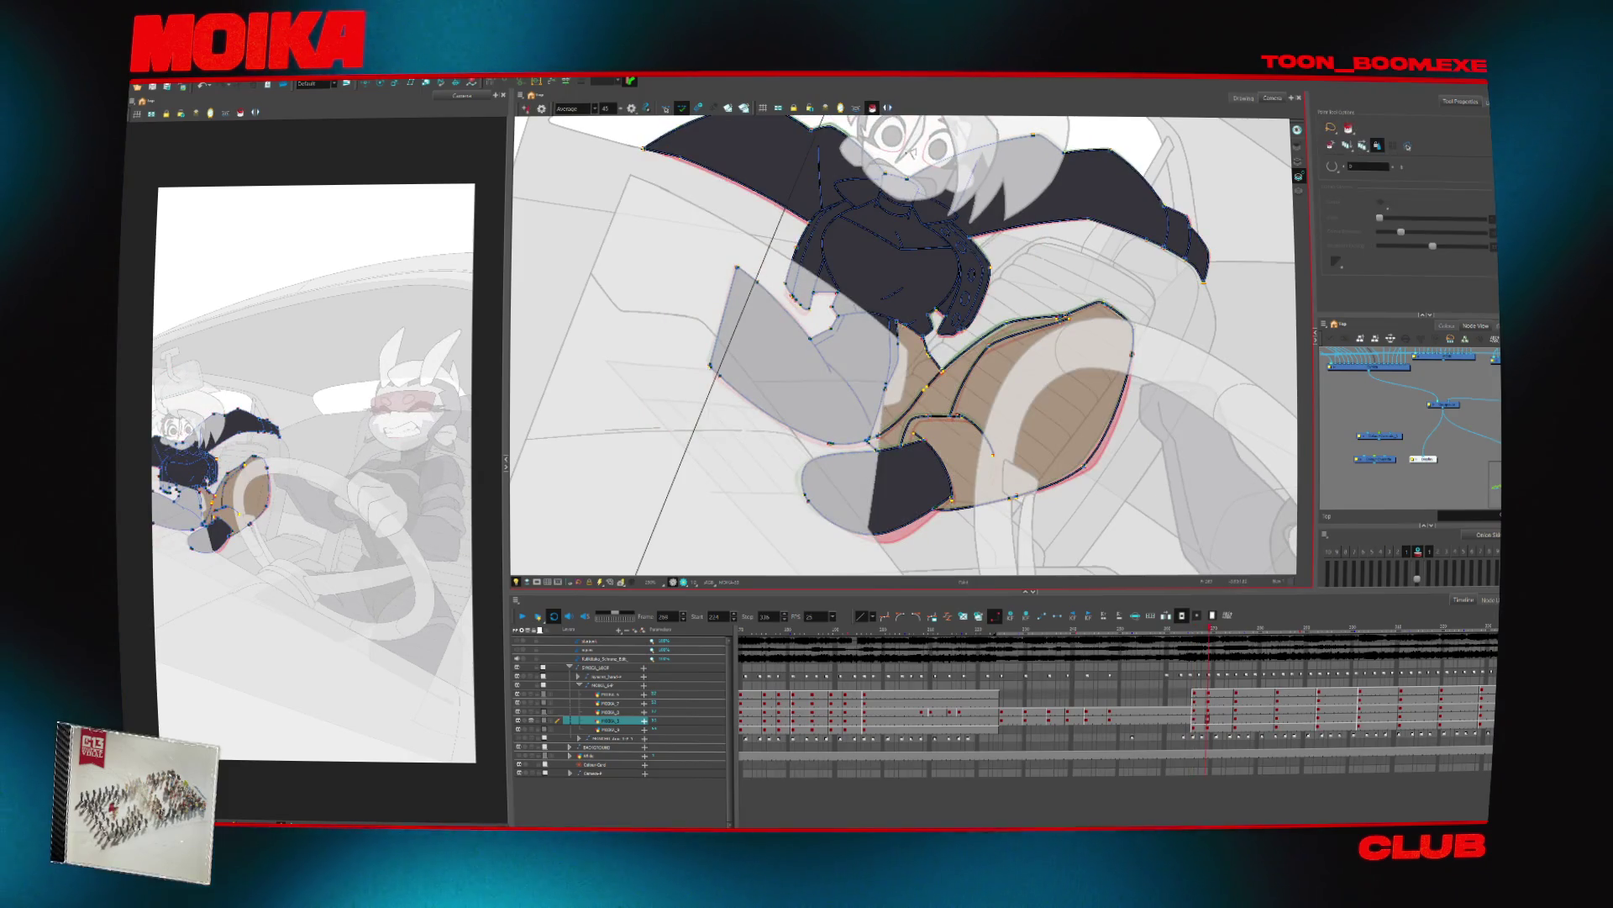
{"action": "key", "text": "alt+i"}
{"action": "scroll", "coordinate": [956, 390], "scroll_direction": "down", "scroll_amount": 2}
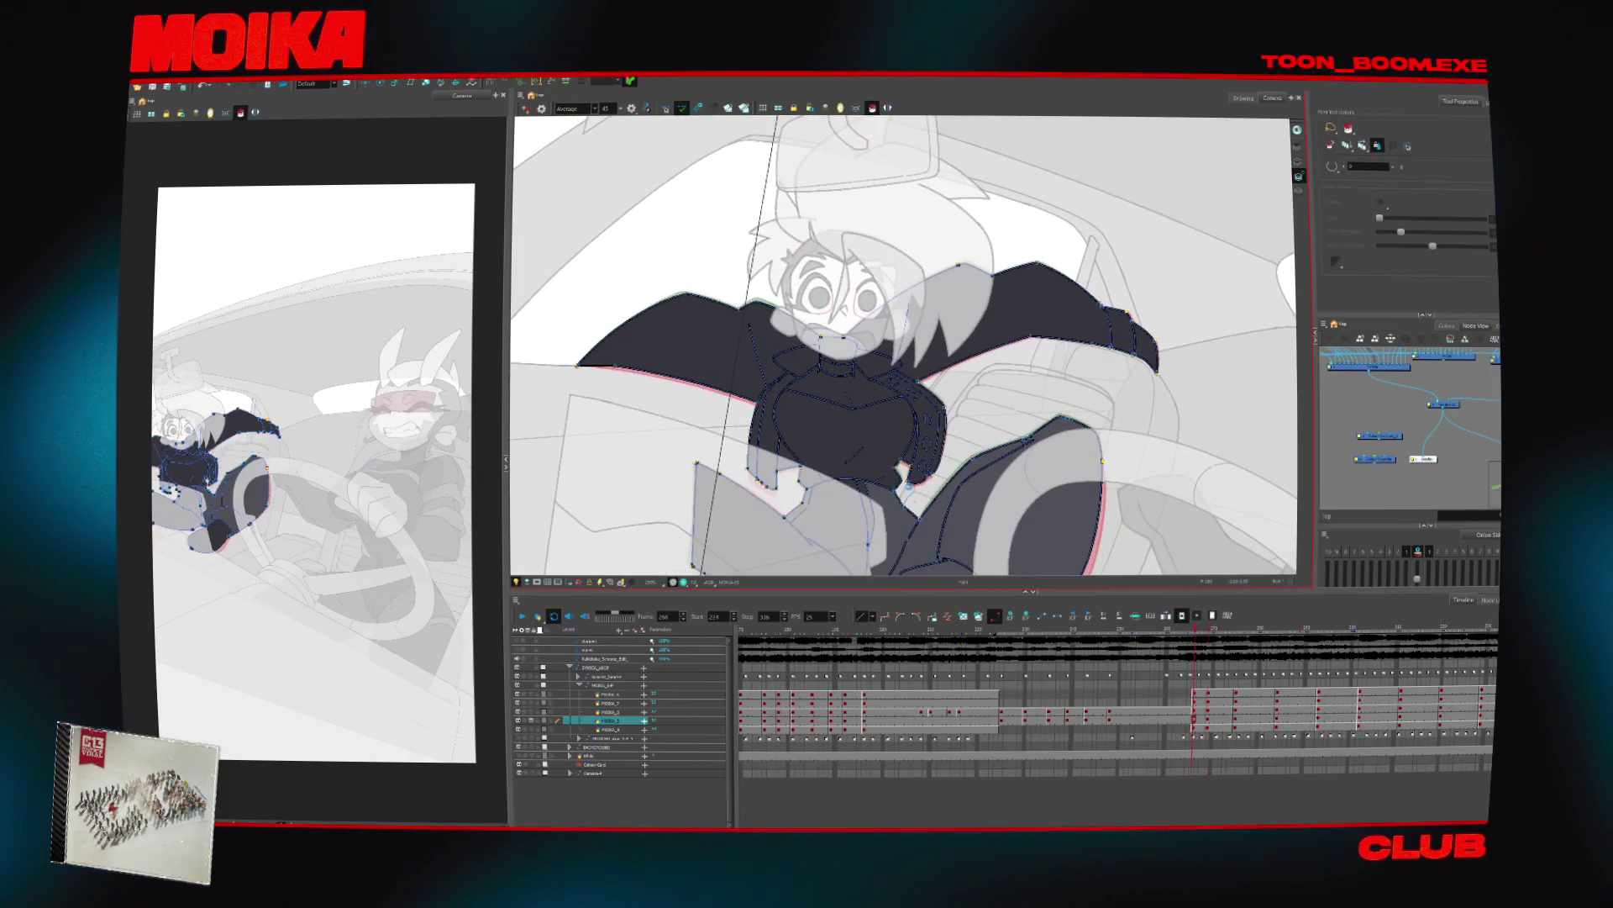
{"action": "scroll", "coordinate": [884, 545], "scroll_direction": "down", "scroll_amount": 2}
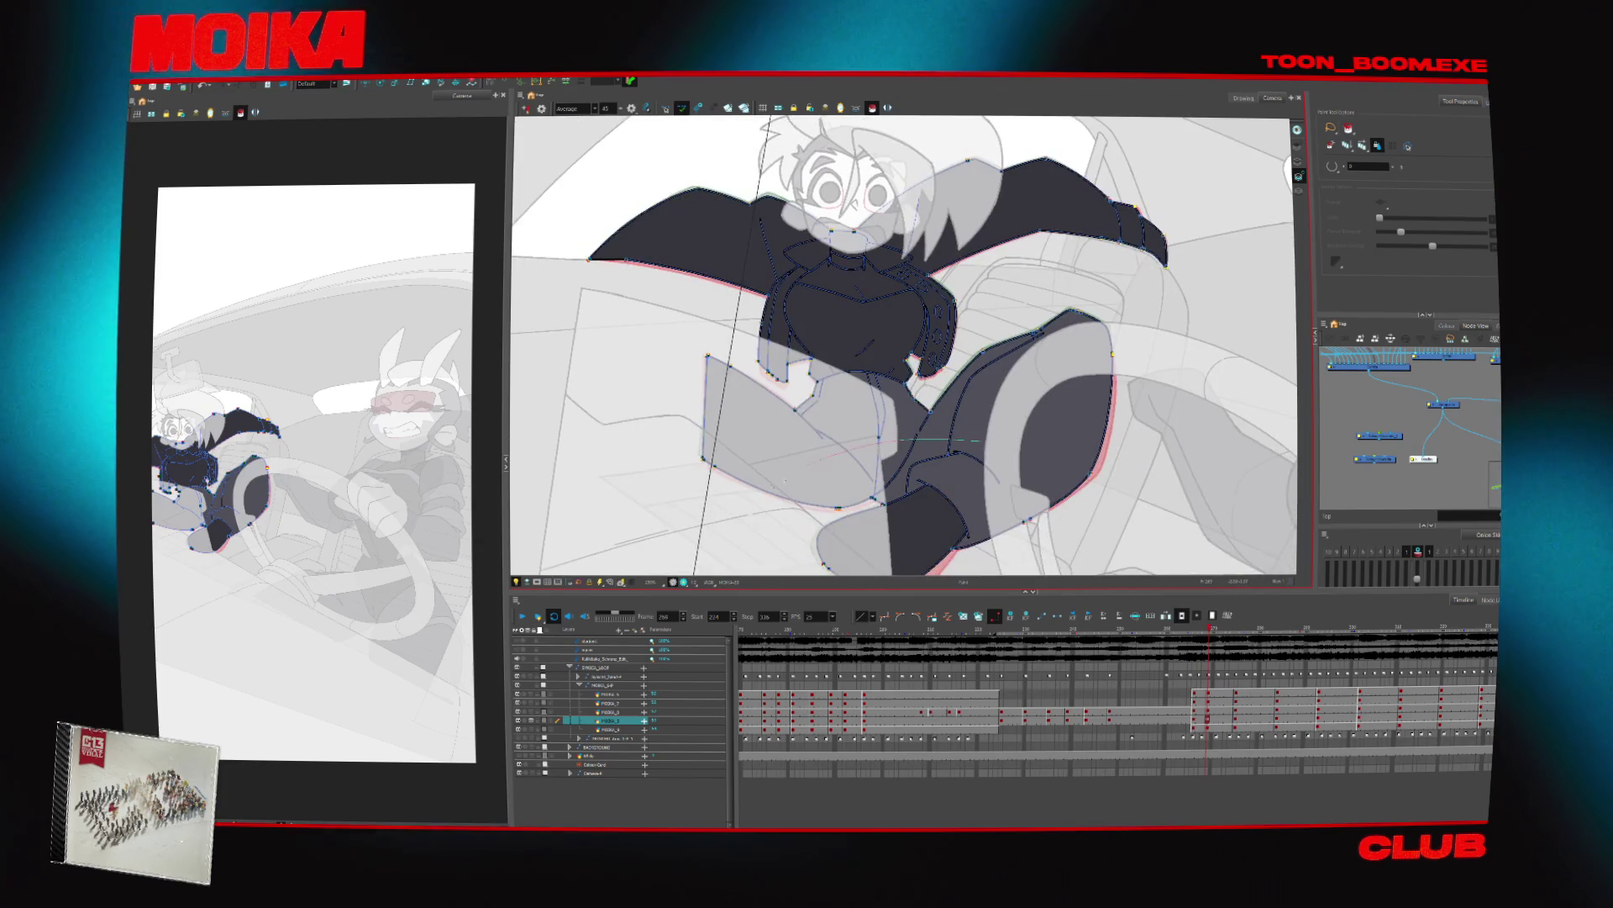
{"action": "key", "text": "period"}
{"action": "key", "text": "comma"}
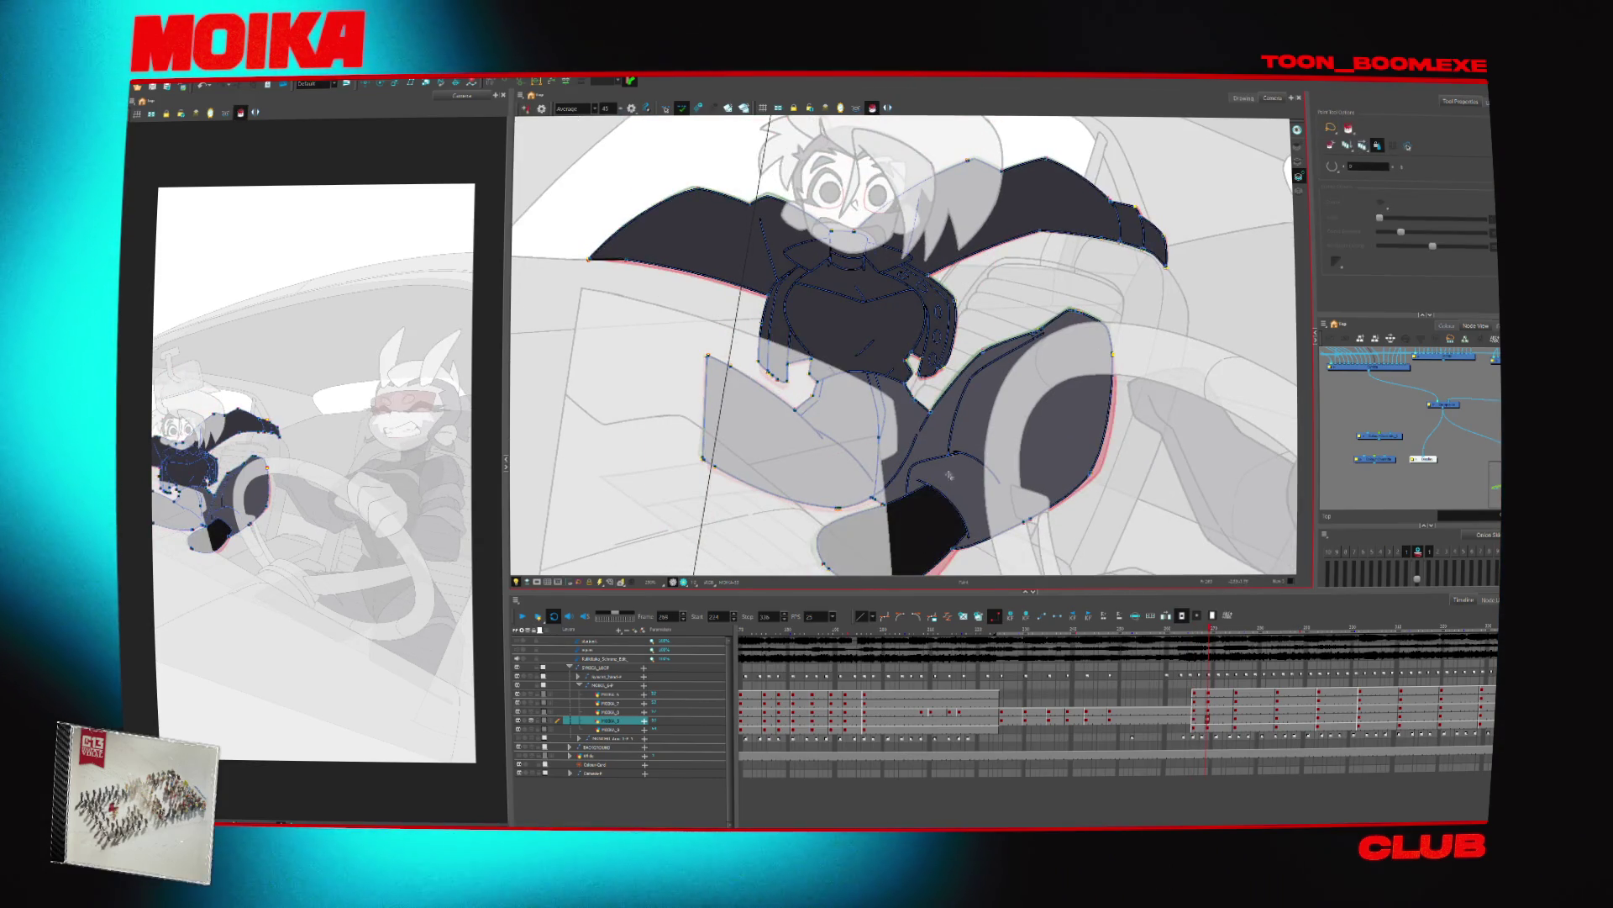
{"action": "key", "text": "period"}
{"action": "key", "text": "comma"}
{"action": "left_click", "coordinate": [917, 294]}
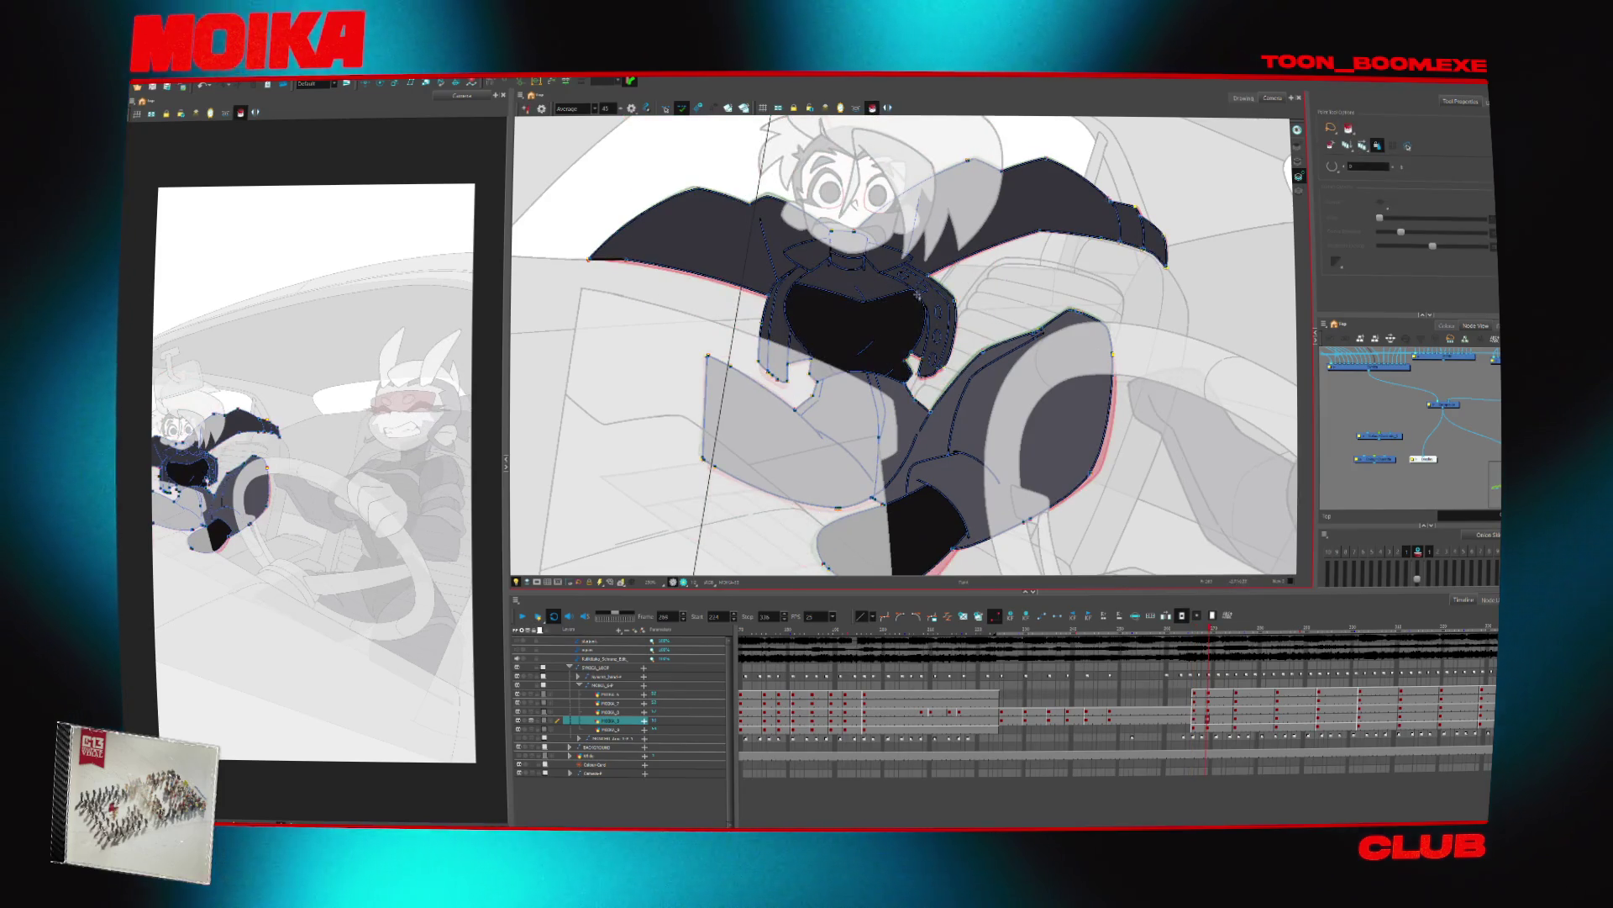
Step through the passenger's other drawings, filling her top with black in each pose
{"action": "key", "text": "comma"}
{"action": "key", "text": "period"}
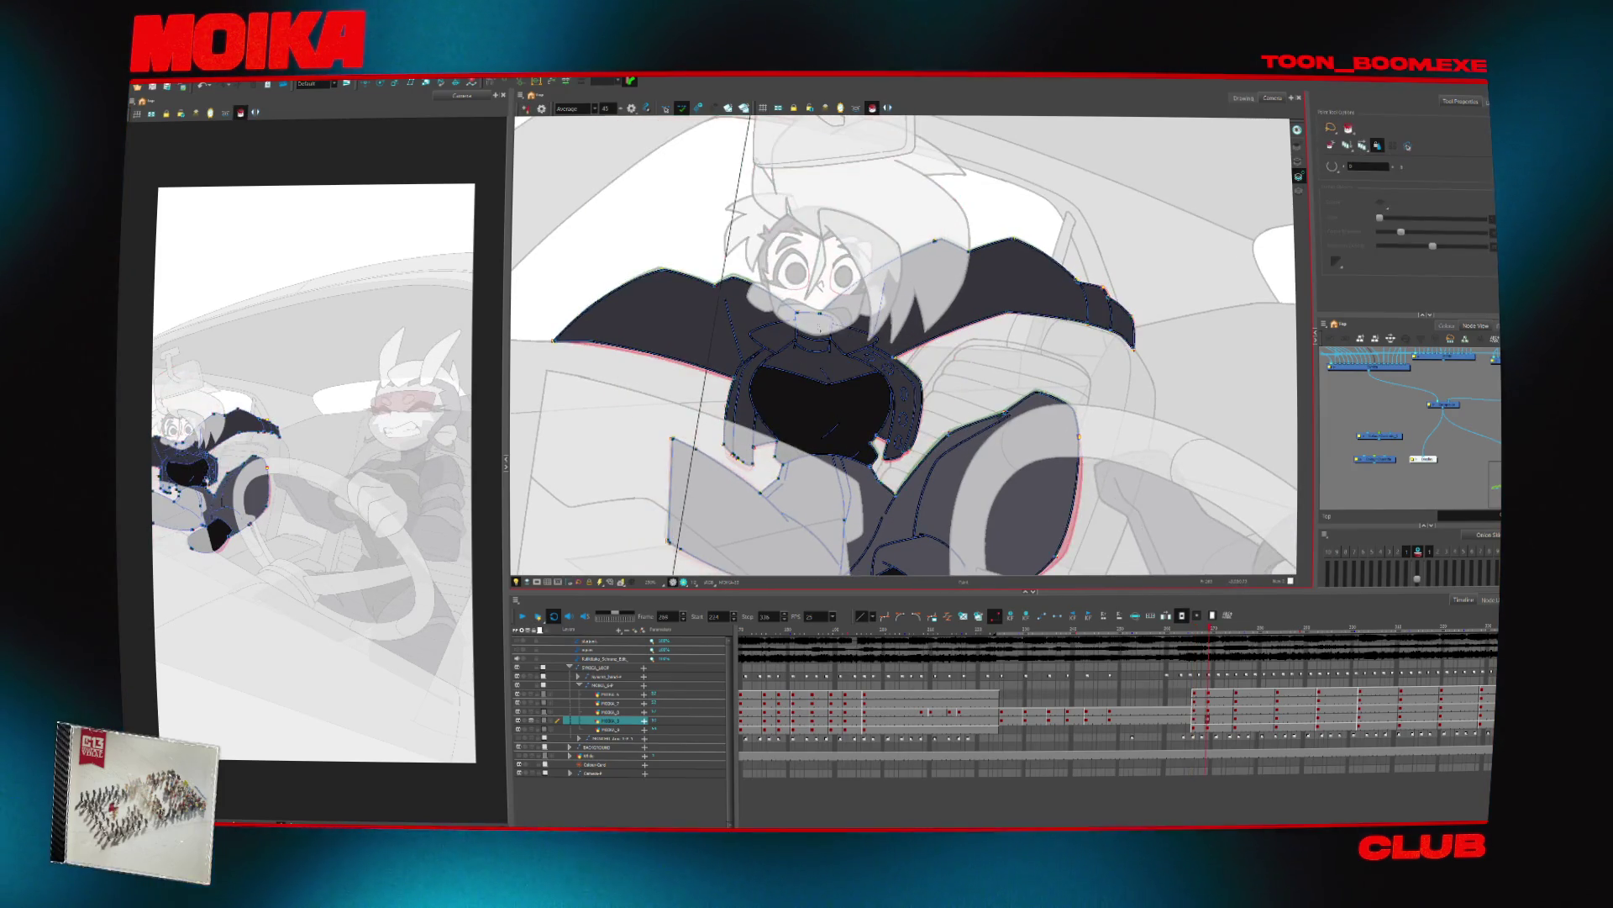
{"action": "key", "text": "comma"}
{"action": "key", "text": "period"}
{"action": "key", "text": "period"}
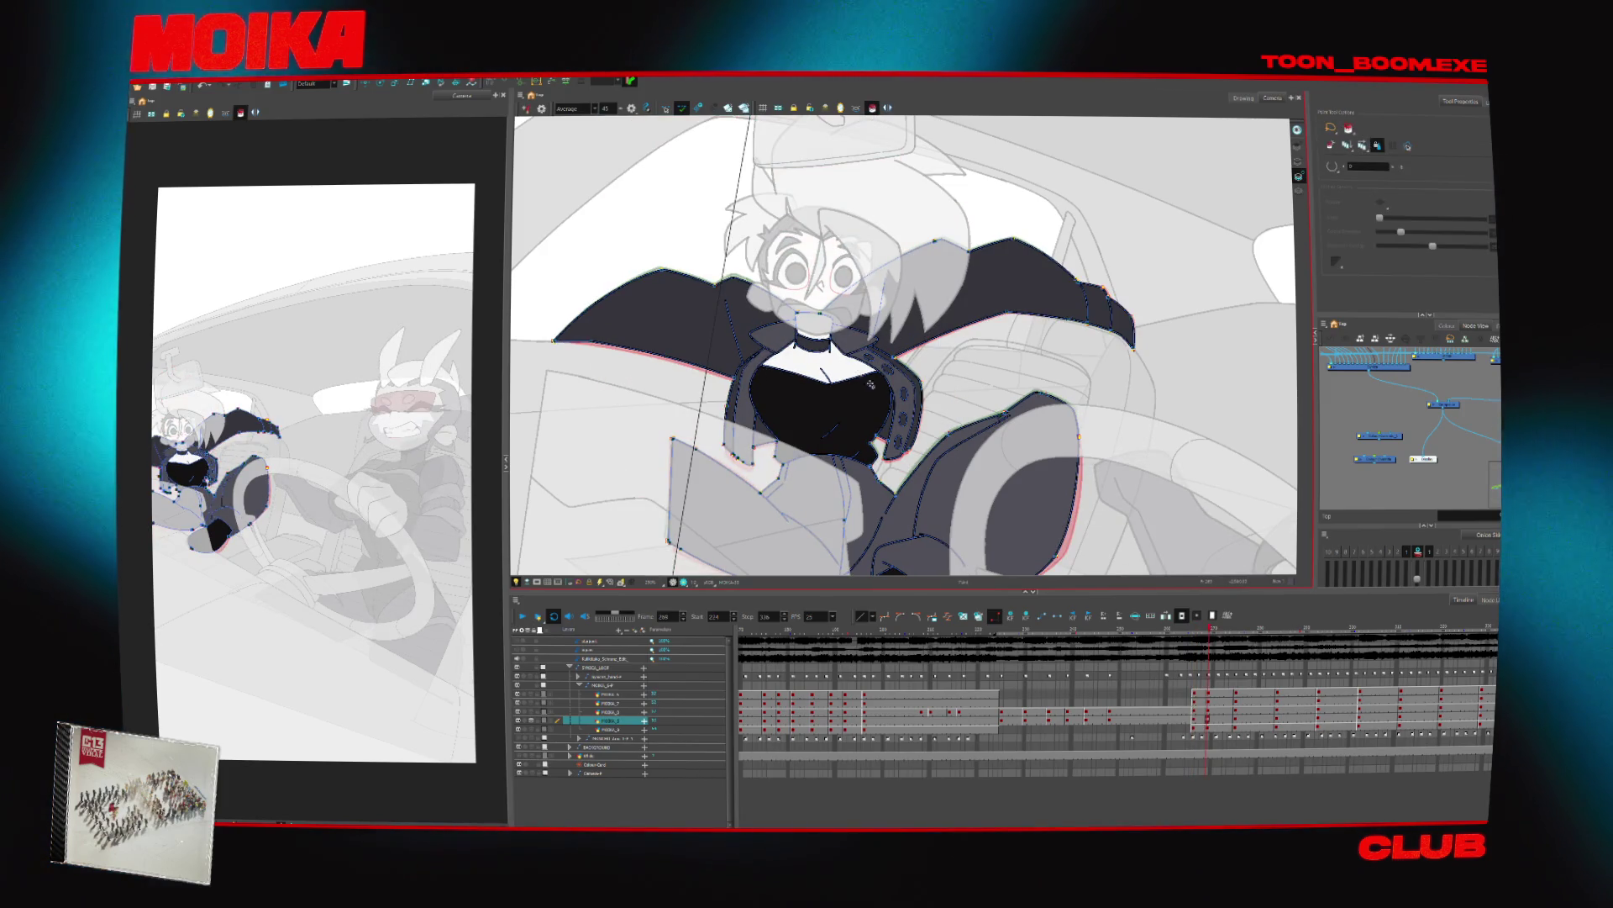
{"action": "key", "text": "period"}
{"action": "key", "text": "comma"}
{"action": "key", "text": "period"}
{"action": "key", "text": "comma"}
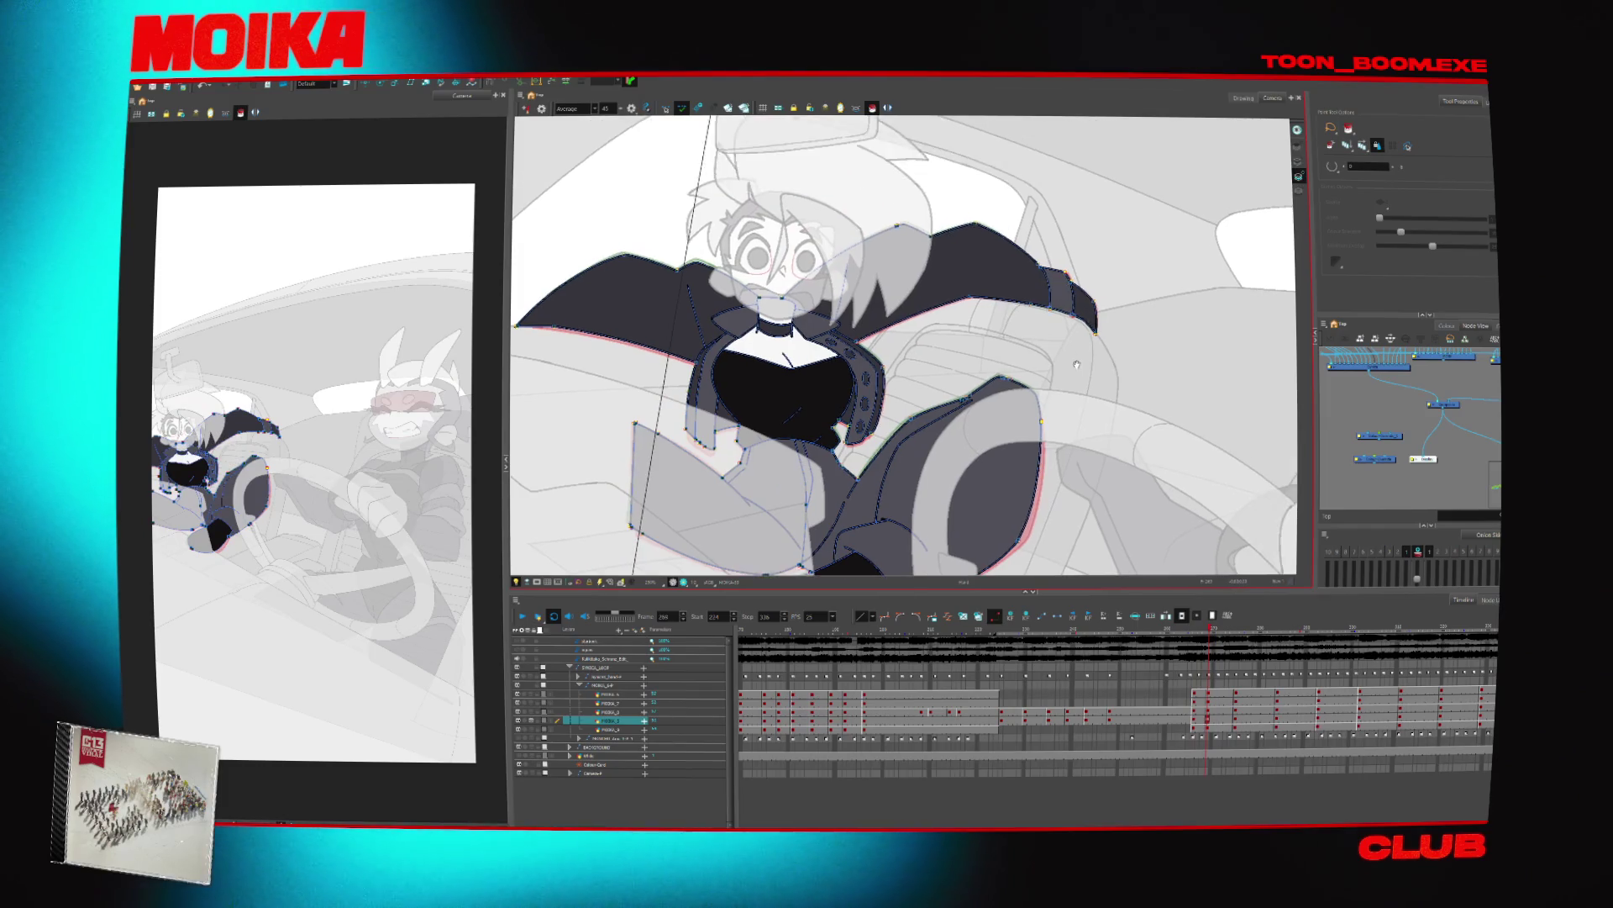
{"action": "key", "text": "comma"}
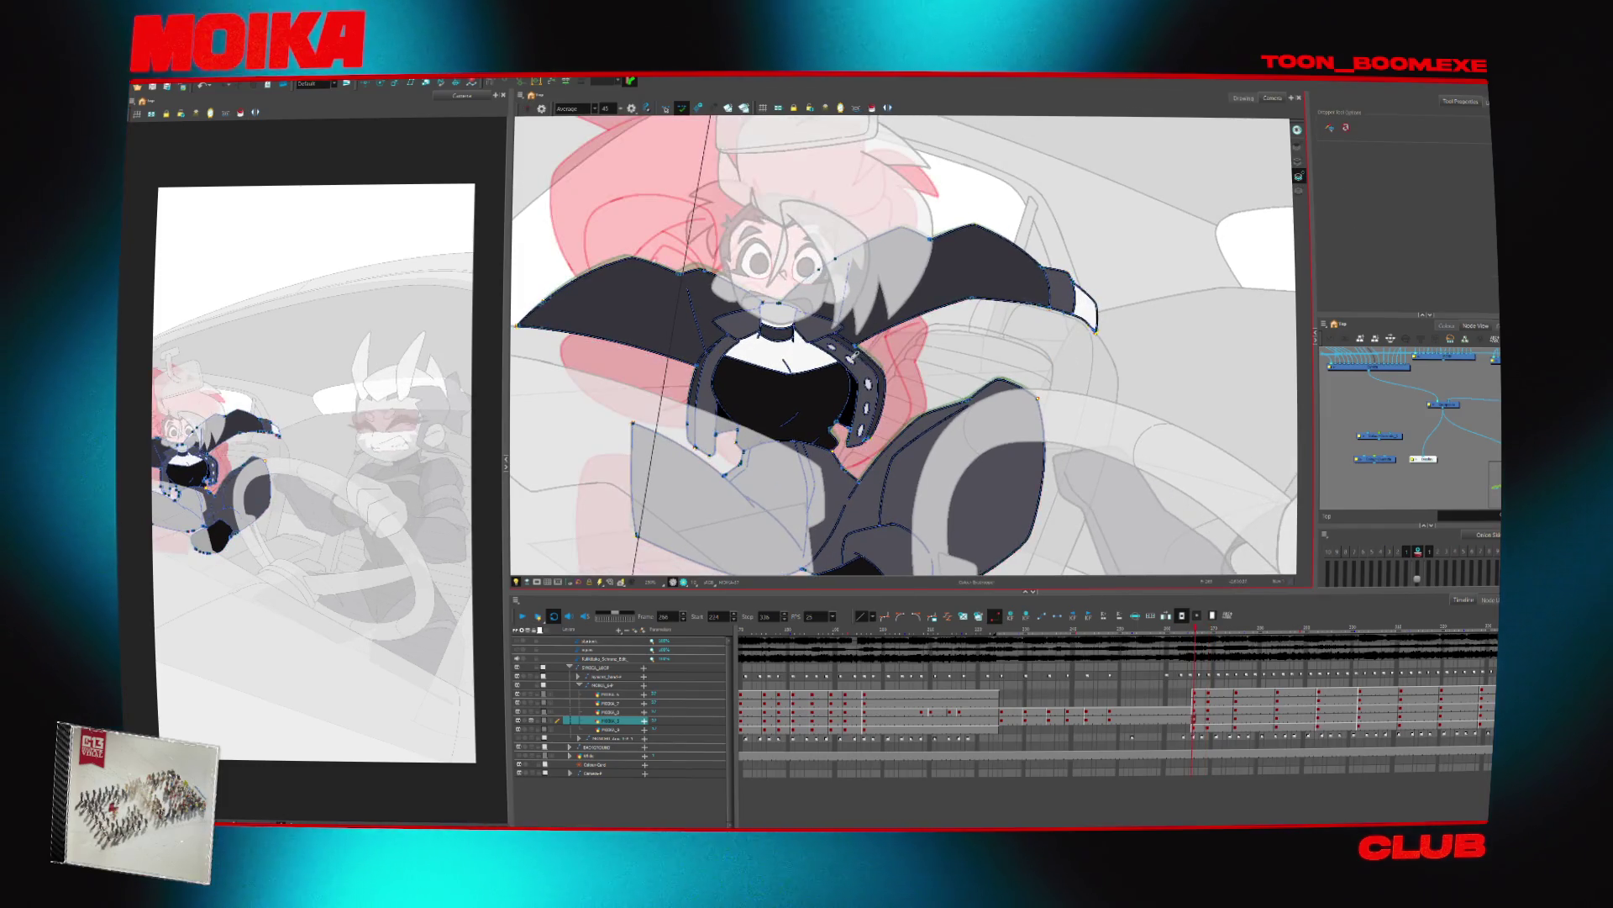
{"action": "key", "text": "period"}
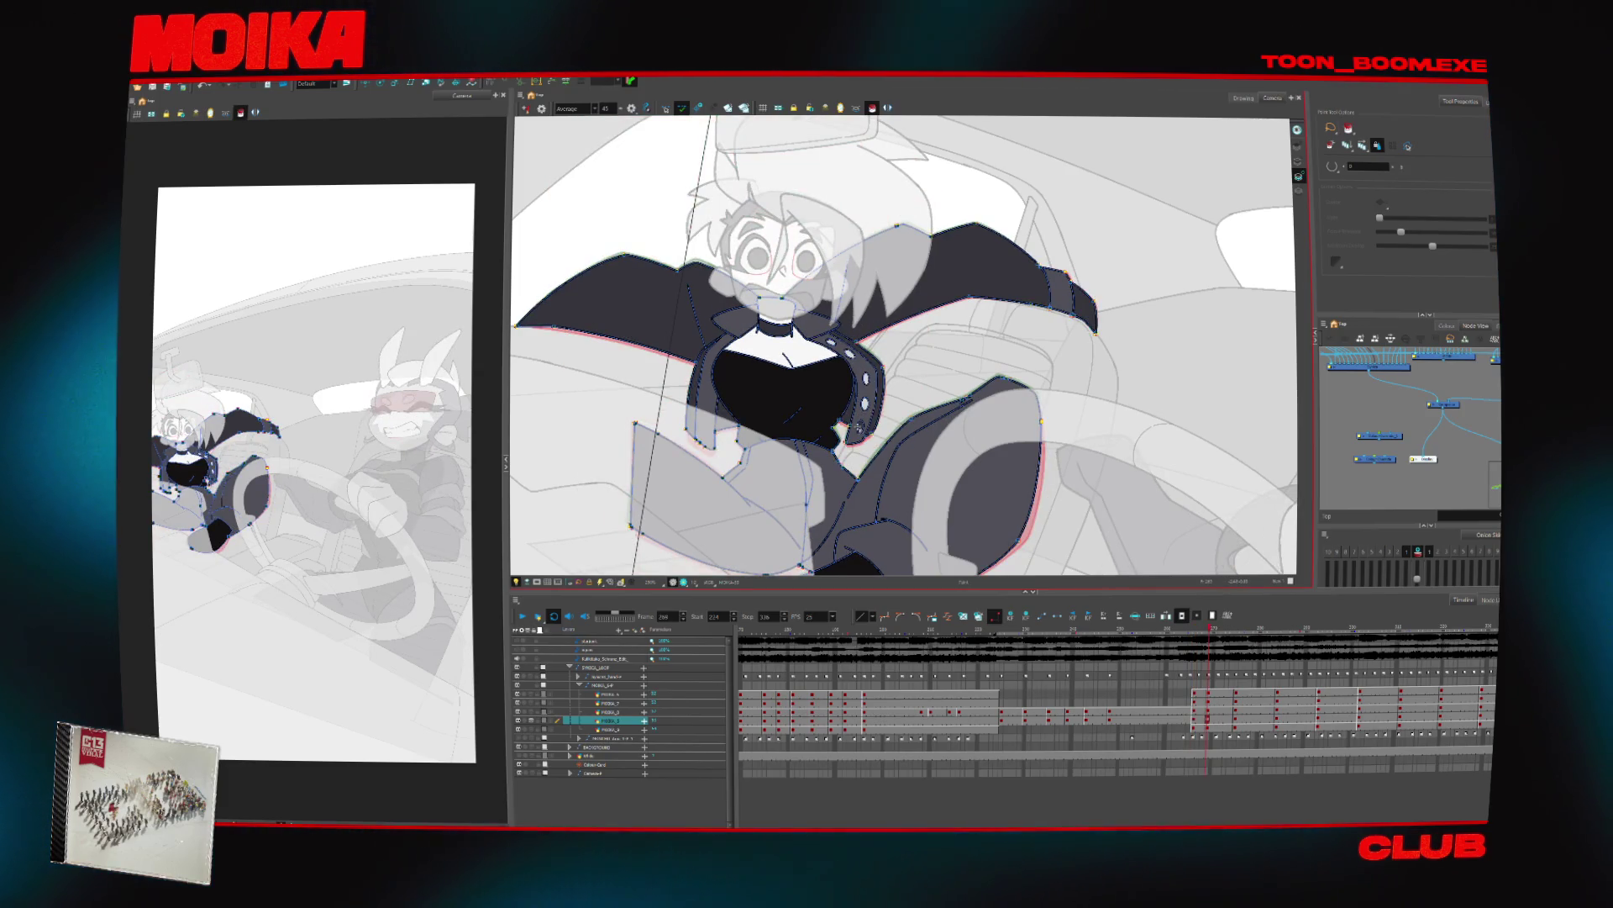
{"action": "key", "text": "comma"}
{"action": "key", "text": "period"}
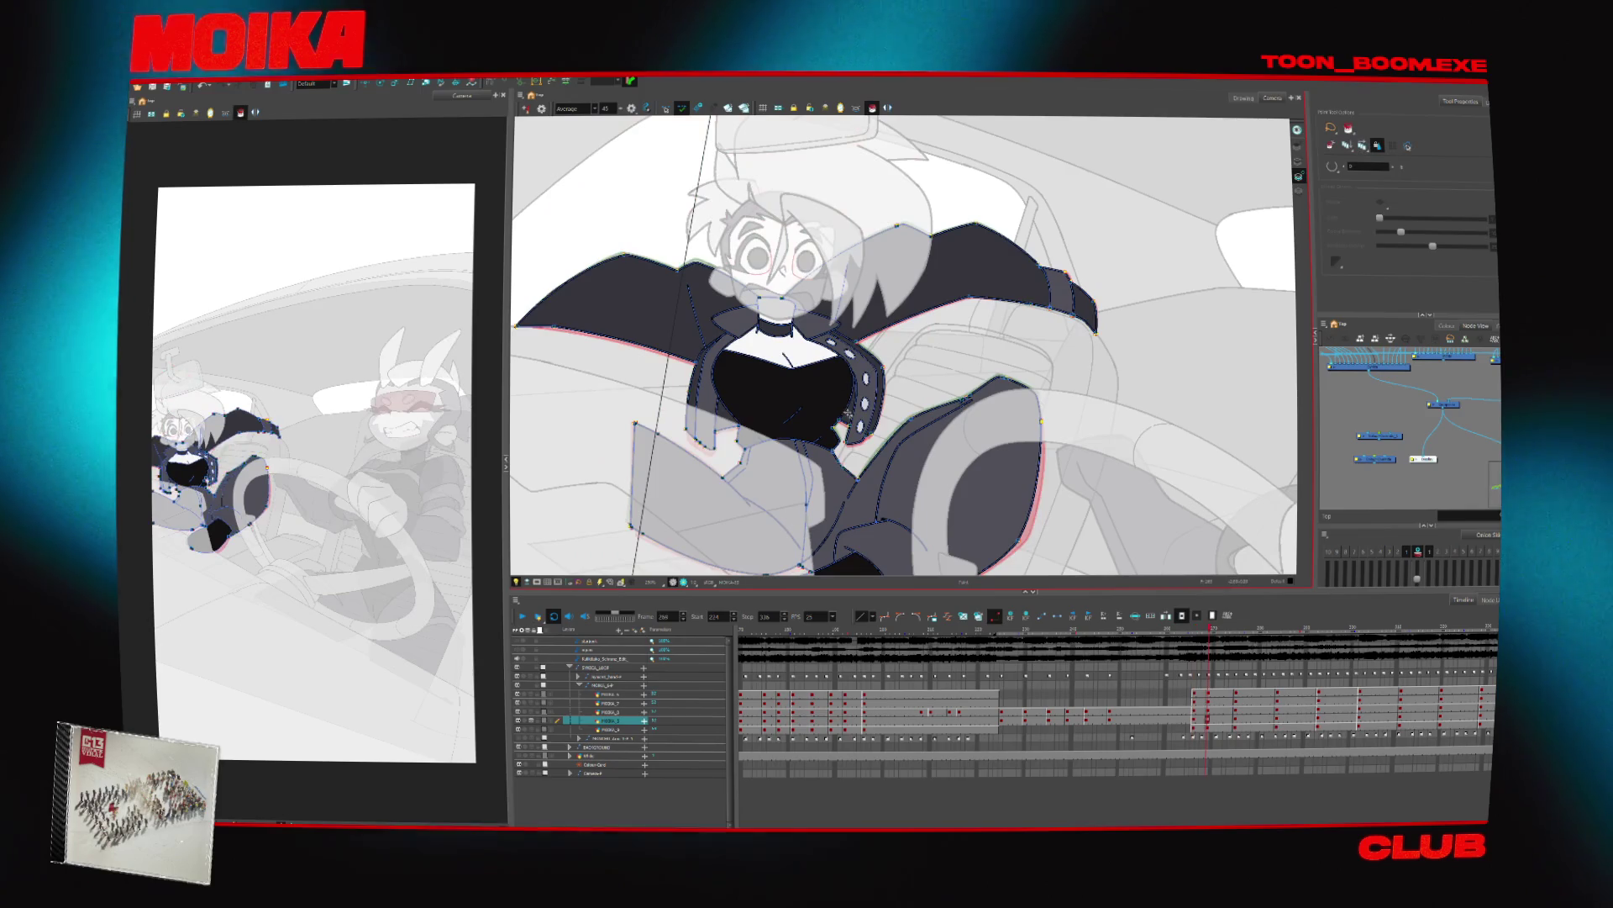
{"action": "key", "text": "comma"}
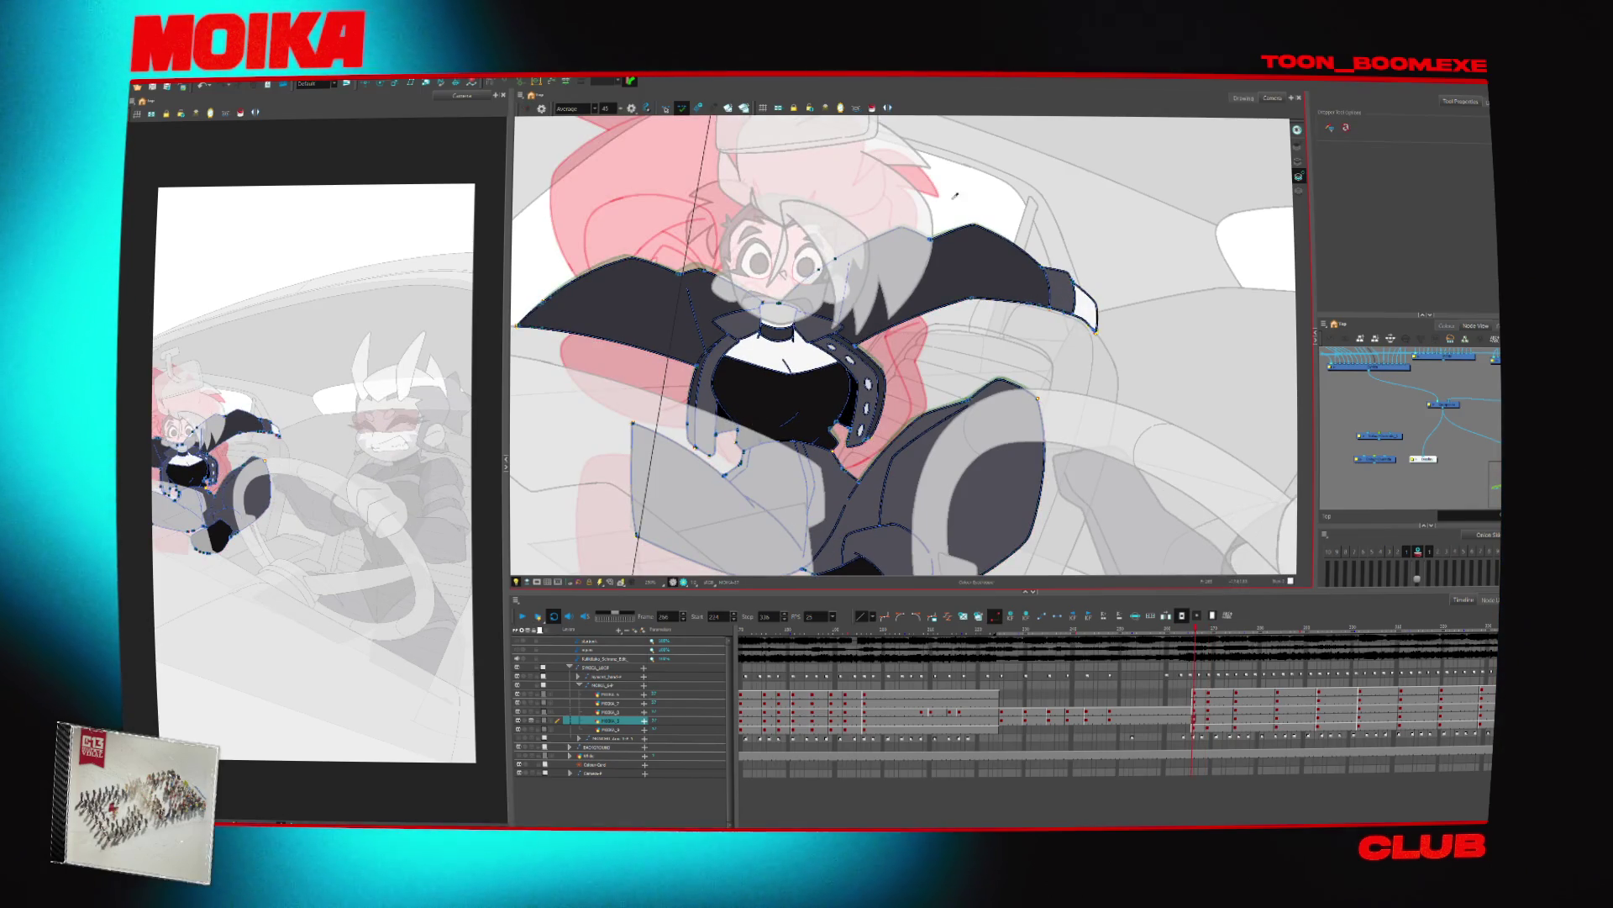
{"action": "key", "text": "period"}
{"action": "key", "text": "comma"}
Flip through the drawings to check the fills, then turn off Light Table and zoom out
{"action": "key", "text": "alt+i"}
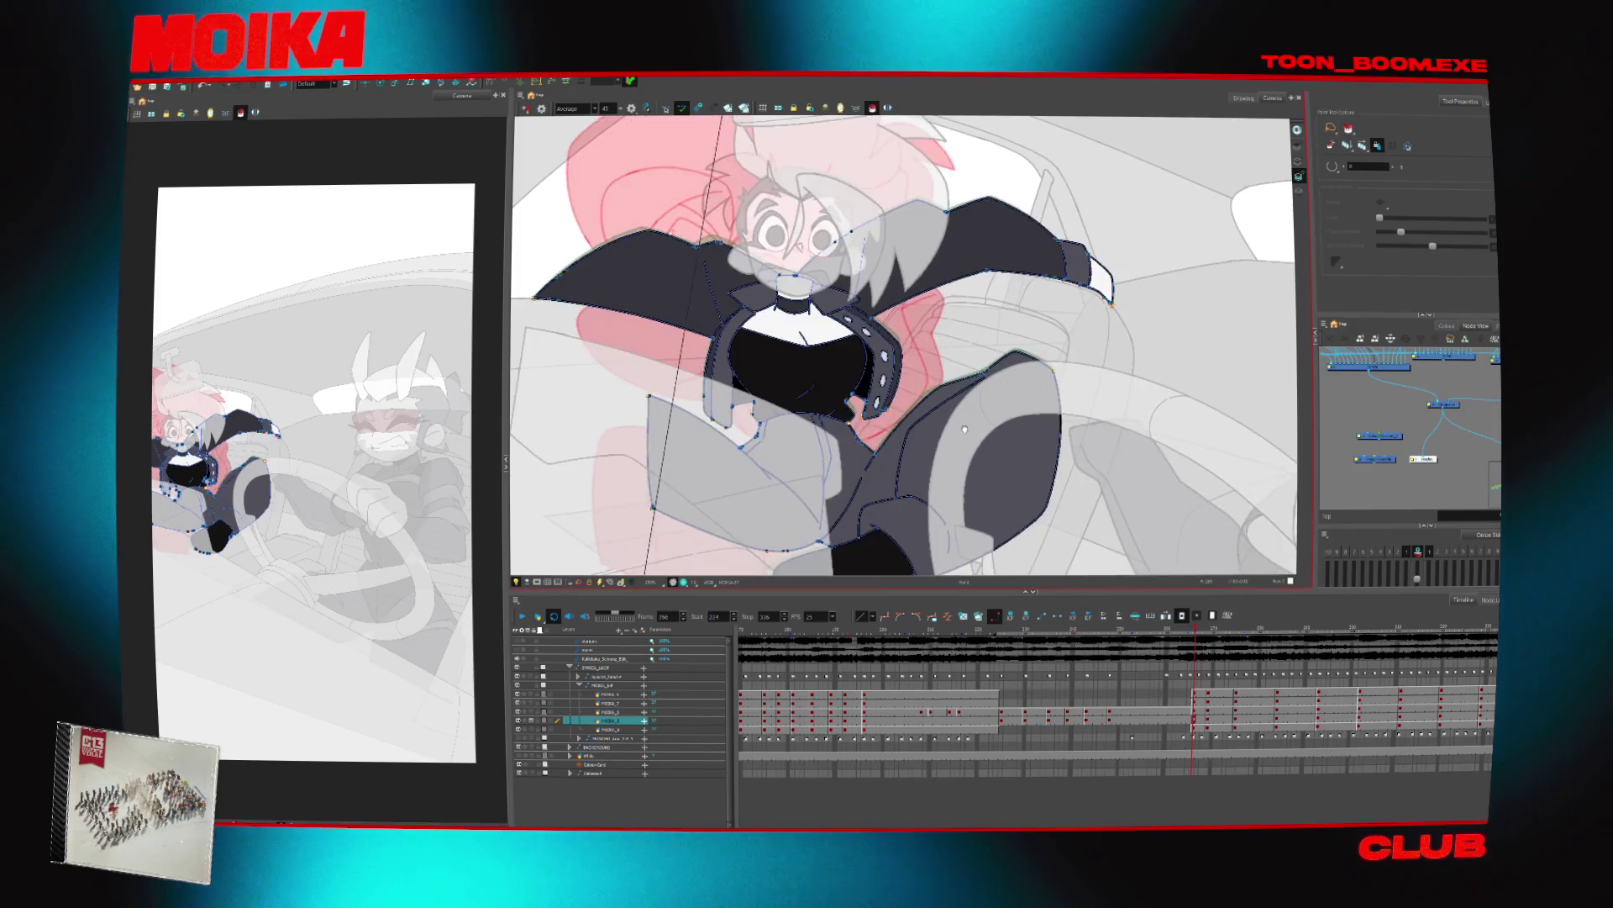
{"action": "key", "text": "period"}
{"action": "key", "text": "comma"}
{"action": "key", "text": "period"}
{"action": "key", "text": "comma"}
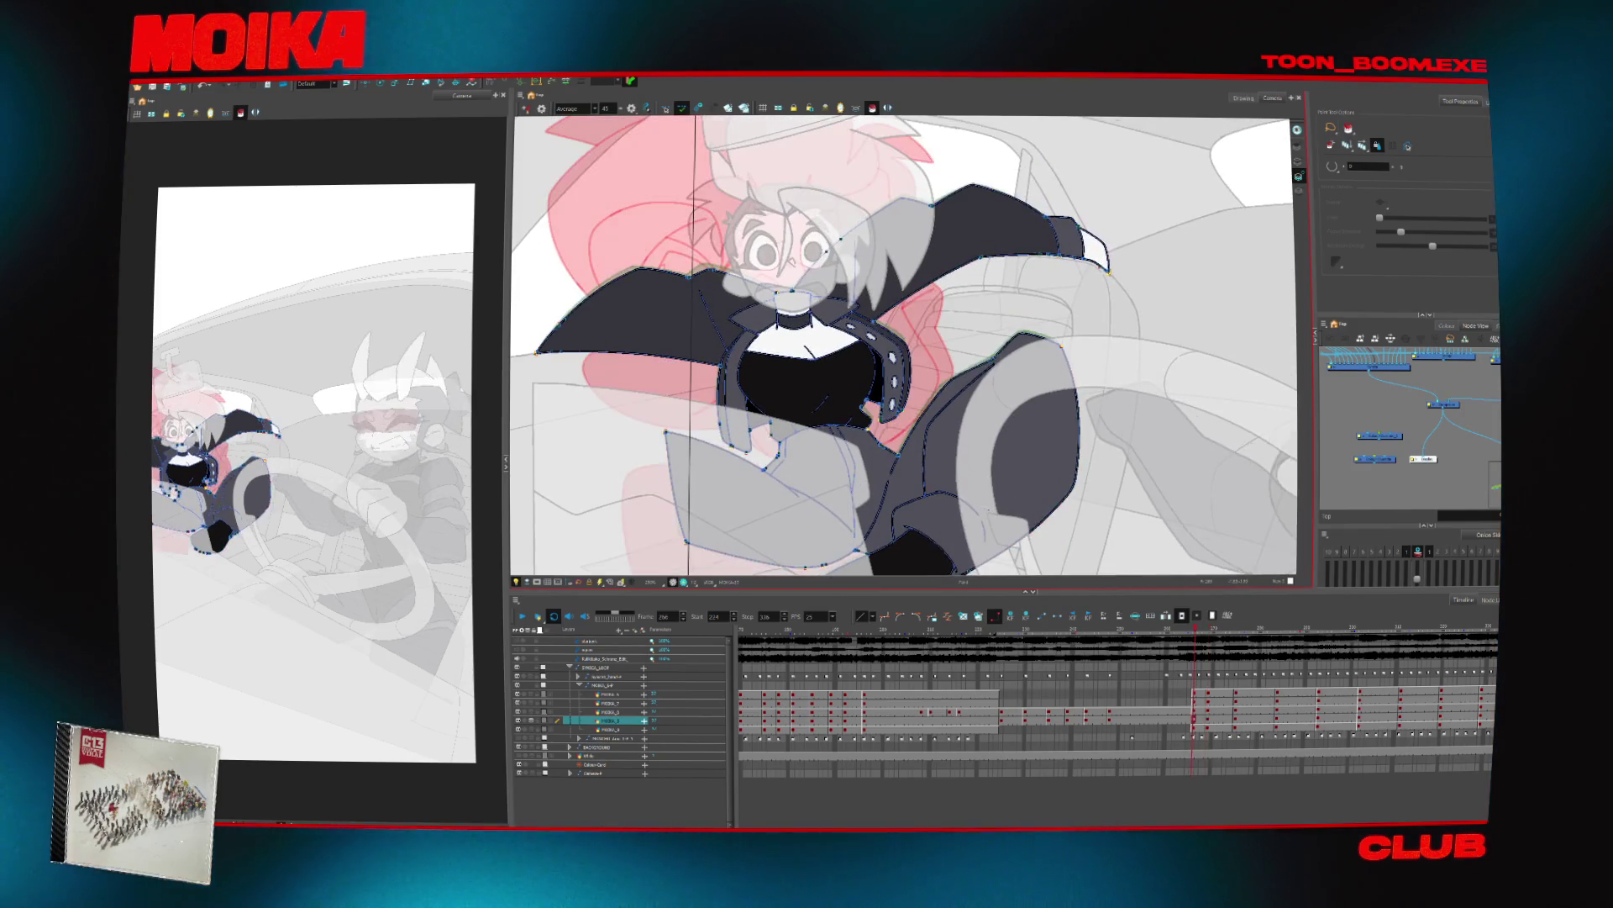
{"action": "key", "text": "period"}
{"action": "key", "text": "comma"}
{"action": "key", "text": "period"}
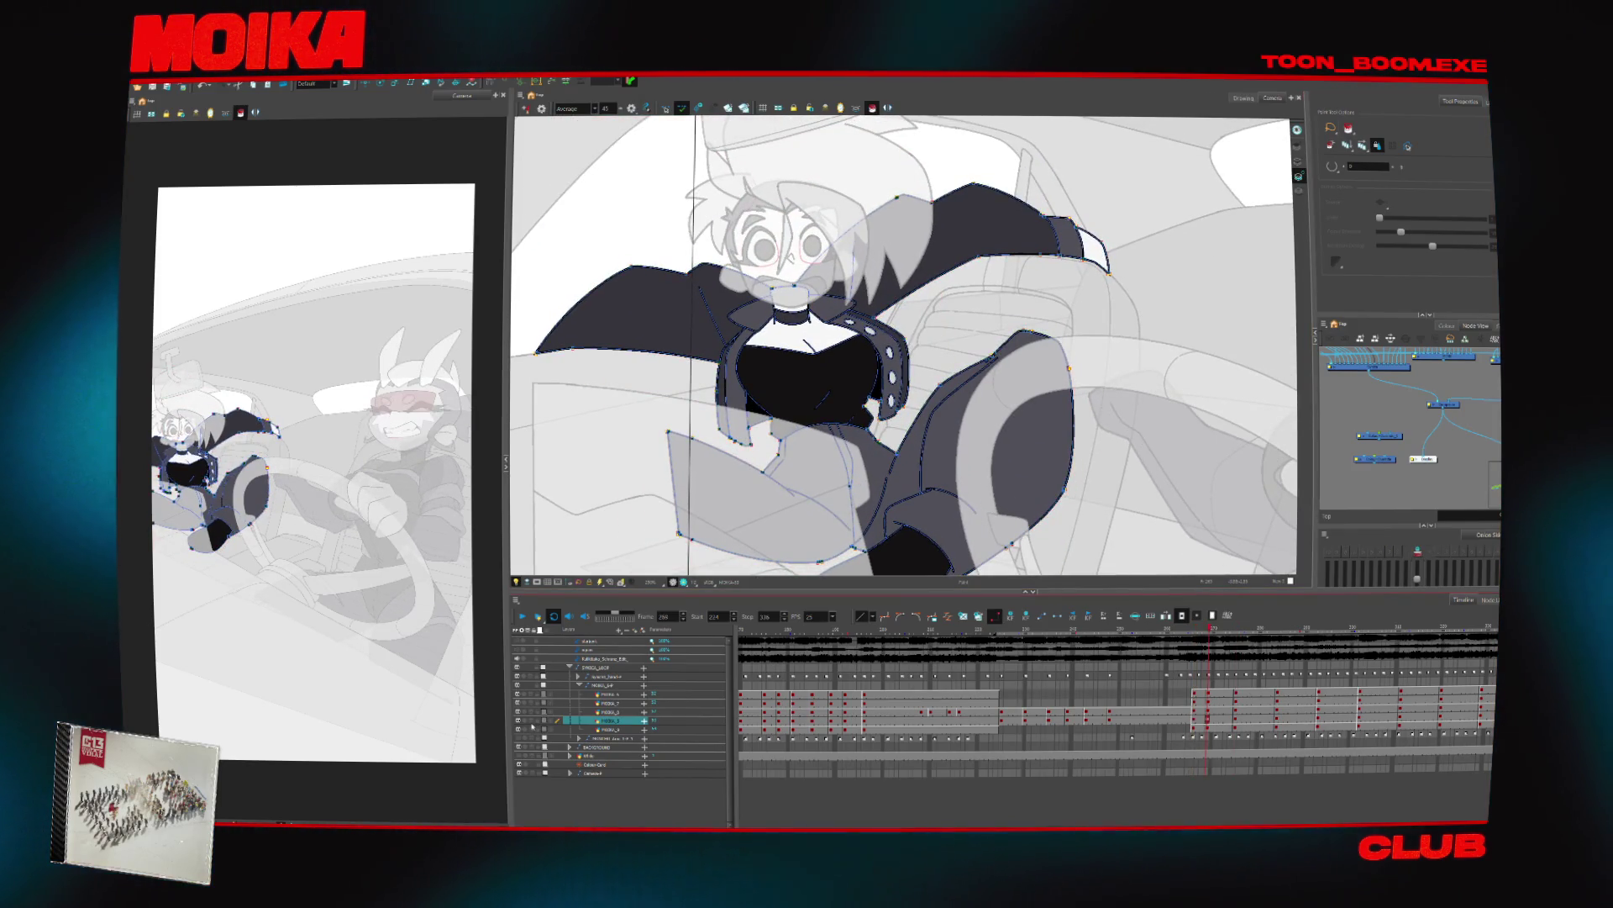
{"action": "key", "text": "shift+l"}
{"action": "key", "text": "comma"}
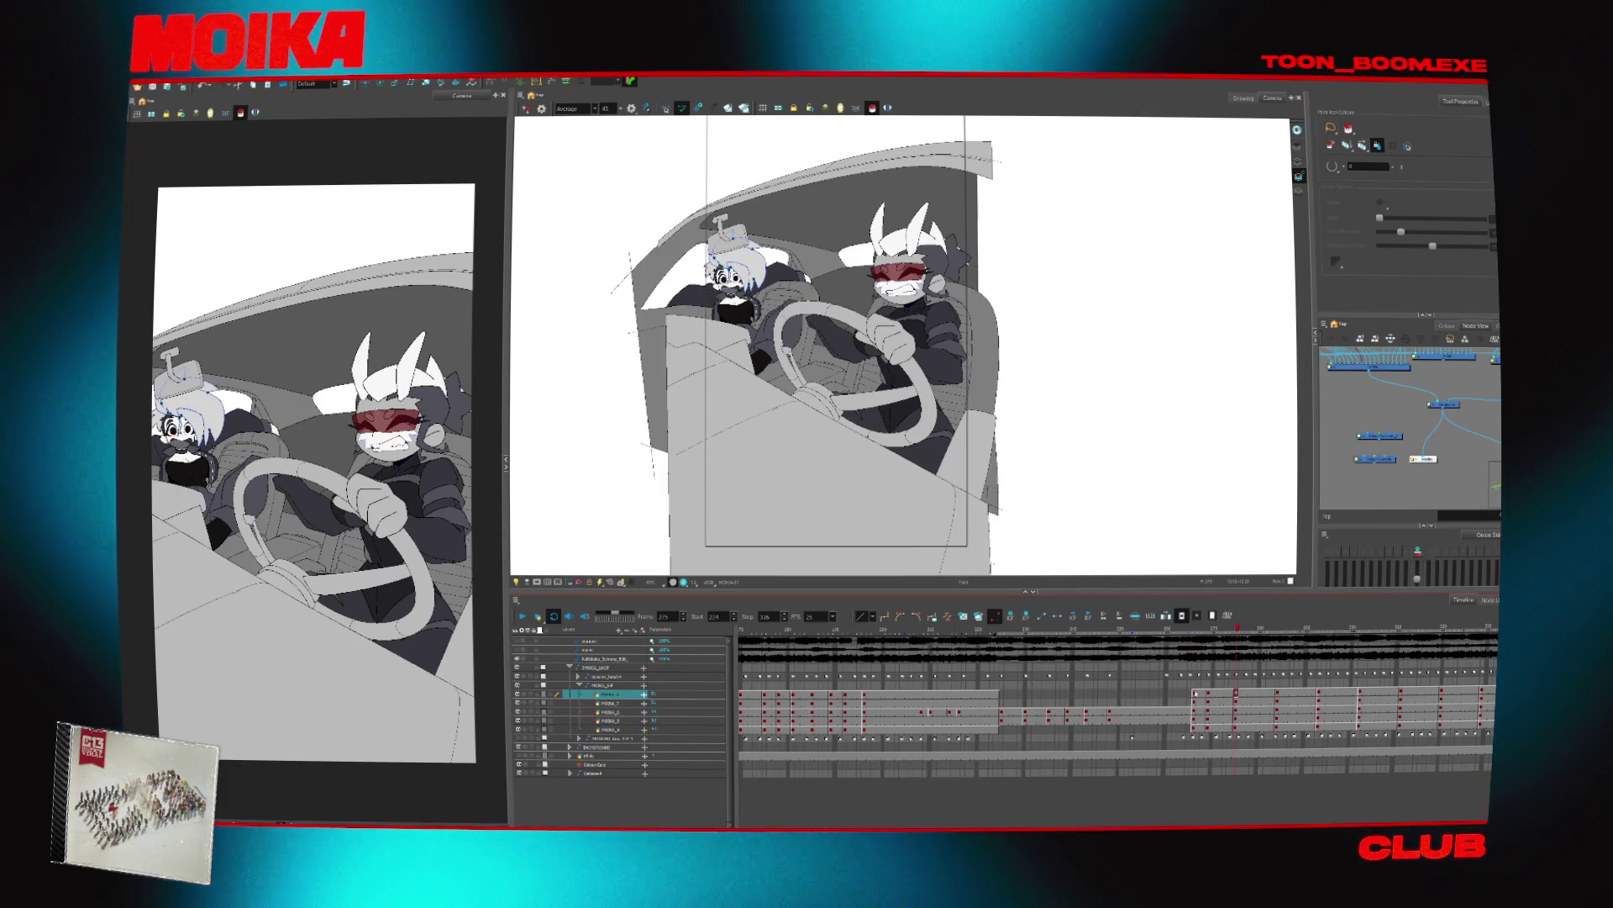
Select the passenger's MOIKA cells, play the scene to frame 256, then select layers MOIKA_1–MOIKA_4
{"action": "left_click", "coordinate": [1210, 694]}
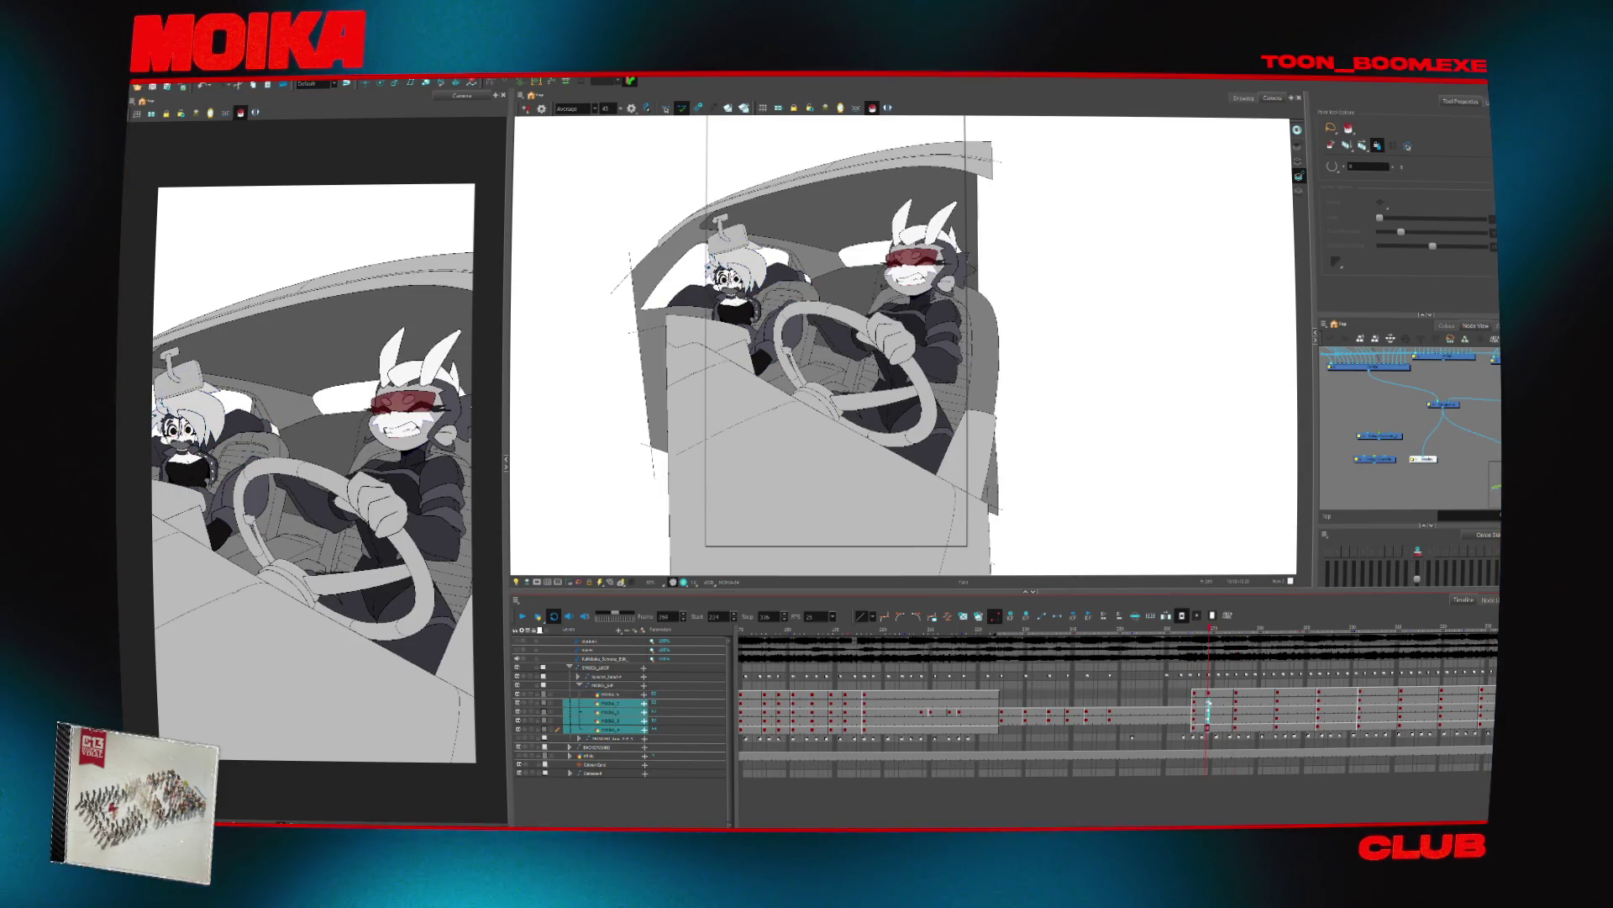
{"action": "left_click", "coordinate": [1194, 694]}
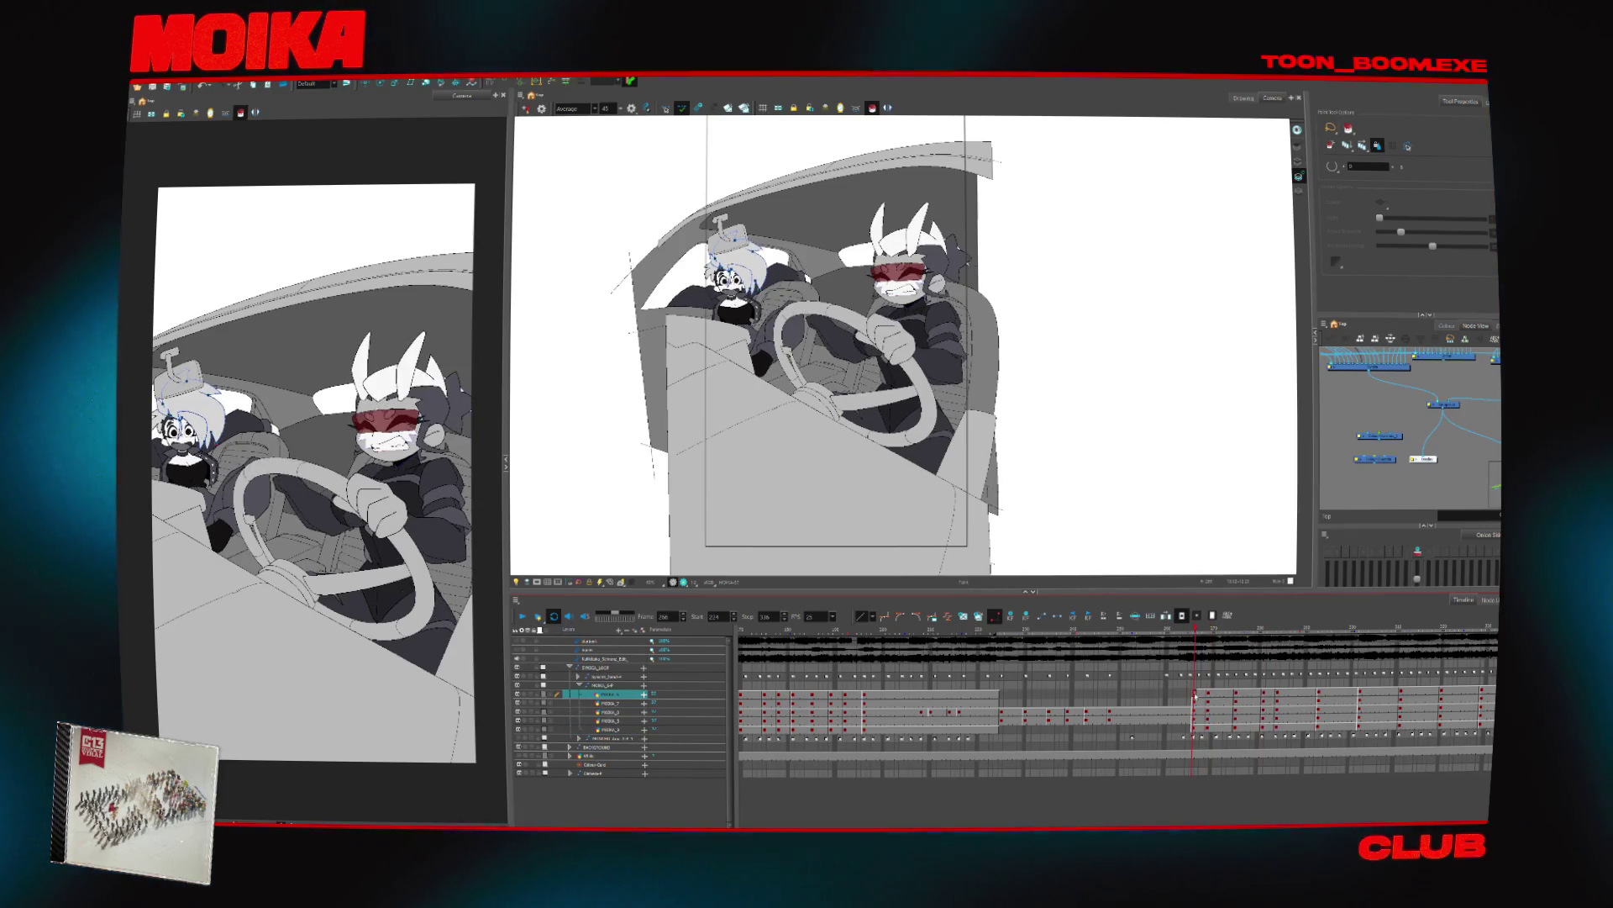
{"action": "left_click_drag", "start_coordinate": [1194, 694], "coordinate": [1277, 733]}
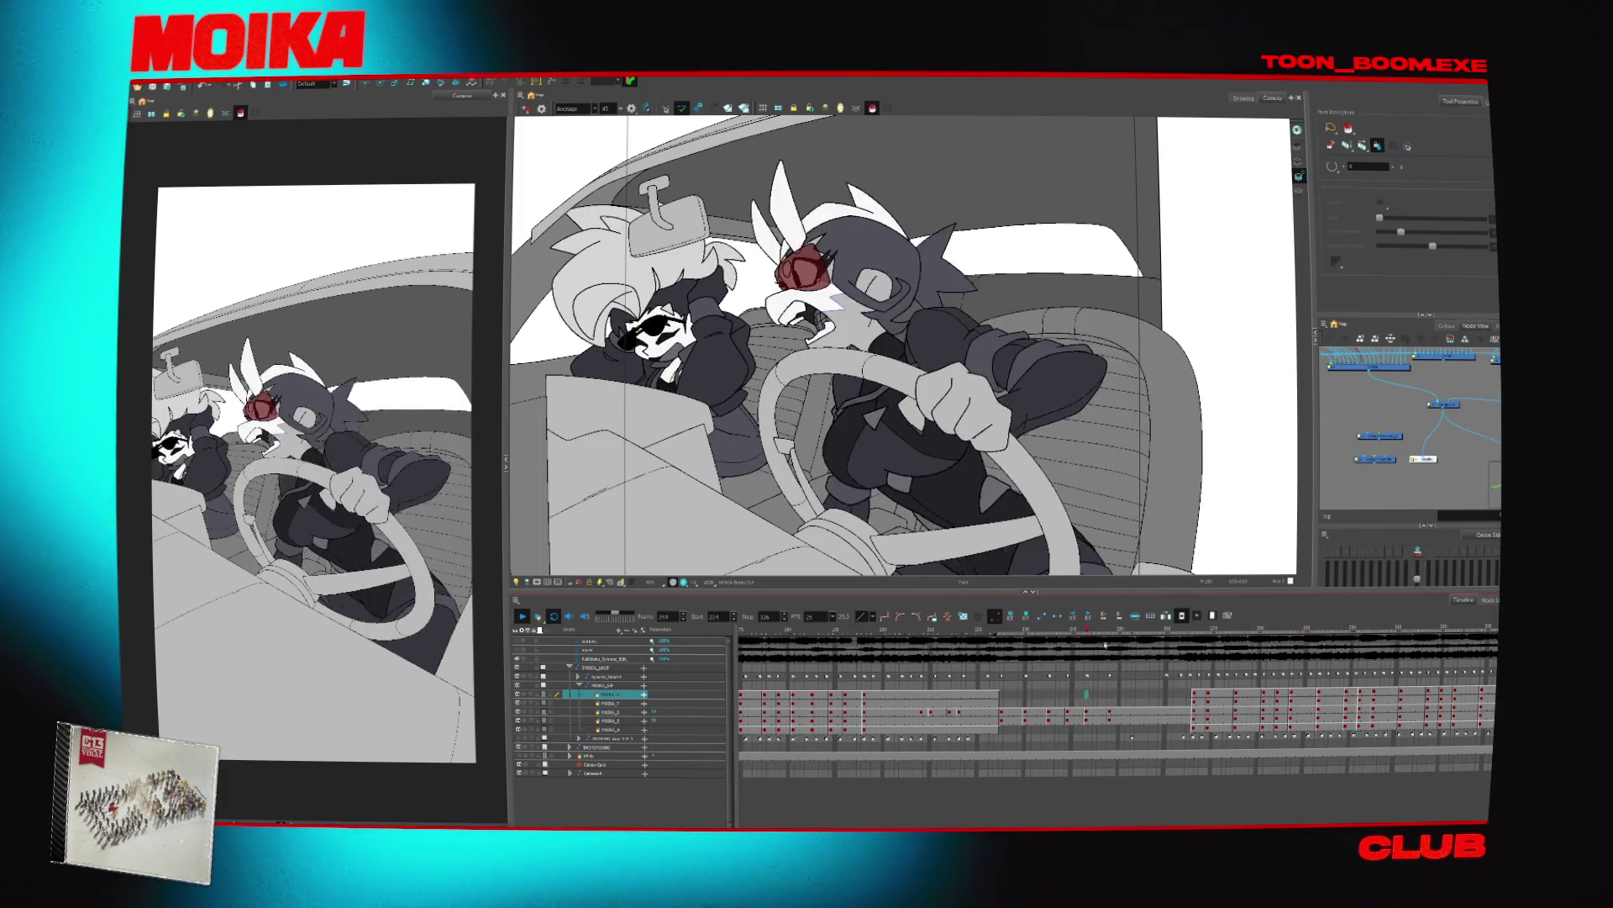
{"action": "left_click", "coordinate": [1194, 728]}
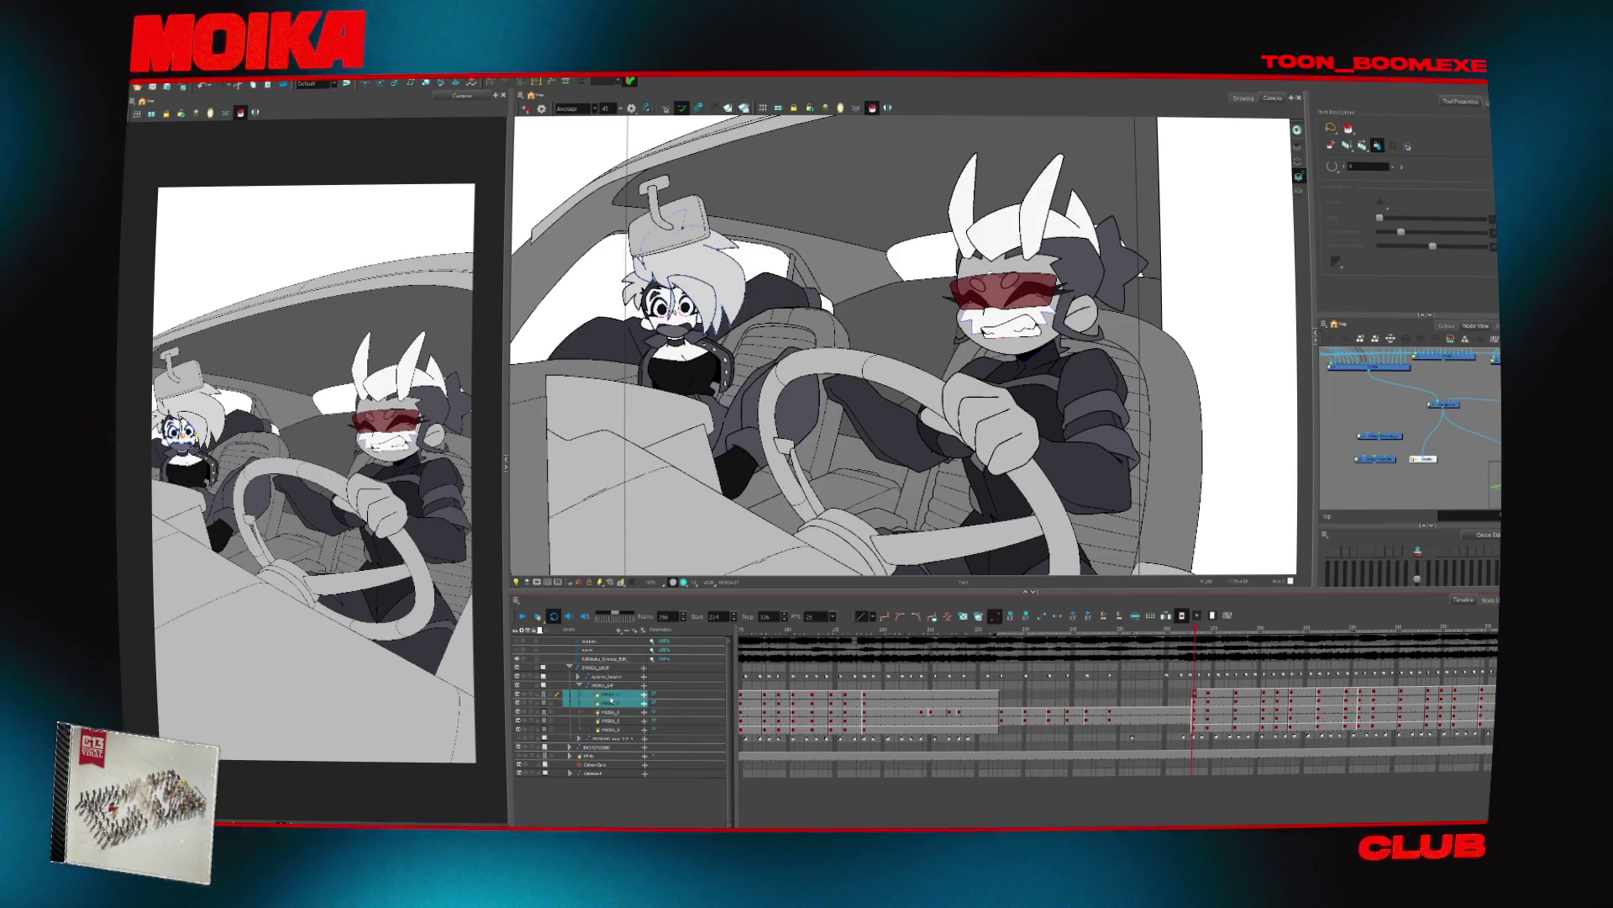
{"action": "left_click", "coordinate": [616, 728]}
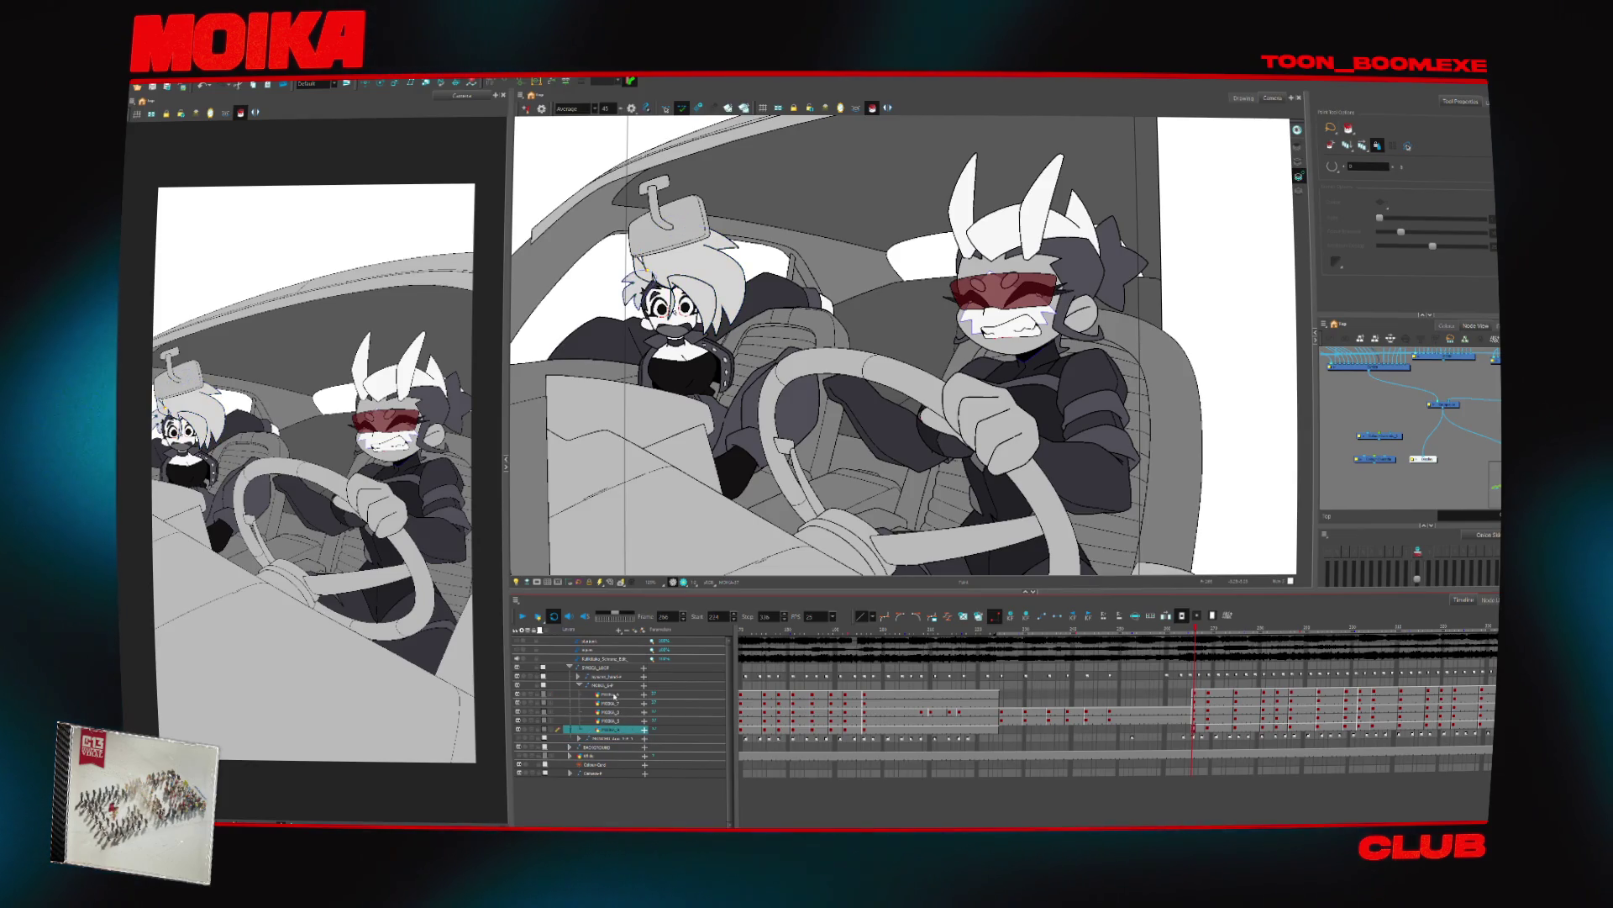
{"action": "left_click", "coordinate": [615, 695]}
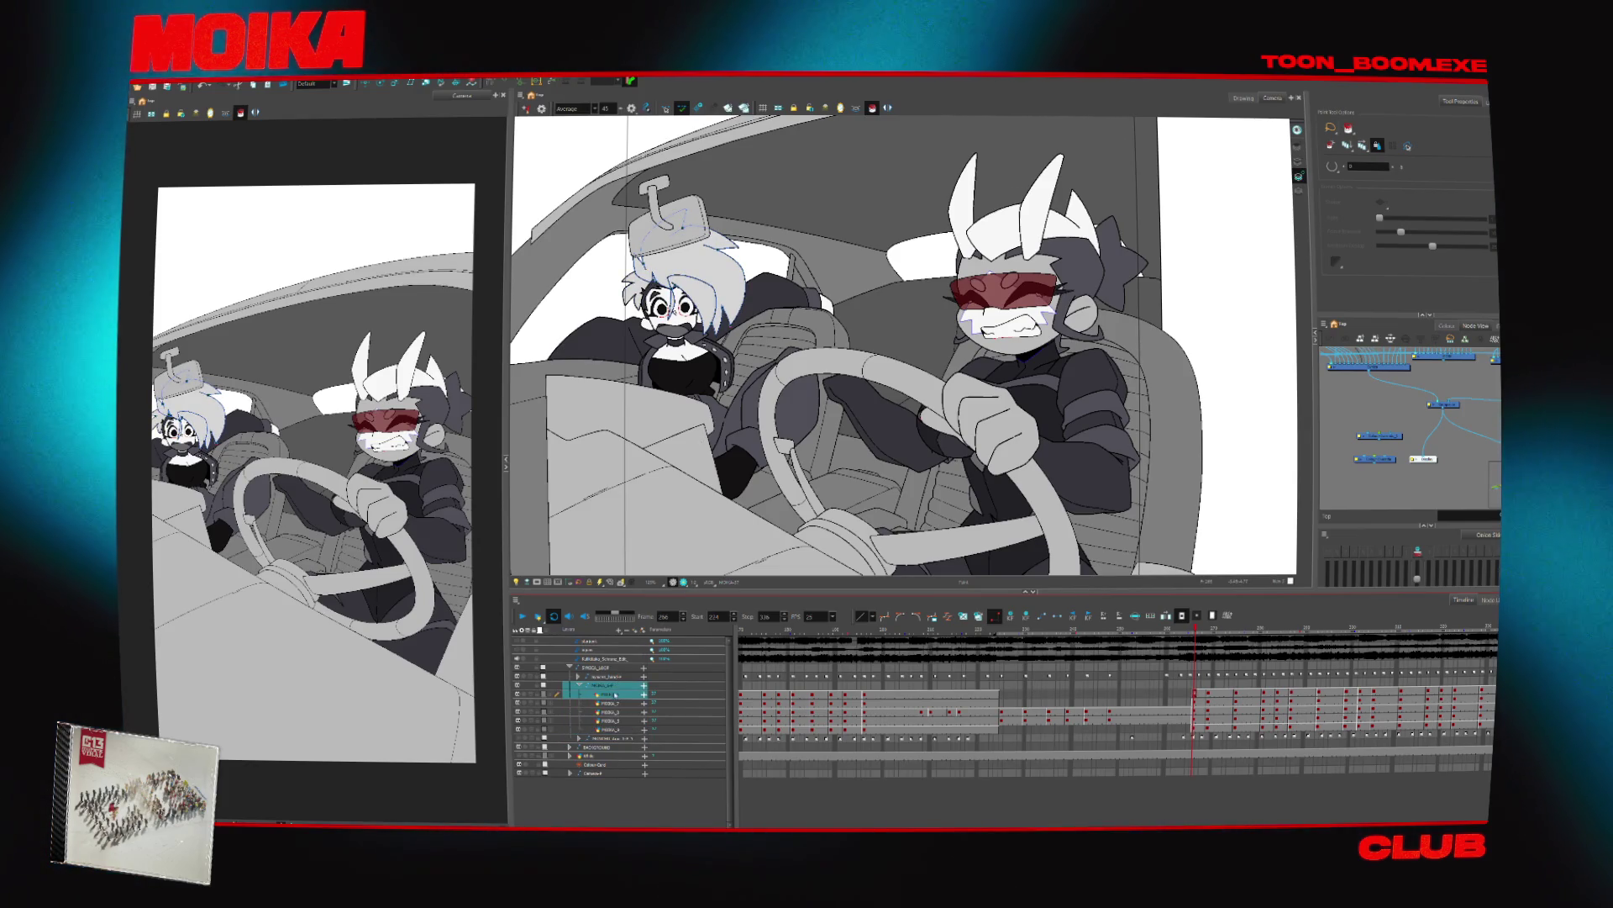
{"action": "left_click", "coordinate": [613, 728], "text": "shift"}
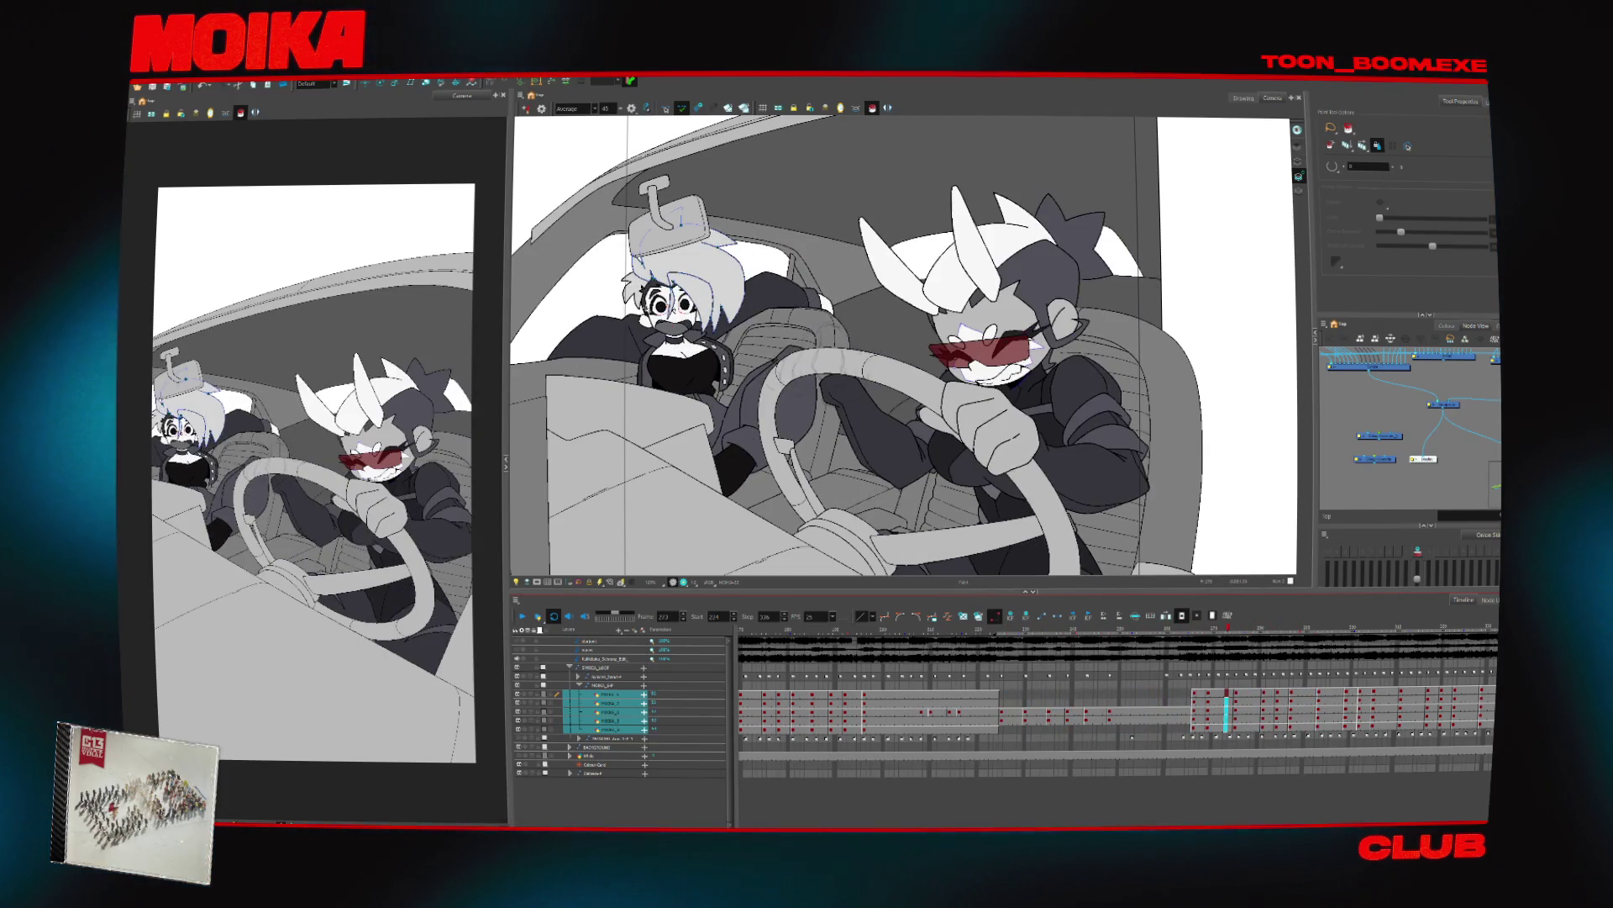
Switch from the Brush tool to the Select tool with Alt+S
{"action": "key", "text": "alt+s"}
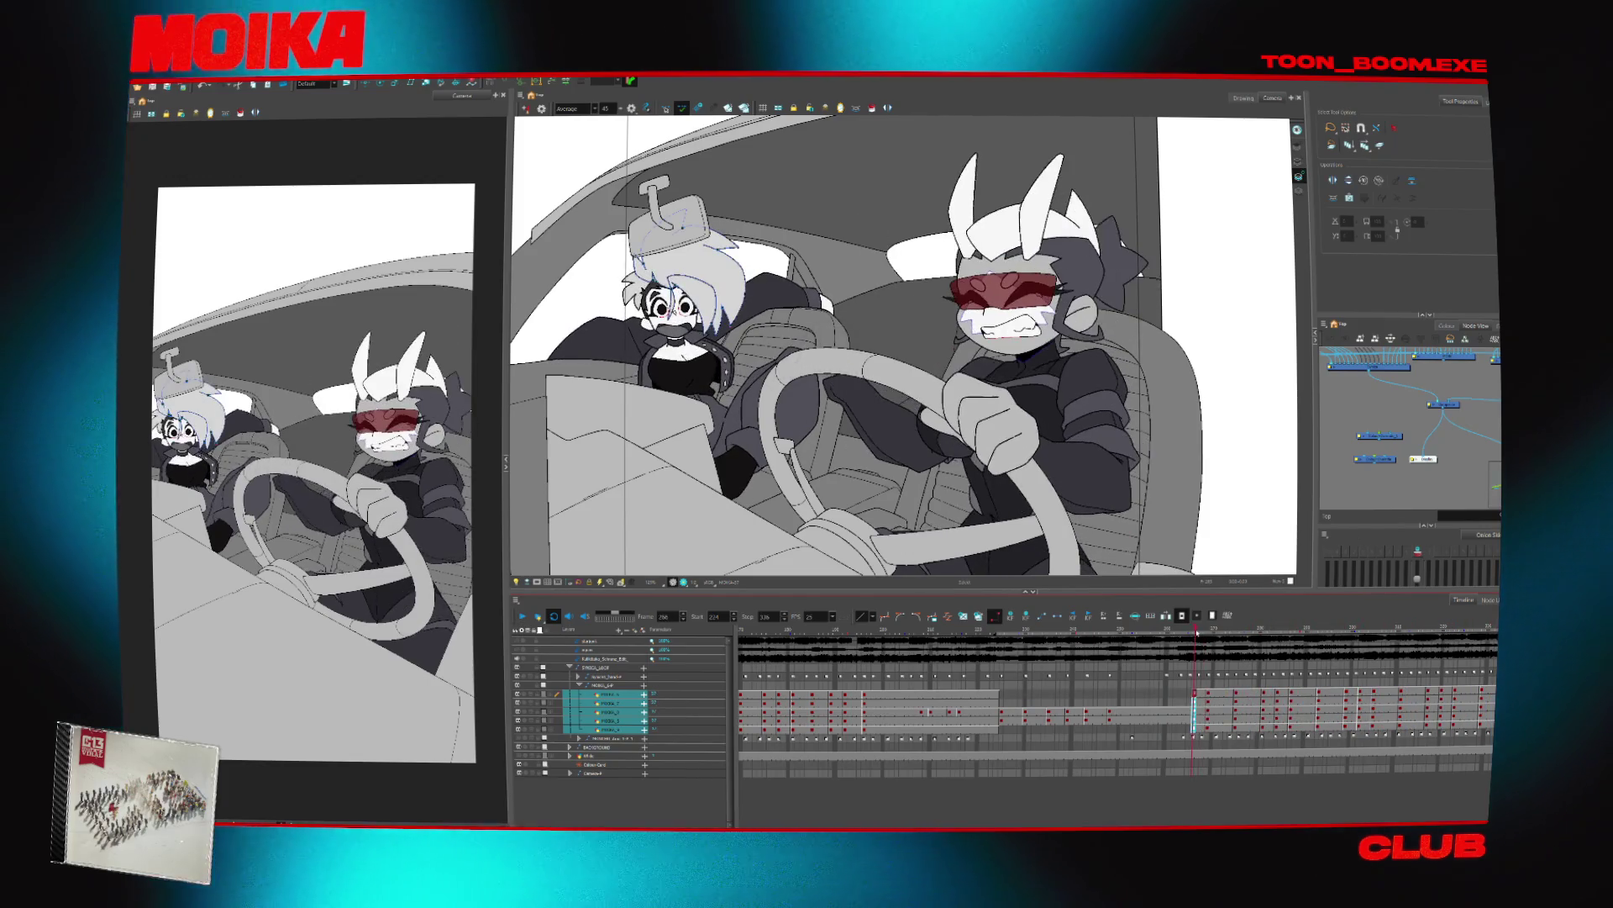
Scrub frames 270–284 and select MOBIU_4 to MOBIU_9 cells to check the driver's timing
{"action": "mouse_move", "coordinate": [1234, 648]}
{"action": "left_mouse_down"}
{"action": "mouse_move", "coordinate": [1201, 655]}
{"action": "mouse_move", "coordinate": [1247, 663]}
{"action": "mouse_move", "coordinate": [1218, 677]}
{"action": "mouse_move", "coordinate": [1250, 682]}
{"action": "mouse_move", "coordinate": [1223, 683]}
{"action": "mouse_move", "coordinate": [1265, 684]}
{"action": "left_mouse_up"}
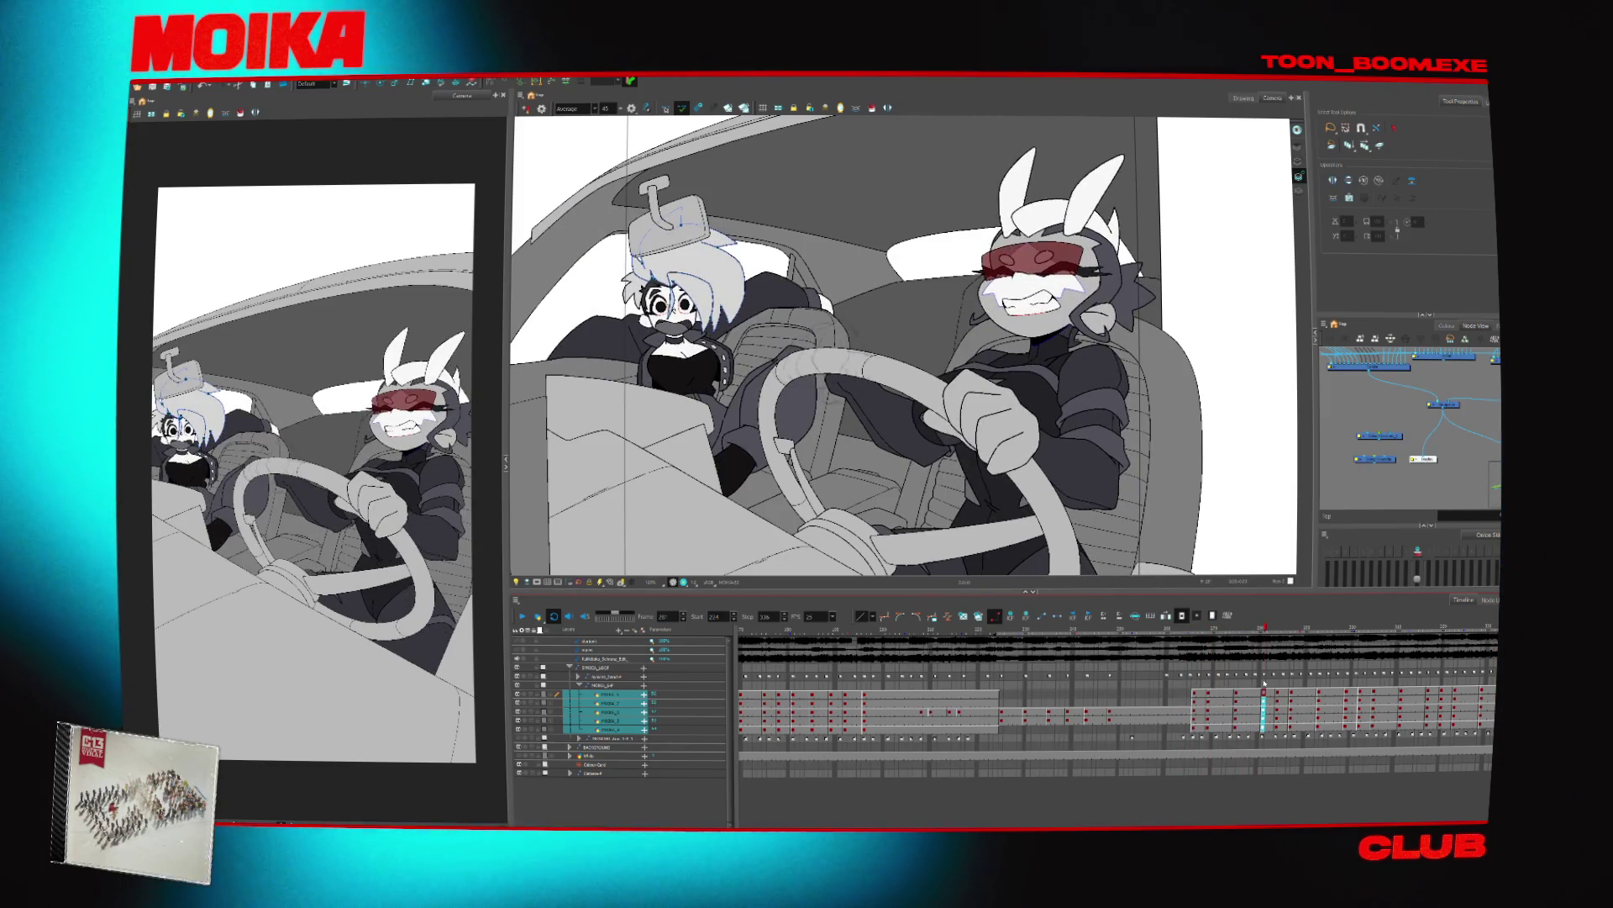
{"action": "left_click", "coordinate": [1213, 702]}
{"action": "left_click_drag", "start_coordinate": [1221, 667], "coordinate": [1224, 639]}
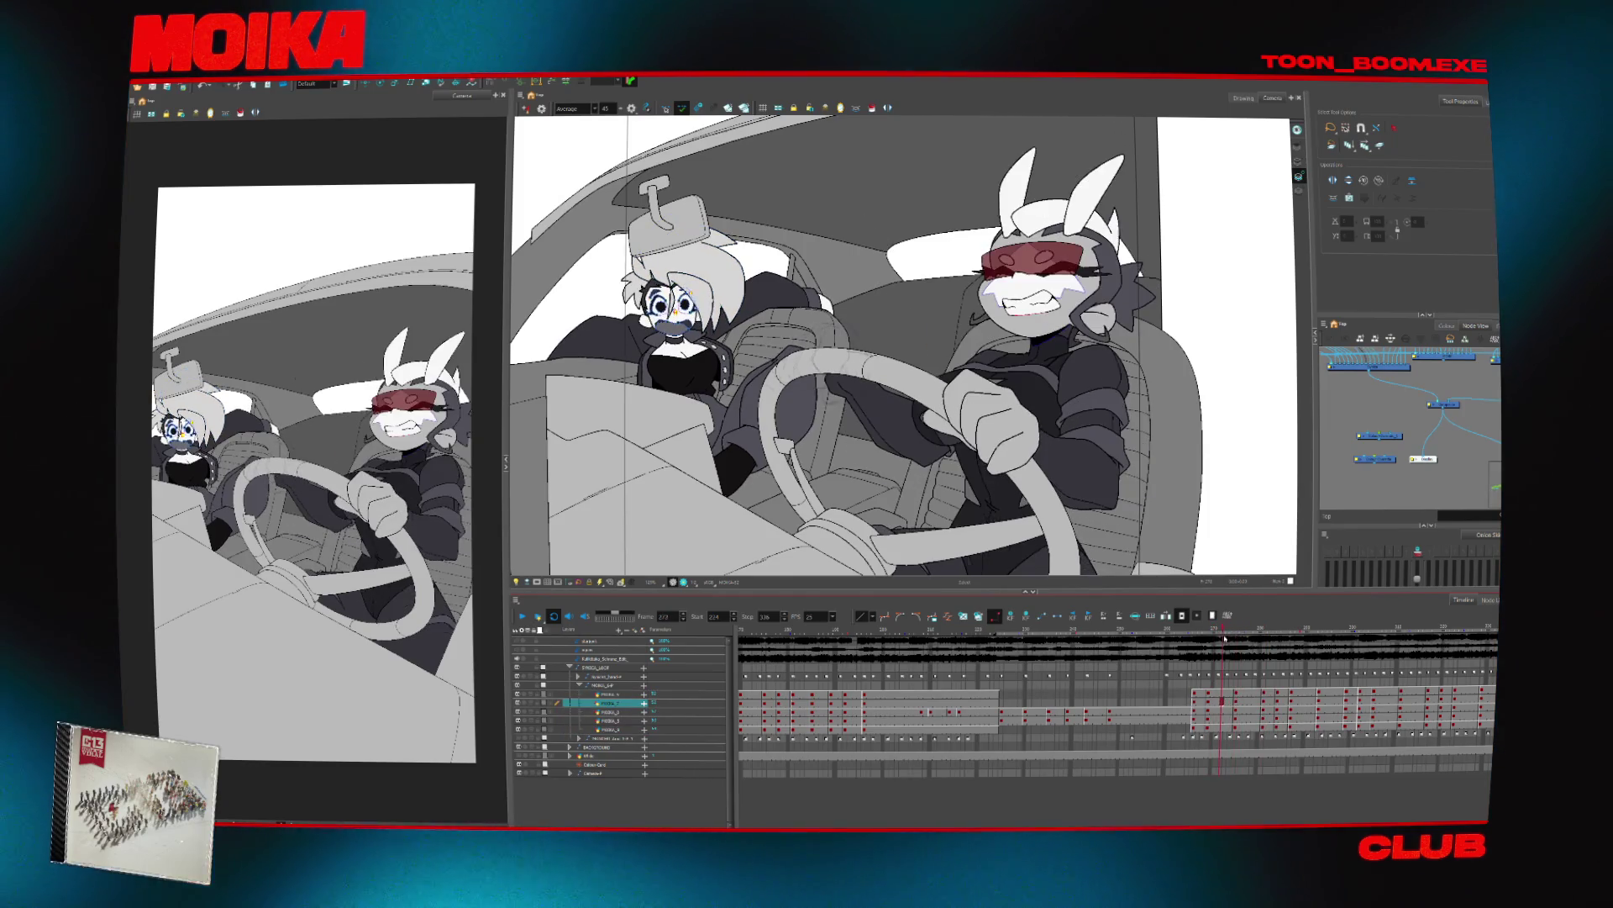
{"action": "left_click_drag", "start_coordinate": [1217, 693], "coordinate": [1219, 729]}
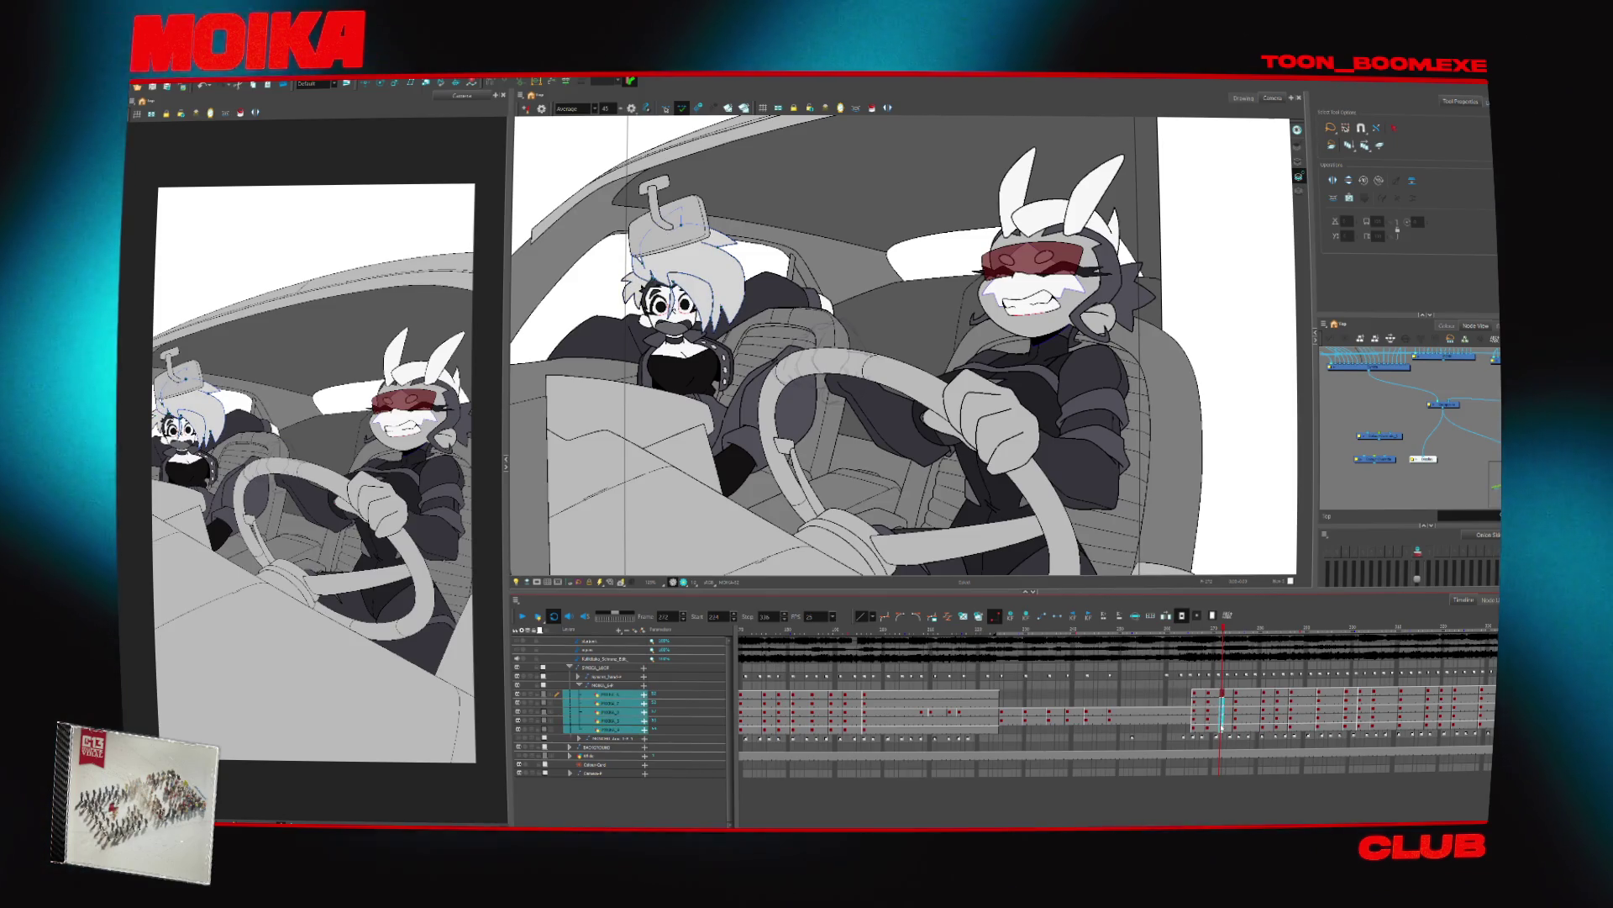
{"action": "left_click", "coordinate": [1012, 617]}
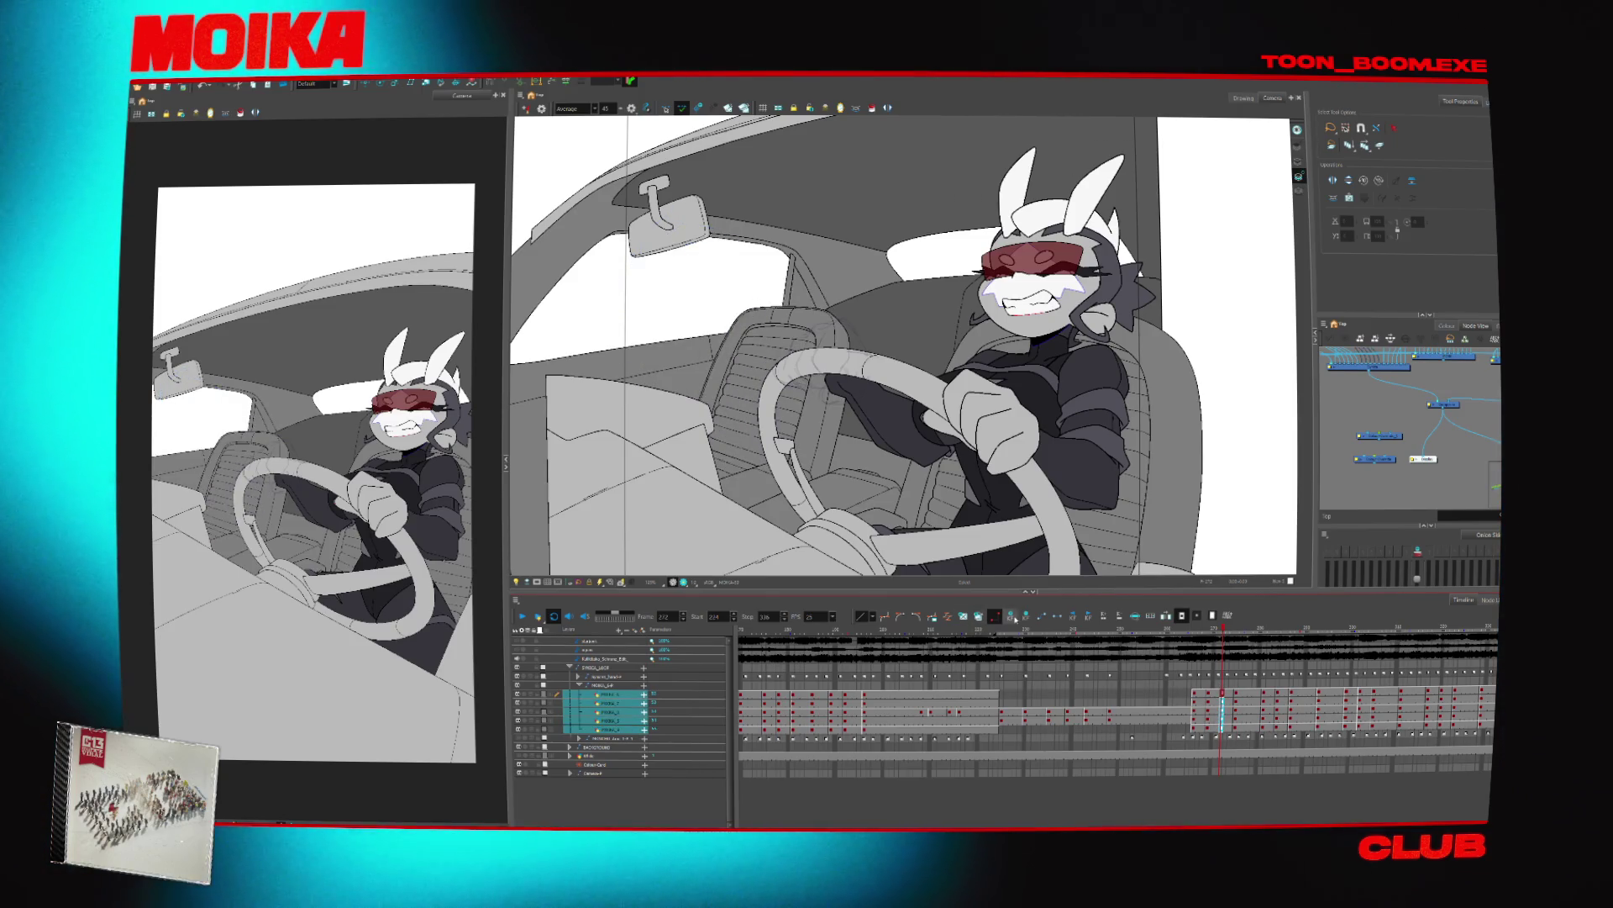
{"action": "left_click", "coordinate": [1238, 716]}
{"action": "left_click_drag", "start_coordinate": [1222, 694], "coordinate": [1222, 723]}
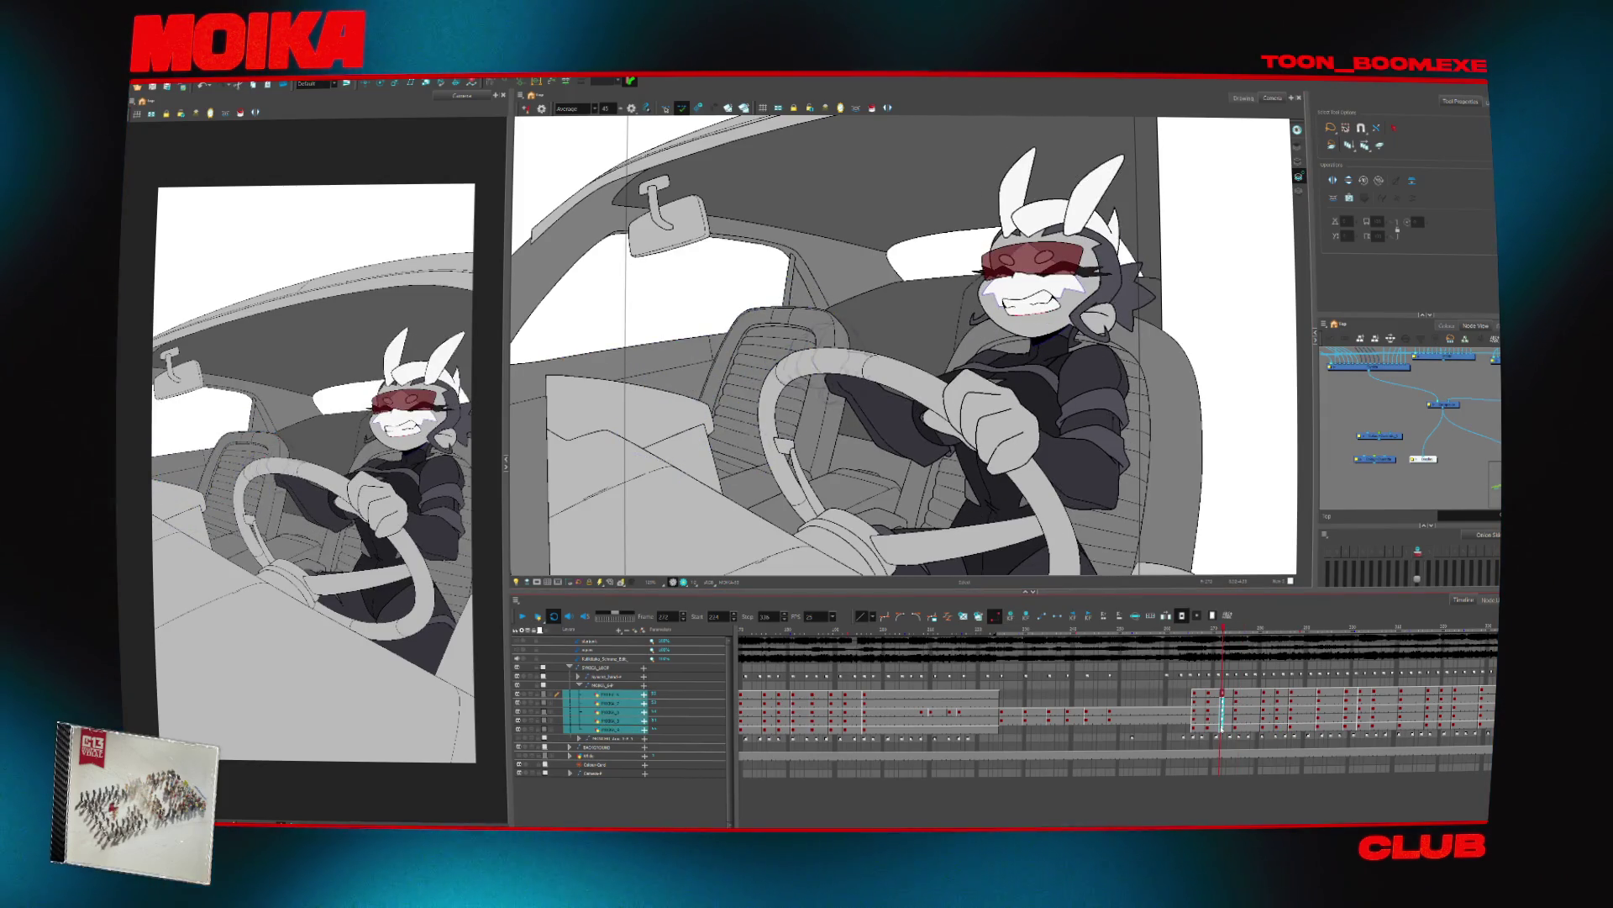
{"action": "left_click", "coordinate": [1237, 694]}
{"action": "key", "text": "period"}
{"action": "key", "text": "period"}
{"action": "key", "text": "period"}
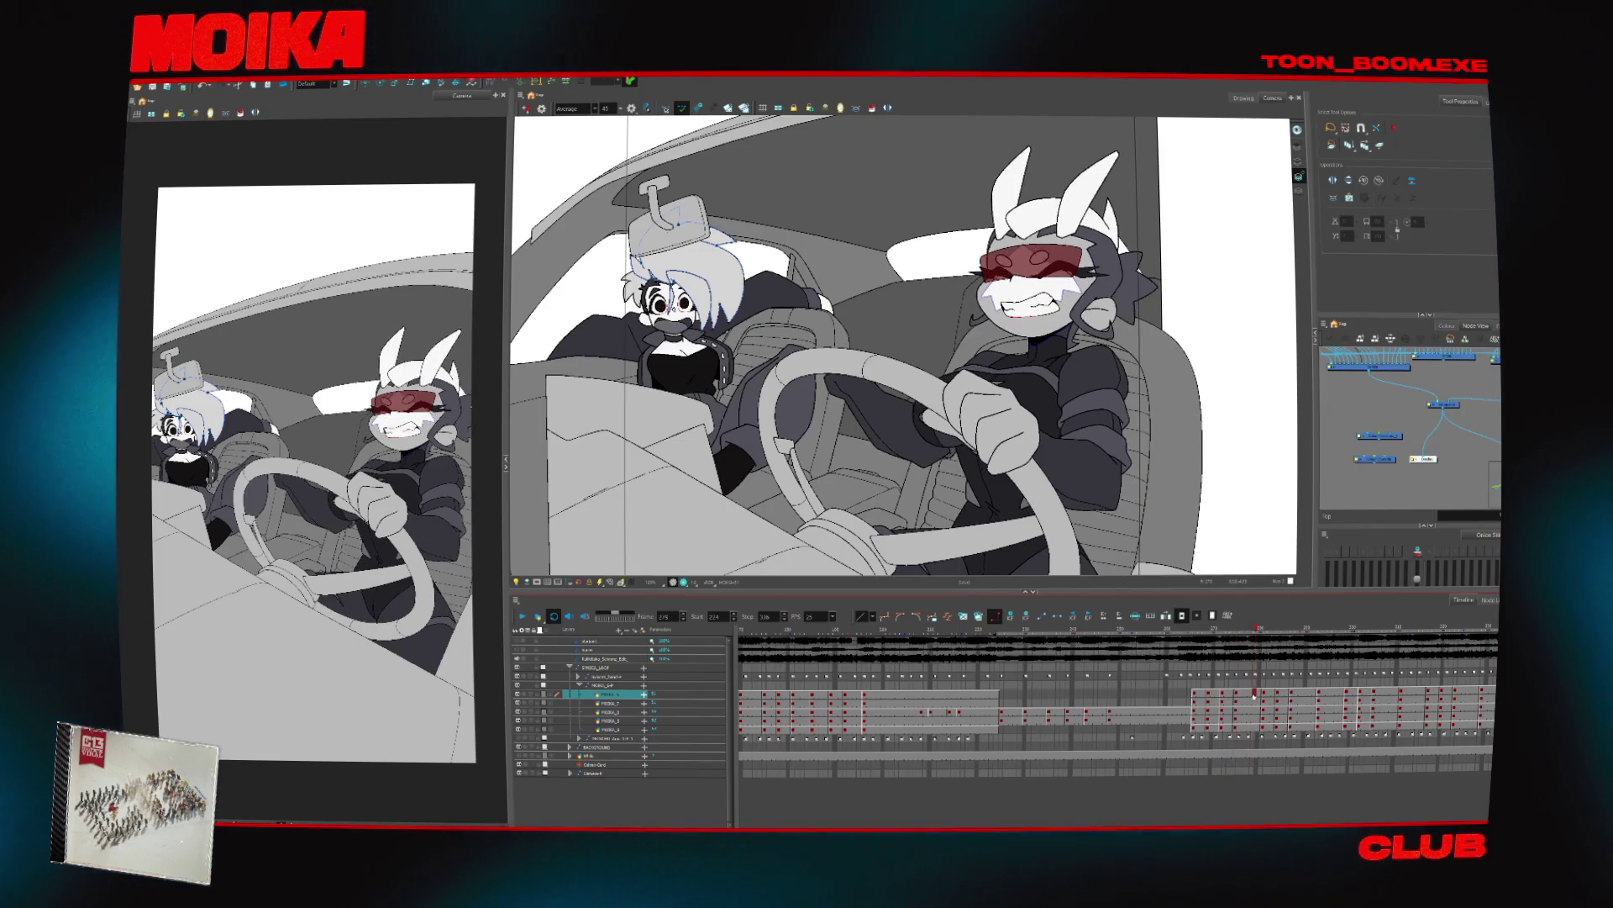
{"action": "left_click_drag", "start_coordinate": [1268, 693], "coordinate": [1269, 728]}
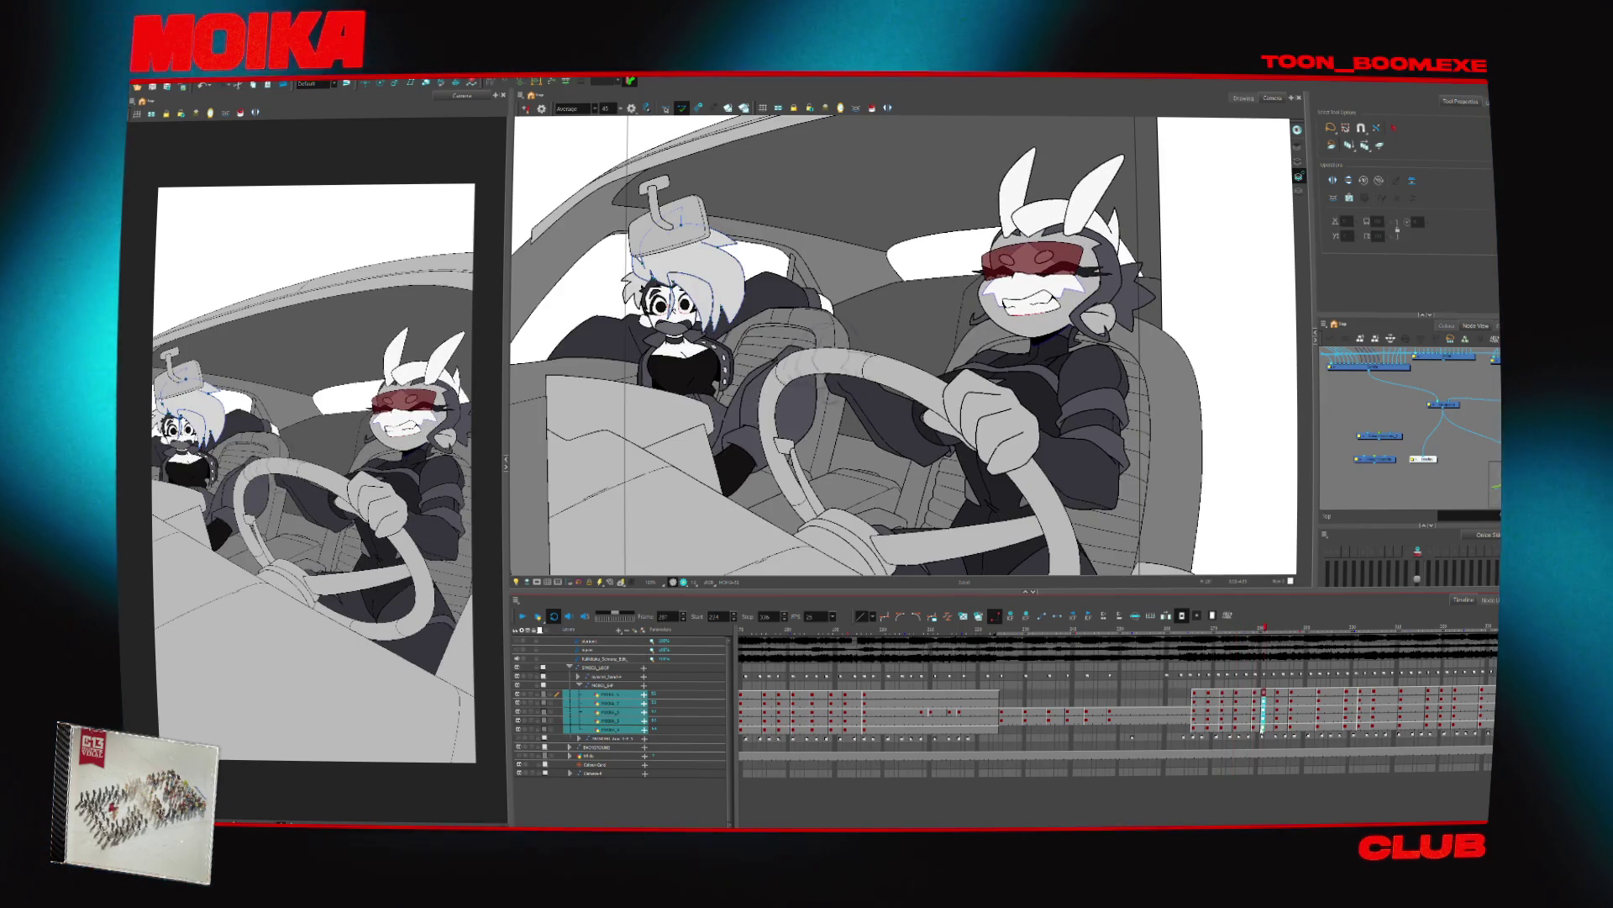
{"action": "left_click", "coordinate": [1278, 694]}
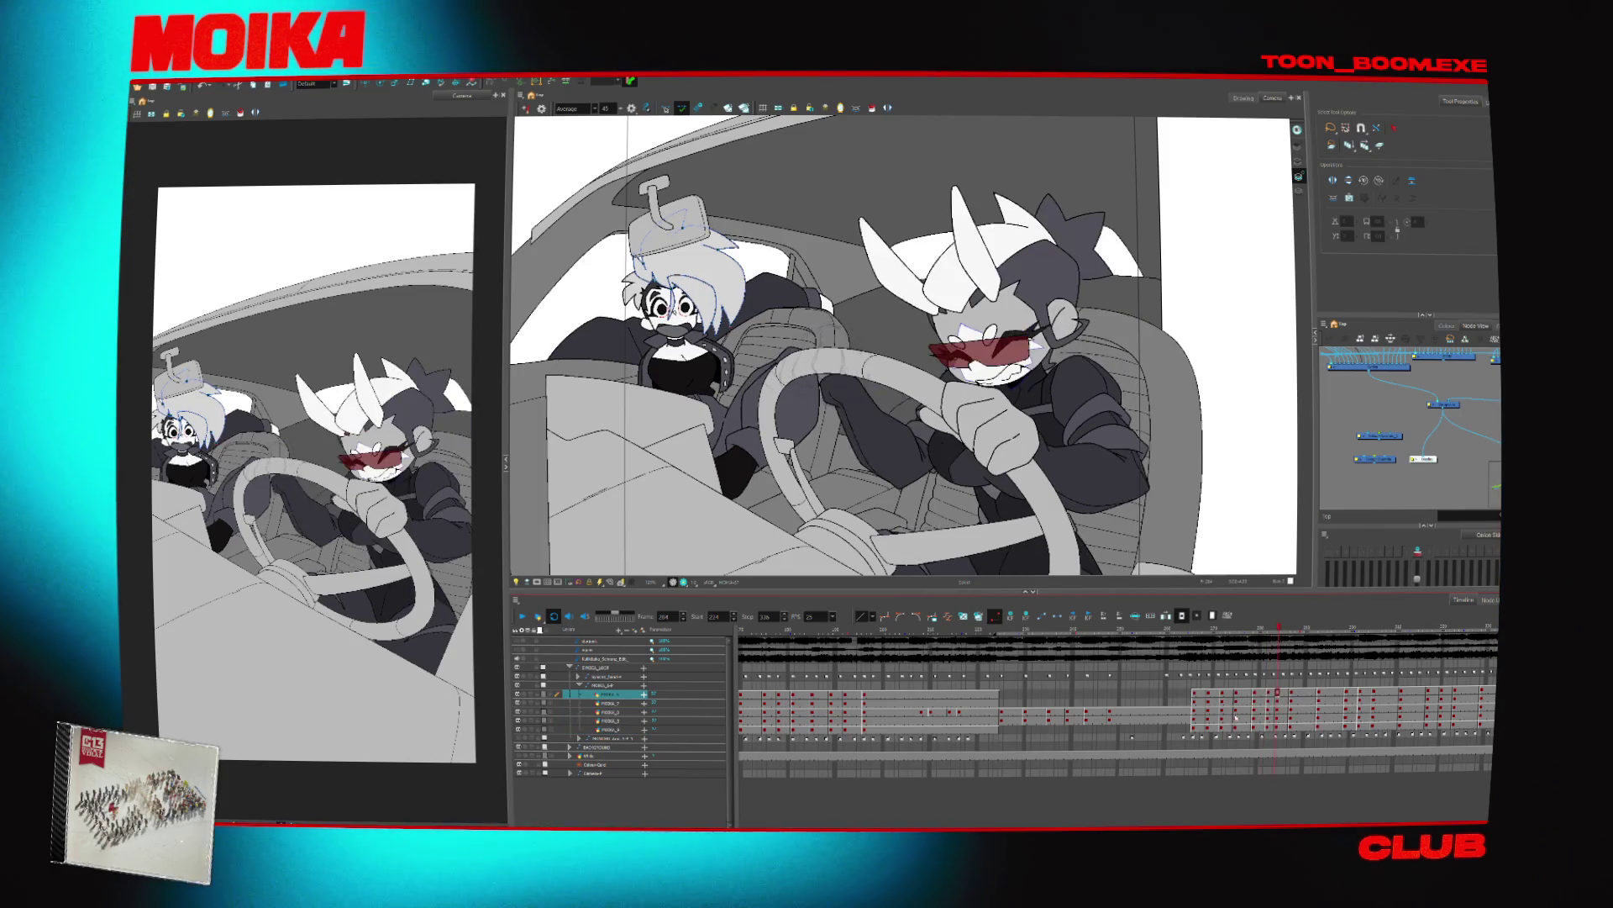
{"action": "mouse_move", "coordinate": [1199, 733]}
{"action": "left_mouse_down"}
{"action": "mouse_move", "coordinate": [1244, 723]}
{"action": "mouse_move", "coordinate": [1222, 734]}
{"action": "left_mouse_up"}
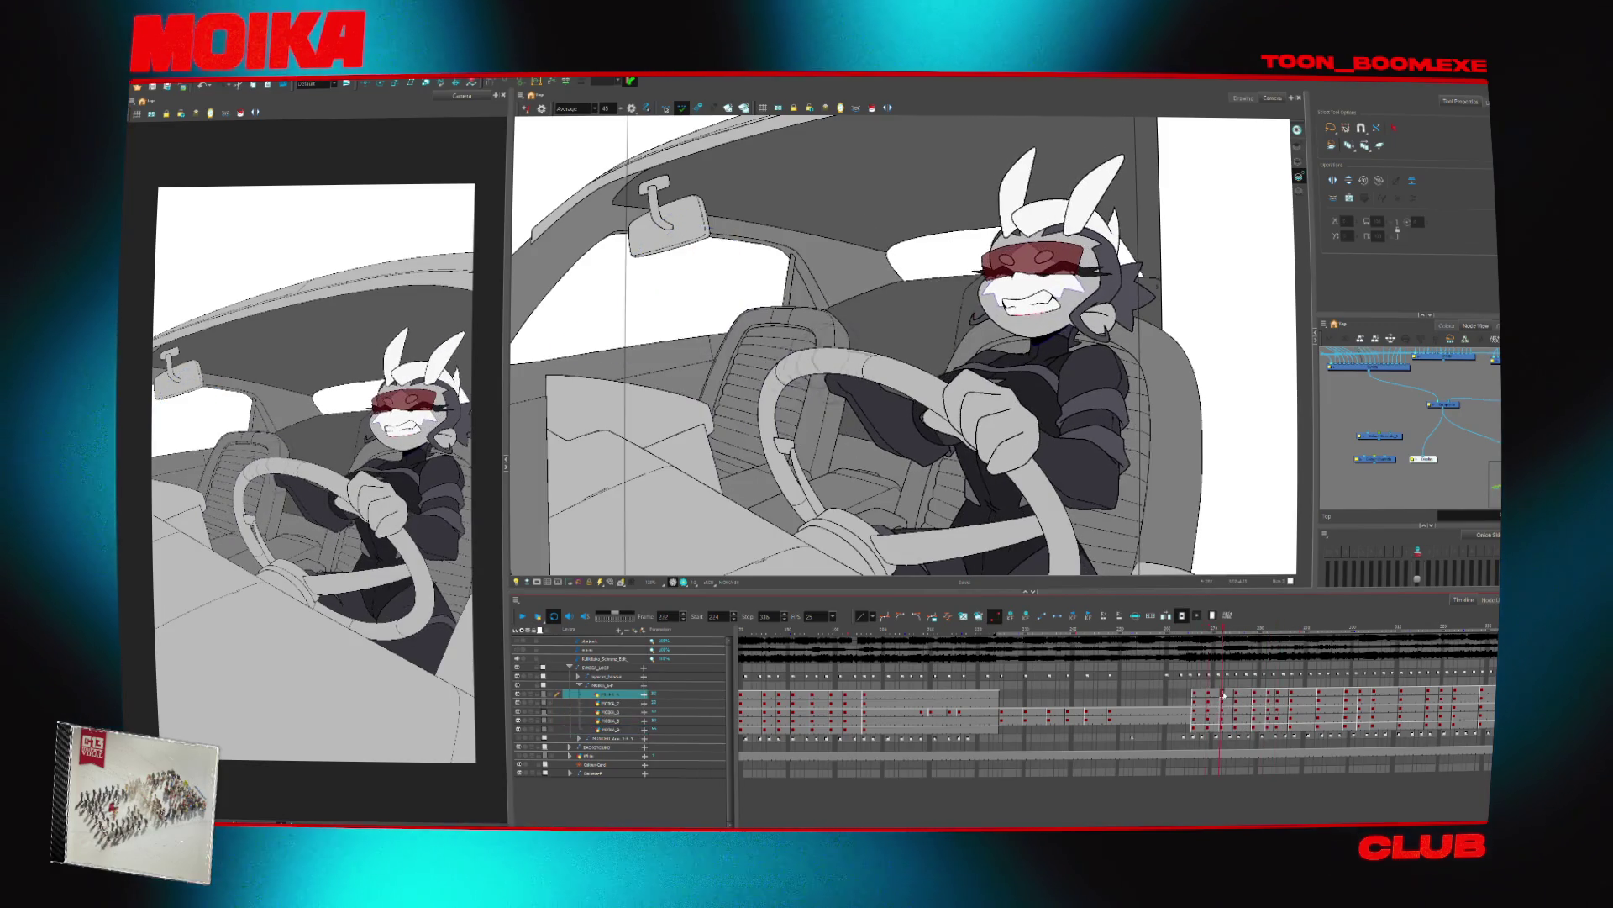
Compare the driver's poses between frames 266 and 300, then play back the animation
{"action": "left_click", "coordinate": [1257, 693]}
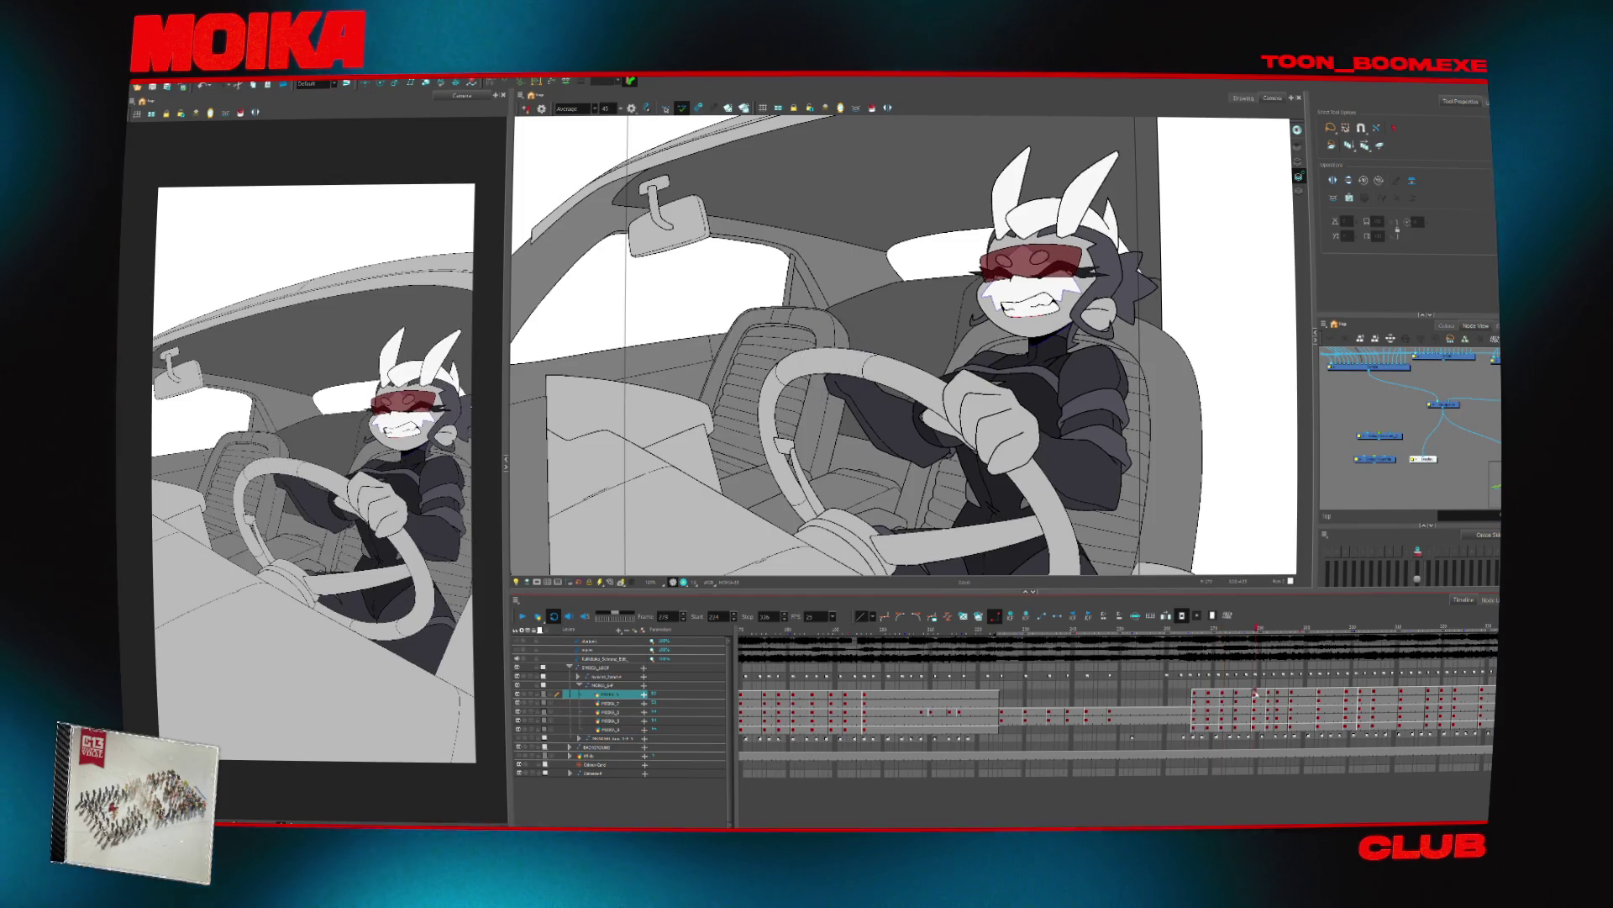
{"action": "left_click", "coordinate": [1264, 728]}
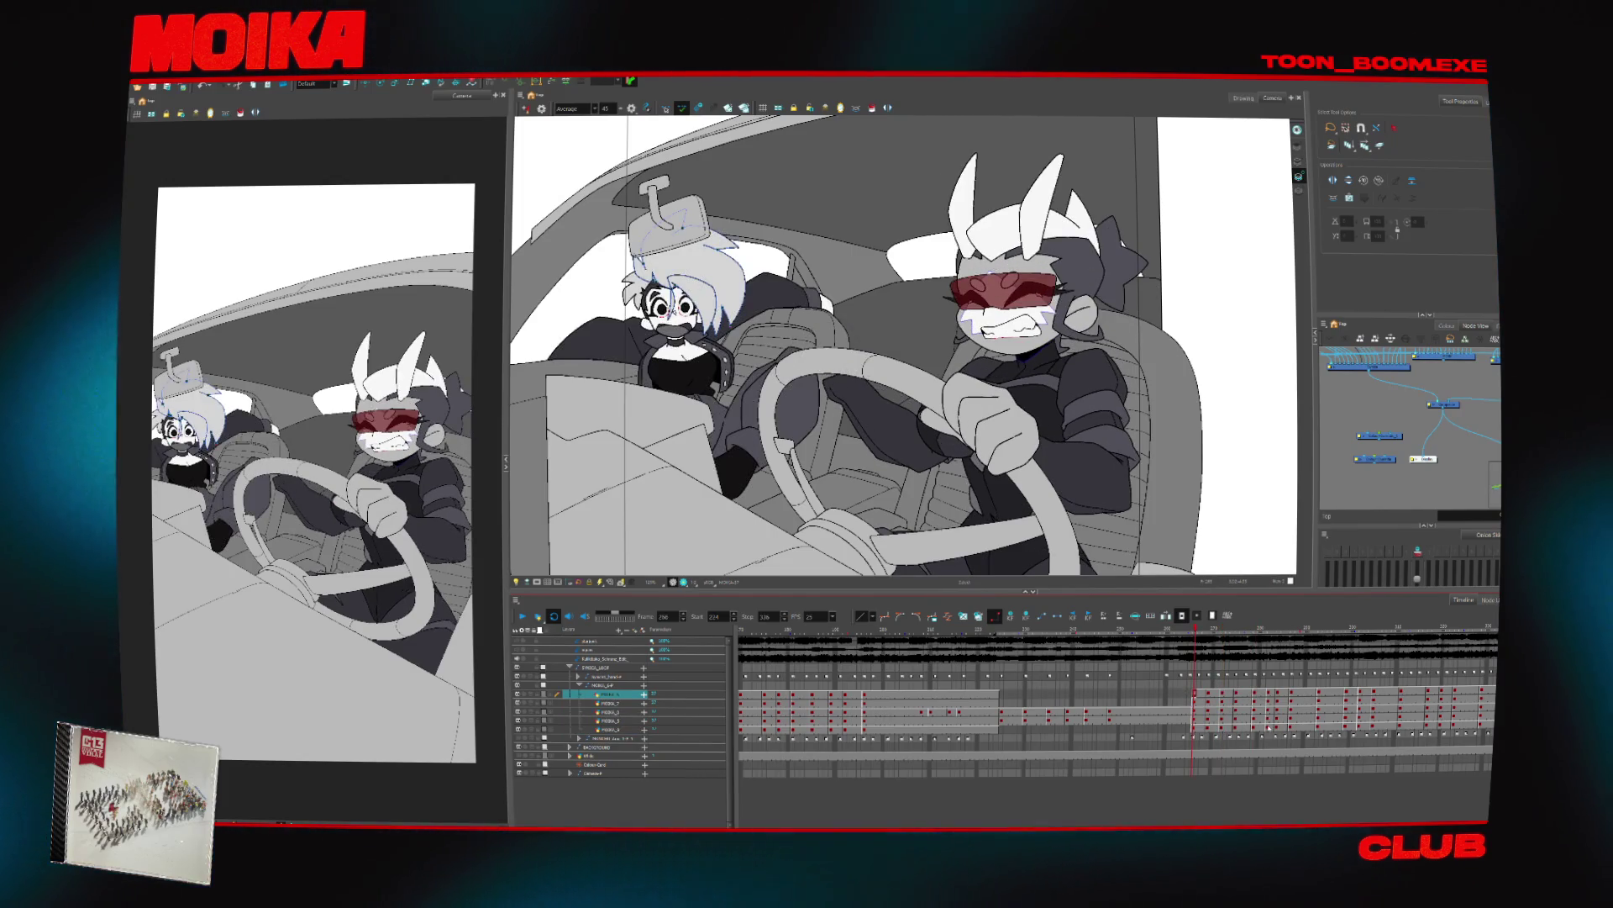
{"action": "left_click", "coordinate": [1279, 728]}
{"action": "left_click", "coordinate": [1194, 728]}
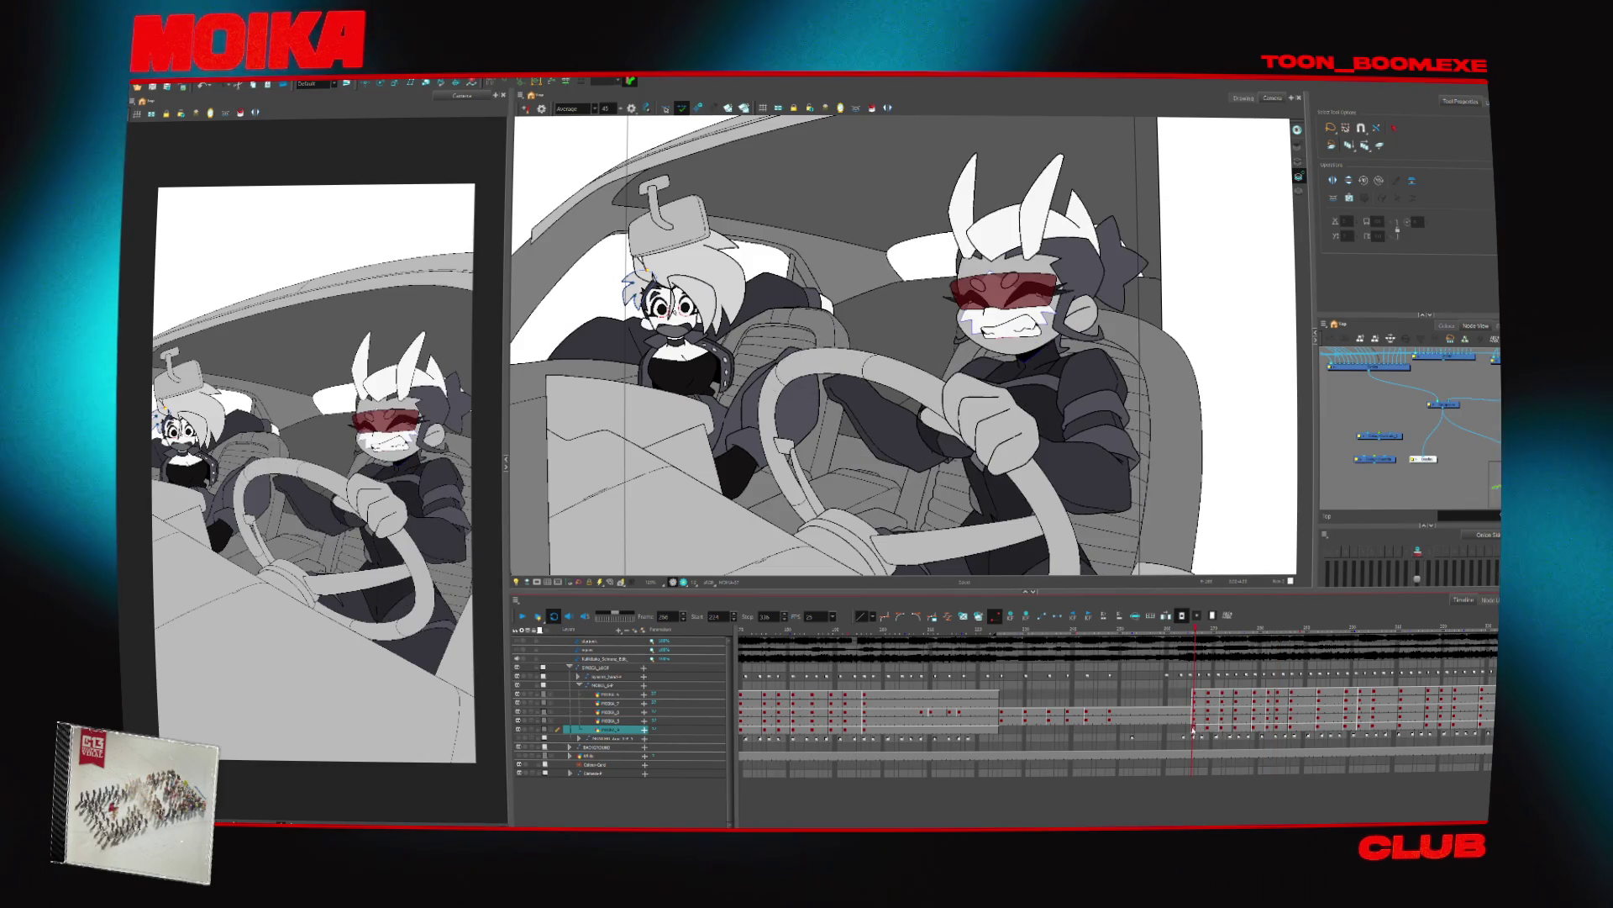
{"action": "left_click_drag", "start_coordinate": [1194, 728], "coordinate": [1278, 693]}
{"action": "left_click", "coordinate": [1269, 693]}
{"action": "left_click", "coordinate": [1277, 694]}
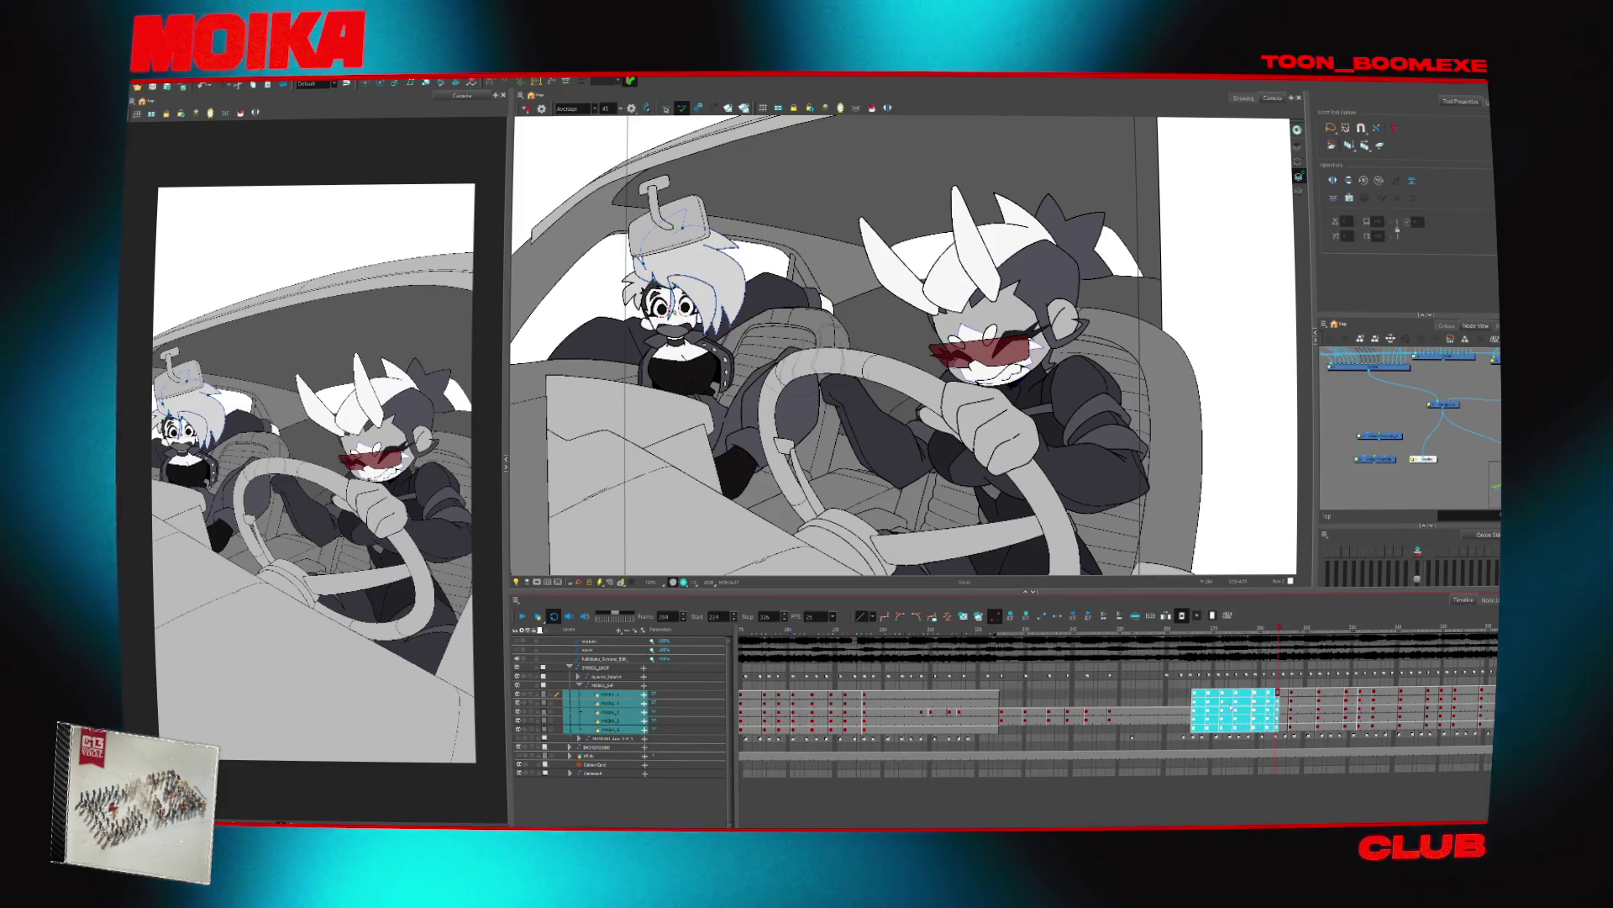
{"action": "left_click", "coordinate": [1326, 695]}
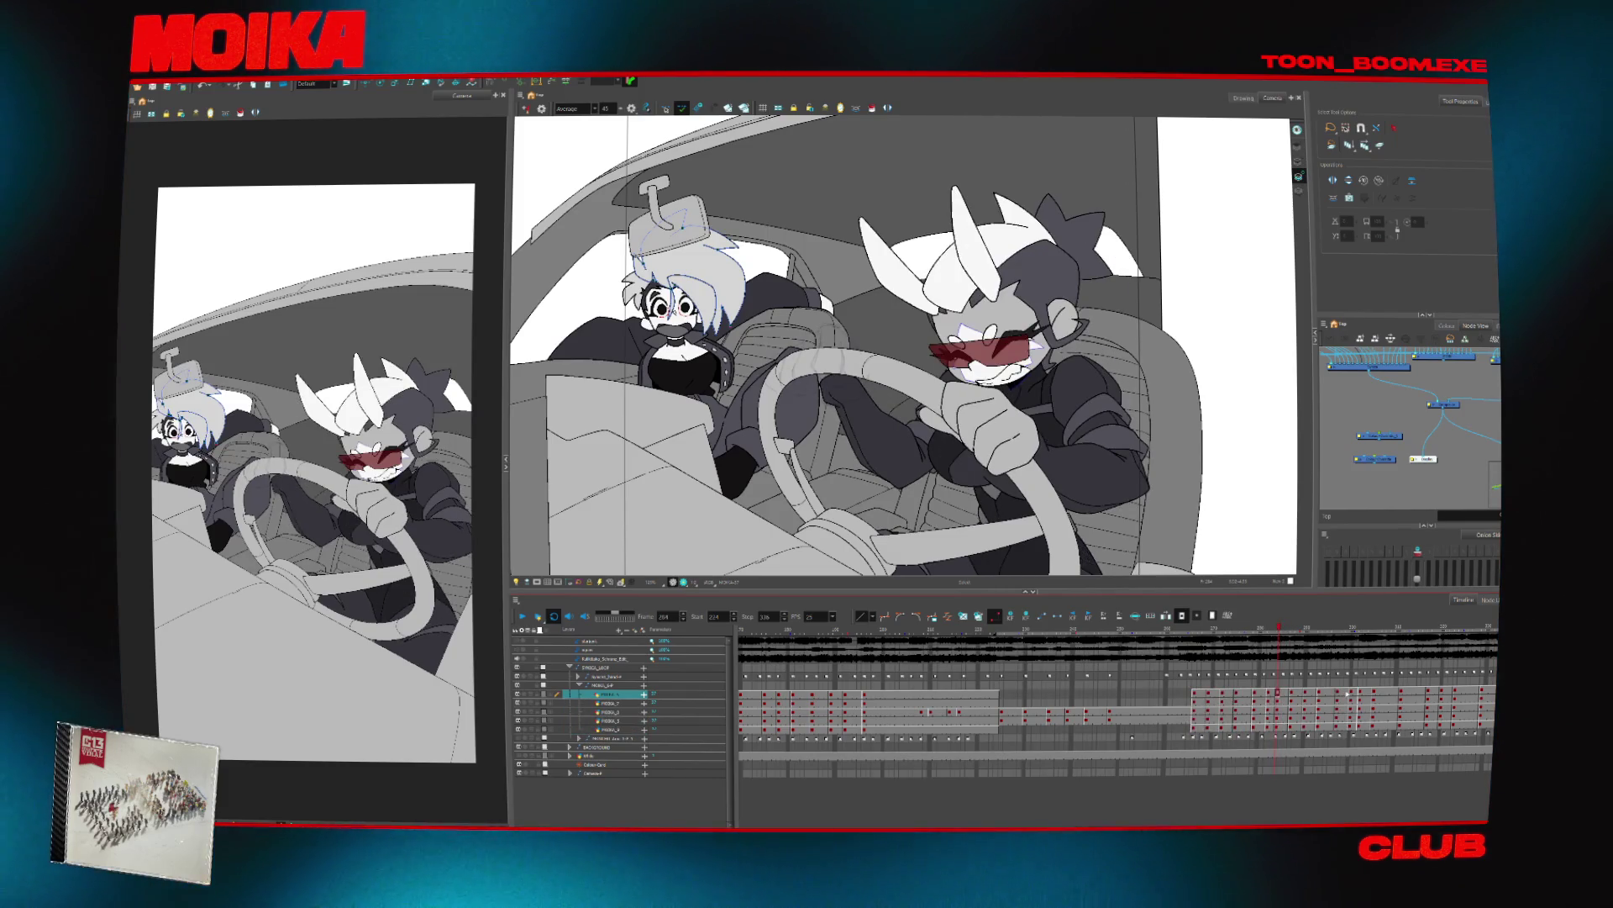
{"action": "left_click", "coordinate": [1349, 694]}
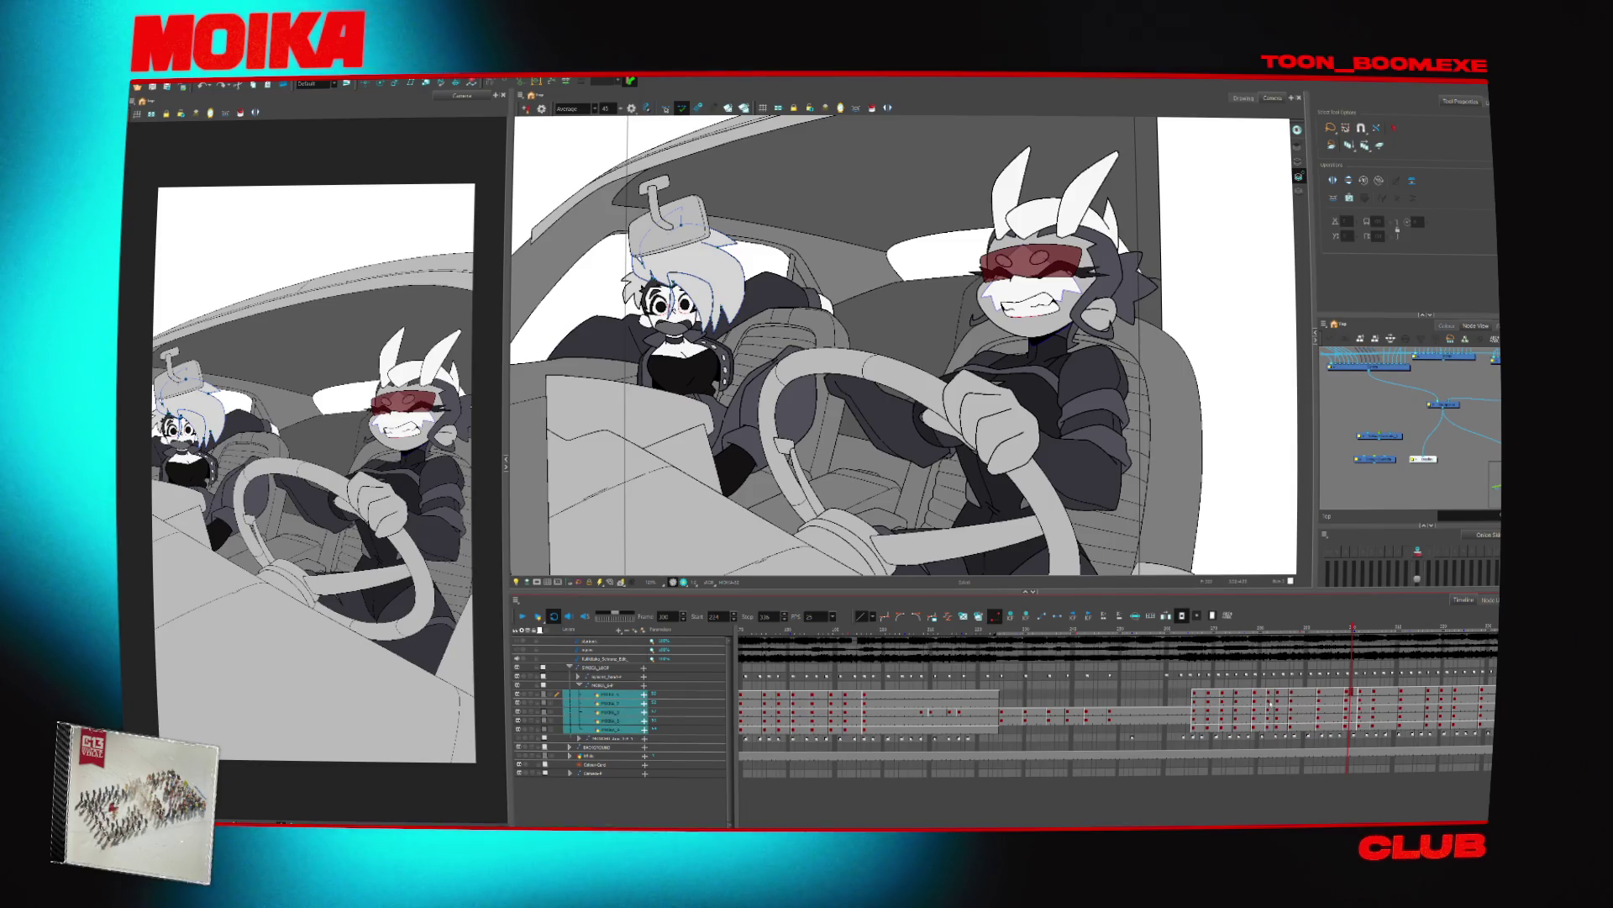
{"action": "key", "text": "Return"}
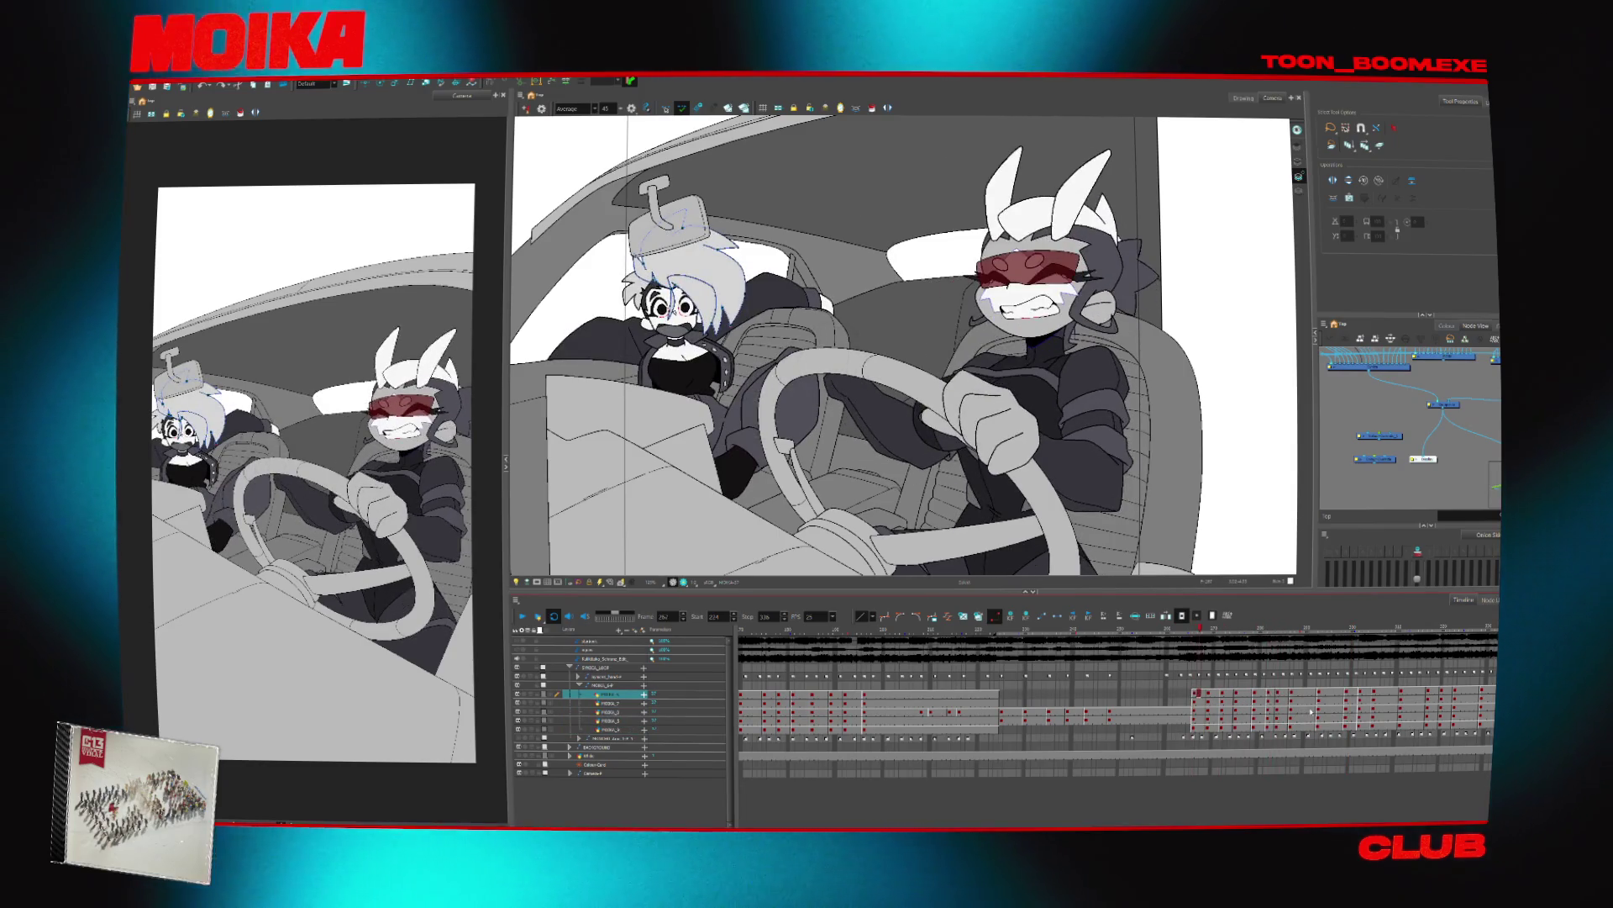
Check frames 284, 288, 302, 315 and 320, then play the motion from frame 267
{"action": "left_click", "coordinate": [1278, 694]}
{"action": "left_click", "coordinate": [1286, 696]}
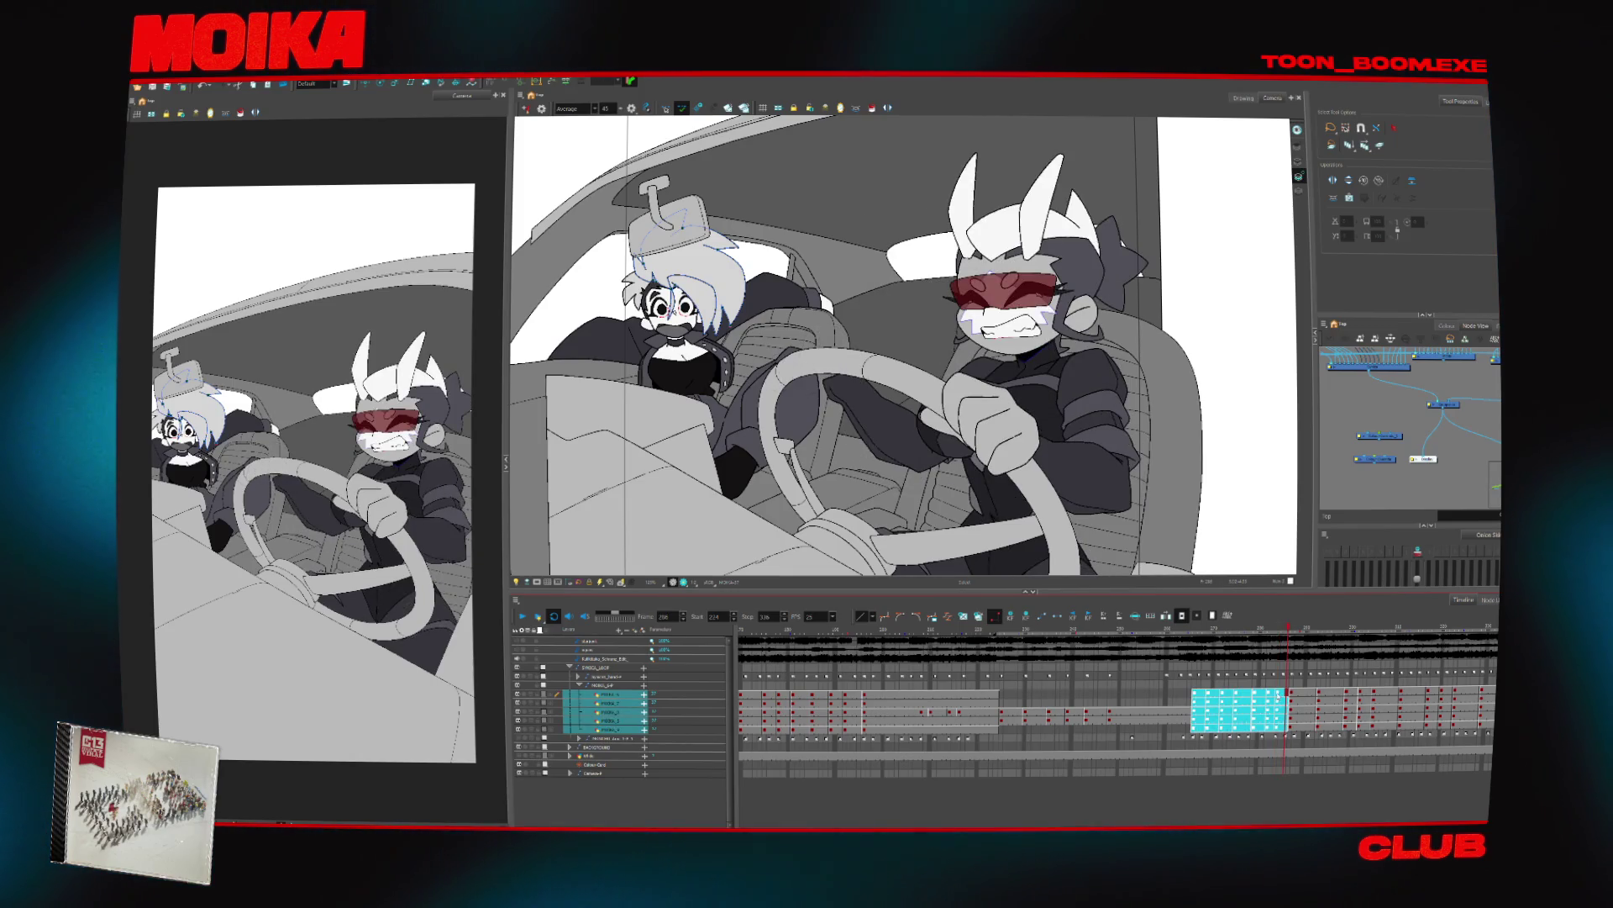
{"action": "left_click", "coordinate": [1278, 694]}
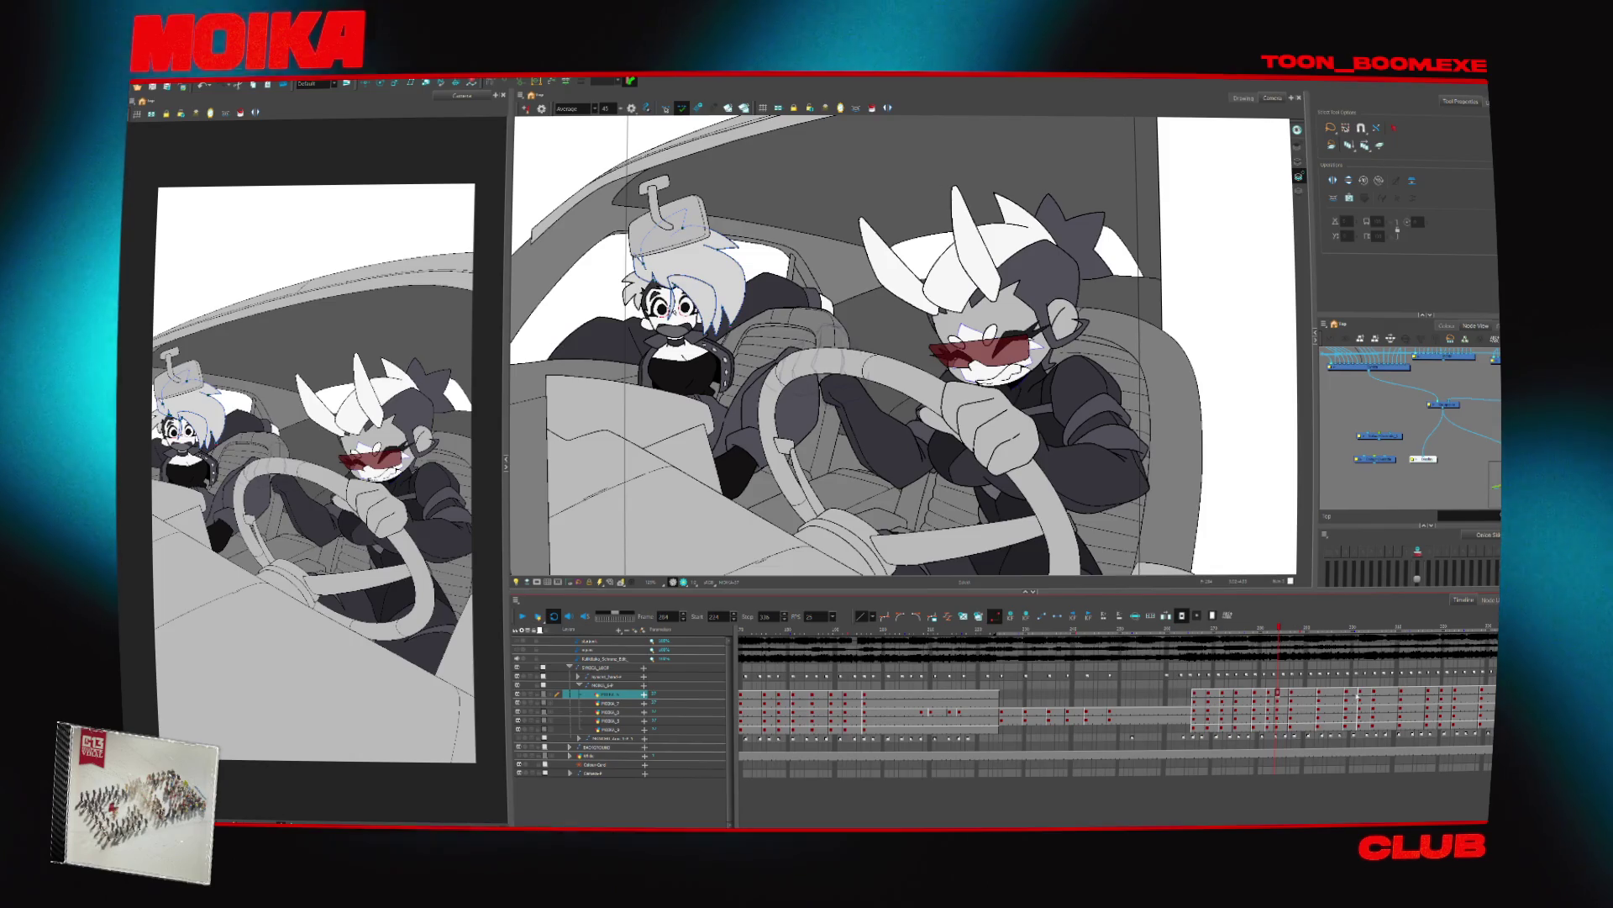
{"action": "left_click", "coordinate": [1360, 696]}
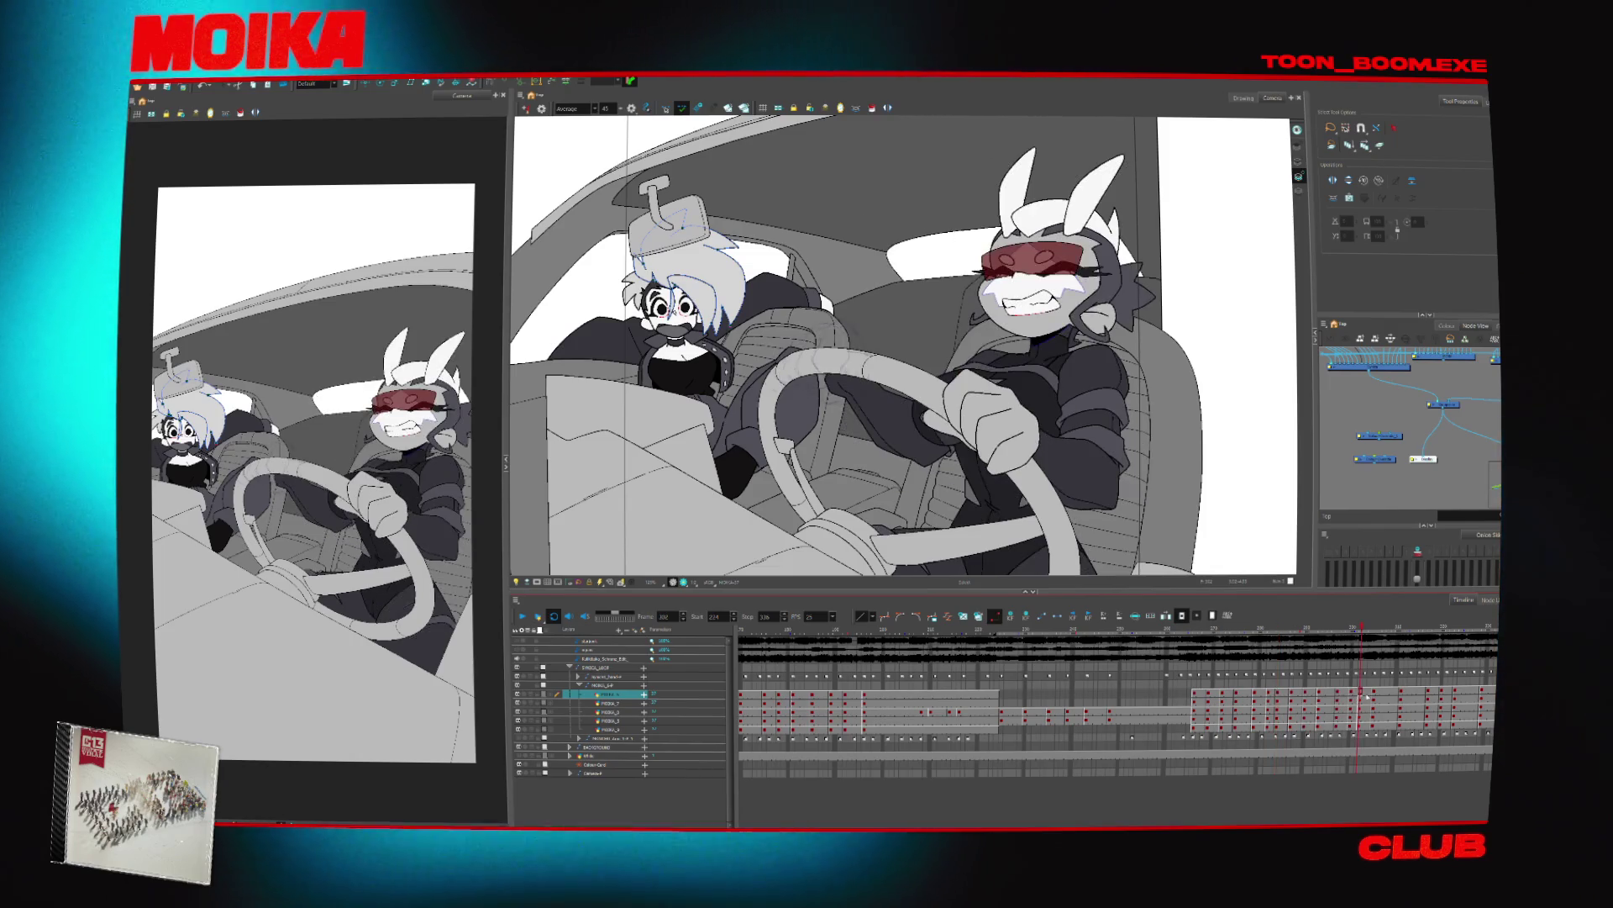
{"action": "left_click", "coordinate": [1420, 695]}
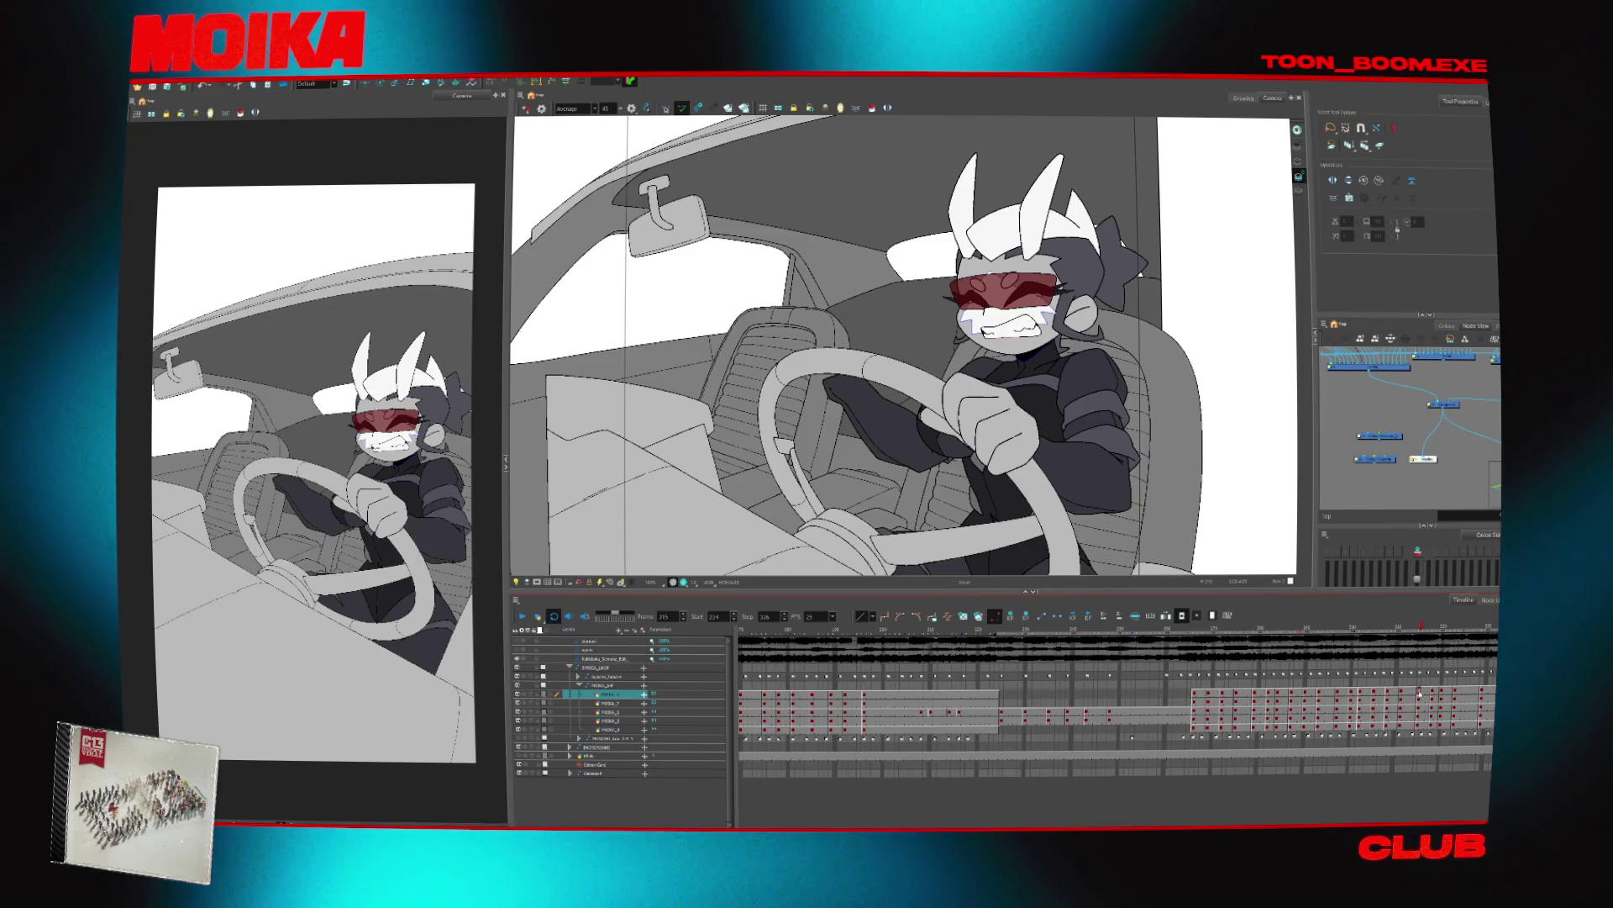
{"action": "left_click", "coordinate": [1442, 694]}
{"action": "left_click_drag", "start_coordinate": [1453, 642], "coordinate": [1200, 644]}
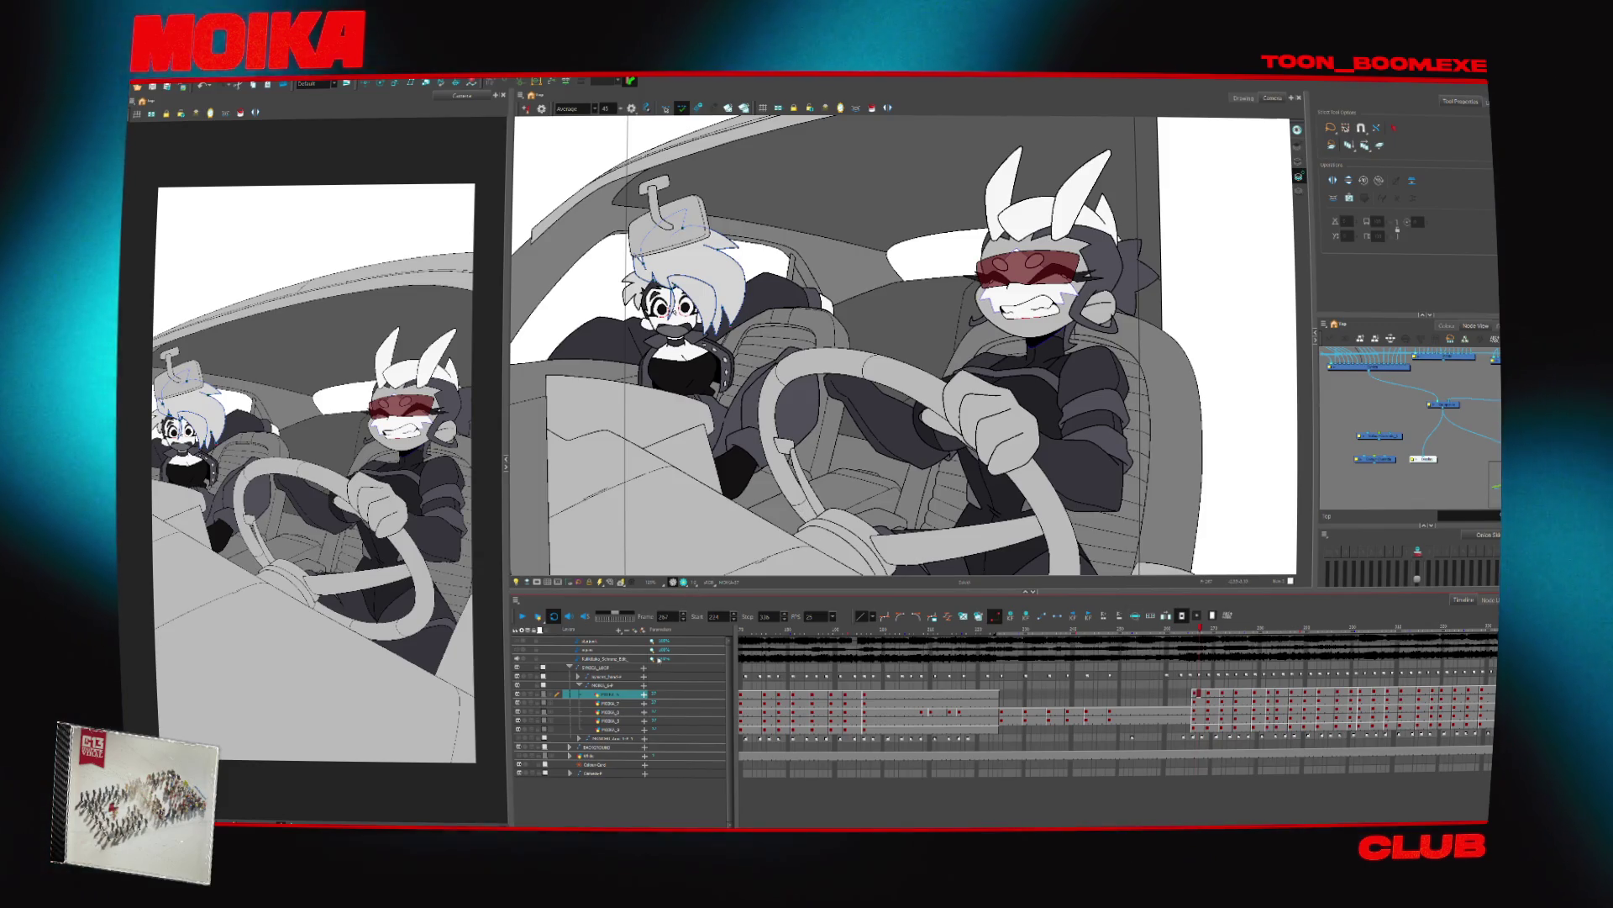
{"action": "left_click", "coordinate": [524, 616]}
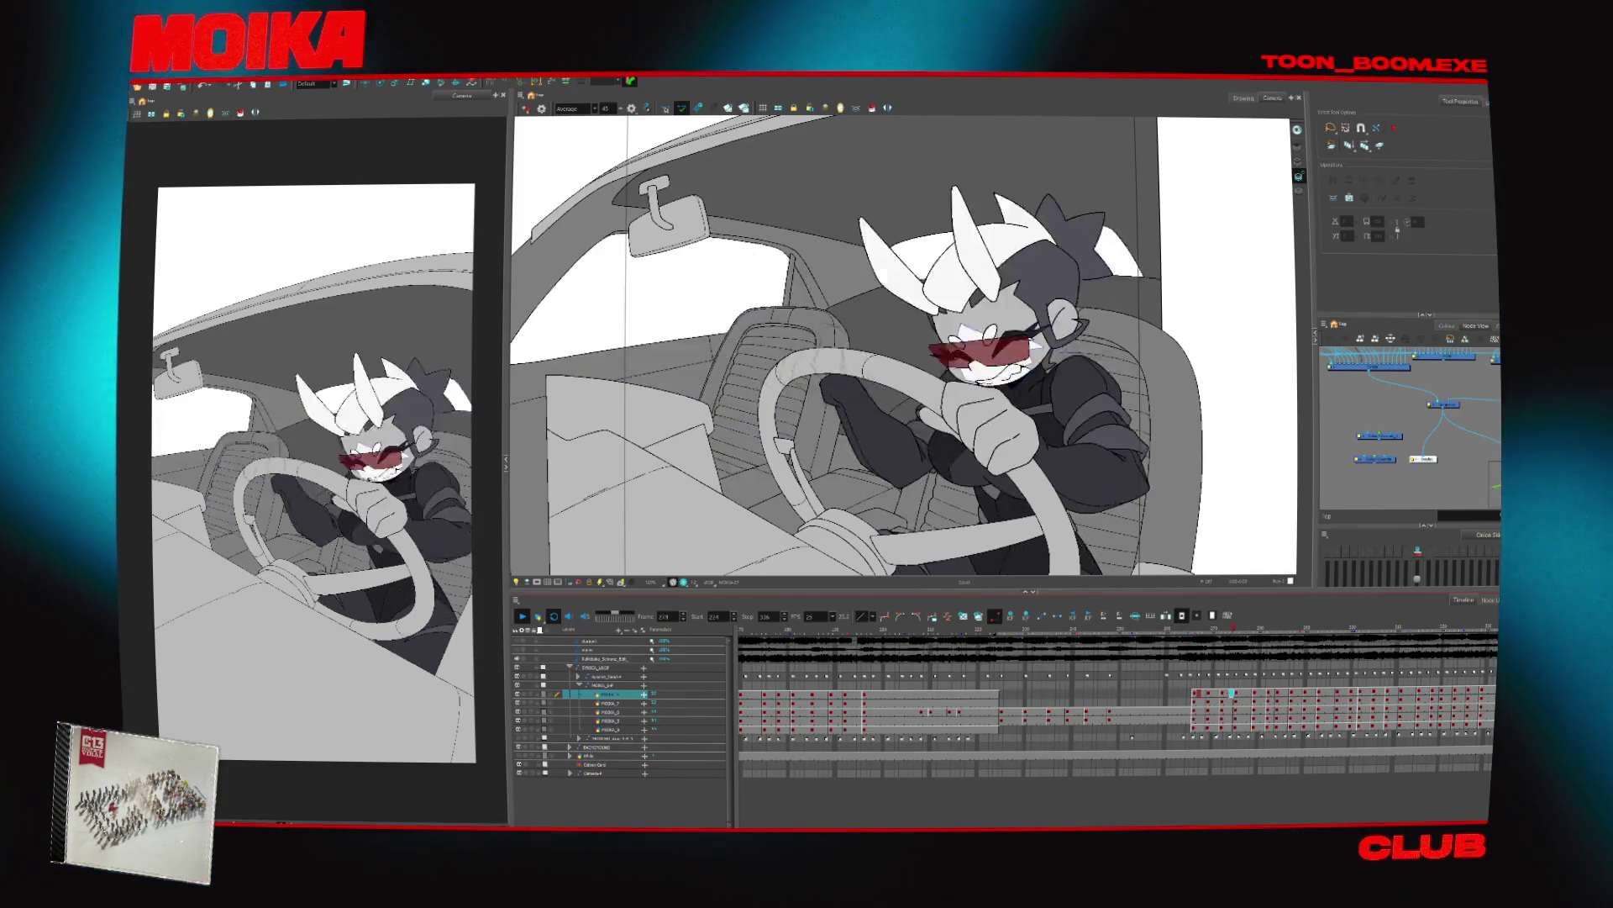
Return to frame 272 and hide the car interior layer
{"action": "left_click", "coordinate": [1212, 634]}
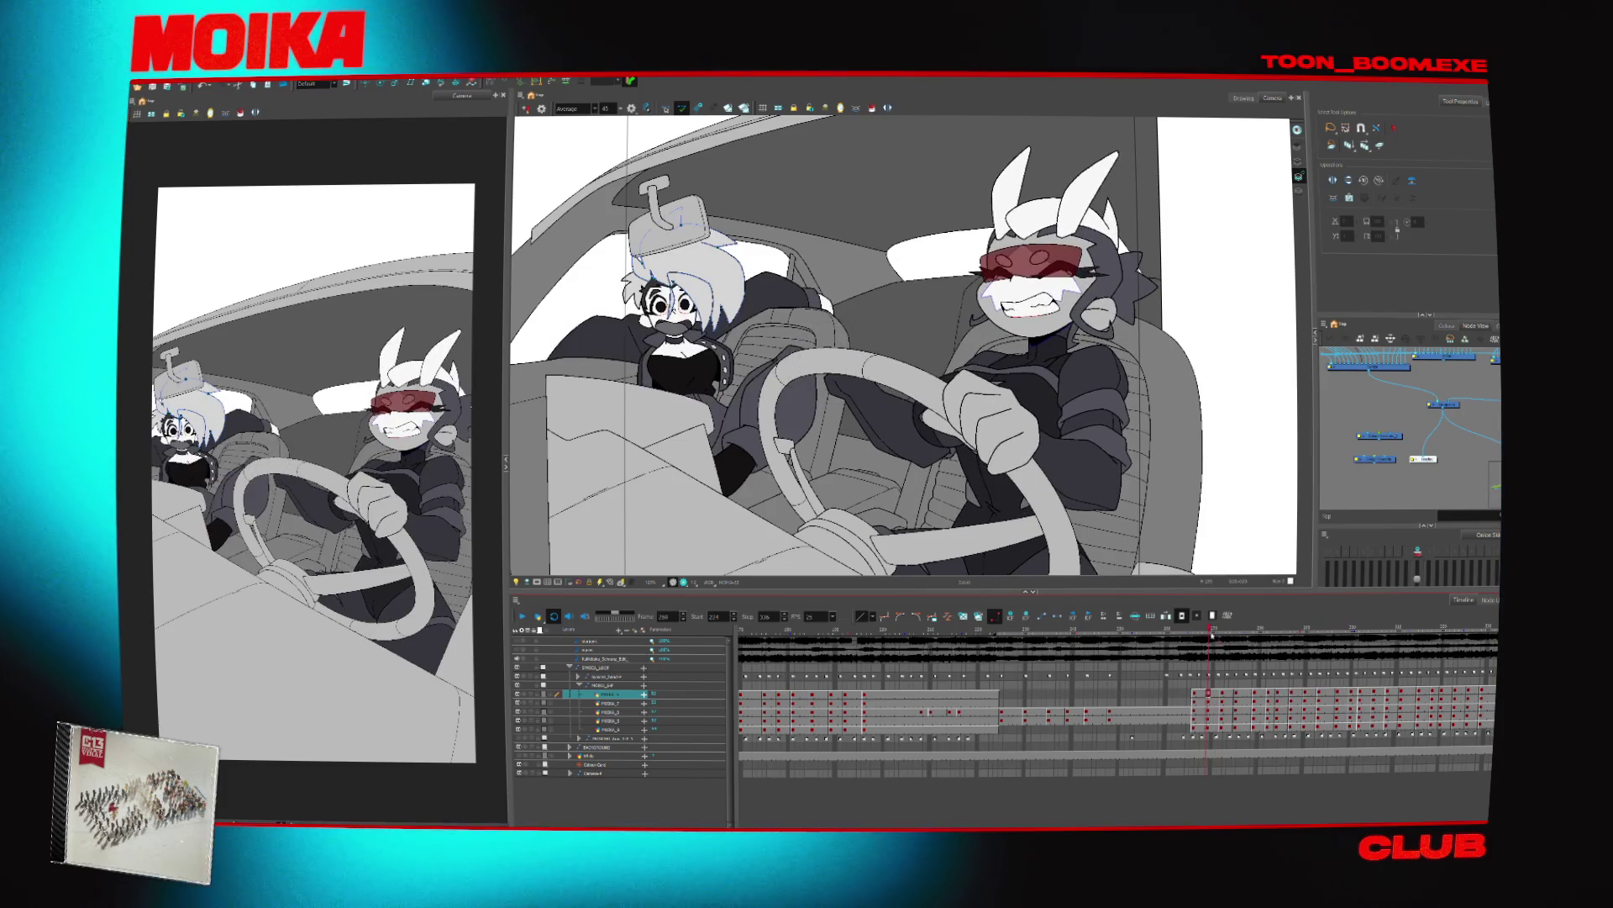
{"action": "key", "text": "period"}
{"action": "key", "text": "period"}
{"action": "key", "text": "period"}
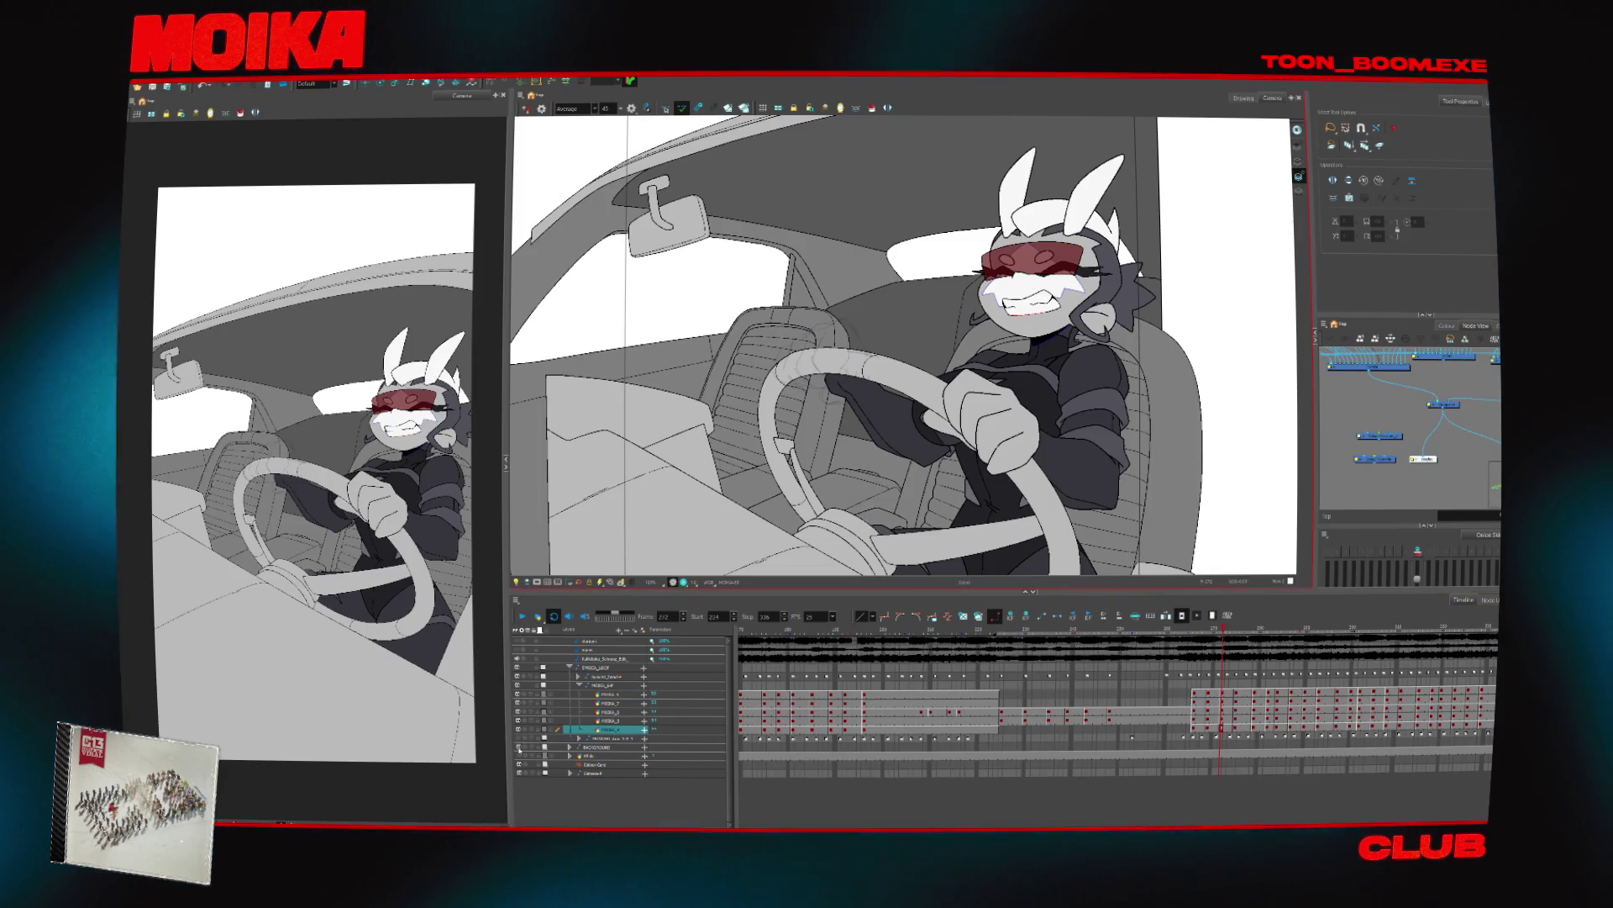
{"action": "left_click", "coordinate": [522, 743]}
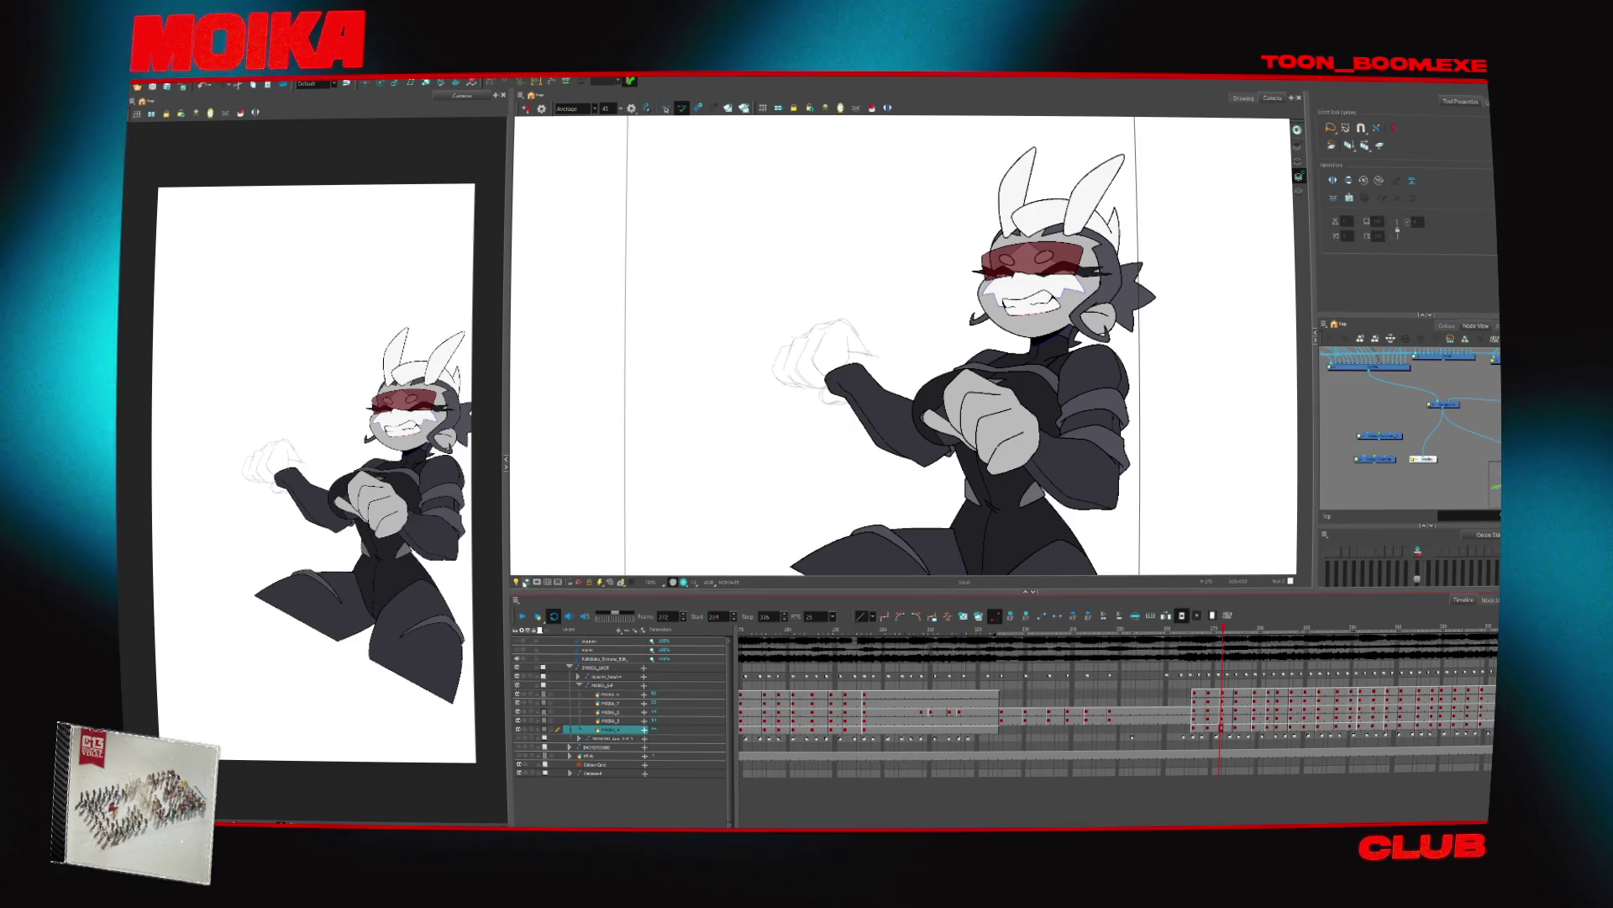
At frame 273, enable Light Table and reposition a node so characters preview as bare line art
{"action": "key", "text": "shift+l"}
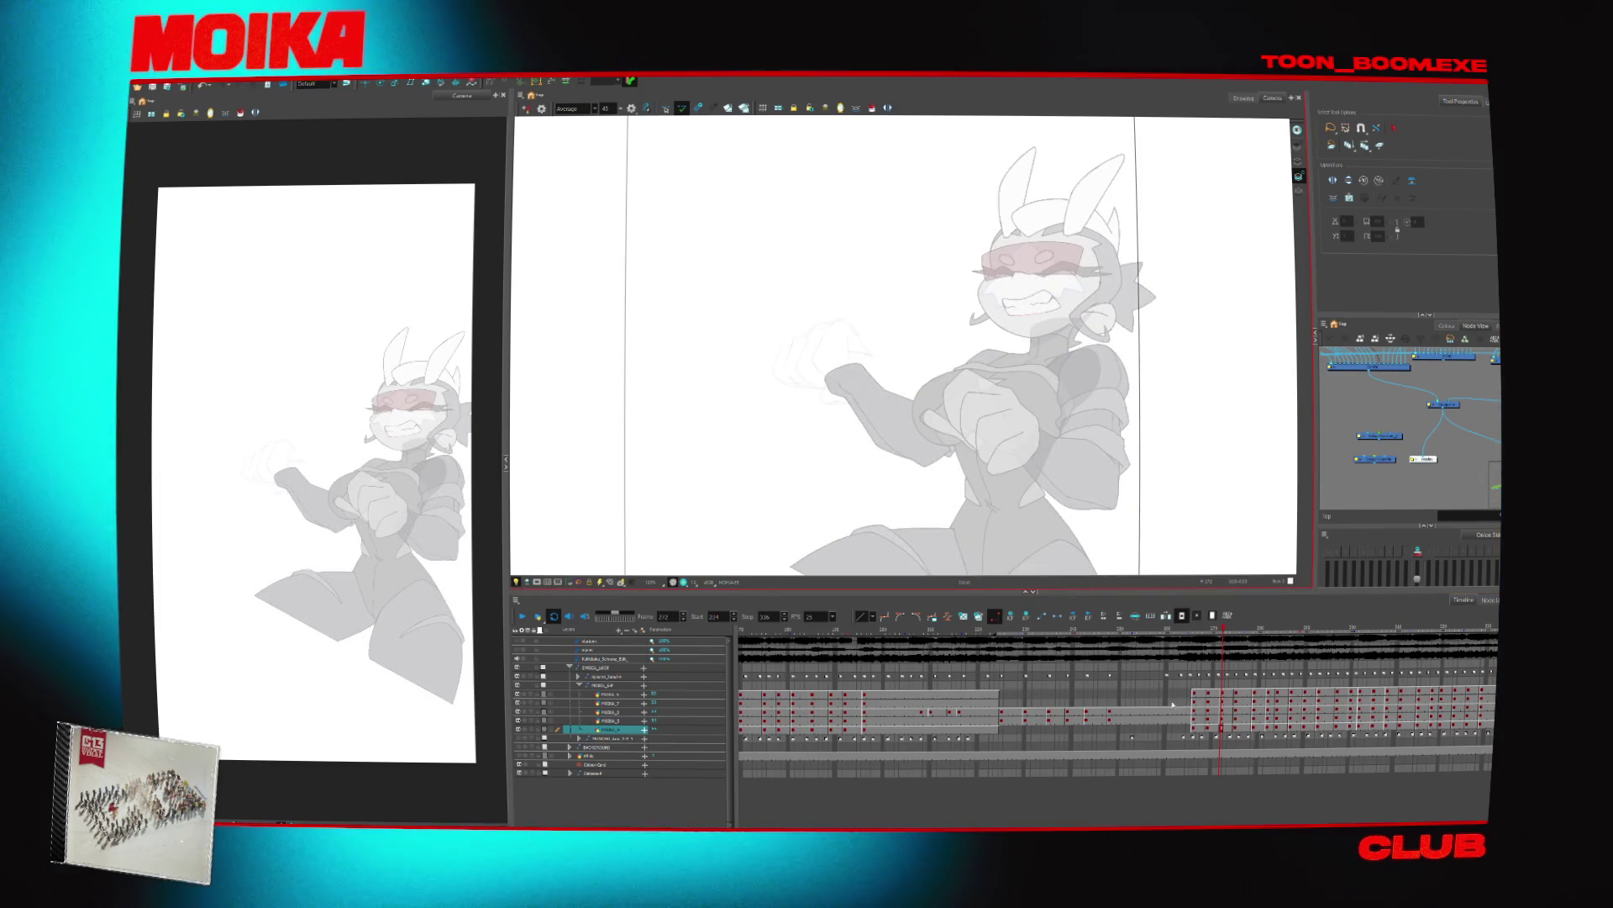
{"action": "left_click", "coordinate": [1224, 728]}
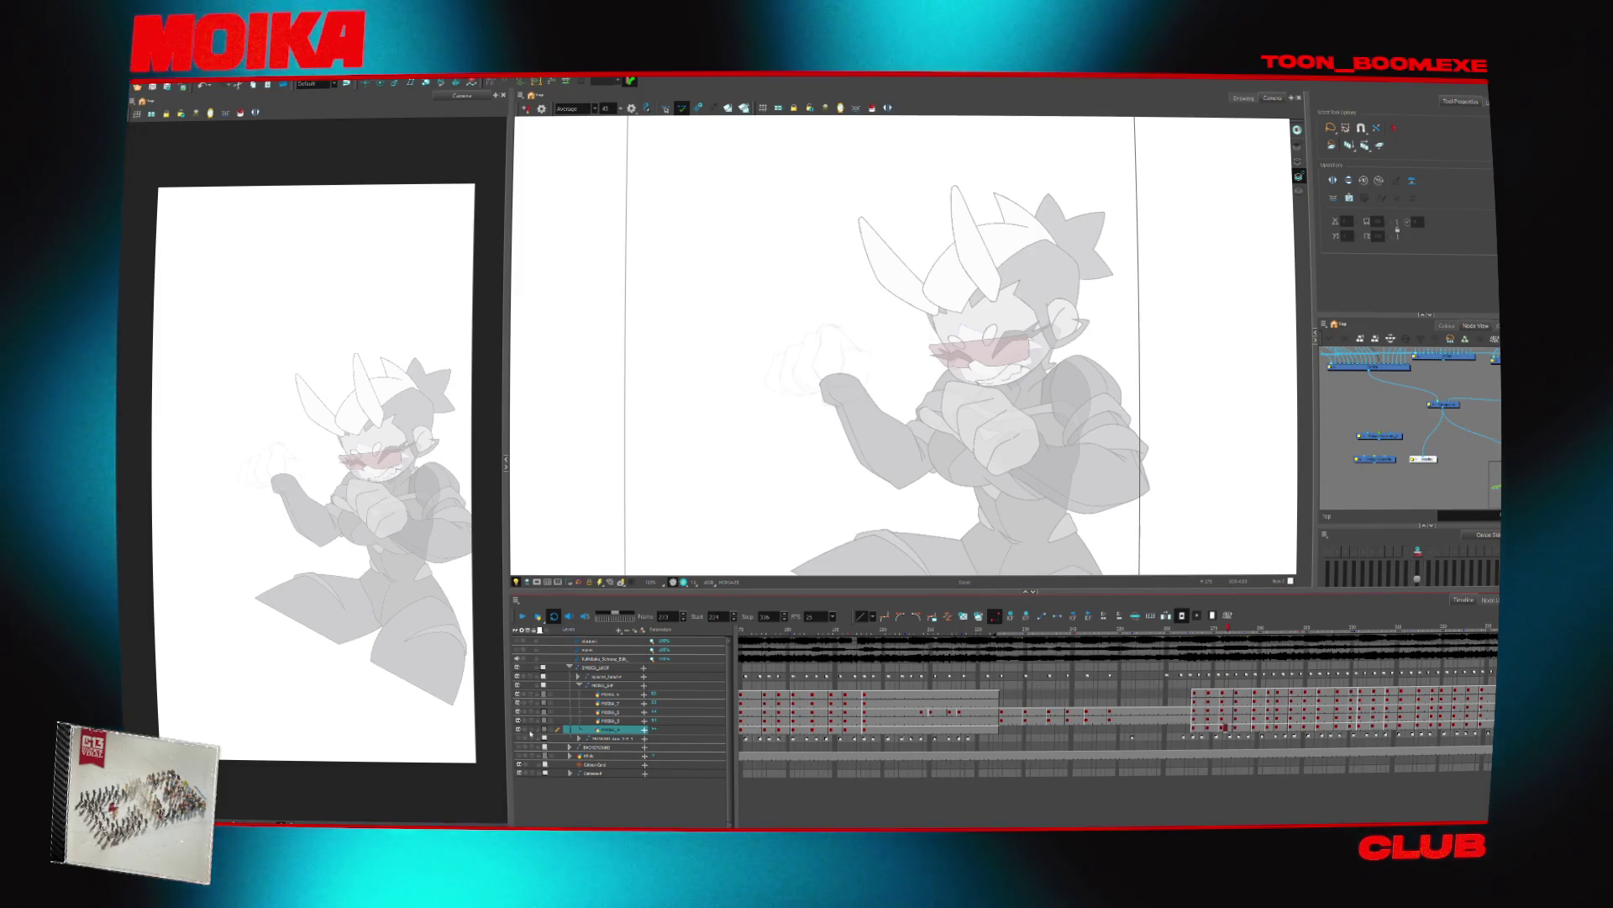
{"action": "left_click", "coordinate": [602, 721]}
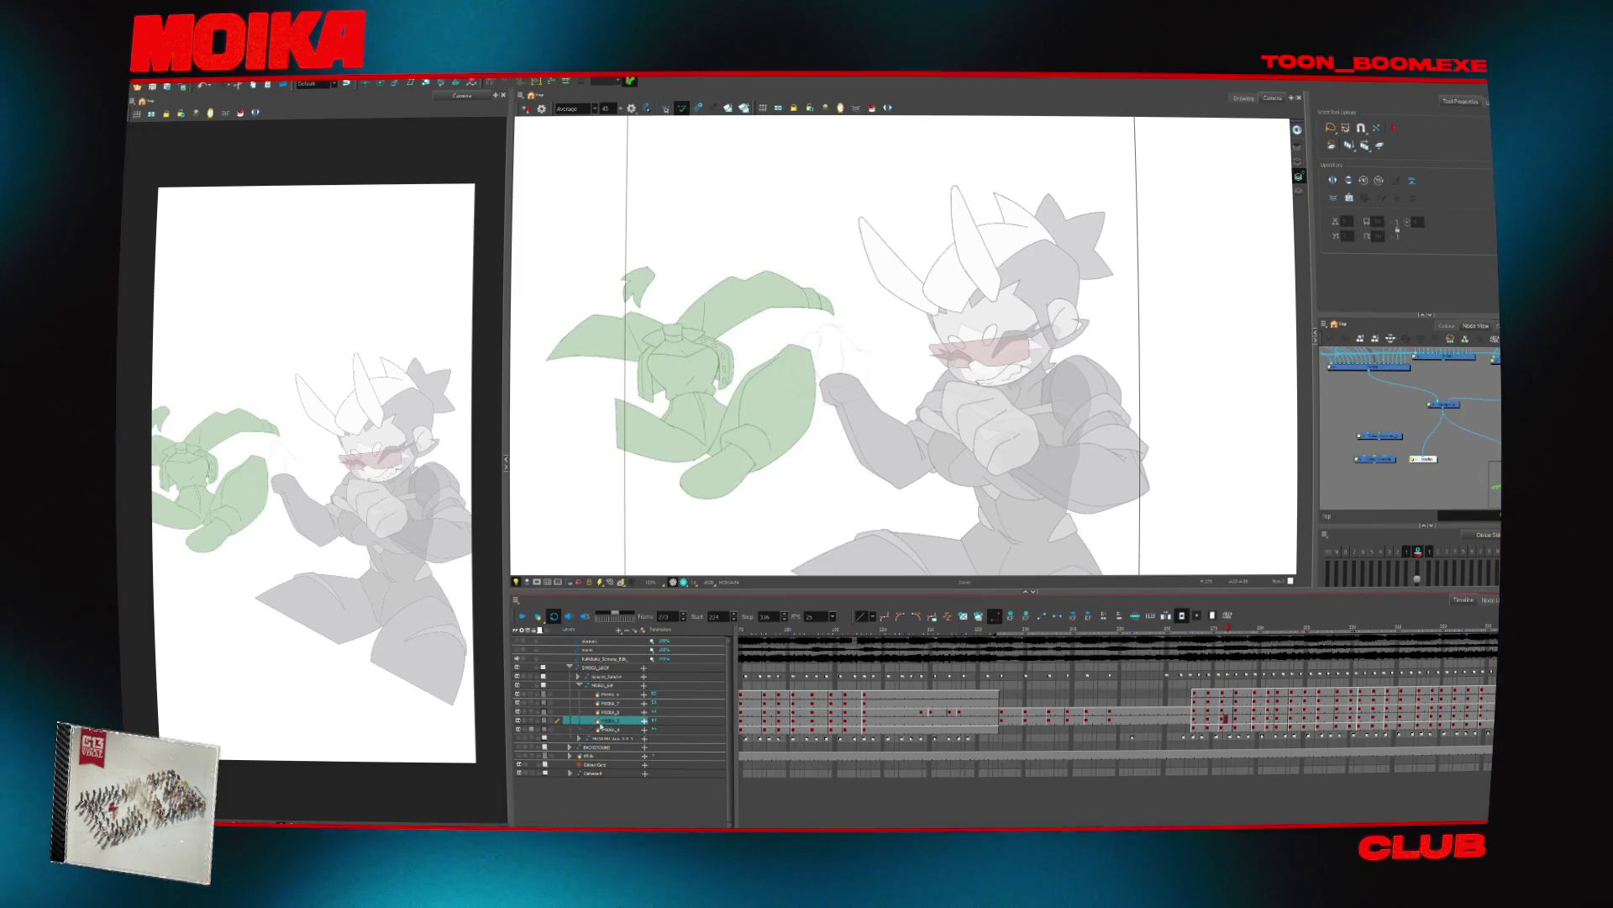
{"action": "left_click", "coordinate": [1414, 418]}
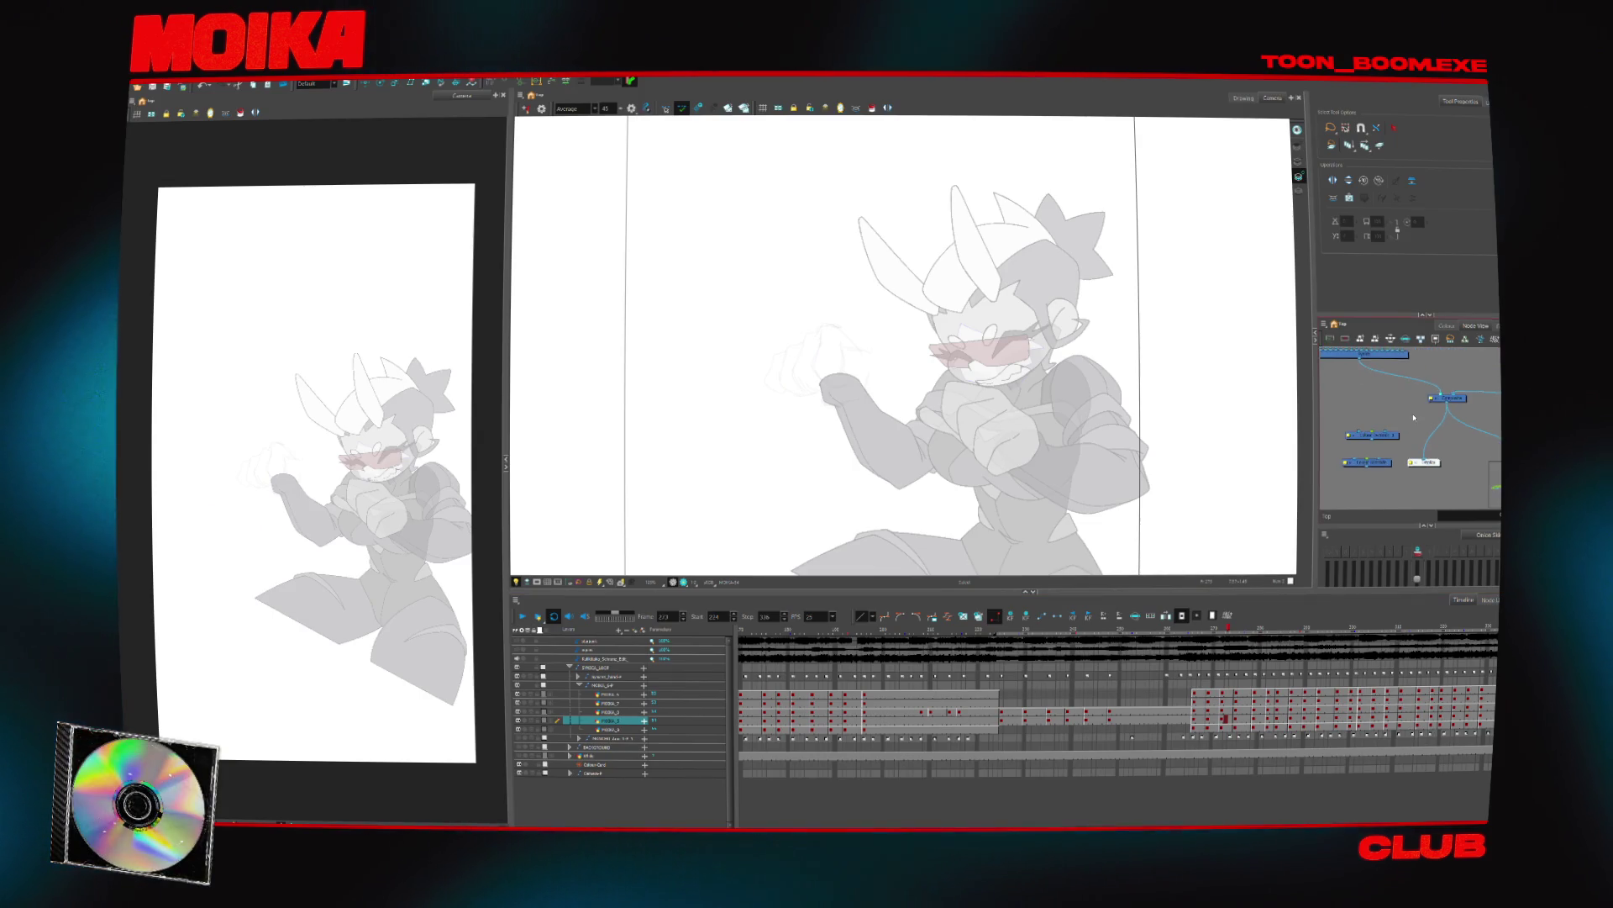
{"action": "mouse_move", "coordinate": [1407, 420]}
{"action": "left_mouse_down"}
{"action": "mouse_move", "coordinate": [1440, 433]}
{"action": "mouse_move", "coordinate": [1382, 443]}
{"action": "mouse_move", "coordinate": [1433, 439]}
{"action": "left_mouse_up"}
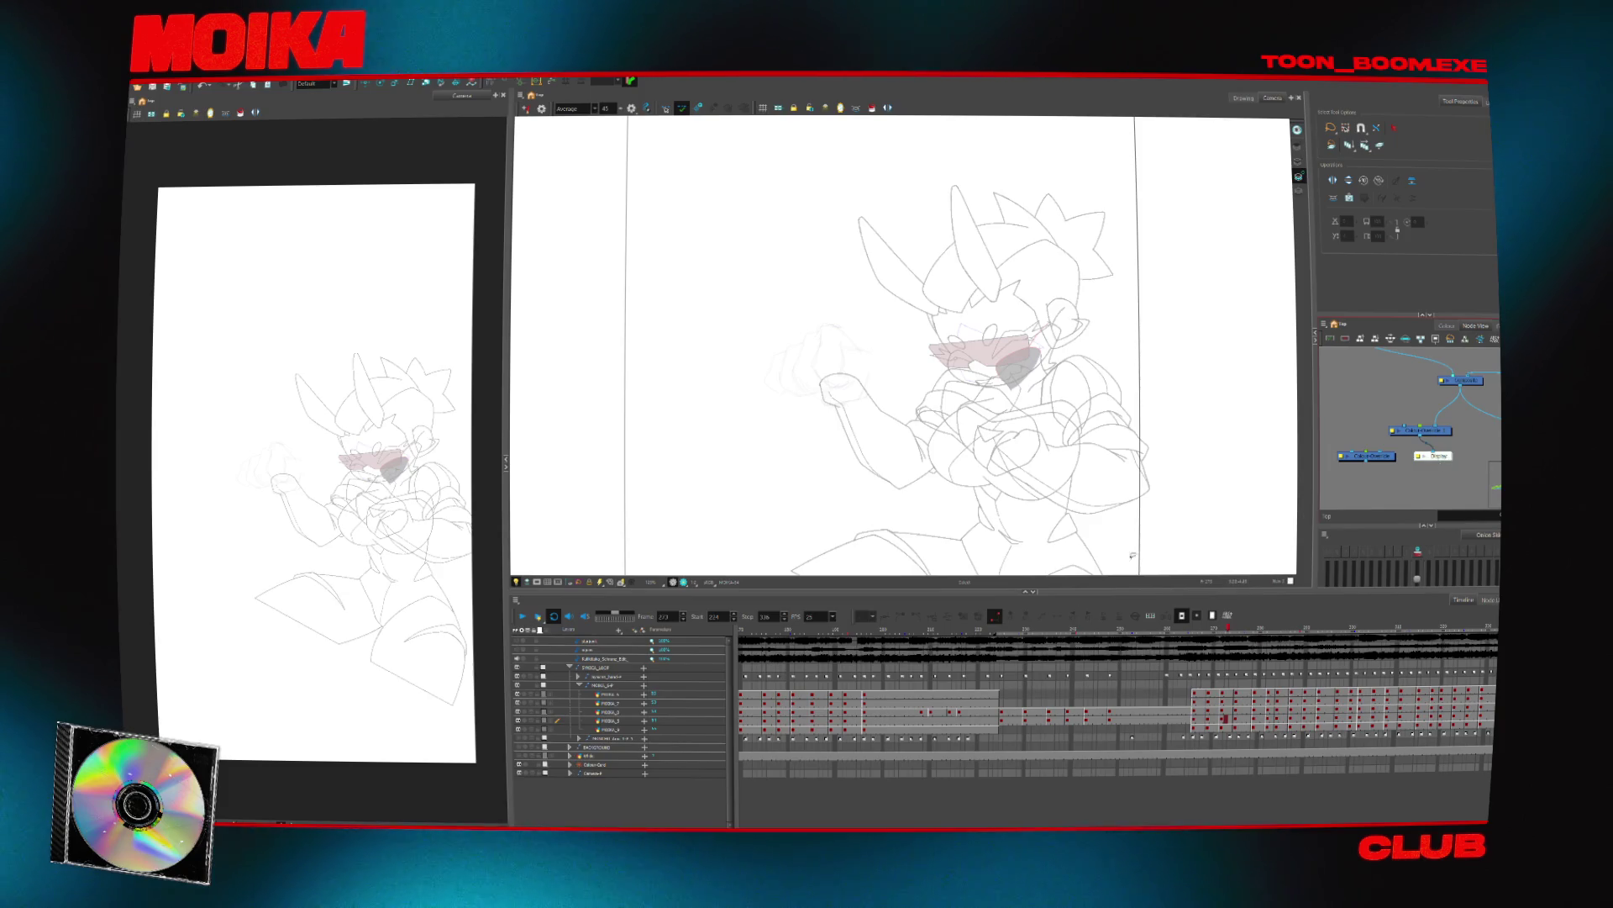
Select the layer's cell at its frame, undo and redo, then scrub through nearby frames
{"action": "left_click", "coordinate": [1195, 720]}
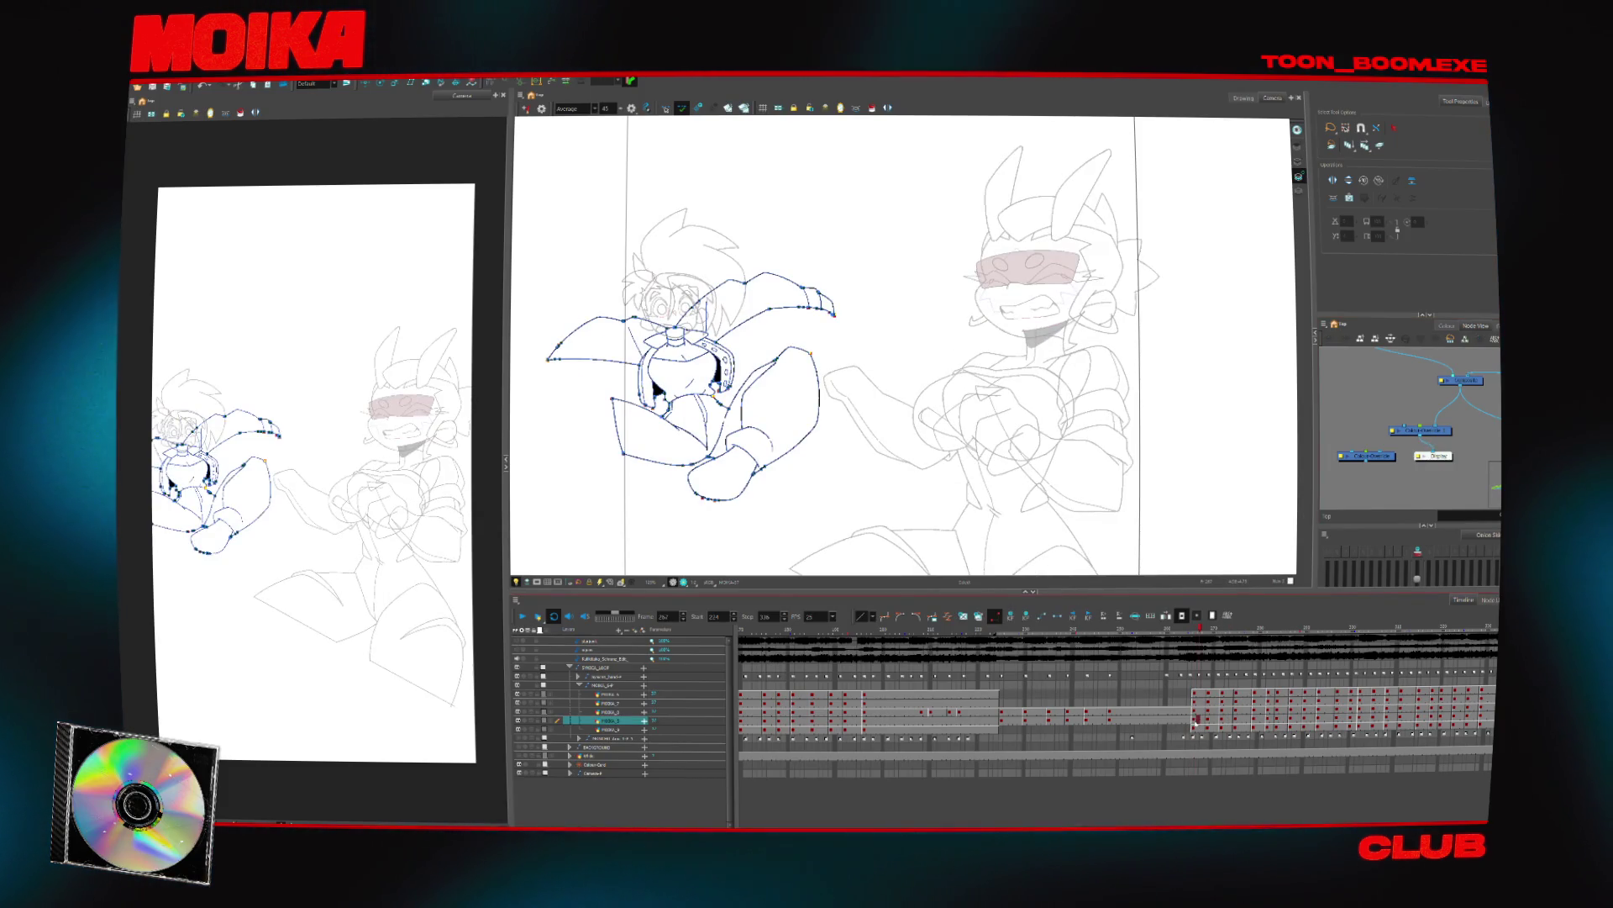
{"action": "key", "text": "ctrl+z"}
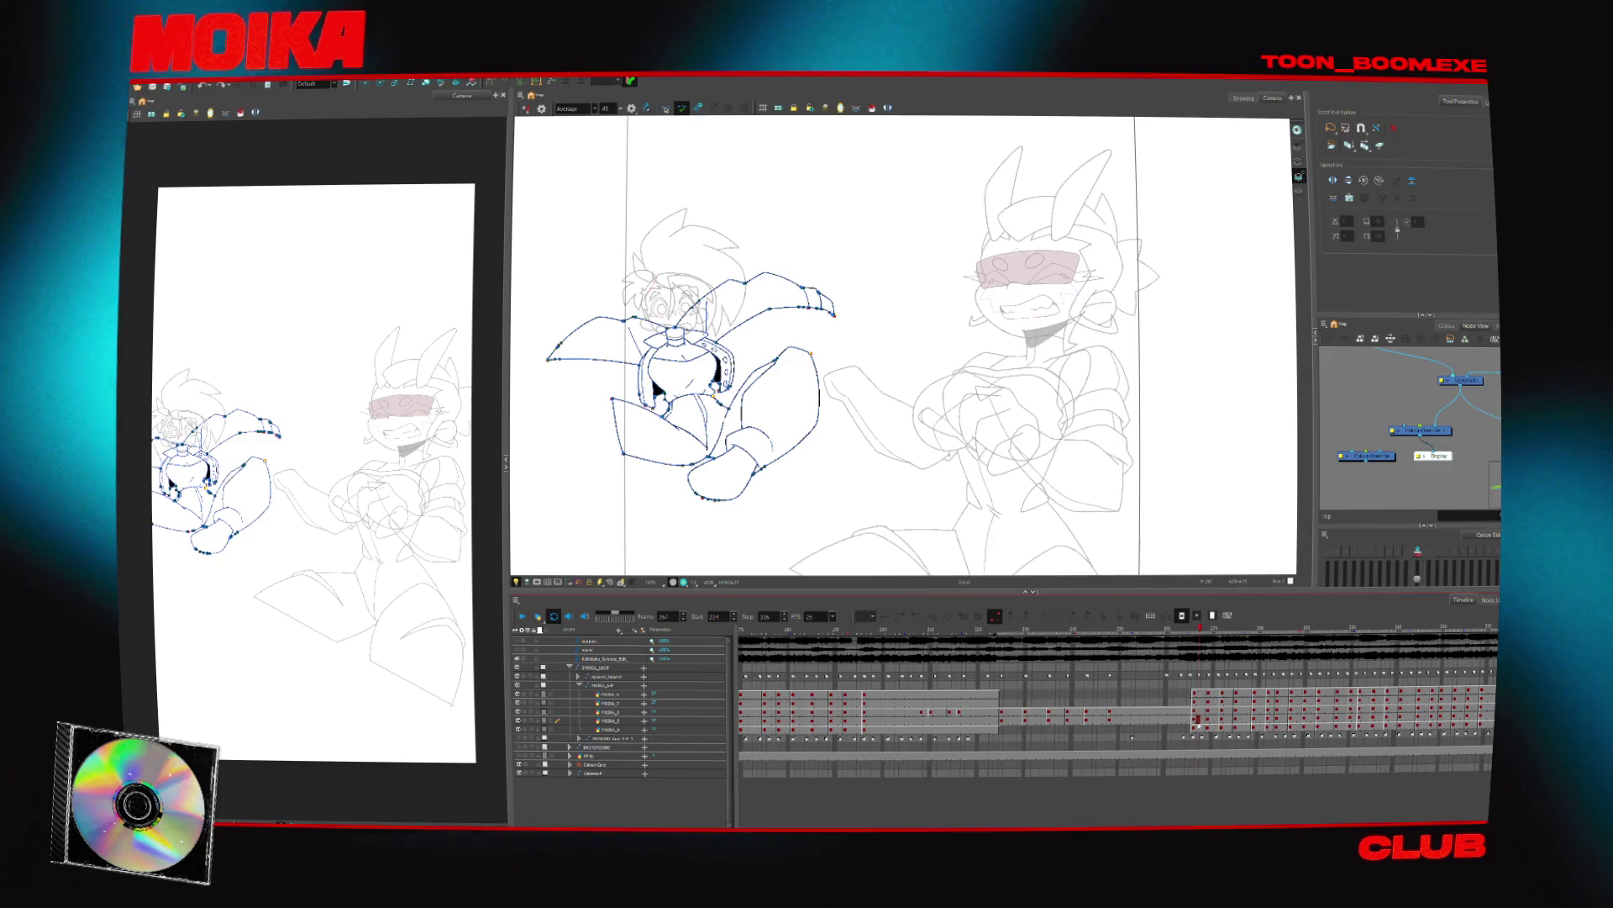
{"action": "key", "text": "ctrl+shift+z"}
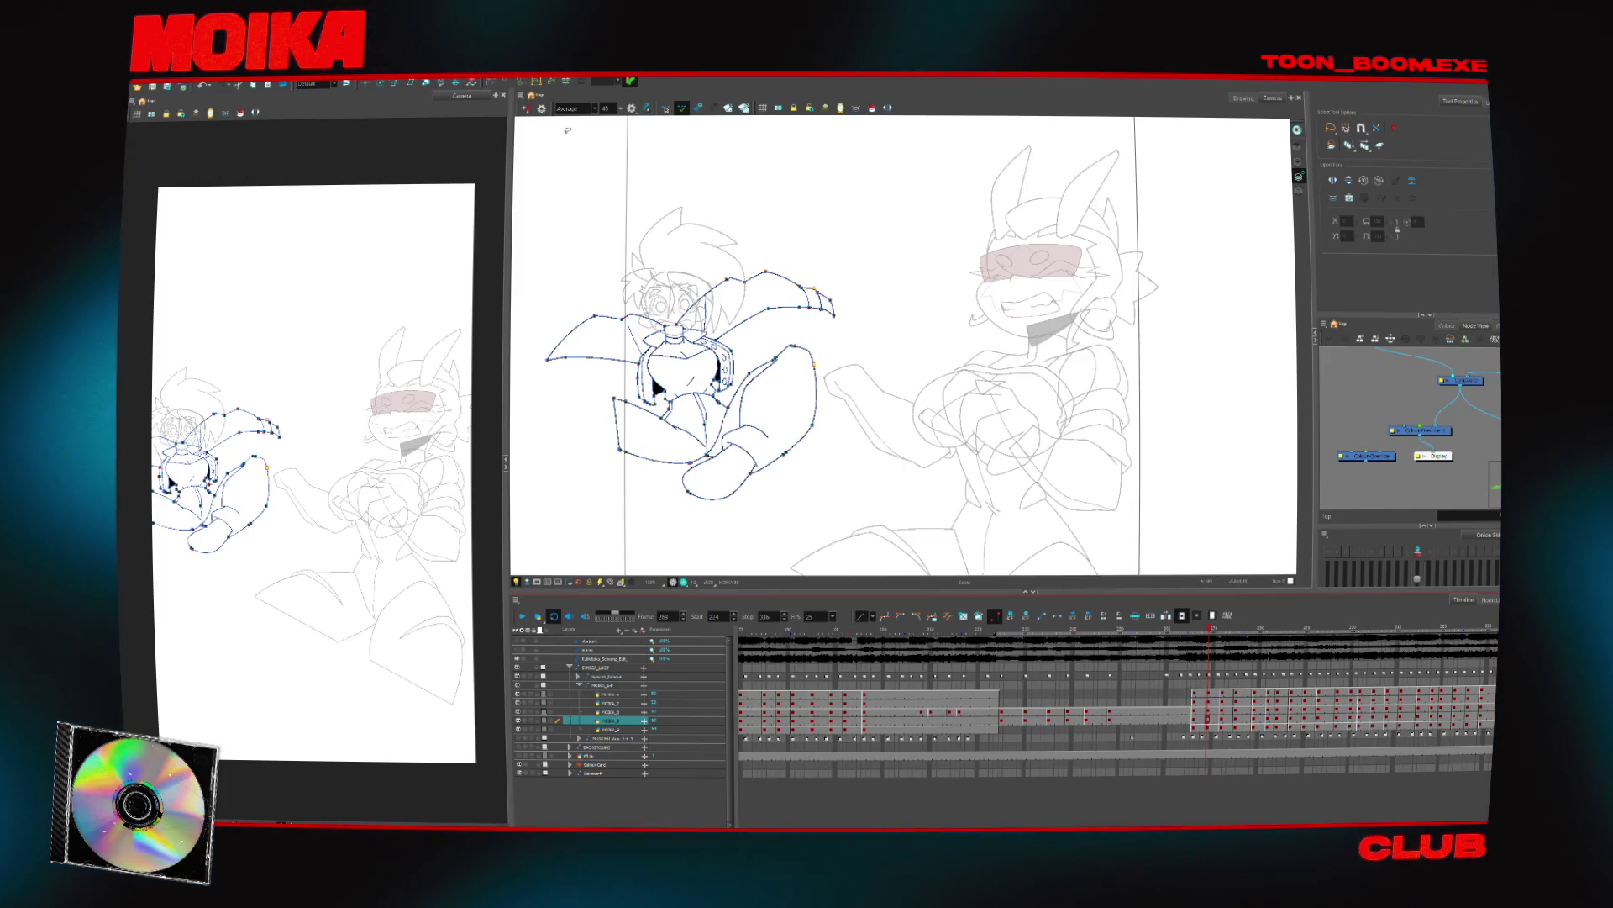
{"action": "key", "text": "Escape"}
{"action": "scroll", "coordinate": [652, 375], "scroll_direction": "up", "scroll_amount": 3}
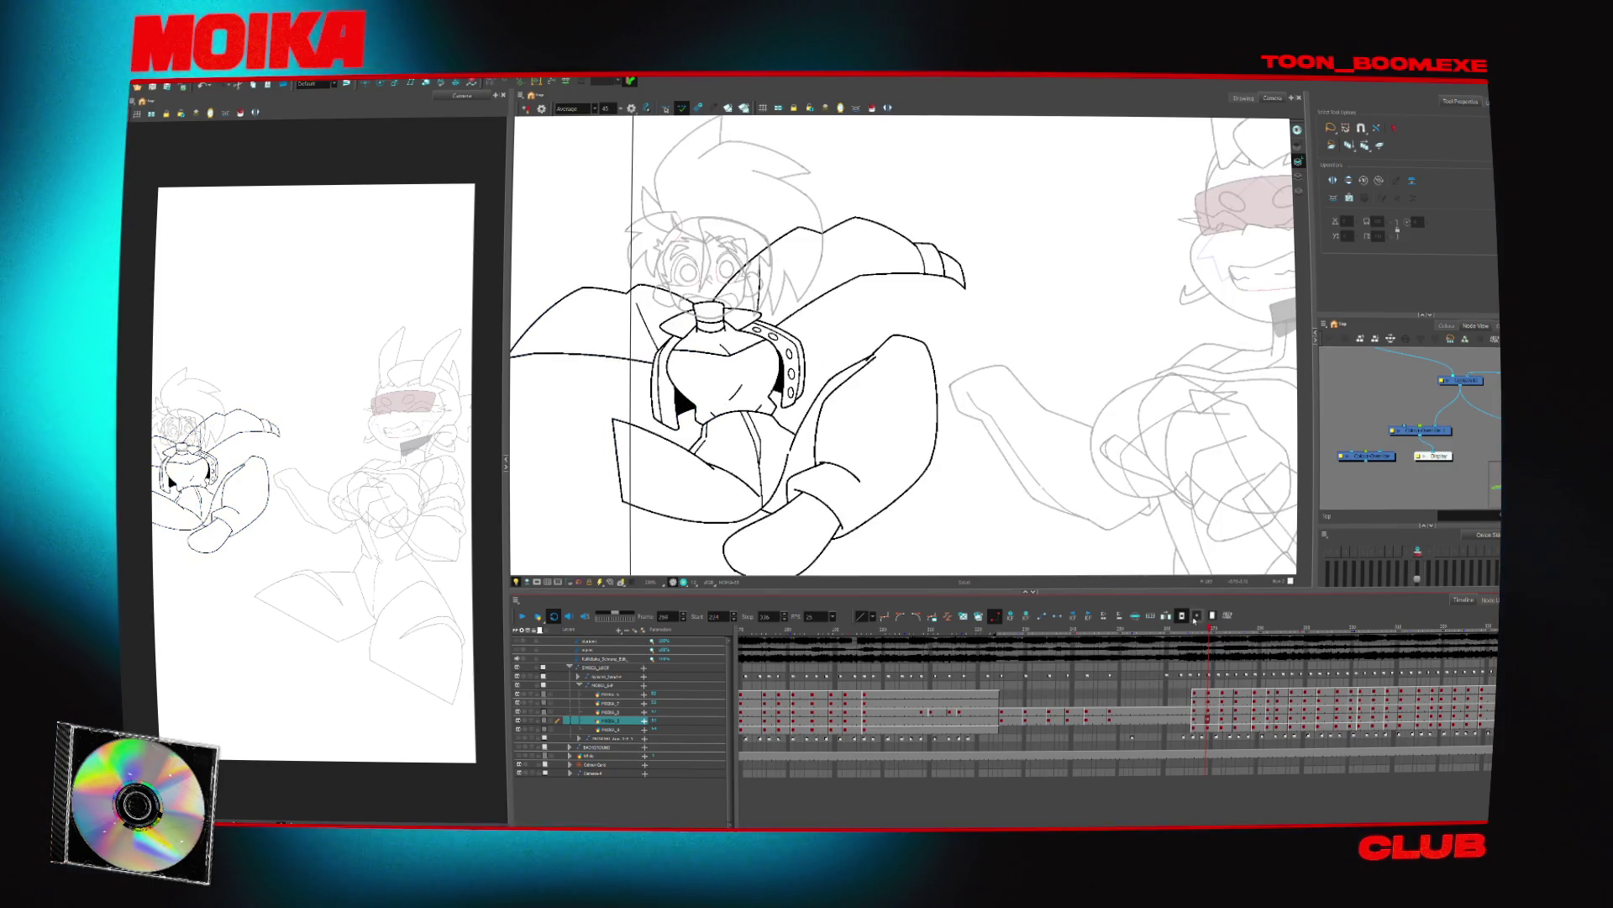
{"action": "left_click", "coordinate": [1214, 629]}
{"action": "mouse_move", "coordinate": [1213, 629]}
{"action": "left_mouse_down"}
{"action": "mouse_move", "coordinate": [1176, 639]}
{"action": "mouse_move", "coordinate": [1223, 647]}
{"action": "left_mouse_up"}
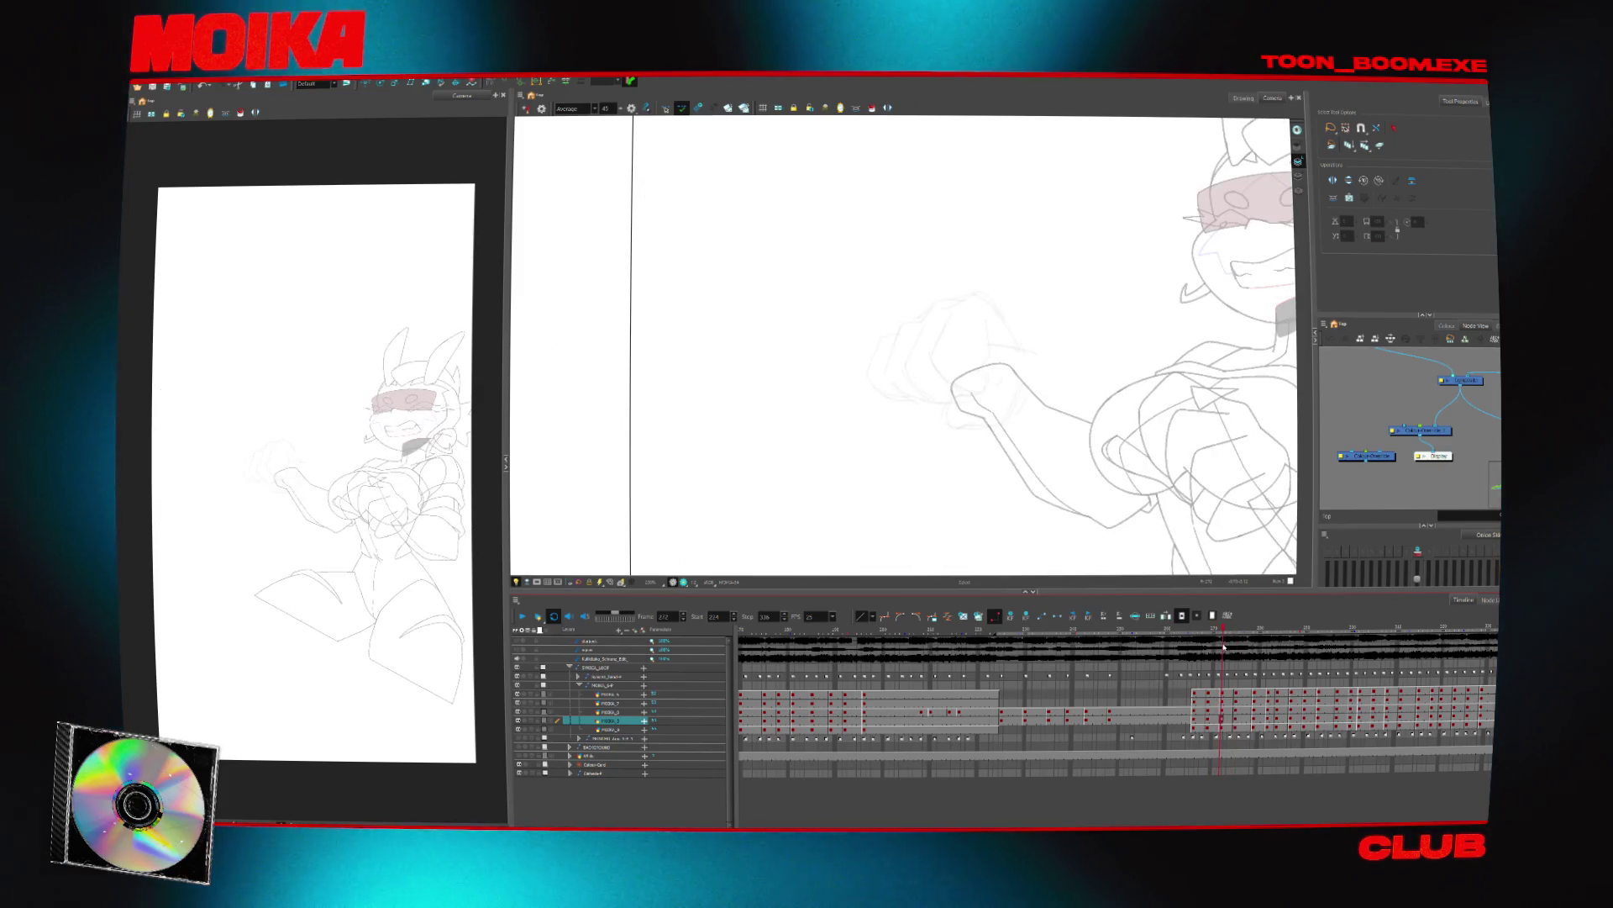
Show the hidden inked drawing layer and play back its inked poses
{"action": "left_click", "coordinate": [534, 721]}
{"action": "scroll", "coordinate": [668, 527], "scroll_direction": "up", "scroll_amount": 2}
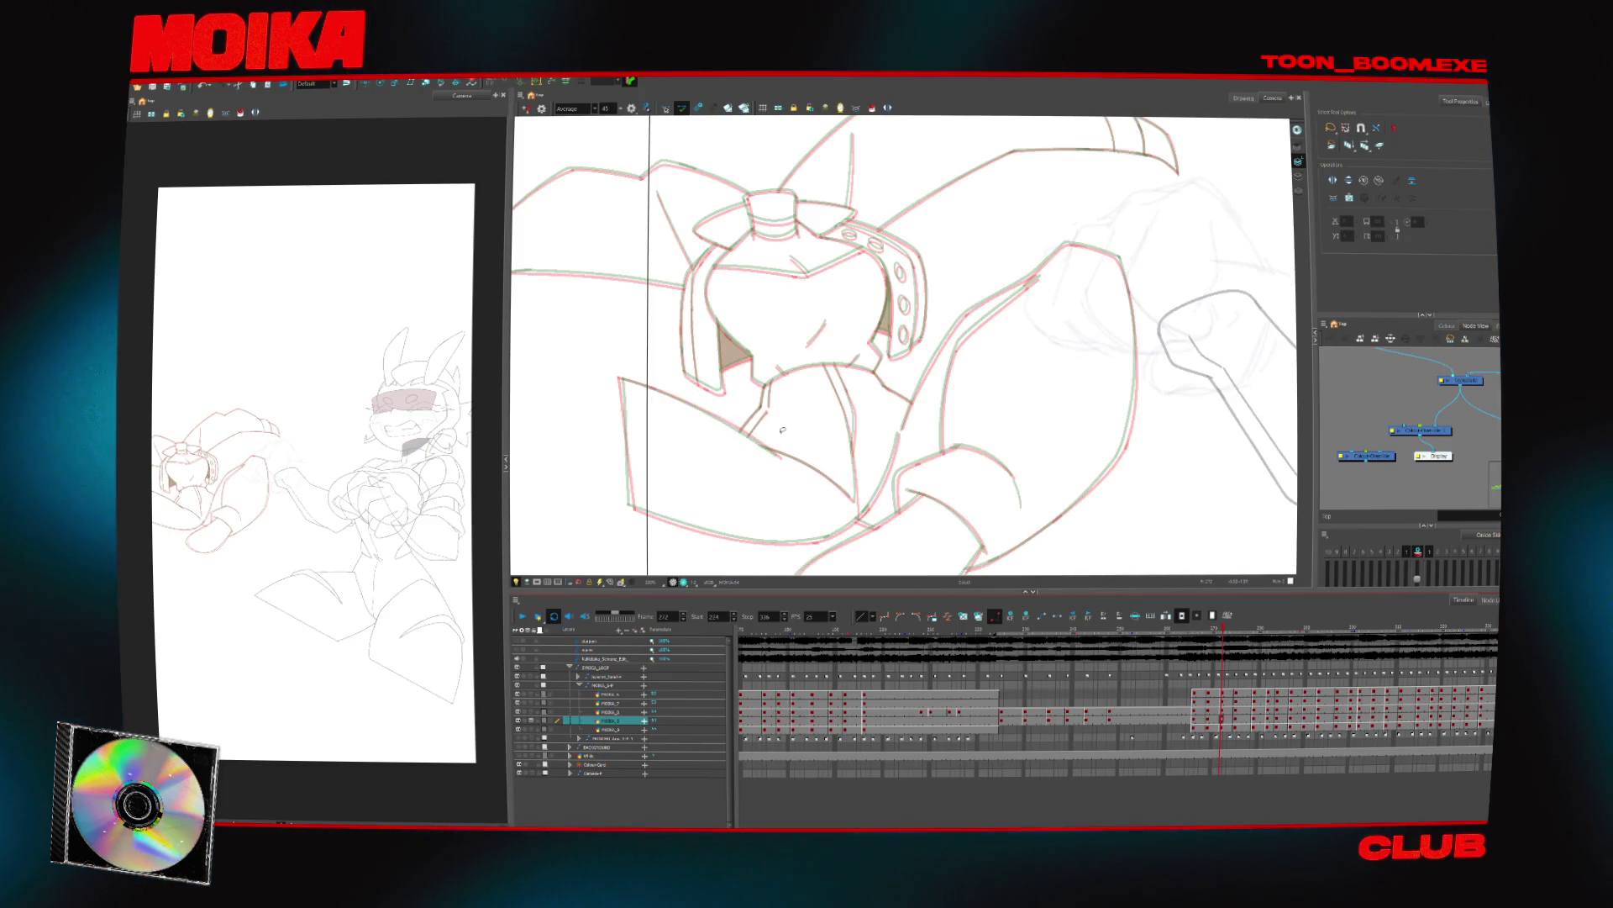
{"action": "key", "text": "Return"}
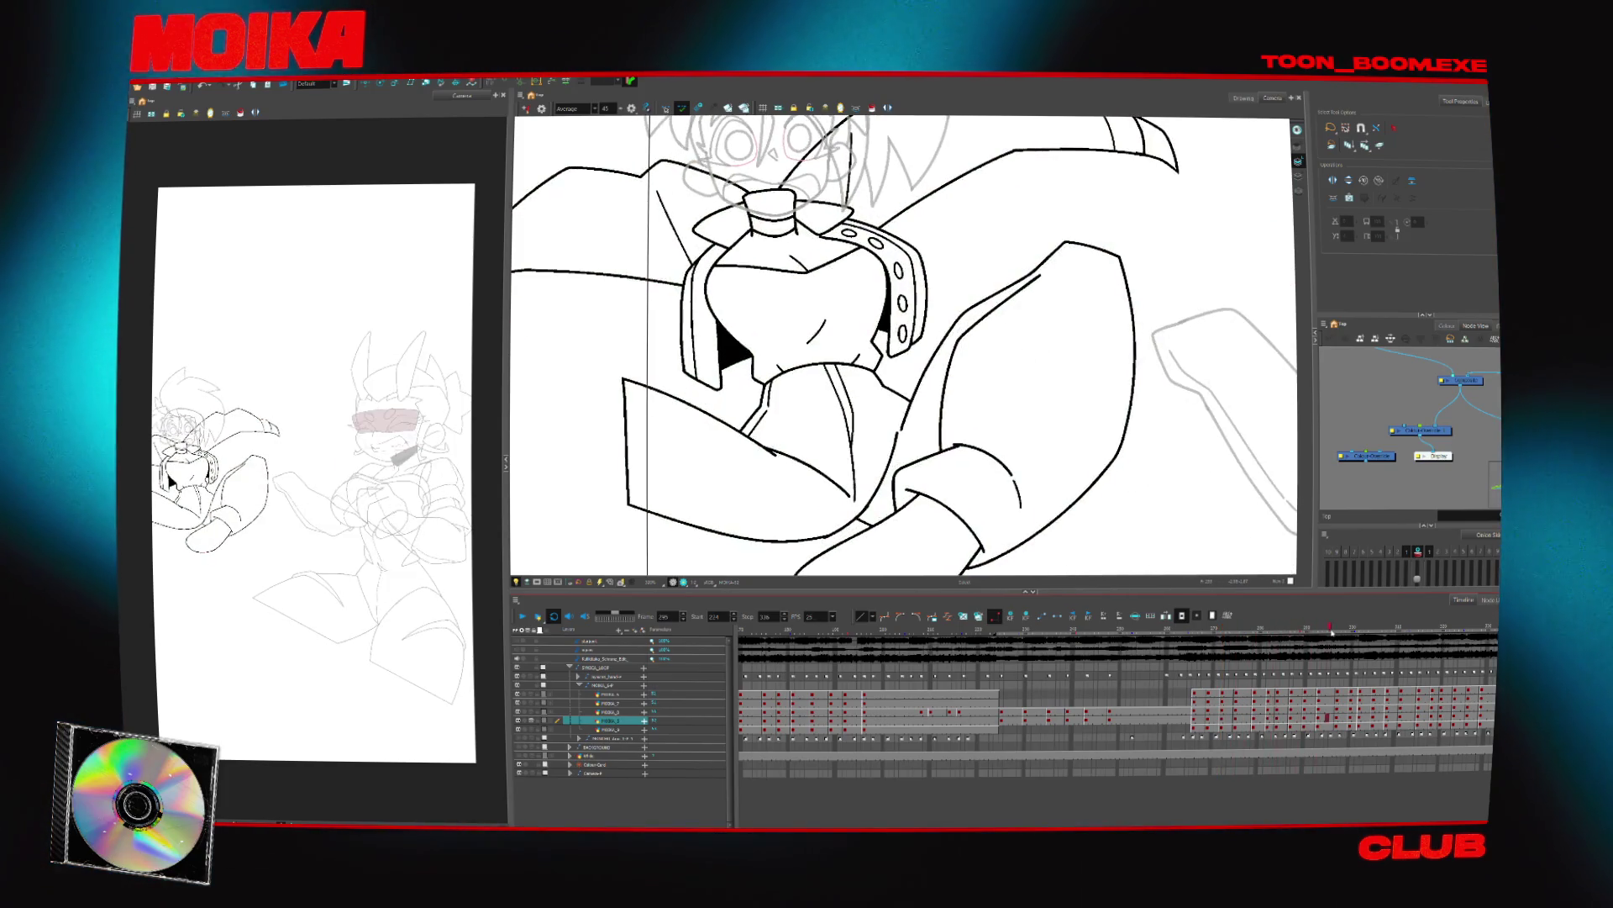
{"action": "scroll", "coordinate": [1083, 525], "scroll_direction": "down", "scroll_amount": 3}
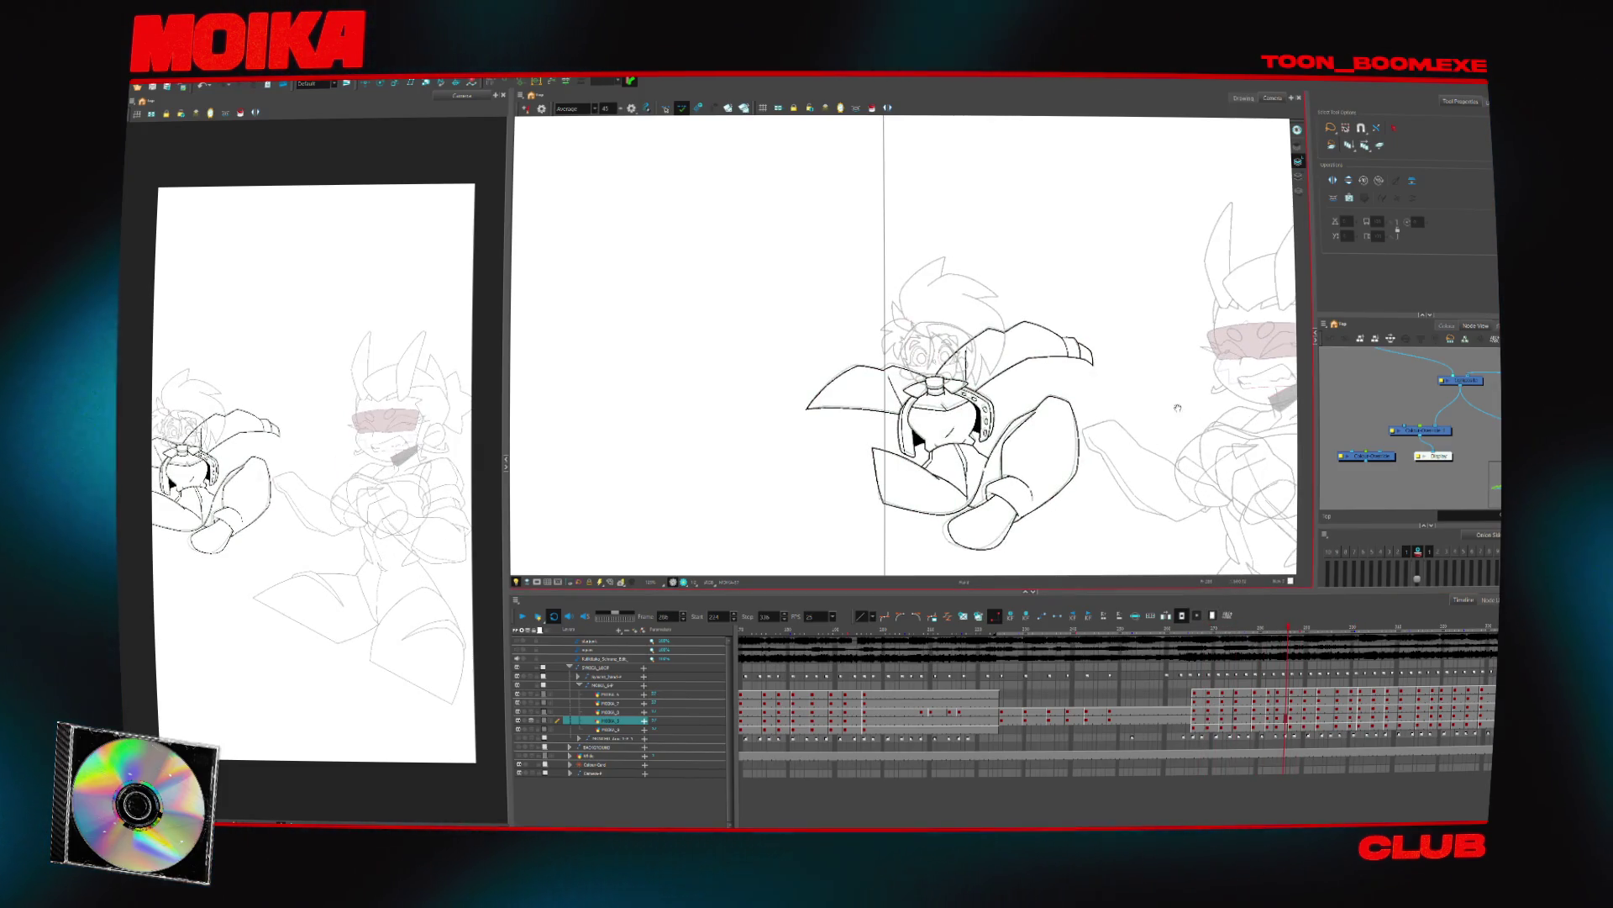
{"action": "scroll", "coordinate": [956, 397], "scroll_direction": "up", "scroll_amount": 5}
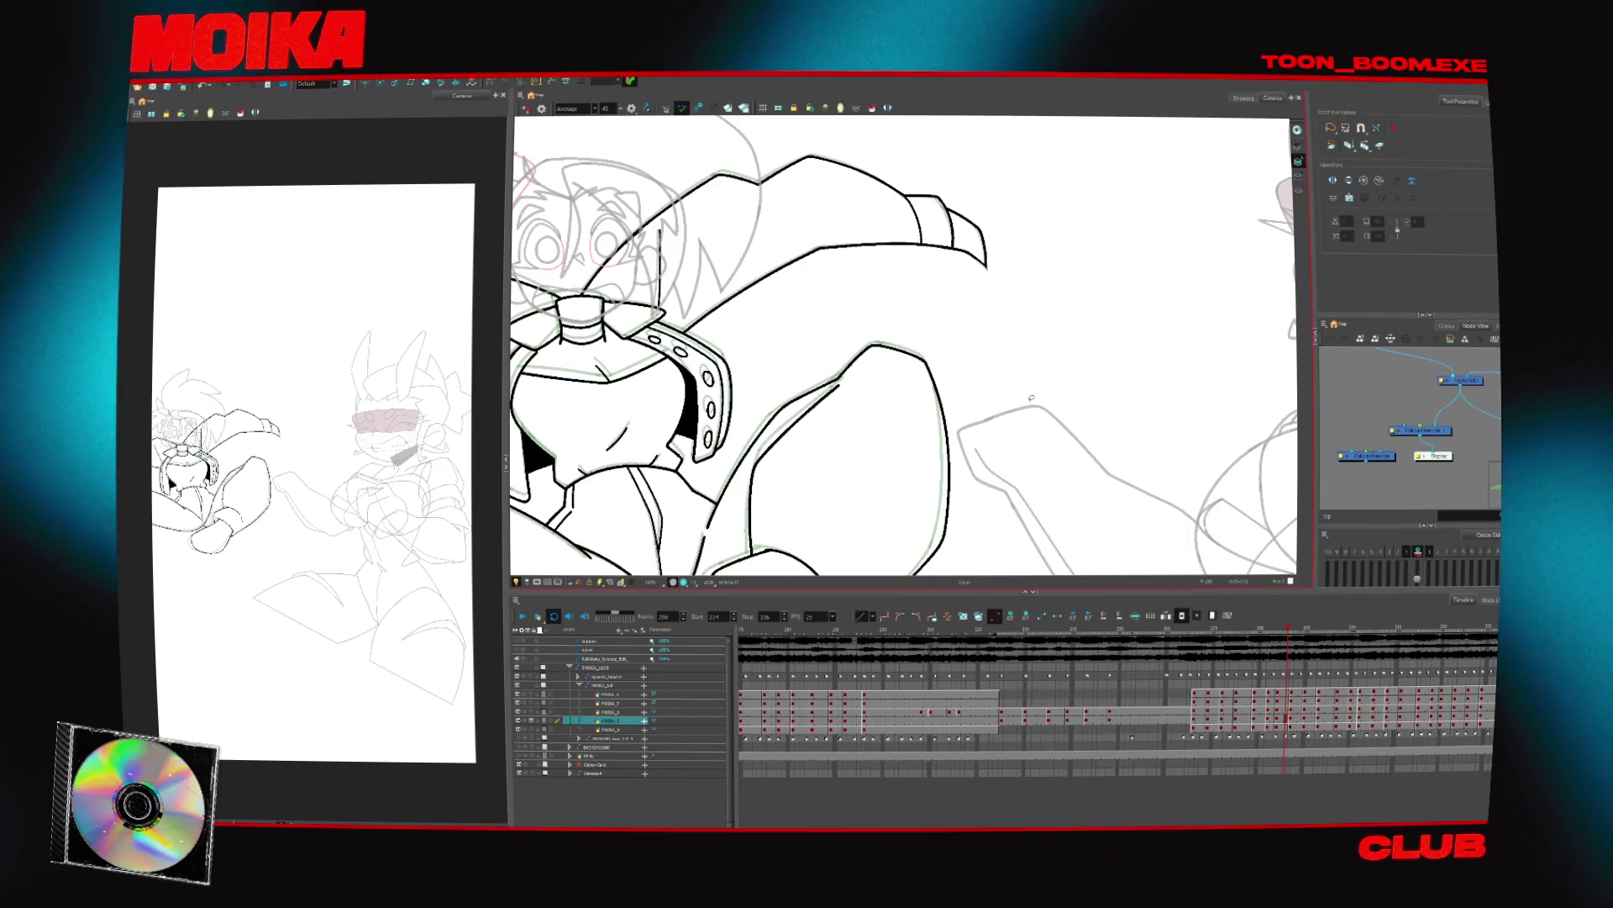
{"action": "scroll", "coordinate": [1032, 397], "scroll_direction": "down", "scroll_amount": 5}
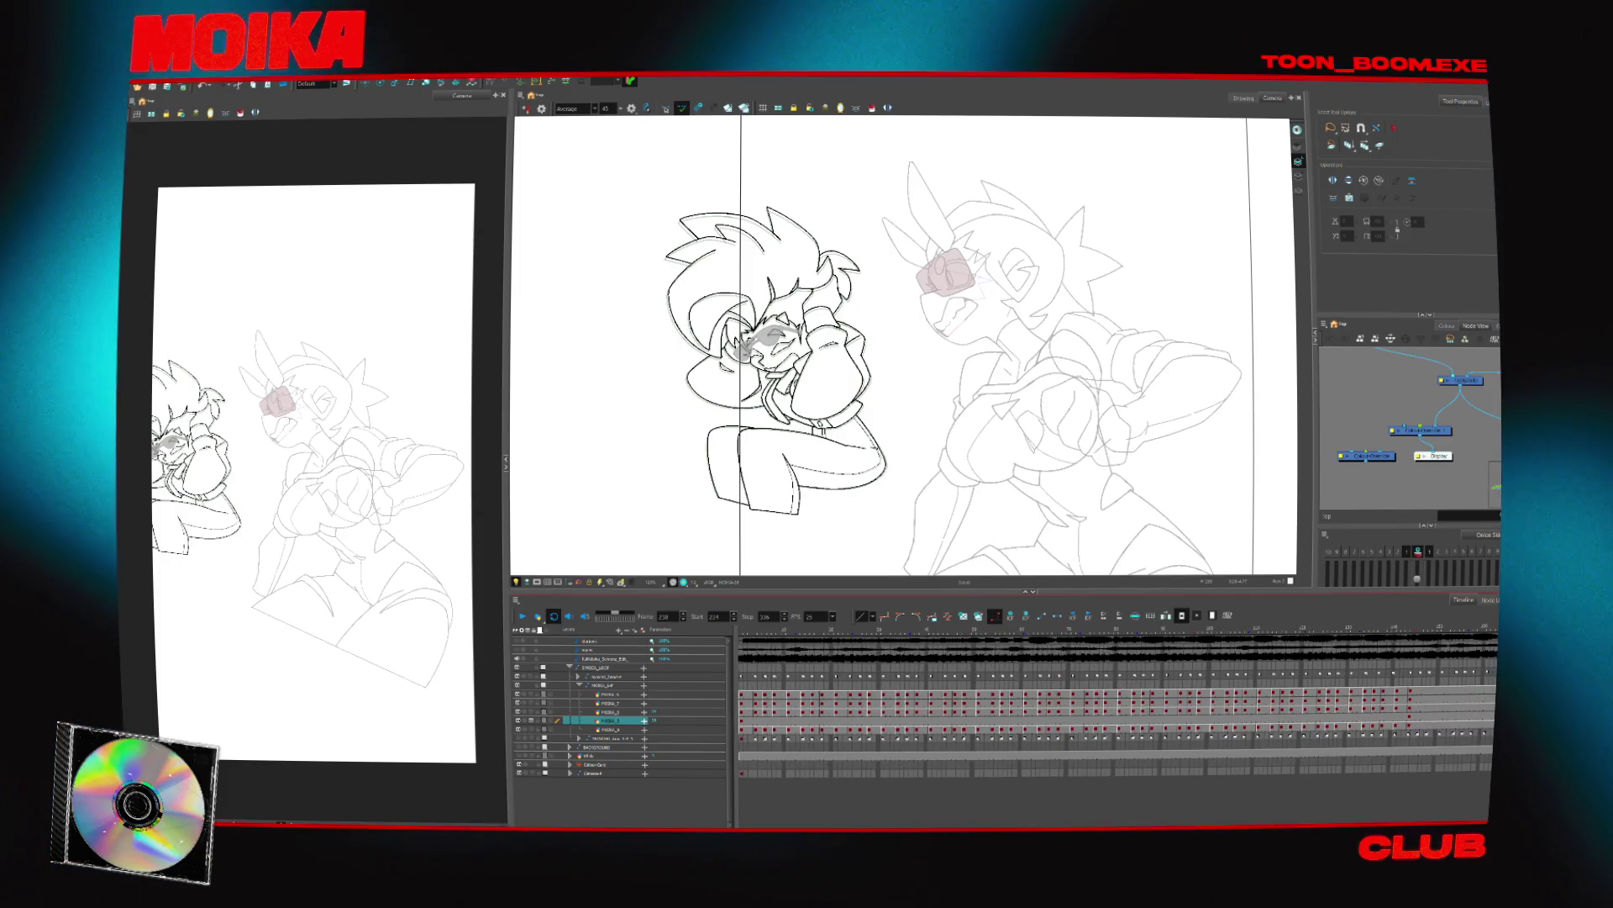
Go to frame 1, show the car-interior BACKGROUND layer and connect the Colour-Card node
{"action": "type", "text": "1"}
{"action": "key", "text": "Return"}
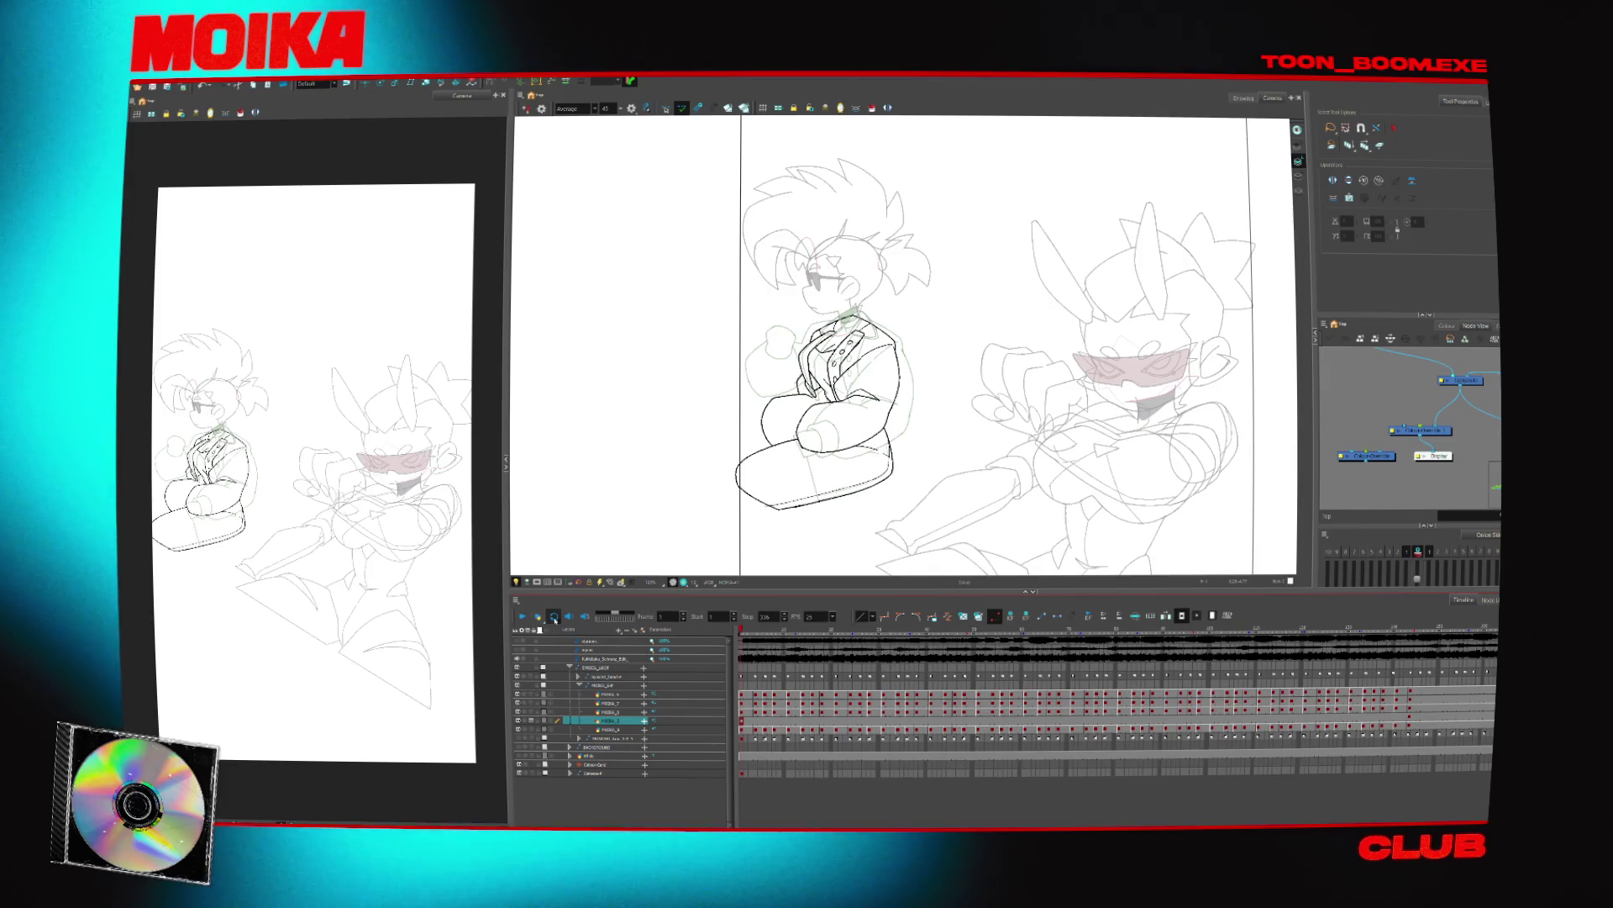
{"action": "left_click", "coordinate": [518, 747]}
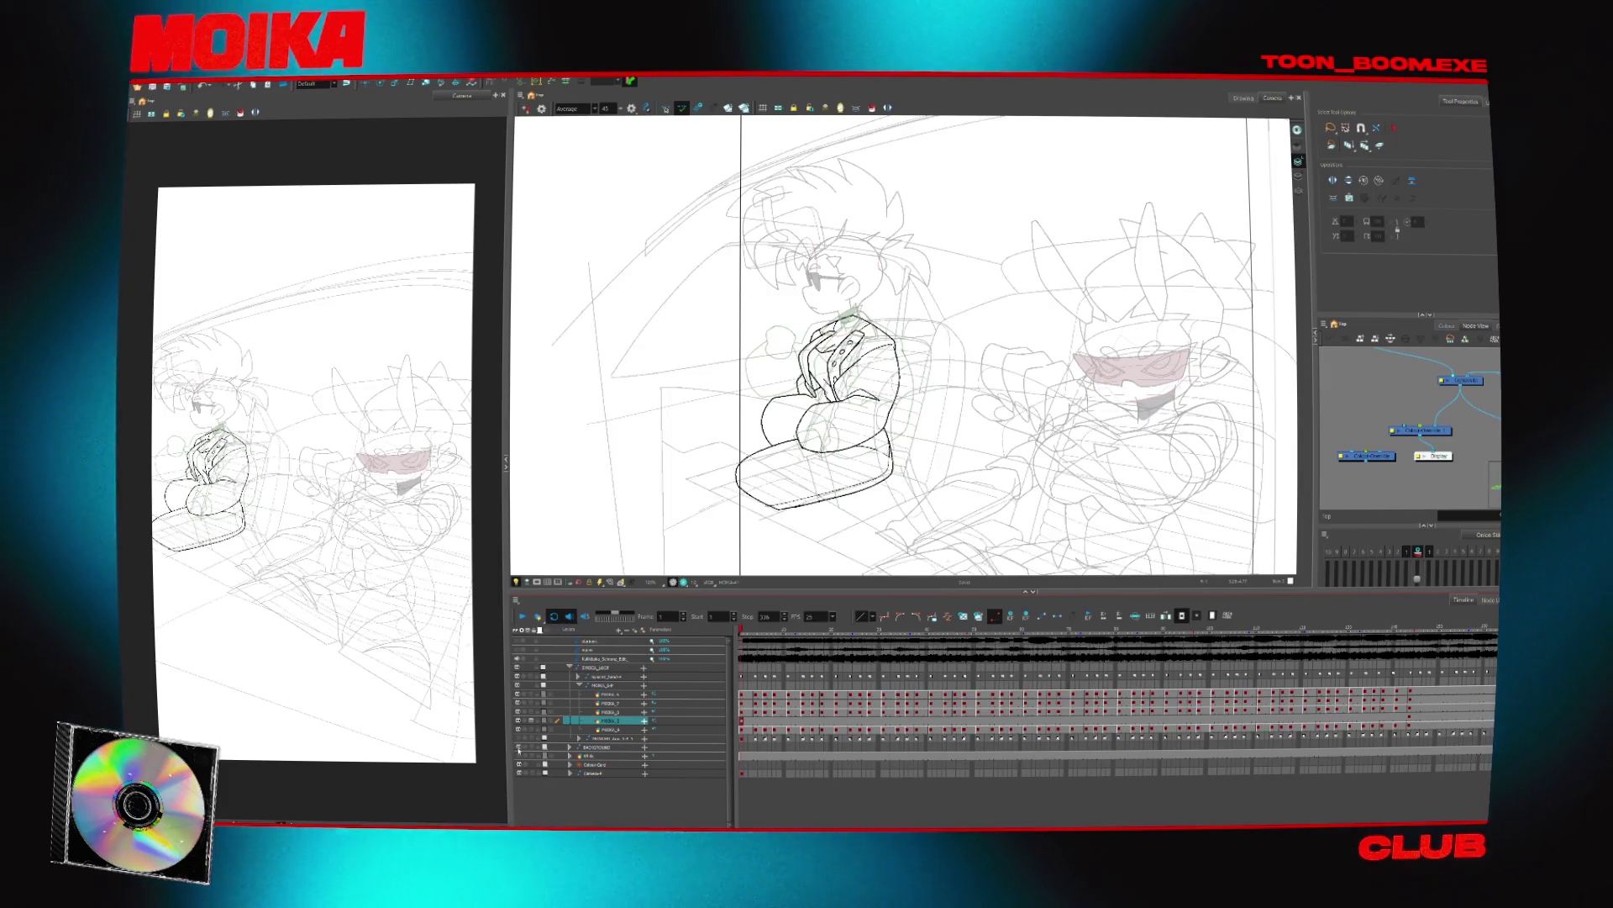
{"action": "left_click_drag", "start_coordinate": [1443, 433], "coordinate": [1438, 428]}
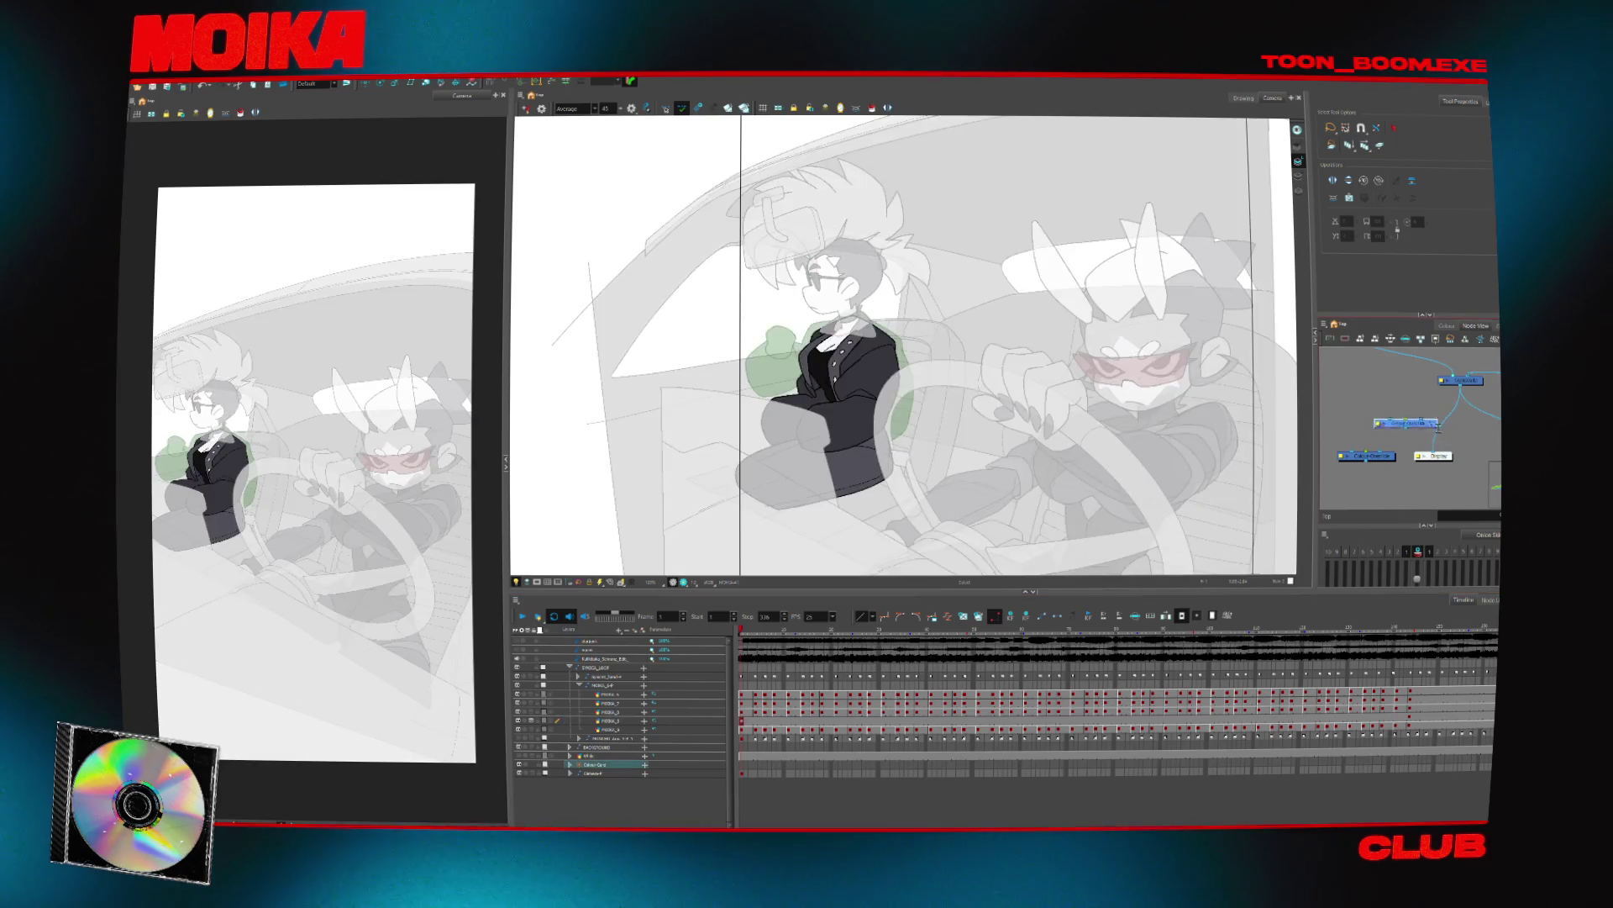
Play the opening frames to about frame 31, jump to frame 50 and maximize the Camera view
{"action": "left_click", "coordinate": [523, 618]}
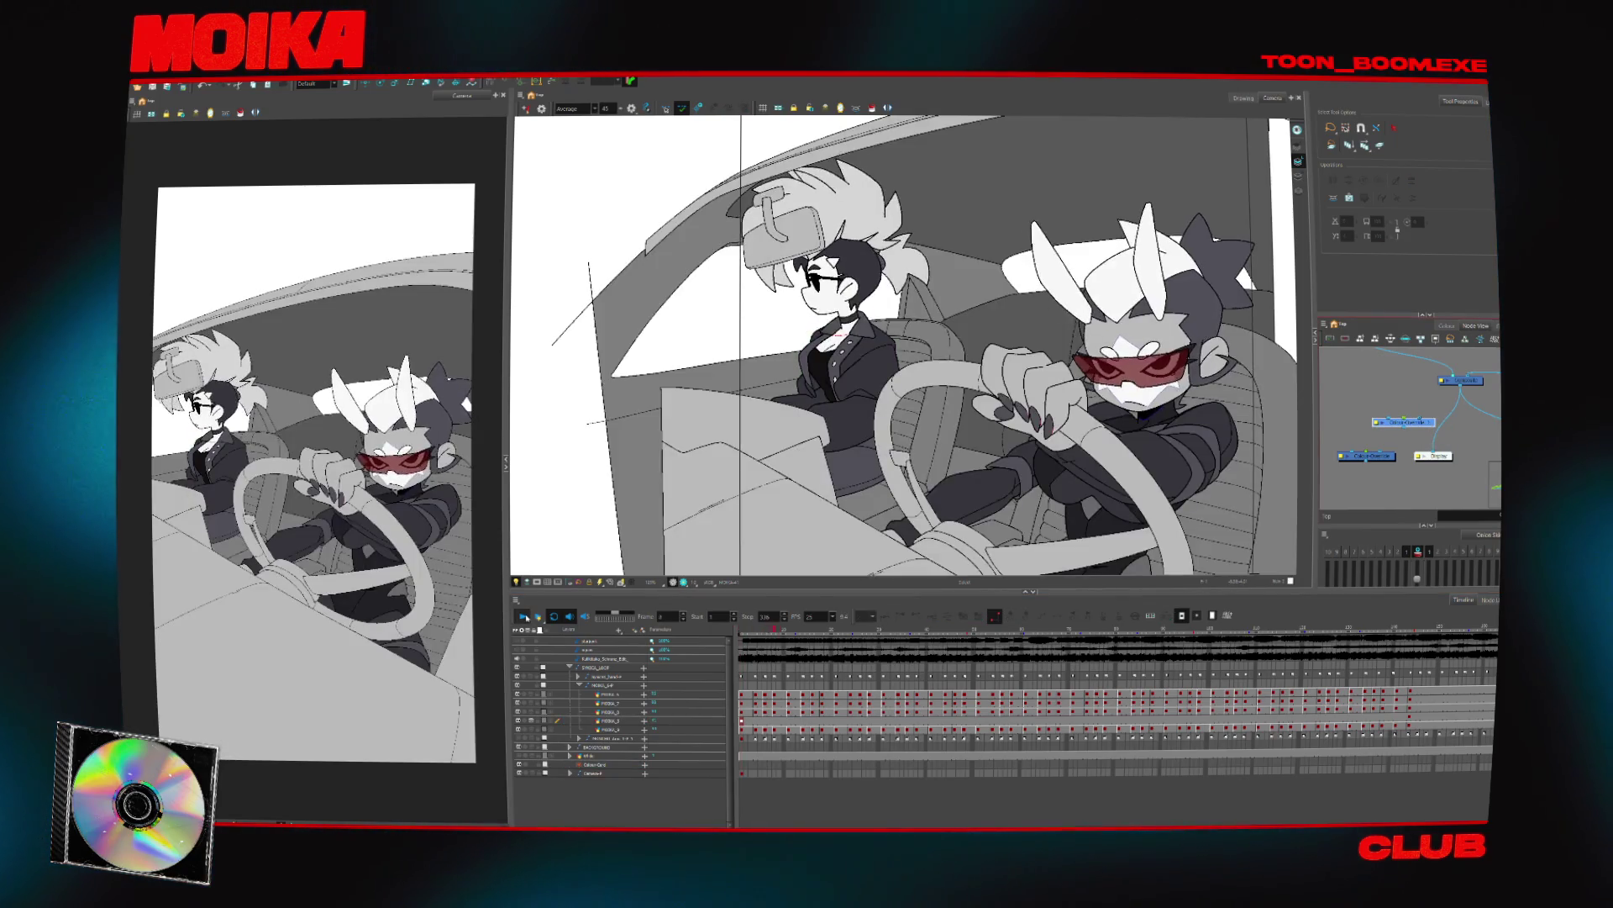
{"action": "left_click", "coordinate": [525, 618]}
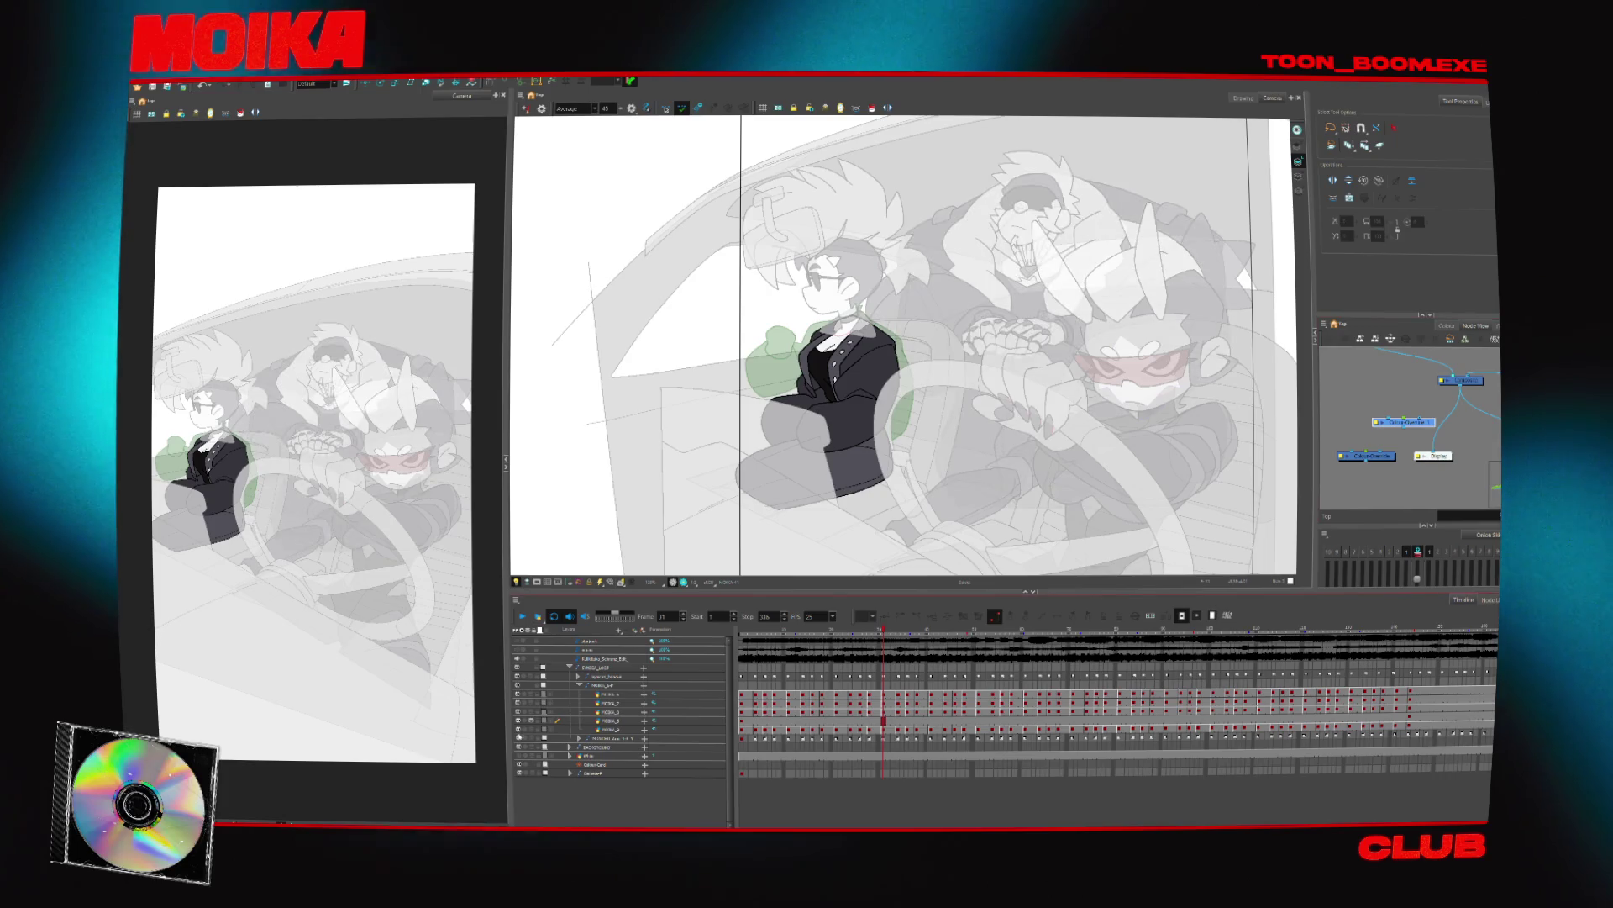
{"action": "key", "text": "Return"}
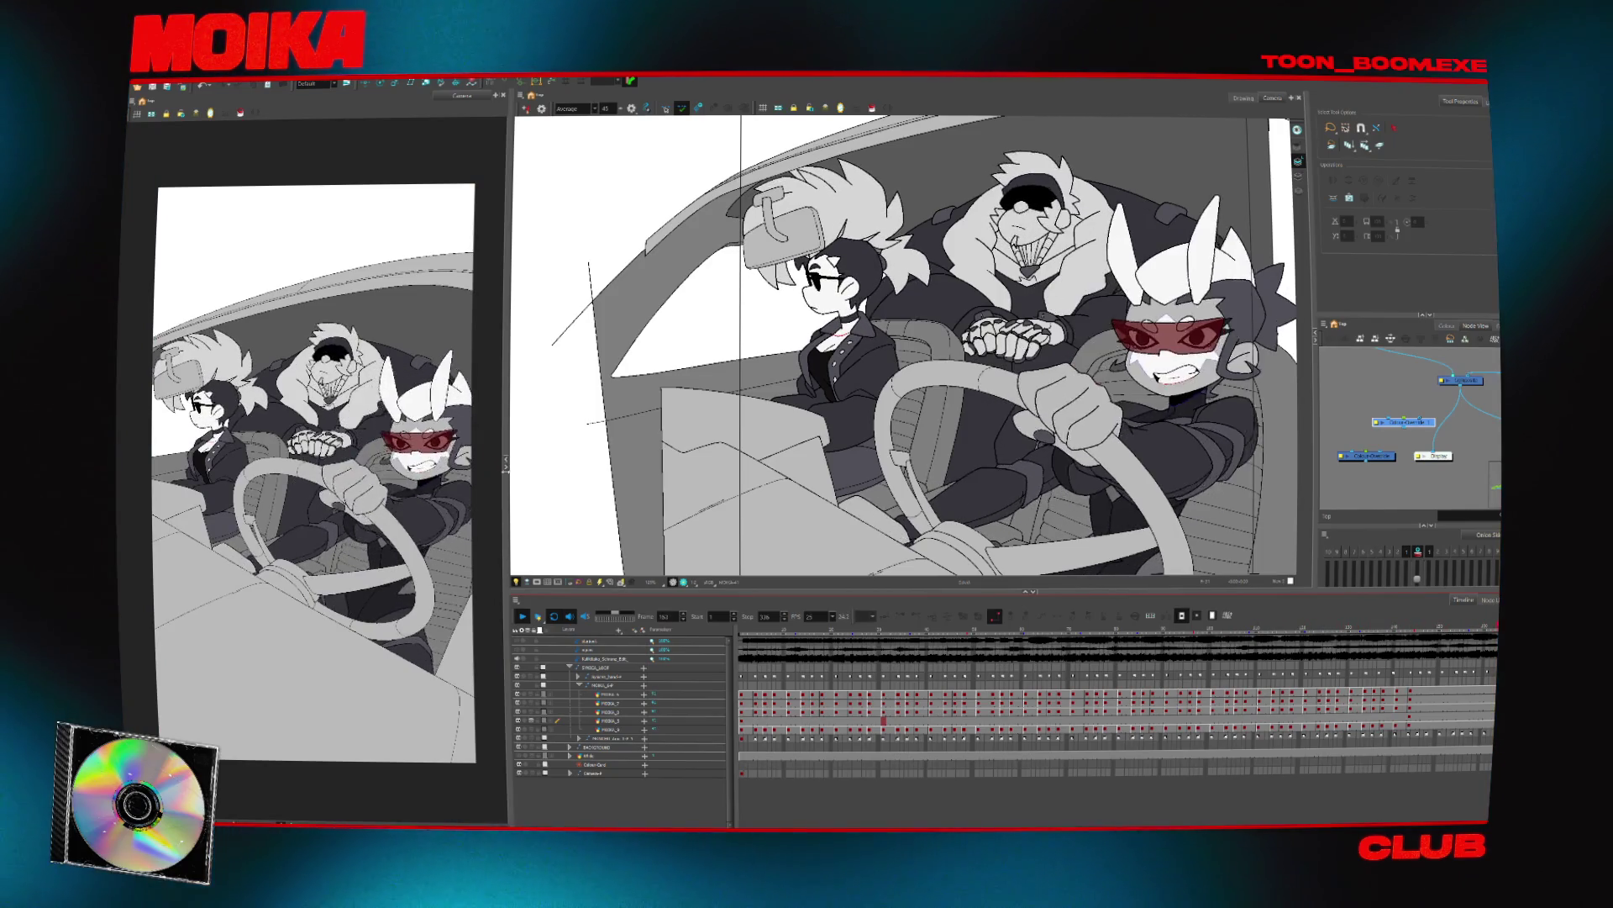
{"action": "key", "text": "grave"}
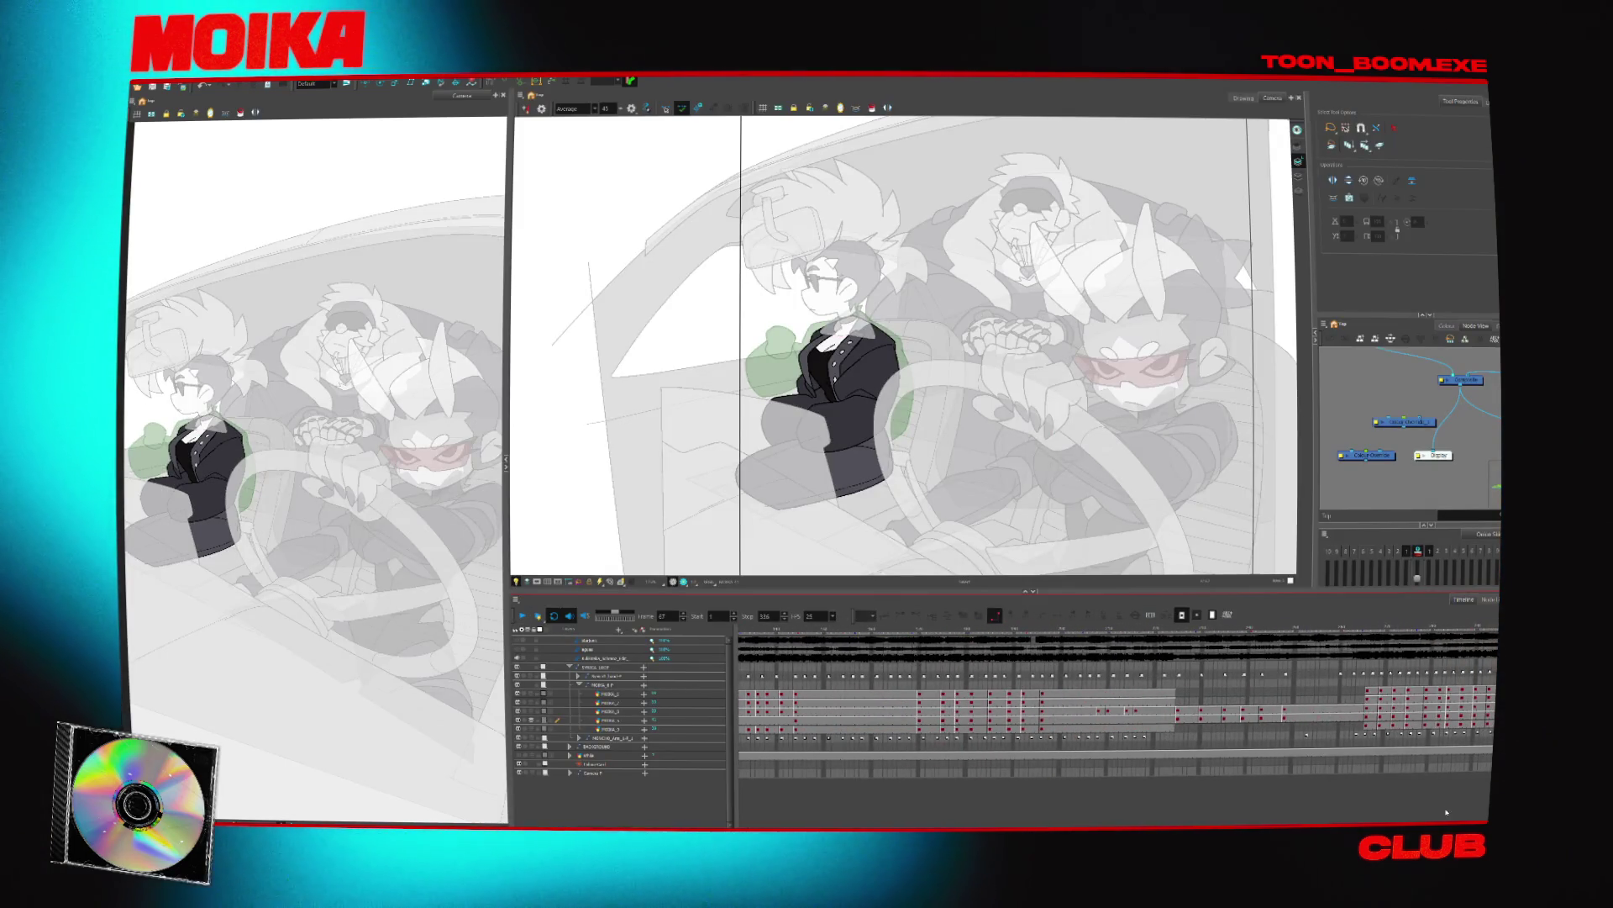
Play the scene from frame 104 and again from 140, stopping at 257 then back to 254
{"action": "left_click", "coordinate": [1193, 711]}
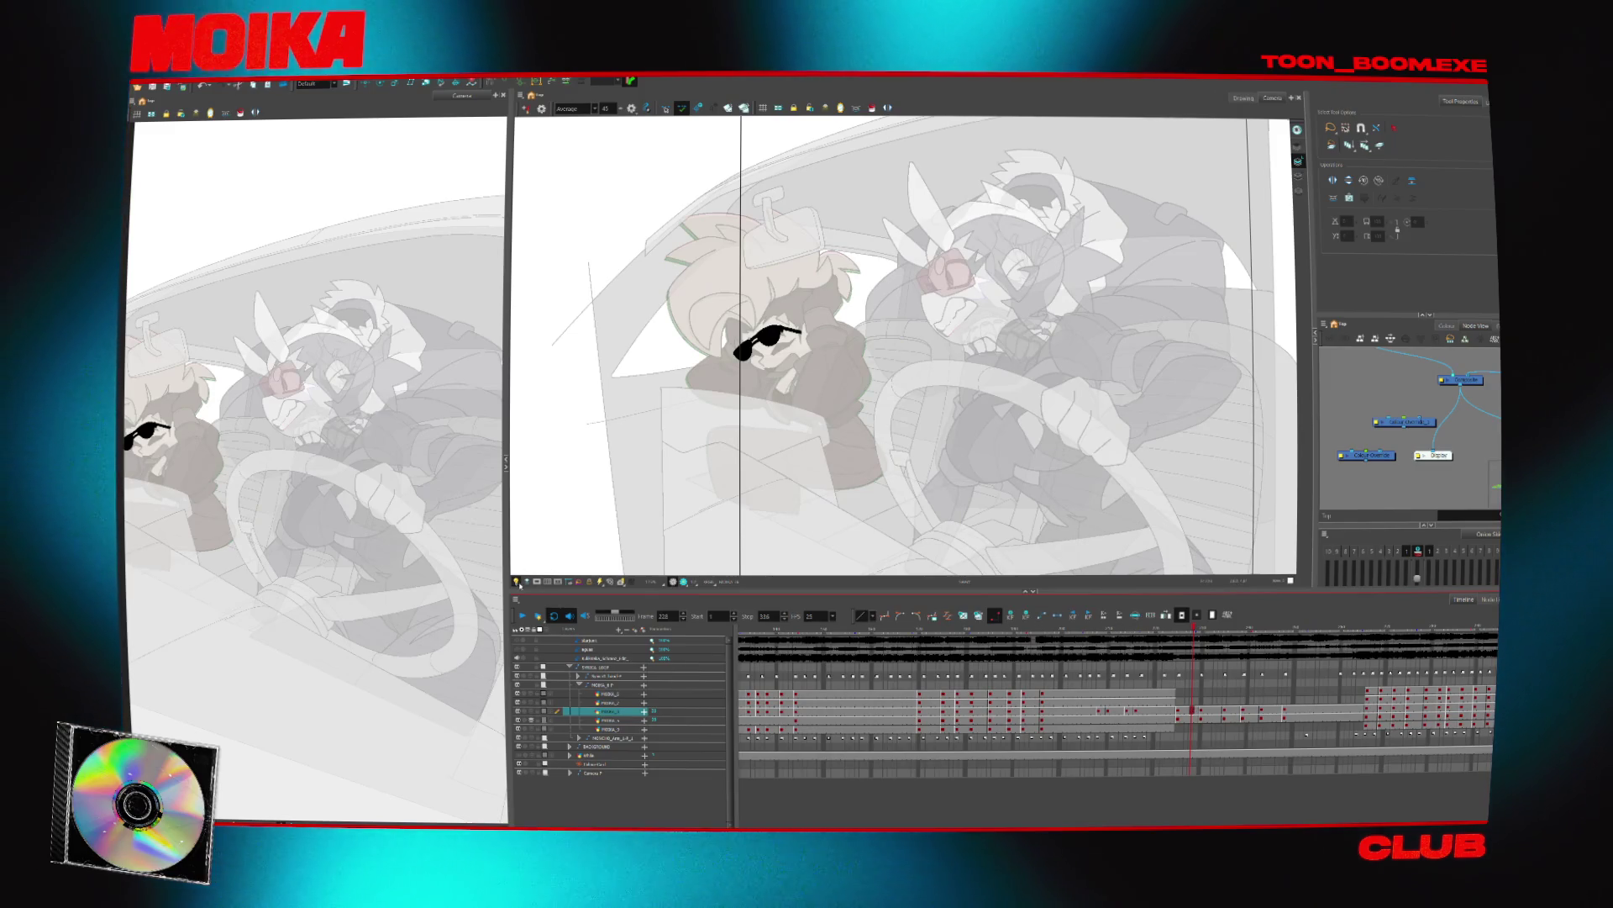
{"action": "key", "text": "comma"}
{"action": "key", "text": "comma"}
{"action": "key", "text": "comma"}
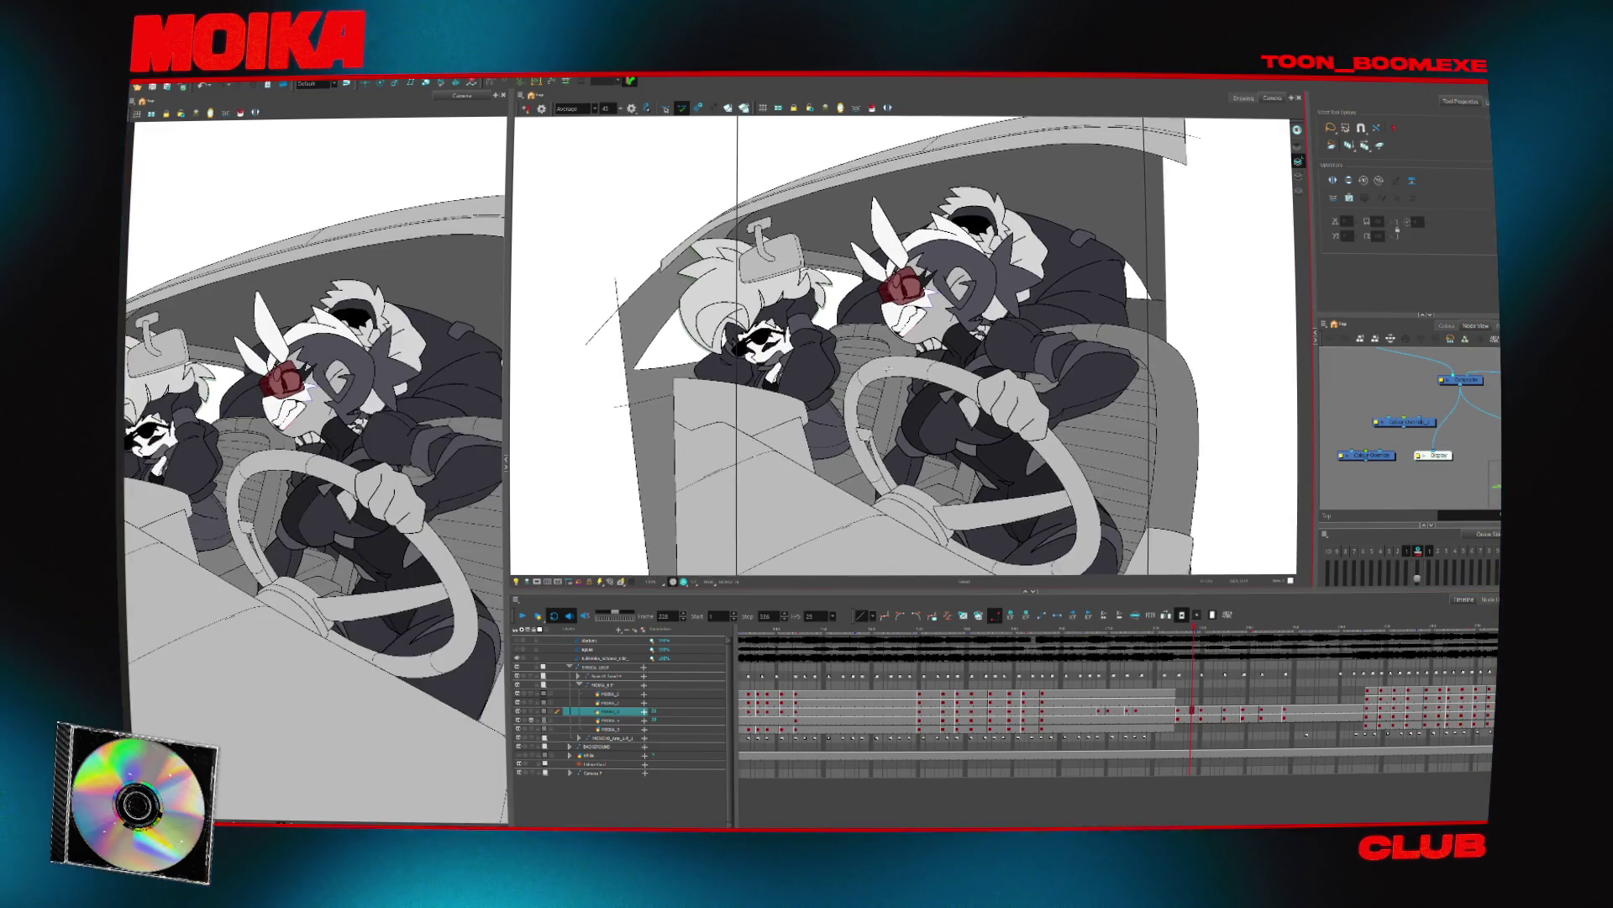
{"action": "key", "text": "period"}
{"action": "key", "text": "period"}
{"action": "key", "text": "period"}
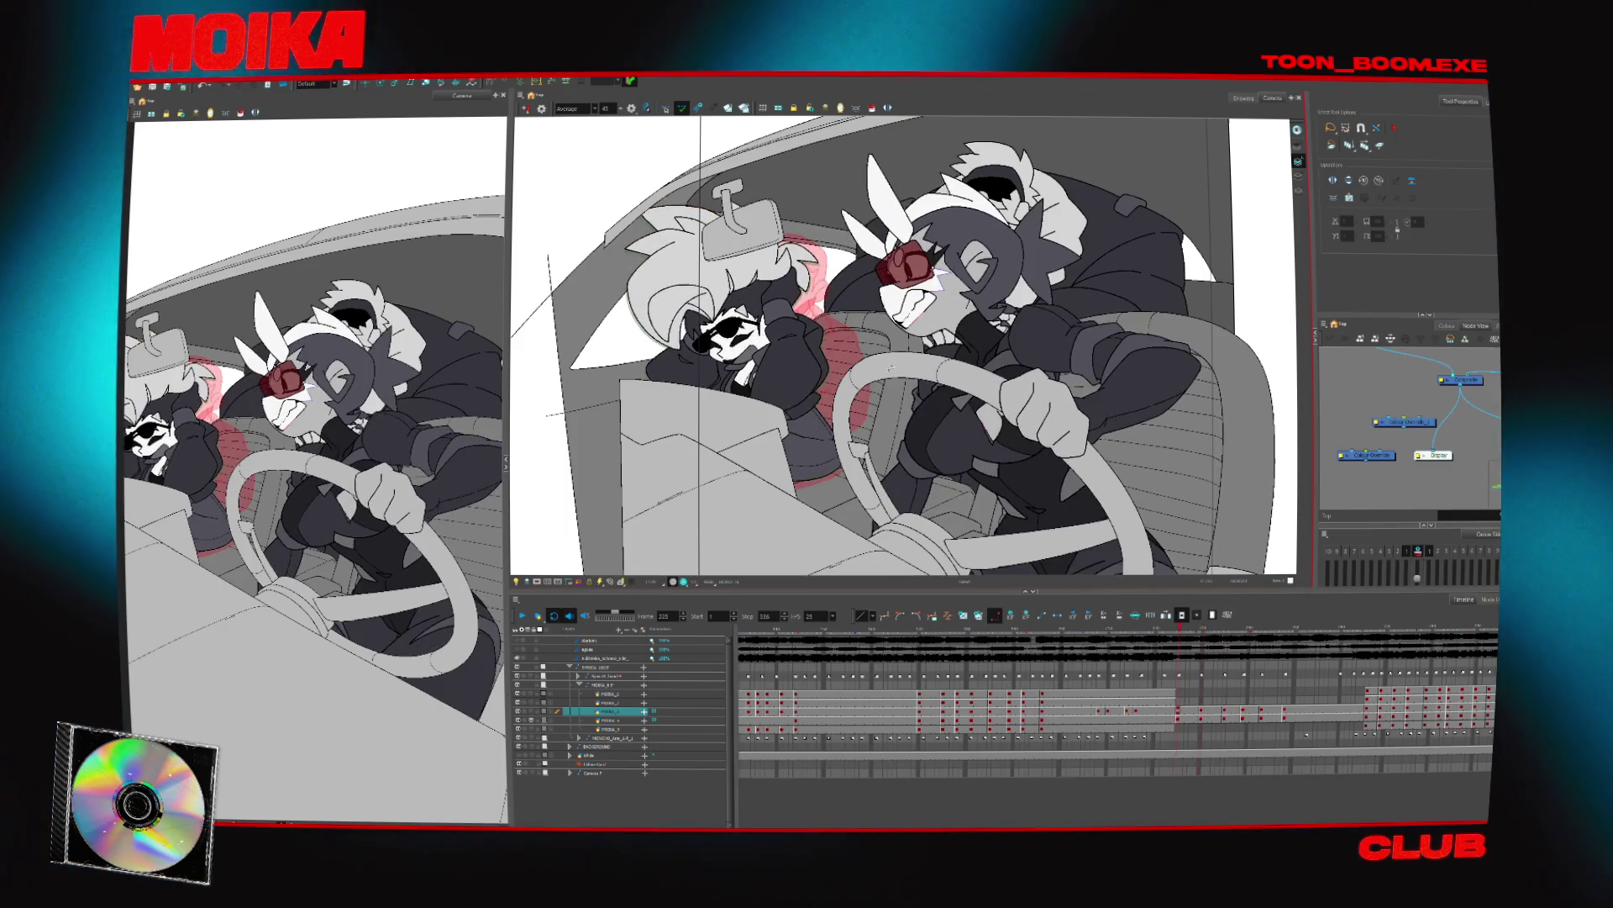
{"action": "left_click", "coordinate": [1032, 629]}
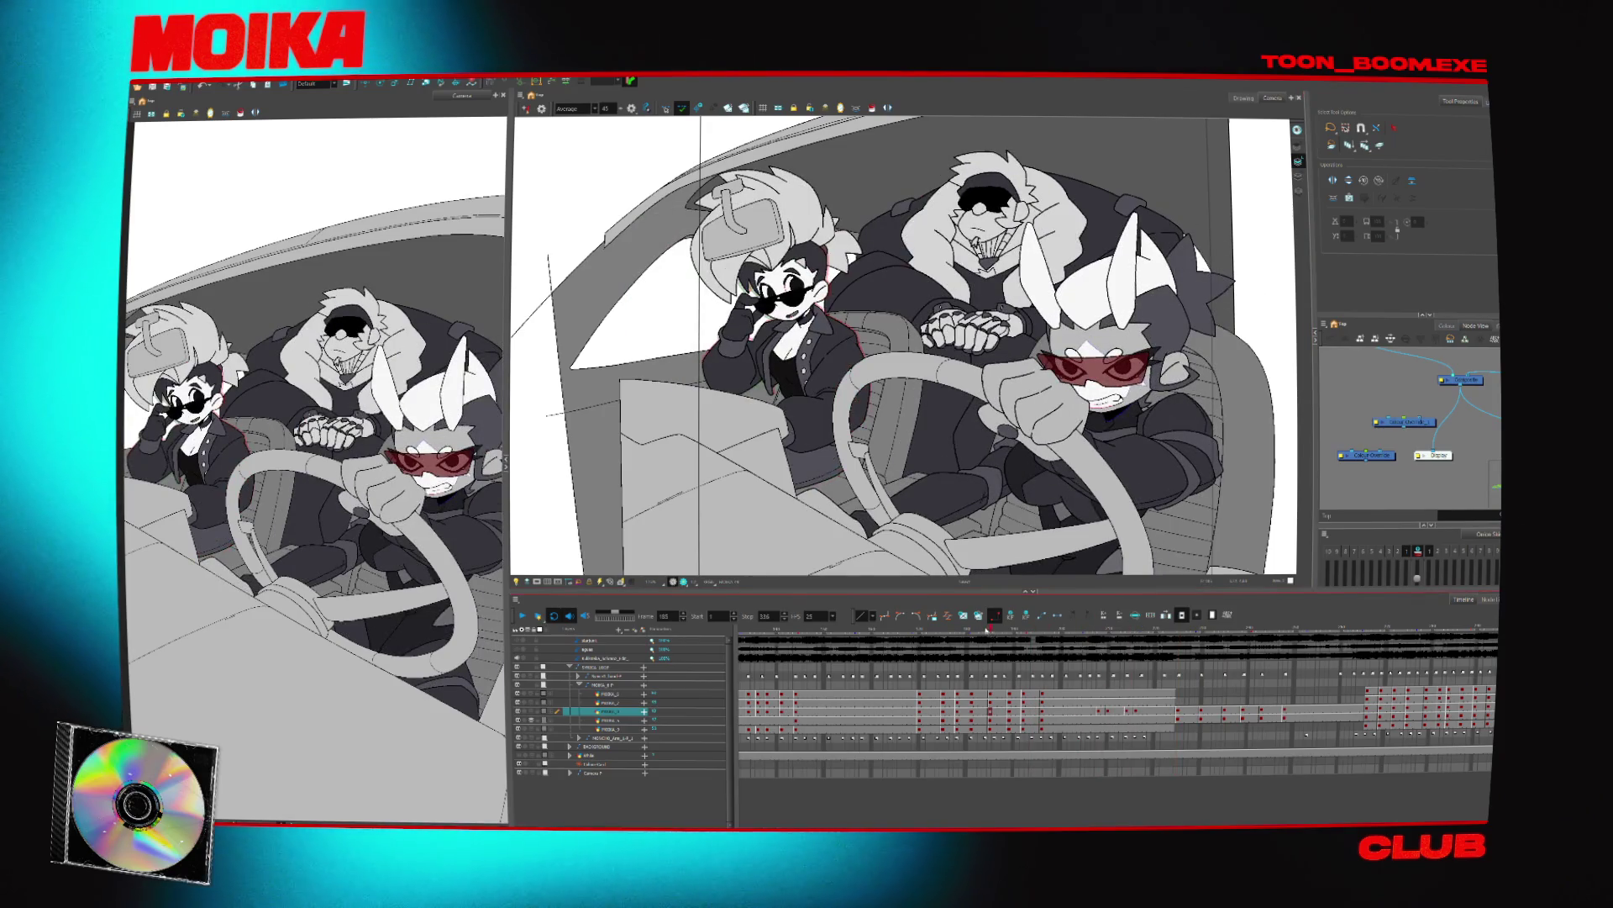
{"action": "key", "text": "Return"}
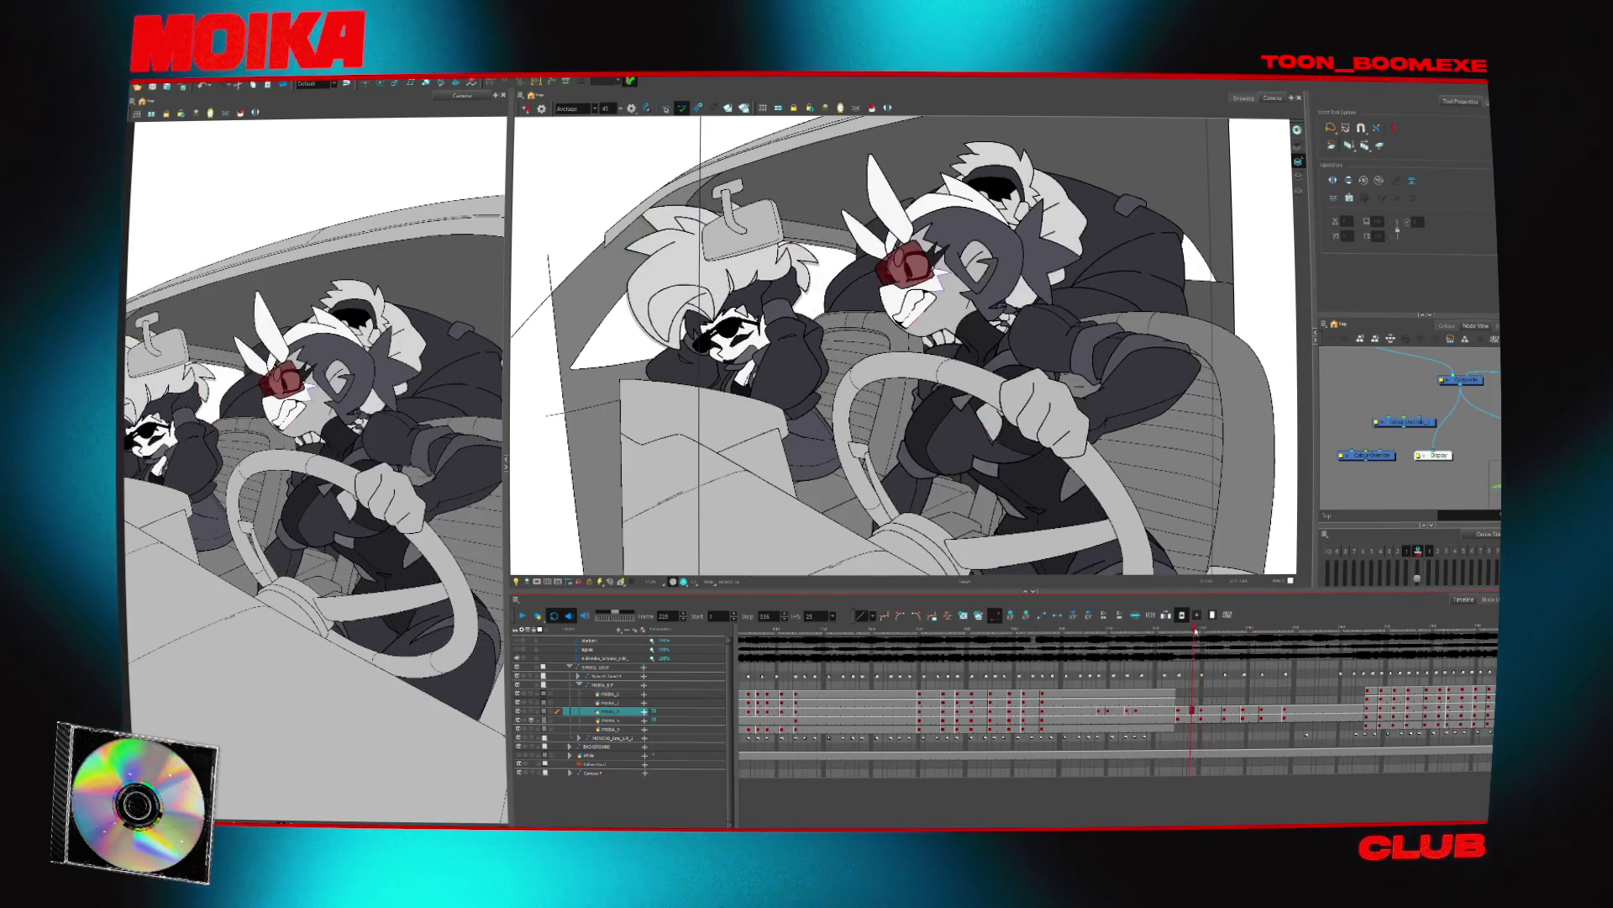
{"action": "left_click", "coordinate": [776, 629]}
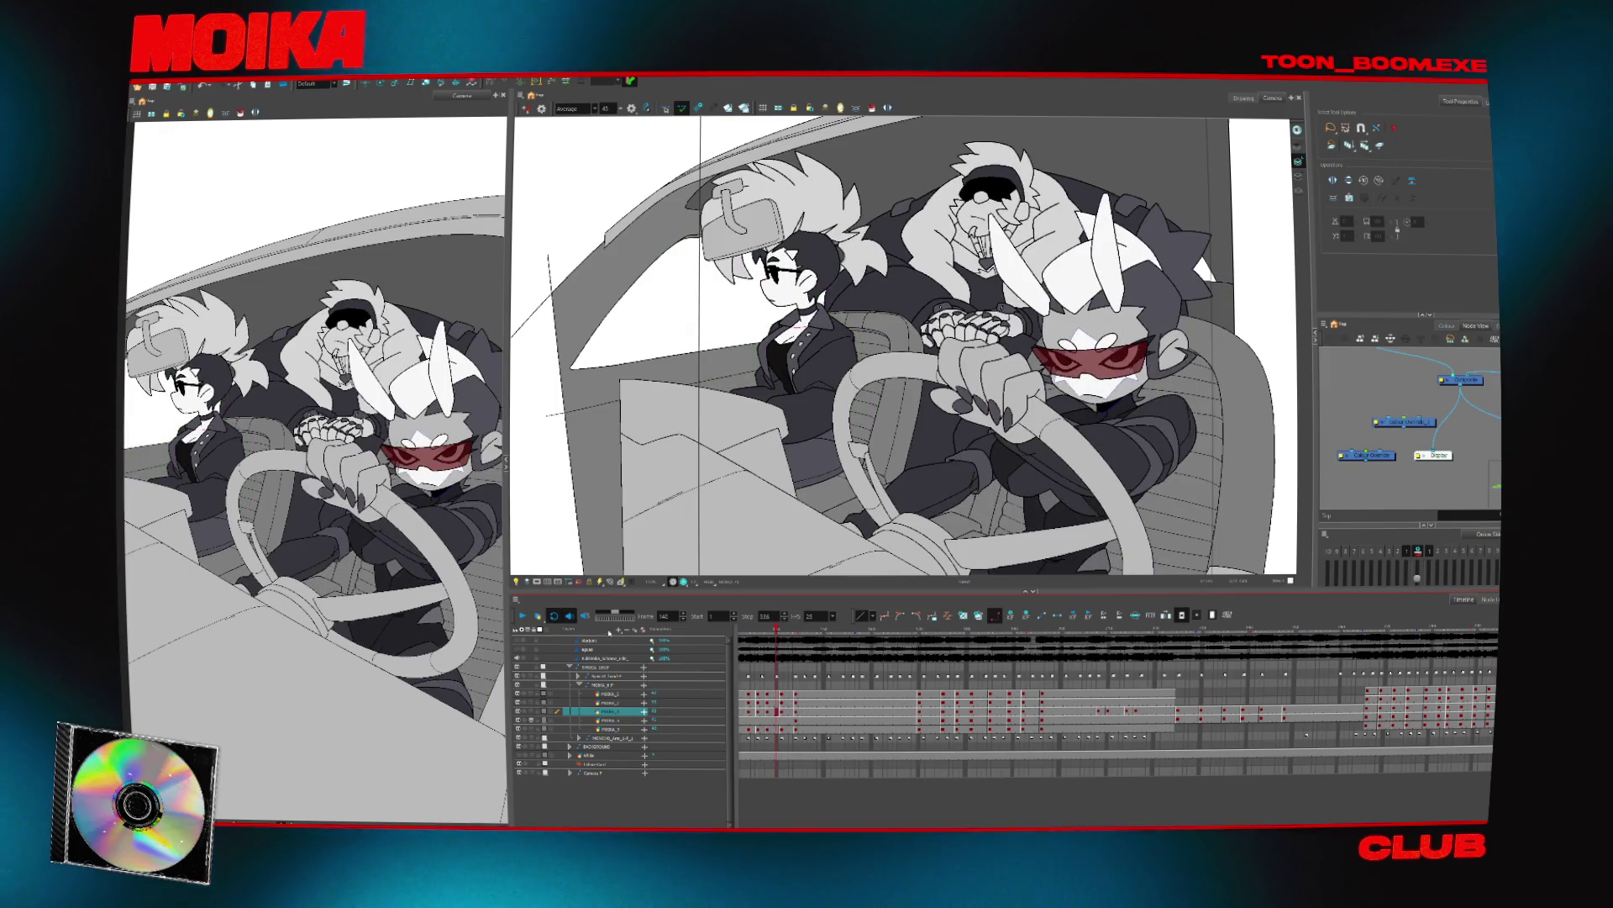
{"action": "left_click", "coordinate": [524, 617]}
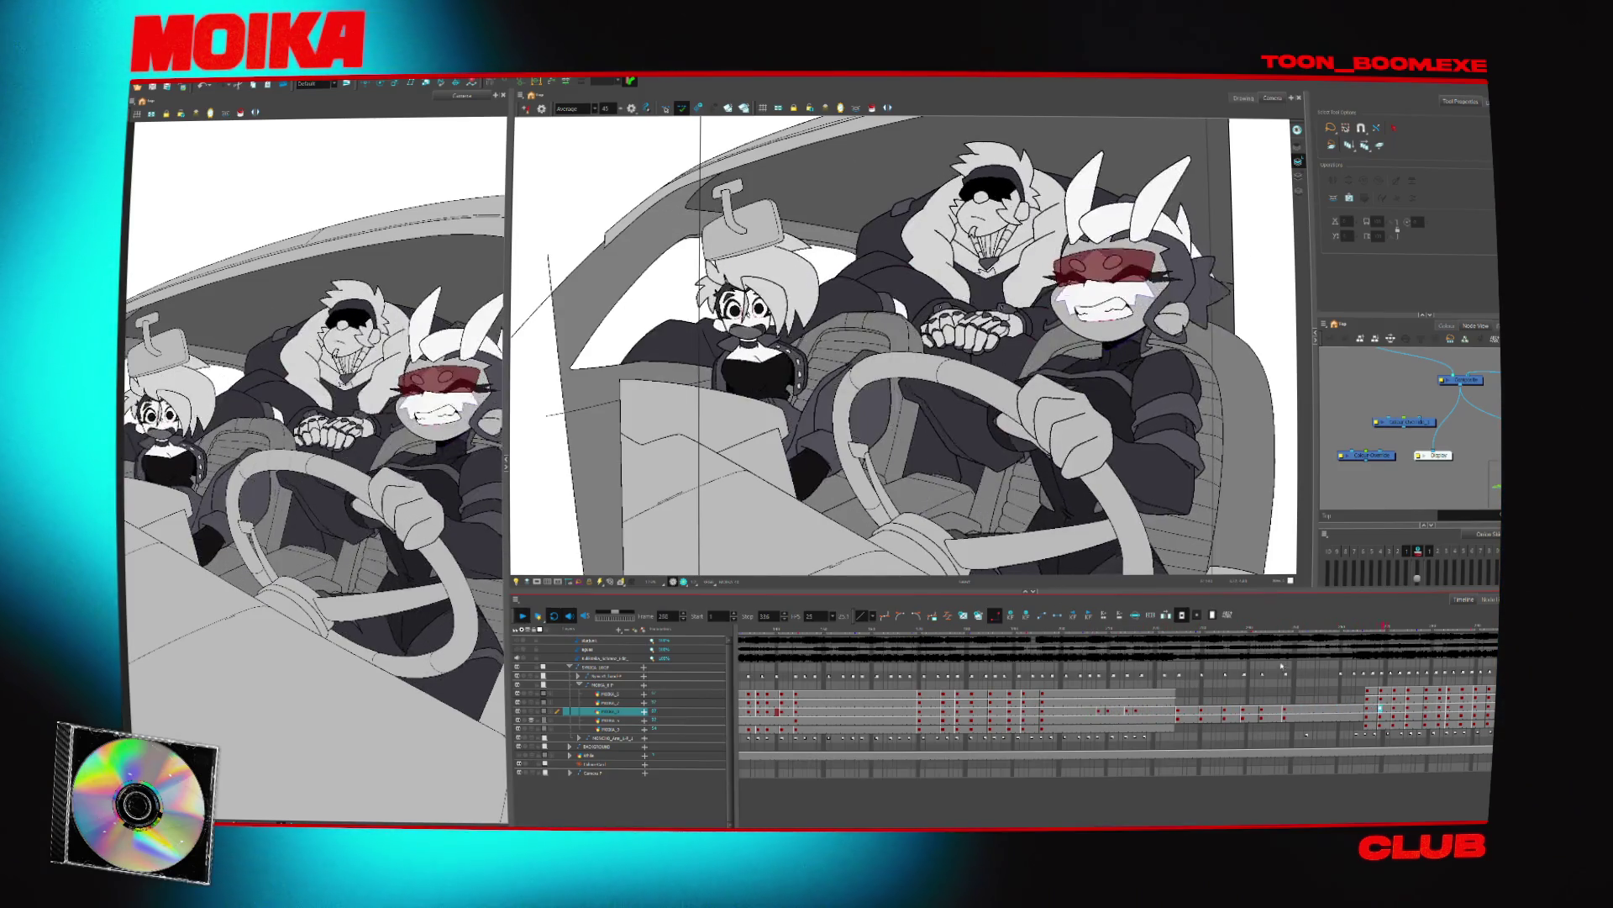
{"action": "left_click", "coordinate": [1231, 627]}
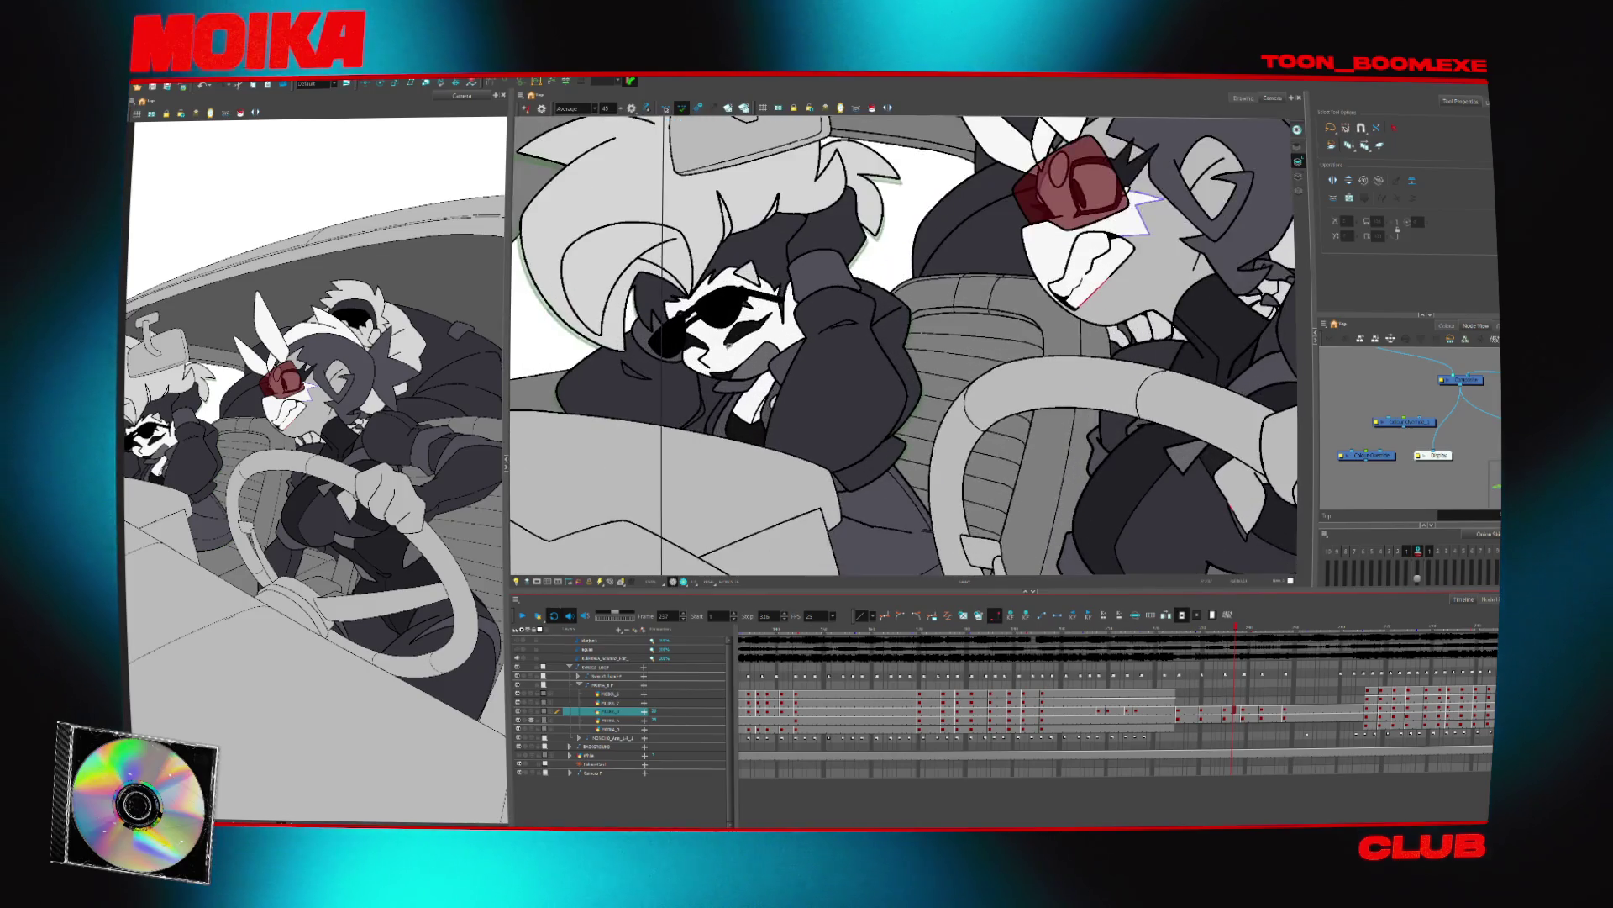
{"action": "mouse_move", "coordinate": [1233, 629]}
{"action": "left_mouse_down"}
{"action": "mouse_move", "coordinate": [1250, 642]}
{"action": "mouse_move", "coordinate": [1071, 632]}
{"action": "left_mouse_up"}
Zoom the view in, go to frame 272 and disable the Colour-Override node to show line art
{"action": "scroll", "coordinate": [696, 495], "scroll_direction": "down", "scroll_amount": 3}
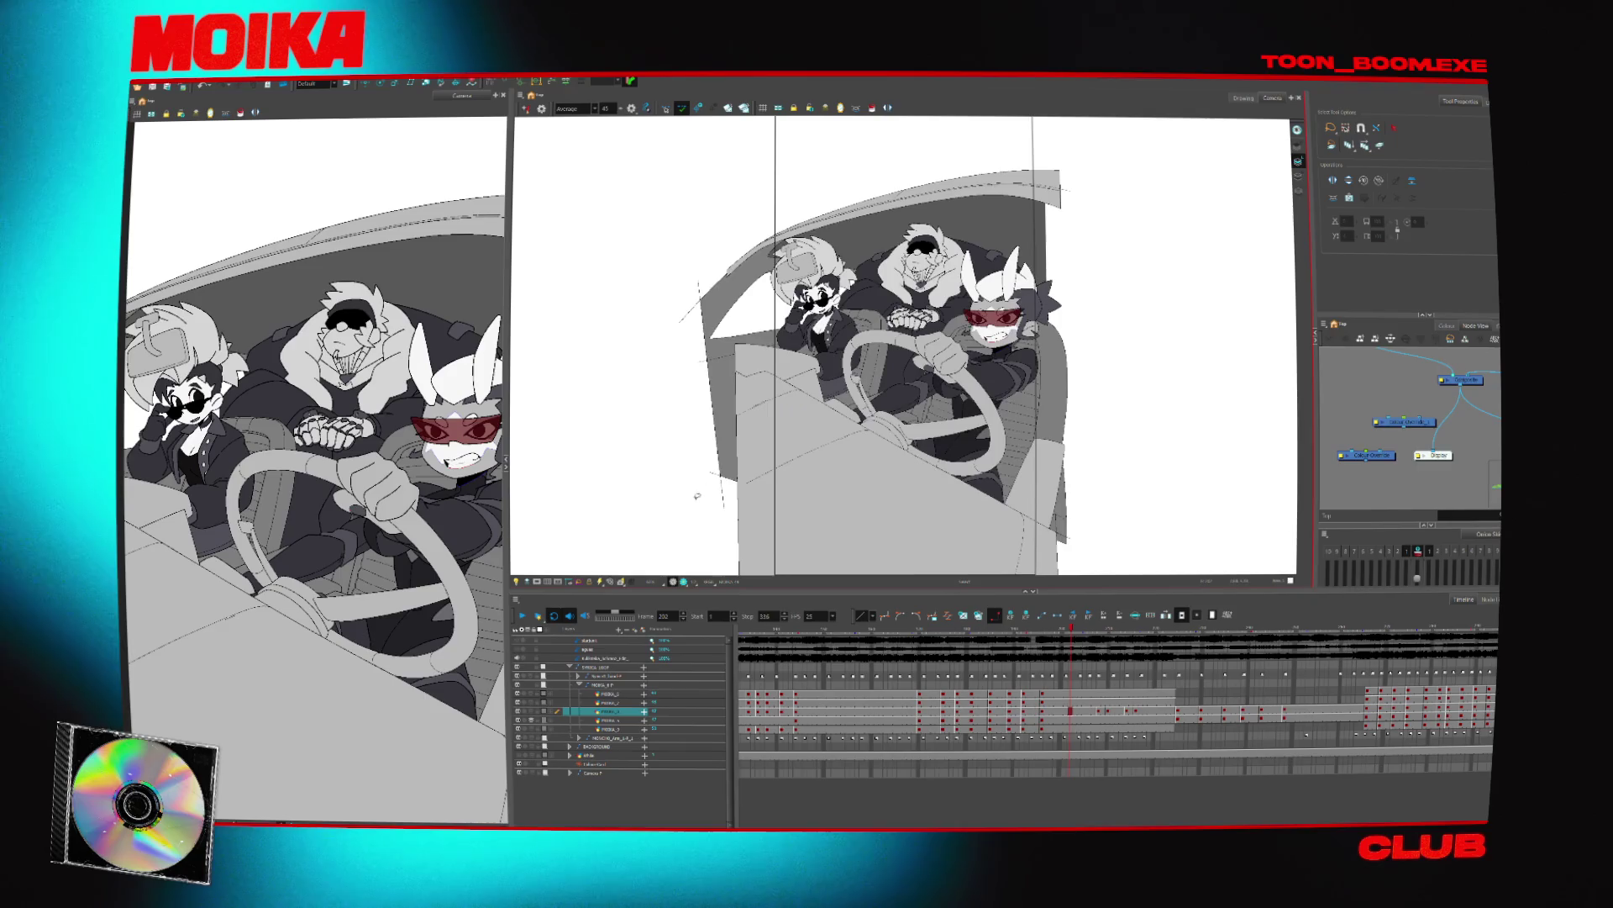
{"action": "key", "text": "2"}
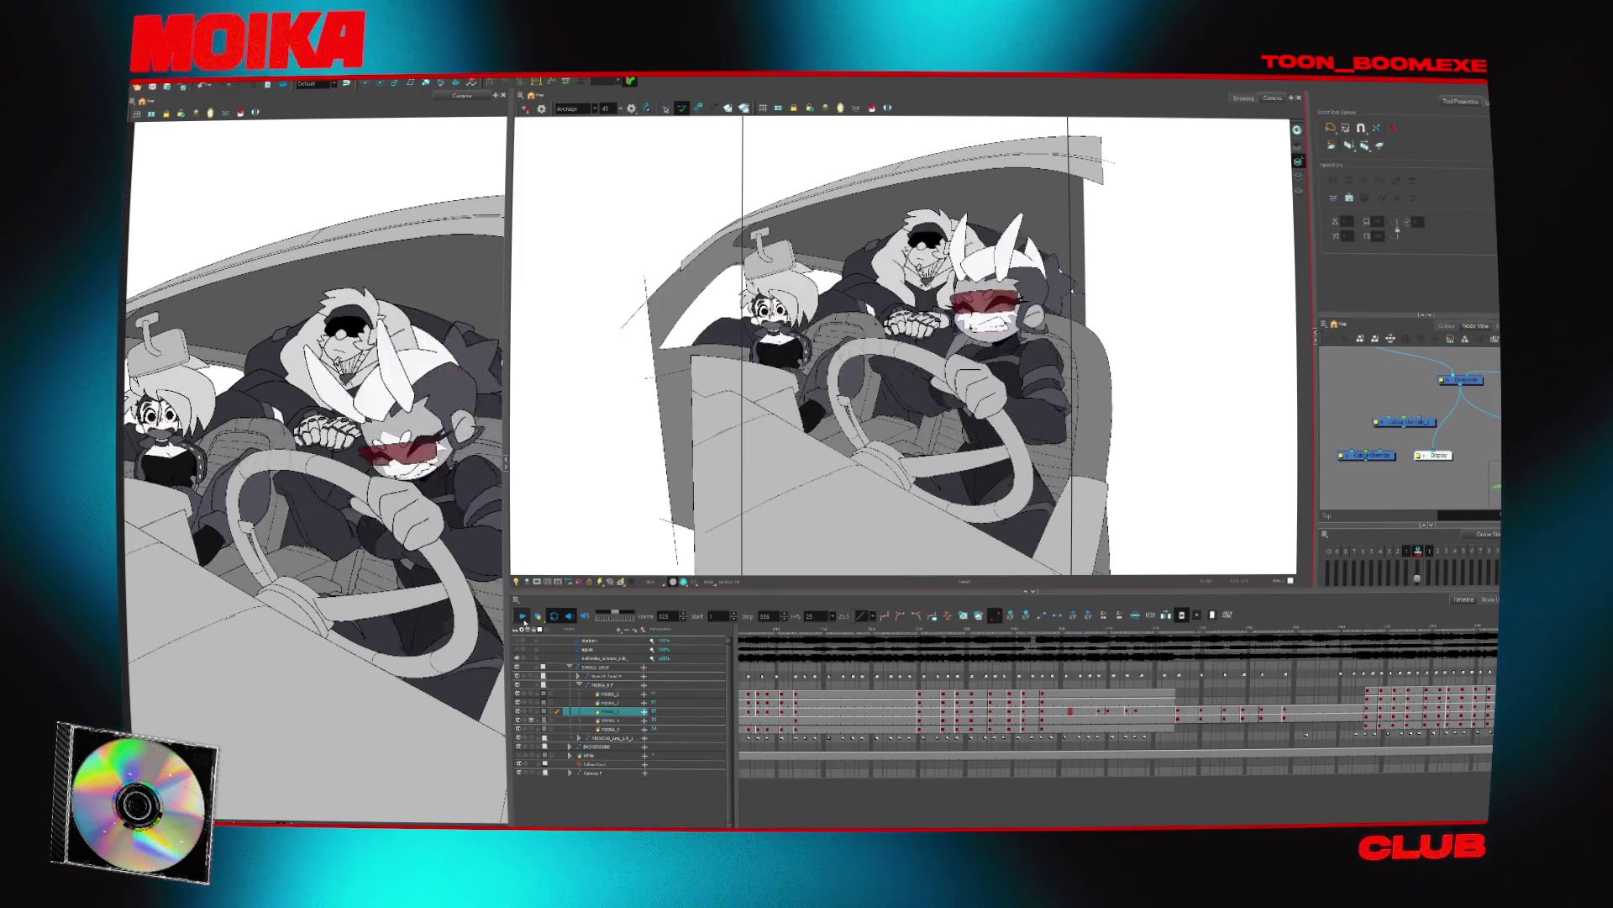
{"action": "left_click", "coordinate": [1416, 635]}
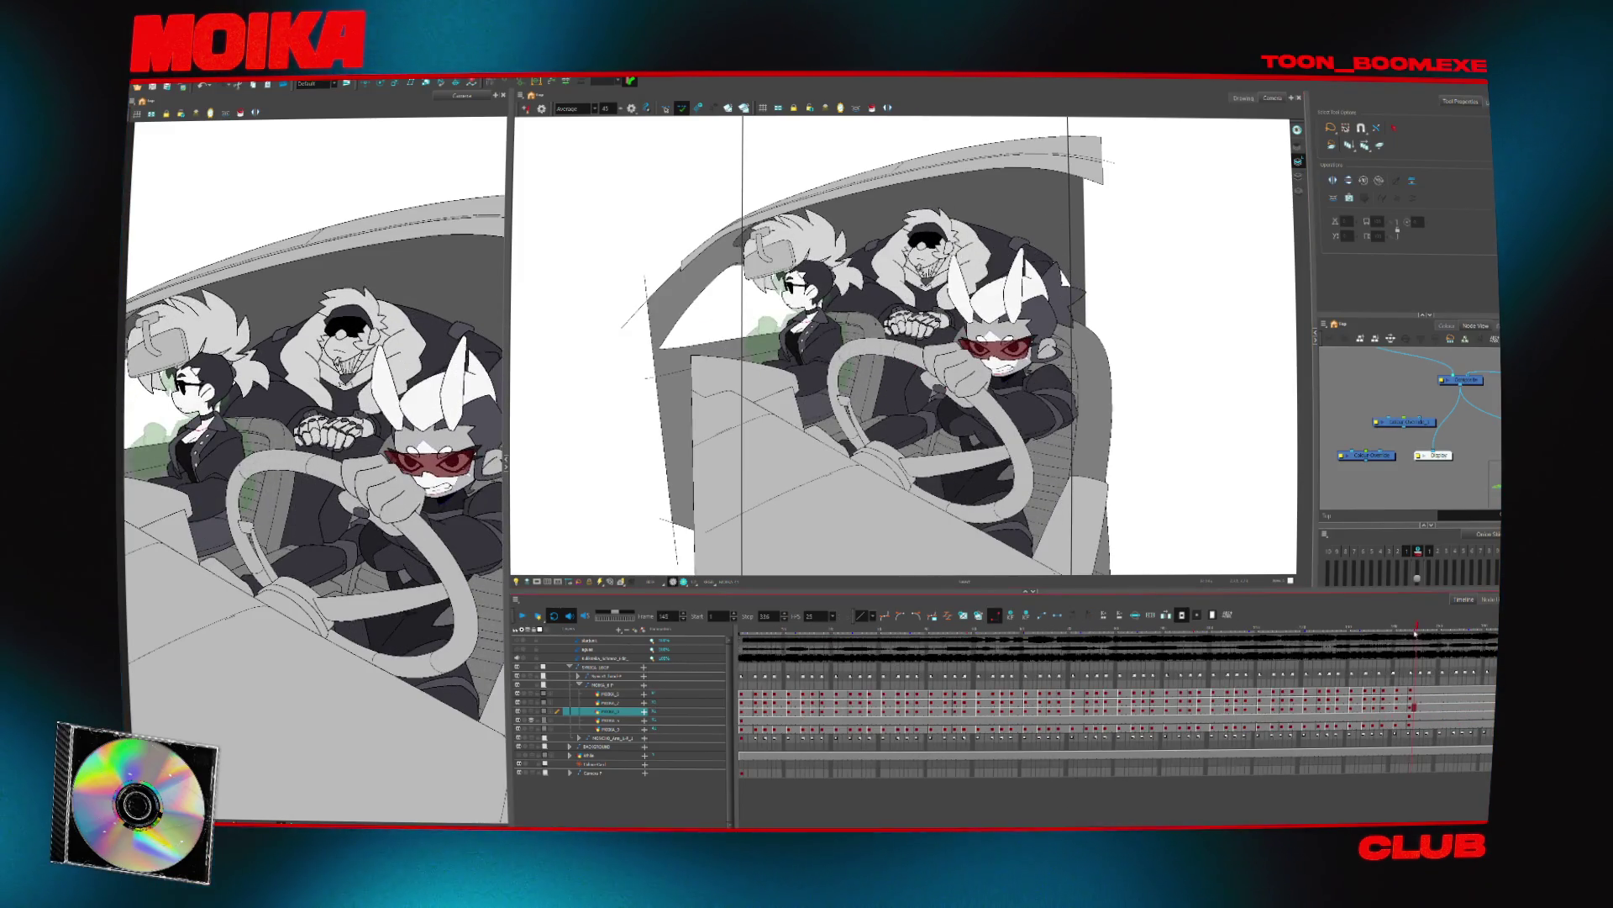
{"action": "scroll", "coordinate": [1117, 706], "scroll_direction": "right", "scroll_amount": 3}
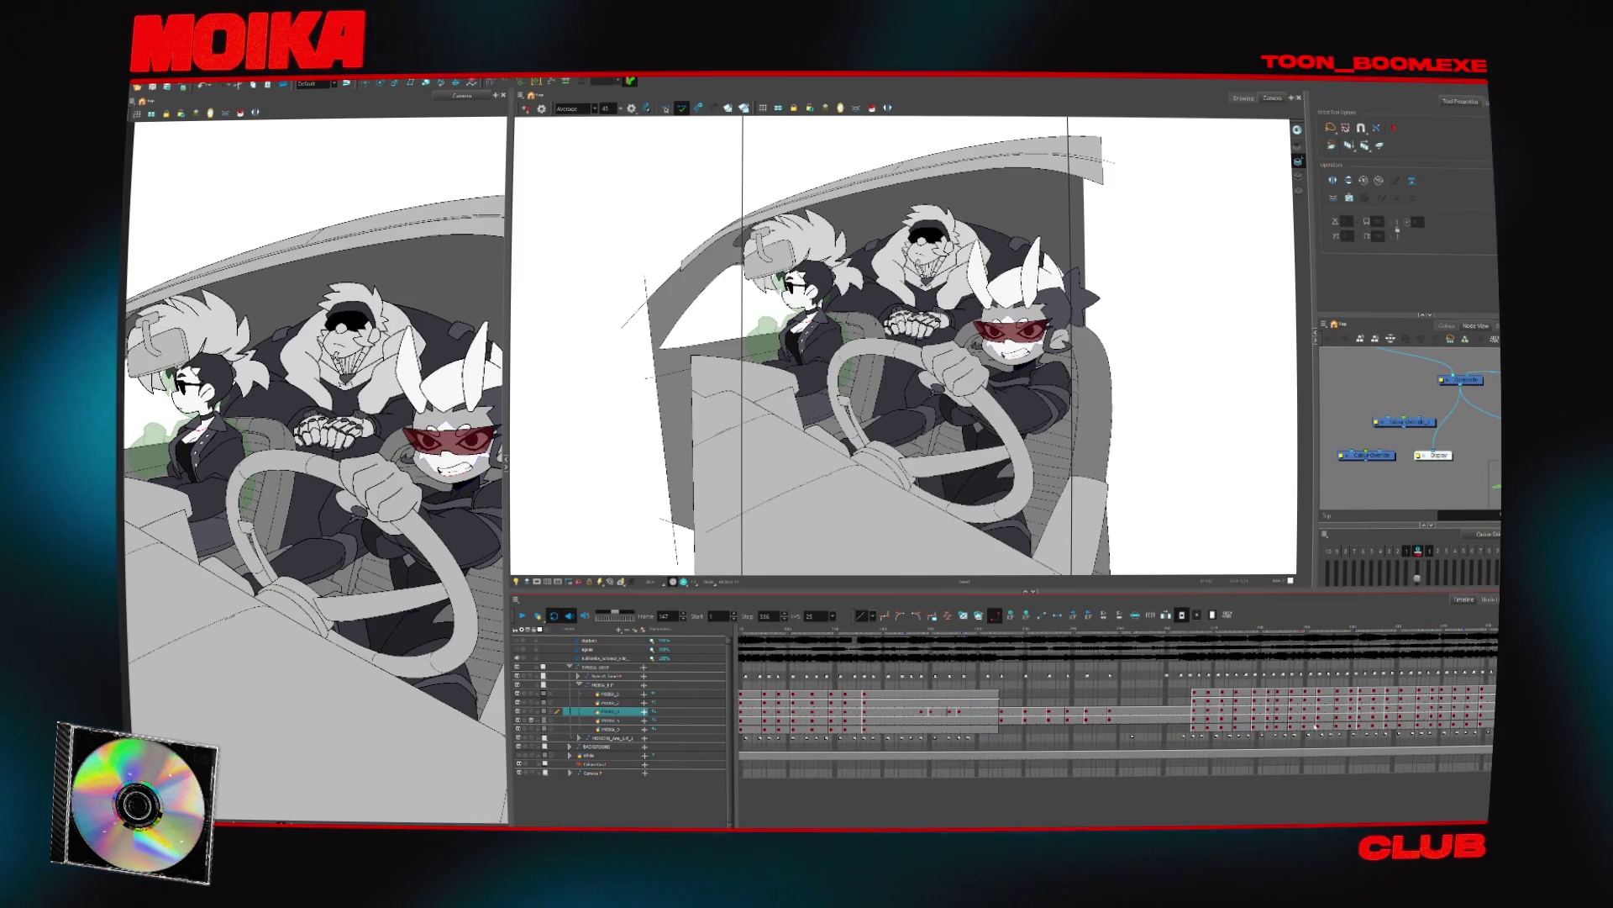
{"action": "left_click", "coordinate": [1220, 720]}
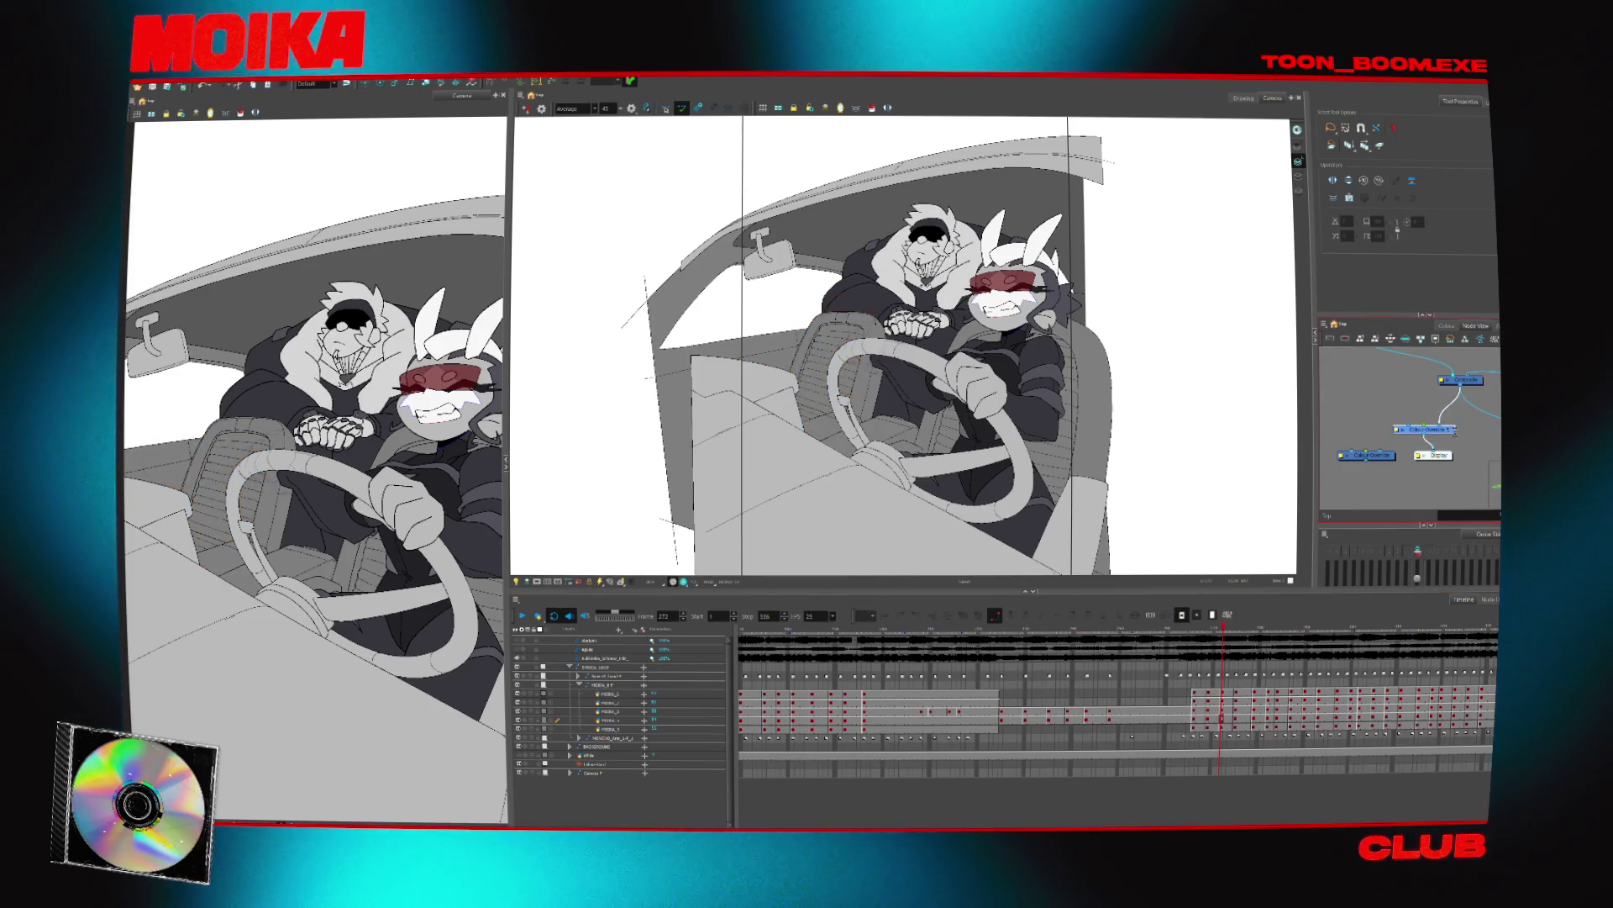
{"action": "left_click", "coordinate": [1397, 428]}
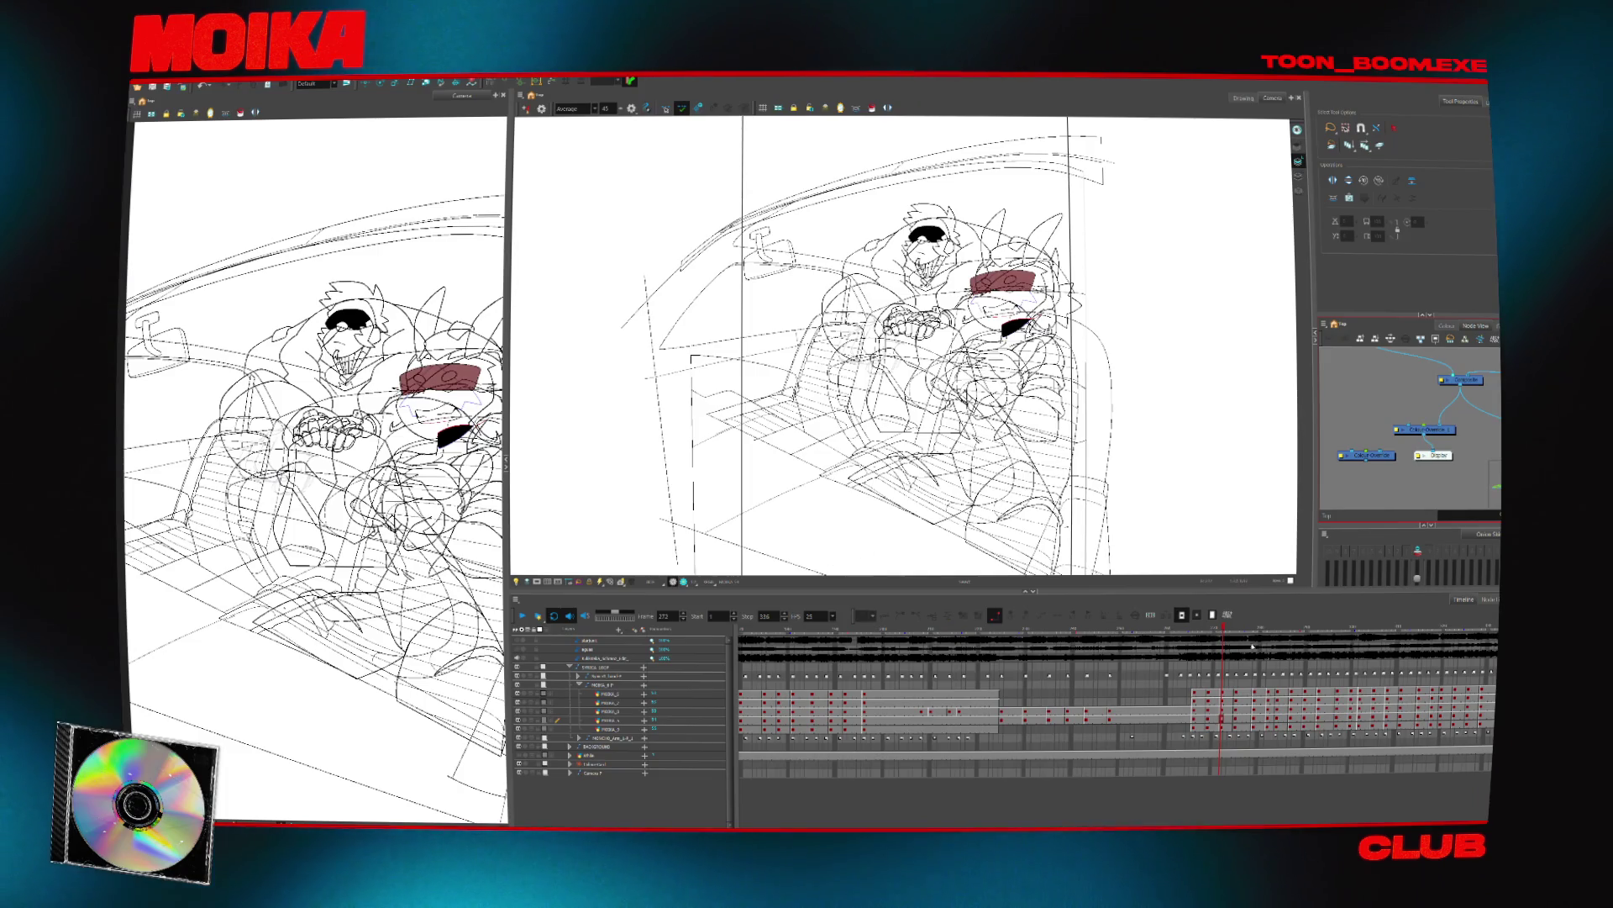
Hide the driver, car interior and rabbit layers, rename the layer above, and open the Colour view
{"action": "left_click", "coordinate": [1221, 720]}
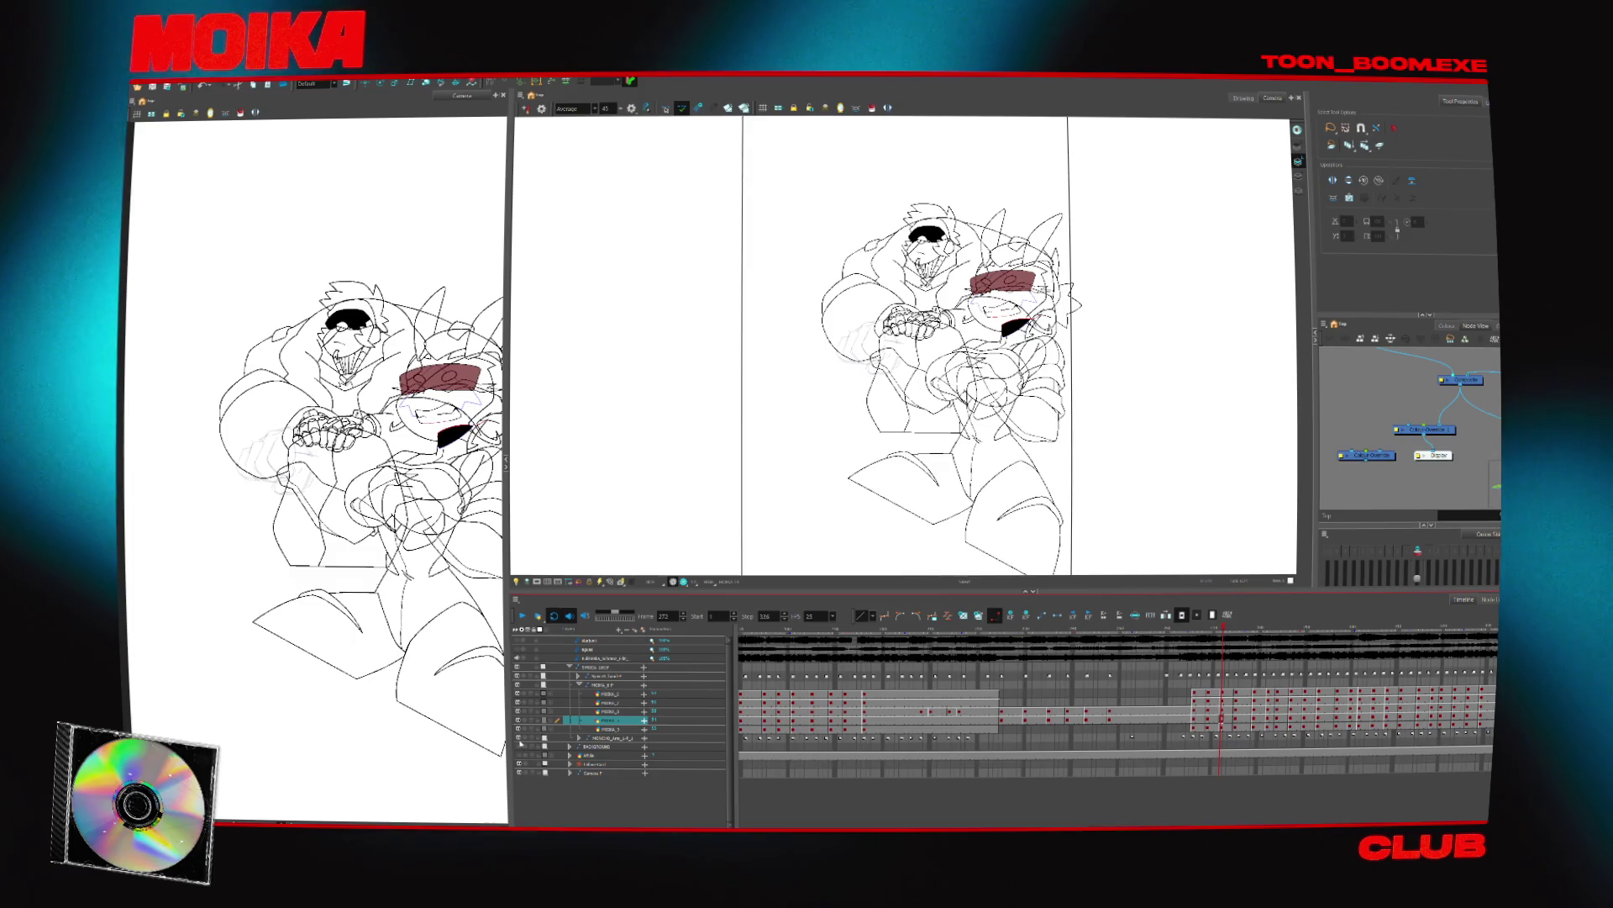
{"action": "left_click_drag", "start_coordinate": [522, 746], "coordinate": [528, 708]}
{"action": "left_click", "coordinate": [559, 701]}
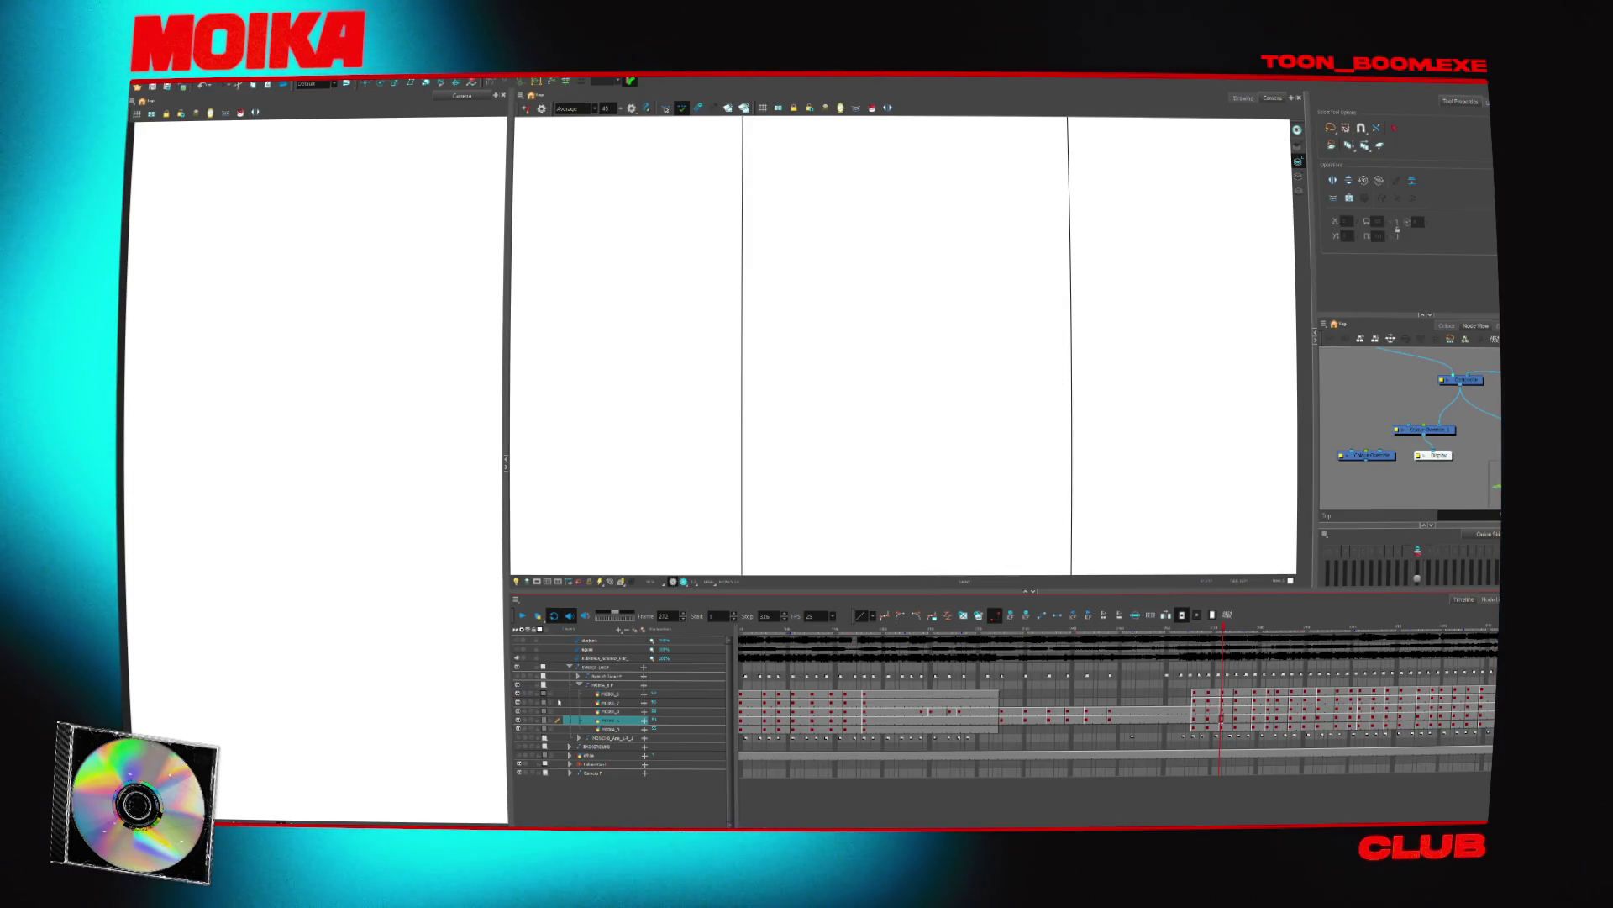
{"action": "double_click", "coordinate": [609, 720]}
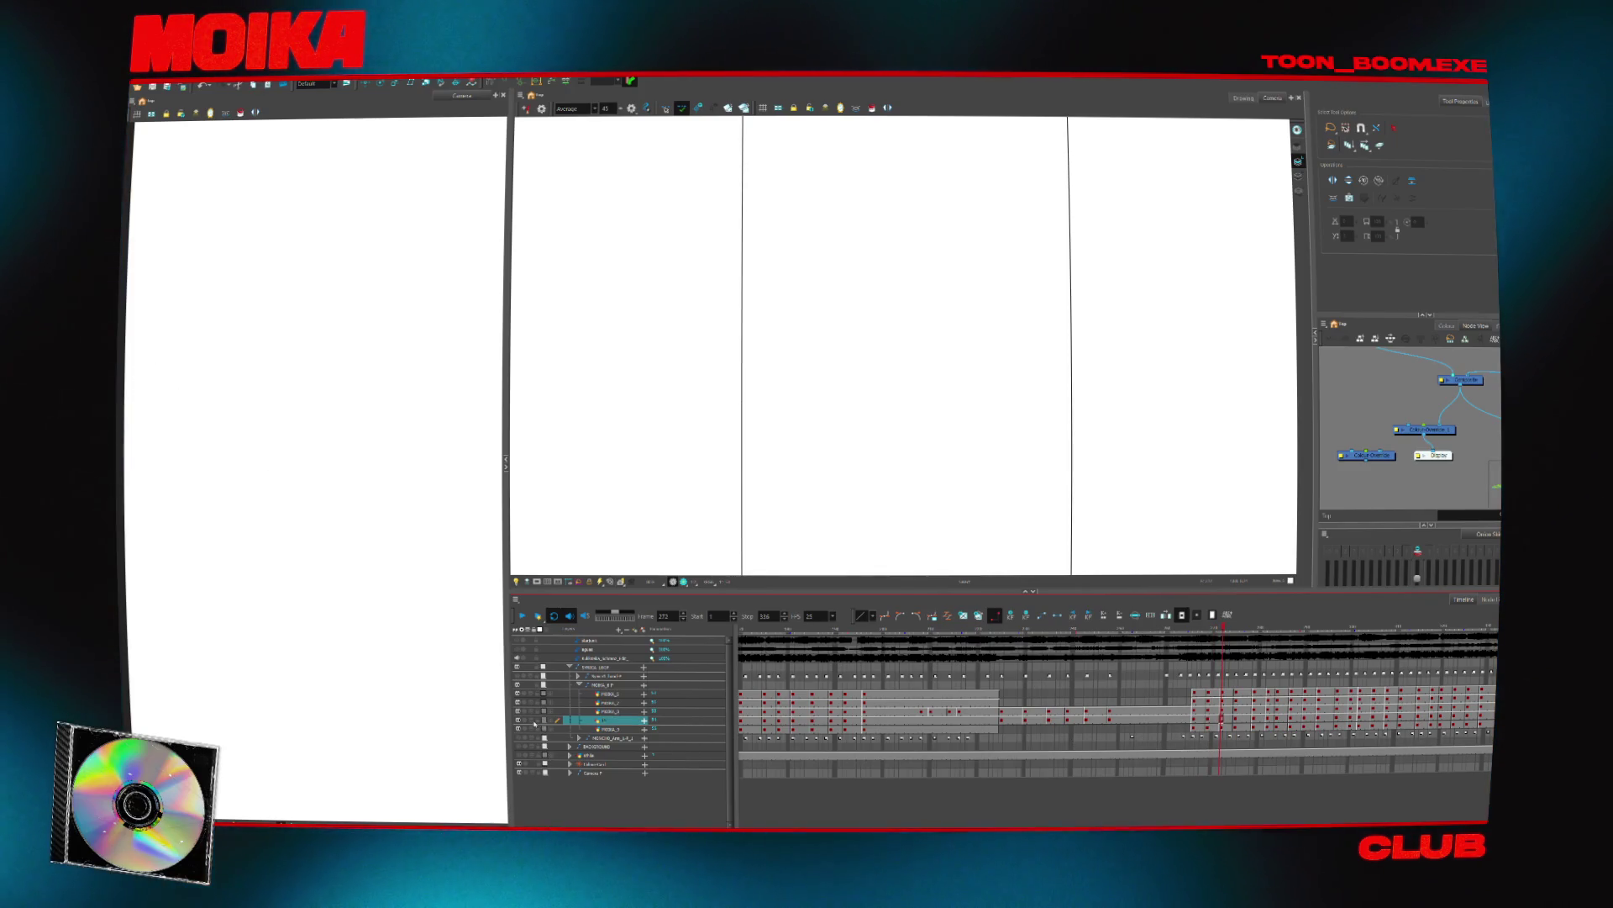
{"action": "scroll", "coordinate": [778, 345], "scroll_direction": "up", "scroll_amount": 3}
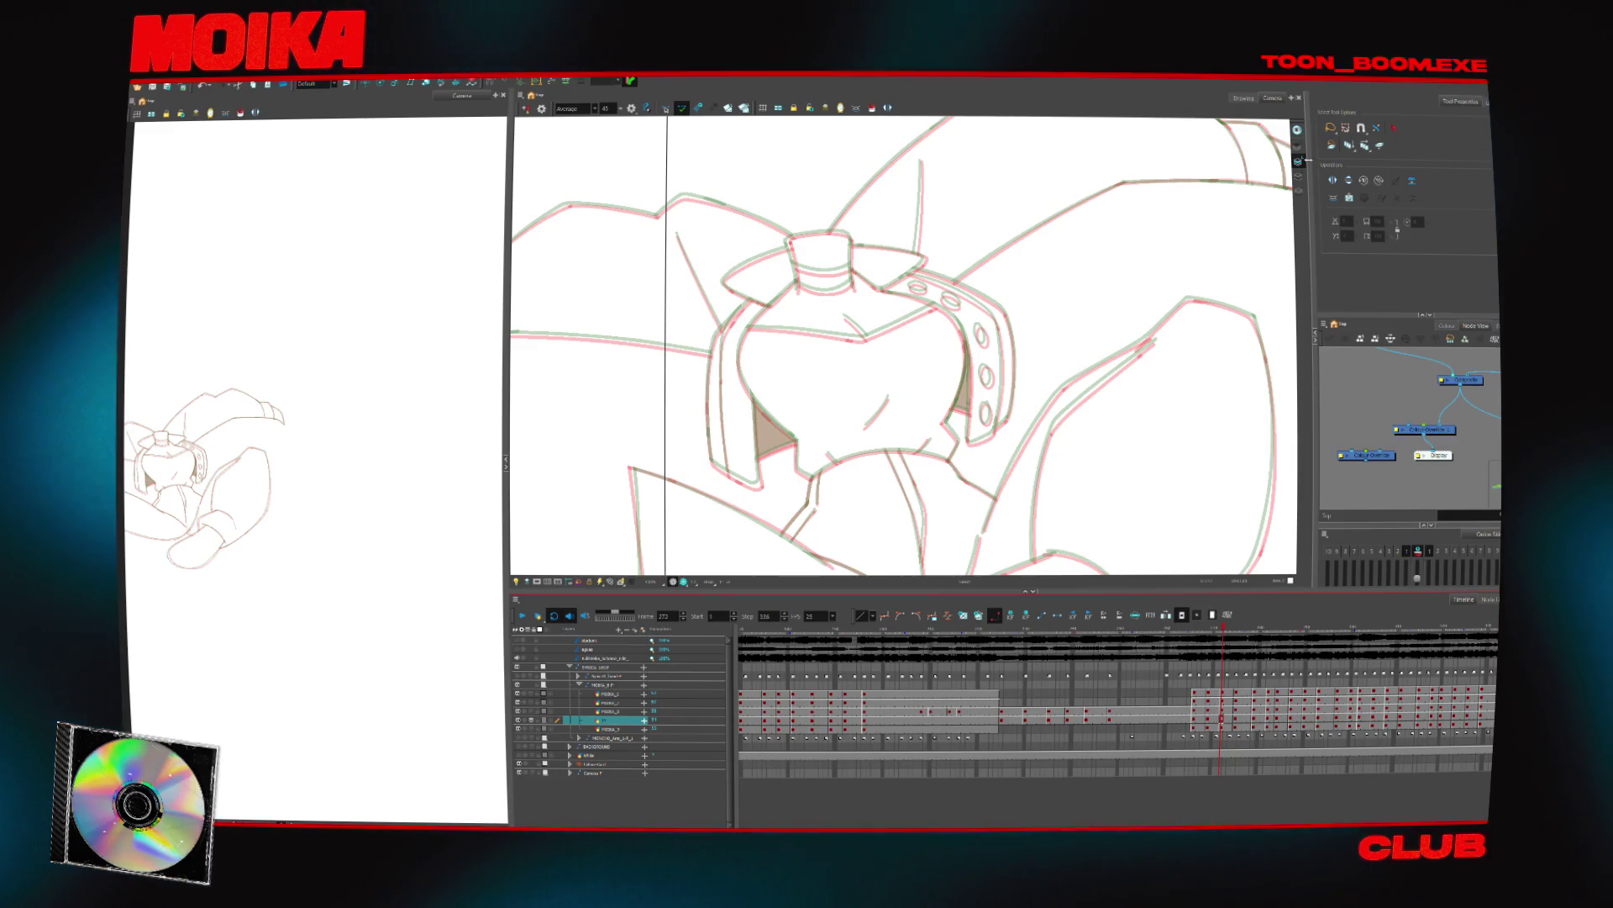
{"action": "left_click", "coordinate": [1447, 326]}
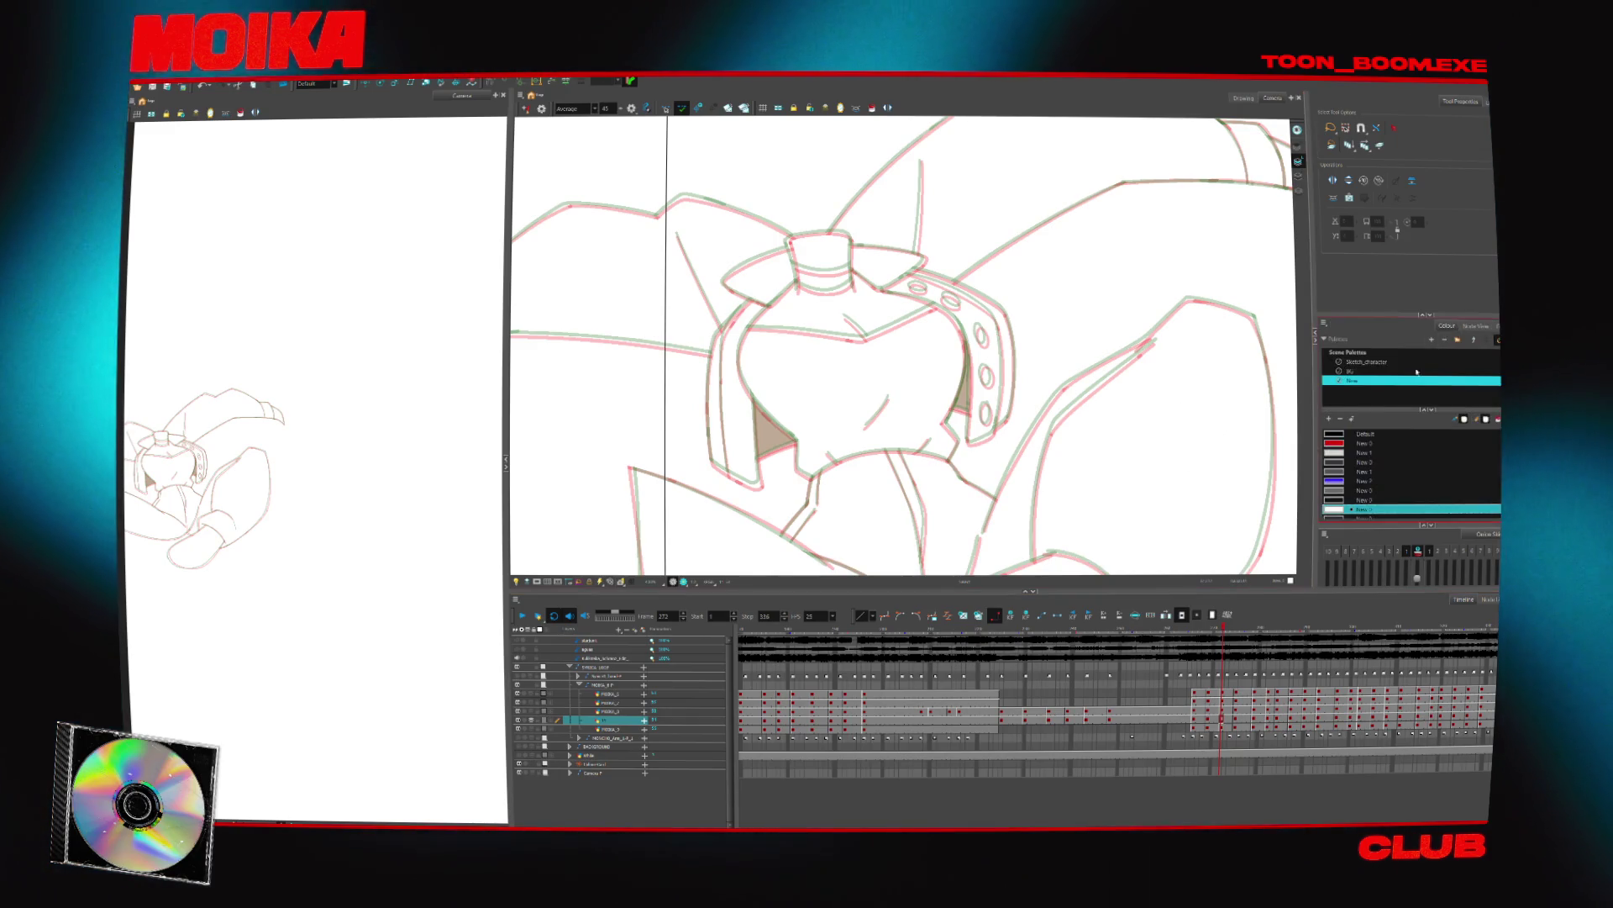
Ink both sides and the top edge of the watch crown in black with the brush
{"action": "key", "text": "alt+b"}
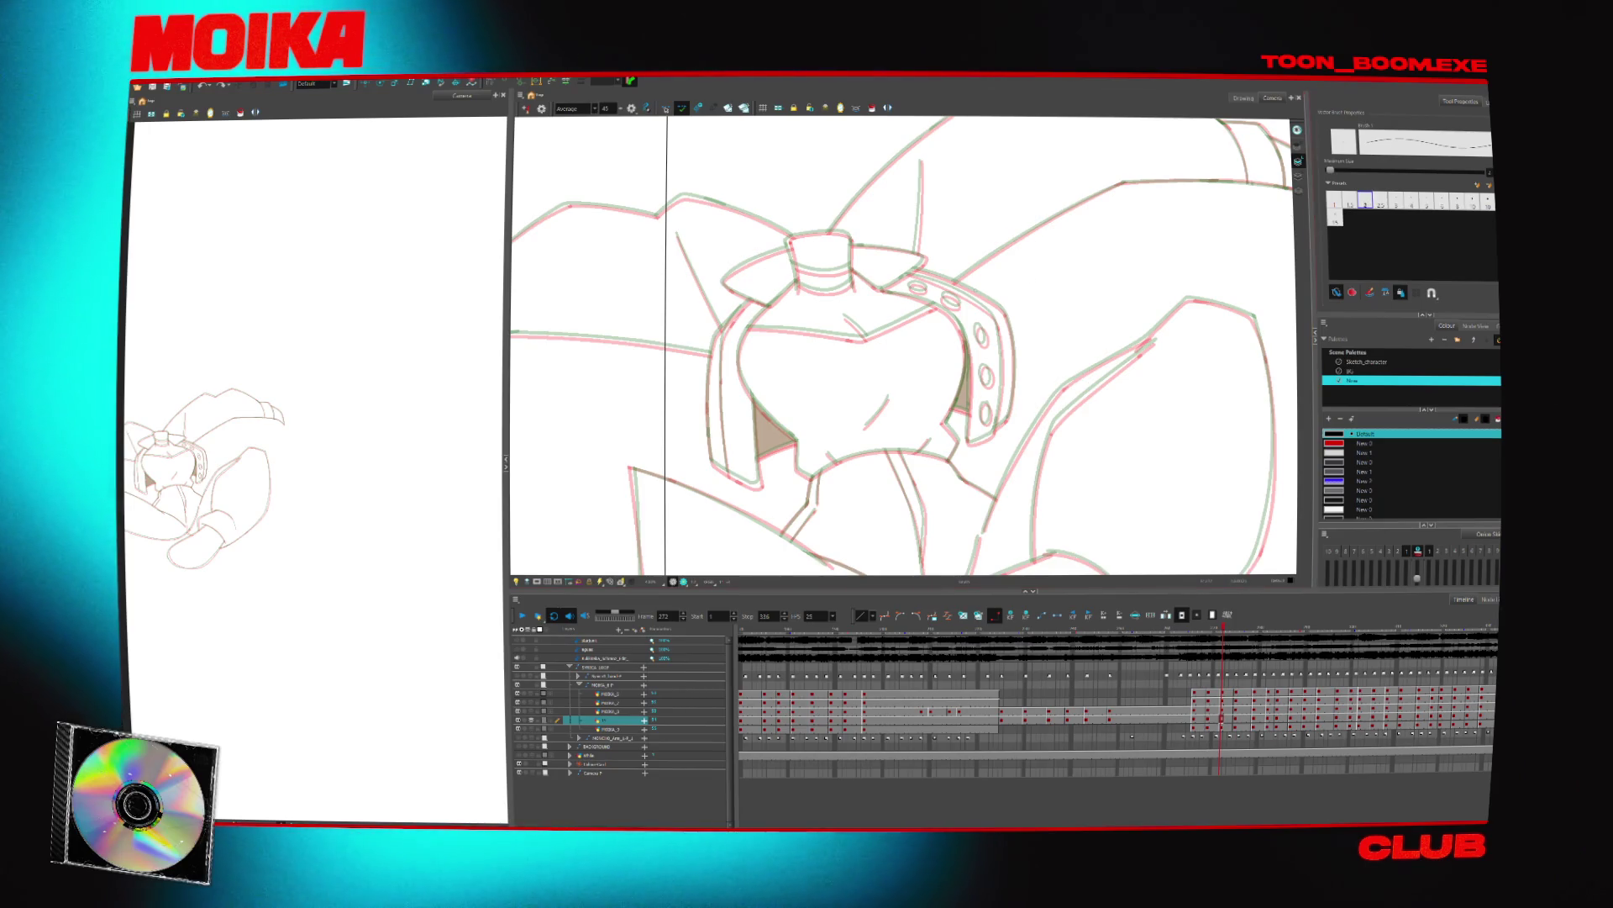
{"action": "key", "text": "4"}
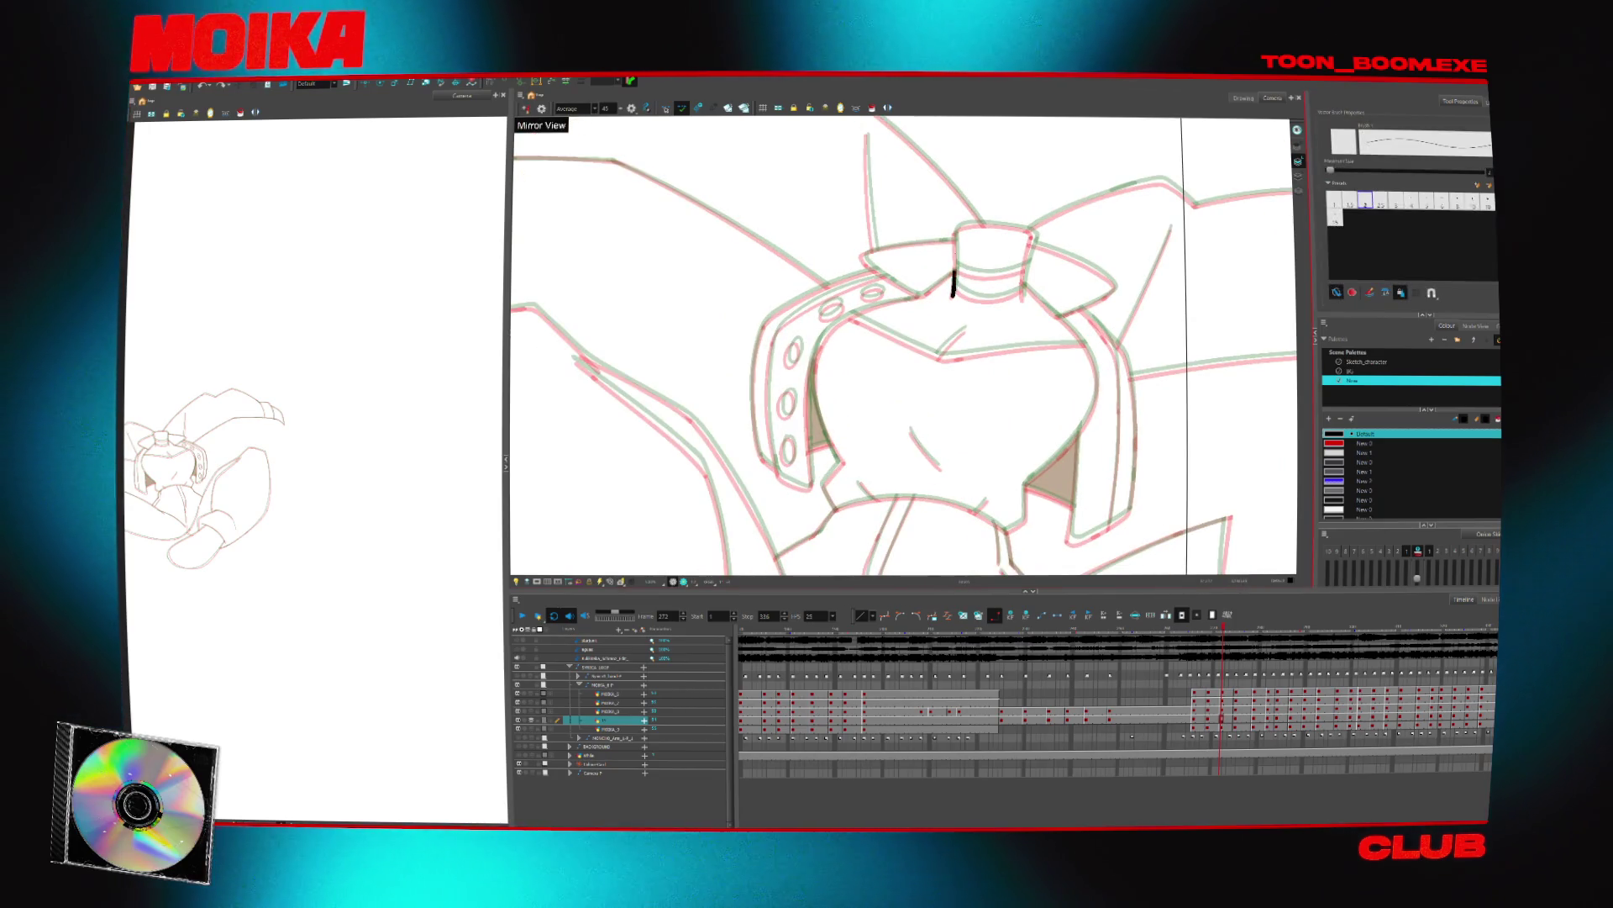
{"action": "key", "text": "4"}
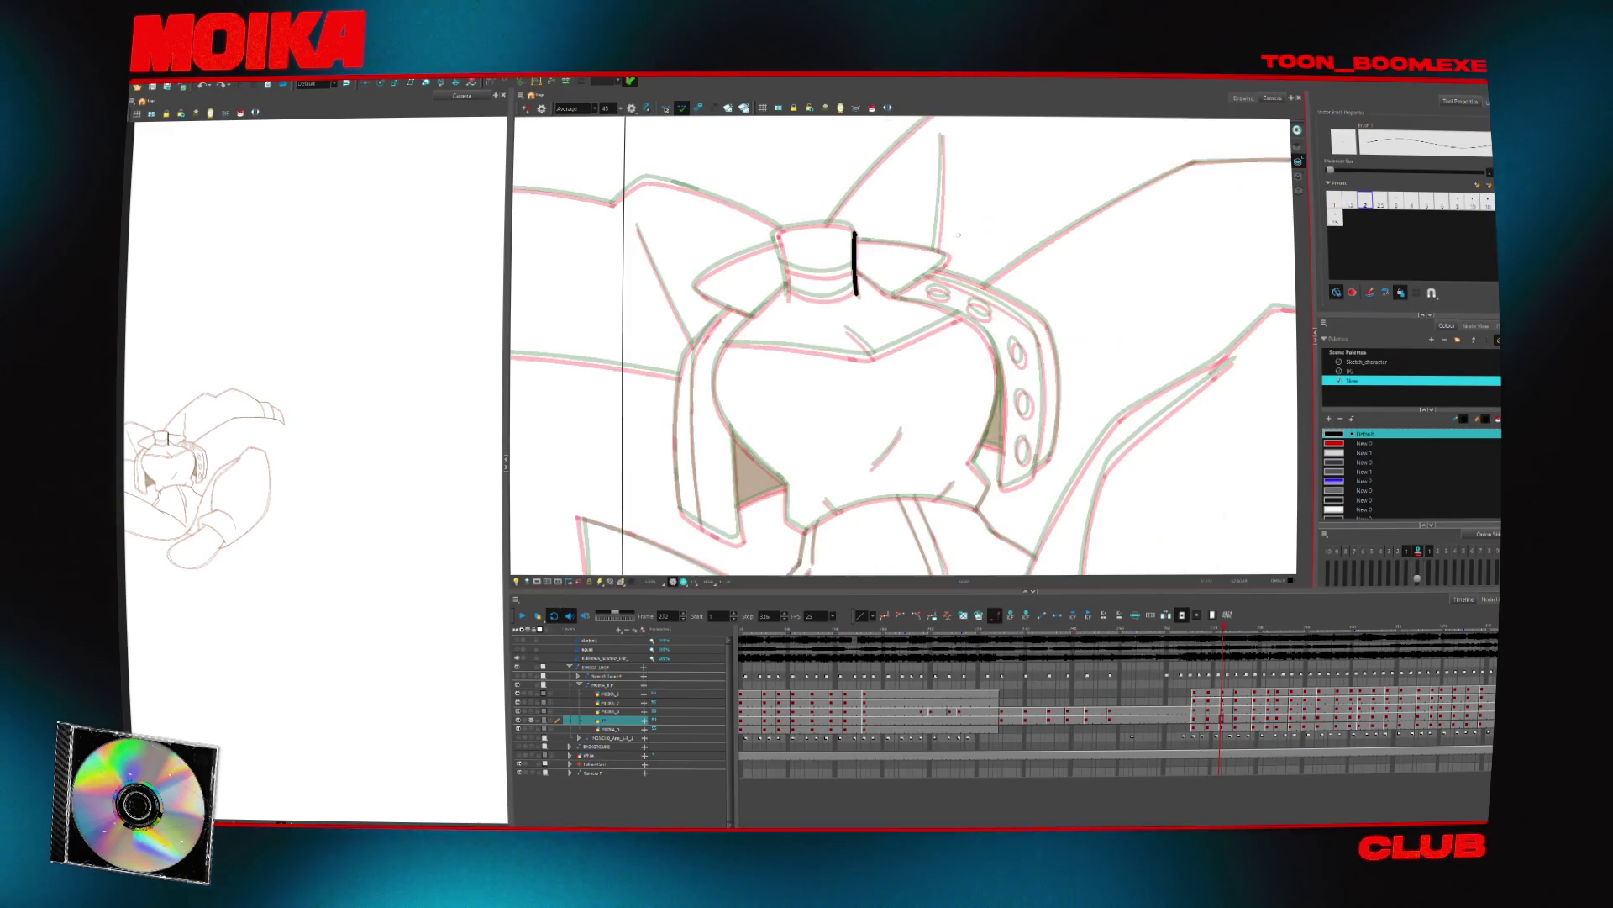
{"action": "left_click_drag", "start_coordinate": [778, 241], "coordinate": [788, 294]}
{"action": "left_click_drag", "start_coordinate": [853, 233], "coordinate": [856, 294]}
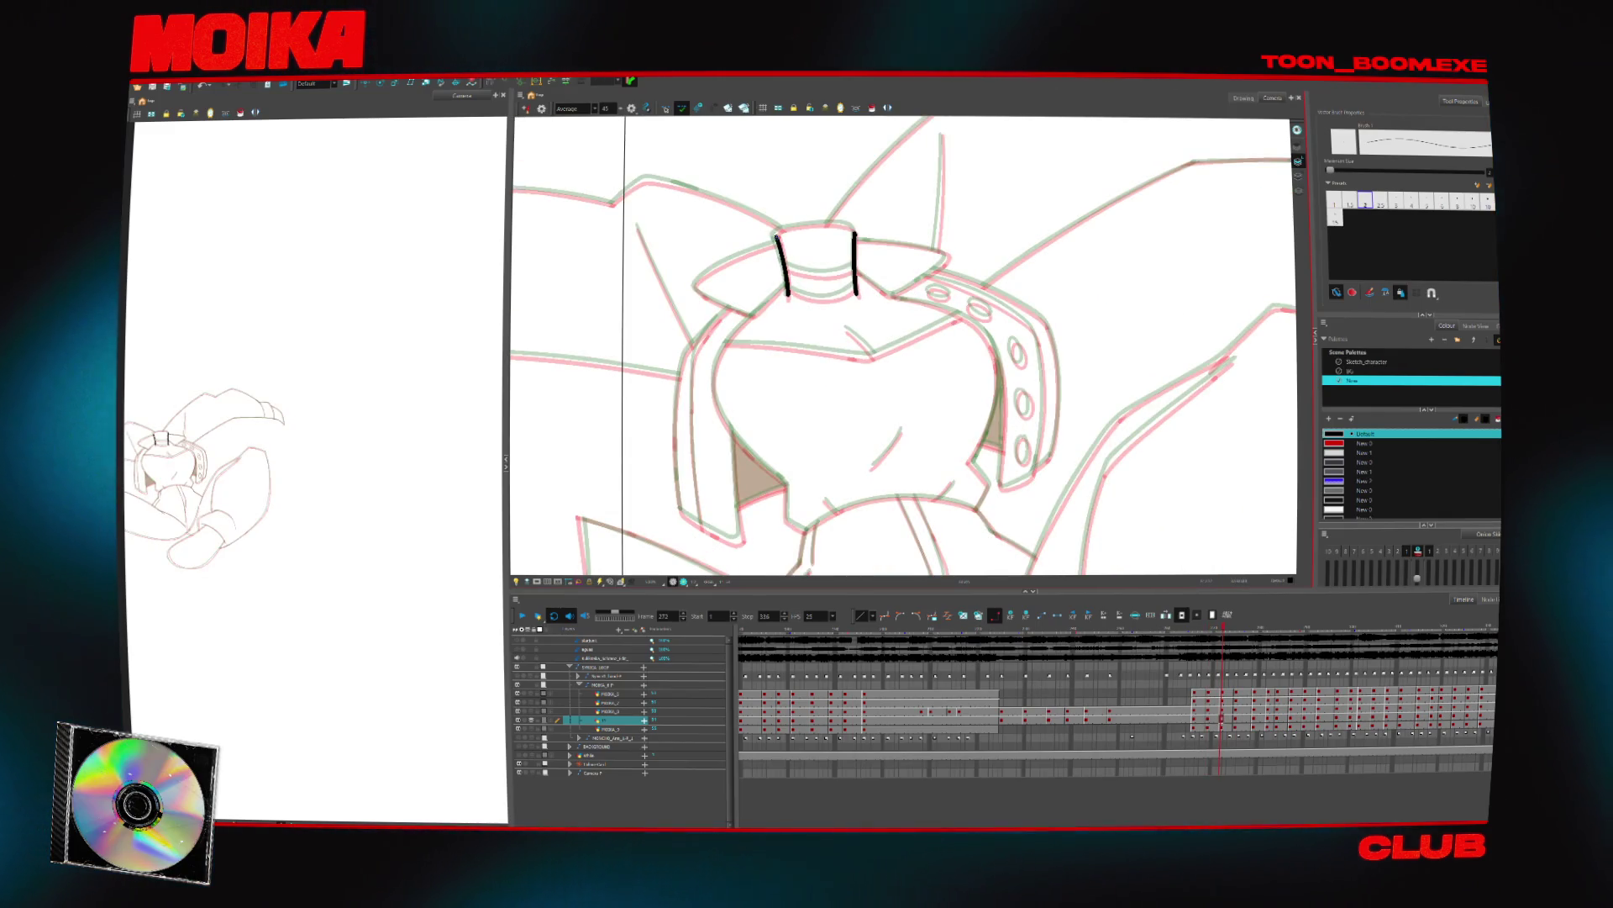
{"action": "left_click_drag", "start_coordinate": [798, 225], "coordinate": [848, 223]}
{"action": "scroll", "coordinate": [904, 346], "scroll_direction": "up", "scroll_amount": 2}
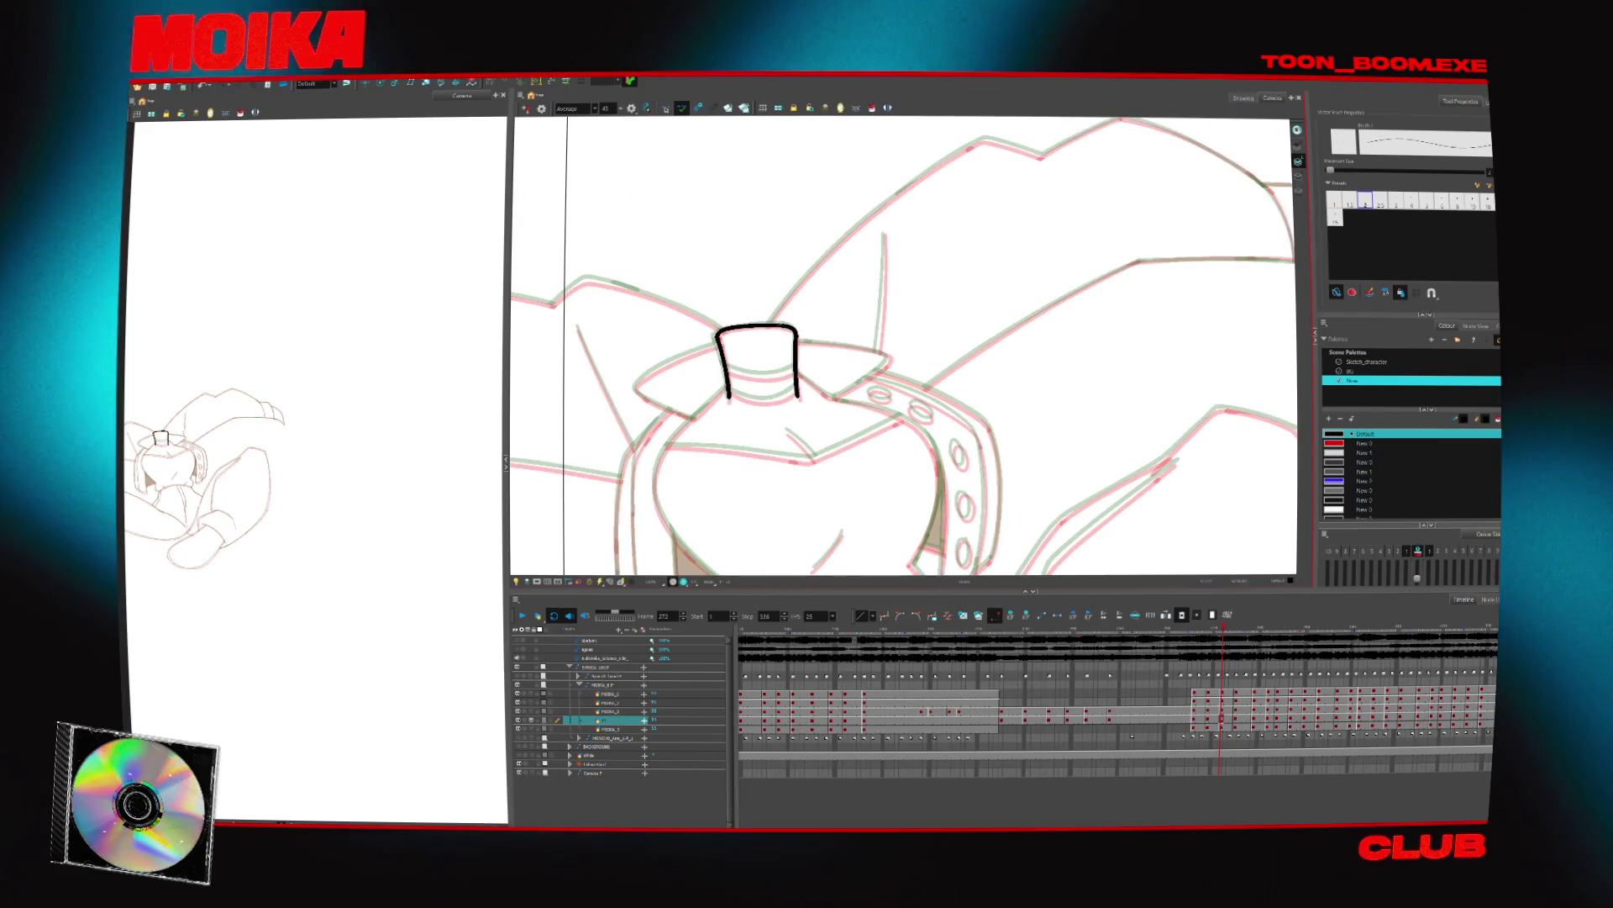
{"action": "scroll", "coordinate": [903, 346], "scroll_direction": "up", "scroll_amount": 2}
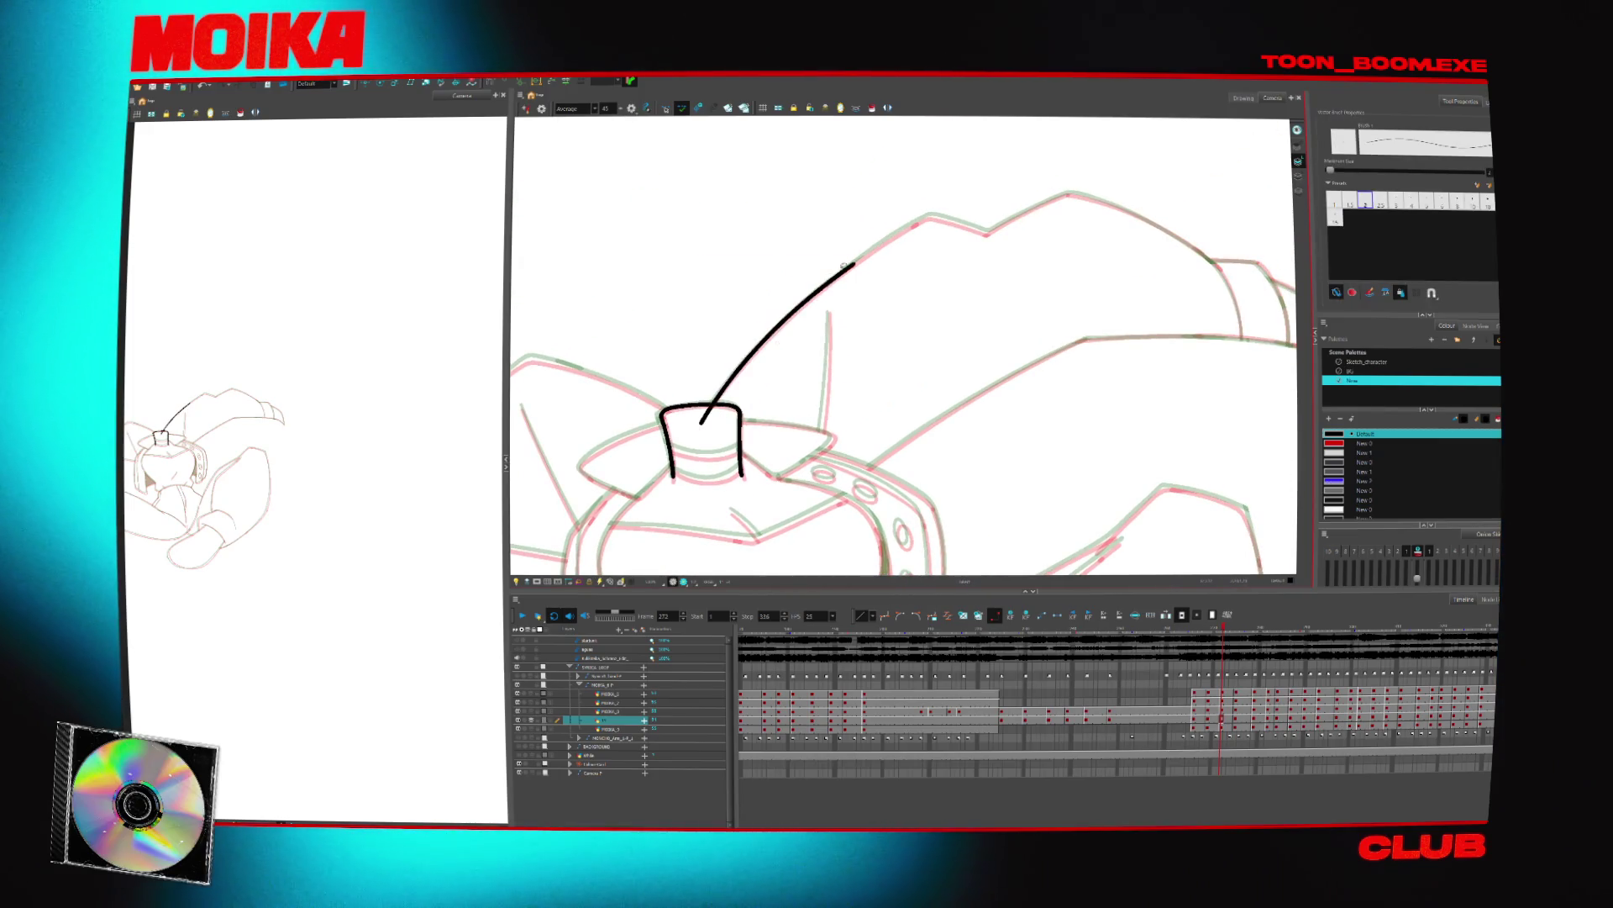
Trace the line running up-right from the crown and a vertical arm-outline stroke, redoing stray strokes
{"action": "left_click_drag", "start_coordinate": [853, 265], "coordinate": [935, 213]}
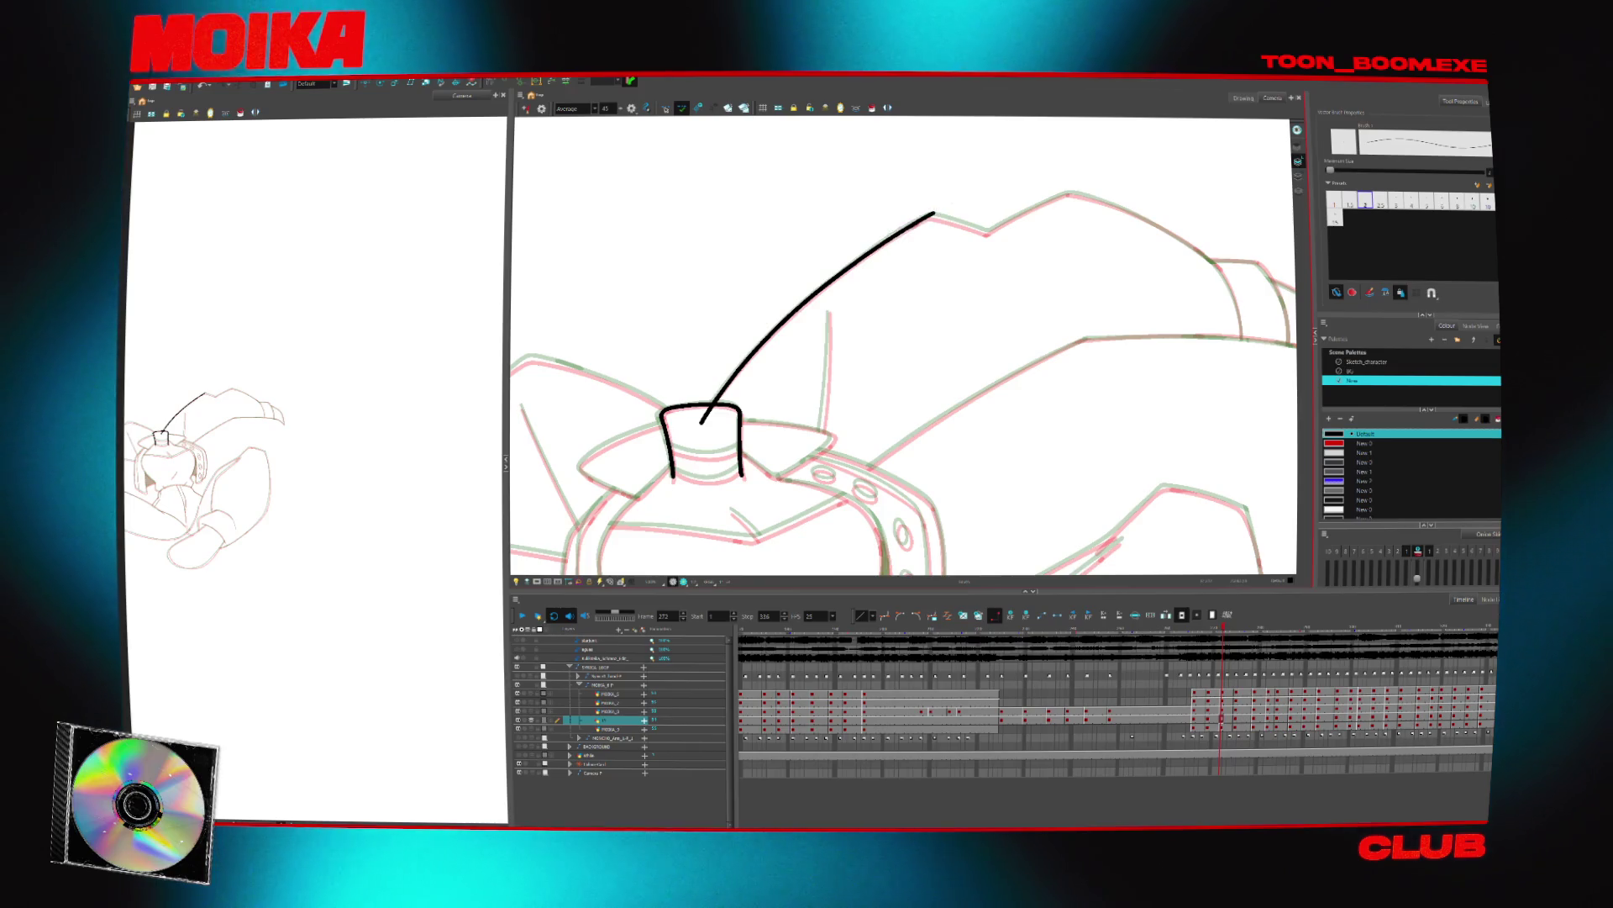
{"action": "key", "text": "ctrl+z"}
{"action": "key", "text": "c"}
{"action": "key", "text": "c"}
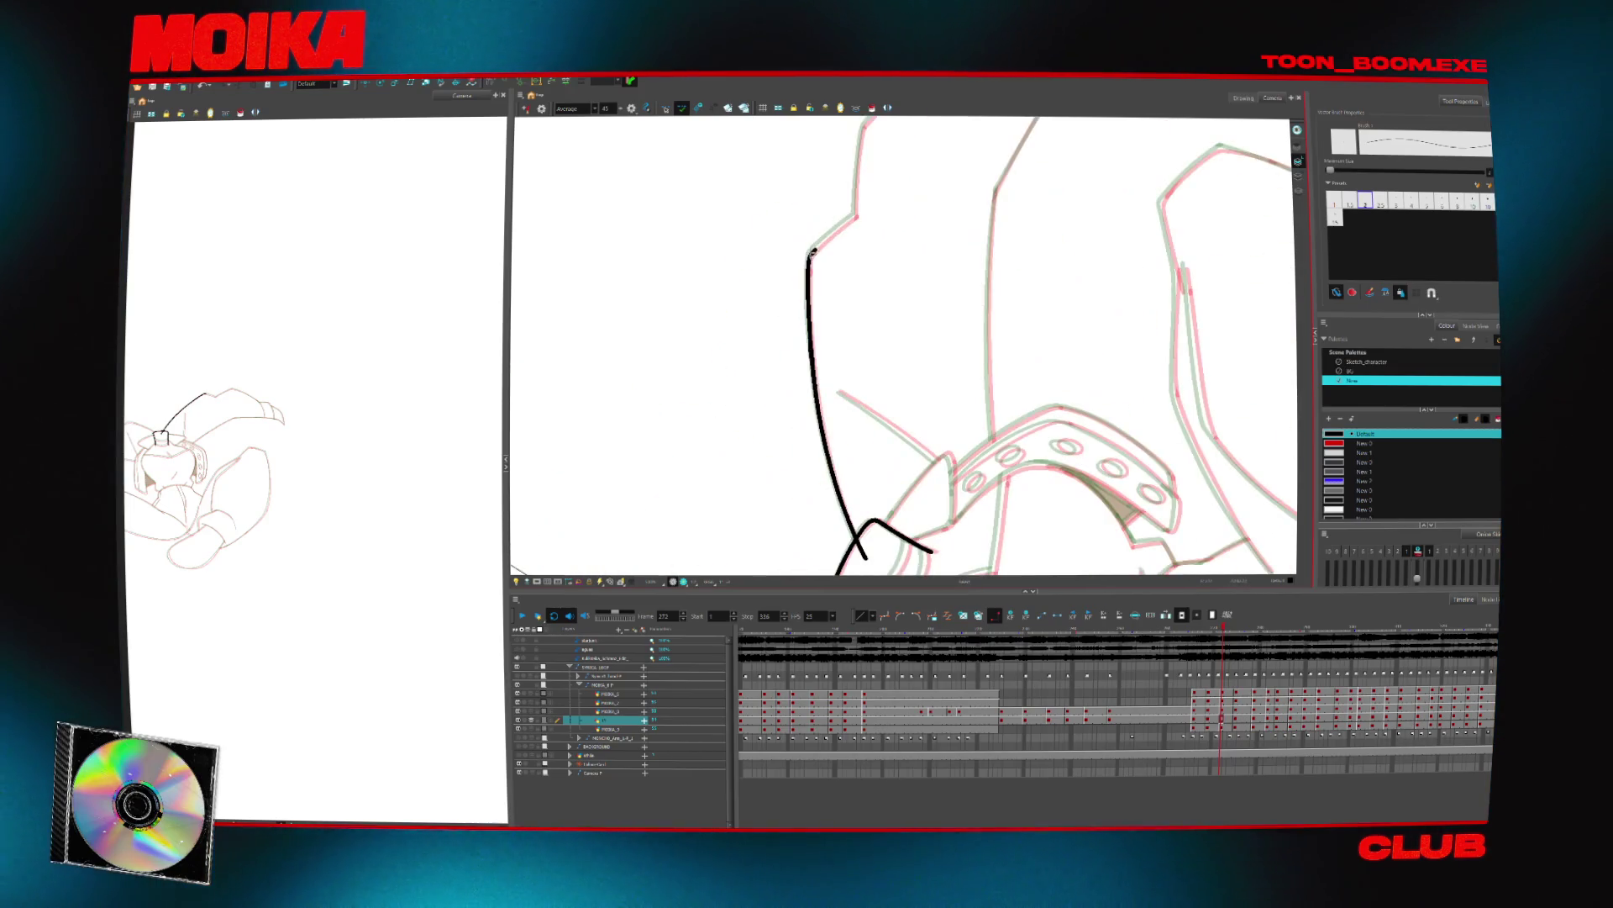
{"action": "left_click_drag", "start_coordinate": [811, 252], "coordinate": [861, 210]}
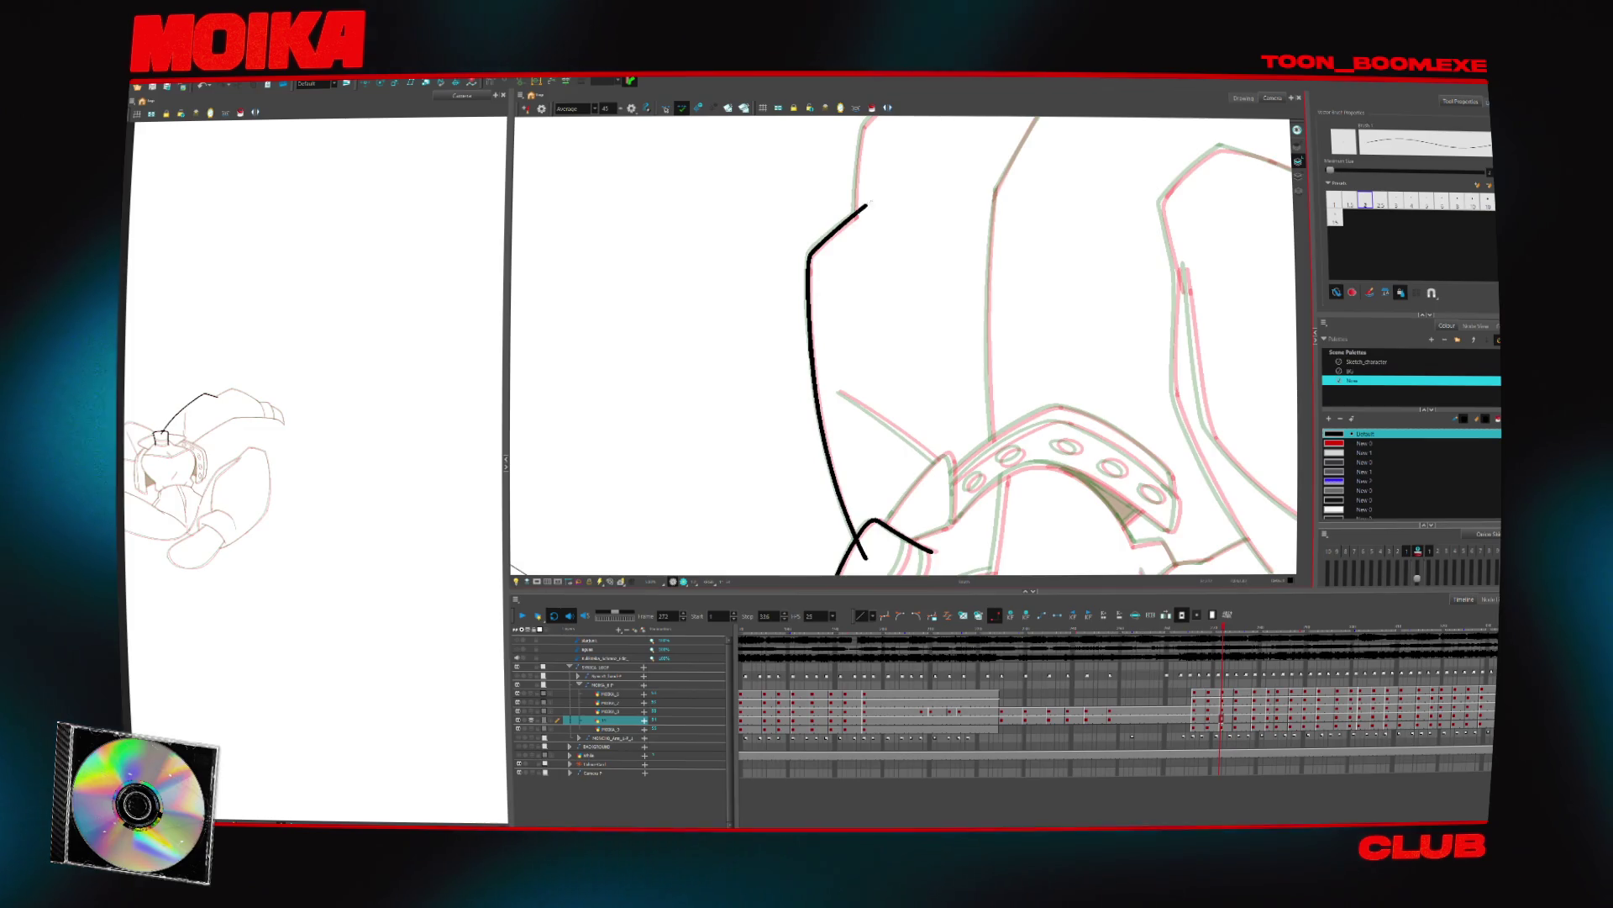
{"action": "scroll", "coordinate": [903, 345], "scroll_direction": "up", "scroll_amount": 3}
{"action": "left_click_drag", "start_coordinate": [808, 294], "coordinate": [802, 382]}
{"action": "left_click_drag", "start_coordinate": [813, 275], "coordinate": [800, 387]}
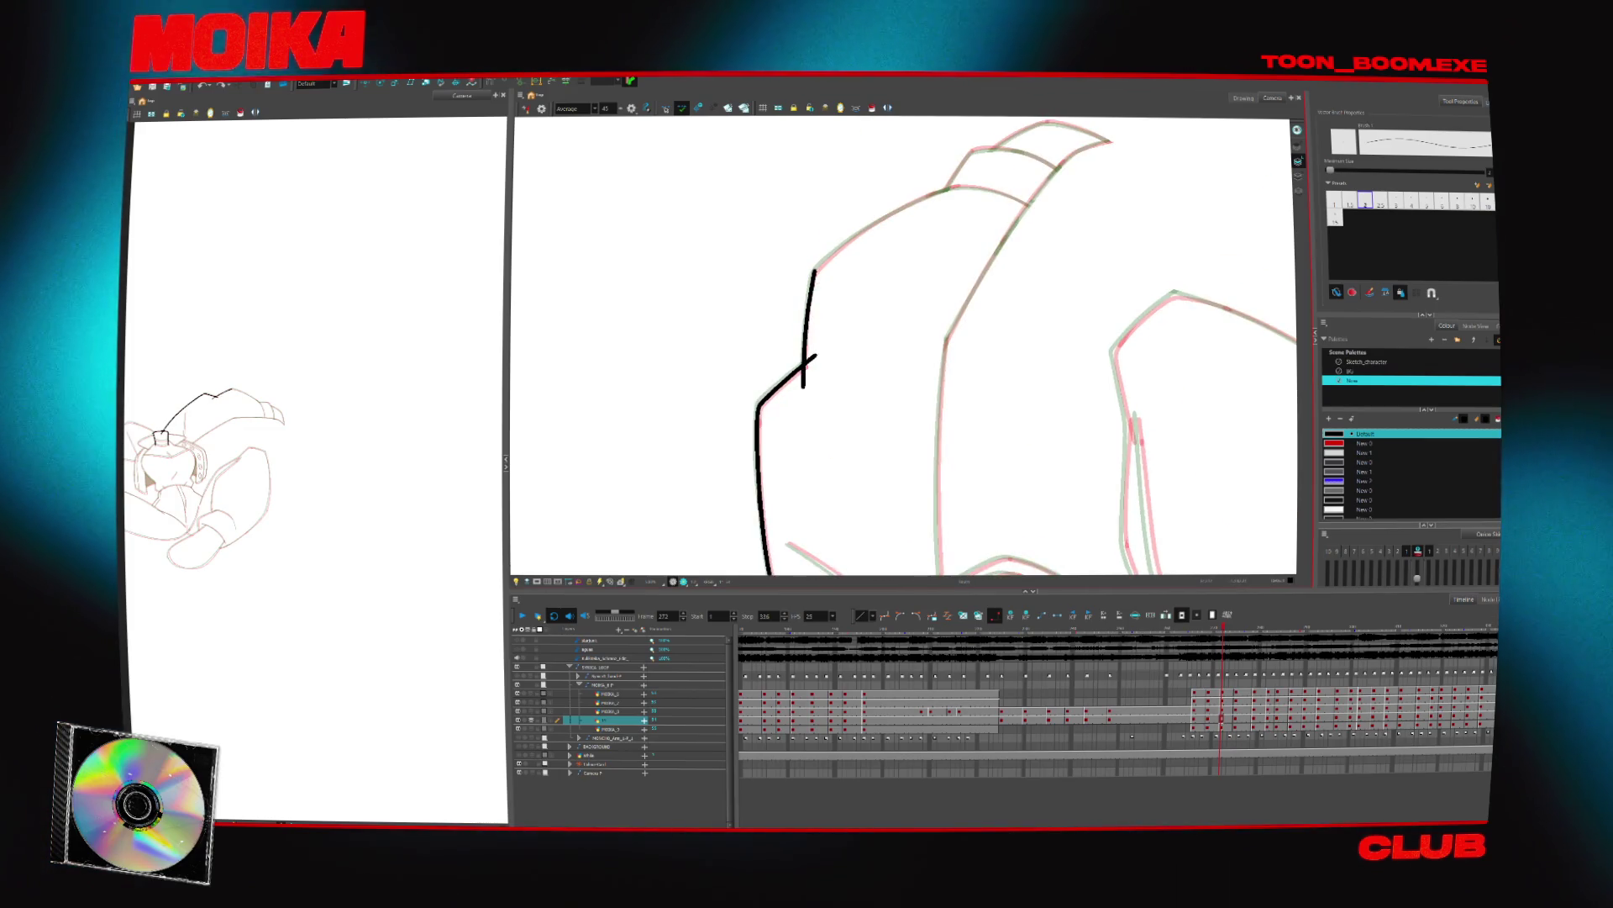
{"action": "key", "text": "ctrl+z"}
{"action": "scroll", "coordinate": [813, 274], "scroll_direction": "up", "scroll_amount": 2}
{"action": "left_click_drag", "start_coordinate": [811, 272], "coordinate": [796, 428]}
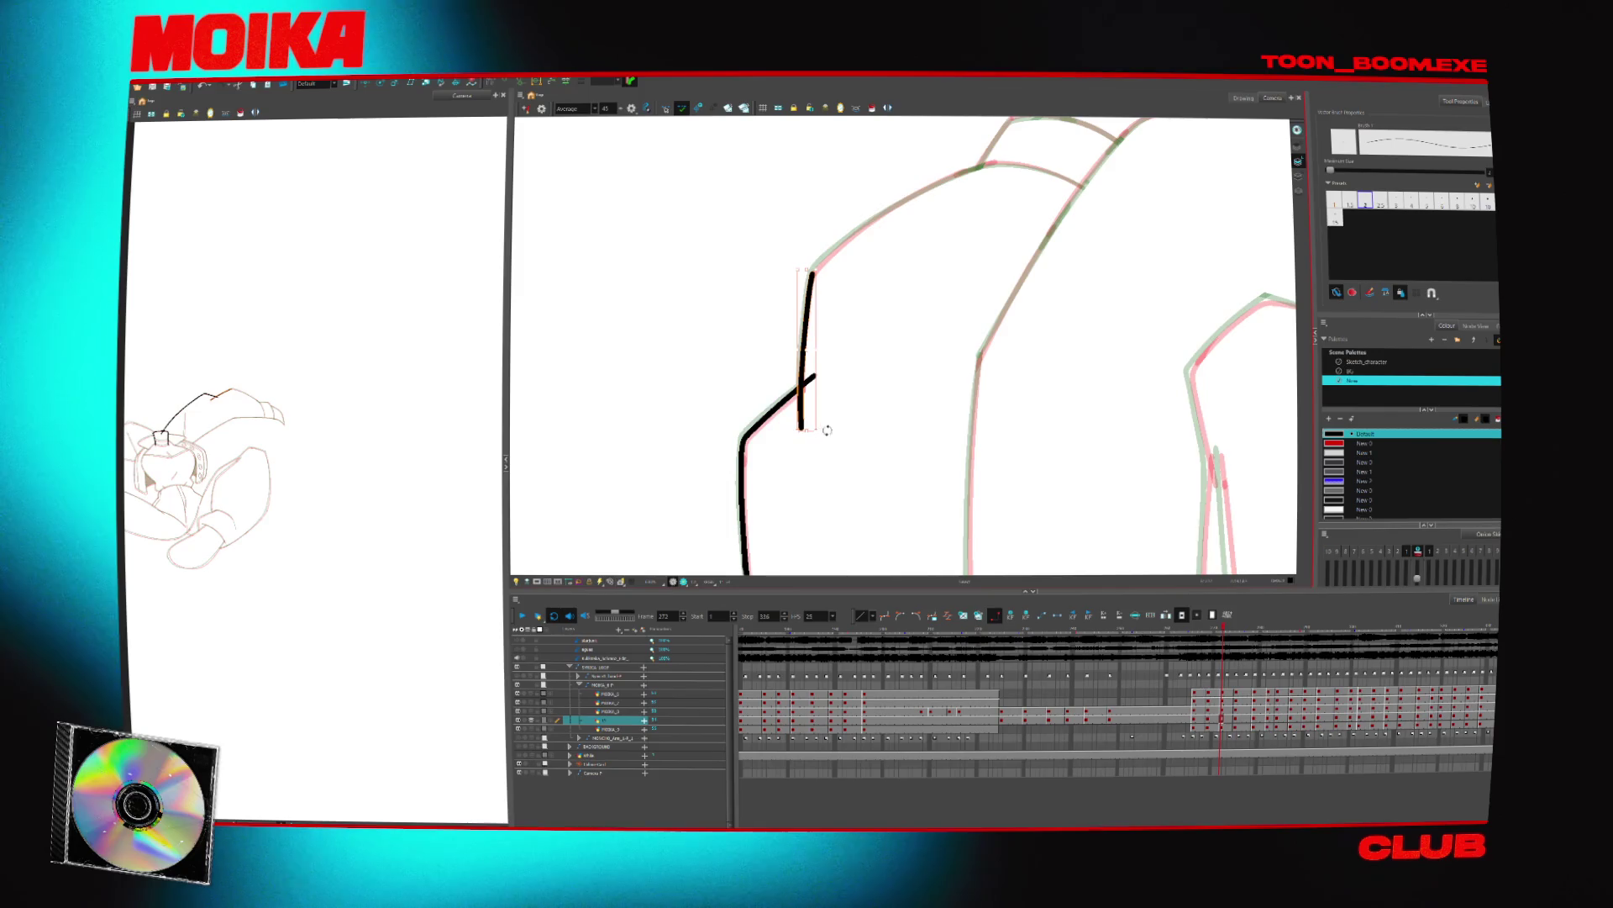
Continue the arm outline with a long curve up to the right plus a short tick near its end
{"action": "key", "text": "v"}
{"action": "key", "text": "ctrl+z"}
{"action": "left_click_drag", "start_coordinate": [838, 246], "coordinate": [783, 386]}
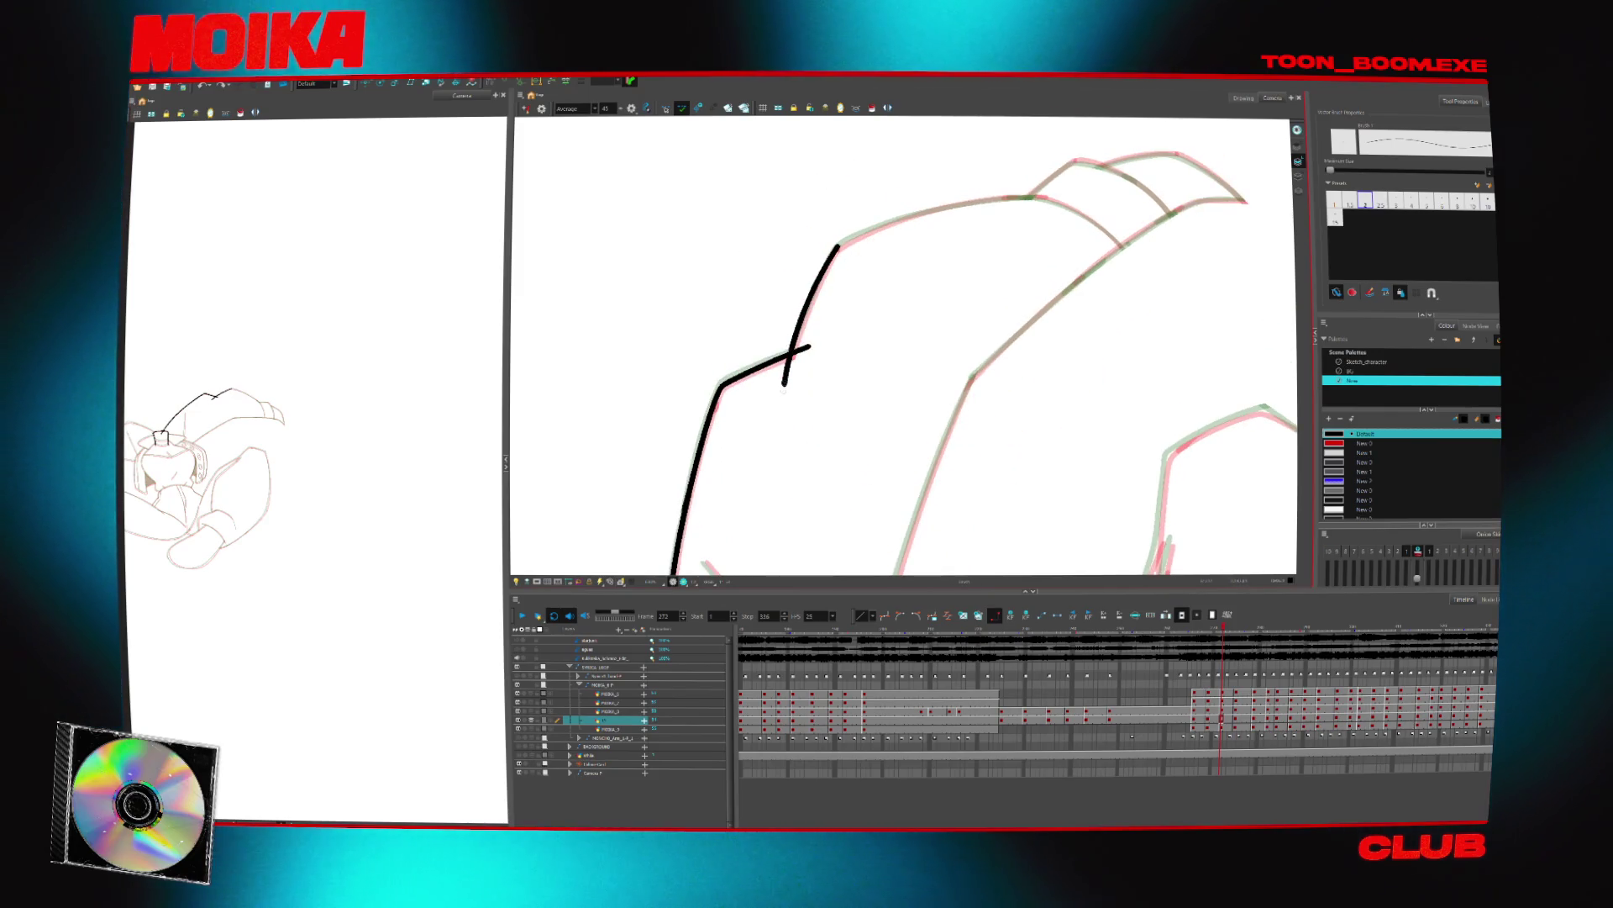
{"action": "key", "text": "ctrl+z"}
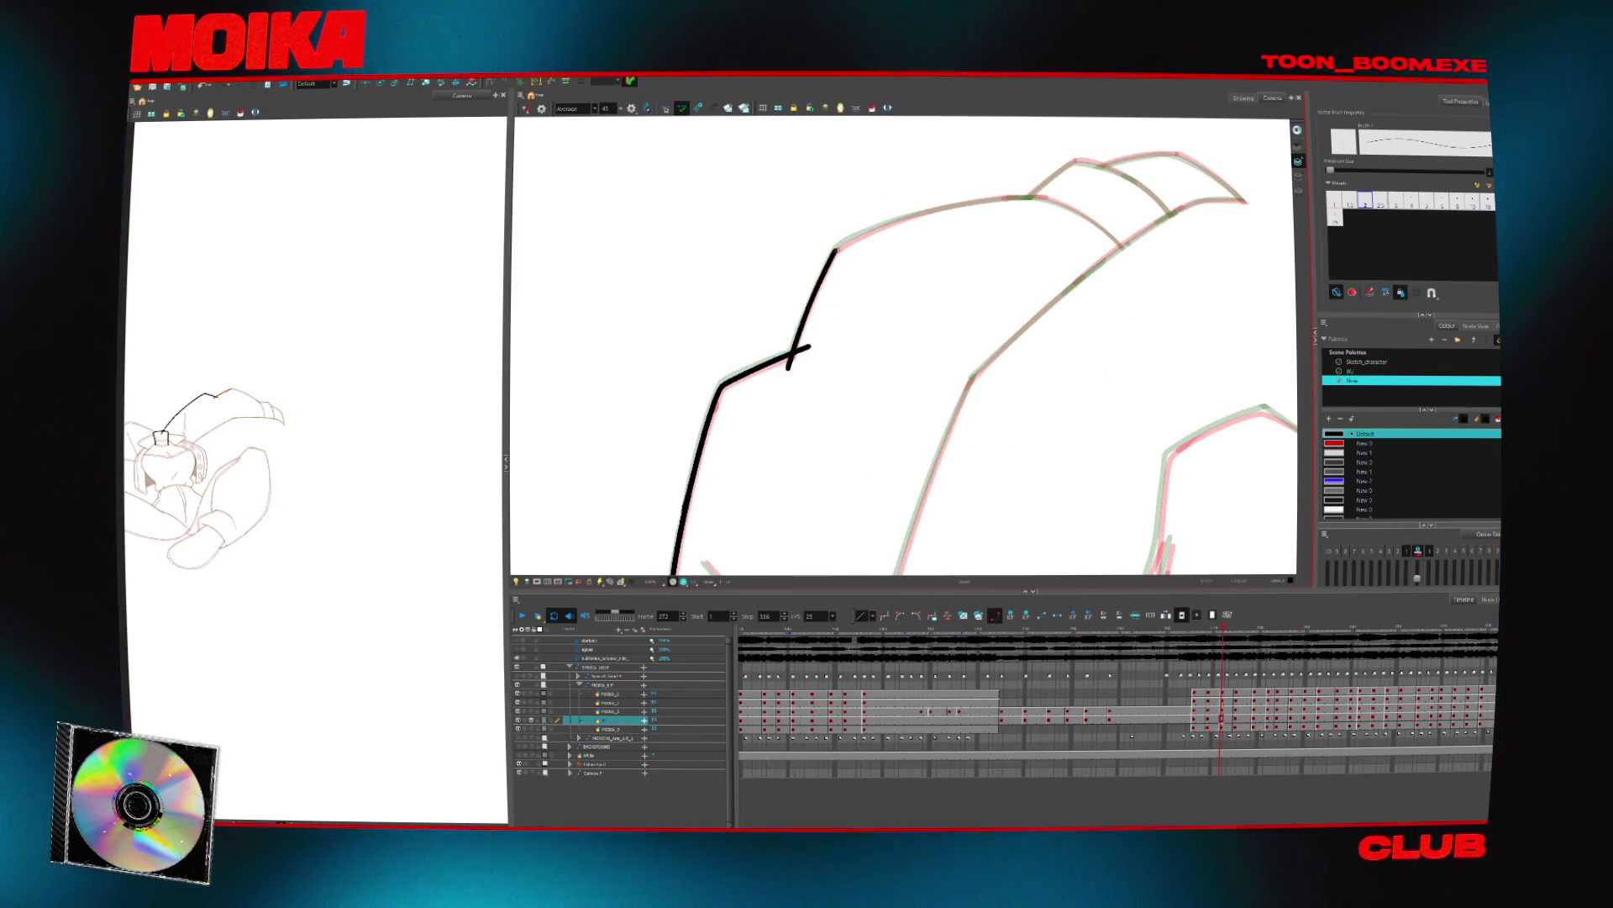
{"action": "key", "text": "c"}
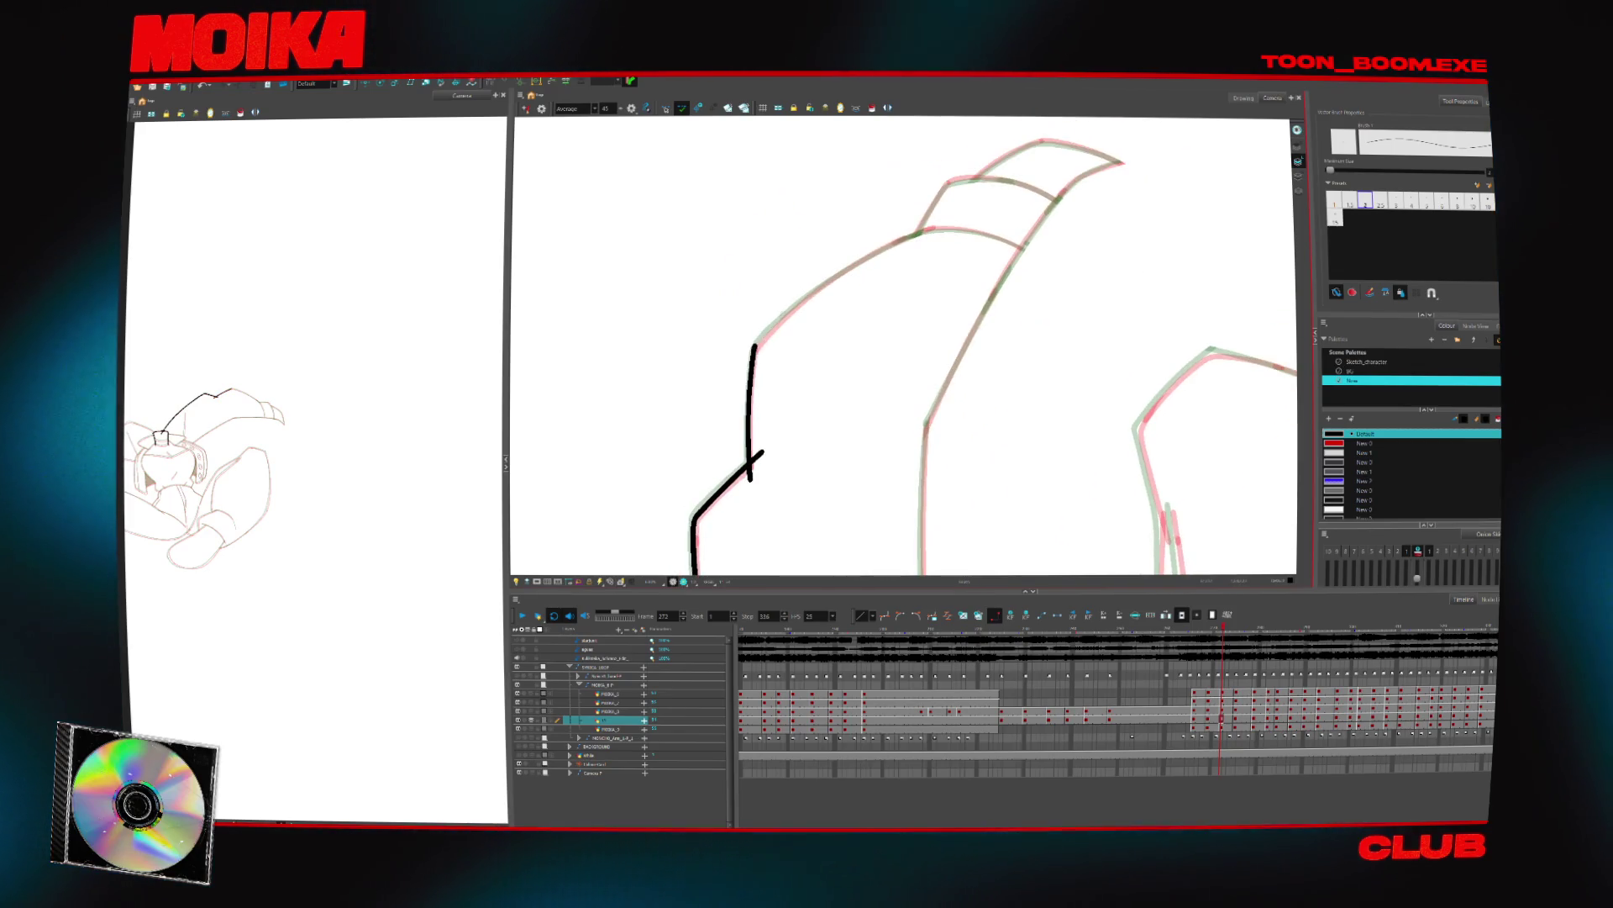
{"action": "mouse_move", "coordinate": [755, 345]}
{"action": "left_mouse_down"}
{"action": "mouse_move", "coordinate": [931, 230]}
{"action": "mouse_move", "coordinate": [1027, 243]}
{"action": "left_mouse_up"}
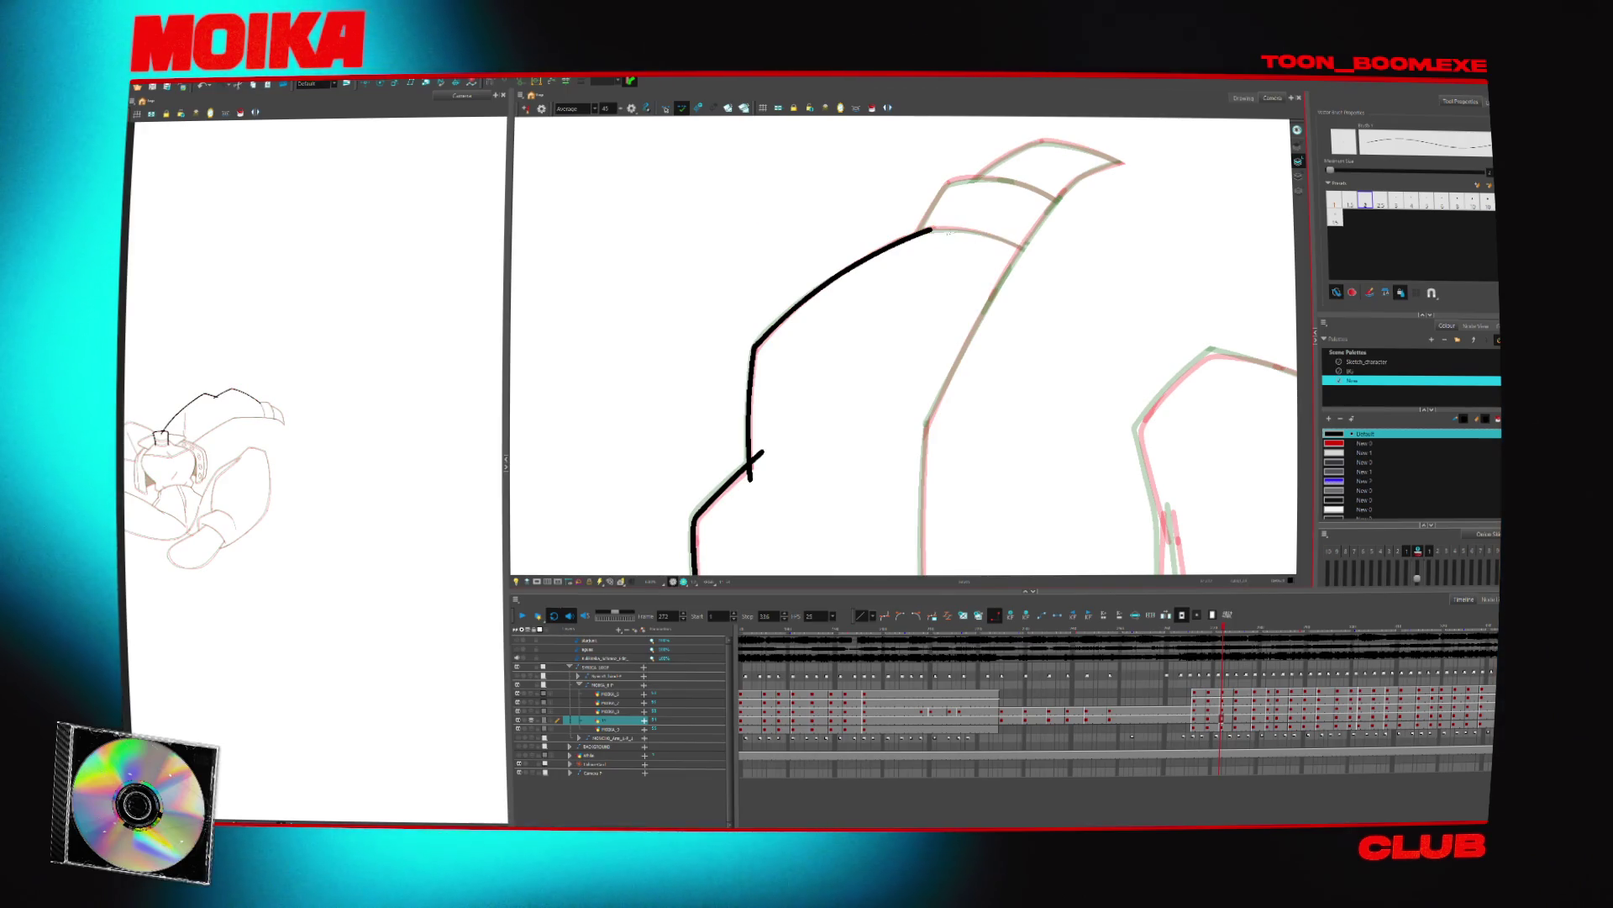
{"action": "mouse_move", "coordinate": [912, 252]}
{"action": "left_mouse_down"}
{"action": "mouse_move", "coordinate": [929, 217]}
{"action": "mouse_move", "coordinate": [847, 403]}
{"action": "mouse_move", "coordinate": [888, 377]}
{"action": "left_mouse_up"}
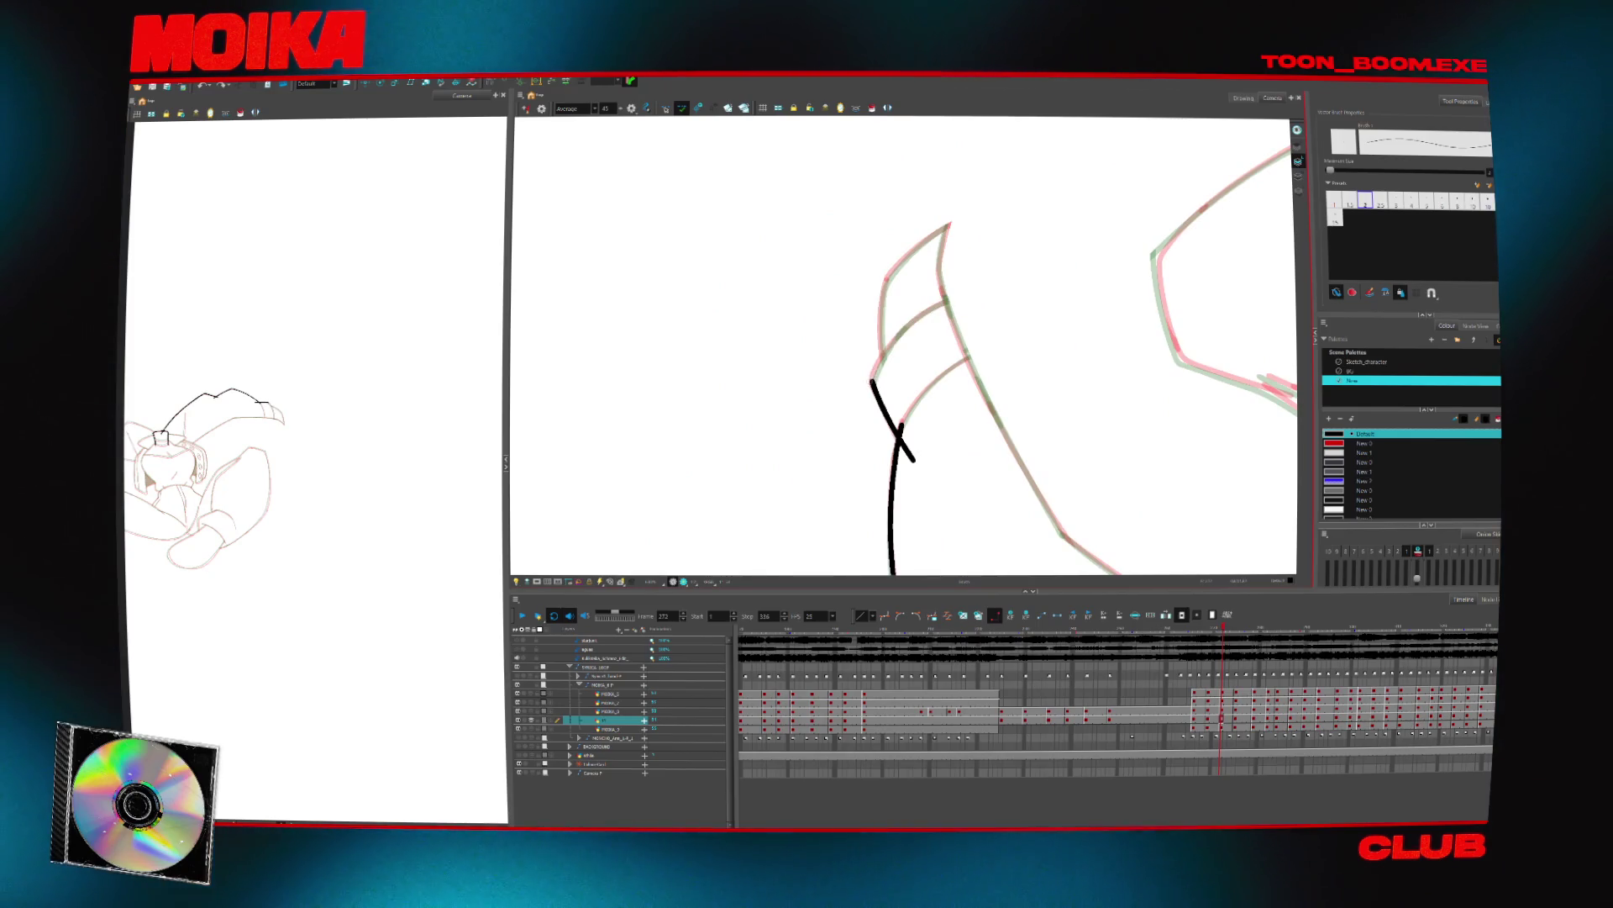
{"action": "left_click_drag", "start_coordinate": [1093, 336], "coordinate": [1088, 370]}
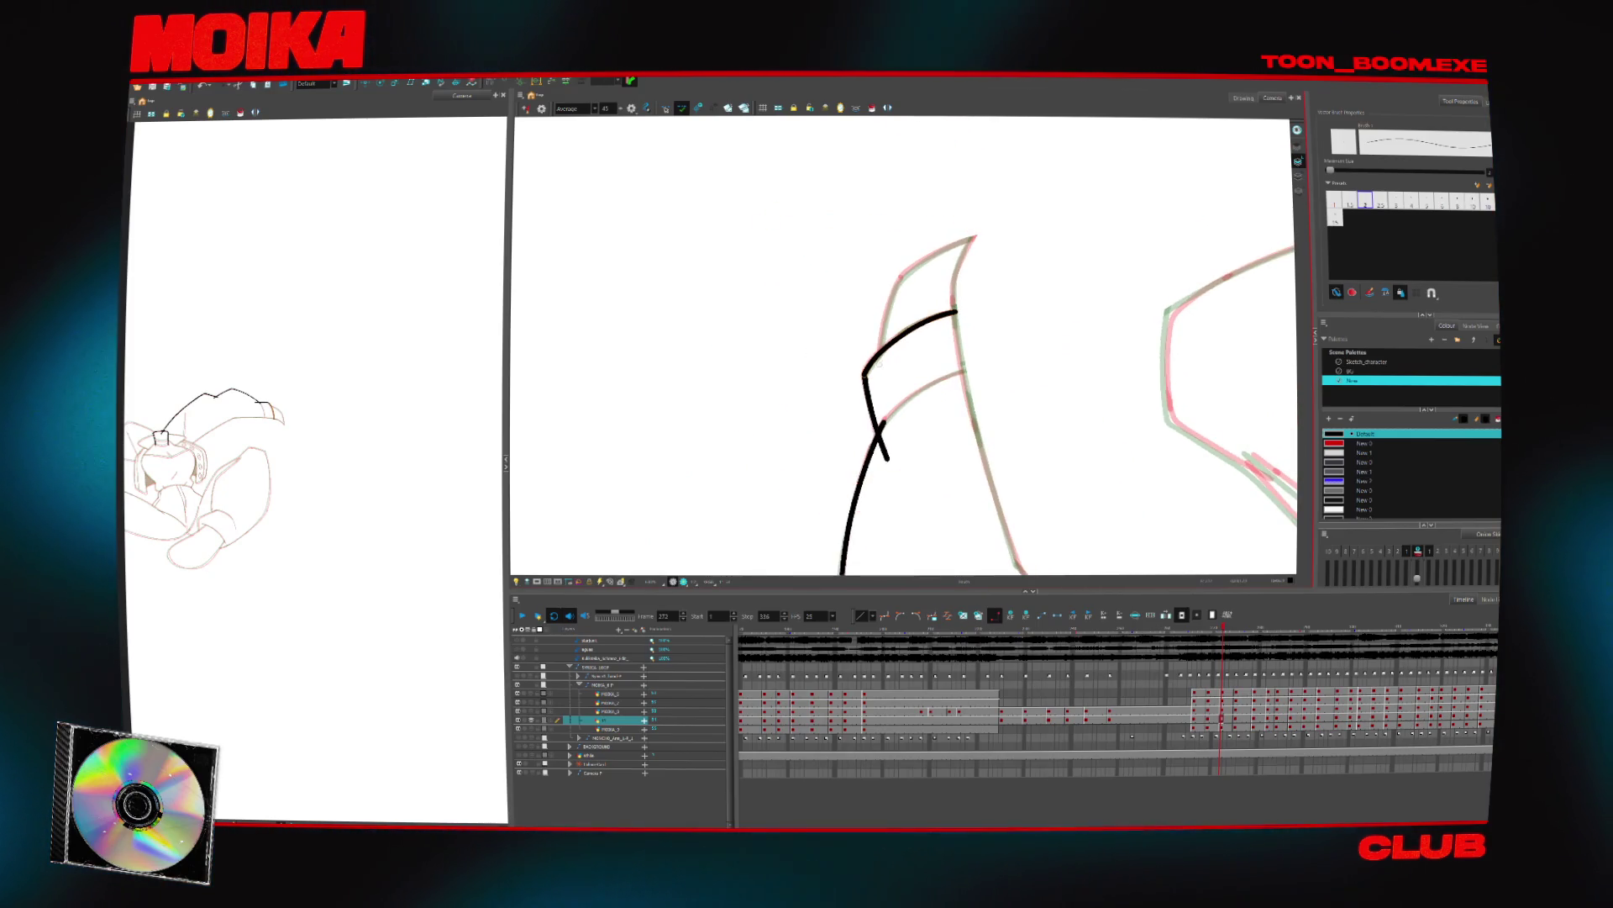
{"action": "left_click_drag", "start_coordinate": [897, 284], "coordinate": [904, 275]}
{"action": "mouse_move", "coordinate": [987, 238]}
{"action": "left_mouse_down"}
{"action": "mouse_move", "coordinate": [863, 311]}
{"action": "mouse_move", "coordinate": [885, 342]}
{"action": "mouse_move", "coordinate": [932, 307]}
{"action": "left_mouse_up"}
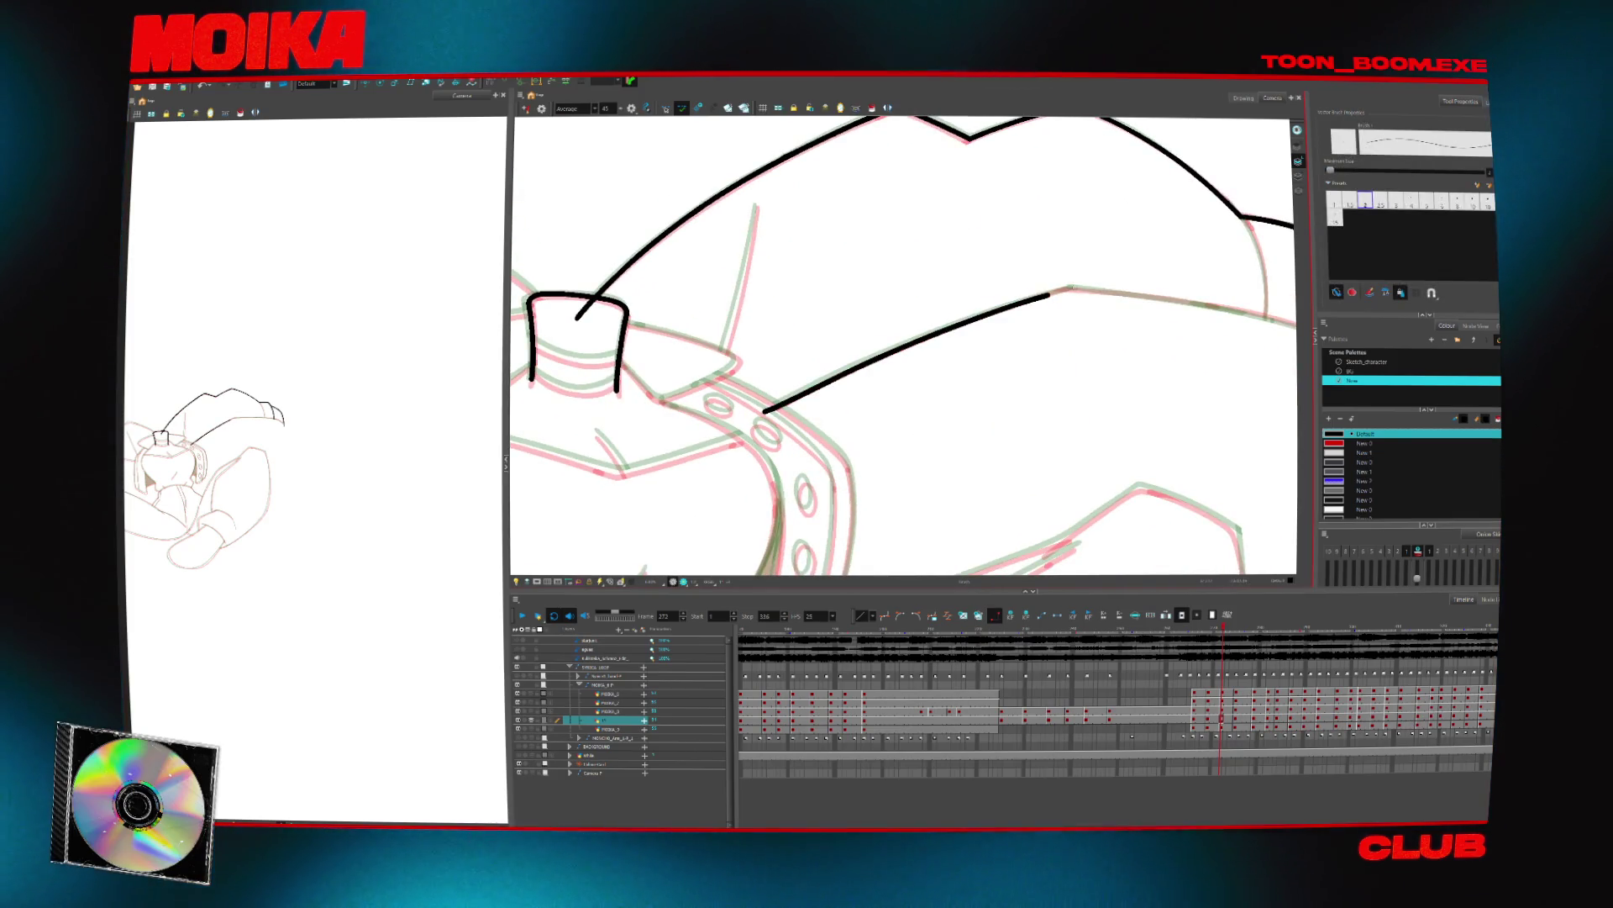
Lengthen the long arm stroke slightly and ink a curved line along the watch strap
{"action": "key", "text": "ctrl+a"}
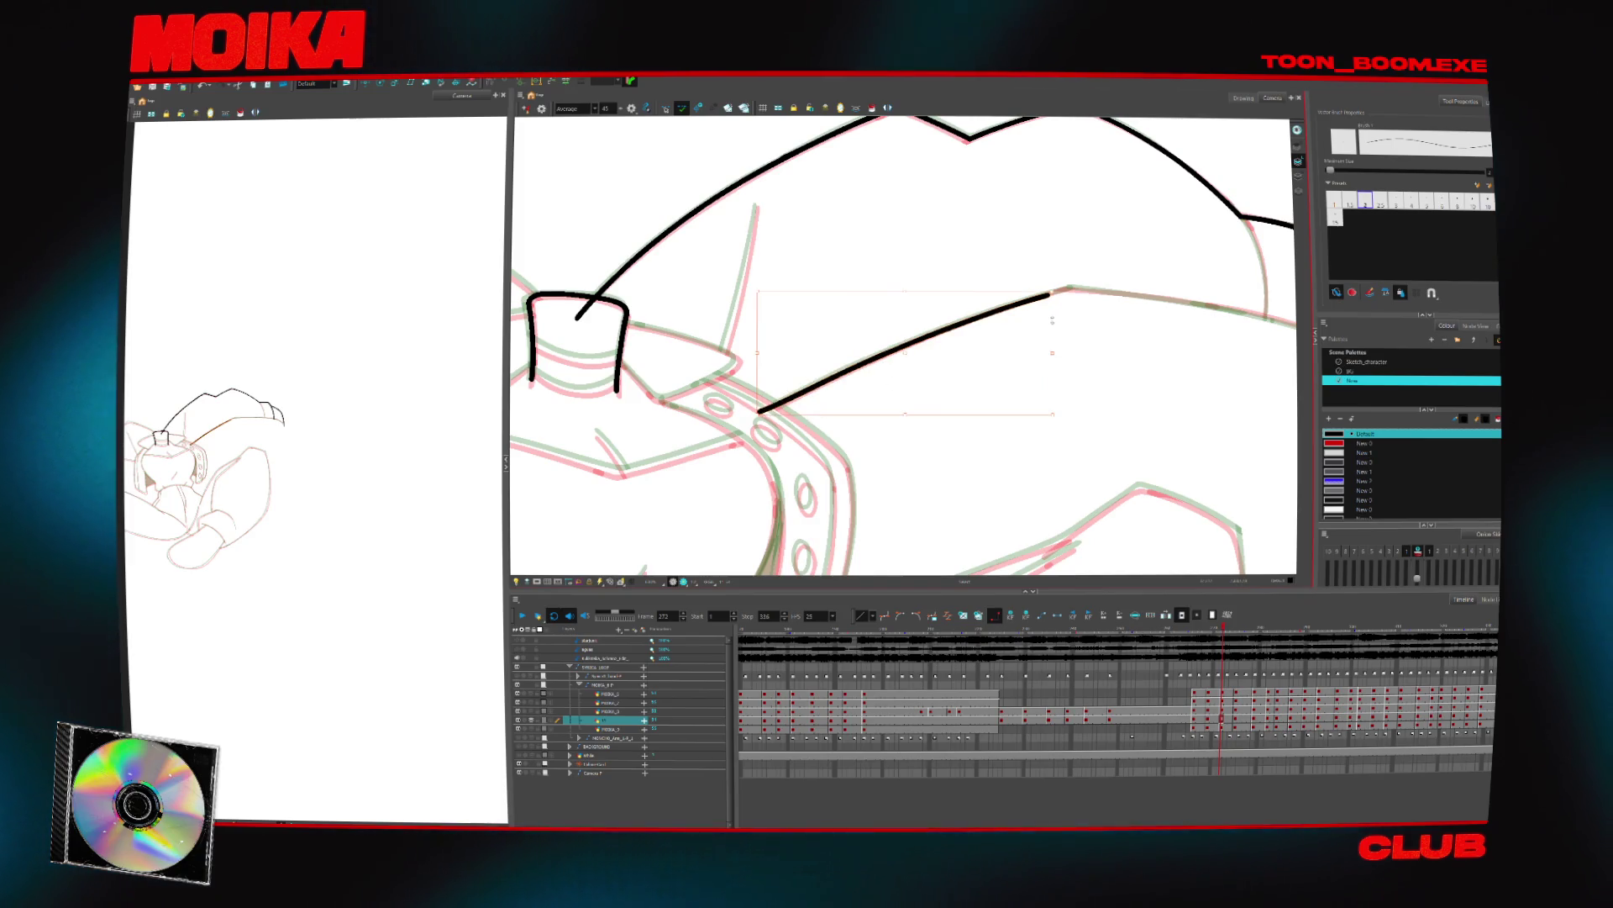
{"action": "left_click_drag", "start_coordinate": [1050, 295], "coordinate": [1059, 292]}
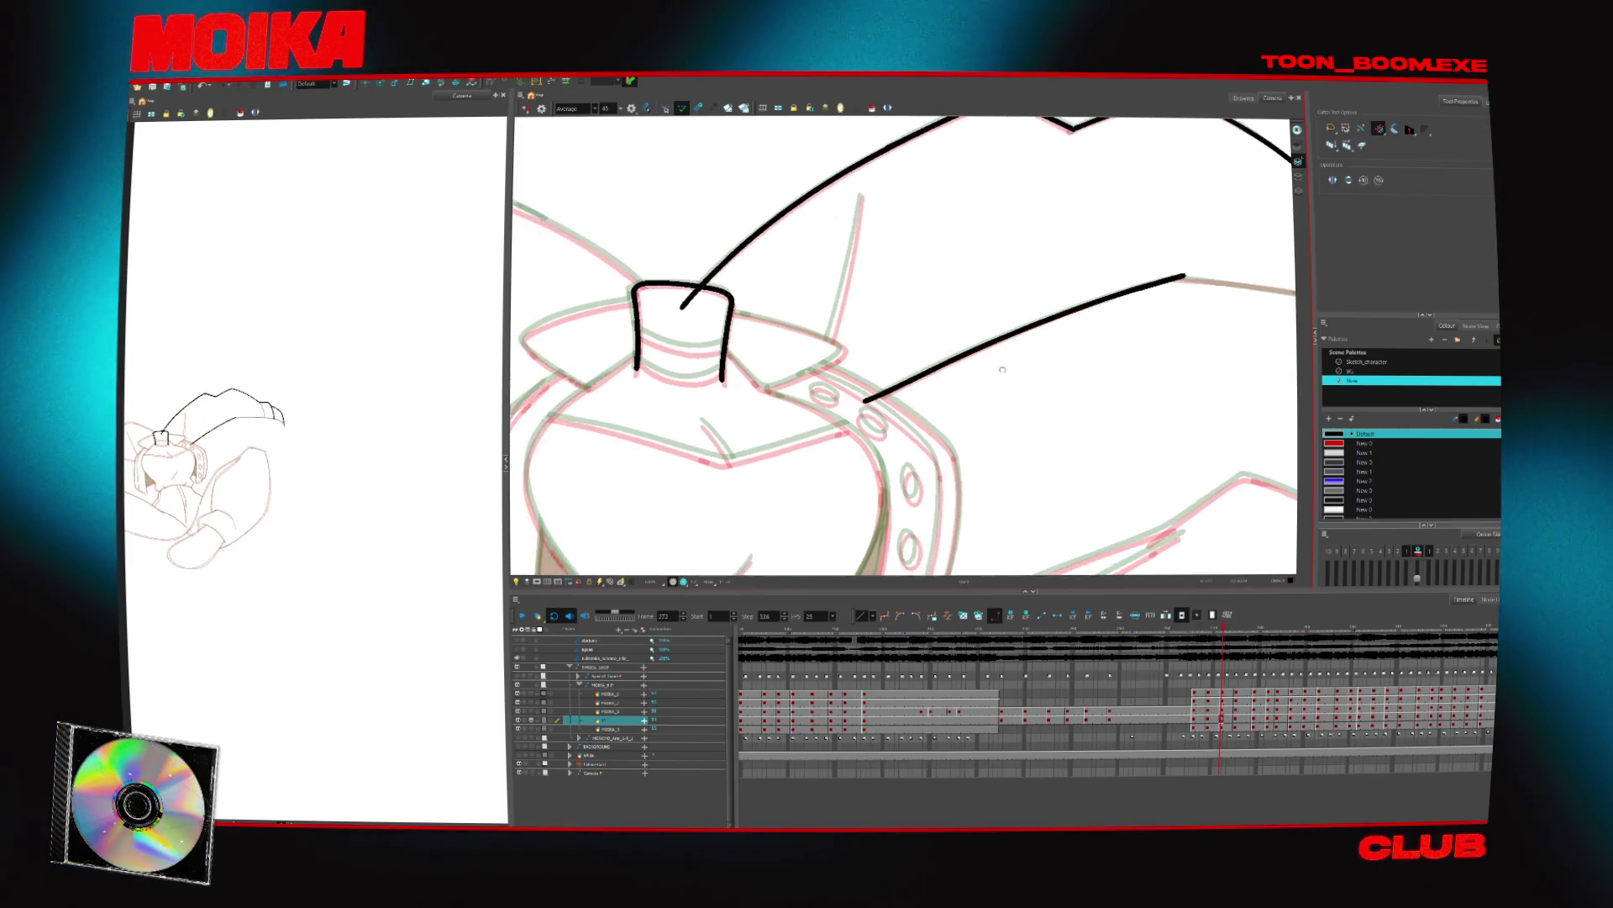
{"action": "key", "text": "4"}
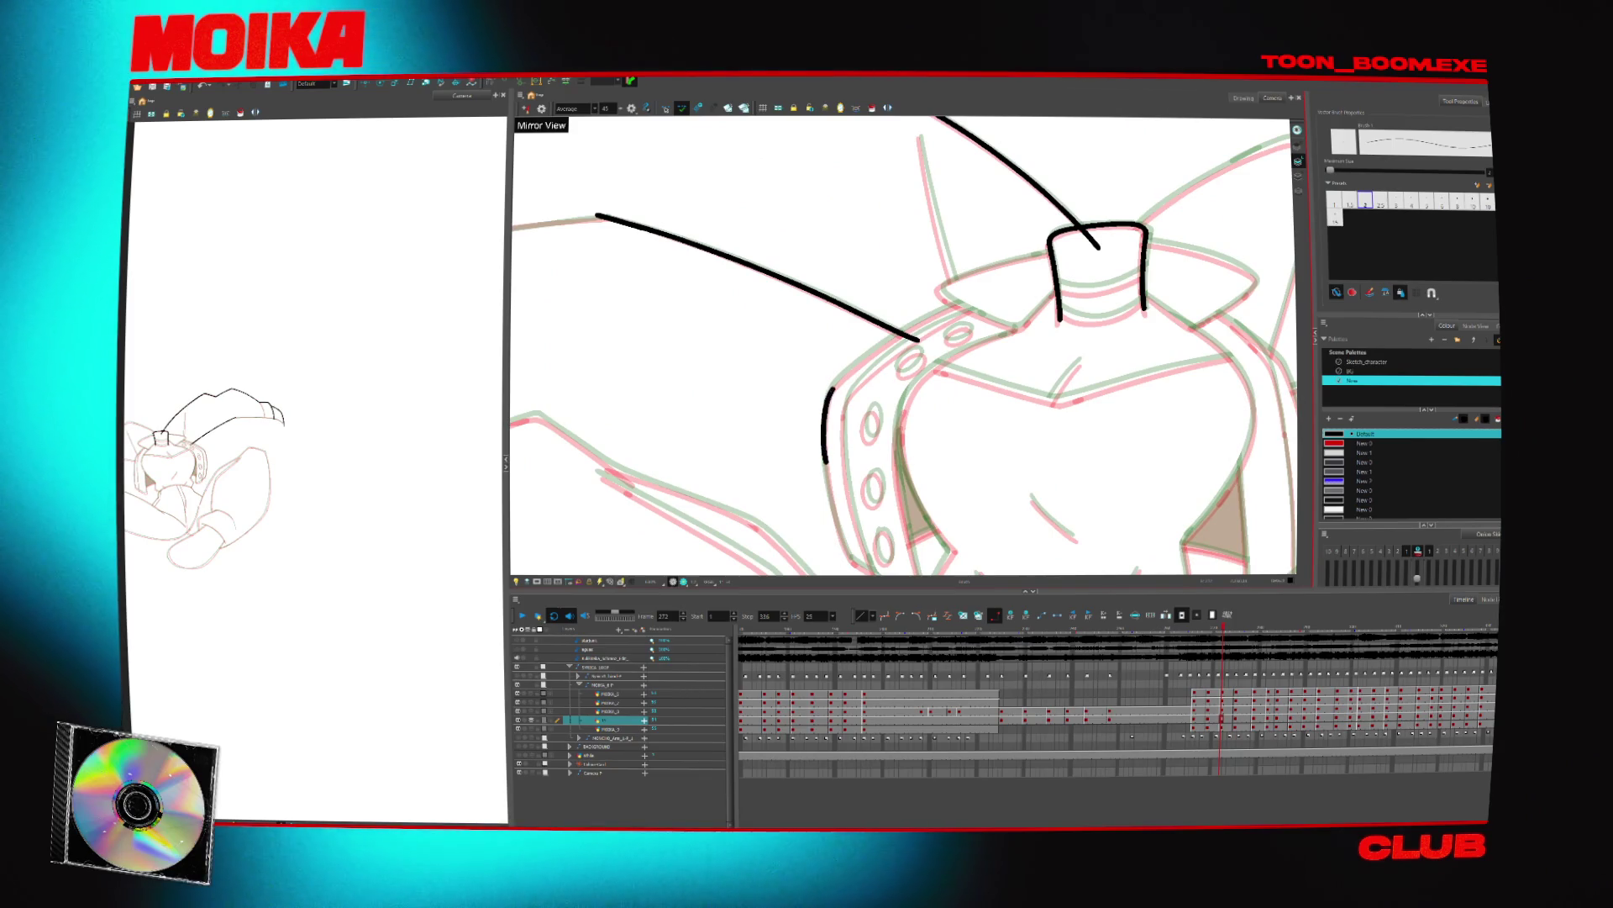
{"action": "key", "text": "ctrl+z"}
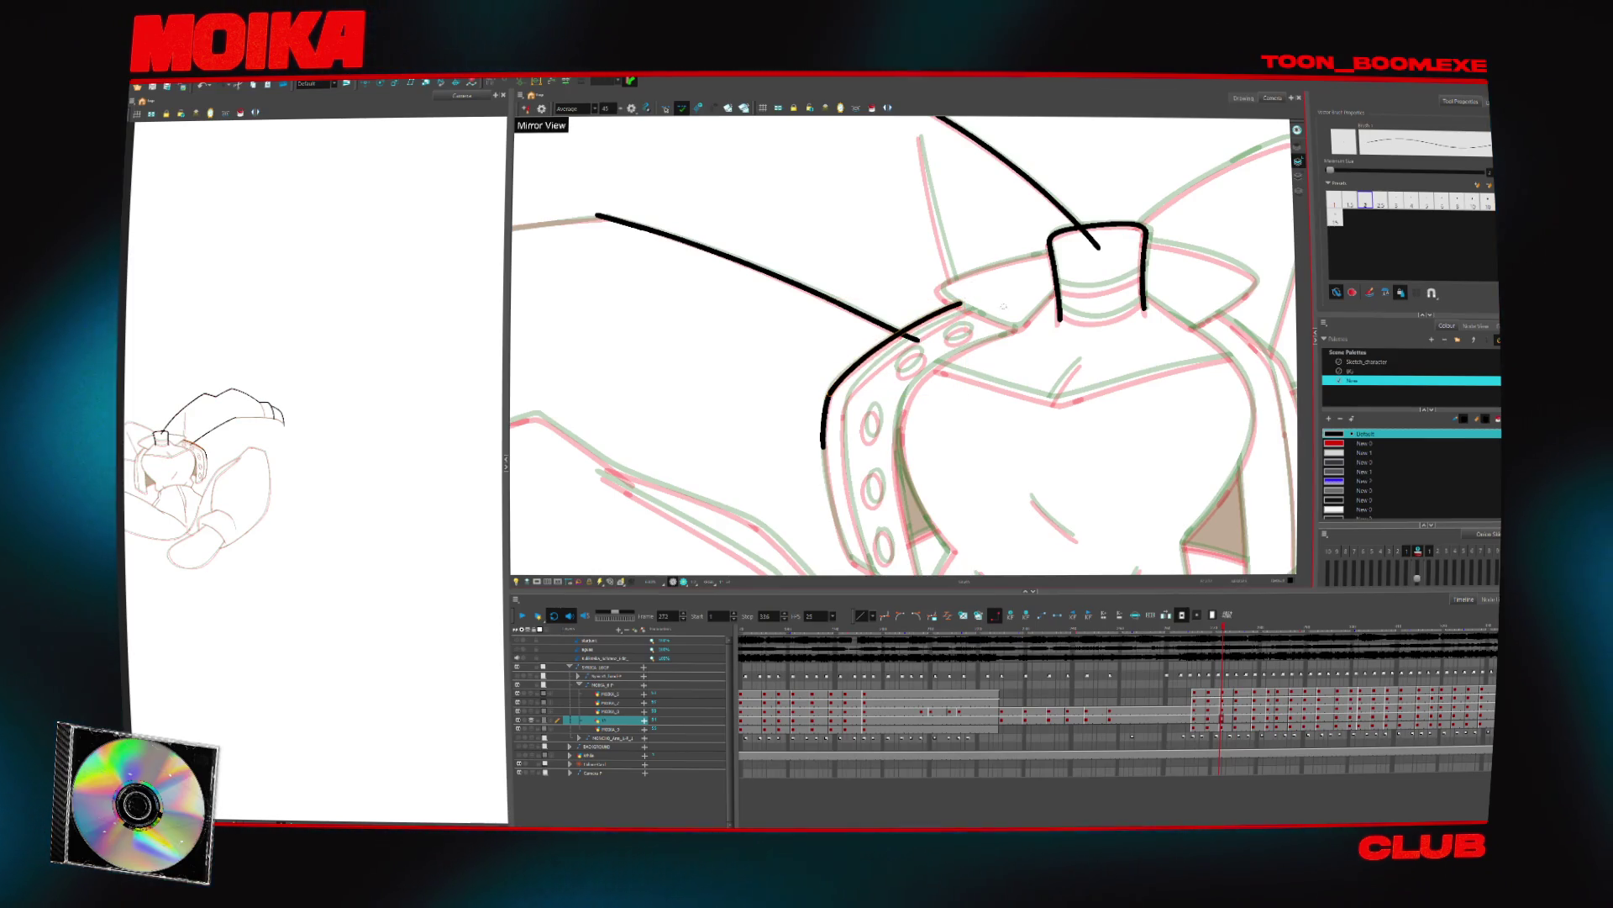
{"action": "mouse_move", "coordinate": [914, 389]}
{"action": "left_mouse_down"}
{"action": "mouse_move", "coordinate": [899, 458]}
{"action": "mouse_move", "coordinate": [1008, 335]}
{"action": "left_mouse_up"}
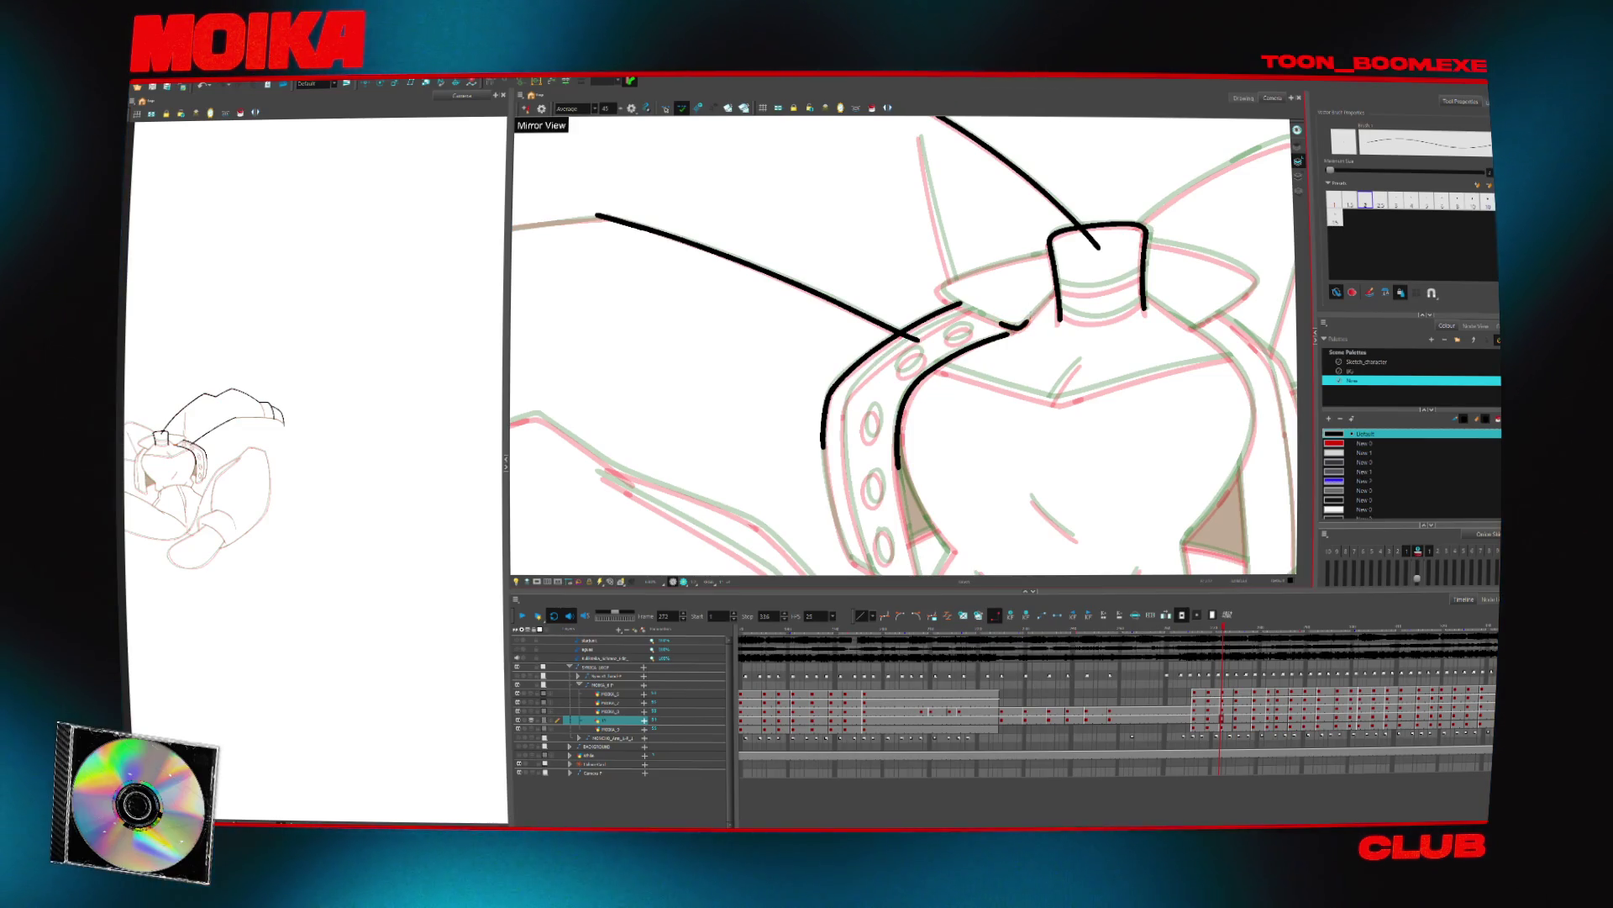
Ink two curves on the cuff's left side and a short line above the cuff
{"action": "left_click_drag", "start_coordinate": [967, 252], "coordinate": [905, 334]}
{"action": "key", "text": "alt+b"}
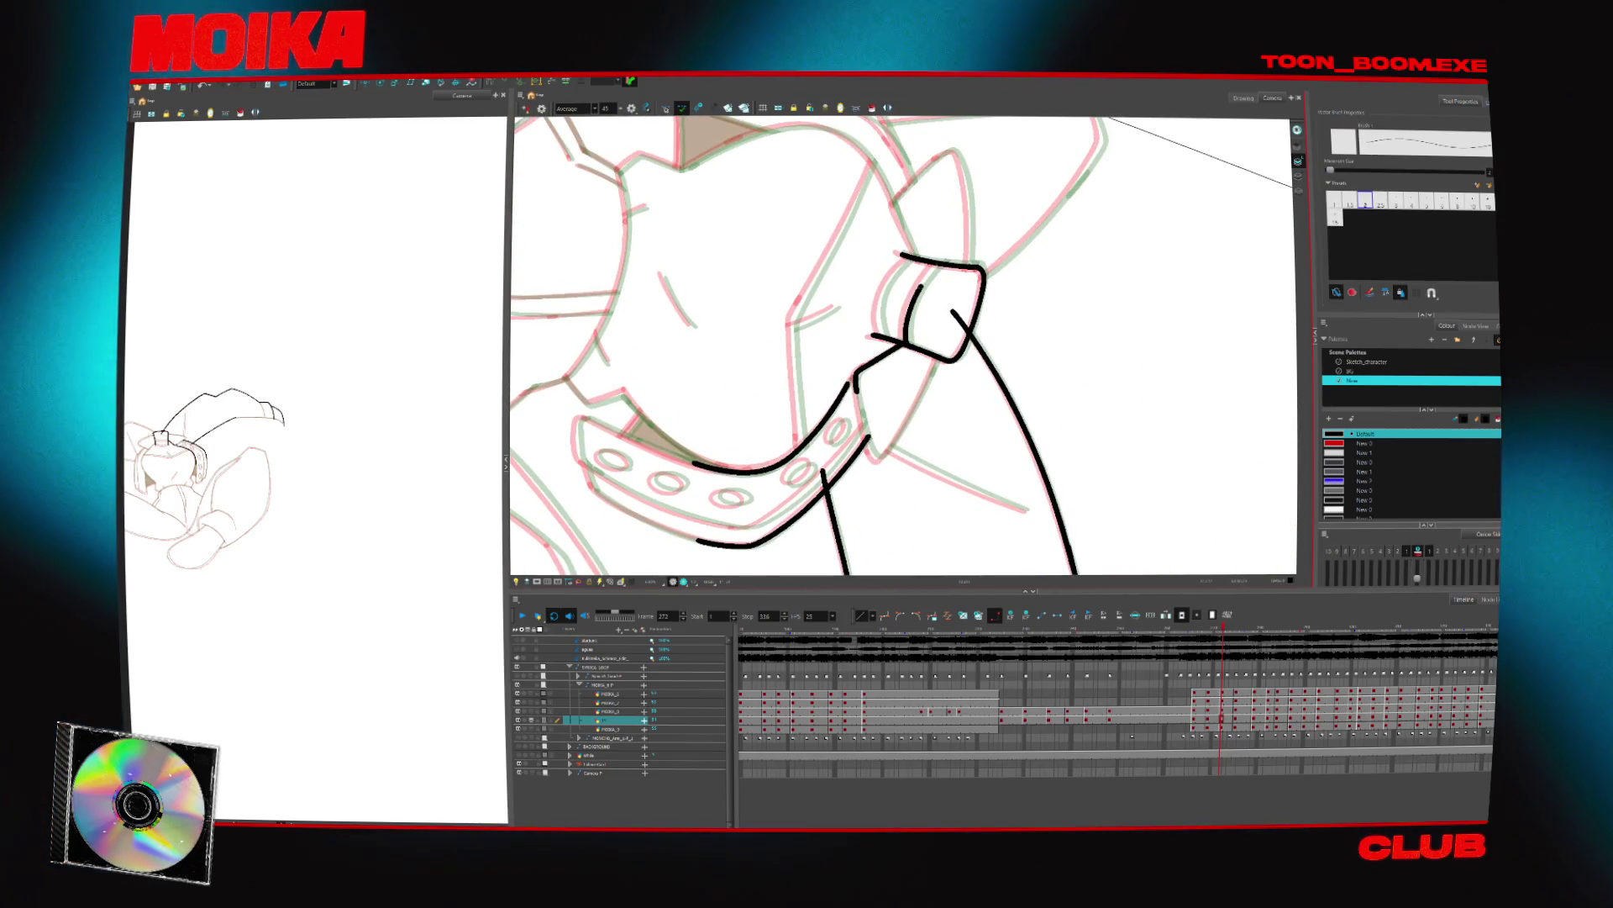
{"action": "left_click_drag", "start_coordinate": [950, 256], "coordinate": [906, 343]}
{"action": "left_click_drag", "start_coordinate": [893, 271], "coordinate": [880, 335]}
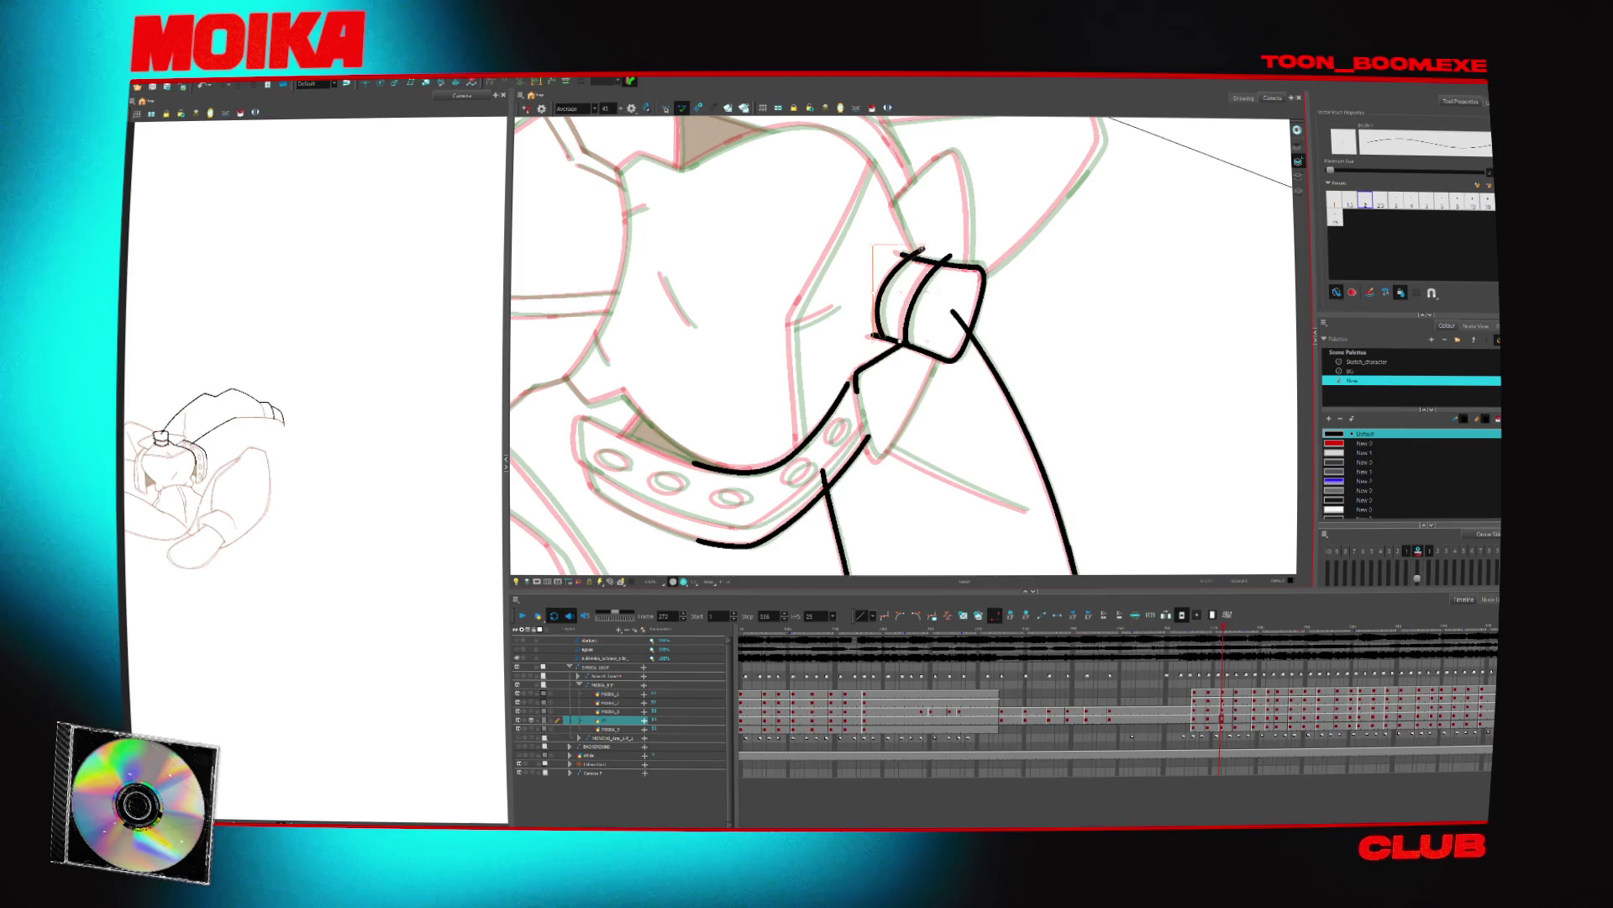
{"action": "mouse_move", "coordinate": [921, 240]}
{"action": "left_mouse_down"}
{"action": "mouse_move", "coordinate": [891, 379]}
{"action": "mouse_move", "coordinate": [919, 287]}
{"action": "left_mouse_up"}
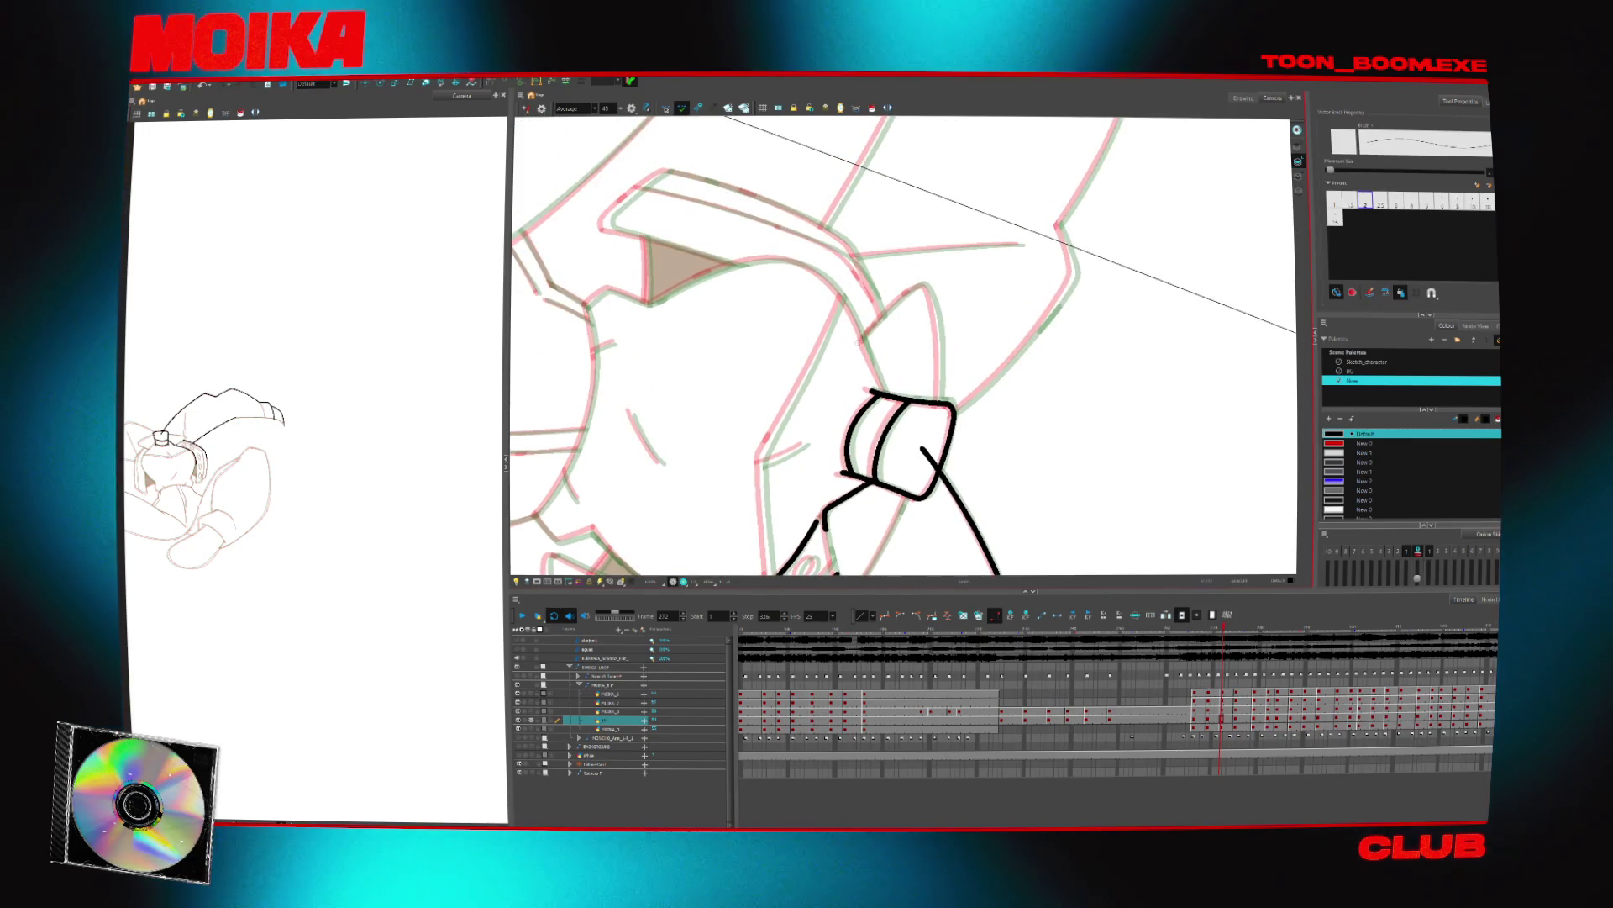
Ink a short stroke at the cuff's top-right corner and a thick line along the upper curve
{"action": "key", "text": "4"}
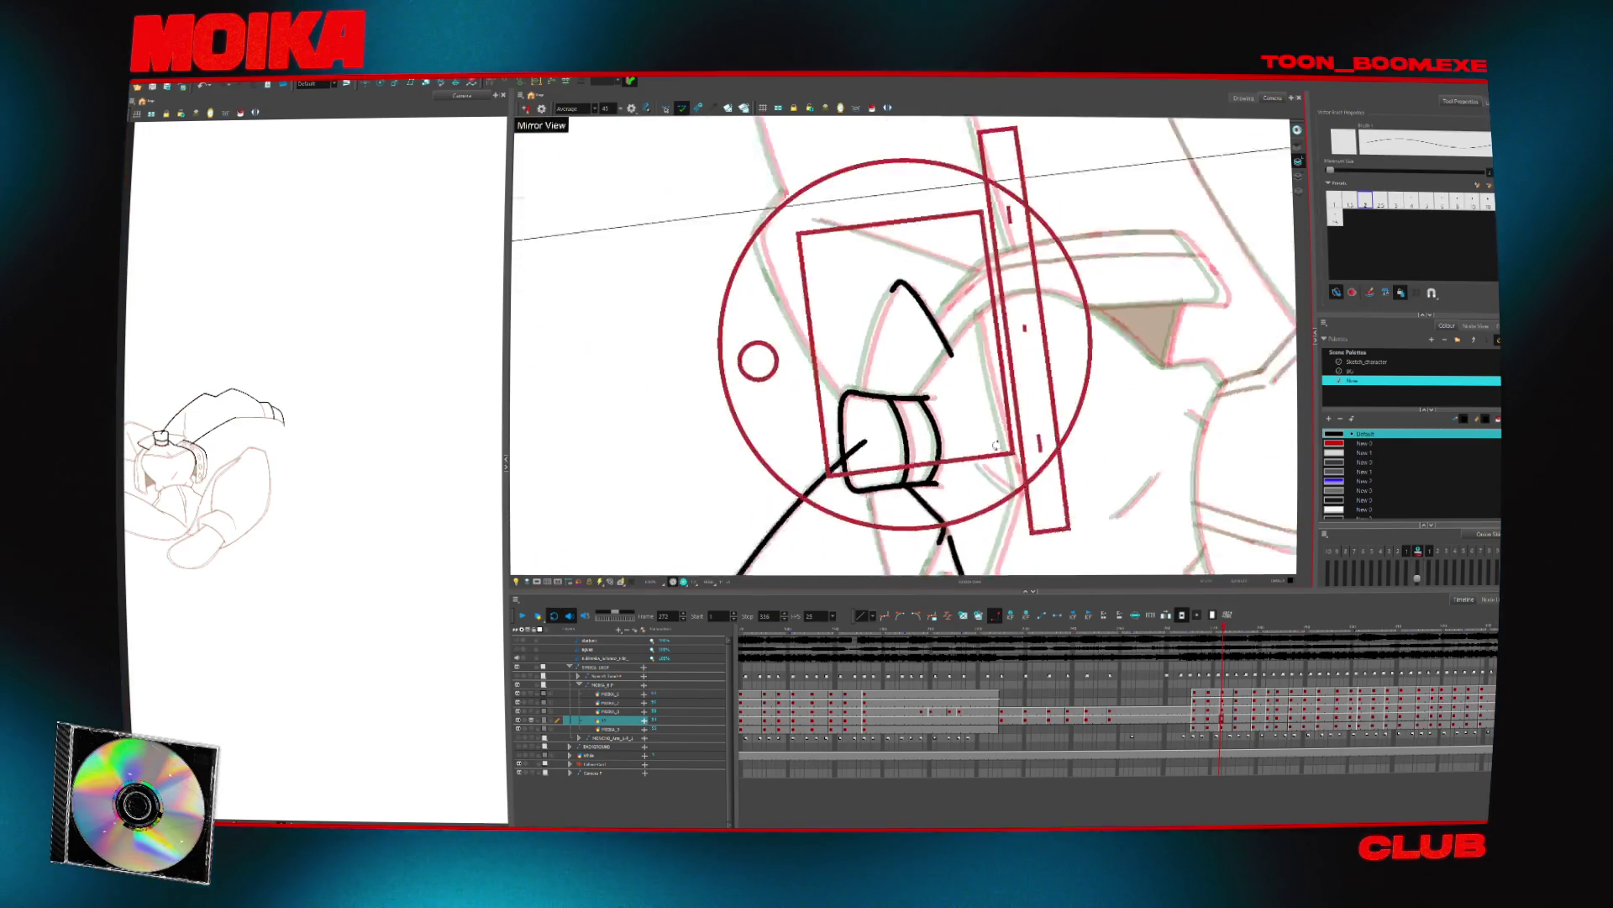
{"action": "mouse_move", "coordinate": [924, 252]}
{"action": "left_mouse_down"}
{"action": "mouse_move", "coordinate": [899, 289]}
{"action": "mouse_move", "coordinate": [840, 320]}
{"action": "left_mouse_up"}
{"action": "scroll", "coordinate": [903, 347], "scroll_direction": "down", "scroll_amount": 3}
{"action": "scroll", "coordinate": [903, 346], "scroll_direction": "up", "scroll_amount": 3}
{"action": "left_click_drag", "start_coordinate": [777, 388], "coordinate": [795, 370]}
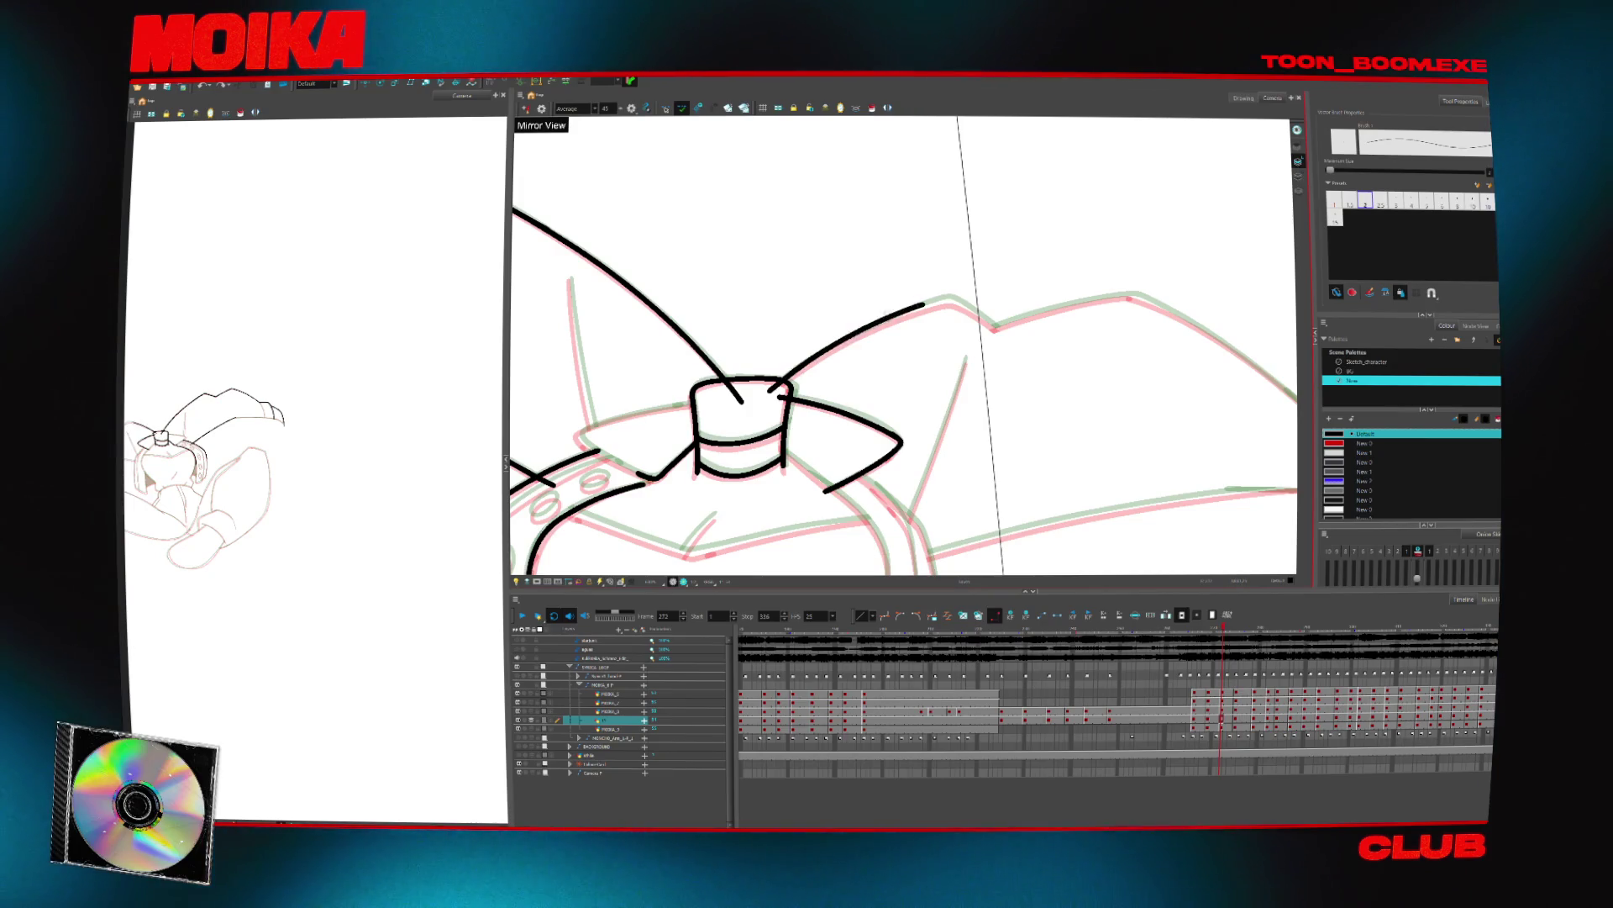
{"action": "mouse_move", "coordinate": [900, 300]}
{"action": "left_mouse_down"}
{"action": "mouse_move", "coordinate": [798, 218]}
{"action": "mouse_move", "coordinate": [723, 193]}
{"action": "left_mouse_up"}
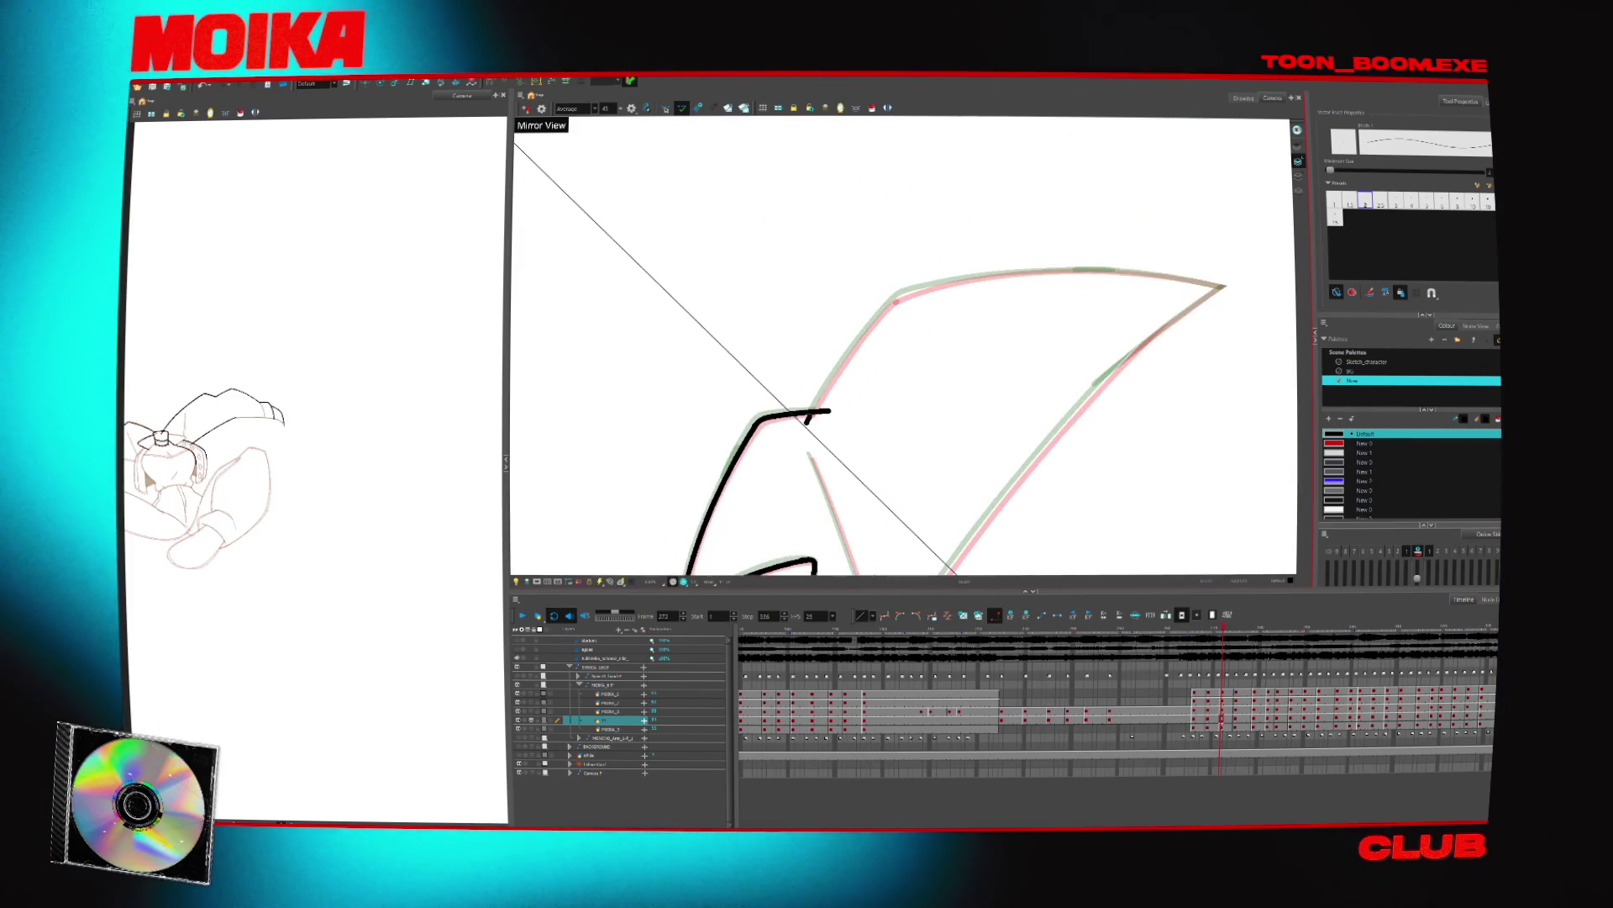
{"action": "left_click_drag", "start_coordinate": [914, 280], "coordinate": [799, 425]}
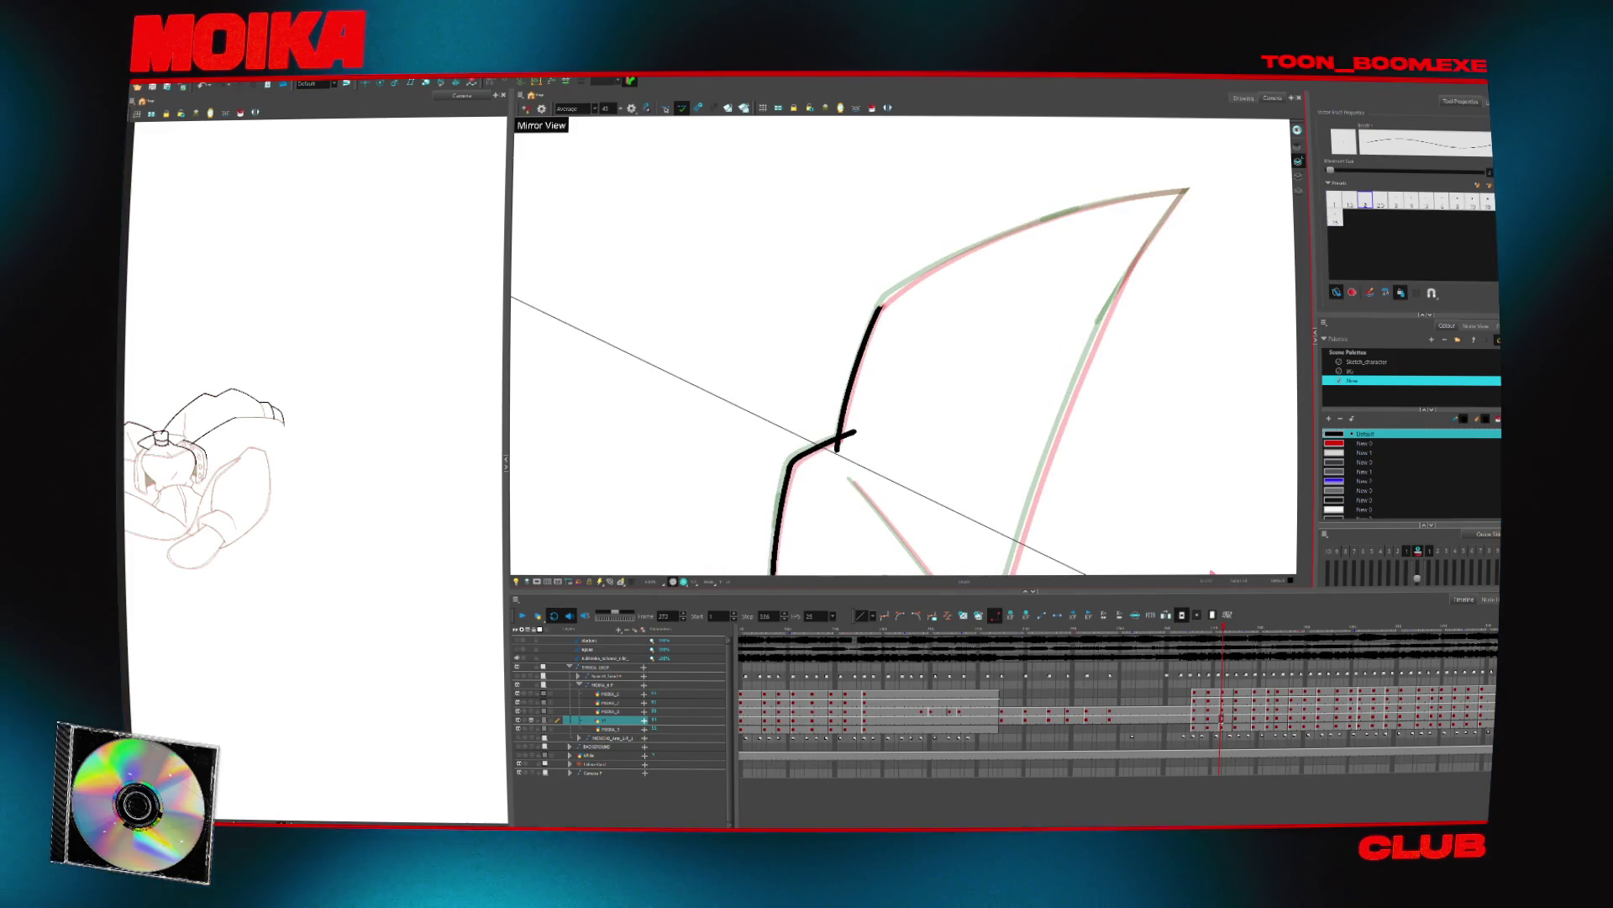
{"action": "left_click_drag", "start_coordinate": [878, 307], "coordinate": [1107, 210]}
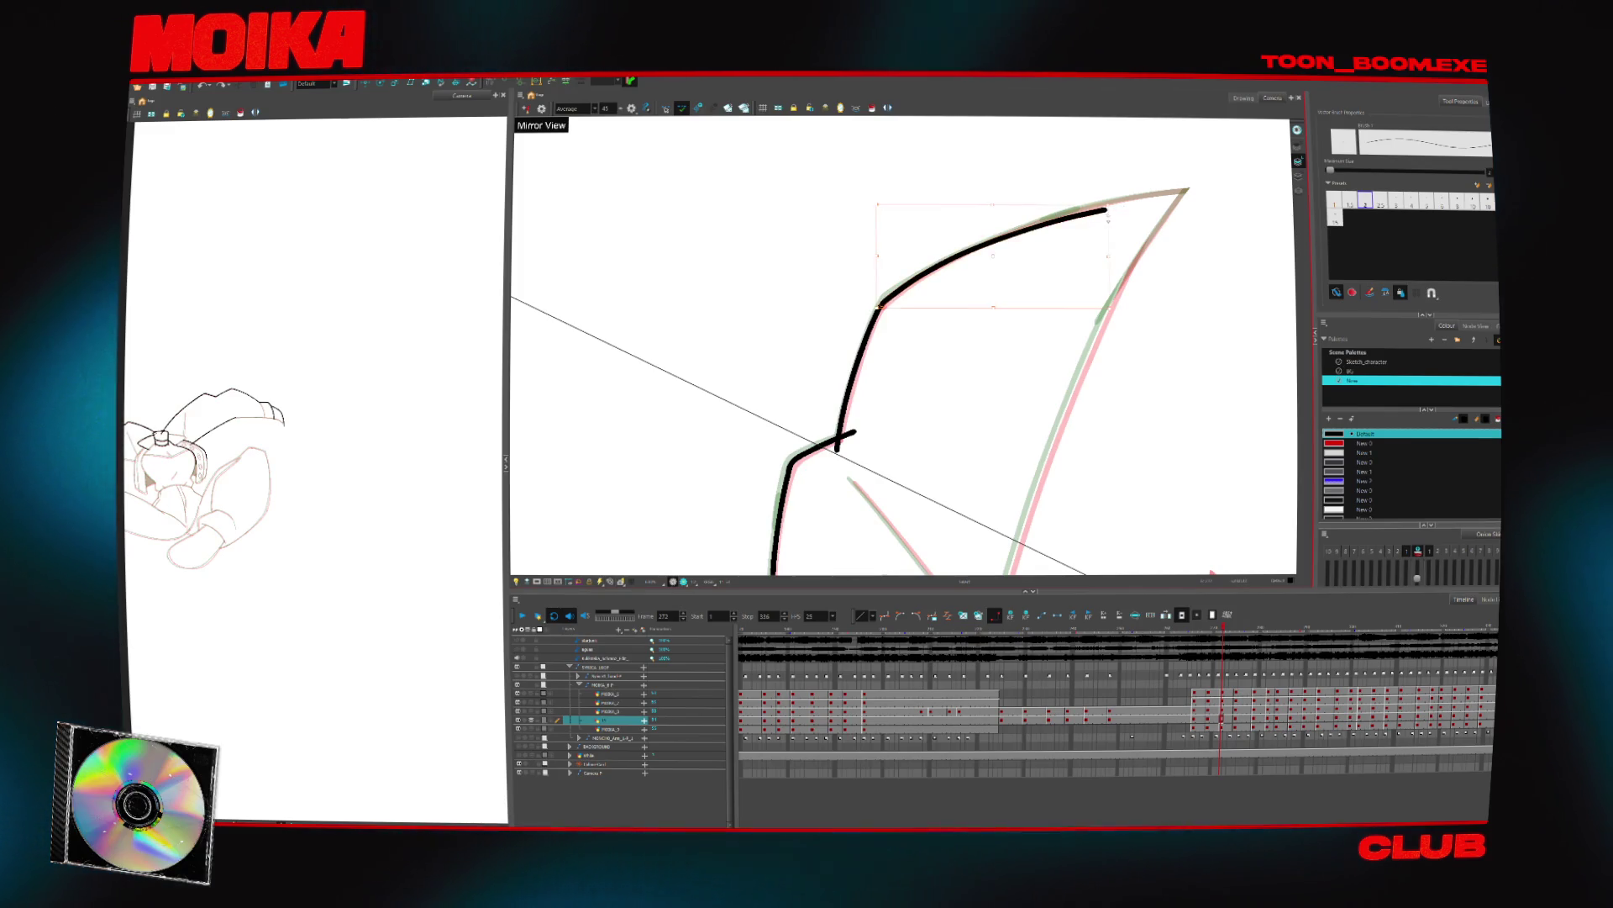
{"action": "key", "text": "Delete"}
{"action": "left_click_drag", "start_coordinate": [882, 301], "coordinate": [1114, 202]}
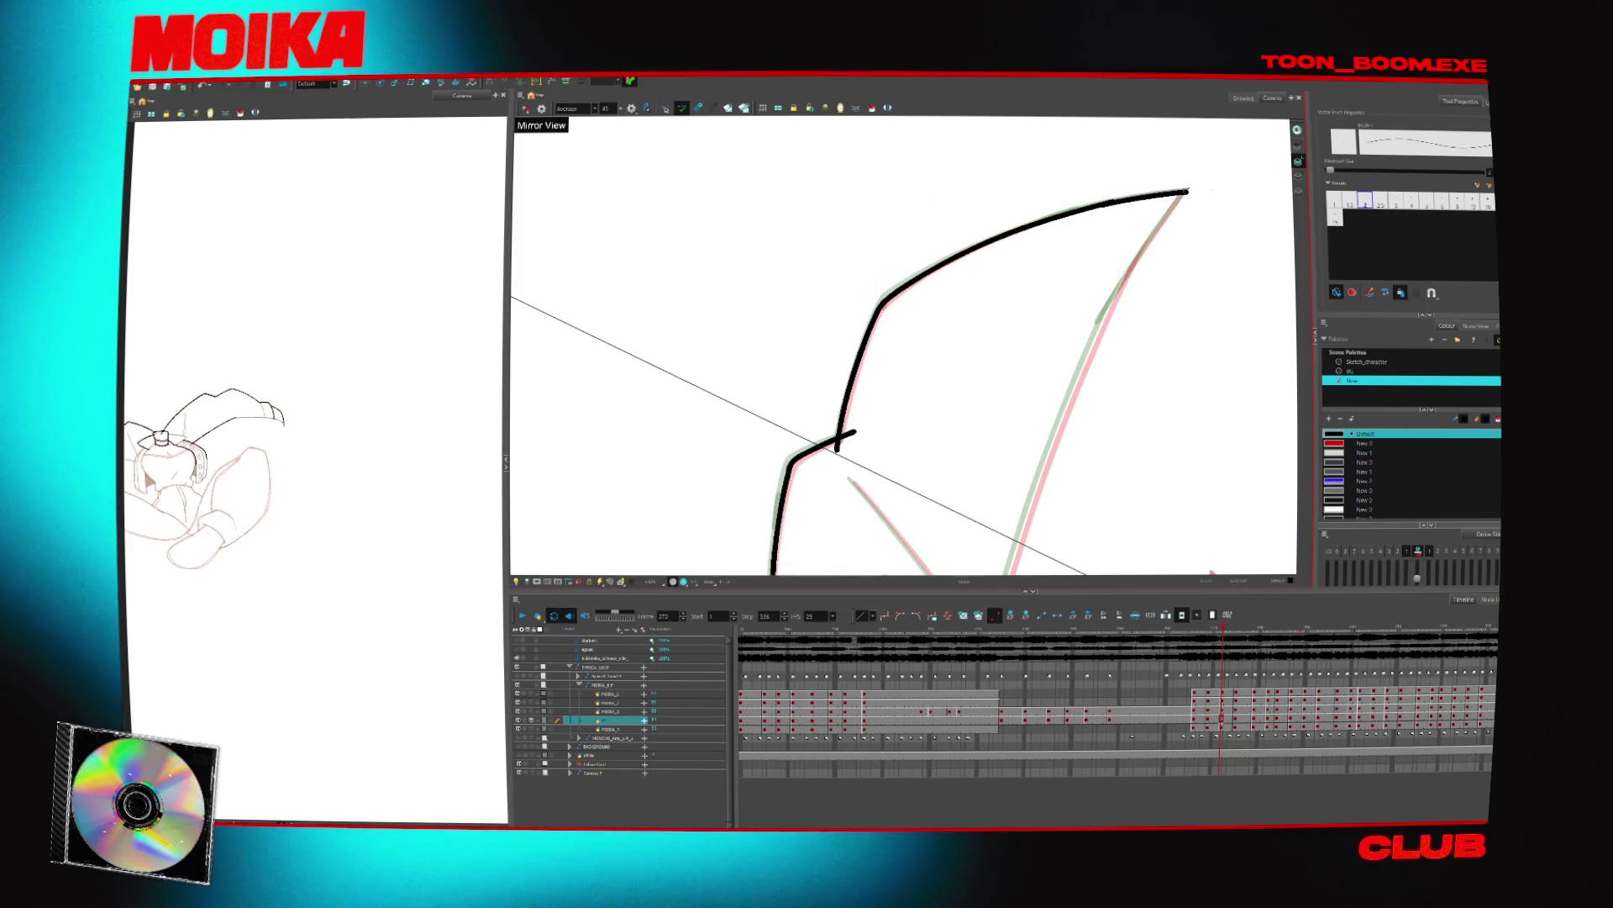
Ink the curve joining the cap down to the lower body line, redrawing it once
{"action": "mouse_move", "coordinate": [1181, 305]}
{"action": "left_mouse_down"}
{"action": "mouse_move", "coordinate": [966, 386]}
{"action": "mouse_move", "coordinate": [1034, 471]}
{"action": "left_mouse_up"}
{"action": "mouse_move", "coordinate": [672, 336]}
{"action": "left_mouse_down"}
{"action": "mouse_move", "coordinate": [1079, 300]}
{"action": "mouse_move", "coordinate": [1055, 281]}
{"action": "left_mouse_up"}
{"action": "left_click_drag", "start_coordinate": [954, 312], "coordinate": [872, 421]}
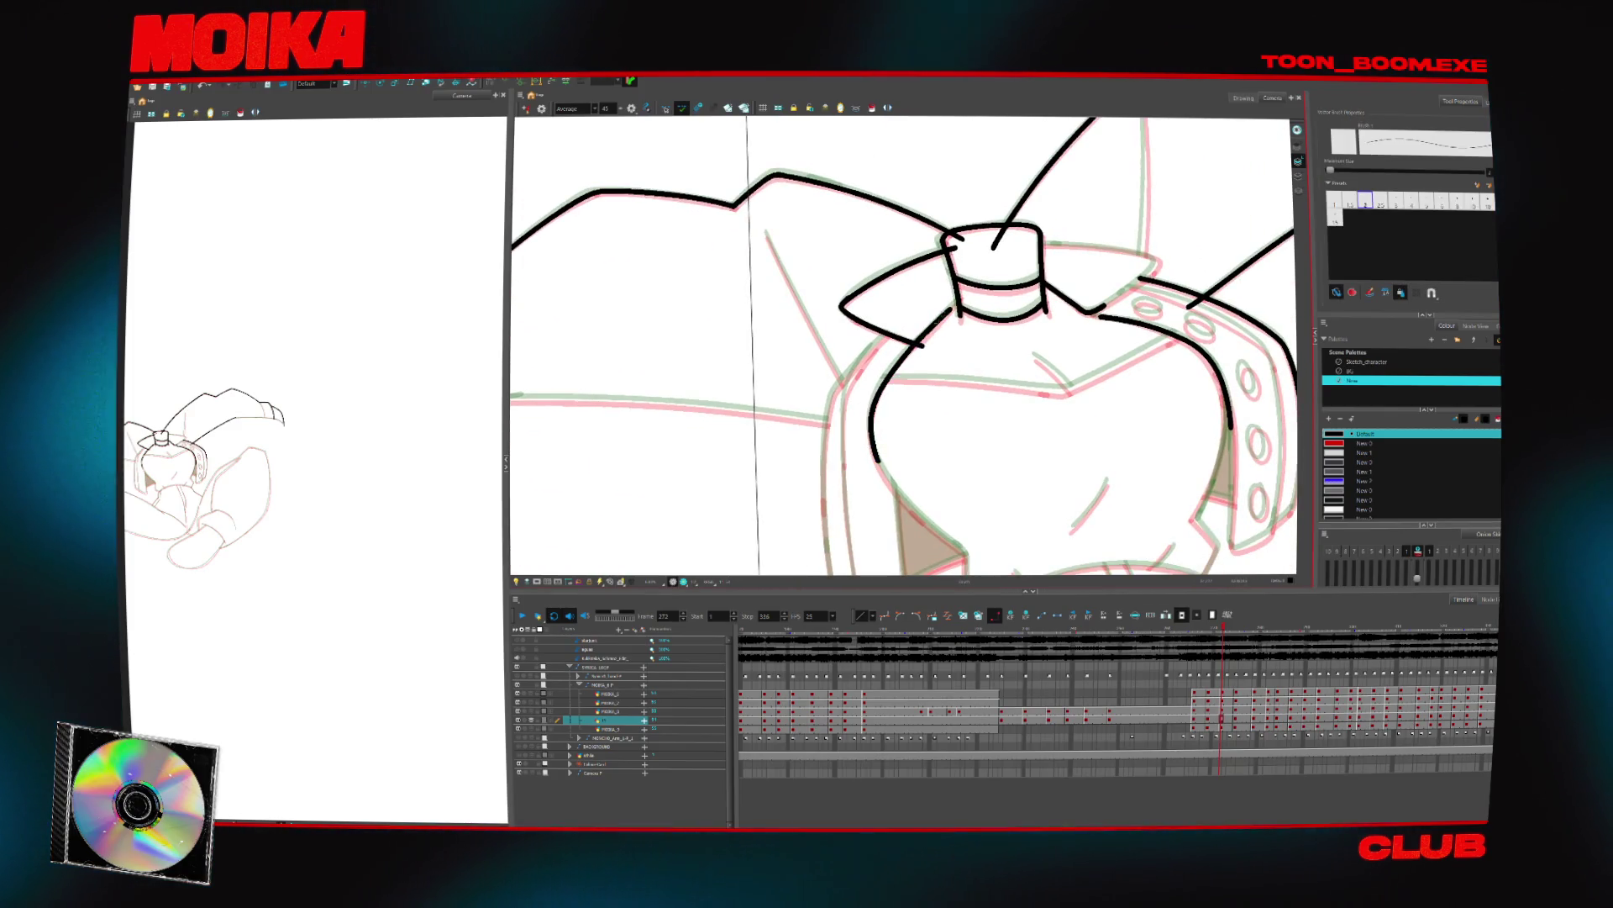
{"action": "key", "text": "ctrl+z"}
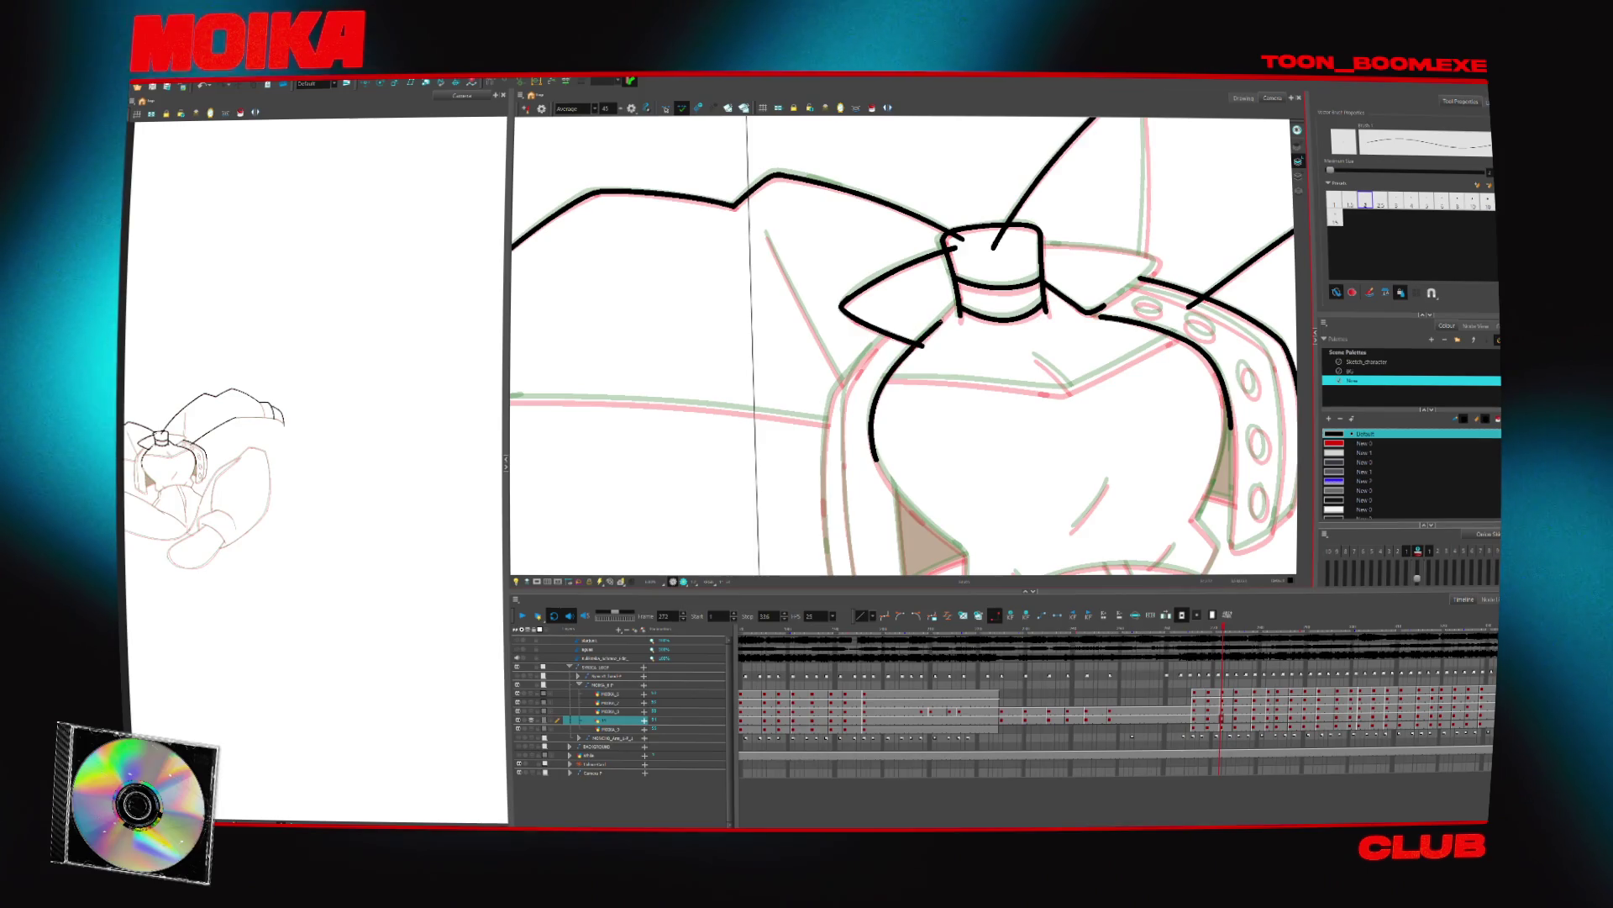
{"action": "left_click_drag", "start_coordinate": [874, 460], "coordinate": [939, 321]}
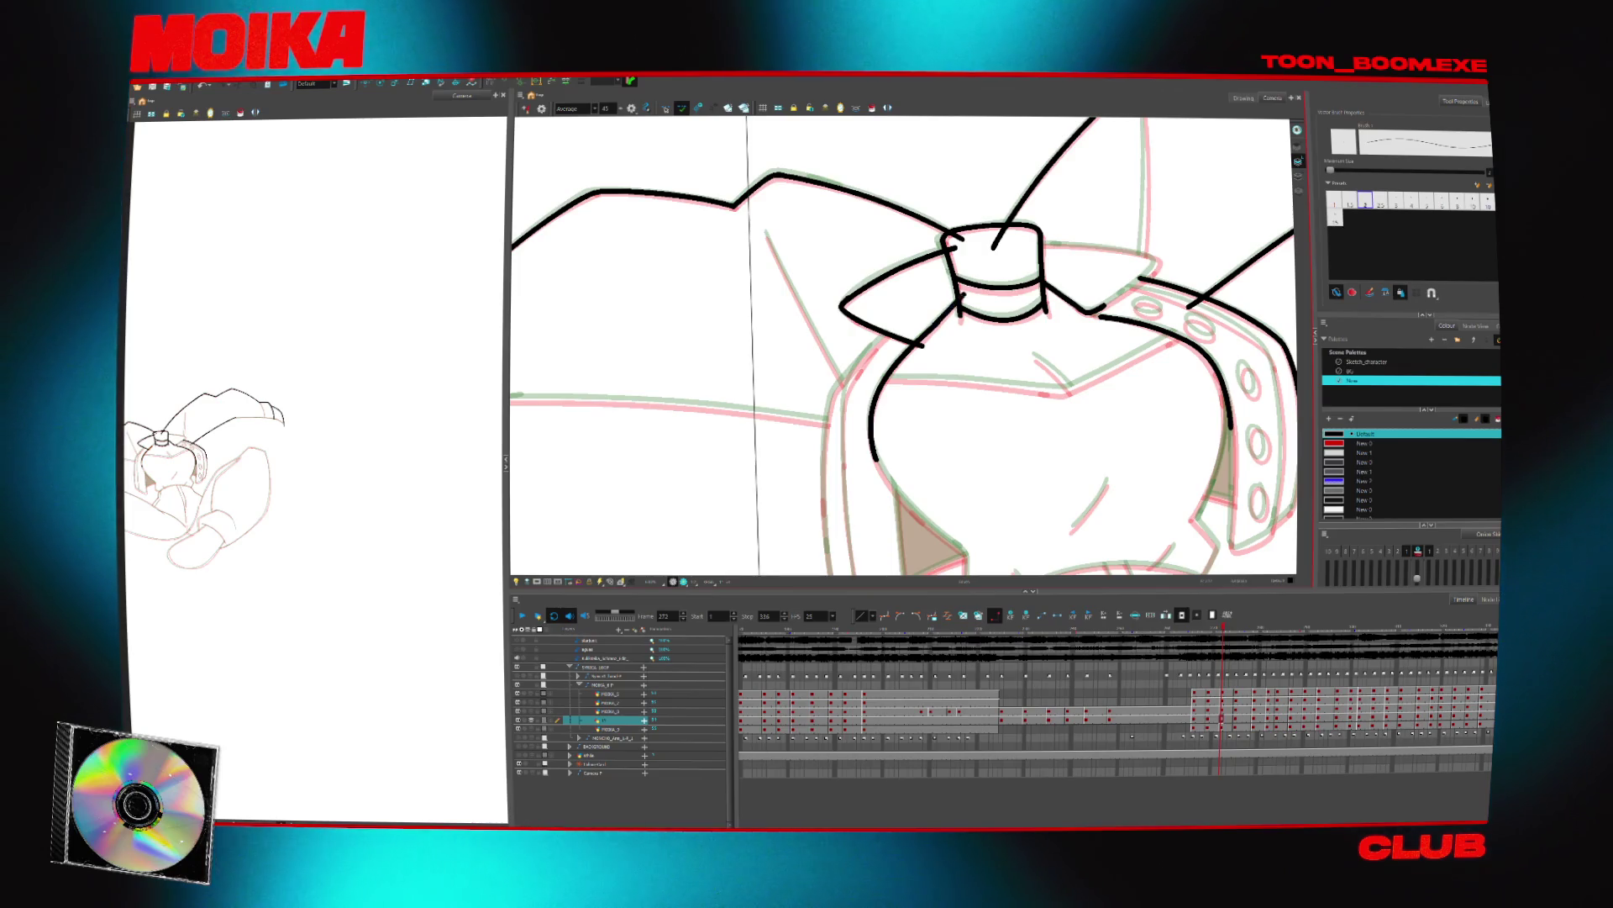
Extend the left outline upward and ink the top edge and side of the brown fill
{"action": "key", "text": "alt+v"}
{"action": "left_click_drag", "start_coordinate": [1028, 363], "coordinate": [1010, 412]}
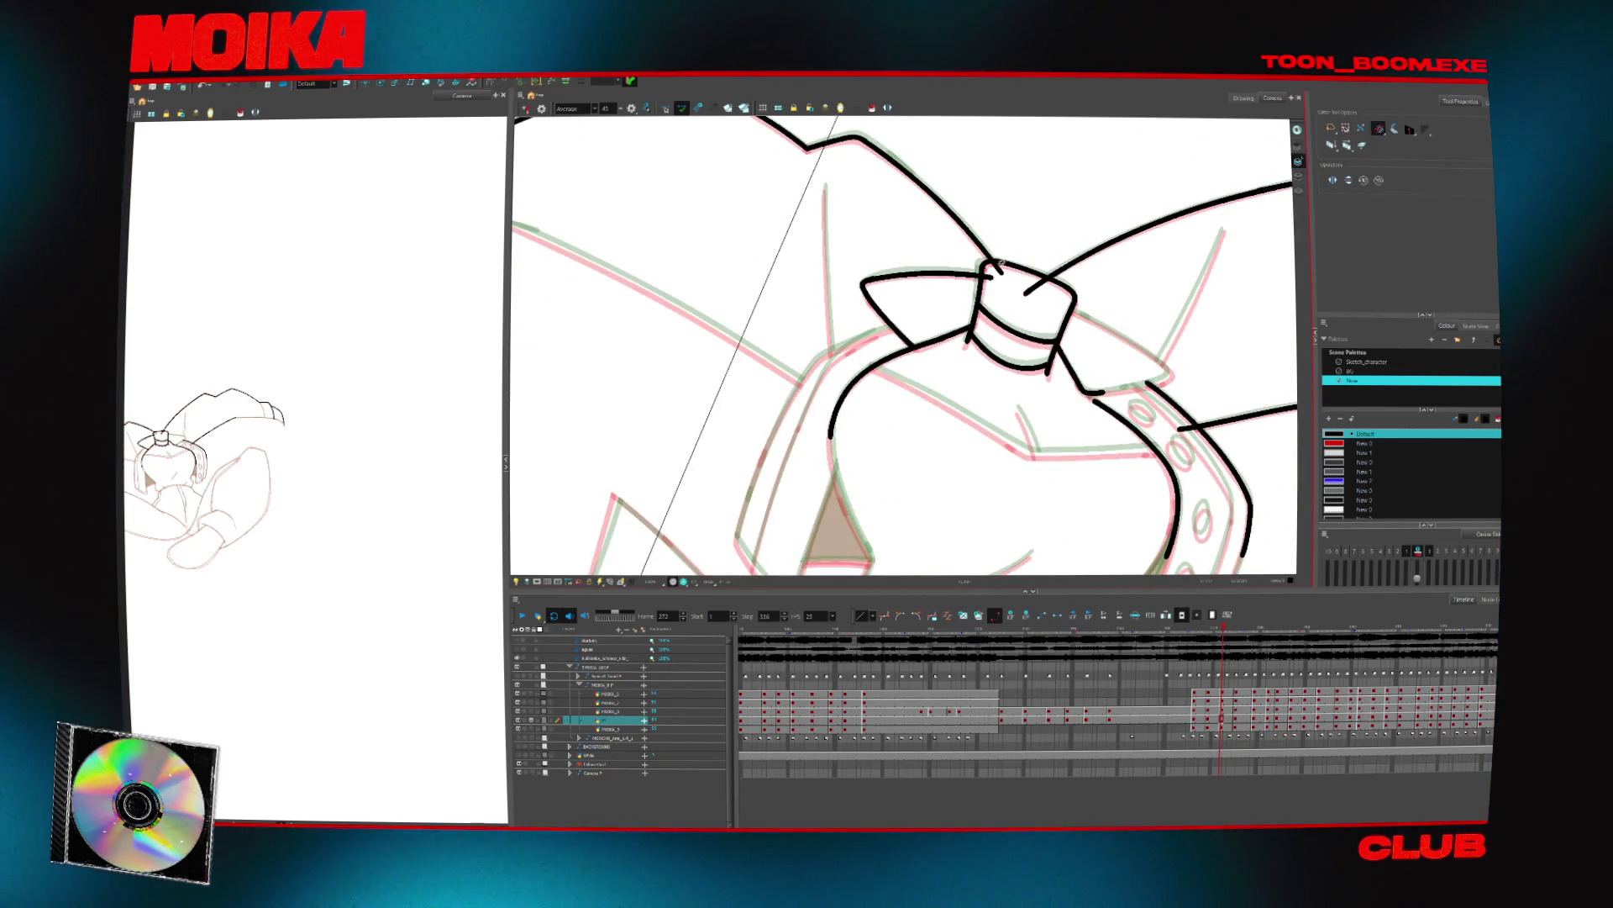
{"action": "scroll", "coordinate": [1066, 313], "scroll_direction": "down", "scroll_amount": 2}
{"action": "key", "text": "alt+b"}
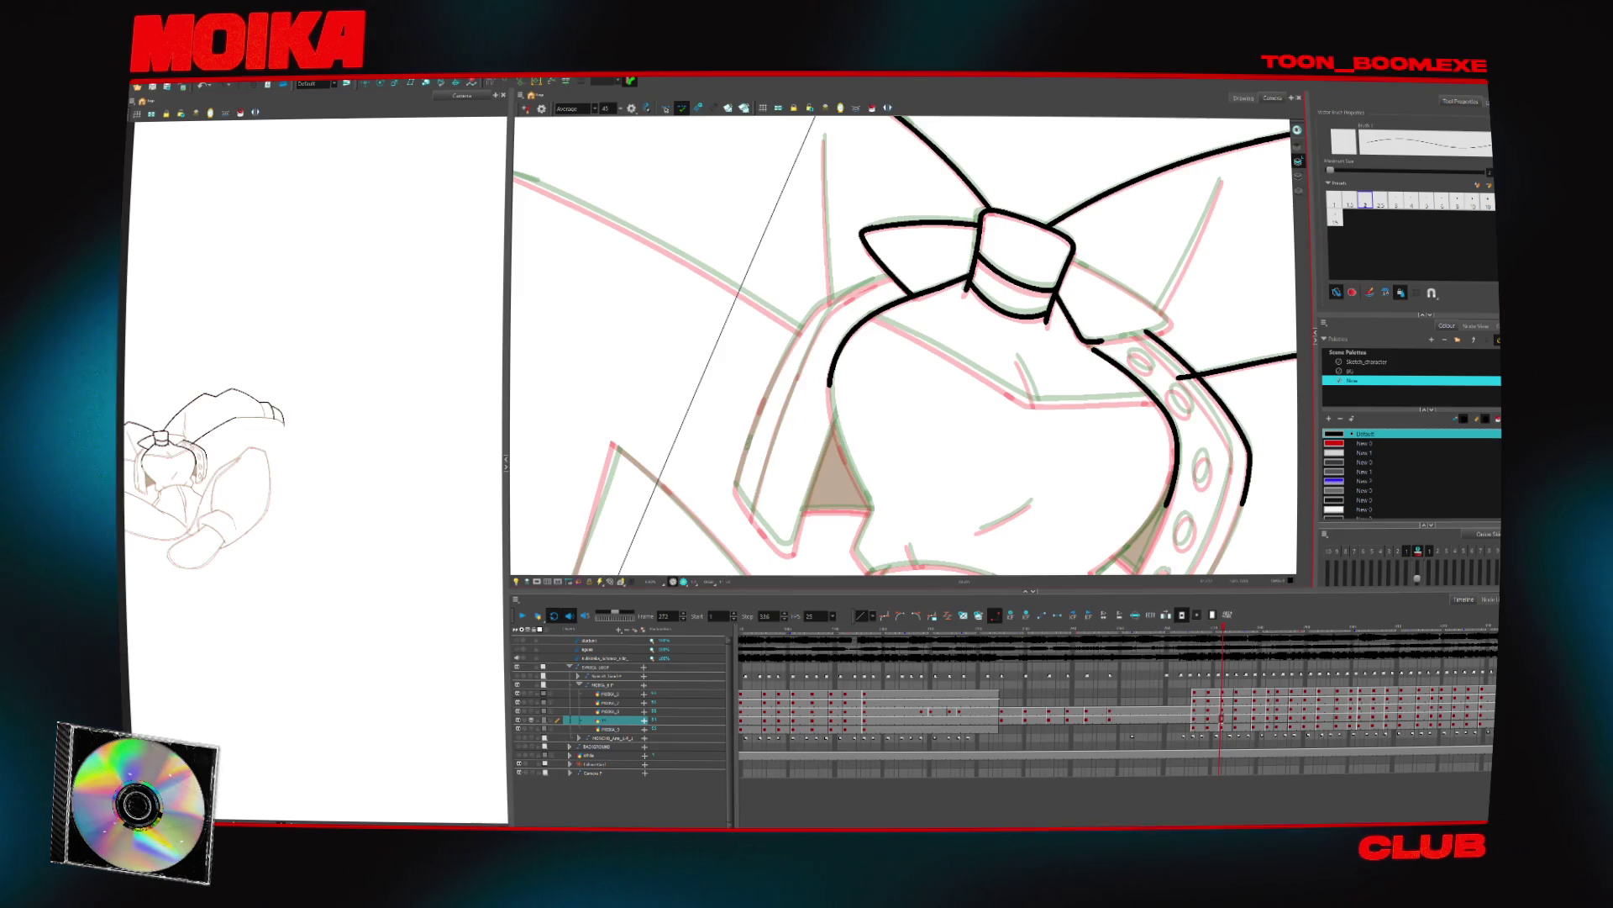
{"action": "key", "text": "ctrl+z"}
{"action": "left_click_drag", "start_coordinate": [809, 317], "coordinate": [922, 266]}
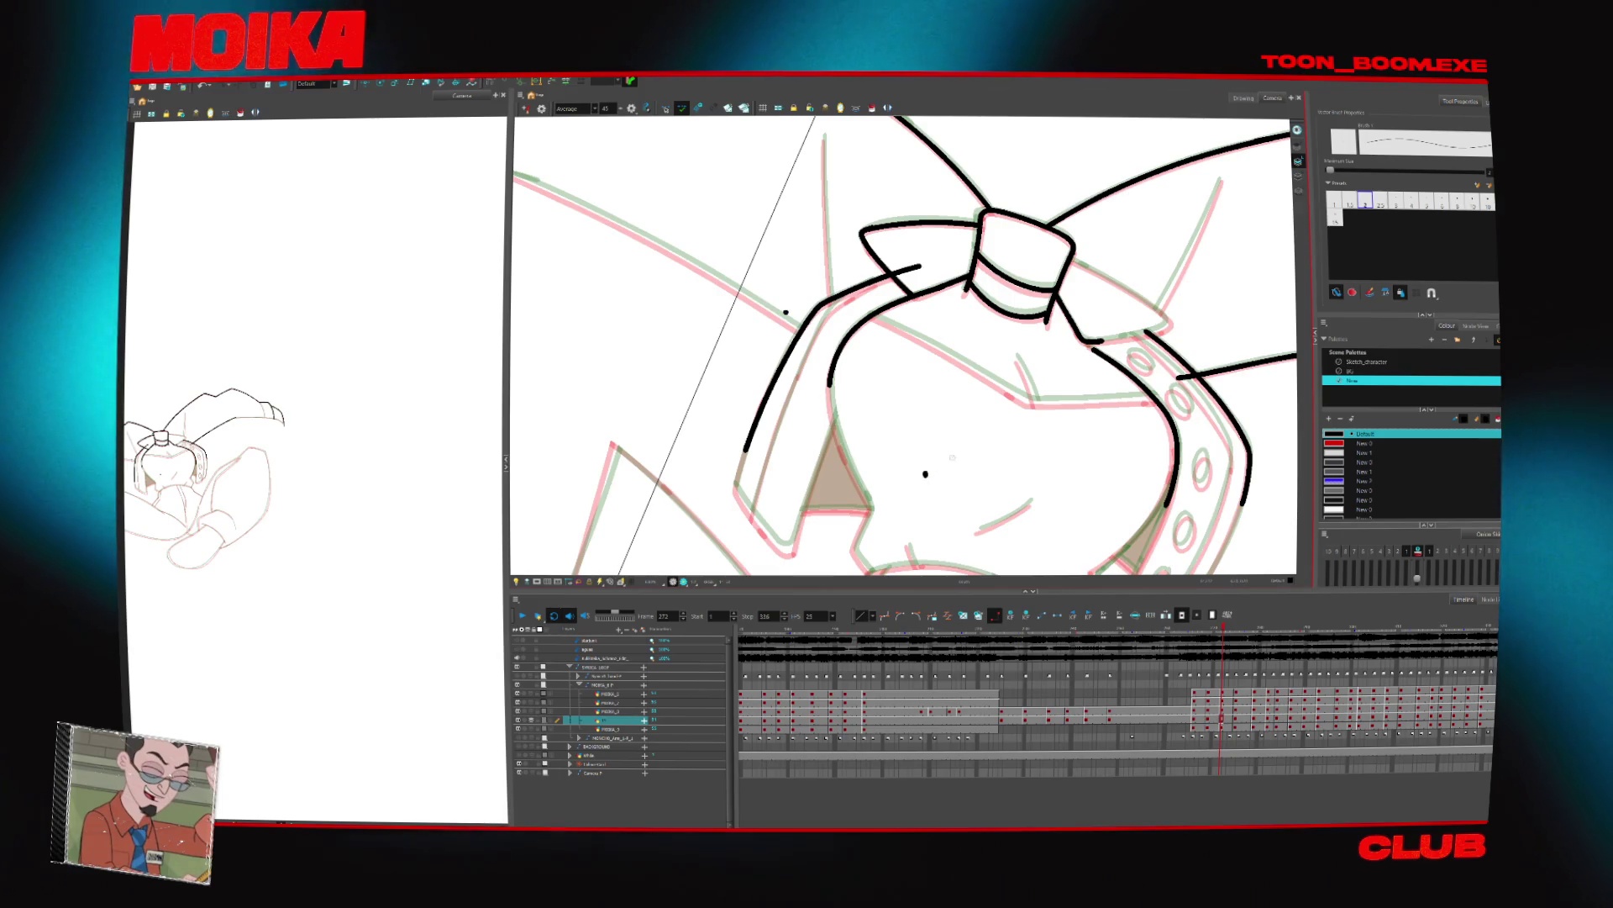
{"action": "key", "text": "v"}
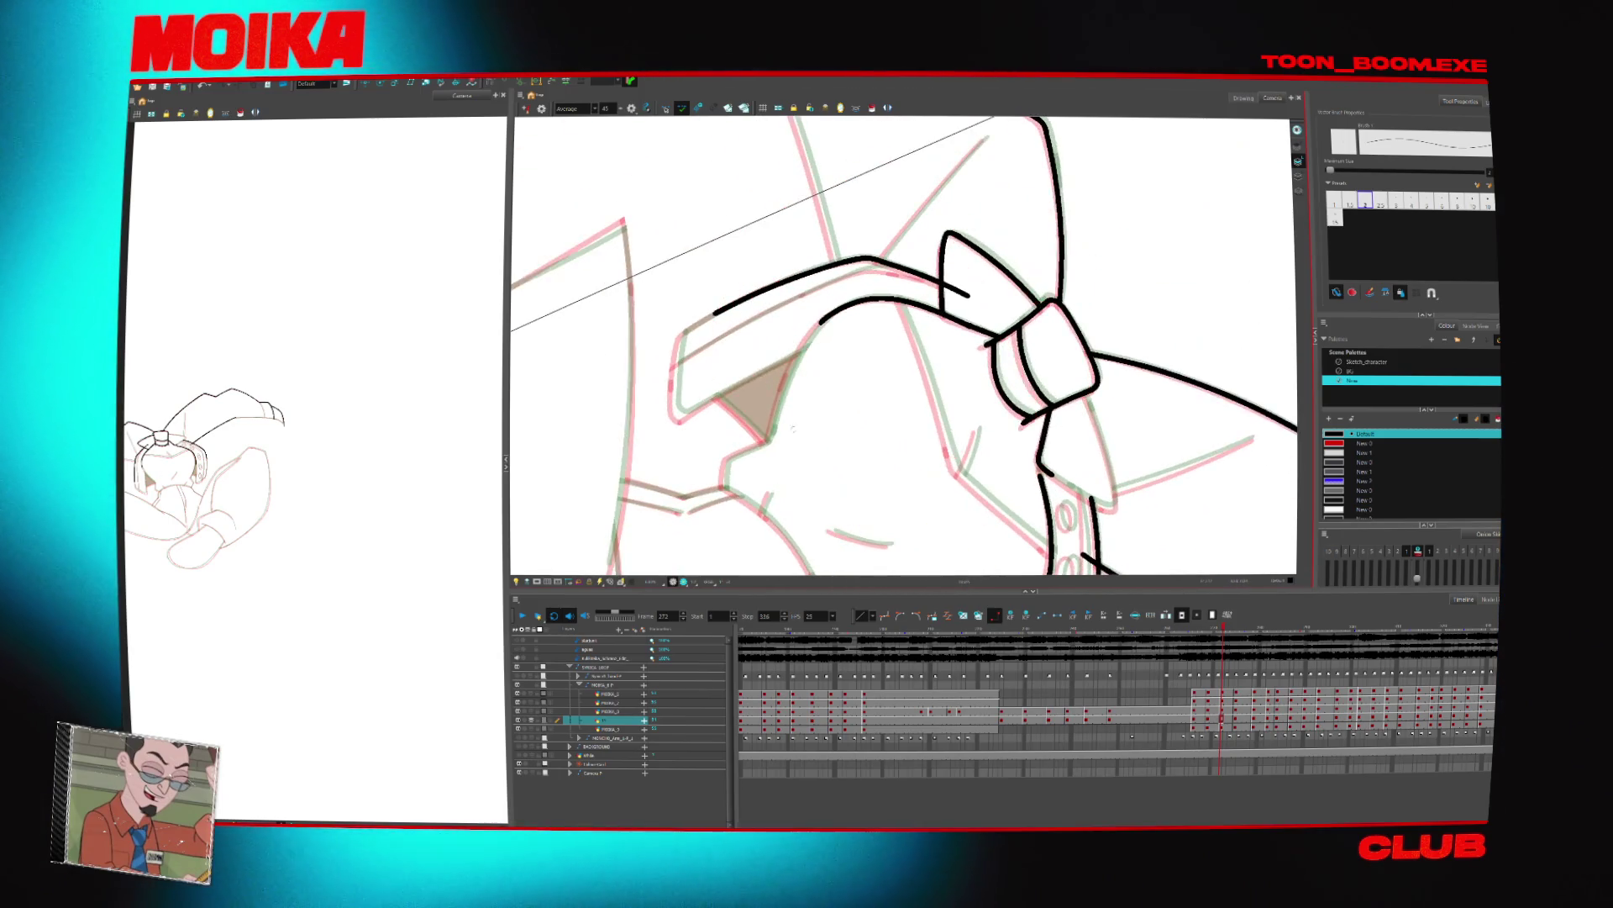
{"action": "left_click_drag", "start_coordinate": [678, 420], "coordinate": [797, 357]}
{"action": "left_click_drag", "start_coordinate": [769, 438], "coordinate": [820, 322]}
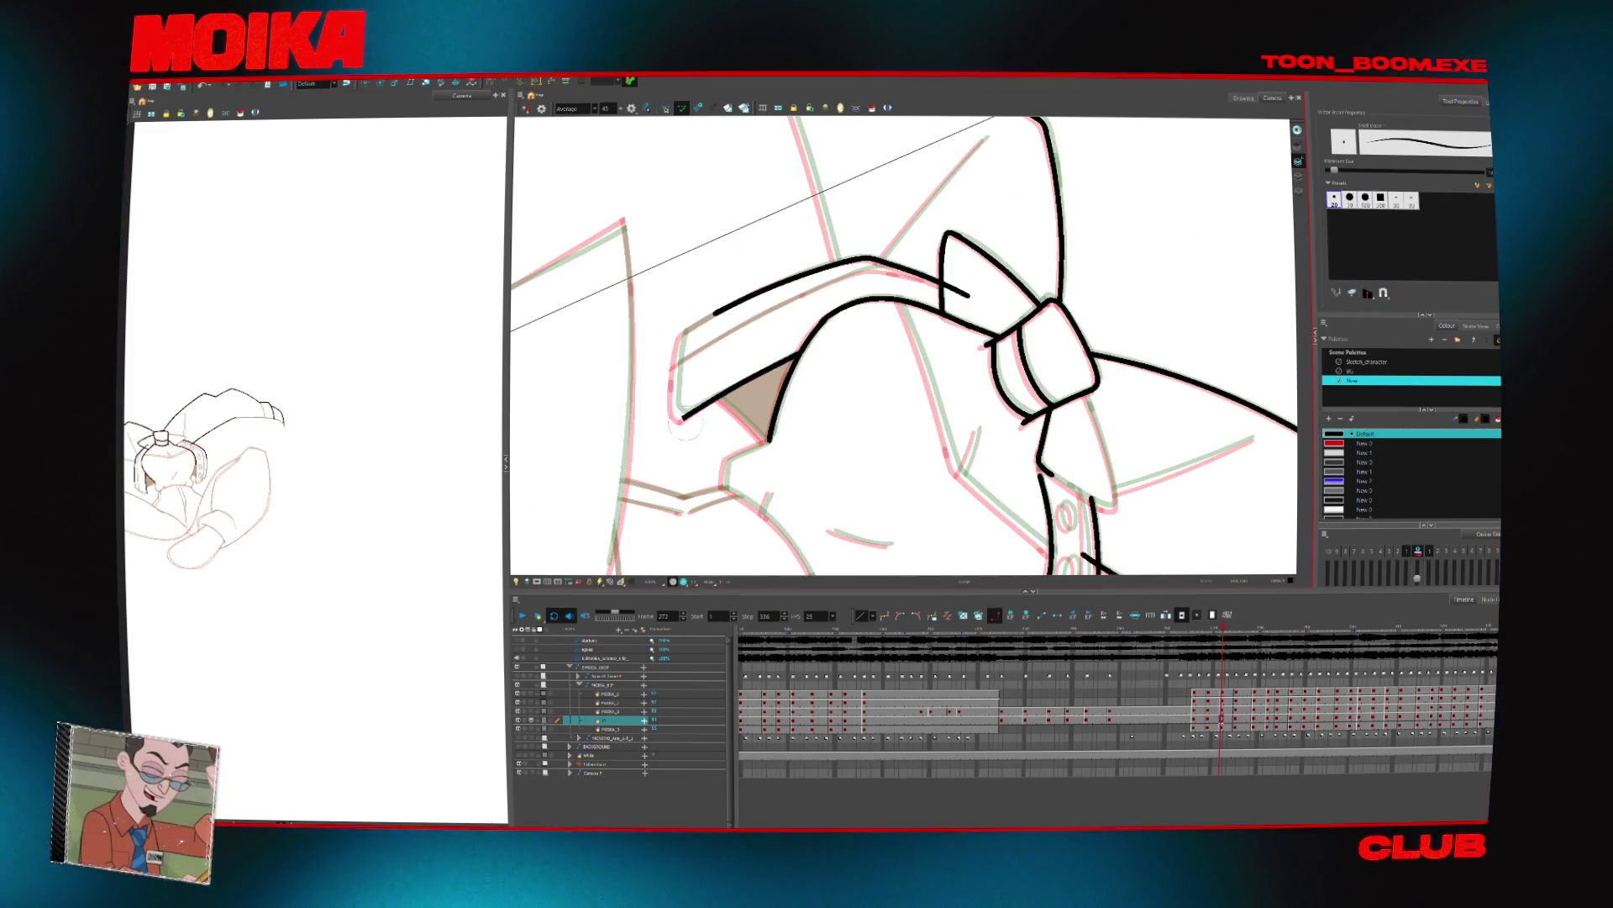
{"action": "mouse_move", "coordinate": [799, 277]}
{"action": "left_mouse_down"}
{"action": "mouse_move", "coordinate": [746, 257]}
{"action": "mouse_move", "coordinate": [722, 353]}
{"action": "mouse_move", "coordinate": [757, 471]}
{"action": "mouse_move", "coordinate": [840, 252]}
{"action": "mouse_move", "coordinate": [882, 235]}
{"action": "left_mouse_up"}
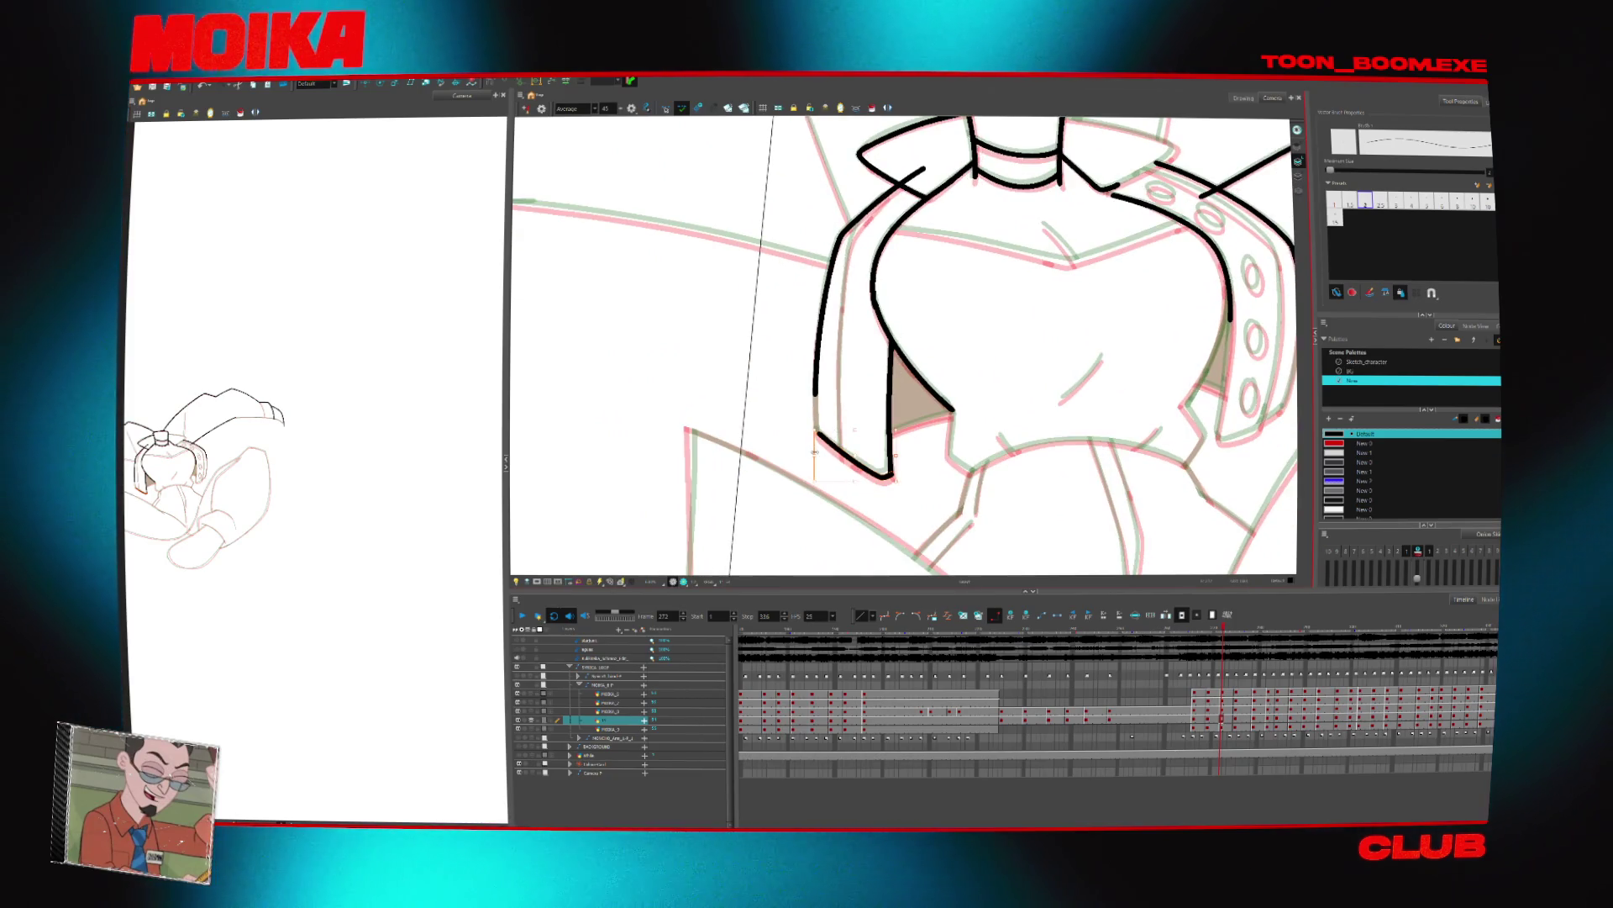
Delete the short bottom-left stroke and ink along the belt's top edge near the bow
{"action": "left_click", "coordinate": [853, 458]}
{"action": "mouse_move", "coordinate": [914, 440]}
{"action": "left_mouse_down"}
{"action": "mouse_move", "coordinate": [865, 434]}
{"action": "mouse_move", "coordinate": [909, 487]}
{"action": "mouse_move", "coordinate": [761, 388]}
{"action": "left_mouse_up"}
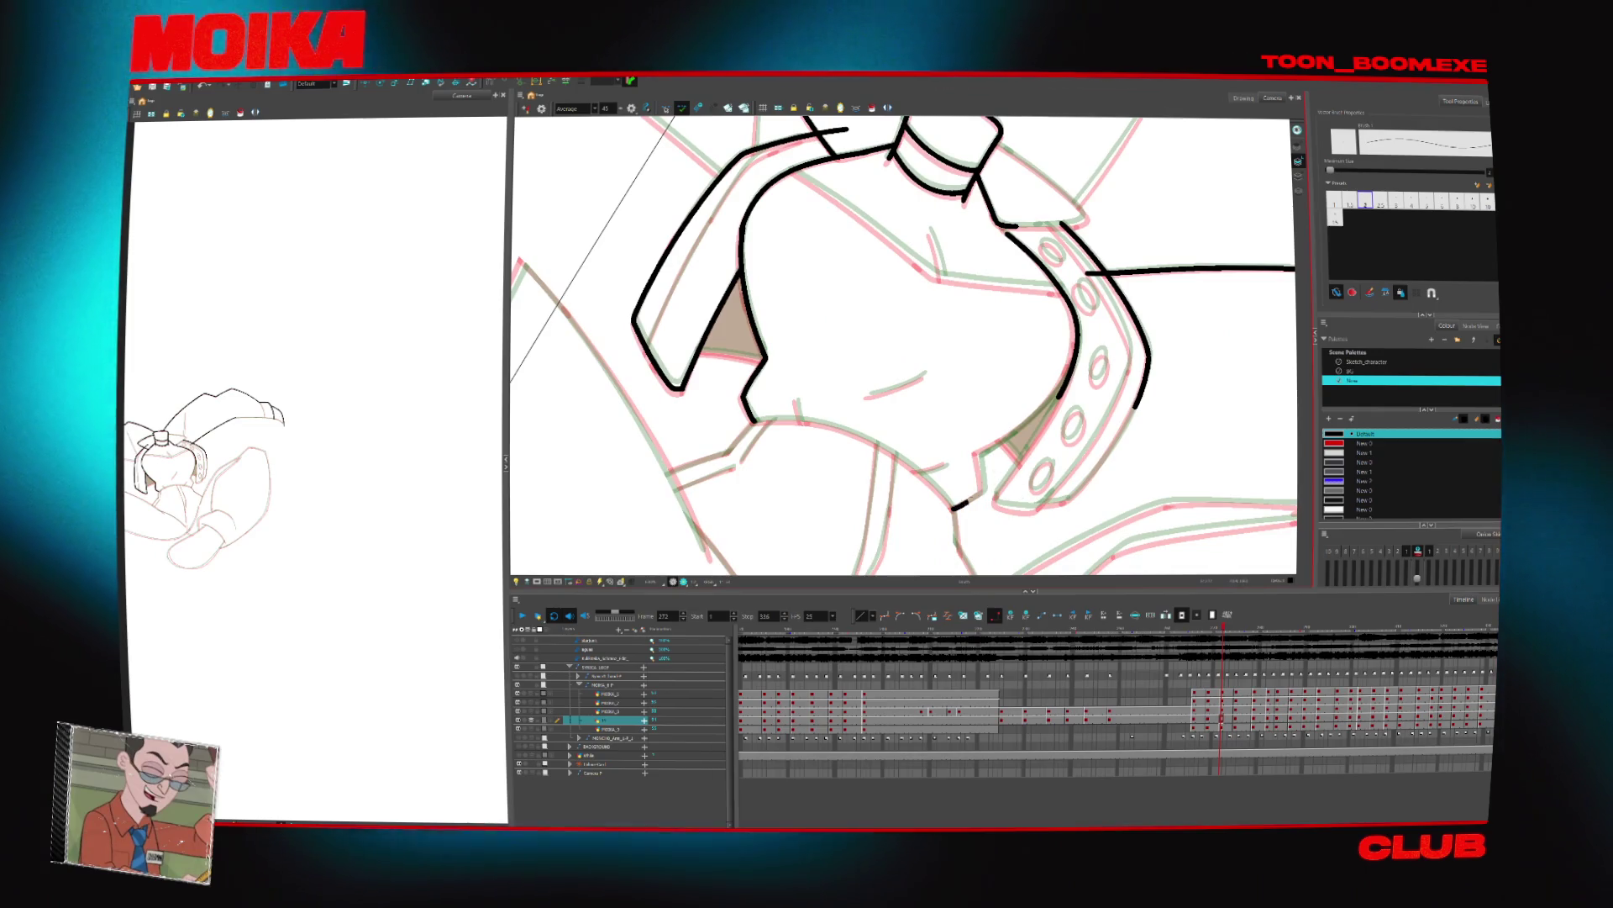
{"action": "key", "text": "ctrl+z"}
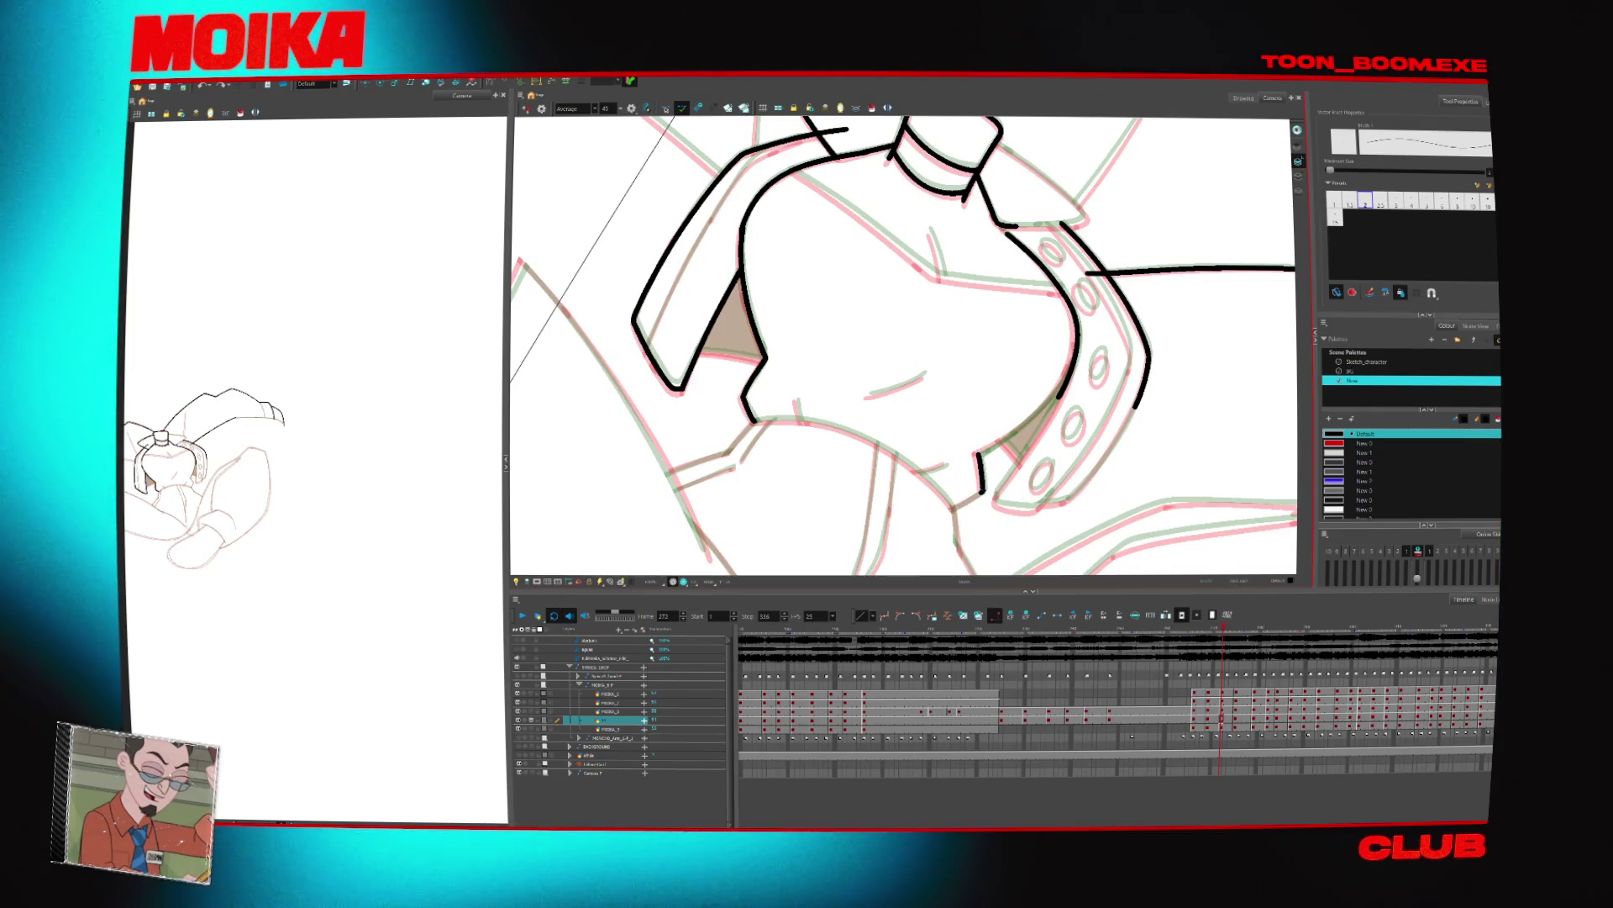
{"action": "key", "text": "4"}
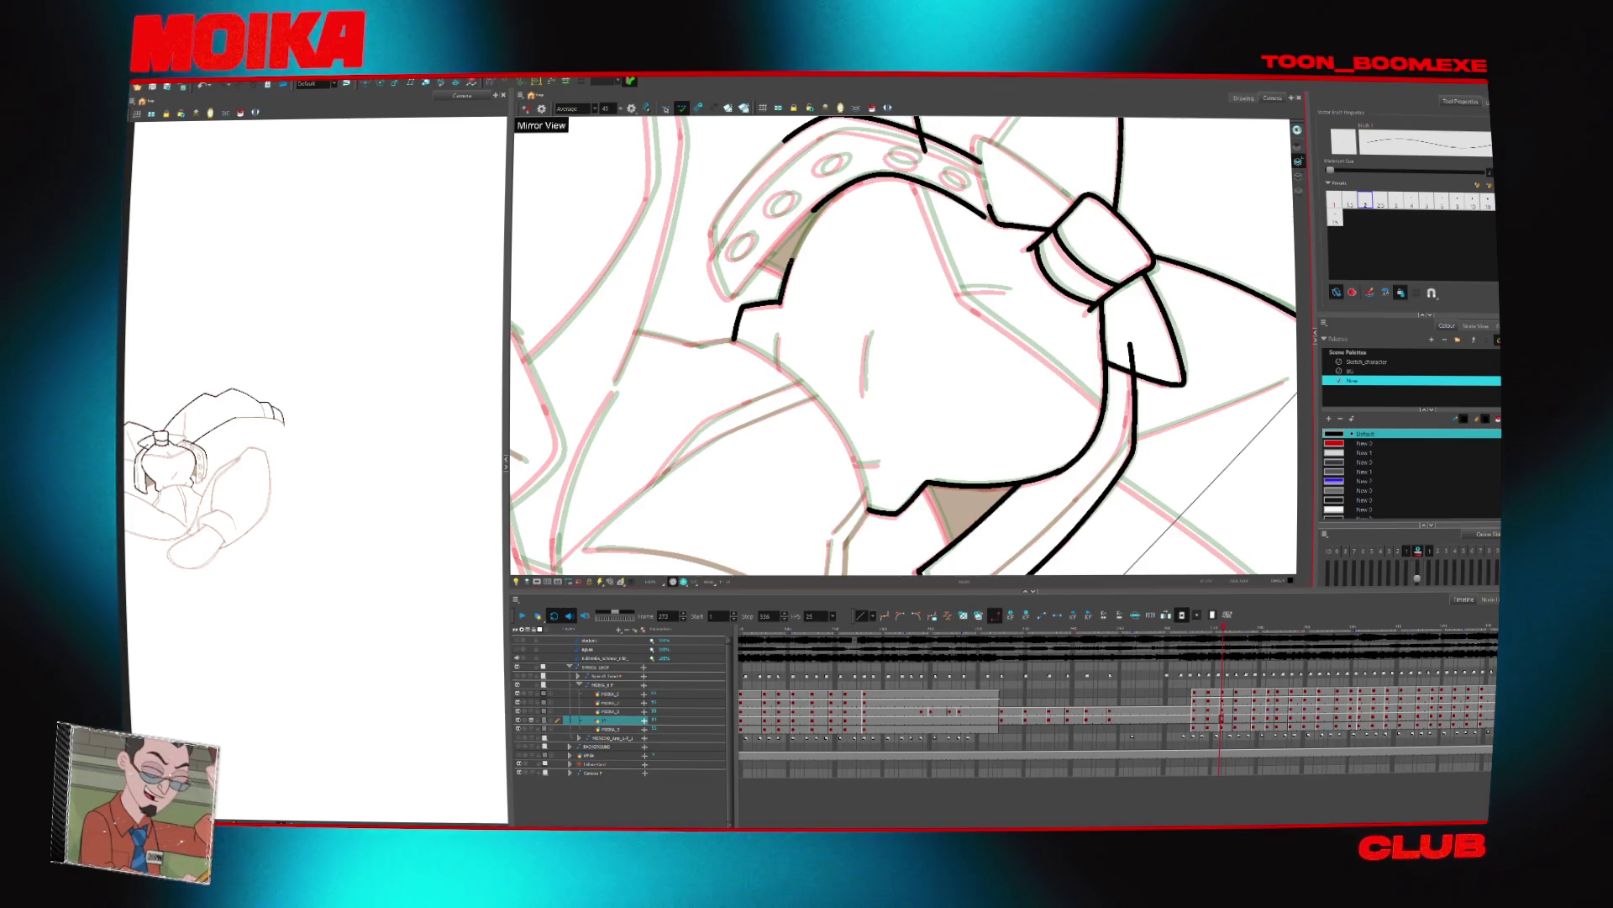
{"action": "left_click_drag", "start_coordinate": [835, 211], "coordinate": [721, 447]}
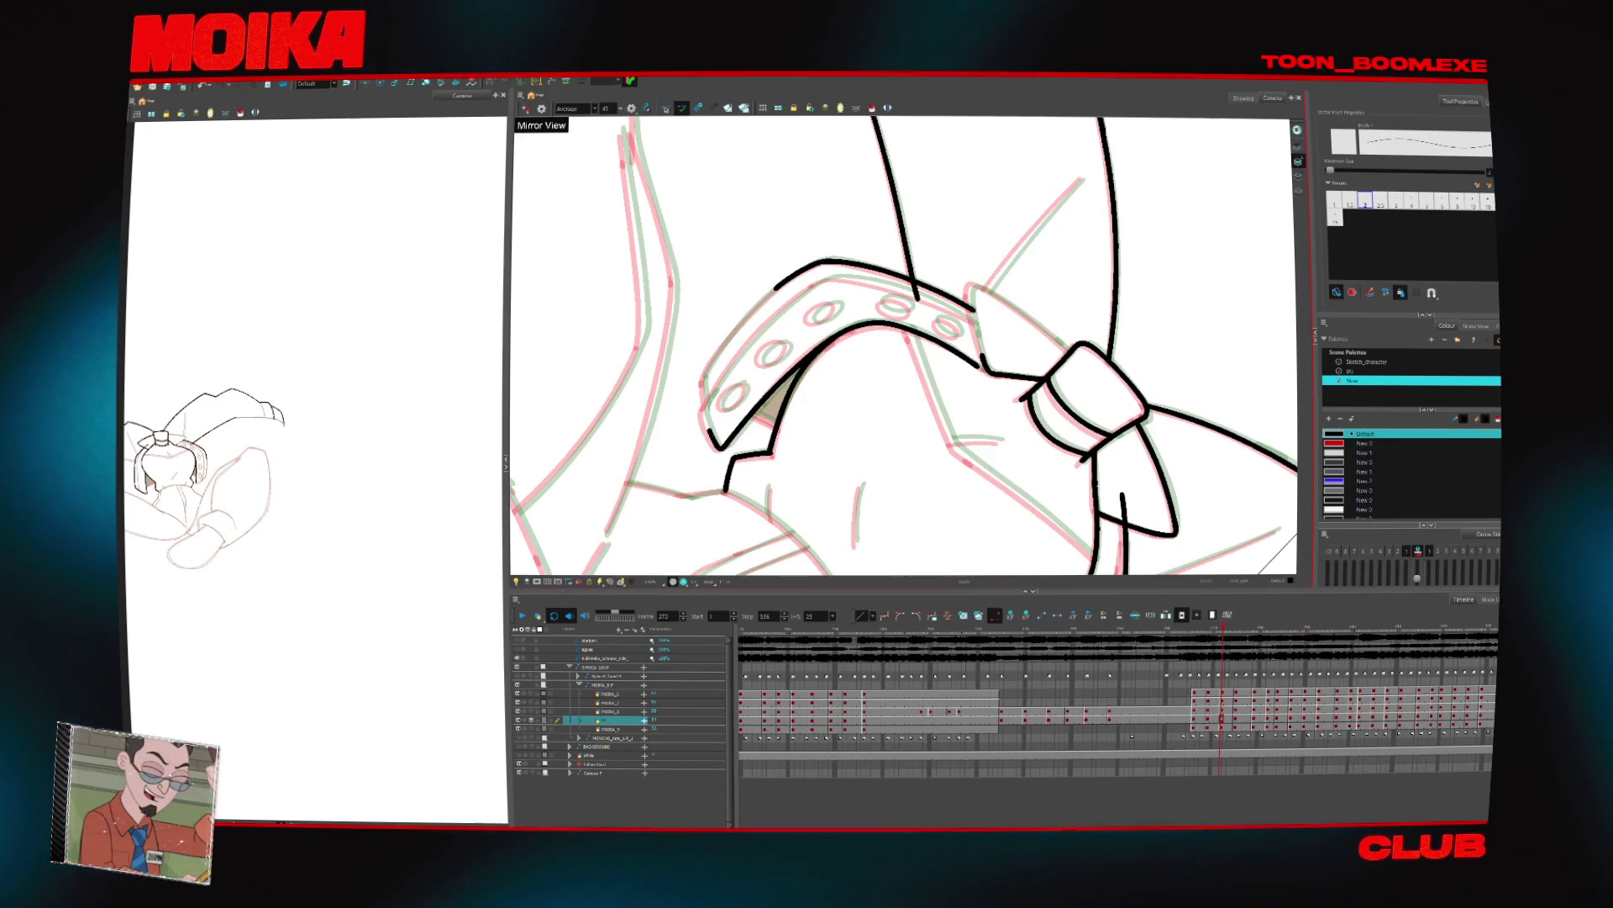
{"action": "left_click_drag", "start_coordinate": [992, 252], "coordinate": [1075, 395]}
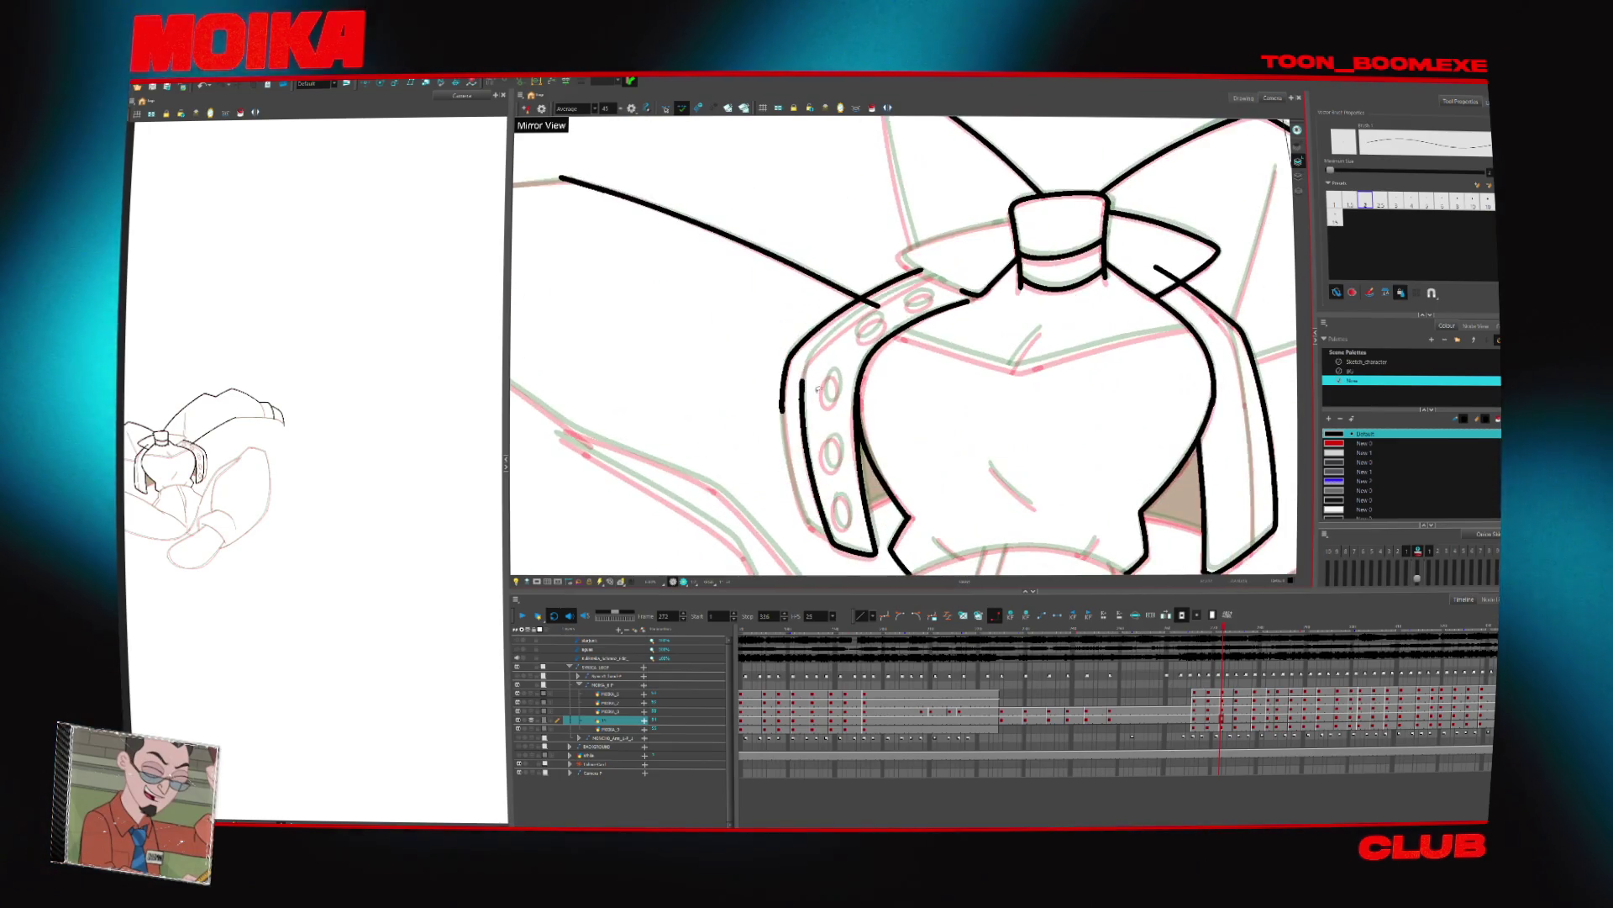
{"action": "left_click_drag", "start_coordinate": [866, 299], "coordinate": [922, 271]}
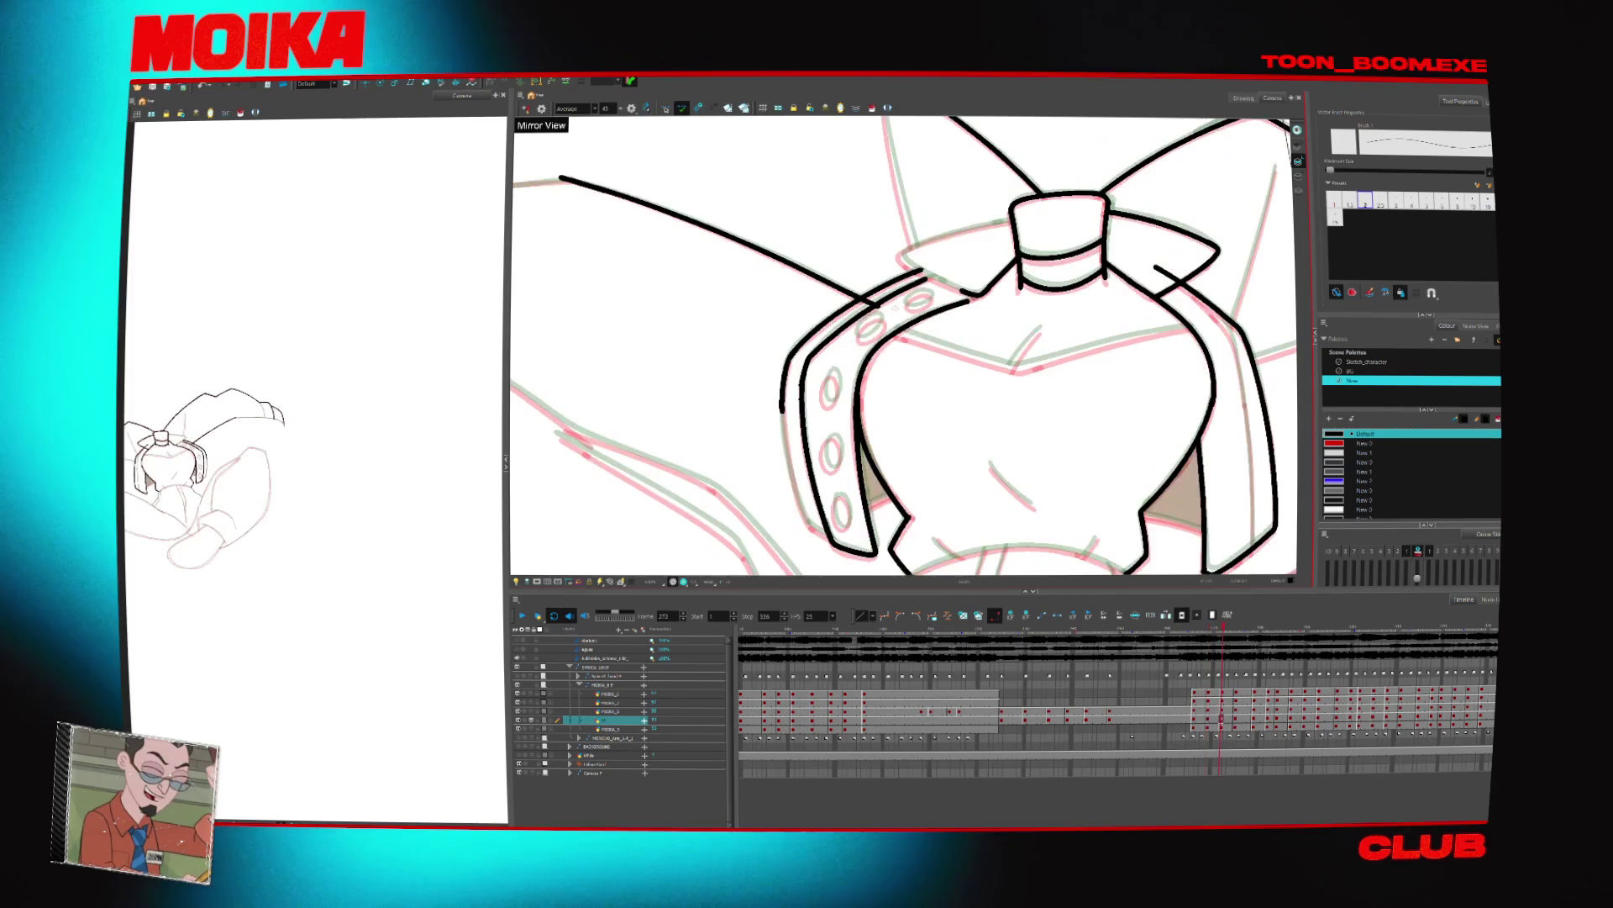
Reset the view rotation and delete the stray stroke across the collar's shoulder
{"action": "mouse_move", "coordinate": [1092, 252]}
{"action": "left_mouse_down"}
{"action": "mouse_move", "coordinate": [1059, 362]}
{"action": "mouse_move", "coordinate": [991, 437]}
{"action": "left_mouse_up"}
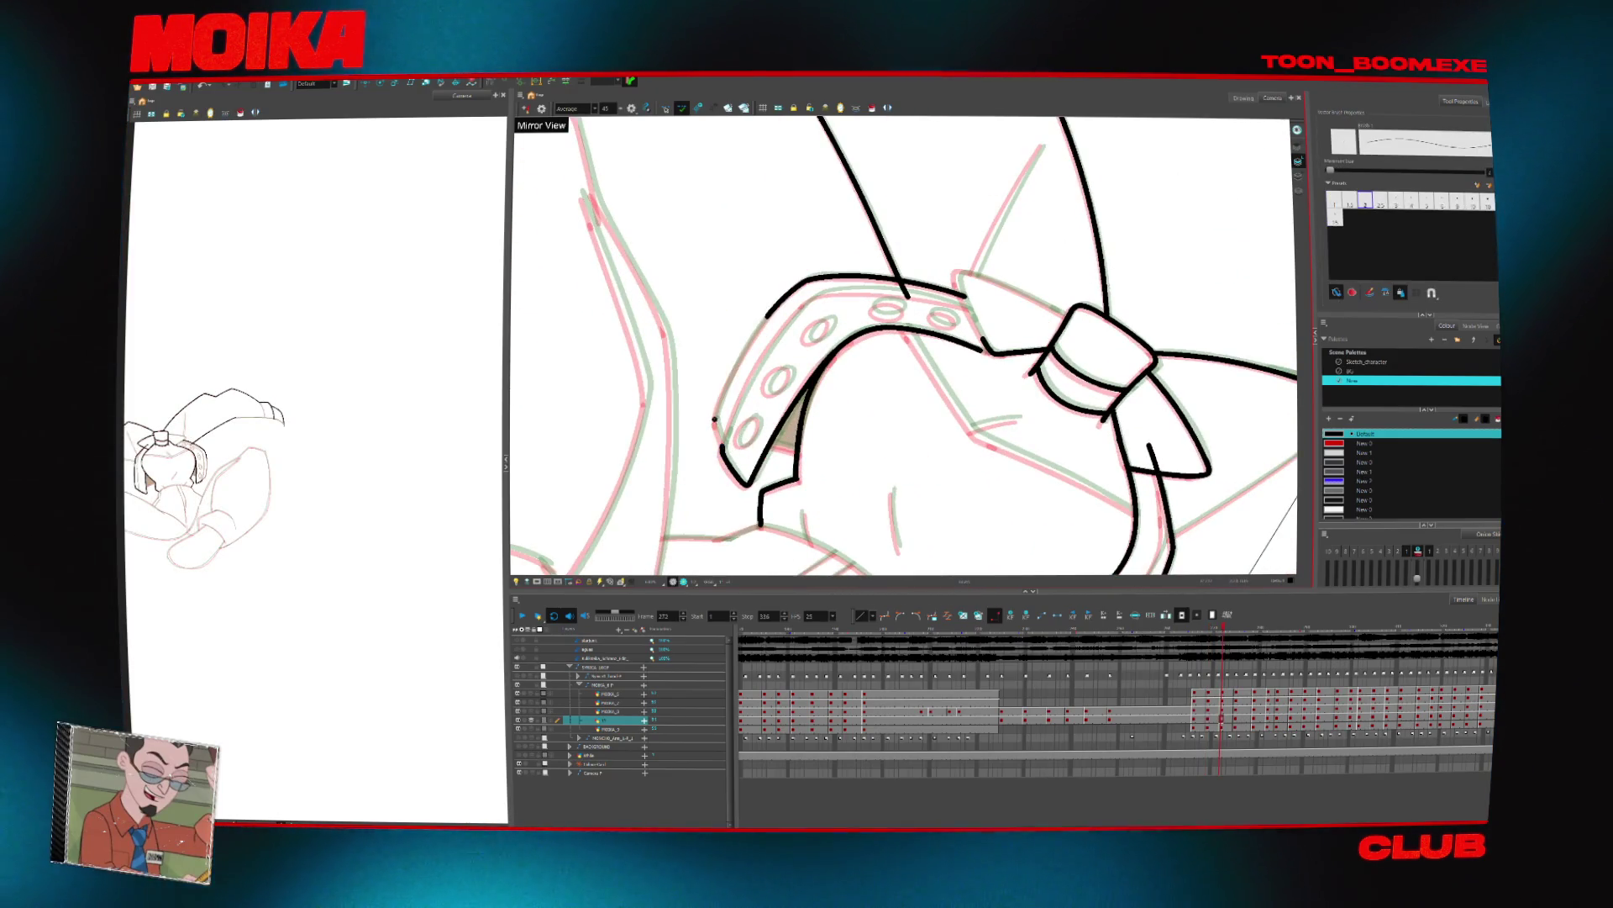
{"action": "key", "text": "shift+x"}
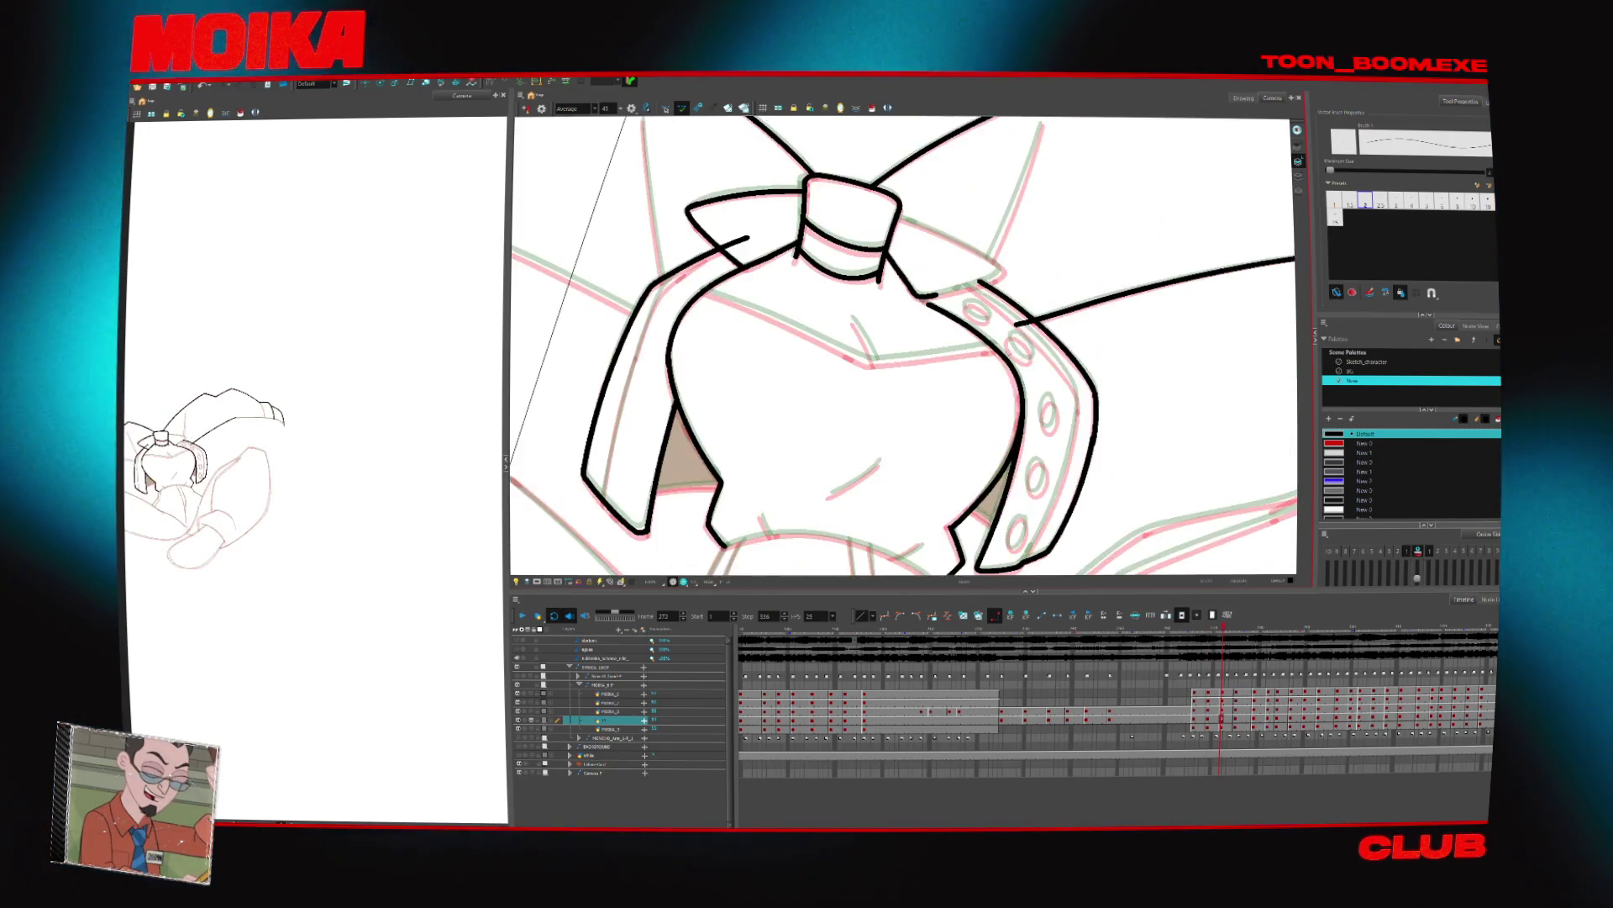
{"action": "key", "text": "ctrl+alt+["}
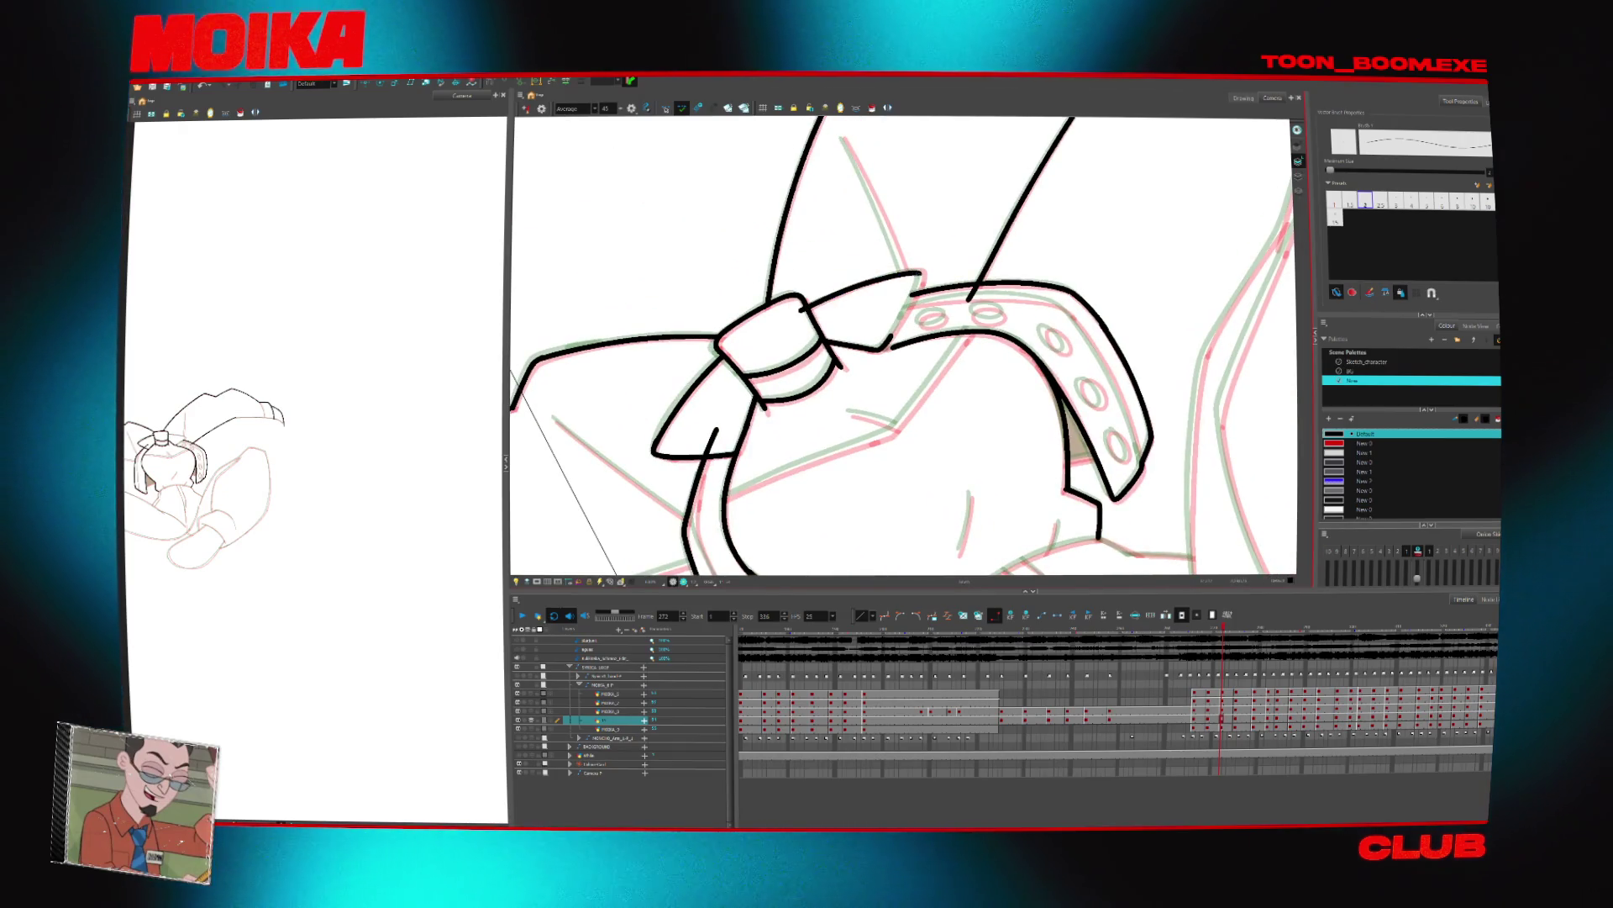
{"action": "left_click", "coordinate": [922, 292]}
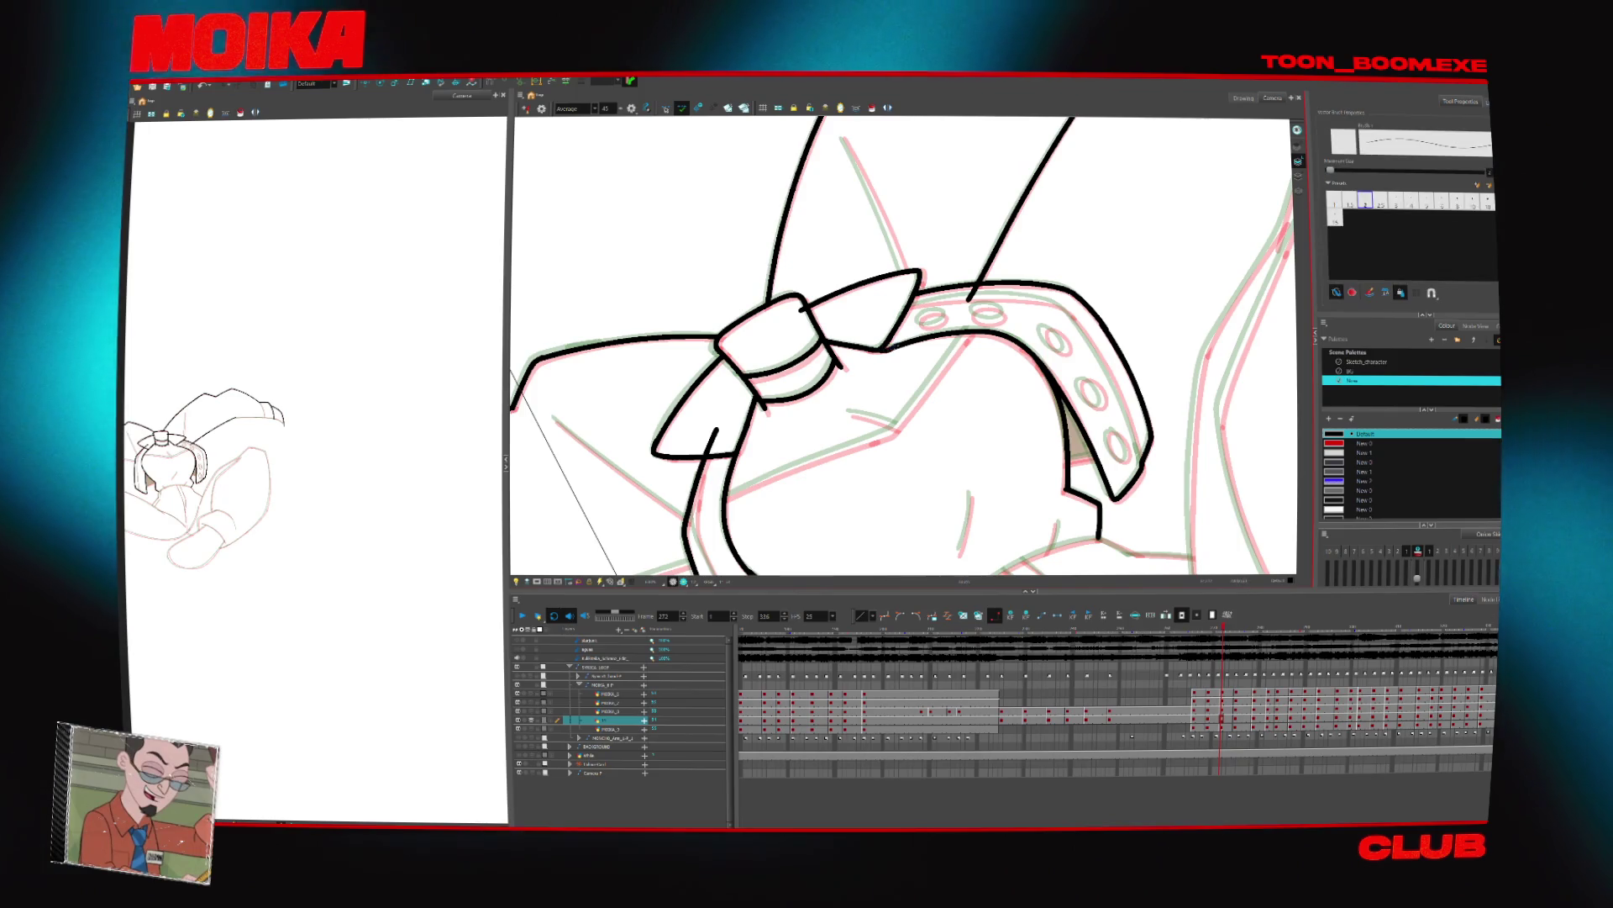
{"action": "left_click_drag", "start_coordinate": [920, 421], "coordinate": [872, 404]}
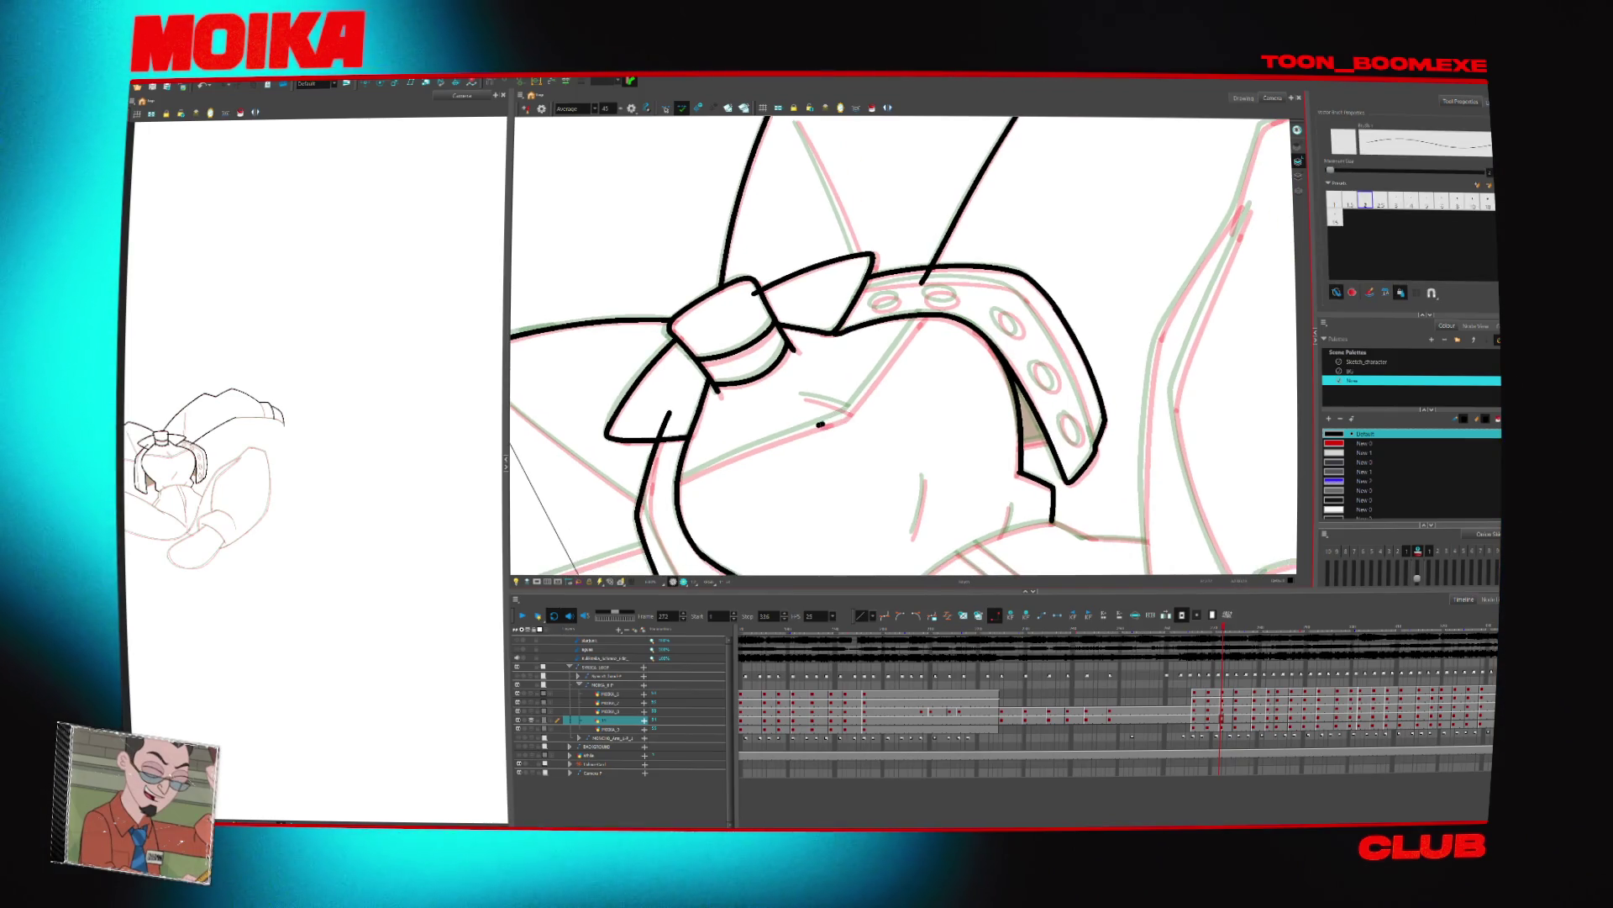
{"action": "key", "text": "v"}
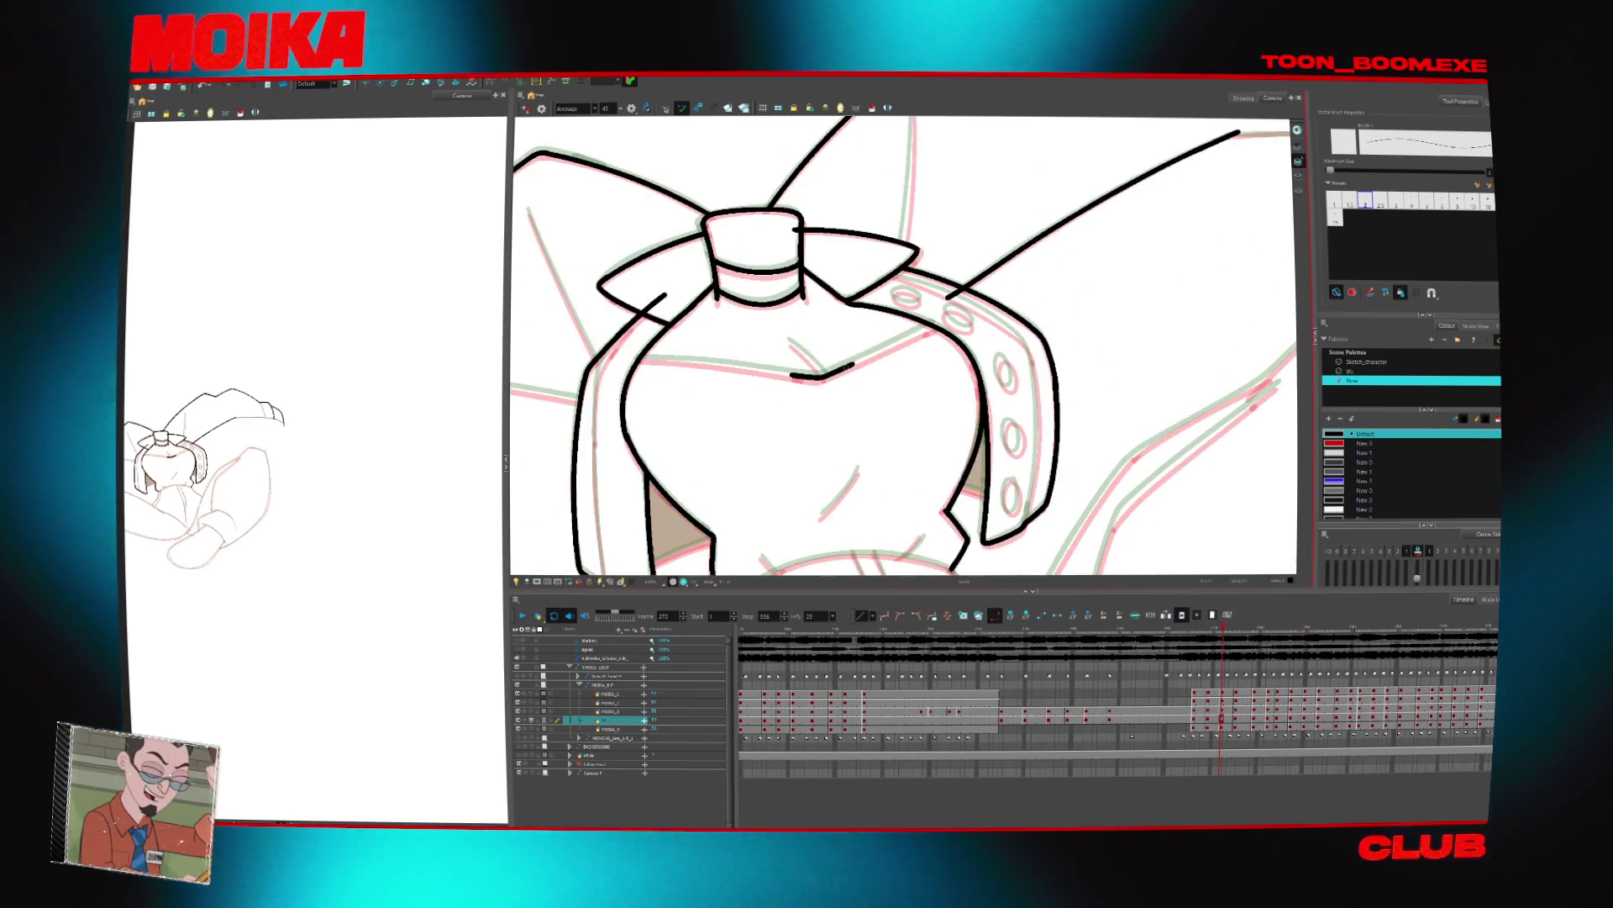
{"action": "key", "text": "4"}
{"action": "left_click_drag", "start_coordinate": [967, 353], "coordinate": [933, 395]}
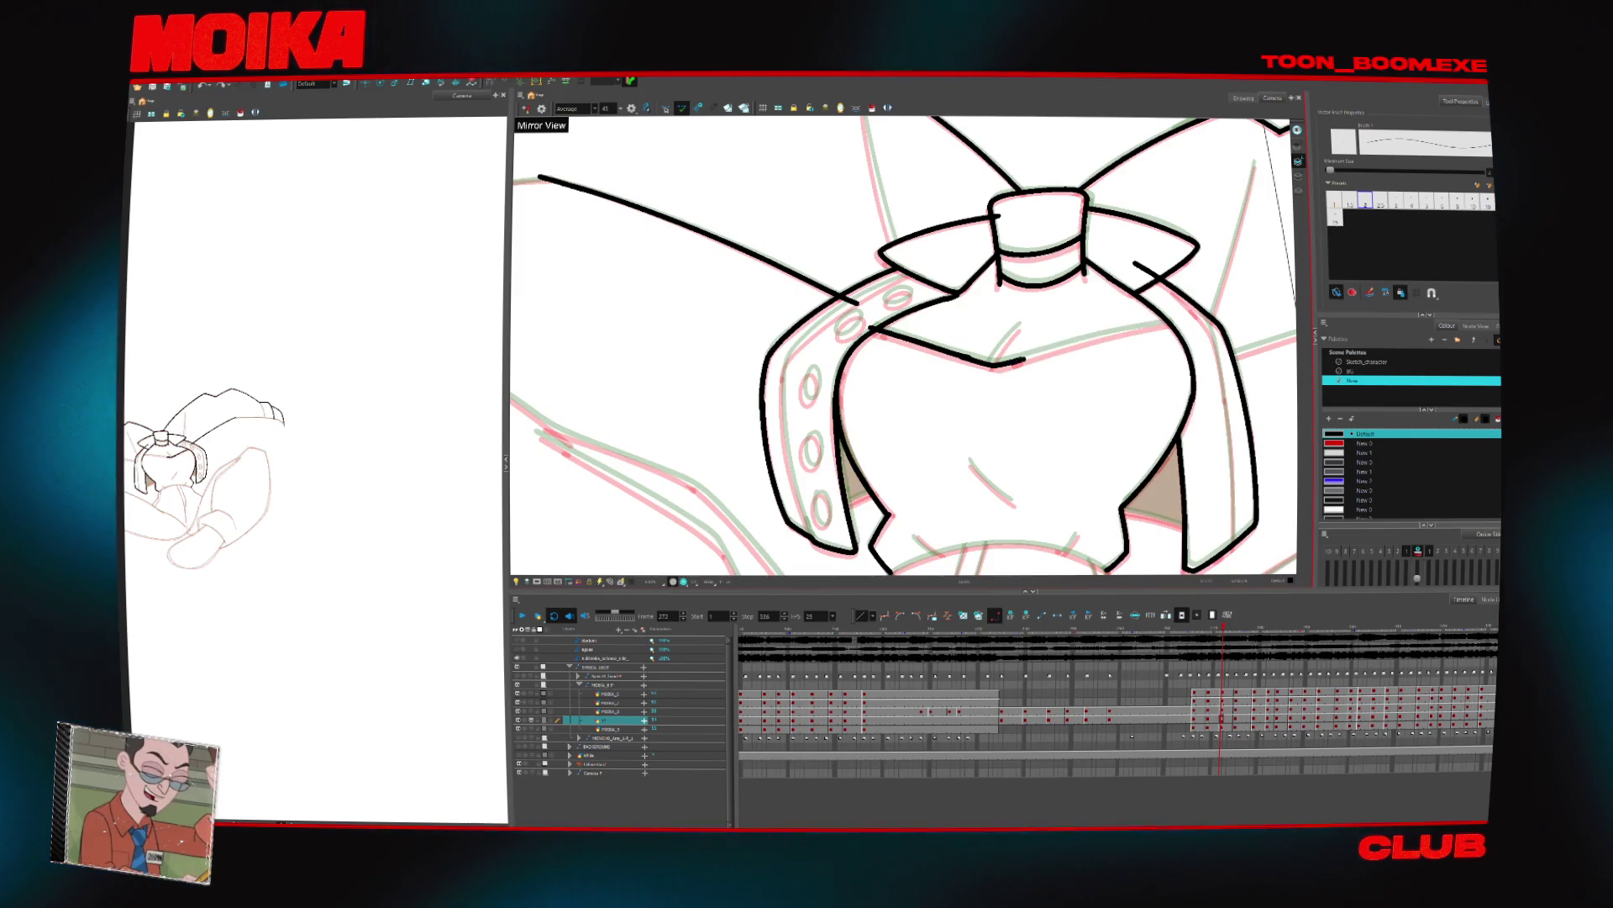
{"action": "key", "text": "ctrl+z"}
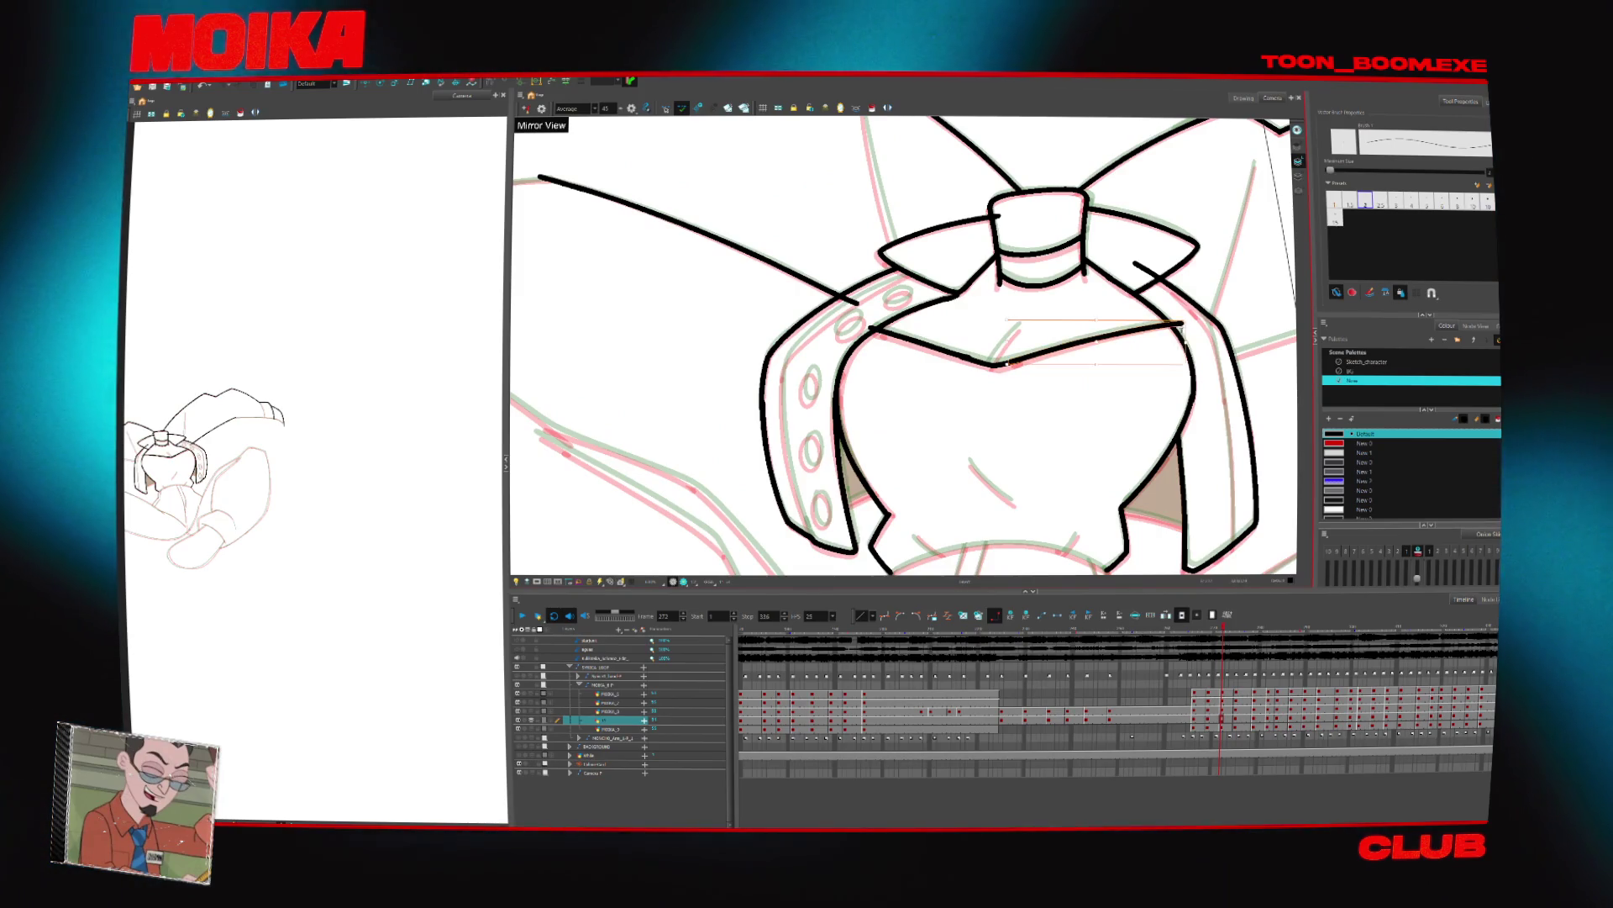
Ready the Cutter tool with the line junction beside the collar framed in view
{"action": "key", "text": "alt+t"}
{"action": "mouse_move", "coordinate": [783, 290]}
{"action": "left_mouse_down"}
{"action": "mouse_move", "coordinate": [771, 513]}
{"action": "mouse_move", "coordinate": [997, 449]}
{"action": "left_mouse_up"}
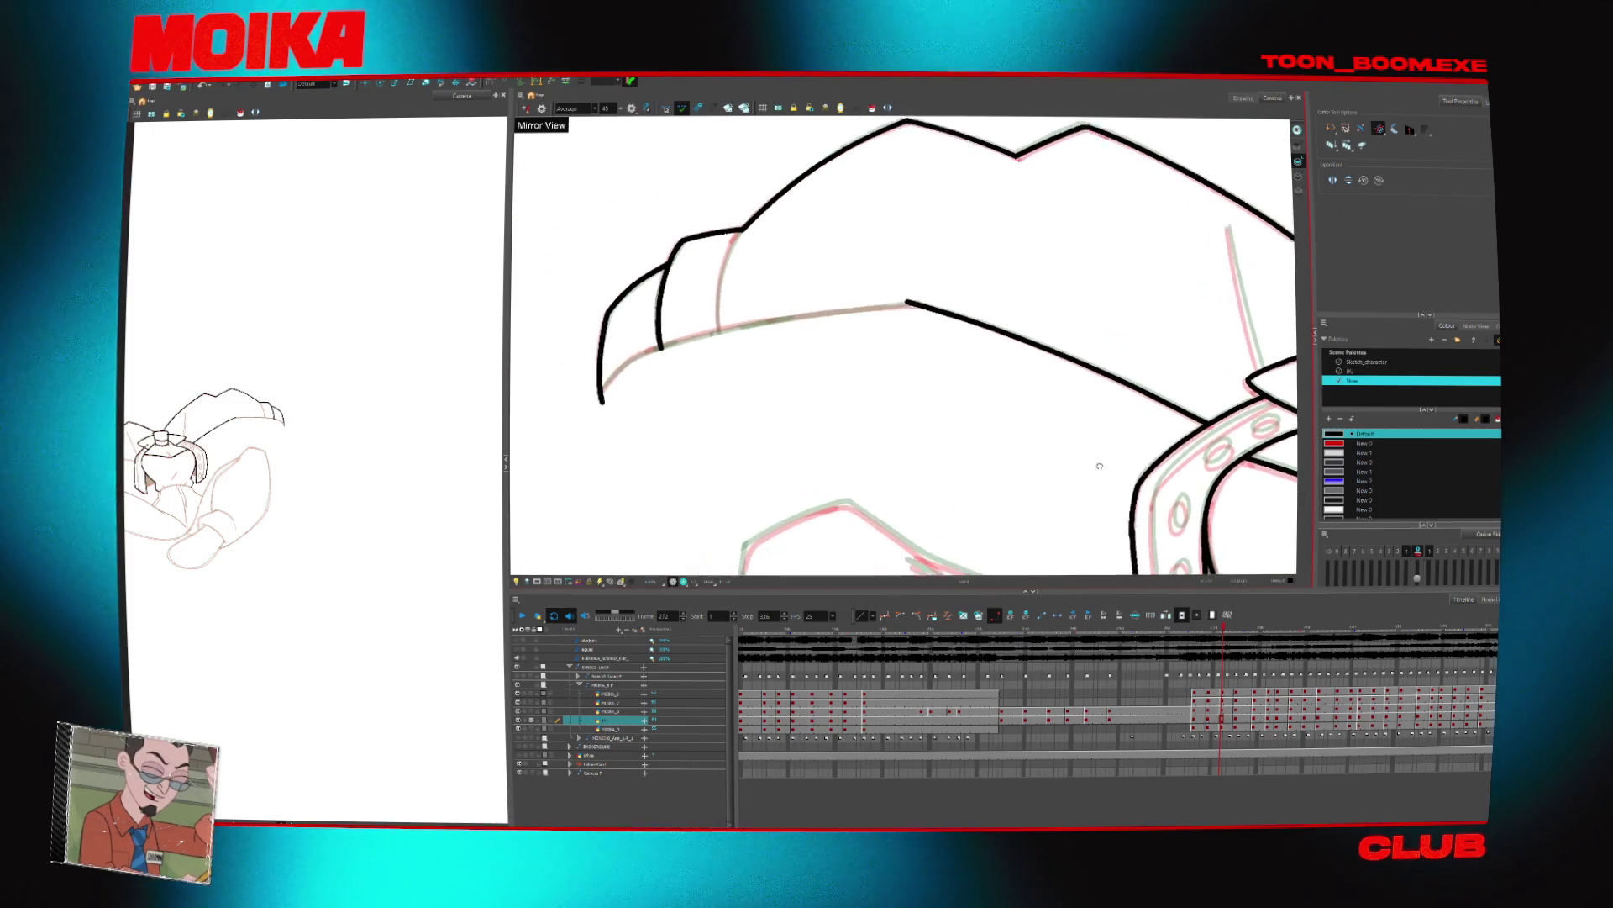
{"action": "left_click_drag", "start_coordinate": [1099, 465], "coordinate": [1067, 441]}
{"action": "key", "text": "alt+b"}
{"action": "left_click_drag", "start_coordinate": [756, 361], "coordinate": [761, 346]}
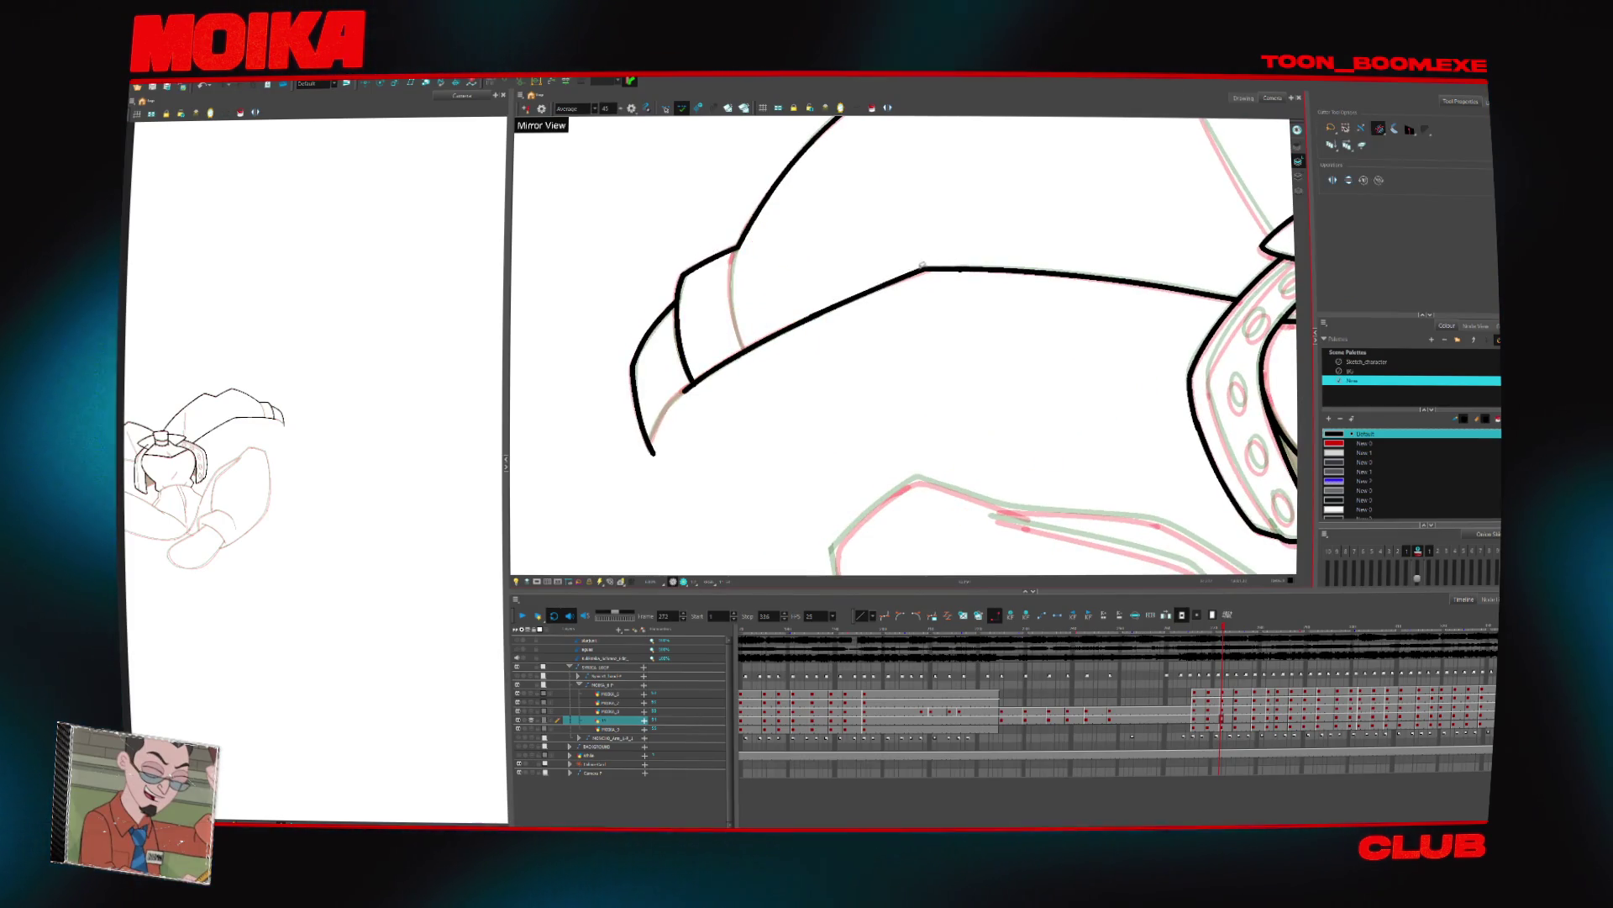
Cut away the overshooting stroke at the junction and ink the hand outline along the sketch
{"action": "key", "text": "ctrl+z"}
{"action": "left_click_drag", "start_coordinate": [645, 460], "coordinate": [673, 437]}
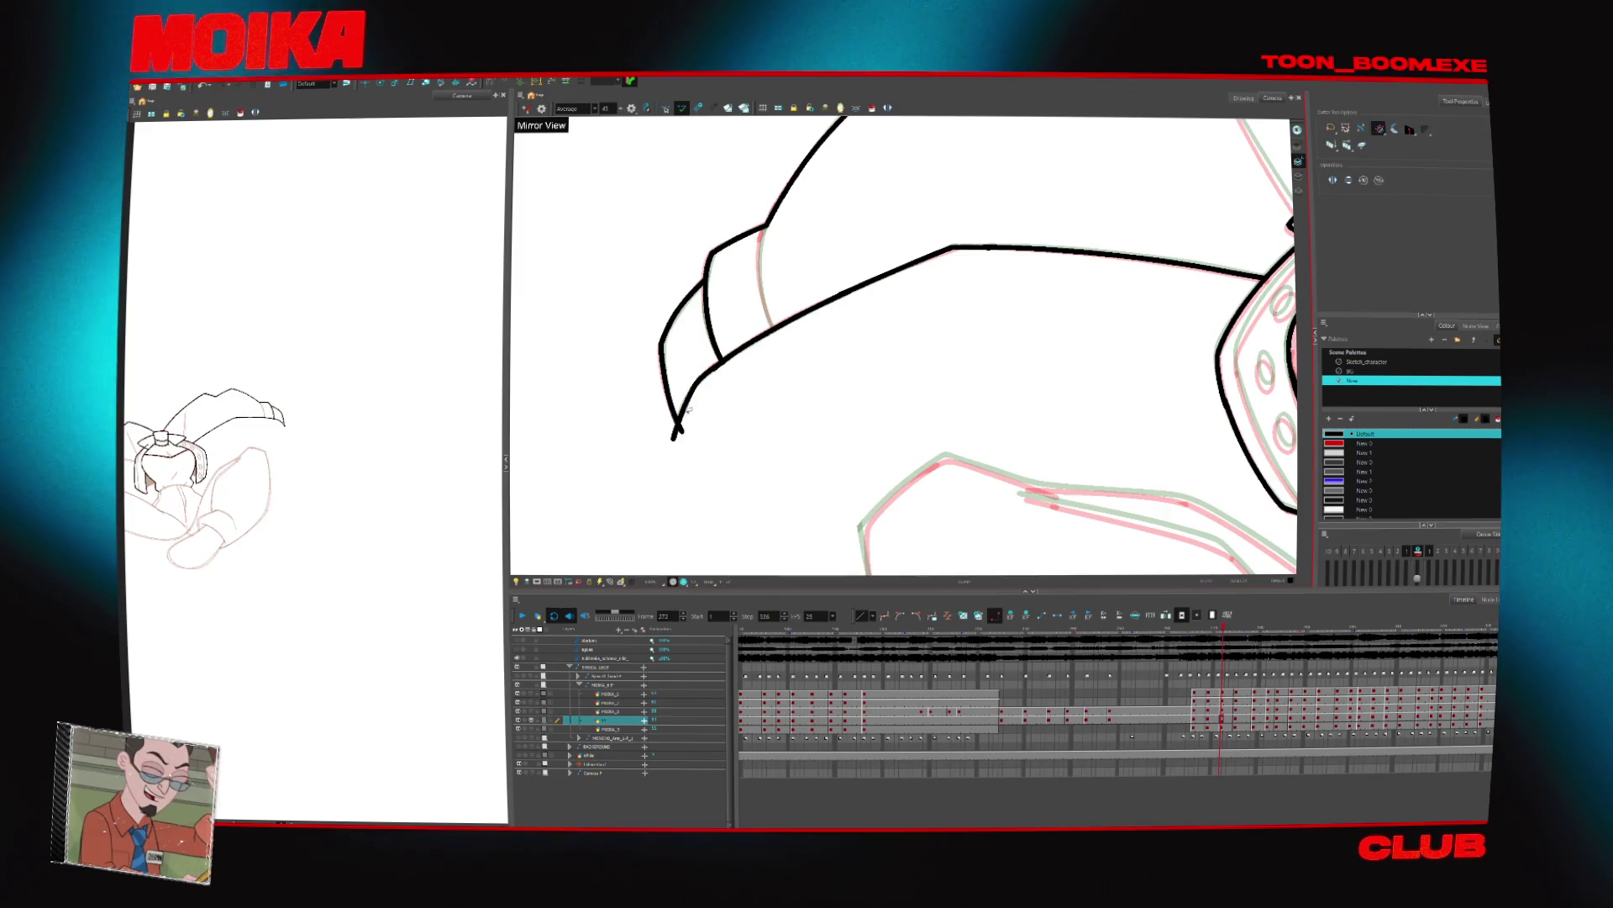
{"action": "left_click_drag", "start_coordinate": [924, 421], "coordinate": [765, 256]}
{"action": "mouse_move", "coordinate": [706, 420]}
{"action": "left_mouse_down"}
{"action": "mouse_move", "coordinate": [703, 363]}
{"action": "mouse_move", "coordinate": [794, 294]}
{"action": "left_mouse_up"}
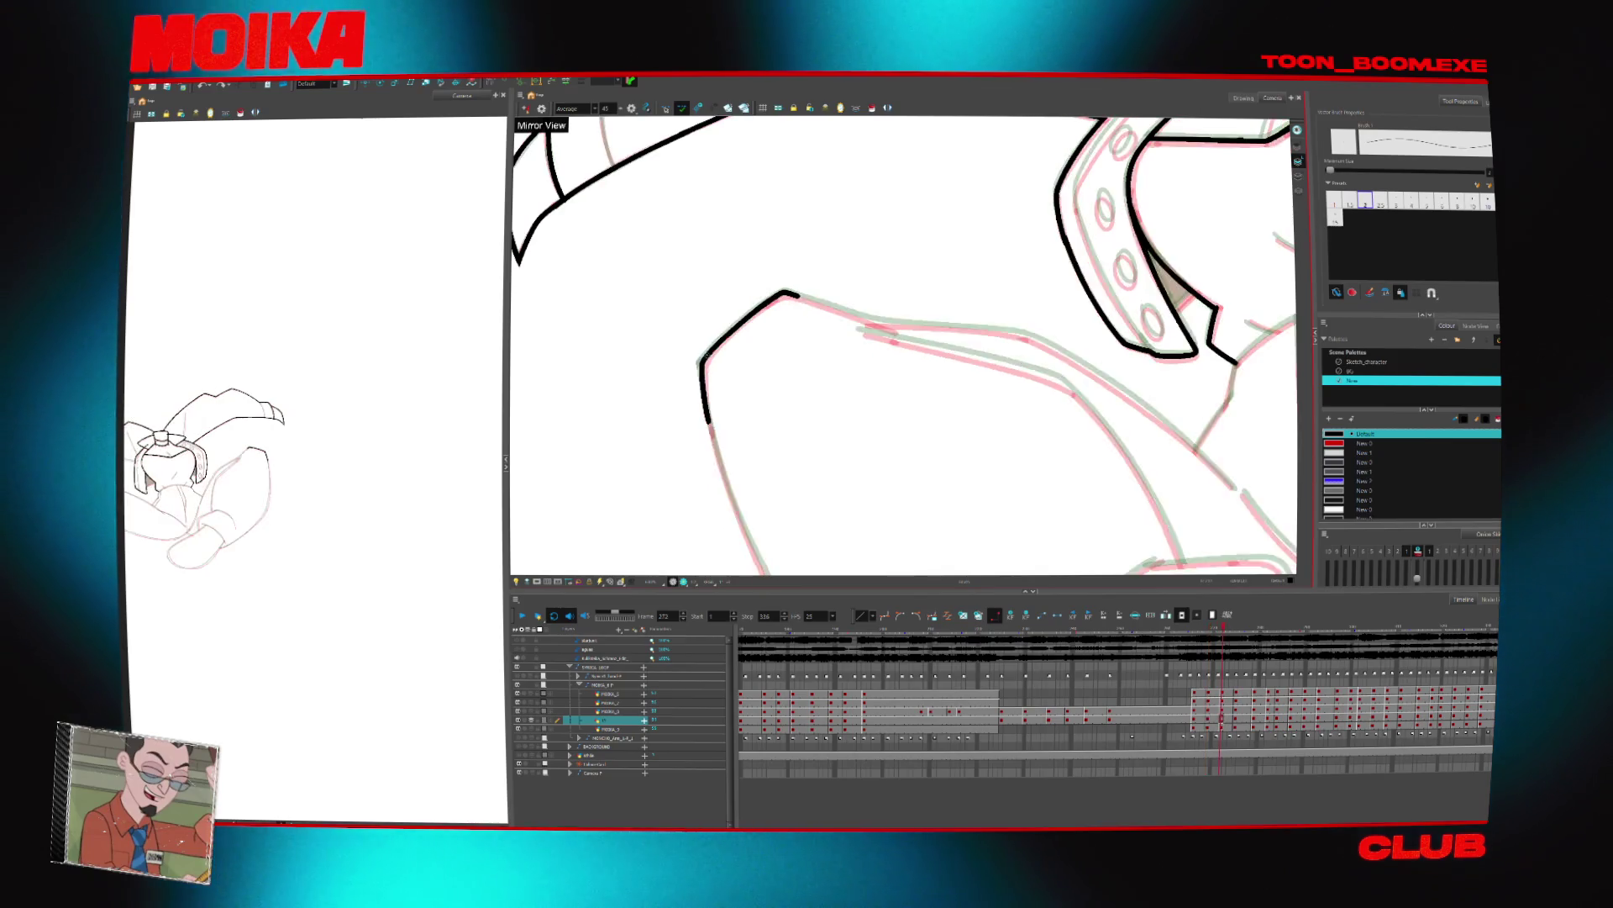
Extend the ink line up and to the right along the arm outline
{"action": "key", "text": "period"}
{"action": "key", "text": "period"}
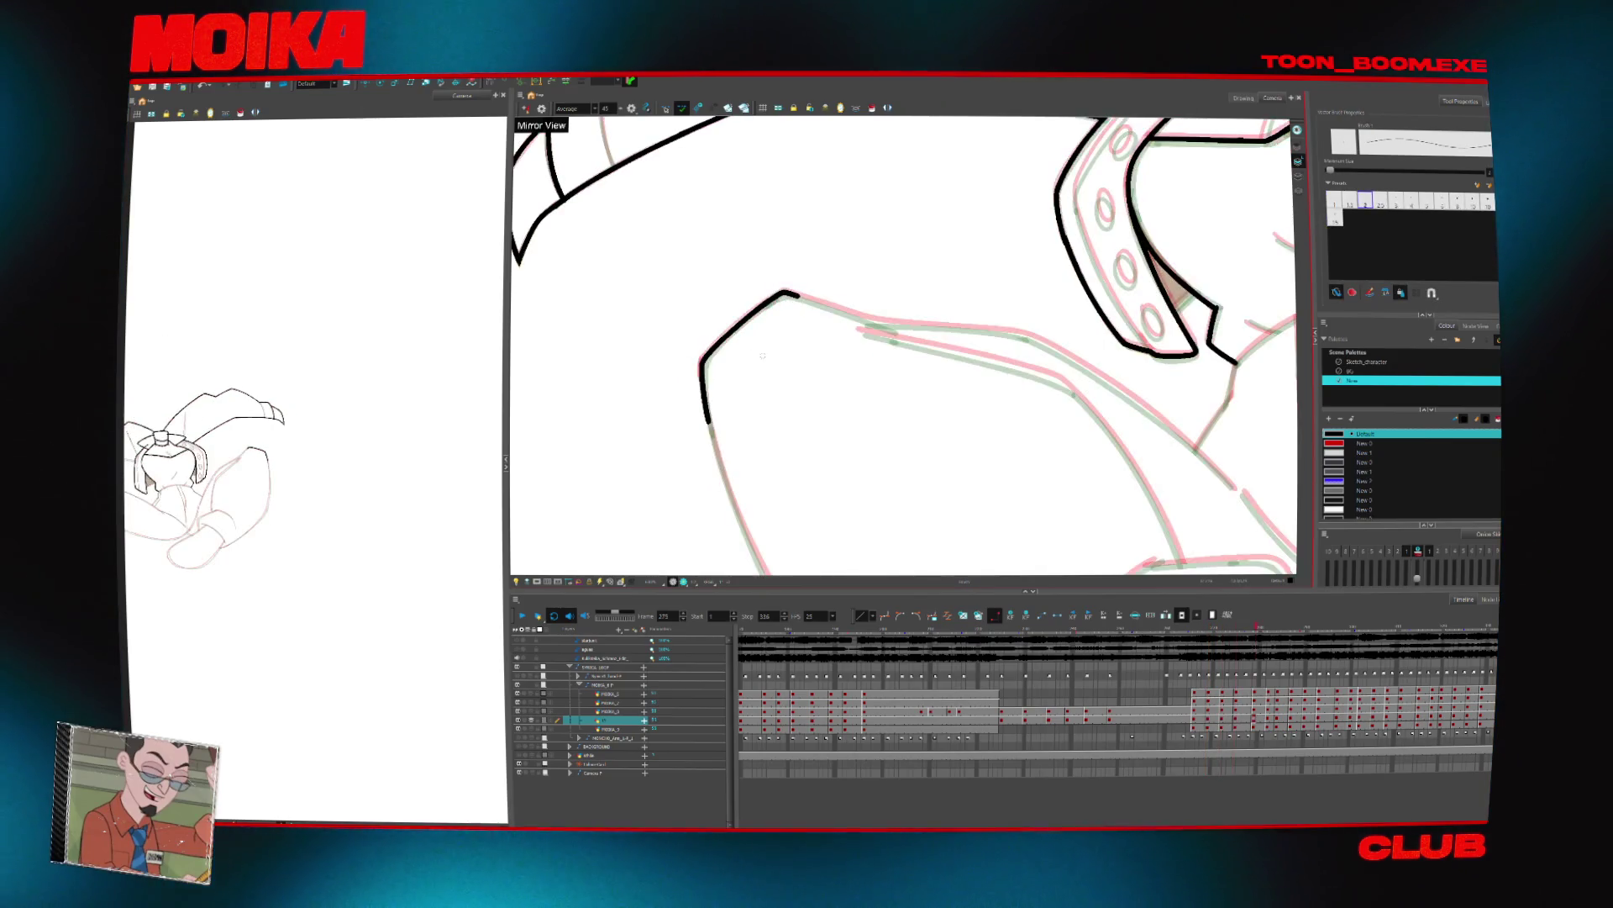
{"action": "key", "text": "ctrl+alt+bracketleft"}
{"action": "left_click_drag", "start_coordinate": [805, 425], "coordinate": [881, 346]}
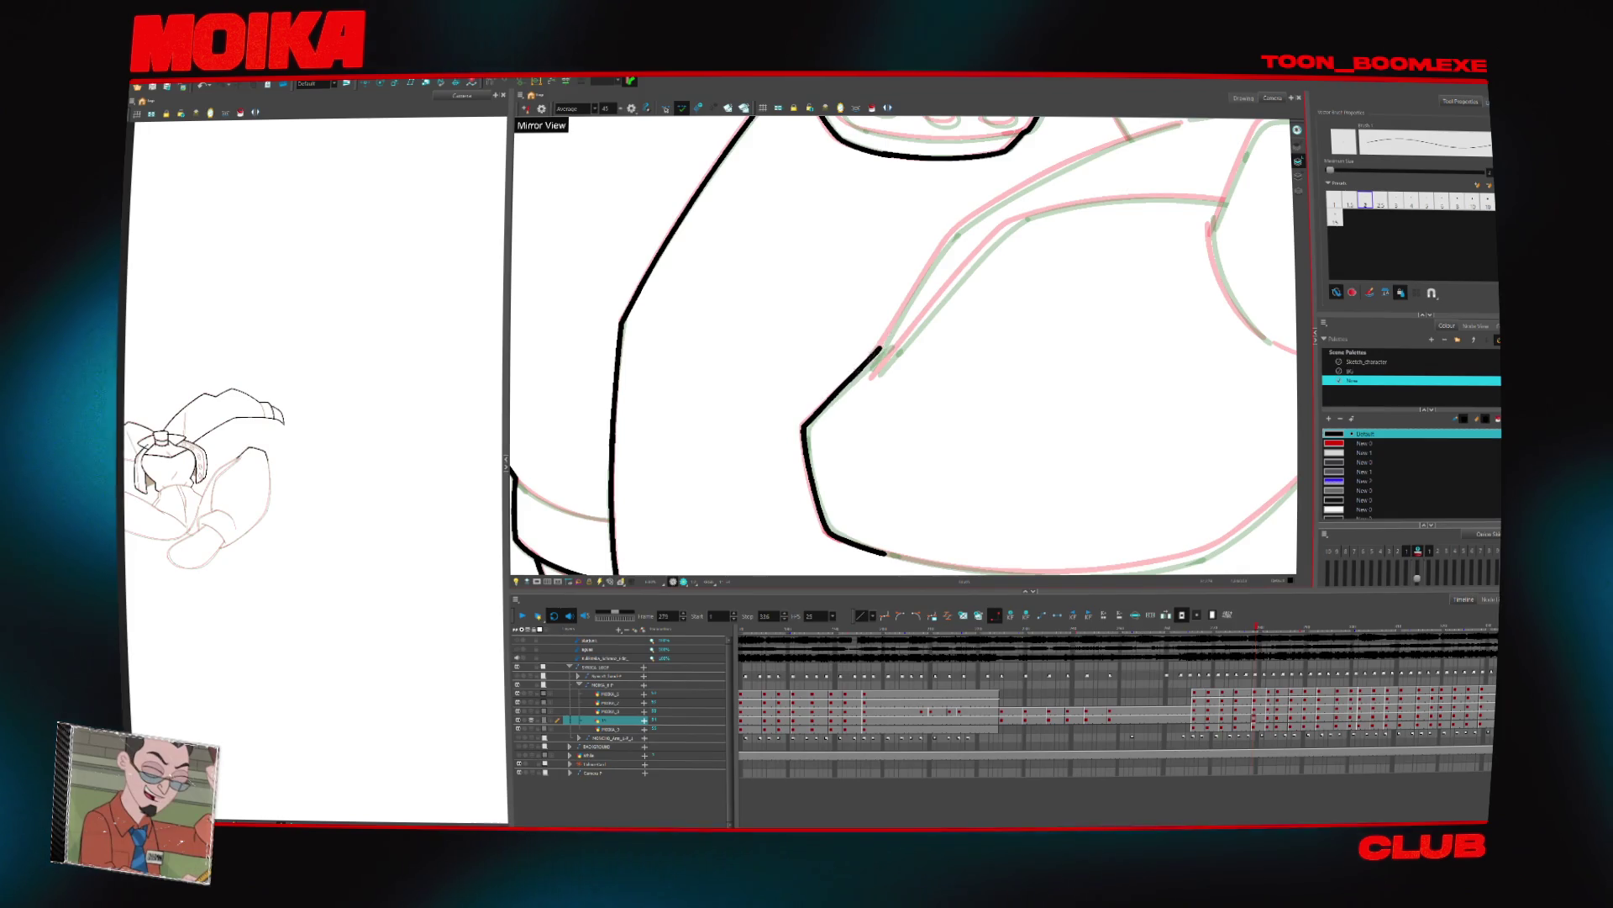
{"action": "left_click_drag", "start_coordinate": [822, 410], "coordinate": [872, 357]}
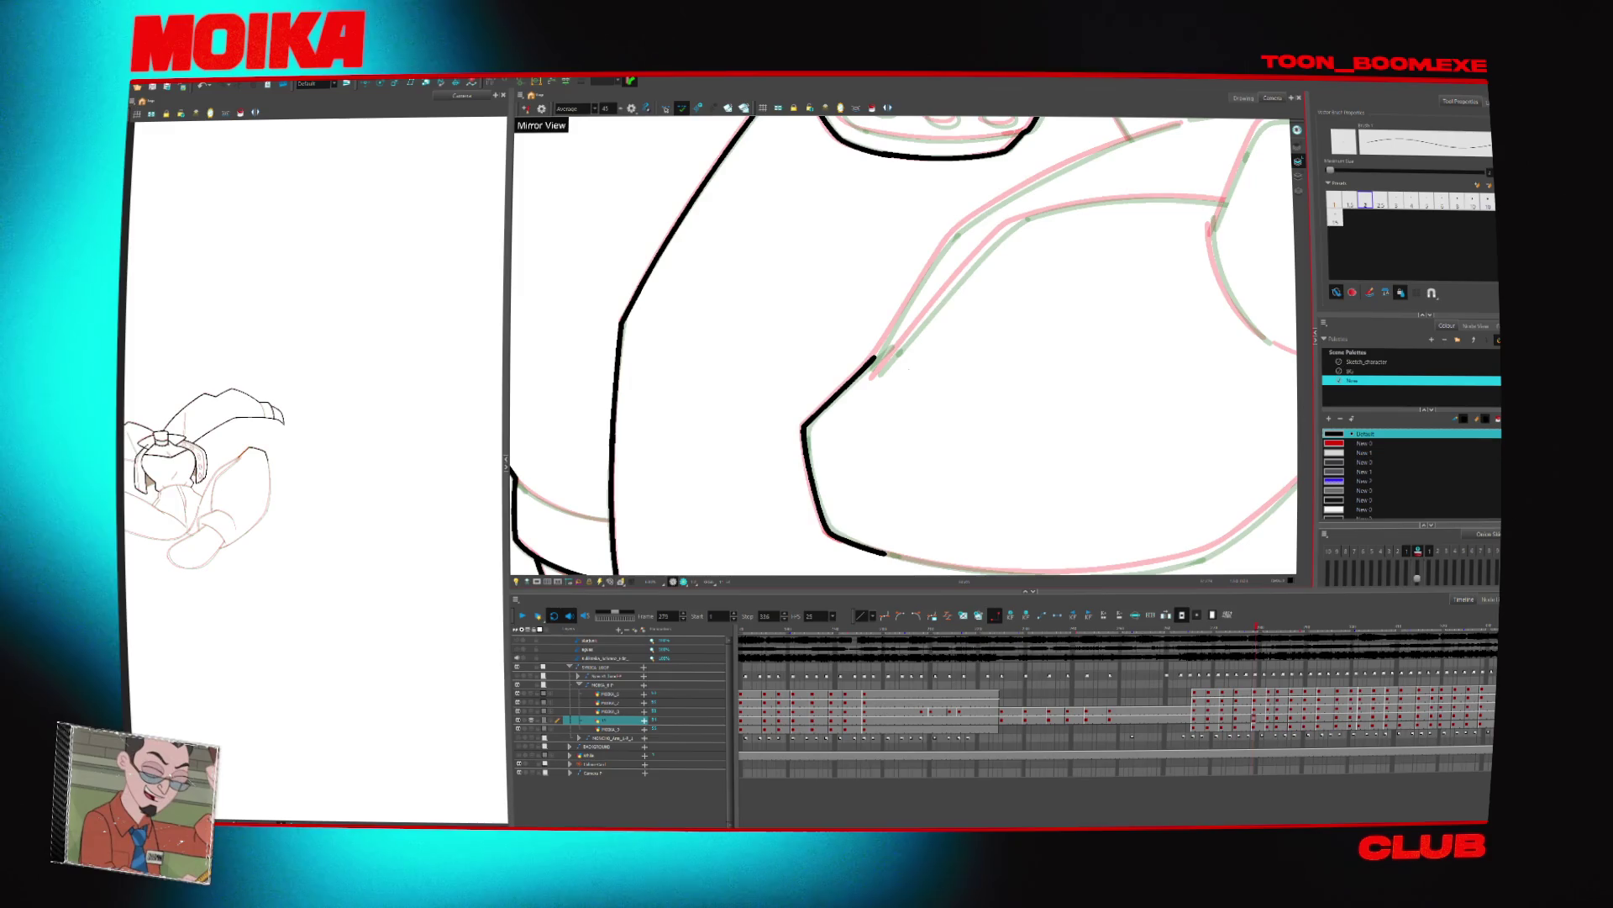
{"action": "scroll", "coordinate": [909, 367], "scroll_direction": "down", "scroll_amount": 2}
{"action": "left_click_drag", "start_coordinate": [909, 367], "coordinate": [825, 392]}
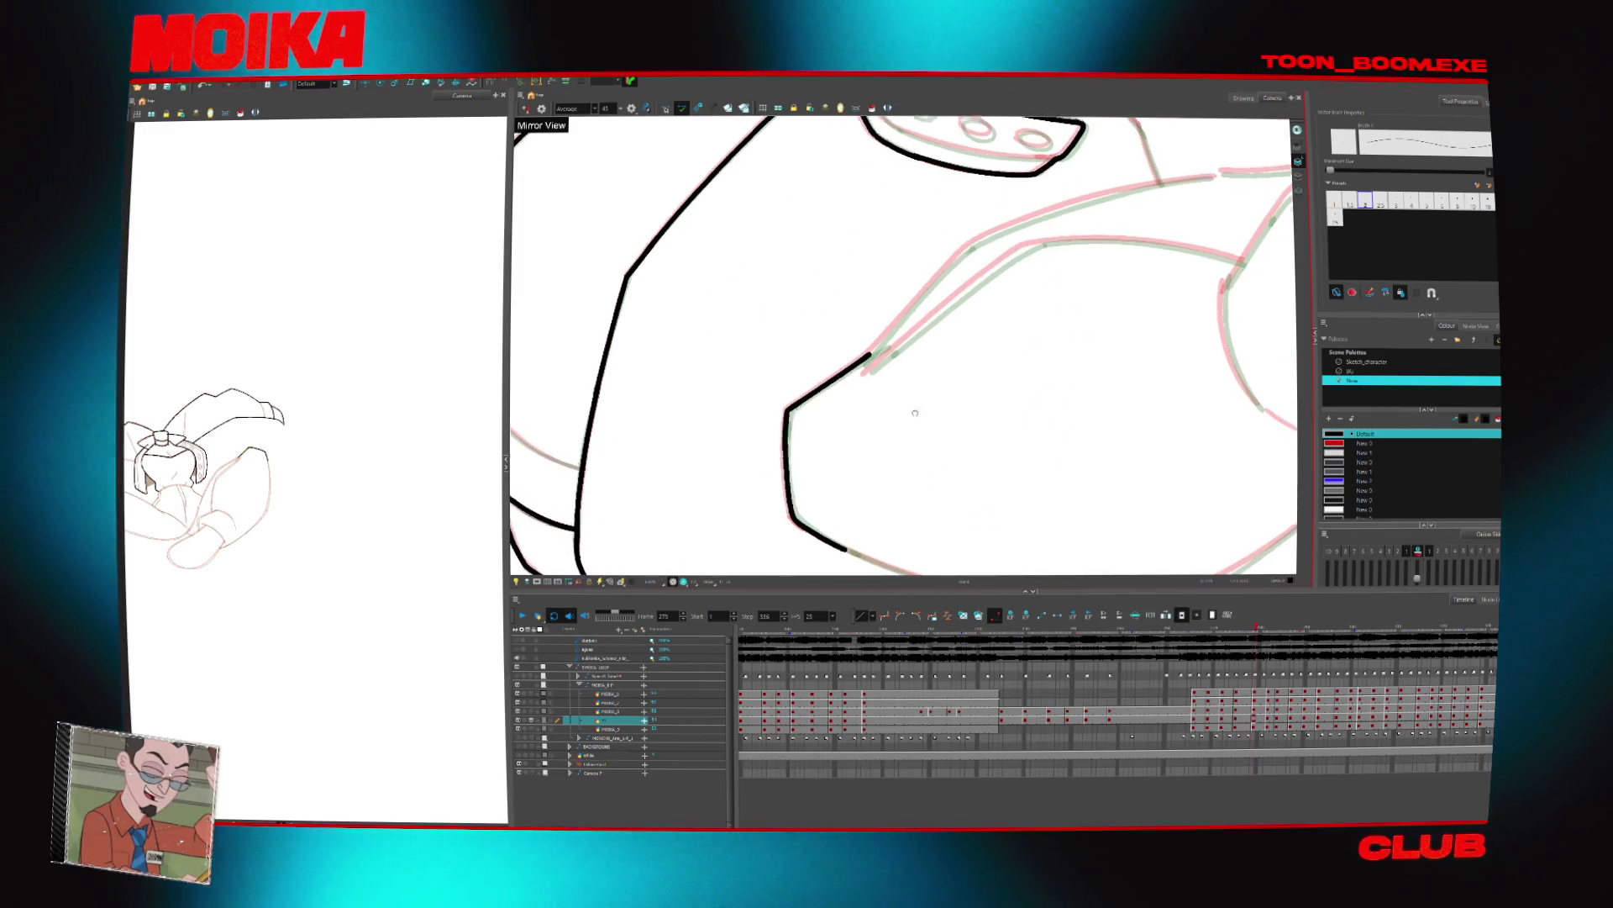
Select the newly inked arm stroke and the curved black segment near the collar
{"action": "scroll", "coordinate": [826, 392], "scroll_direction": "down", "scroll_amount": 1}
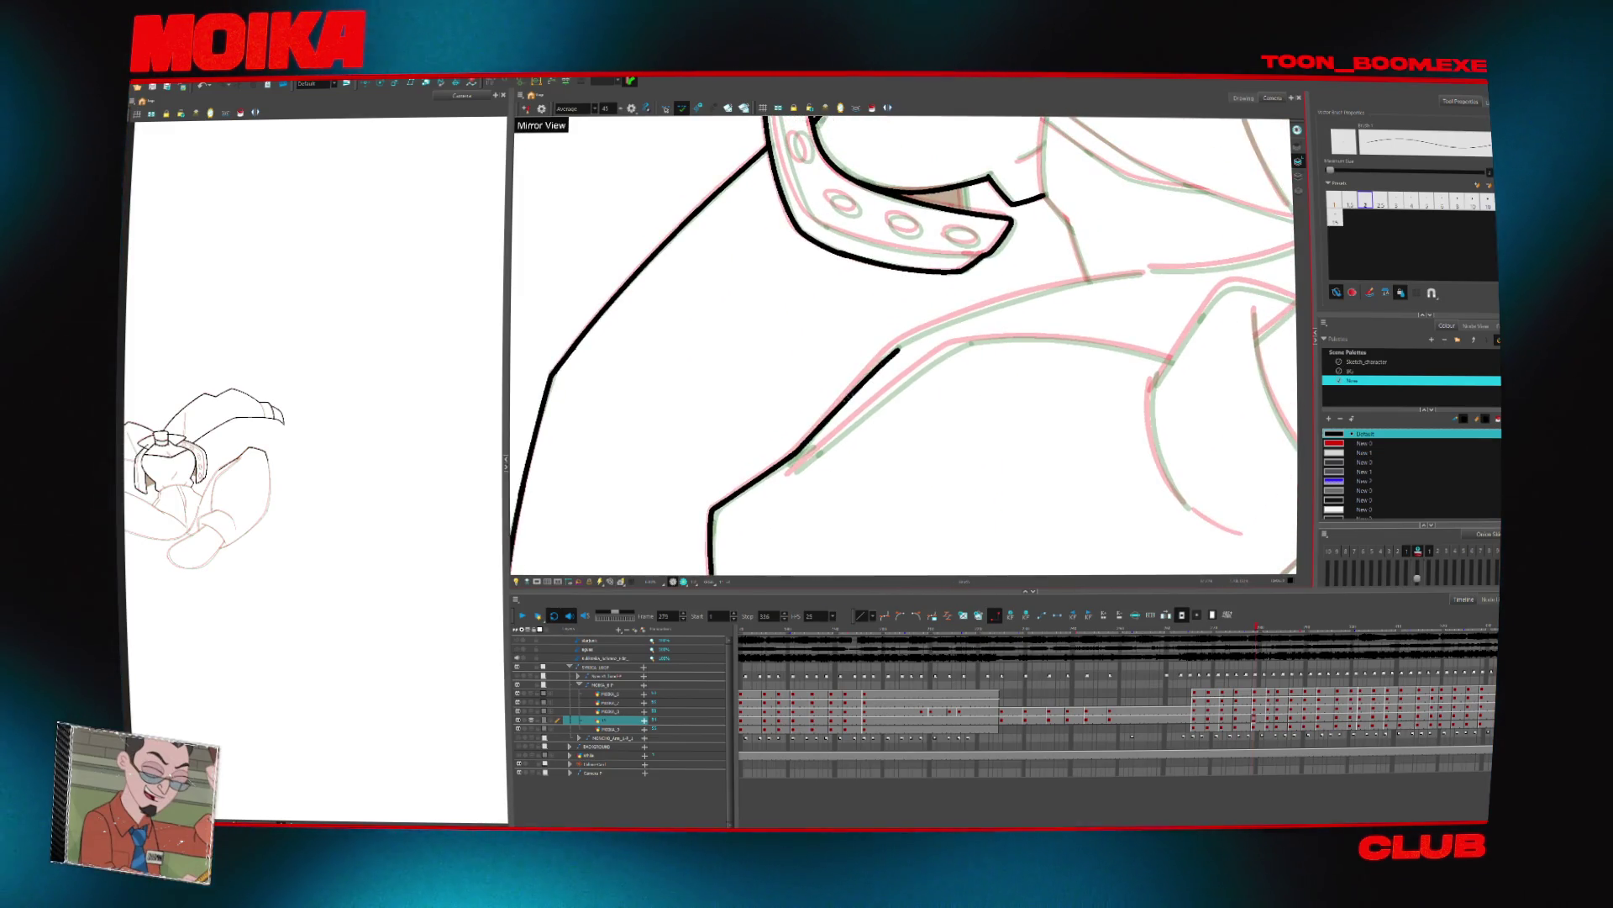
{"action": "left_click_drag", "start_coordinate": [891, 420], "coordinate": [933, 432]}
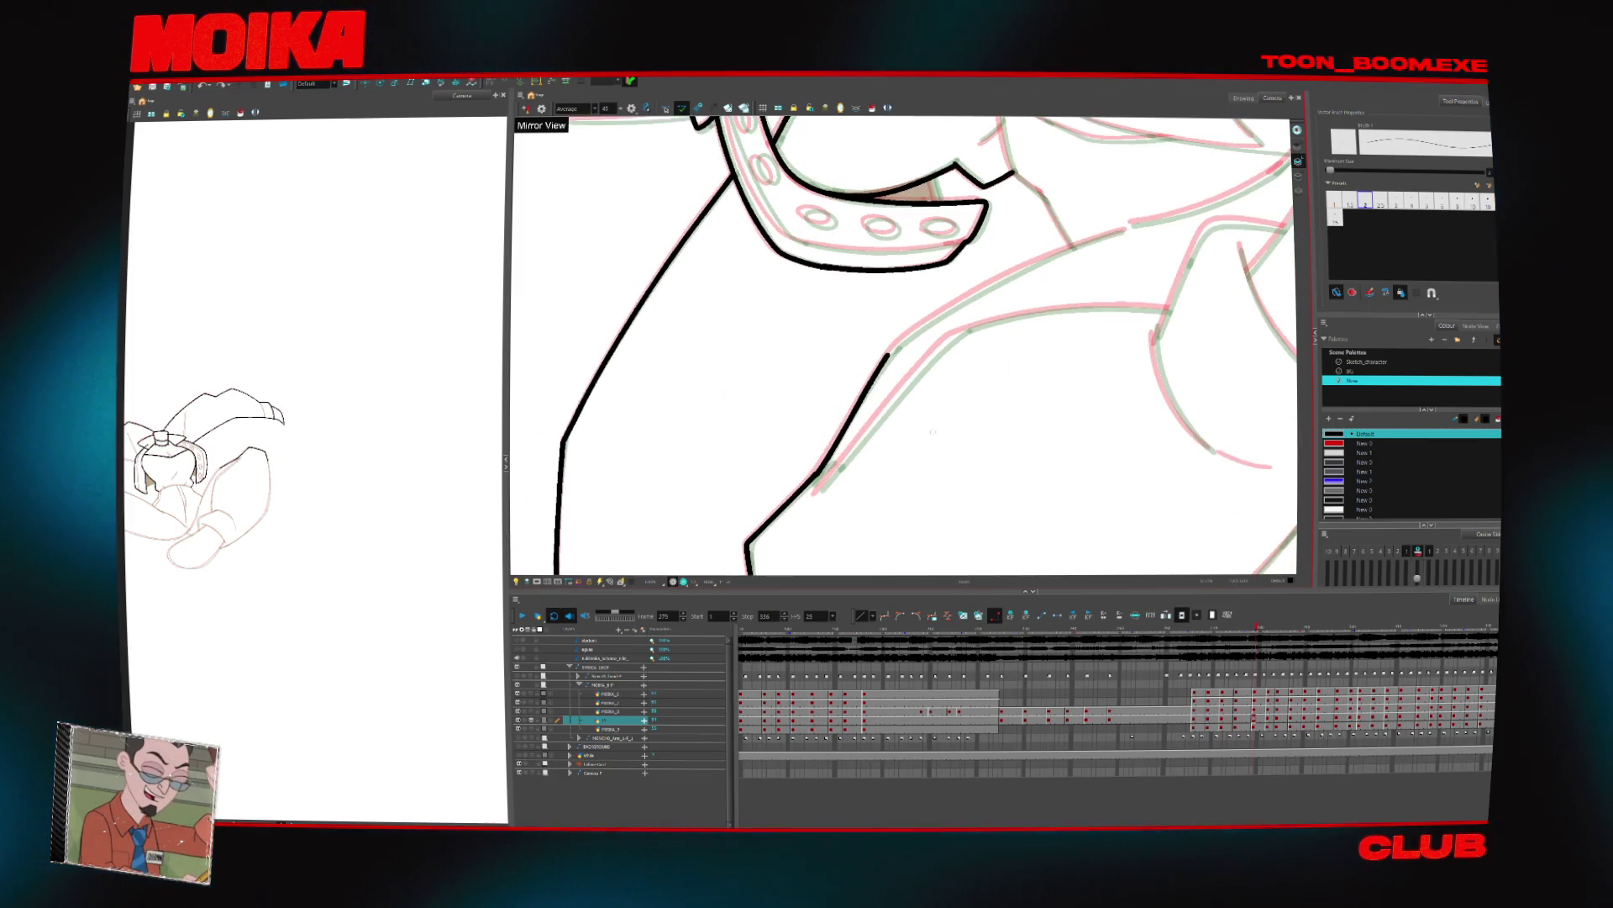
{"action": "left_click", "coordinate": [889, 351]}
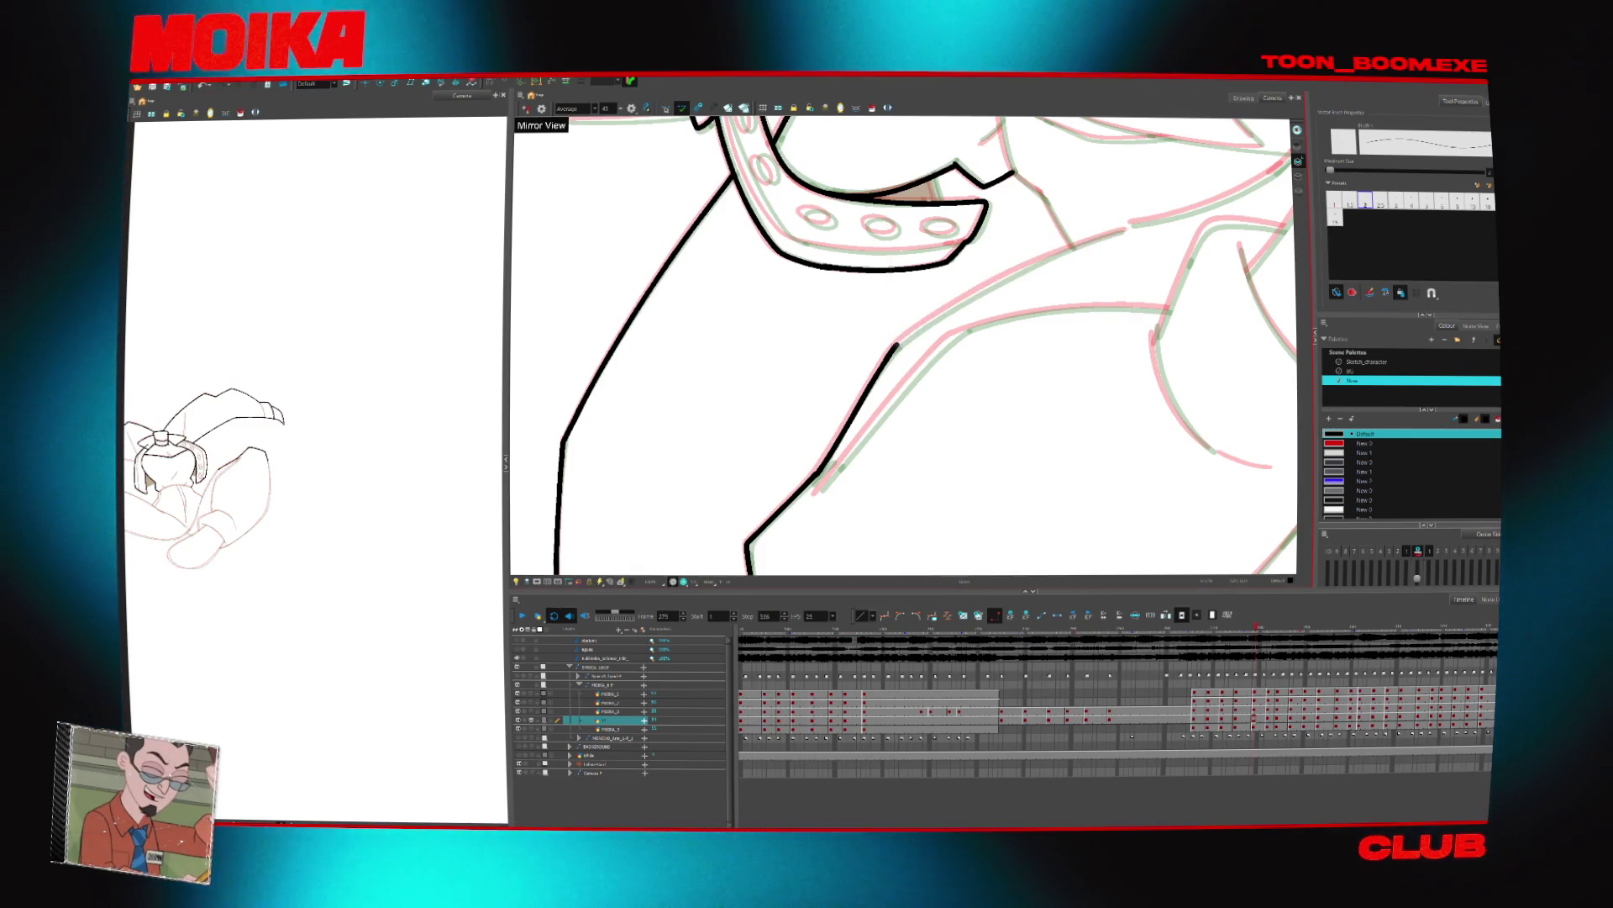
{"action": "mouse_move", "coordinate": [1093, 239]}
{"action": "left_mouse_down"}
{"action": "mouse_move", "coordinate": [916, 369]}
{"action": "mouse_move", "coordinate": [933, 403]}
{"action": "mouse_move", "coordinate": [891, 420]}
{"action": "mouse_move", "coordinate": [874, 403]}
{"action": "mouse_move", "coordinate": [1051, 232]}
{"action": "mouse_move", "coordinate": [884, 207]}
{"action": "left_mouse_up"}
{"action": "left_click", "coordinate": [884, 205]}
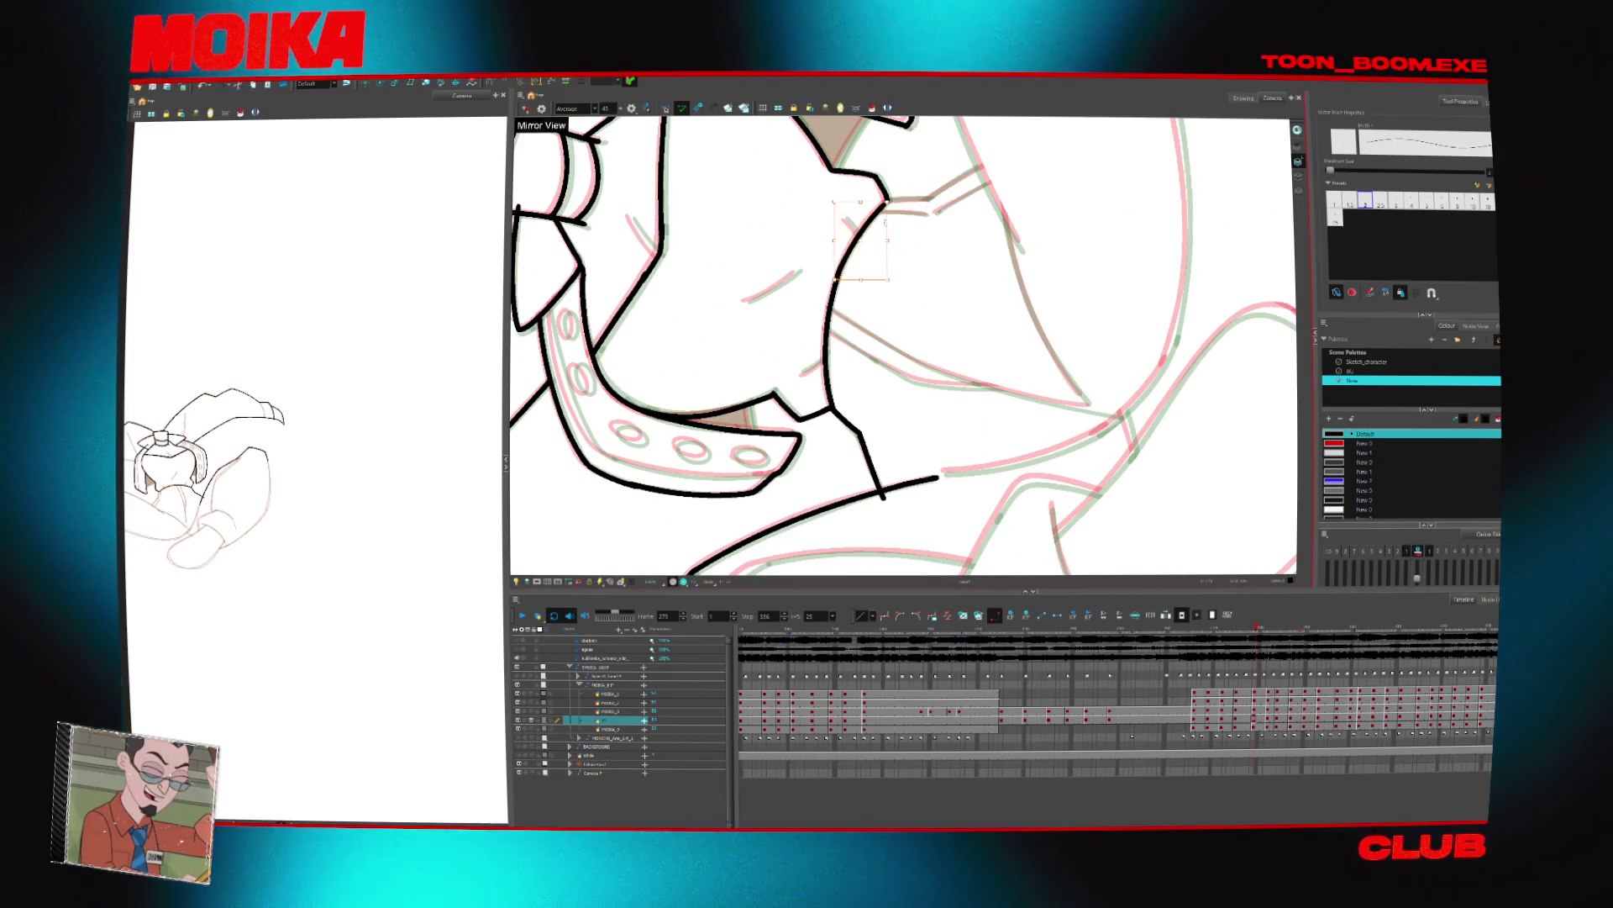
Extend the black ink line up to the right, checking it in mirrored view
{"action": "key", "text": "shift+x"}
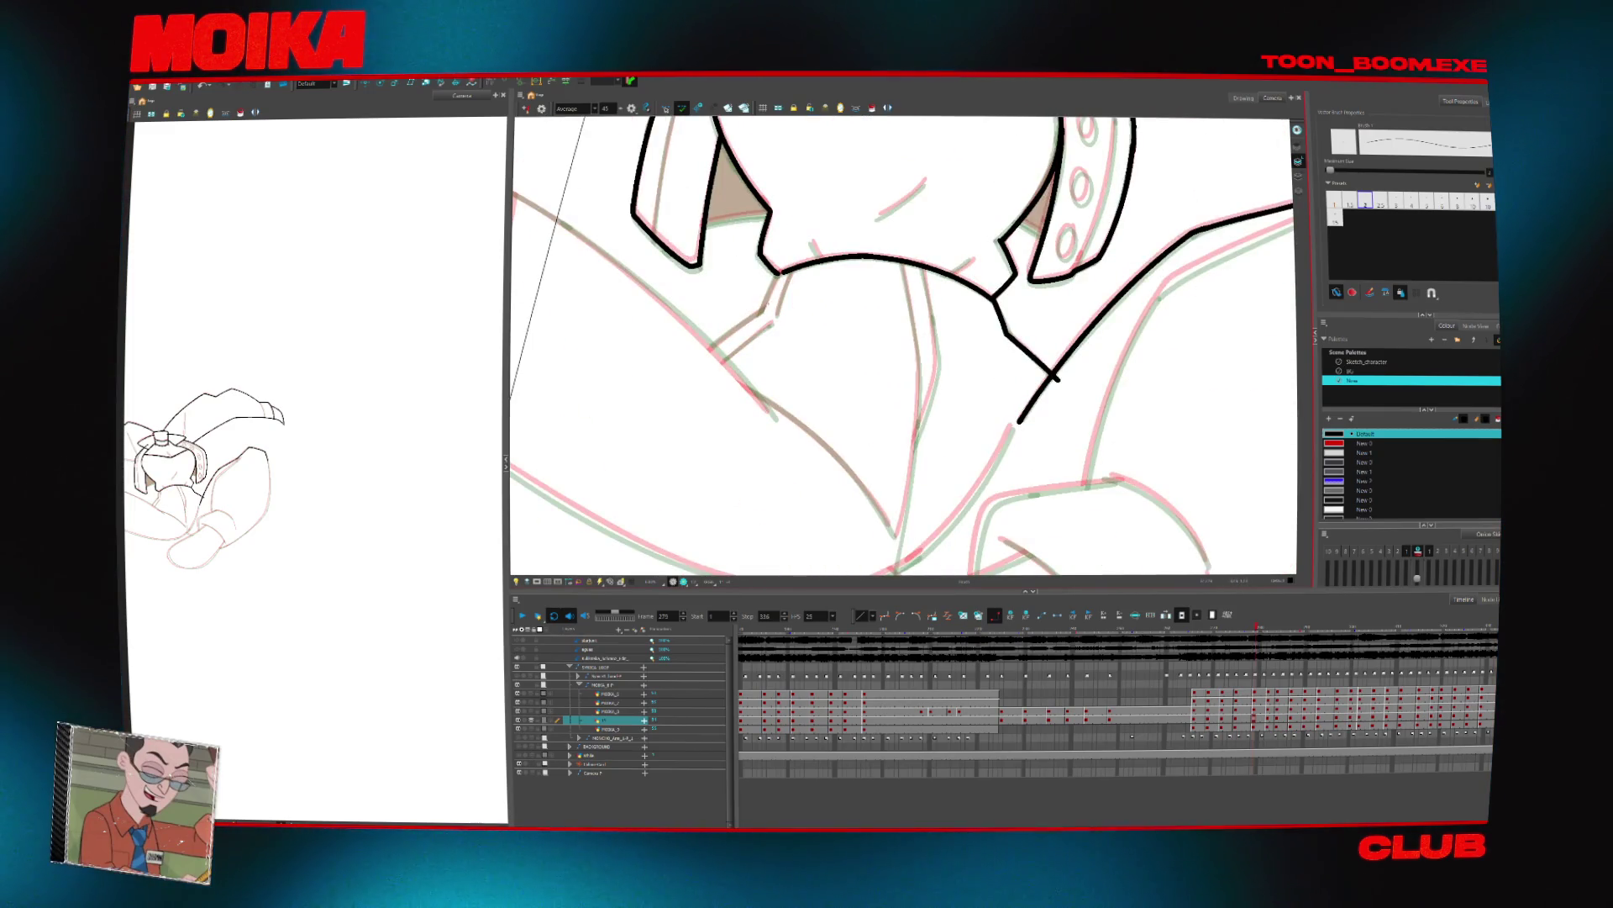
{"action": "left_click_drag", "start_coordinate": [904, 345], "coordinate": [987, 328]}
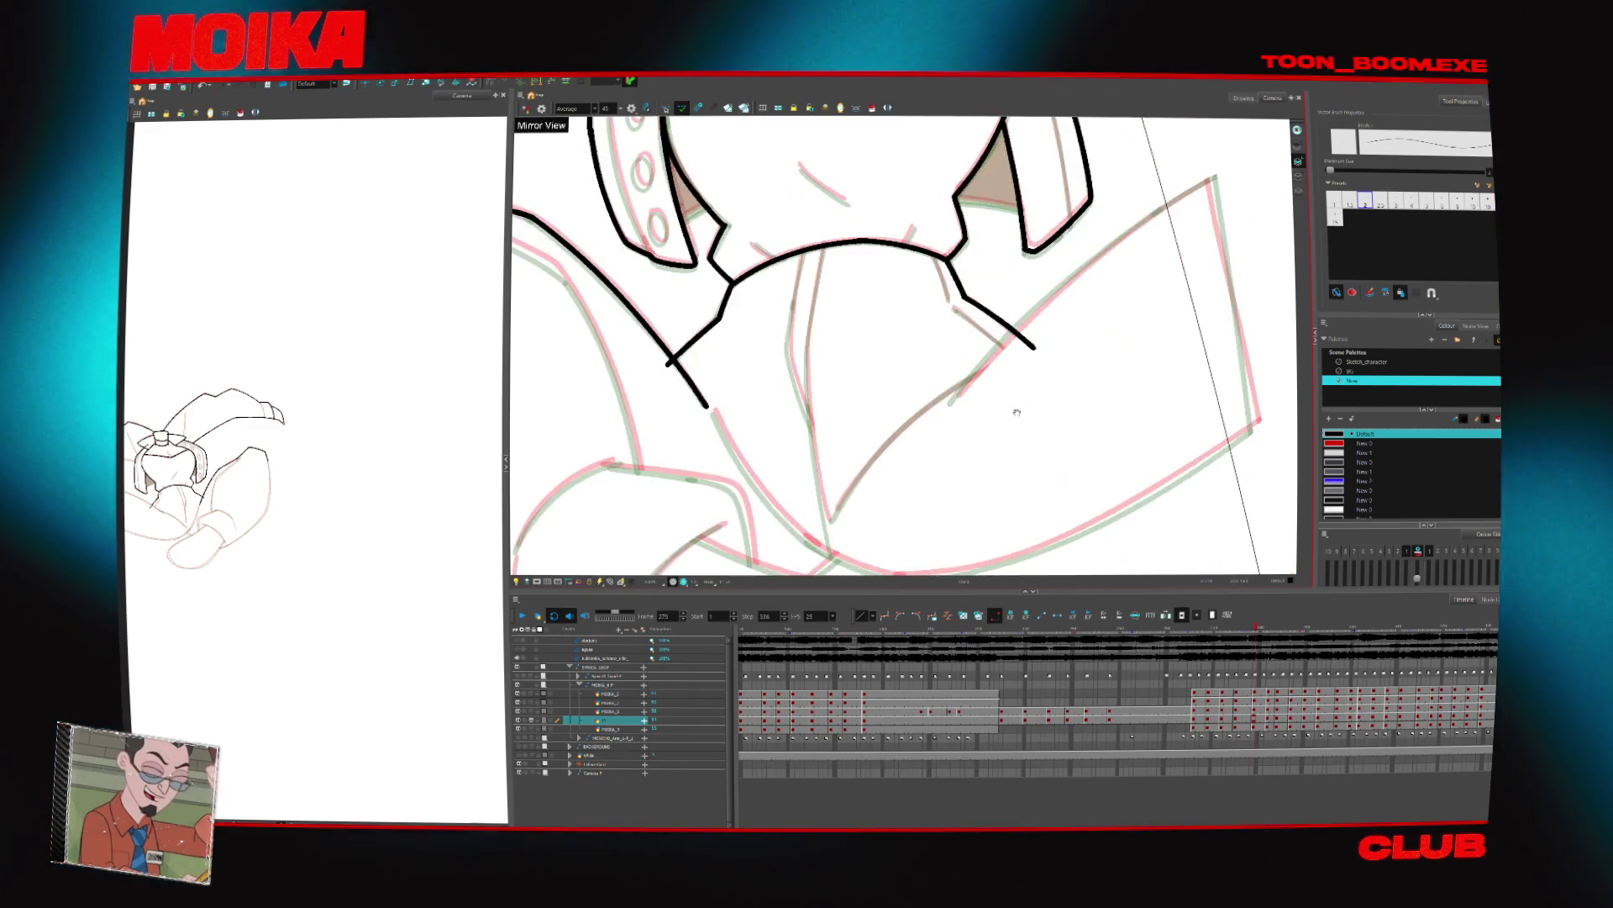
{"action": "key", "text": "shift+x"}
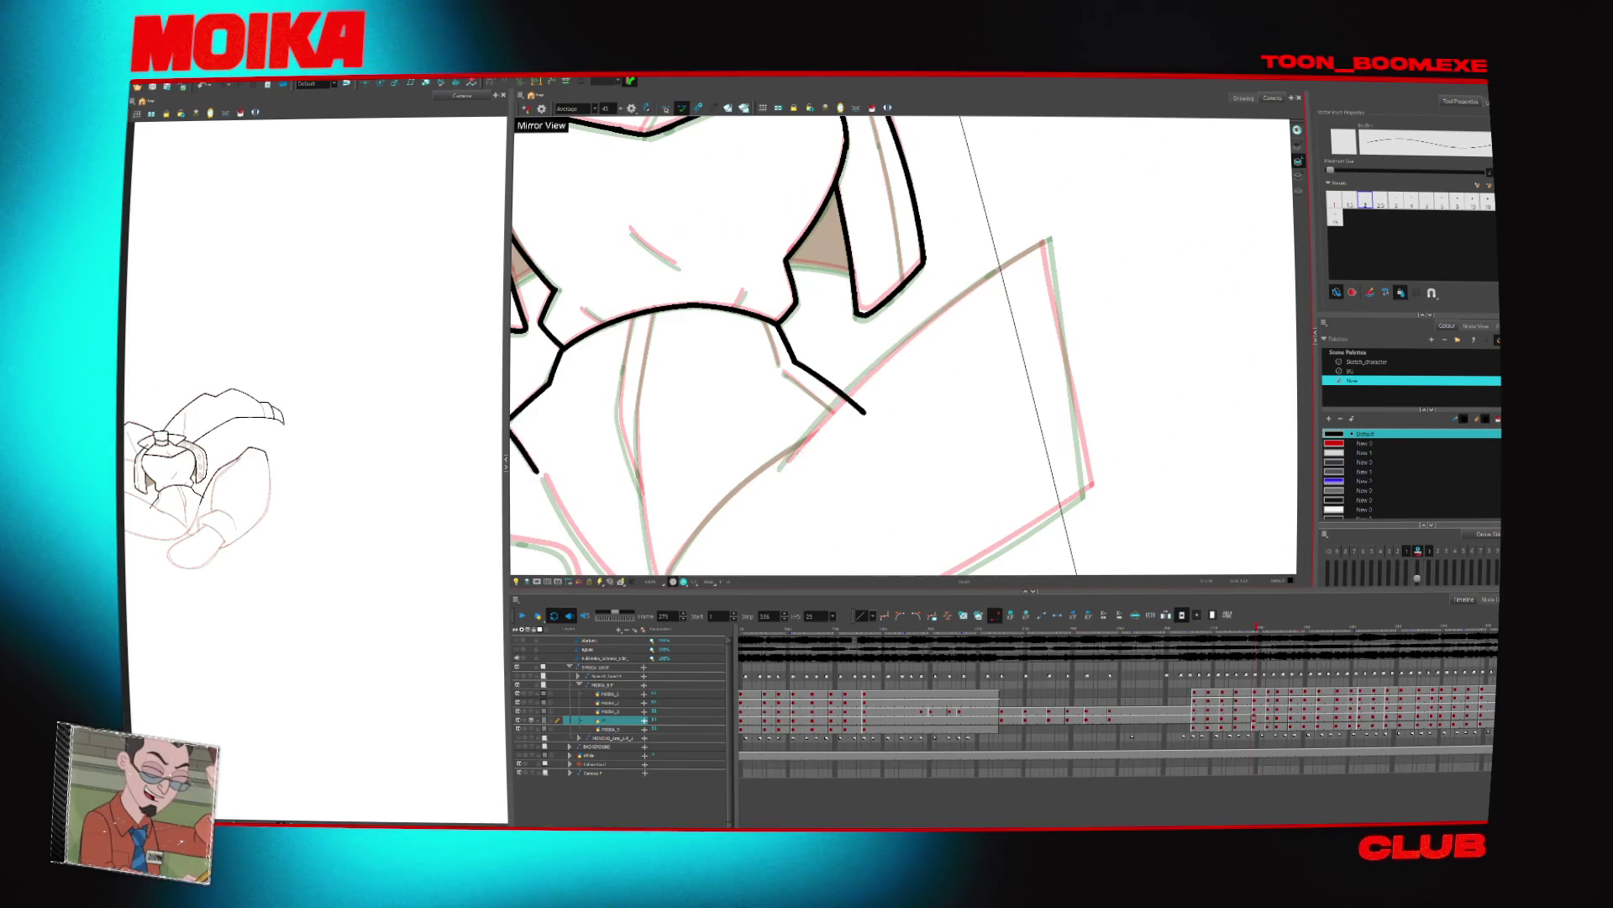
{"action": "mouse_move", "coordinate": [922, 319]}
{"action": "left_mouse_down"}
{"action": "mouse_move", "coordinate": [996, 273]}
{"action": "mouse_move", "coordinate": [1041, 208]}
{"action": "left_mouse_up"}
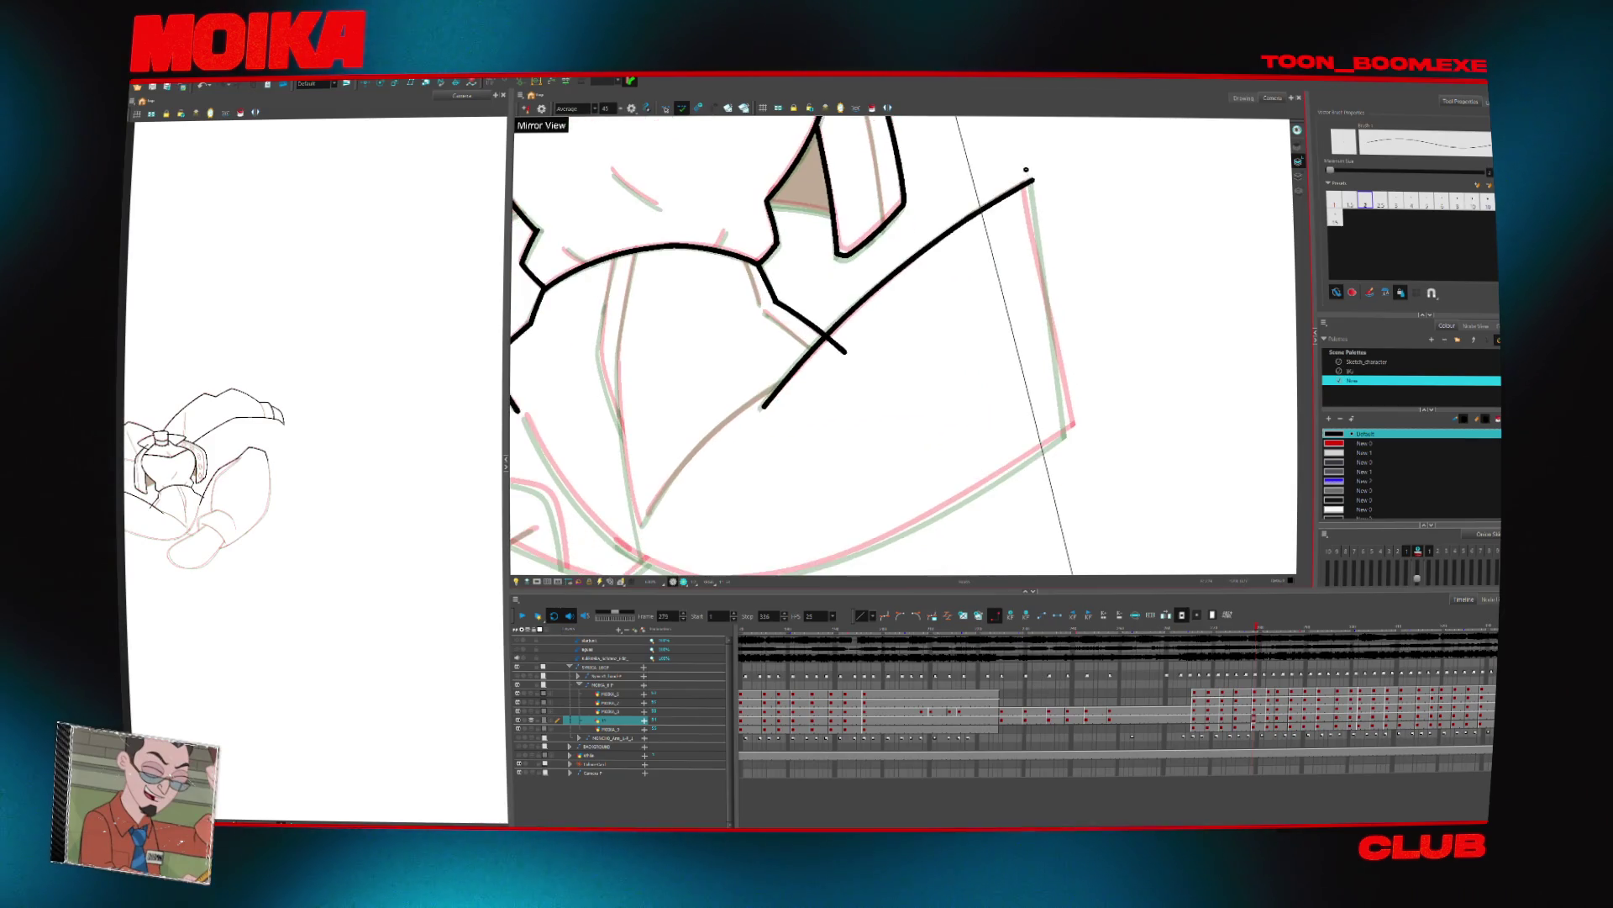
{"action": "key", "text": "shift+x"}
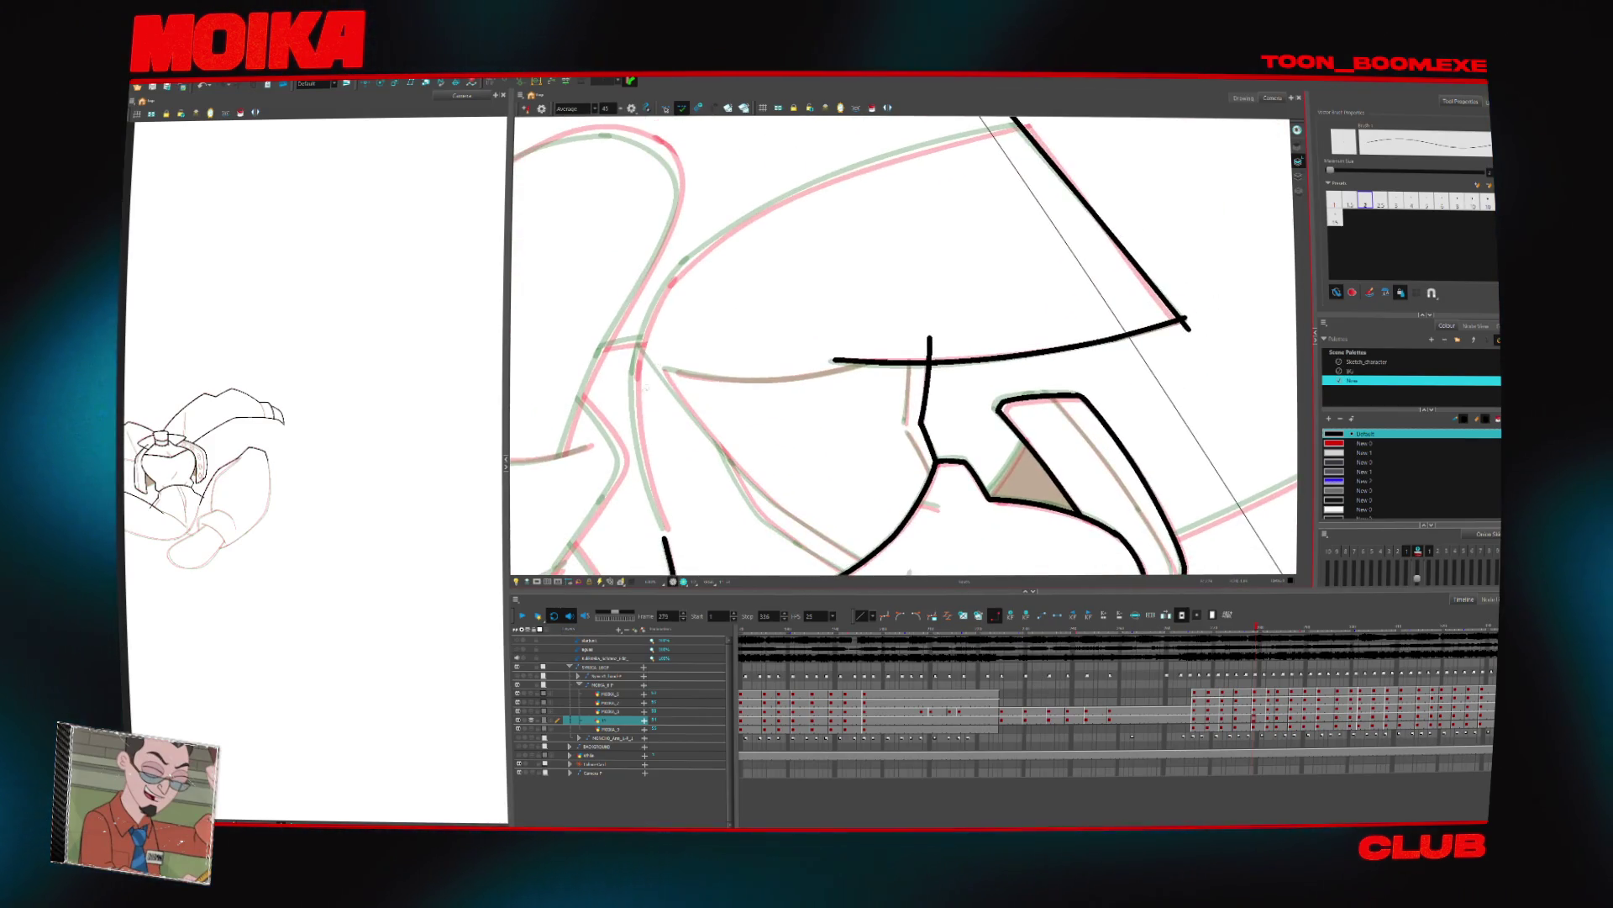
Replace the short lower stroke with a longer curved outline stroke
{"action": "key", "text": "ctrl+z"}
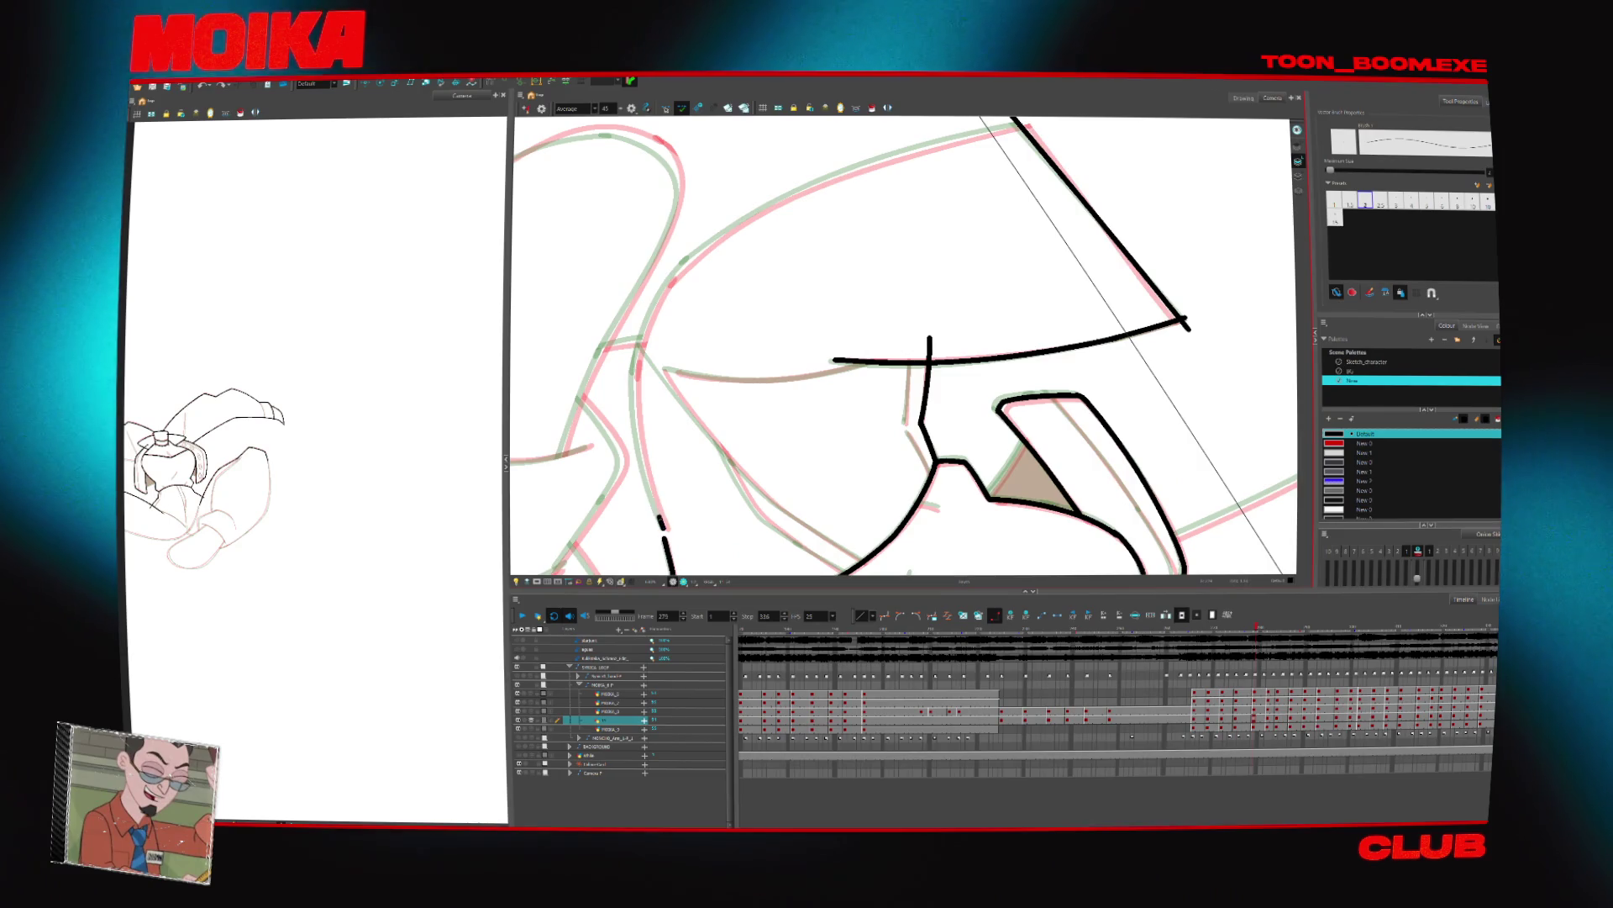
{"action": "left_click_drag", "start_coordinate": [661, 300], "coordinate": [663, 529]}
{"action": "left_click_drag", "start_coordinate": [677, 297], "coordinate": [744, 439]}
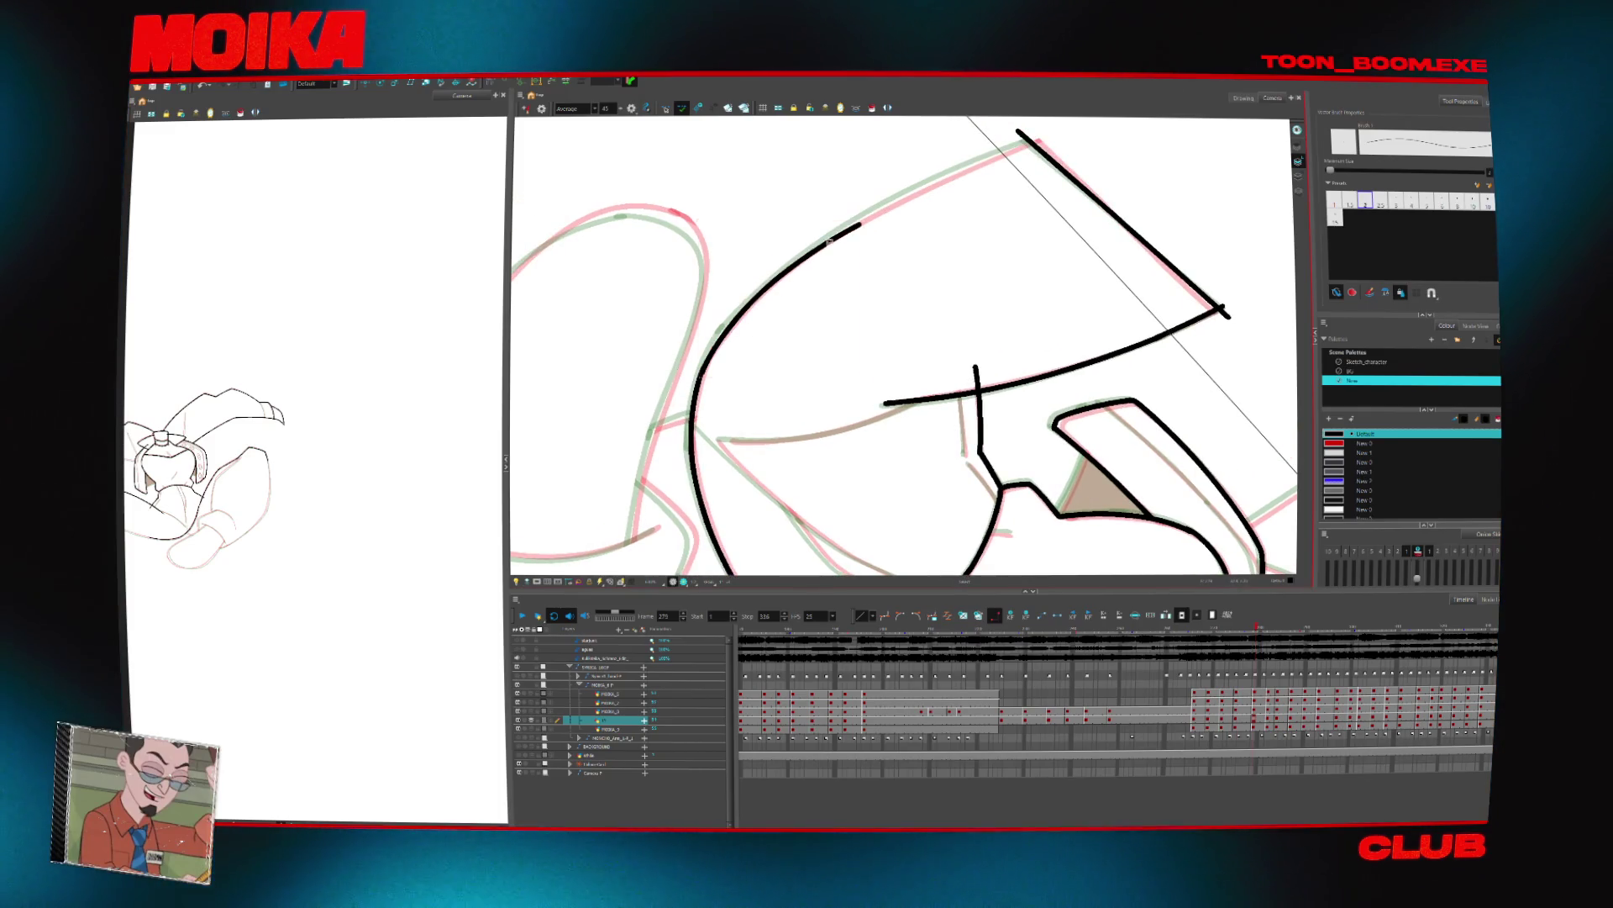
Add a short vertical ink stroke on the arm, alternating Cutter and Brush
{"action": "key", "text": "alt+t"}
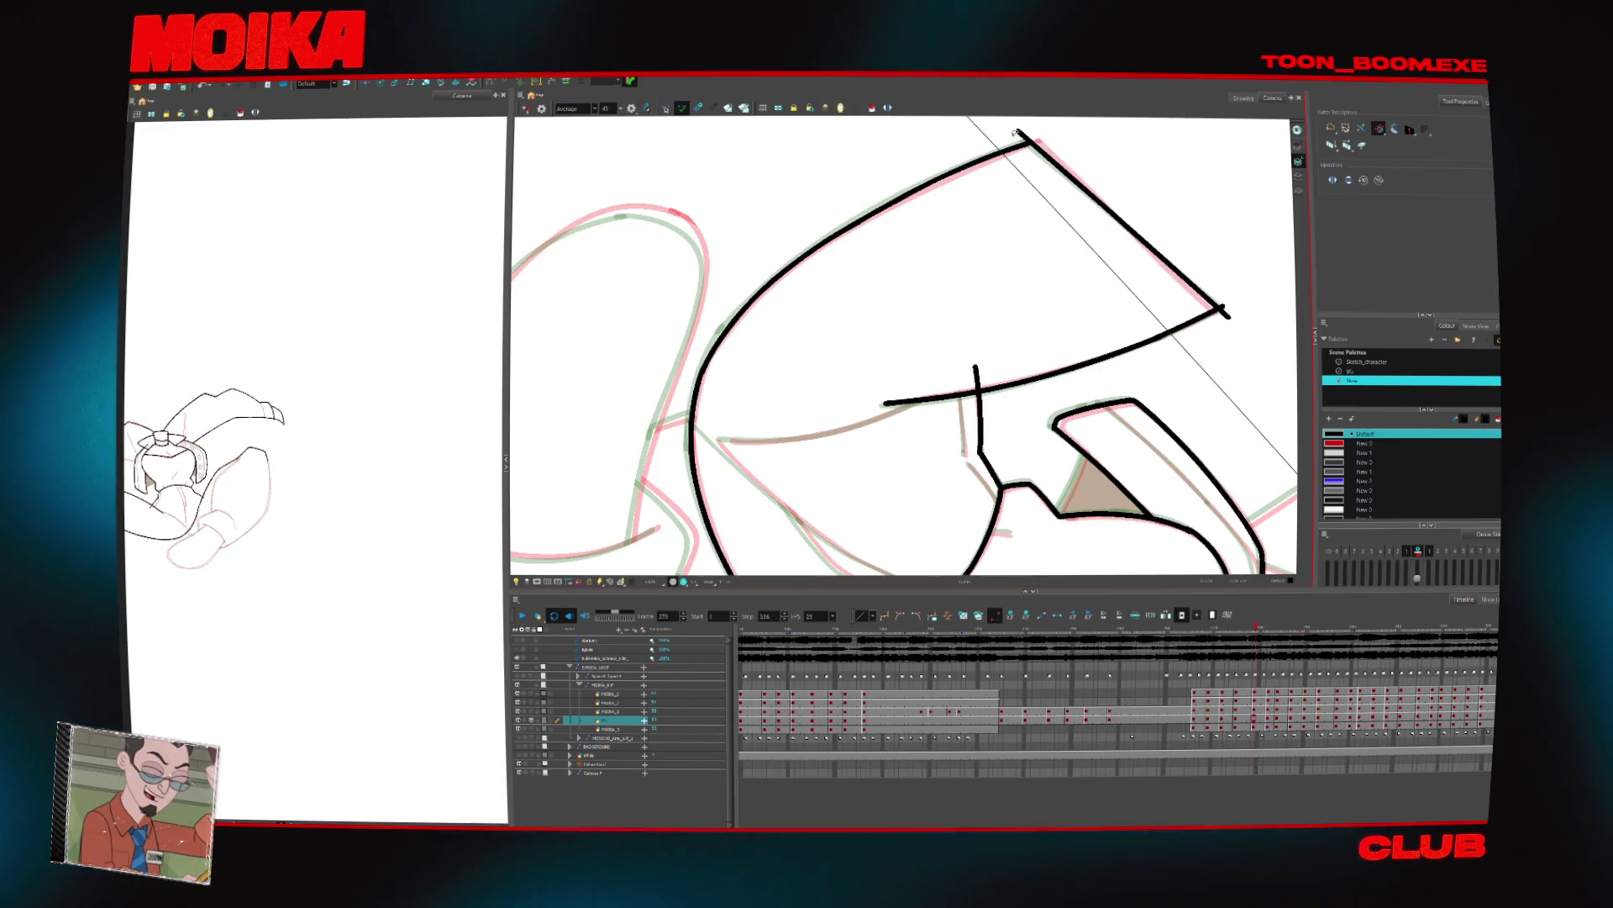
{"action": "mouse_move", "coordinate": [966, 392]}
{"action": "left_mouse_down"}
{"action": "mouse_move", "coordinate": [929, 504]}
{"action": "mouse_move", "coordinate": [870, 487]}
{"action": "left_mouse_up"}
{"action": "key", "text": "alt+b"}
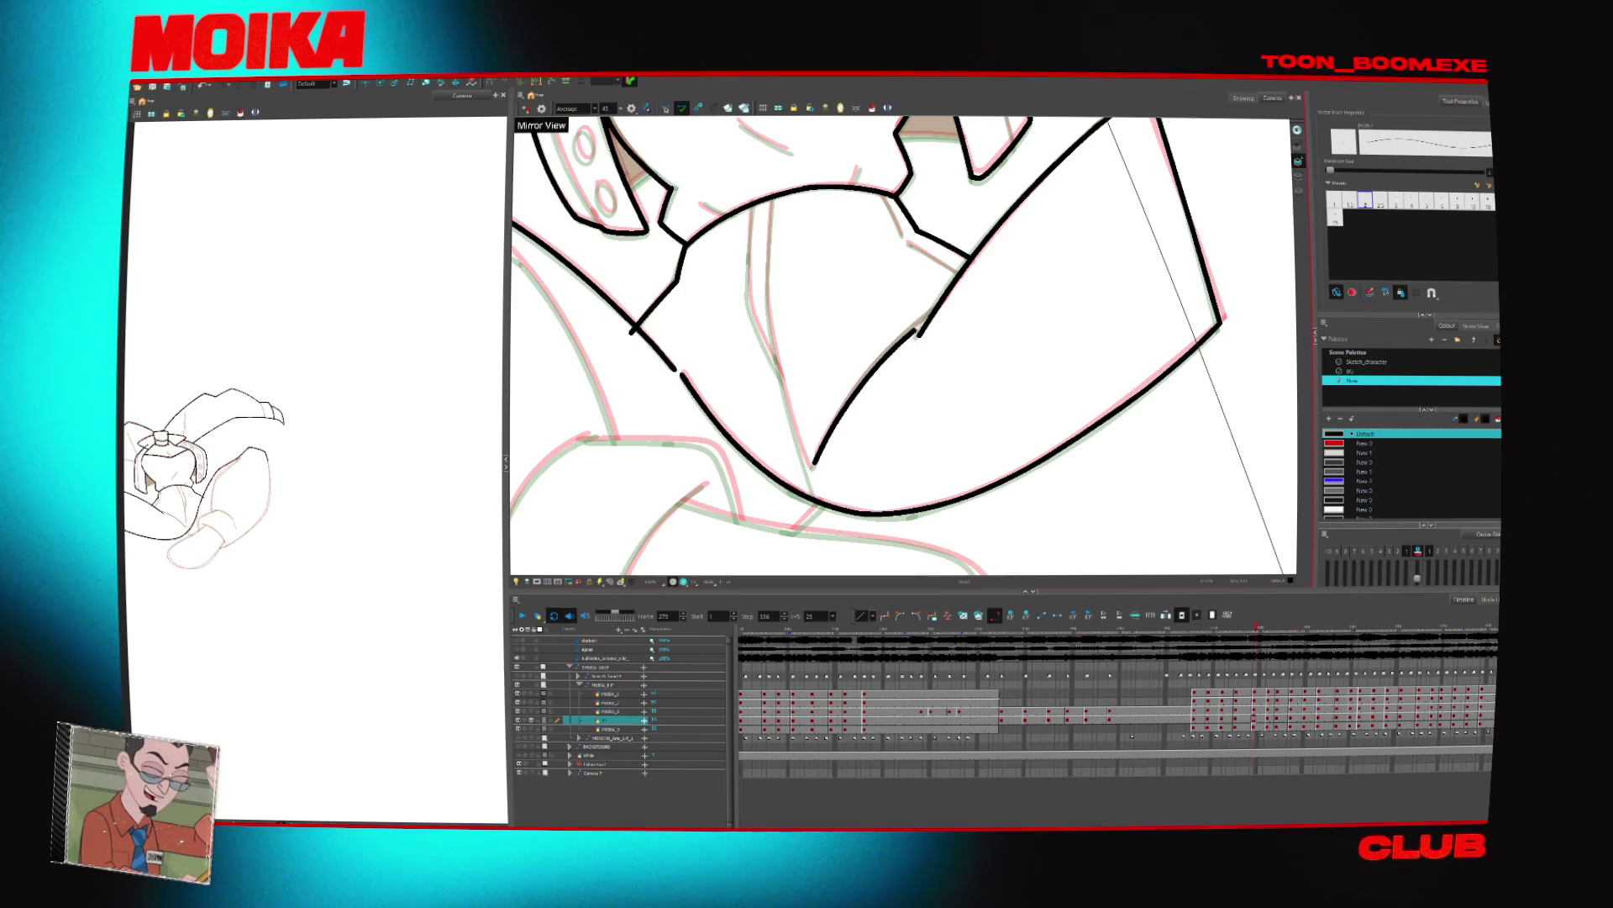
{"action": "key", "text": "alt+t"}
{"action": "mouse_move", "coordinate": [937, 312]}
{"action": "left_mouse_down"}
{"action": "mouse_move", "coordinate": [780, 446]}
{"action": "mouse_move", "coordinate": [891, 353]}
{"action": "mouse_move", "coordinate": [903, 319]}
{"action": "left_mouse_up"}
{"action": "key", "text": "alt+b"}
{"action": "left_click_drag", "start_coordinate": [877, 506], "coordinate": [874, 441]}
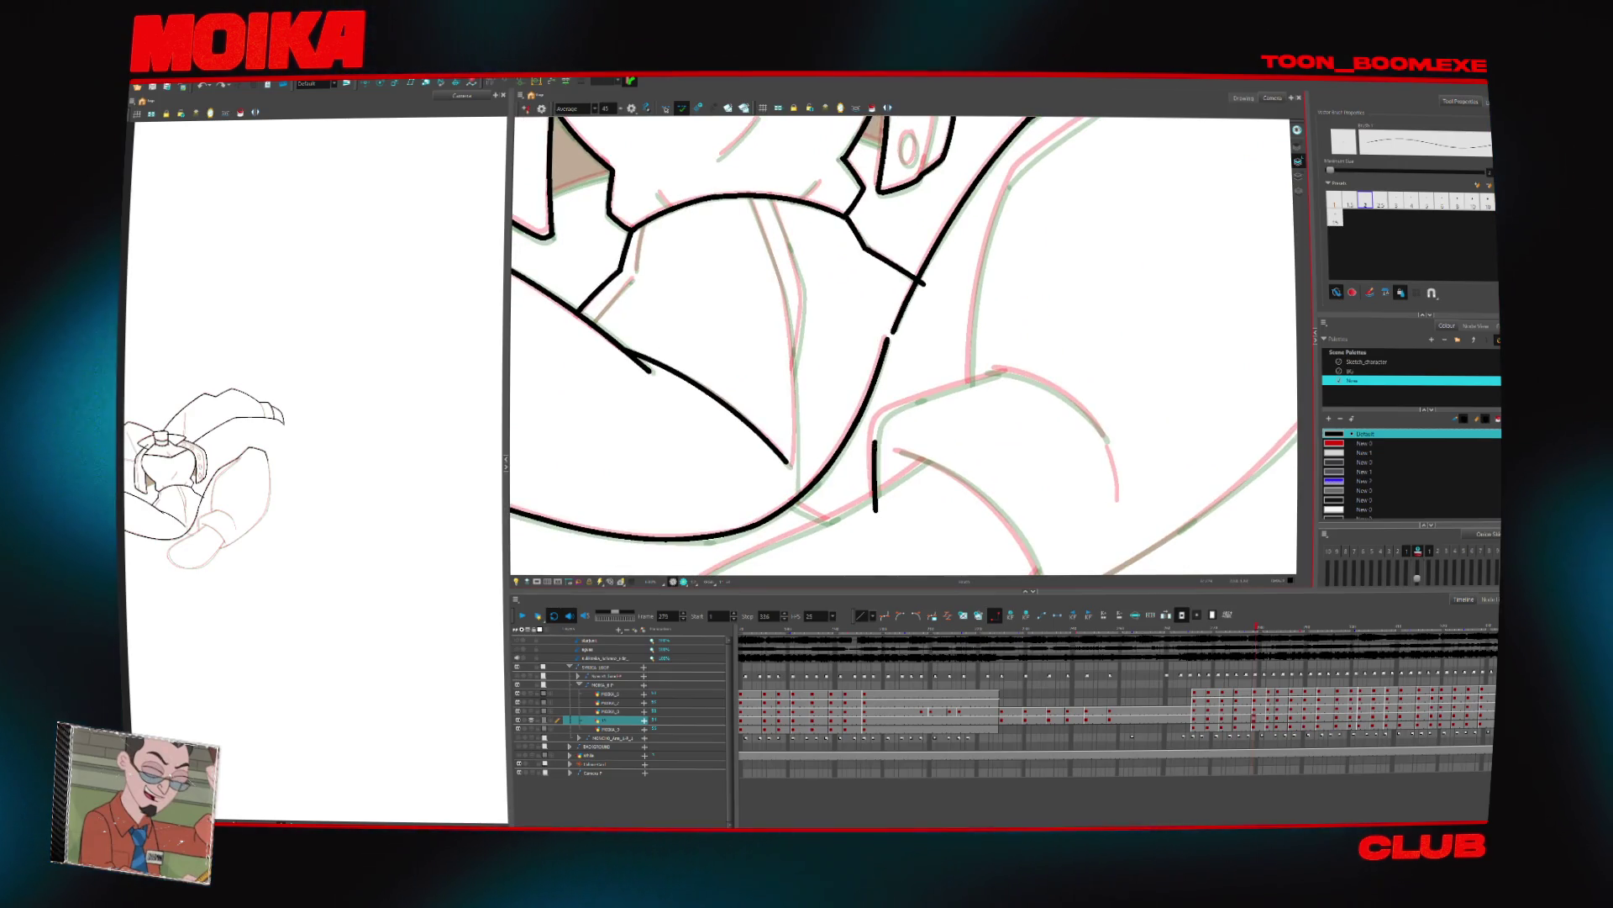
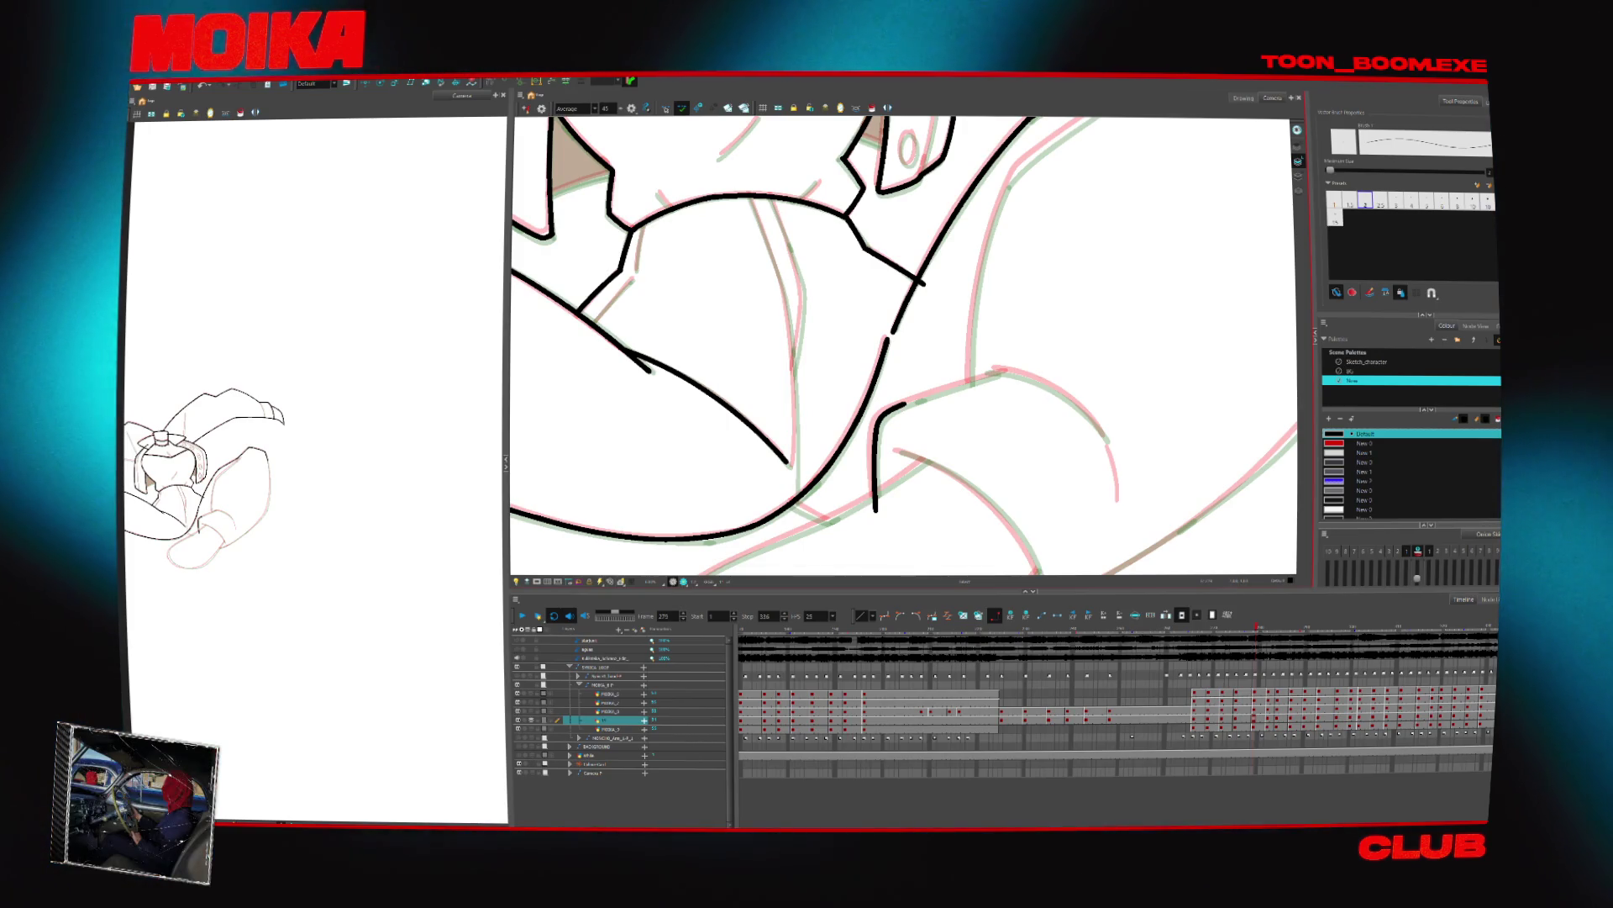
Compare neighbouring drawings and rotate the view toward the unfinished leg lines
{"action": "left_click_drag", "start_coordinate": [1055, 396], "coordinate": [844, 419]}
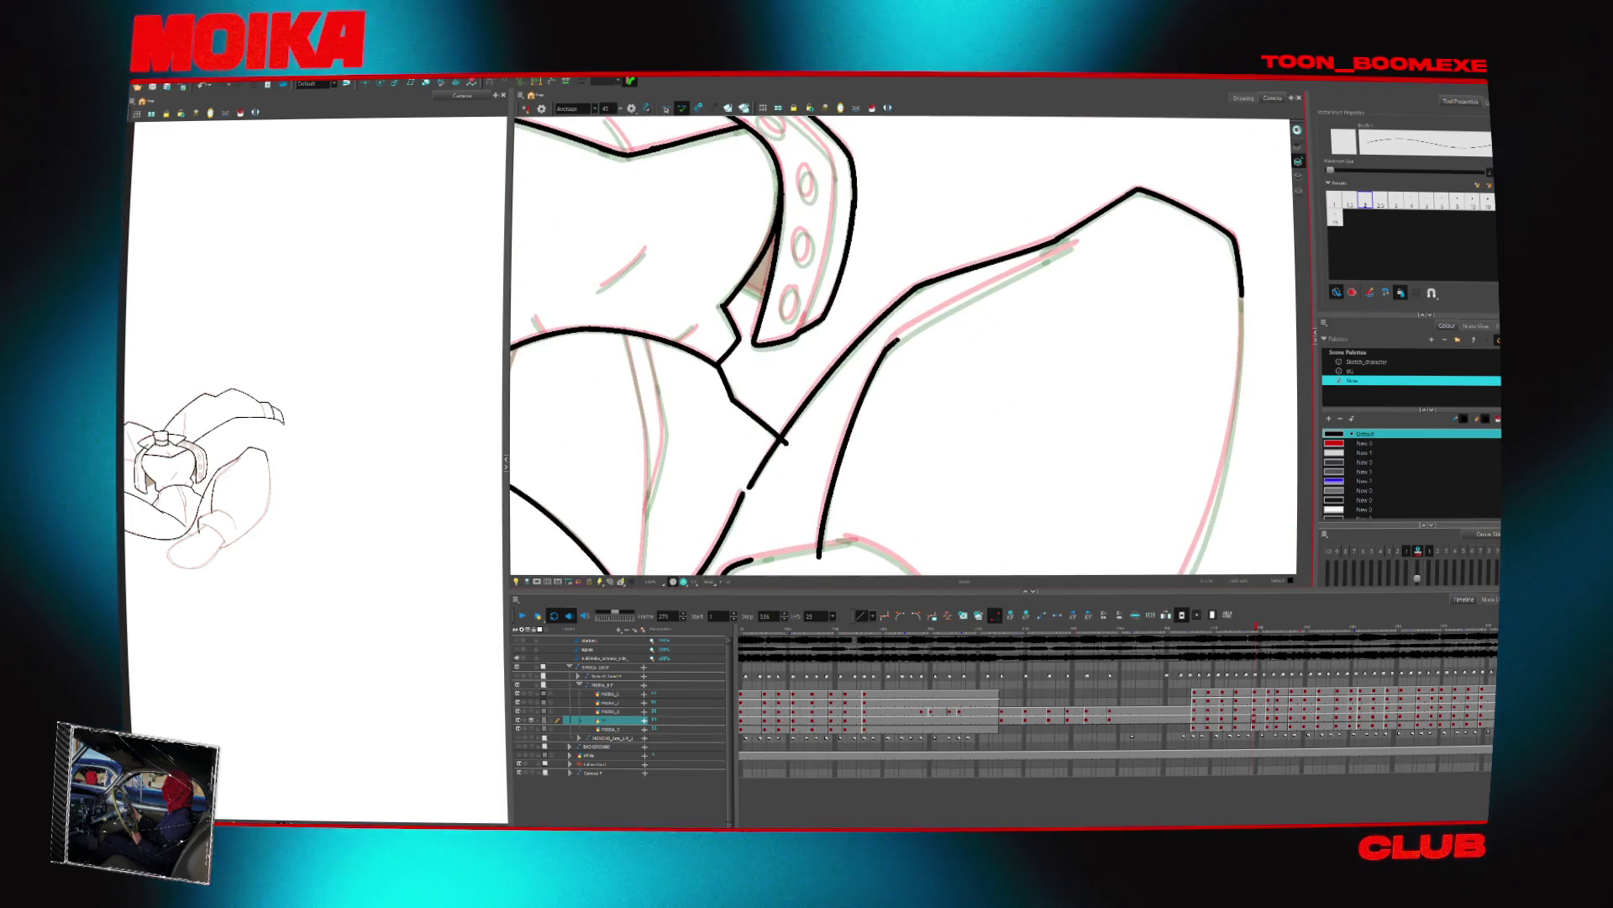
{"action": "key", "text": "comma"}
{"action": "key", "text": "period"}
{"action": "key", "text": "period"}
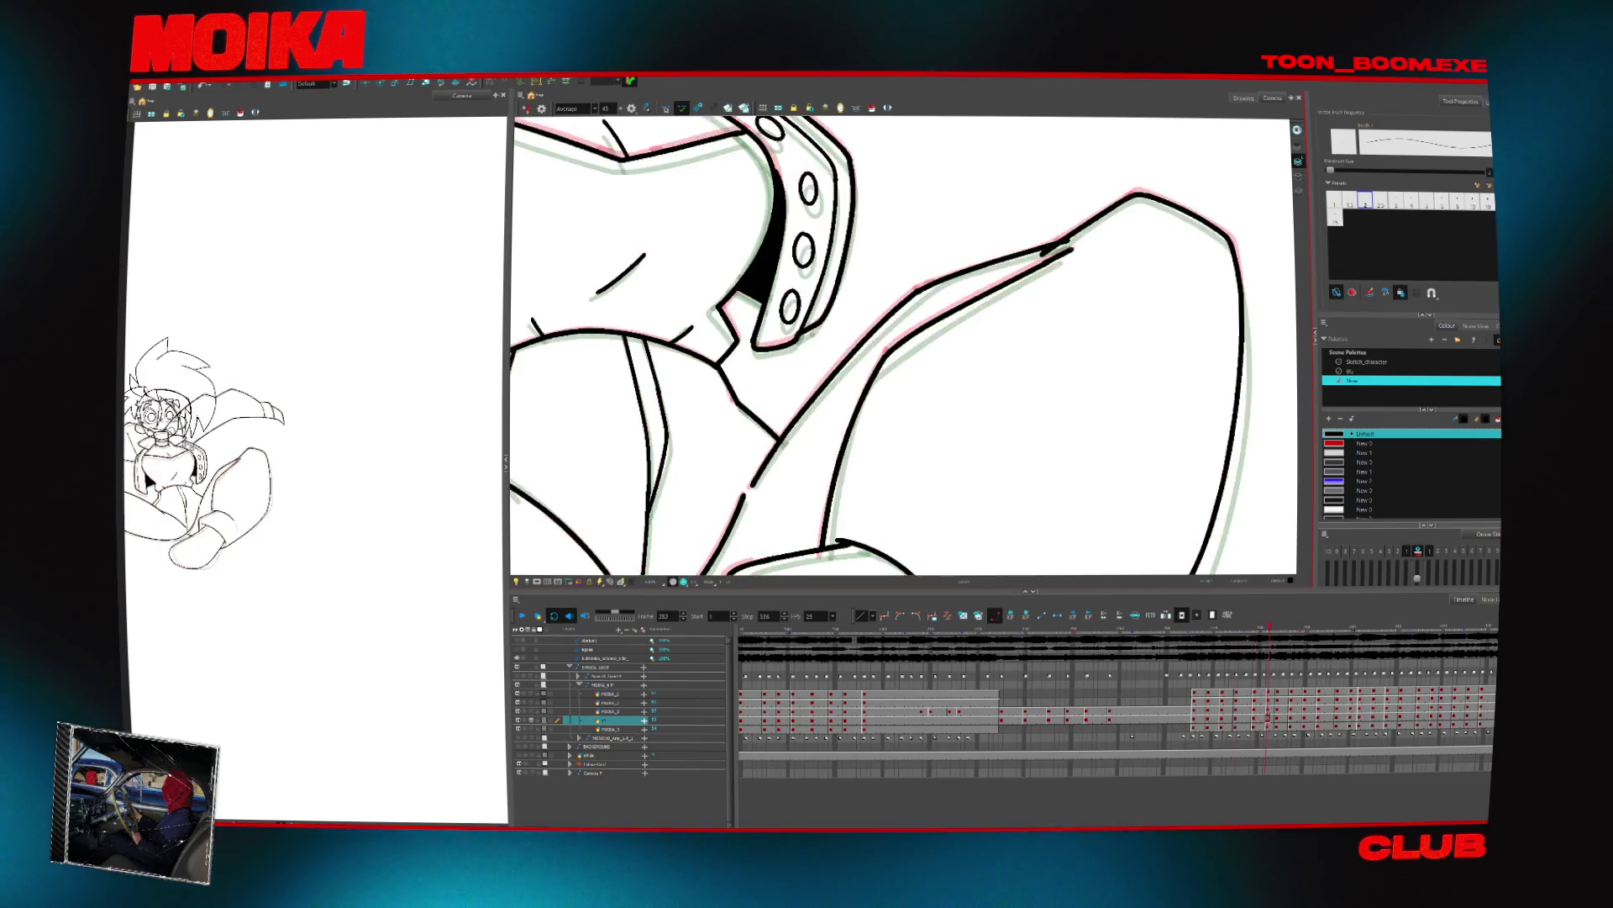
{"action": "key", "text": "comma"}
{"action": "left_click_drag", "start_coordinate": [966, 370], "coordinate": [841, 336]}
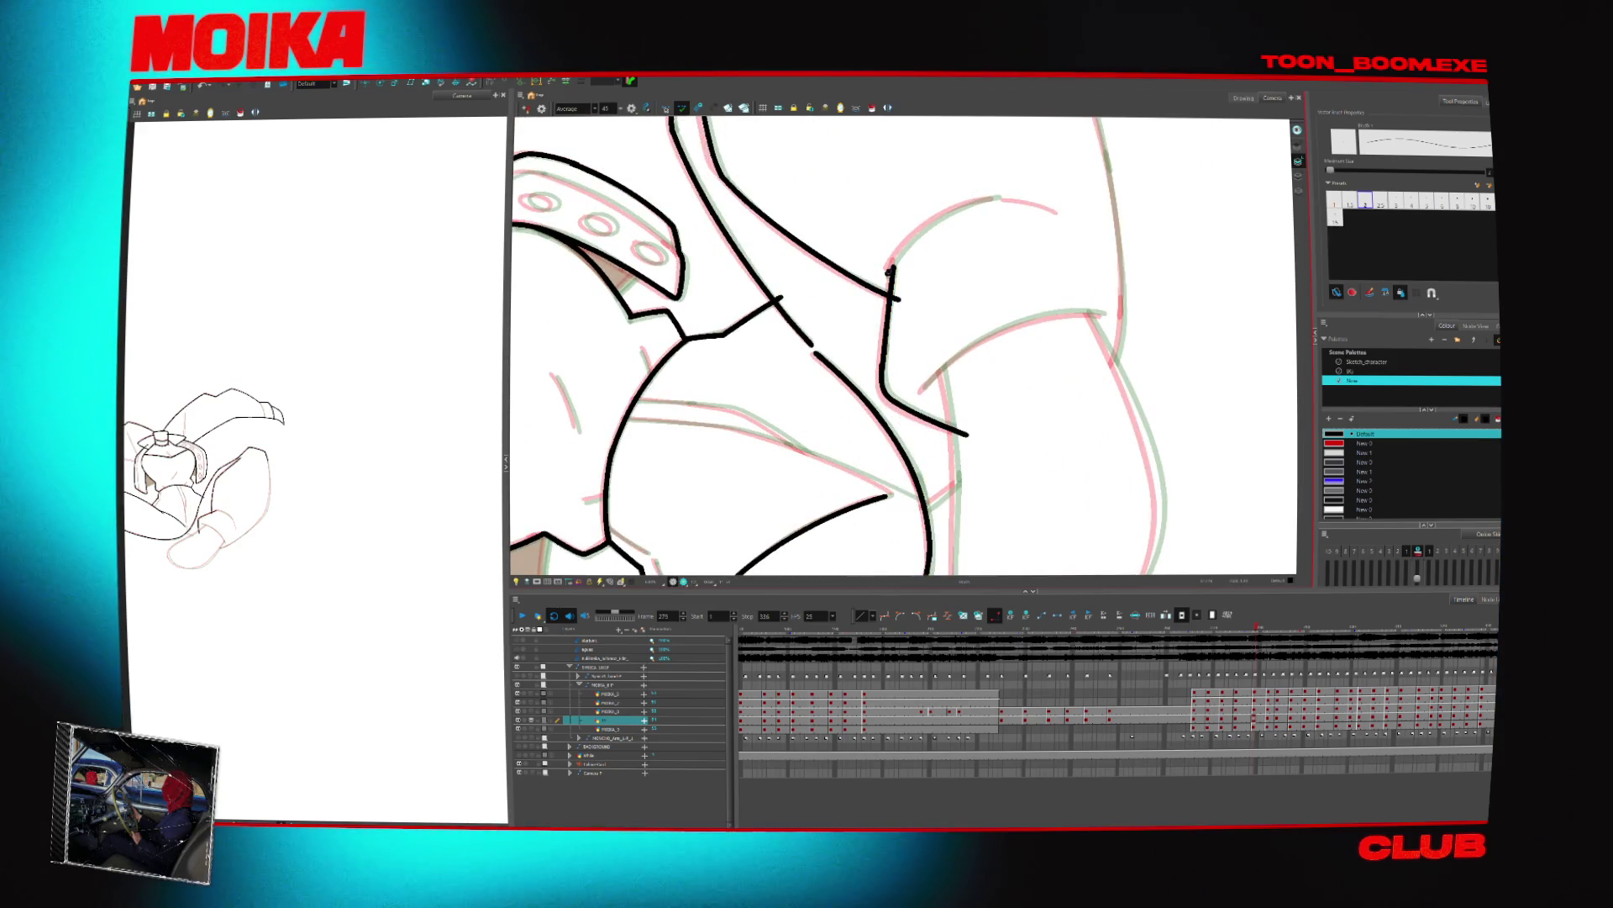
Extend the black curve at upper right and touch up the line junction with a short stroke
{"action": "left_click_drag", "start_coordinate": [889, 270], "coordinate": [1000, 198]}
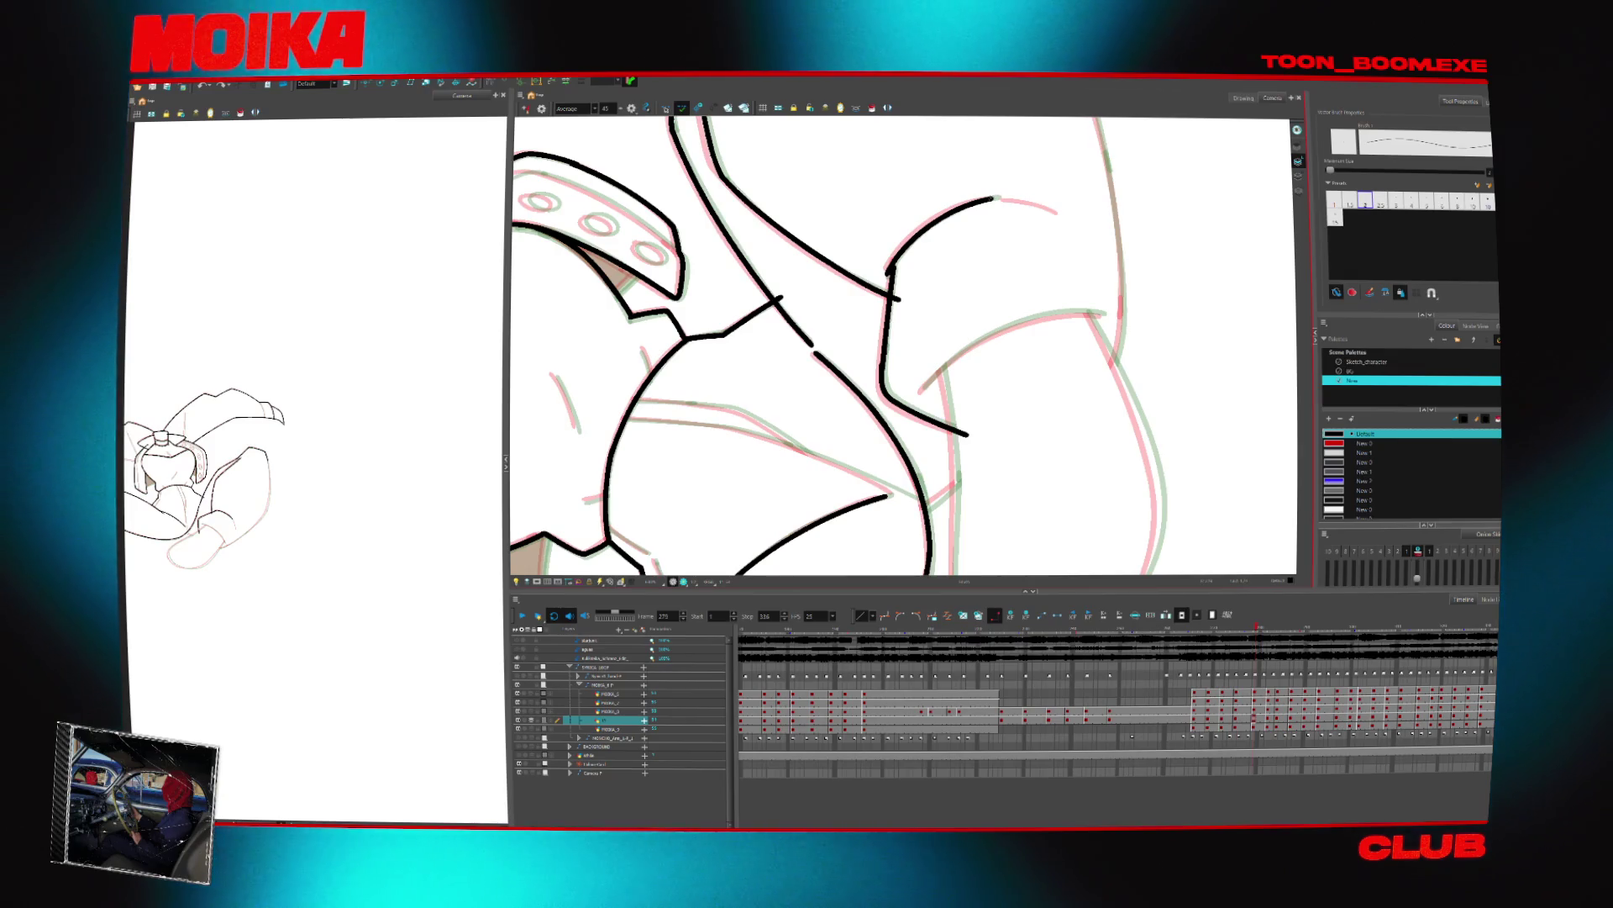
{"action": "left_click_drag", "start_coordinate": [920, 393], "coordinate": [929, 382]}
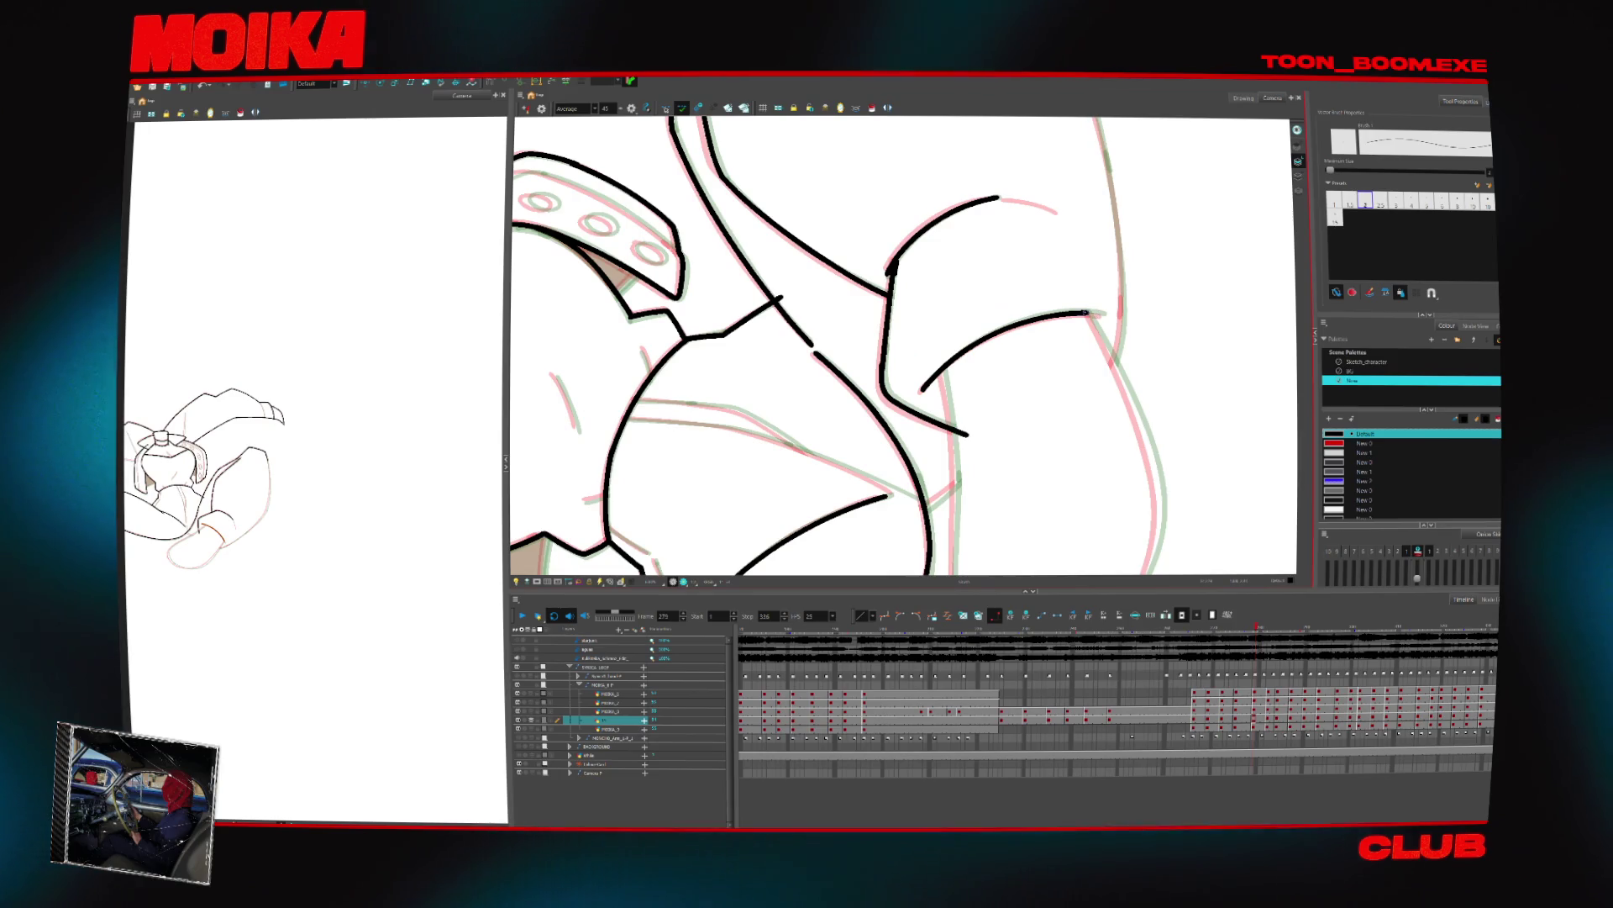
{"action": "mouse_move", "coordinate": [967, 403]}
{"action": "left_mouse_down"}
{"action": "mouse_move", "coordinate": [1049, 466]}
{"action": "mouse_move", "coordinate": [930, 457]}
{"action": "mouse_move", "coordinate": [890, 370]}
{"action": "mouse_move", "coordinate": [738, 395]}
{"action": "mouse_move", "coordinate": [733, 362]}
{"action": "mouse_move", "coordinate": [900, 232]}
{"action": "left_mouse_up"}
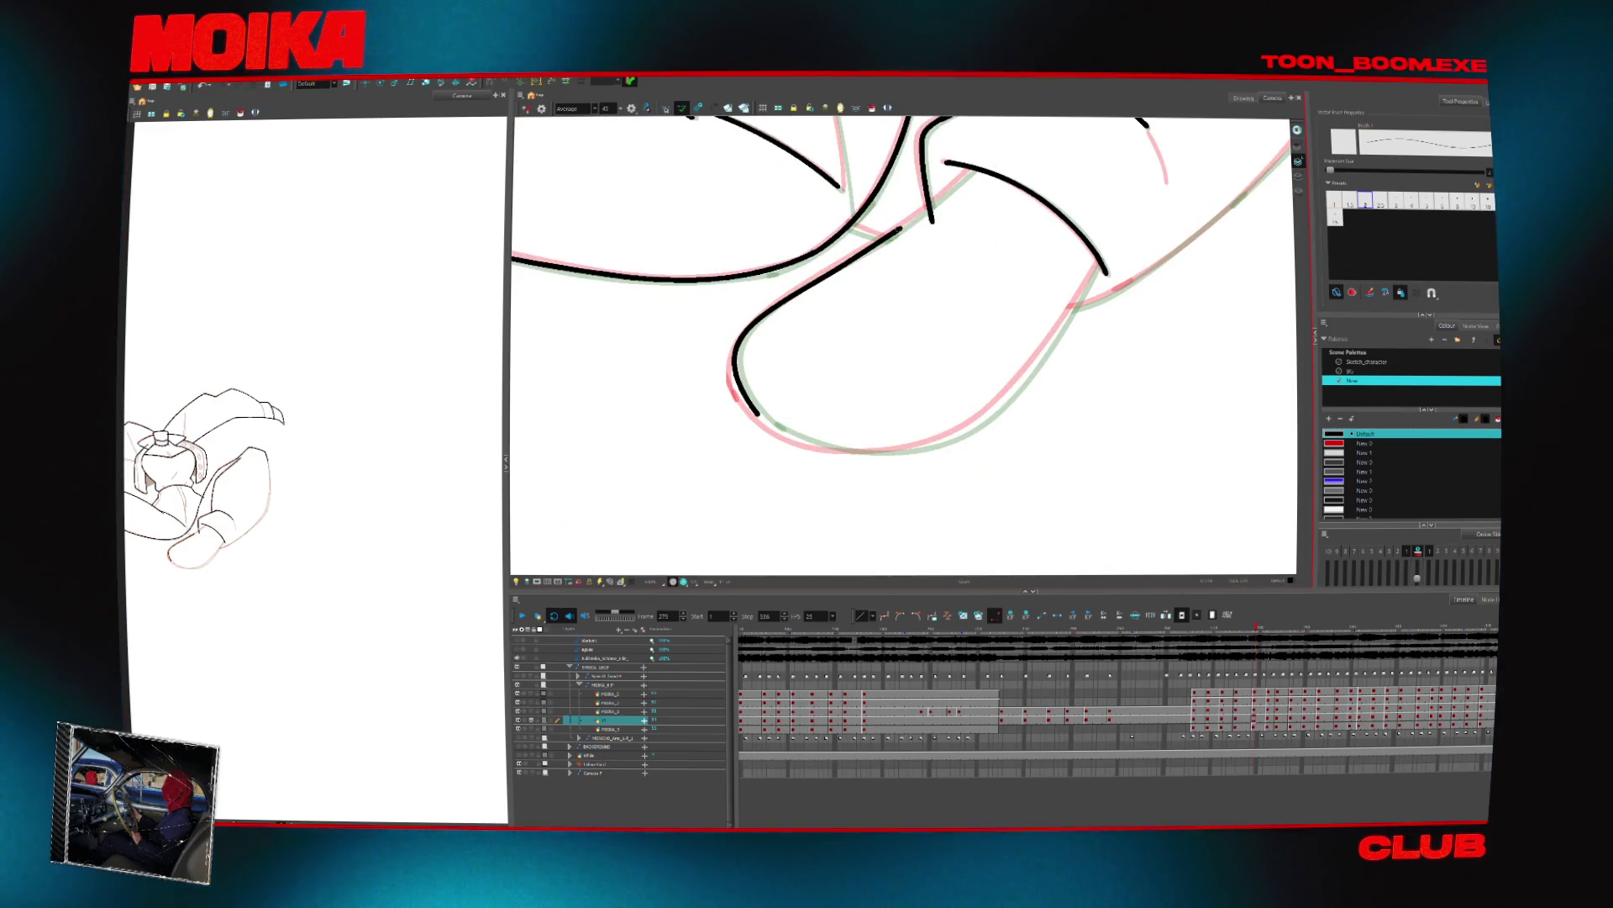
{"action": "mouse_move", "coordinate": [899, 336]}
{"action": "left_mouse_down"}
{"action": "mouse_move", "coordinate": [848, 277]}
{"action": "mouse_move", "coordinate": [813, 330]}
{"action": "left_mouse_up"}
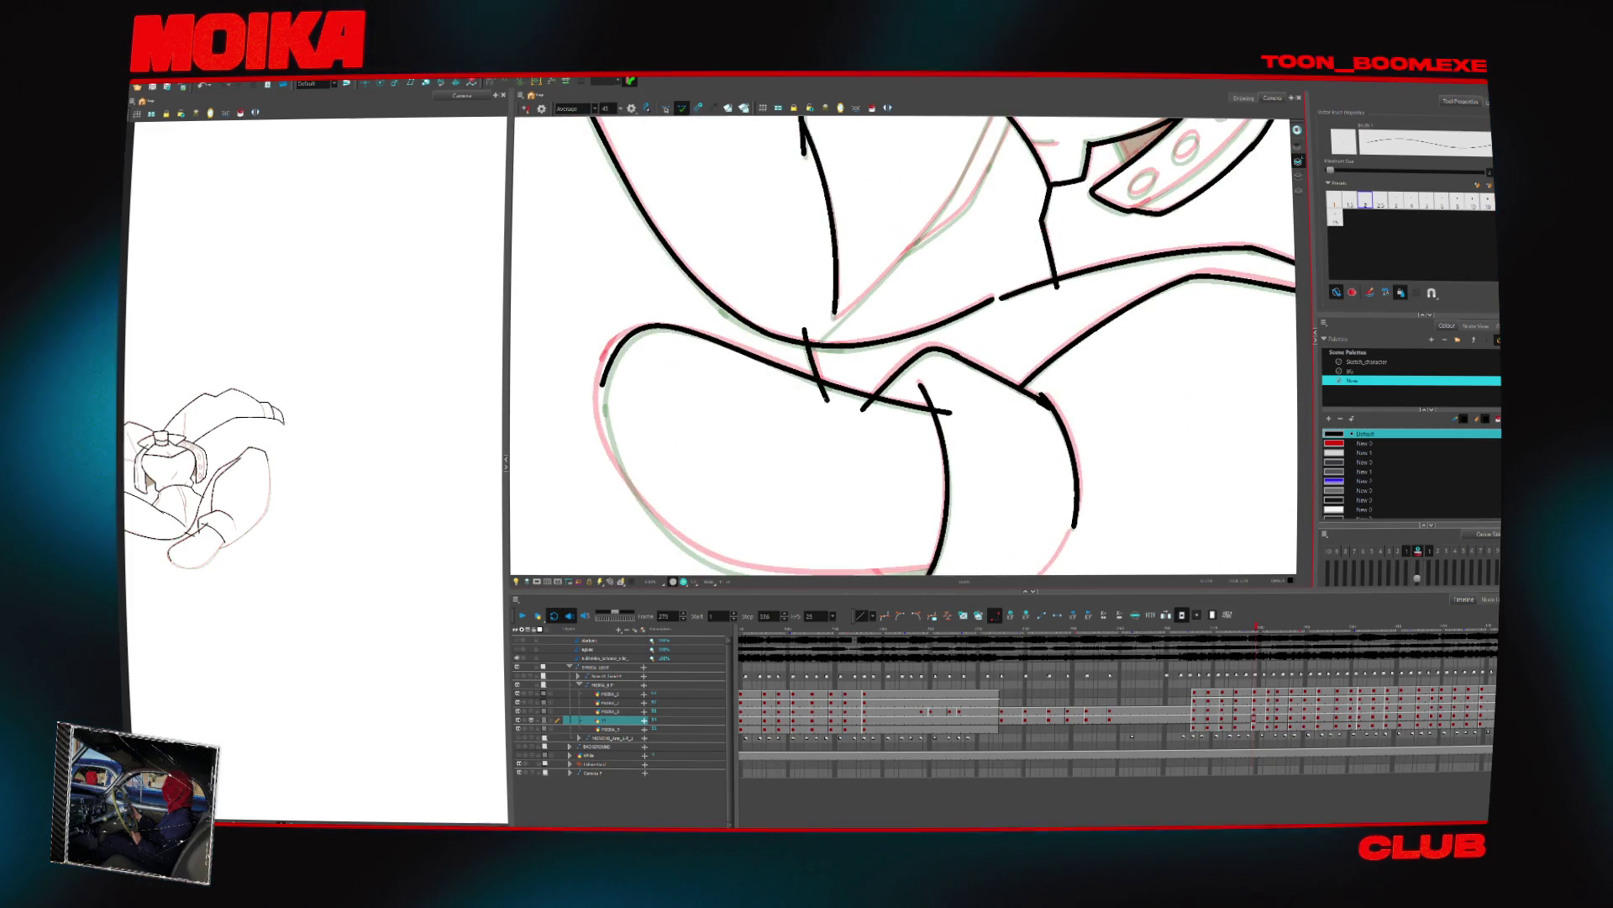
{"action": "key", "text": "alt+t"}
{"action": "mouse_move", "coordinate": [868, 403]}
{"action": "left_mouse_down"}
{"action": "mouse_move", "coordinate": [849, 352]}
{"action": "mouse_move", "coordinate": [924, 336]}
{"action": "mouse_move", "coordinate": [1016, 440]}
{"action": "mouse_move", "coordinate": [966, 471]}
{"action": "left_mouse_up"}
{"action": "key", "text": "alt+b"}
{"action": "key", "text": "alt+z"}
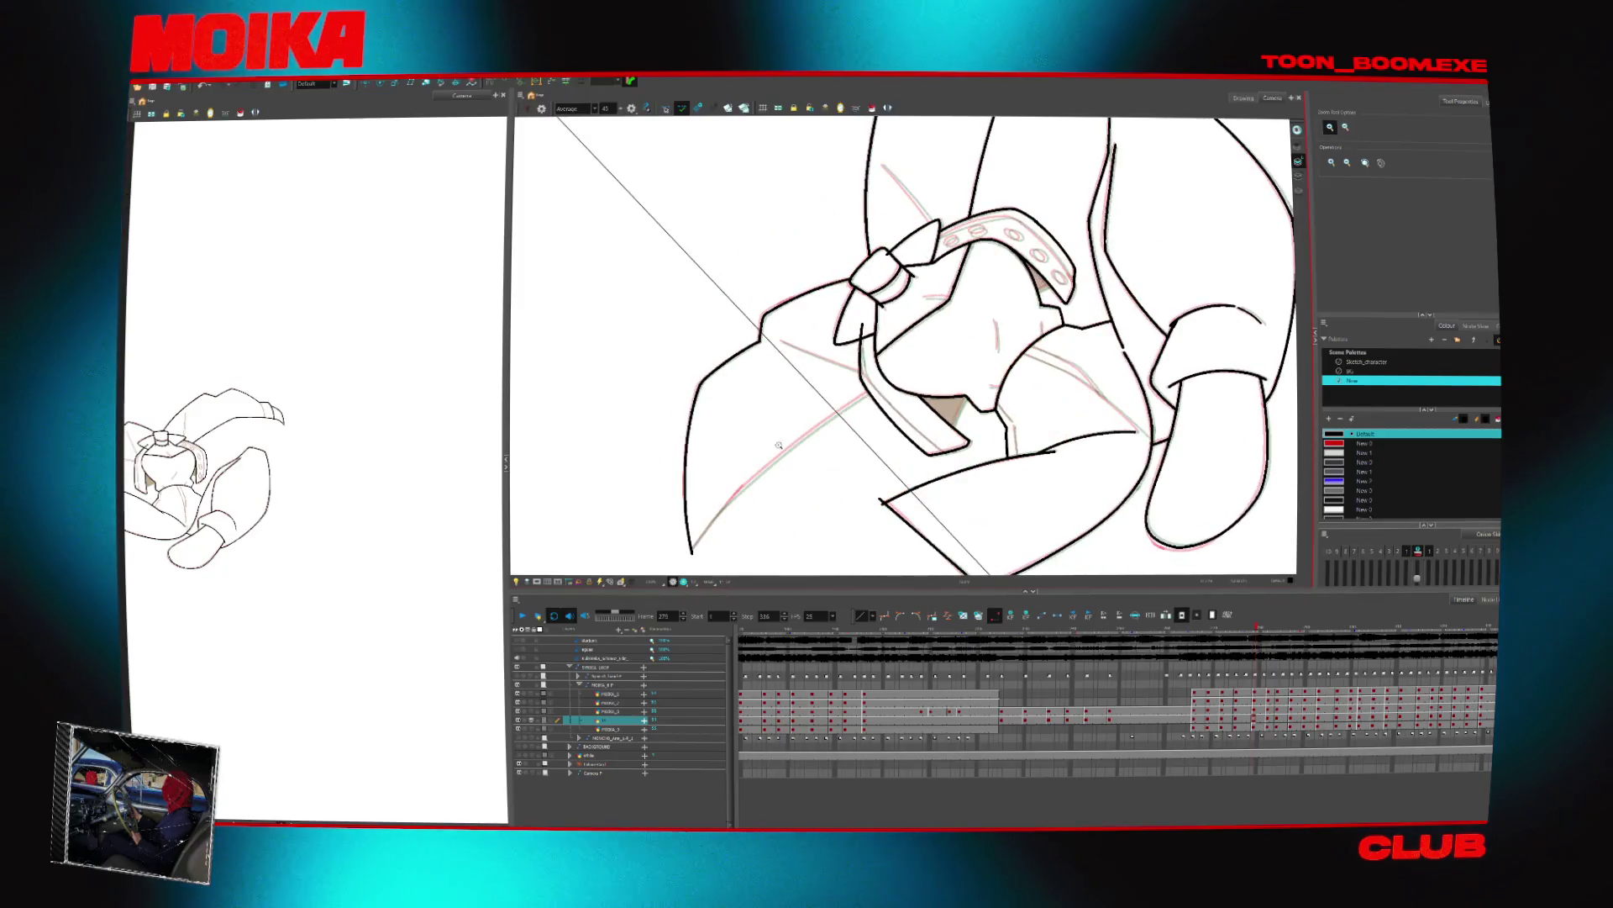
Zoom in on the bow and belt, mirror the view, and ink a diagonal black line over the sketch
{"action": "left_click", "coordinate": [748, 487]}
{"action": "key", "text": "alt+b"}
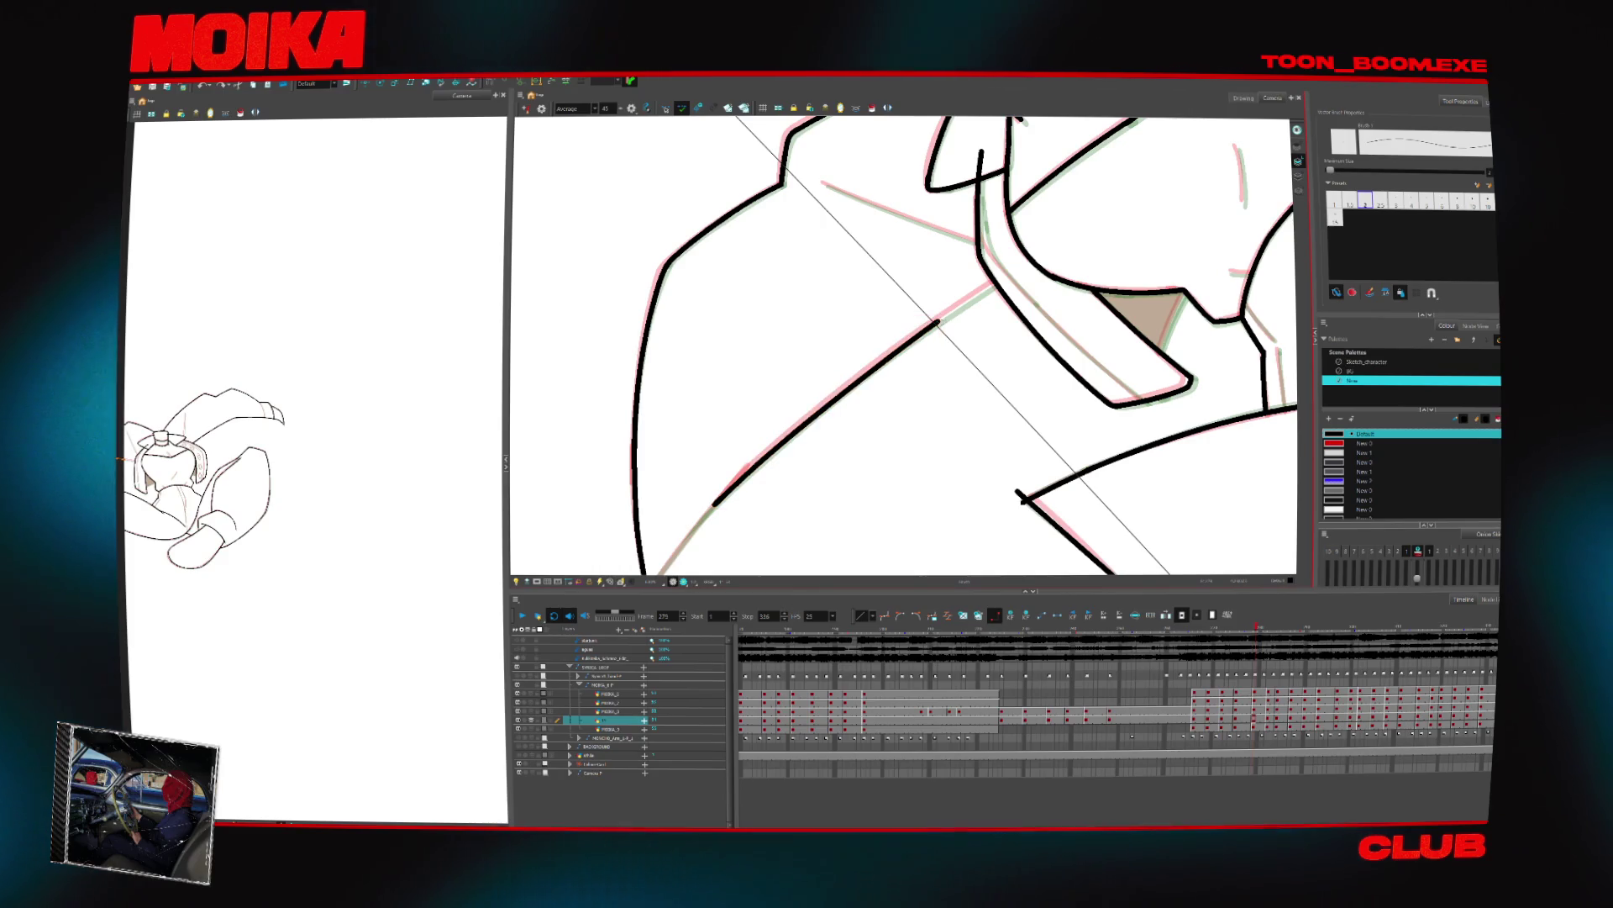
{"action": "key", "text": "alt+s"}
{"action": "key", "text": "alt+b"}
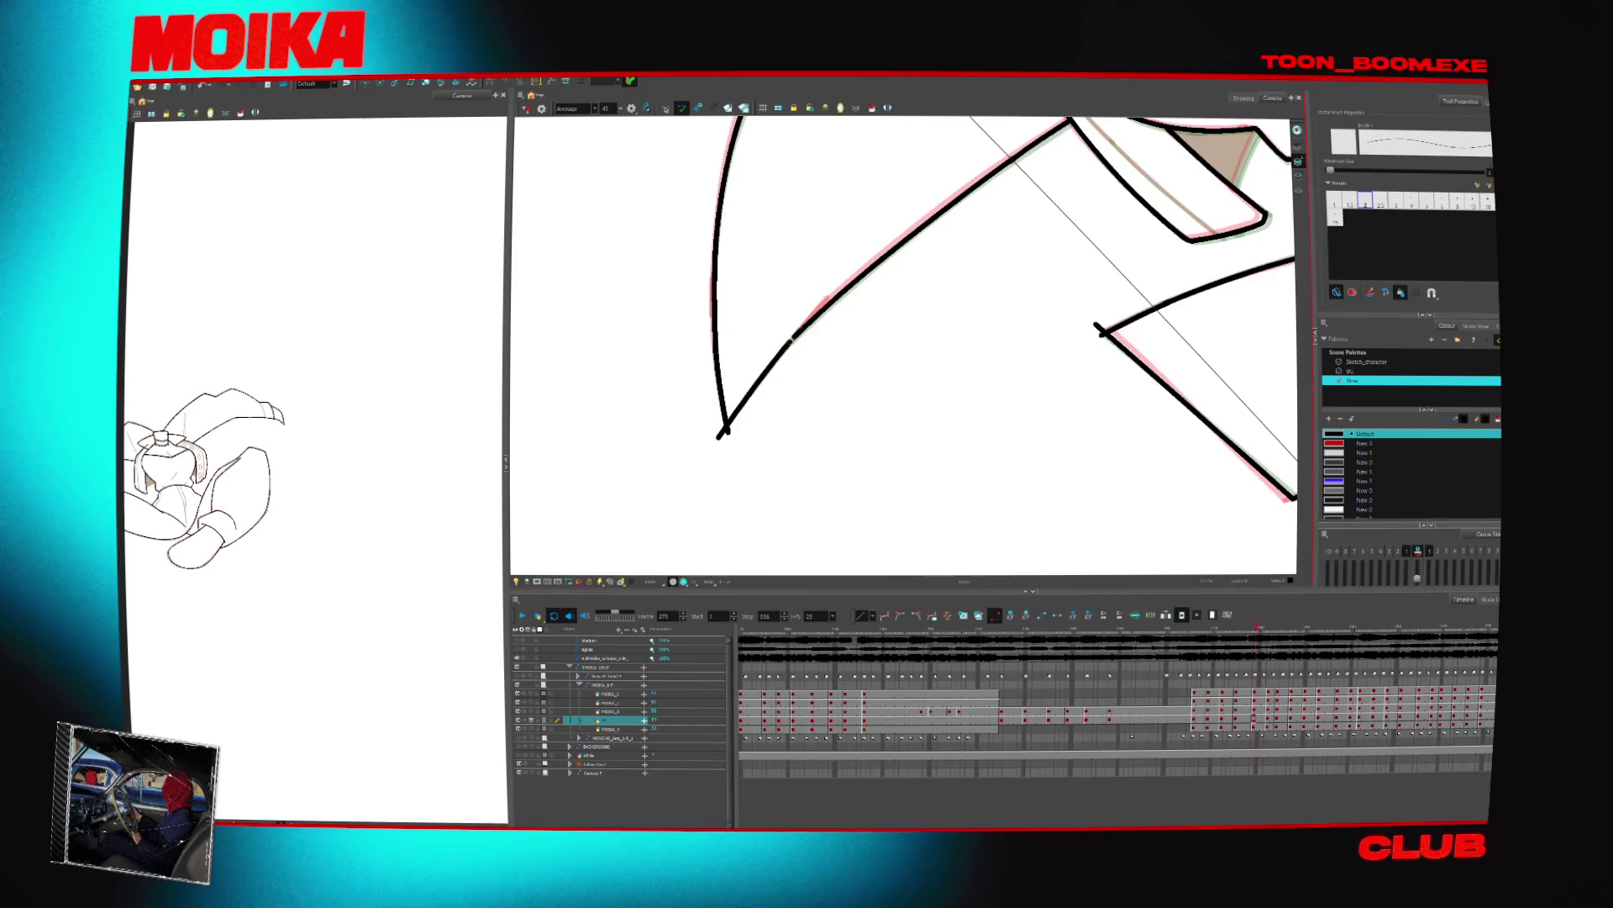
{"action": "left_click_drag", "start_coordinate": [1050, 378], "coordinate": [882, 504]}
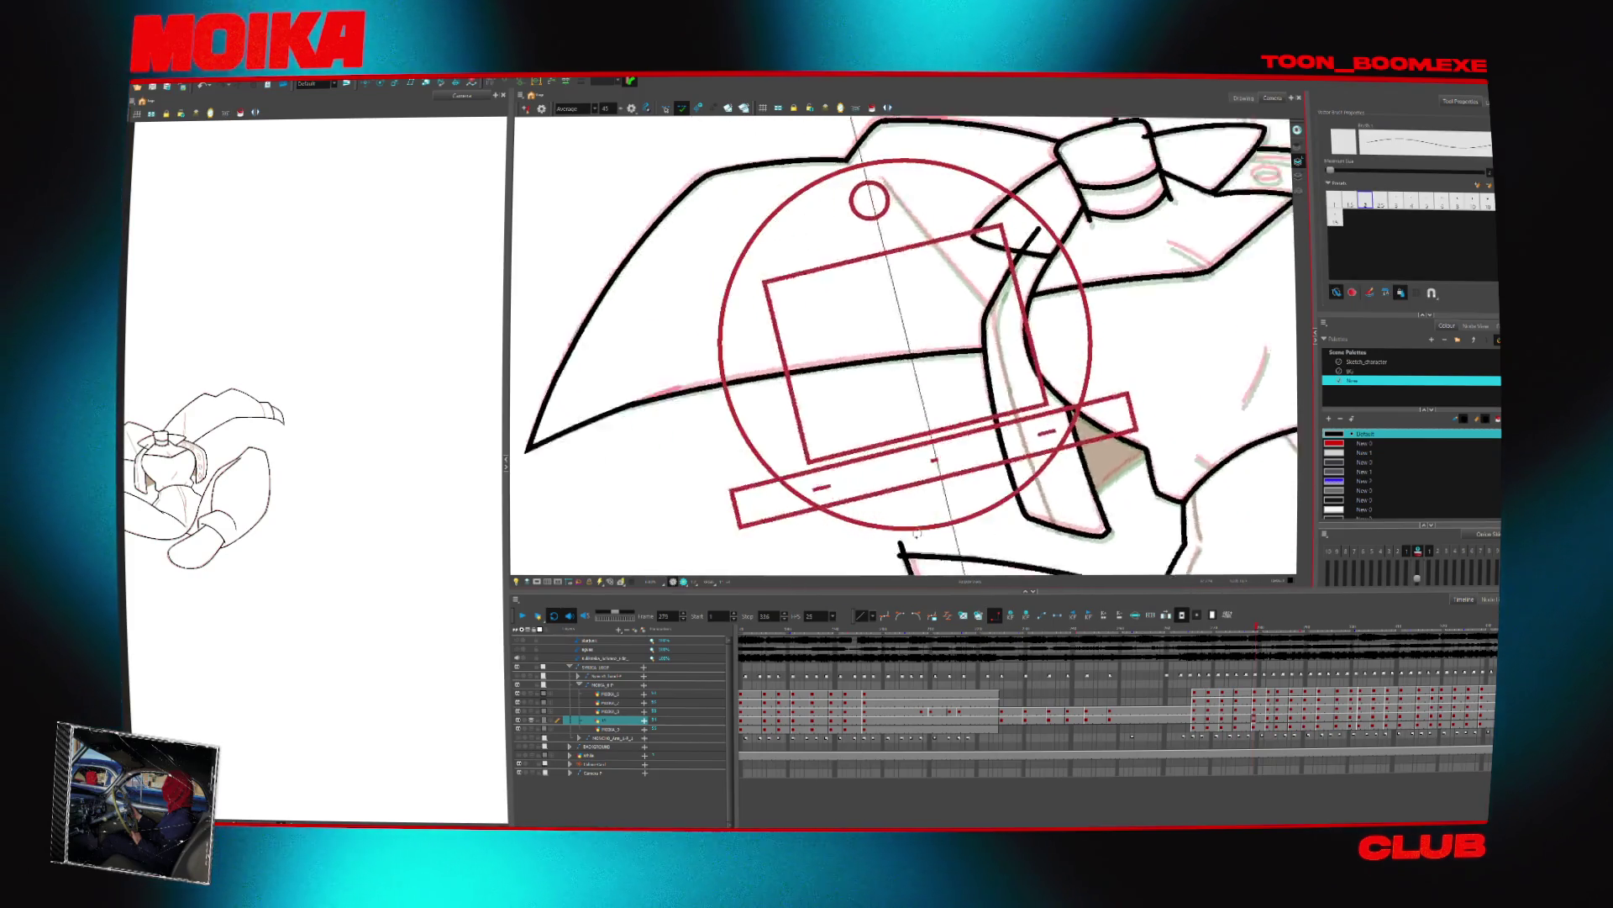
{"action": "key", "text": "4"}
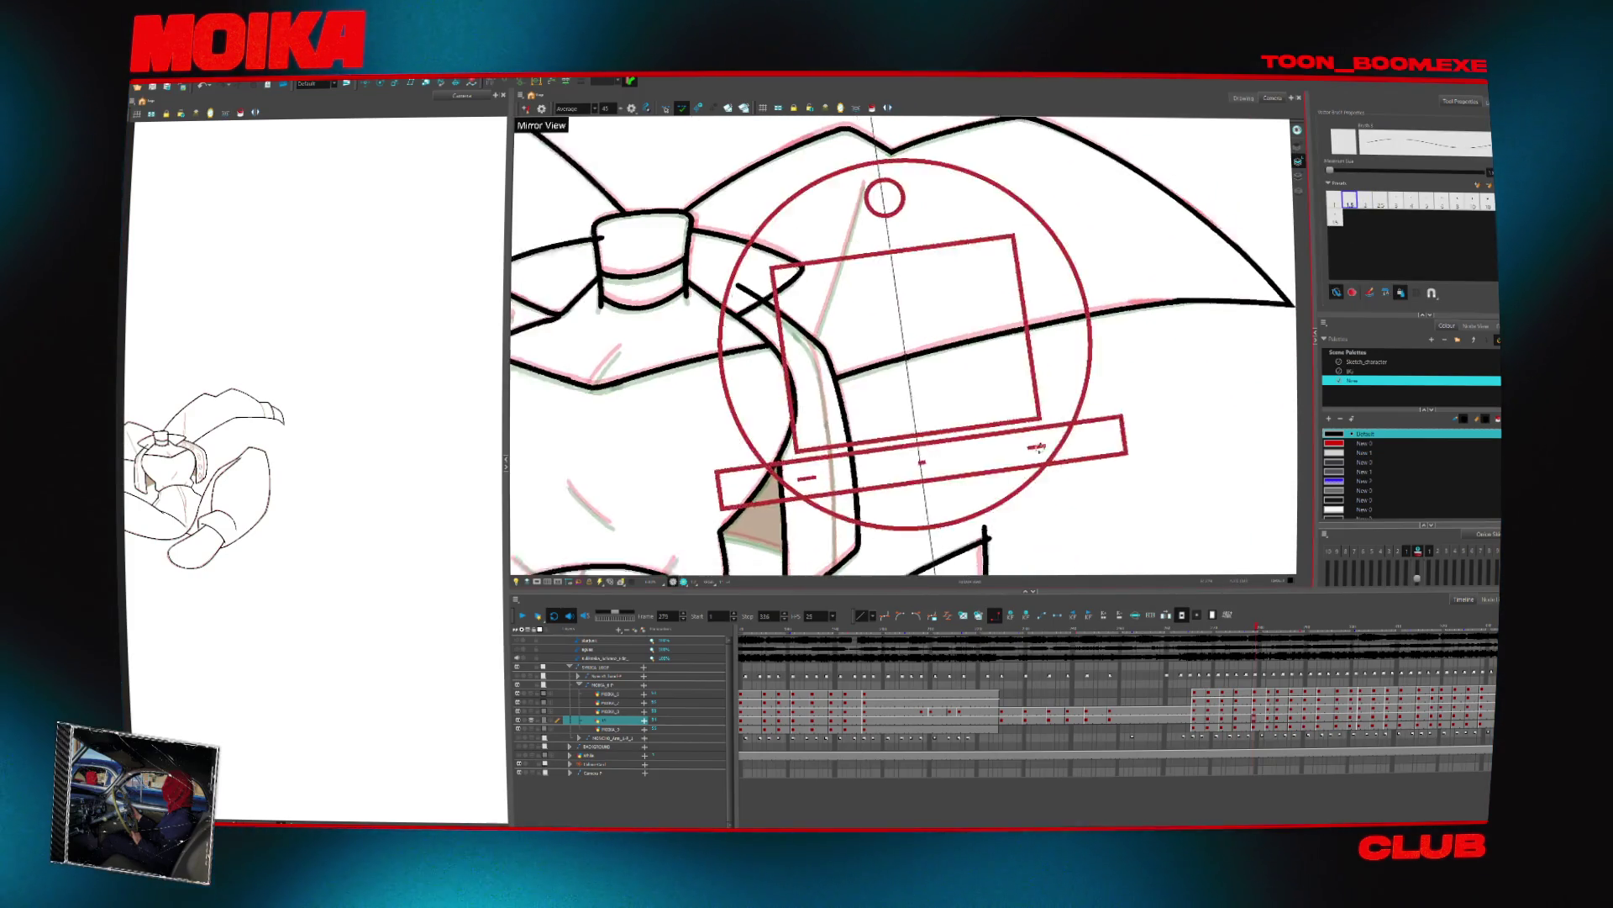
{"action": "left_click_drag", "start_coordinate": [865, 238], "coordinate": [756, 388]}
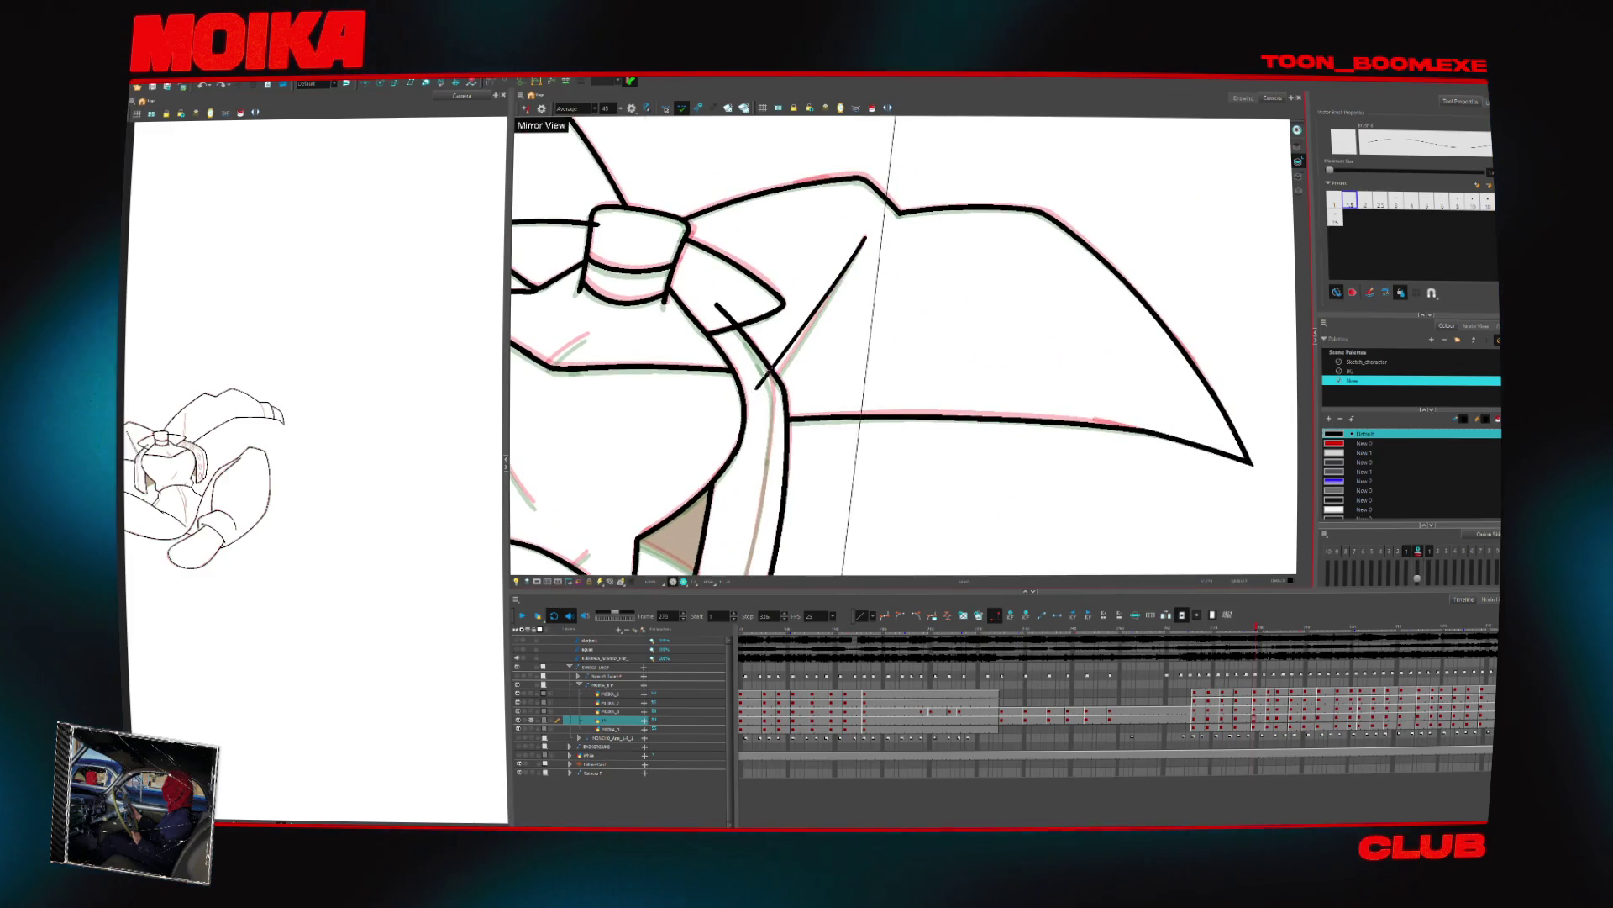
{"action": "left_click_drag", "start_coordinate": [816, 320], "coordinate": [861, 239]}
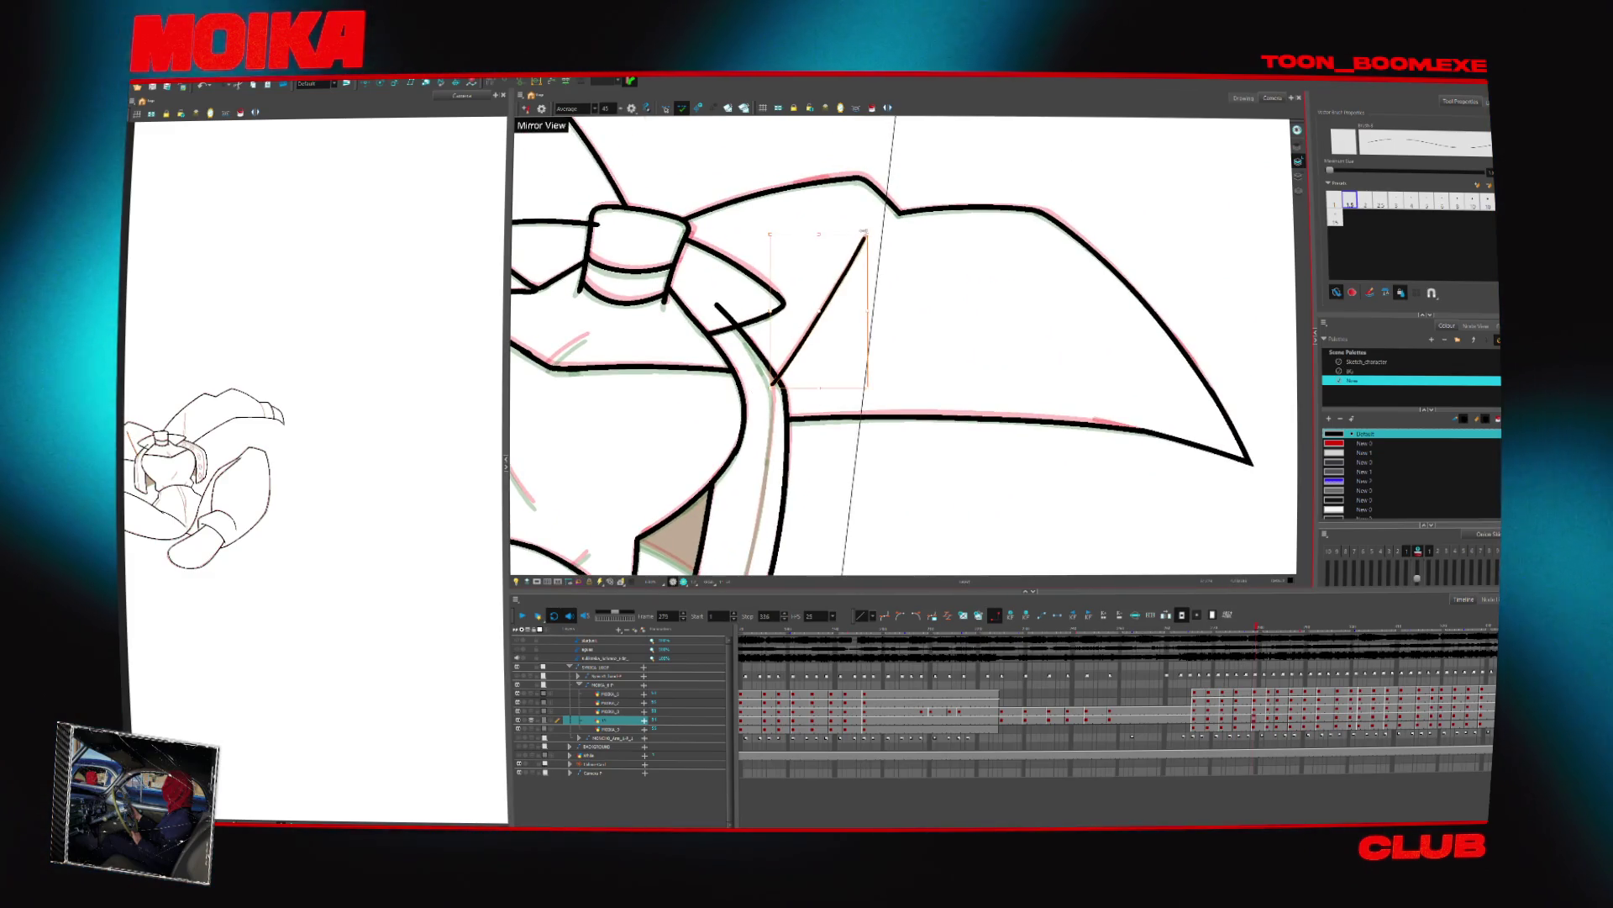
Adjust the new stroke near the bow with the Transform tool
{"action": "key", "text": "alt+s"}
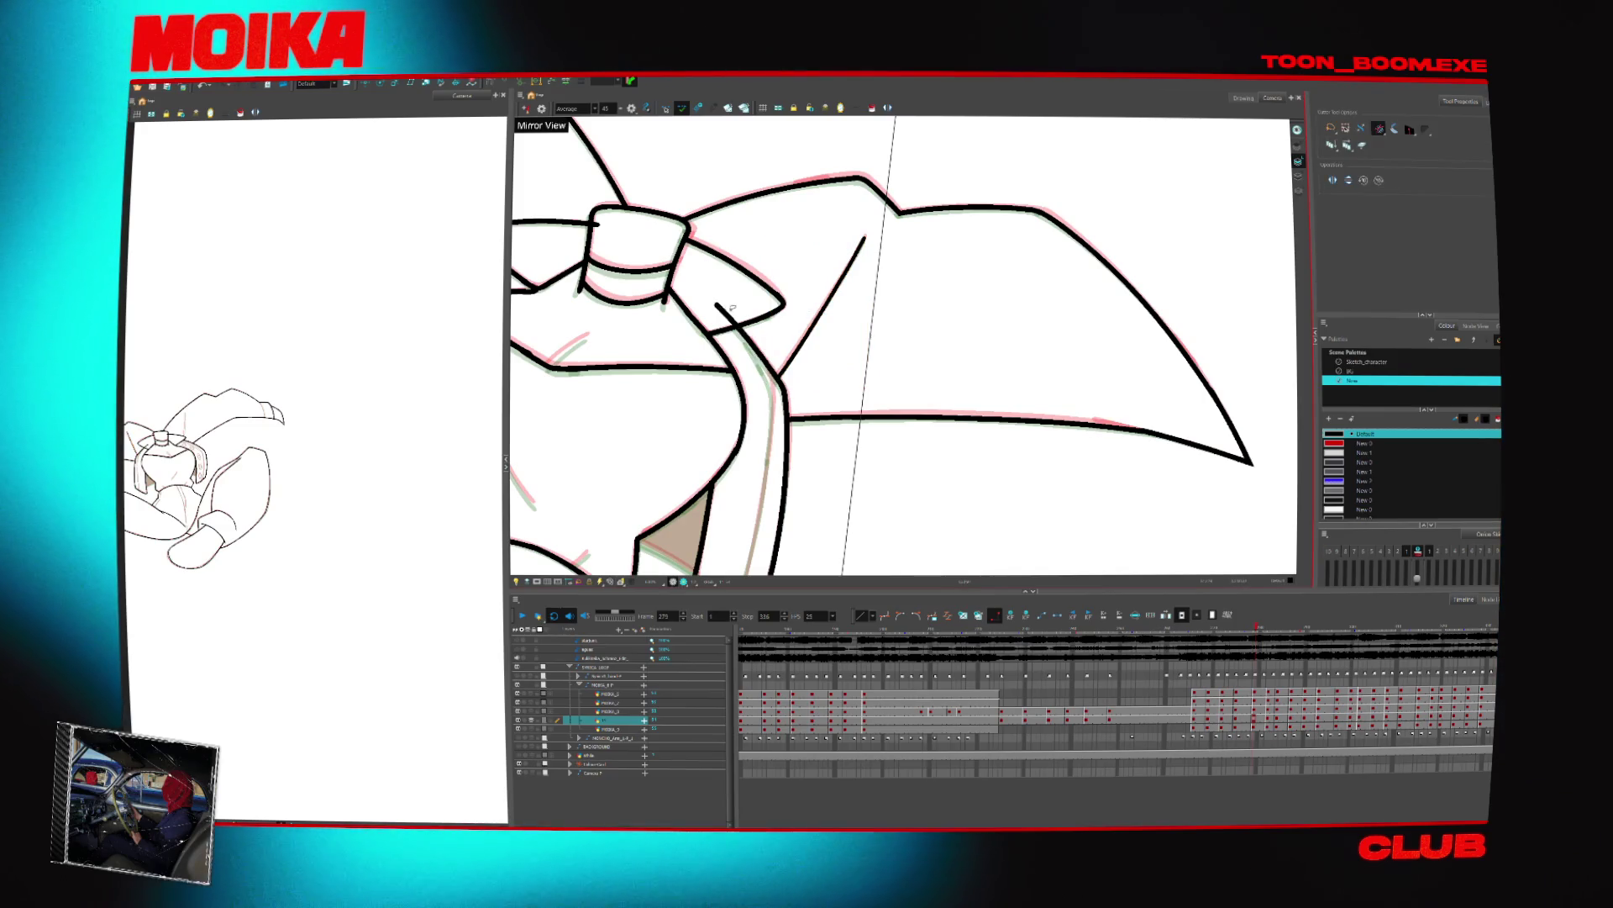
{"action": "left_click_drag", "start_coordinate": [670, 427], "coordinate": [930, 416]}
{"action": "key", "text": "alt+b"}
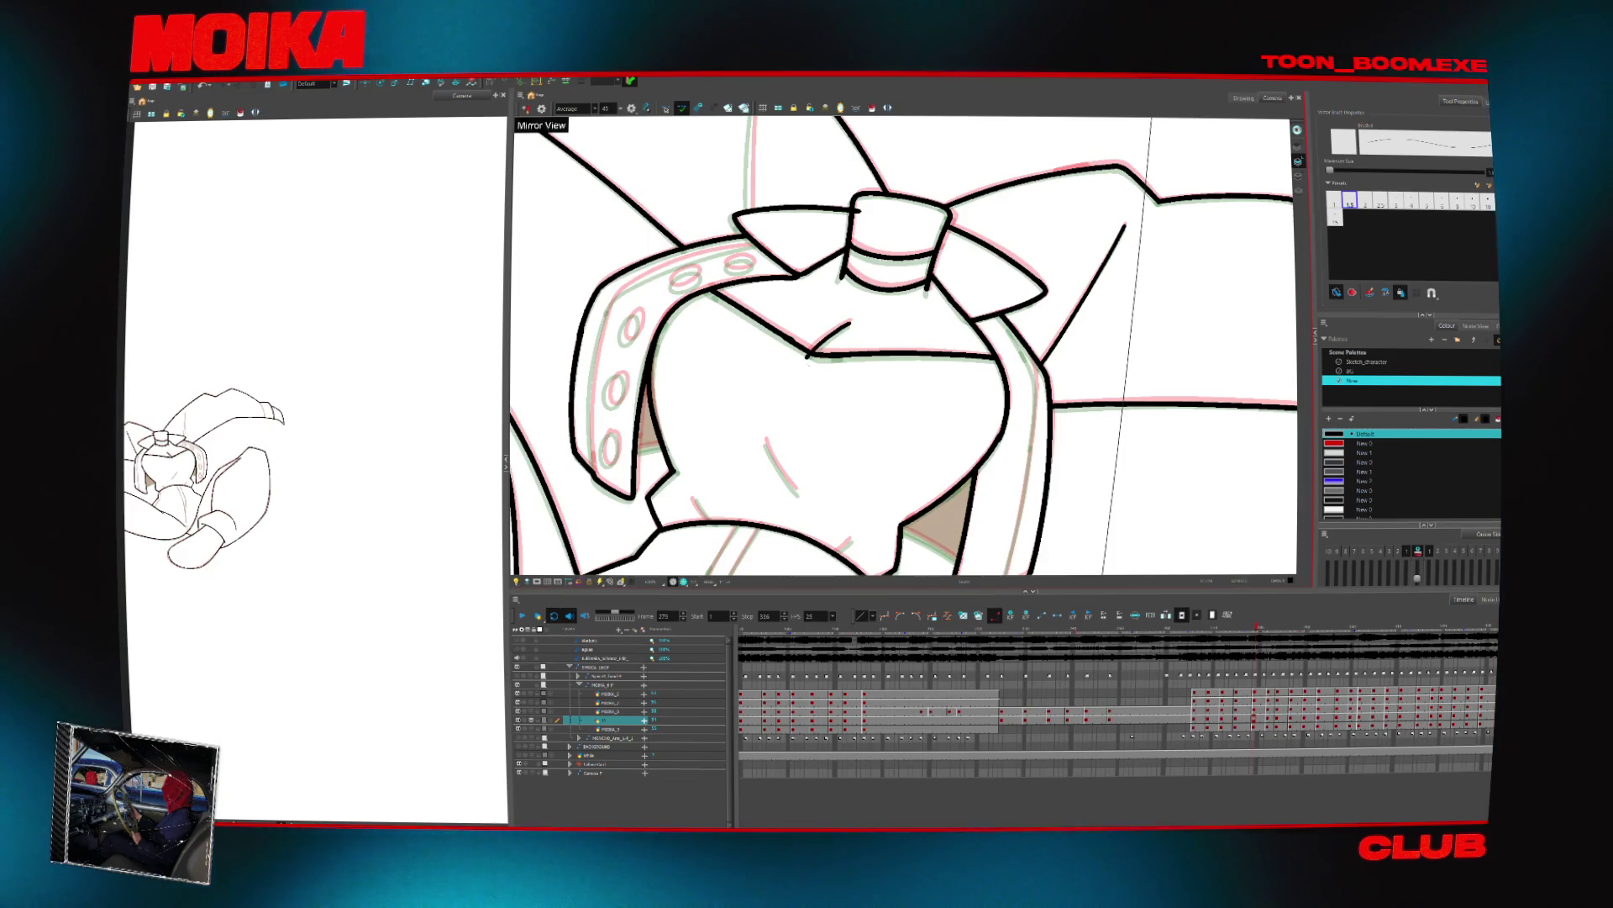
{"action": "key", "text": "shift+t"}
{"action": "left_click_drag", "start_coordinate": [848, 360], "coordinate": [936, 402]}
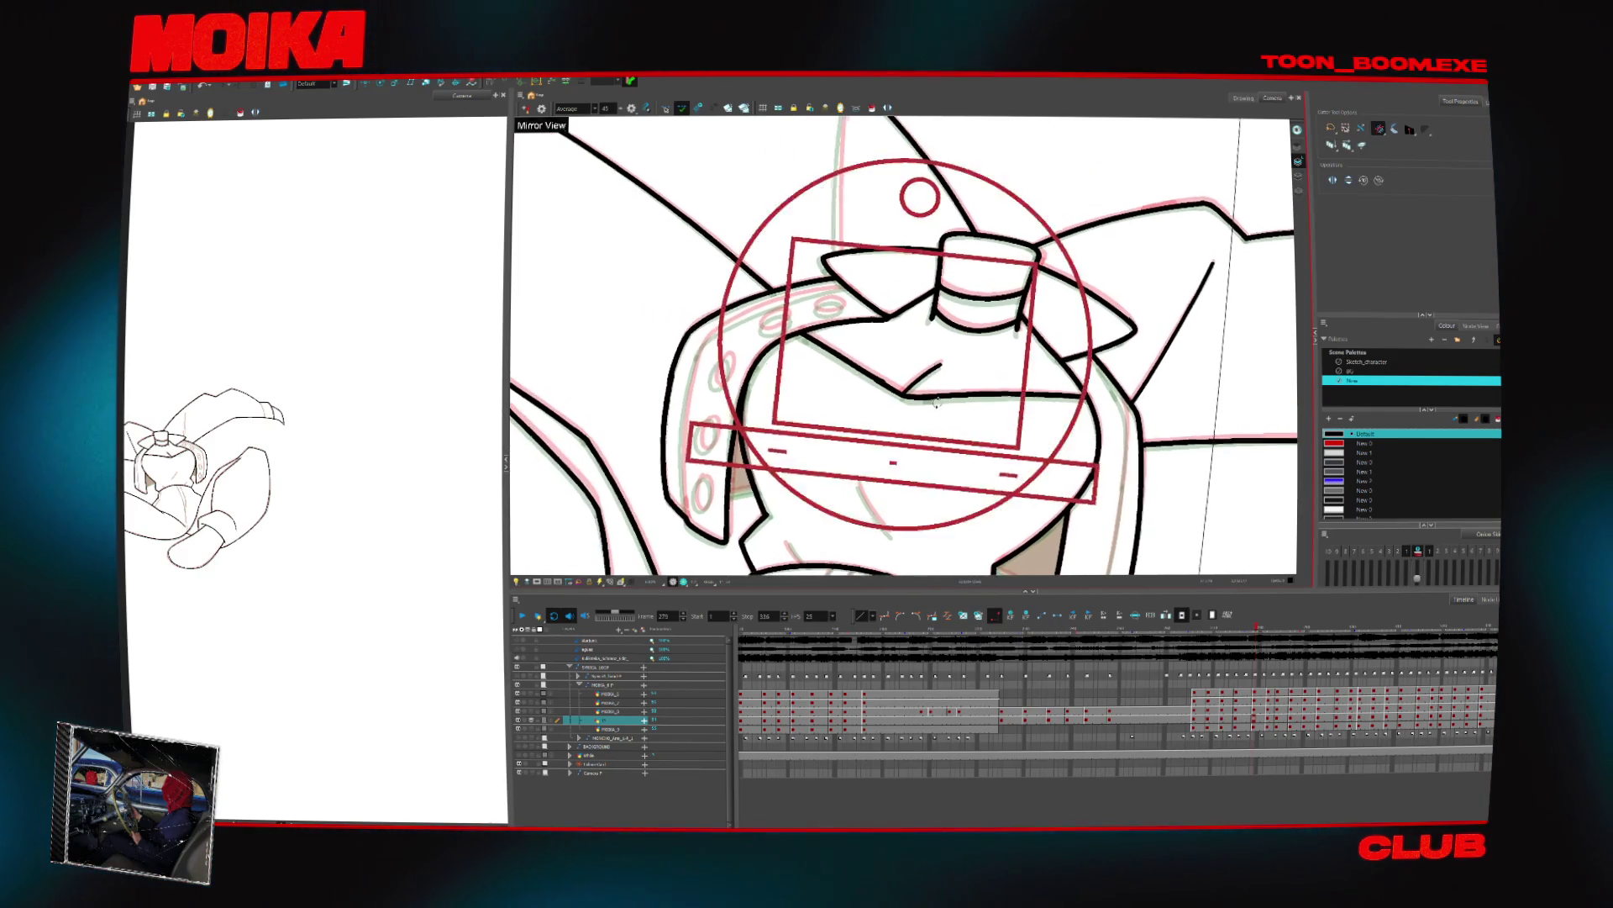
{"action": "key", "text": "alt+b"}
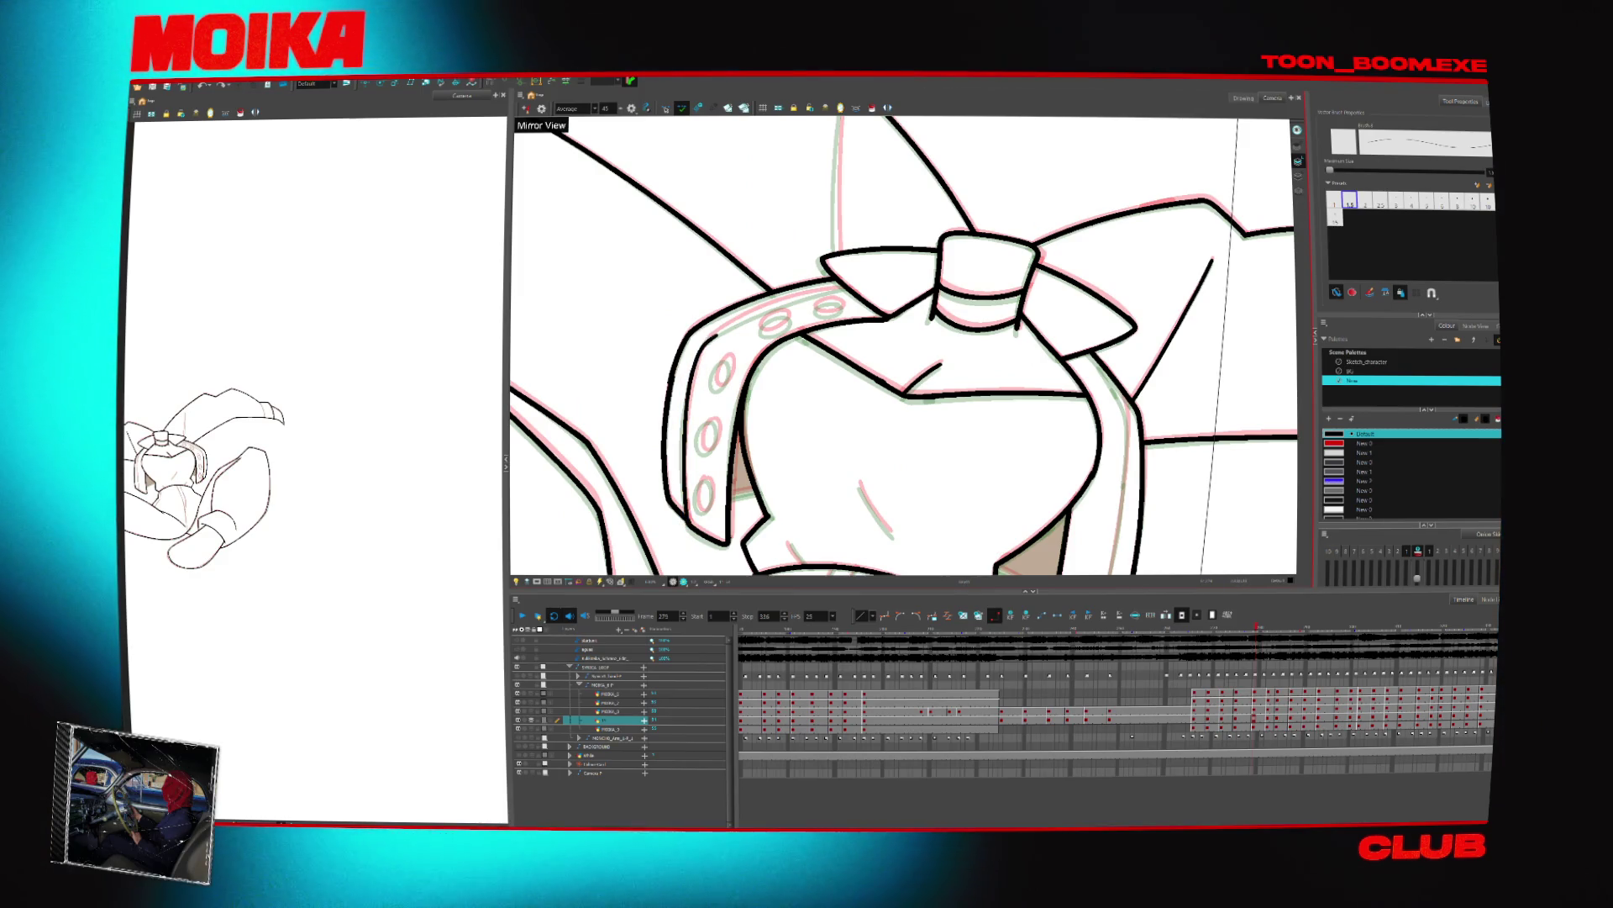
Restore the pale line to solid black, unmirror the view and rotate it back
{"action": "key", "text": "c"}
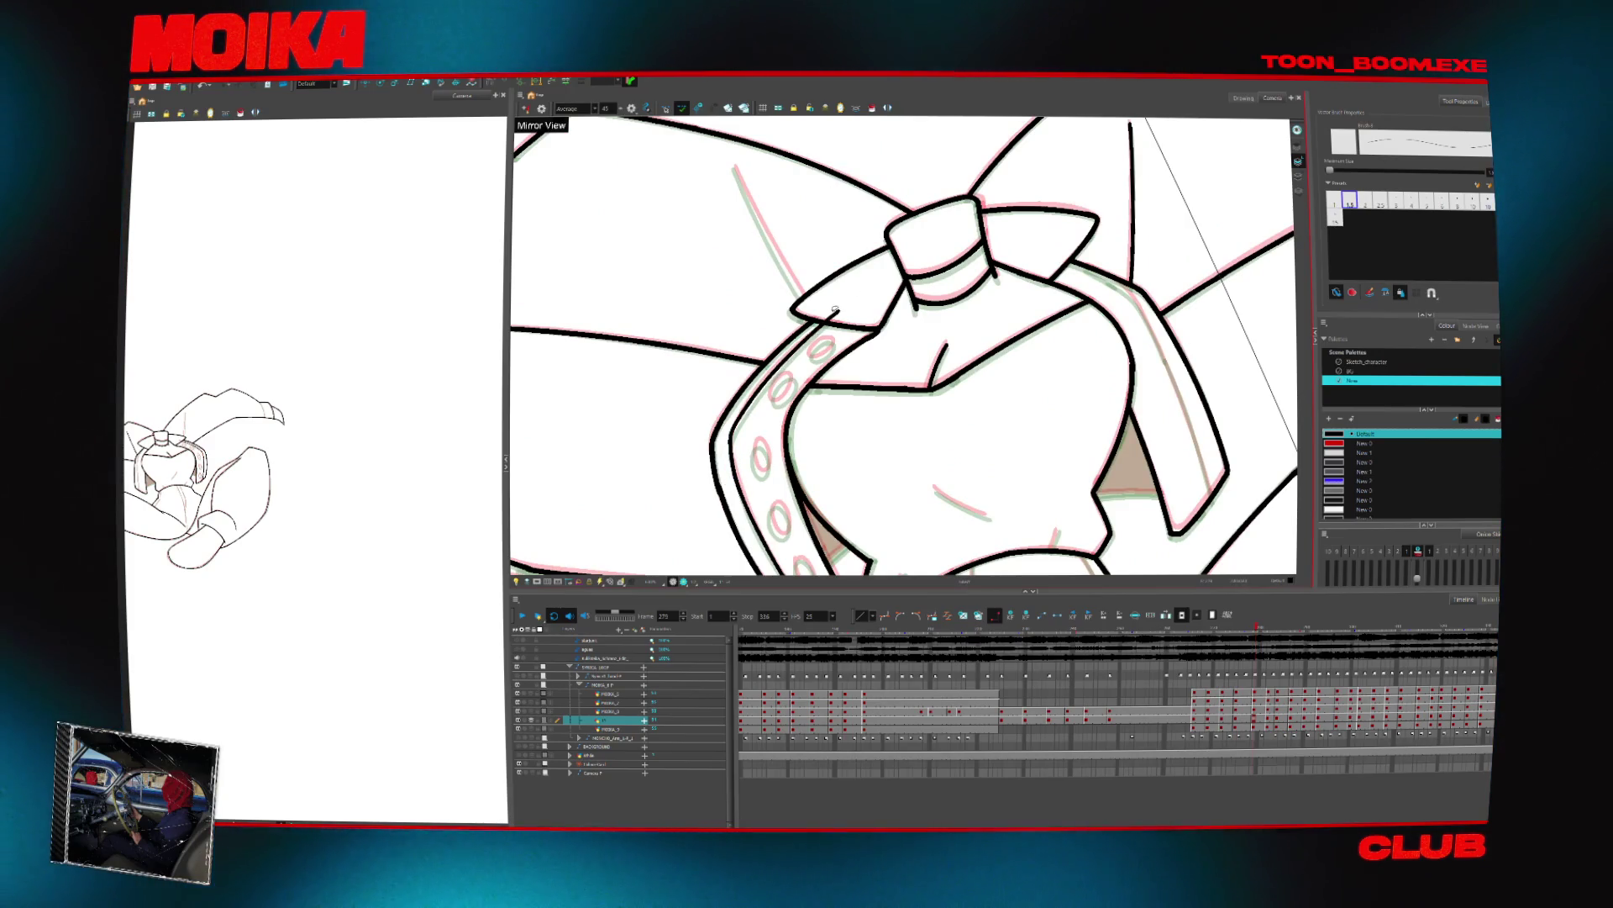
{"action": "key", "text": "ctrl+z"}
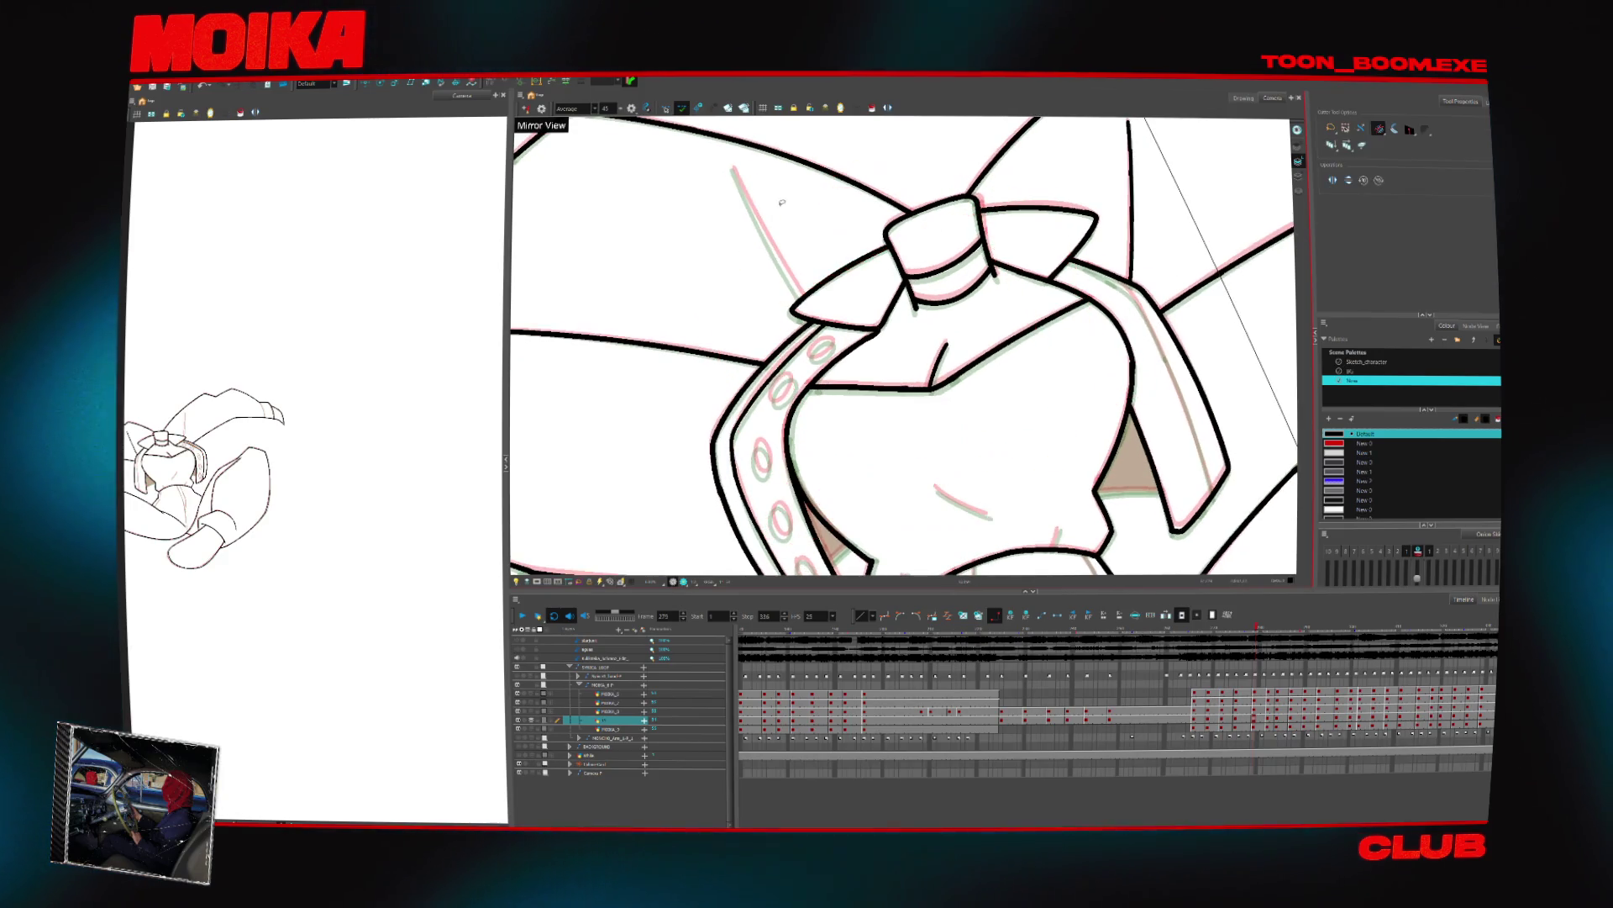
{"action": "key", "text": "4"}
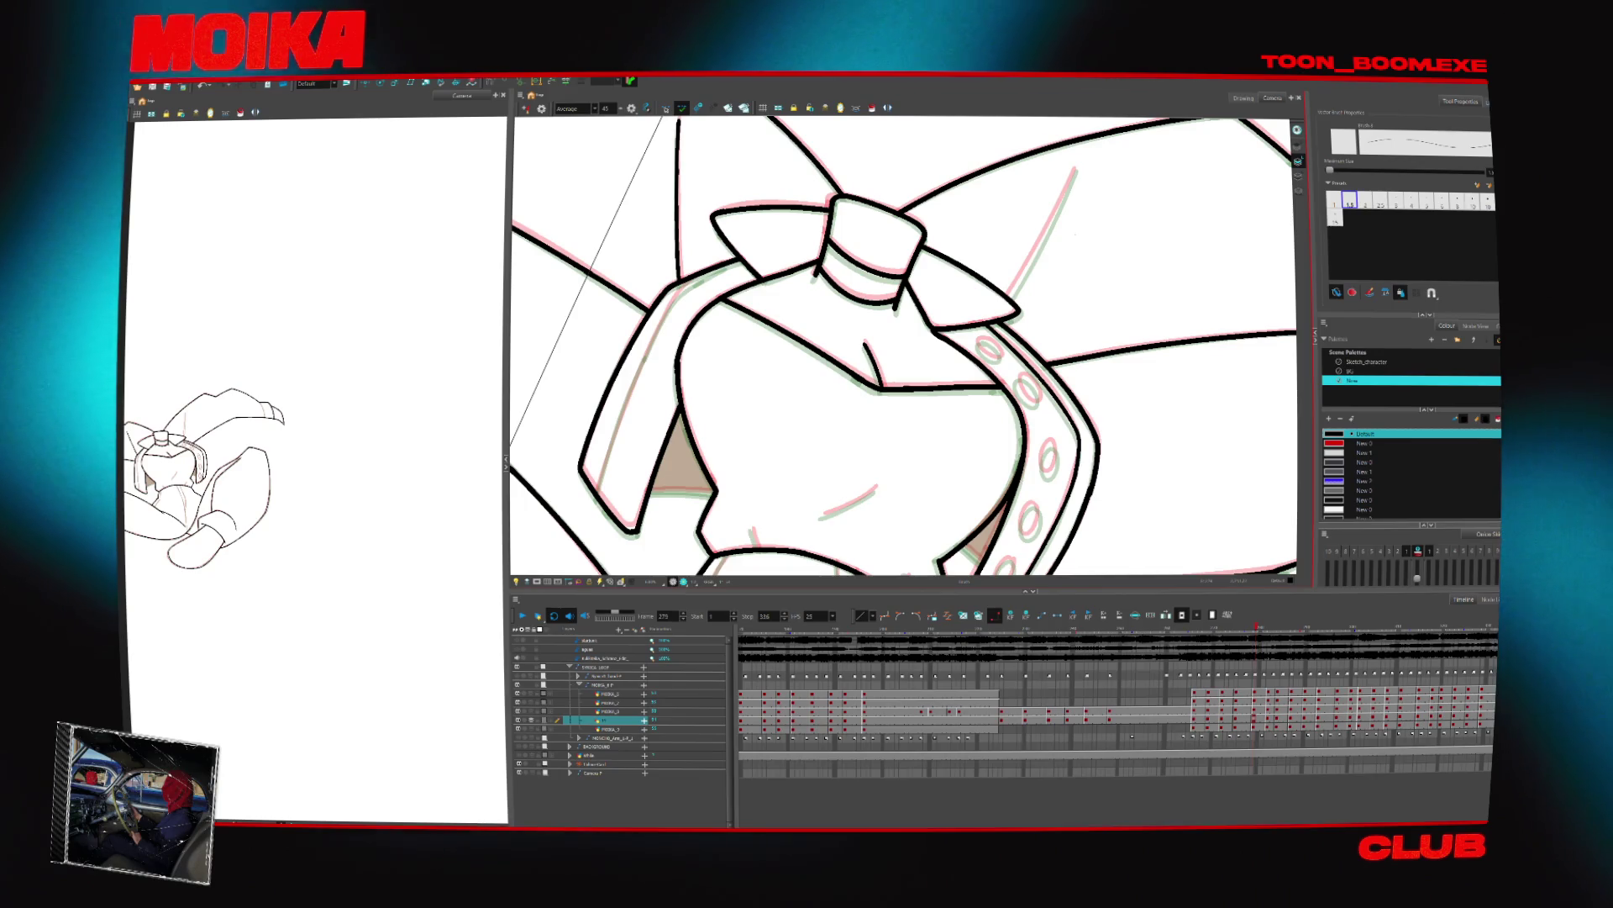
{"action": "key", "text": "v"}
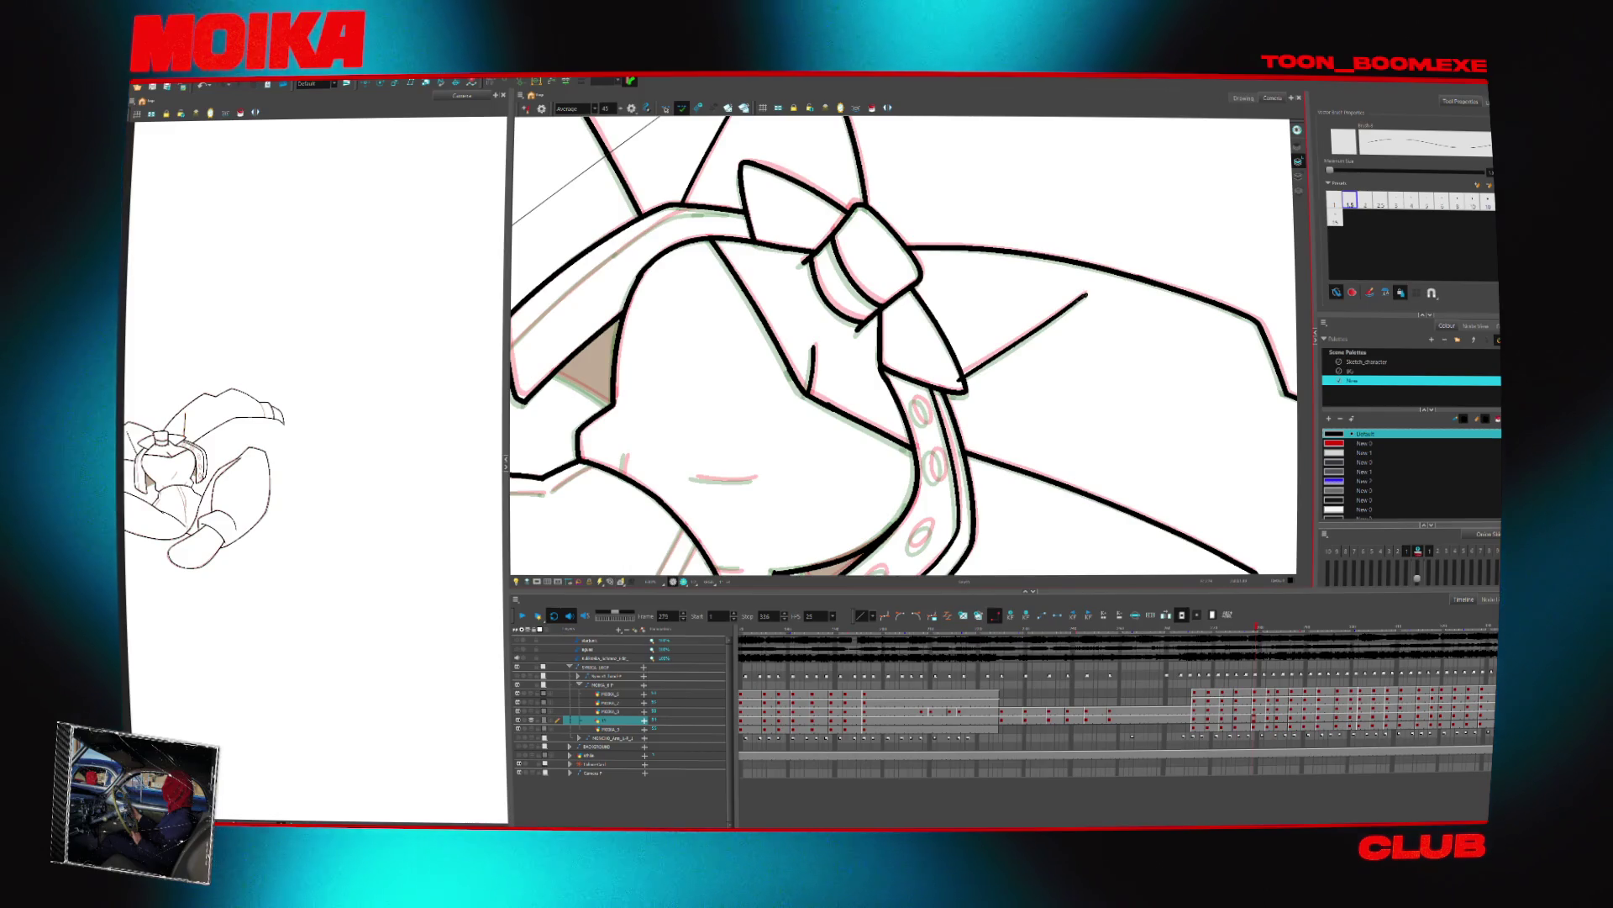
{"action": "mouse_move", "coordinate": [1048, 412]}
{"action": "left_mouse_down"}
{"action": "mouse_move", "coordinate": [950, 327]}
{"action": "mouse_move", "coordinate": [848, 322]}
{"action": "mouse_move", "coordinate": [941, 252]}
{"action": "left_mouse_up"}
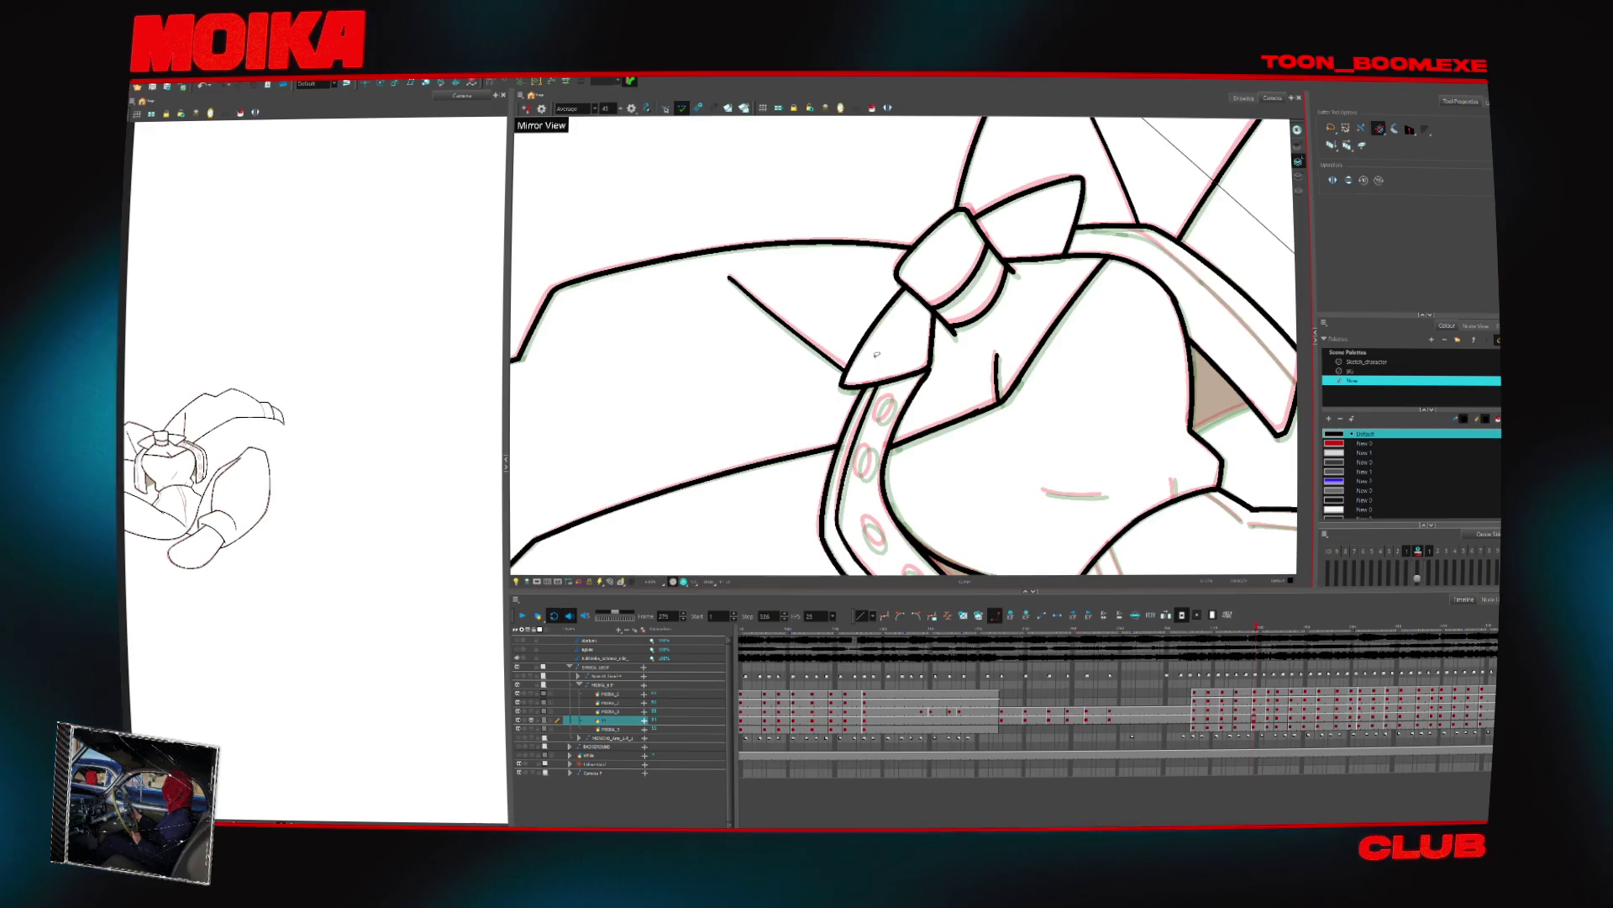
Rotate the view so the bow is upright and ink a short stroke on the chest
{"action": "key", "text": "alt+b"}
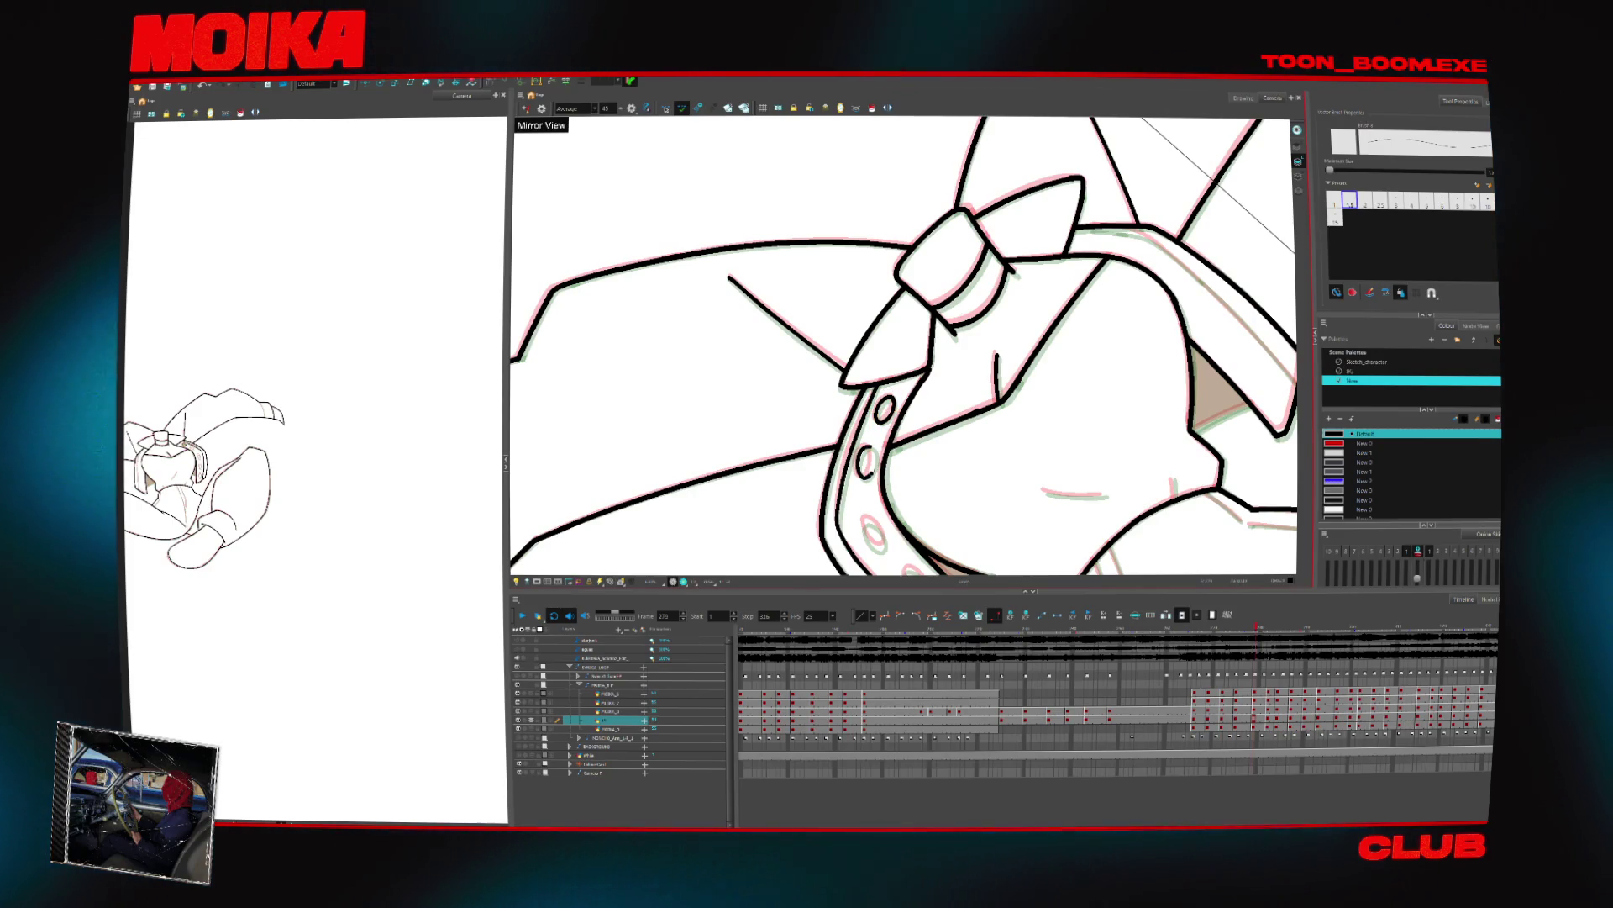
{"action": "key", "text": "shift+x"}
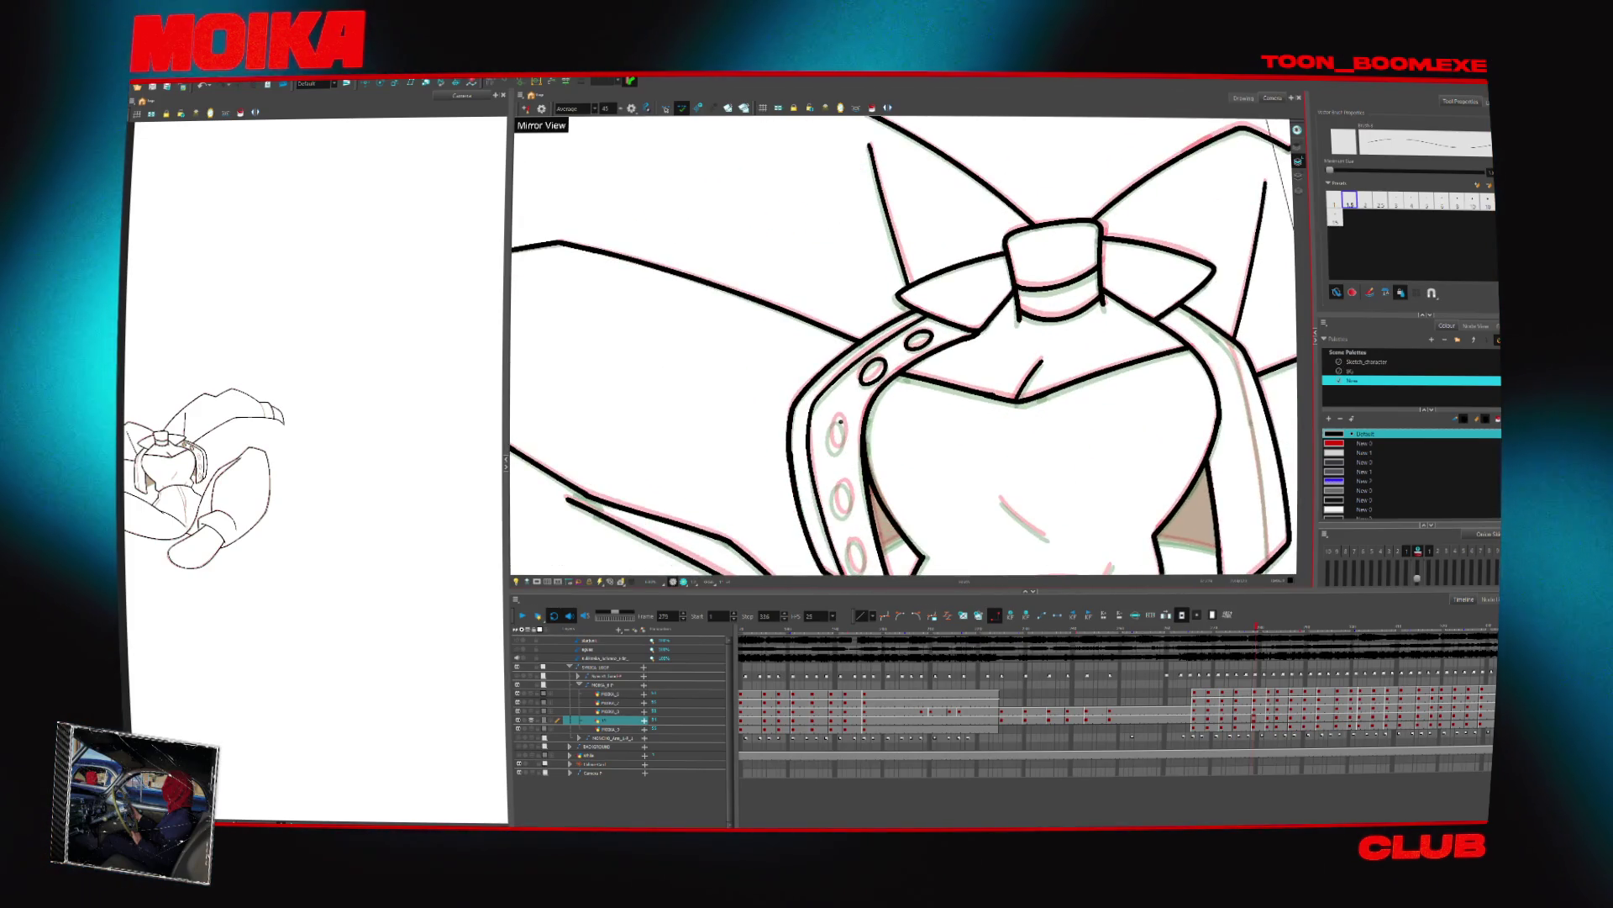
{"action": "key", "text": "shift+x"}
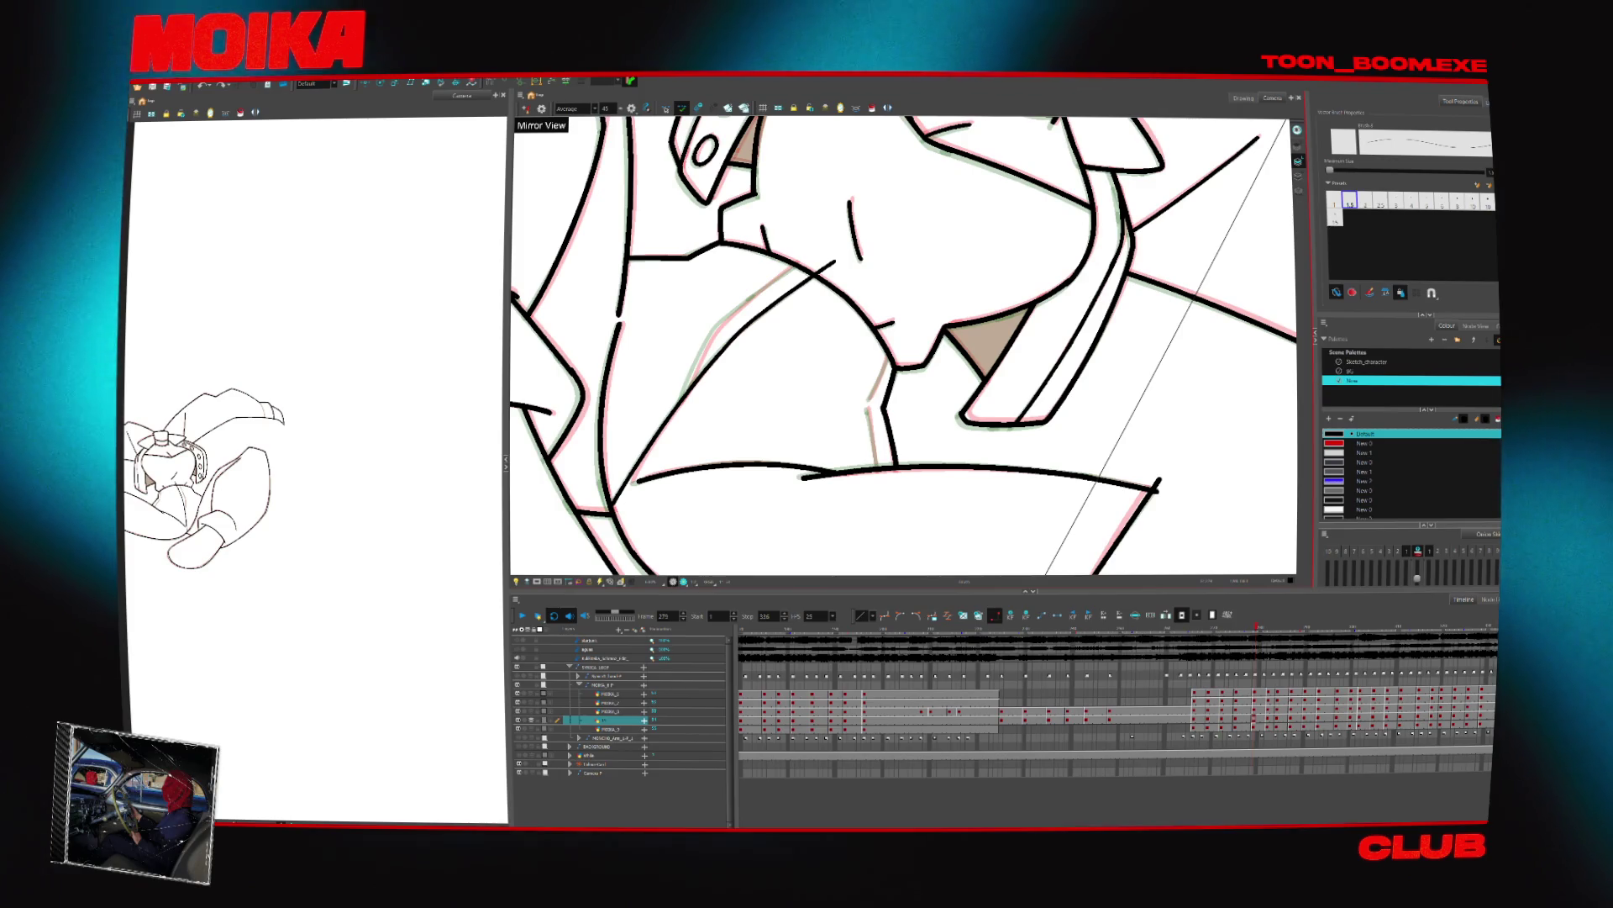
{"action": "left_click_drag", "start_coordinate": [716, 332], "coordinate": [679, 413]}
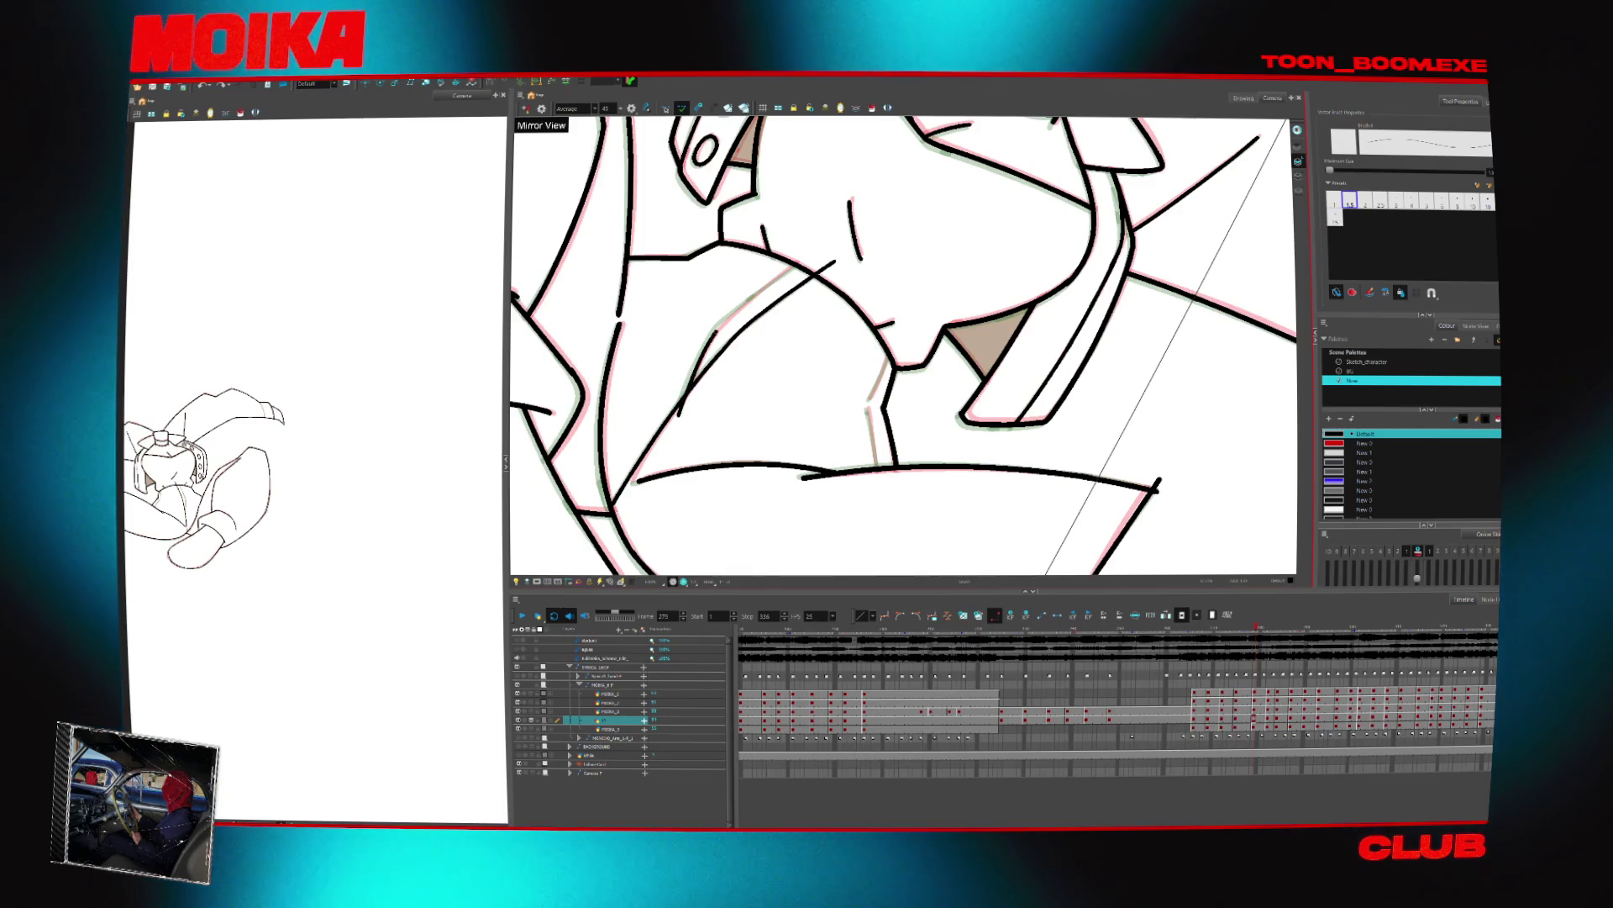
{"action": "left_click", "coordinate": [717, 333]}
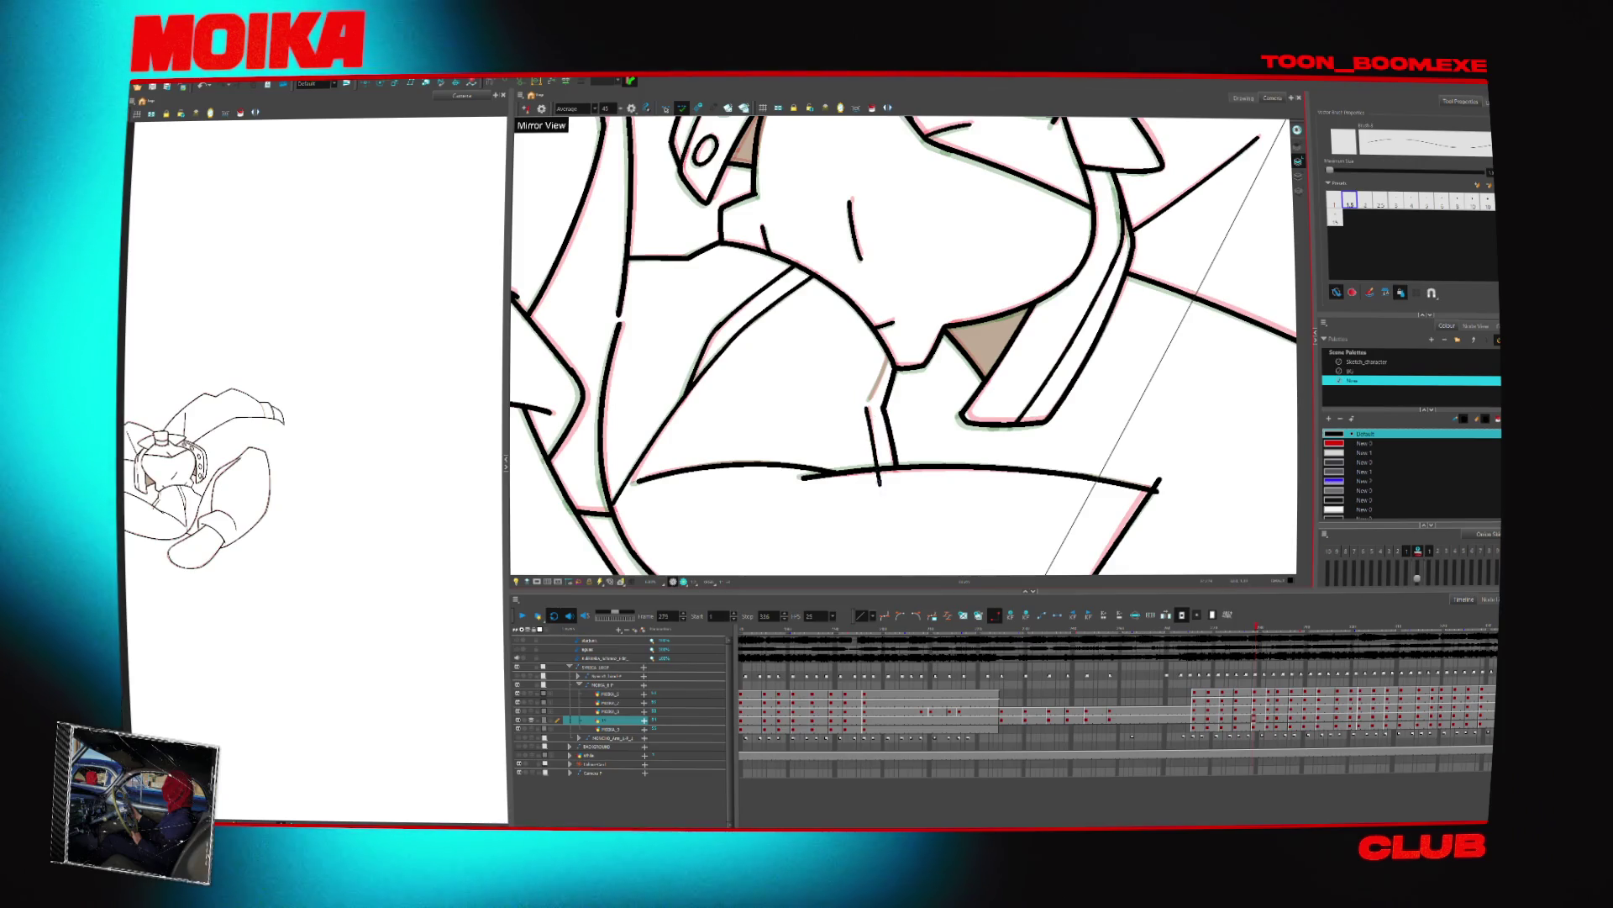
Reframe and mirror the view, then ink the curve of the collar fold in thick black
{"action": "left_click_drag", "start_coordinate": [870, 405], "coordinate": [967, 320]}
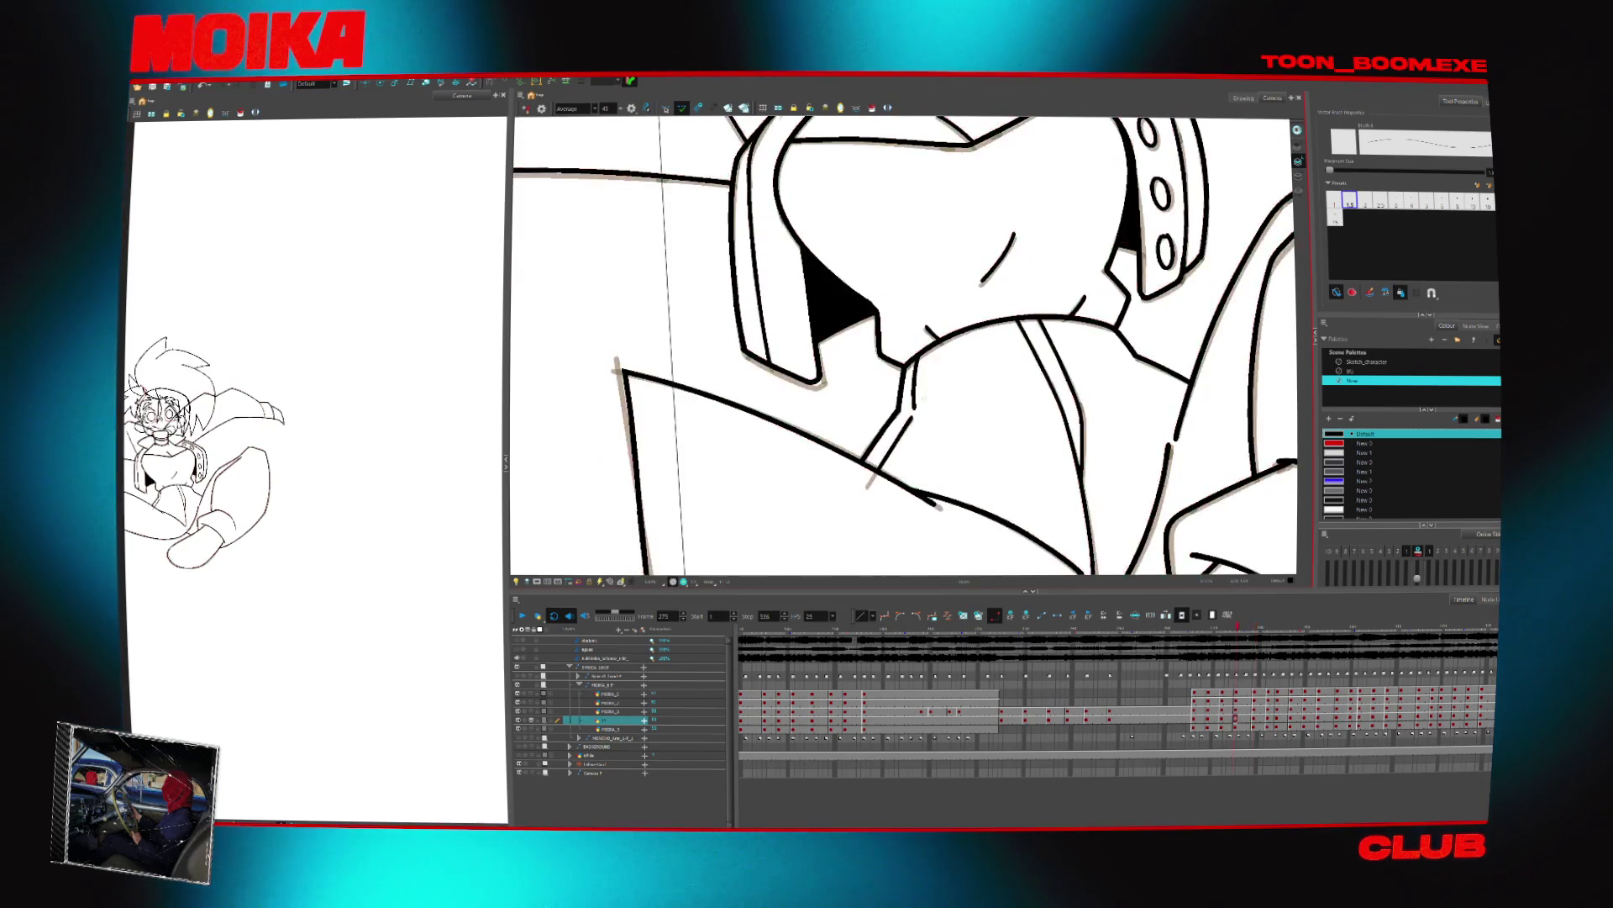
{"action": "key", "text": "alt+z"}
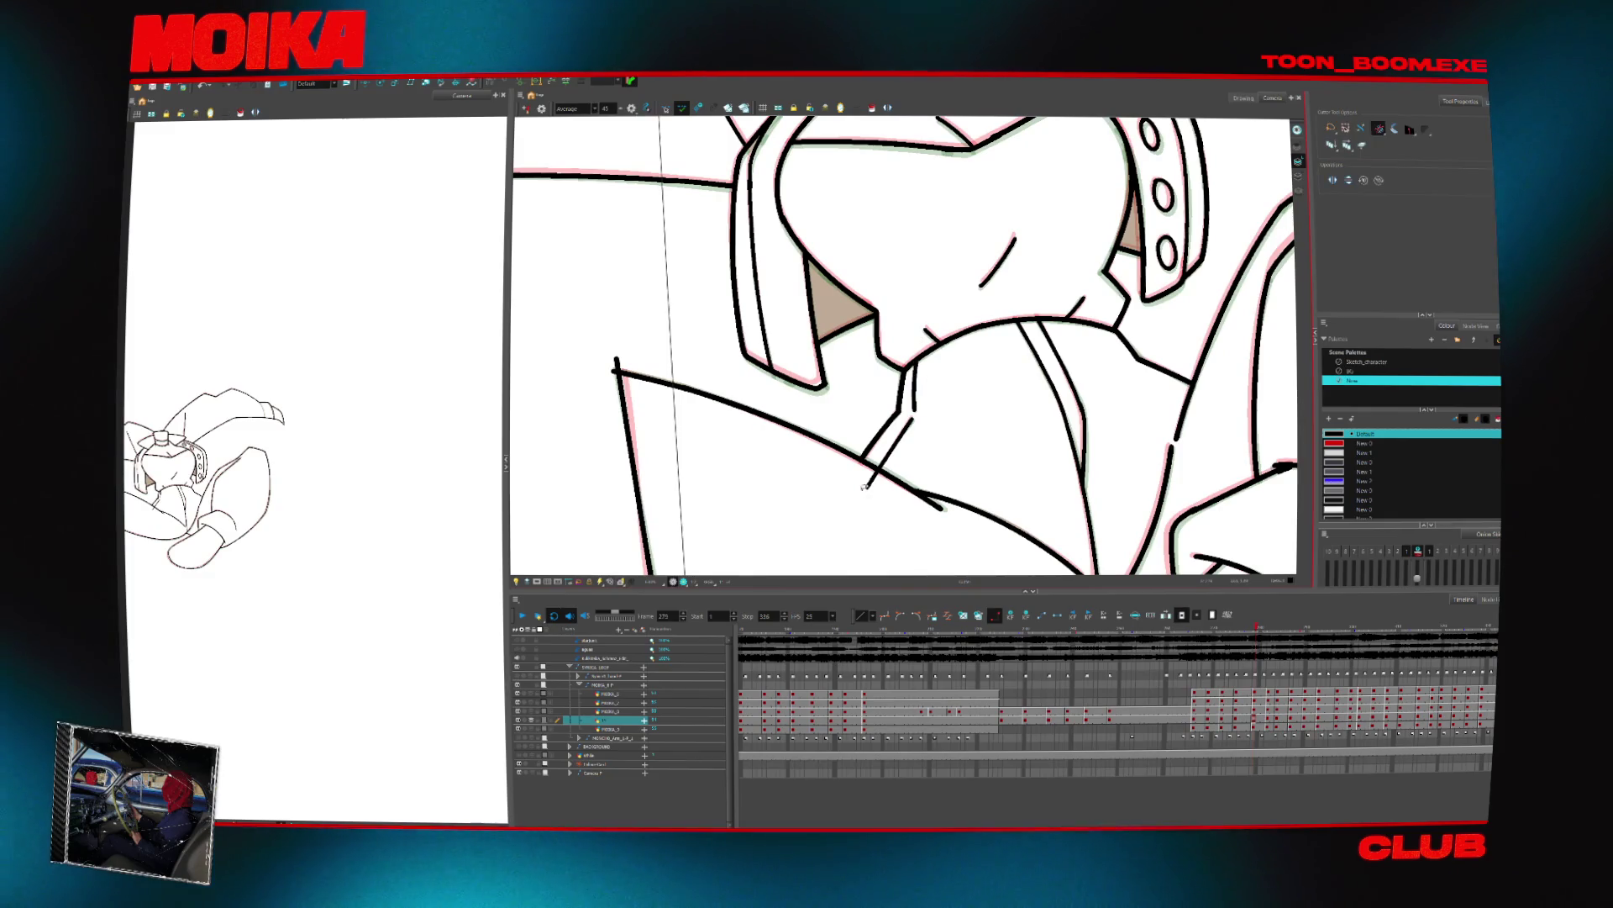
{"action": "scroll", "coordinate": [1114, 429], "scroll_direction": "down", "scroll_amount": 3}
{"action": "left_click_drag", "start_coordinate": [1115, 428], "coordinate": [866, 336]}
{"action": "key", "text": "4"}
{"action": "scroll", "coordinate": [673, 225], "scroll_direction": "up", "scroll_amount": 5}
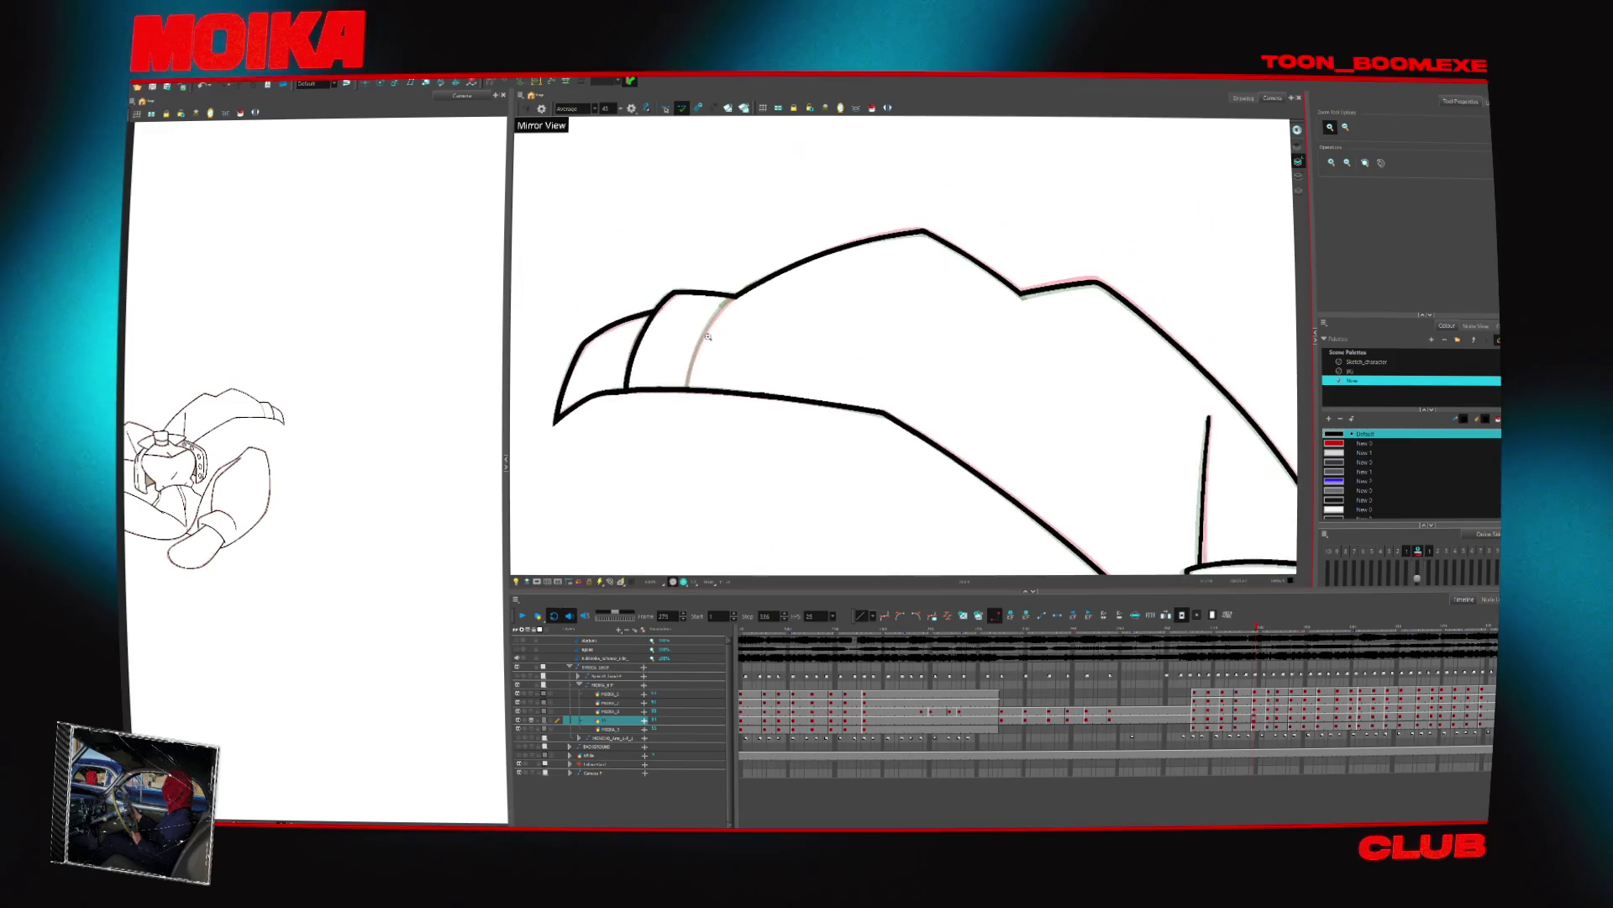
{"action": "key", "text": "alt+b"}
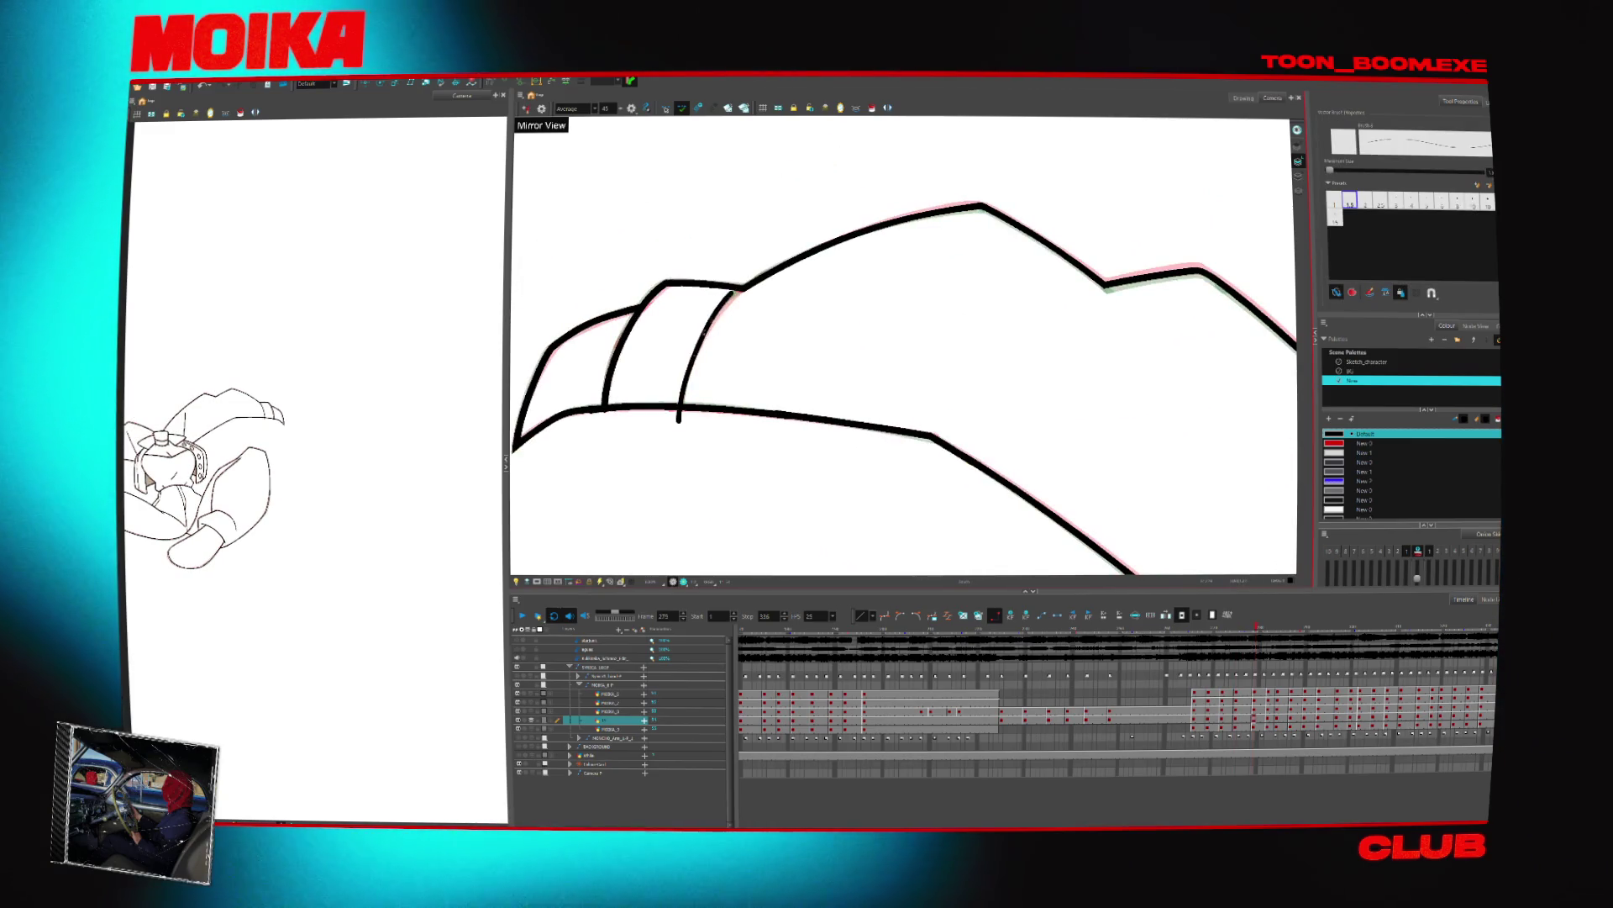
{"action": "left_click_drag", "start_coordinate": [678, 416], "coordinate": [740, 290]}
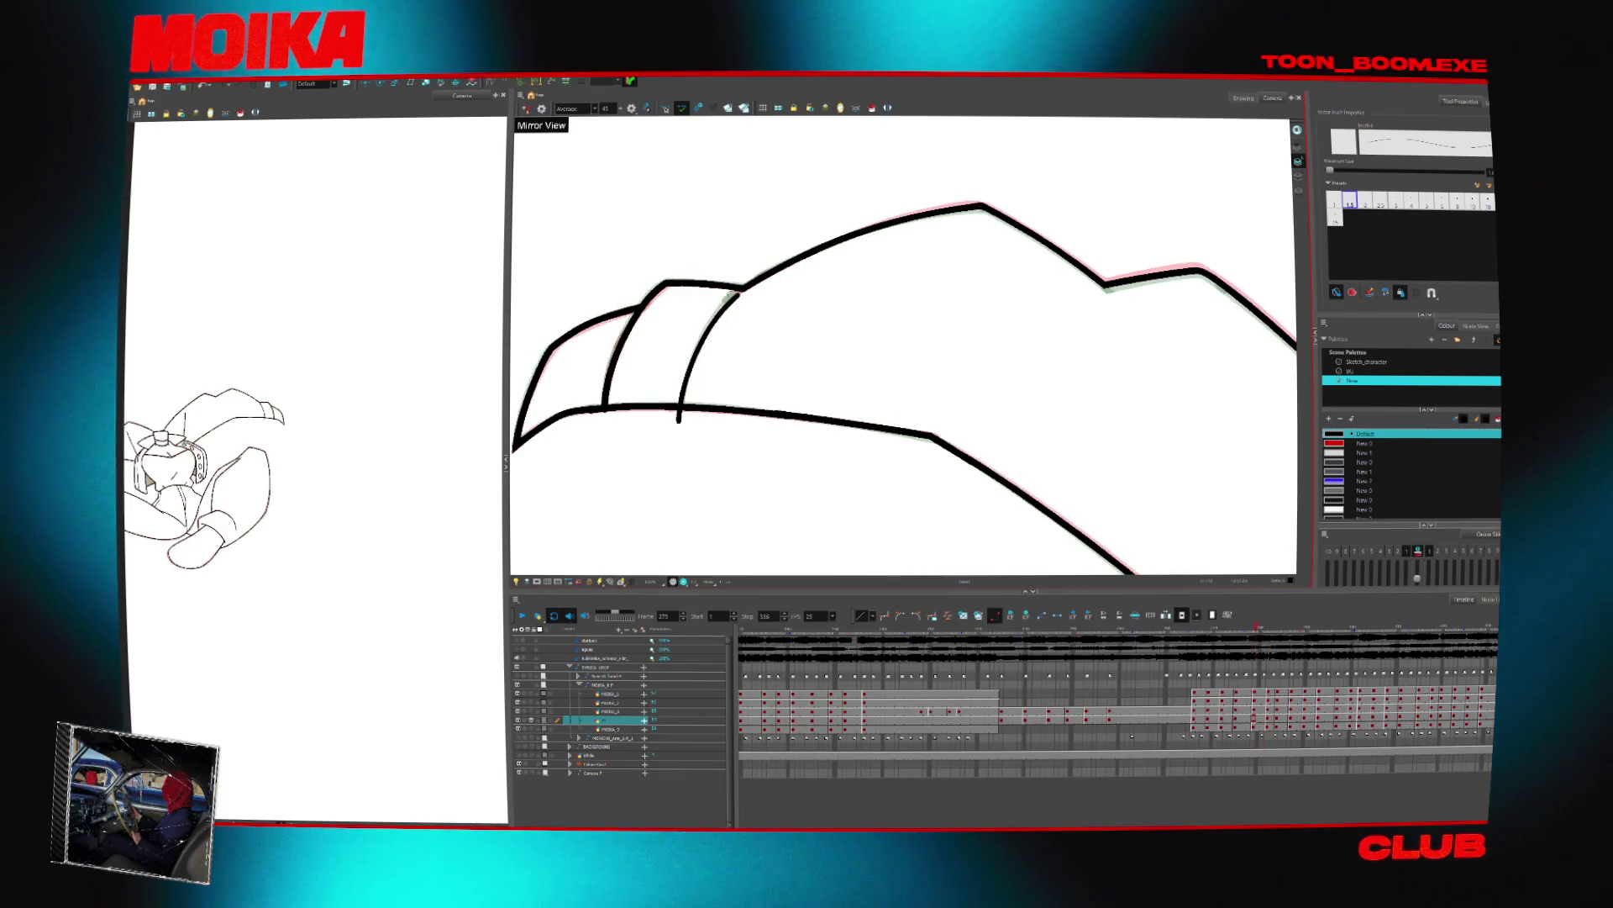
Cut away the stray stretch of baseline beneath the fold and zoom out
{"action": "key", "text": "alt+t"}
{"action": "left_click_drag", "start_coordinate": [622, 395], "coordinate": [723, 425]}
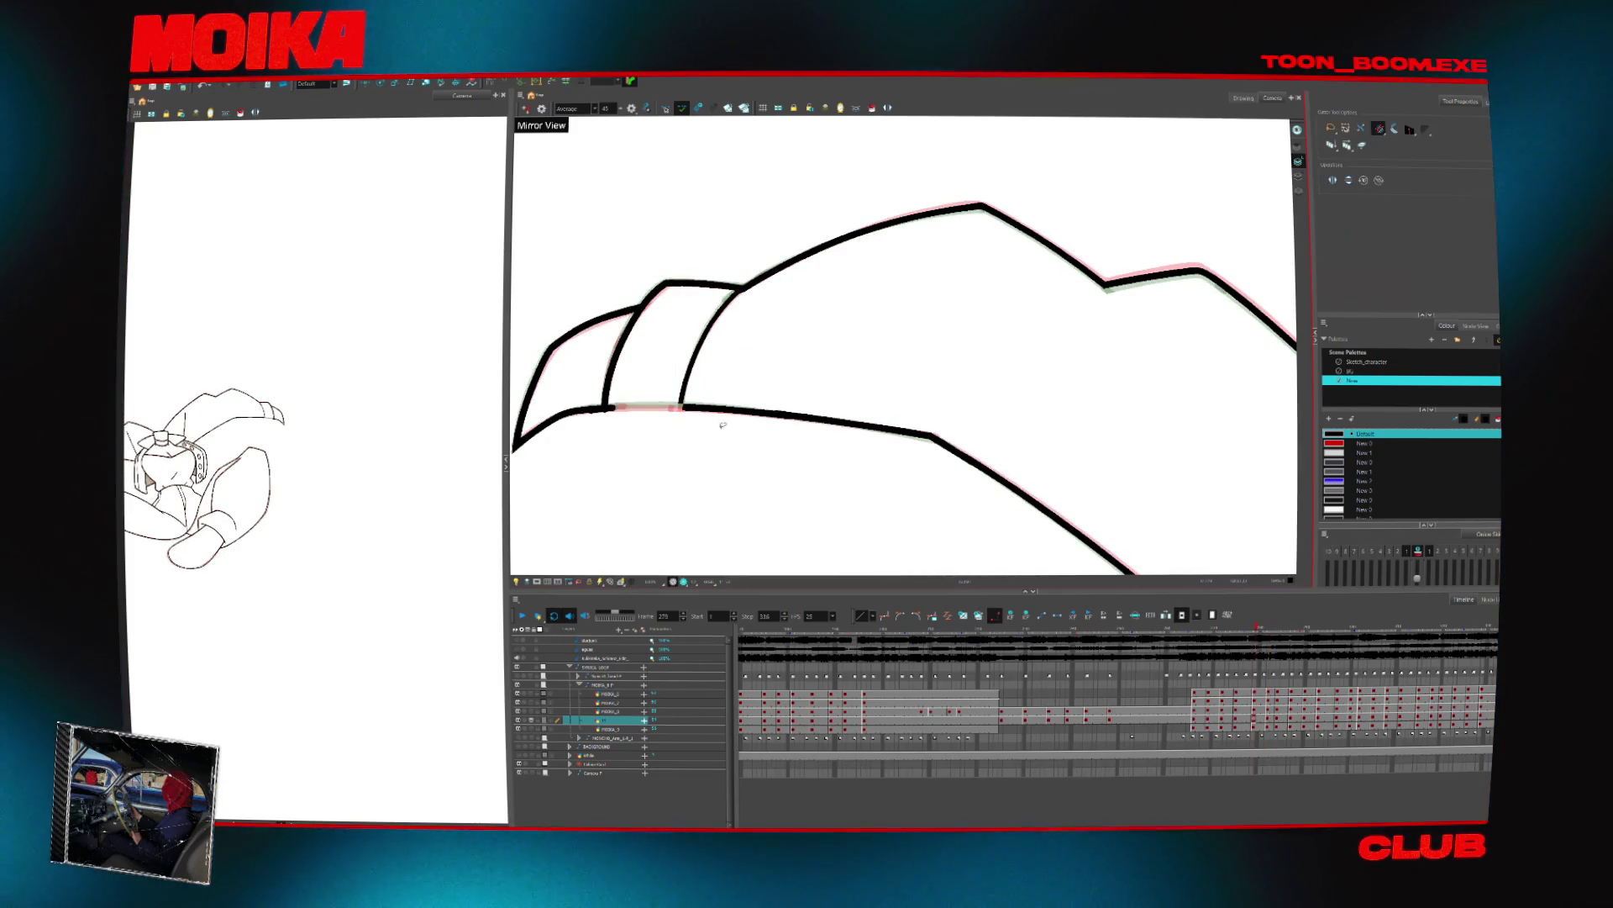
{"action": "key", "text": "alt+z"}
{"action": "scroll", "coordinate": [1016, 380], "scroll_direction": "down", "scroll_amount": 10}
{"action": "scroll", "coordinate": [1017, 381], "scroll_direction": "up", "scroll_amount": 4}
{"action": "key", "text": "comma"}
{"action": "key", "text": "comma"}
{"action": "key", "text": "comma"}
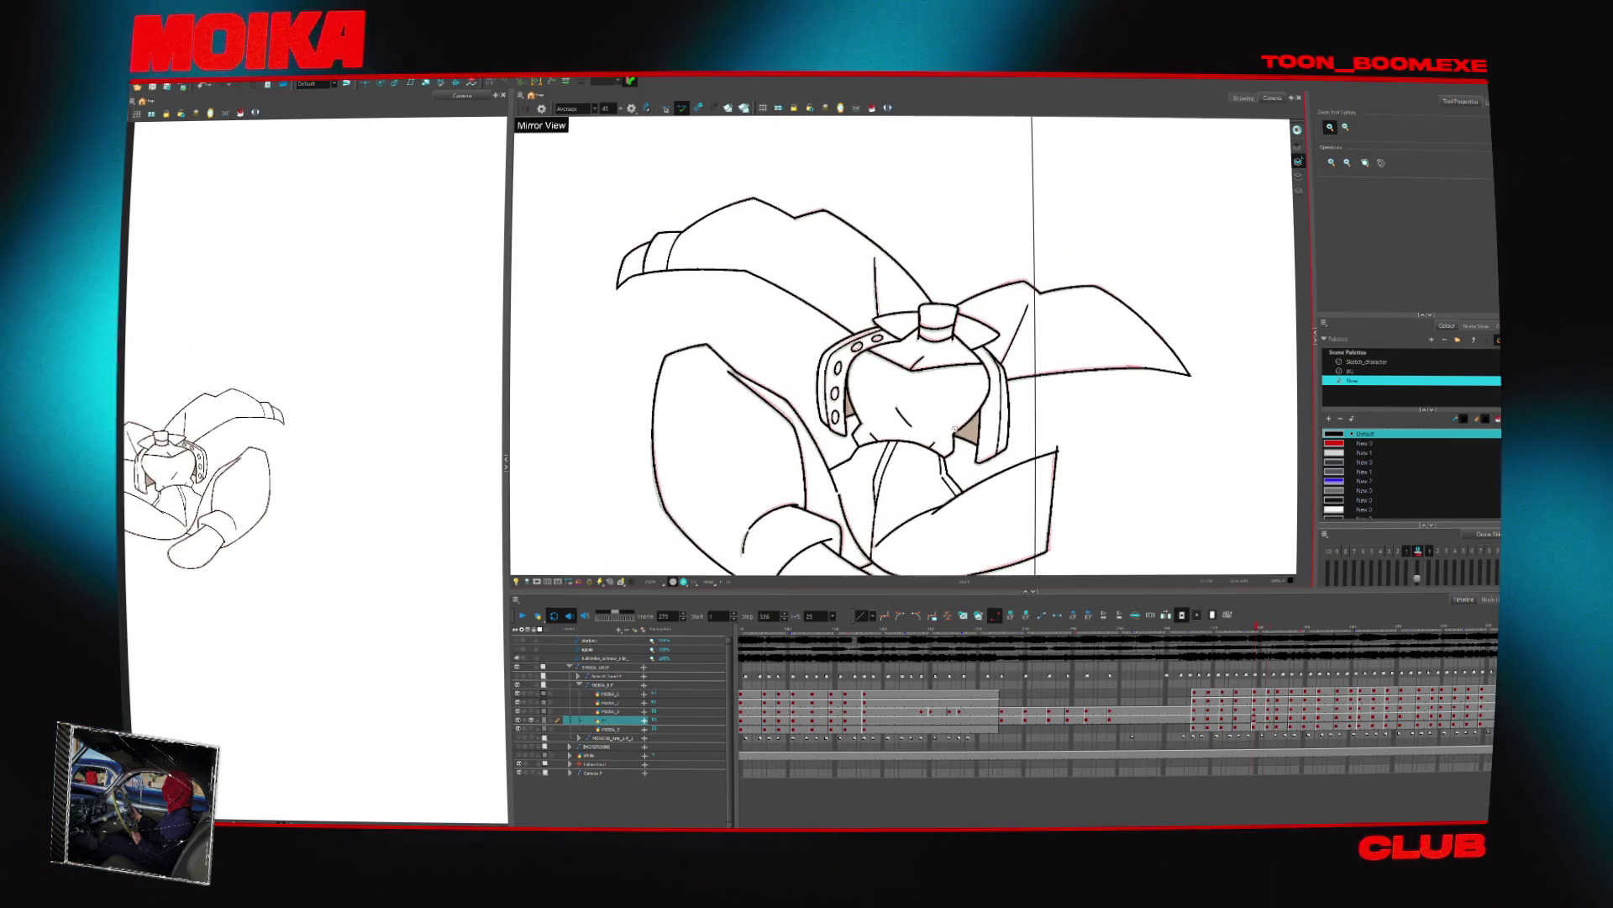
Select the MOIKA_3 layer for the head guide, then zoom and rotate the view until the head is upright
{"action": "key", "text": "period"}
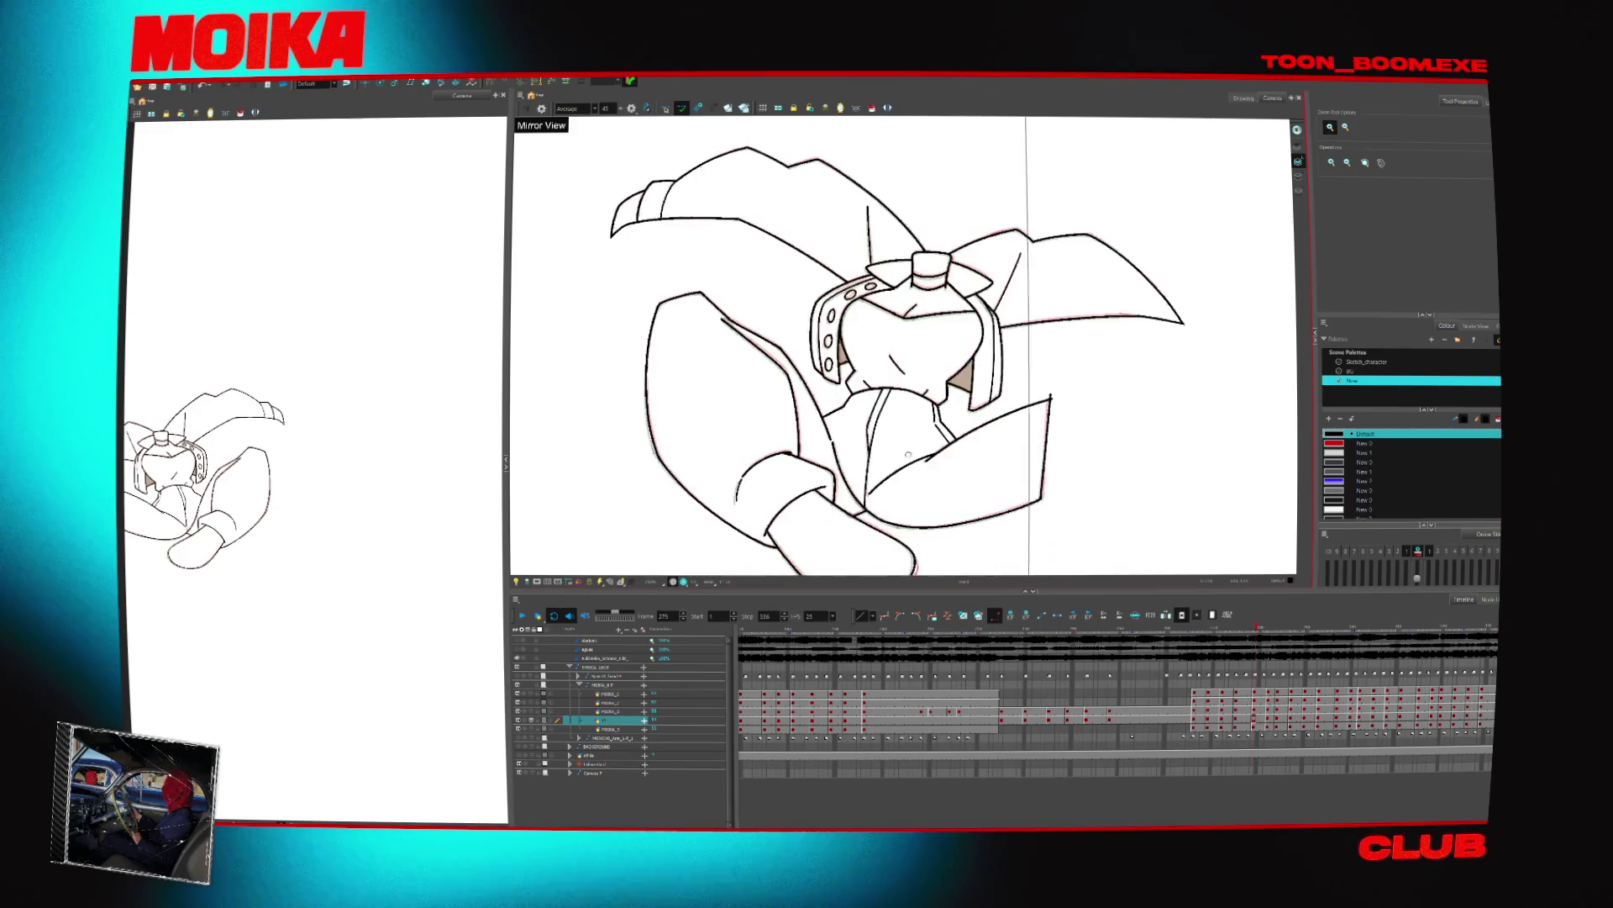
{"action": "key", "text": "comma"}
{"action": "key", "text": "period"}
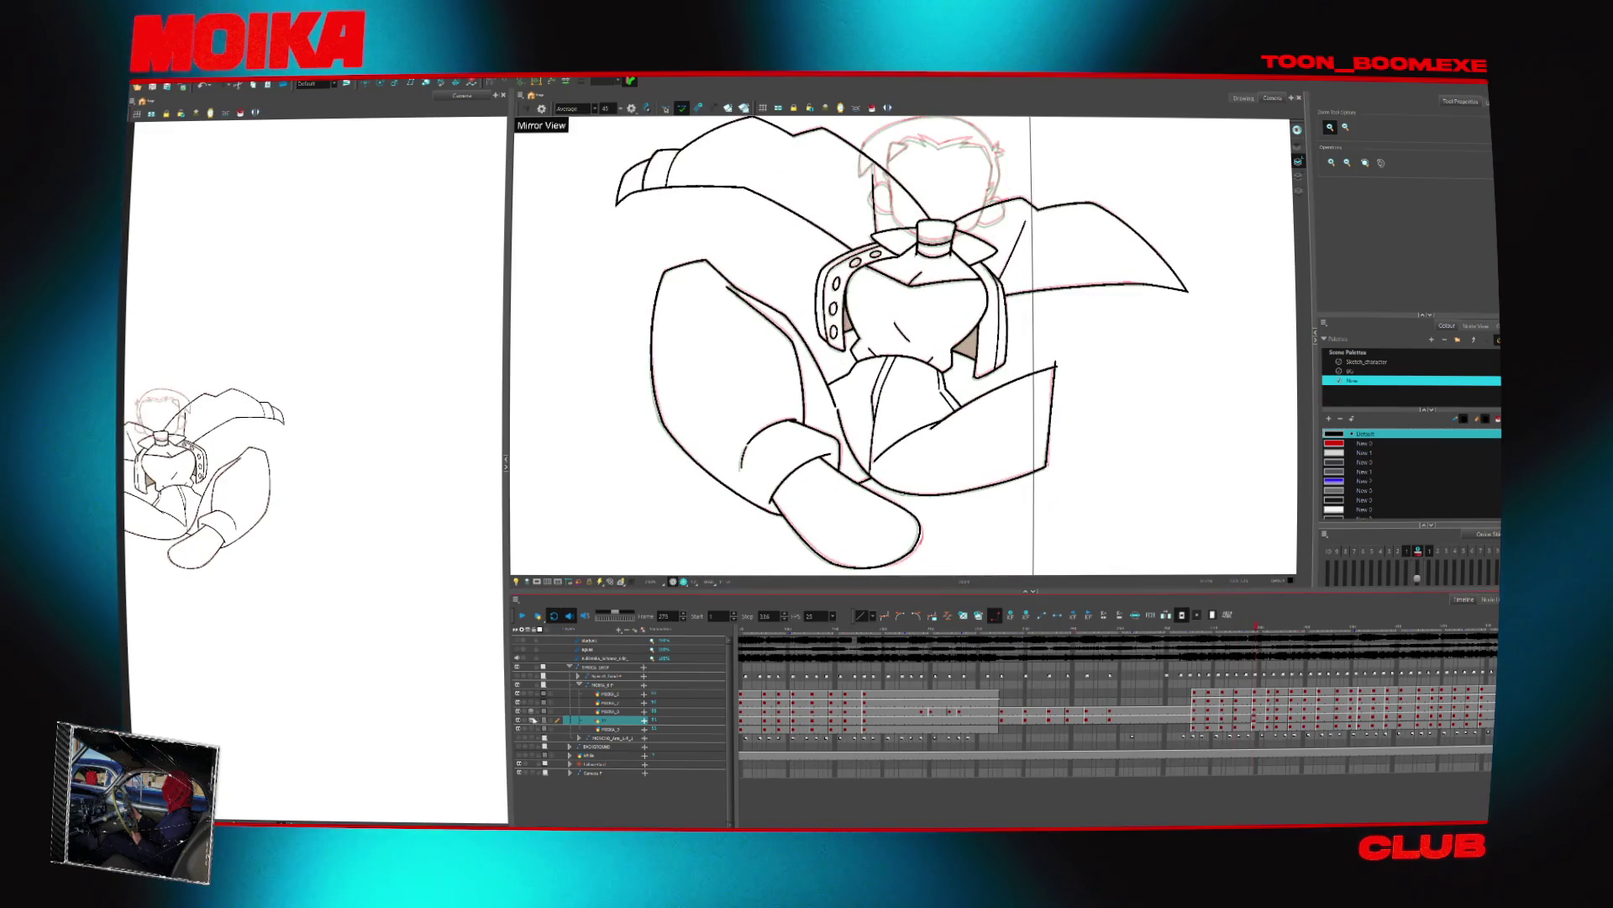
{"action": "left_click", "coordinate": [604, 711]}
{"action": "key", "text": "2"}
{"action": "key", "text": "2"}
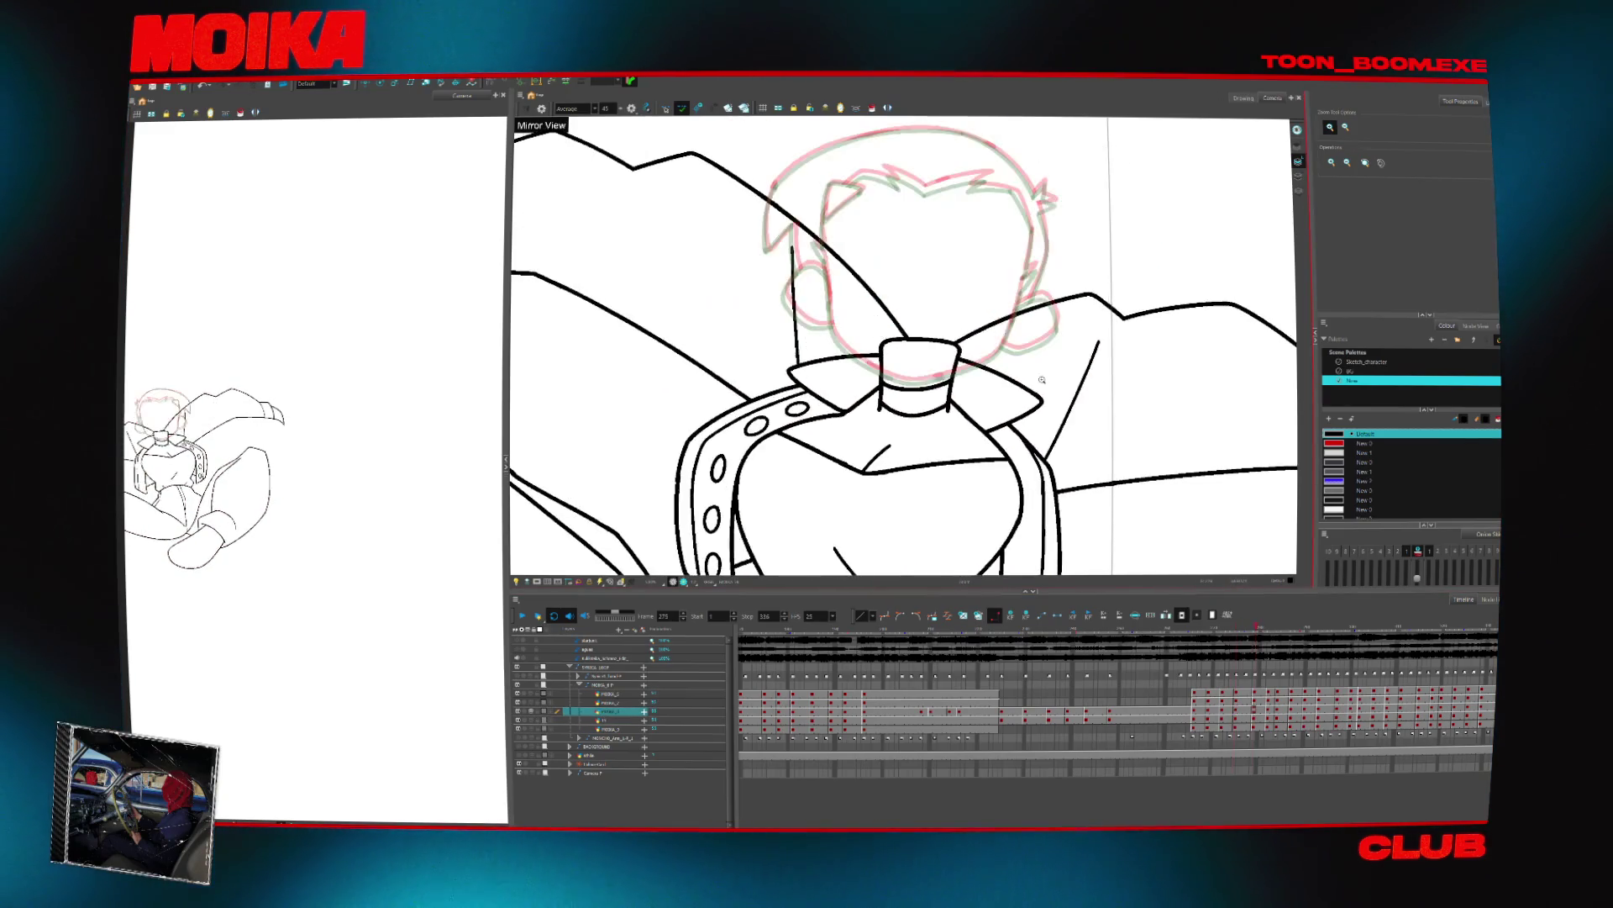
{"action": "key", "text": "alt+b"}
{"action": "key", "text": "v"}
{"action": "key", "text": "v"}
{"action": "key", "text": "v"}
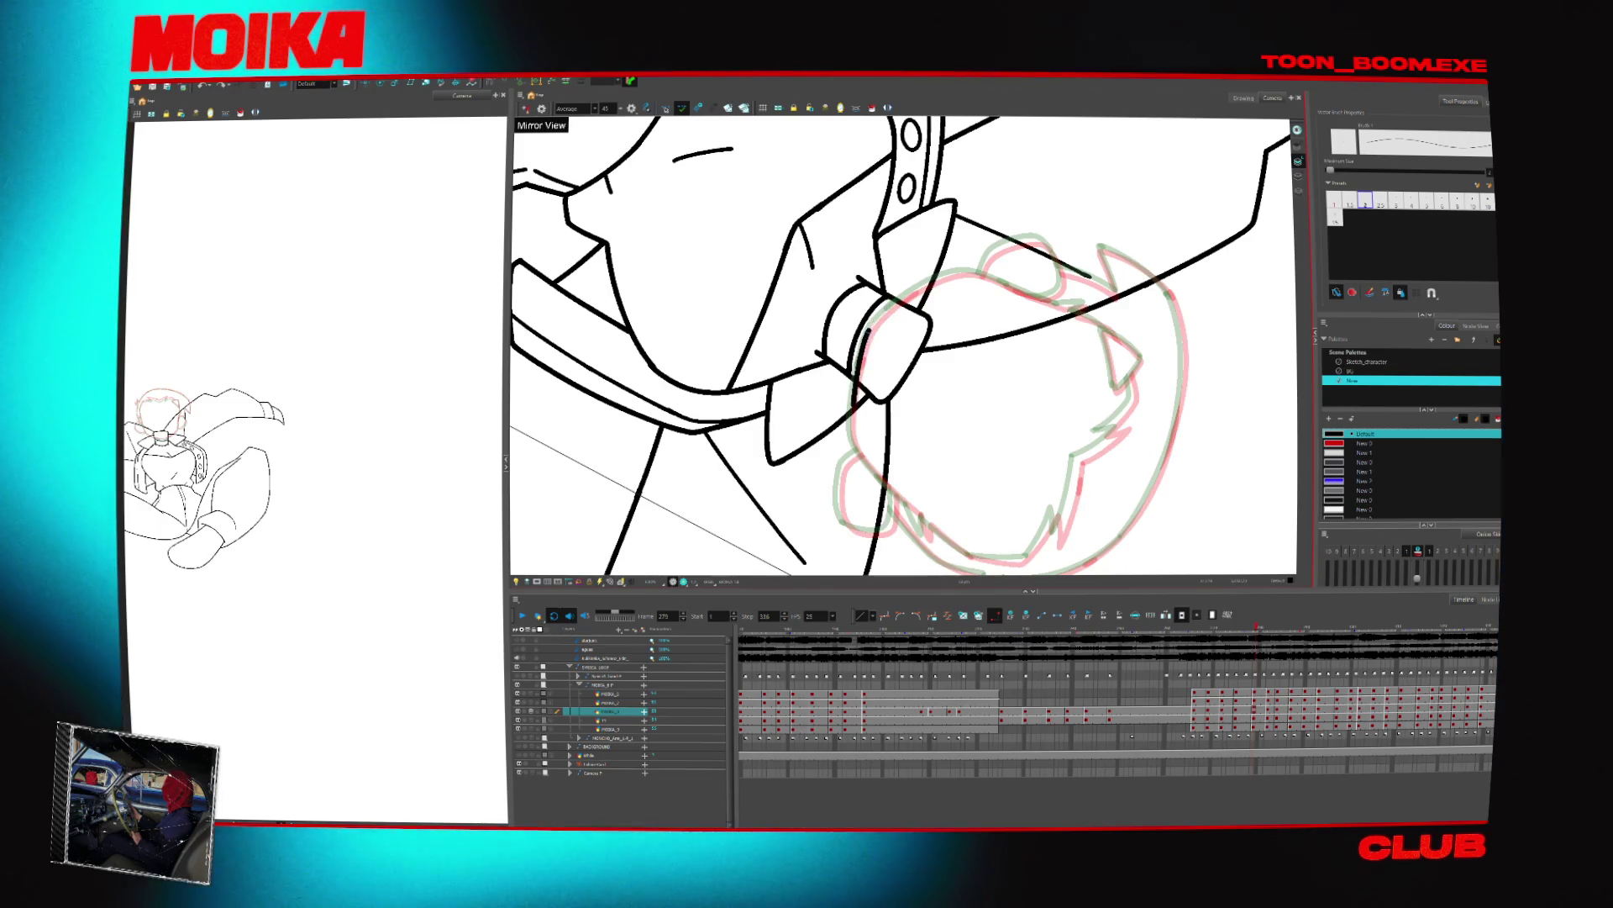
{"action": "key", "text": "v"}
{"action": "key", "text": "v"}
{"action": "key", "text": "v"}
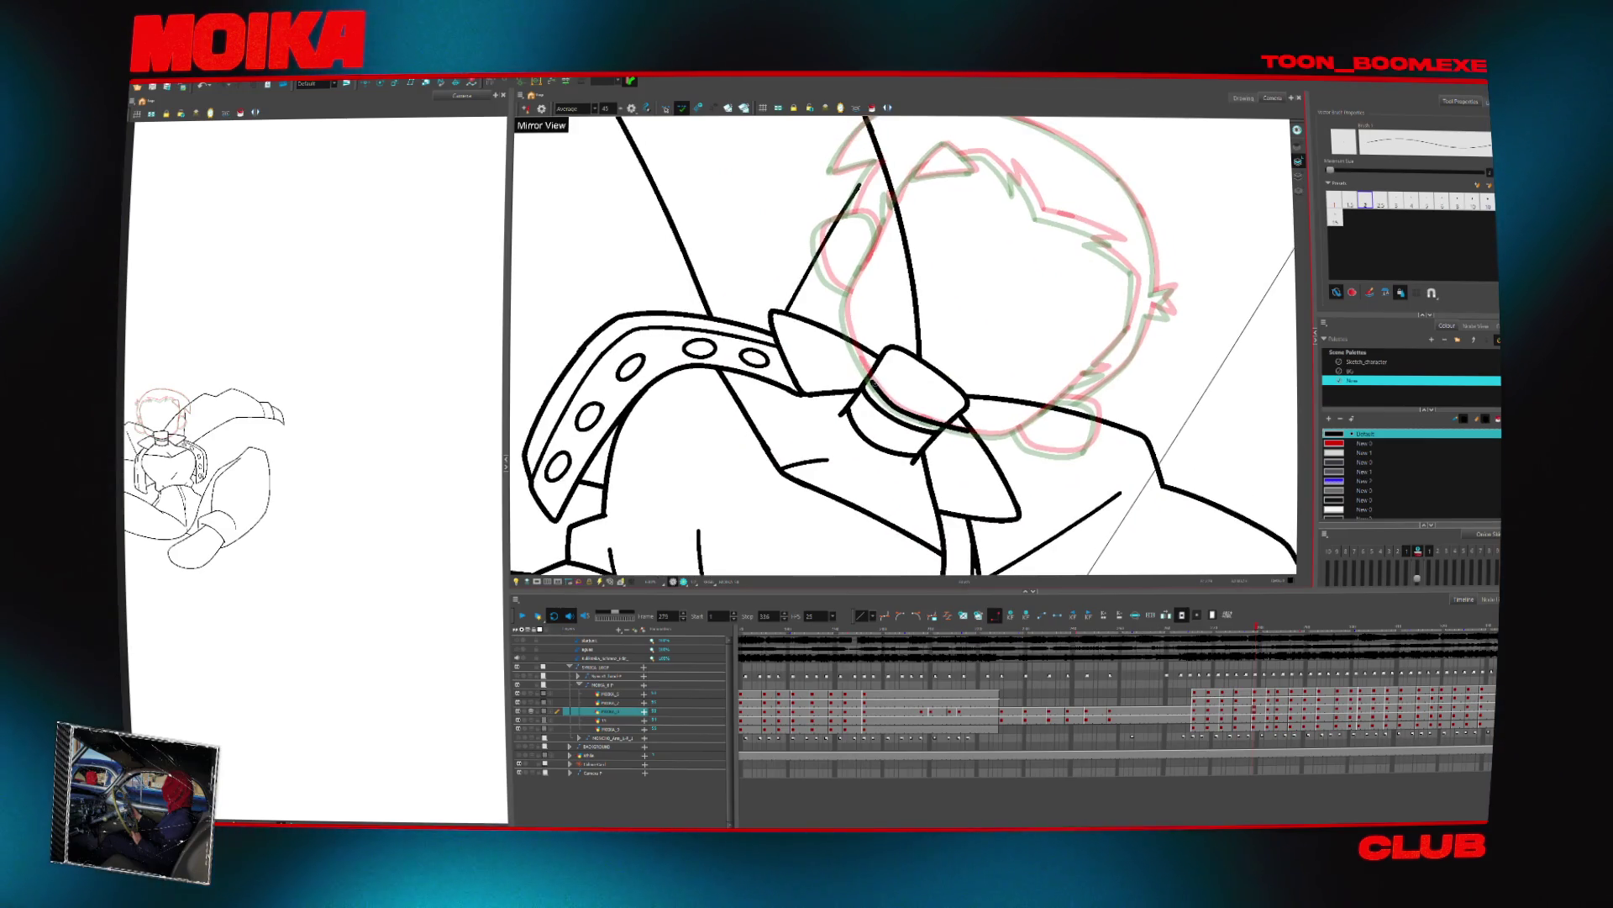
{"action": "key", "text": "v"}
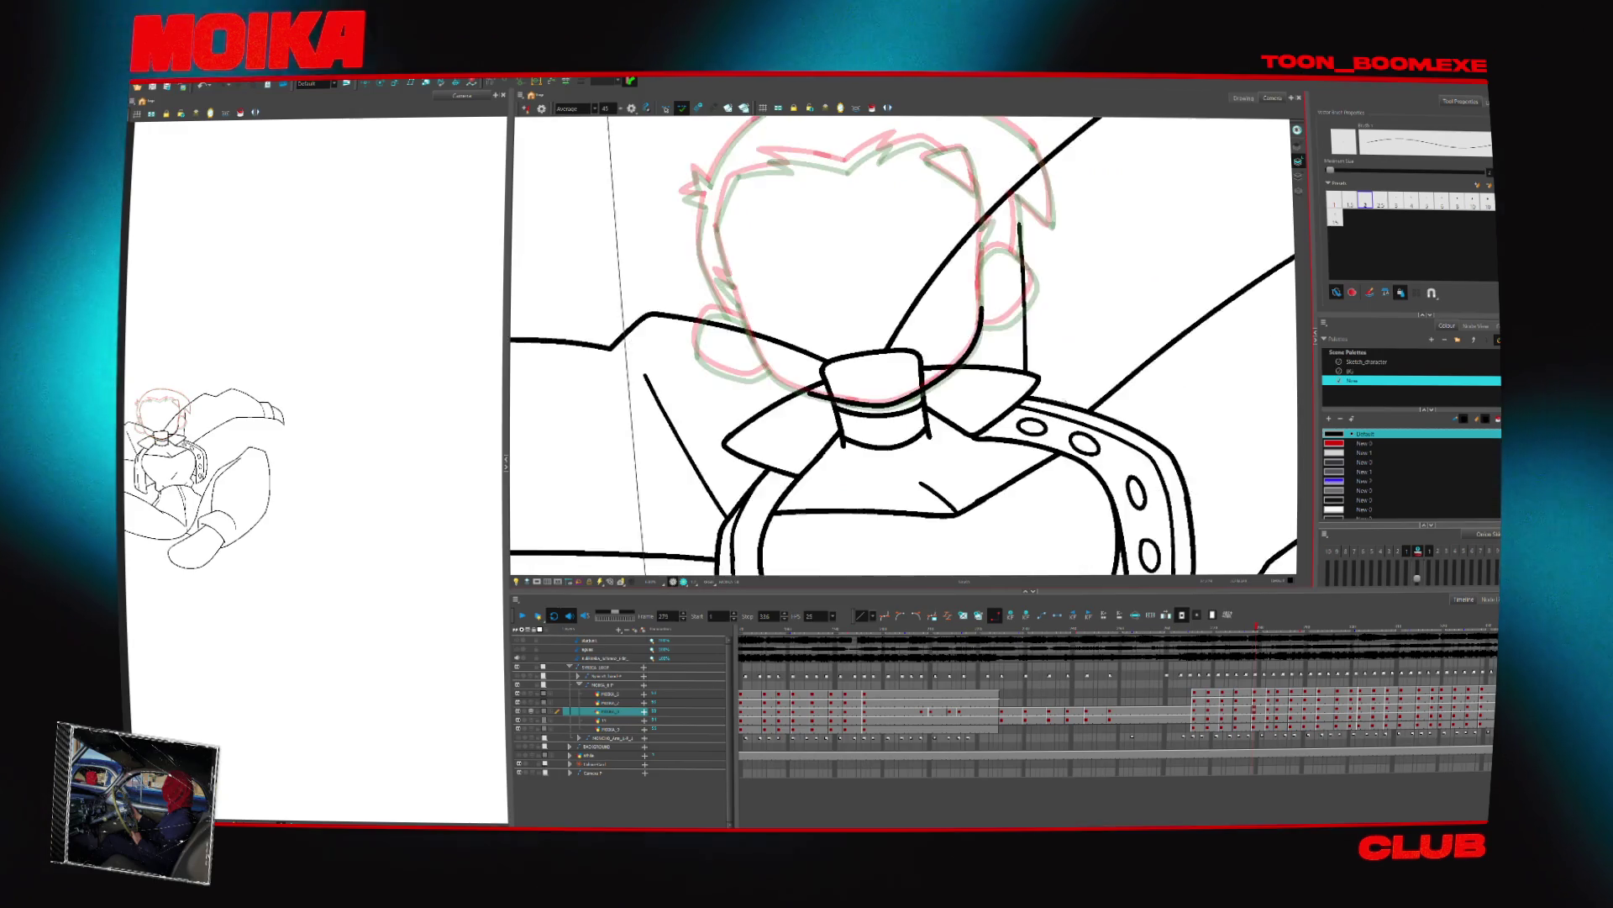
Ink a curved line upward from the bow, then undo it
{"action": "key", "text": "v"}
{"action": "key", "text": "v"}
{"action": "key", "text": "v"}
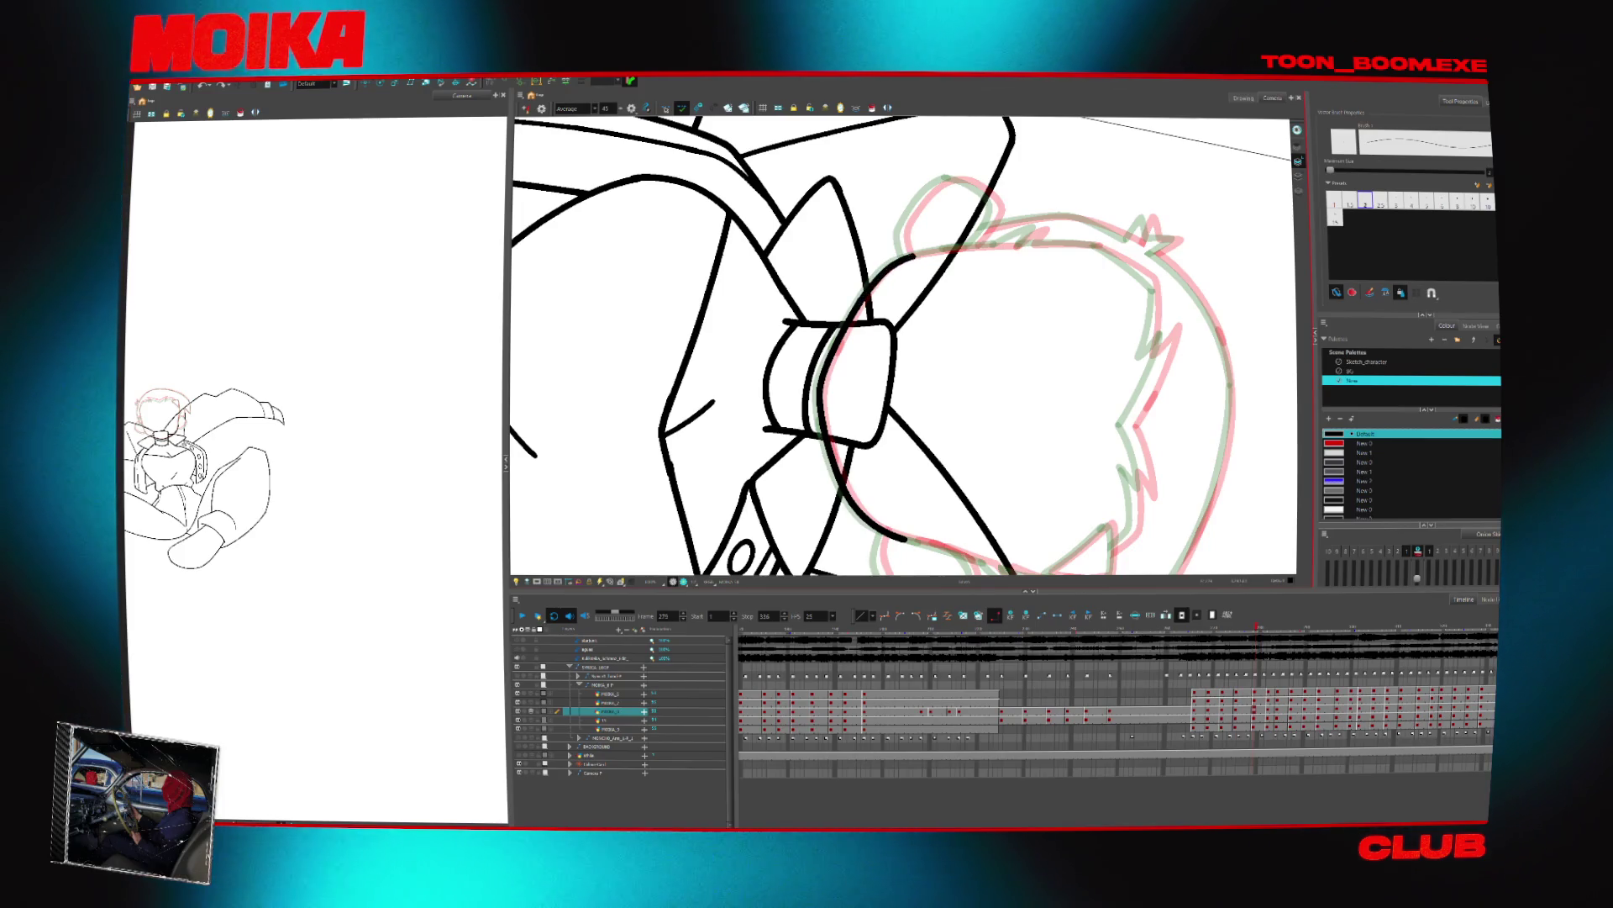
{"action": "left_click_drag", "start_coordinate": [863, 300], "coordinate": [922, 254]}
{"action": "key", "text": "c"}
{"action": "key", "text": "c"}
{"action": "key", "text": "c"}
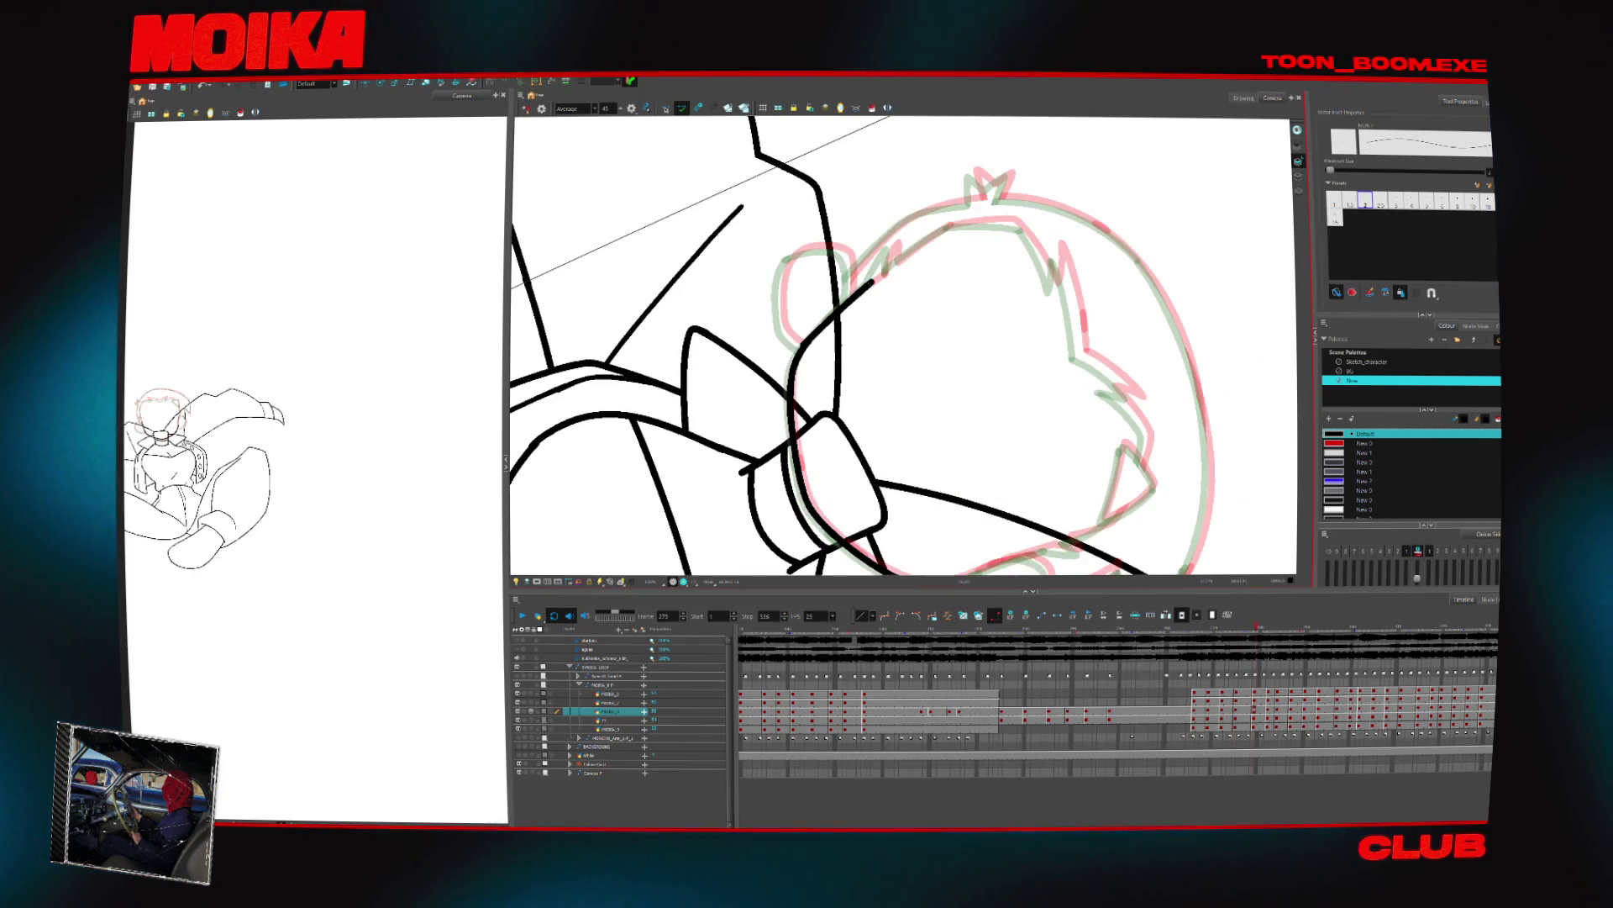
{"action": "key", "text": "ctrl+z"}
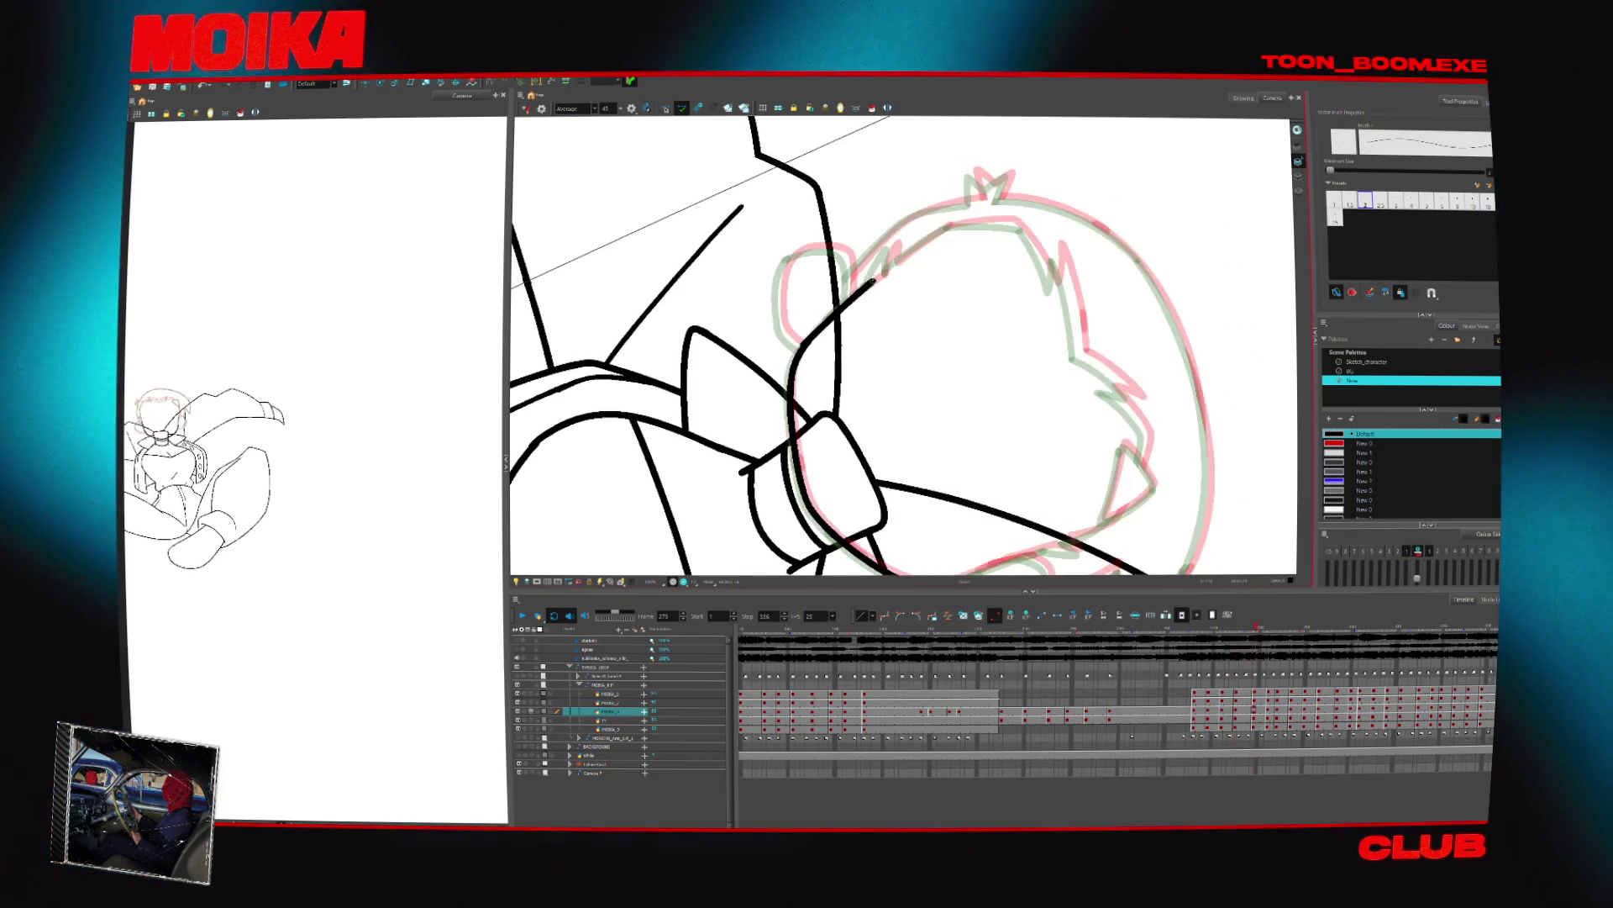
Tilt and mirror the view, then add a hair spike to the head's top outline
{"action": "key", "text": "c"}
{"action": "key", "text": "c"}
{"action": "key", "text": "c"}
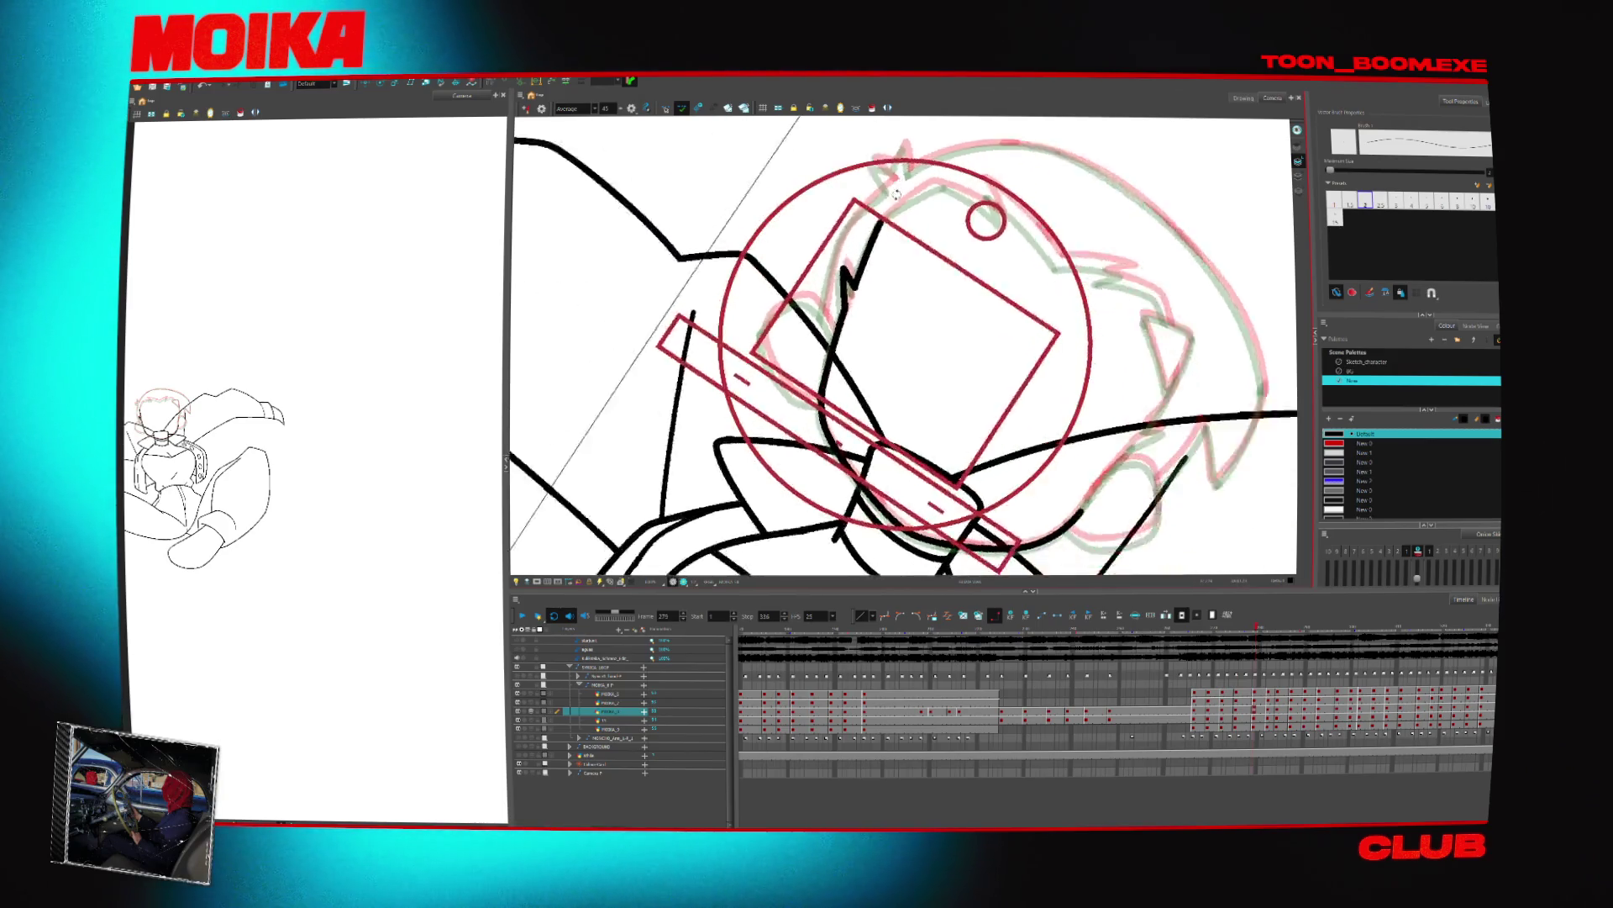
{"action": "key", "text": "c"}
{"action": "key", "text": "4"}
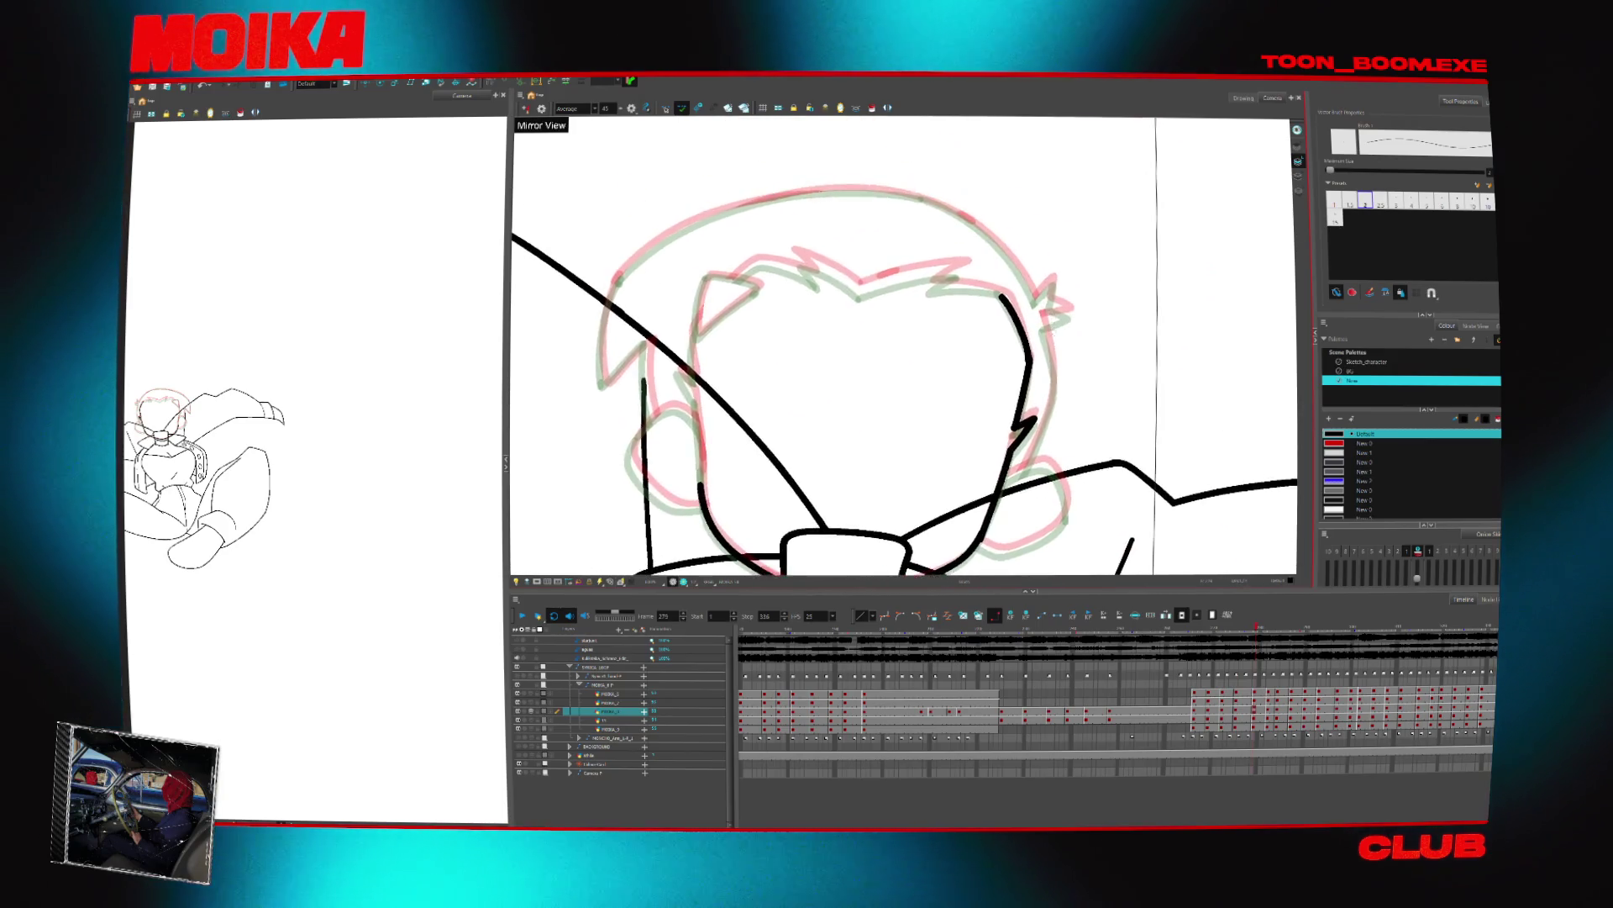
{"action": "key", "text": "c"}
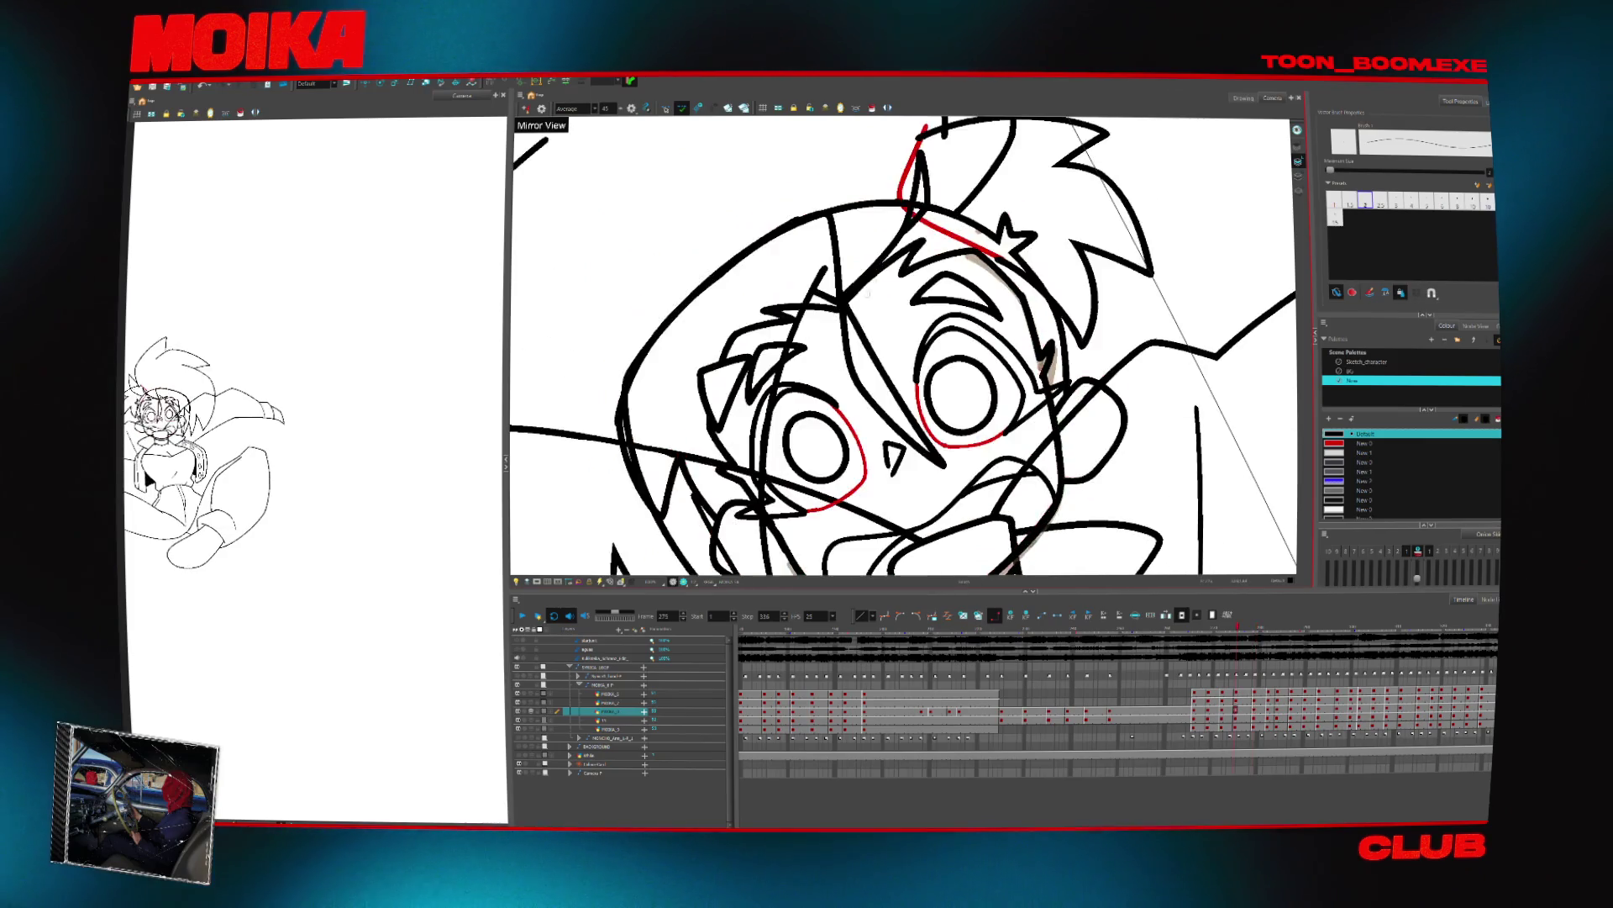
{"action": "left_click_drag", "start_coordinate": [923, 246], "coordinate": [902, 285]}
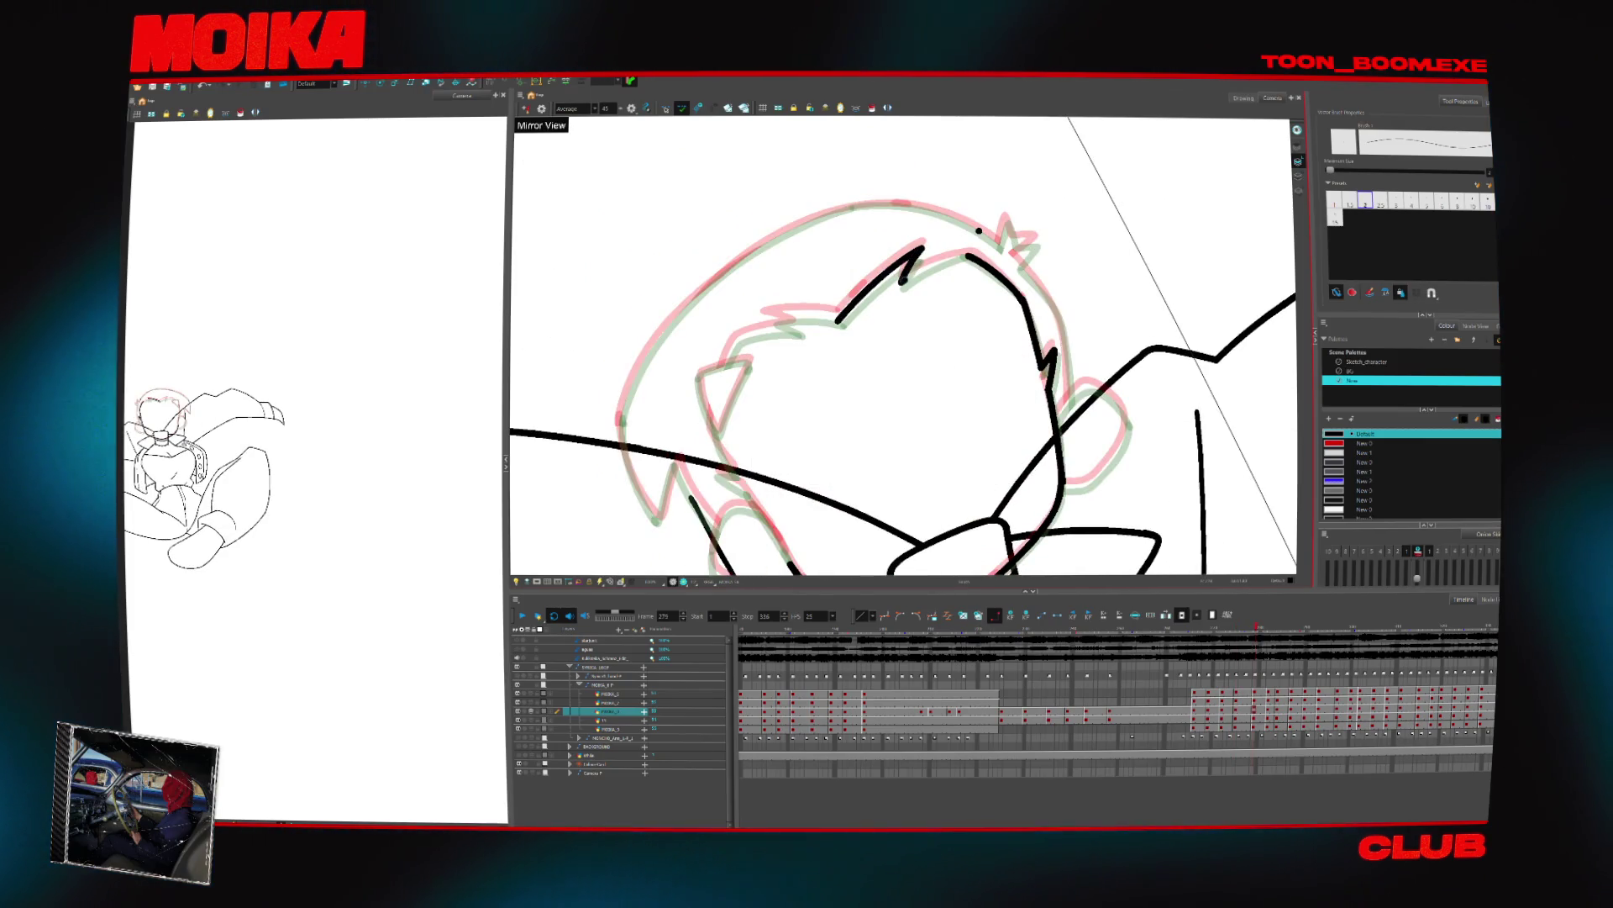
{"action": "key", "text": "4"}
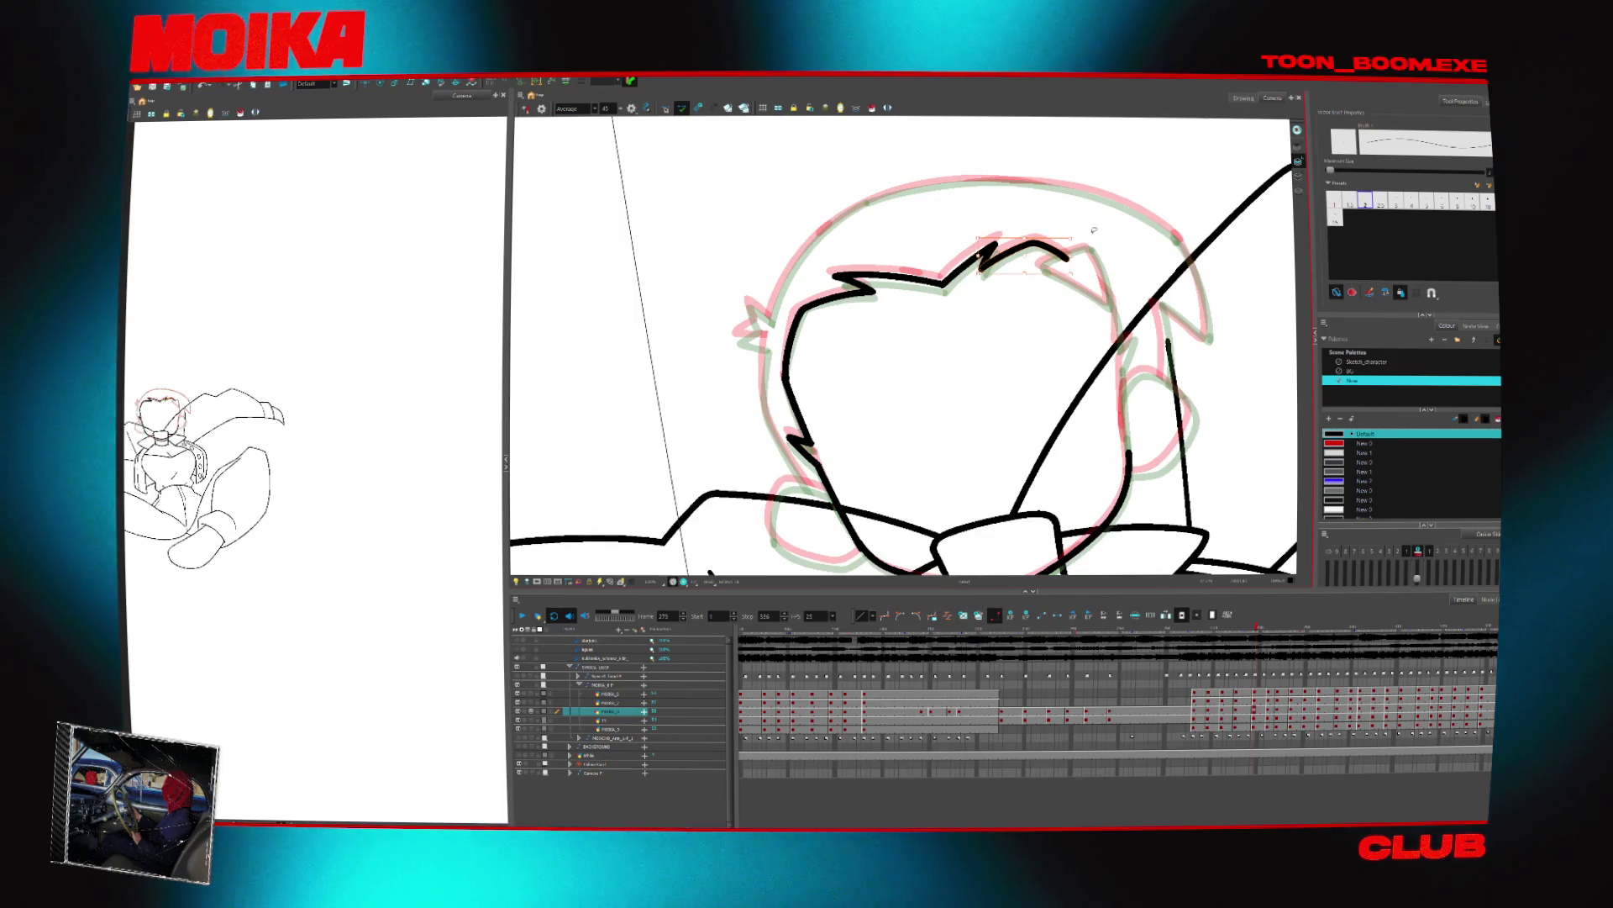
{"action": "key", "text": "4"}
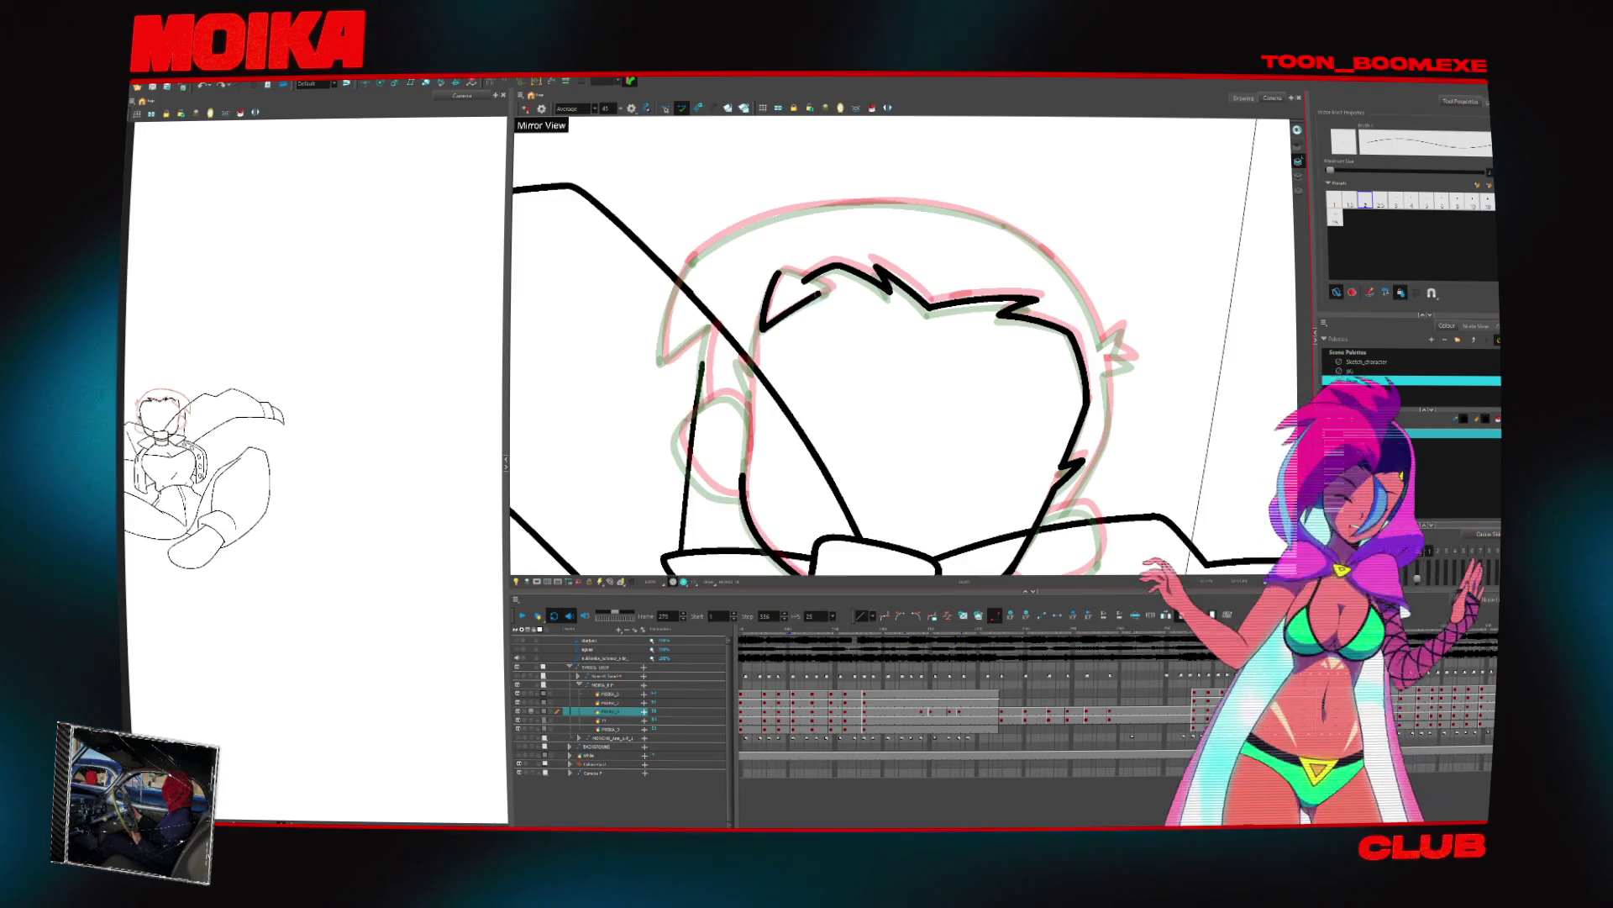
{"action": "key", "text": "v"}
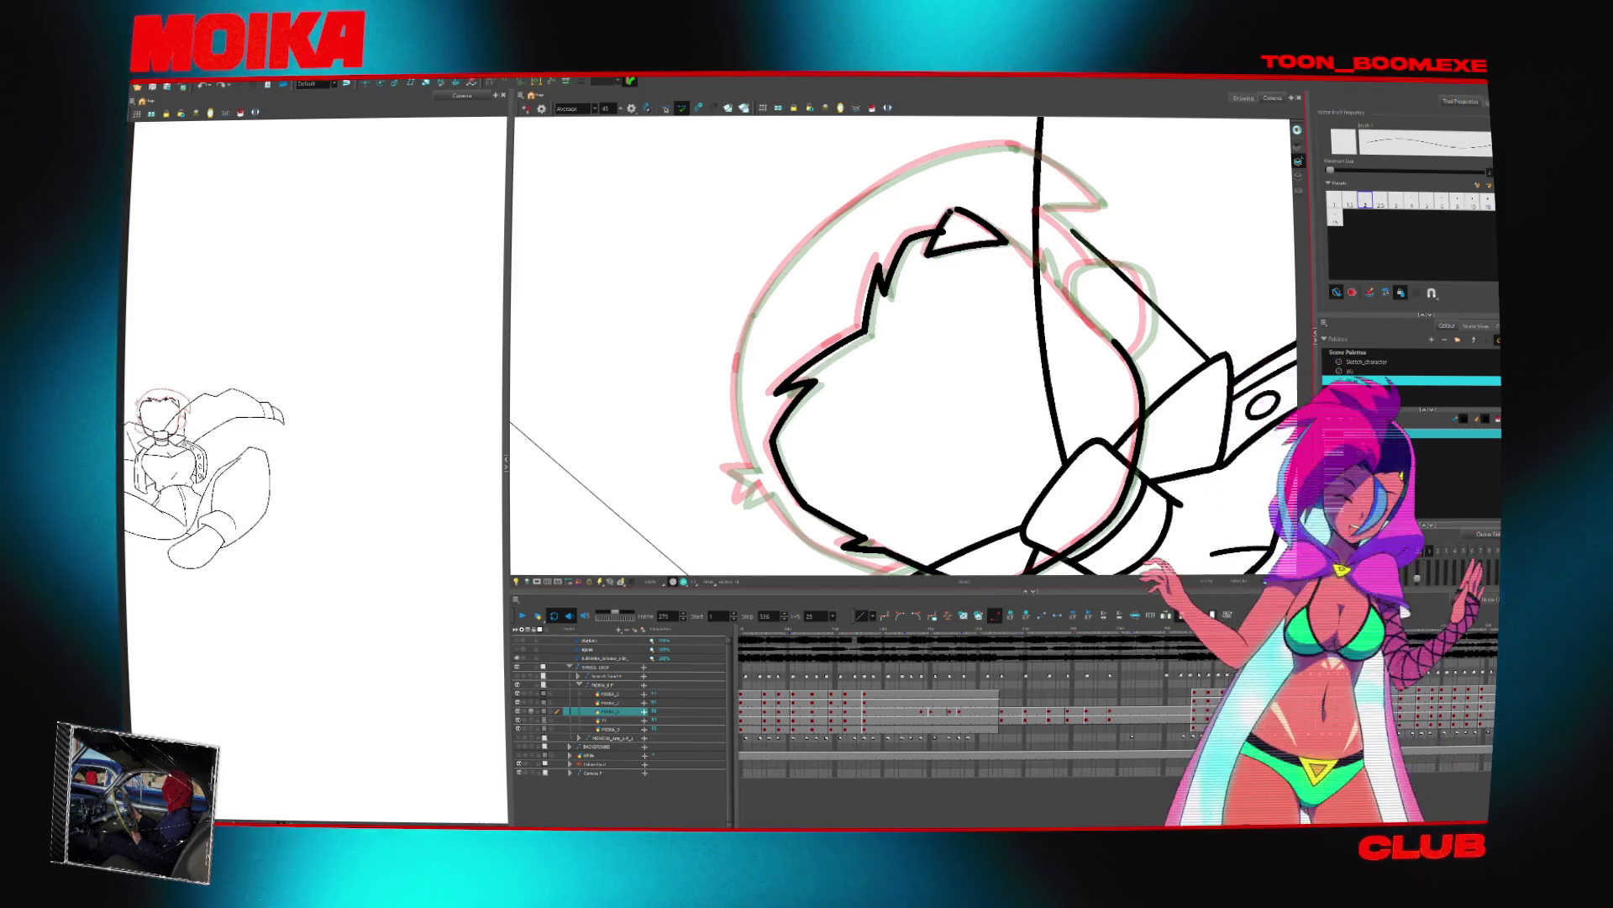
{"action": "key", "text": "alt+t"}
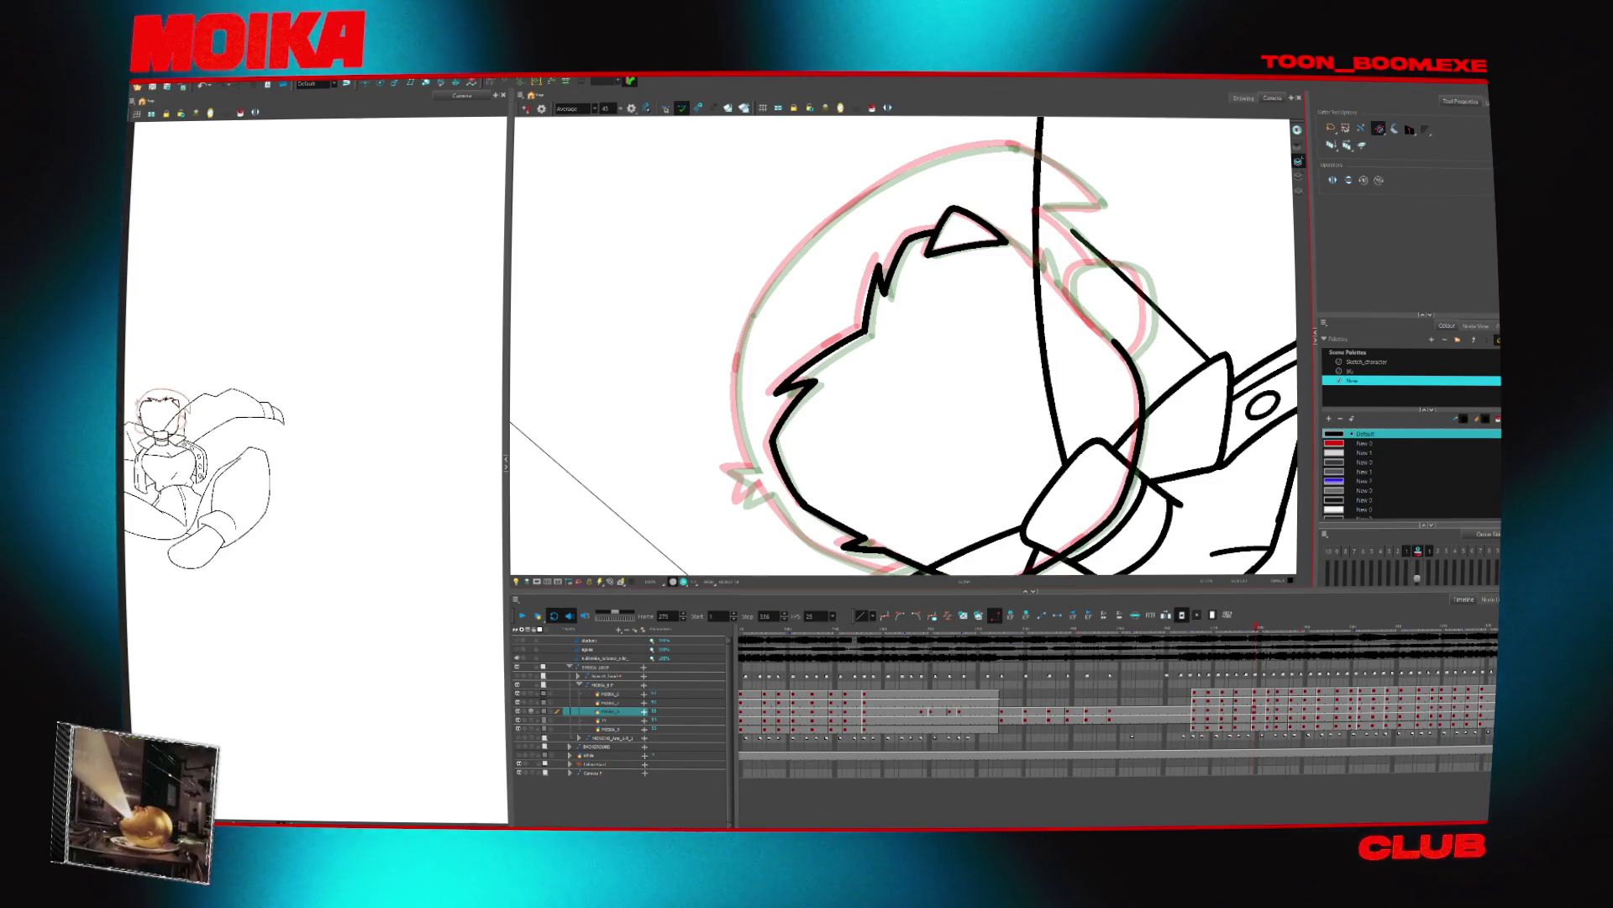
Ink the head's left and upper-left outlines, undoing the spiky stroke
{"action": "key", "text": "alt+b"}
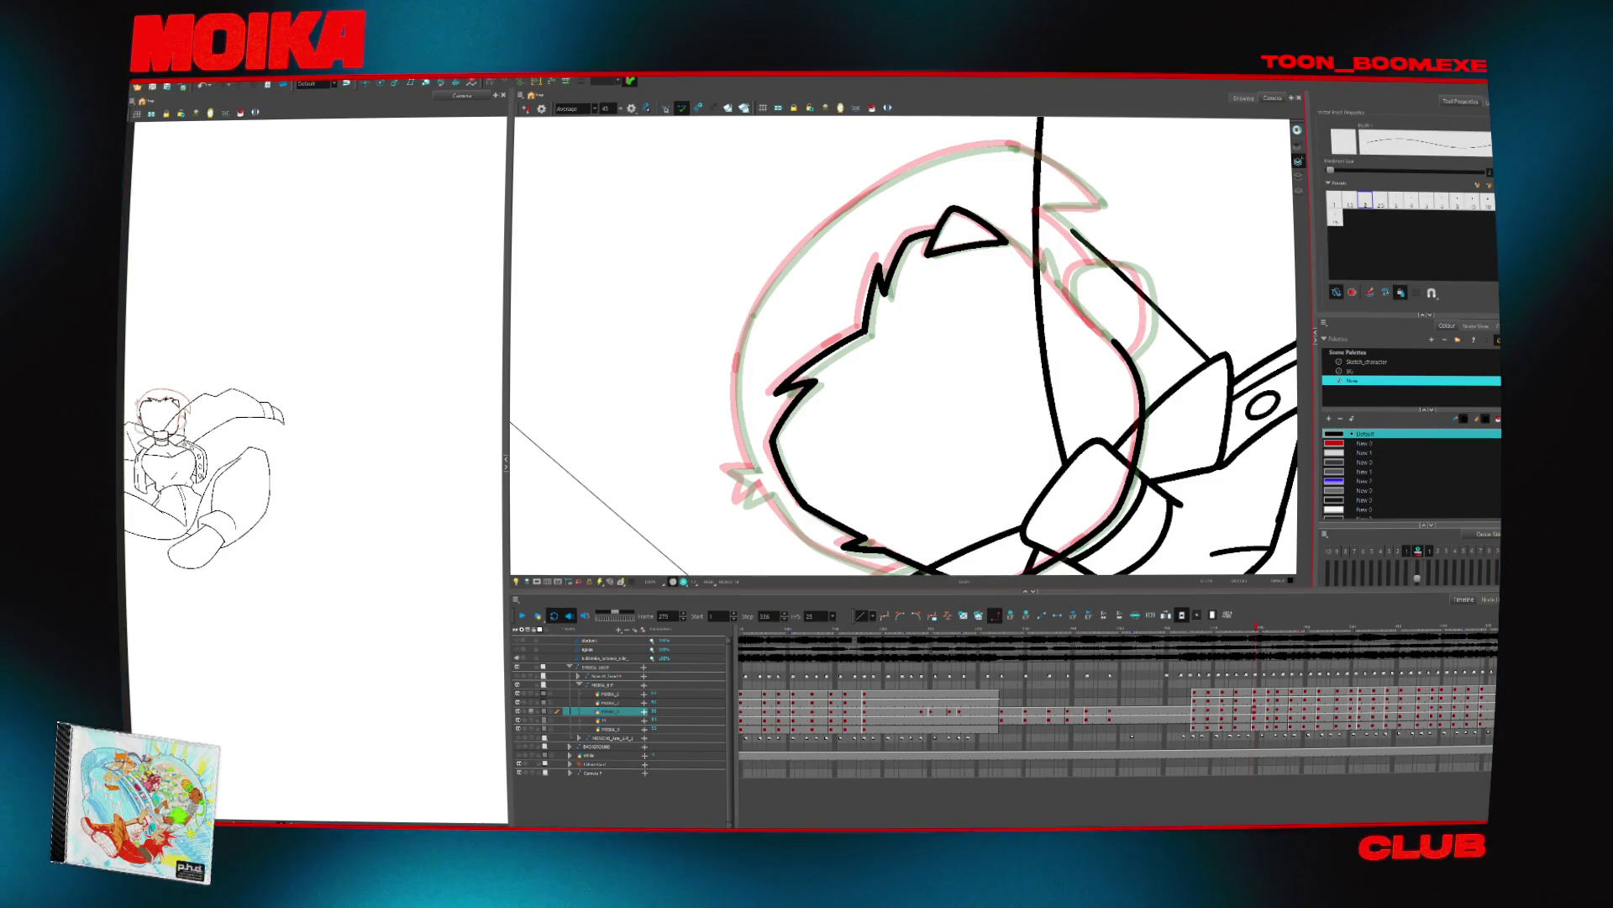
{"action": "scroll", "coordinate": [740, 424], "scroll_direction": "down", "scroll_amount": 1}
{"action": "key", "text": "comma"}
{"action": "key", "text": "period"}
{"action": "left_click_drag", "start_coordinate": [819, 206], "coordinate": [752, 458]}
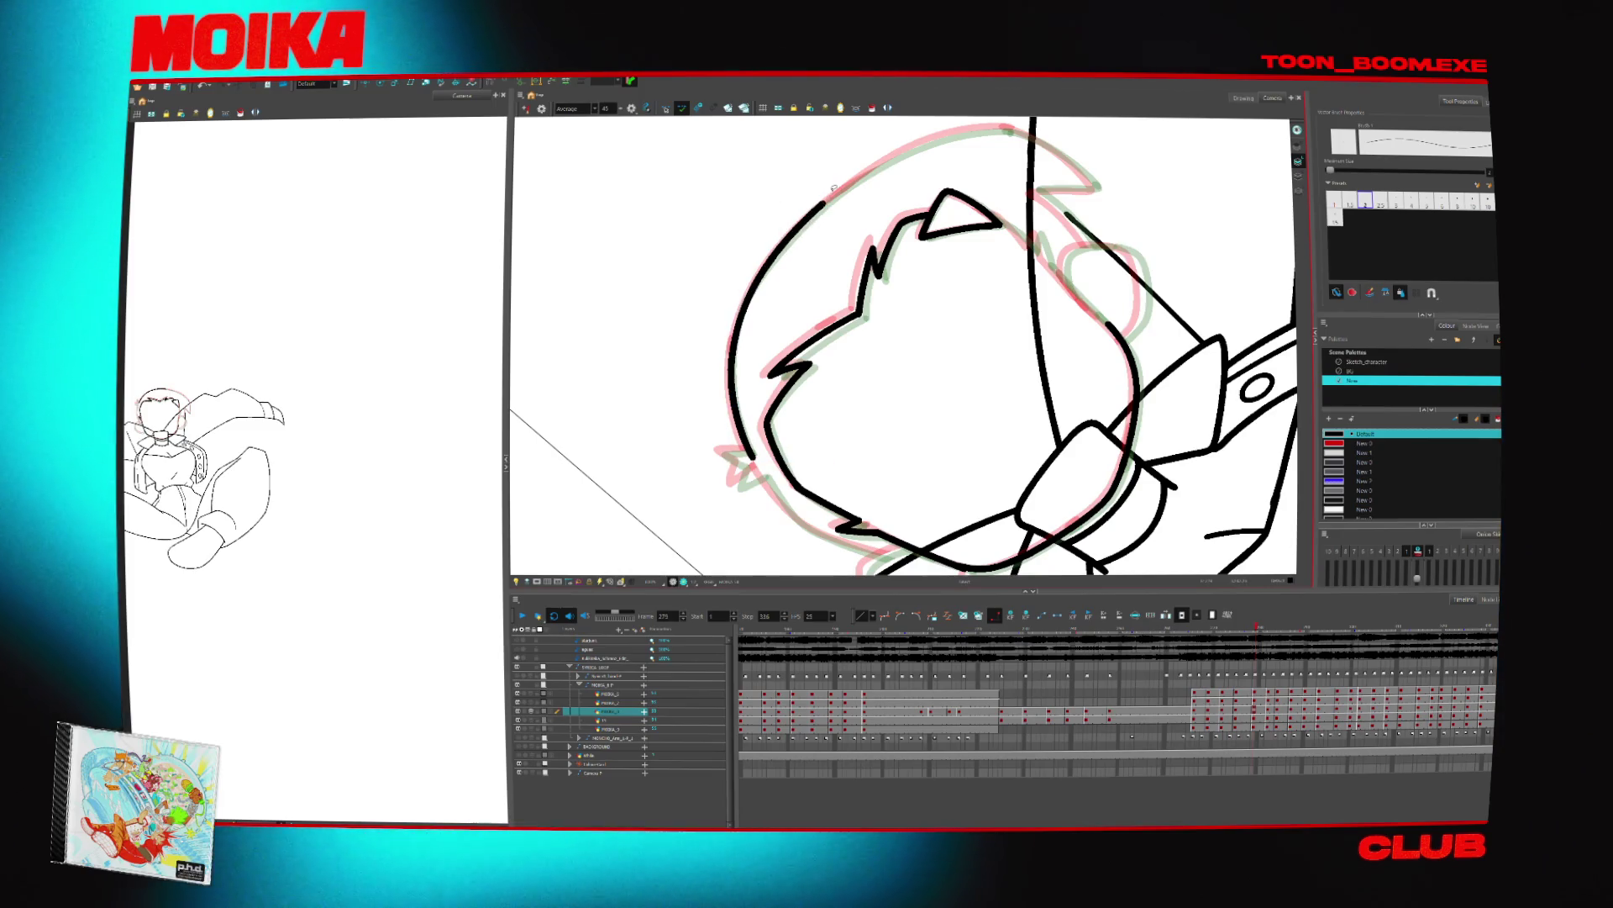
{"action": "key", "text": "ctrl+alt+z"}
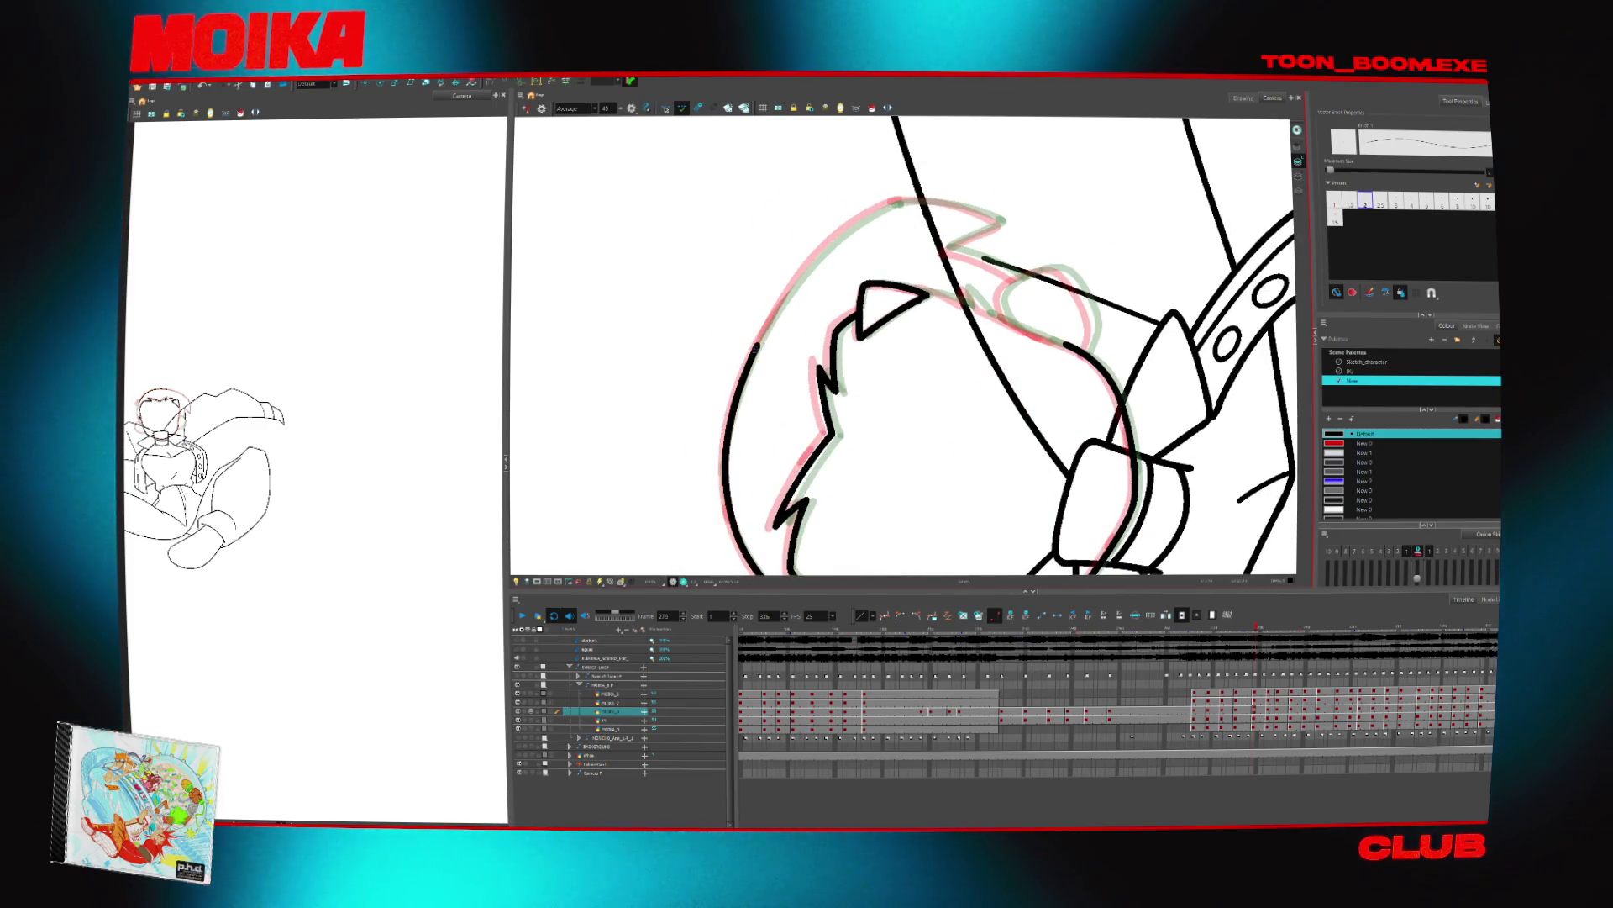
{"action": "left_click_drag", "start_coordinate": [861, 217], "coordinate": [757, 346]}
{"action": "key", "text": "ctrl+alt+z"}
{"action": "key", "text": "ctrl+alt+z"}
{"action": "key", "text": "ctrl+alt+z"}
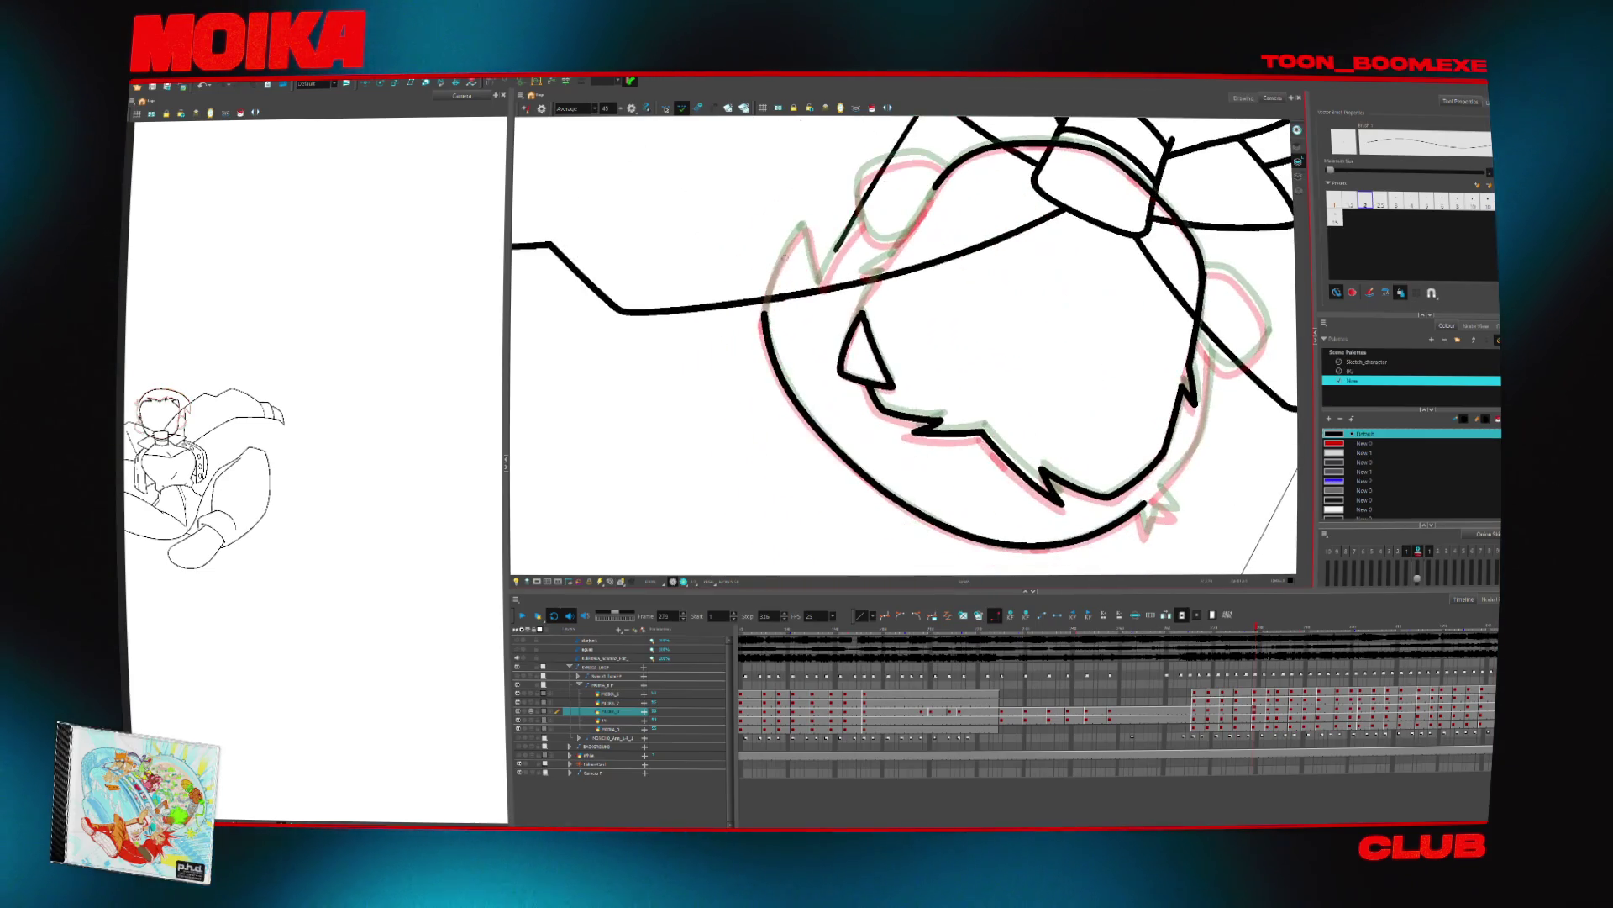
{"action": "mouse_move", "coordinate": [802, 225]}
{"action": "left_mouse_down"}
{"action": "mouse_move", "coordinate": [763, 324]}
{"action": "mouse_move", "coordinate": [802, 225]}
{"action": "left_mouse_up"}
{"action": "key", "text": "ctrl+z"}
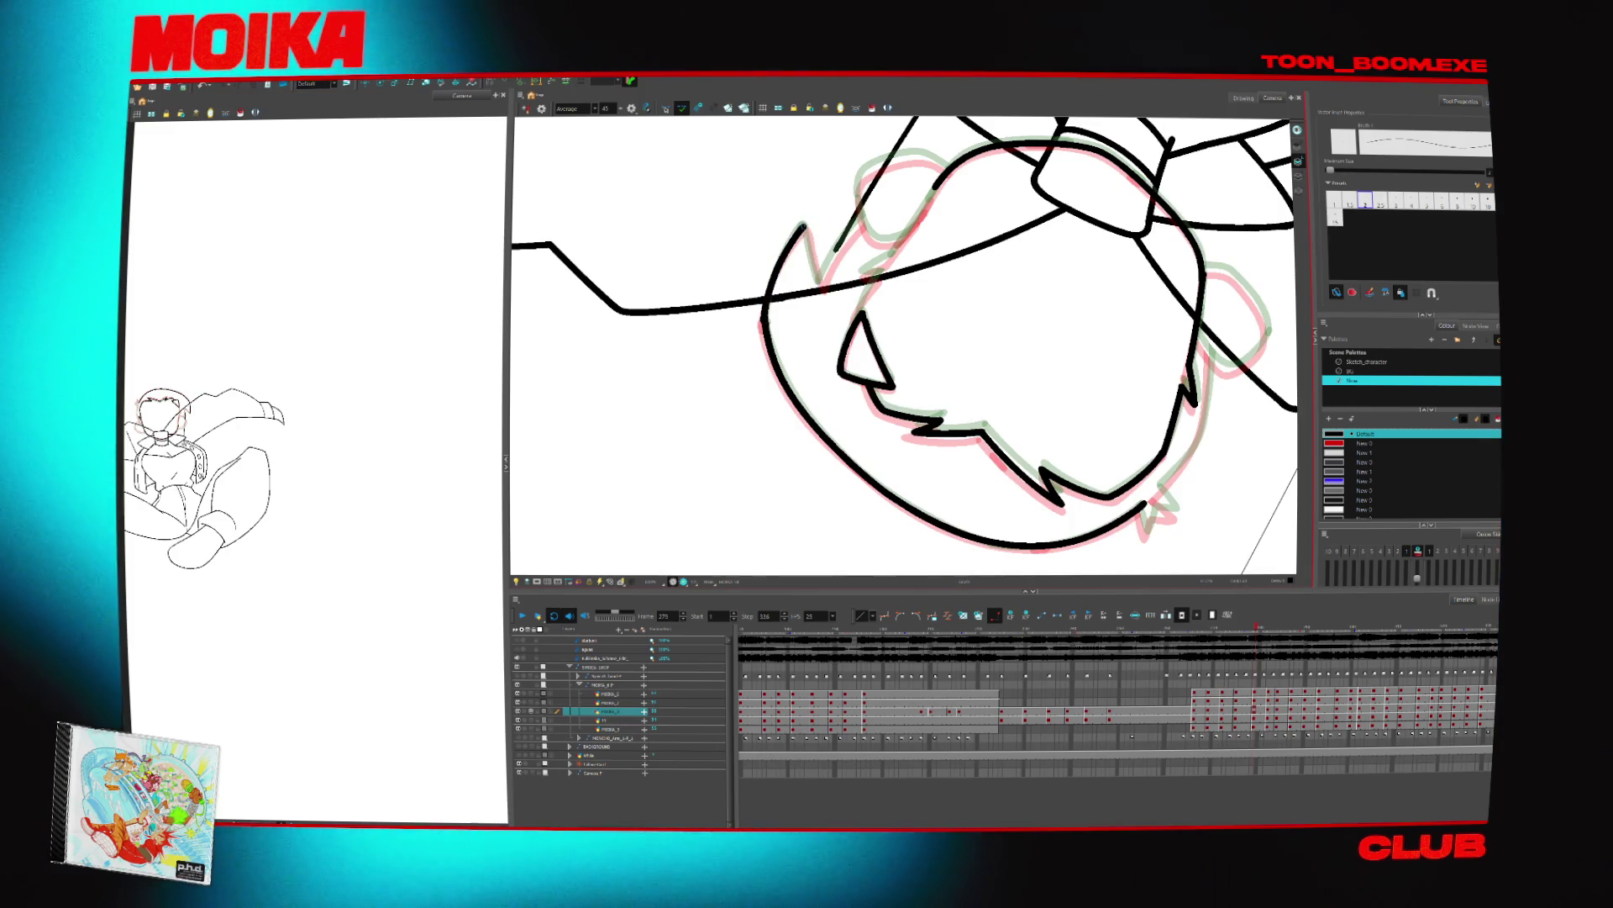
Mirror and reposition the view, then ink a short line at the head's top-left
{"action": "left_click_drag", "start_coordinate": [967, 353], "coordinate": [941, 256]}
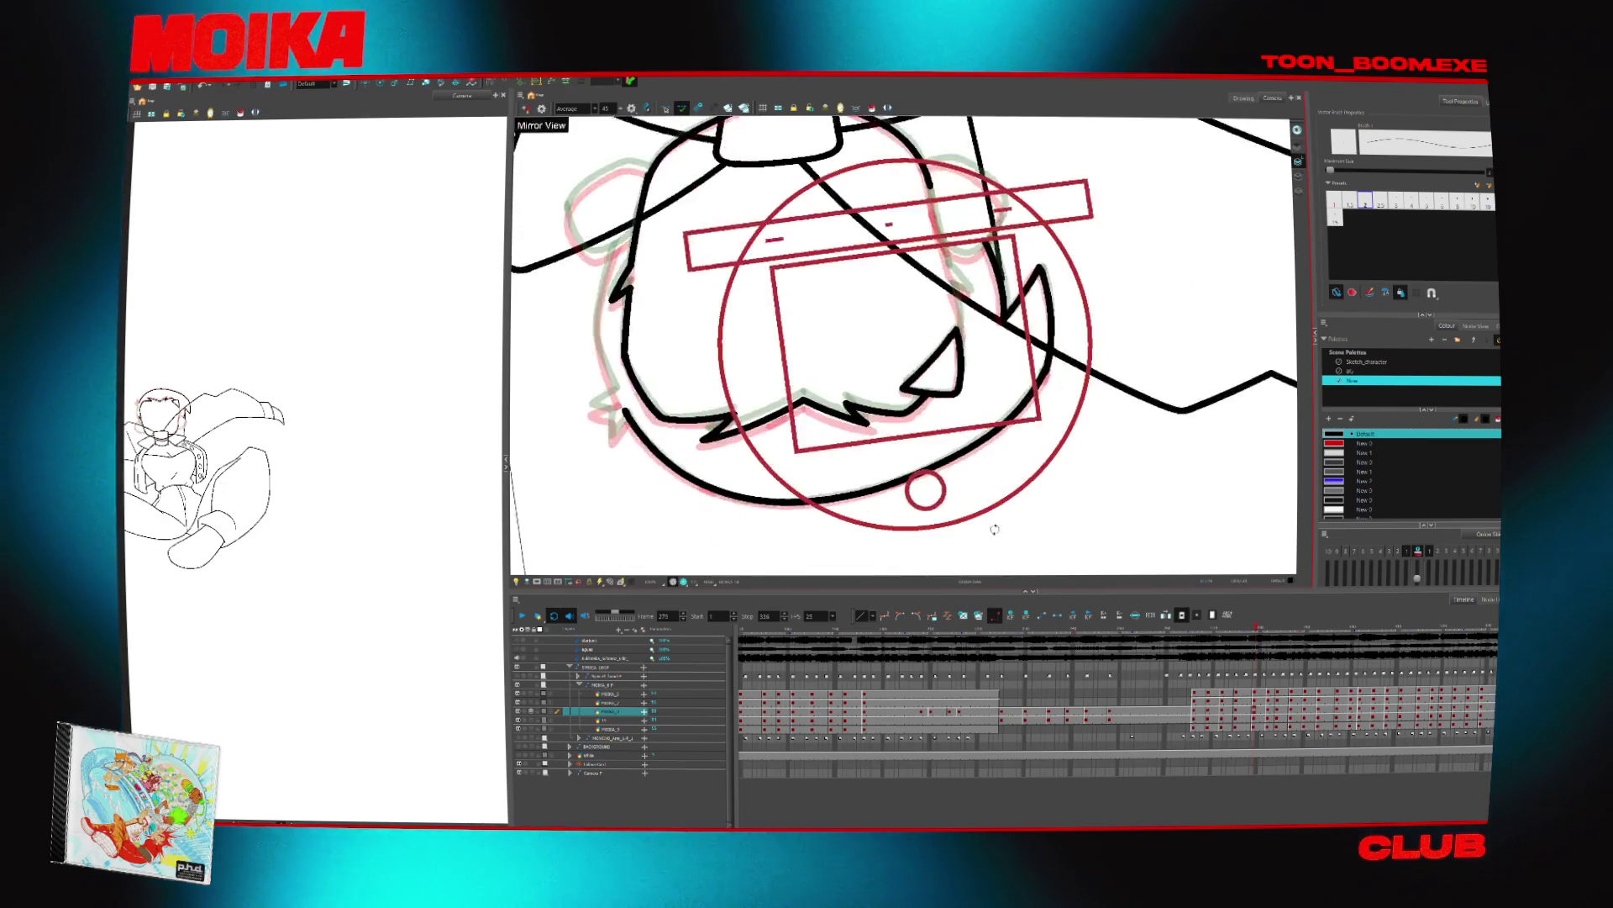
{"action": "key", "text": "4"}
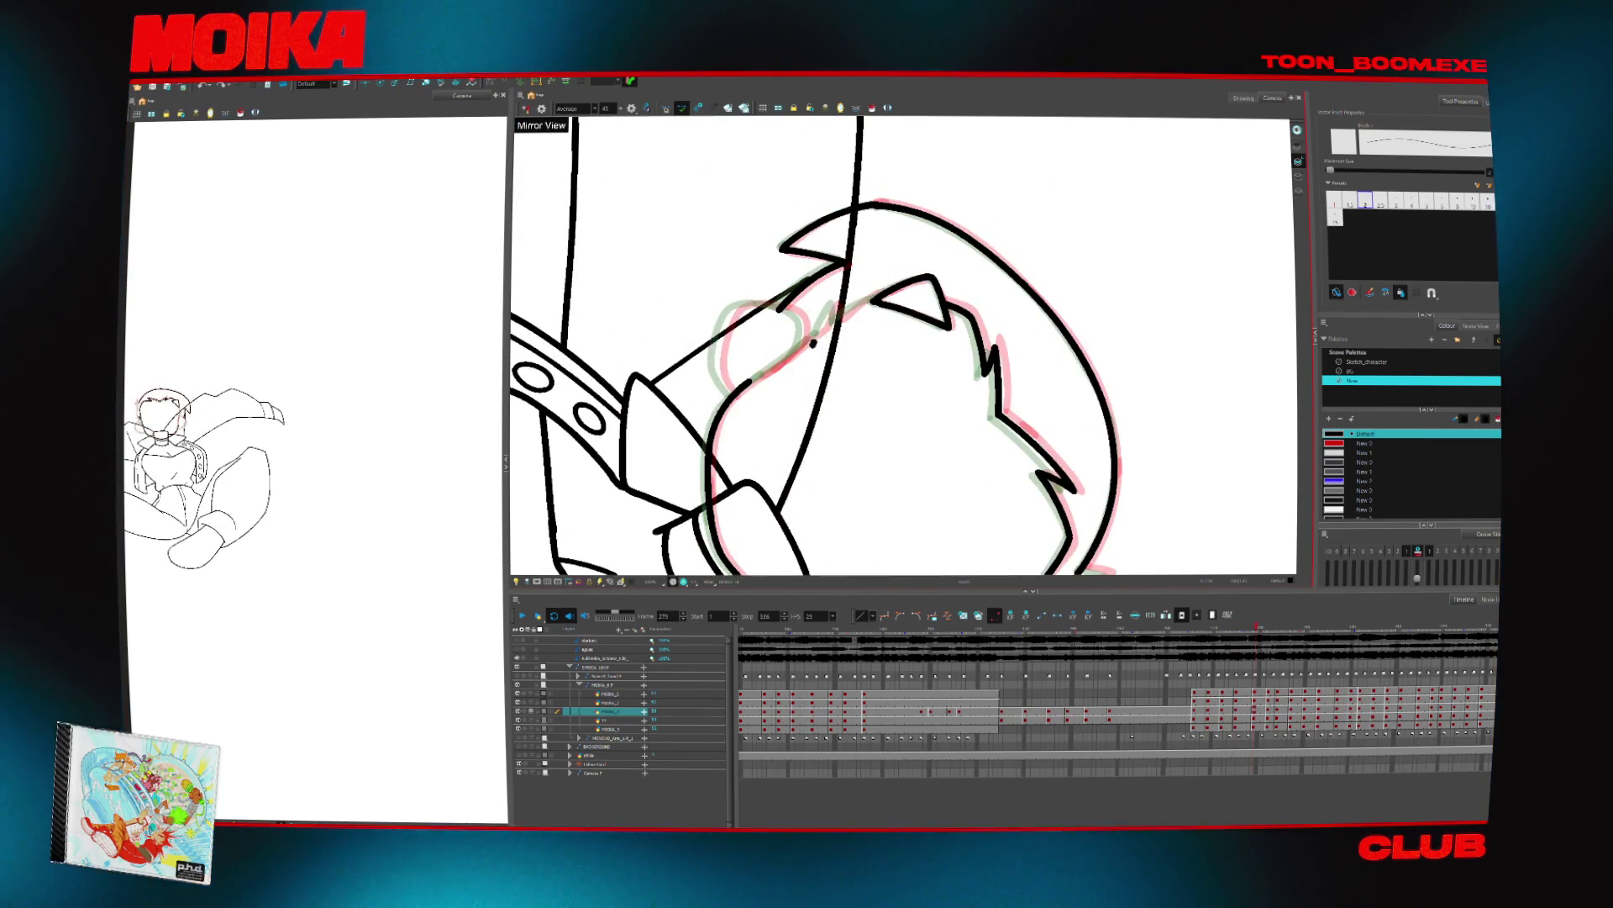
{"action": "left_click_drag", "start_coordinate": [857, 337], "coordinate": [838, 366]}
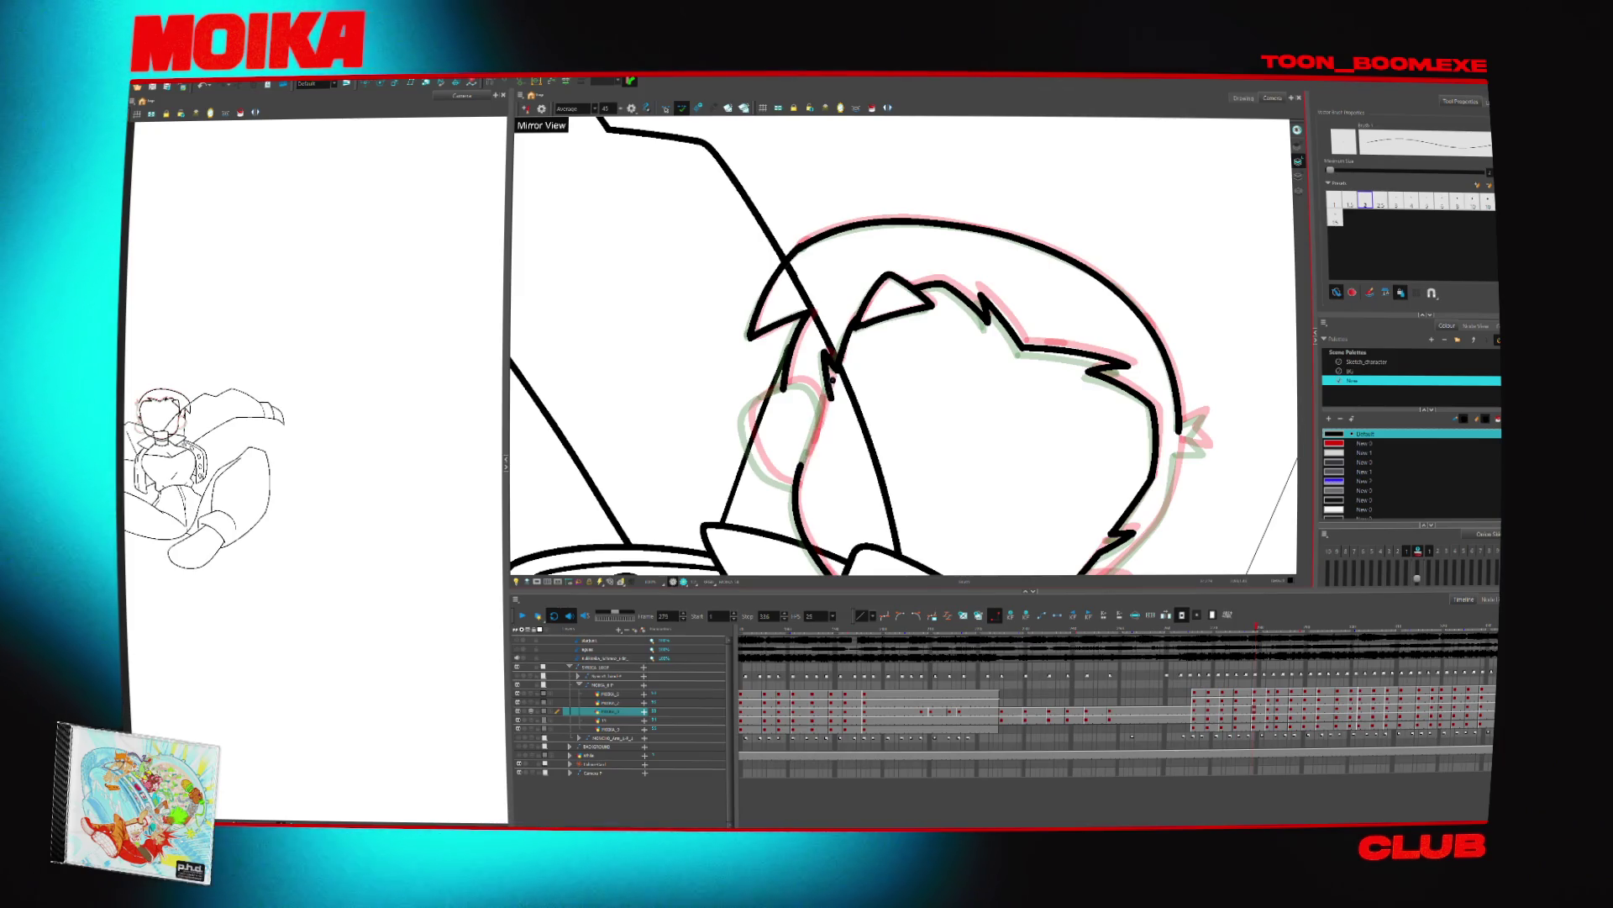
{"action": "key", "text": "alt+t"}
{"action": "mouse_move", "coordinate": [1160, 571]}
{"action": "left_mouse_down"}
{"action": "mouse_move", "coordinate": [1121, 475]}
{"action": "mouse_move", "coordinate": [1042, 386]}
{"action": "mouse_move", "coordinate": [1099, 363]}
{"action": "mouse_move", "coordinate": [1075, 429]}
{"action": "mouse_move", "coordinate": [916, 538]}
{"action": "left_mouse_up"}
{"action": "key", "text": "alt+b"}
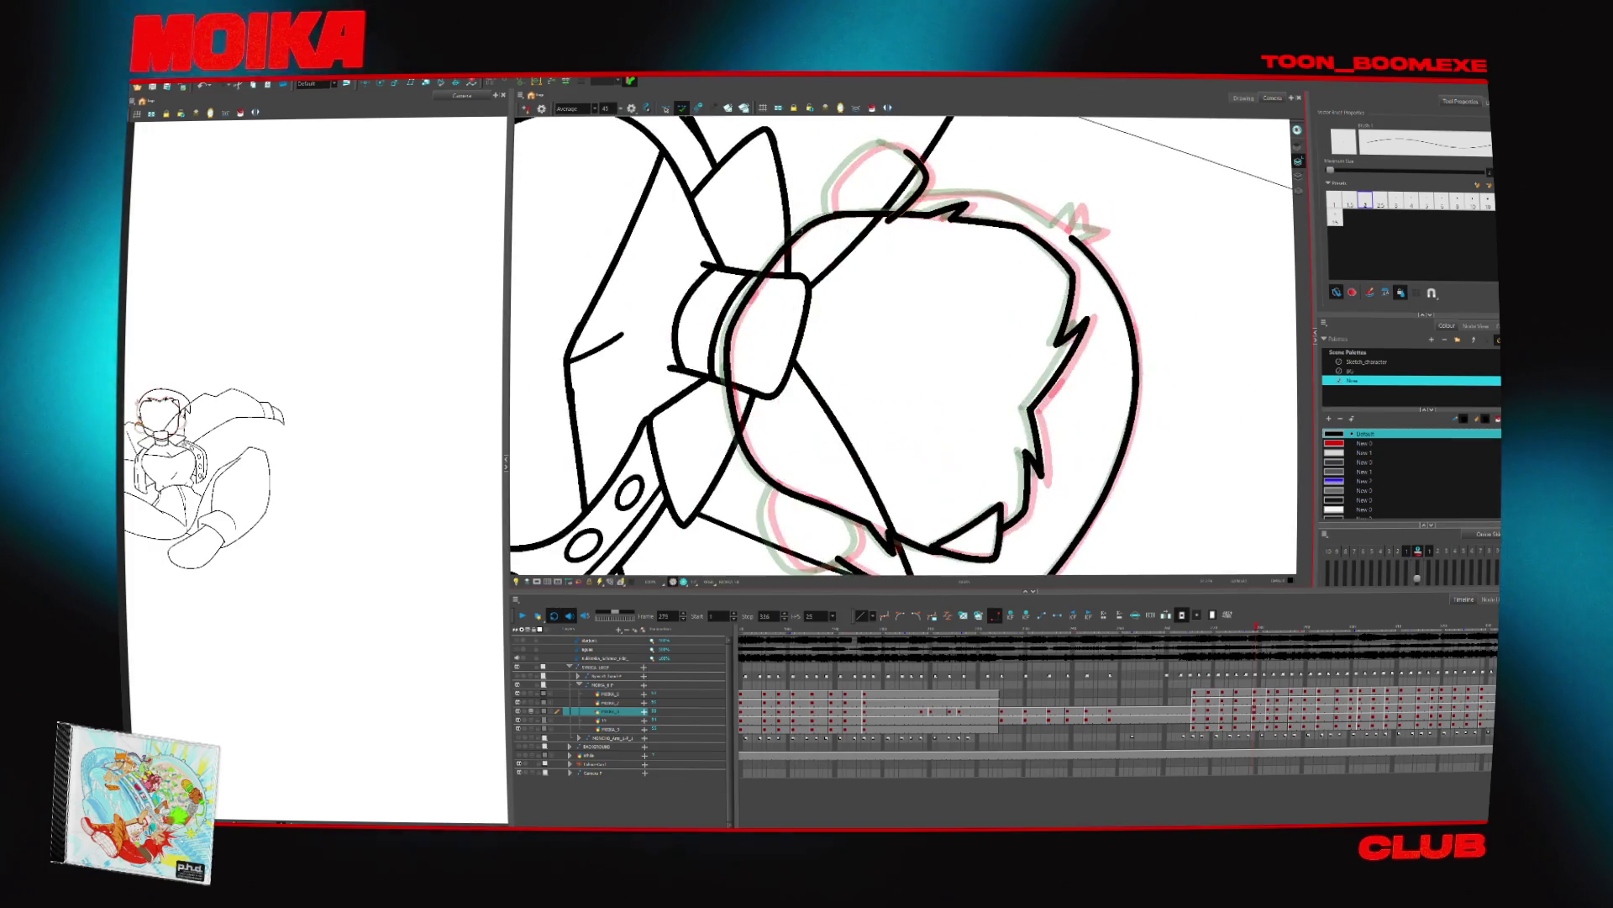
{"action": "left_click_drag", "start_coordinate": [834, 225], "coordinate": [830, 195]}
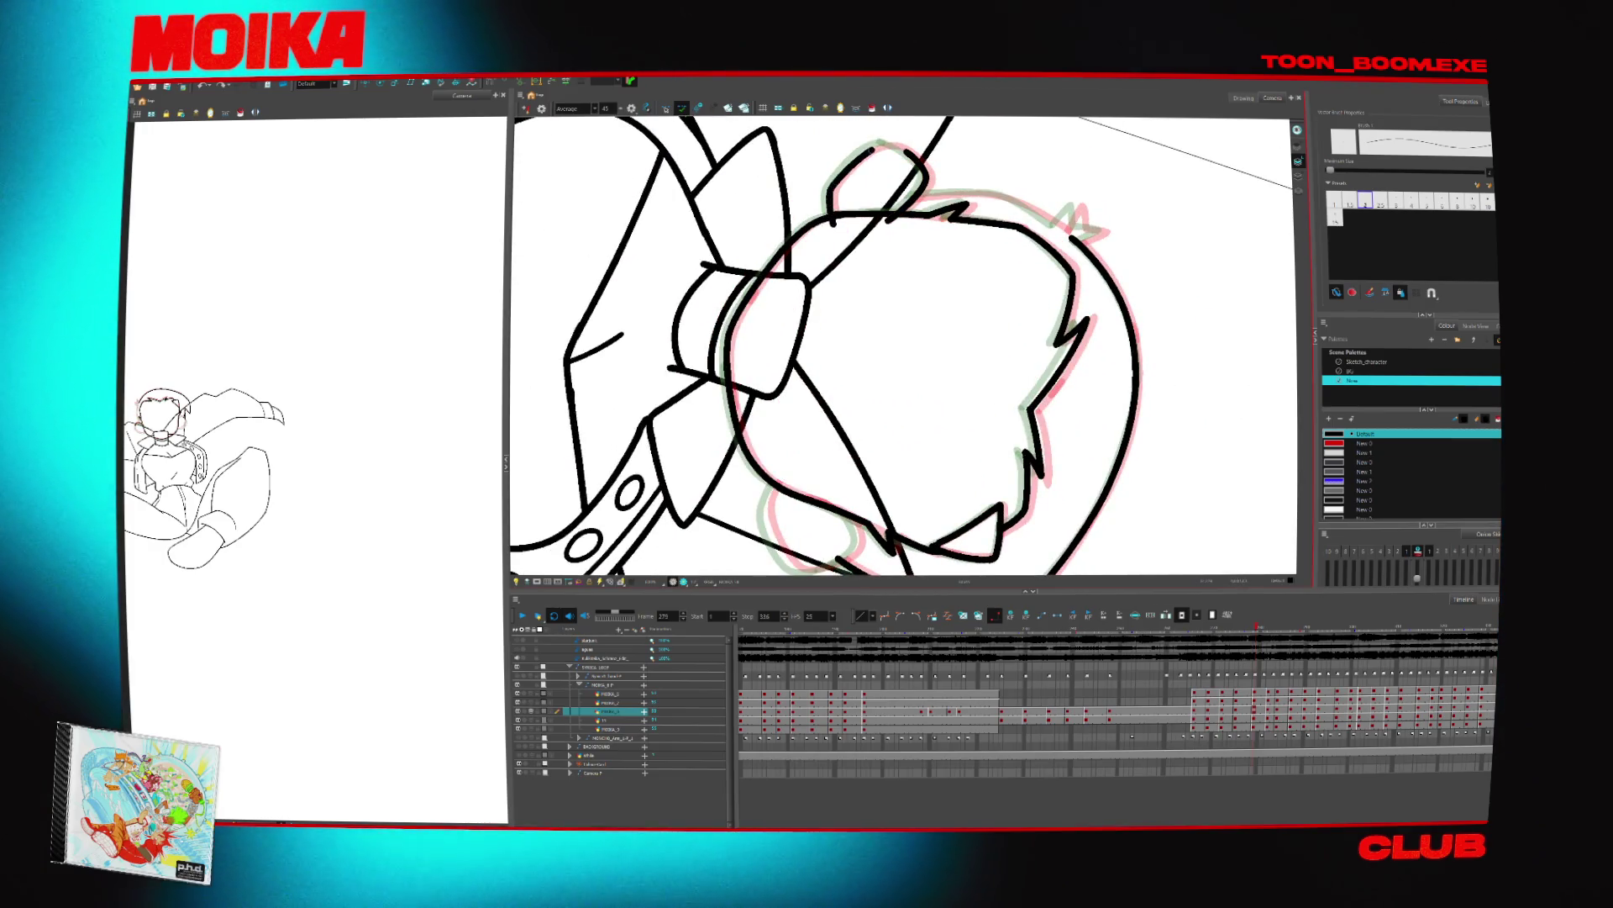
Rotate the view around the head and undo the last ear stroke
{"action": "mouse_move", "coordinate": [925, 352]}
{"action": "left_mouse_down"}
{"action": "mouse_move", "coordinate": [841, 277]}
{"action": "mouse_move", "coordinate": [727, 252]}
{"action": "left_mouse_up"}
{"action": "mouse_move", "coordinate": [924, 336]}
{"action": "left_mouse_down"}
{"action": "mouse_move", "coordinate": [840, 252]}
{"action": "mouse_move", "coordinate": [756, 210]}
{"action": "left_mouse_up"}
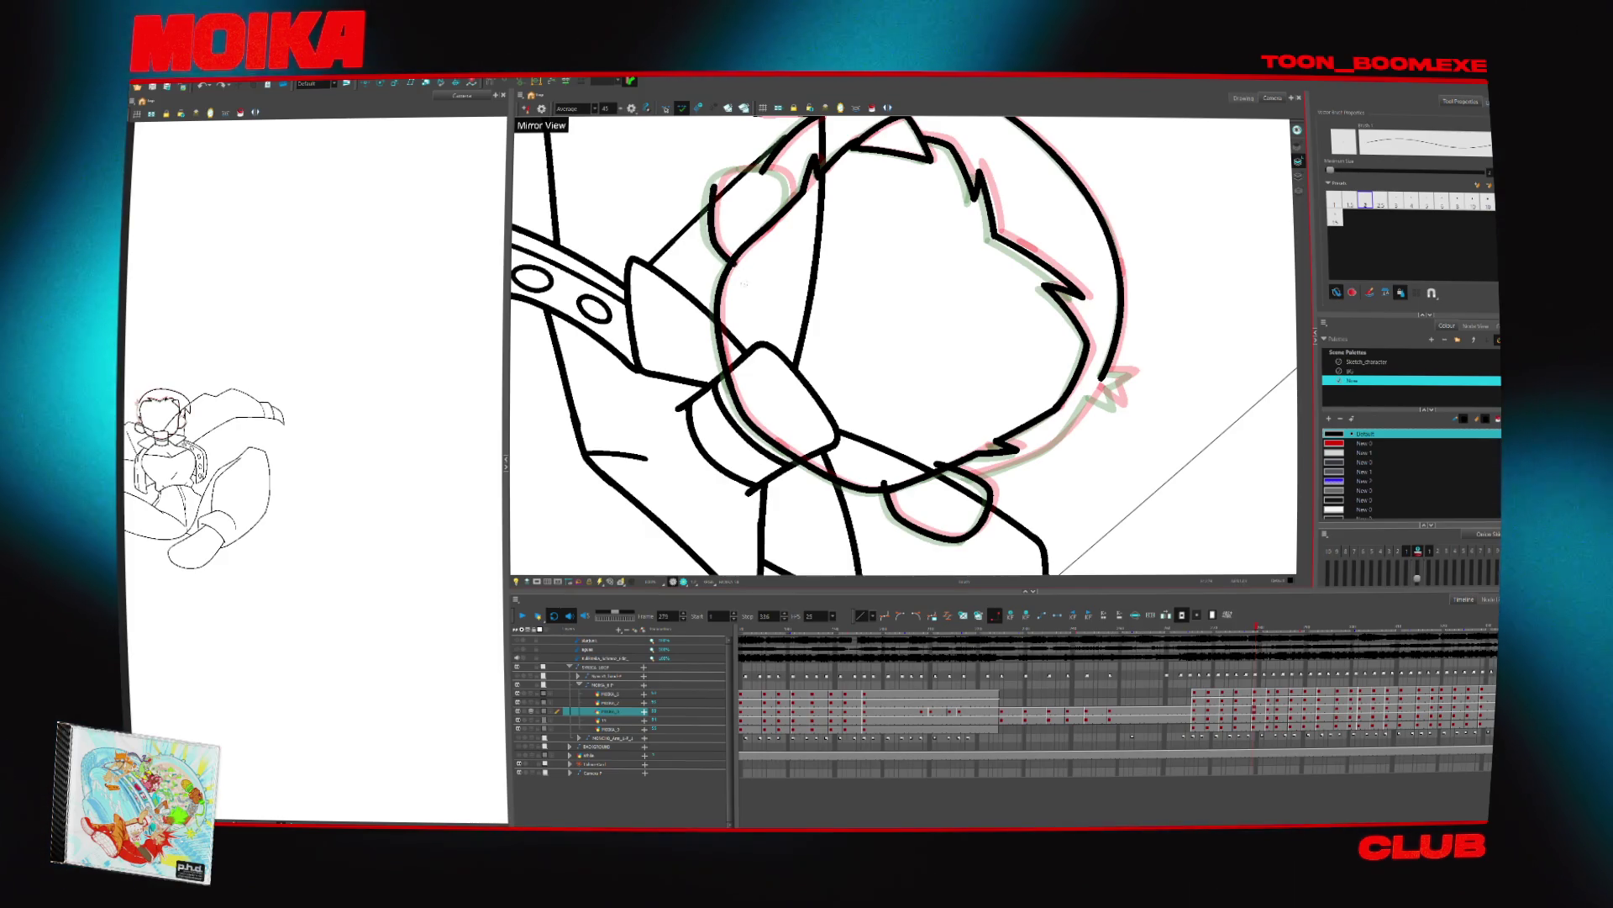
{"action": "left_click_drag", "start_coordinate": [840, 336], "coordinate": [695, 323]}
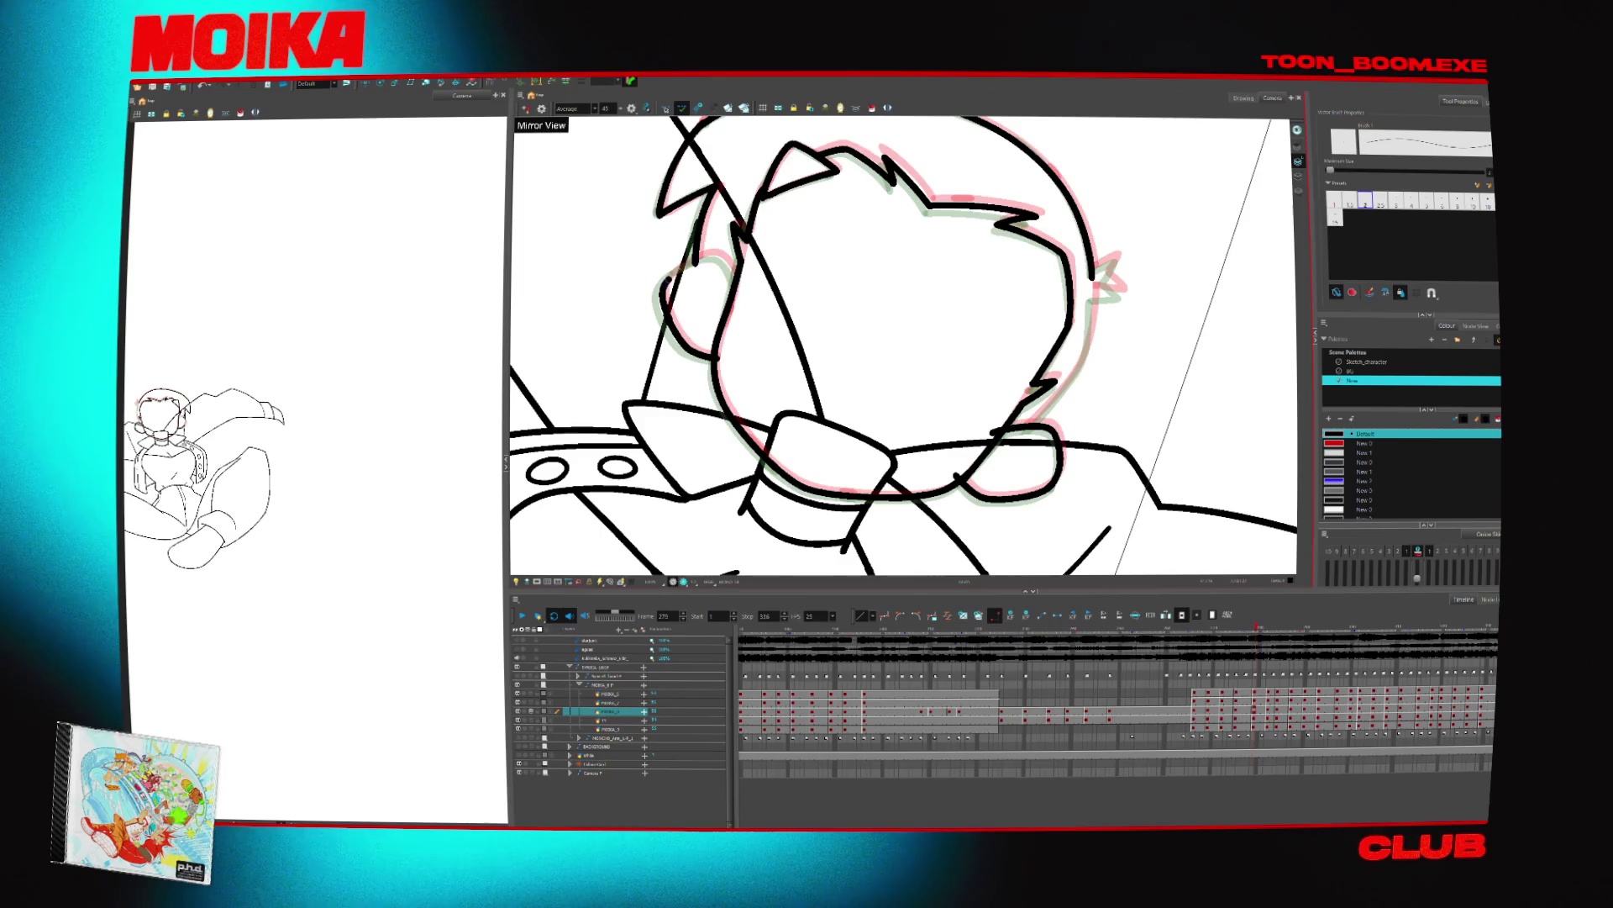
{"action": "key", "text": "ctrl+z"}
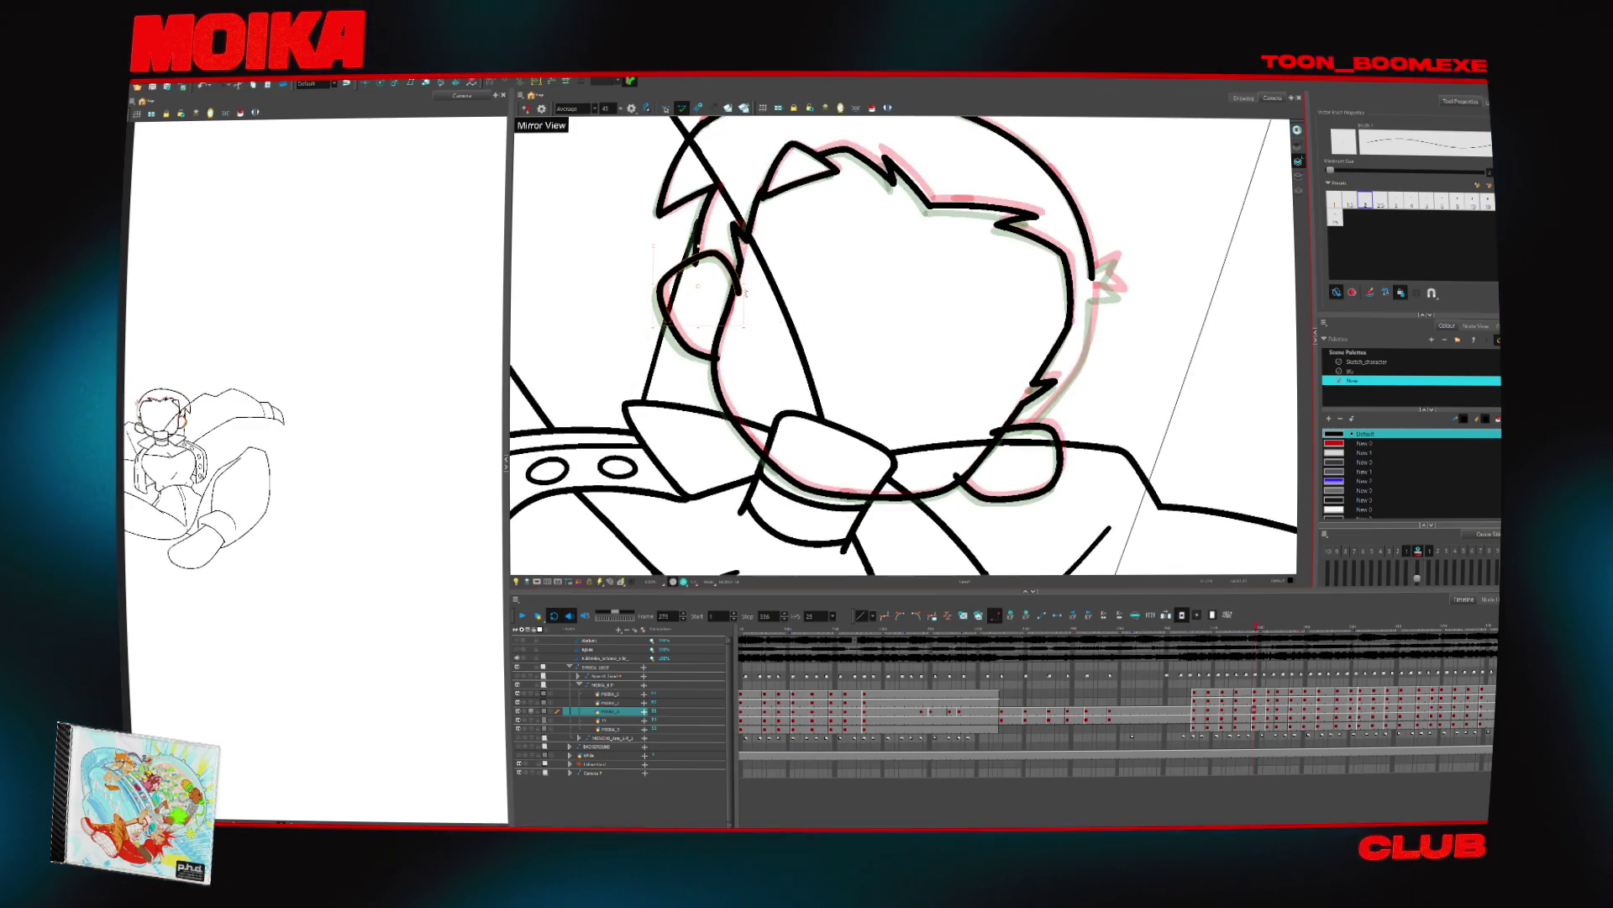
{"action": "key", "text": "alt+t"}
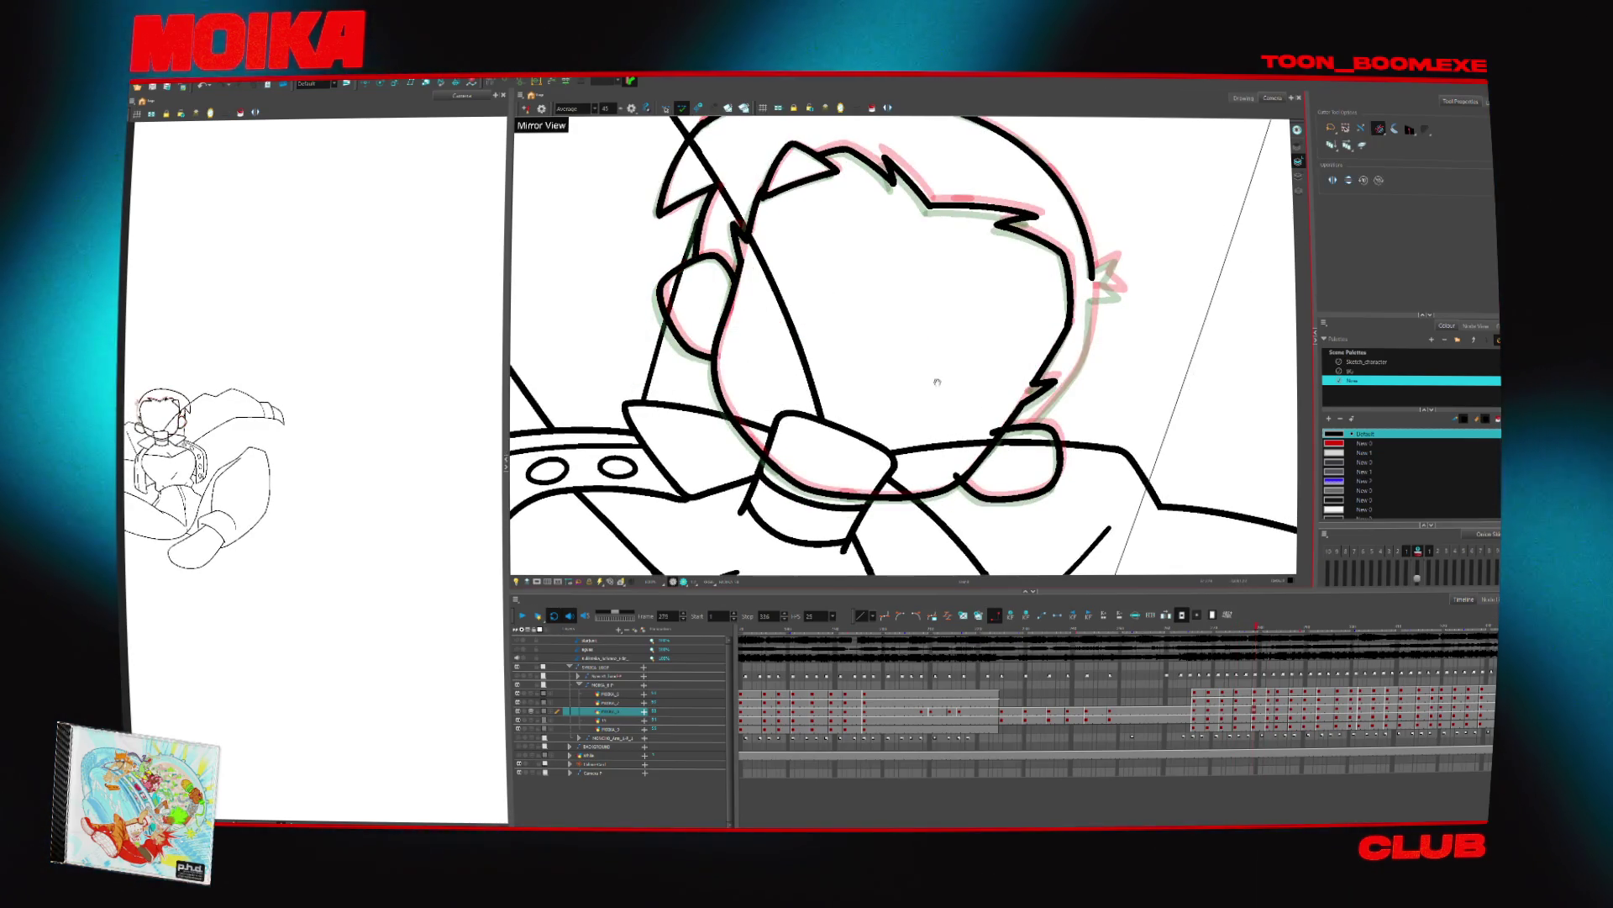
Unmirror the view, draw the zigzag hair tuft on the head, then straighten the view
{"action": "left_click_drag", "start_coordinate": [937, 383], "coordinate": [937, 378]}
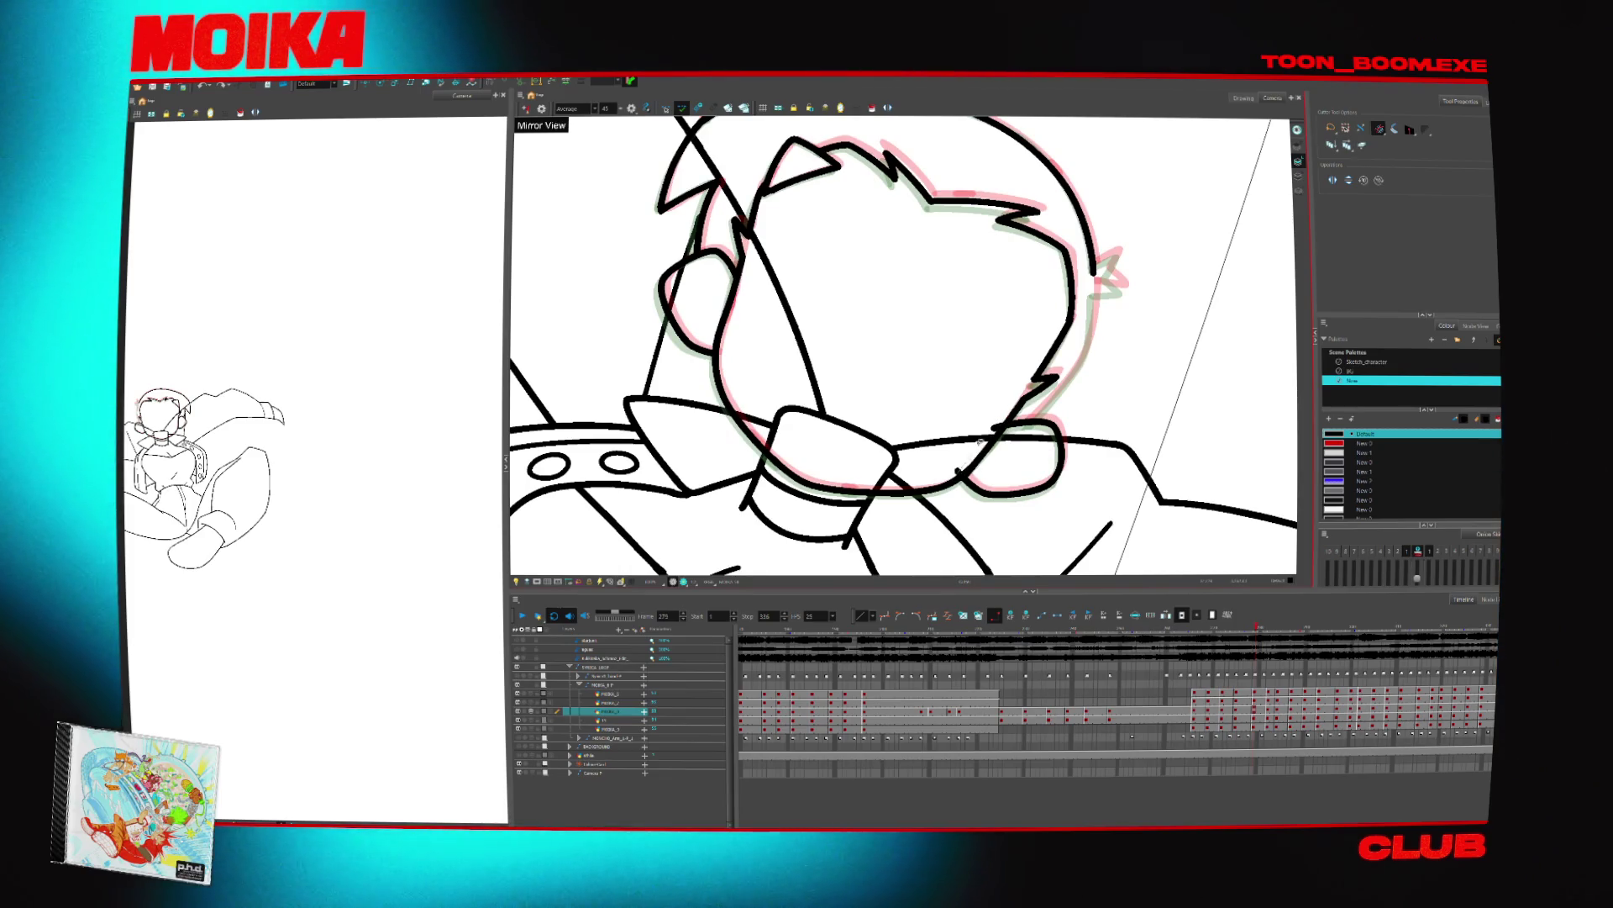
{"action": "key", "text": "4"}
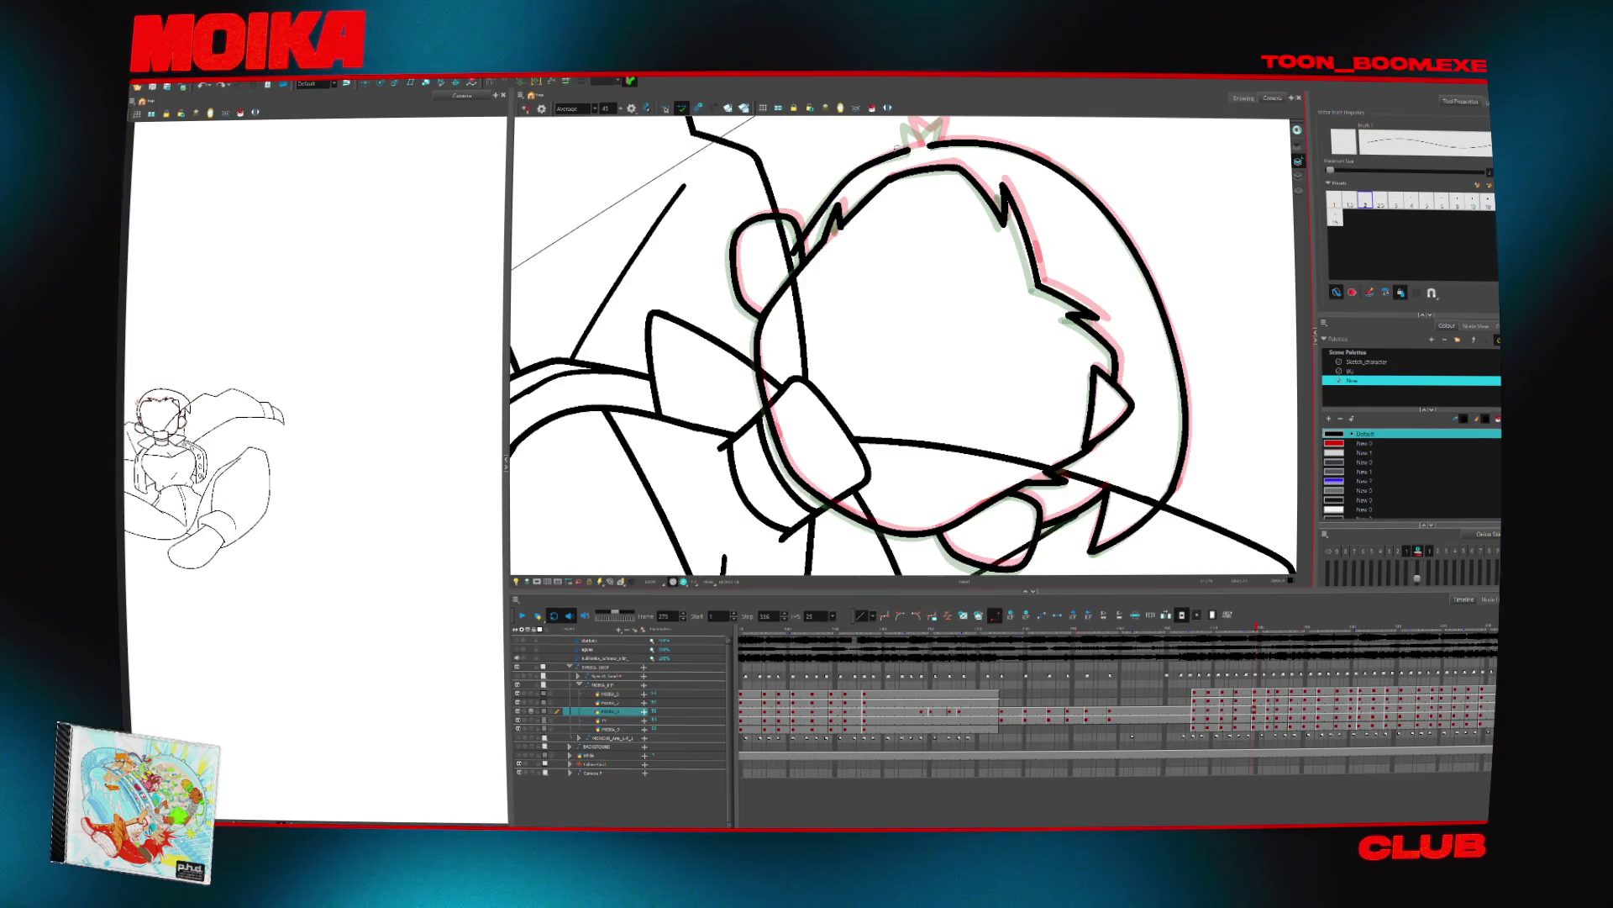
{"action": "scroll", "coordinate": [904, 346], "scroll_direction": "up", "scroll_amount": 3}
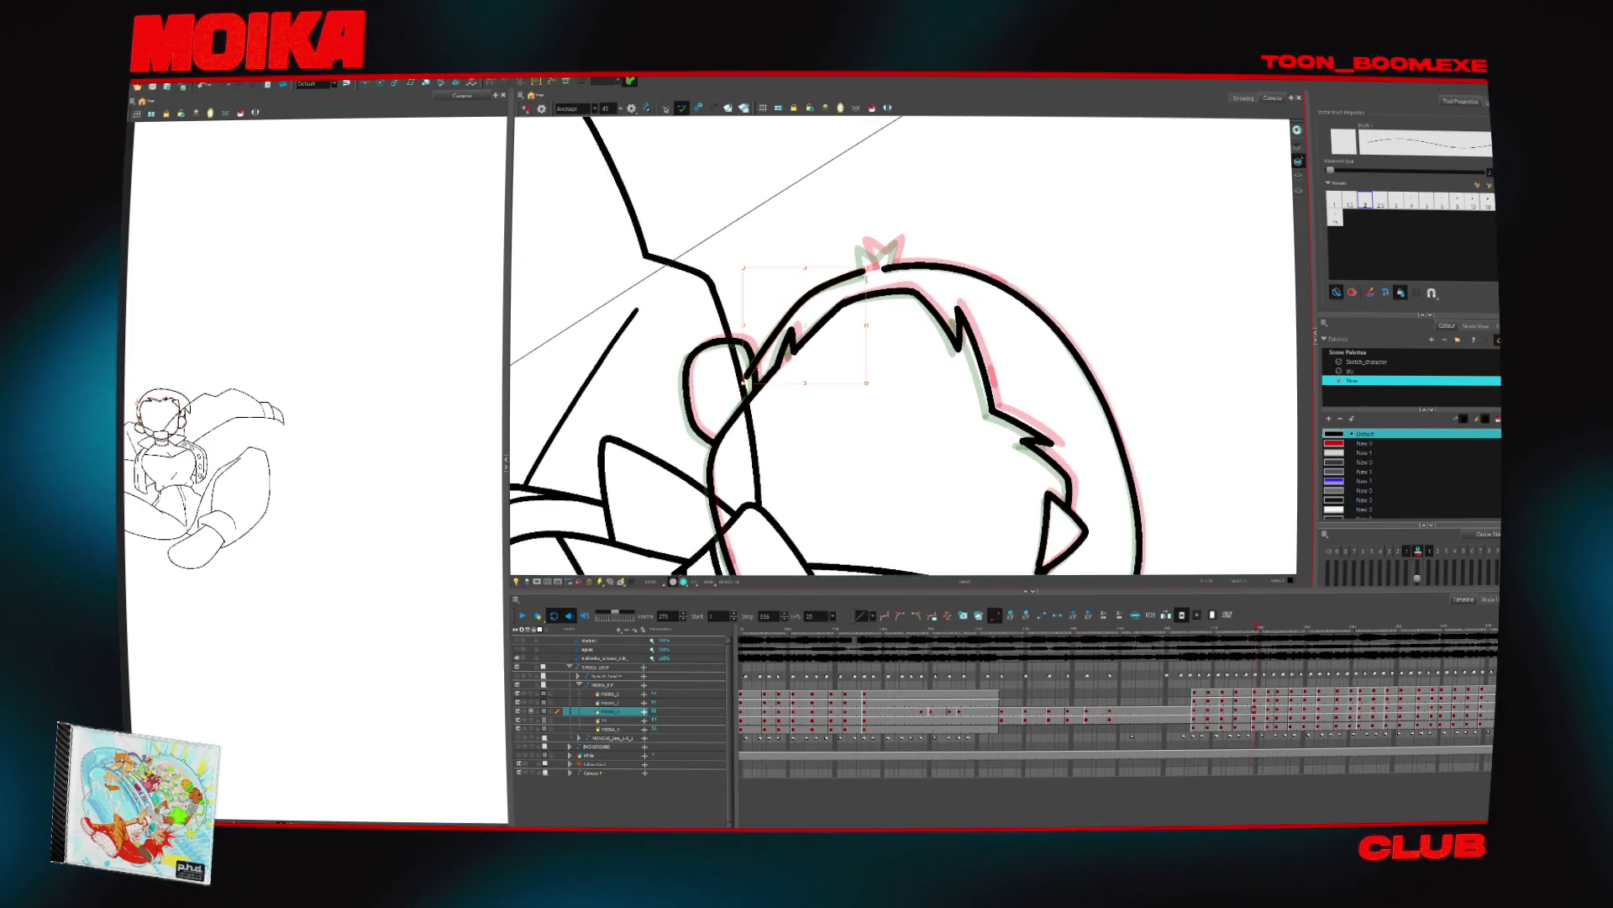
{"action": "mouse_move", "coordinate": [860, 246]}
{"action": "left_mouse_down"}
{"action": "mouse_move", "coordinate": [901, 241]}
{"action": "mouse_move", "coordinate": [896, 267]}
{"action": "left_mouse_up"}
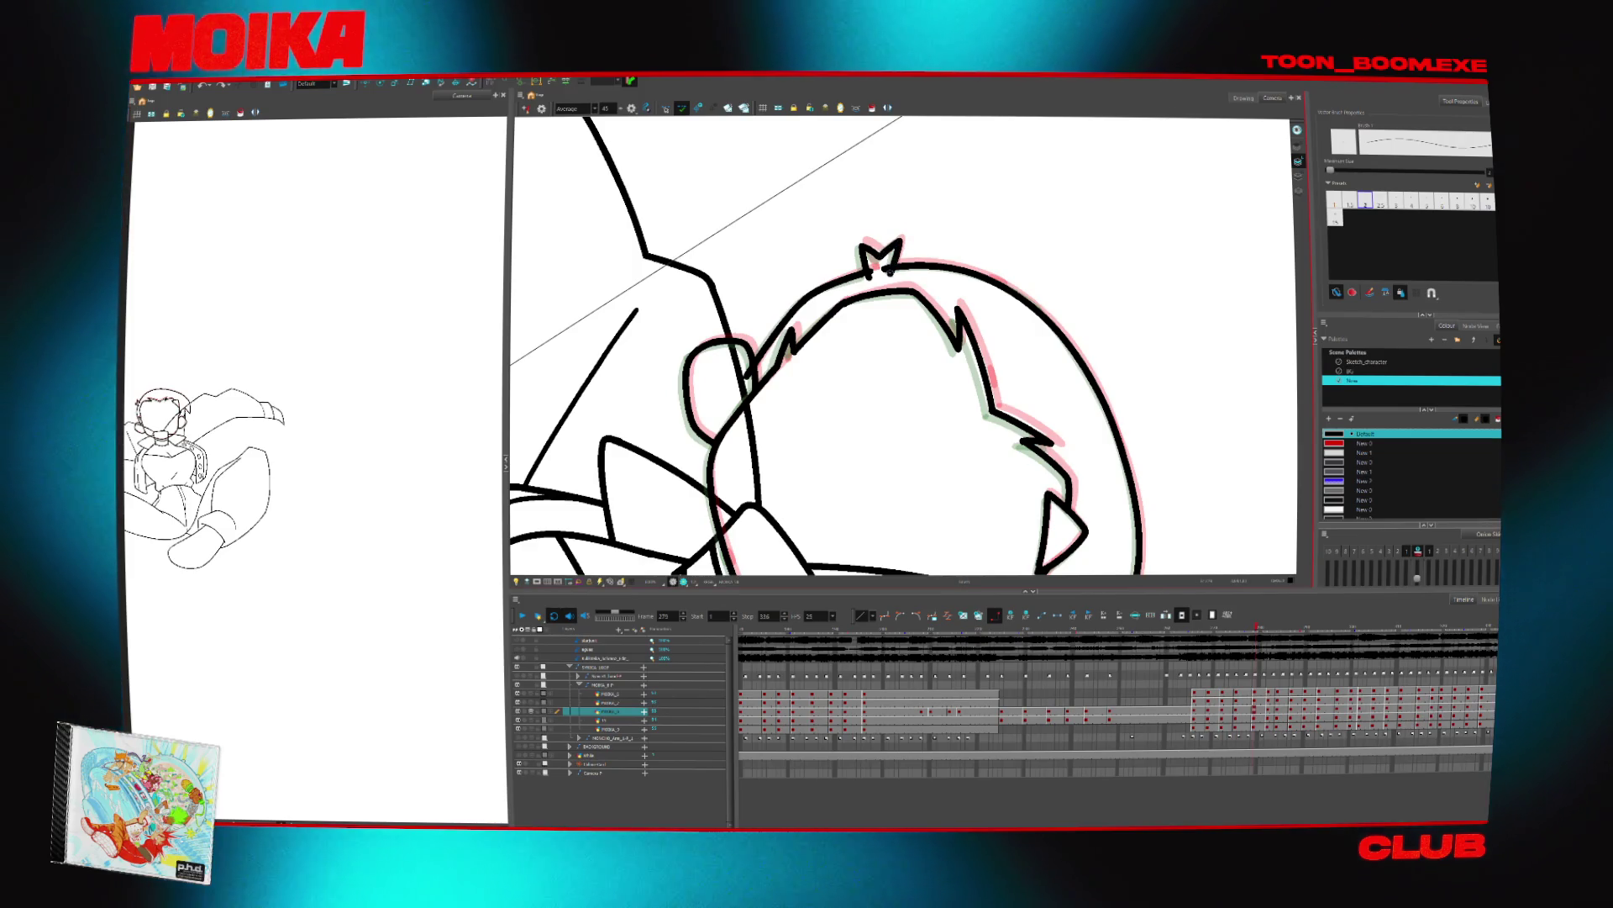
{"action": "key", "text": "alt+s"}
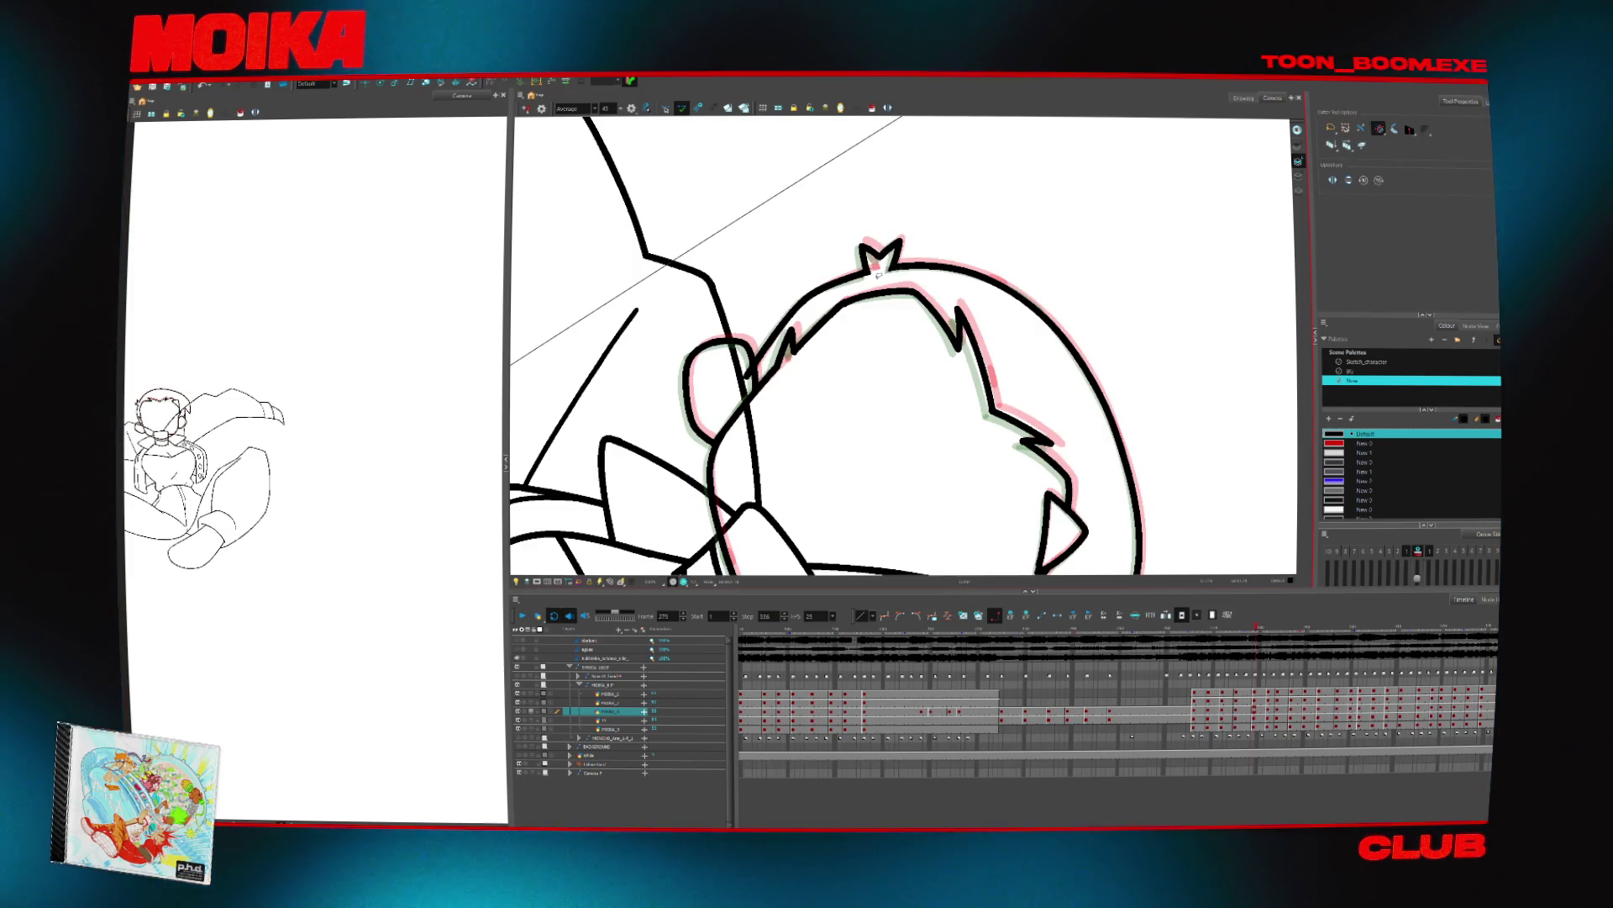
{"action": "mouse_move", "coordinate": [983, 515]}
{"action": "left_mouse_down"}
{"action": "mouse_move", "coordinate": [1065, 403]}
{"action": "mouse_move", "coordinate": [1073, 432]}
{"action": "left_mouse_up"}
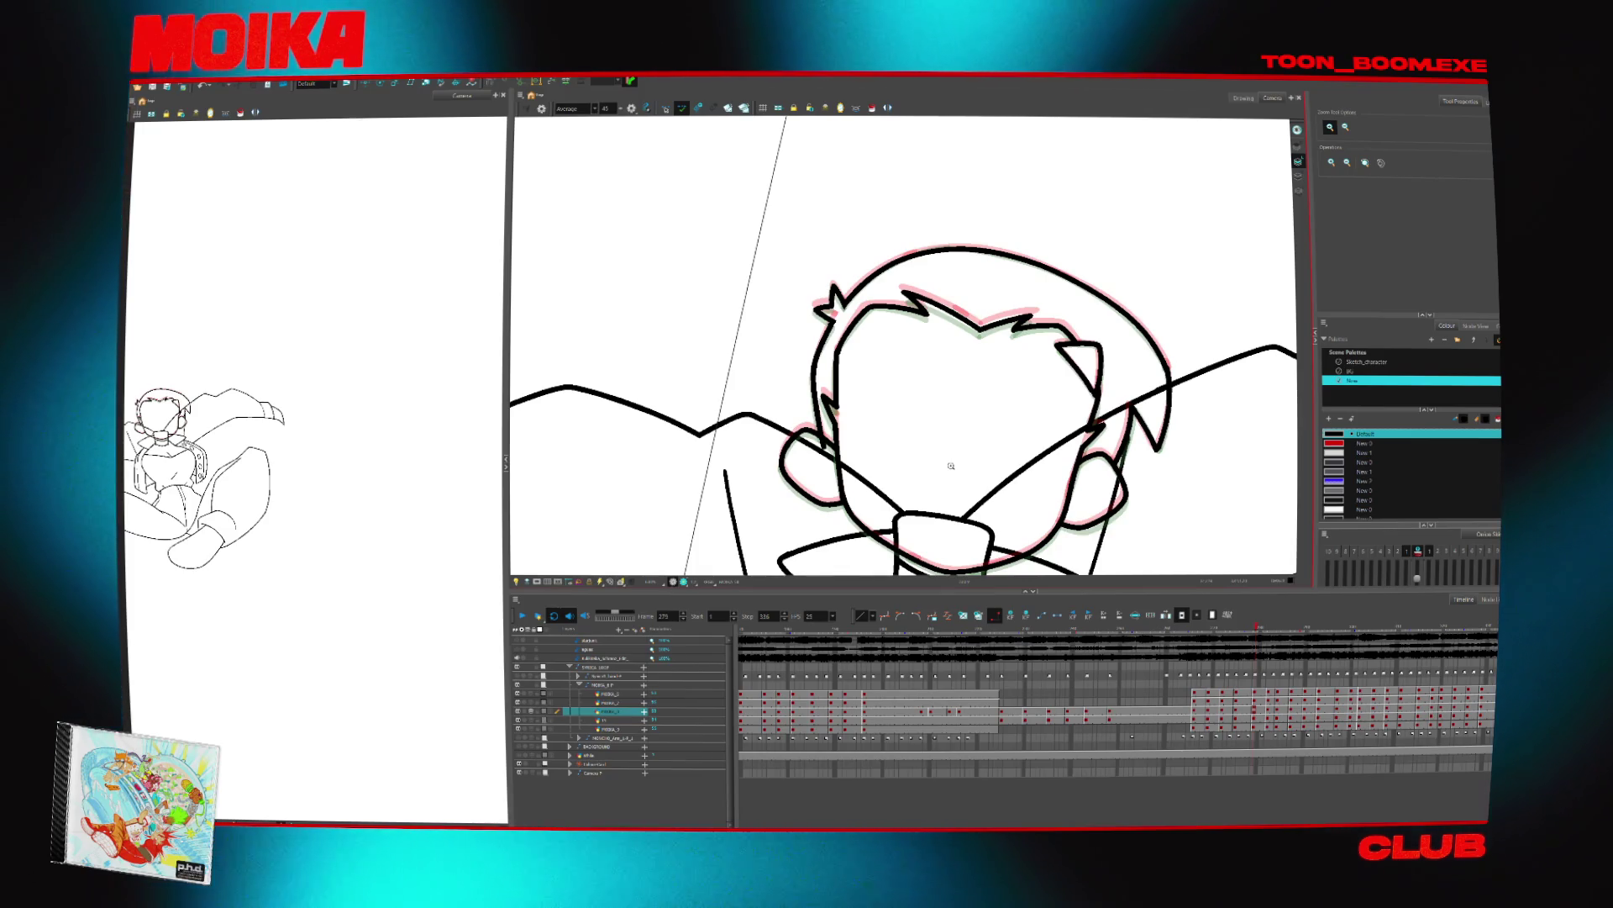
{"action": "scroll", "coordinate": [823, 407], "scroll_direction": "down", "scroll_amount": 5}
Select the face layer, ink the upper-left eyebrow stroke, and make the brush slightly thinner
{"action": "scroll", "coordinate": [823, 407], "scroll_direction": "up", "scroll_amount": 4}
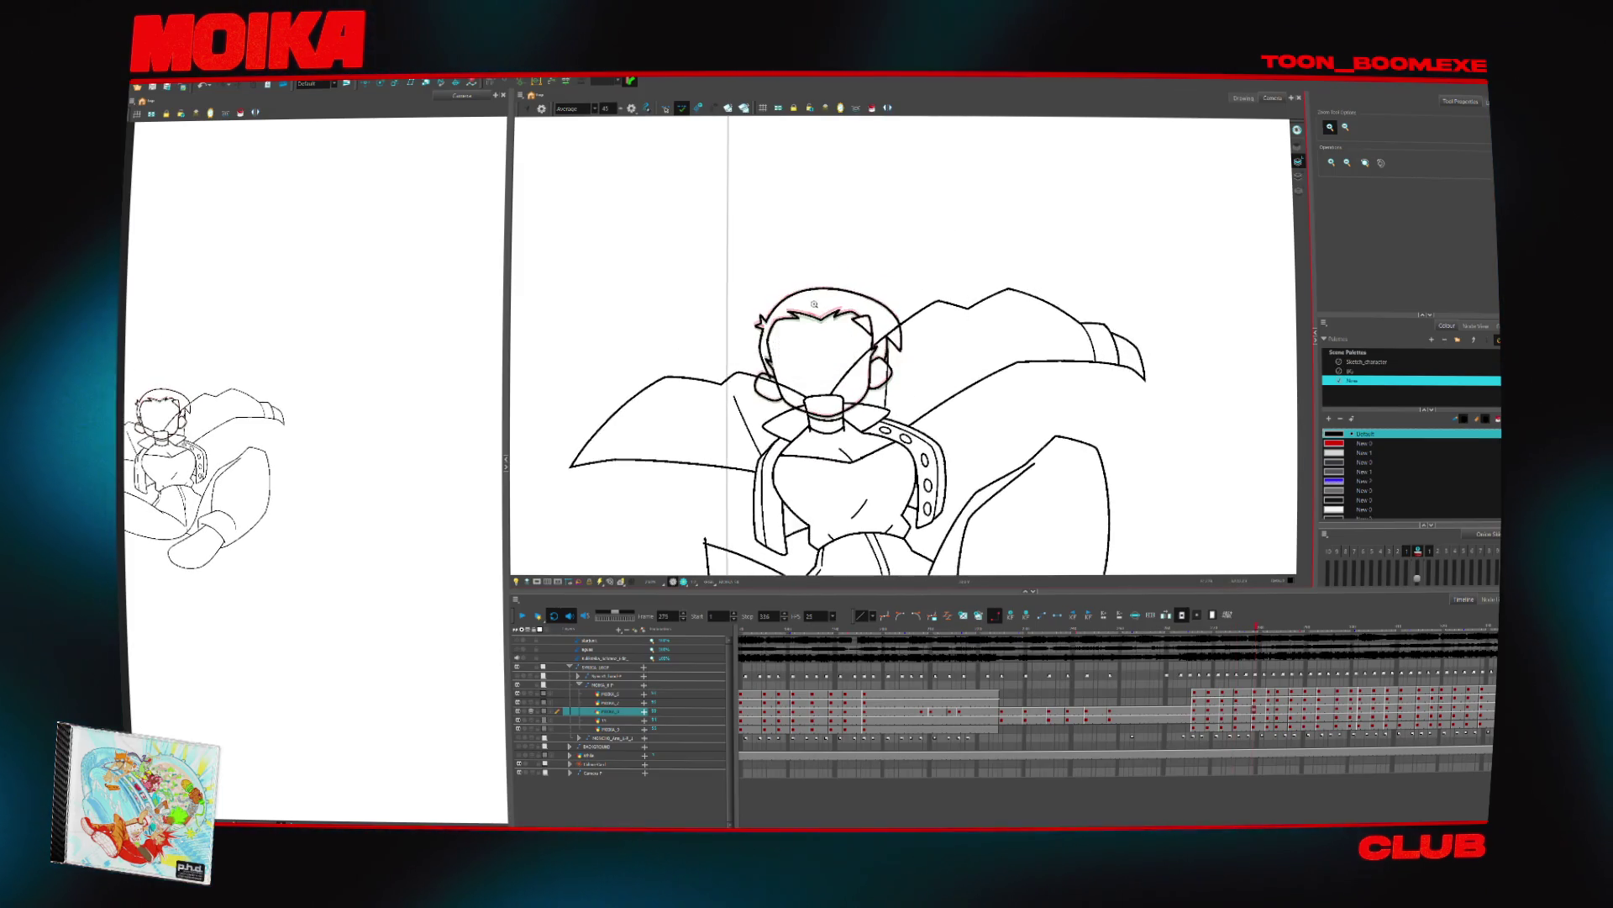
{"action": "scroll", "coordinate": [785, 513], "scroll_direction": "up", "scroll_amount": 1}
{"action": "left_click", "coordinate": [558, 701]}
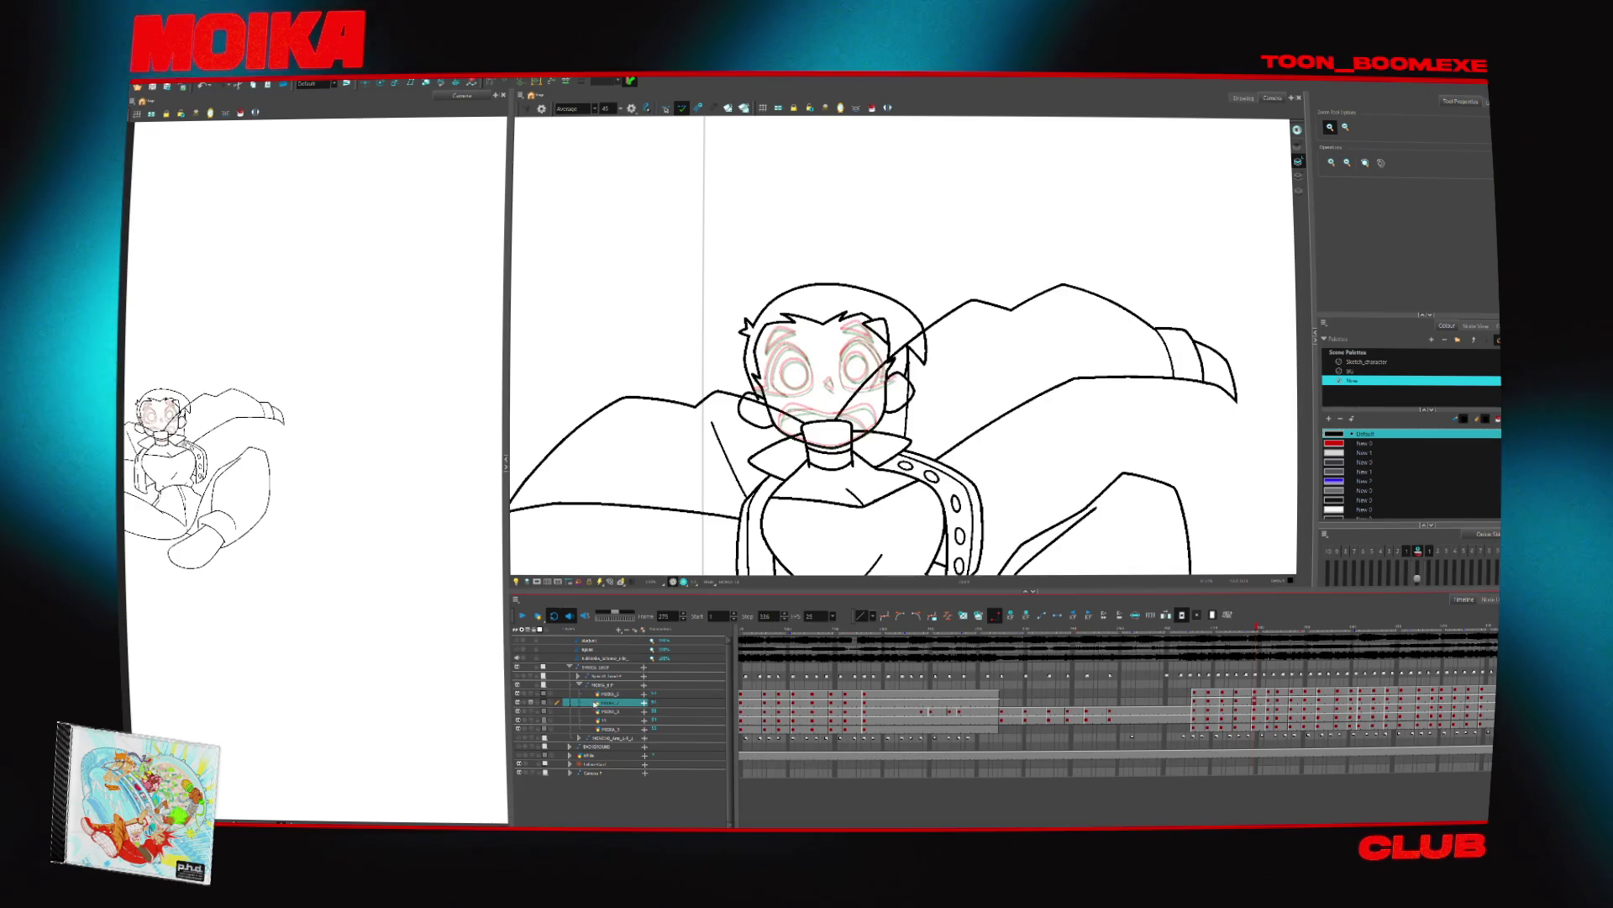
{"action": "scroll", "coordinate": [823, 378], "scroll_direction": "up", "scroll_amount": 3}
{"action": "key", "text": "alt+b"}
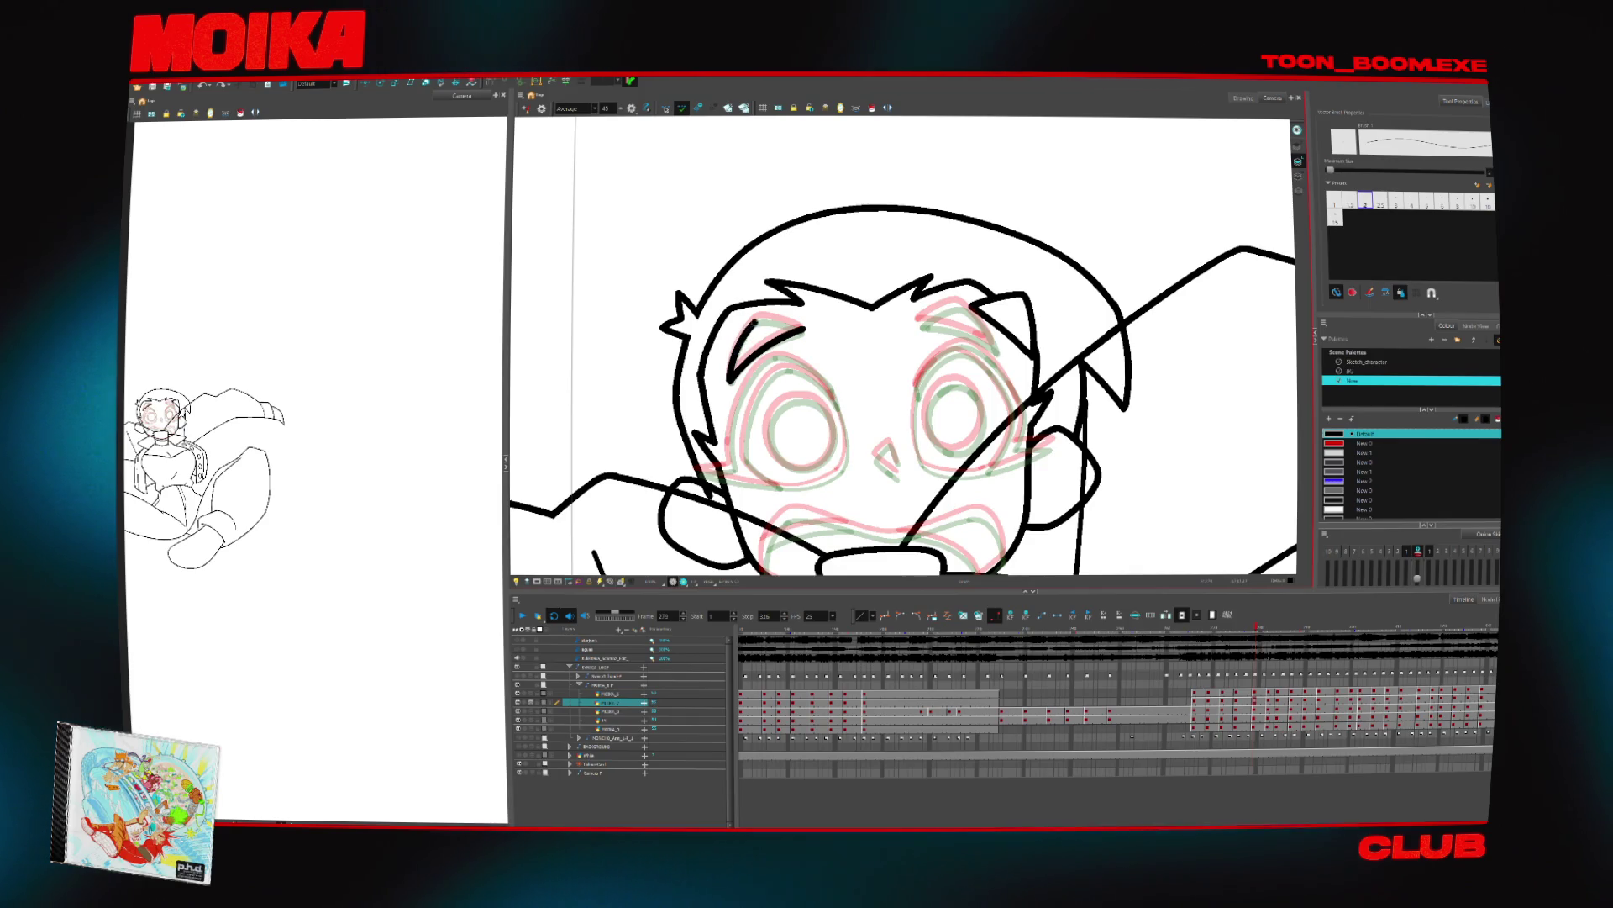
{"action": "key", "text": "4"}
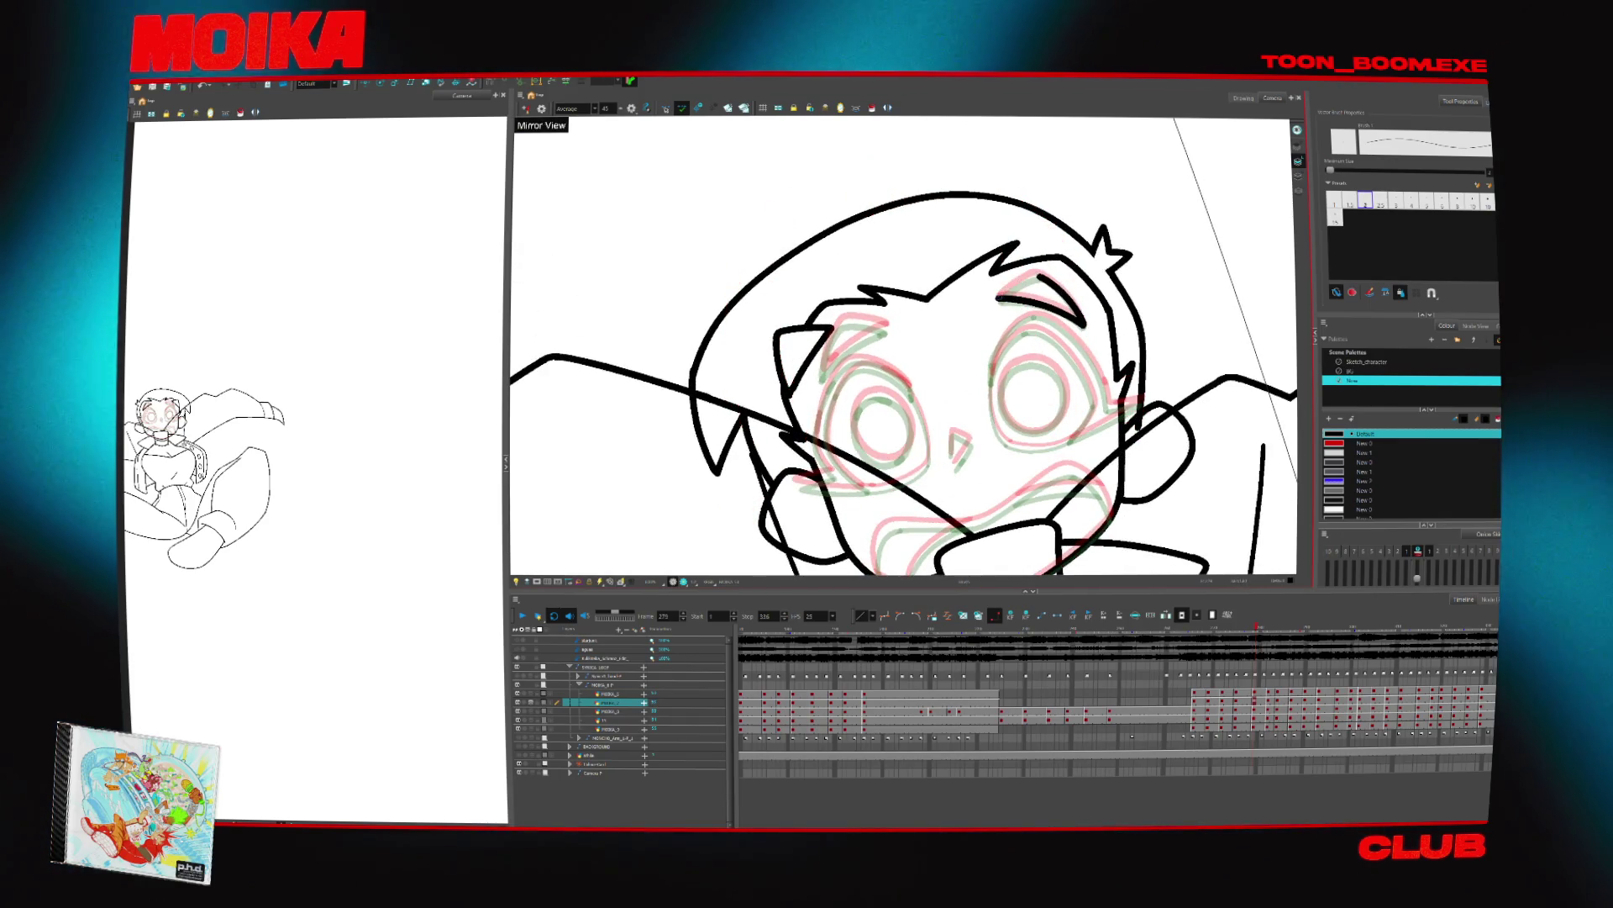
{"action": "mouse_move", "coordinate": [1059, 319]}
{"action": "left_mouse_down"}
{"action": "mouse_move", "coordinate": [1017, 248]}
{"action": "mouse_move", "coordinate": [912, 211]}
{"action": "left_mouse_up"}
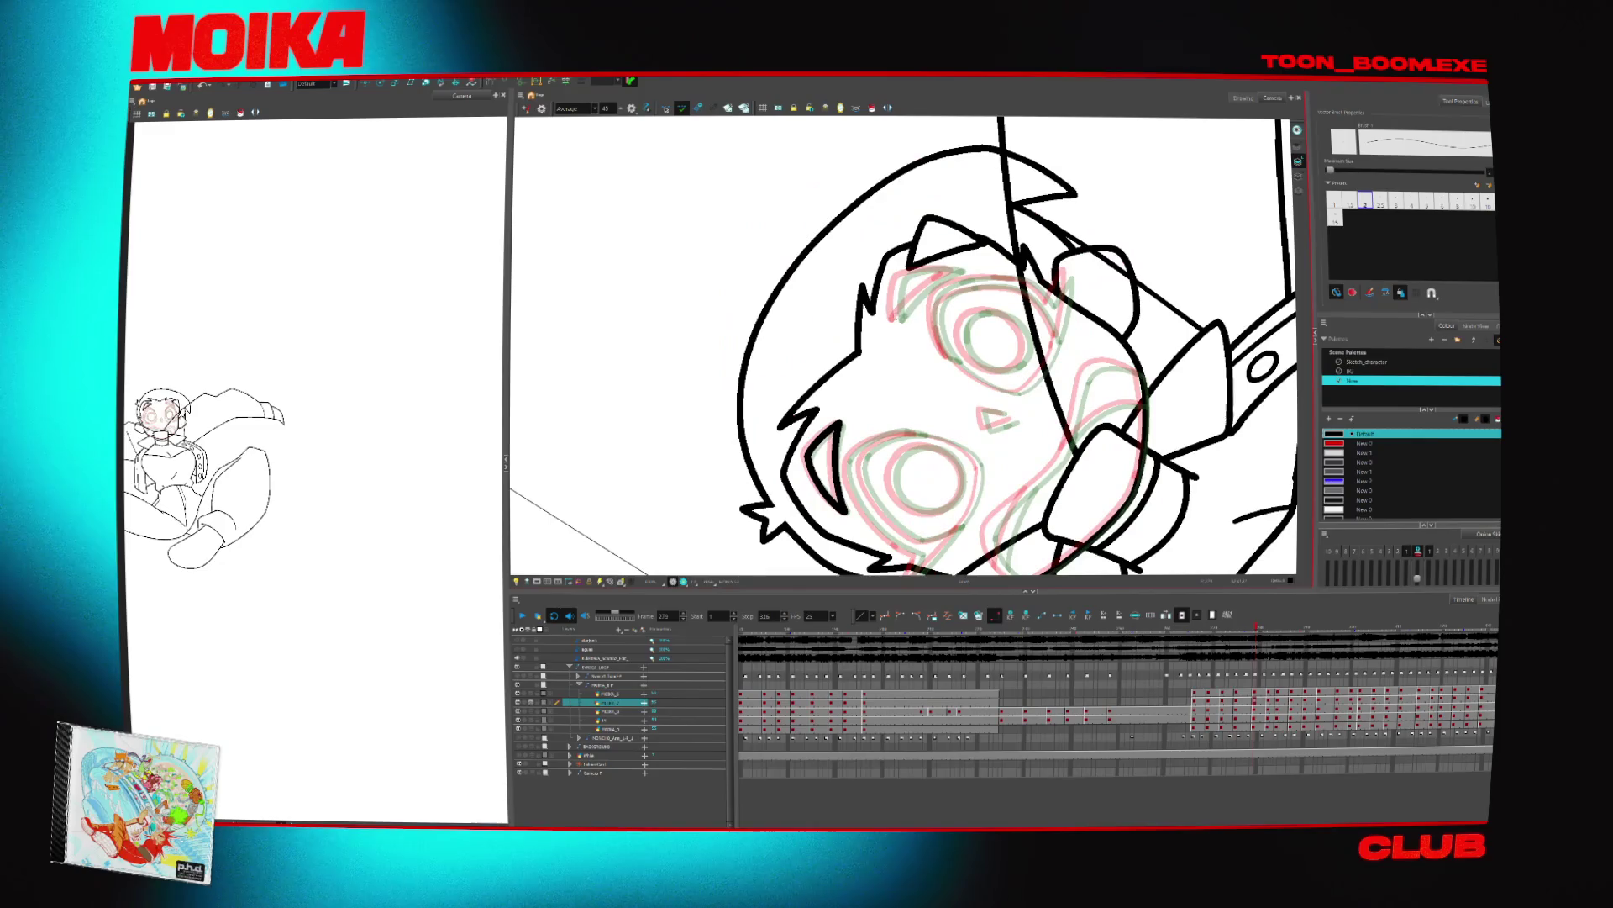
{"action": "left_click_drag", "start_coordinate": [896, 313], "coordinate": [958, 270]}
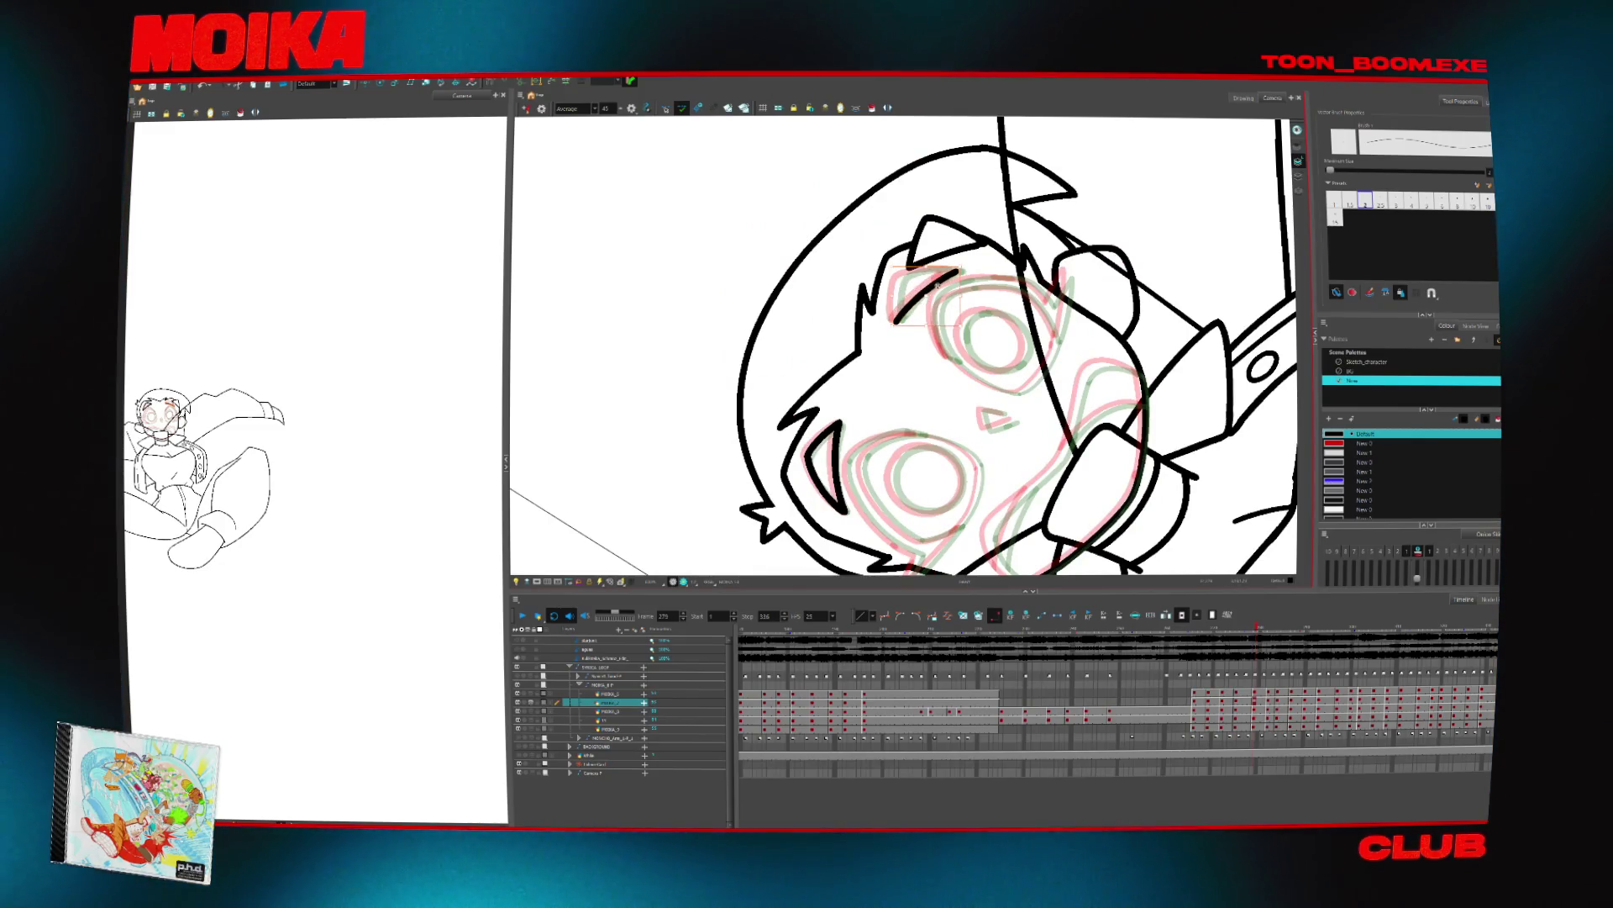
{"action": "left_click_drag", "start_coordinate": [1008, 253], "coordinate": [1064, 309]}
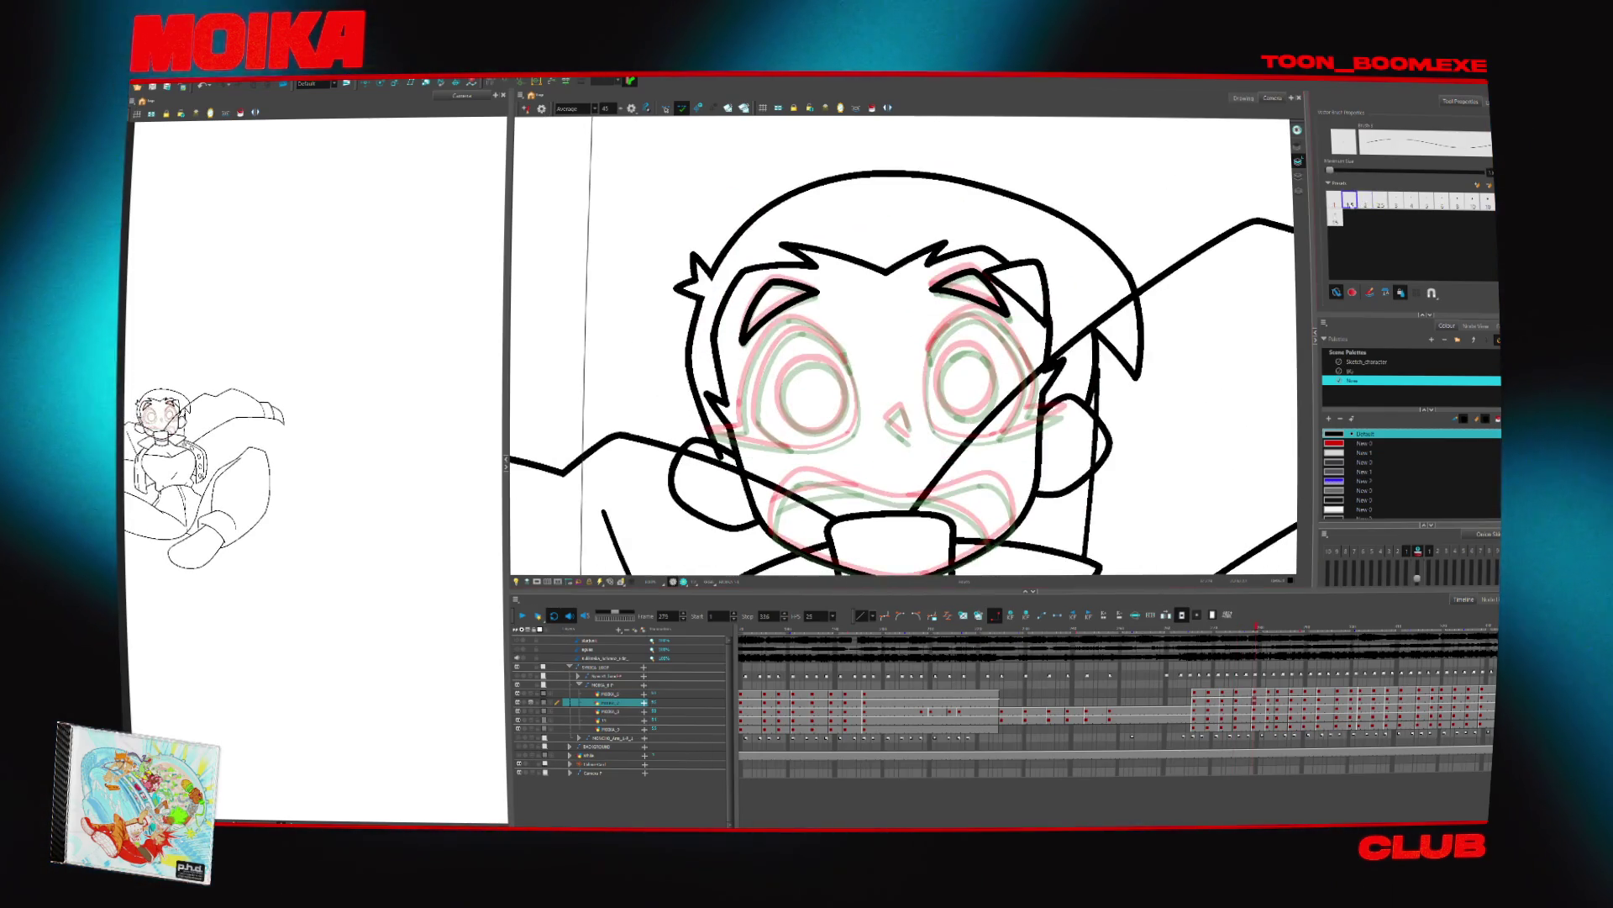
{"action": "key", "text": "bracketleft"}
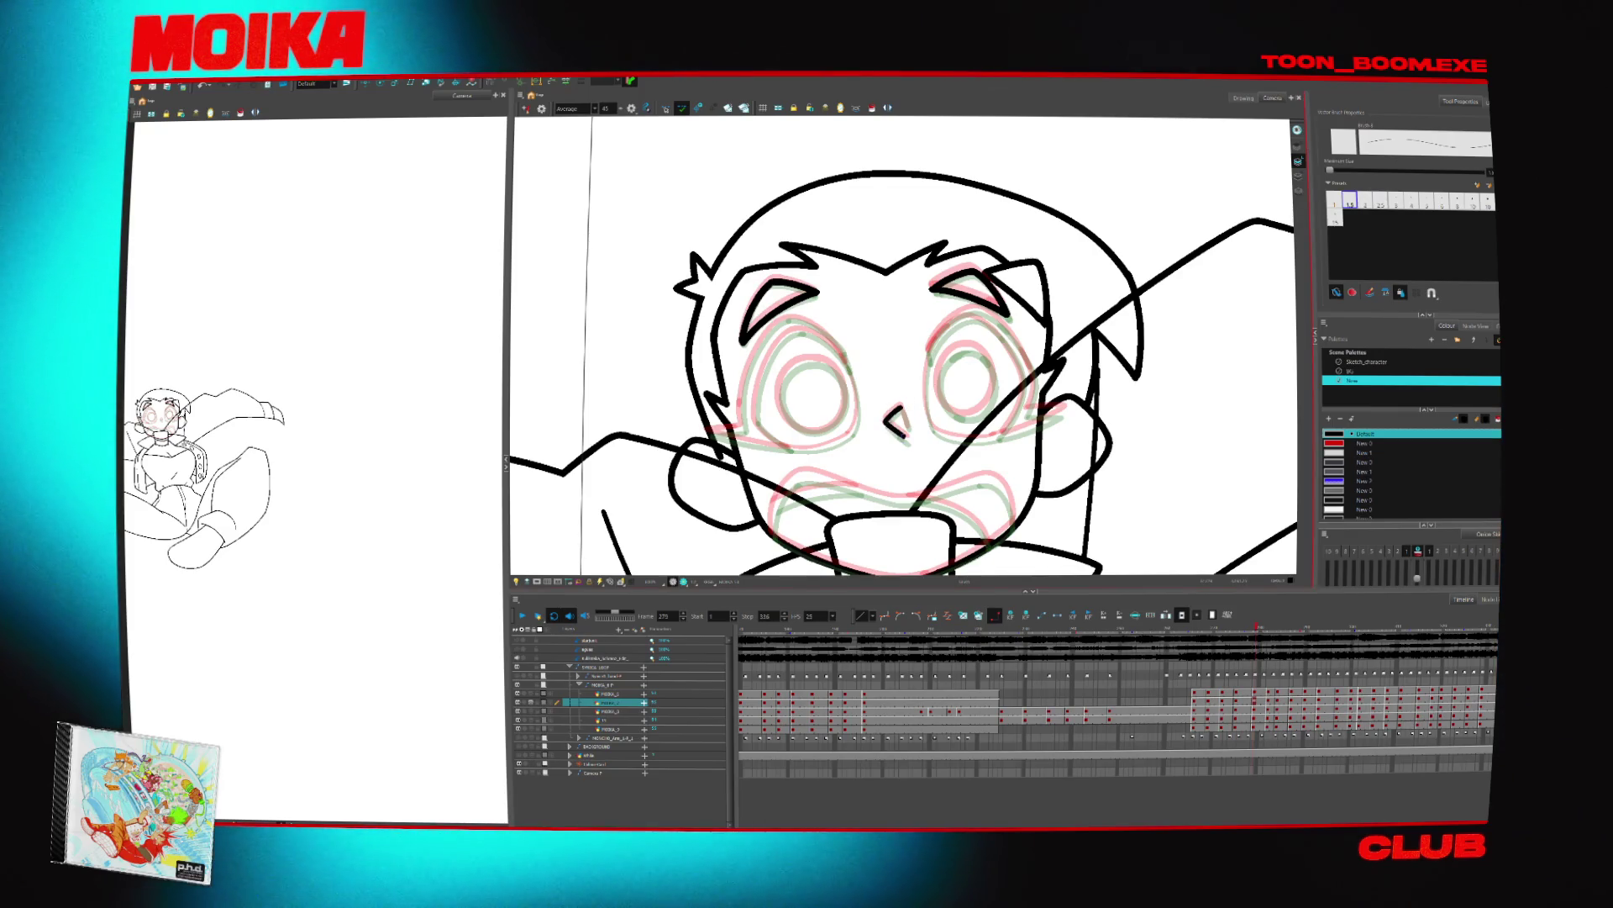
Check the face with mirror toggles, undo the last stroke, and enable Light Table
{"action": "key", "text": "4"}
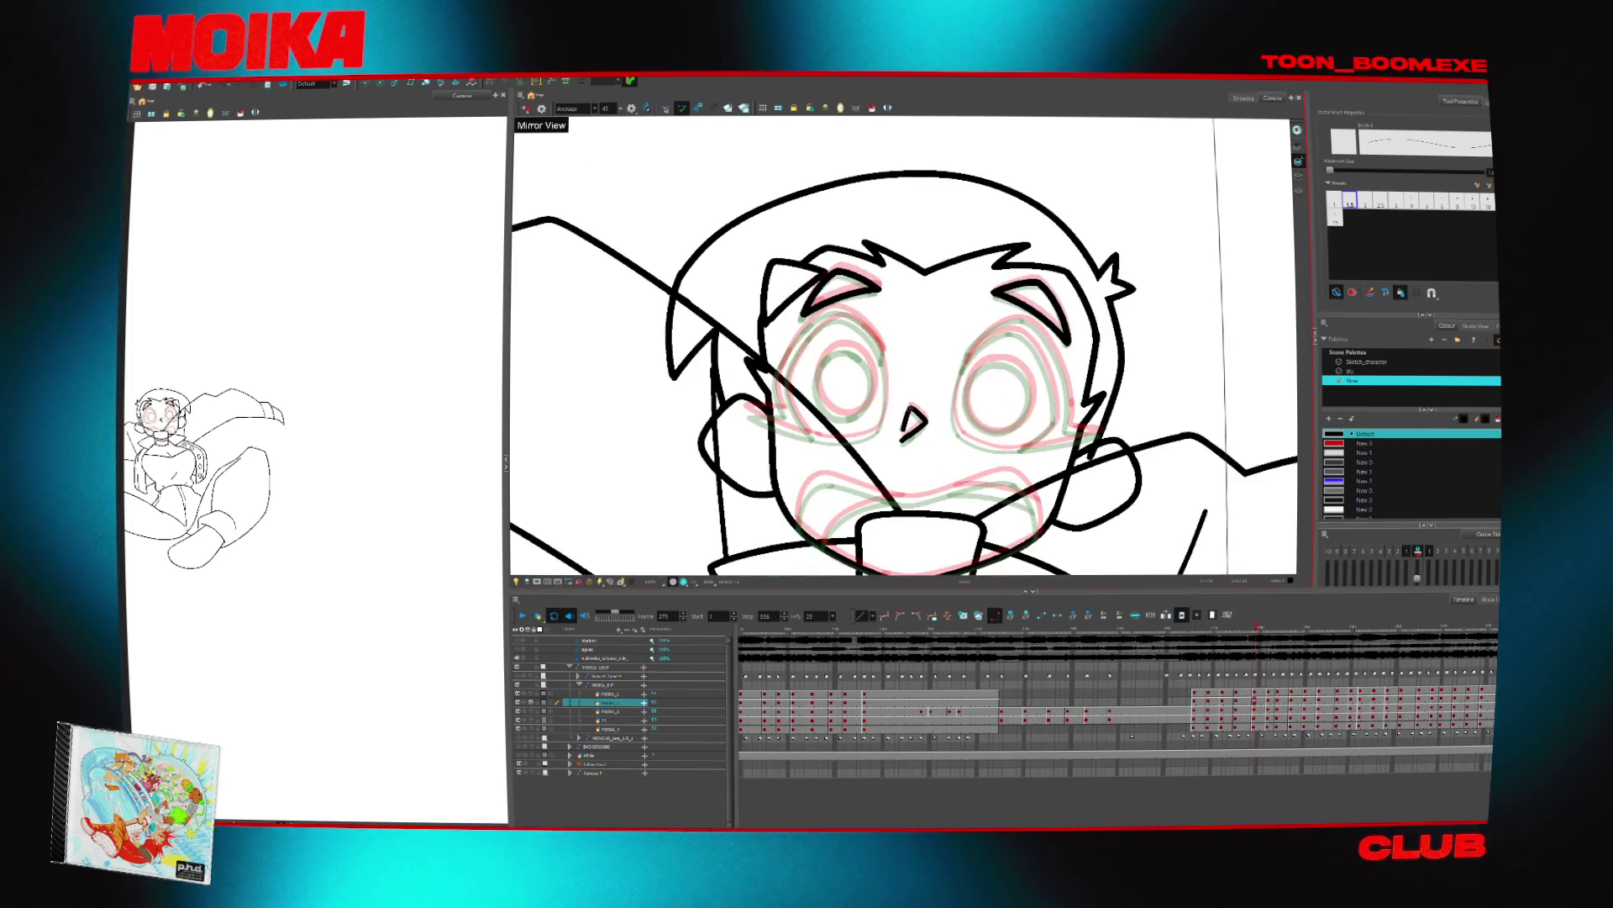
{"action": "key", "text": "4"}
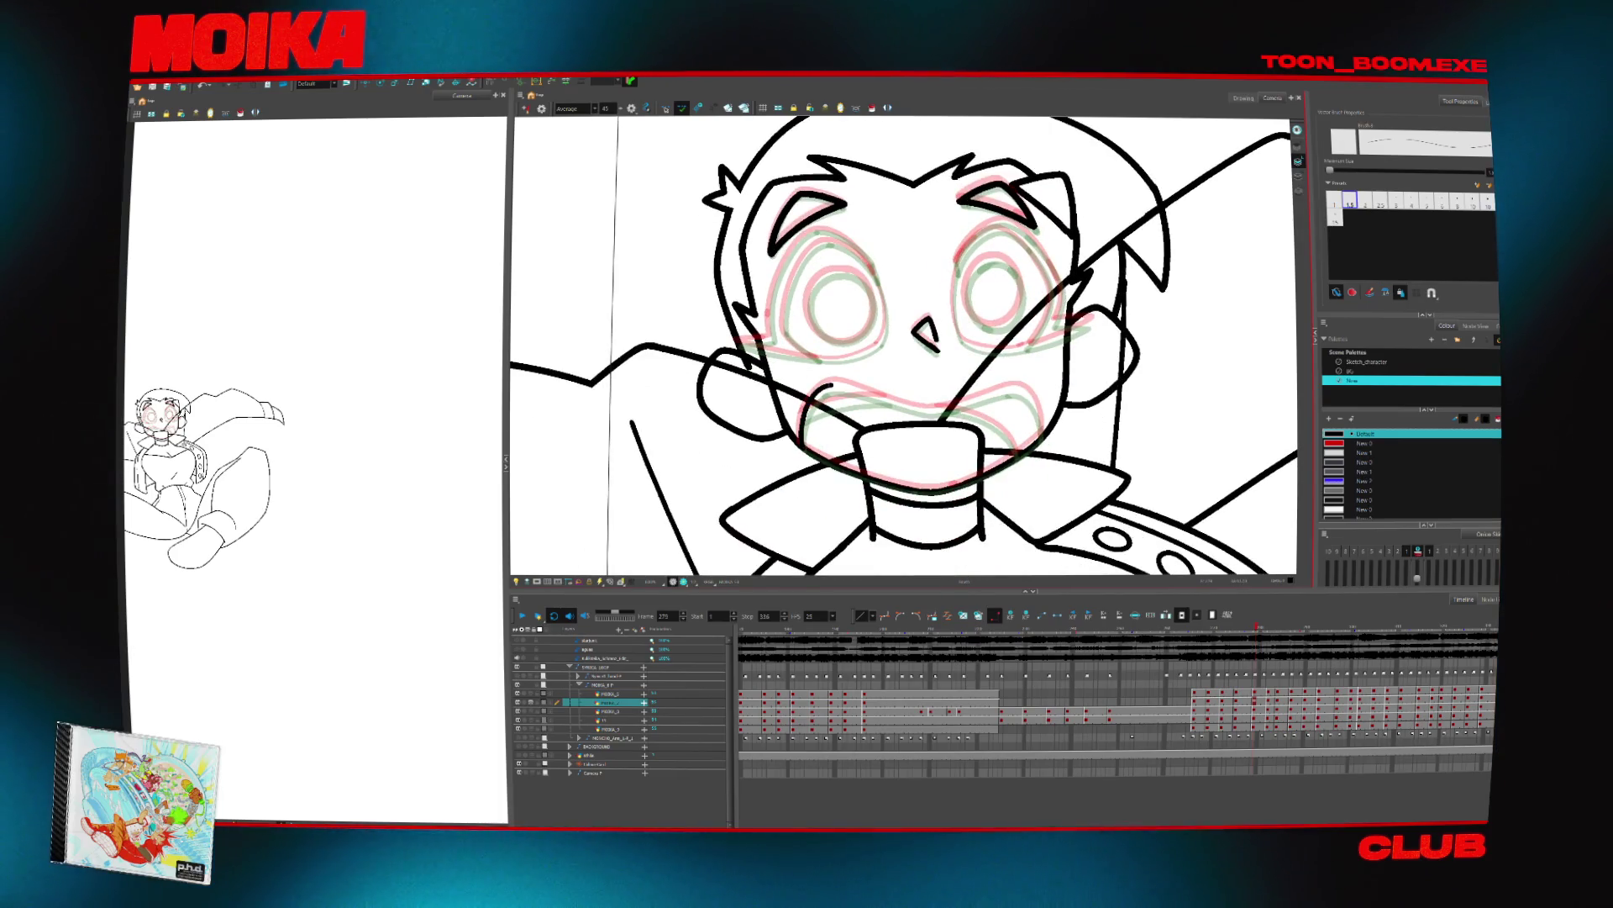
{"action": "key", "text": "4"}
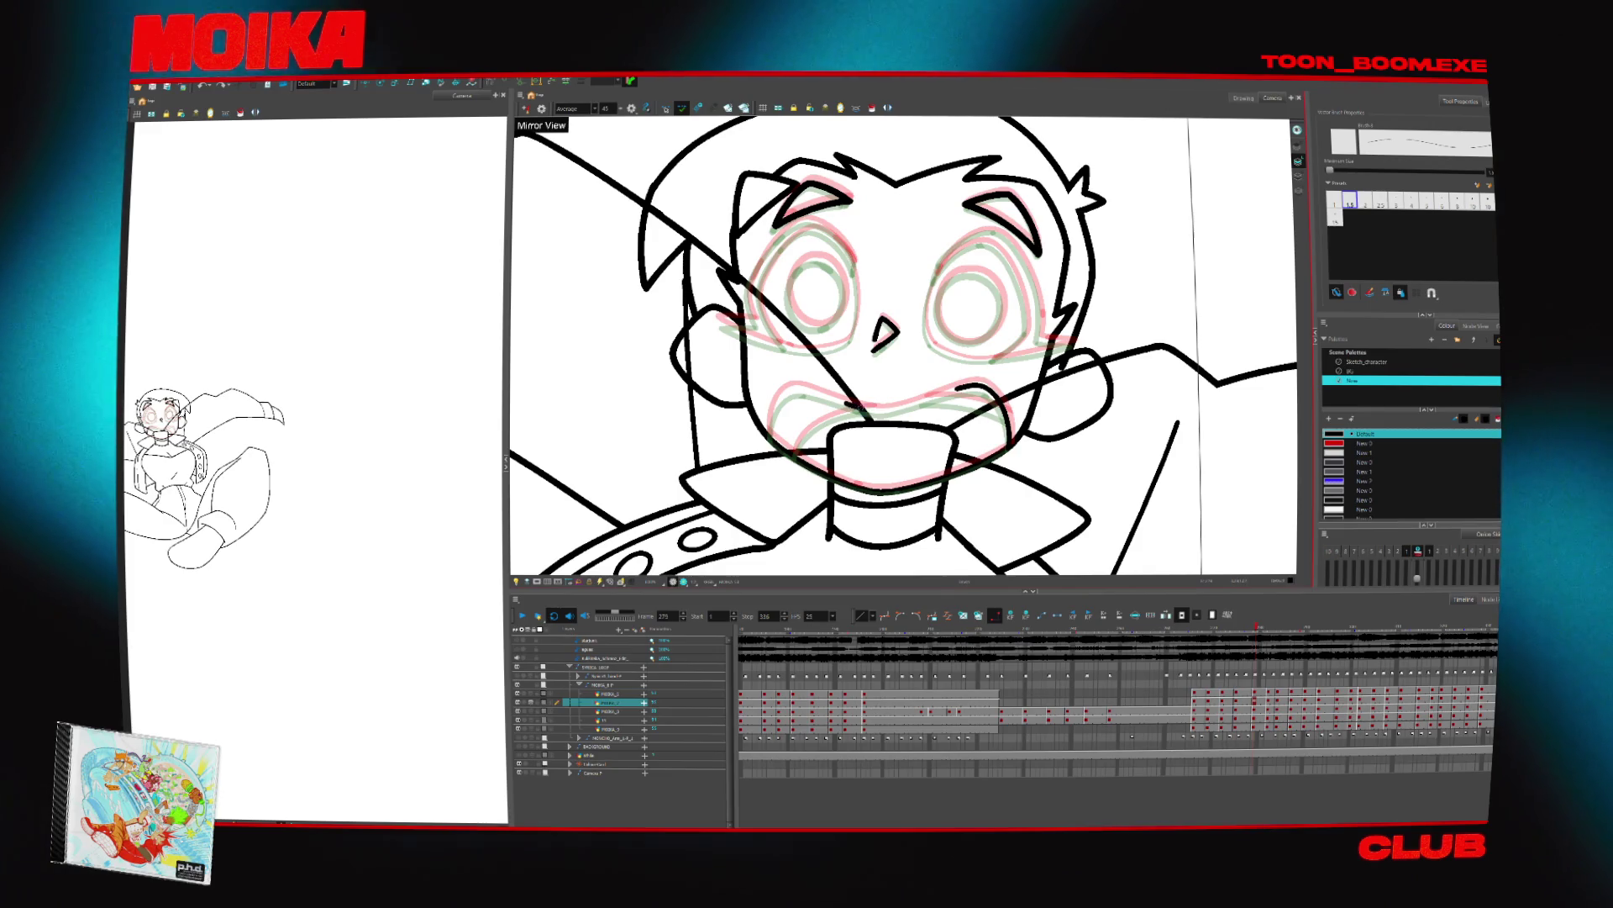
{"action": "key", "text": "4"}
{"action": "key", "text": "c"}
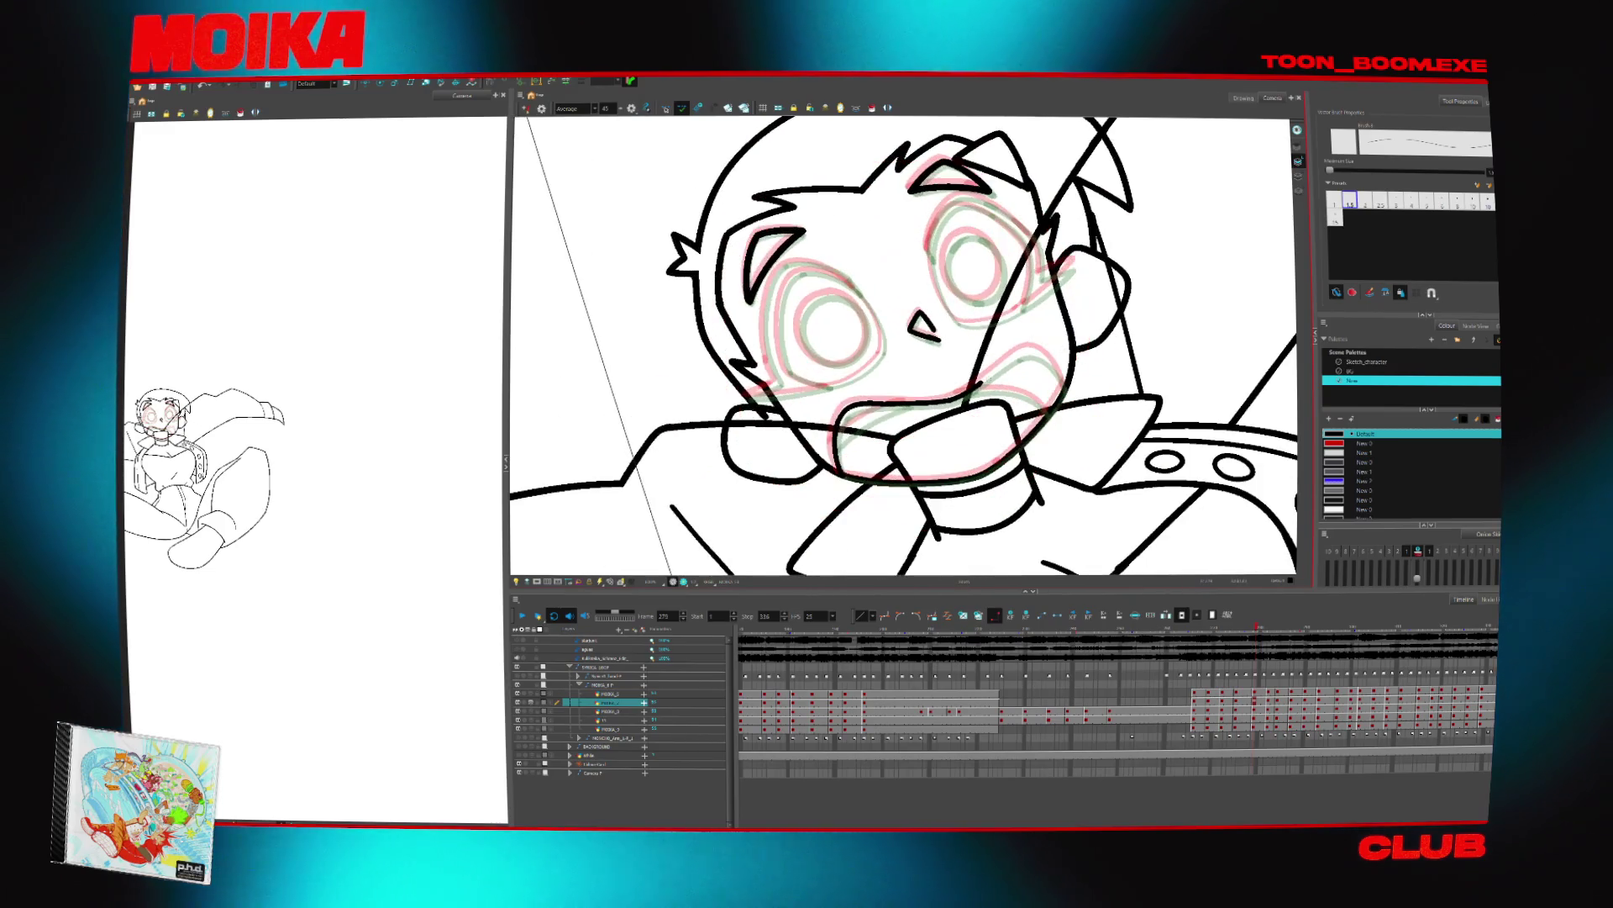
{"action": "key", "text": "4"}
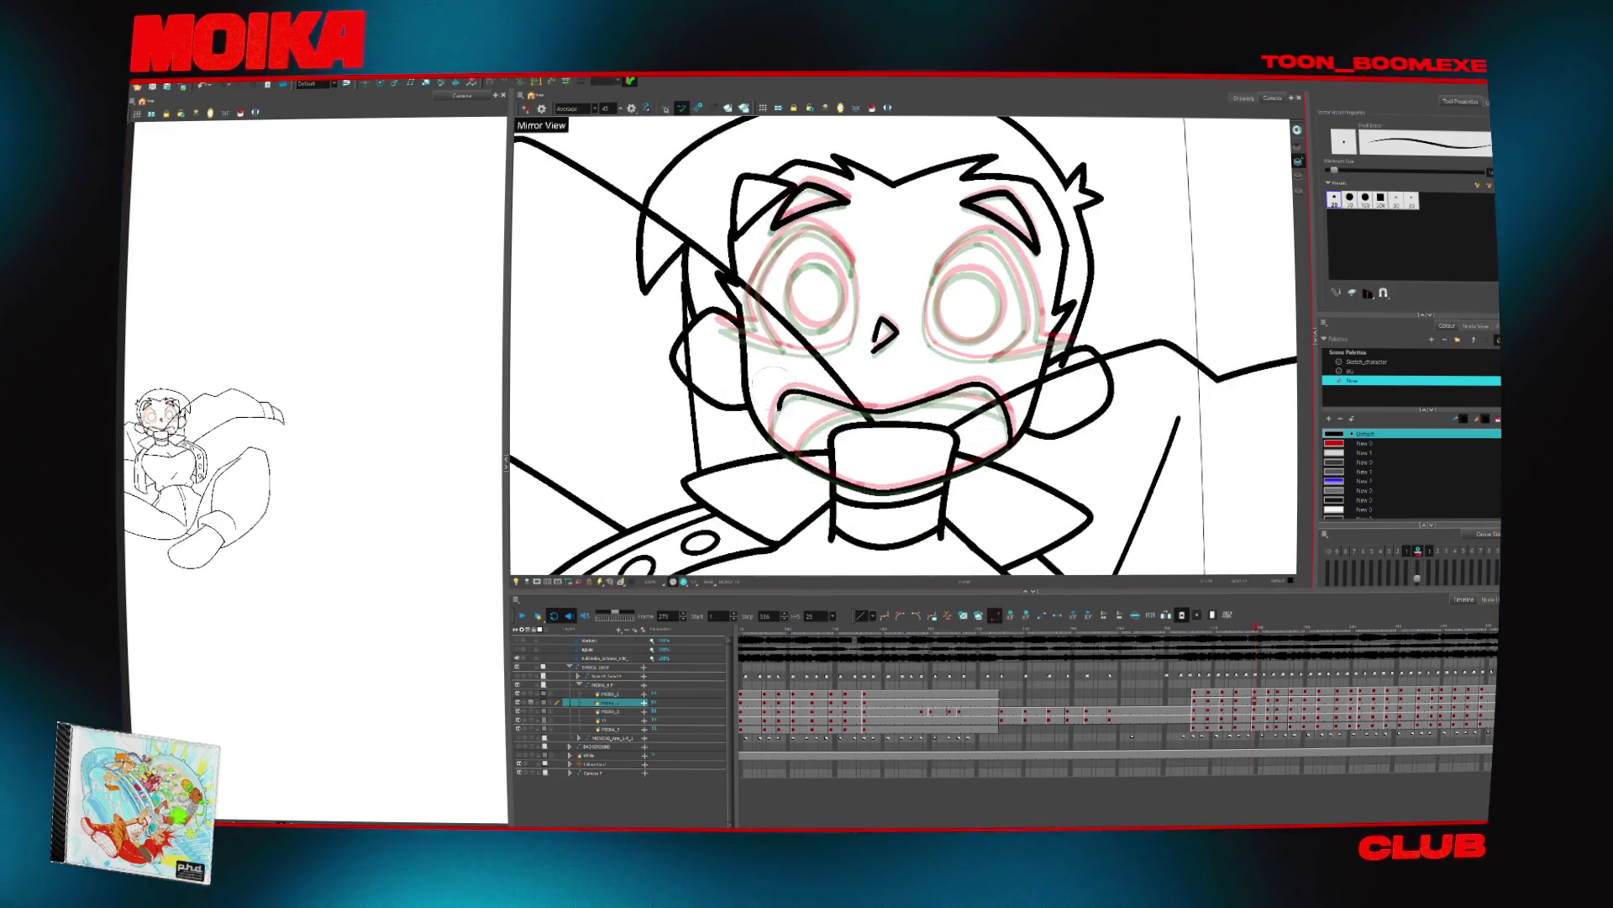
{"action": "key", "text": "ctrl+z"}
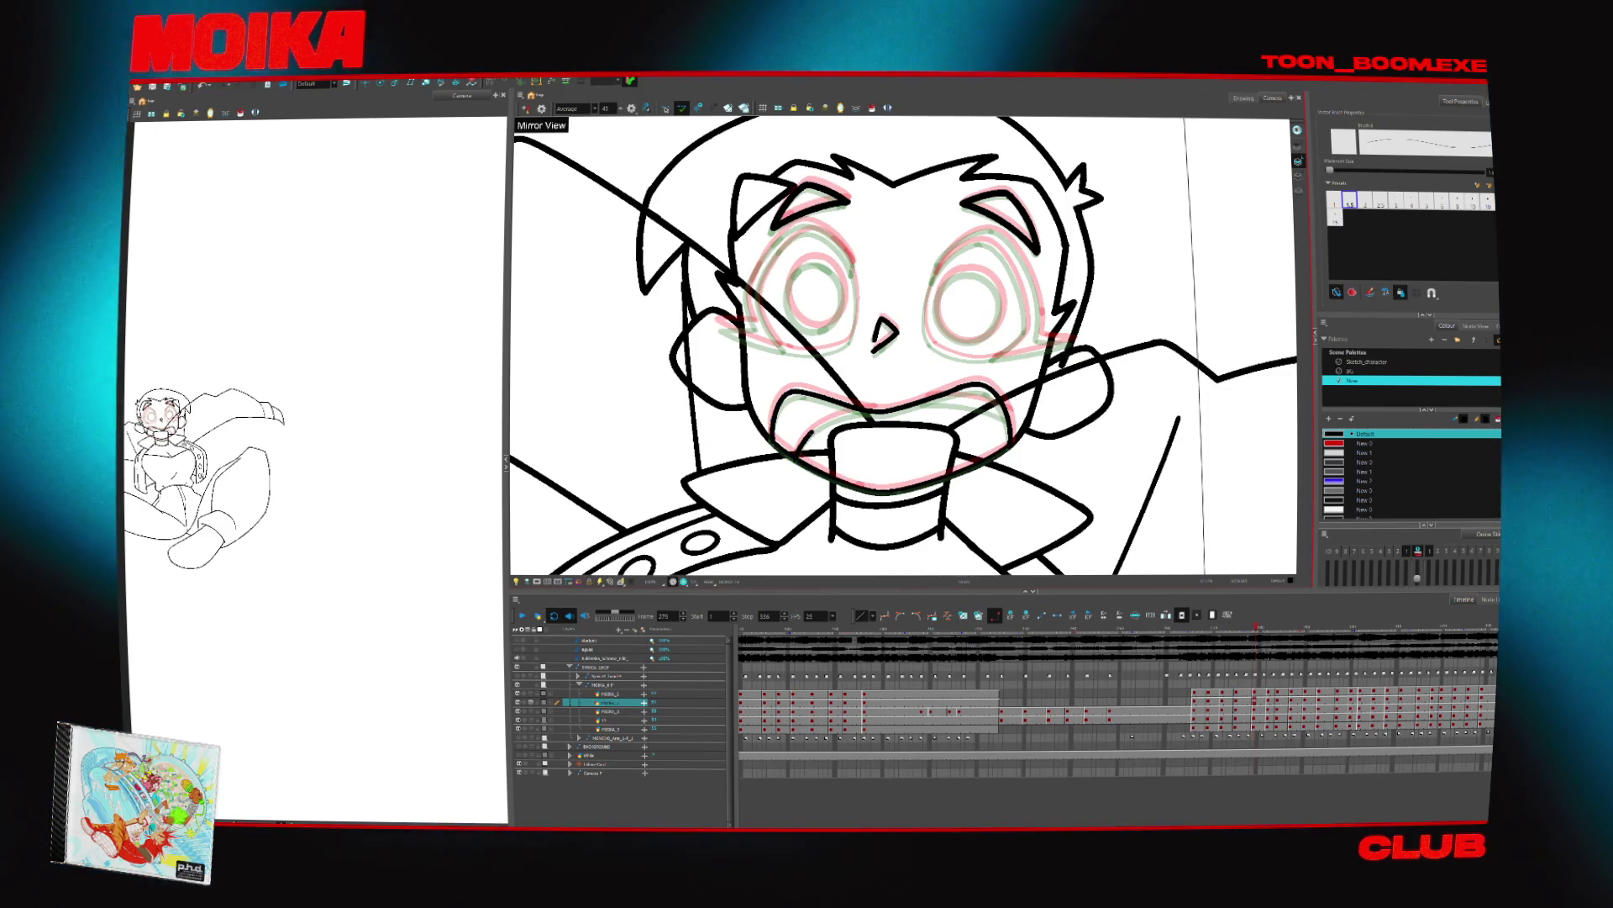
{"action": "key", "text": "c"}
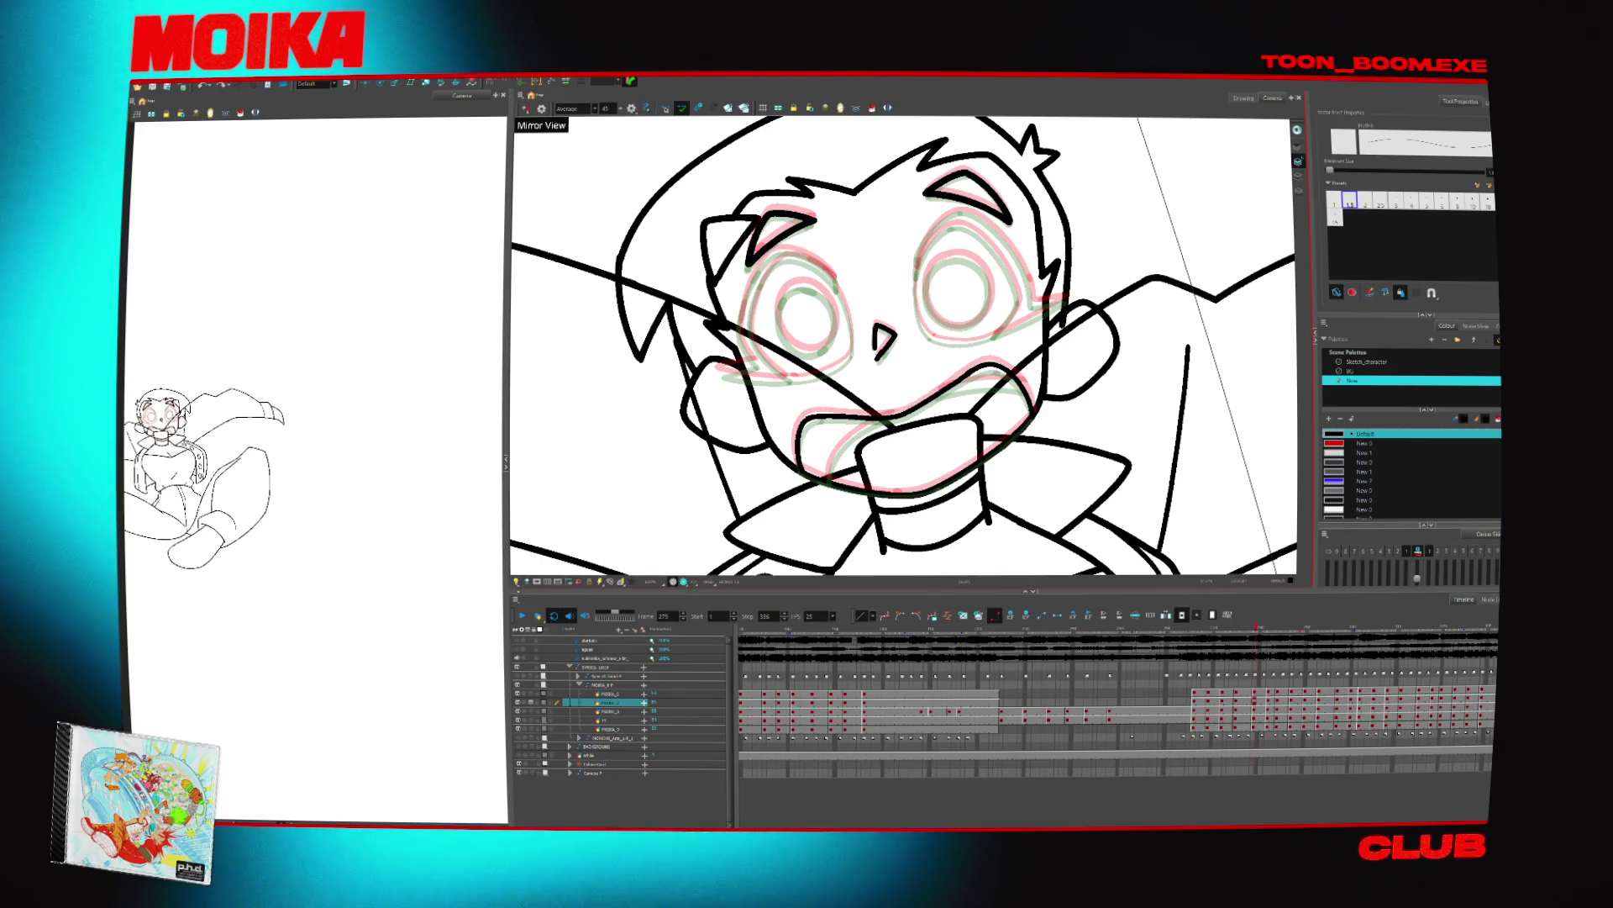
{"action": "key", "text": "shift+l"}
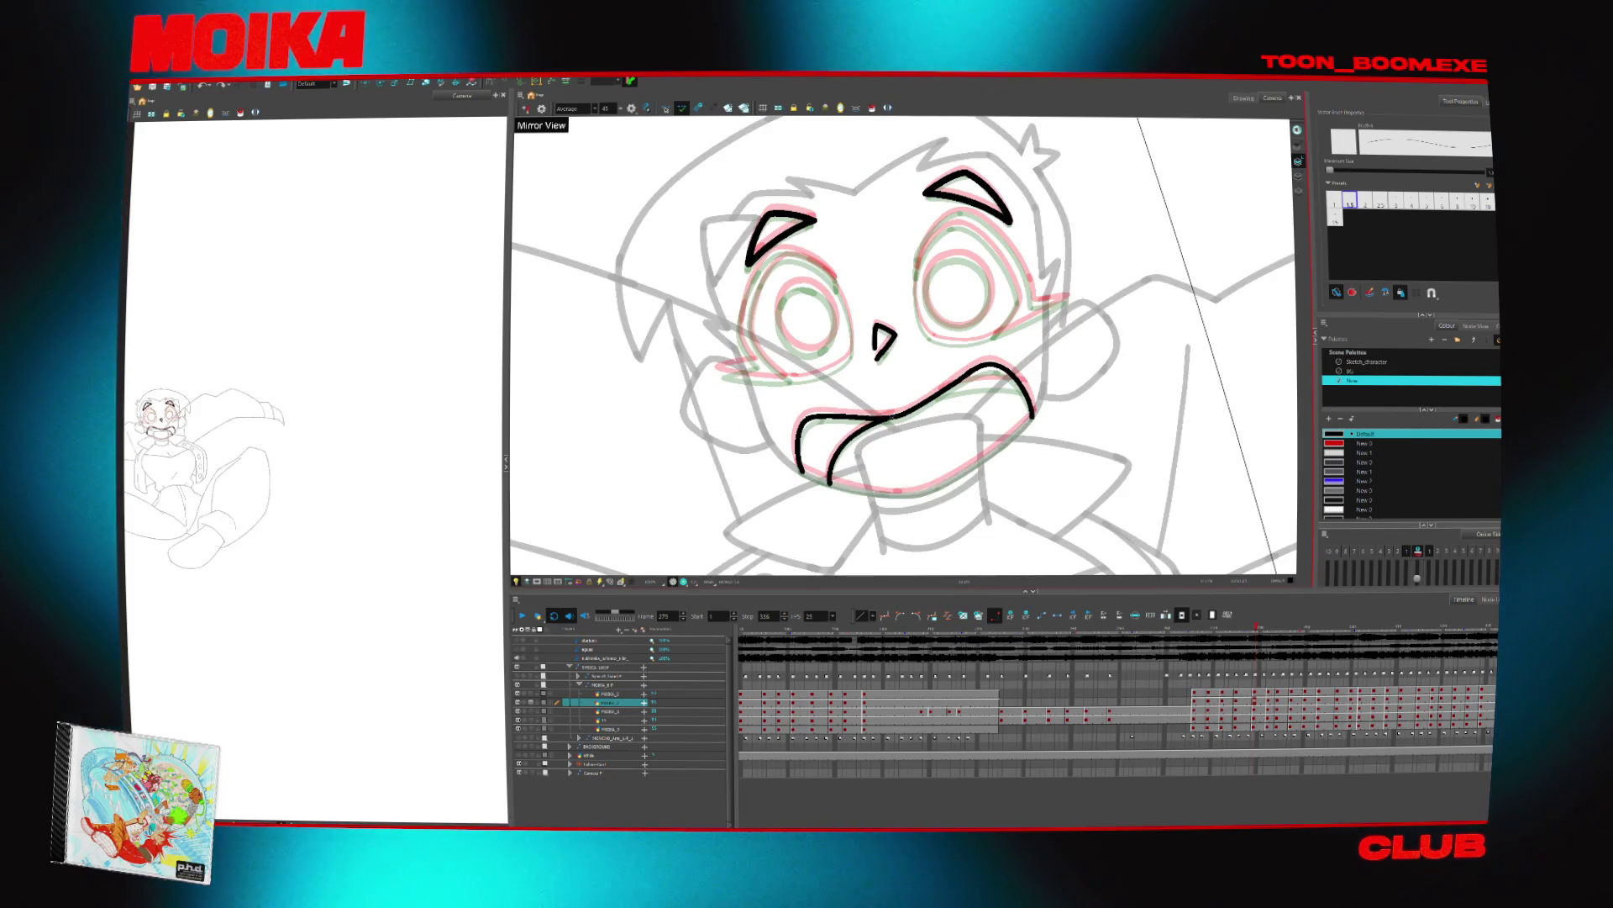
Zoom in on the side of the head and hide the onion-skin drawings
{"action": "key", "text": "c"}
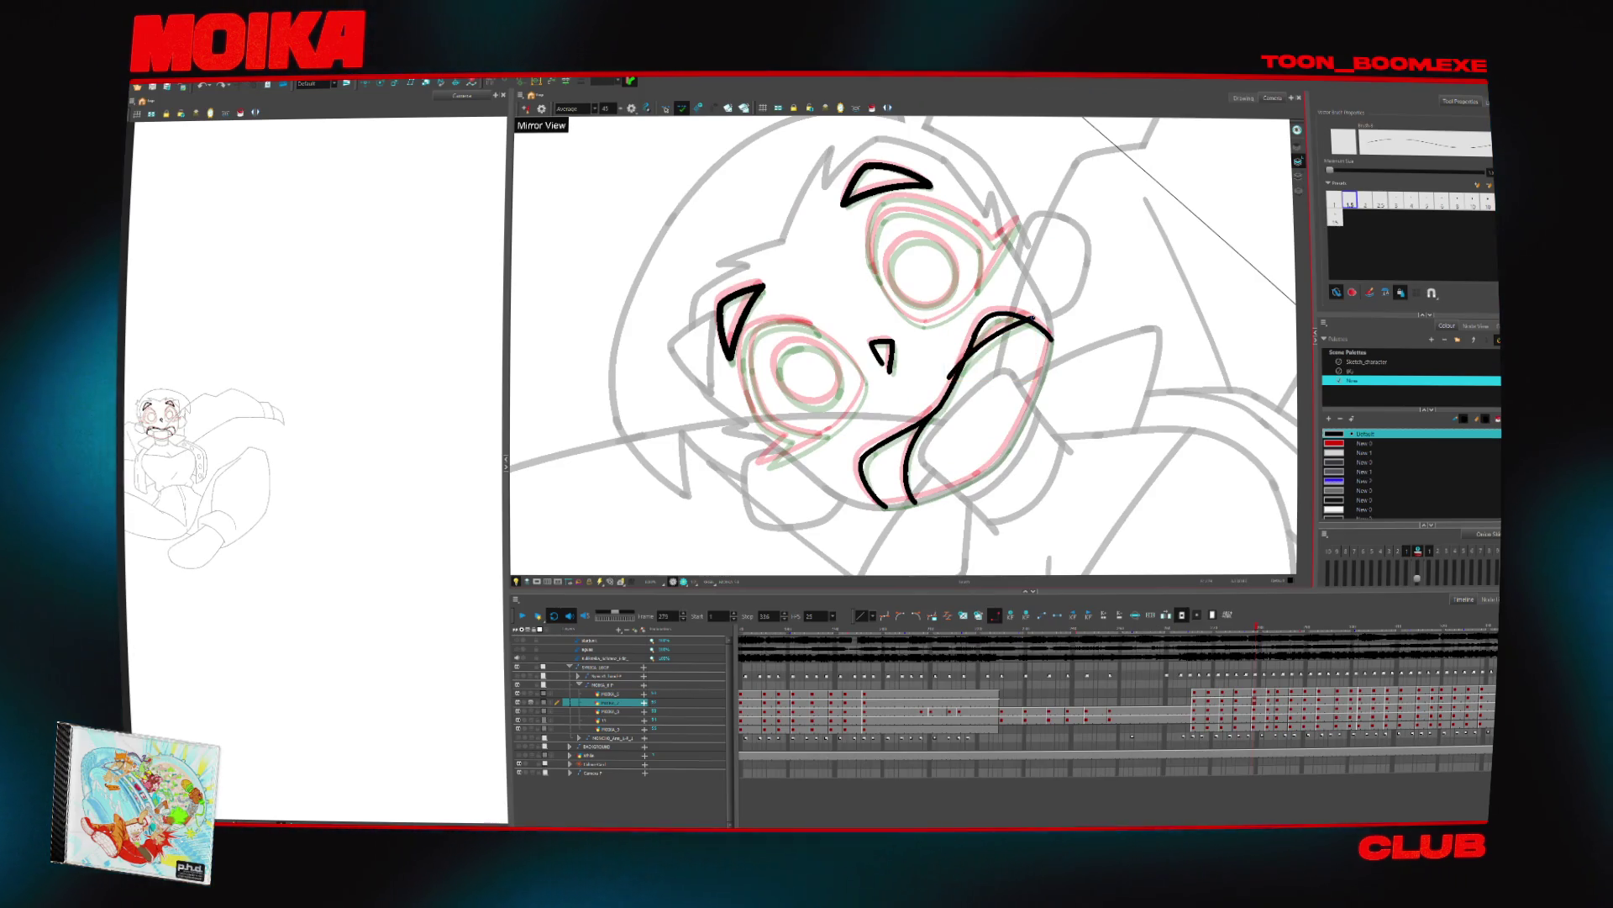
{"action": "key", "text": "alt+t"}
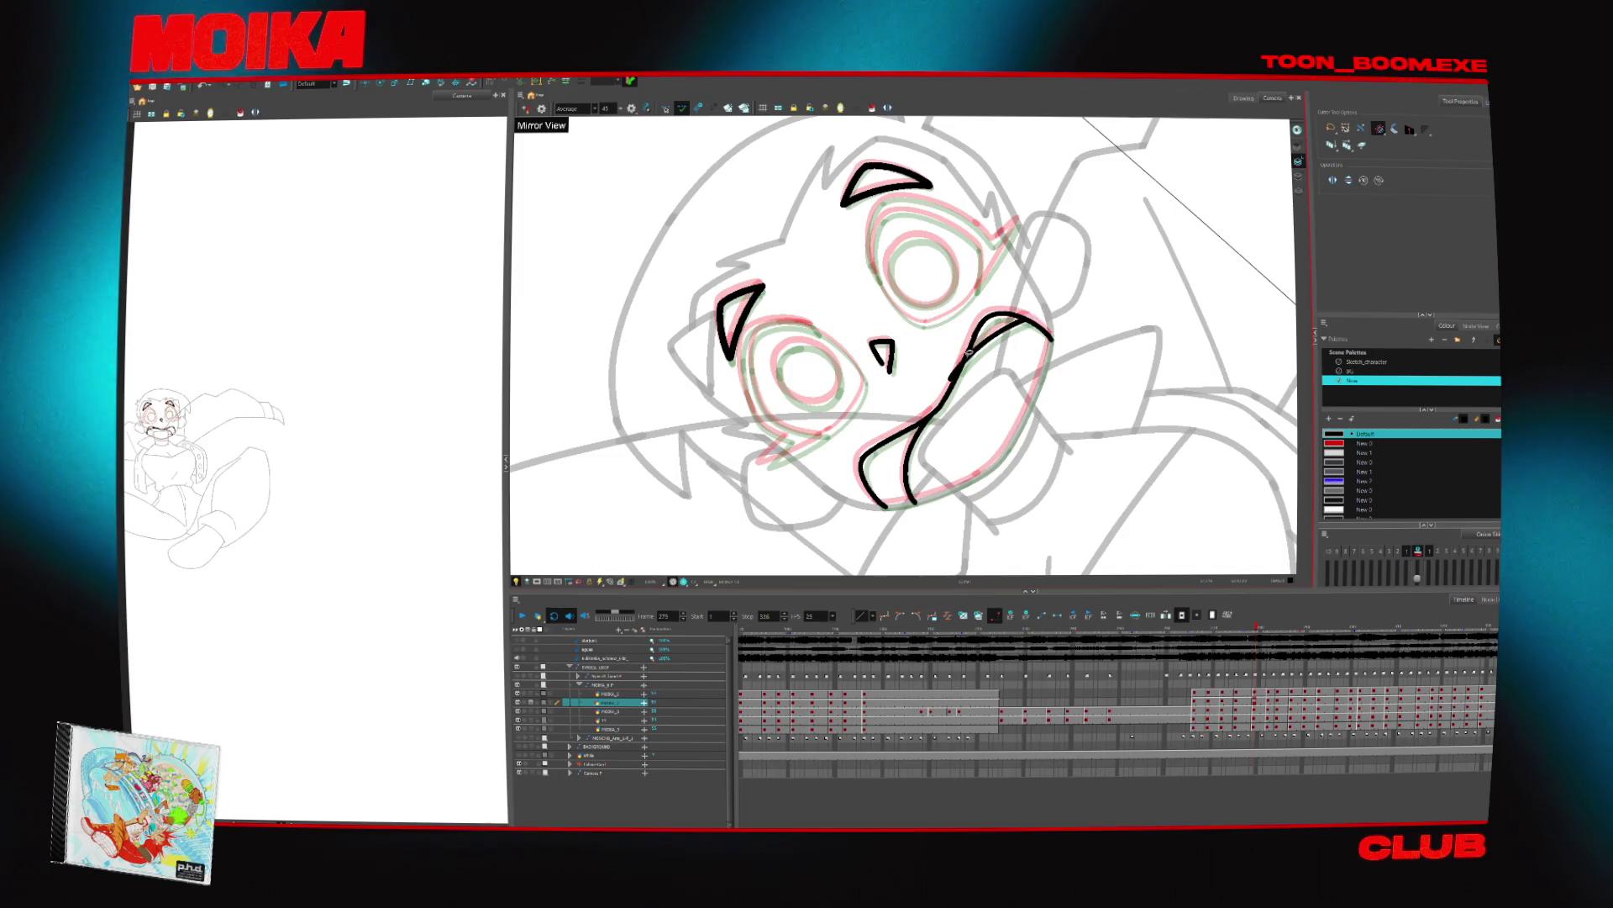
{"action": "mouse_move", "coordinate": [969, 353]}
{"action": "left_mouse_down"}
{"action": "mouse_move", "coordinate": [843, 435]}
{"action": "mouse_move", "coordinate": [769, 336]}
{"action": "left_mouse_up"}
{"action": "scroll", "coordinate": [769, 337], "scroll_direction": "up", "scroll_amount": 3}
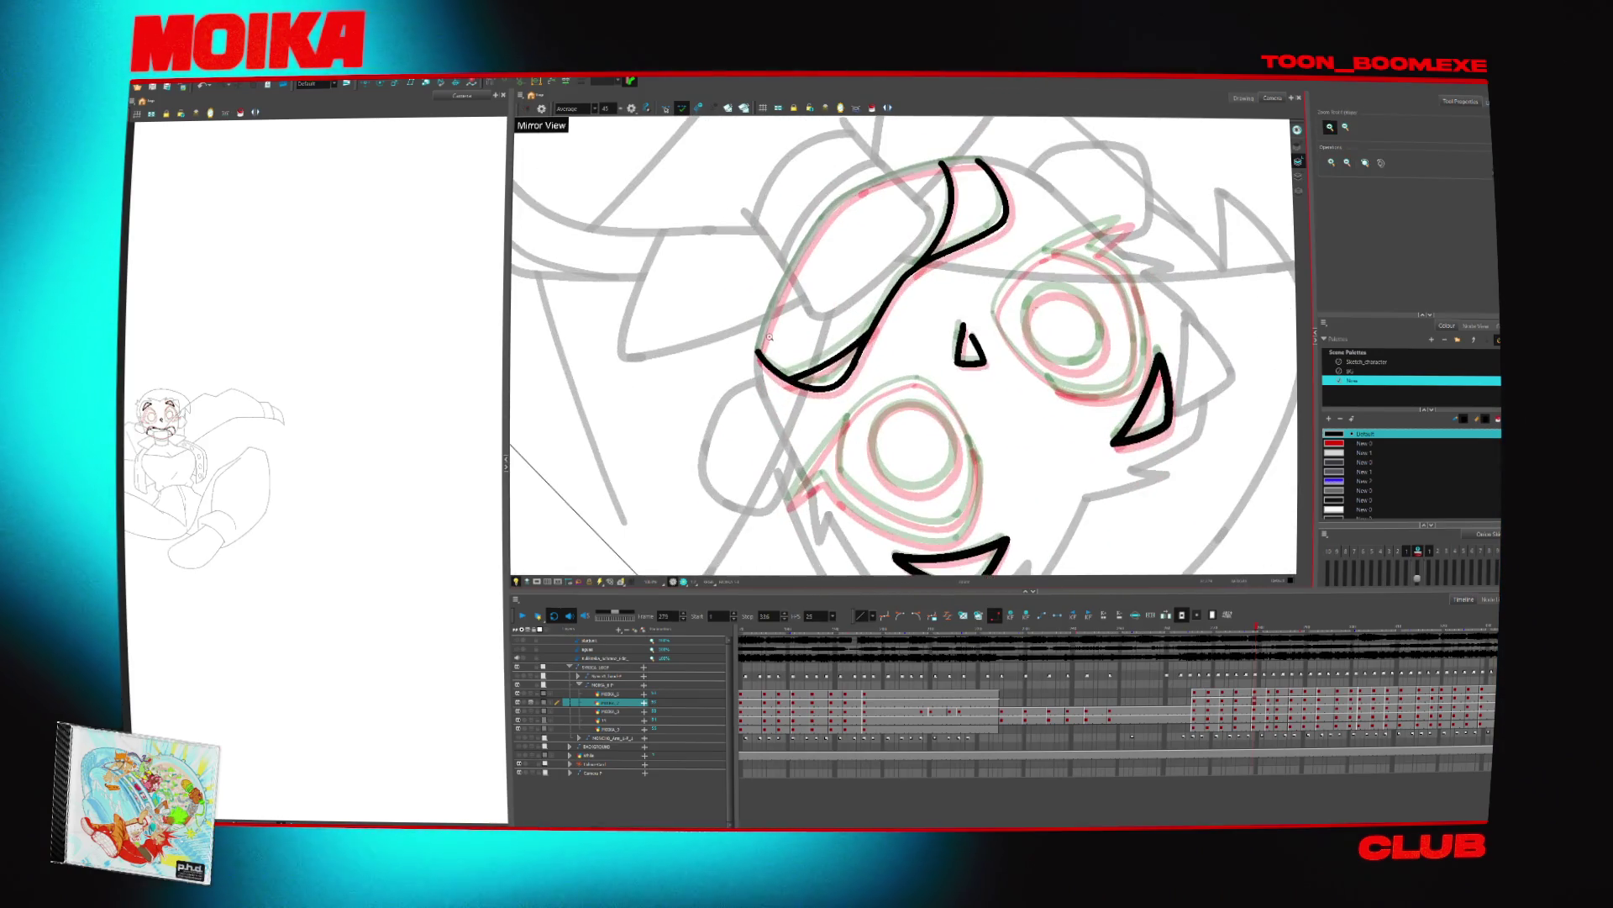
{"action": "key", "text": "ctrl+z"}
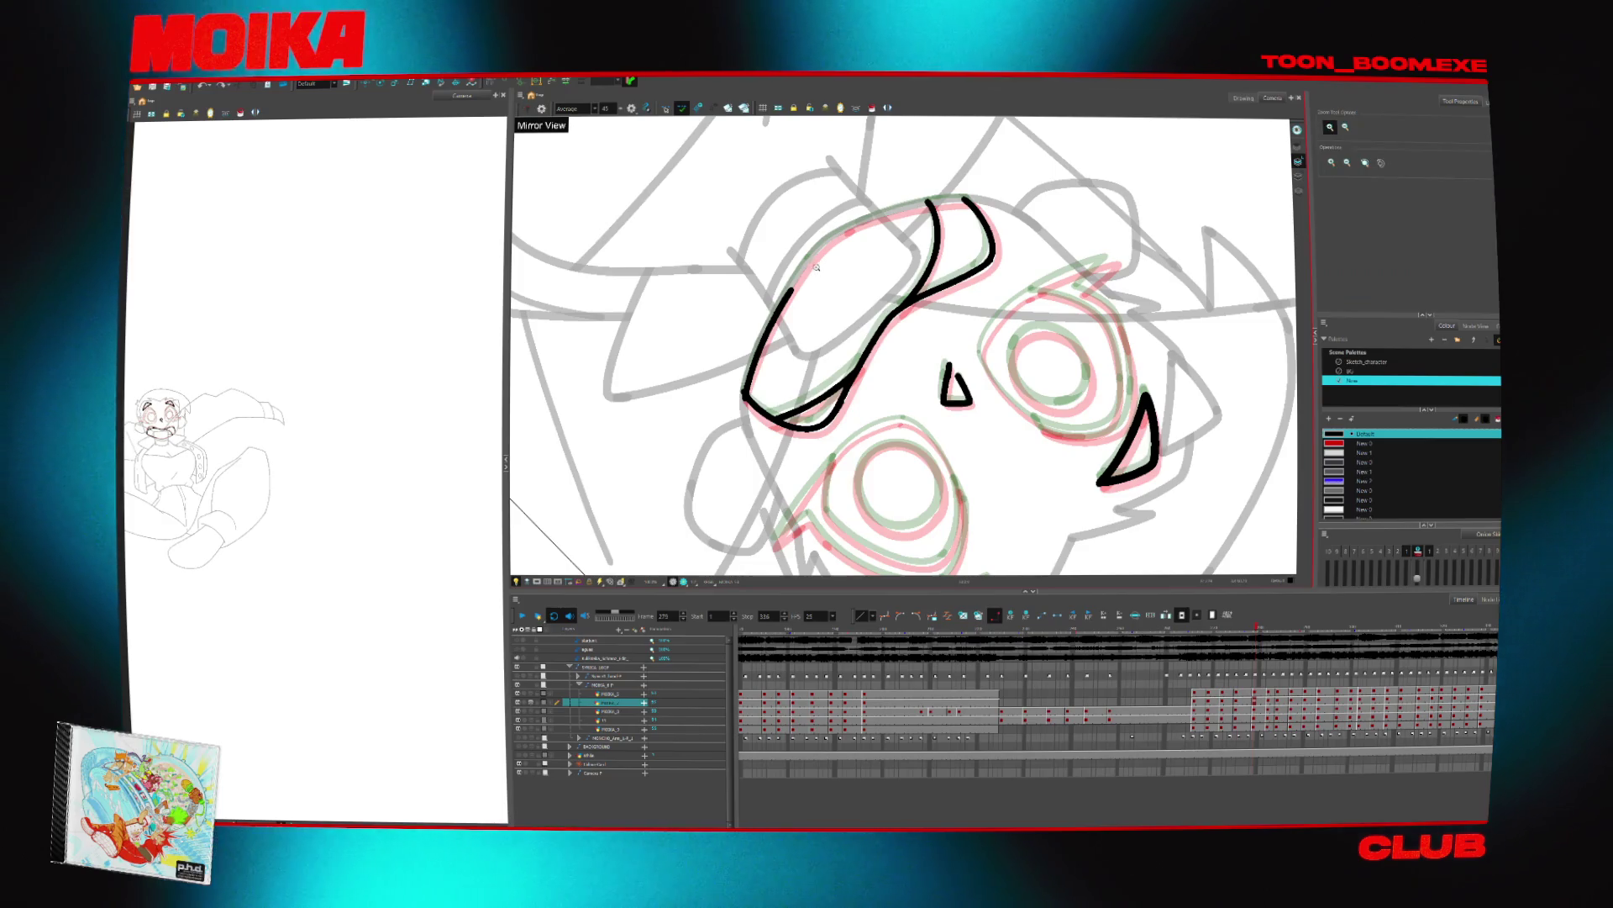
{"action": "left_click", "coordinate": [816, 267]}
{"action": "key", "text": "alt+b"}
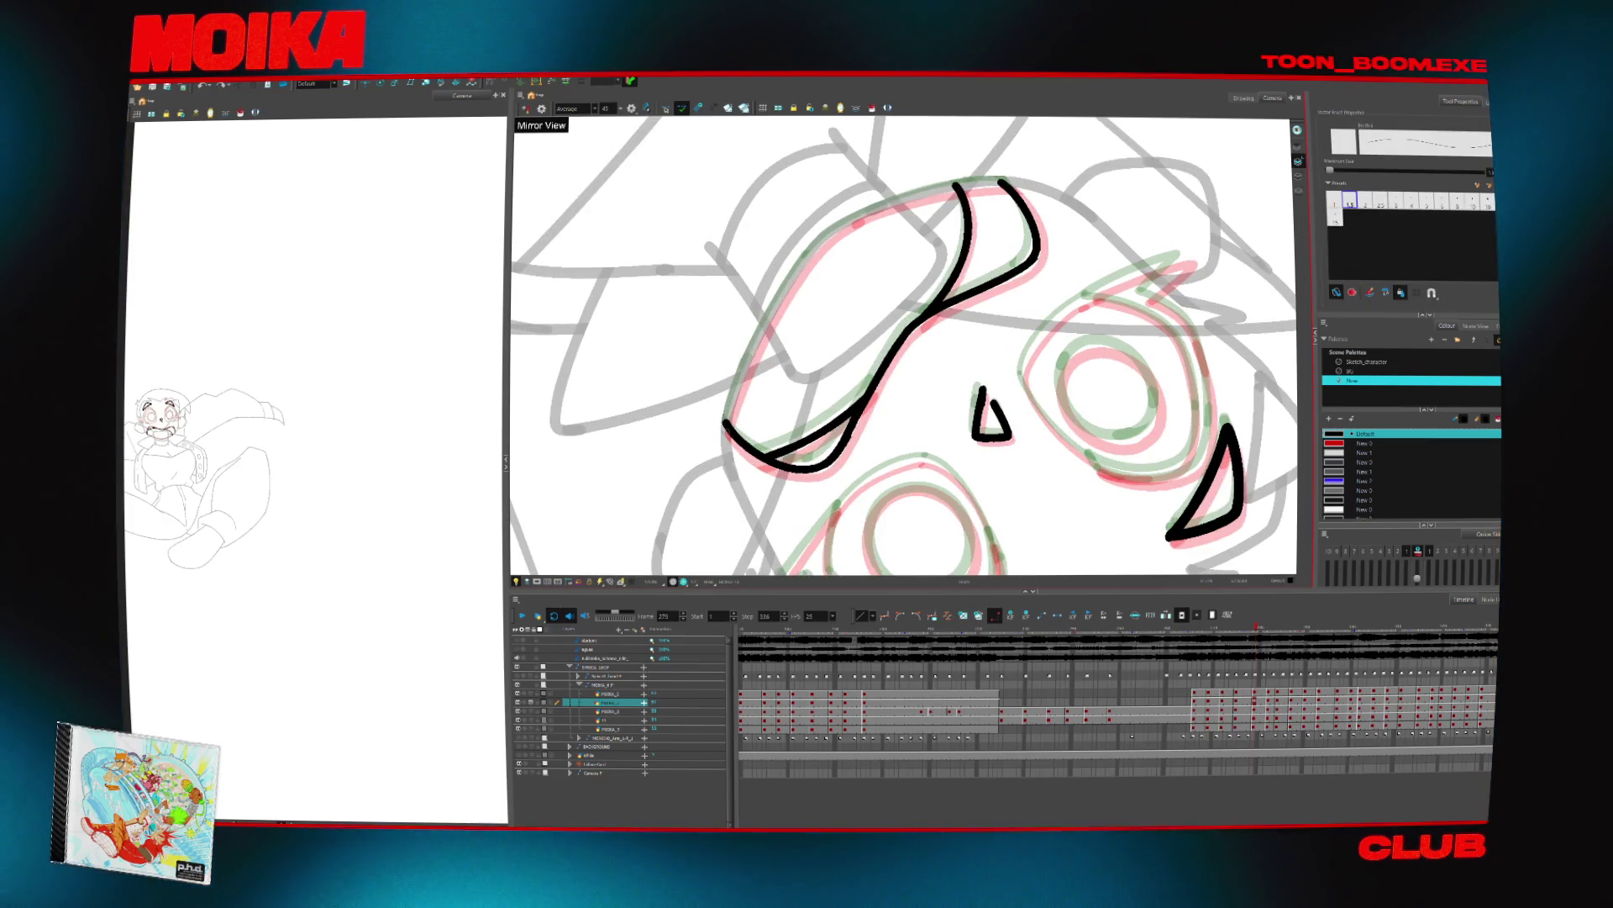
{"action": "key", "text": "alt+o"}
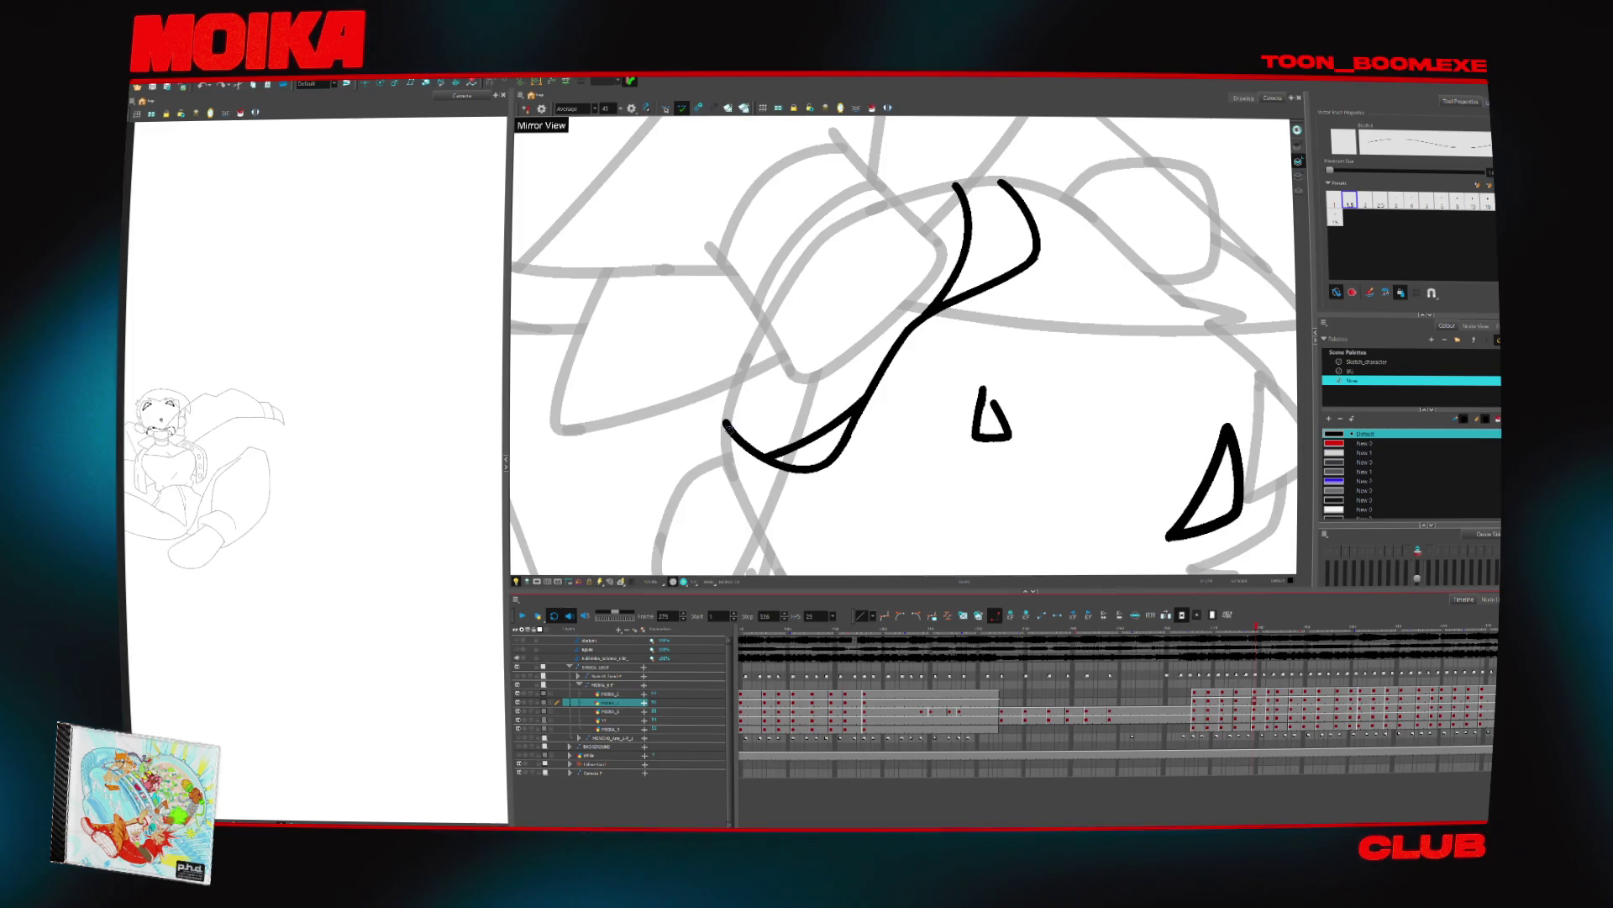
Redraw the left side-of-head stroke longer and extend it to the shape's top
{"action": "key", "text": "ctrl+z"}
{"action": "left_click_drag", "start_coordinate": [725, 424], "coordinate": [819, 245]}
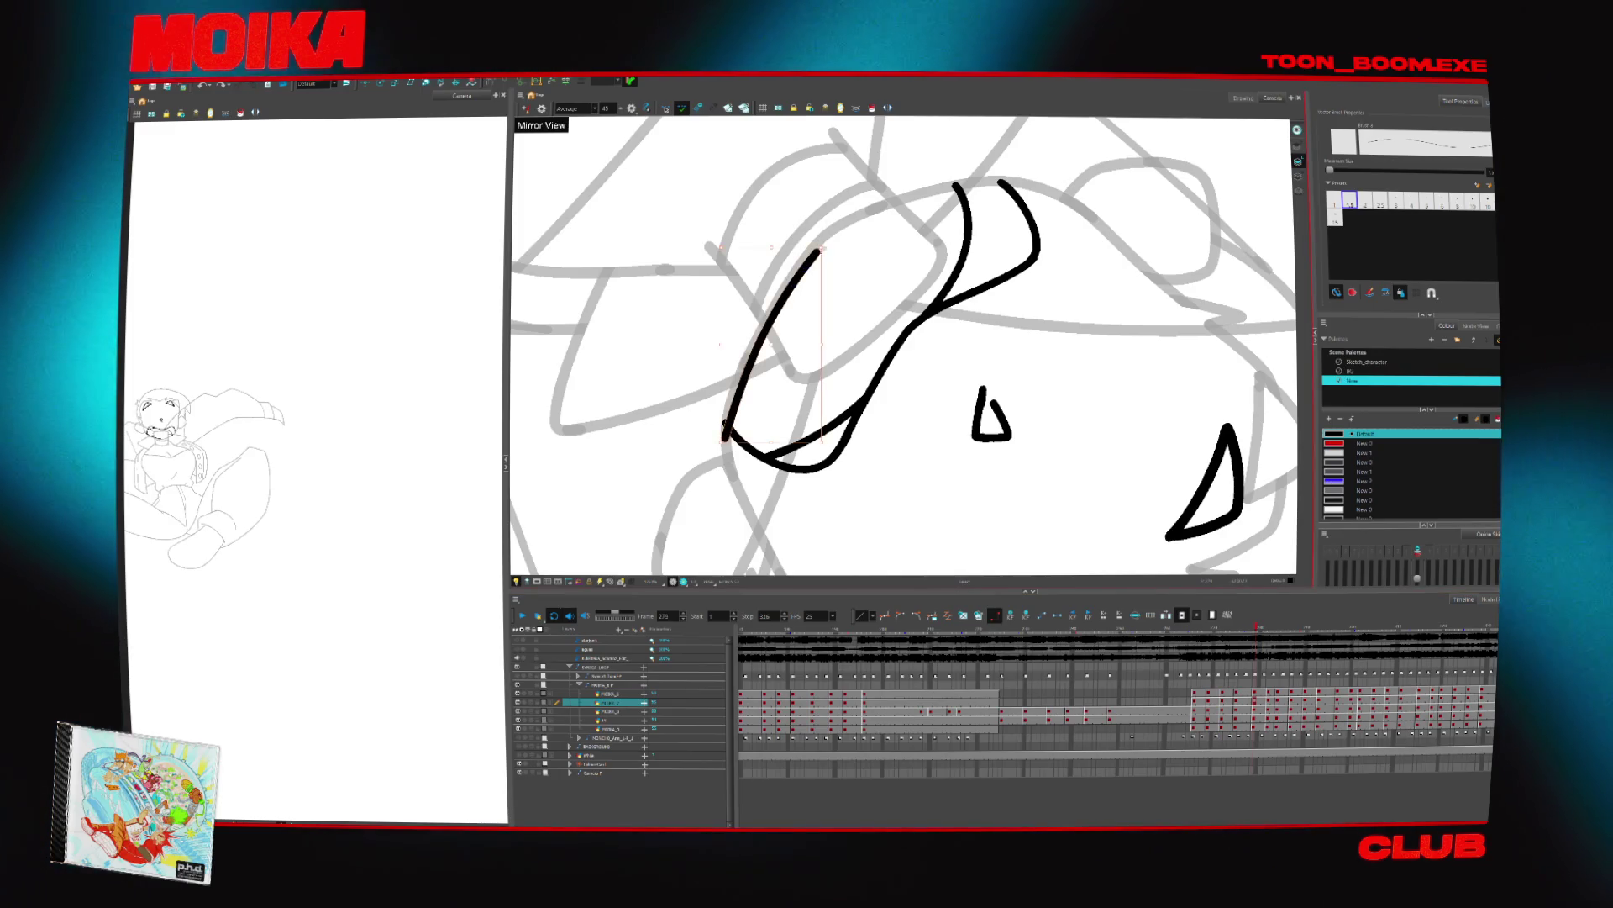
{"action": "key", "text": "x"}
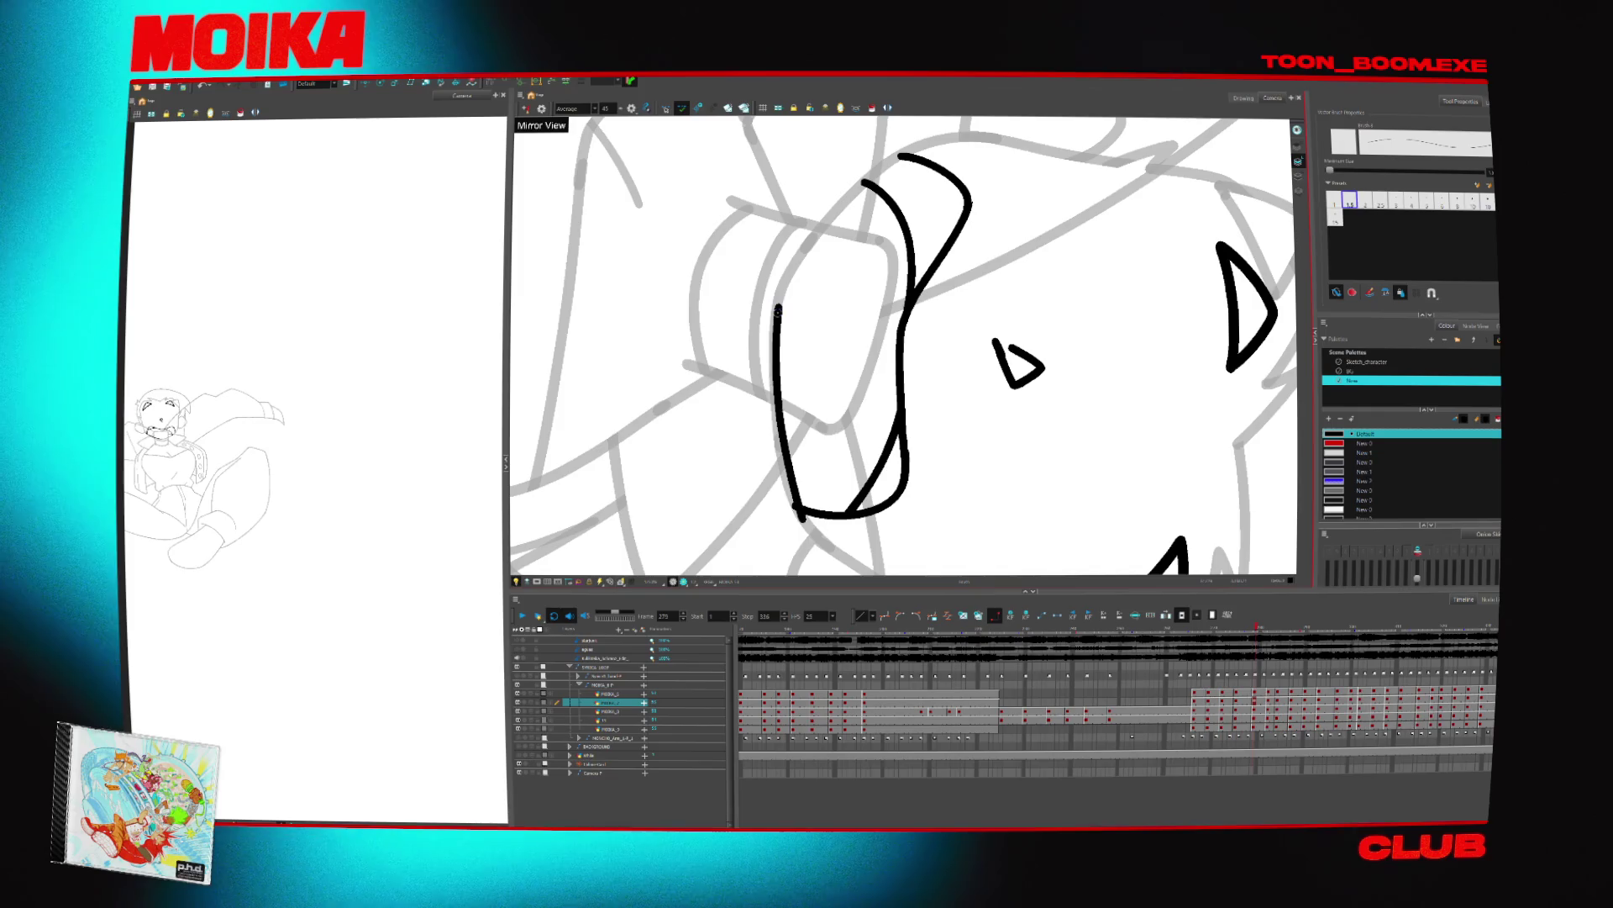
{"action": "left_click_drag", "start_coordinate": [815, 241], "coordinate": [909, 153]}
{"action": "key", "text": "alt+s"}
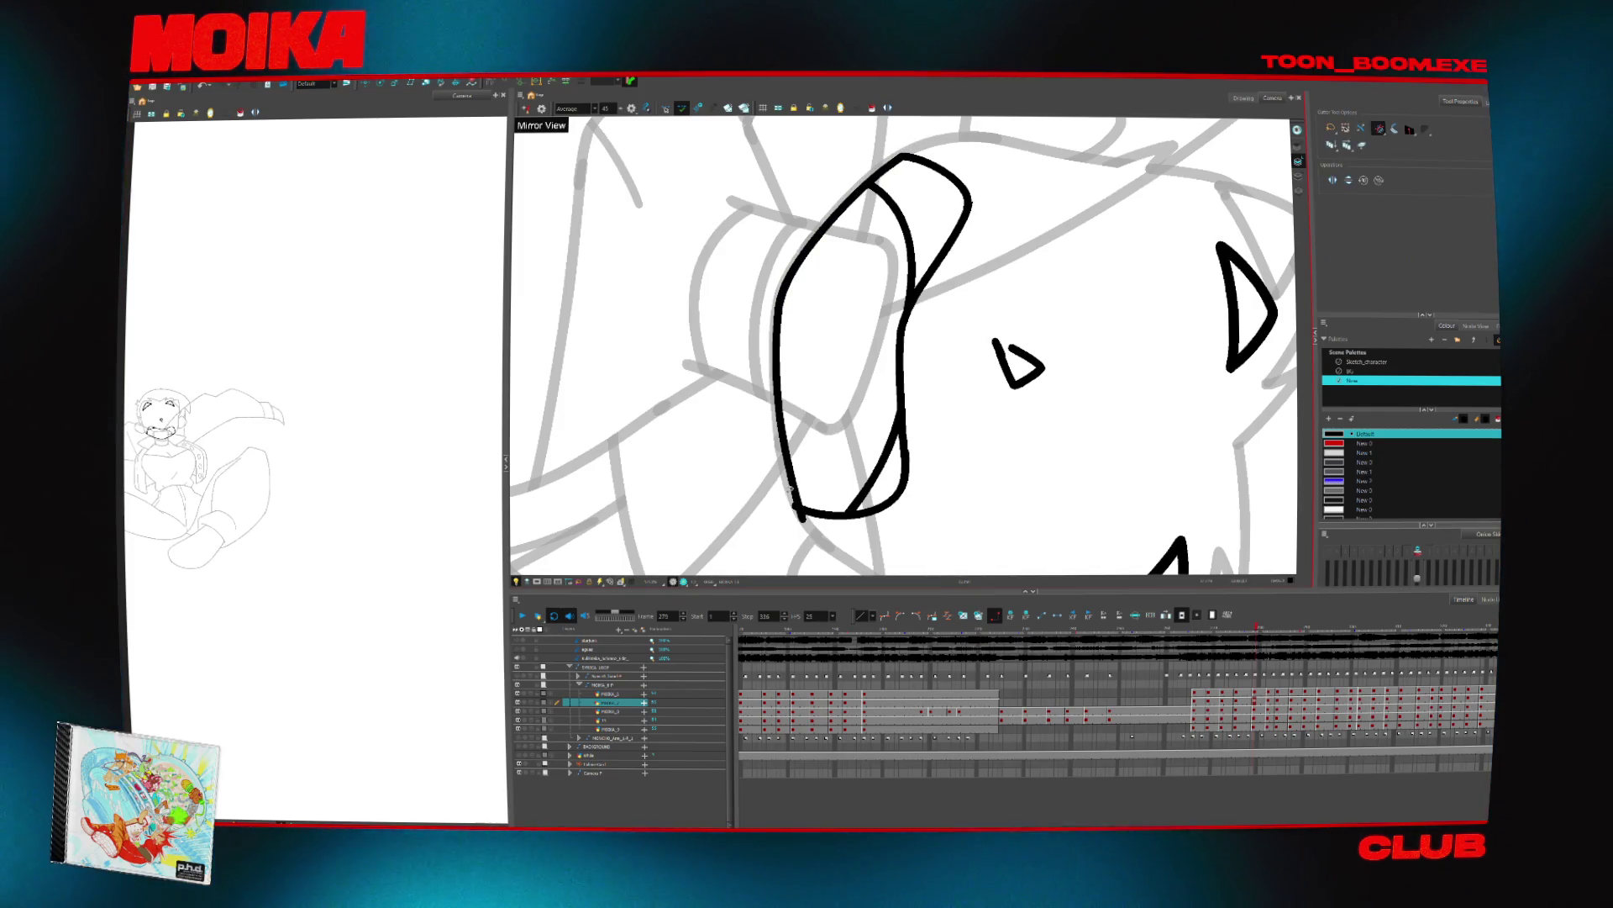
{"action": "scroll", "coordinate": [944, 532], "scroll_direction": "down", "scroll_amount": 5}
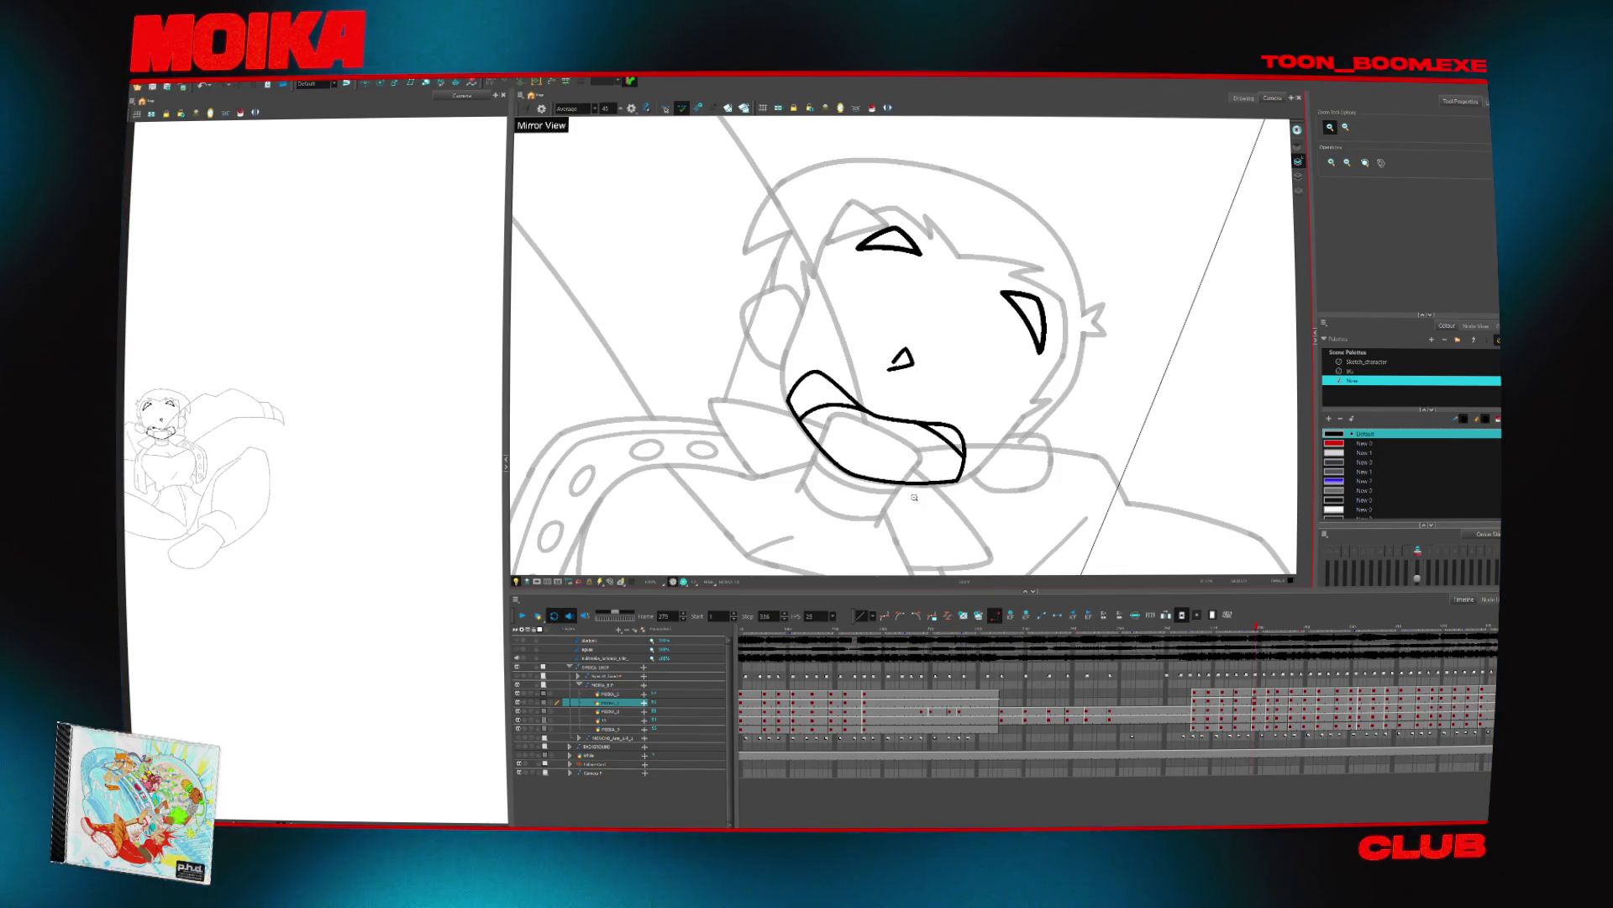
Ink curved arcs along the edges of both eyes, checking them in a mirrored view
{"action": "mouse_move", "coordinate": [854, 438]}
{"action": "left_mouse_down"}
{"action": "mouse_move", "coordinate": [924, 320]}
{"action": "mouse_move", "coordinate": [1009, 307]}
{"action": "mouse_move", "coordinate": [784, 293]}
{"action": "mouse_move", "coordinate": [797, 344]}
{"action": "left_mouse_up"}
{"action": "key", "text": "alt+b"}
{"action": "scroll", "coordinate": [971, 302], "scroll_direction": "up", "scroll_amount": 2}
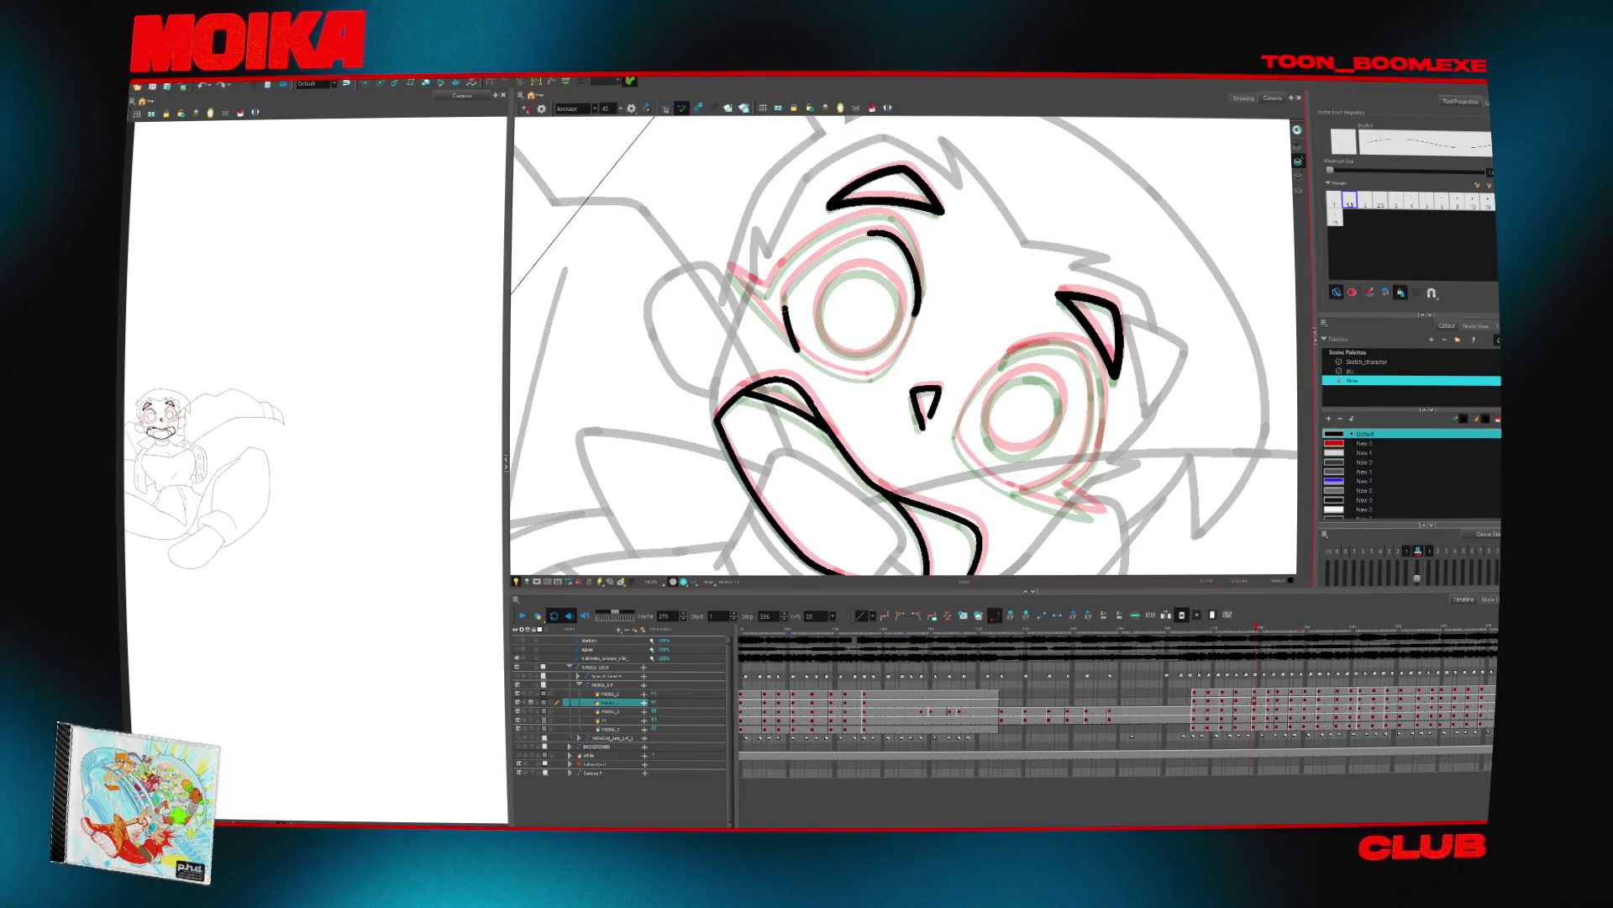
{"action": "left_click_drag", "start_coordinate": [786, 294], "coordinate": [878, 237]}
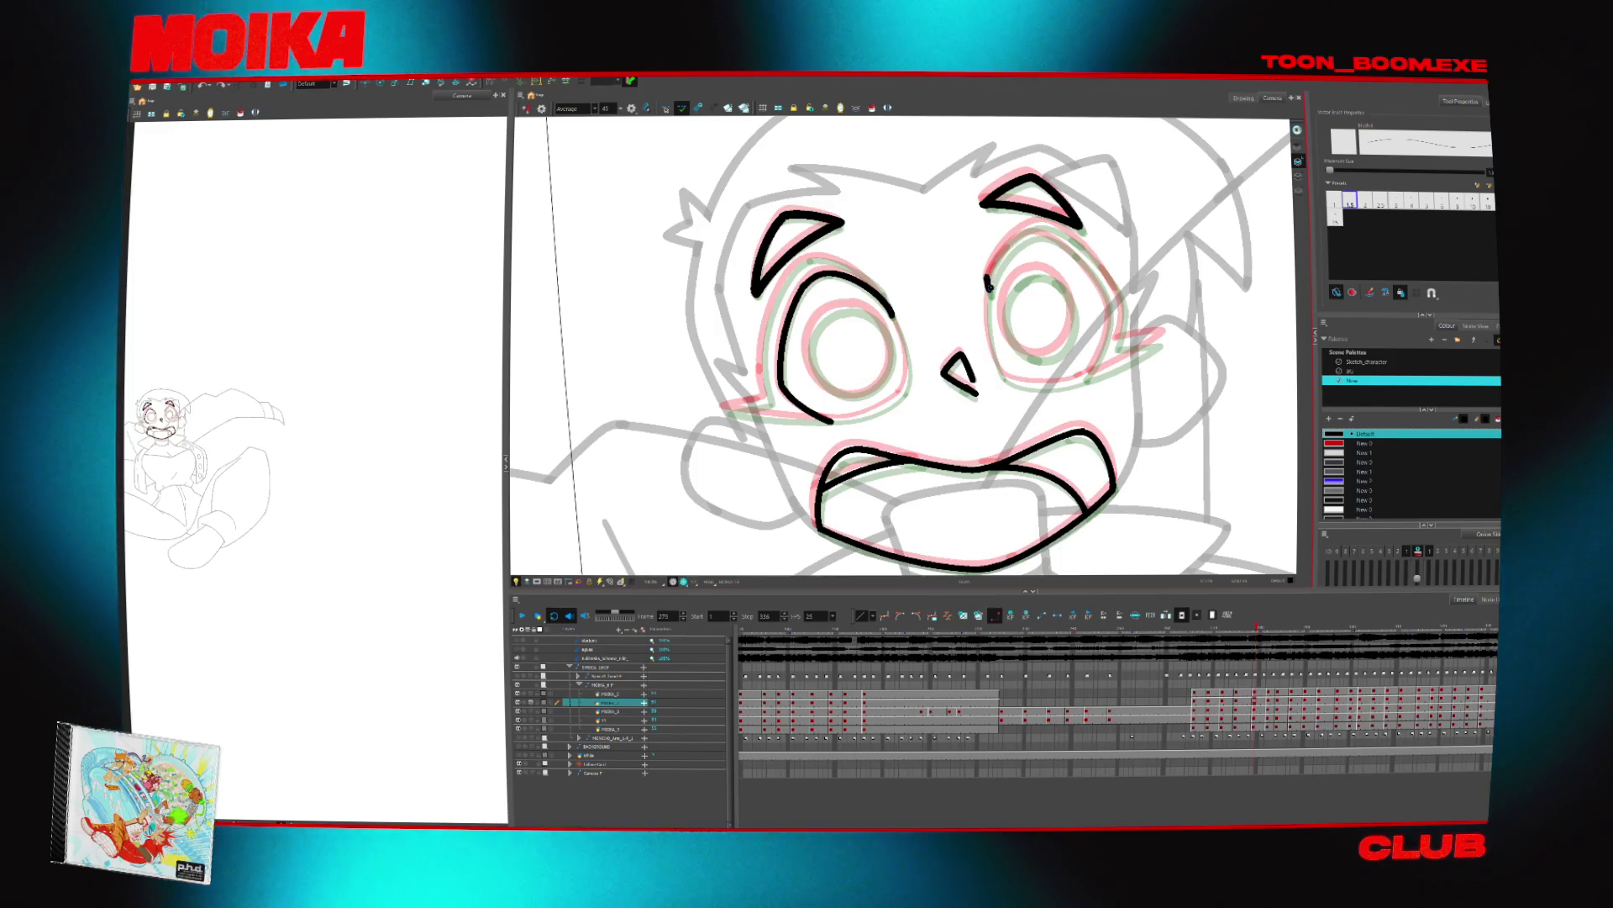
{"action": "left_click_drag", "start_coordinate": [988, 290], "coordinate": [1034, 238]}
{"action": "key", "text": "4"}
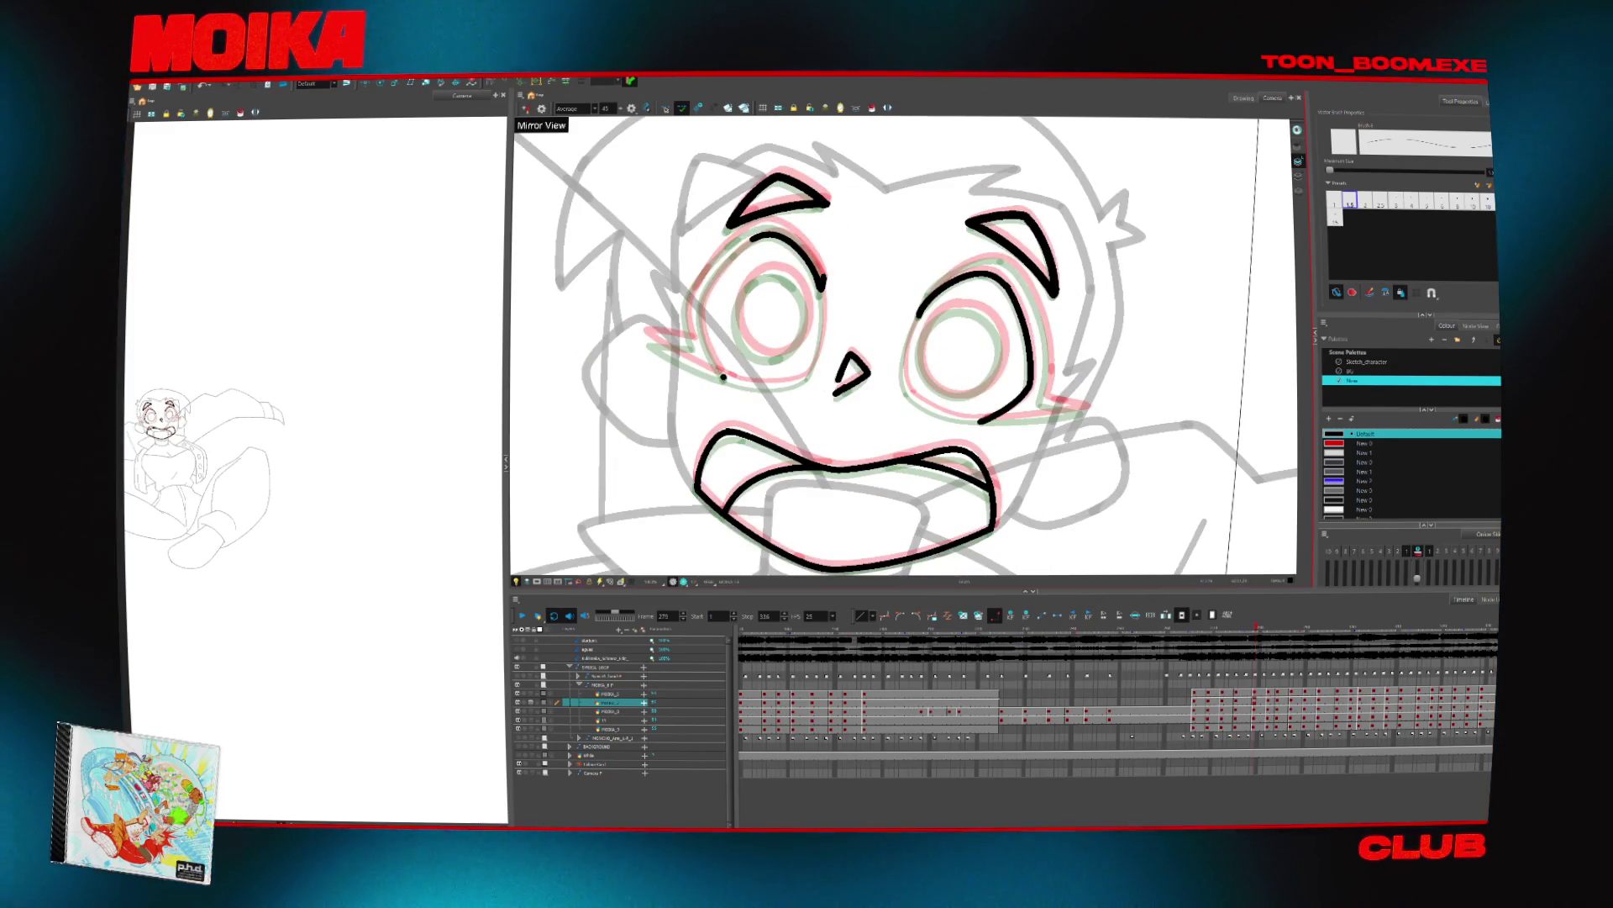
{"action": "left_click", "coordinate": [705, 297]}
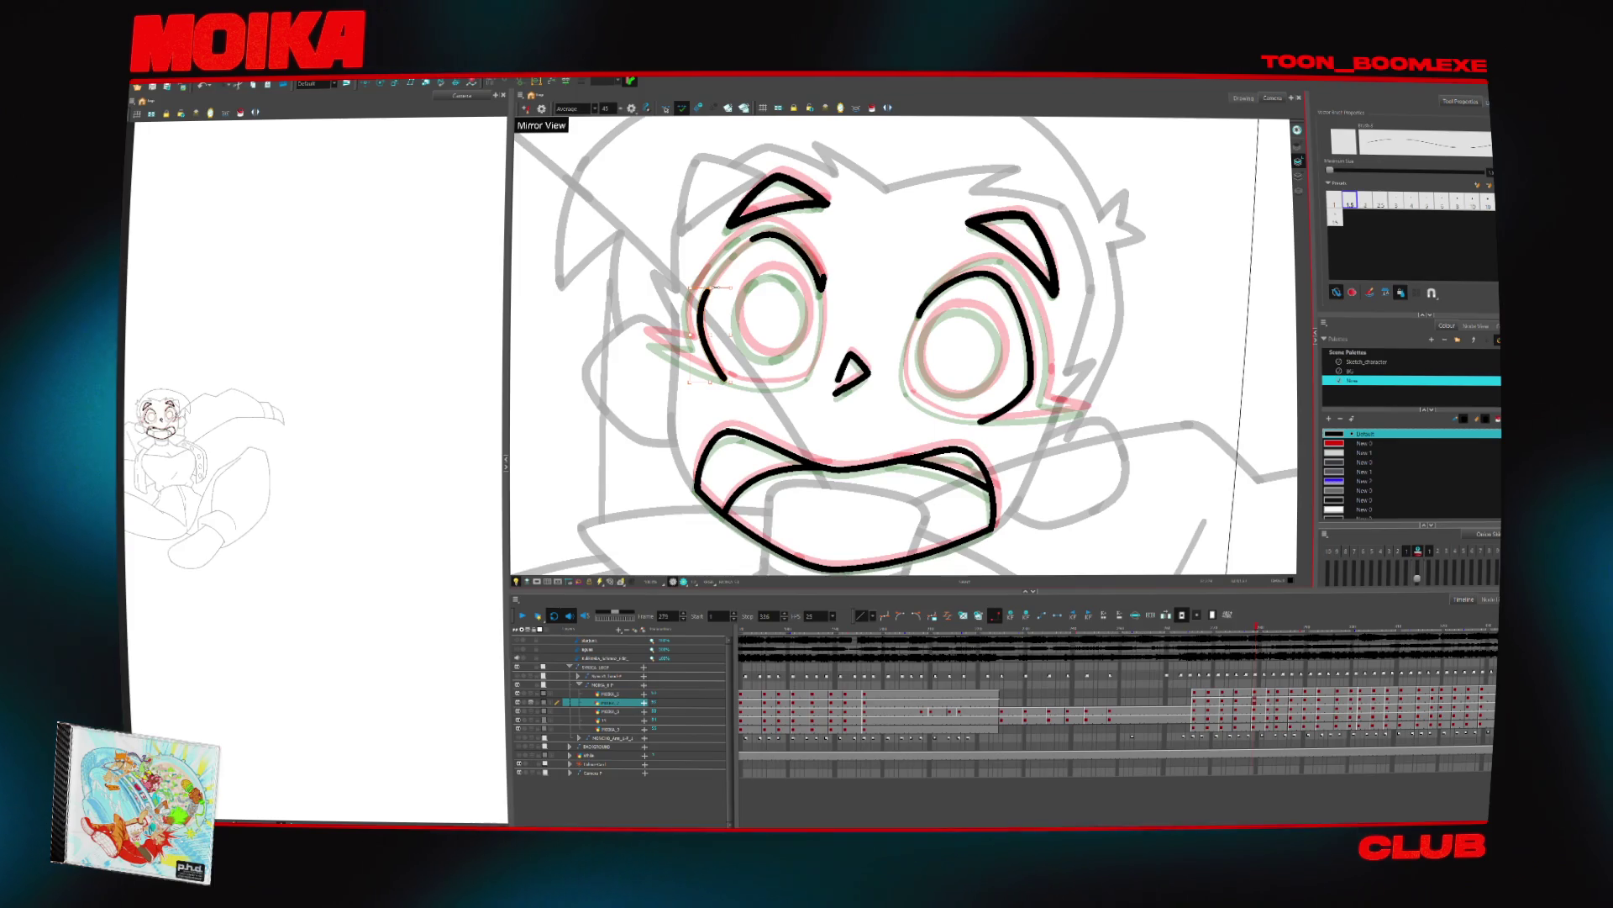
{"action": "key", "text": "ctrl+alt+x"}
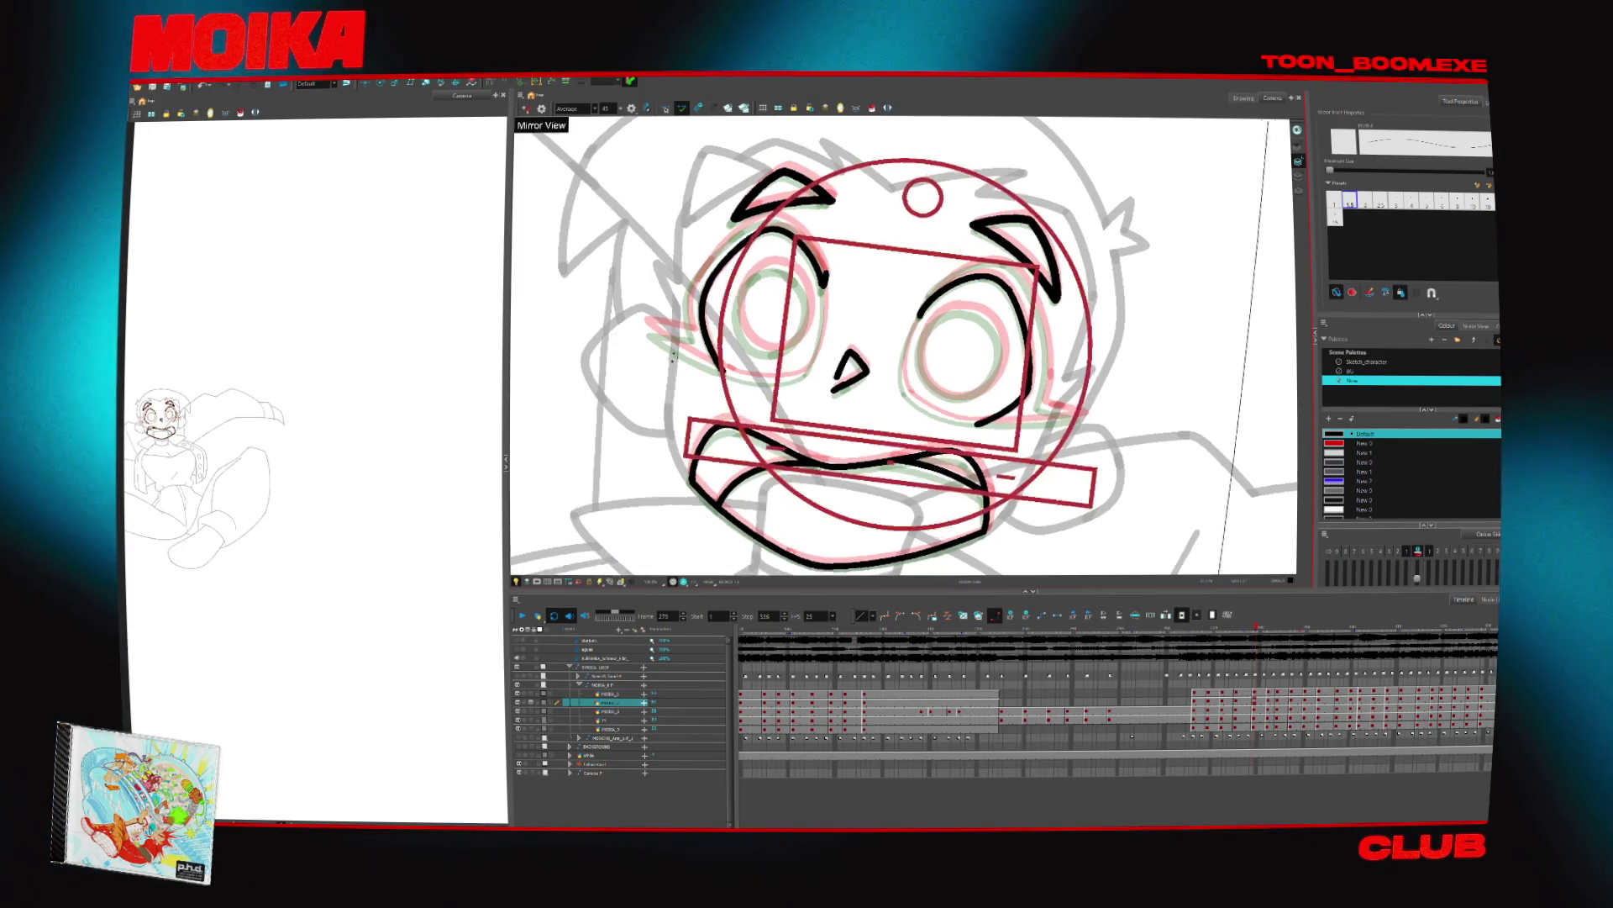
Add a hook stroke on the left eye's top-left and a short stroke beside it
{"action": "left_click_drag", "start_coordinate": [721, 229], "coordinate": [746, 294]}
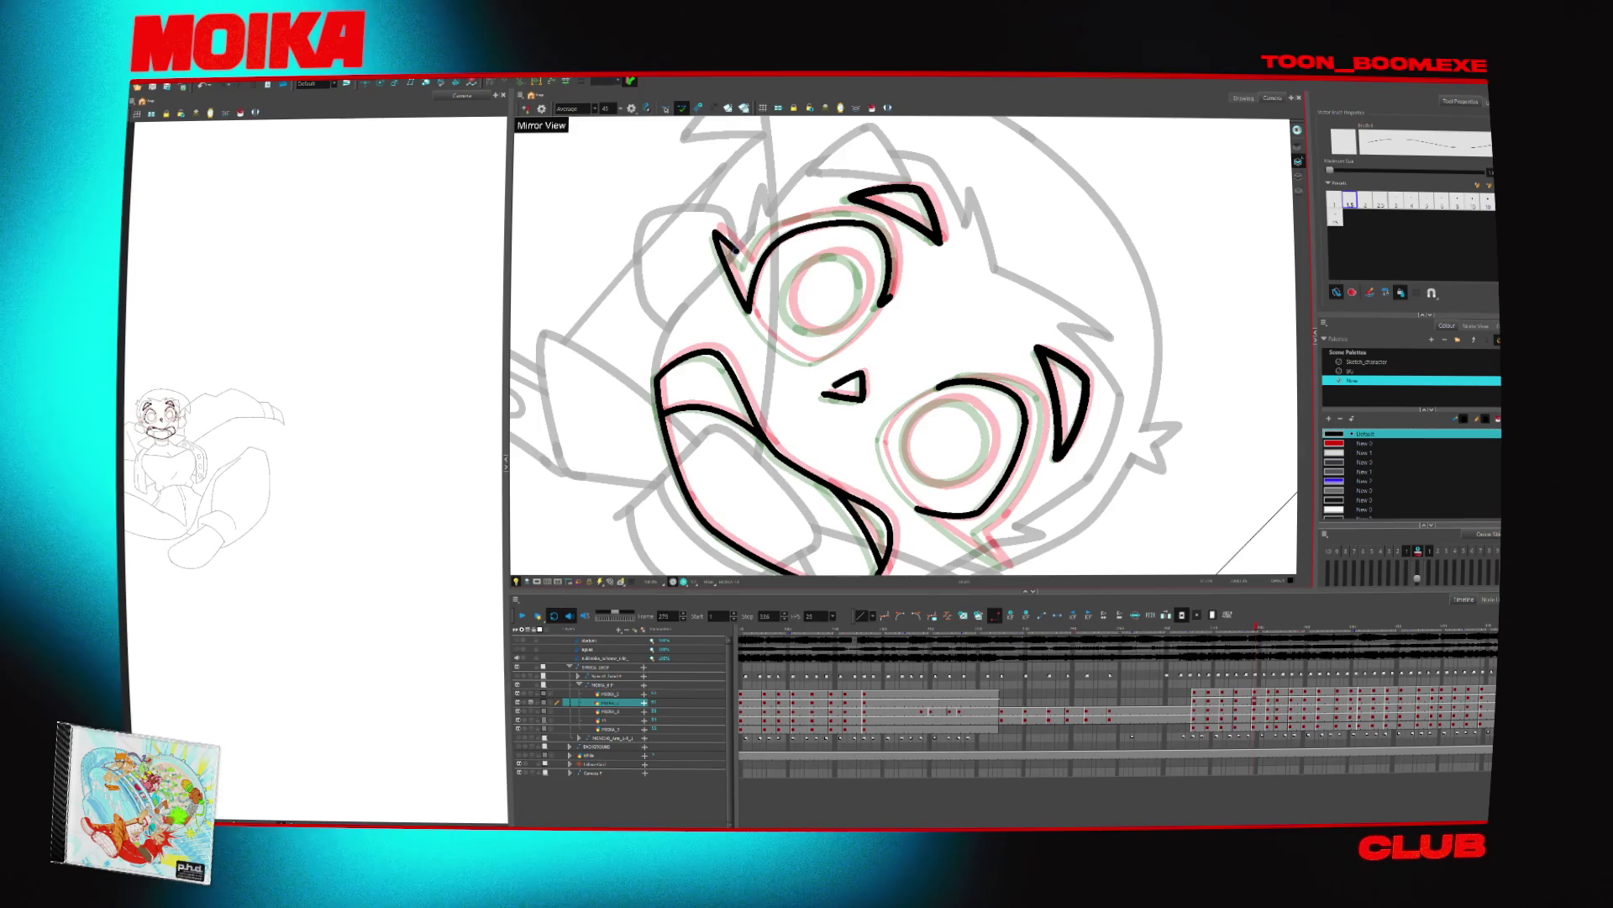
{"action": "key", "text": "shift+x"}
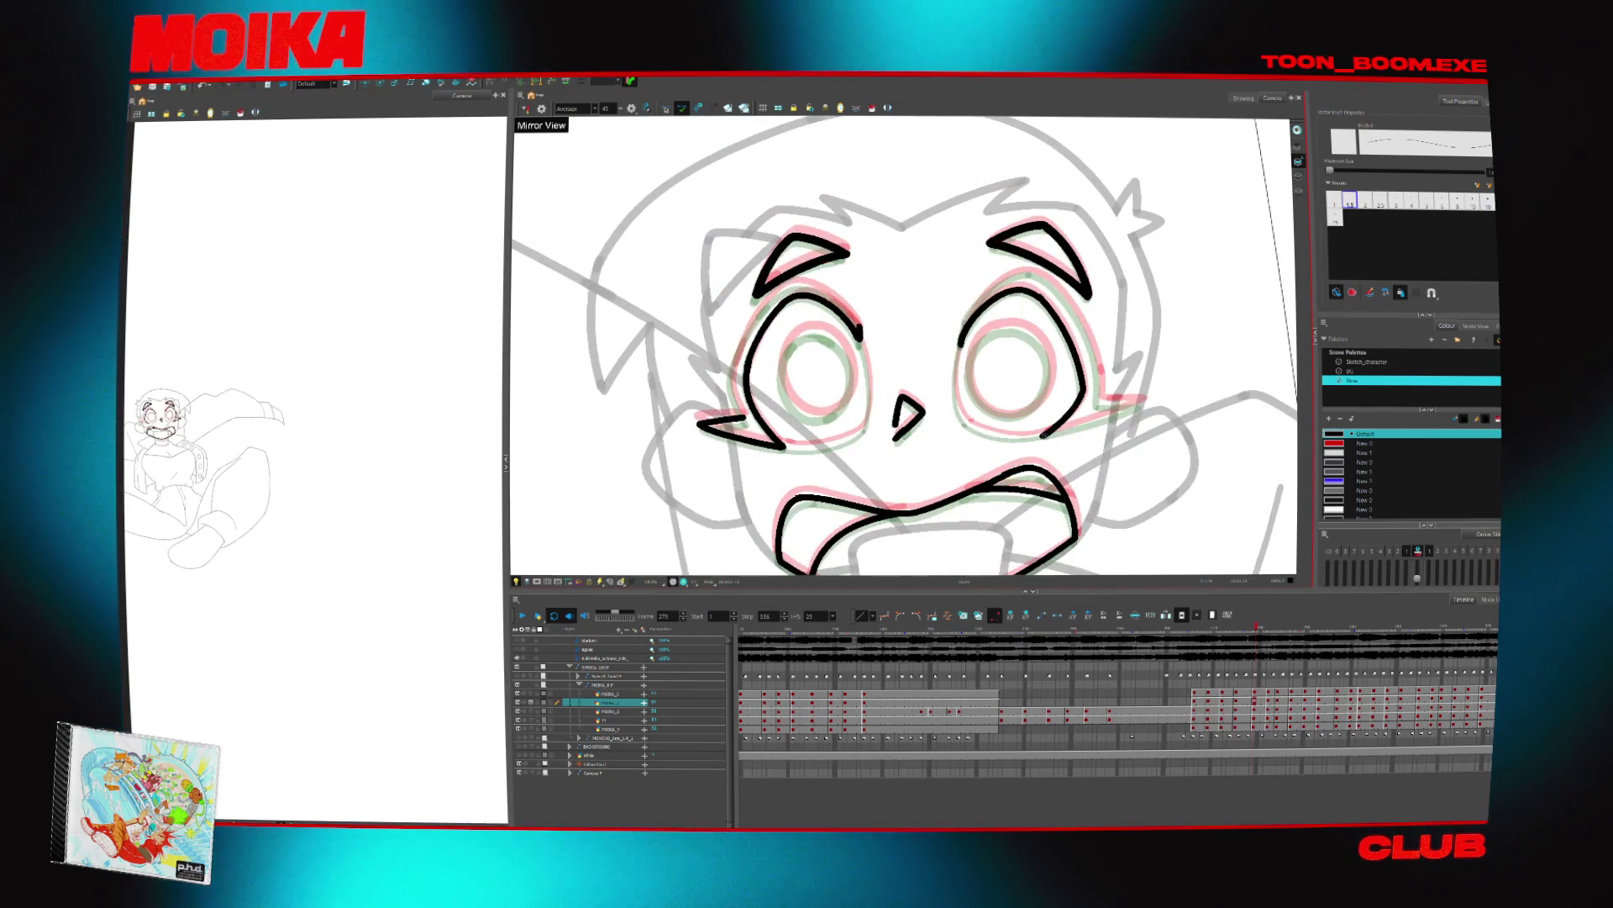
{"action": "key", "text": "ctrl+alt+z"}
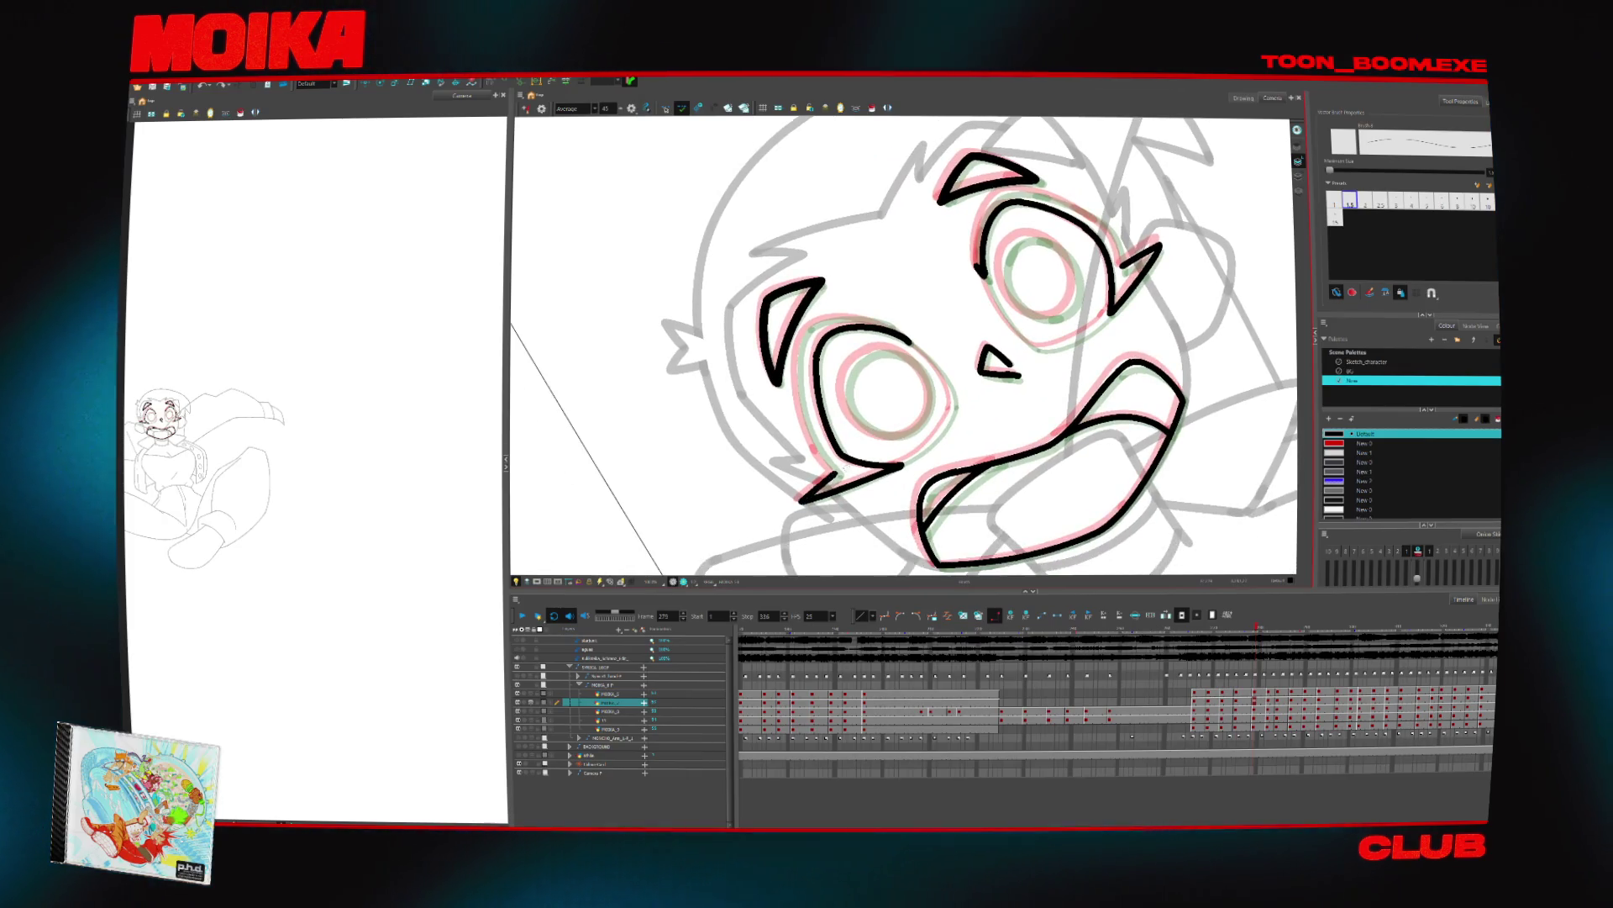
{"action": "key", "text": "ctrl+alt+x"}
{"action": "key", "text": "ctrl+alt+x"}
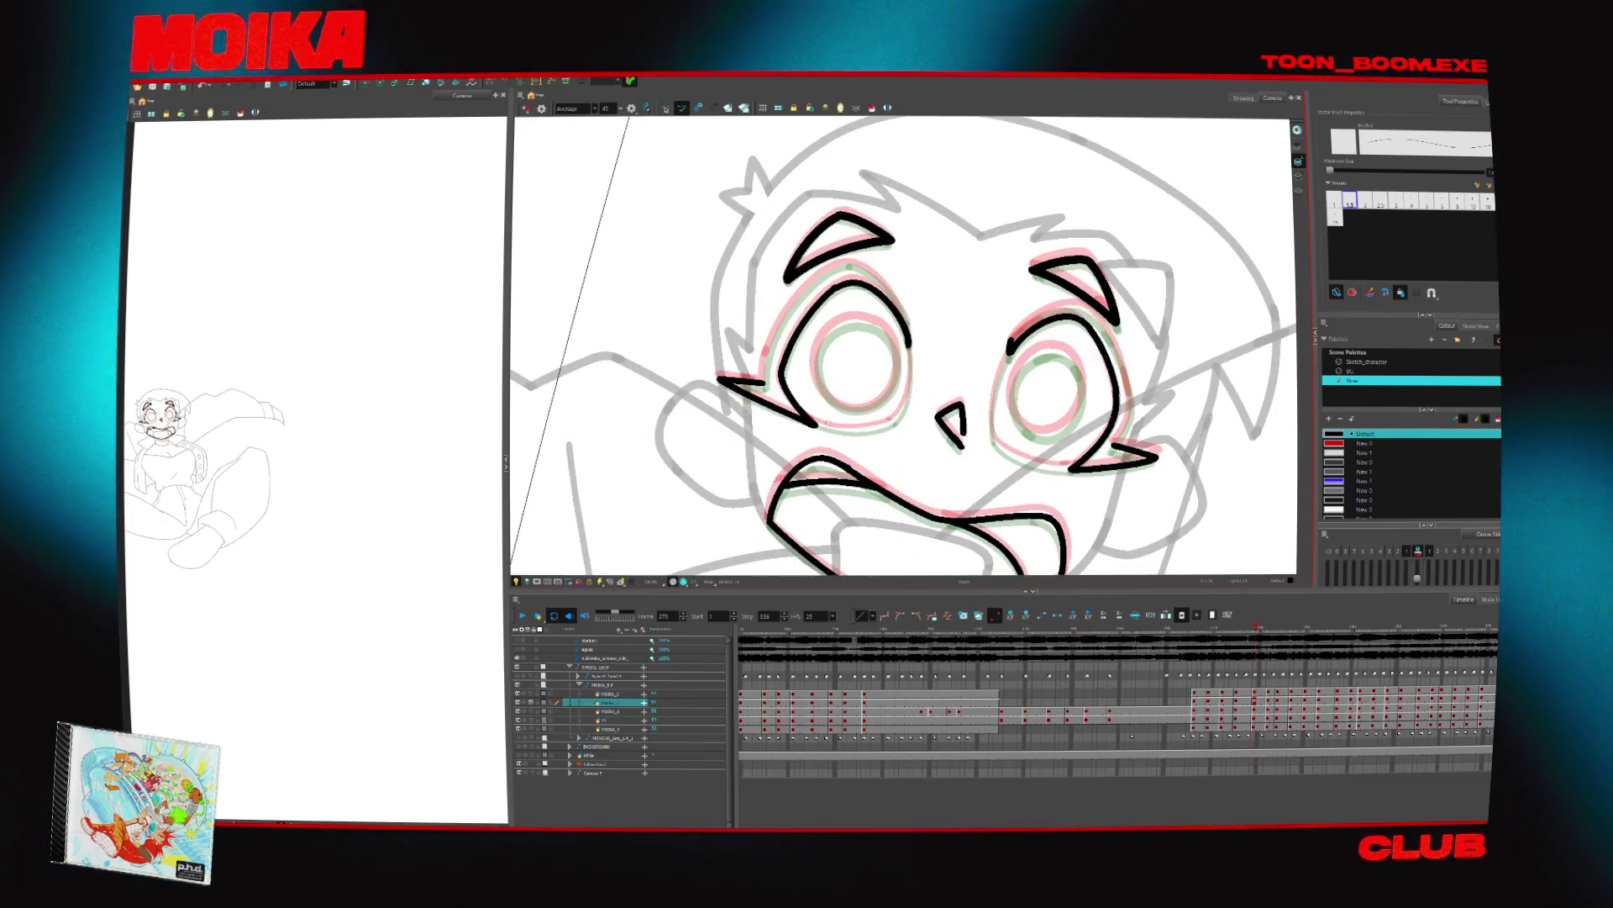
{"action": "left_click_drag", "start_coordinate": [768, 349], "coordinate": [763, 382]}
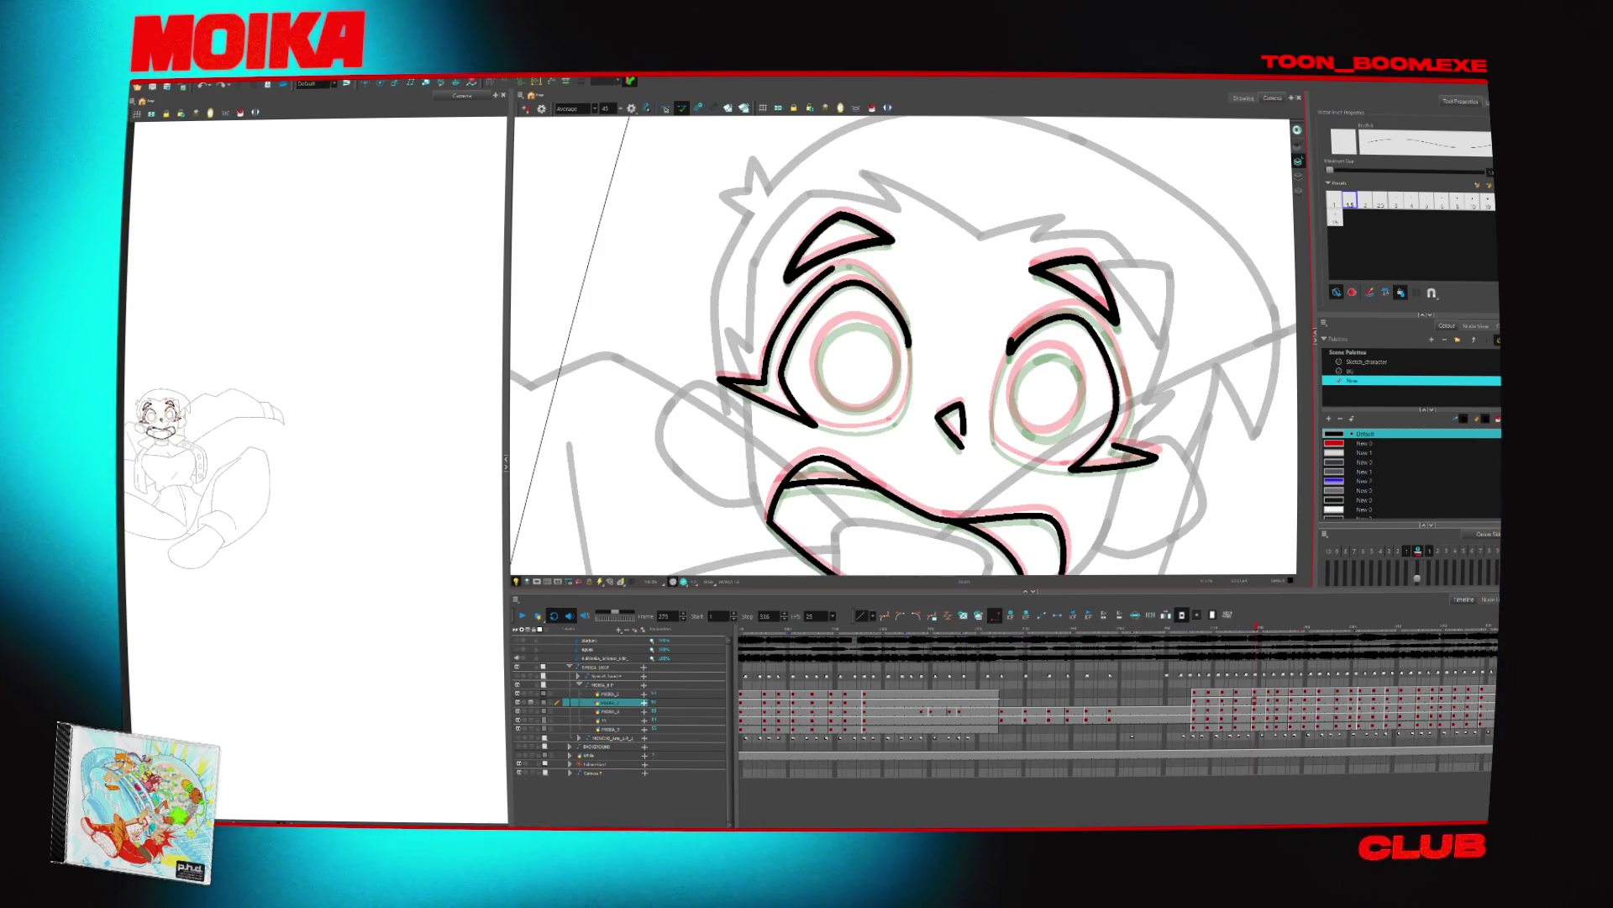
{"action": "key", "text": "4"}
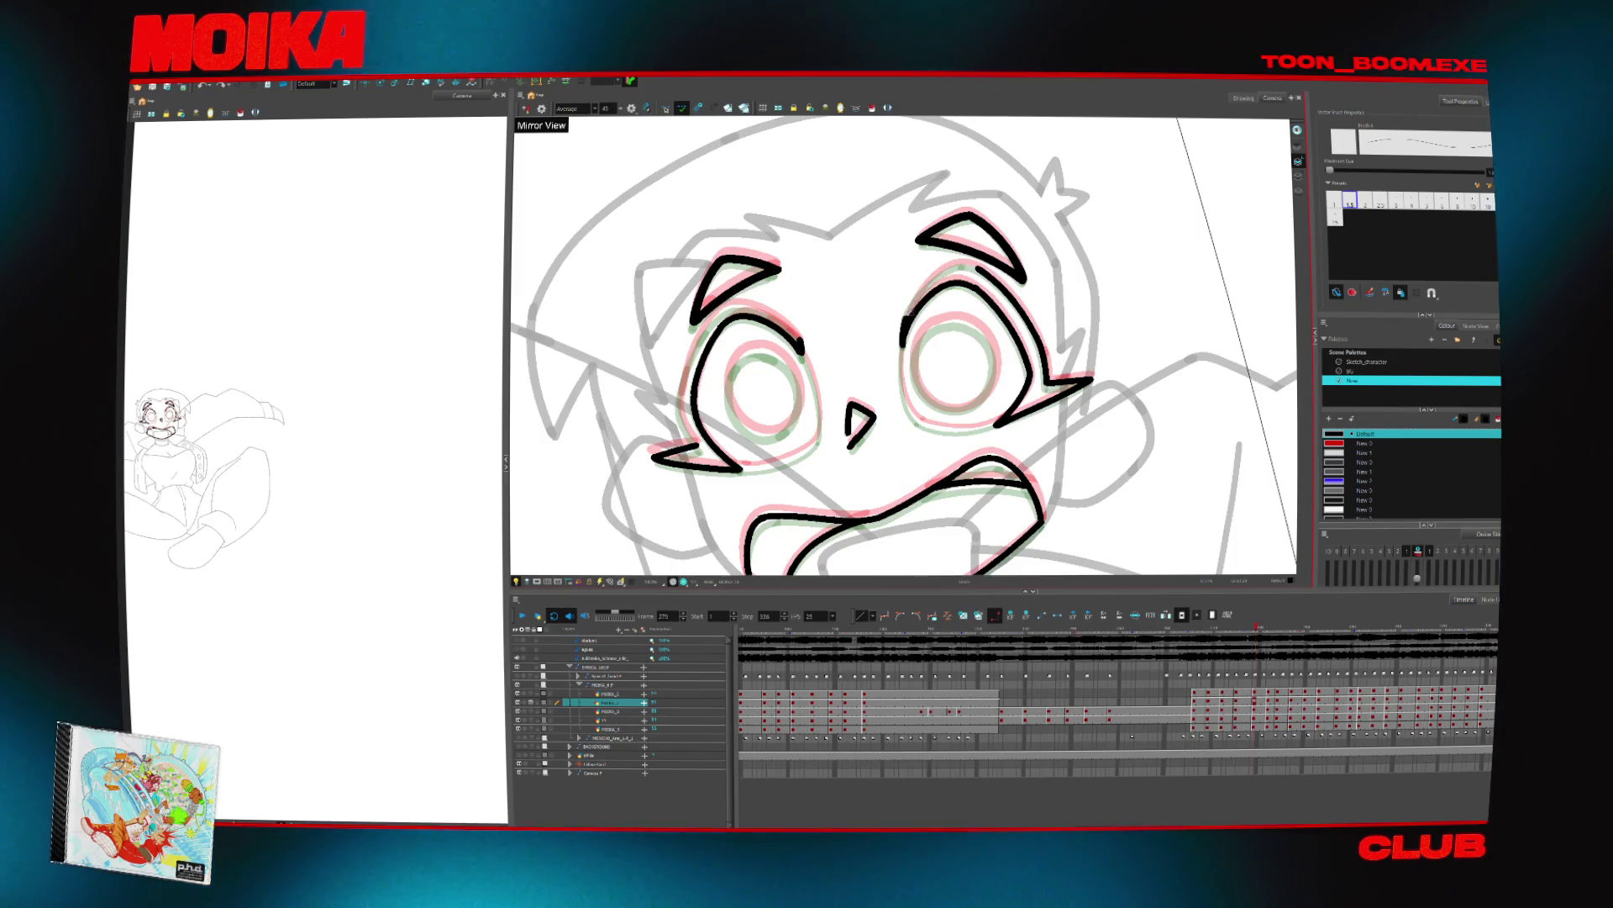
Check the right eyebrow in a mirrored view, then ink a short stroke atop the left eye
{"action": "mouse_move", "coordinate": [898, 252]}
{"action": "left_mouse_down"}
{"action": "mouse_move", "coordinate": [993, 295]}
{"action": "mouse_move", "coordinate": [992, 329]}
{"action": "left_mouse_up"}
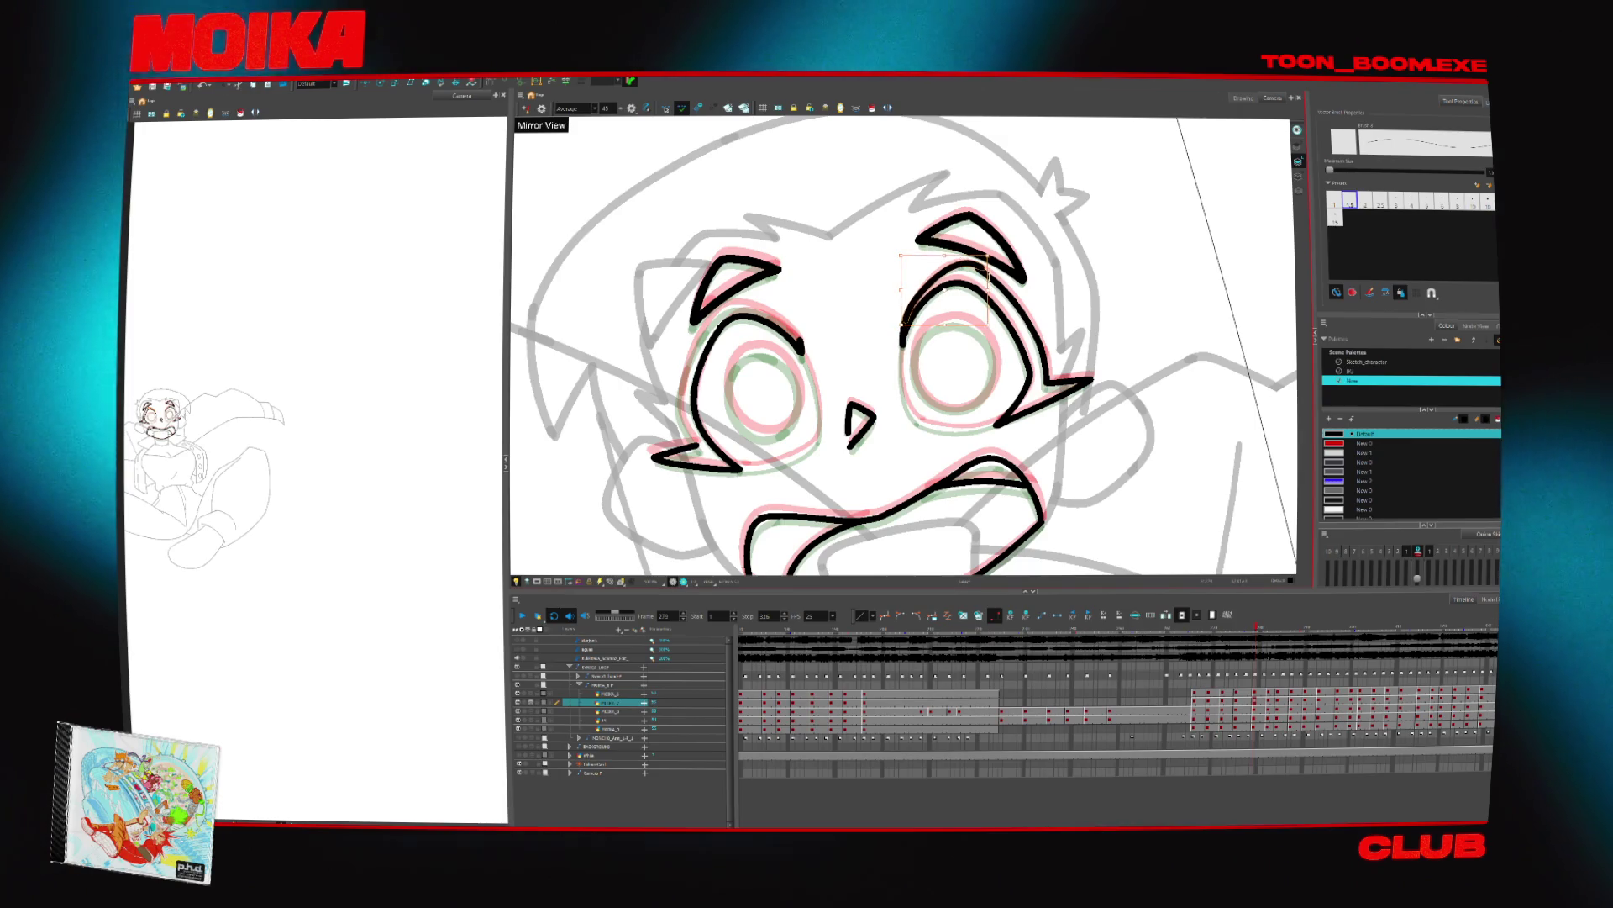
{"action": "key", "text": "4"}
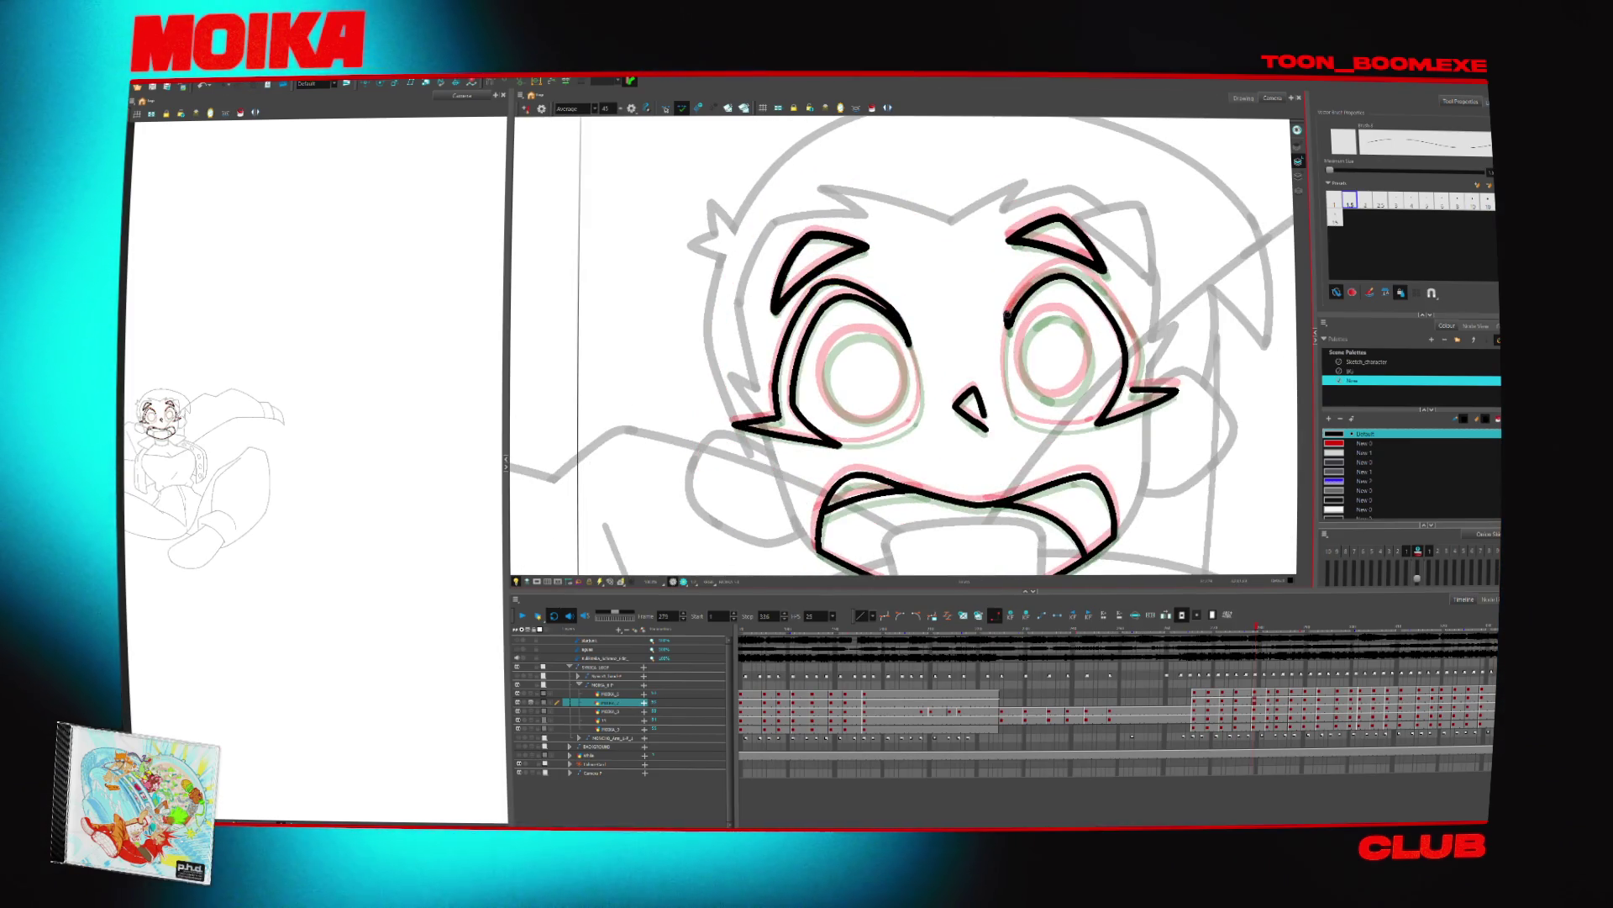
{"action": "key", "text": "4"}
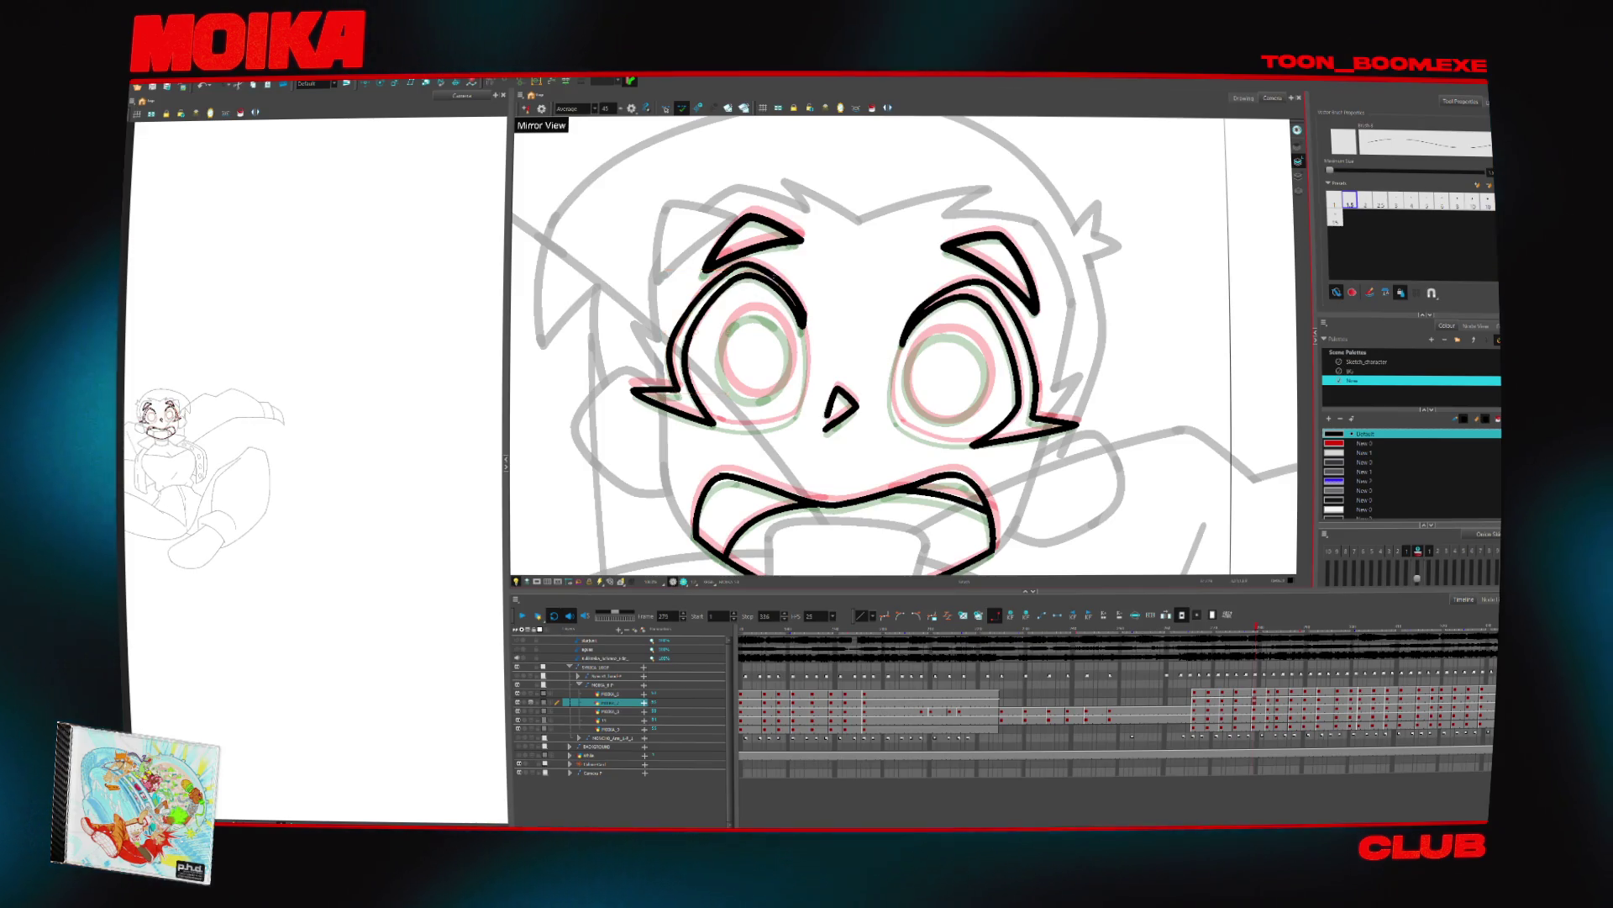
{"action": "key", "text": "4"}
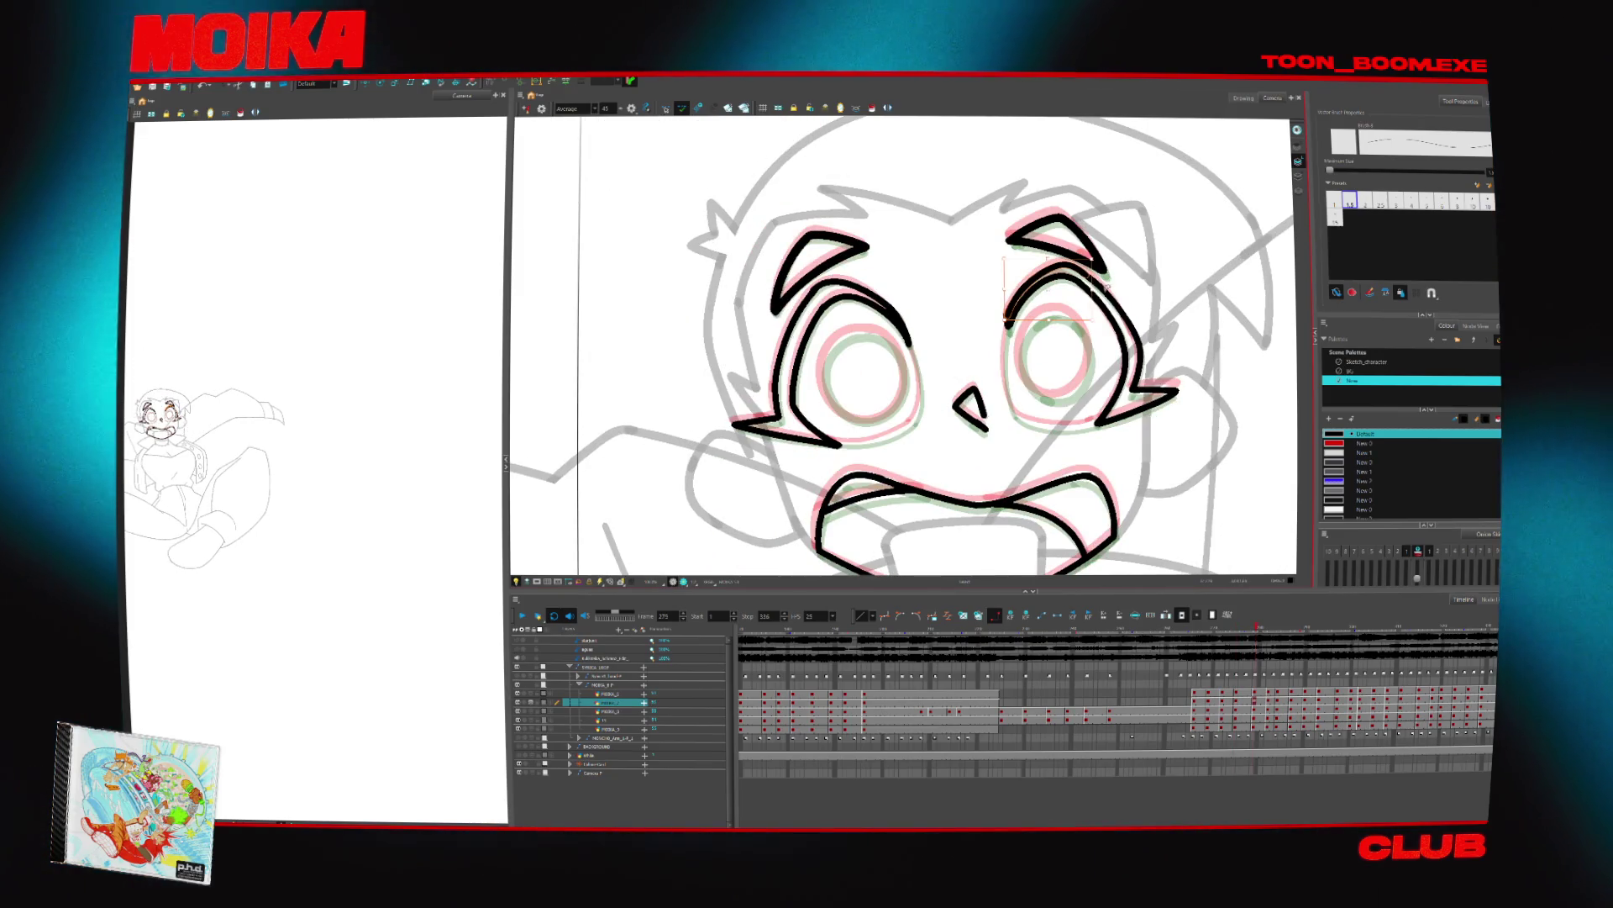
{"action": "left_click", "coordinate": [1189, 305]}
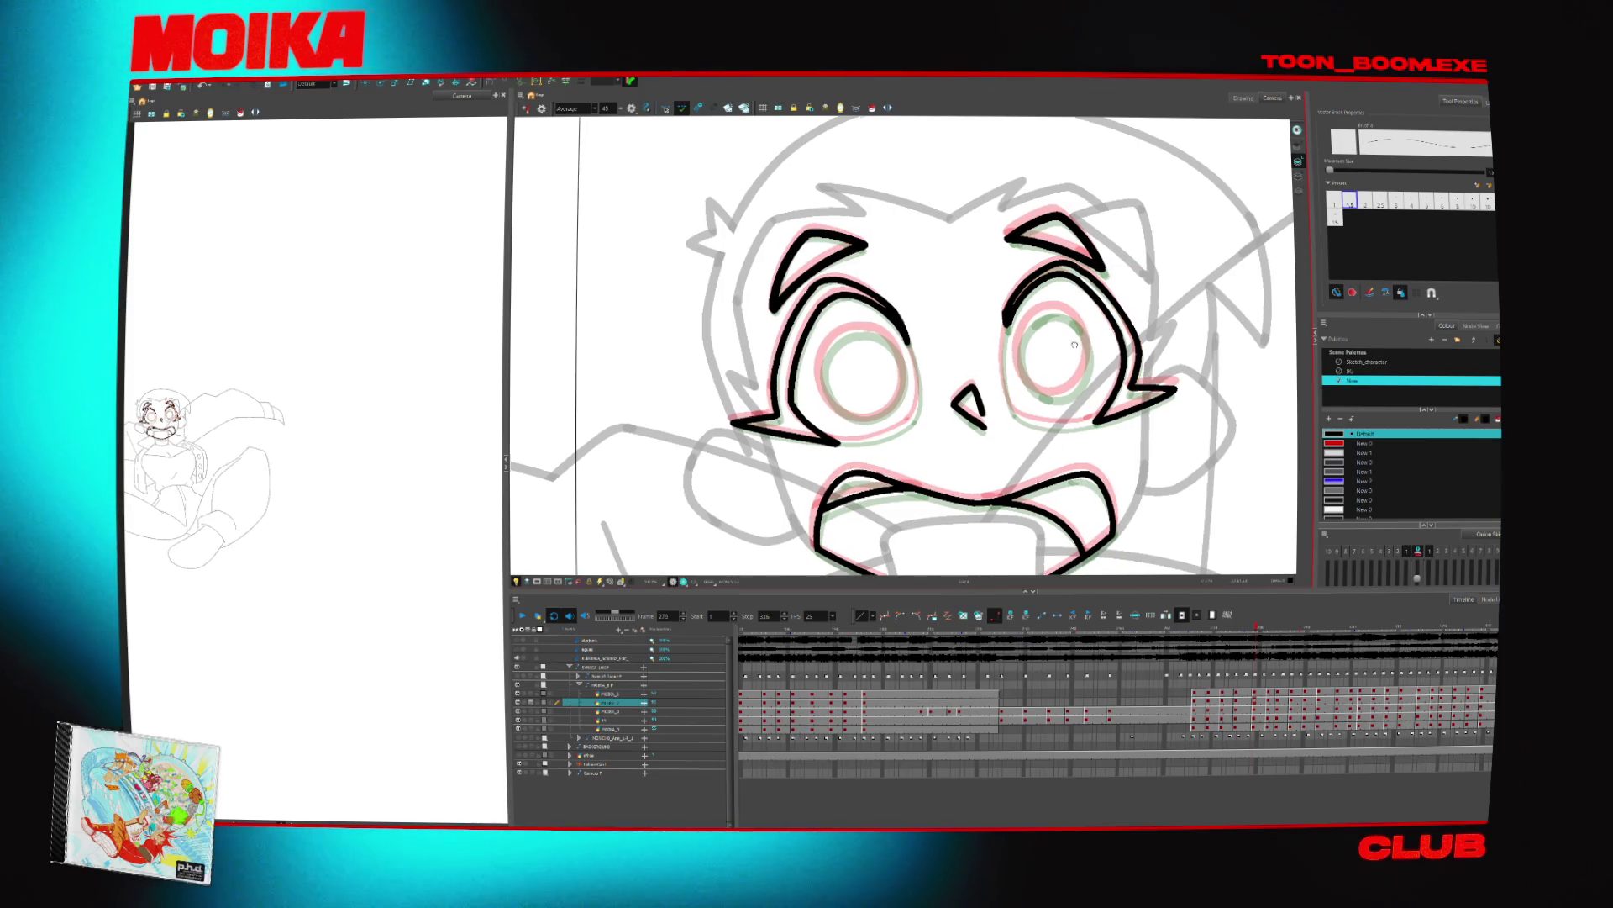
{"action": "key", "text": "v"}
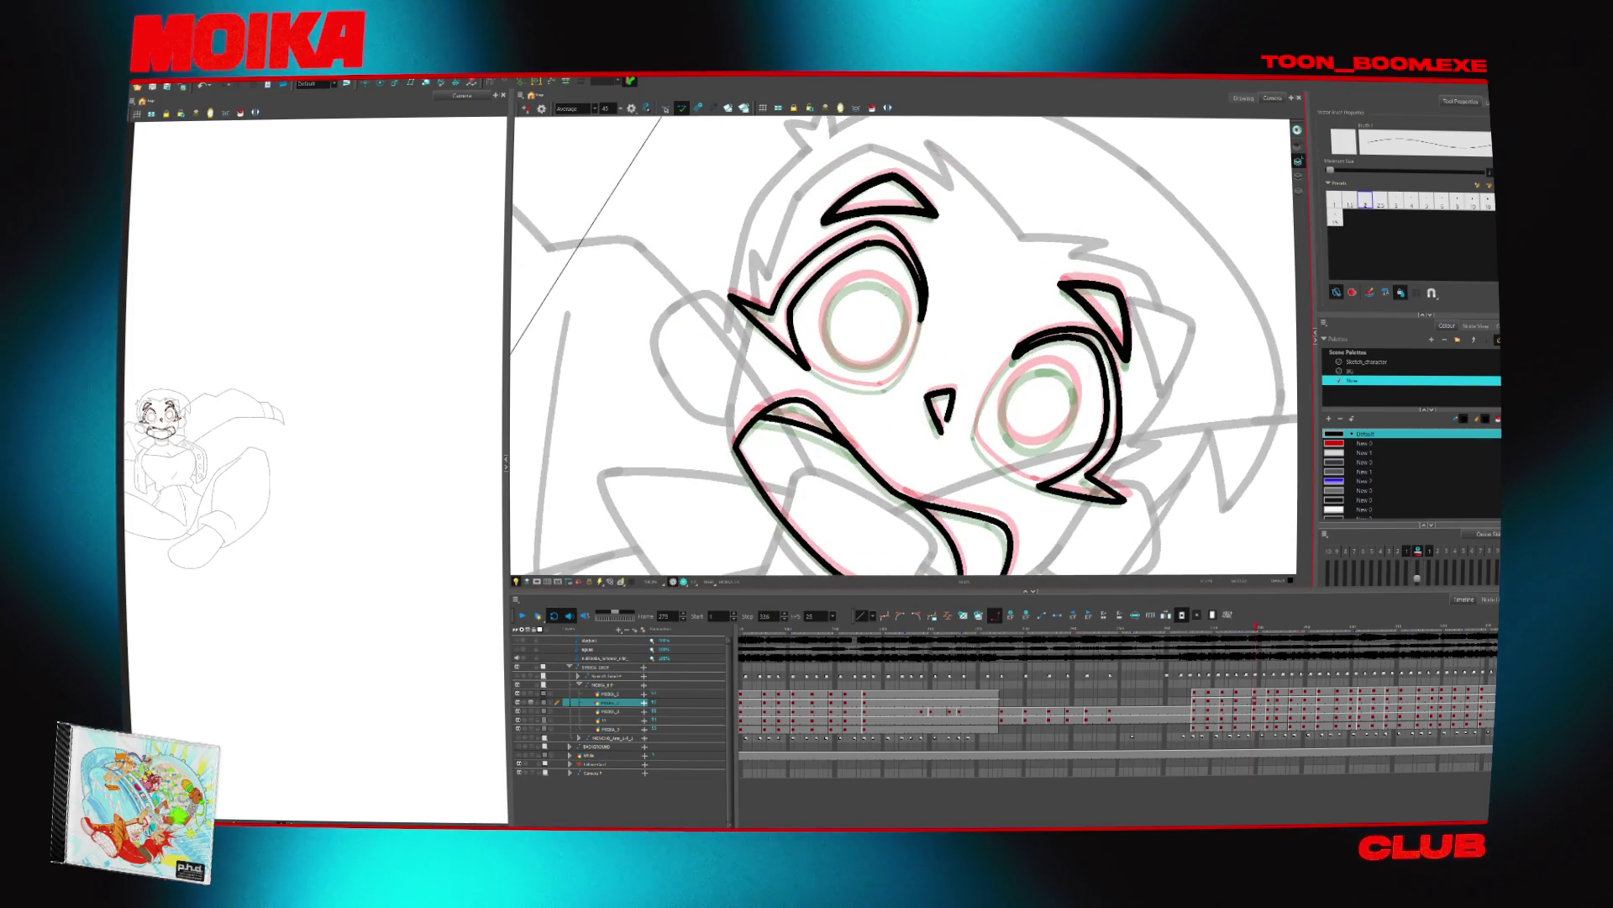
{"action": "left_click_drag", "start_coordinate": [855, 281], "coordinate": [879, 279]}
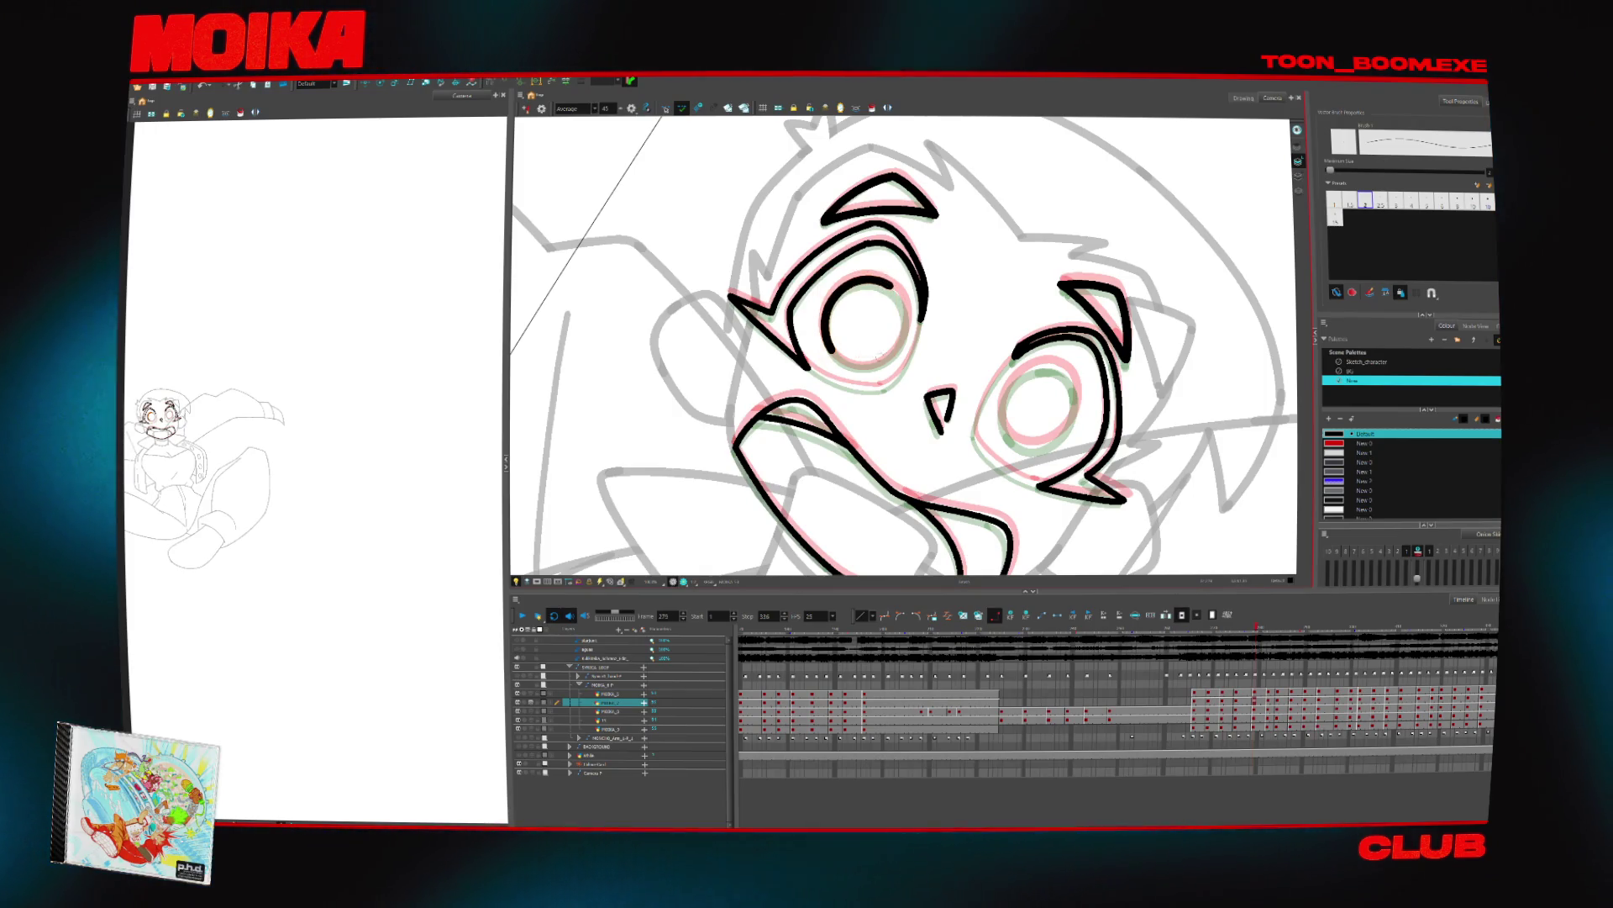
{"action": "key", "text": "Escape"}
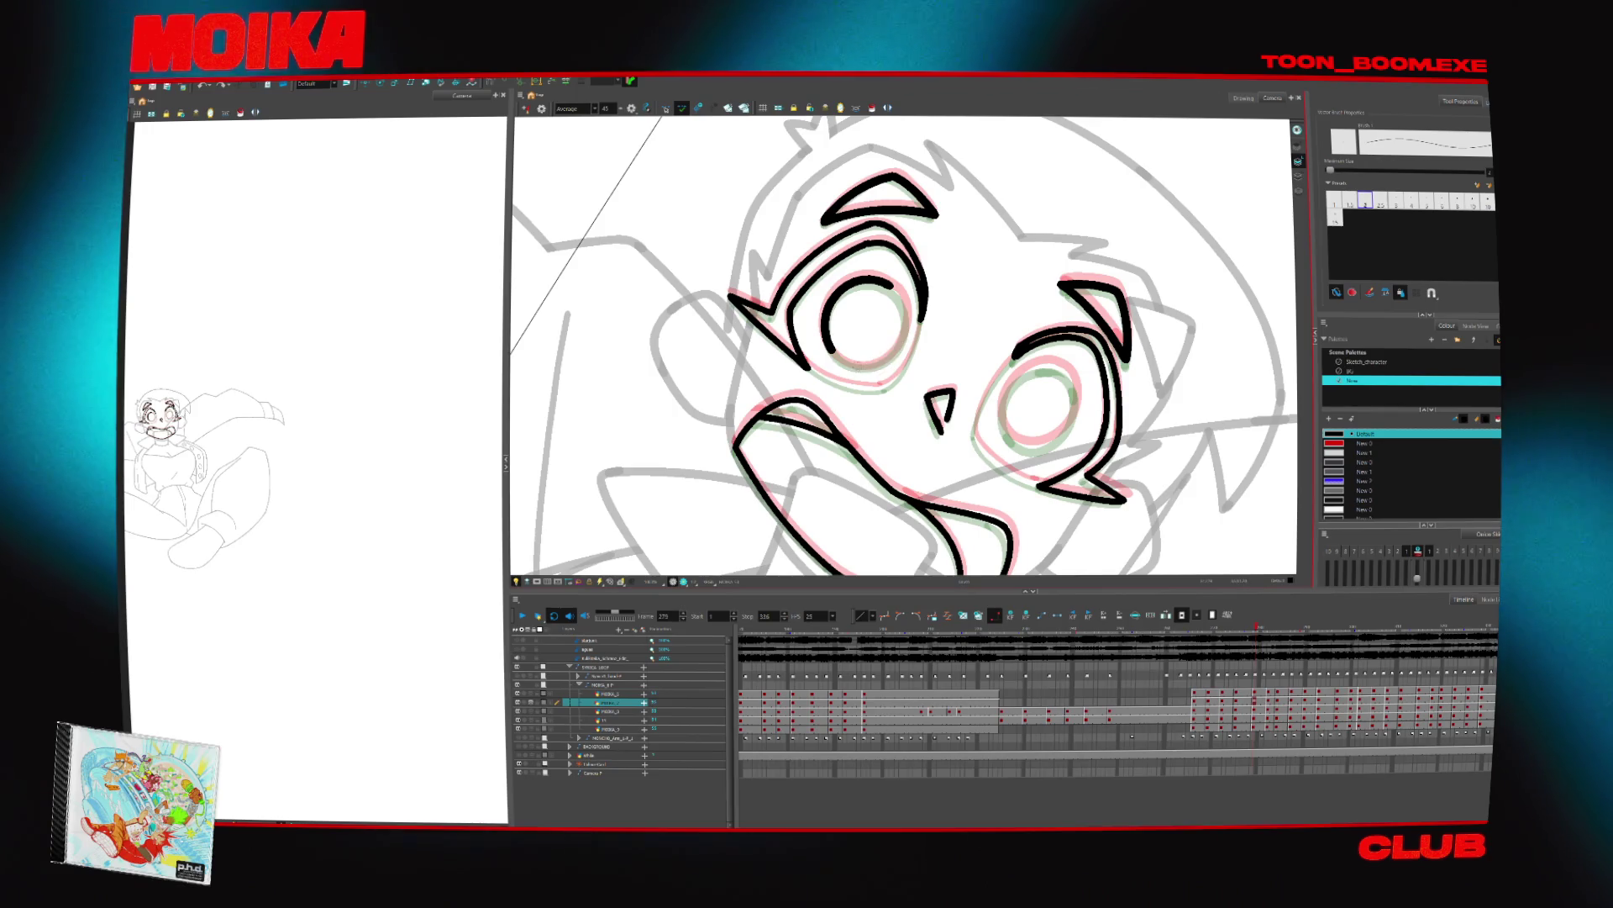
Draw a red line along the lower eye's contour and a short line beside it
{"action": "key", "text": "4"}
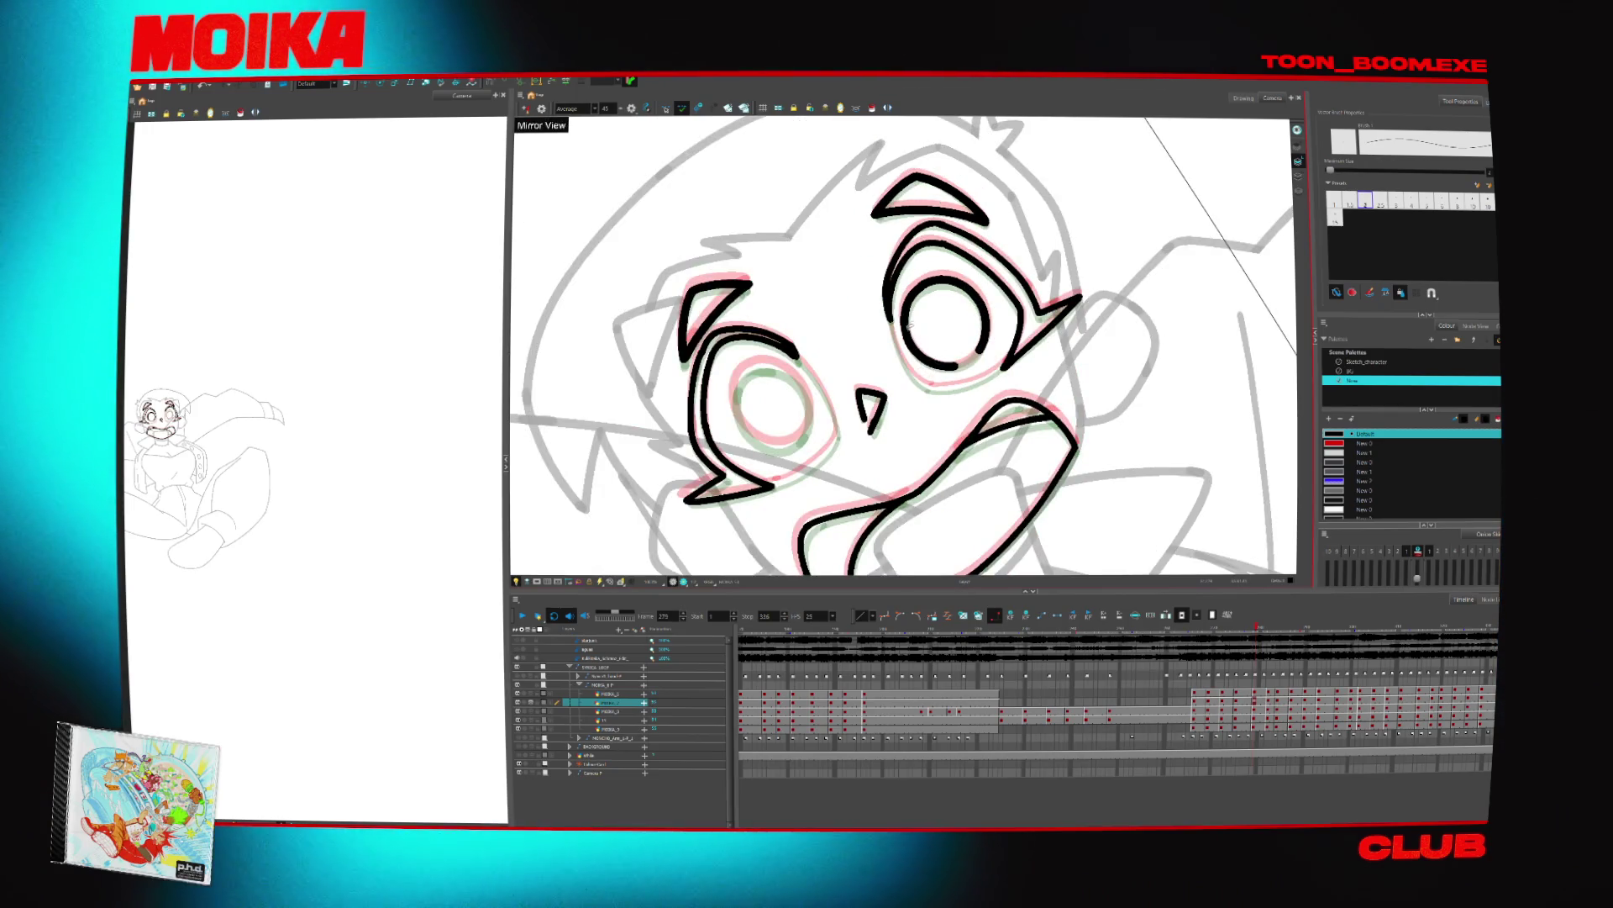
{"action": "mouse_move", "coordinate": [930, 285]}
{"action": "left_mouse_down"}
{"action": "mouse_move", "coordinate": [835, 322]}
{"action": "mouse_move", "coordinate": [857, 329]}
{"action": "mouse_move", "coordinate": [839, 313]}
{"action": "left_mouse_up"}
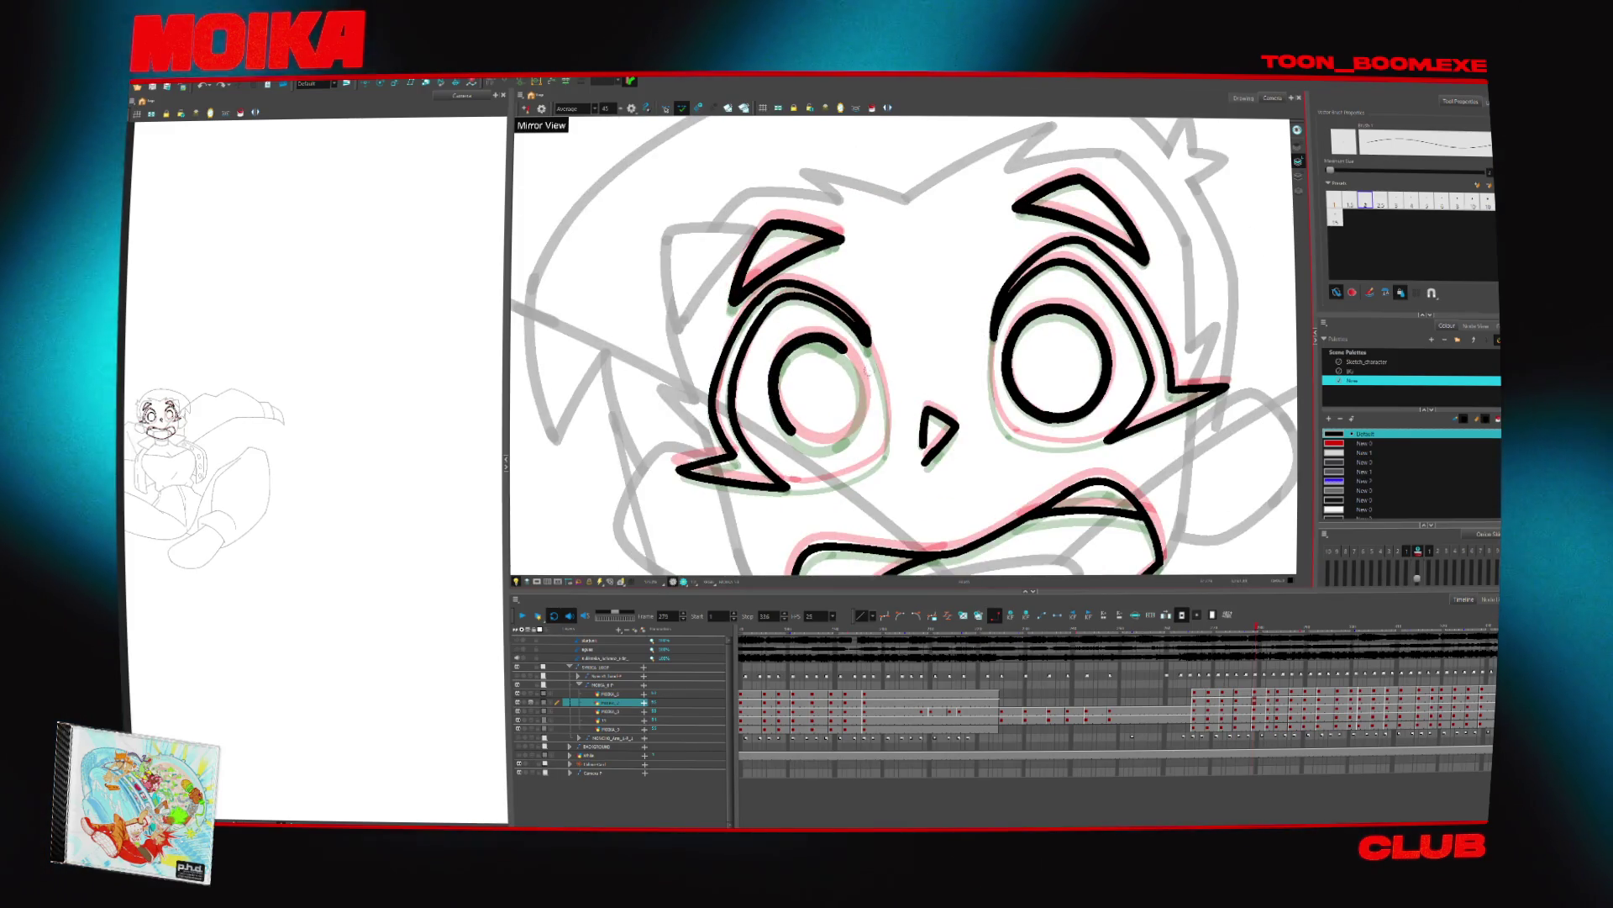
{"action": "key", "text": "4"}
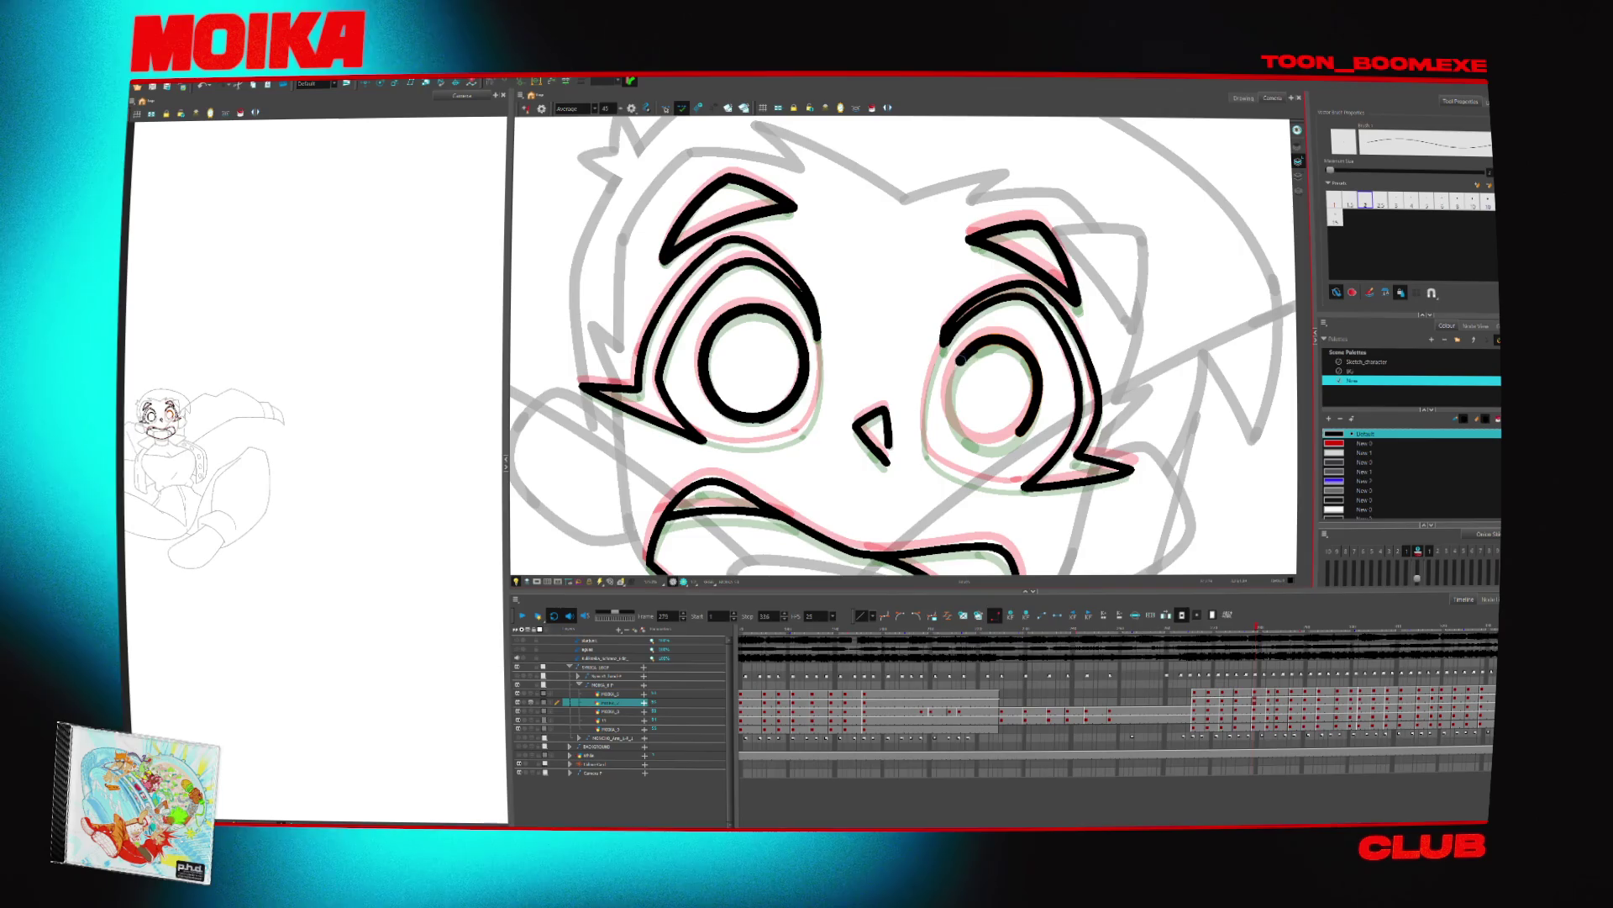
{"action": "left_click", "coordinate": [1032, 395]}
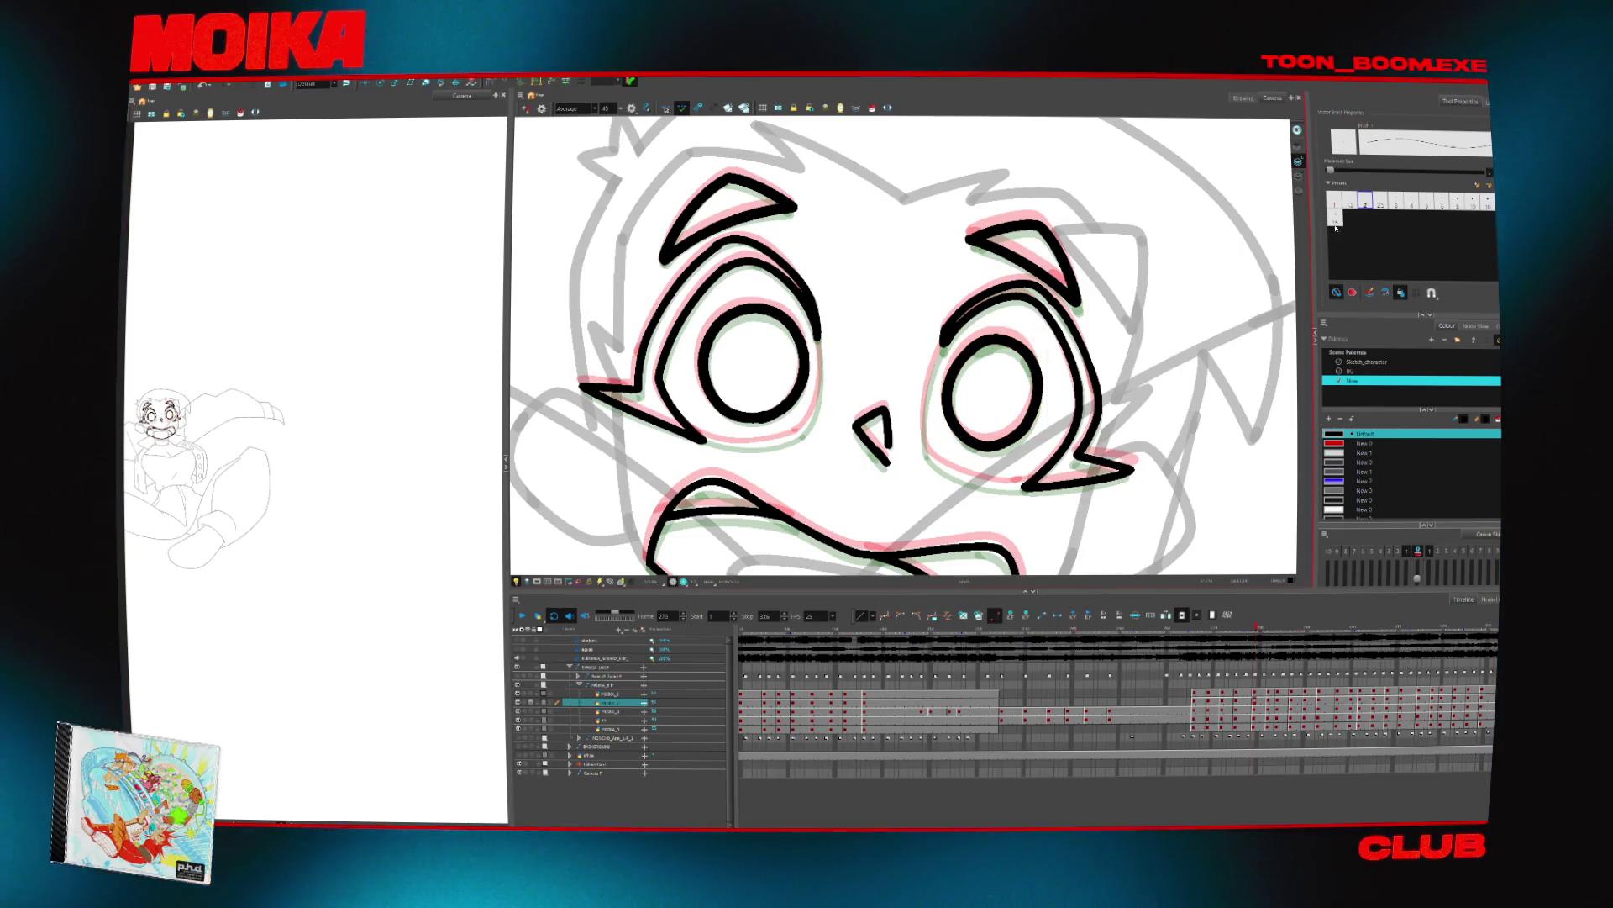
{"action": "key", "text": "ctrl+alt+bracketright"}
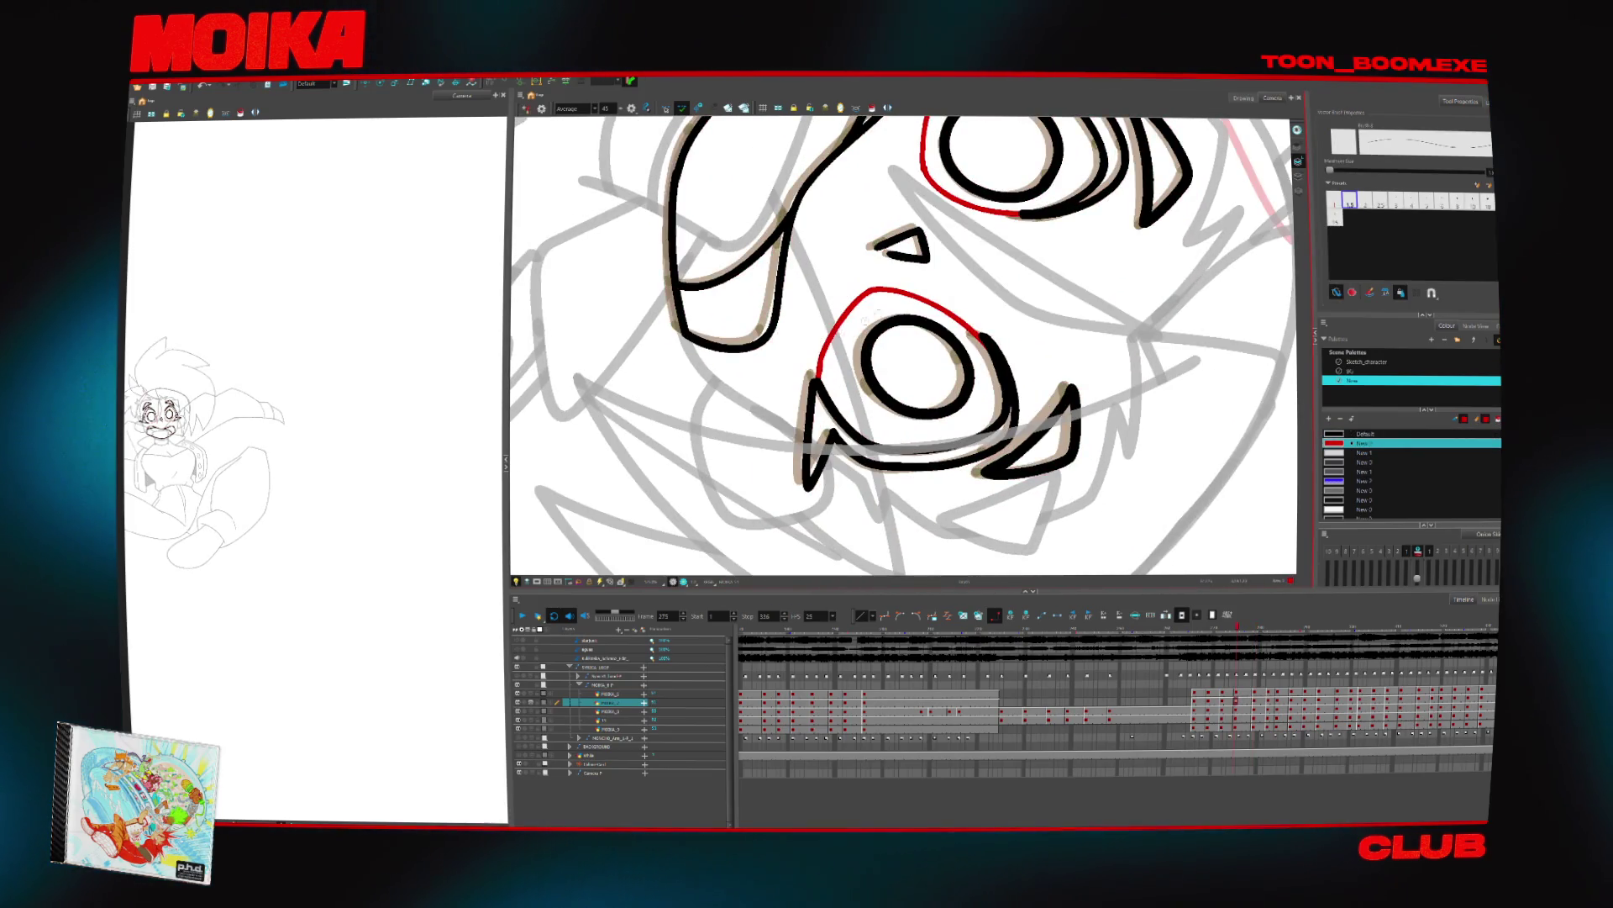
{"action": "left_click_drag", "start_coordinate": [866, 290], "coordinate": [812, 370]}
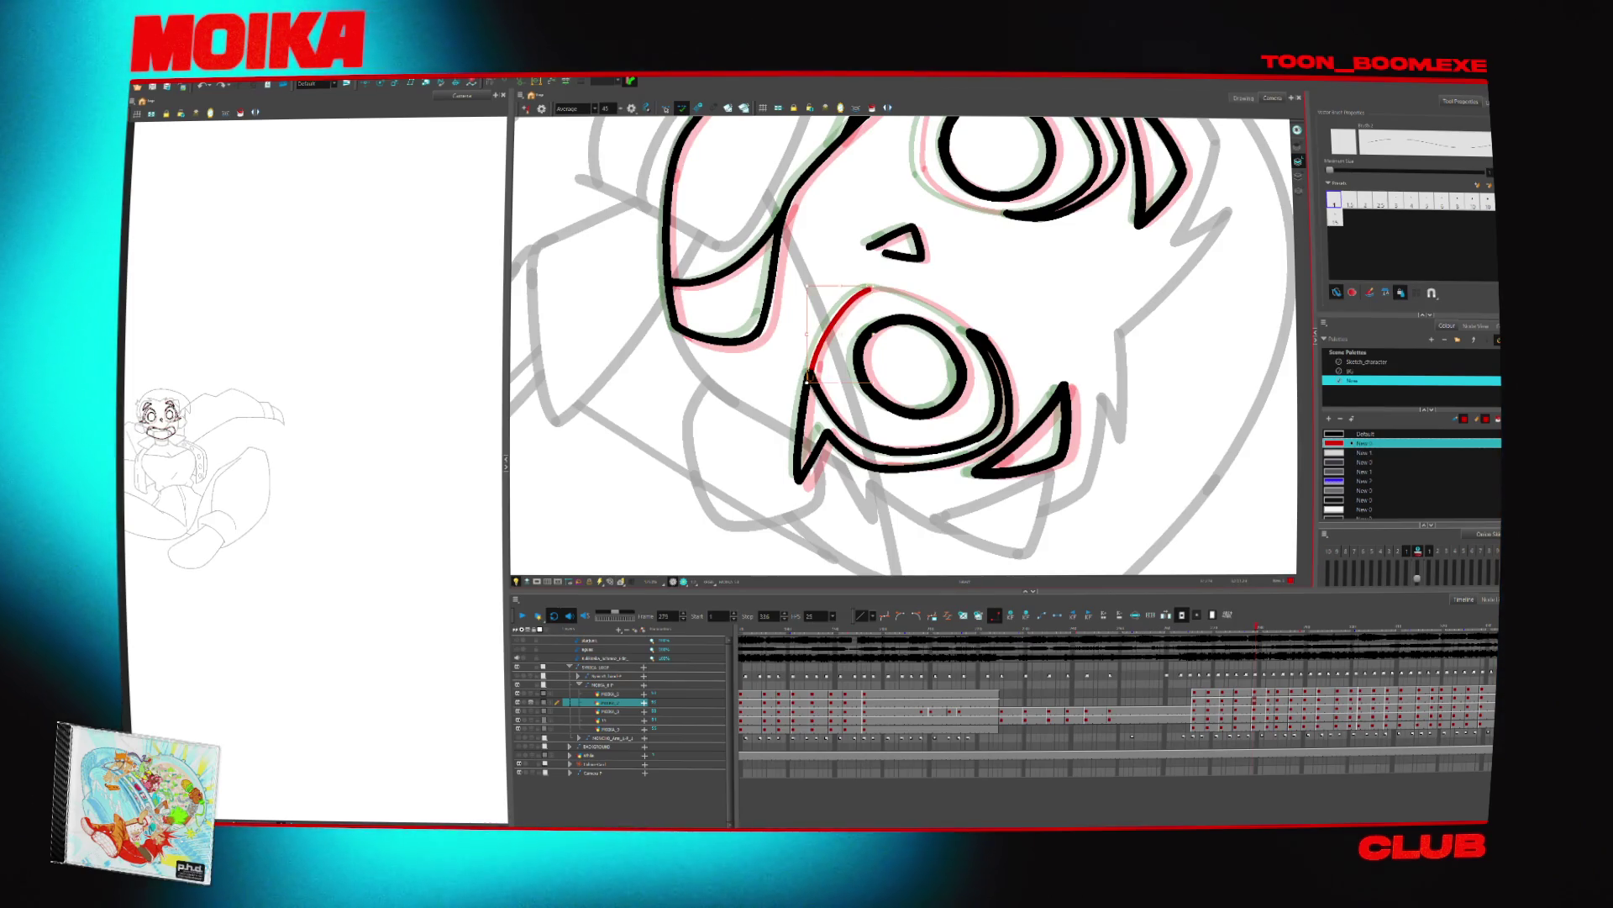
{"action": "key", "text": "ctrl+alt+bracketleft"}
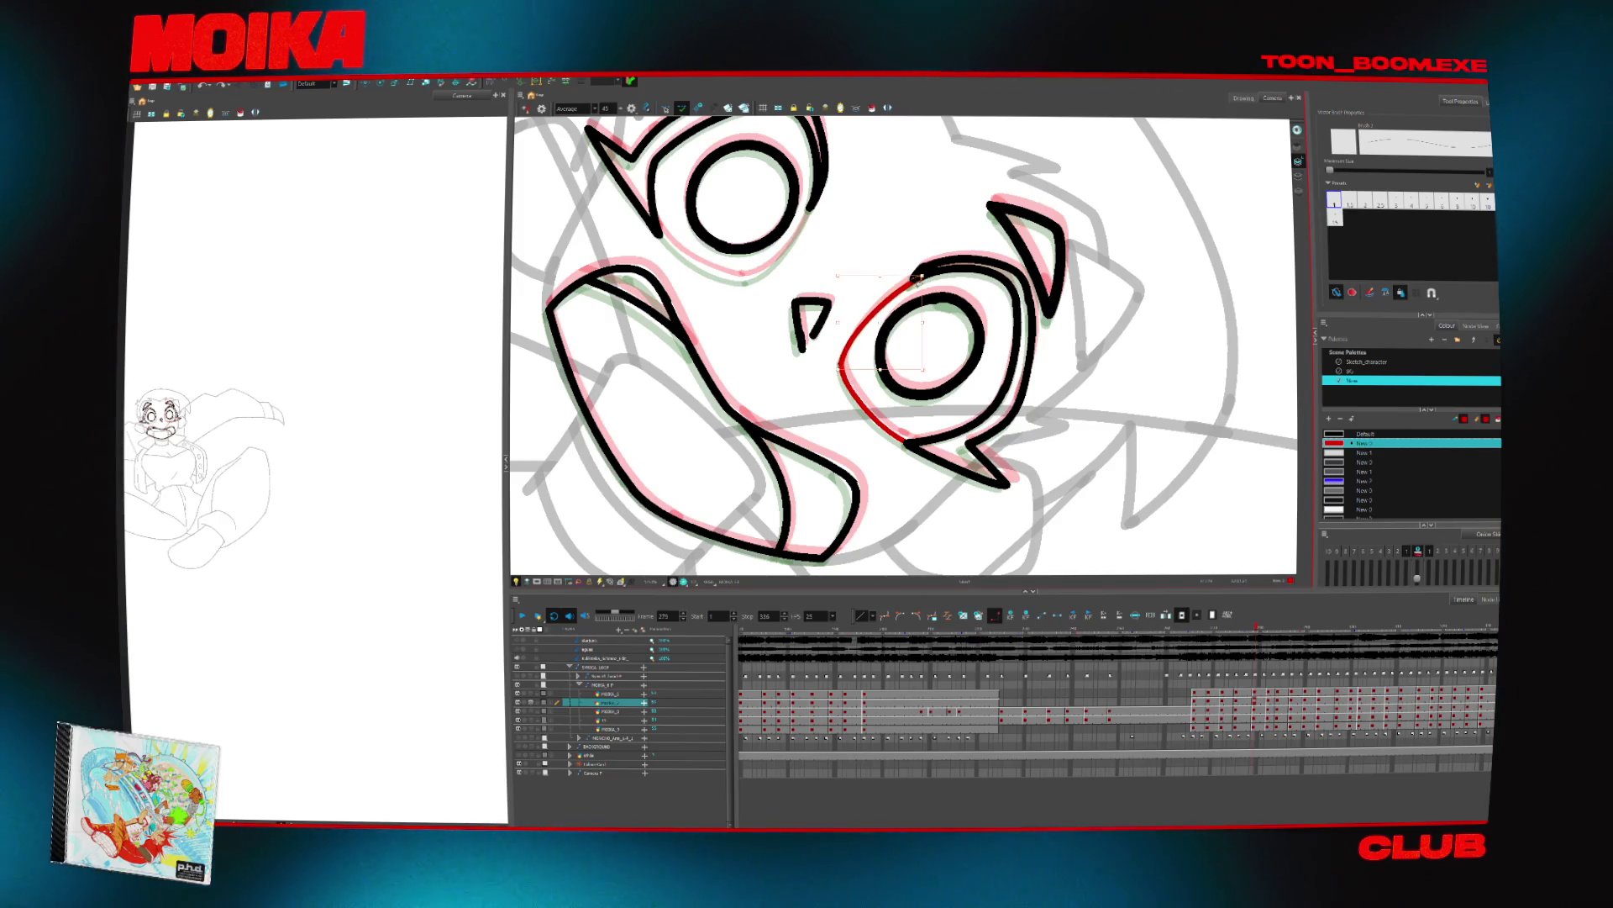
{"action": "key", "text": "ctrl+alt+x"}
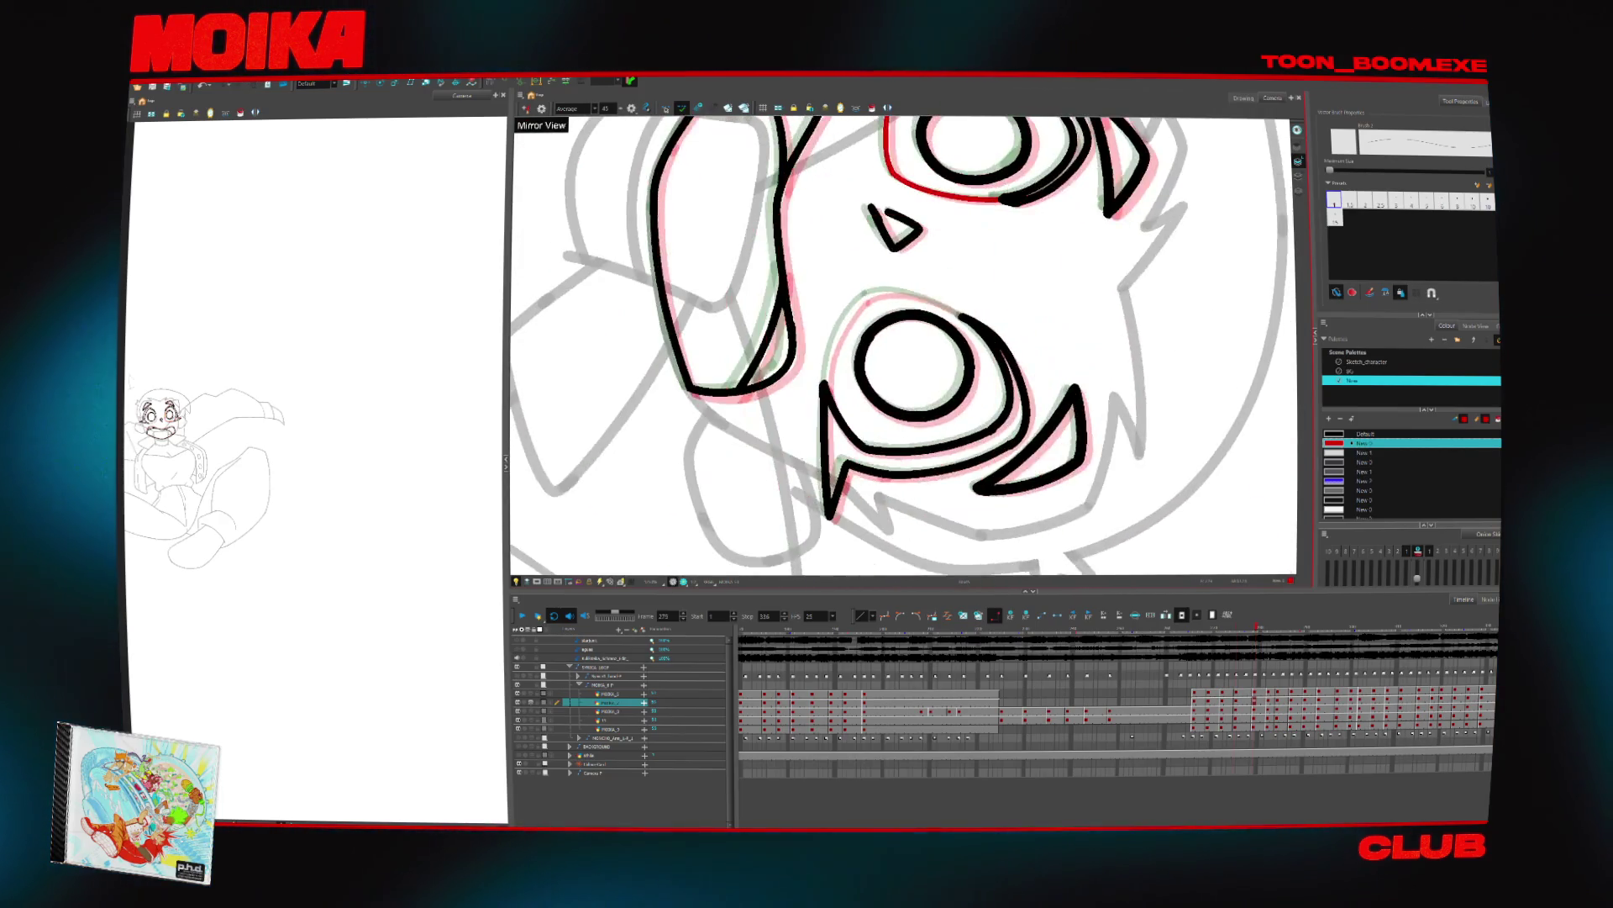
{"action": "left_click_drag", "start_coordinate": [832, 351], "coordinate": [828, 395]}
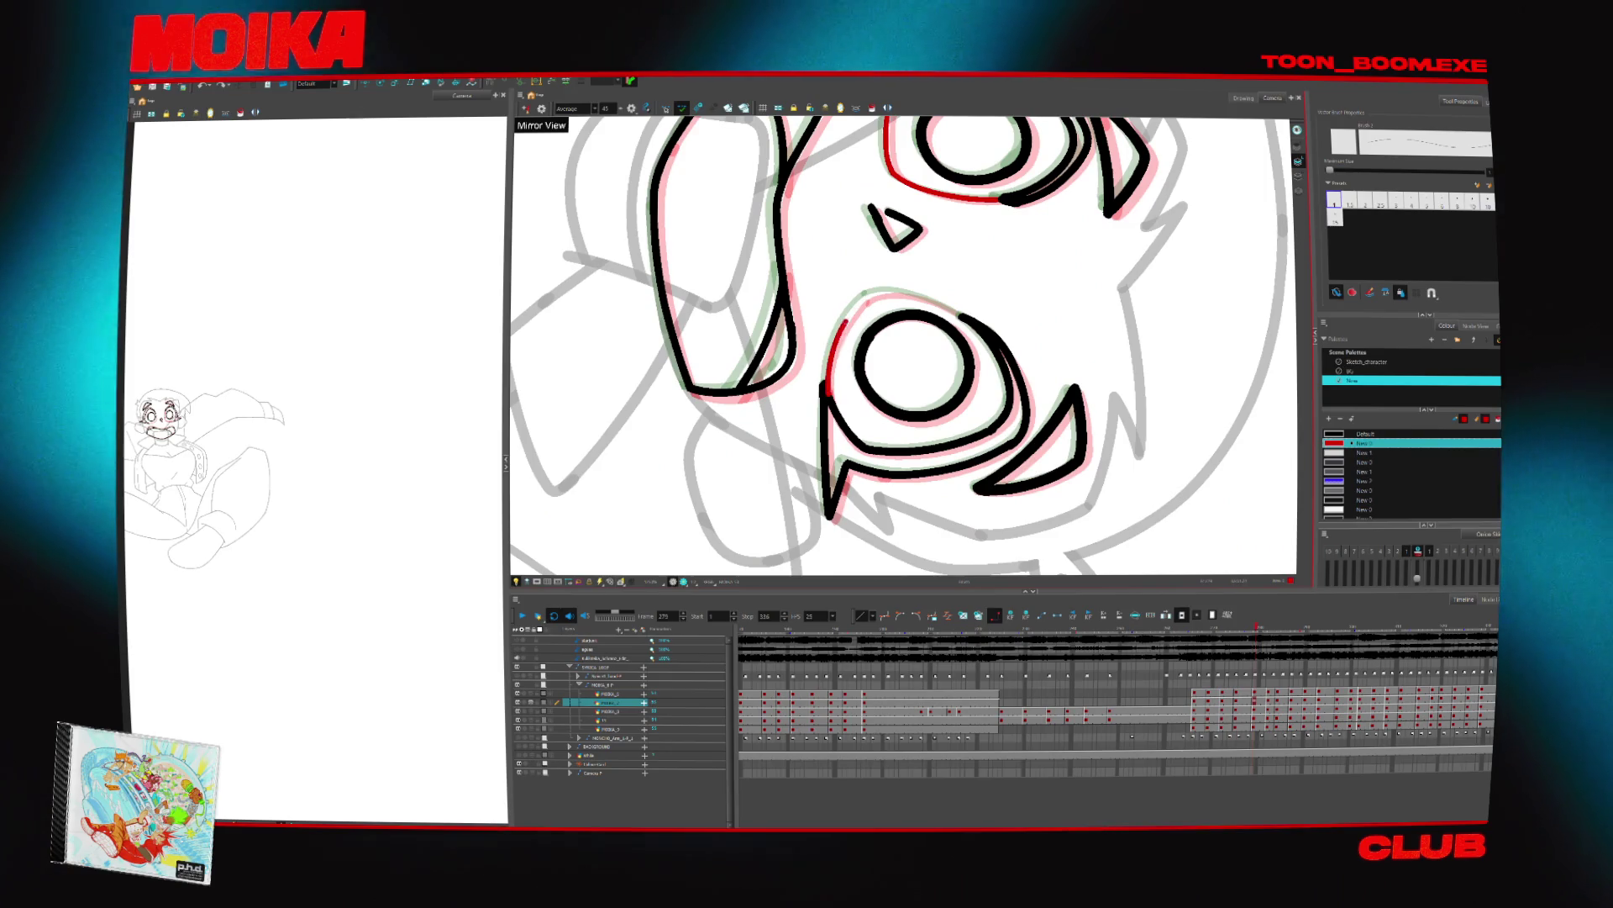
Extend the line up and around the eye, then play the following frames to check it
{"action": "key", "text": "v"}
{"action": "key", "text": "Escape"}
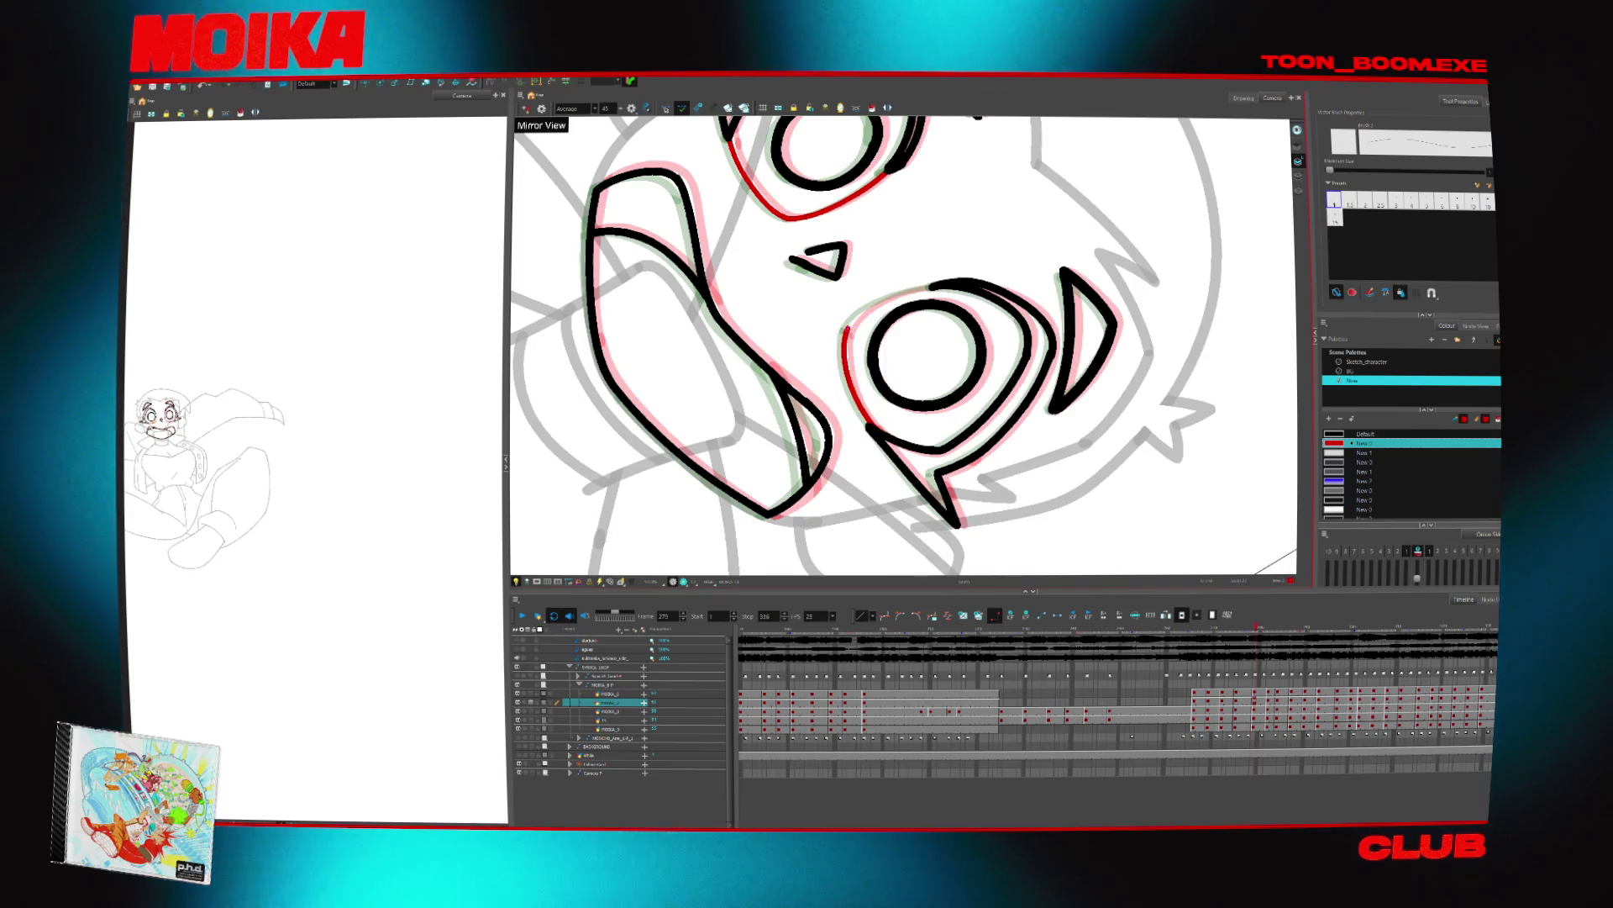
{"action": "left_click_drag", "start_coordinate": [845, 329], "coordinate": [884, 300]}
{"action": "key", "text": "shift+m"}
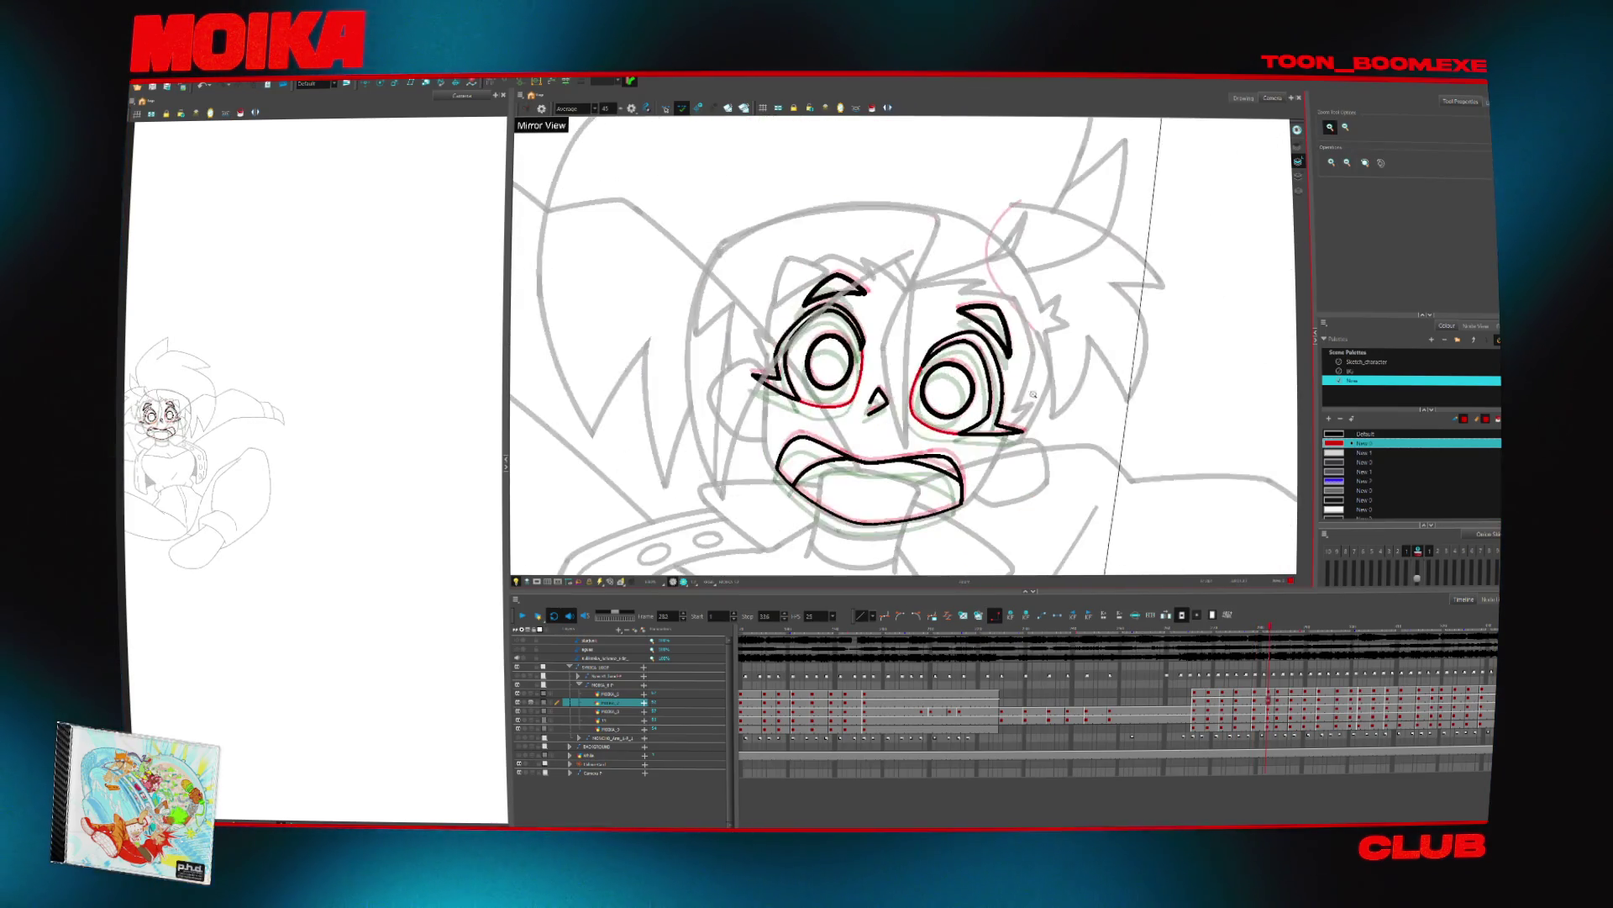
{"action": "key", "text": "period"}
{"action": "key", "text": "period"}
{"action": "key", "text": "period"}
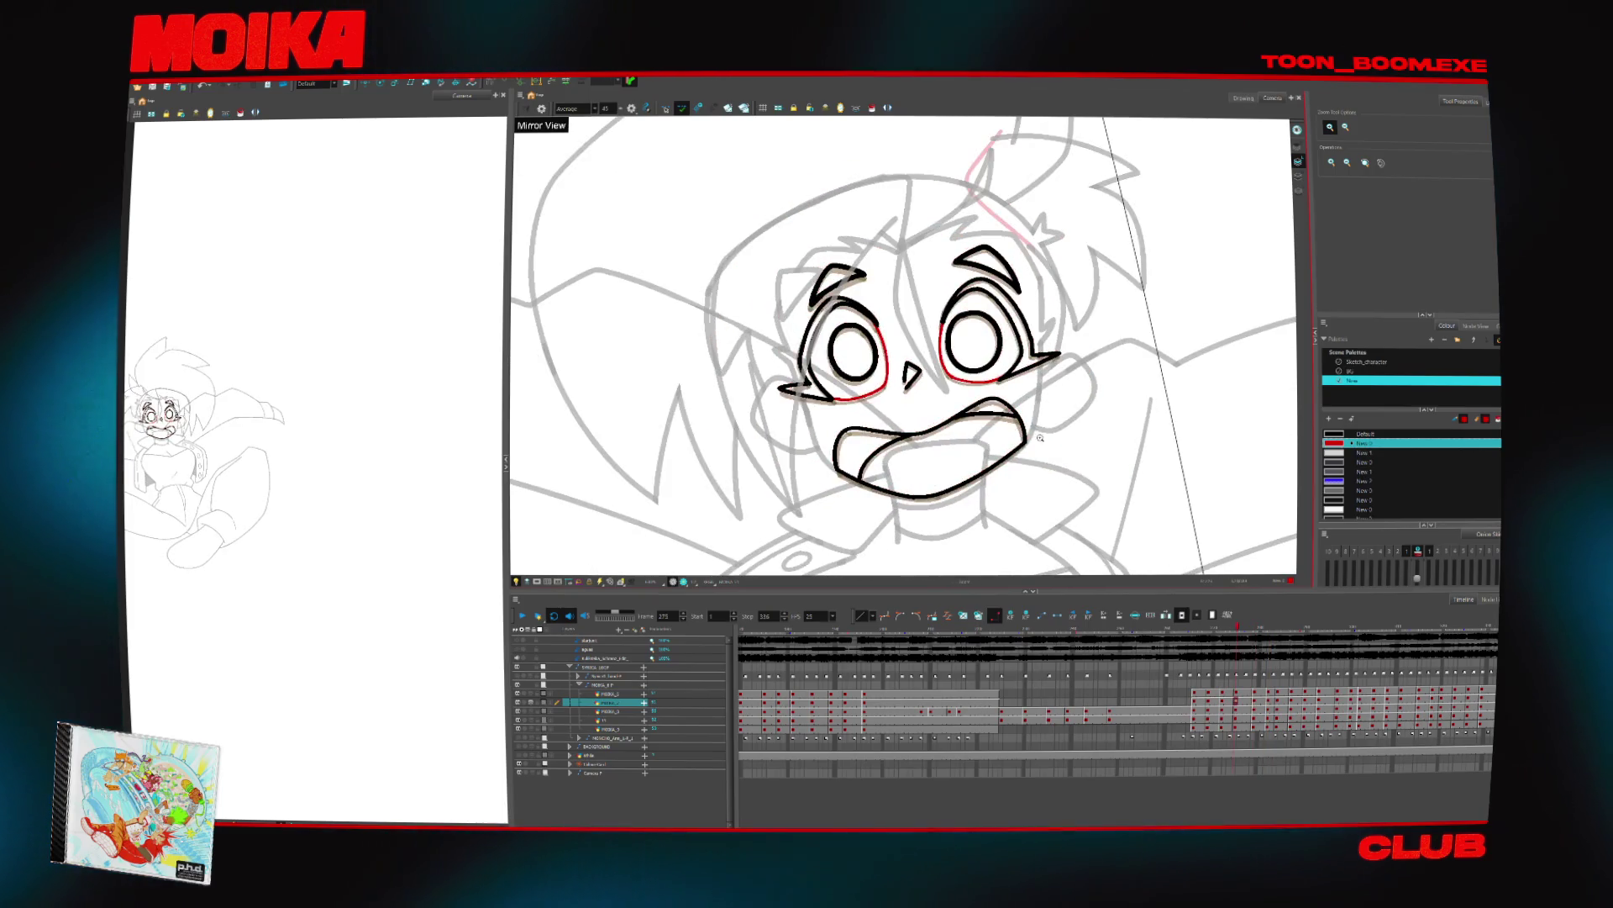
{"action": "key", "text": "comma"}
{"action": "key", "text": "comma"}
{"action": "key", "text": "comma"}
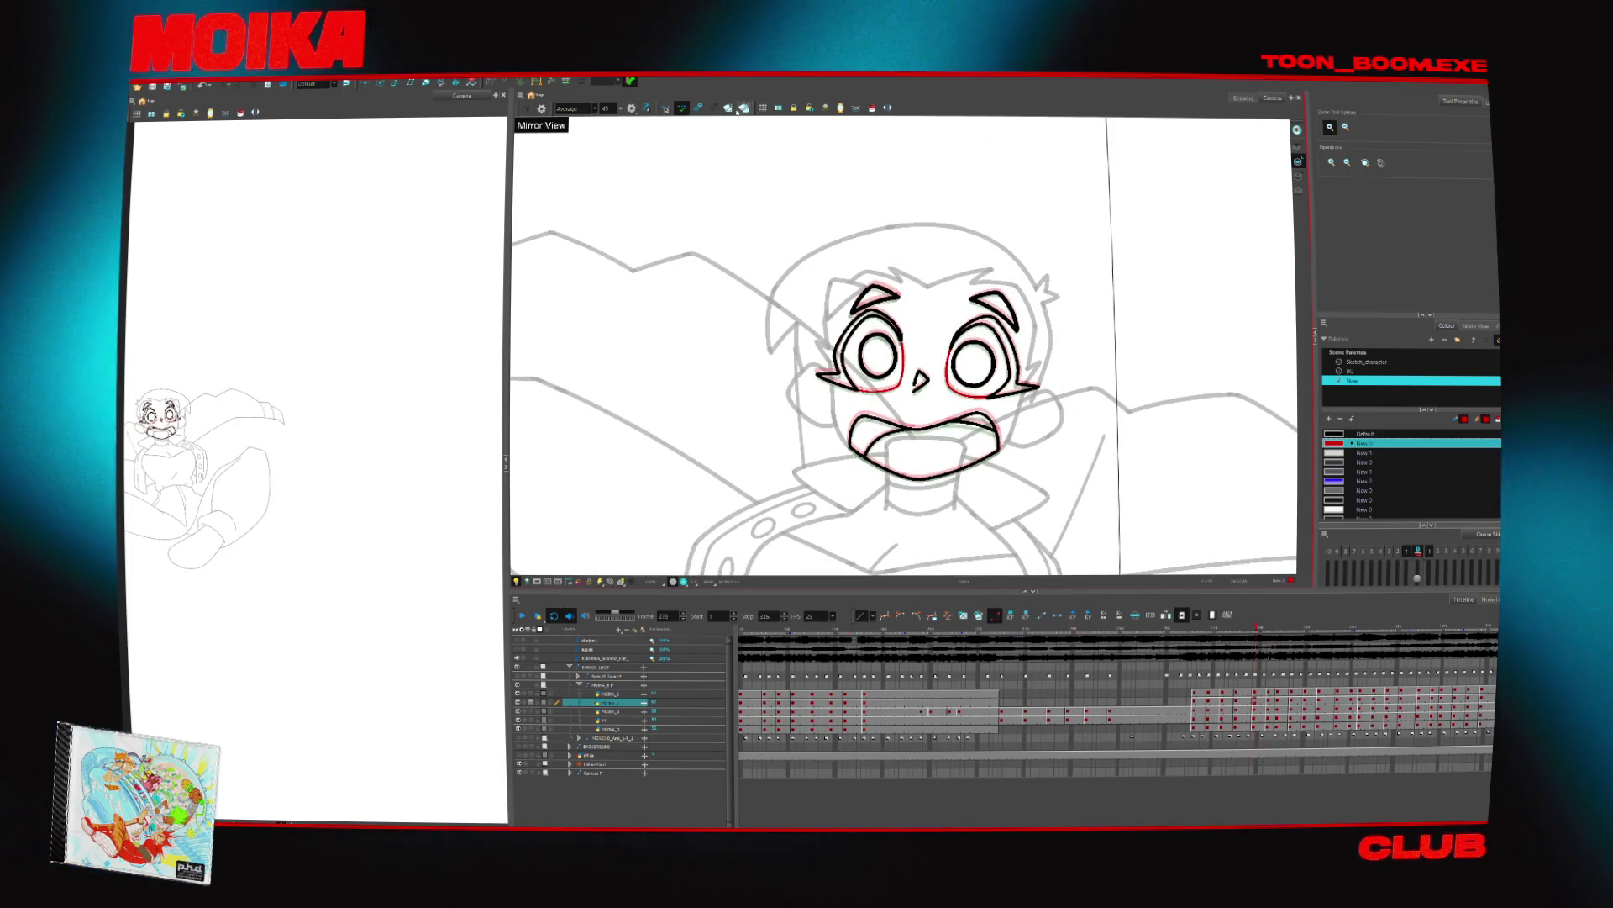
On the hair layer, draw two long curved strokes sweeping down across the face
{"action": "left_click", "coordinate": [552, 694]}
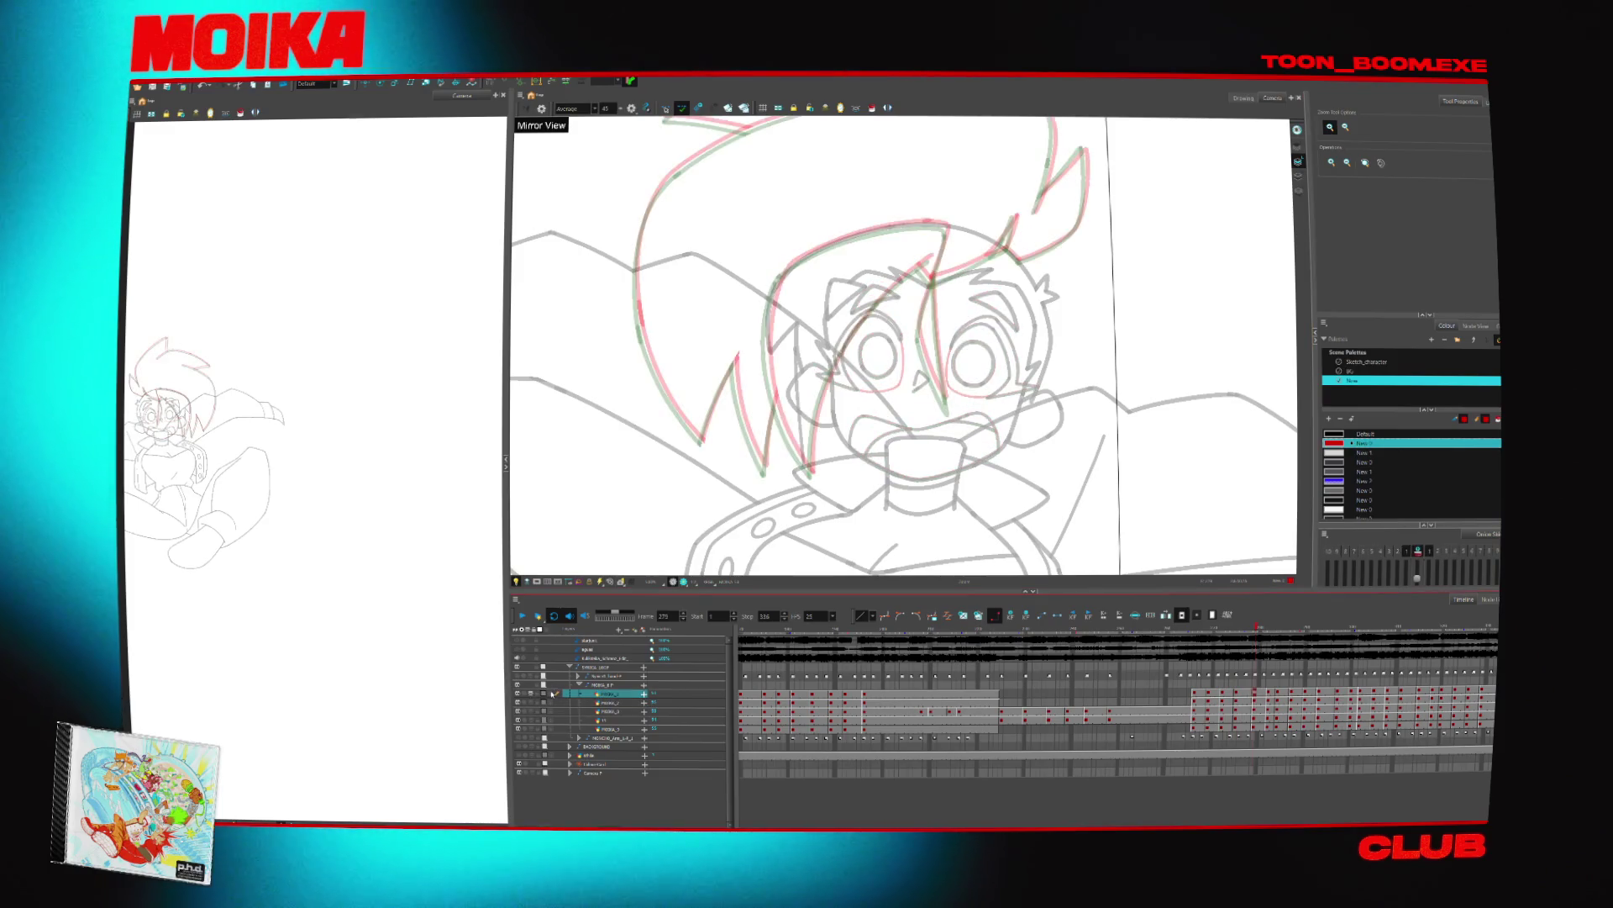
{"action": "key", "text": "alt+b"}
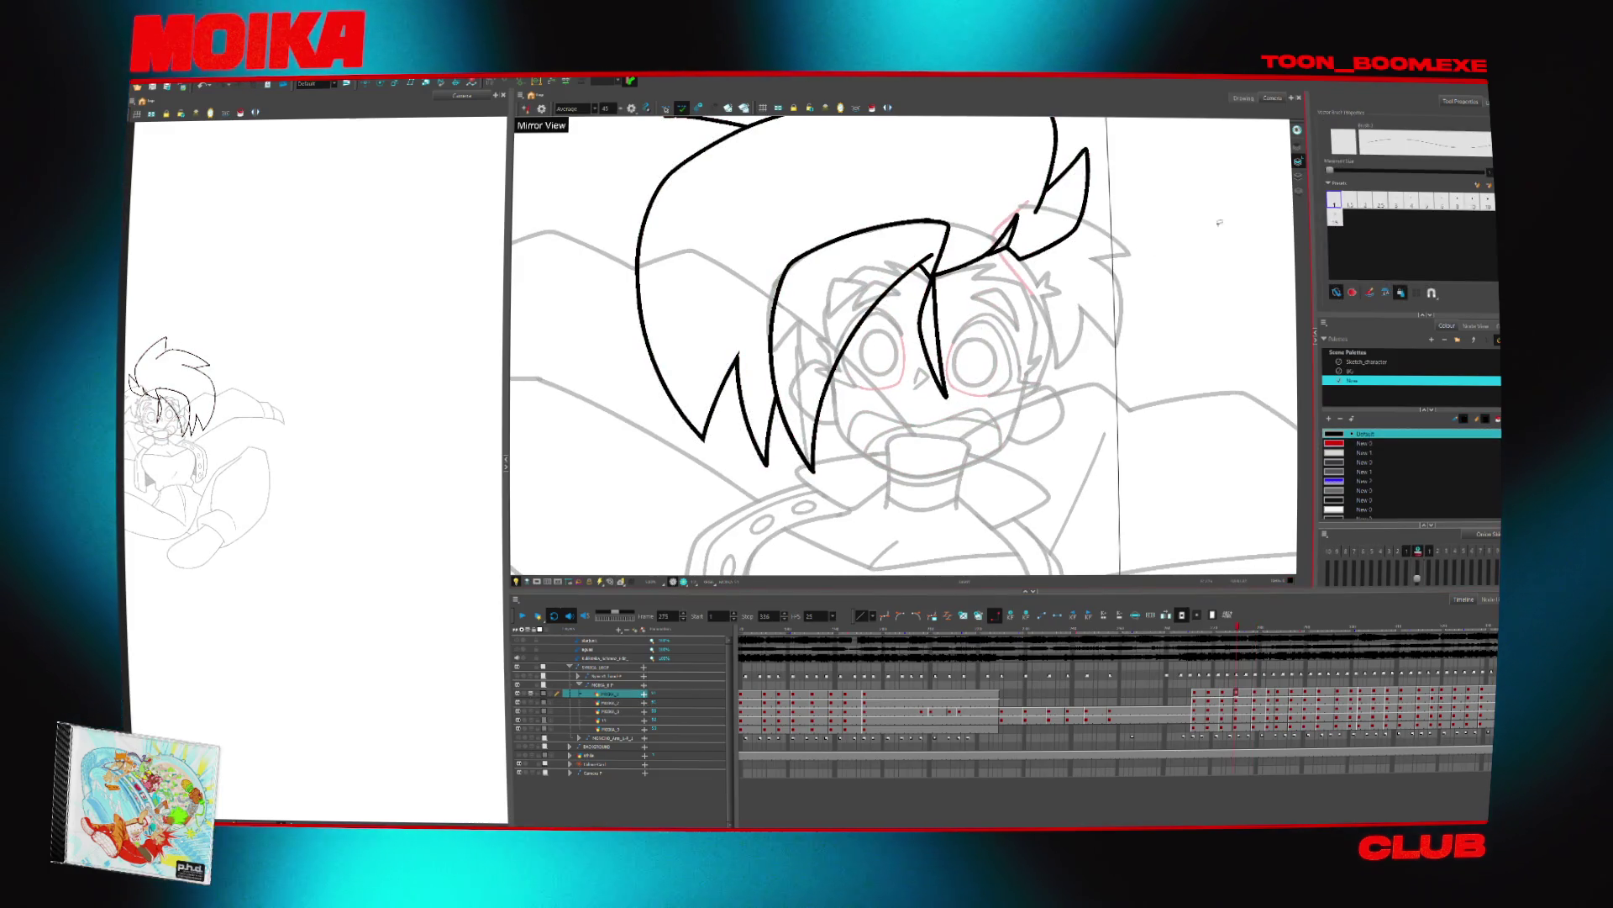
{"action": "key", "text": "period"}
{"action": "key", "text": "period"}
{"action": "key", "text": "period"}
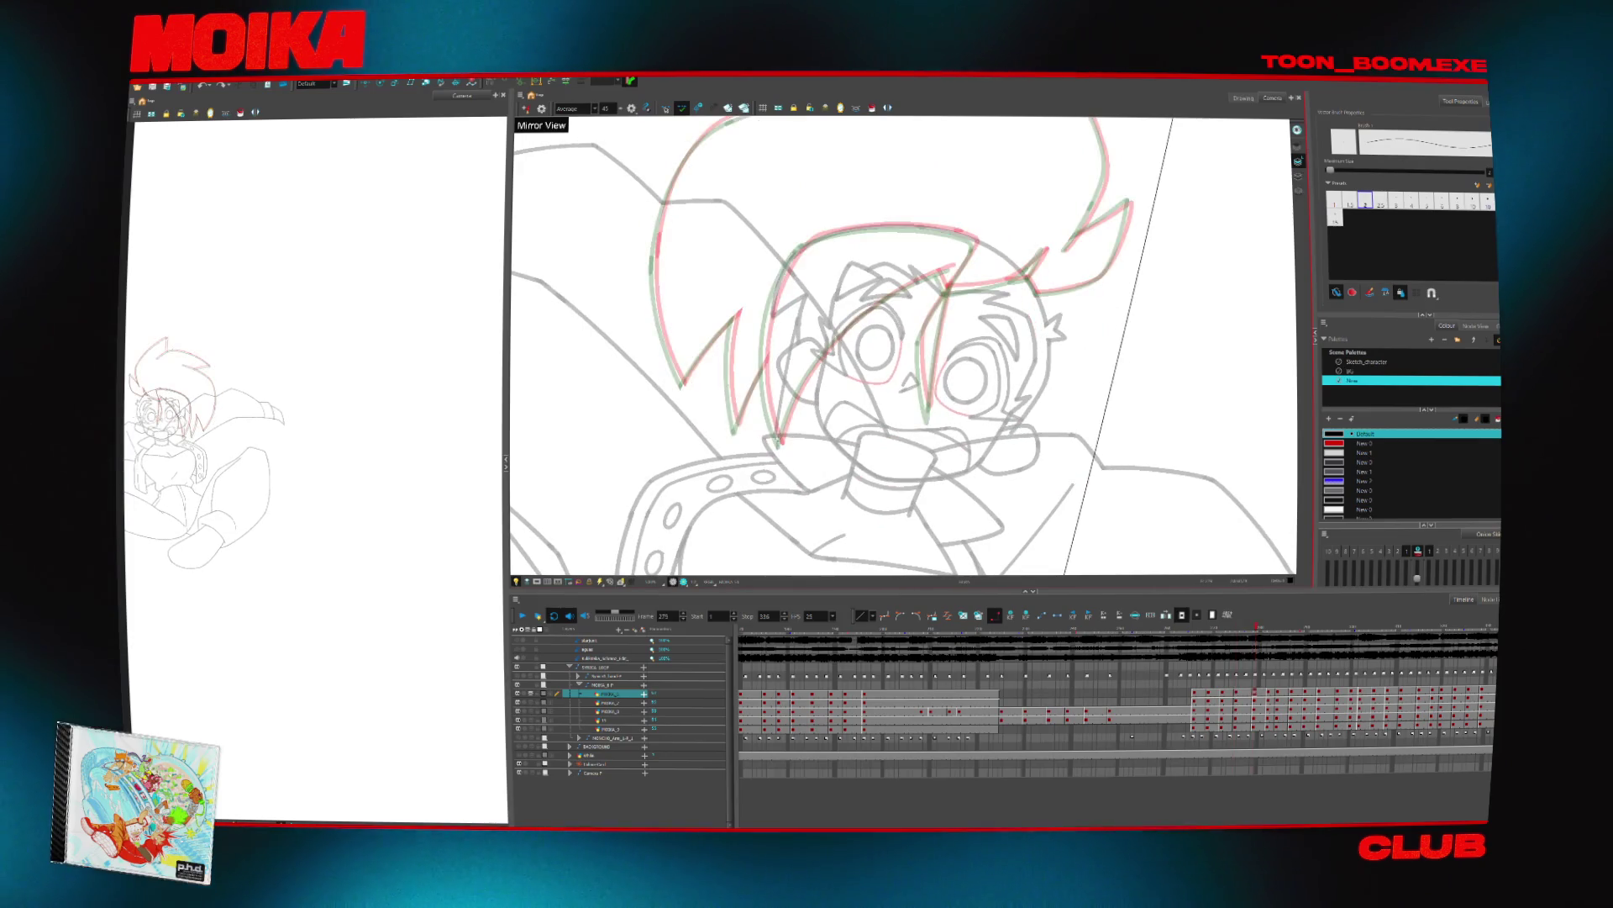
{"action": "scroll", "coordinate": [802, 384], "scroll_direction": "up", "scroll_amount": 2}
{"action": "key", "text": "ctrl+z"}
{"action": "mouse_move", "coordinate": [777, 458]}
{"action": "left_mouse_down"}
{"action": "mouse_move", "coordinate": [790, 412]}
{"action": "mouse_move", "coordinate": [904, 276]}
{"action": "left_mouse_up"}
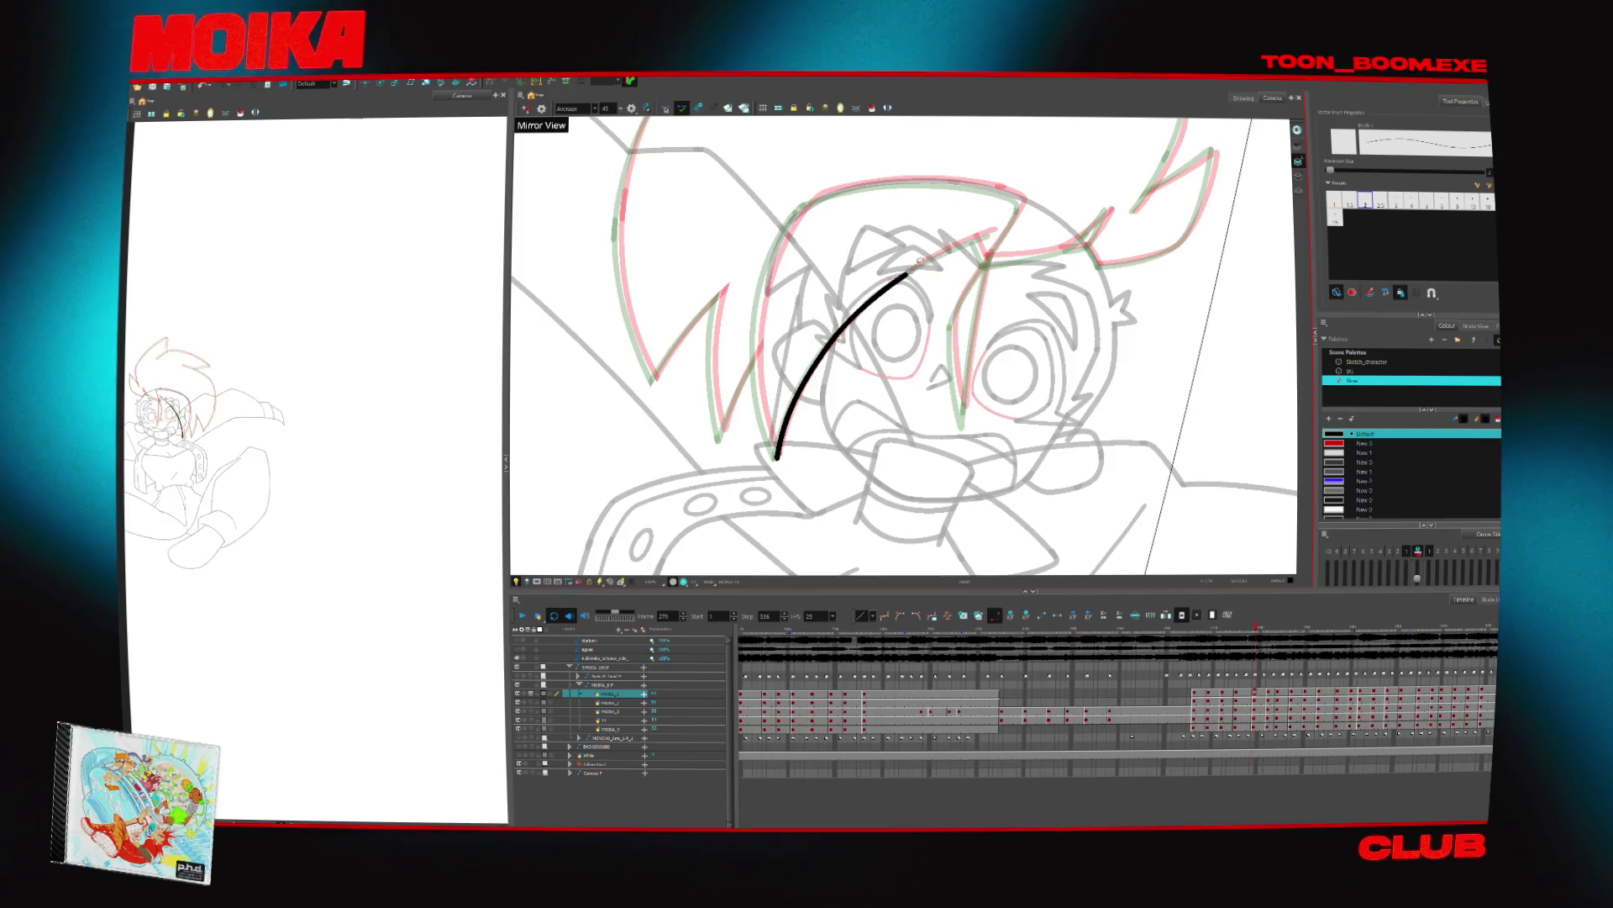
{"action": "key", "text": "v"}
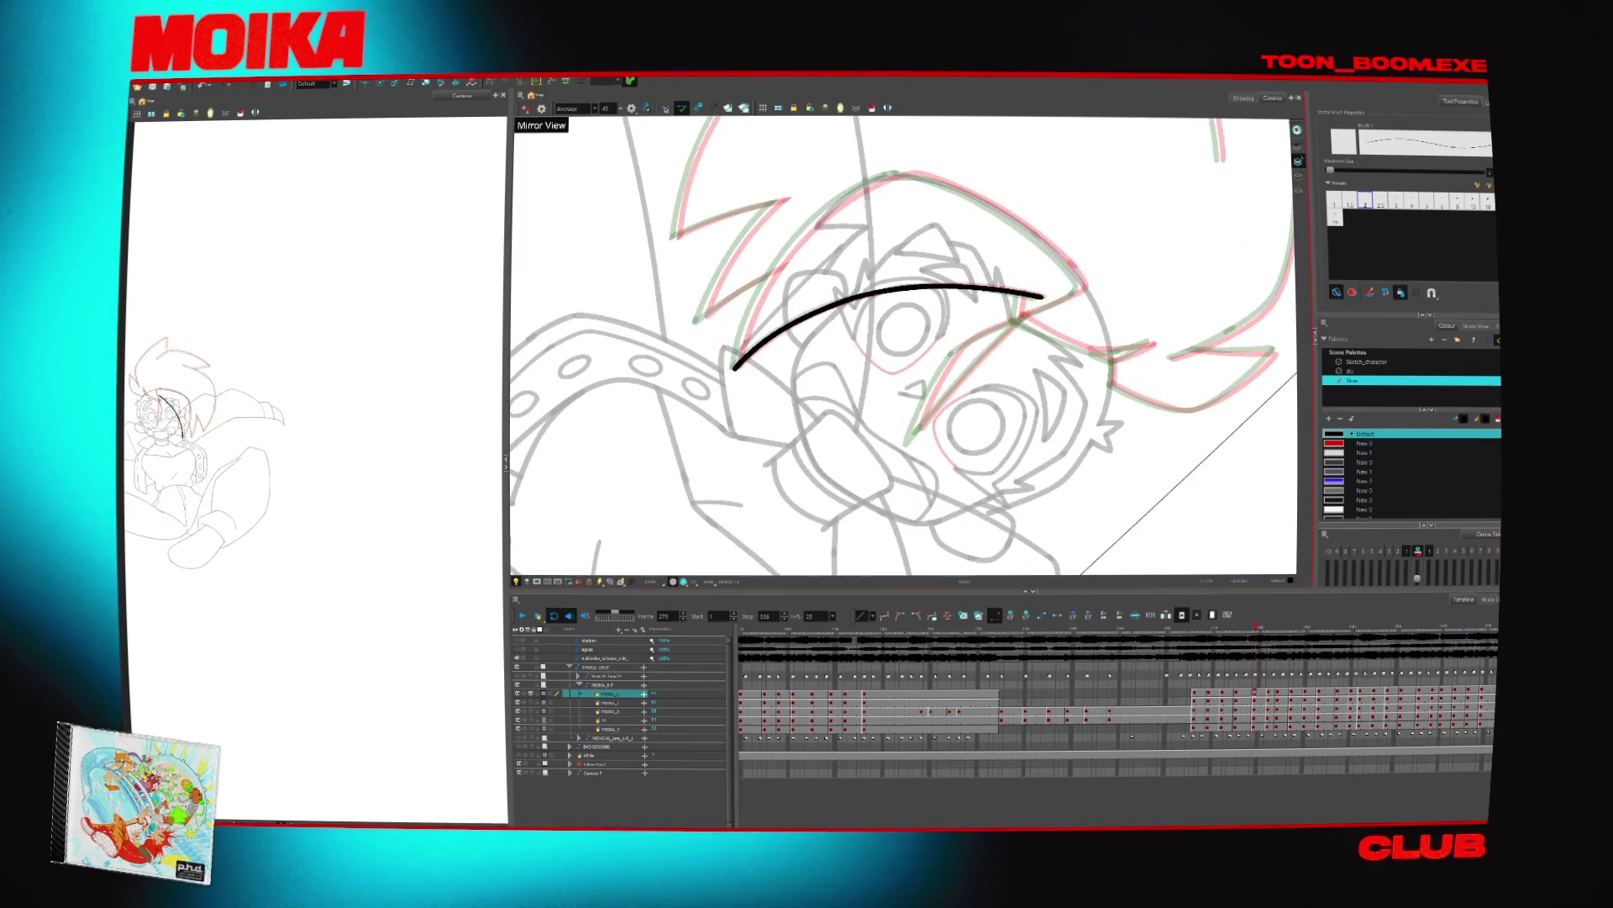
{"action": "left_click_drag", "start_coordinate": [735, 367], "coordinate": [835, 205]}
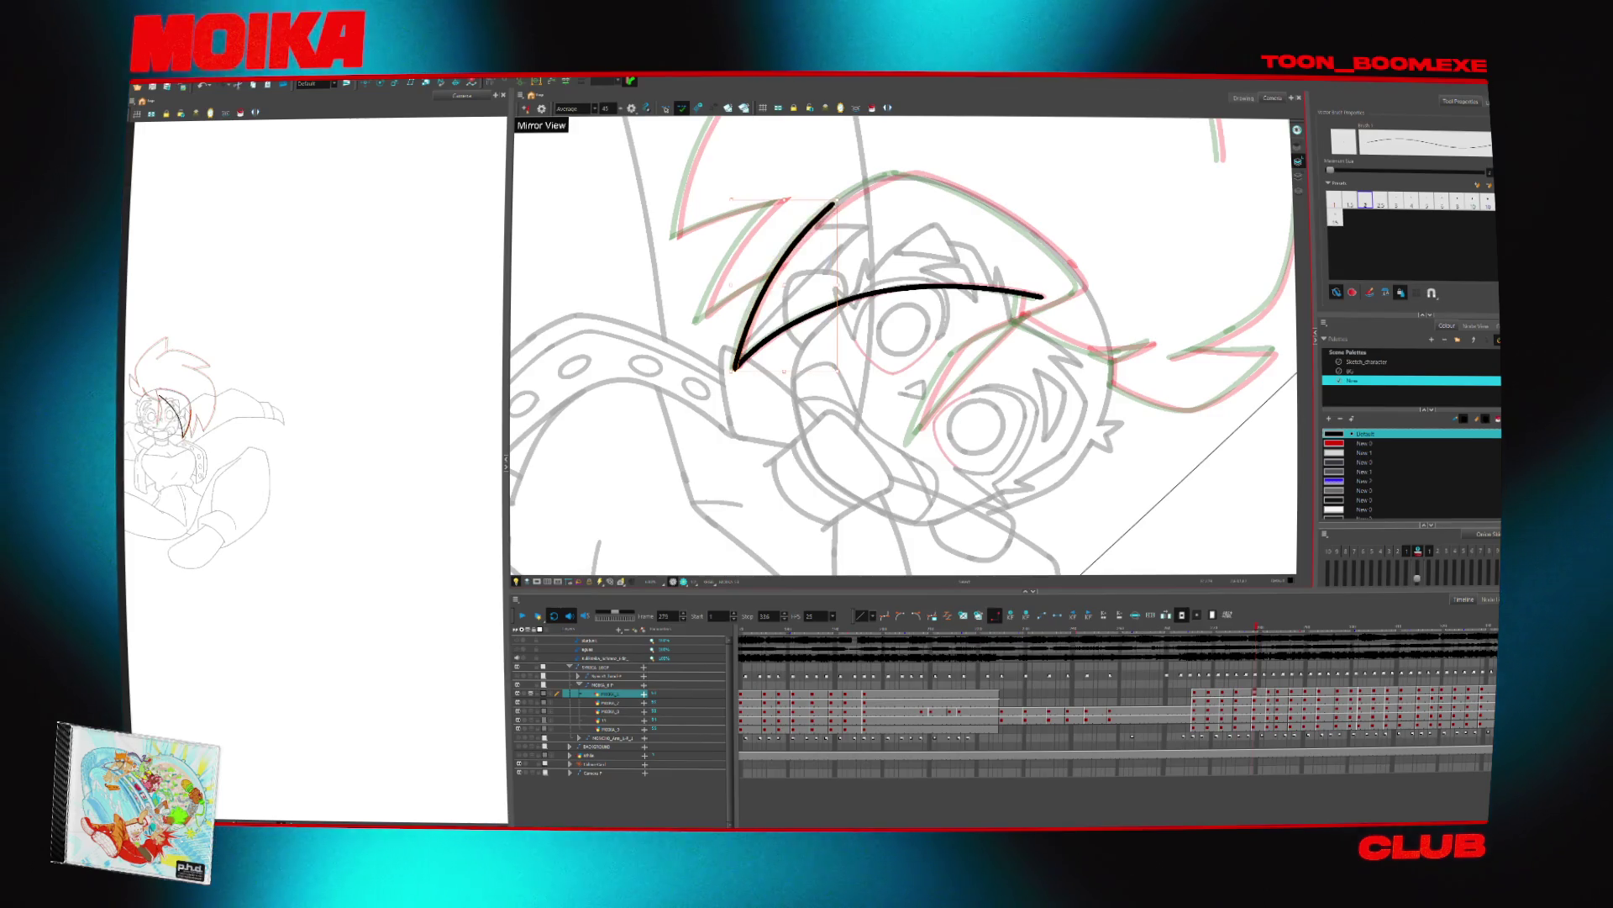
Join the strokes to close the top gap and the inner tip of the hair lock
{"action": "key", "text": "shift+x"}
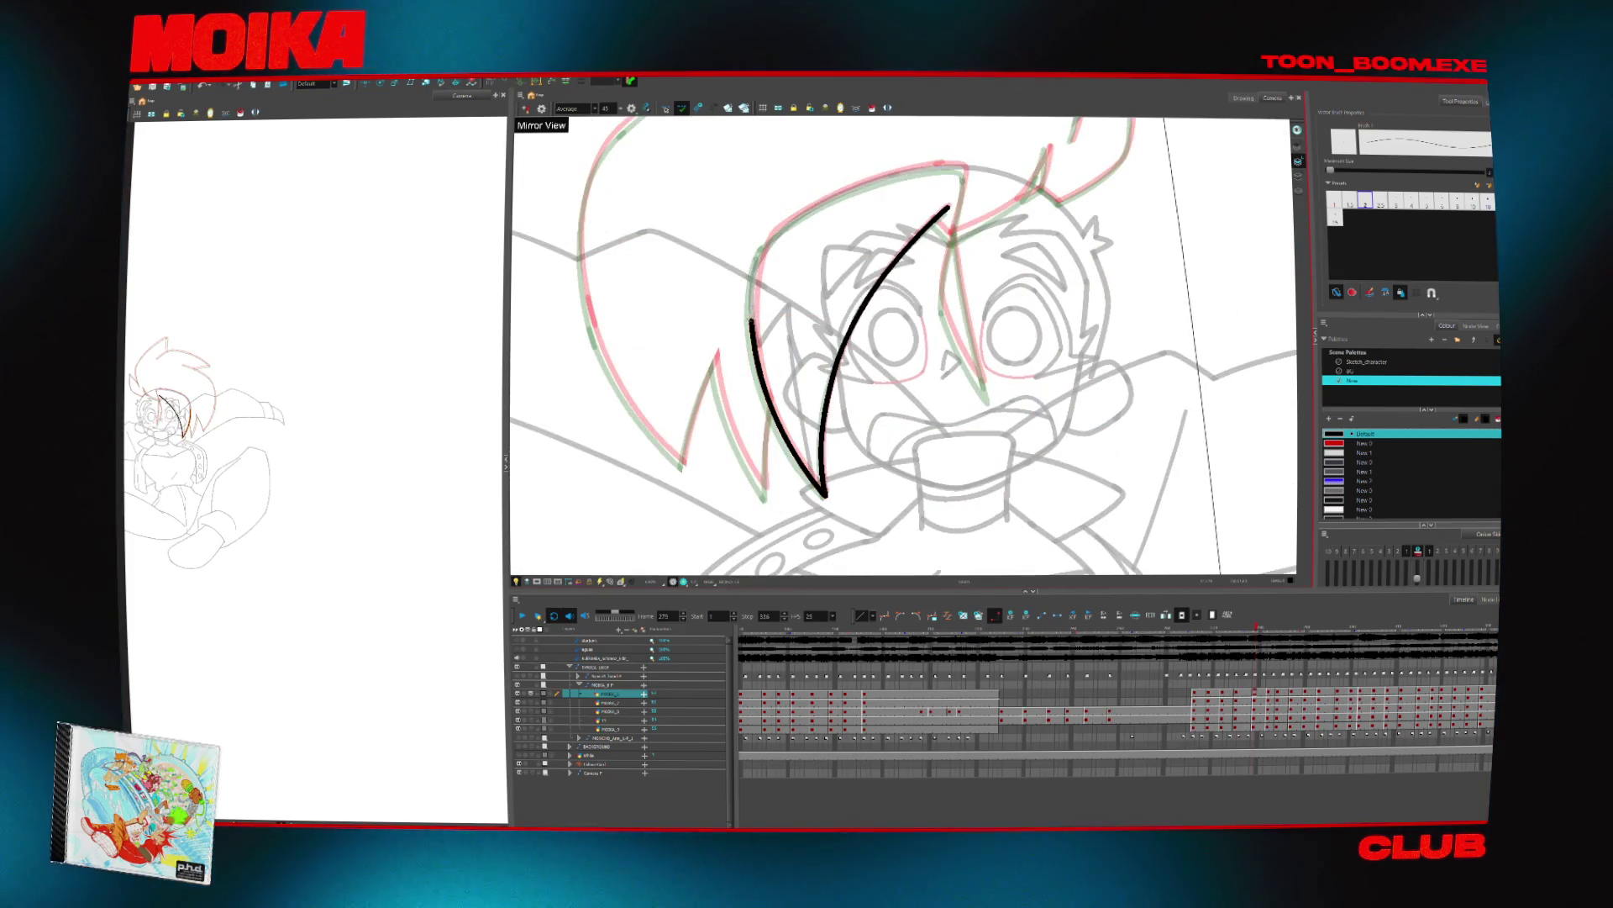
{"action": "key", "text": "c"}
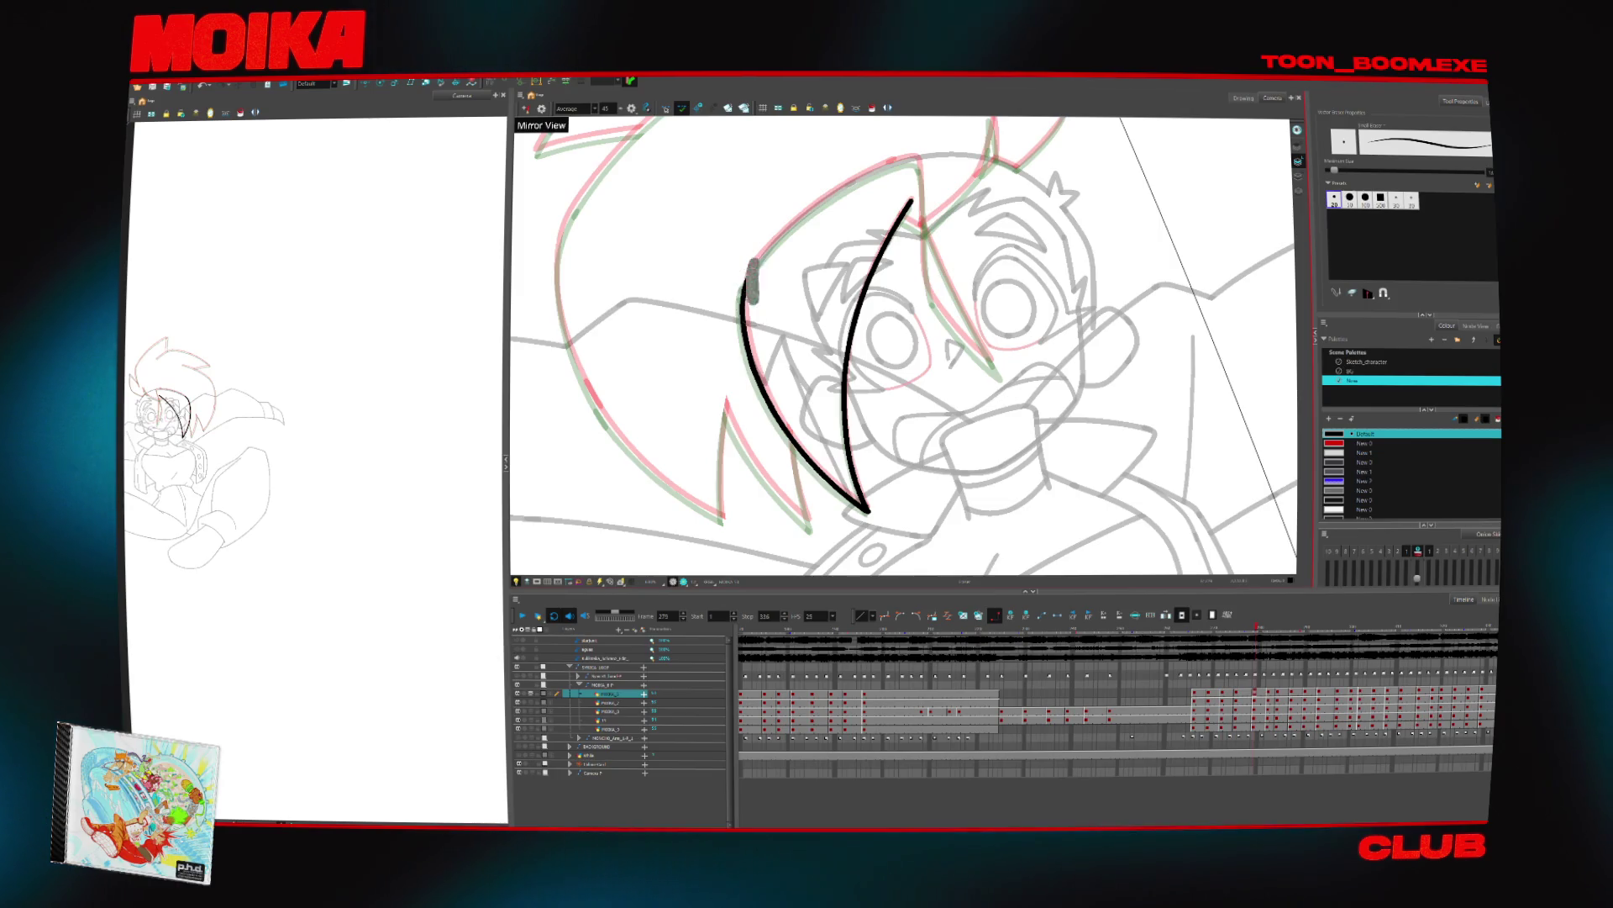
{"action": "key", "text": "ctrl+z"}
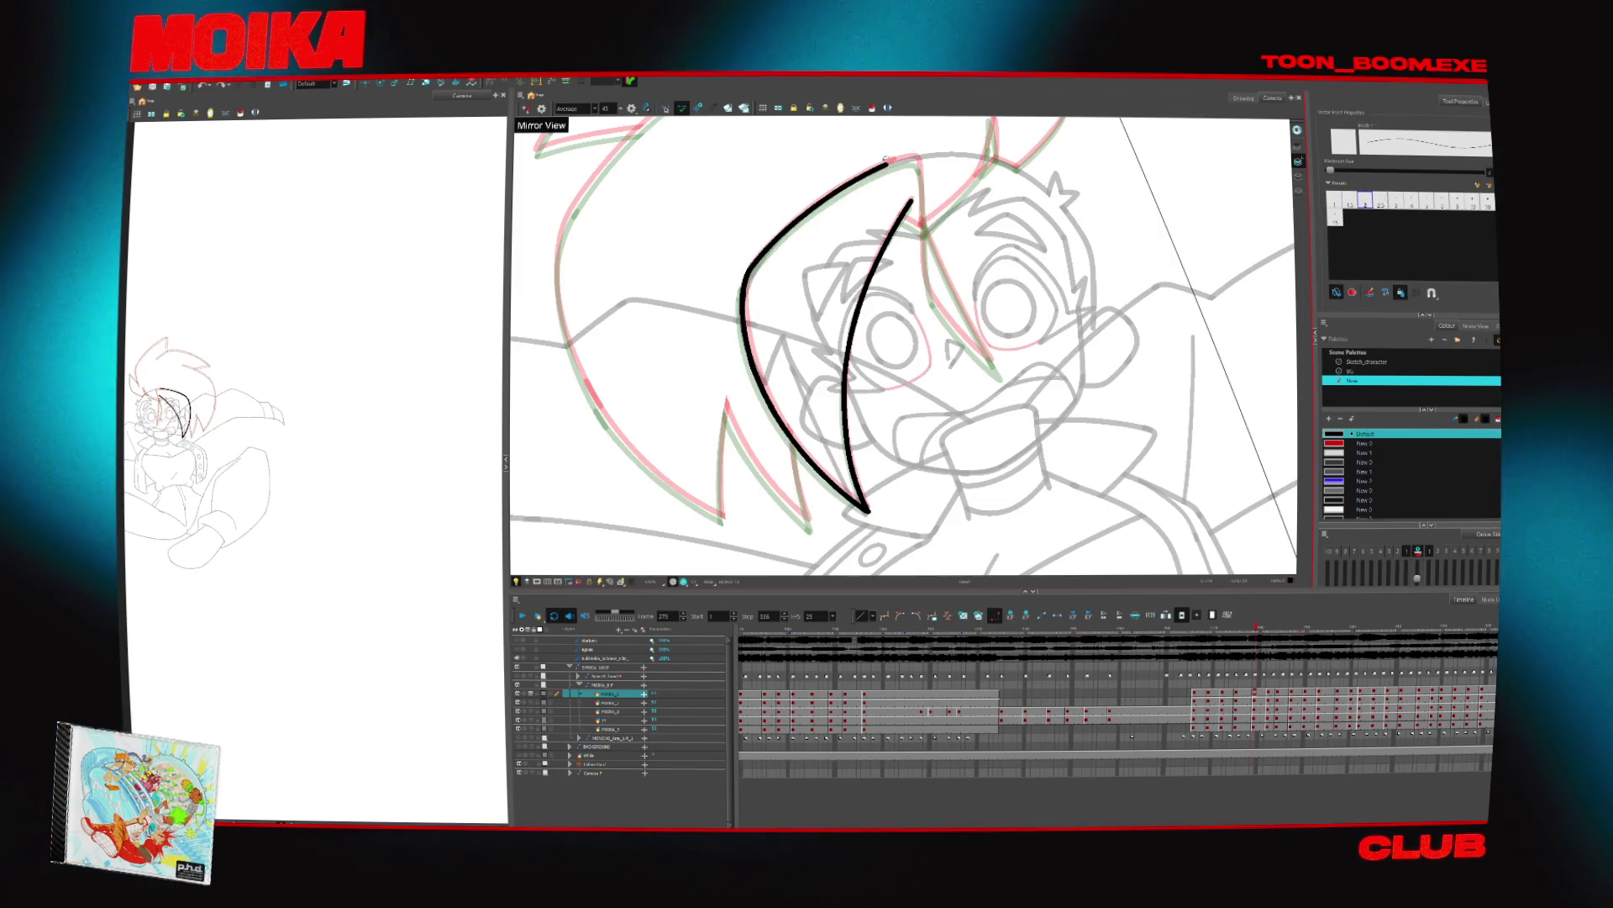
{"action": "key", "text": "4"}
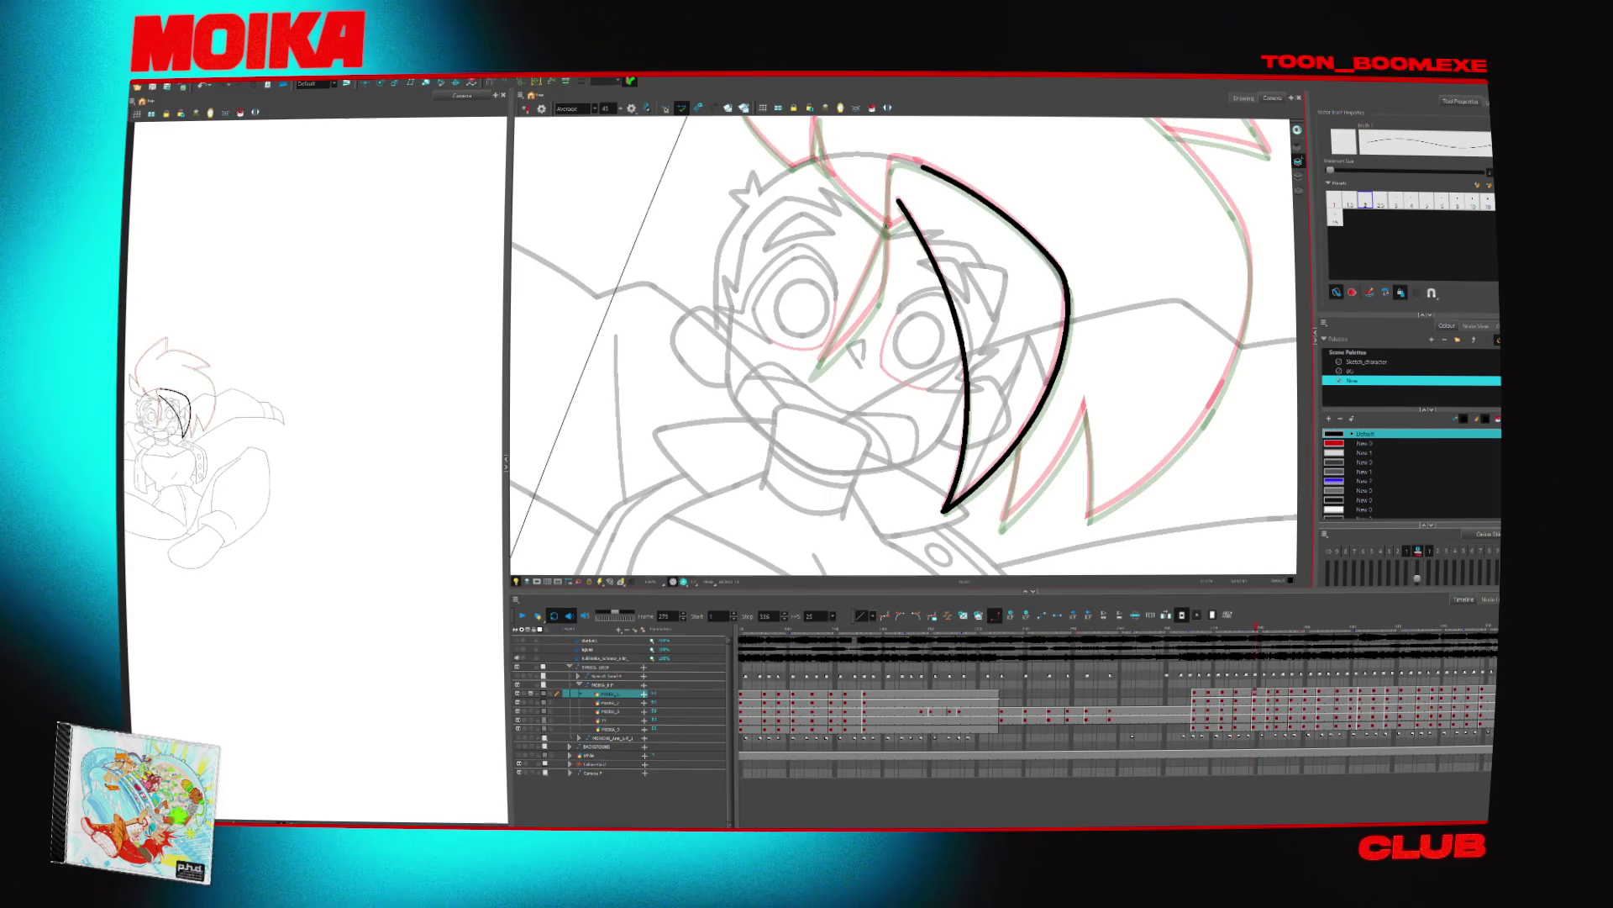
{"action": "left_click_drag", "start_coordinate": [888, 227], "coordinate": [923, 166]}
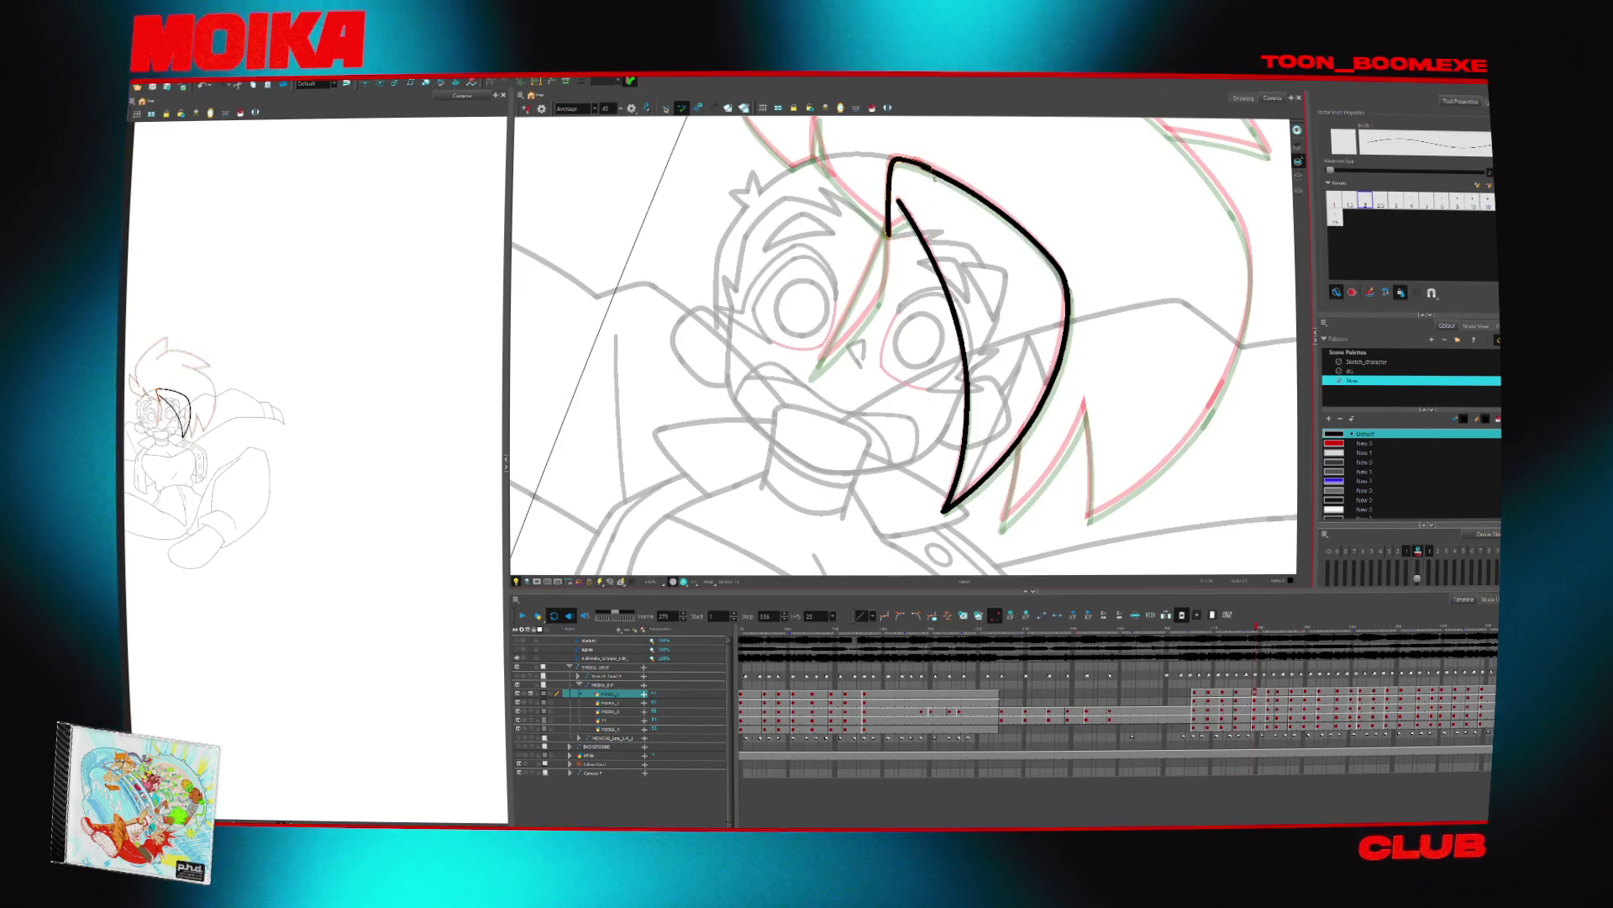
{"action": "key", "text": "4"}
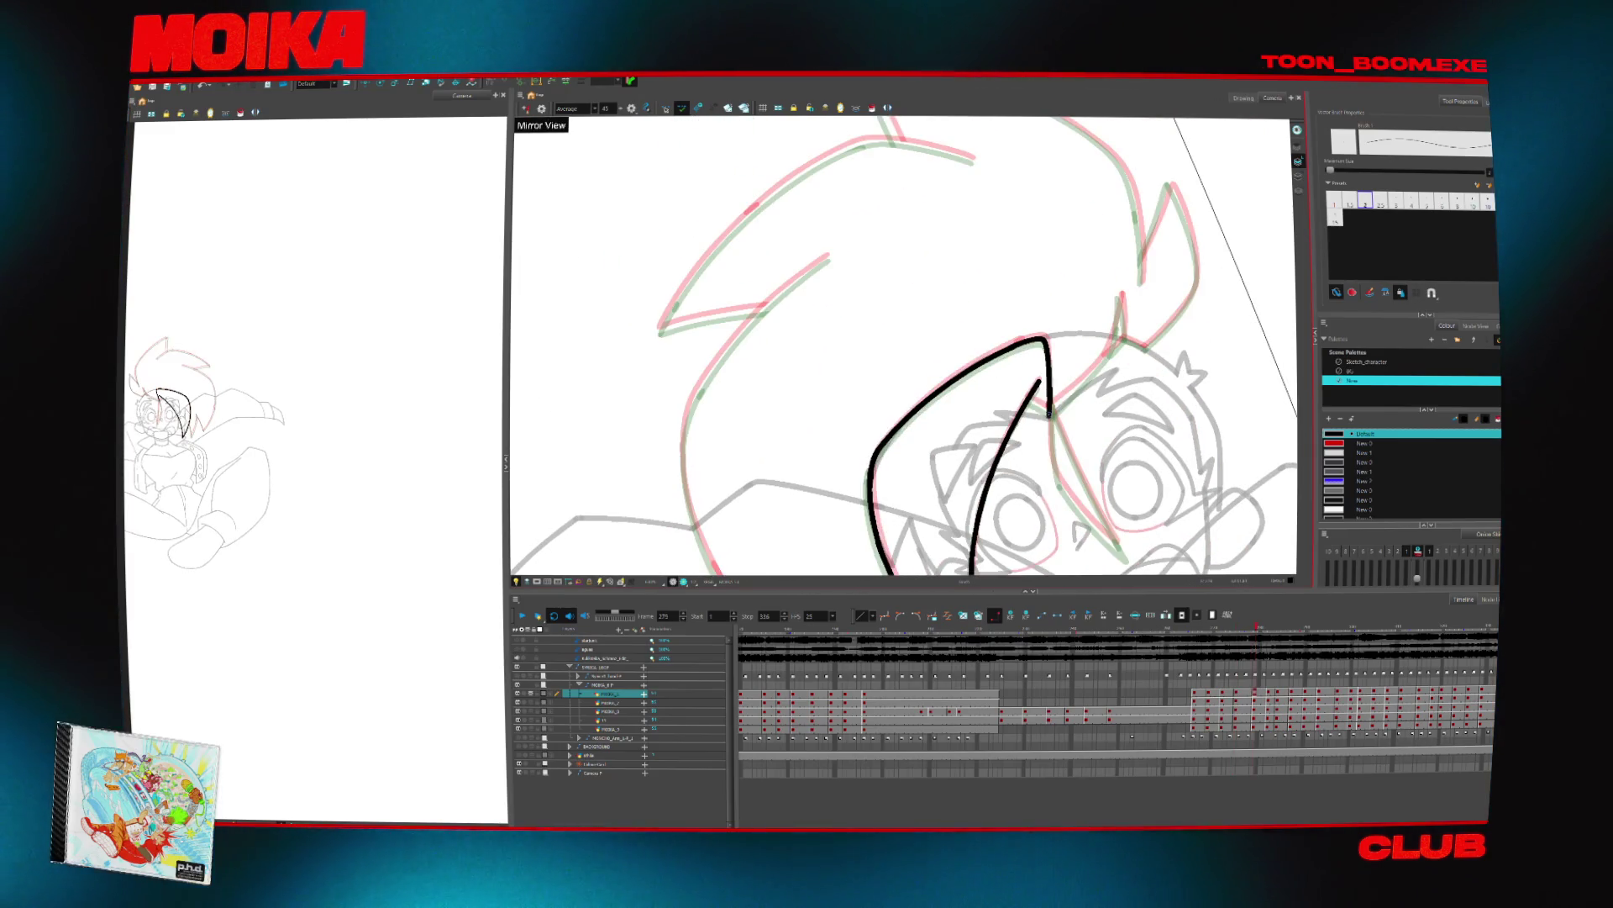
{"action": "key", "text": "4"}
{"action": "key", "text": "alt+b"}
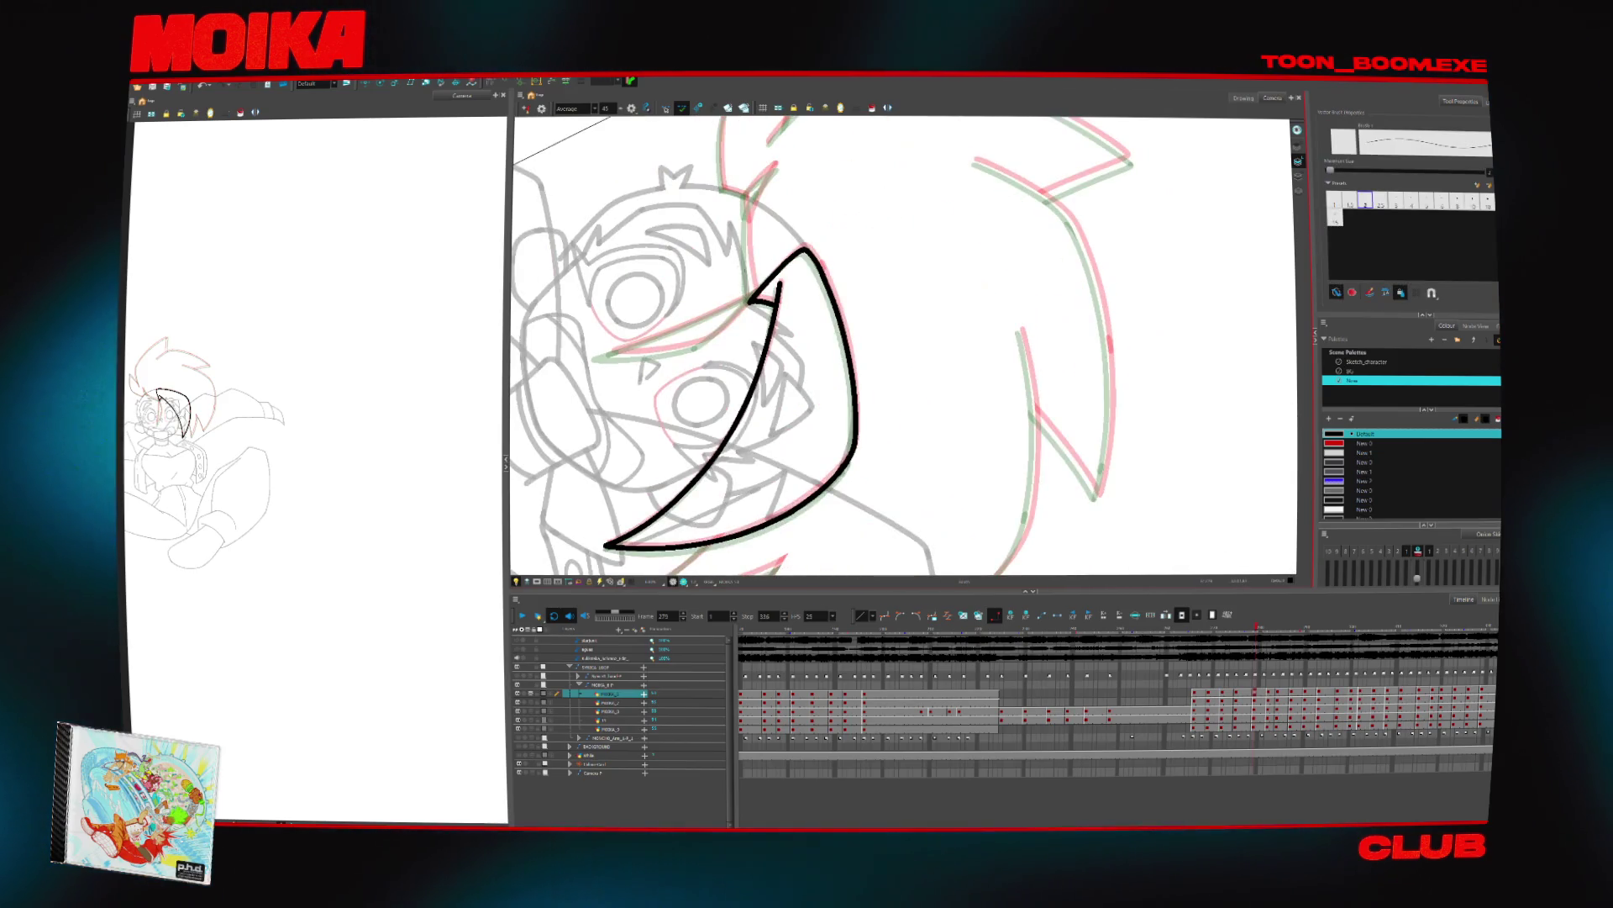
{"action": "left_click_drag", "start_coordinate": [750, 300], "coordinate": [778, 286]}
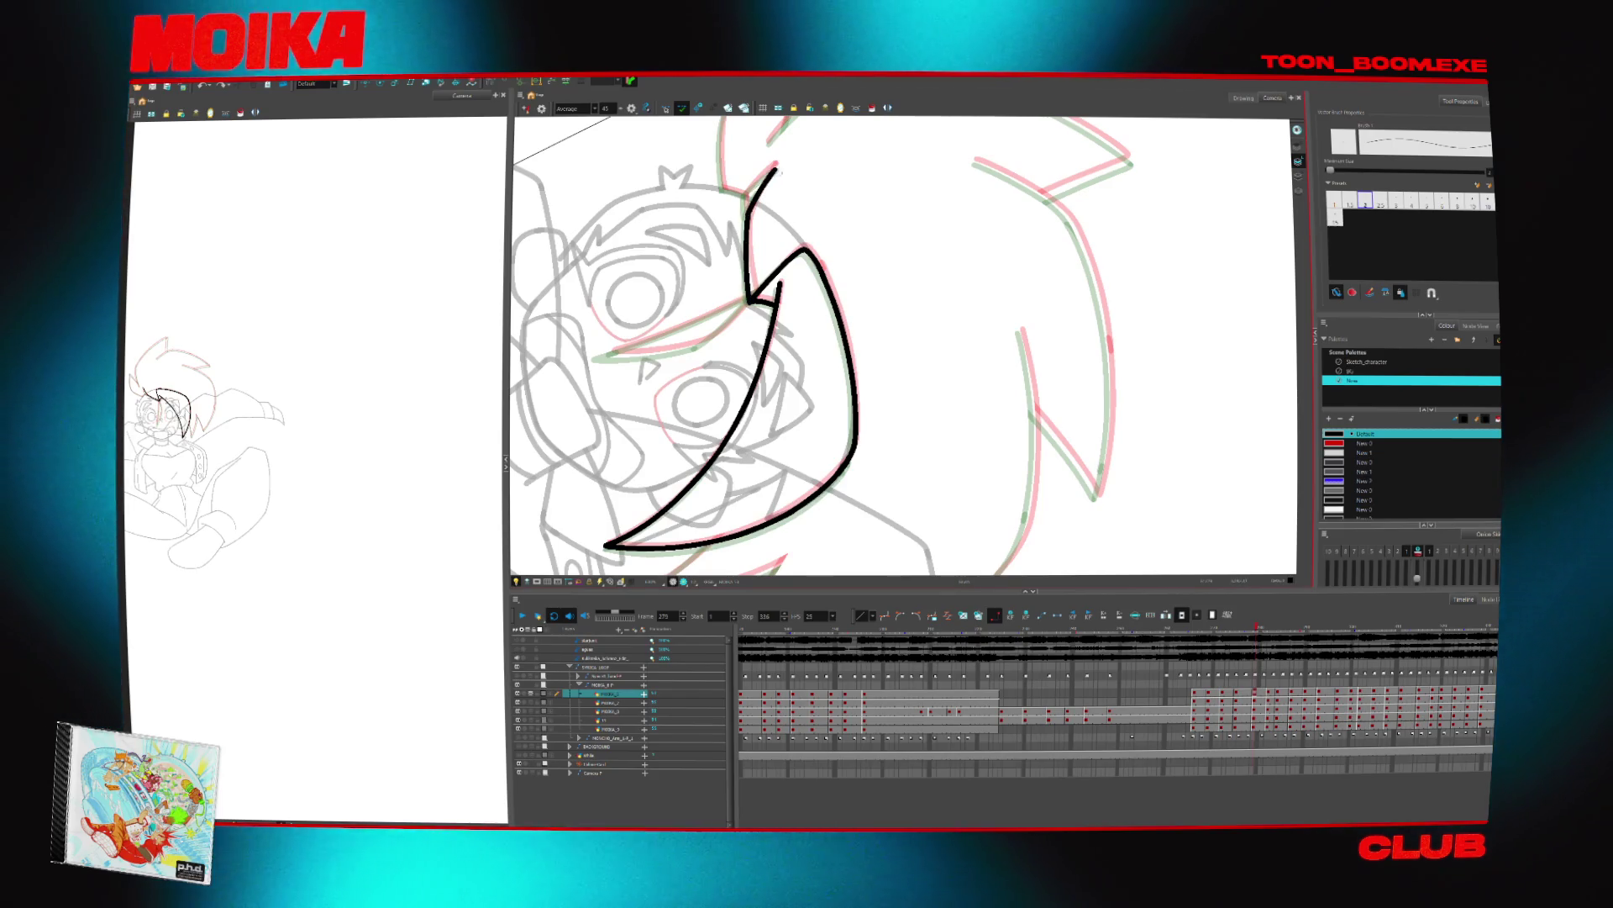
Ink curved hair strokes rising toward the spike, lengthening the stroke's tip
{"action": "left_click_drag", "start_coordinate": [756, 336], "coordinate": [815, 448]}
{"action": "key", "text": "comma"}
{"action": "key", "text": "period"}
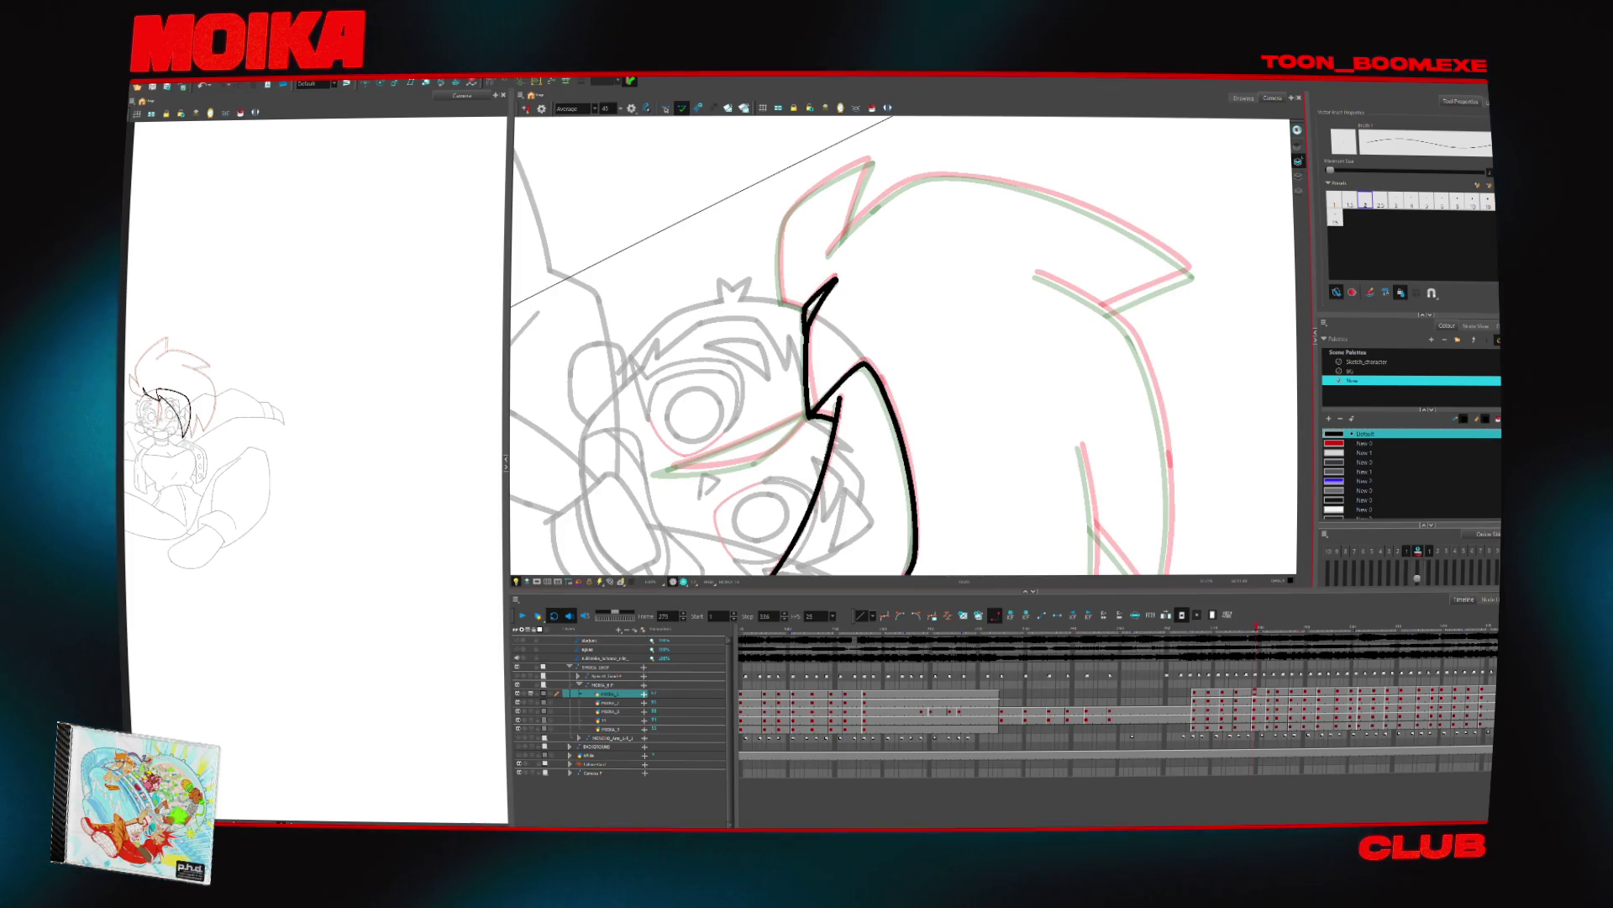
{"action": "mouse_move", "coordinate": [963, 285]}
{"action": "left_mouse_down"}
{"action": "mouse_move", "coordinate": [942, 252]}
{"action": "mouse_move", "coordinate": [983, 252]}
{"action": "left_mouse_up"}
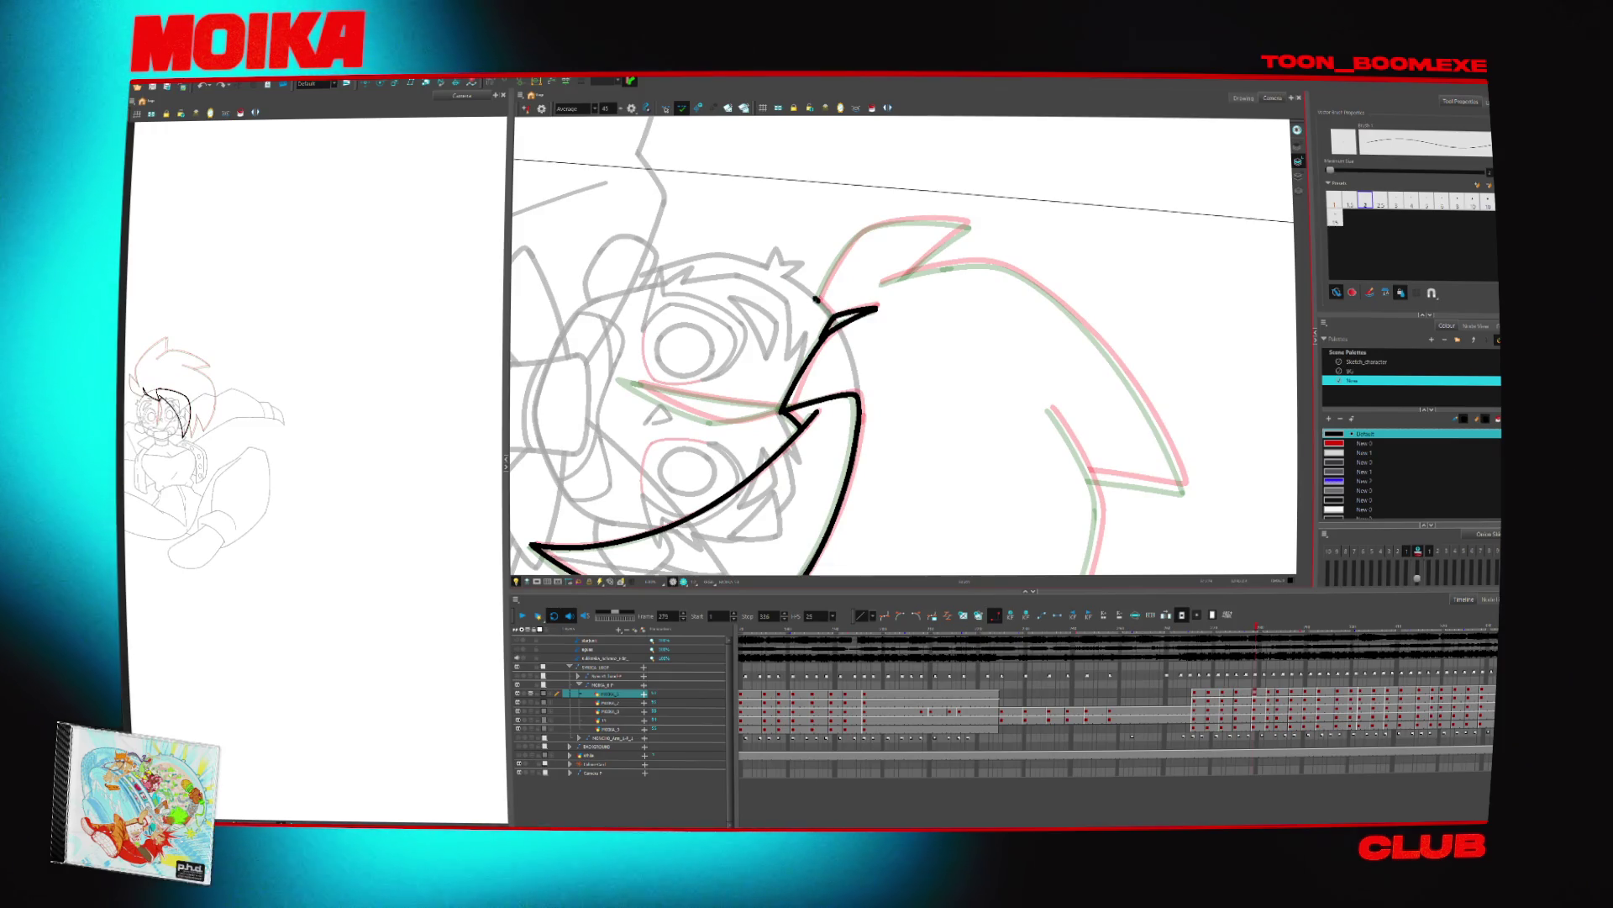
{"action": "mouse_move", "coordinate": [815, 308]}
{"action": "left_mouse_down"}
{"action": "mouse_move", "coordinate": [883, 221]}
{"action": "mouse_move", "coordinate": [829, 243]}
{"action": "left_mouse_up"}
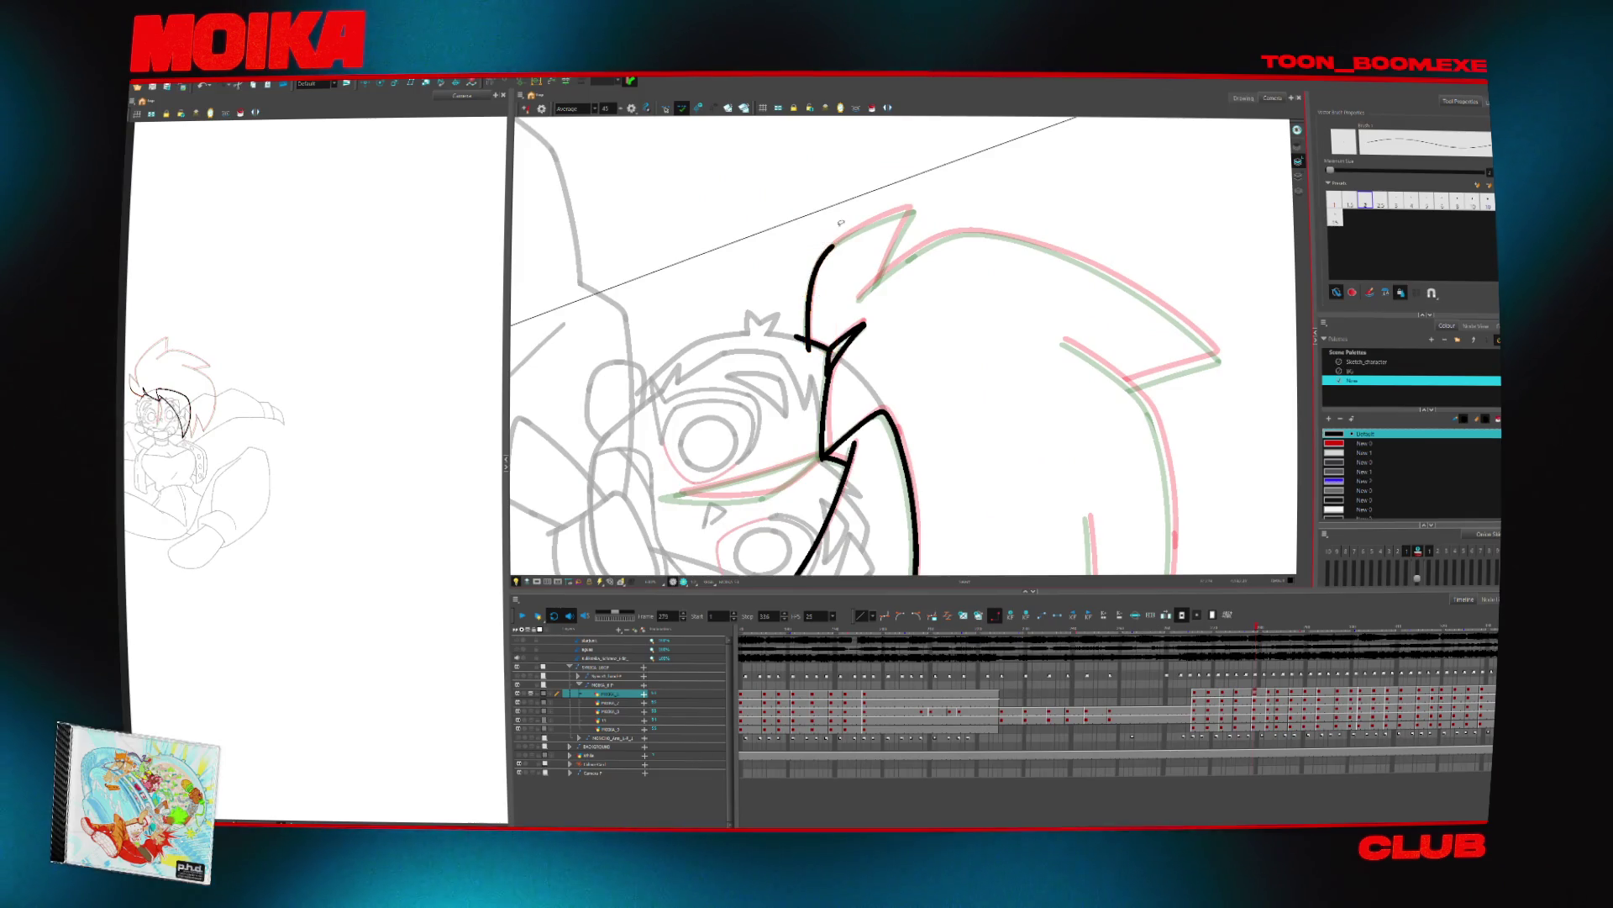
{"action": "left_click_drag", "start_coordinate": [906, 210], "coordinate": [917, 205]}
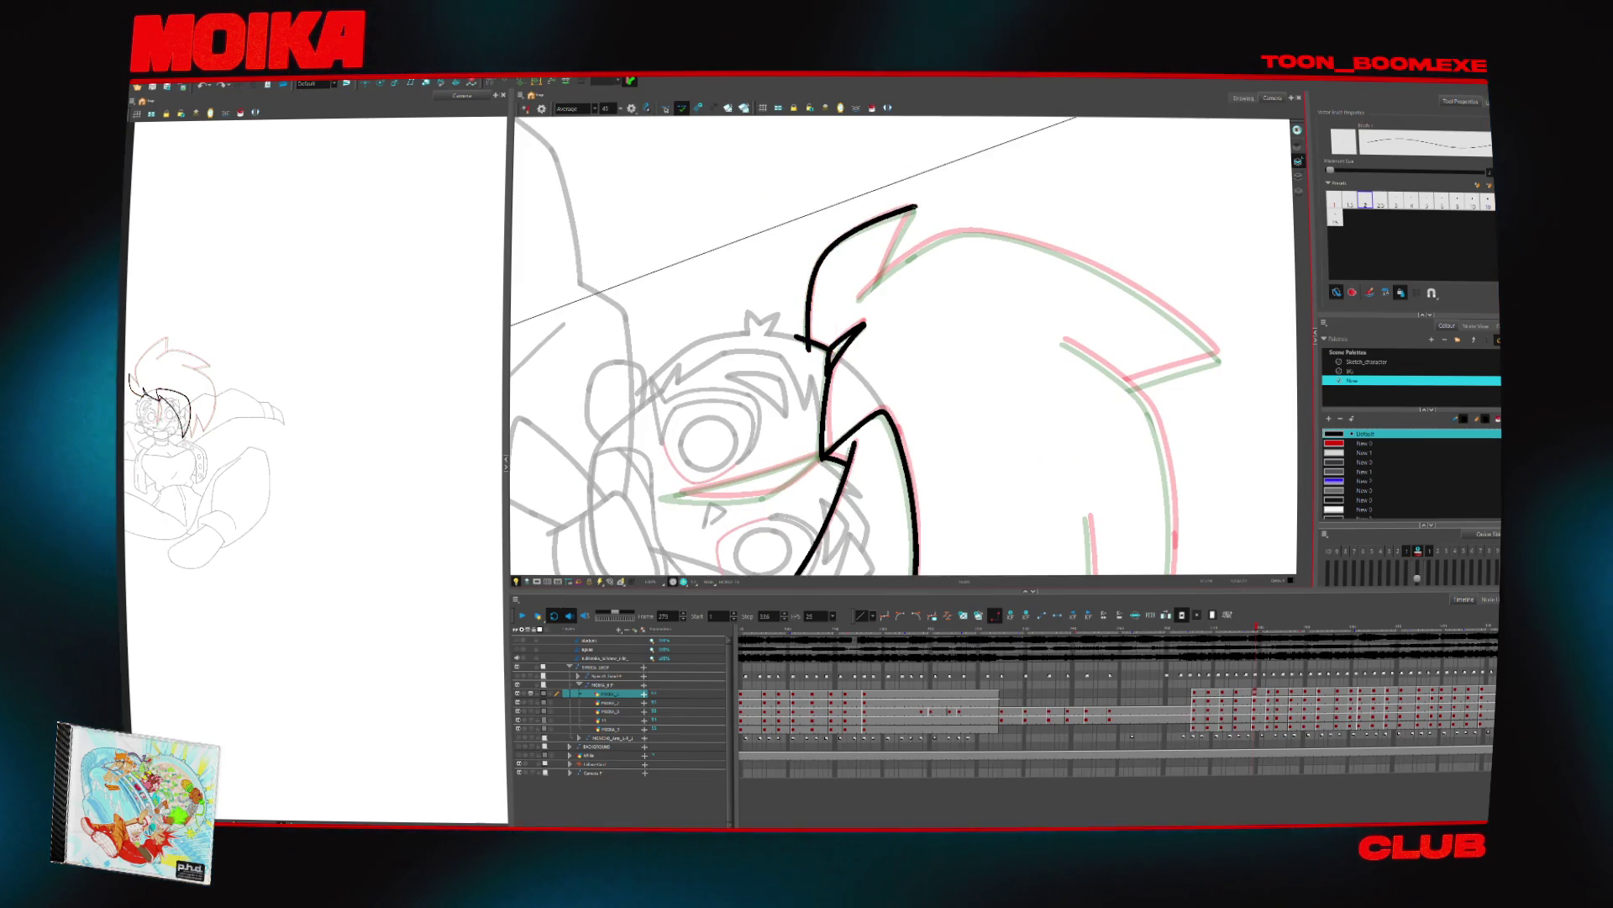
{"action": "left_click_drag", "start_coordinate": [857, 298], "coordinate": [937, 243]}
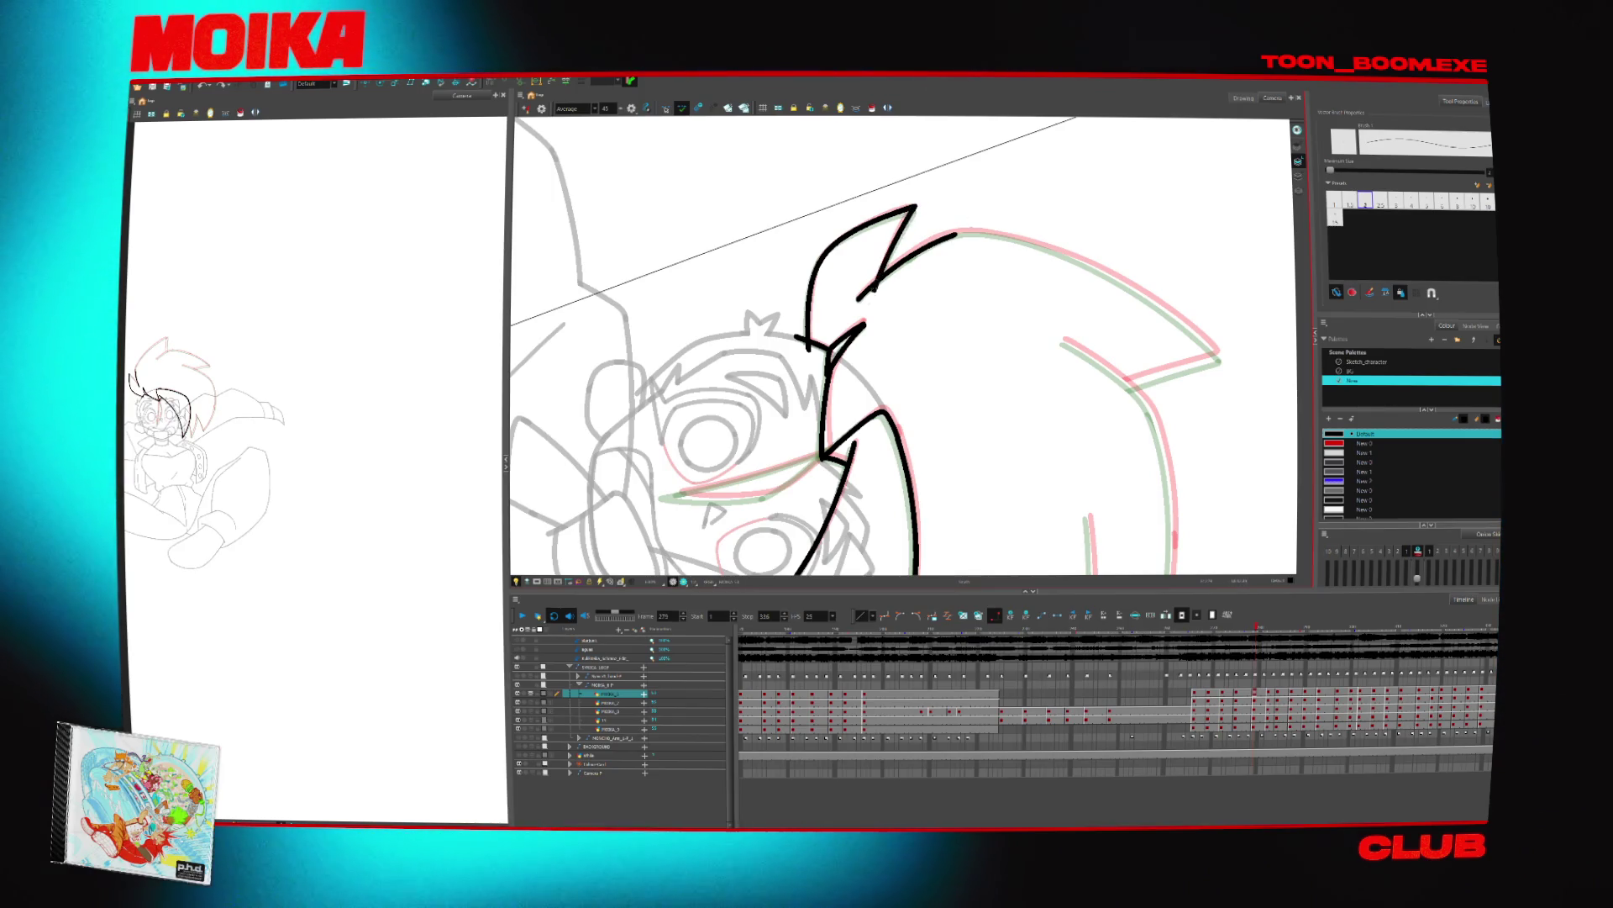
Extend the hair stroke up to the spike tip and ink the inner edge back down
{"action": "mouse_move", "coordinate": [874, 288]}
{"action": "left_mouse_down"}
{"action": "mouse_move", "coordinate": [949, 456]}
{"action": "mouse_move", "coordinate": [1019, 308]}
{"action": "left_mouse_up"}
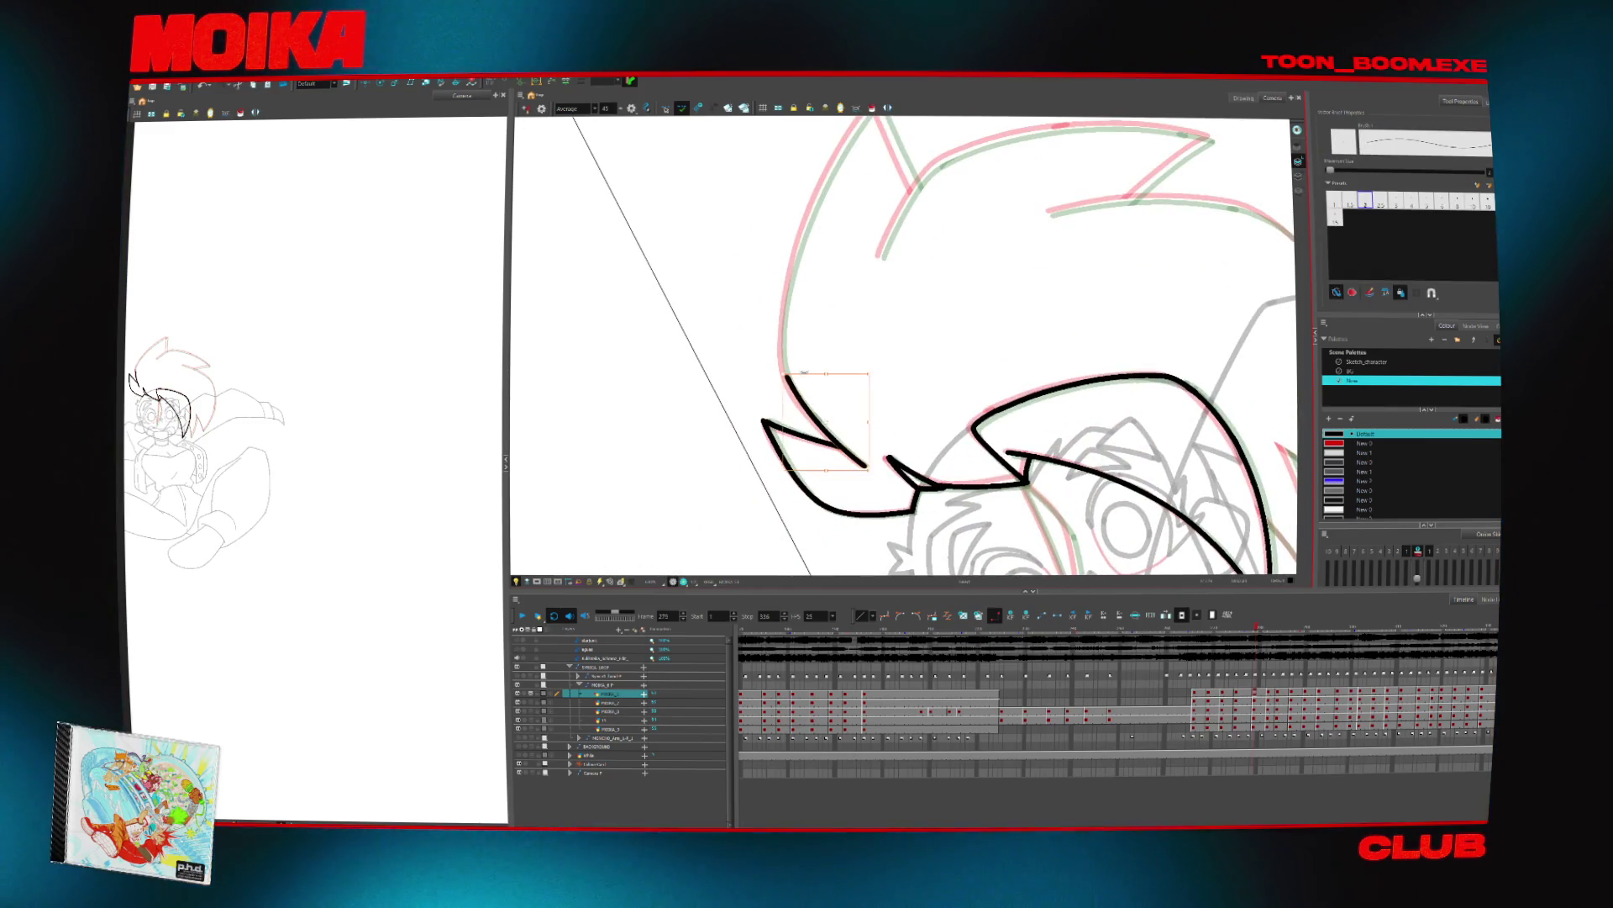
{"action": "scroll", "coordinate": [904, 345], "scroll_direction": "up", "scroll_amount": 1}
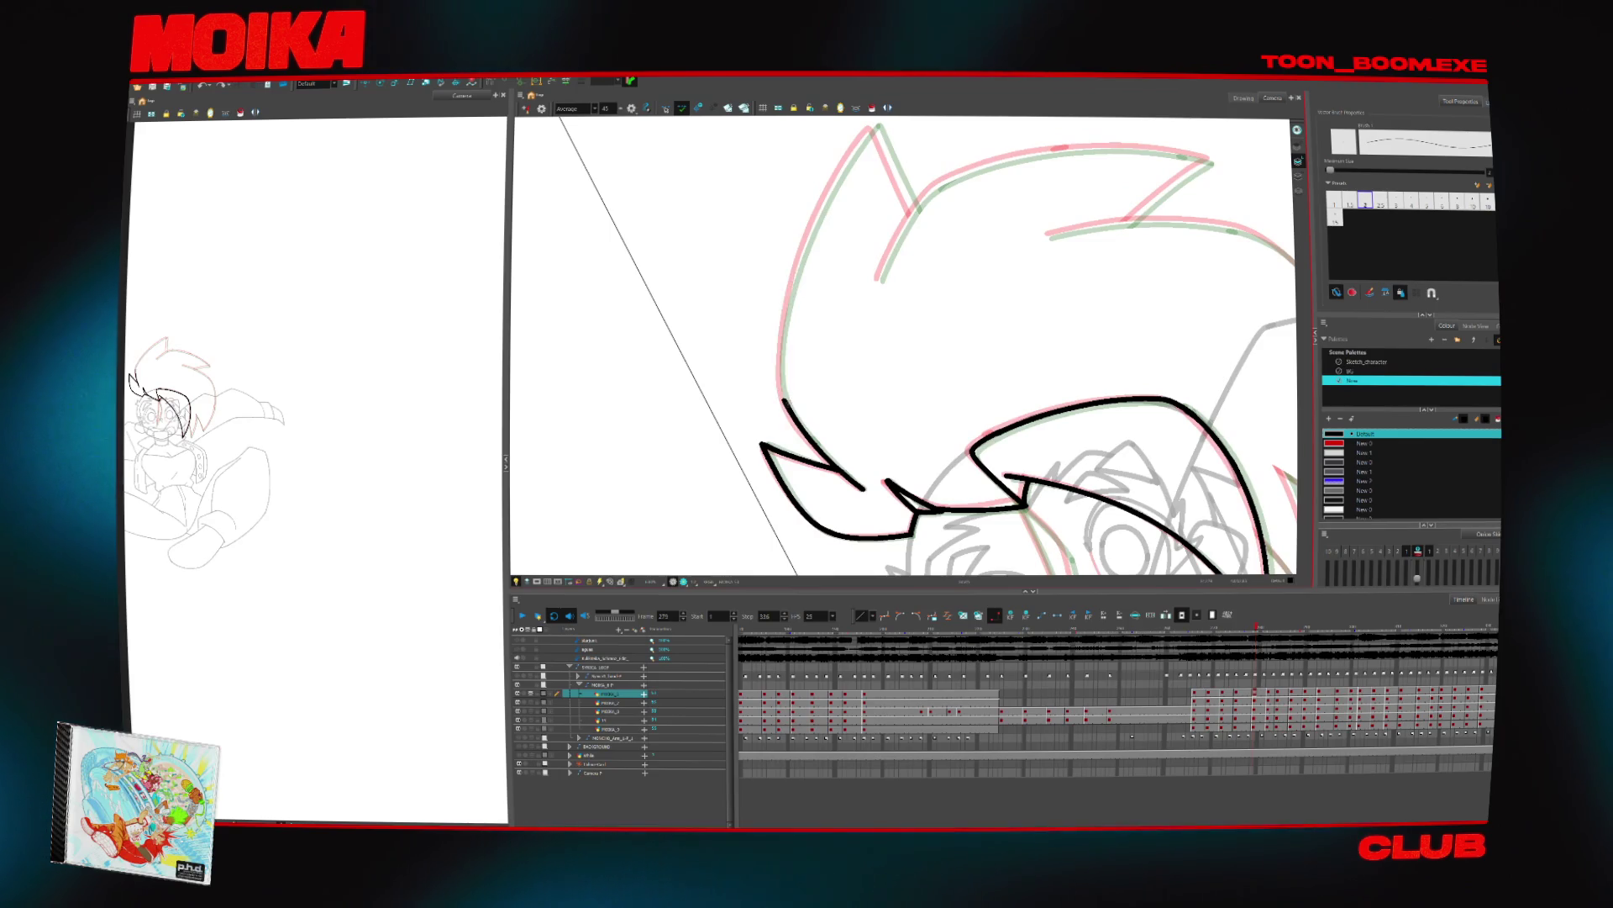
{"action": "left_click_drag", "start_coordinate": [792, 284], "coordinate": [873, 126]}
{"action": "scroll", "coordinate": [873, 126], "scroll_direction": "up", "scroll_amount": 1}
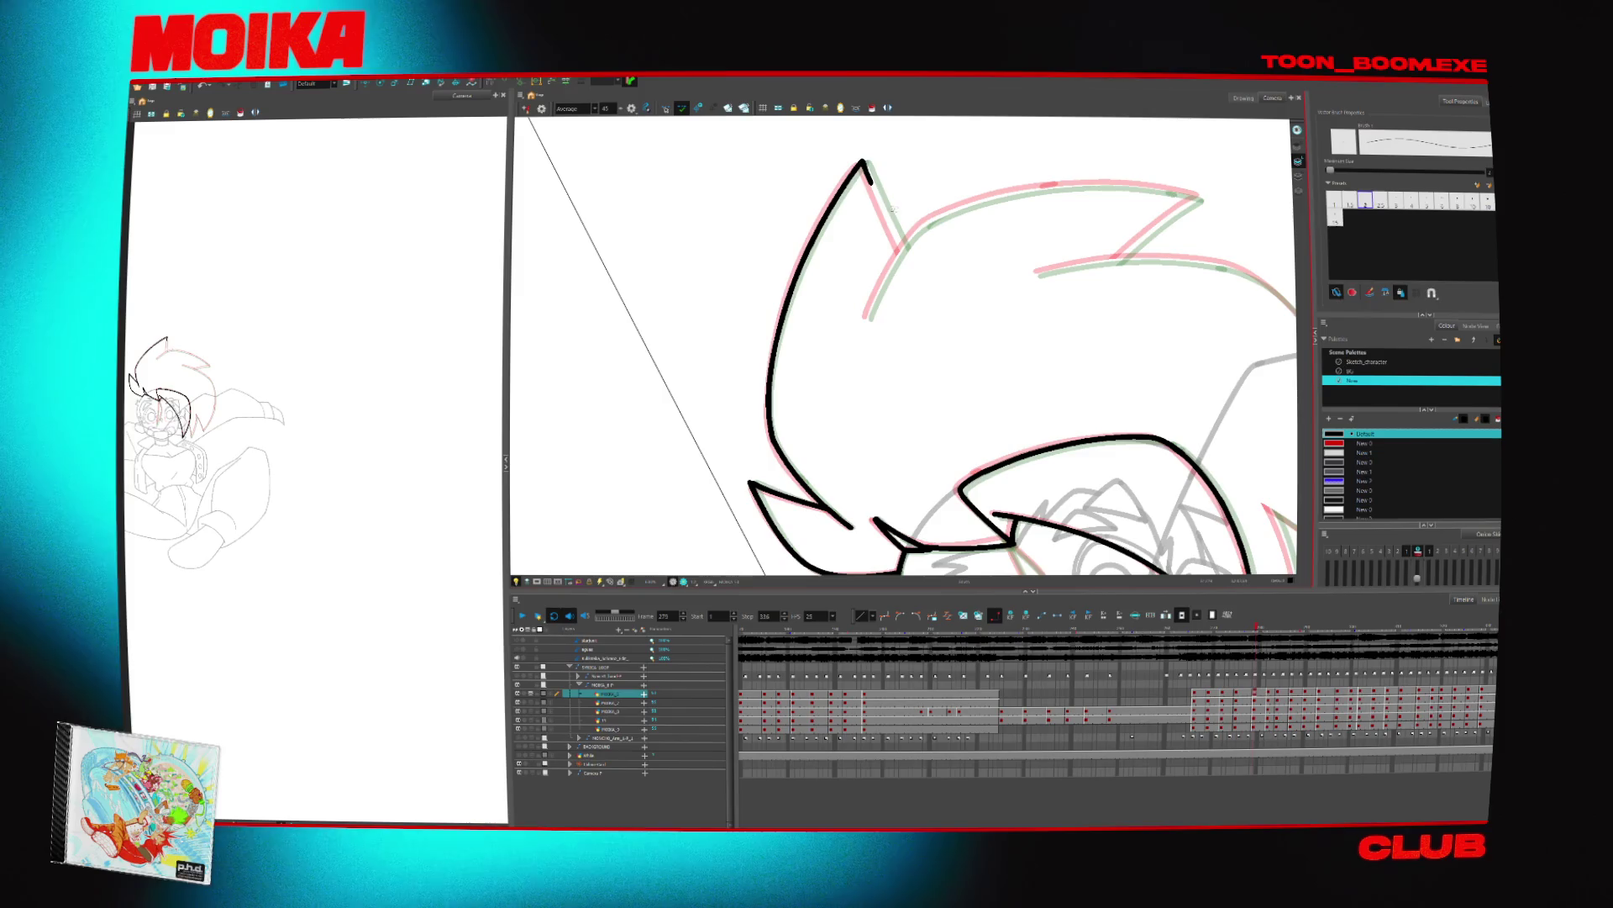
{"action": "key", "text": "alt+slash"}
{"action": "scroll", "coordinate": [870, 164], "scroll_direction": "up", "scroll_amount": 3}
{"action": "left_click_drag", "start_coordinate": [868, 269], "coordinate": [912, 366]}
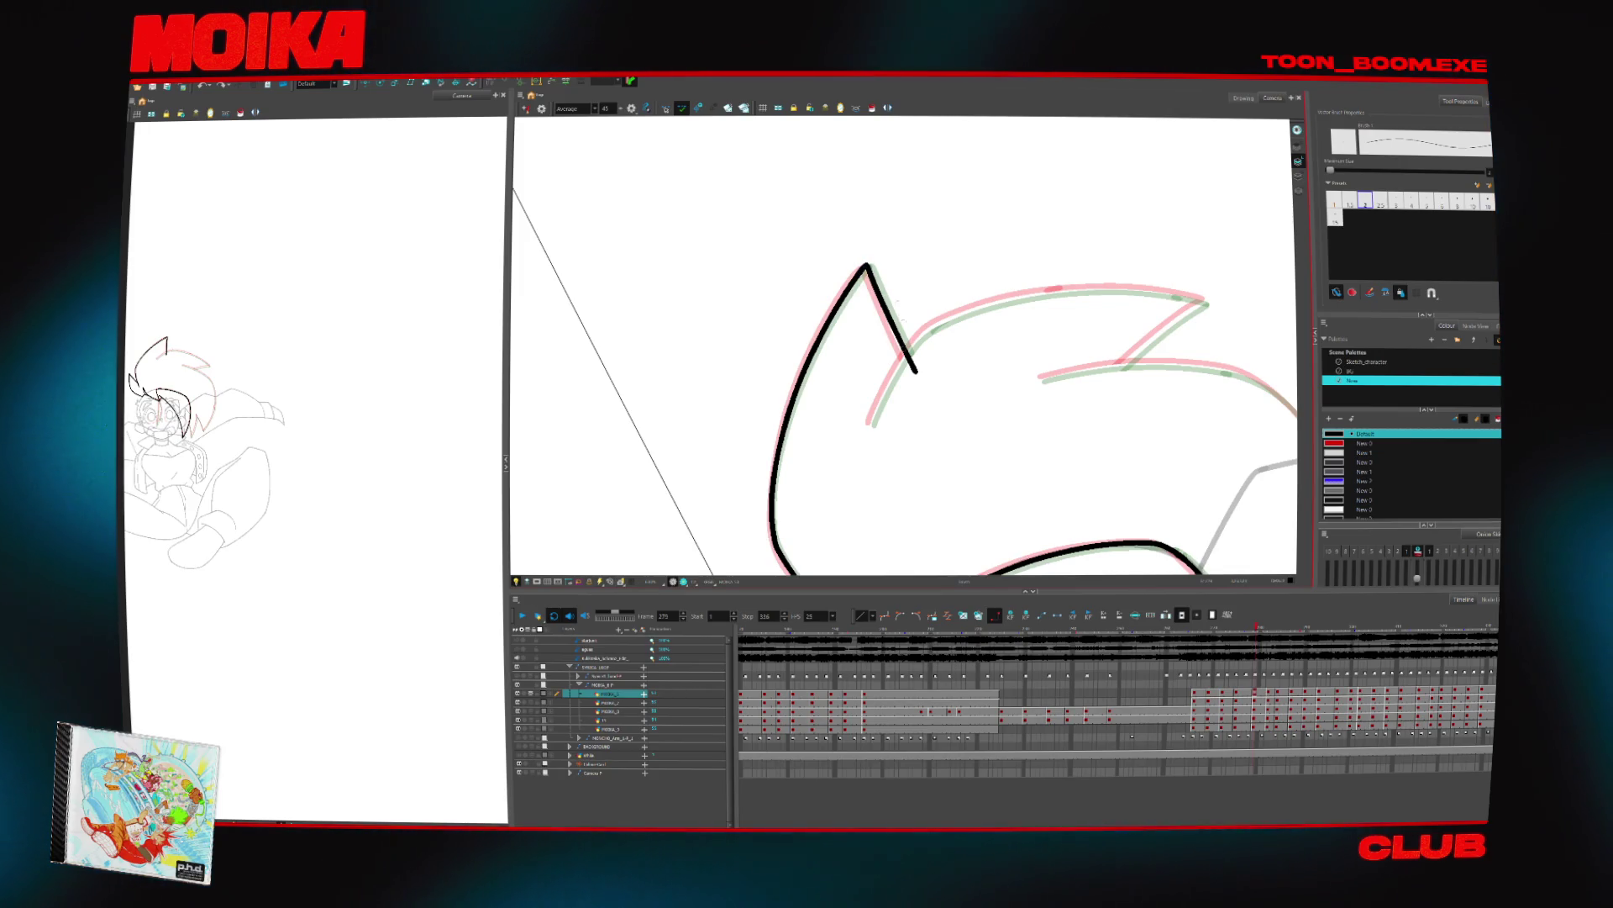
Add hair spike strokes from the junction and cut away the excess upper stroke
{"action": "left_click_drag", "start_coordinate": [910, 353], "coordinate": [871, 423]}
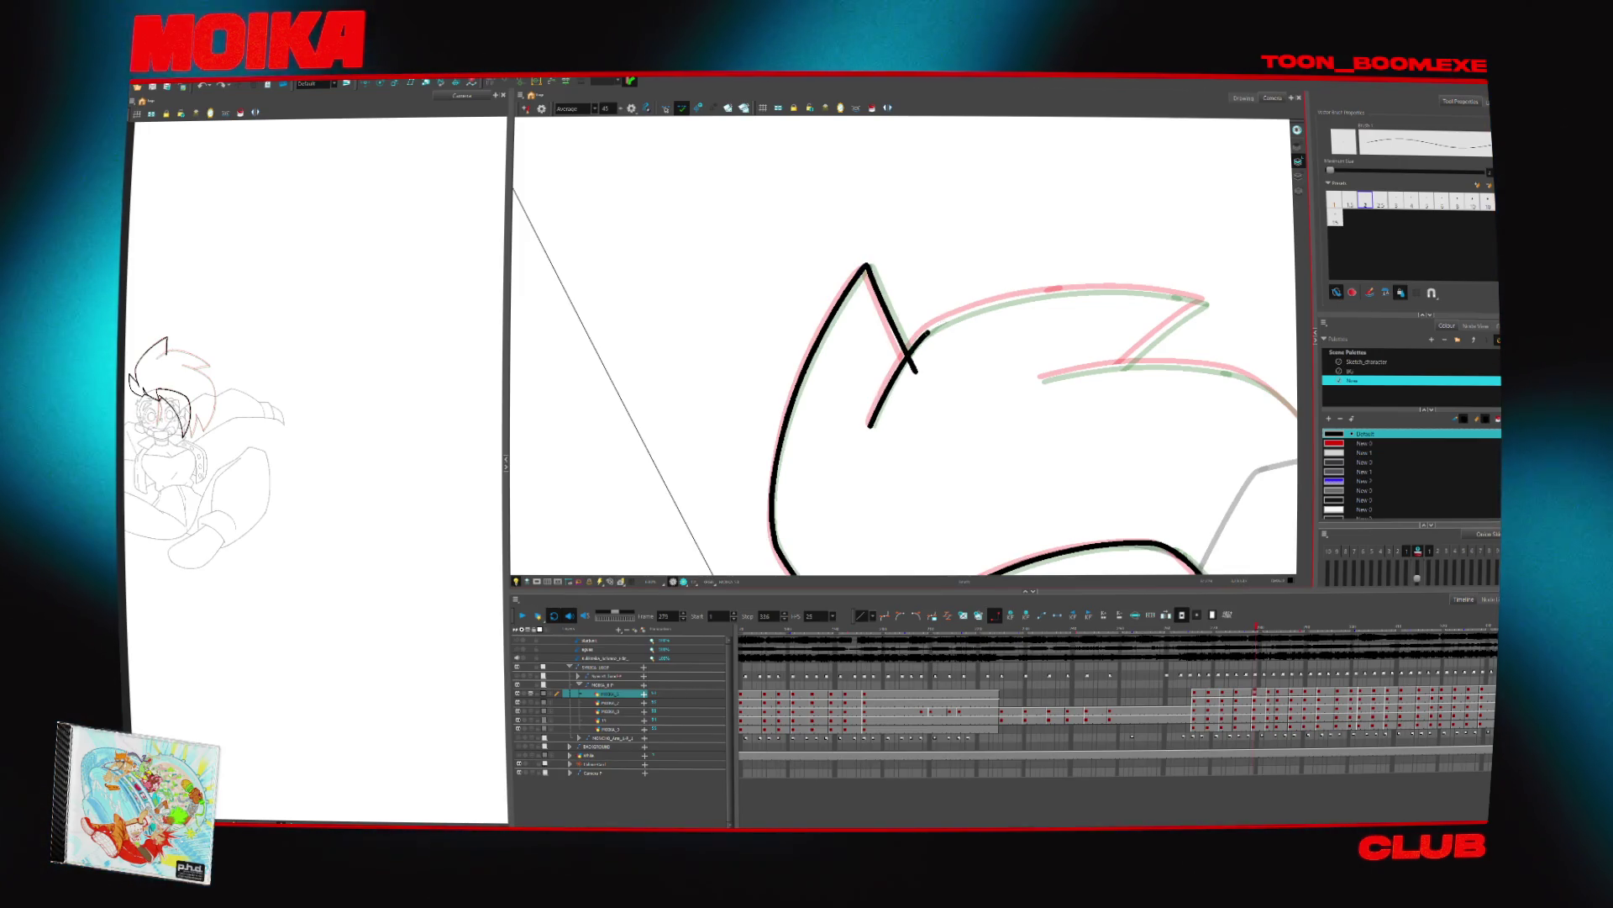
{"action": "key", "text": "c"}
{"action": "left_click_drag", "start_coordinate": [924, 353], "coordinate": [866, 399]}
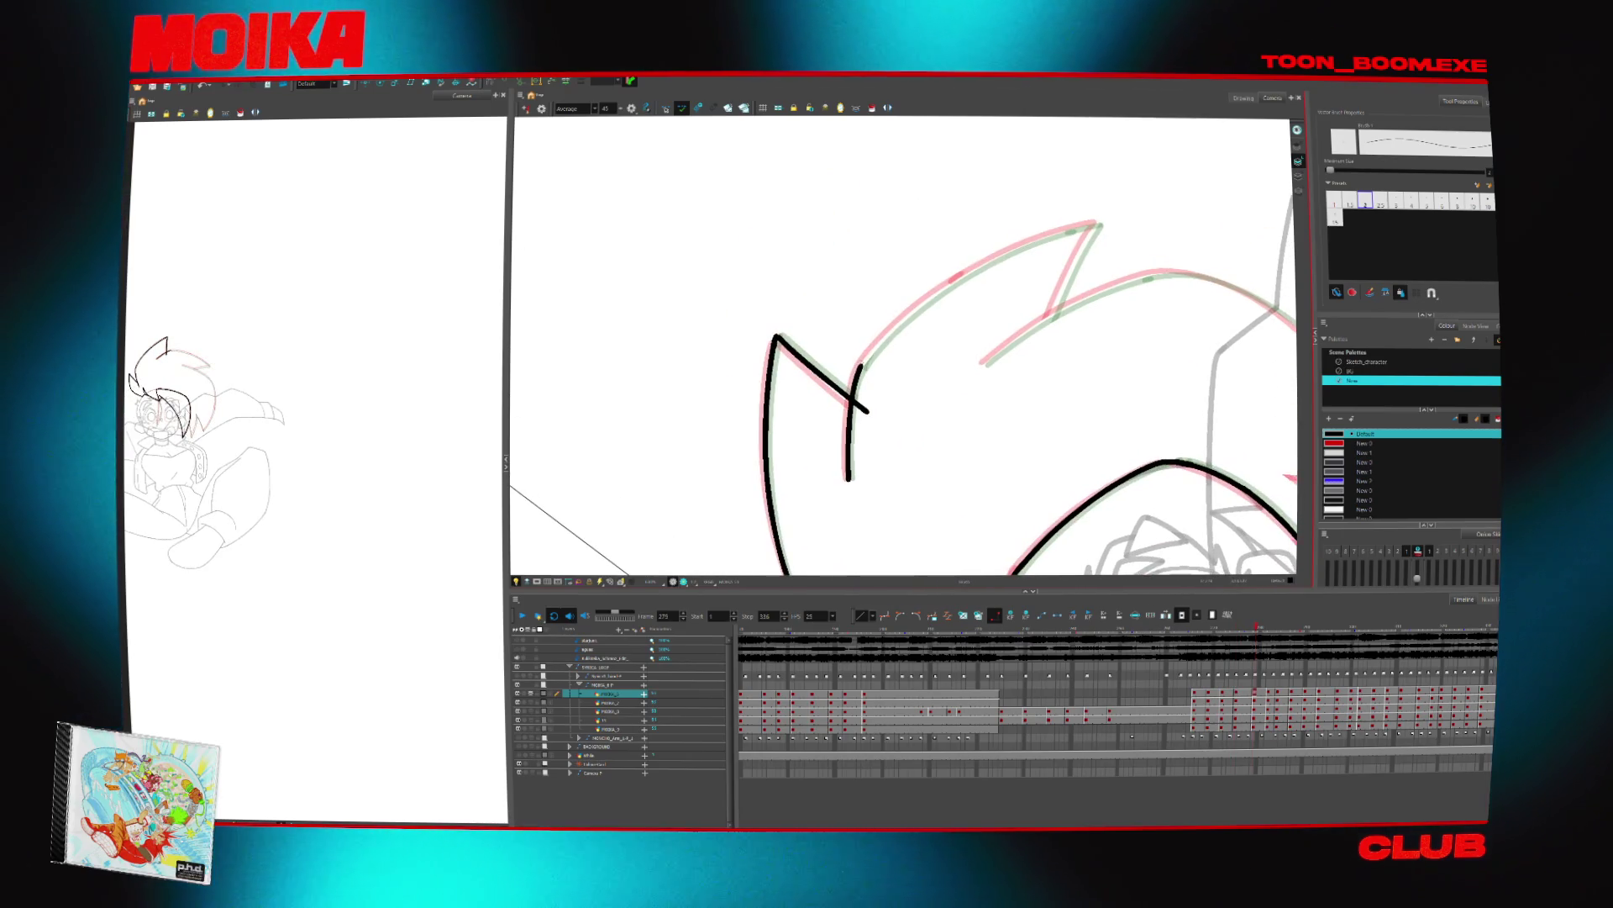
{"action": "left_click_drag", "start_coordinate": [908, 317], "coordinate": [856, 374]}
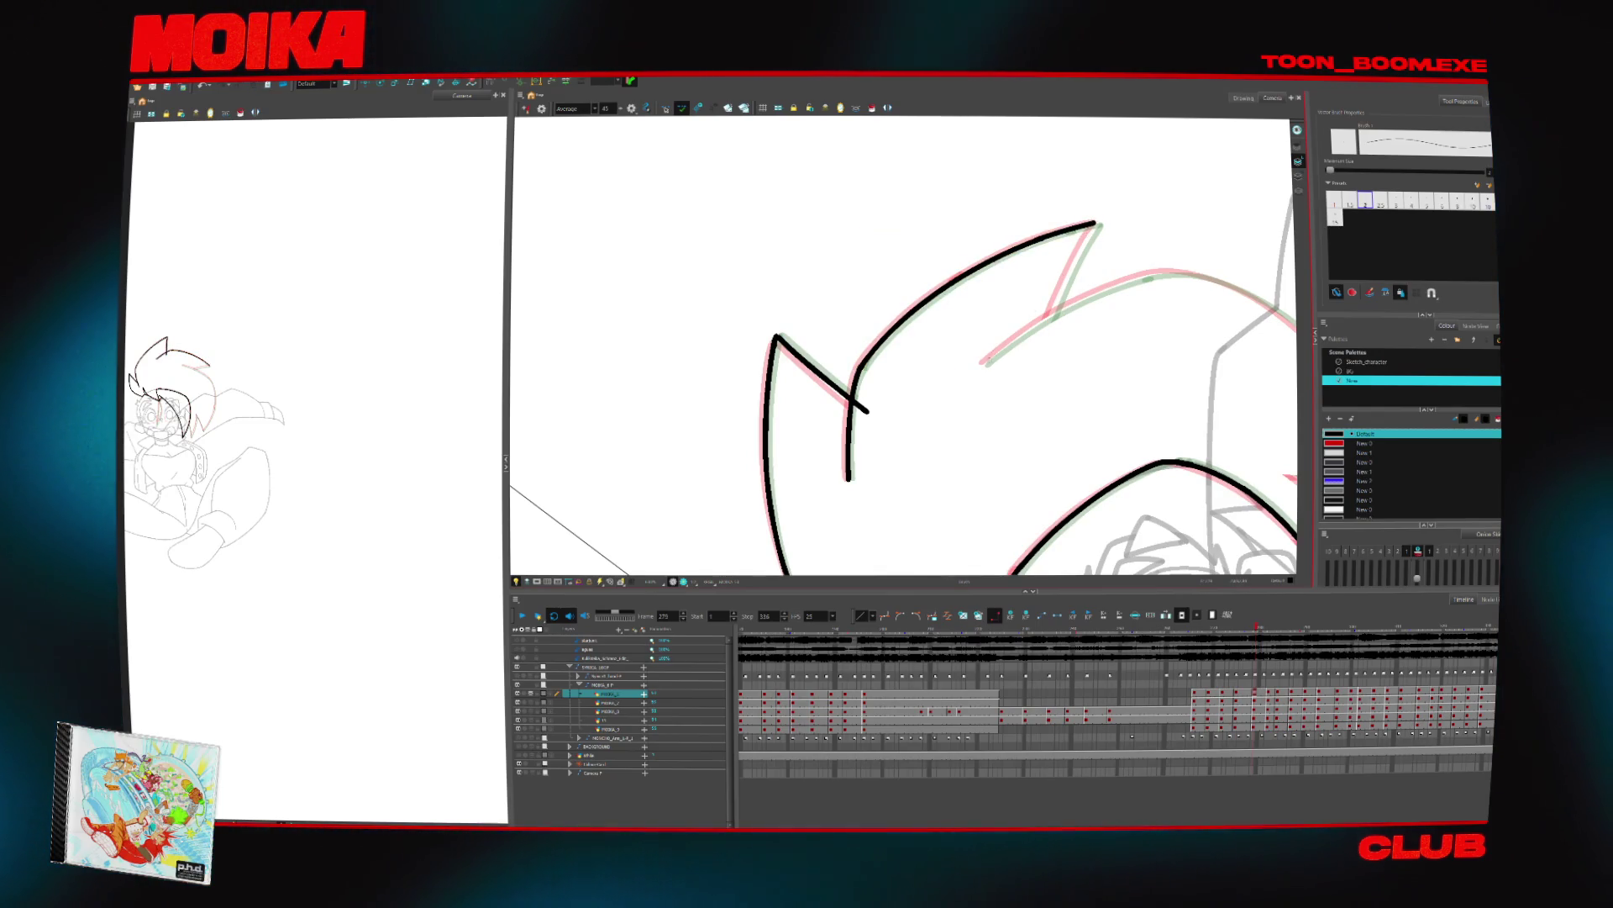
{"action": "left_click", "coordinate": [1050, 326]}
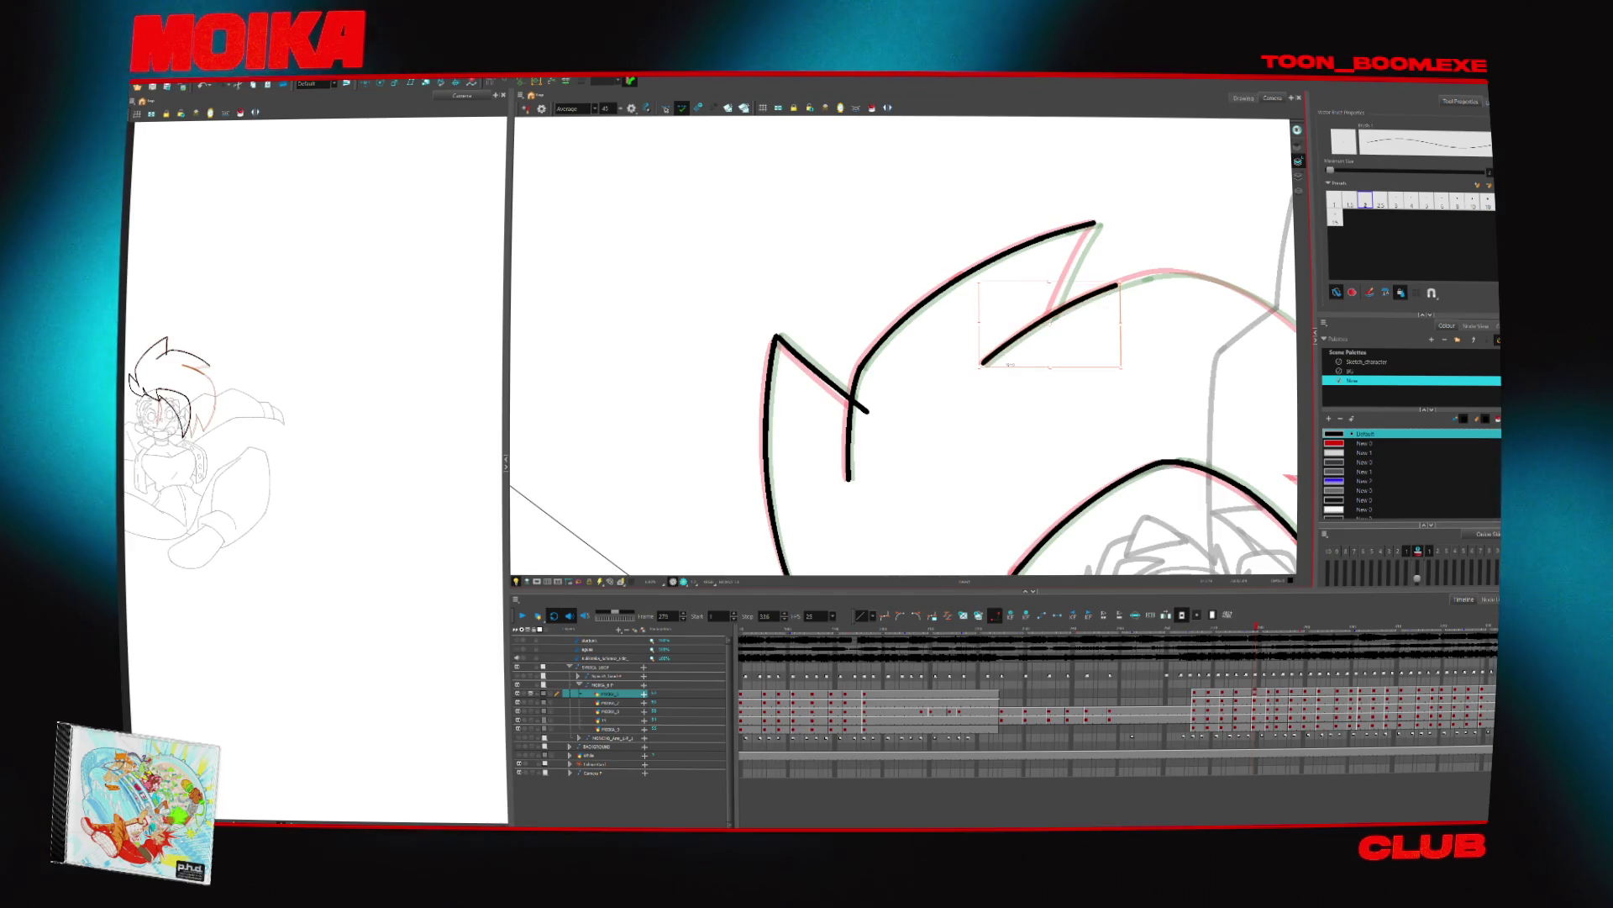
{"action": "left_click", "coordinate": [1103, 237]}
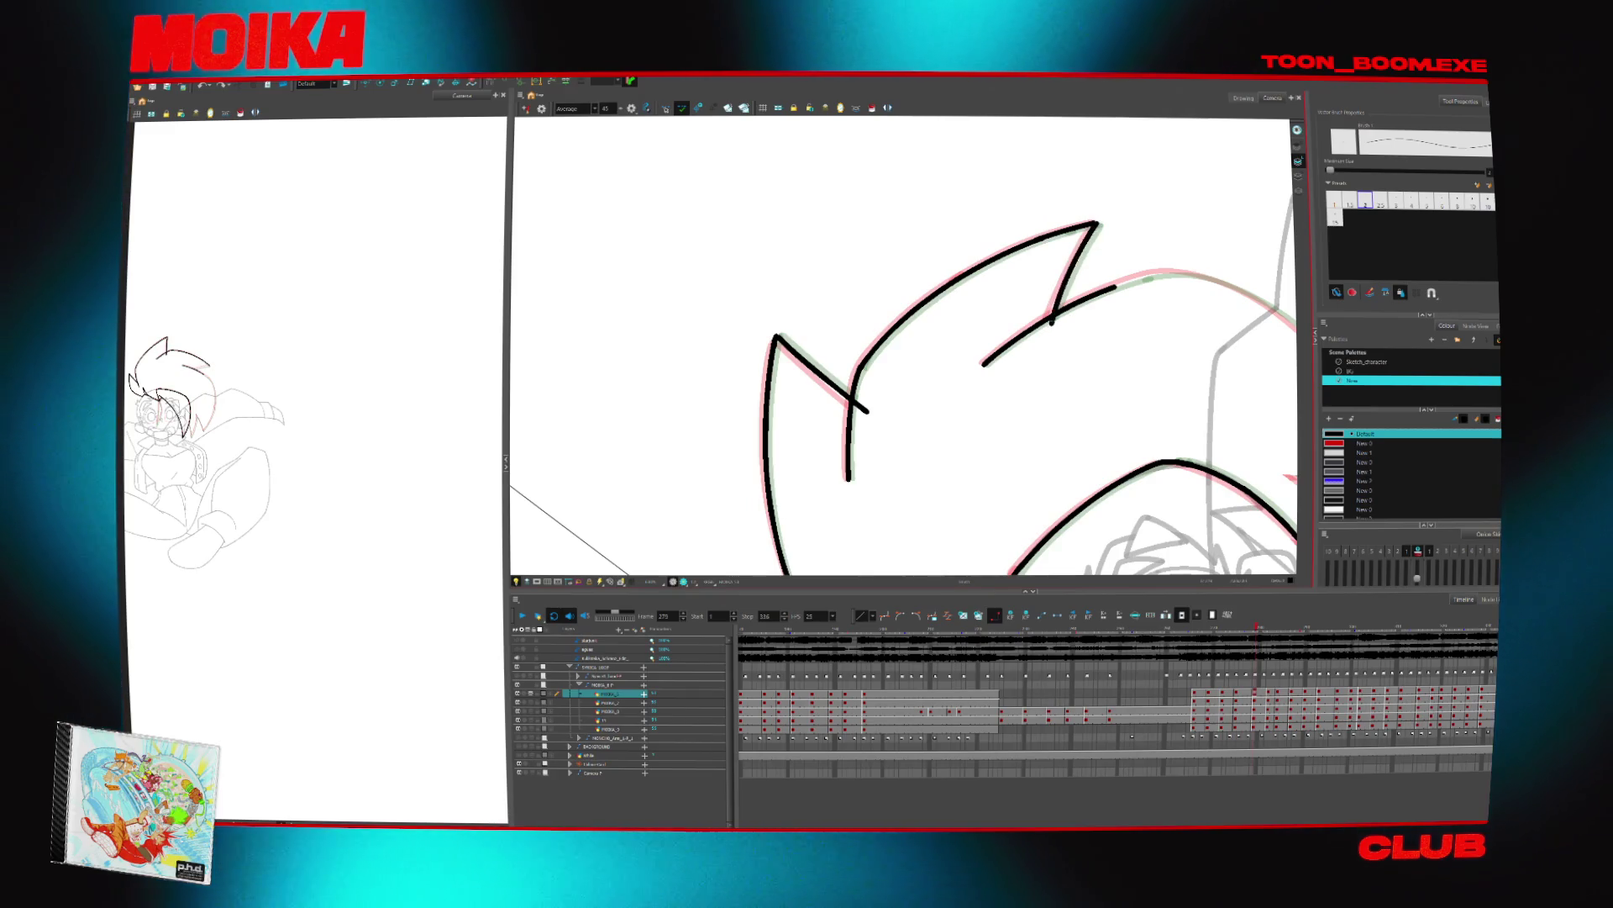
{"action": "key", "text": "alt+t"}
{"action": "mouse_move", "coordinate": [1007, 410]}
{"action": "left_mouse_down"}
{"action": "mouse_move", "coordinate": [865, 479]}
{"action": "mouse_move", "coordinate": [880, 340]}
{"action": "left_mouse_up"}
{"action": "key", "text": "alt+b"}
{"action": "key", "text": "ctrl+z"}
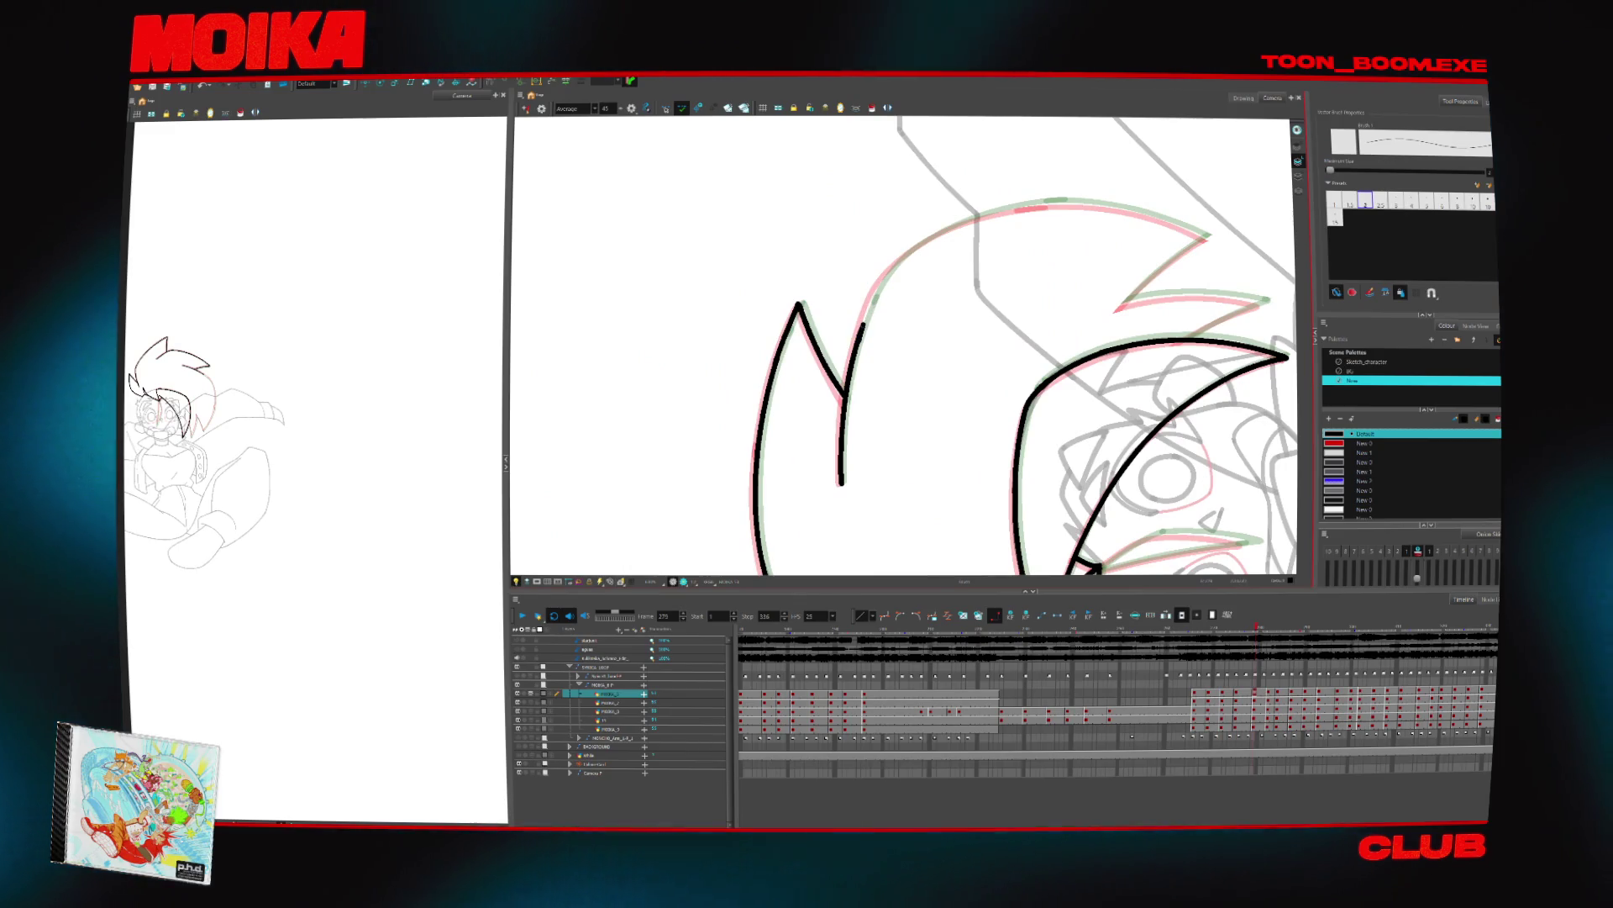
Delete the stray short arc stroke and redraw the lower hair spike strokes
{"action": "left_click", "coordinate": [1024, 210], "text": "ctrl"}
{"action": "left_click_drag", "start_coordinate": [1036, 212], "coordinate": [874, 230]}
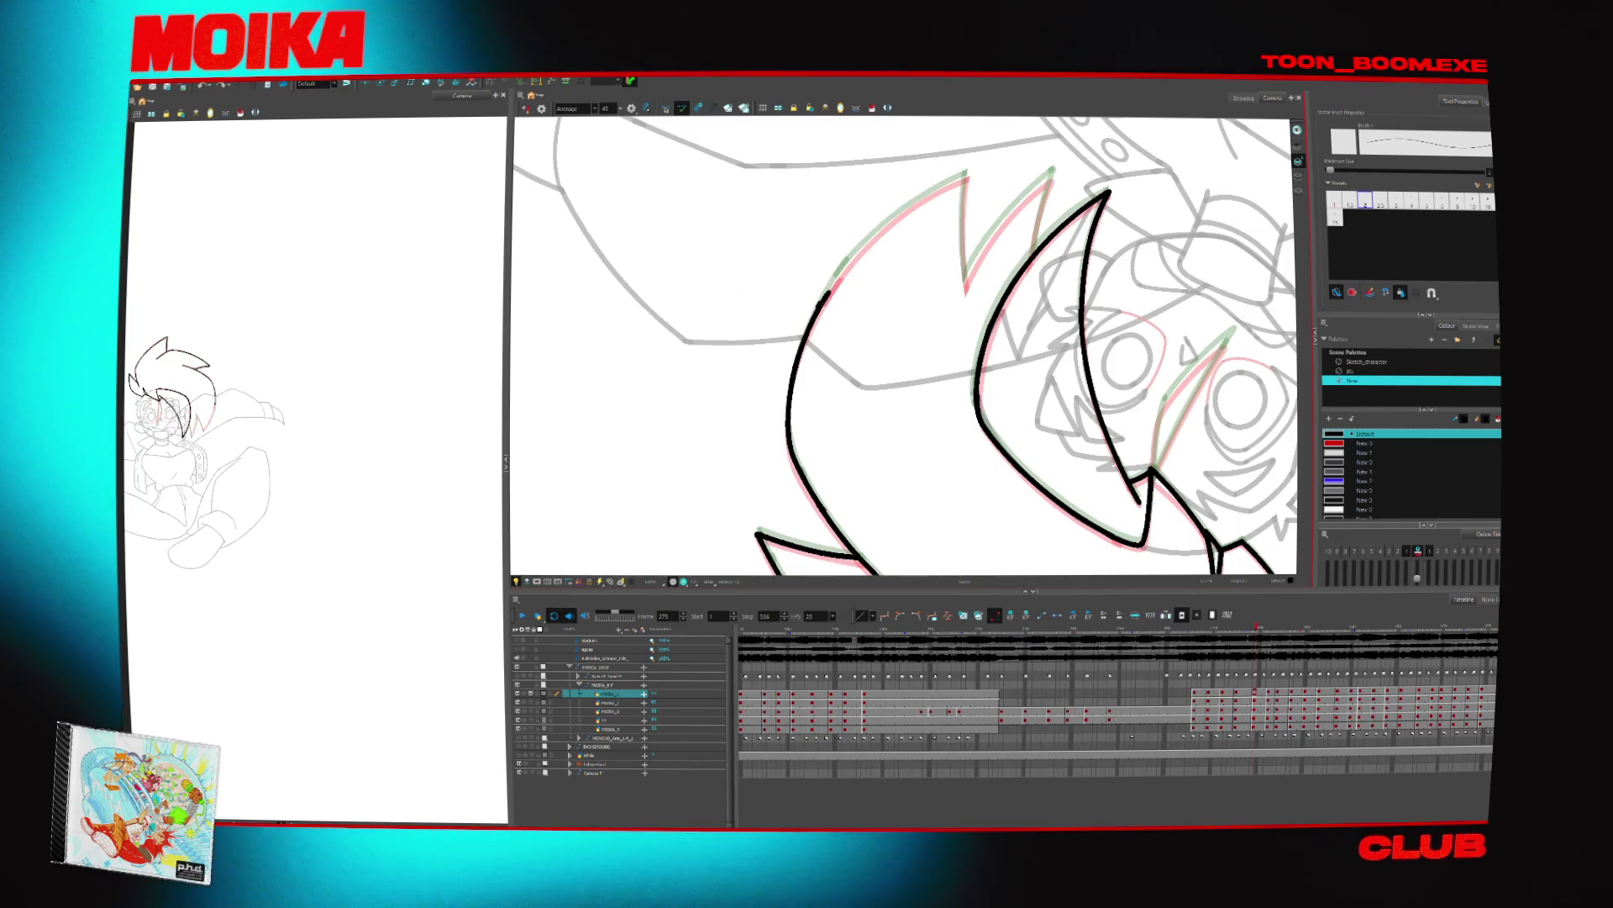
{"action": "left_click", "coordinate": [949, 178], "text": "ctrl"}
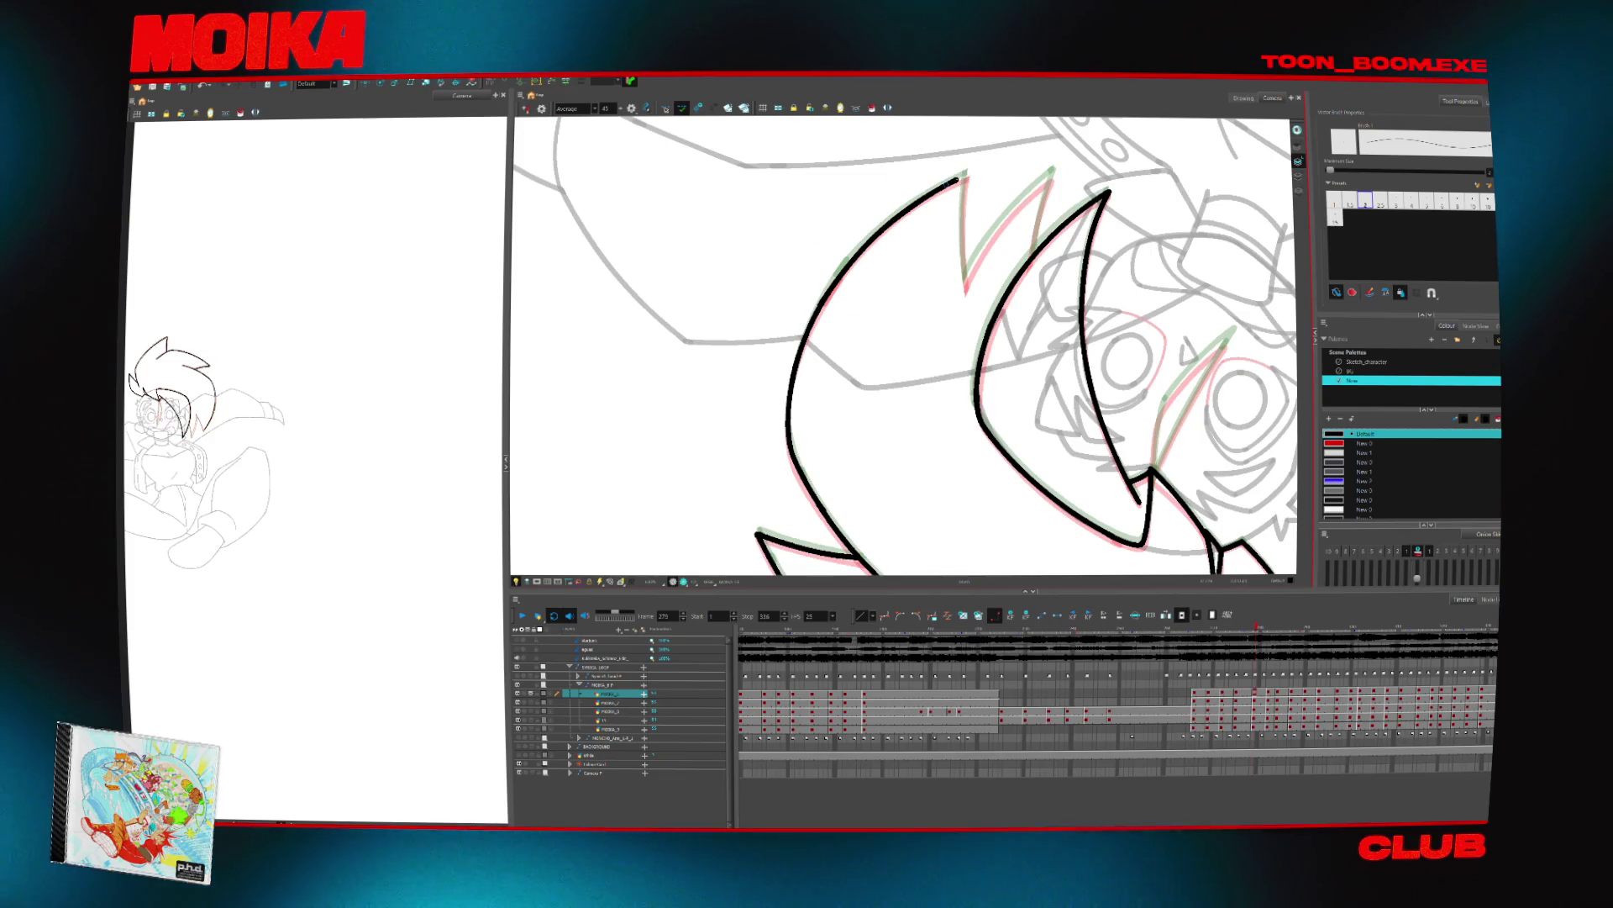
{"action": "left_click_drag", "start_coordinate": [1015, 194], "coordinate": [1104, 316]}
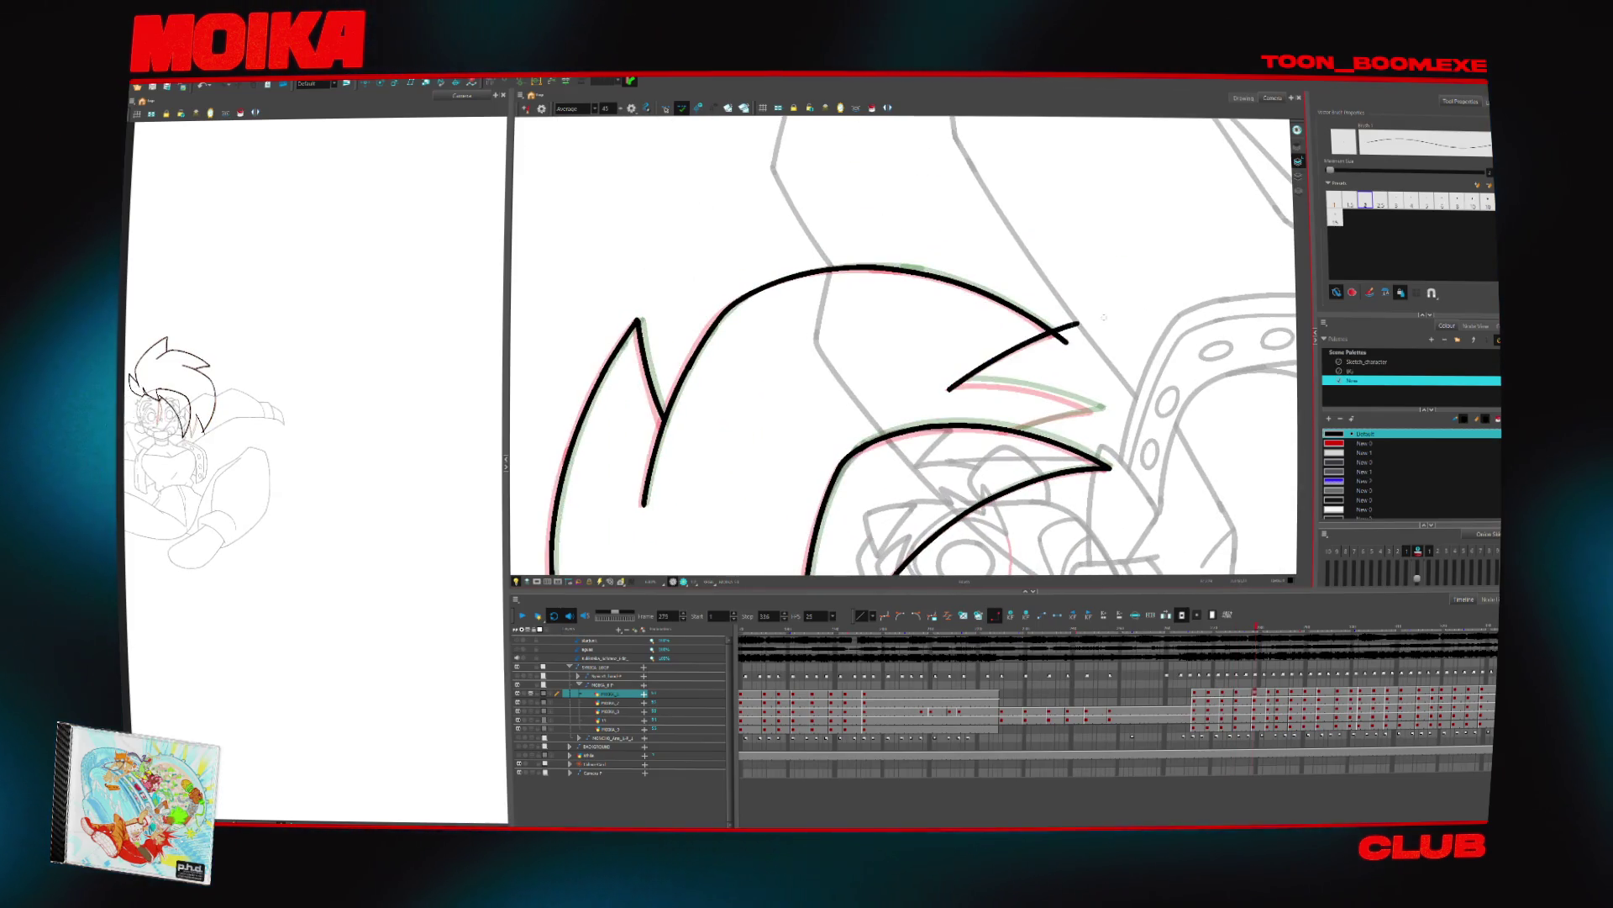
{"action": "key", "text": "Delete"}
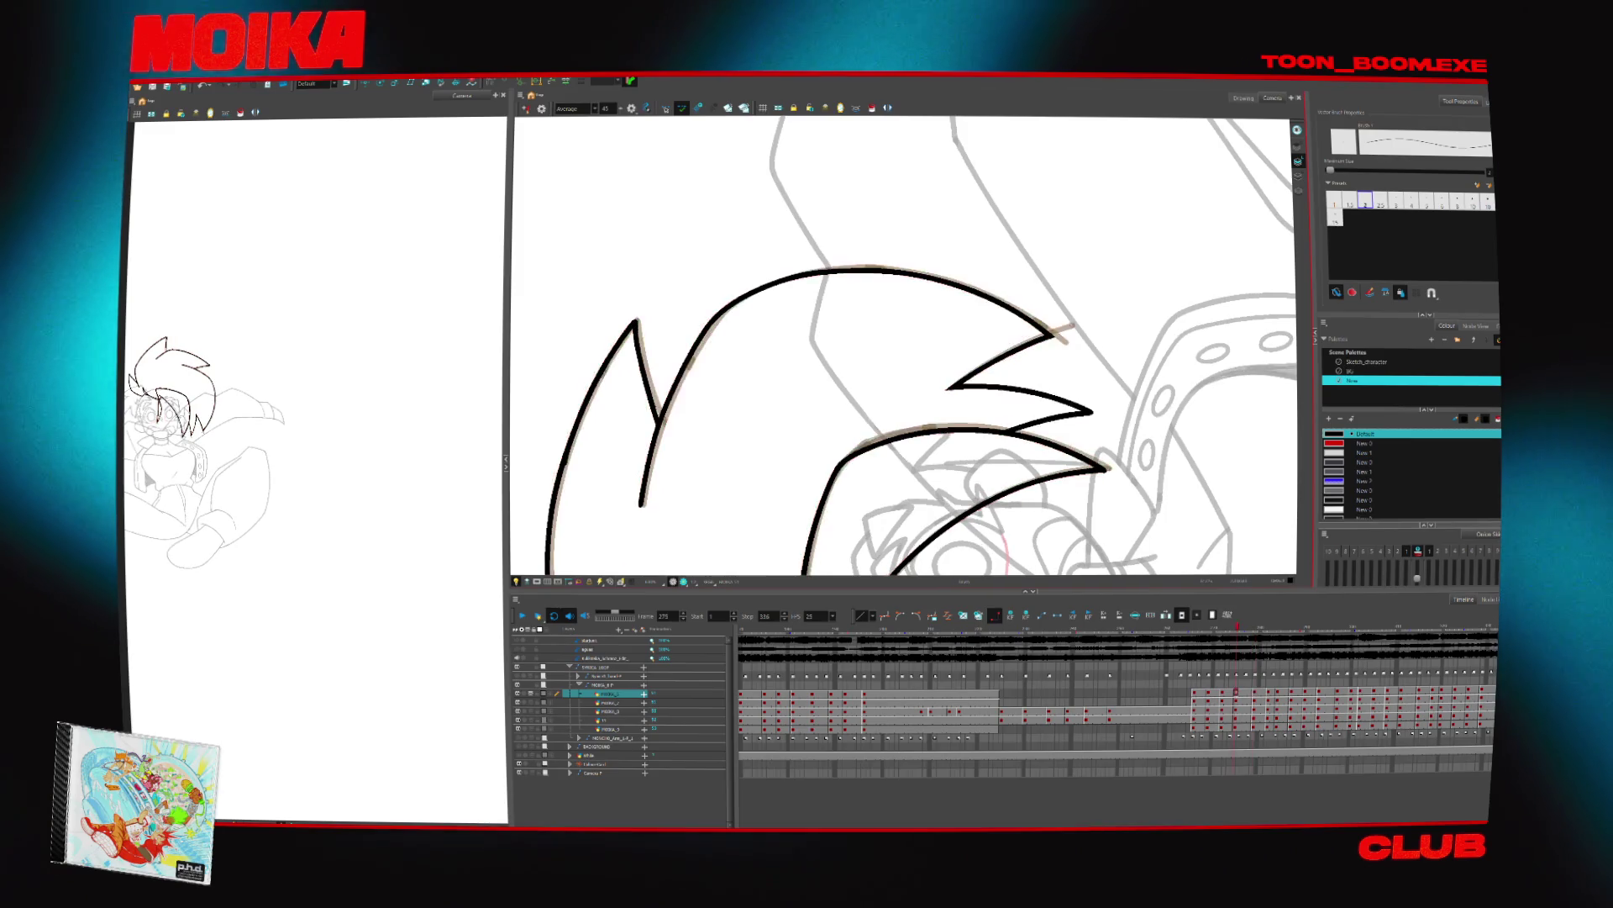
{"action": "left_click_drag", "start_coordinate": [967, 390], "coordinate": [1076, 332]}
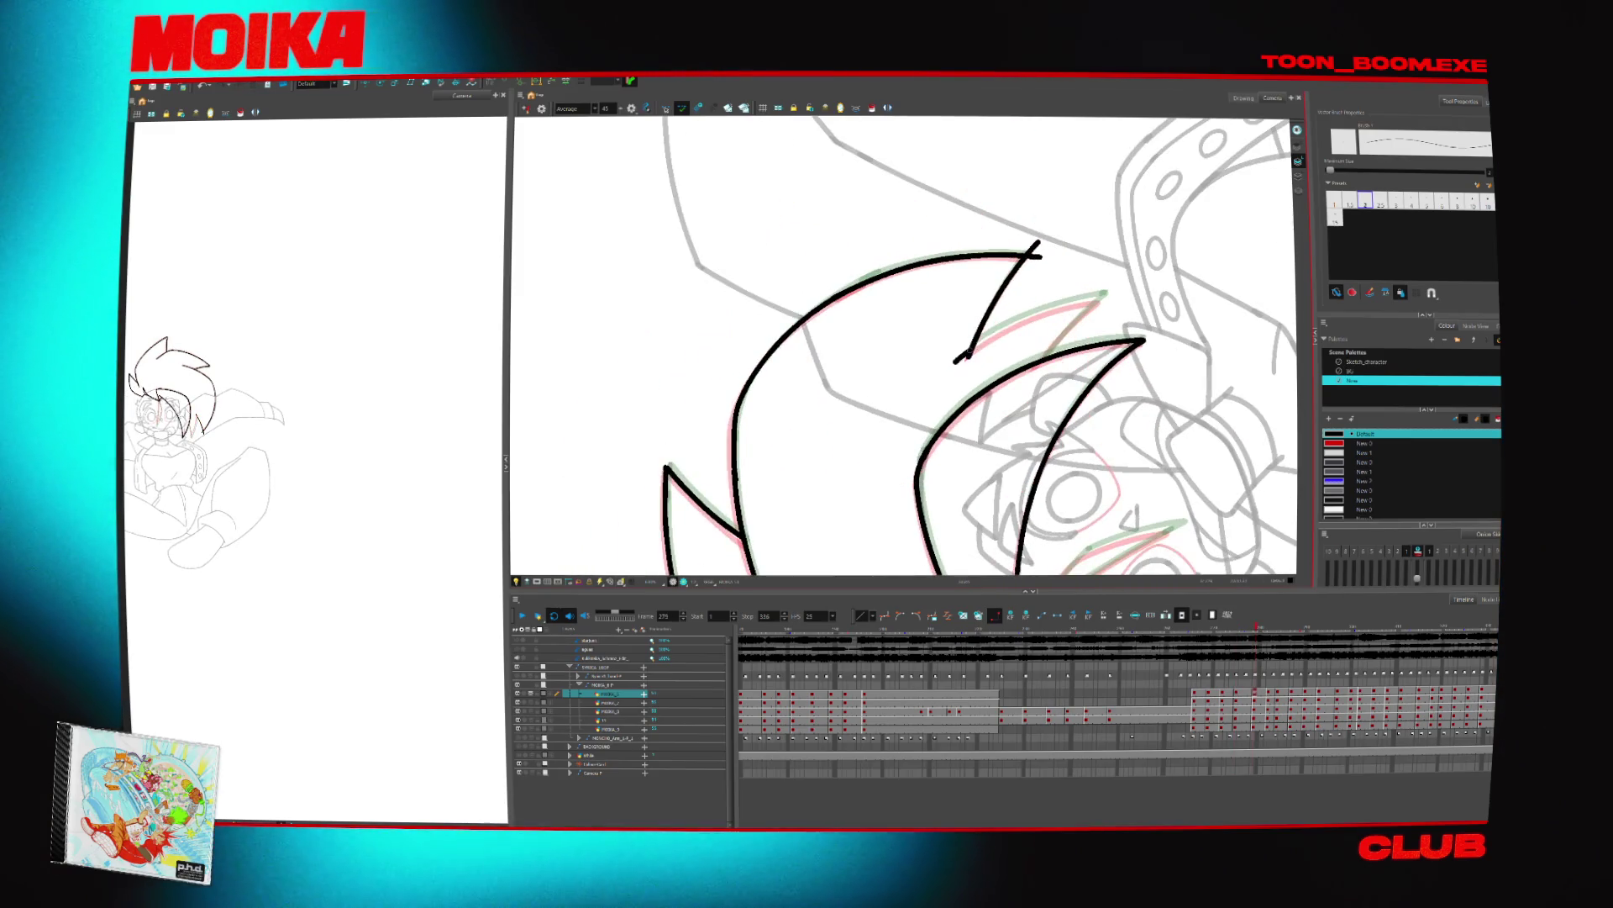
{"action": "left_click_drag", "start_coordinate": [960, 357], "coordinate": [1093, 295]}
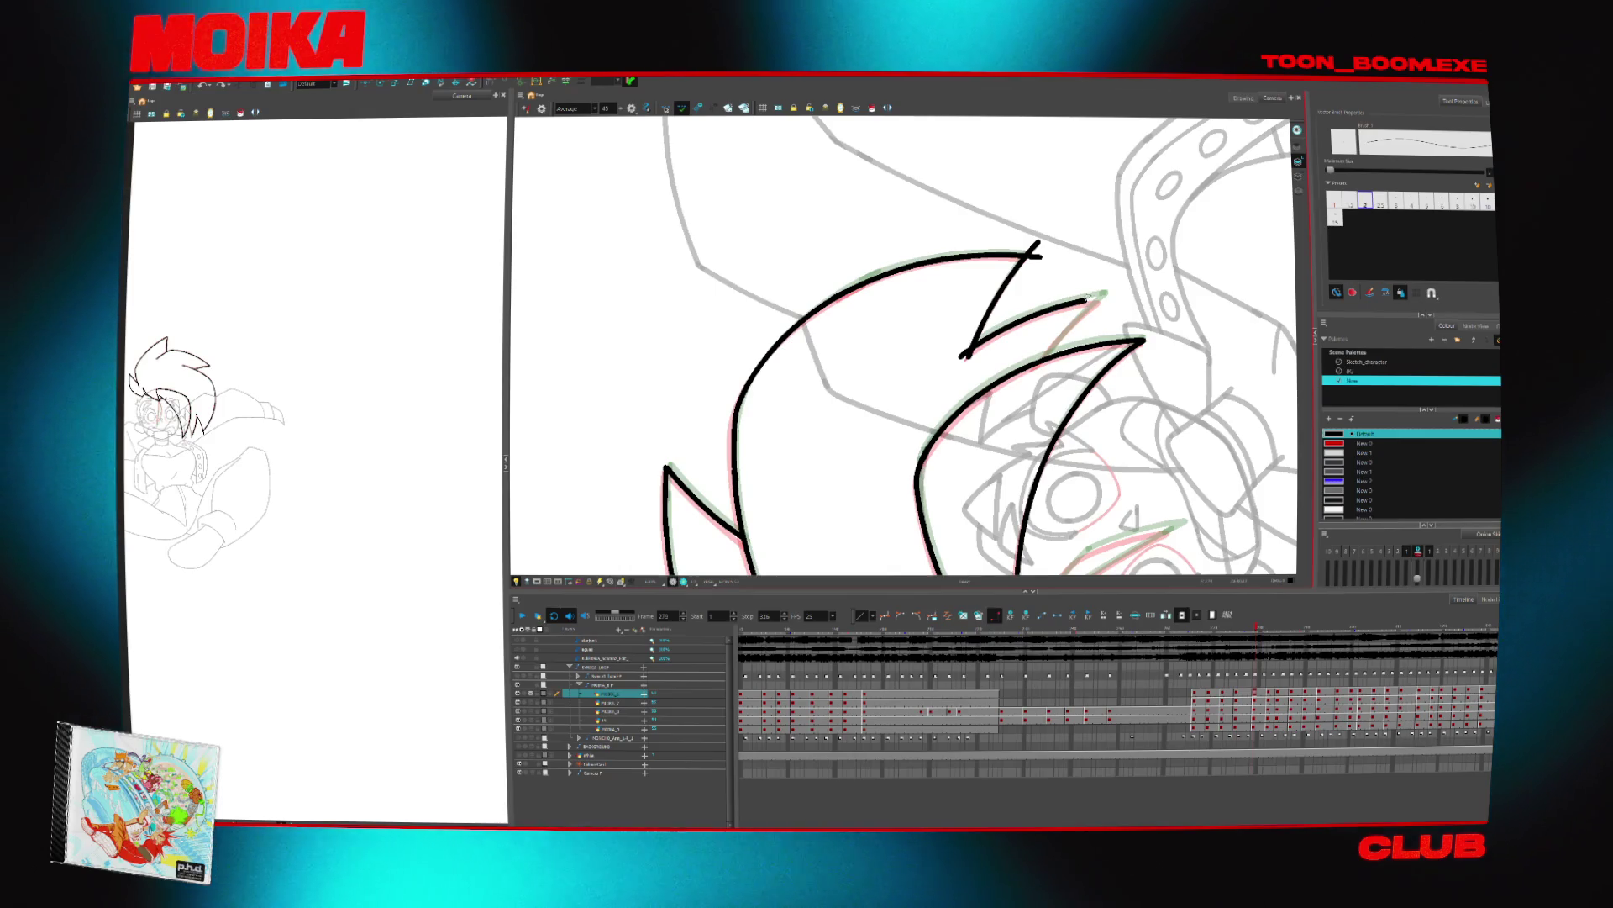
{"action": "left_click", "coordinate": [1033, 370]}
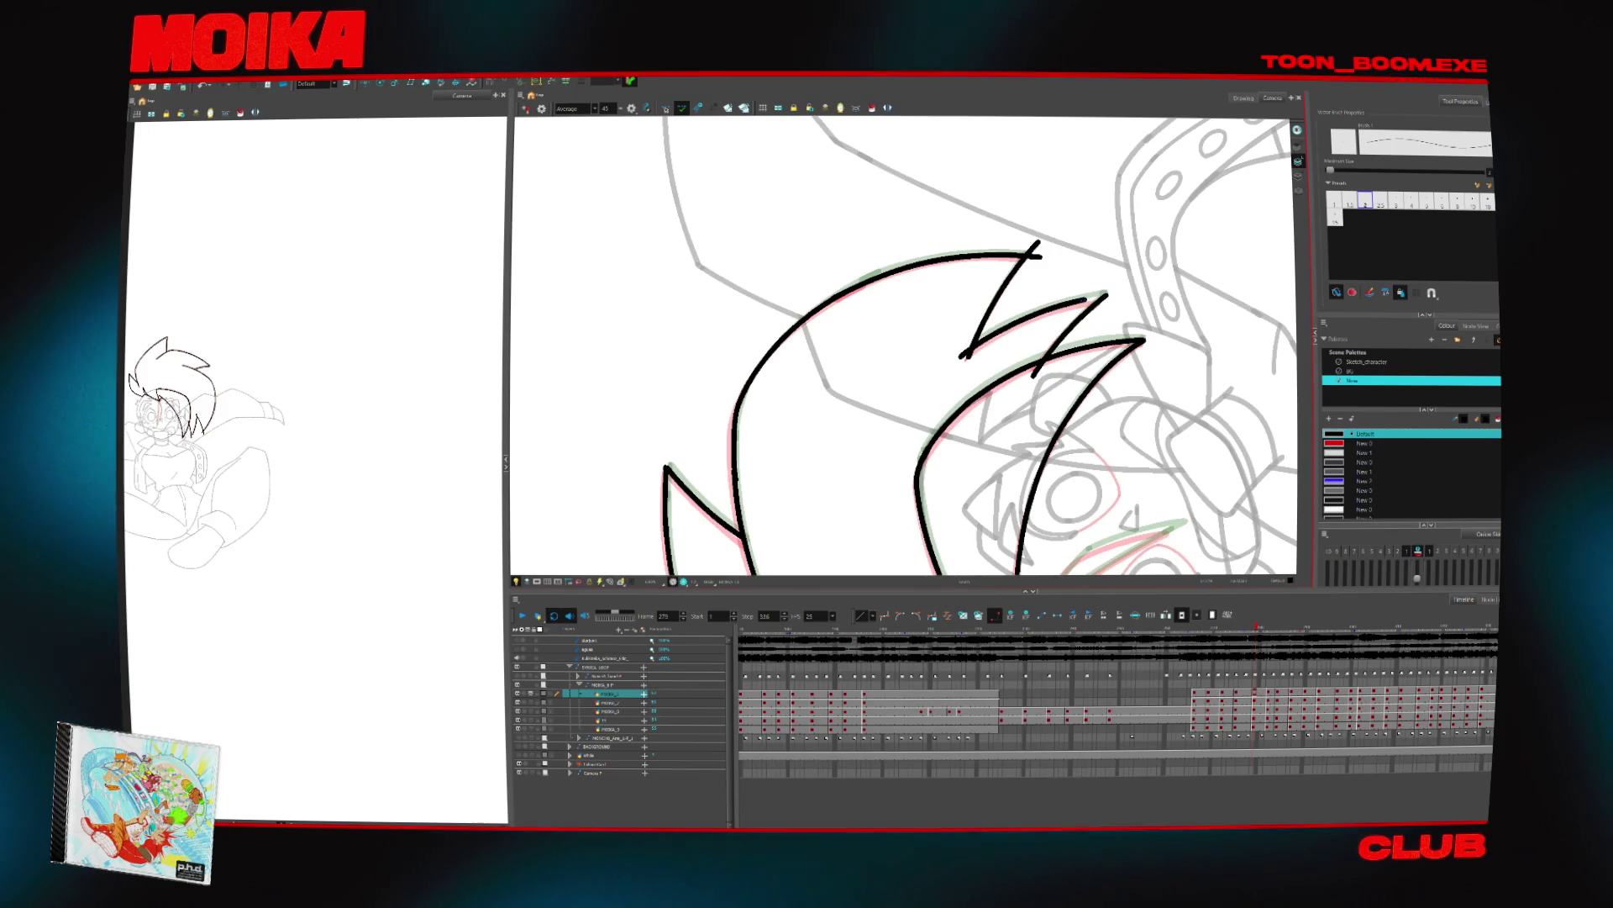
Trim the upper spike's overshooting tip and check the head in a flipped view
{"action": "key", "text": "alt+t"}
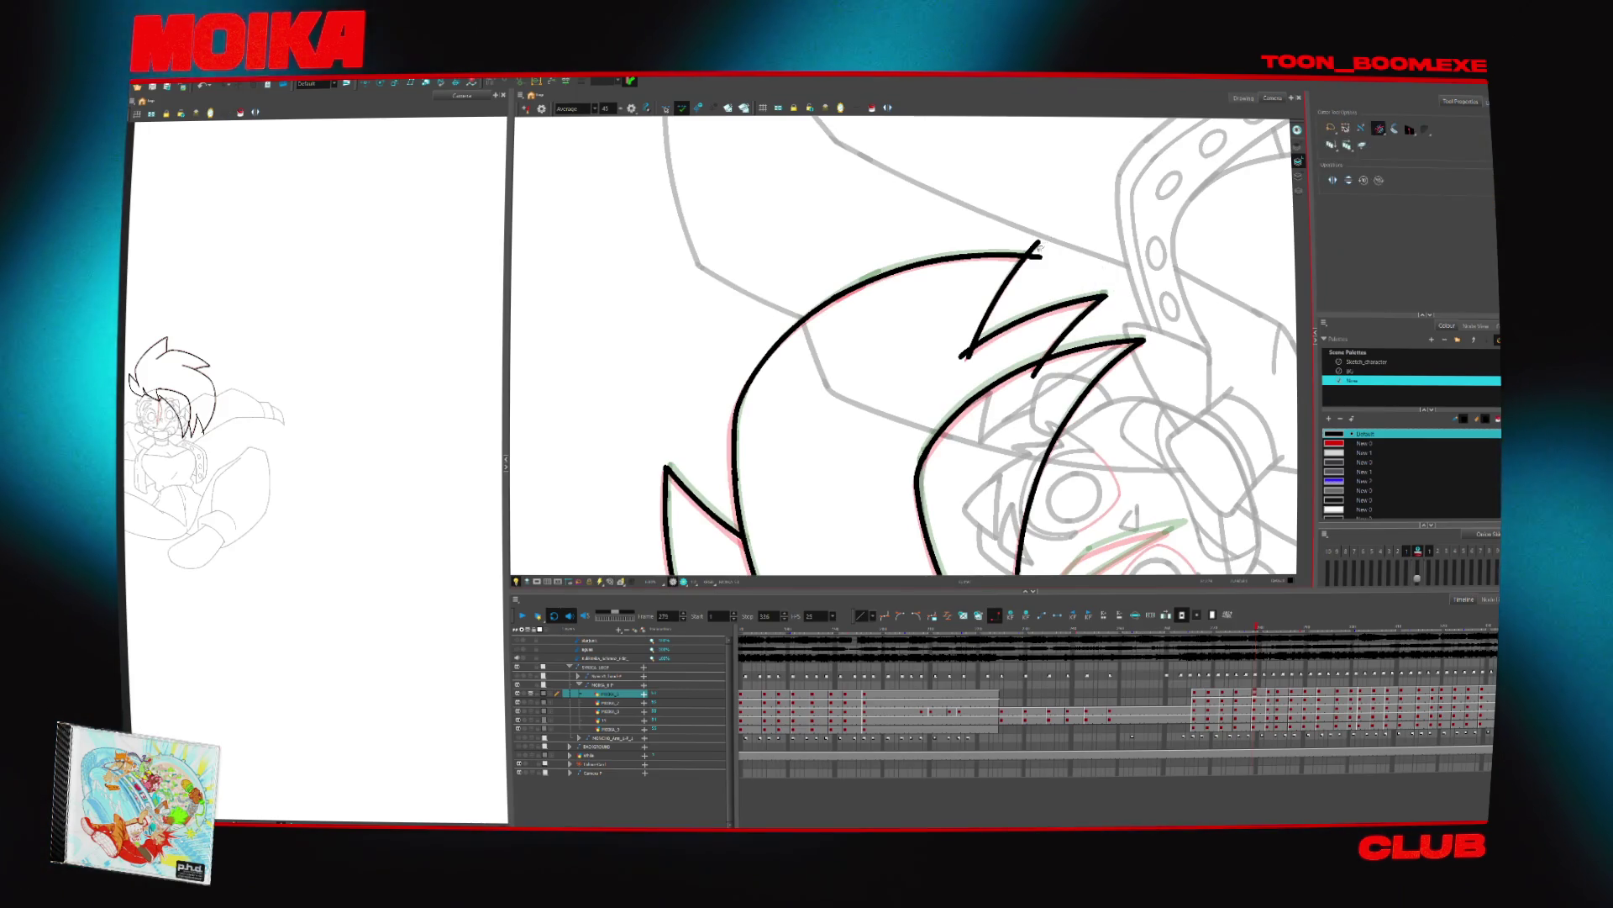
{"action": "mouse_move", "coordinate": [966, 354]}
{"action": "left_mouse_down"}
{"action": "mouse_move", "coordinate": [901, 479]}
{"action": "mouse_move", "coordinate": [1116, 468]}
{"action": "mouse_move", "coordinate": [967, 353]}
{"action": "mouse_move", "coordinate": [909, 496]}
{"action": "left_mouse_up"}
{"action": "key", "text": "alt+b"}
{"action": "key", "text": "4"}
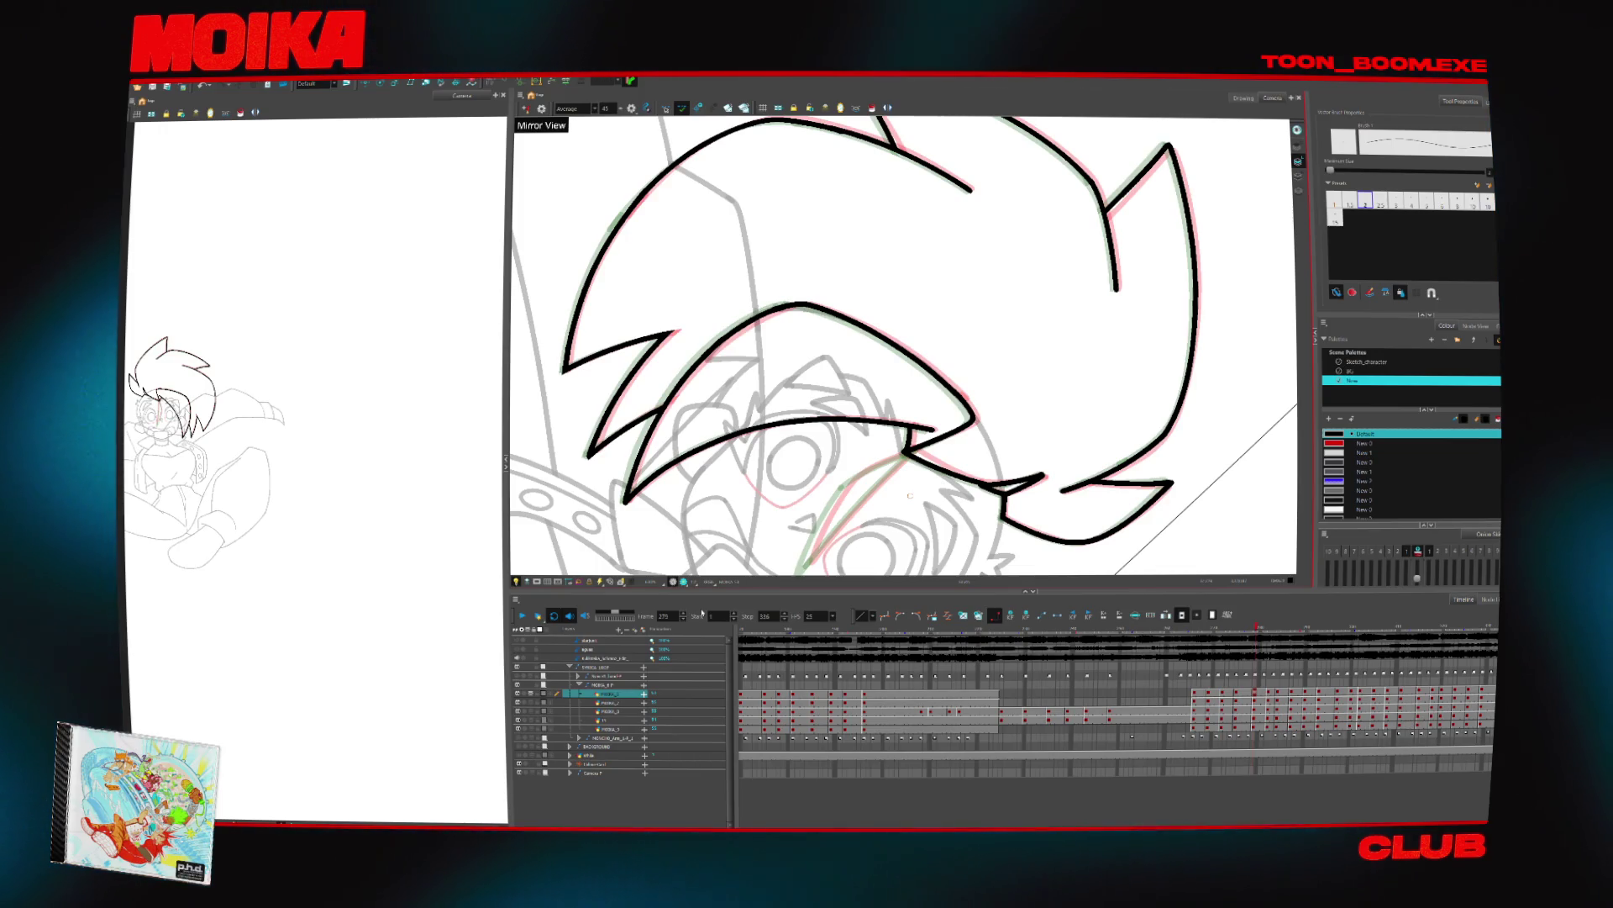
{"action": "mouse_move", "coordinate": [910, 495]}
{"action": "left_mouse_down"}
{"action": "mouse_move", "coordinate": [796, 516]}
{"action": "mouse_move", "coordinate": [912, 409]}
{"action": "left_mouse_up"}
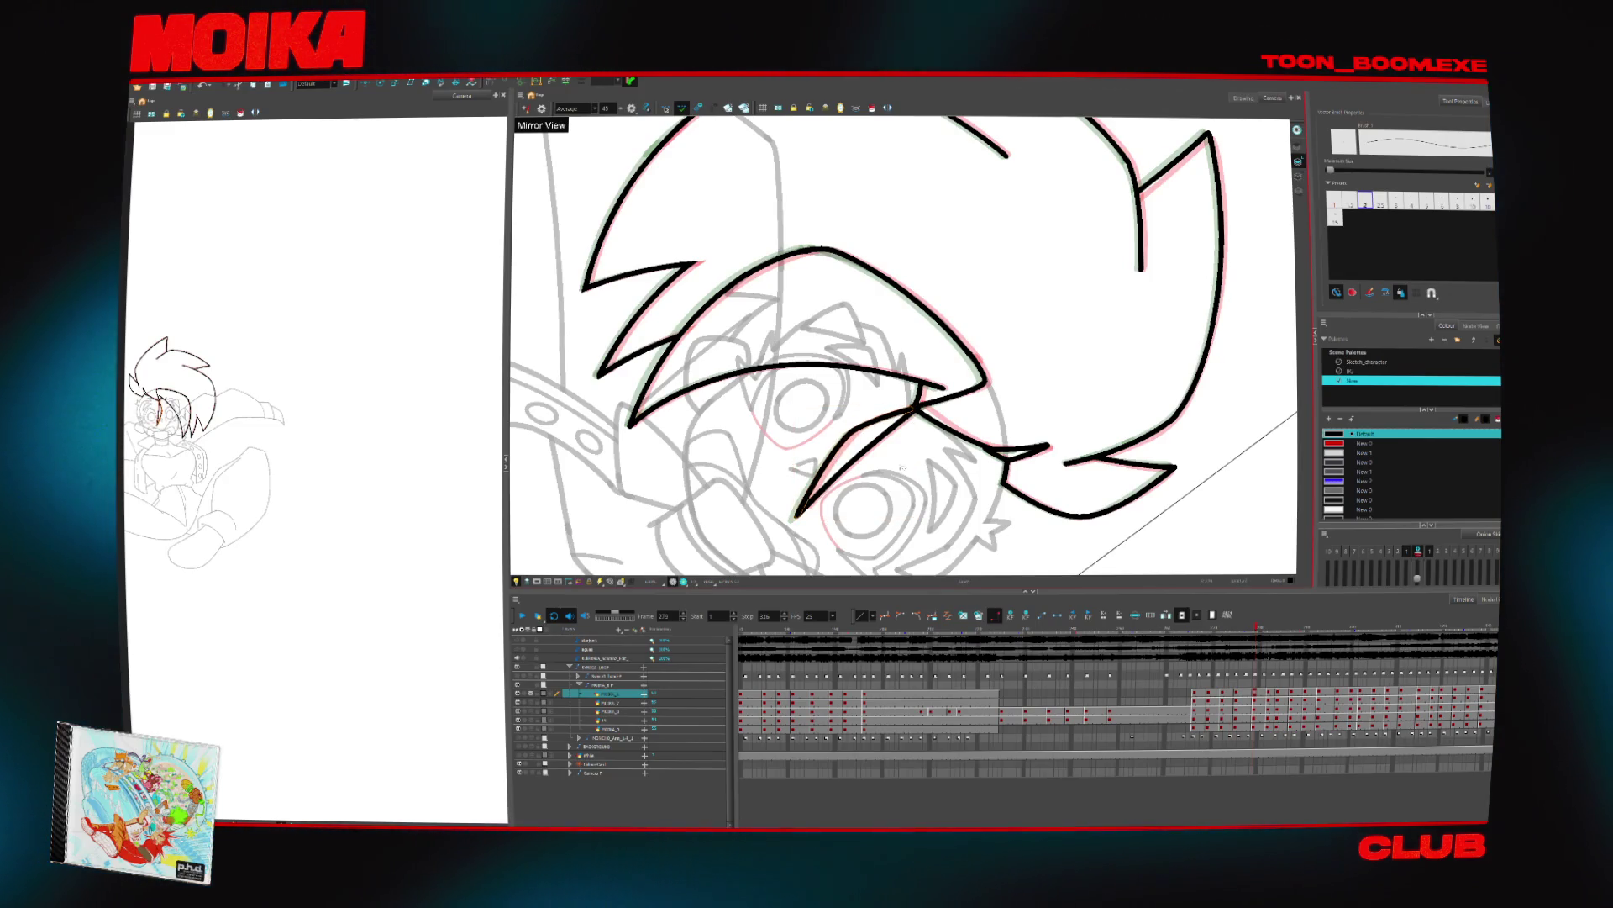
{"action": "key", "text": "alt+z"}
Go back to frame 273 on the character layer and ink the first hair spike strokes
{"action": "key", "text": "1"}
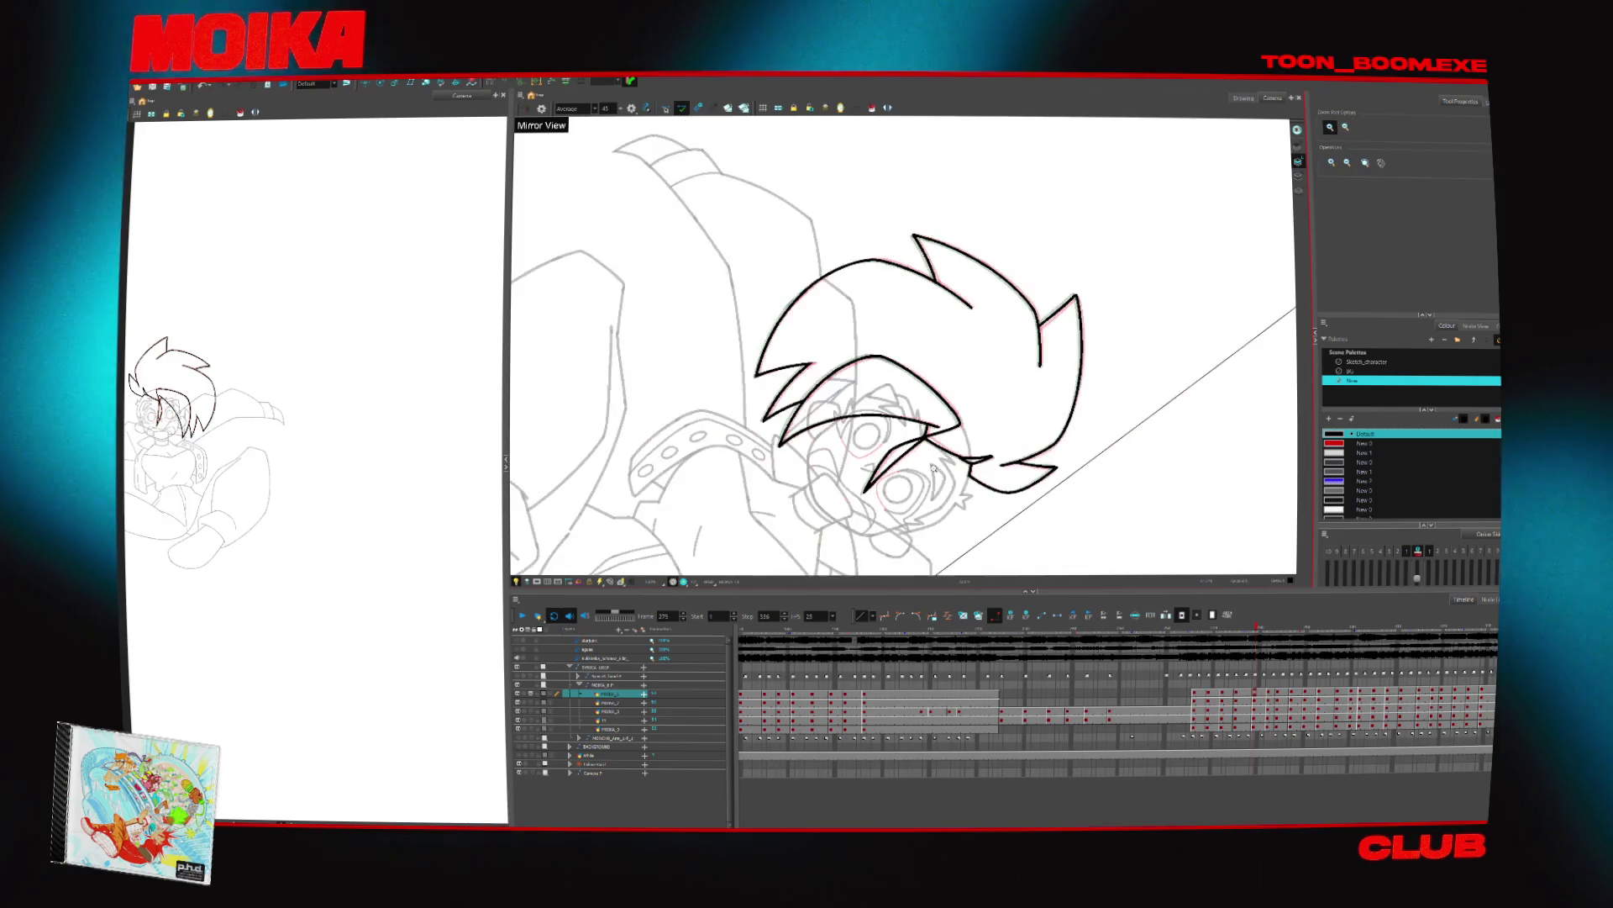
{"action": "key", "text": "comma"}
{"action": "key", "text": "comma"}
{"action": "key", "text": "comma"}
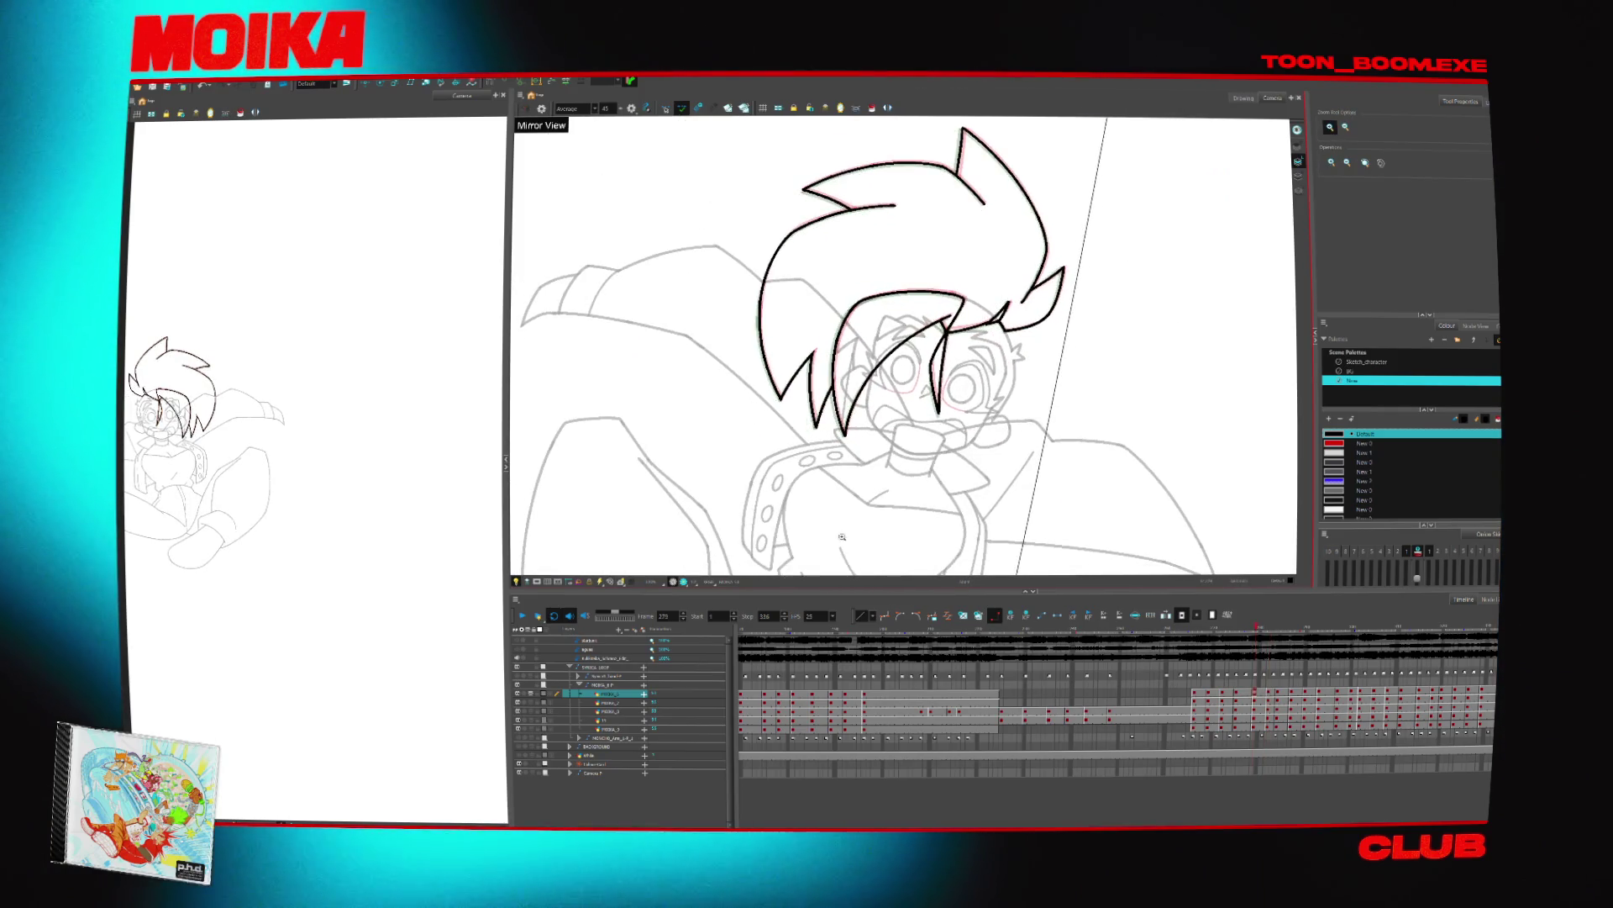
{"action": "left_click", "coordinate": [621, 727]}
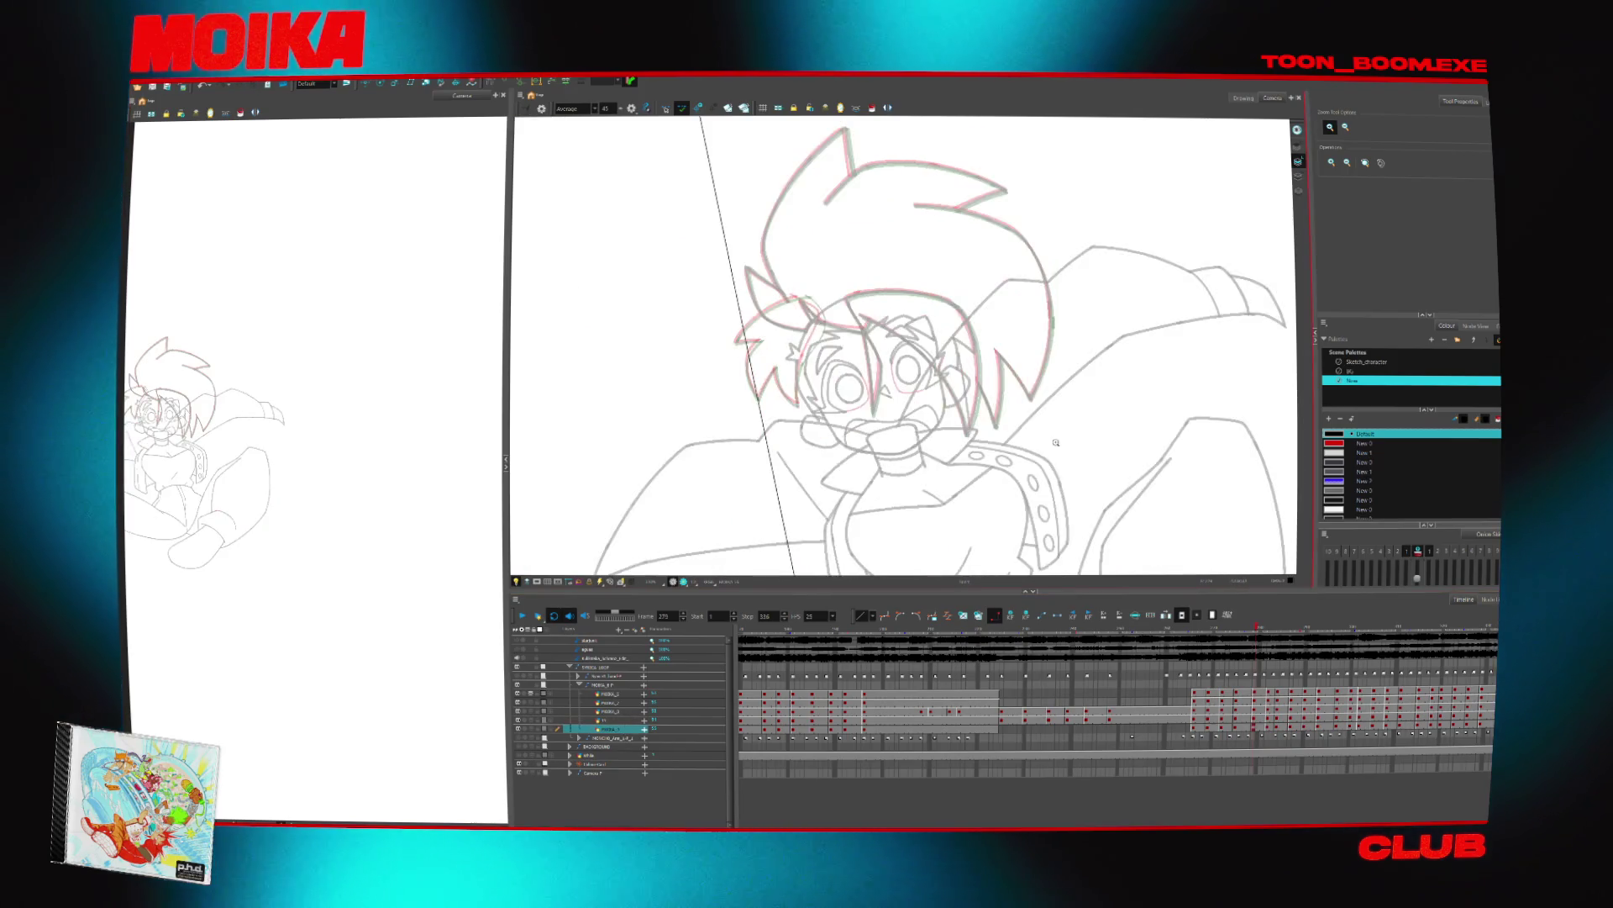
{"action": "left_click", "coordinate": [792, 318]}
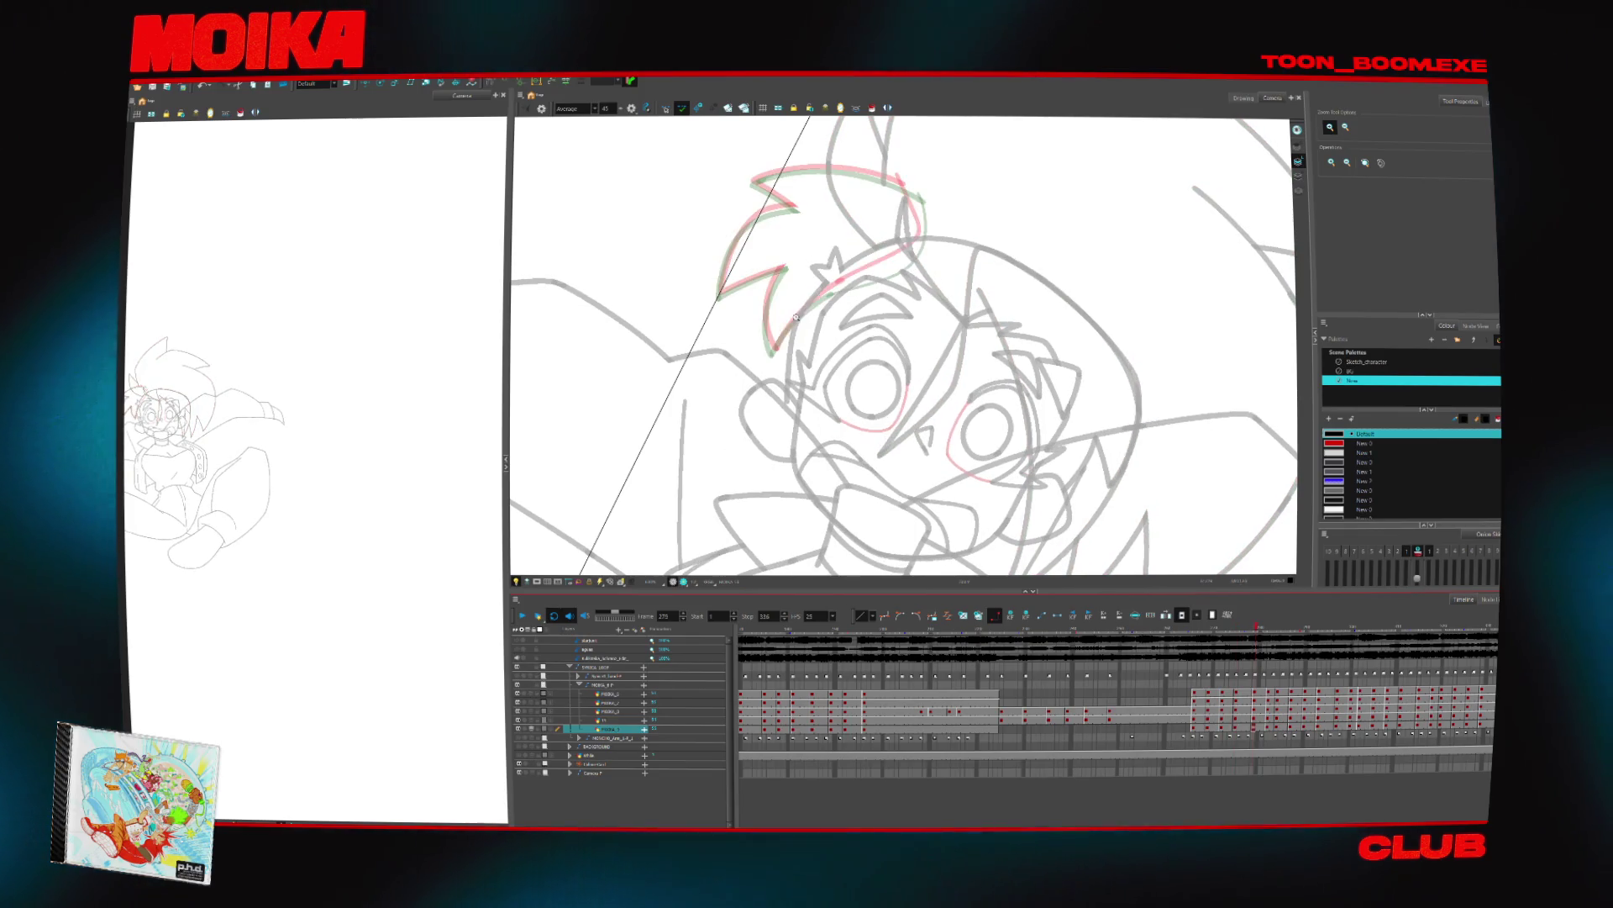
{"action": "key", "text": "alt+b"}
{"action": "left_click_drag", "start_coordinate": [772, 354], "coordinate": [836, 290]}
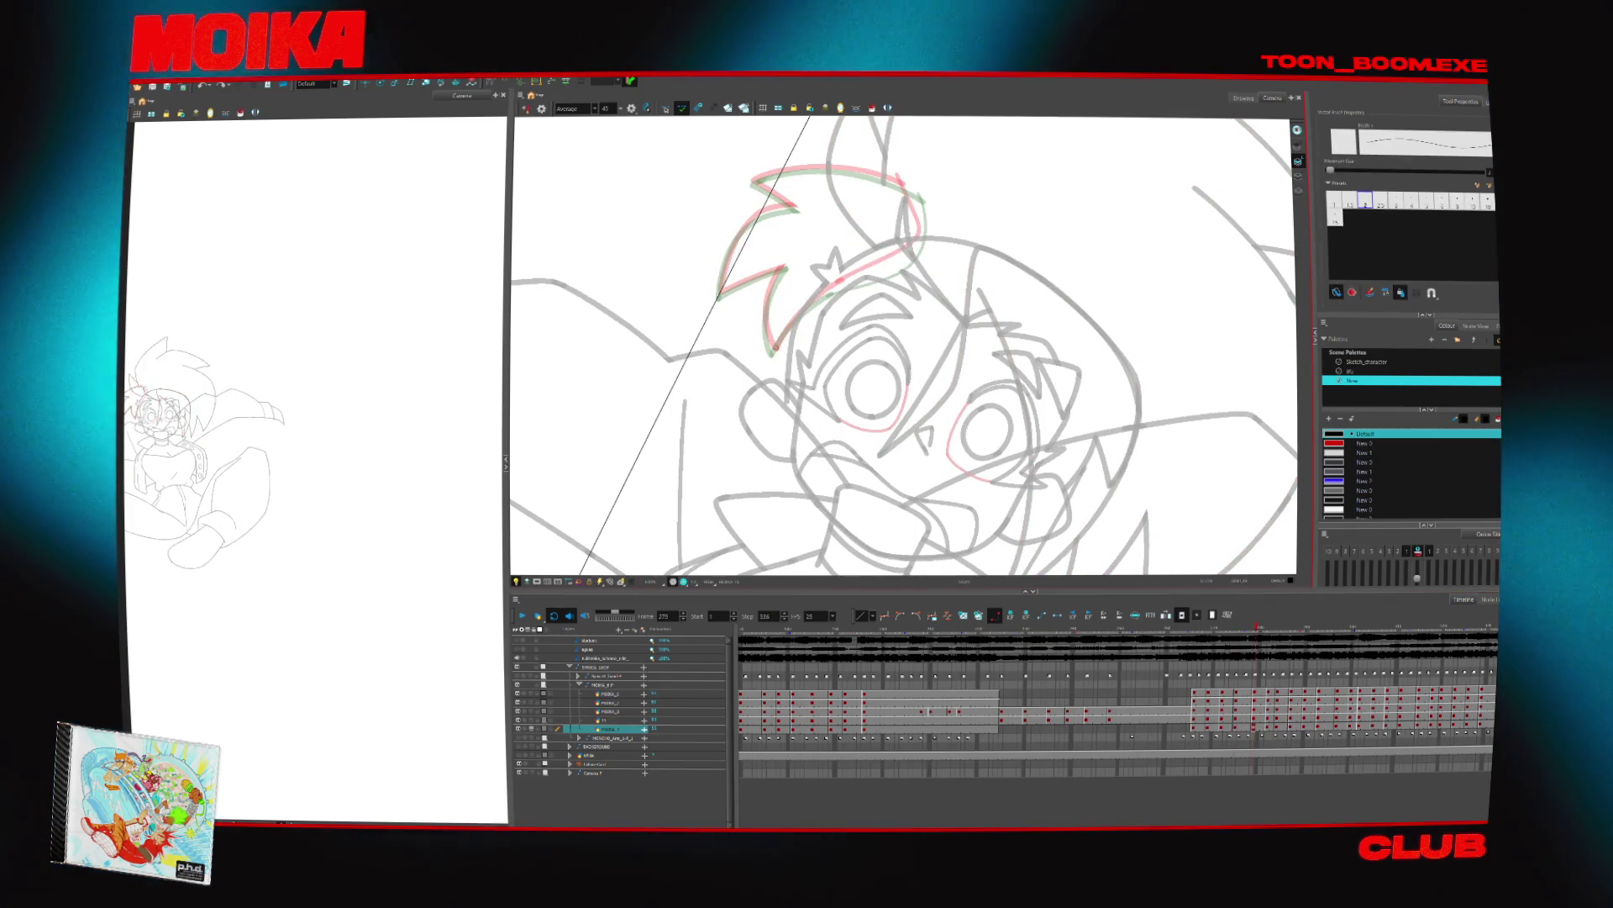
{"action": "left_click_drag", "start_coordinate": [772, 354], "coordinate": [847, 284]}
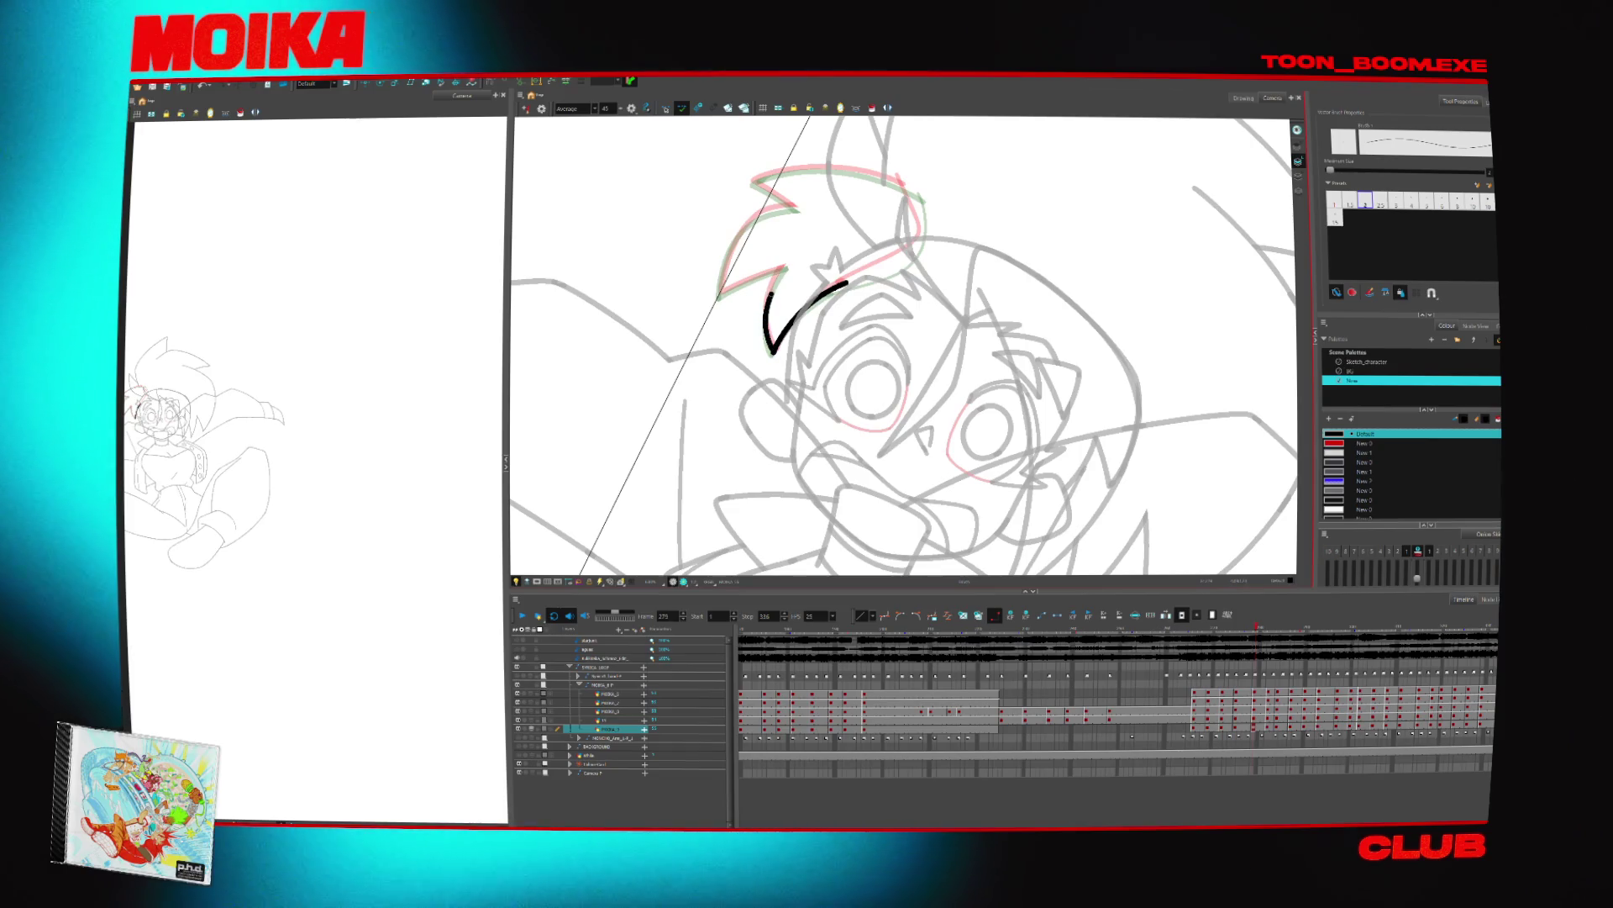
{"action": "left_click_drag", "start_coordinate": [786, 264], "coordinate": [771, 351]}
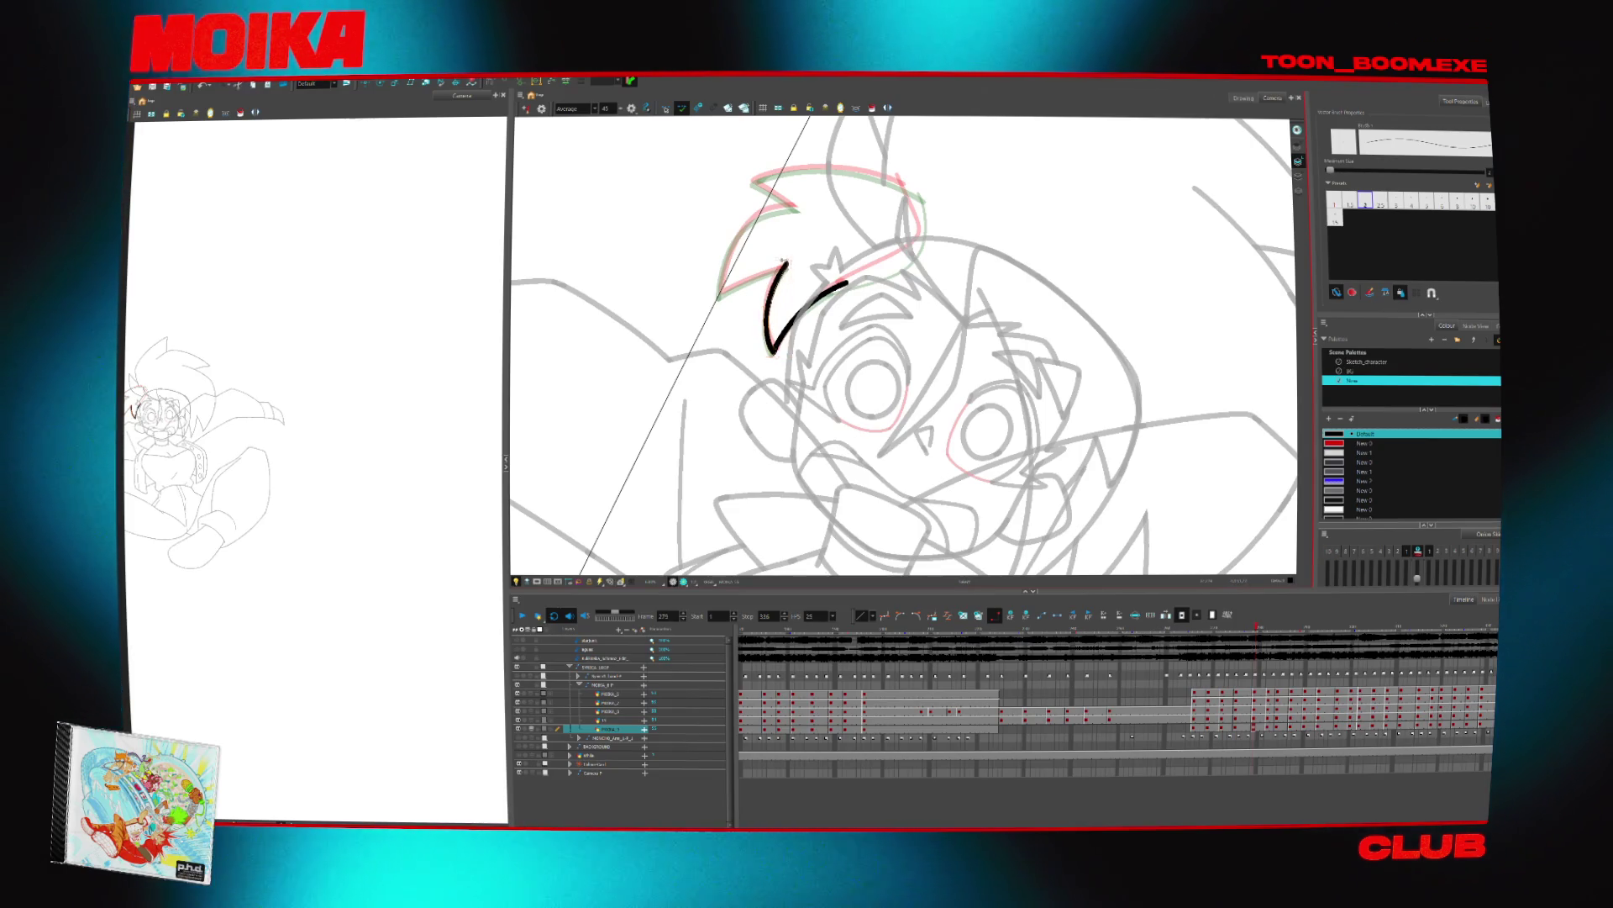
Outline the hair's left edge in black and delete a stray stroke recoloured red
{"action": "key", "text": "ctrl+alt"}
{"action": "left_click_drag", "start_coordinate": [782, 233], "coordinate": [743, 307]}
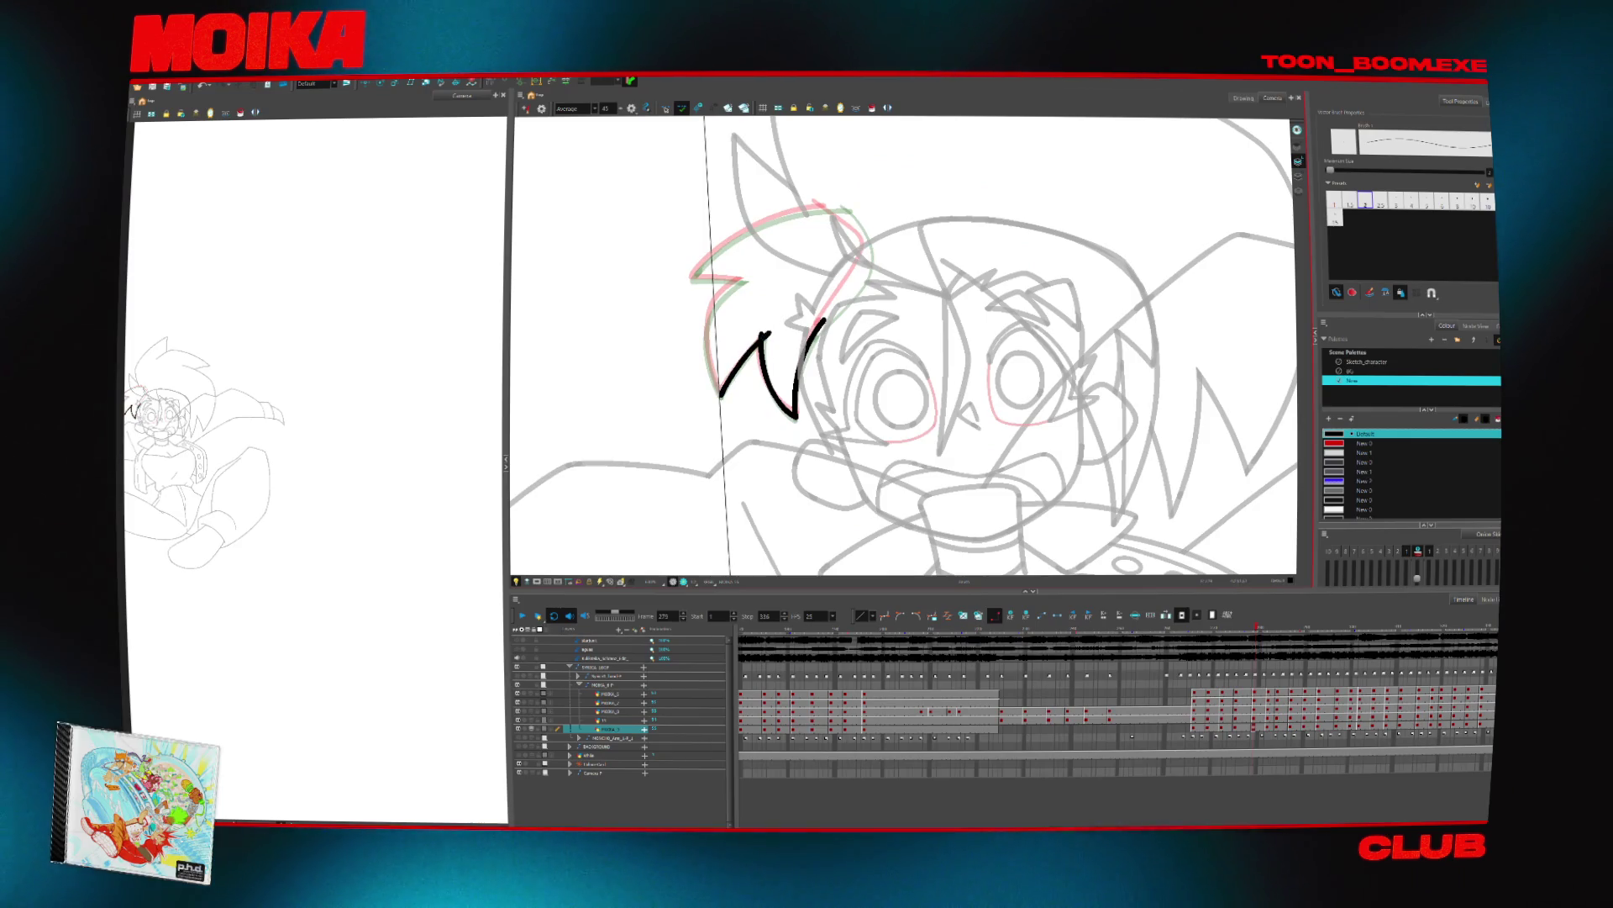
{"action": "key", "text": "ctrl+alt"}
{"action": "mouse_move", "coordinate": [824, 252]}
{"action": "left_mouse_down"}
{"action": "mouse_move", "coordinate": [760, 395]}
{"action": "mouse_move", "coordinate": [703, 419]}
{"action": "left_mouse_up"}
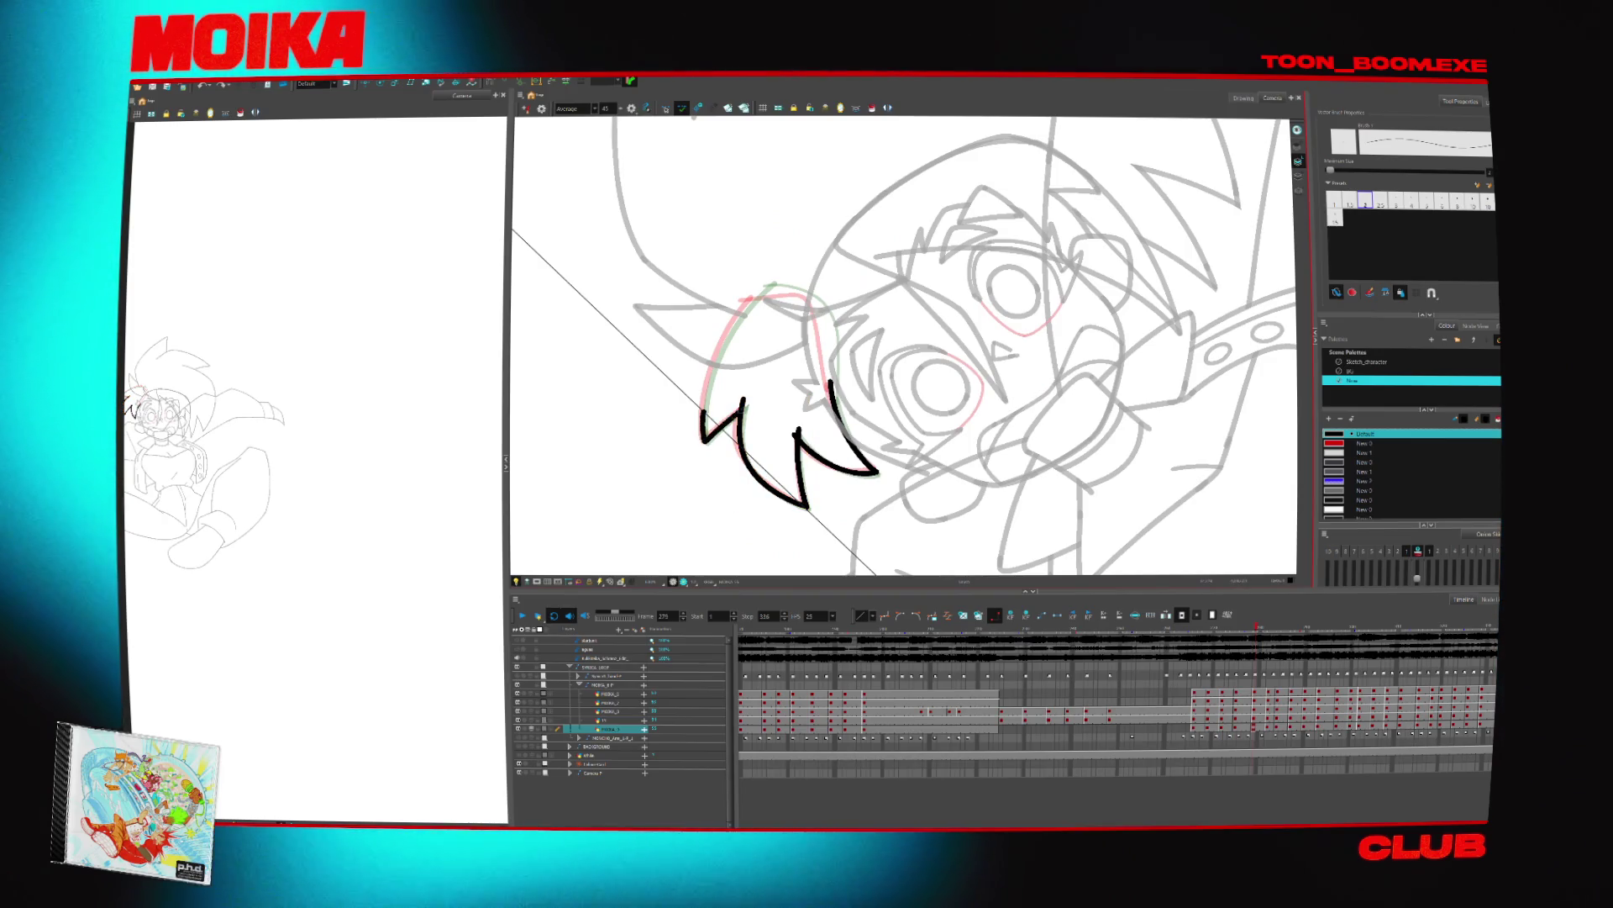
{"action": "left_click_drag", "start_coordinate": [760, 292], "coordinate": [704, 437]}
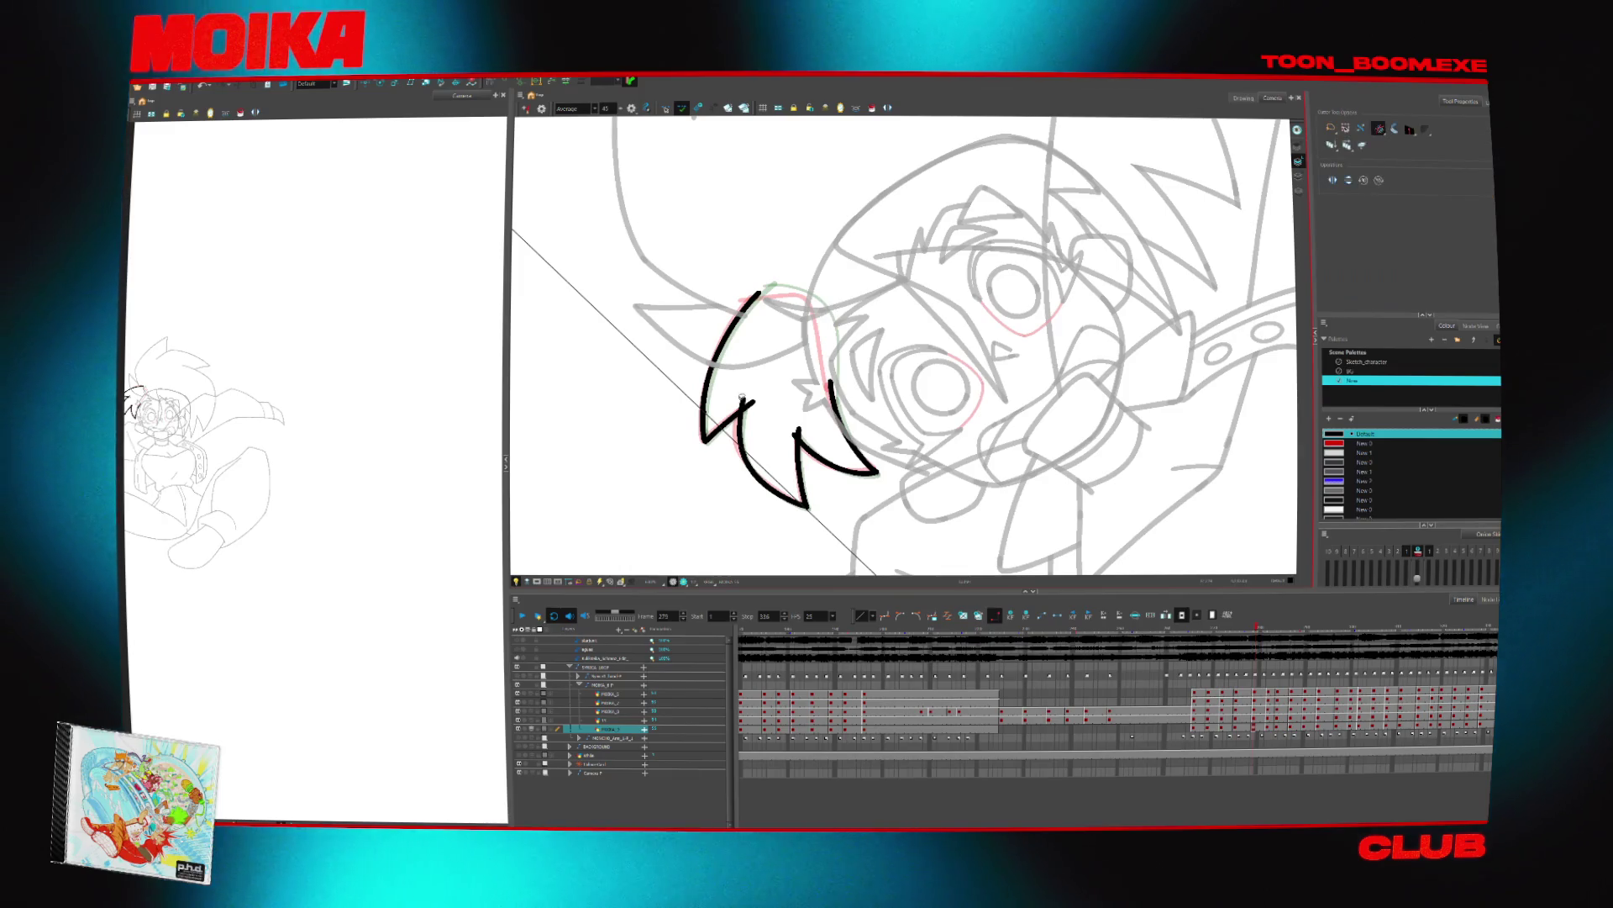
{"action": "key", "text": "alt+s"}
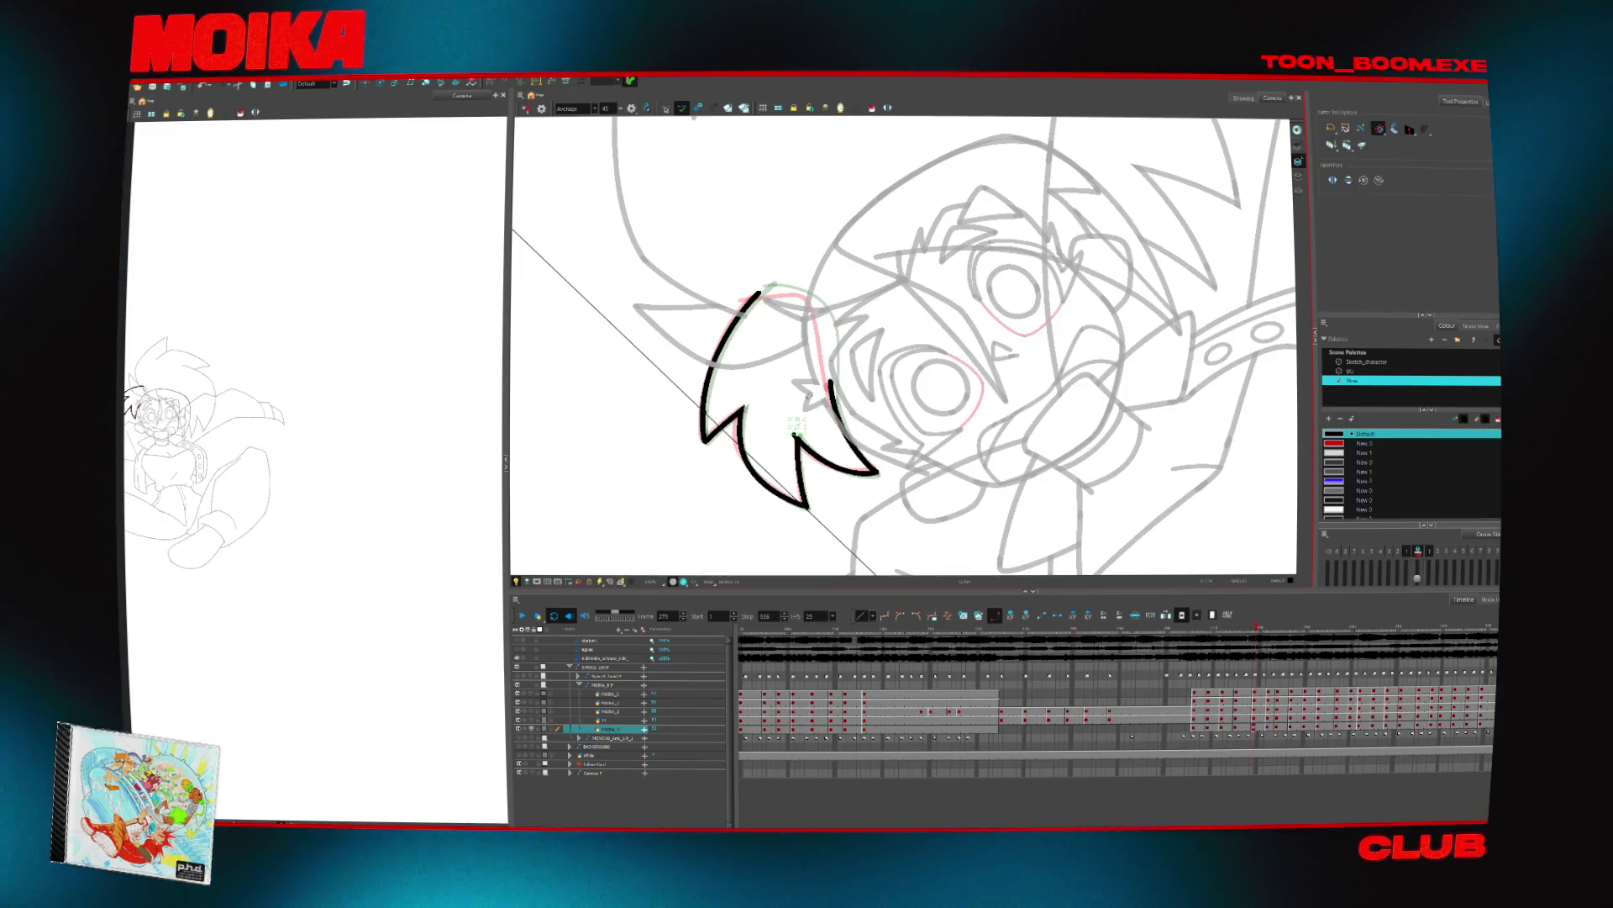
{"action": "left_click", "coordinate": [1361, 443]}
{"action": "key", "text": "alt+b"}
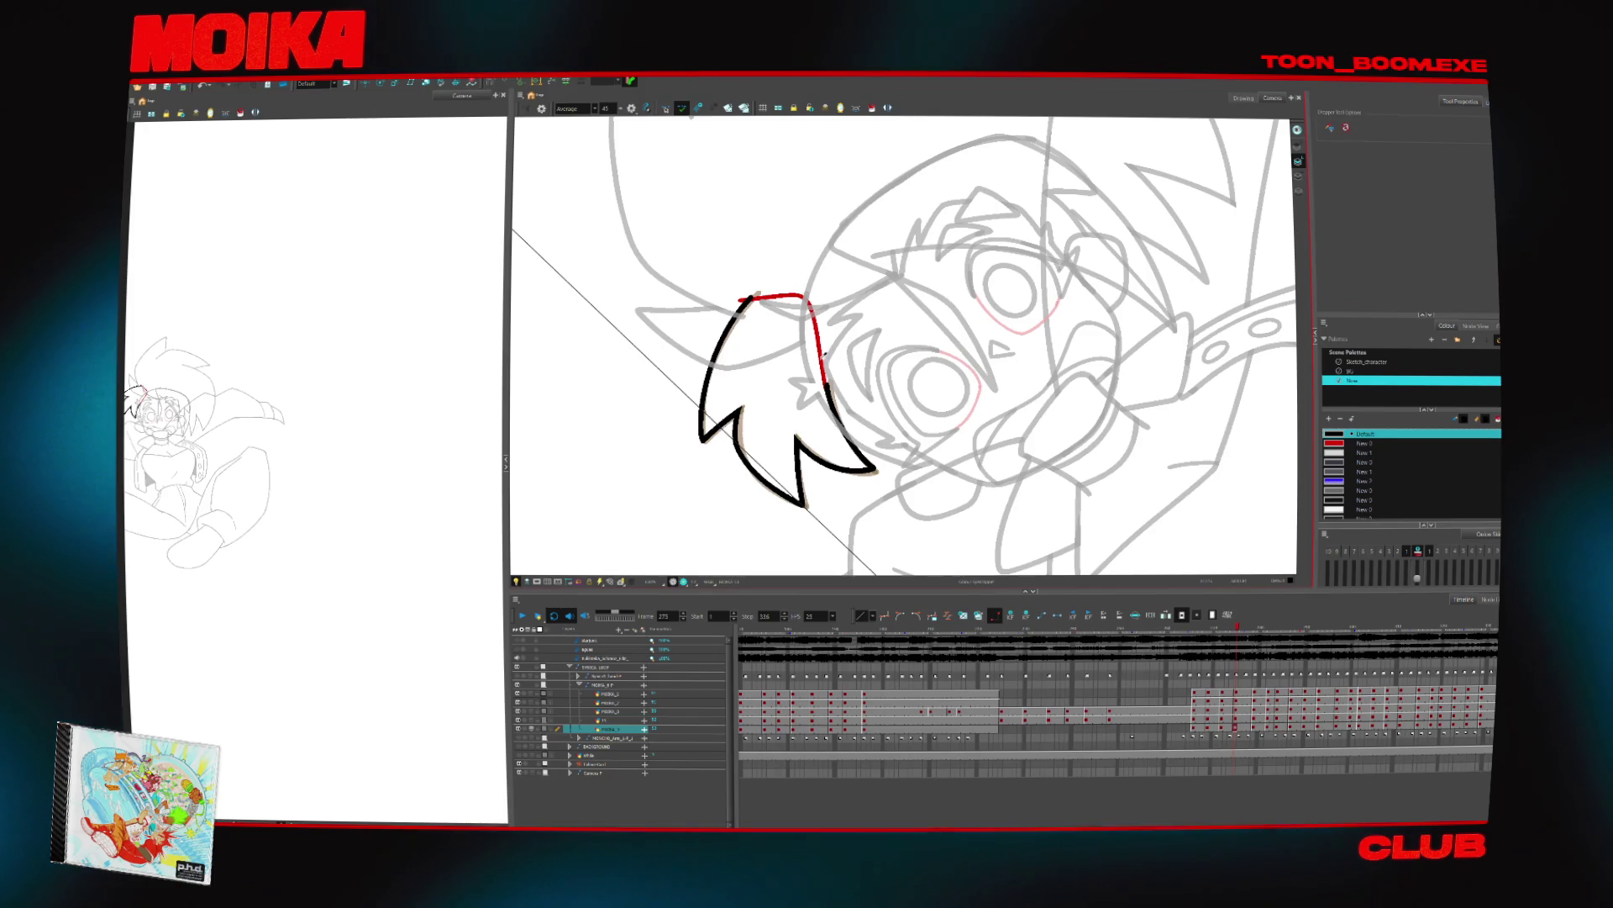
{"action": "key", "text": "Delete"}
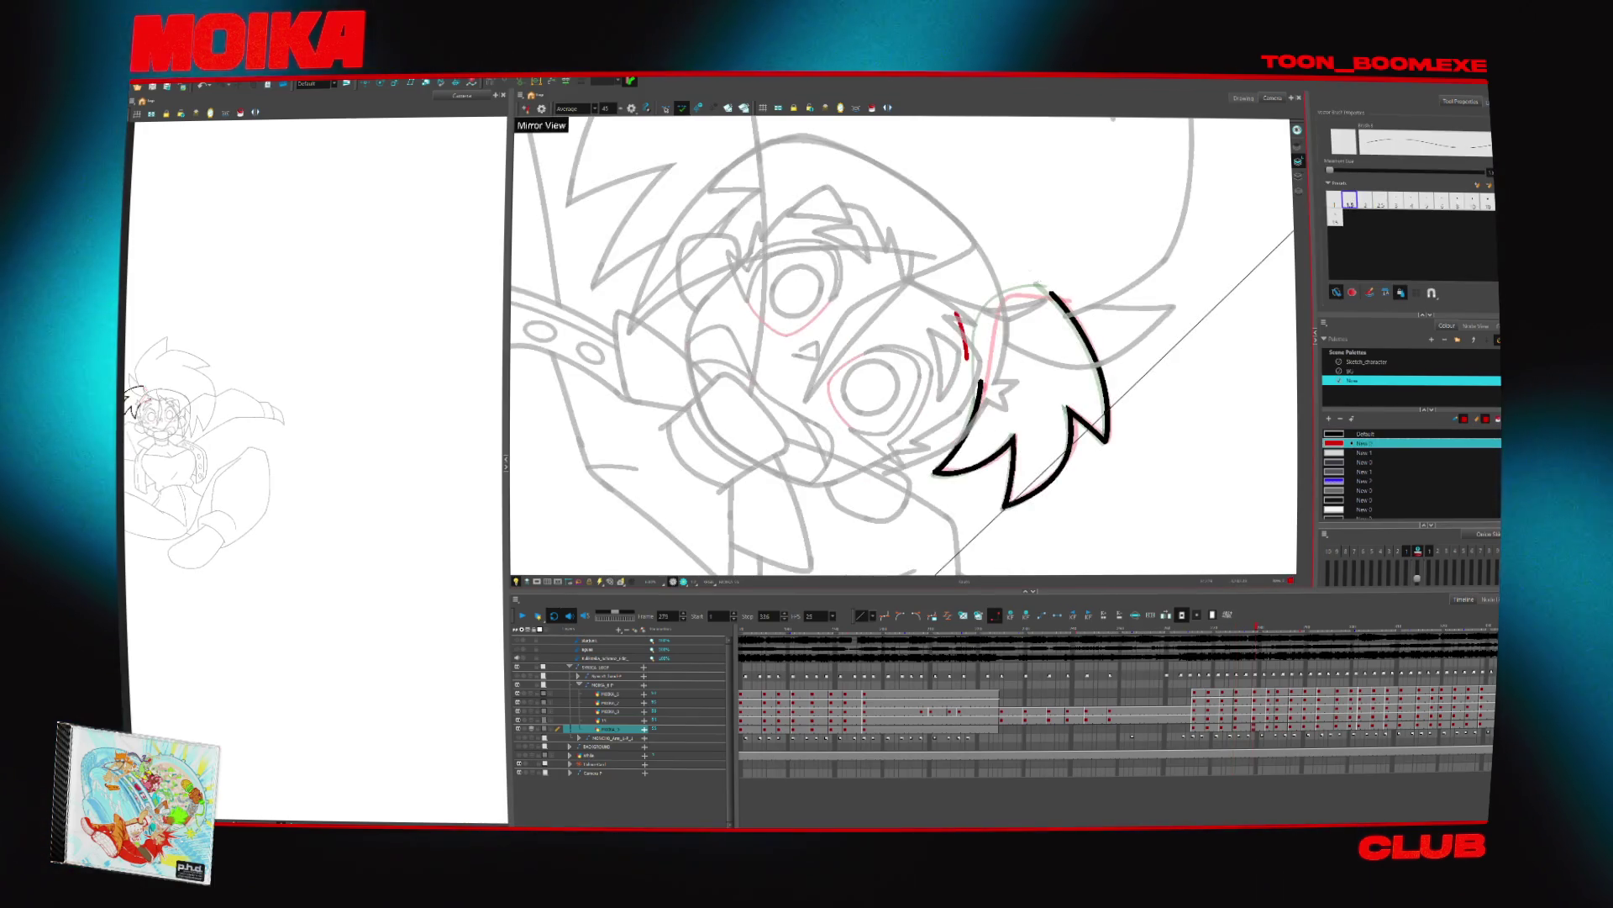
Switch to a thinner brush size and reset the view to show the whole character
{"action": "key", "text": "4"}
{"action": "left_click", "coordinate": [1349, 202]}
{"action": "left_click", "coordinate": [1334, 201]}
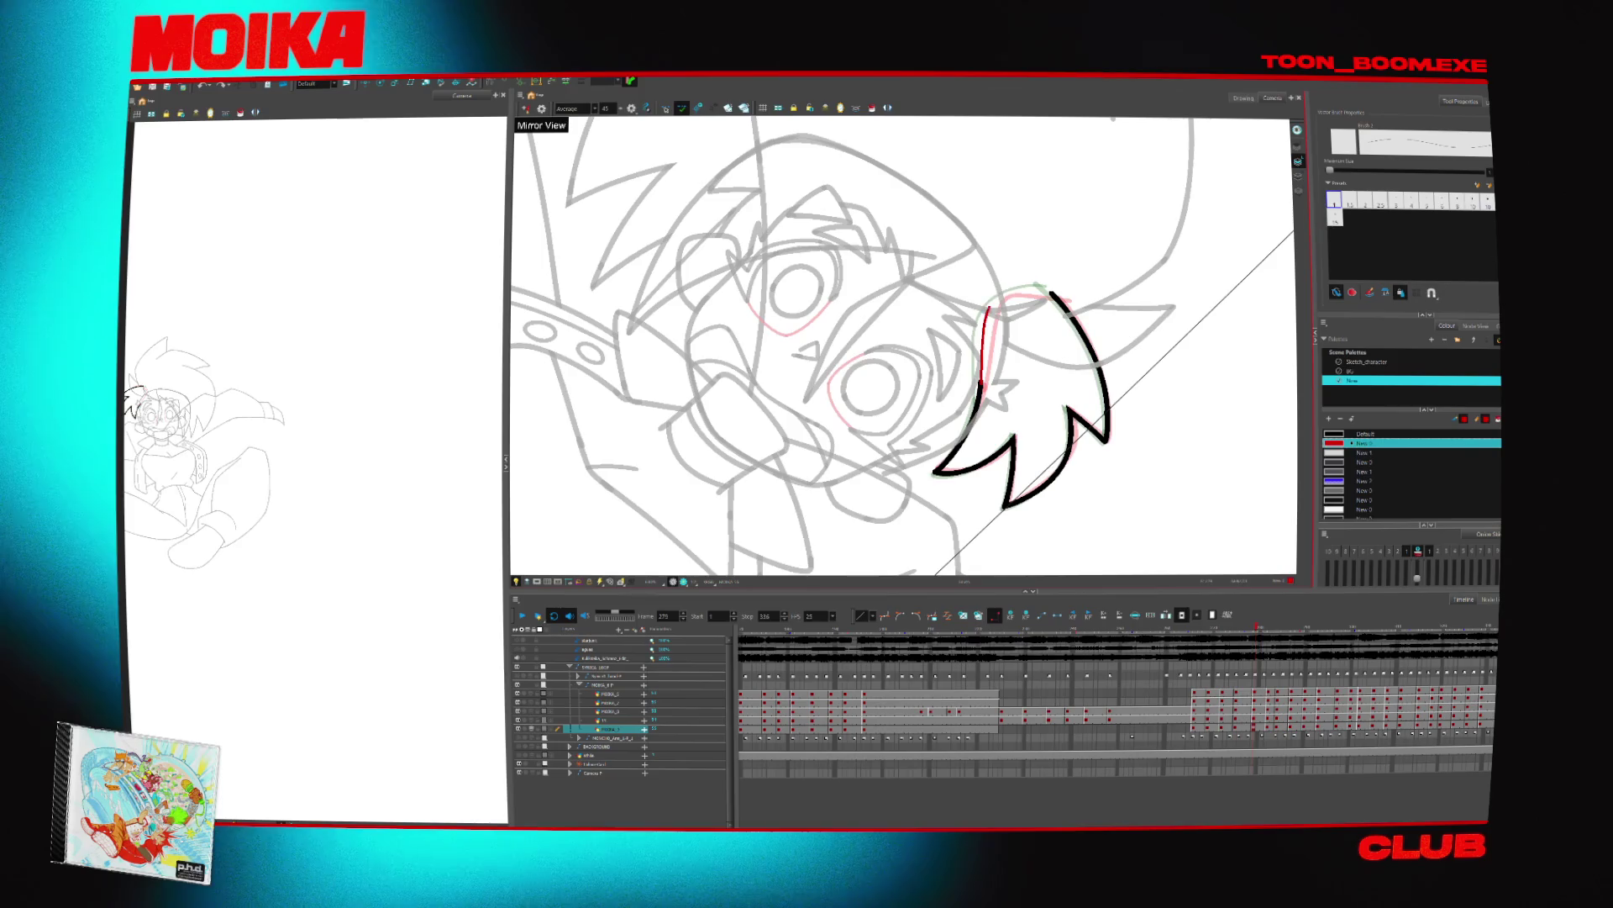
{"action": "key", "text": "alt+z"}
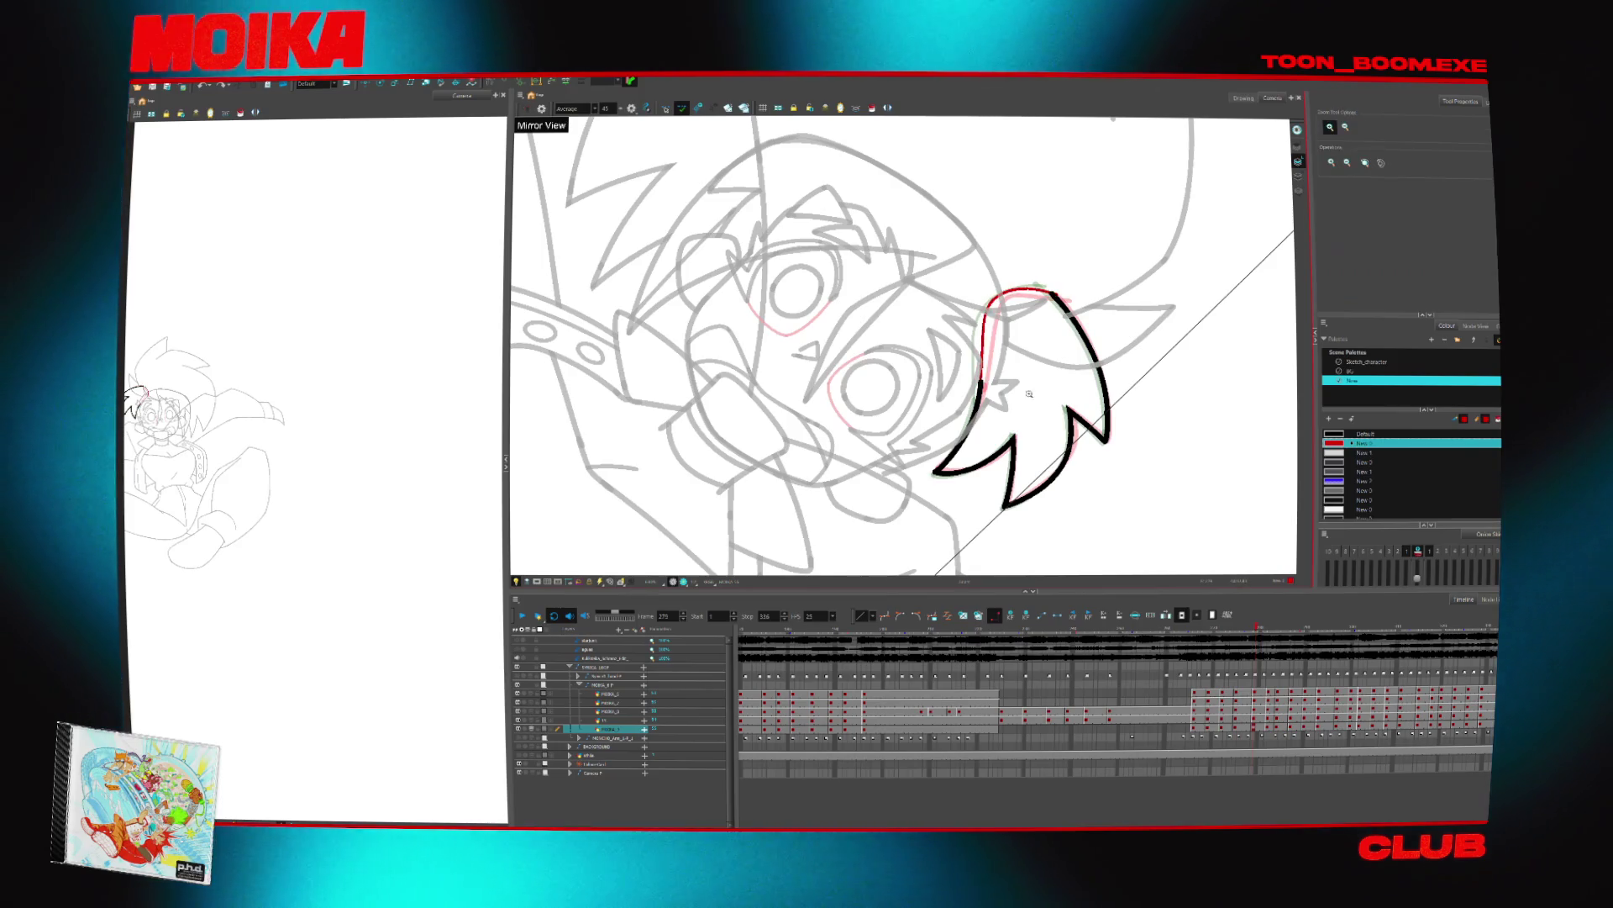
{"action": "key", "text": "4"}
{"action": "key", "text": "2"}
{"action": "key", "text": "shift+x"}
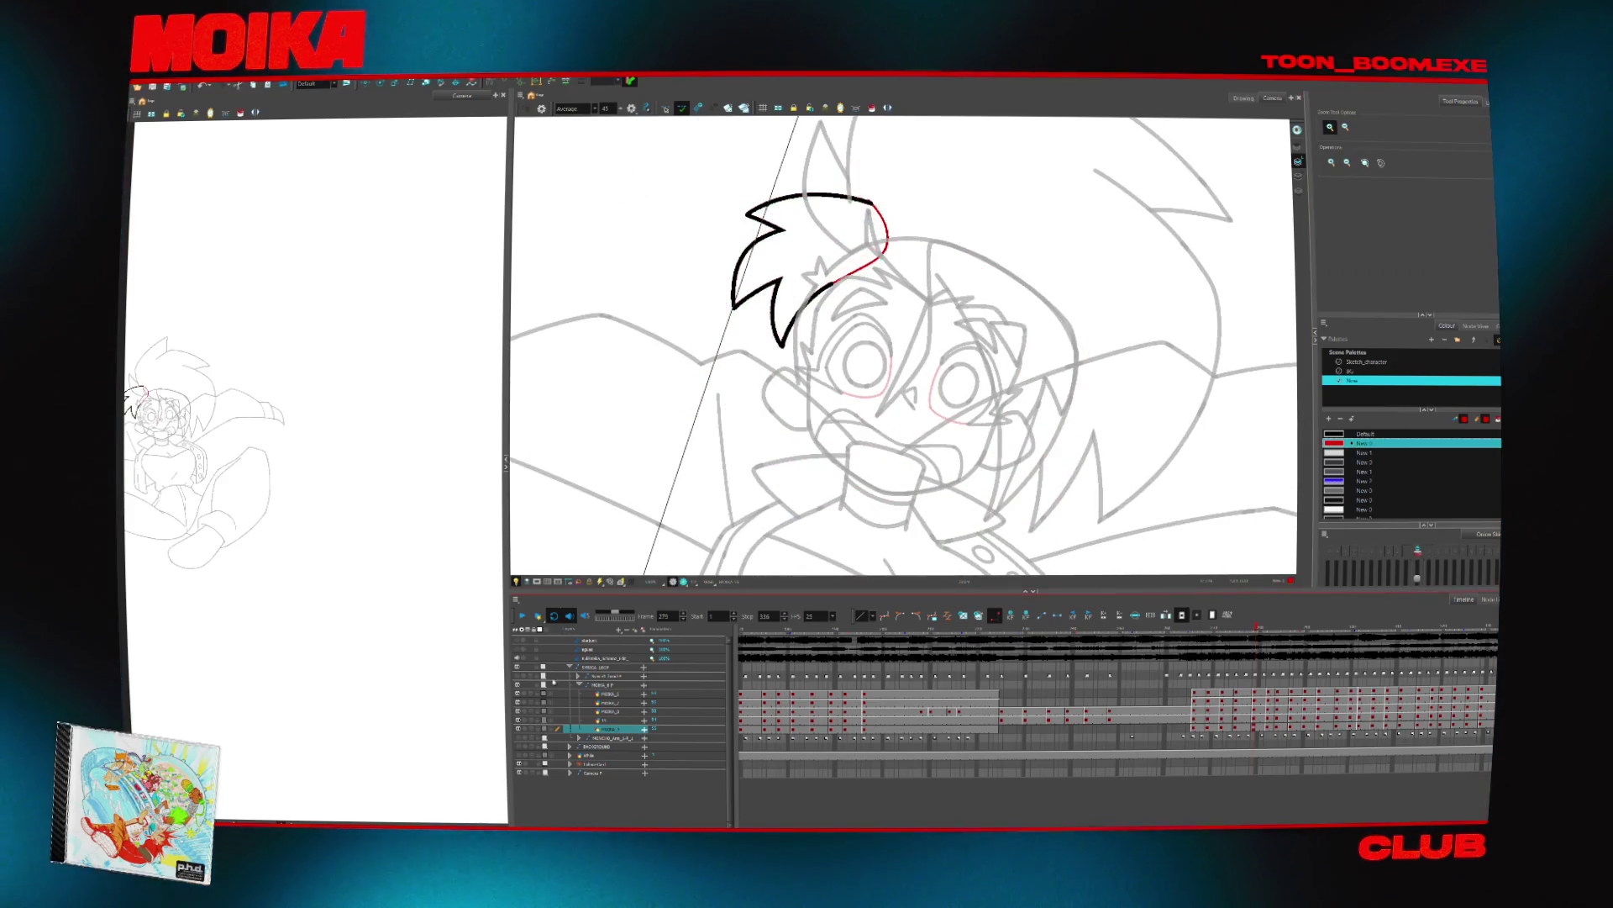
{"action": "key", "text": "shift+m"}
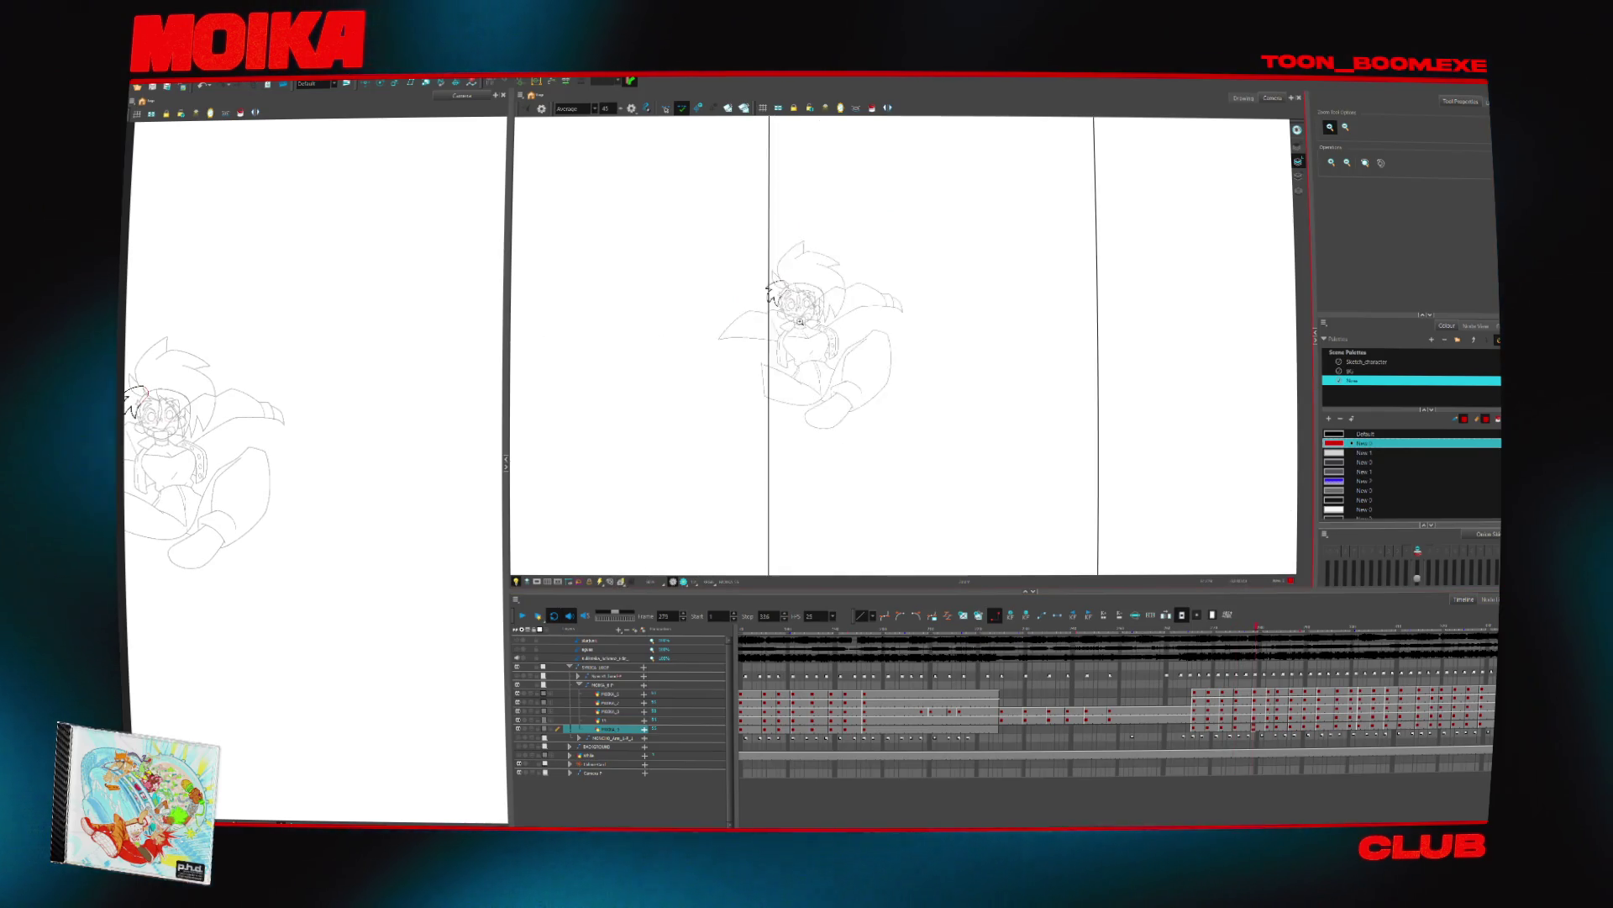
{"action": "left_click", "coordinate": [799, 324]}
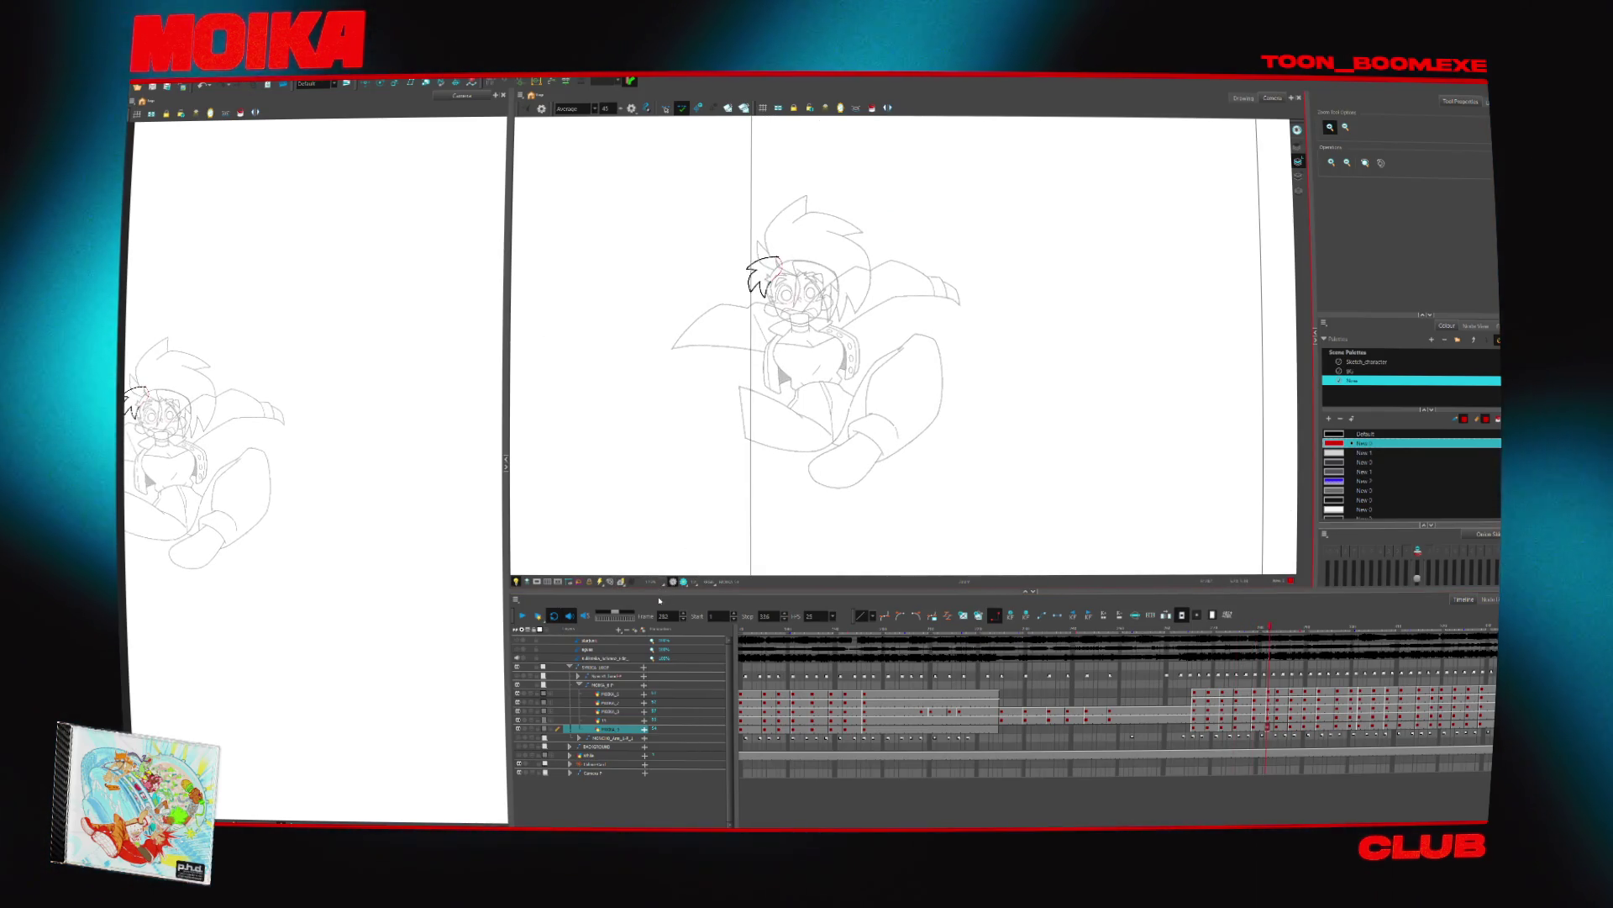
Step back to frame 275, advance to the cleaner drawing, and show the Node View
{"action": "key", "text": "comma"}
{"action": "key", "text": "comma"}
{"action": "key", "text": "comma"}
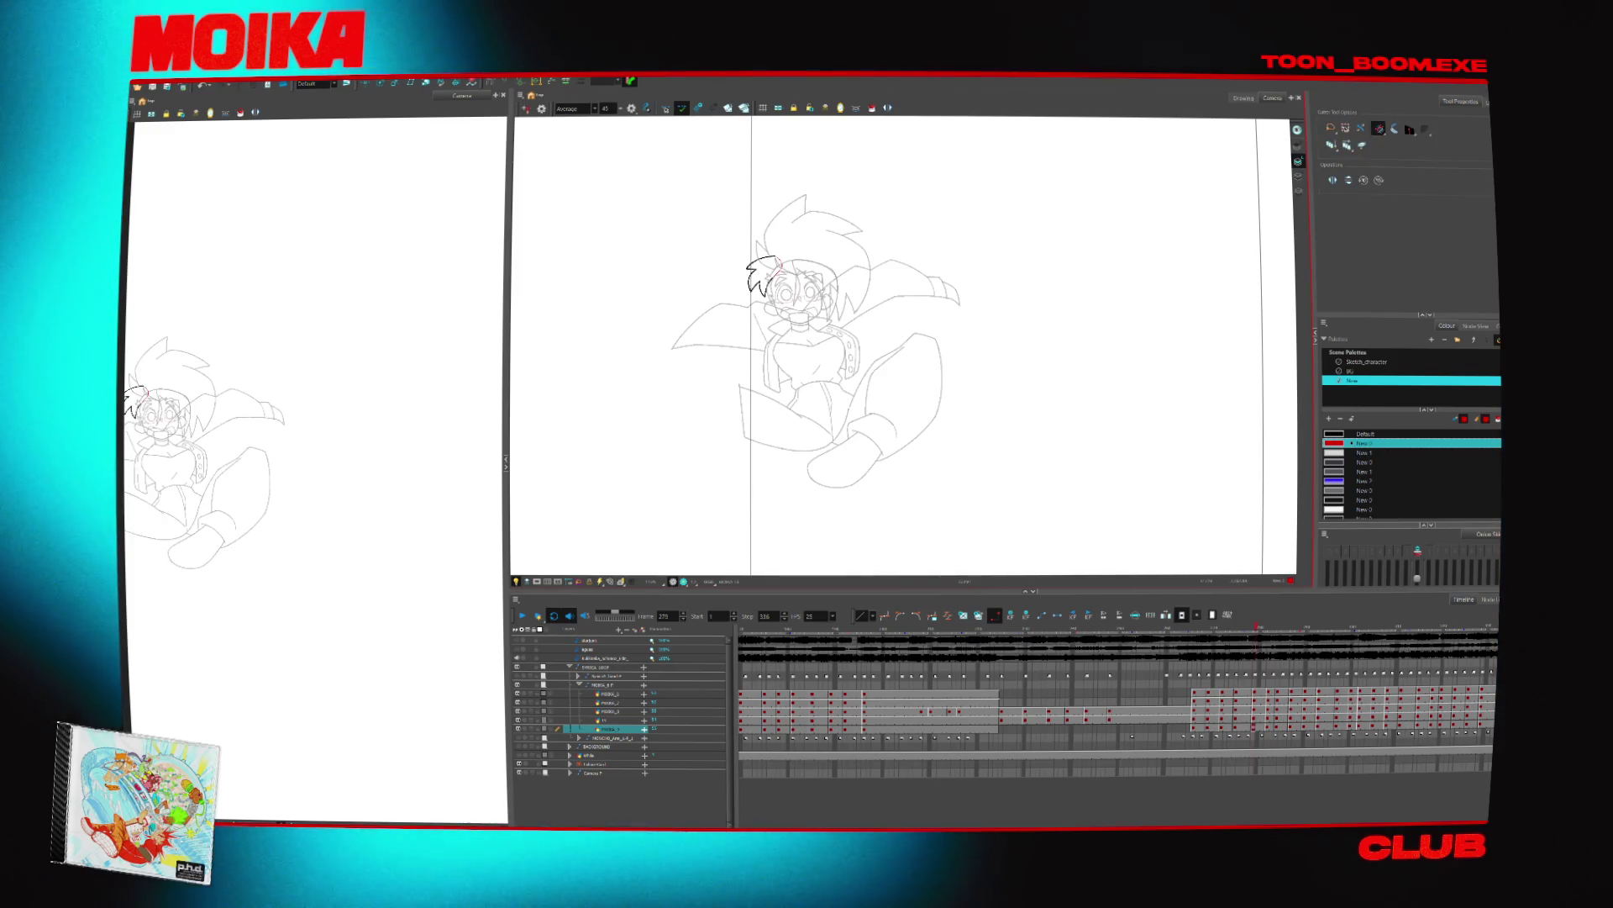
{"action": "key", "text": "period"}
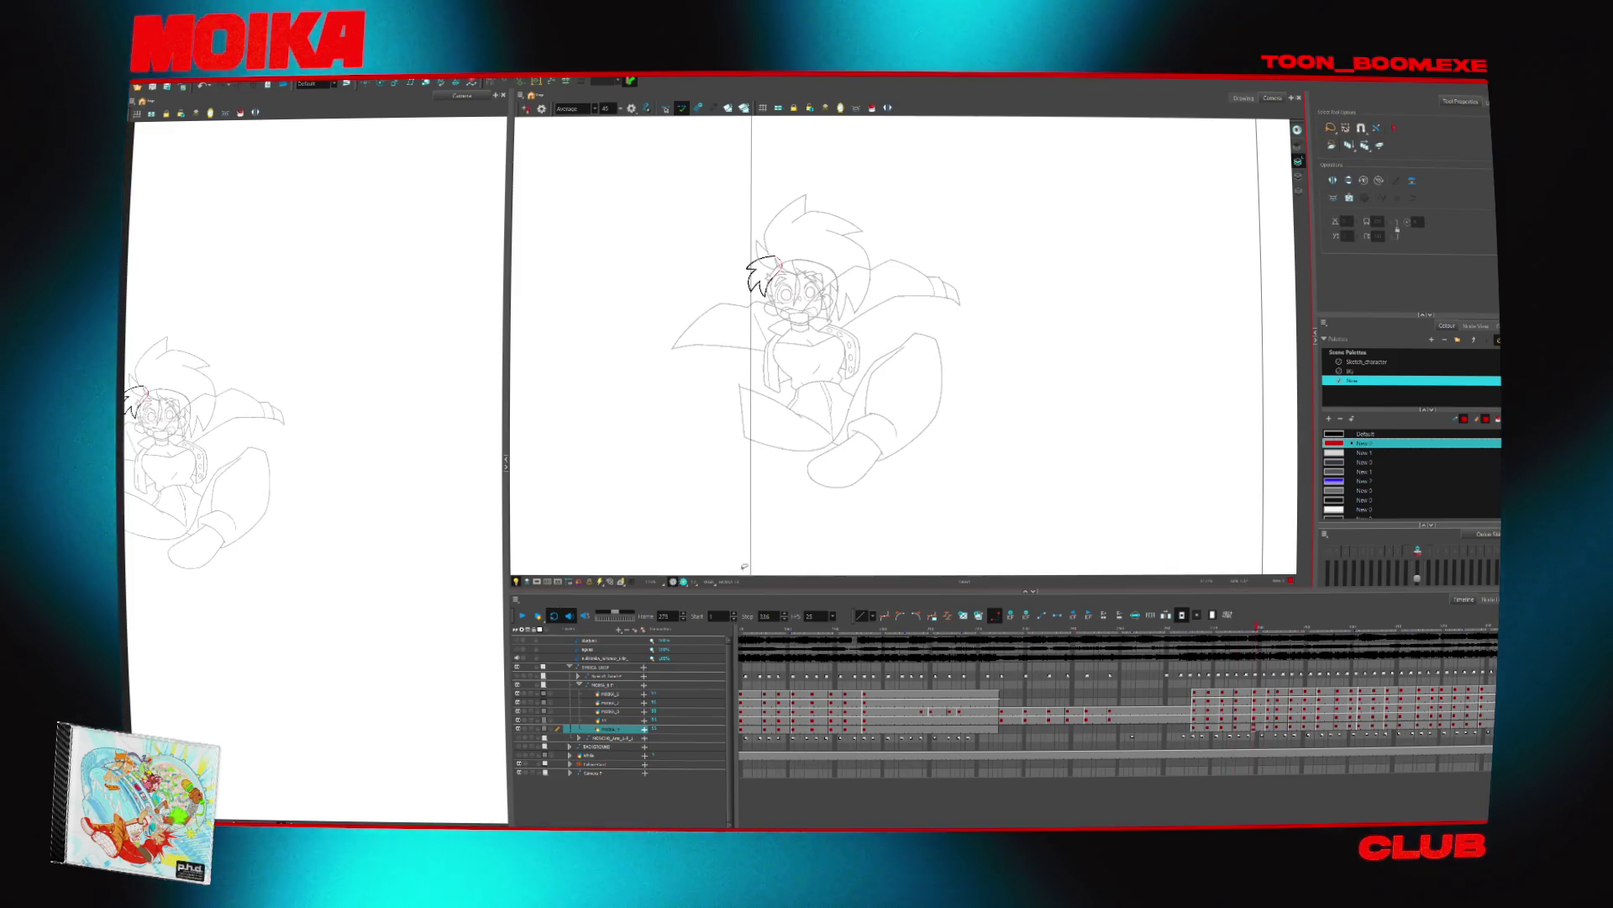
{"action": "left_click", "coordinate": [1476, 325]}
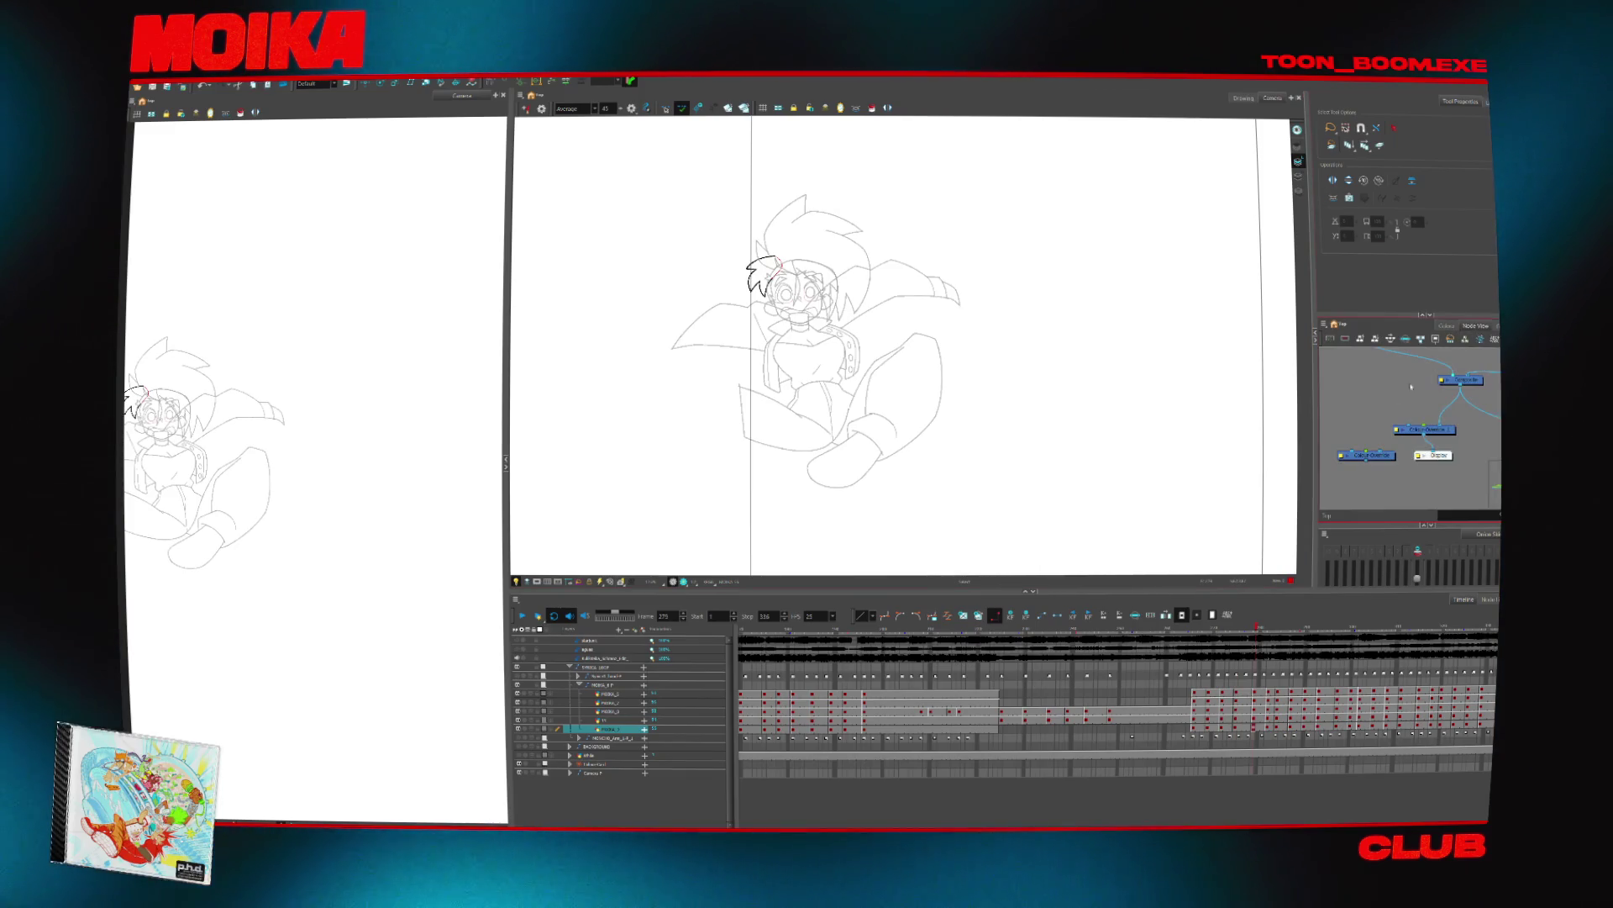
Activate the MOIKA_5 ink layer, select all strokes, then check the face and hair layers
{"action": "left_click", "coordinate": [611, 729]}
{"action": "left_click", "coordinate": [605, 719]}
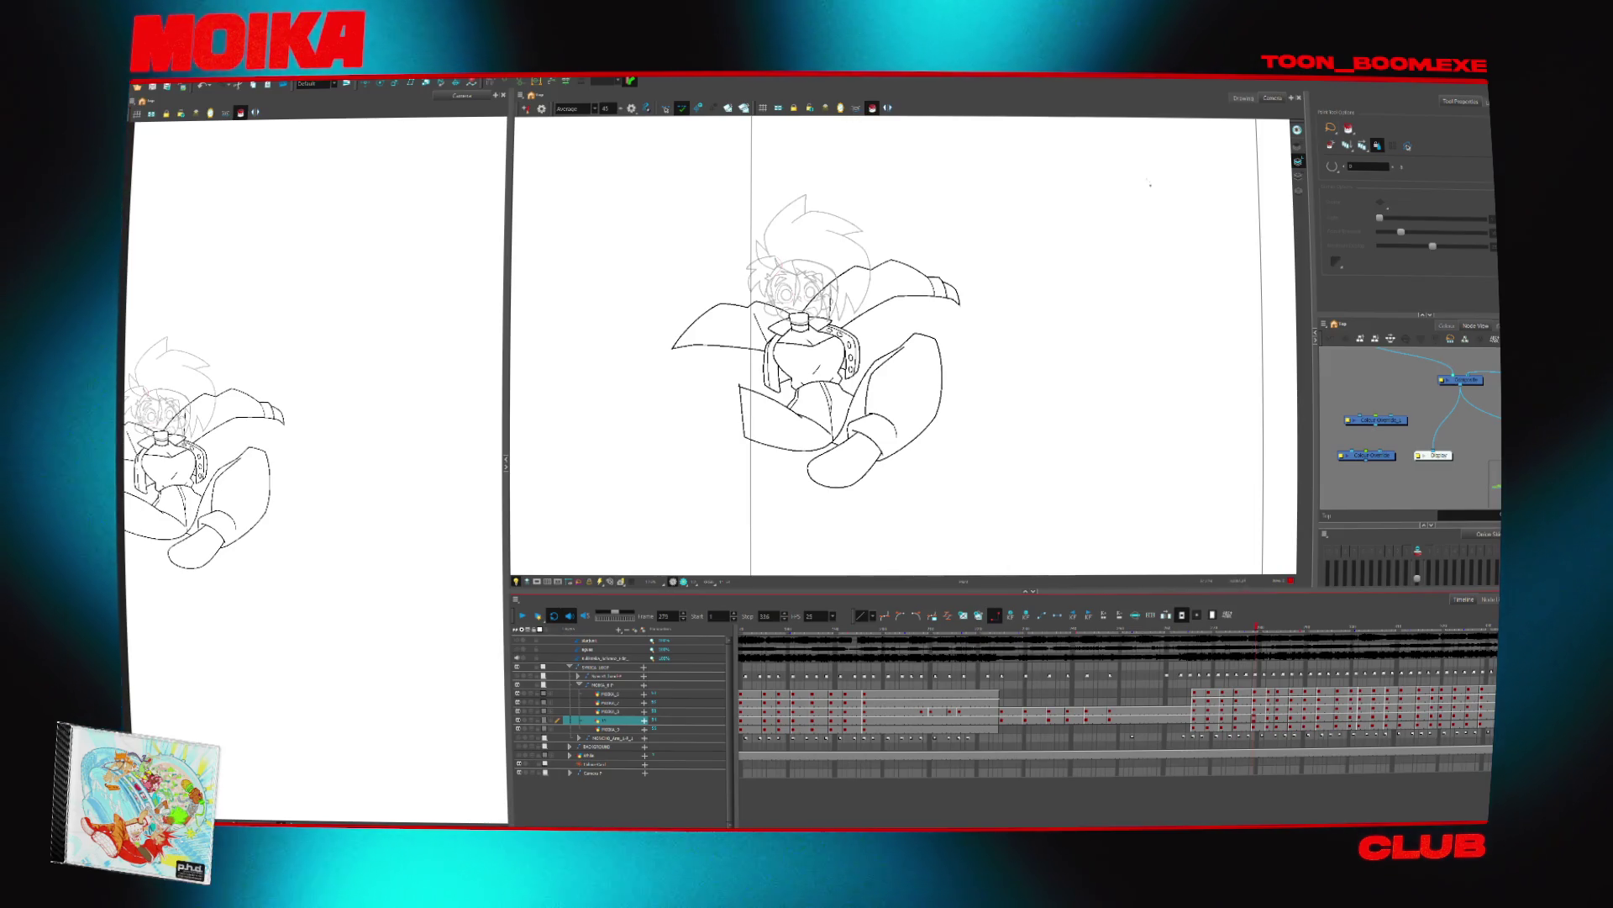
{"action": "key", "text": "ctrl+a"}
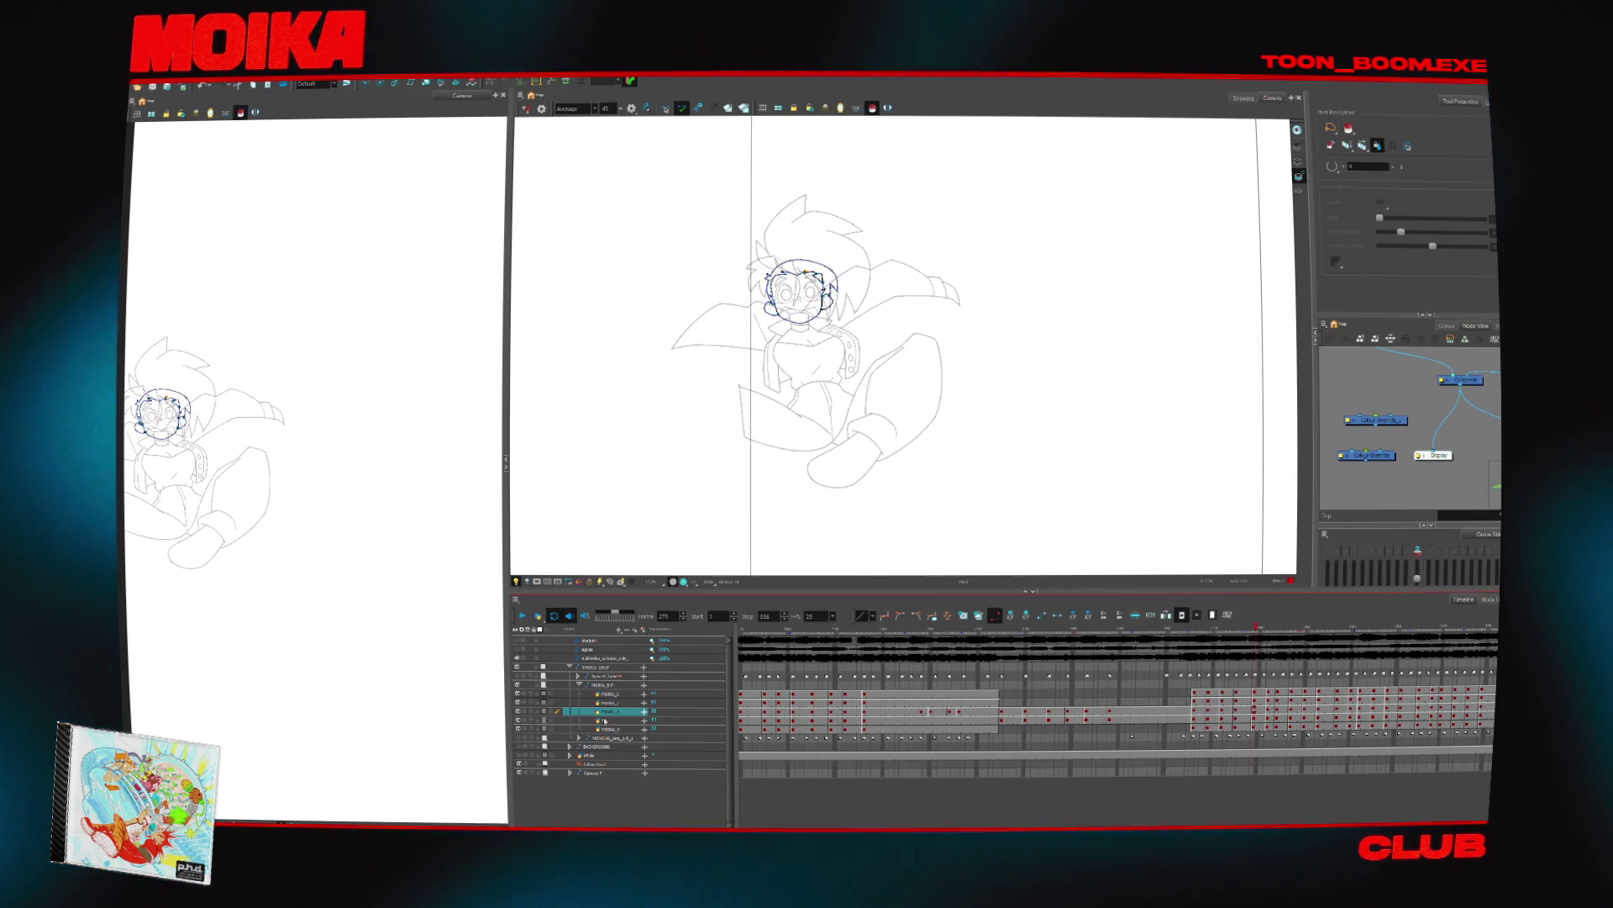
{"action": "left_click", "coordinate": [622, 701]}
{"action": "left_click", "coordinate": [622, 693]}
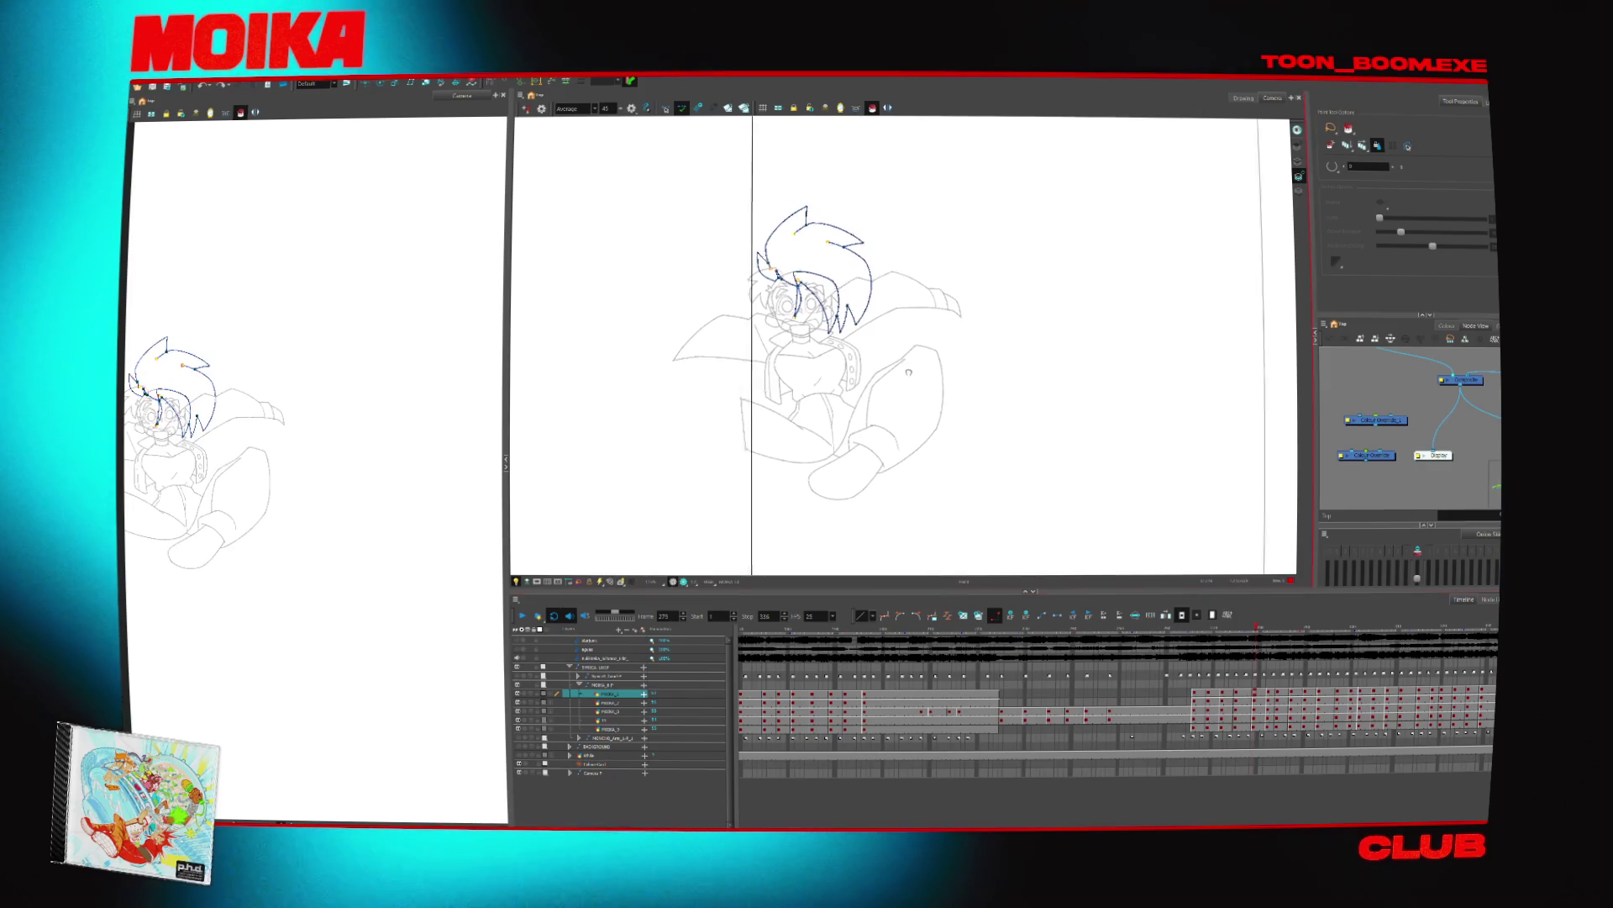
{"action": "left_click", "coordinate": [623, 702]}
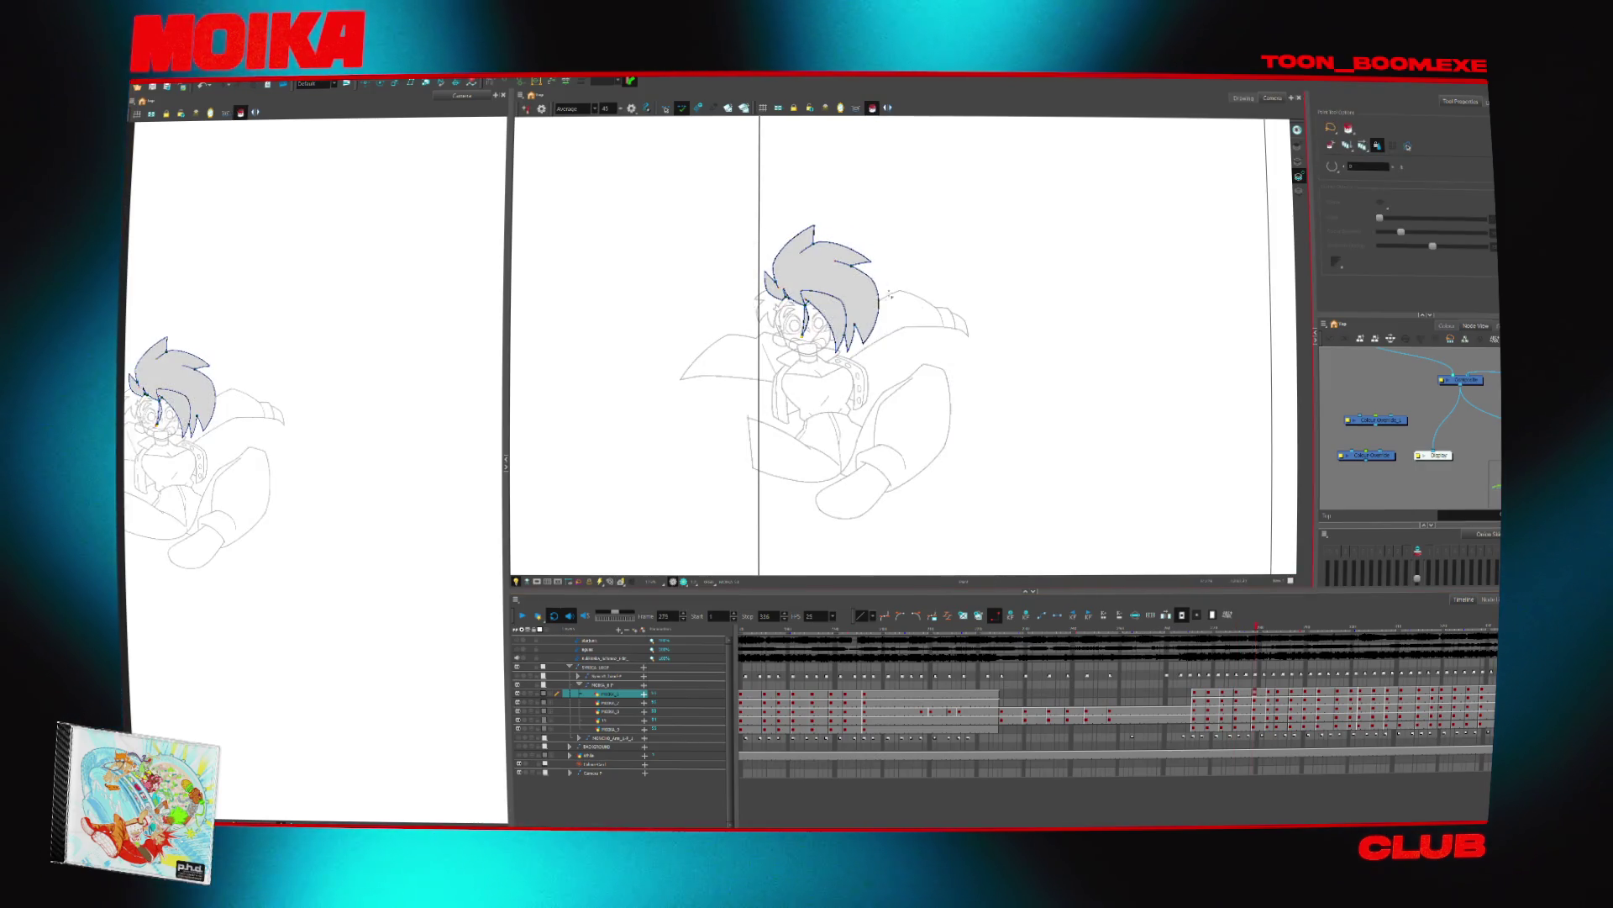
Zoom in on the face and toggle the outline-only display while switching between Paint and Dropper
{"action": "left_click", "coordinate": [838, 311]}
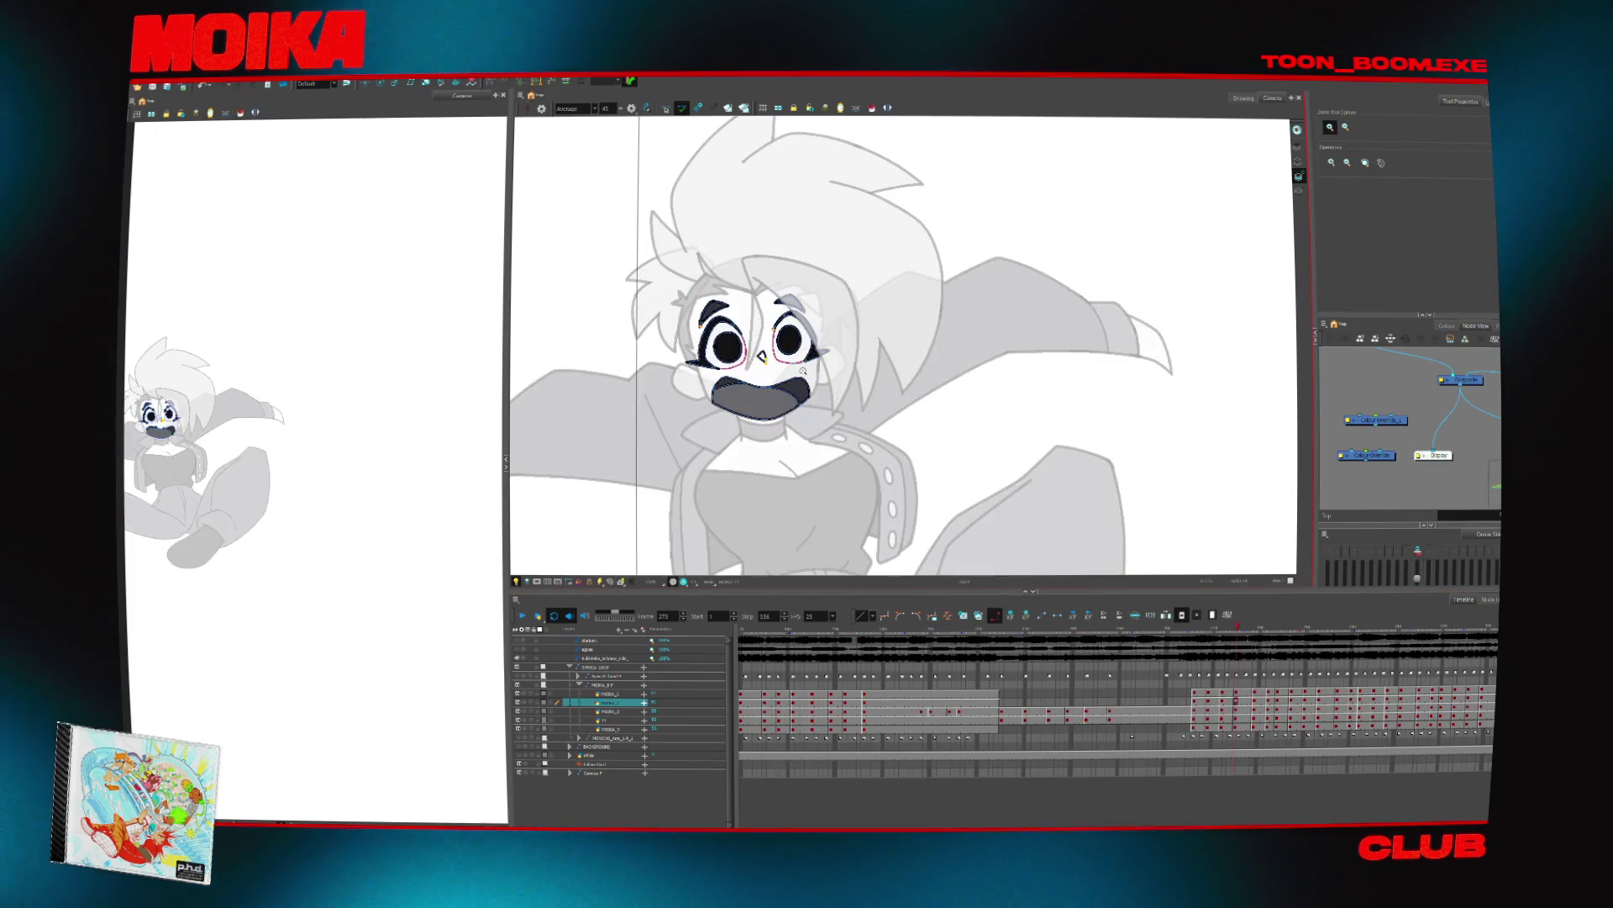
{"action": "left_click", "coordinate": [871, 108]}
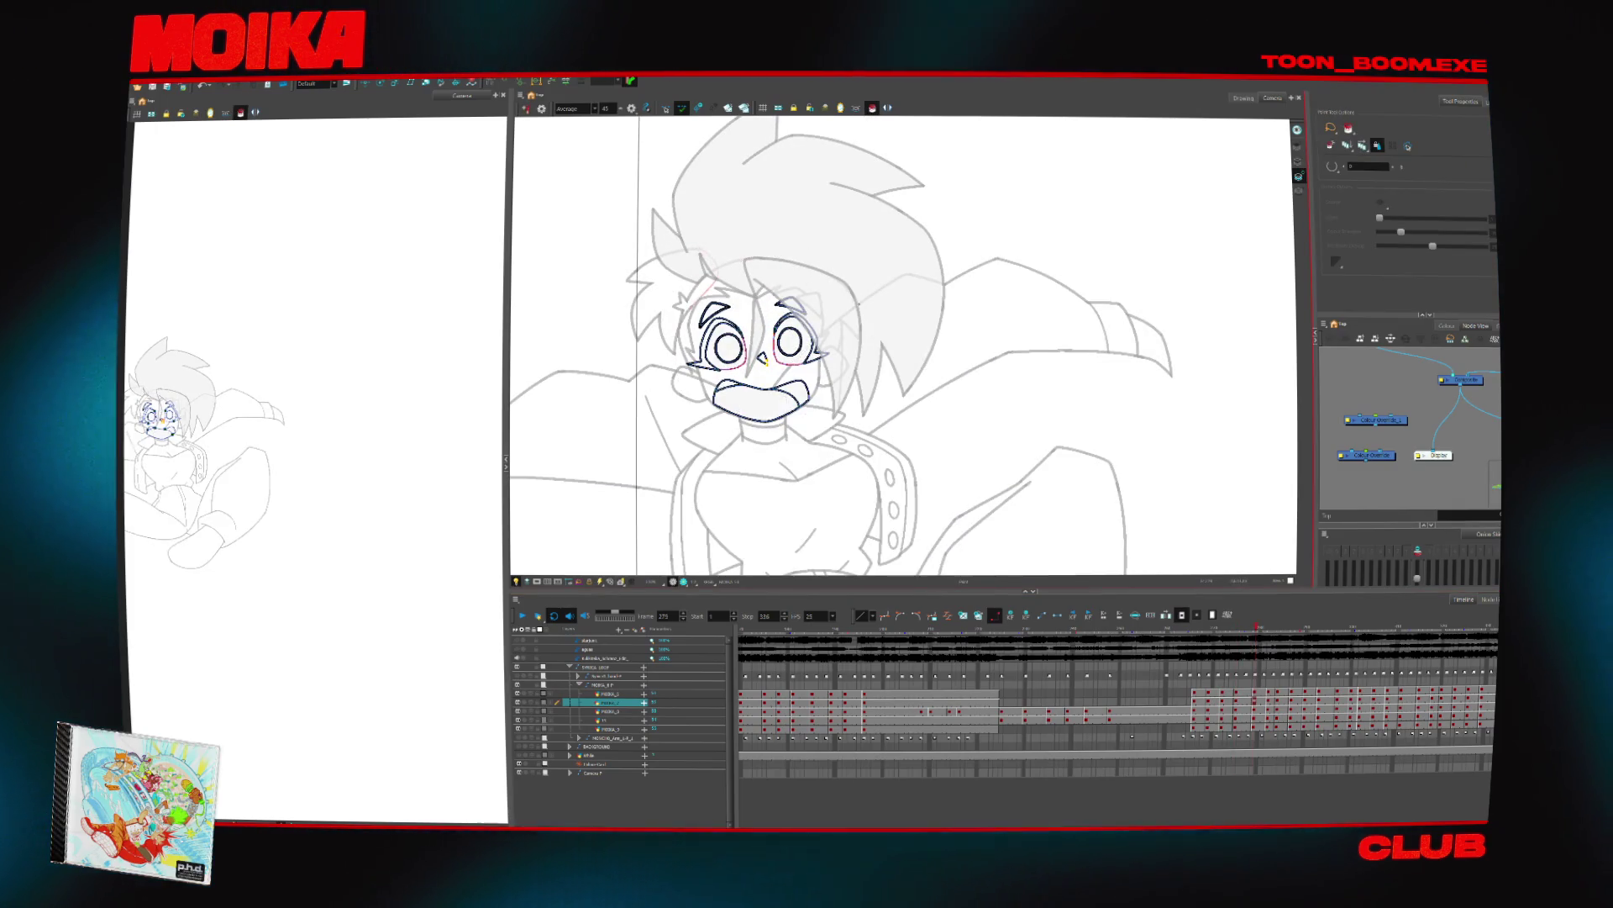
{"action": "left_click", "coordinate": [872, 109]}
{"action": "left_click", "coordinate": [871, 108]}
{"action": "left_click", "coordinate": [872, 109]}
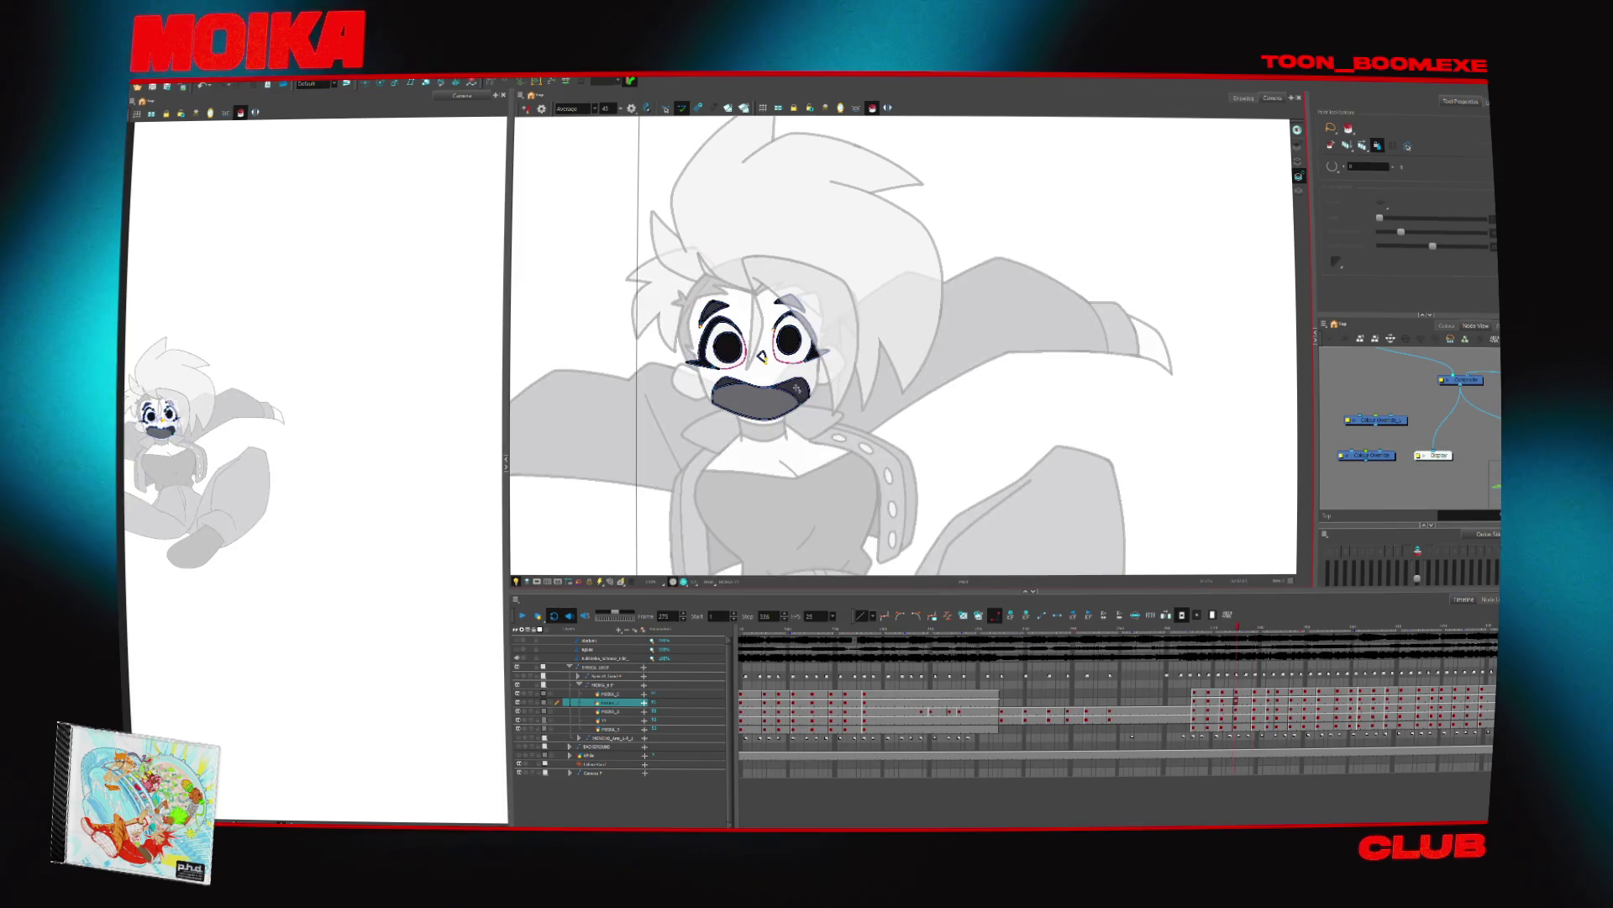
{"action": "key", "text": "alt+i"}
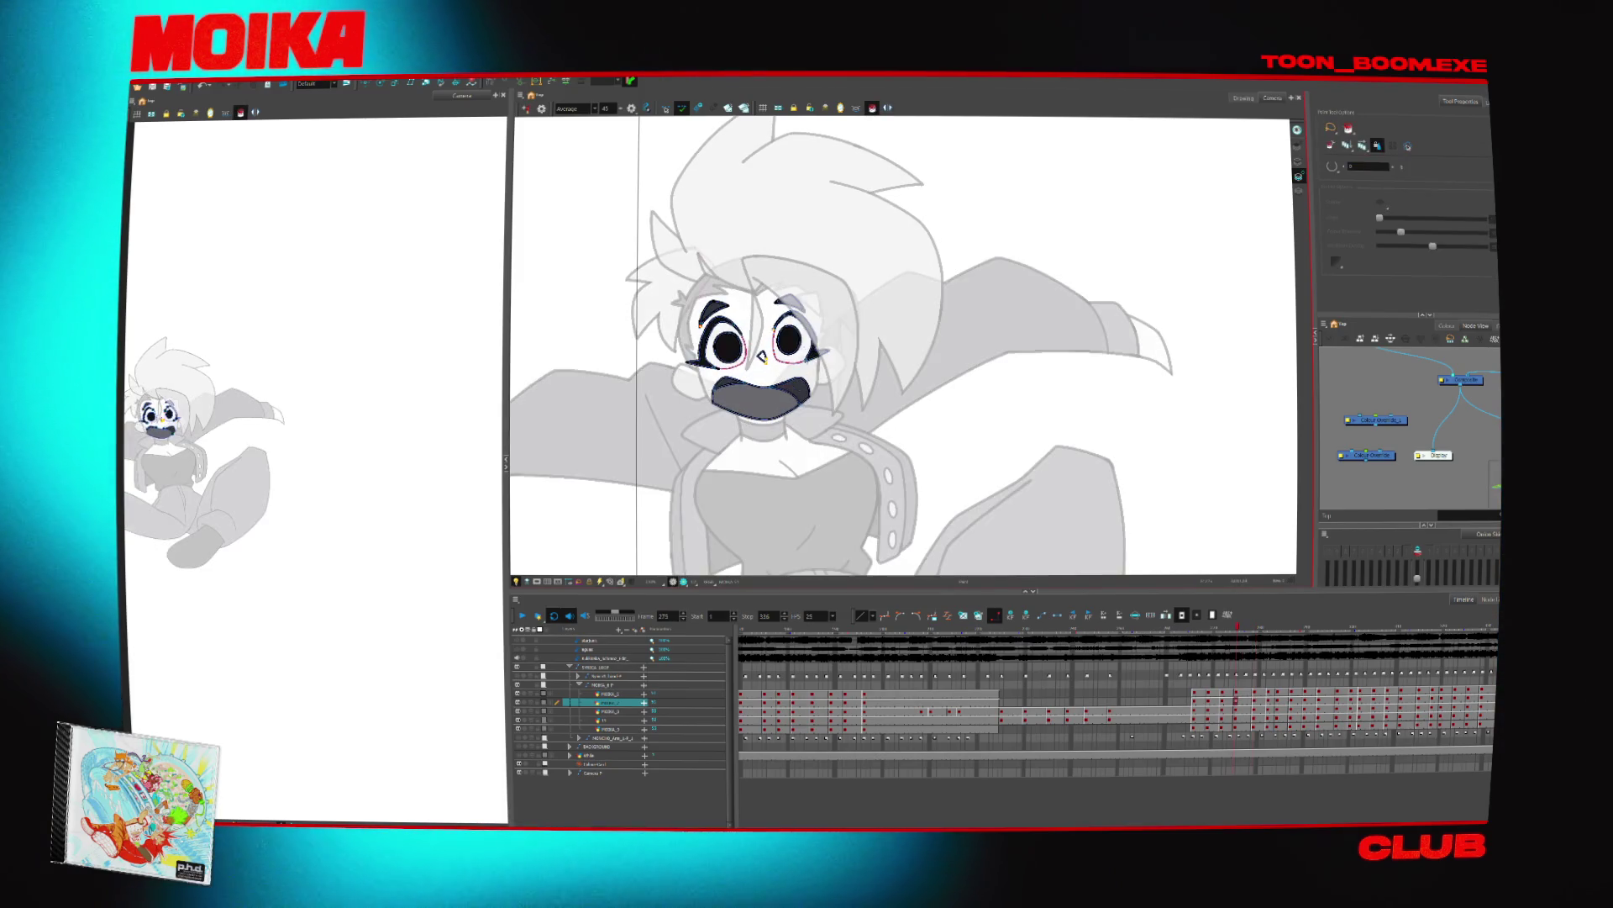
{"action": "key", "text": "alt+i"}
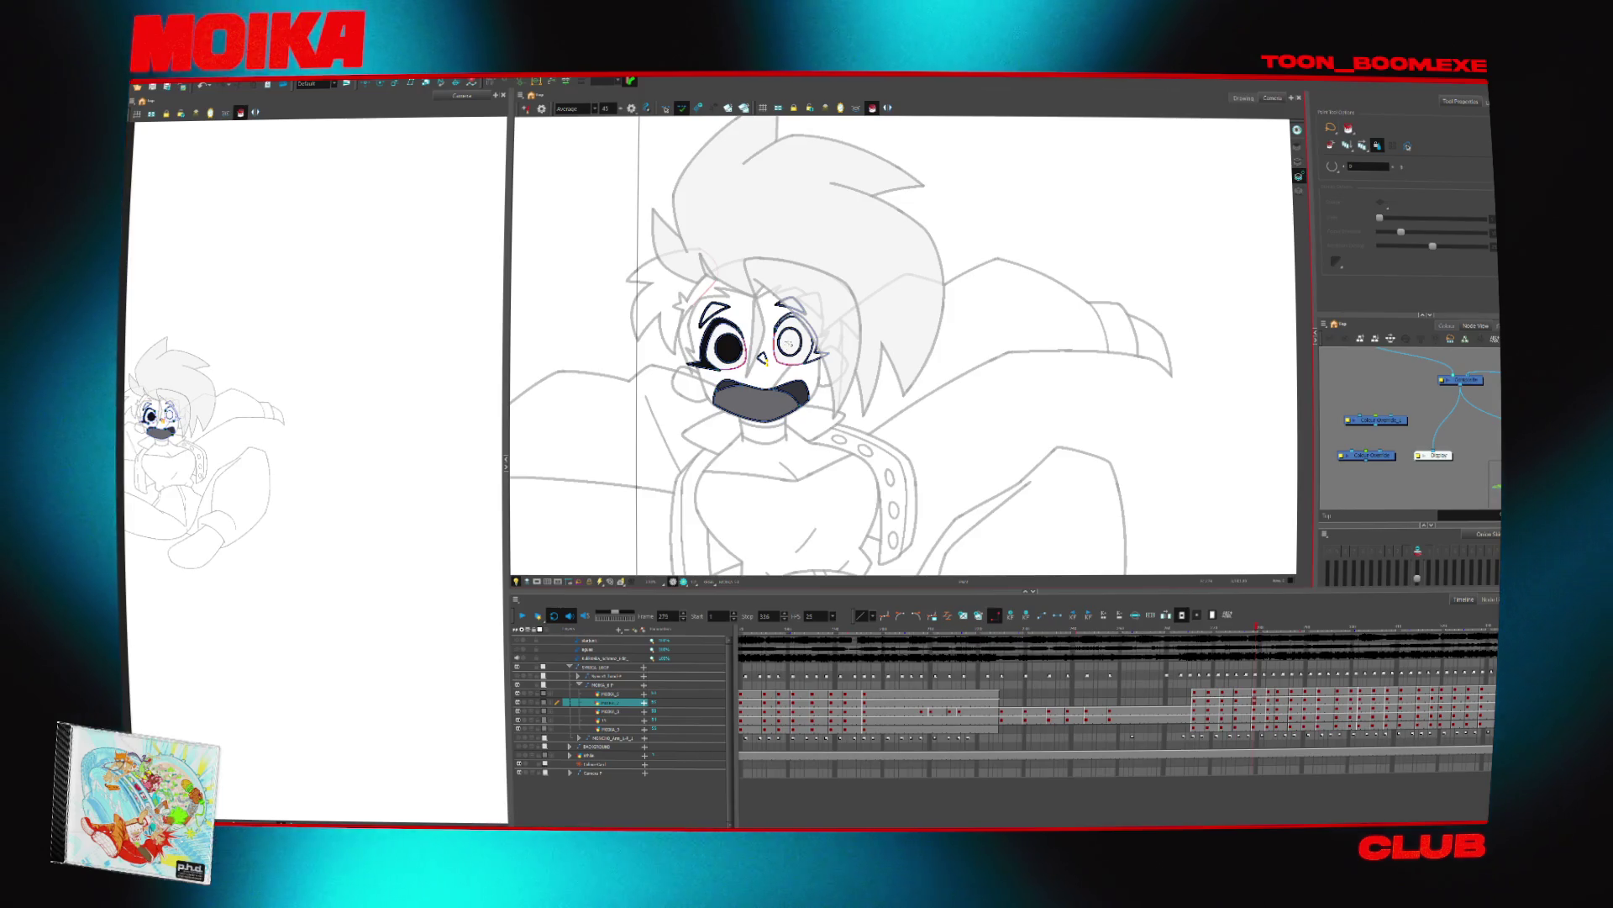
{"action": "key", "text": "alt+d"}
{"action": "key", "text": "alt+i"}
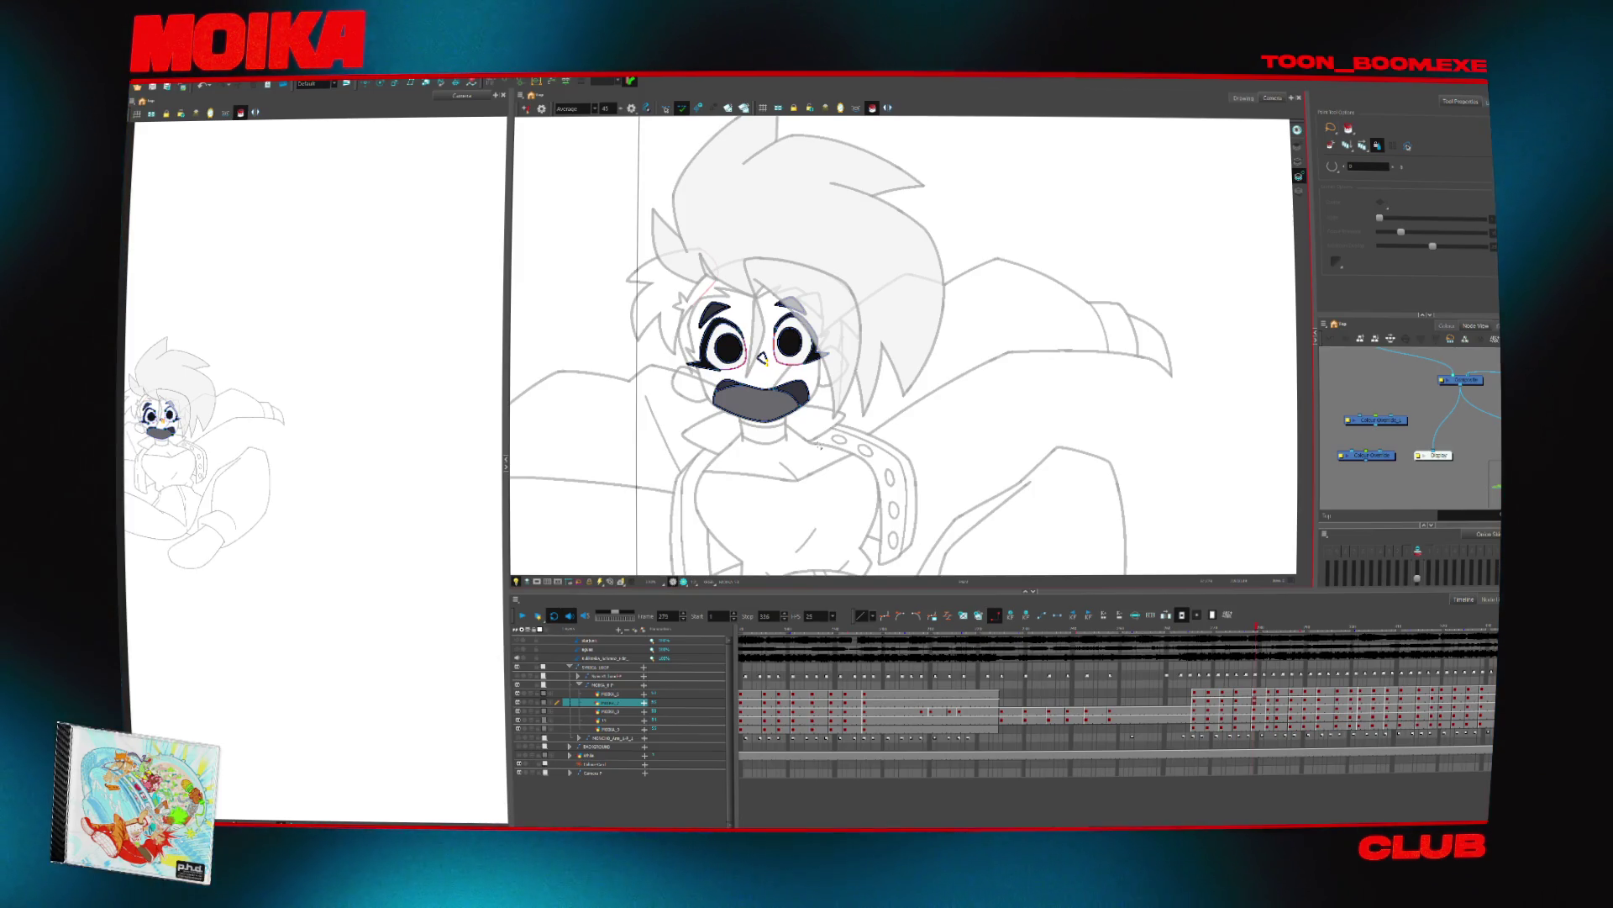
On the head and hair layer, compare fills against bare outlines, then zoom closer on the face
{"action": "left_click", "coordinate": [773, 403], "text": "ctrl"}
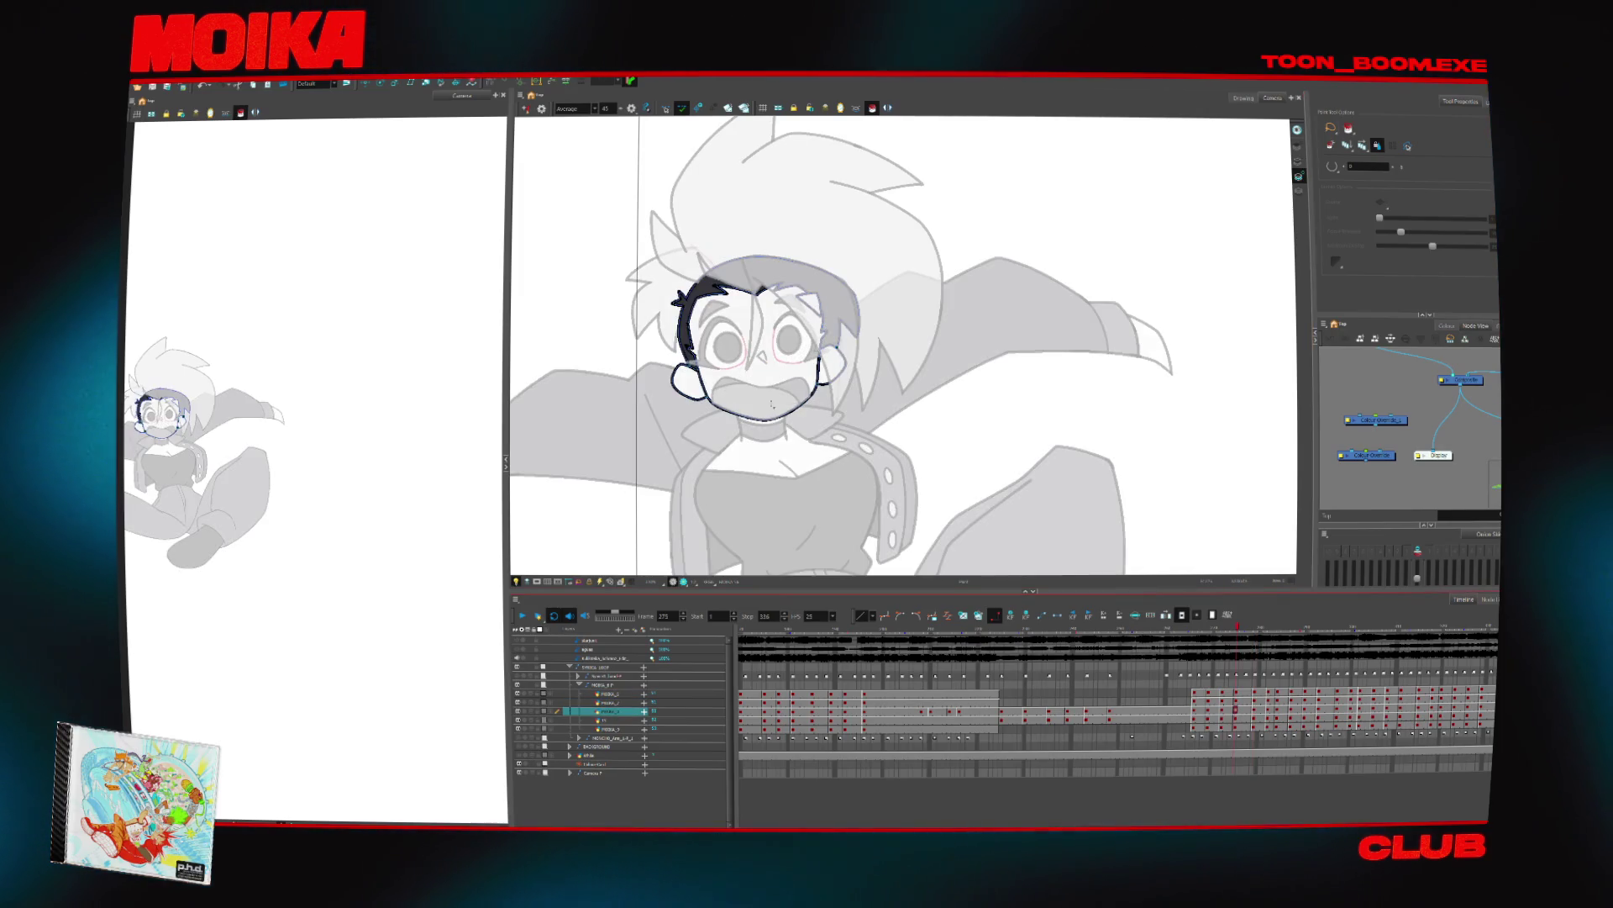
{"action": "key", "text": "alt+q"}
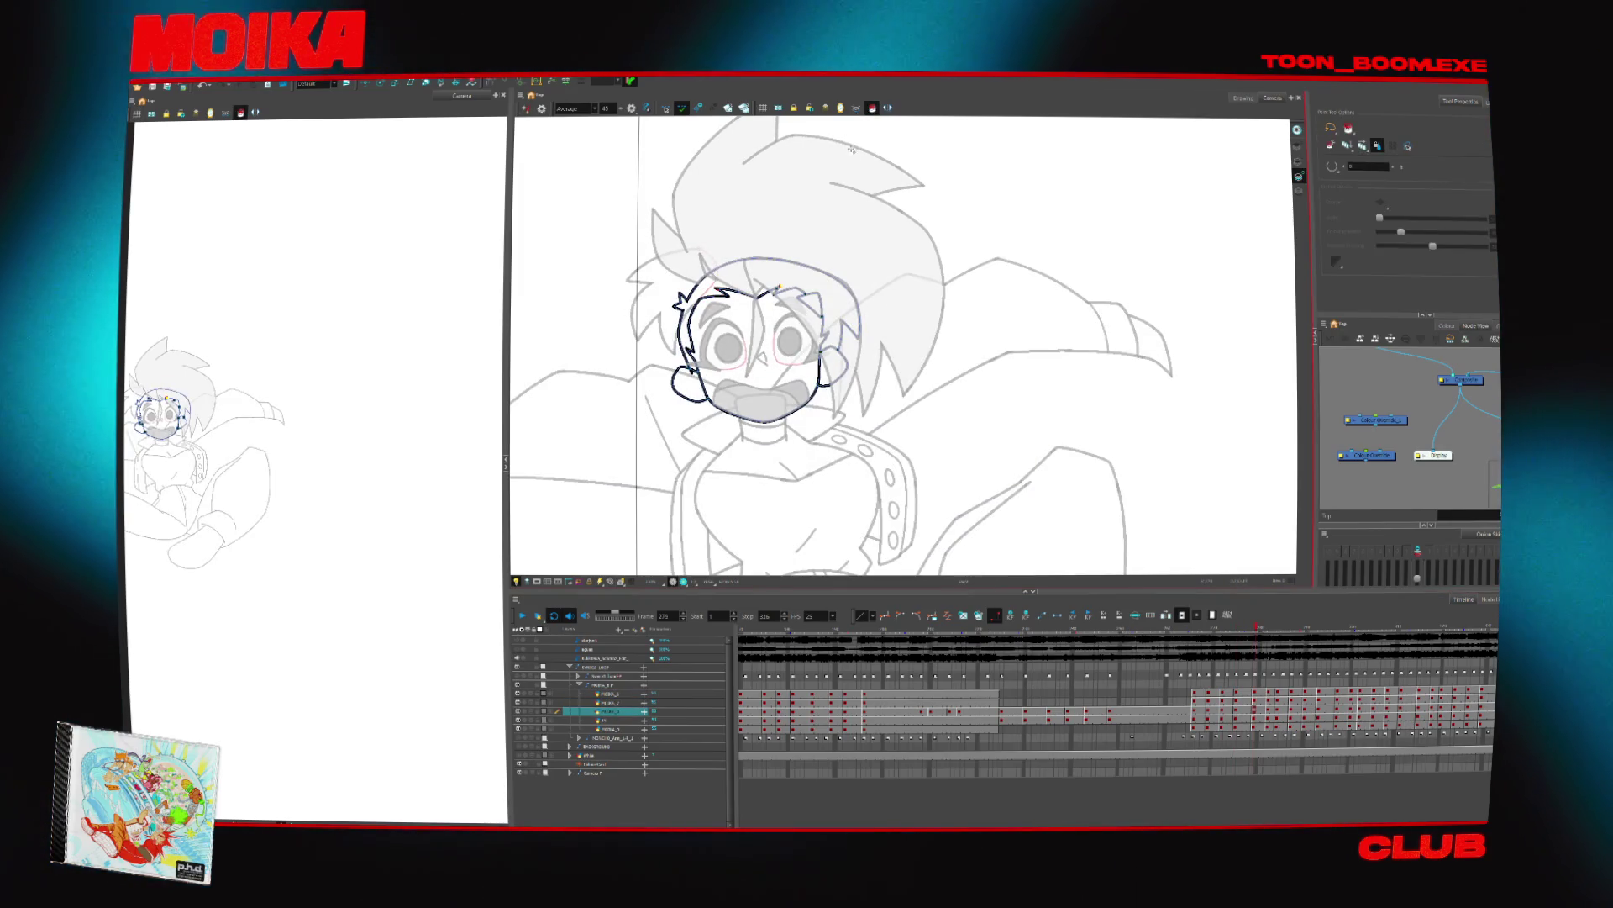
{"action": "key", "text": "alt+d"}
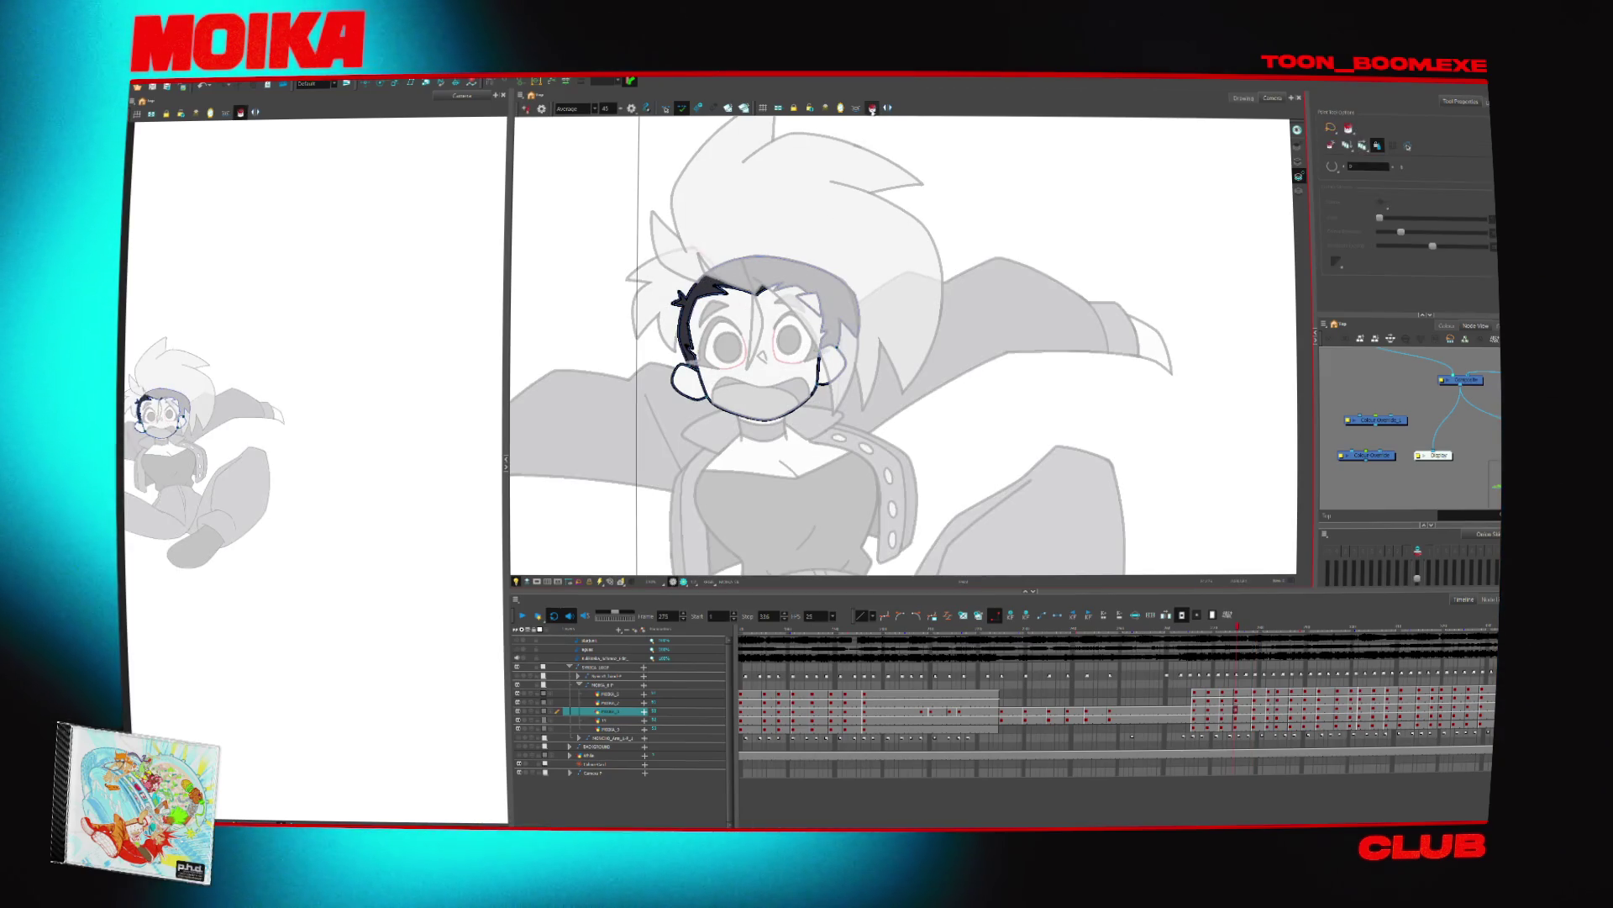
{"action": "left_click", "coordinate": [873, 108]}
{"action": "left_click", "coordinate": [873, 108]}
{"action": "left_click", "coordinate": [872, 109]}
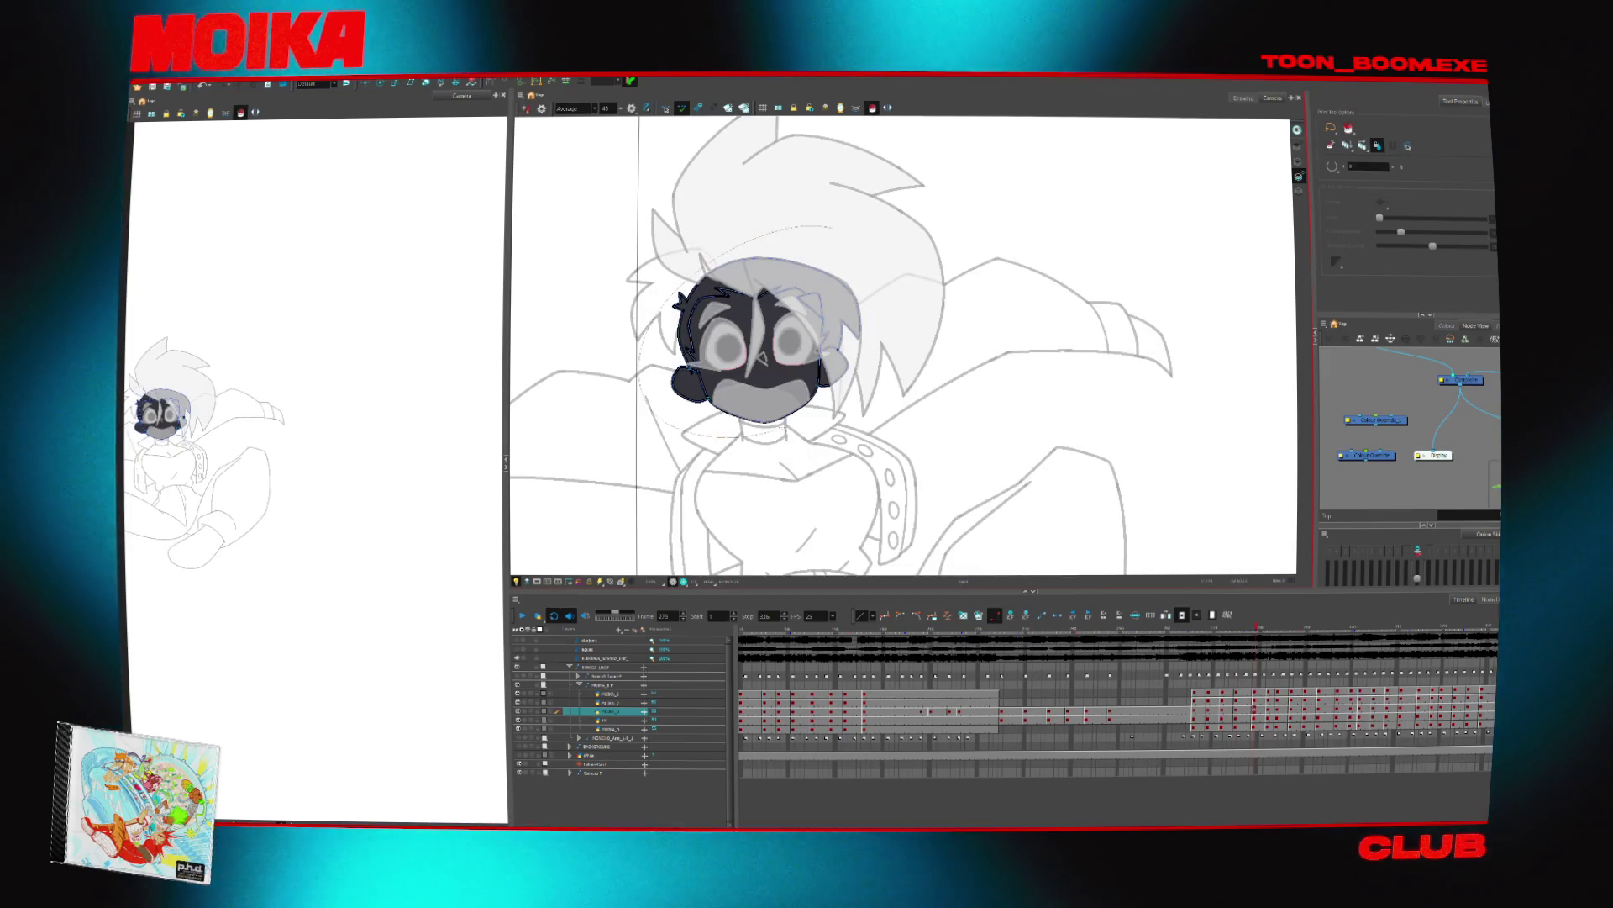
{"action": "key", "text": "alt+z"}
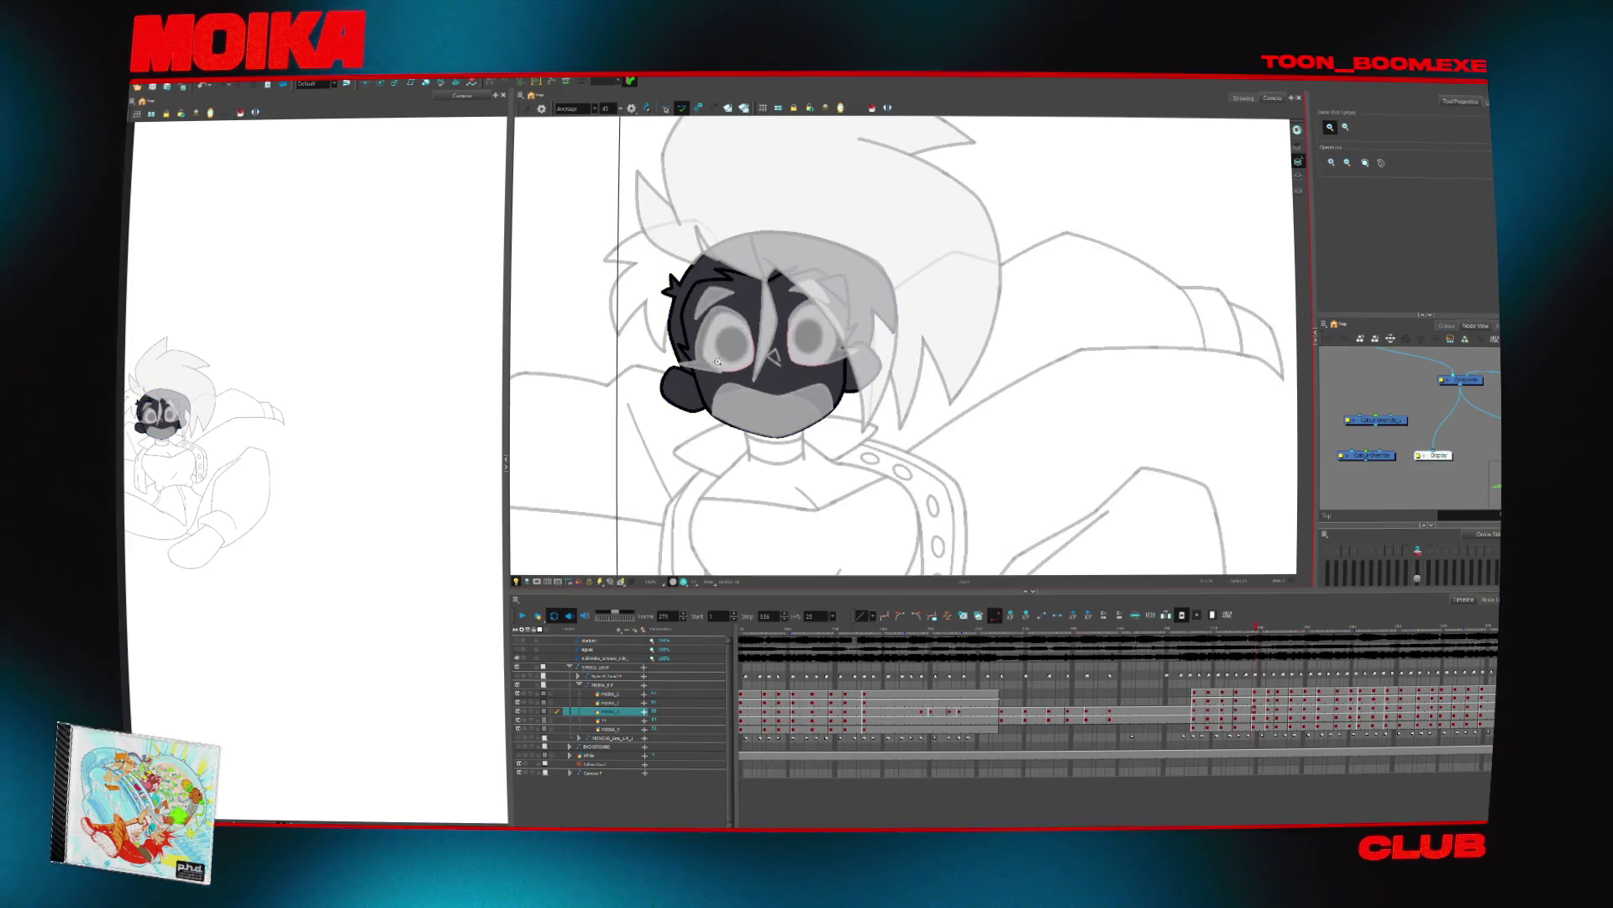
{"action": "left_click", "coordinate": [1270, 175]}
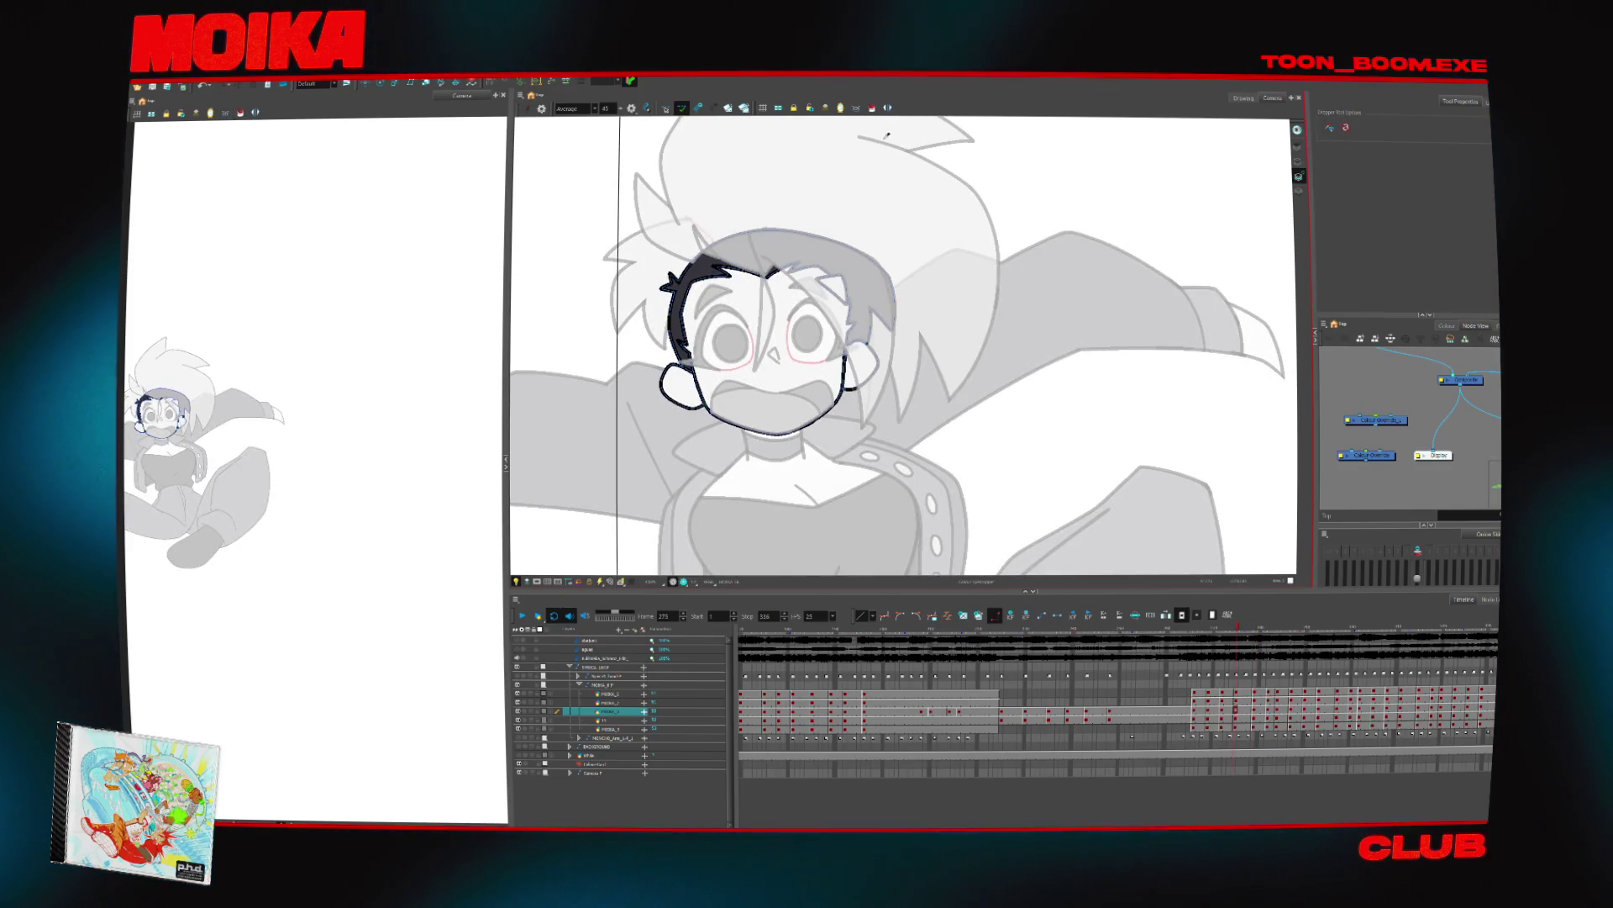
Switch to the body drawing layer, zoom out to the whole character, and flip through neighbouring poses
{"action": "key", "text": "alt+i"}
{"action": "key", "text": "shift+l"}
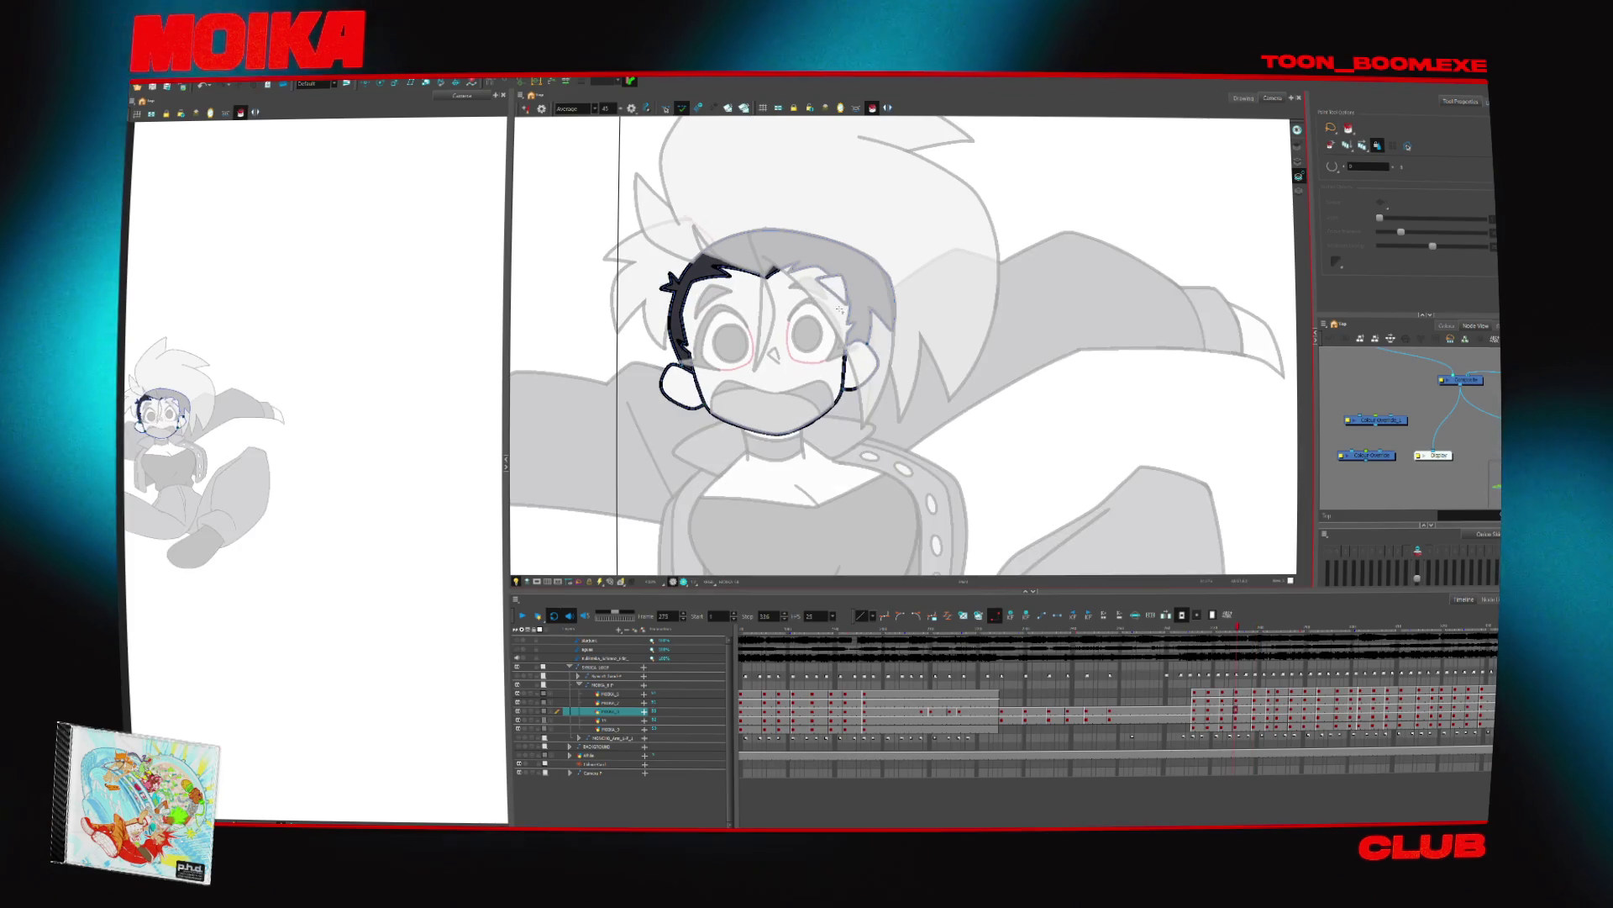
{"action": "key", "text": "slash"}
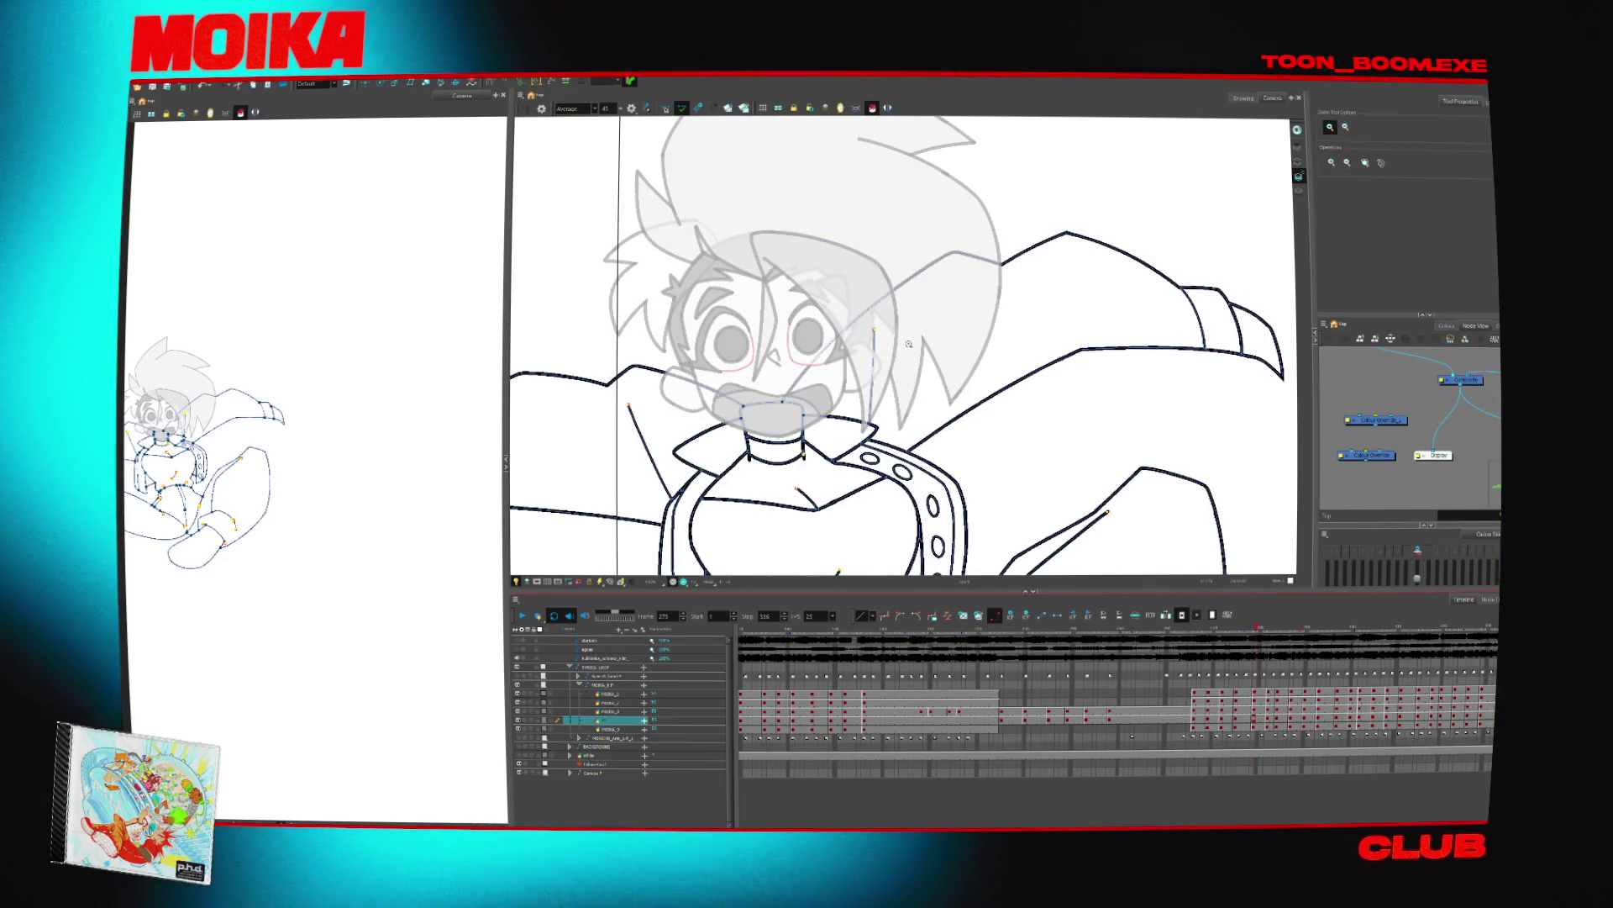
{"action": "key", "text": "1"}
{"action": "key", "text": "alt+i"}
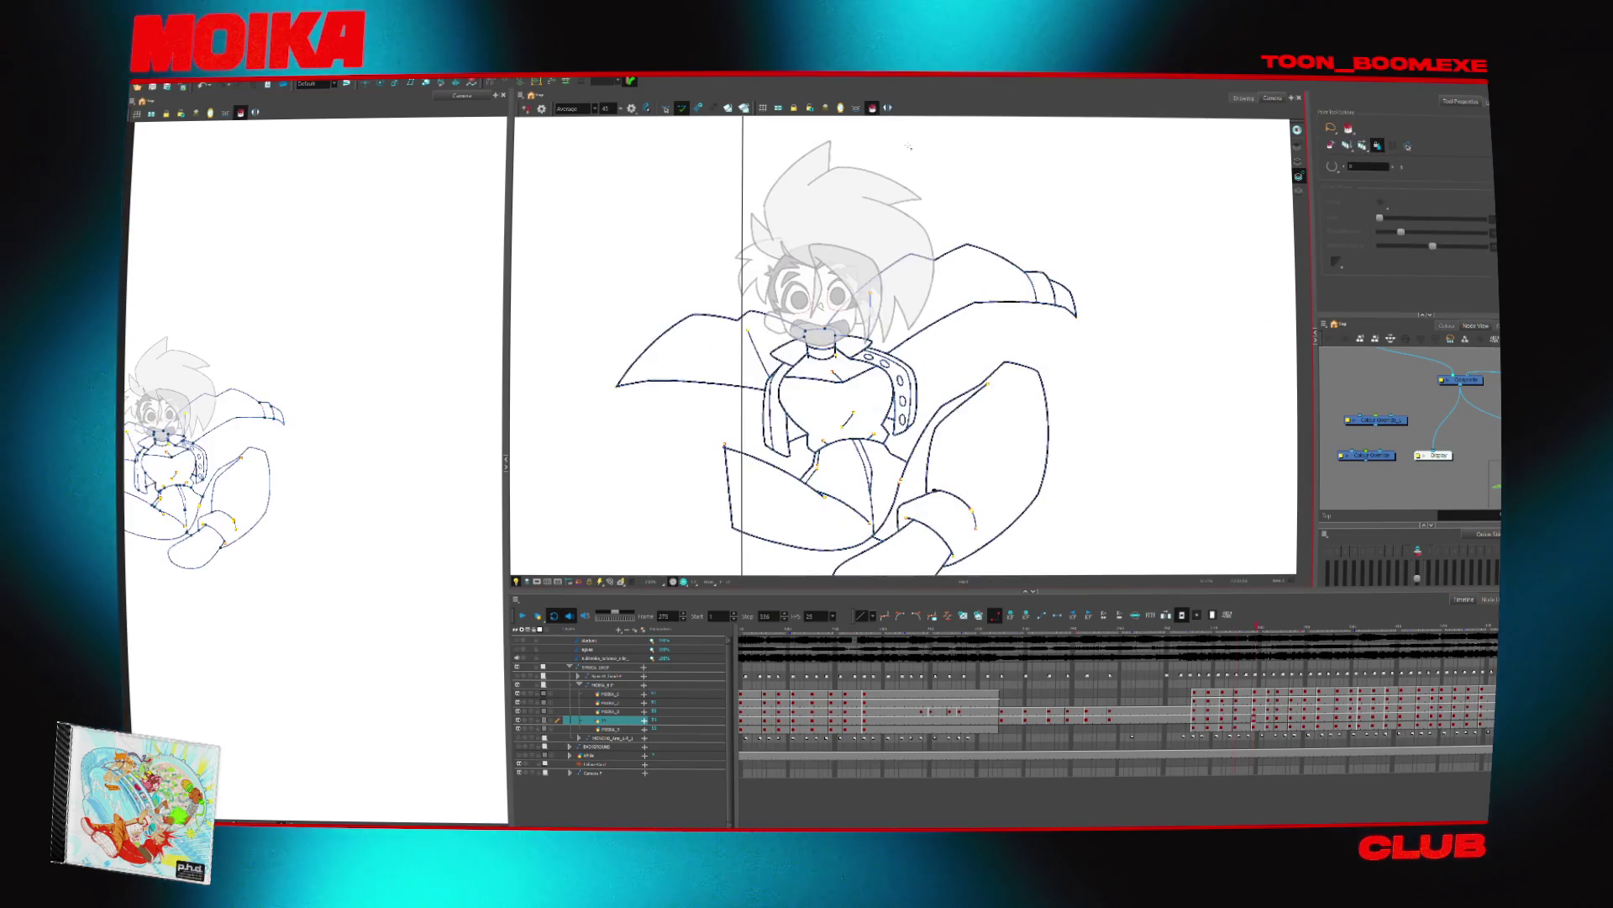
{"action": "key", "text": "comma"}
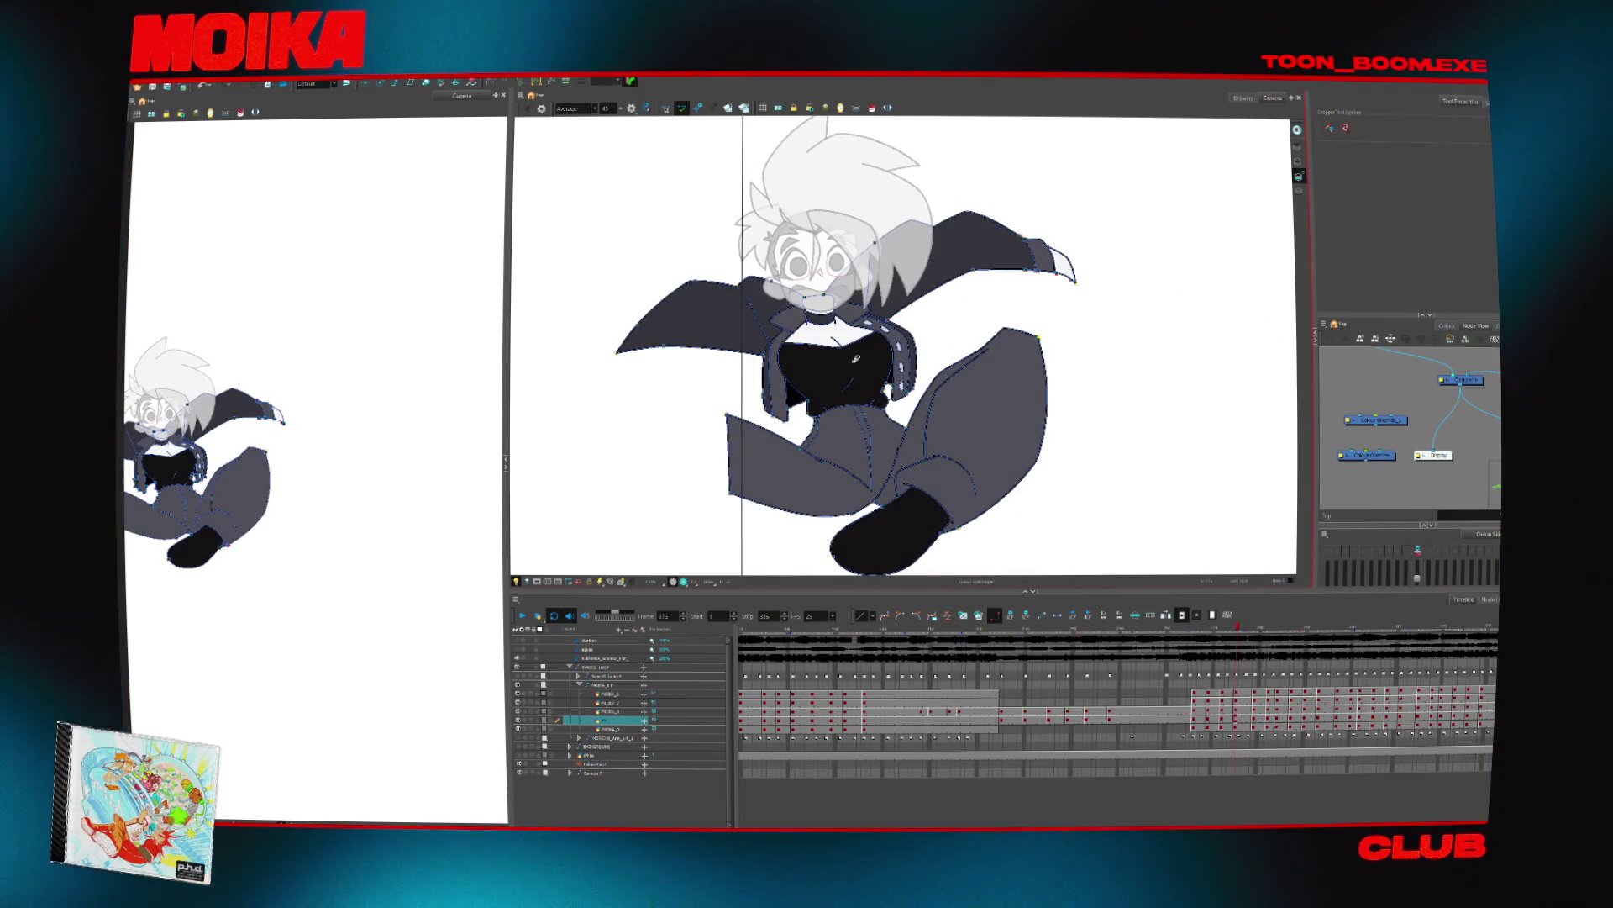
{"action": "key", "text": "comma"}
{"action": "key", "text": "comma"}
{"action": "key", "text": "period"}
{"action": "key", "text": "period"}
{"action": "key", "text": "d"}
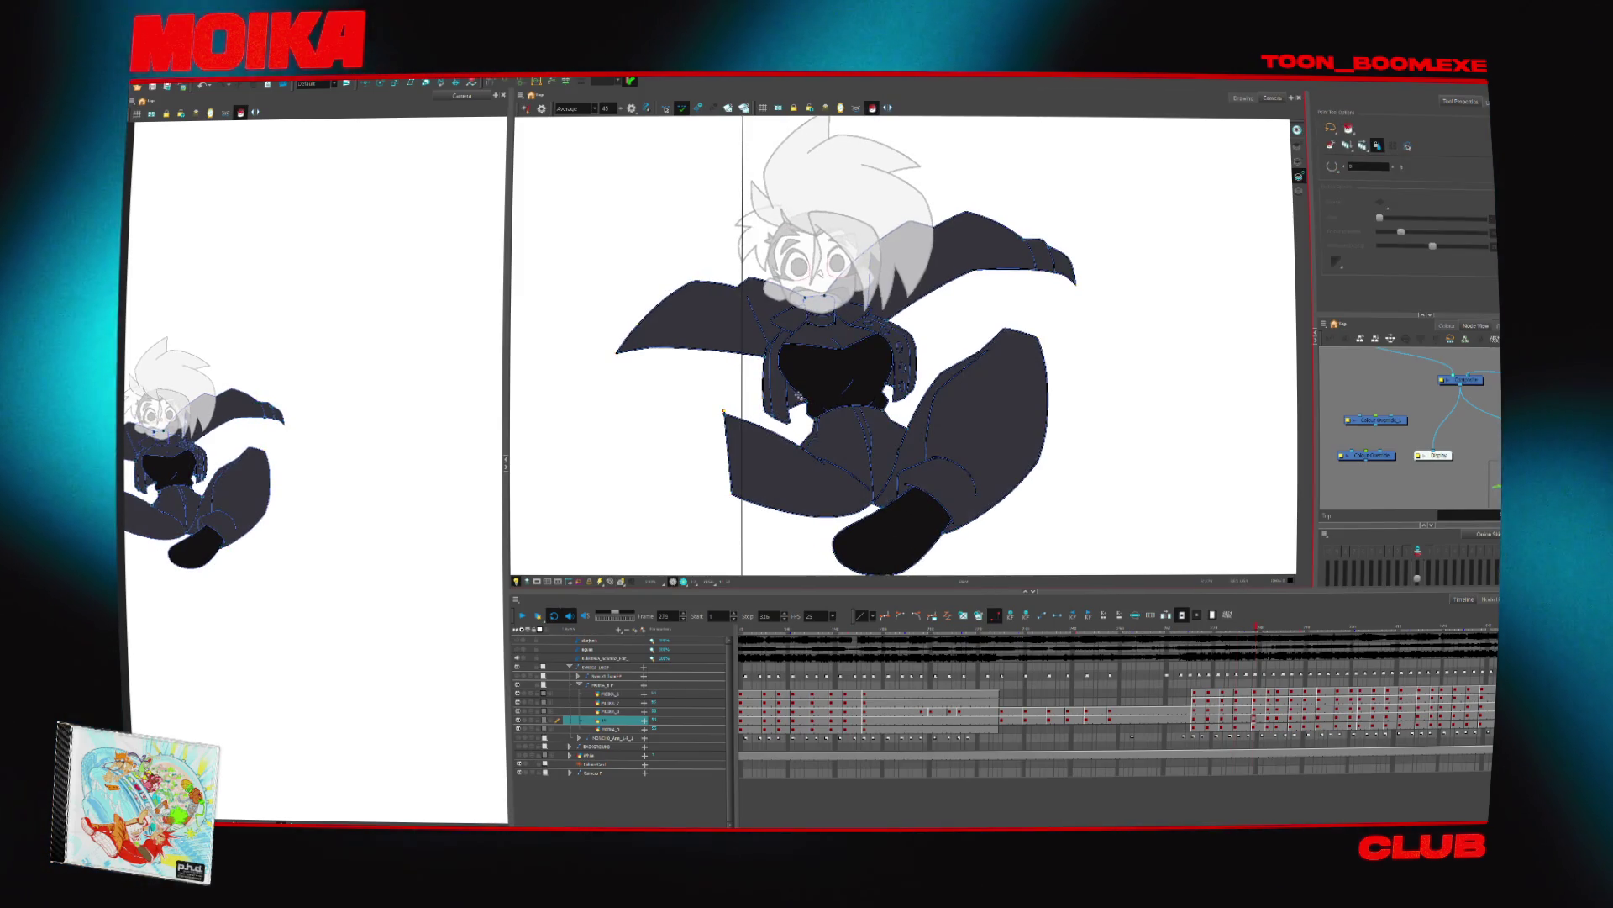
On the raised-arms pose, fill the left trouser leg dark grey and zoom in on the jacket lapel
{"action": "left_click_drag", "start_coordinate": [855, 368], "coordinate": [841, 427]}
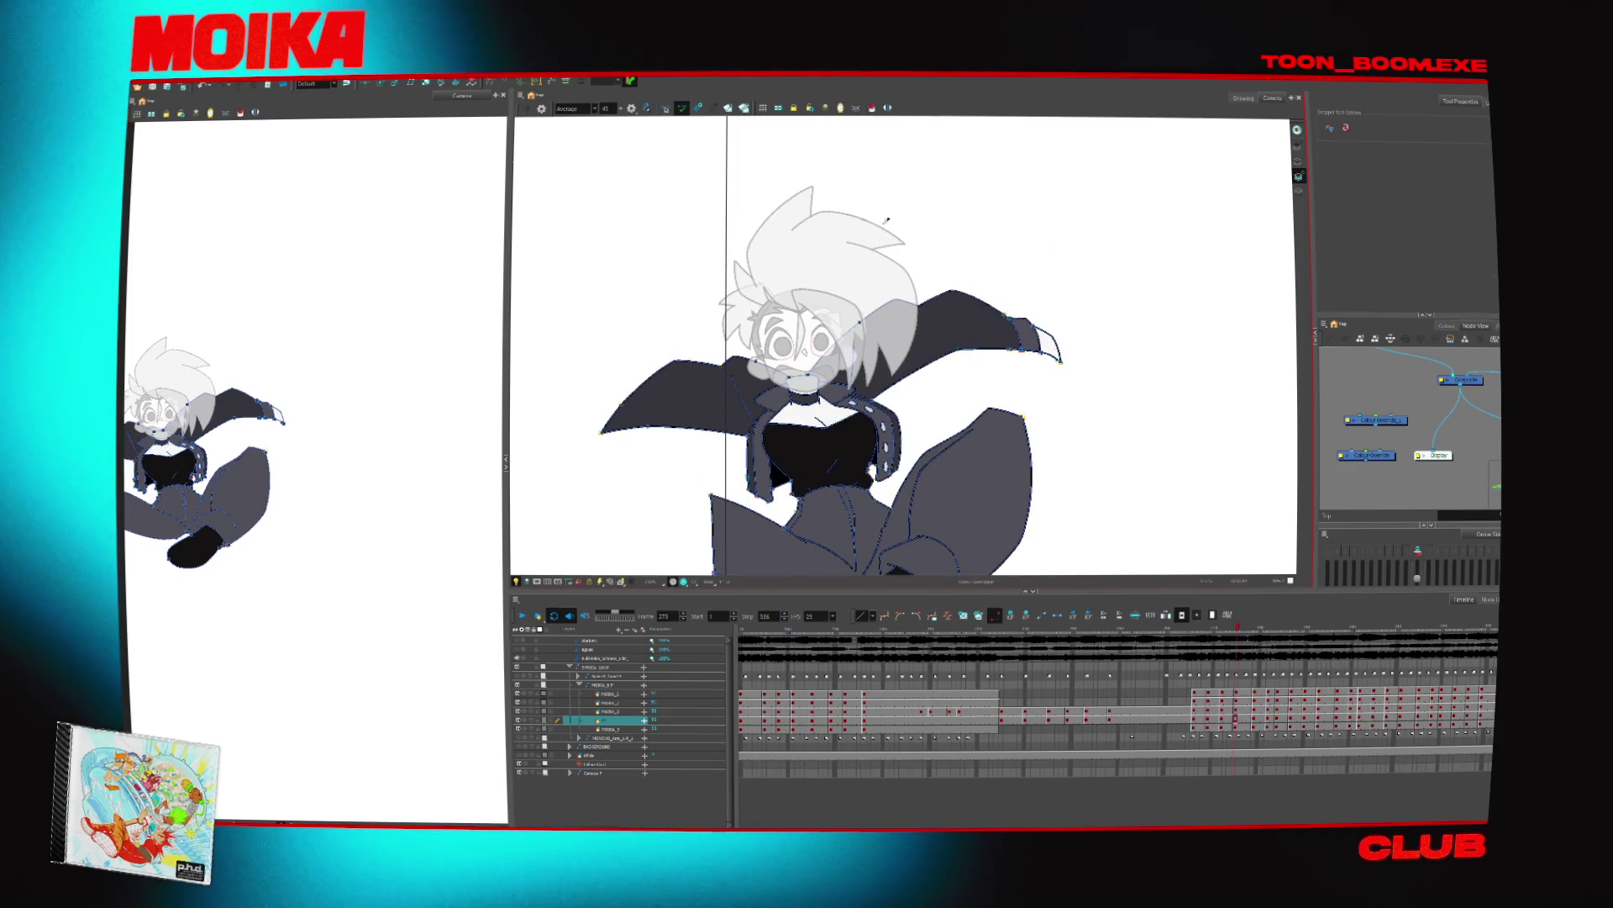
{"action": "key", "text": "alt+i"}
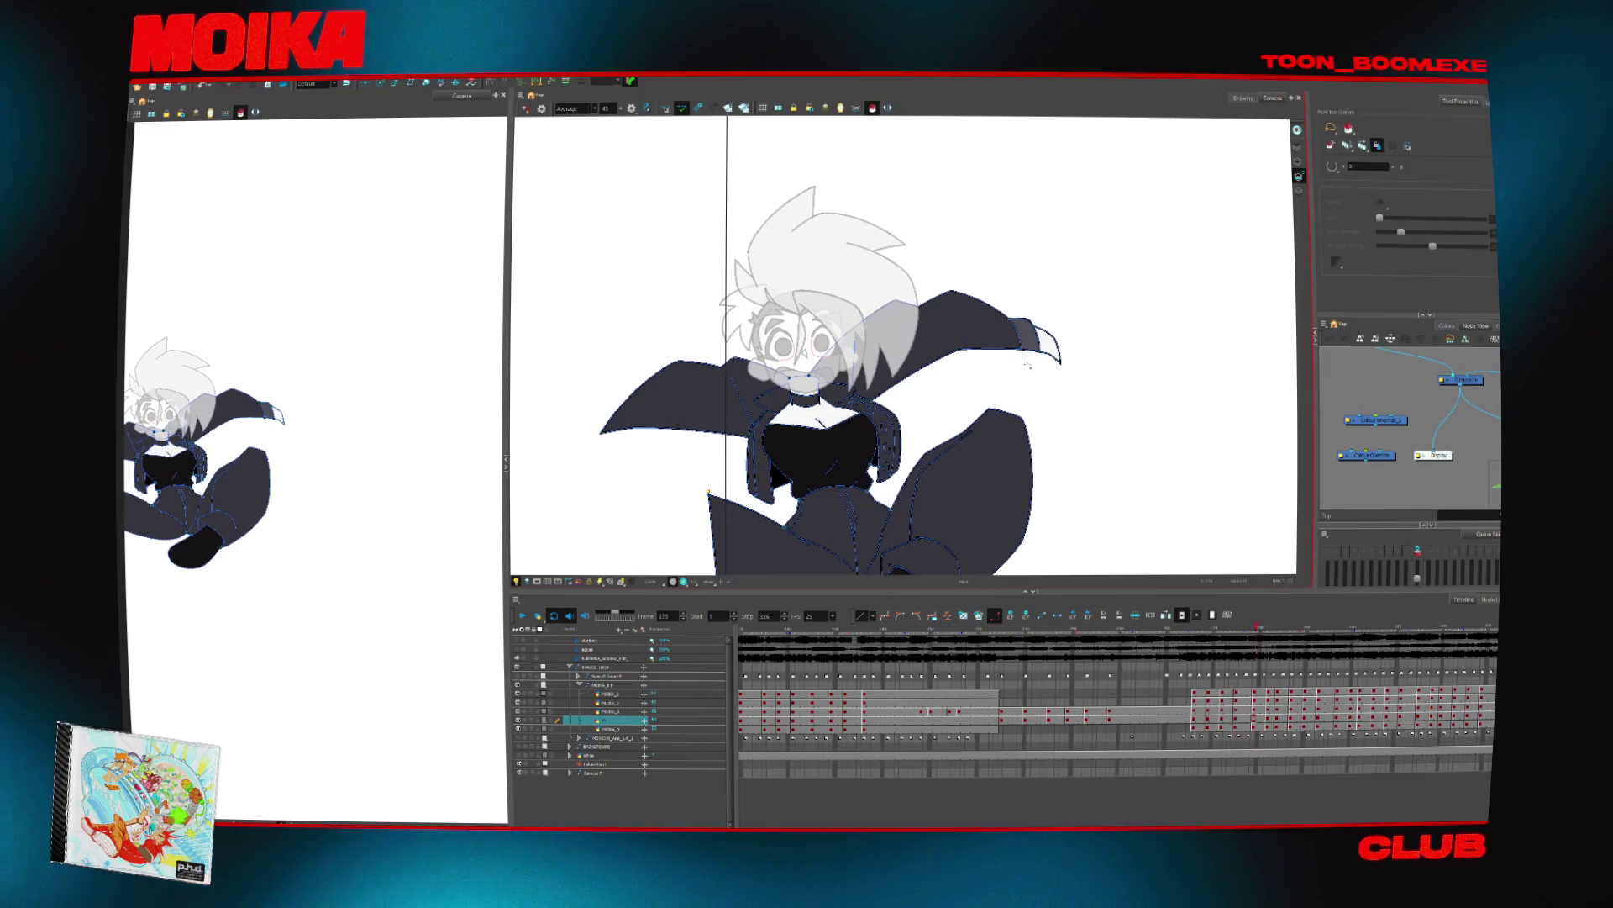
{"action": "key", "text": "."}
{"action": "left_click", "coordinate": [856, 495]}
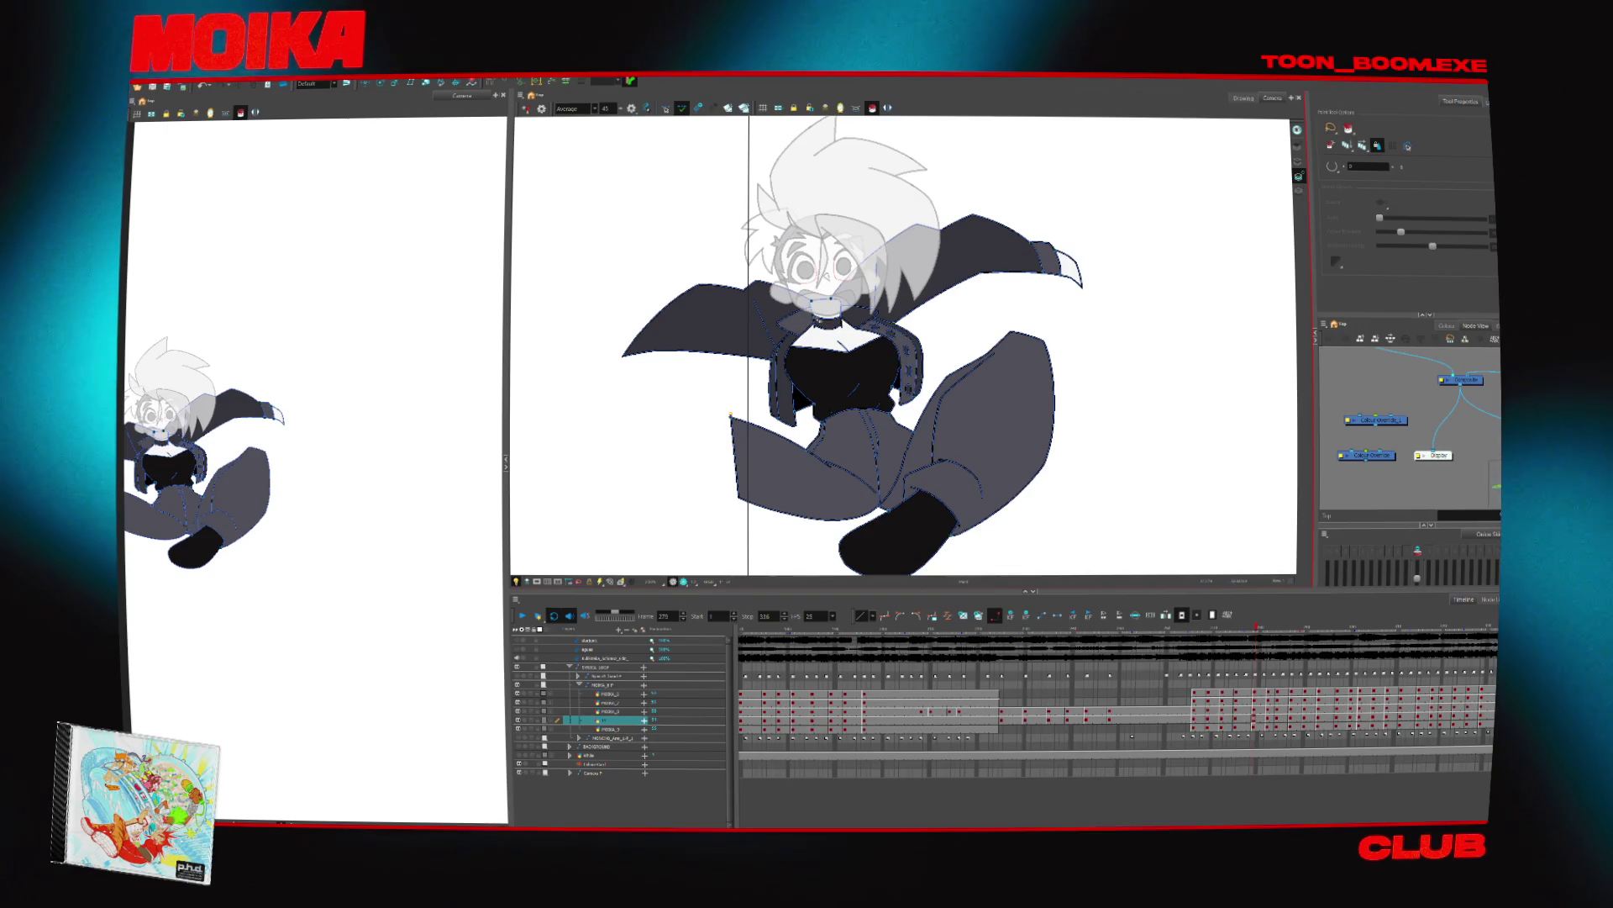
{"action": "key", "text": "alt+z"}
{"action": "left_click", "coordinate": [912, 354]}
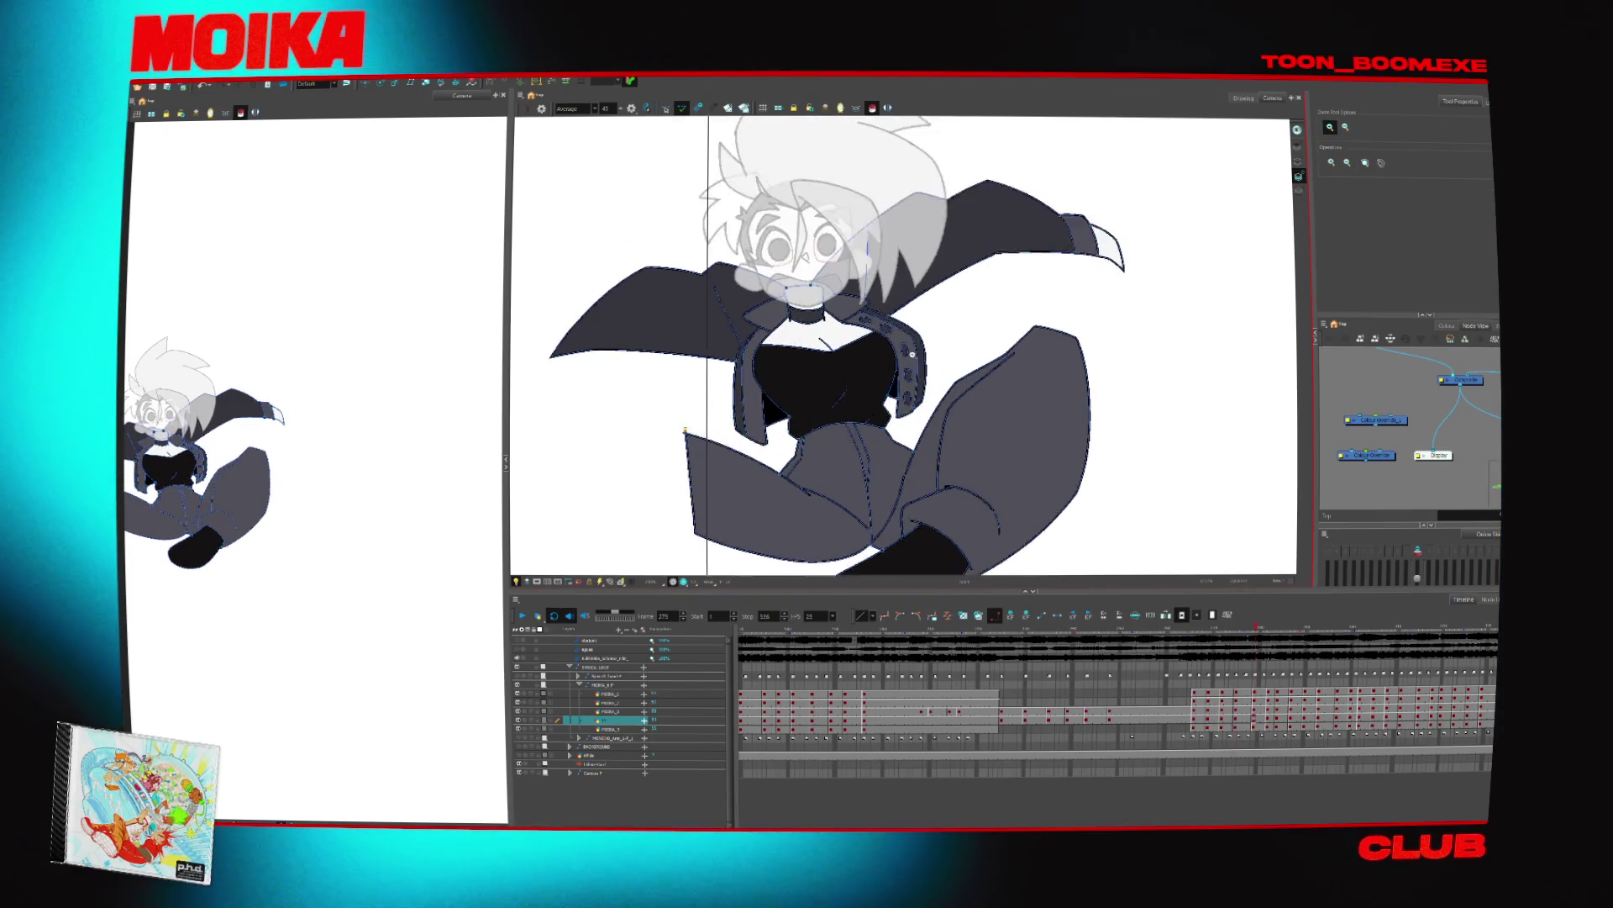
{"action": "left_click", "coordinate": [912, 354]}
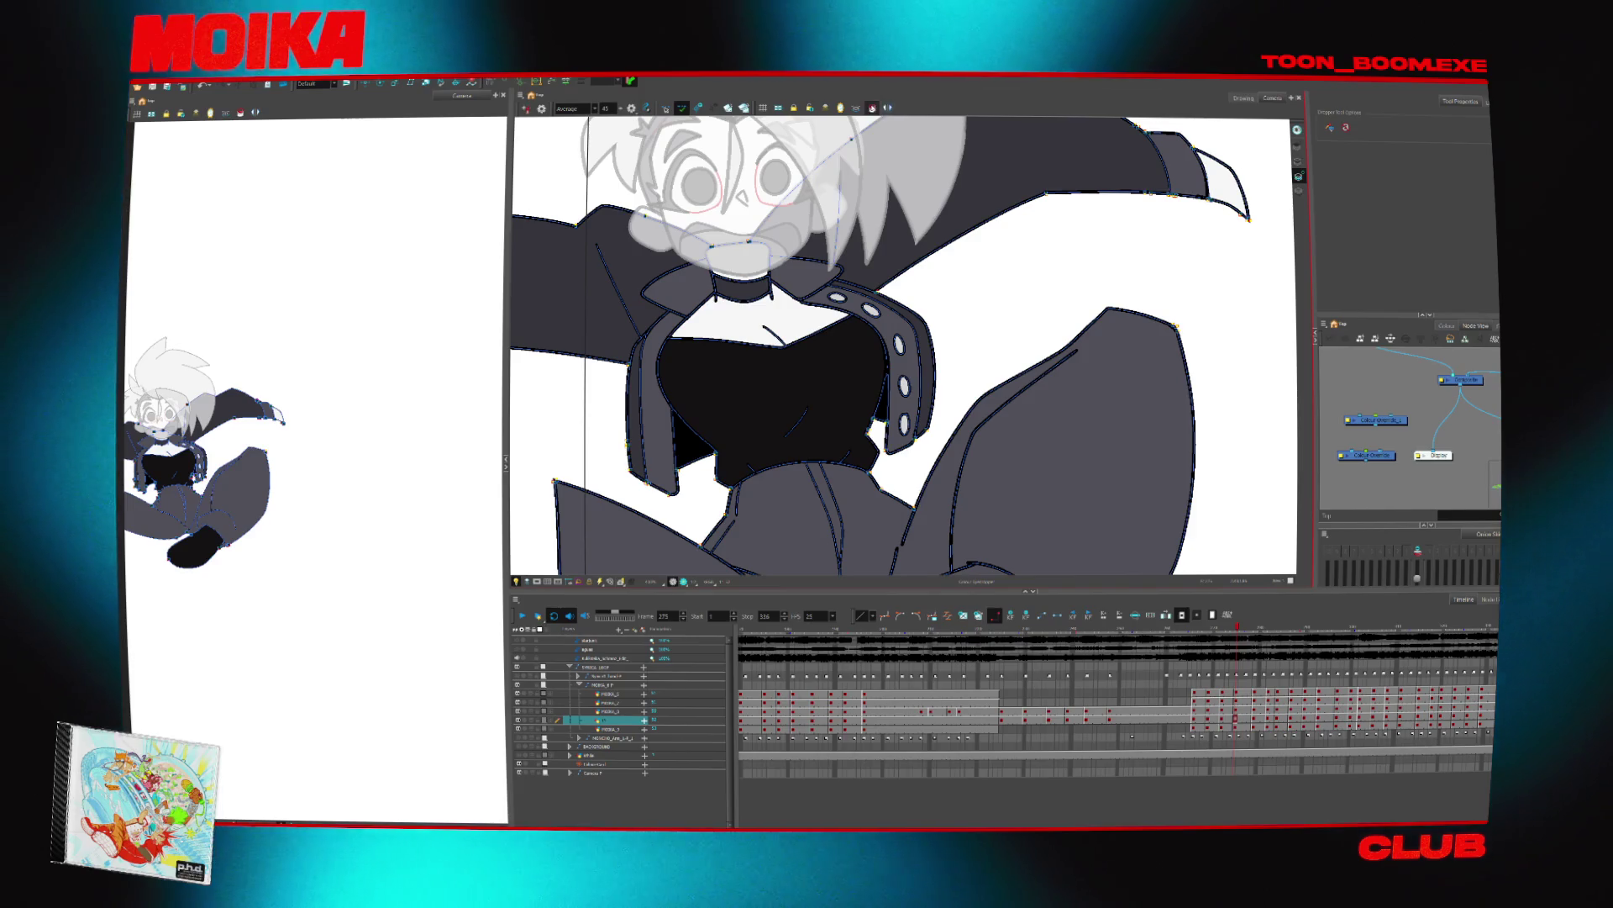
{"action": "key", "text": "alt+i"}
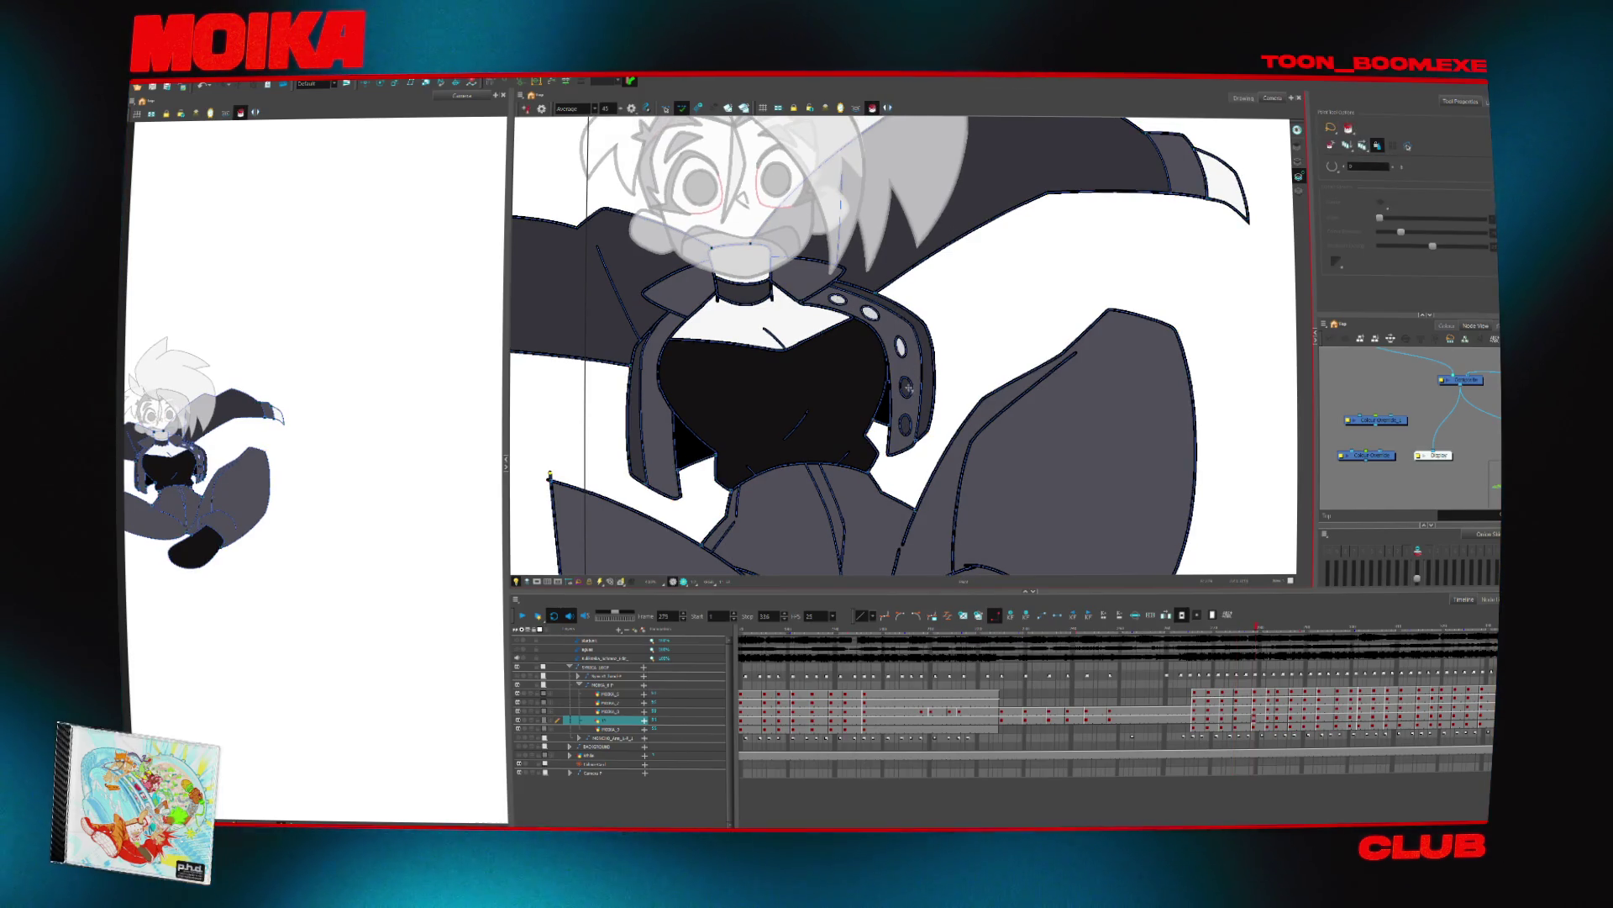
Move to the next character drawing layer, ready to colour, with the Paint tool active
{"action": "key", "text": "shift+m"}
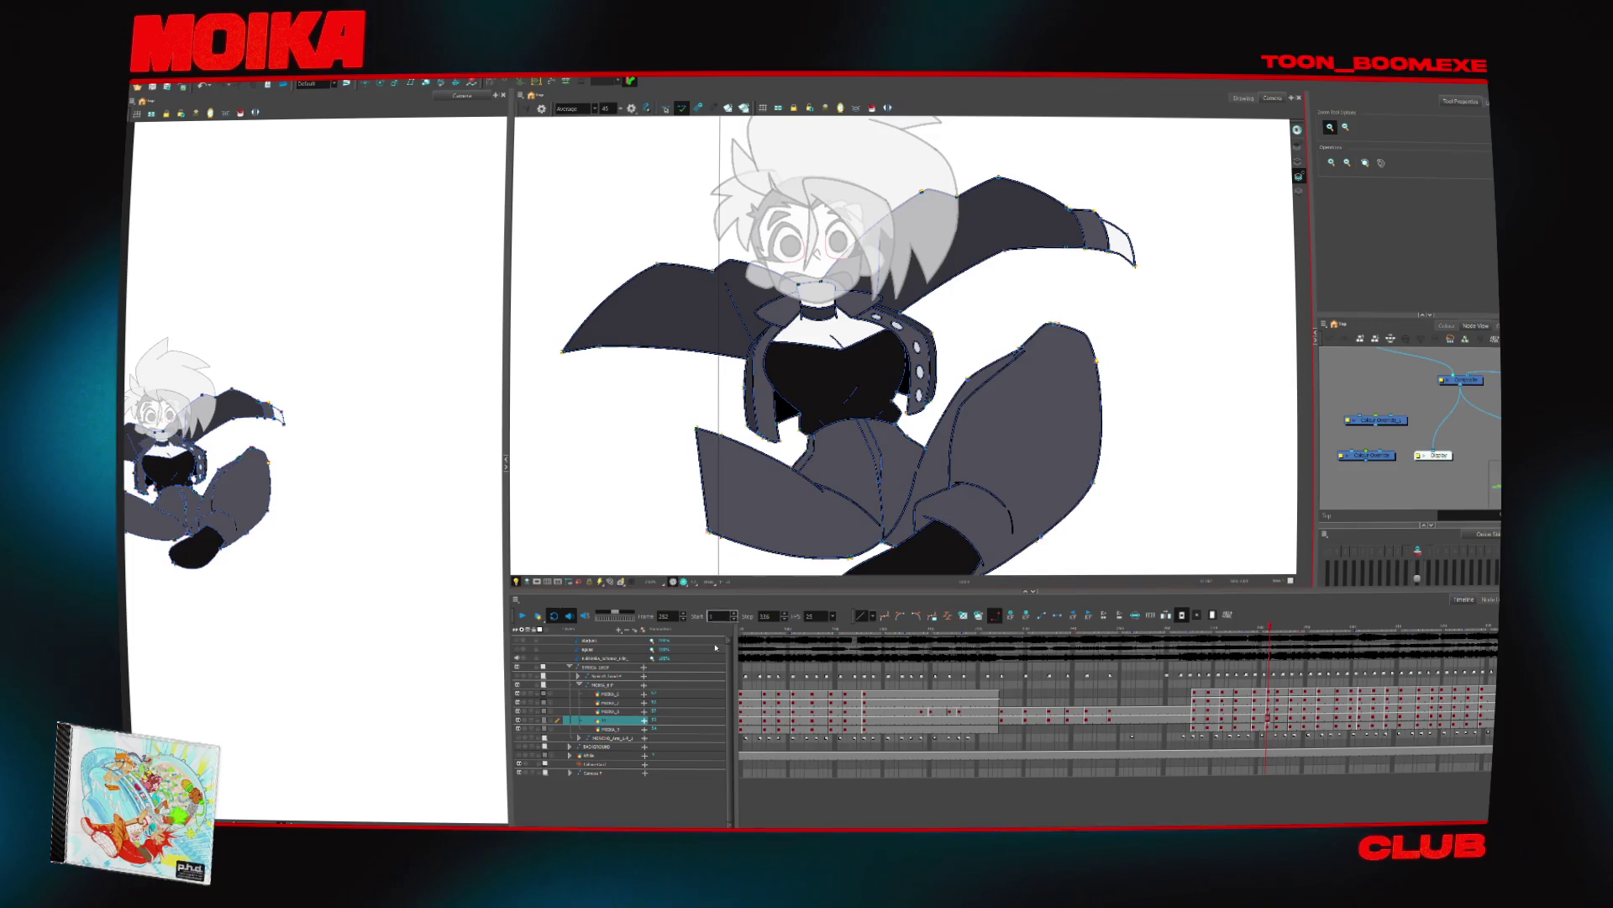
{"action": "left_click", "coordinate": [629, 733]}
{"action": "key", "text": "f"}
{"action": "key", "text": "alt+i"}
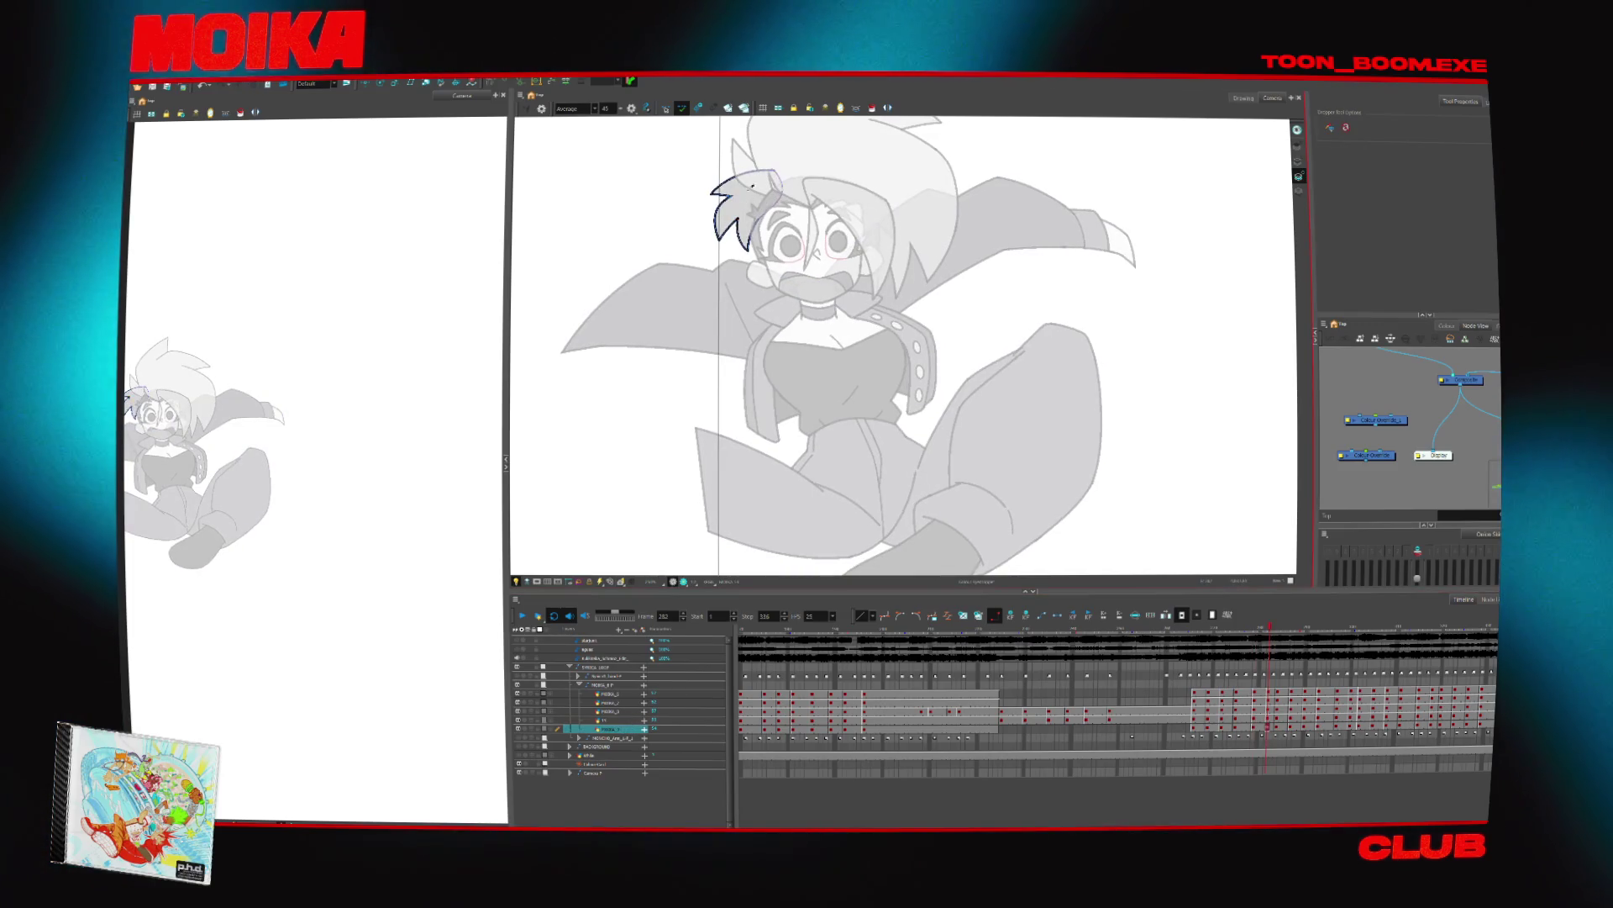
{"action": "key", "text": "shift+m"}
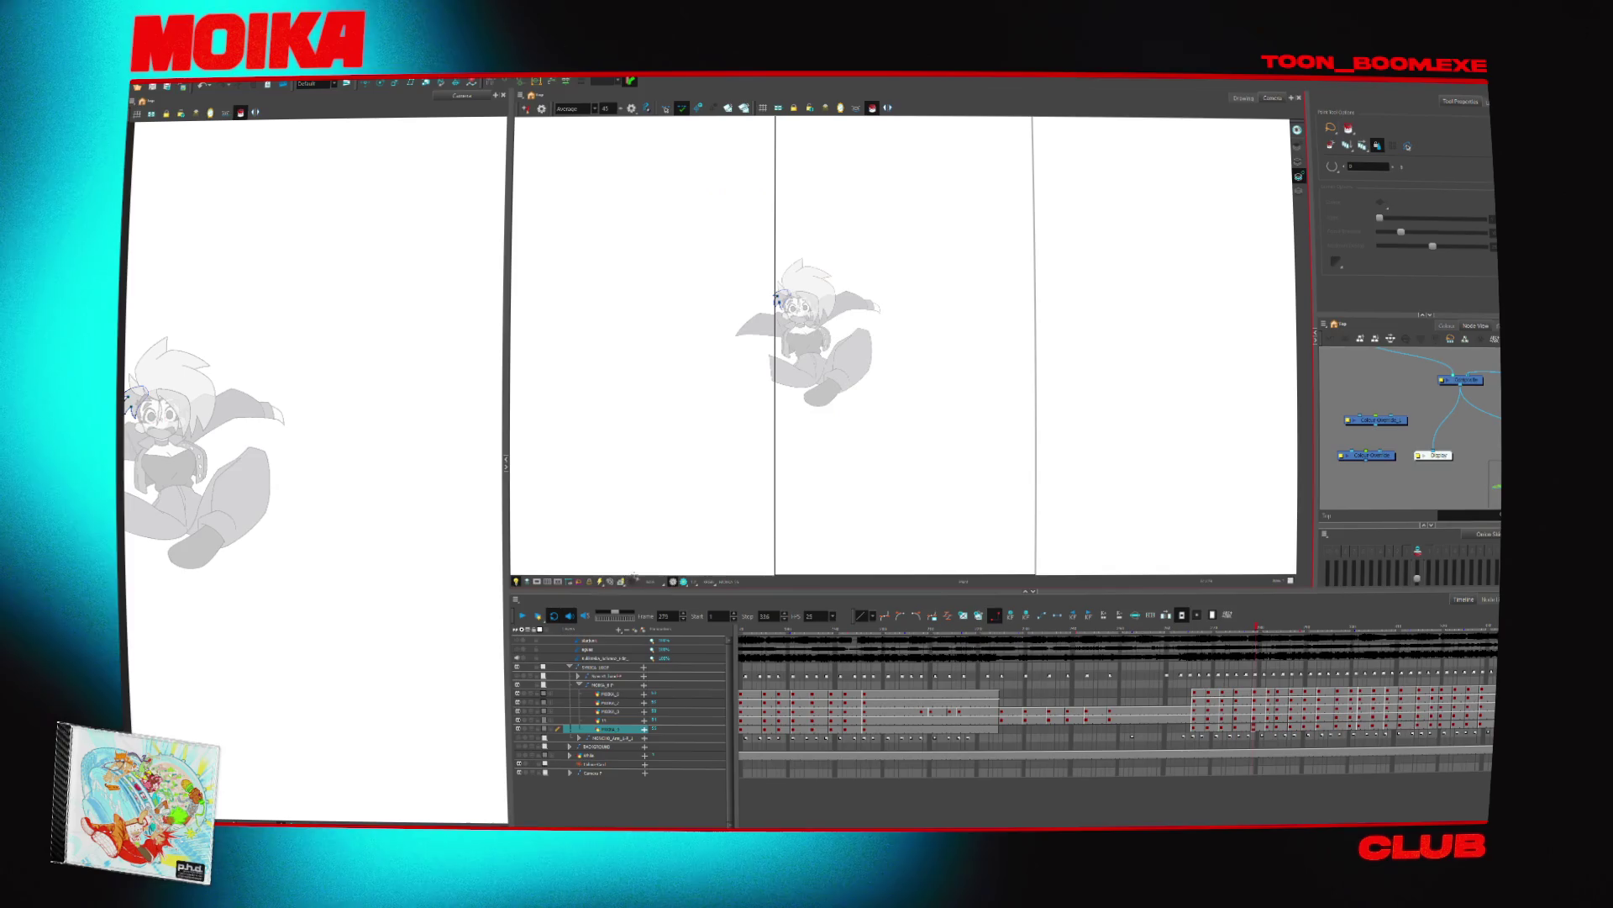
Close the side Drawing view, step back a few frames, and select the BG palette in Colour view
{"action": "left_click", "coordinate": [869, 337]}
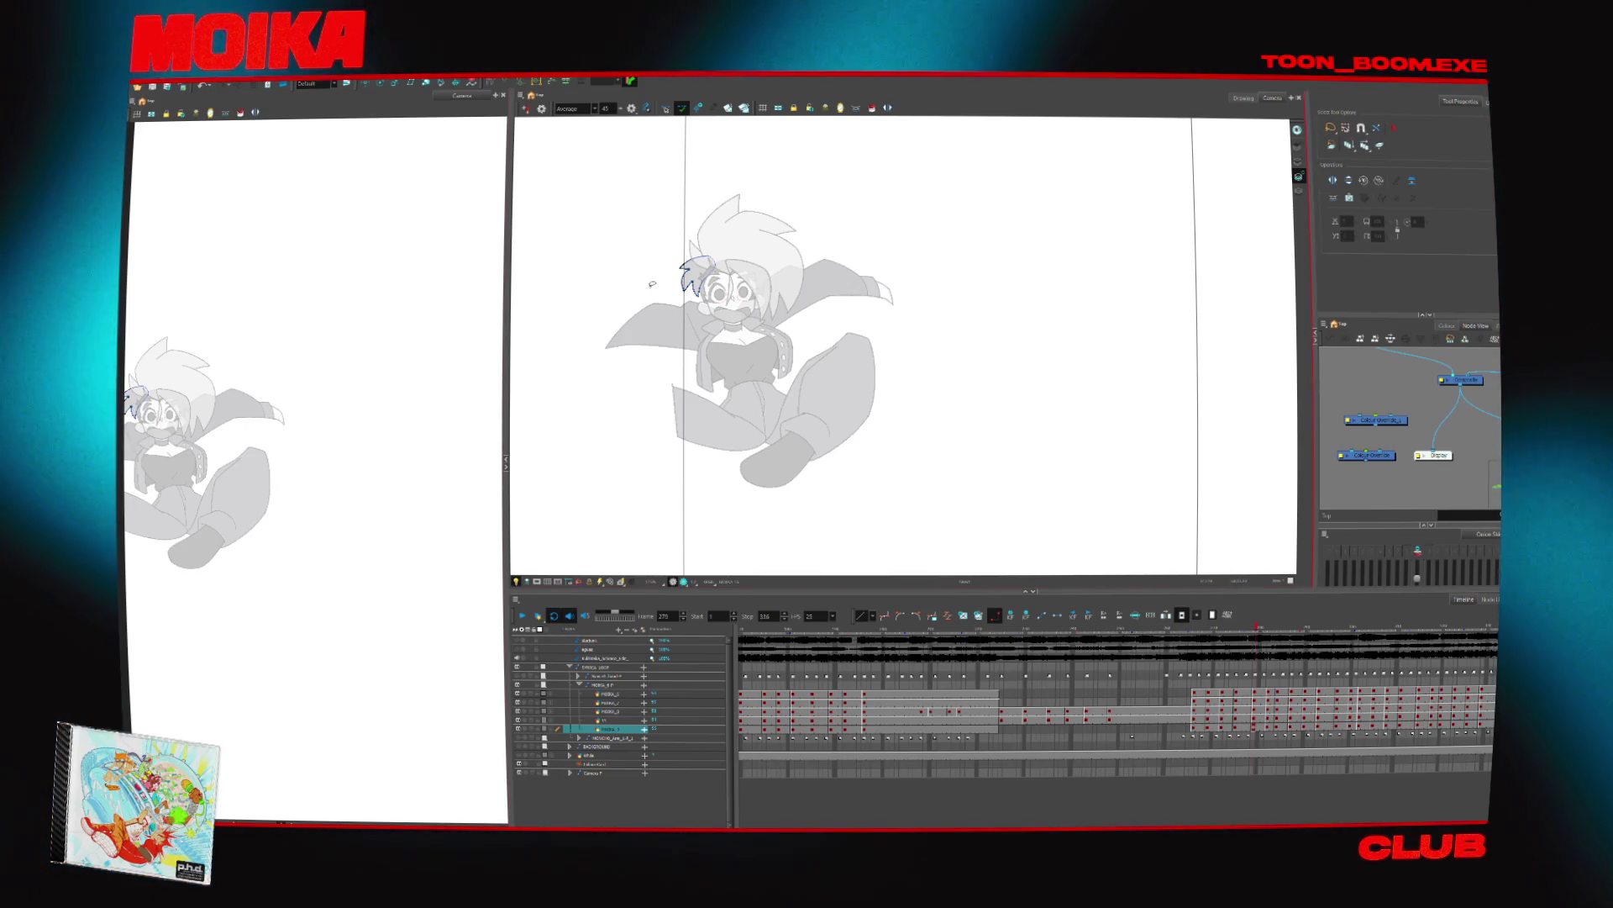
{"action": "left_click", "coordinate": [506, 461]}
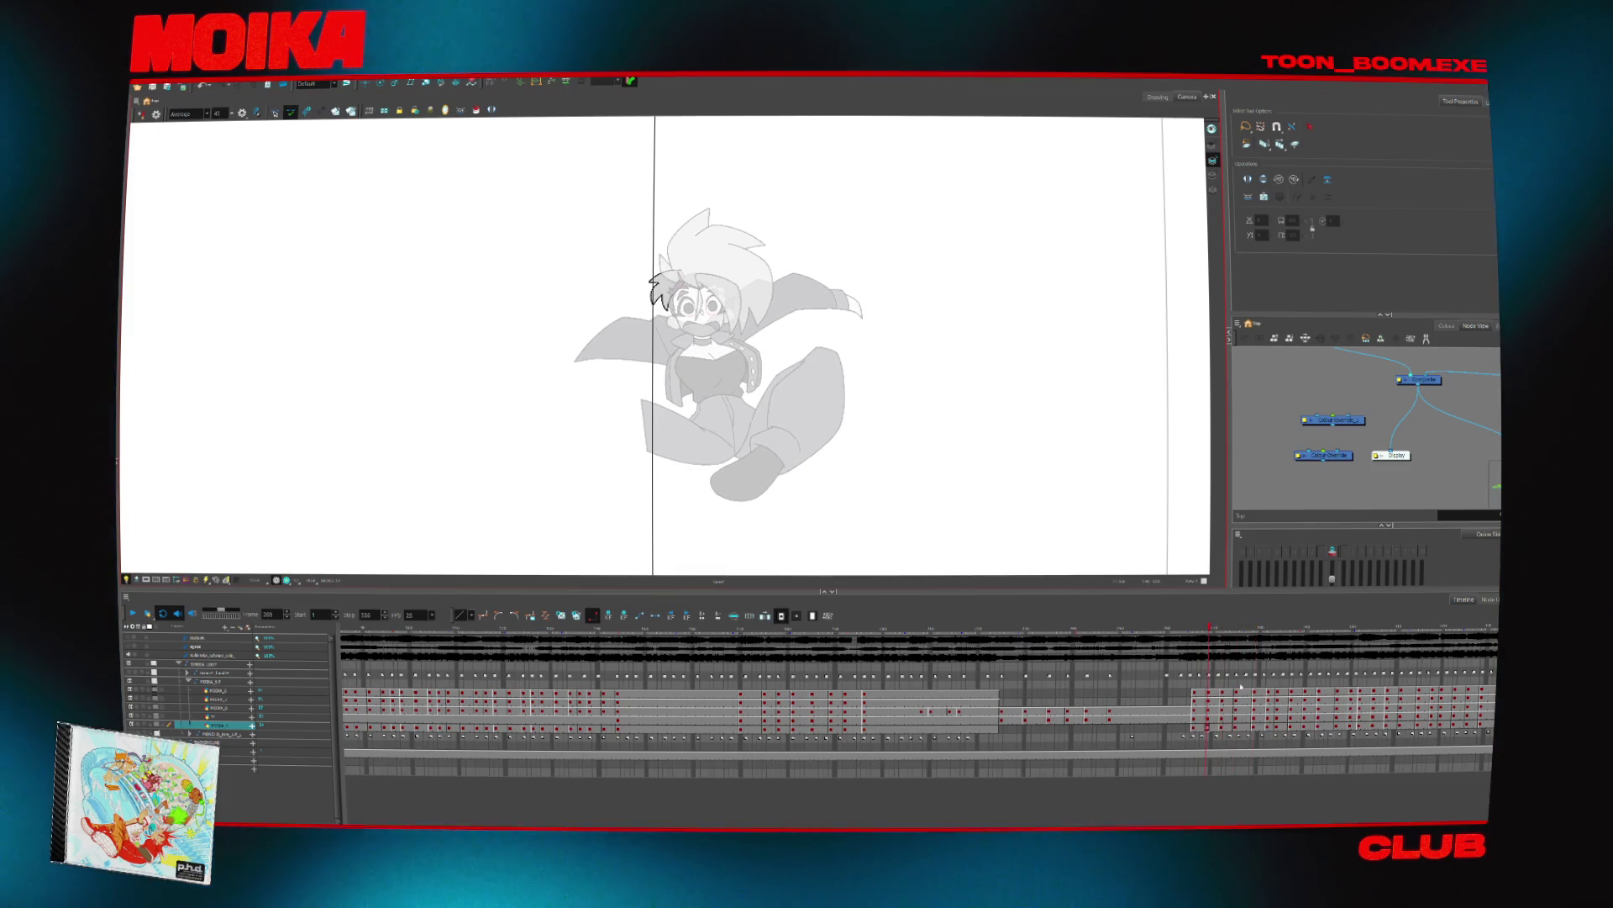
{"action": "key", "text": "comma"}
{"action": "key", "text": "comma"}
{"action": "key", "text": "comma"}
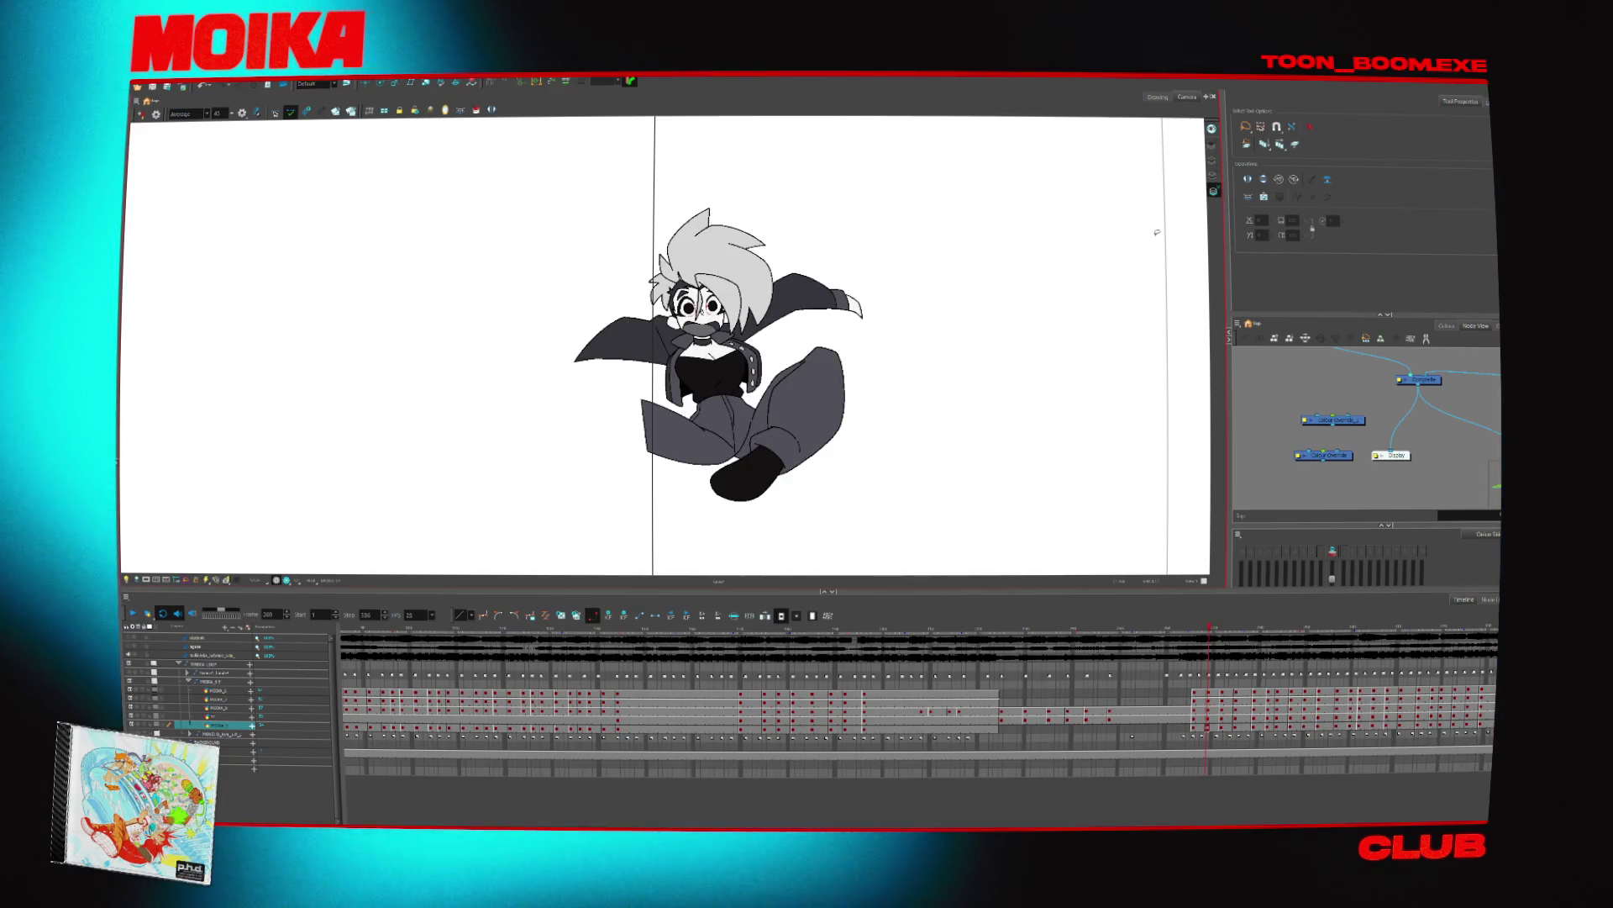
{"action": "key", "text": "comma"}
{"action": "key", "text": "comma"}
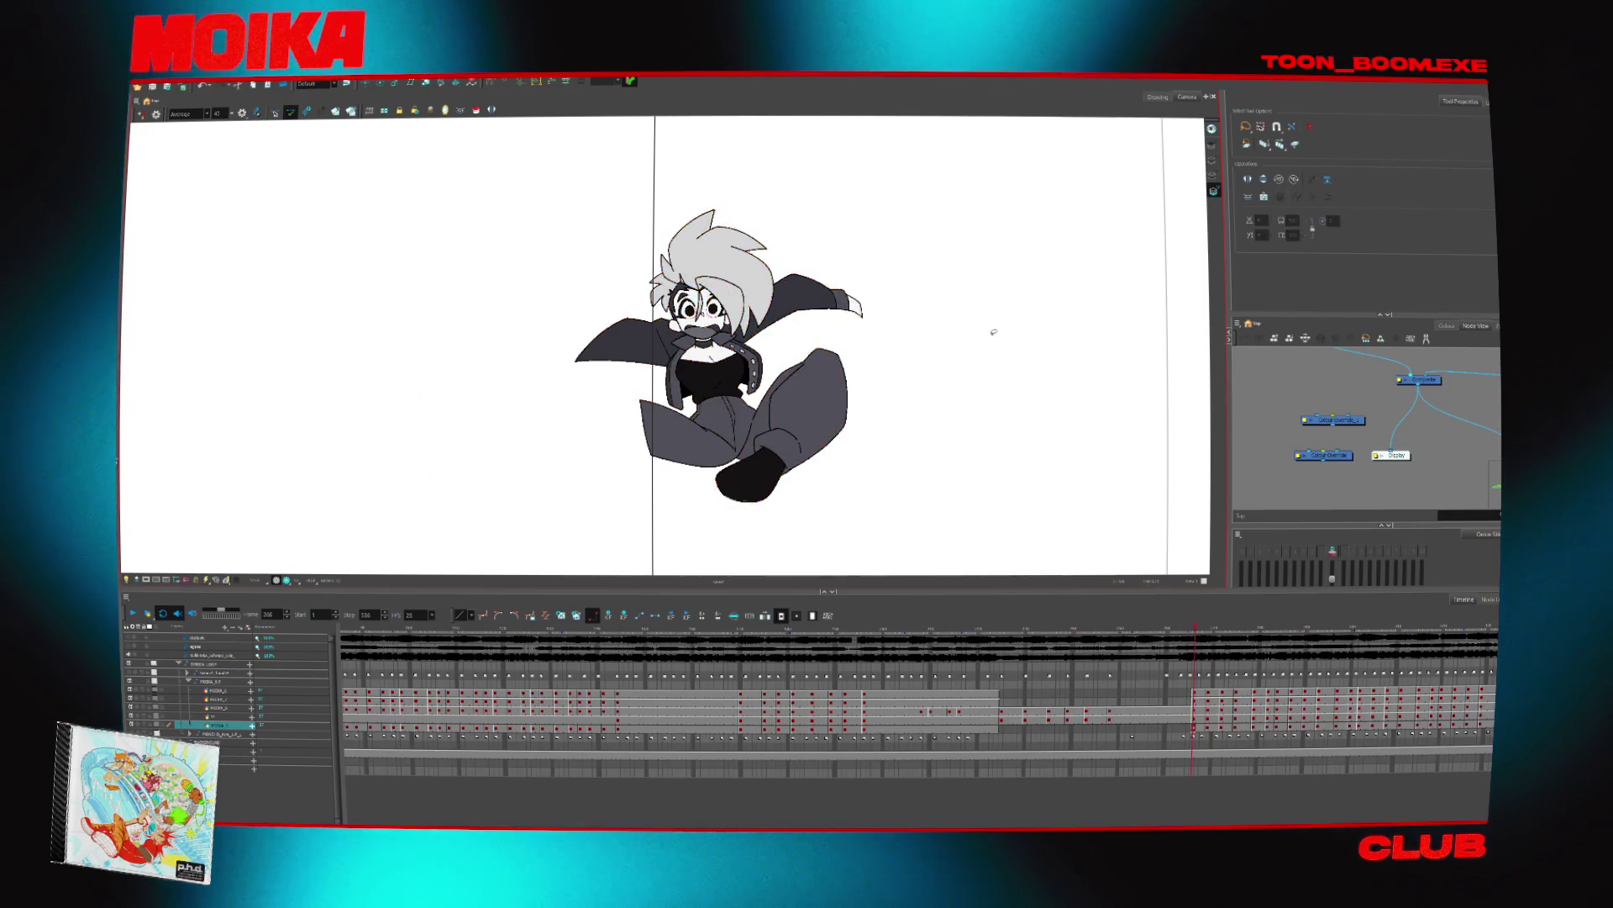
{"action": "left_click", "coordinate": [1444, 327]}
{"action": "left_click", "coordinate": [1273, 369]}
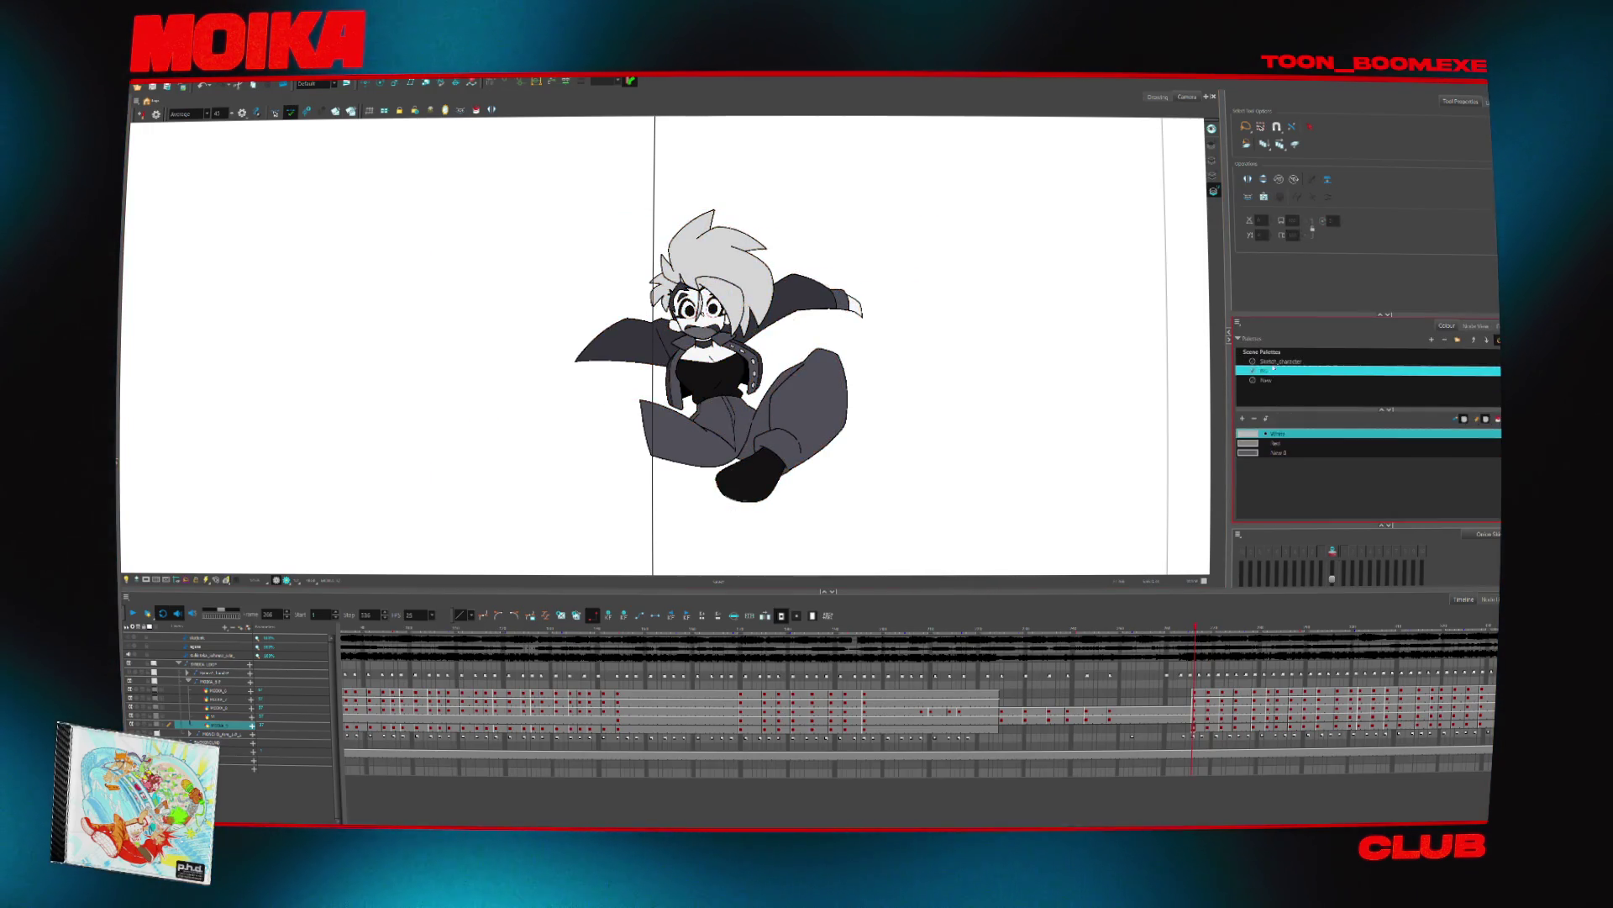
Make NADA the current colour, step forward through frames selecting the drawing, then play the animation
{"action": "left_click", "coordinate": [1278, 499]}
{"action": "key", "text": "period"}
{"action": "key", "text": "period"}
{"action": "key", "text": "period"}
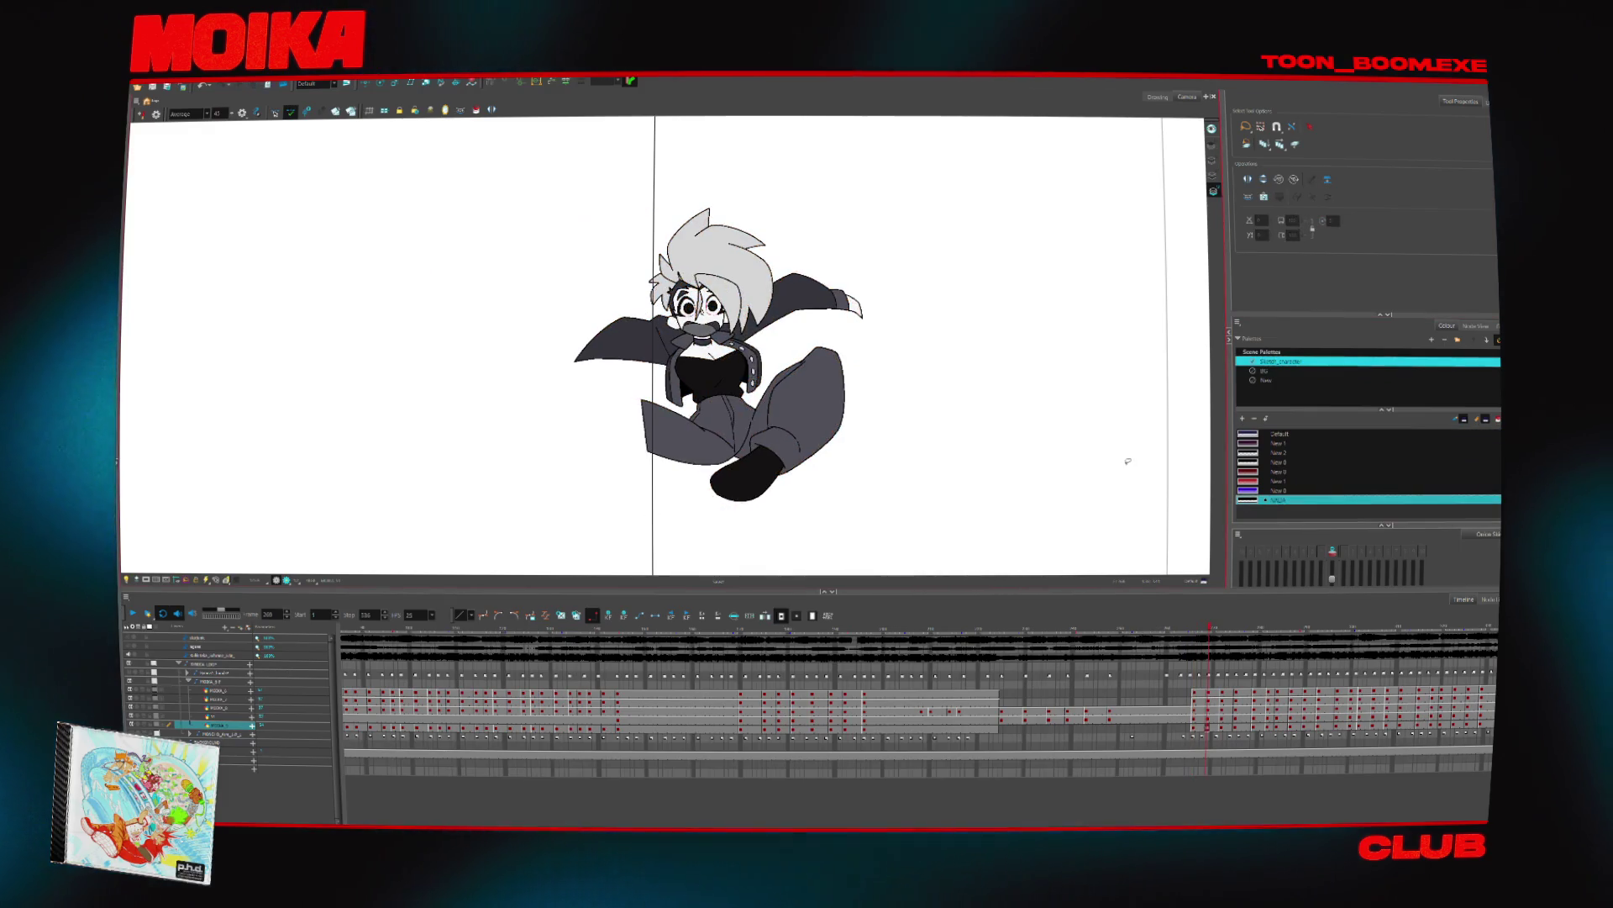
{"action": "key", "text": "period"}
{"action": "key", "text": "period"}
{"action": "key", "text": "period"}
{"action": "key", "text": "ctrl+a"}
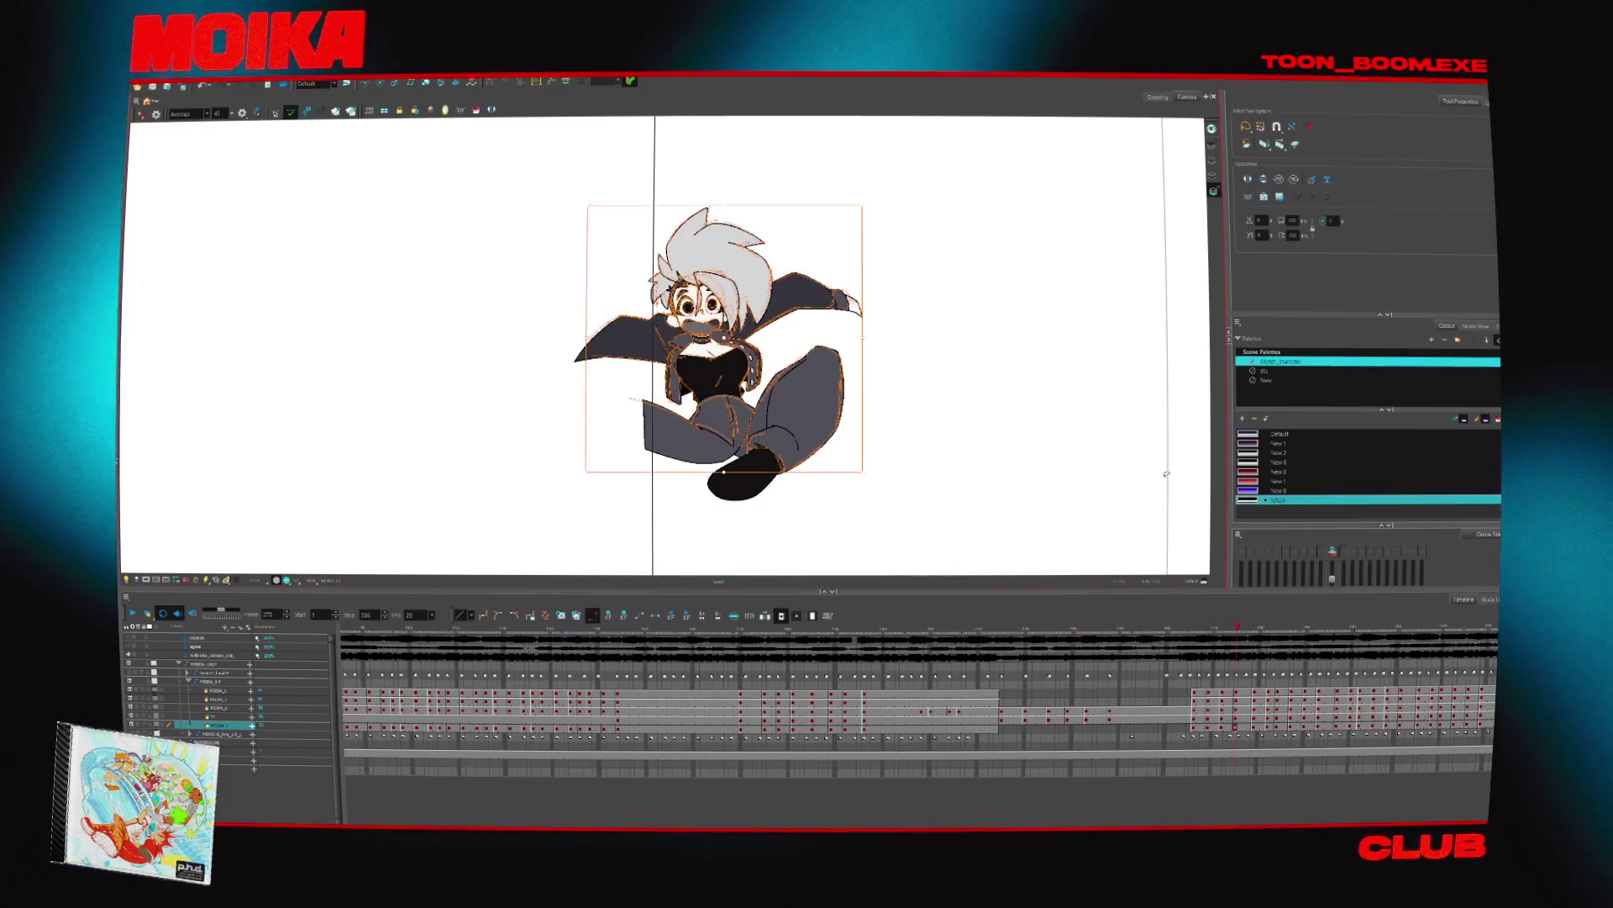
{"action": "key", "text": "period"}
{"action": "key", "text": "period"}
{"action": "key", "text": "period"}
{"action": "key", "text": "ctrl+a"}
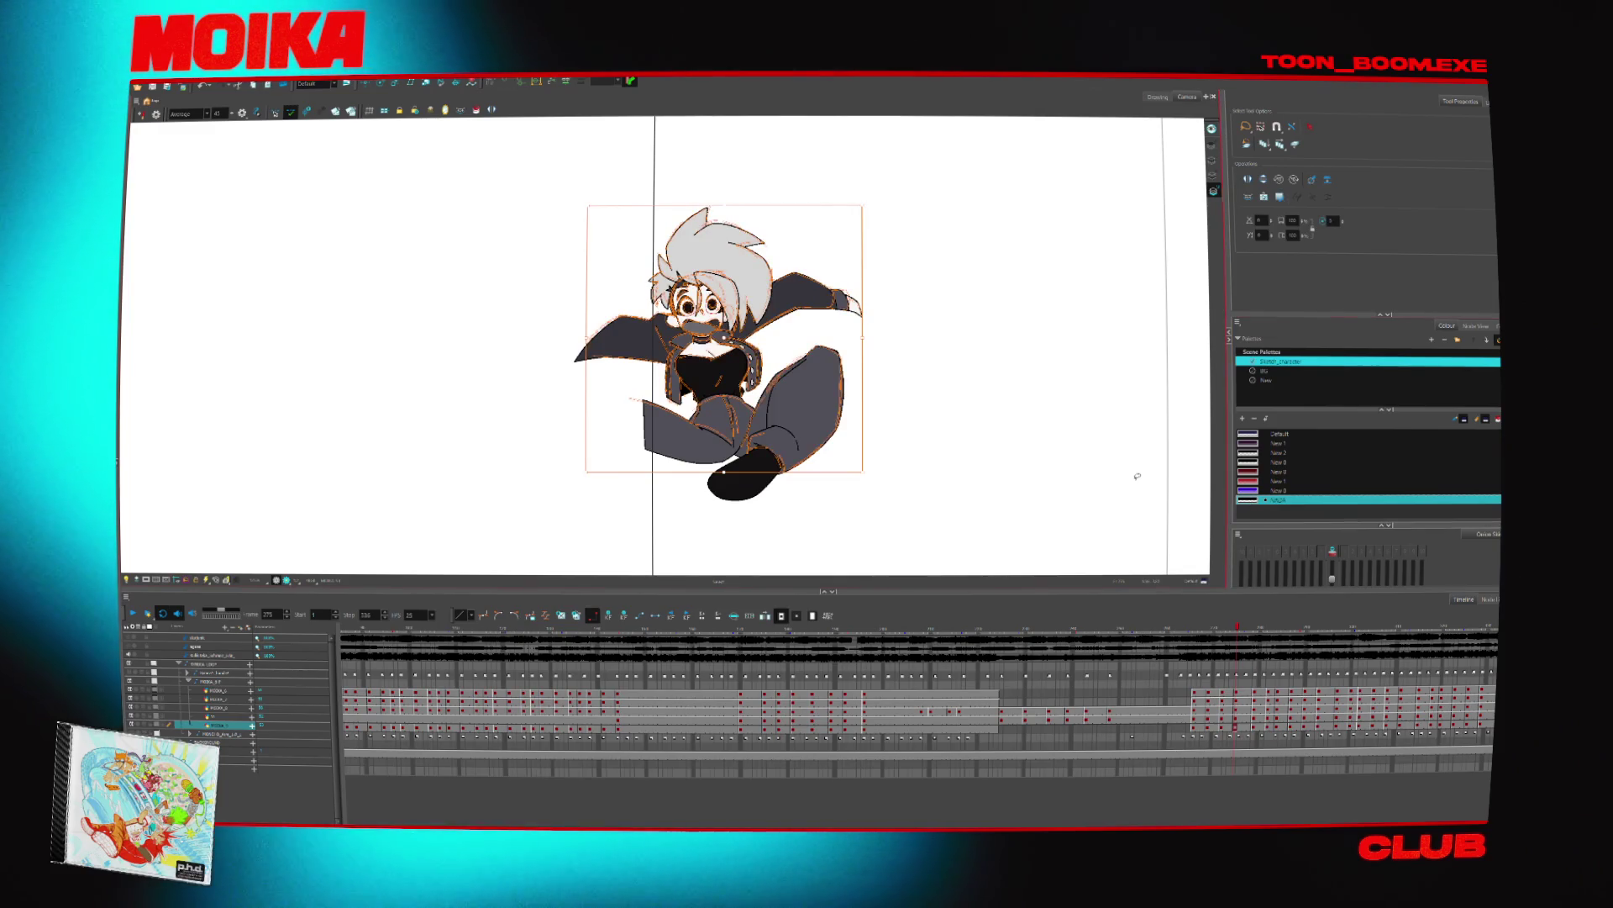
{"action": "key", "text": "period"}
{"action": "key", "text": "period"}
{"action": "key", "text": "period"}
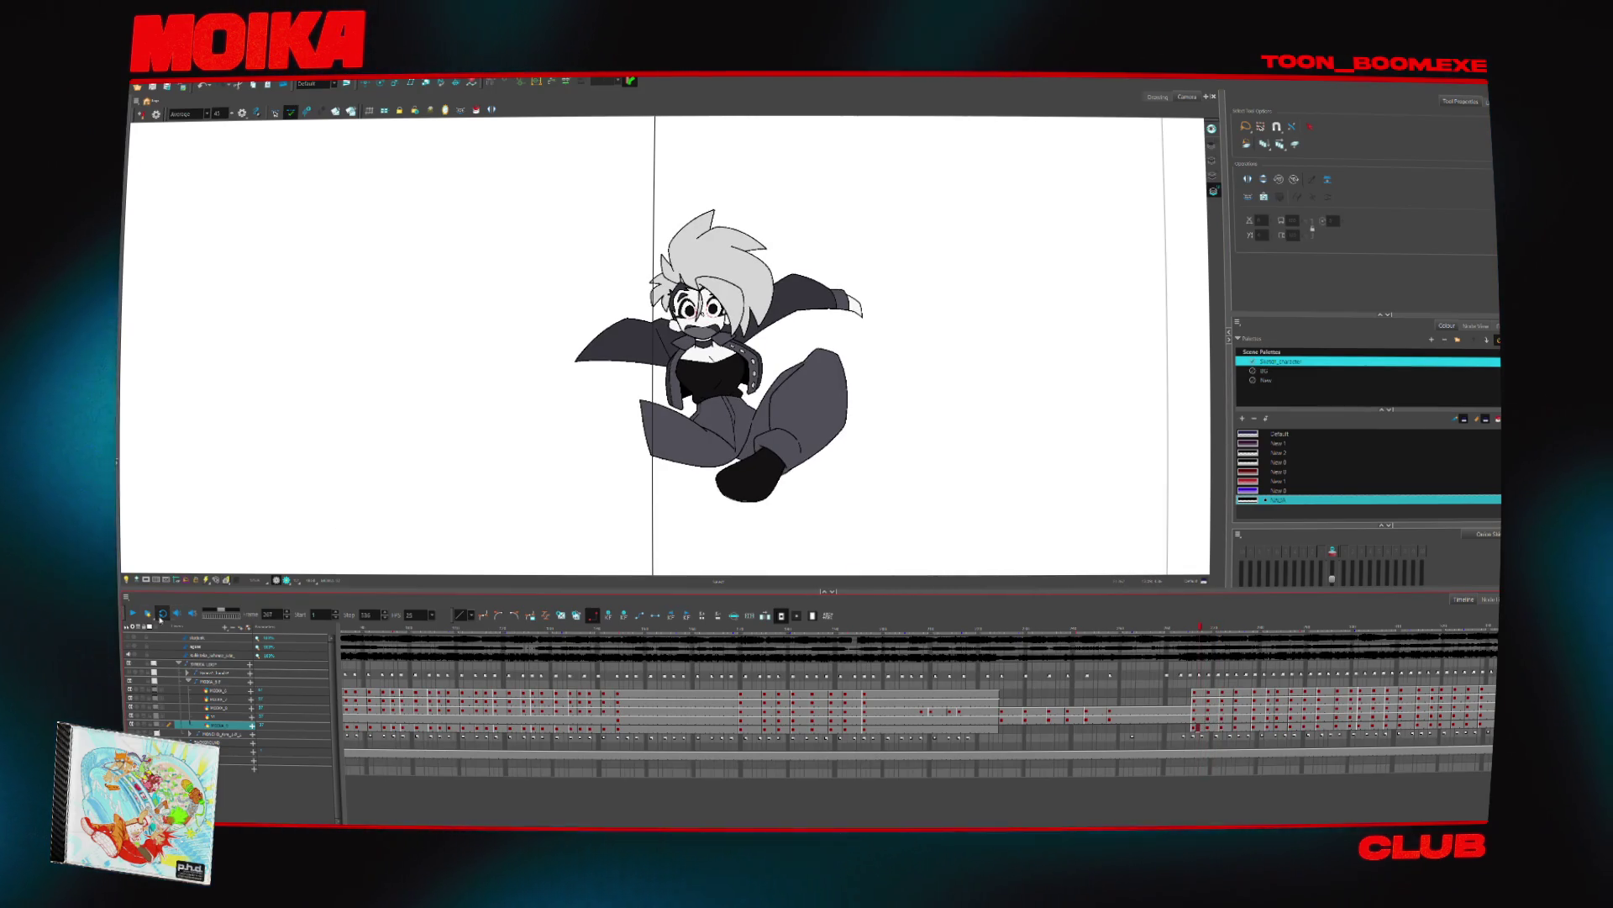
{"action": "left_click", "coordinate": [133, 612]}
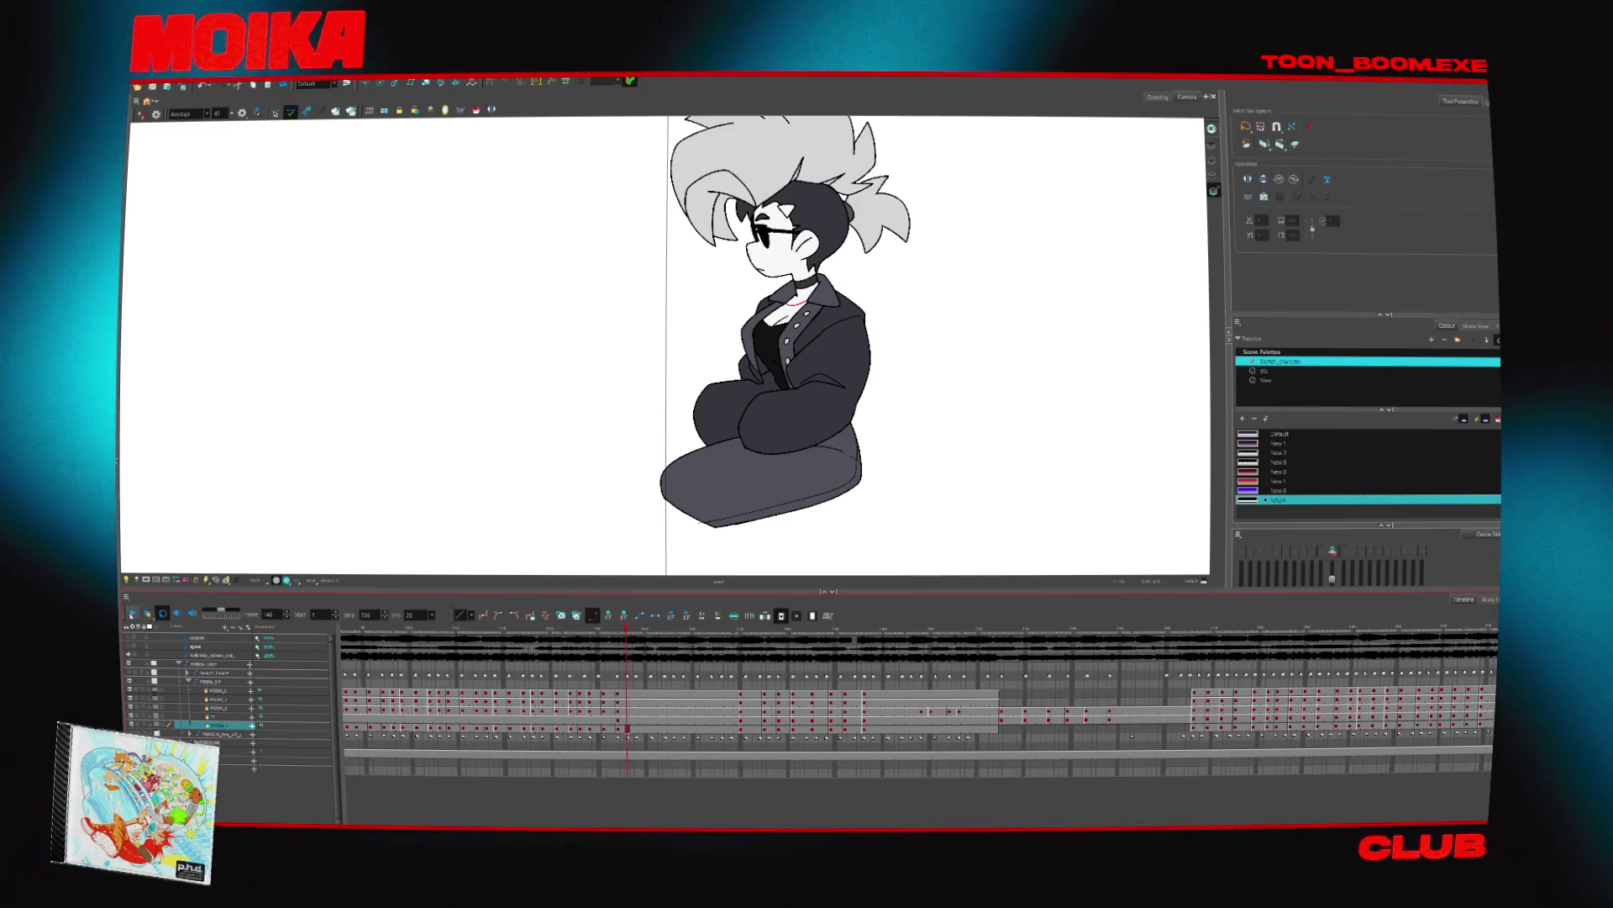
Jump to a later shot in the Timeline and play through the following shots
{"action": "left_click", "coordinate": [789, 729]}
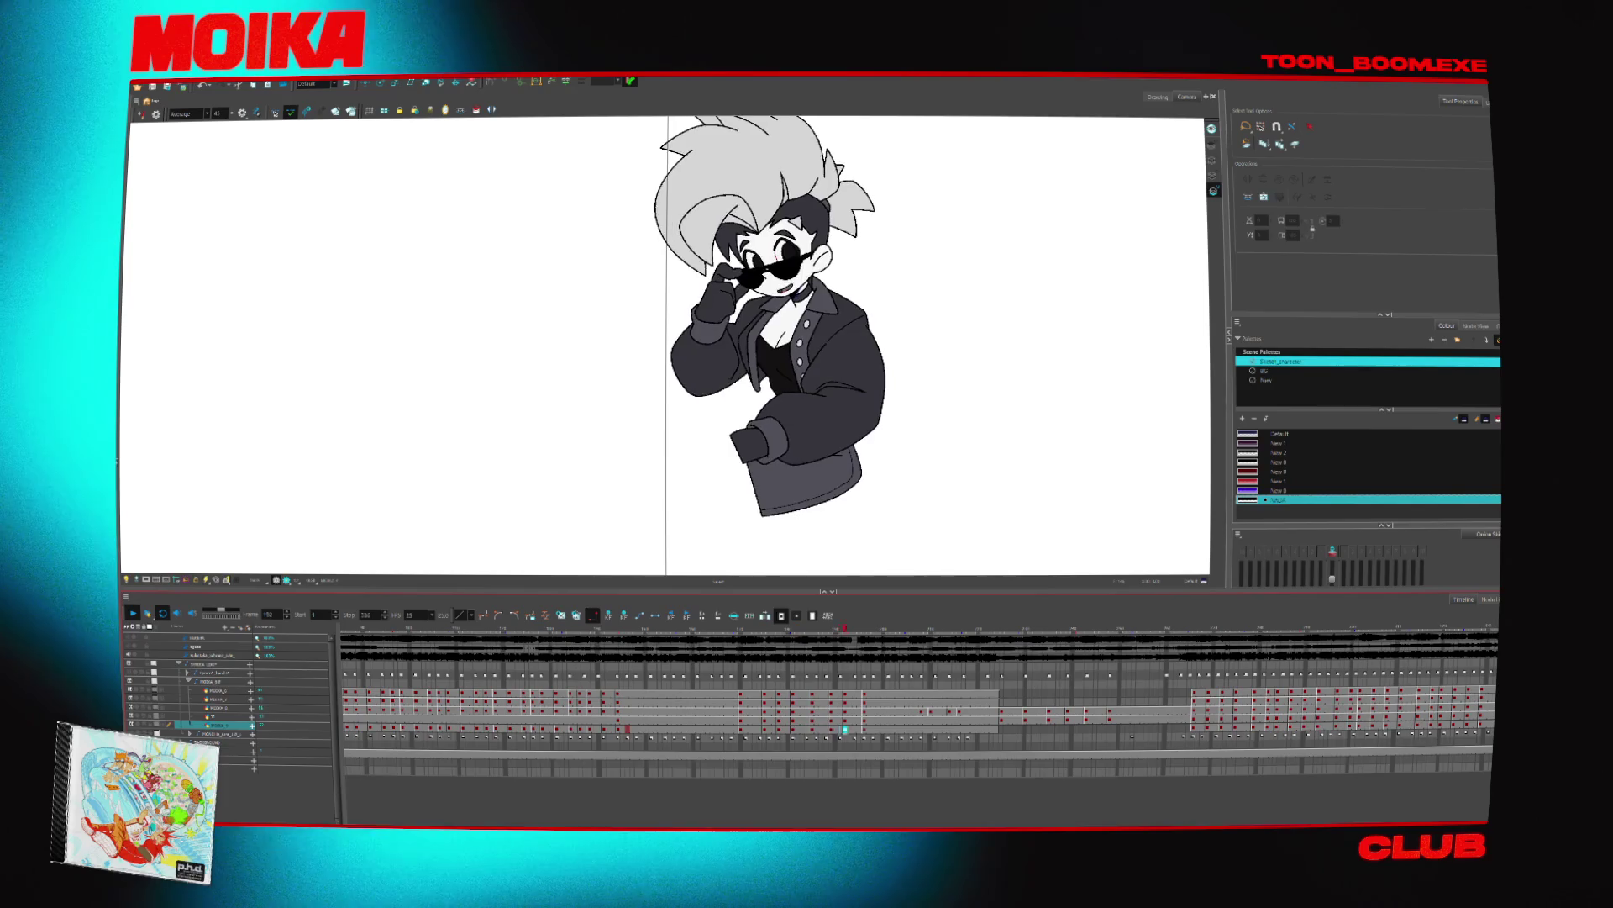
{"action": "key", "text": "Return"}
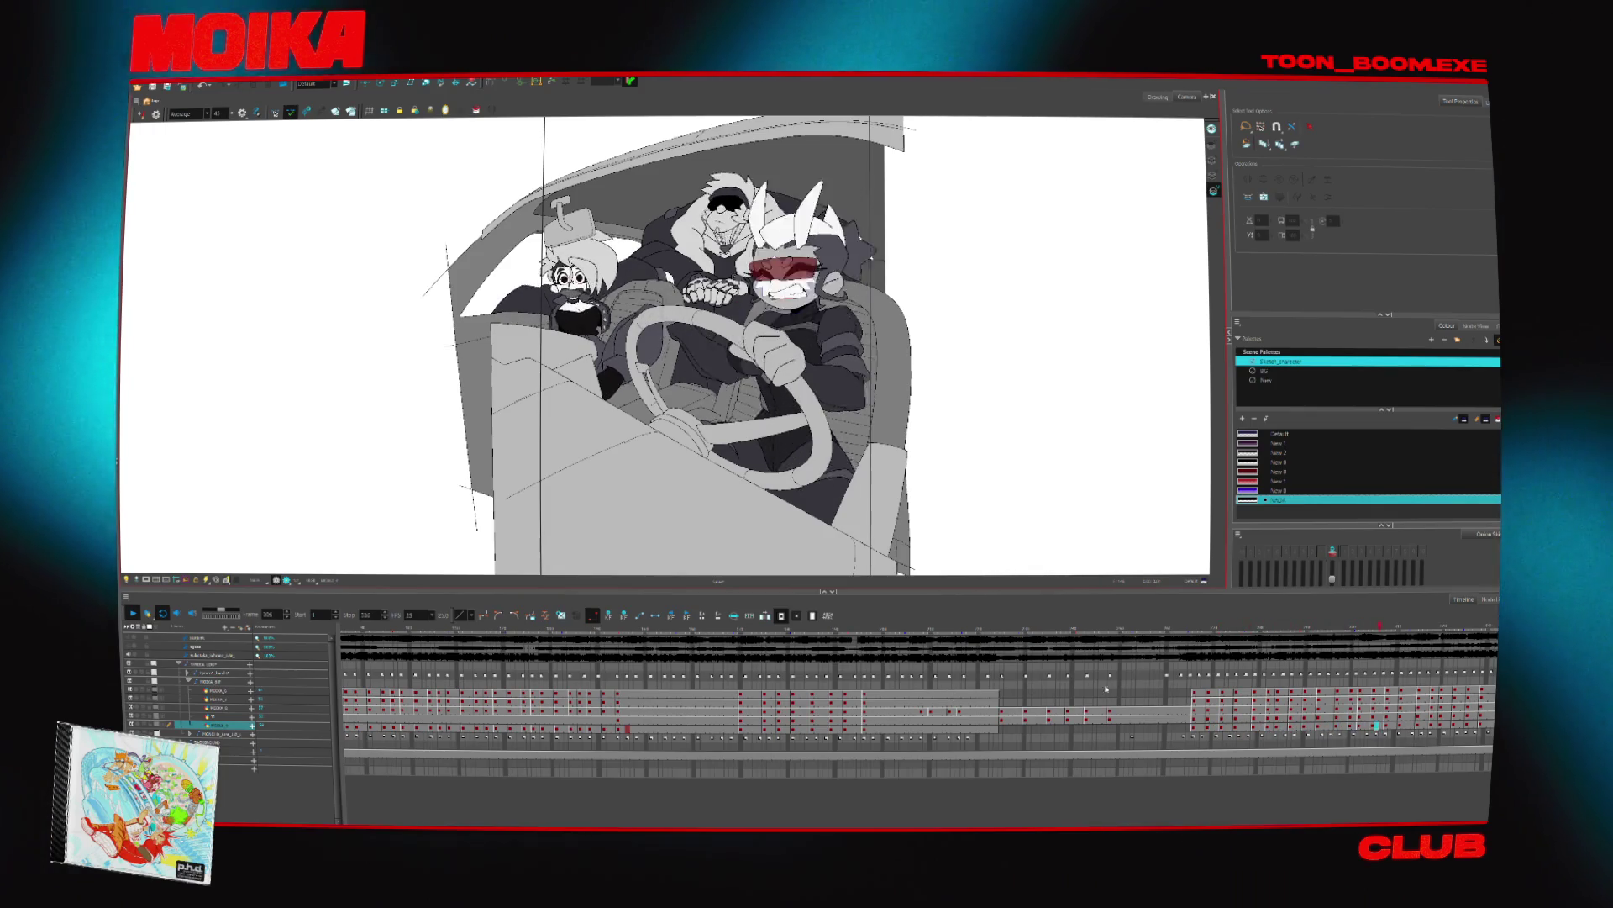
Stop playback in the car scene and navigate the timeline cells to the sunglasses pose
{"action": "left_click", "coordinate": [1014, 710]}
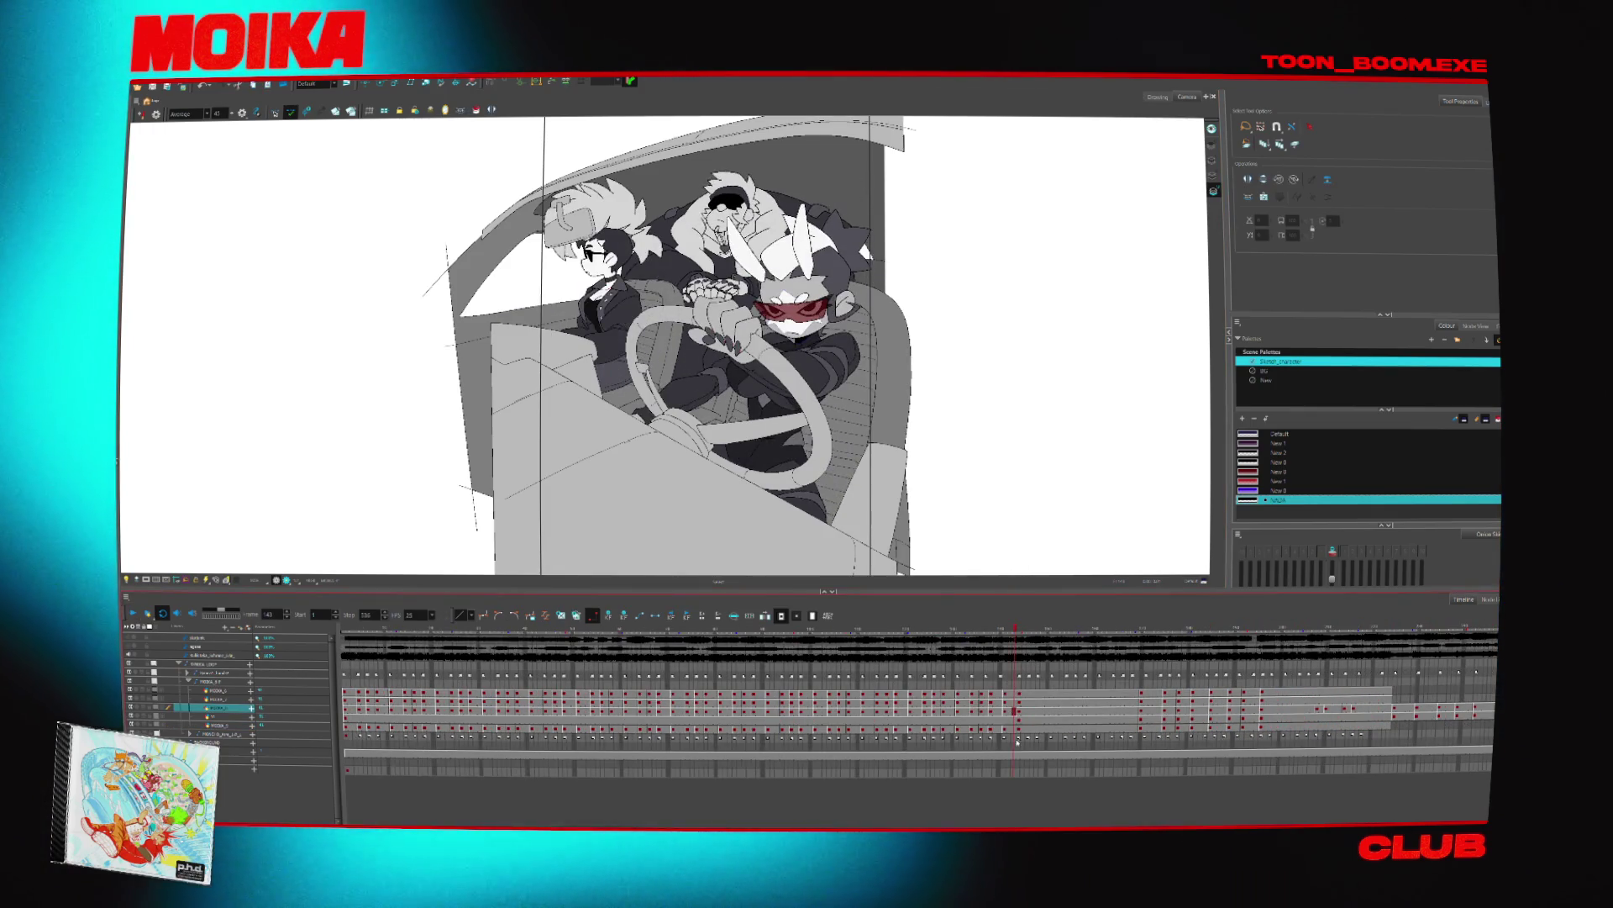
{"action": "scroll", "coordinate": [1016, 741], "scroll_direction": "right", "scroll_amount": 5}
{"action": "left_click", "coordinate": [1011, 714]}
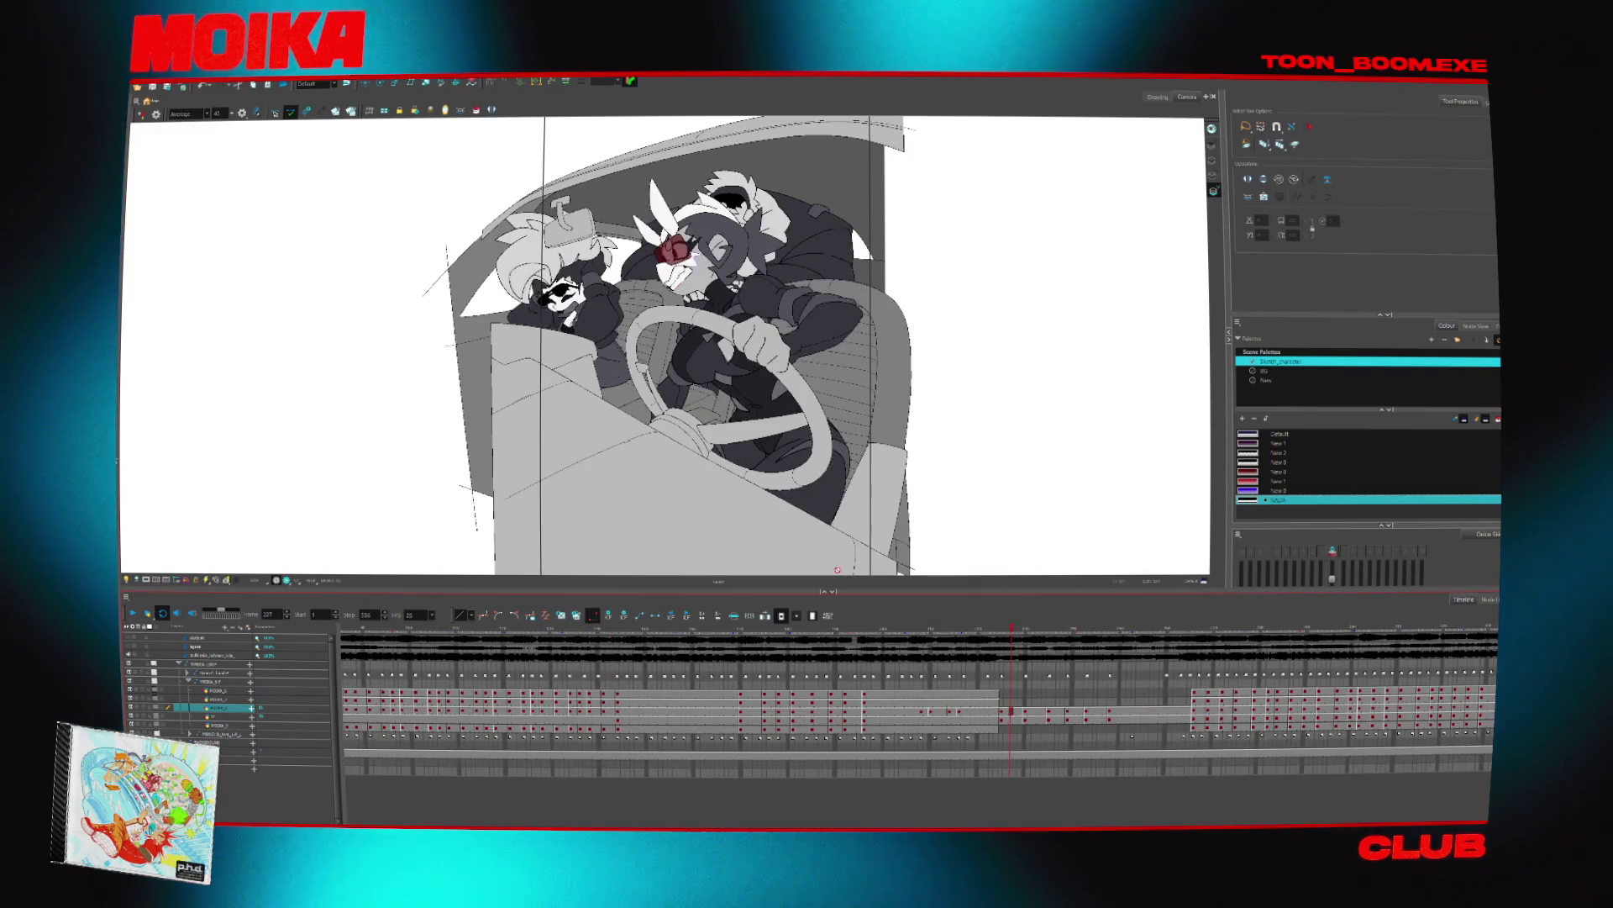
{"action": "scroll", "coordinate": [582, 278], "scroll_direction": "up", "scroll_amount": 2}
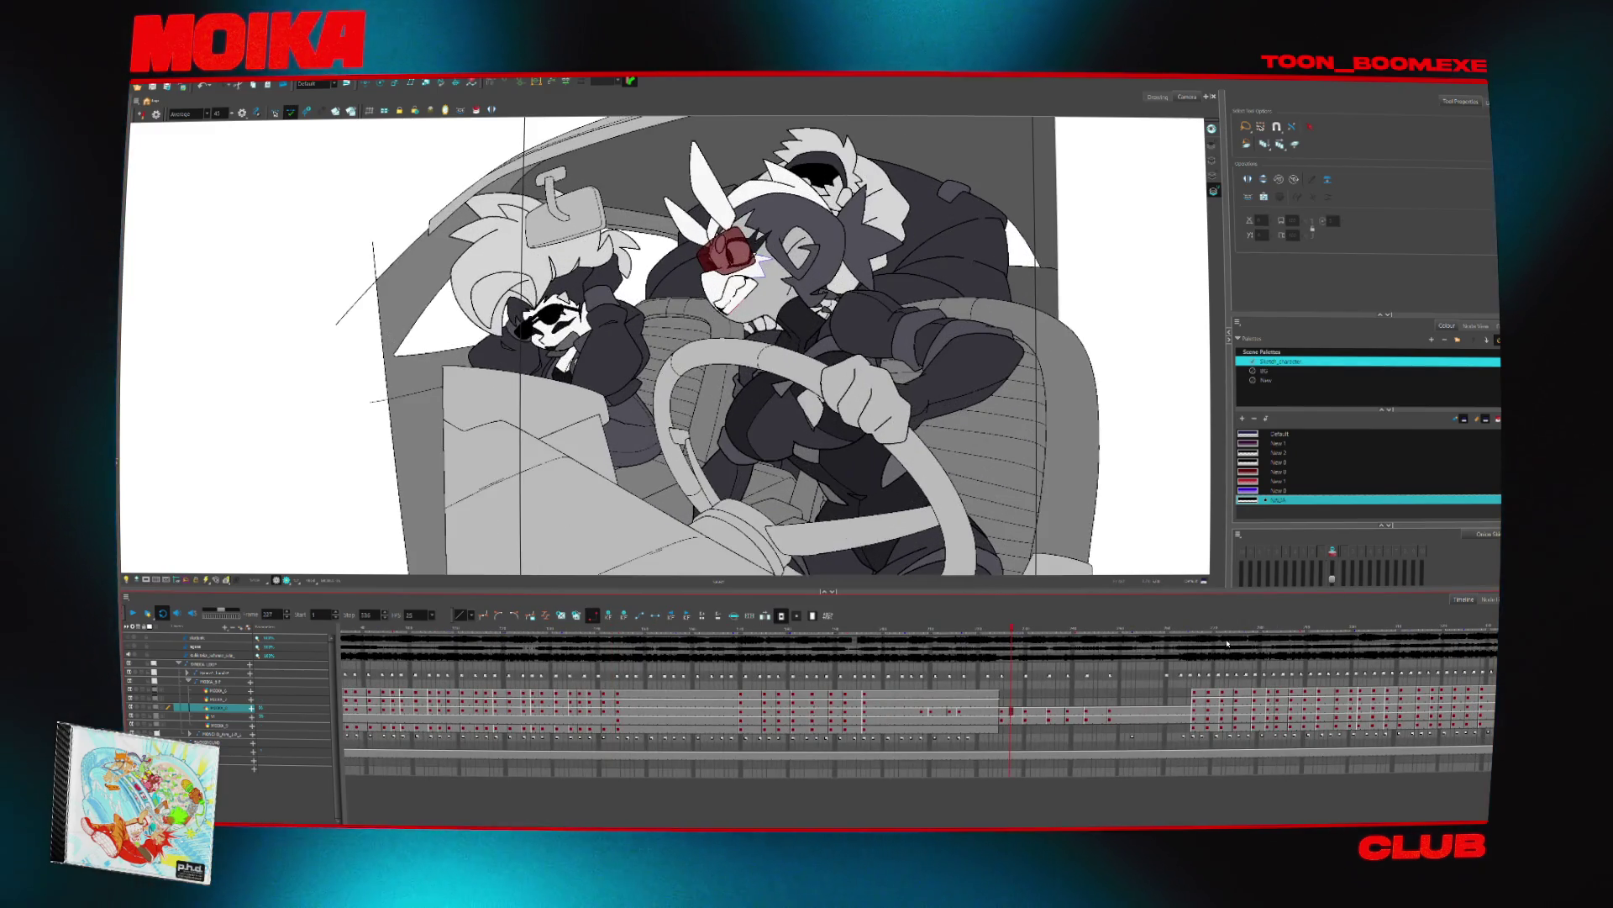
{"action": "left_click", "coordinate": [1197, 693]}
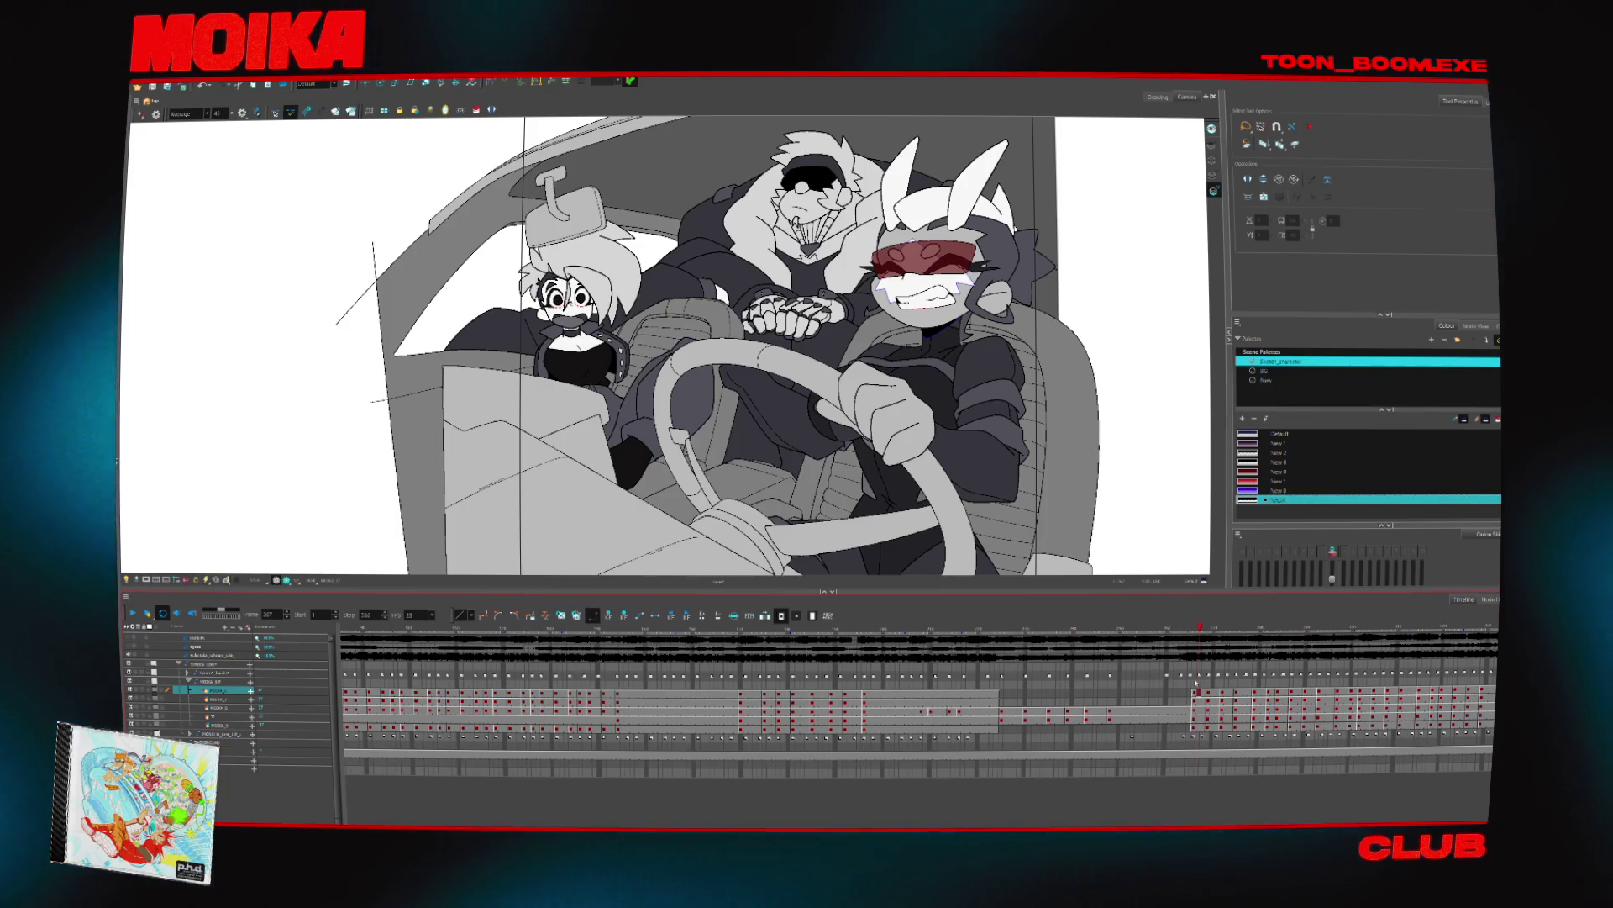
{"action": "left_click", "coordinate": [1125, 694]}
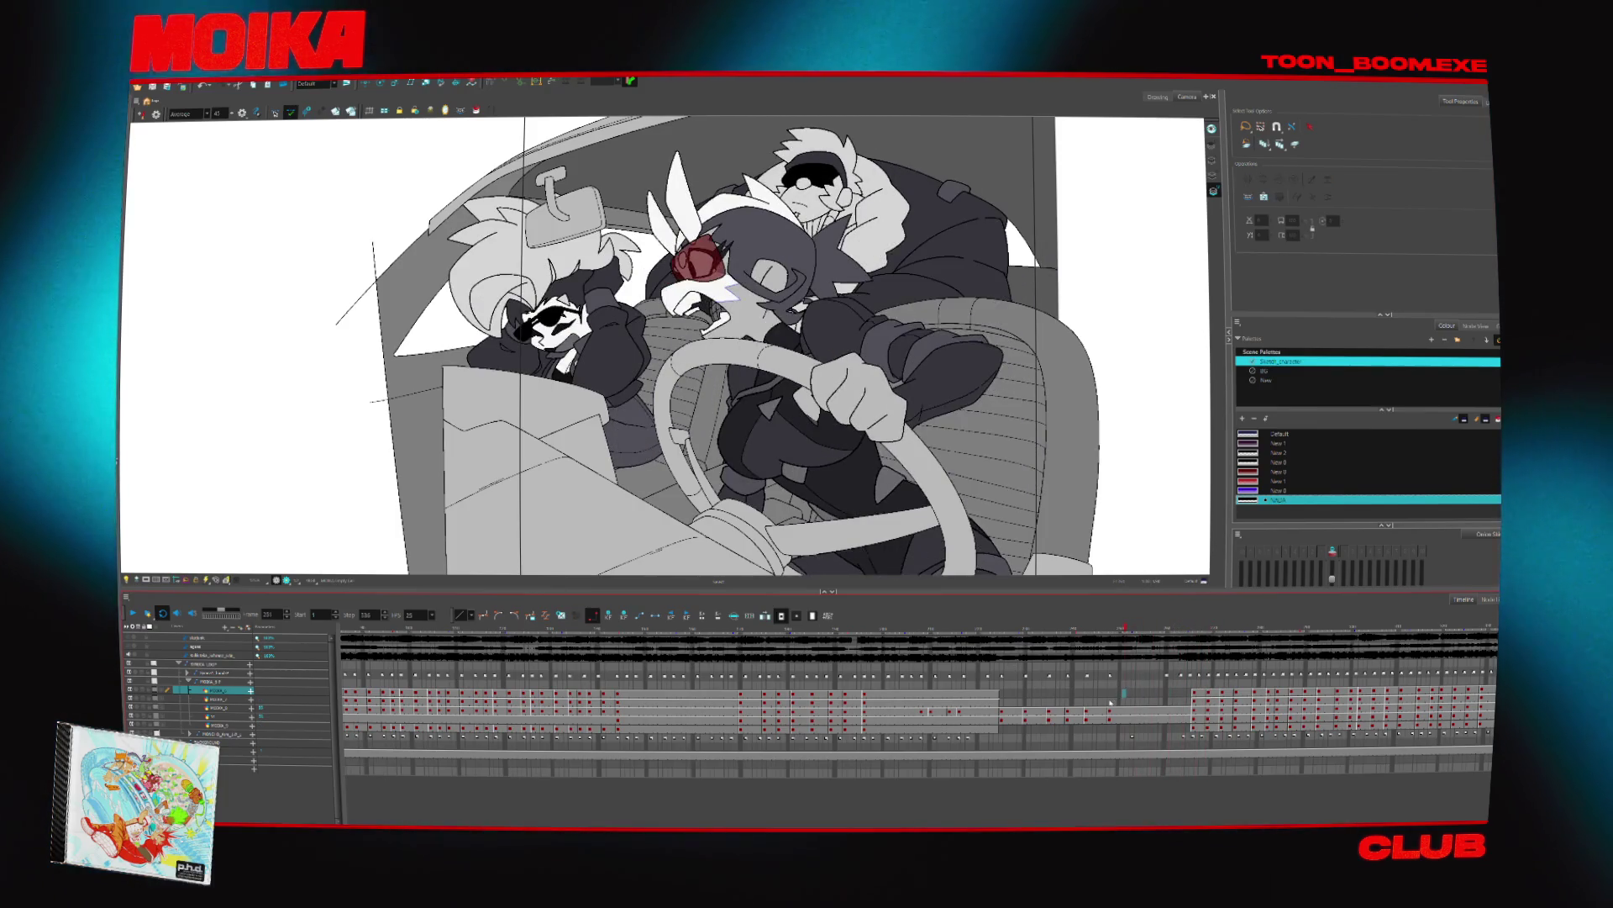
{"action": "left_click", "coordinate": [1018, 715]}
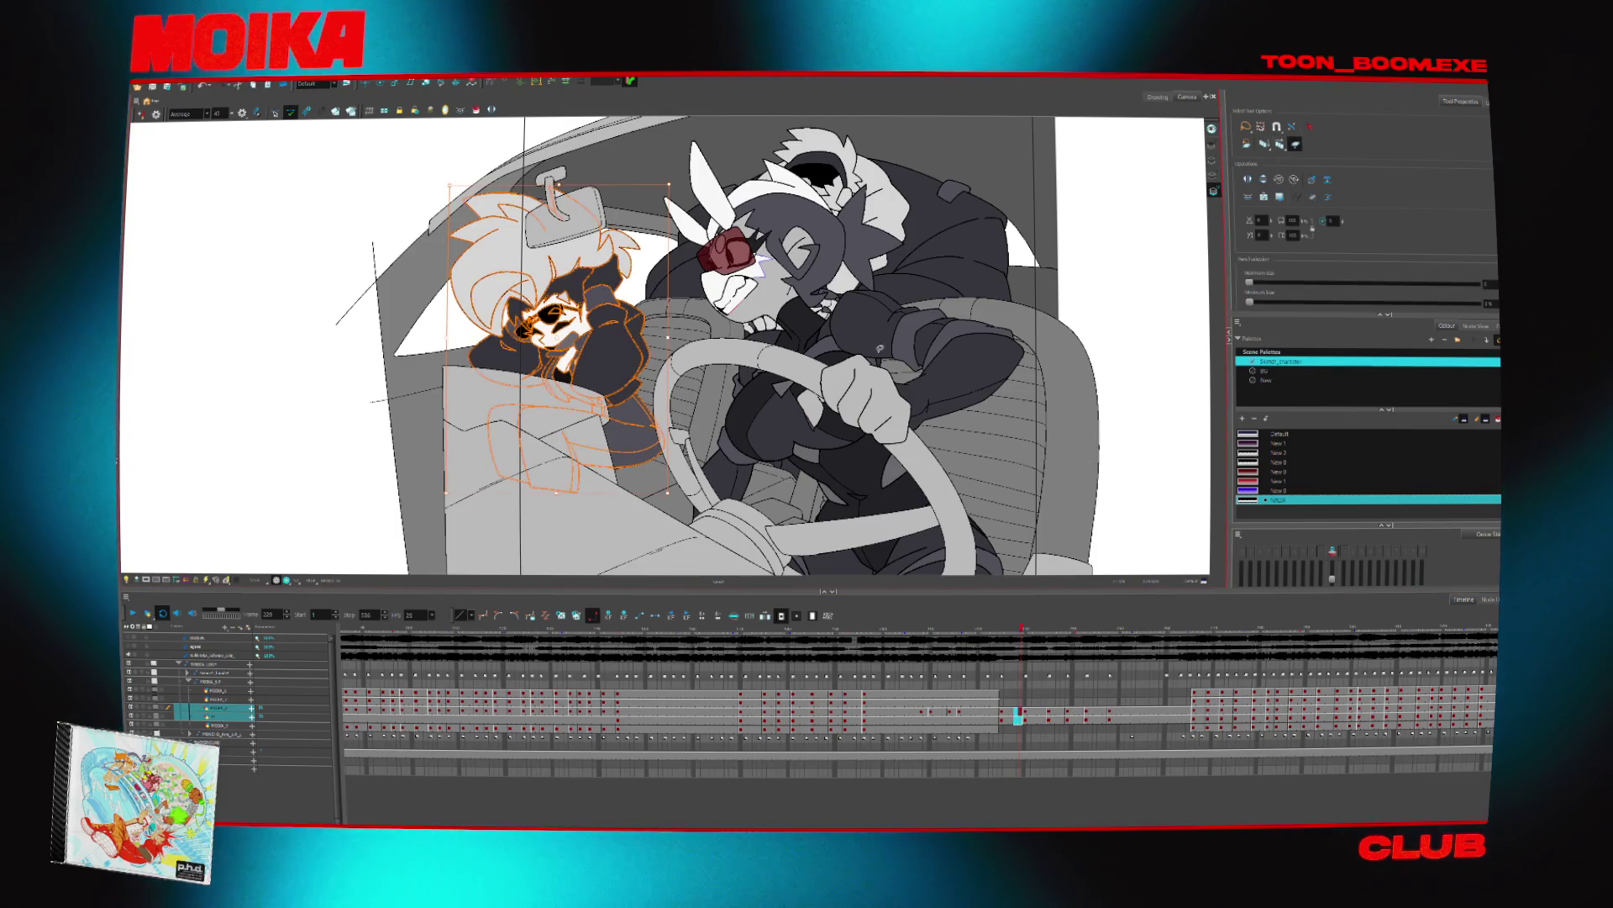
{"action": "left_click", "coordinate": [1025, 712]}
{"action": "left_click", "coordinate": [1002, 713]}
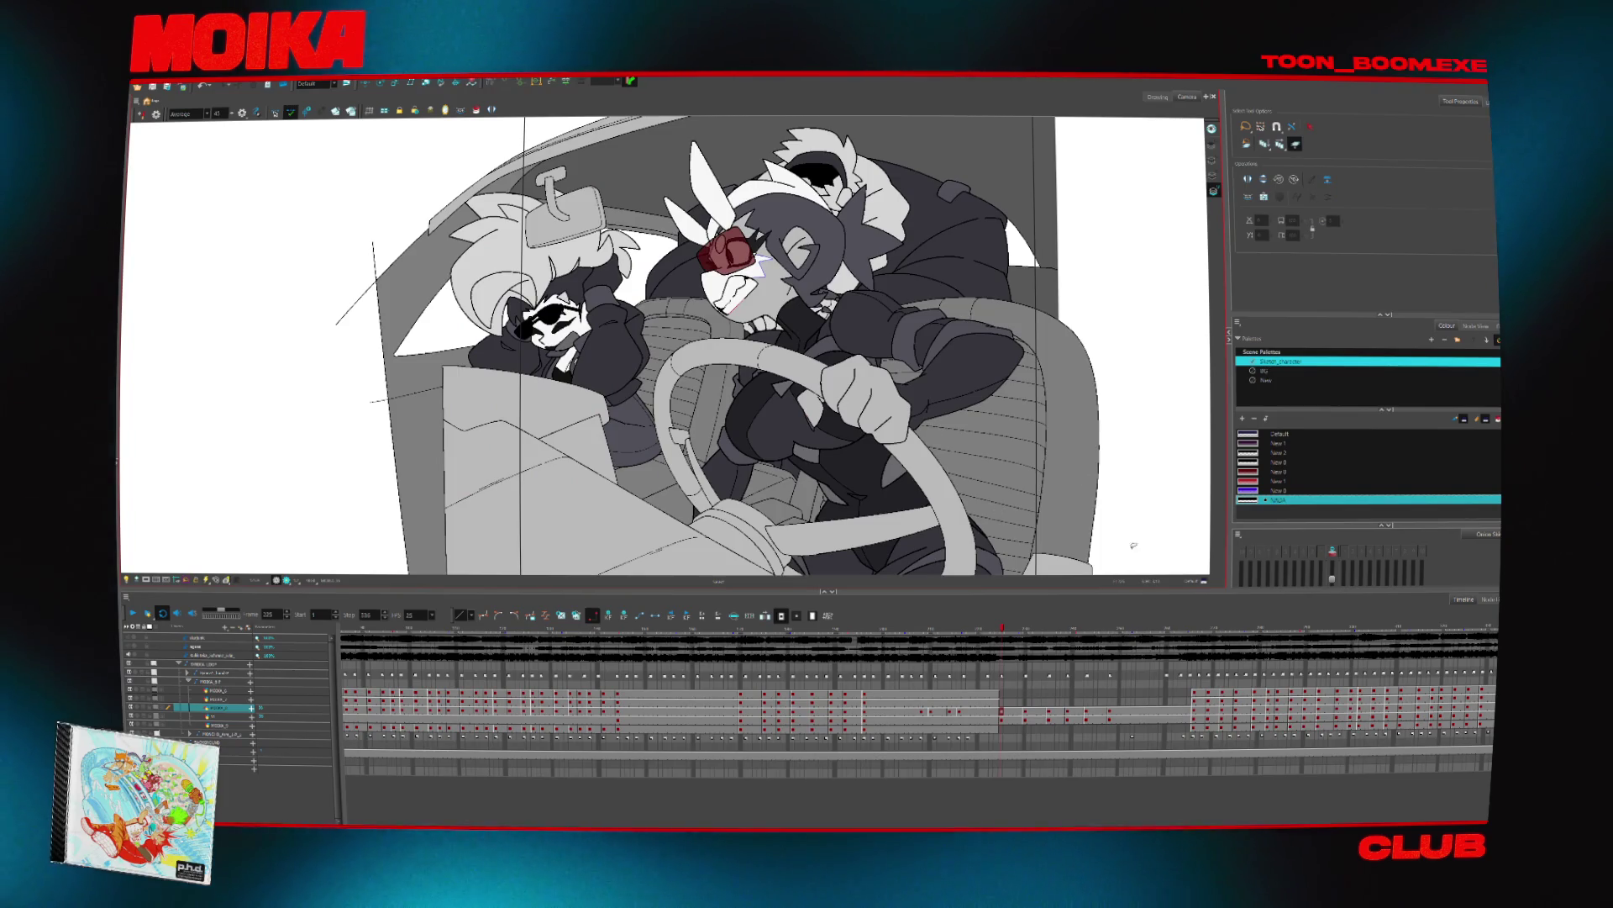
Select the left passenger's drawing, shrink it slightly, then undo to restore its original size
{"action": "key", "text": "ctrl+a"}
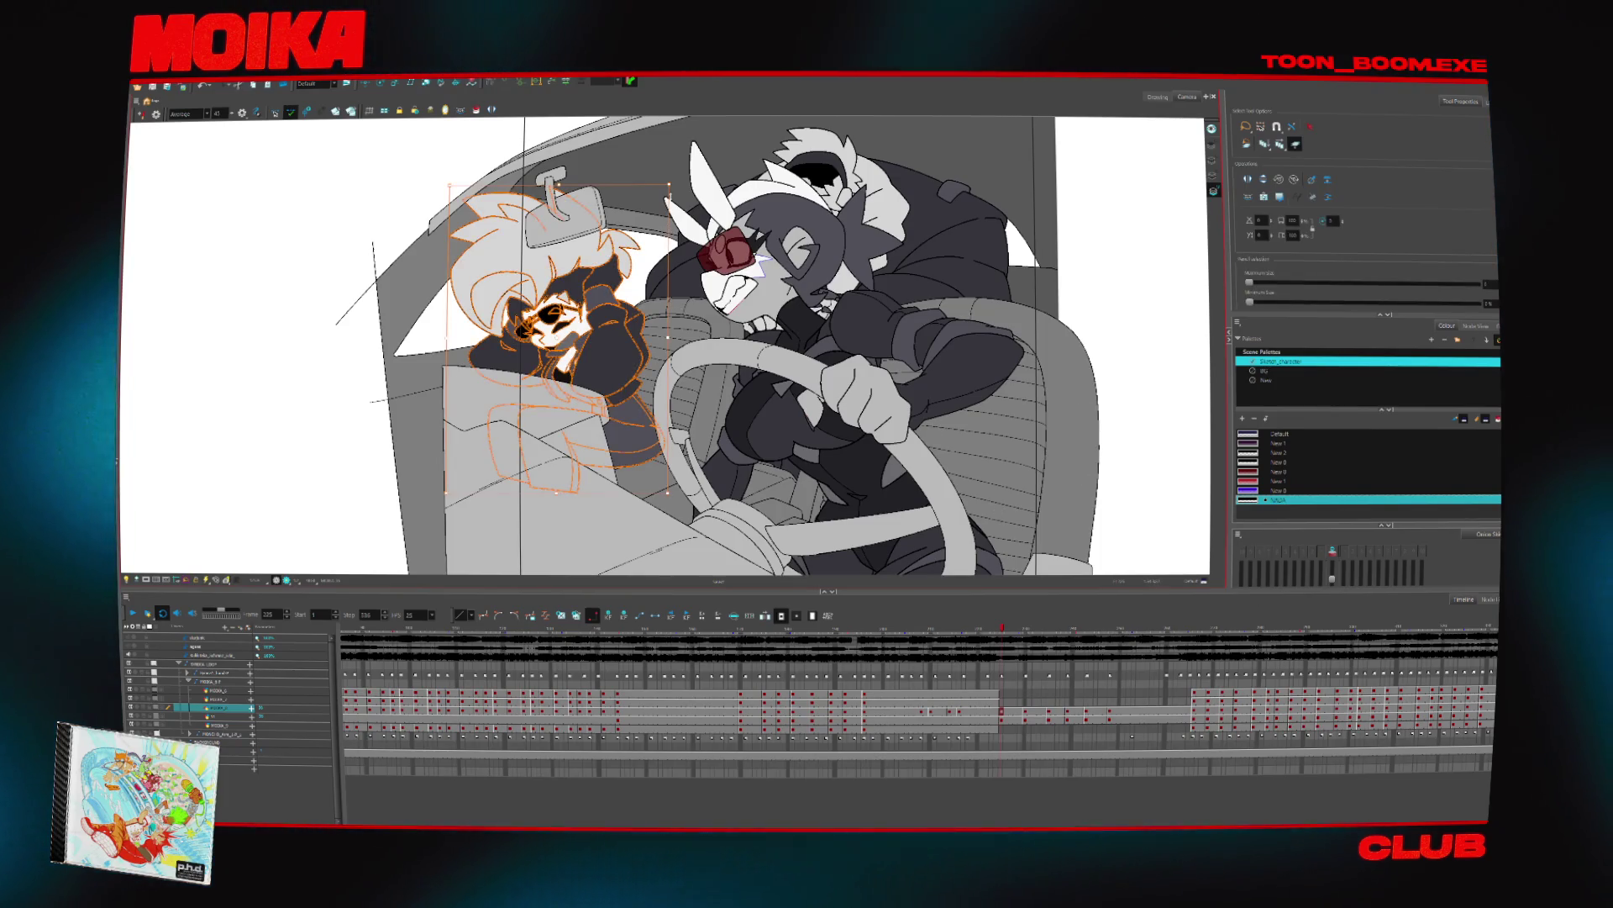
{"action": "left_click_drag", "start_coordinate": [668, 183], "coordinate": [657, 200]}
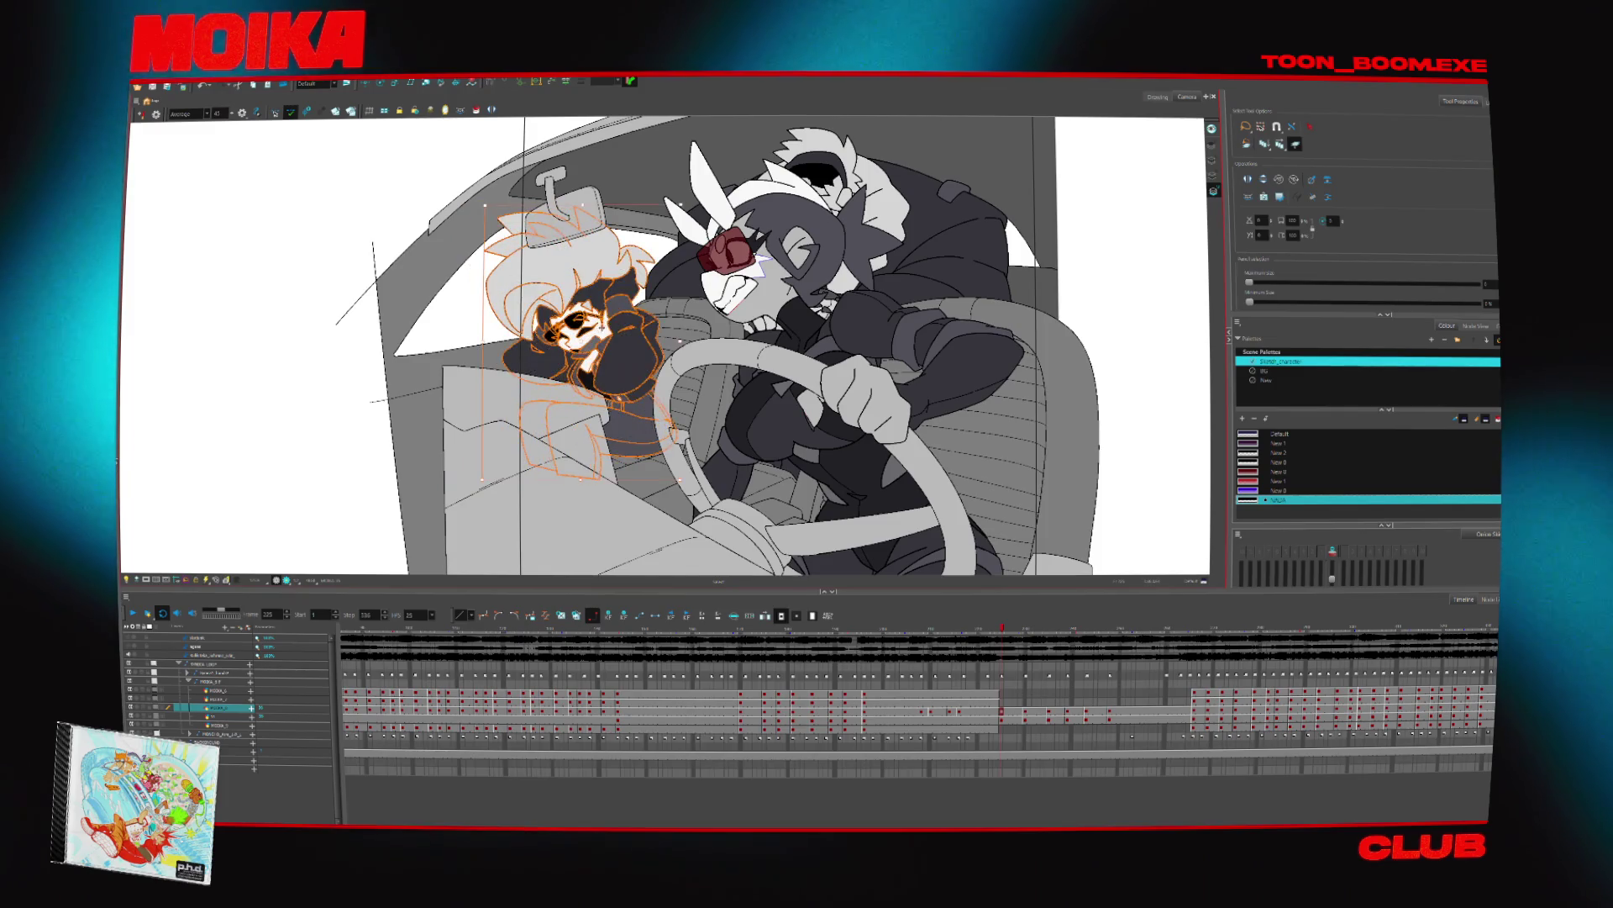
{"action": "key", "text": "ctrl+a"}
{"action": "key", "text": "ctrl+z"}
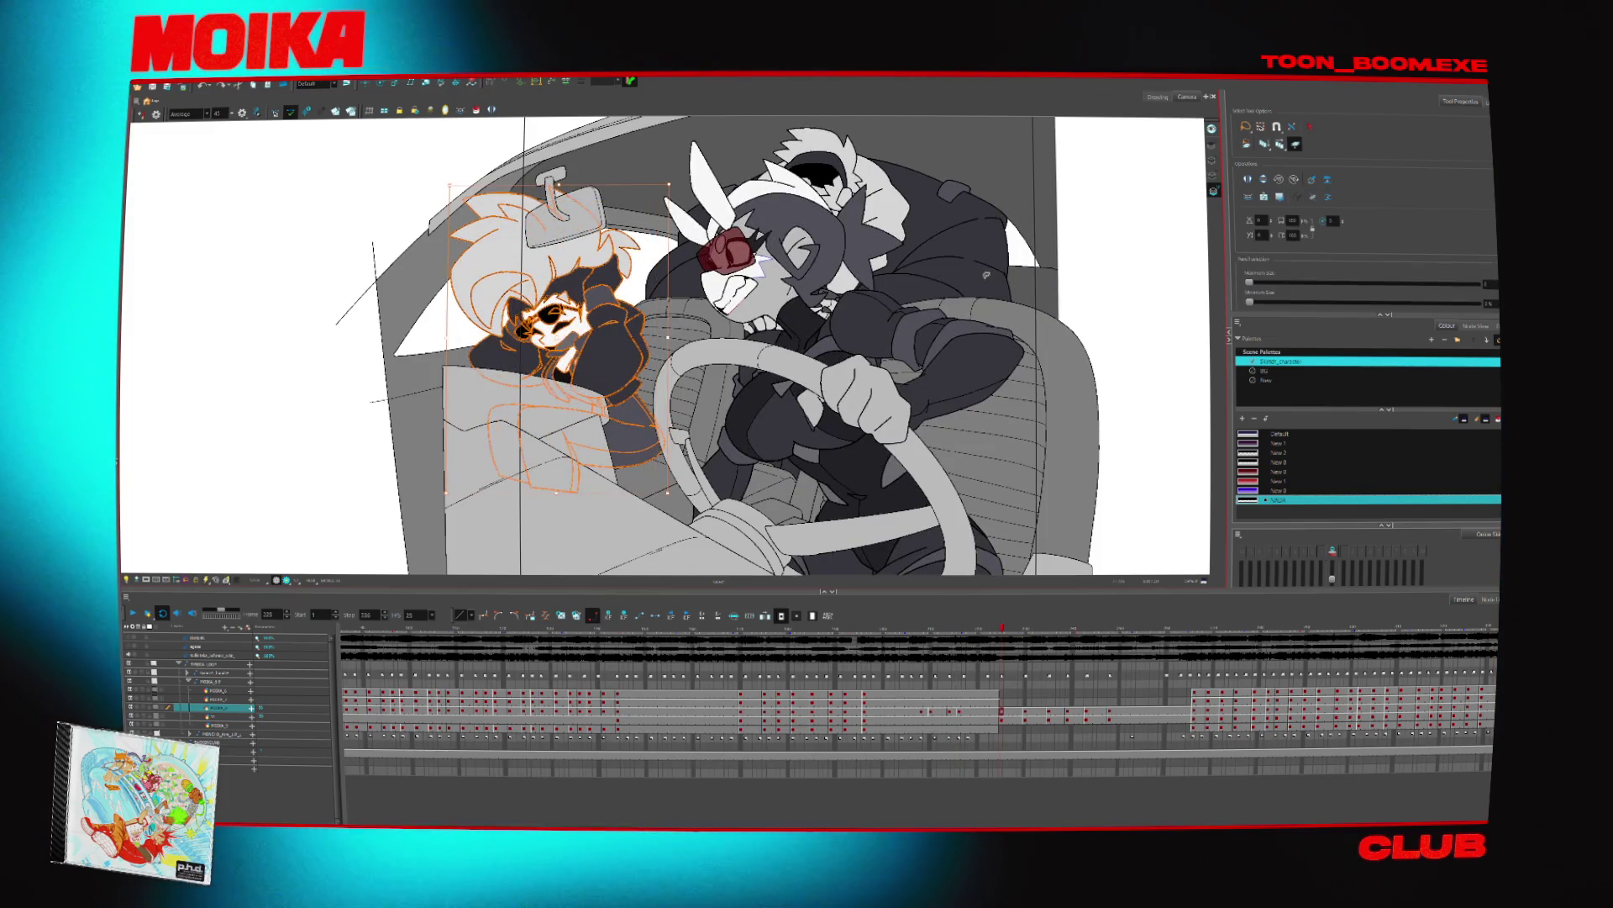